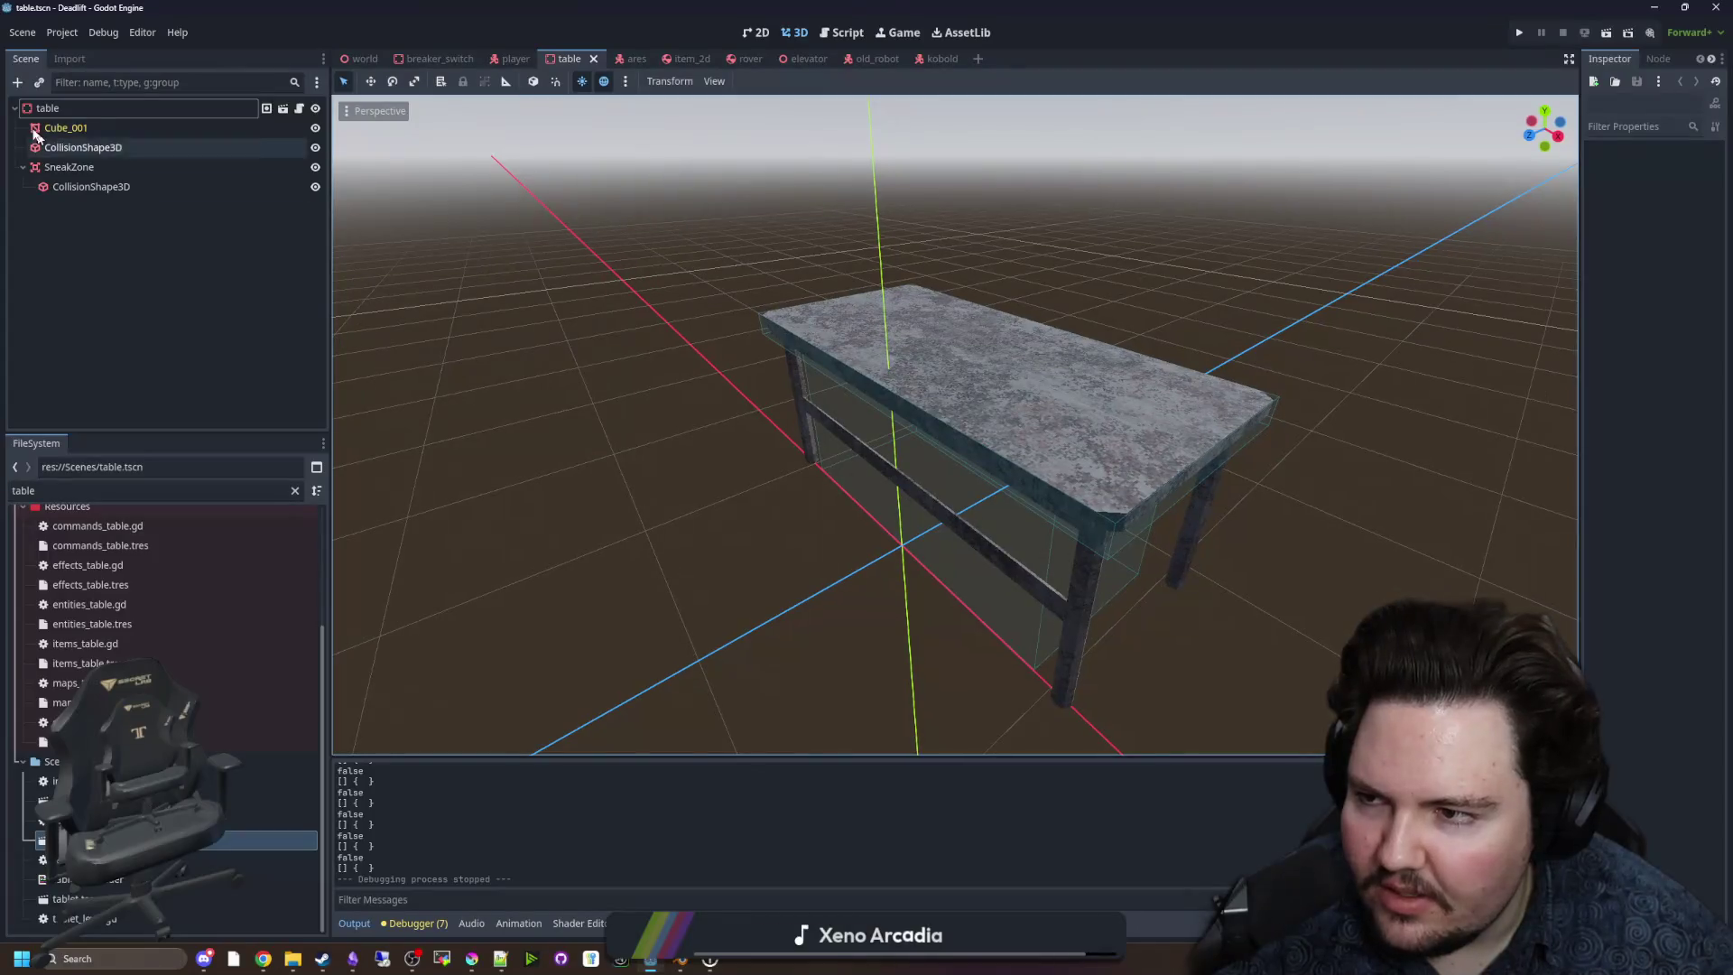
Add a Node3D child node to the table root.
click(68, 108)
right_click(69, 108)
click(115, 147)
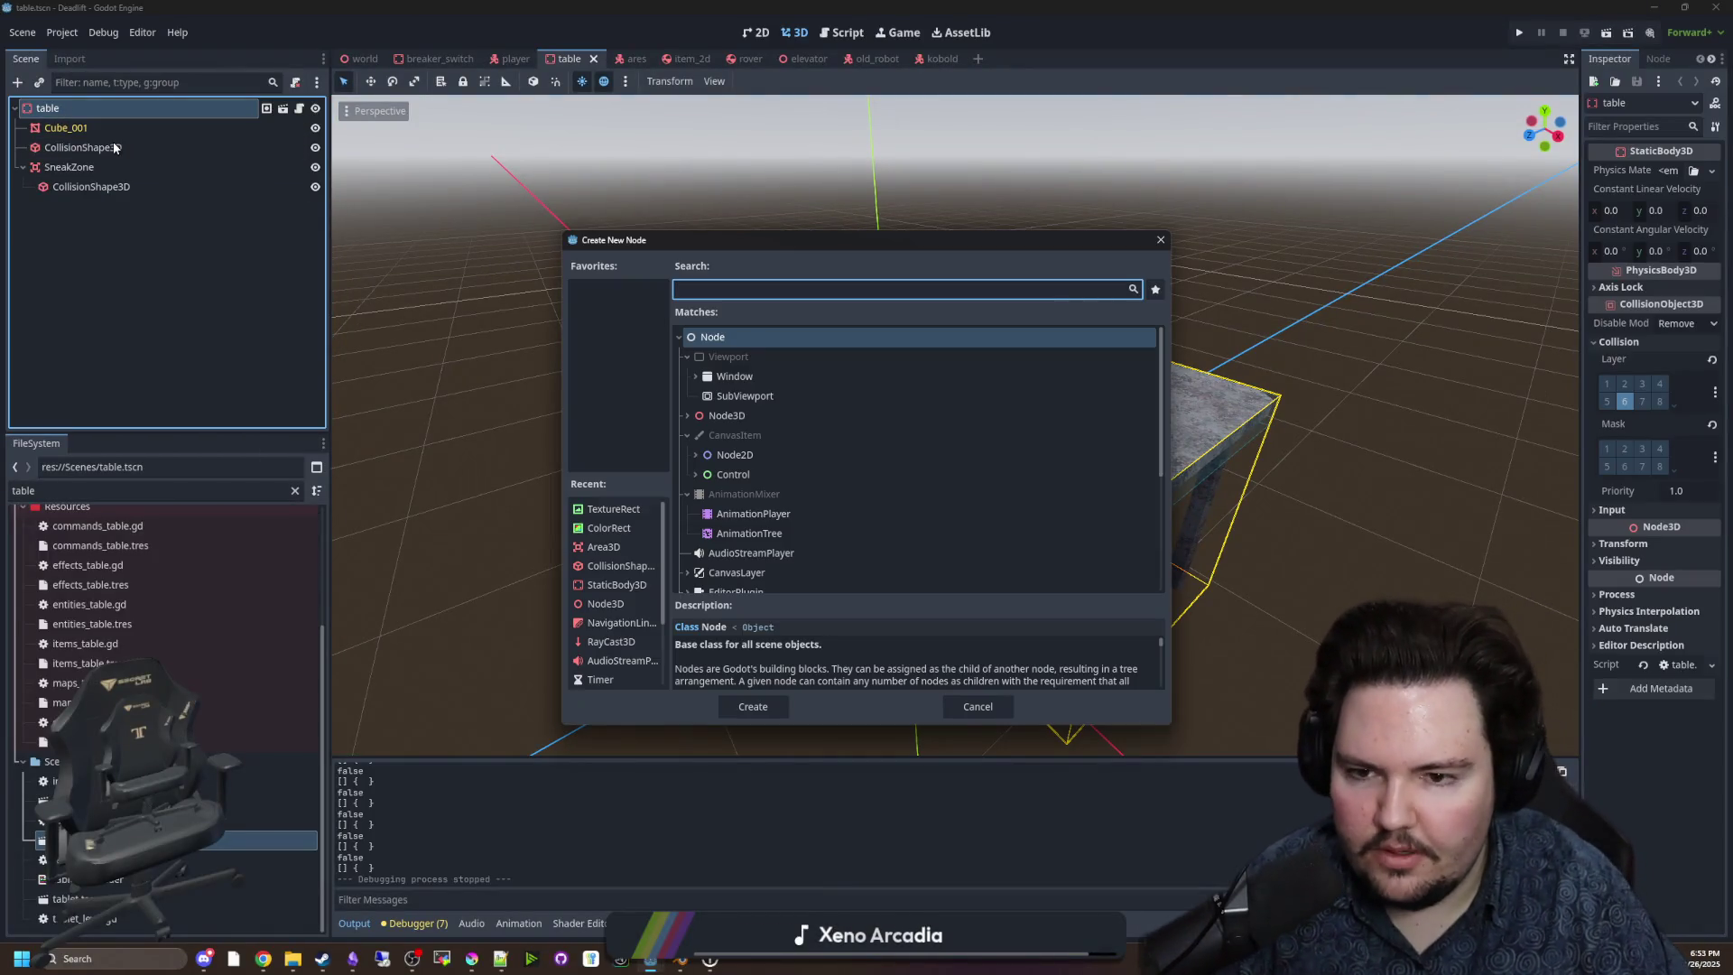
text(node3d)
key(Return)
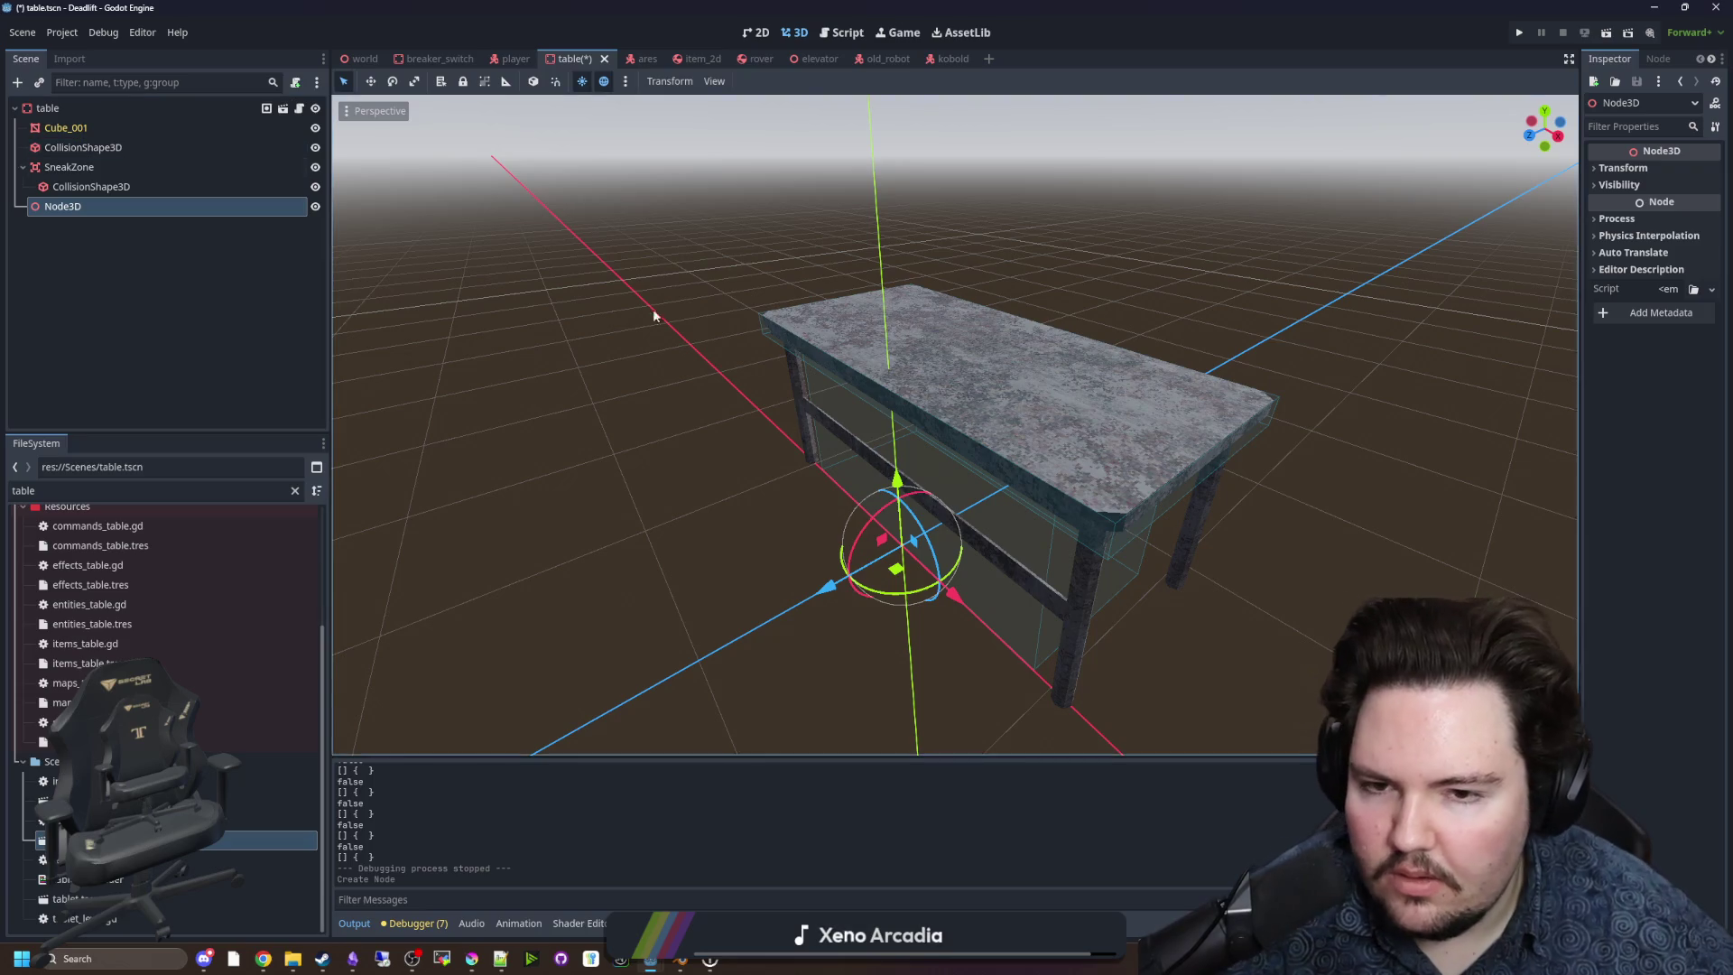
Move the Node3D up above the tabletop, checking it from the front and right views.
drag(912, 460, 927, 338)
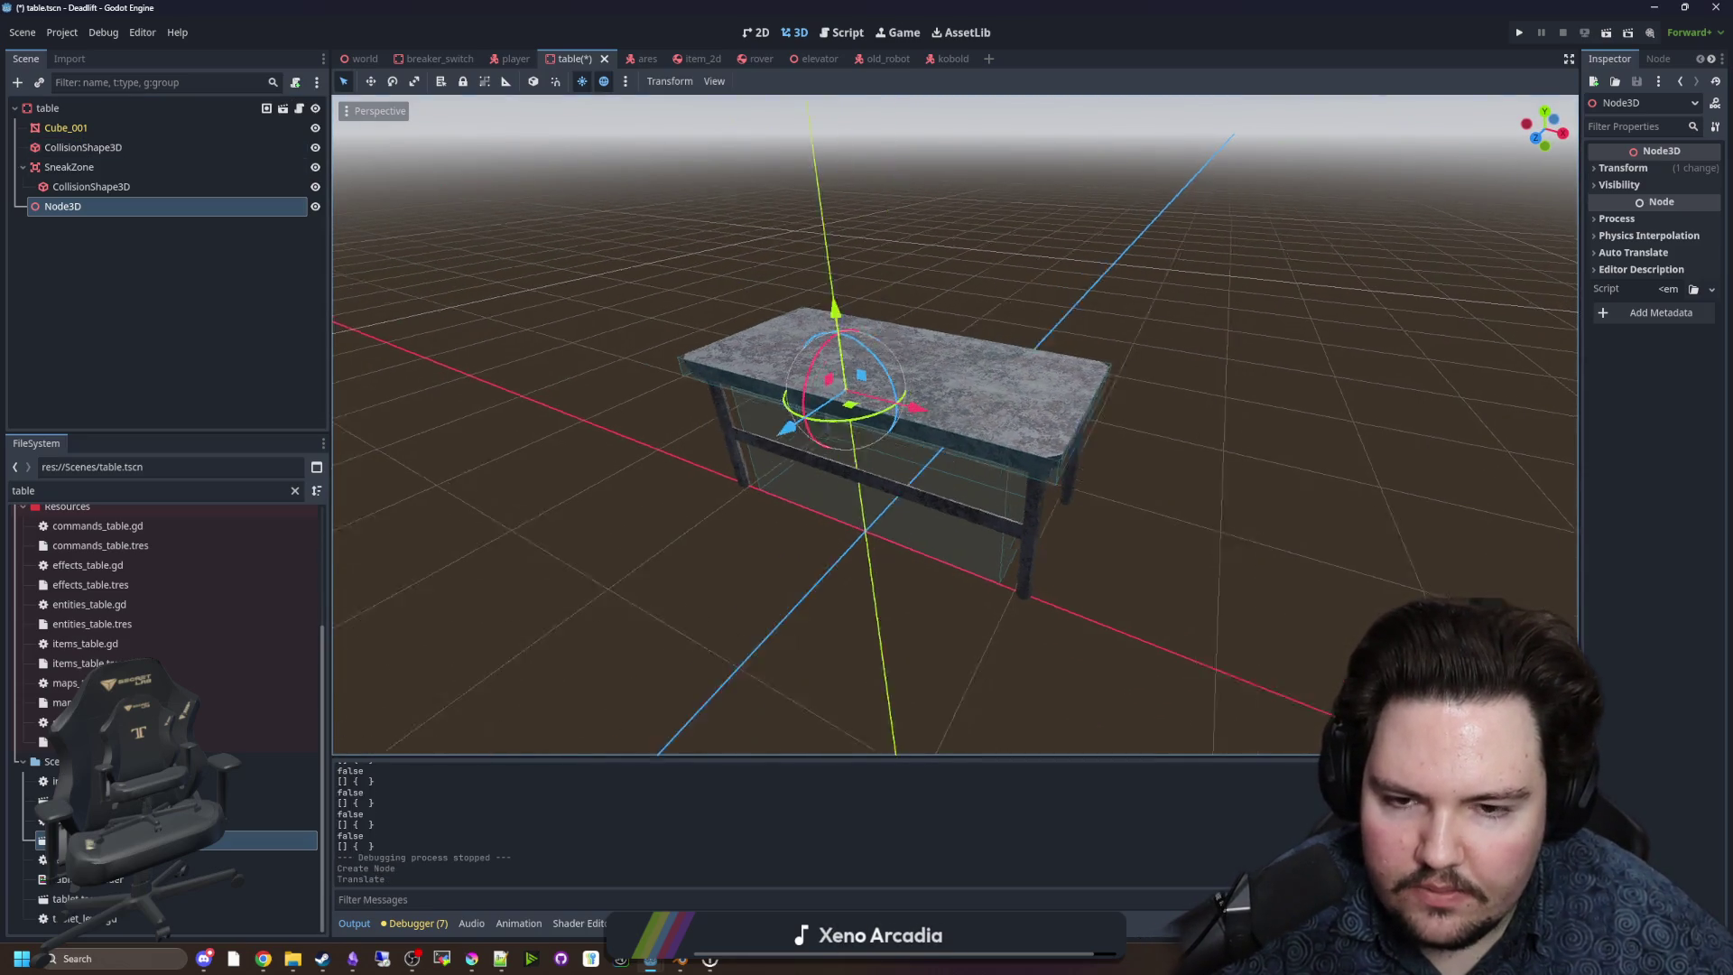
scroll(928, 339, up, 5)
scroll(954, 424, down, 5)
mouse_move(722, 492)
mouse_down()
mouse_move(708, 431)
mouse_move(770, 424)
mouse_move(740, 424)
mouse_up()
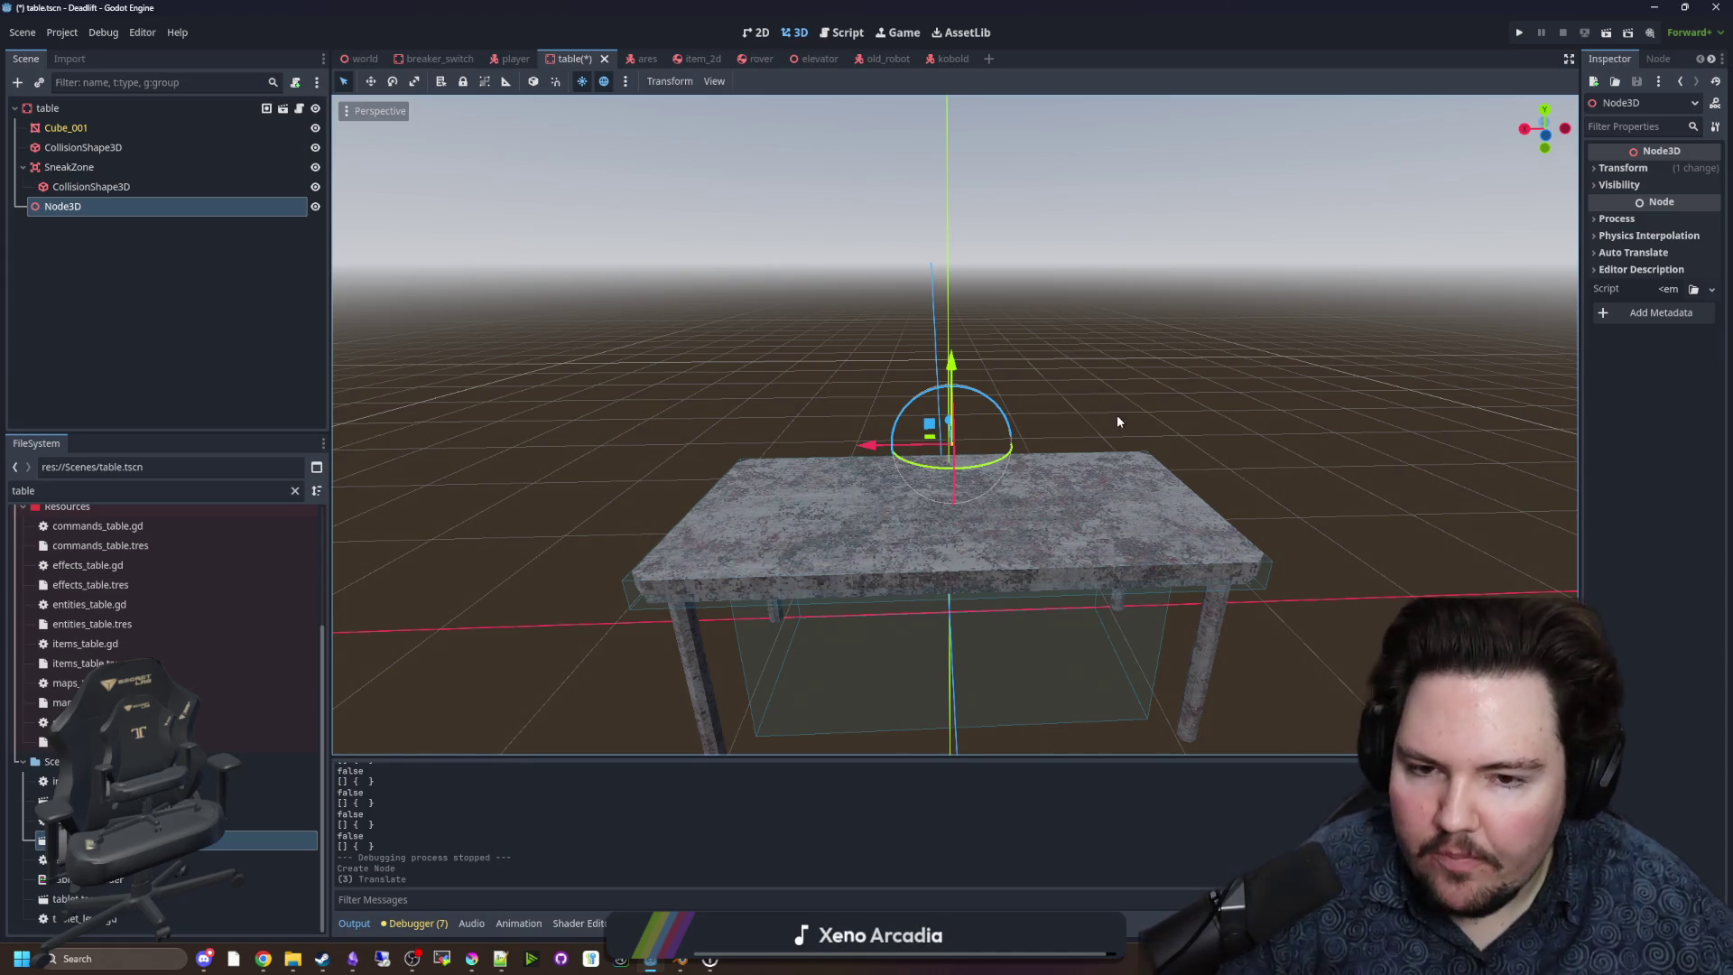
mouse_move(1117, 414)
mouse_down()
mouse_move(984, 392)
mouse_move(1003, 486)
mouse_up()
key(KP_1)
scroll(1003, 485, up, 4)
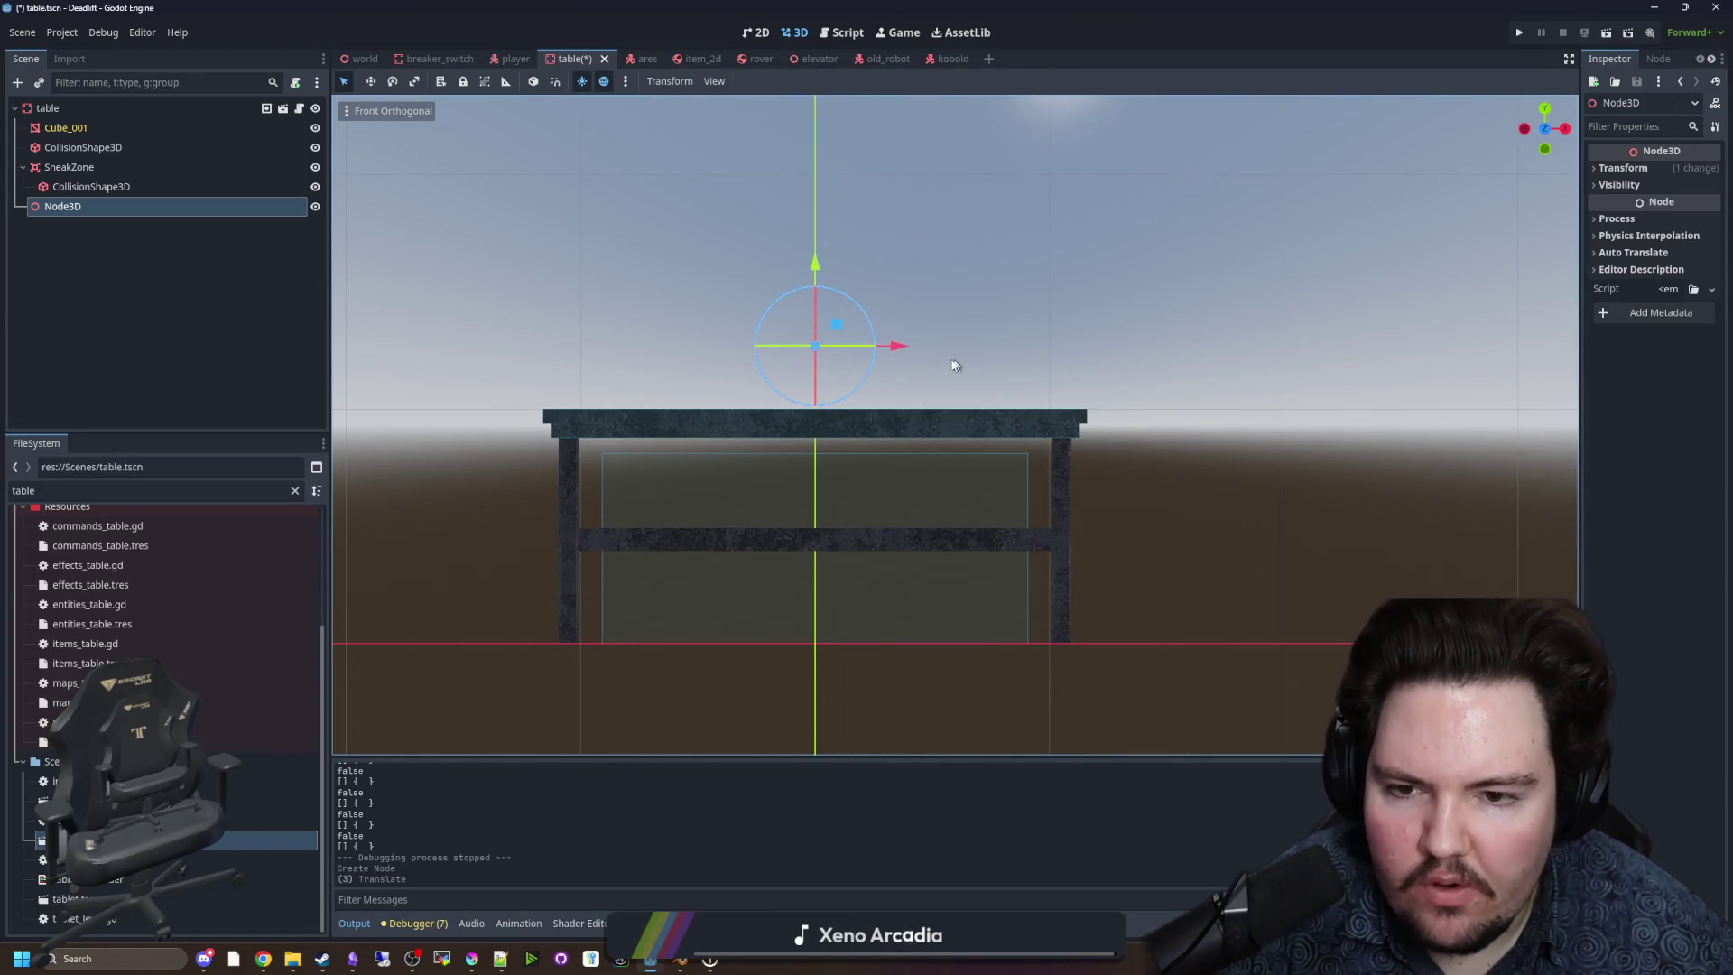
key(KP_3)
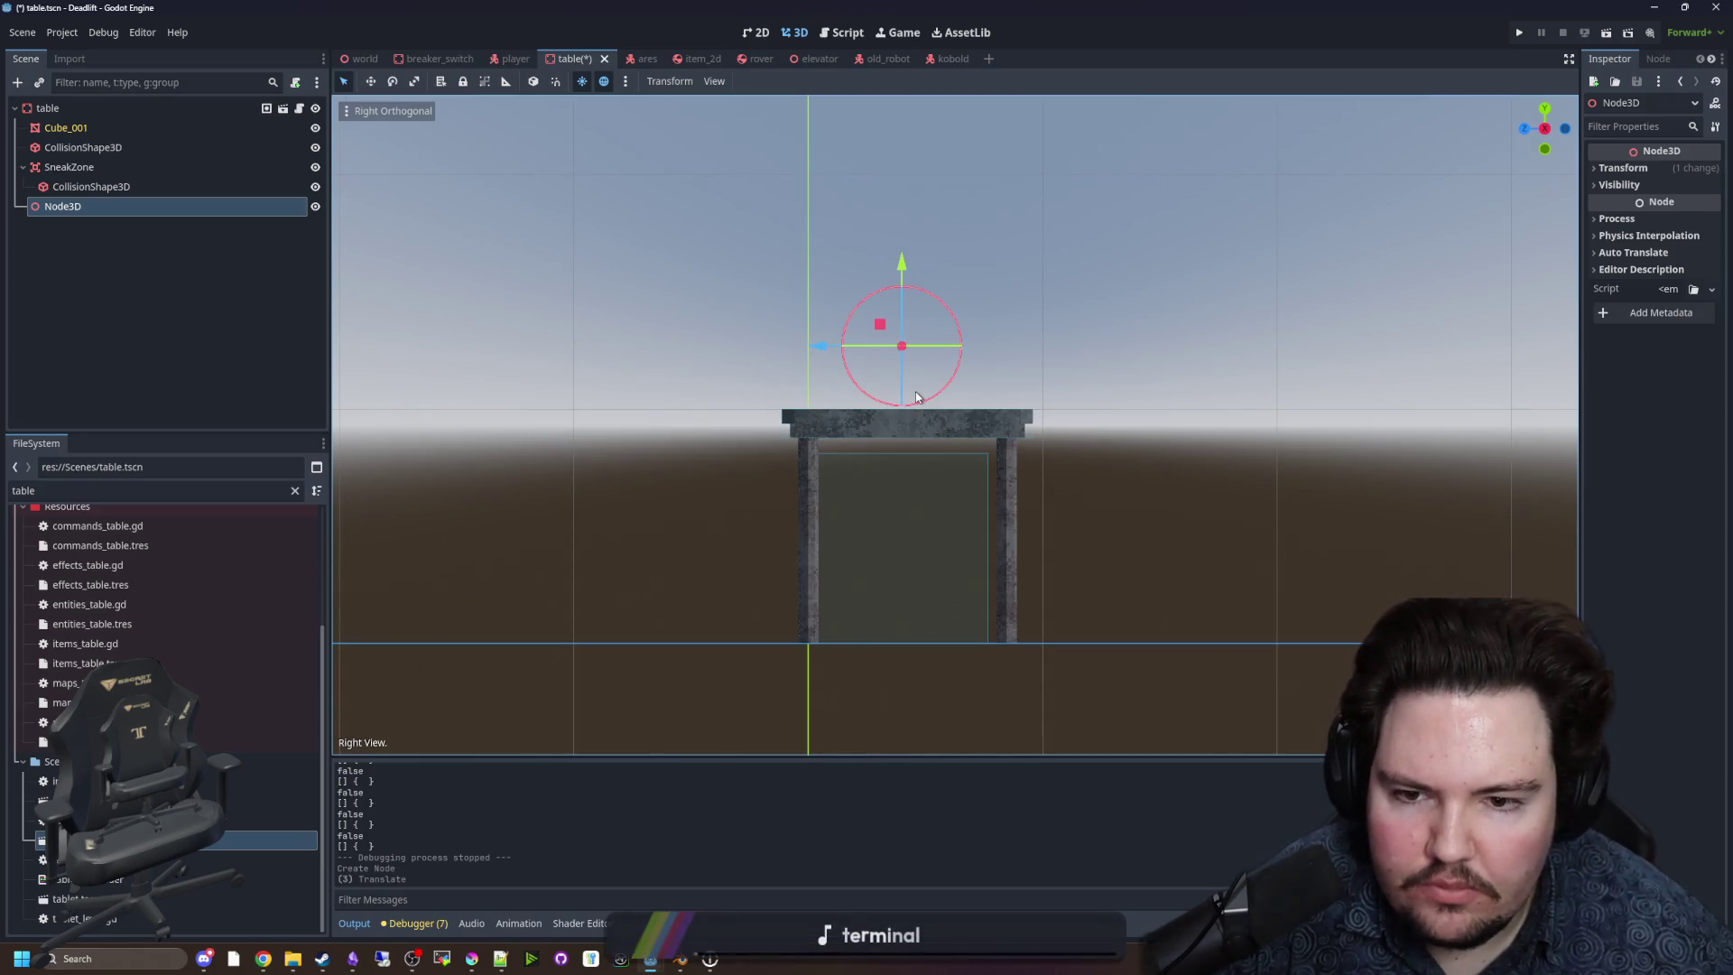
scroll(915, 392, up, 3)
Set the Node3D's Transform Position Z to -0.4.
click(1623, 168)
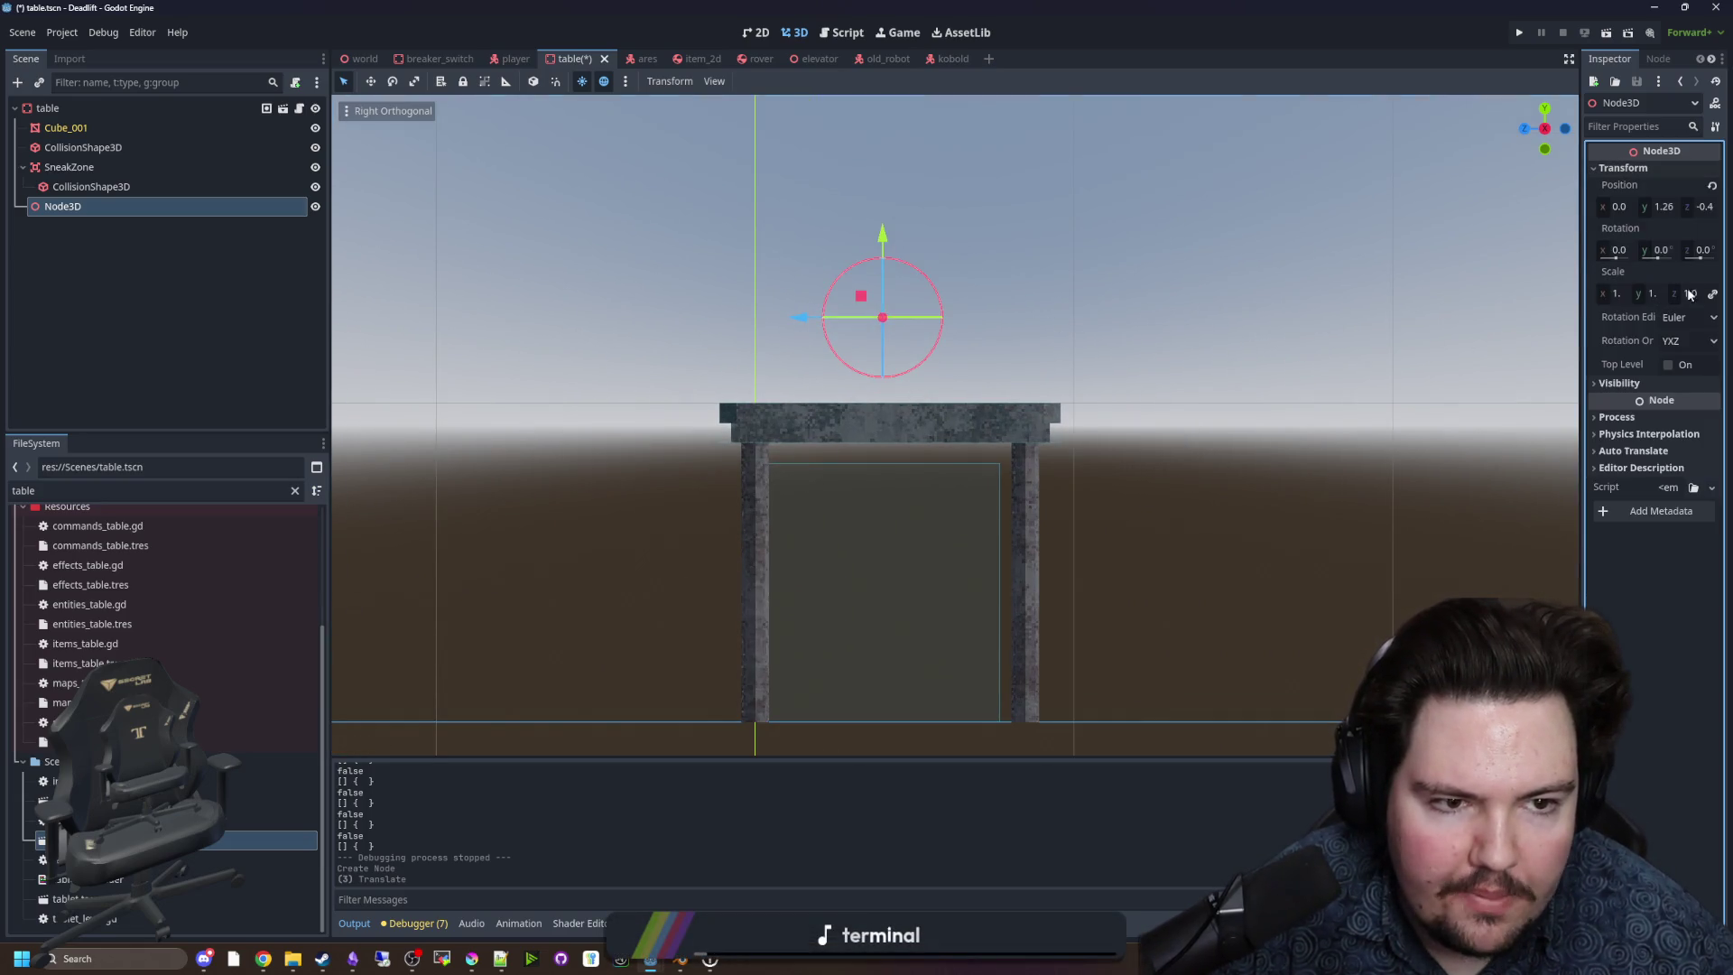
click(1701, 207)
text(0)
key(Return)
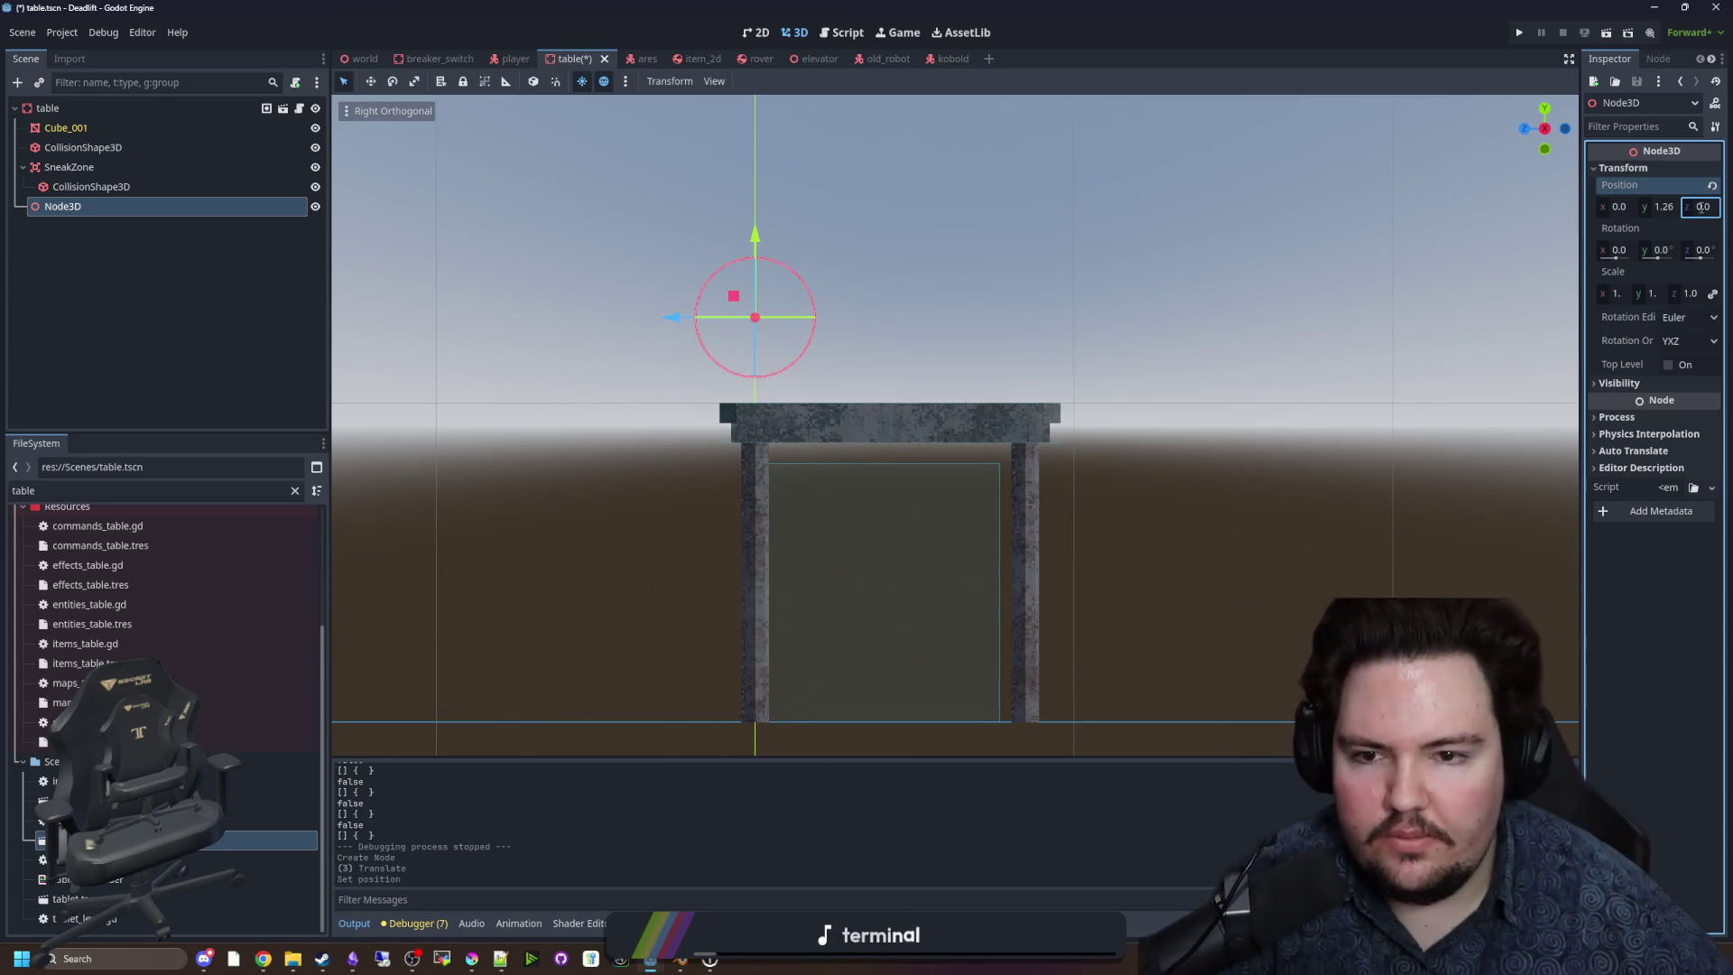
click(1701, 207)
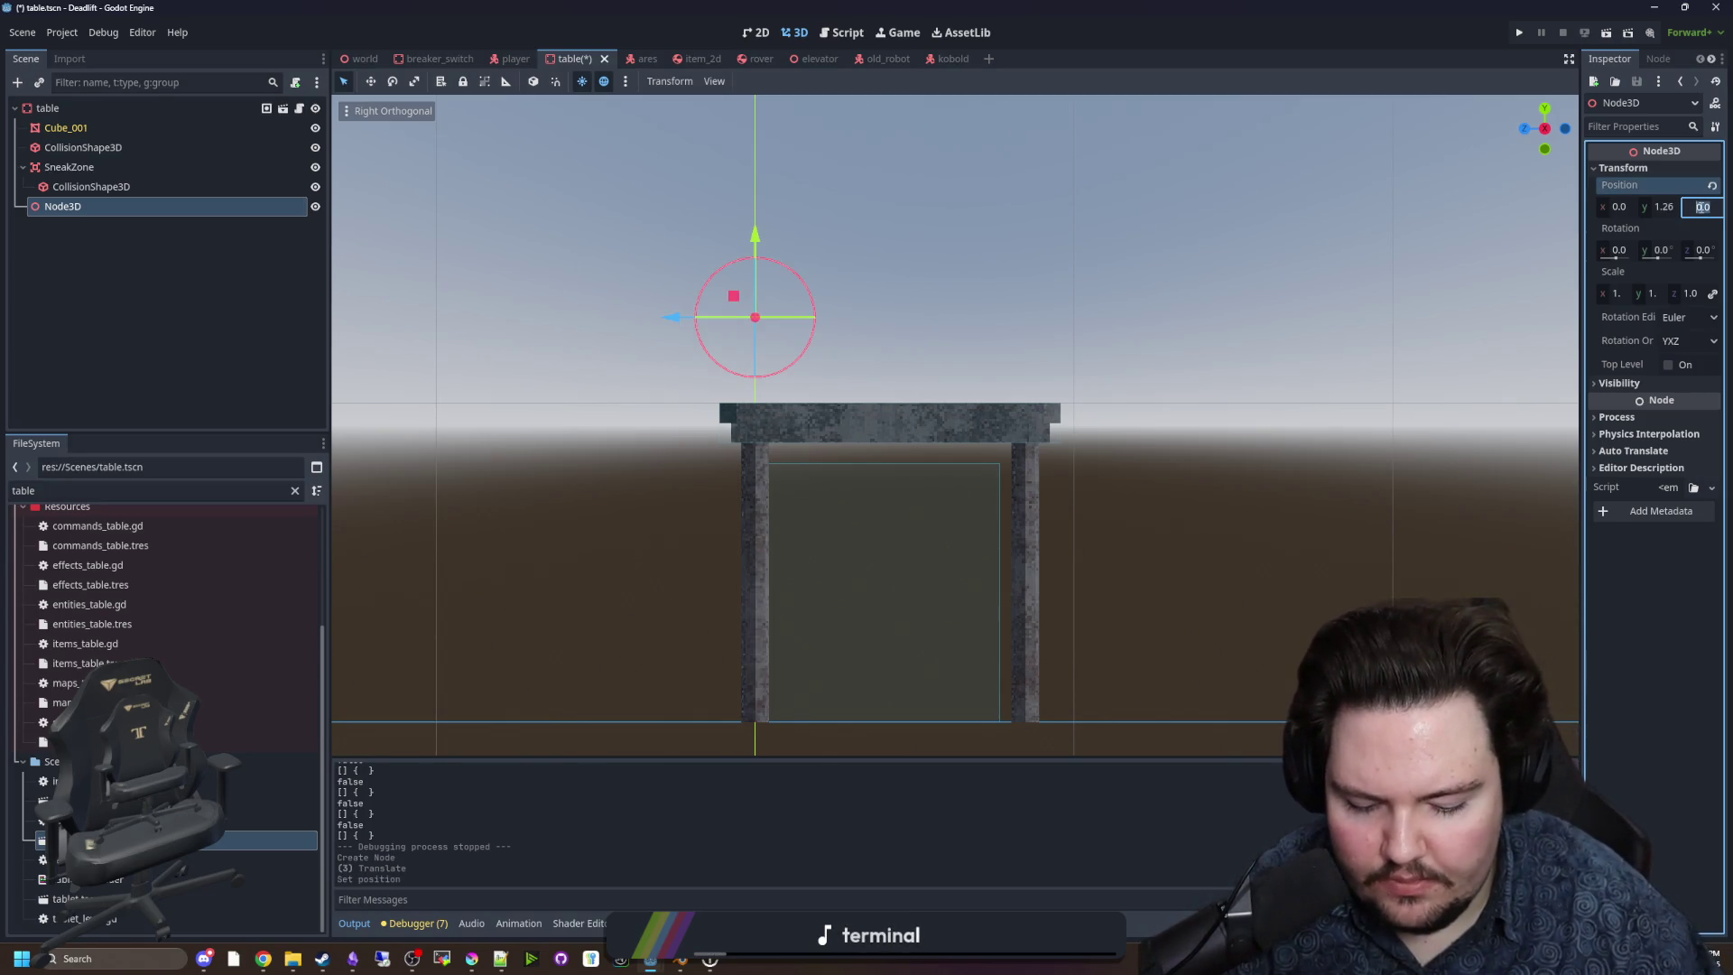
text(-0.5)
key(Return)
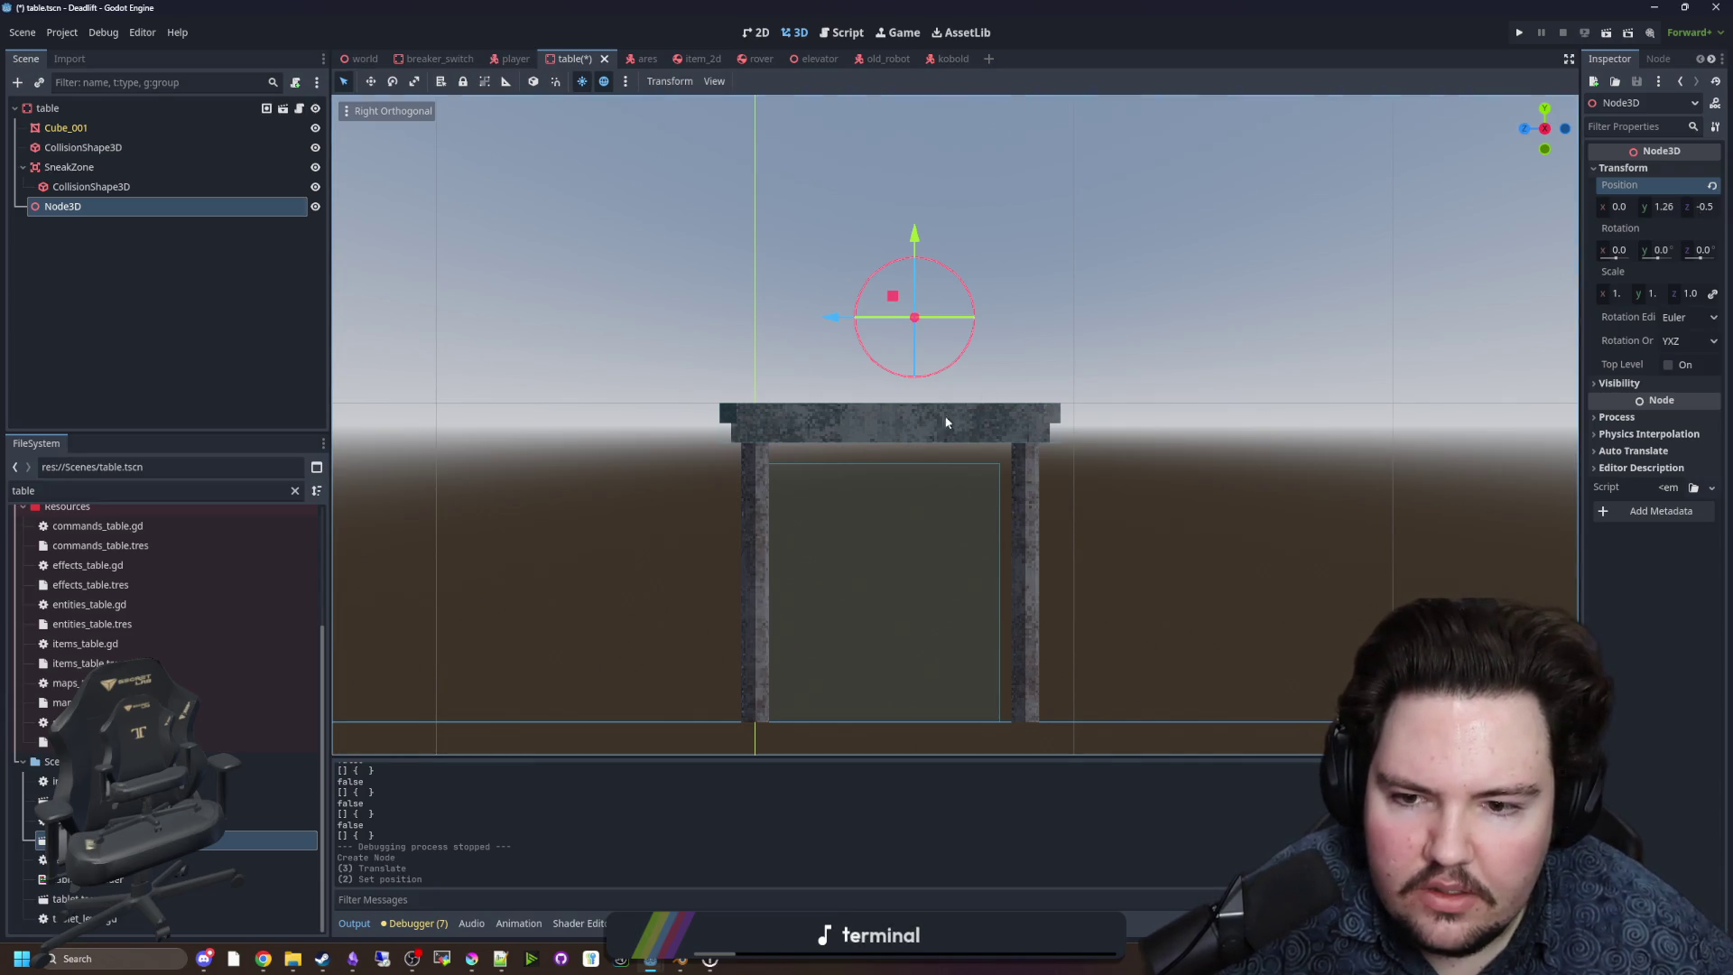
click(1701, 207)
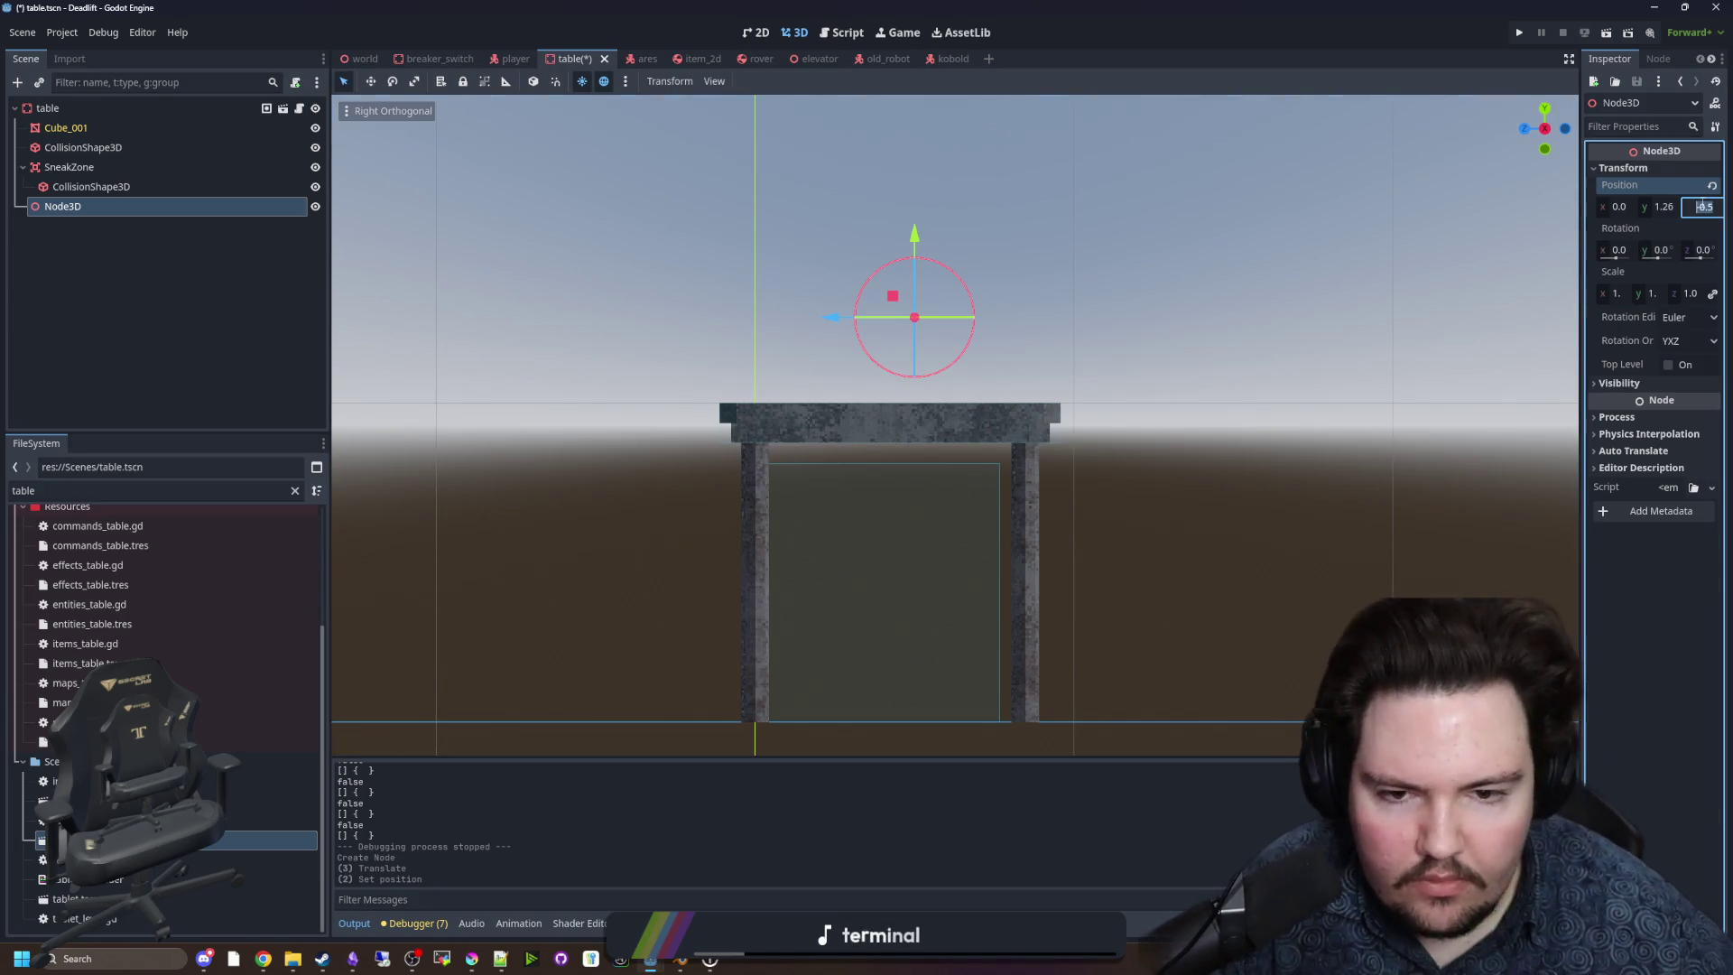
text(-0.4)
key(Return)
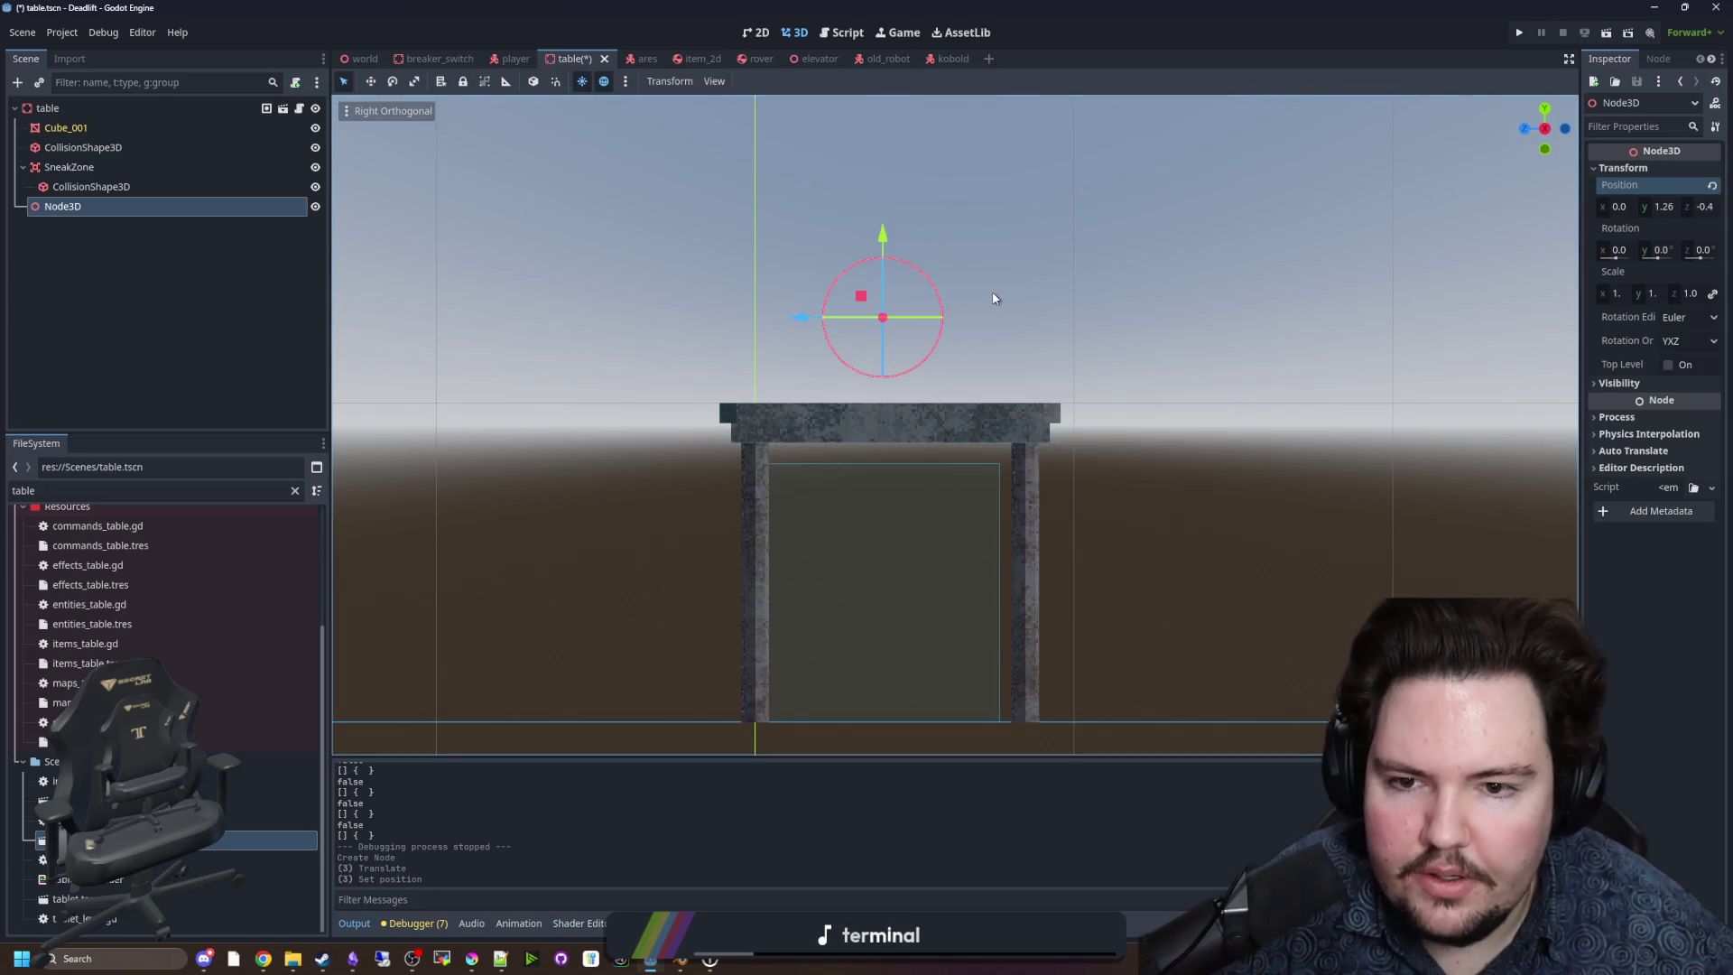
click(993, 298)
scroll(1032, 383, down, 3)
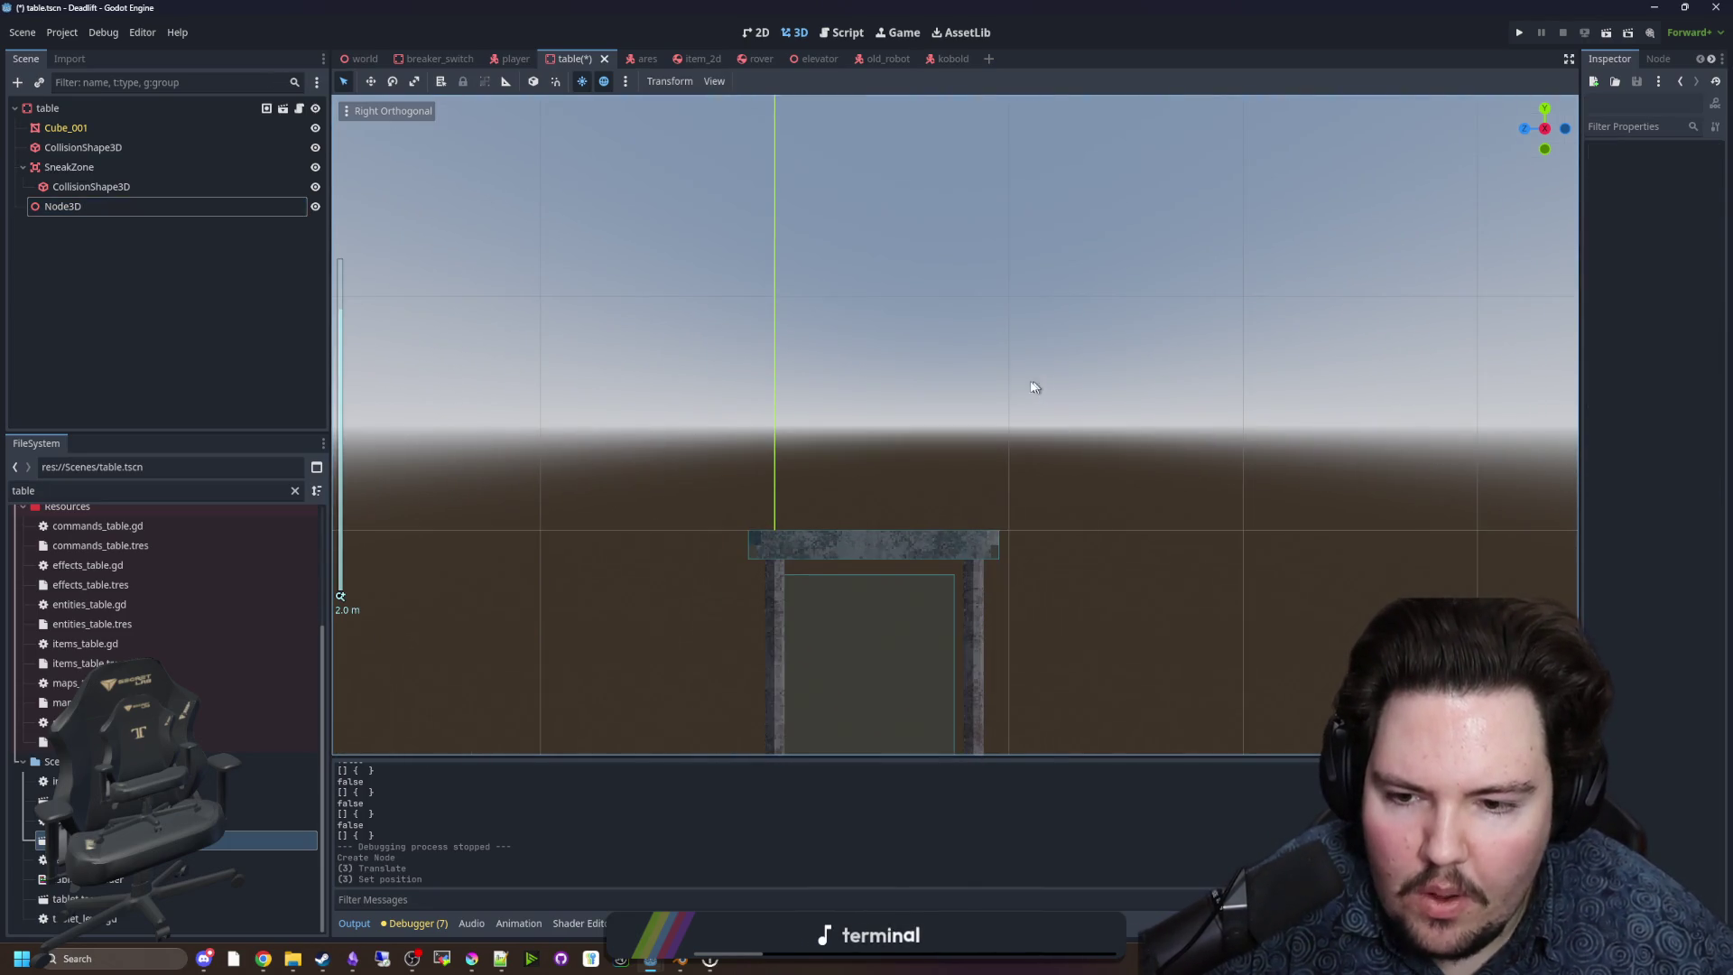
Set the Node3D's Position Y to 1.25, just above the table.
mouse_move(1000, 392)
mouse_down()
mouse_move(1013, 421)
mouse_move(715, 626)
mouse_move(782, 593)
mouse_up()
mouse_move(891, 391)
mouse_down()
mouse_move(978, 484)
mouse_move(642, 309)
mouse_move(533, 309)
mouse_up()
scroll(724, 382, up, 2)
mouse_move(724, 382)
mouse_down()
mouse_move(843, 394)
mouse_move(706, 380)
mouse_move(794, 490)
mouse_move(778, 470)
mouse_move(948, 480)
mouse_move(955, 605)
mouse_move(949, 545)
mouse_up()
scroll(727, 360, up, 2)
key(KP_1)
click(112, 208)
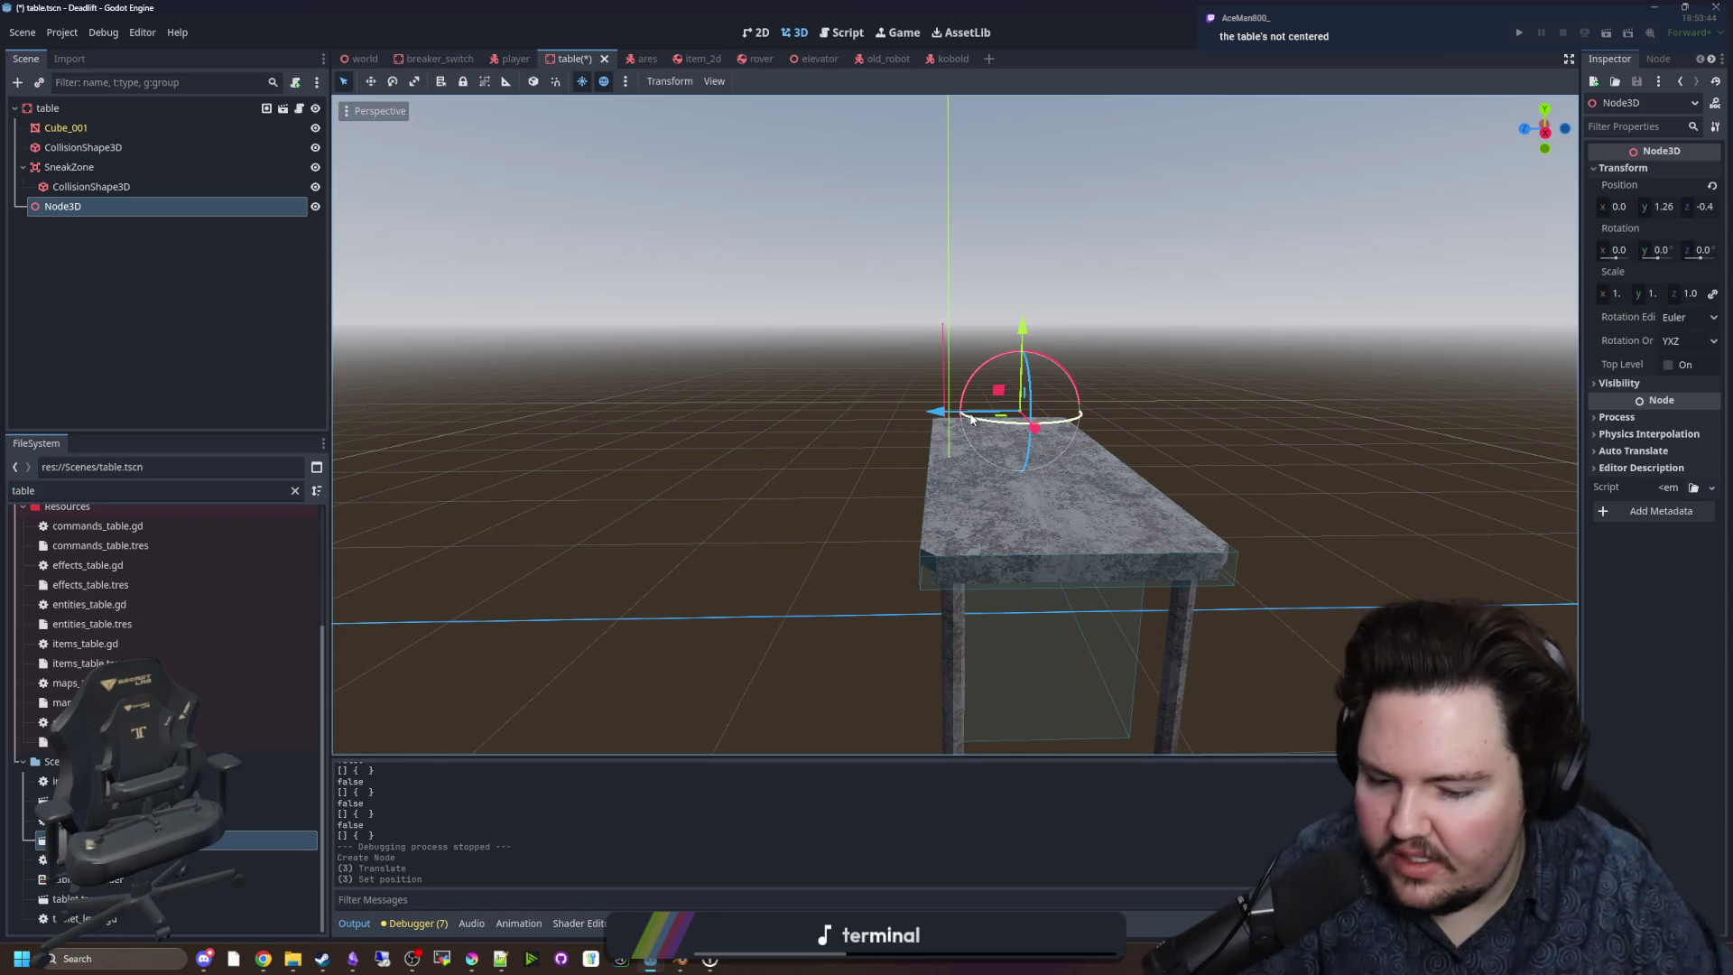
drag(916, 600, 611, 541)
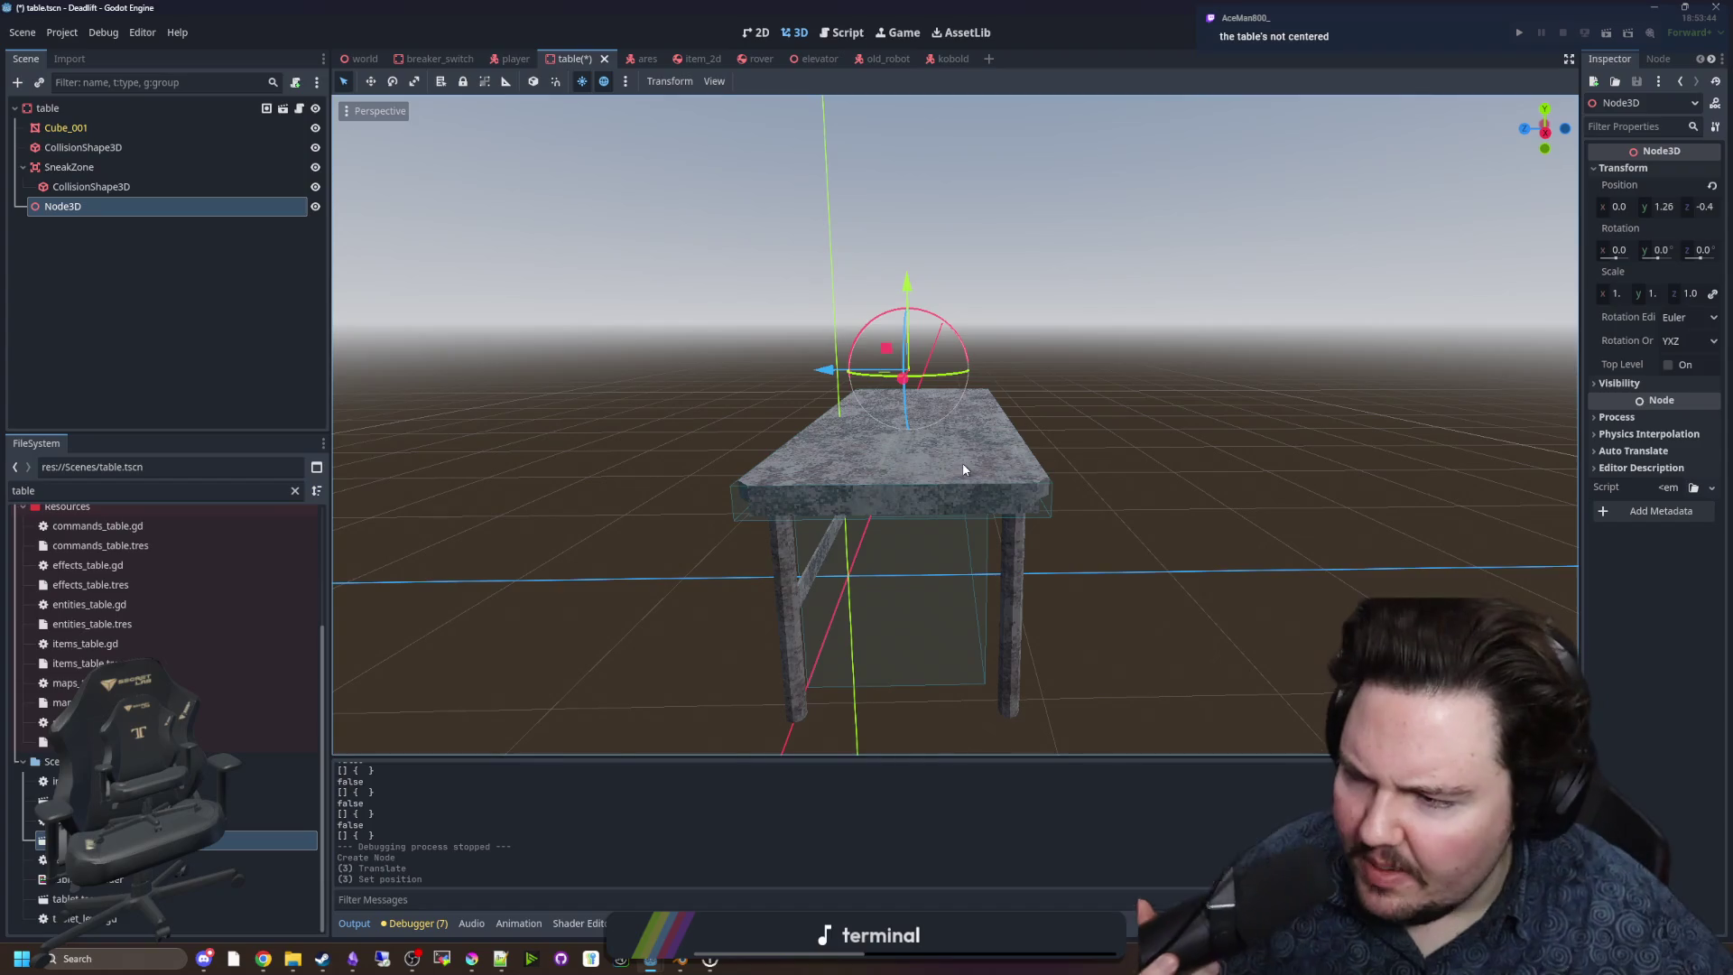
drag(1032, 381, 1054, 347)
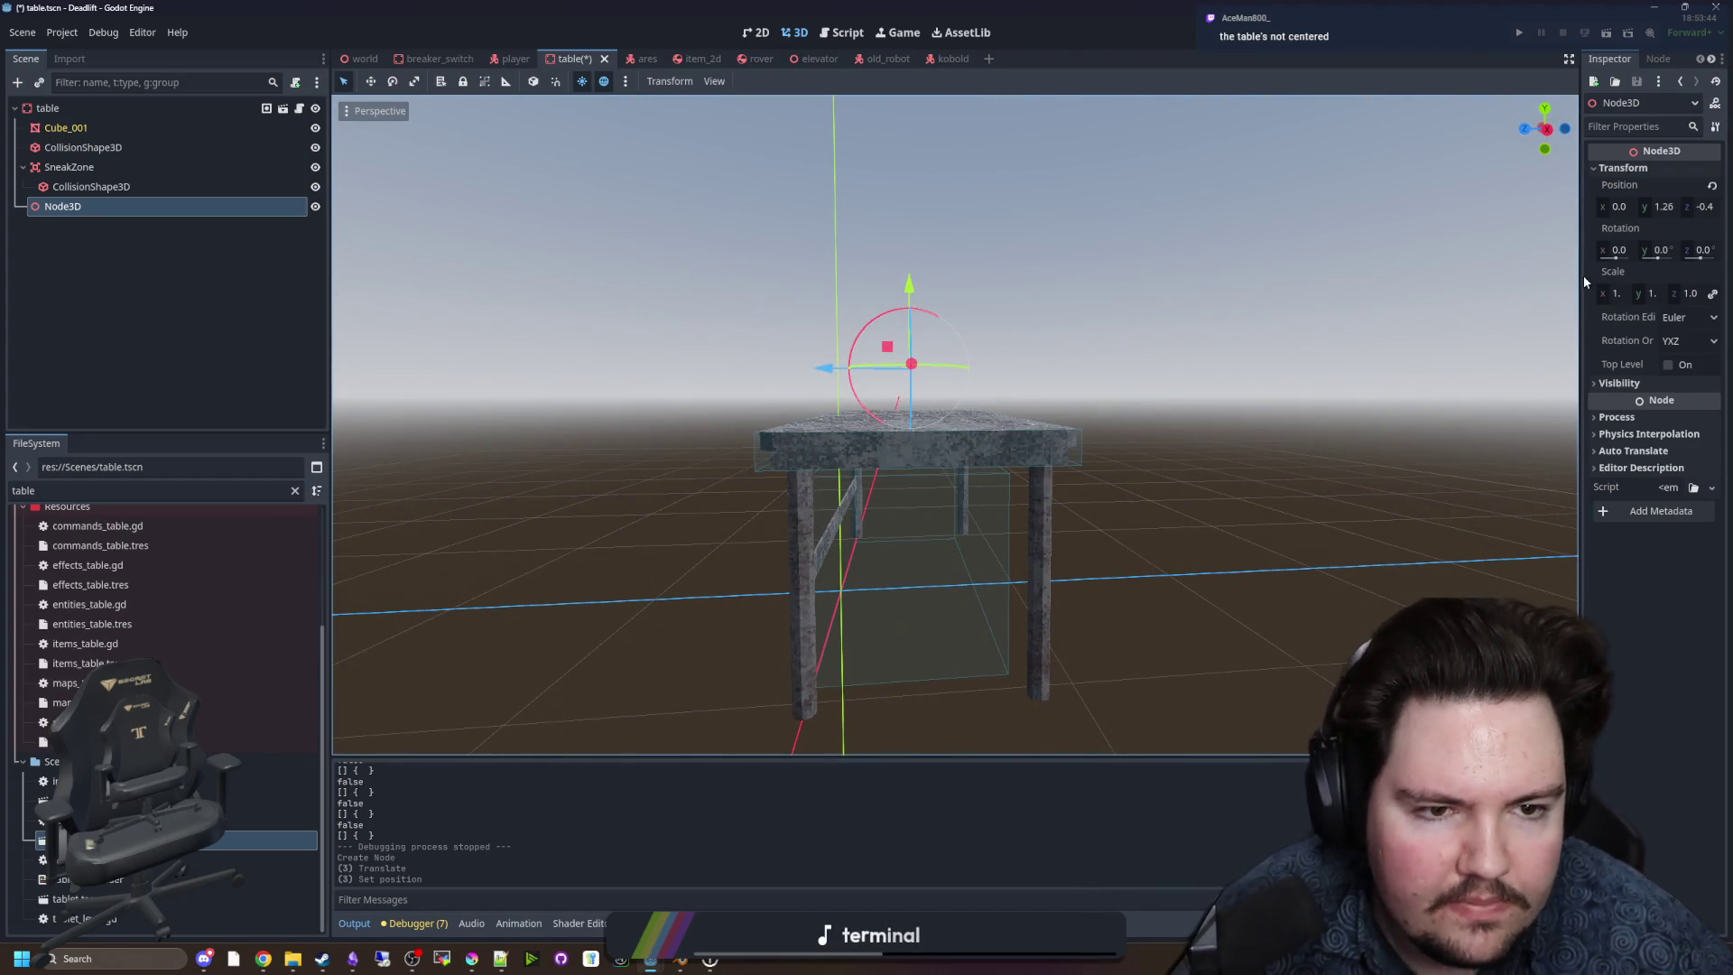
drag(1581, 278, 1457, 278)
click(1588, 207)
text(1.25)
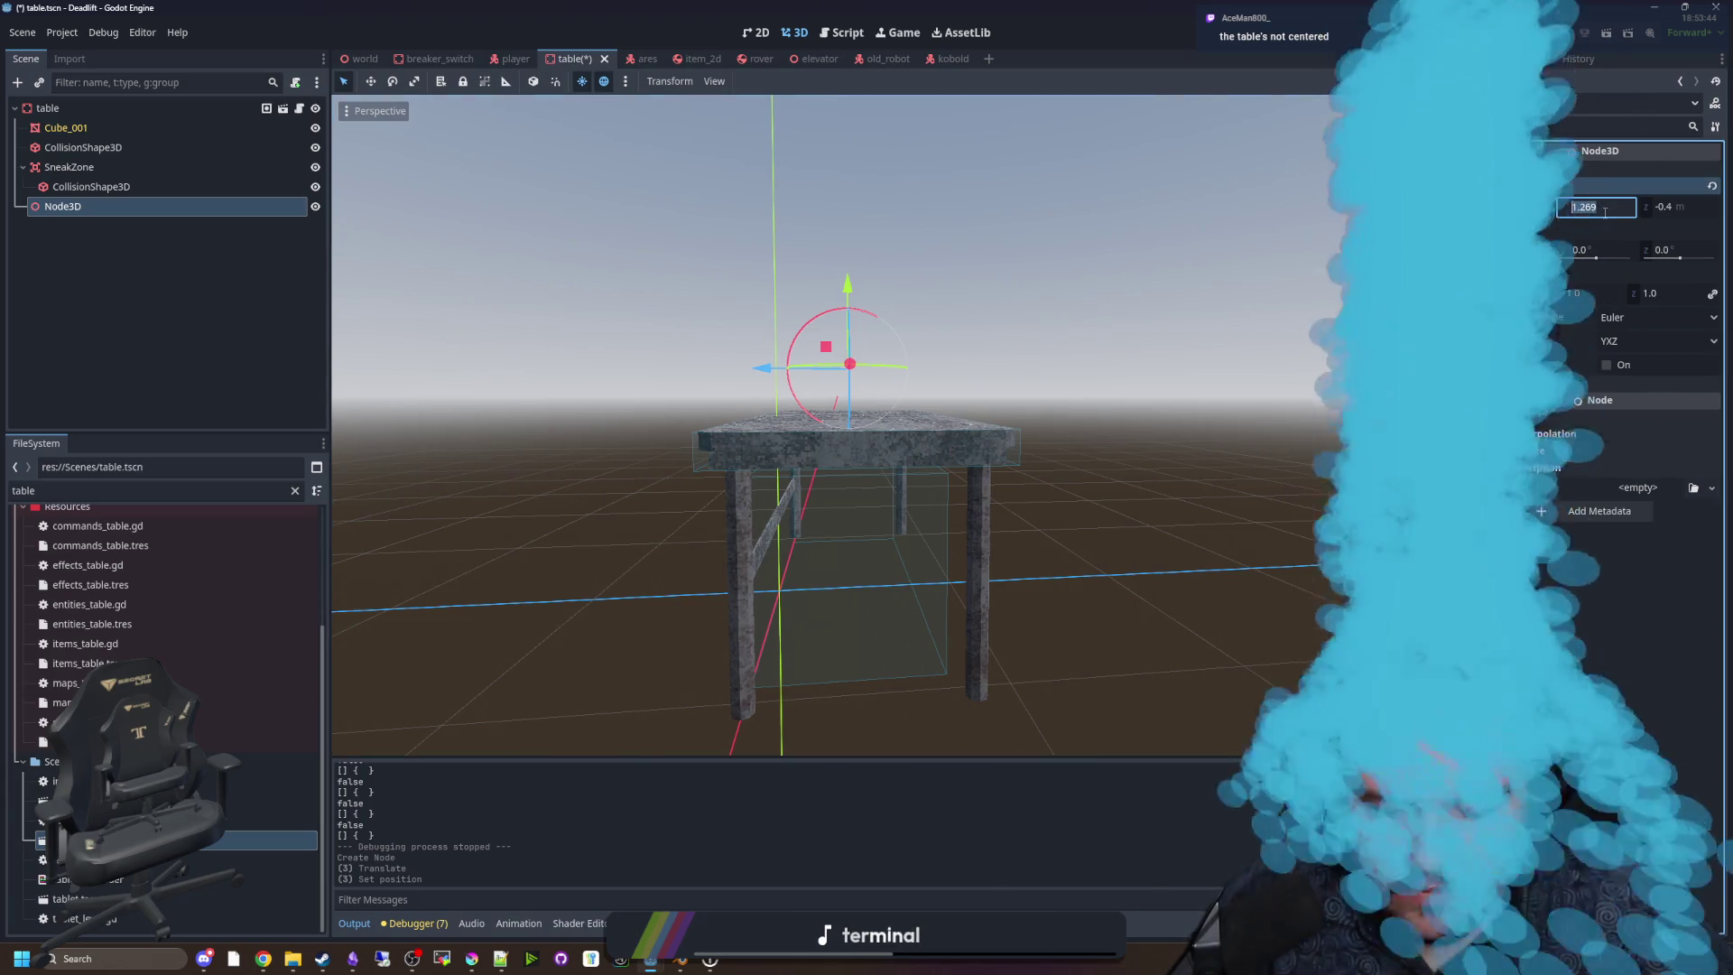
key(Return)
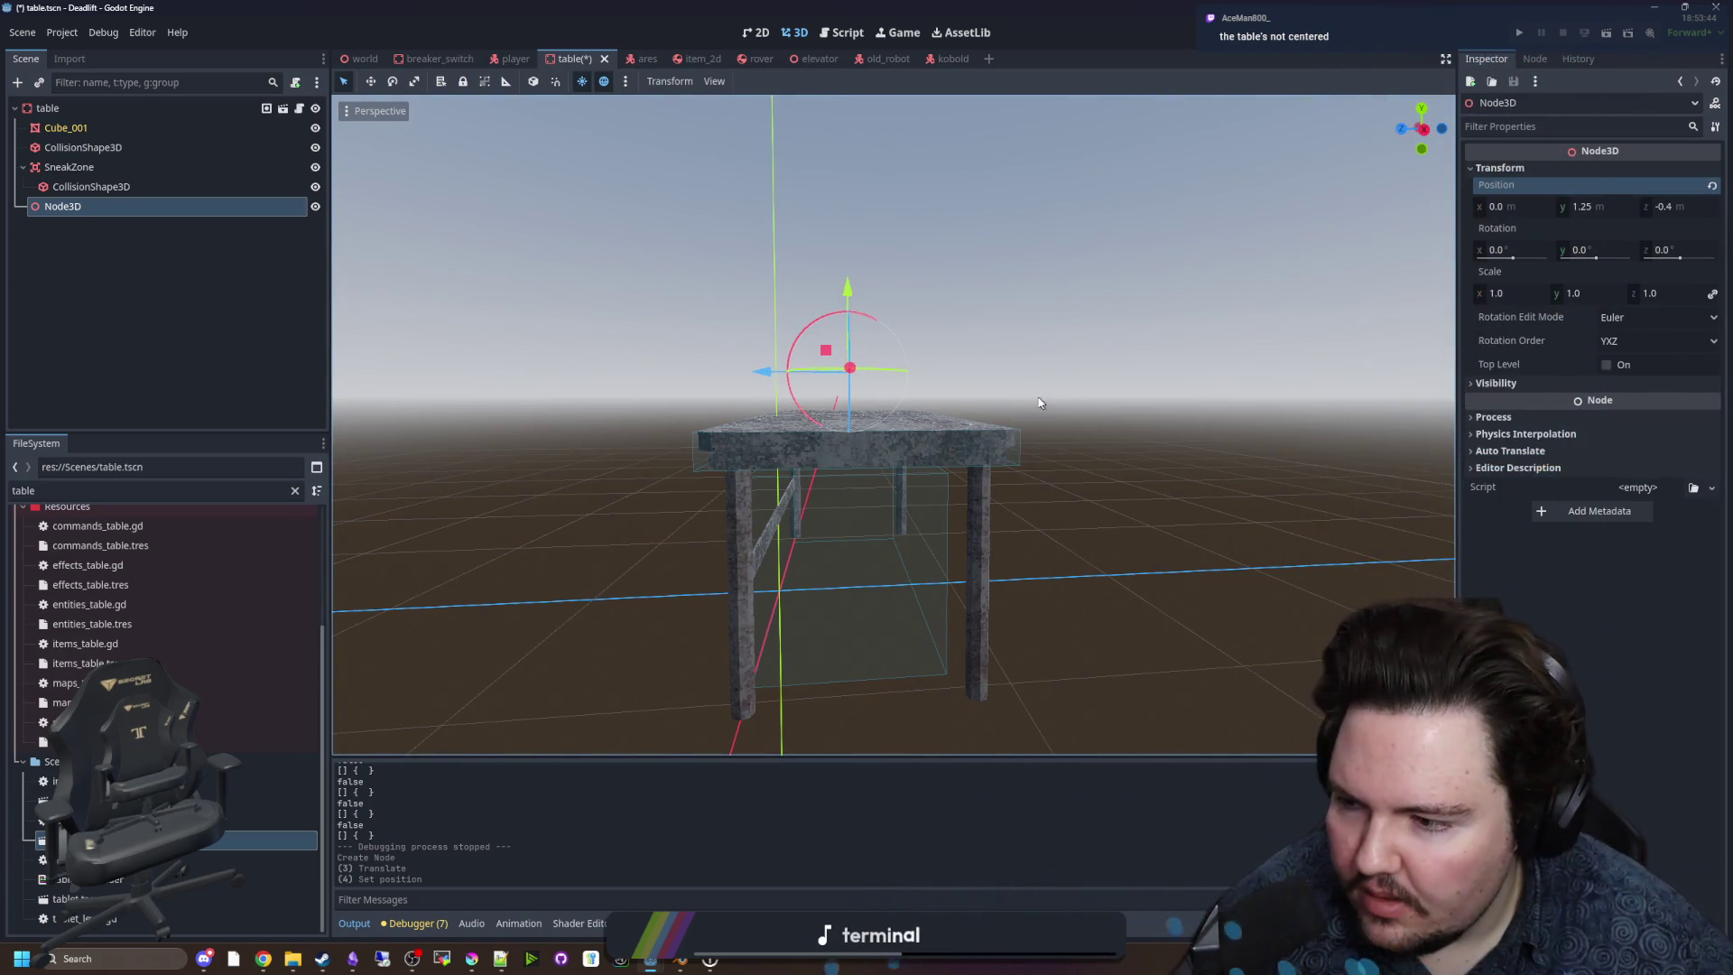
Deselect the Node3D, save the table scene, and bring up table.gd.
drag(945, 371, 977, 408)
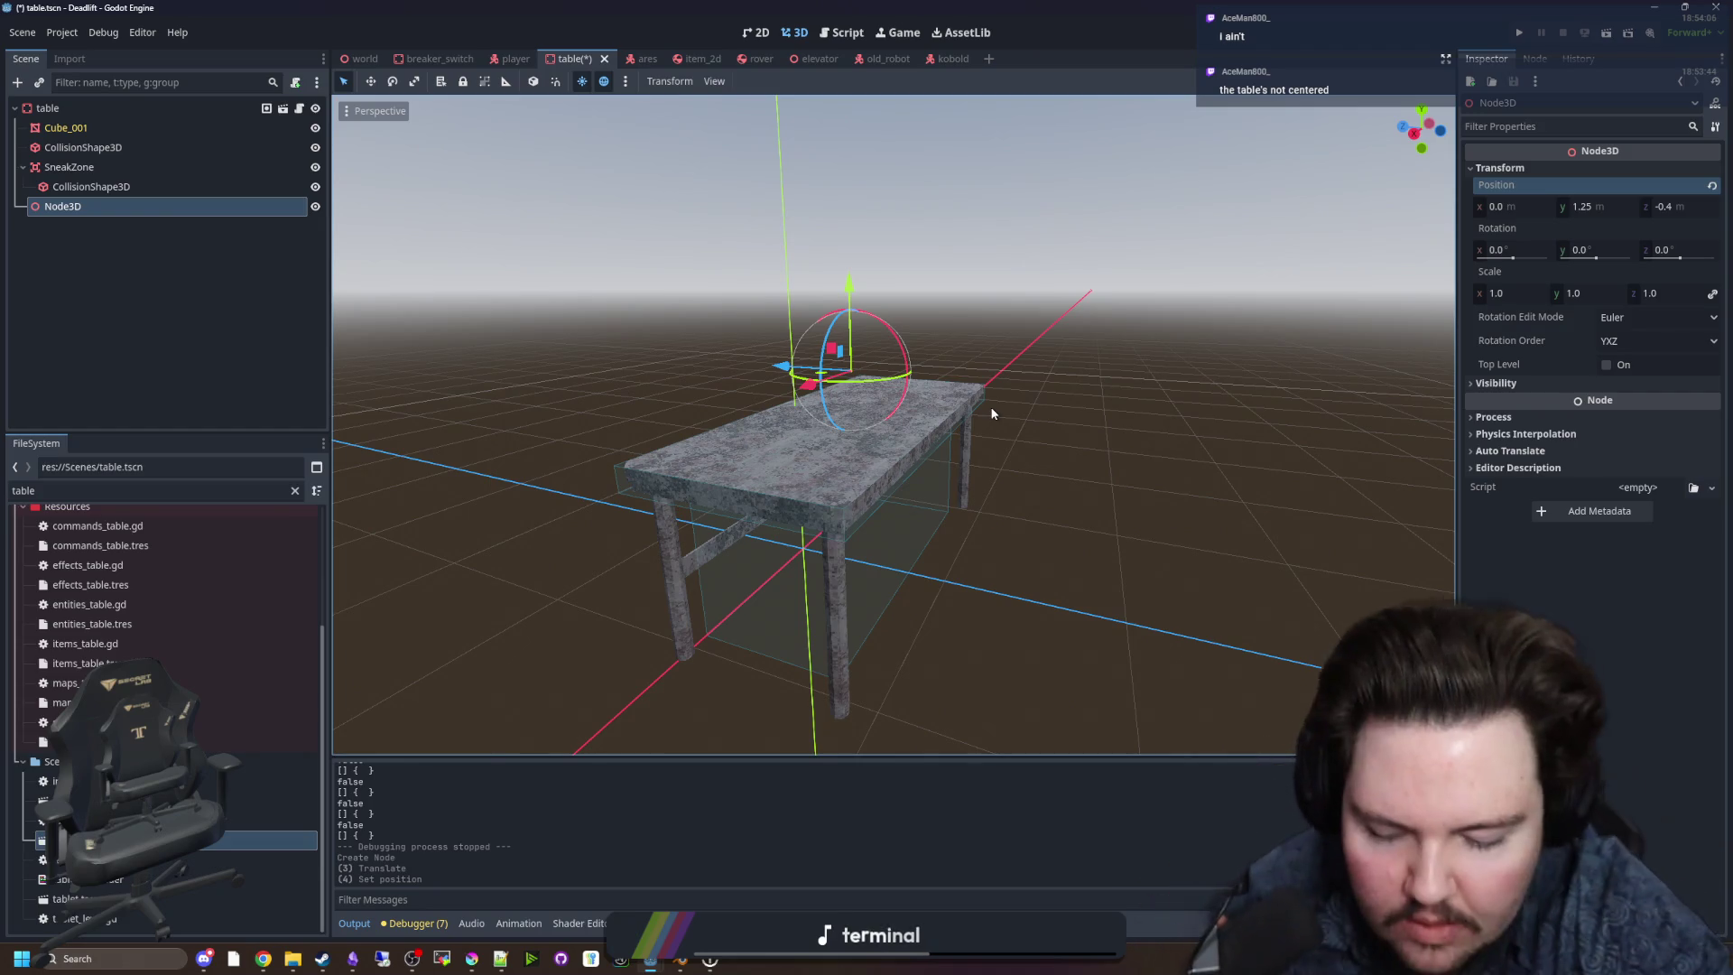
mouse_move(991, 414)
mouse_down()
mouse_move(1099, 356)
mouse_move(997, 386)
mouse_move(962, 355)
mouse_up()
click(962, 355)
scroll(897, 399, up, 5)
key(ctrl+s)
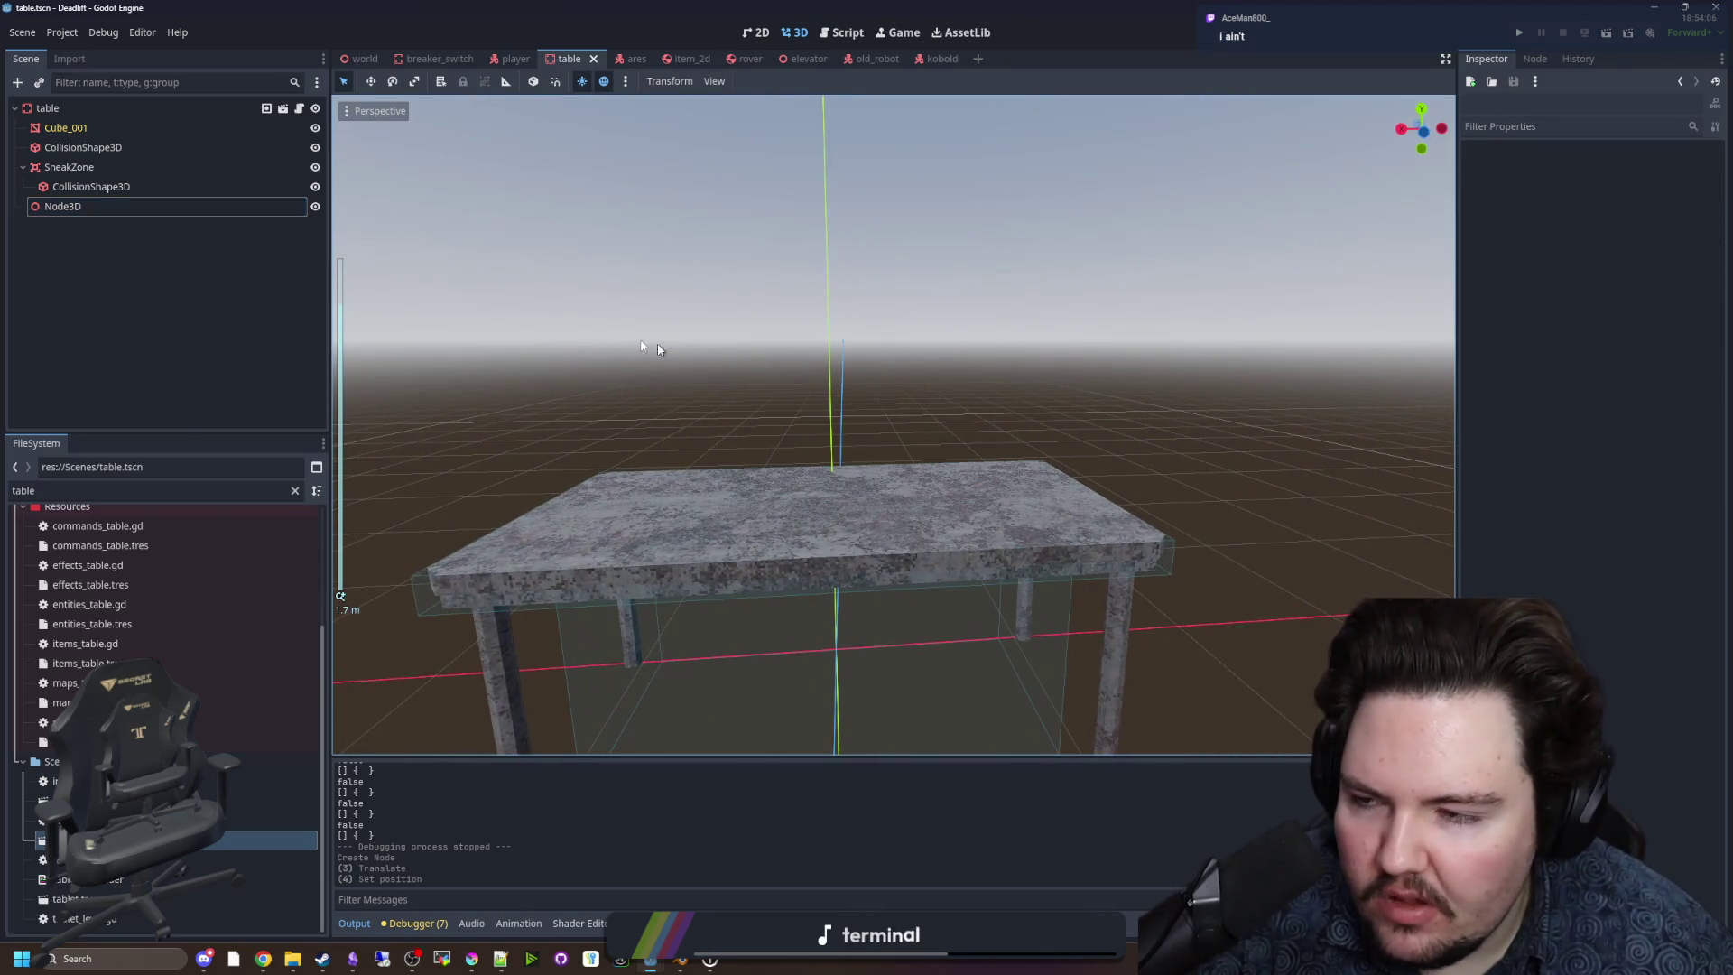
click(299, 108)
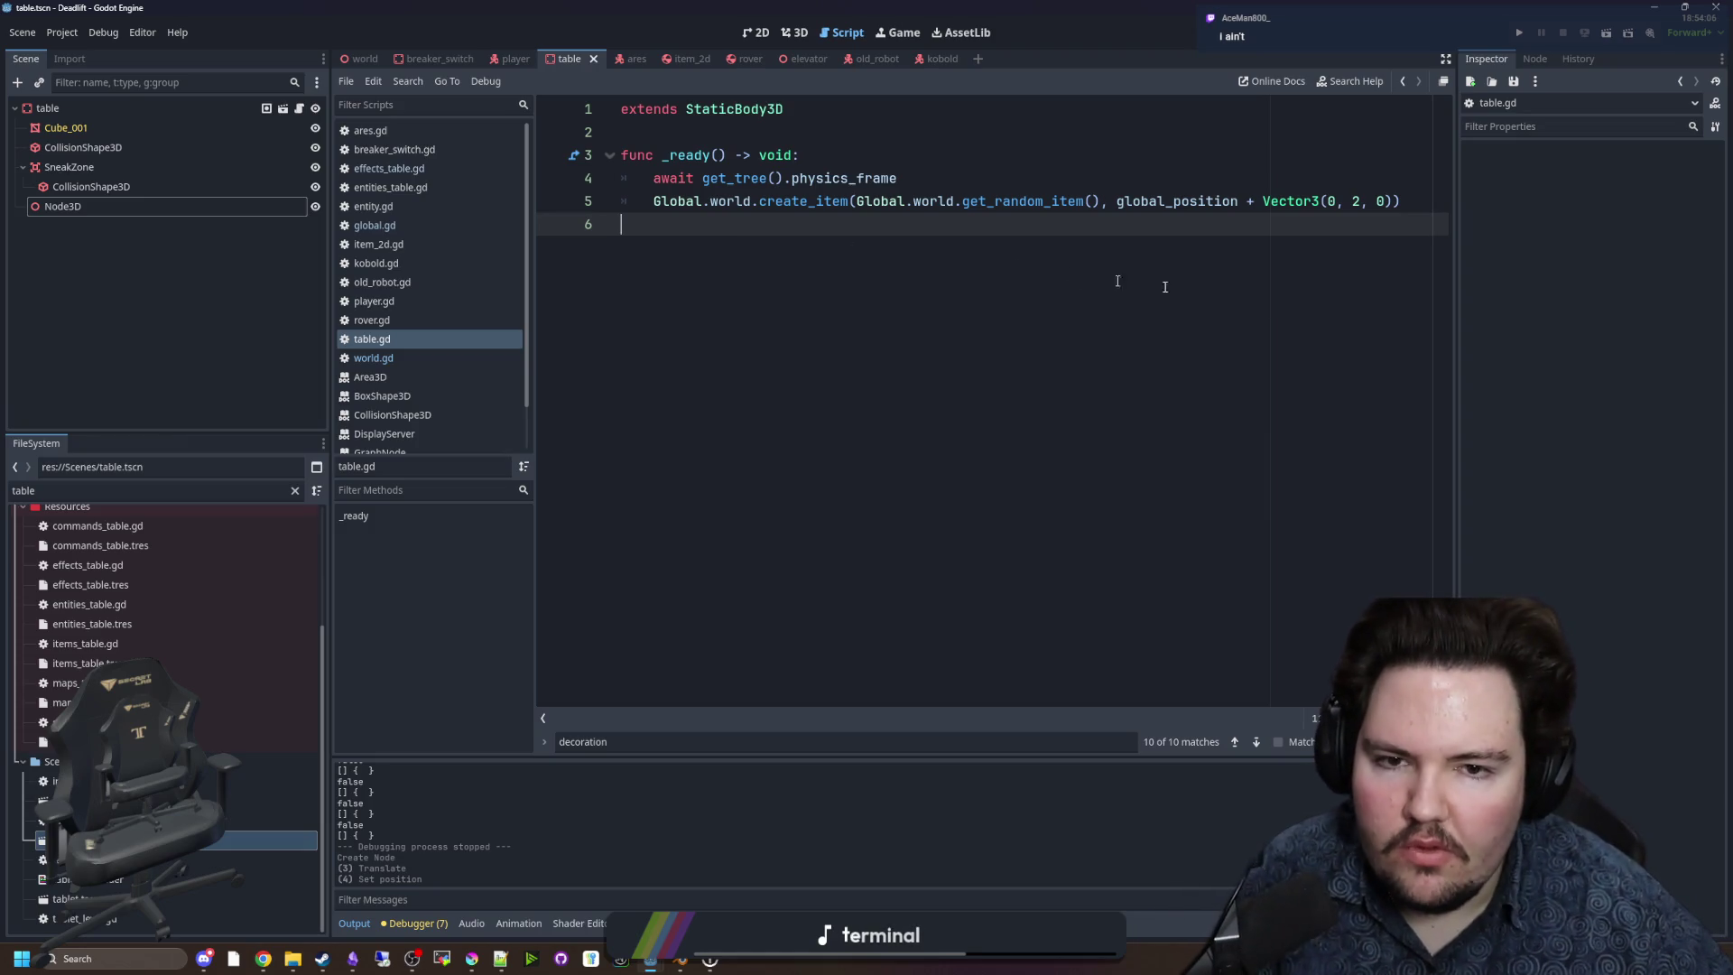
Wrap the create_item call in an 'if randi_range(0,1) == 0' condition.
drag(1457, 325, 1566, 325)
click(957, 177)
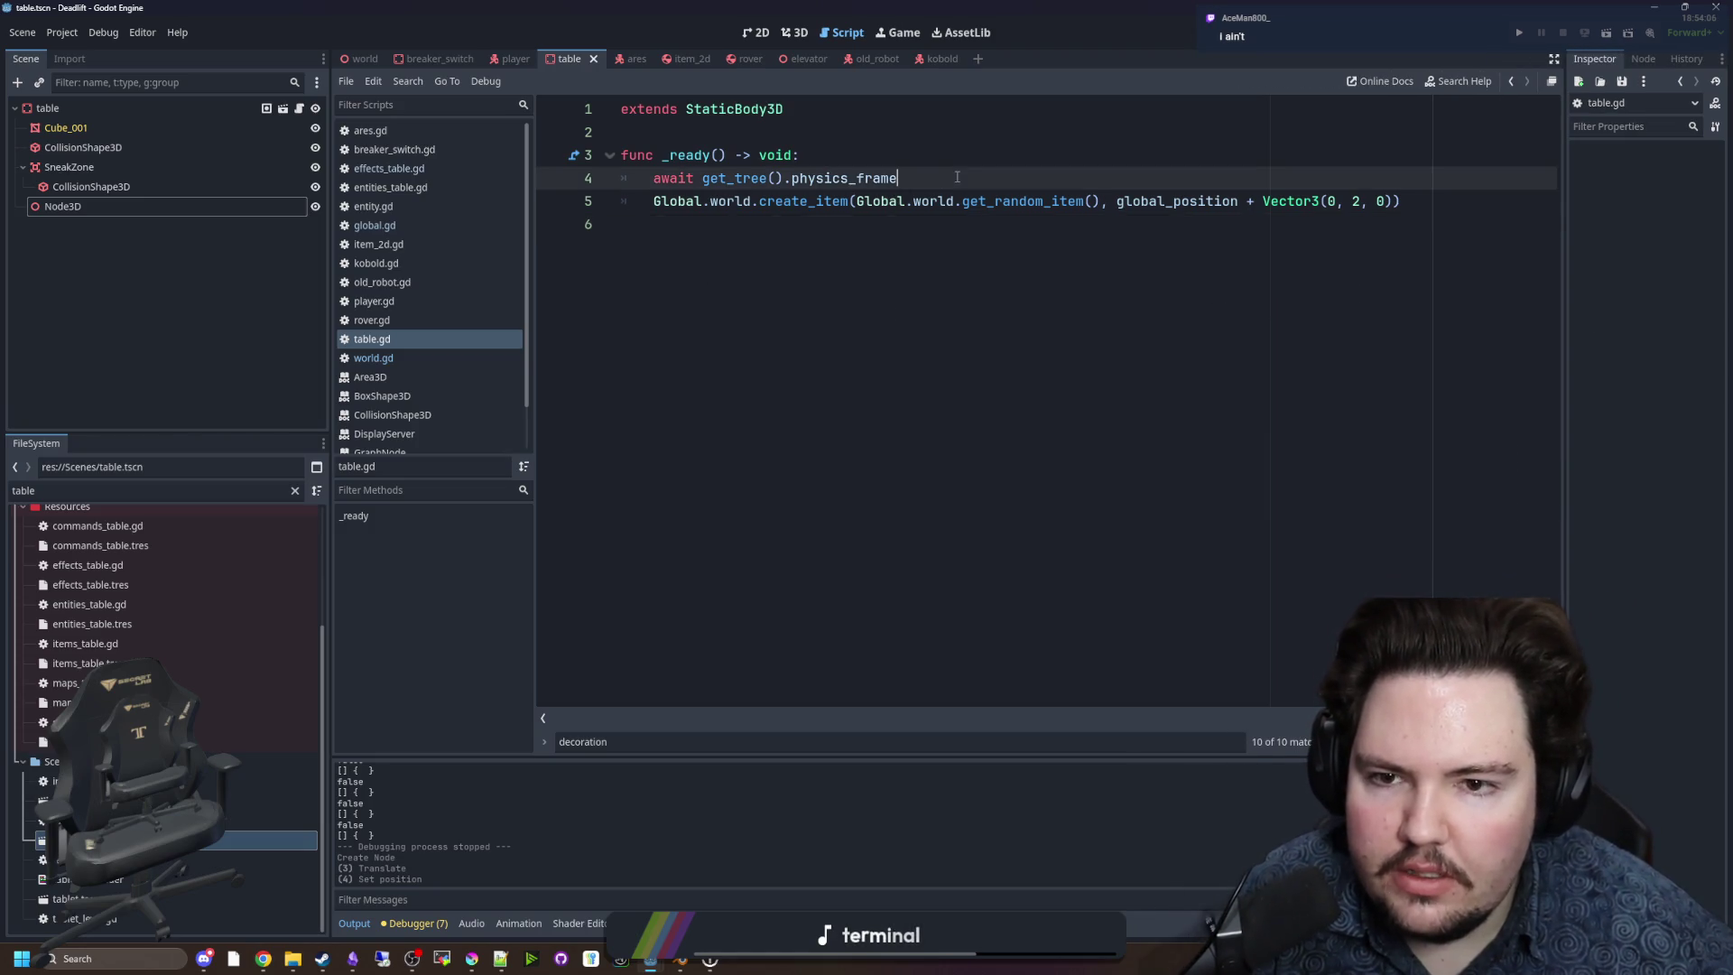
key(Return)
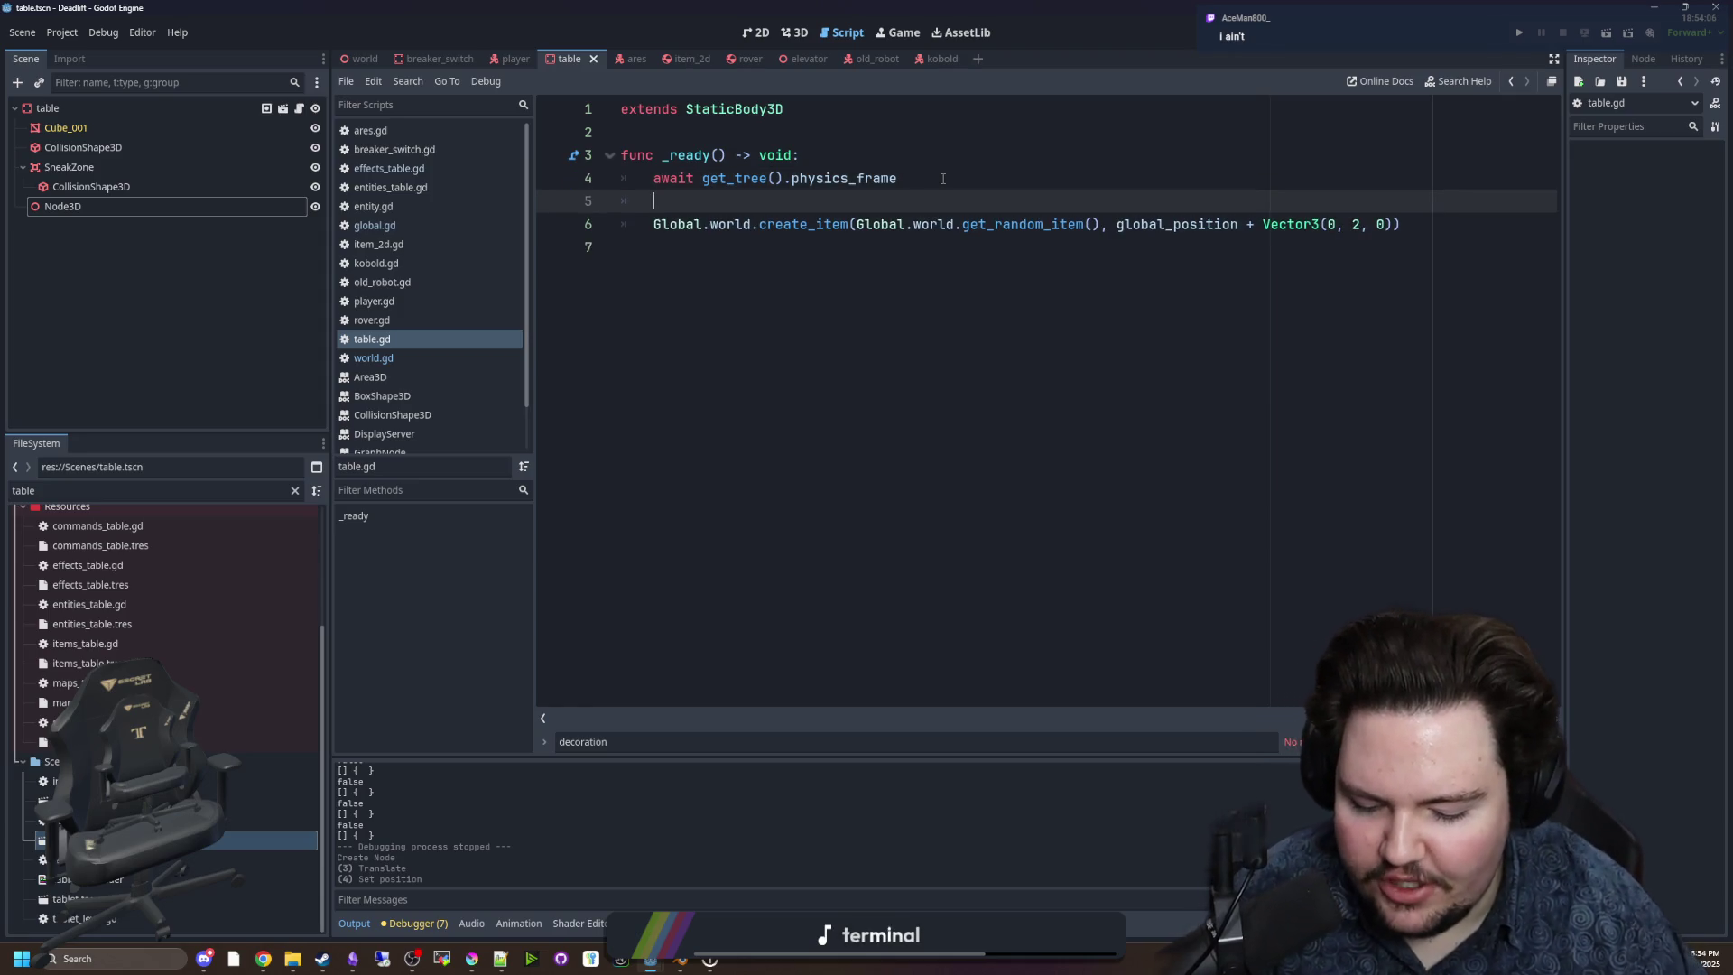
text(if randi_range()
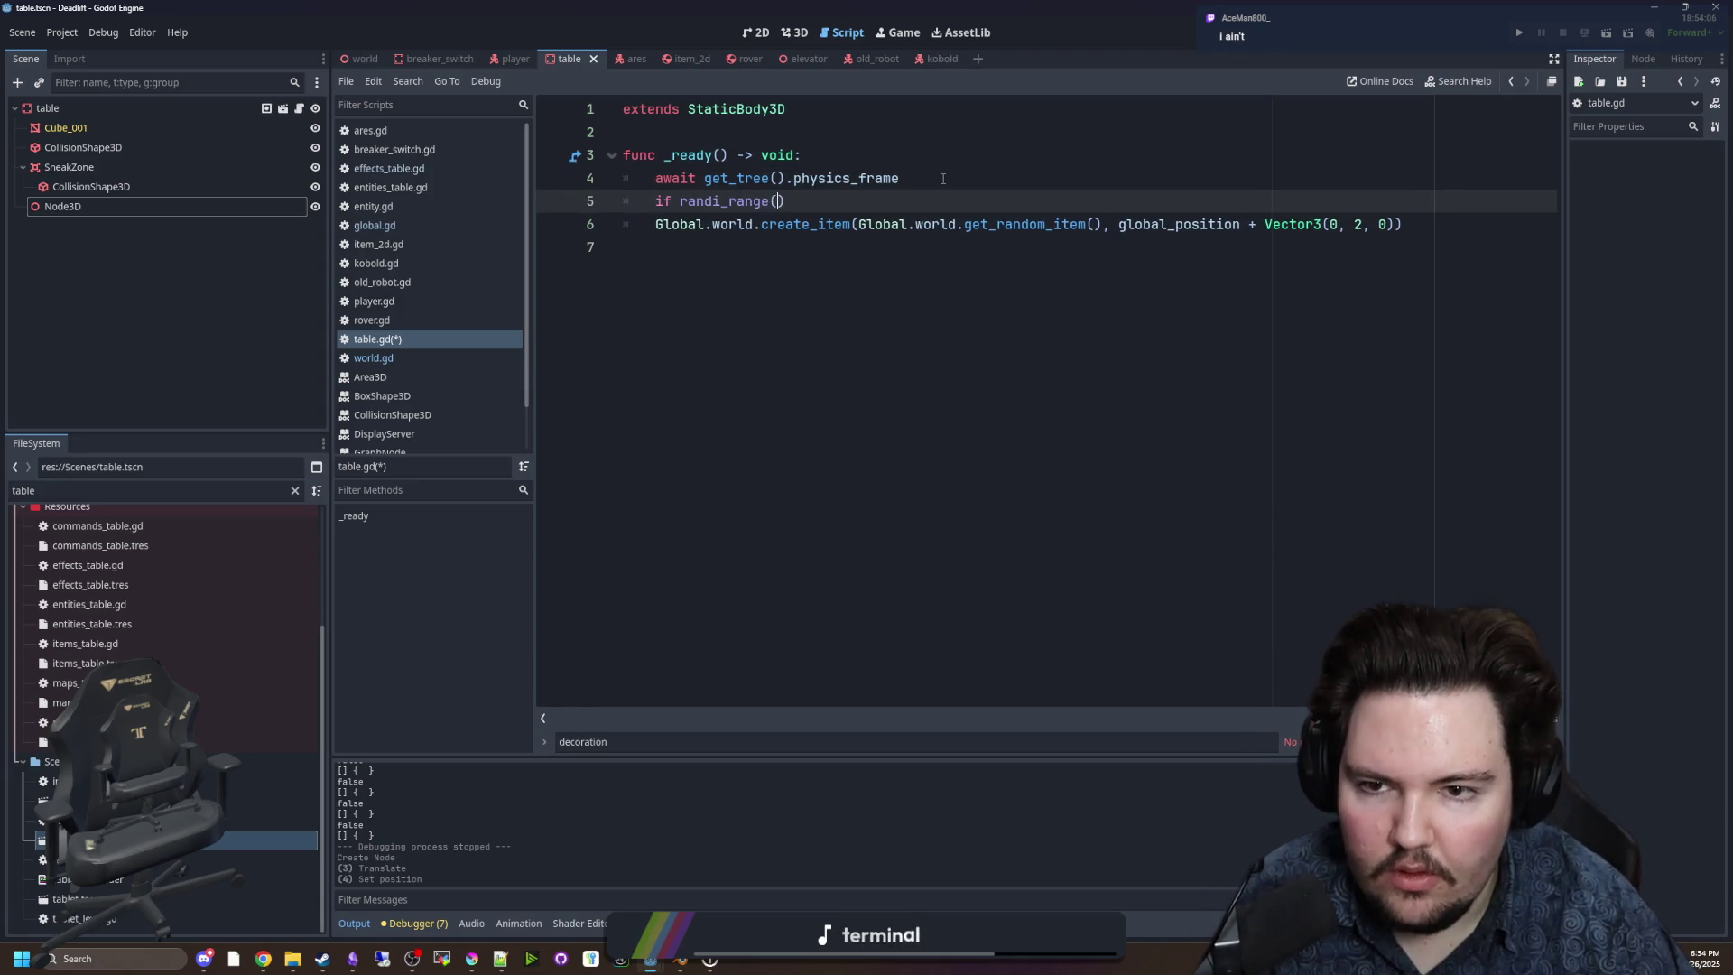
text(0,1) )
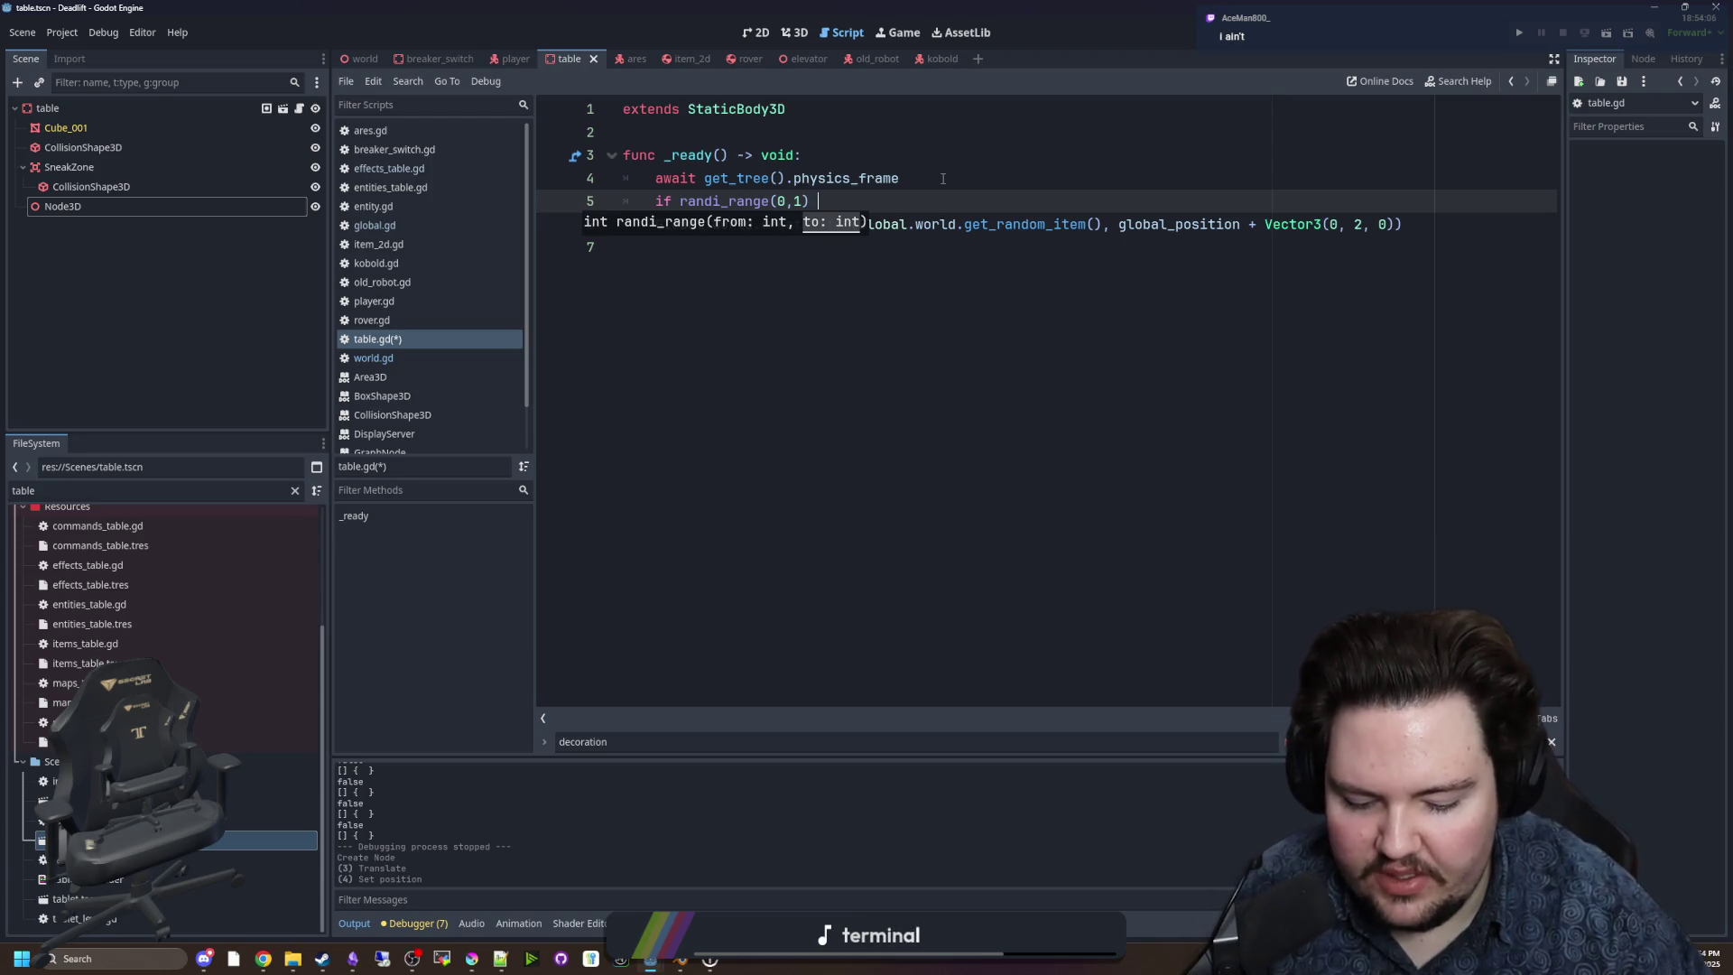
text(== 0:)
click(780, 288)
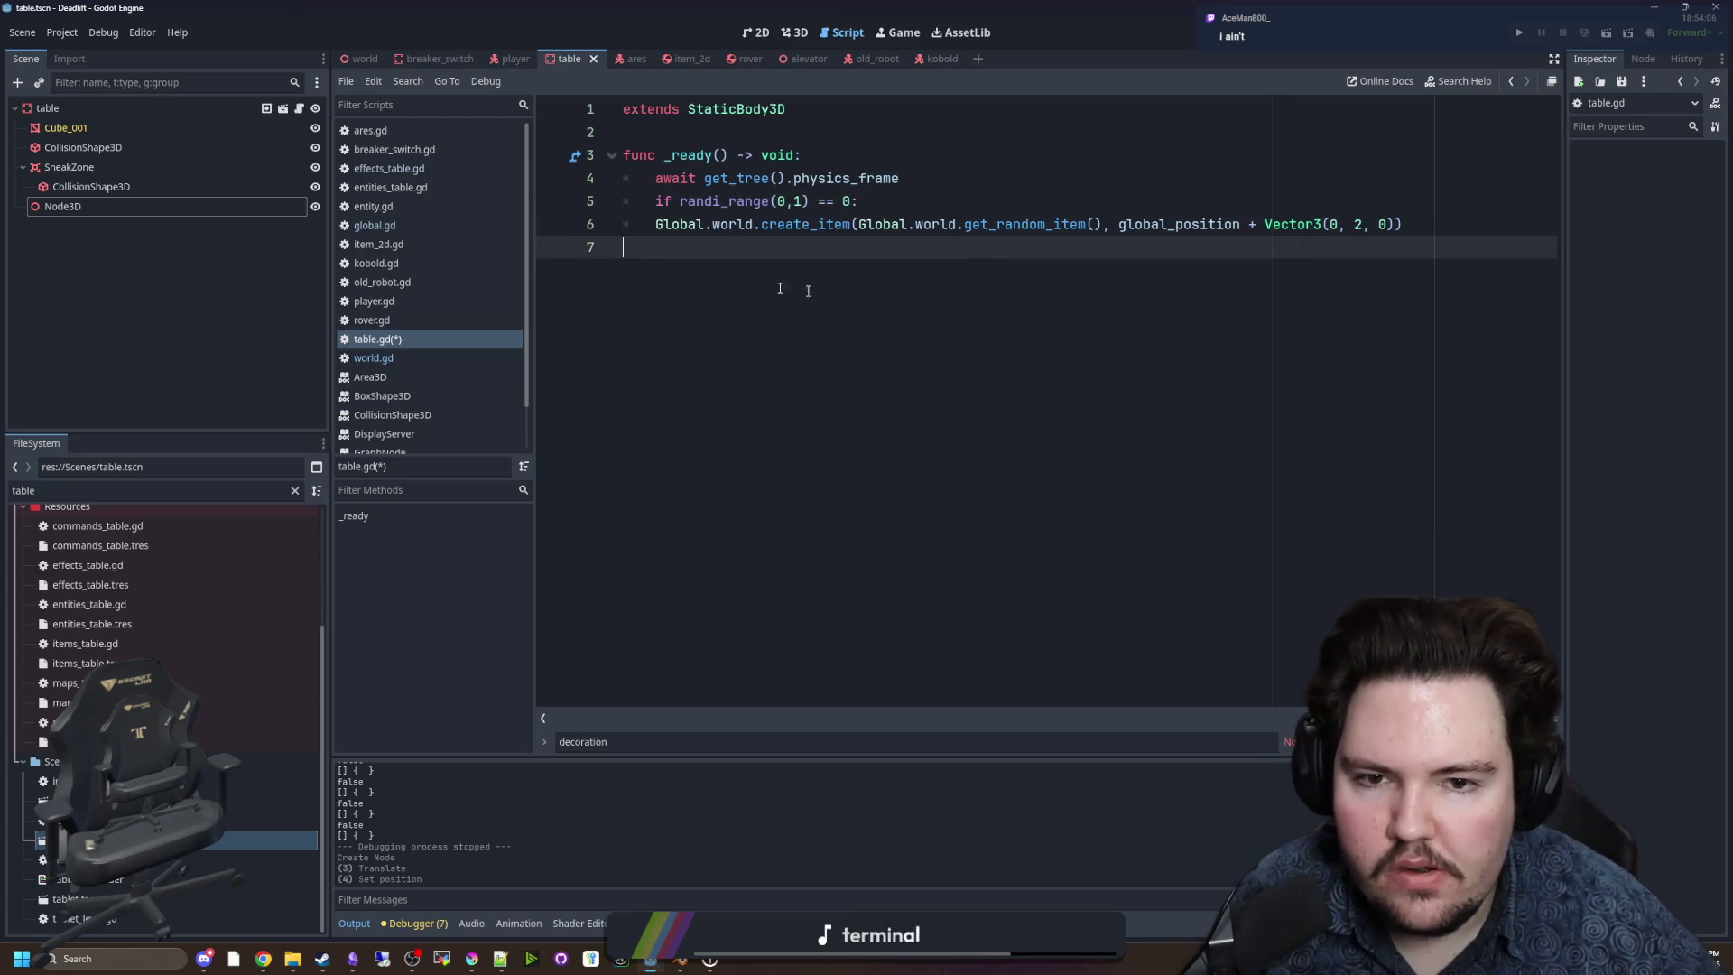
click(644, 221)
key(Tab)
key(Down)
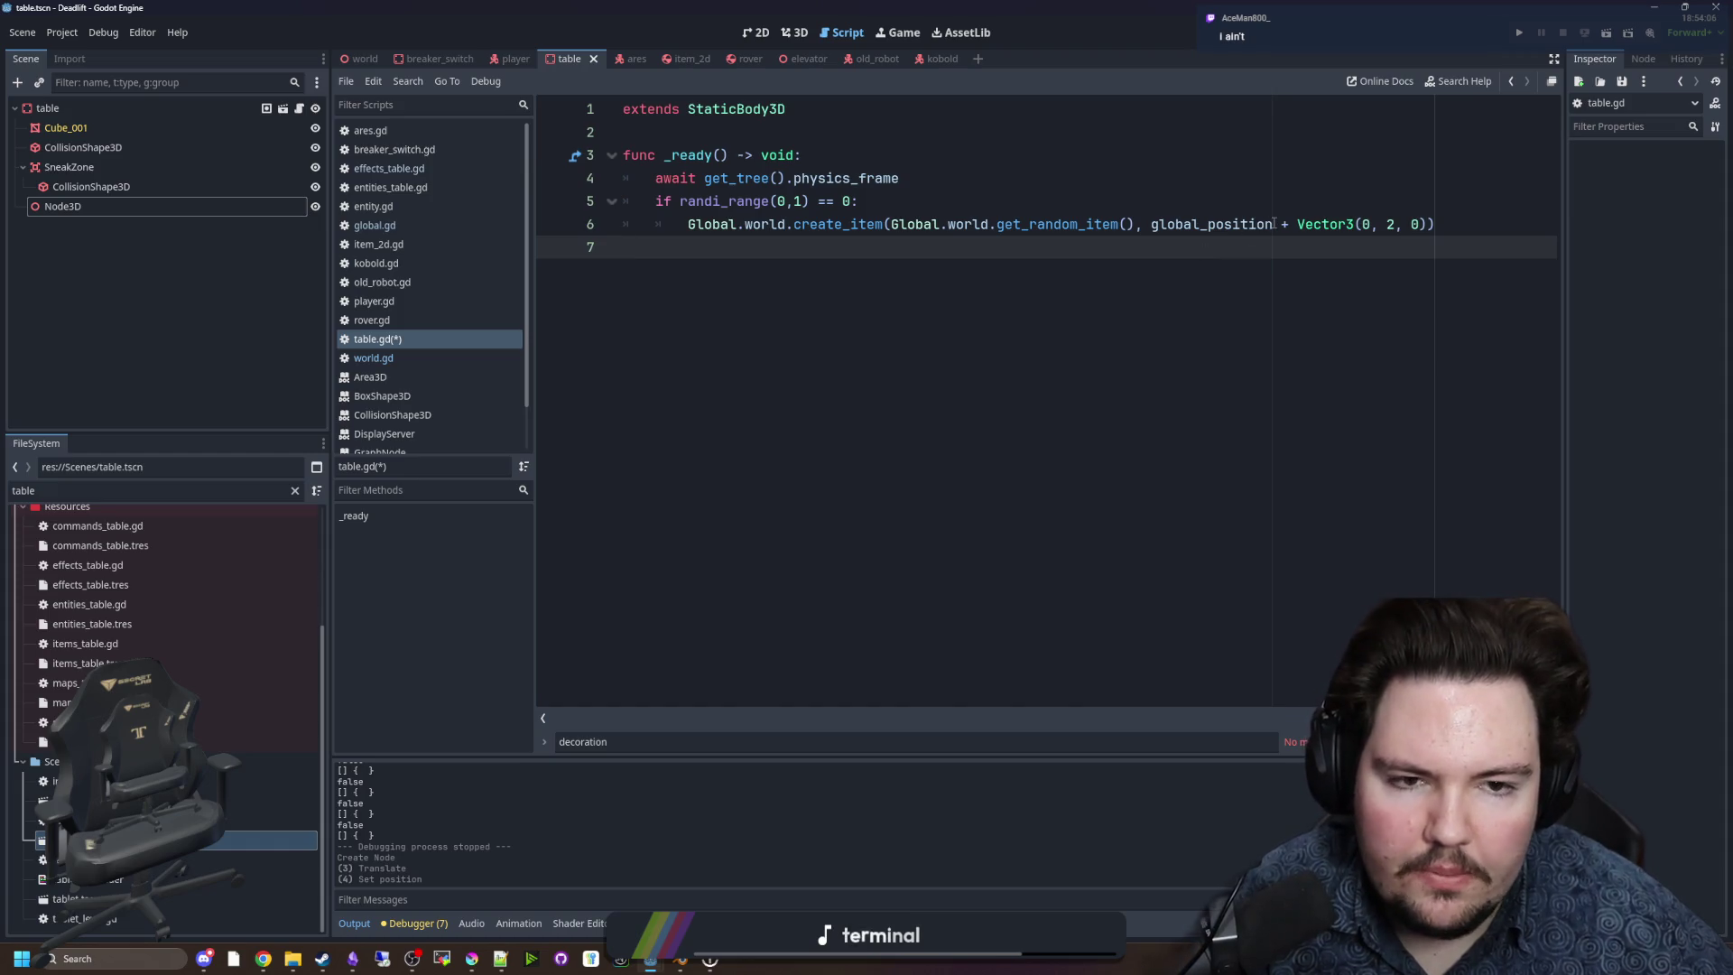
Pass the Node3D's .global_position as the spawn position and save table.gd.
drag(1424, 223, 1152, 224)
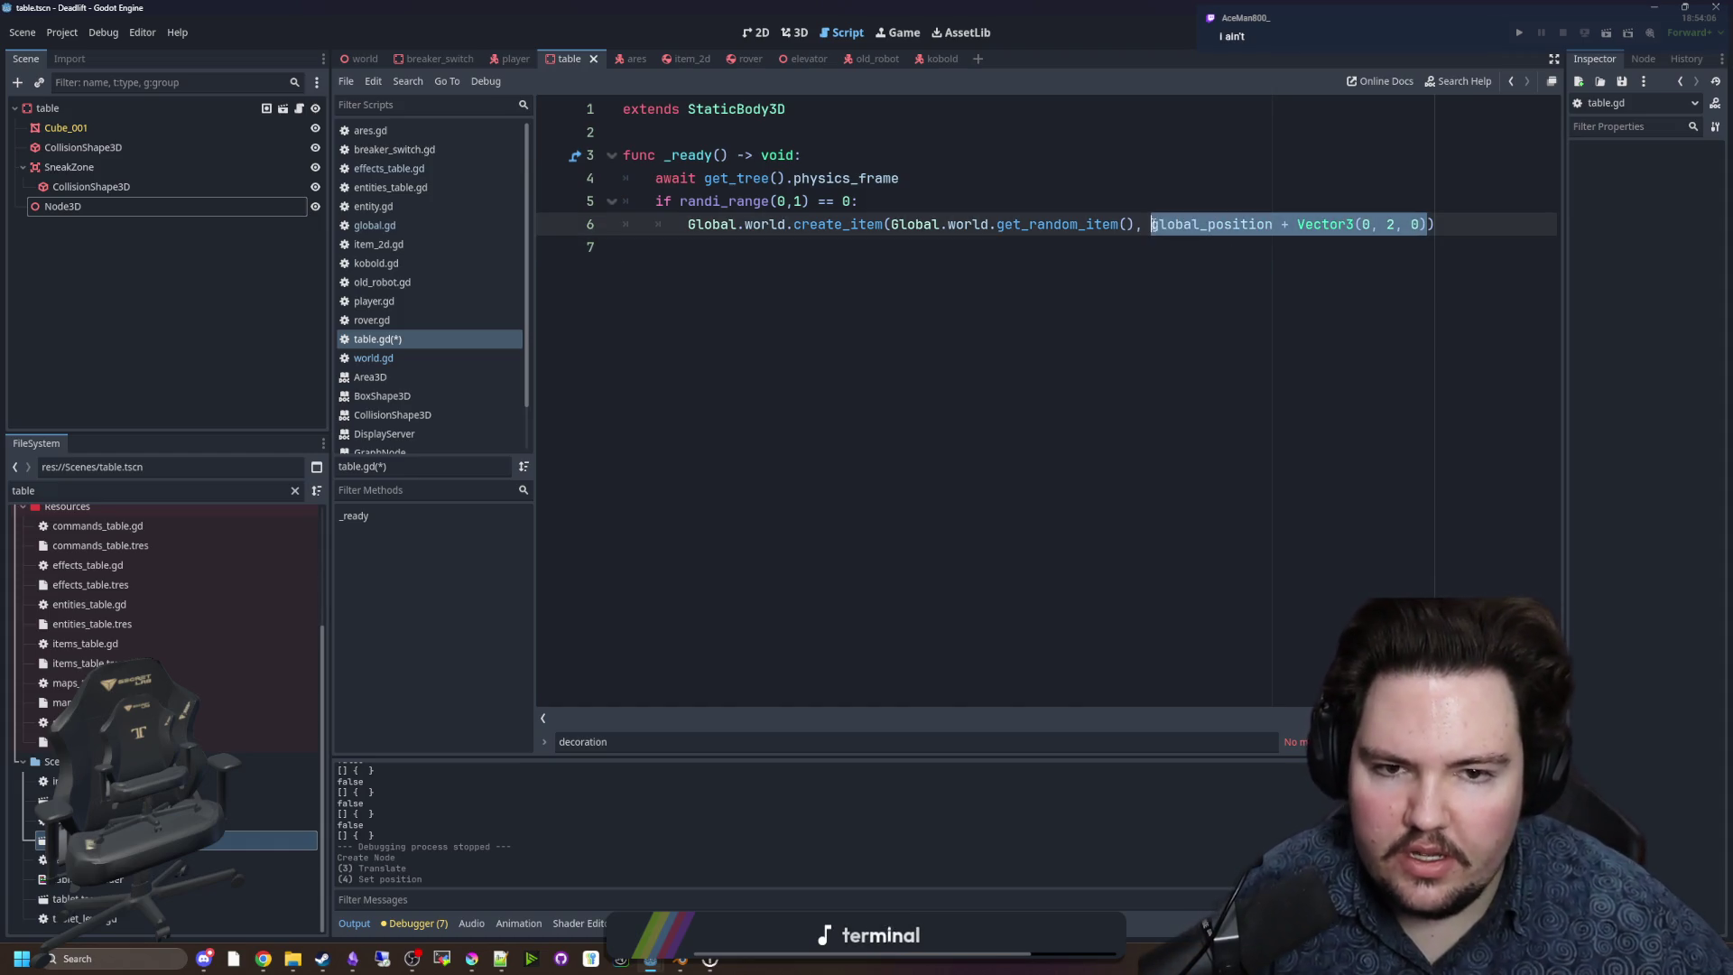
drag(143, 206, 1489, 237)
text(.global_position)
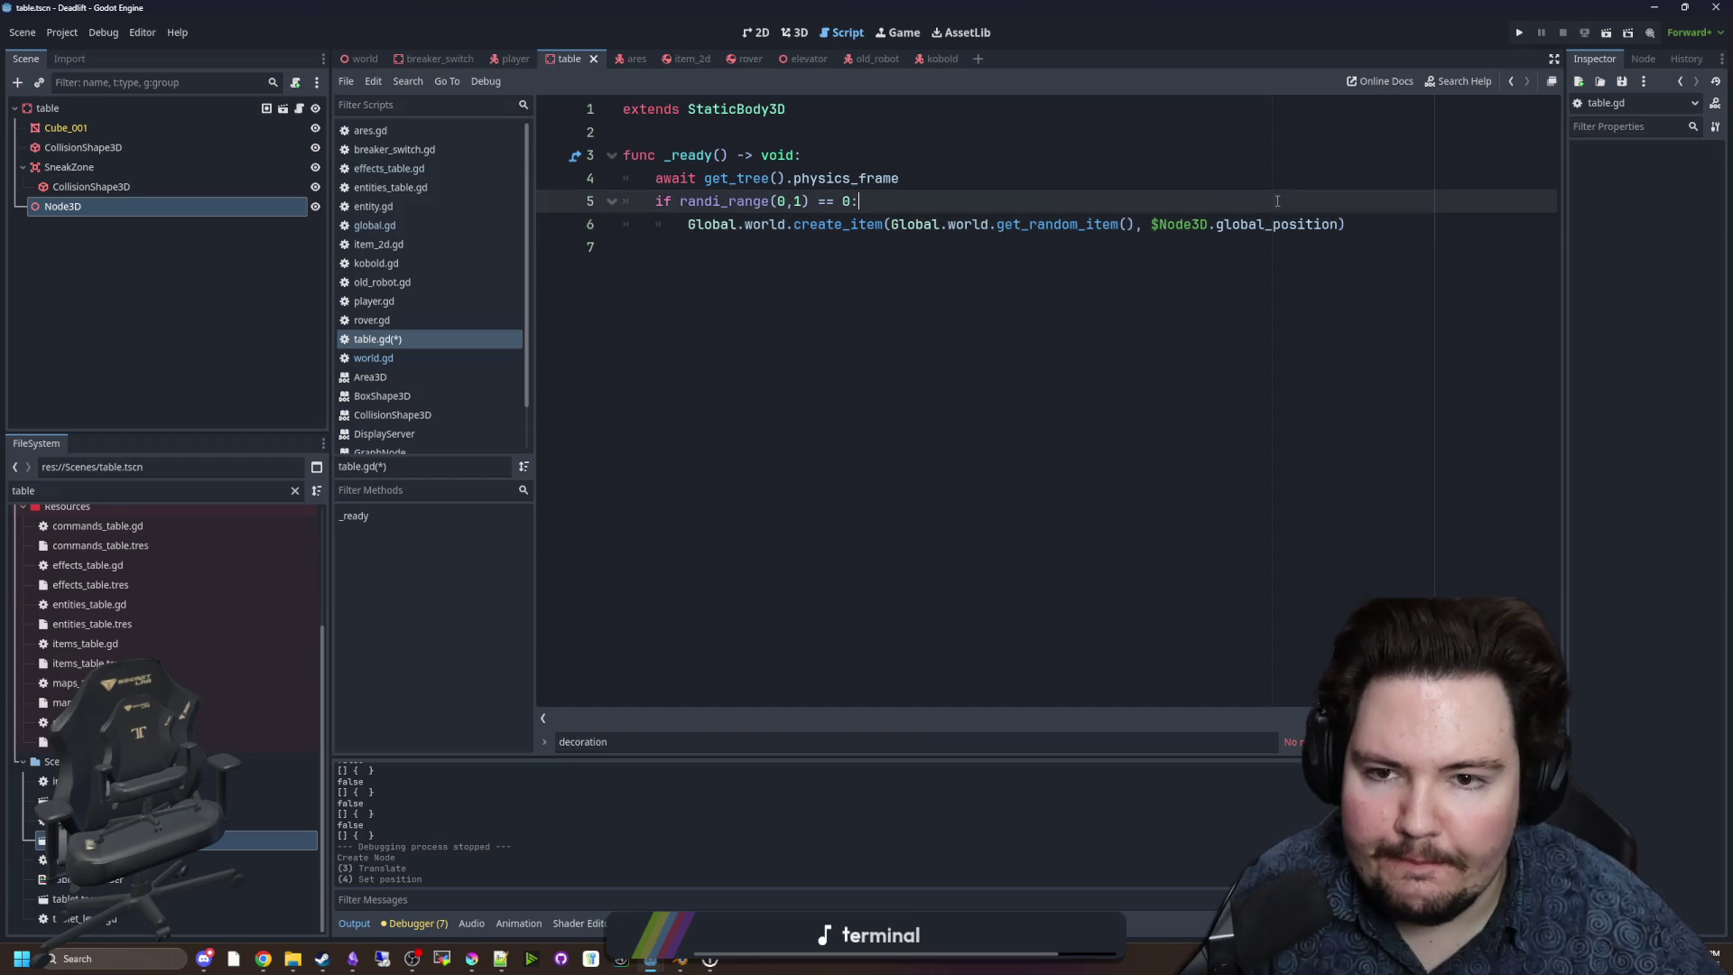
click(777, 136)
key(ctrl+s)
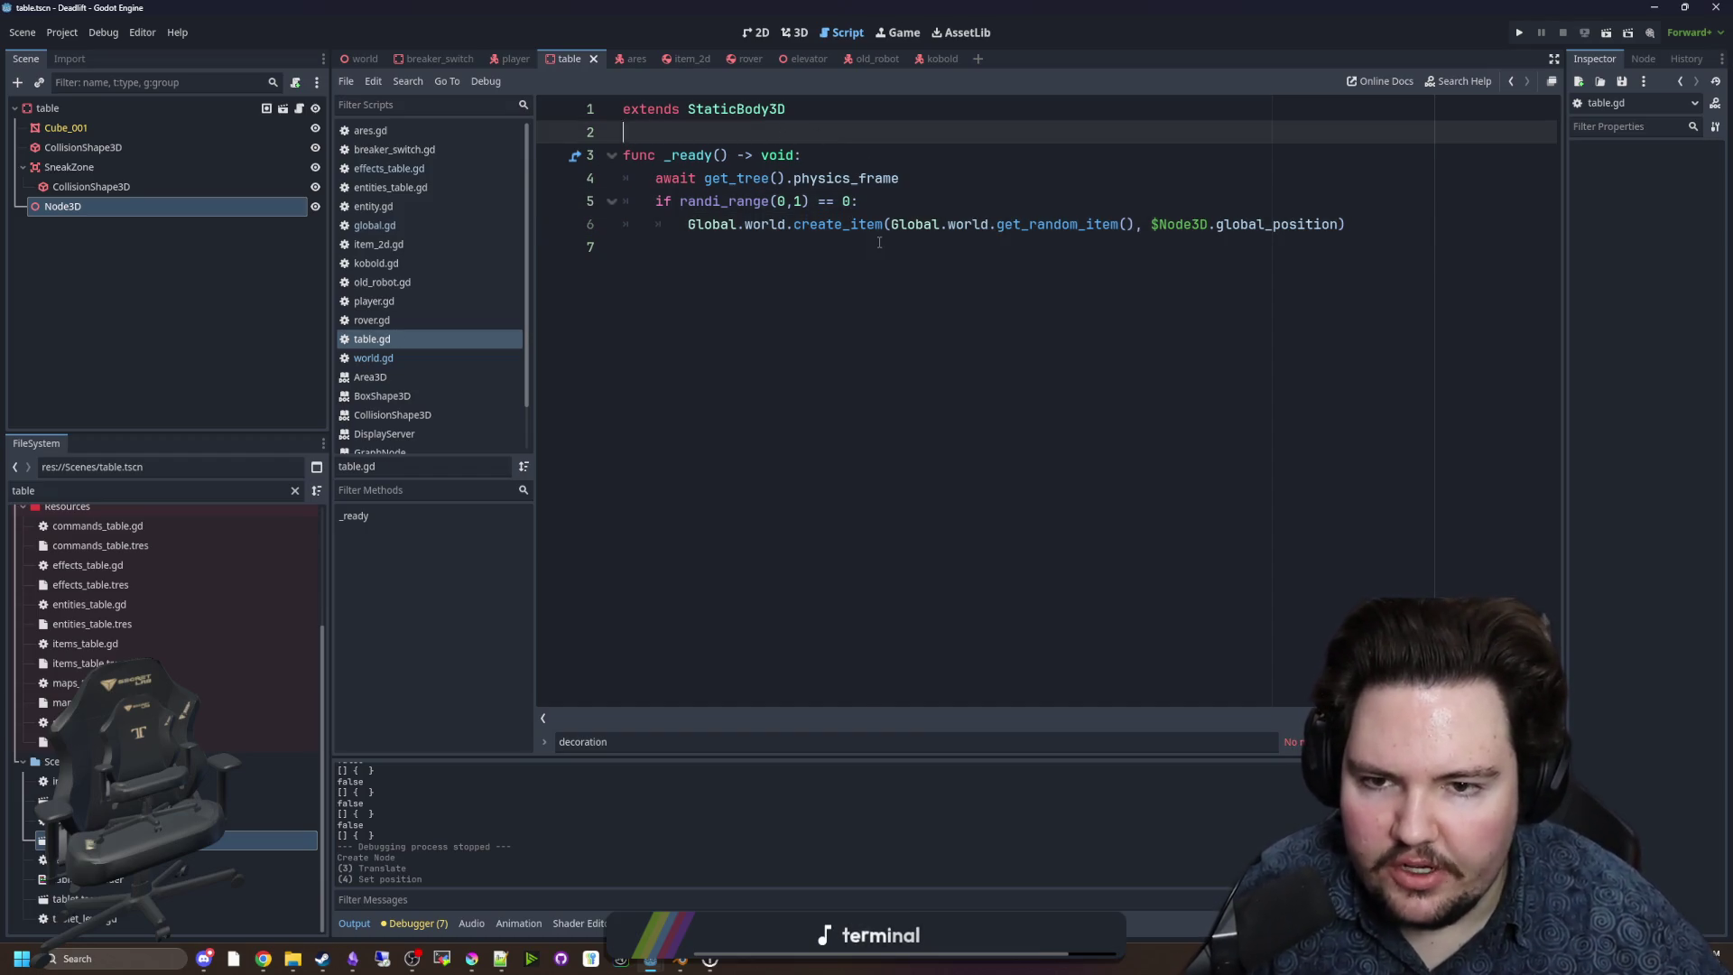
click(877, 243)
key(ctrl+s)
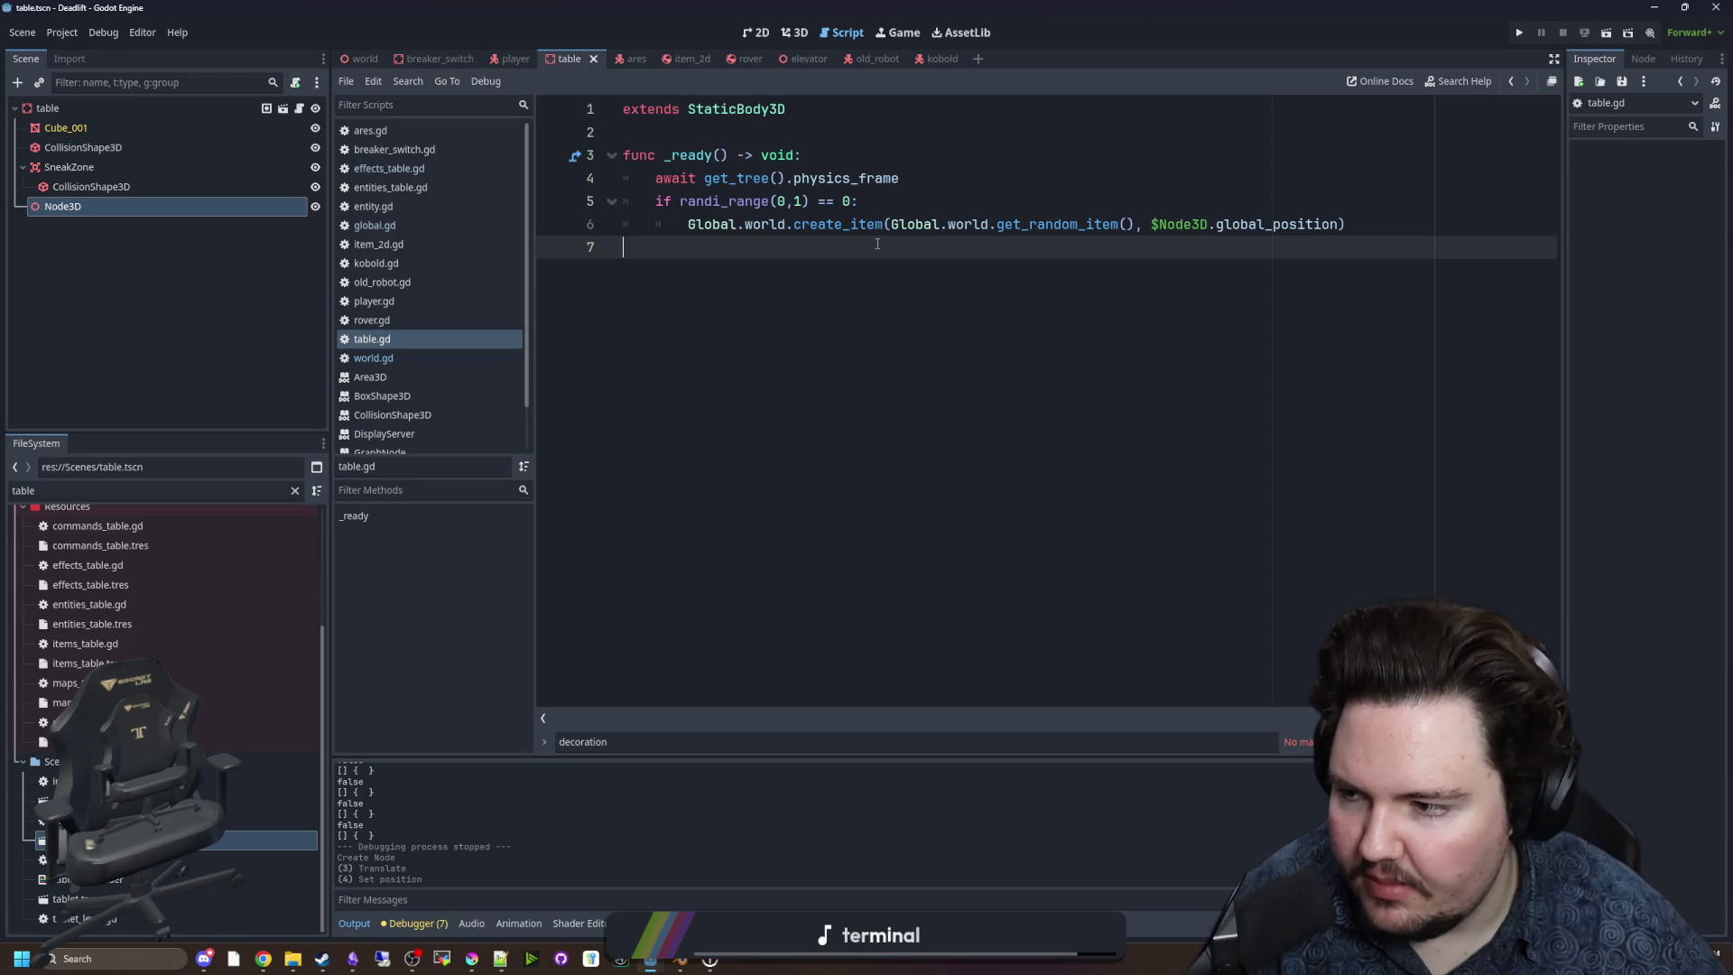
key(ctrl+s)
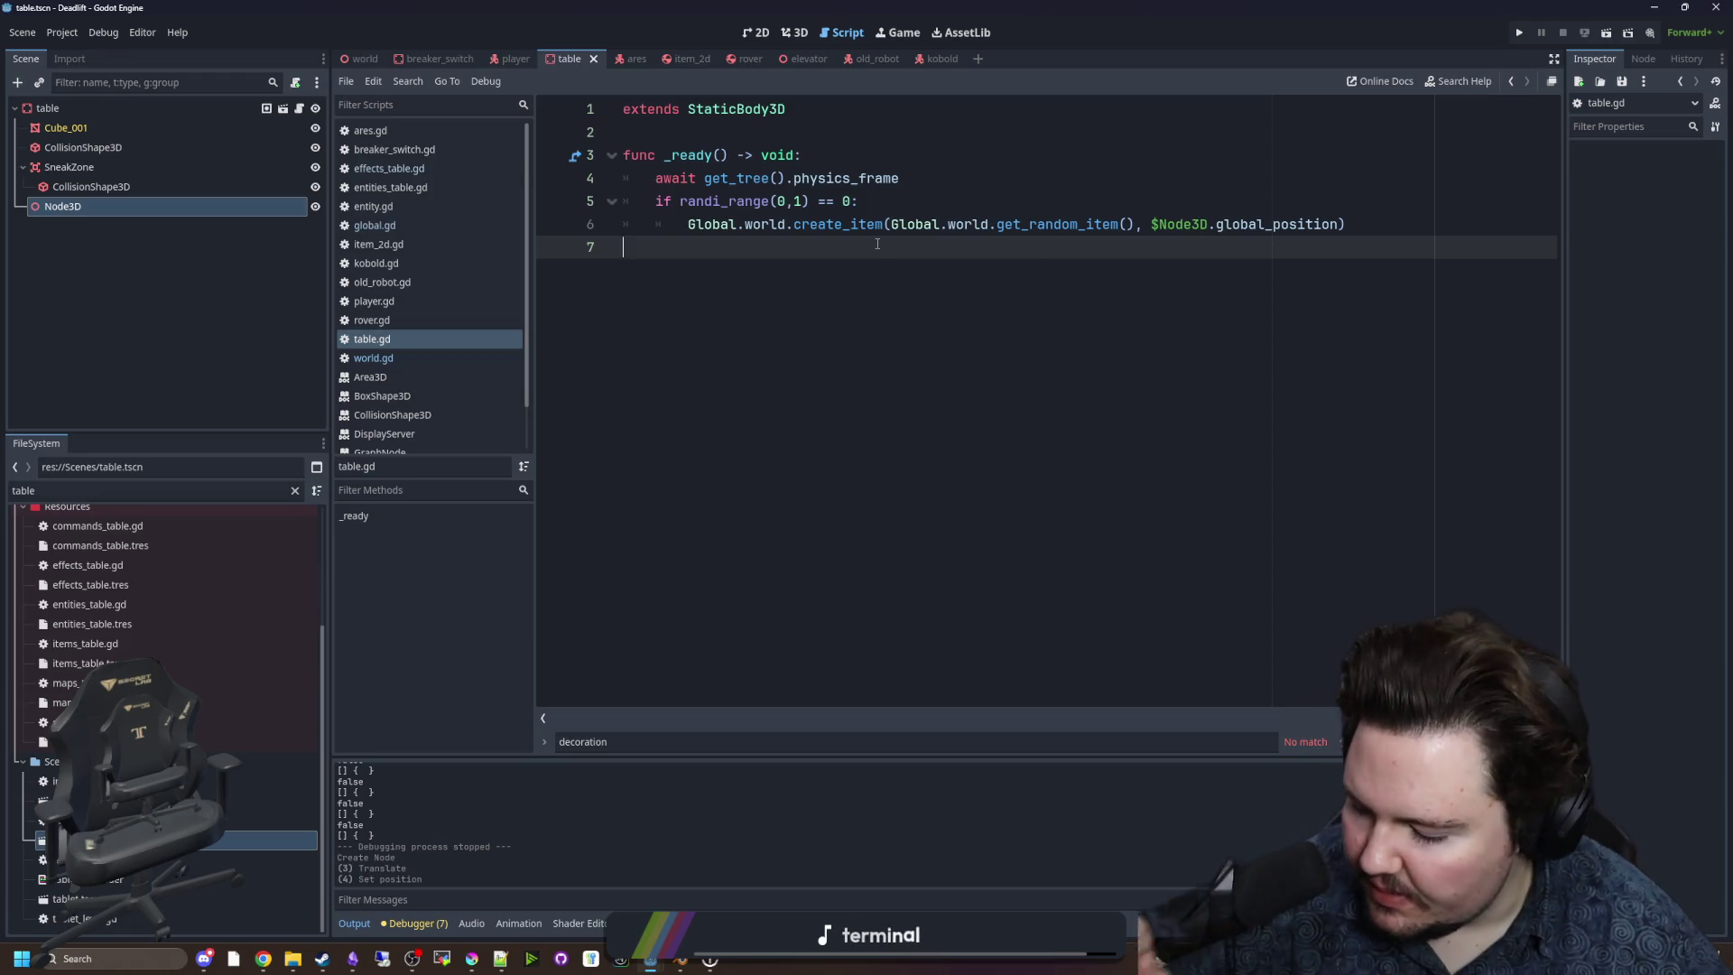
mouse_move(787, 234)
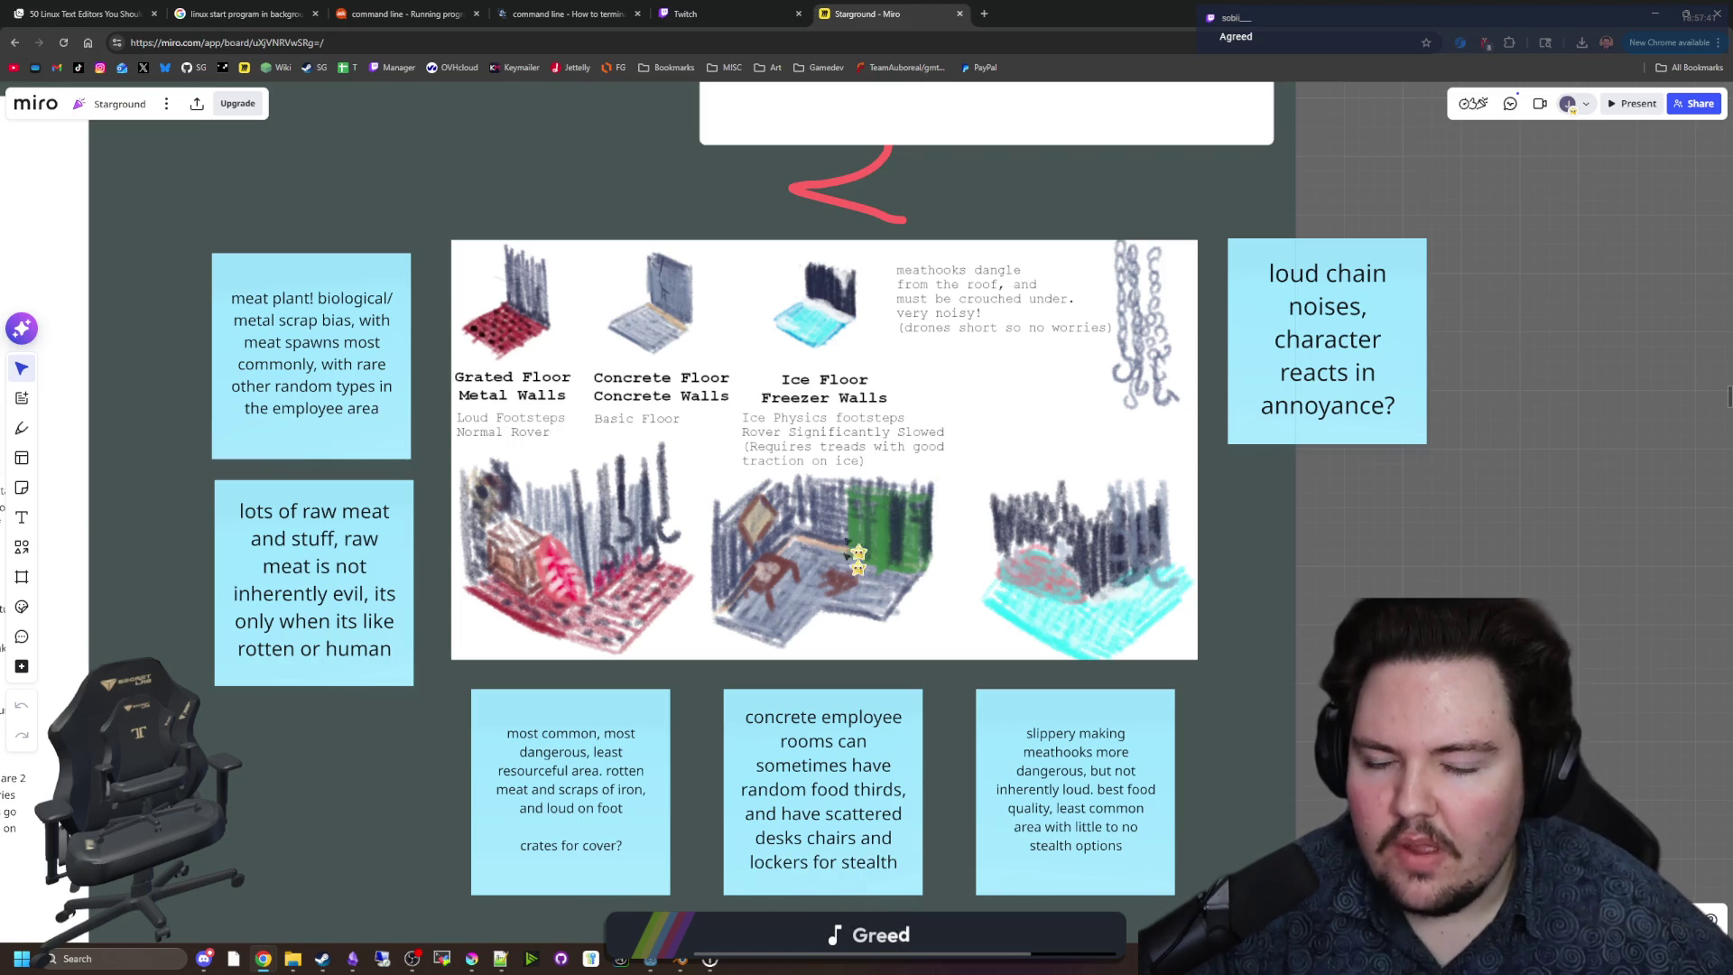
Zoom in and out over the grated, concrete and ice floor sketches, then start a blank browser tab.
scroll(917, 456, up, 3)
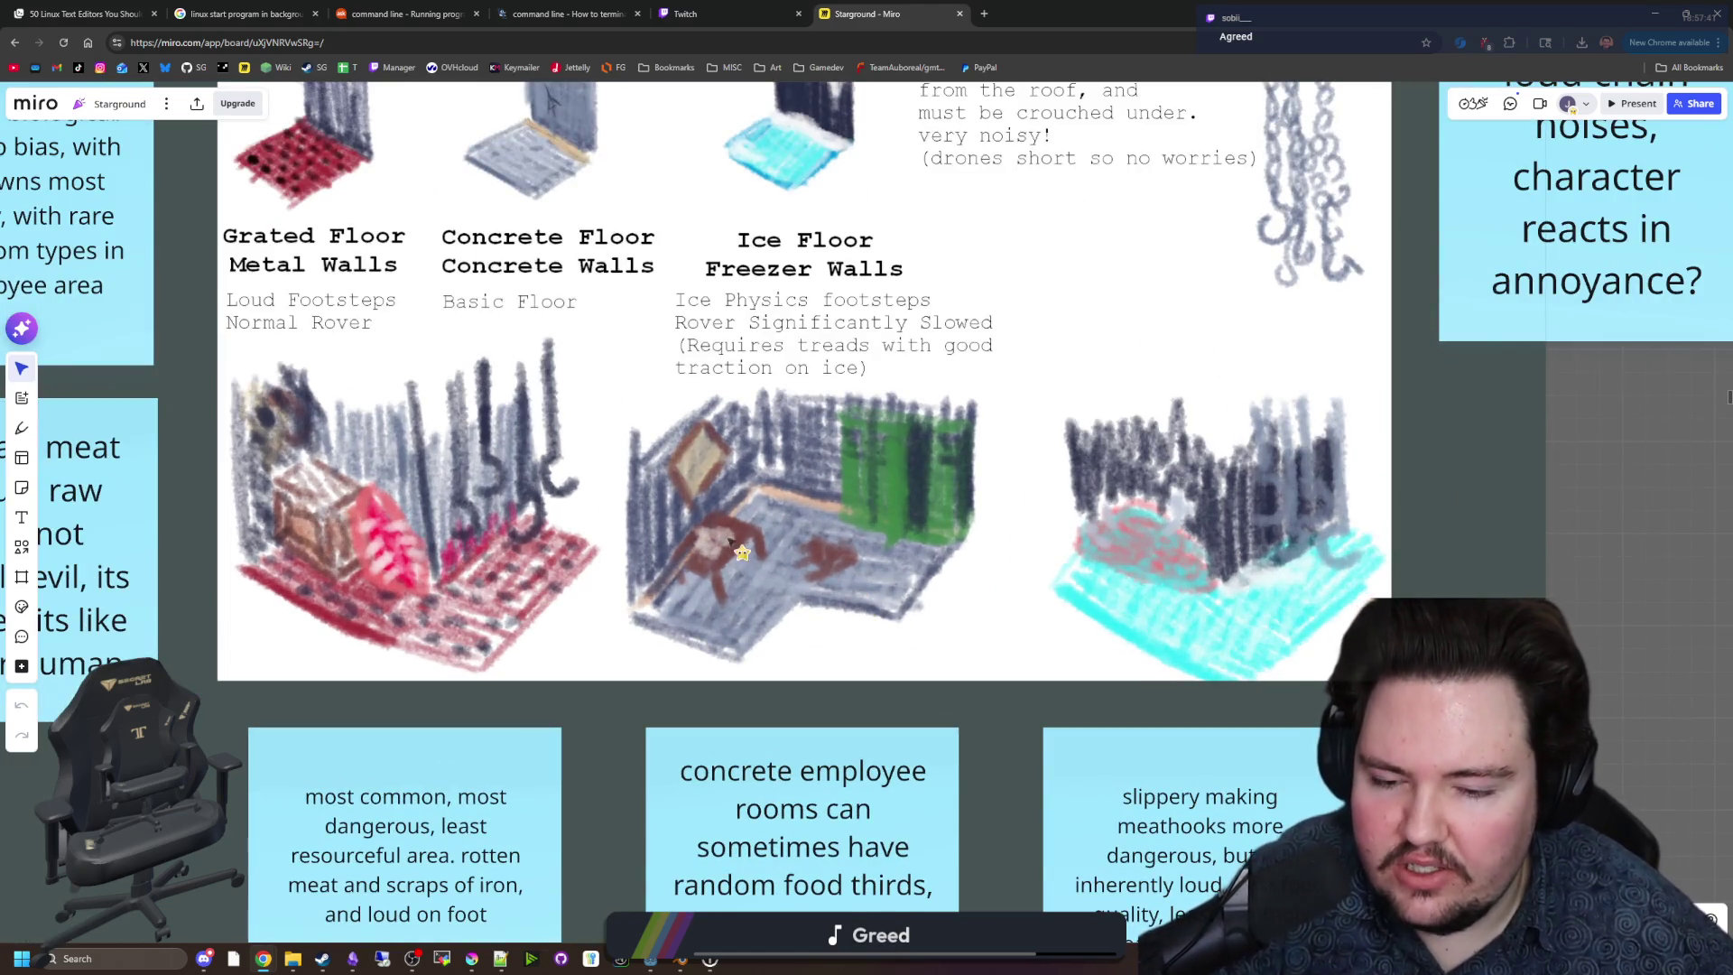
scroll(781, 573, up, 2)
scroll(831, 546, down, 2)
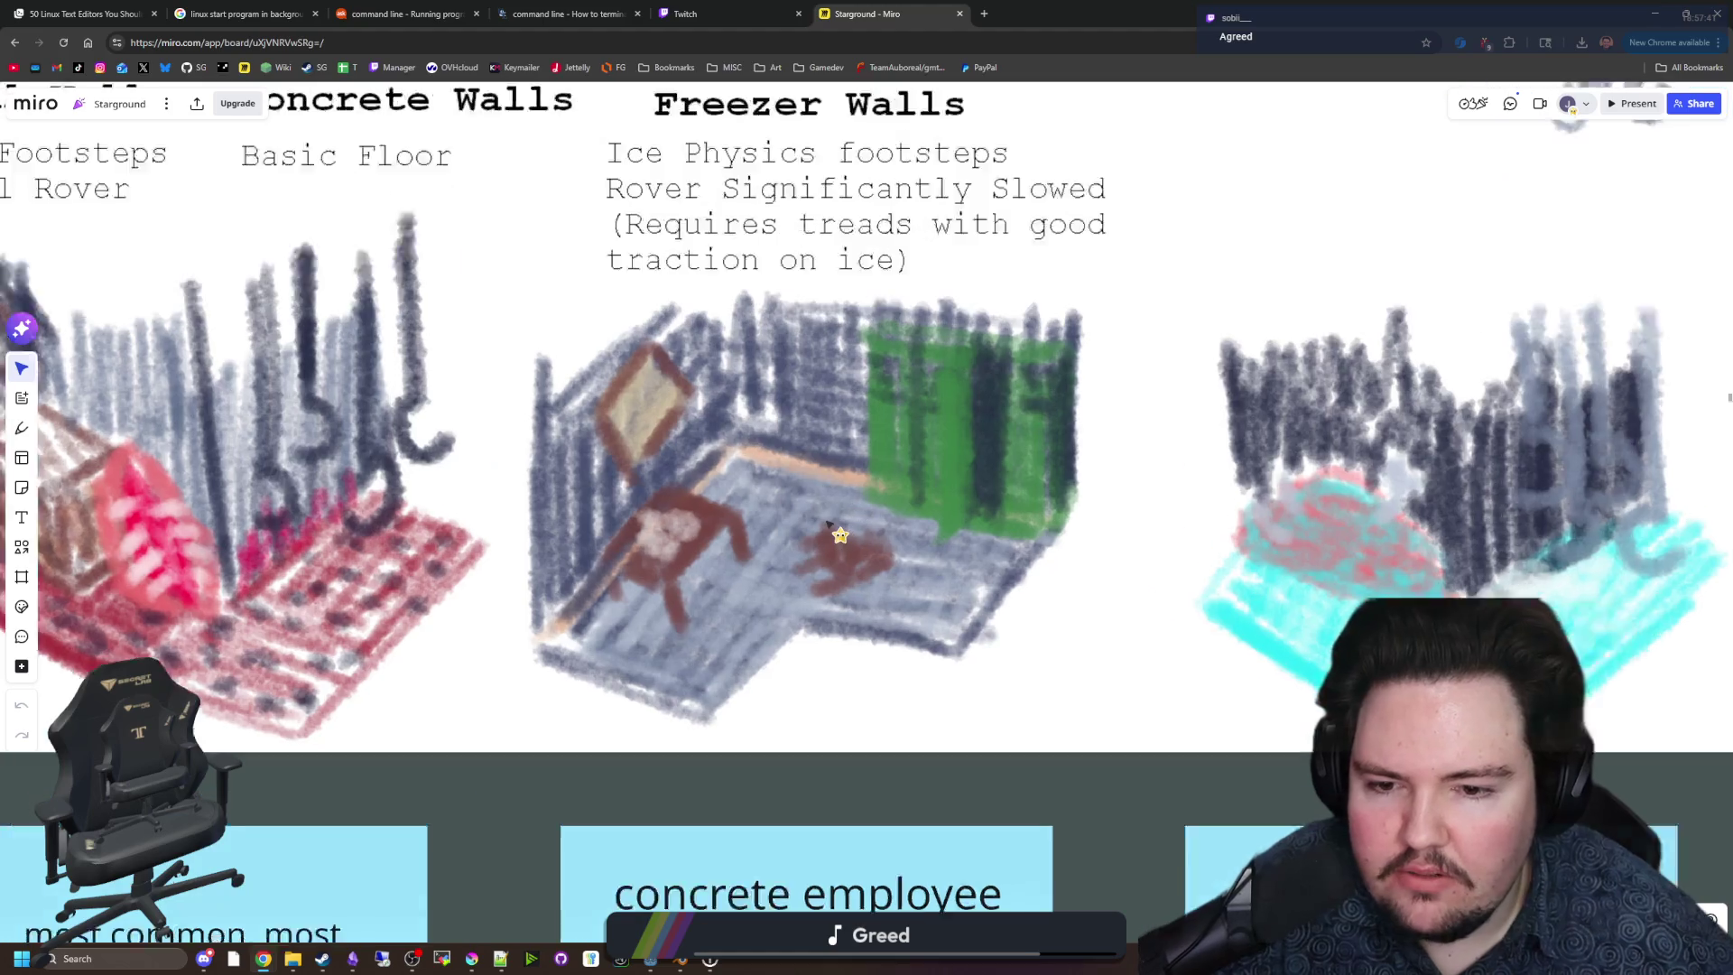
scroll(713, 509, down, 2)
scroll(686, 446, down, 3)
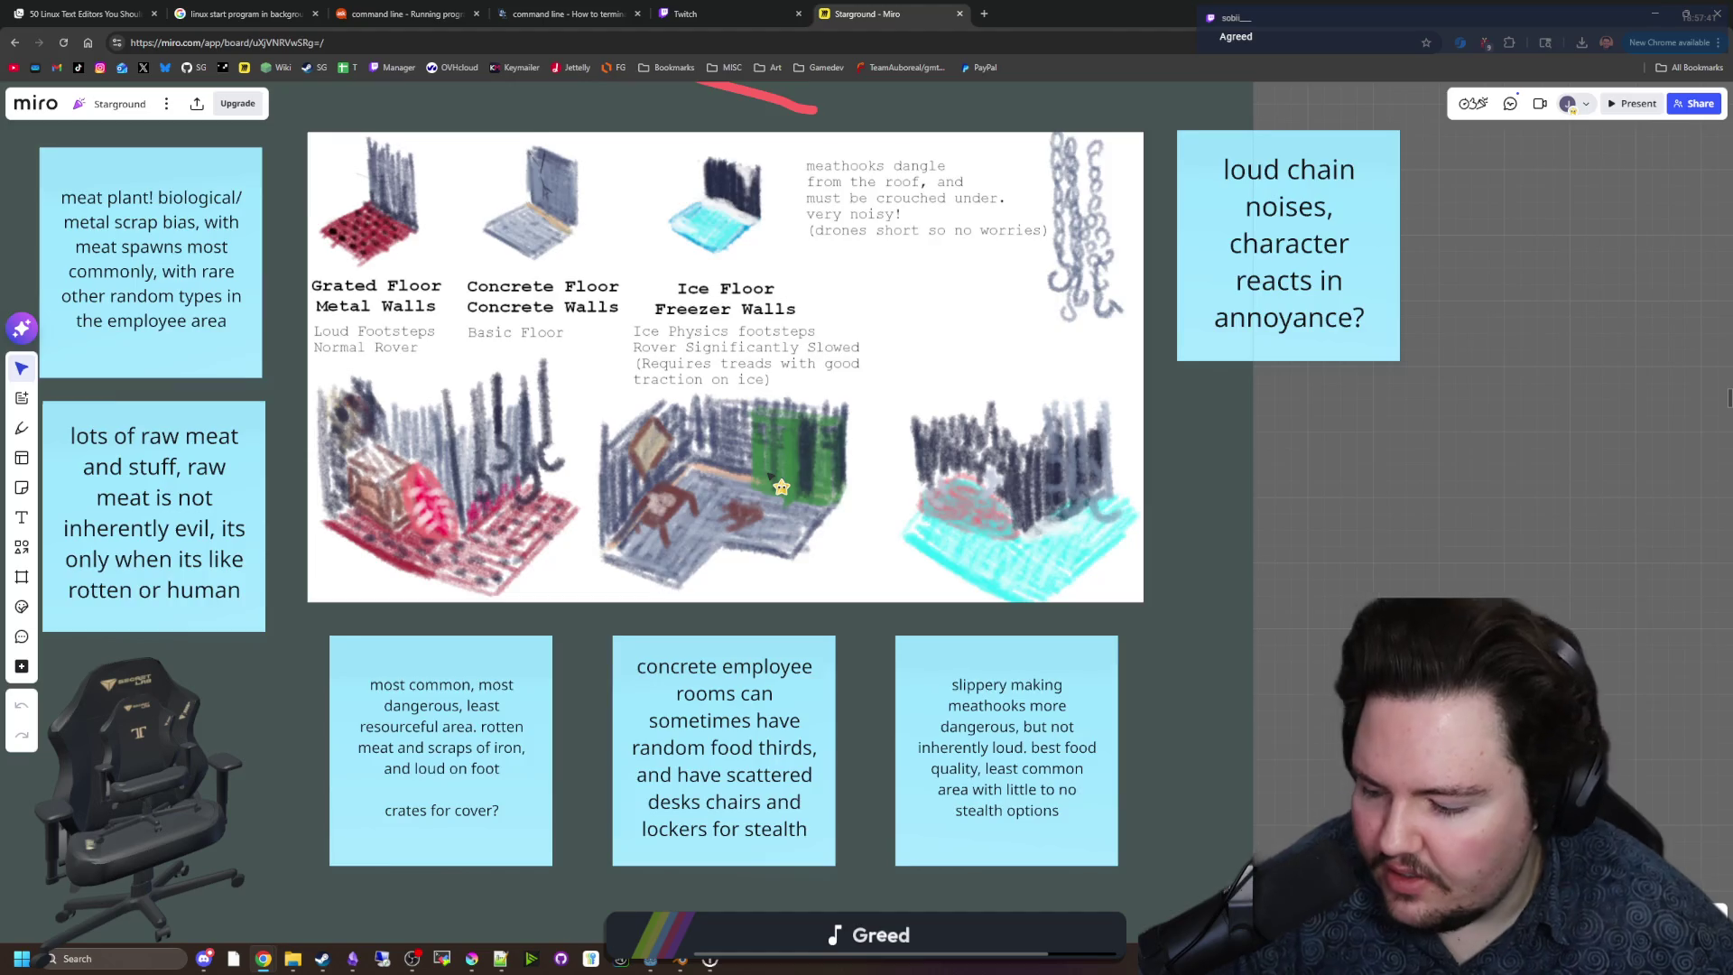
scroll(777, 483, down, 1)
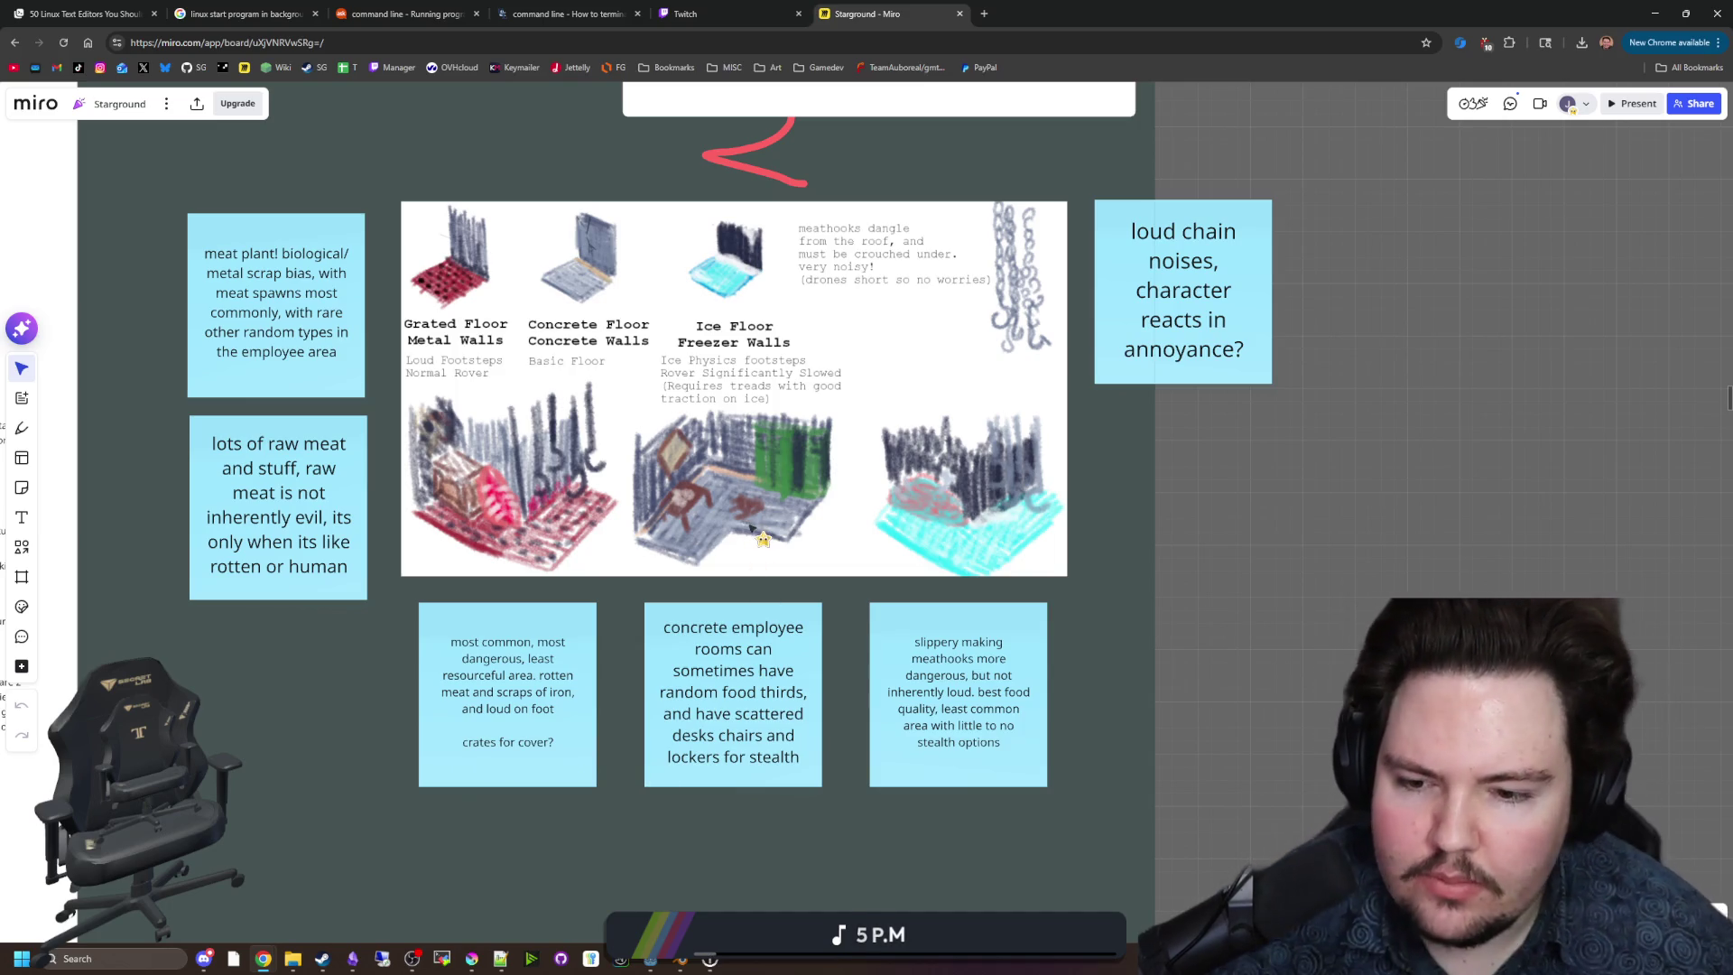
scroll(749, 526, up, 2)
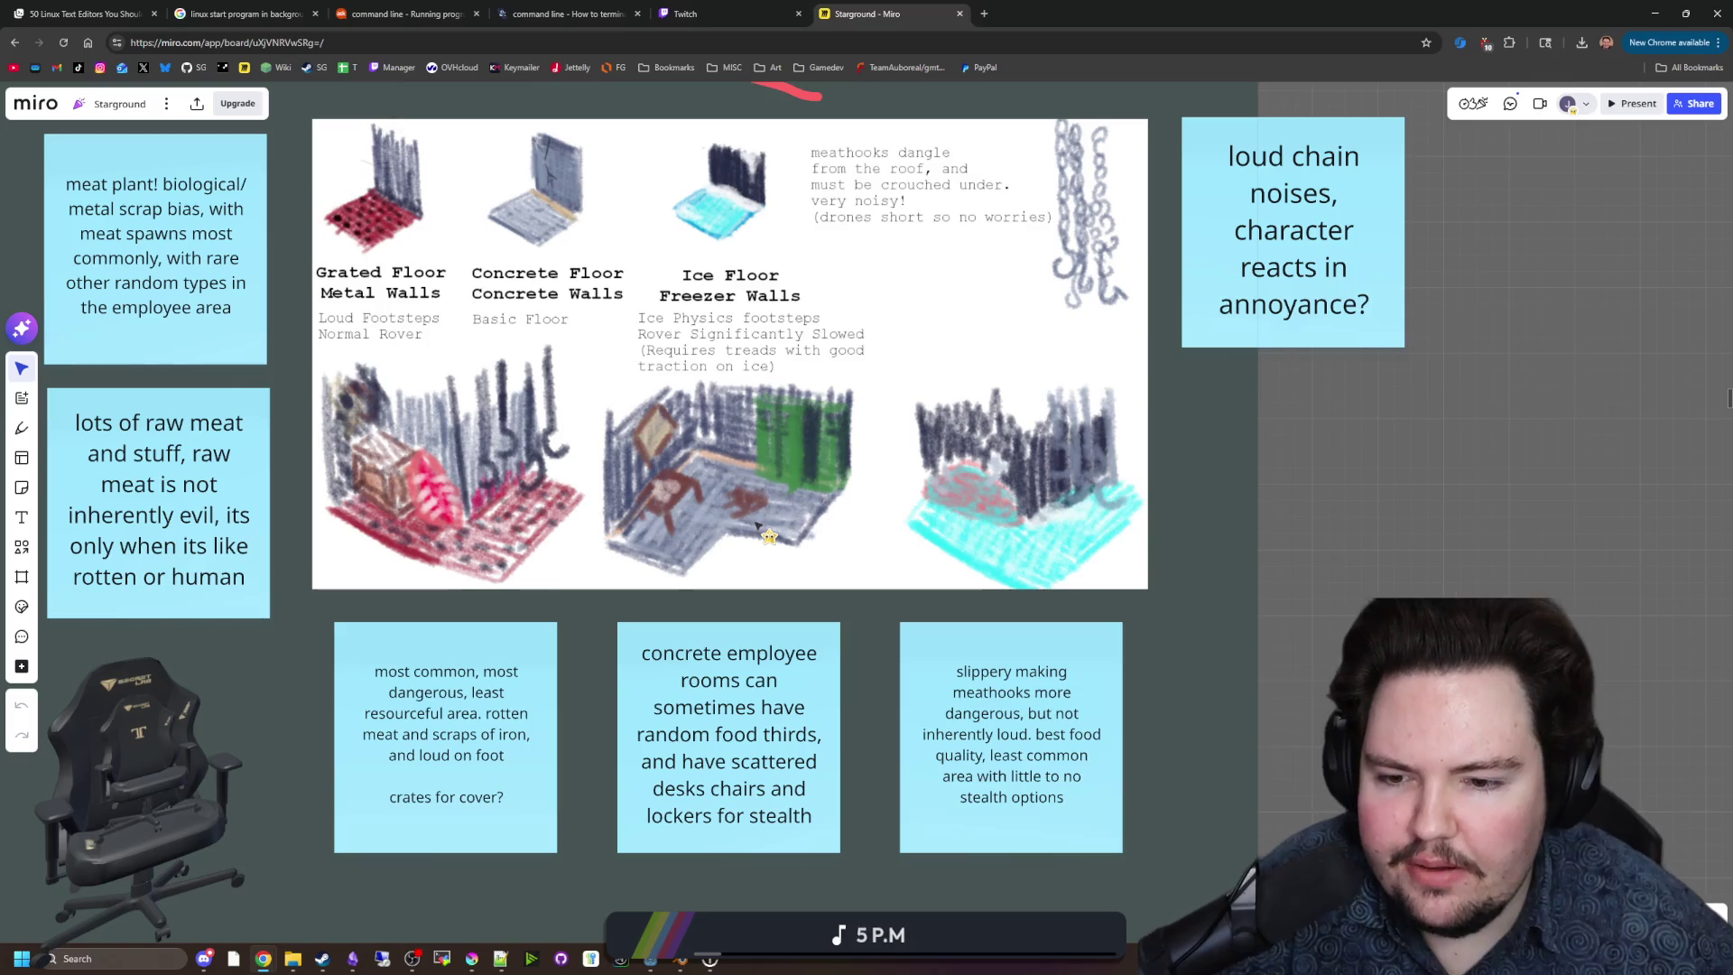
scroll(756, 555, down, 2)
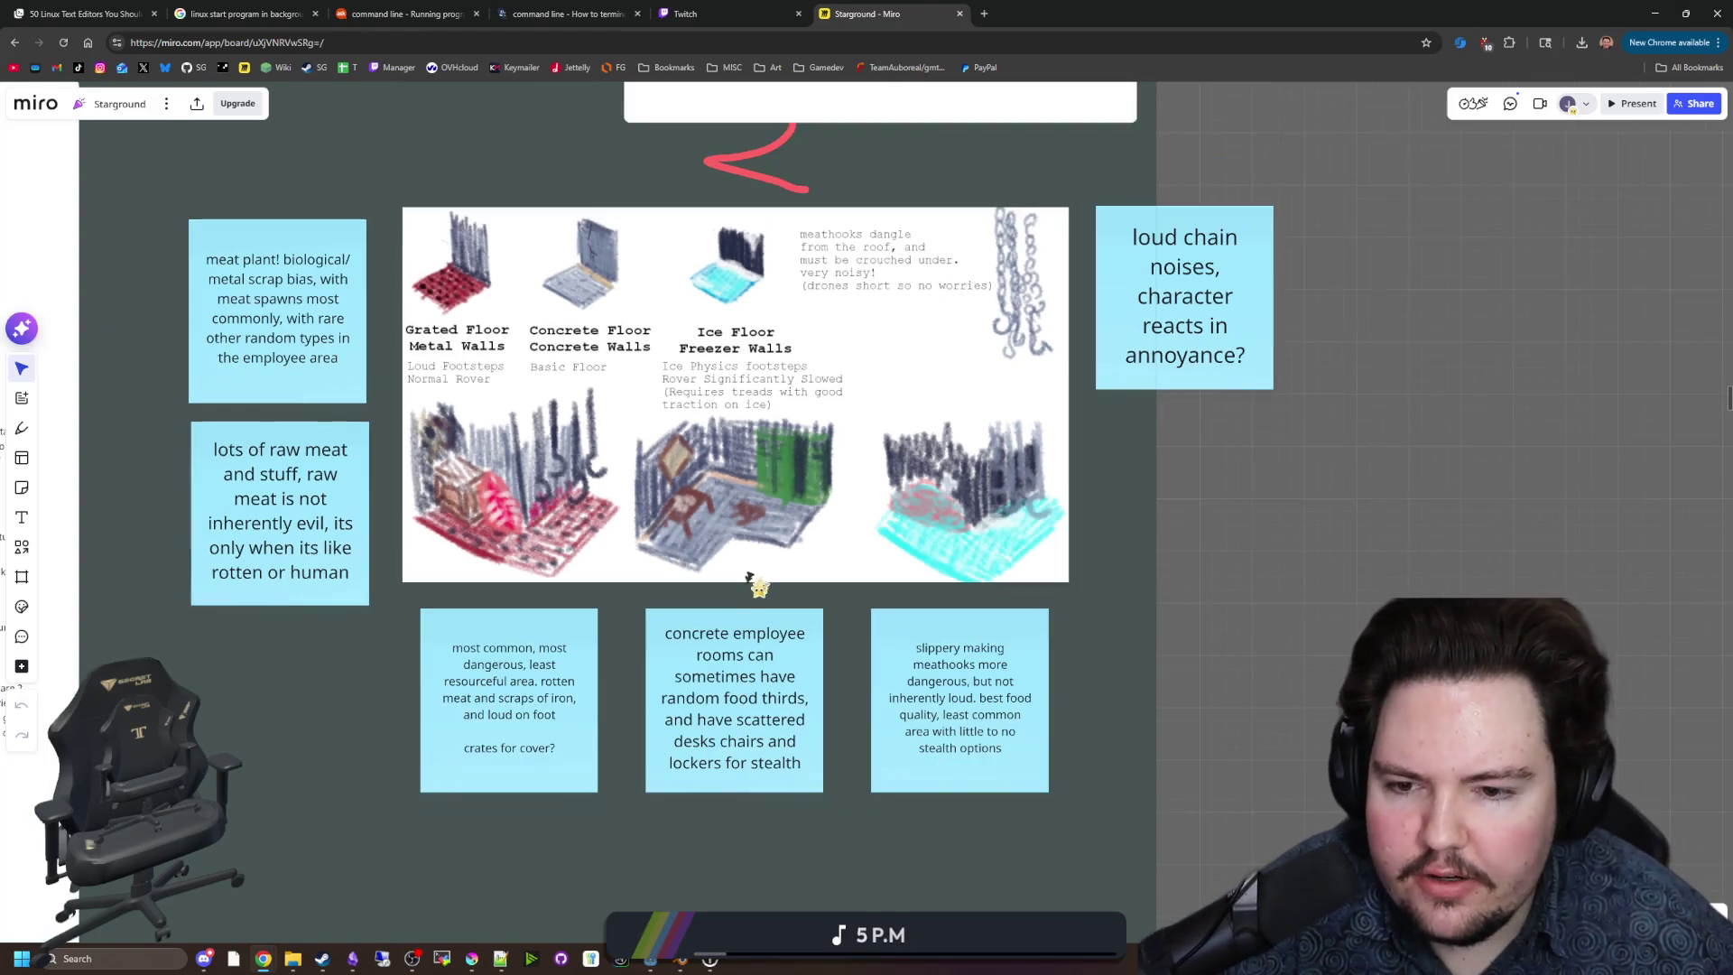
click(987, 12)
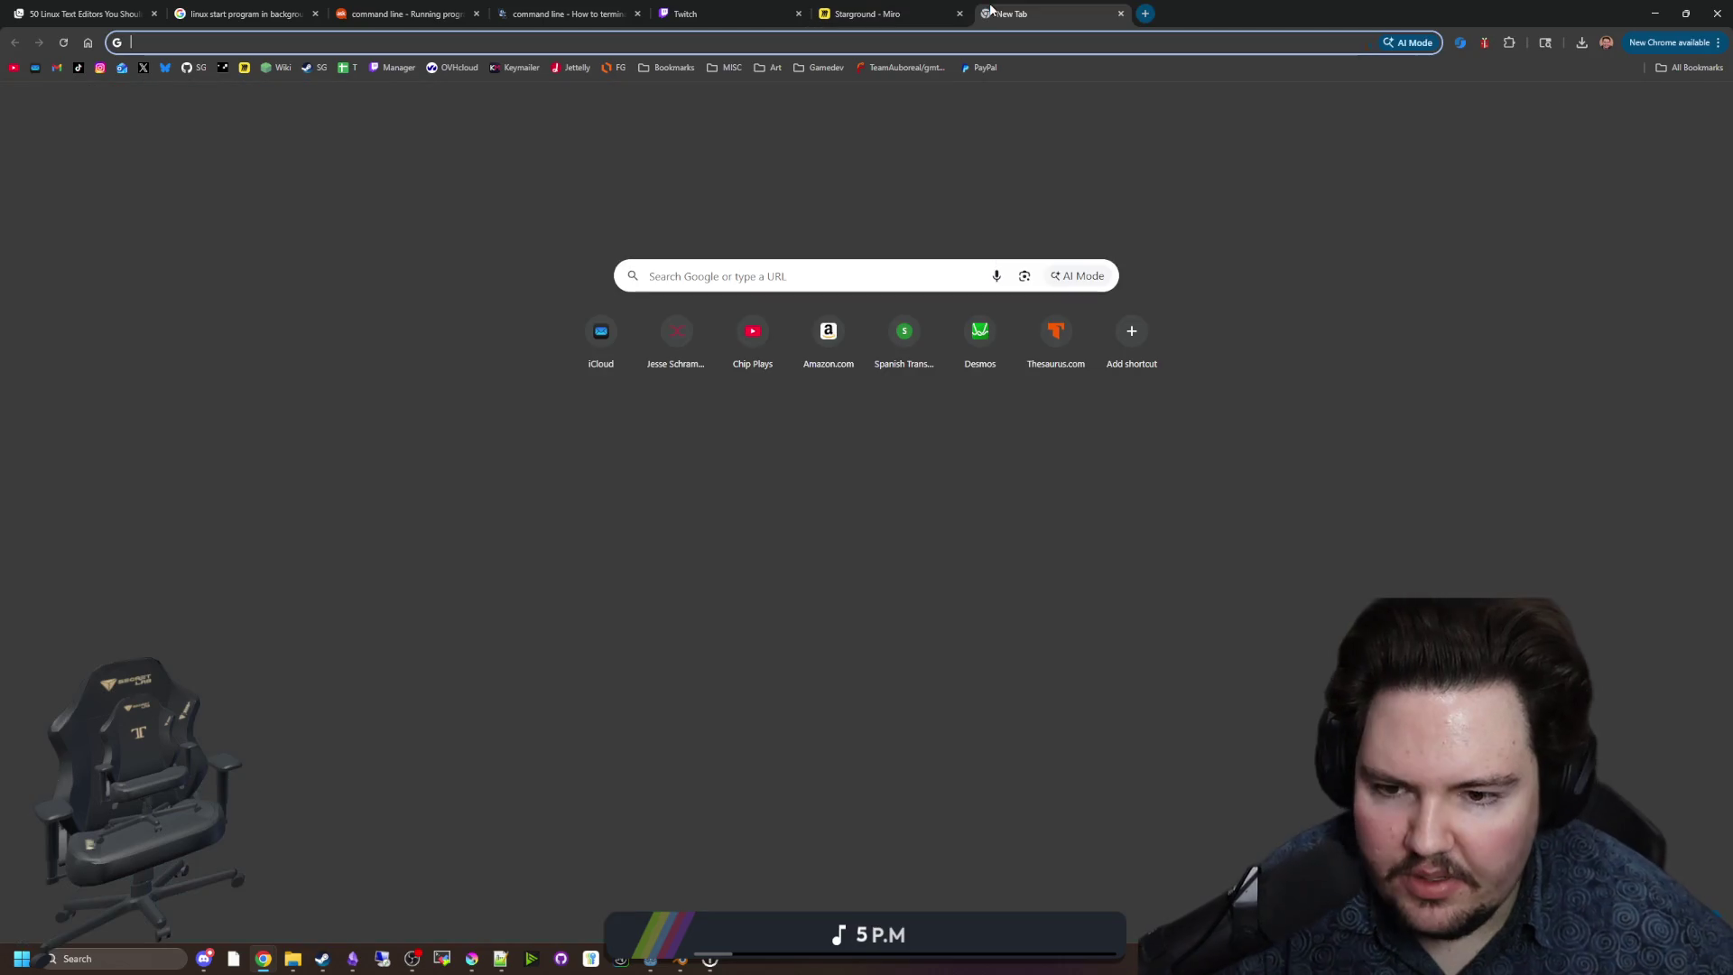
Search the web for 'filter forge' and open the filterforge.com site.
text(filter forge)
key(Return)
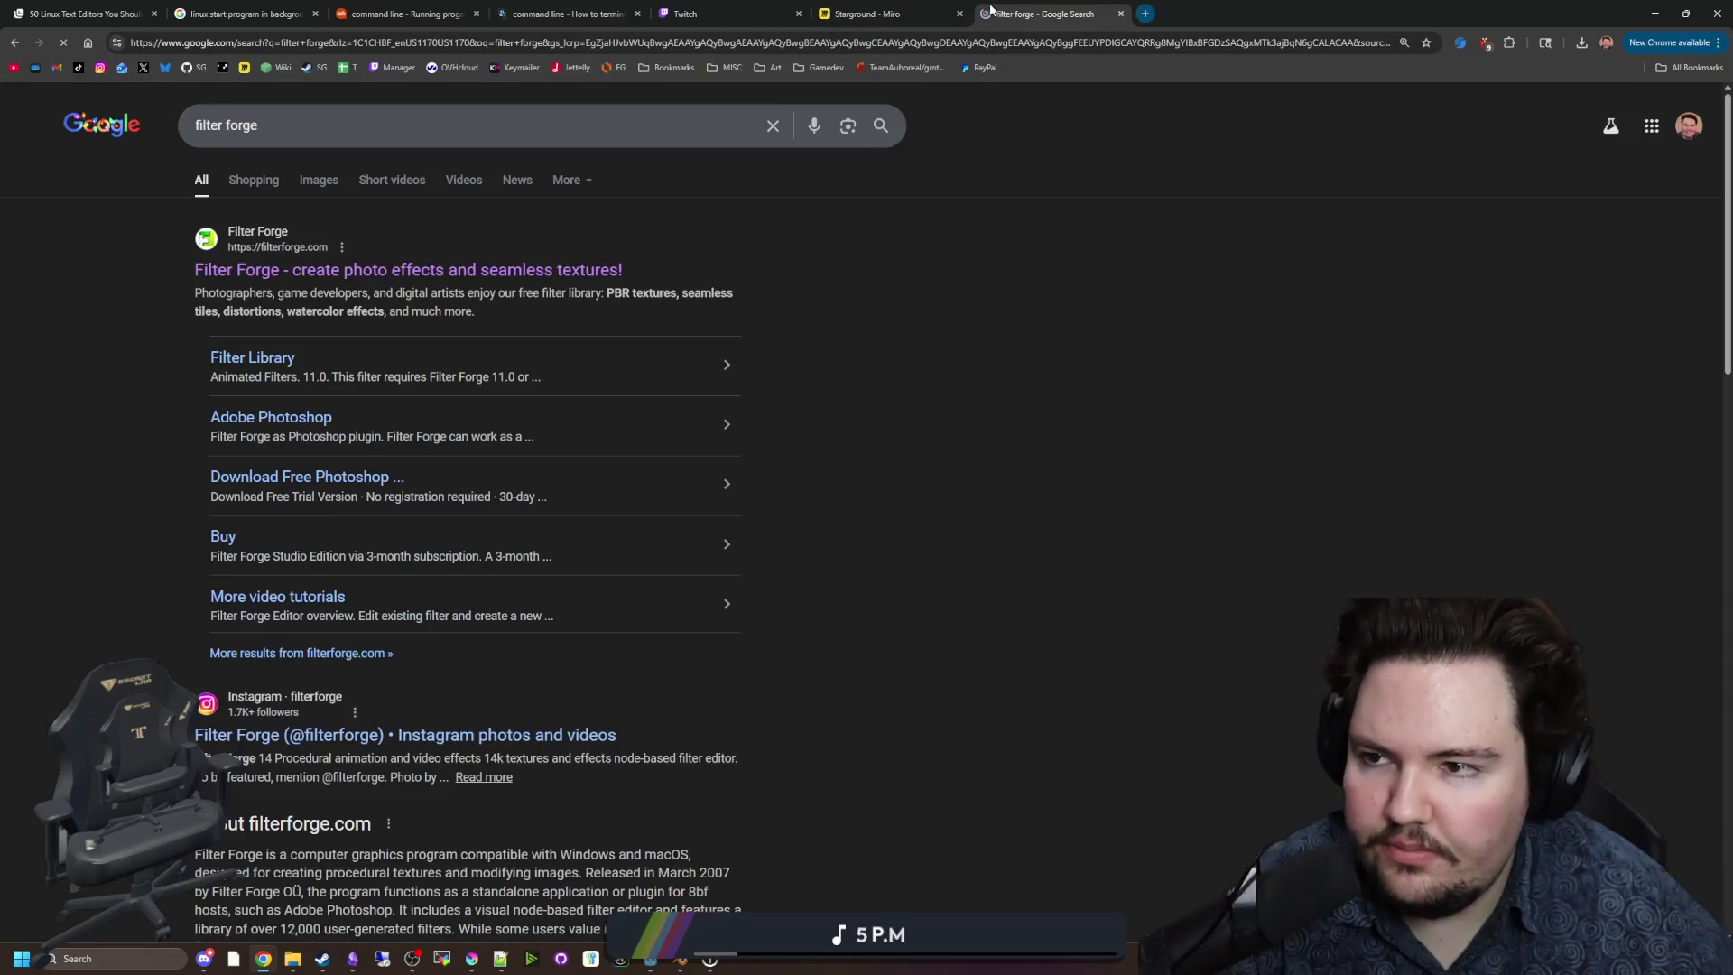
click(413, 272)
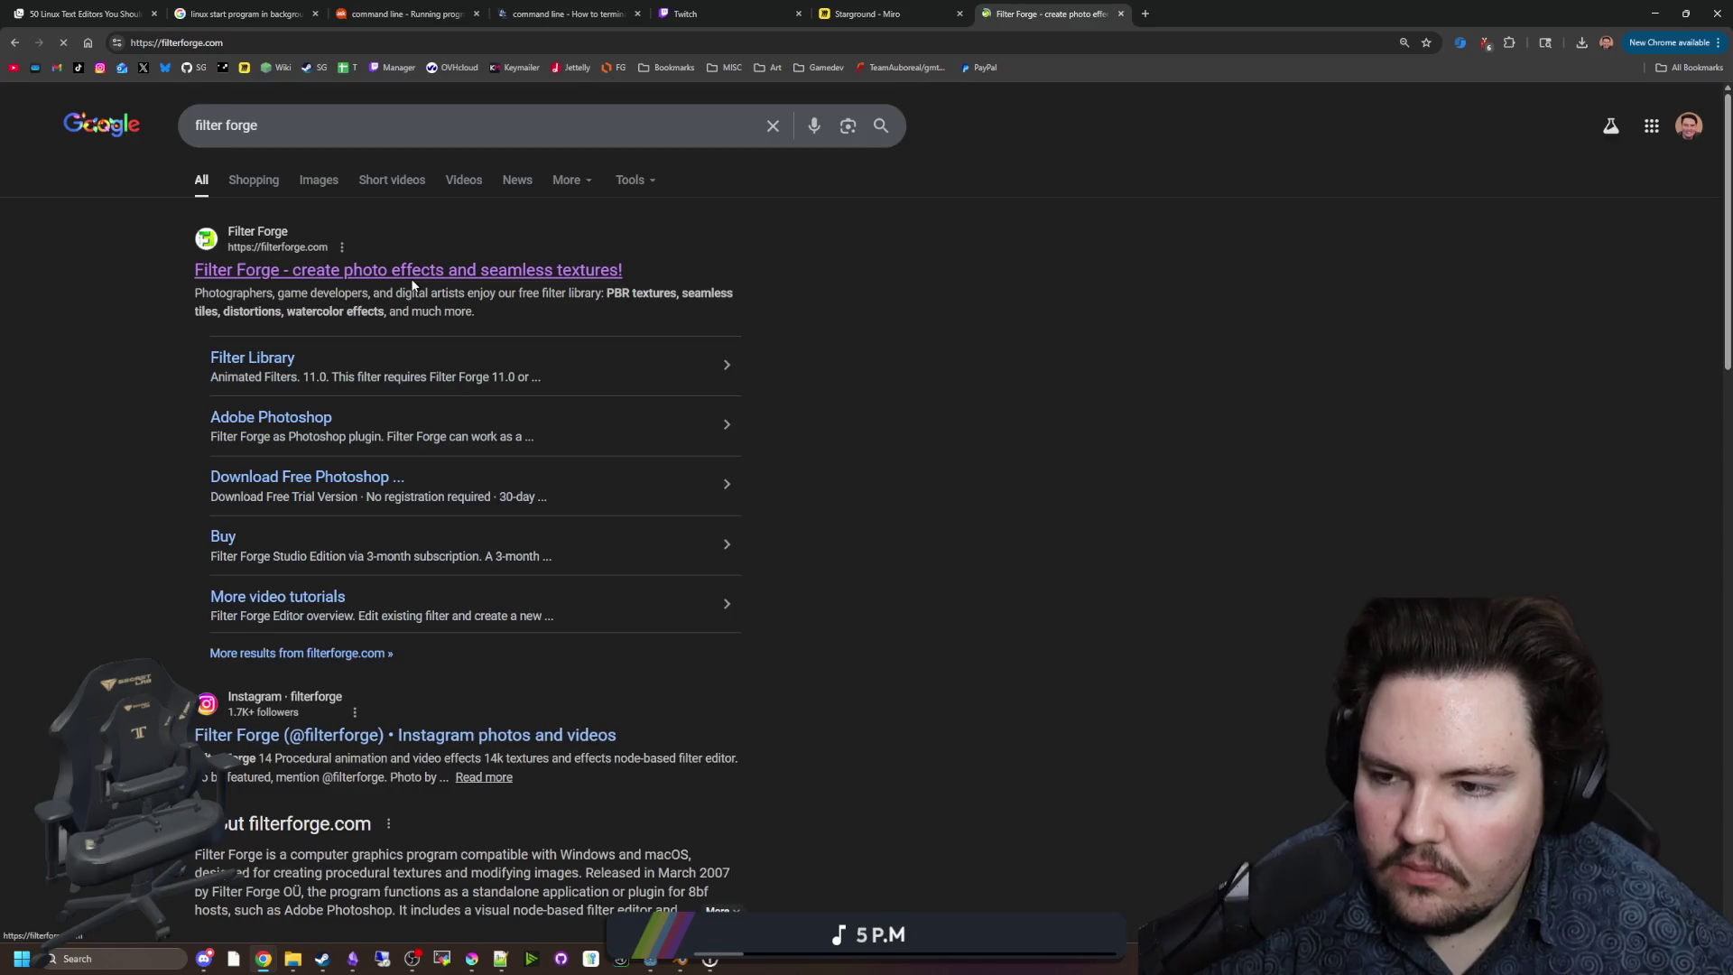
click(902, 13)
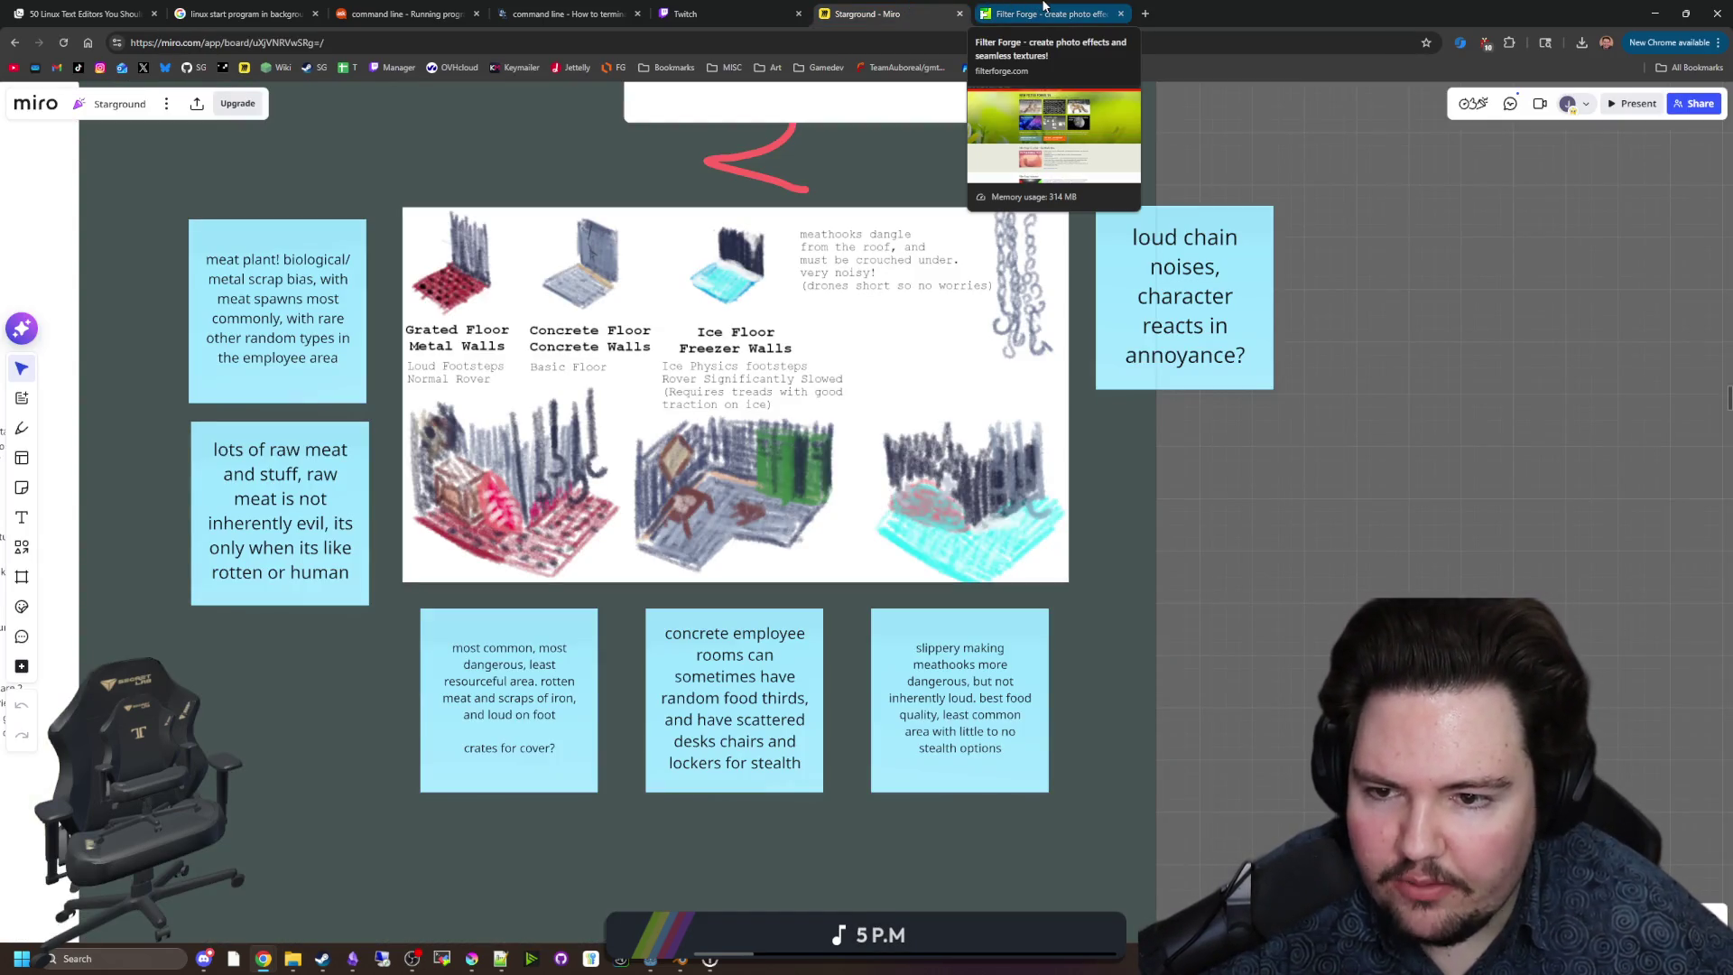
click(1044, 11)
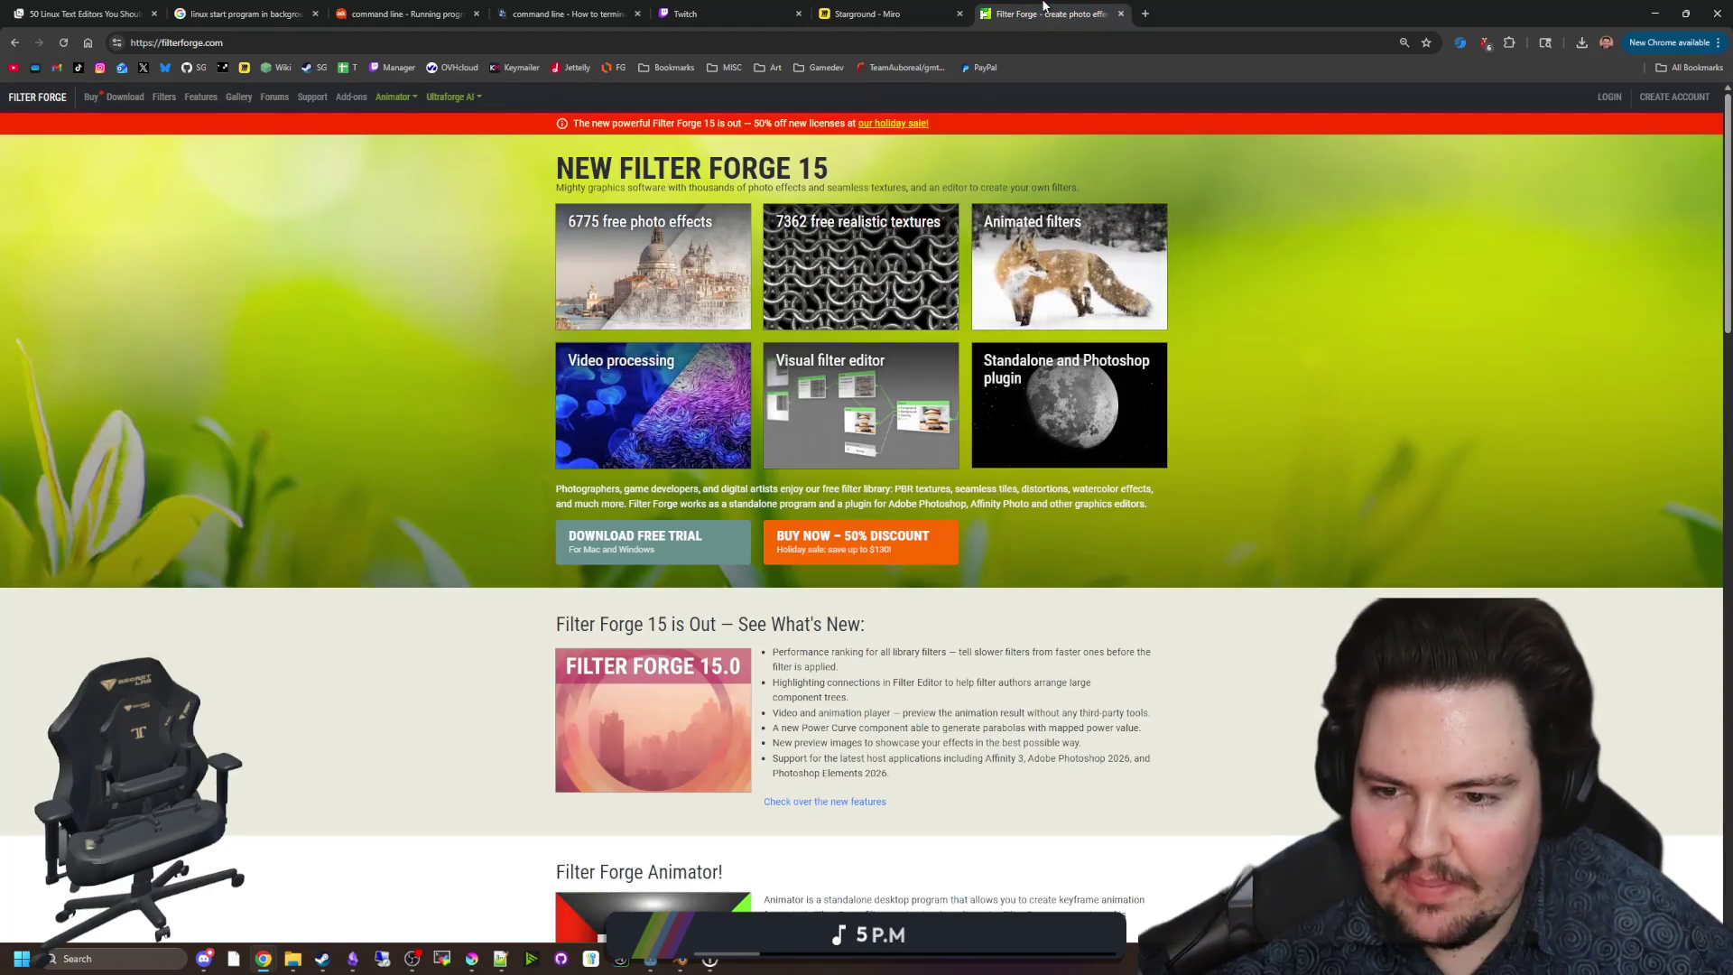
Scroll down to the Procedural Textures gallery and open the Dungeons and Flagons texture.
scroll(720, 538, down, 2)
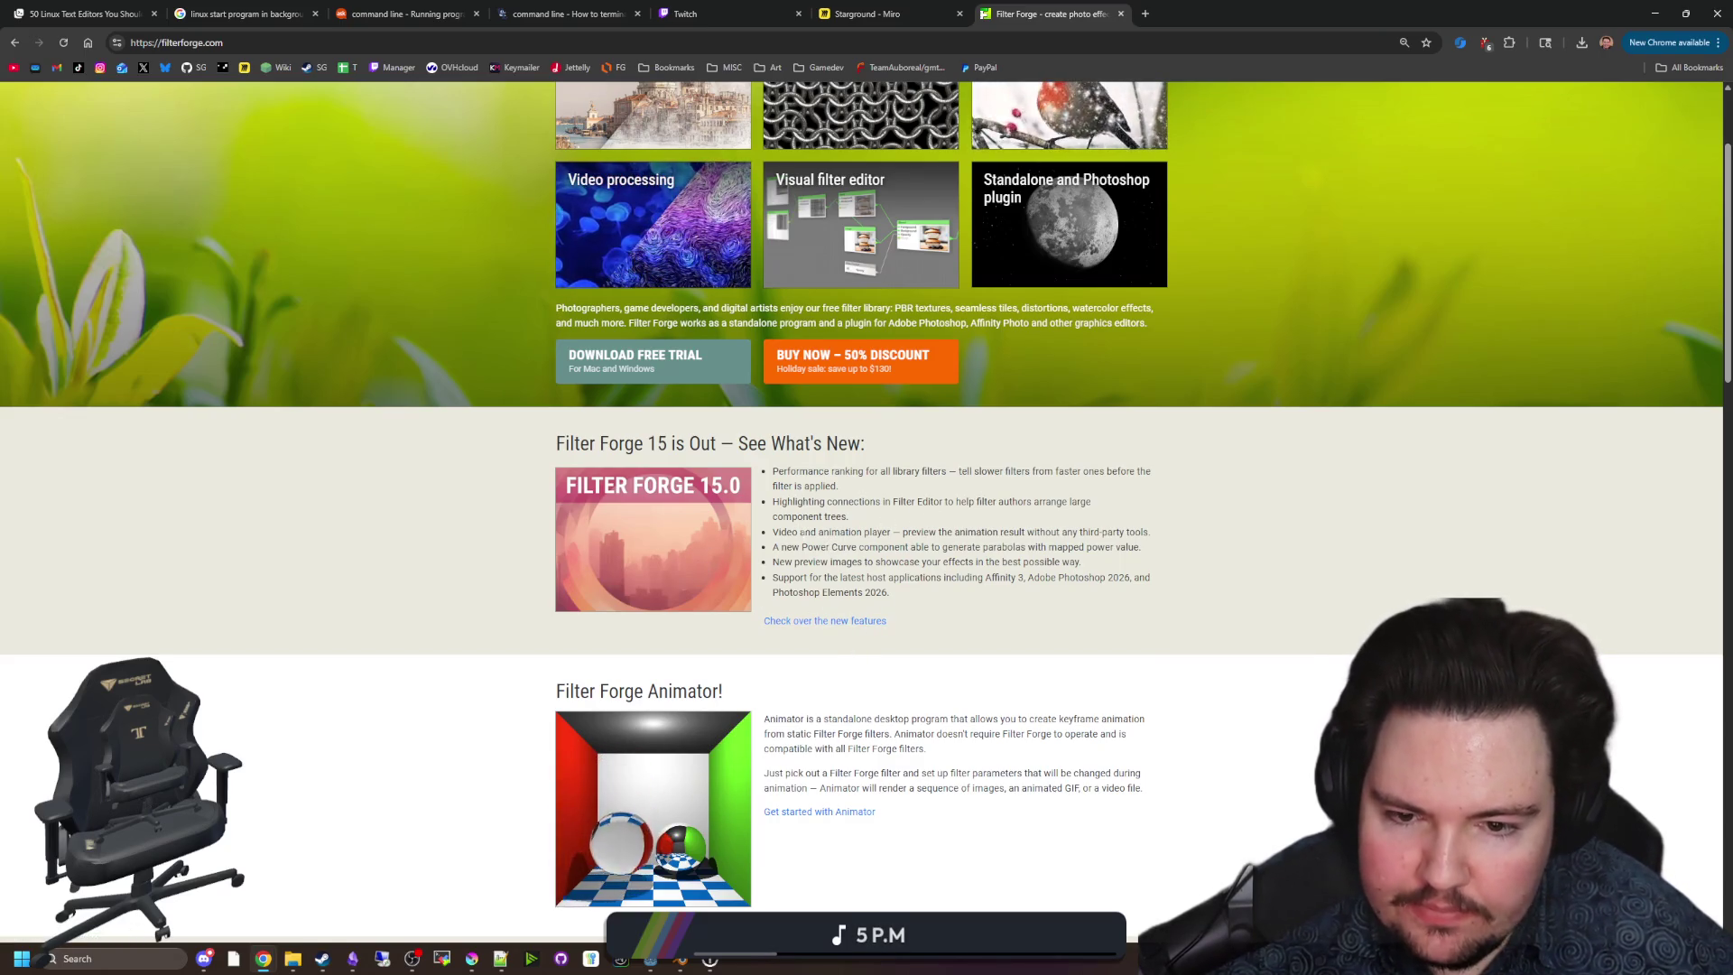
mouse_move(800, 532)
mouse_down()
mouse_move(1142, 548)
mouse_move(838, 600)
mouse_up()
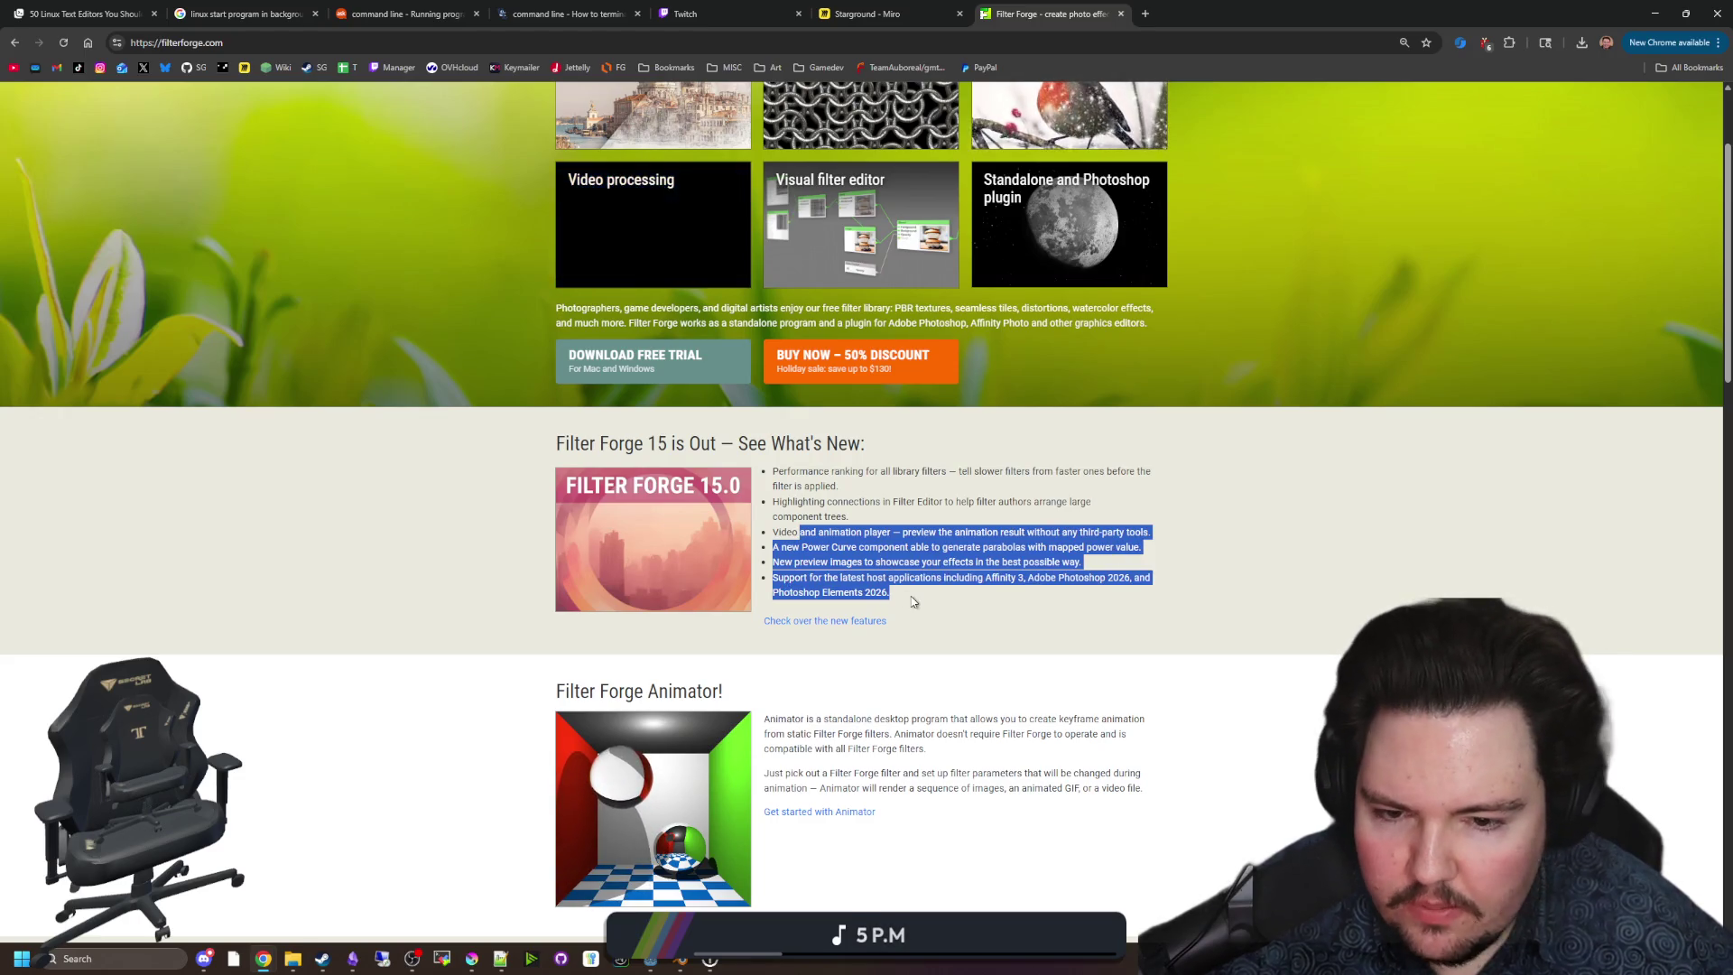
click(838, 600)
scroll(837, 600, down, 3)
scroll(449, 514, down, 10)
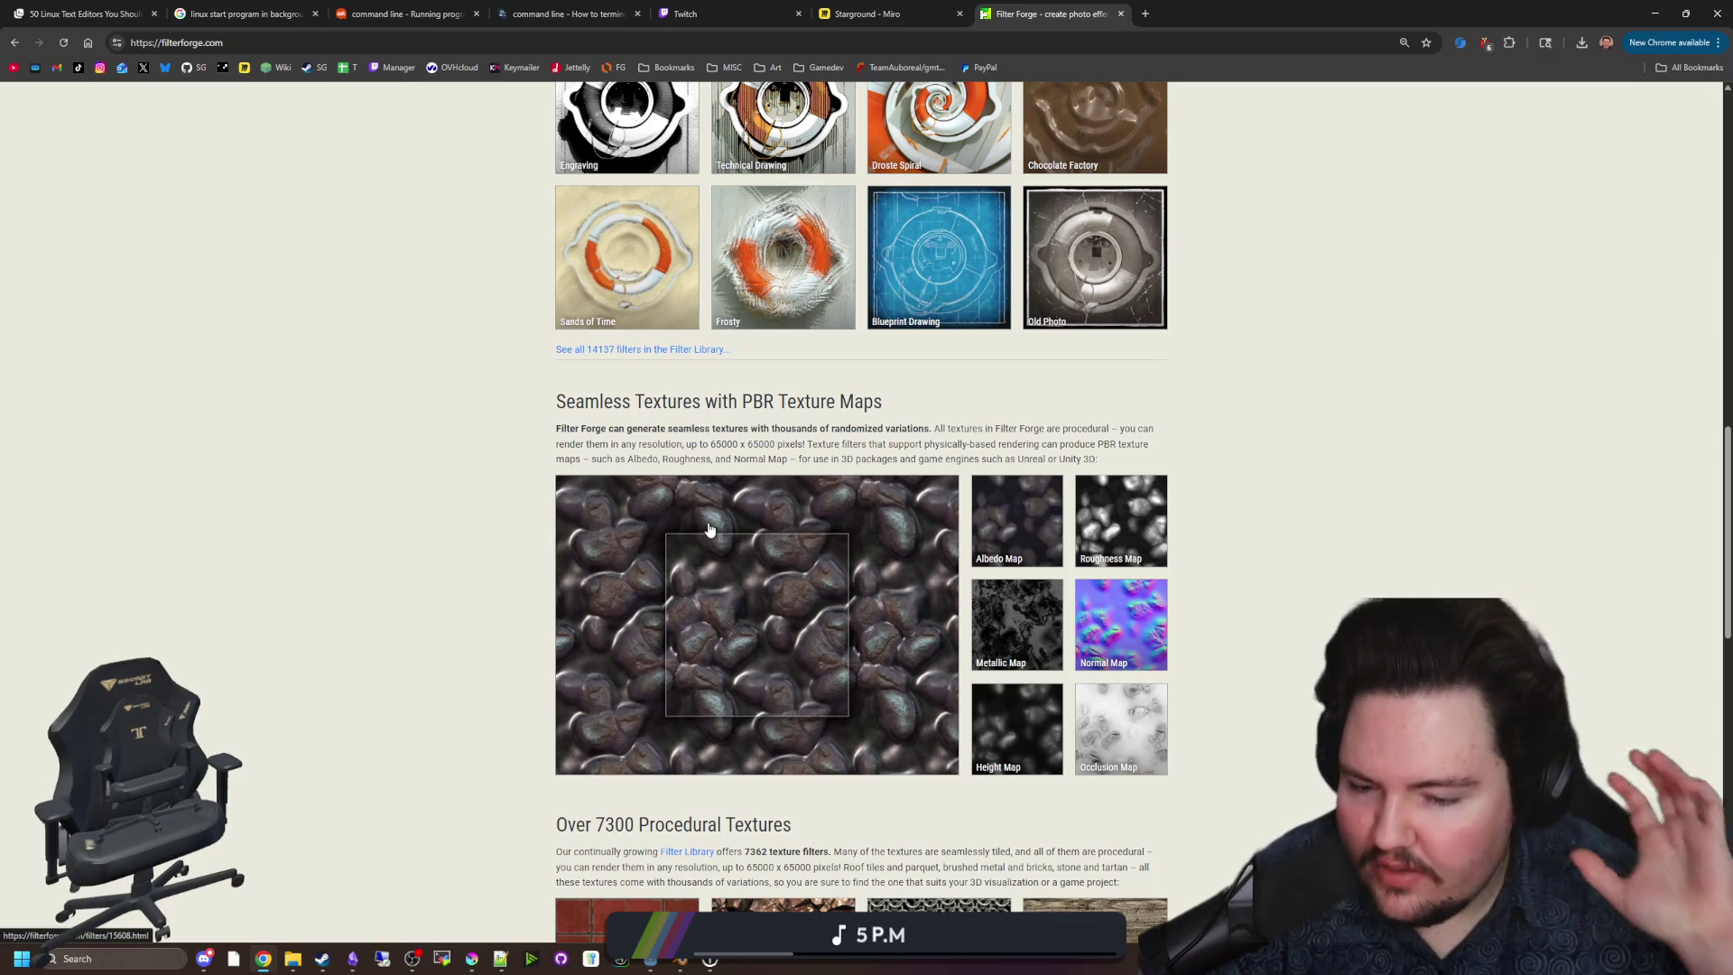
scroll(710, 528, down, 4)
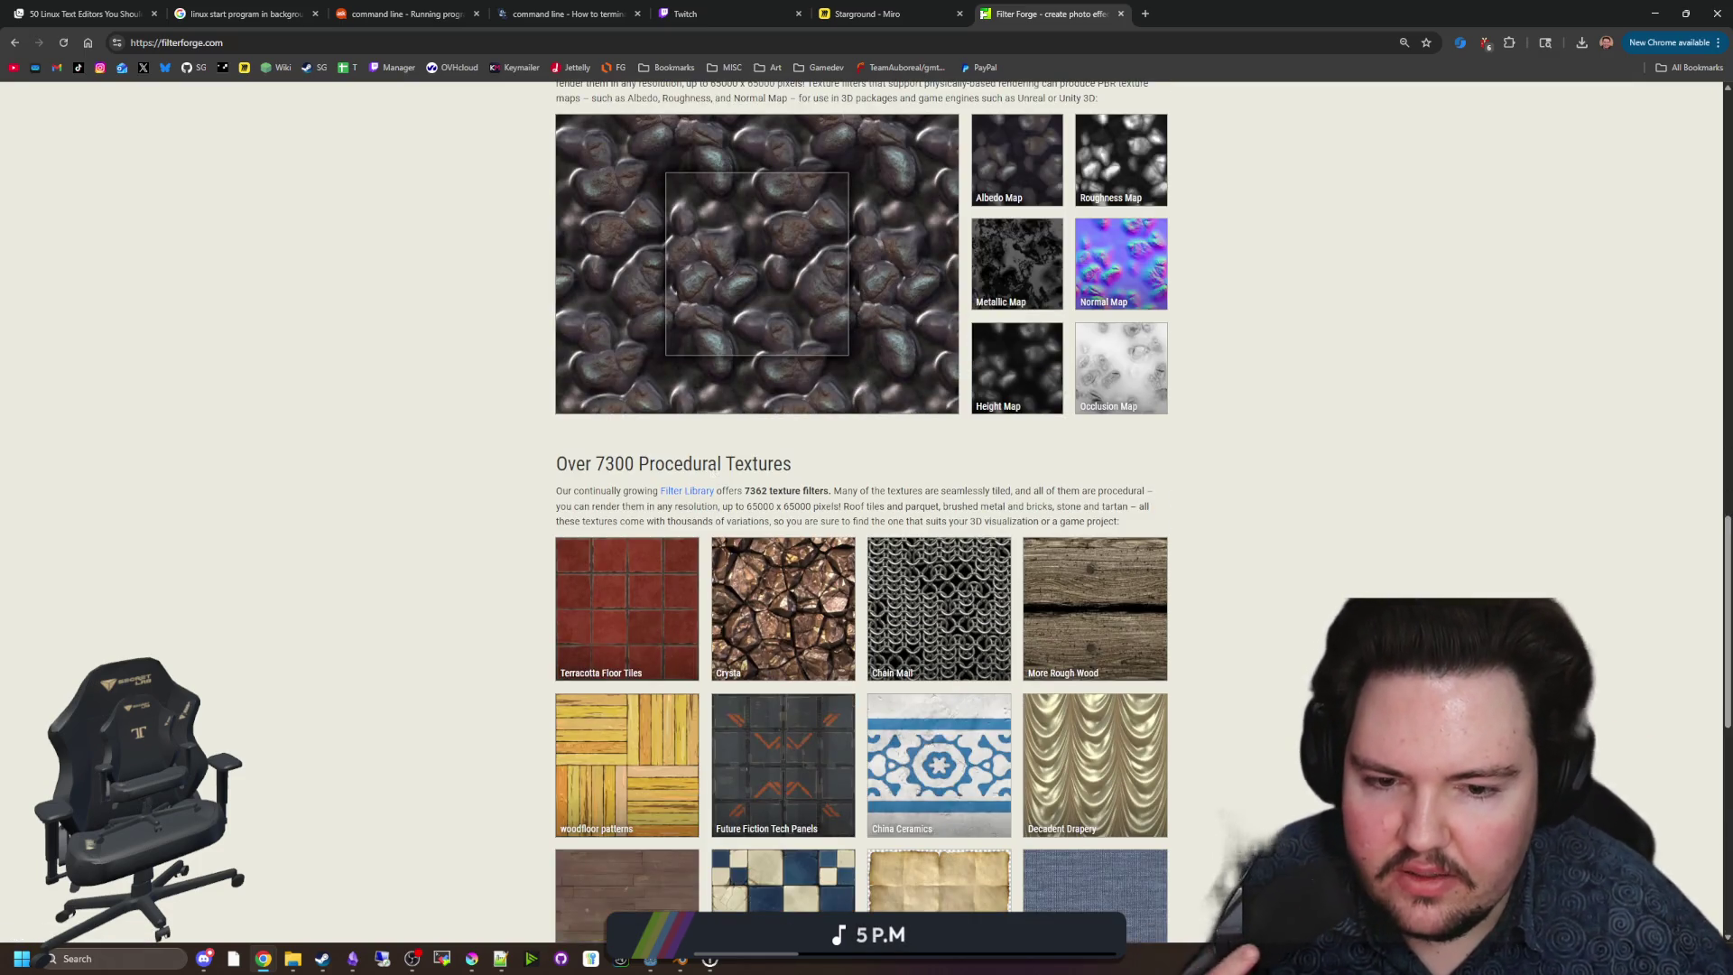
scroll(712, 471, down, 4)
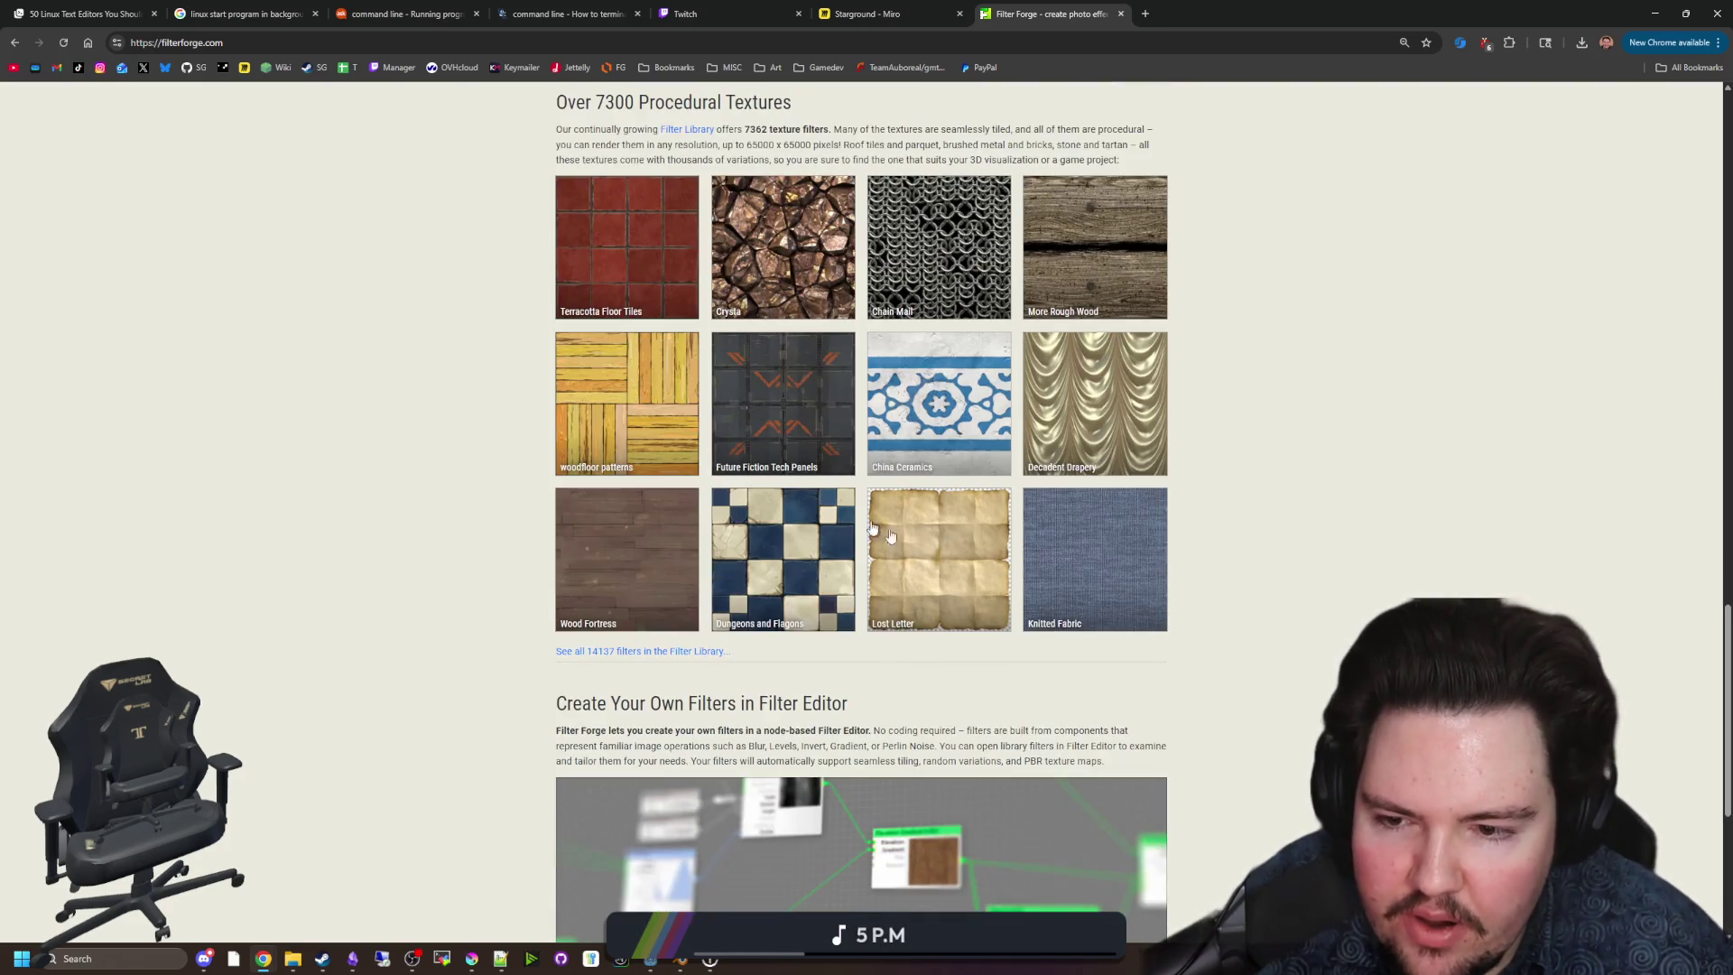
scroll(918, 550, down, 4)
scroll(916, 547, up, 3)
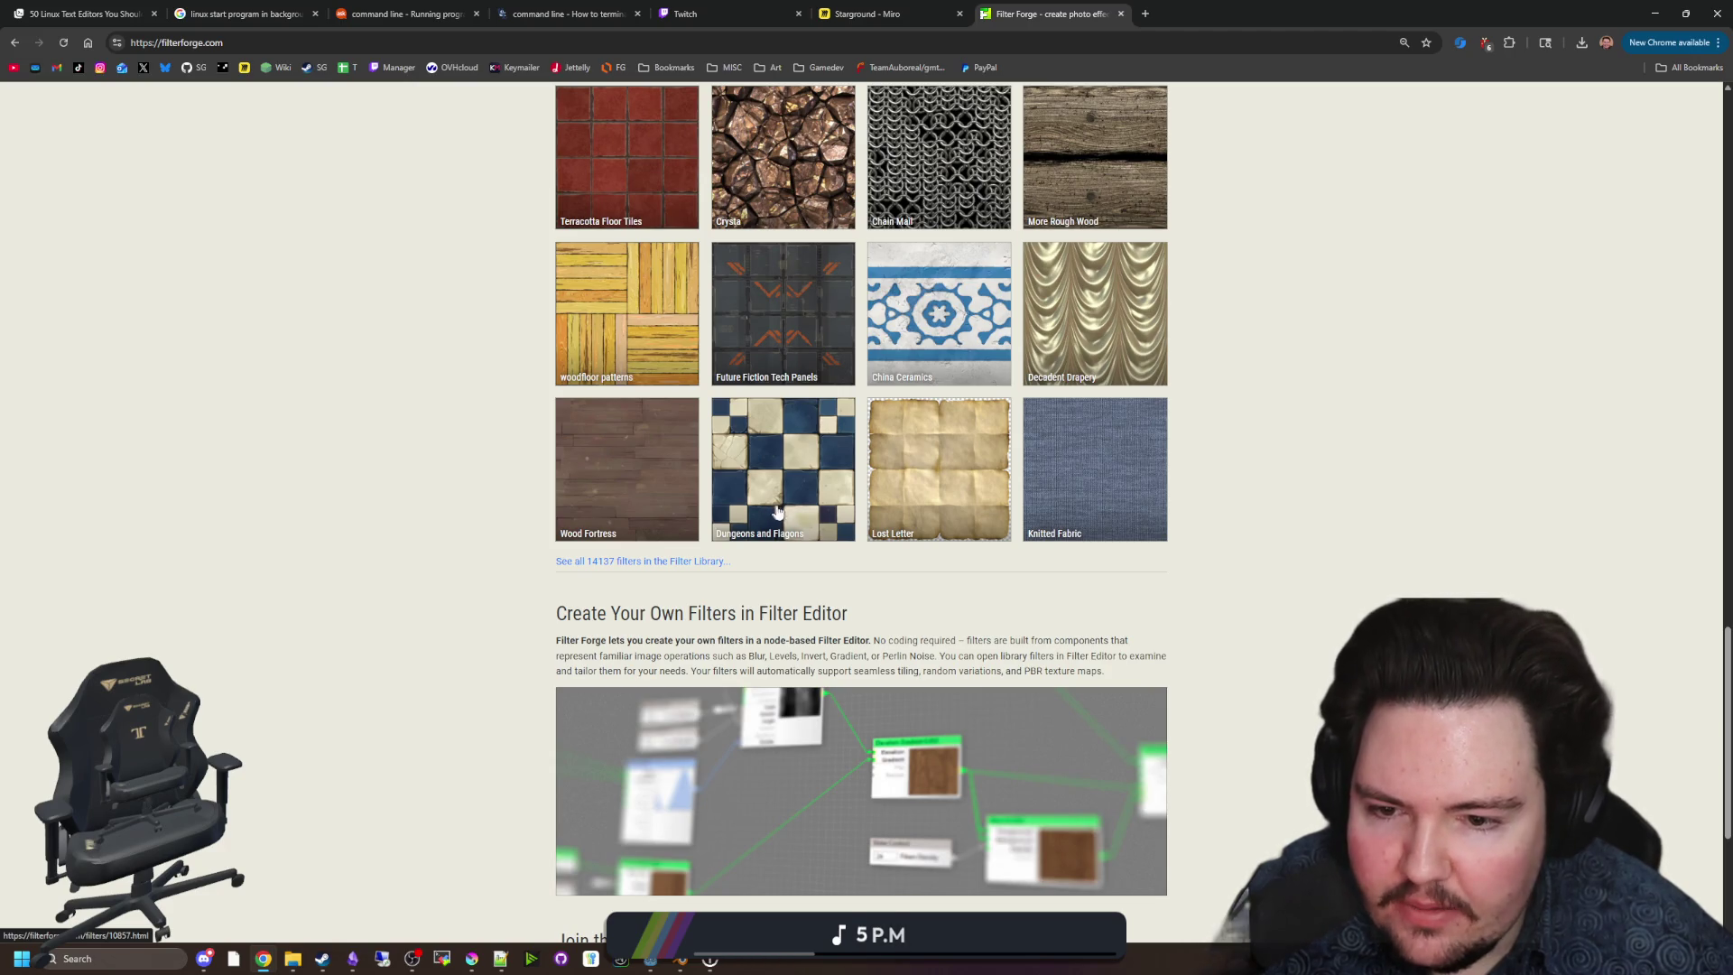
click(778, 481)
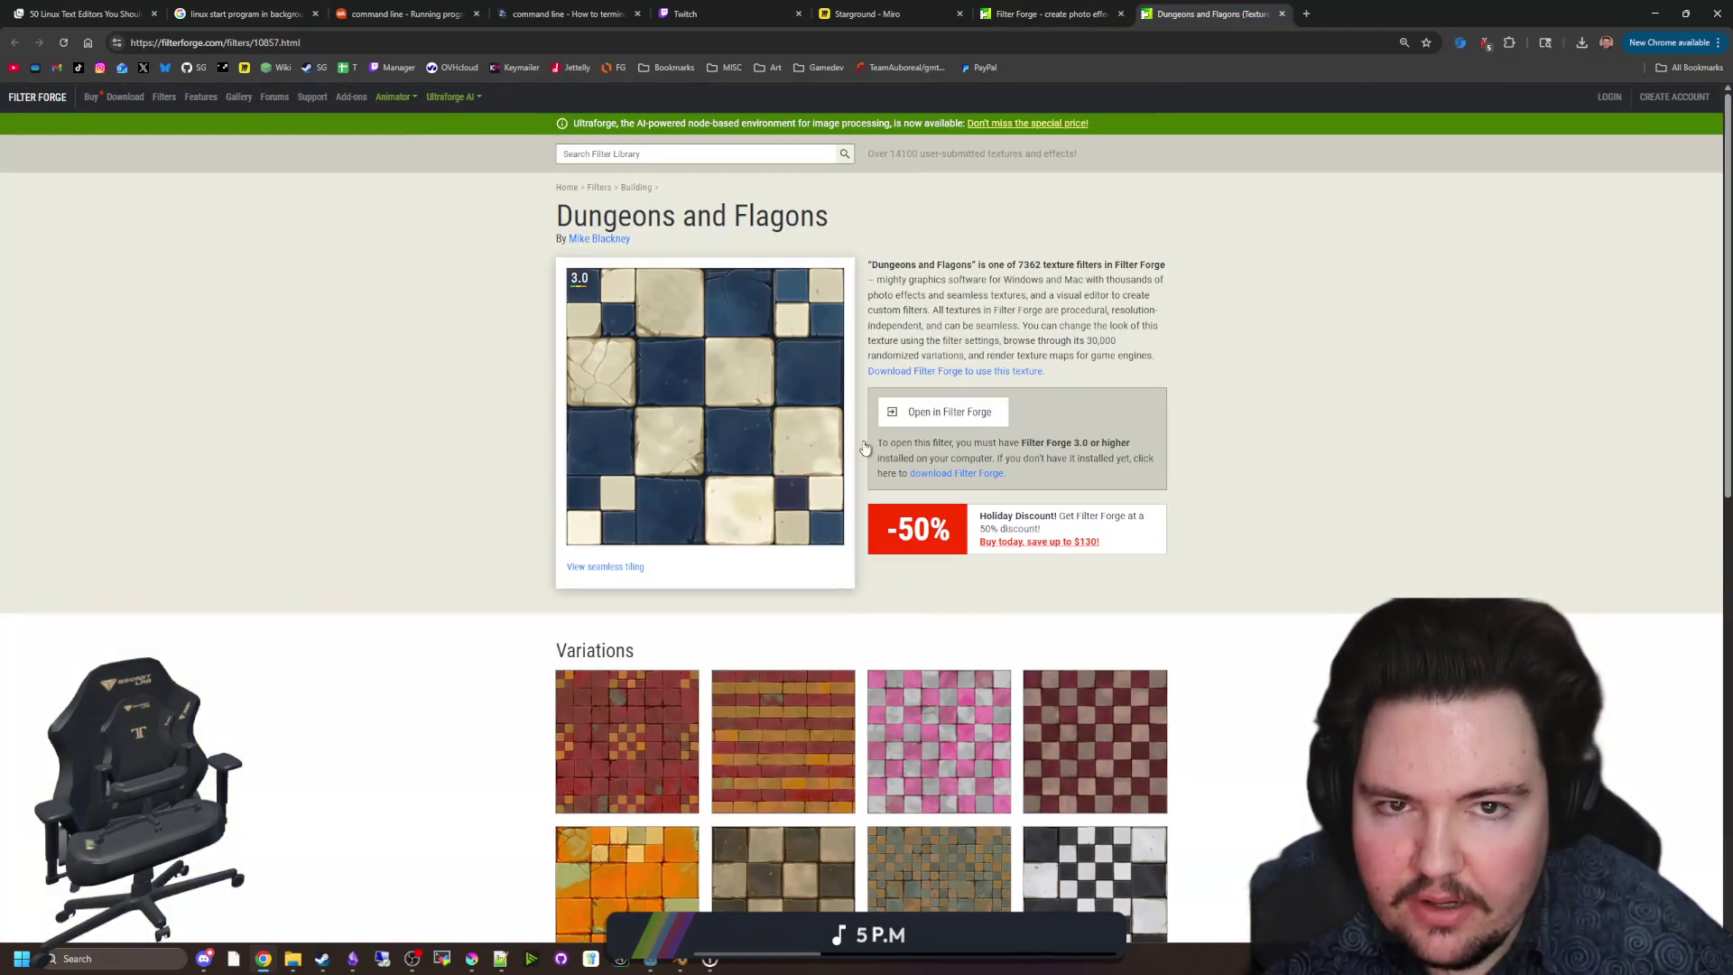
Preview Dungeons and Flagons as seamless tiling, then return to the homepage's Filter Library.
scroll(695, 455, down, 8)
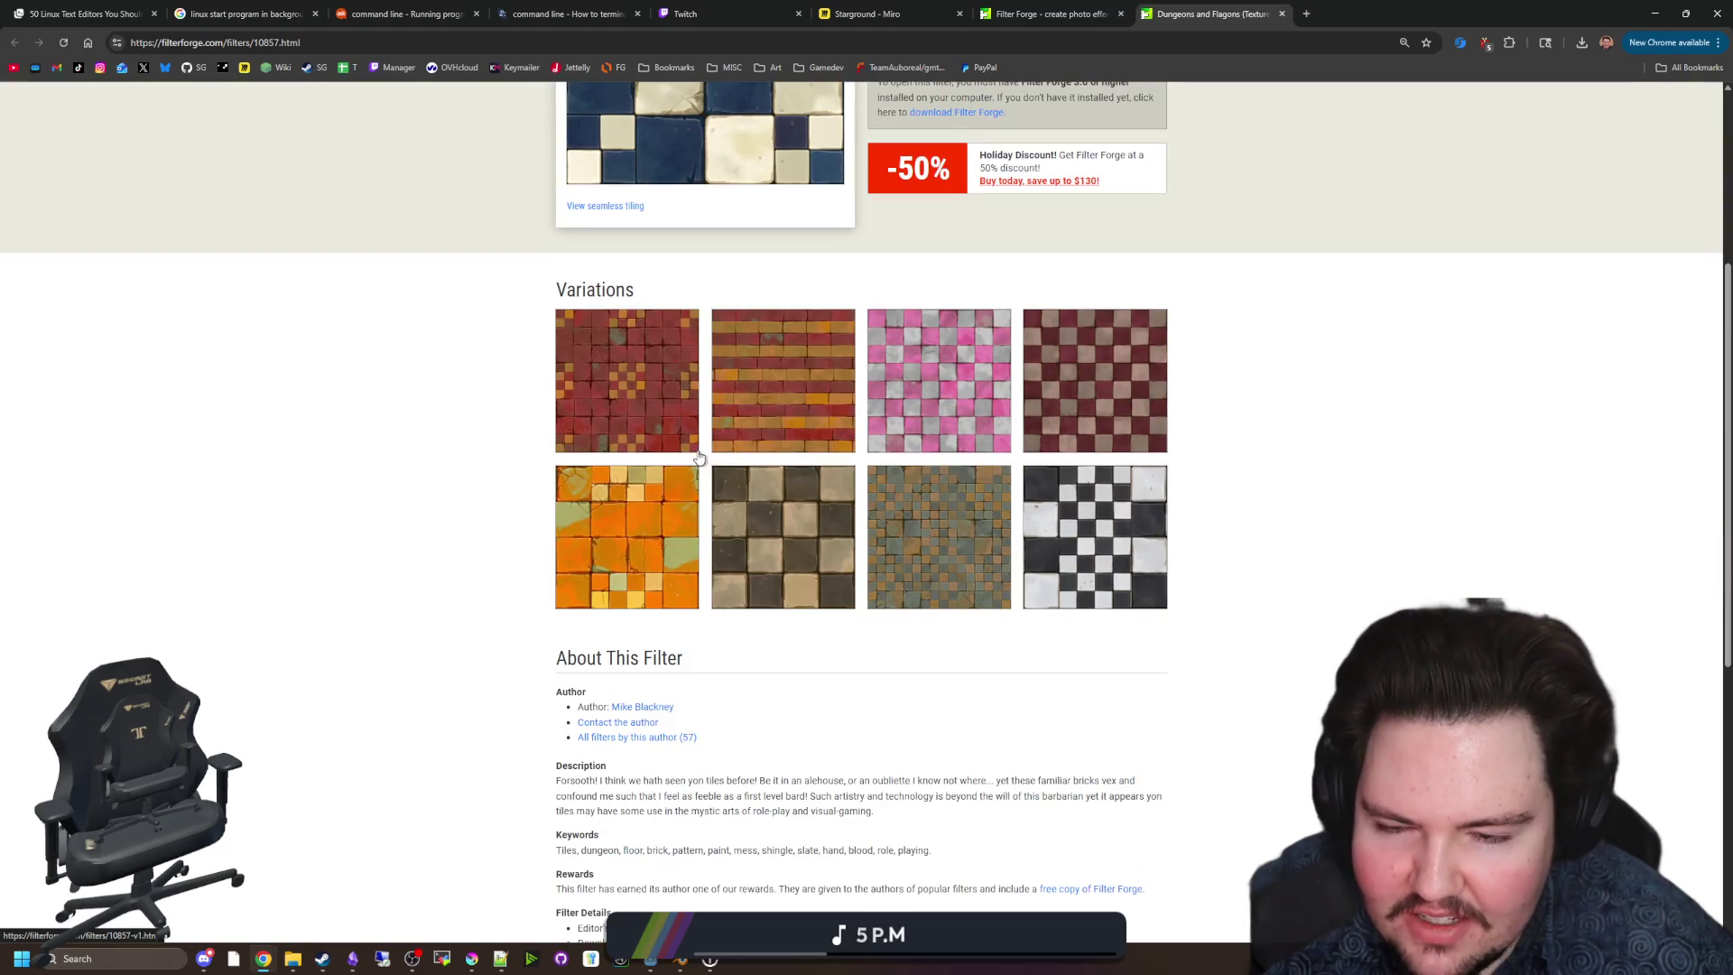
scroll(691, 453, up, 8)
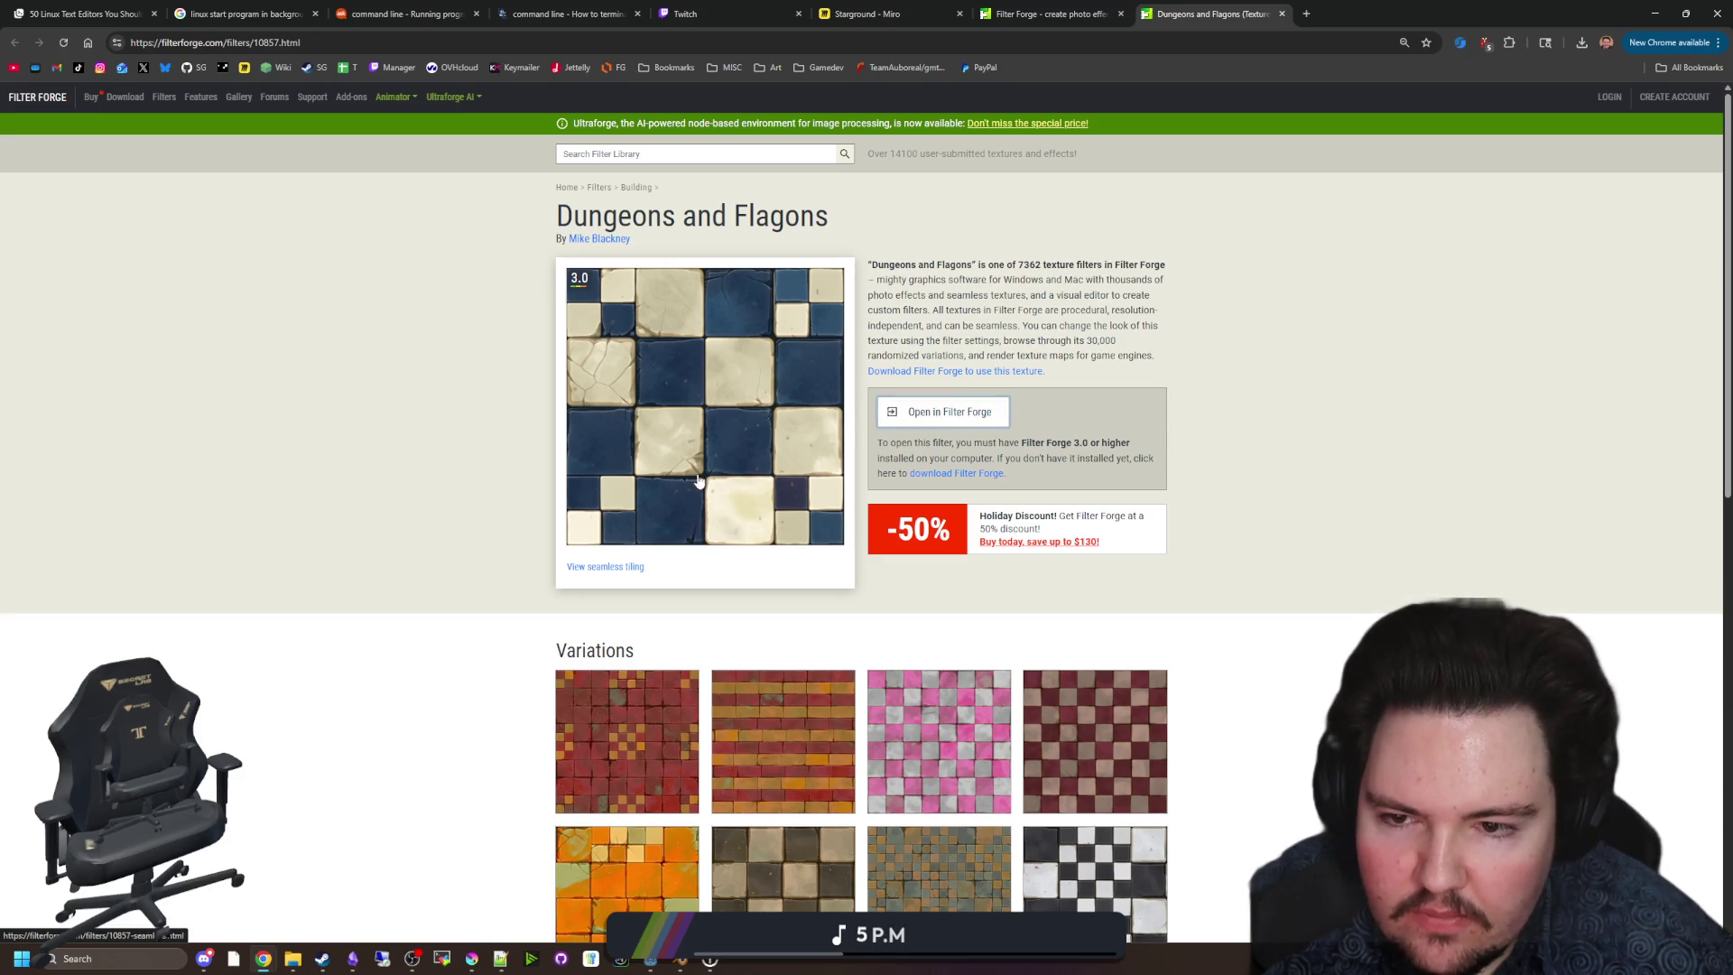
click(600, 569)
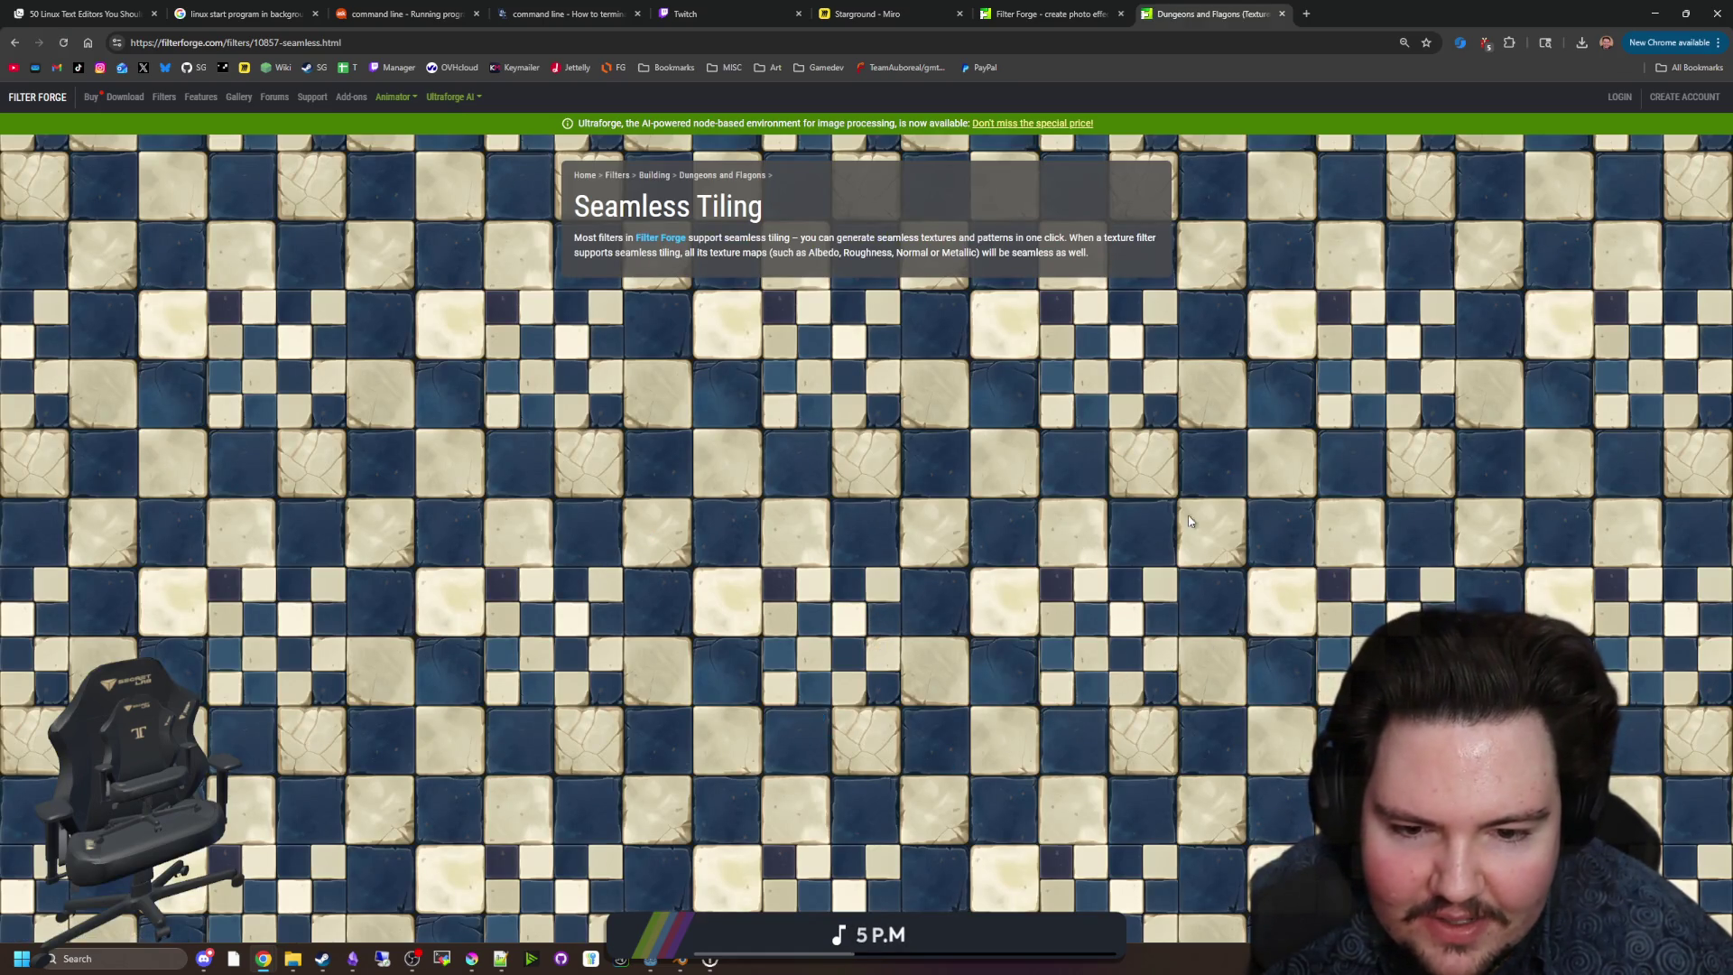
click(1047, 13)
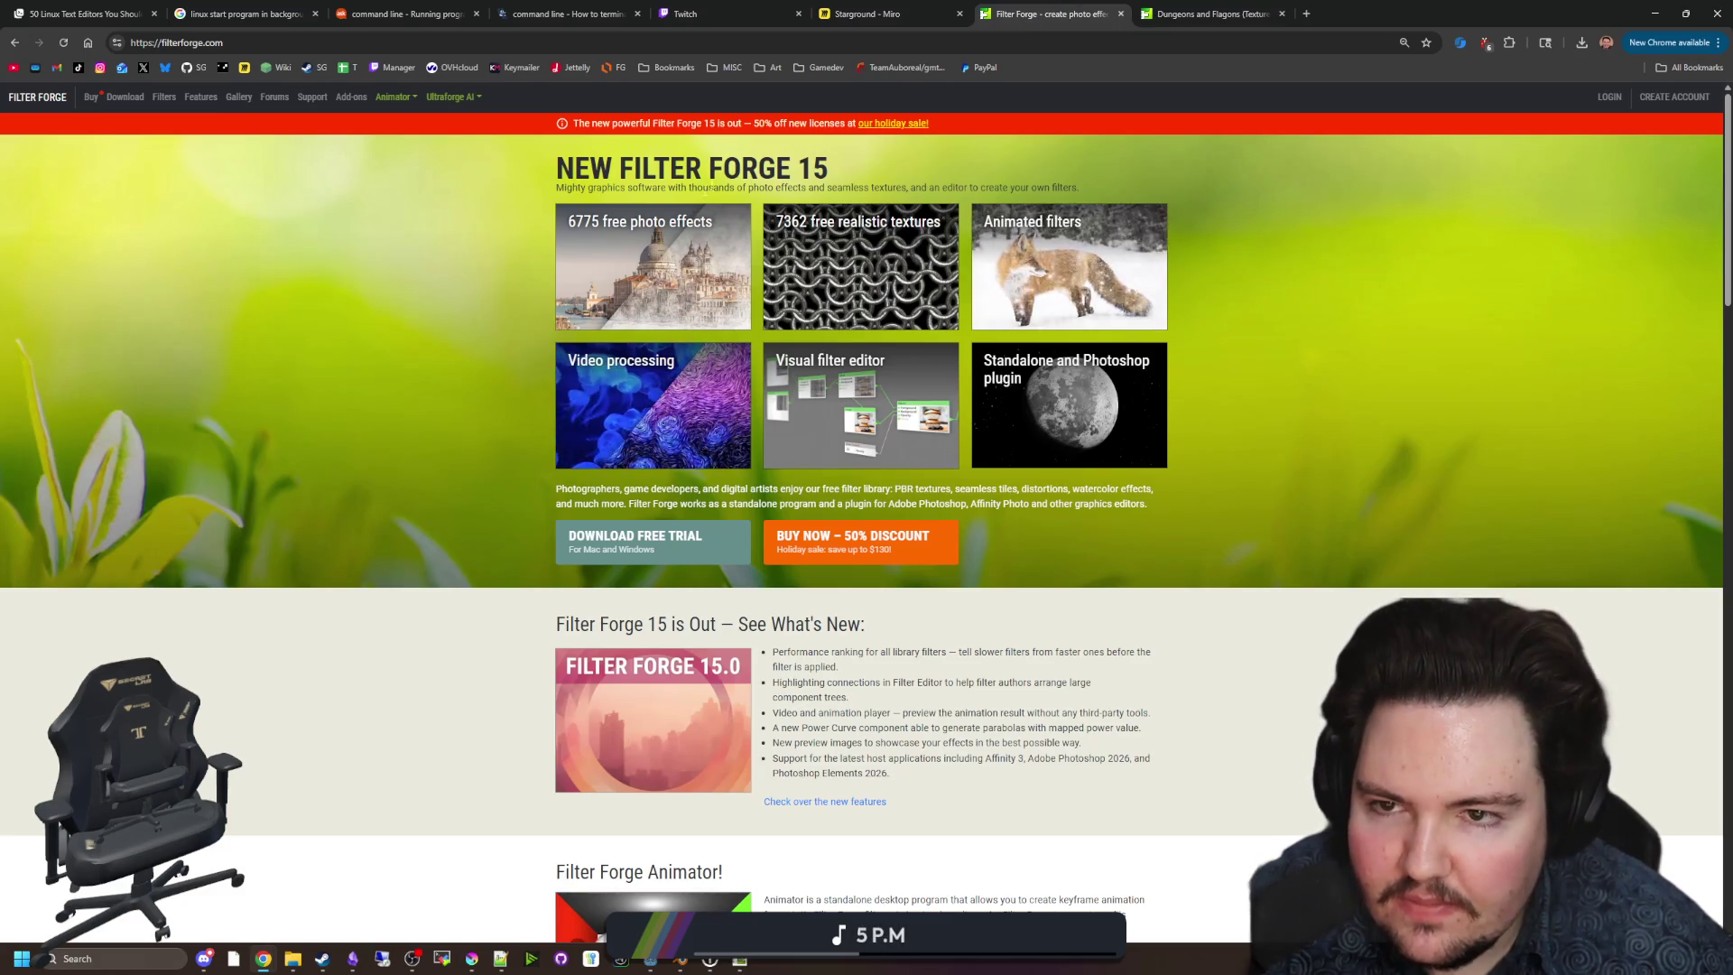
click(153, 105)
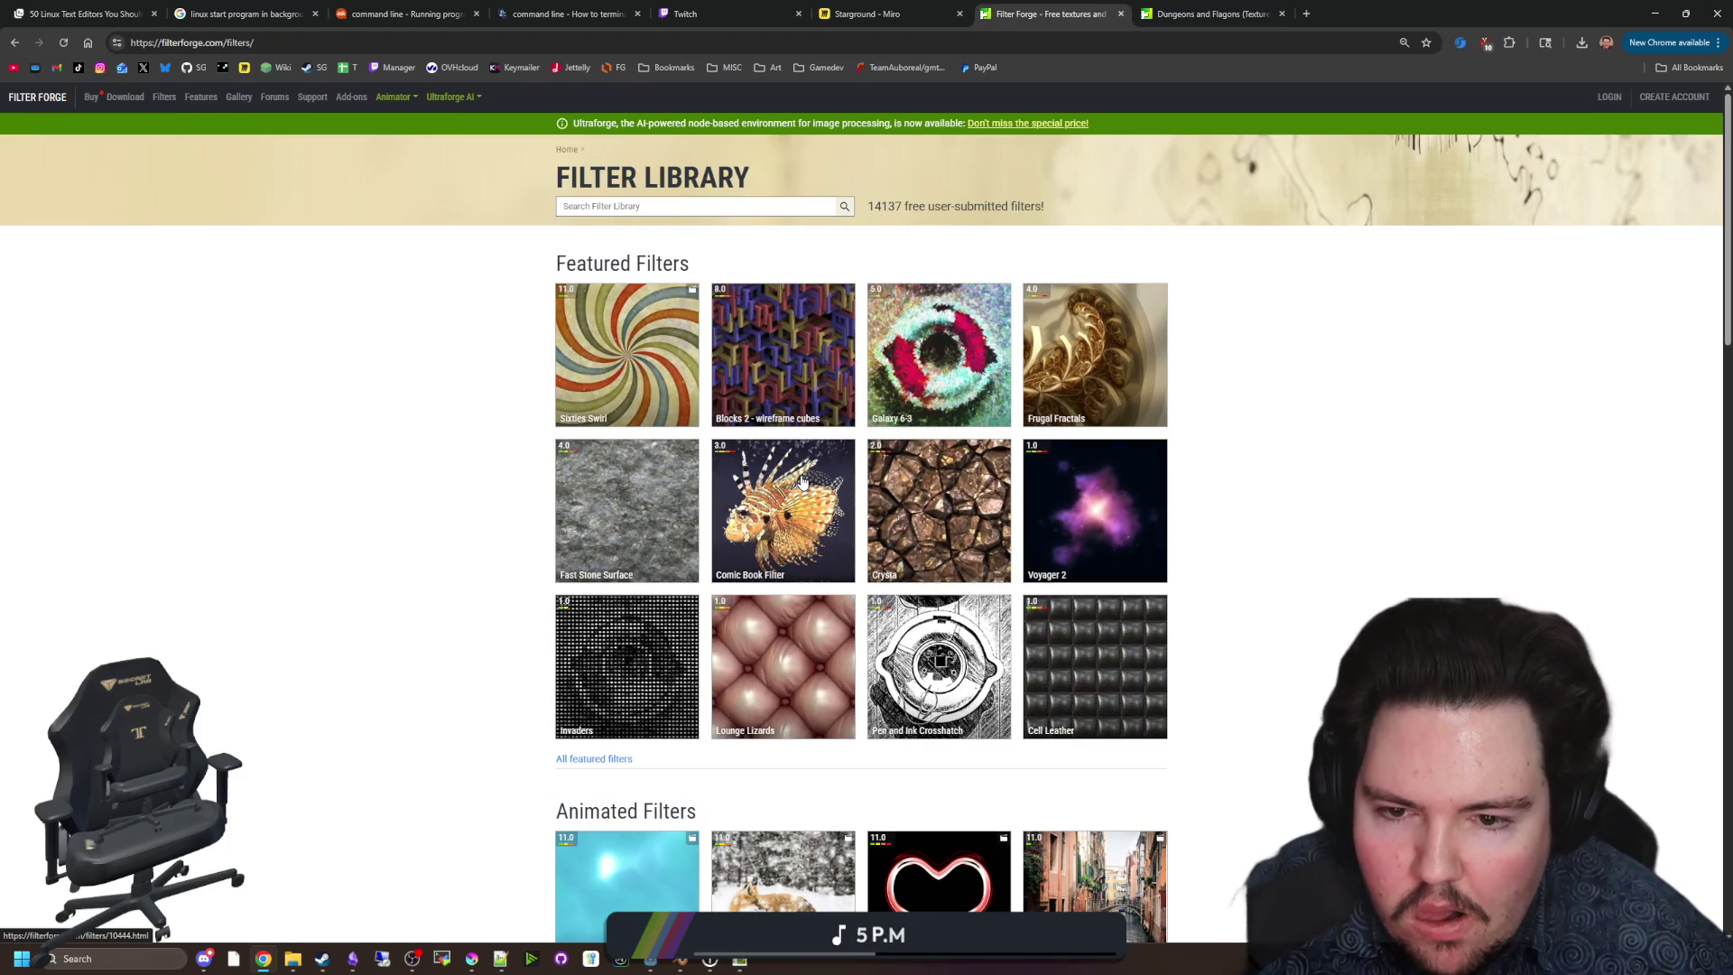
Scroll through the Filter Library's featured, animated and most popular filters, then focus the search box.
scroll(837, 401, down, 4)
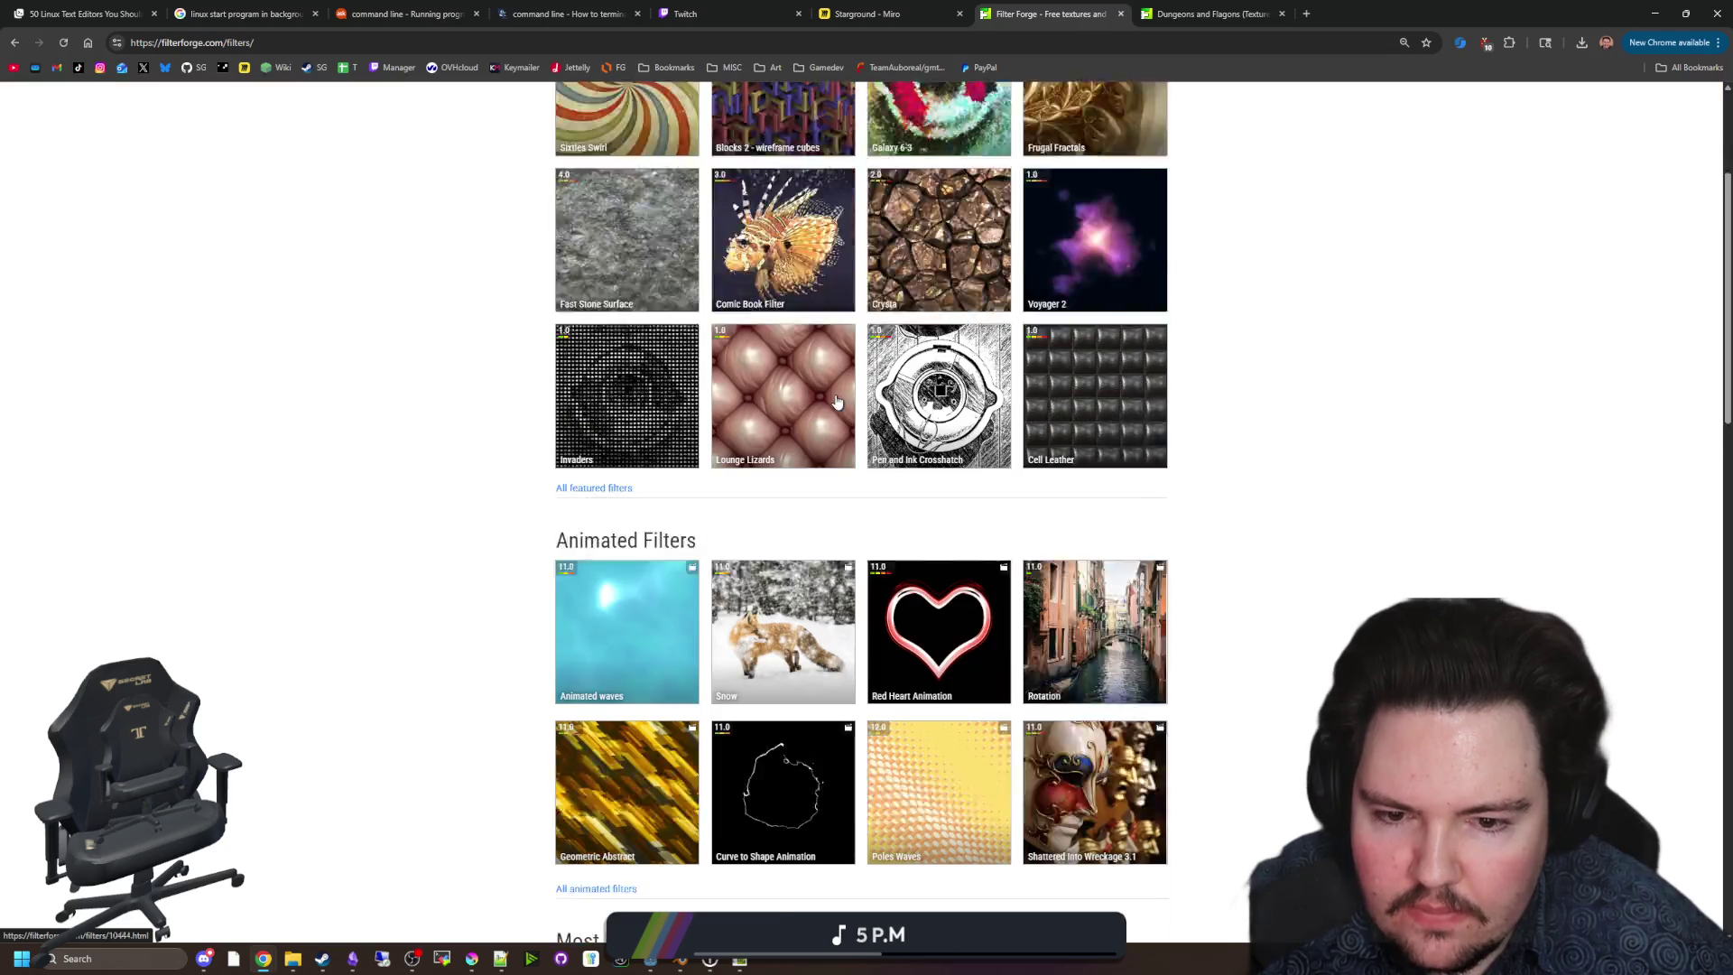
scroll(814, 384, down, 3)
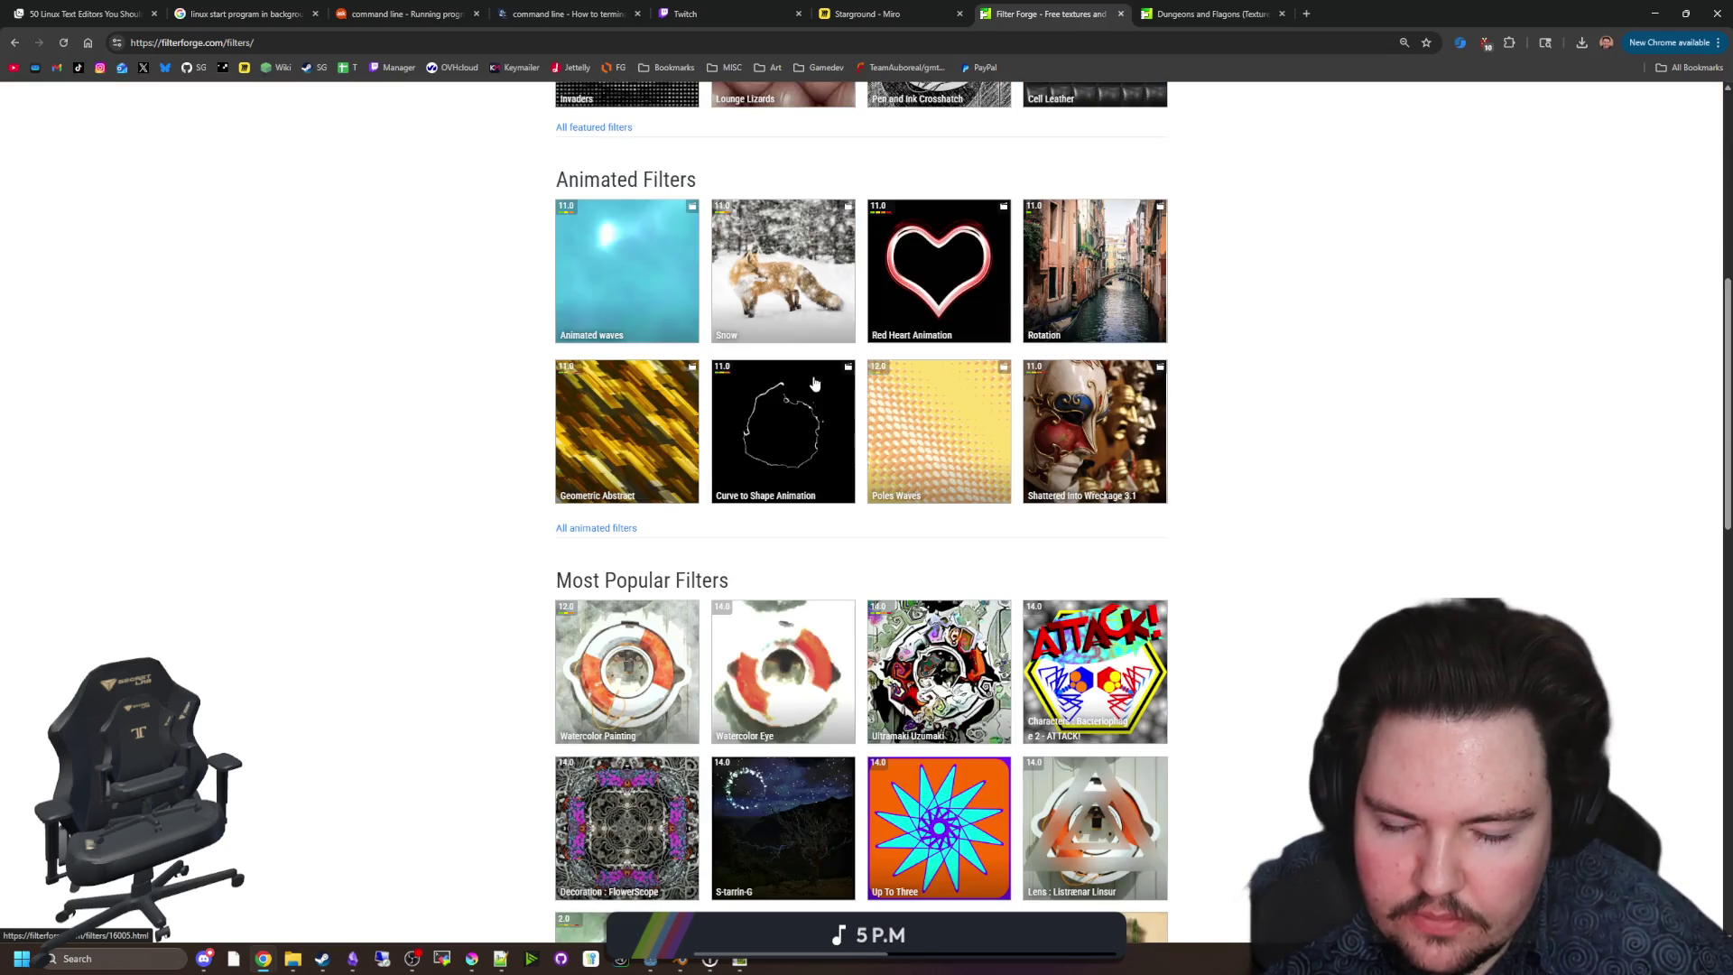
scroll(815, 384, down, 9)
scroll(768, 232, up, 16)
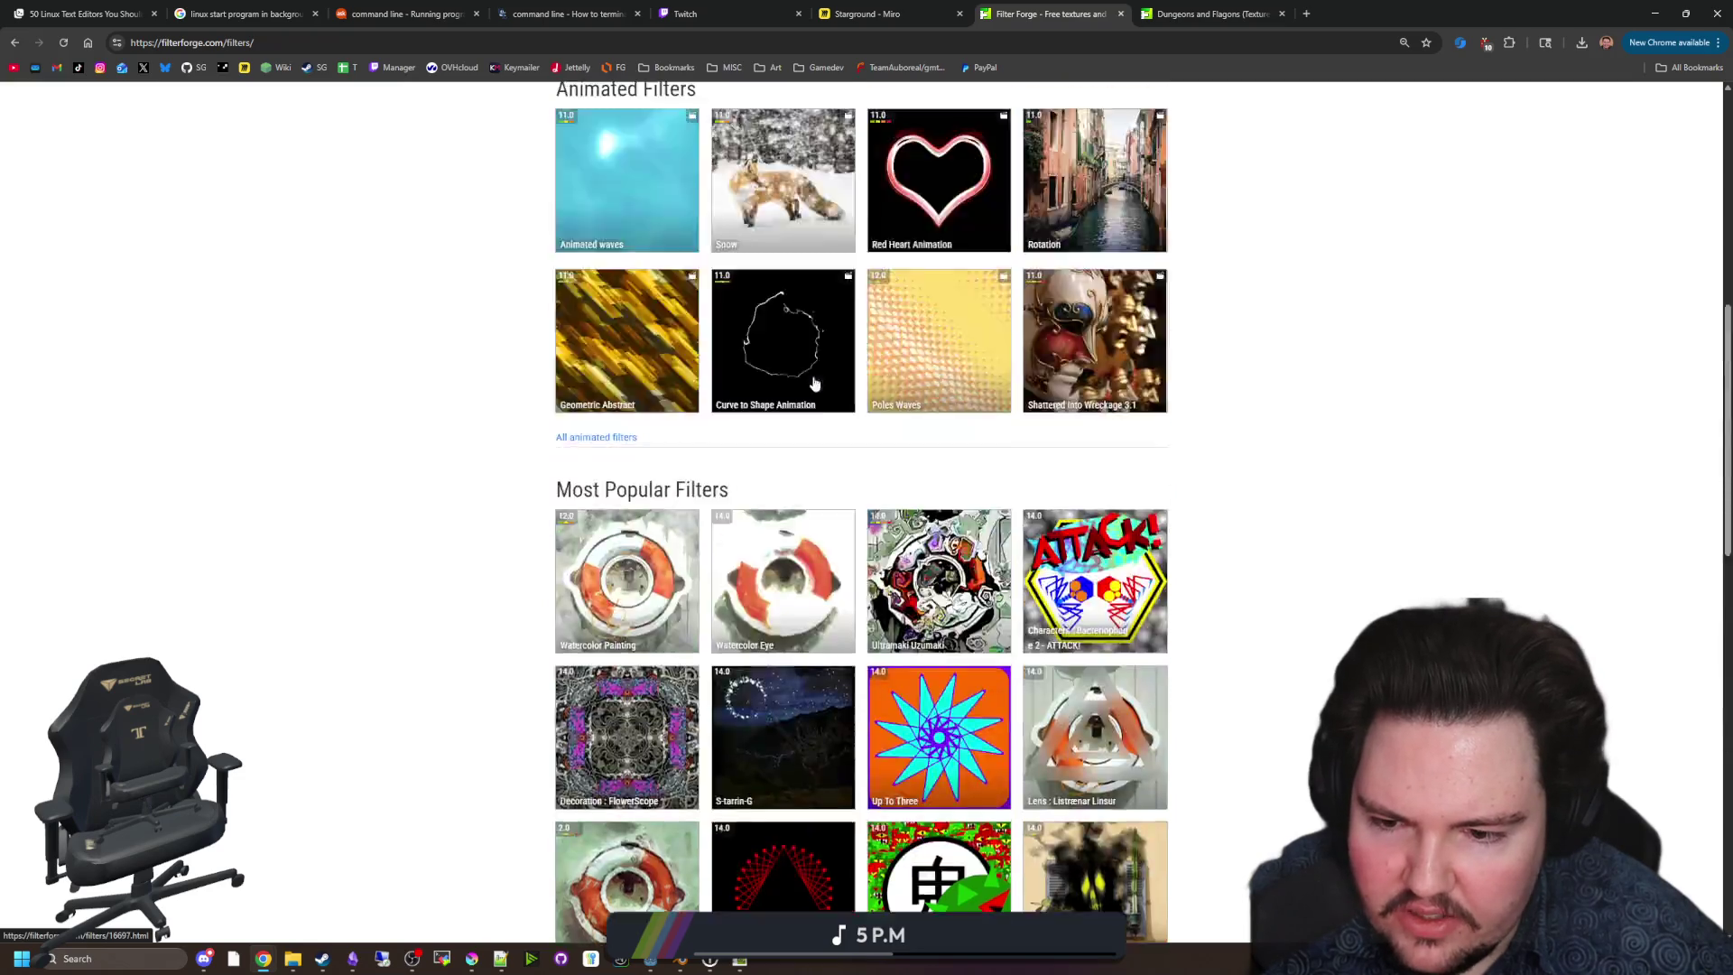
click(749, 205)
Search for 'concrete' and open Wall Distressed Section 01 and Bentski's Concrete in background tabs.
text(c)
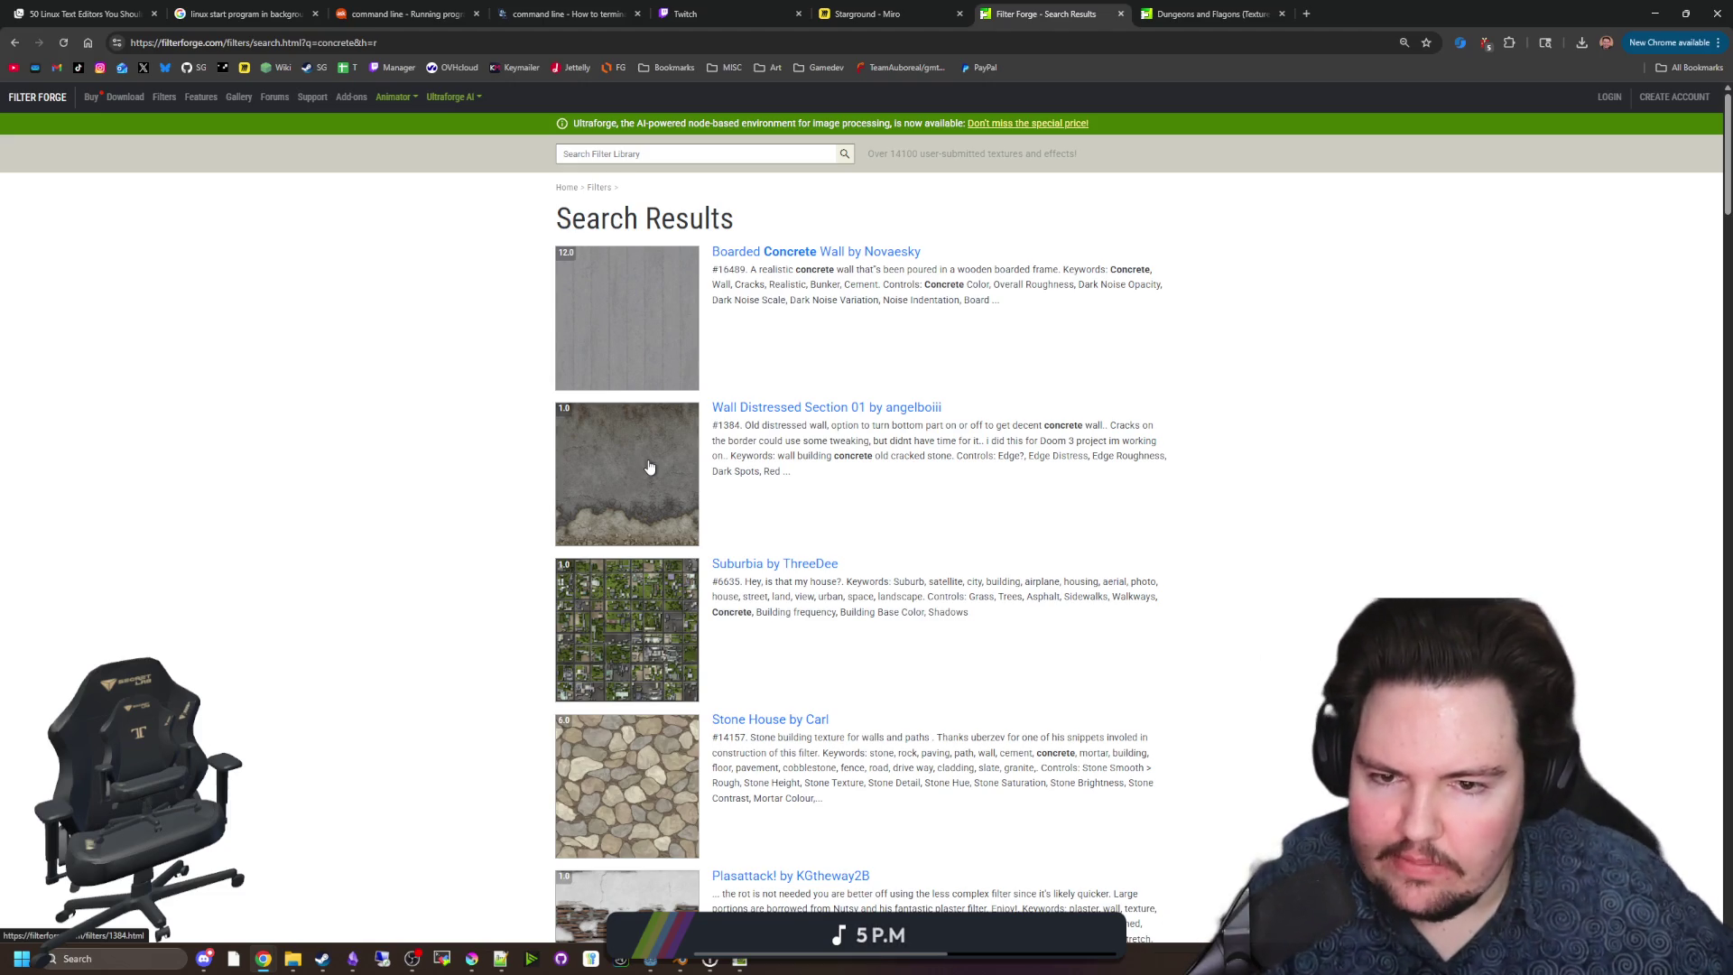
middle_click(665, 455)
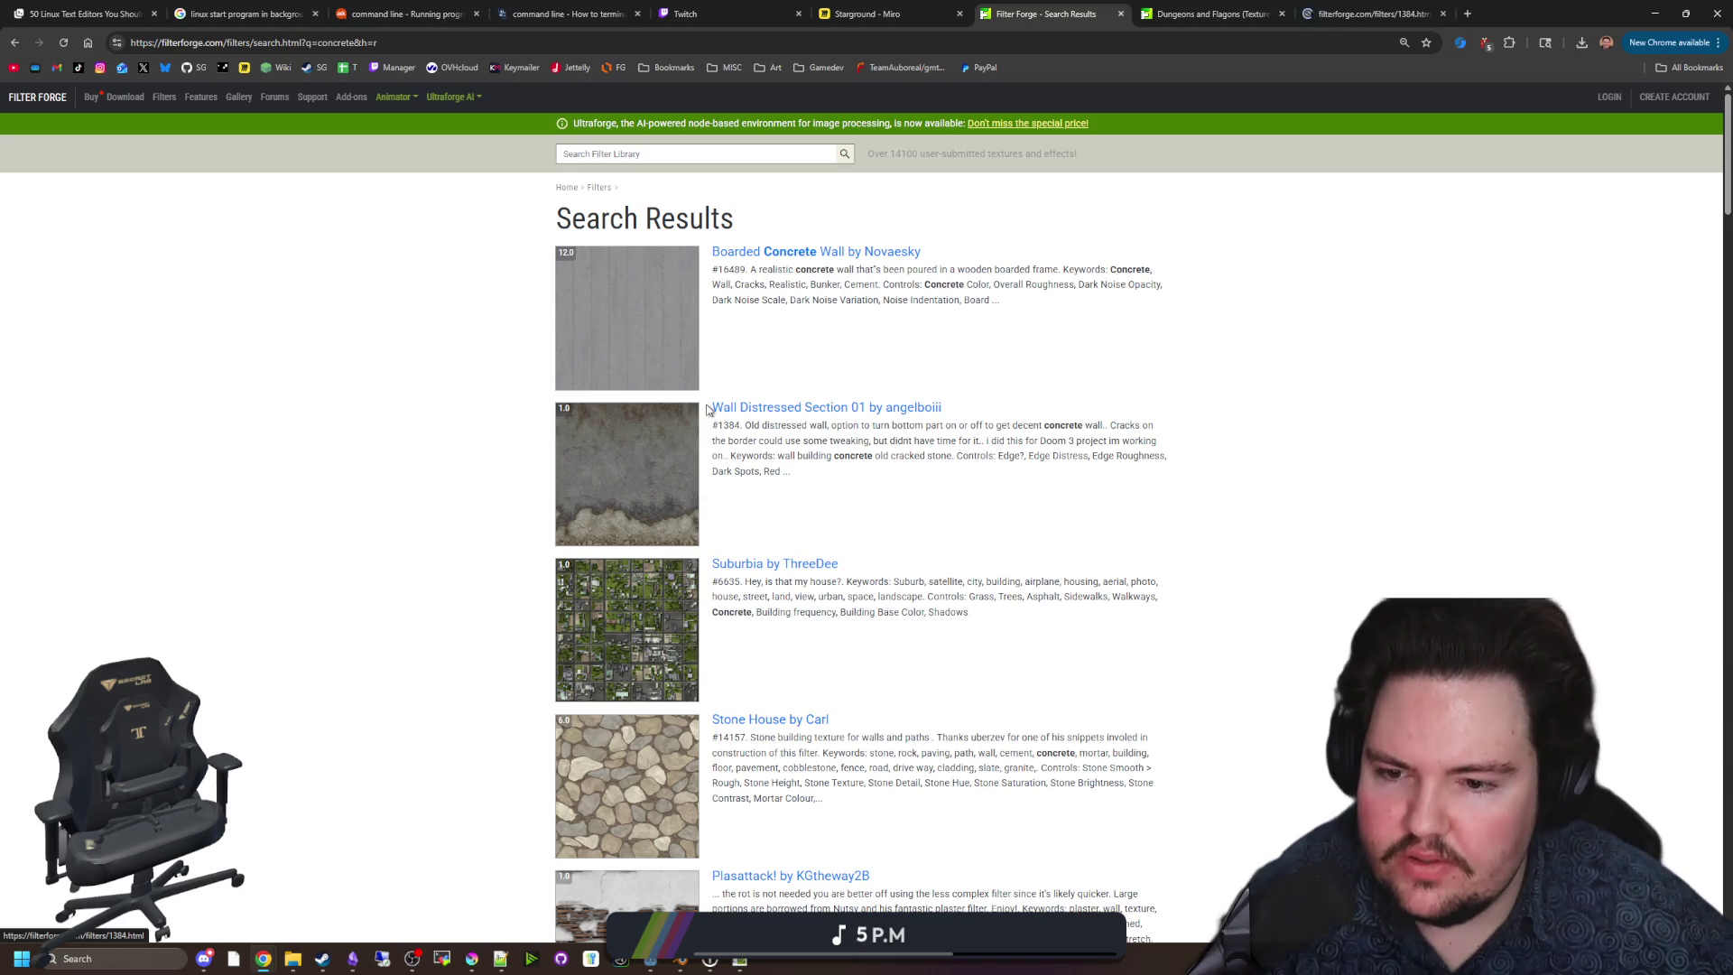
scroll(691, 273, down, 2)
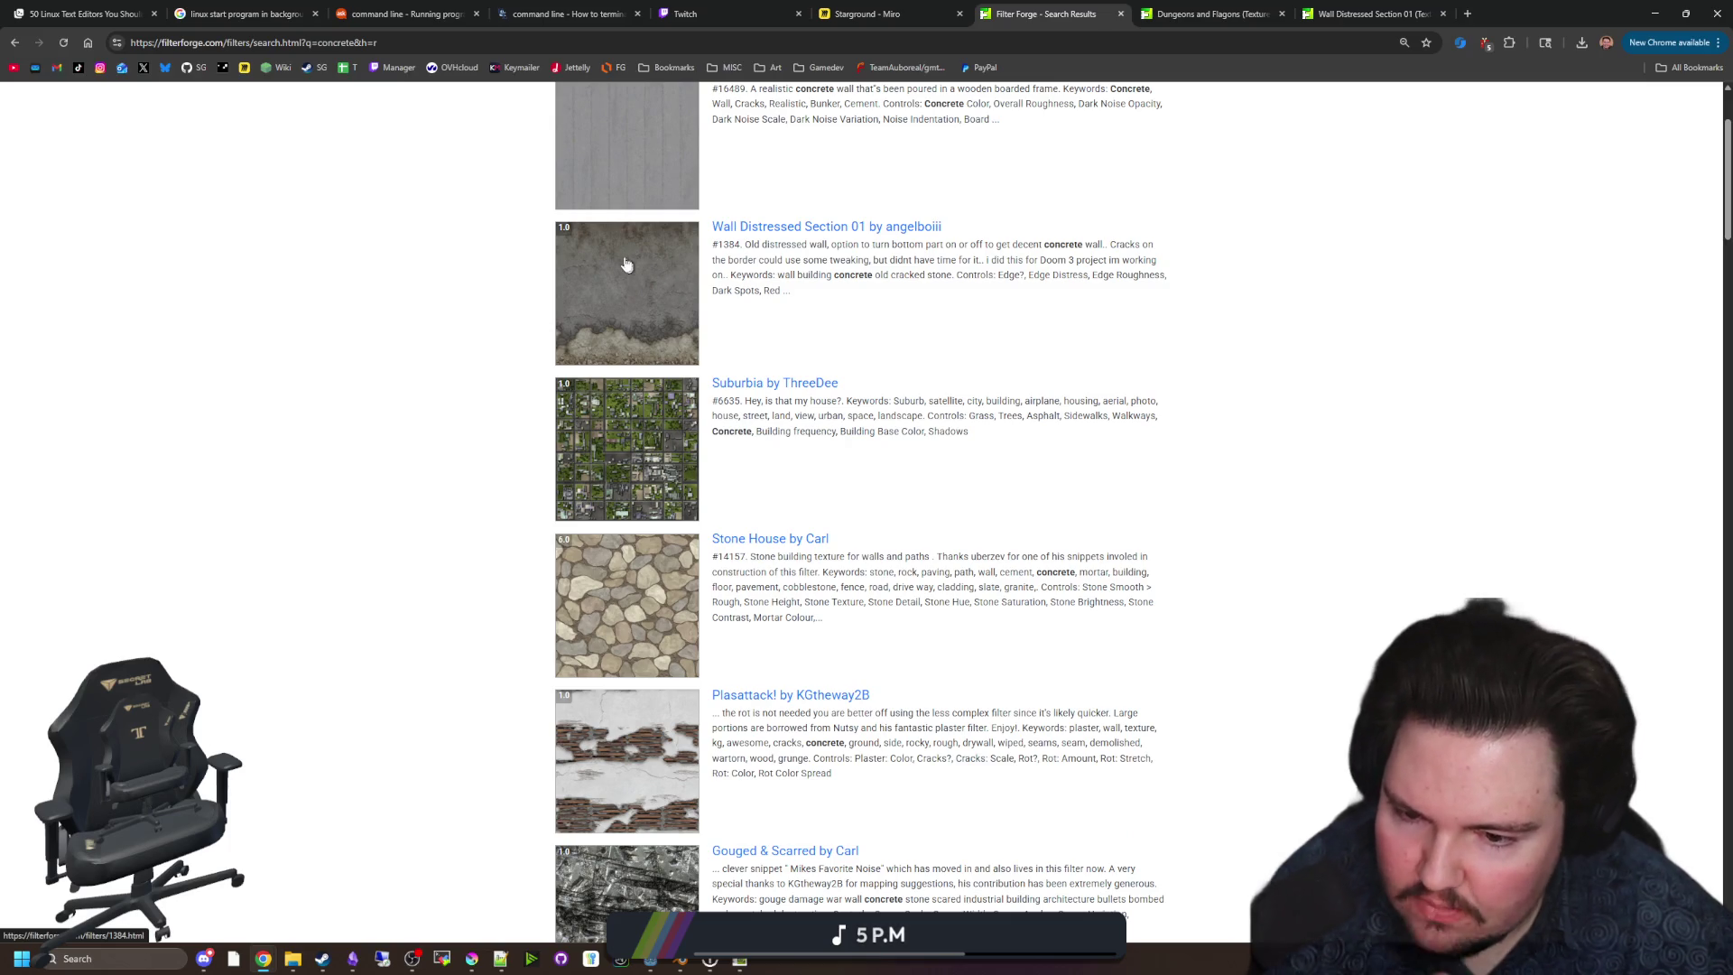
scroll(550, 307, down, 3)
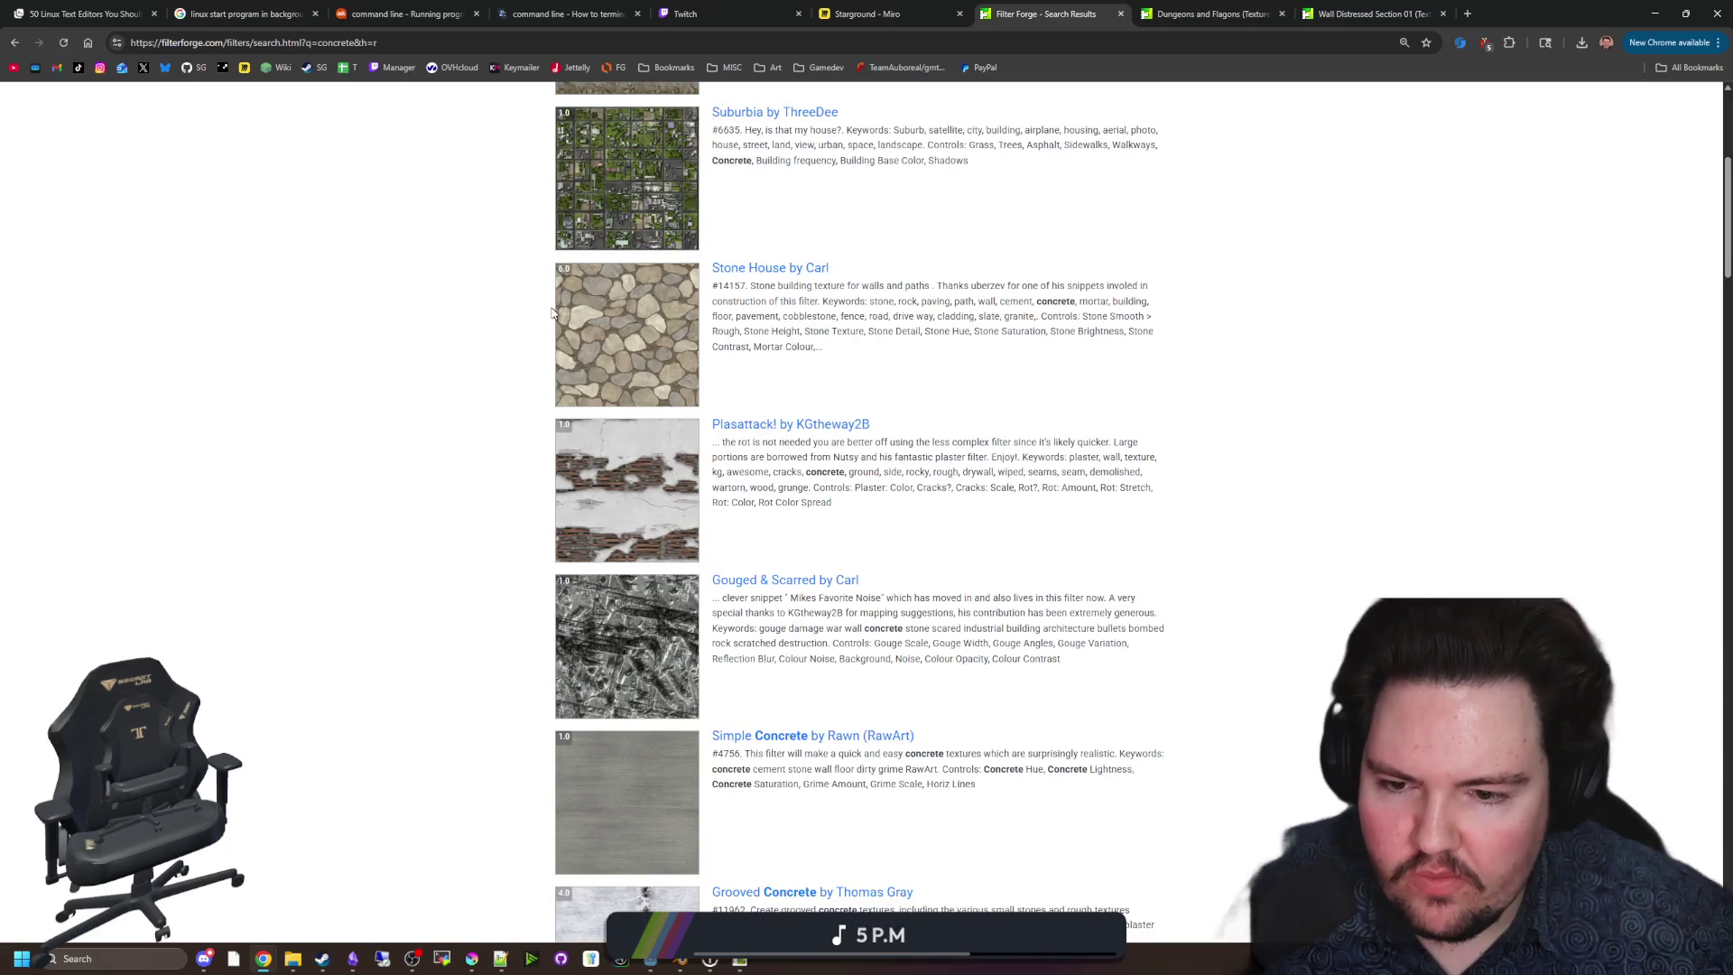
scroll(552, 313, down, 2)
scroll(625, 269, down, 4)
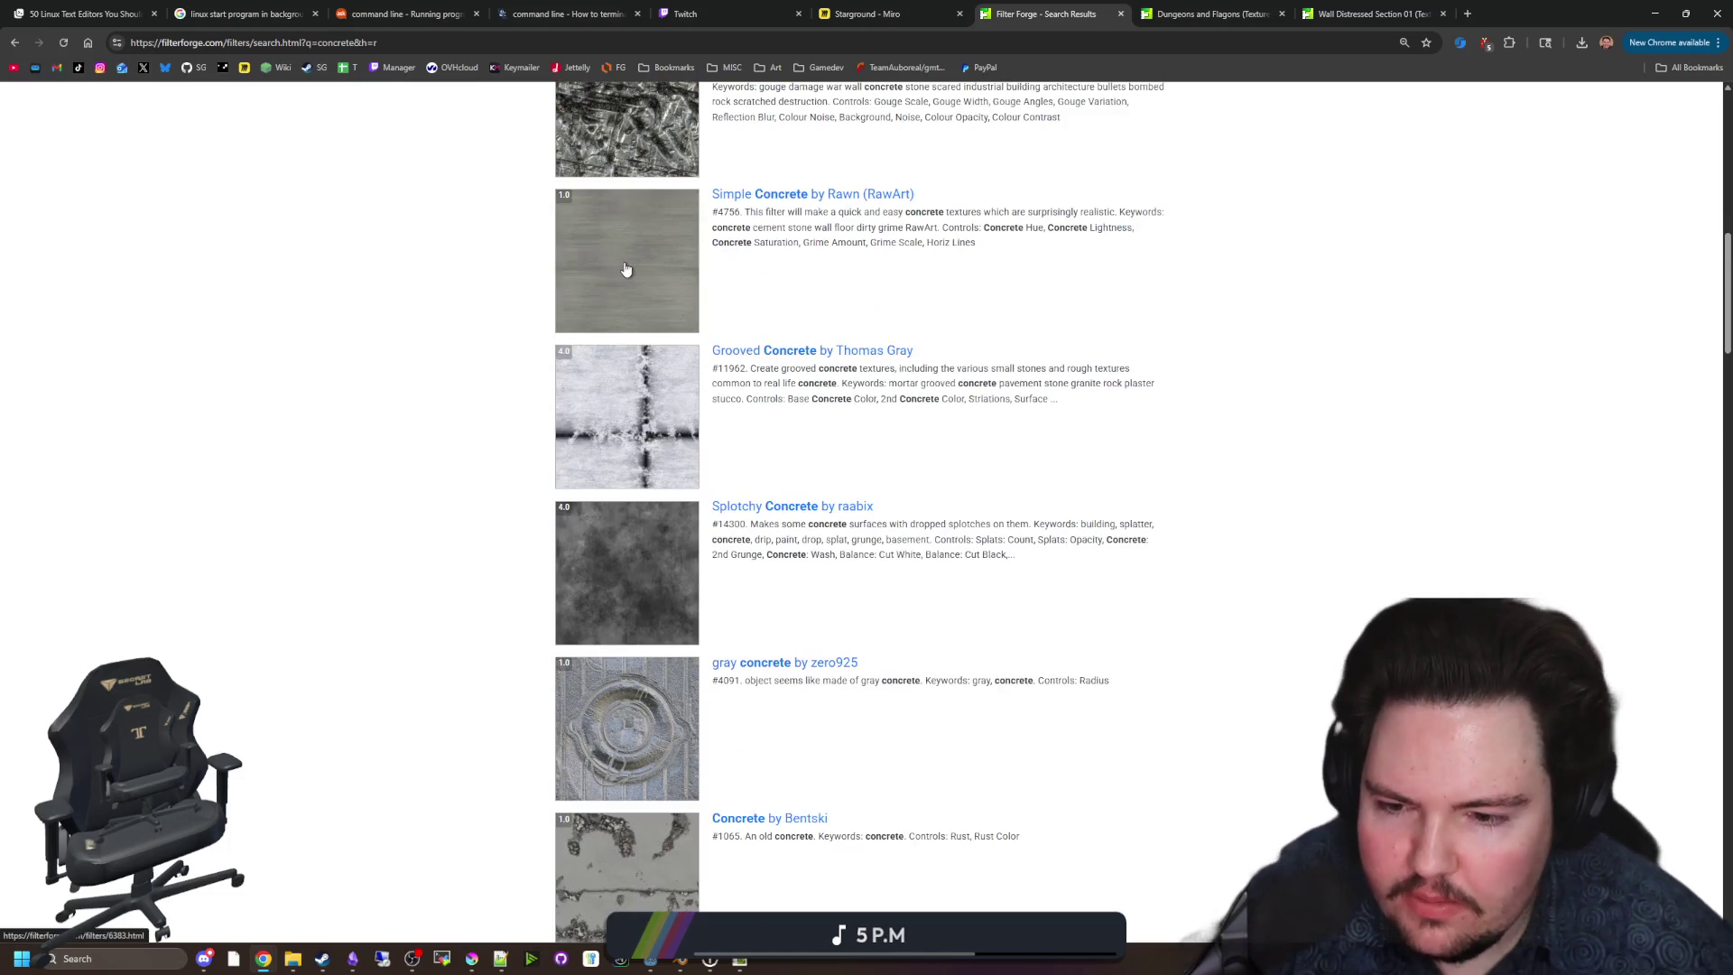
scroll(670, 240, down, 2)
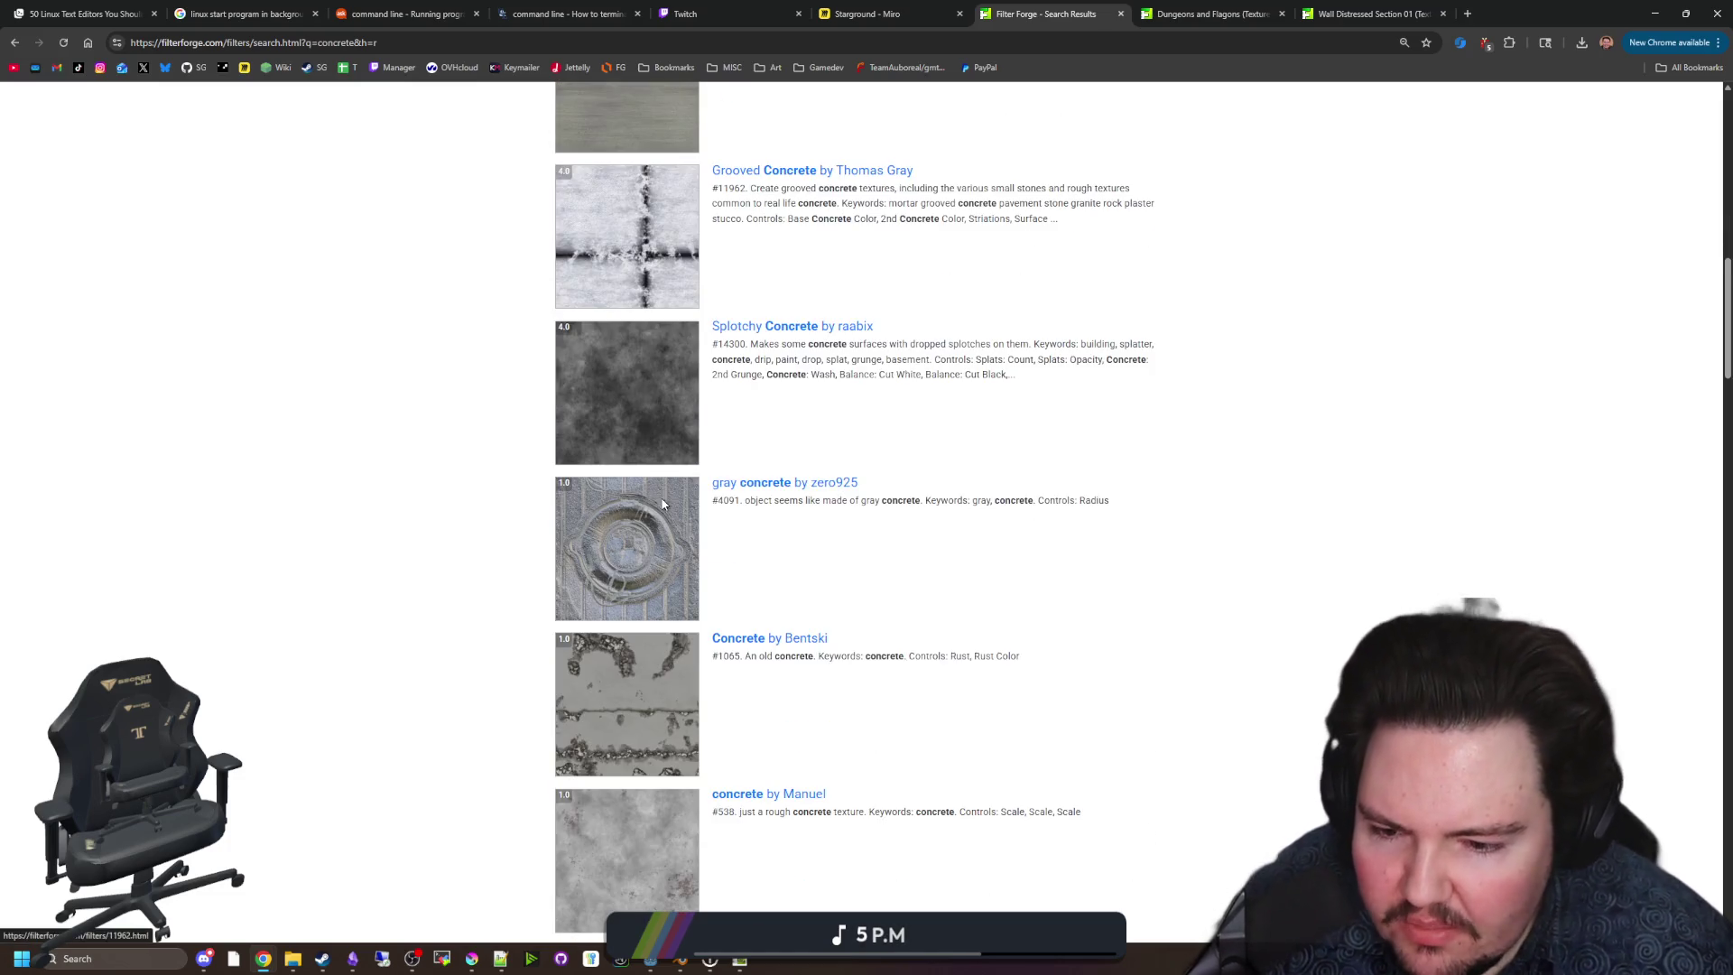
scroll(665, 500, down, 1)
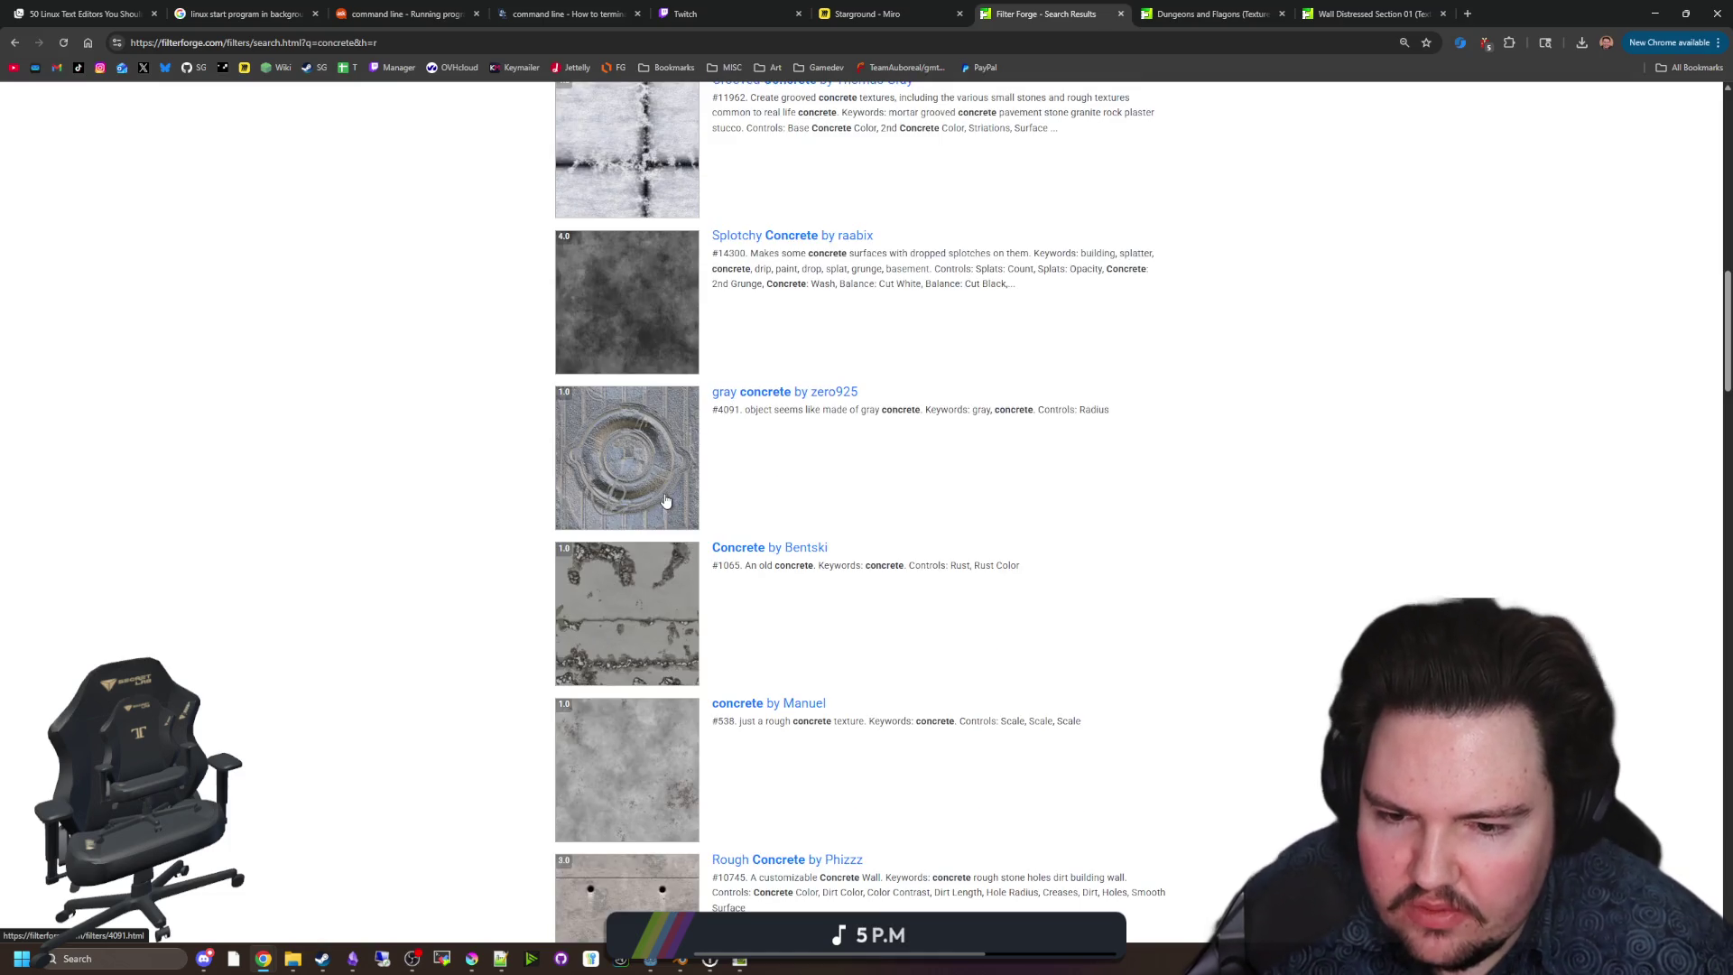
middle_click(643, 586)
Open Texture001 and Cracked Concrete Floor from further down the results in background tabs.
scroll(646, 606, down, 6)
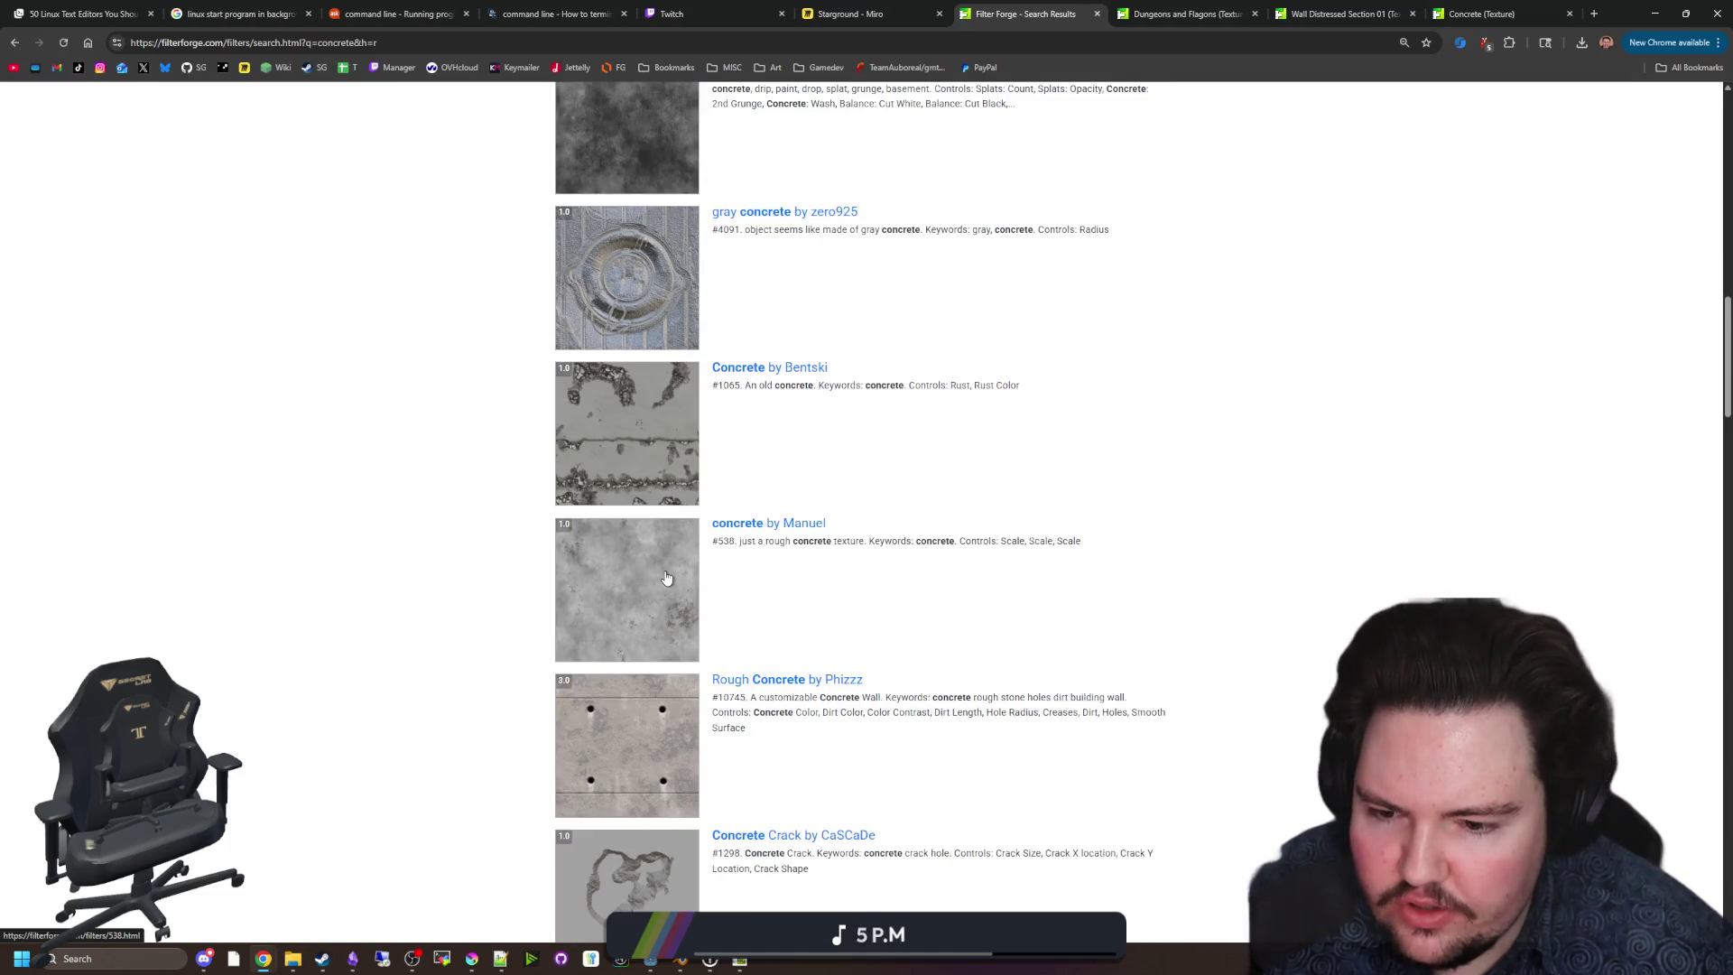
scroll(666, 577, down, 8)
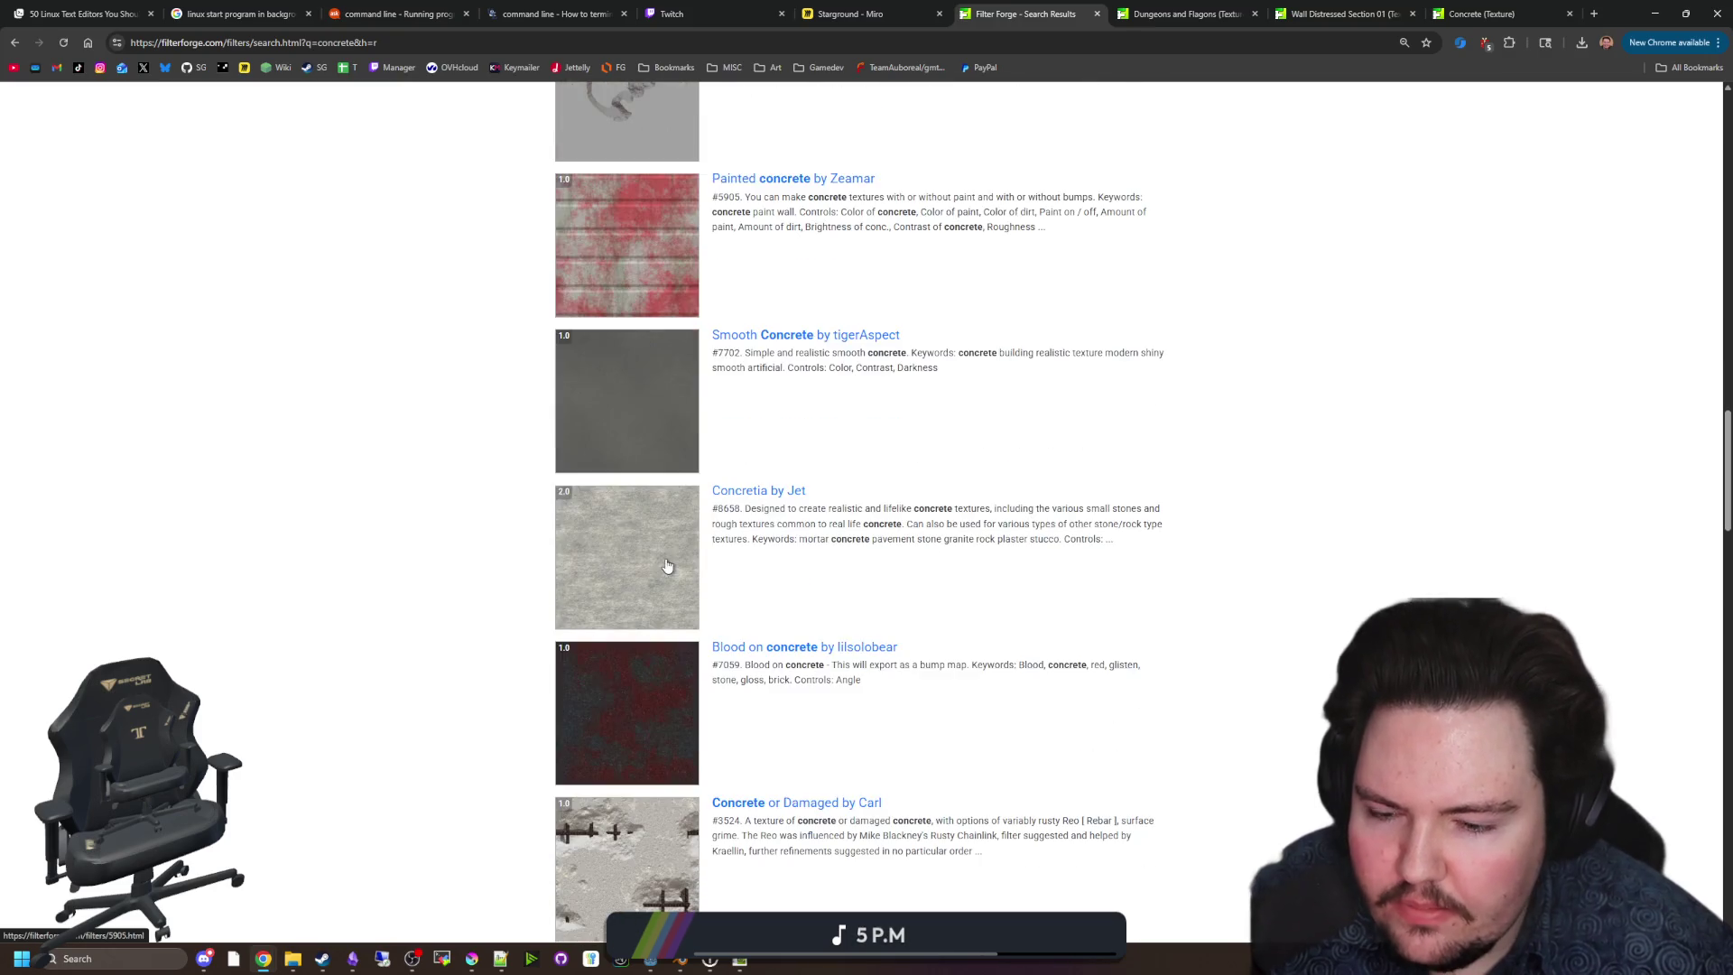
scroll(688, 559, down, 7)
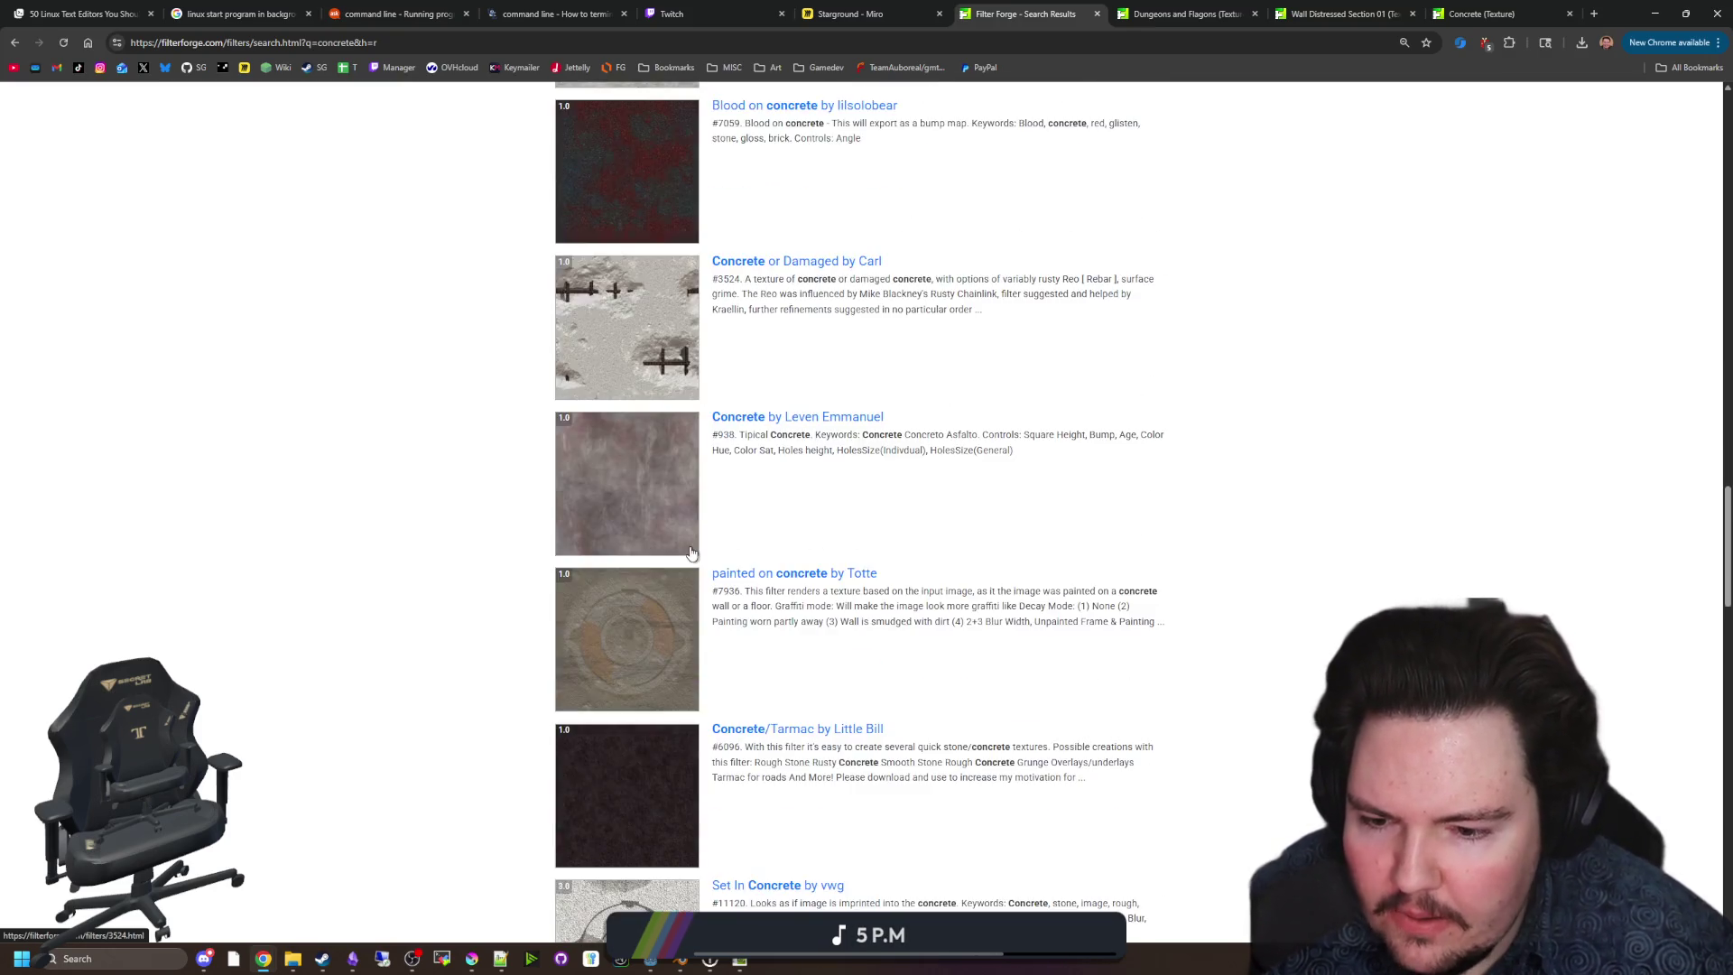
scroll(690, 553, down, 4)
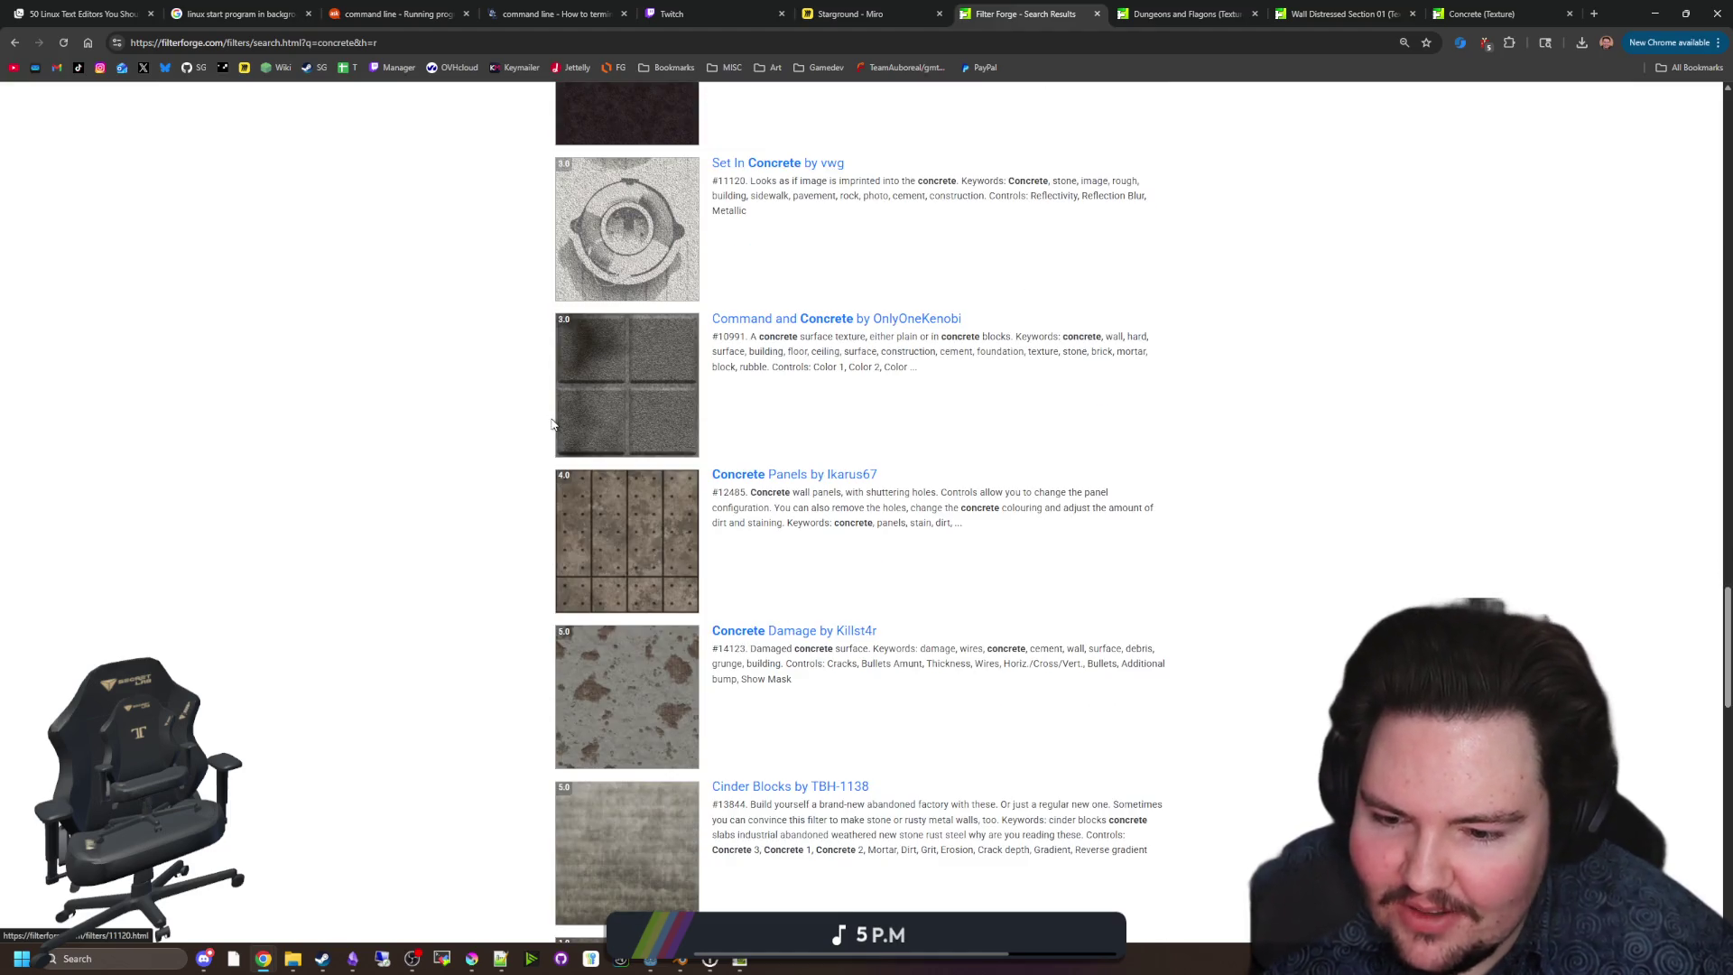
scroll(553, 424, down, 3)
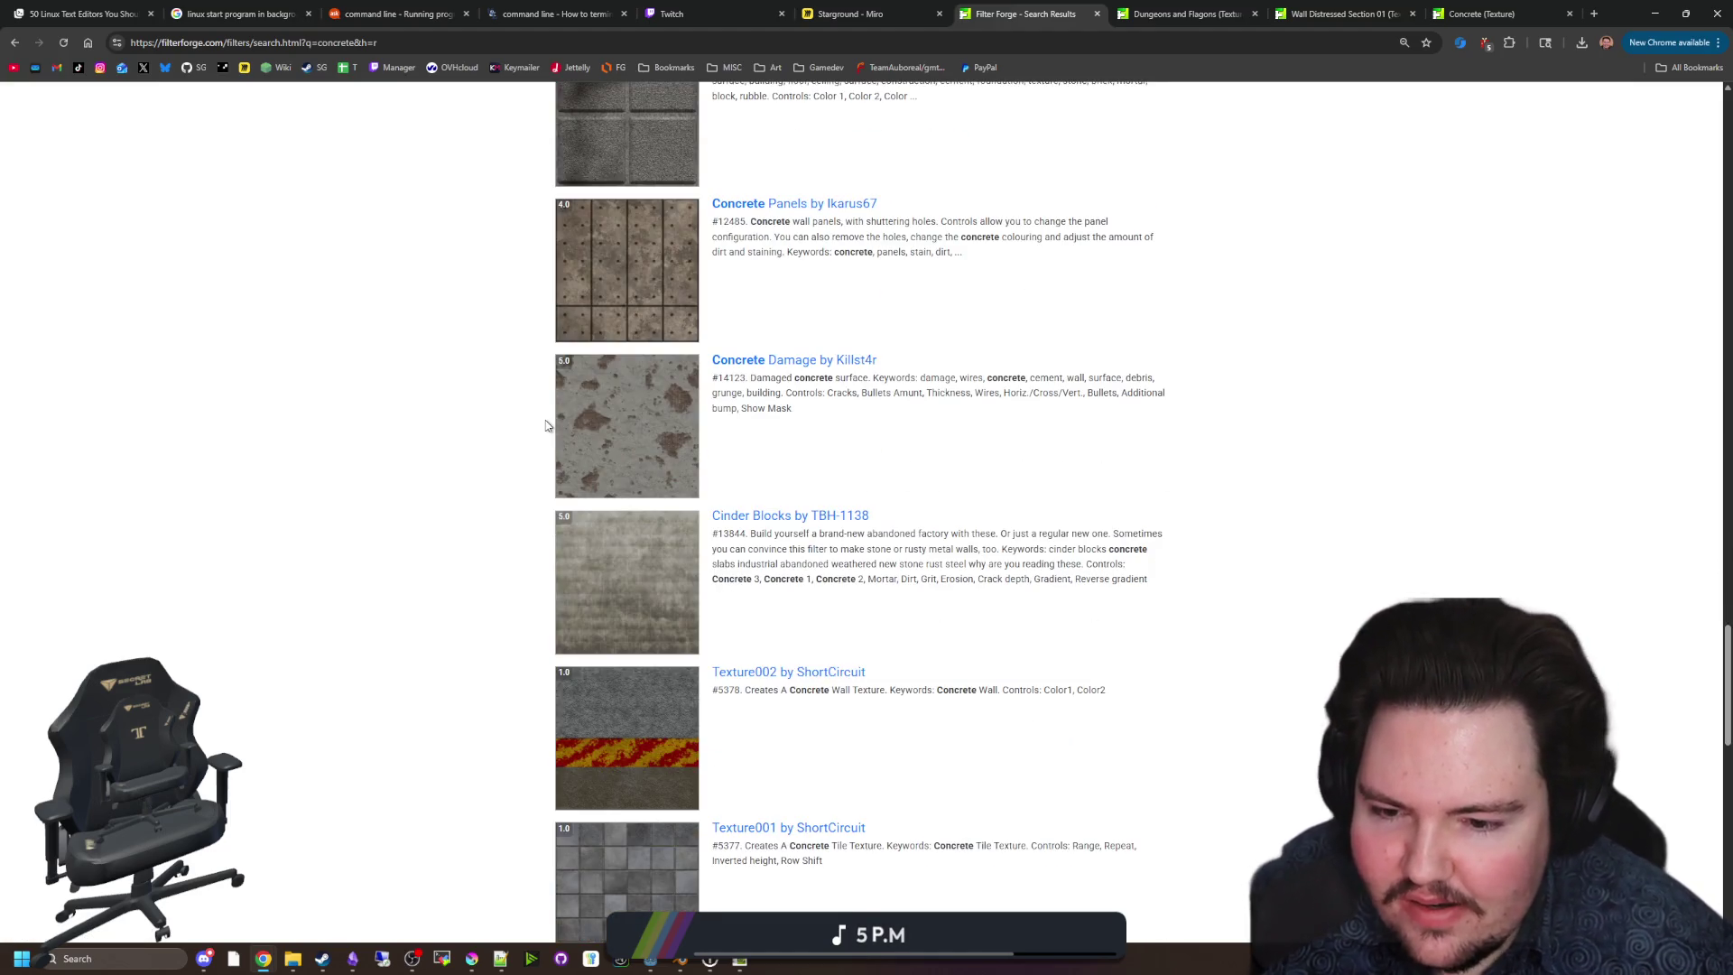
scroll(648, 552, down, 3)
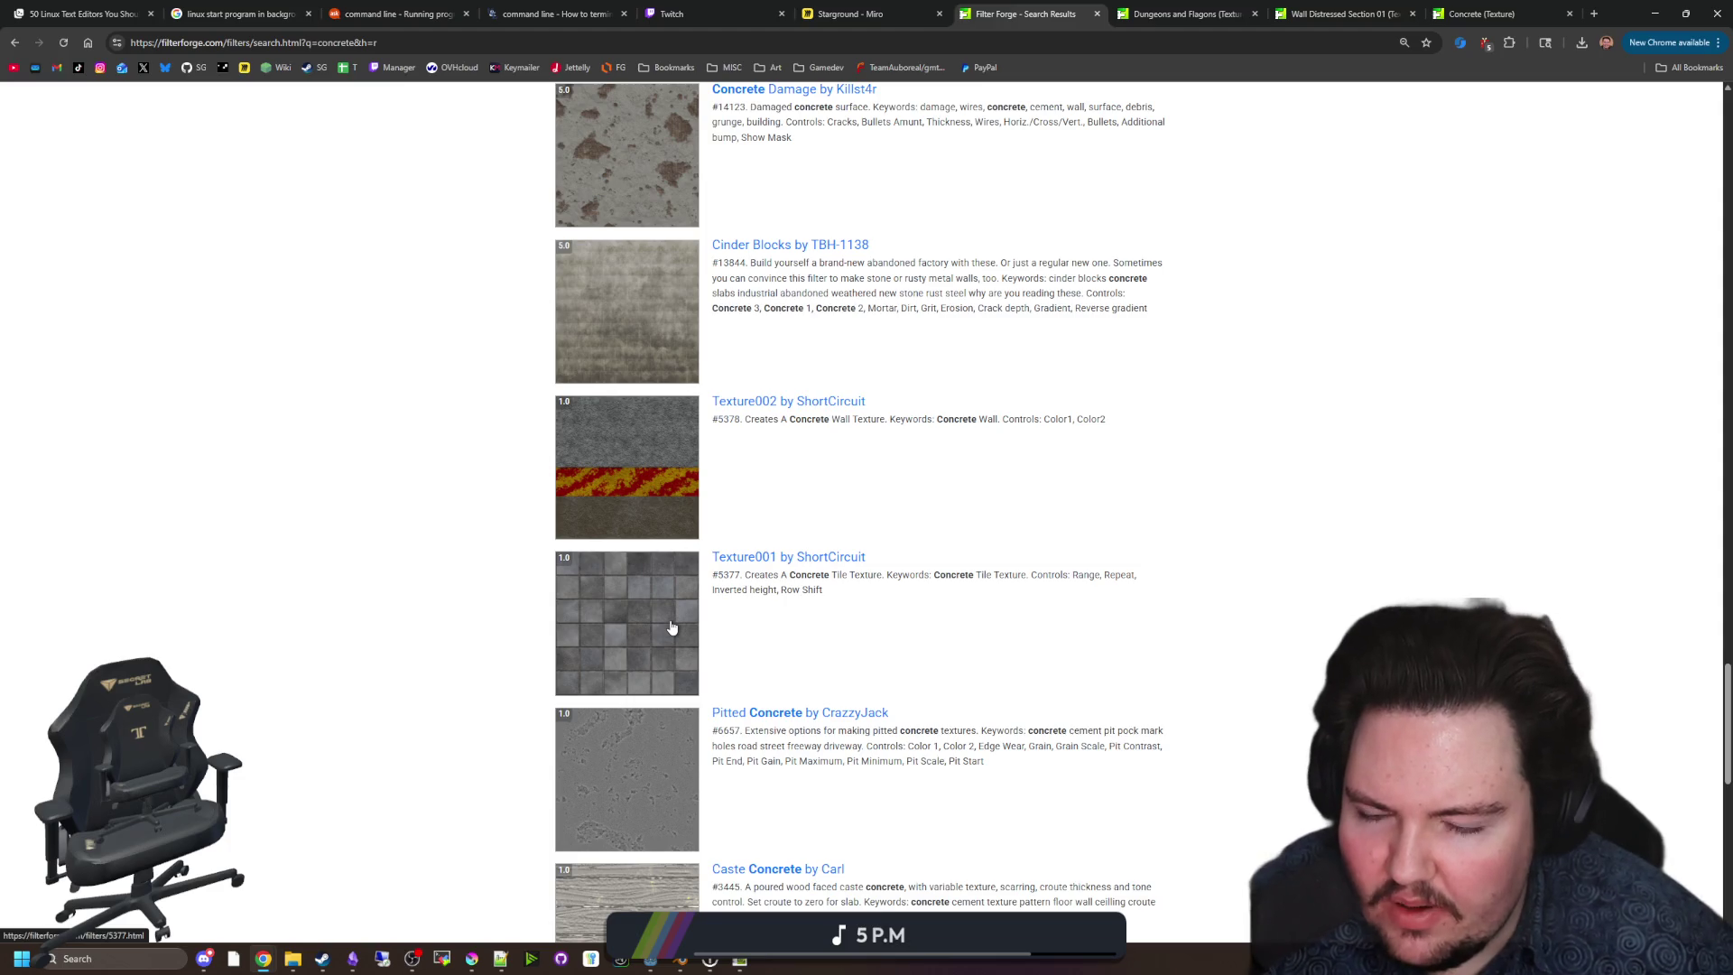
middle_click(671, 627)
scroll(668, 618, down, 3)
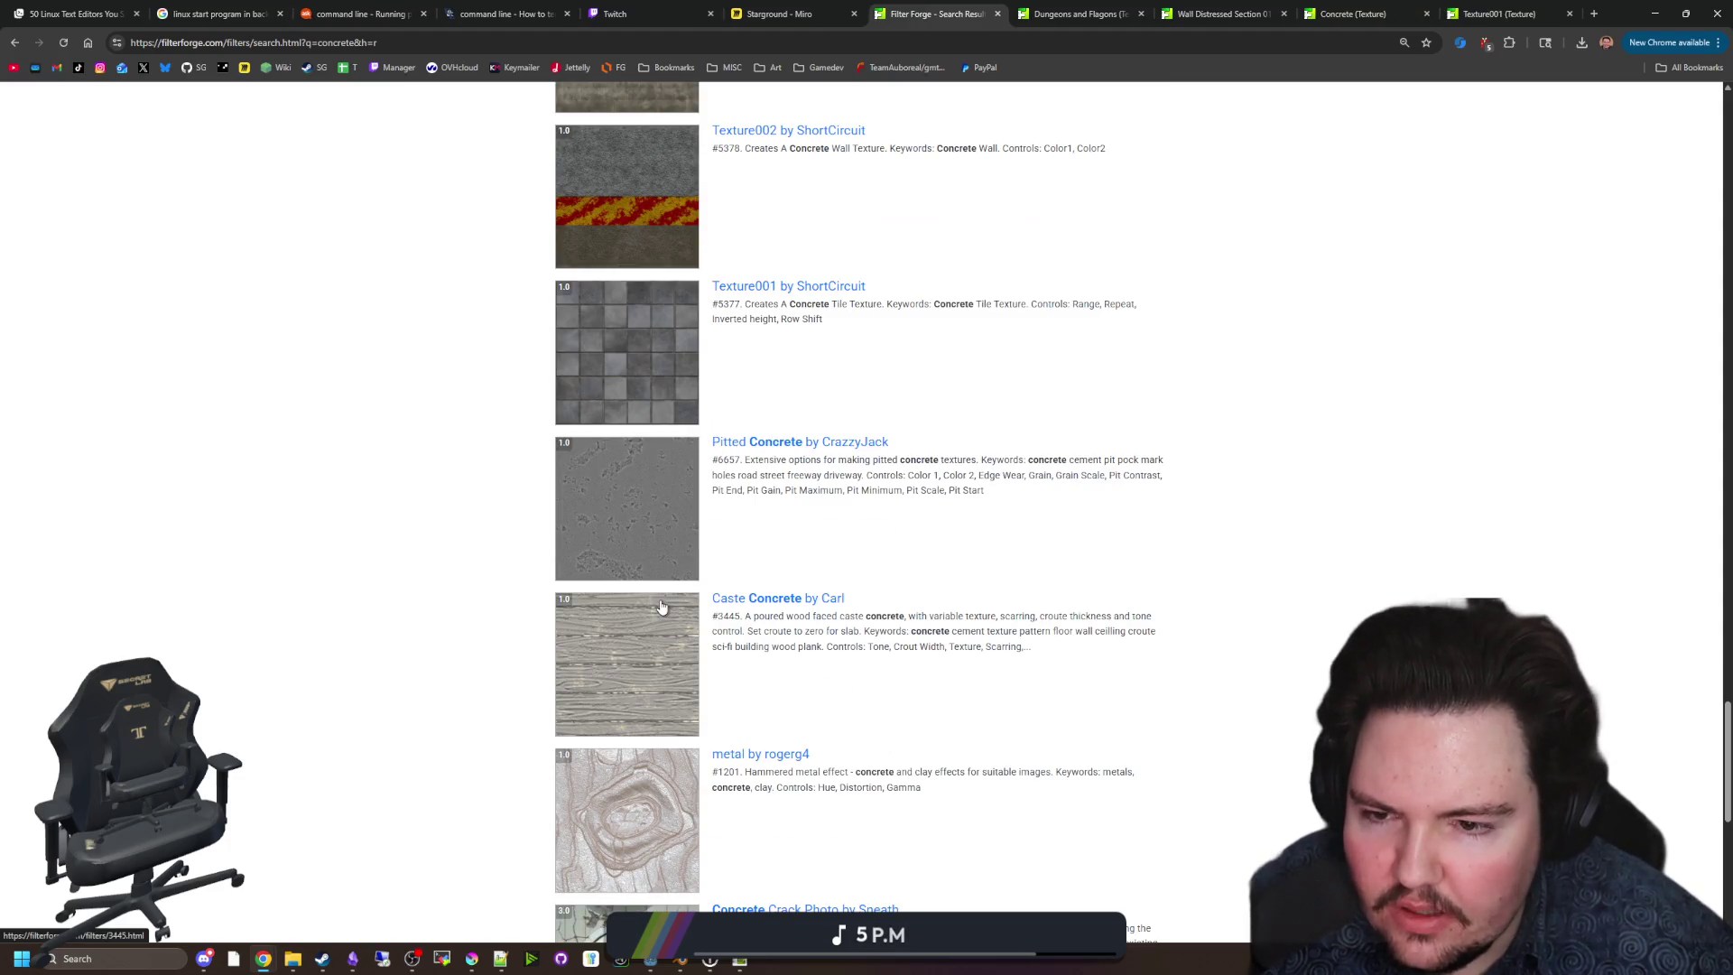
scroll(661, 606, down, 6)
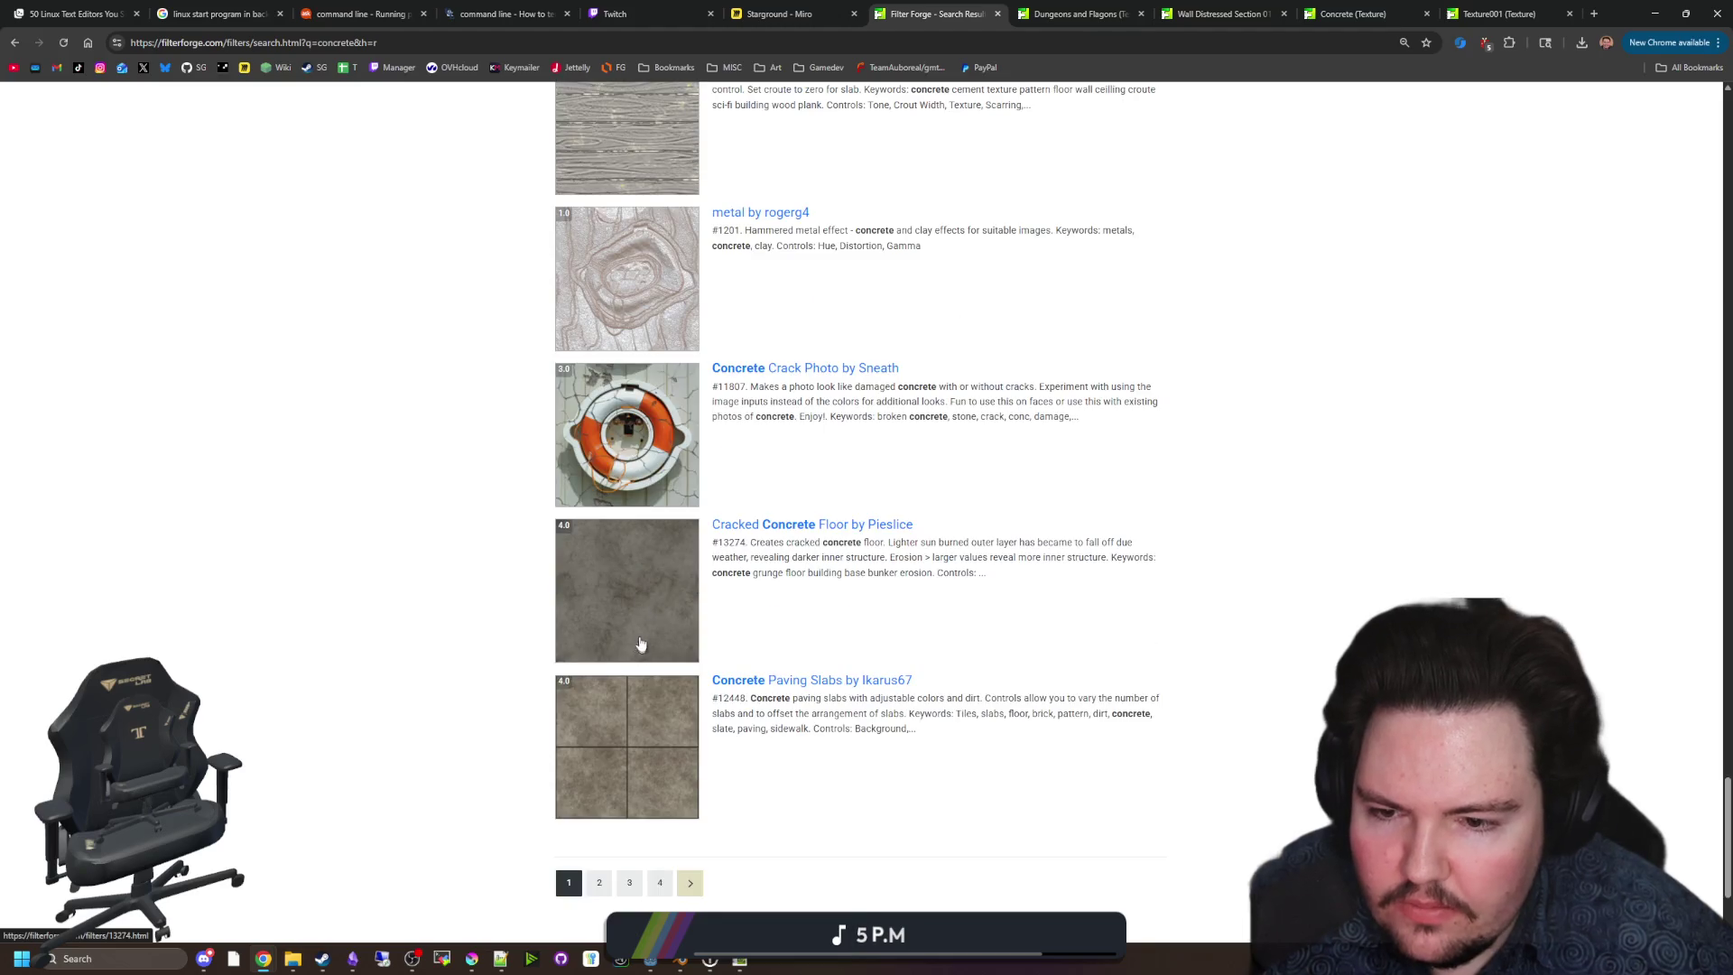
middle_click(650, 610)
scroll(650, 610, down, 1)
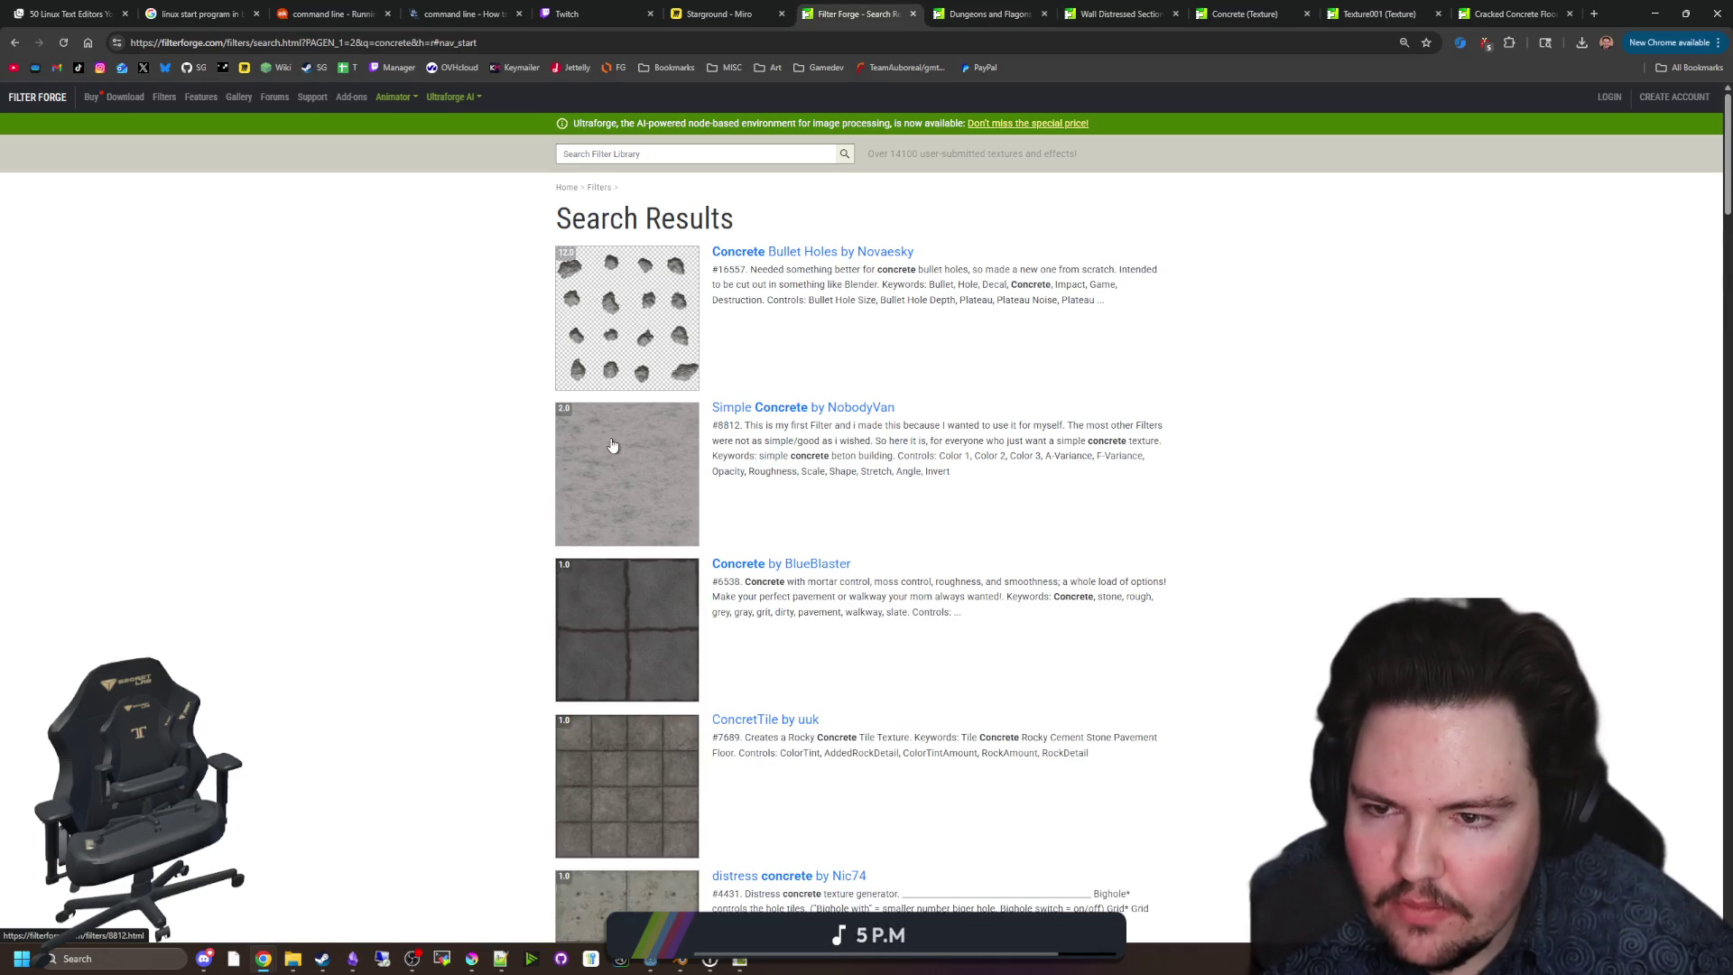
Open Nic74's distress concrete filter in its own tab and view it, then start a blank tab.
scroll(655, 478, down, 2)
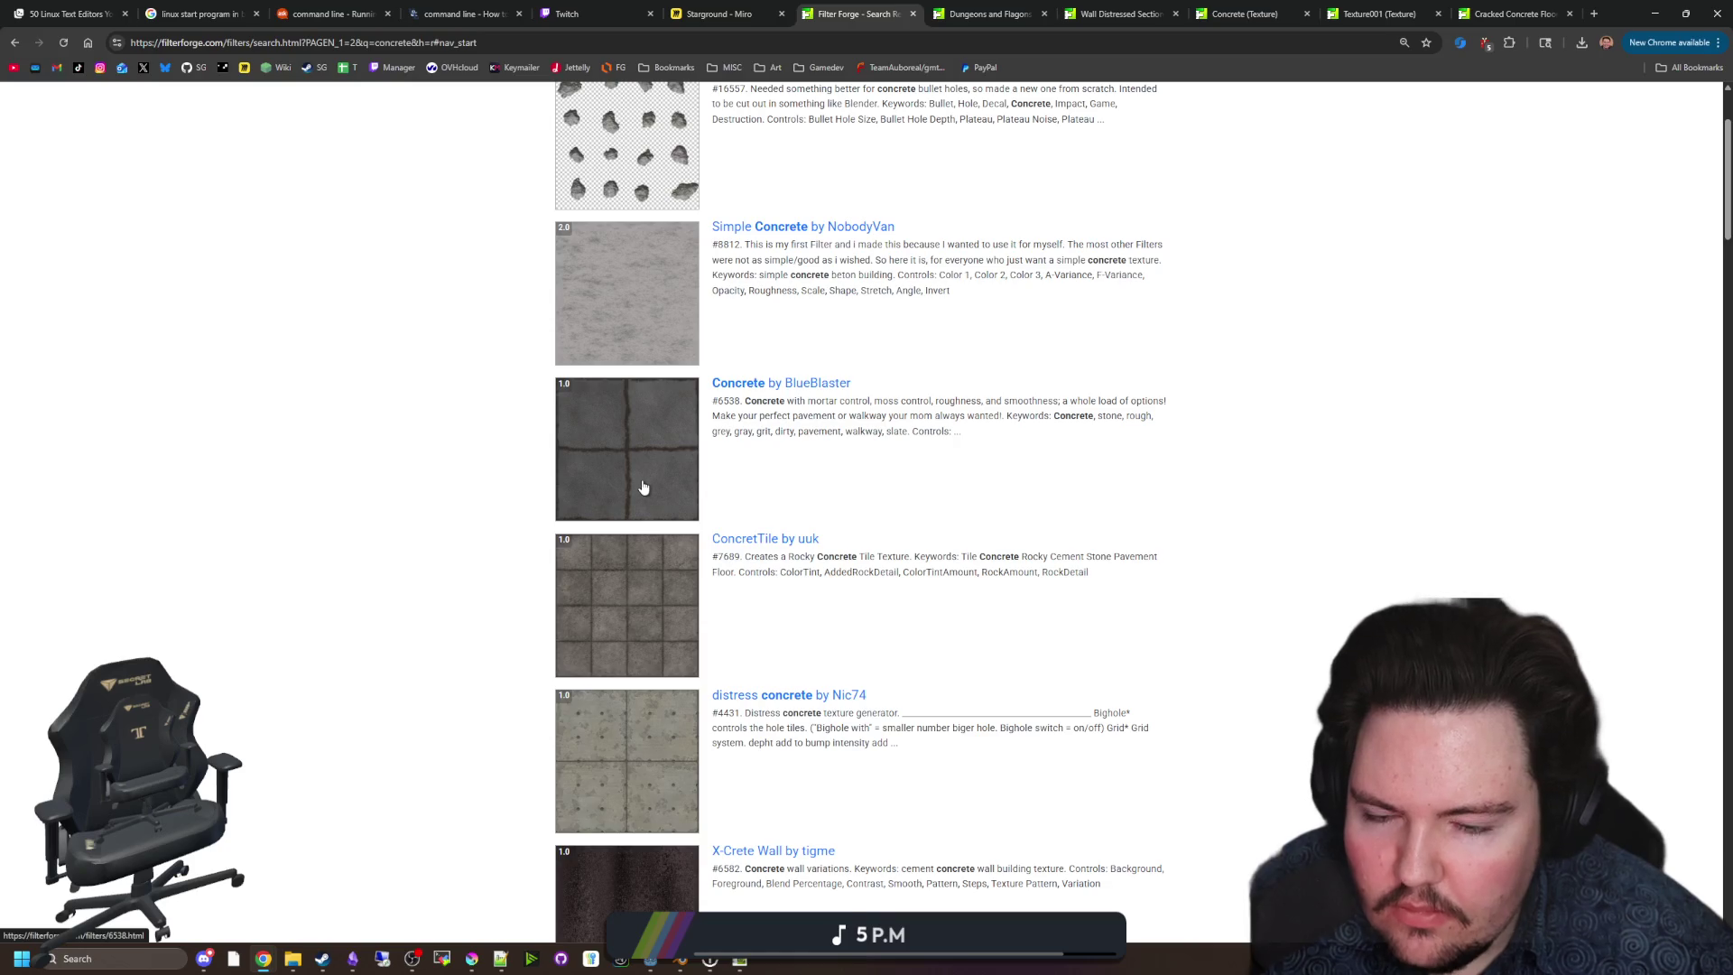
scroll(609, 476, down, 3)
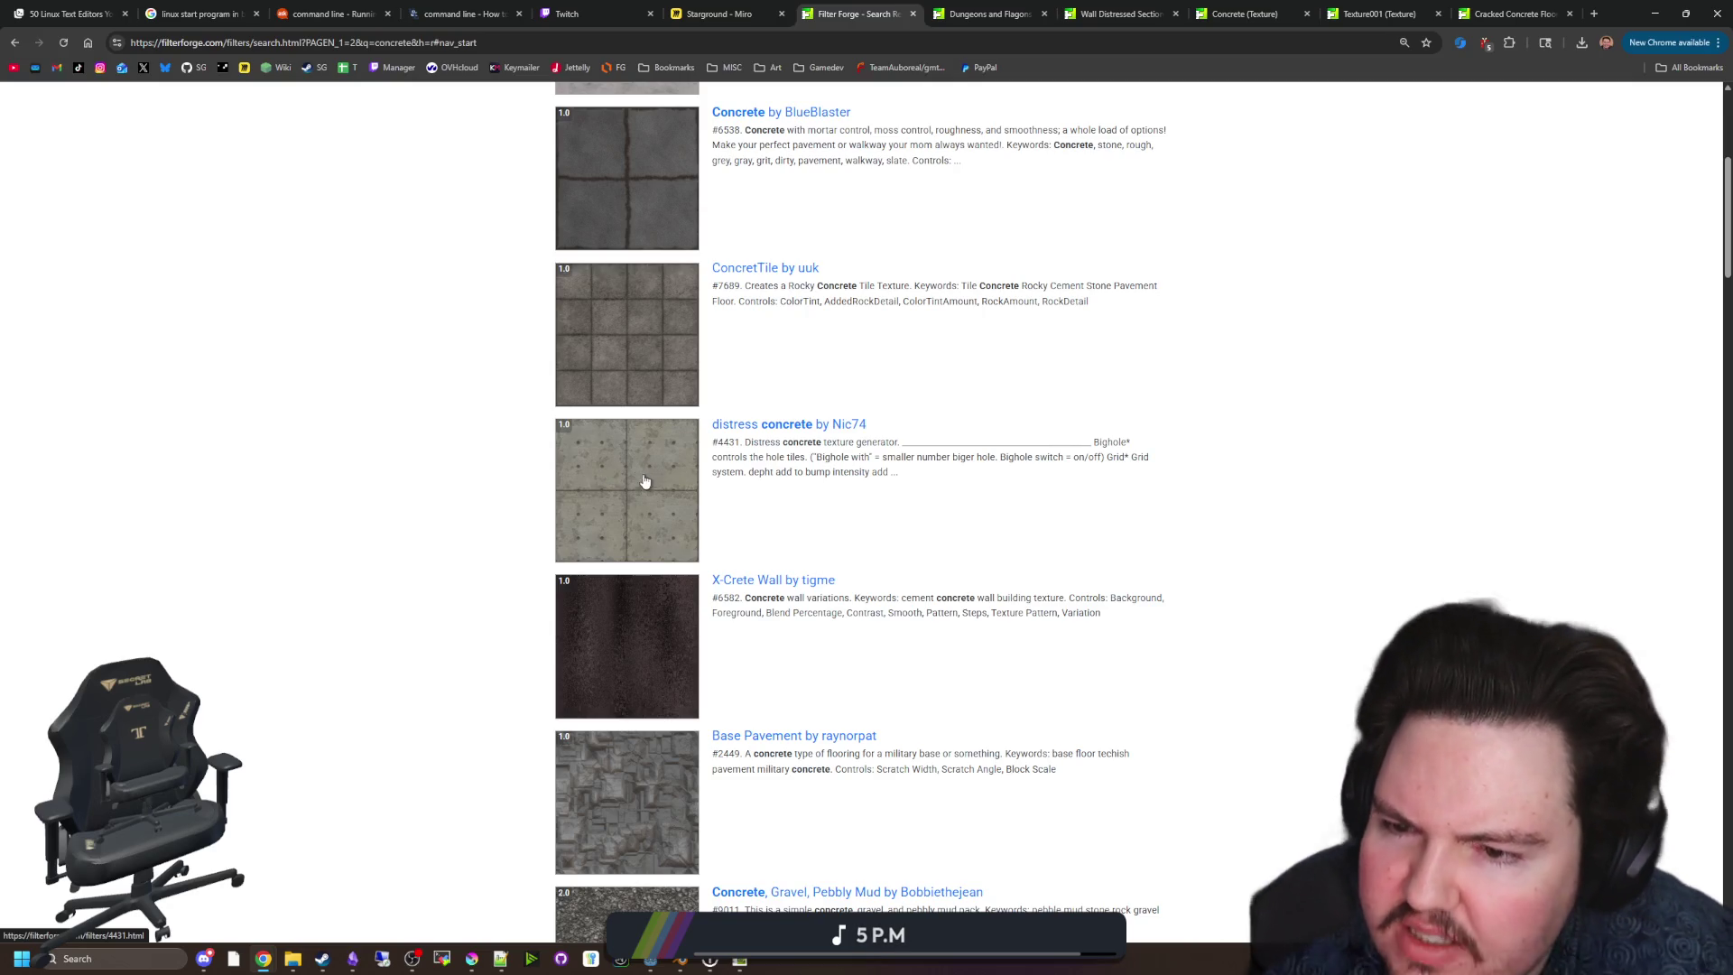
middle_click(649, 536)
click(1521, 13)
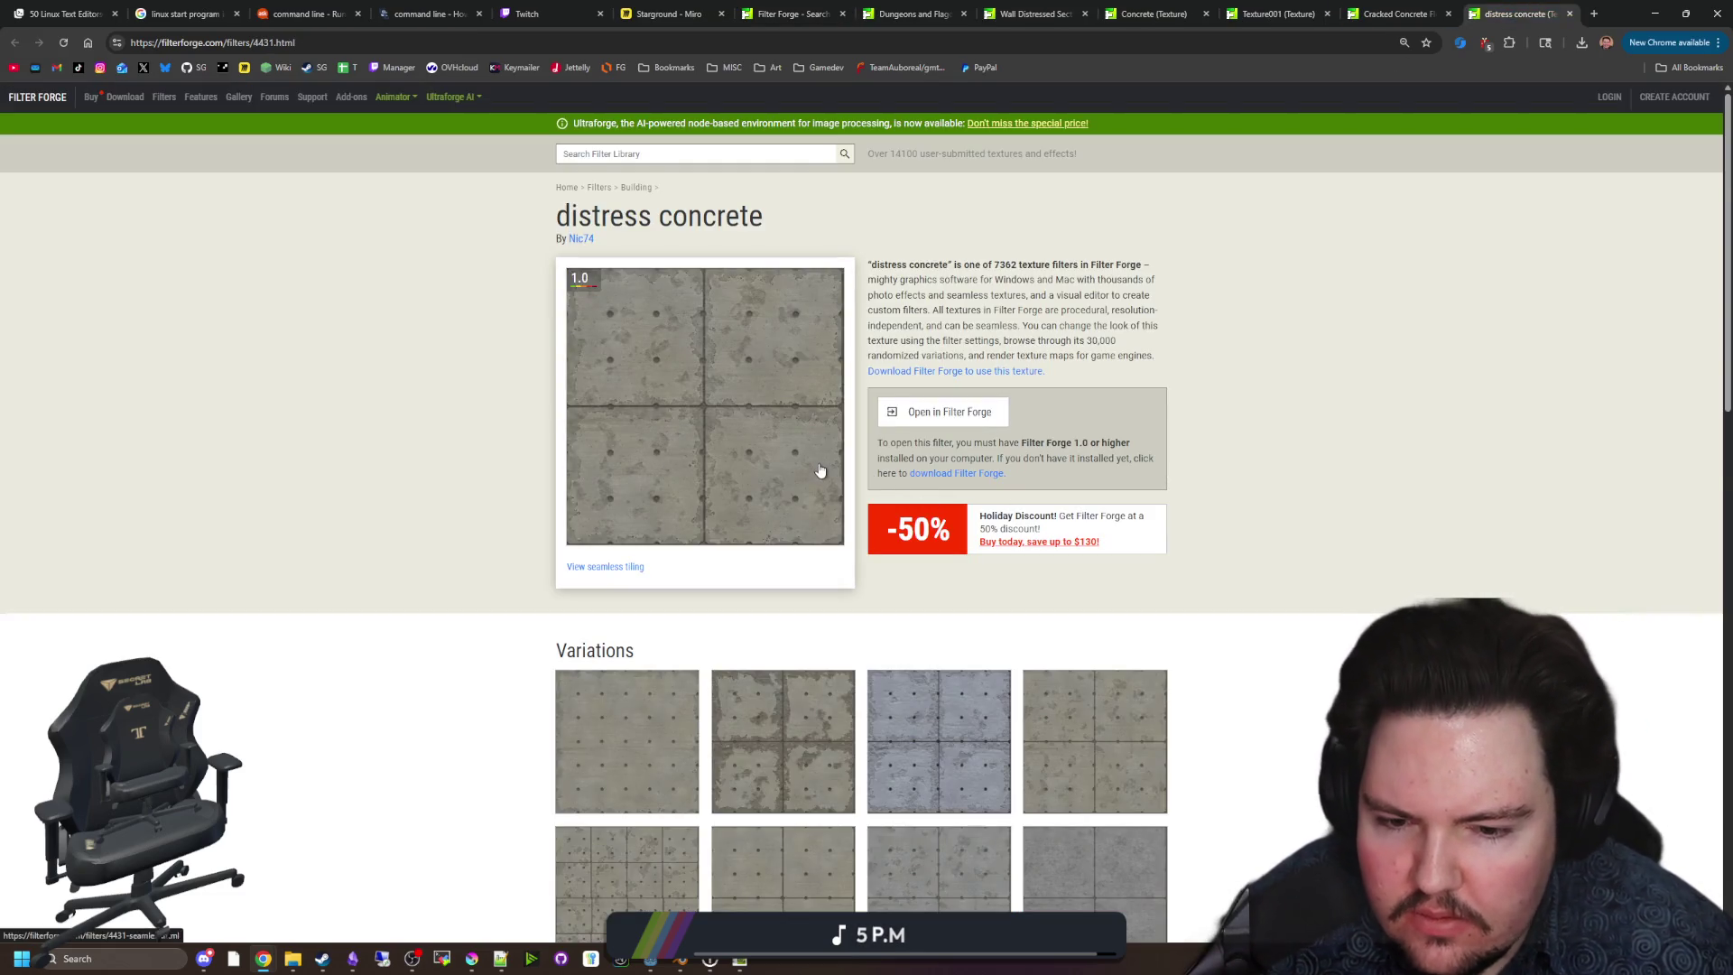
scroll(821, 472, down, 3)
scroll(820, 479, up, 3)
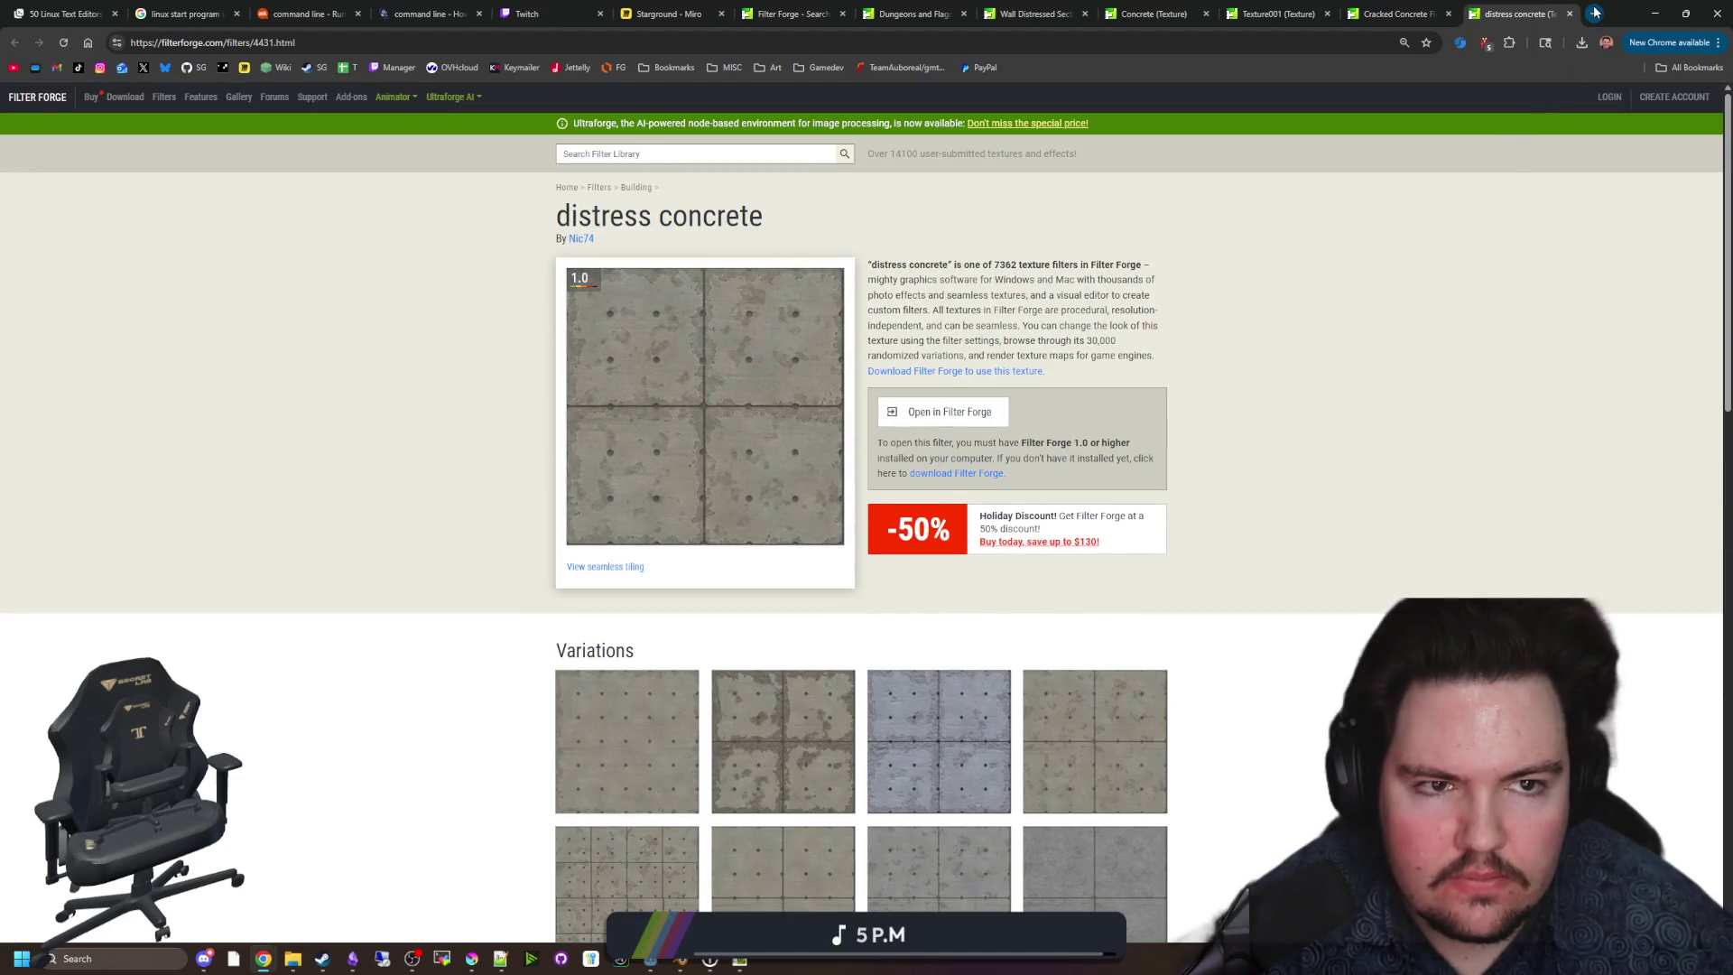
click(1593, 13)
Search Google Images for '7 days to die concrete' and preview the How to make Concrete image.
text(7 days to die concrete)
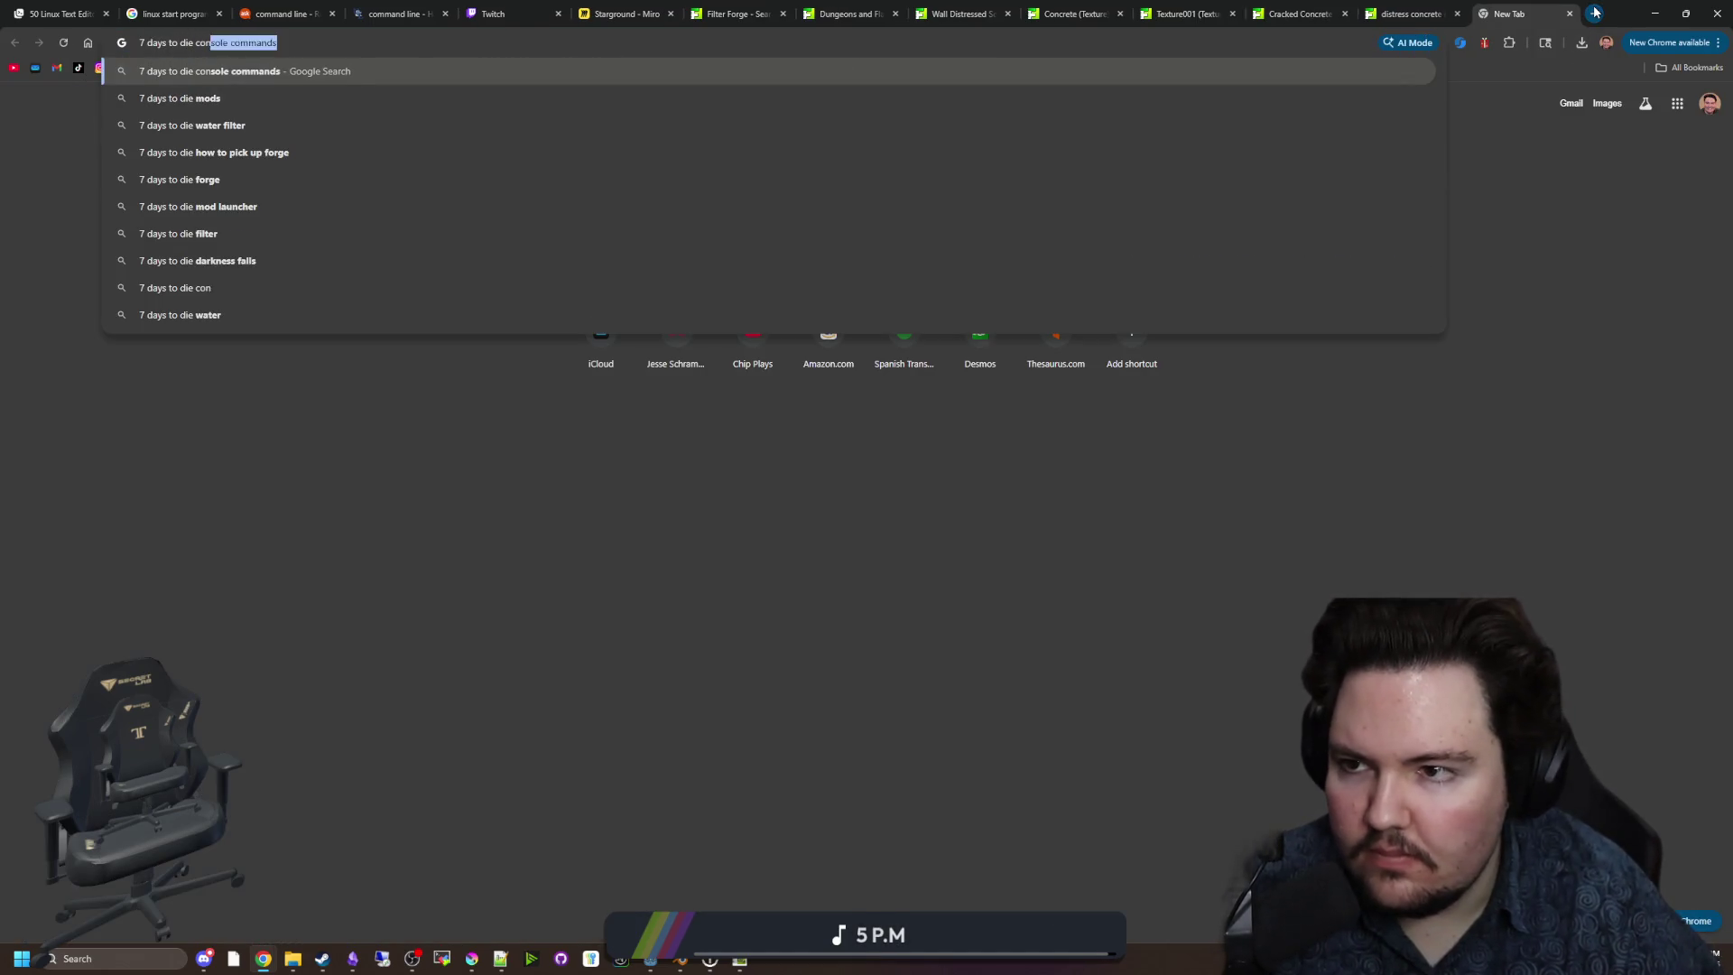
key(Return)
click(269, 181)
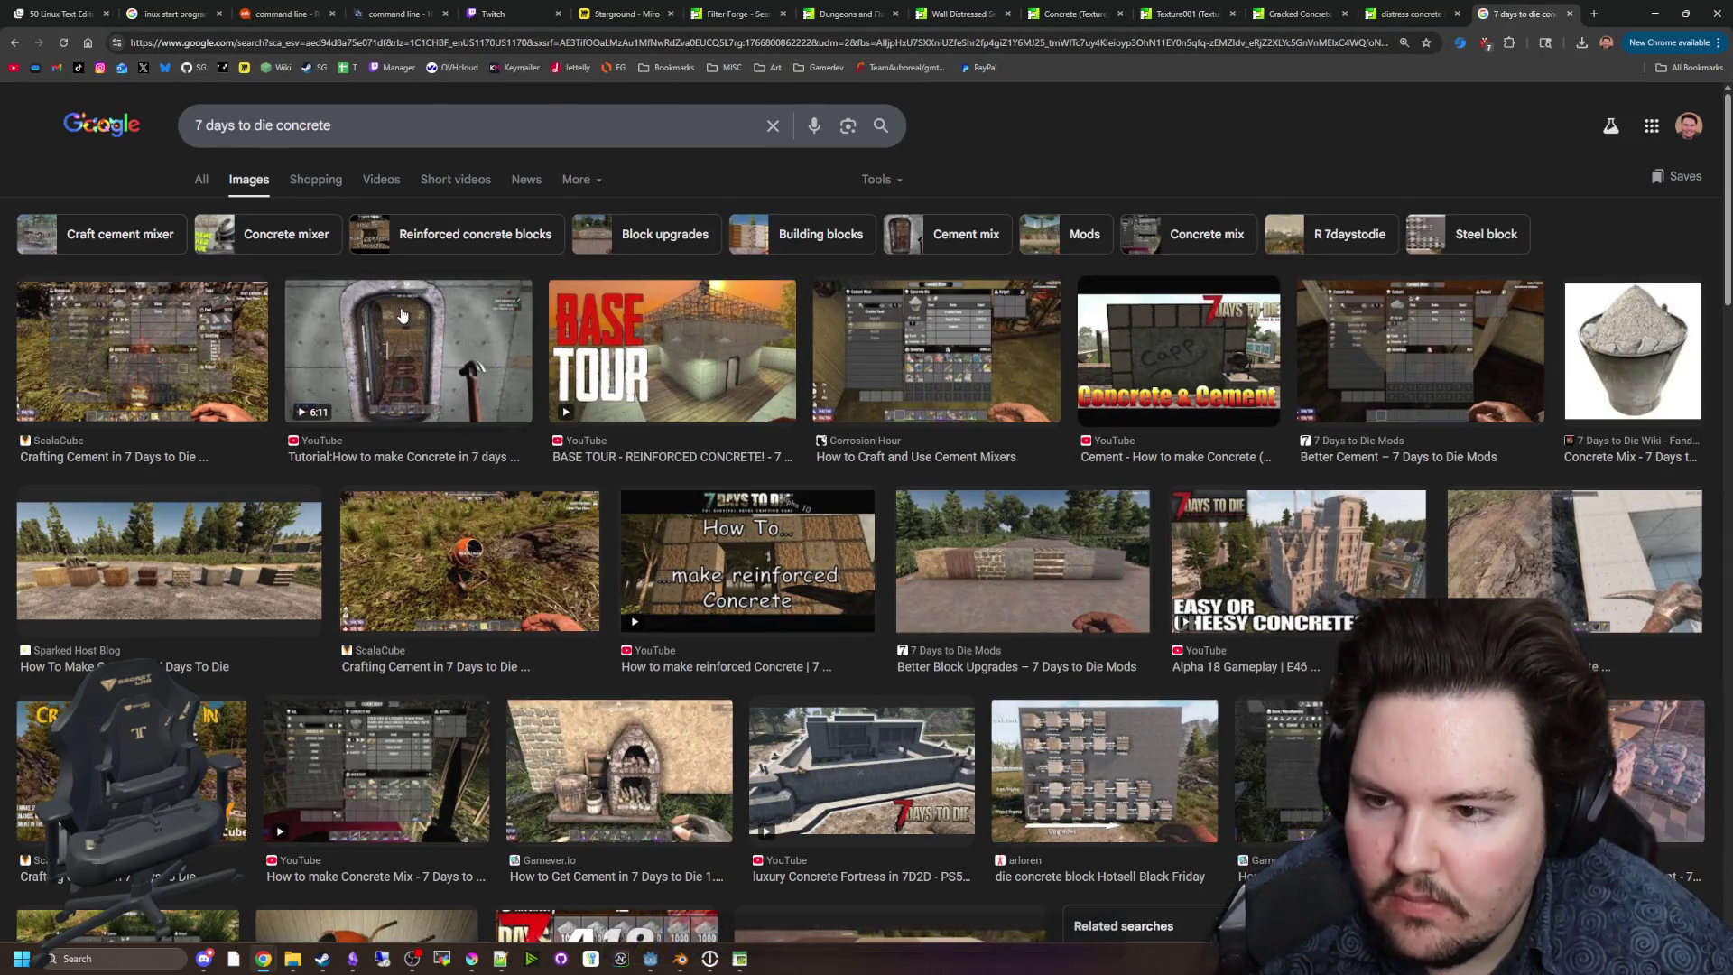
click(403, 315)
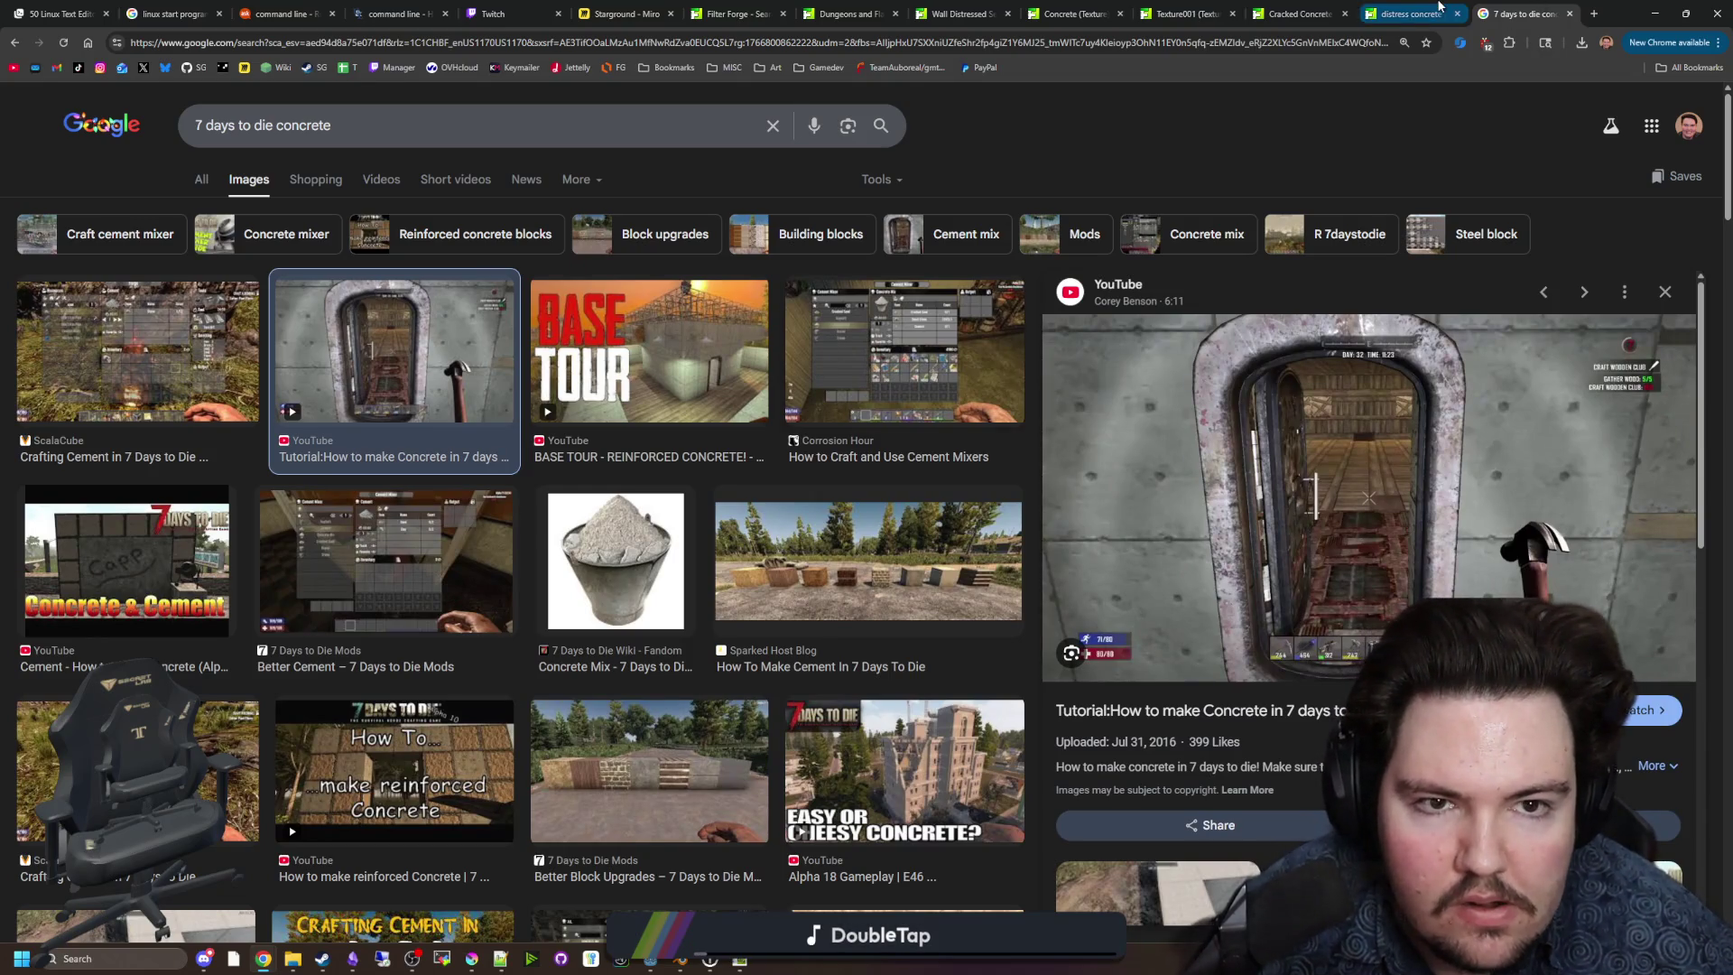
Flip between the distress concrete filter page and the concrete image results to compare them.
click(1413, 14)
click(1503, 6)
click(1418, 8)
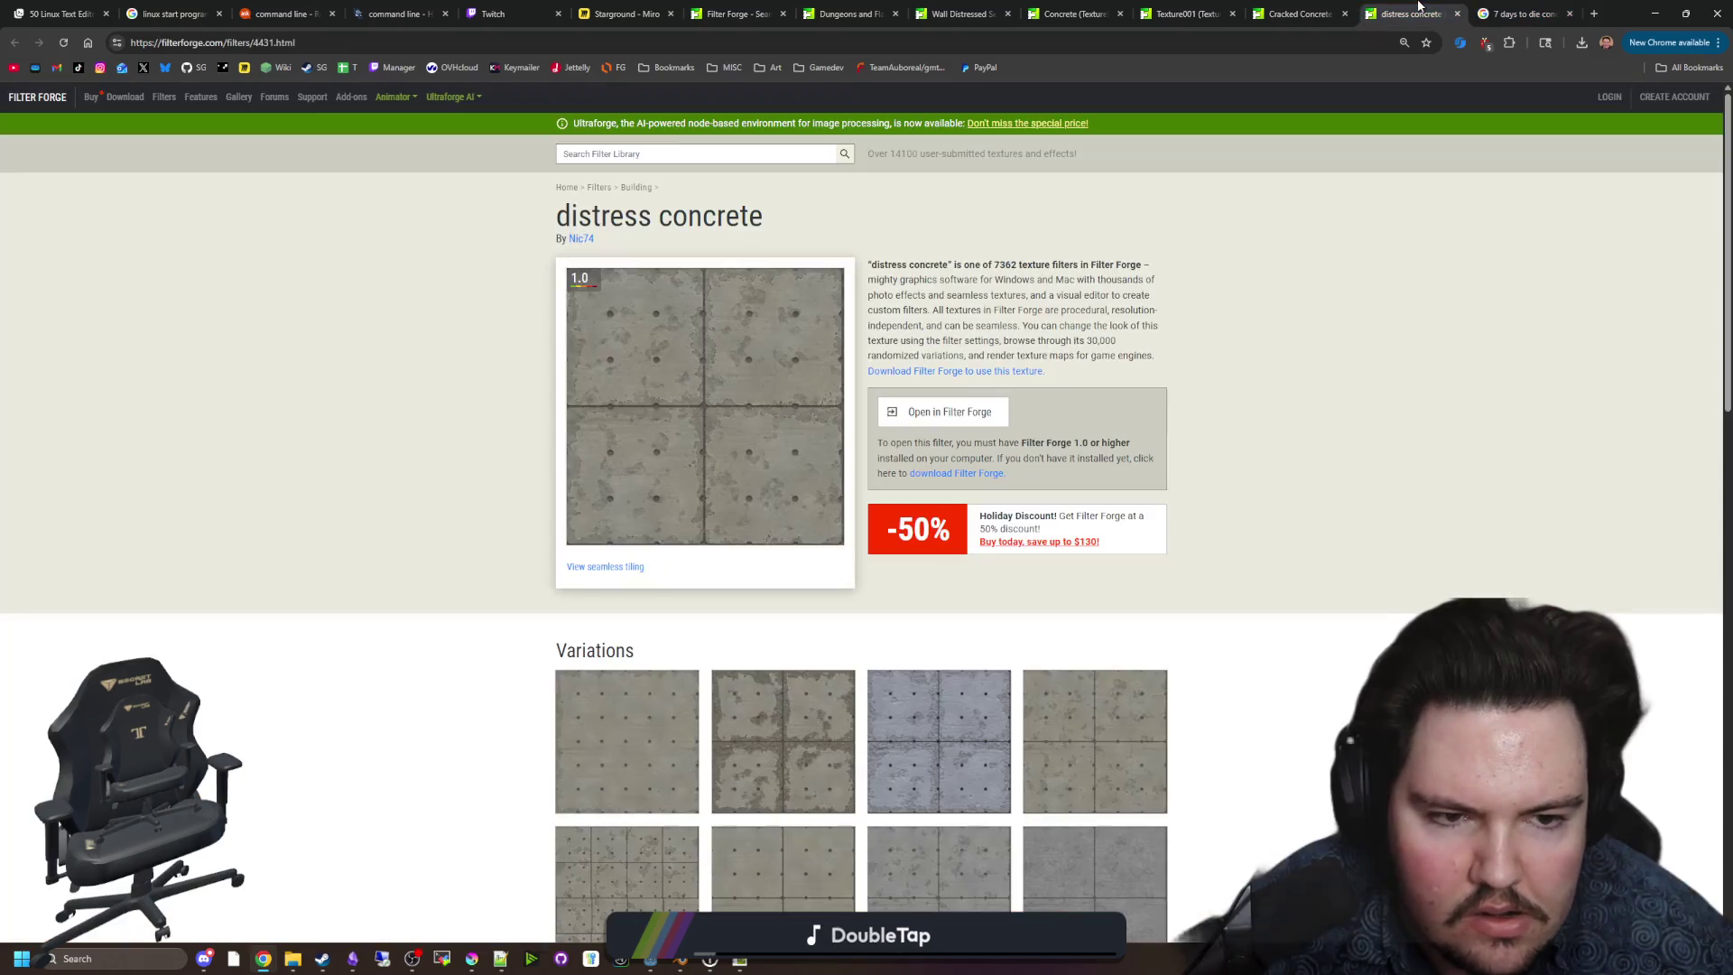
click(1487, 7)
click(1440, 7)
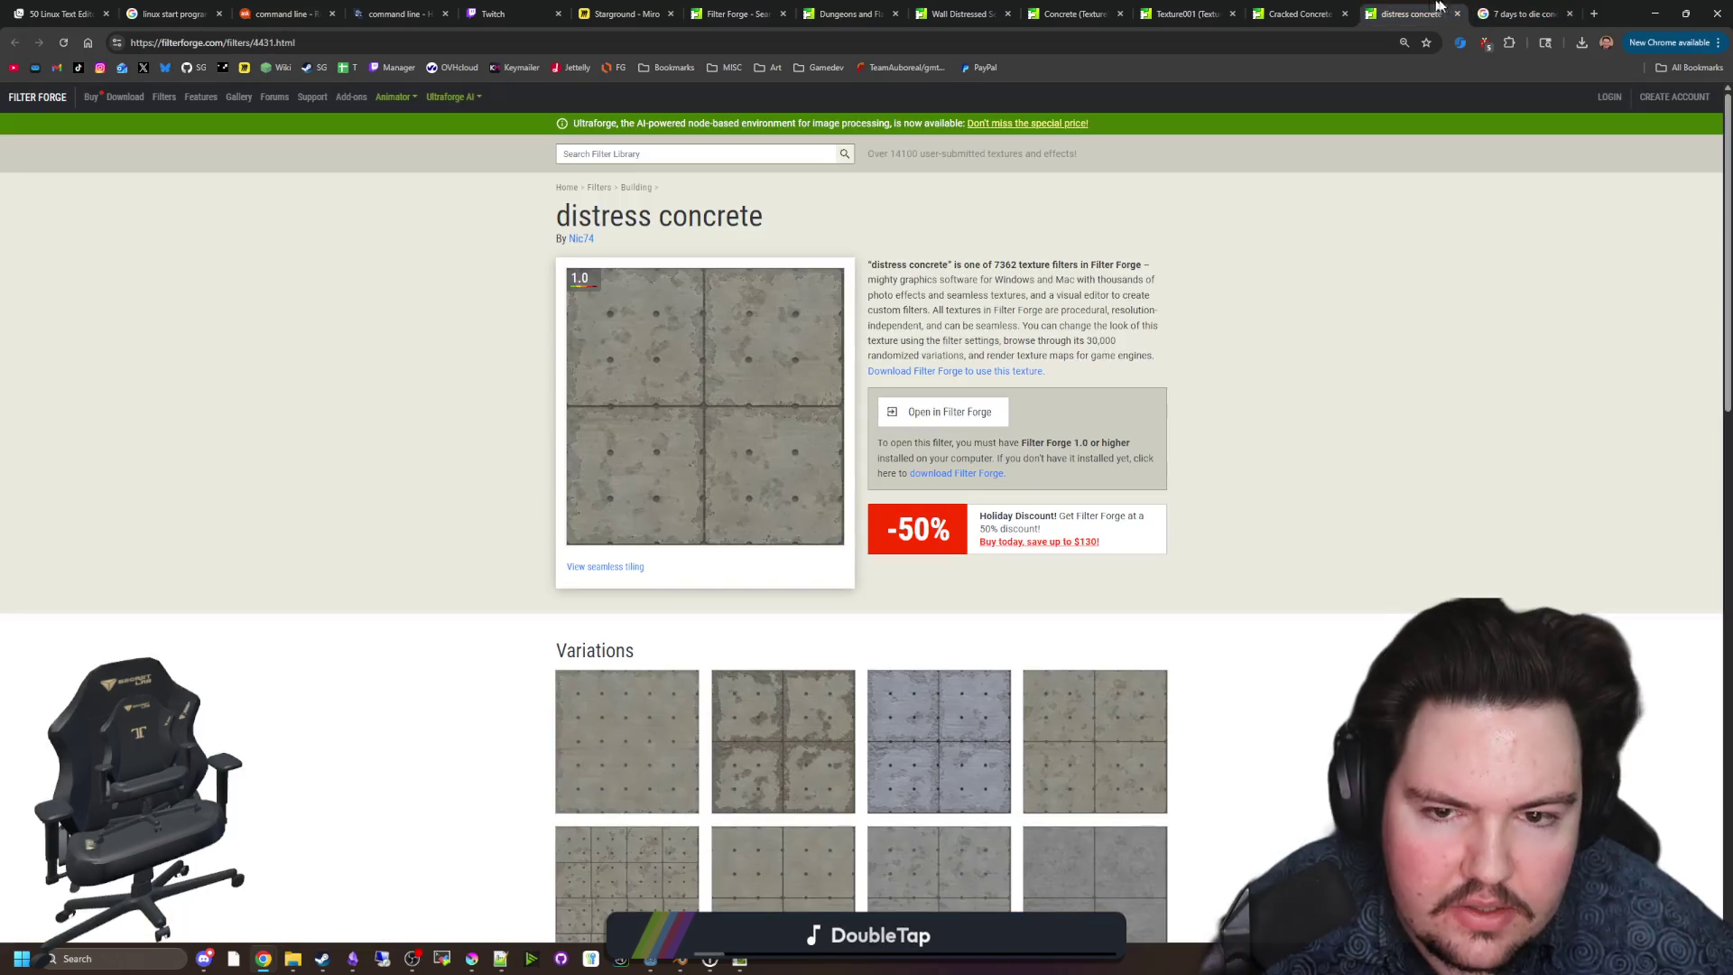
click(1483, 7)
Browse further results, previewing the Concrete Dries Faster mod and How to make Concrete images.
scroll(1198, 623, down, 3)
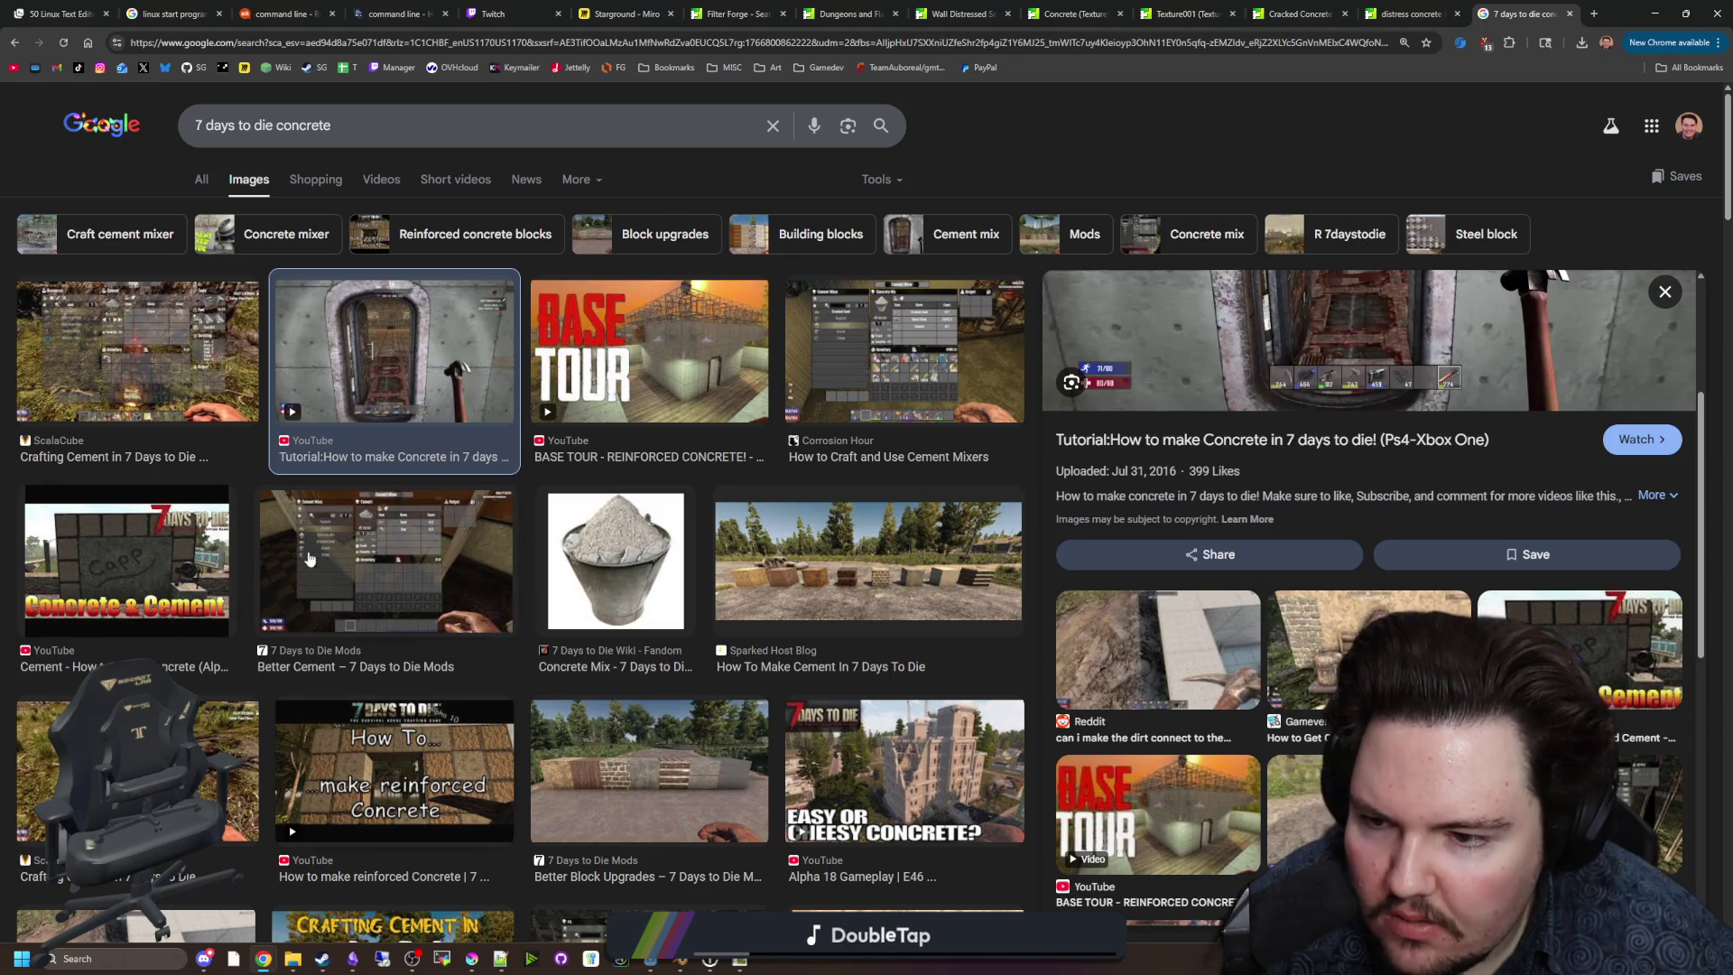
scroll(455, 566, down, 5)
scroll(458, 565, down, 1)
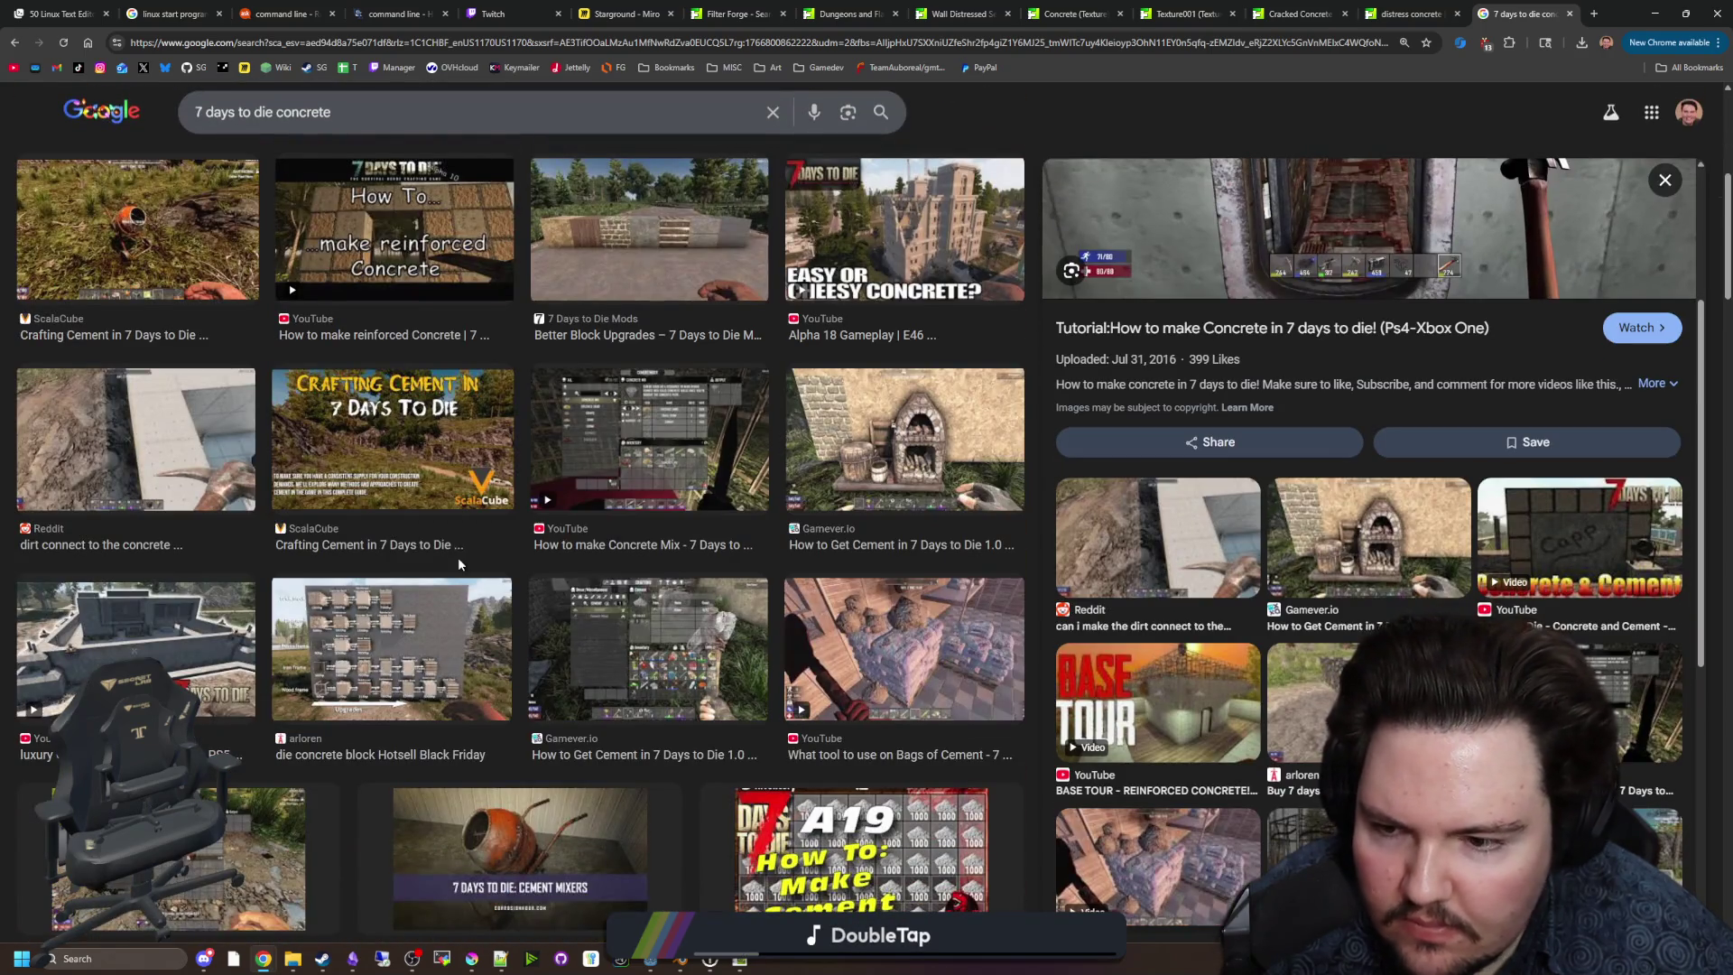
scroll(458, 564, down, 3)
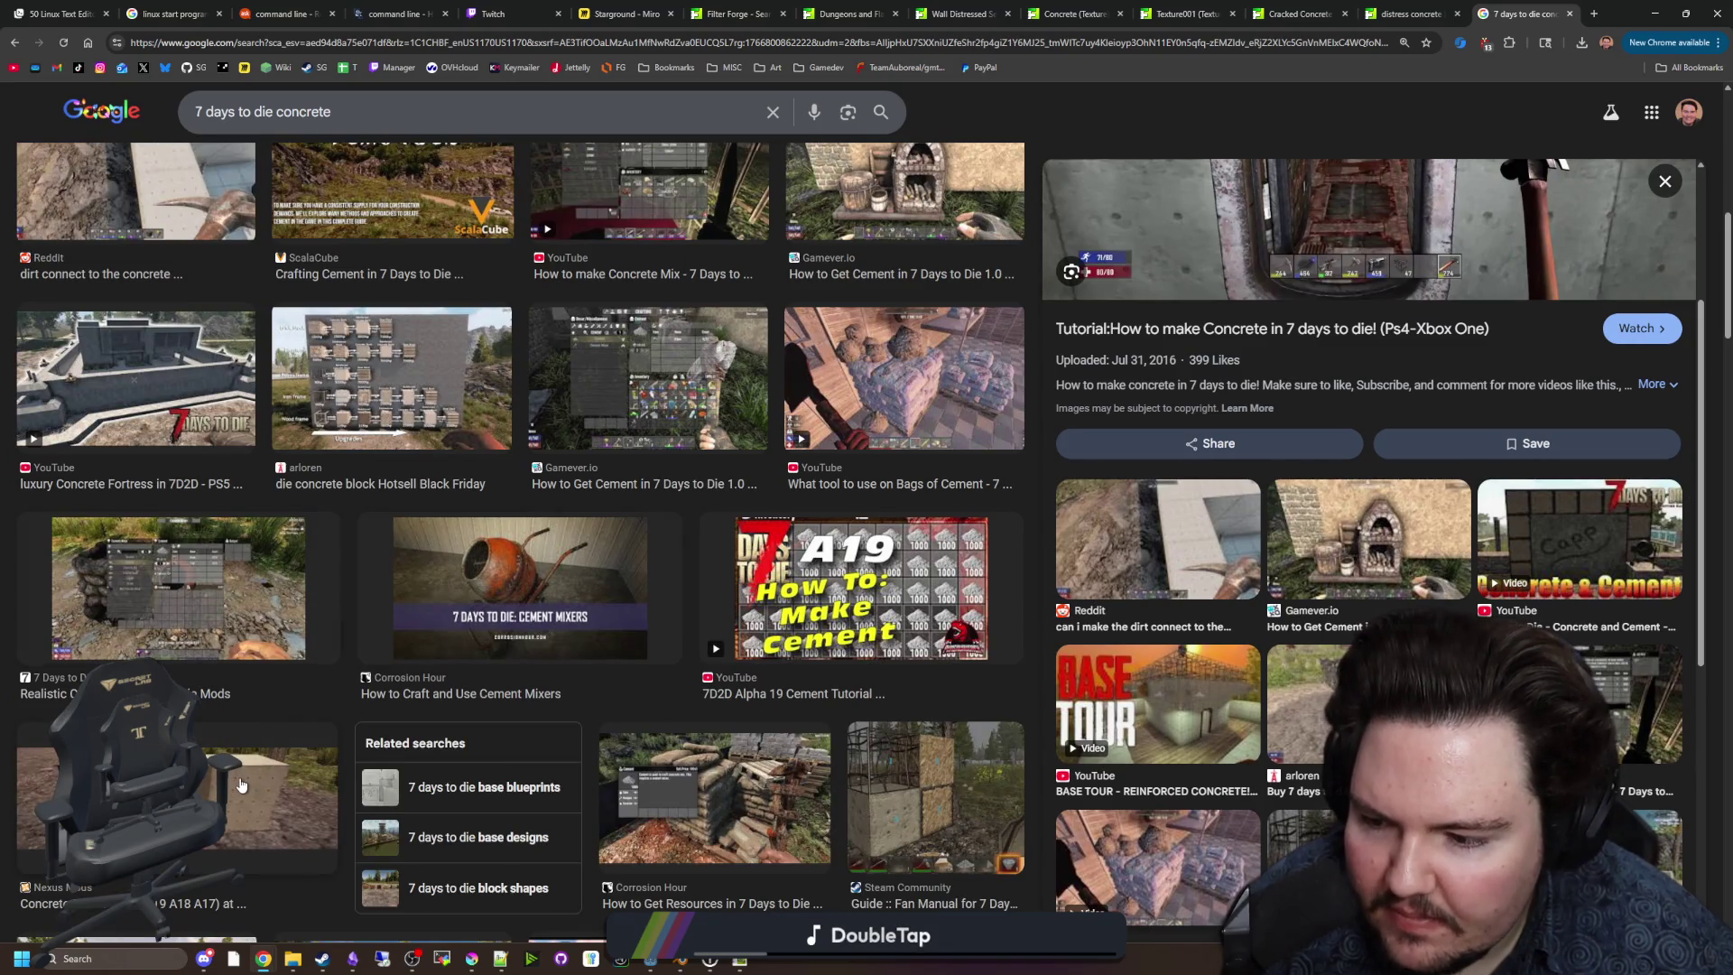
click(241, 784)
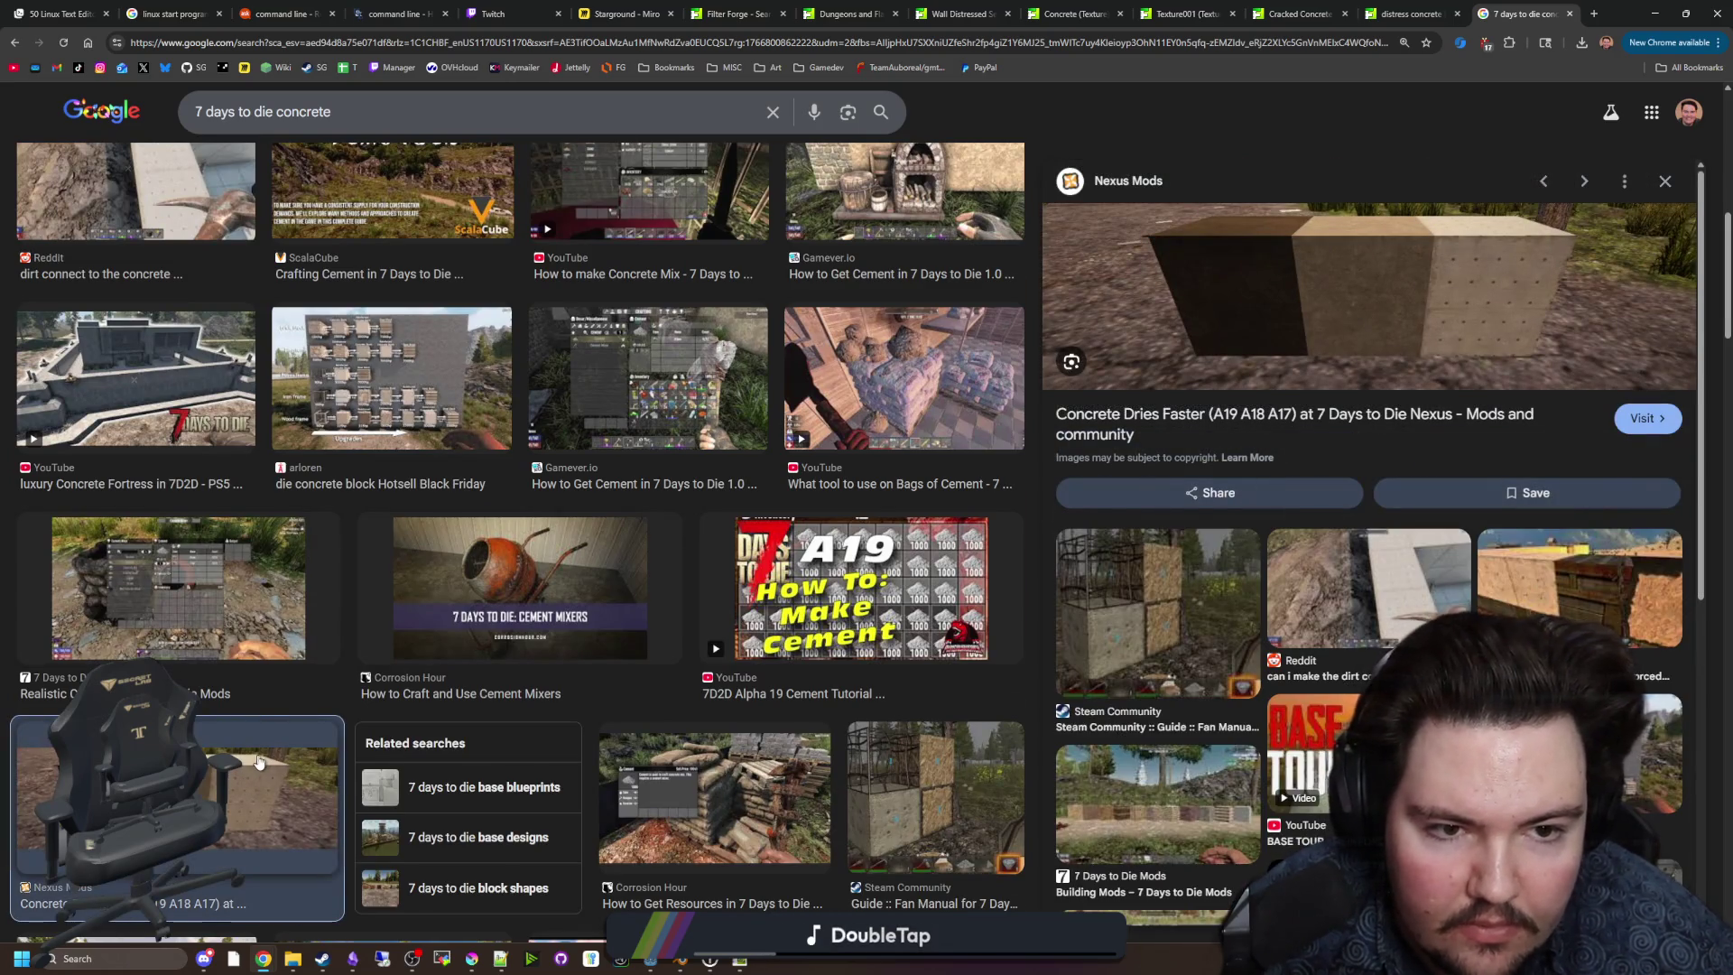
scroll(262, 722, up, 6)
scroll(267, 708, up, 3)
click(327, 330)
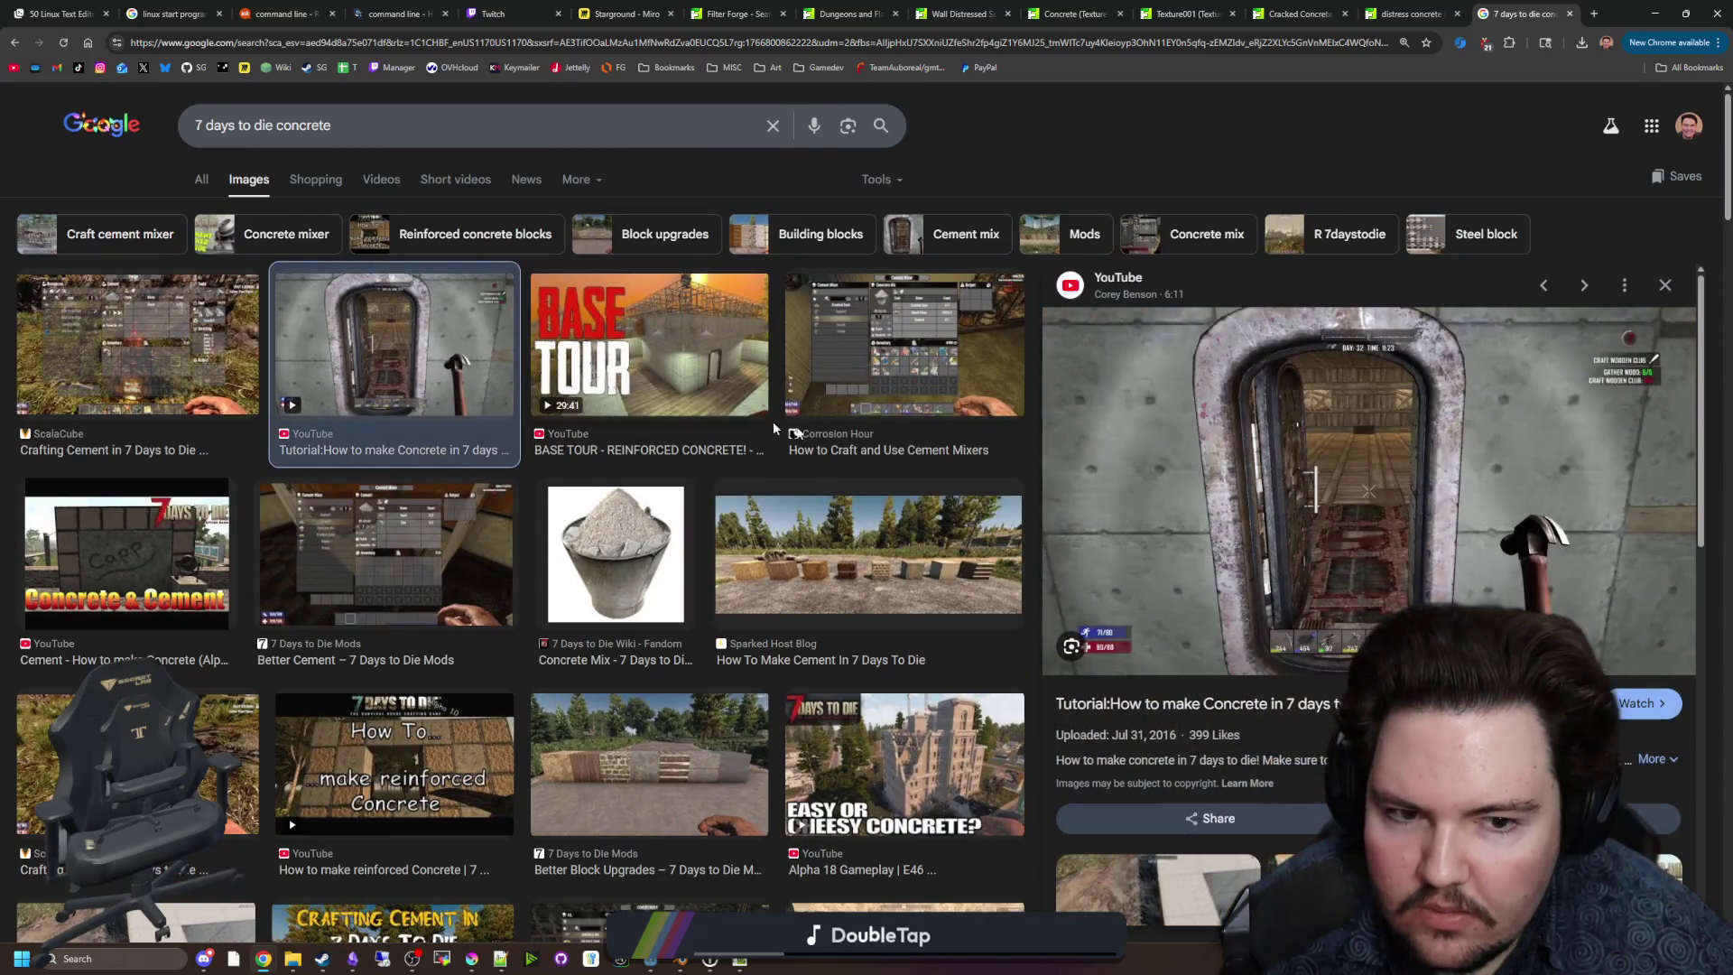
Return to the distress concrete texture page and show its seamless tiling view.
click(1411, 13)
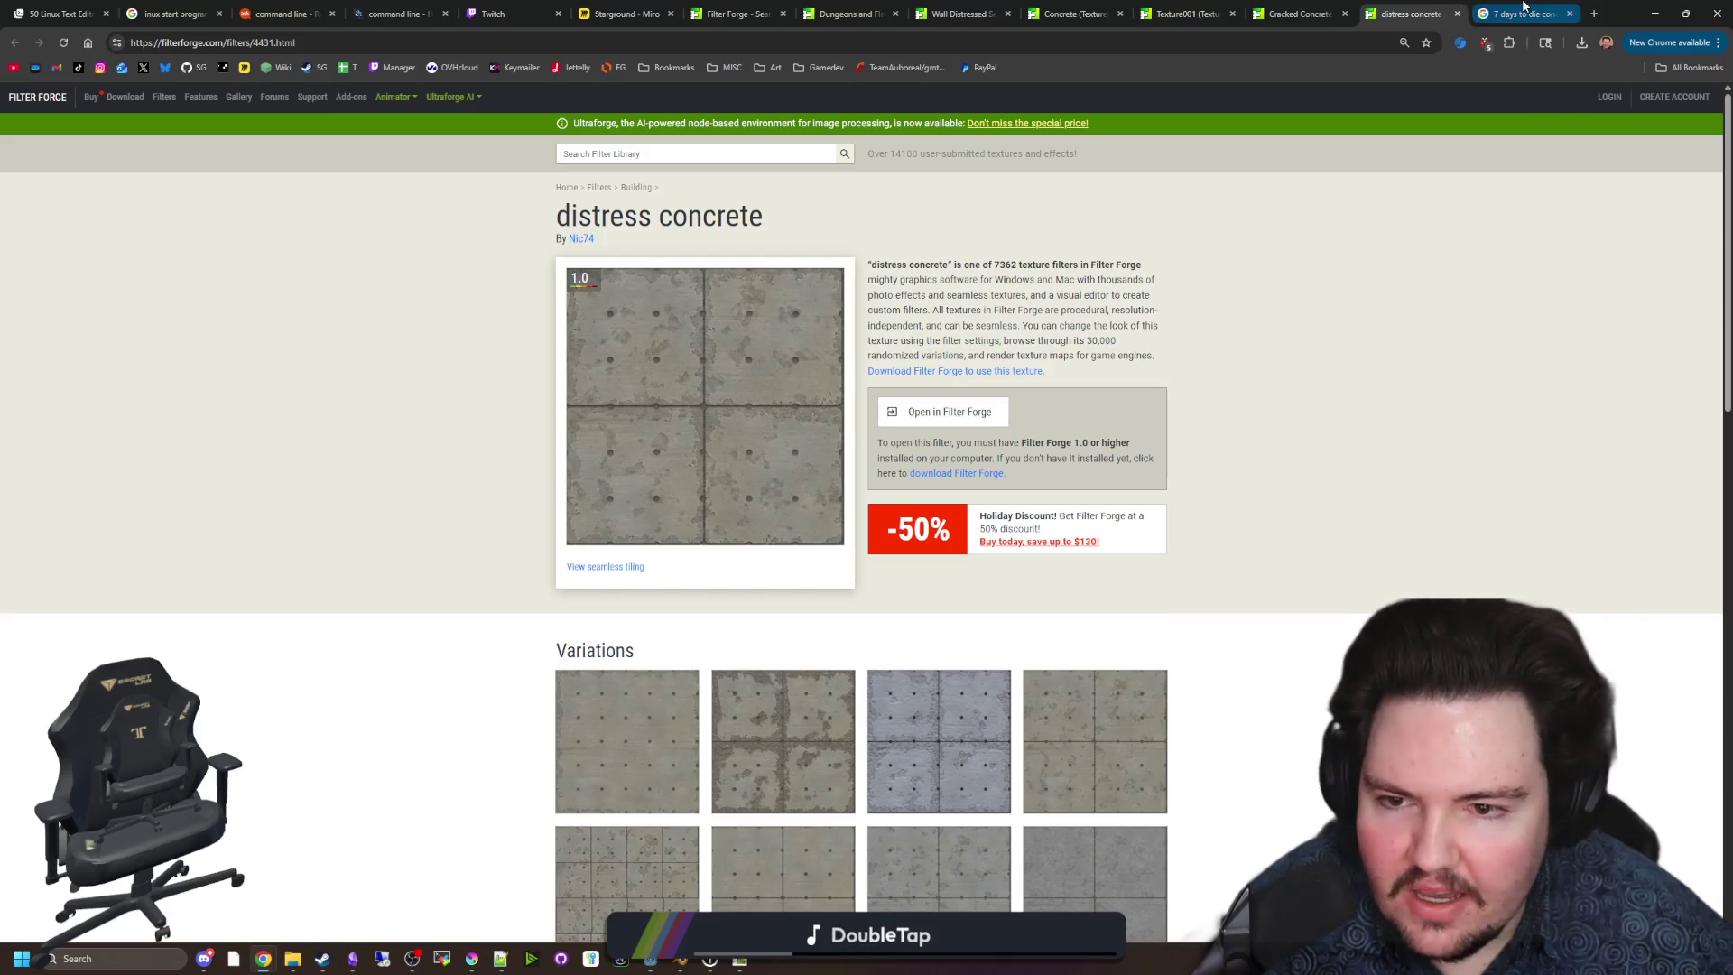
click(1524, 6)
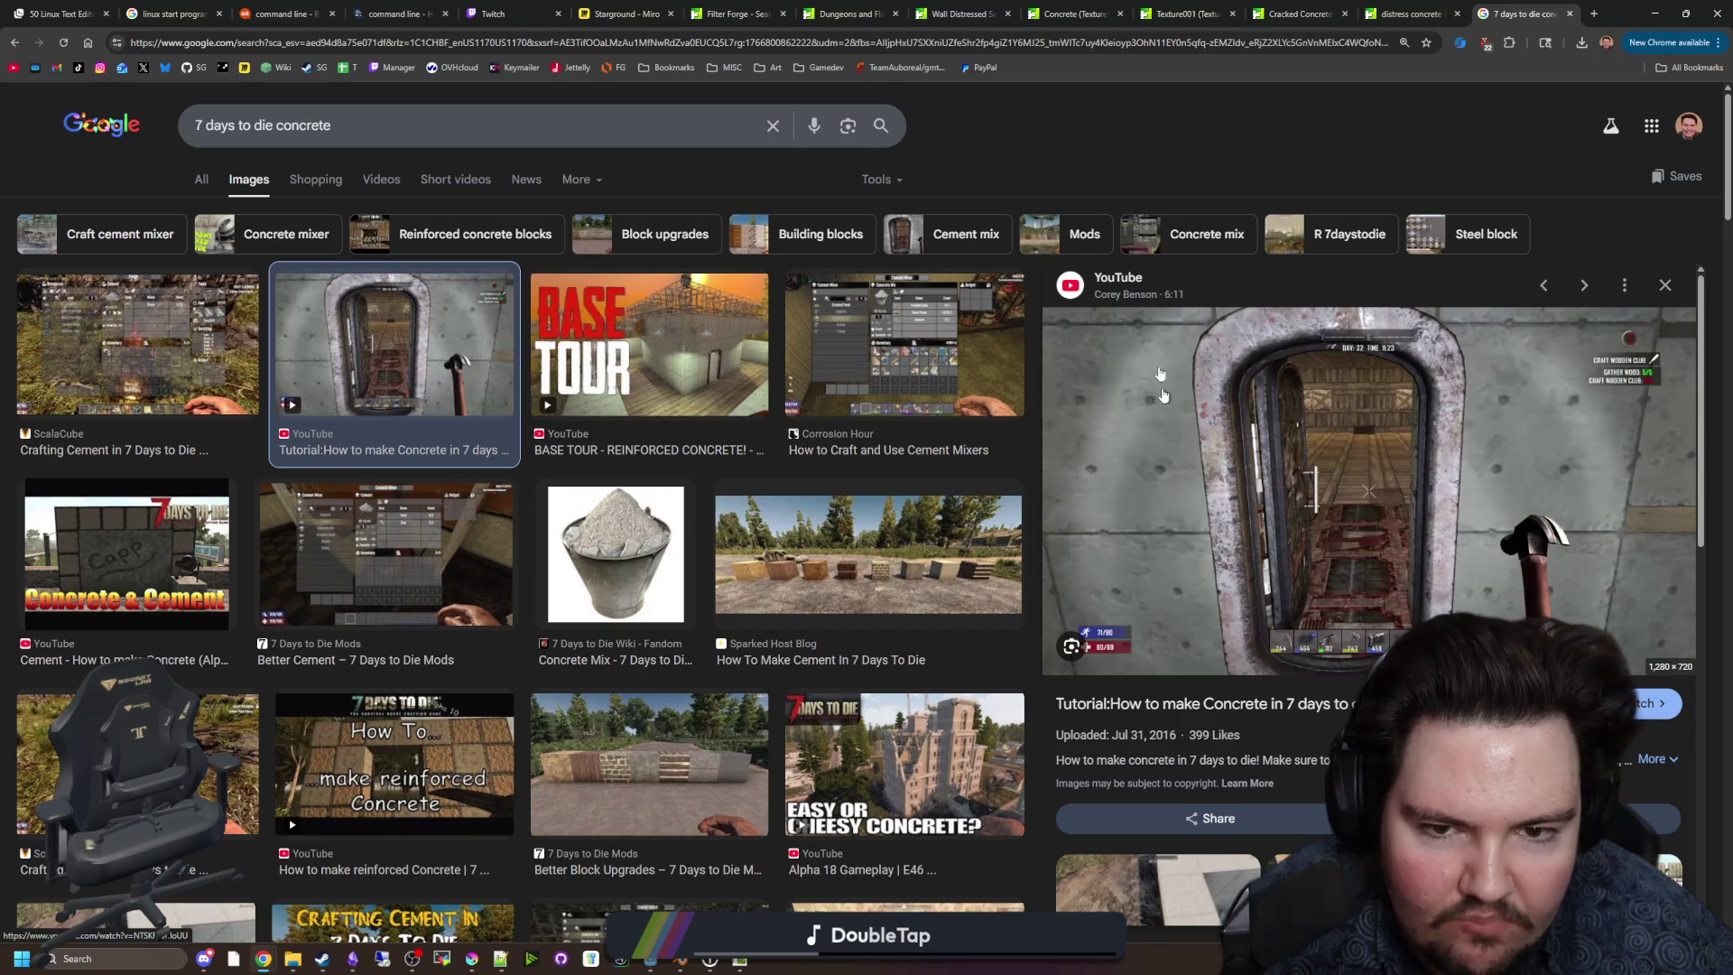
key(ctrl+shift+Tab)
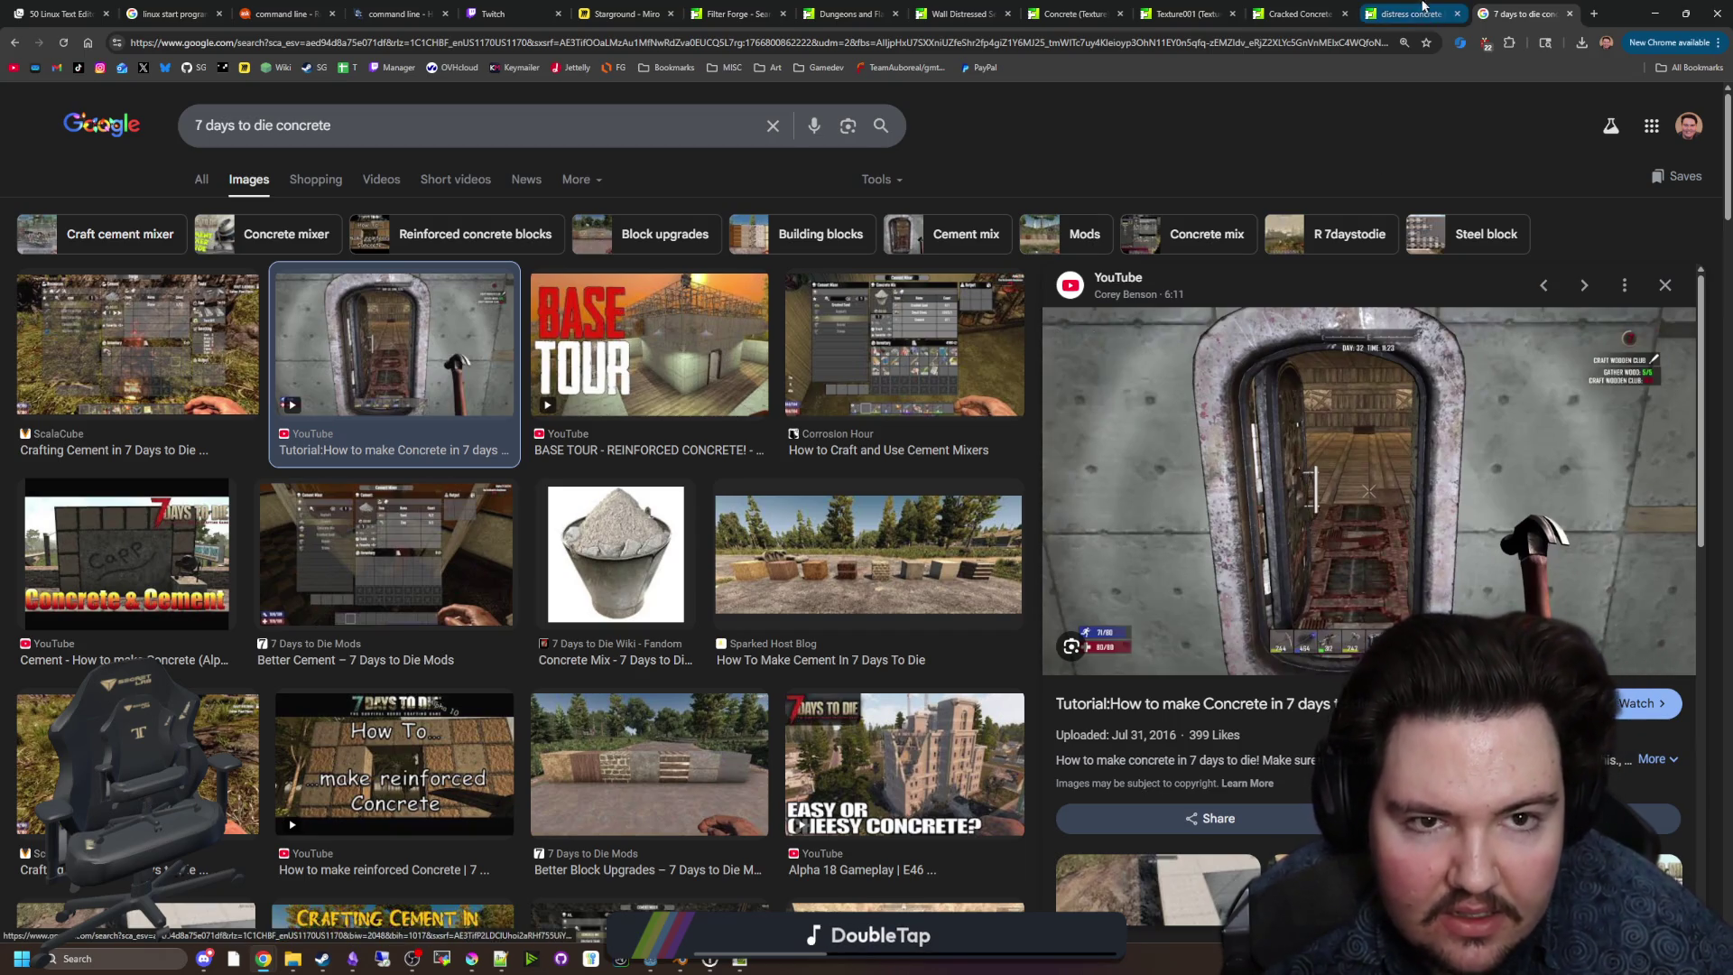
click(623, 566)
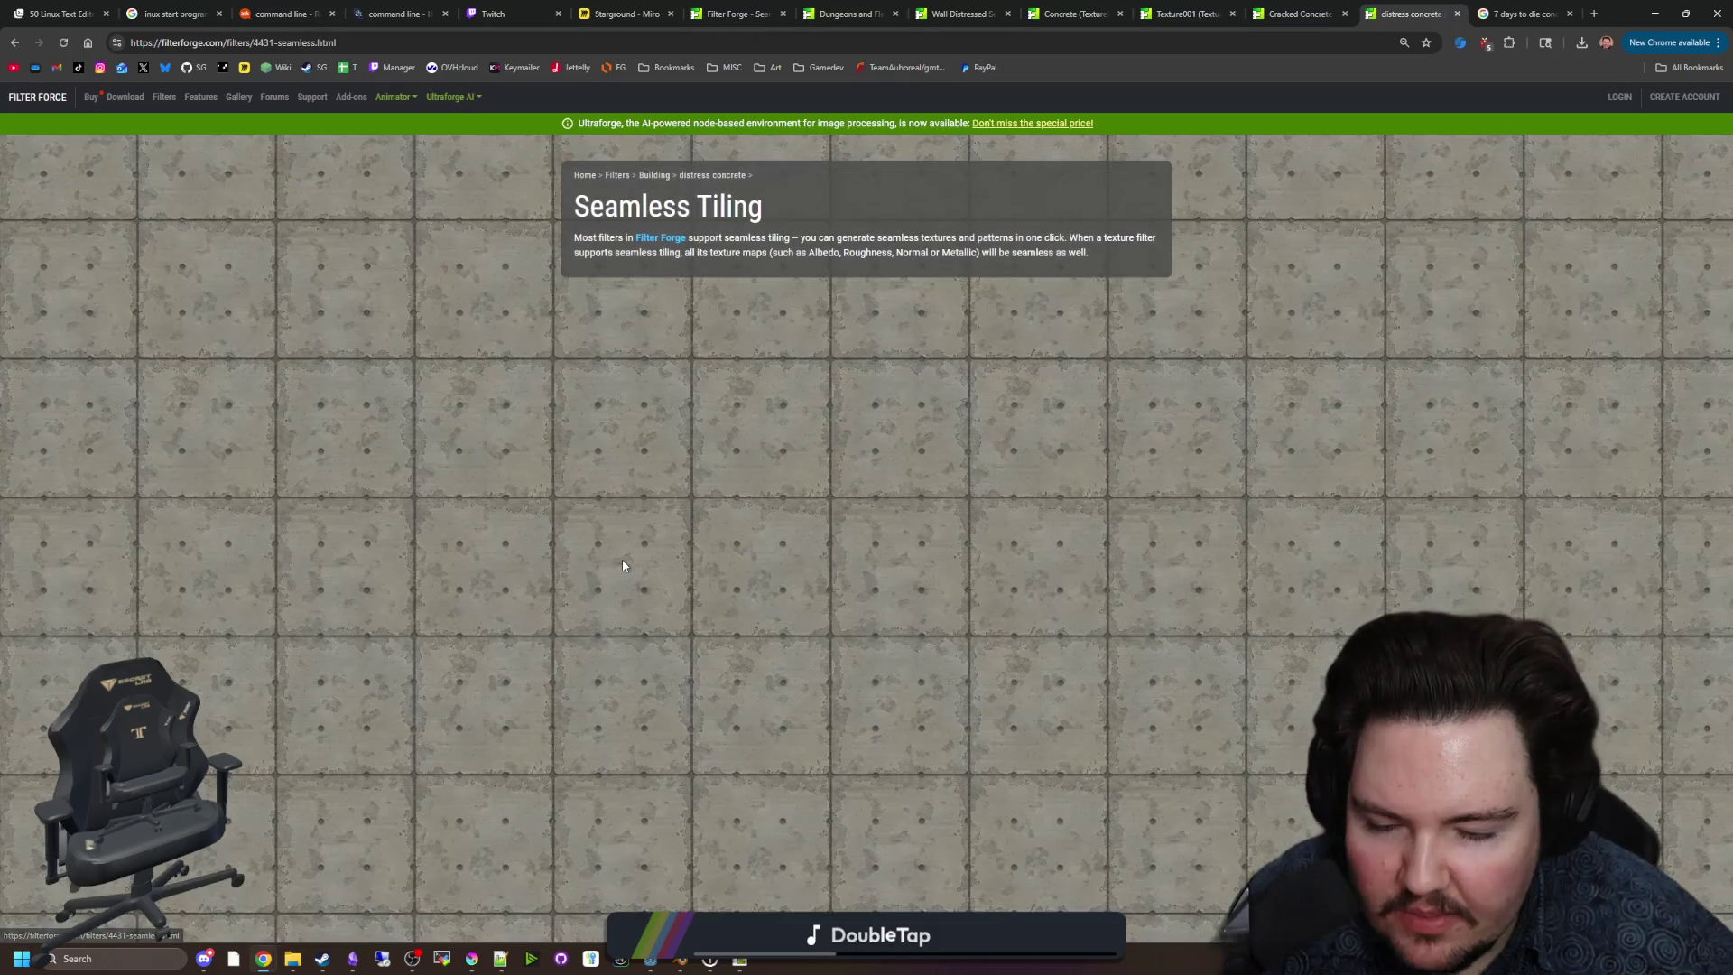
Zoom the tiled distress concrete page in and out, then return to the concrete image results.
key(ctrl+plus)
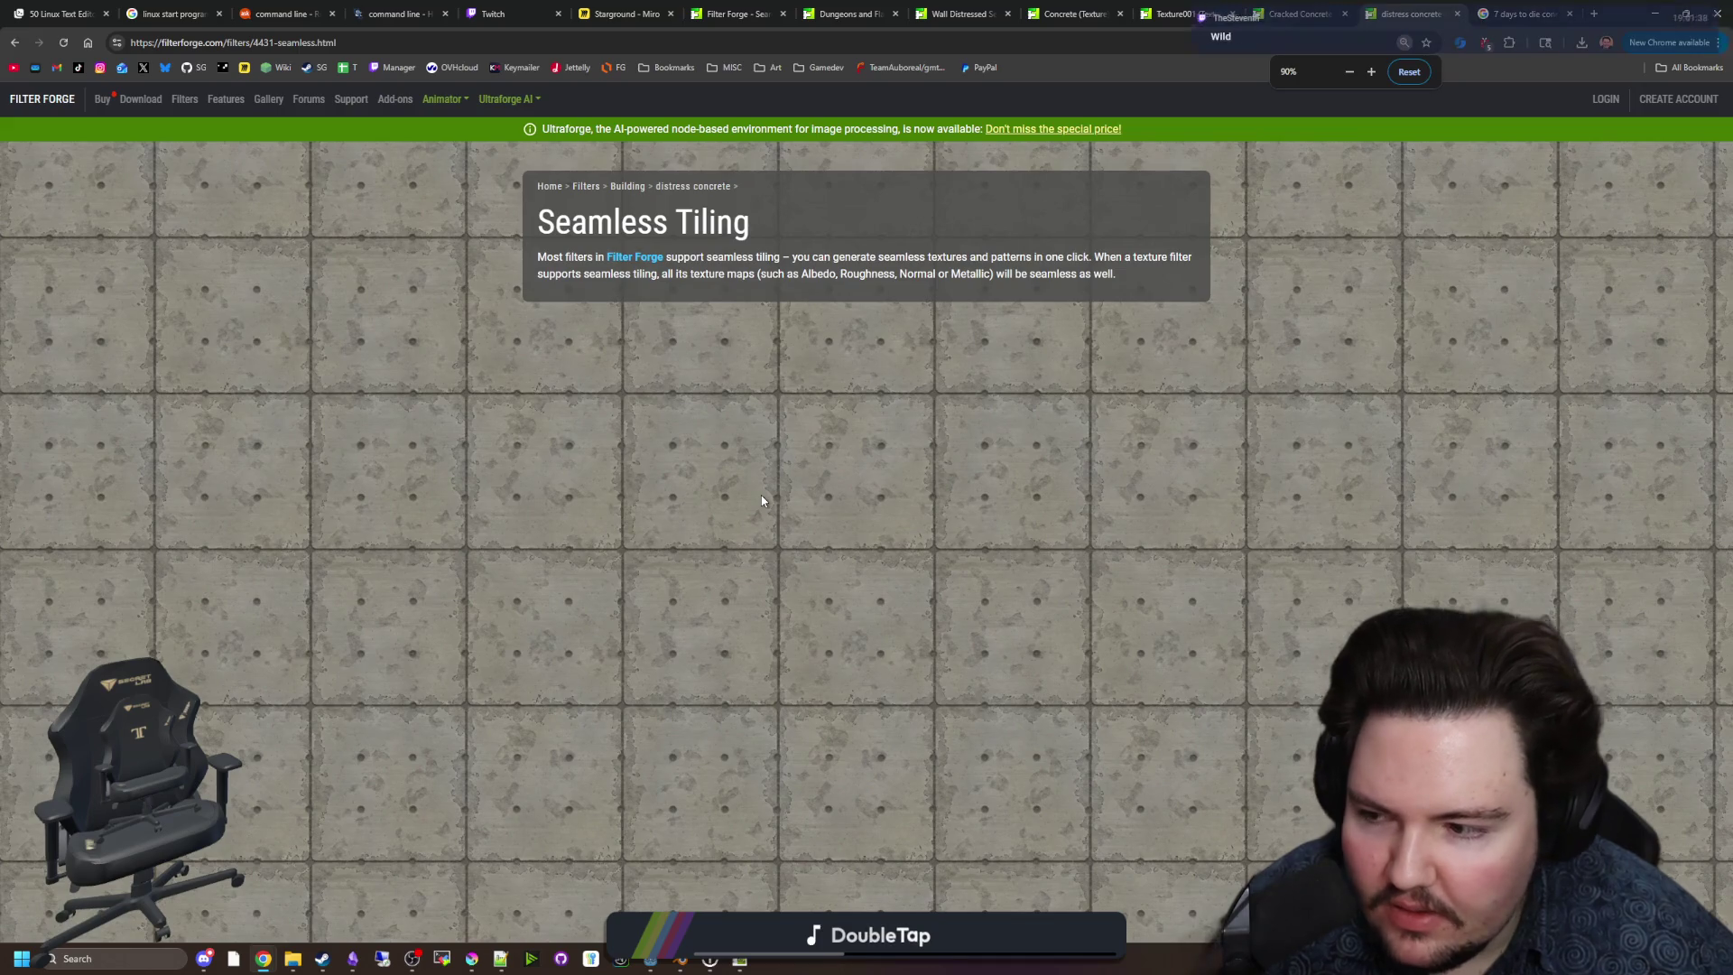
key(ctrl+minus)
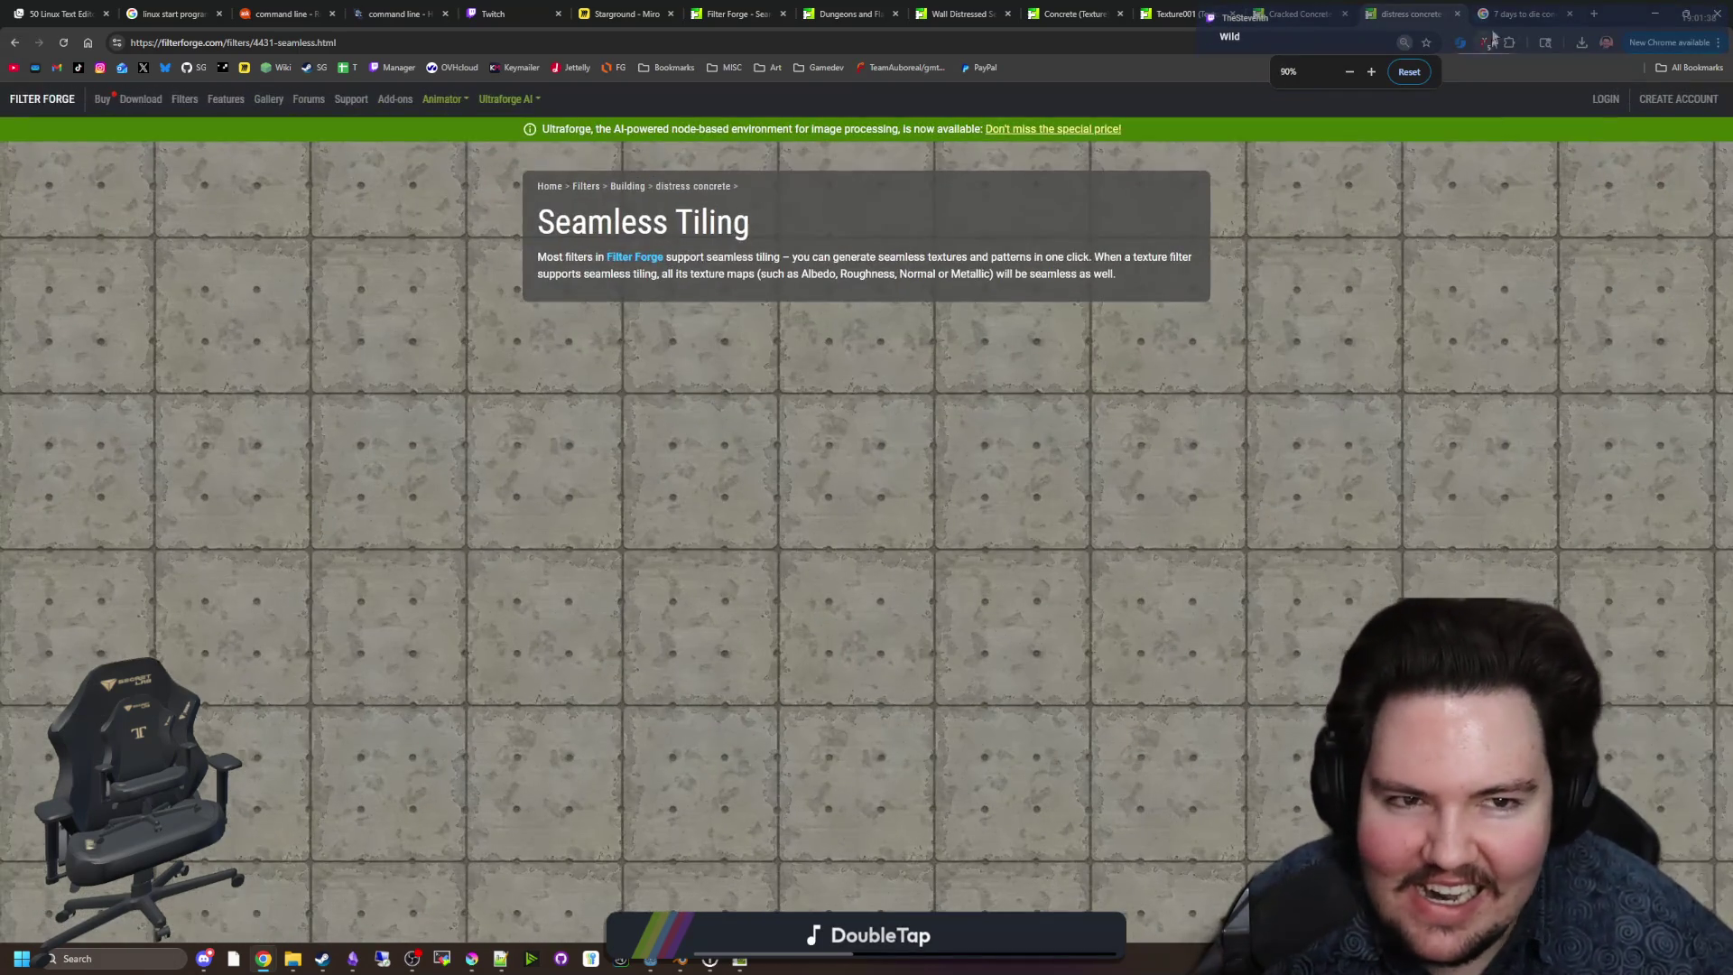
key(ctrl+Tab)
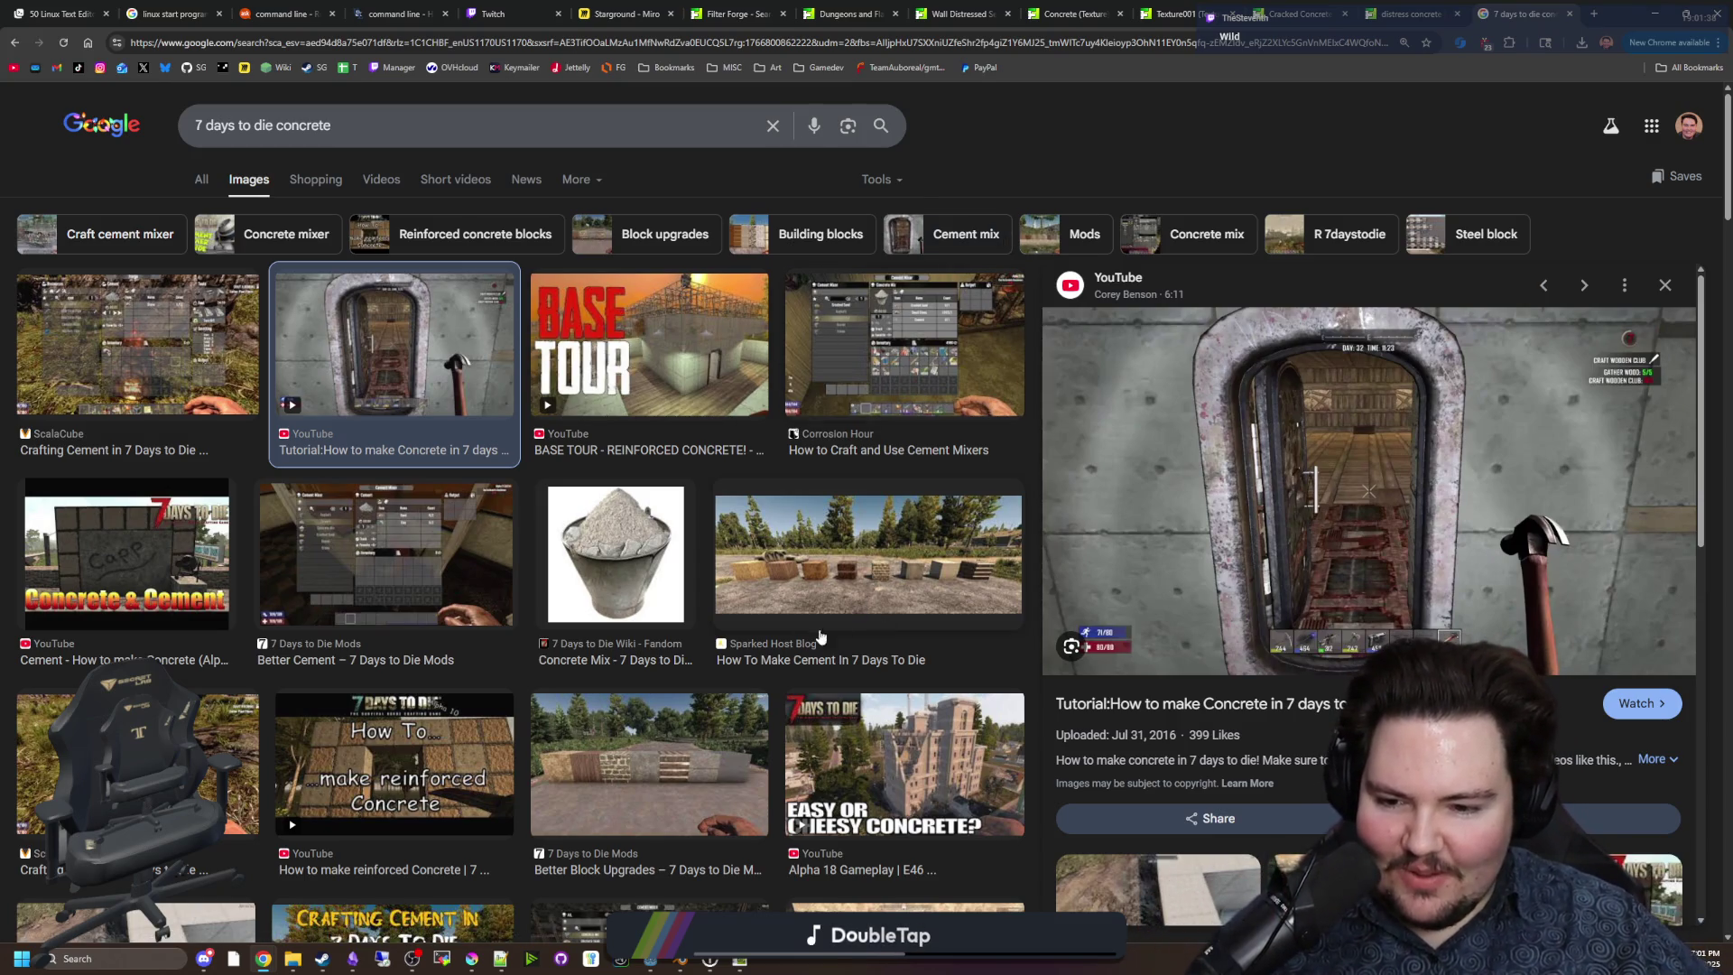
Scroll the results and preview the A19 Basic building blocks and concrete block upgrade chart images.
scroll(733, 657, down, 4)
scroll(733, 657, down, 2)
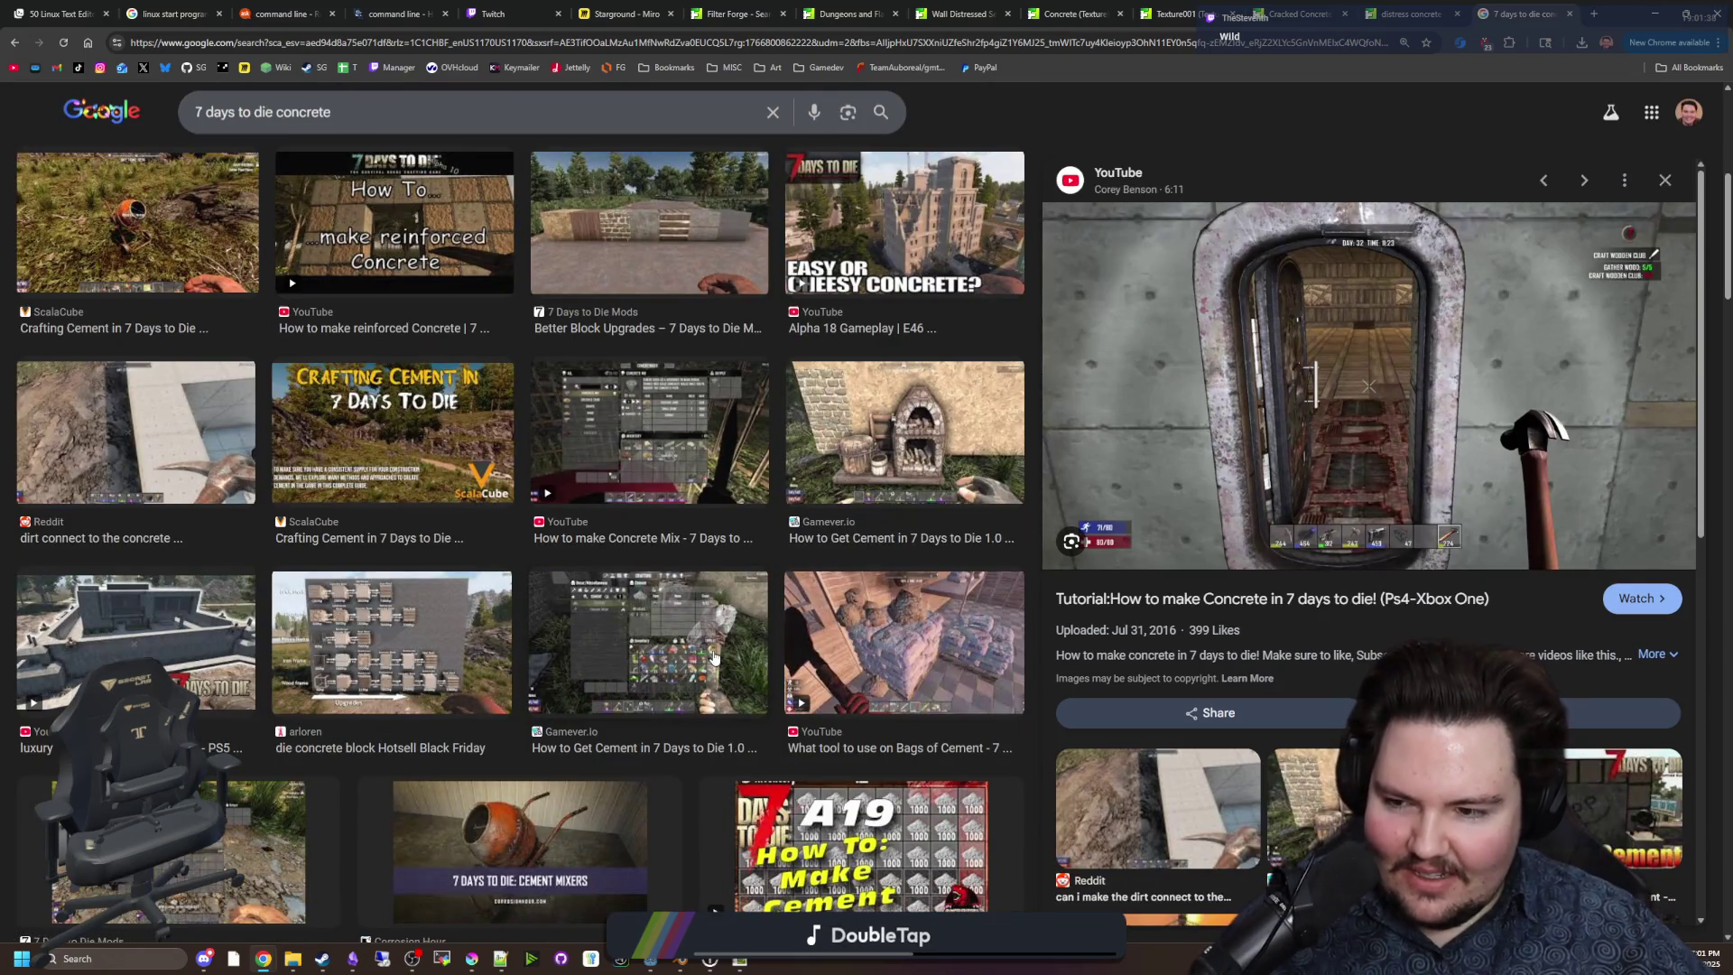
scroll(714, 657, down, 5)
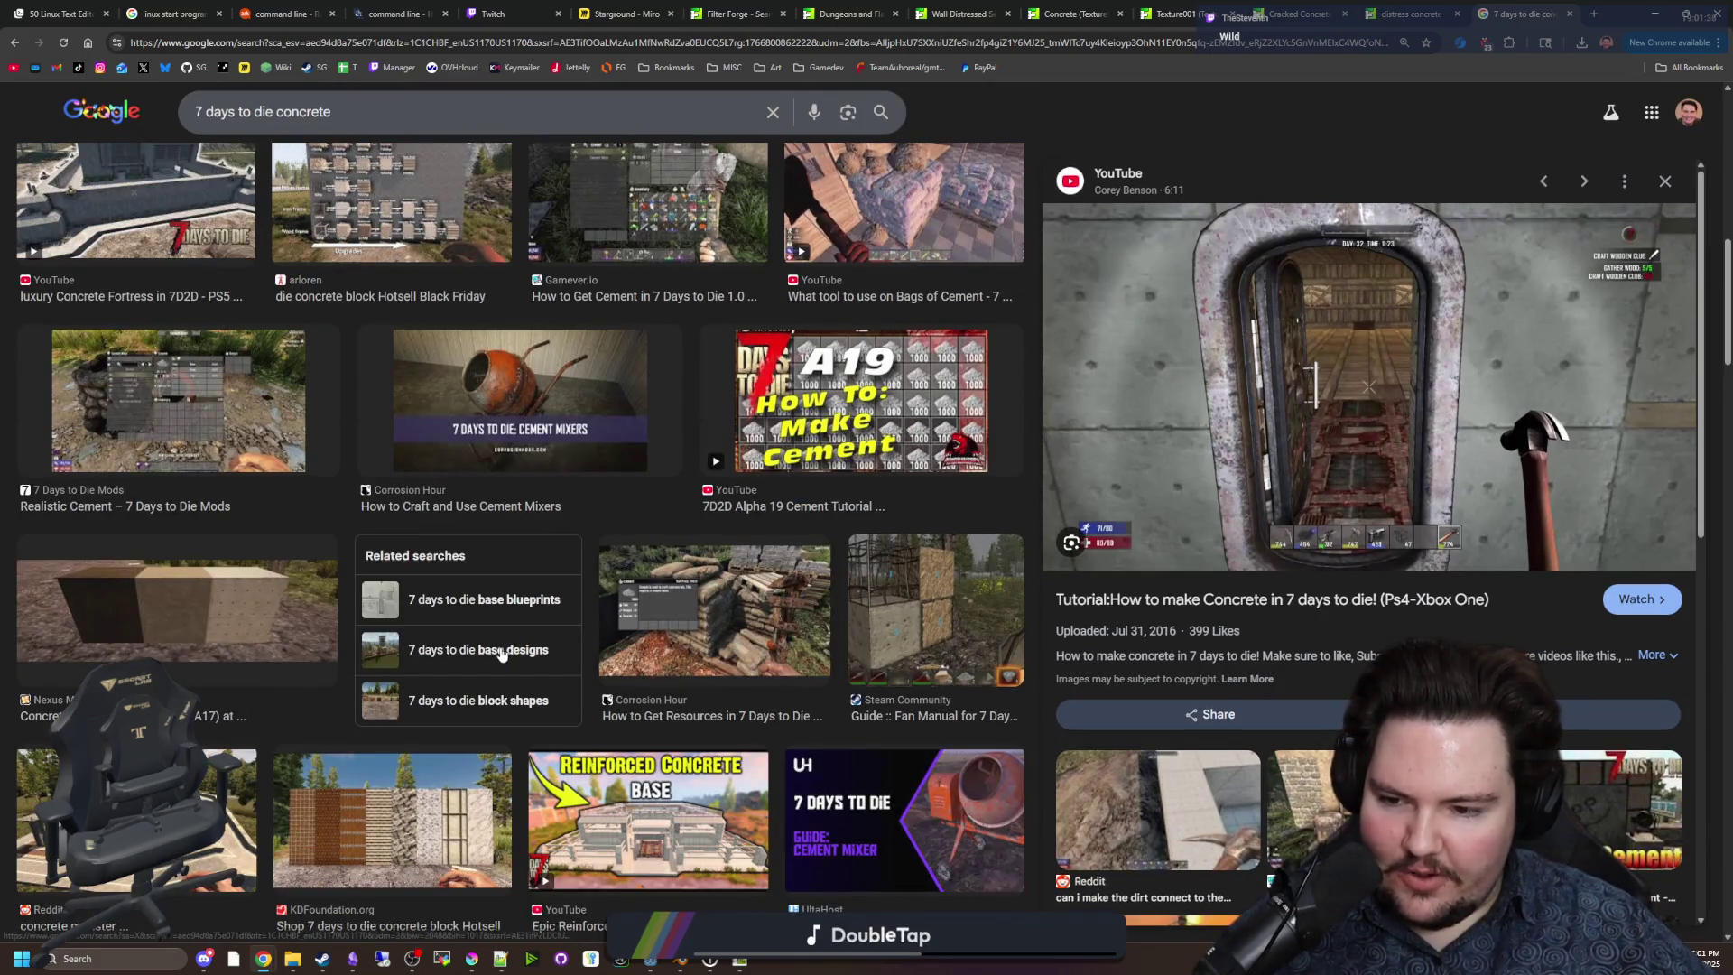
scroll(501, 653, down, 3)
scroll(500, 653, down, 1)
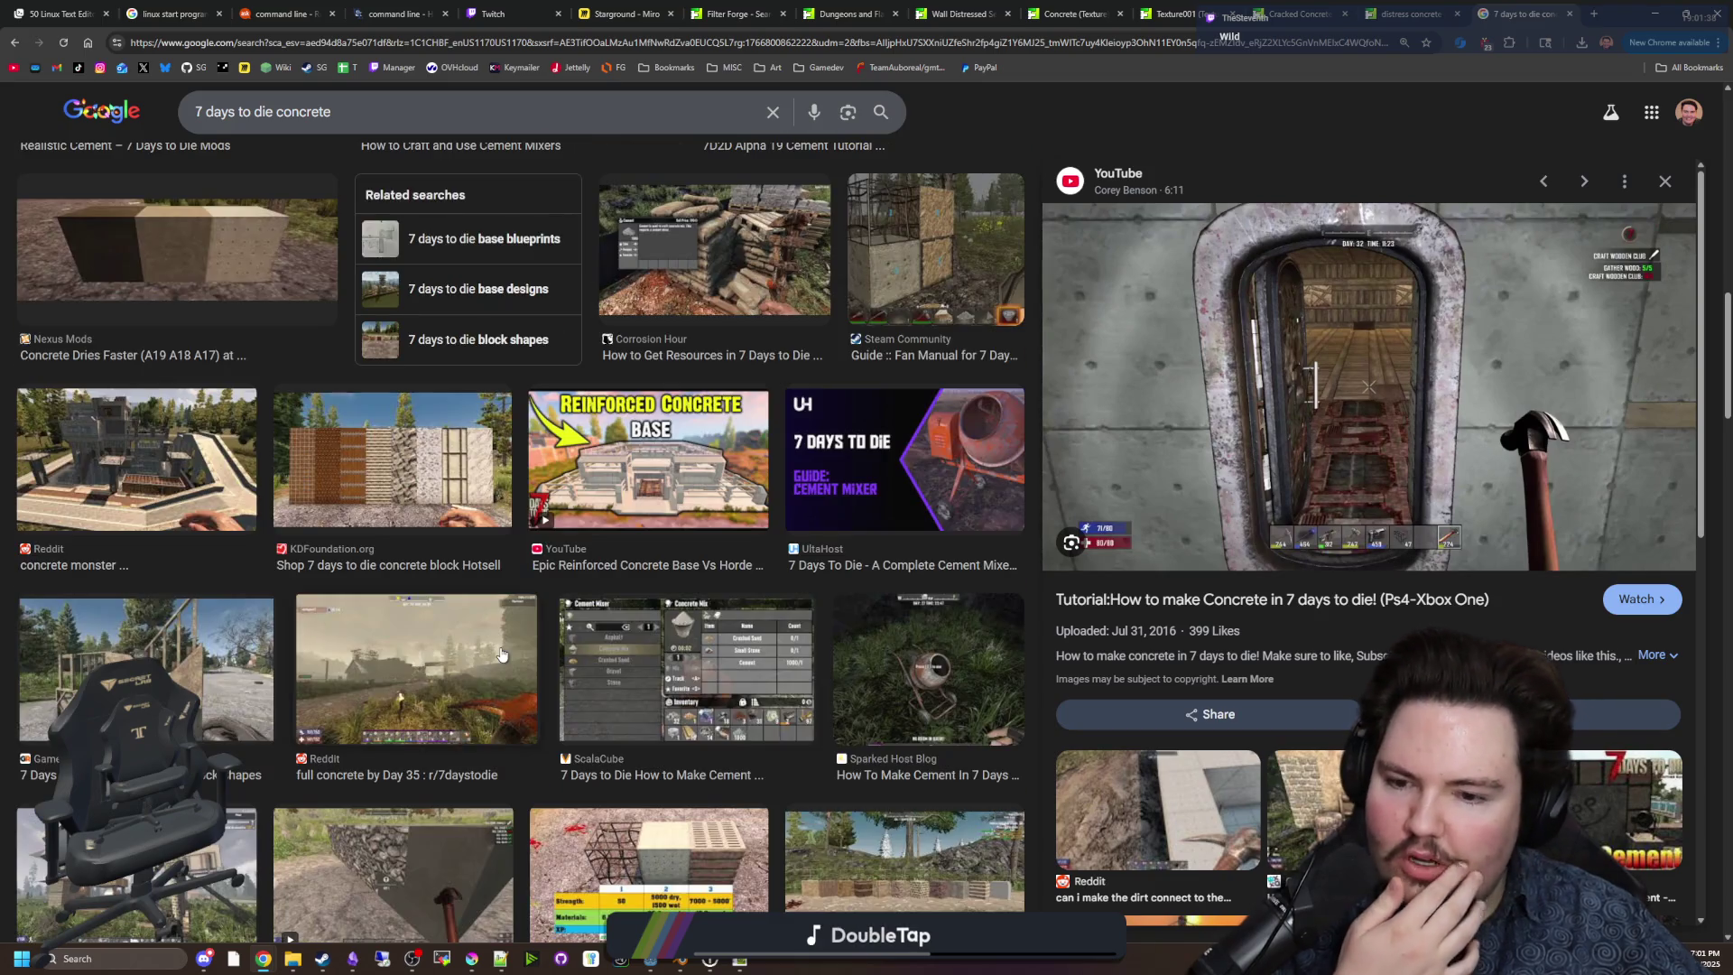
scroll(560, 600, down, 3)
scroll(559, 600, down, 1)
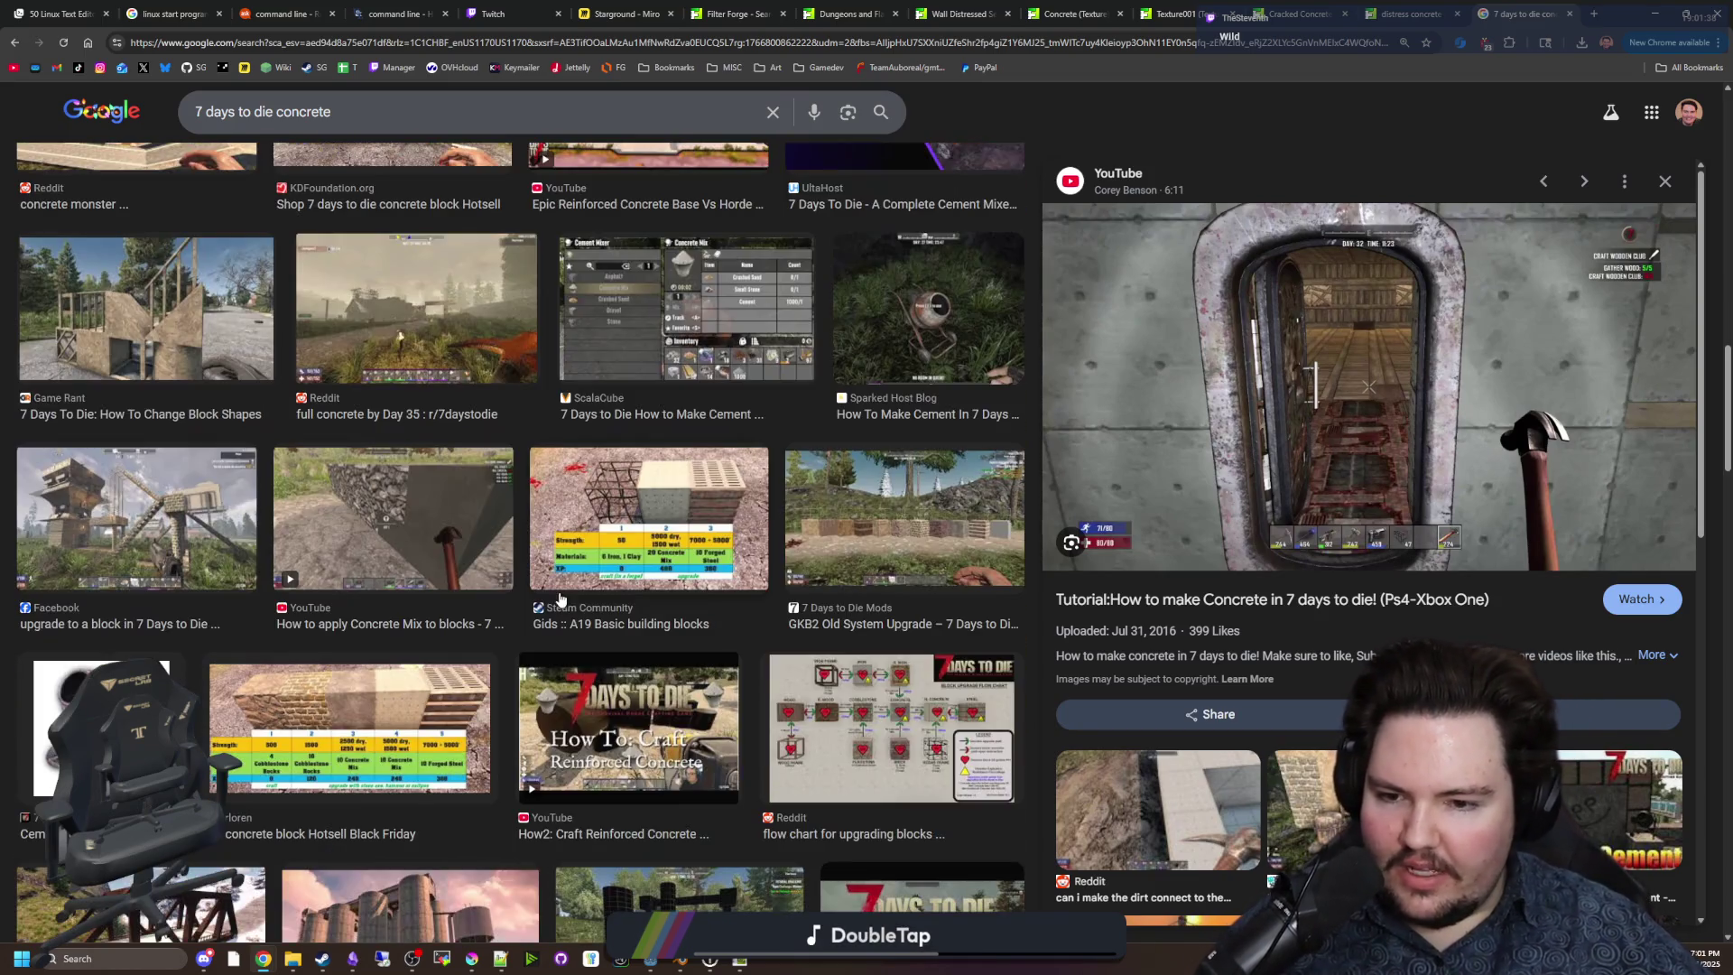
click(658, 518)
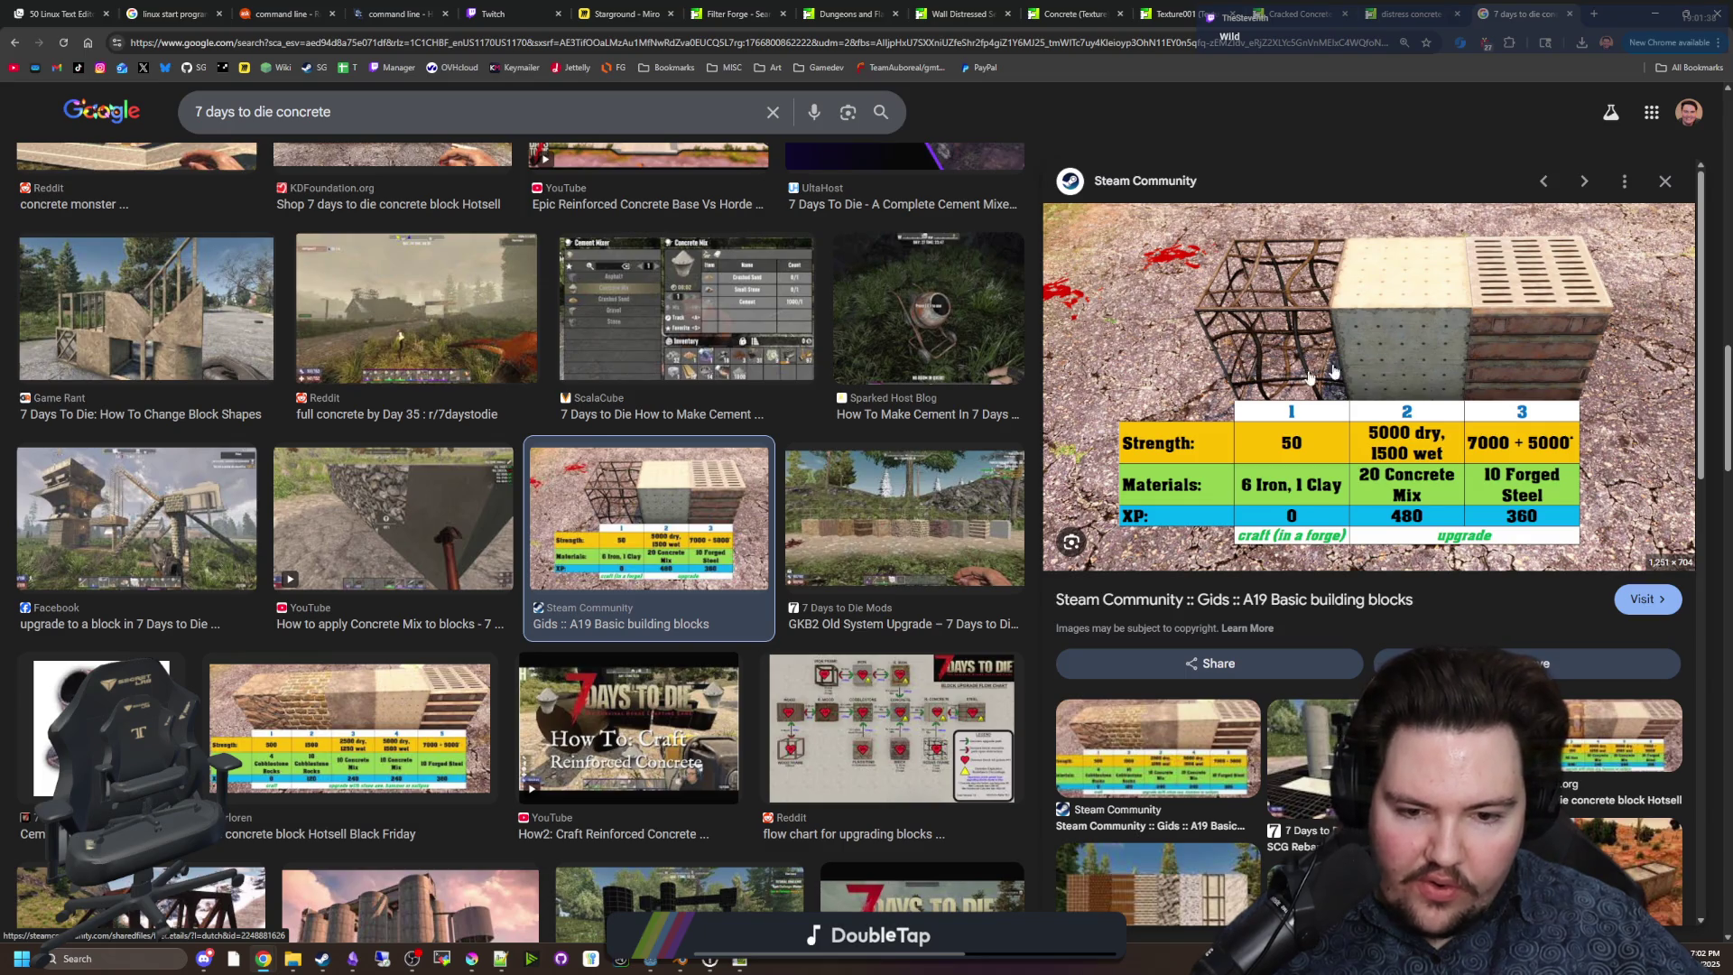
click(1192, 743)
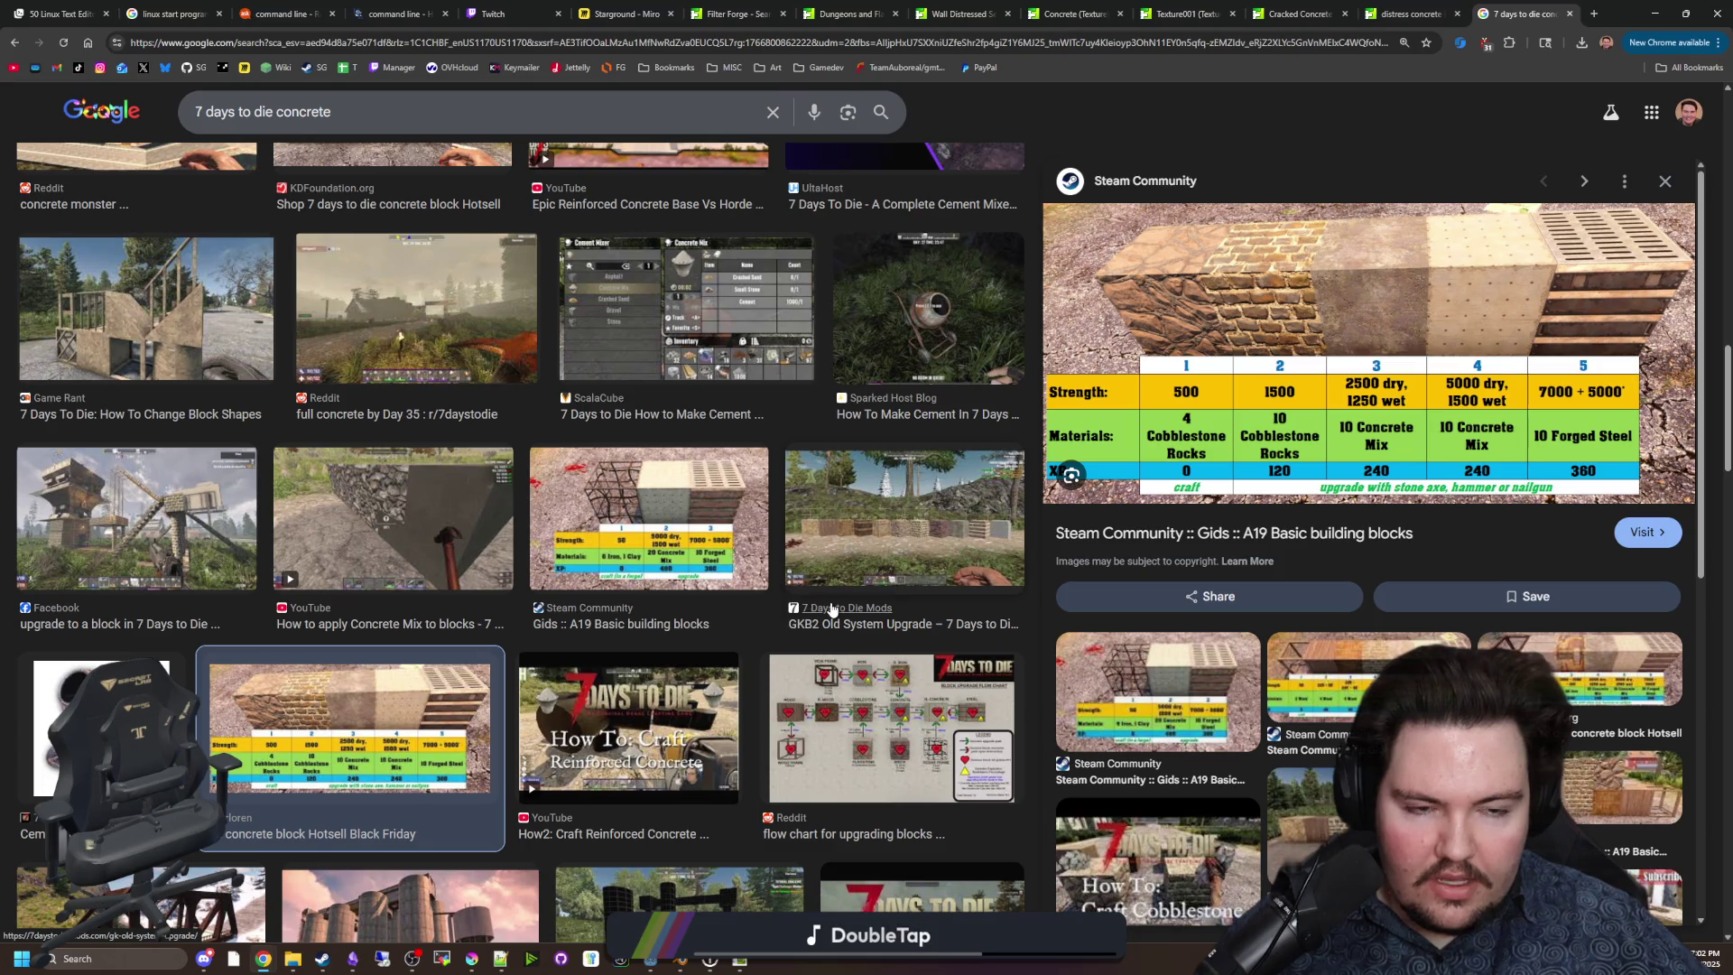
Preview the ScalaCube cement bags, Building Block Retriever and Reddit brick corridor images, then open Cracked Concrete Floor.
scroll(417, 616, down, 4)
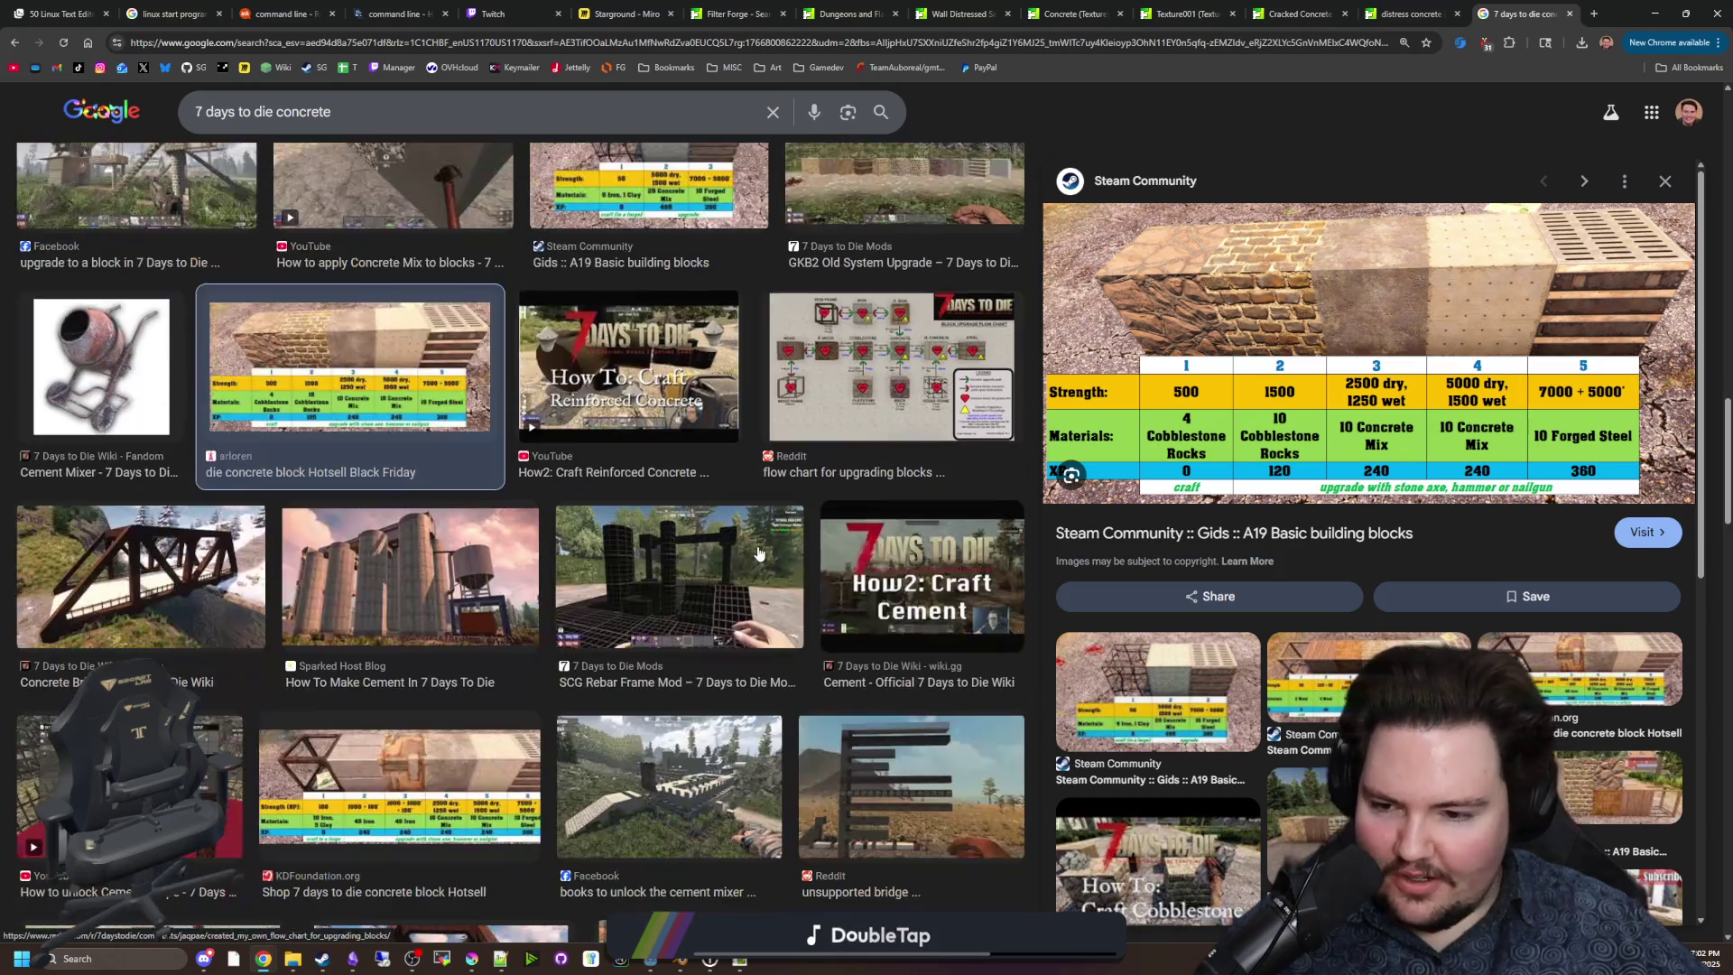
scroll(804, 602, down, 5)
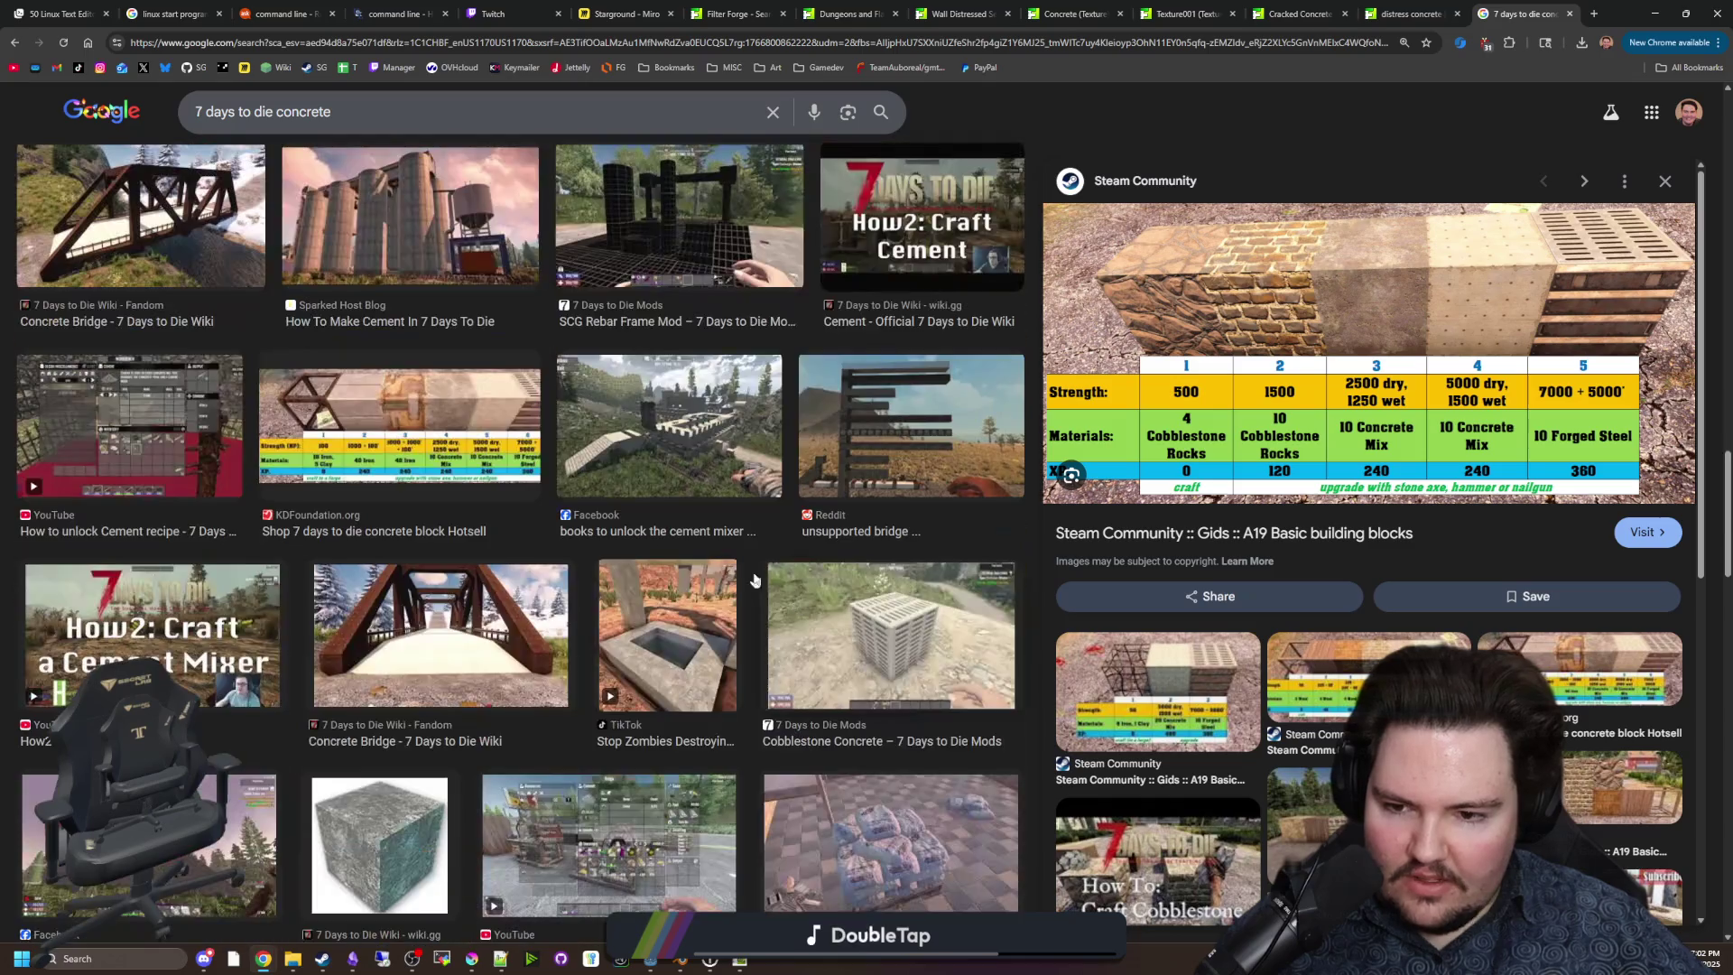
scroll(902, 600, down, 2)
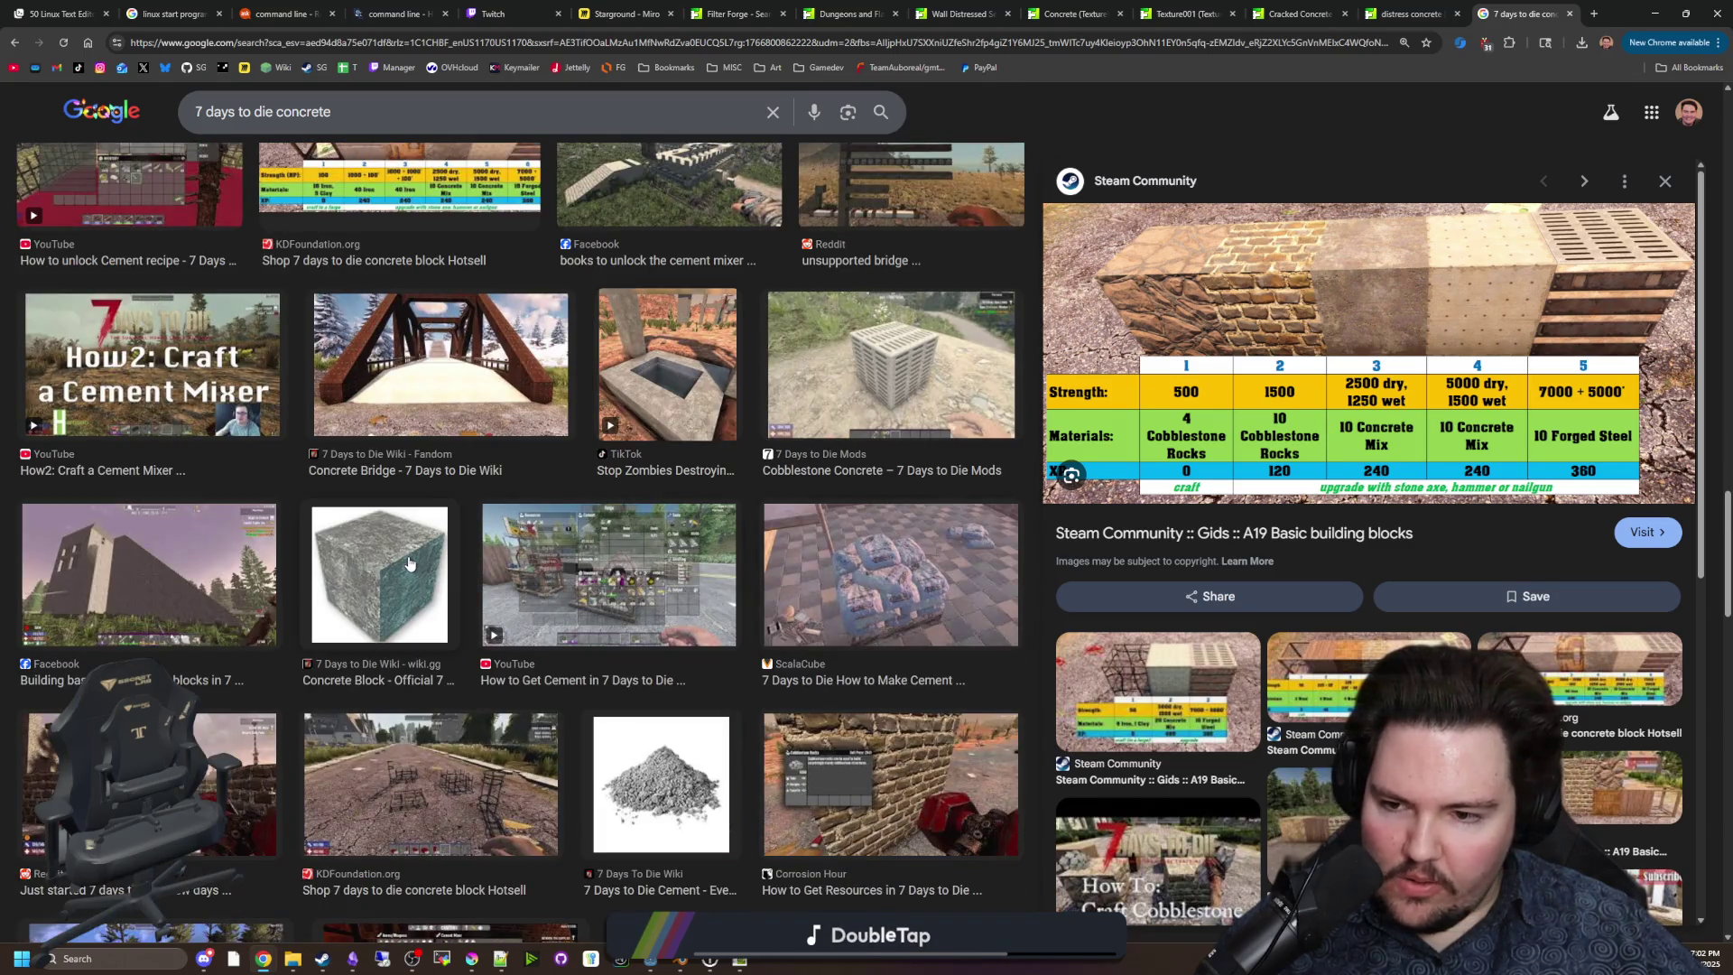
click(964, 607)
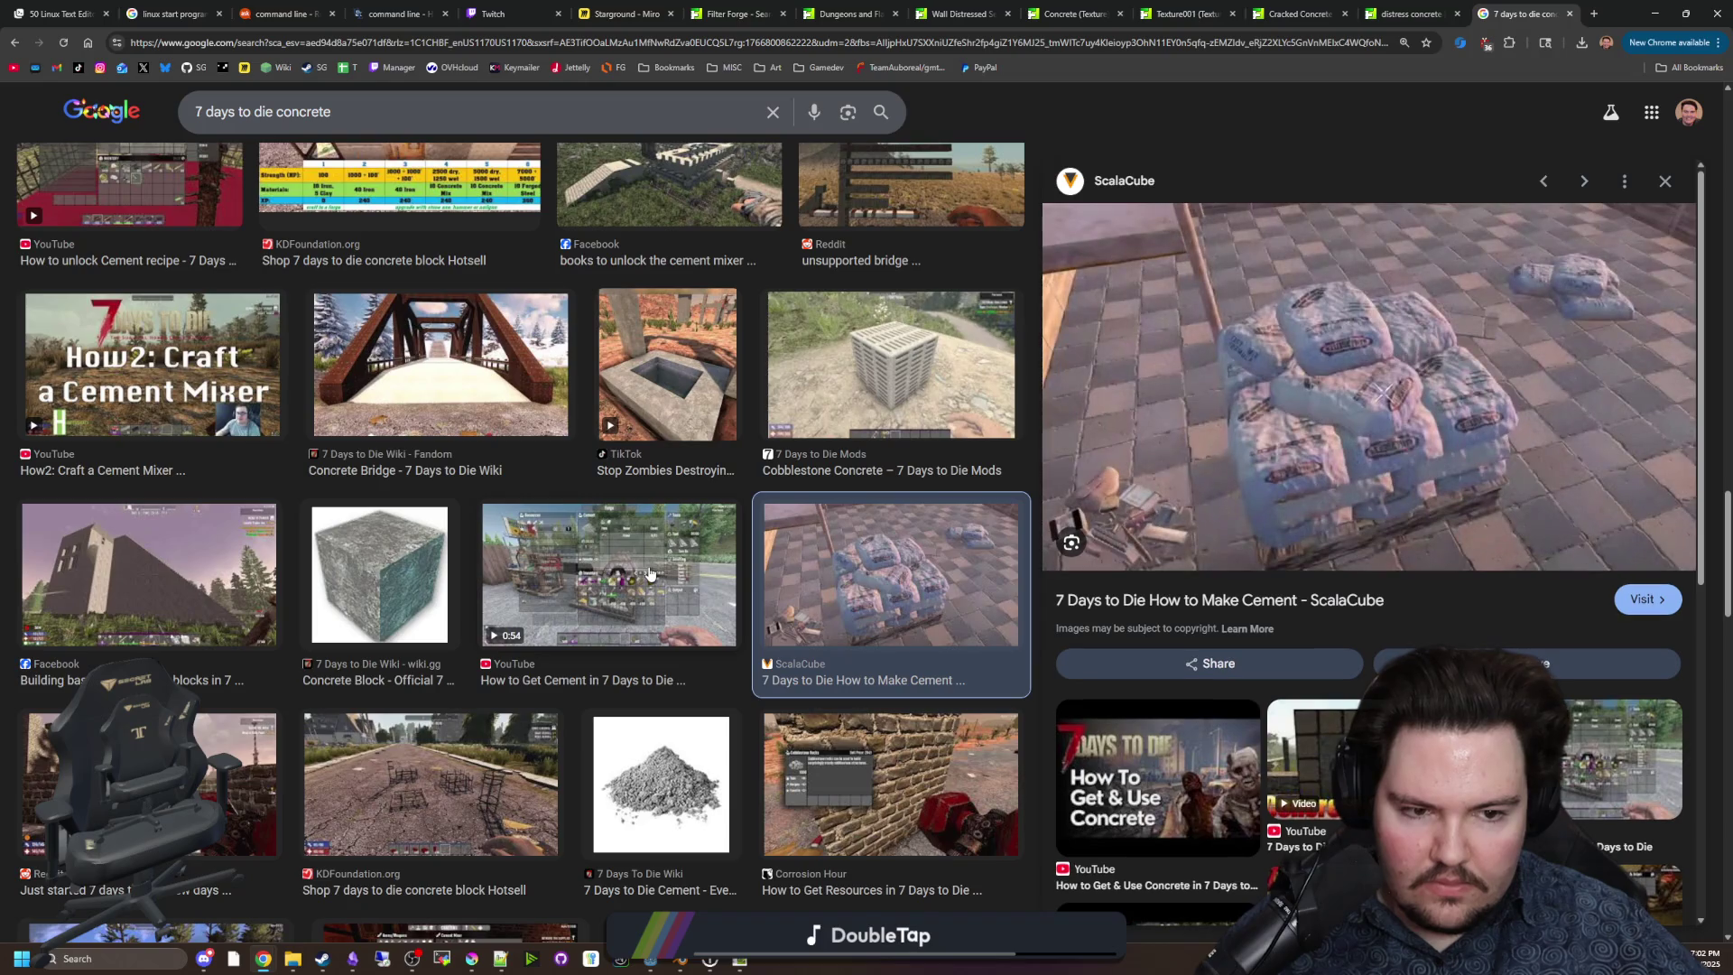
scroll(648, 573, down, 4)
scroll(645, 573, down, 4)
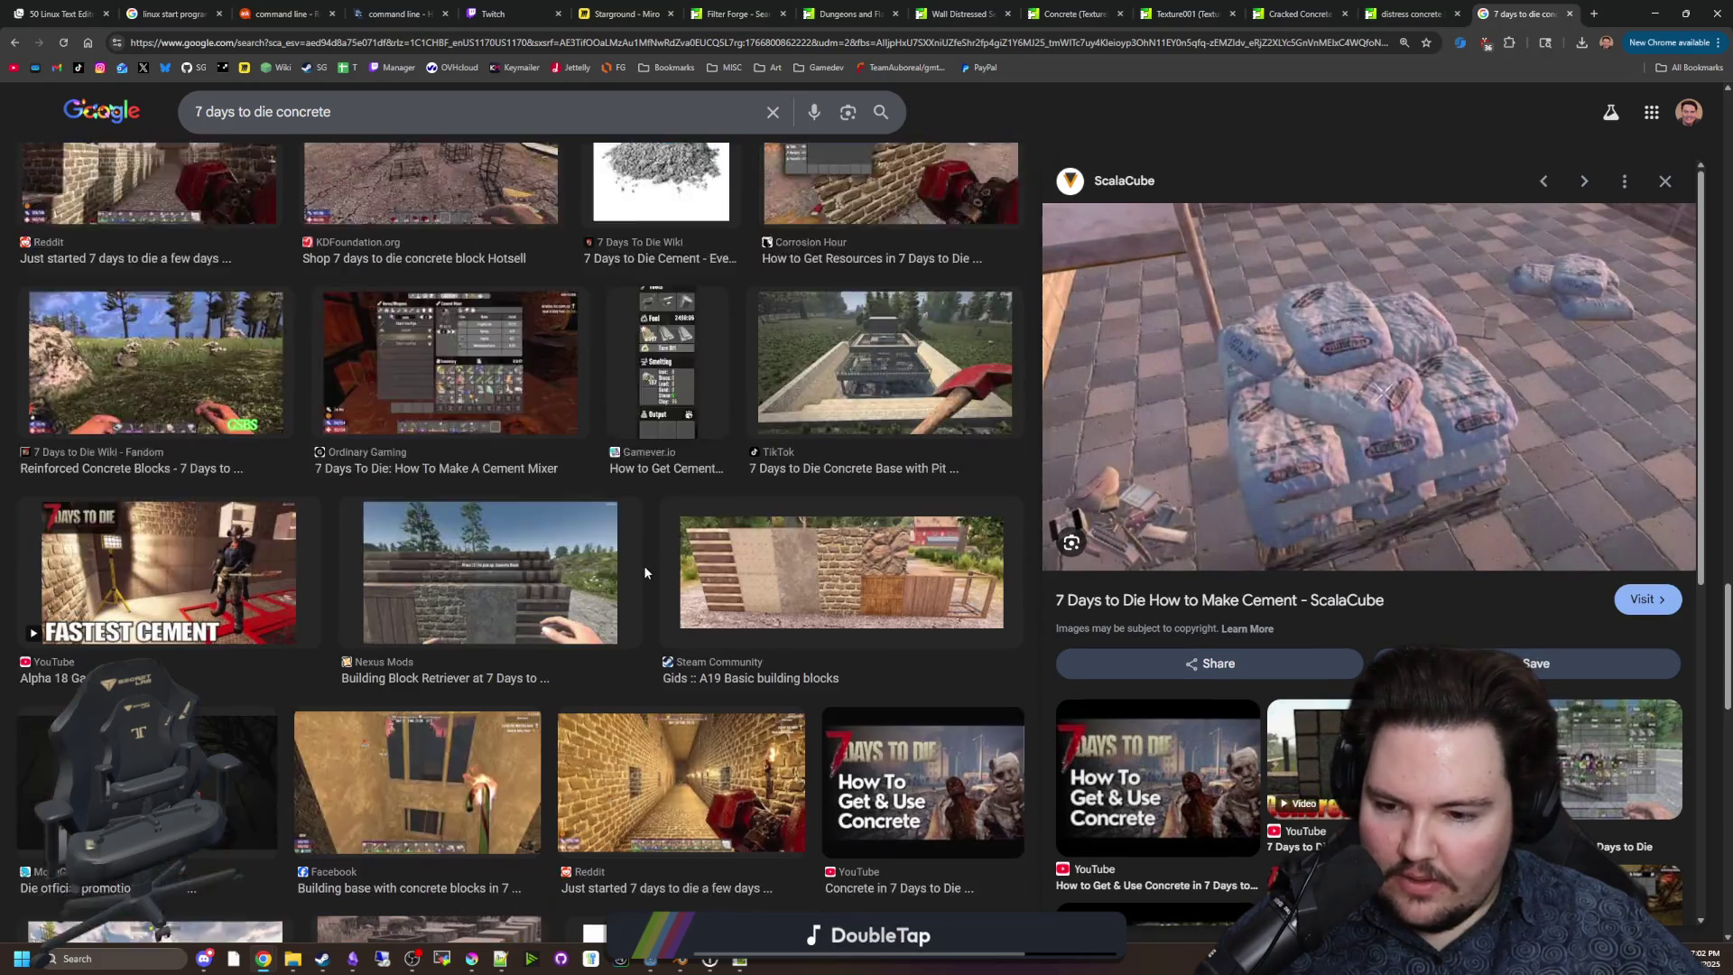
click(505, 505)
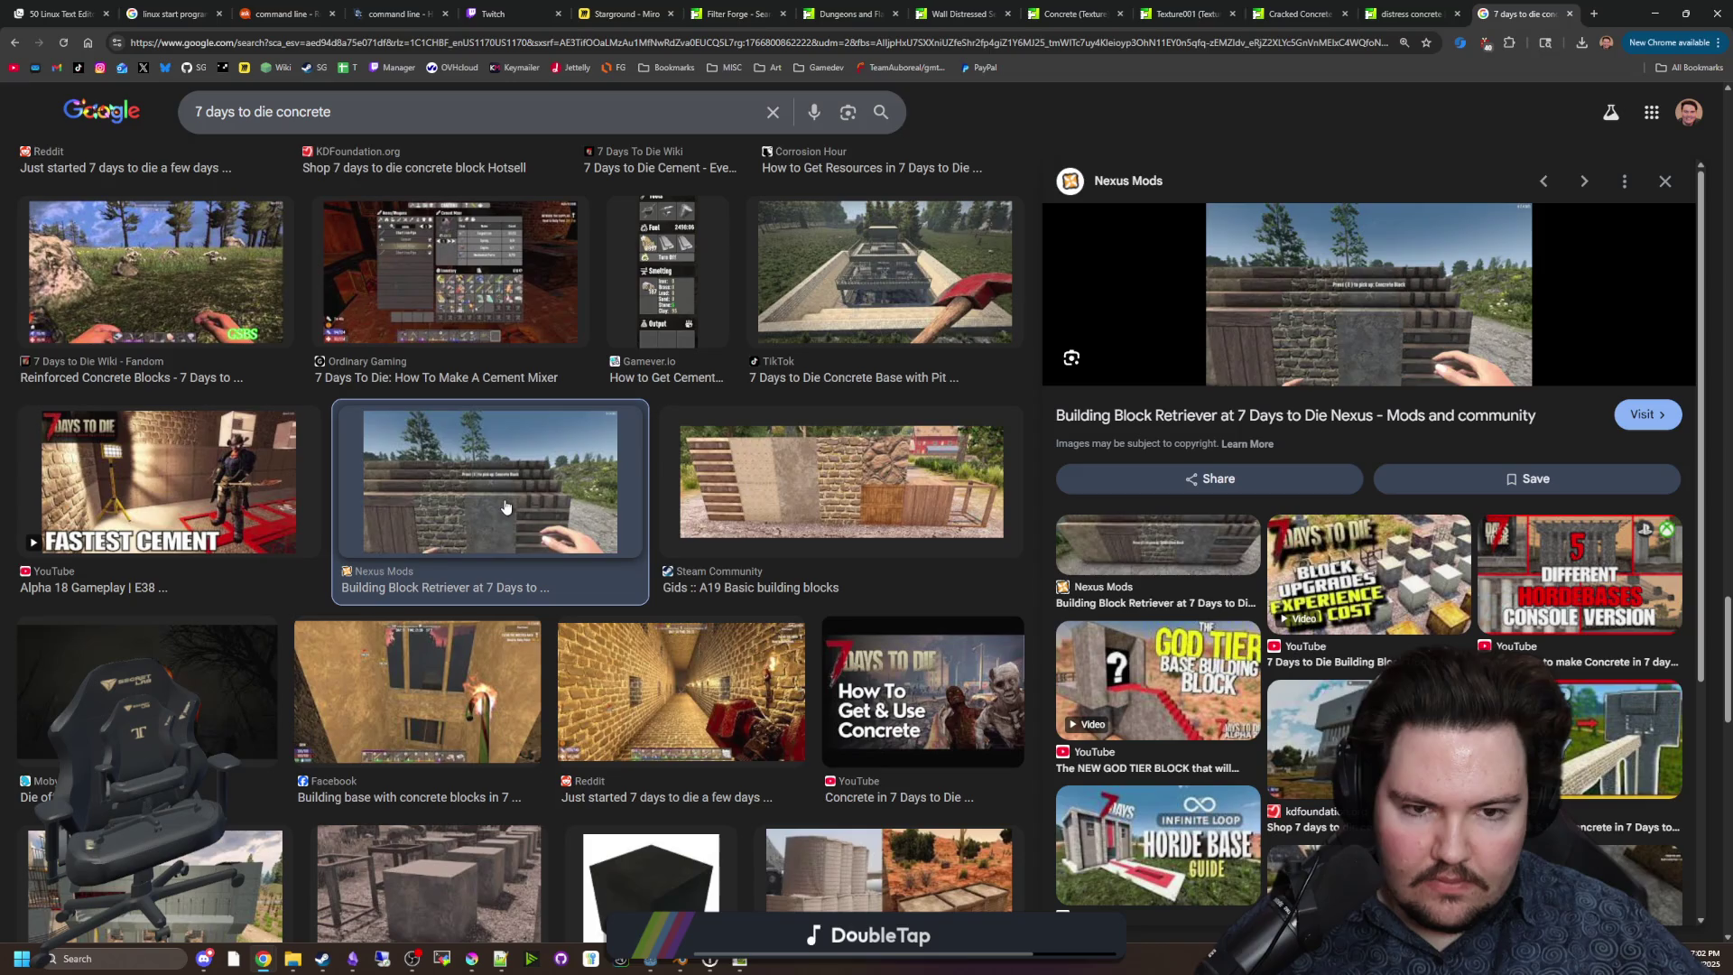
scroll(505, 506, down, 4)
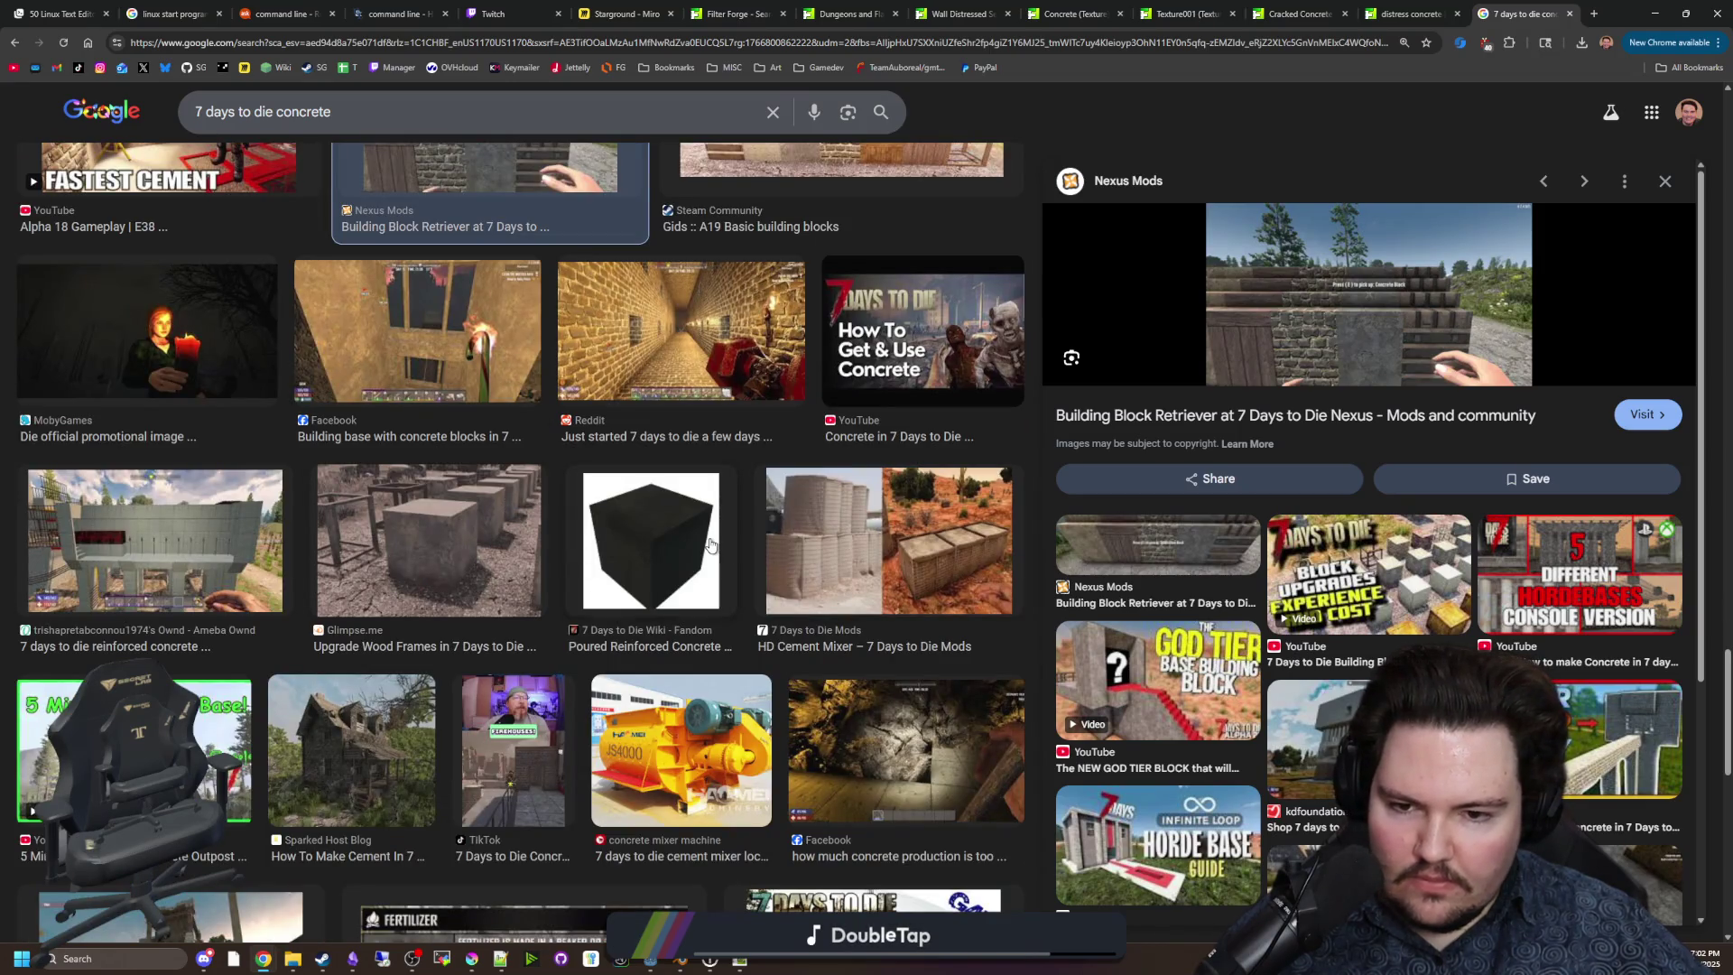
click(695, 327)
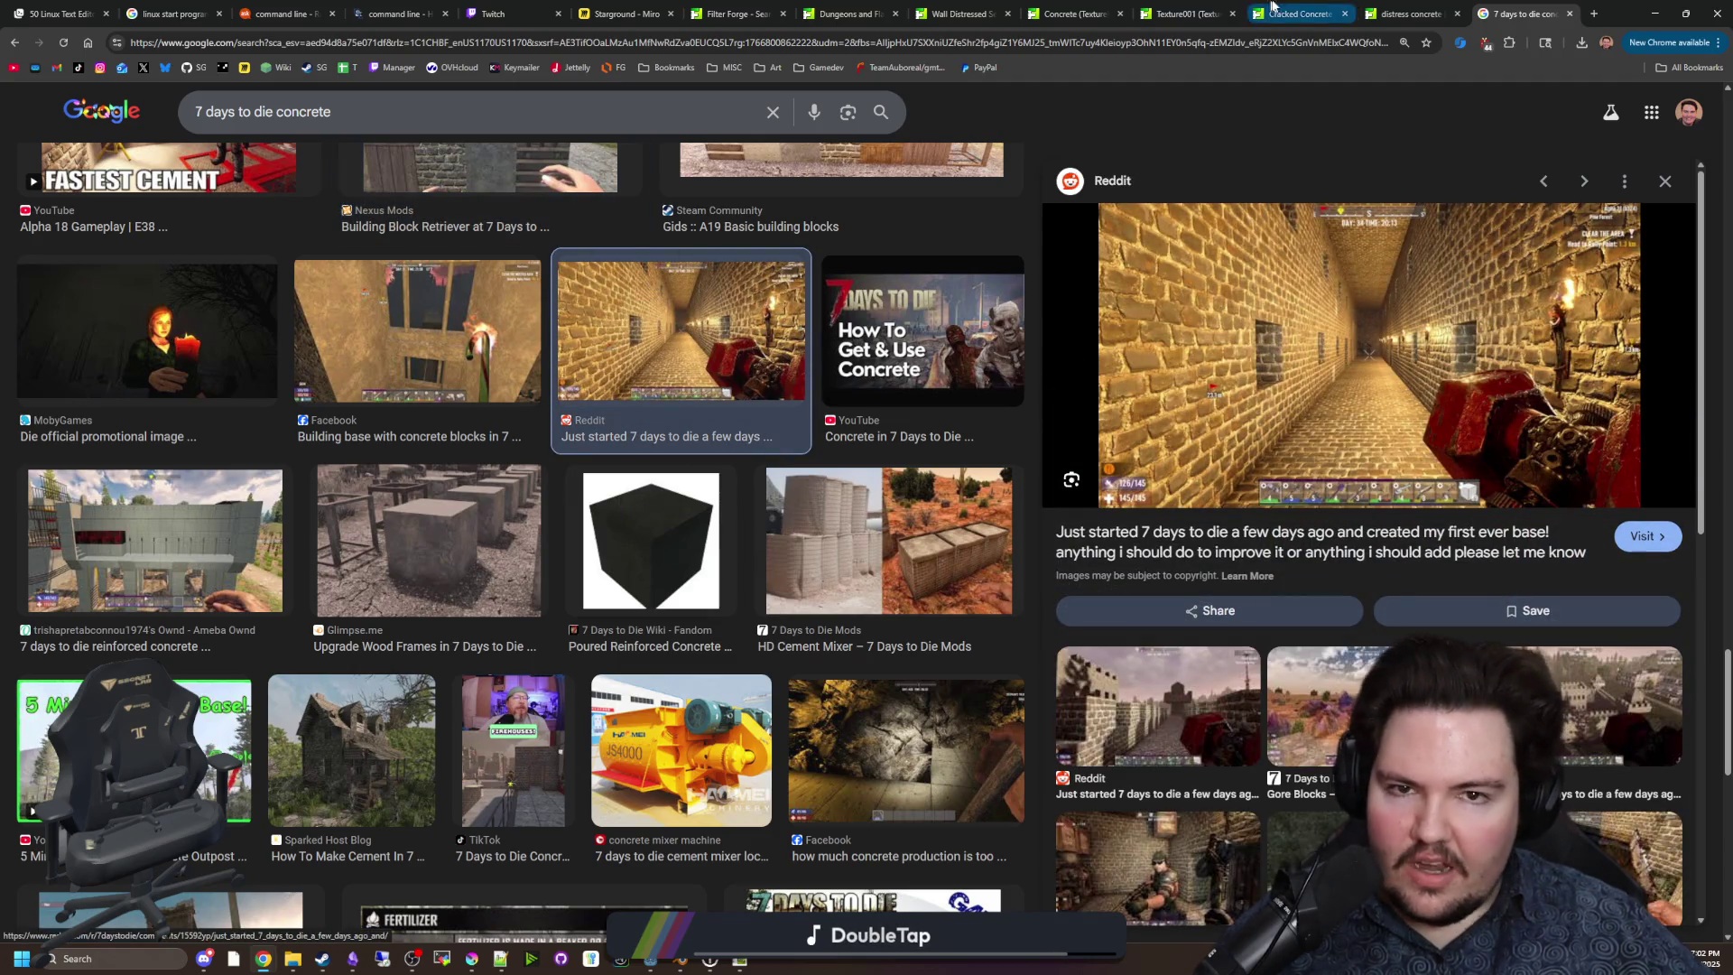
click(1401, 9)
click(1332, 8)
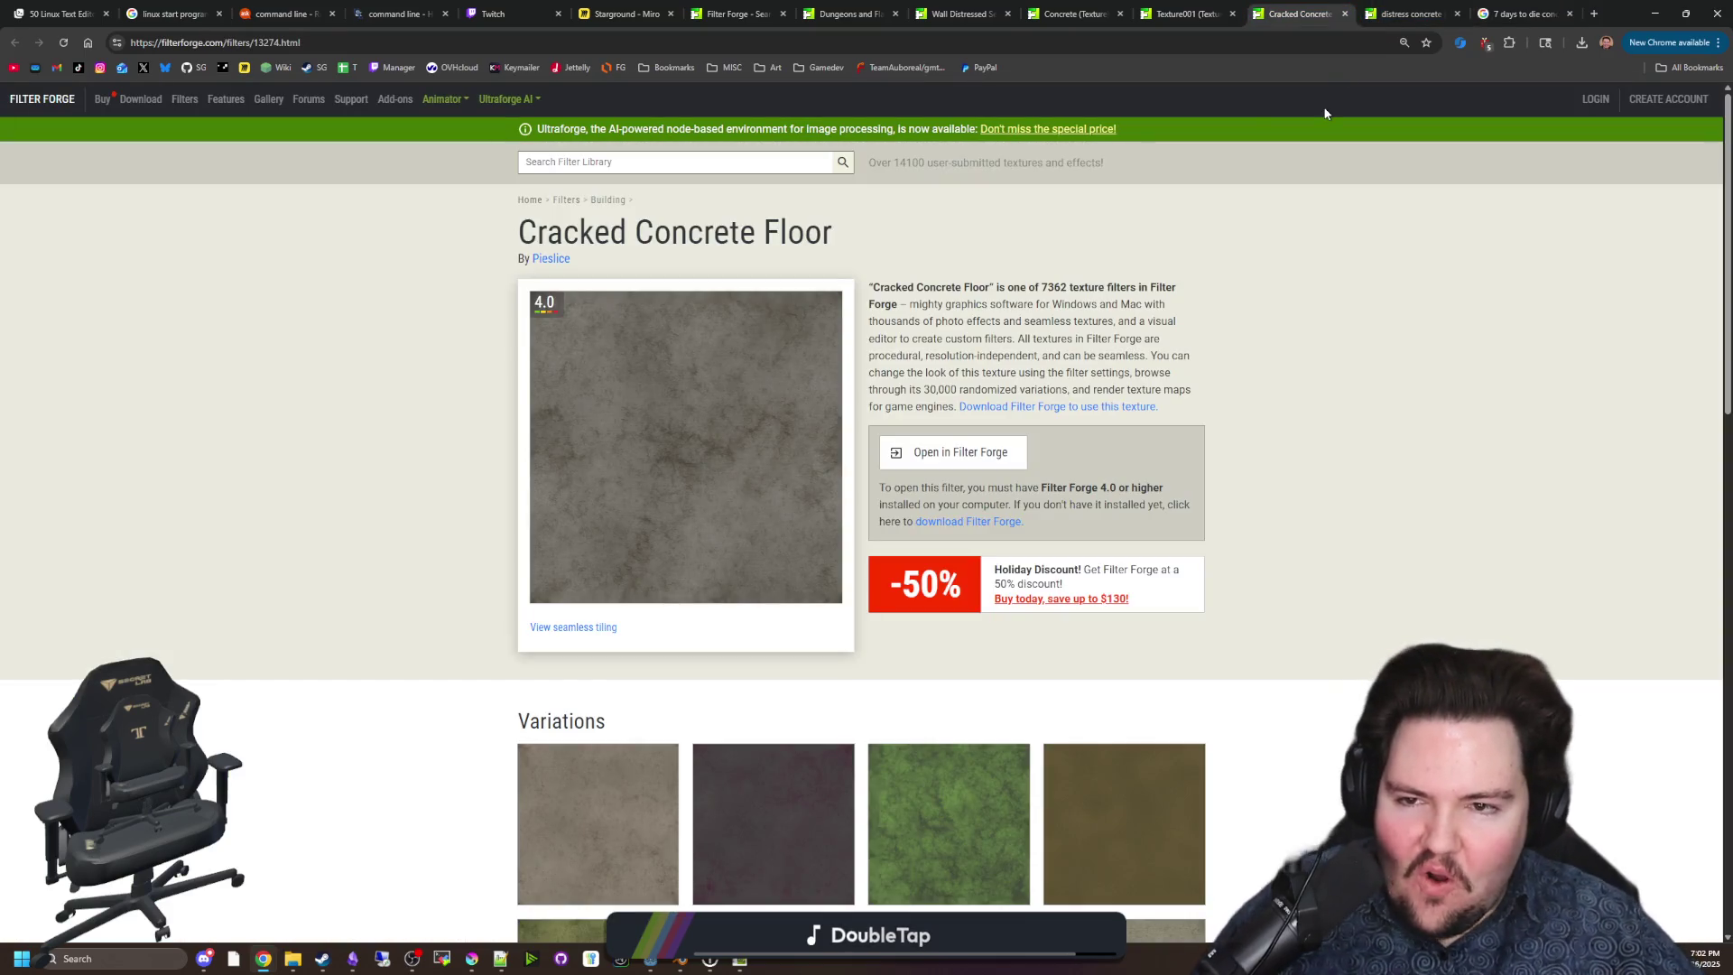
Scroll the Cracked Concrete Floor page, then look over the Texture001 texture page.
scroll(1268, 287, down, 9)
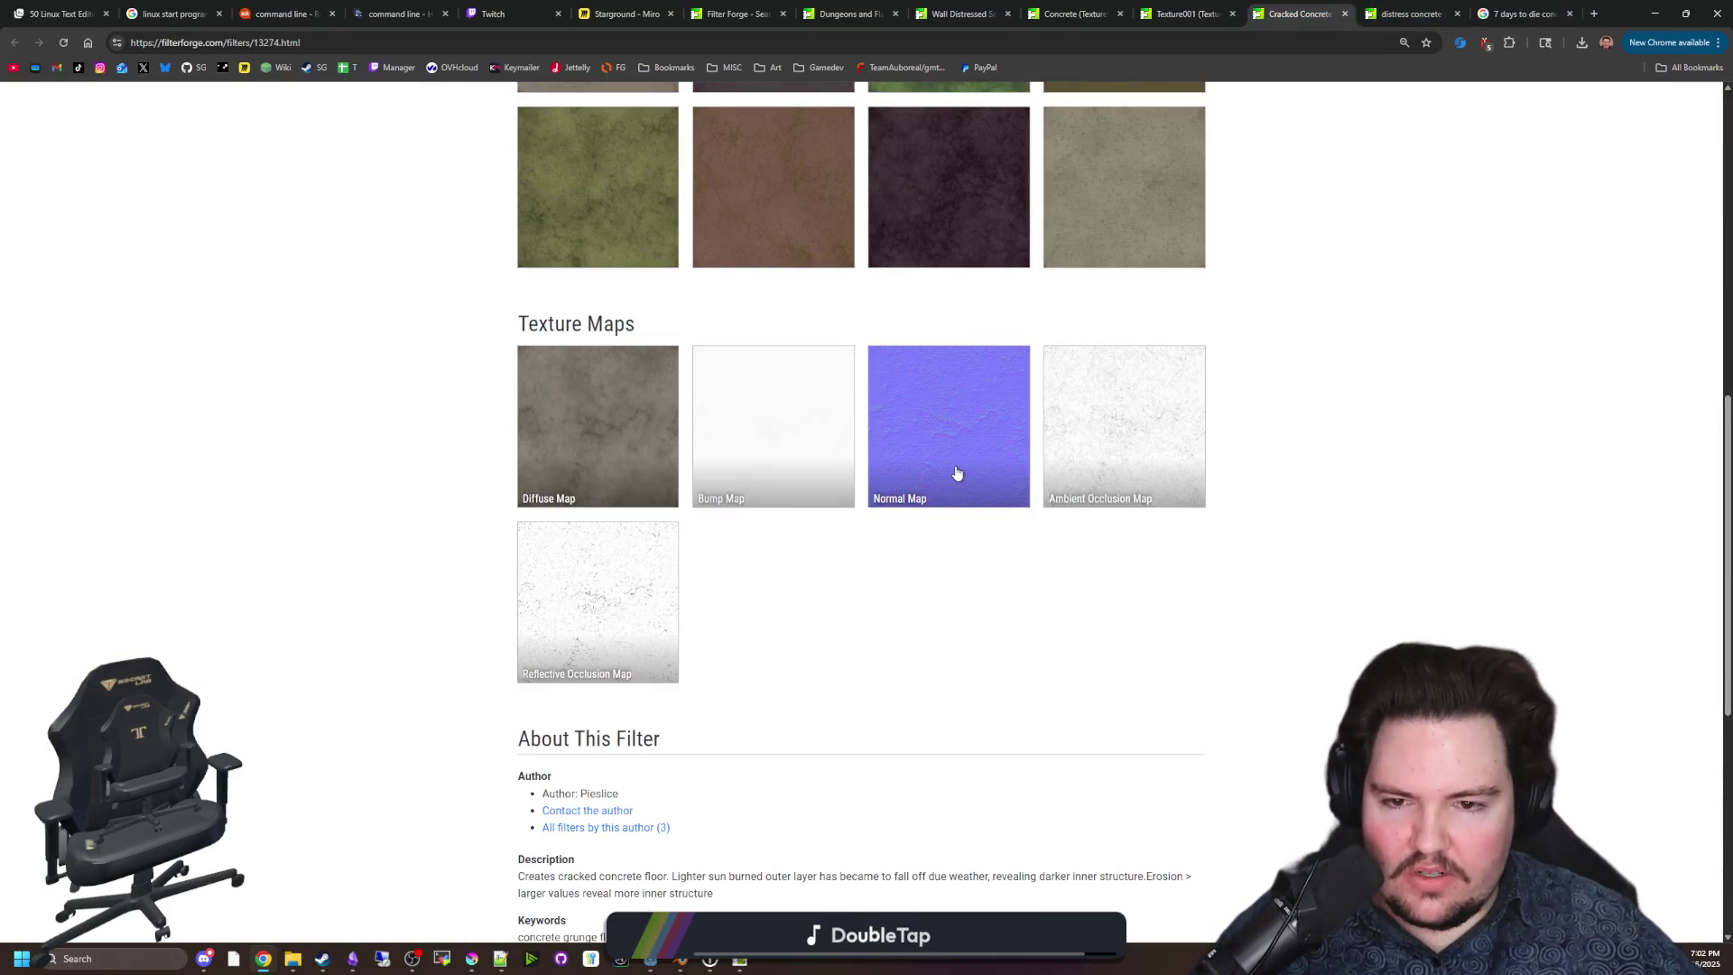
scroll(866, 445, up, 10)
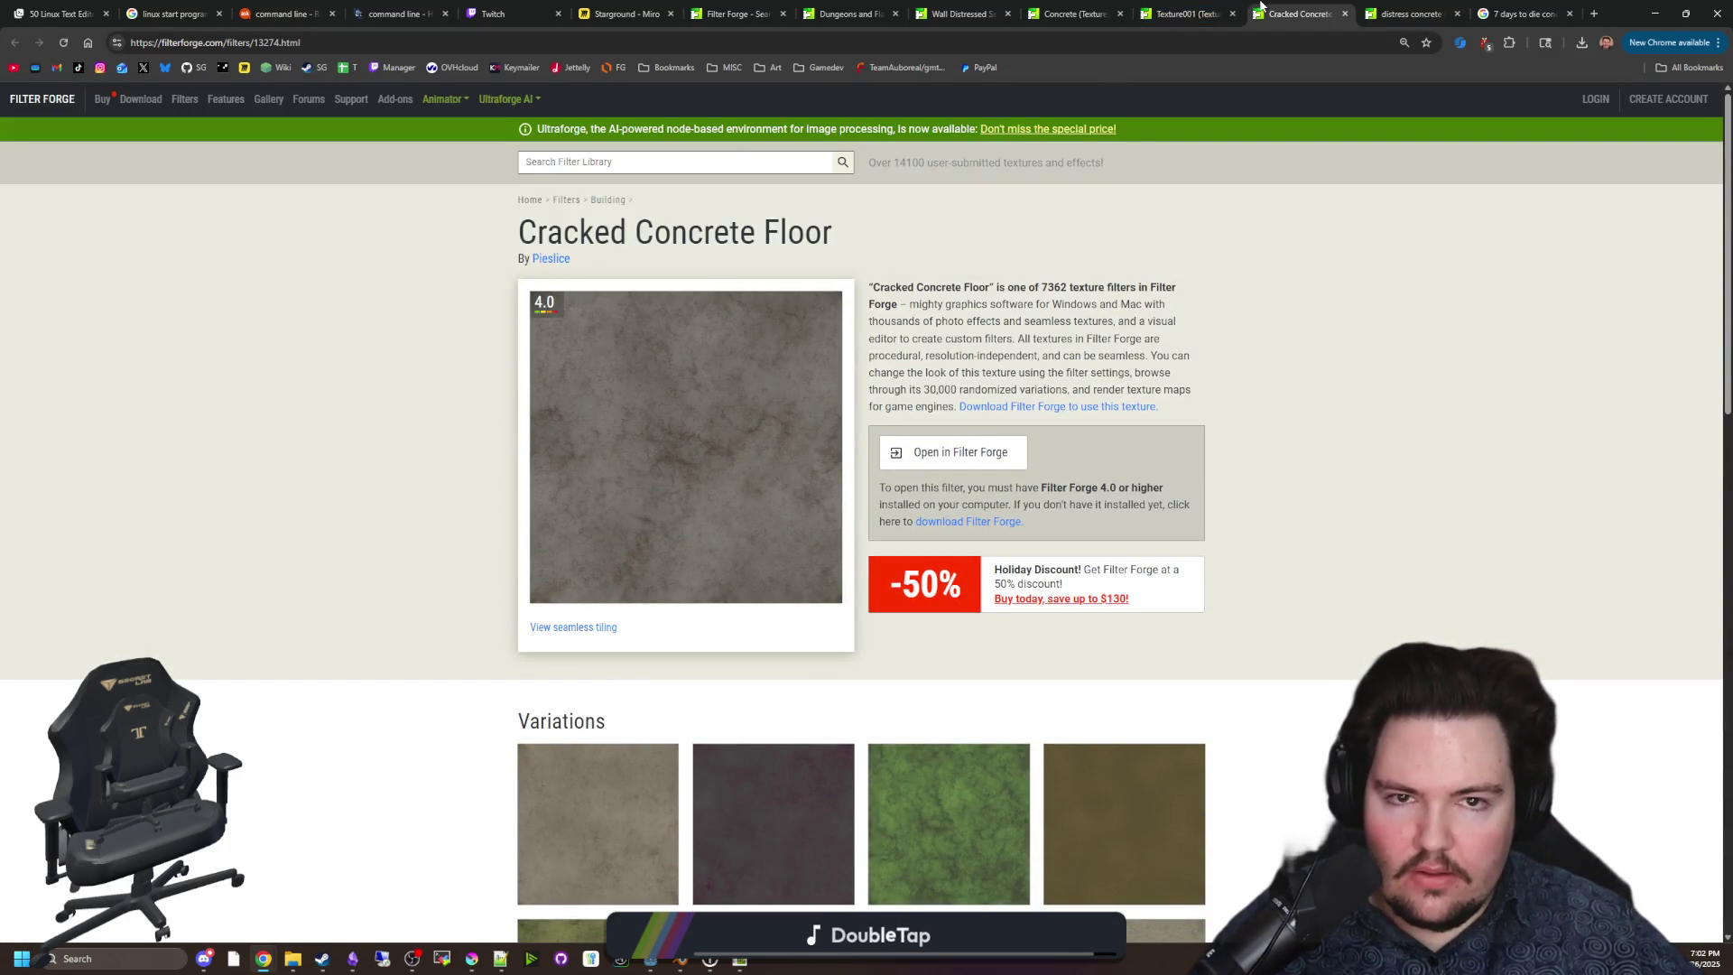
click(1193, 7)
scroll(809, 420, down, 3)
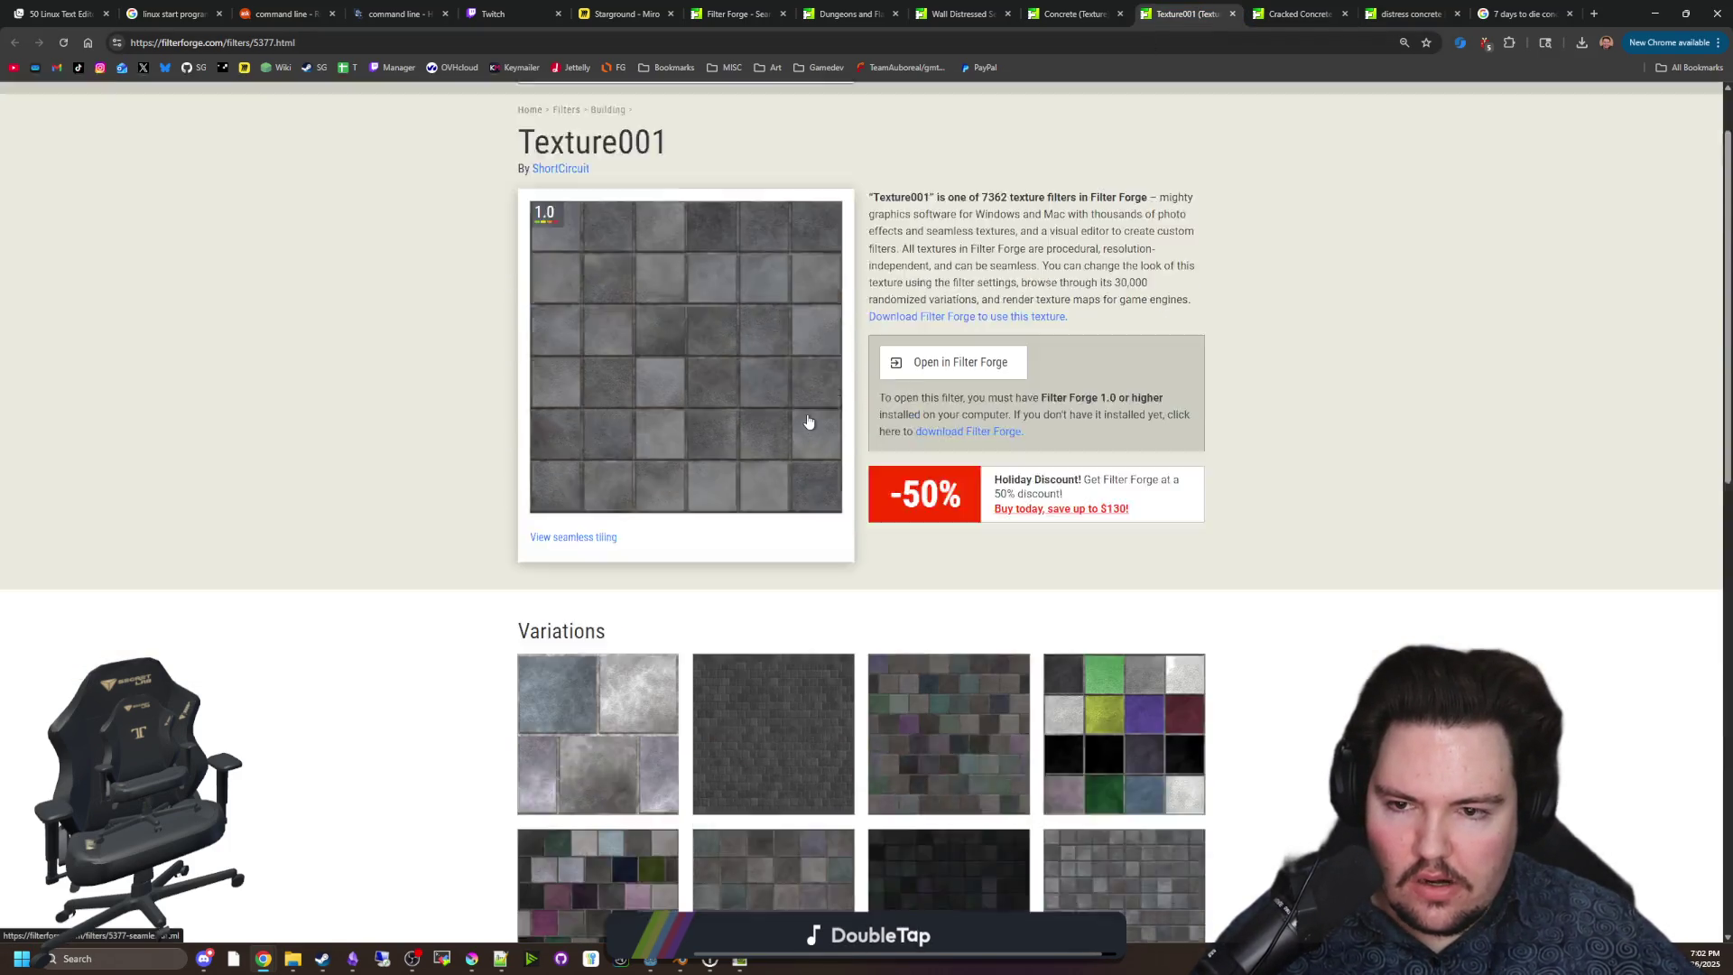
scroll(808, 419, down, 3)
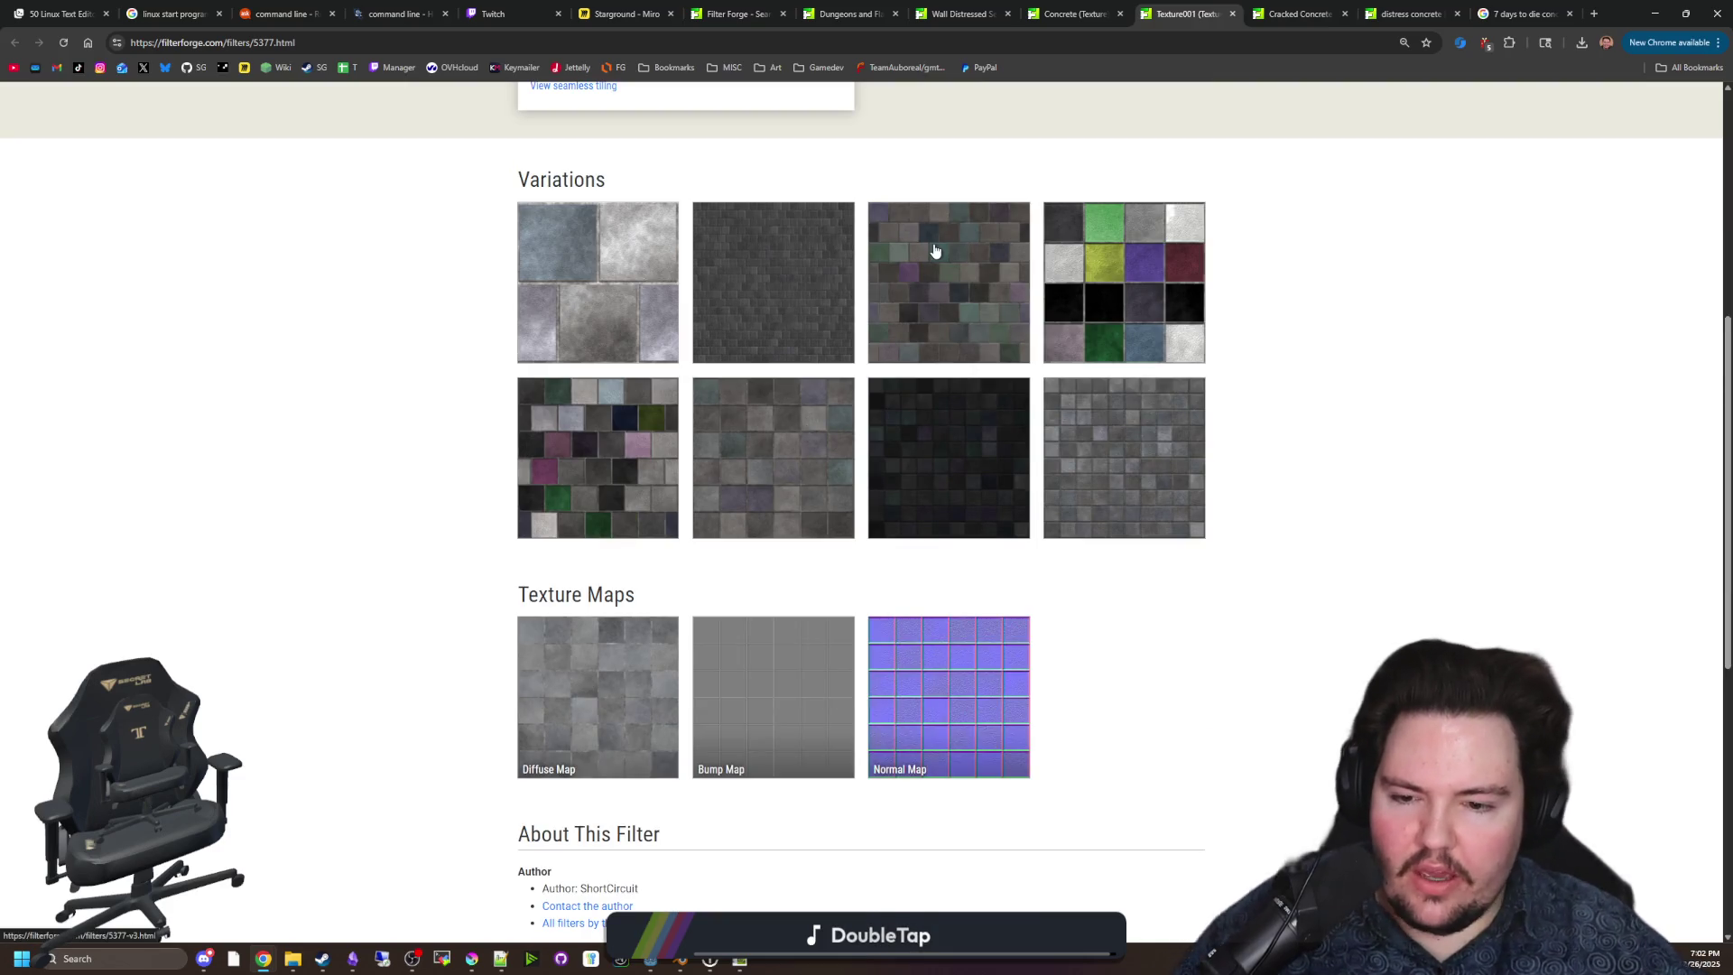
scroll(832, 398, up, 6)
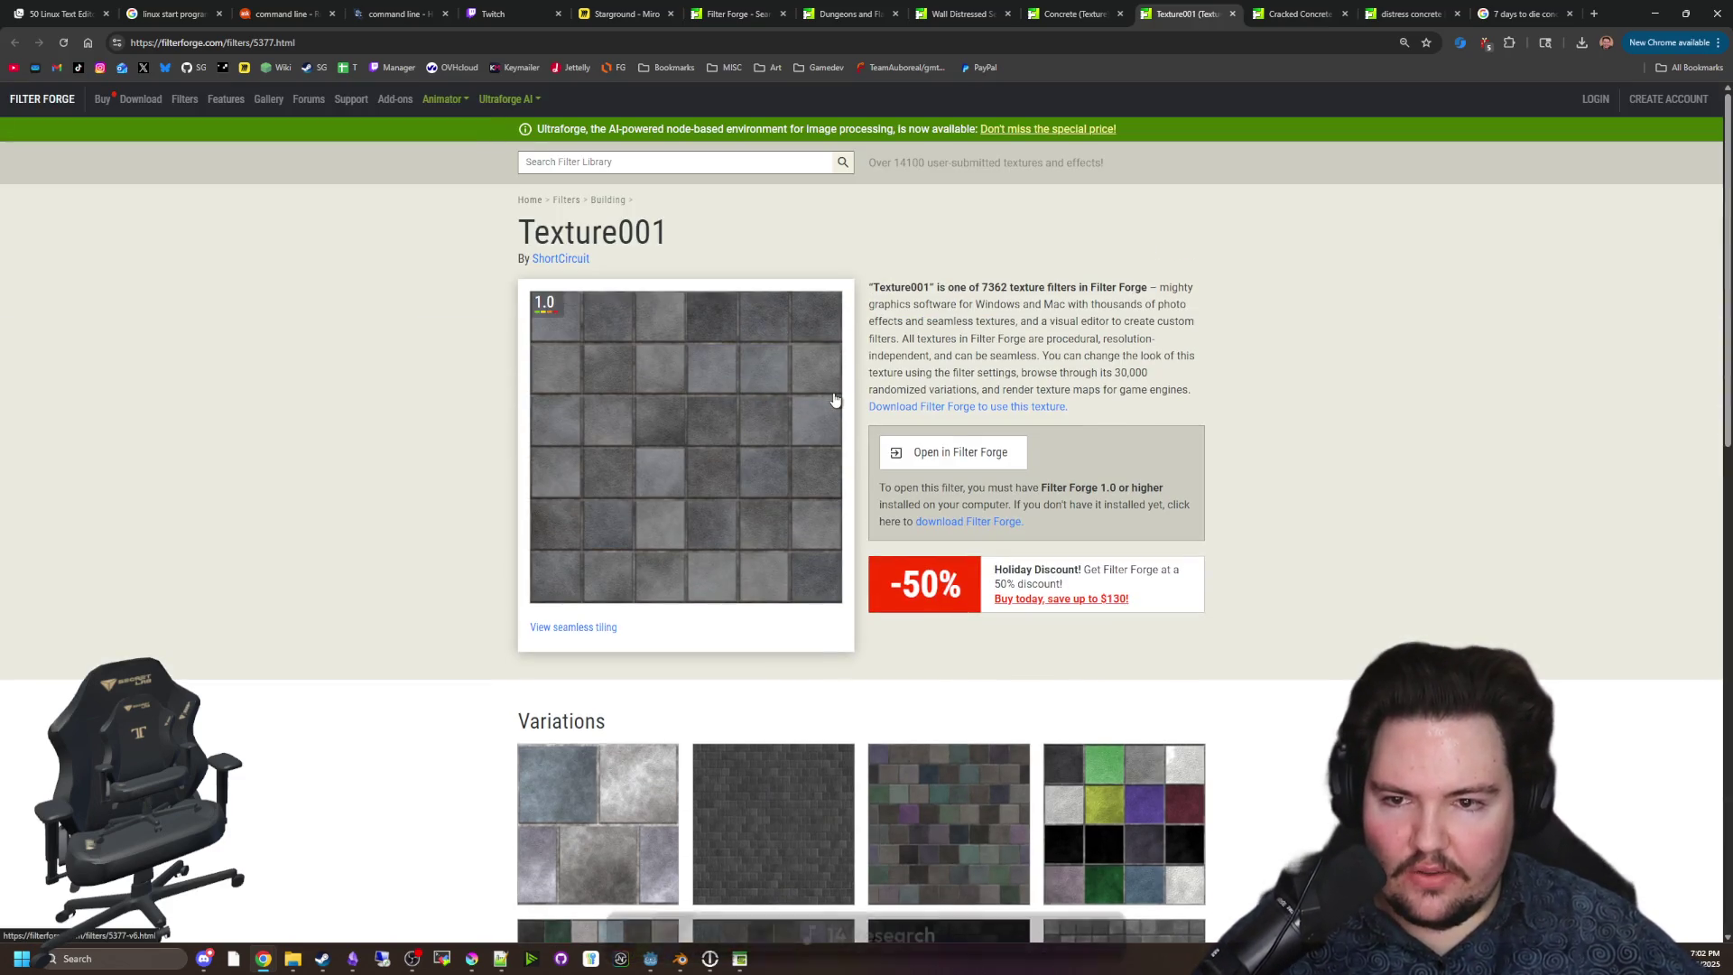
Look over the Concrete texture page and its variations.
click(1074, 13)
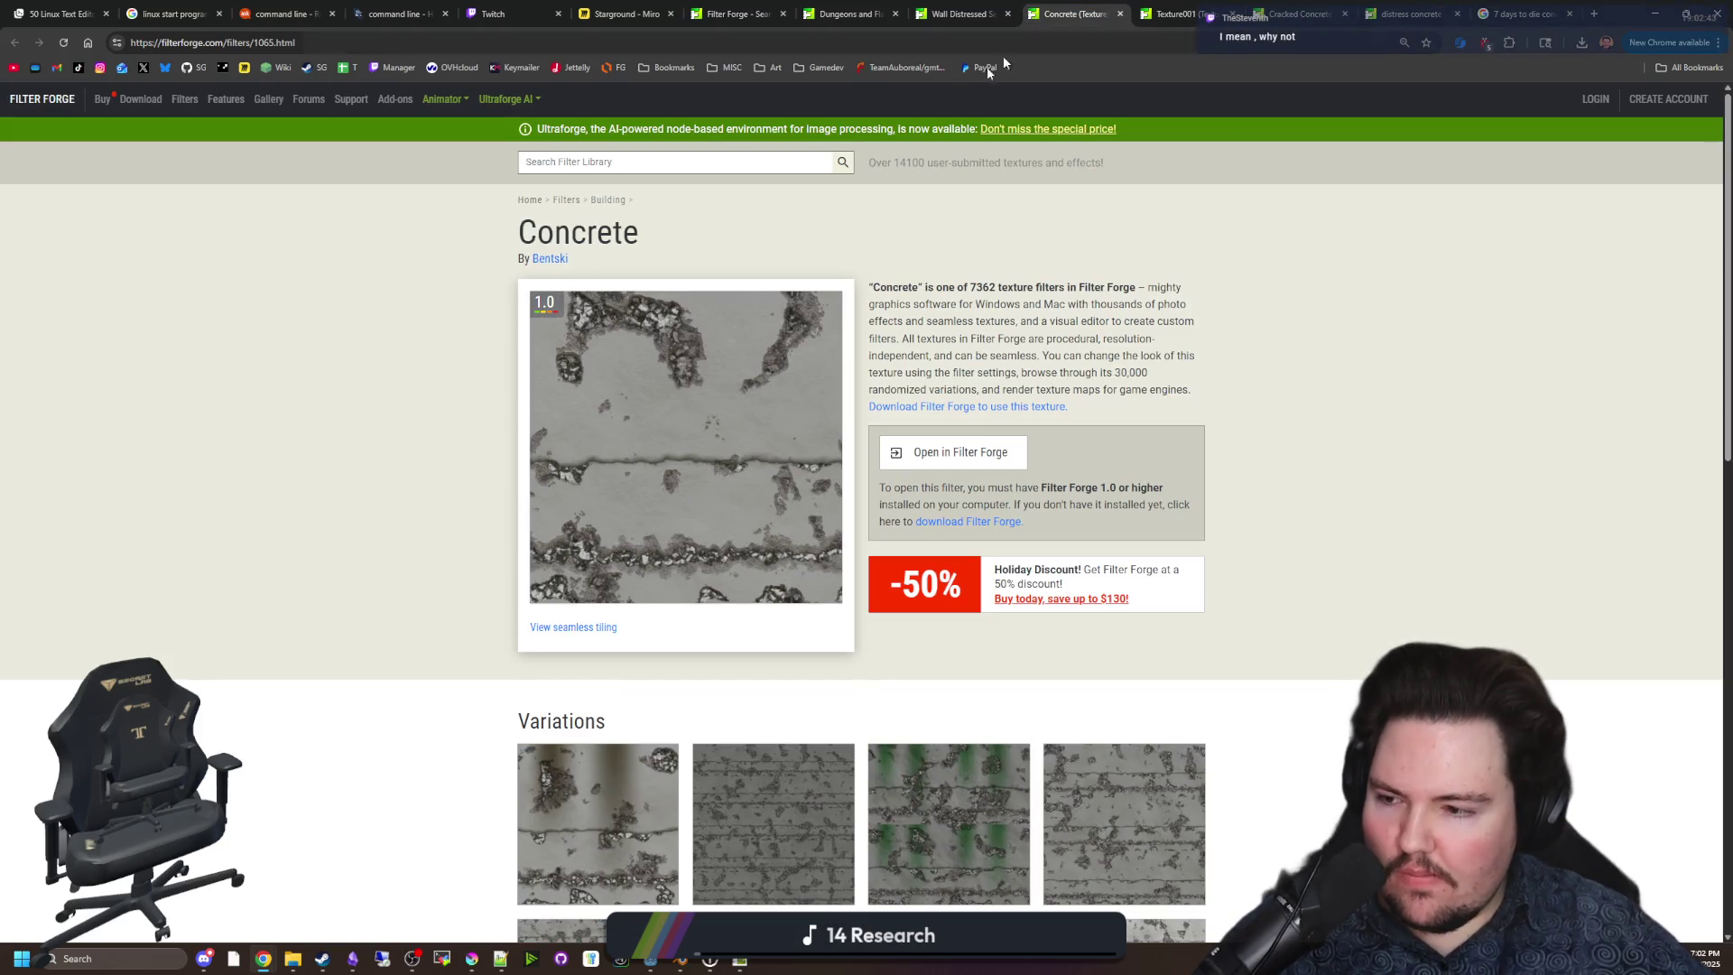
scroll(784, 437, down, 4)
scroll(772, 465, down, 4)
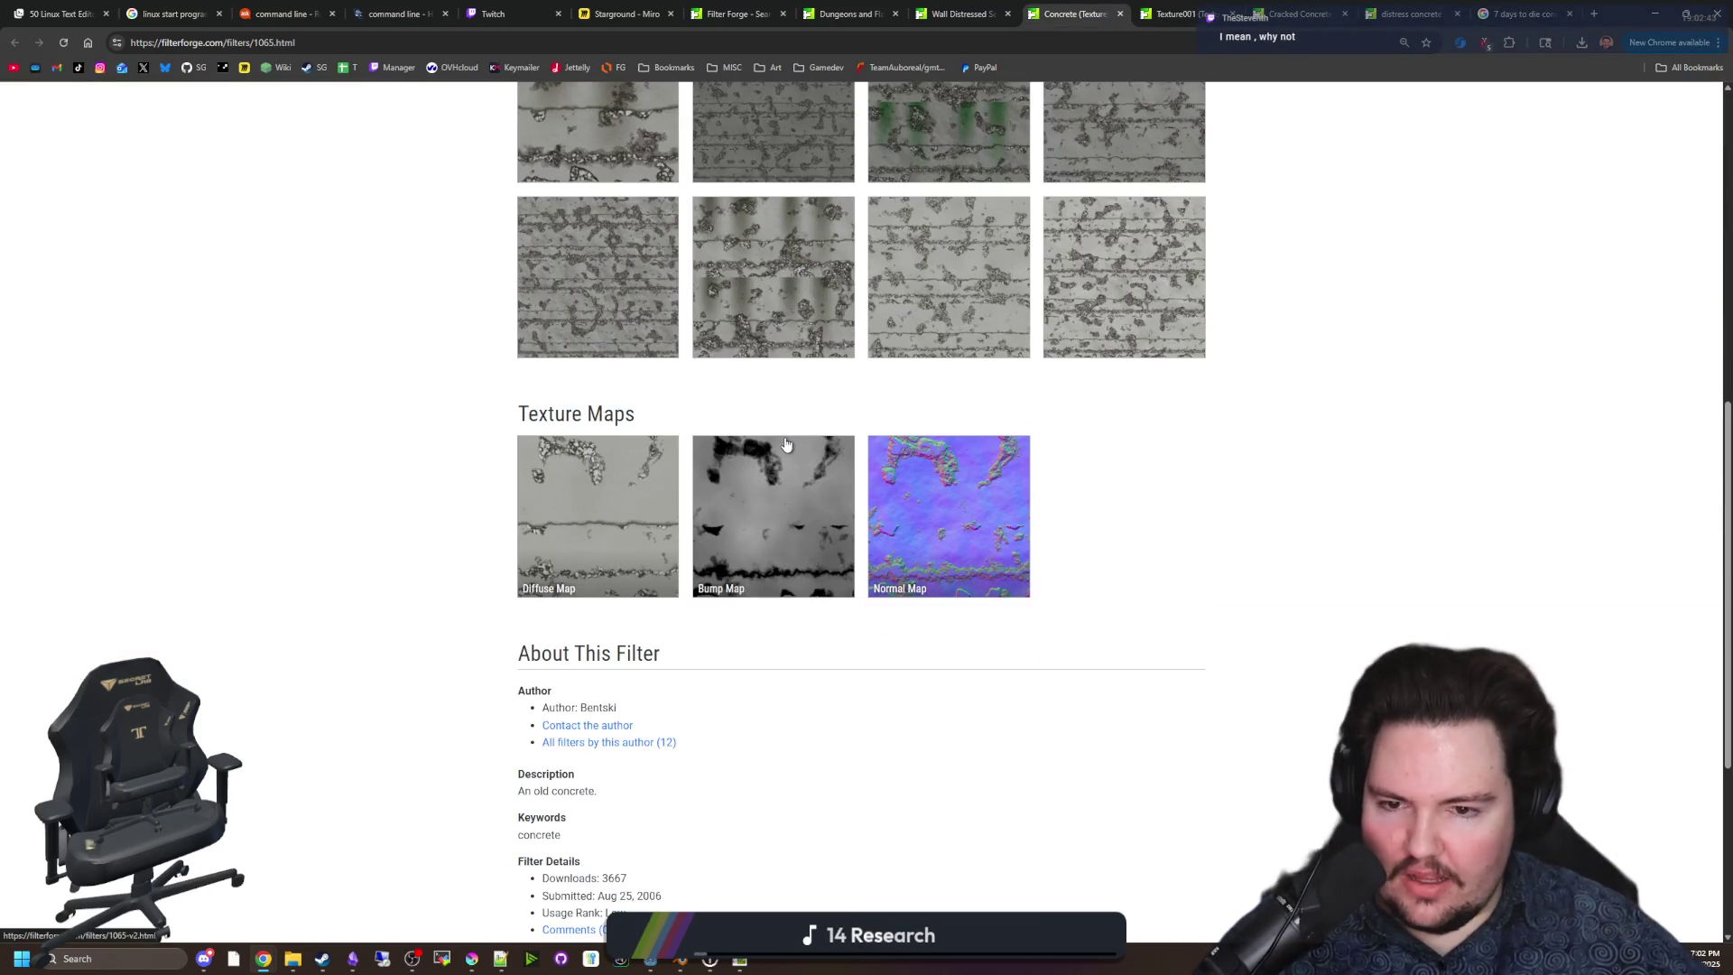
scroll(629, 528, down, 4)
scroll(845, 533, up, 12)
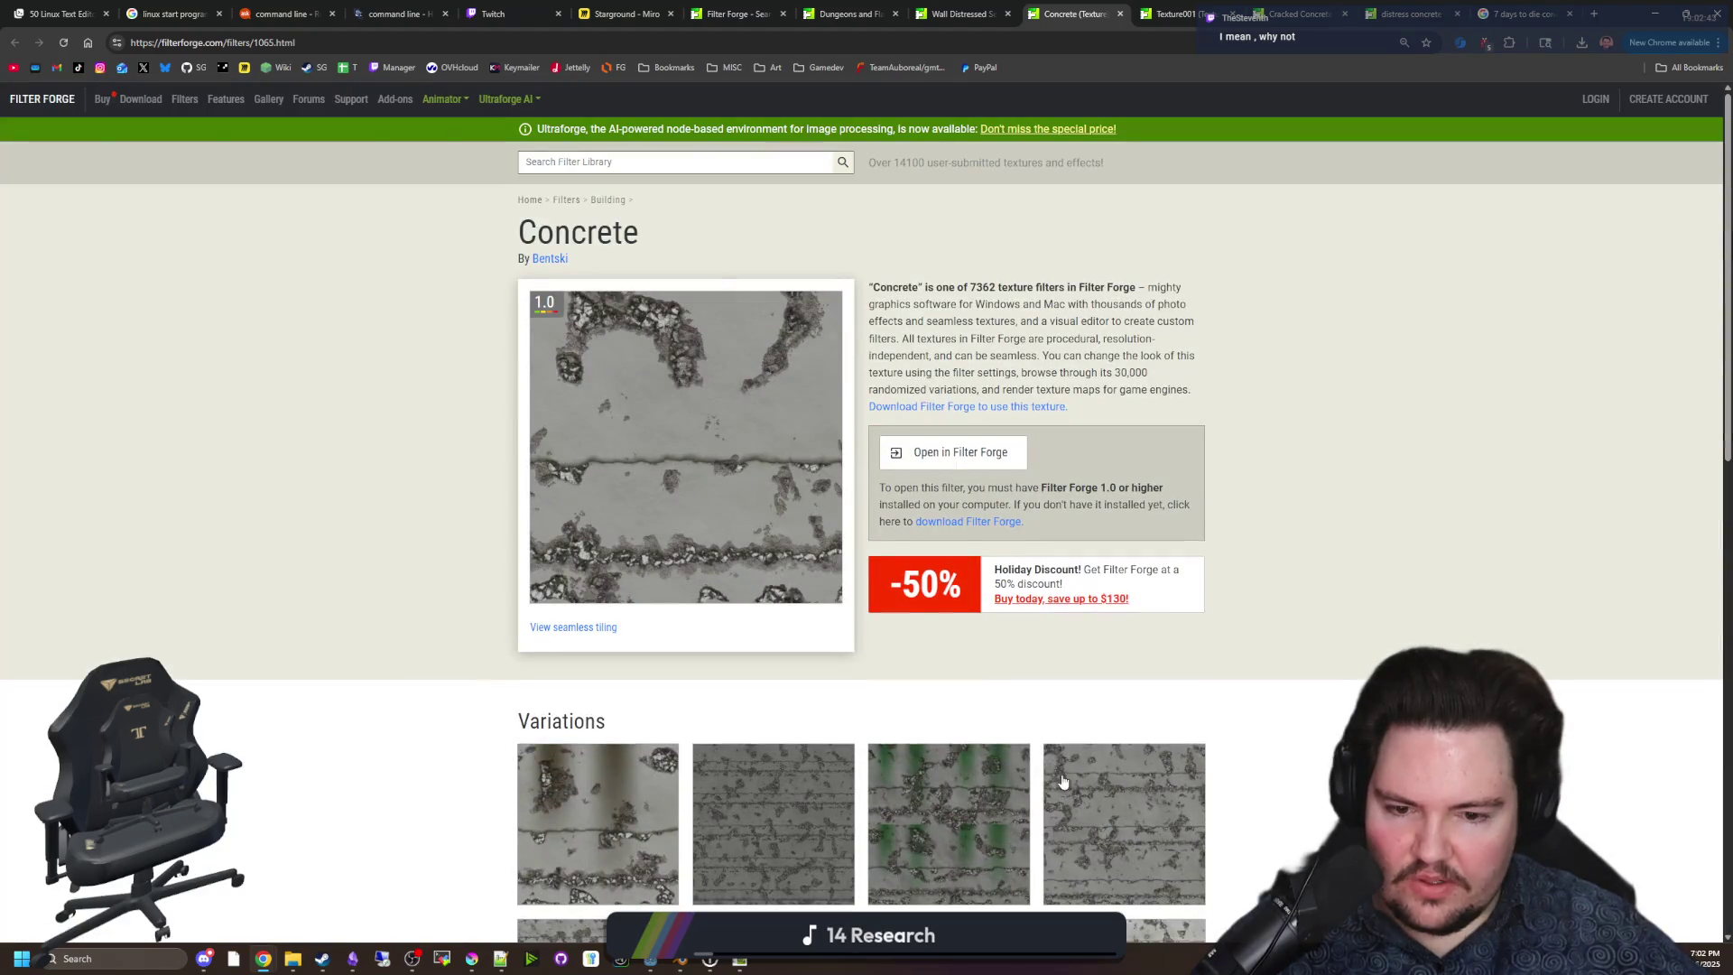
Review the Wall Distressed Section 01 page and Dungeons and Flagons tiling, then return to the concrete search results.
click(940, 5)
scroll(738, 403, down, 3)
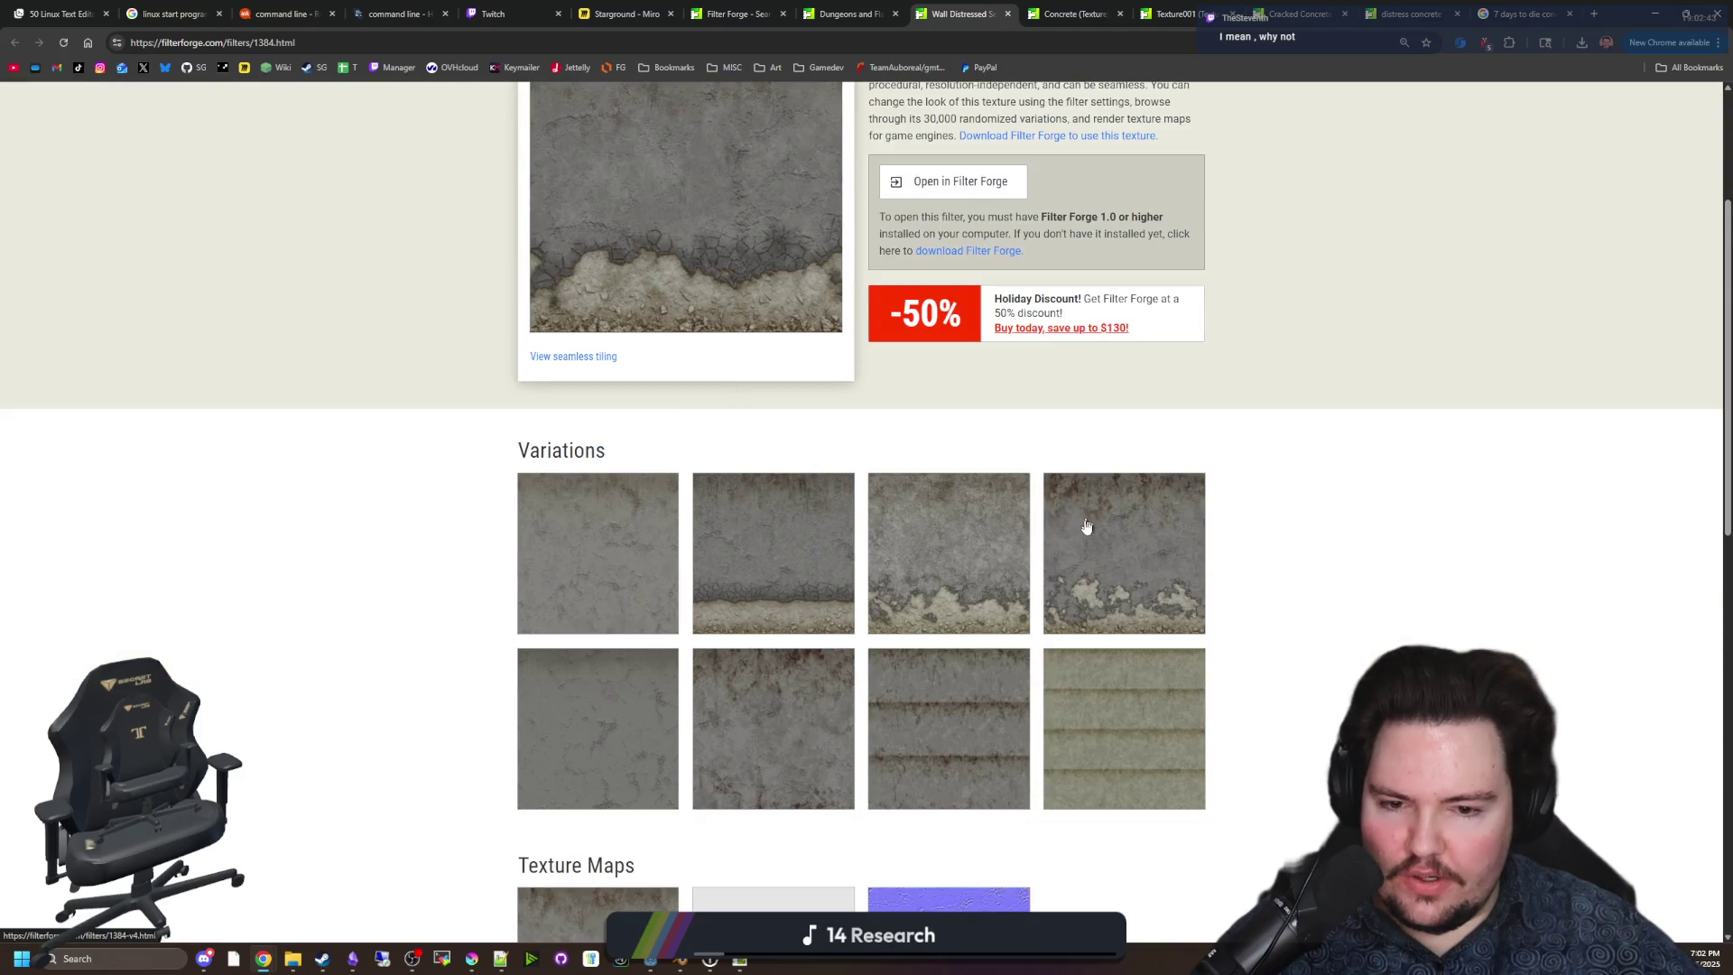
scroll(1101, 478, down, 1)
scroll(735, 414, down, 2)
scroll(812, 445, up, 6)
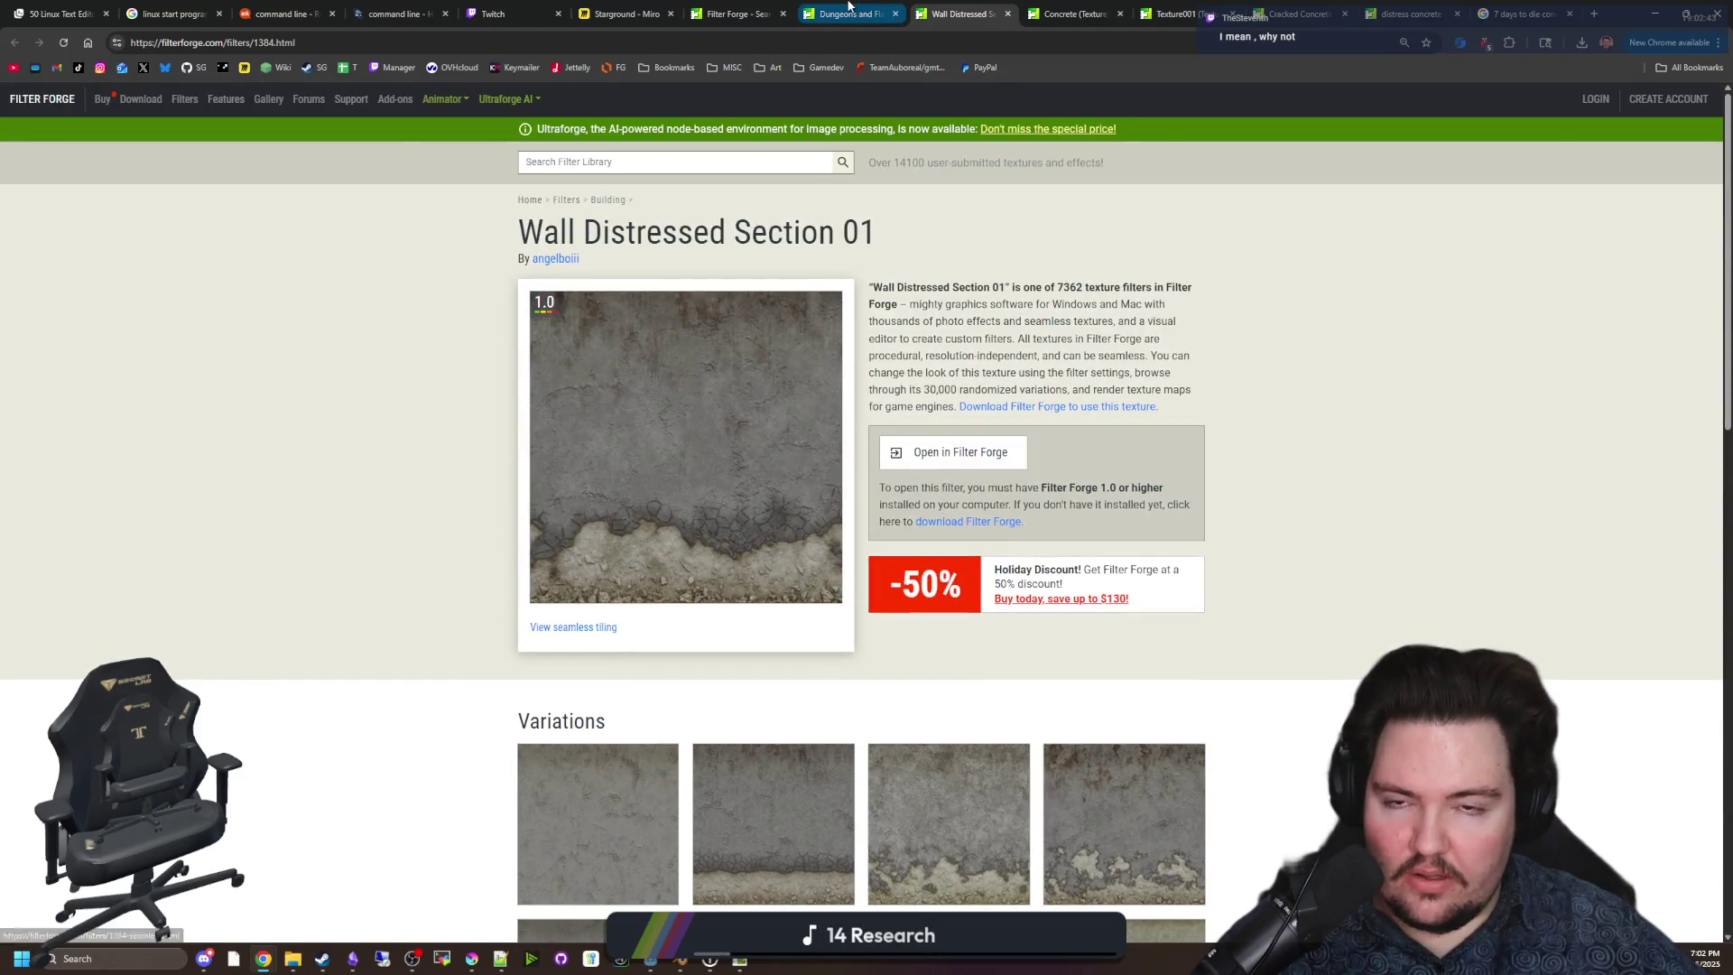
click(848, 5)
key(ctrl+shift+Tab)
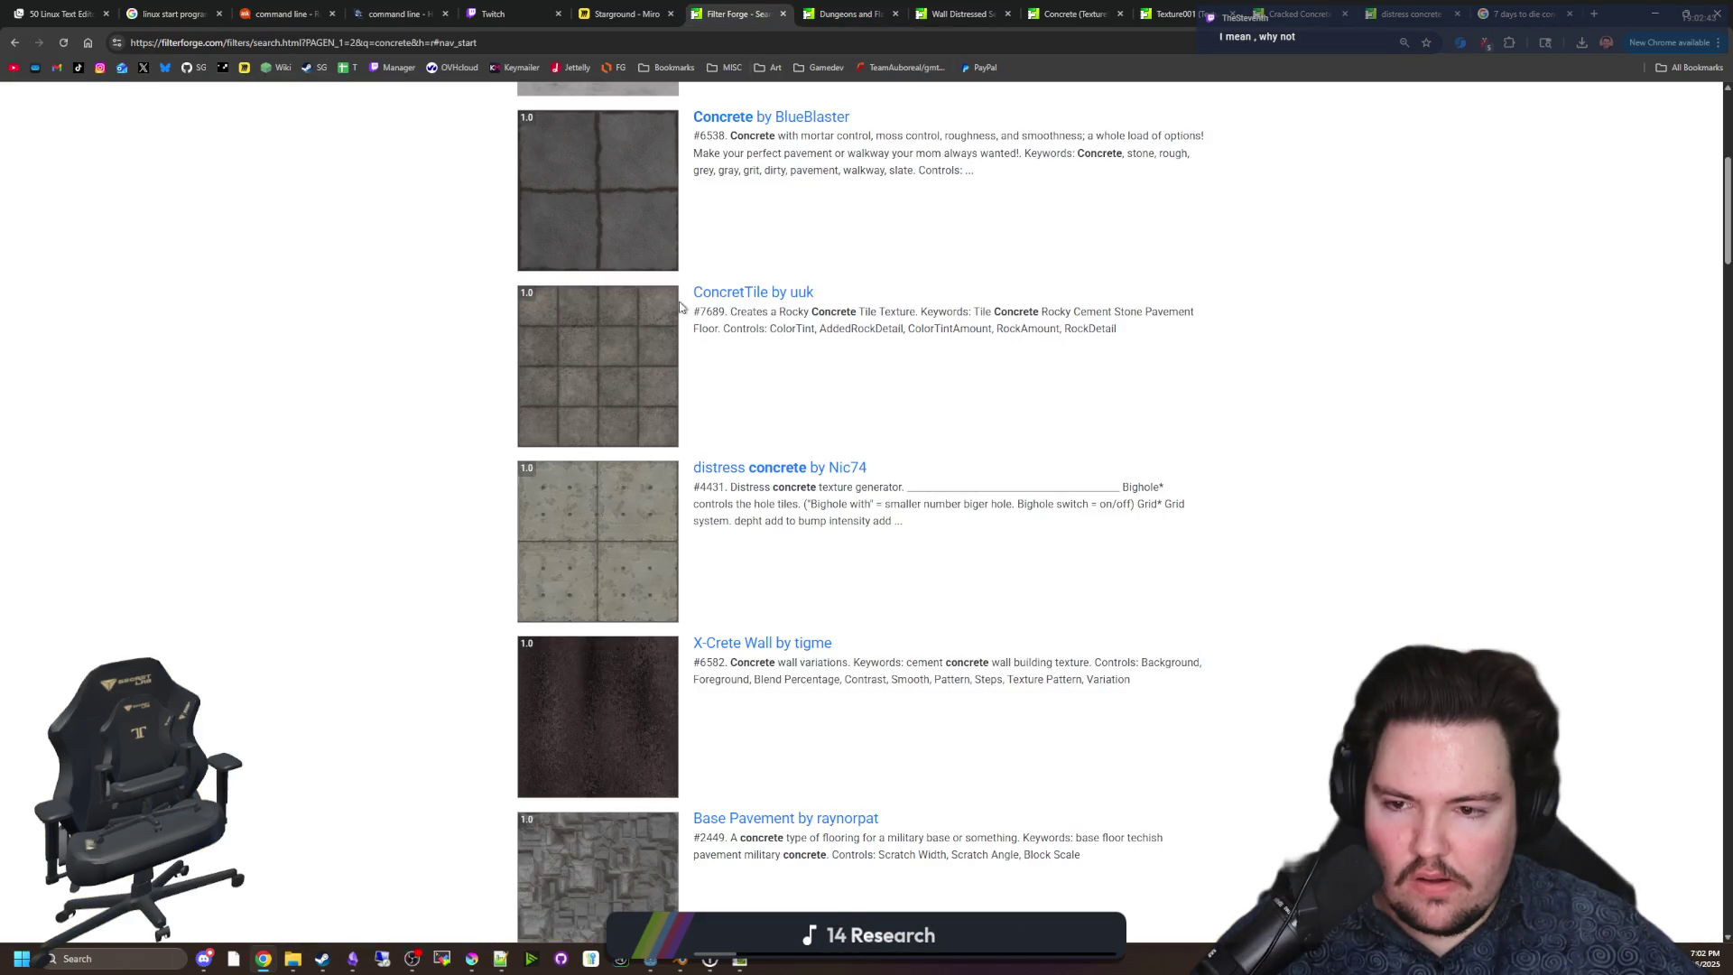
Open the Old Stuff filter from the concrete results in a new tab and look it over.
scroll(712, 438, down, 7)
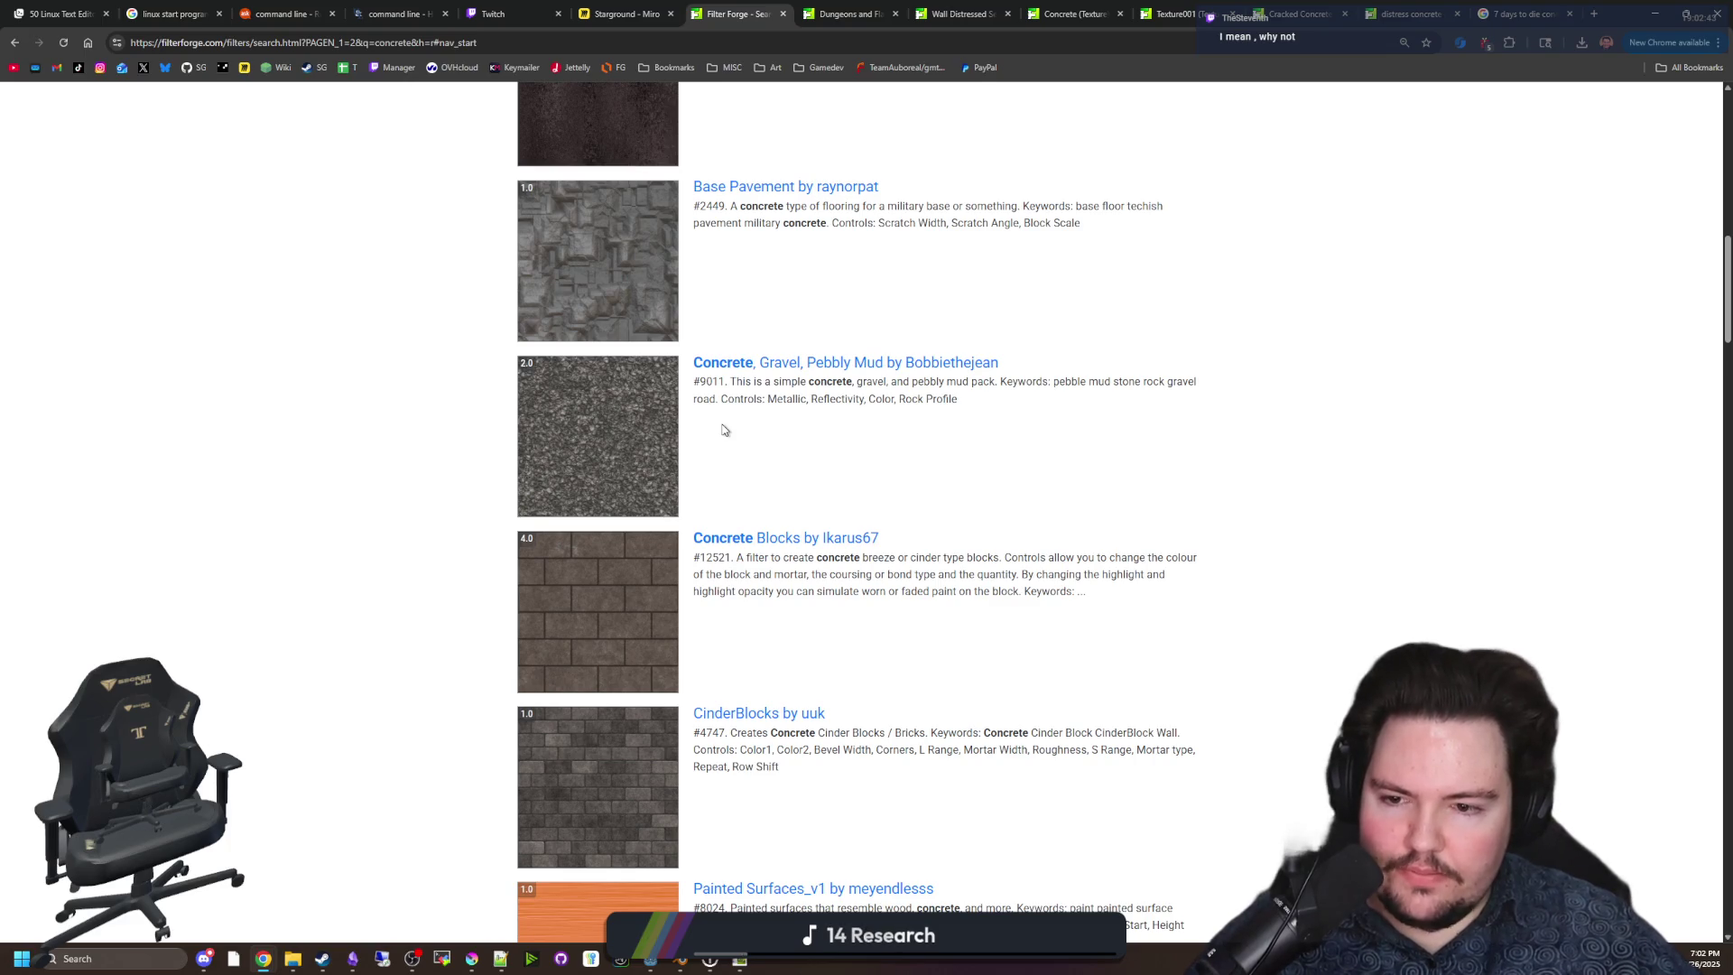
scroll(722, 430, down, 6)
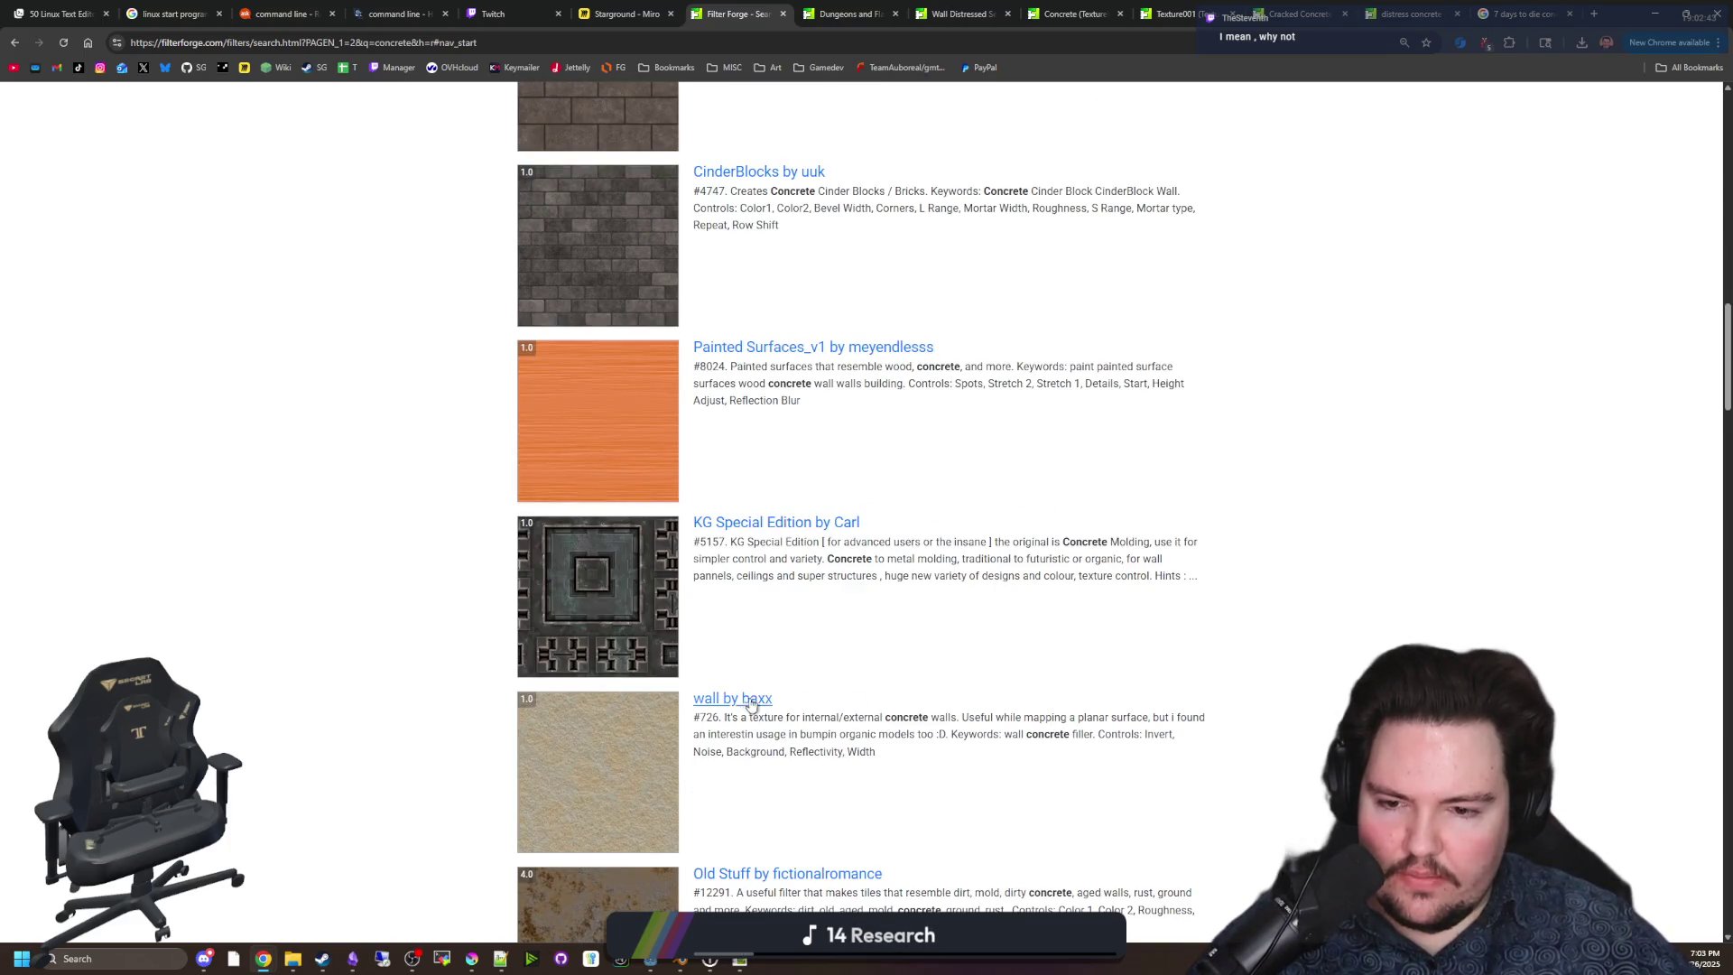
scroll(750, 705, down, 3)
scroll(735, 691, up, 20)
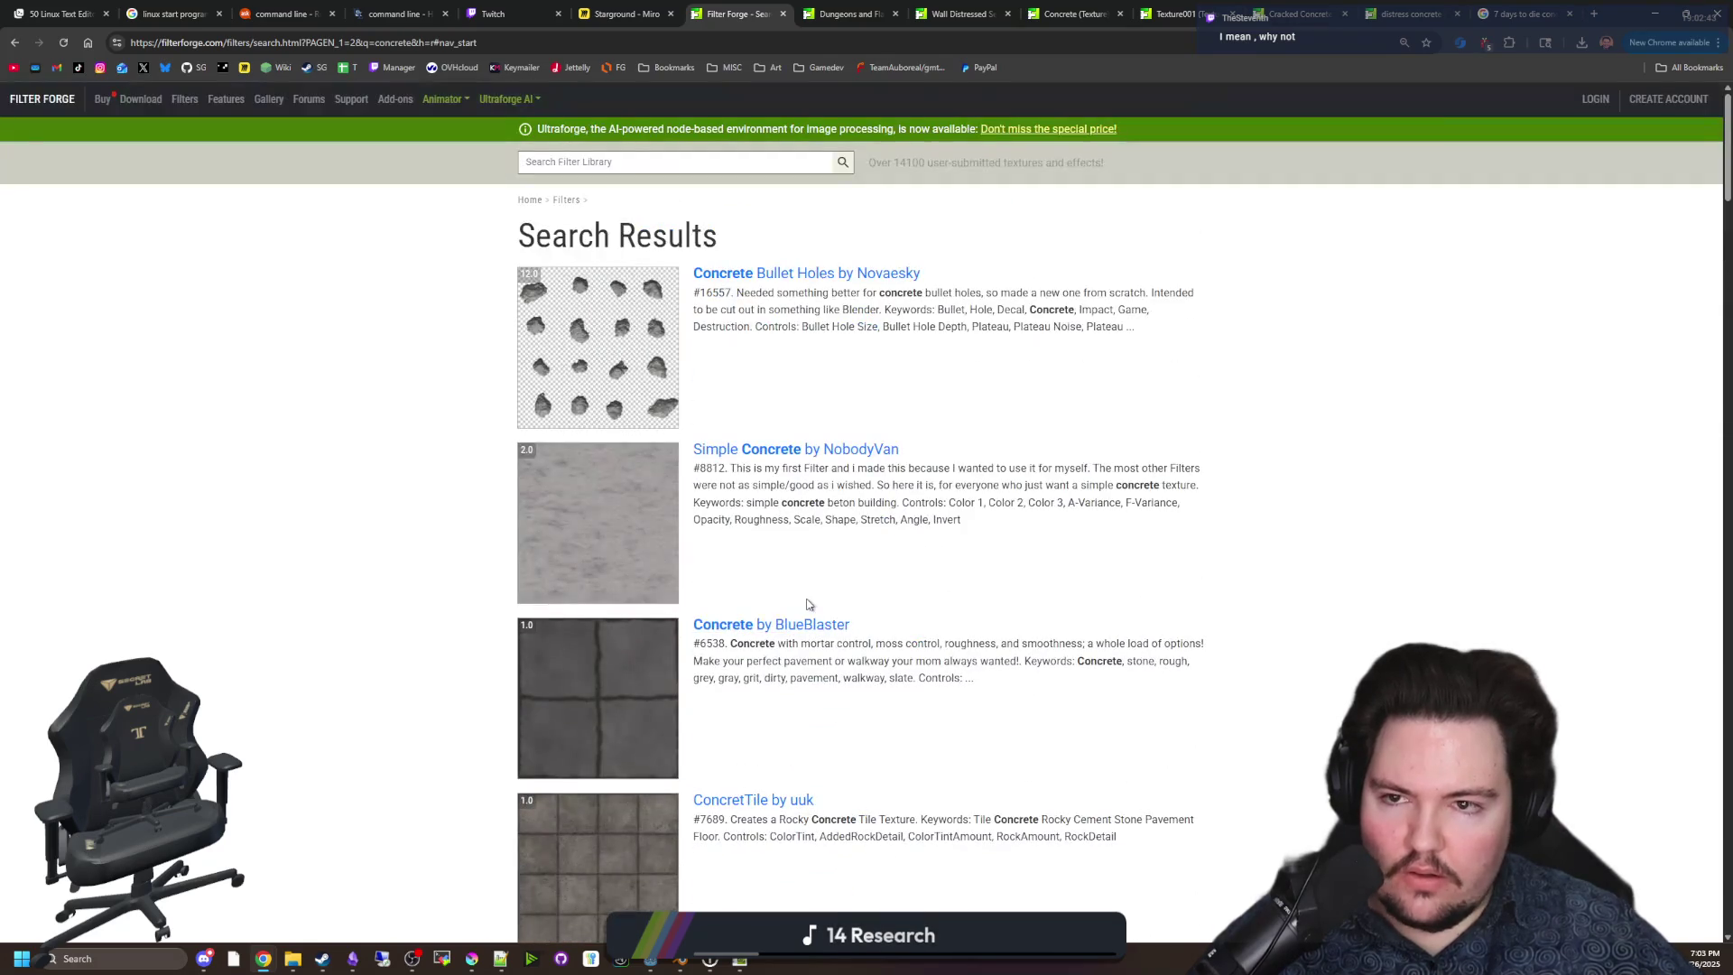
scroll(808, 604, down, 20)
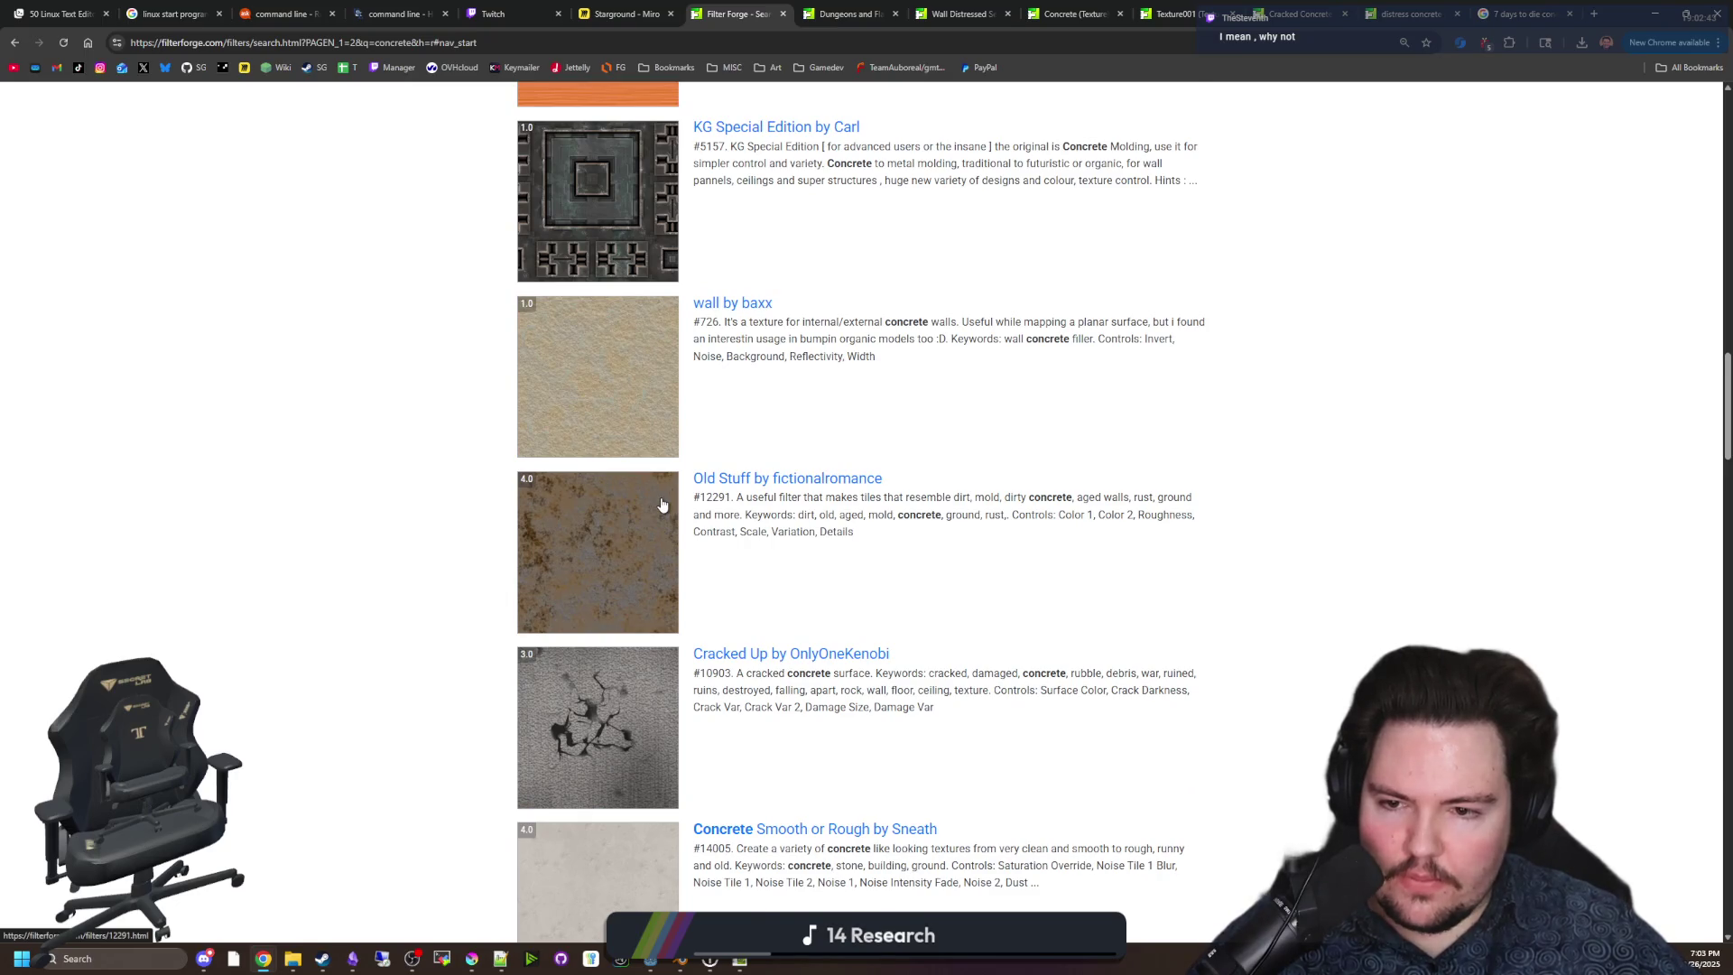
scroll(662, 505, down, 1)
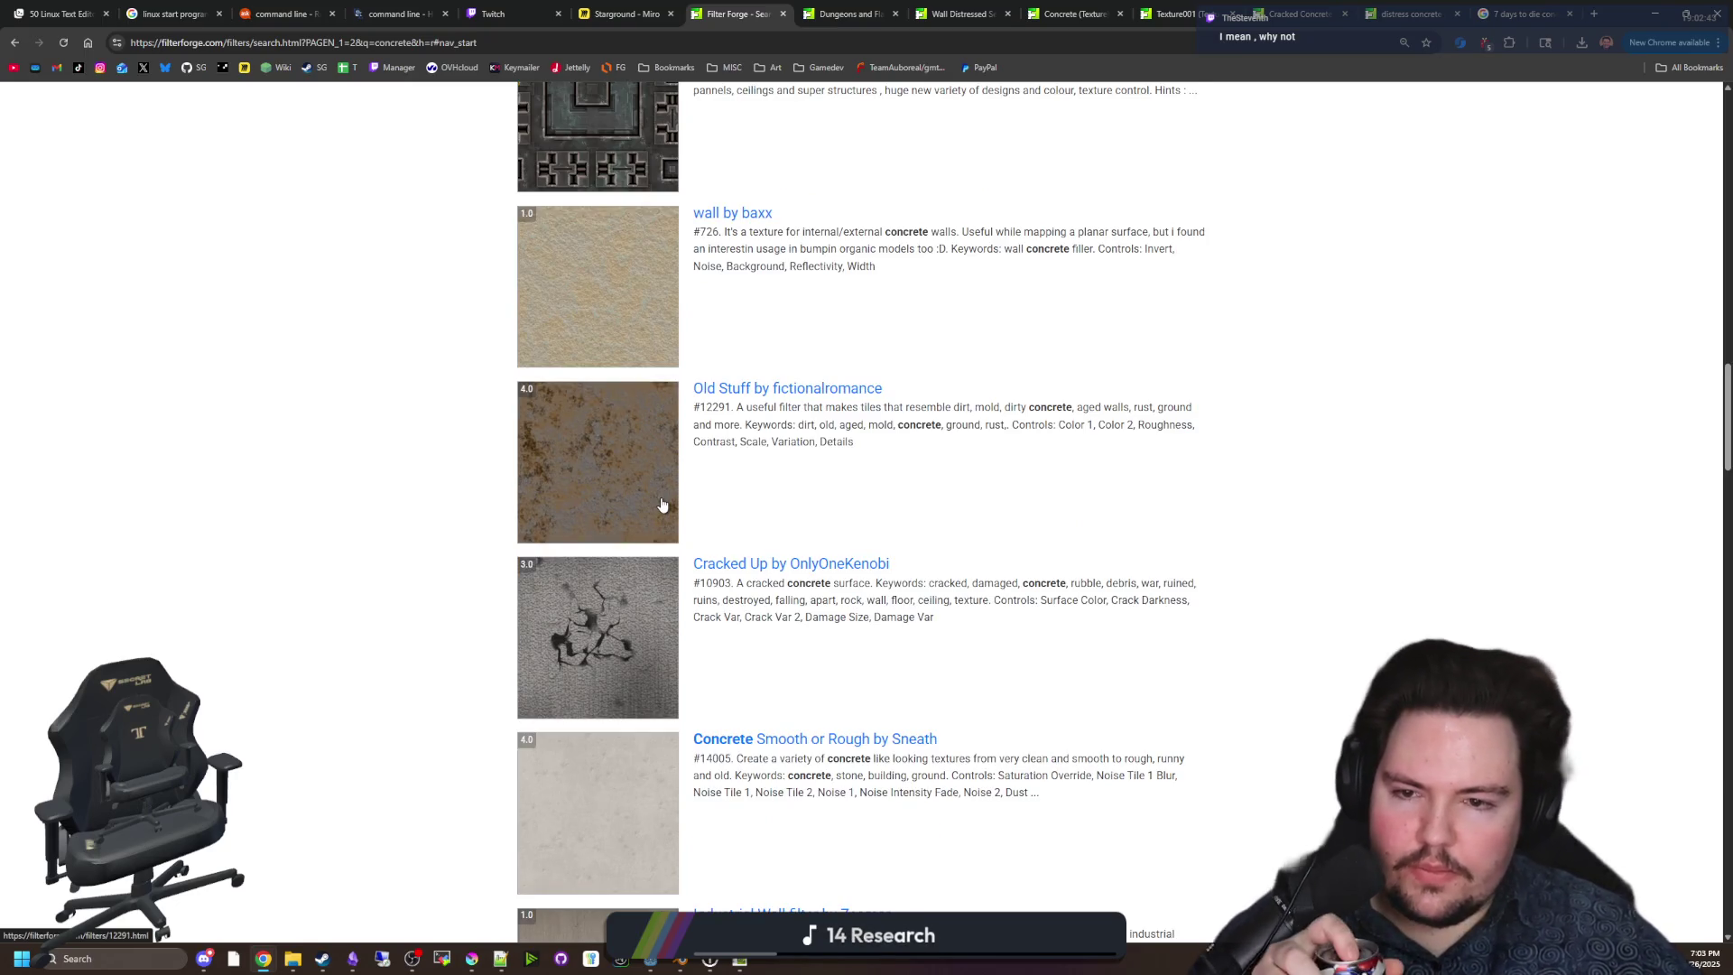
middle_click(640, 474)
click(801, 7)
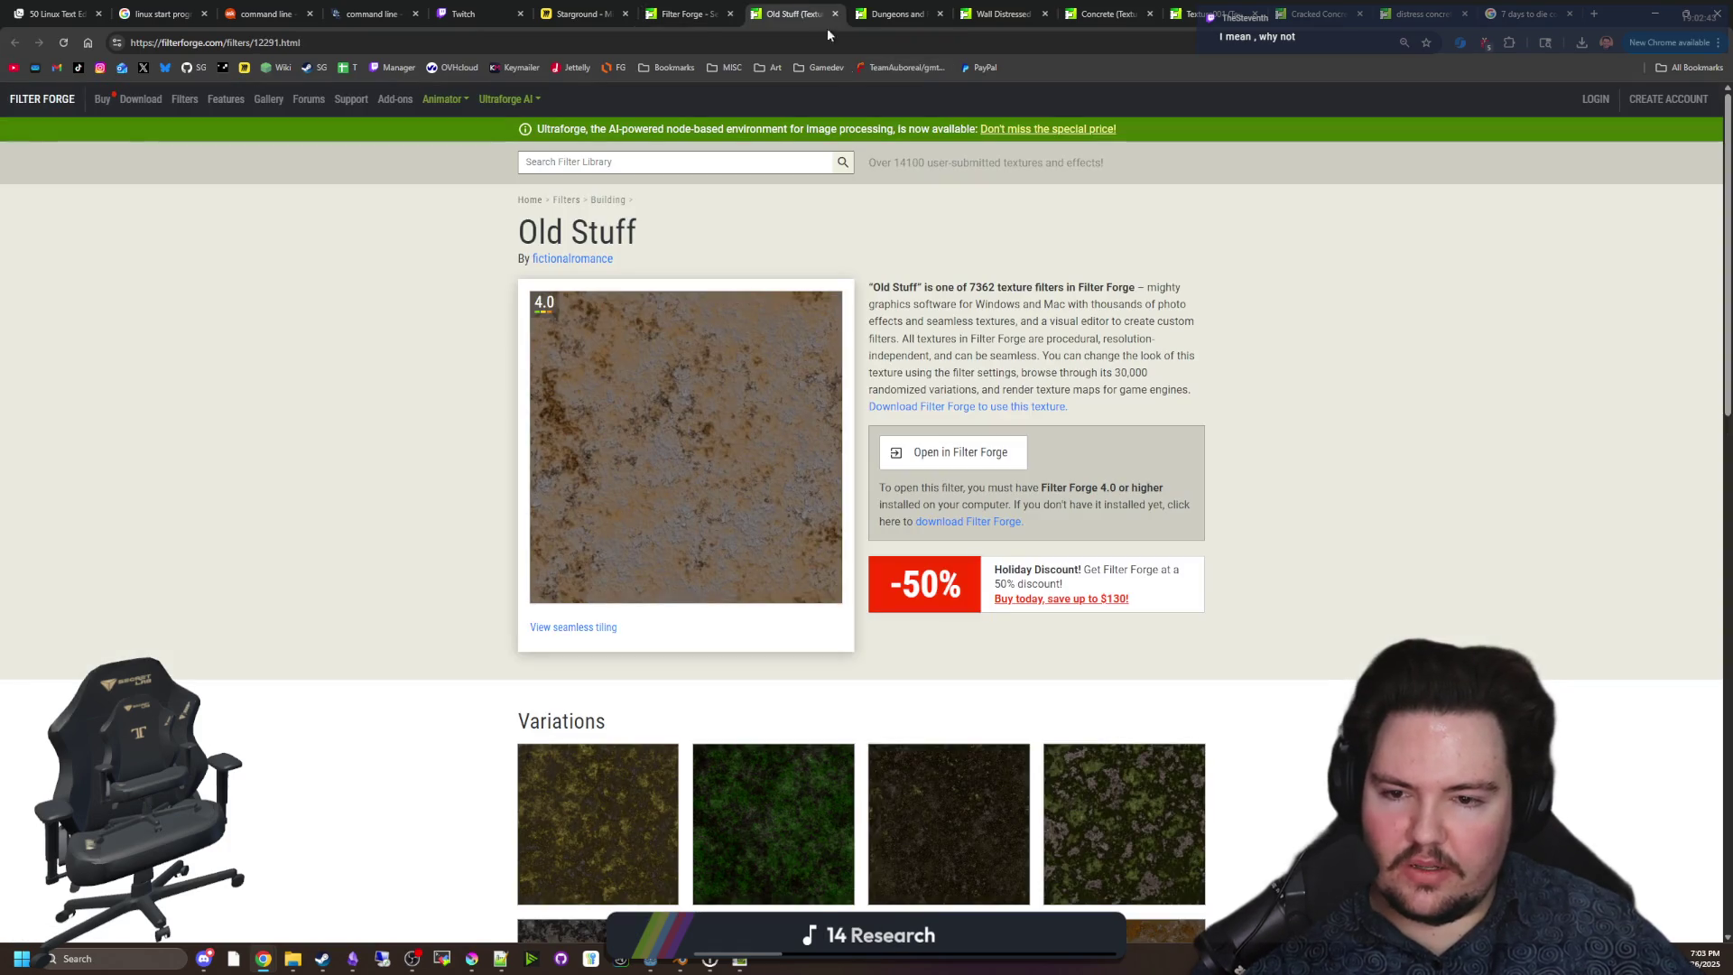
scroll(704, 449, down, 8)
scroll(823, 539, up, 6)
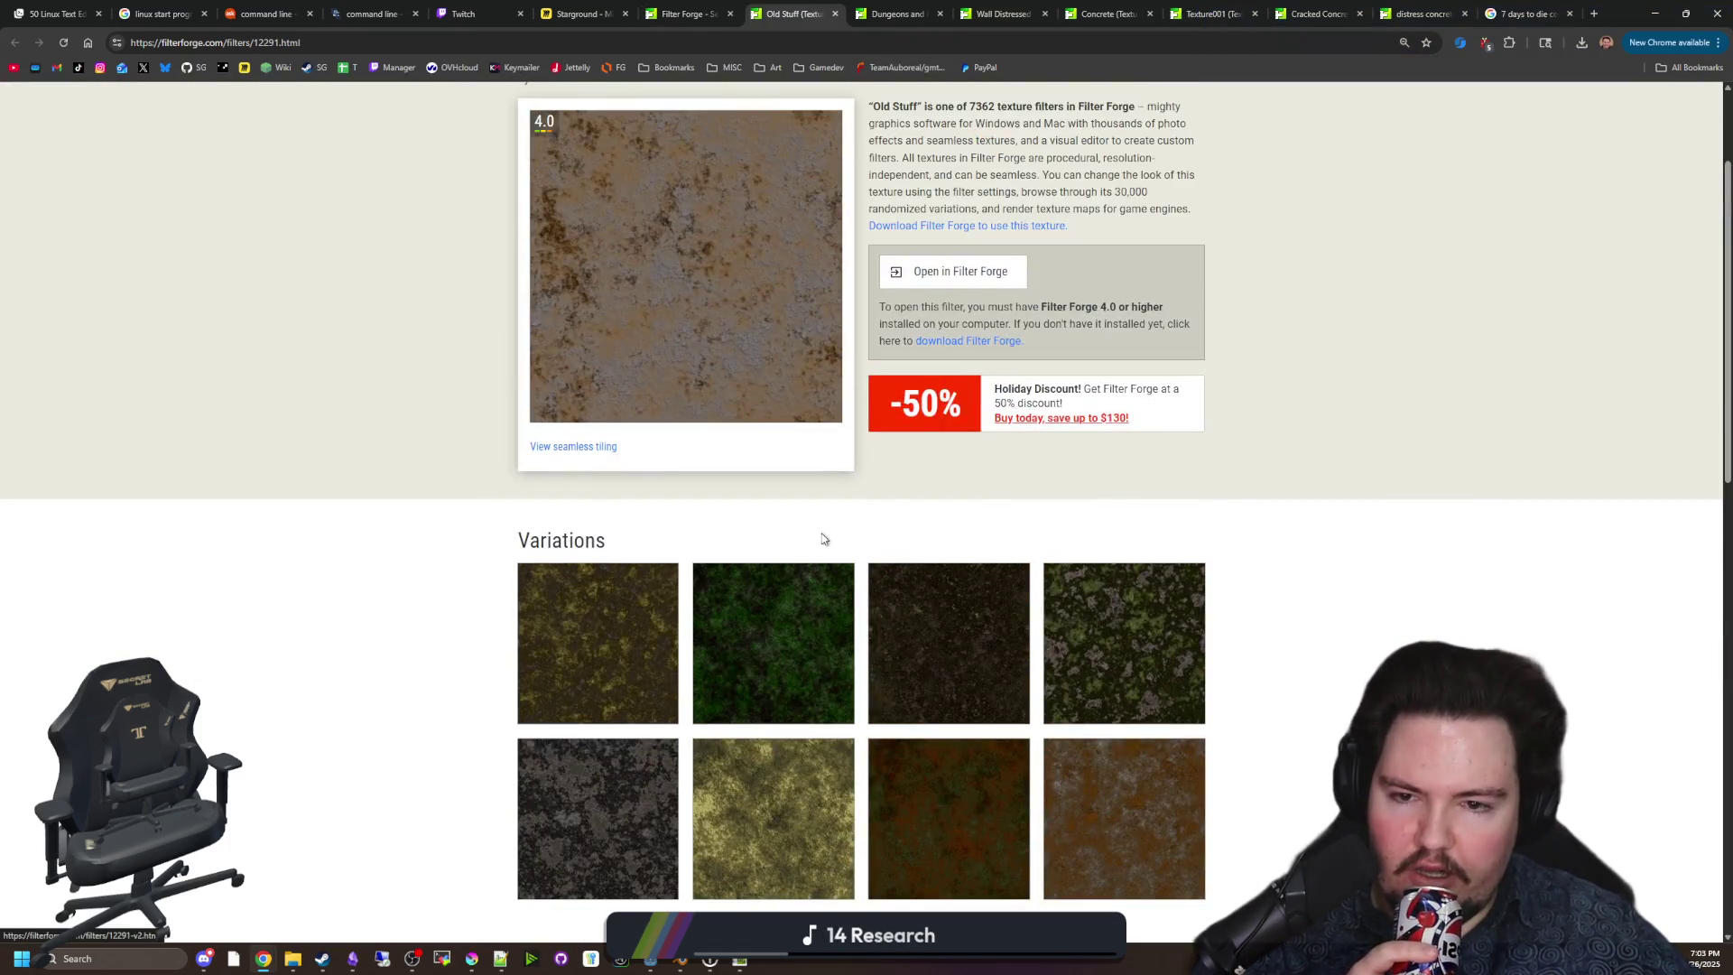
scroll(823, 539, up, 5)
click(688, 13)
Open the Industrial Wall filter in a new tab, review it, and return to the results.
scroll(862, 316, down, 3)
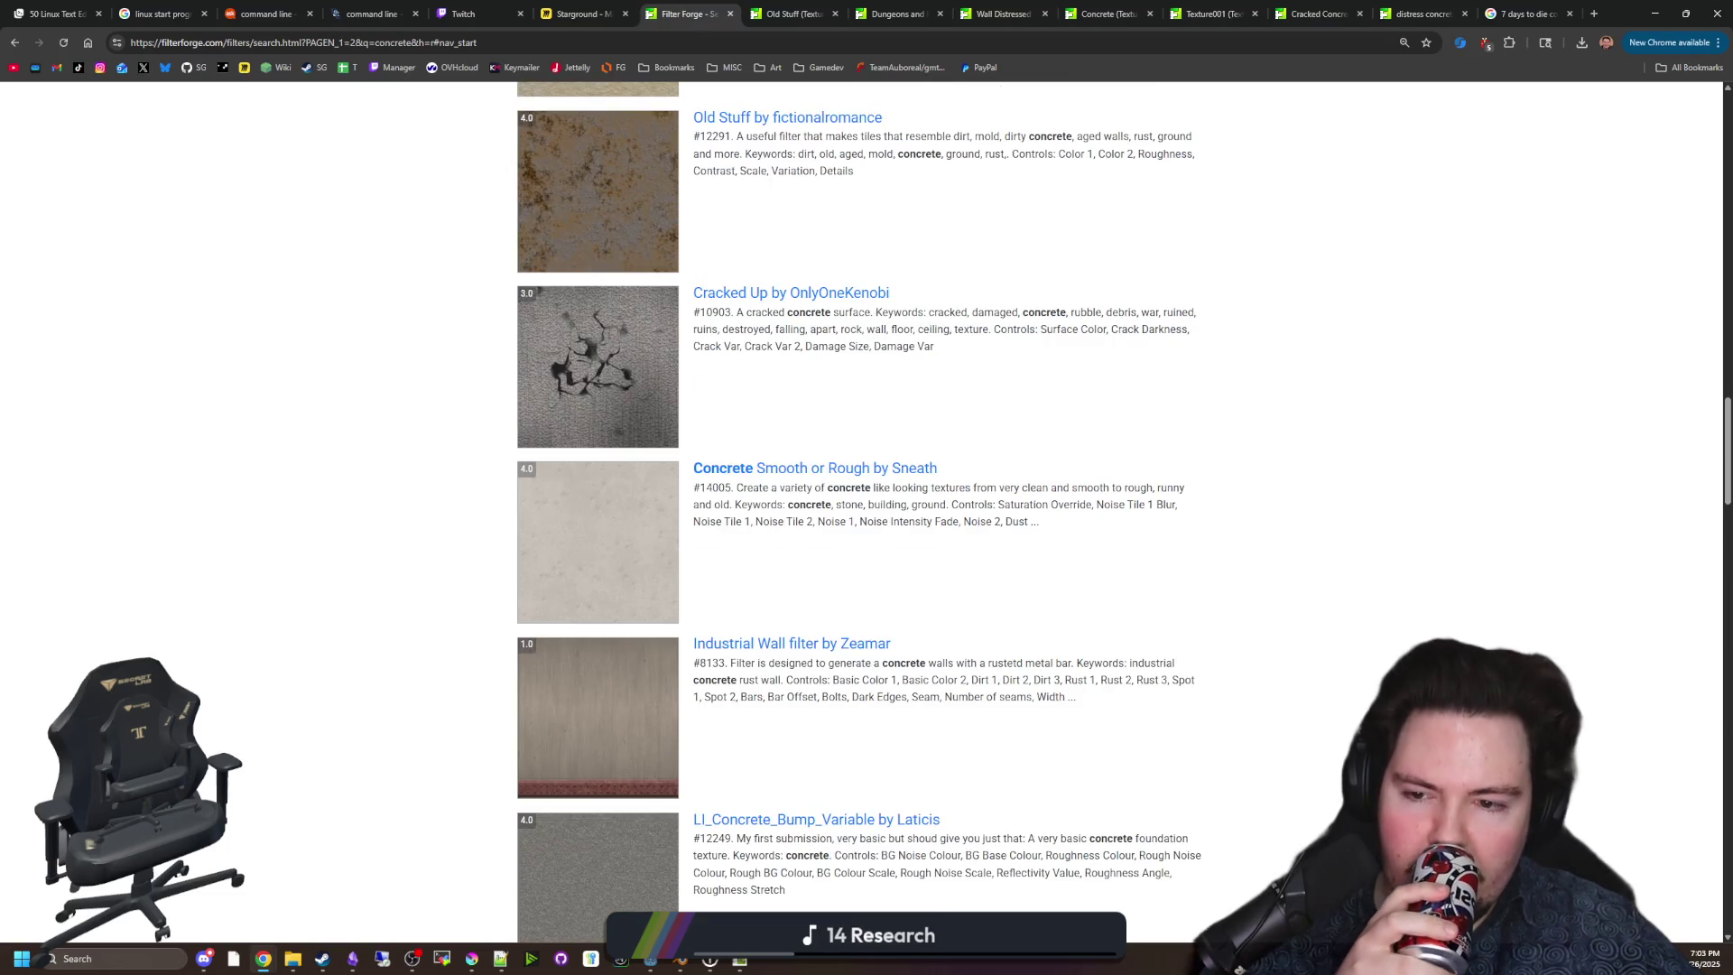
scroll(863, 506, down, 2)
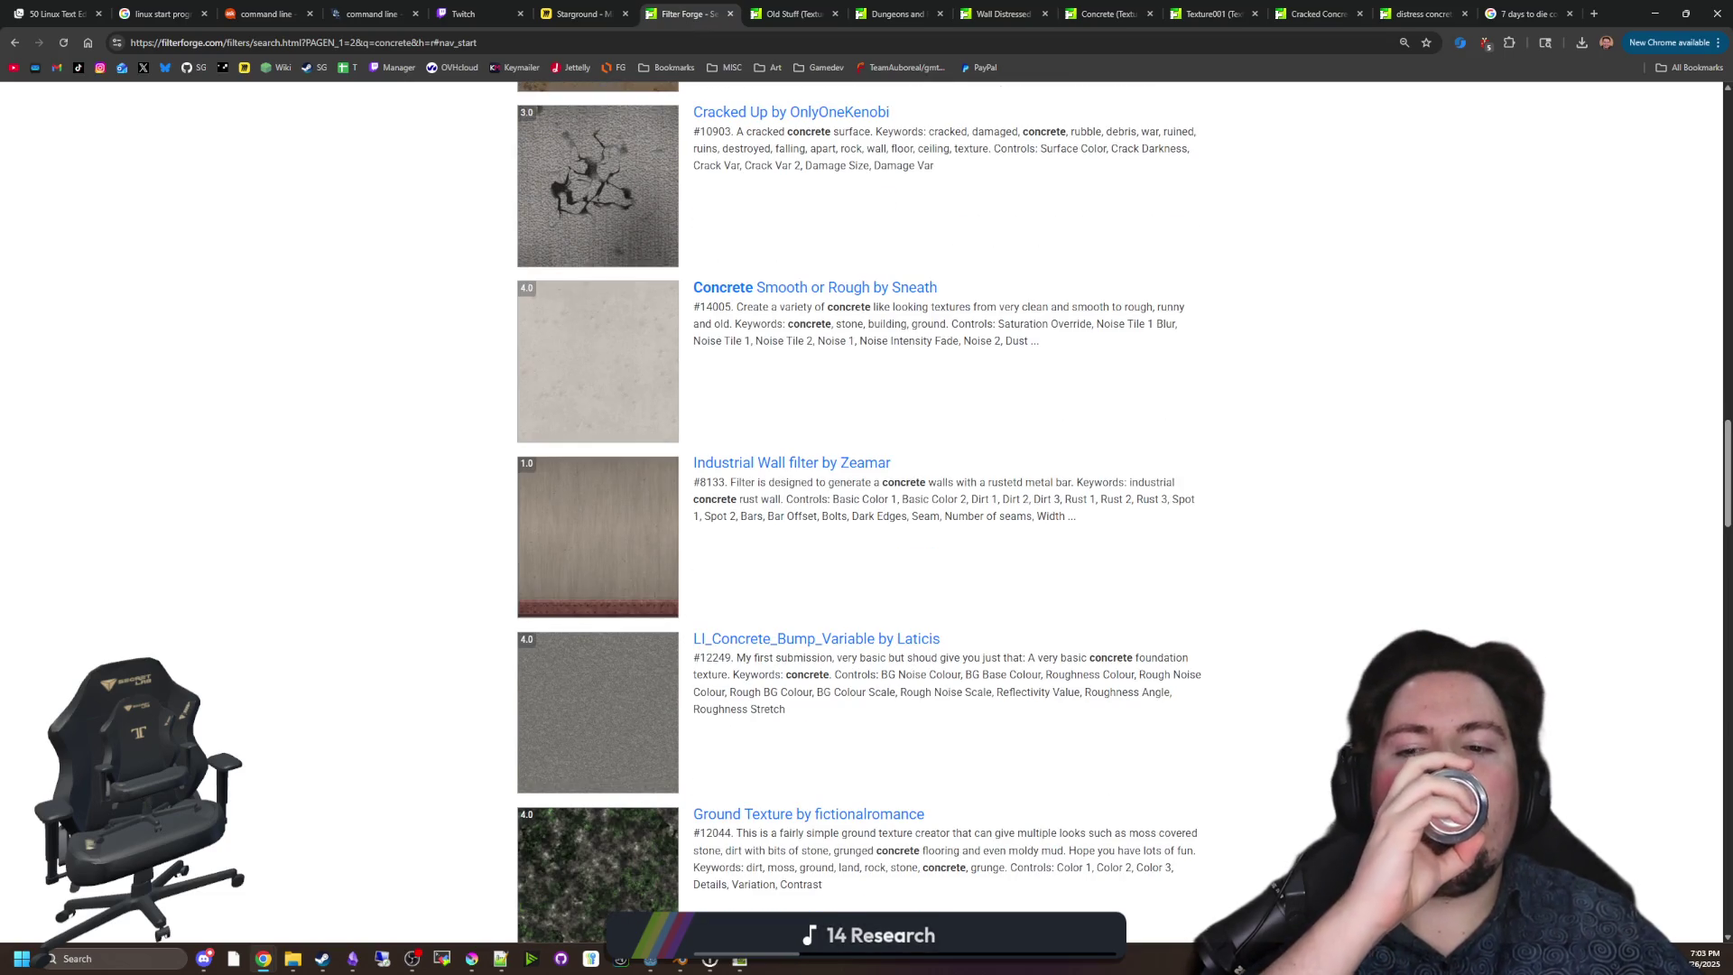
middle_click(636, 554)
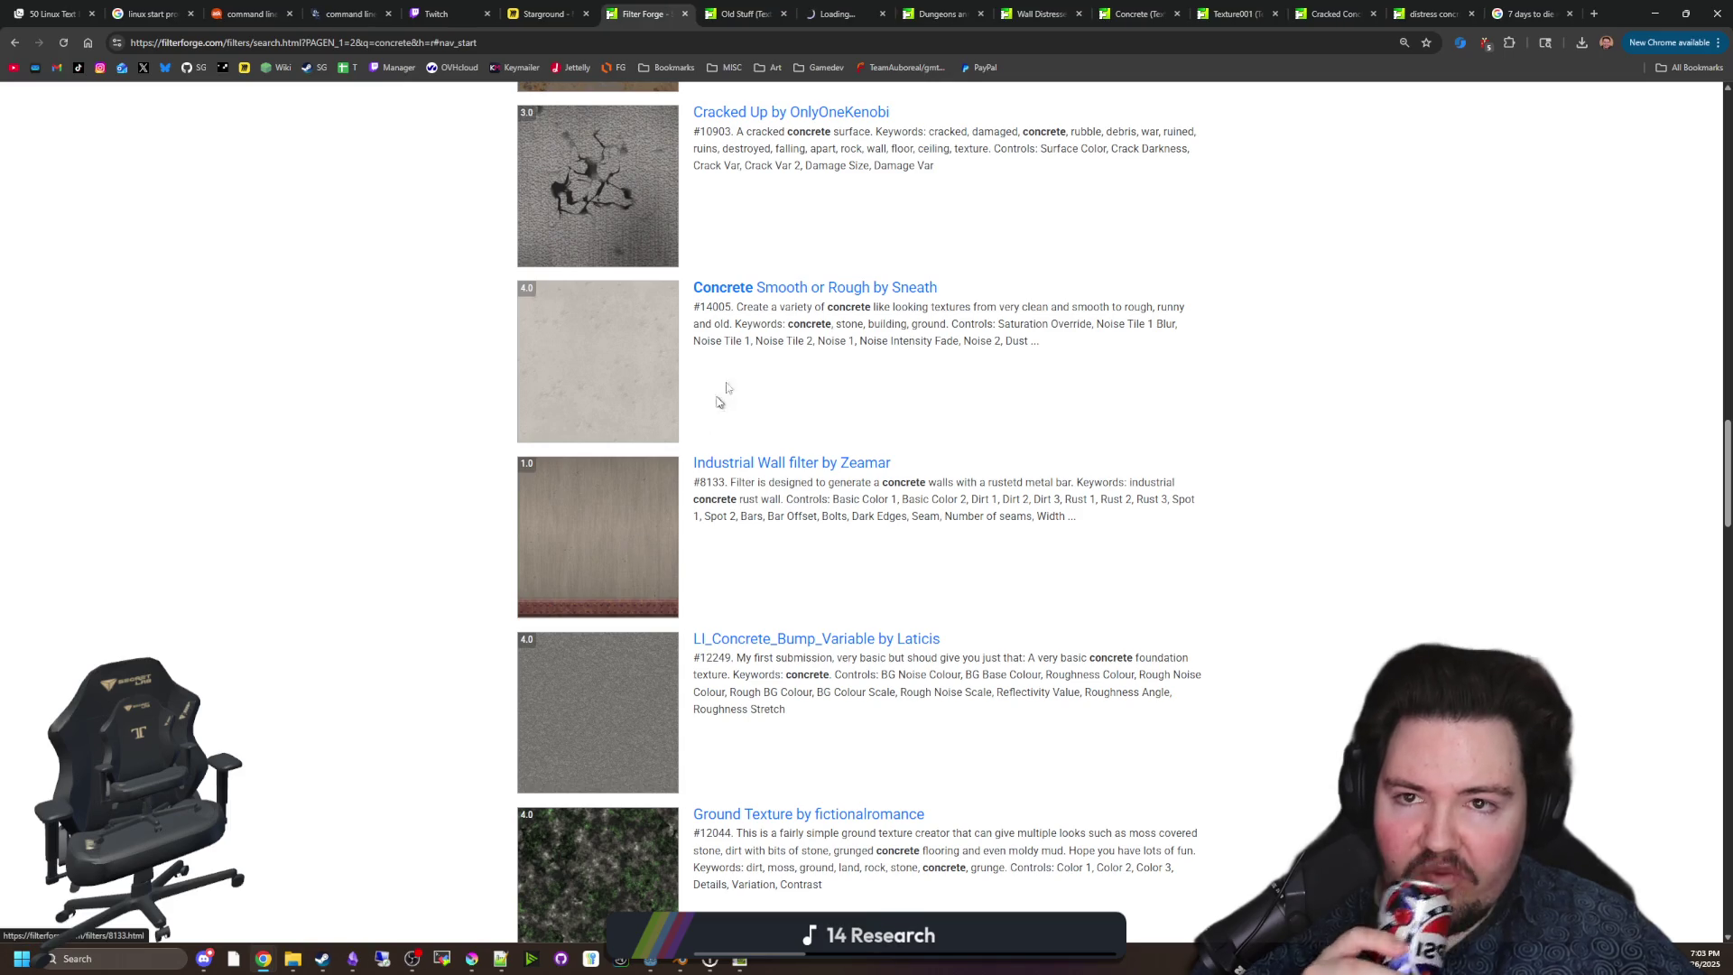
key(ctrl+Tab)
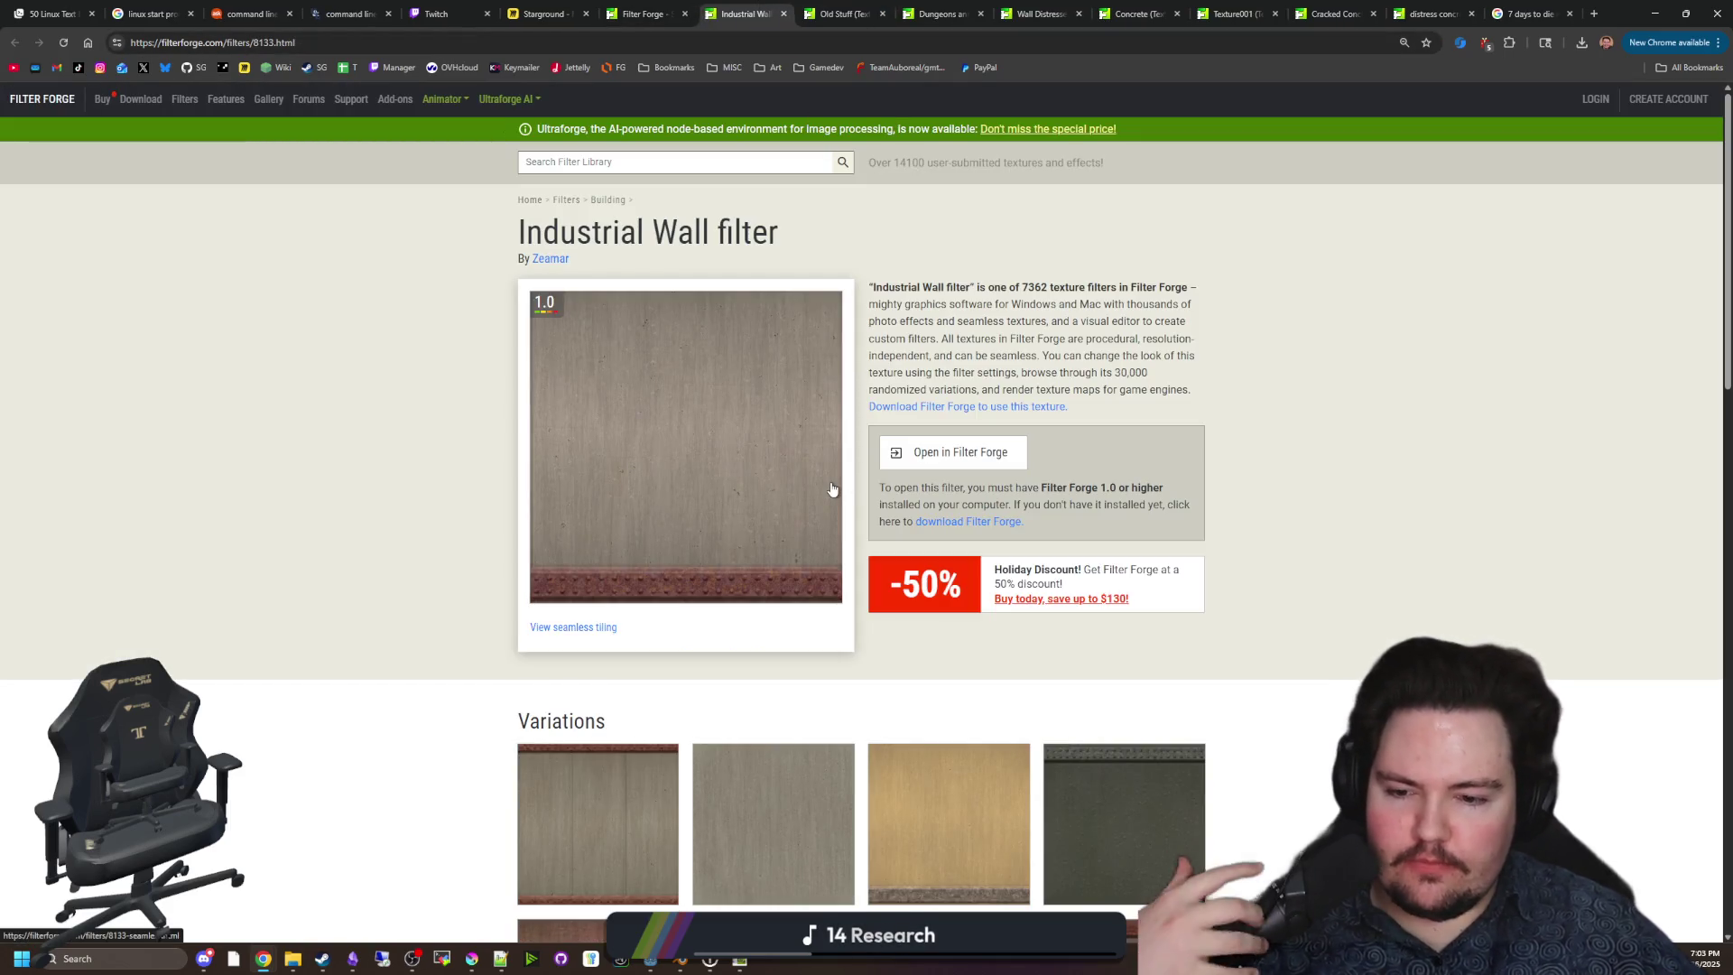
scroll(834, 490, down, 4)
scroll(876, 485, down, 3)
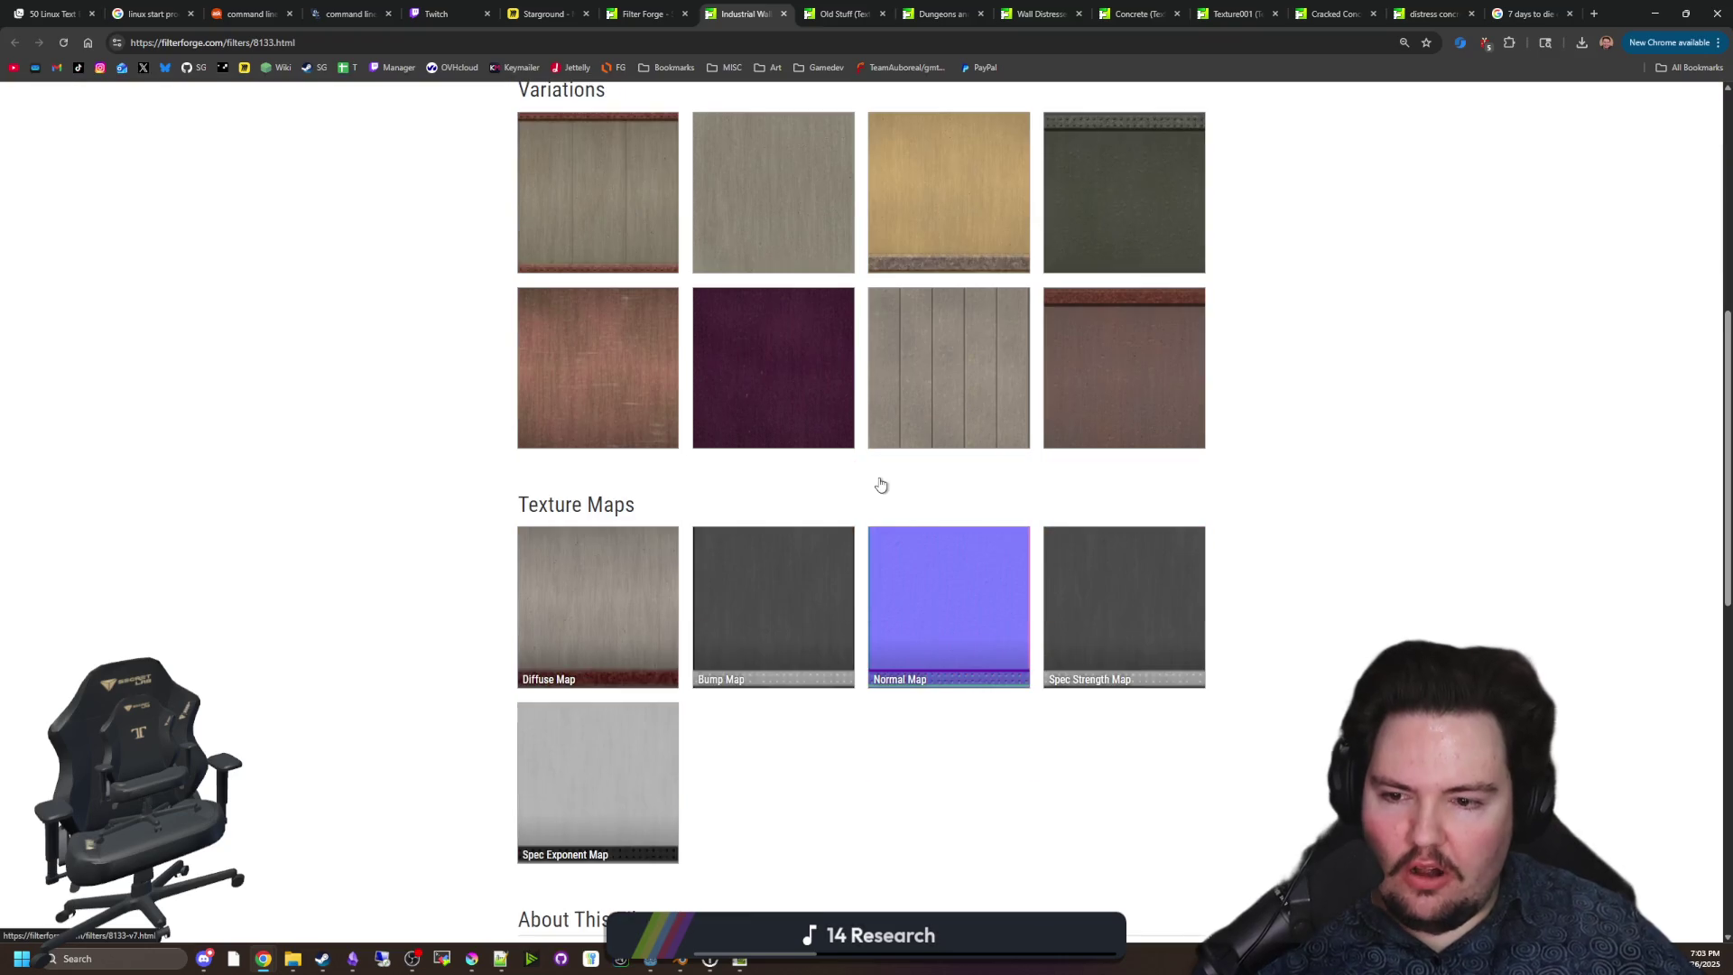
scroll(1044, 447, up, 3)
scroll(1181, 418, down, 3)
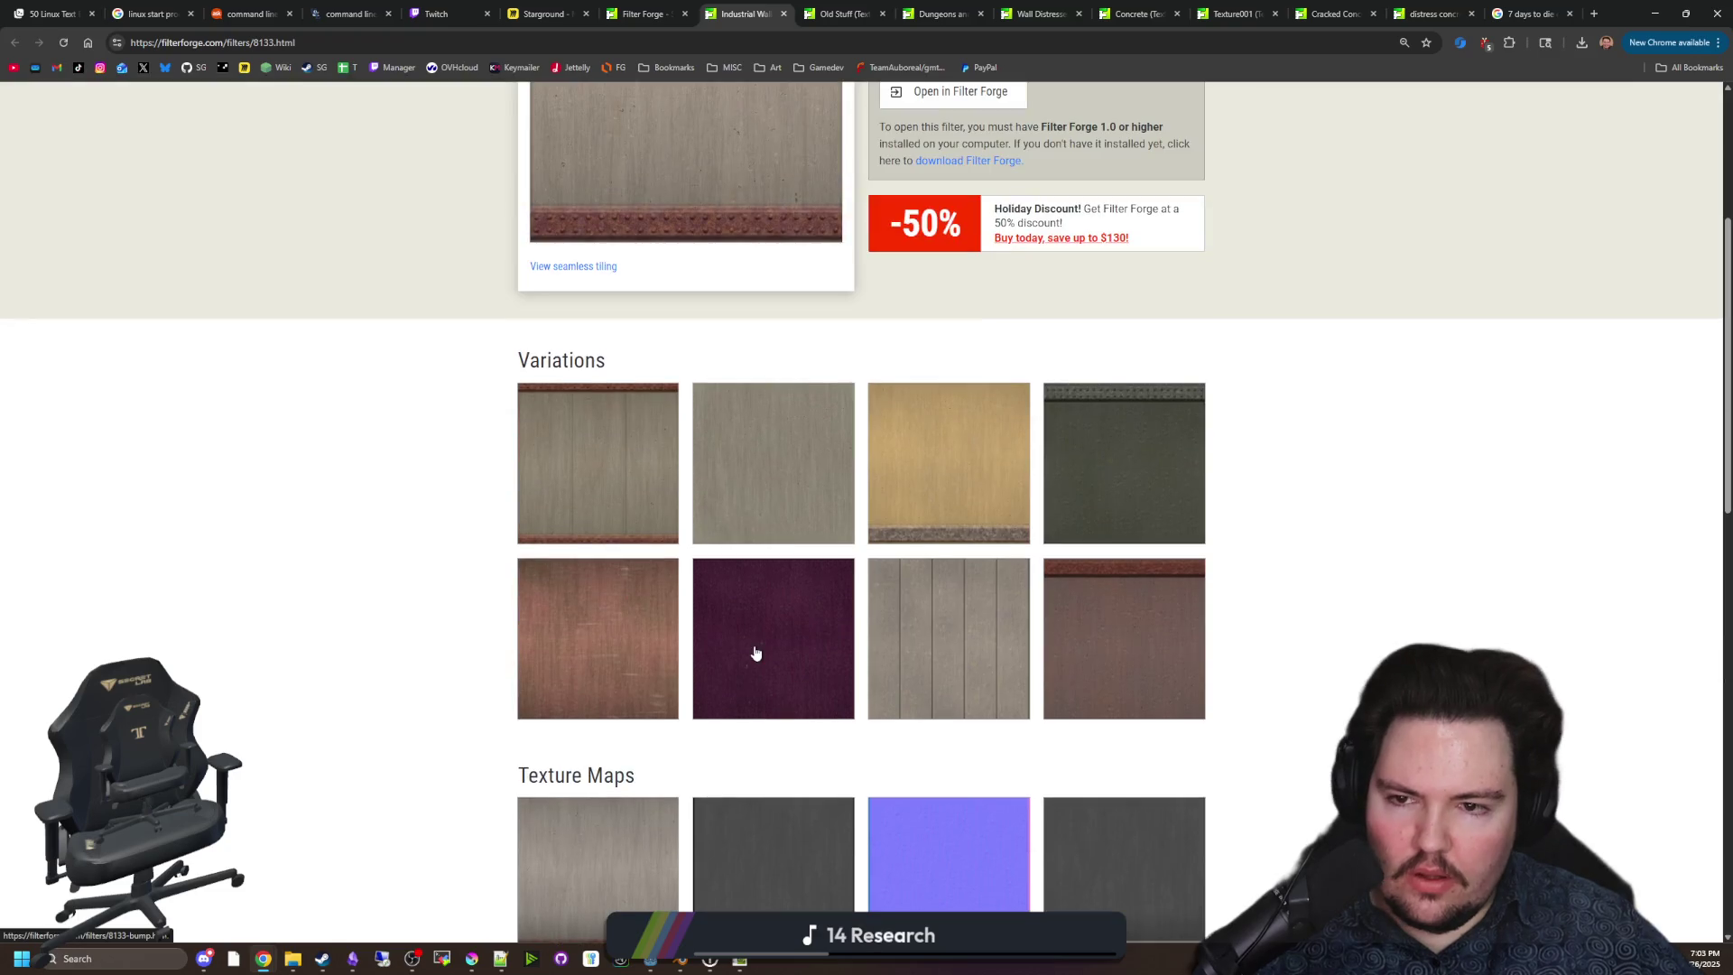
scroll(755, 650, up, 3)
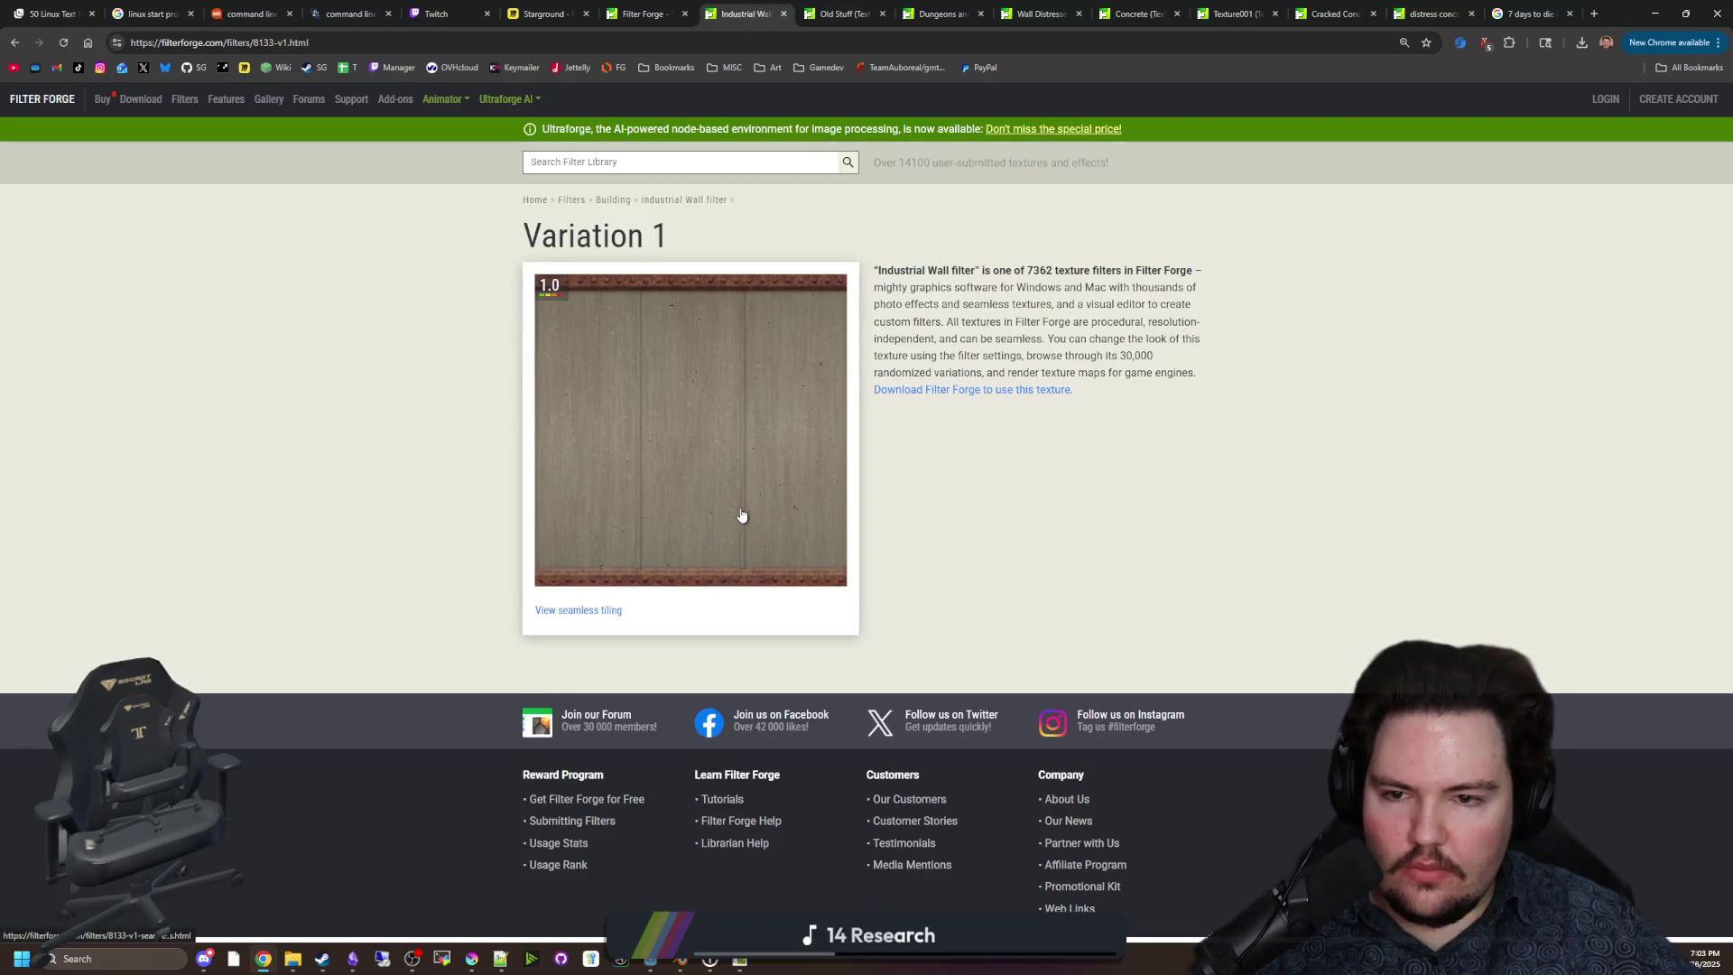
key(ctrl+shift+Tab)
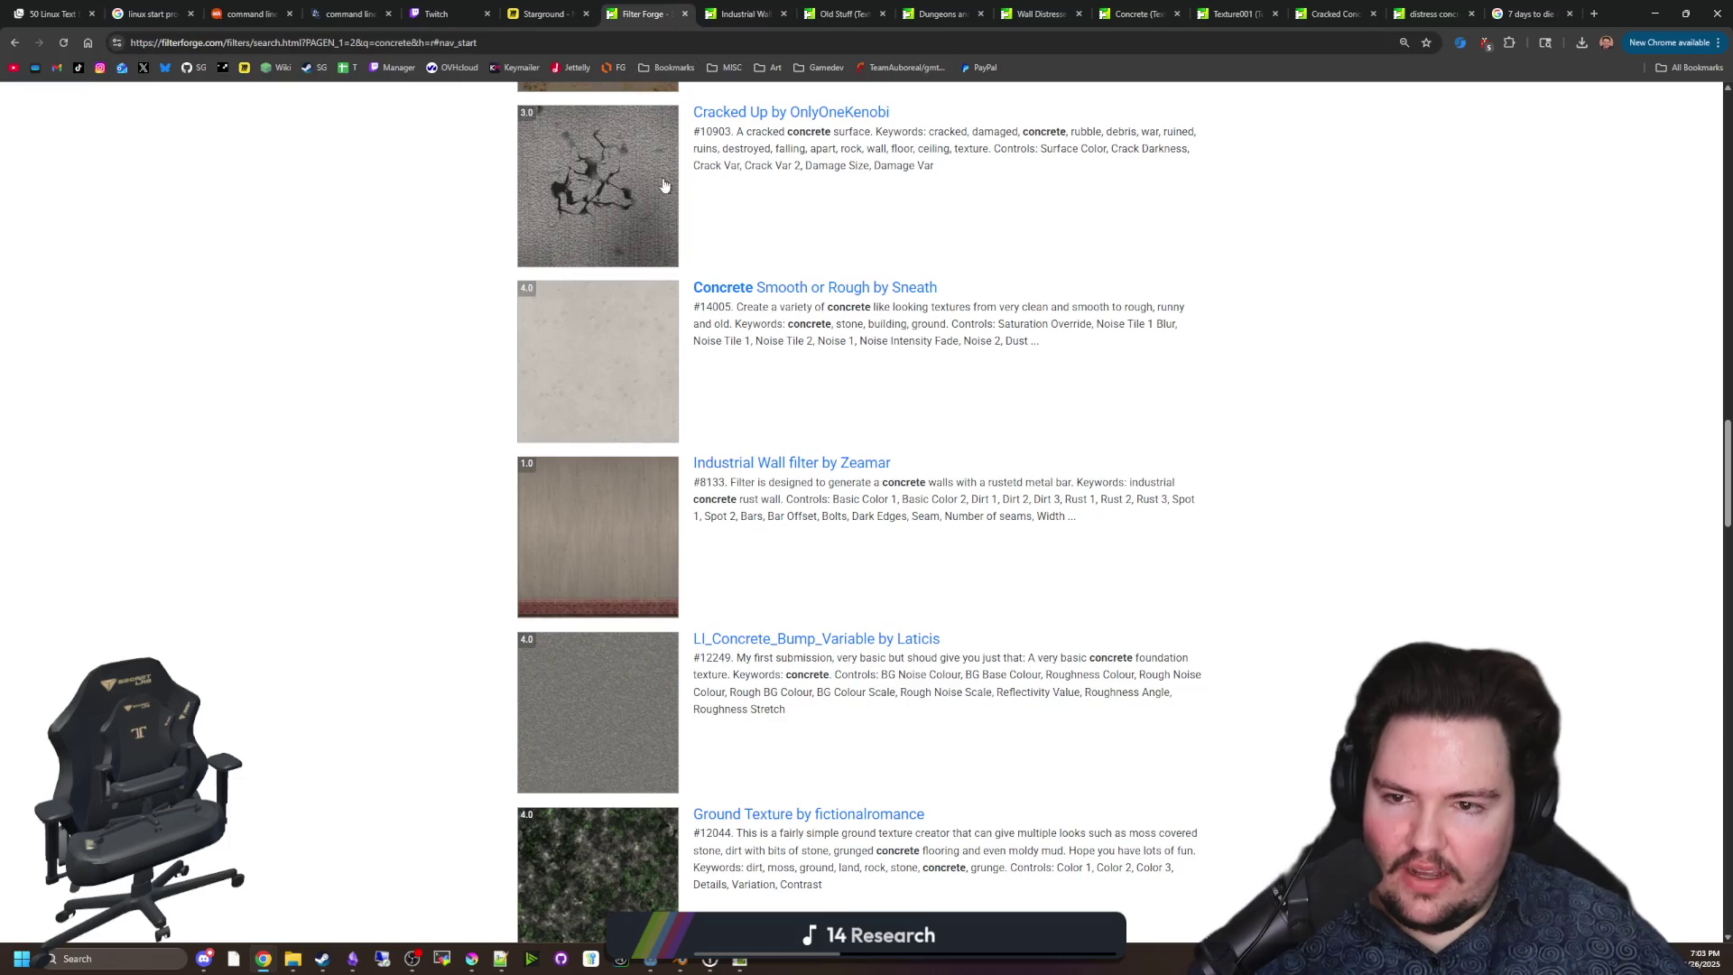
Scroll to the bottom of the concrete results and load the next page.
scroll(671, 355, down, 3)
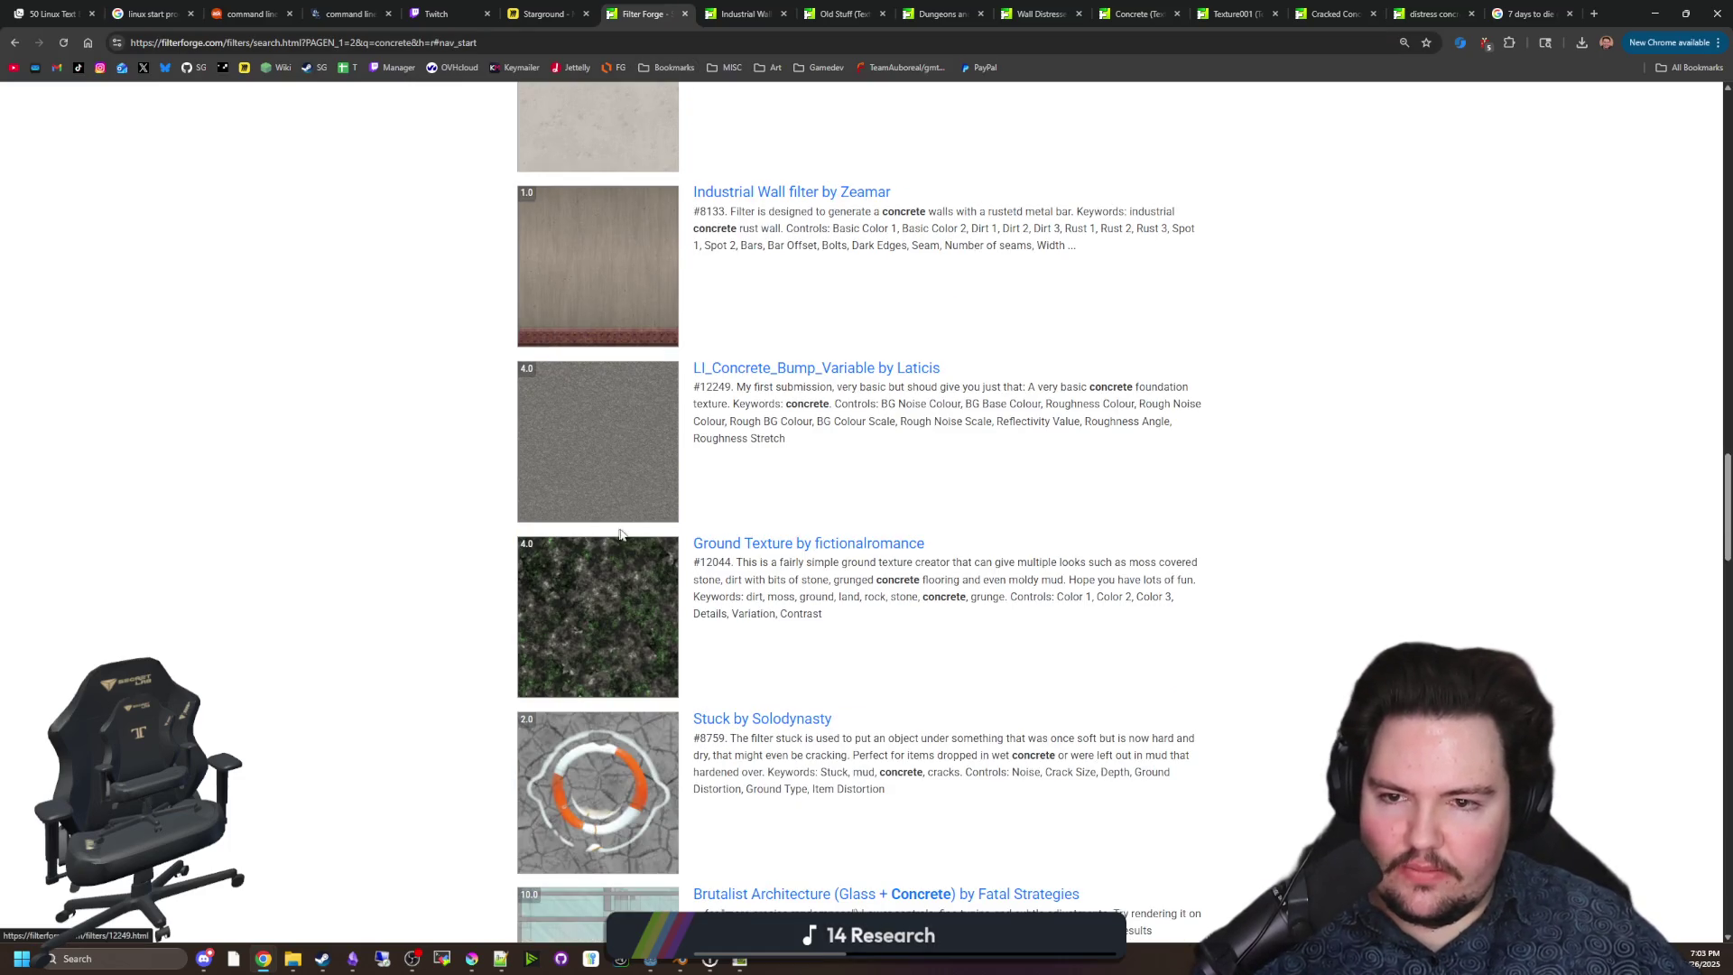
scroll(619, 534, down, 9)
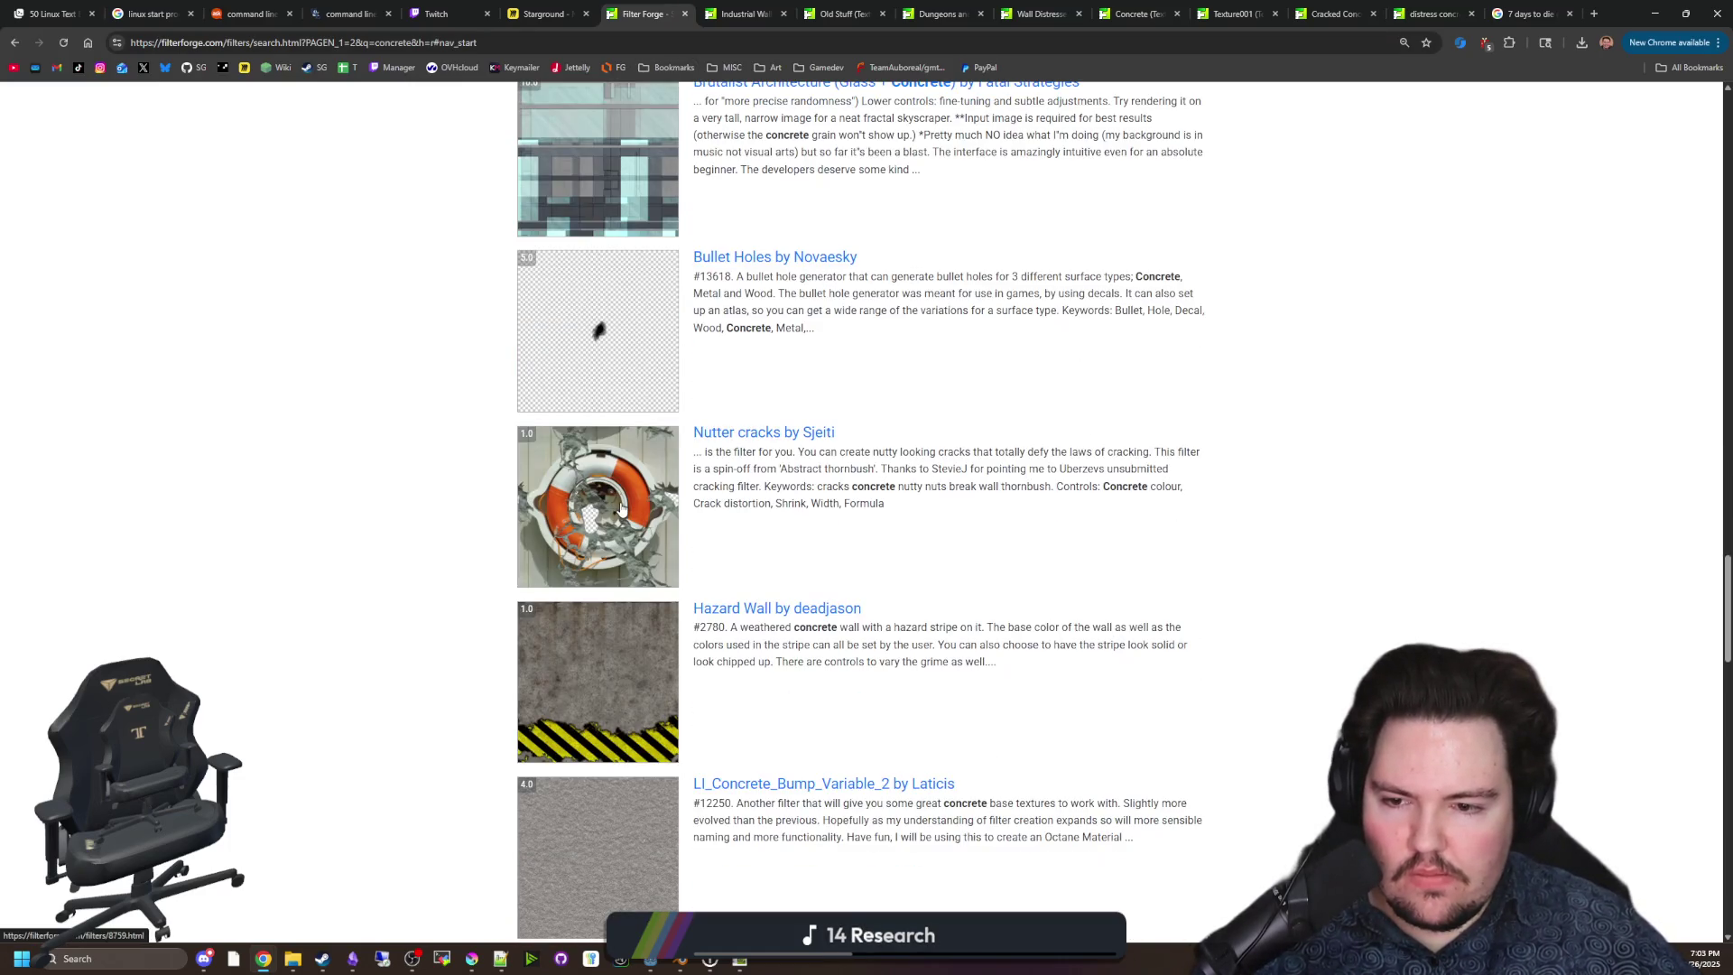
scroll(621, 509, down, 2)
scroll(620, 509, down, 11)
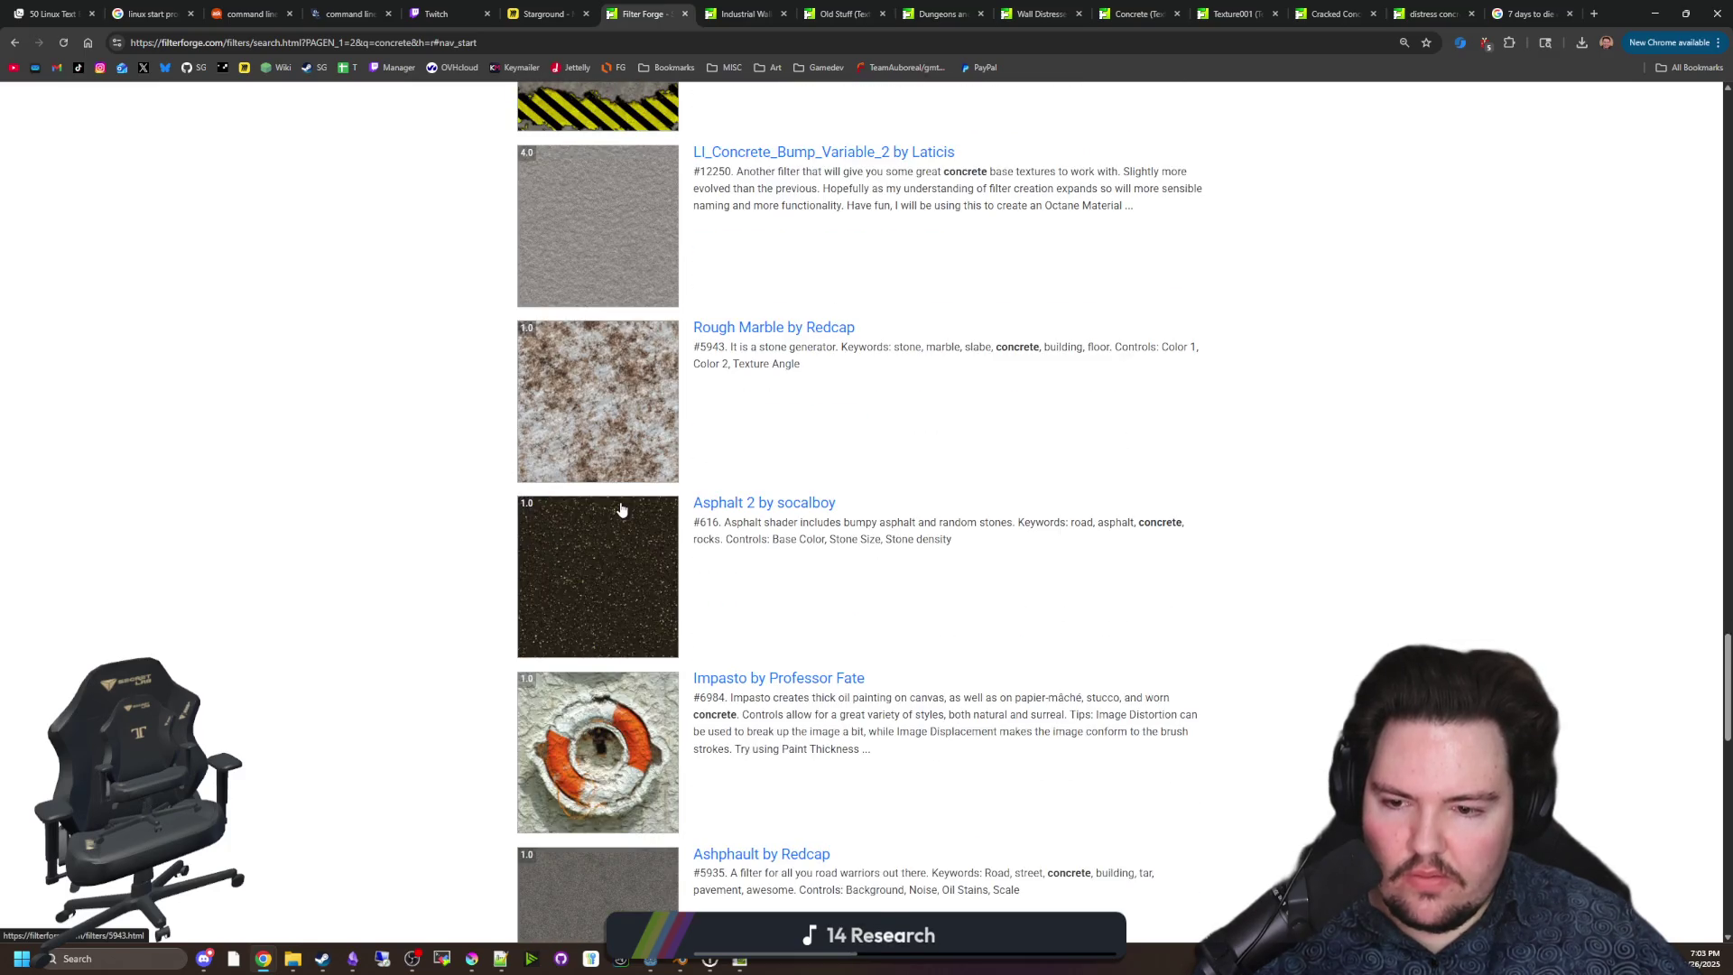
scroll(621, 509, down, 3)
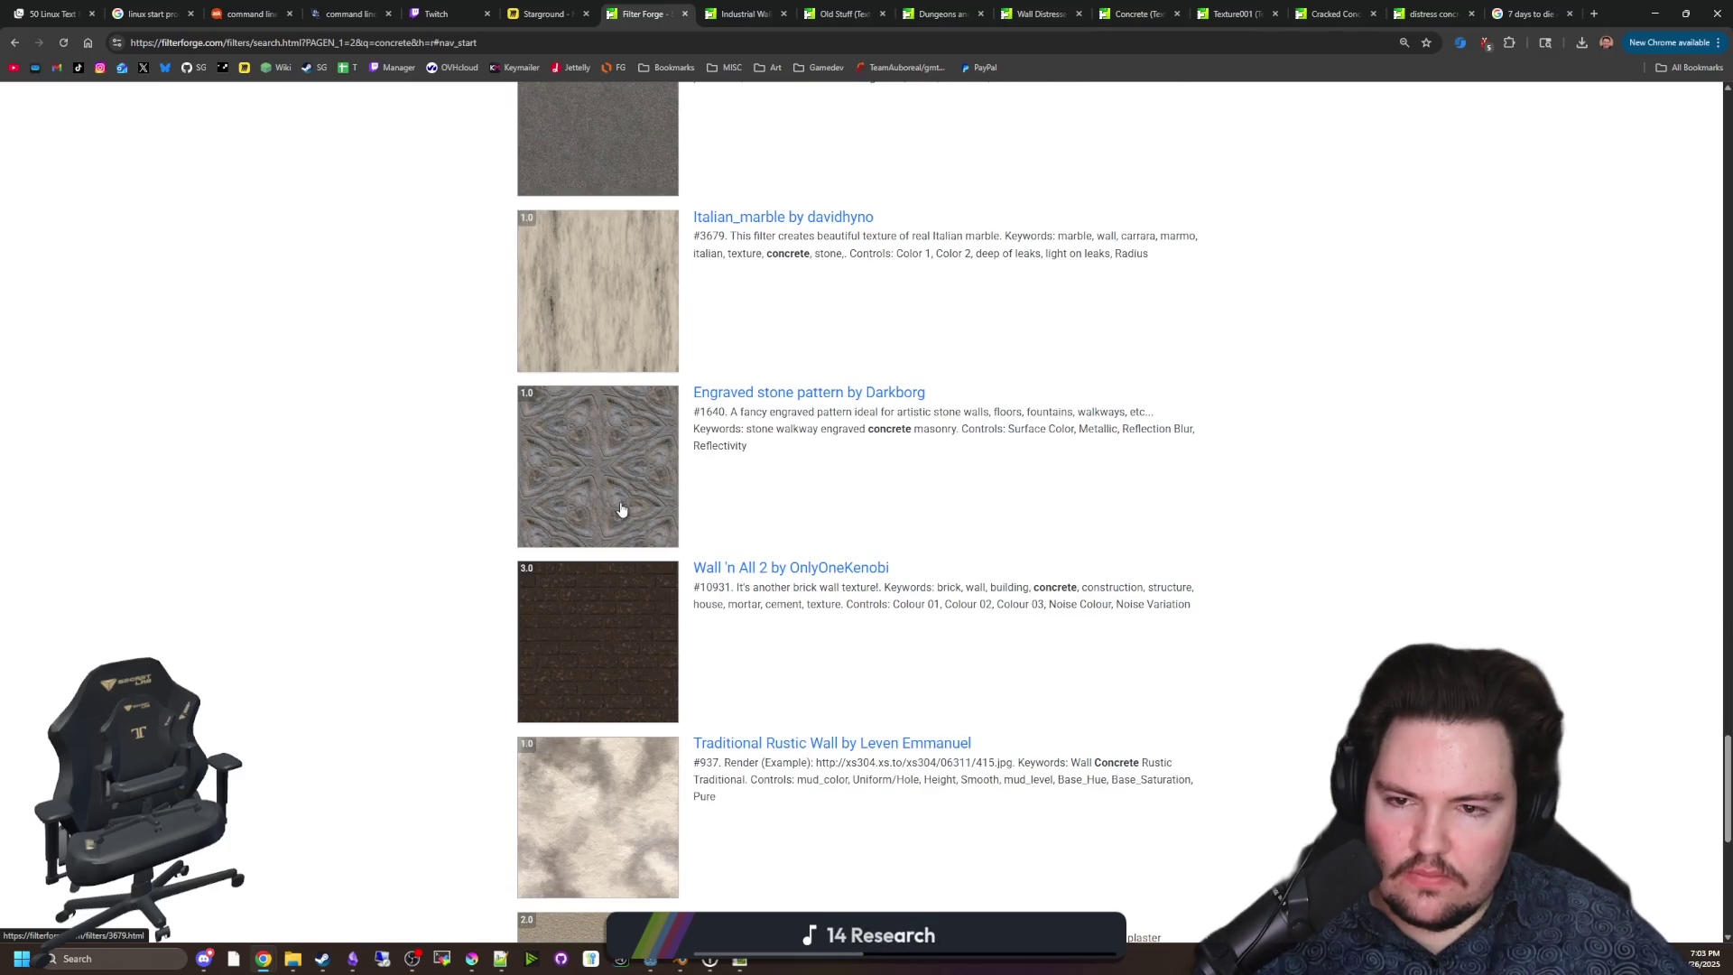
scroll(573, 528, down, 3)
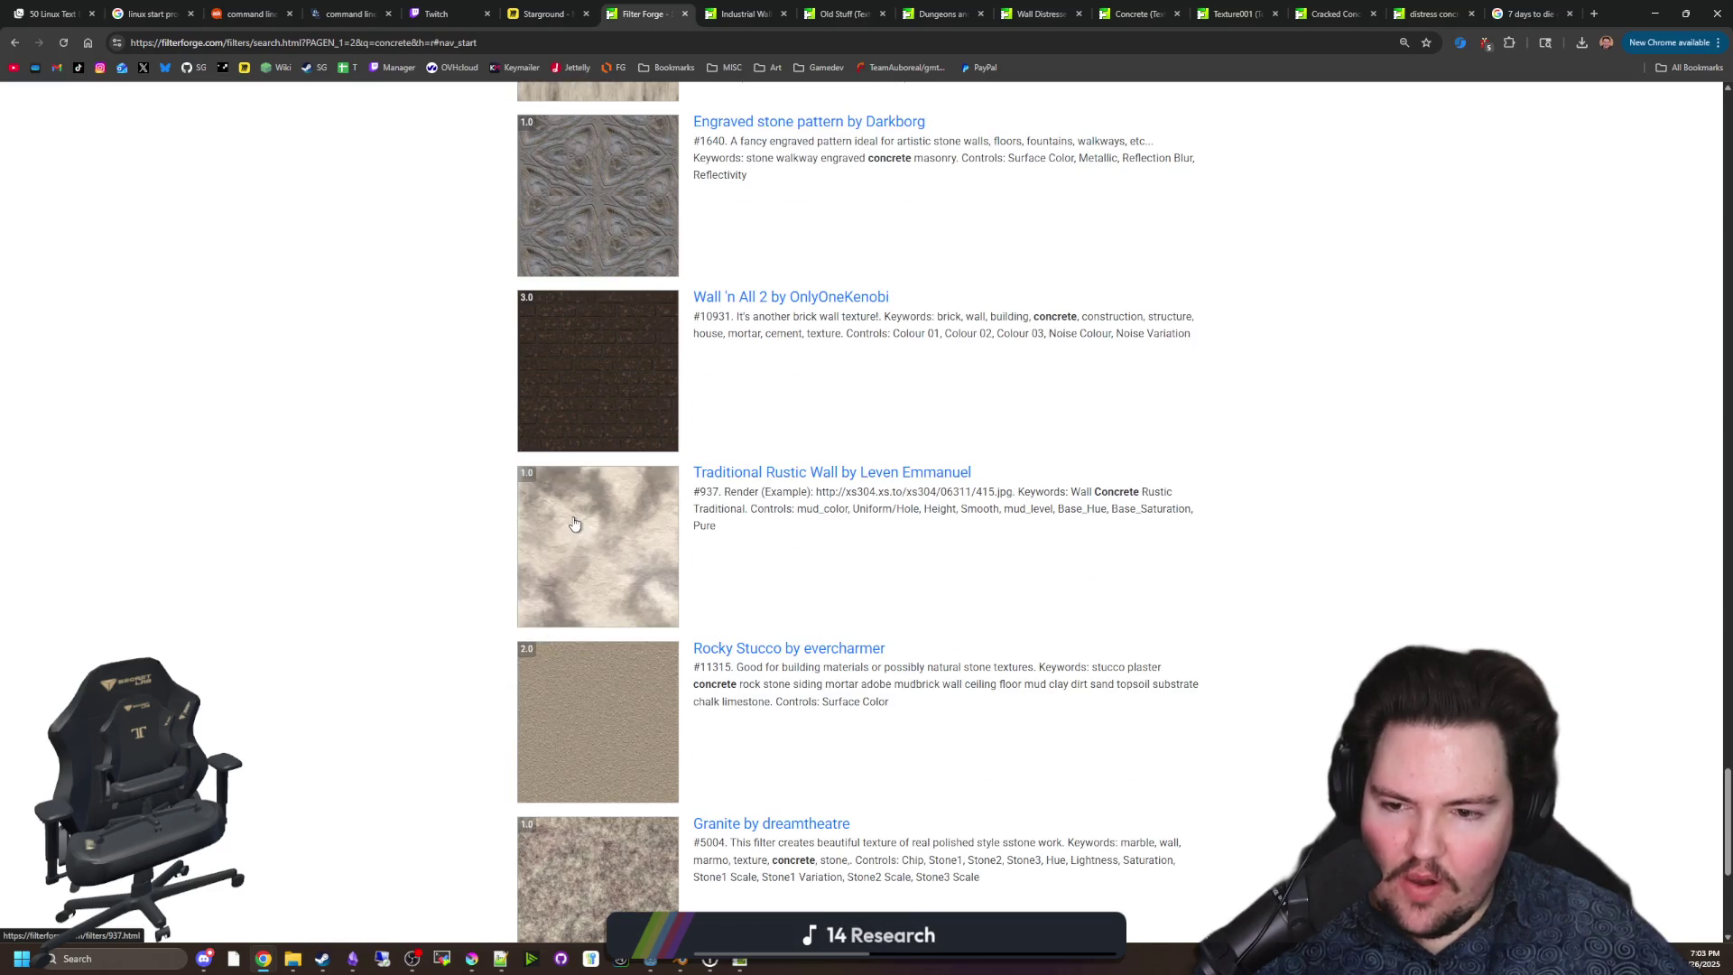
scroll(577, 524, down, 2)
click(701, 866)
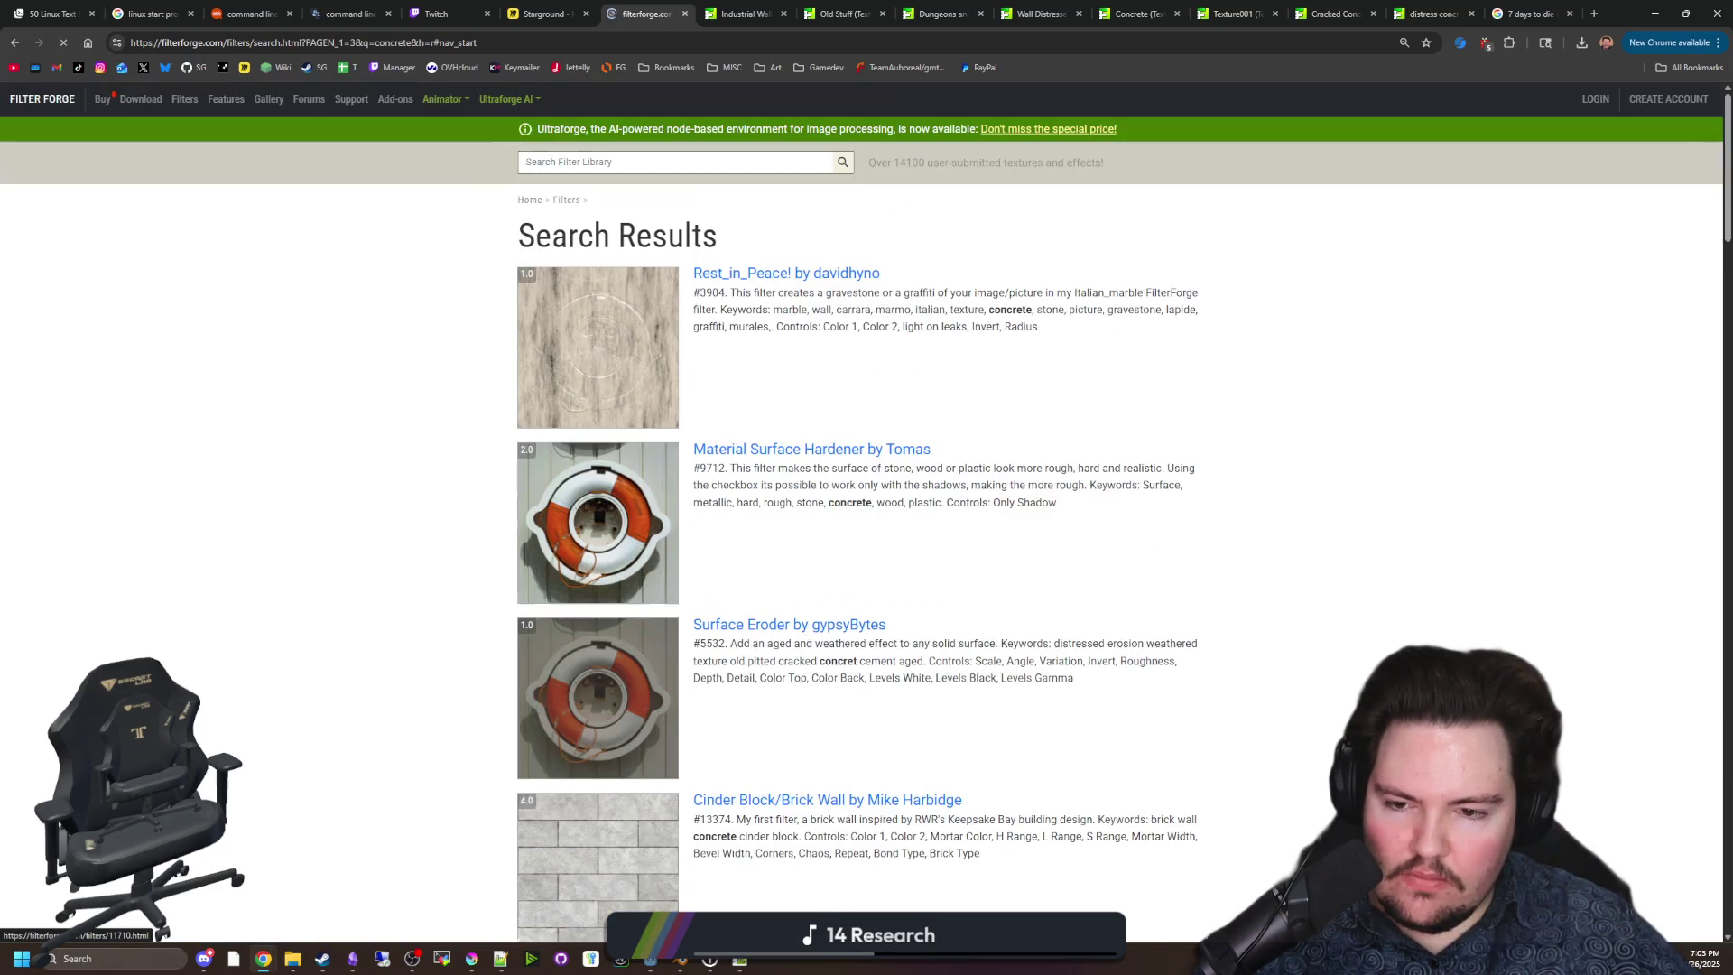
Browse the new results page and open Up the Garden Path in a new tab.
scroll(627, 776, down, 2)
scroll(627, 776, down, 1)
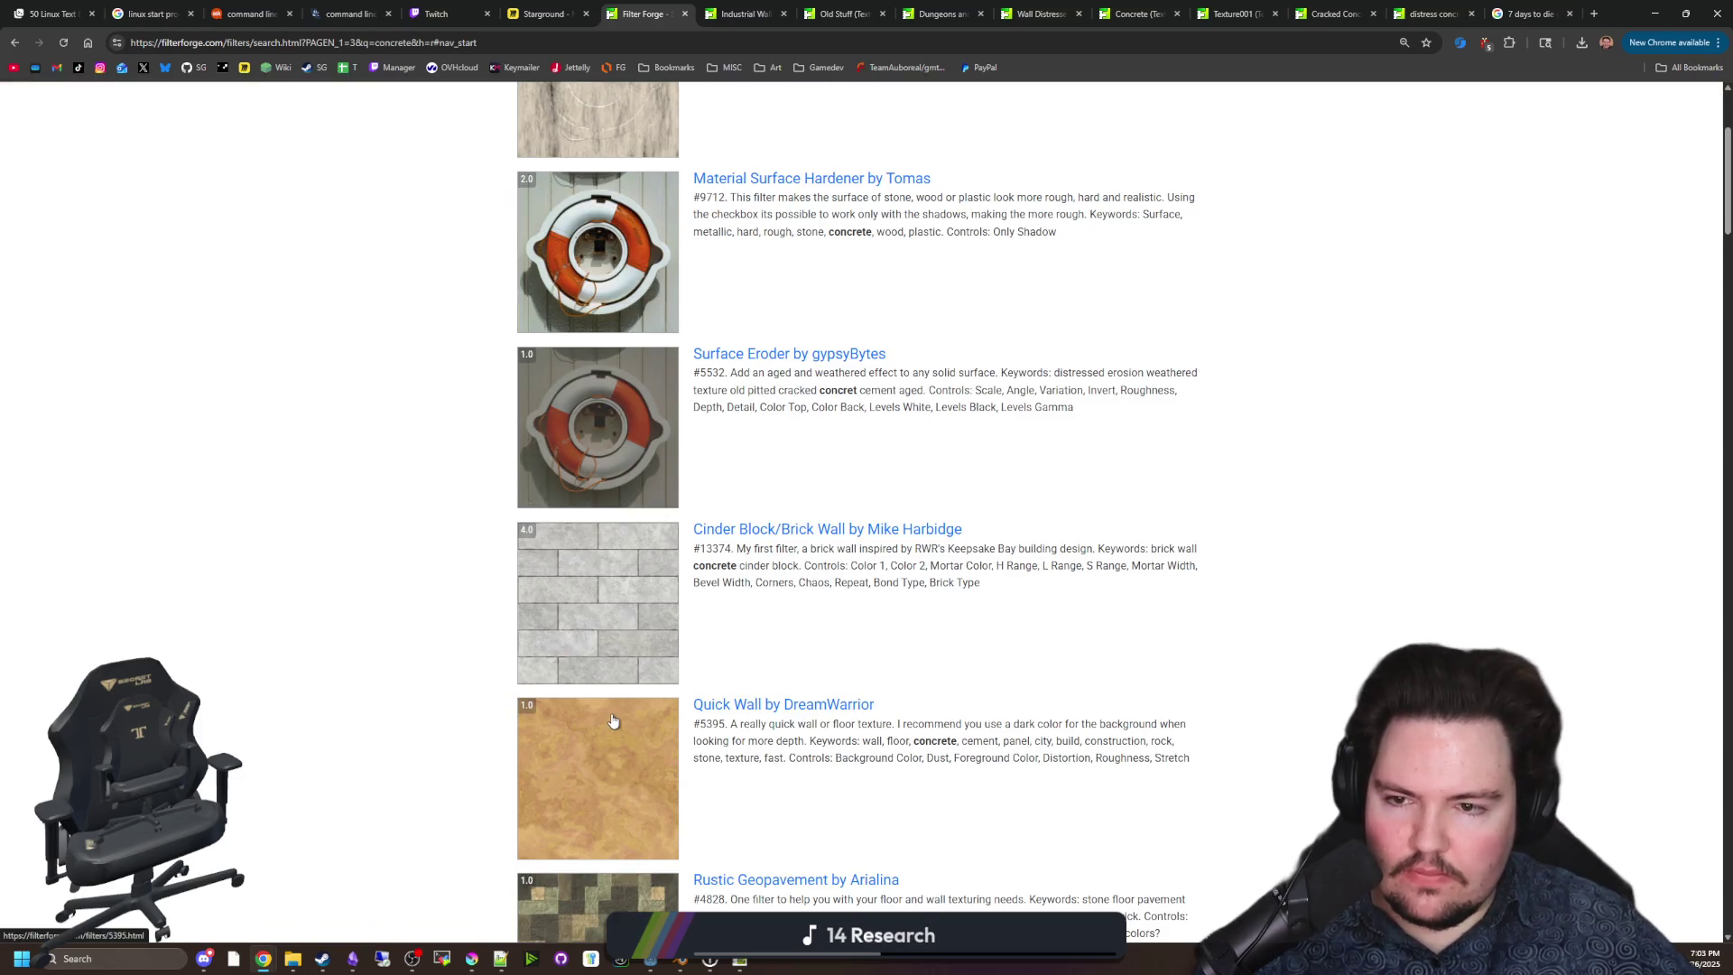
scroll(612, 720, down, 3)
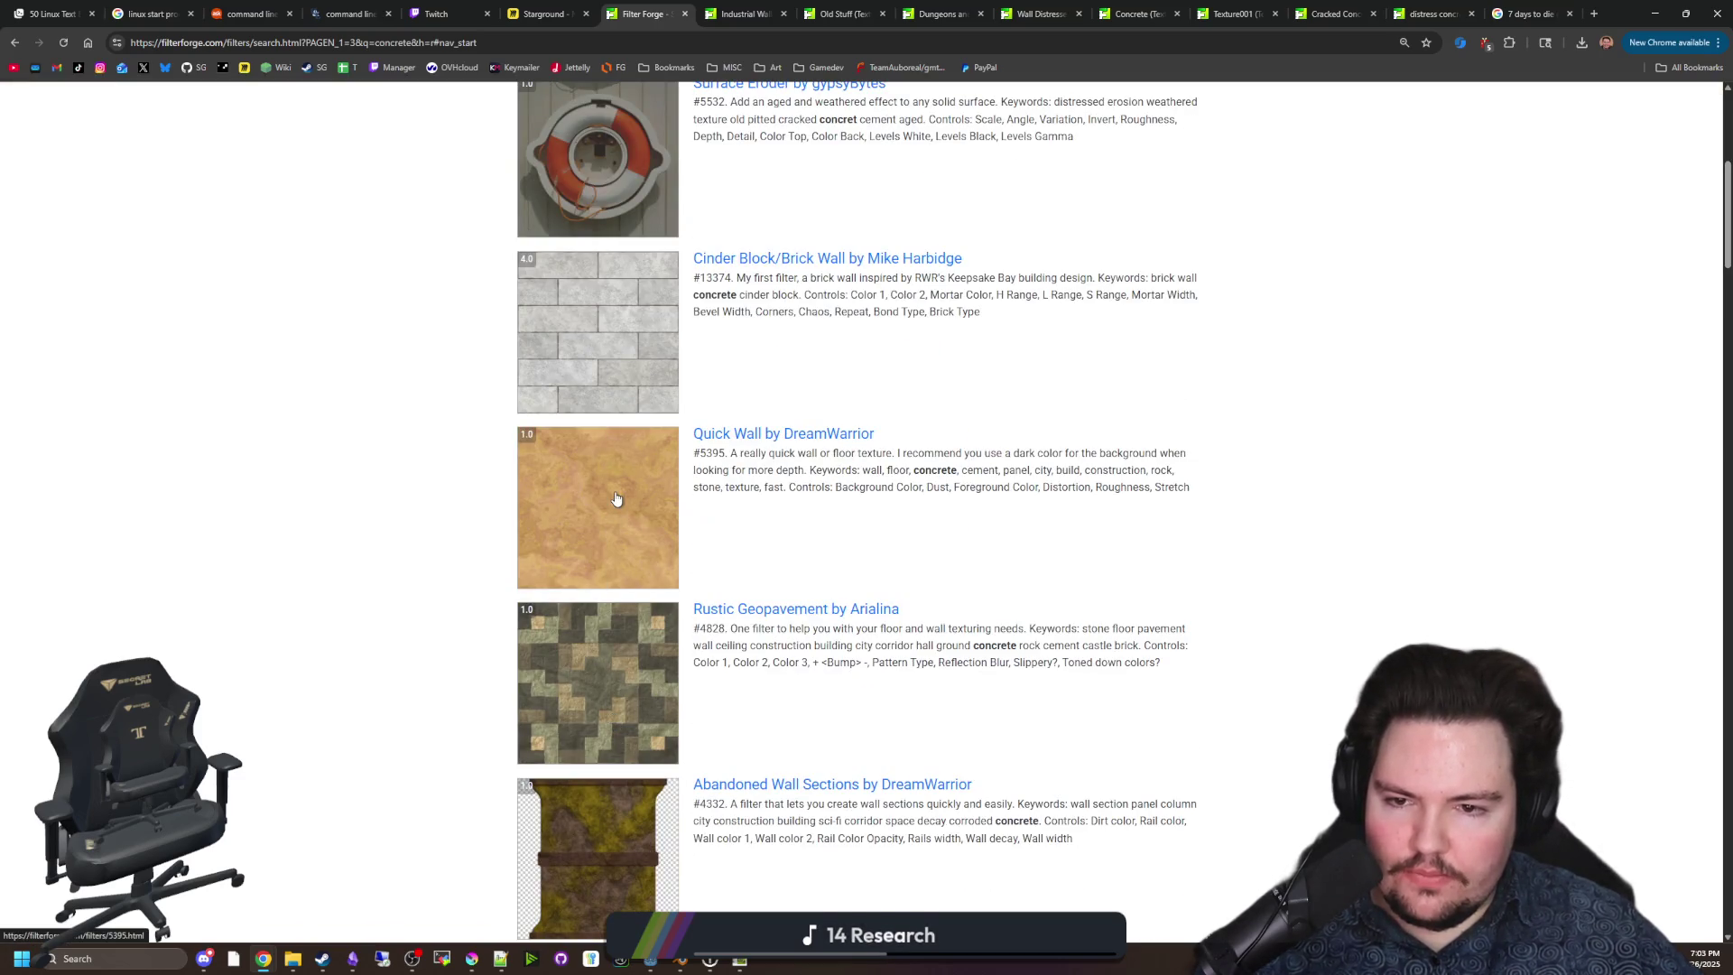
scroll(616, 498, down, 12)
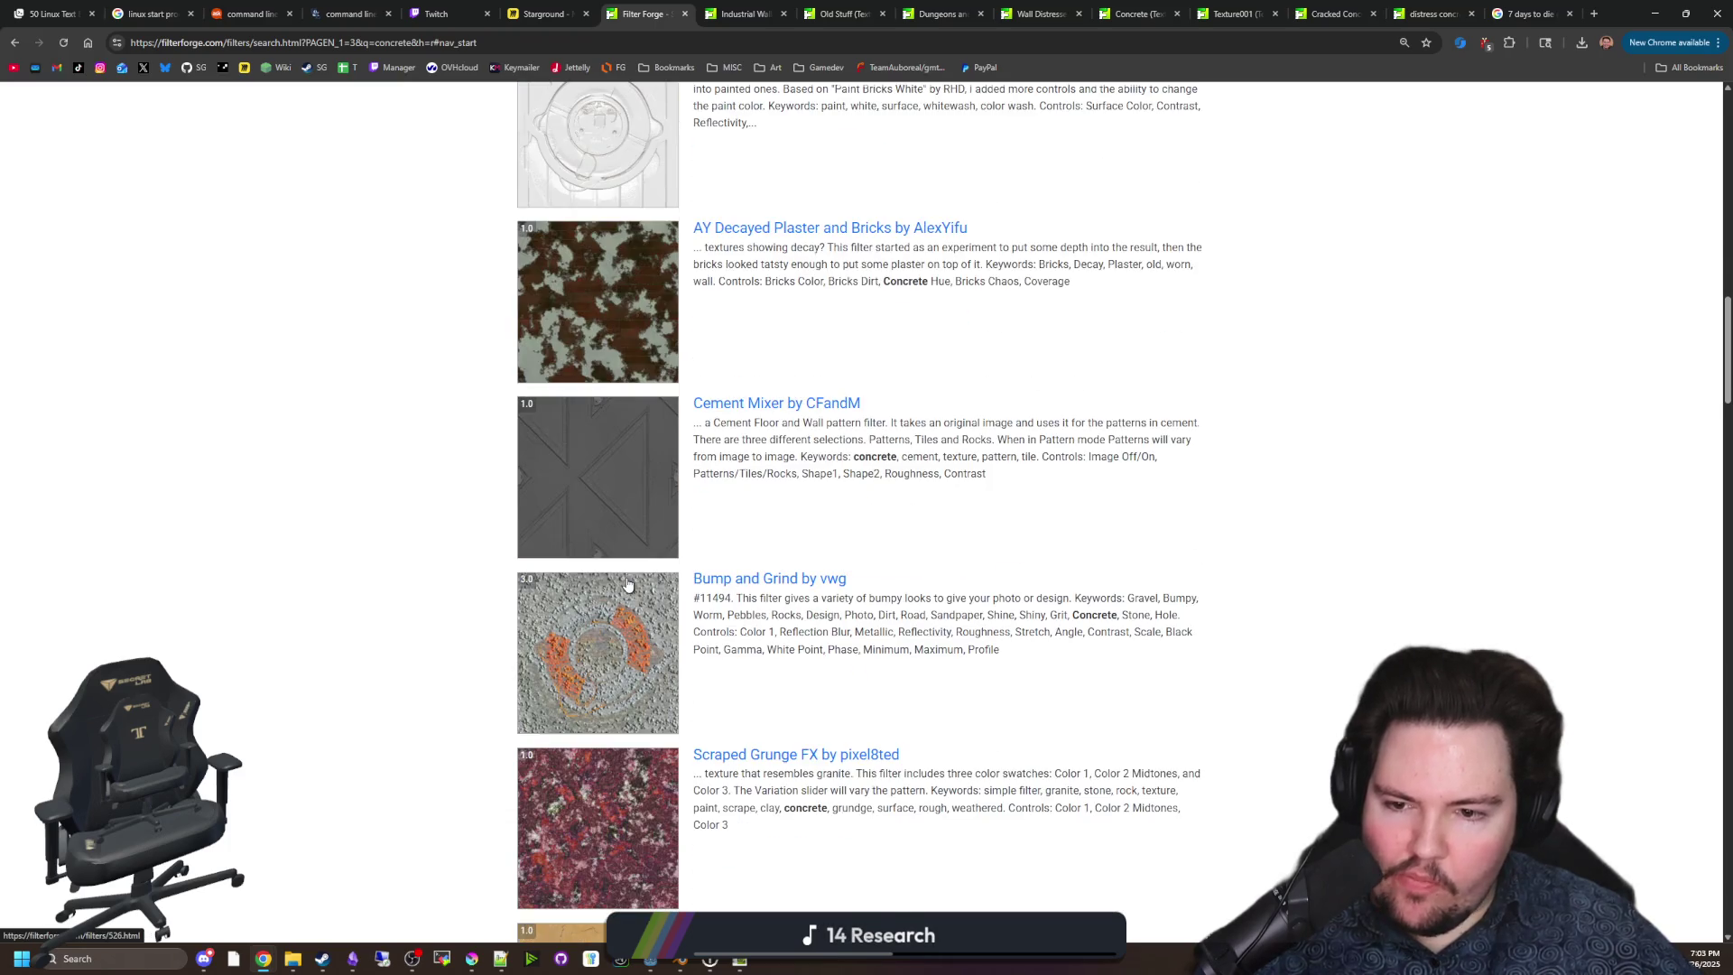
scroll(627, 584, down, 9)
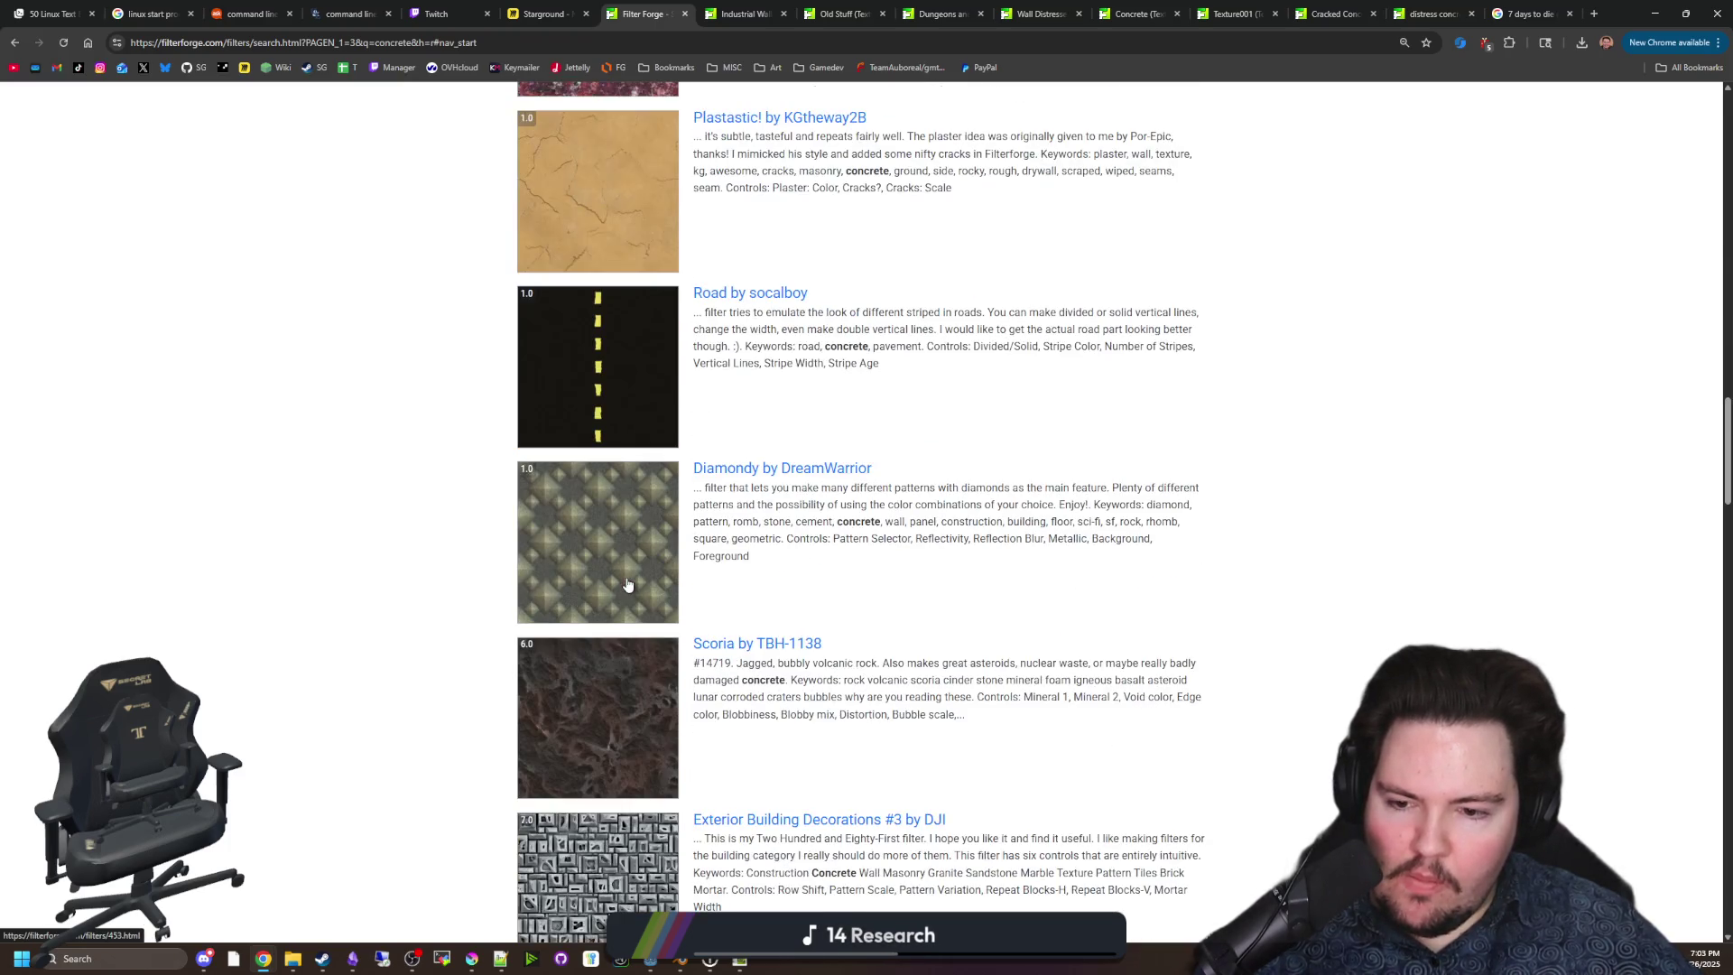
scroll(627, 584, down, 15)
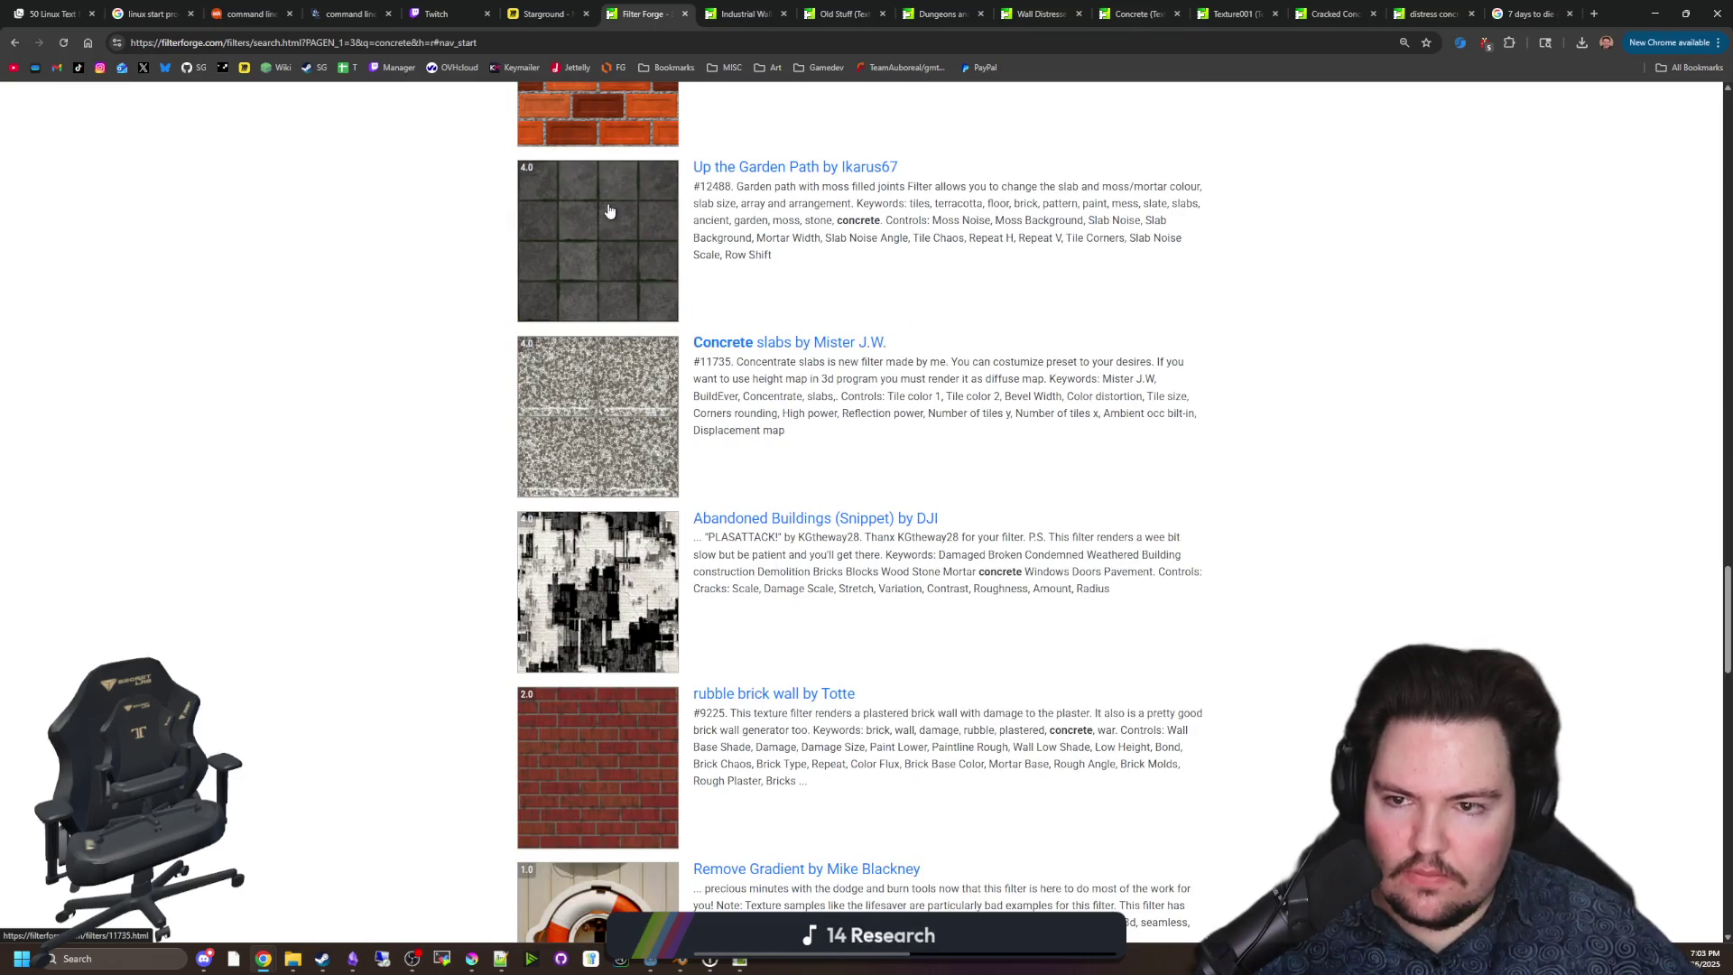
scroll(649, 637, down, 2)
scroll(632, 541, up, 4)
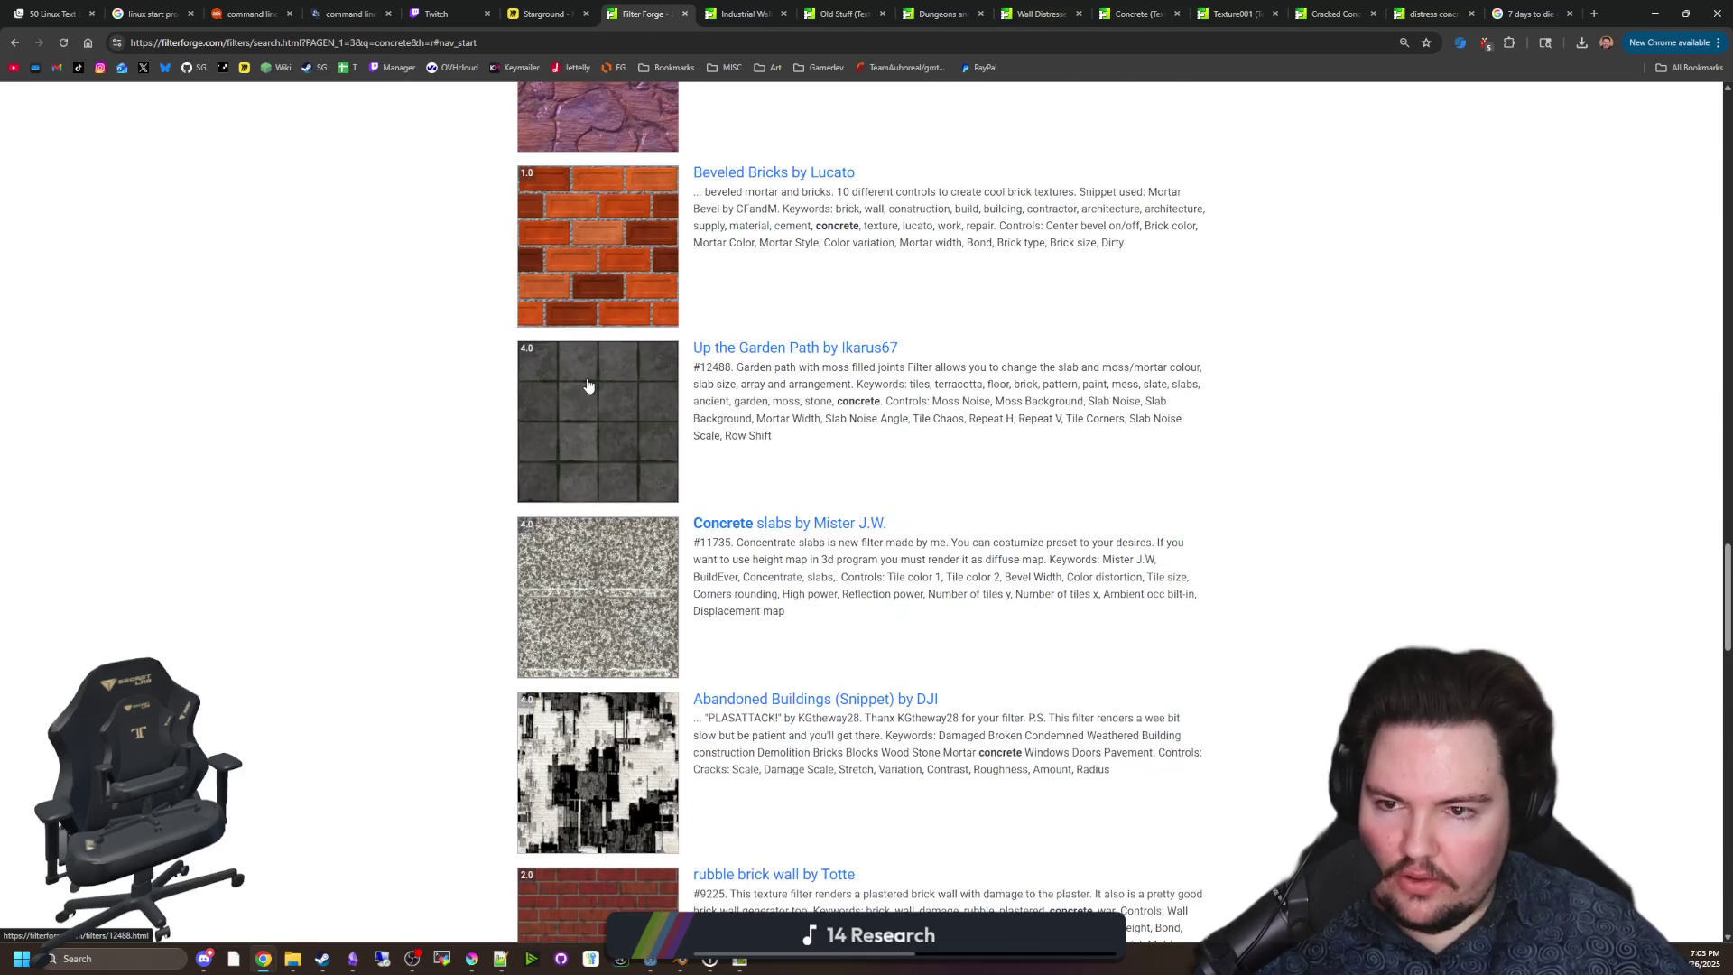
middle_click(588, 385)
Scroll down and advance to page 4 of the concrete results.
scroll(589, 385, down, 10)
scroll(666, 591, down, 9)
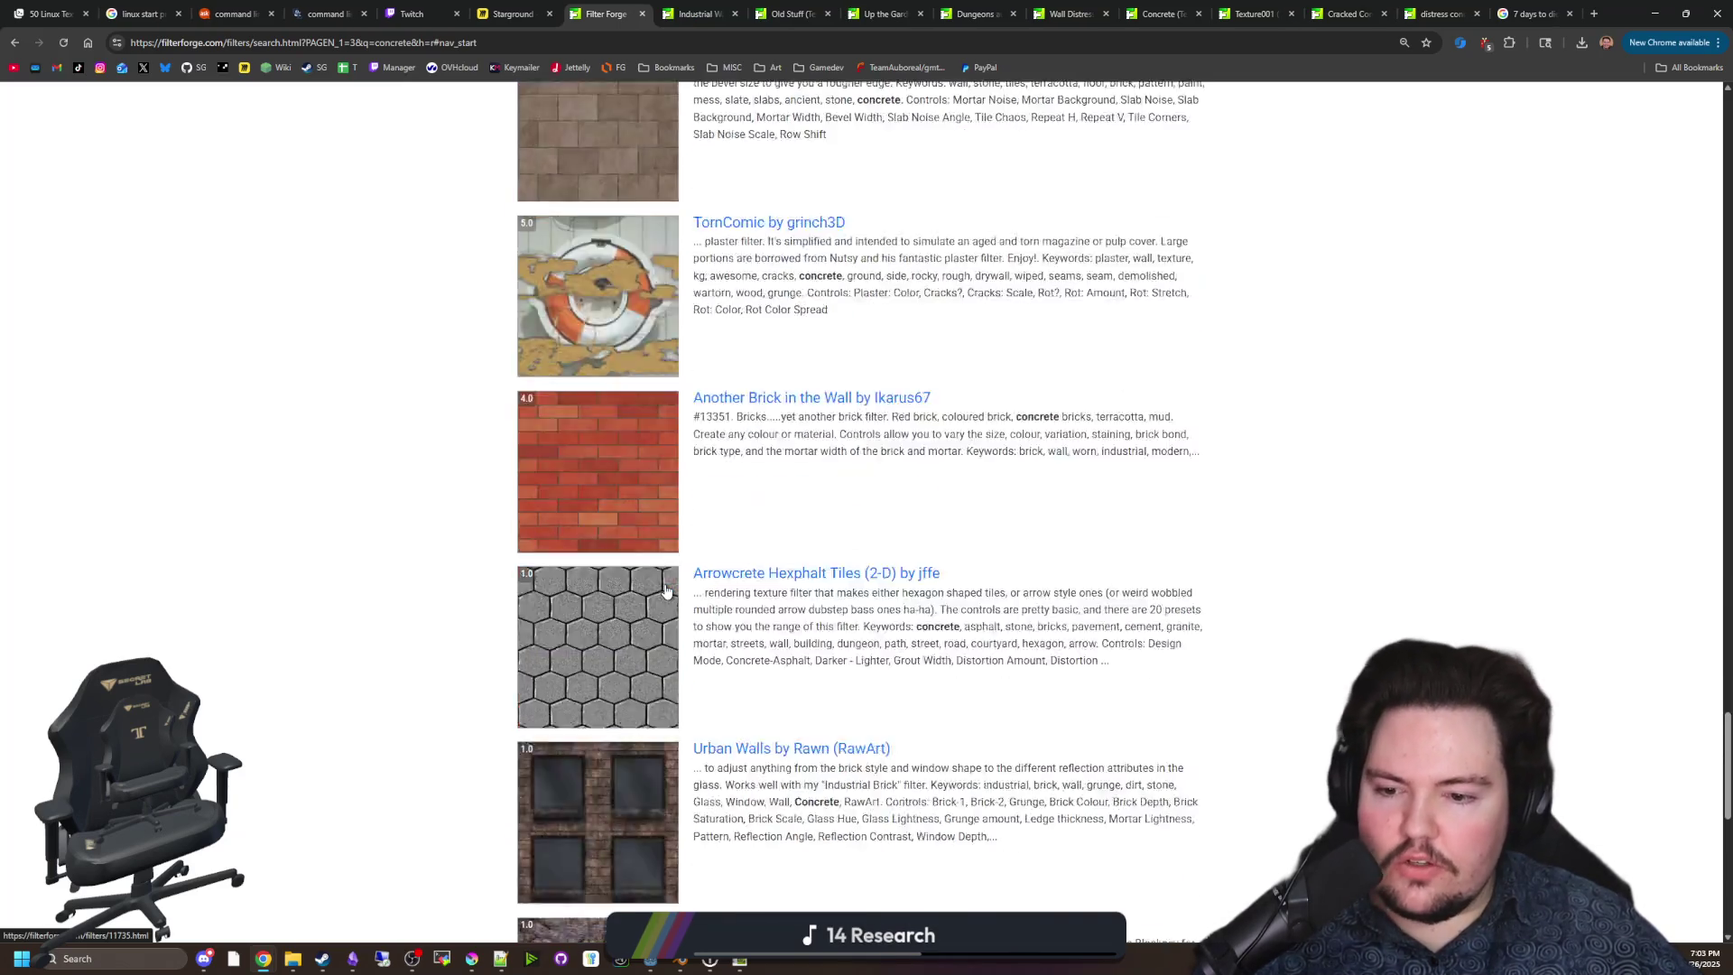
scroll(665, 591, down, 3)
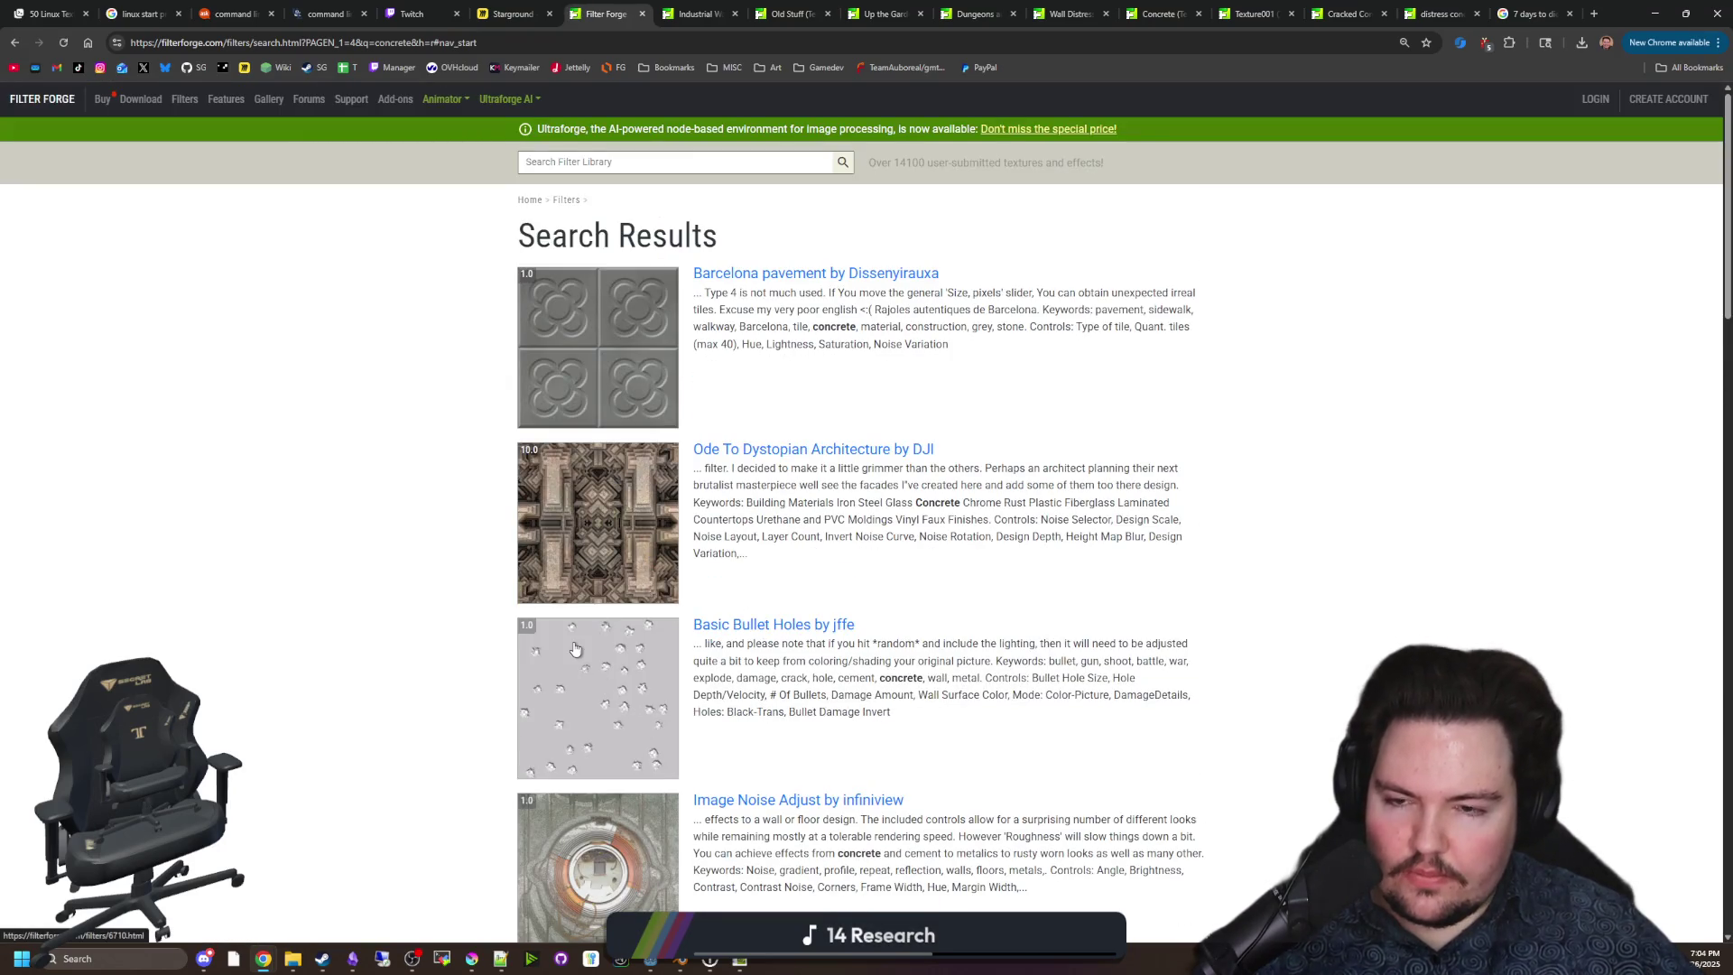
scroll(575, 648, down, 6)
scroll(621, 619, down, 6)
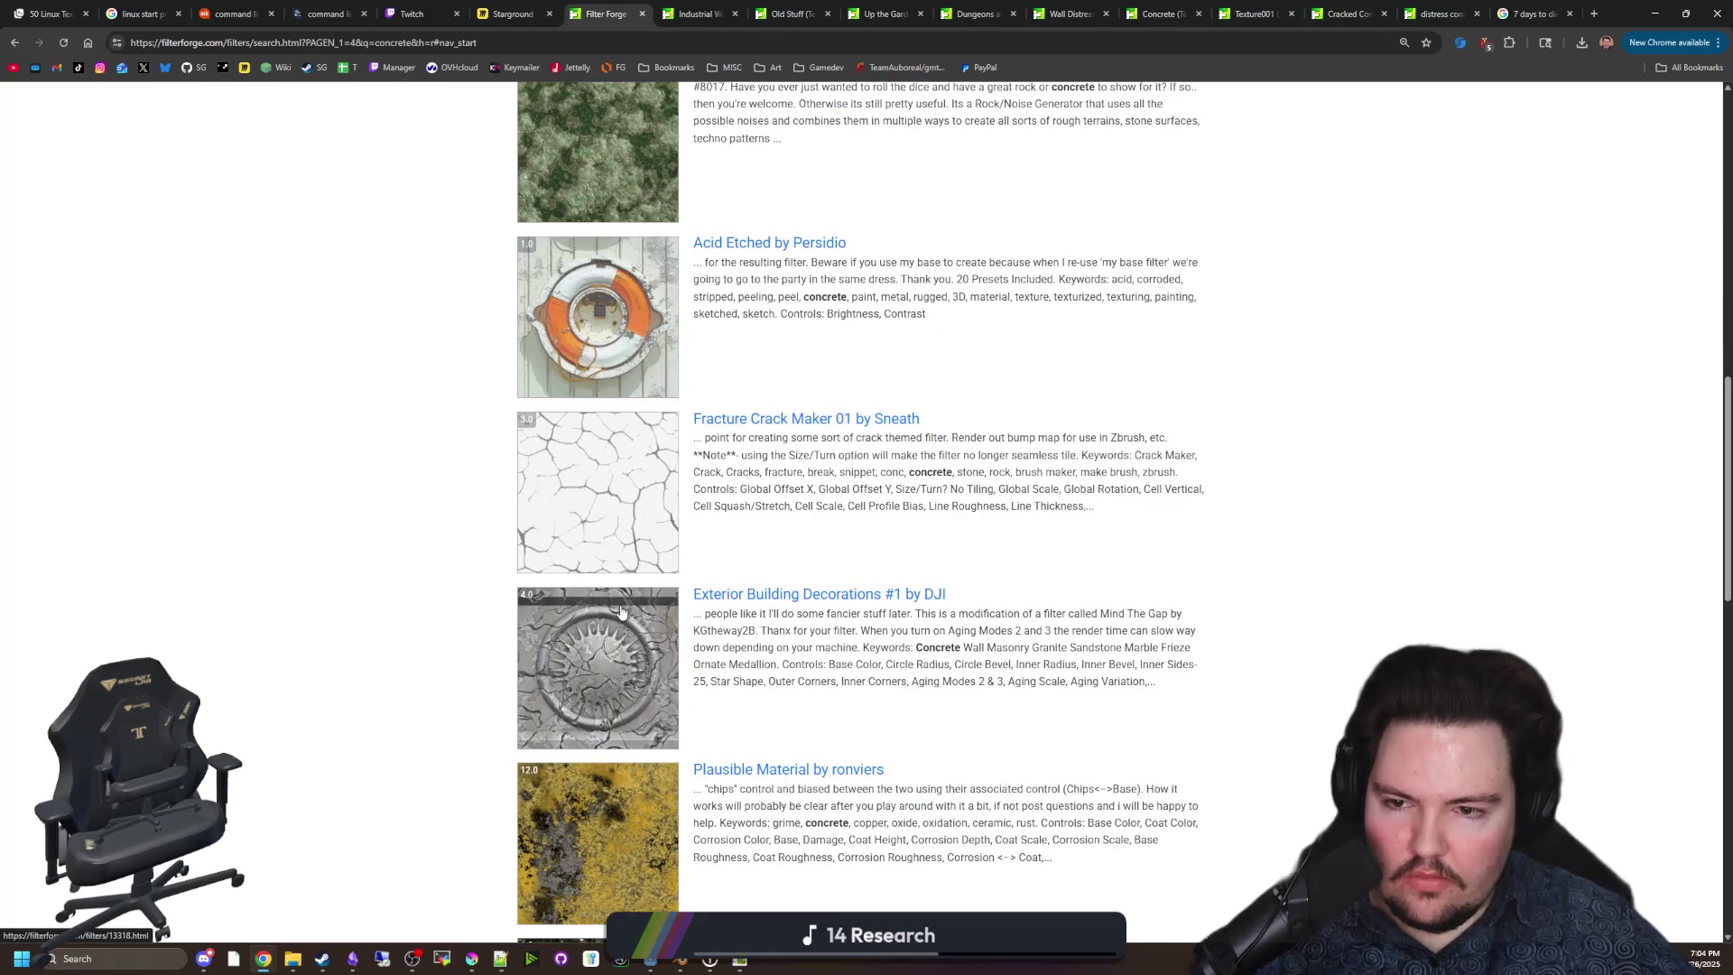
scroll(621, 612, down, 14)
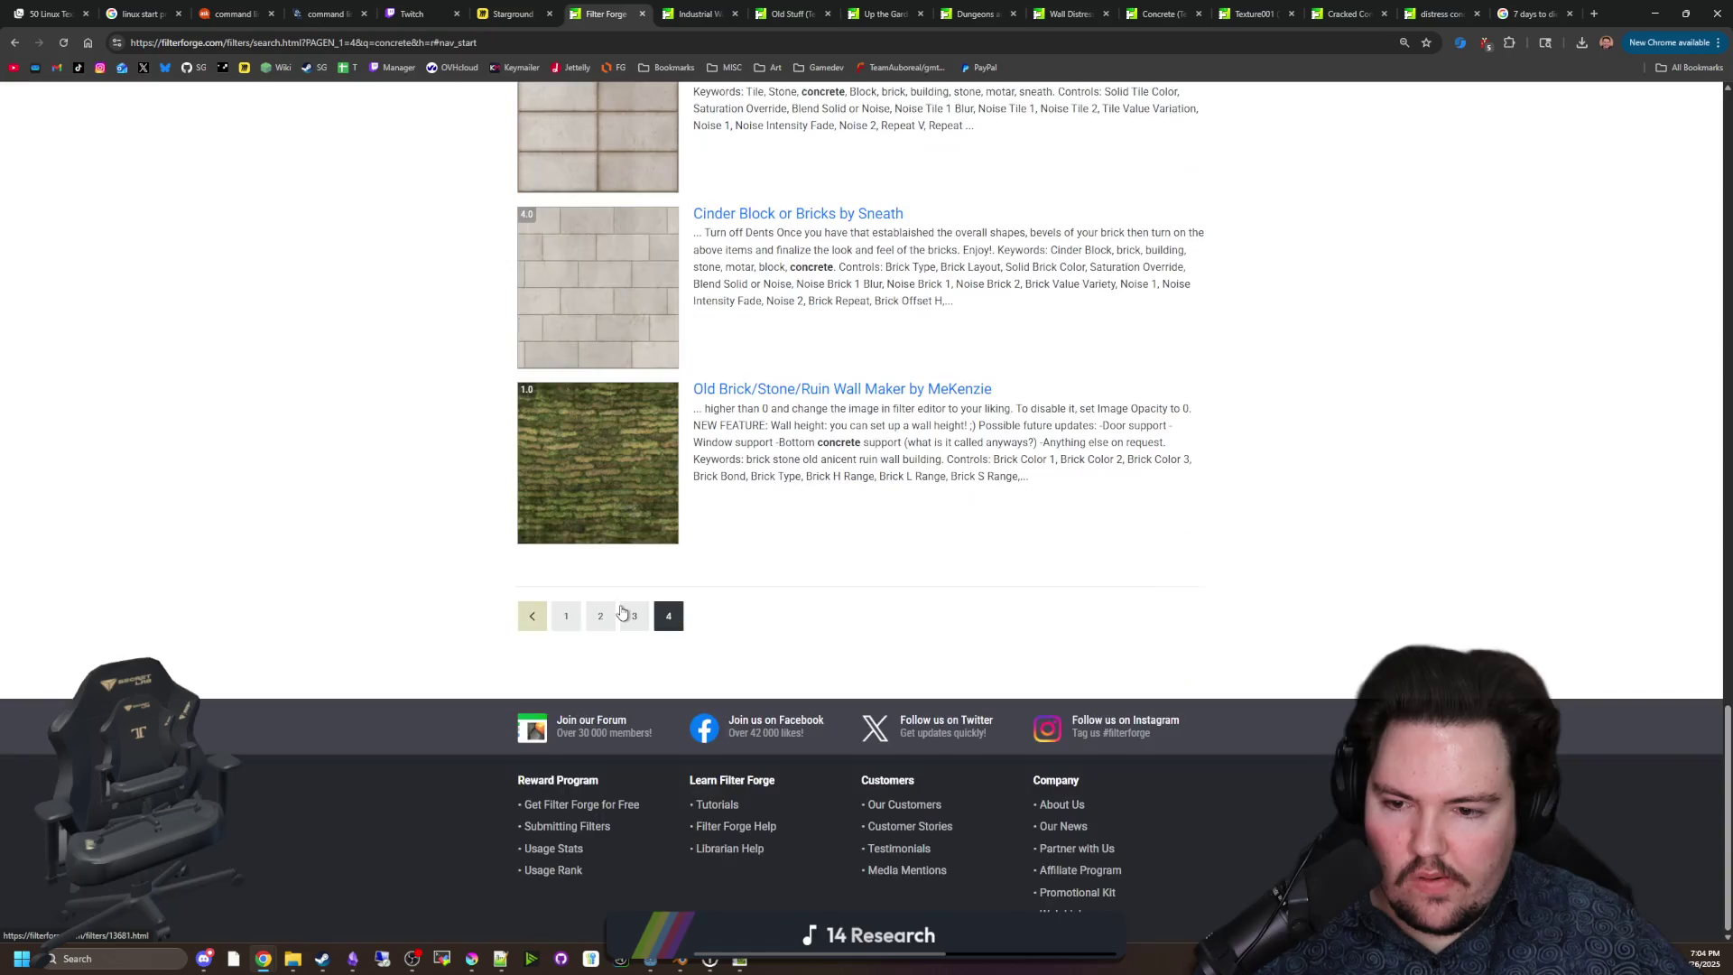
click(622, 614)
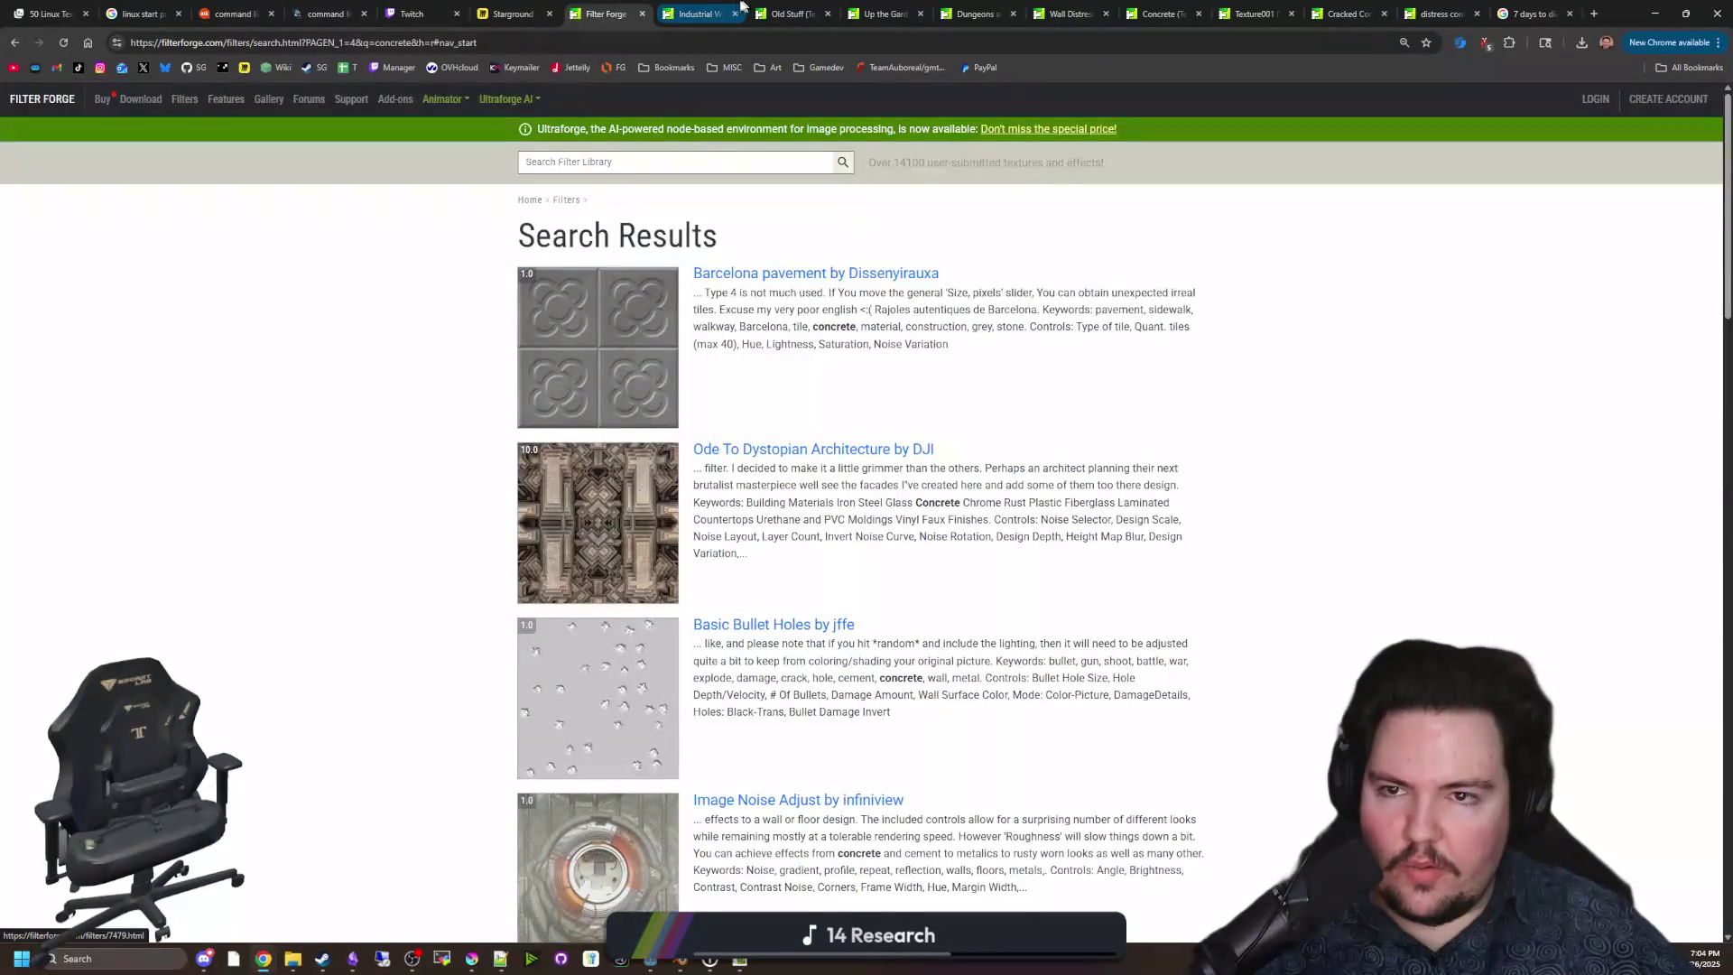
Check the Industrial Wall and Old Stuff tabs, then send Up the Garden Path to the desktop application.
click(733, 8)
scroll(758, 277, up, 4)
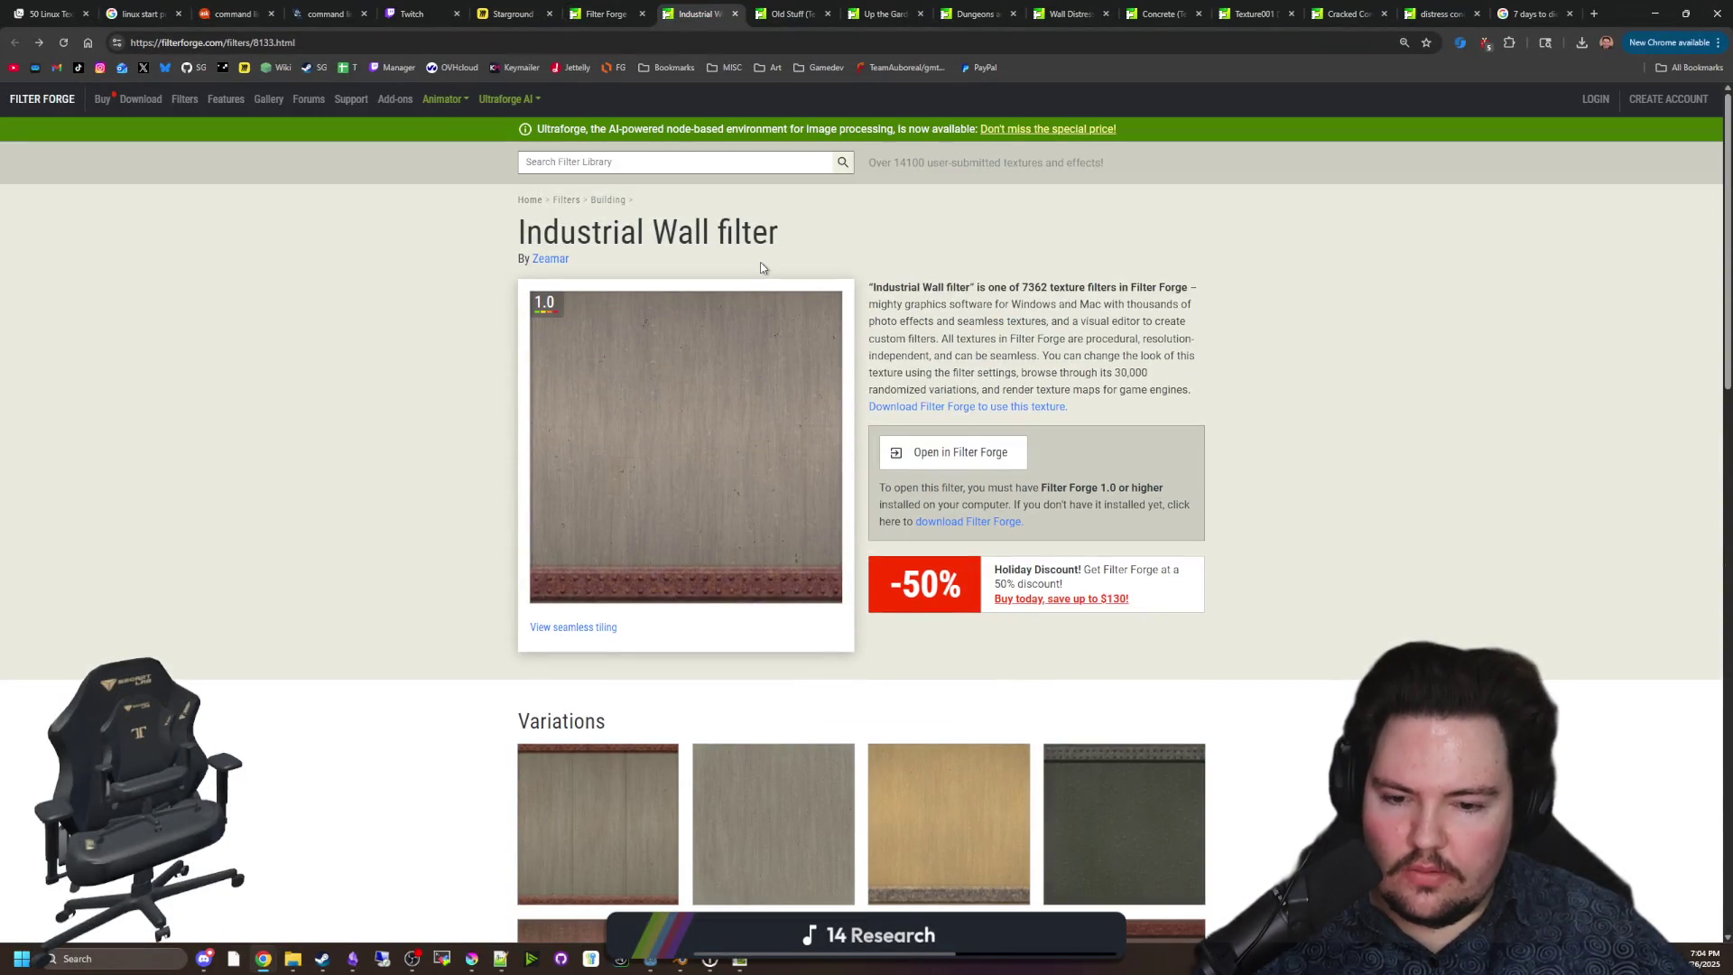
click(806, 6)
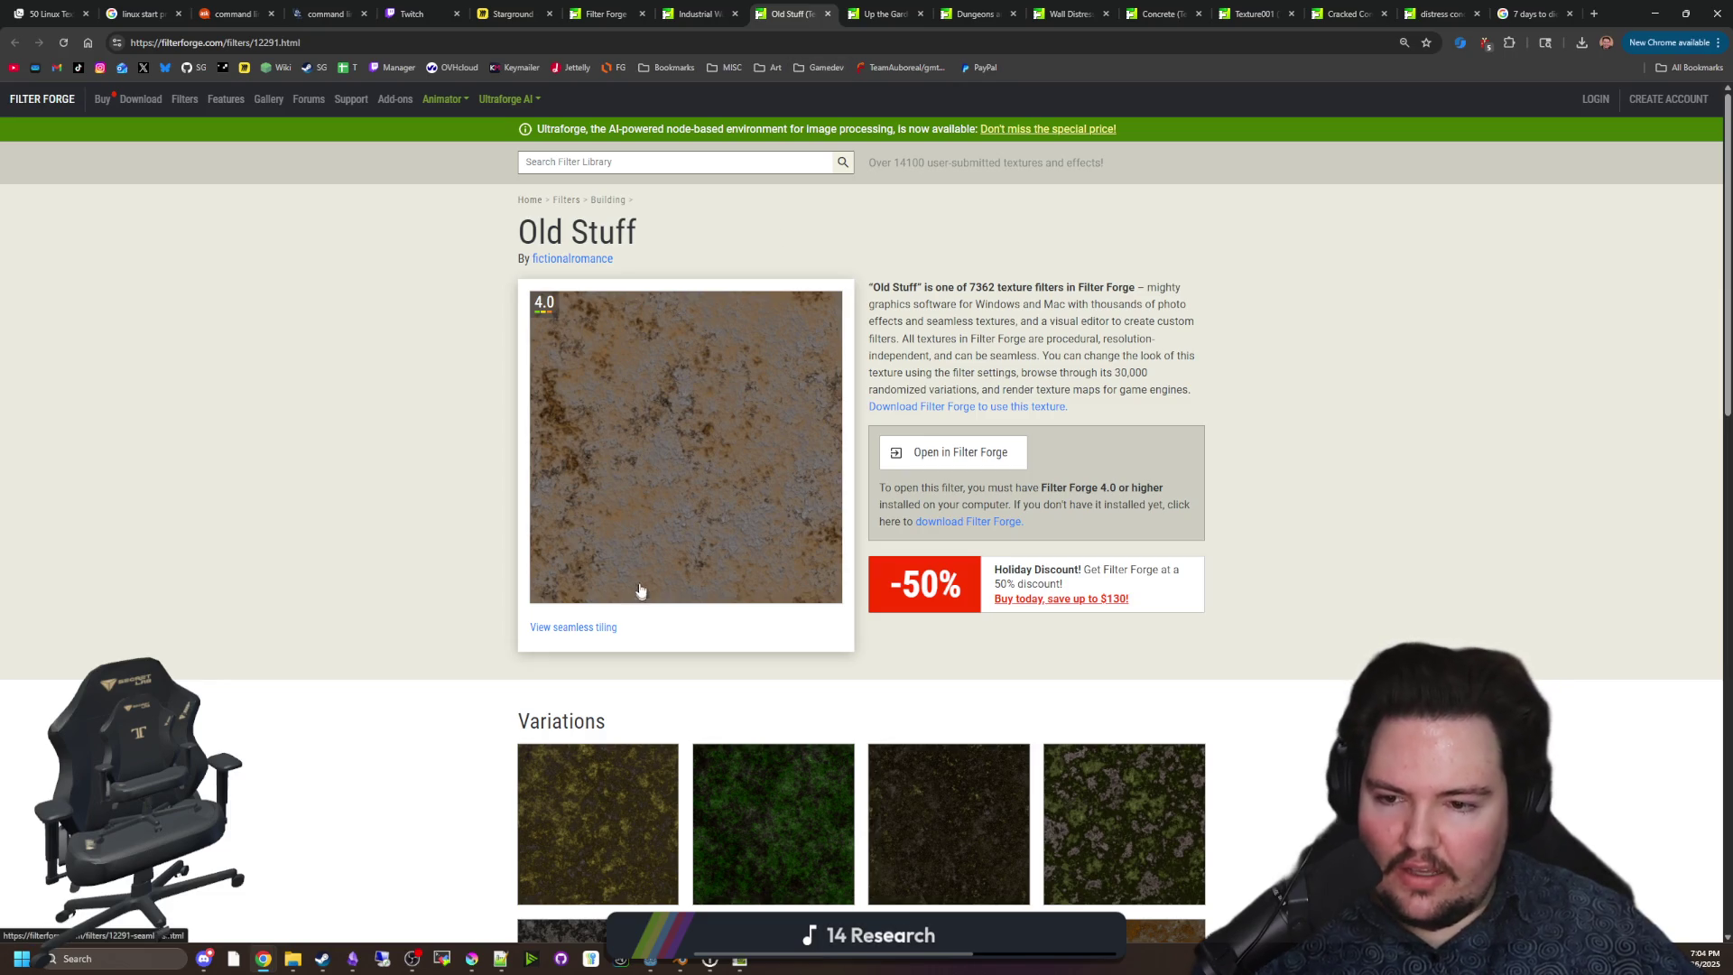
click(885, 13)
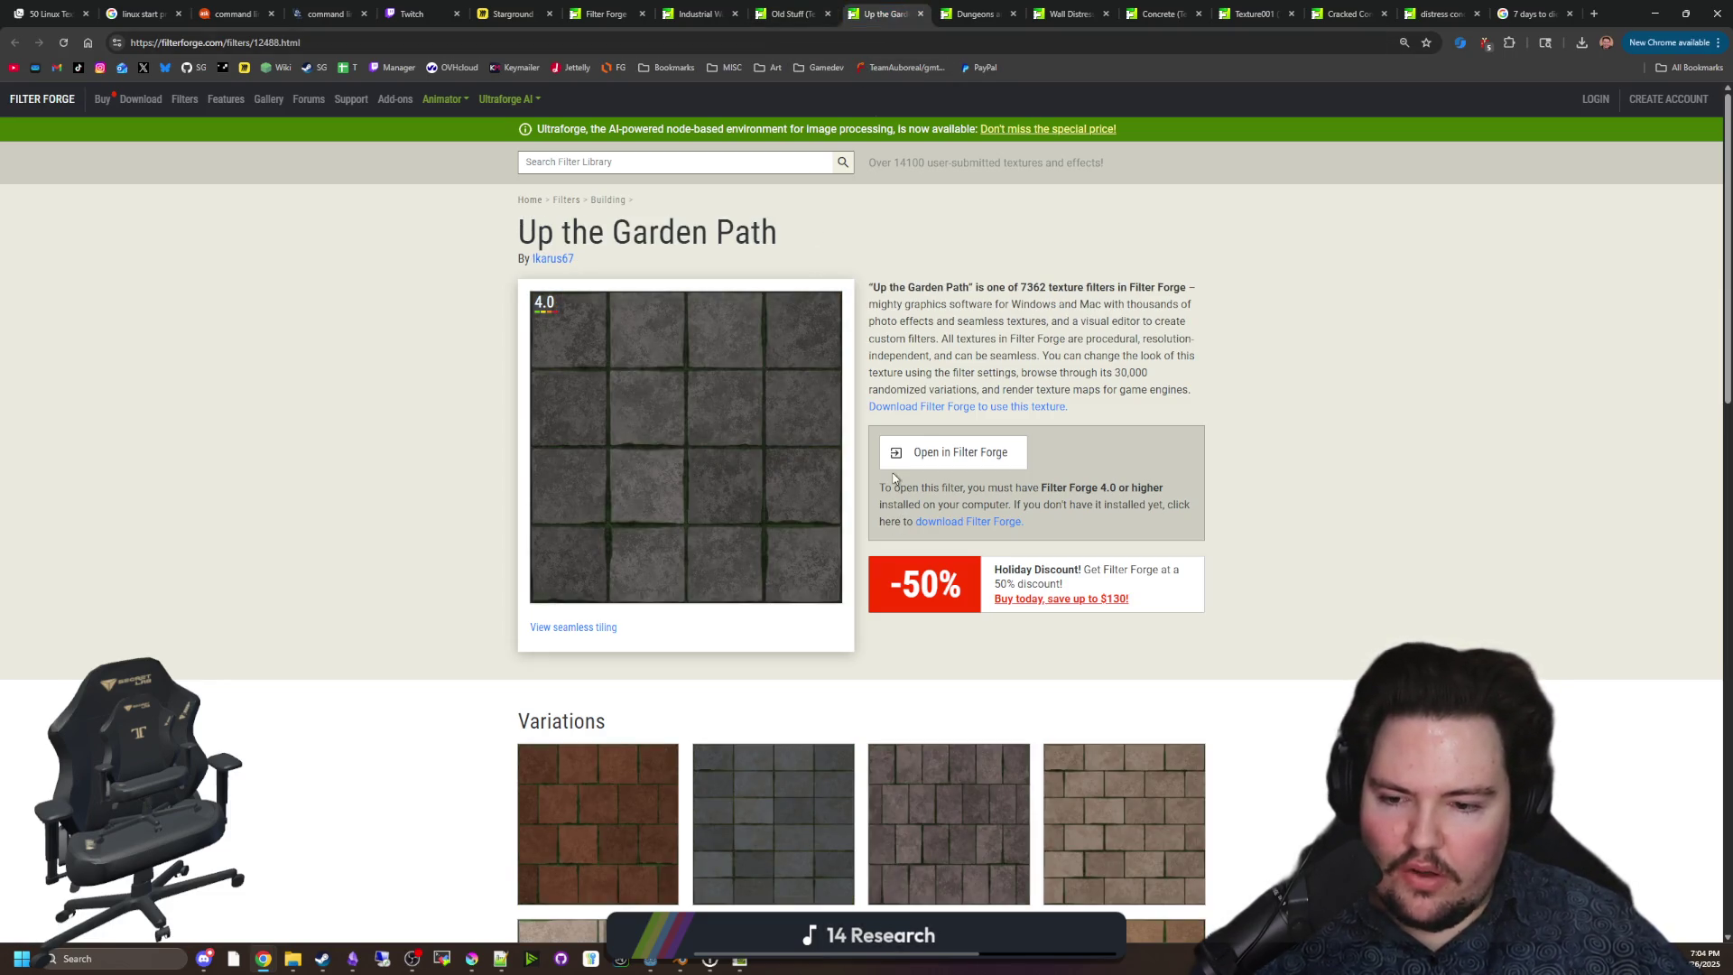
scroll(892, 480, down, 4)
scroll(889, 479, up, 4)
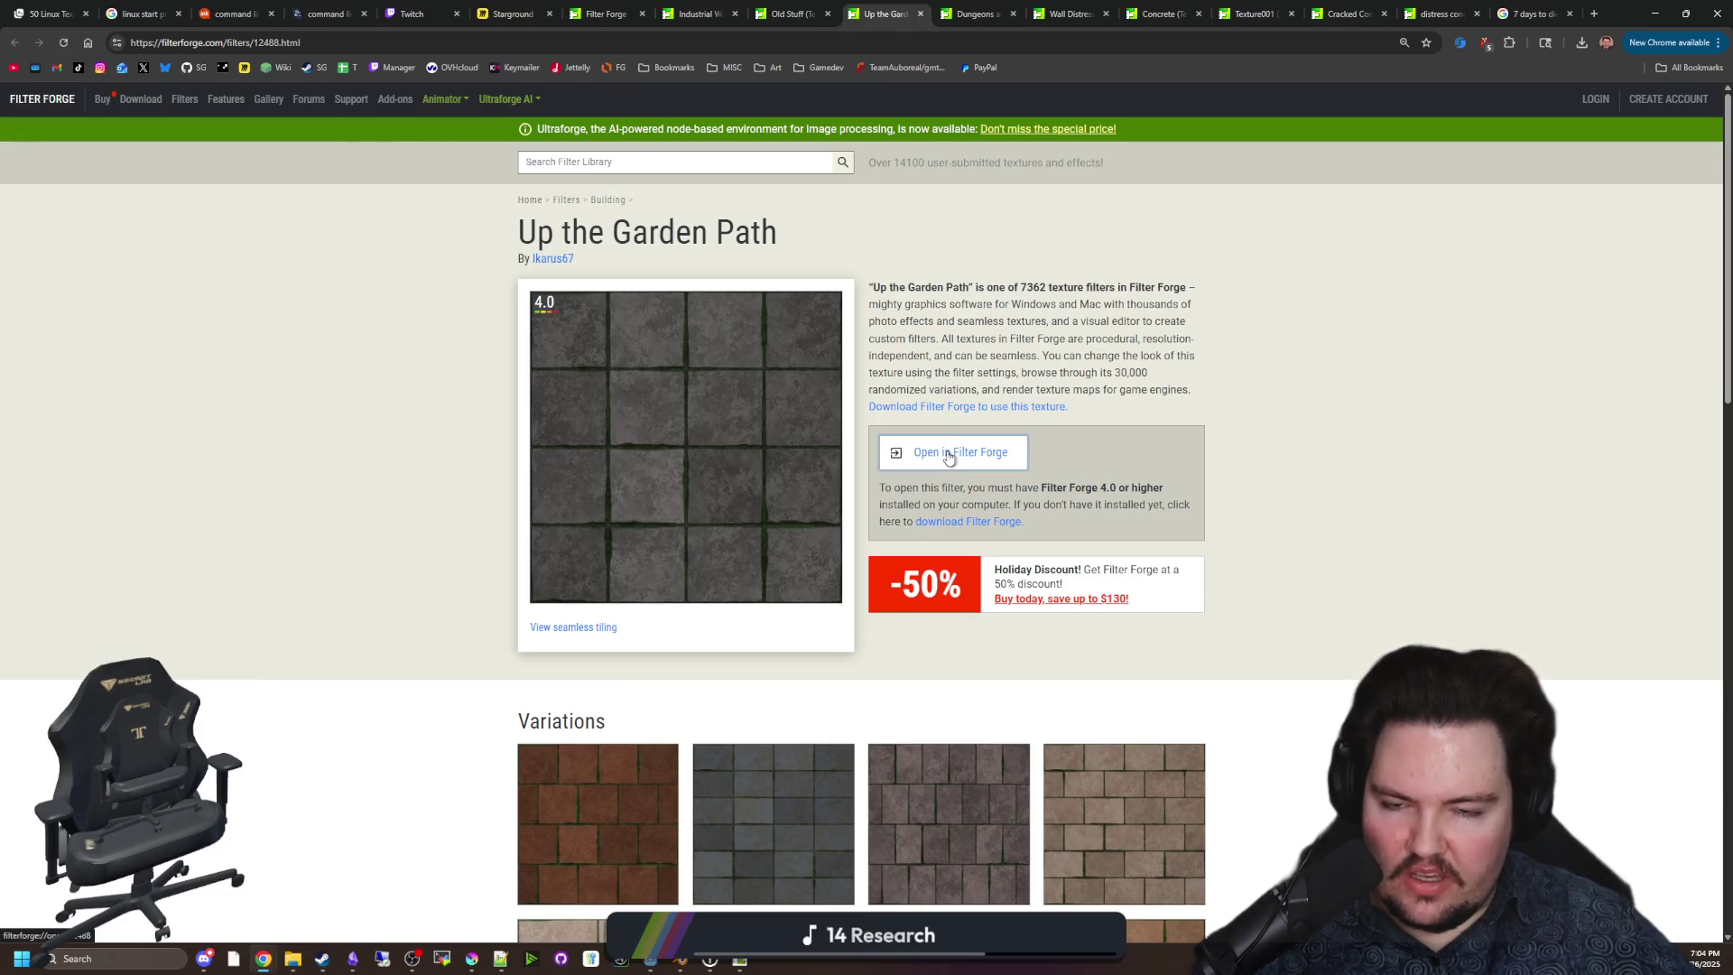
click(947, 455)
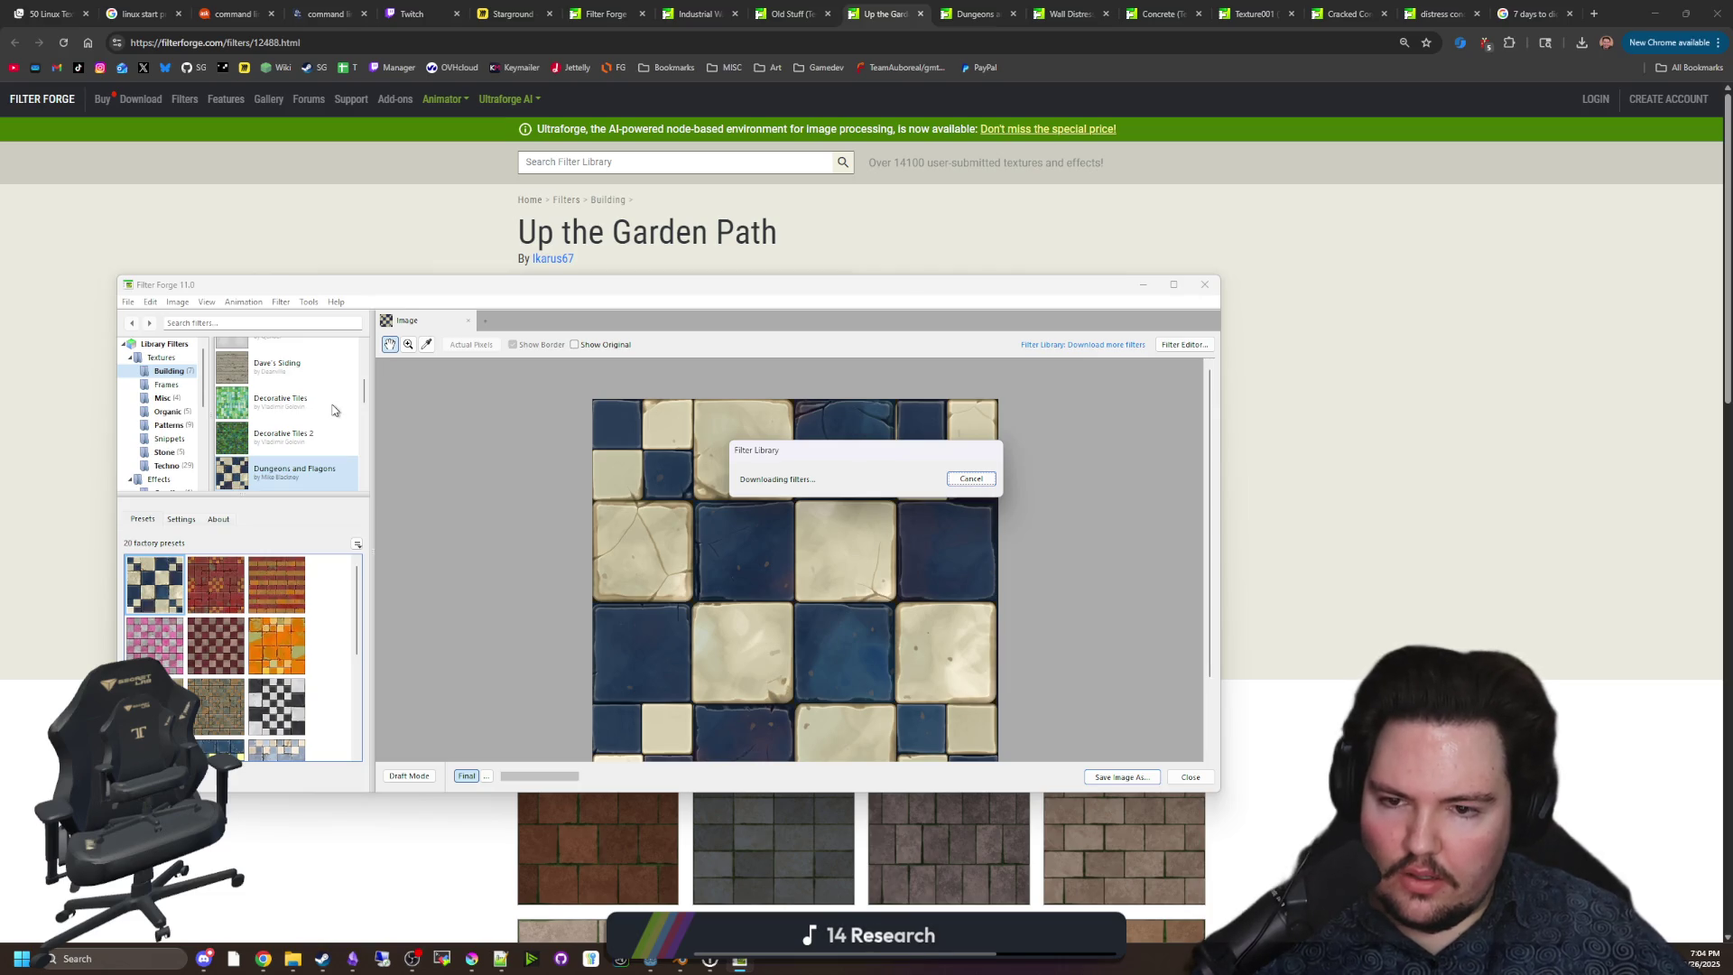
Open maze-game from the recent projects list and enlarge the Filter Forge window.
click(128, 301)
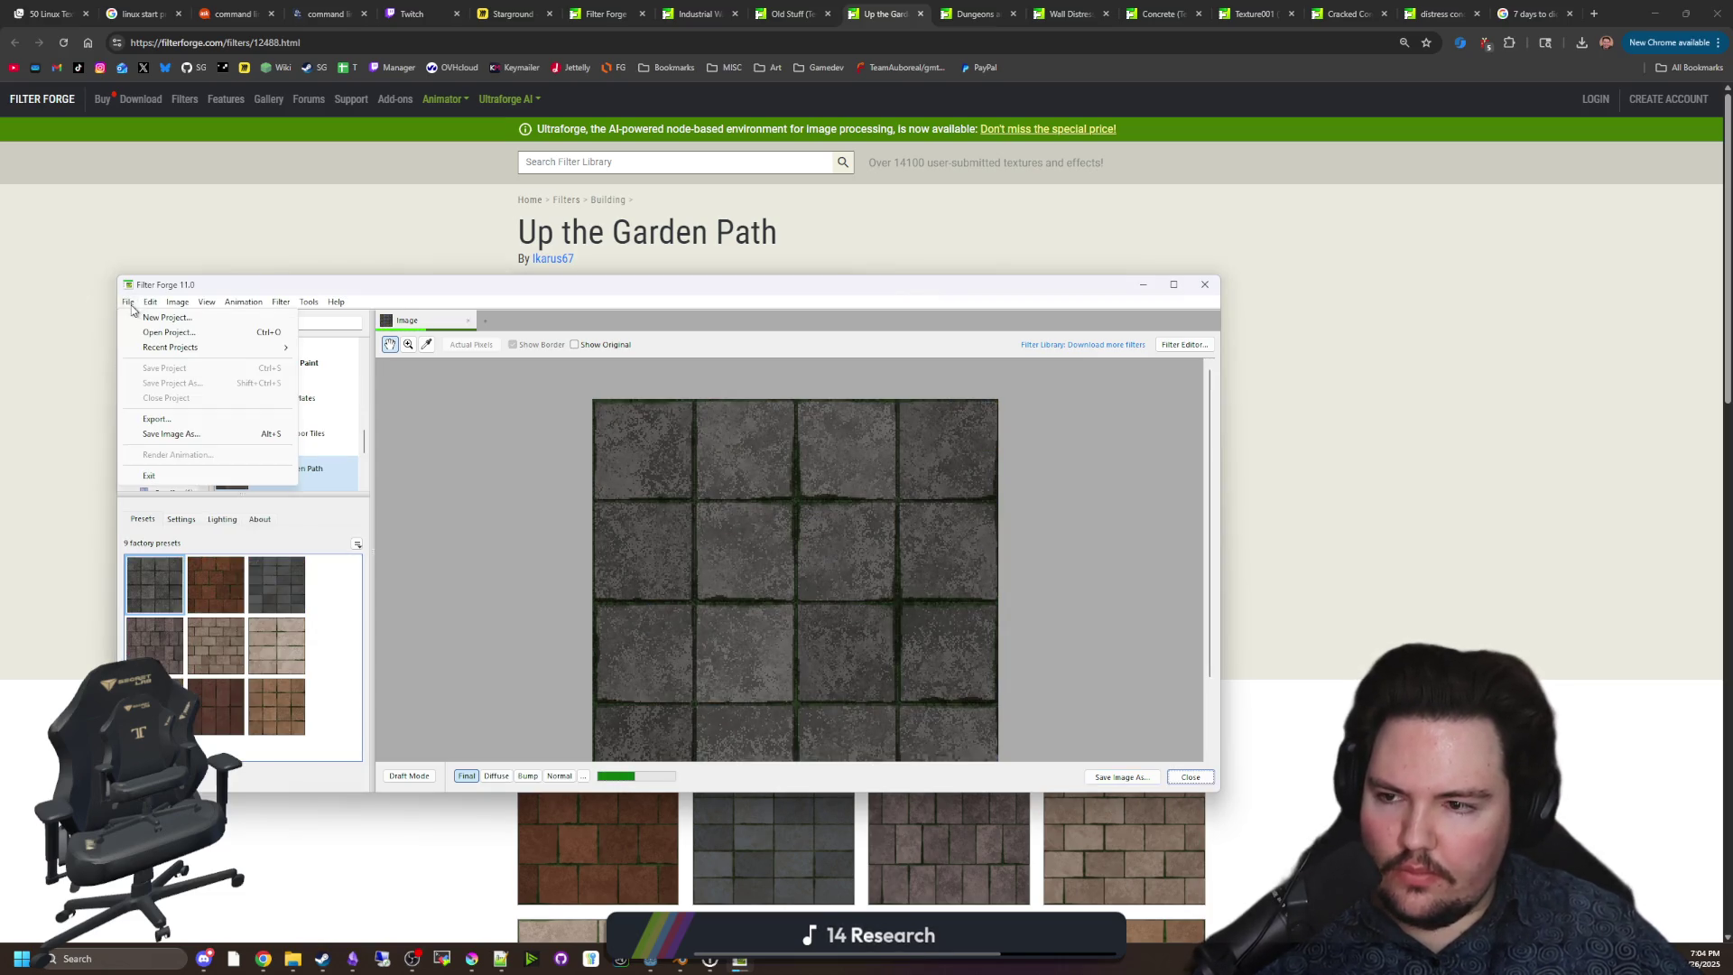
click(167, 332)
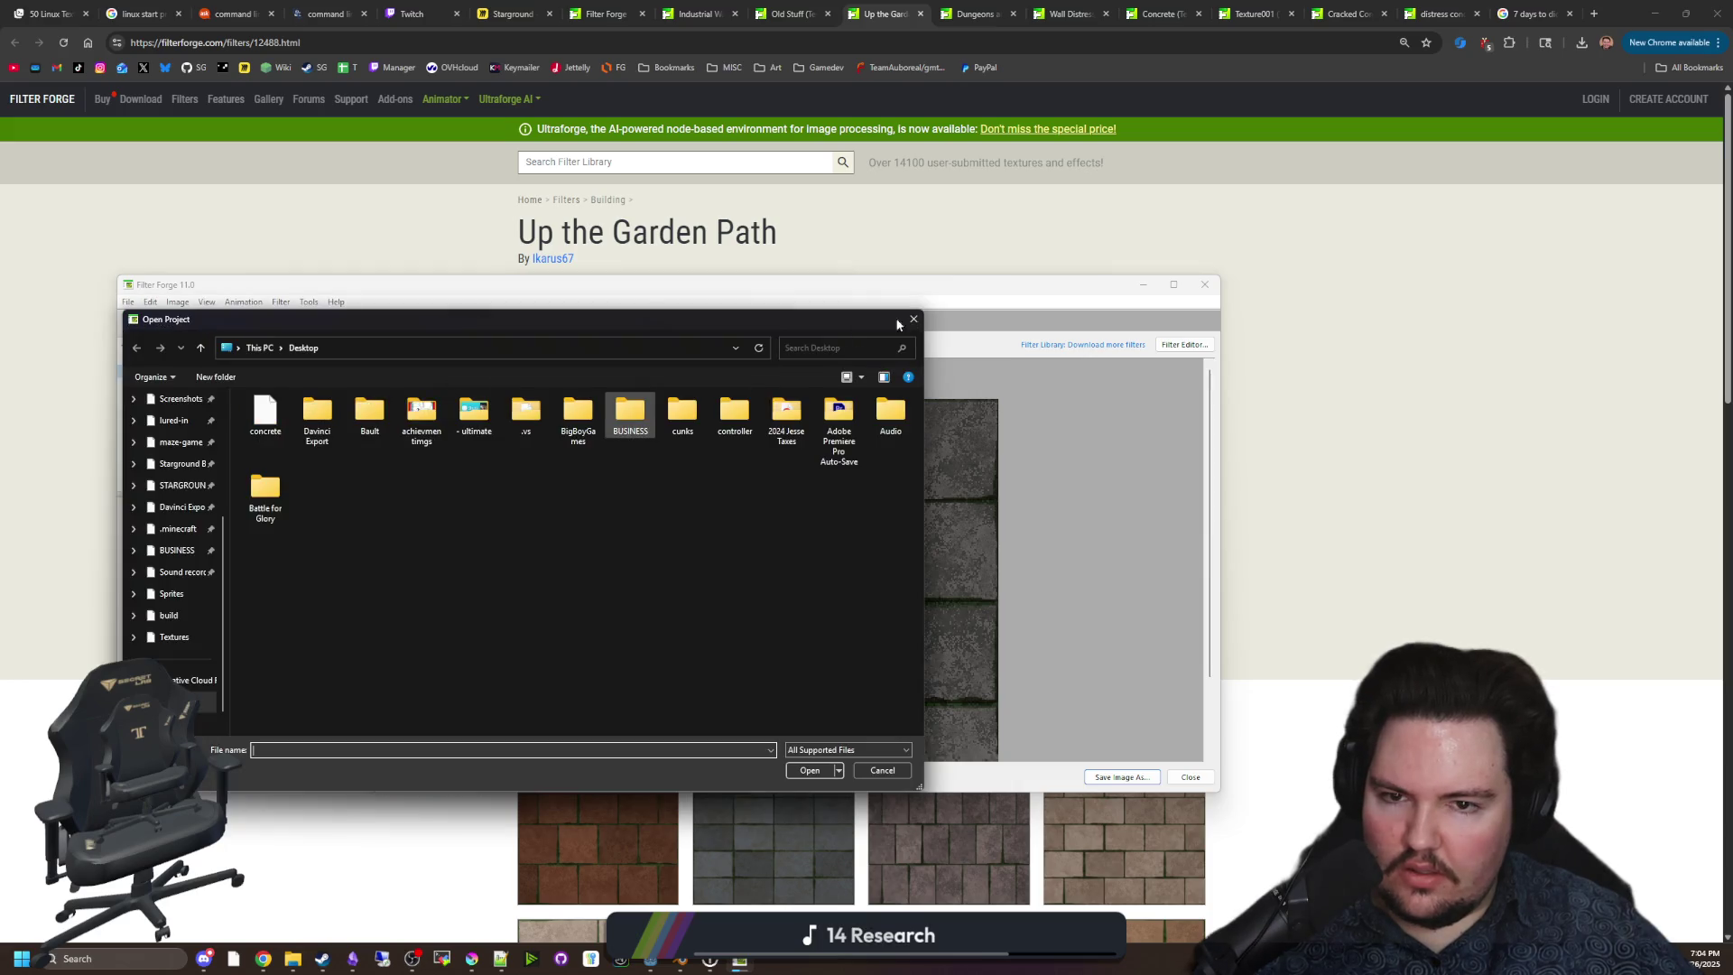
key(Escape)
click(128, 302)
mouse_move(171, 349)
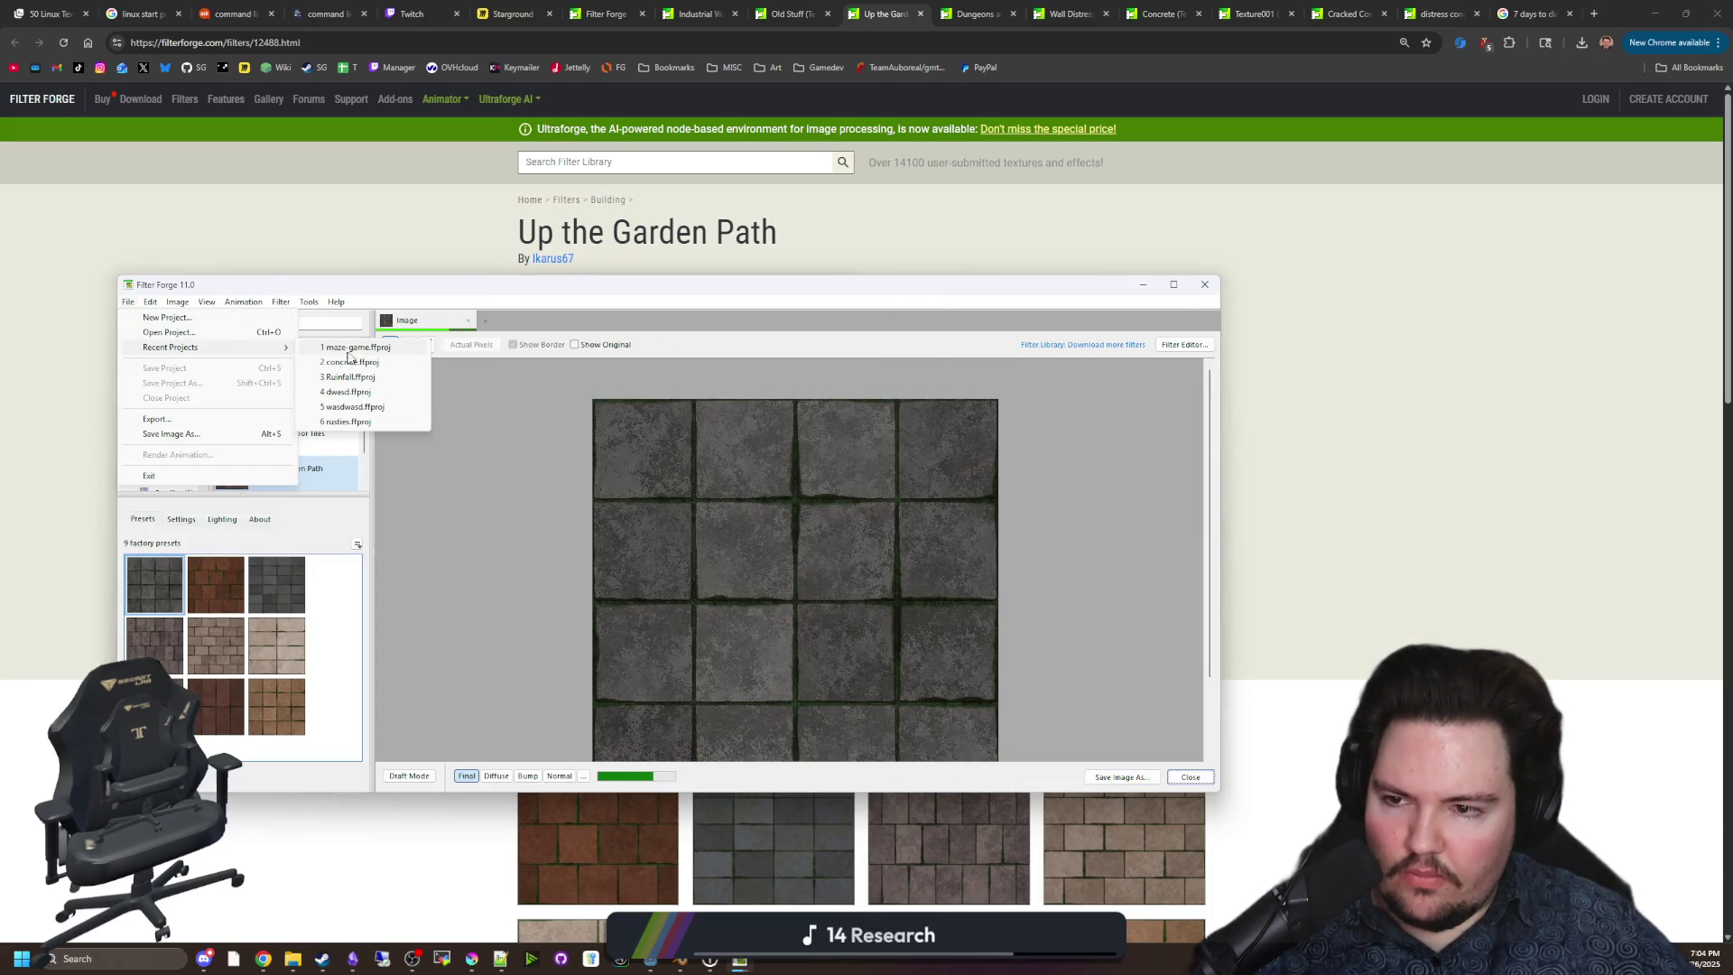
click(356, 347)
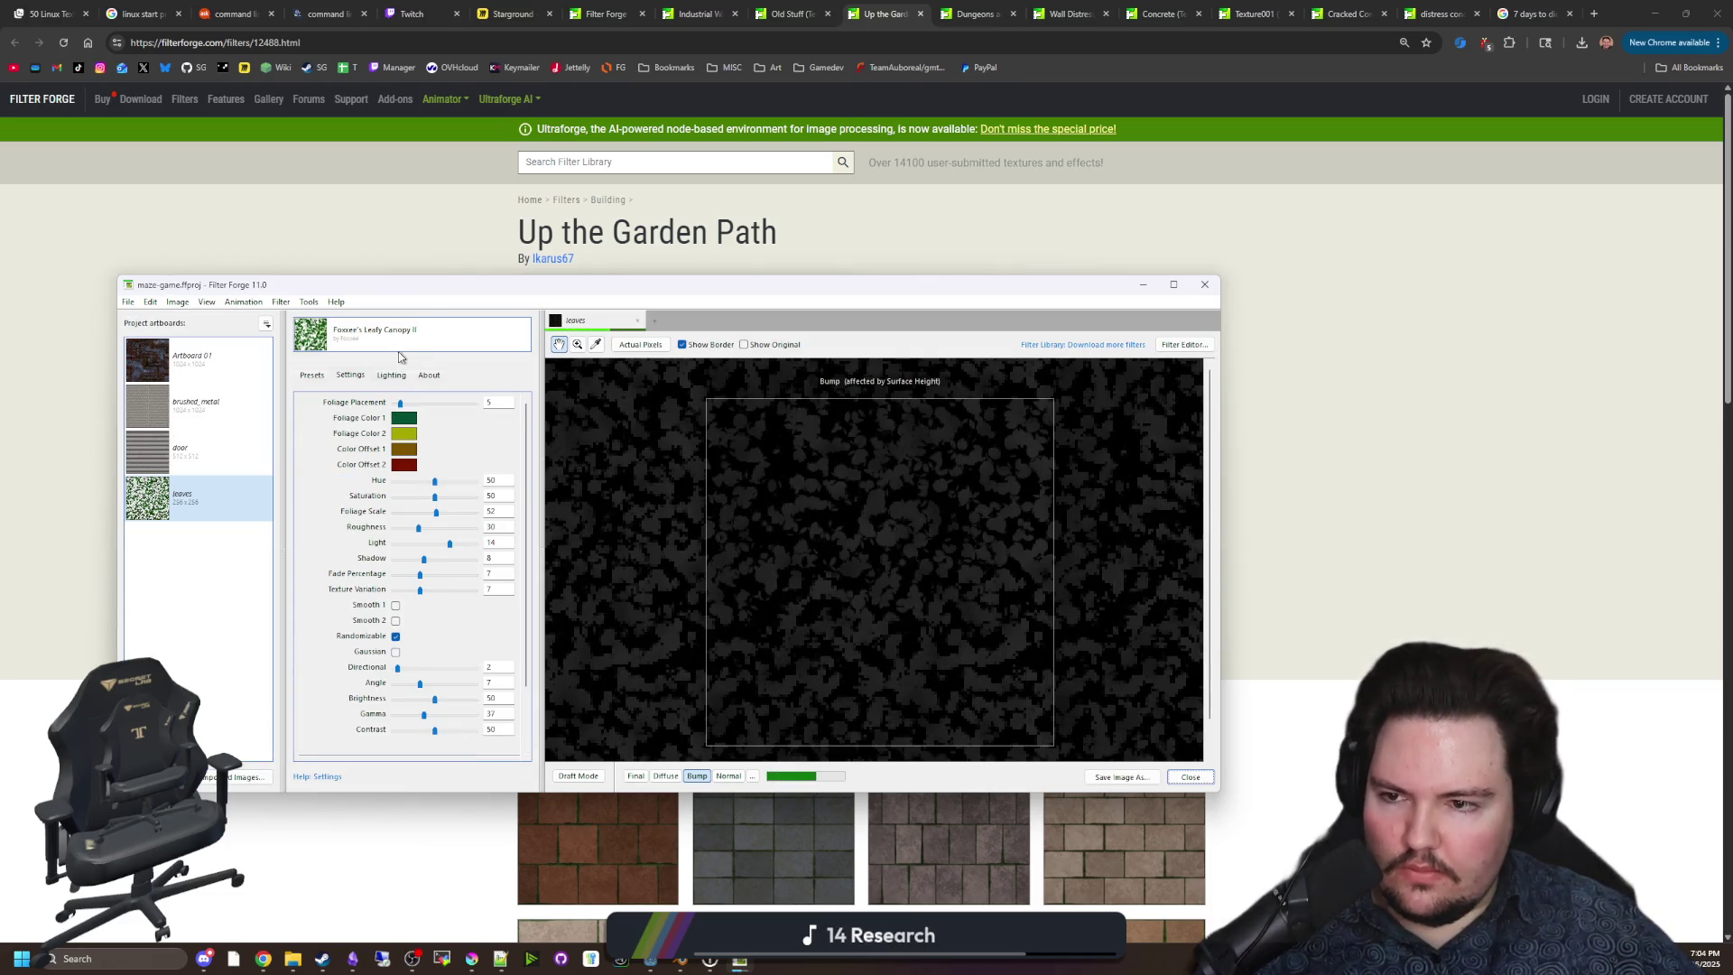
click(1142, 284)
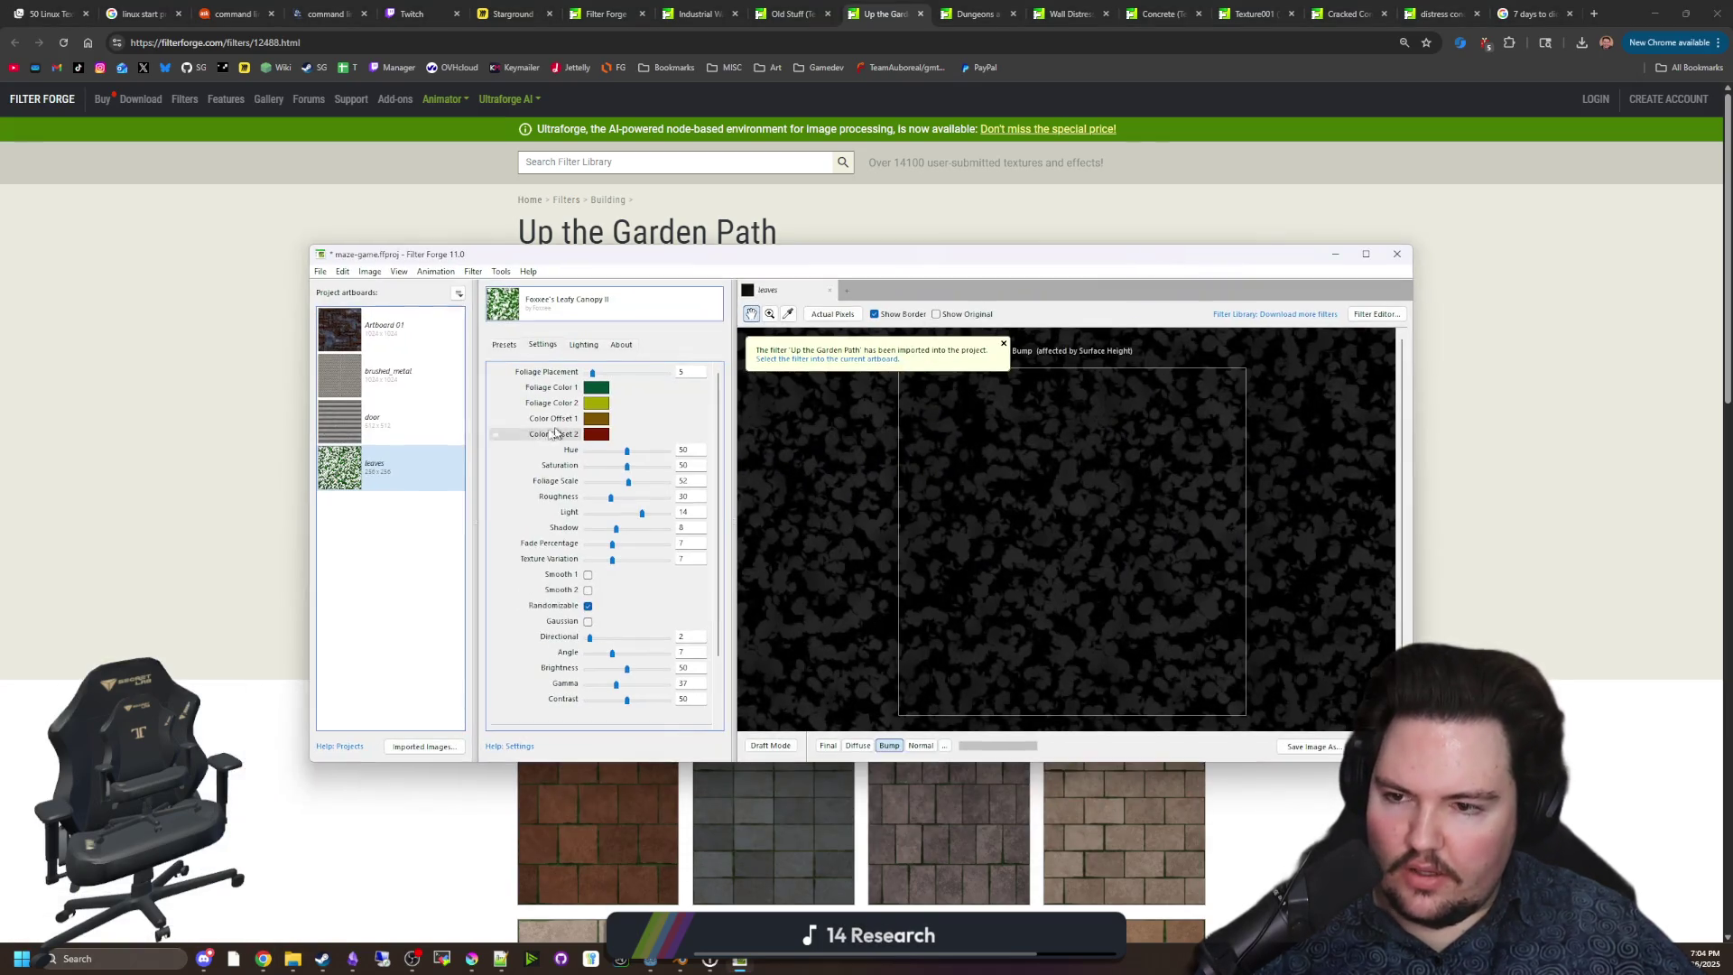
Create a new blank 256×256 artboard named 'floor tiles' and bring up the filter library.
click(406, 665)
click(458, 293)
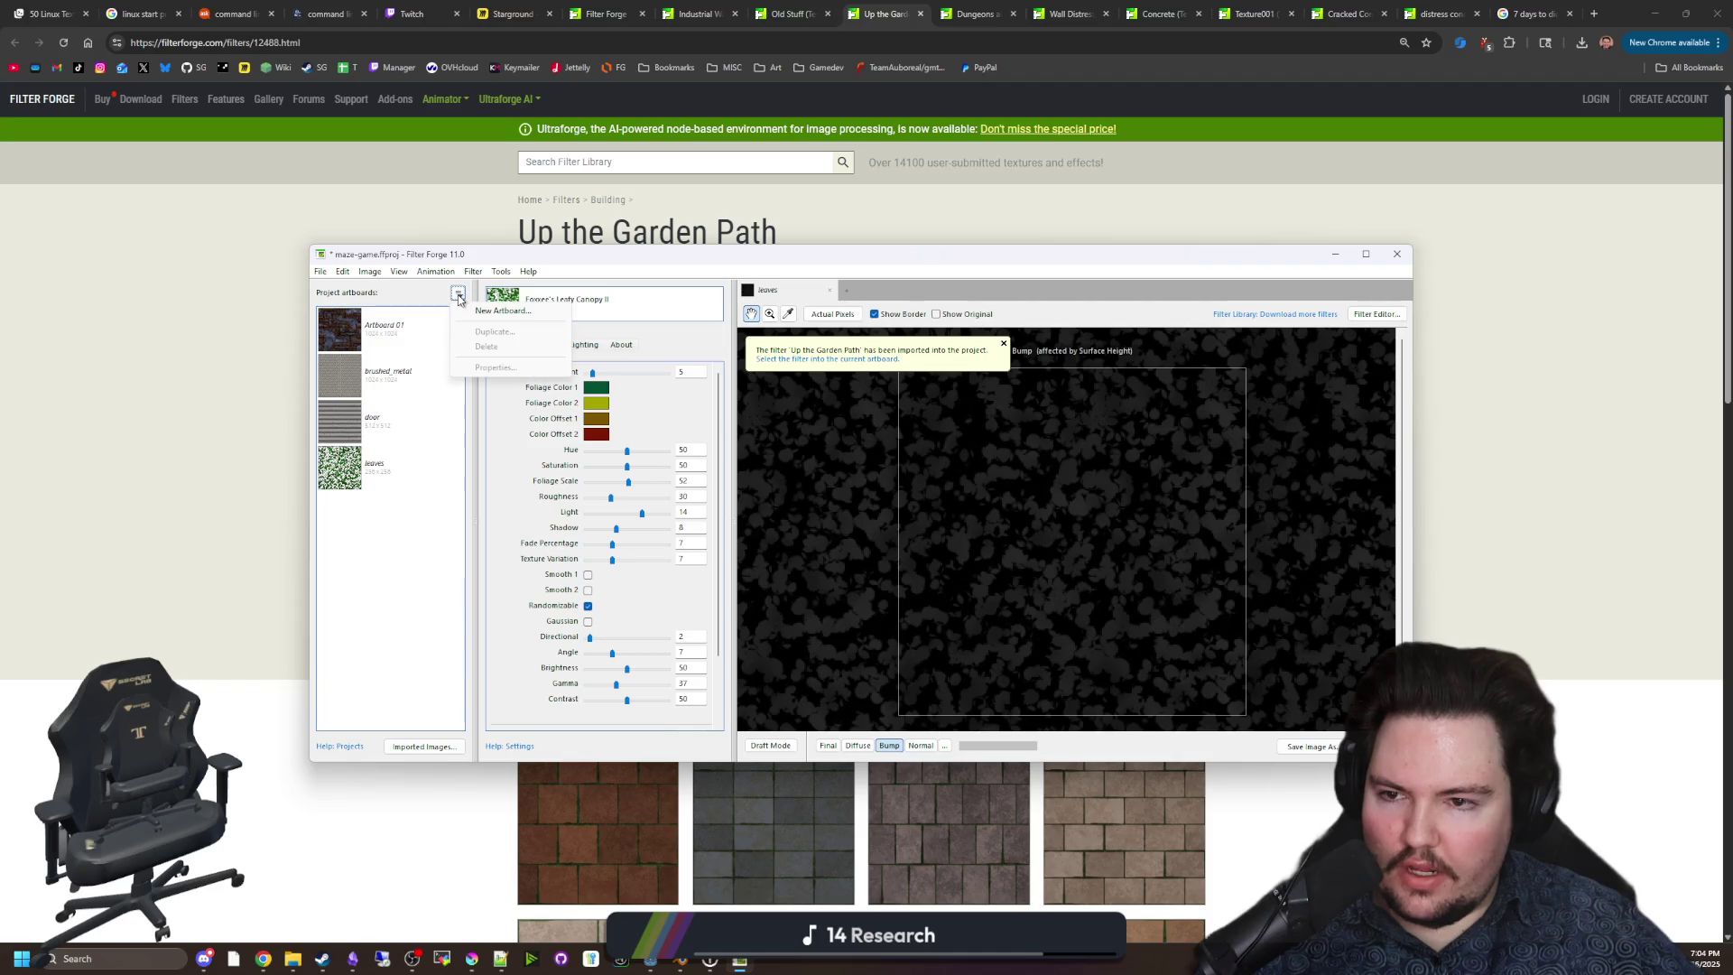
click(510, 309)
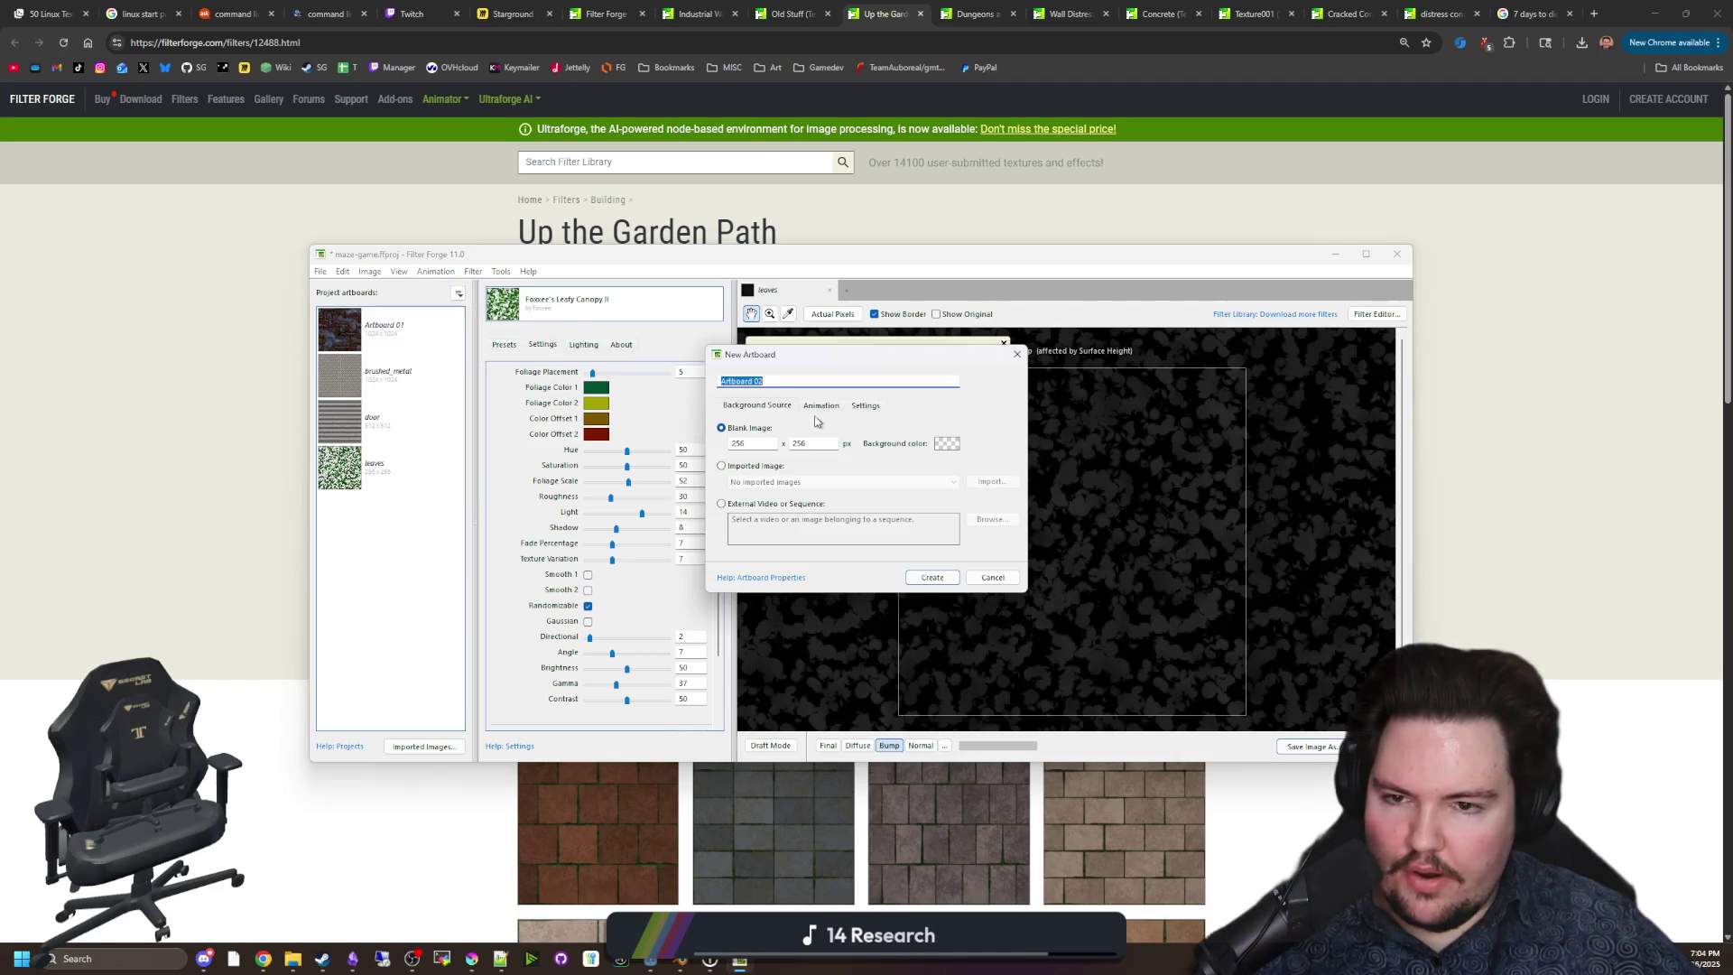
text(floor tiles)
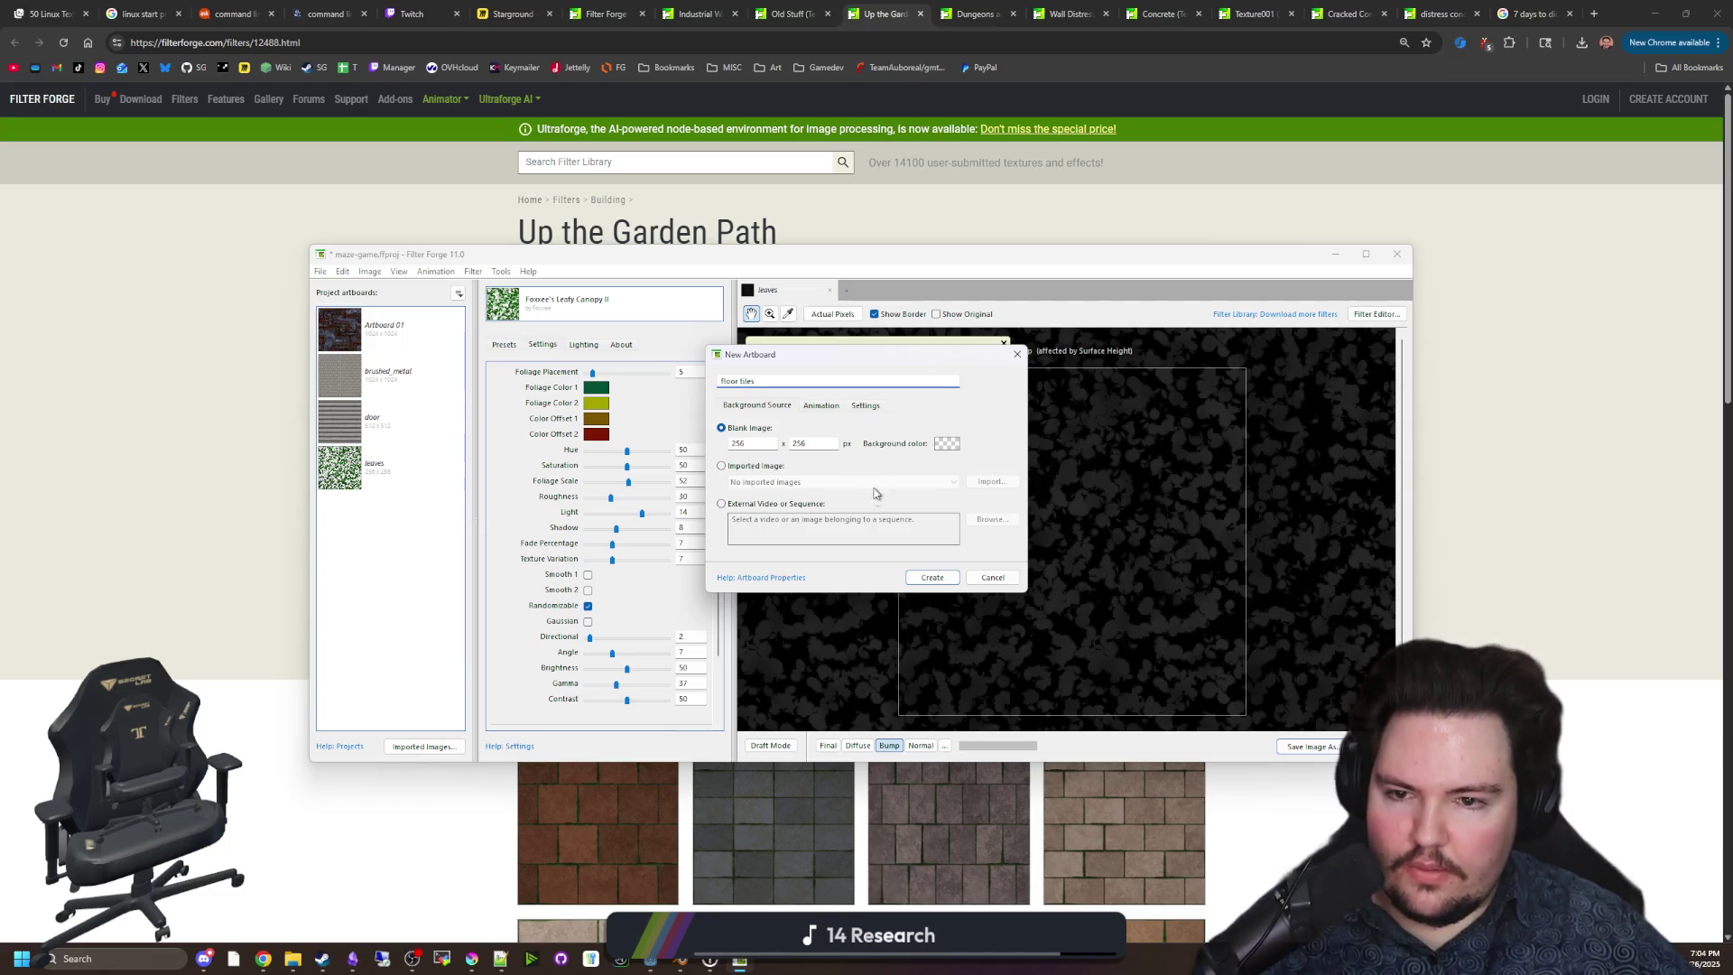
click(934, 576)
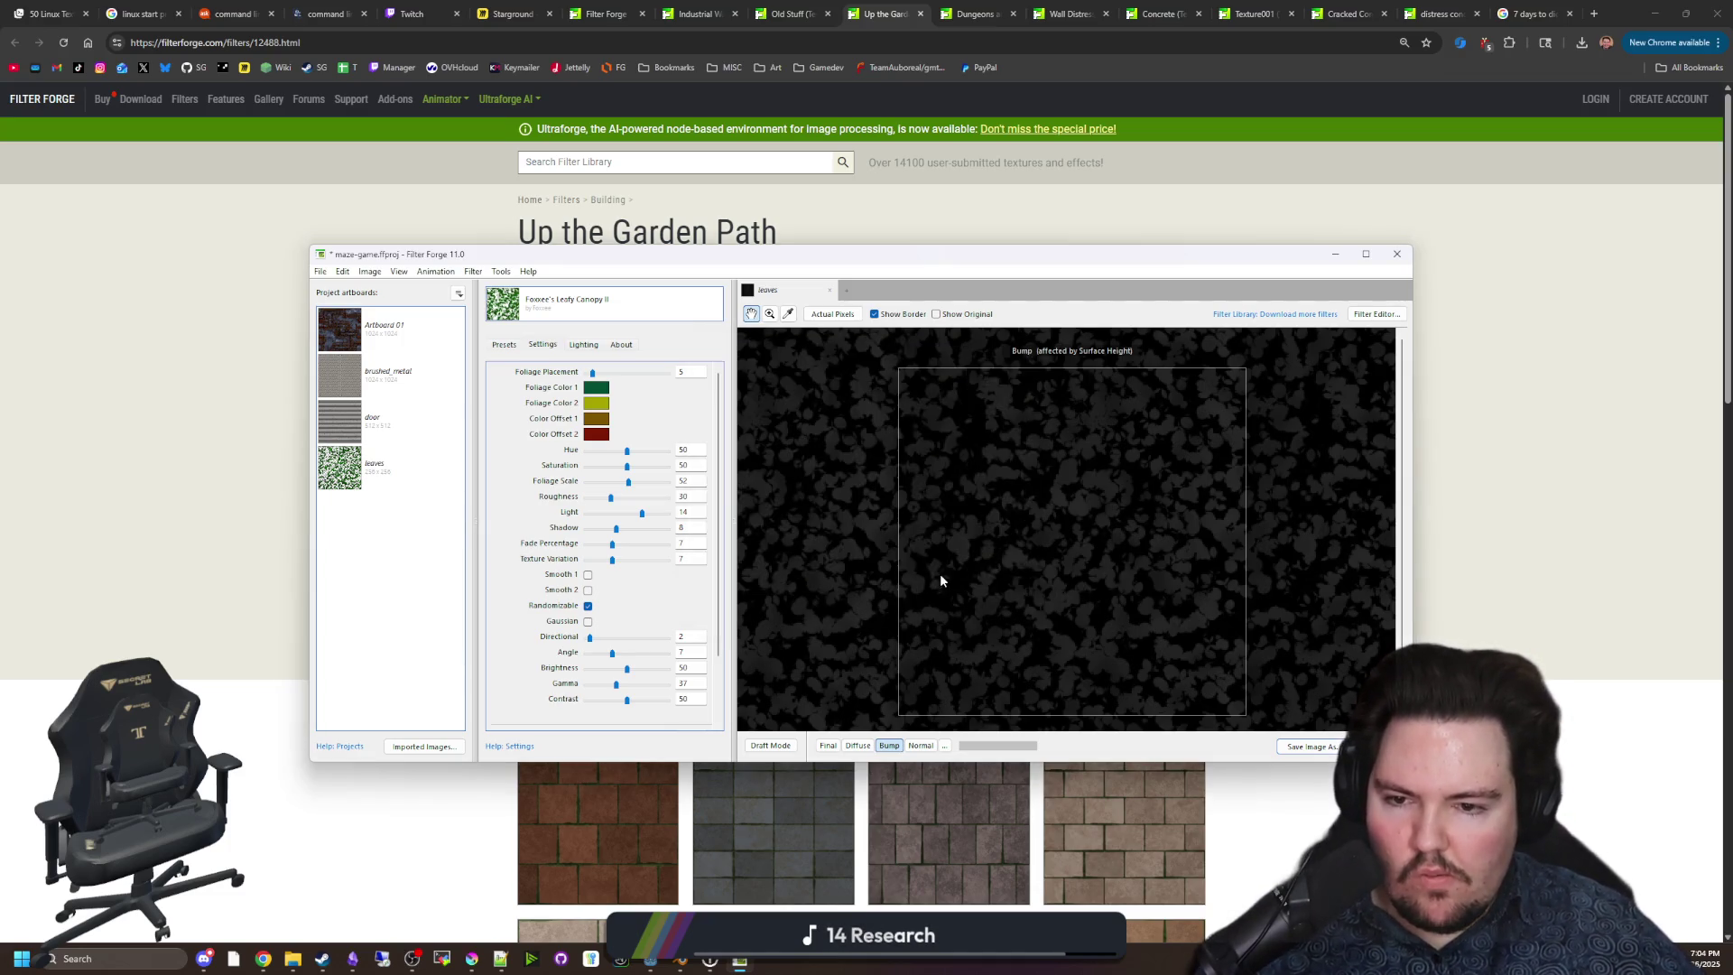
click(567, 314)
scroll(650, 379, down, 5)
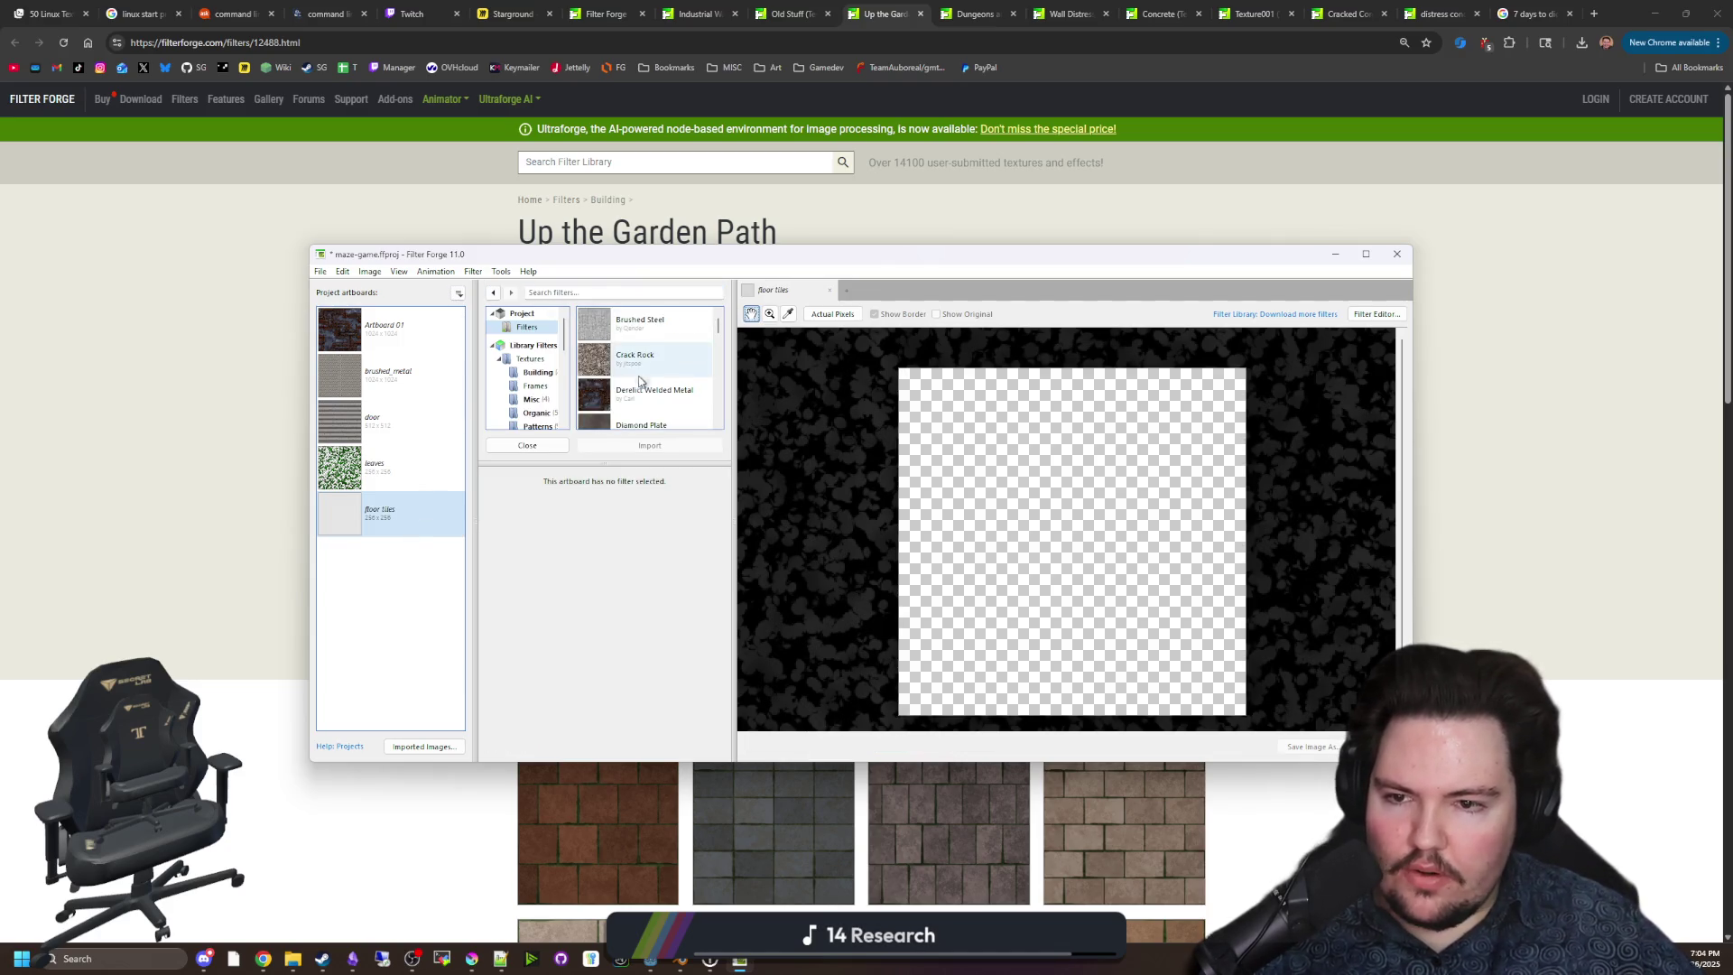
Apply Up the Garden Path to the floor tiles artboard and reduce Repeat H and V to 1.
click(667, 421)
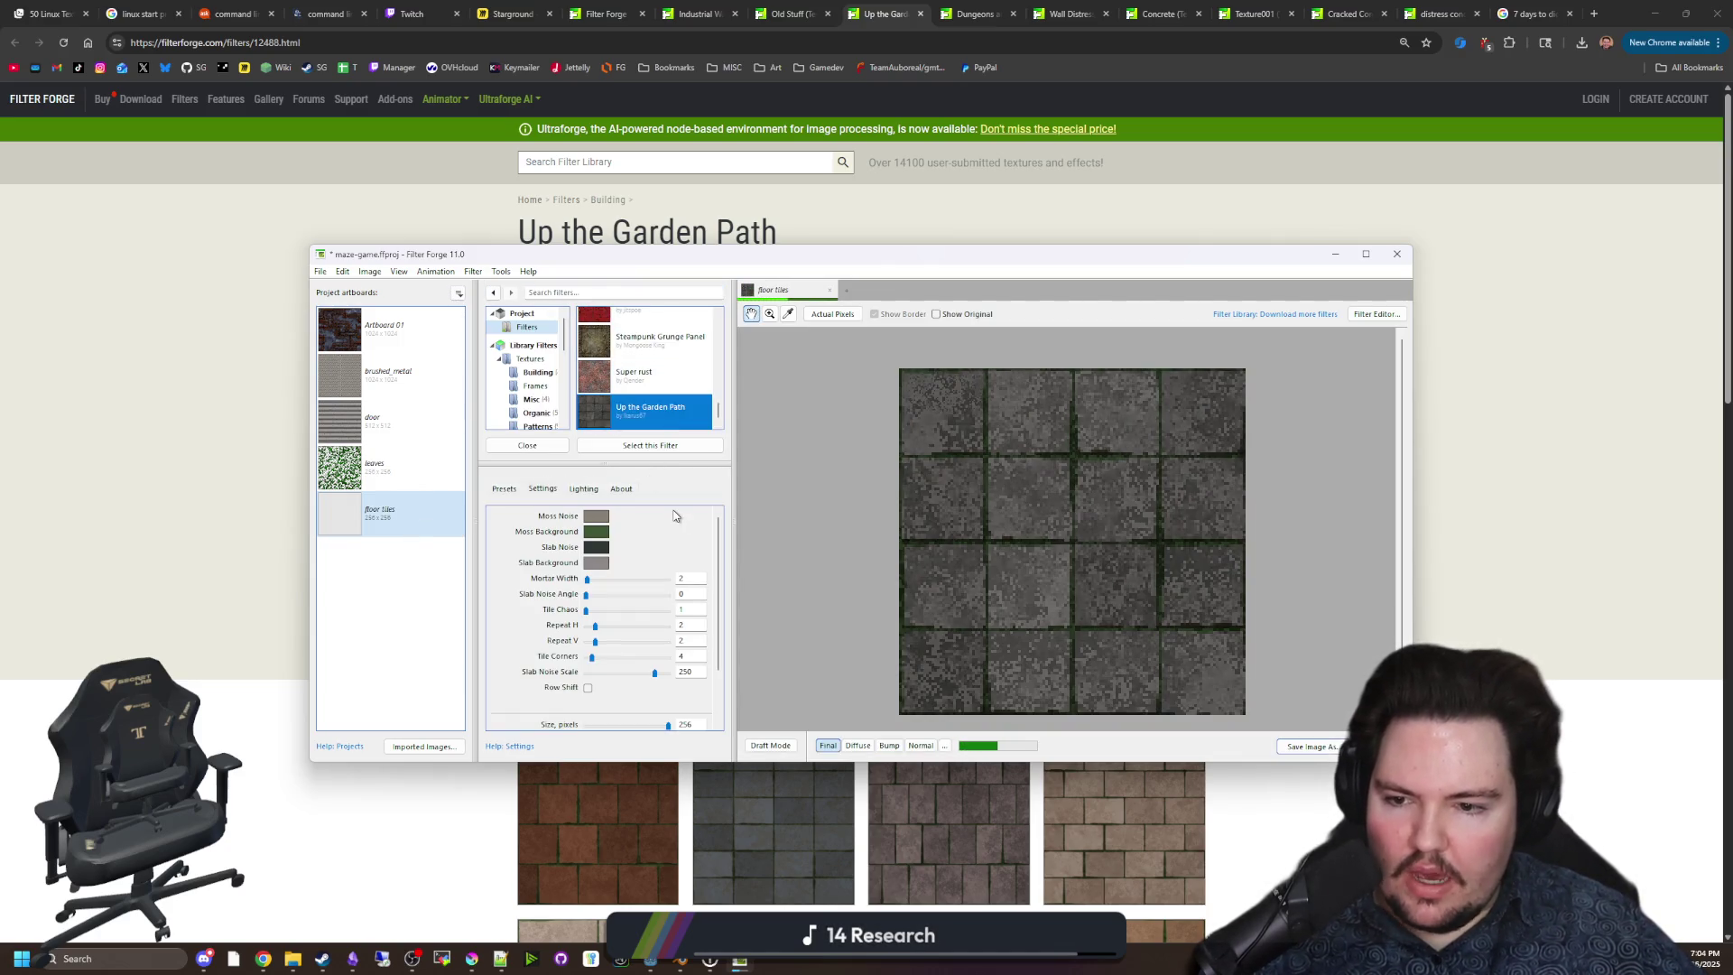
scroll(589, 692, down, 2)
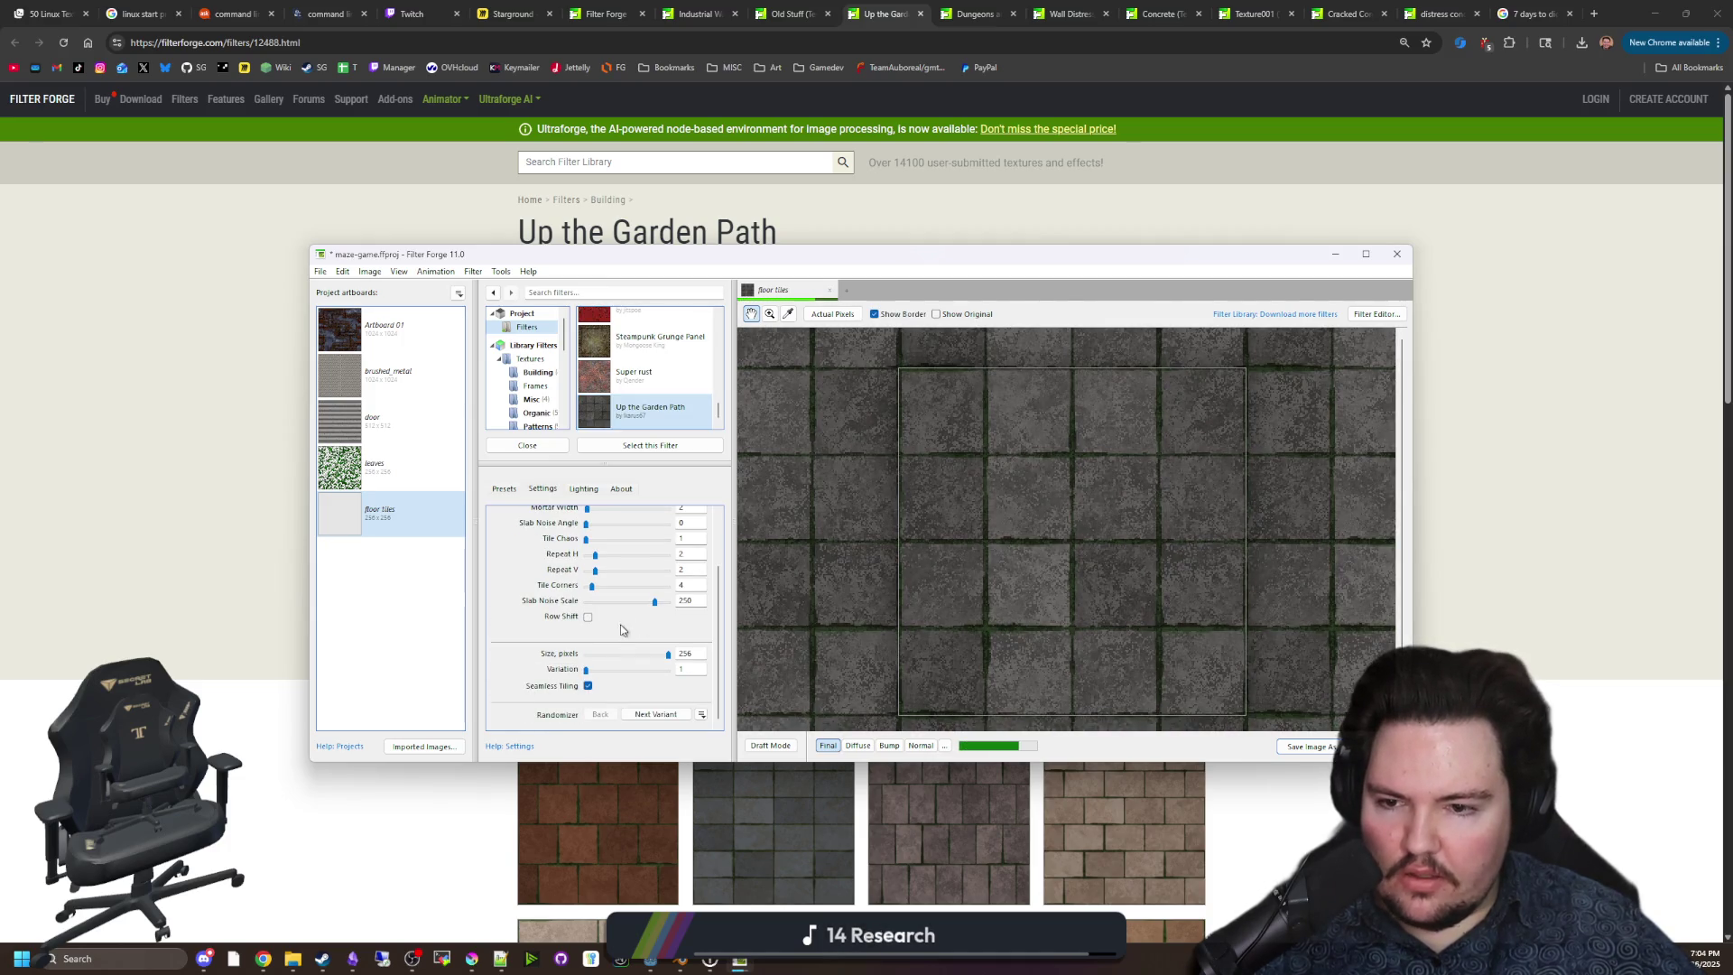
scroll(535, 627, up, 1)
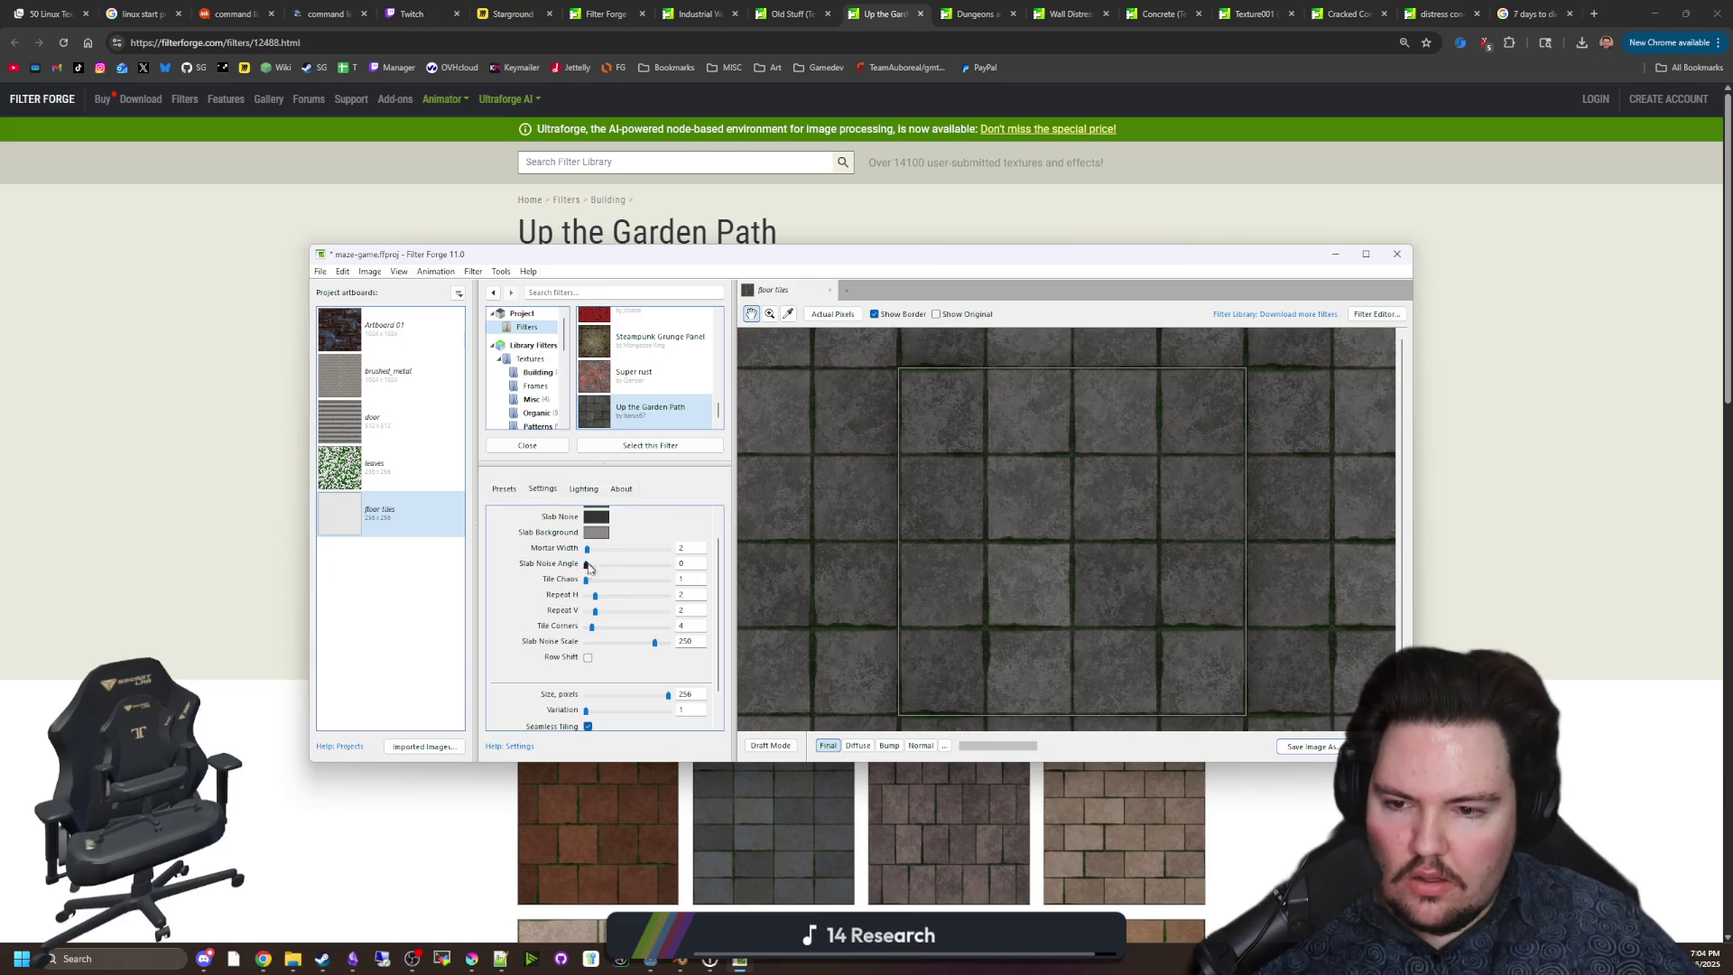
drag(595, 597, 547, 613)
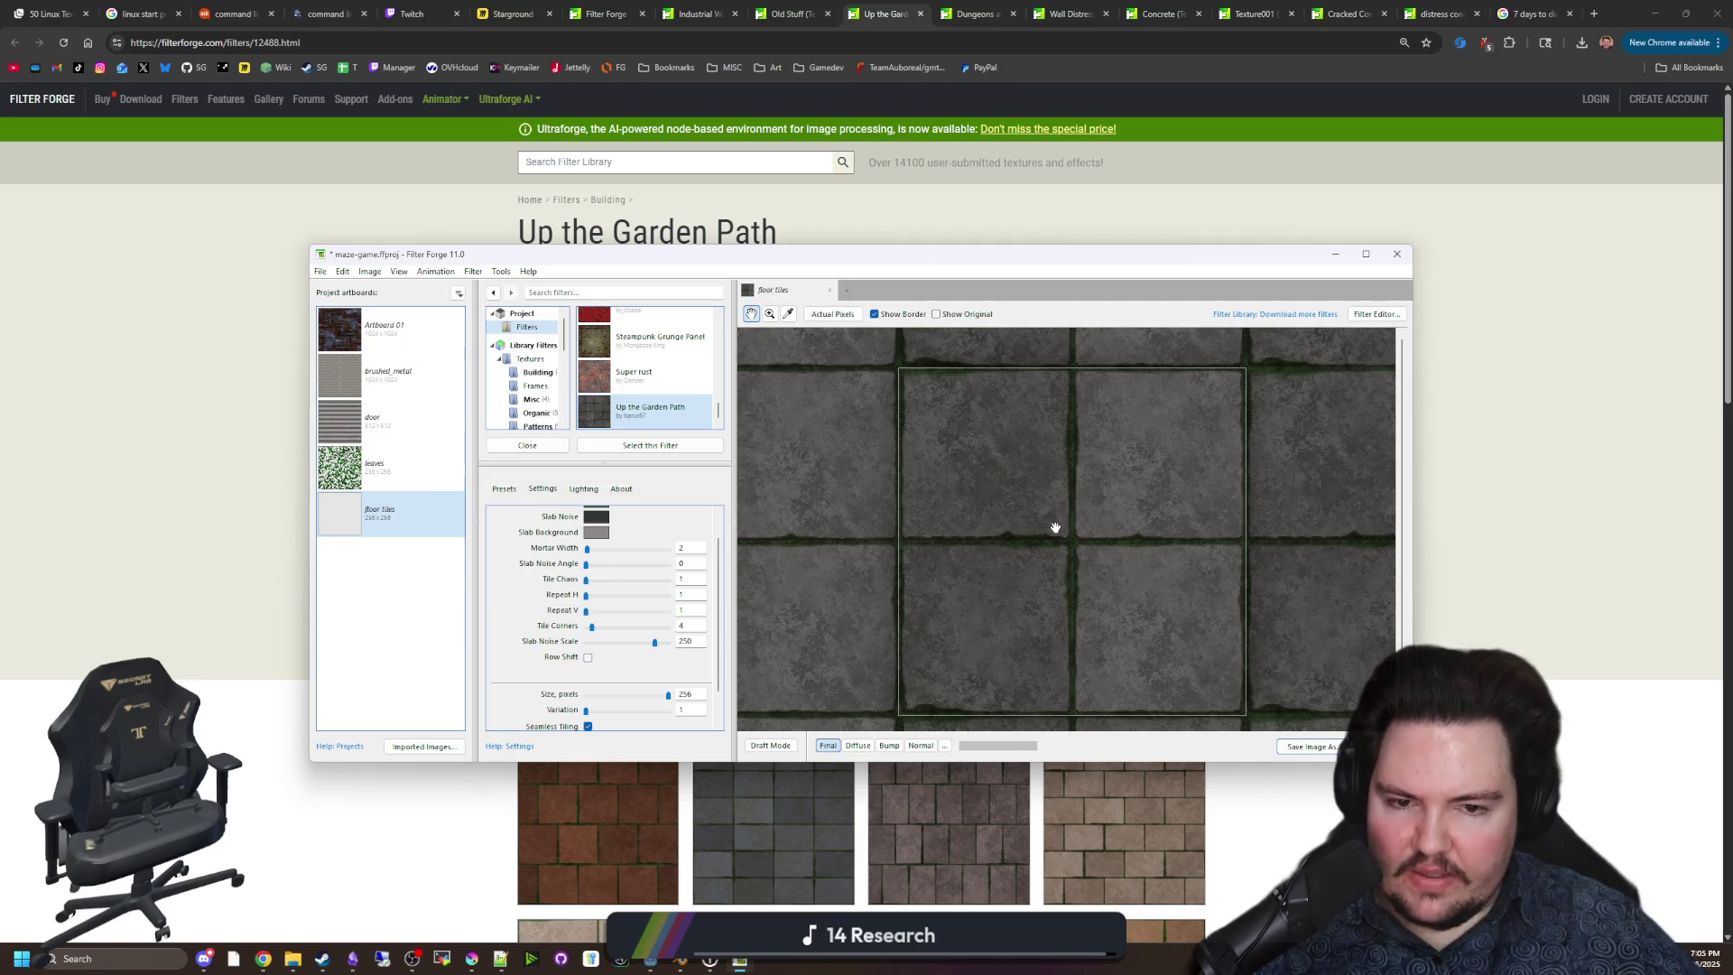
scroll(1055, 528, up, 2)
scroll(1029, 533, down, 5)
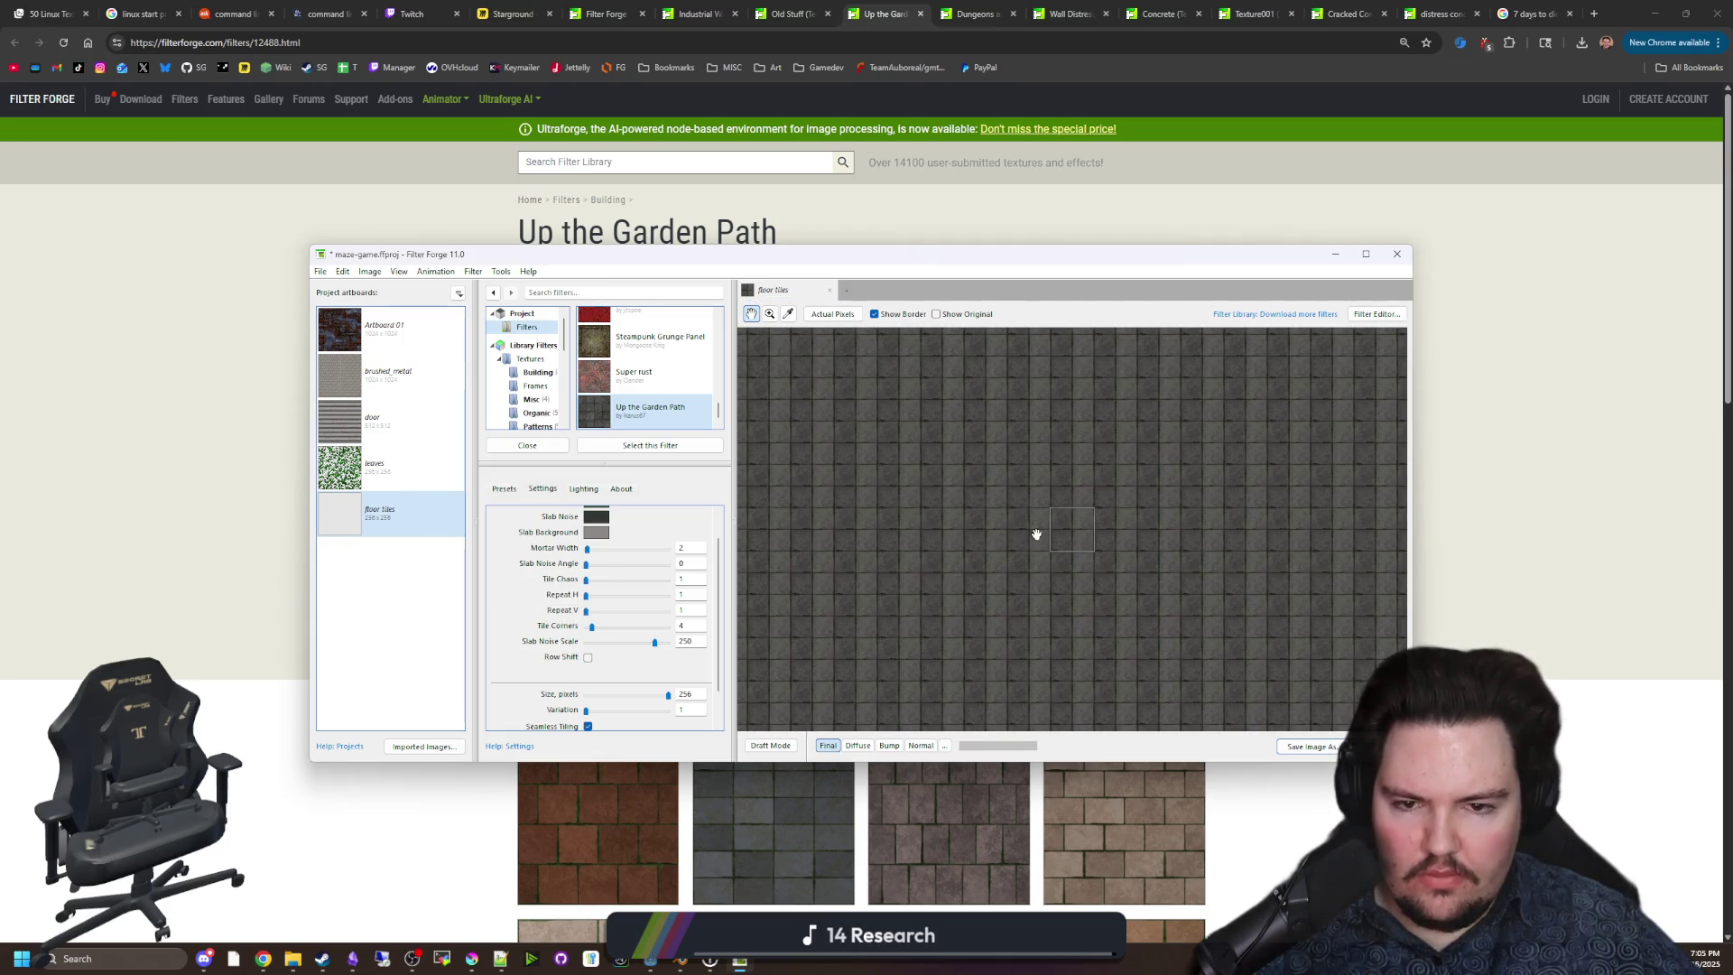
scroll(1071, 533, up, 5)
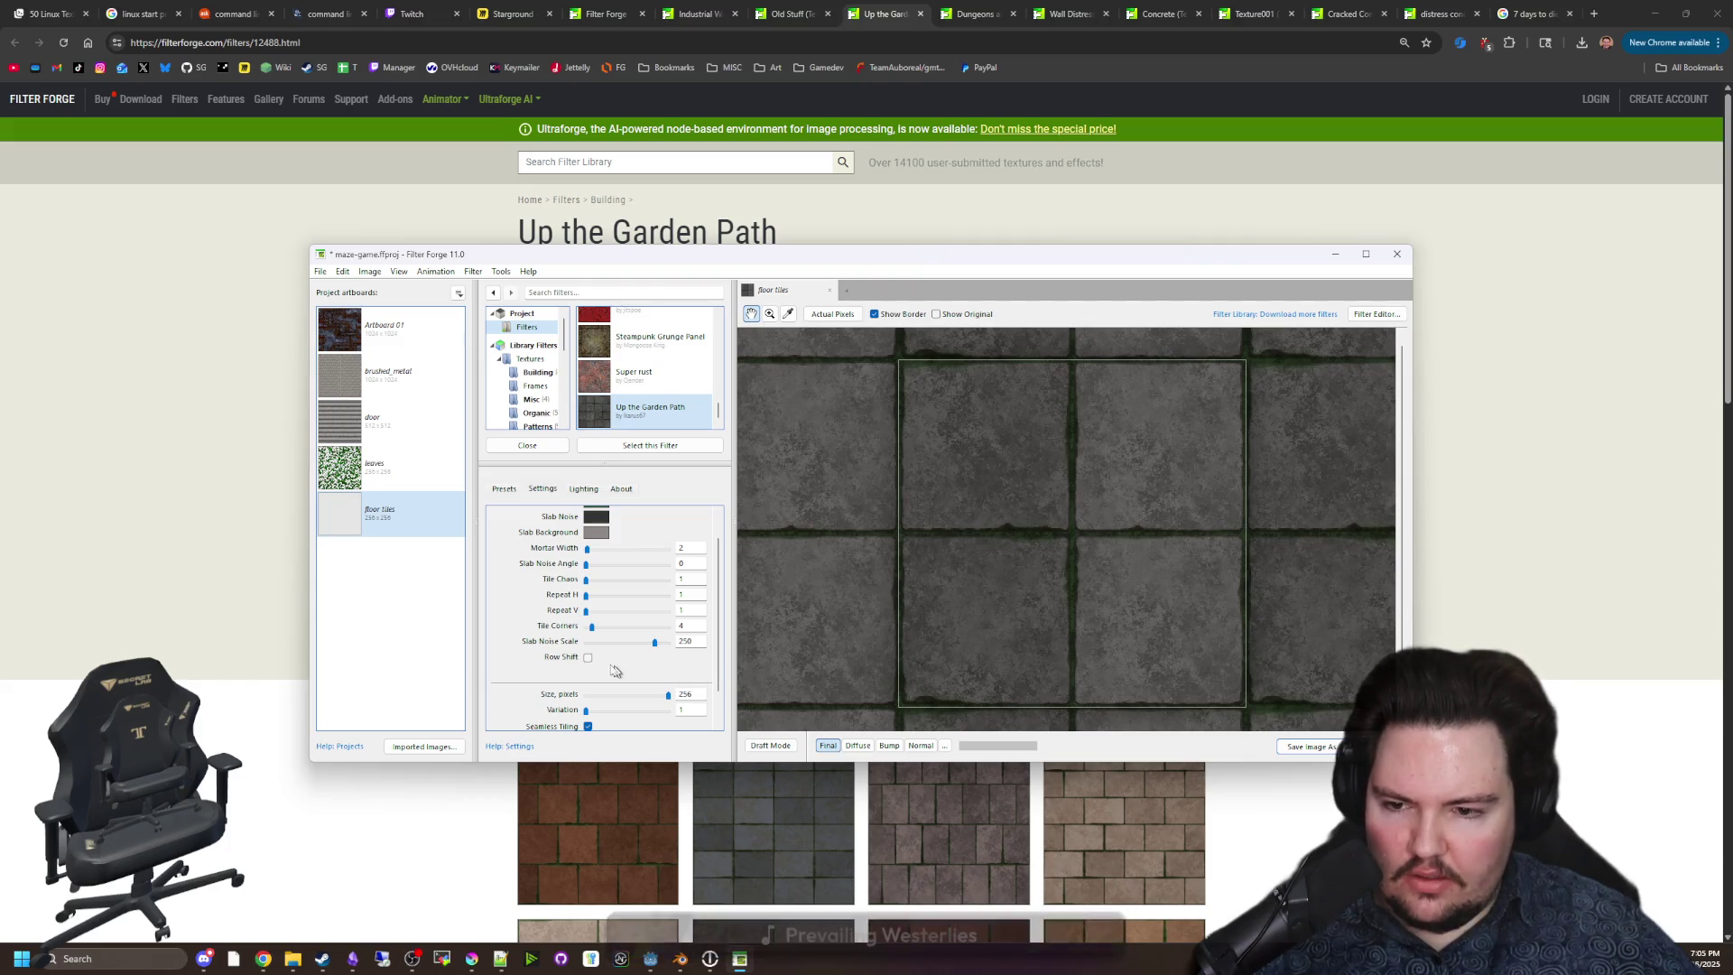
Try Row Shift on the floor tiles, then turn it back off.
click(587, 657)
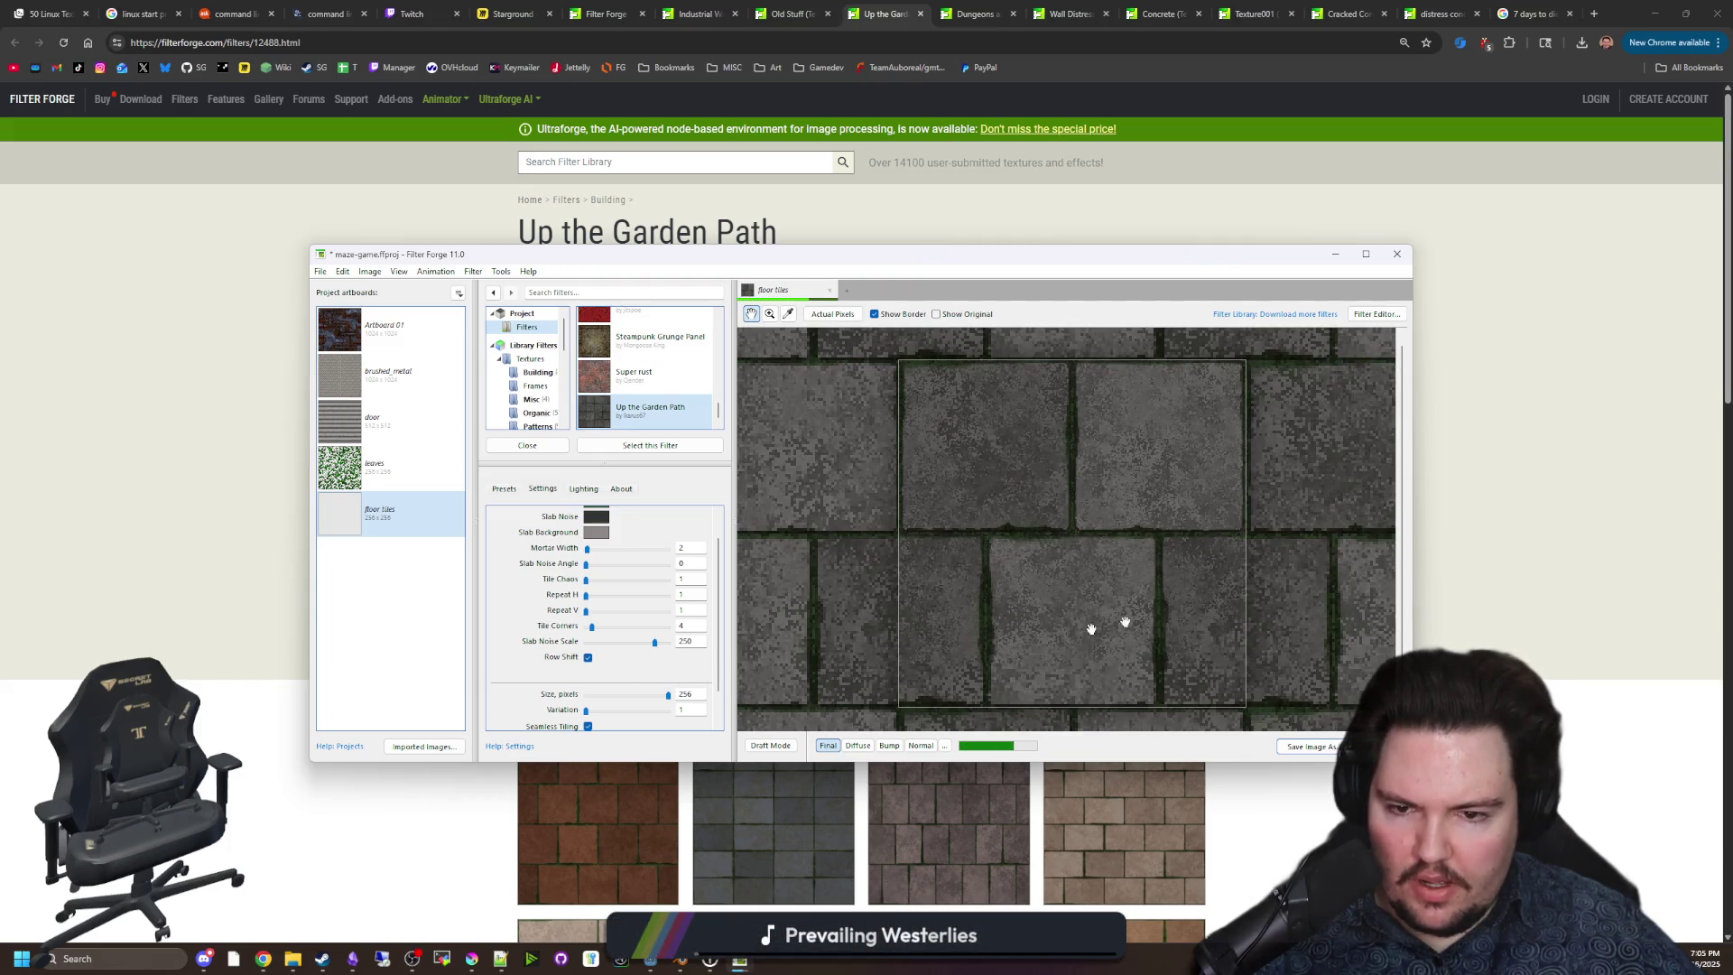
scroll(1091, 629, down, 5)
scroll(1110, 573, up, 5)
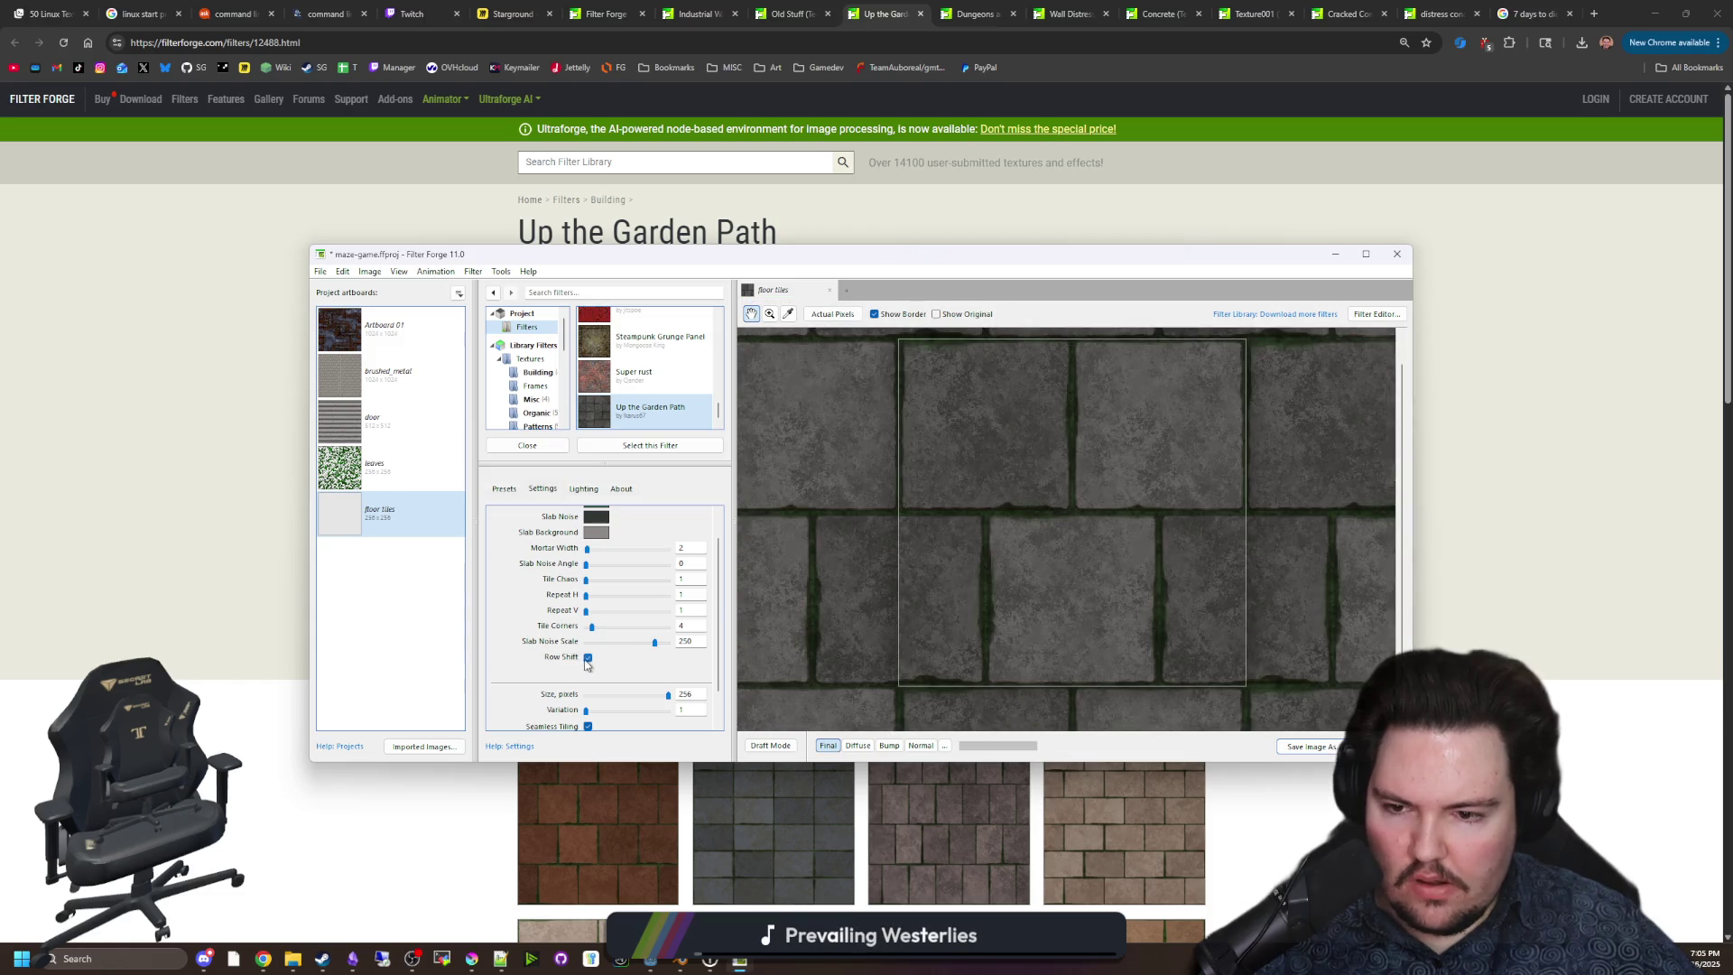
click(587, 657)
scroll(1058, 569, down, 2)
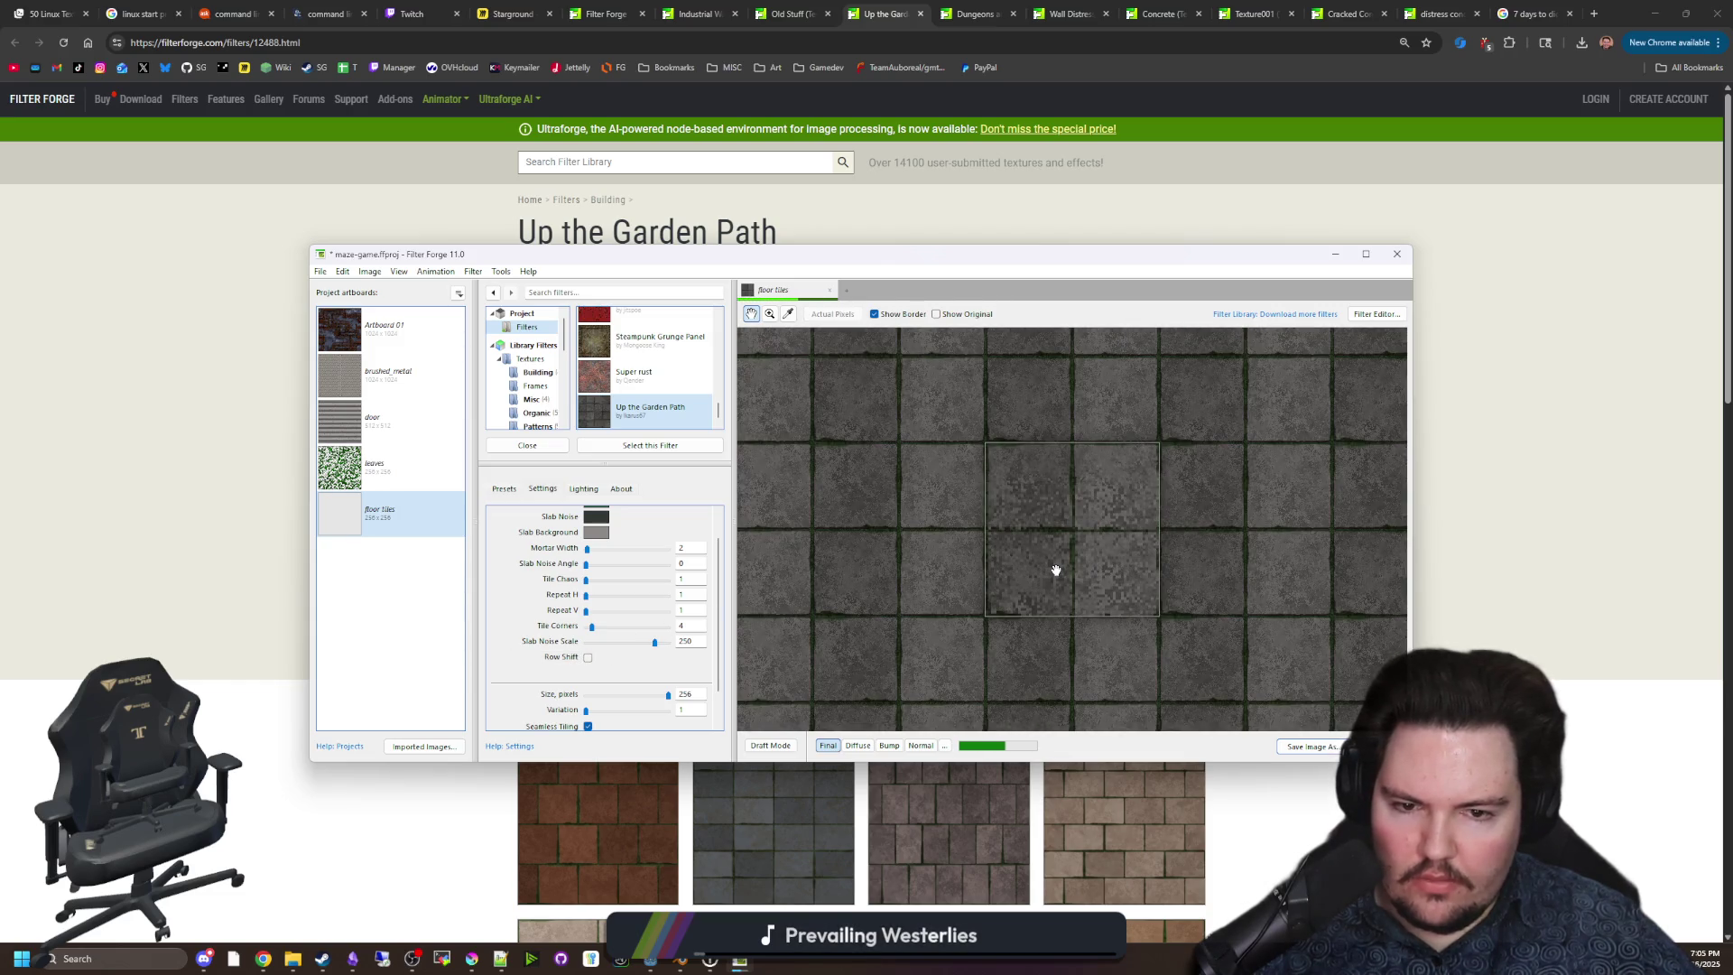
scroll(1052, 569, up, 2)
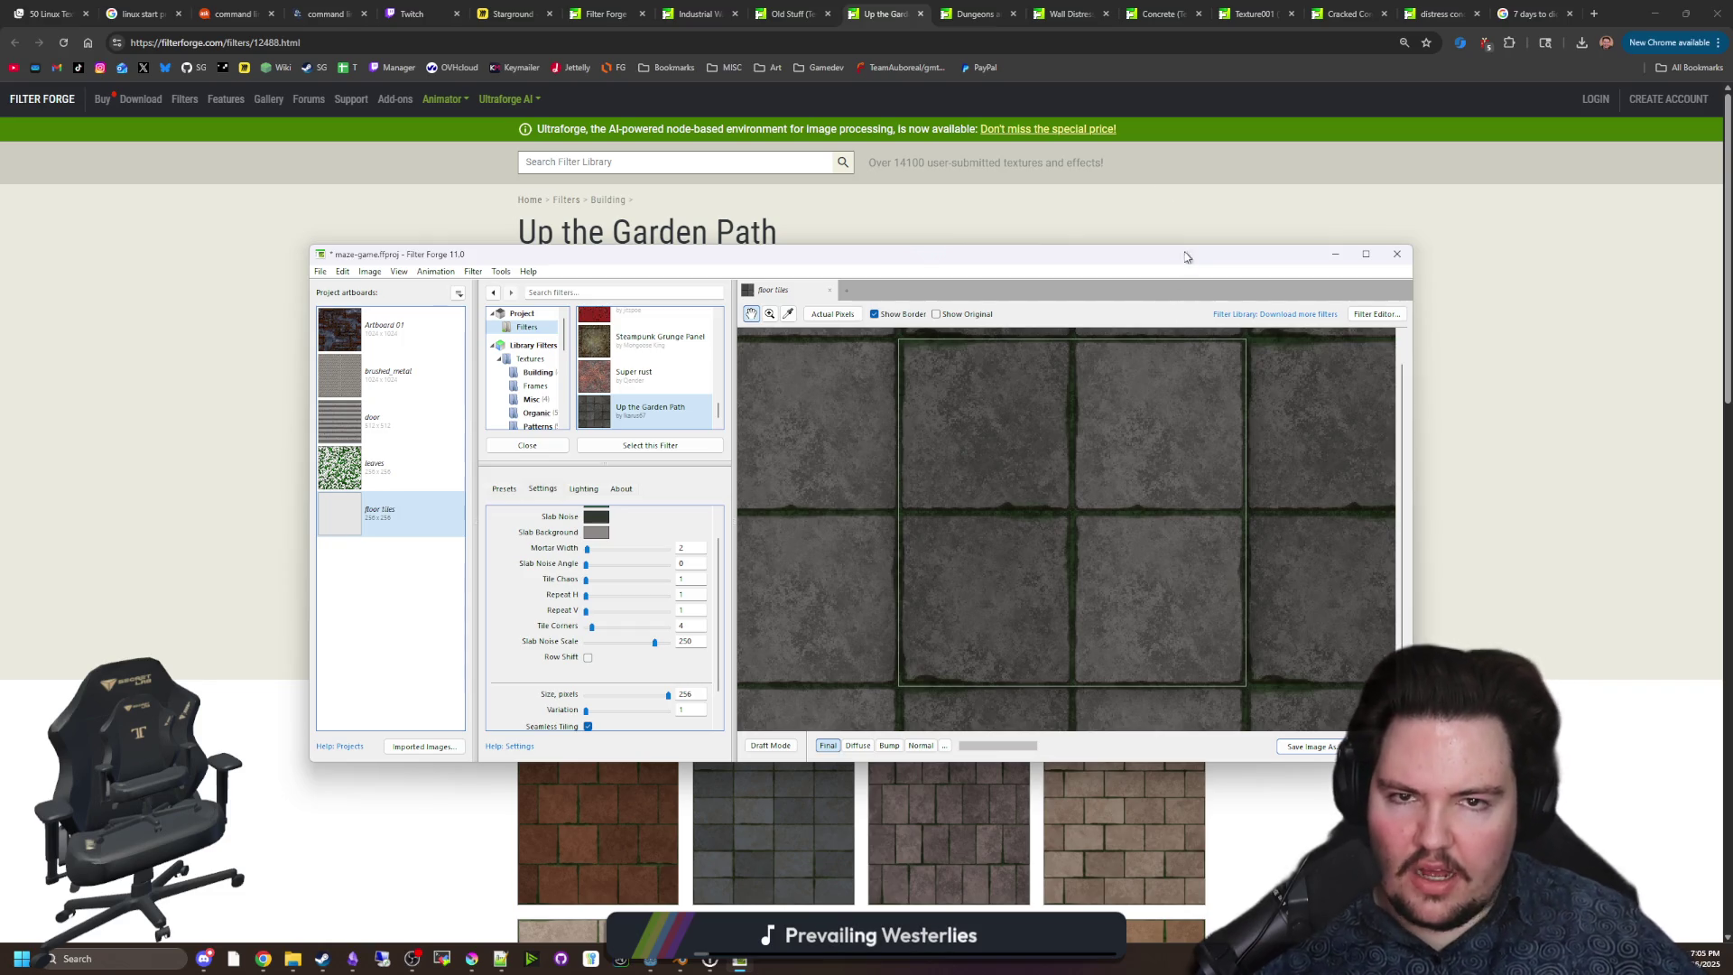
click(1439, 13)
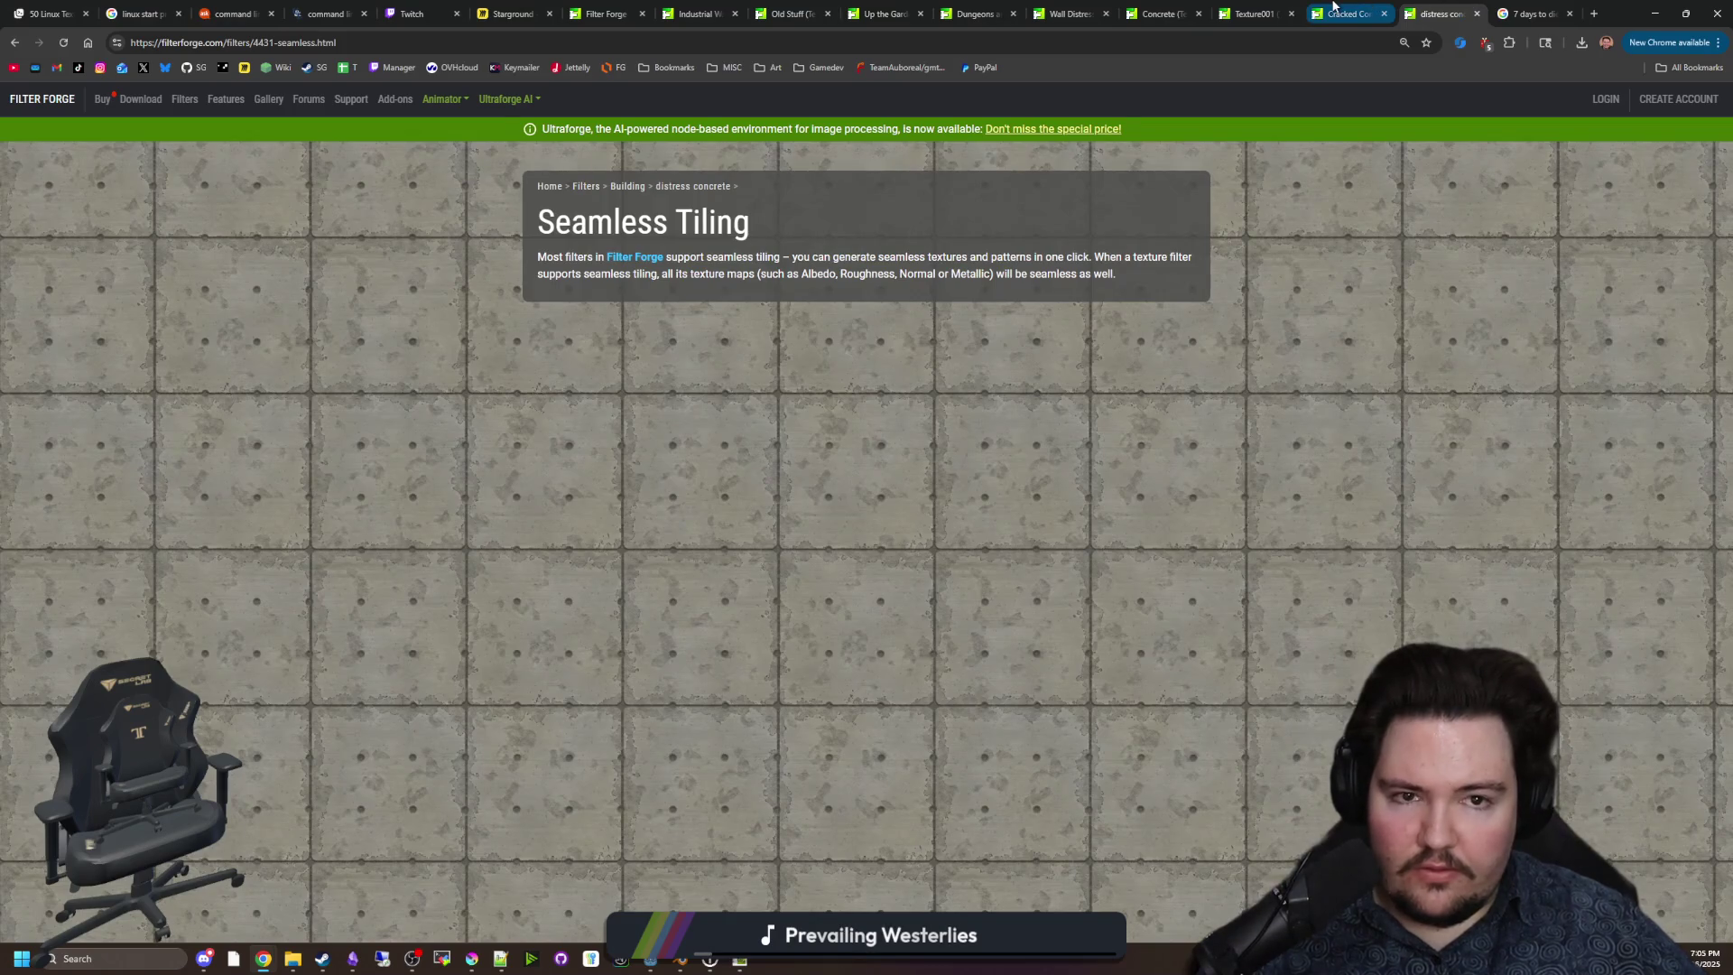
Import Cracked Concrete Floor into Filter Forge and keep floor tiles on Up the Garden Path.
click(1333, 5)
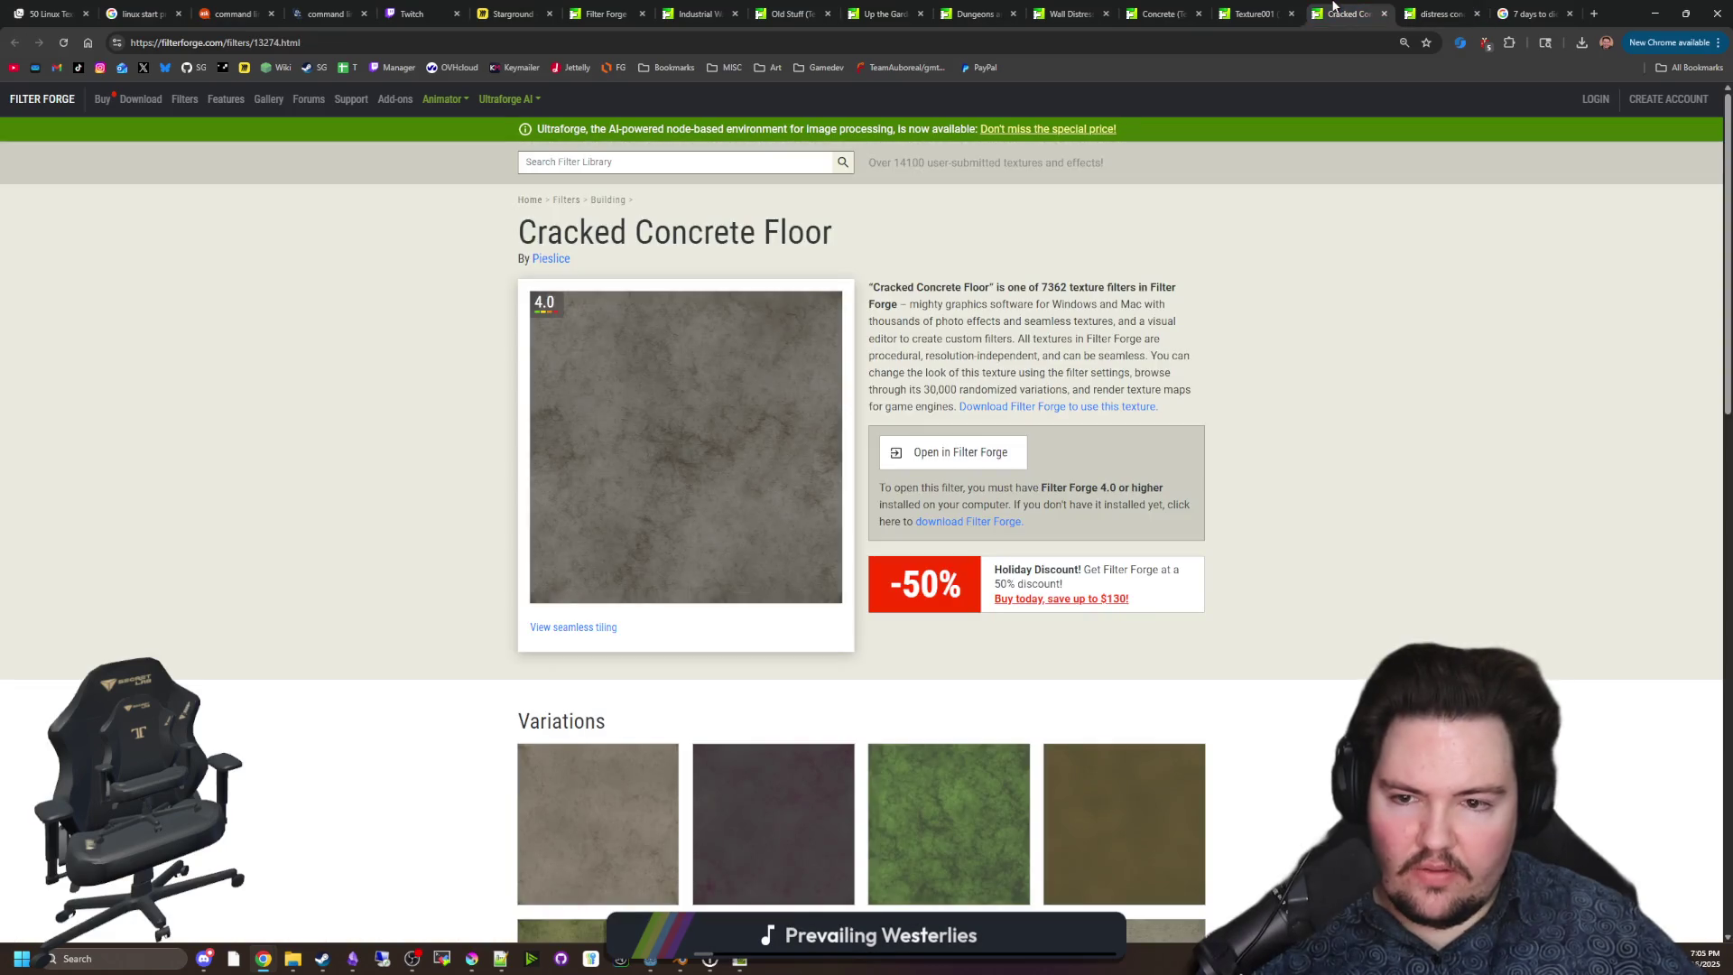
click(982, 446)
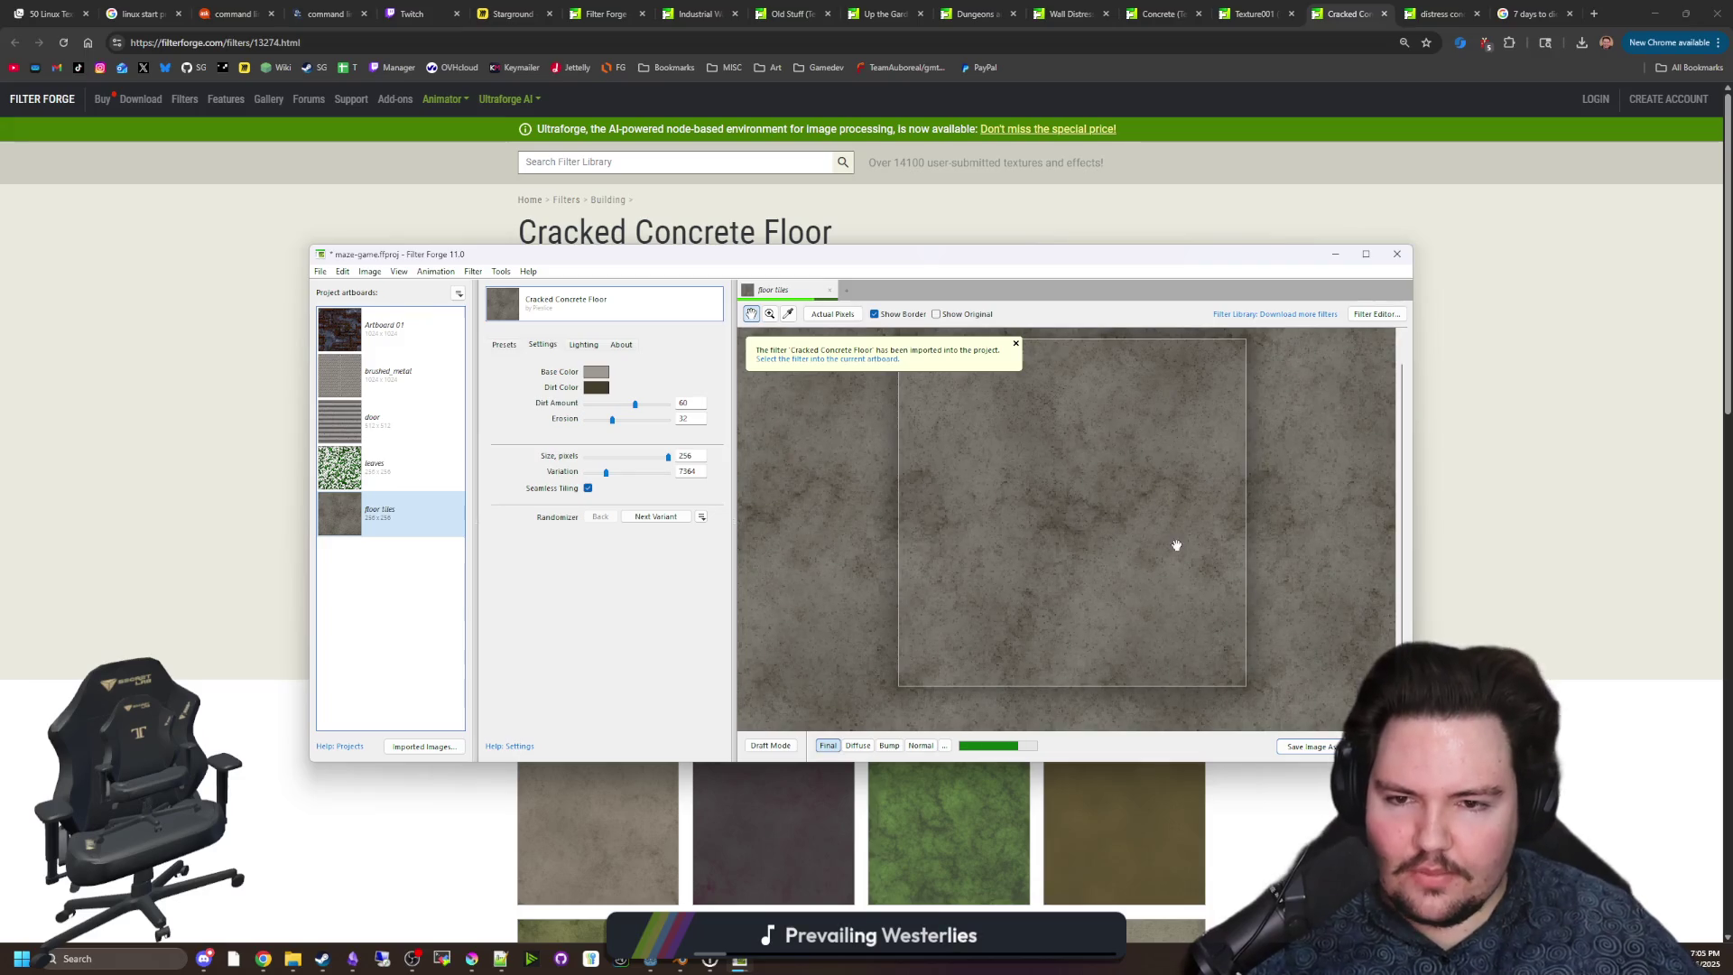
scroll(1110, 554, down, 2)
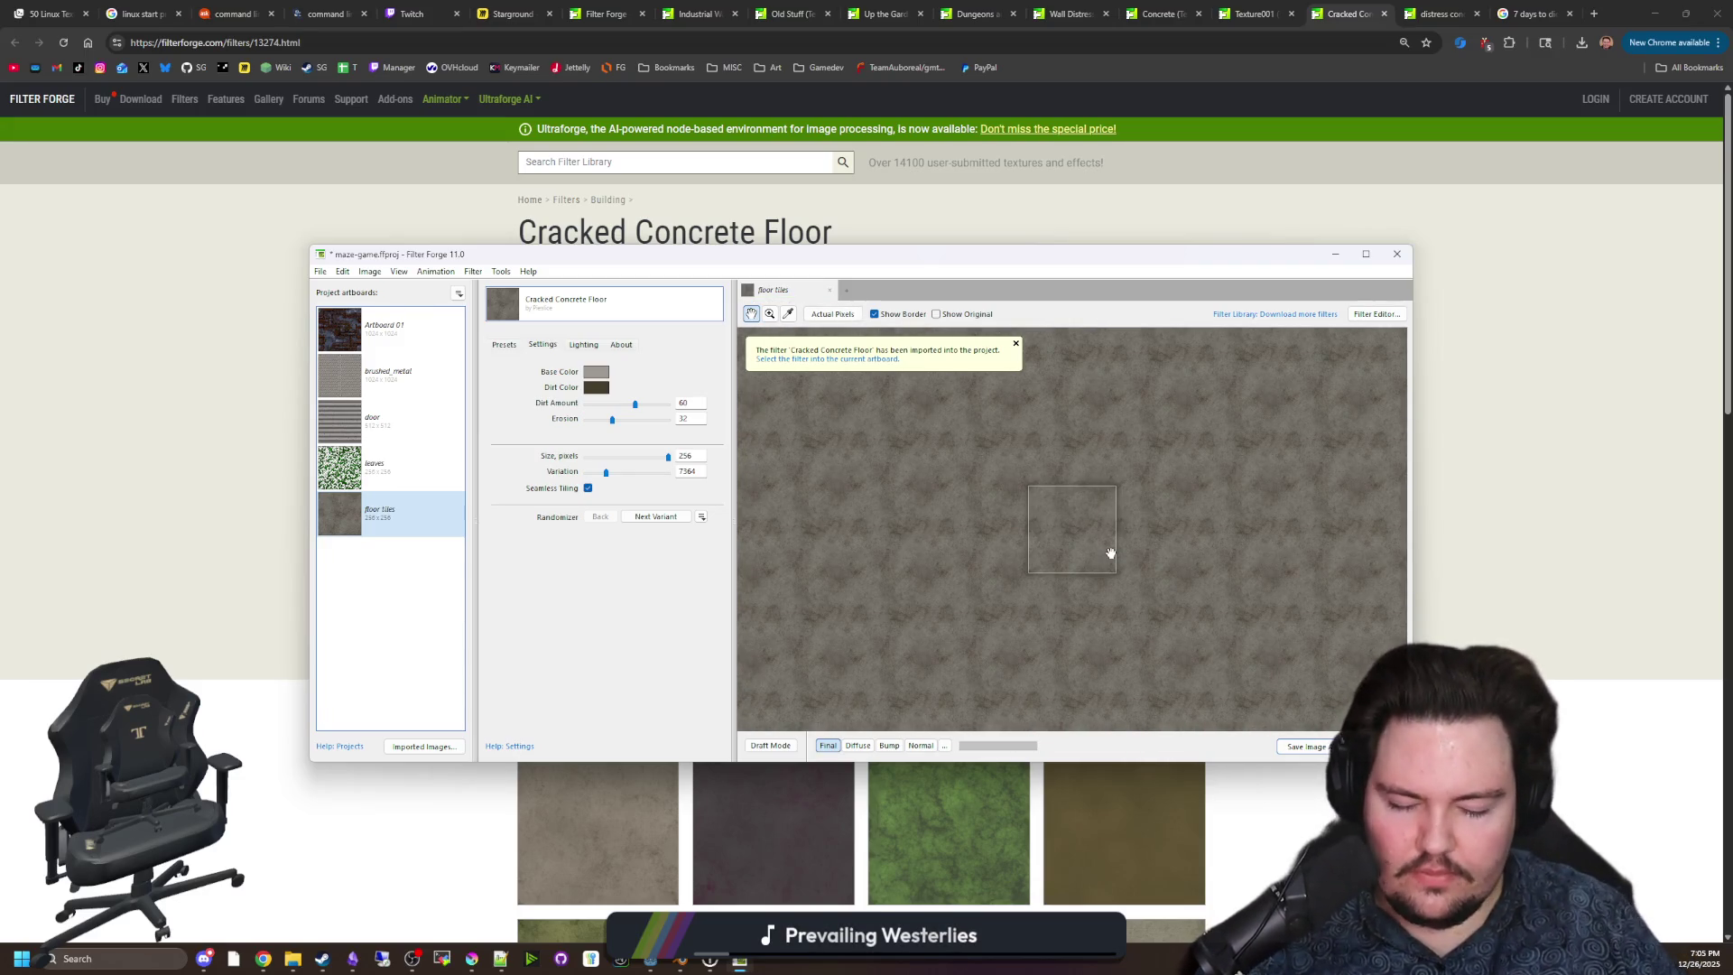
scroll(1110, 553, up, 1)
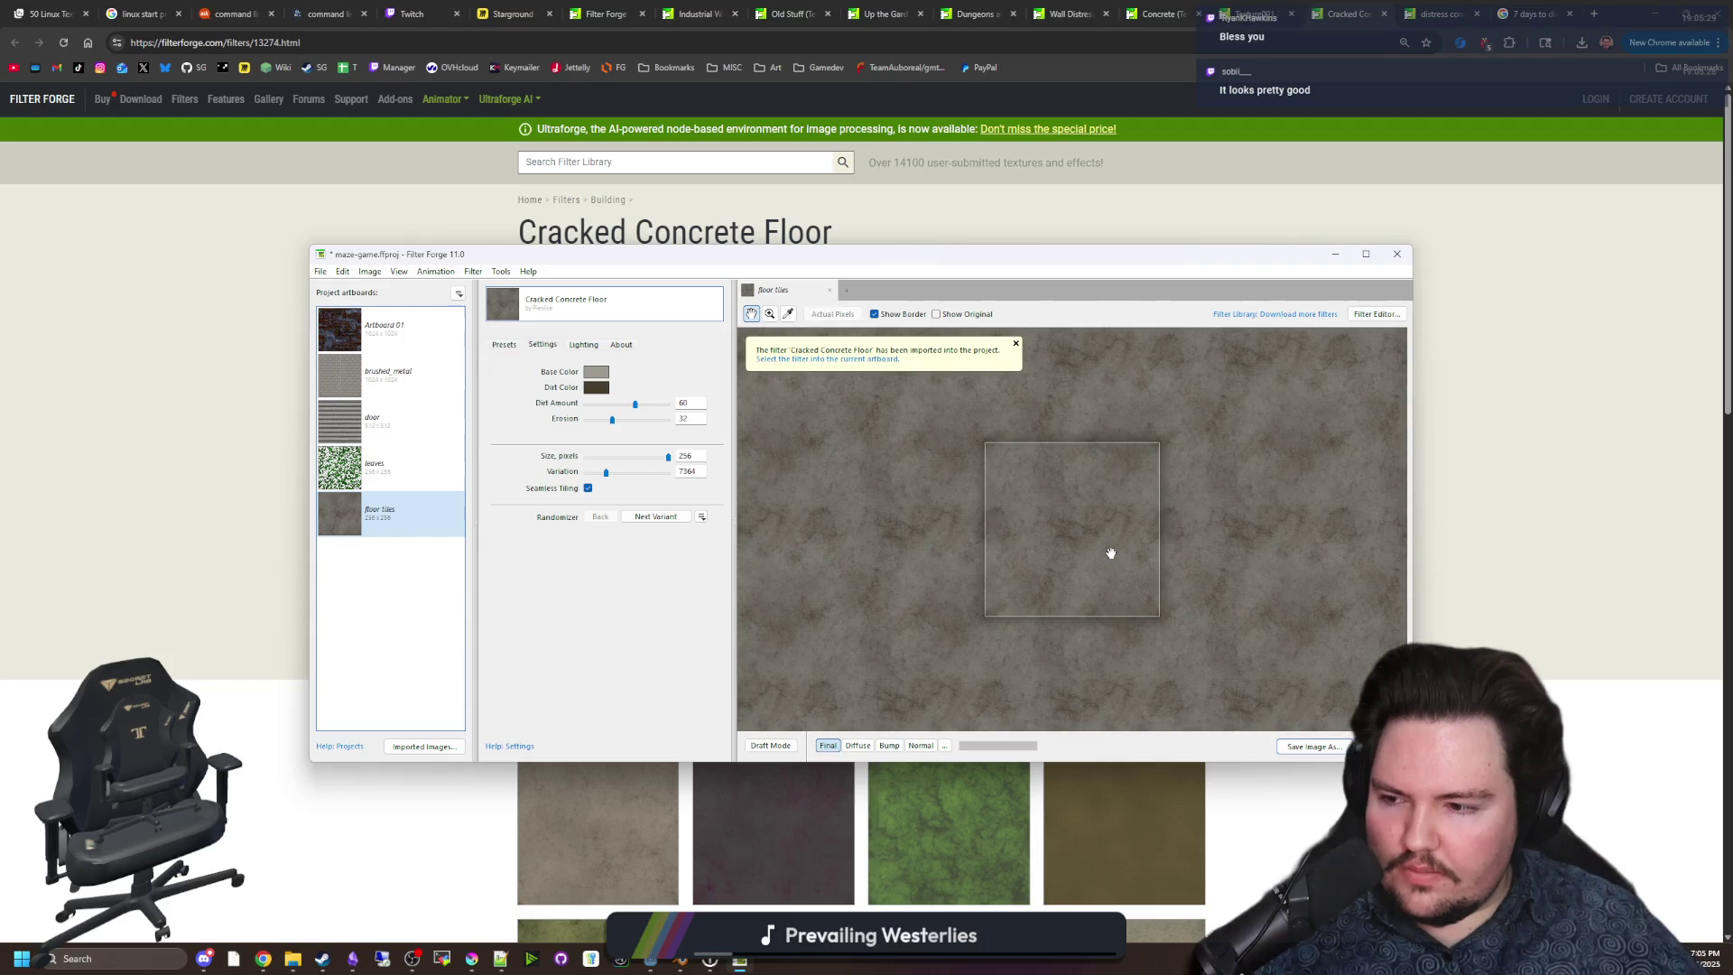
scroll(1110, 553, up, 1)
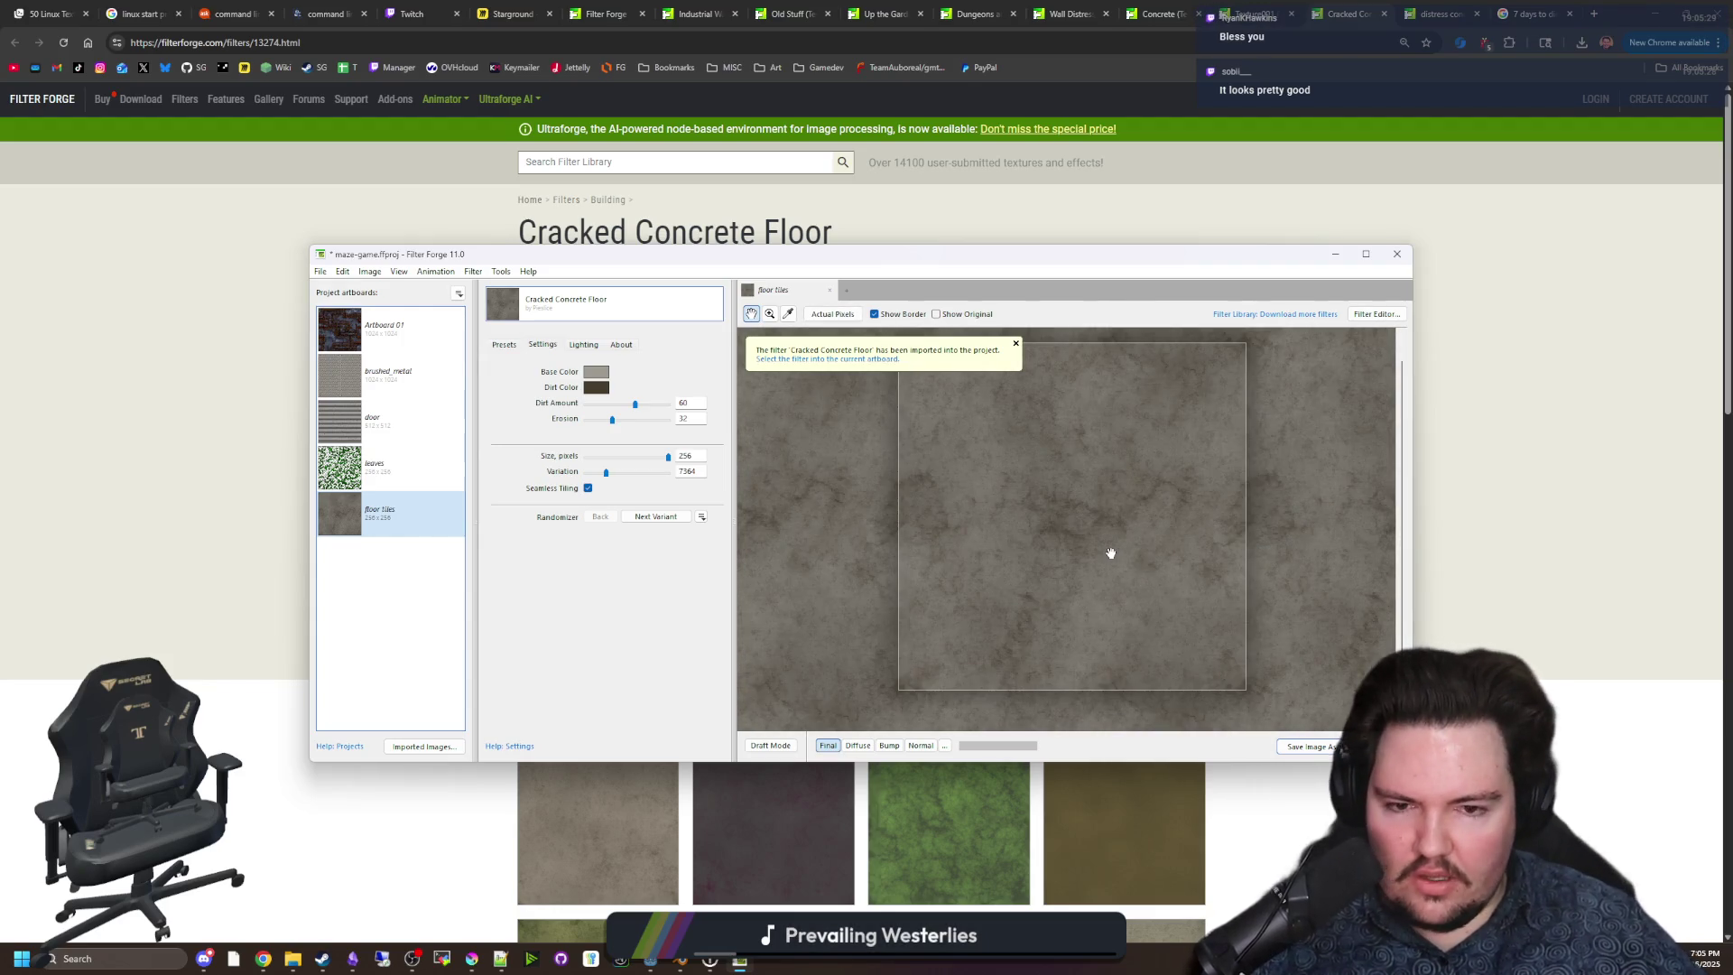
scroll(1110, 553, down, 3)
scroll(1097, 553, up, 3)
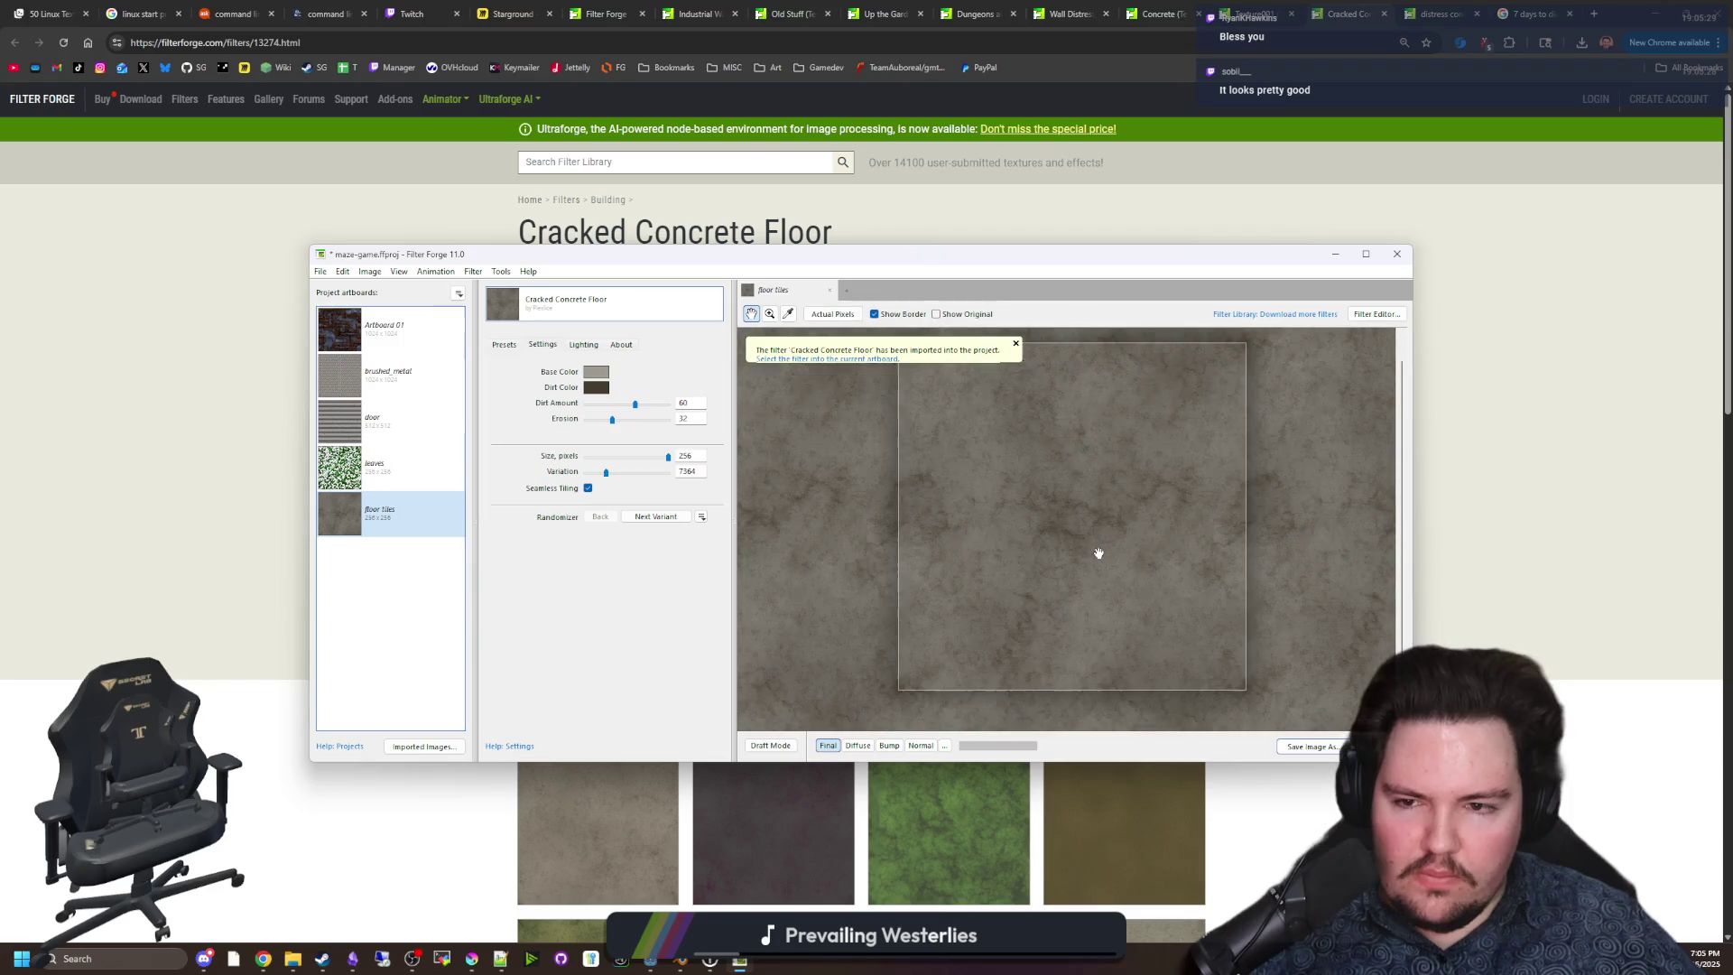
scroll(1038, 541, down, 1)
scroll(978, 522, up, 1)
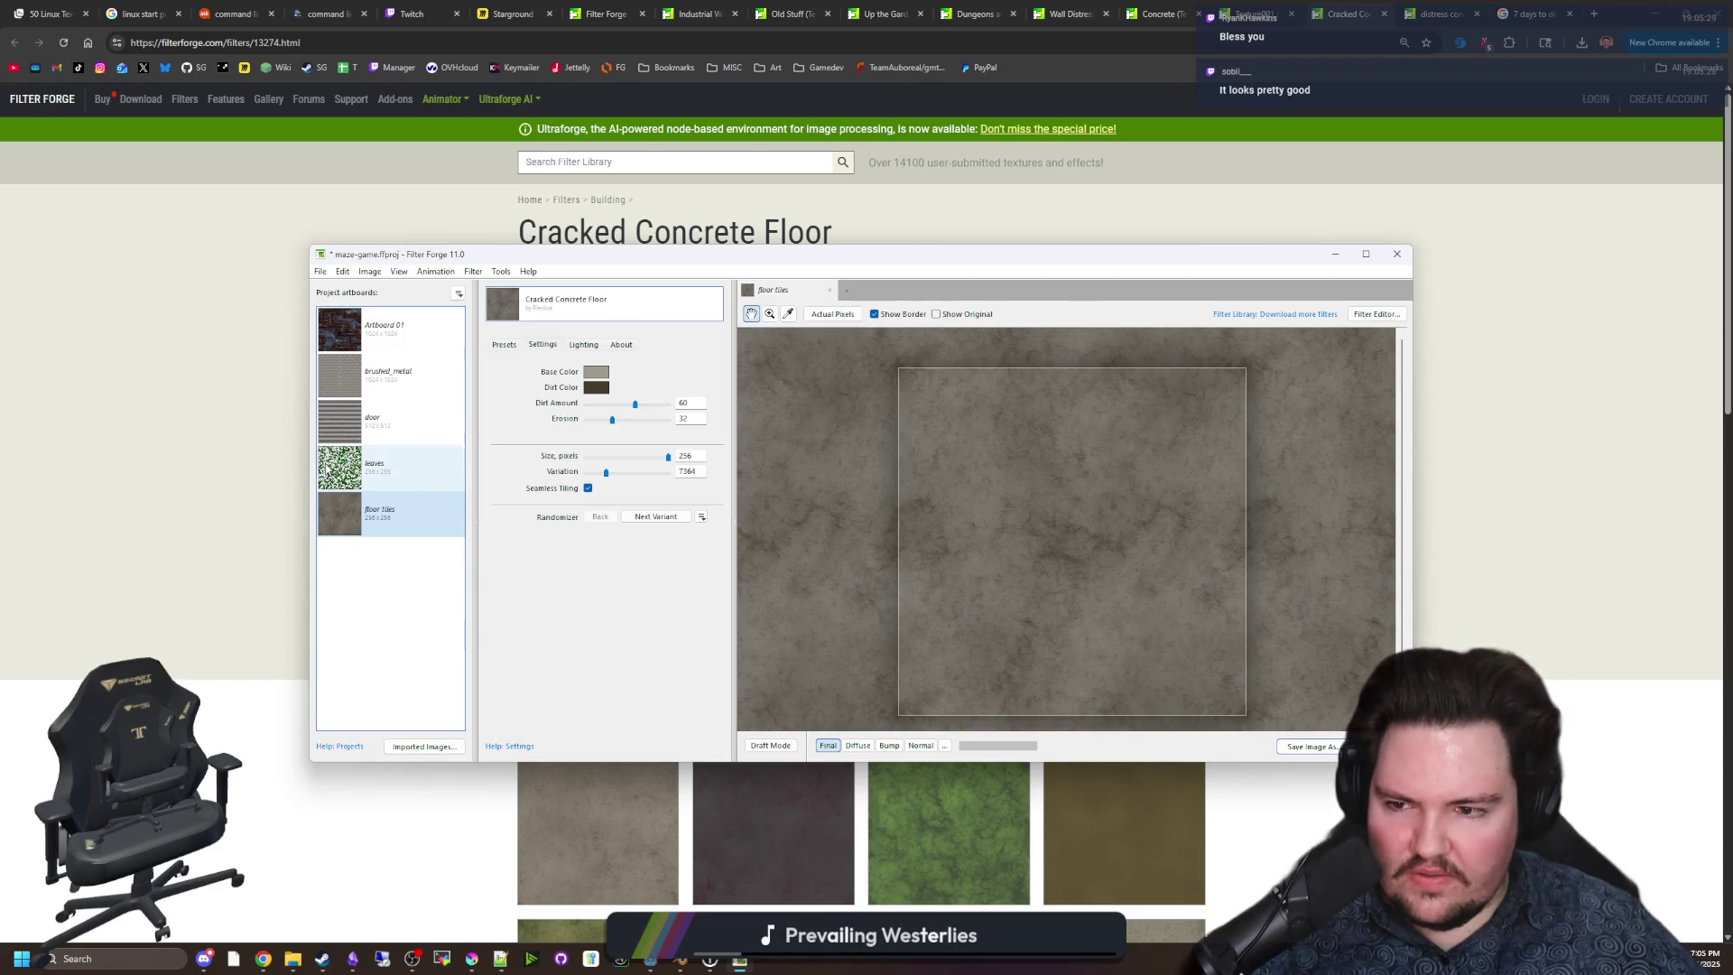
click(619, 310)
click(630, 386)
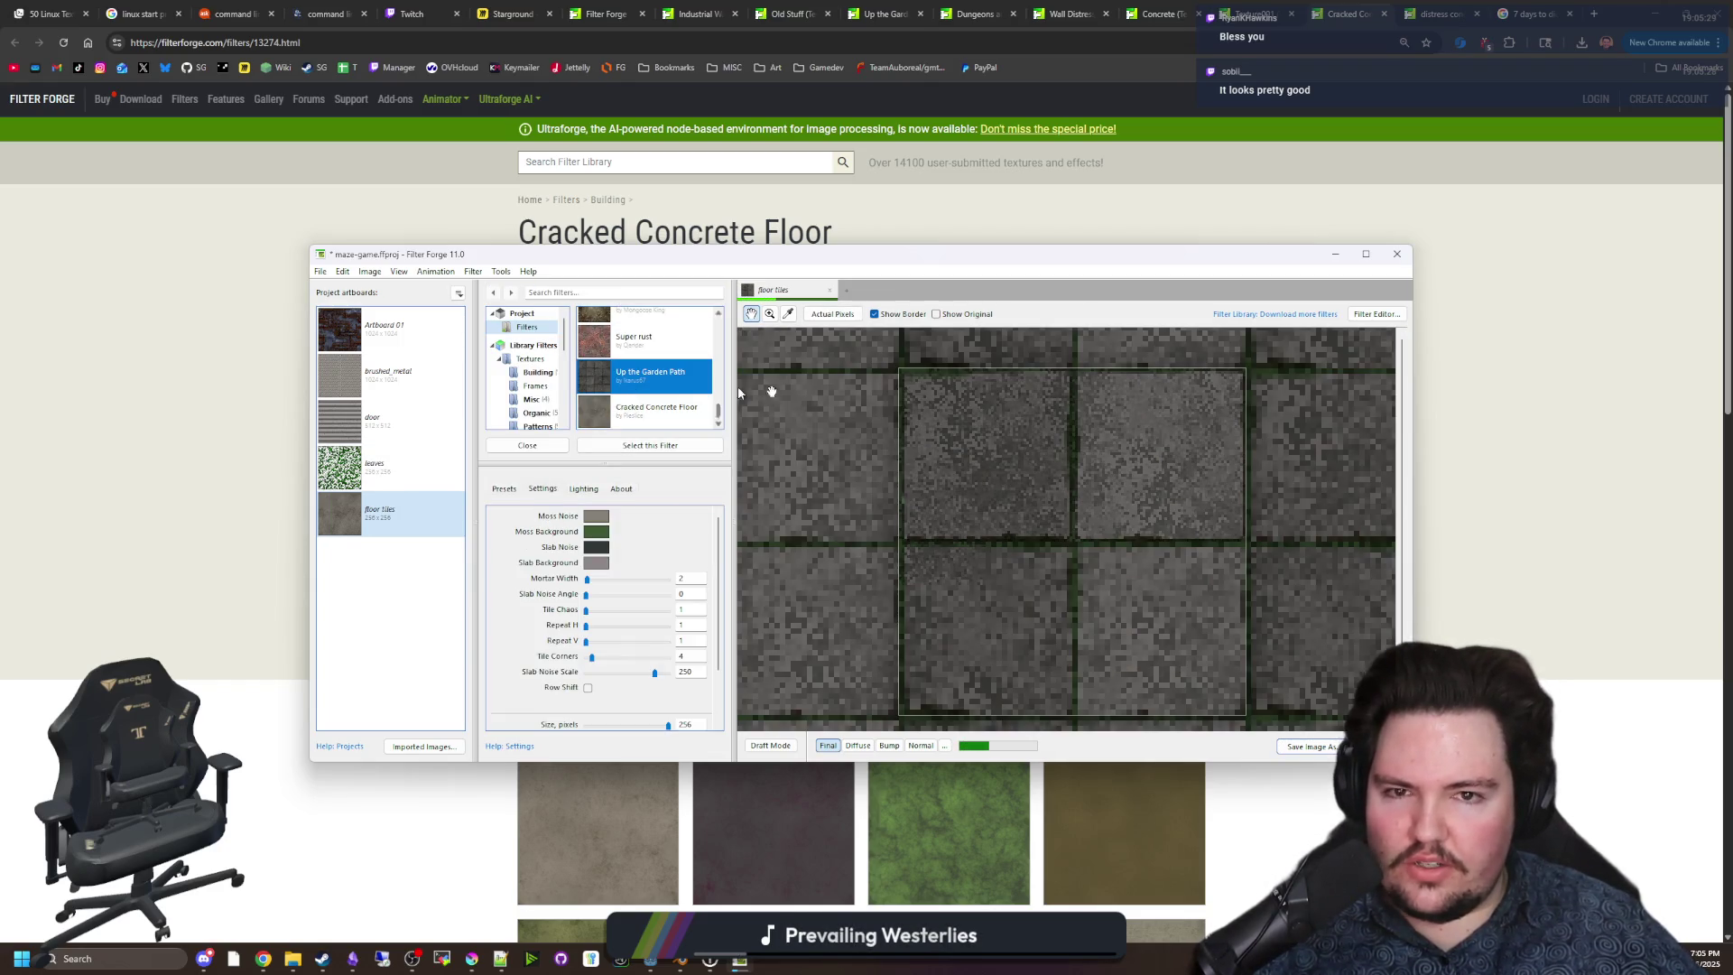
Look over the Texture001, Concrete and Wall Distressed Section 01 pages, then minimize the browser.
click(1264, 4)
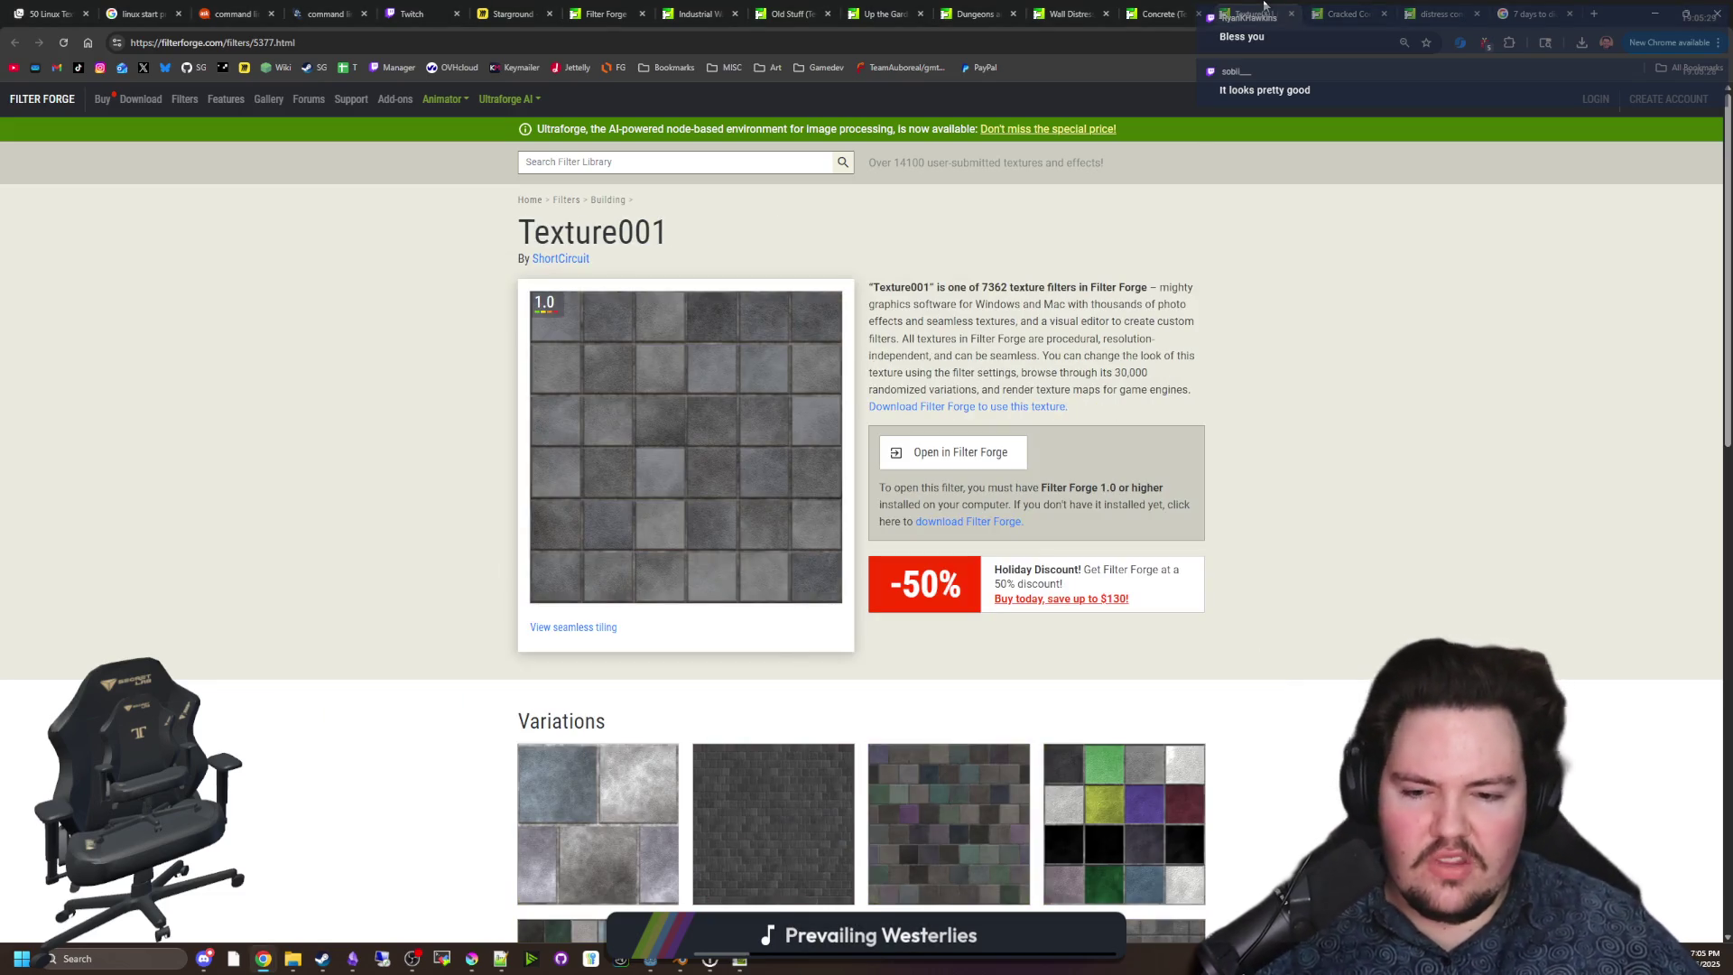
click(1170, 5)
click(1061, 5)
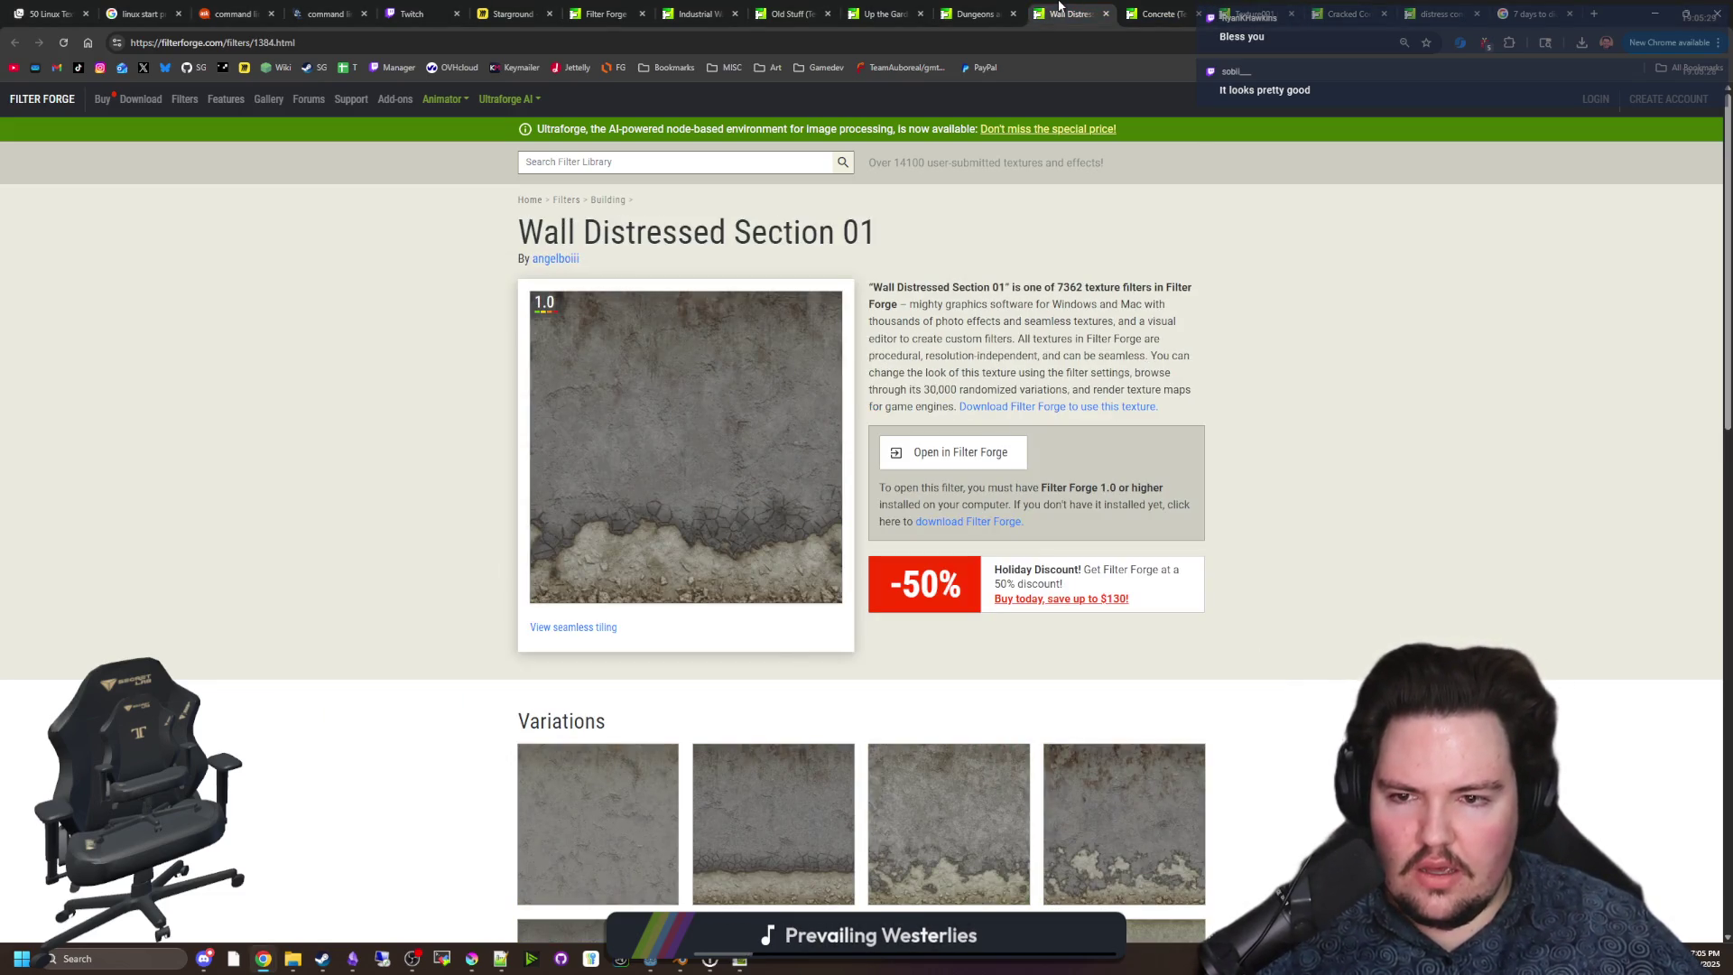
click(1655, 14)
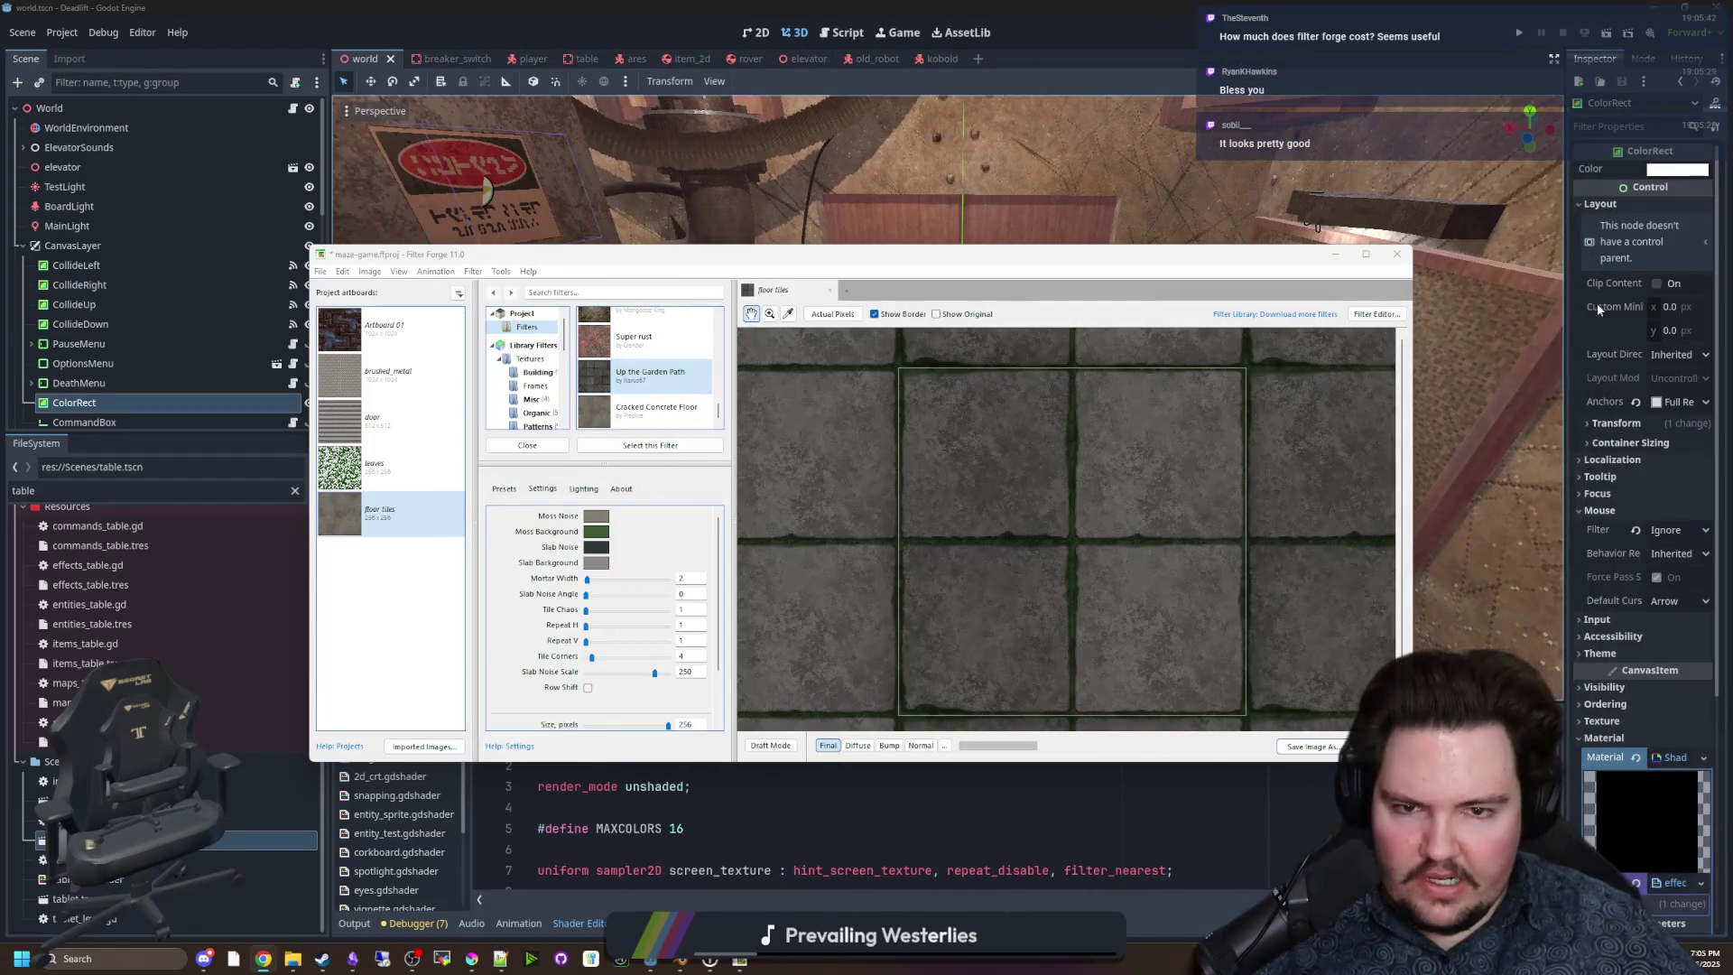
Minimize Filter Forge and collapse the Models, Resources and Scenes folders in FileSystem.
click(1334, 253)
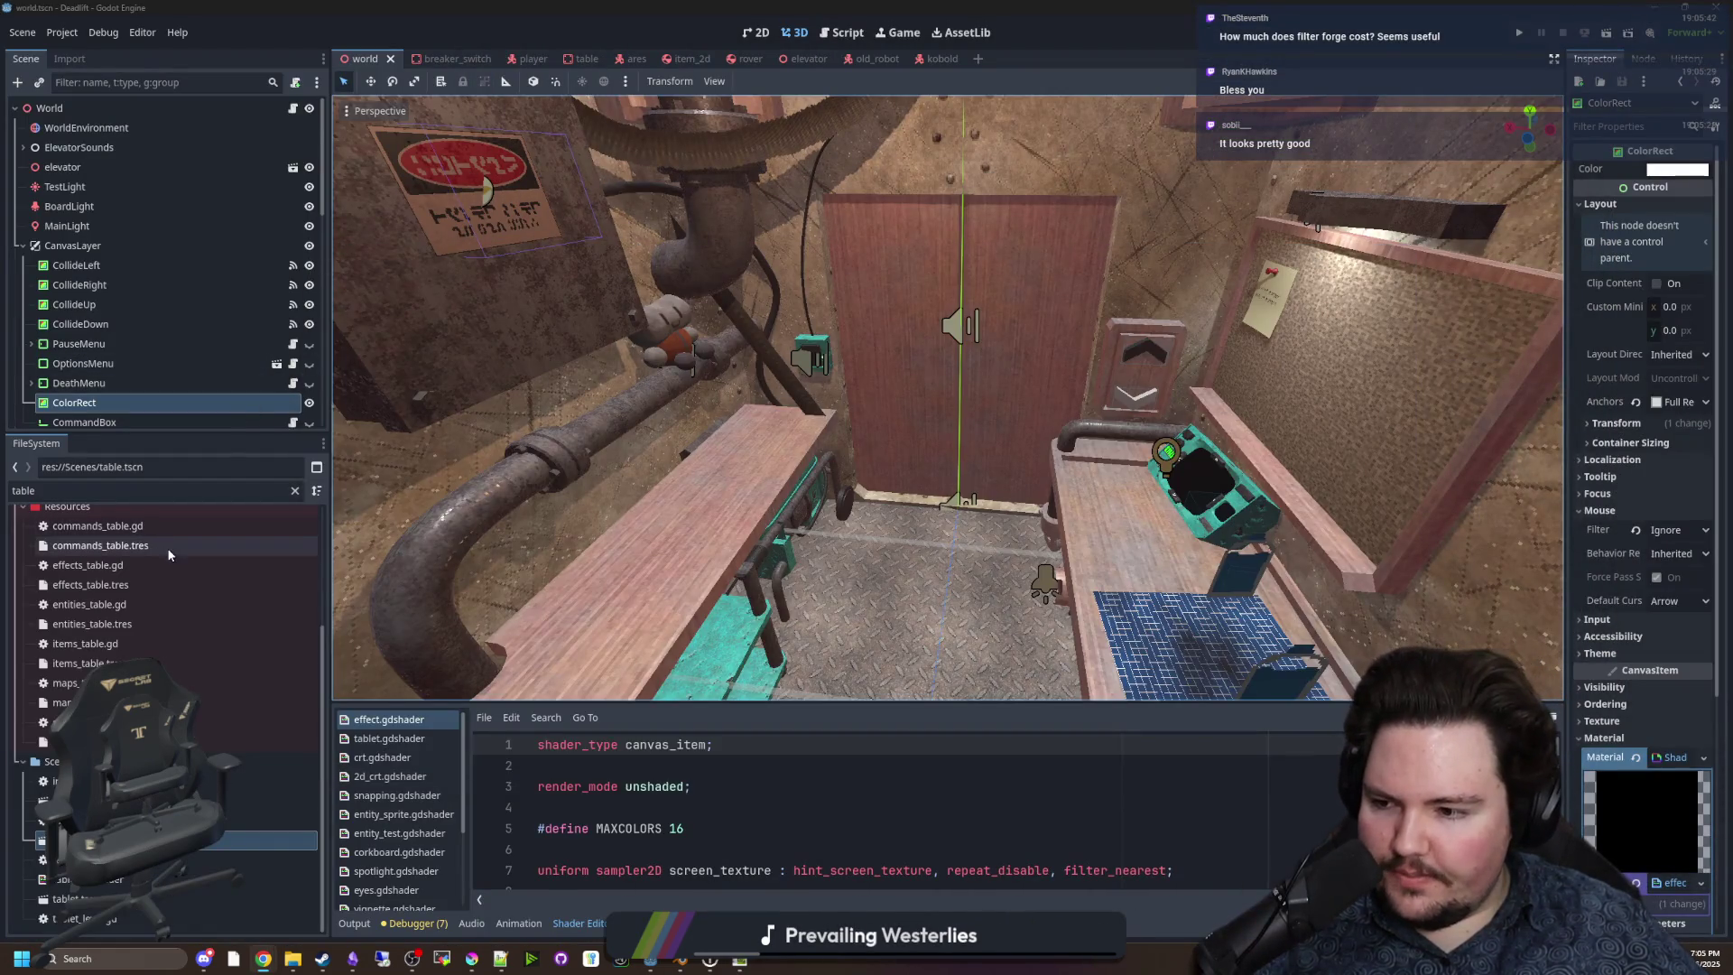
scroll(166, 666, up, 3)
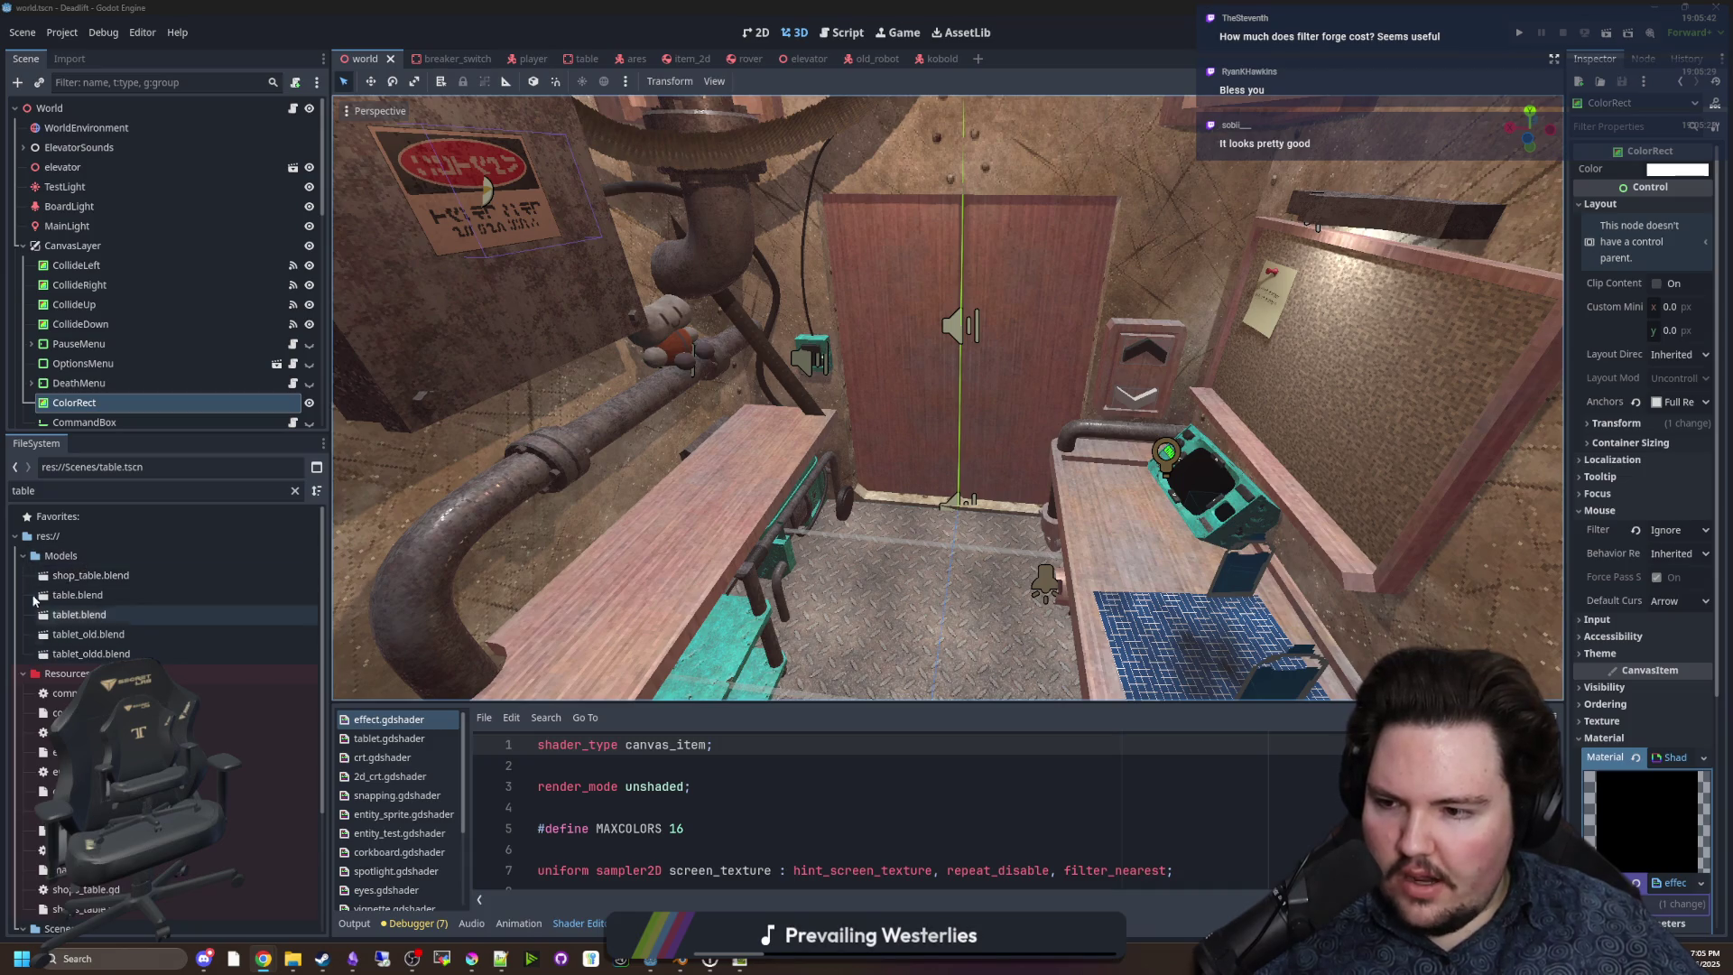
click(22, 555)
click(22, 575)
click(18, 588)
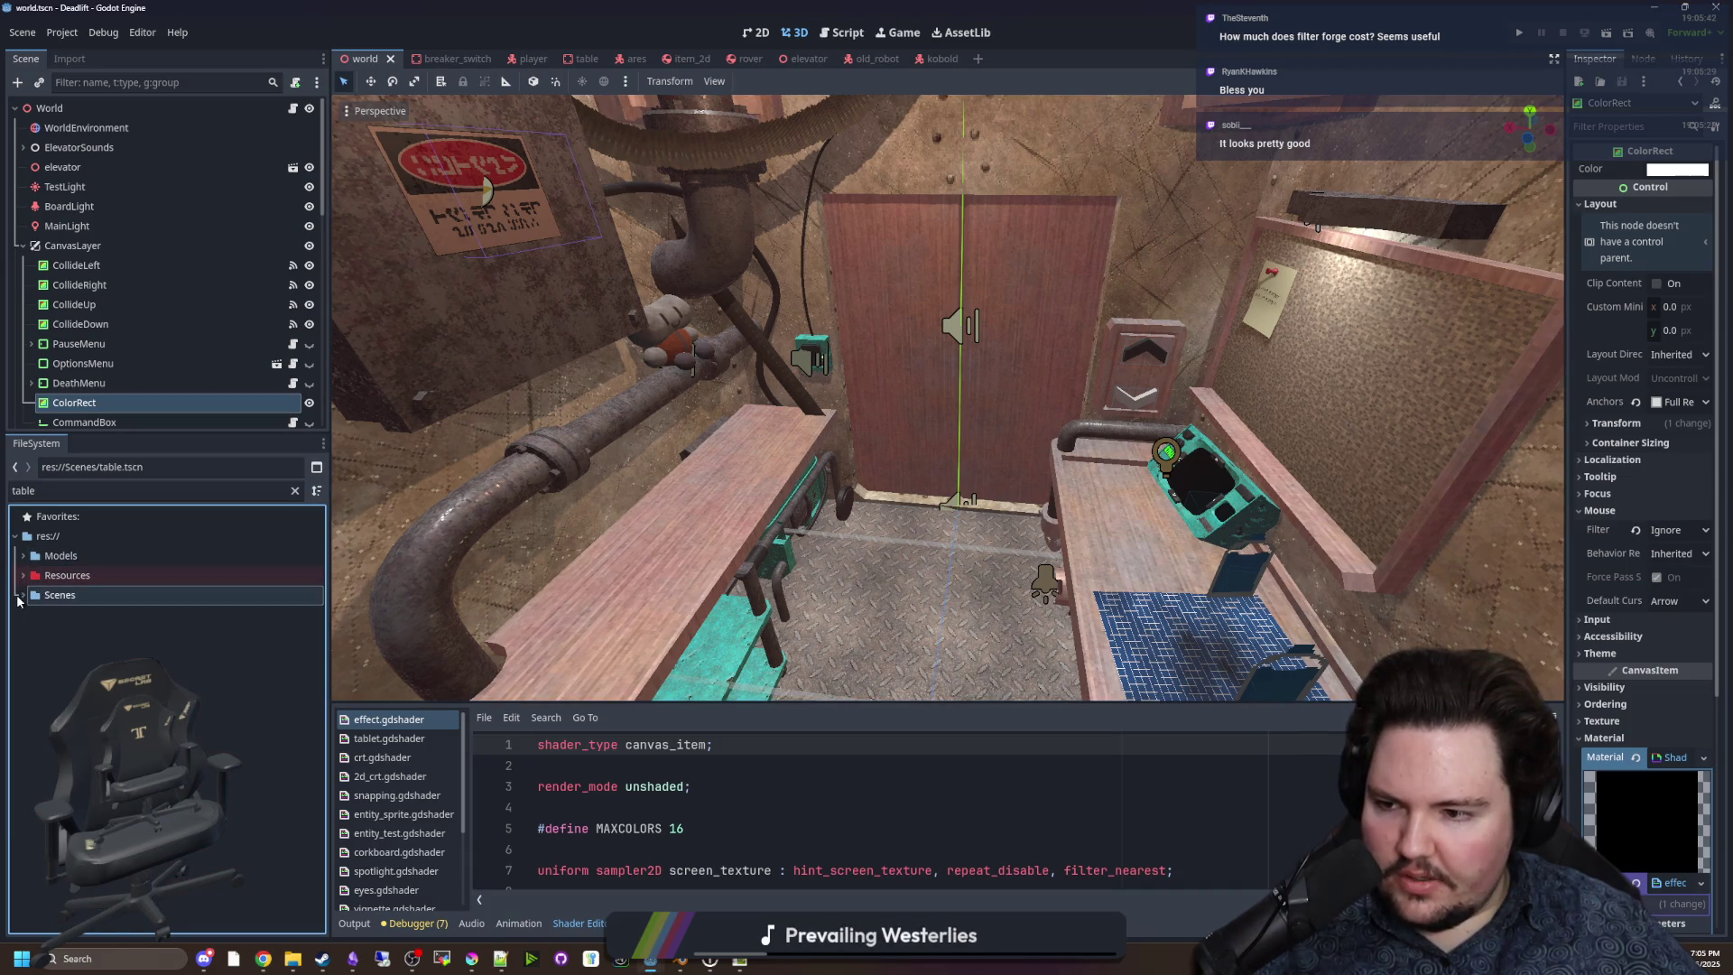
Clear the FileSystem filter, expand res://Materials and load metal.tres into the Inspector.
click(299, 496)
click(294, 491)
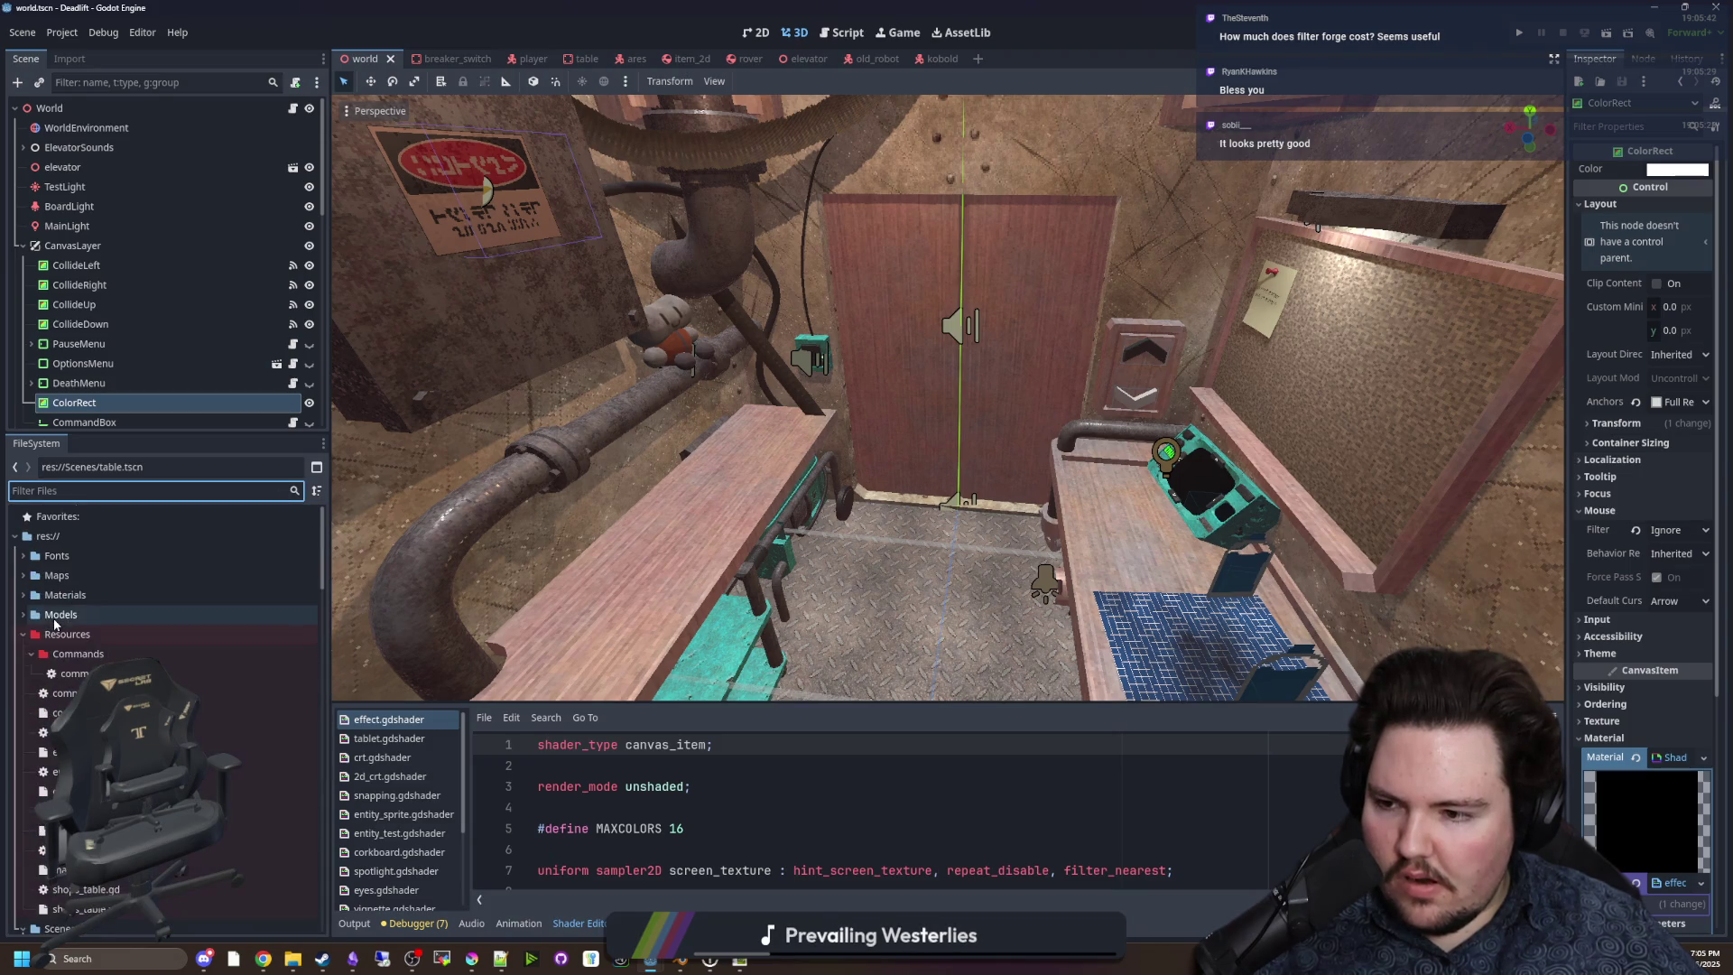
click(34, 595)
click(23, 595)
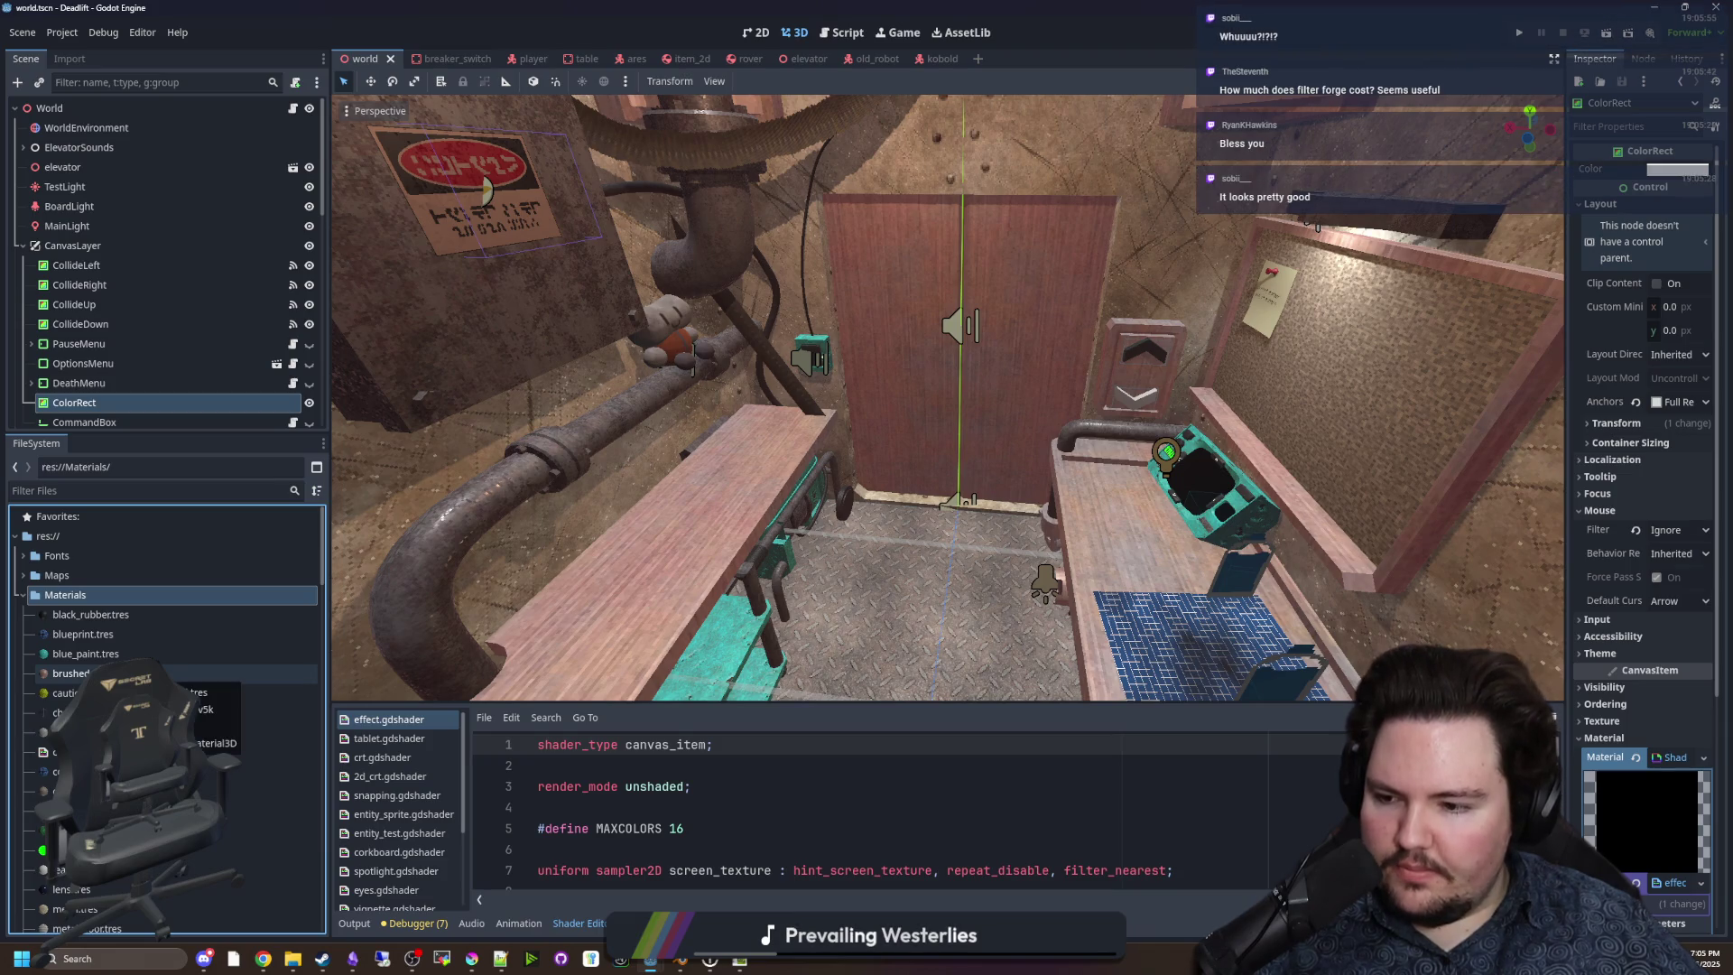
scroll(167, 713, down, 2)
scroll(167, 713, down, 2)
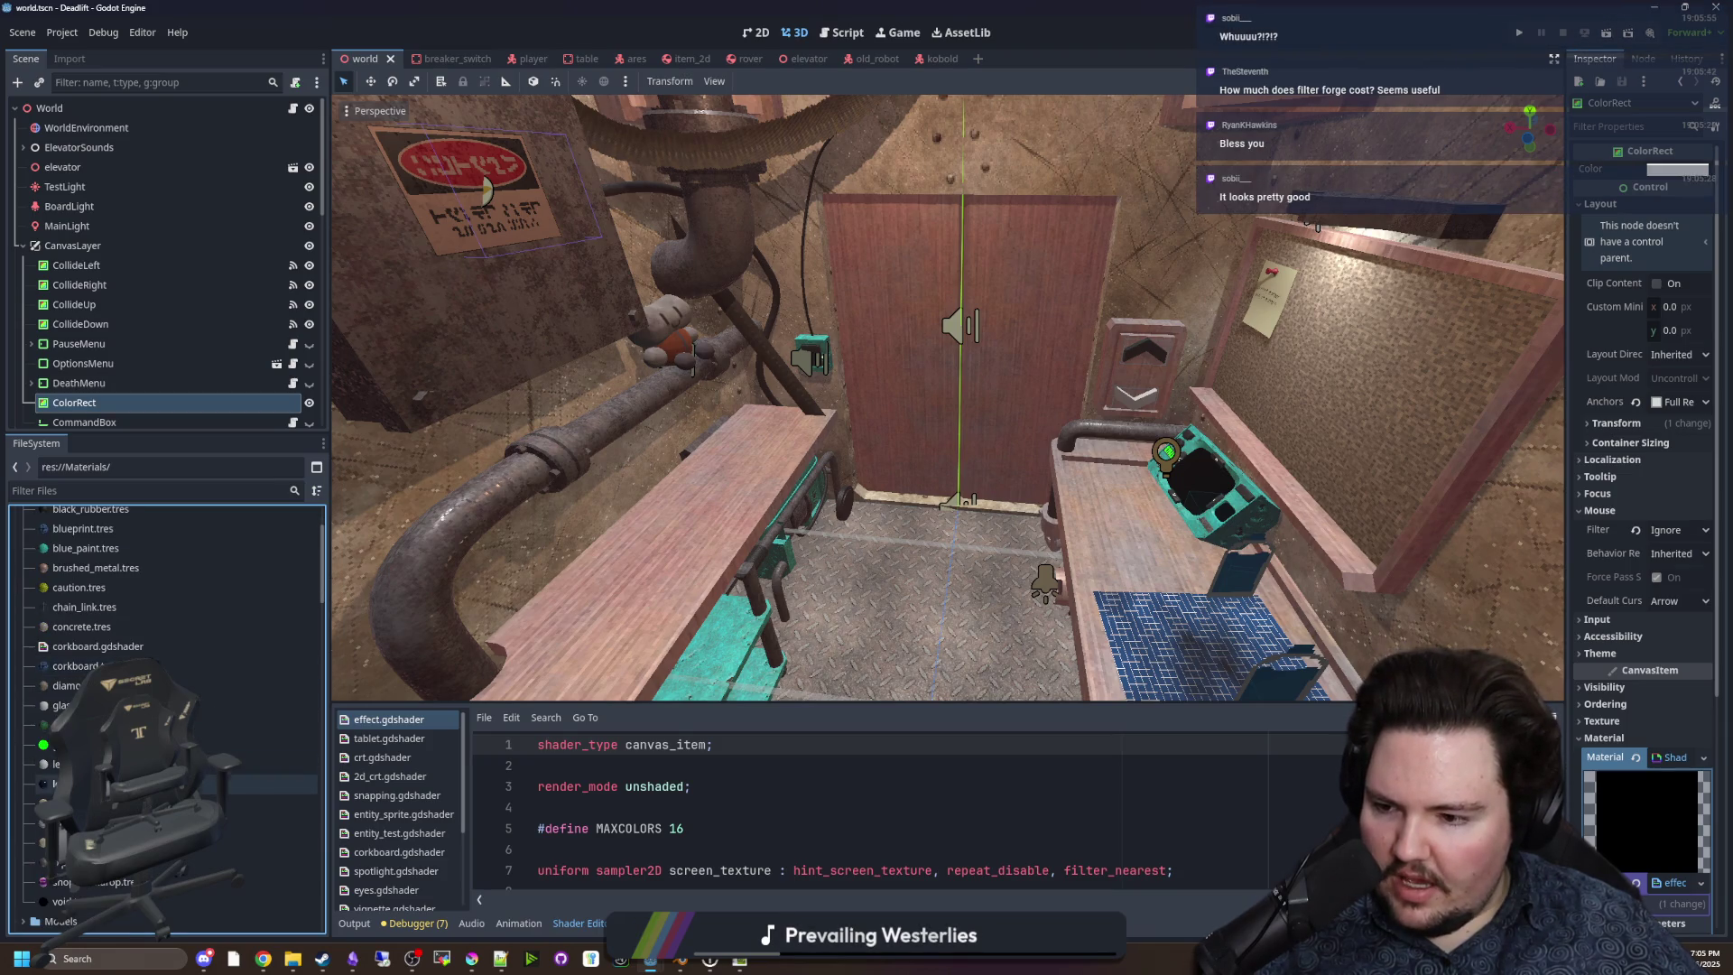
click(270, 803)
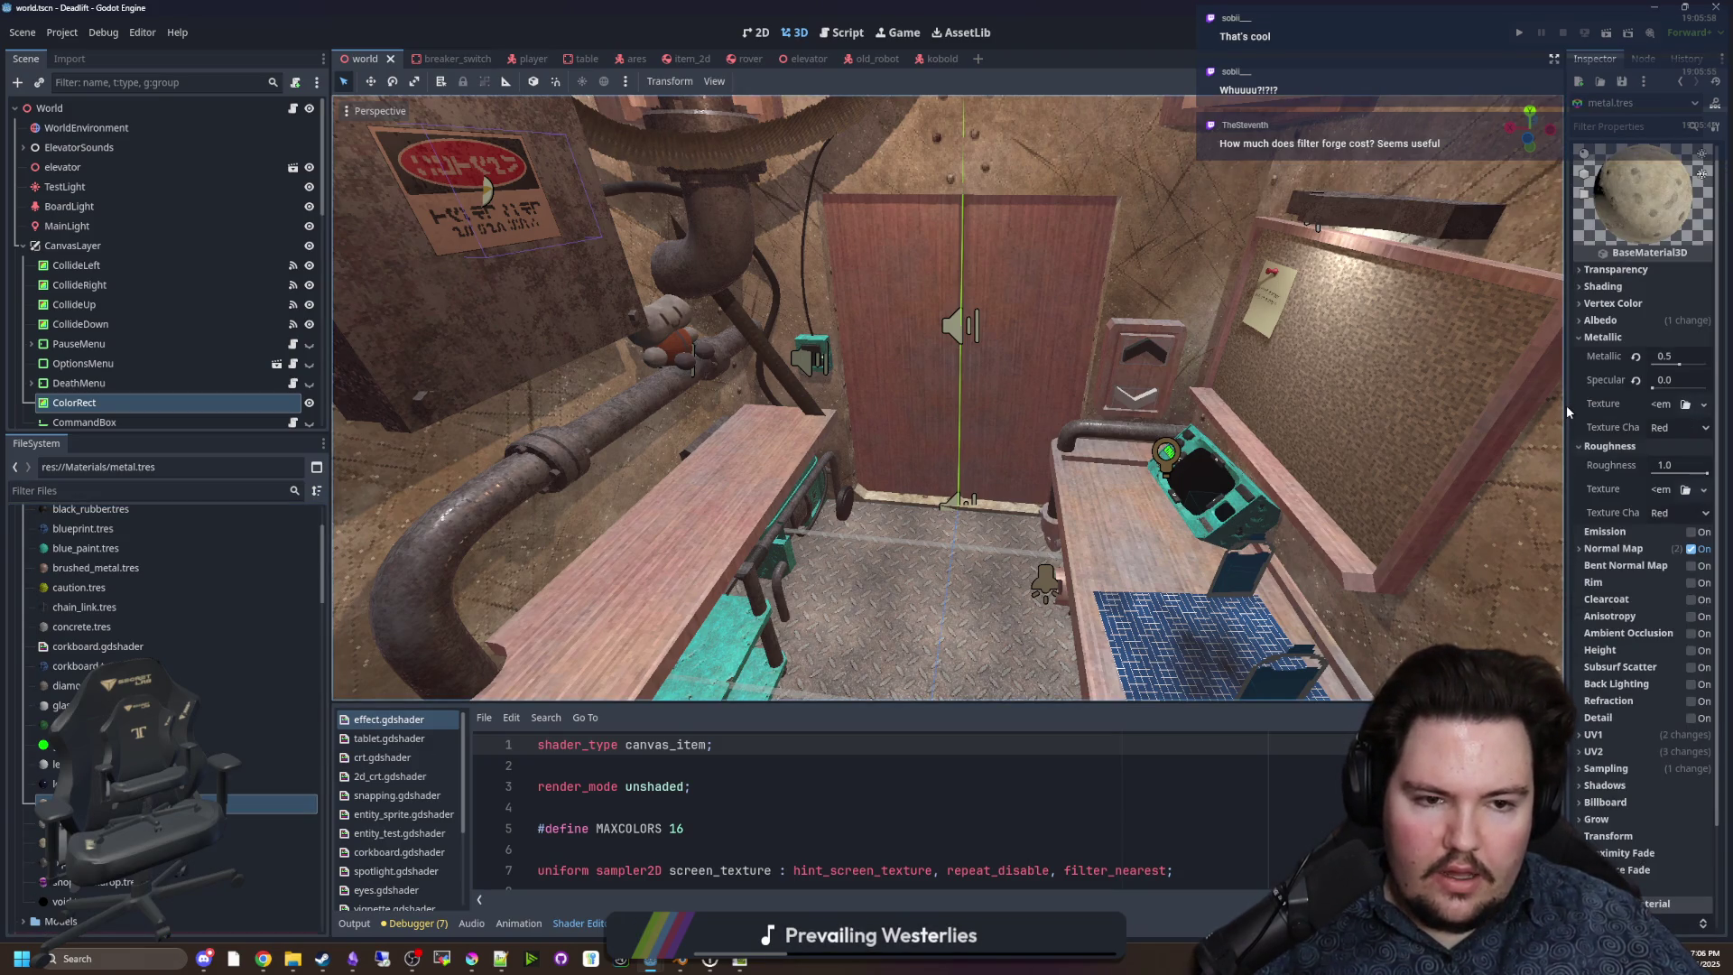
Widen the Inspector and expand the metal material's UV2 section.
drag(1564, 406, 984, 406)
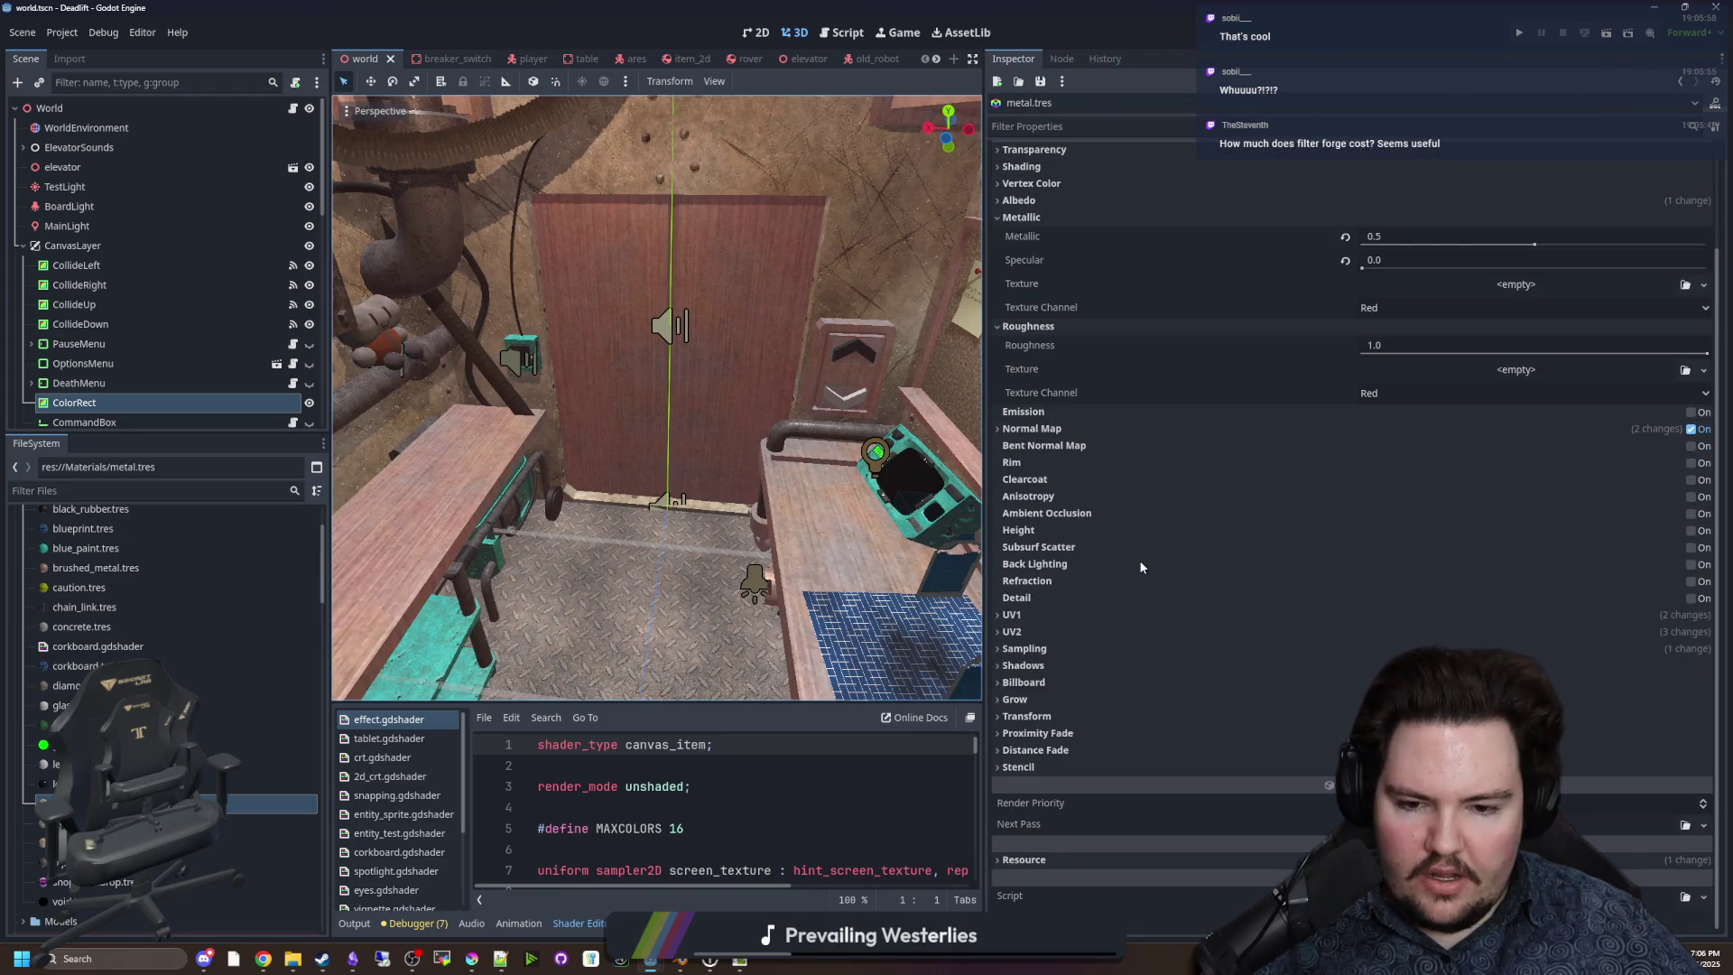
click(1024, 634)
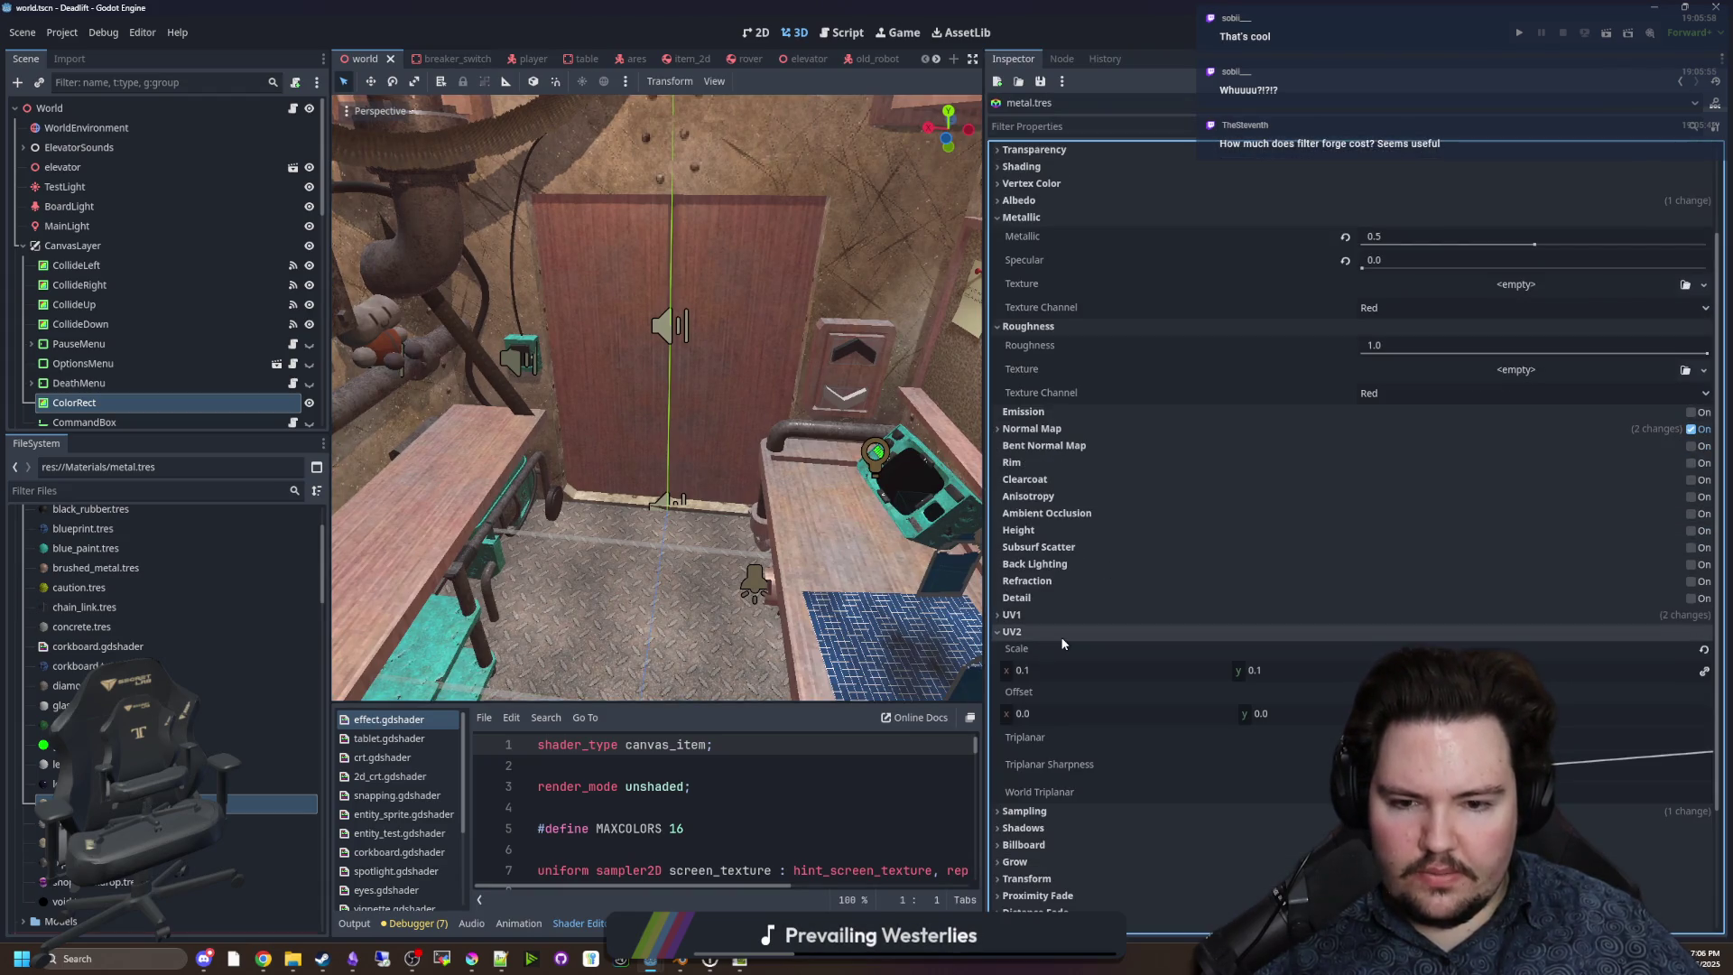
scroll(1030, 478, up, 2)
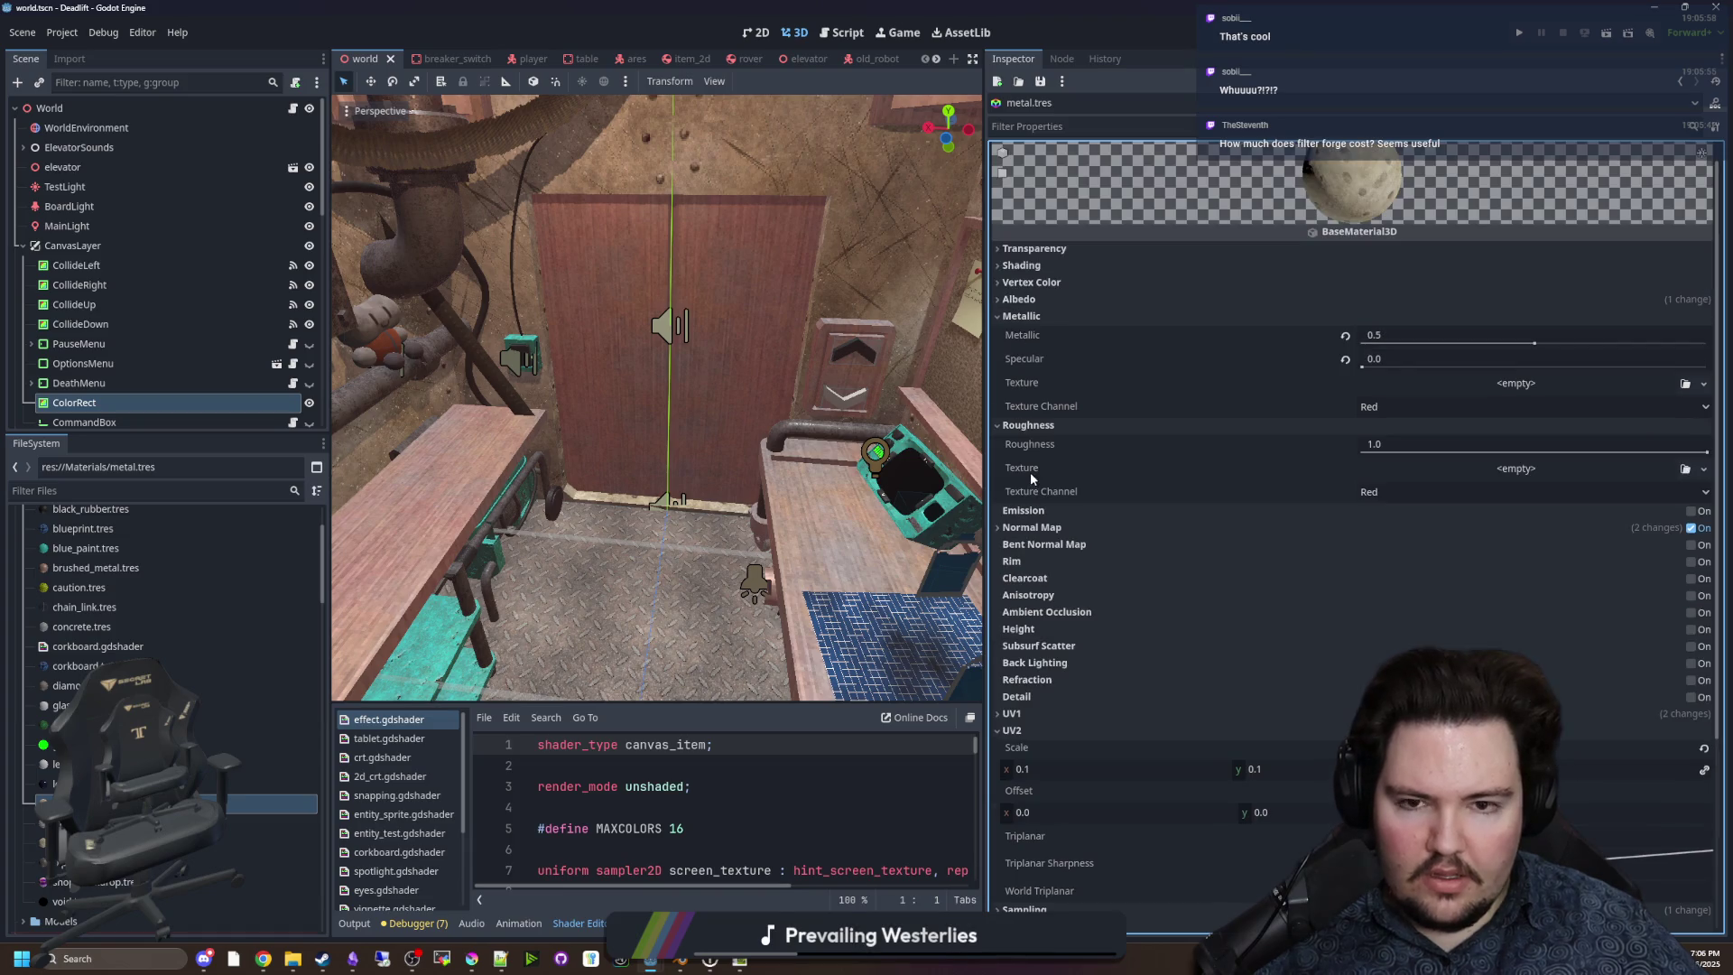
click(1058, 299)
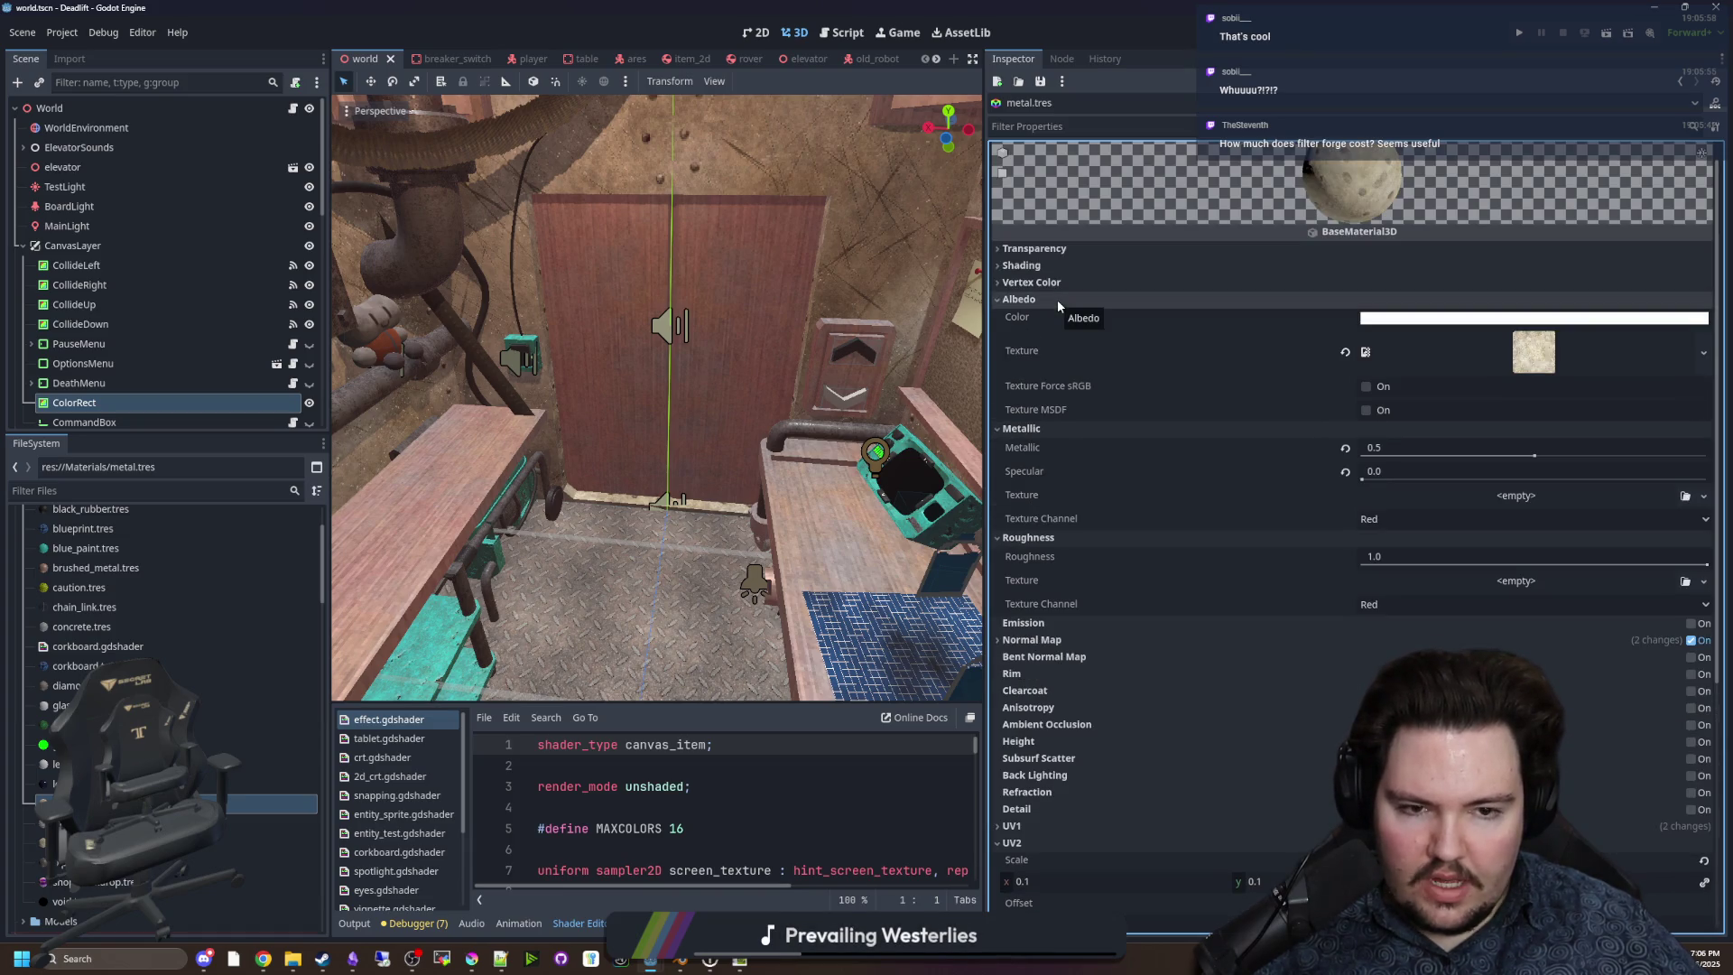
click(1057, 299)
click(1059, 279)
click(1058, 280)
click(1063, 263)
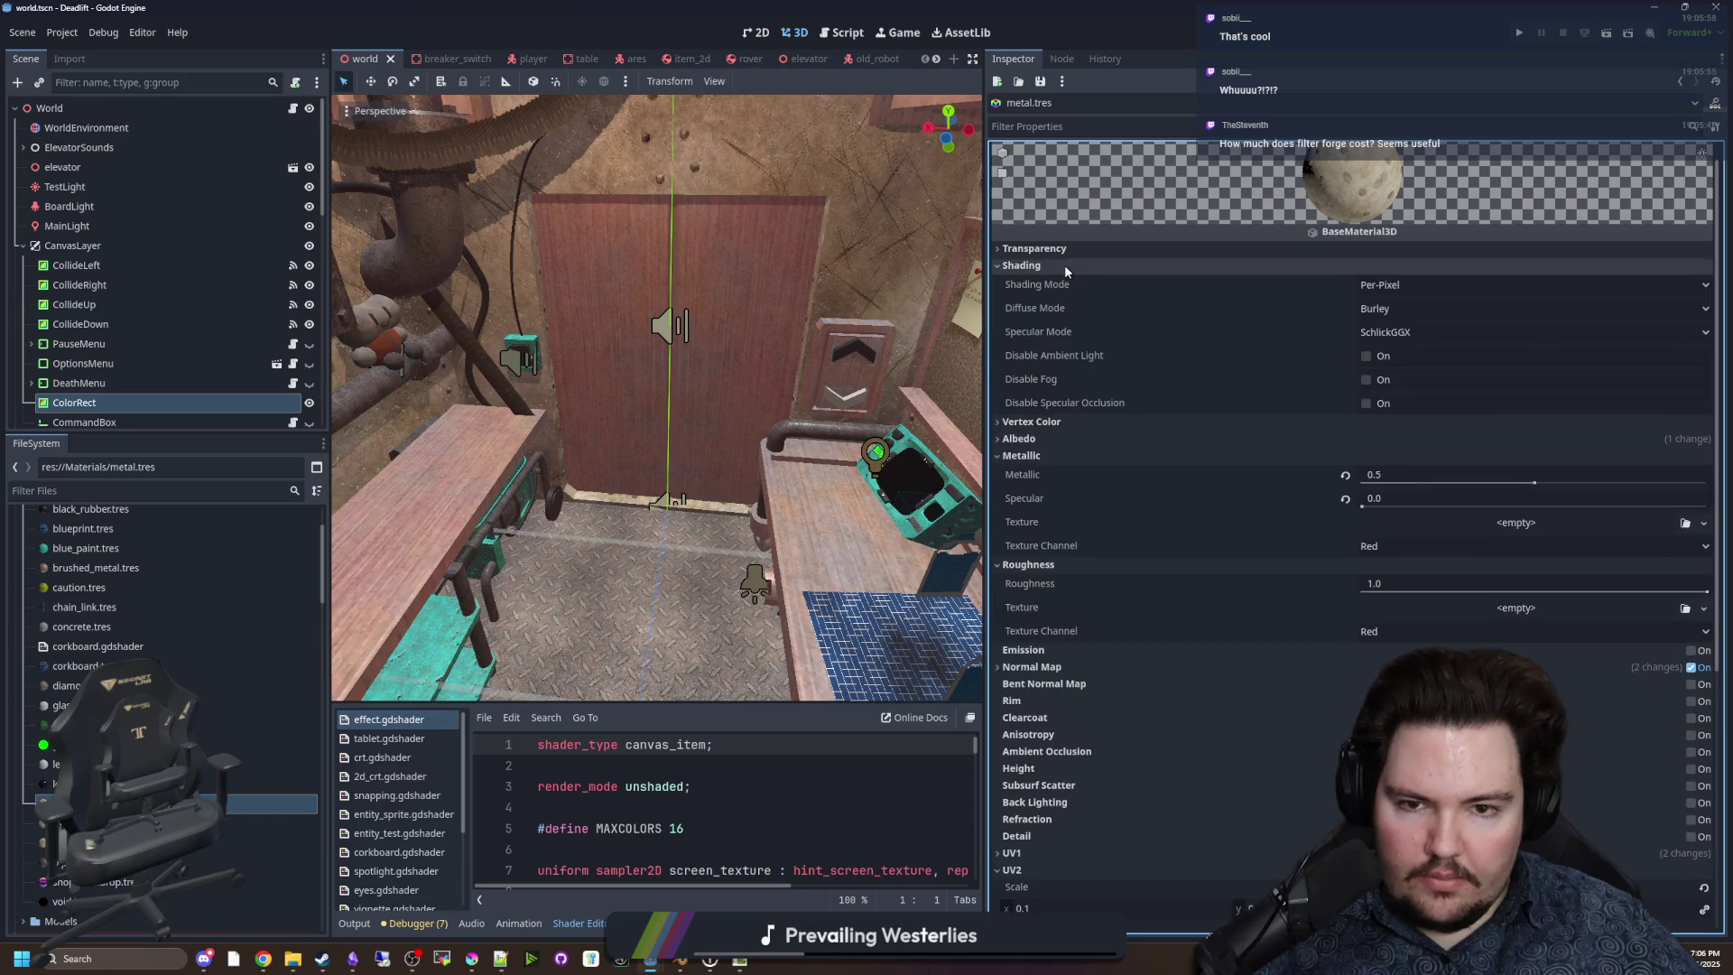
click(1064, 263)
click(1067, 253)
click(1066, 252)
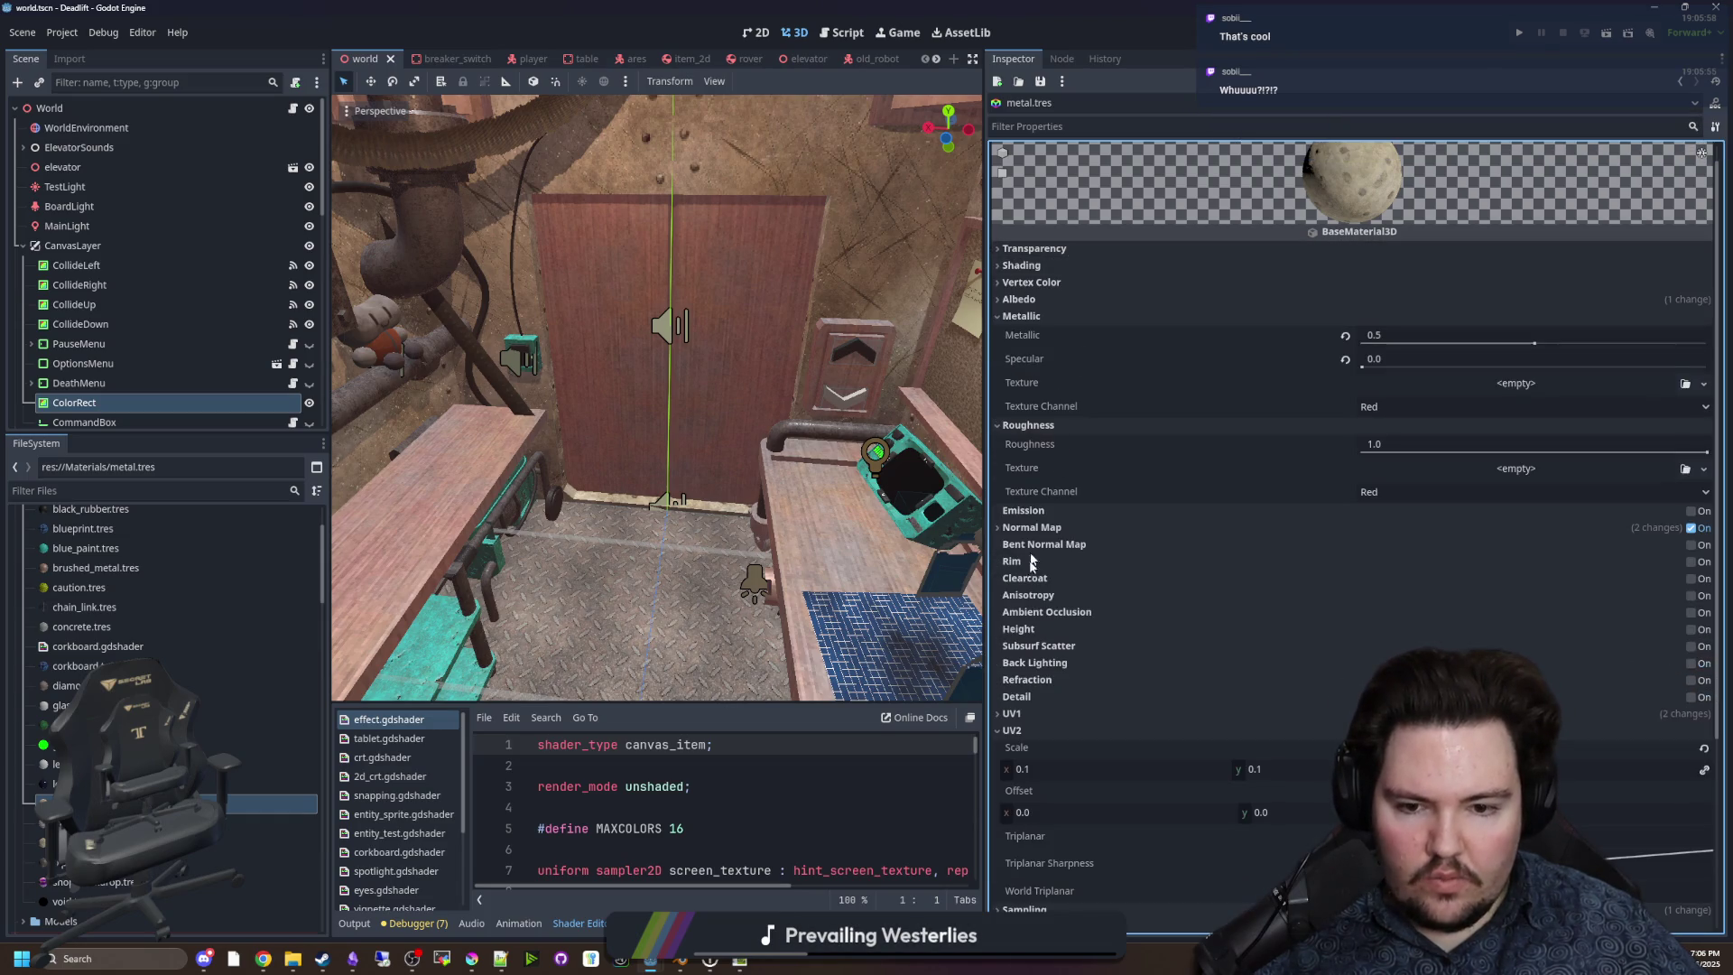
scroll(1071, 625, down, 3)
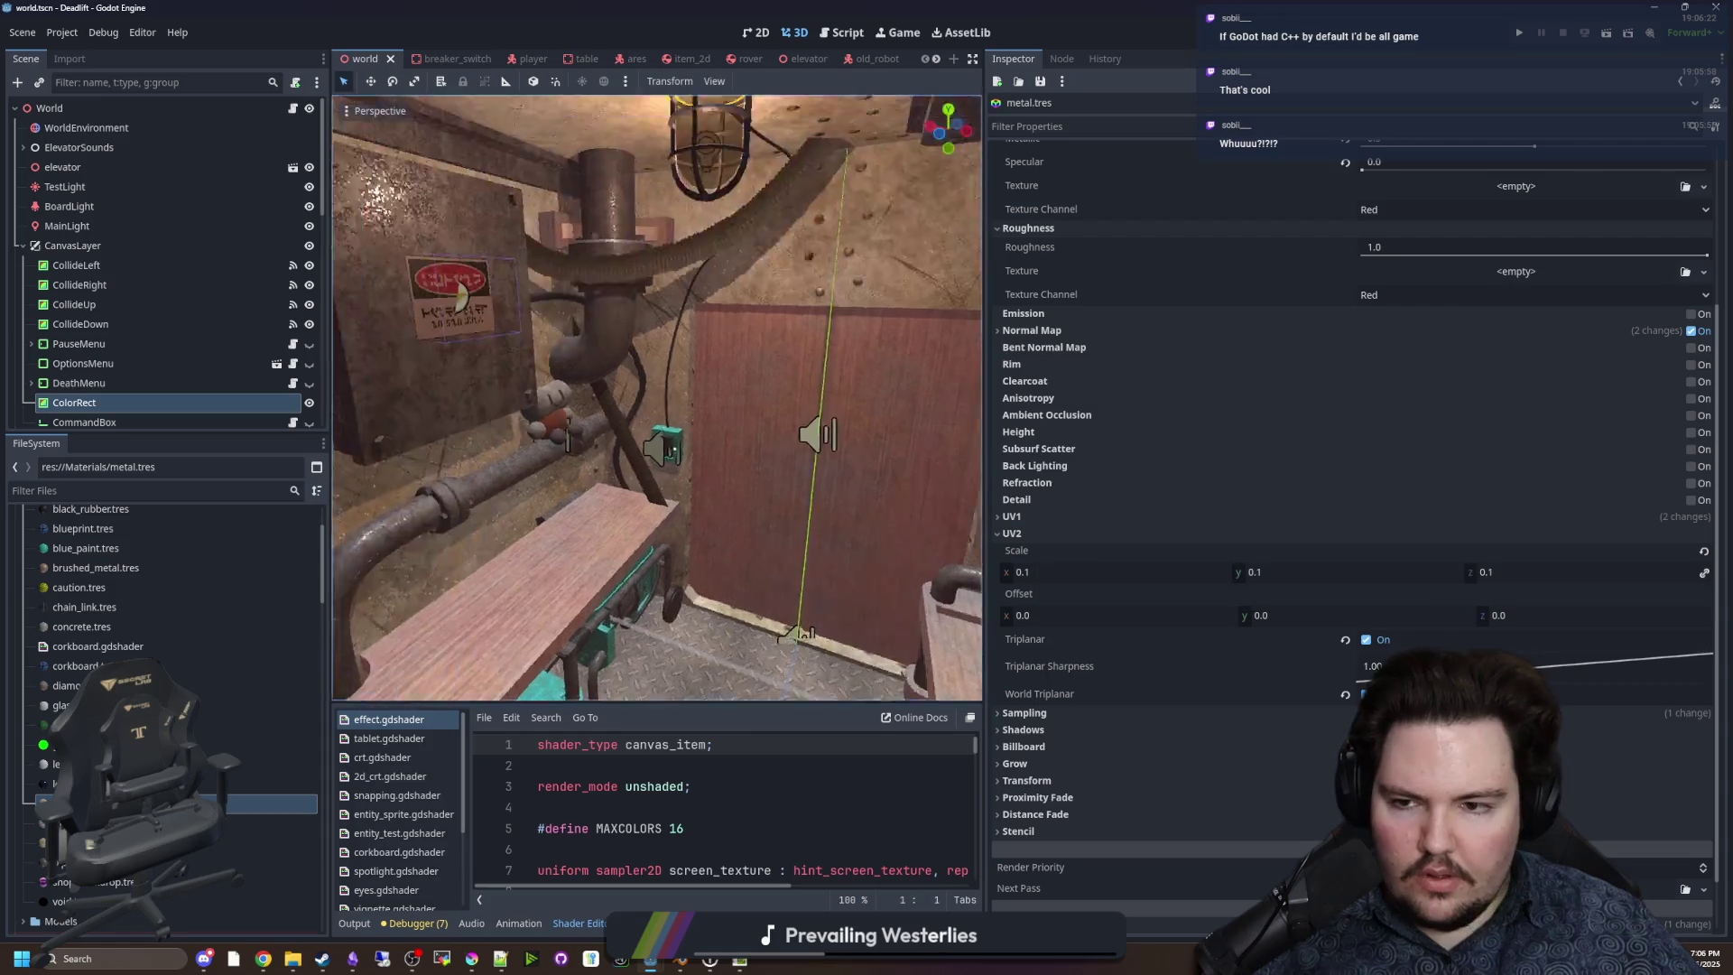
Set the UV2 scale to 0.1 and enable UV2 World Triplanar.
mouse_move(1089, 572)
mouse_down()
mouse_move(1037, 572)
mouse_move(1068, 576)
mouse_up()
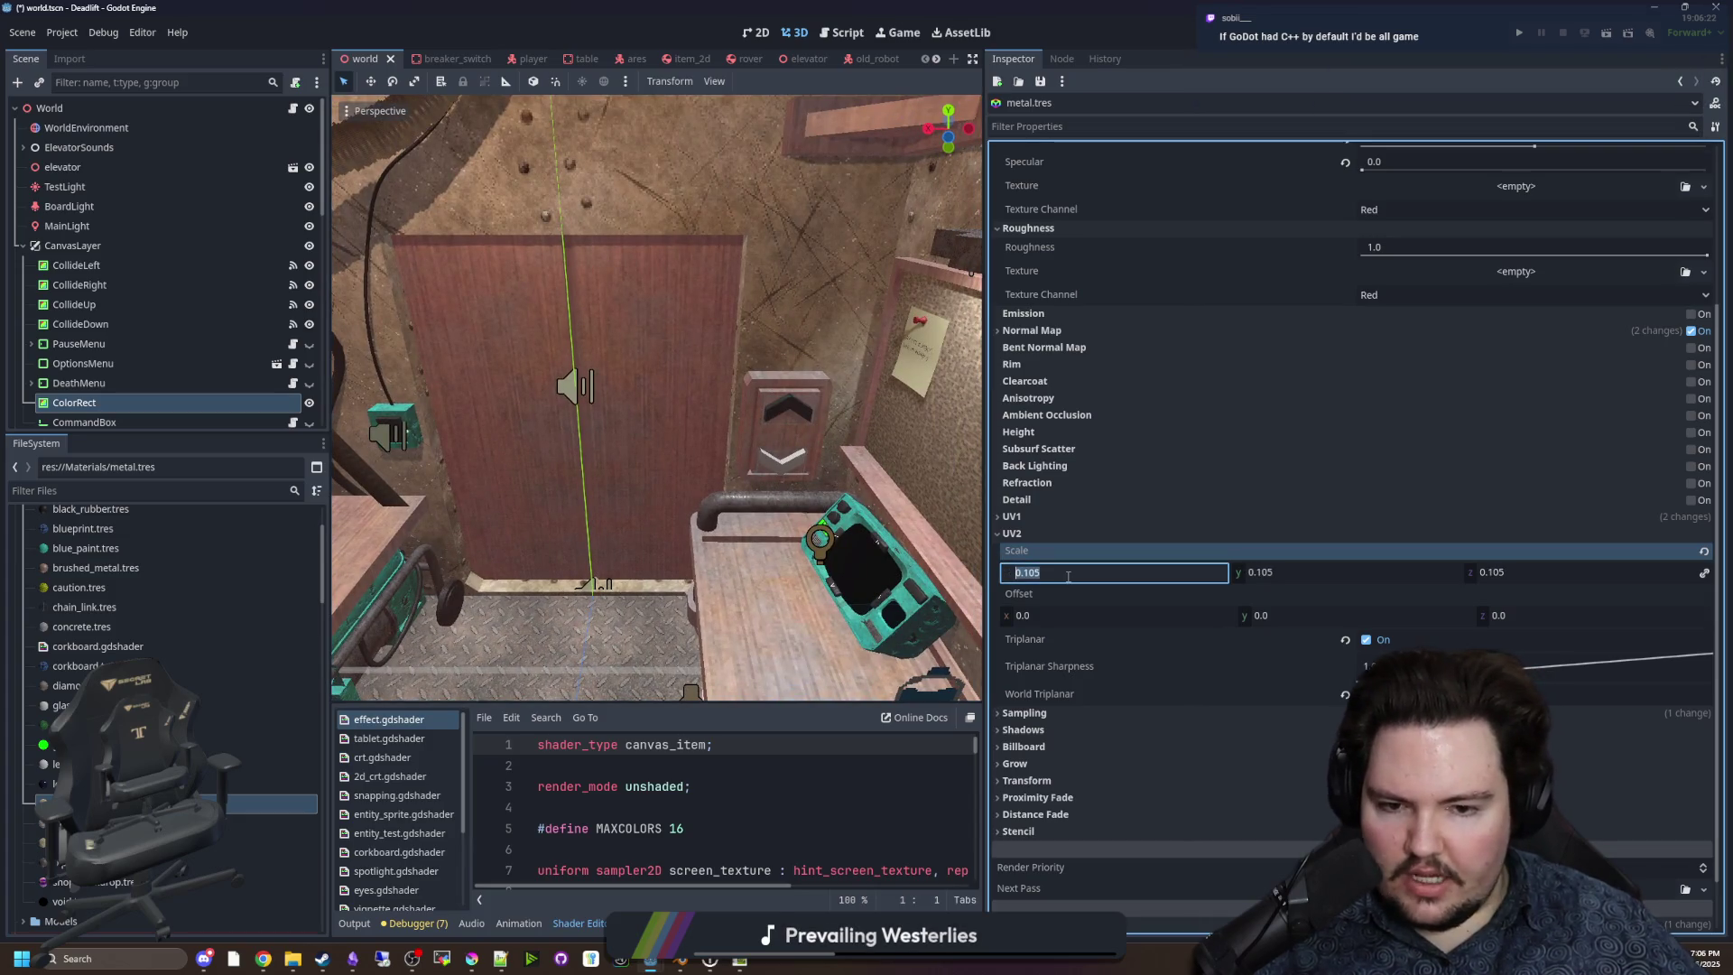
text(0.1)
click(1024, 518)
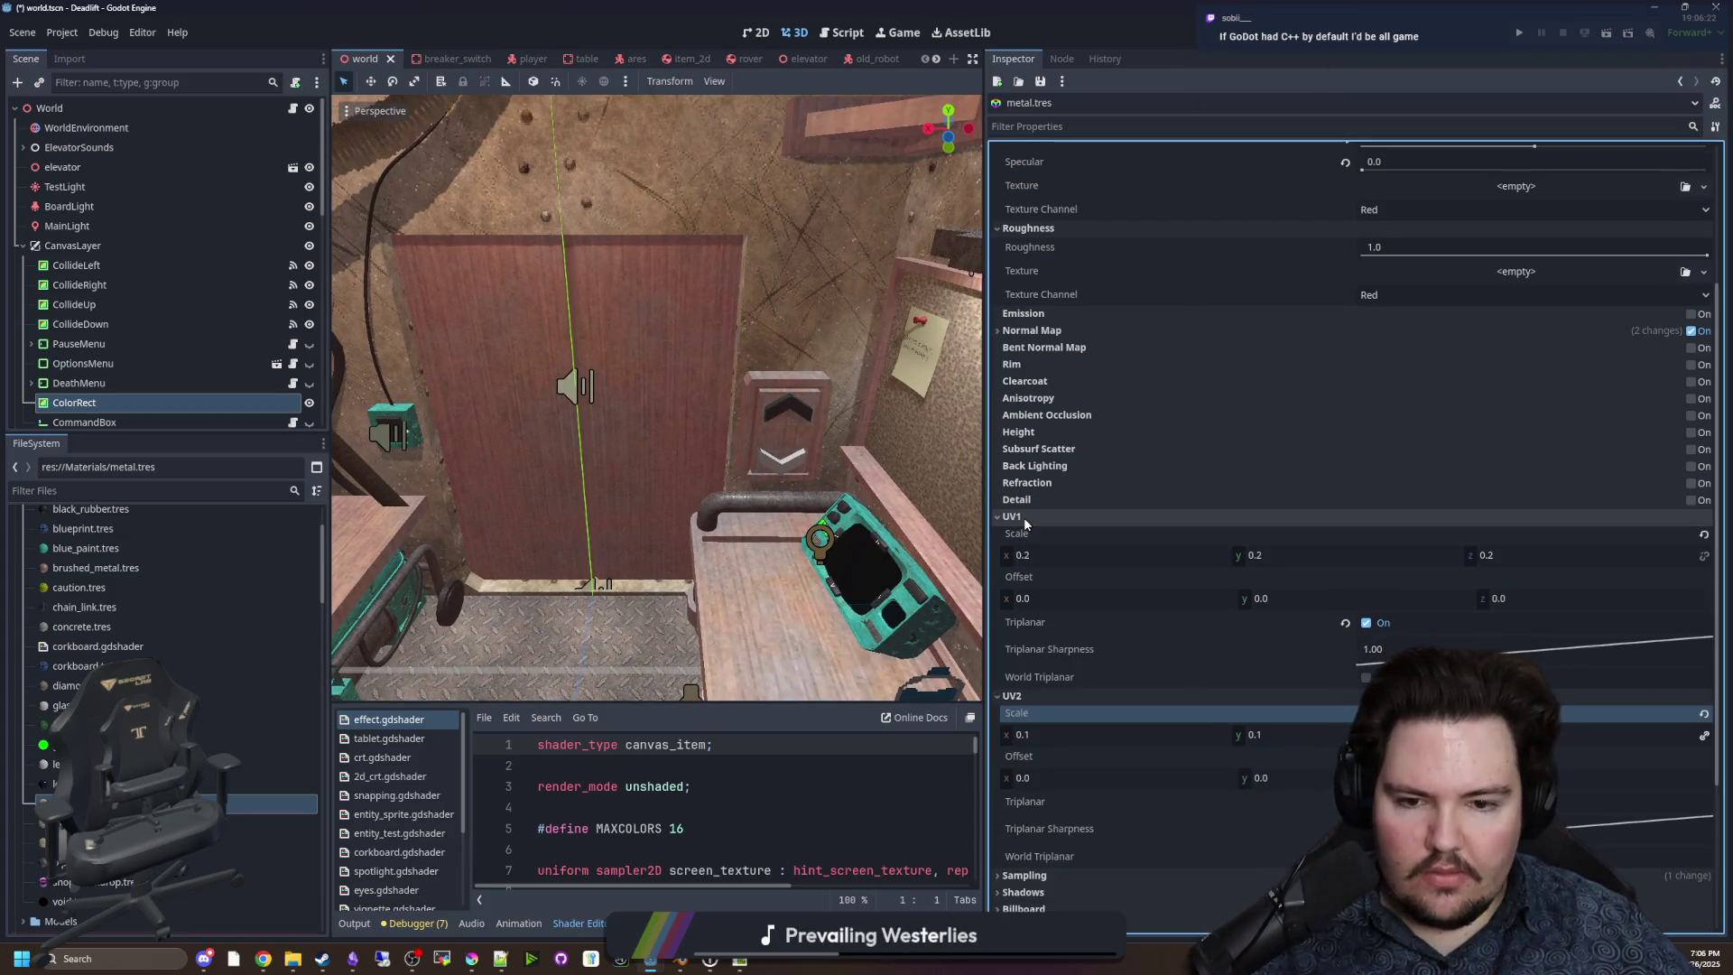
click(1023, 517)
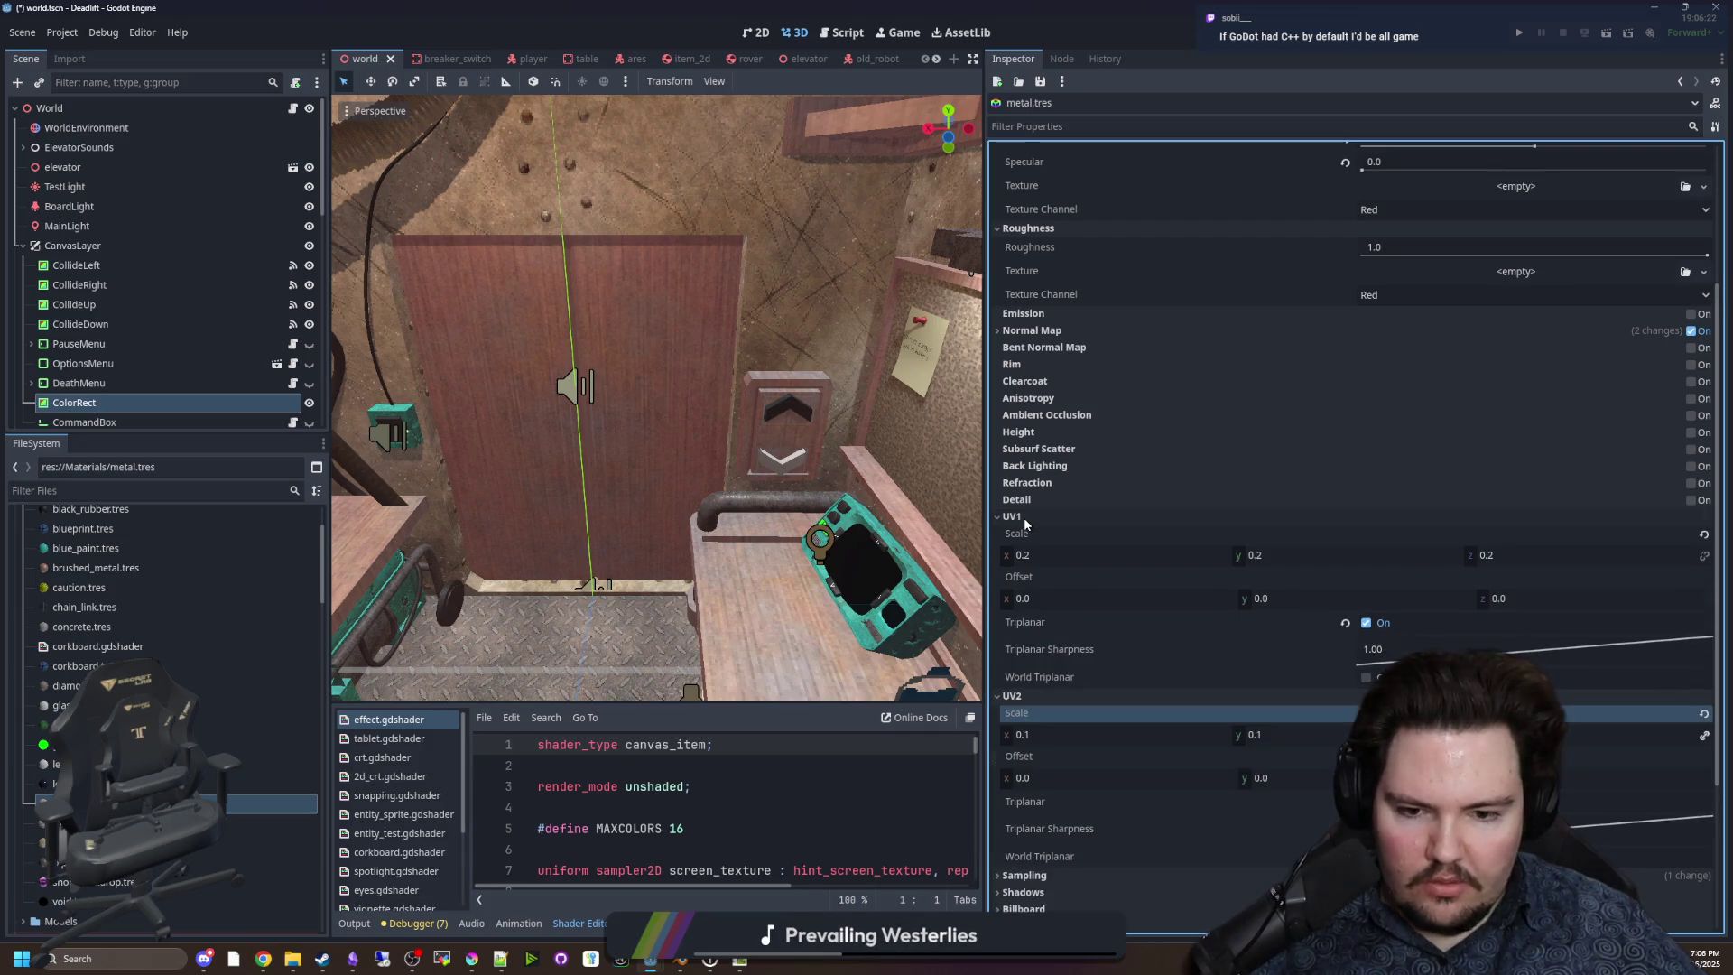
click(1024, 517)
click(1023, 517)
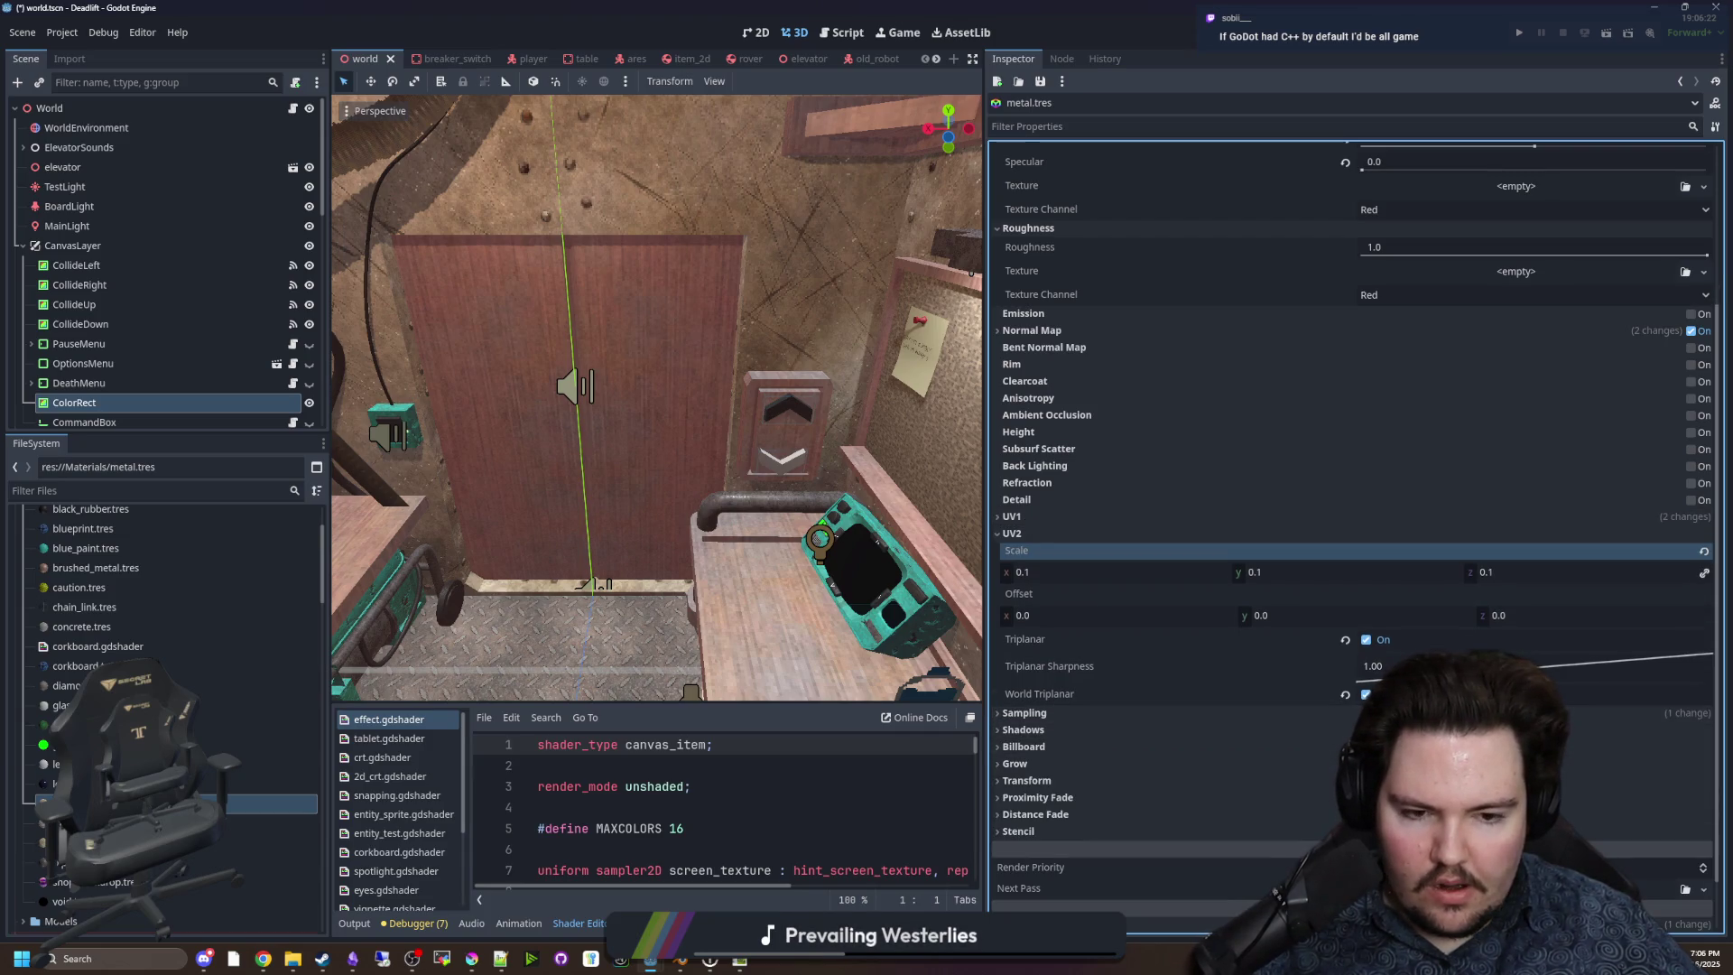
click(1039, 694)
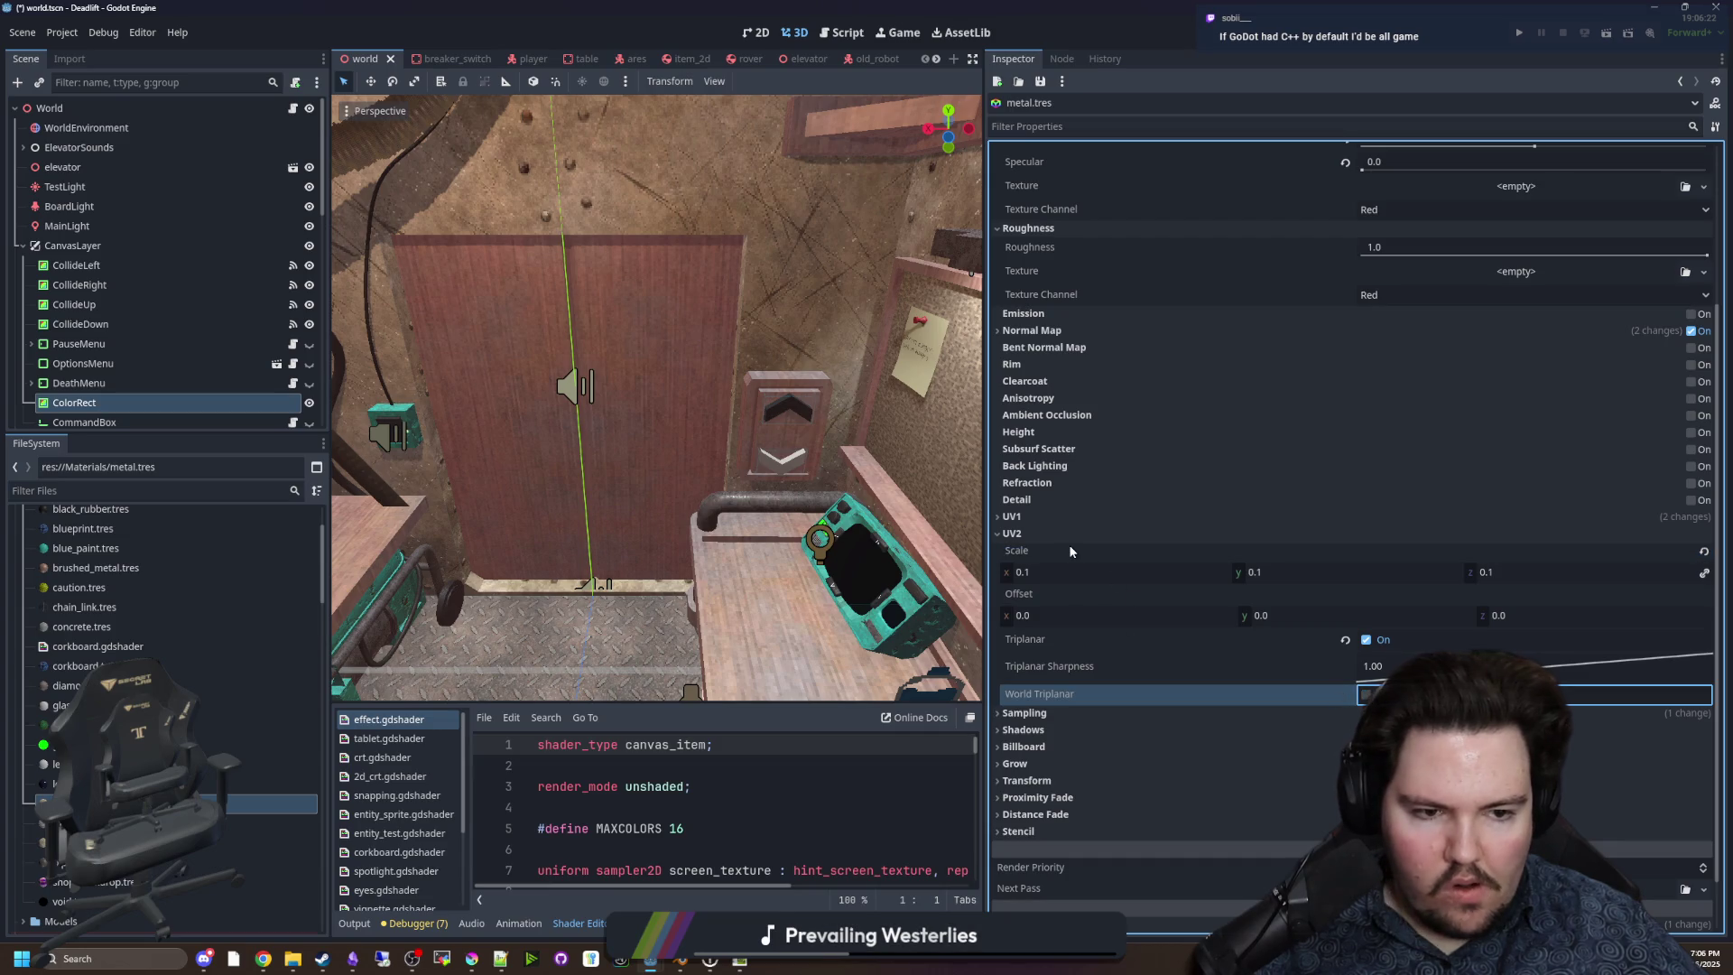
Tick the Detail checkbox to turn on the metal material's detail layer.
scroll(1078, 432, up, 5)
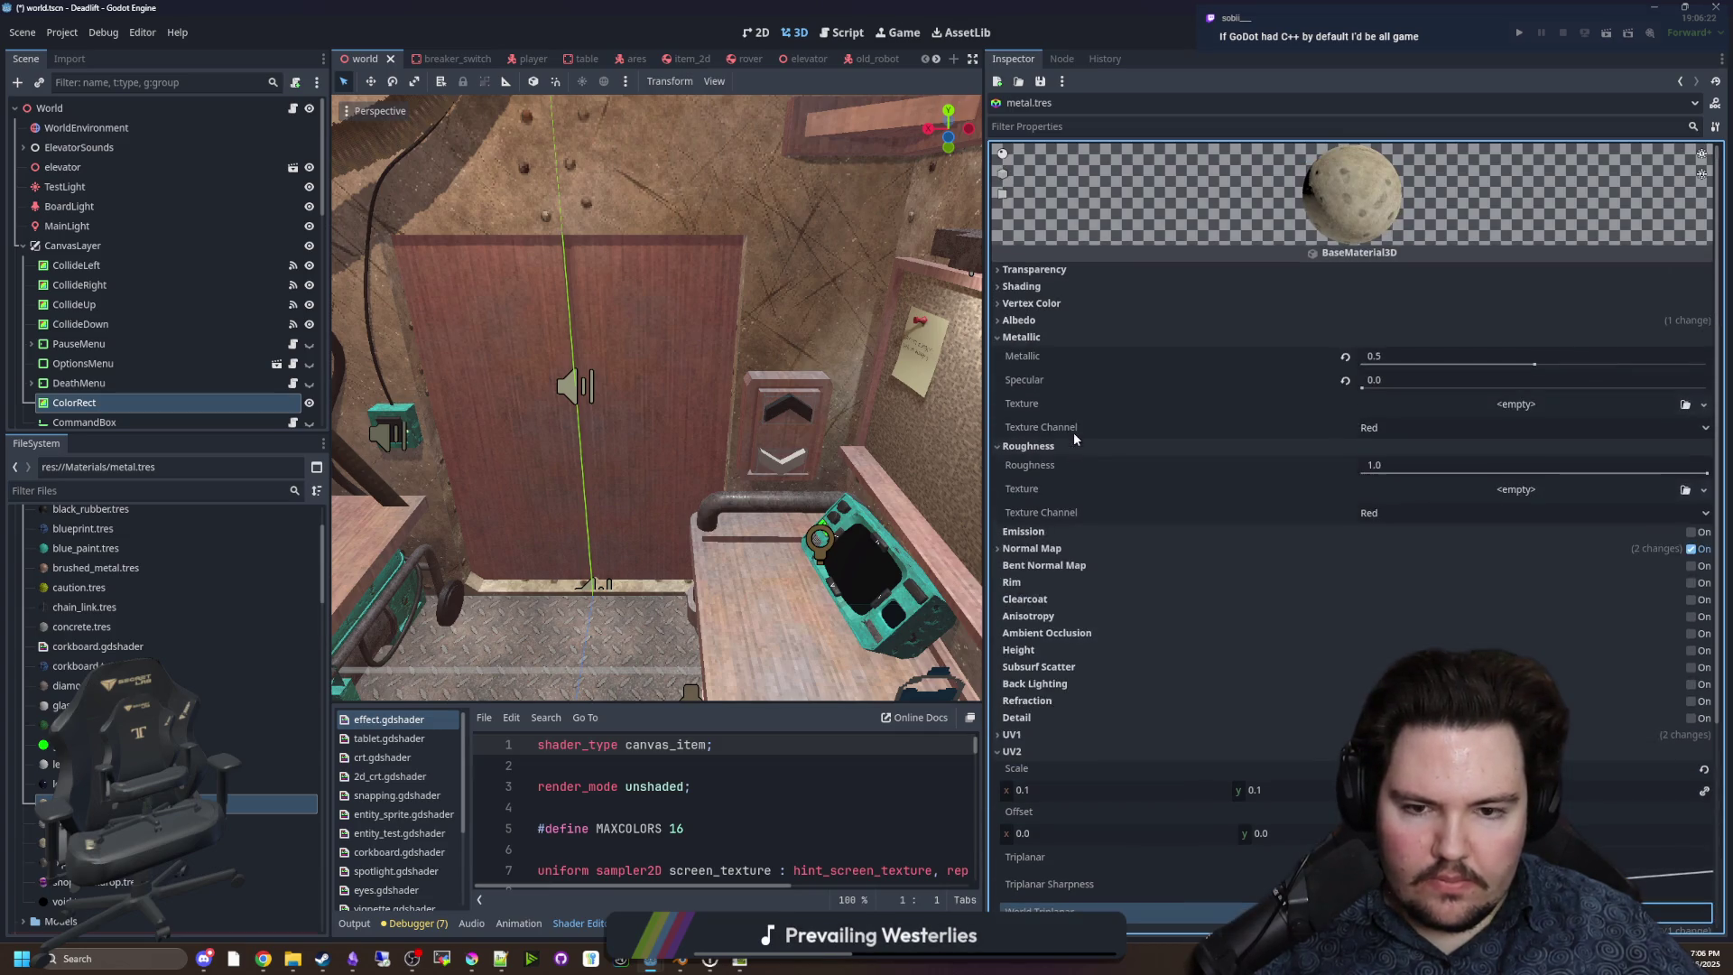
click(1029, 319)
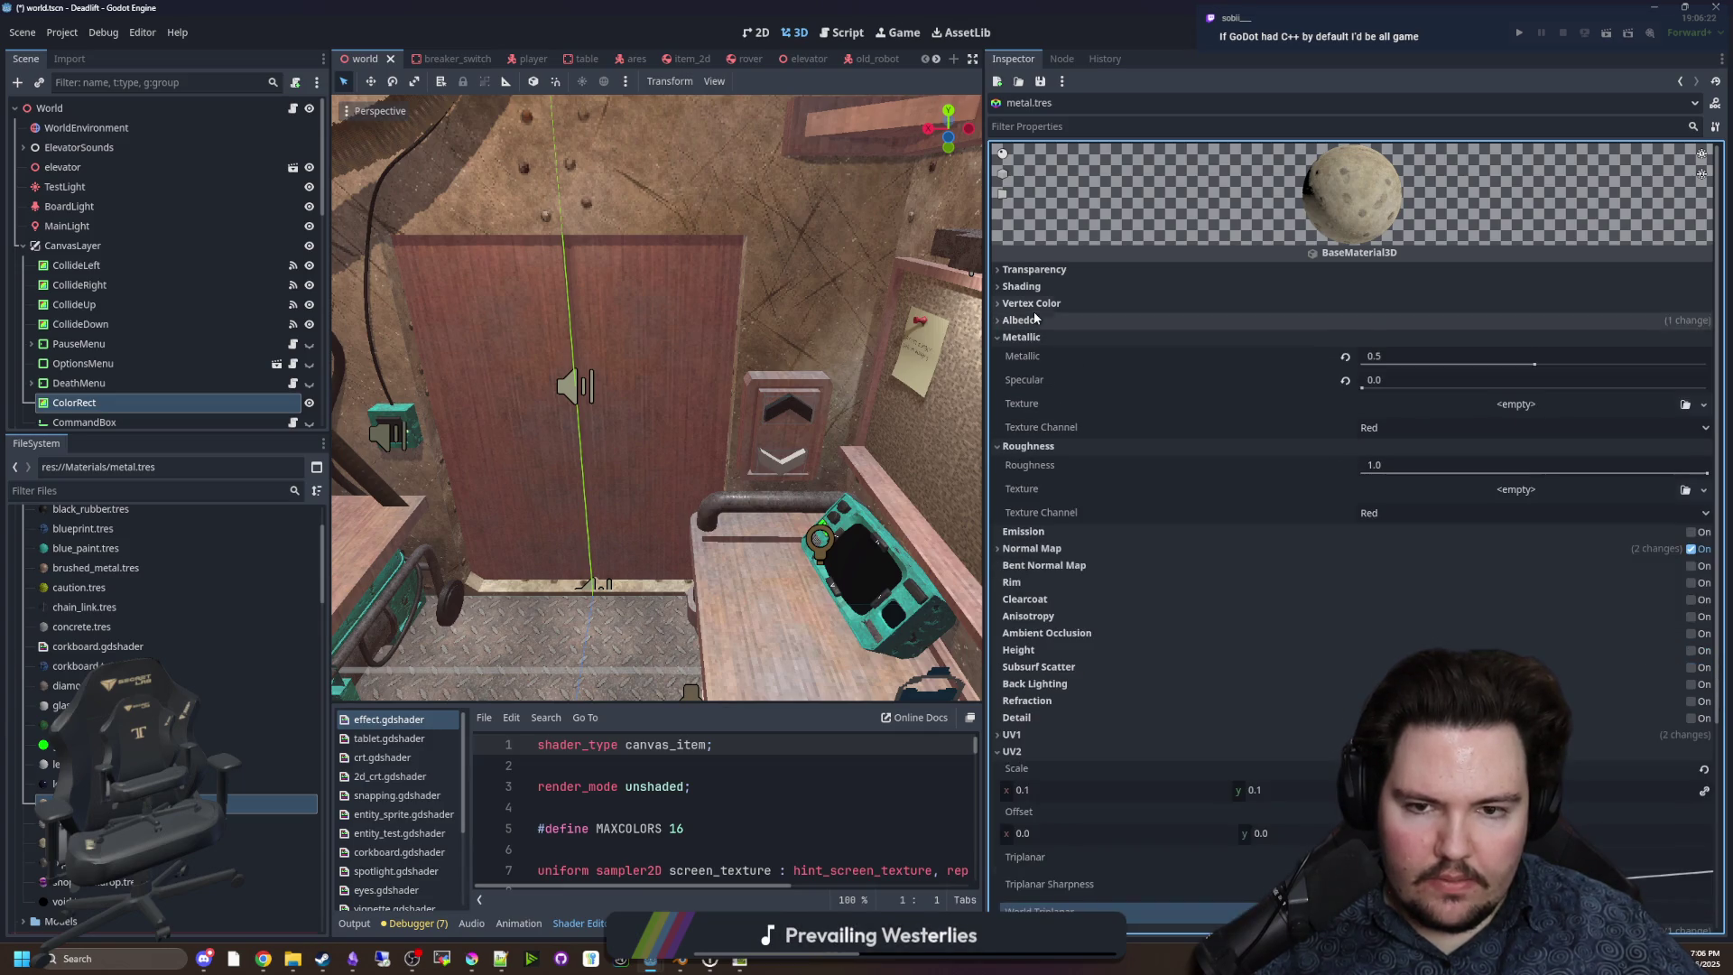
click(1036, 307)
click(1039, 307)
click(1021, 286)
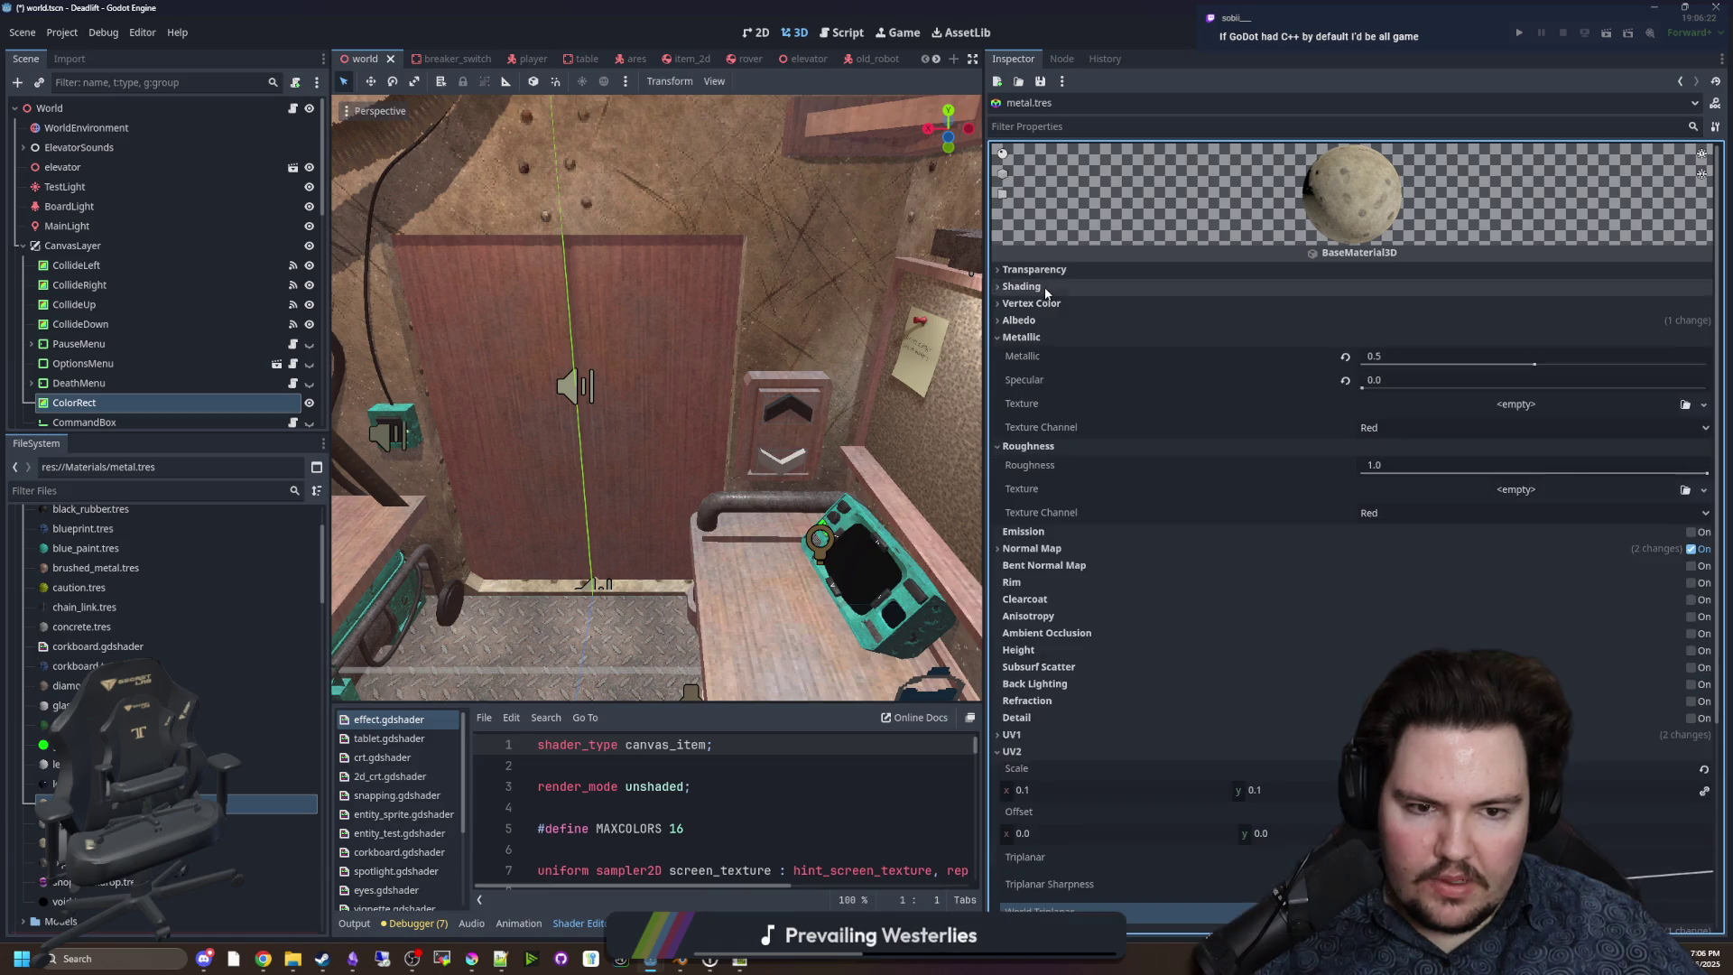
click(1020, 286)
click(1033, 269)
click(1034, 269)
scroll(1133, 515, down, 3)
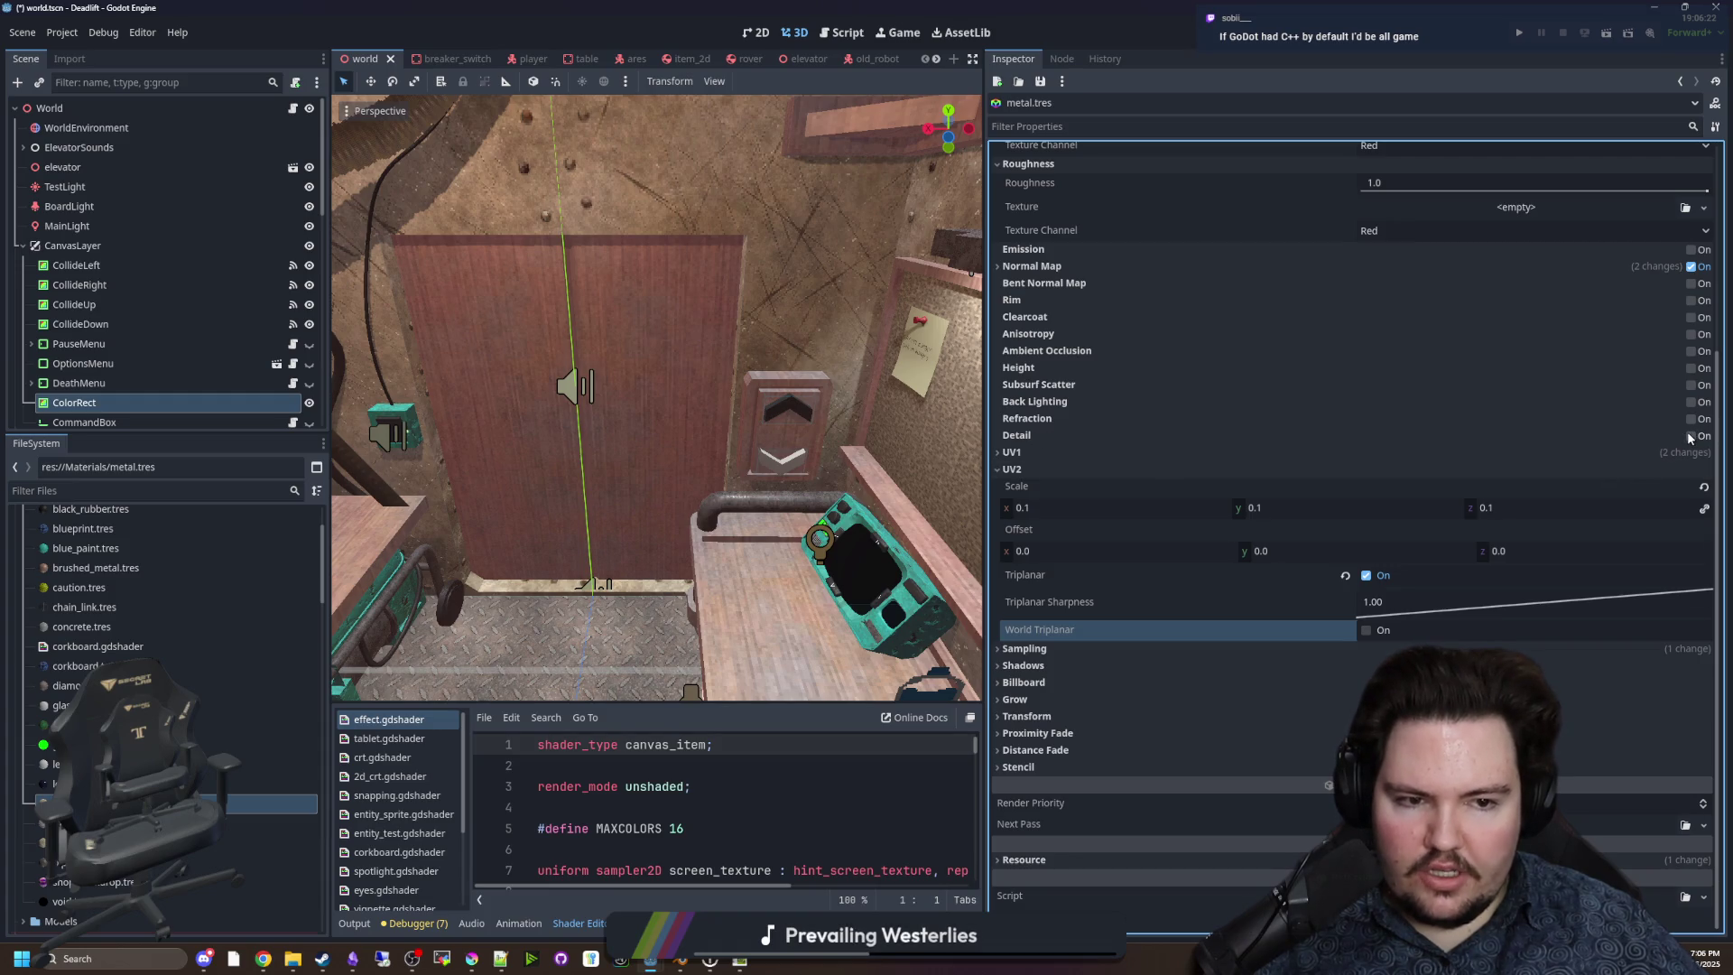
click(1018, 435)
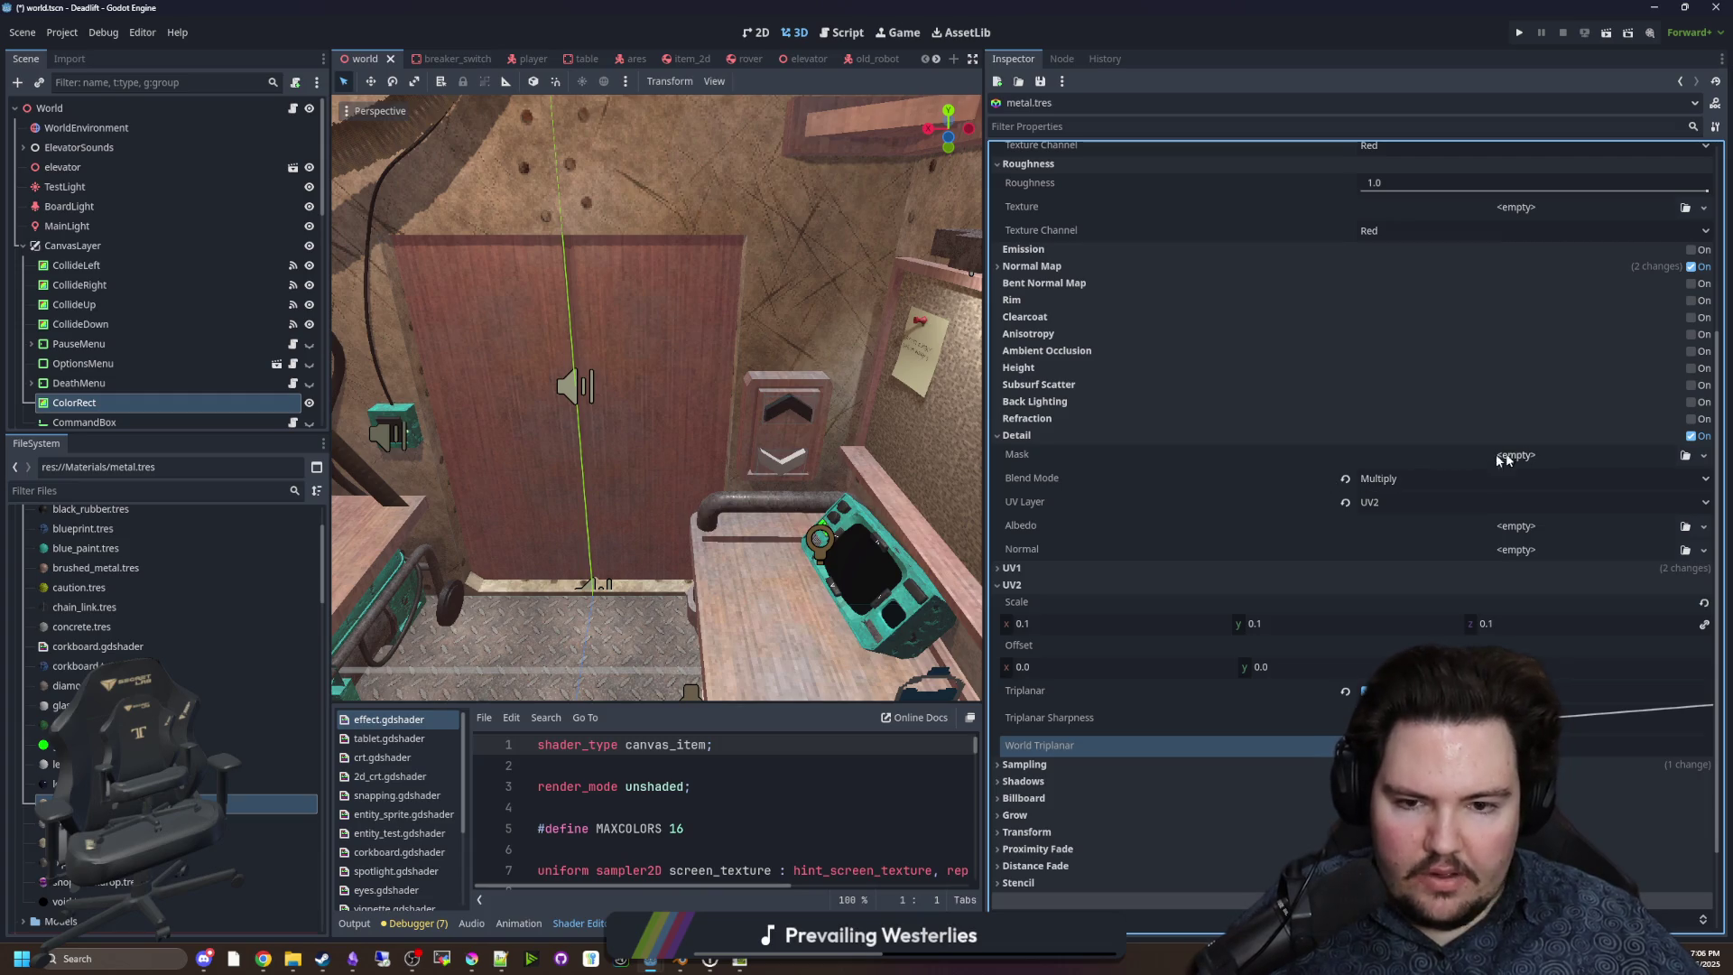
Keep the detail layer on UV2 and load grass-diffuse.png as its albedo texture.
click(1391, 479)
click(1398, 481)
click(1408, 502)
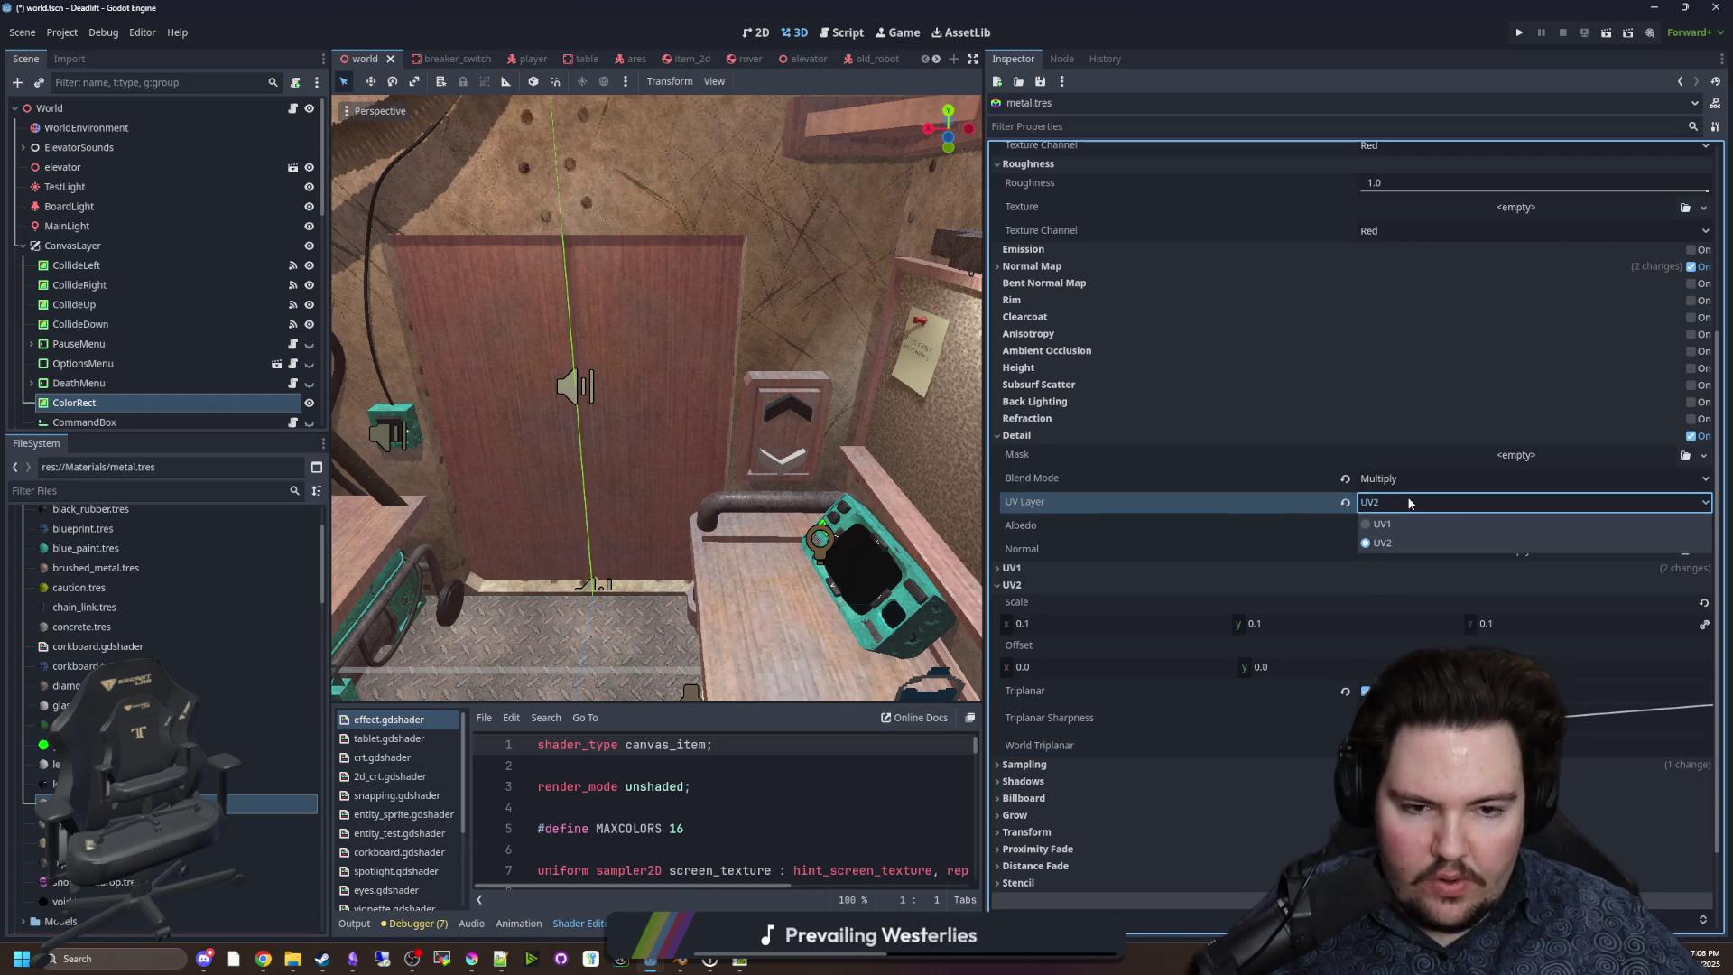
click(1409, 502)
click(1396, 549)
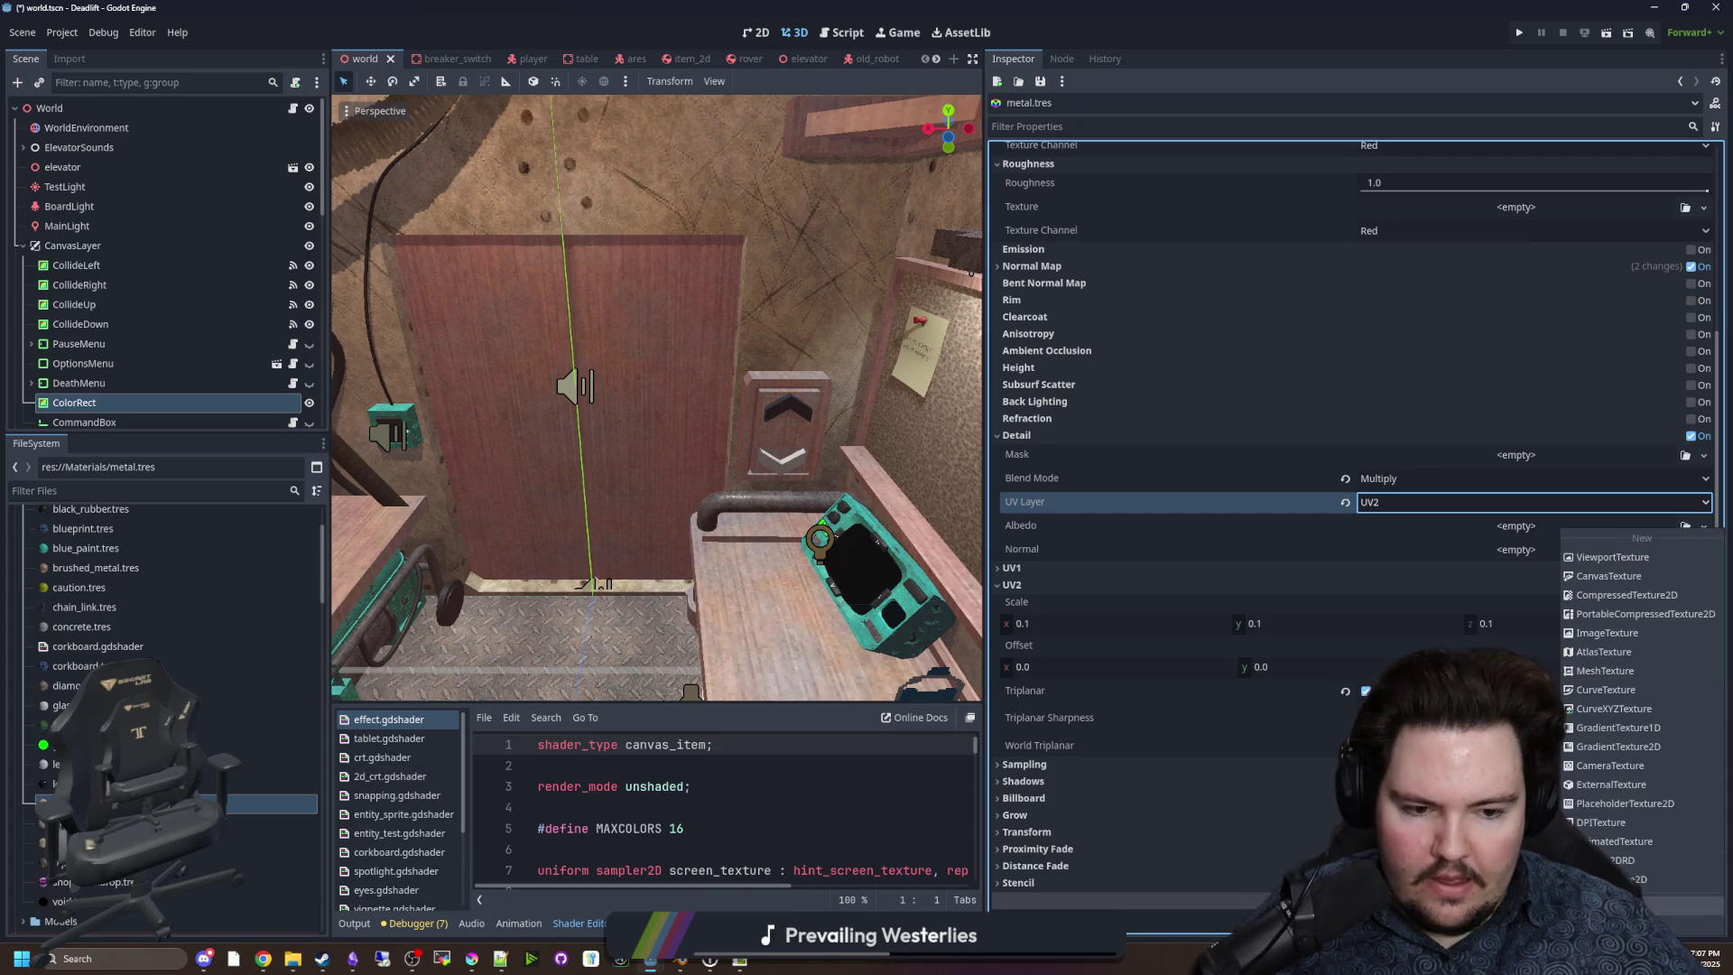
click(1665, 908)
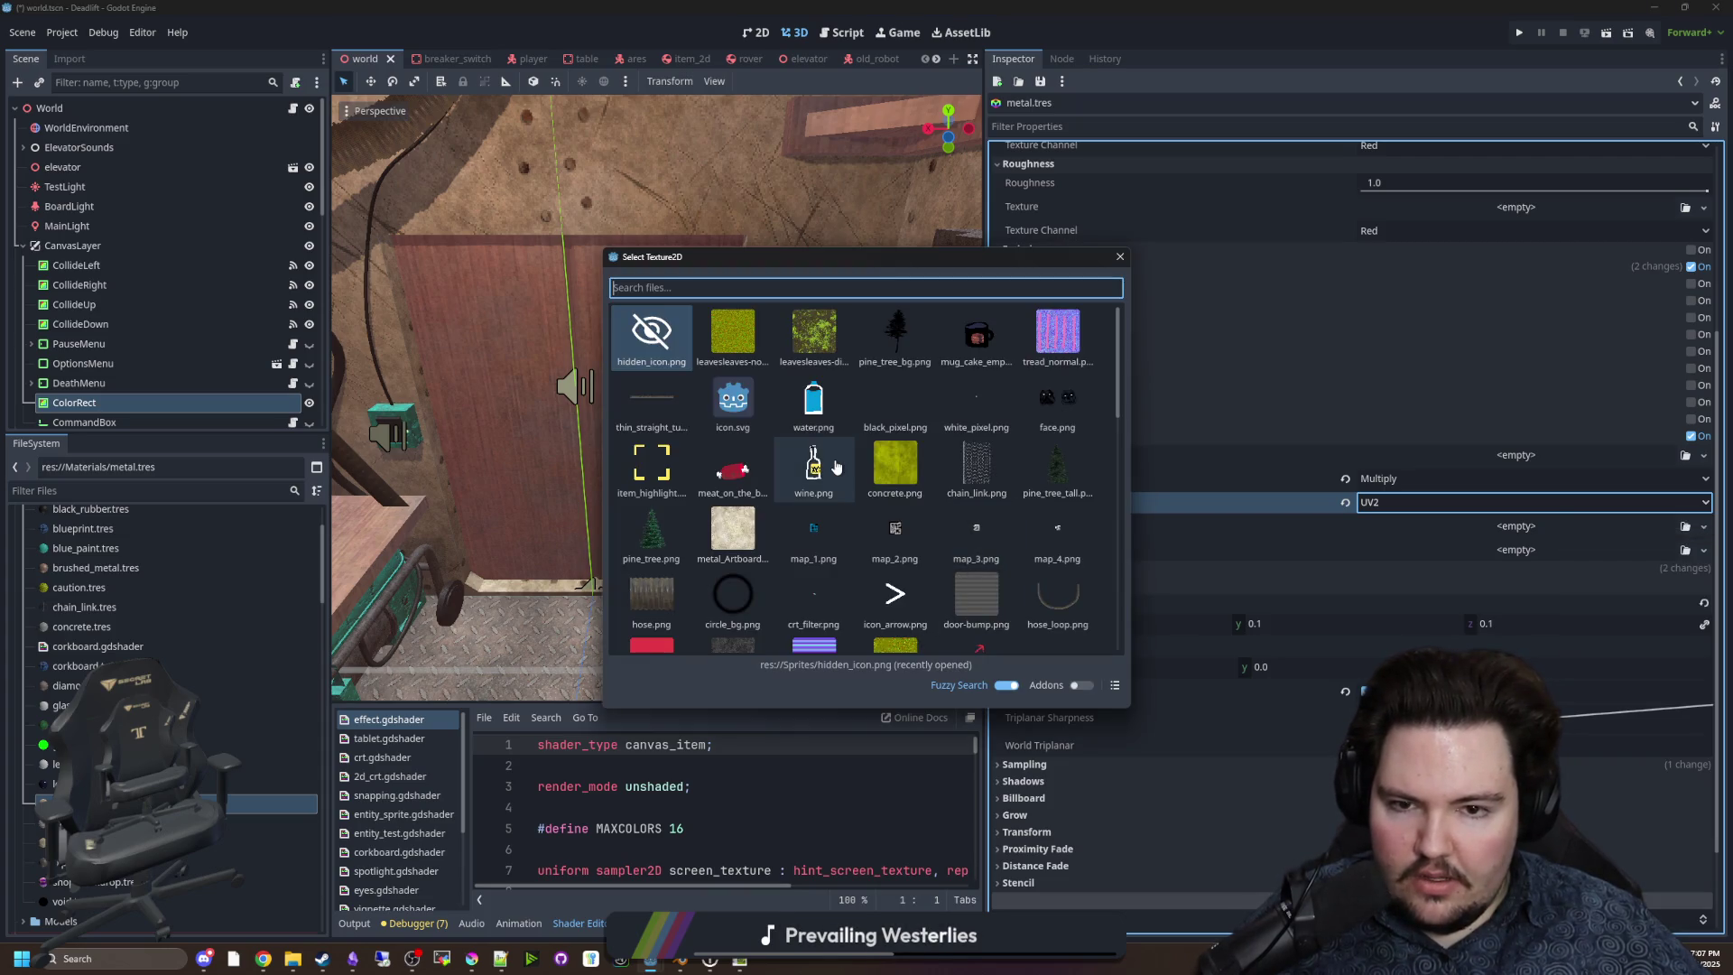
scroll(836, 465, down, 3)
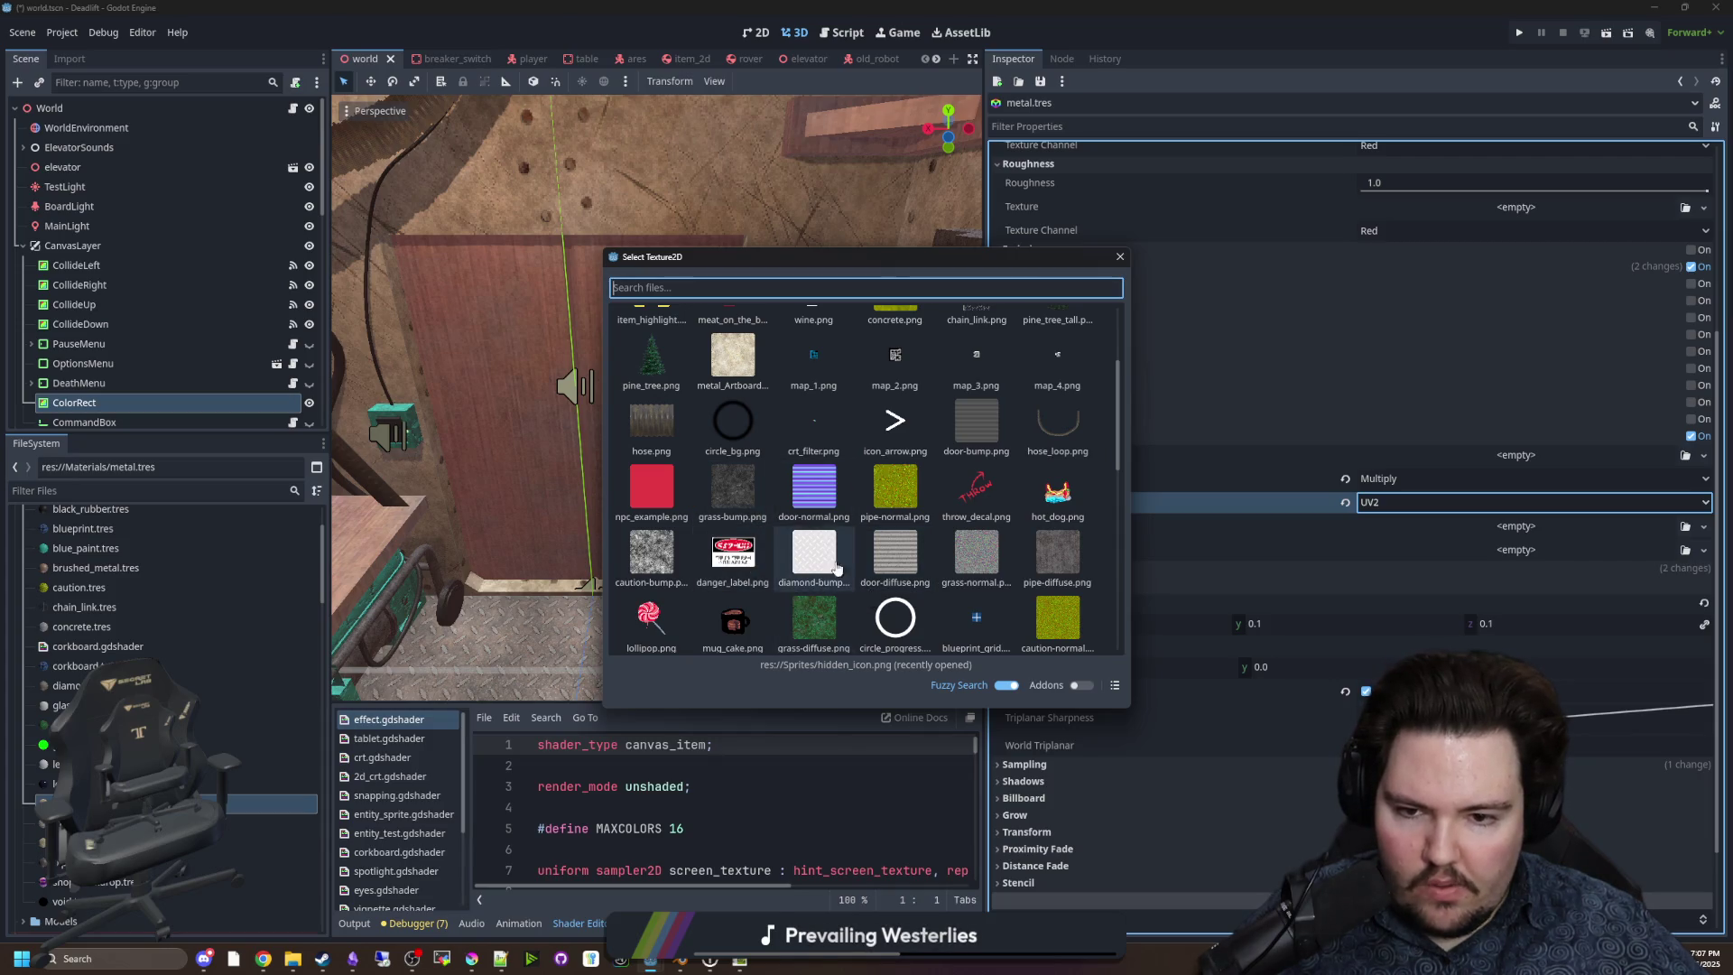
scroll(750, 506, down, 2)
double_click(812, 541)
mouse_move(731, 517)
mouse_down()
mouse_move(749, 452)
mouse_move(798, 446)
mouse_move(785, 424)
mouse_move(785, 446)
mouse_up()
scroll(1167, 433, down, 3)
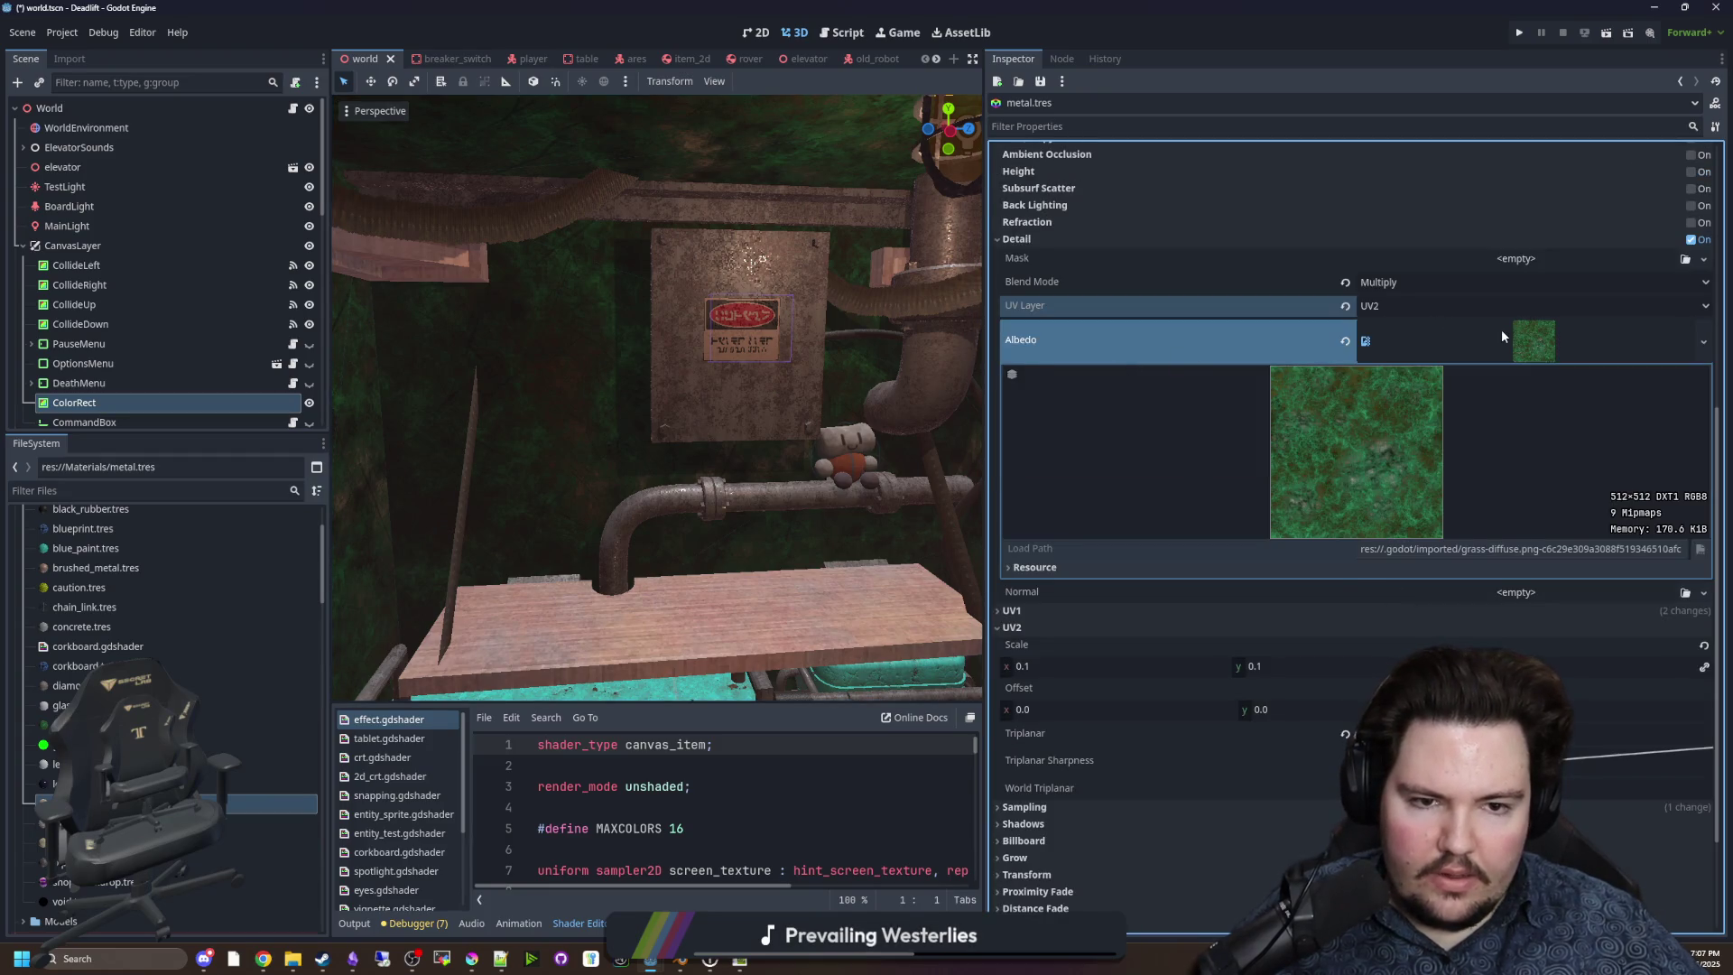
Try out the detail blend modes, switching to Multiply.
click(1501, 330)
scroll(1279, 450, up, 2)
click(1429, 439)
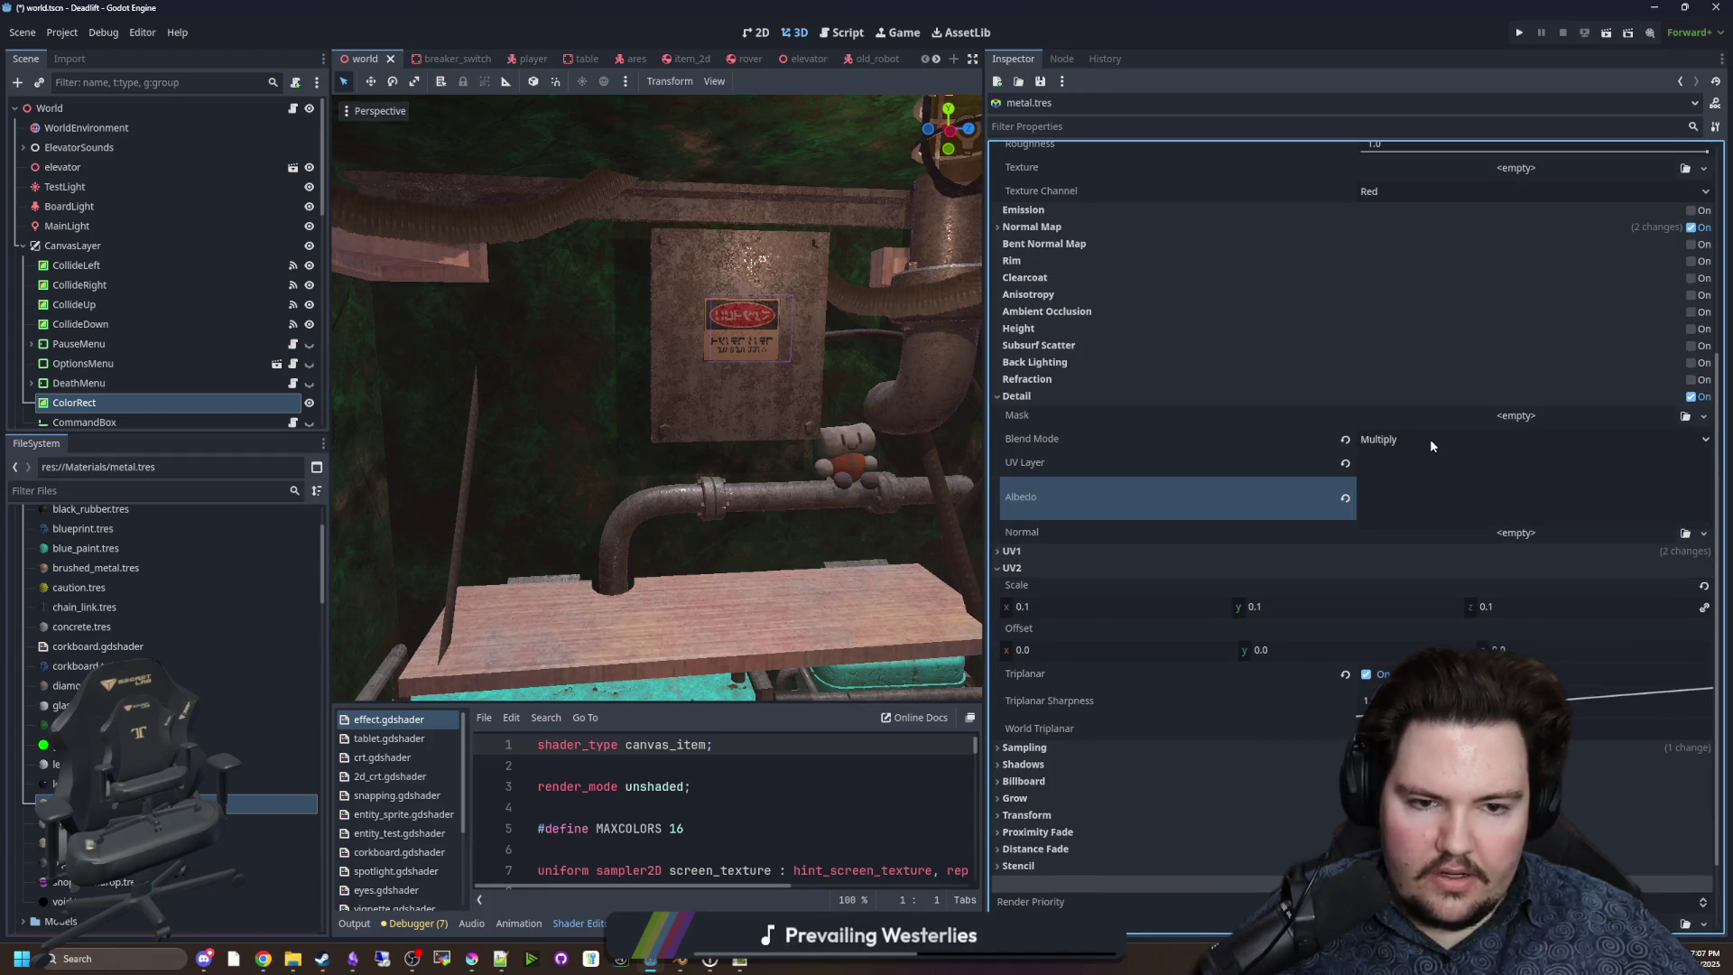
key(Escape)
key(ctrl+z)
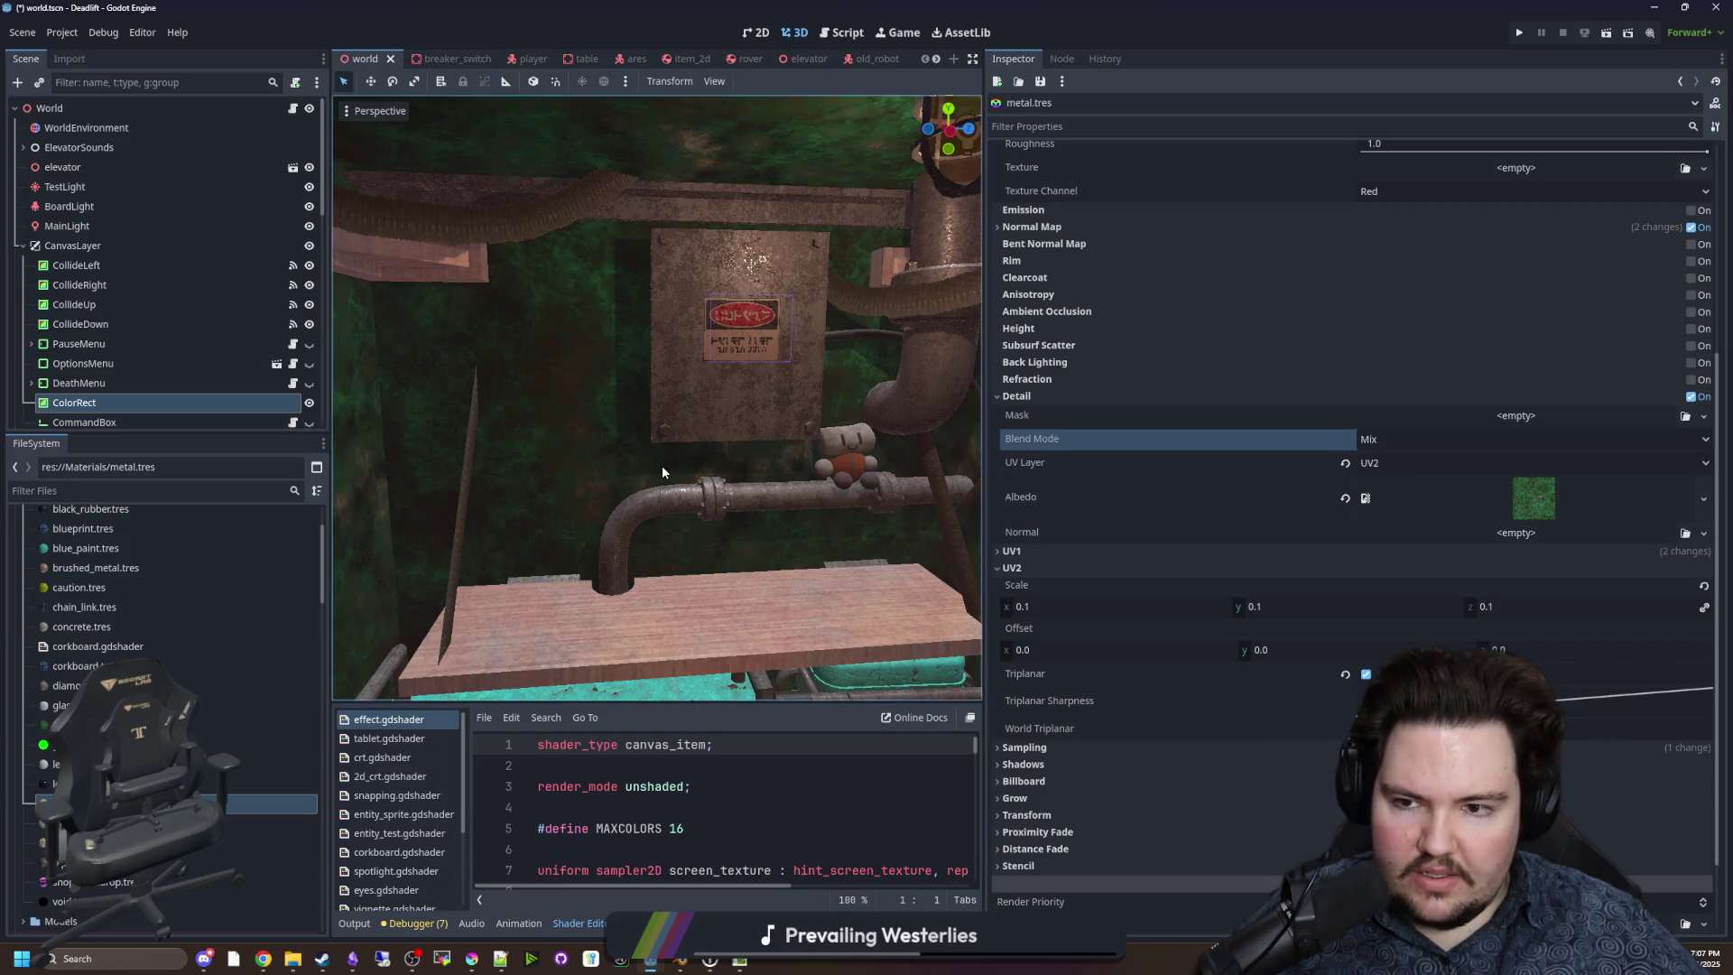
click(1451, 439)
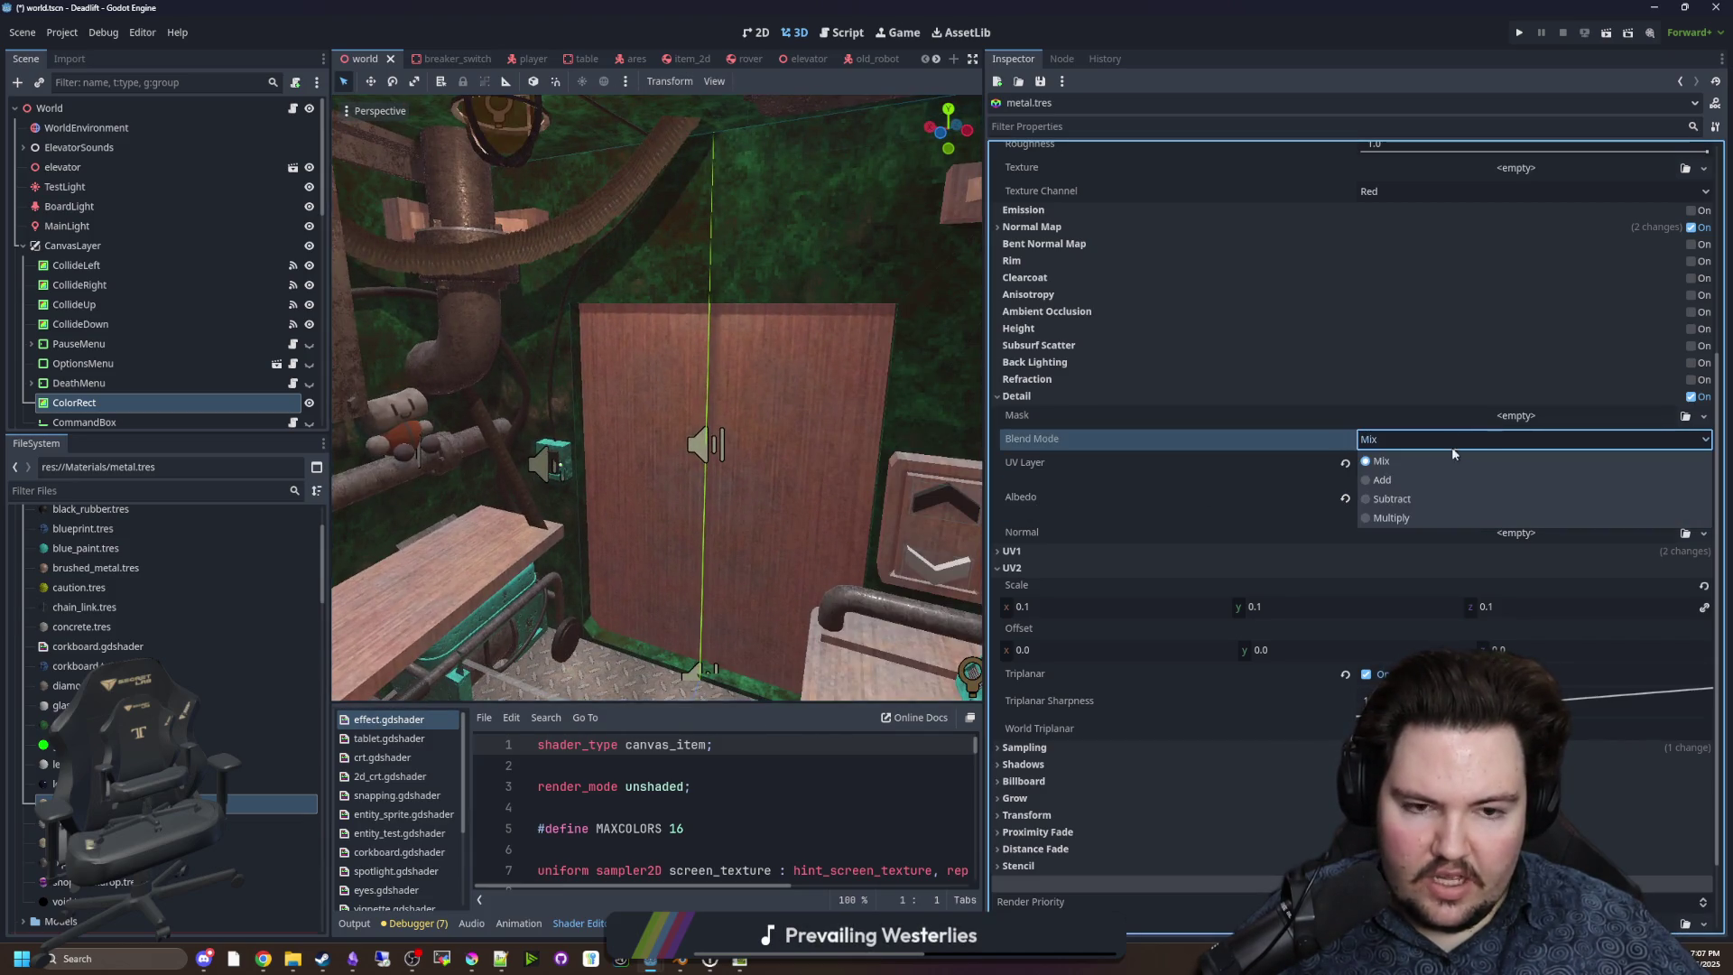
key(Escape)
scroll(1407, 439, down, 2)
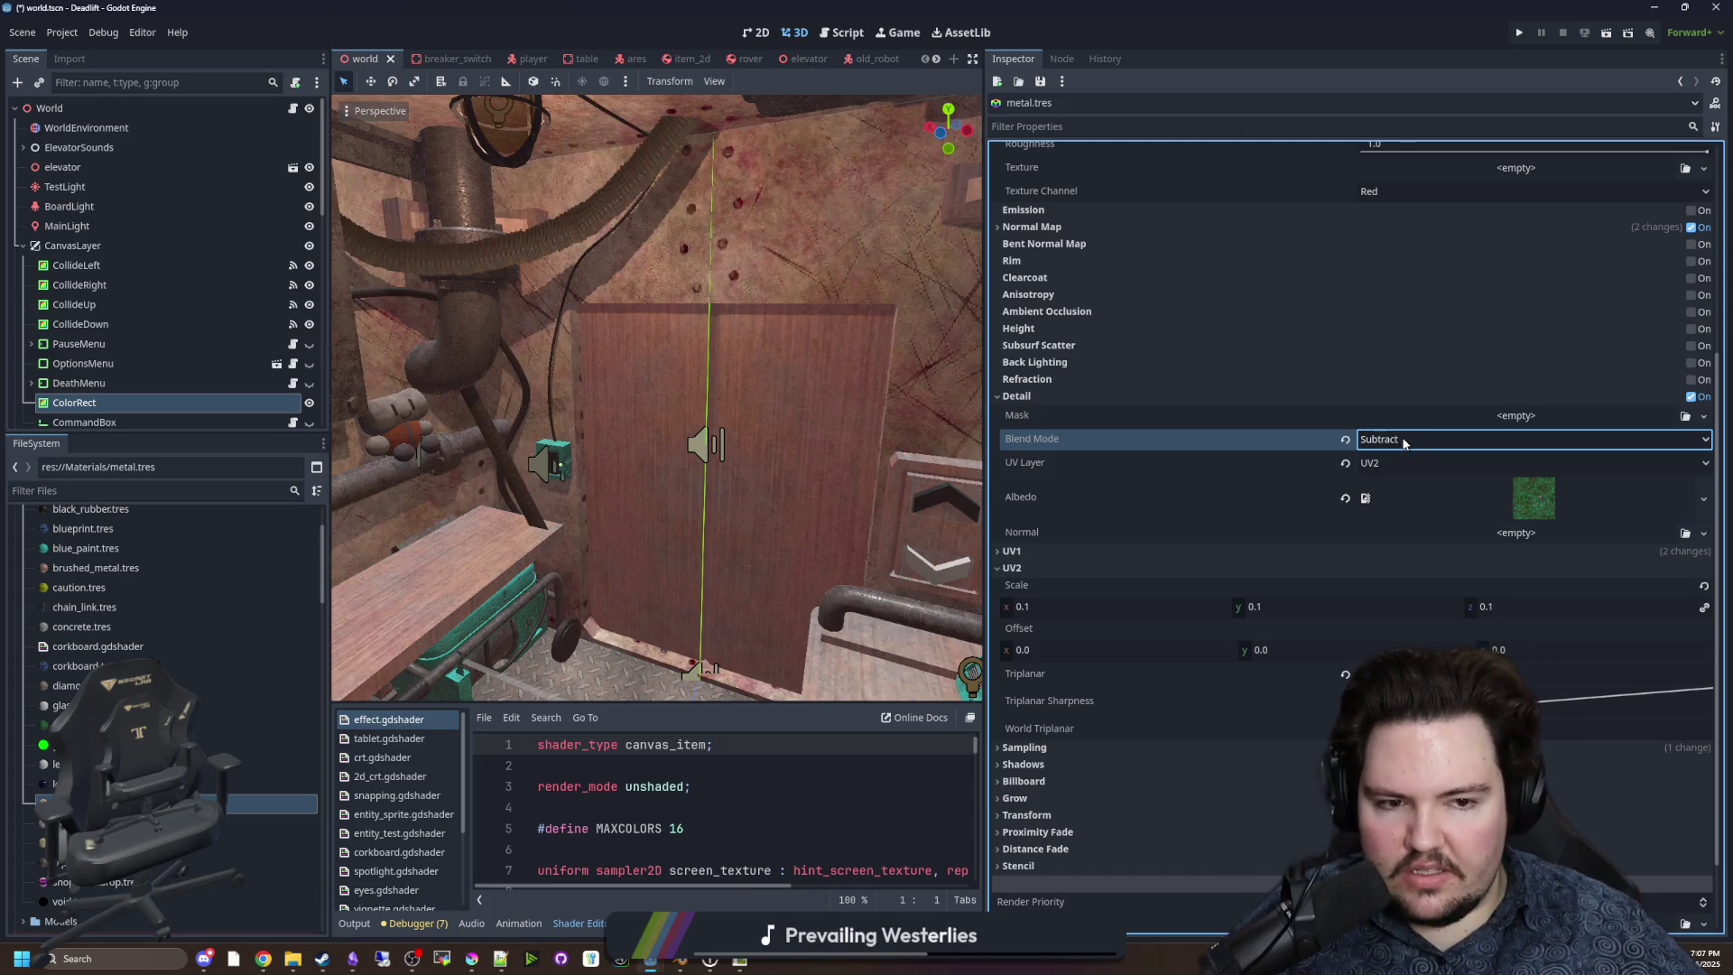
click(1404, 440)
click(1391, 518)
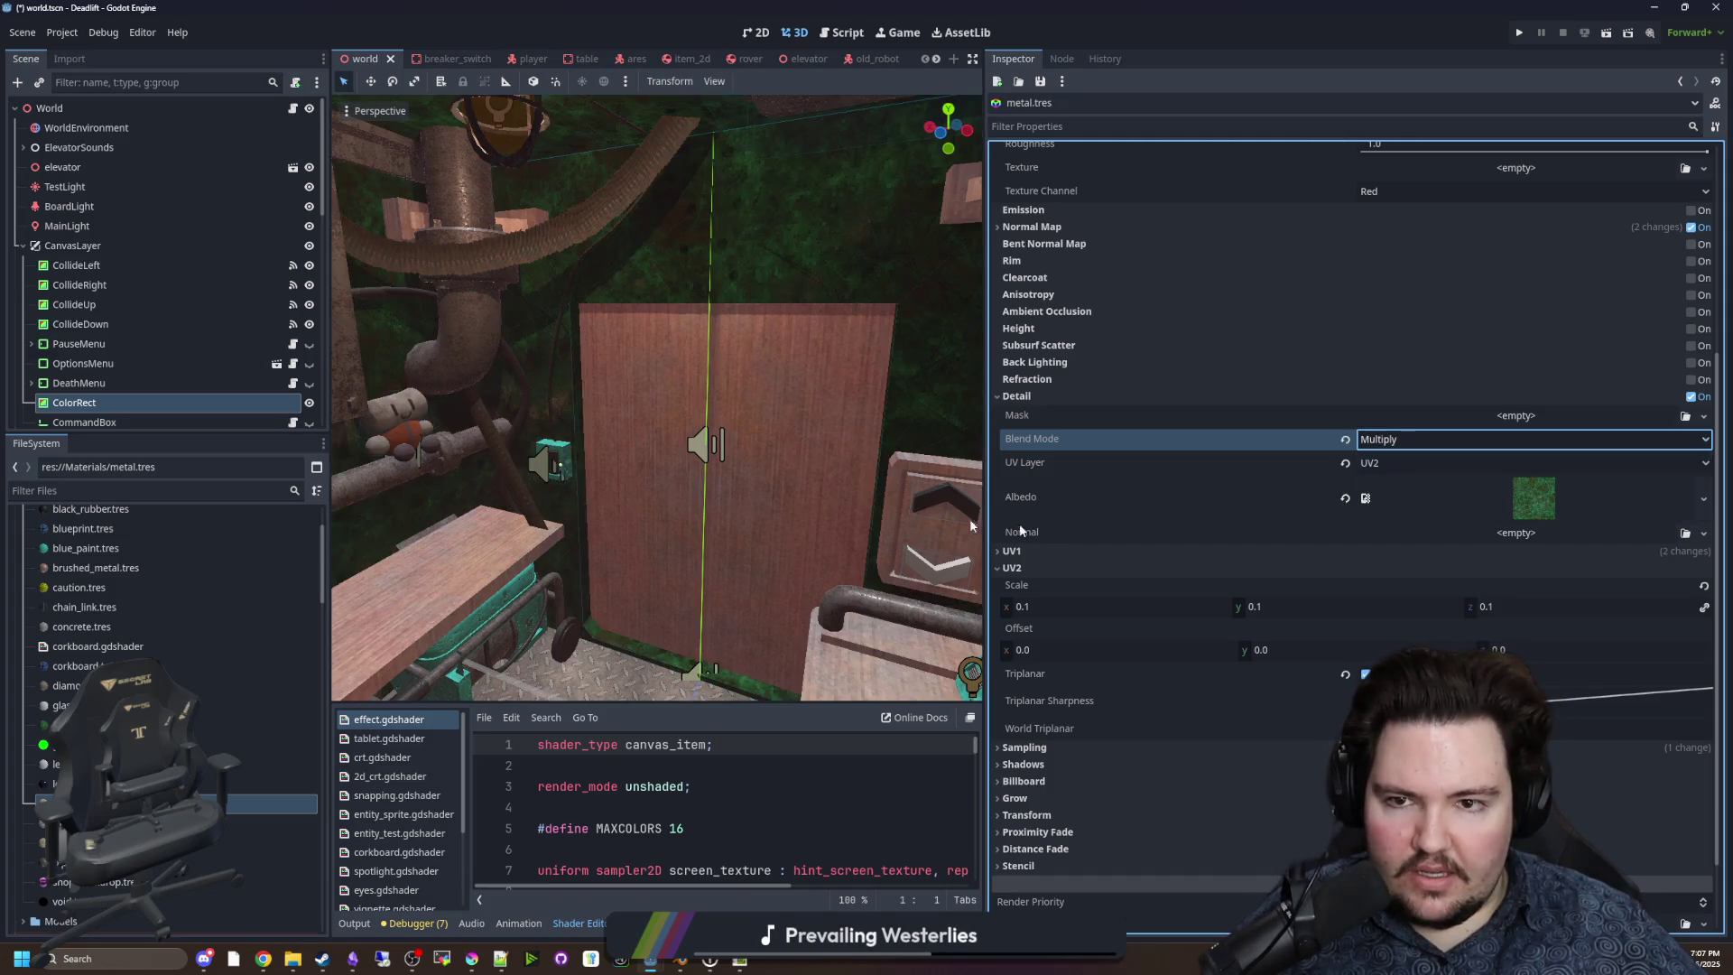
Set the detail blend mode to Mix and preview the grass albedo texture.
key(a)
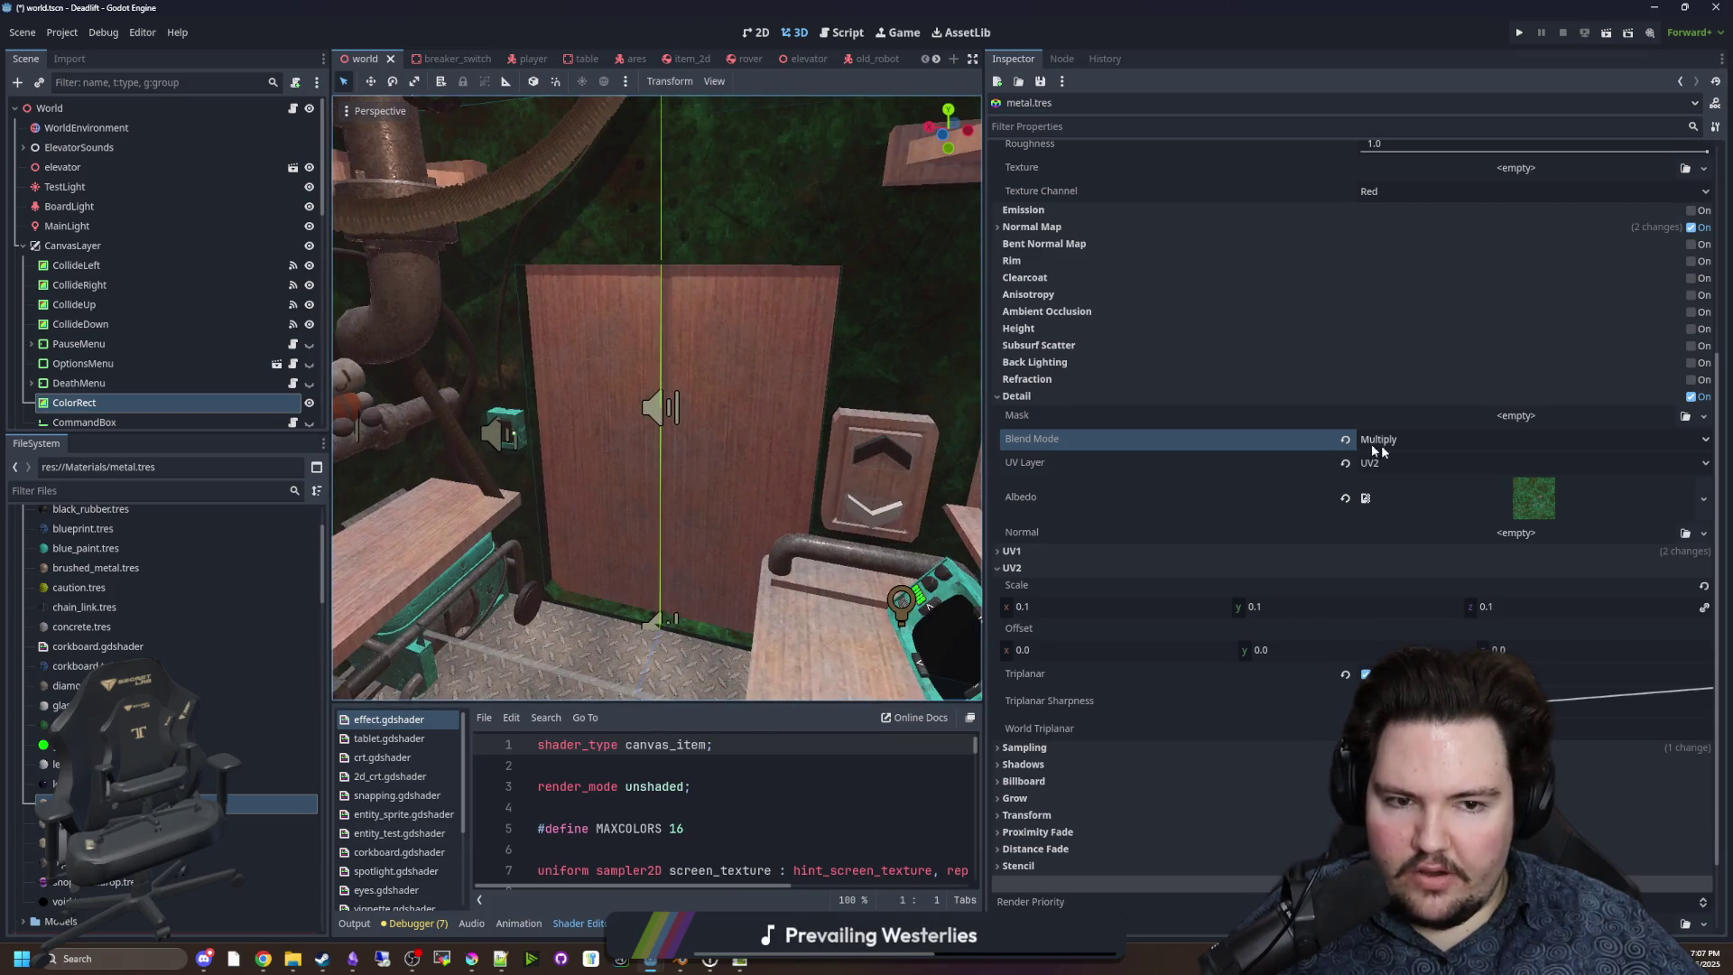
click(1420, 443)
click(1398, 456)
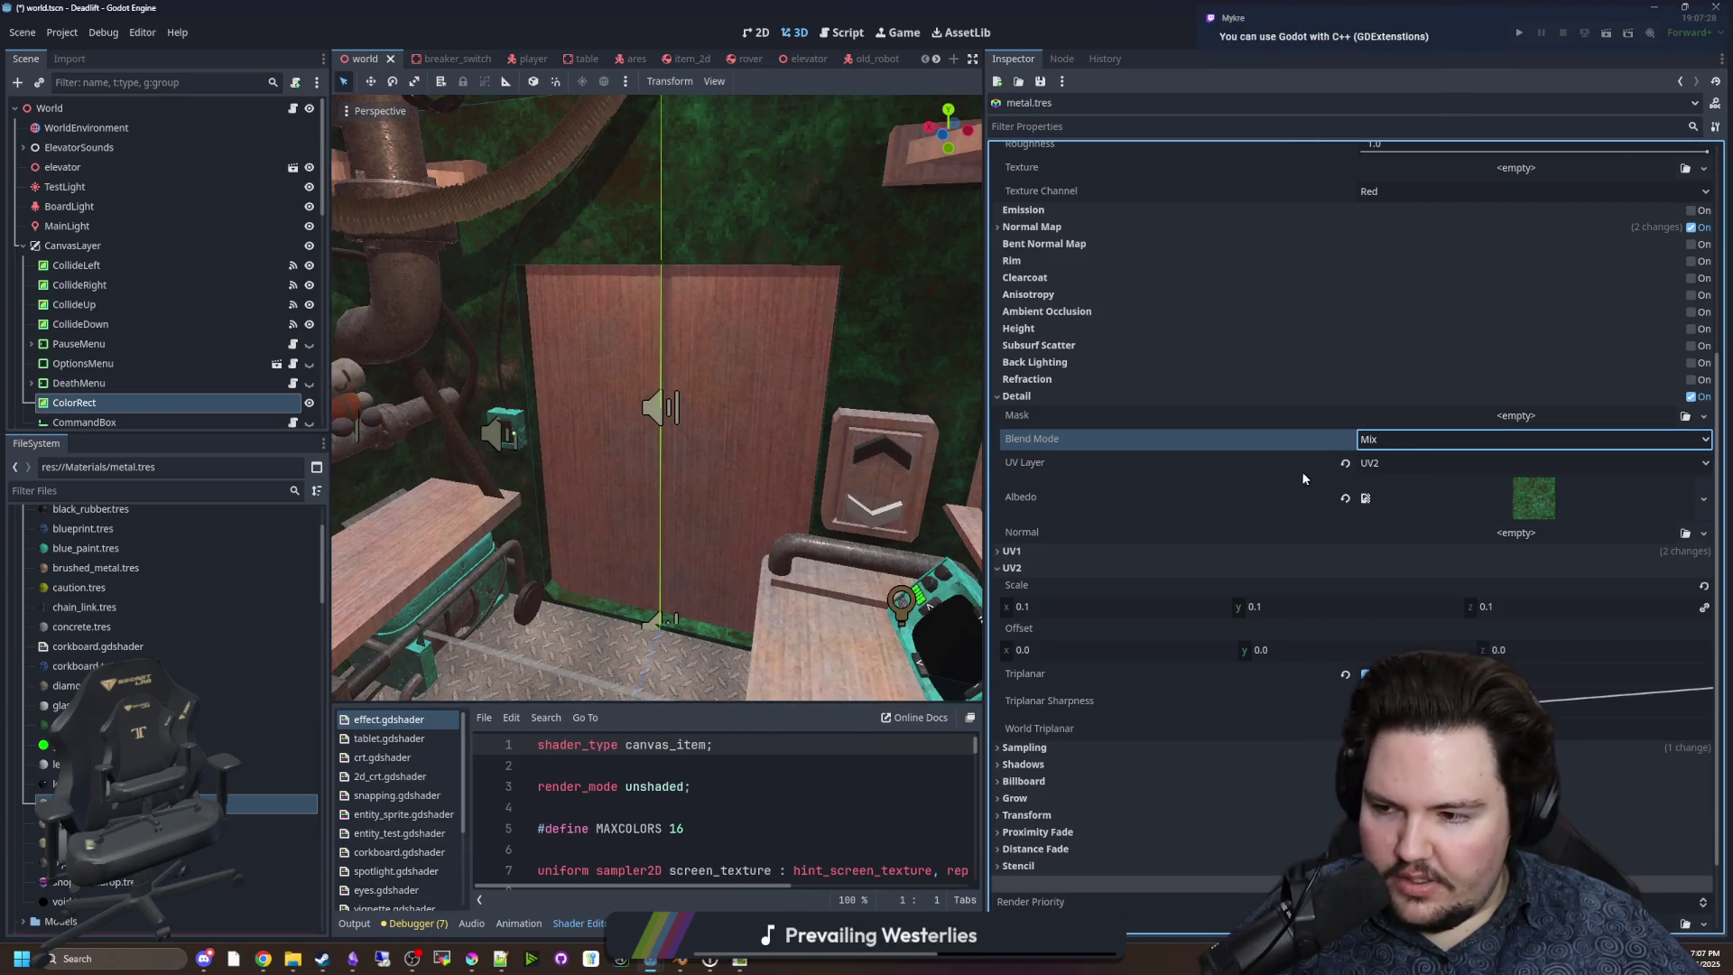
click(1530, 501)
click(1556, 493)
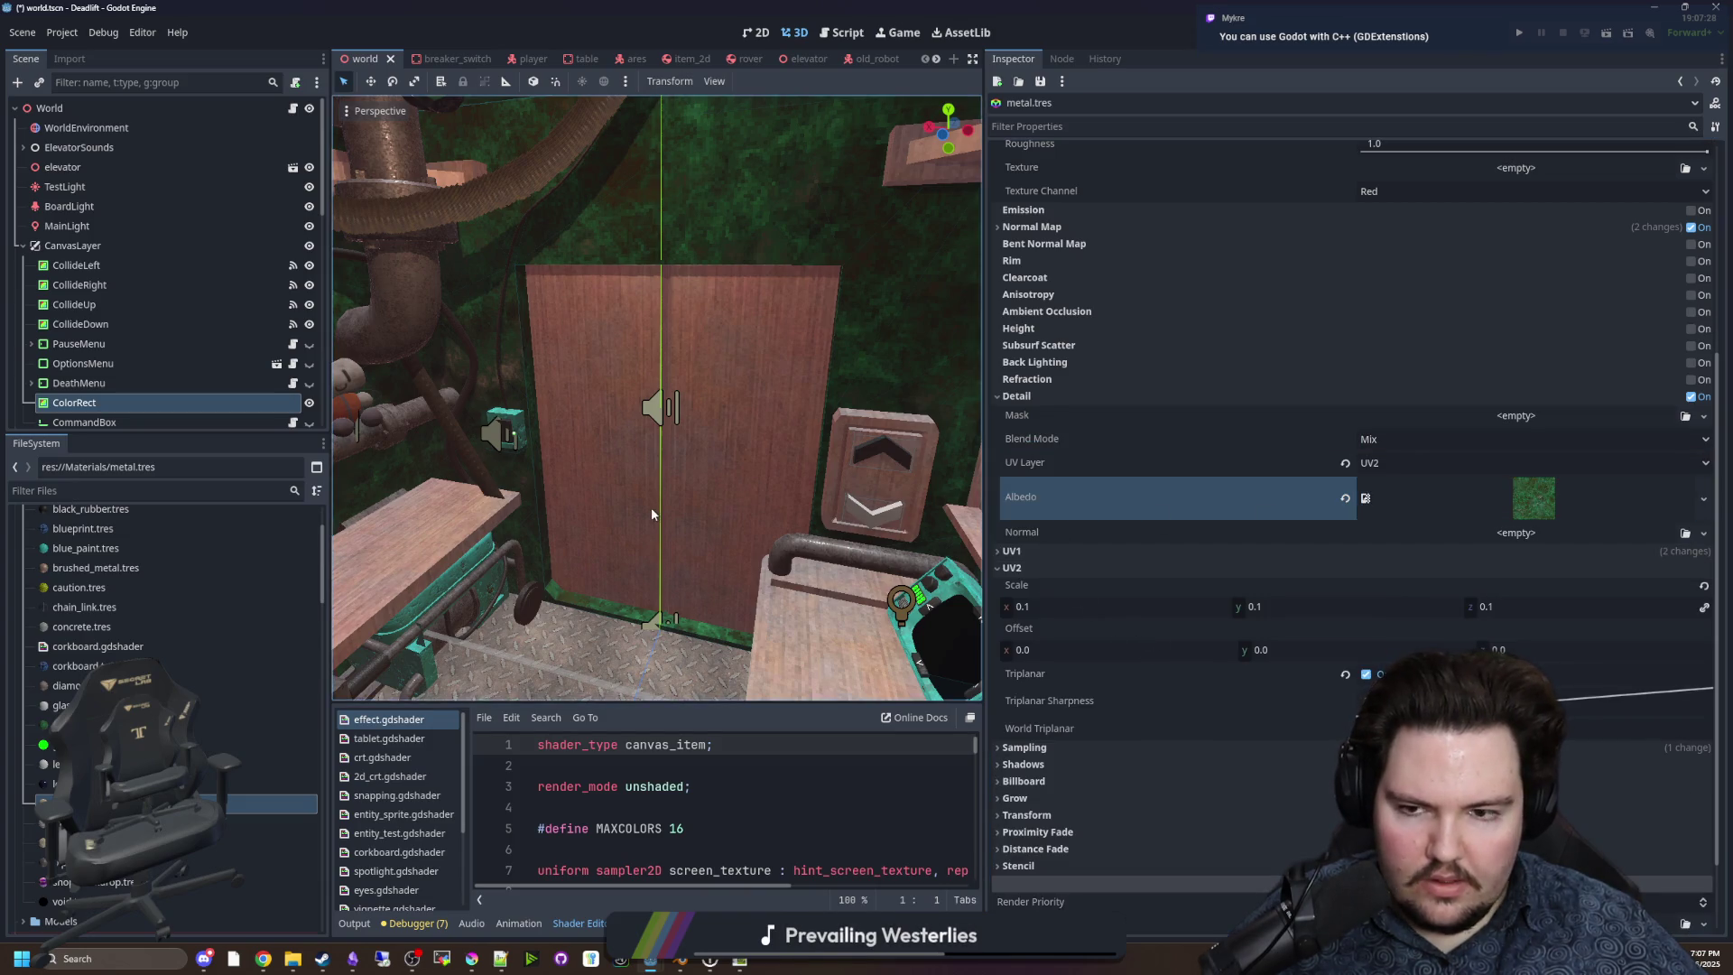
Bring Chrome forward and browse the Filter Forge 'concrete' search results.
mouse_move(471, 958)
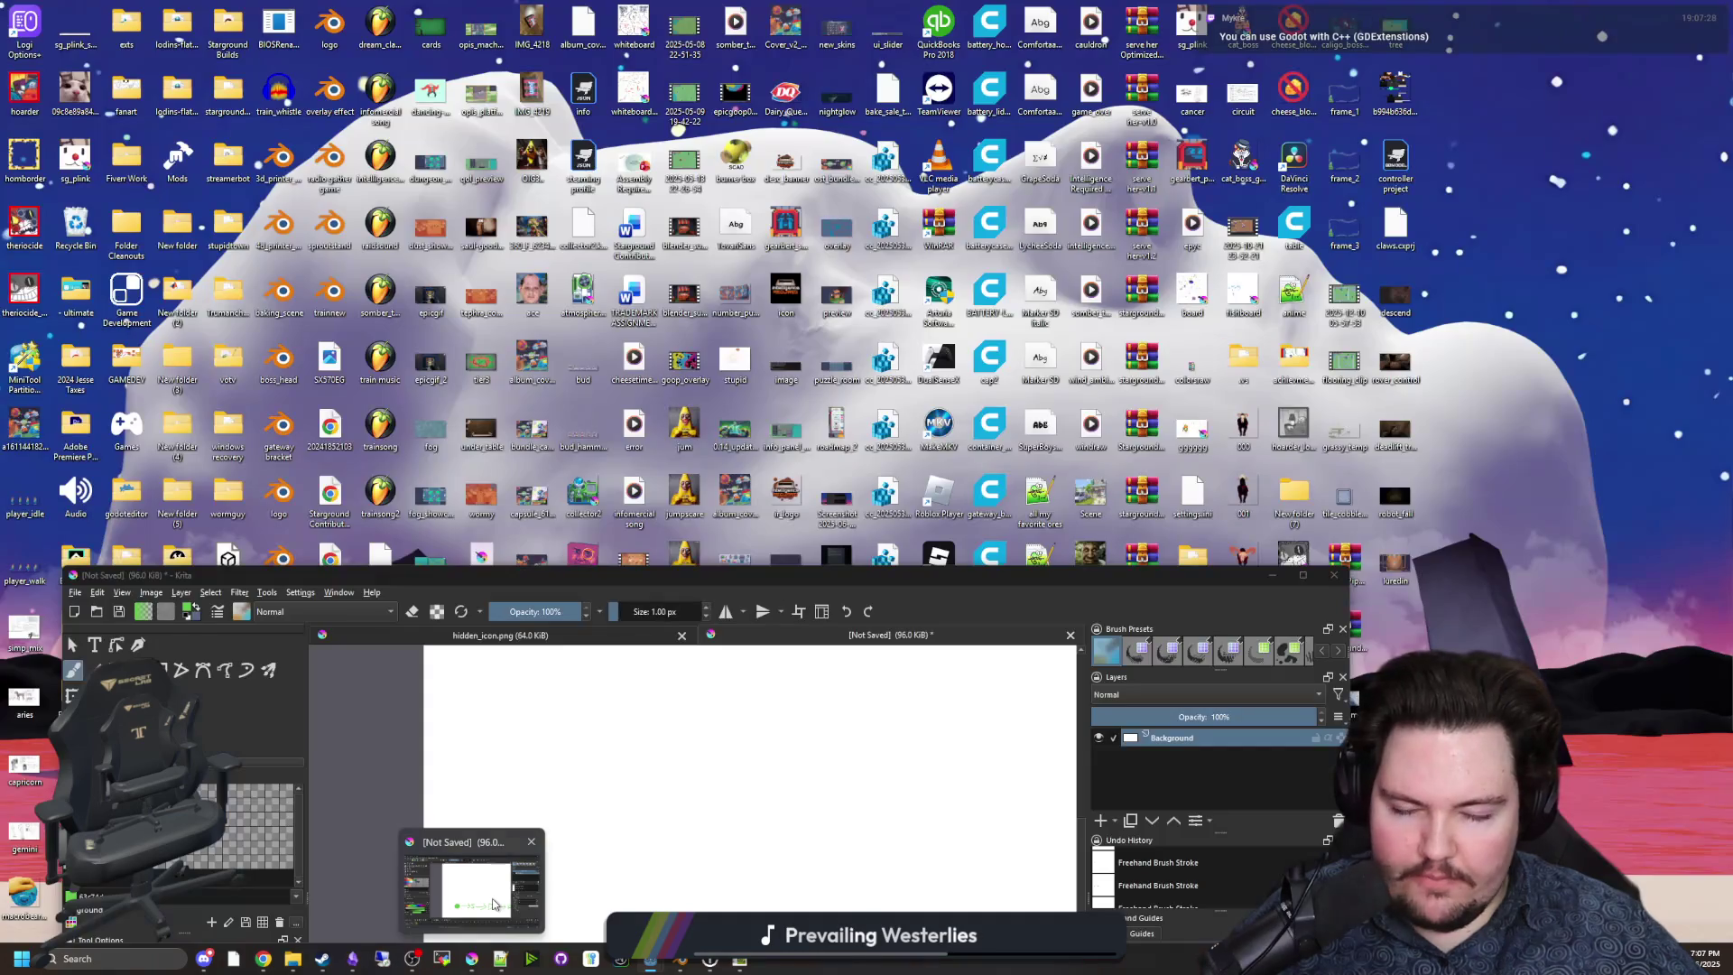
click(493, 904)
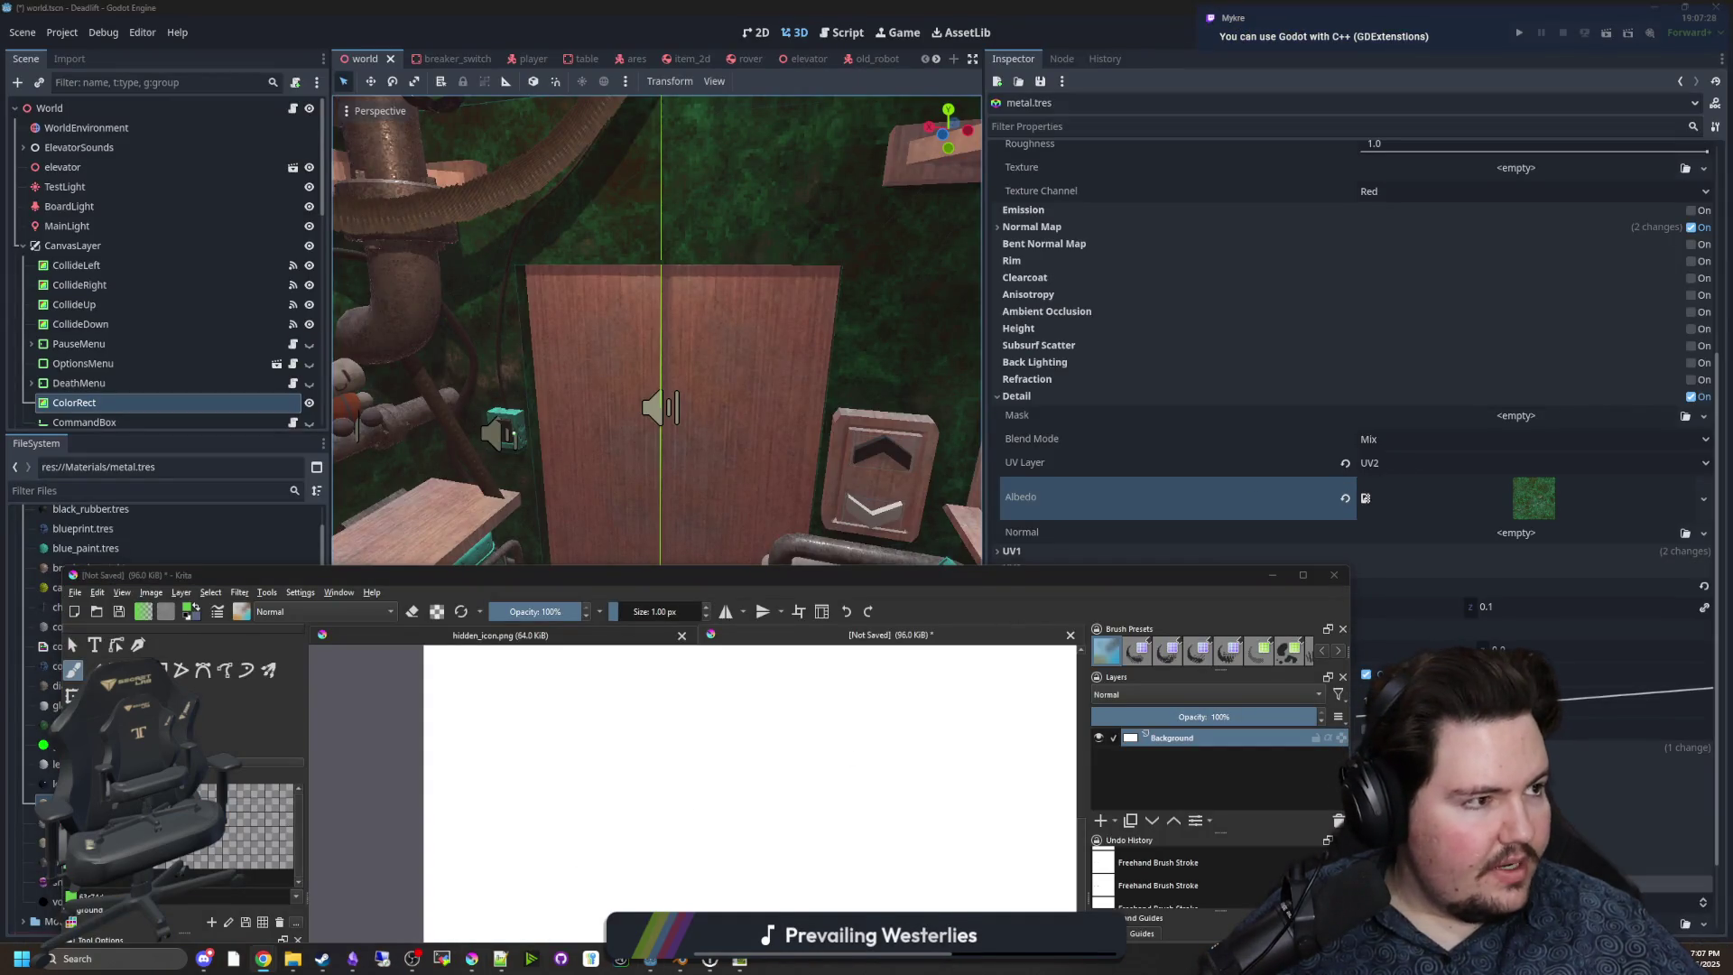
click(264, 958)
click(605, 14)
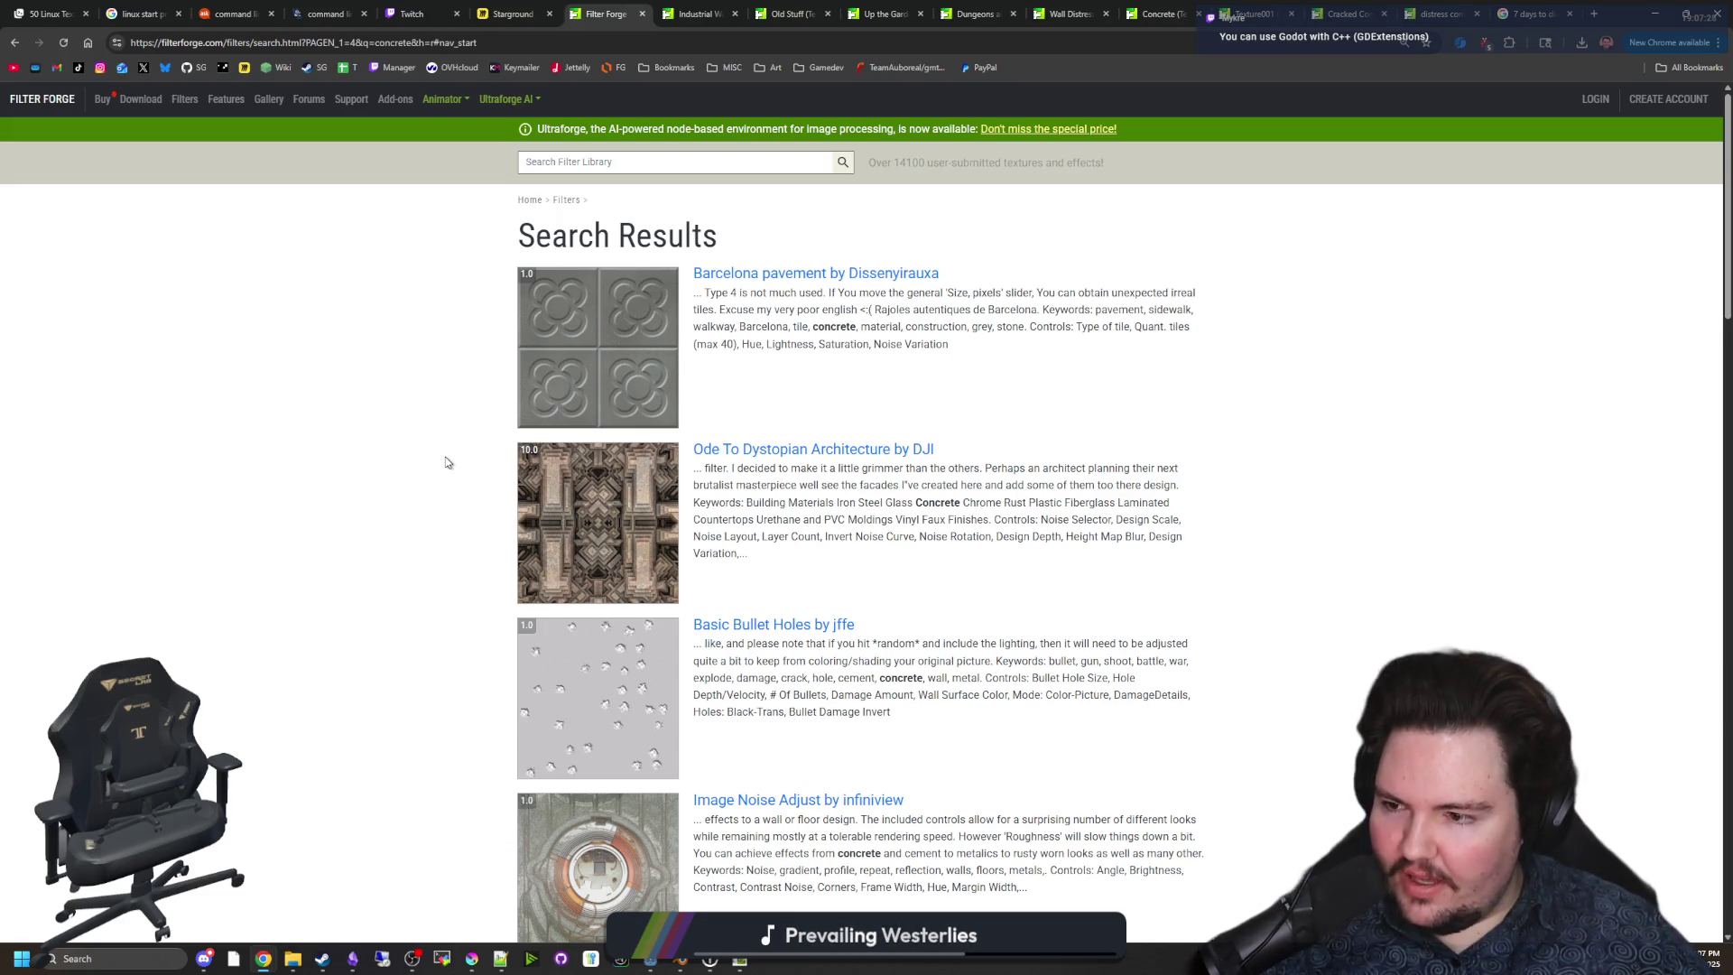
scroll(433, 470, down, 15)
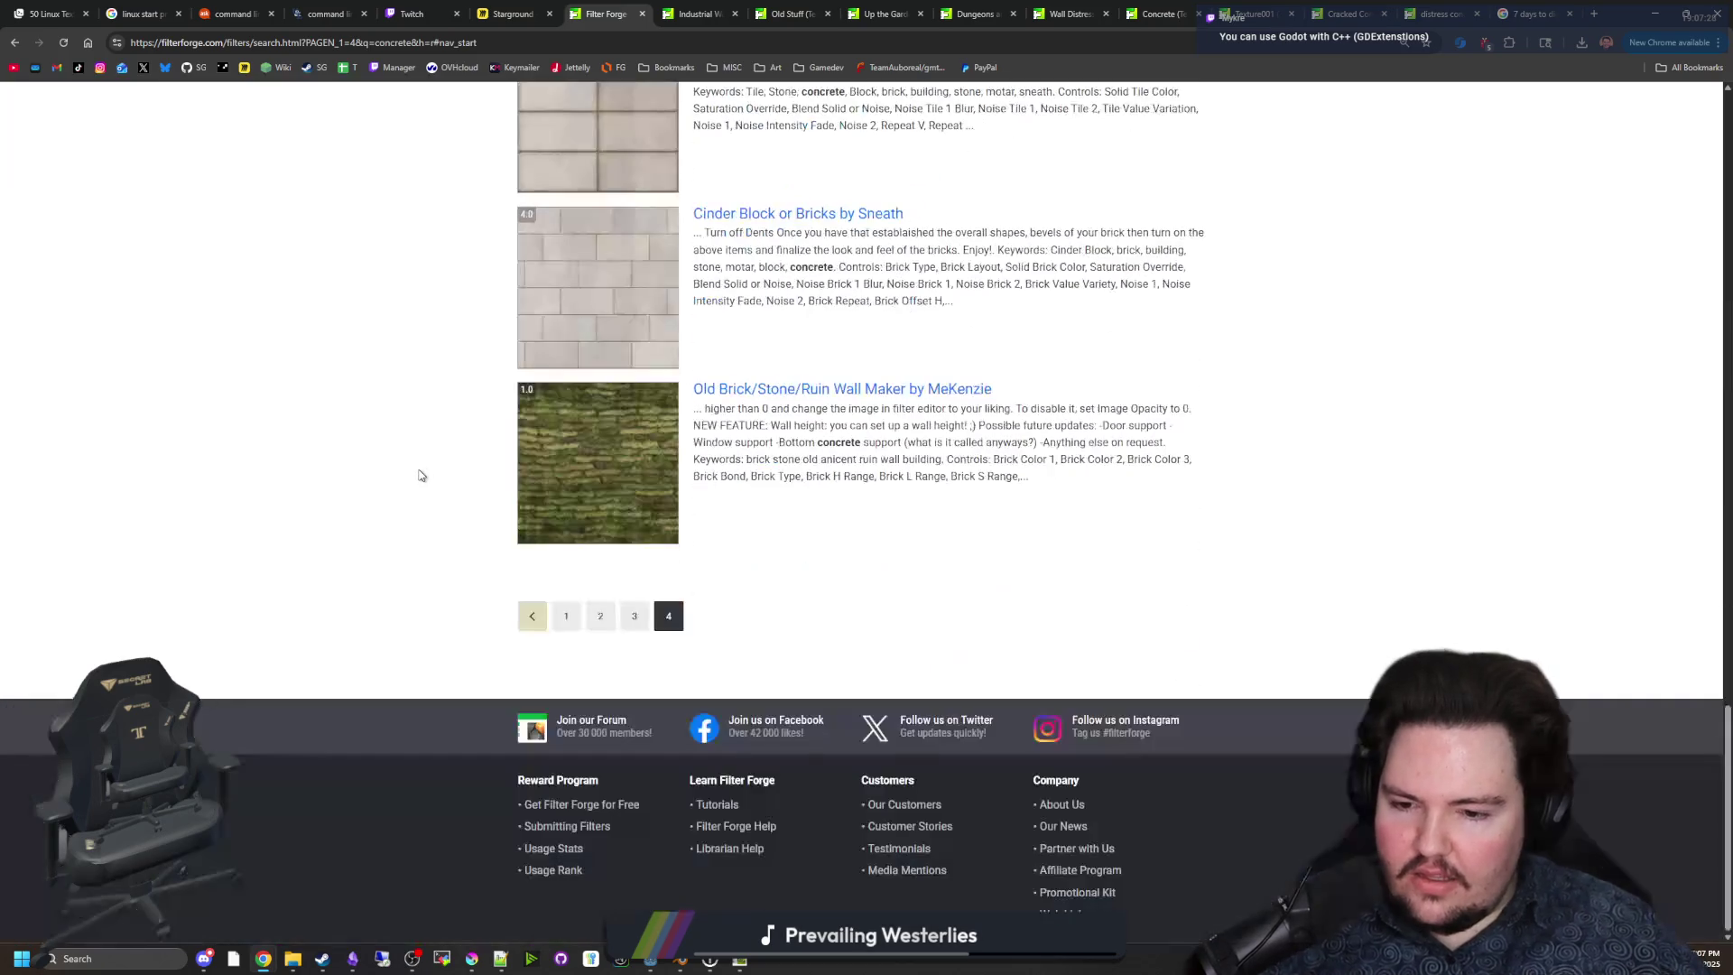
scroll(439, 502, up, 15)
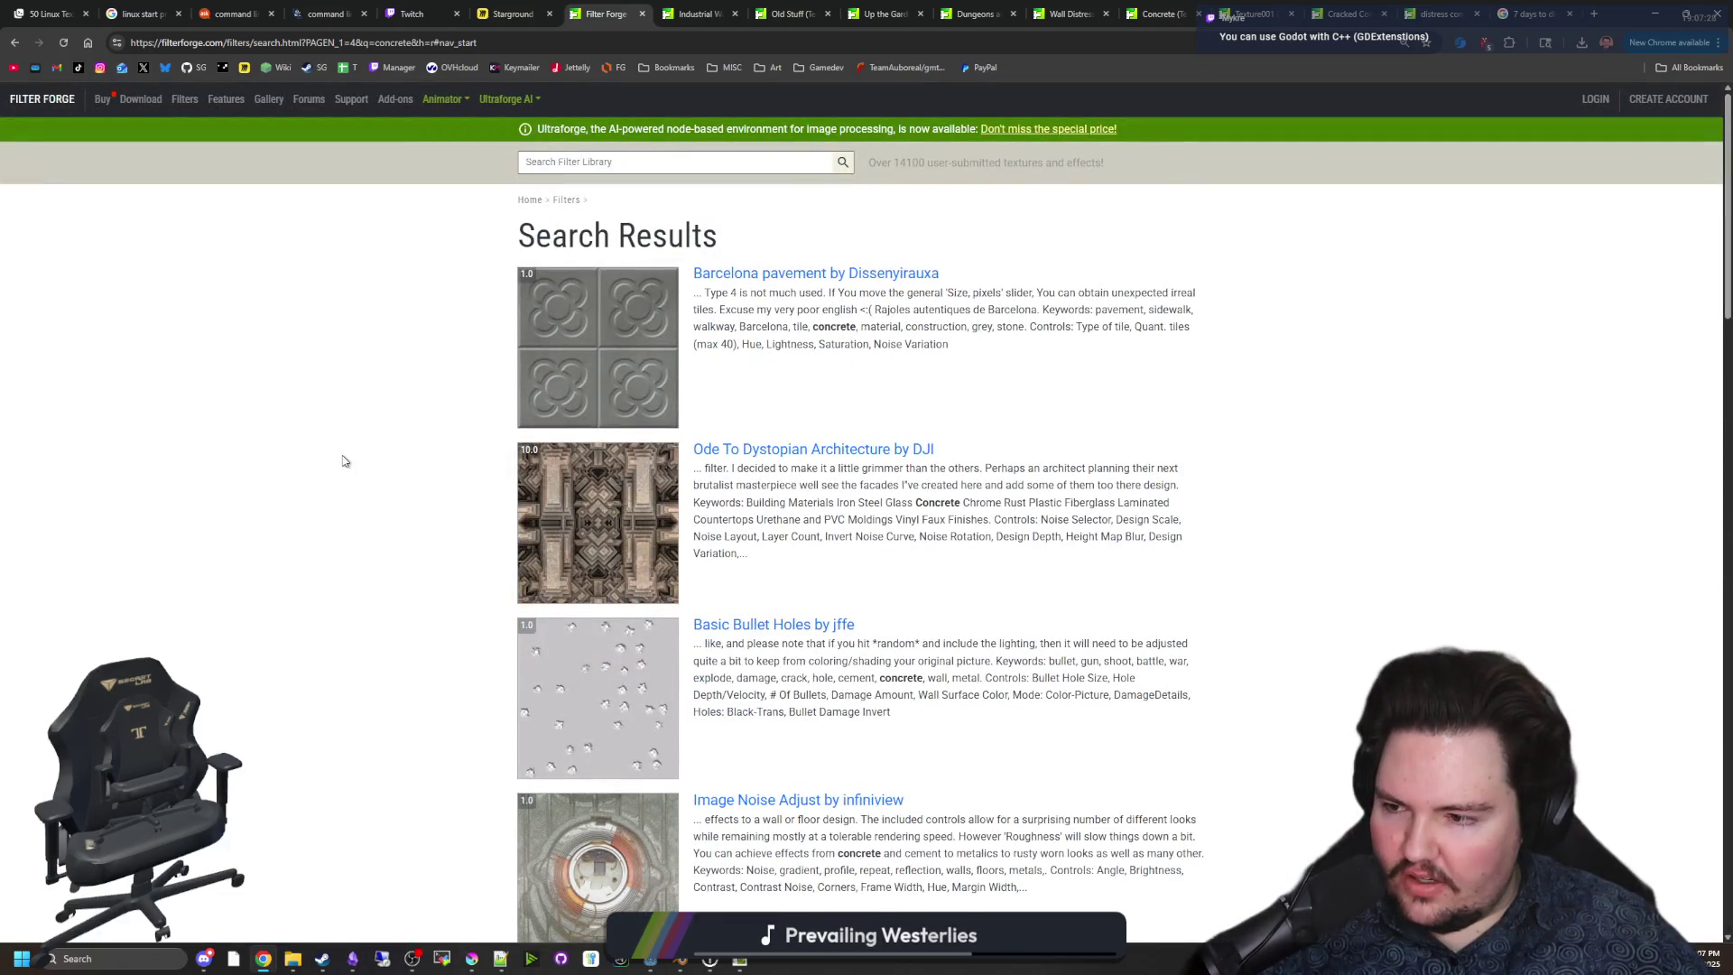
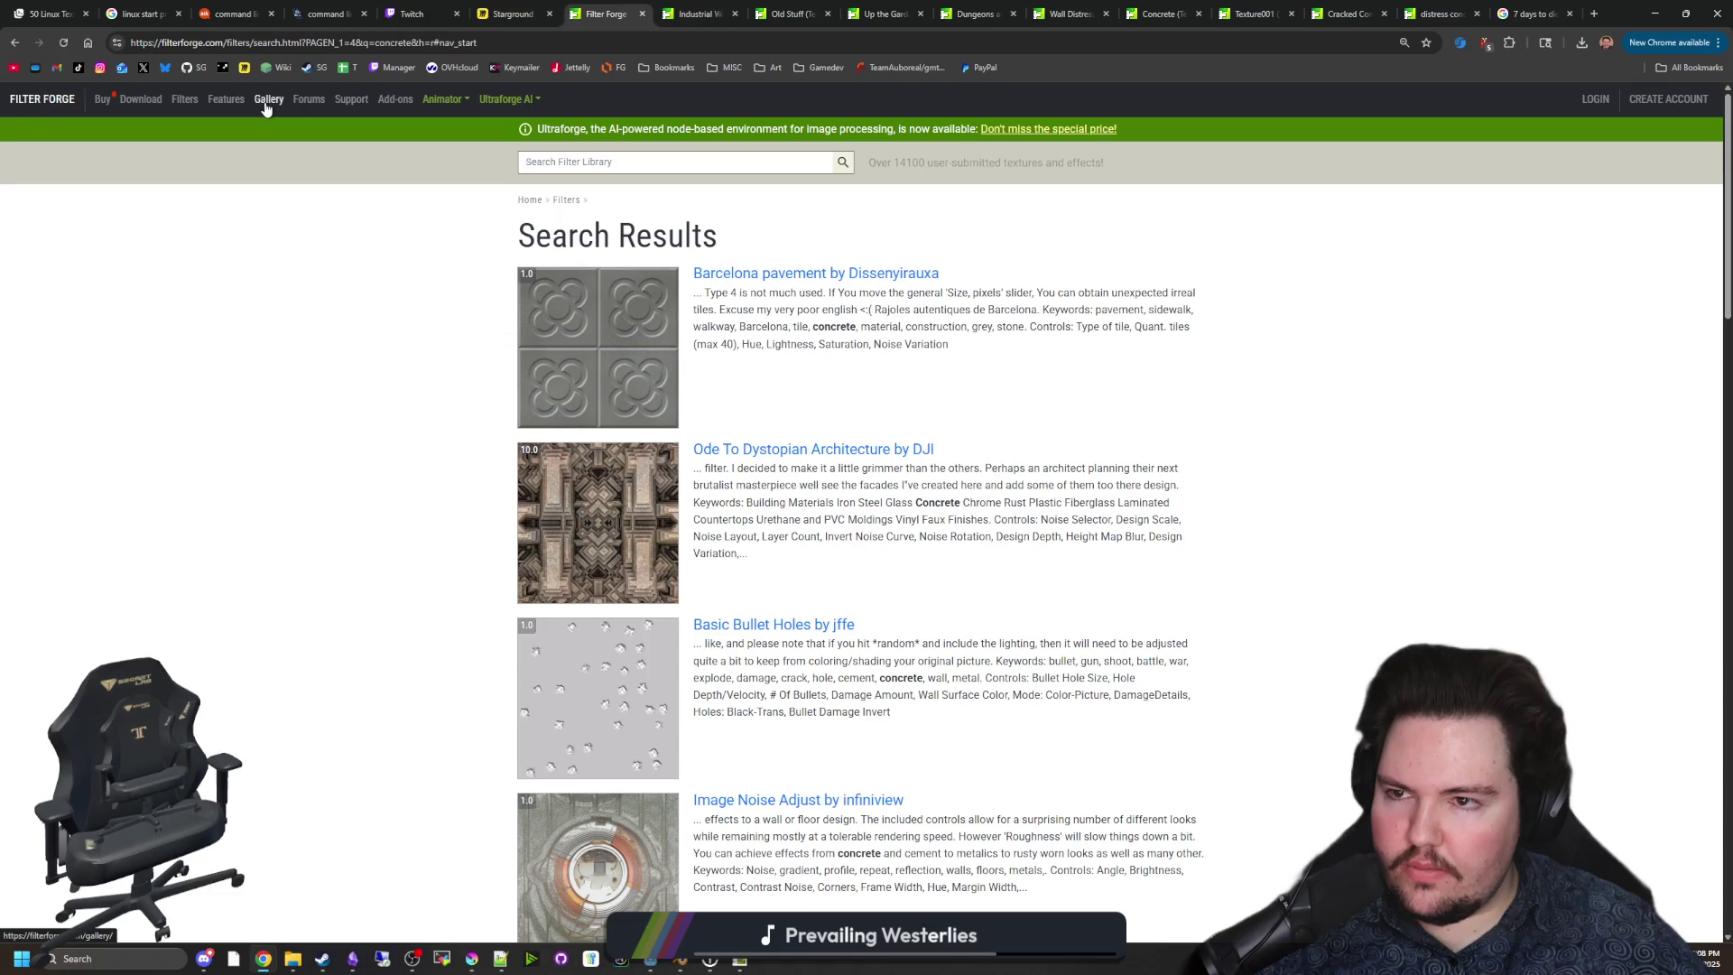
Open the Buy Filter Forge pricing page in a new tab and scroll through it.
middle_click(97, 102)
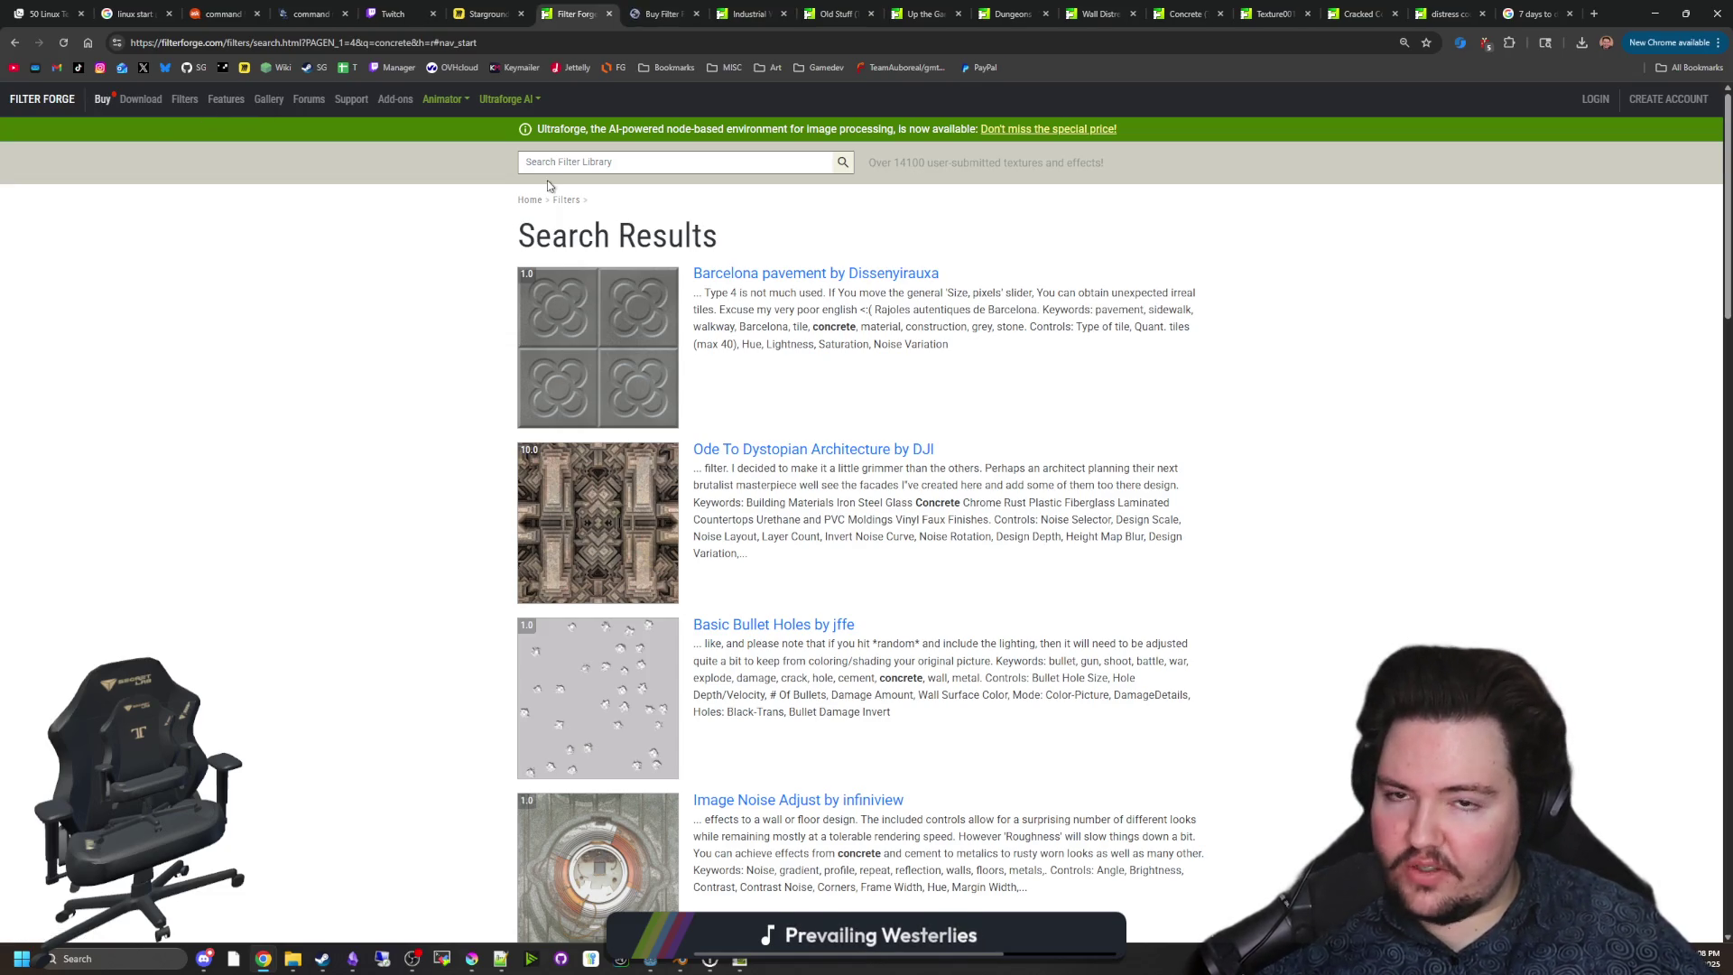
click(669, 9)
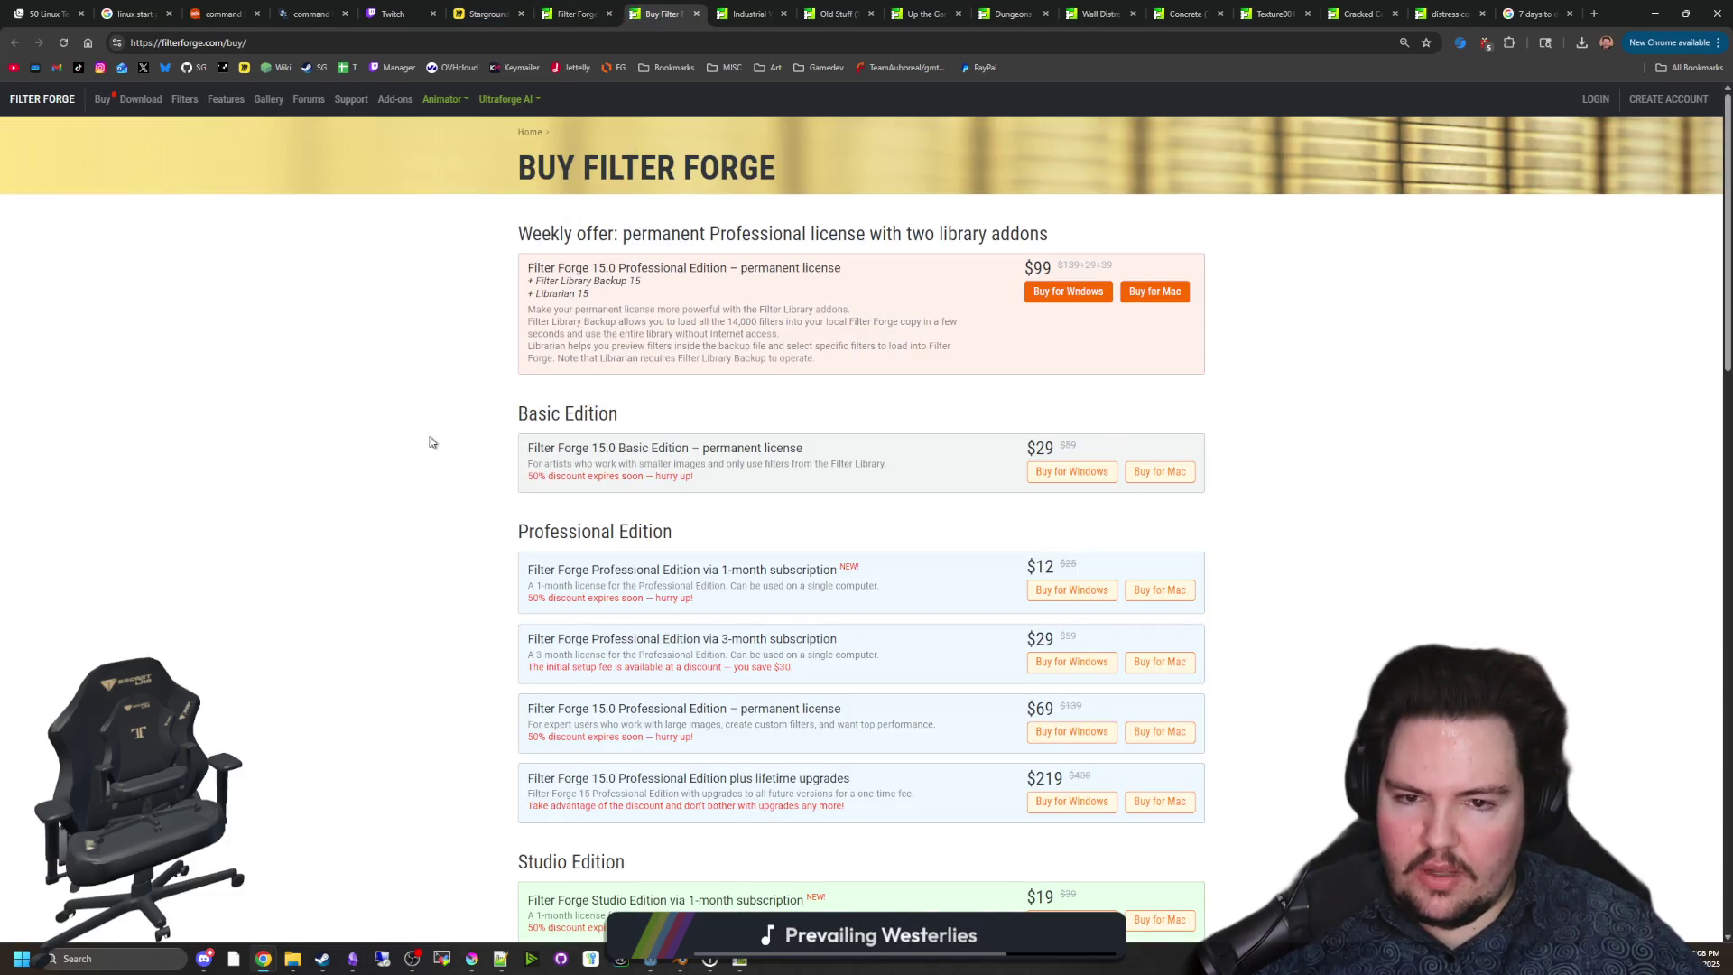
scroll(430, 442, down, 4)
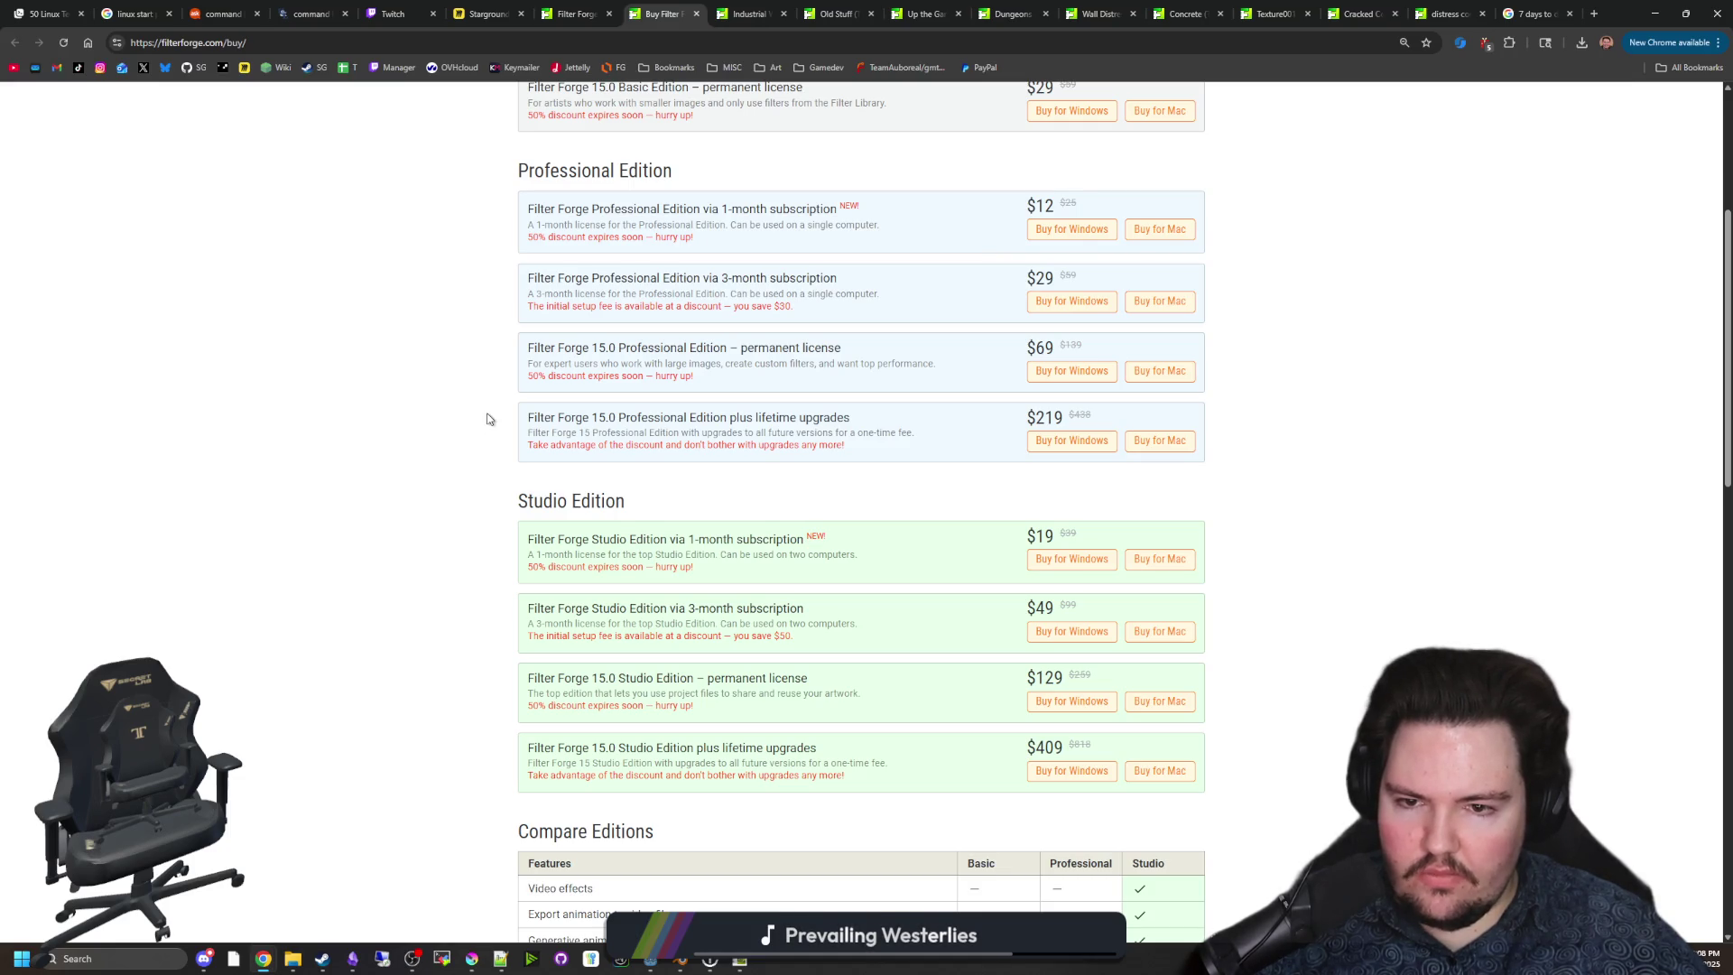
scroll(486, 415, up, 3)
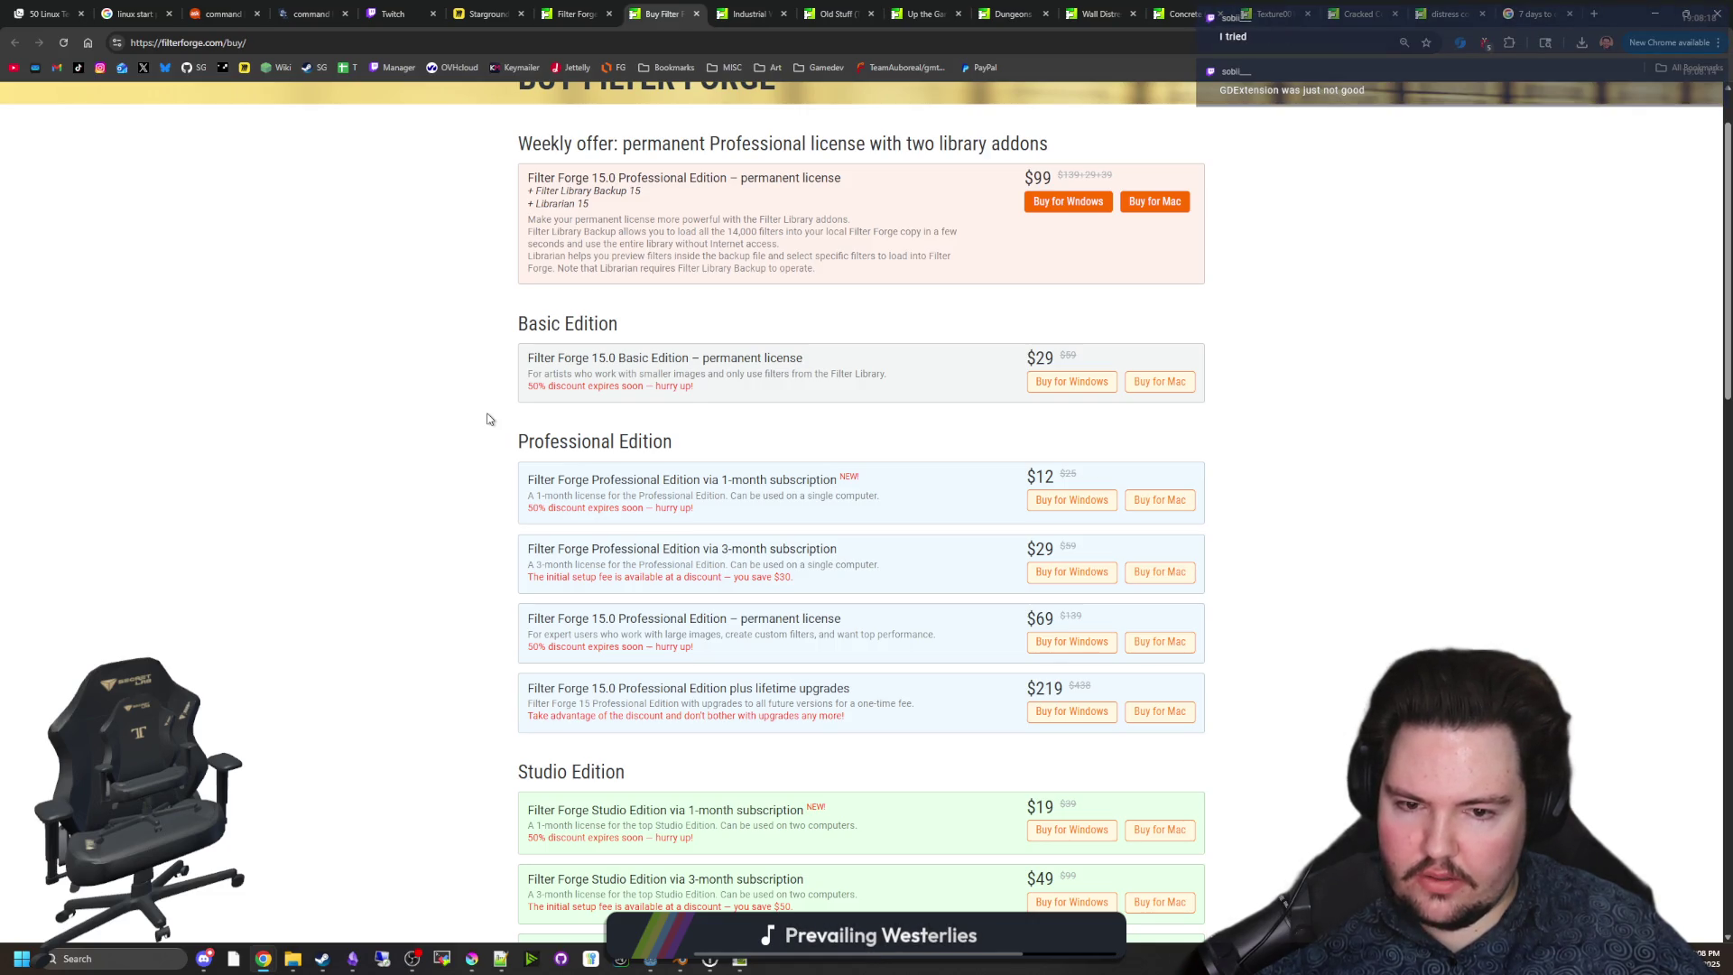
Highlight the $69 permanent license edition's title and price.
mouse_move(562, 619)
mouse_down()
mouse_move(868, 613)
mouse_move(842, 609)
mouse_up()
click(841, 609)
double_click(596, 619)
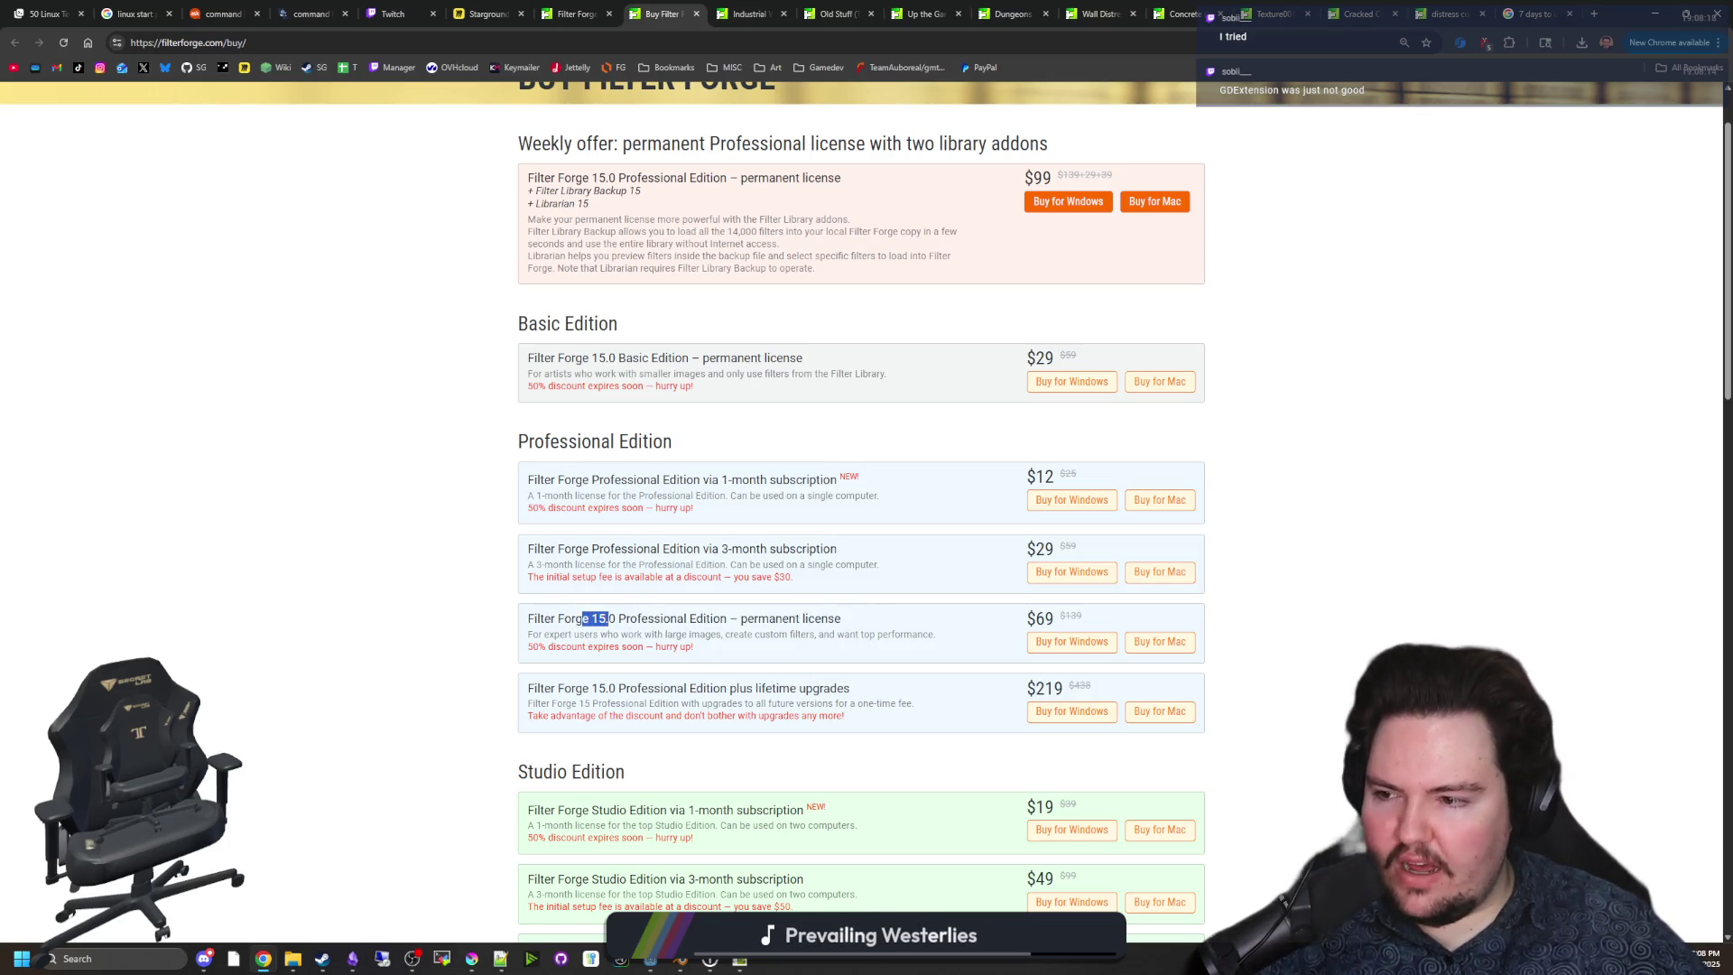
click(733, 840)
mouse_move(739, 959)
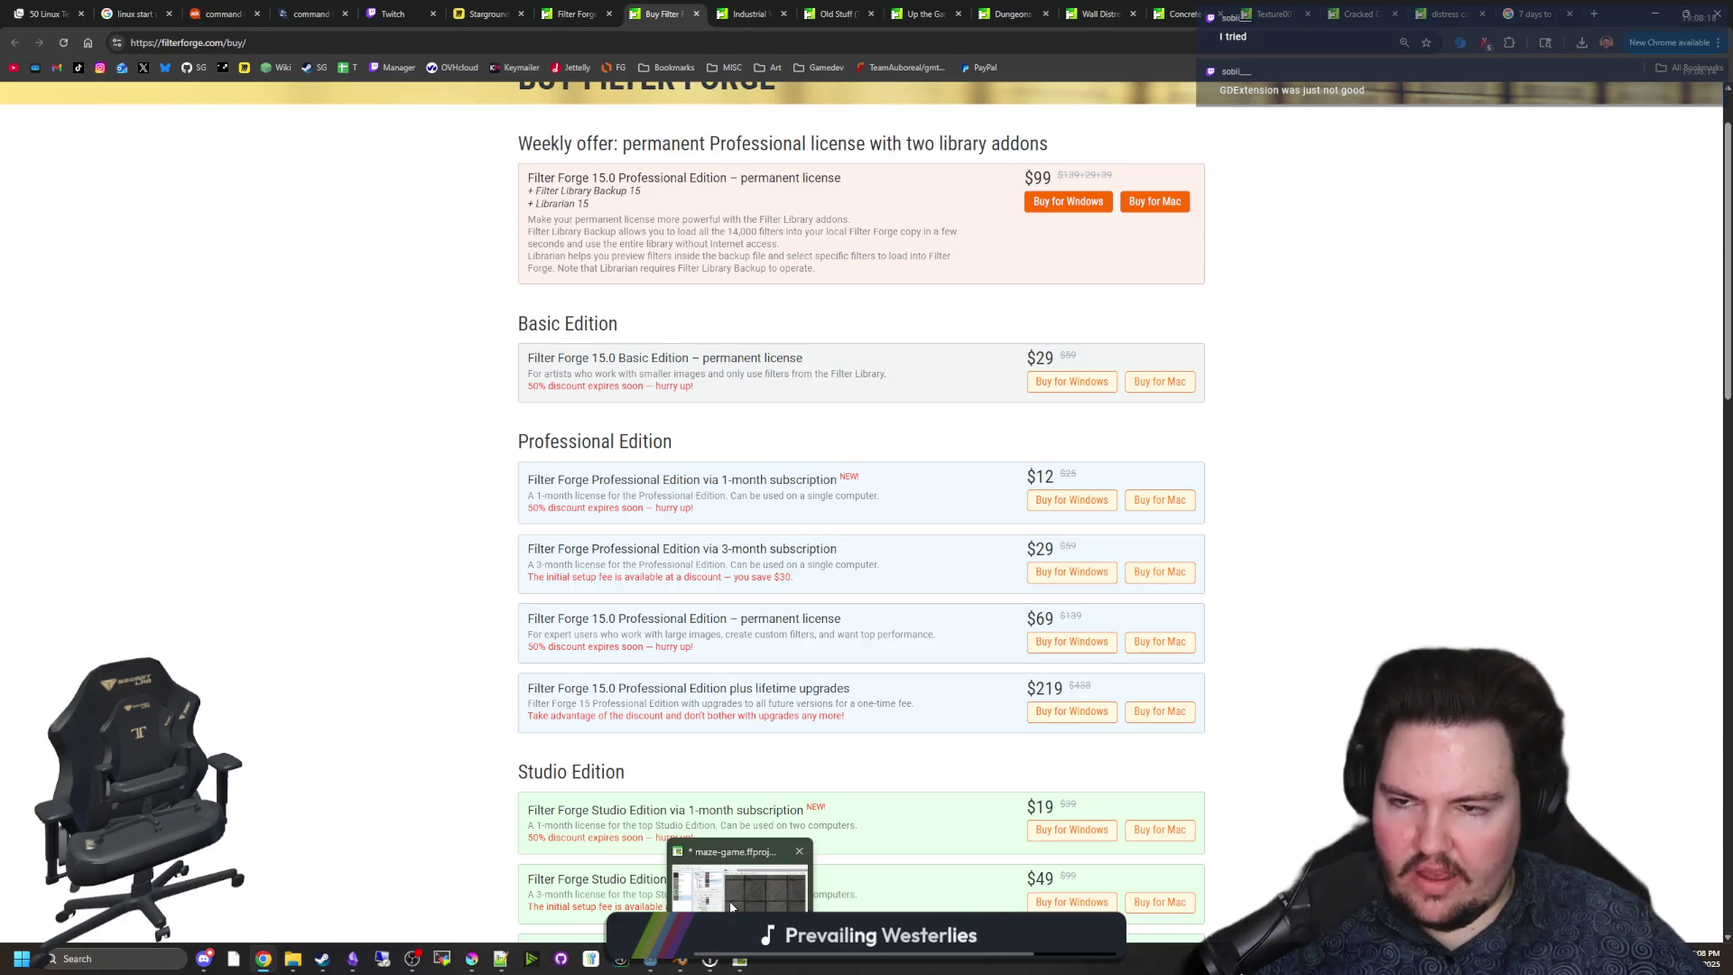
mouse_move(731, 905)
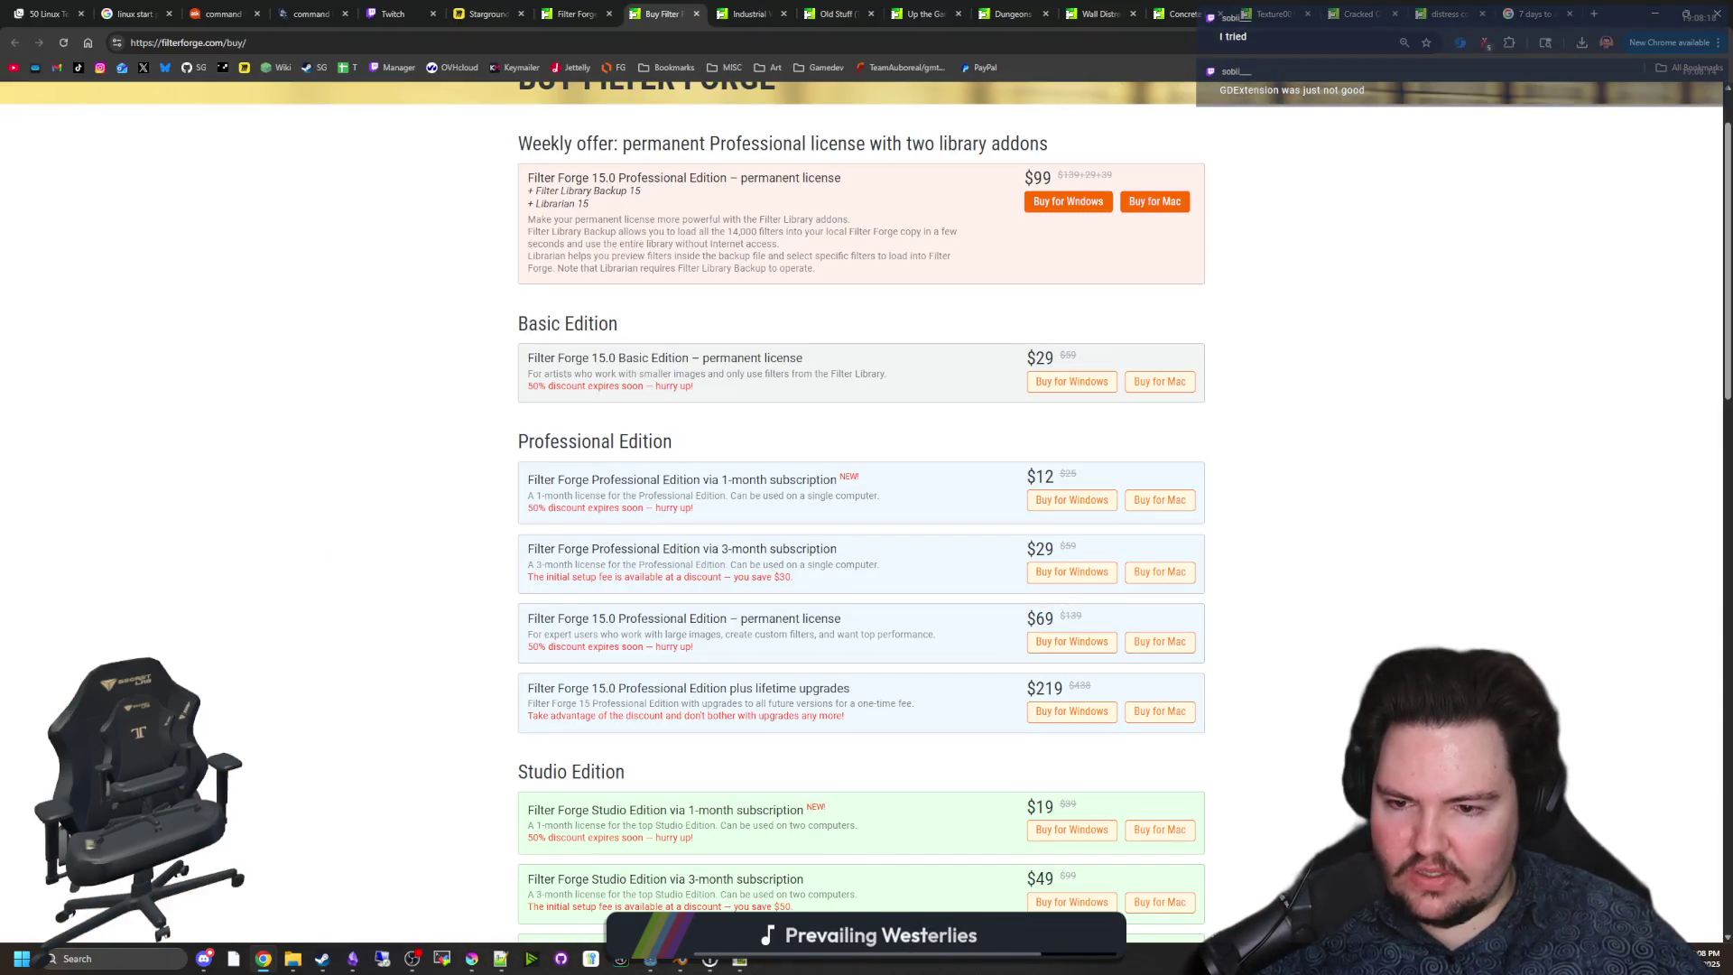
drag(1027, 618, 1087, 616)
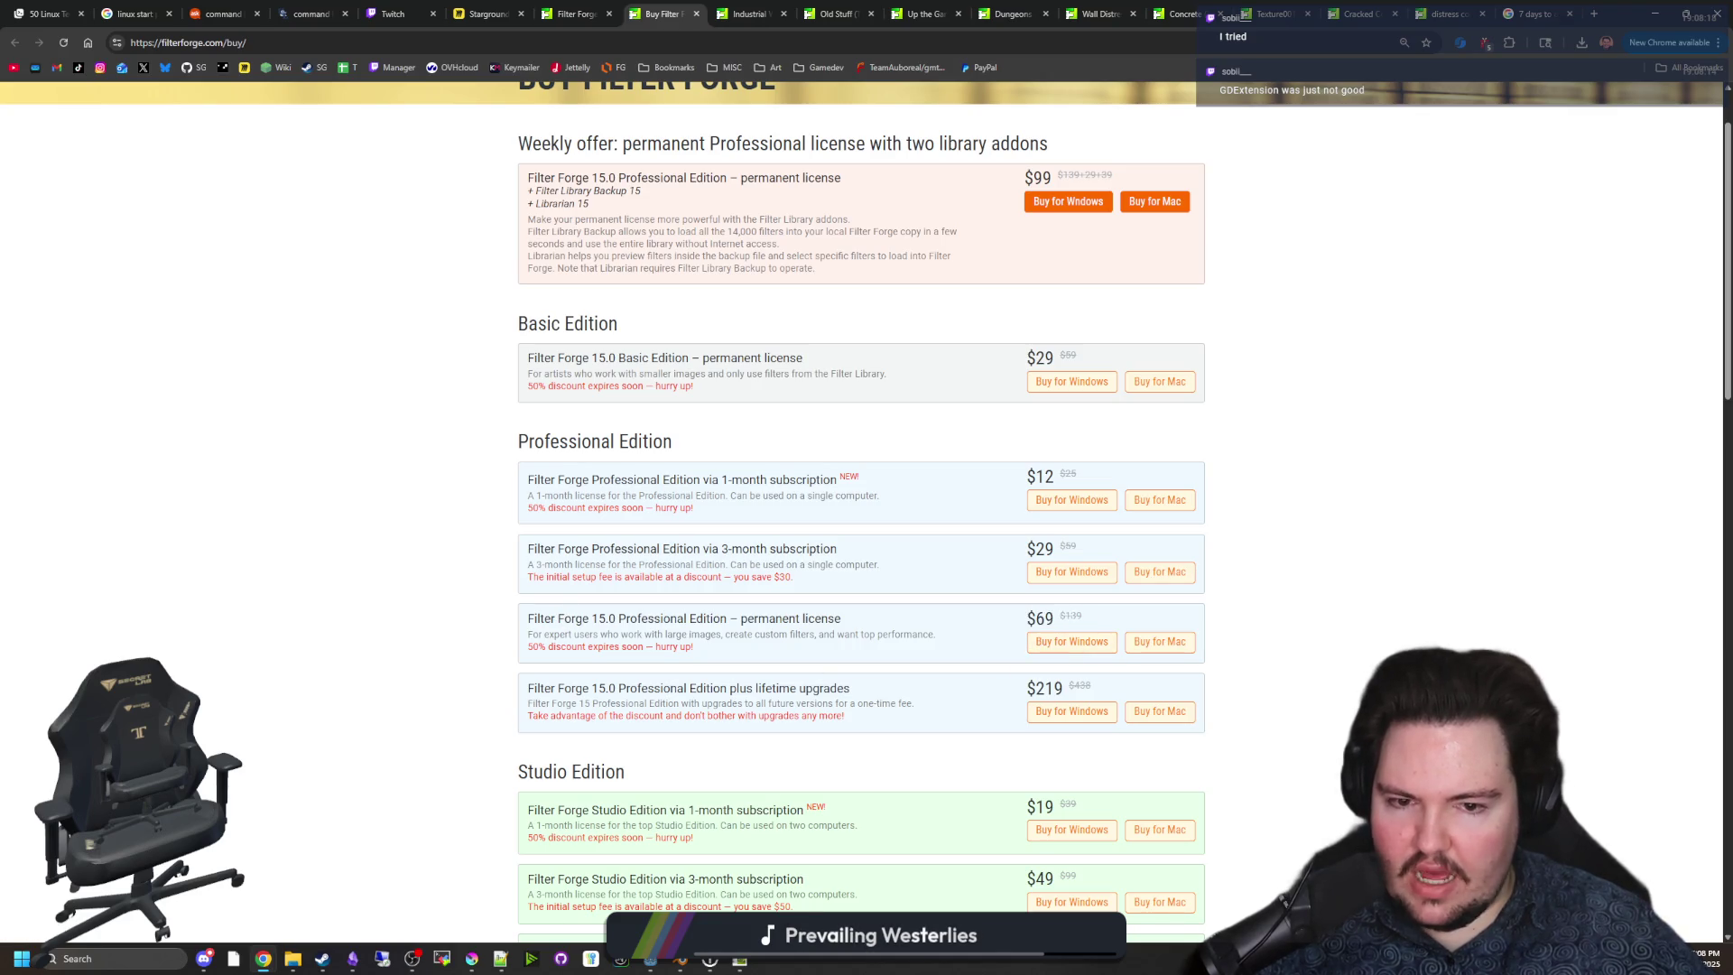
Compare the Basic Edition title and description with the $69 edition's description.
scroll(598, 500, up, 1)
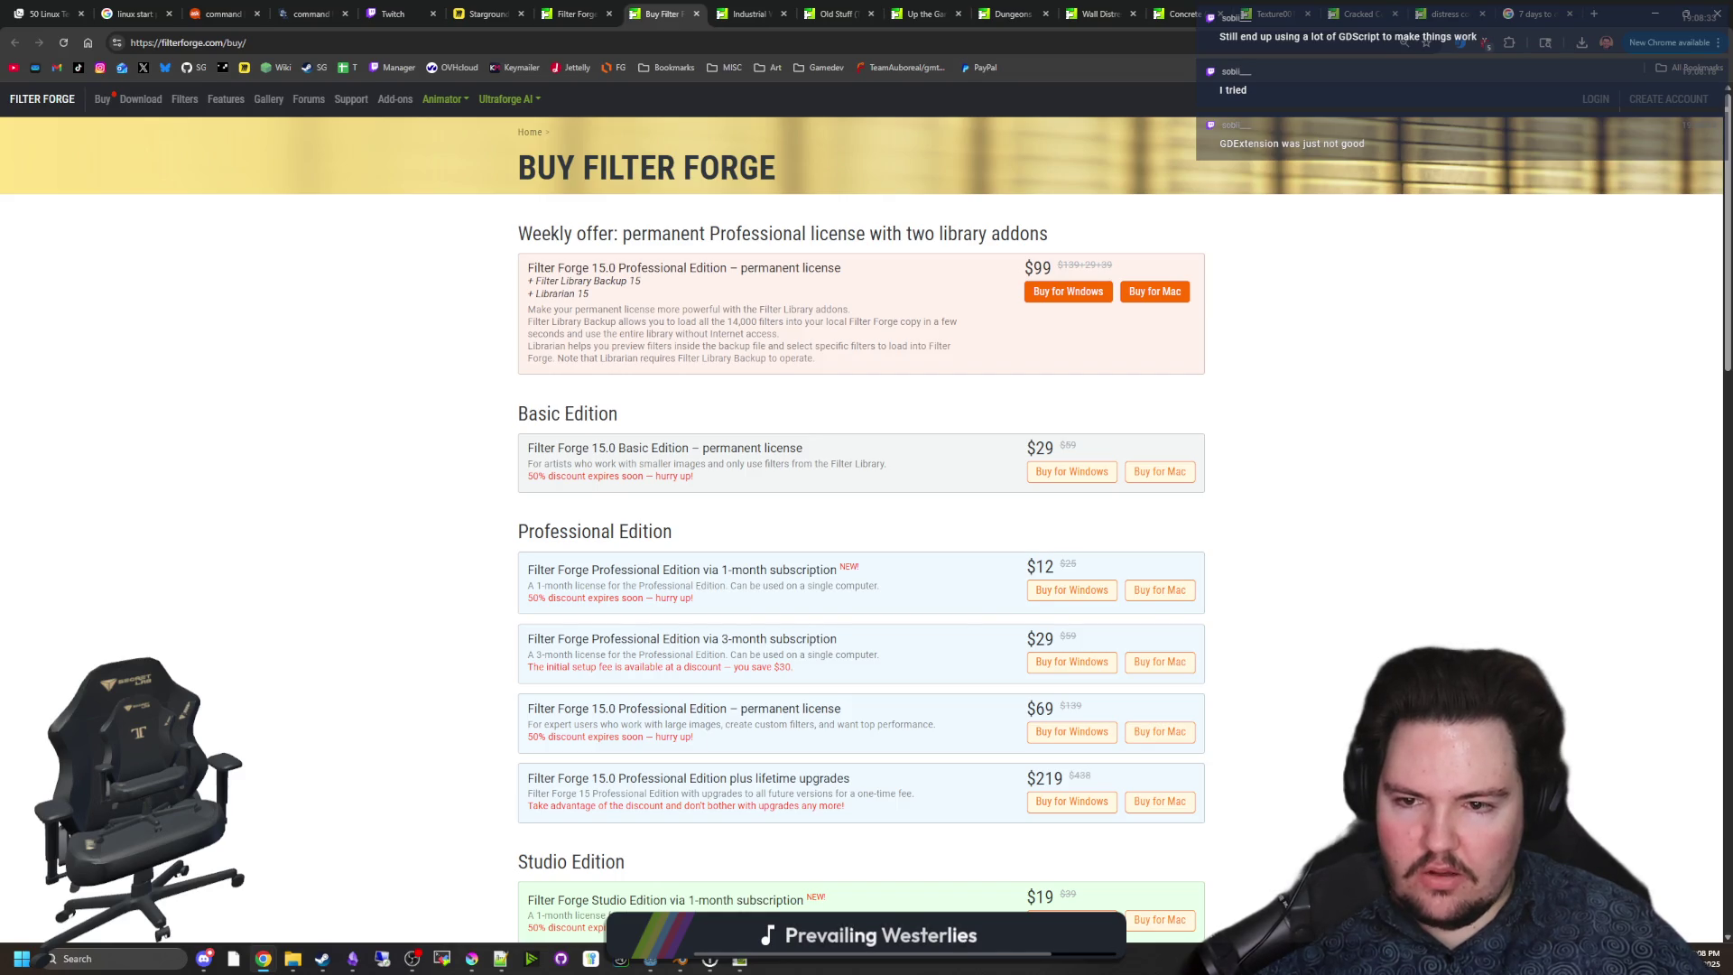
drag(683, 467, 894, 469)
click(683, 469)
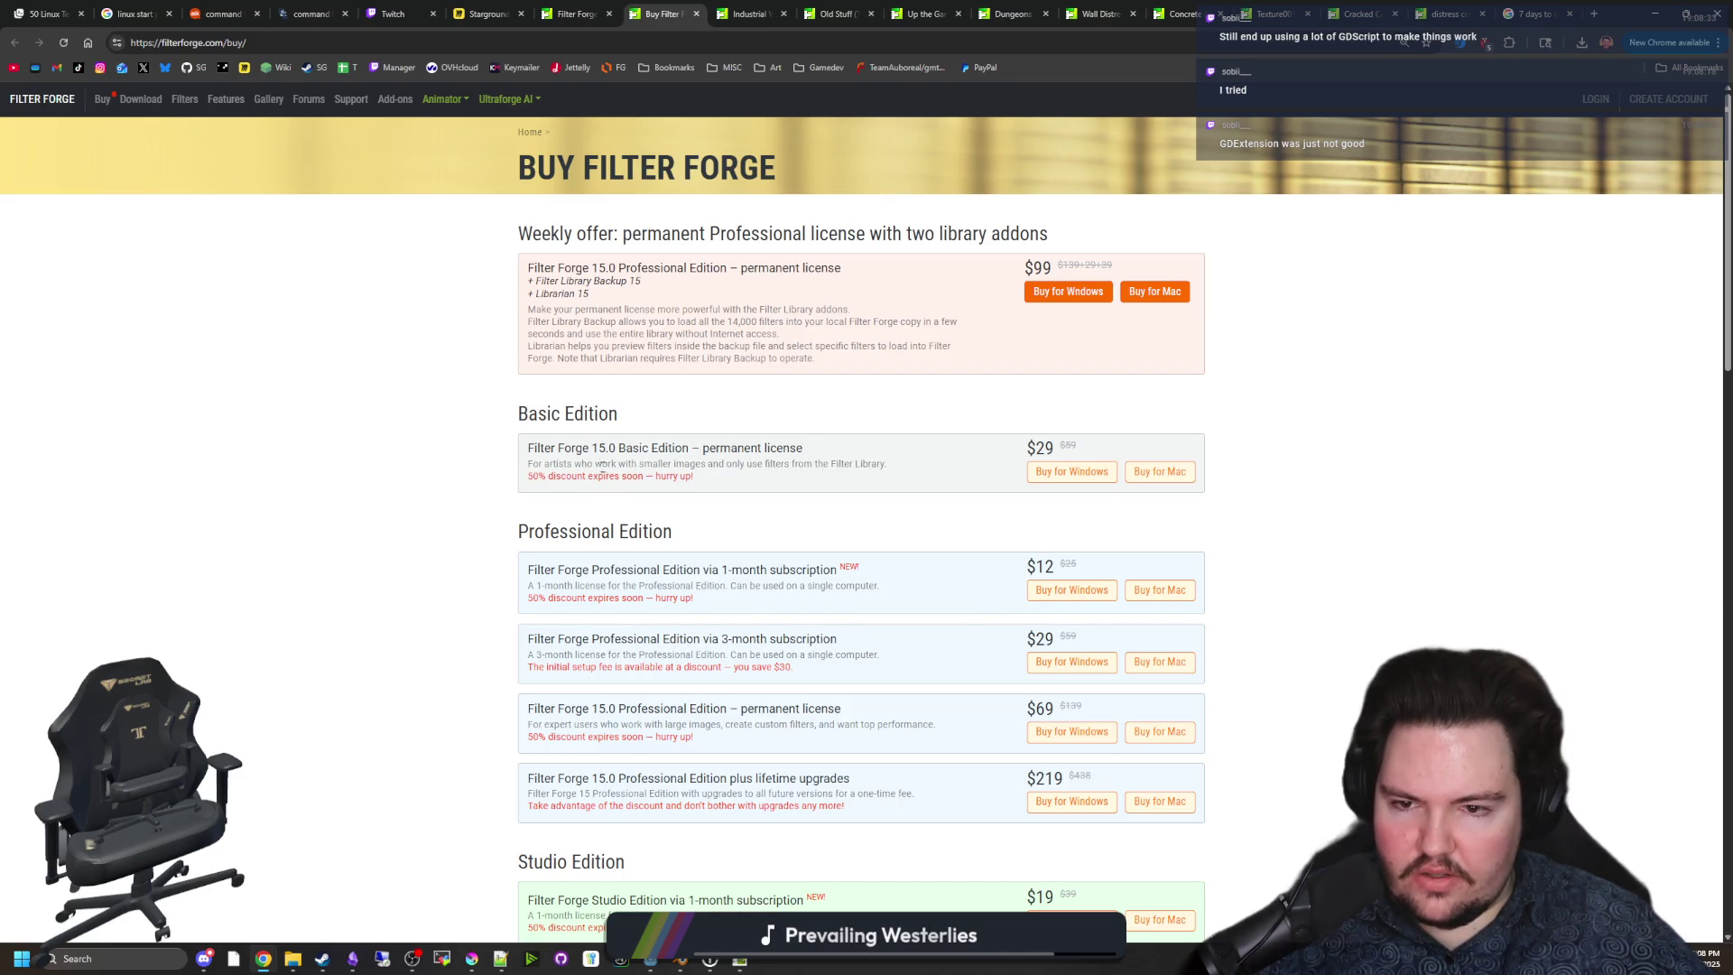
drag(522, 446, 862, 451)
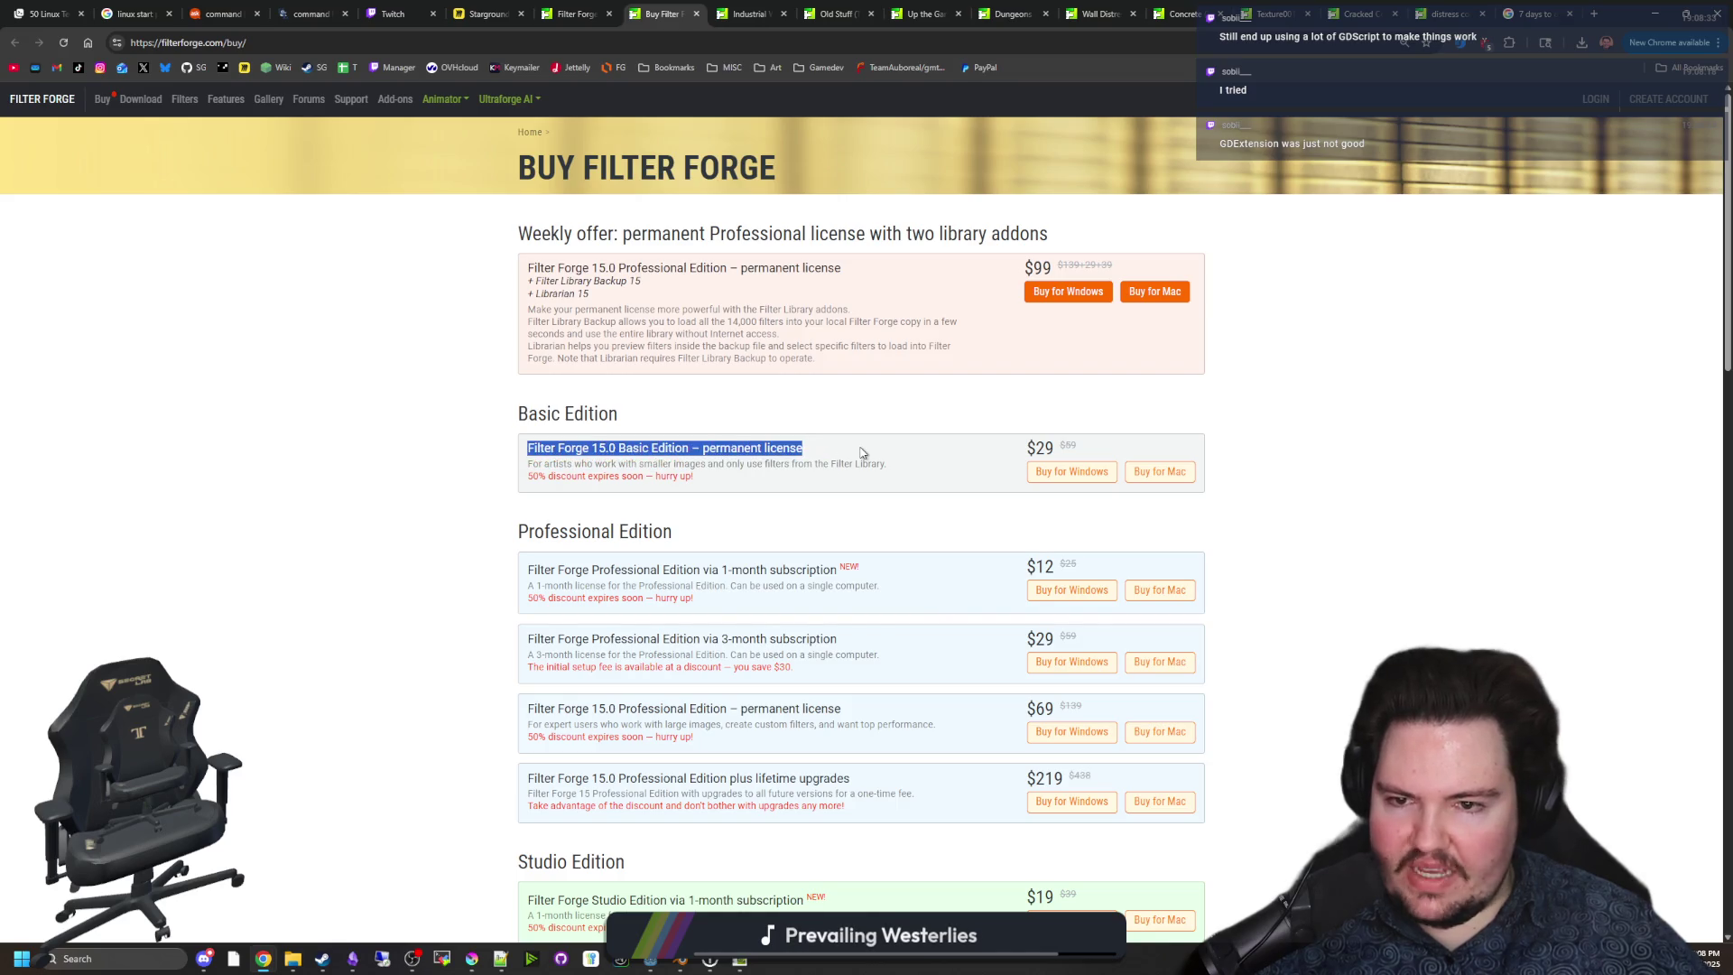
click(862, 451)
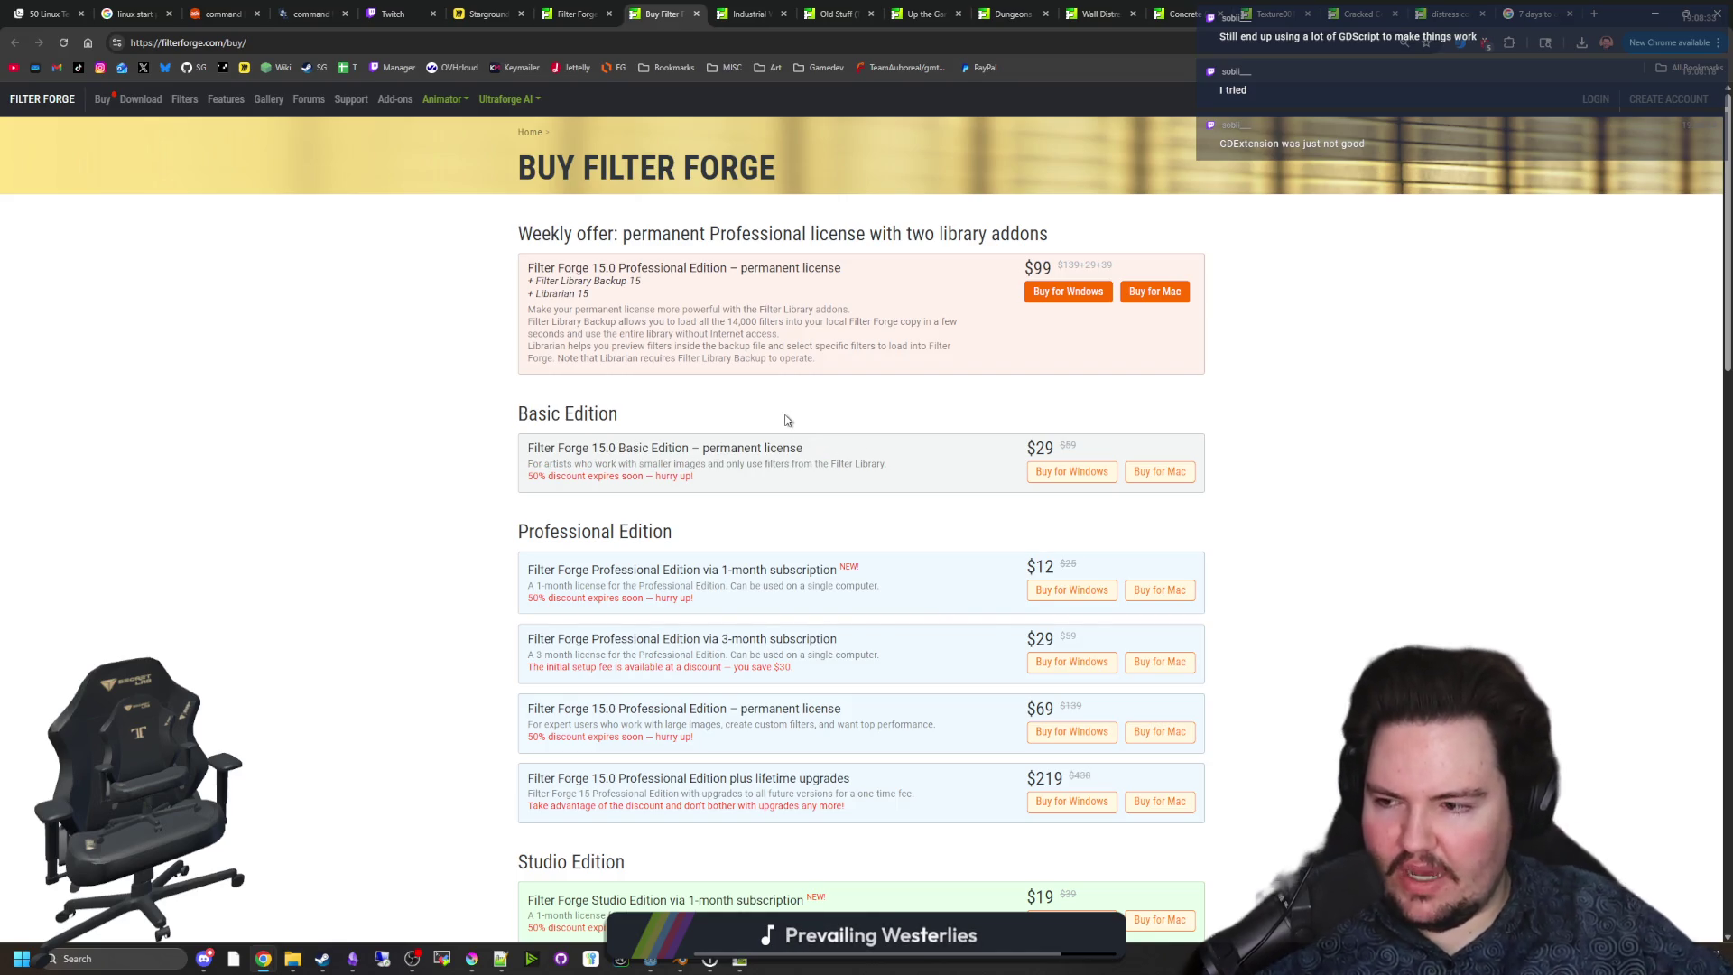
scroll(785, 421, down, 1)
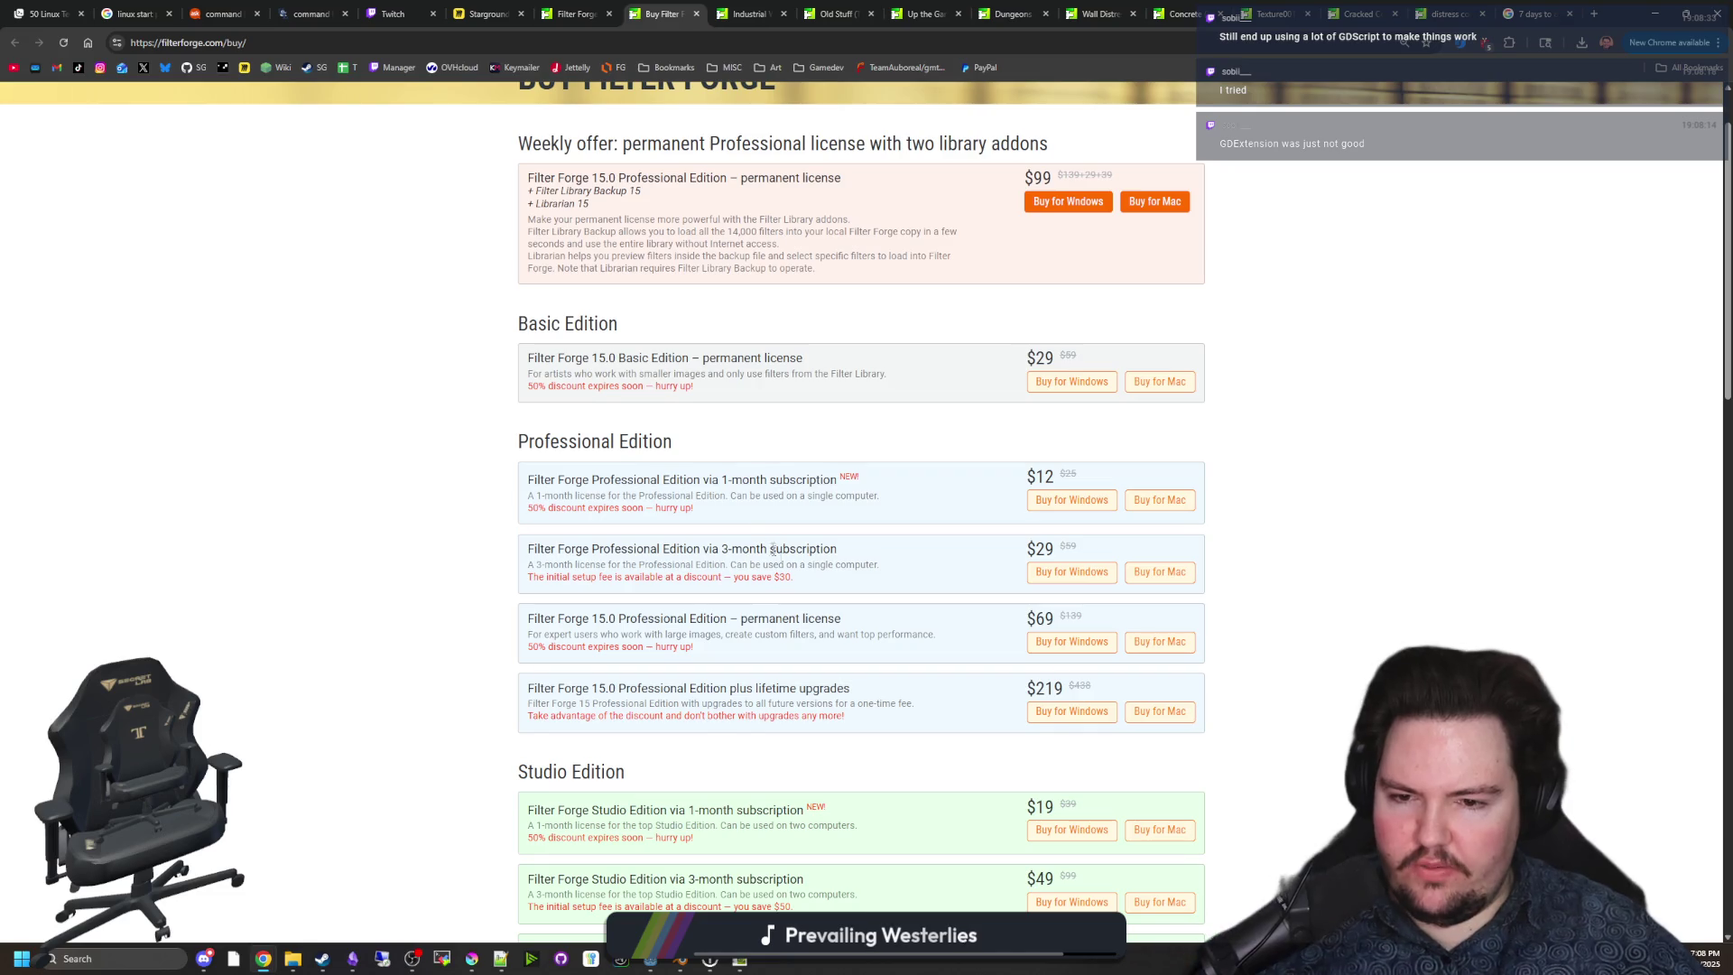
drag(734, 635, 909, 636)
click(909, 635)
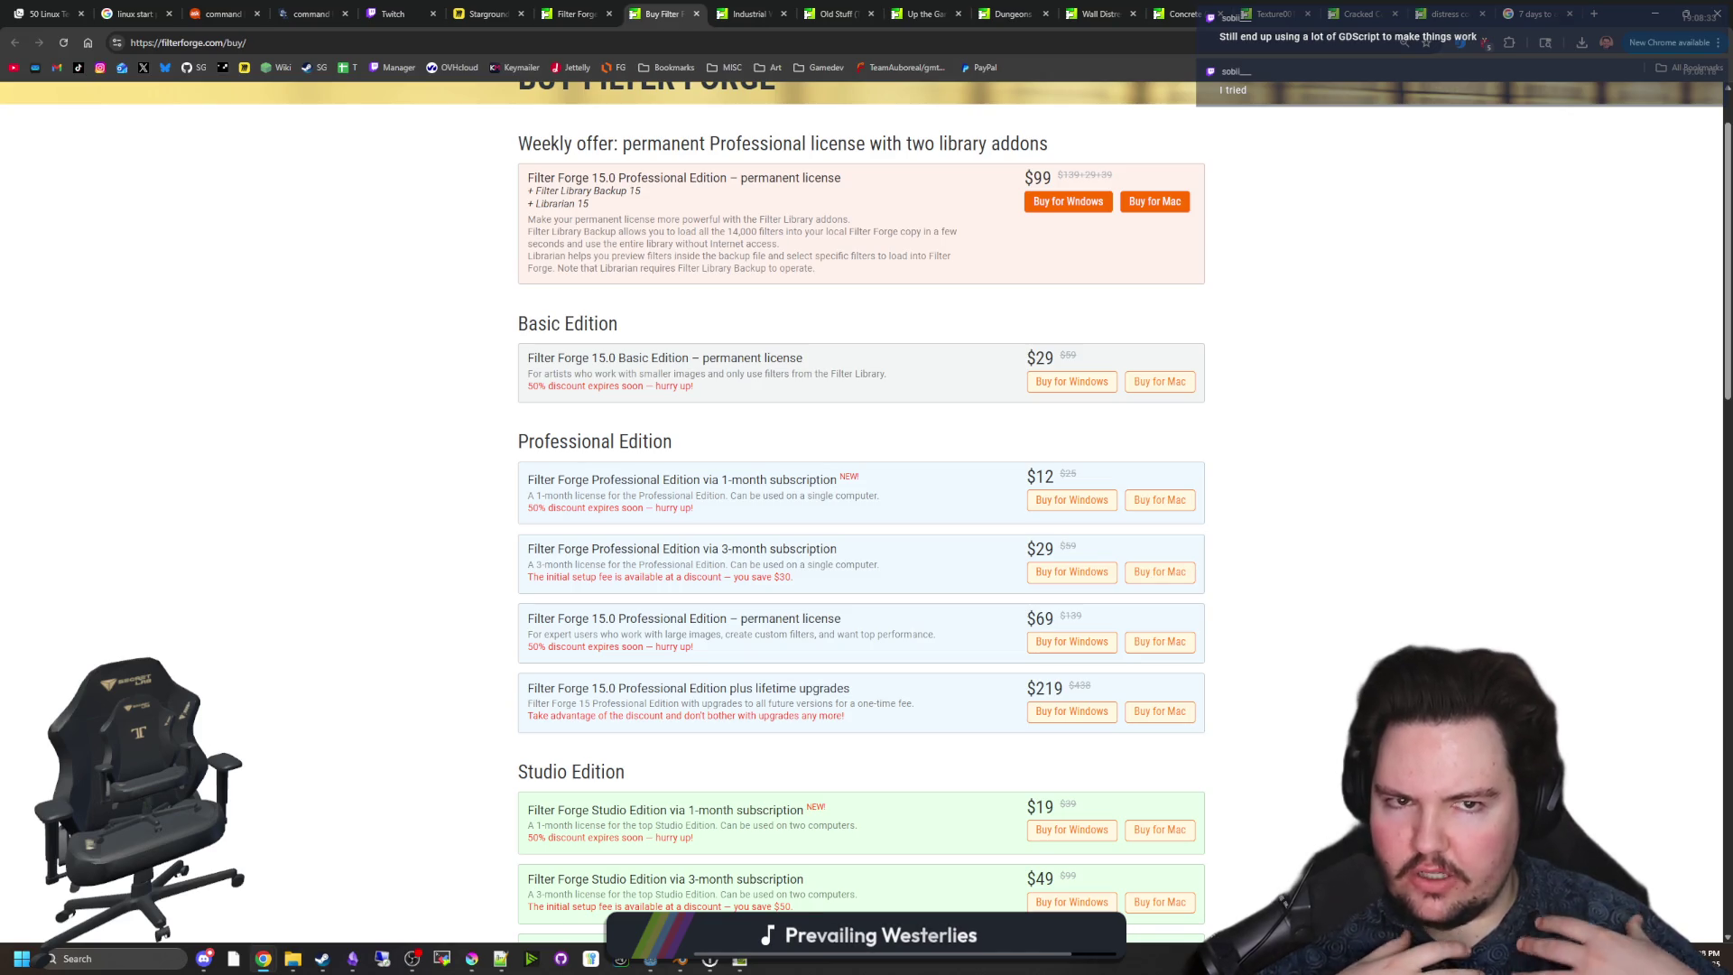
Review the Basic Edition's $29 price and title, then go to the Industrial Wall filter page.
scroll(899, 591, up, 1)
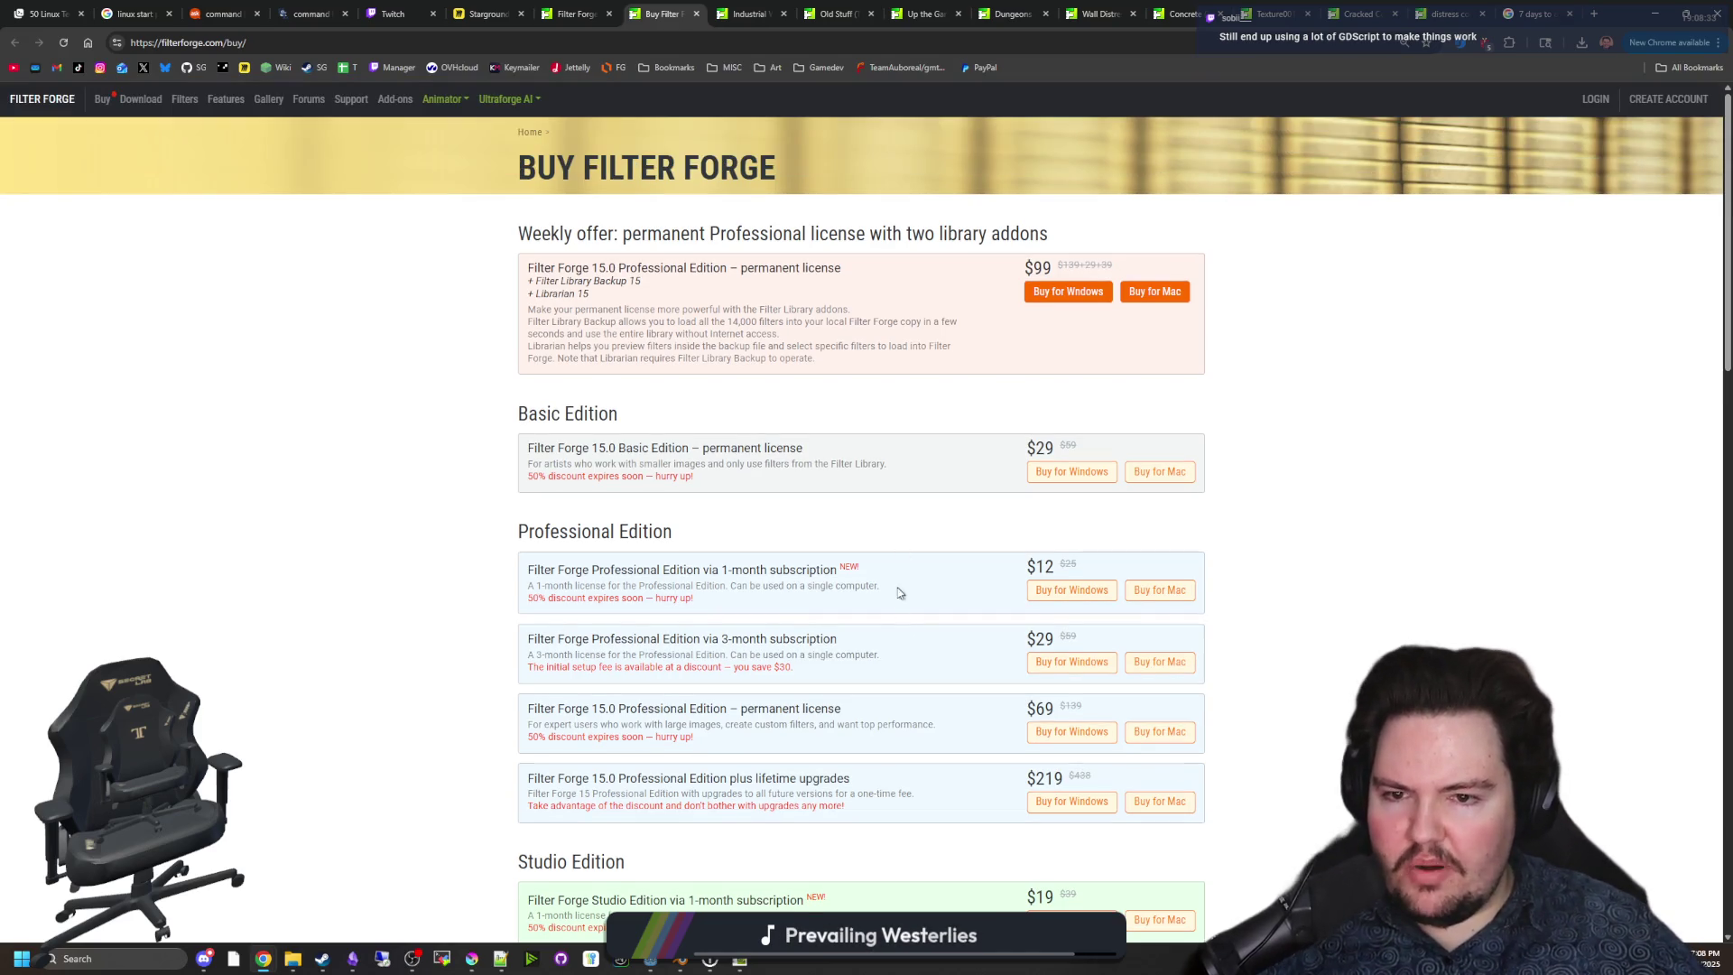
drag(910, 469, 576, 448)
click(577, 447)
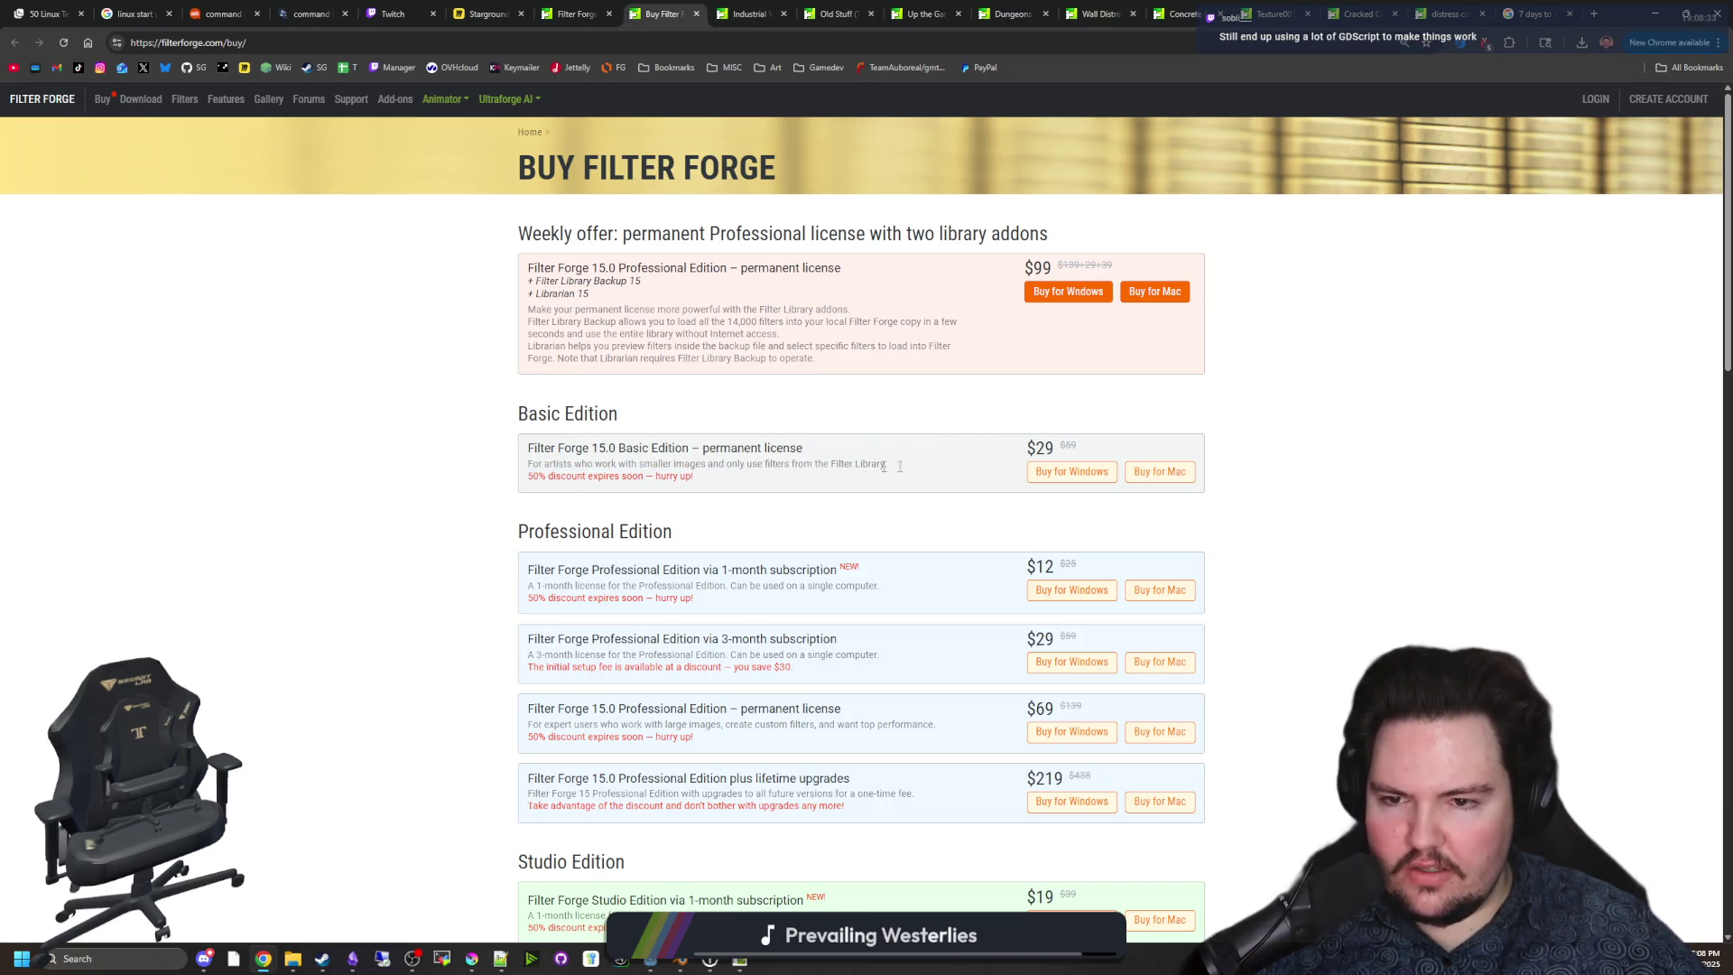
drag(1023, 451, 1072, 450)
click(1072, 449)
drag(549, 448, 777, 448)
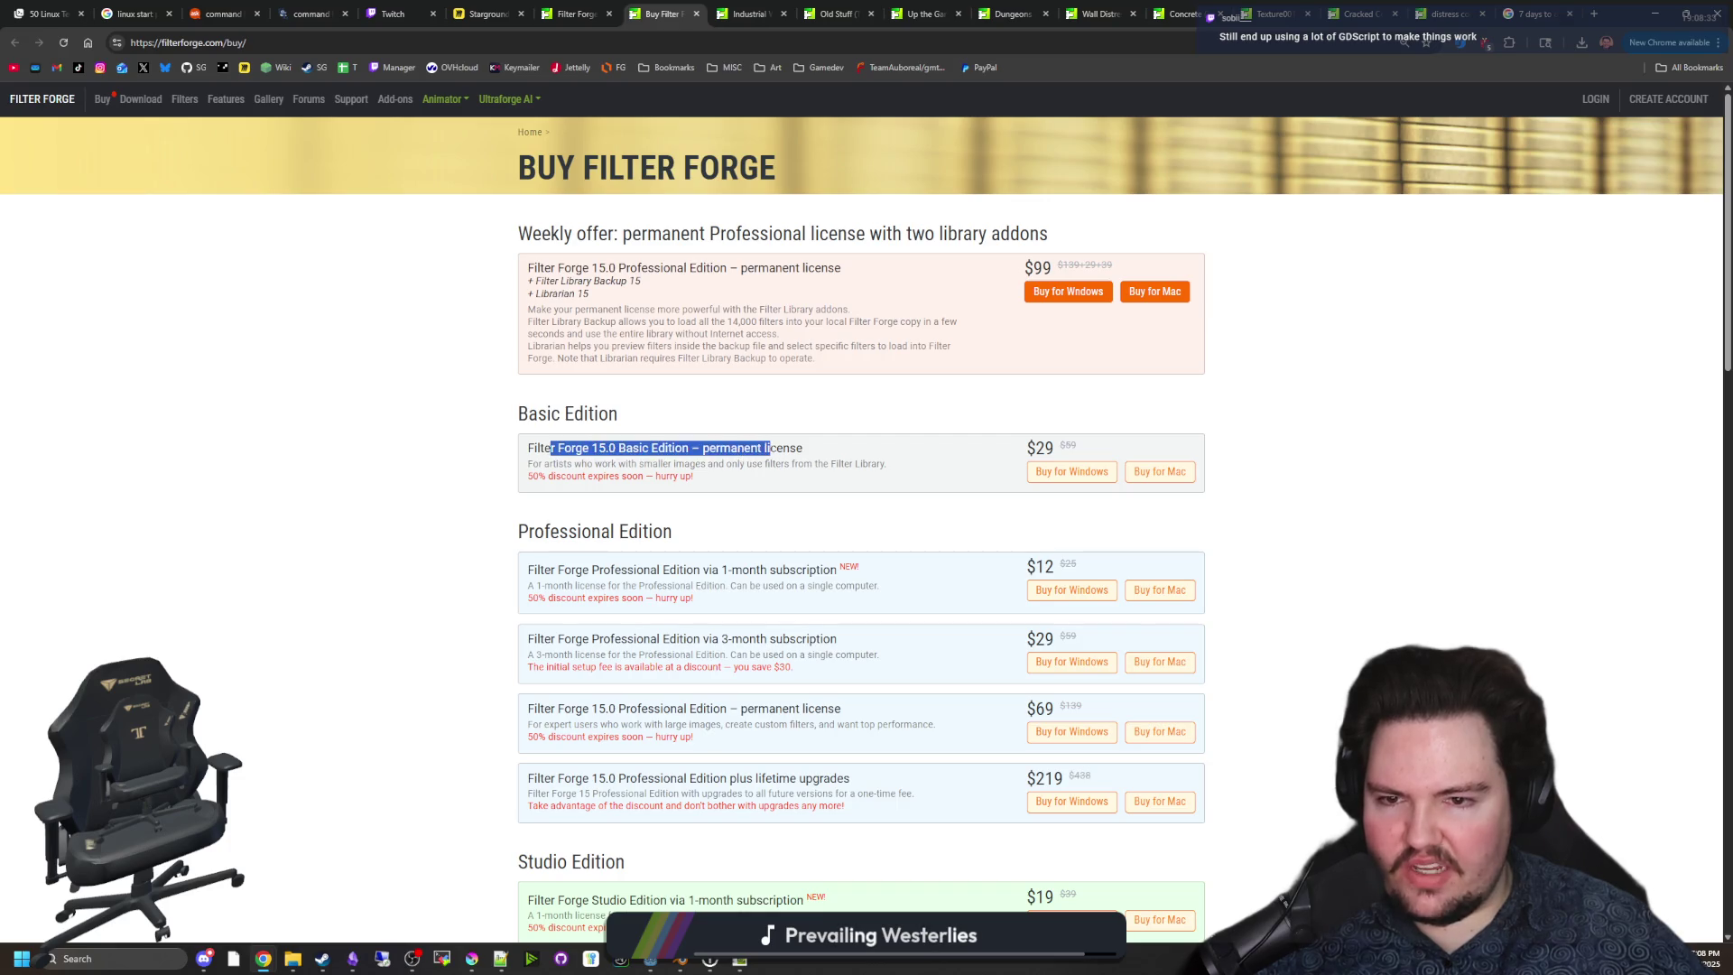
click(777, 447)
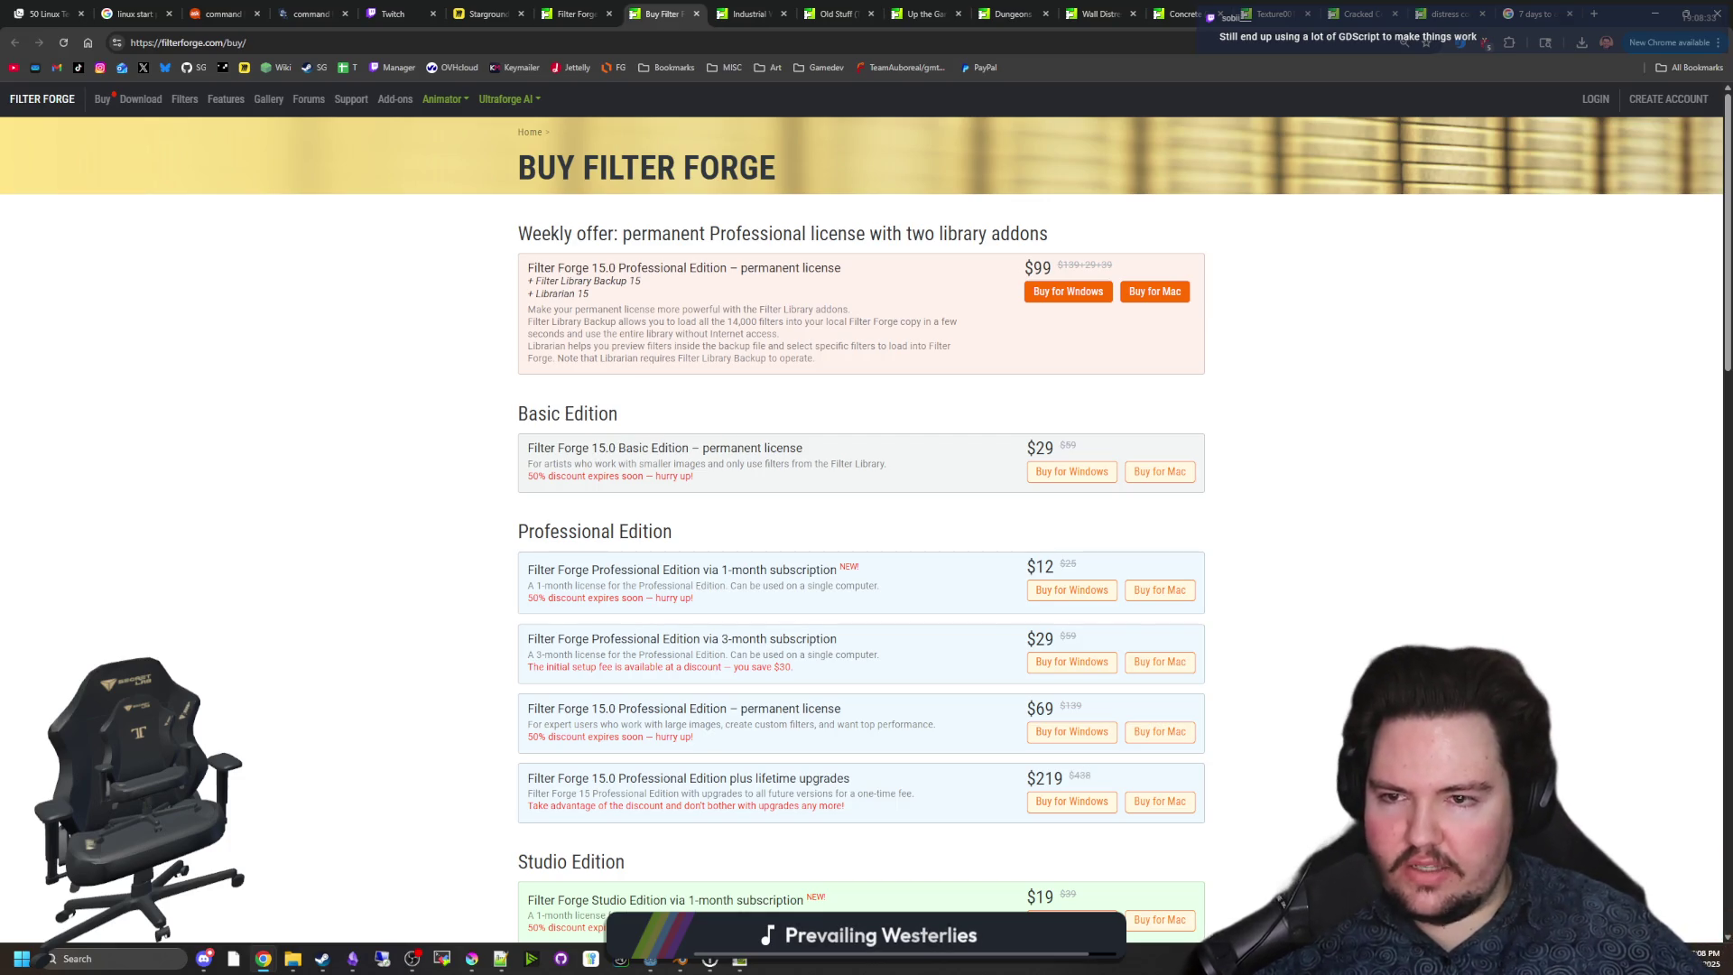
click(764, 5)
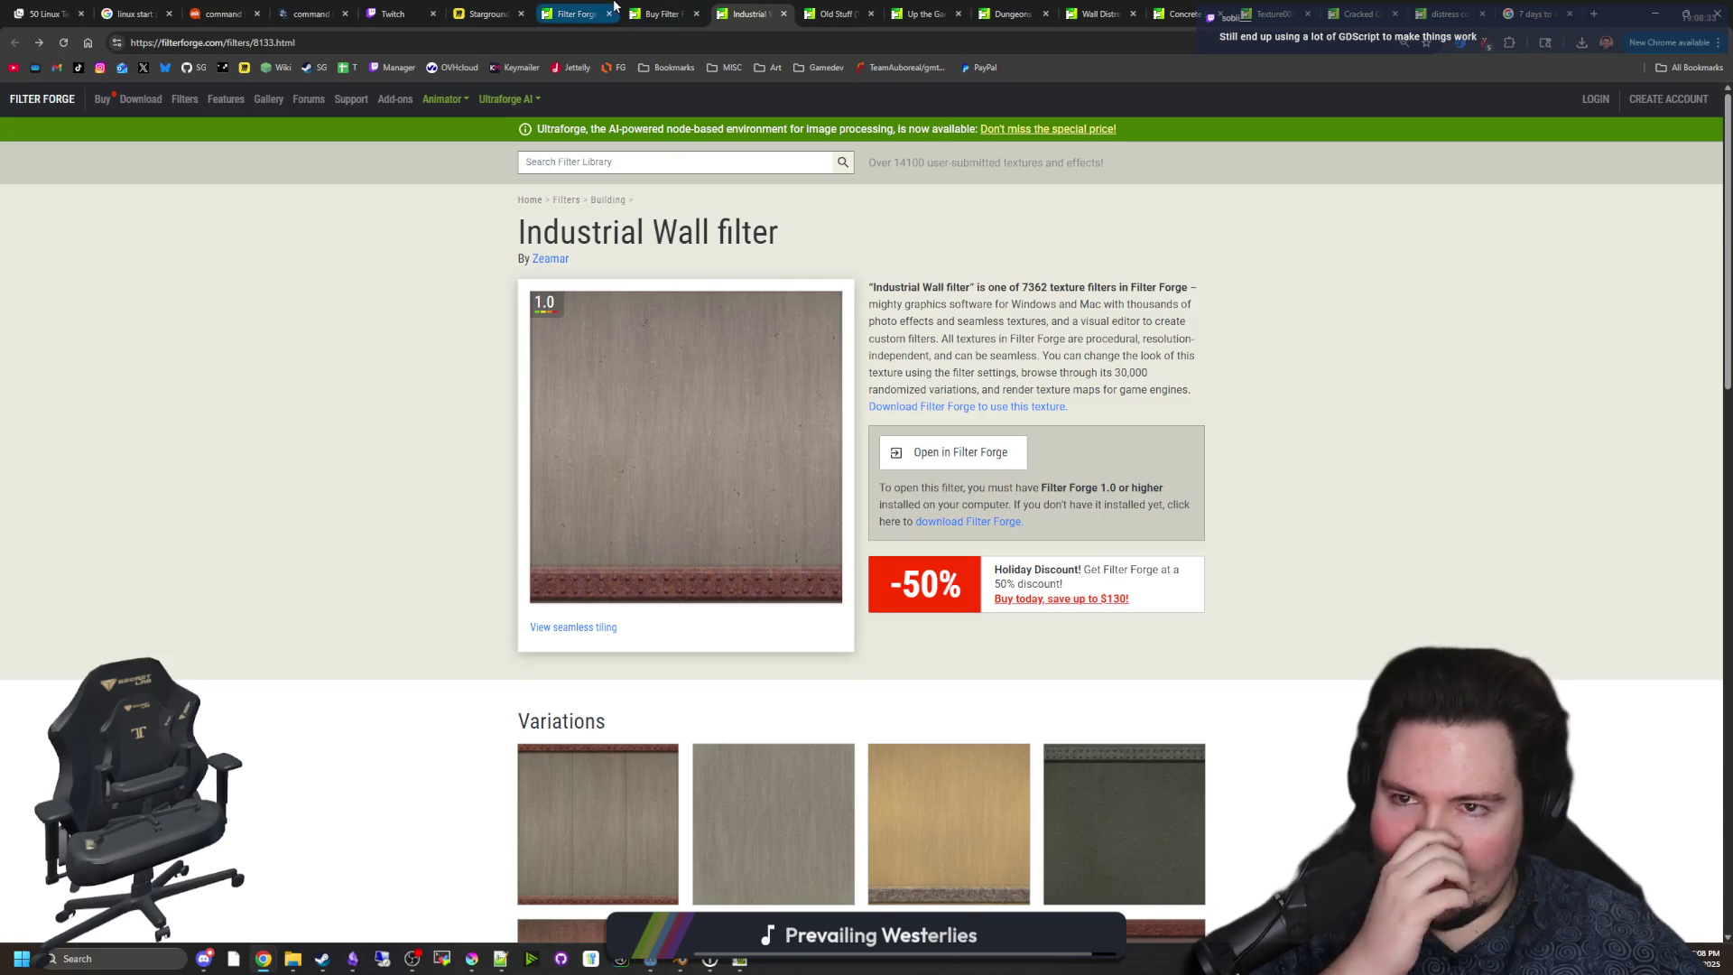
click(576, 13)
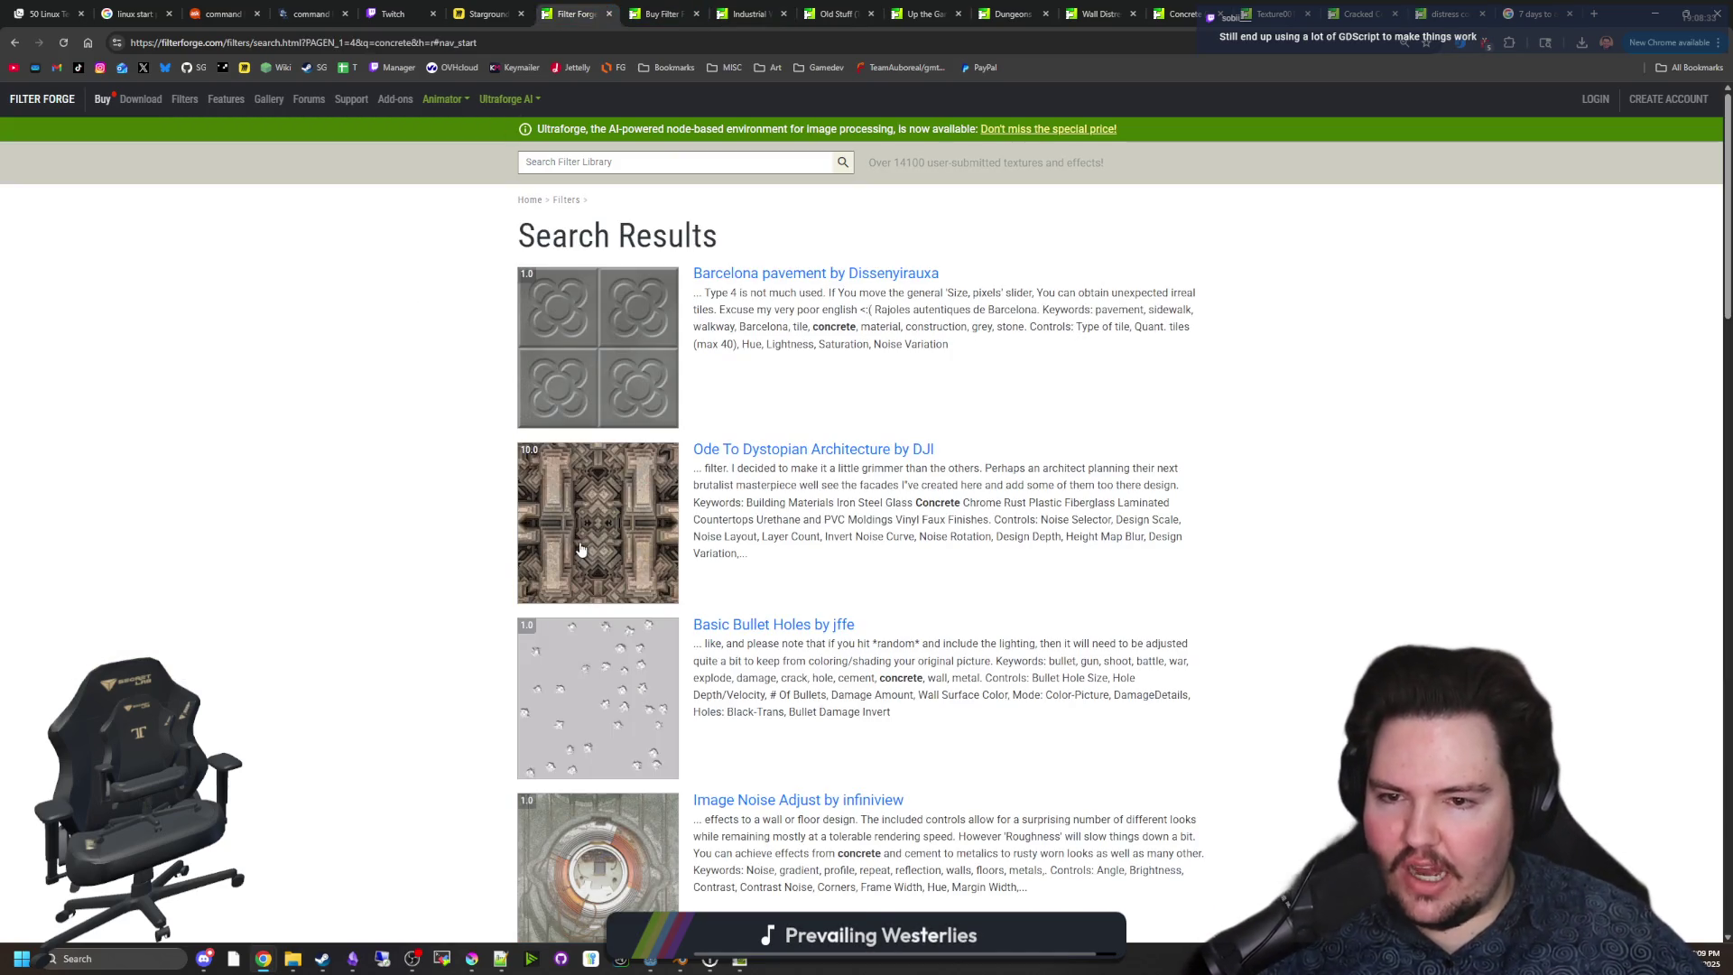
scroll(417, 520, down, 13)
scroll(415, 517, down, 5)
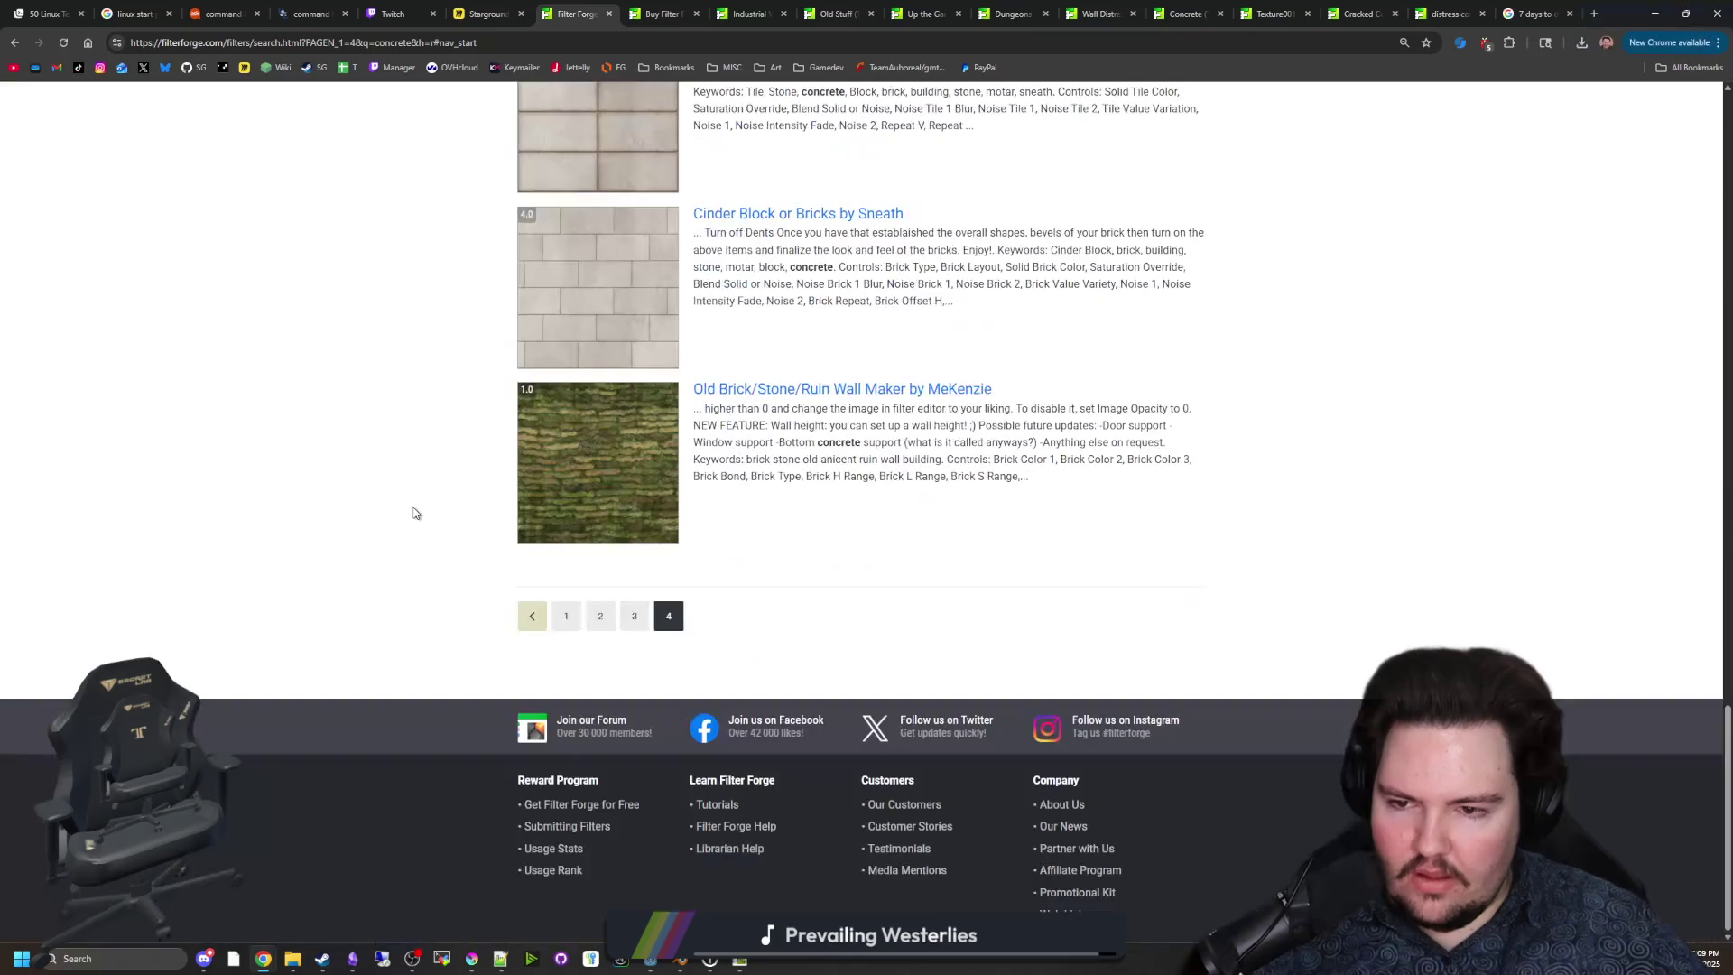
scroll(425, 490, up, 20)
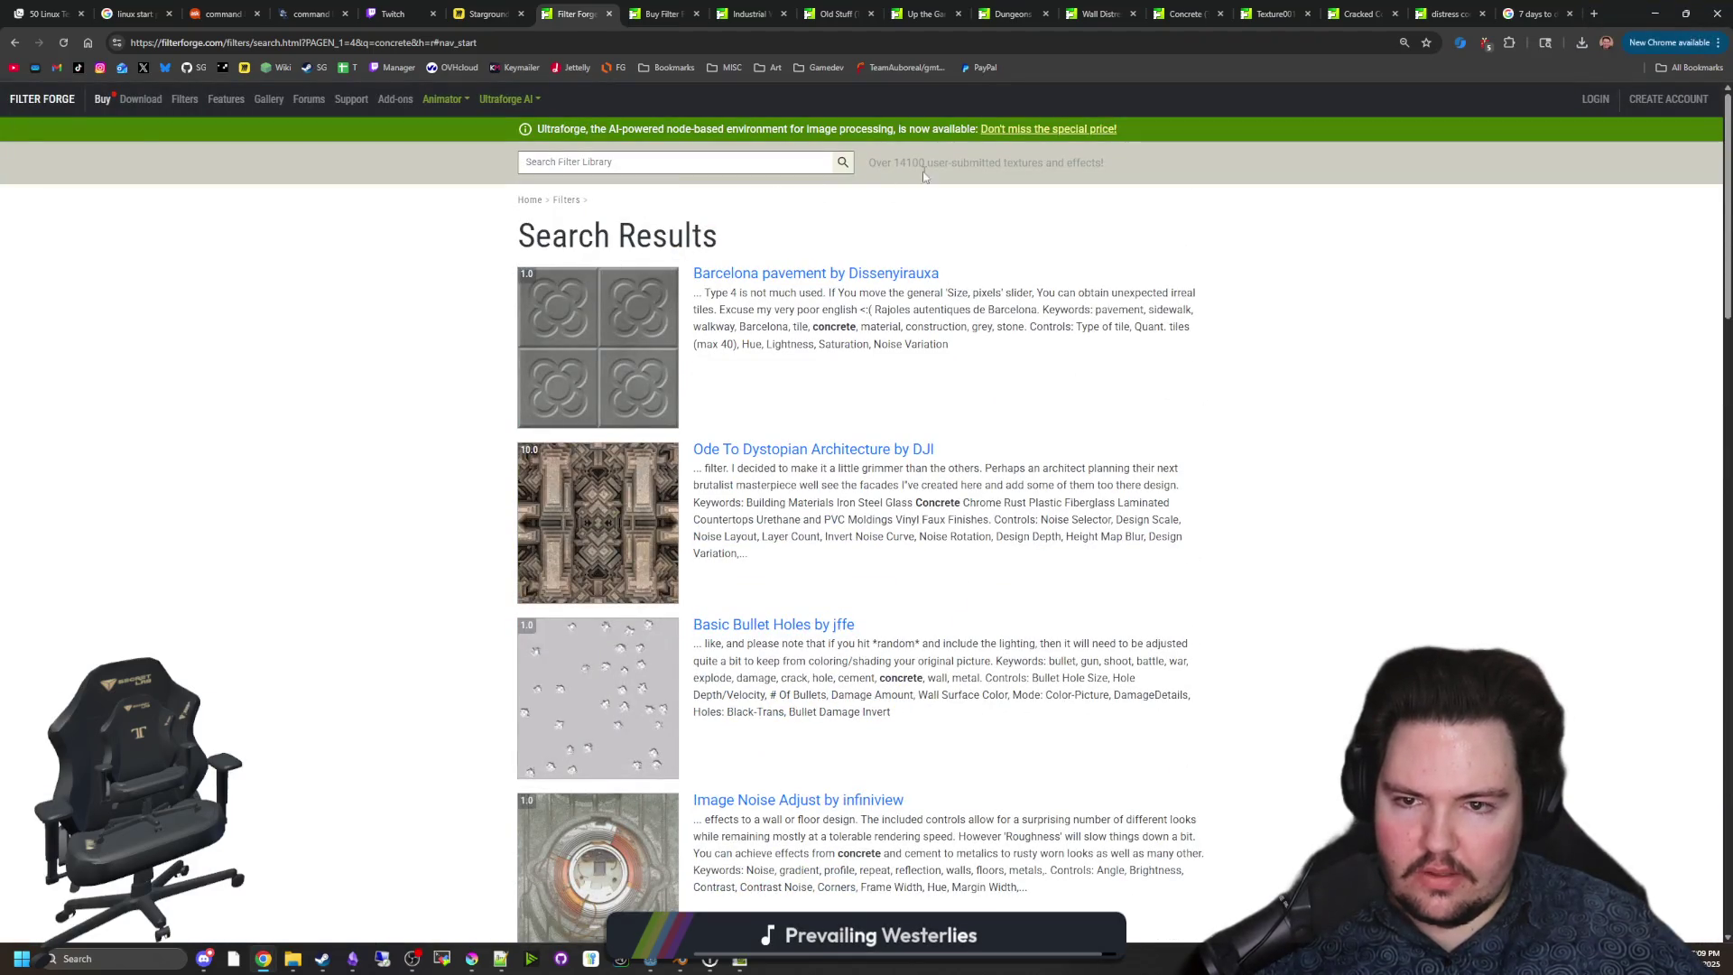
click(663, 14)
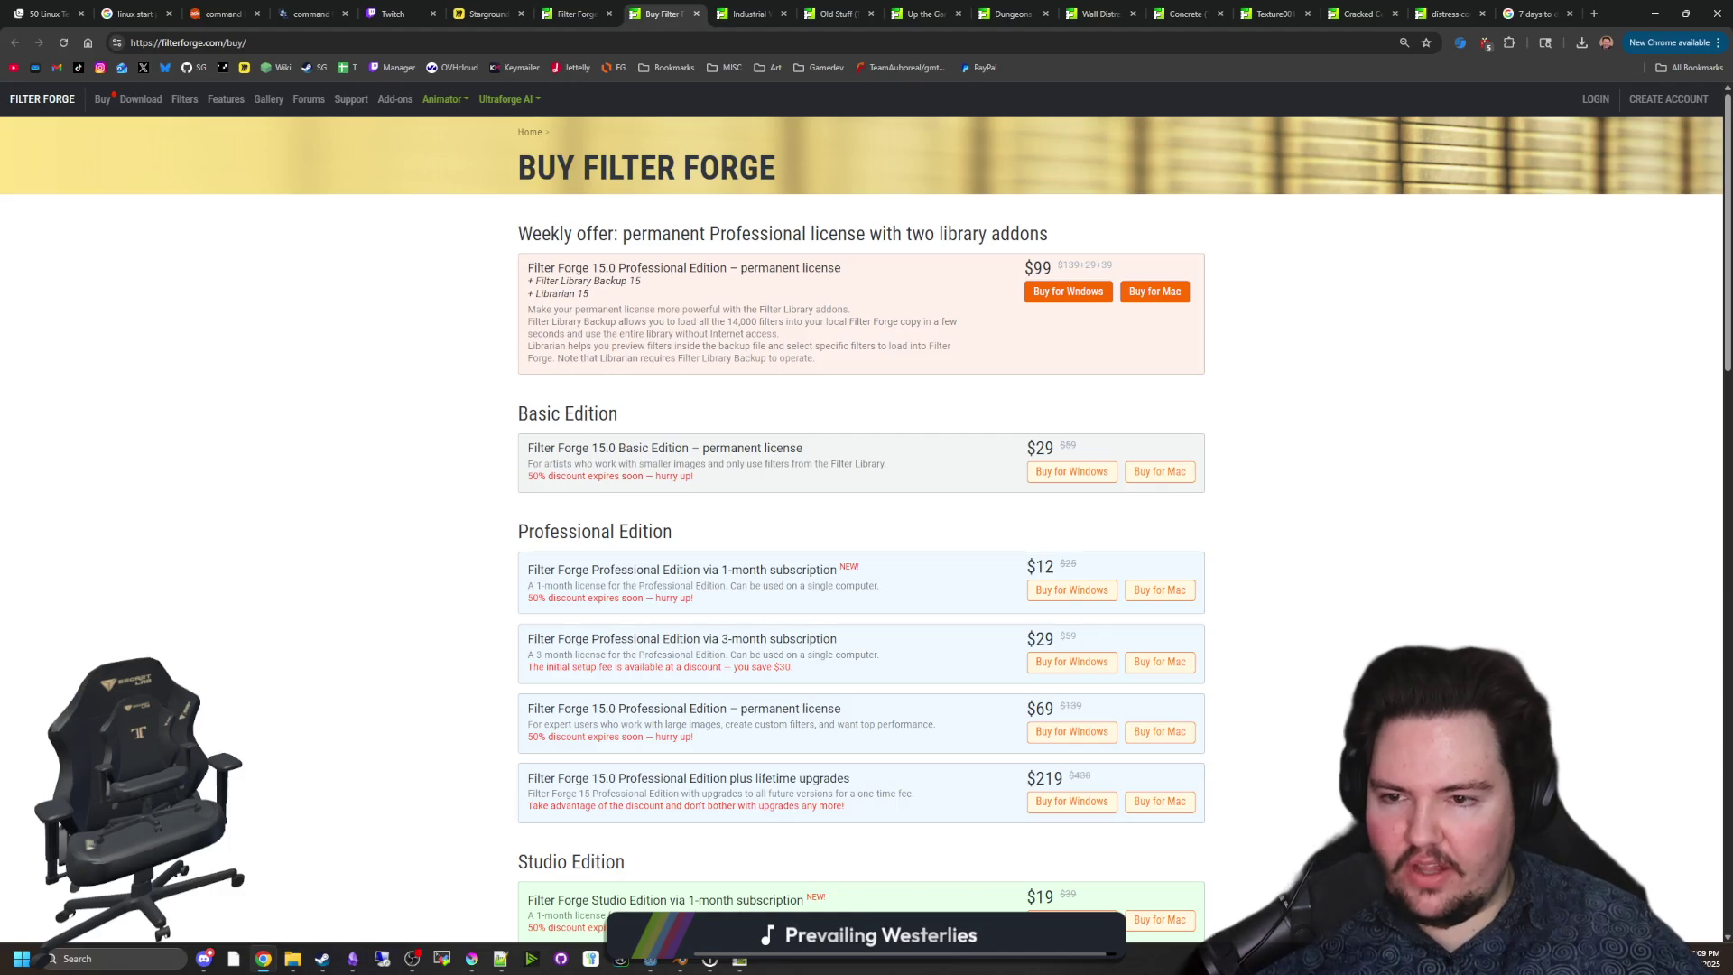
mouse_move(528, 462)
mouse_down()
mouse_move(839, 451)
mouse_move(921, 472)
mouse_up()
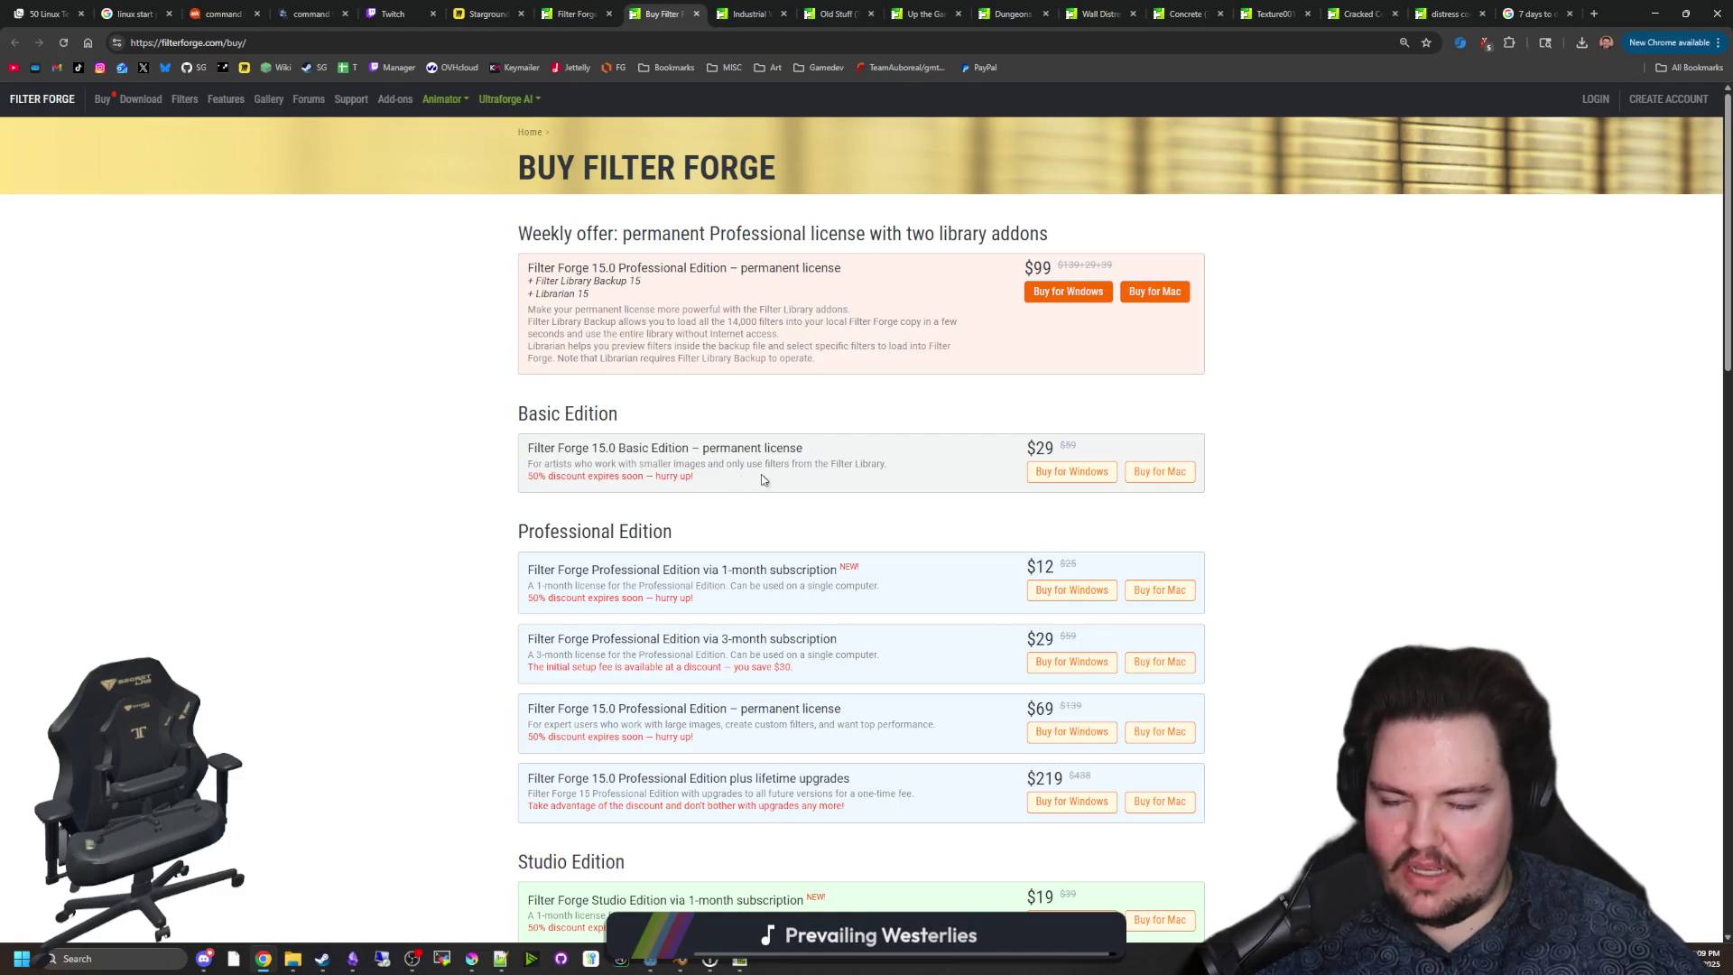
drag(762, 480, 492, 455)
click(503, 452)
triple_click(521, 450)
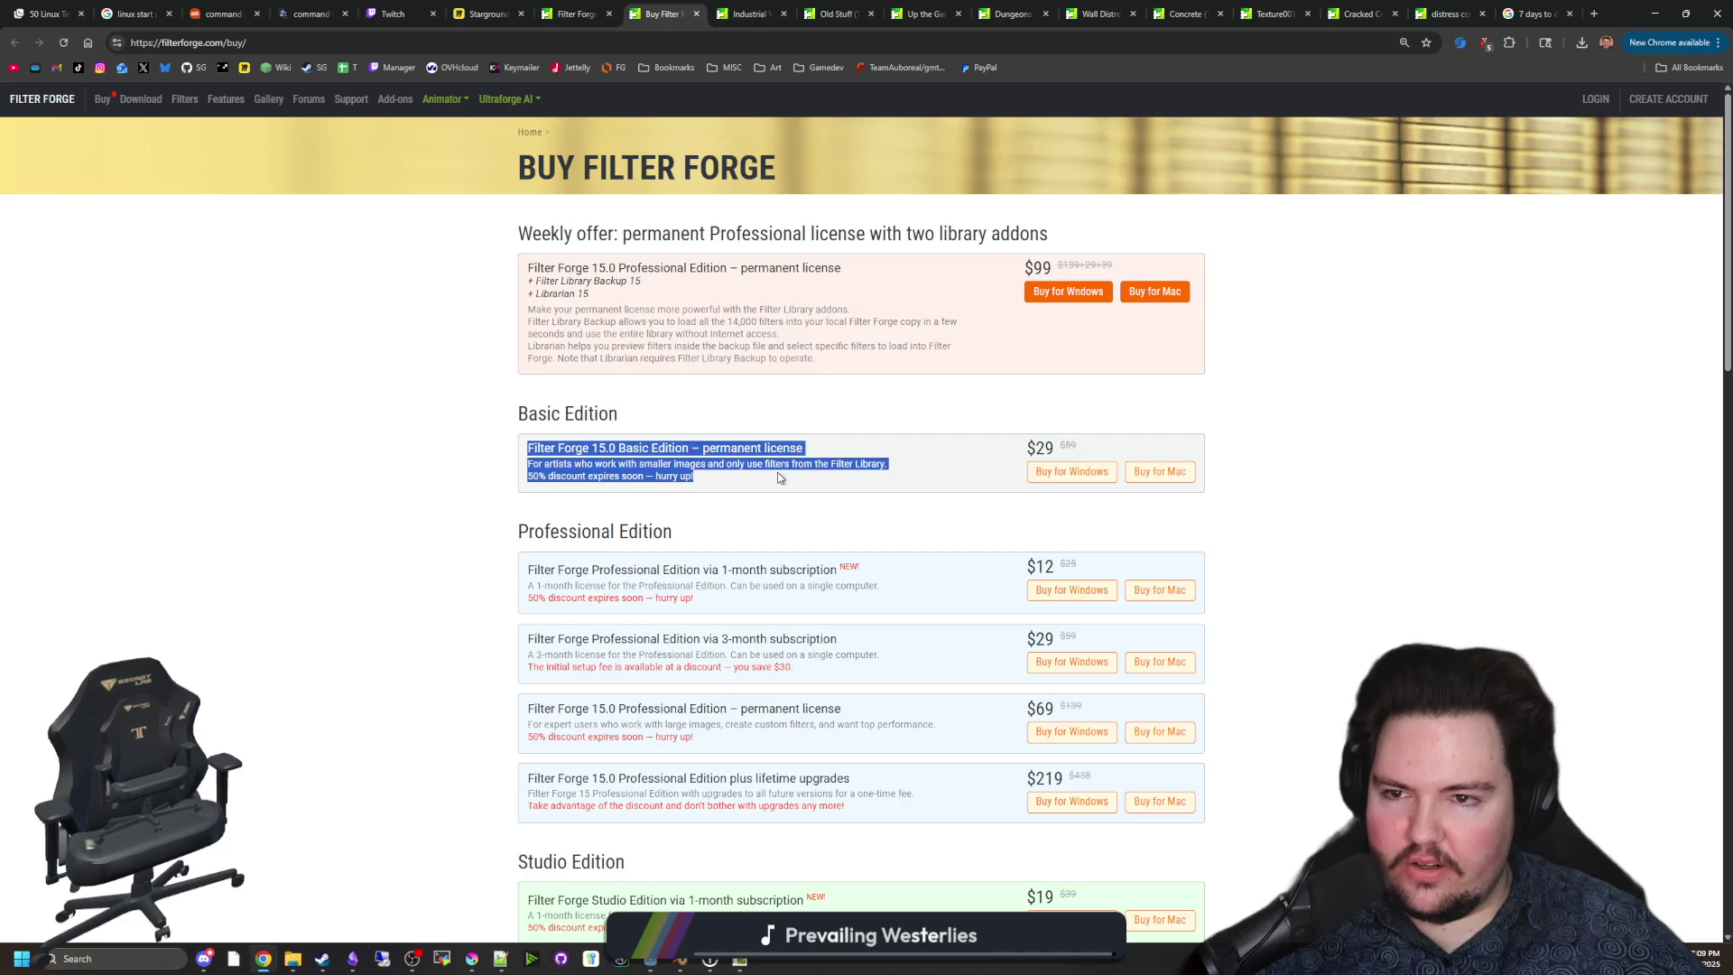
click(333, 471)
scroll(445, 487, down, 9)
scroll(516, 455, down, 6)
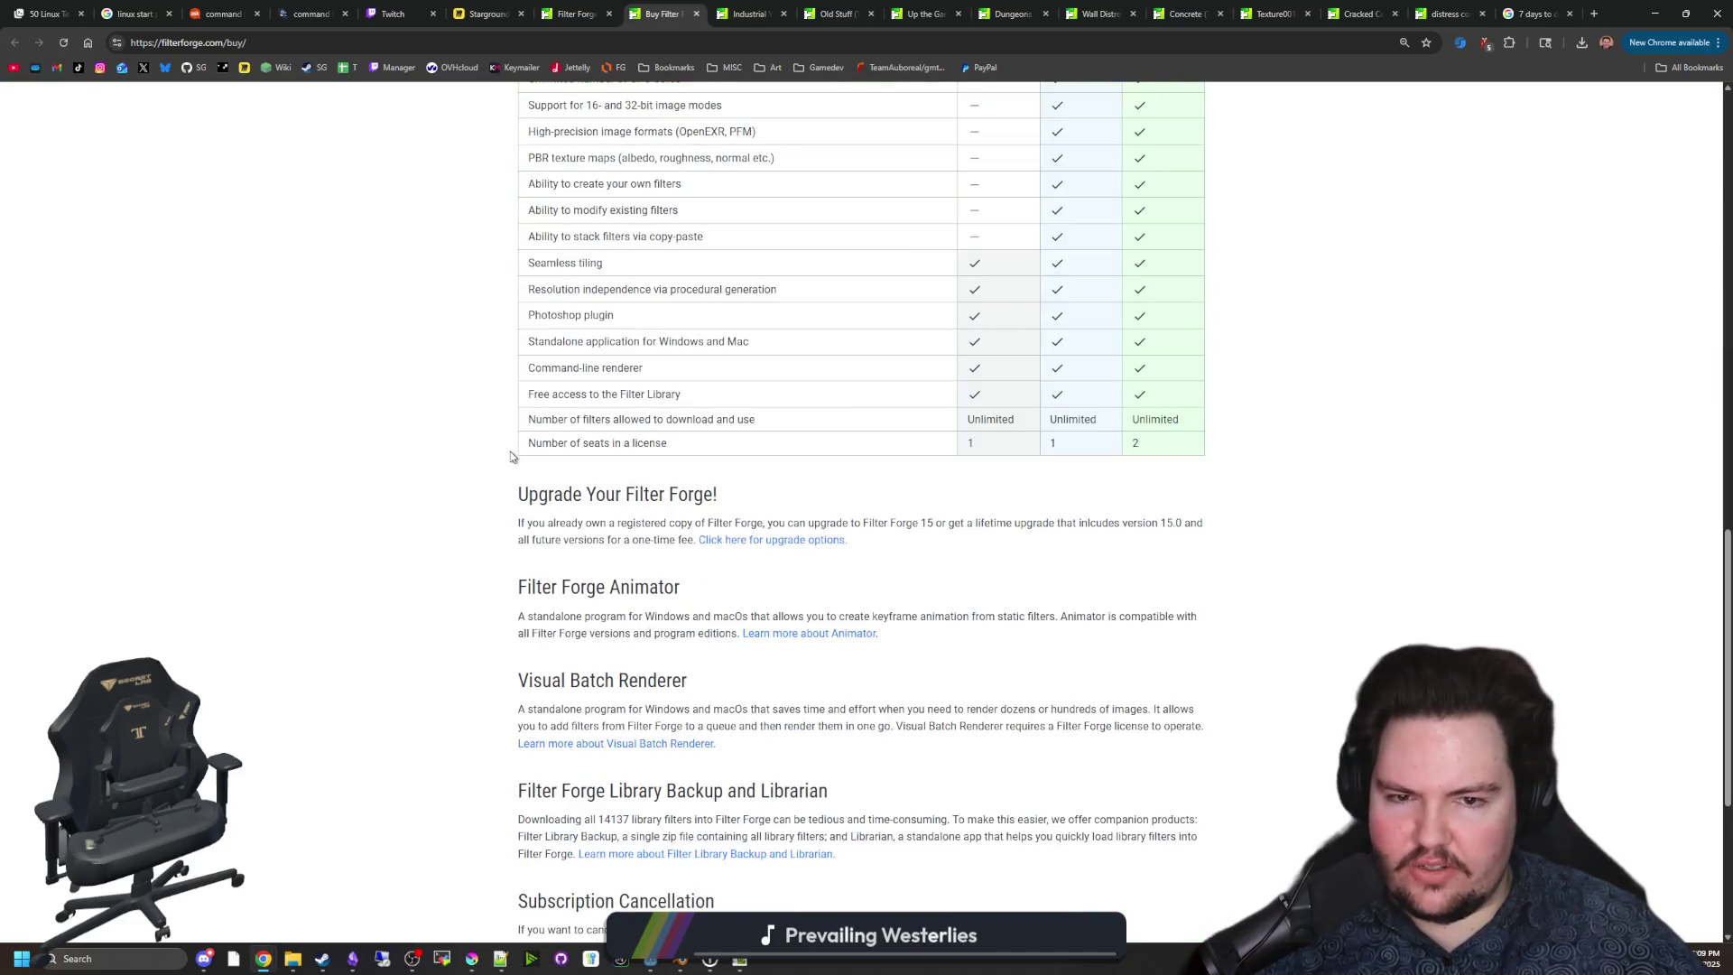
scroll(492, 457, up, 5)
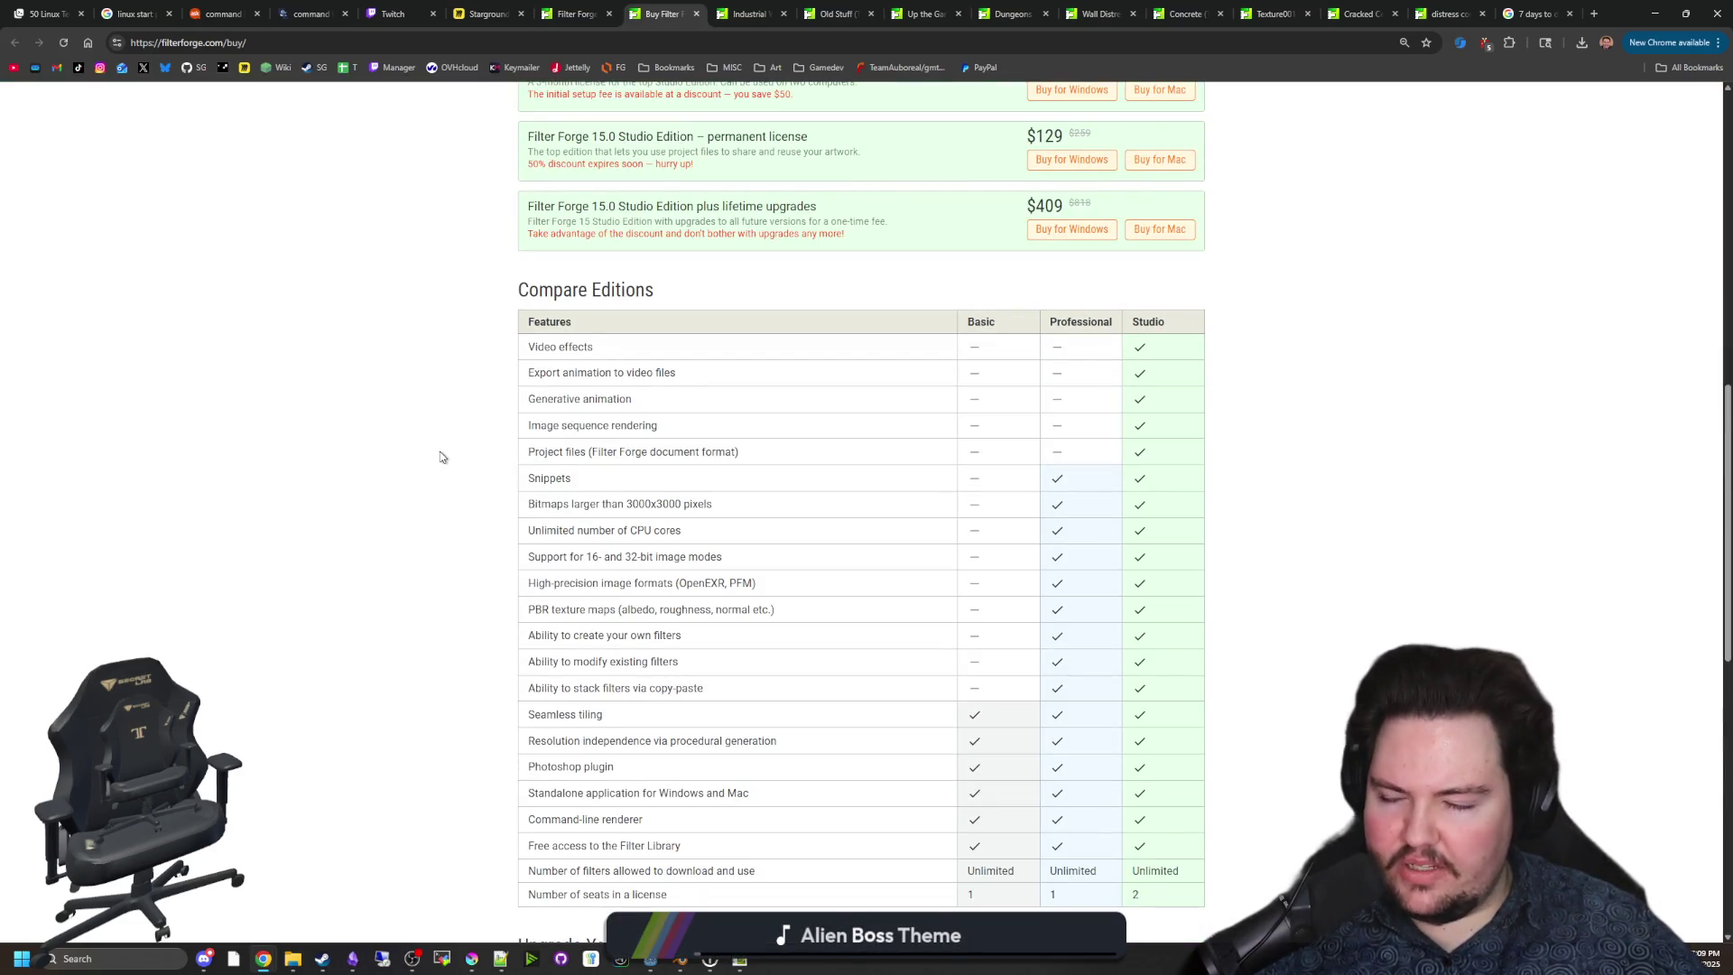
scroll(440, 456, down, 1)
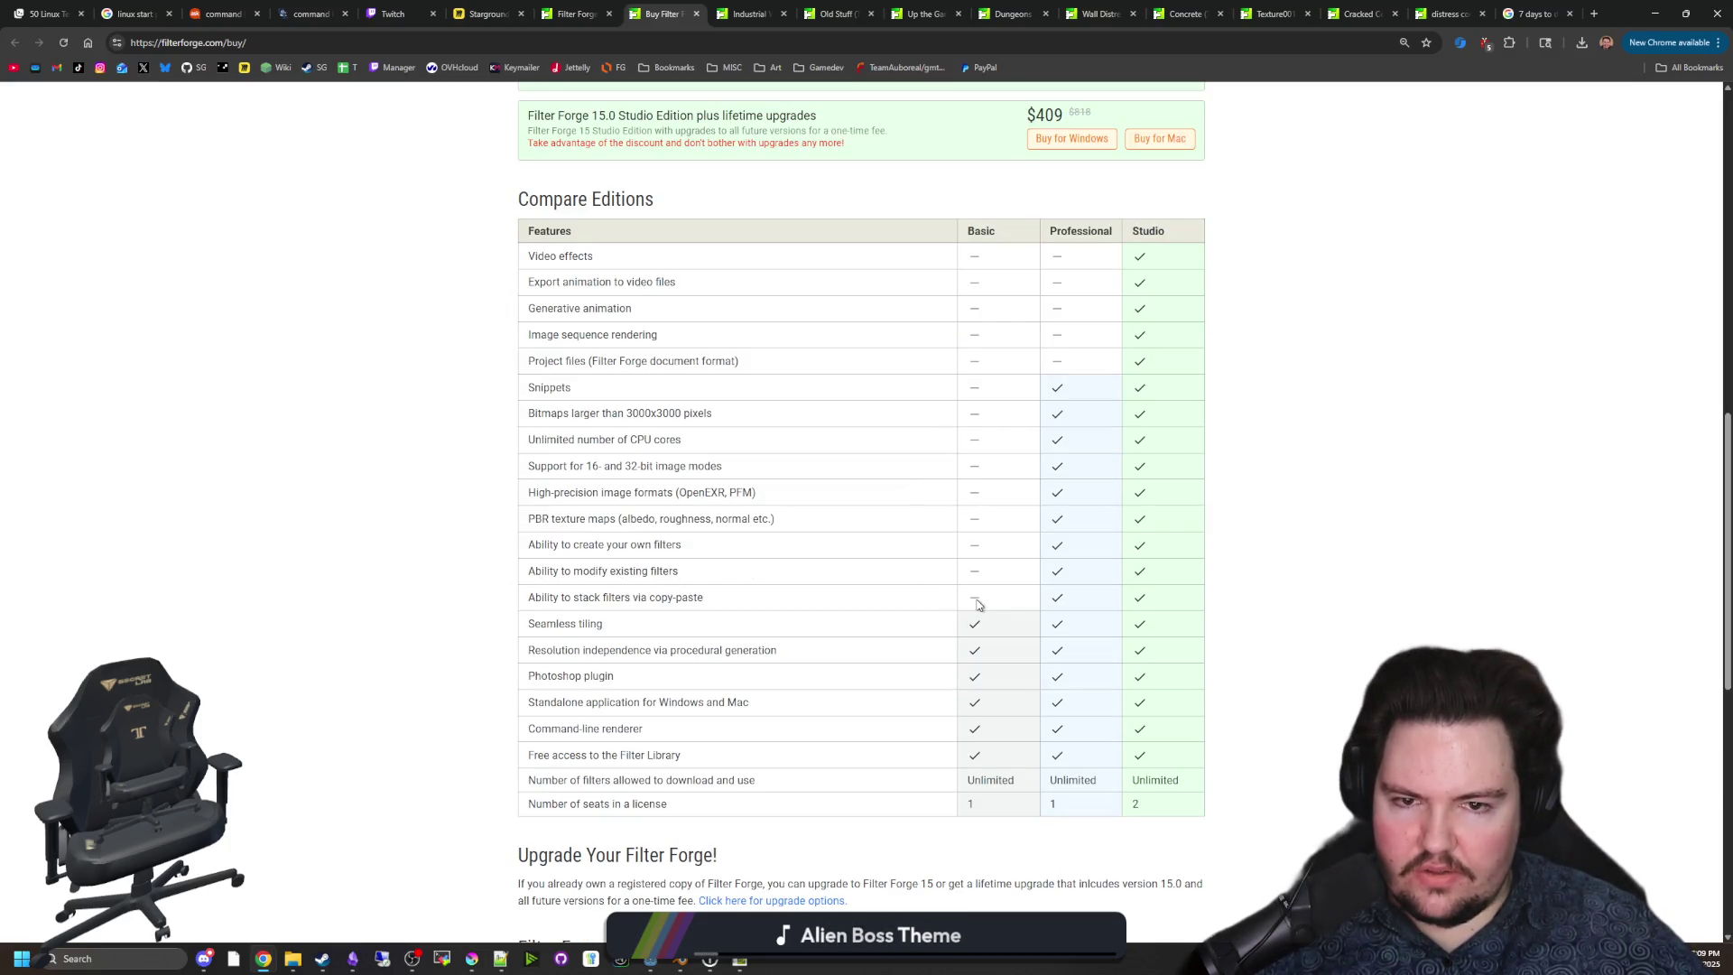
mouse_move(977, 605)
mouse_down()
mouse_move(1094, 309)
mouse_move(1025, 316)
mouse_up()
click(1012, 535)
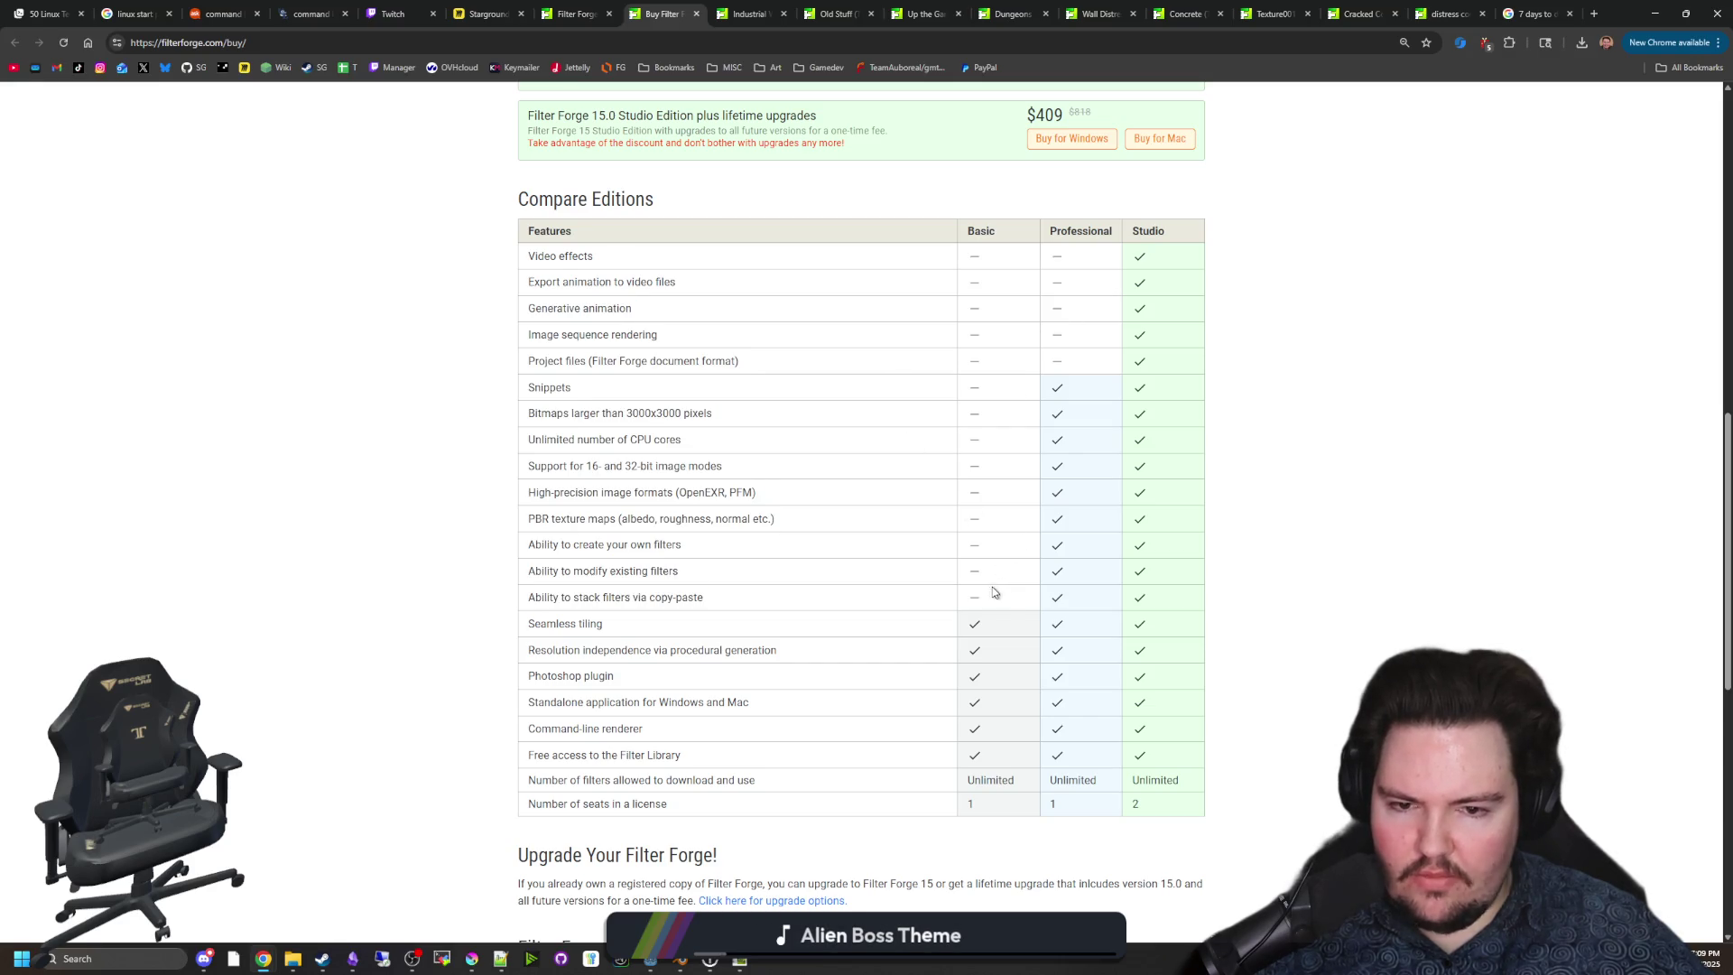
mouse_move(866, 604)
mouse_down()
mouse_move(606, 596)
mouse_move(604, 571)
mouse_move(528, 565)
mouse_move(550, 522)
mouse_move(528, 523)
mouse_move(516, 478)
mouse_up()
mouse_move(519, 418)
mouse_down()
mouse_move(533, 365)
mouse_move(528, 395)
mouse_up()
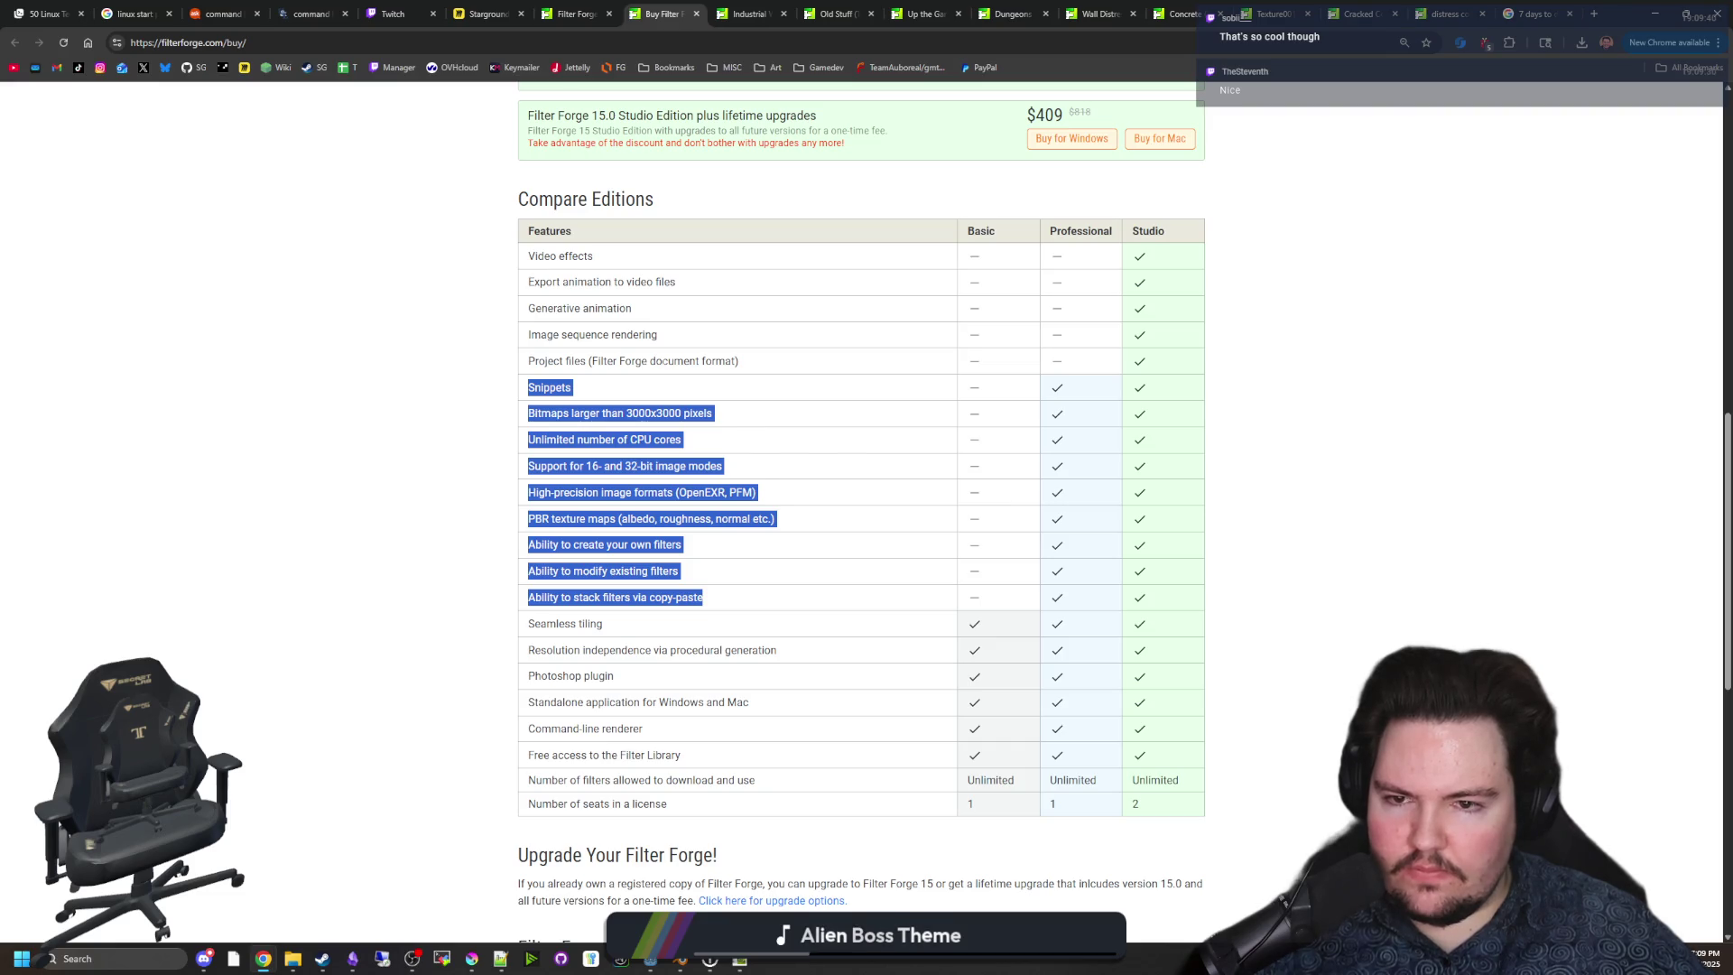
click(758, 367)
mouse_move(1174, 364)
mouse_down()
mouse_move(622, 237)
mouse_move(565, 251)
mouse_move(596, 282)
mouse_move(544, 361)
mouse_move(416, 360)
mouse_up()
scroll(452, 482, up, 4)
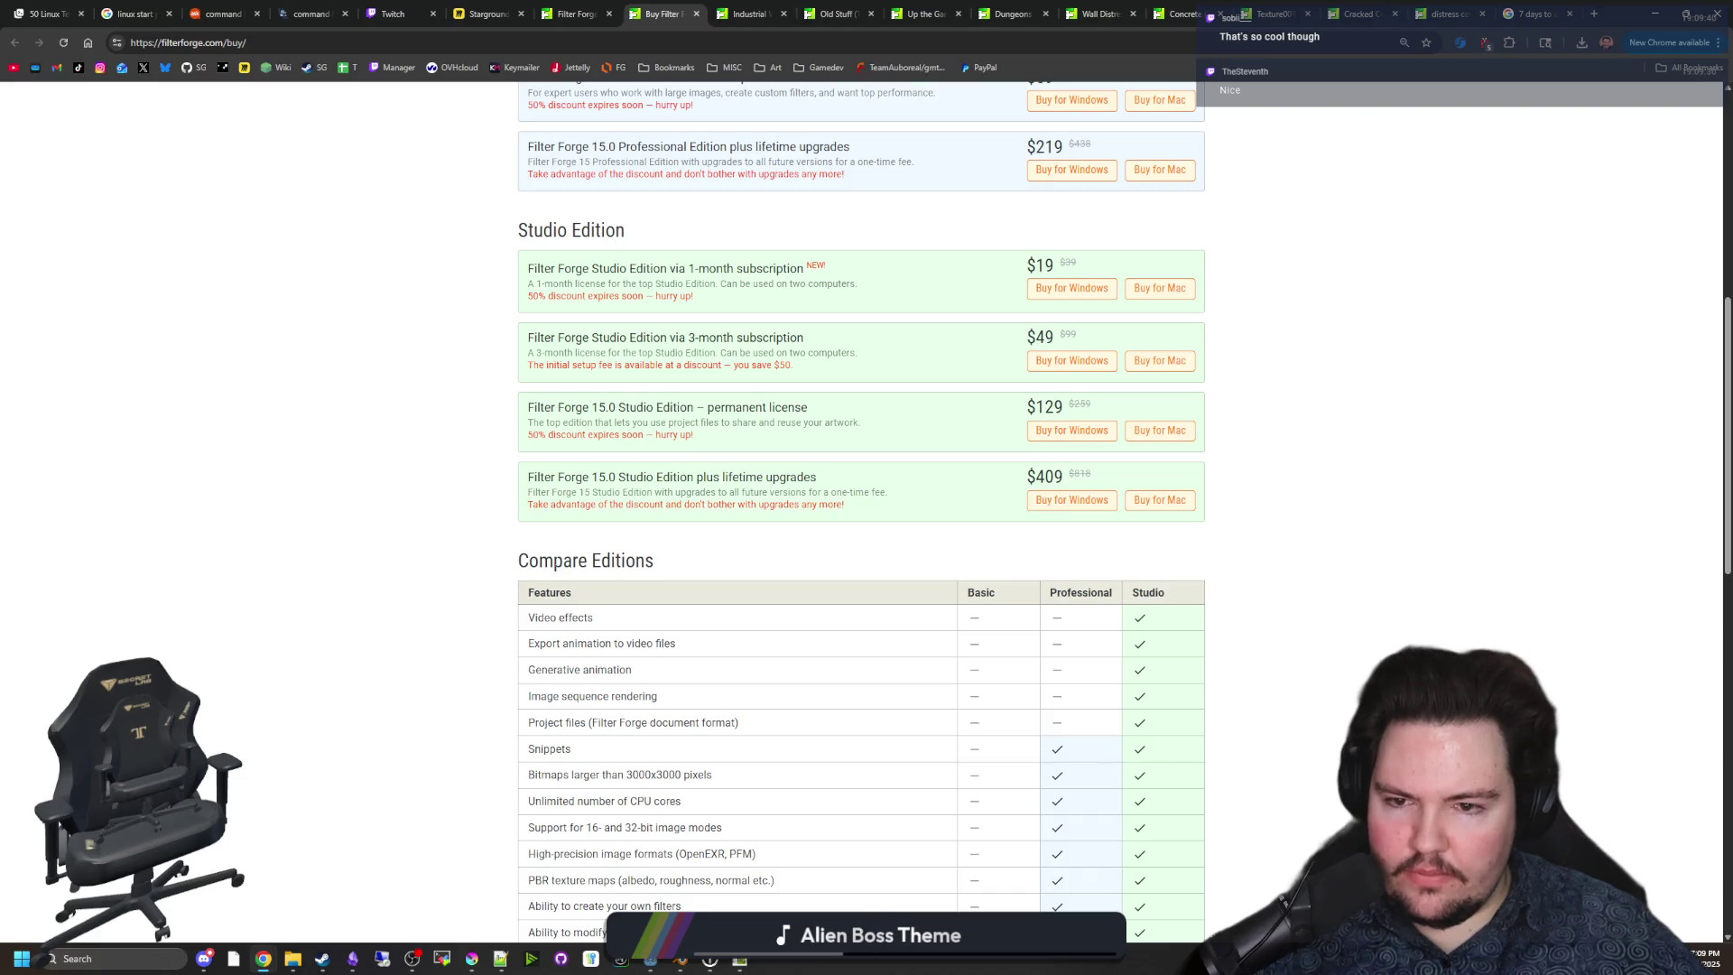
scroll(749, 586, up, 5)
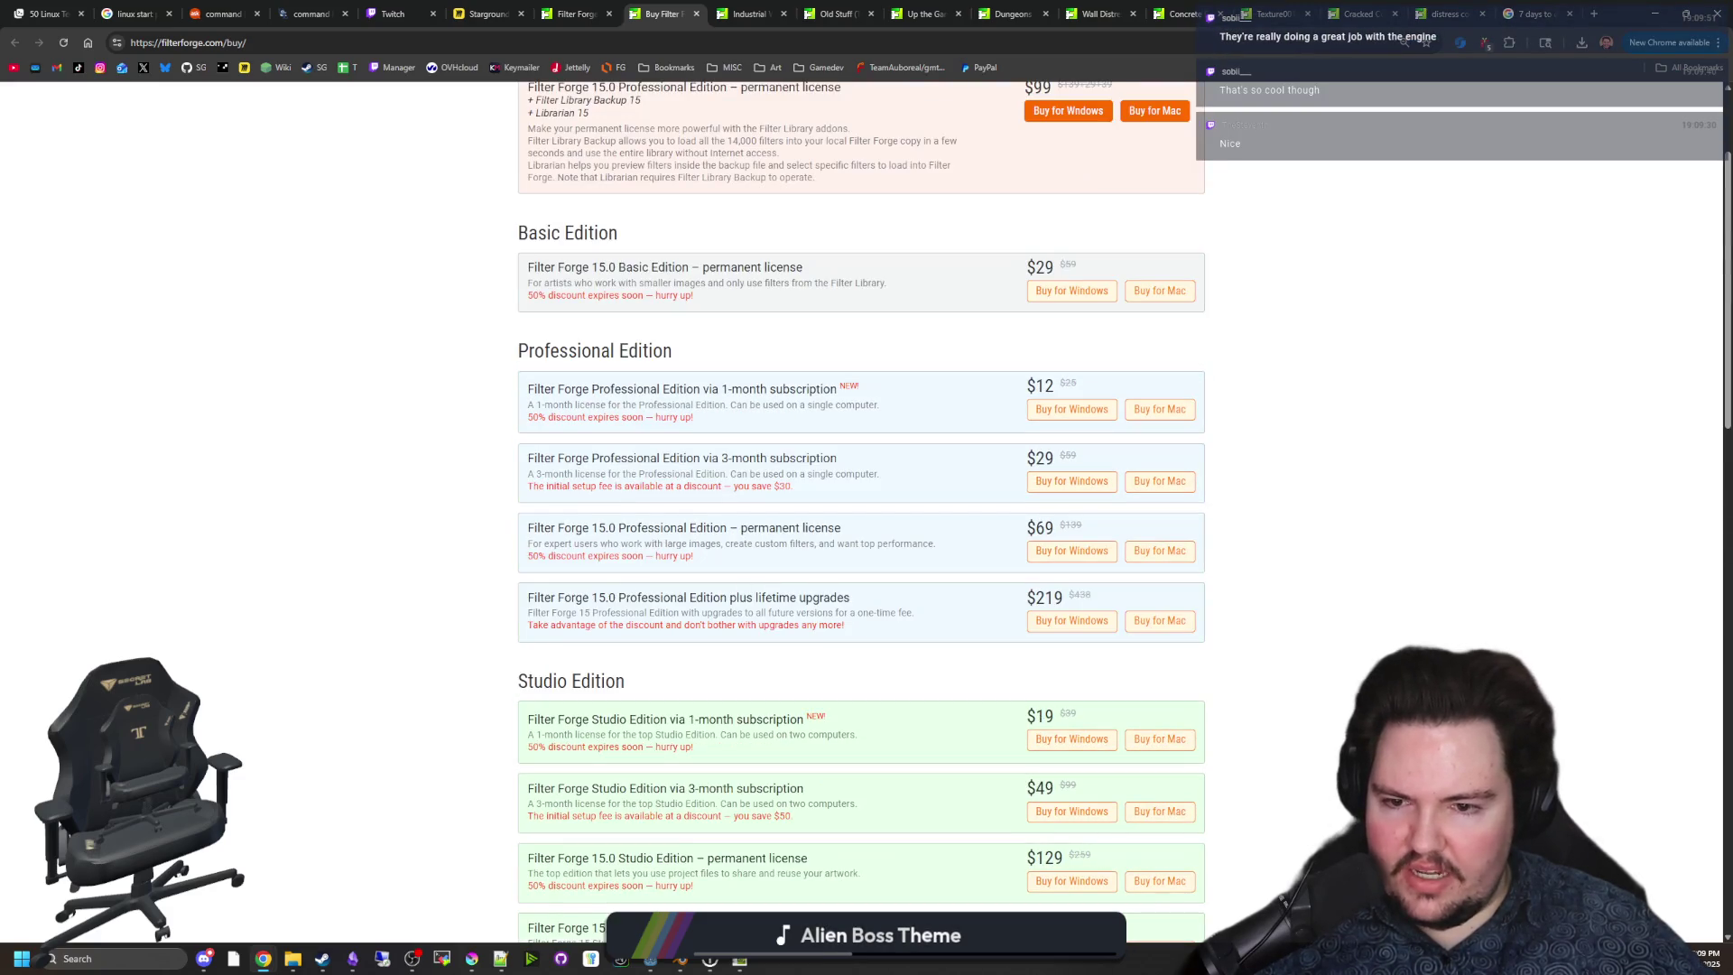
mouse_move(540, 592)
mouse_down()
mouse_move(907, 606)
mouse_move(919, 630)
mouse_up()
click(918, 630)
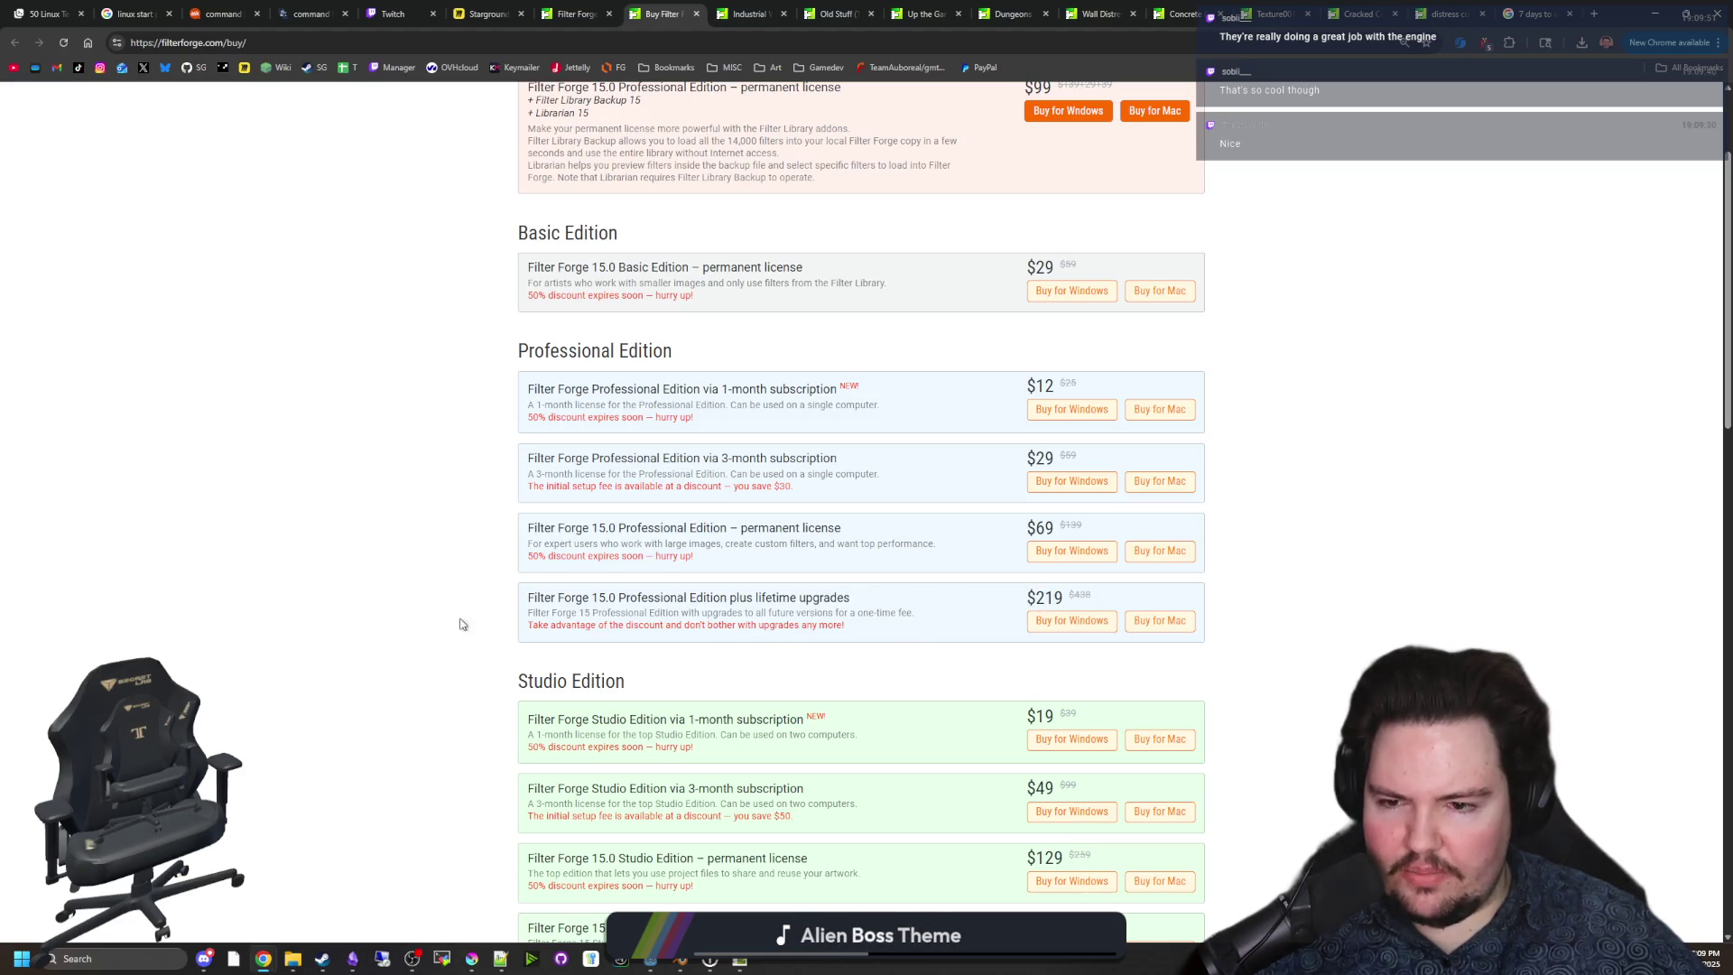
scroll(431, 591, down, 4)
scroll(388, 544, down, 5)
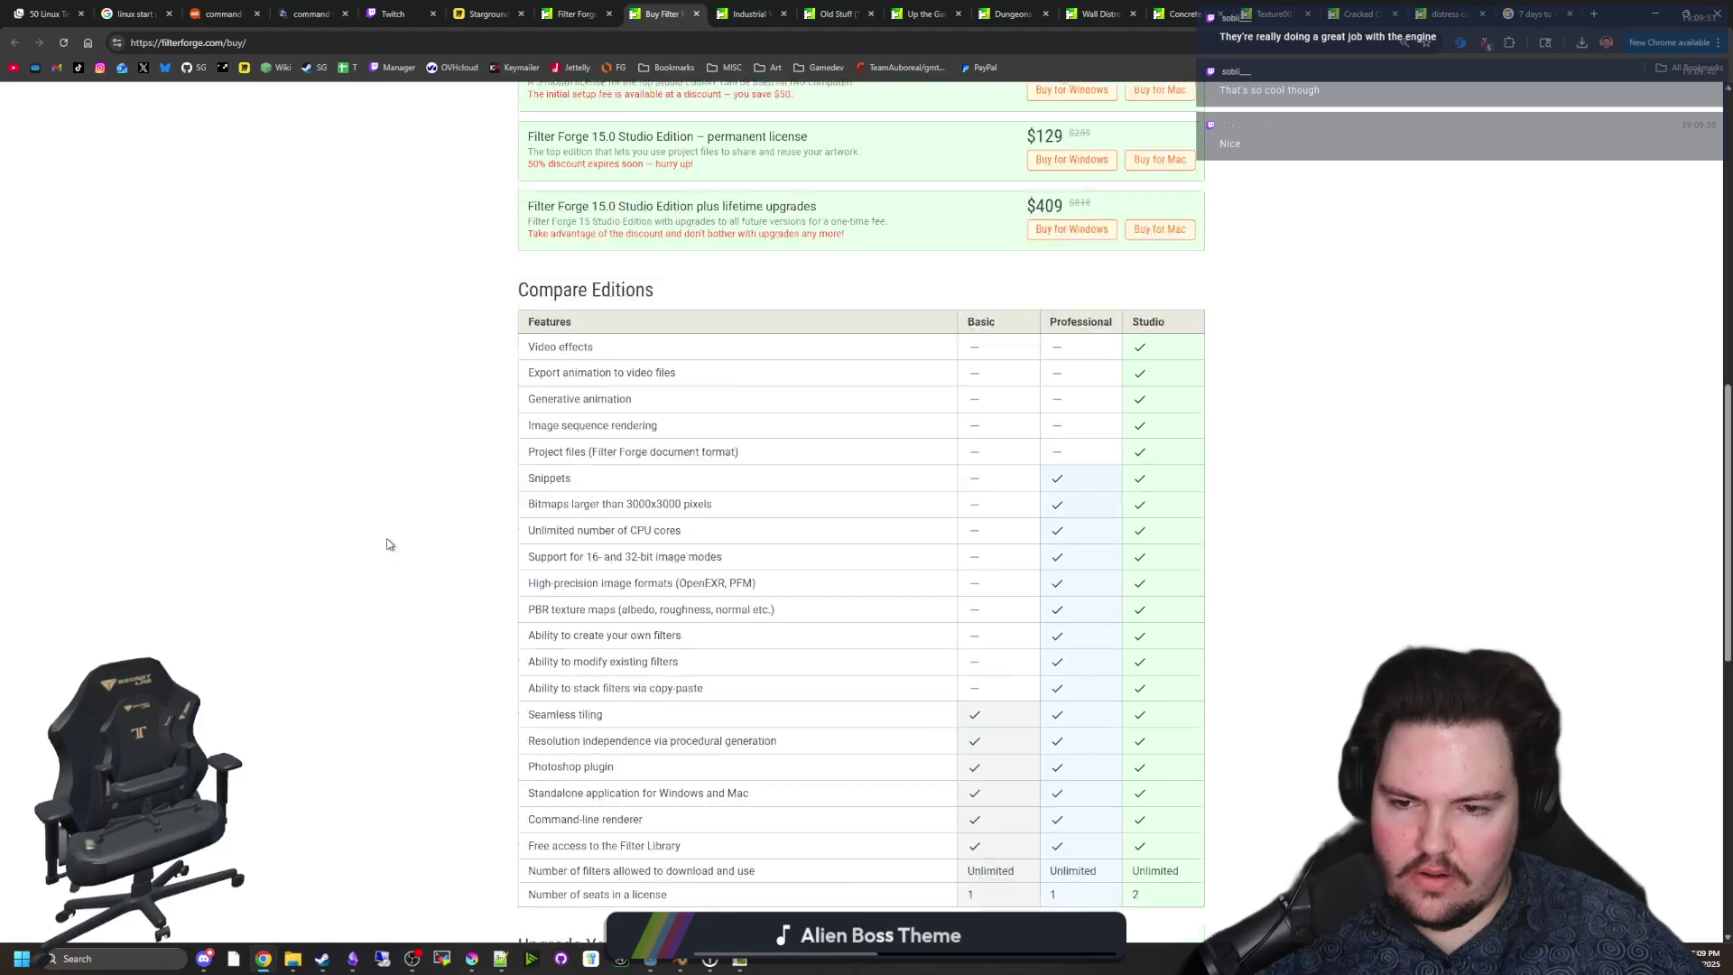
scroll(388, 545, down, 8)
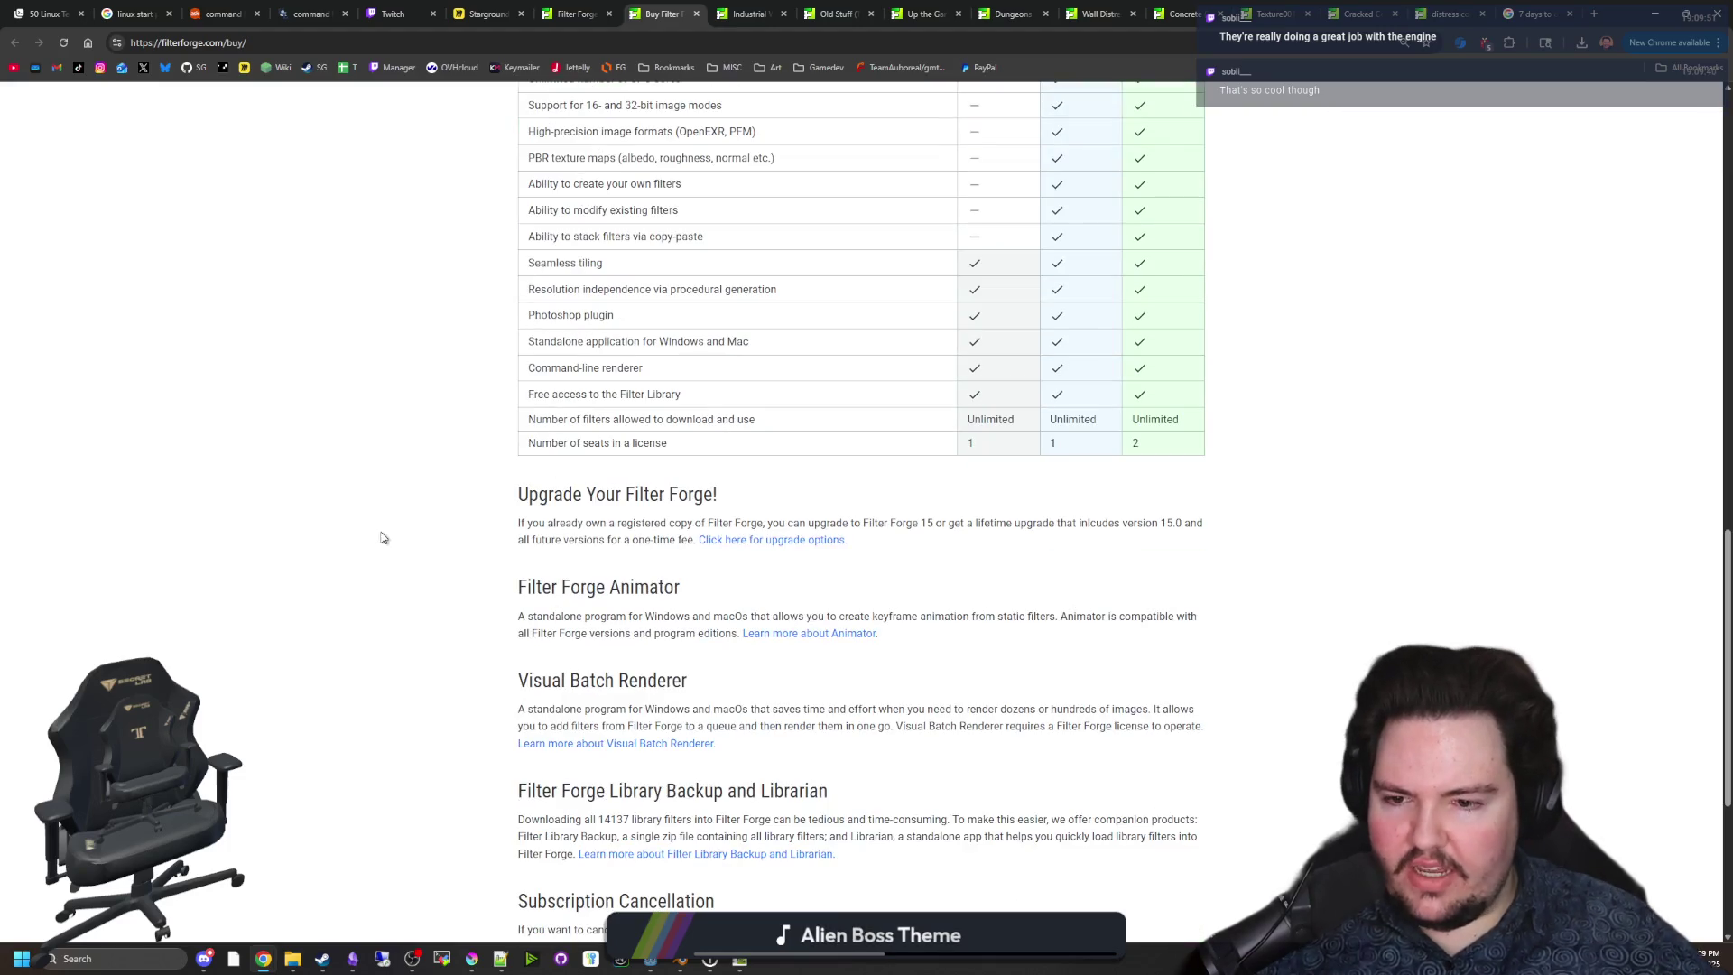
key(Home)
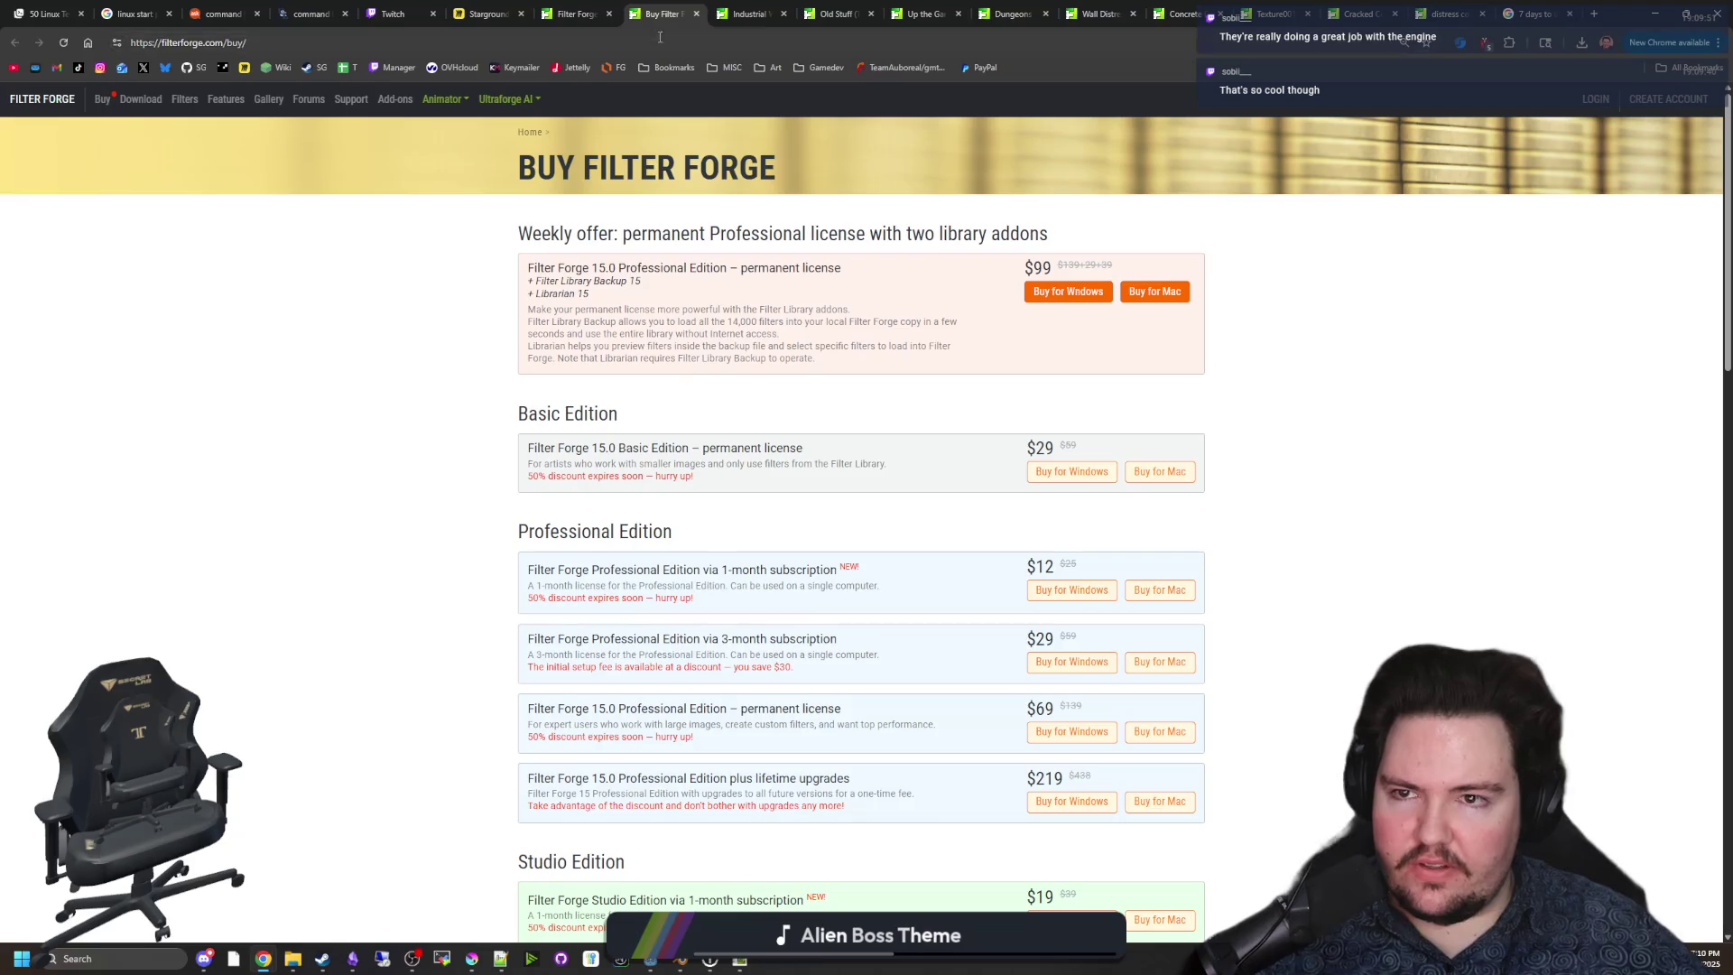
click(571, 14)
Scroll the concrete search results and open another results page.
scroll(486, 513, down, 6)
scroll(486, 514, down, 8)
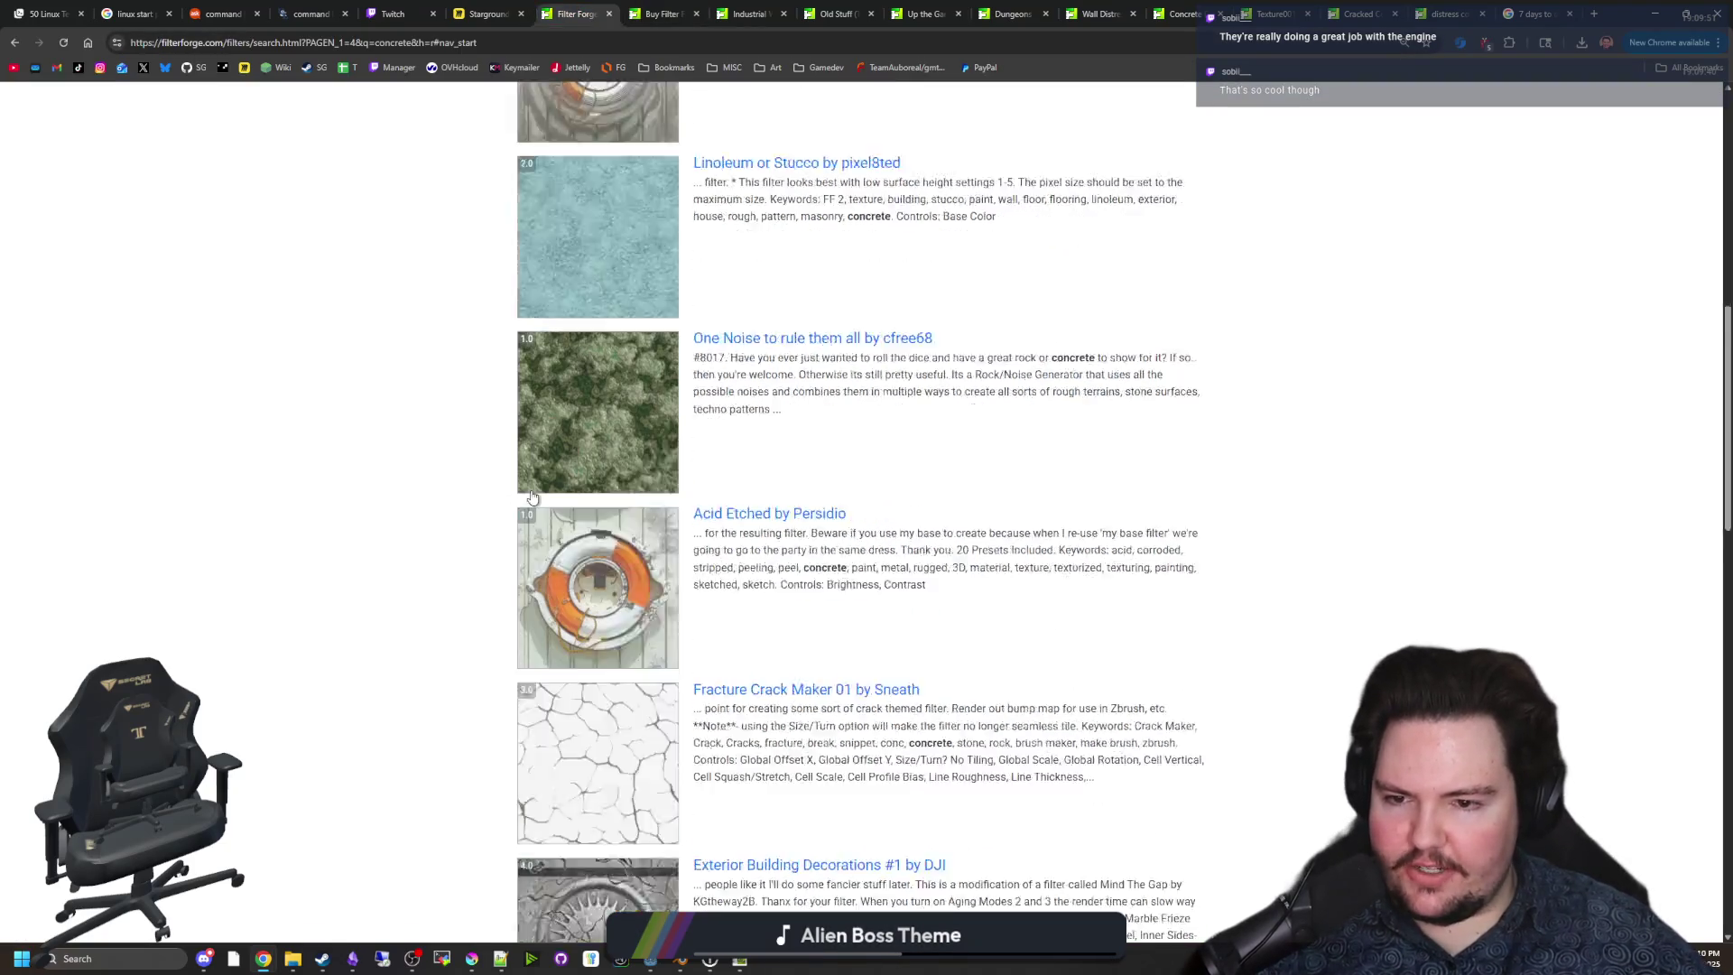
scroll(540, 456, down, 4)
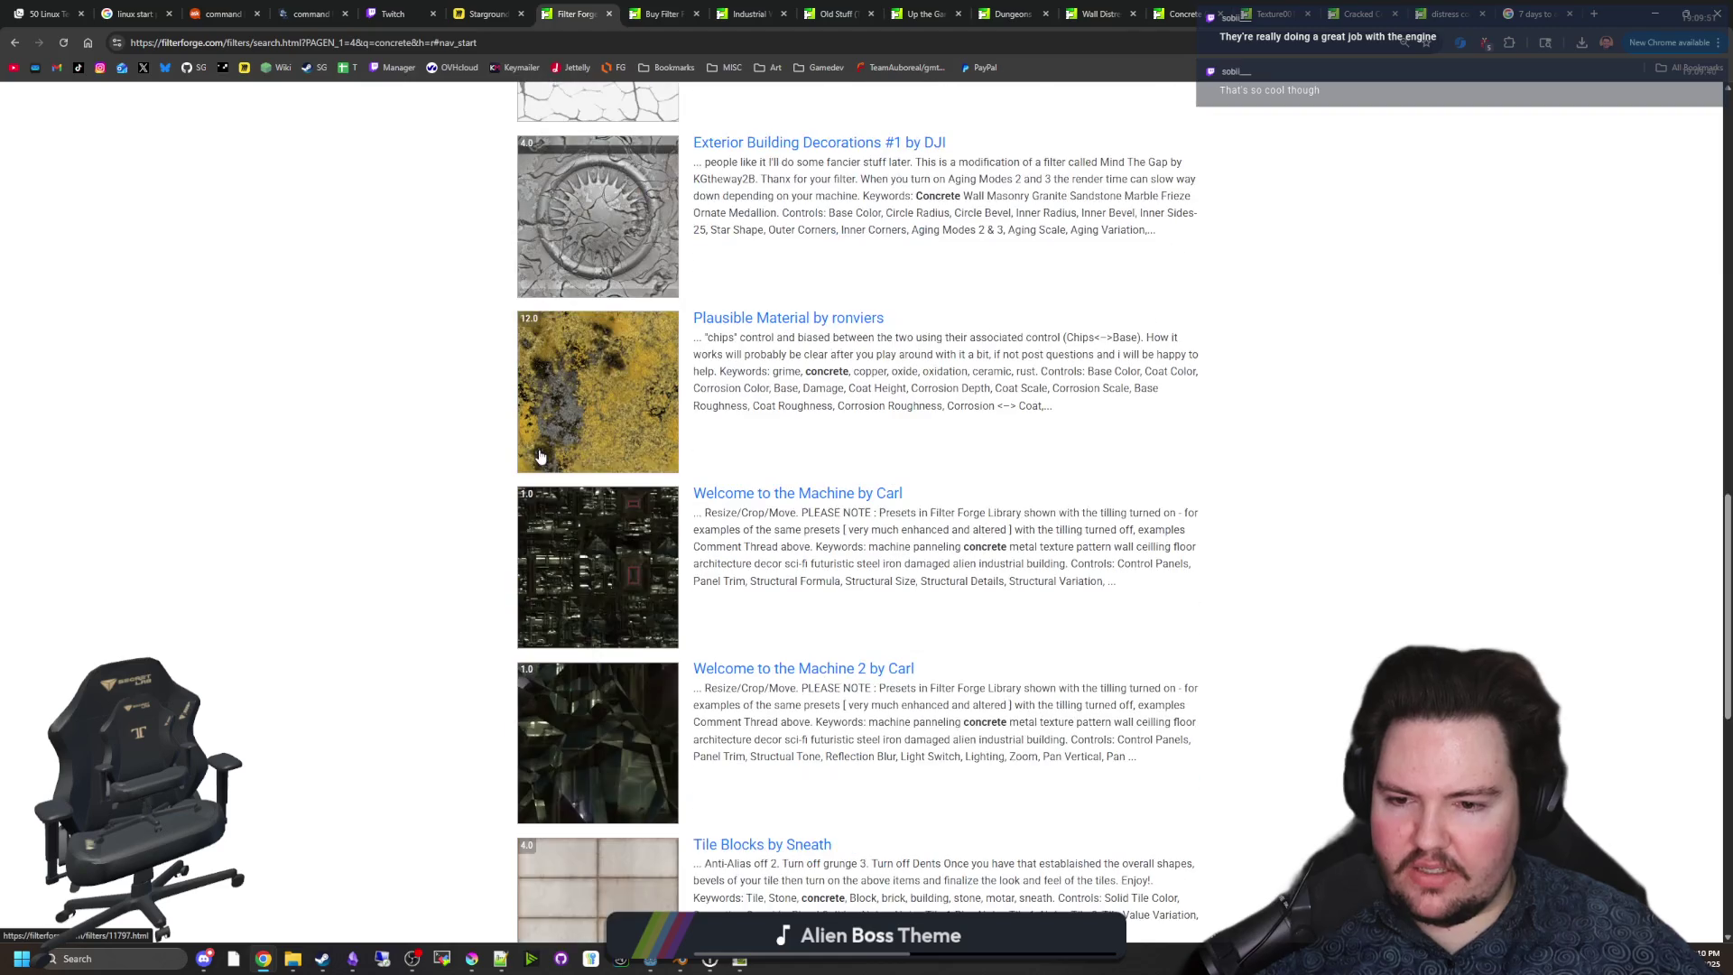
scroll(541, 461, down, 10)
click(558, 611)
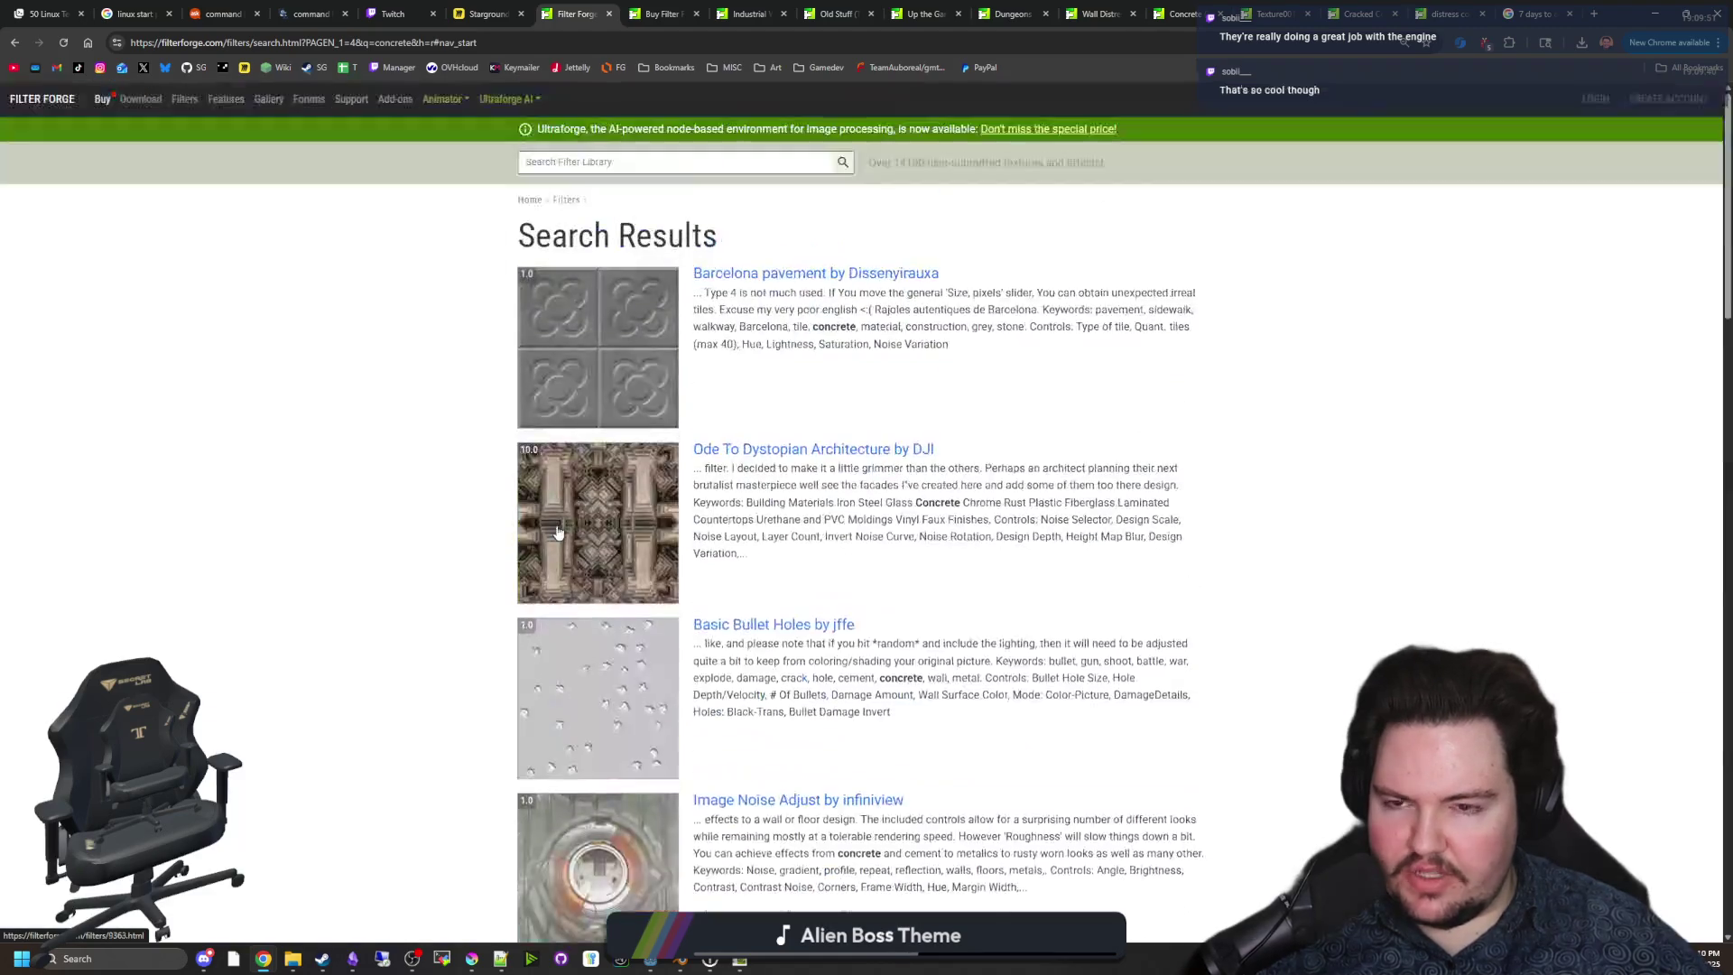
Scroll down to the pagination and open page 2 of the concrete results.
scroll(558, 533, down, 6)
scroll(642, 533, down, 17)
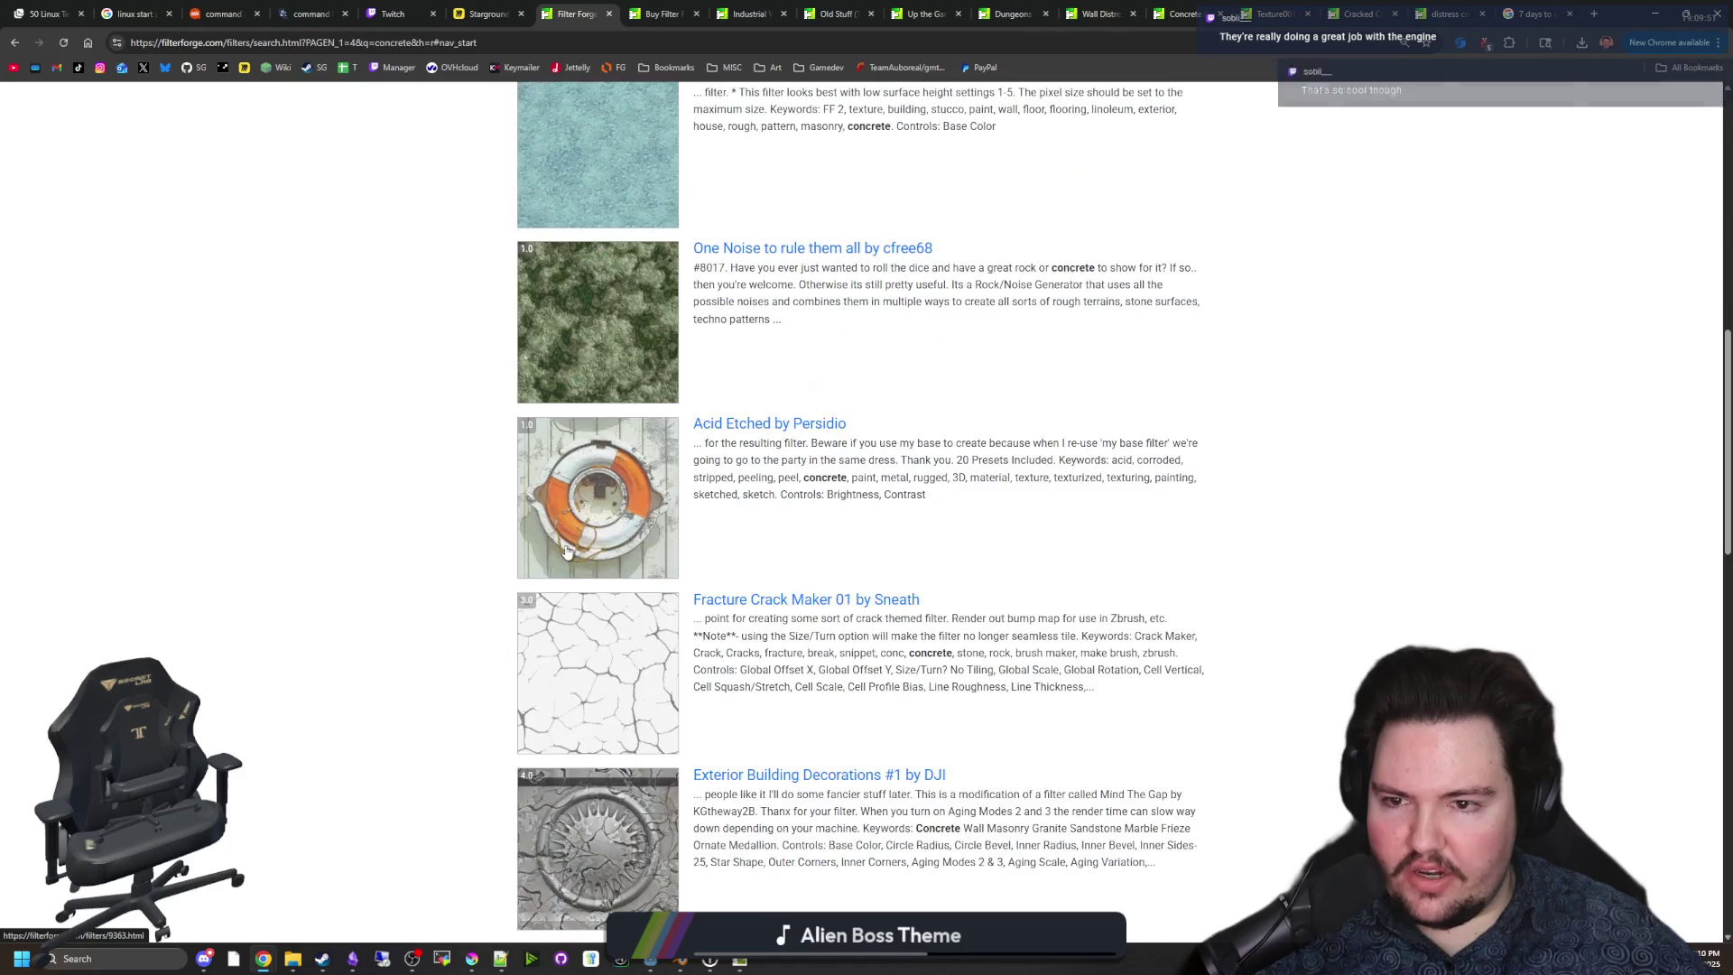
scroll(656, 738, down, 2)
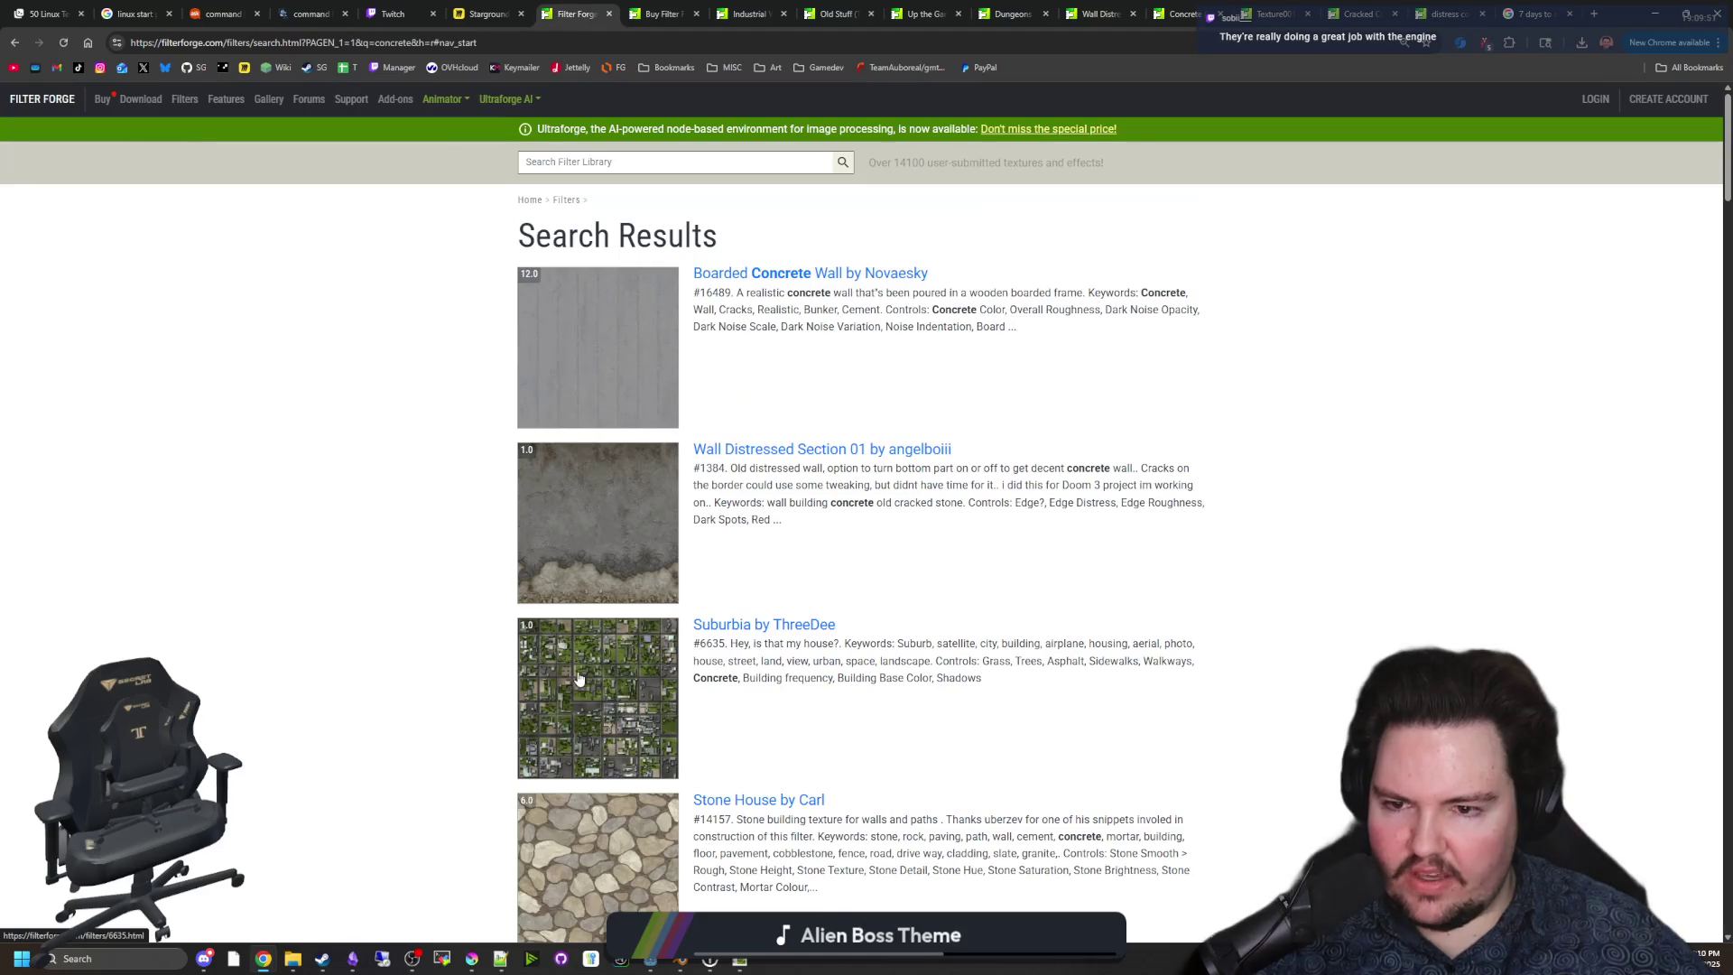
scroll(542, 661, down, 11)
scroll(542, 661, down, 19)
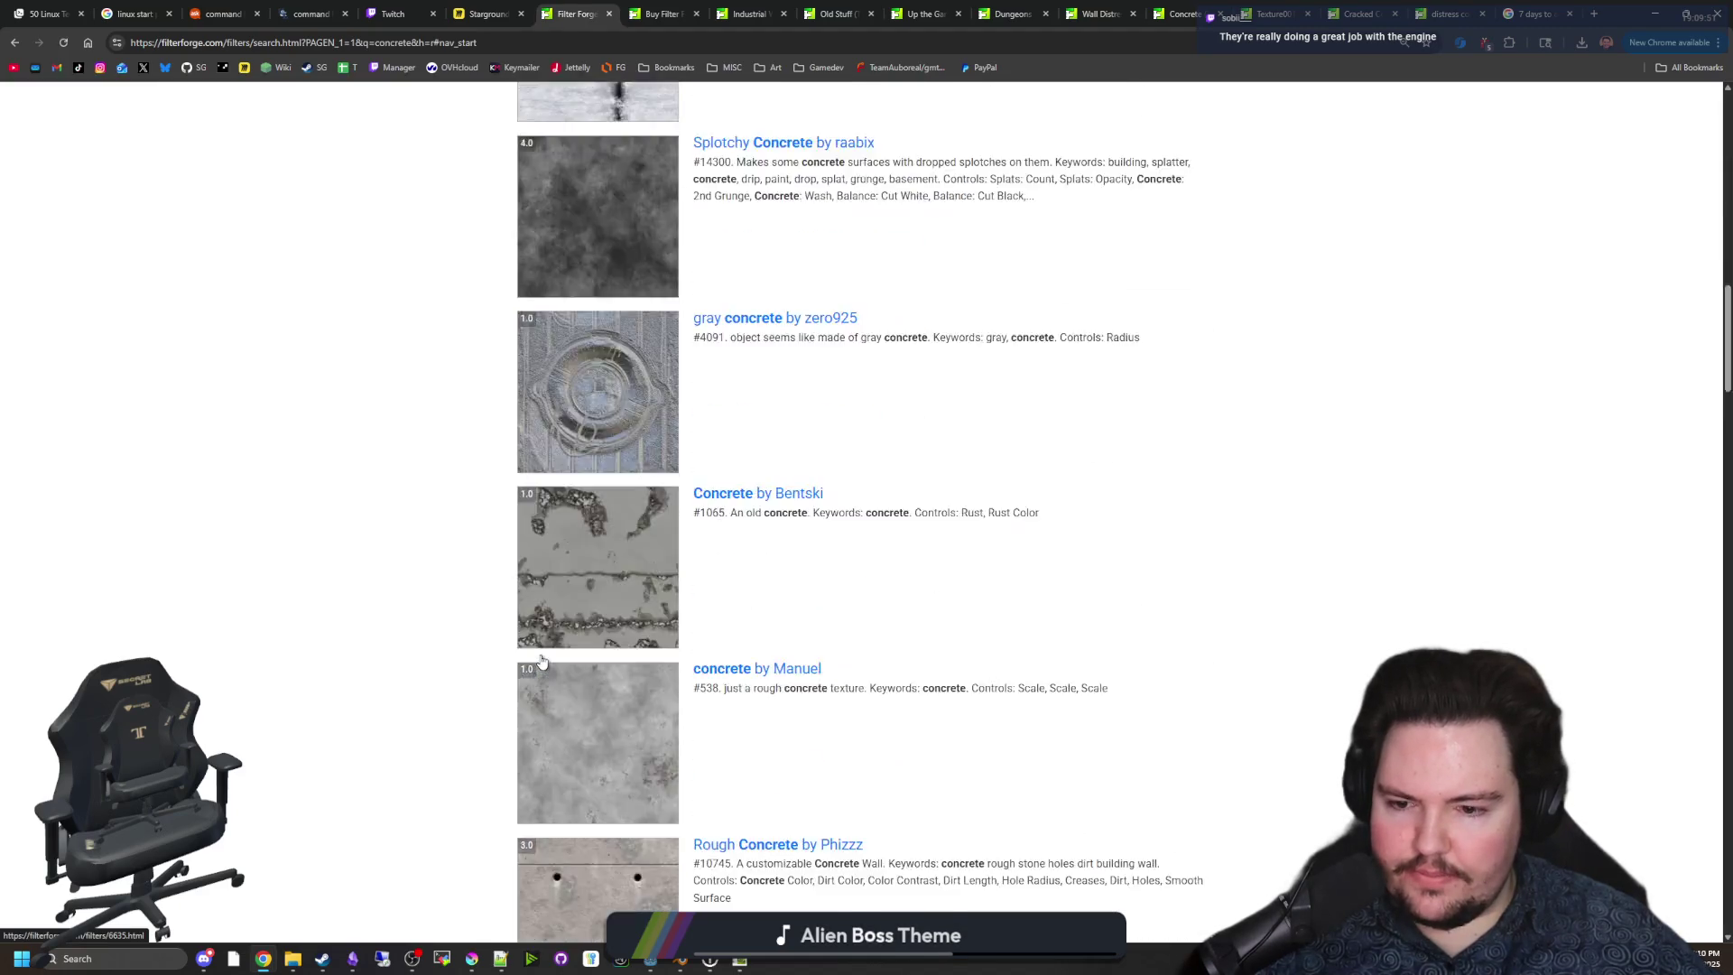
scroll(554, 662, down, 18)
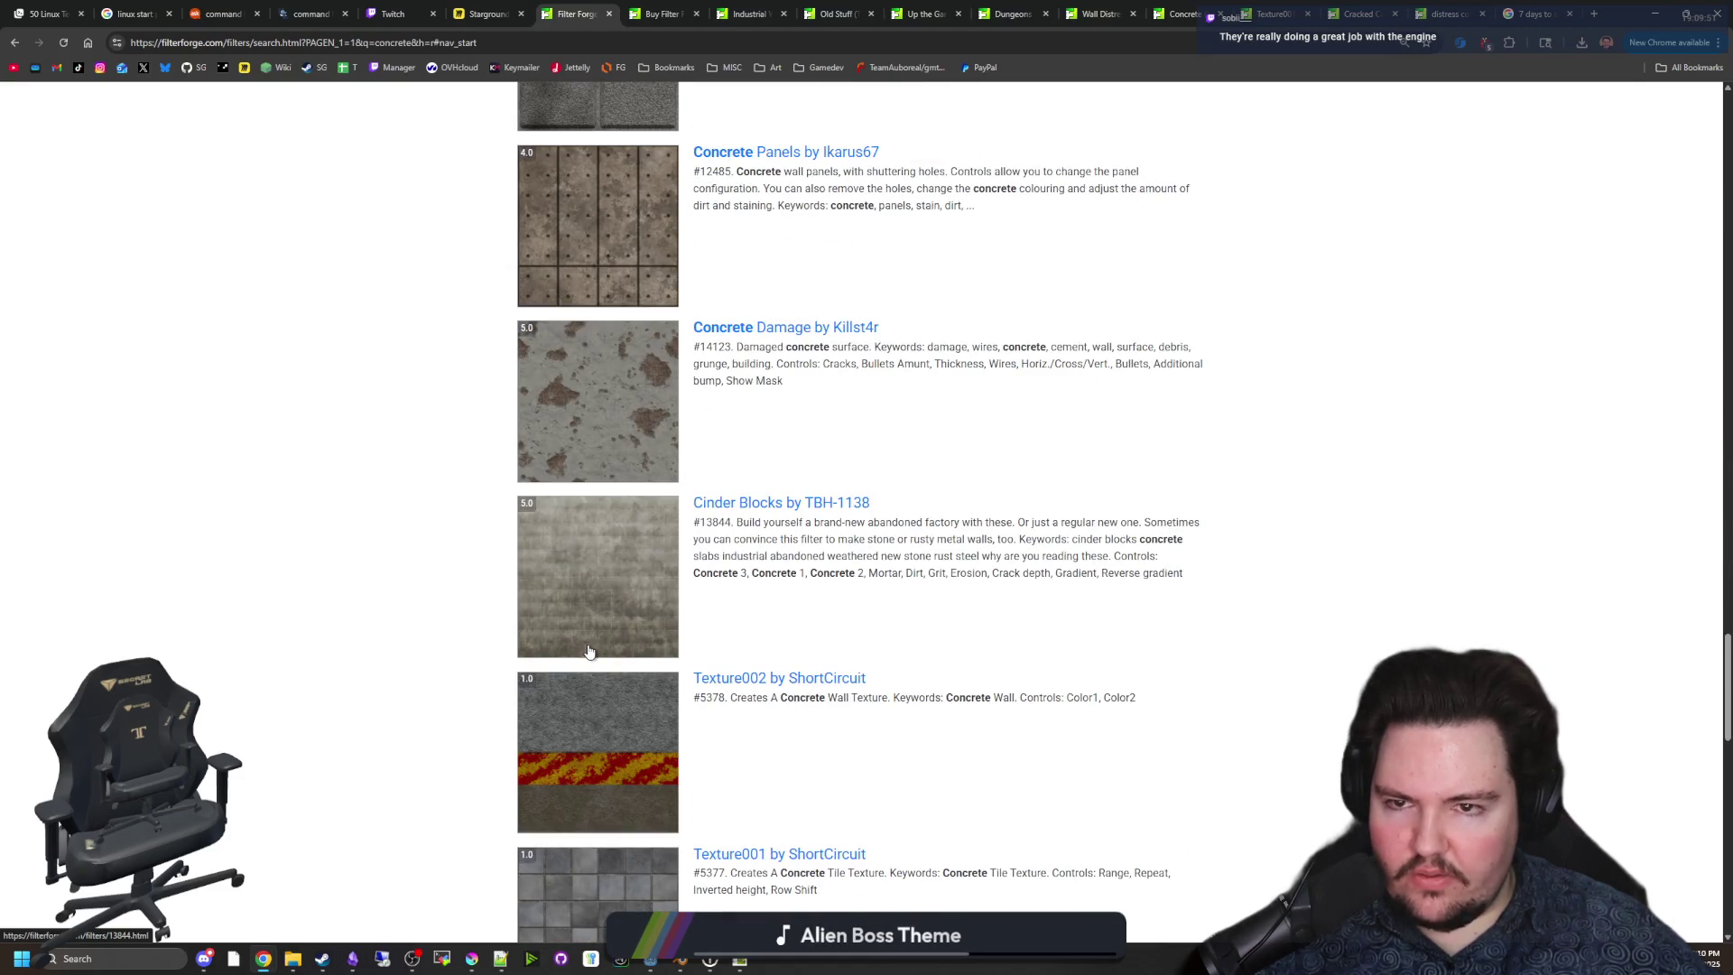
scroll(587, 650, down, 15)
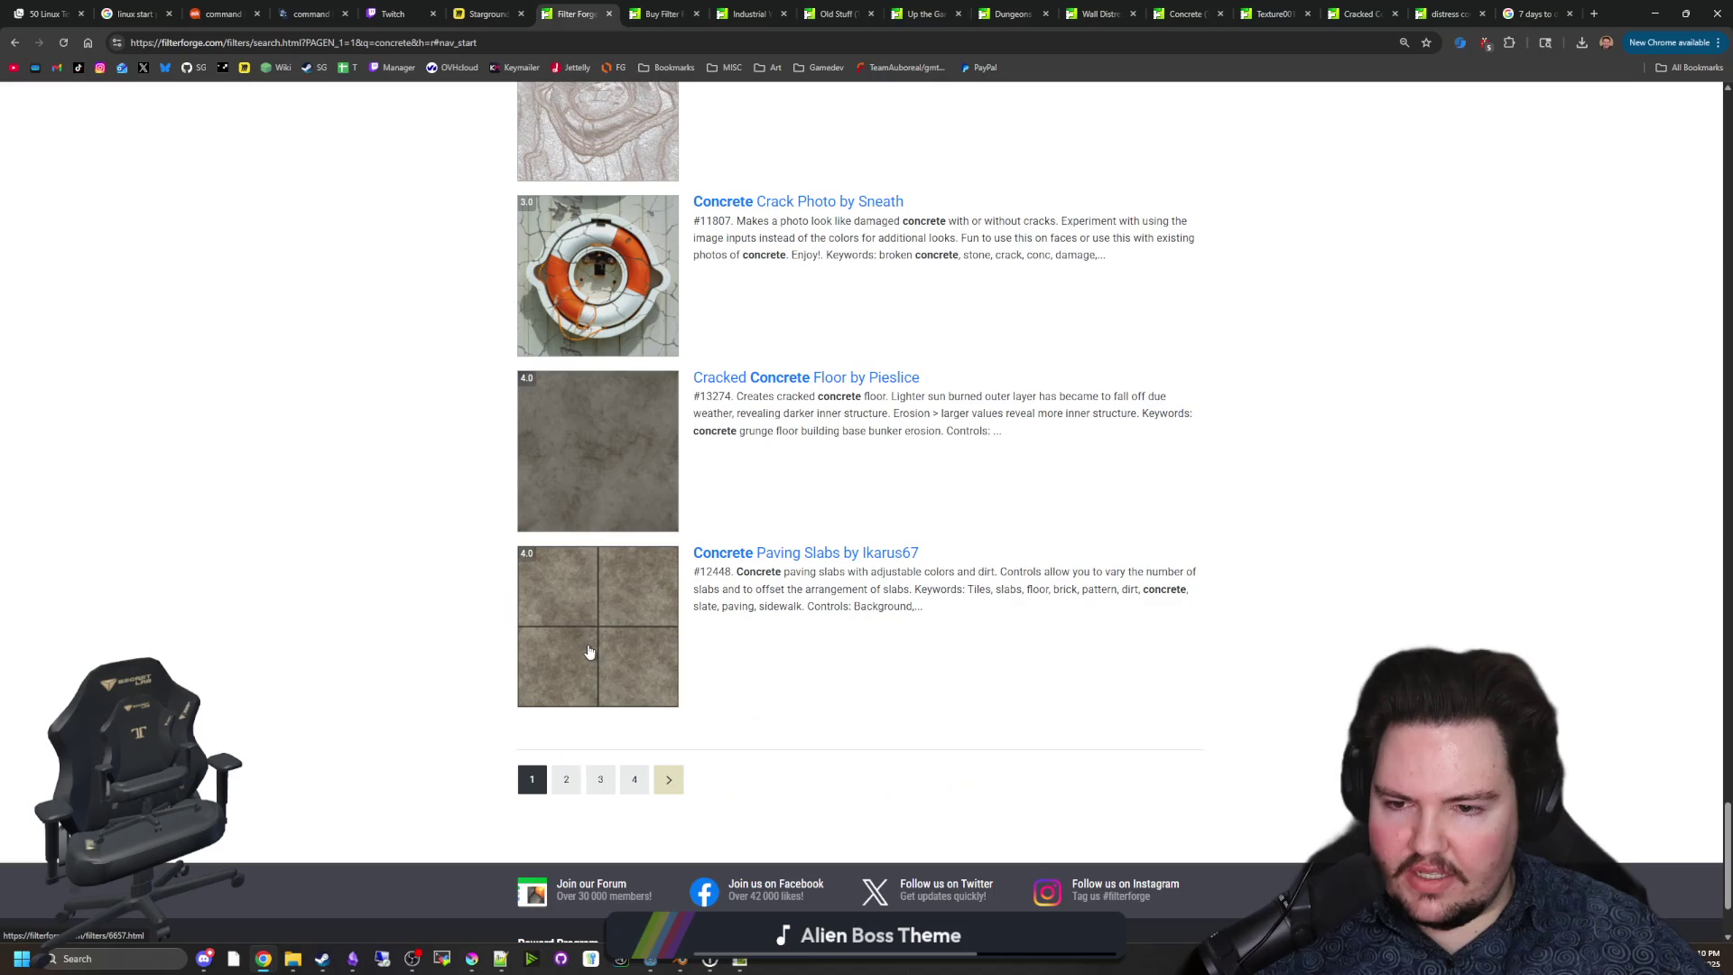
click(567, 776)
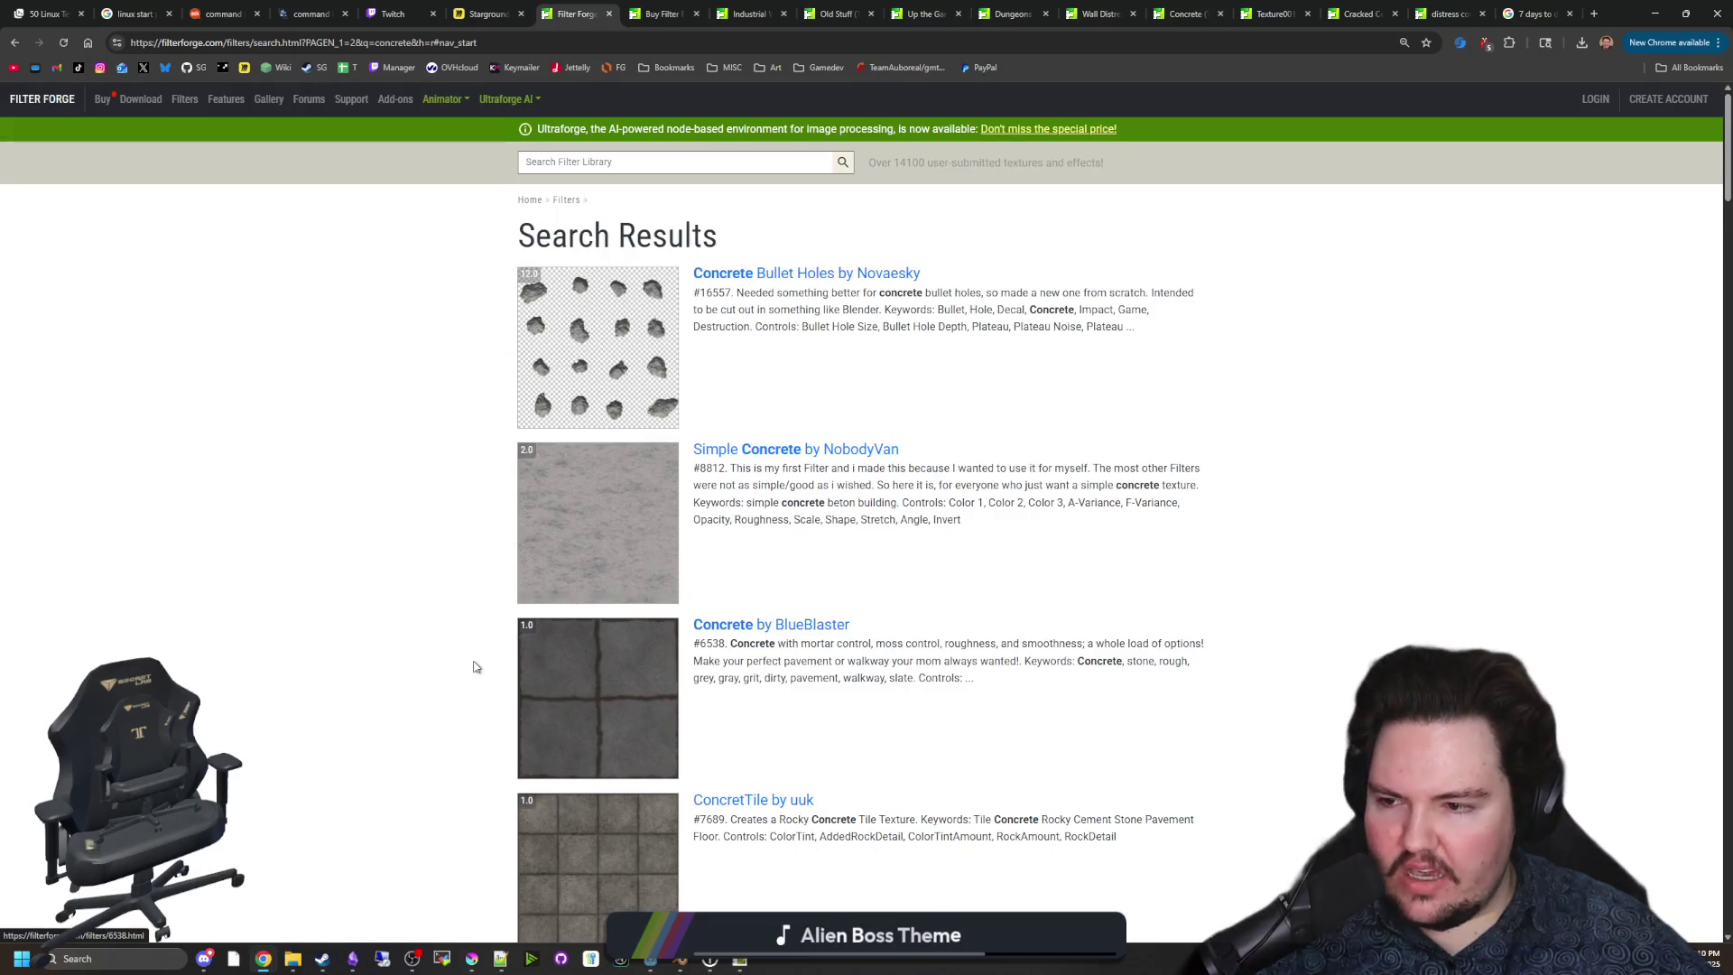
Browse page 2 of the concrete results, then maximize the Filter Forge window.
scroll(533, 577, down, 13)
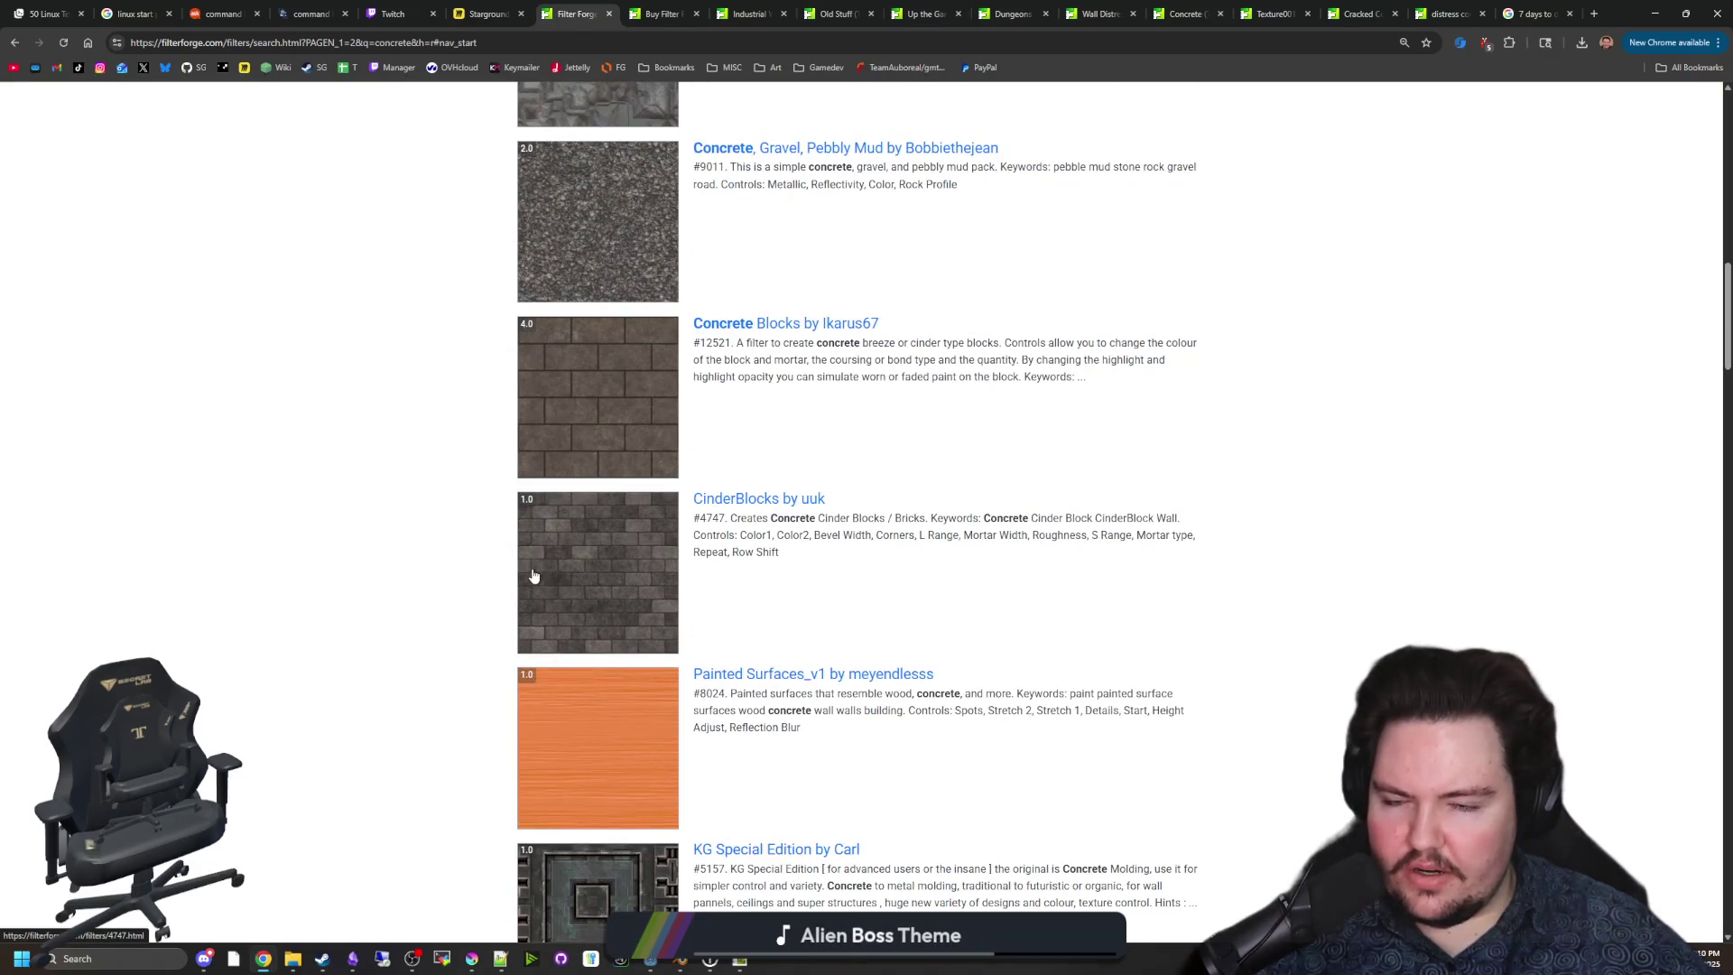
scroll(704, 601, down, 15)
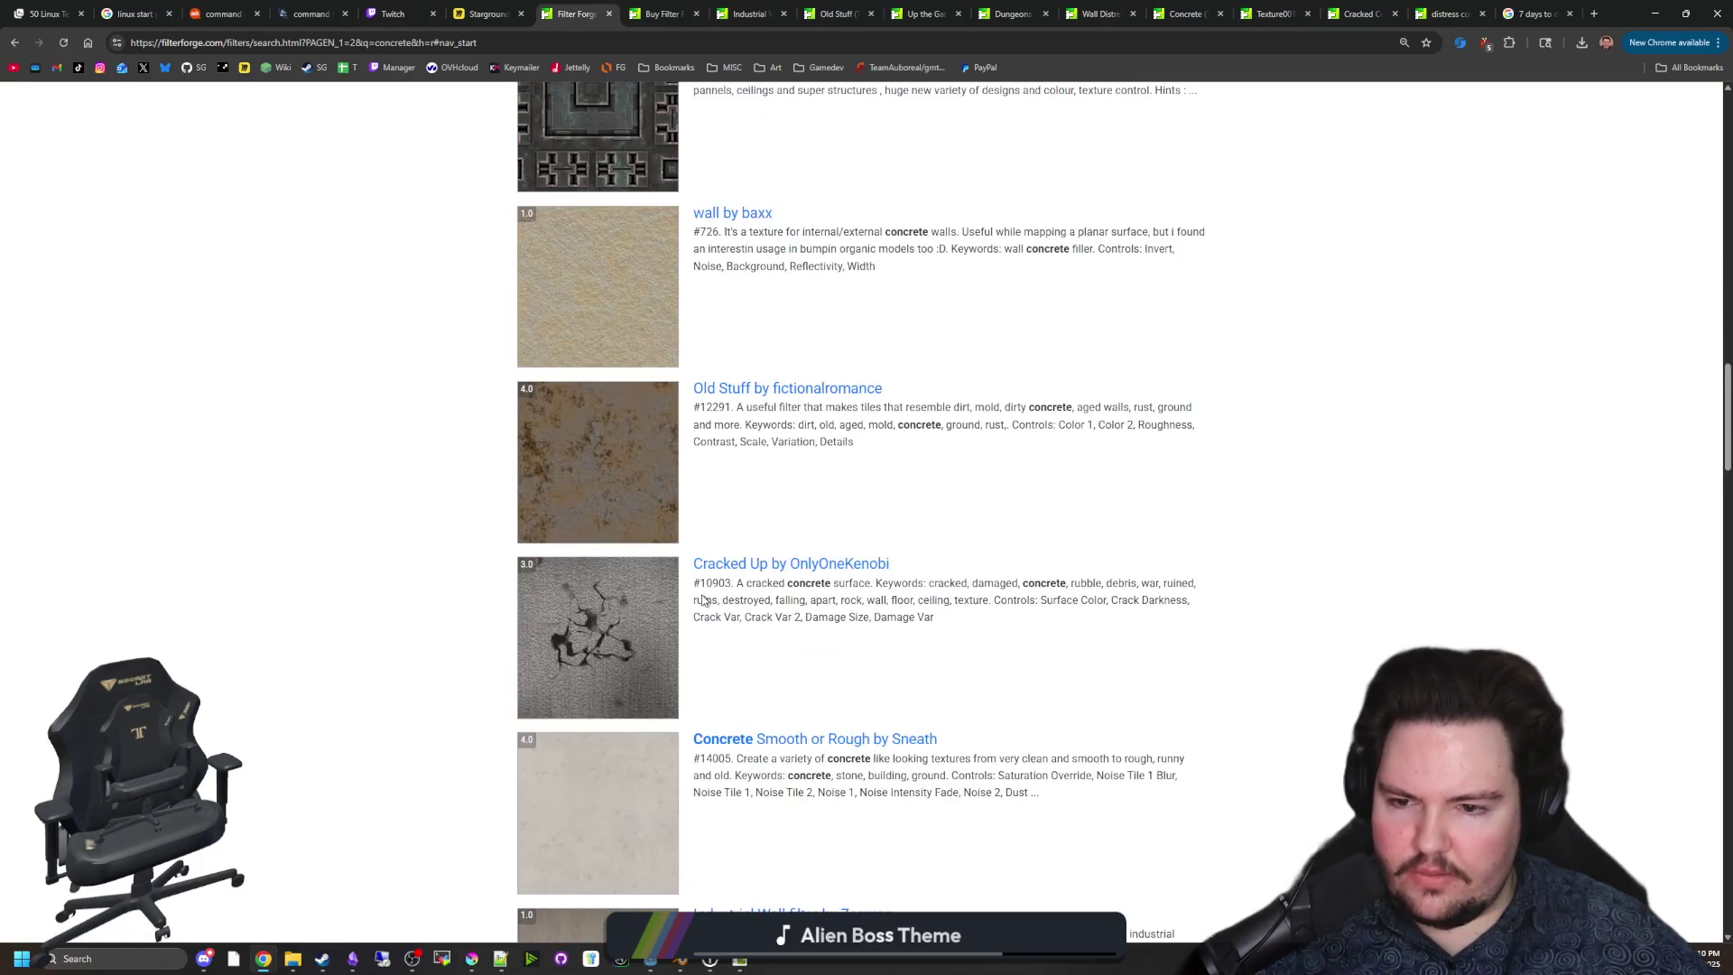
scroll(704, 600, down, 10)
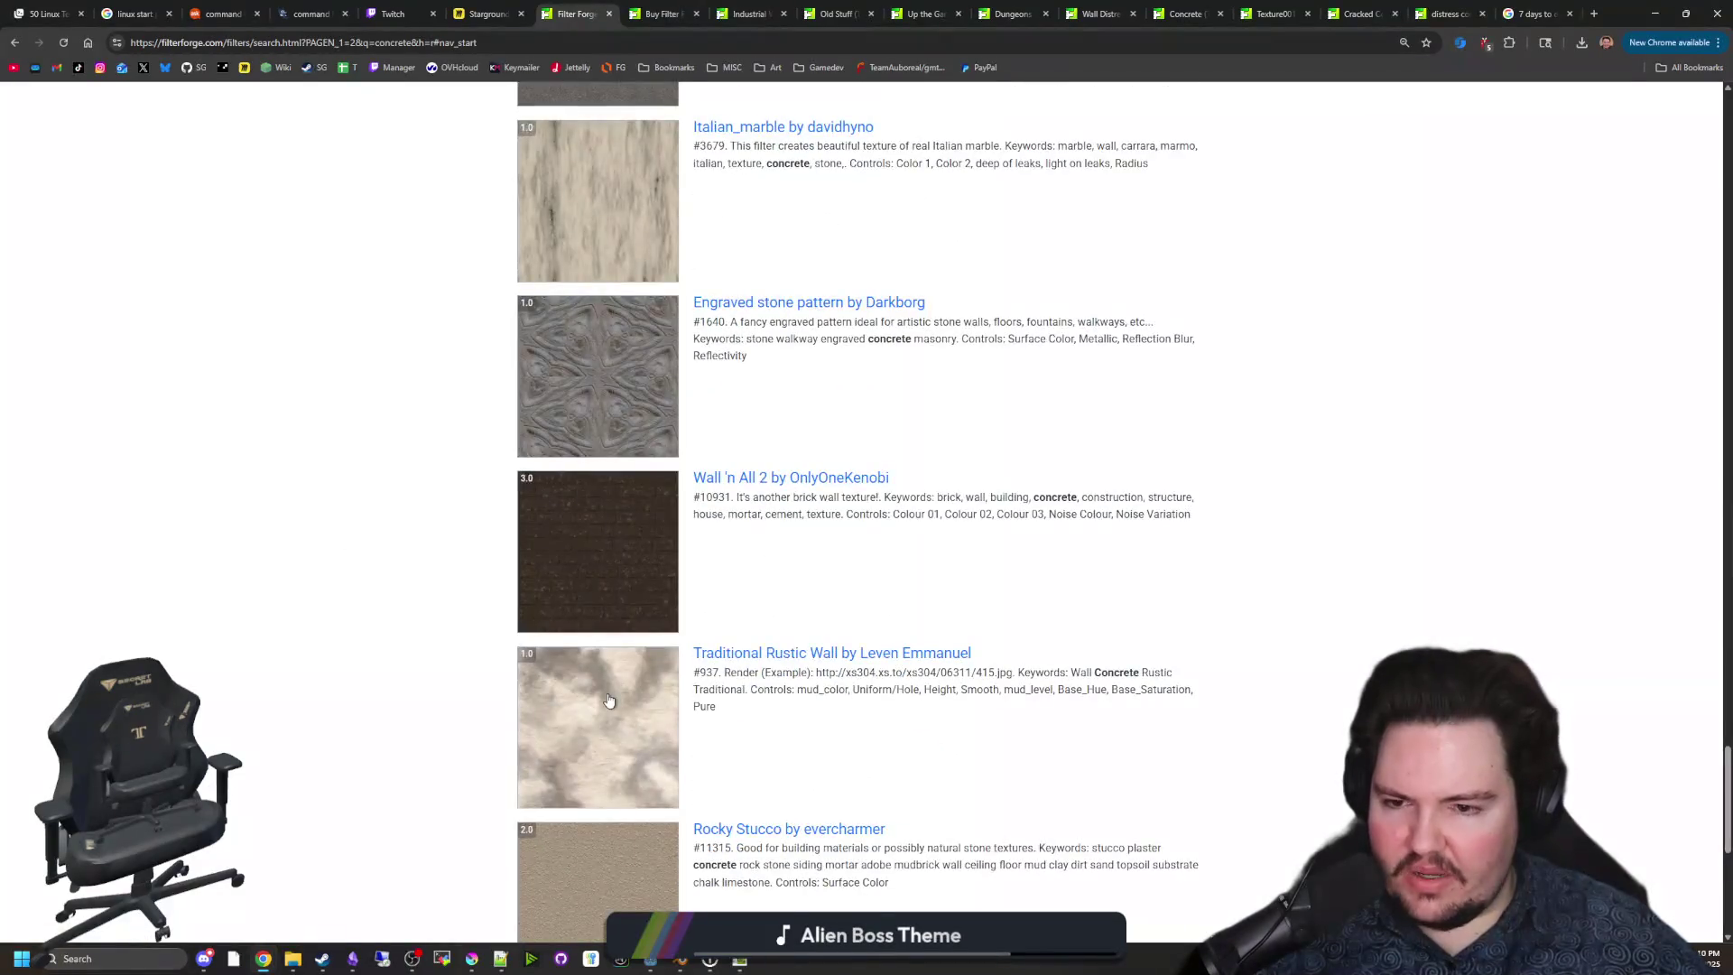
scroll(761, 790, down, 7)
scroll(761, 790, up, 6)
scroll(761, 790, up, 20)
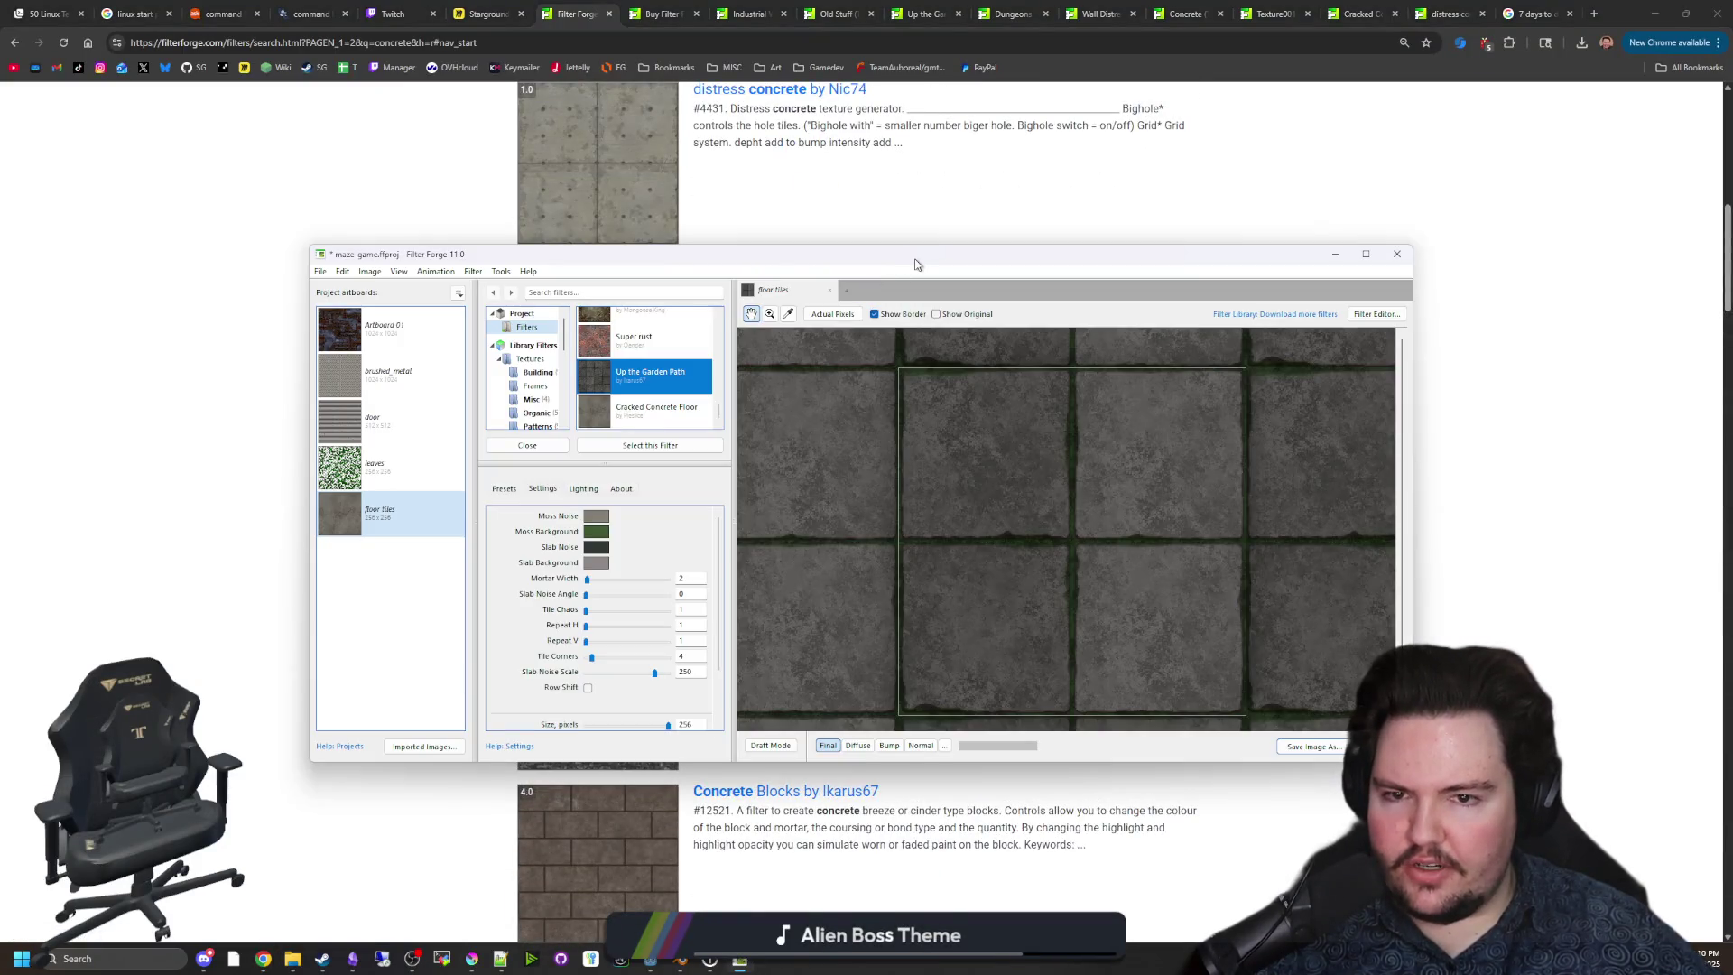
drag(916, 264, 916, 4)
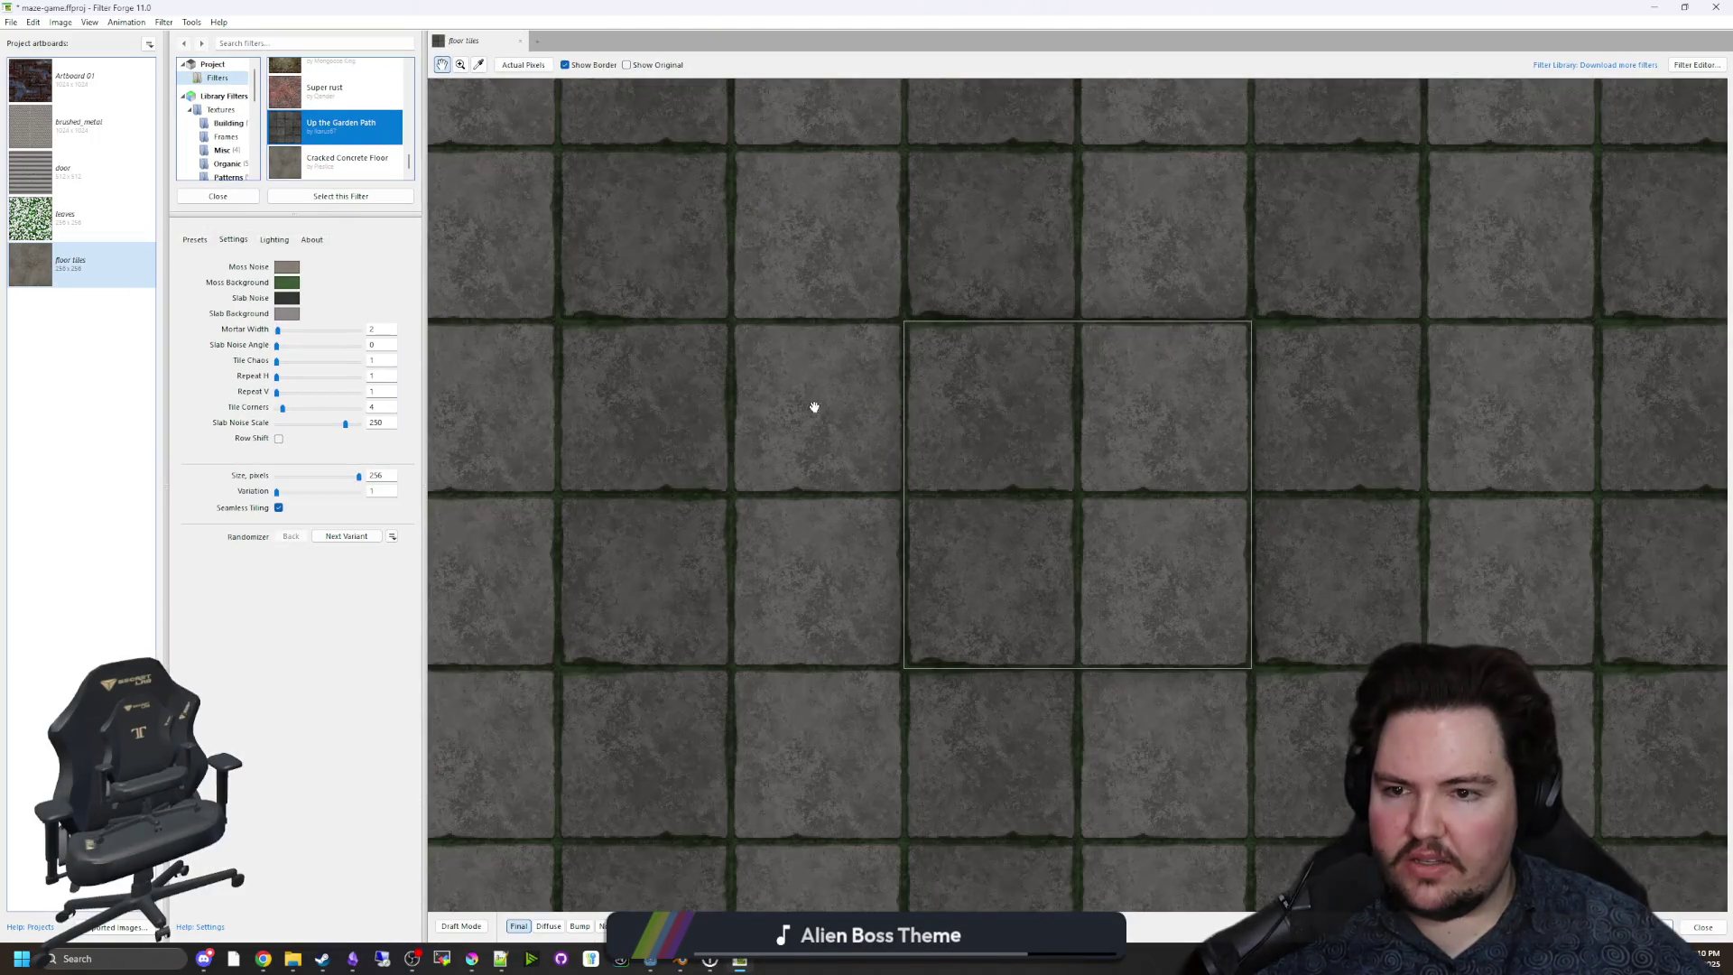
Zoom in and out on the floor tiles filter preview.
scroll(812, 406, down, 5)
scroll(947, 536, down, 2)
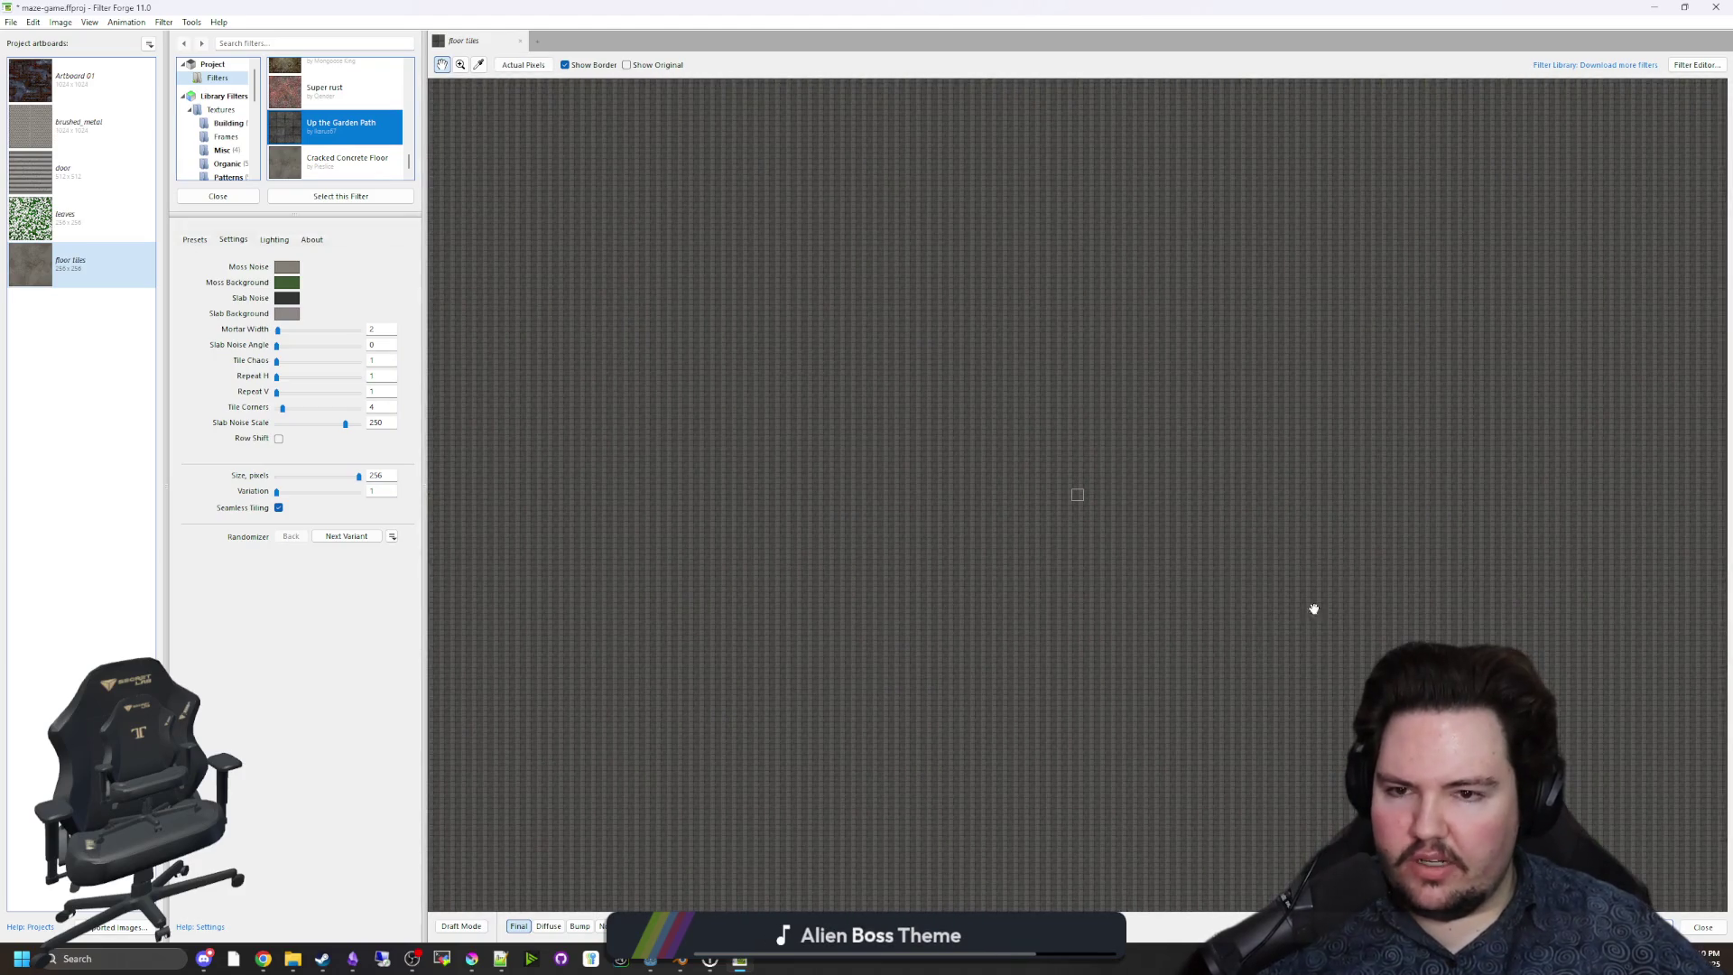
scroll(1014, 398, up, 10)
scroll(948, 480, down, 3)
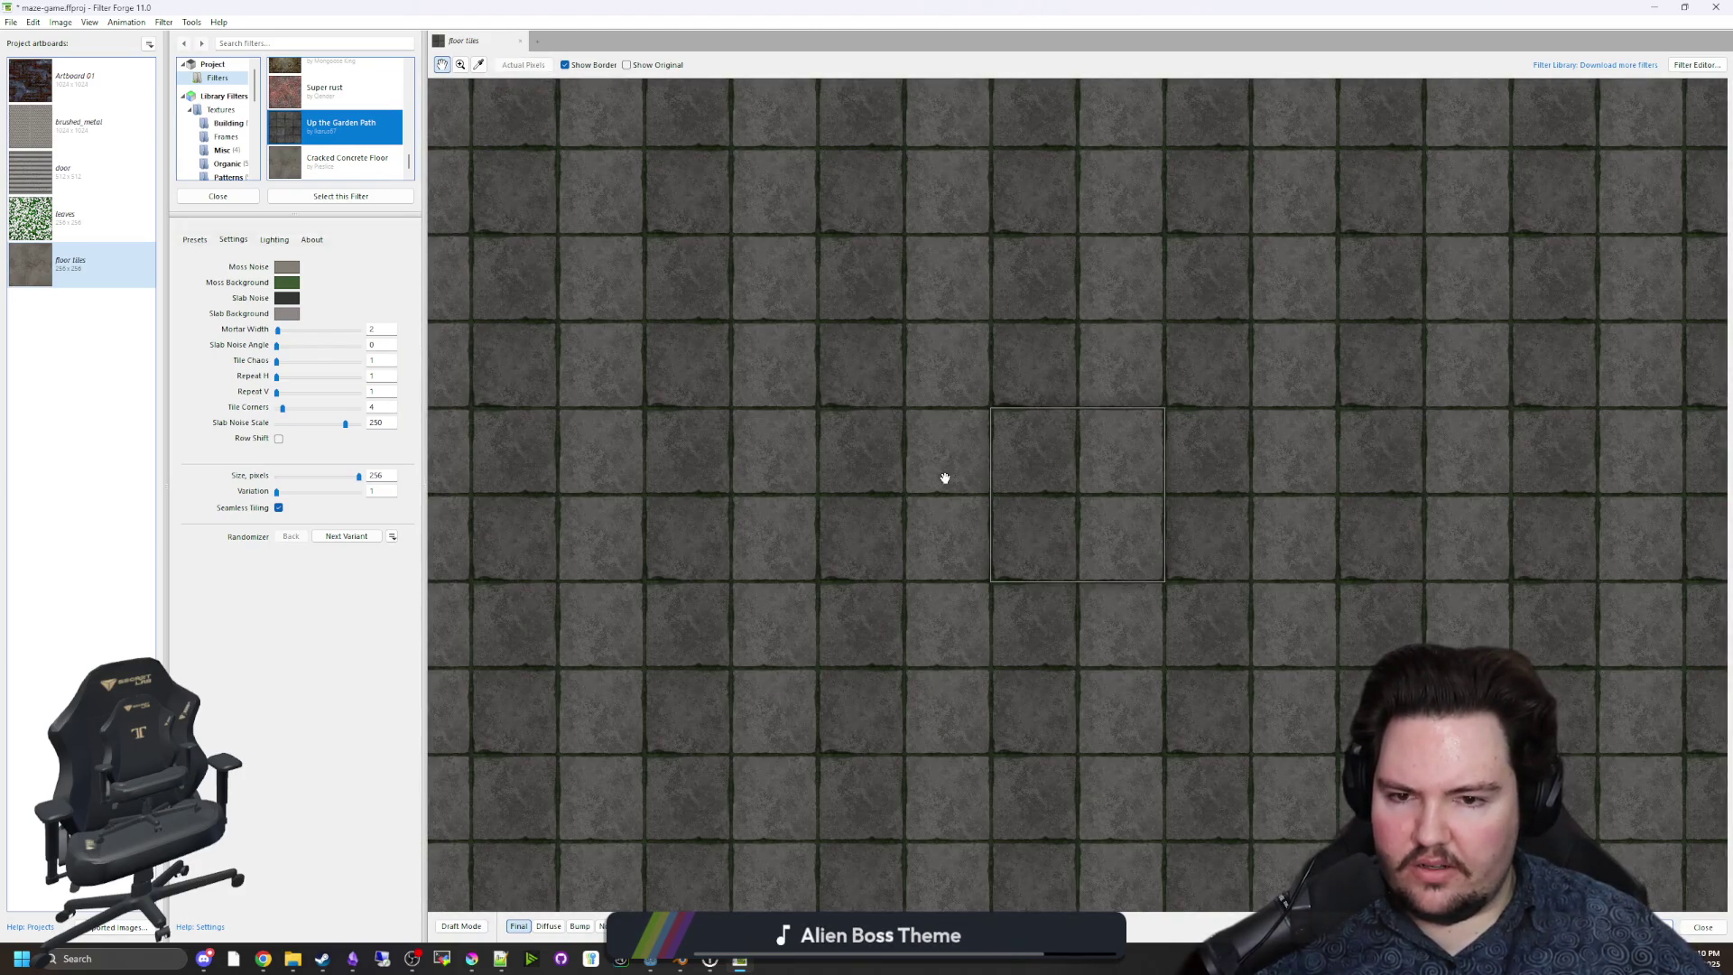
scroll(945, 478, up, 2)
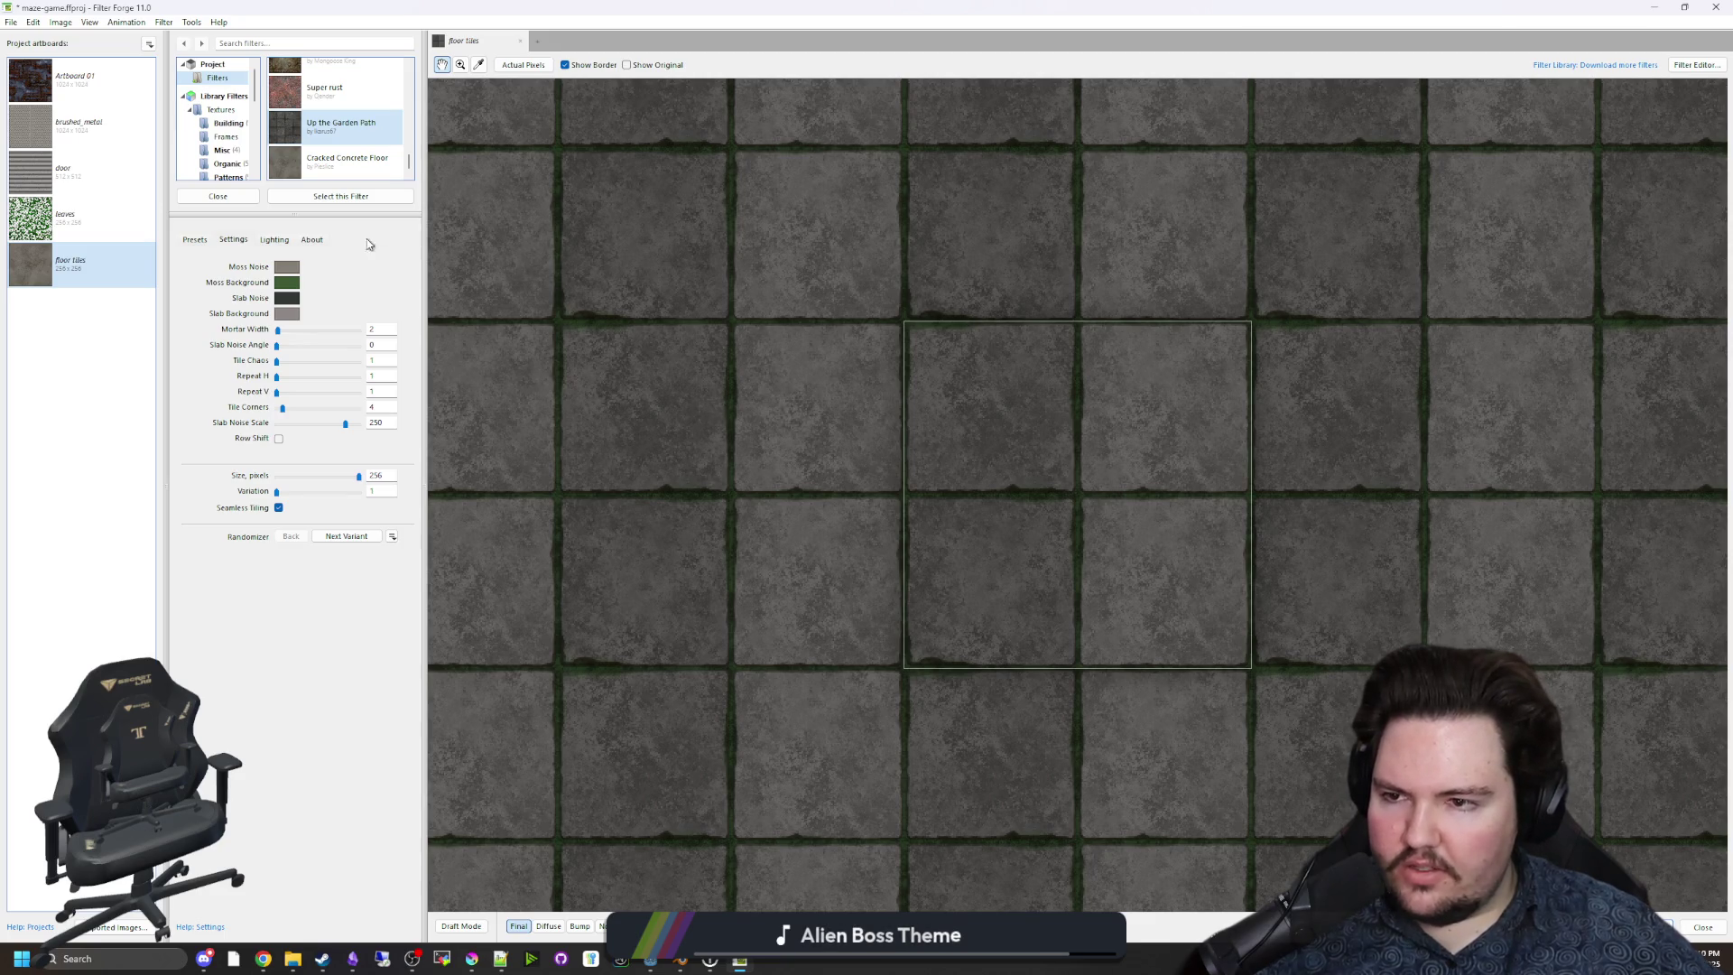
Check the Presets, Settings and Lighting tabs, then restore the window and return to the browser.
click(196, 240)
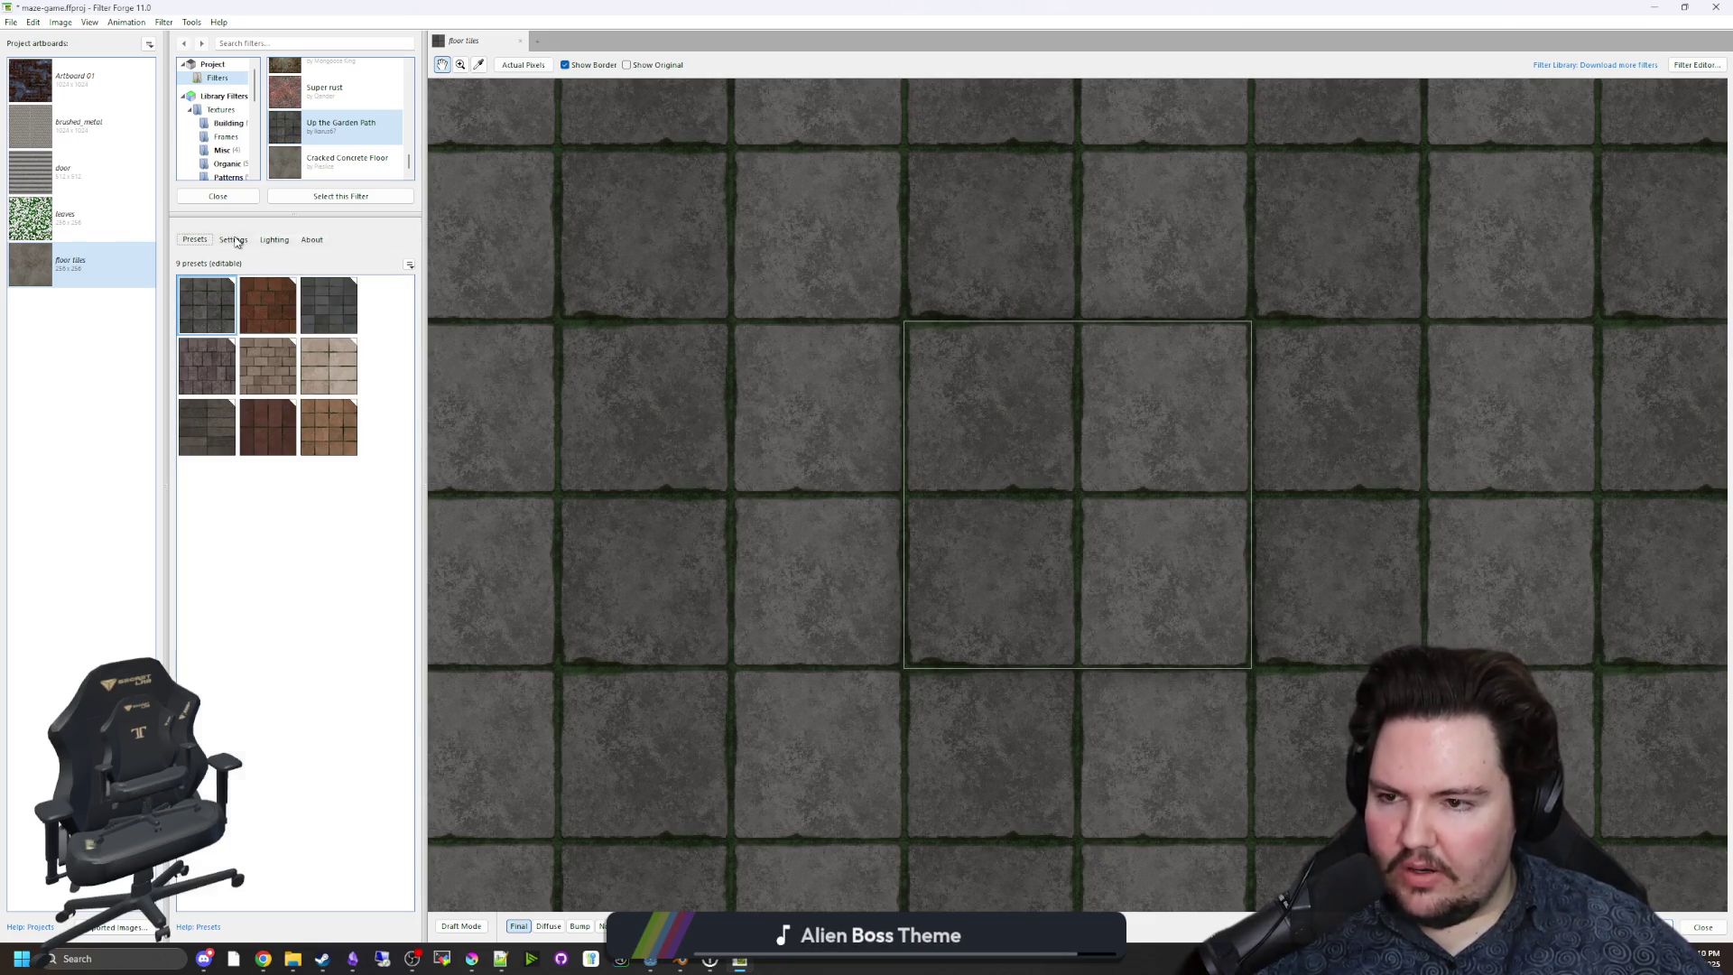
click(236, 241)
click(273, 238)
click(232, 244)
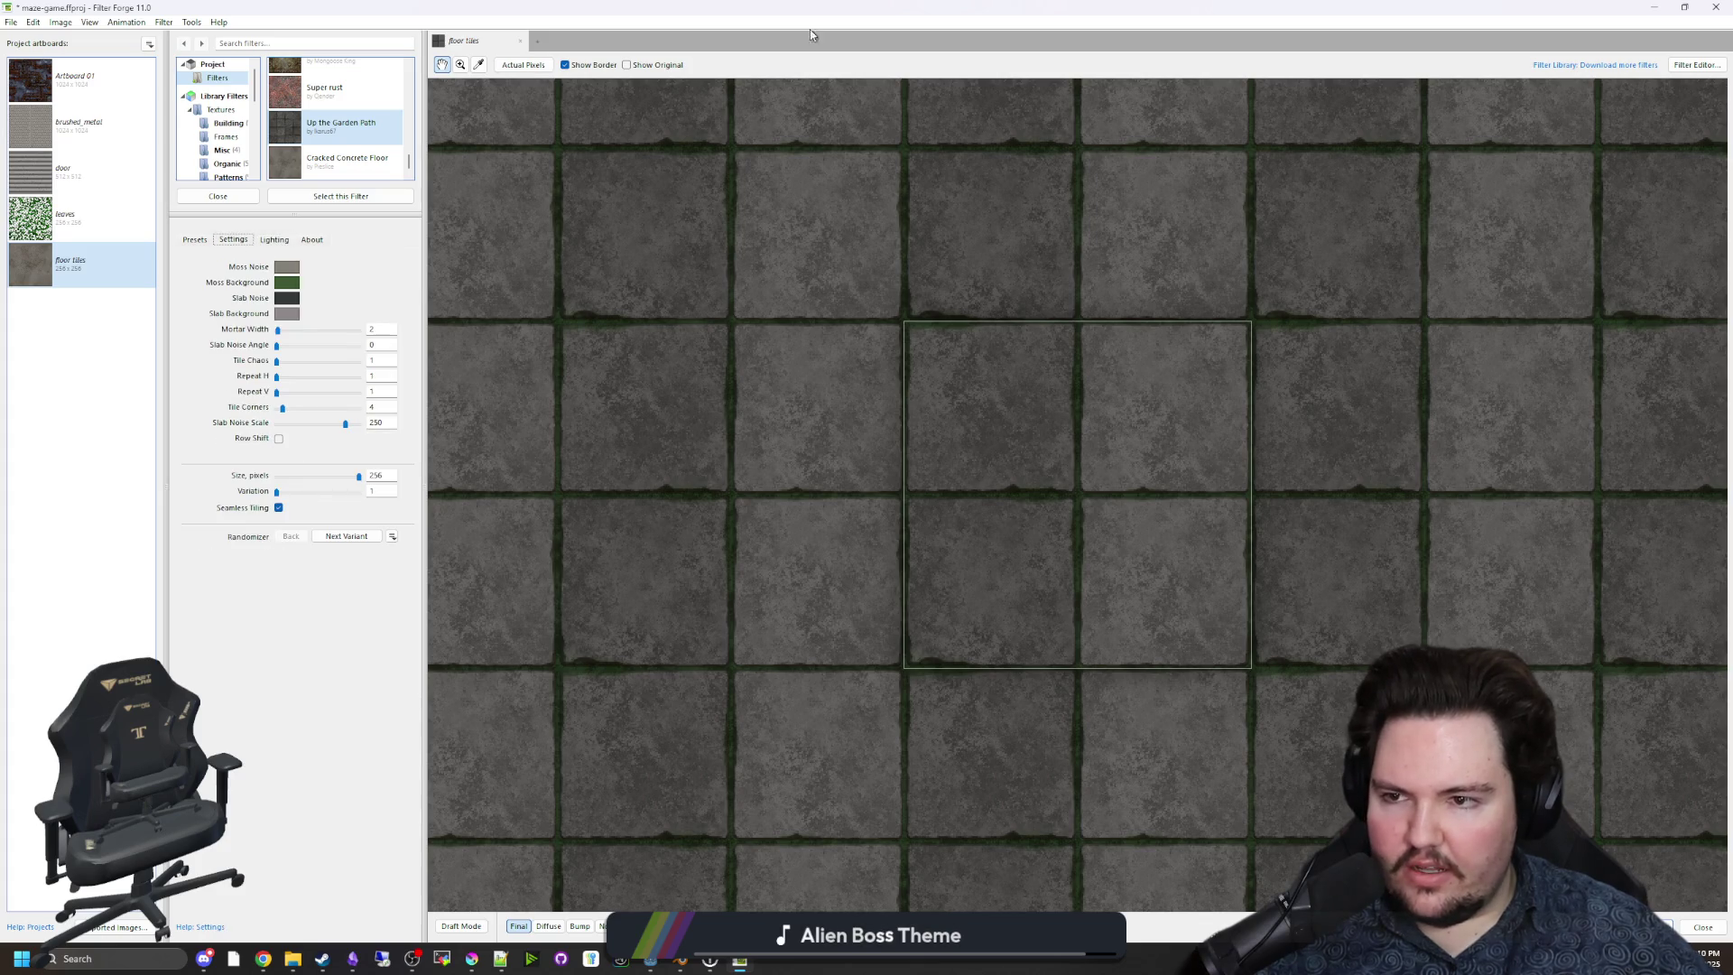
drag(812, 9, 722, 641)
click(1079, 386)
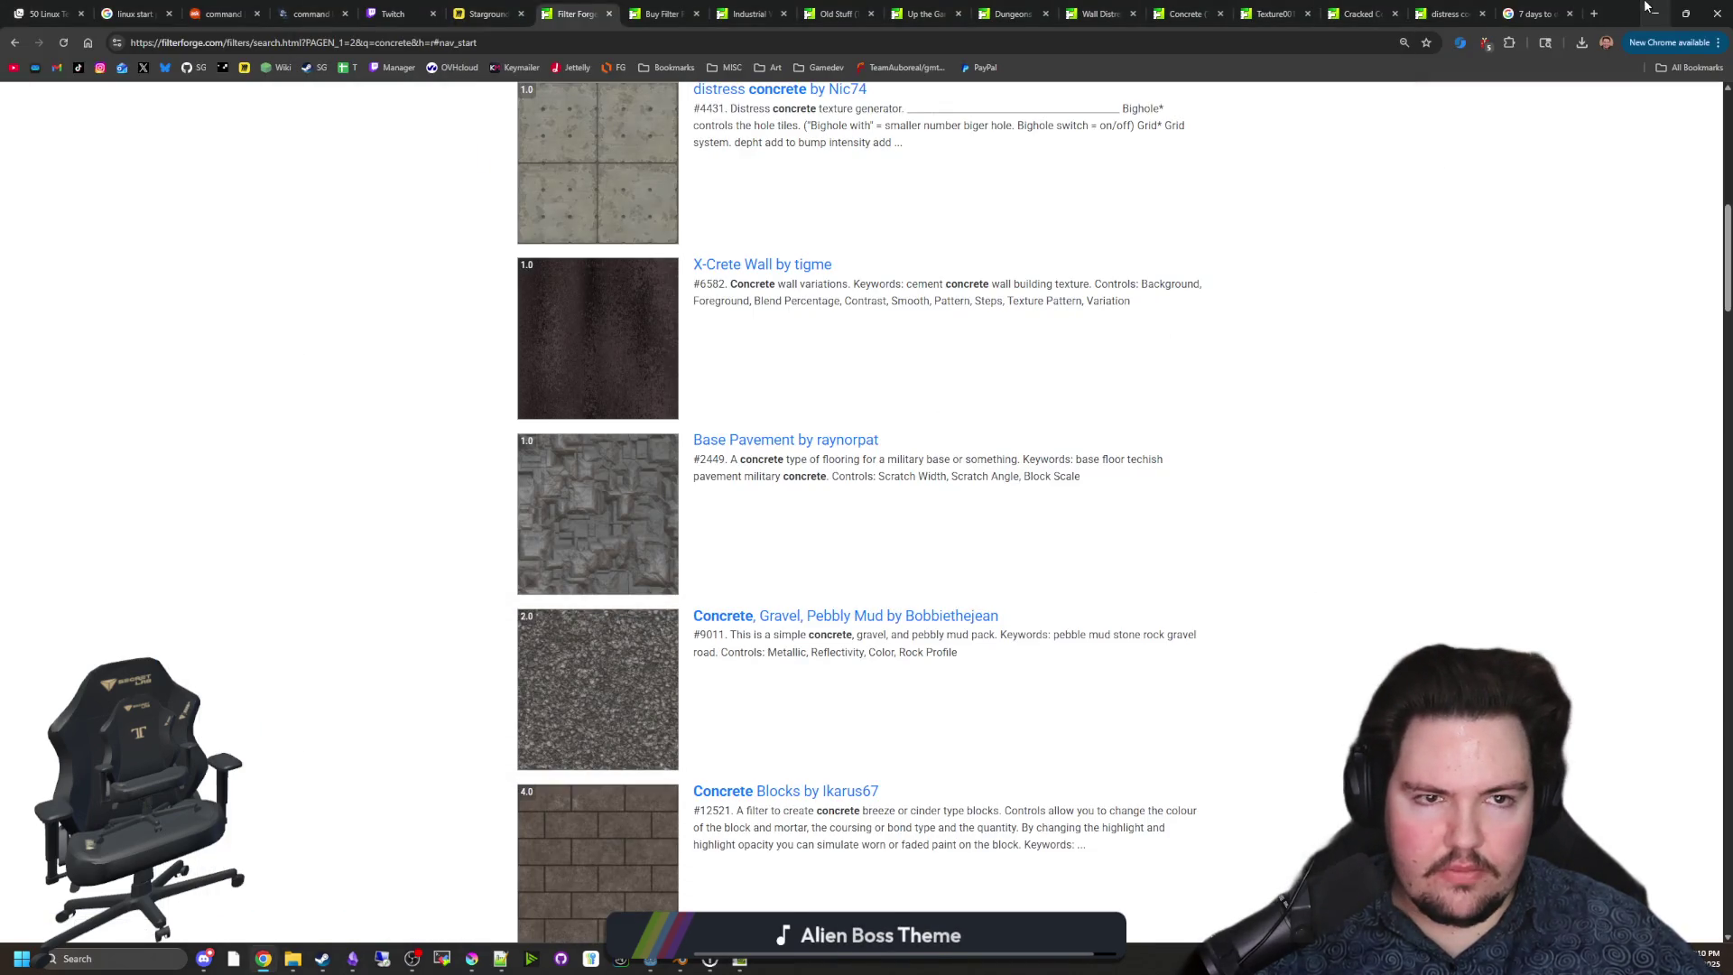
Open the Concrete Bullet Holes filter page in a new tab from the top of the results.
scroll(636, 291, up, 10)
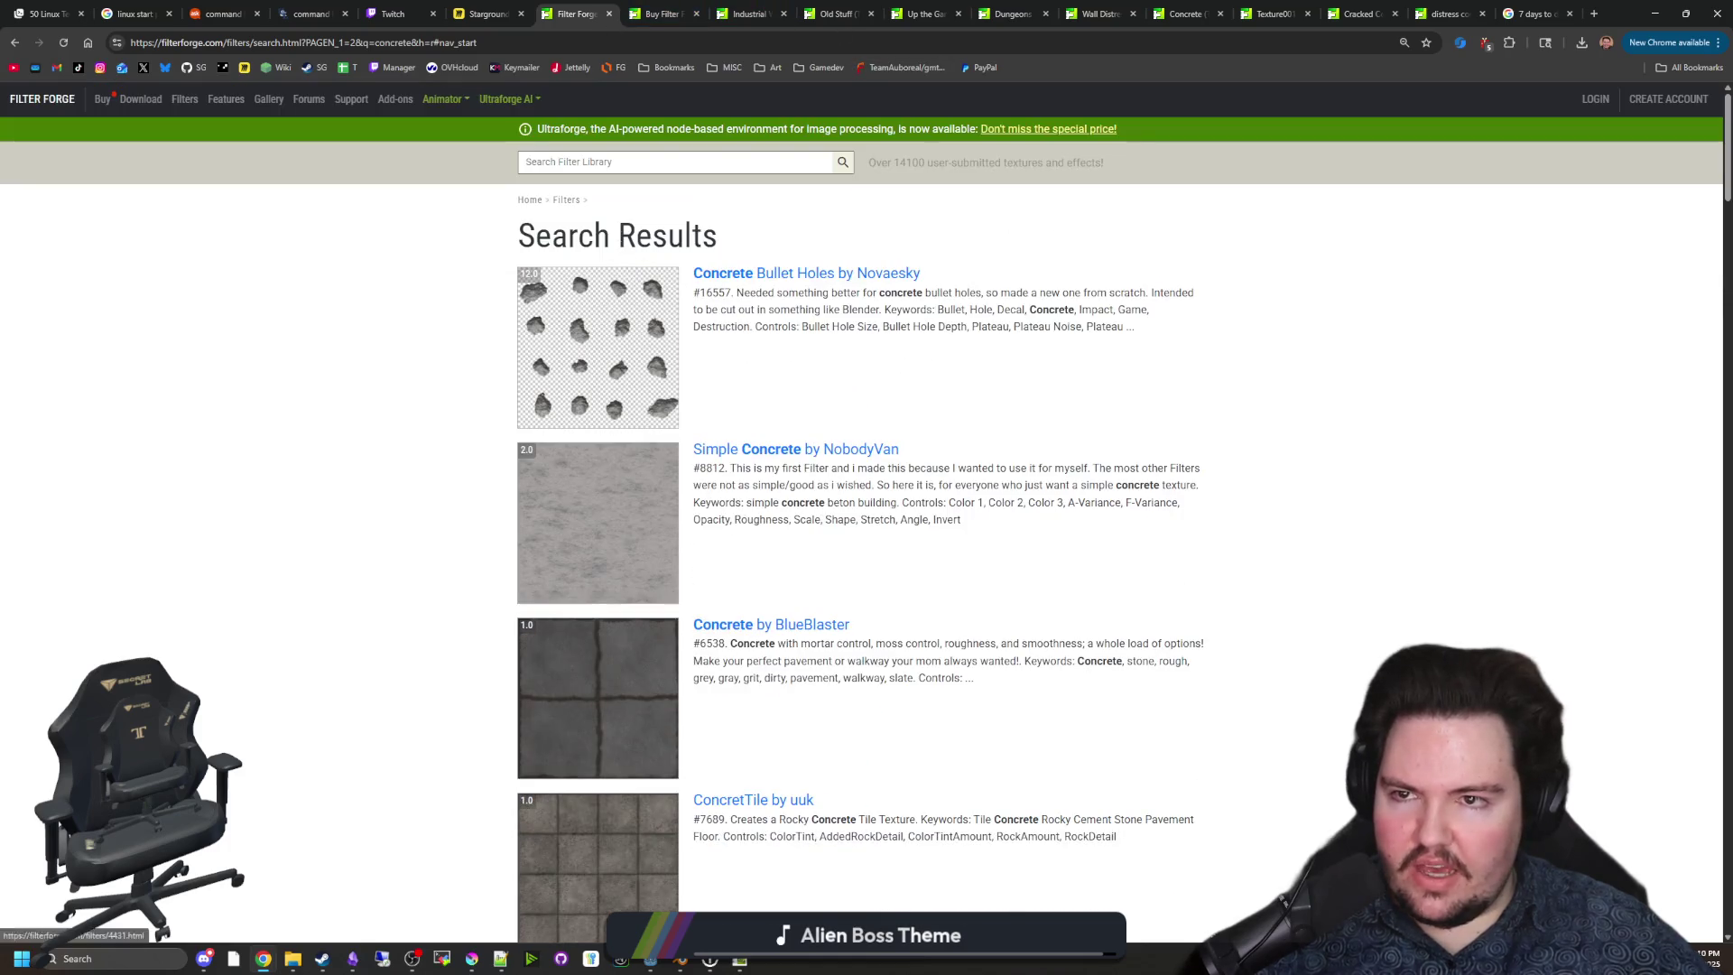
click(626, 327)
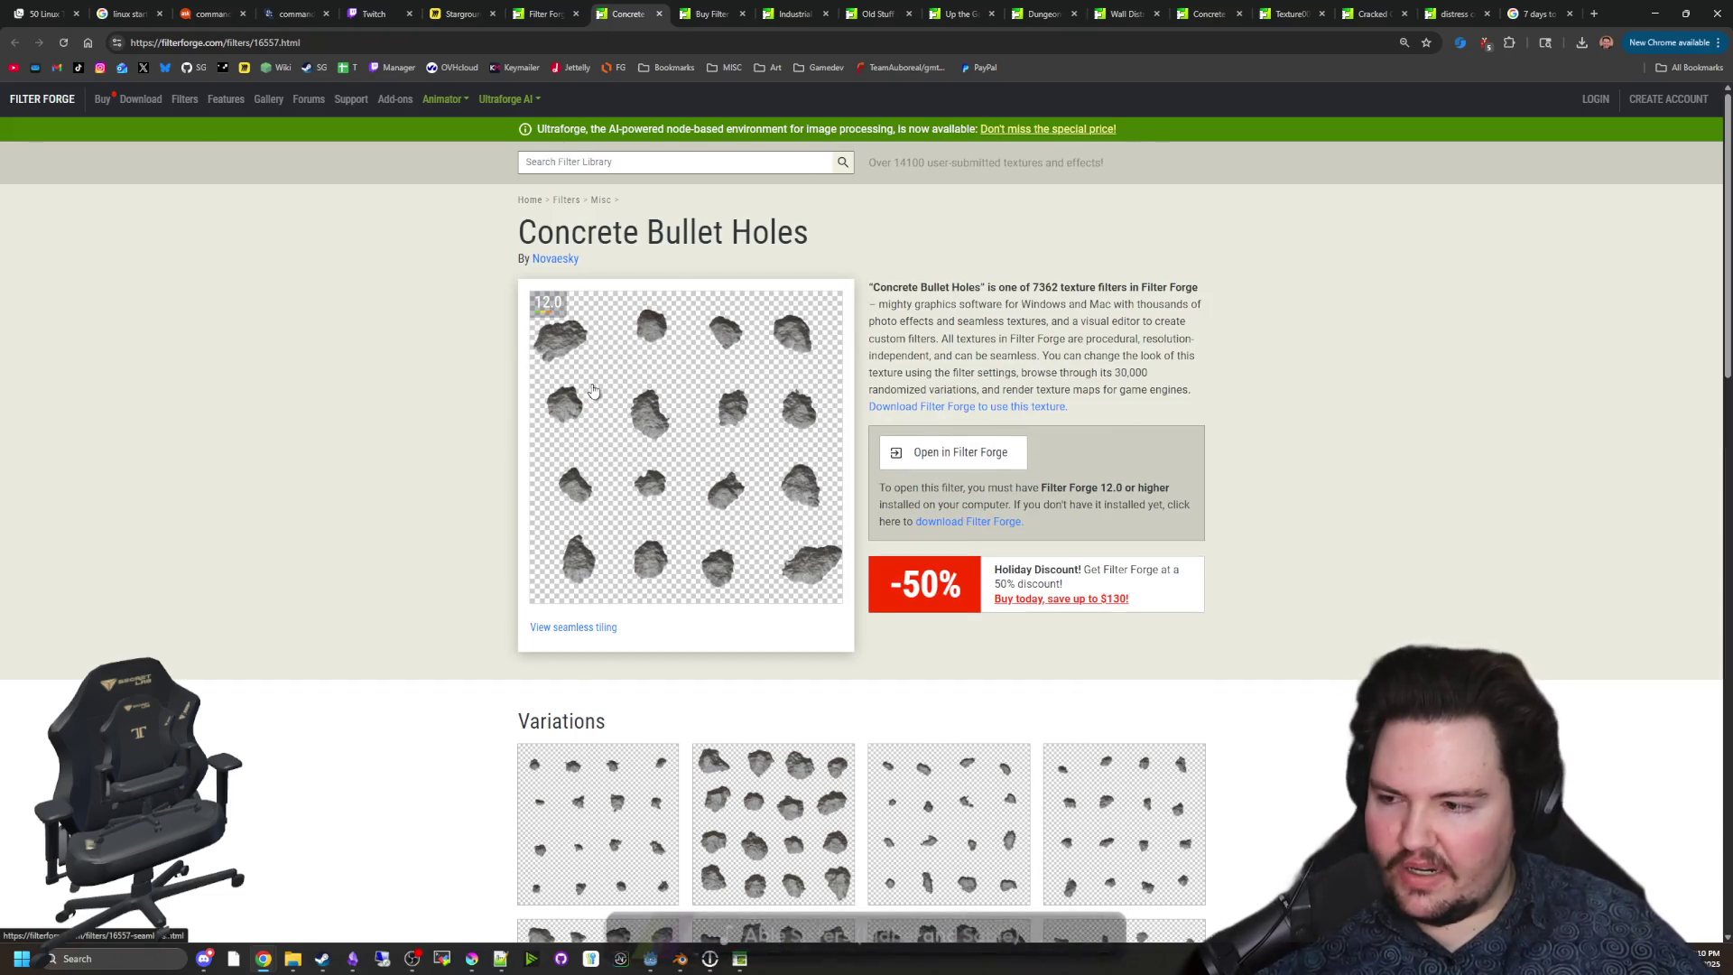
mouse_move(551, 304)
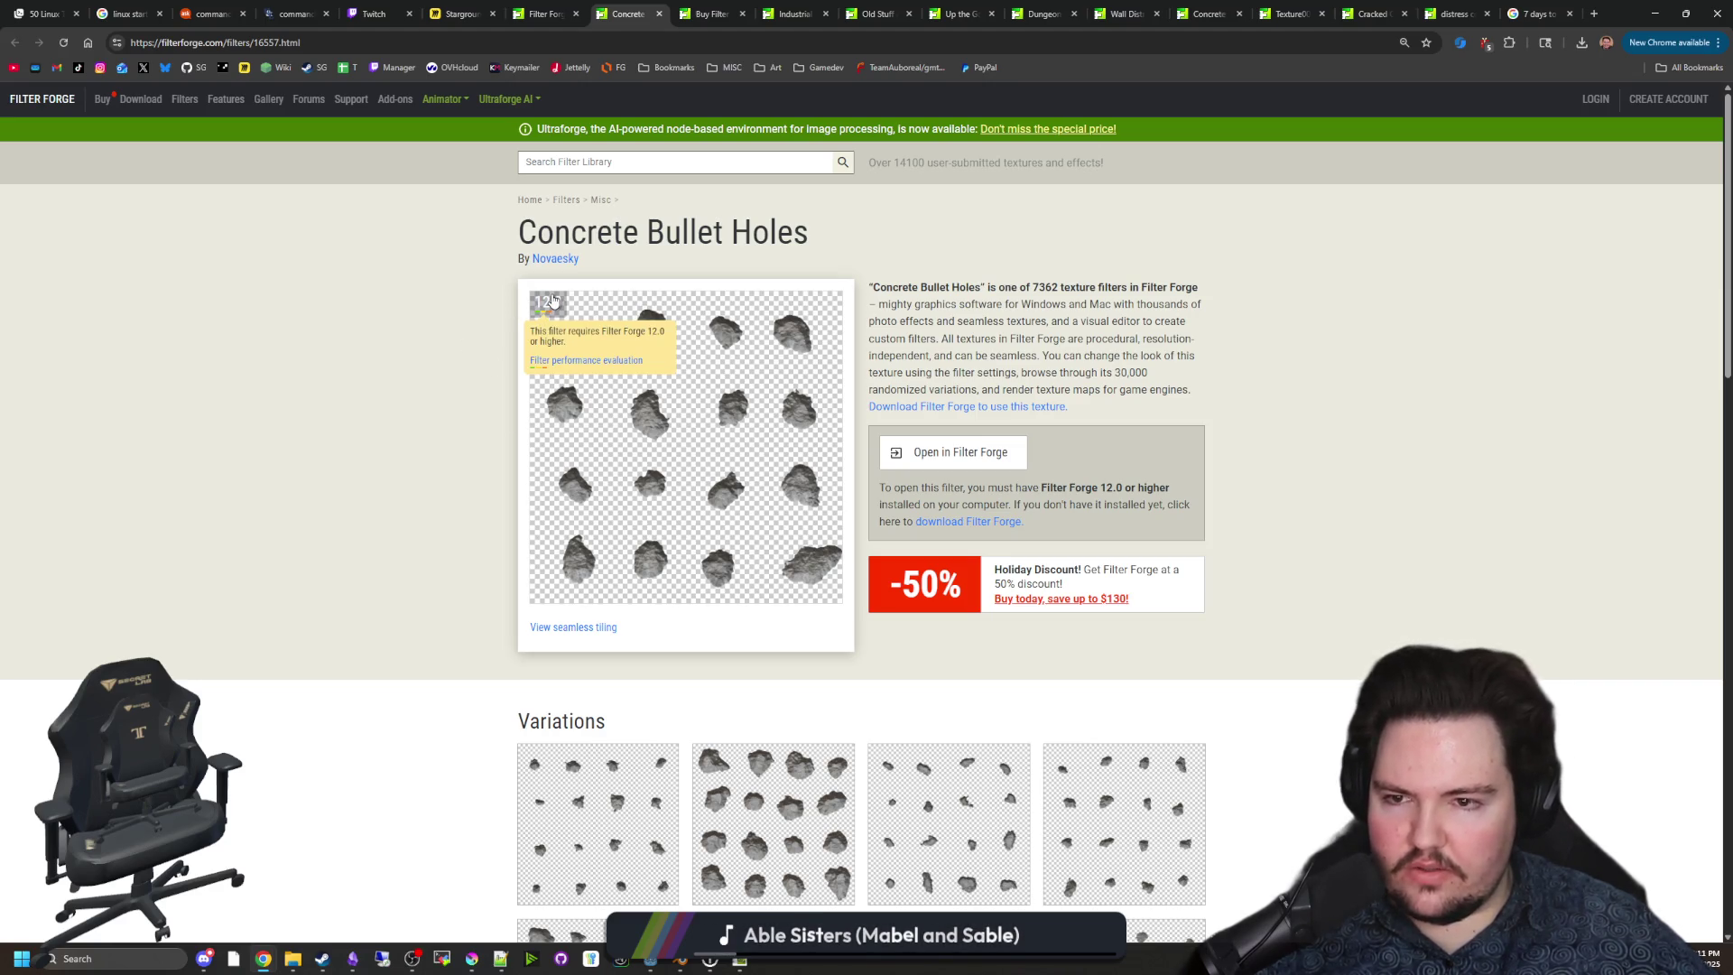
click(684, 166)
Search the filter library for 'dirt' and scroll through the results.
text(dirt)
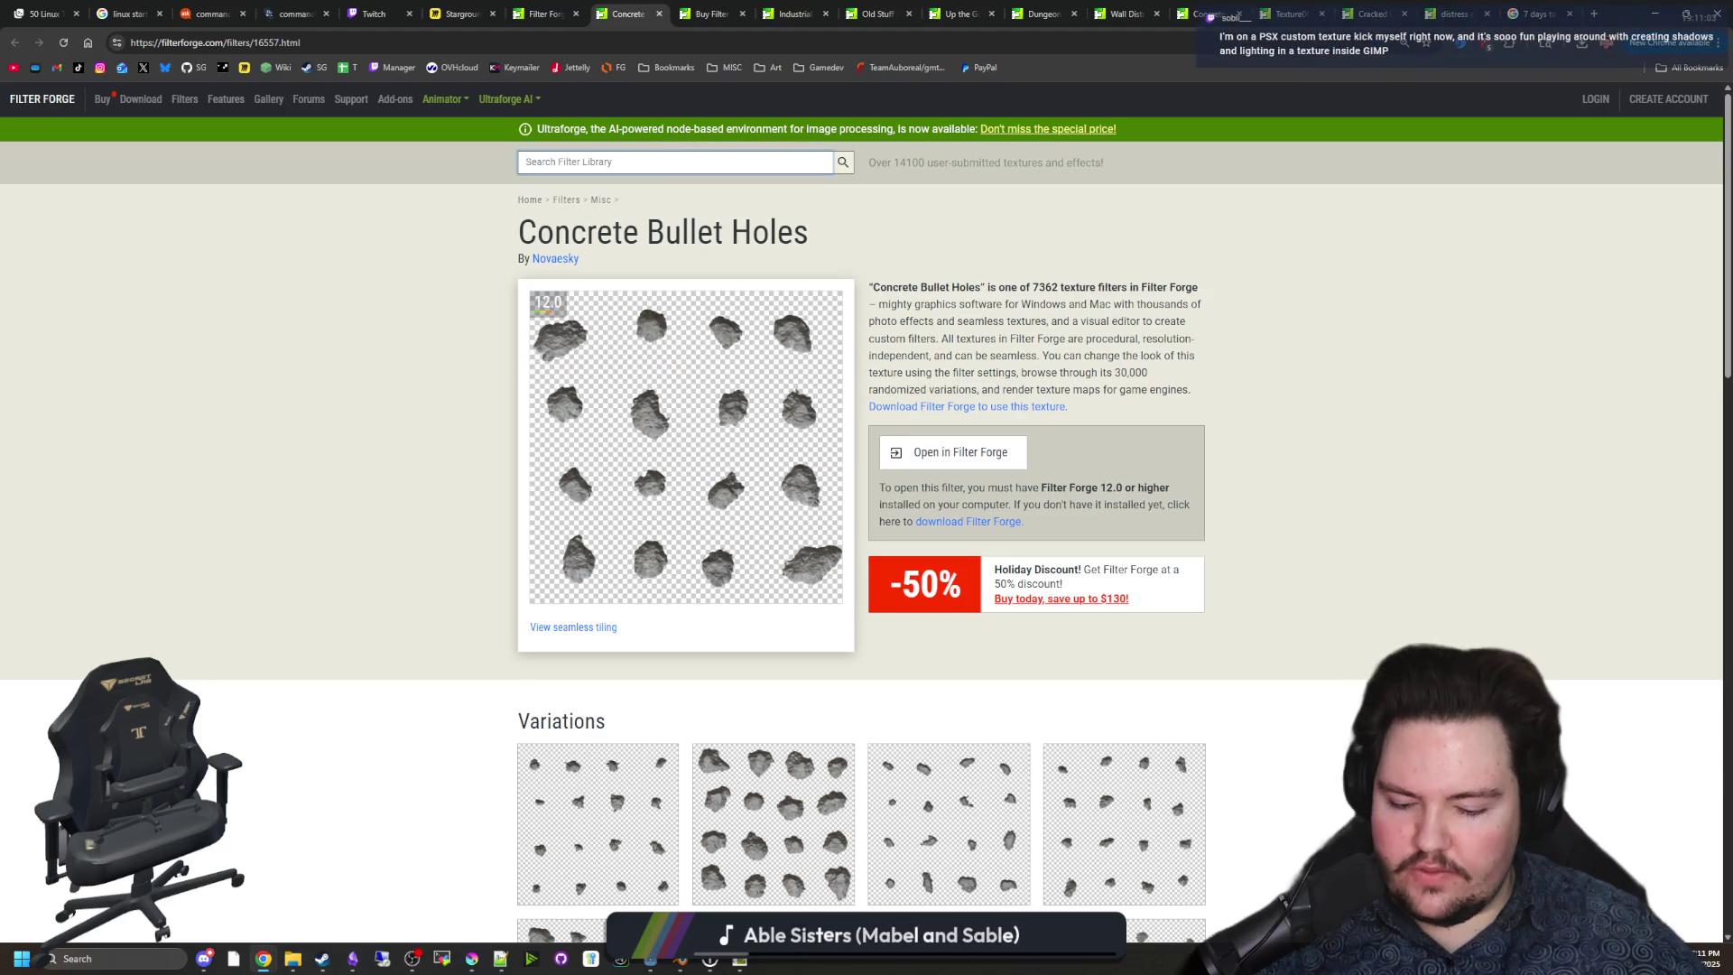
key(Return)
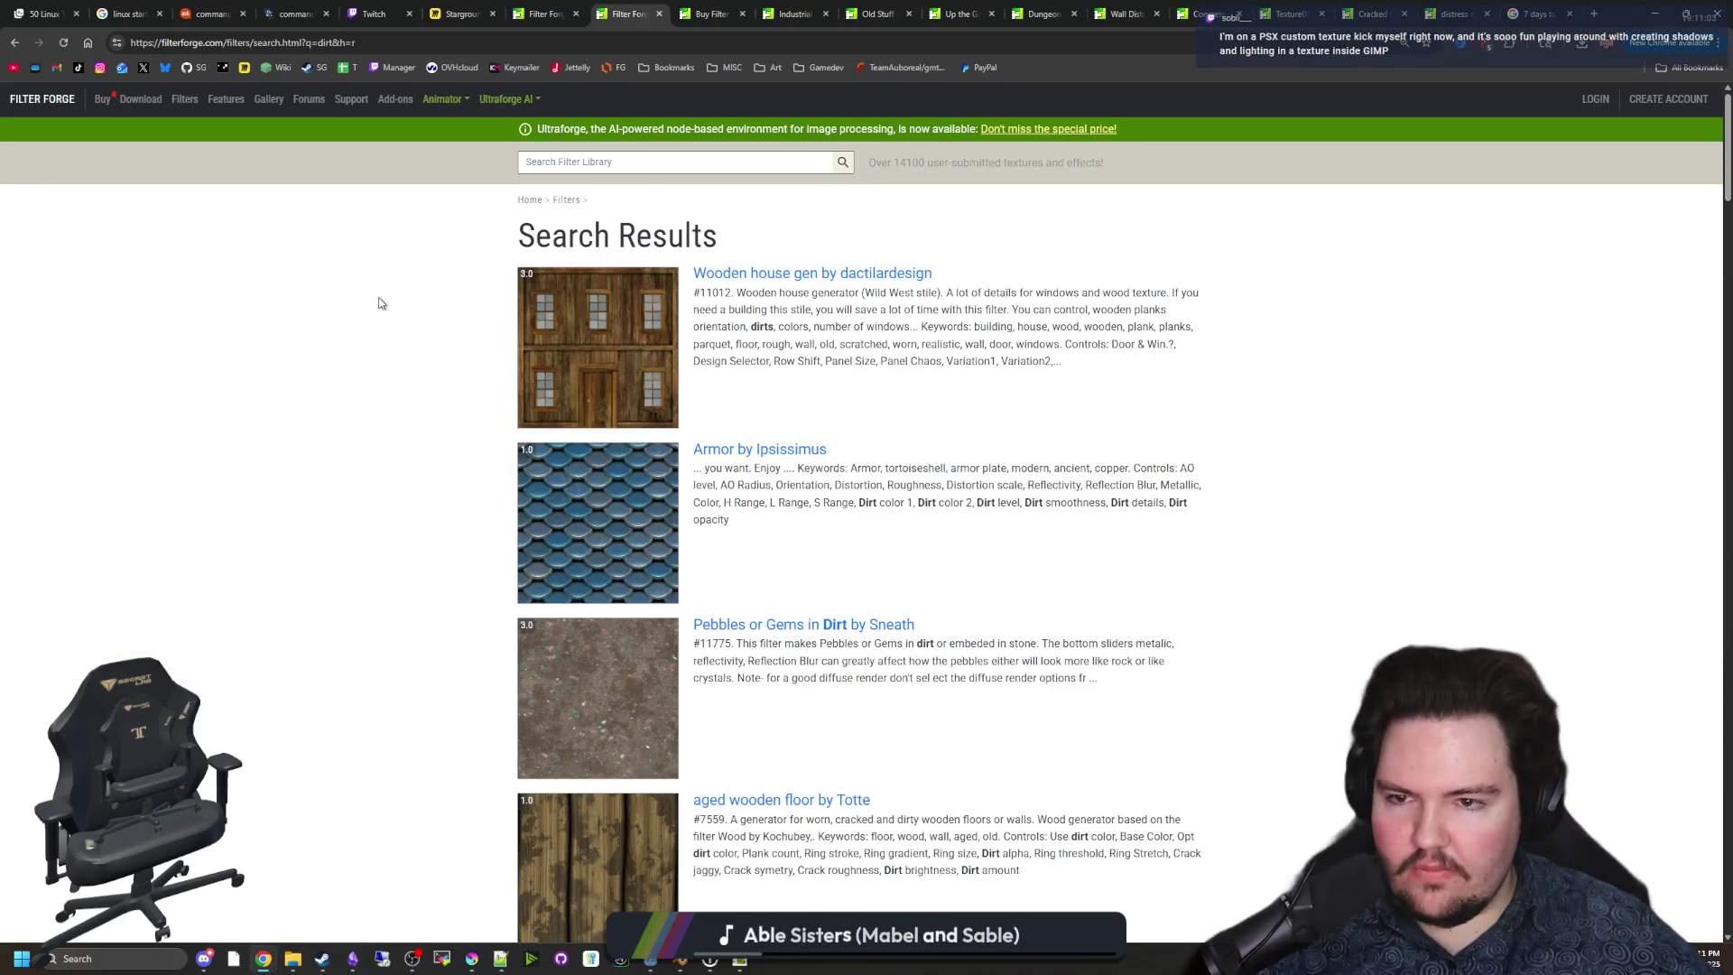
scroll(402, 308, down, 2)
scroll(399, 306, down, 14)
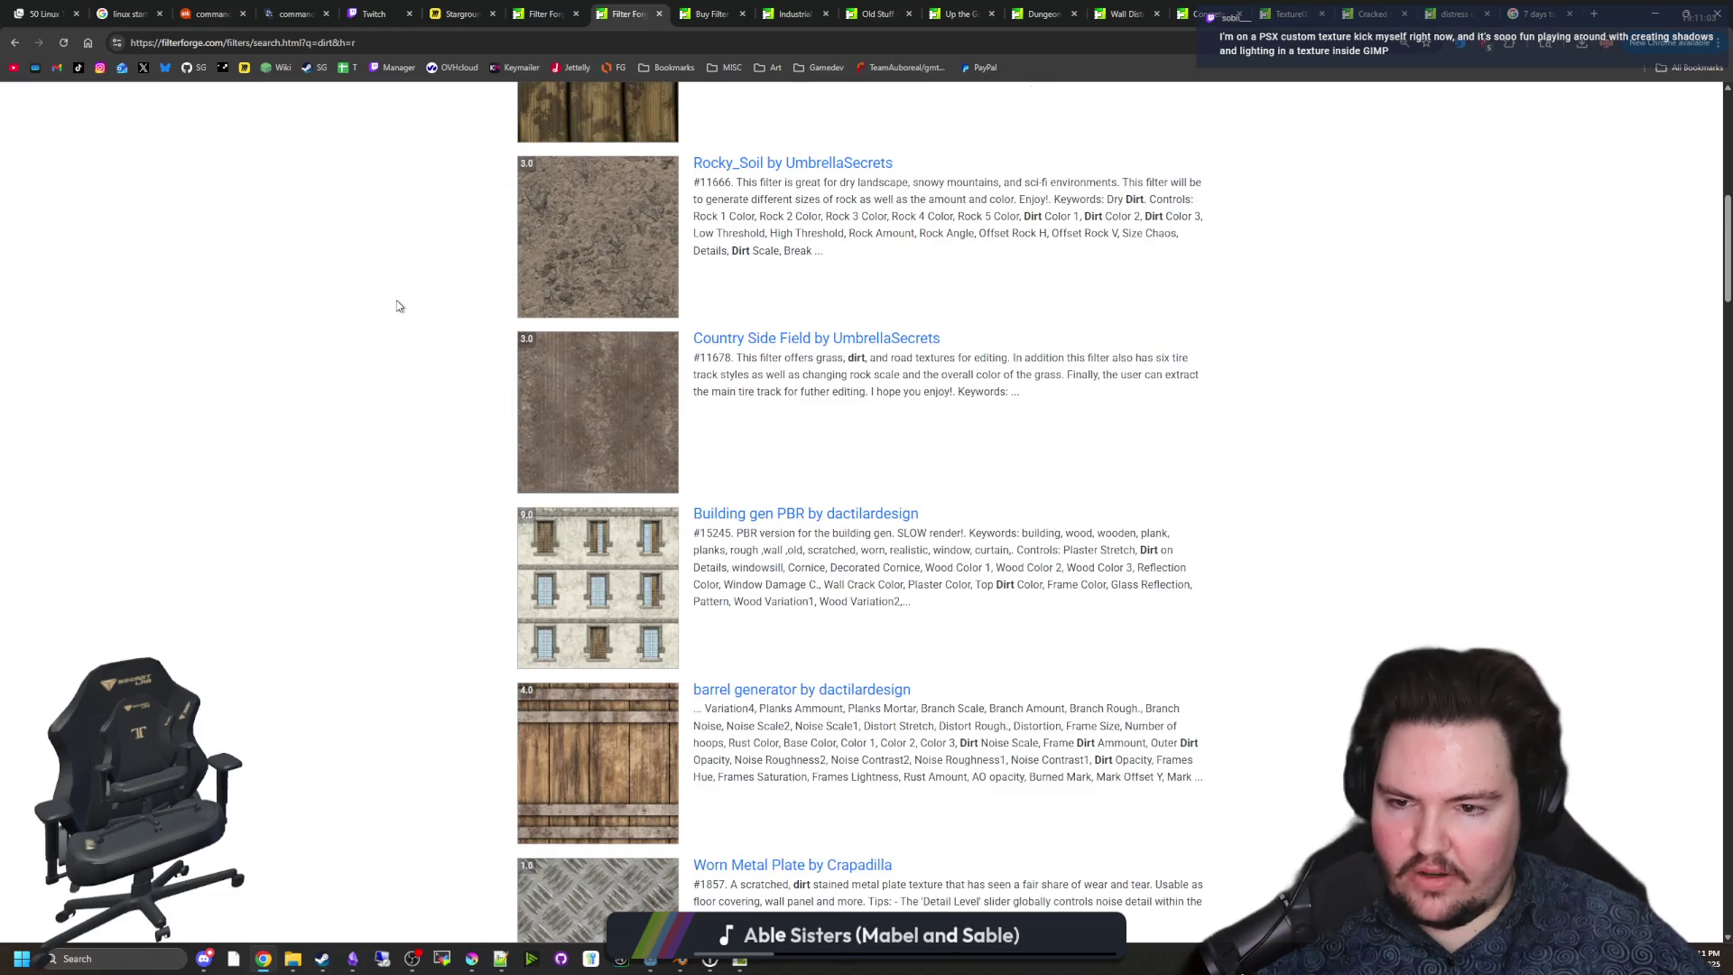
scroll(445, 496, down, 16)
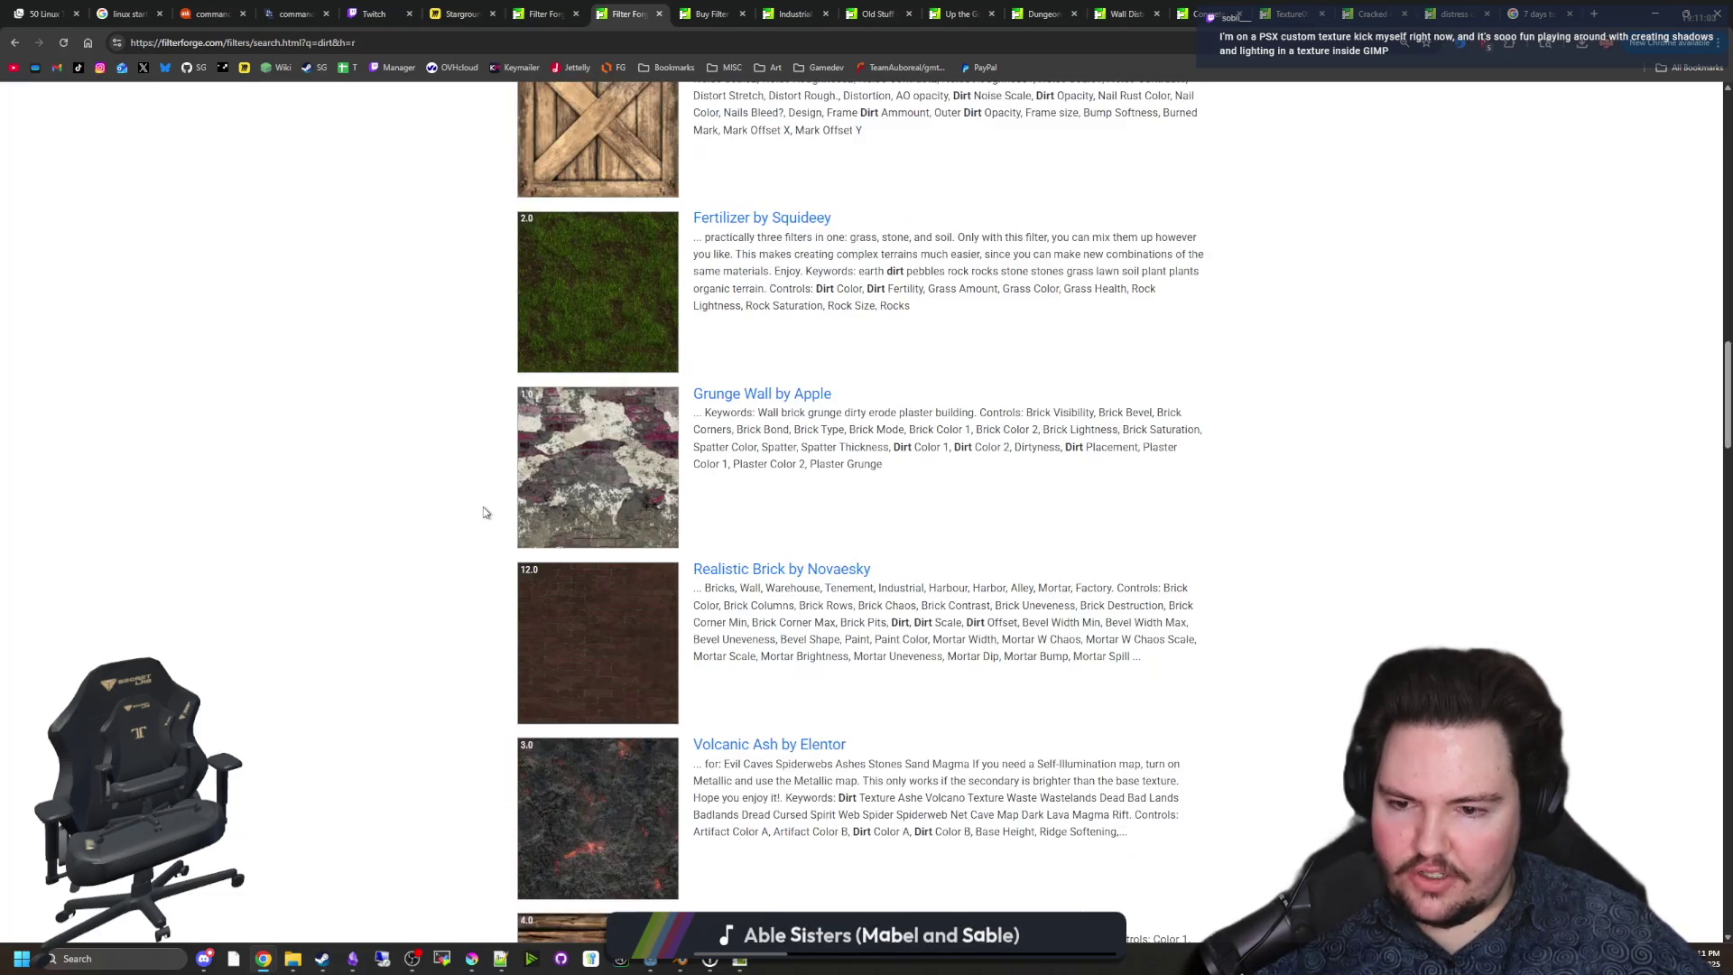
scroll(484, 512, down, 3)
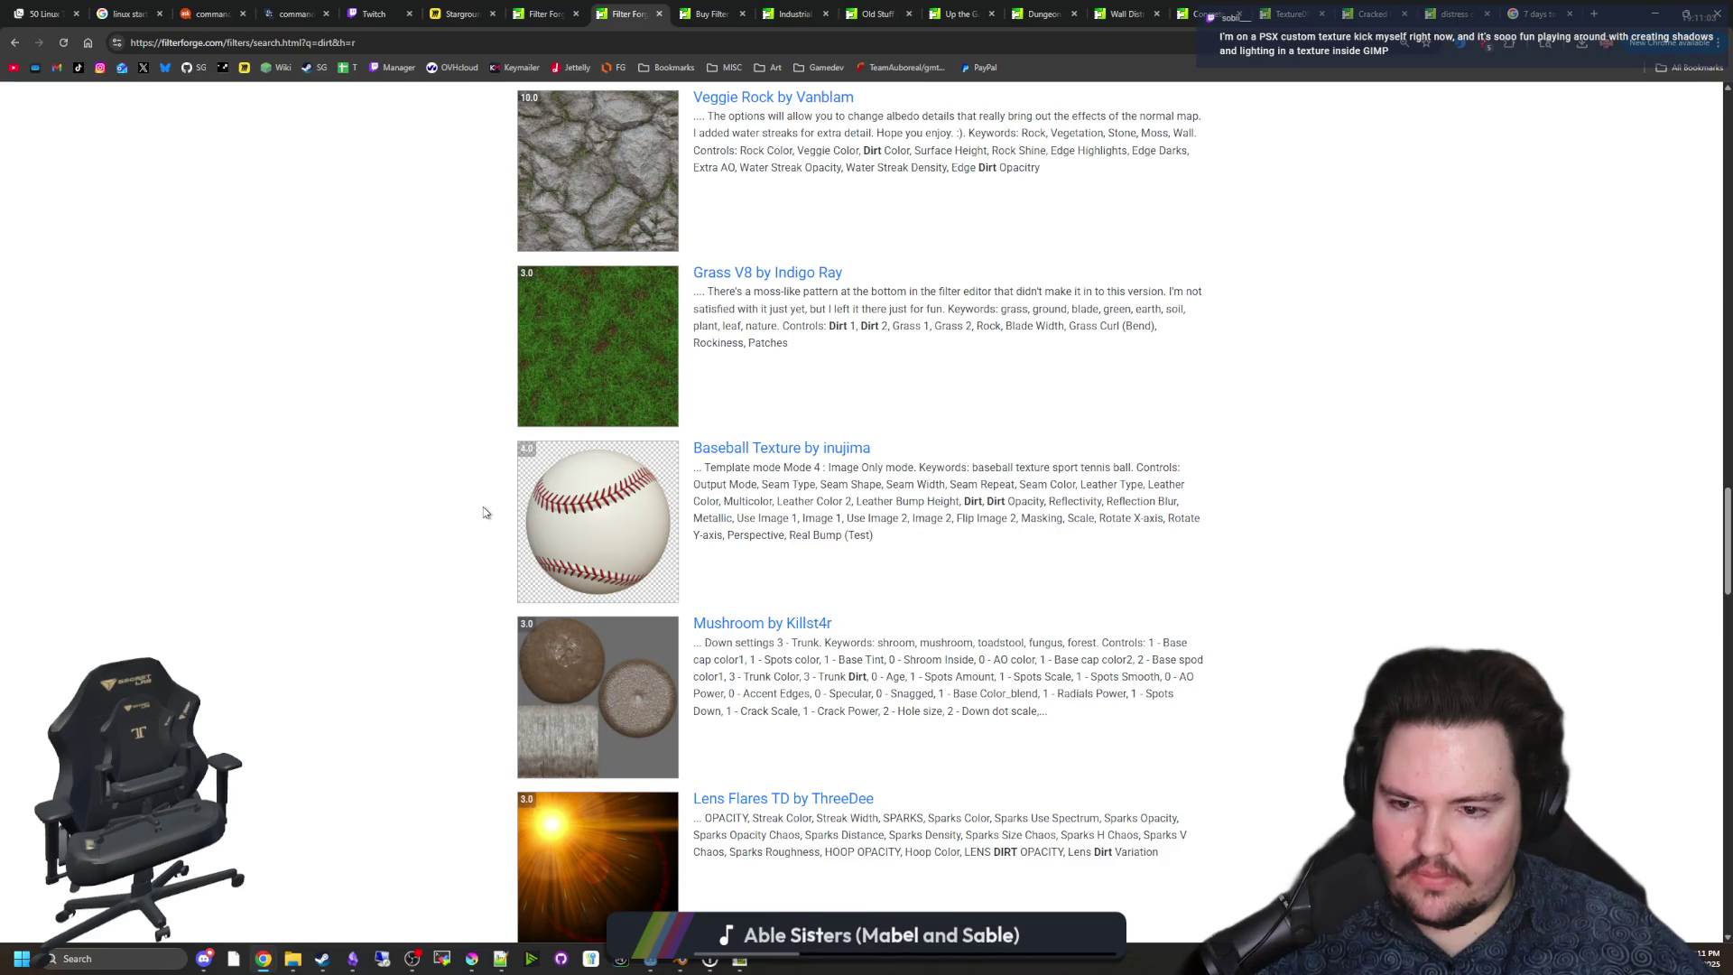
scroll(484, 512, down, 7)
scroll(484, 513, down, 4)
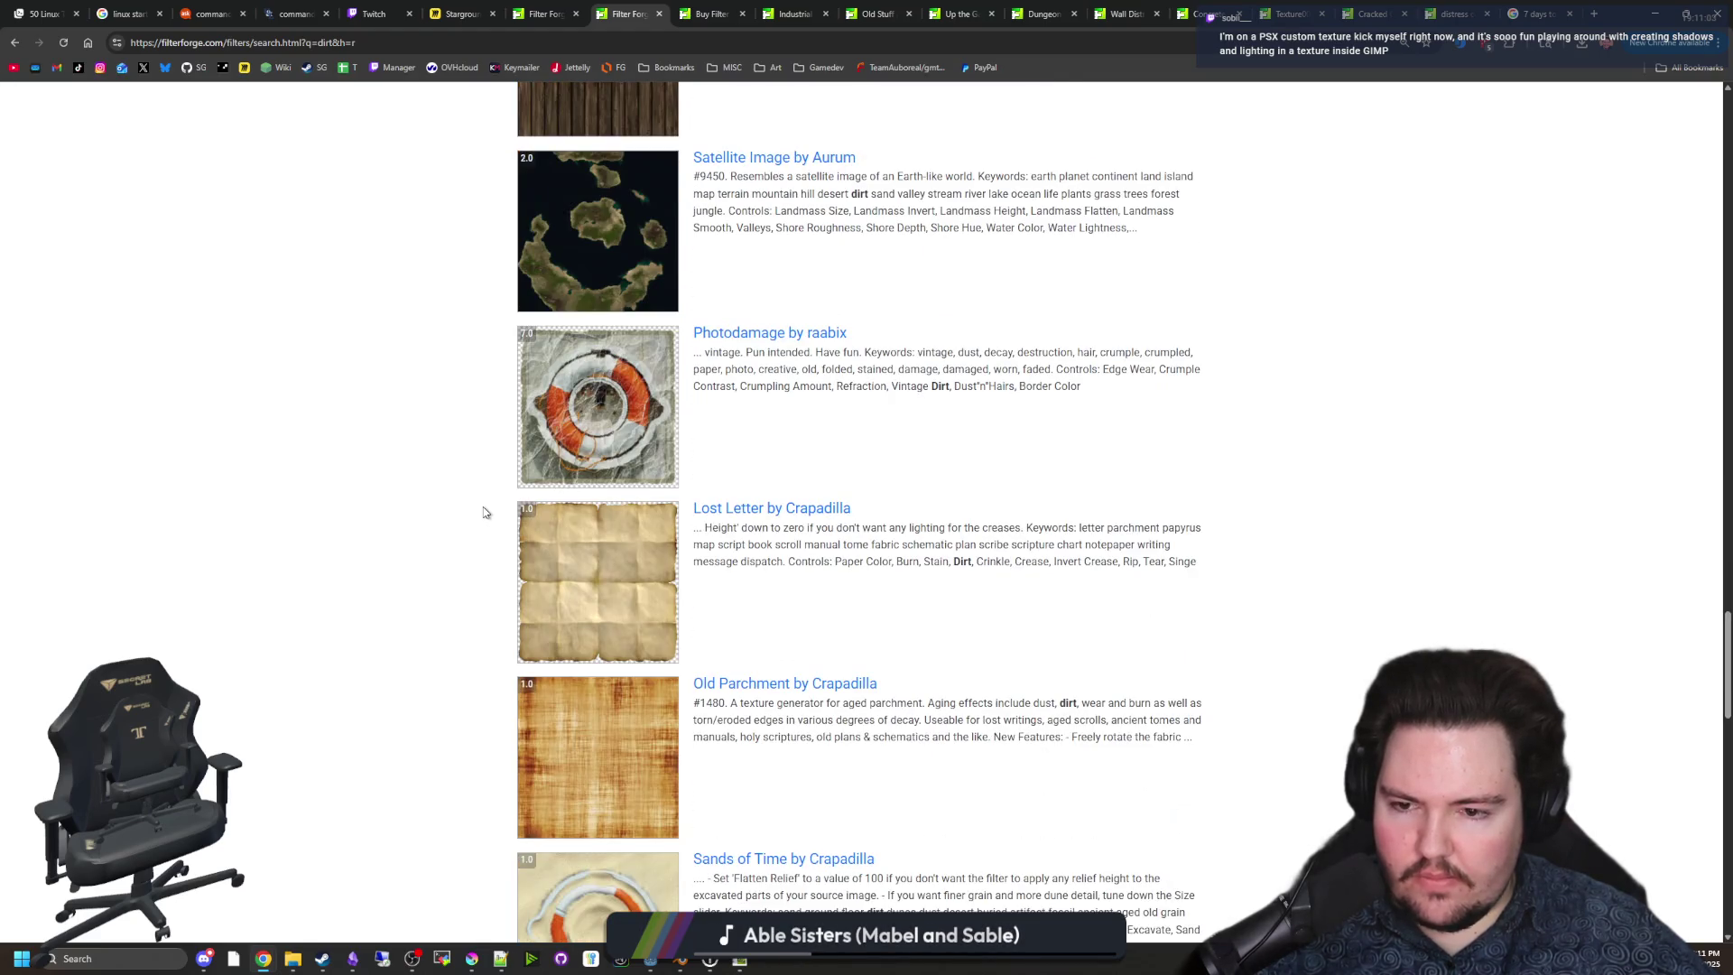
scroll(483, 513, down, 13)
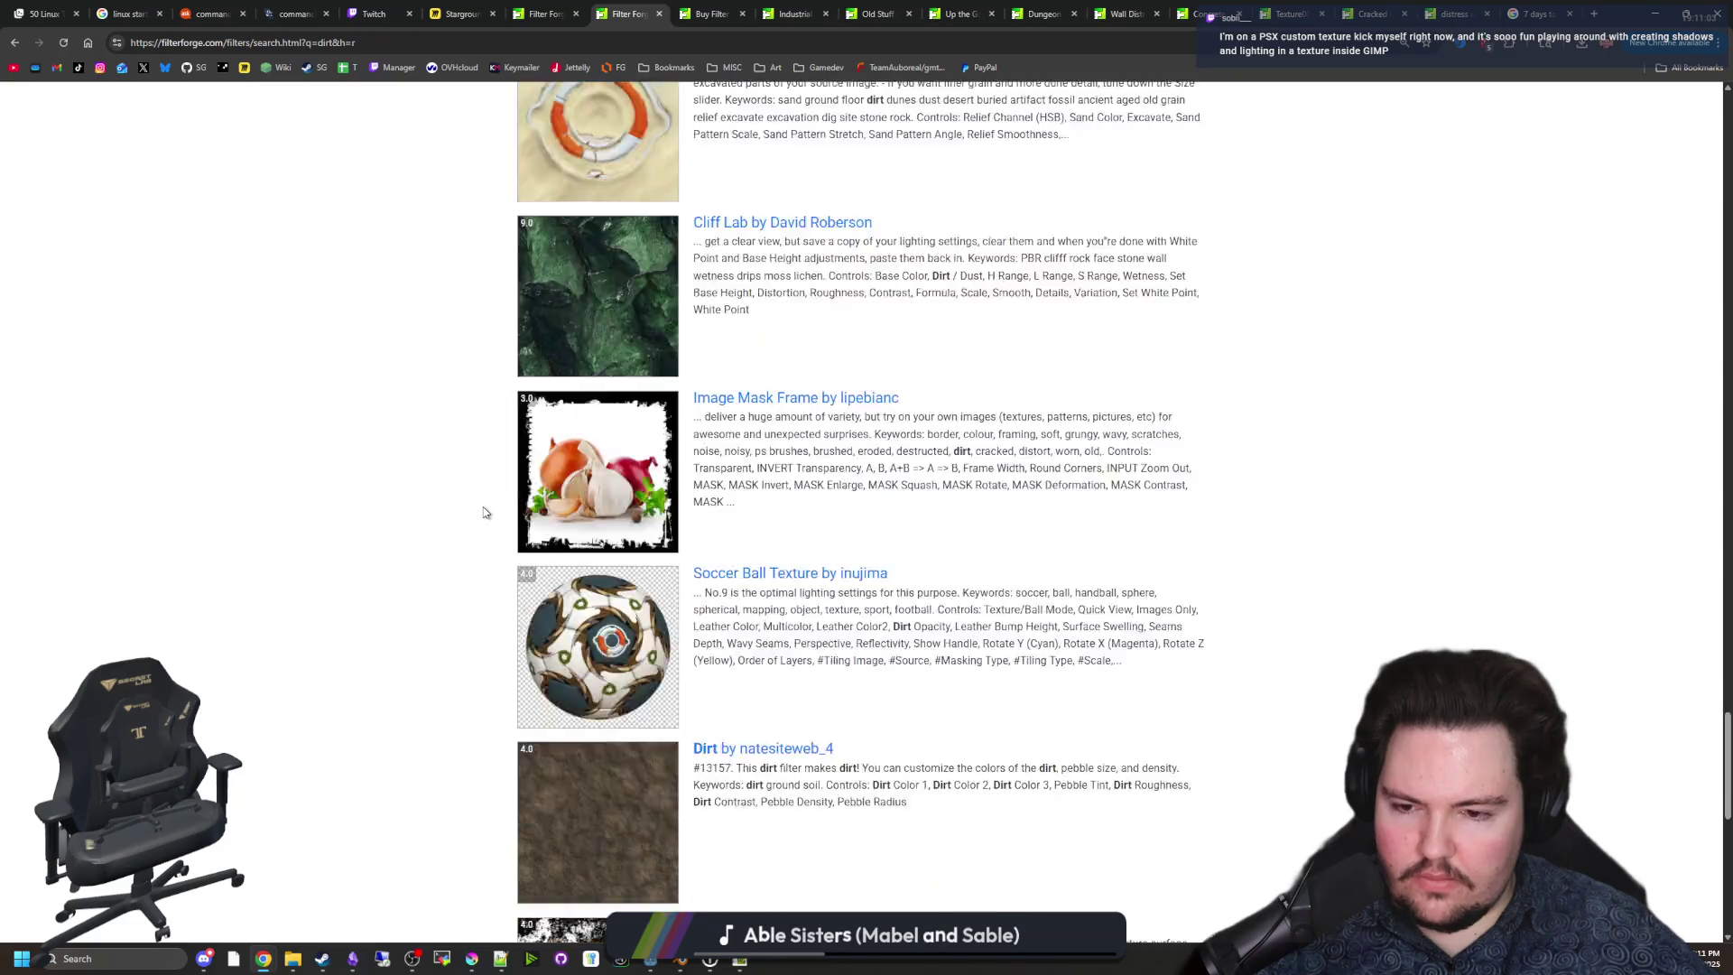
scroll(484, 513, down, 6)
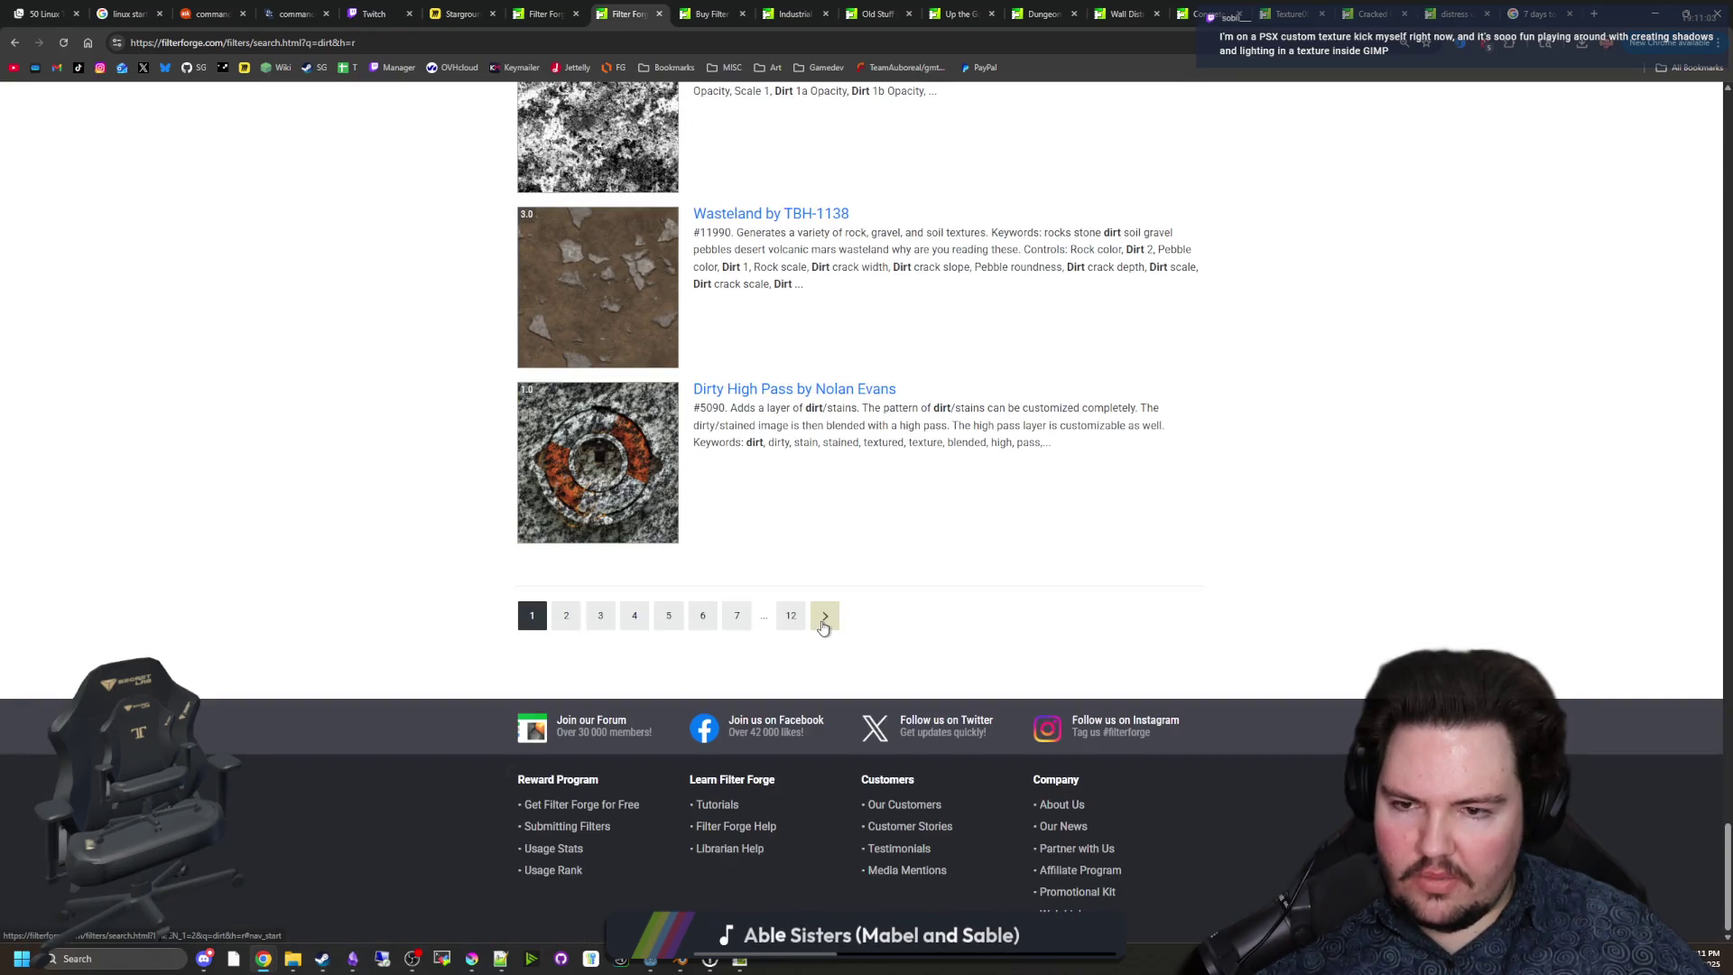
Open the Dirt filter from results page 2 and send it to Filter Forge.
click(824, 614)
scroll(569, 474, down, 4)
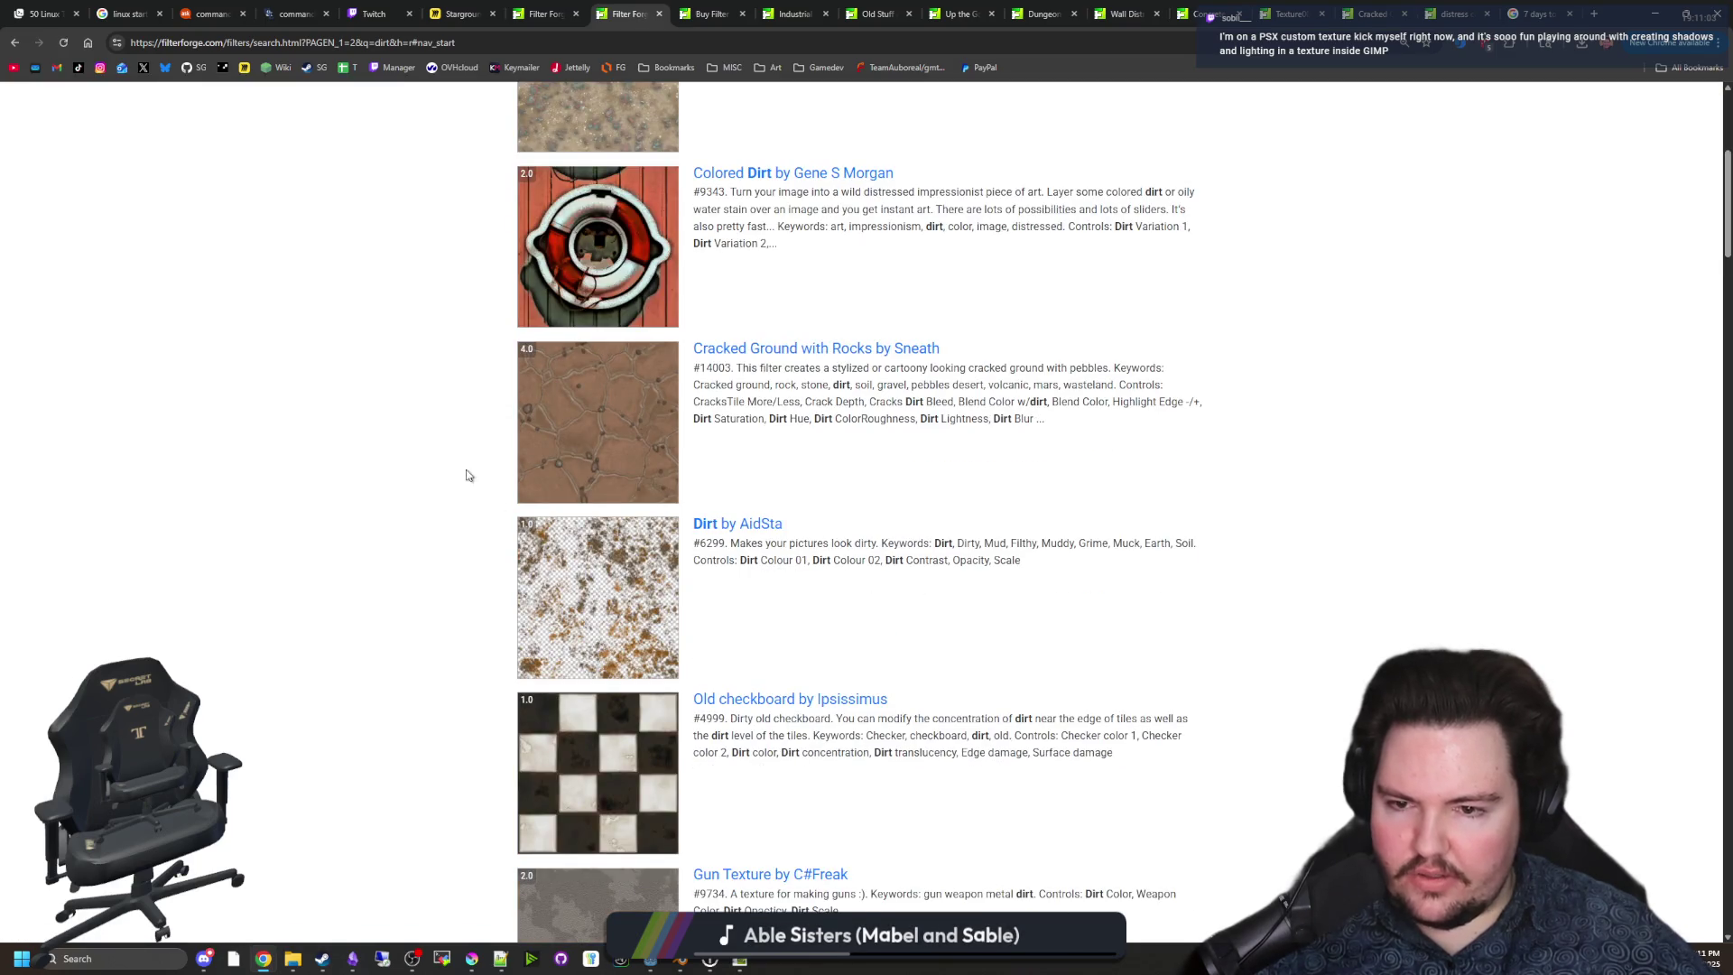
click(610, 604)
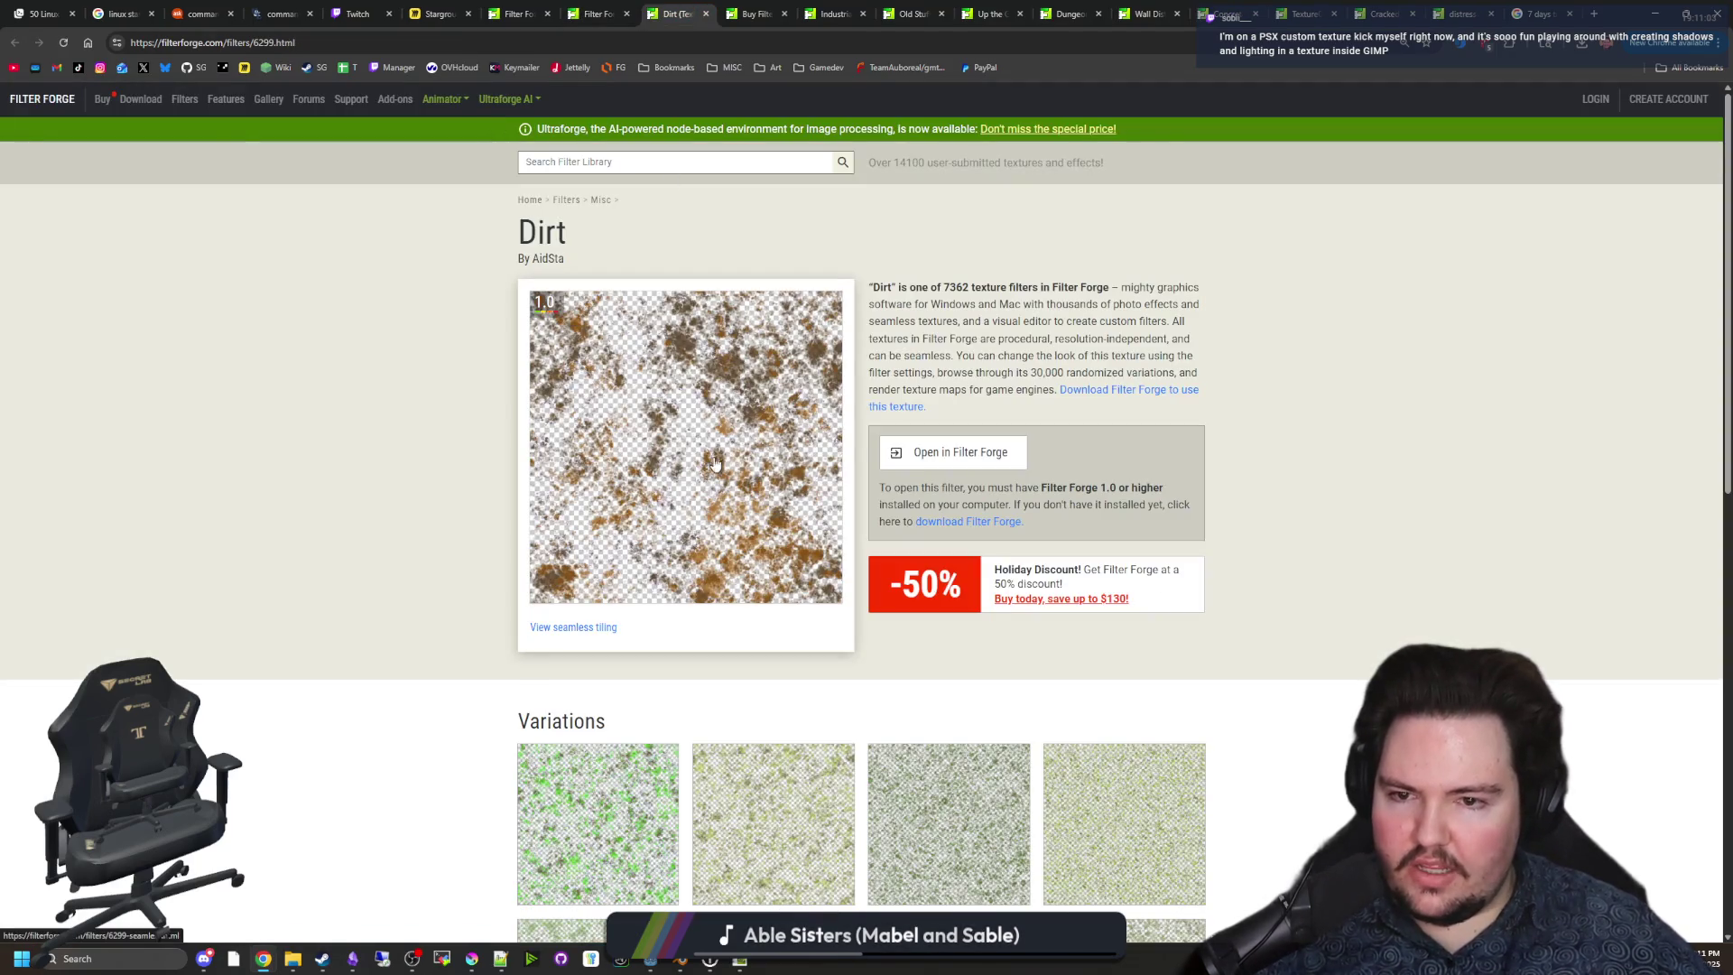
click(932, 456)
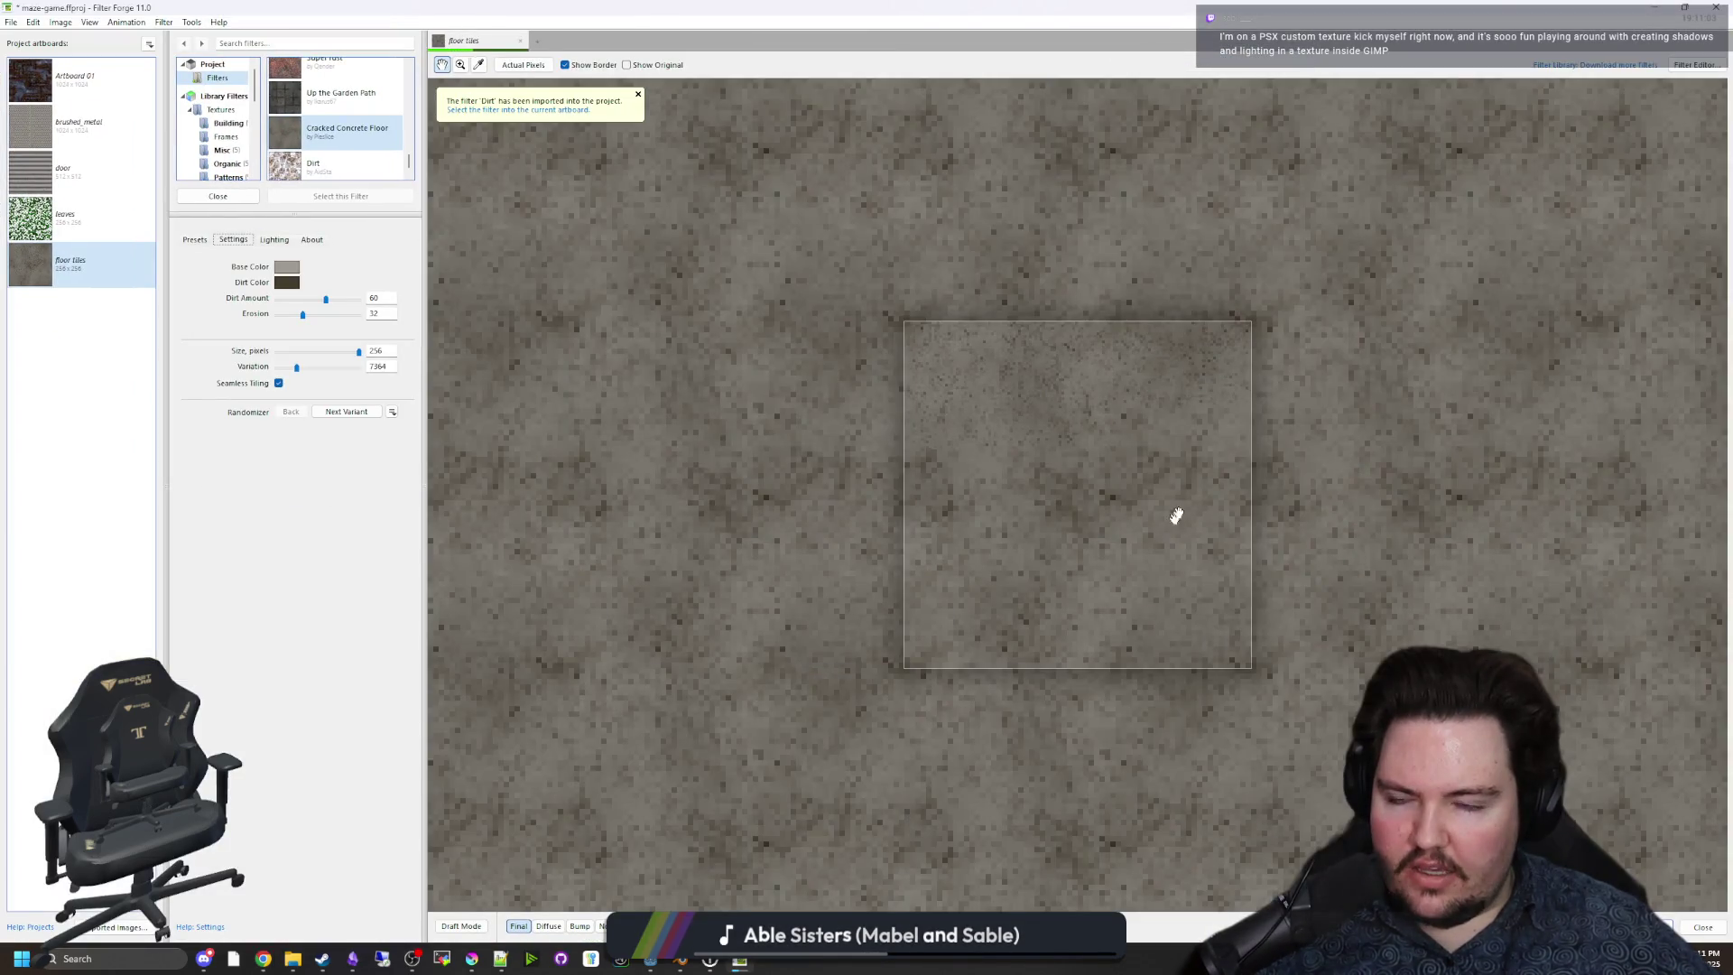
Apply the Dirt filter to the floor tiles artboard with Seamless Tiling enabled.
click(343, 165)
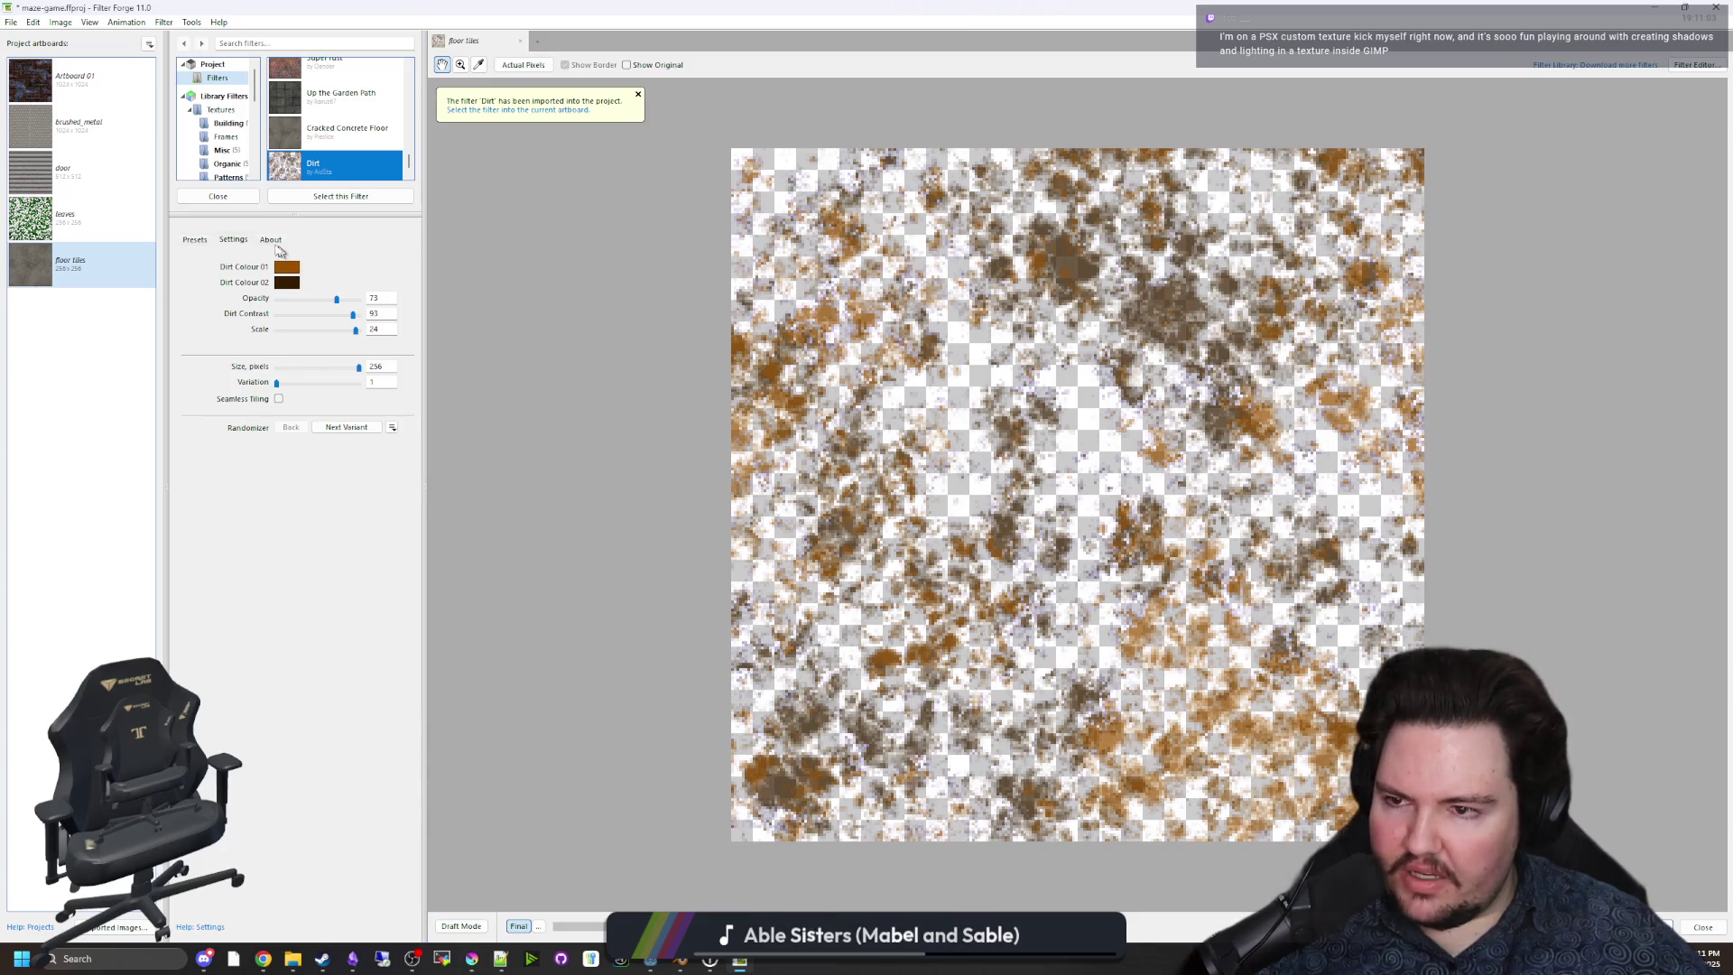
click(279, 399)
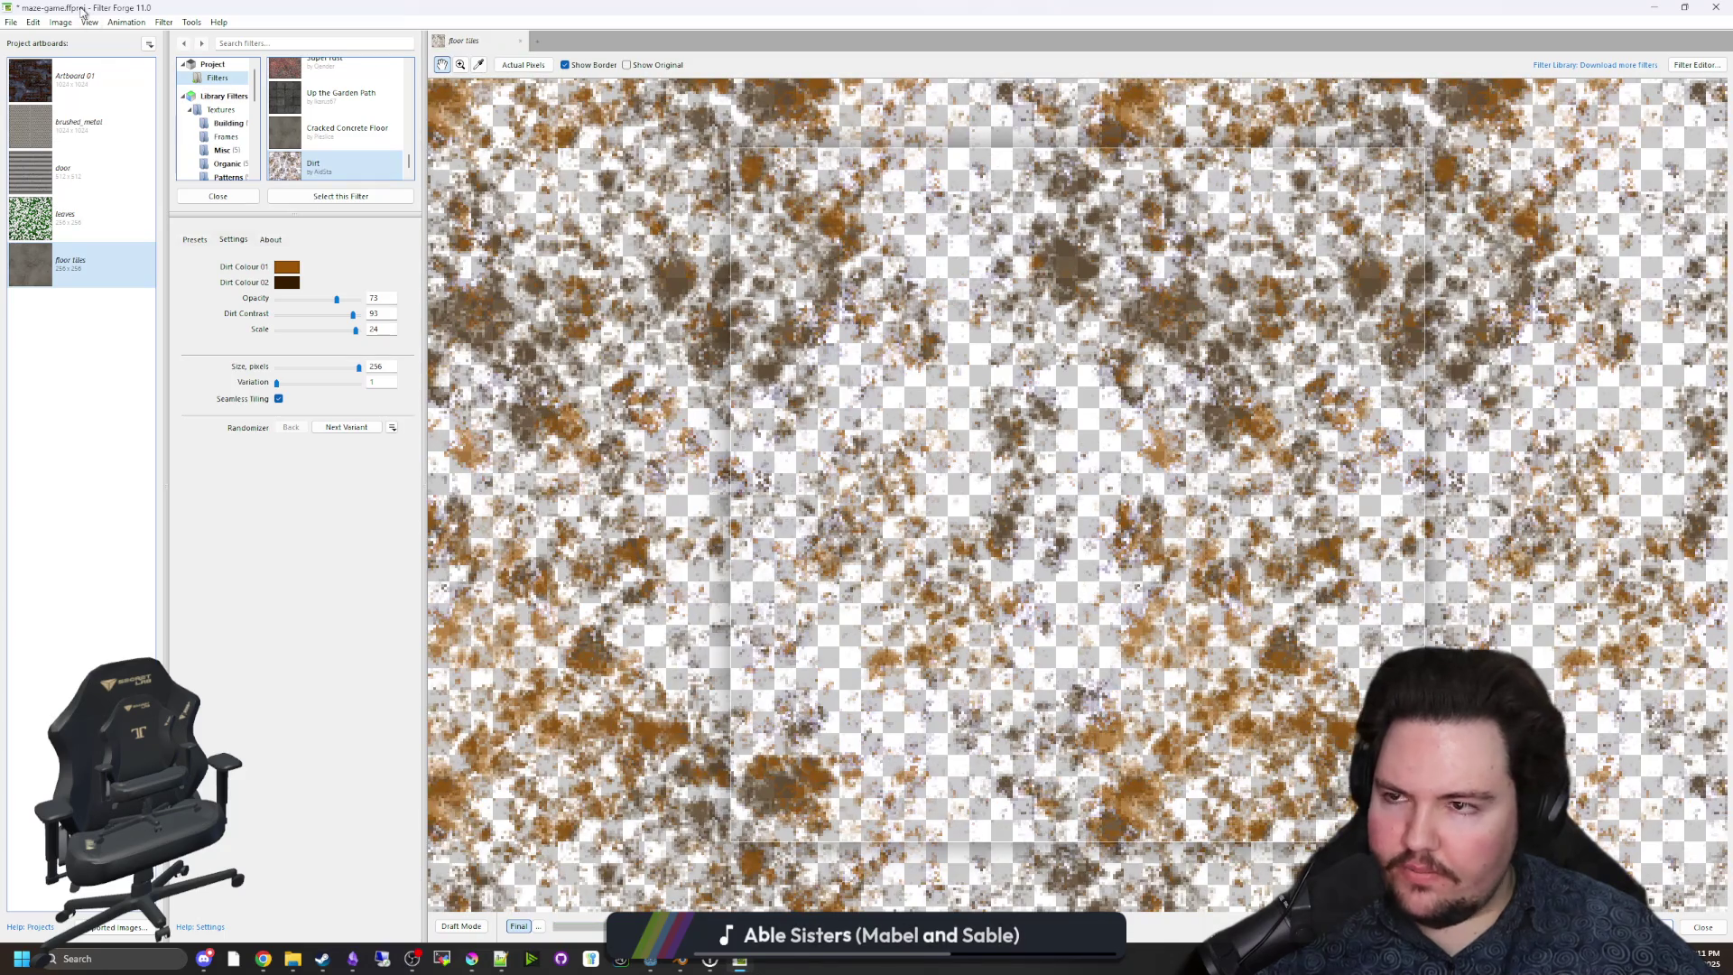
click(59, 22)
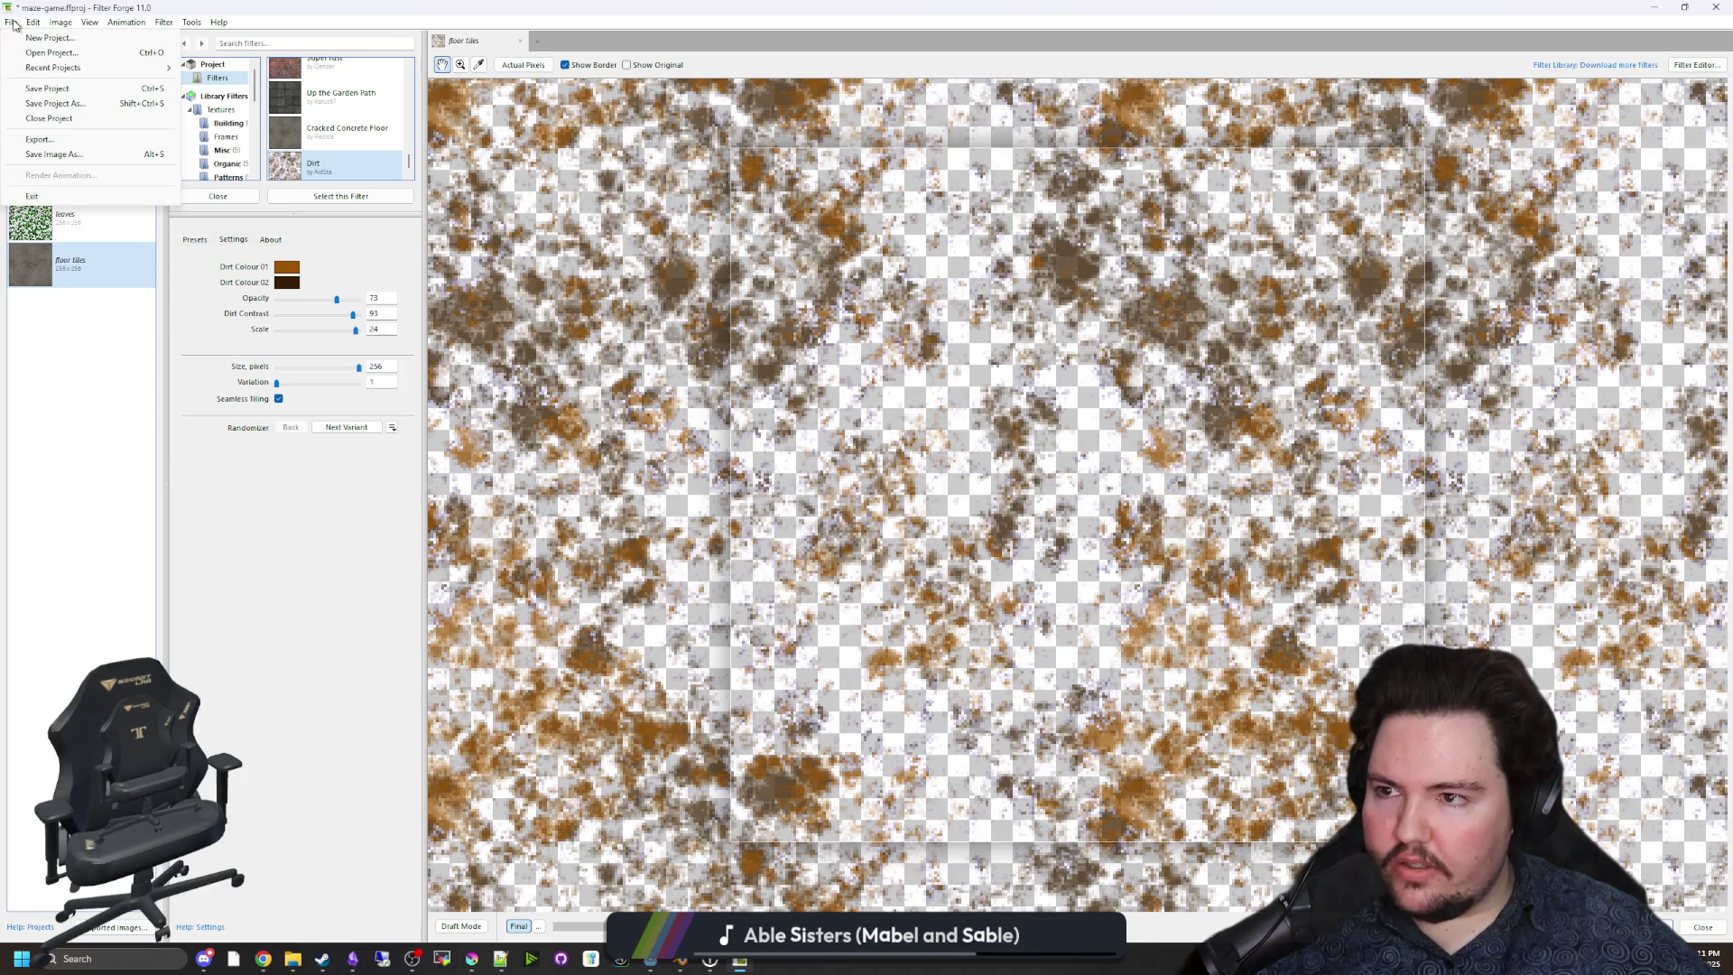
click(31, 141)
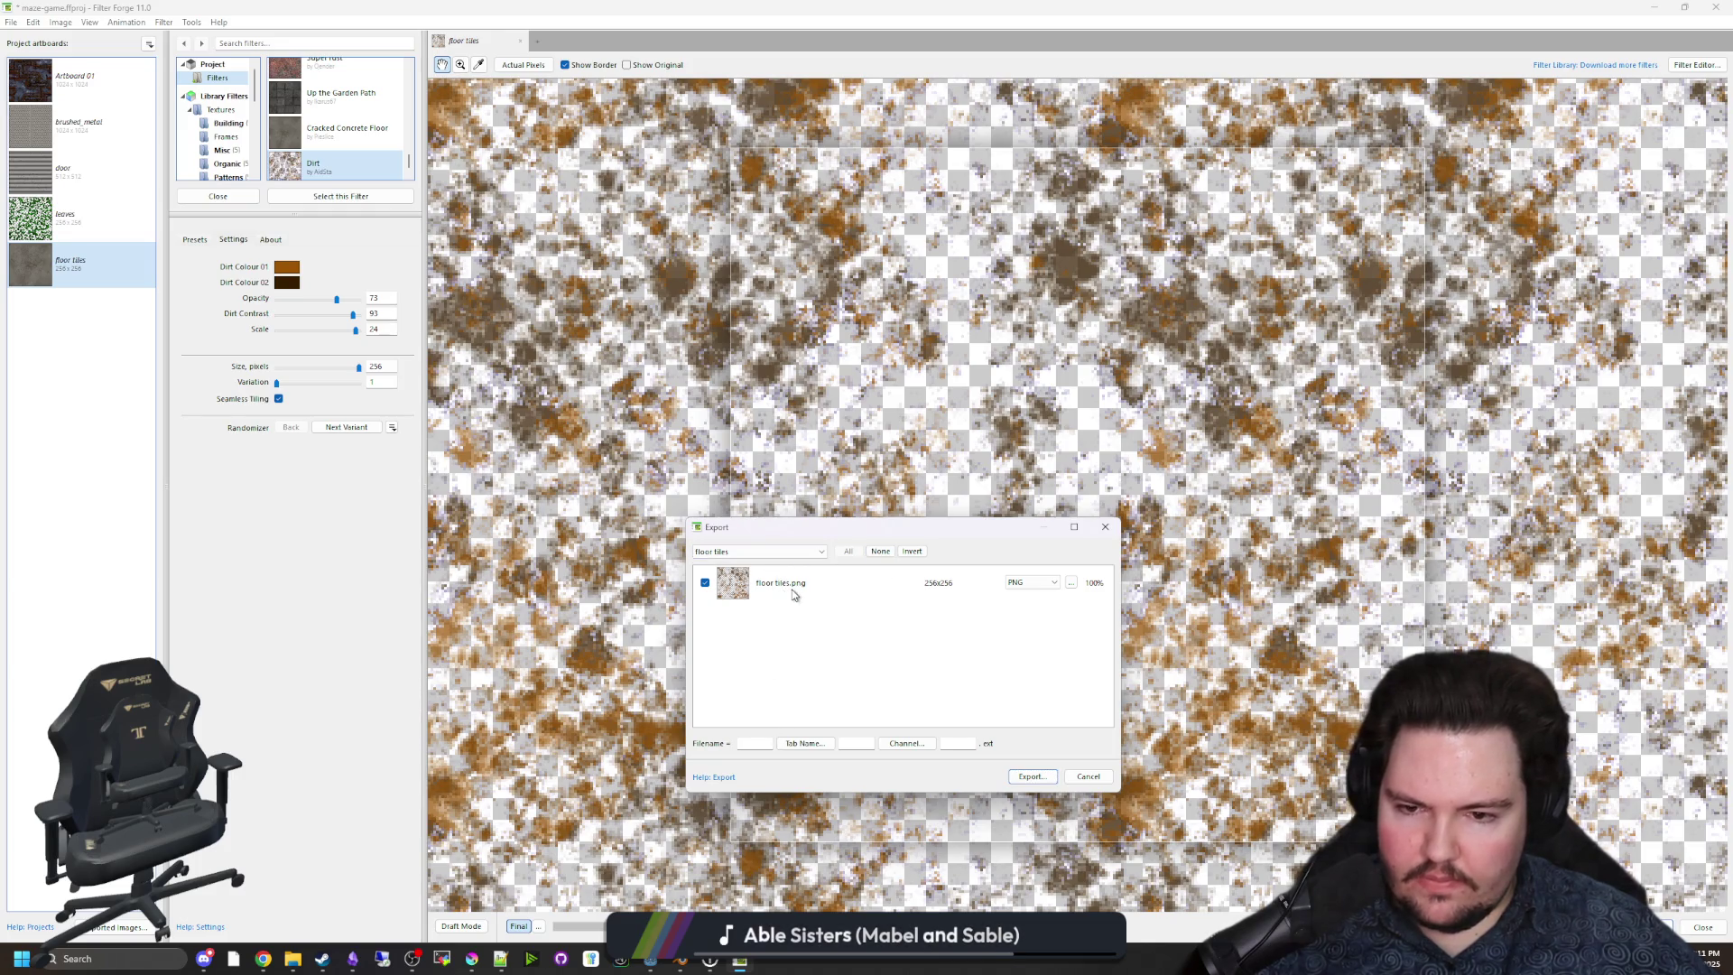
Export floor tiles.png to the Textures folder, then minimize Filter Forge and the browser.
click(1026, 773)
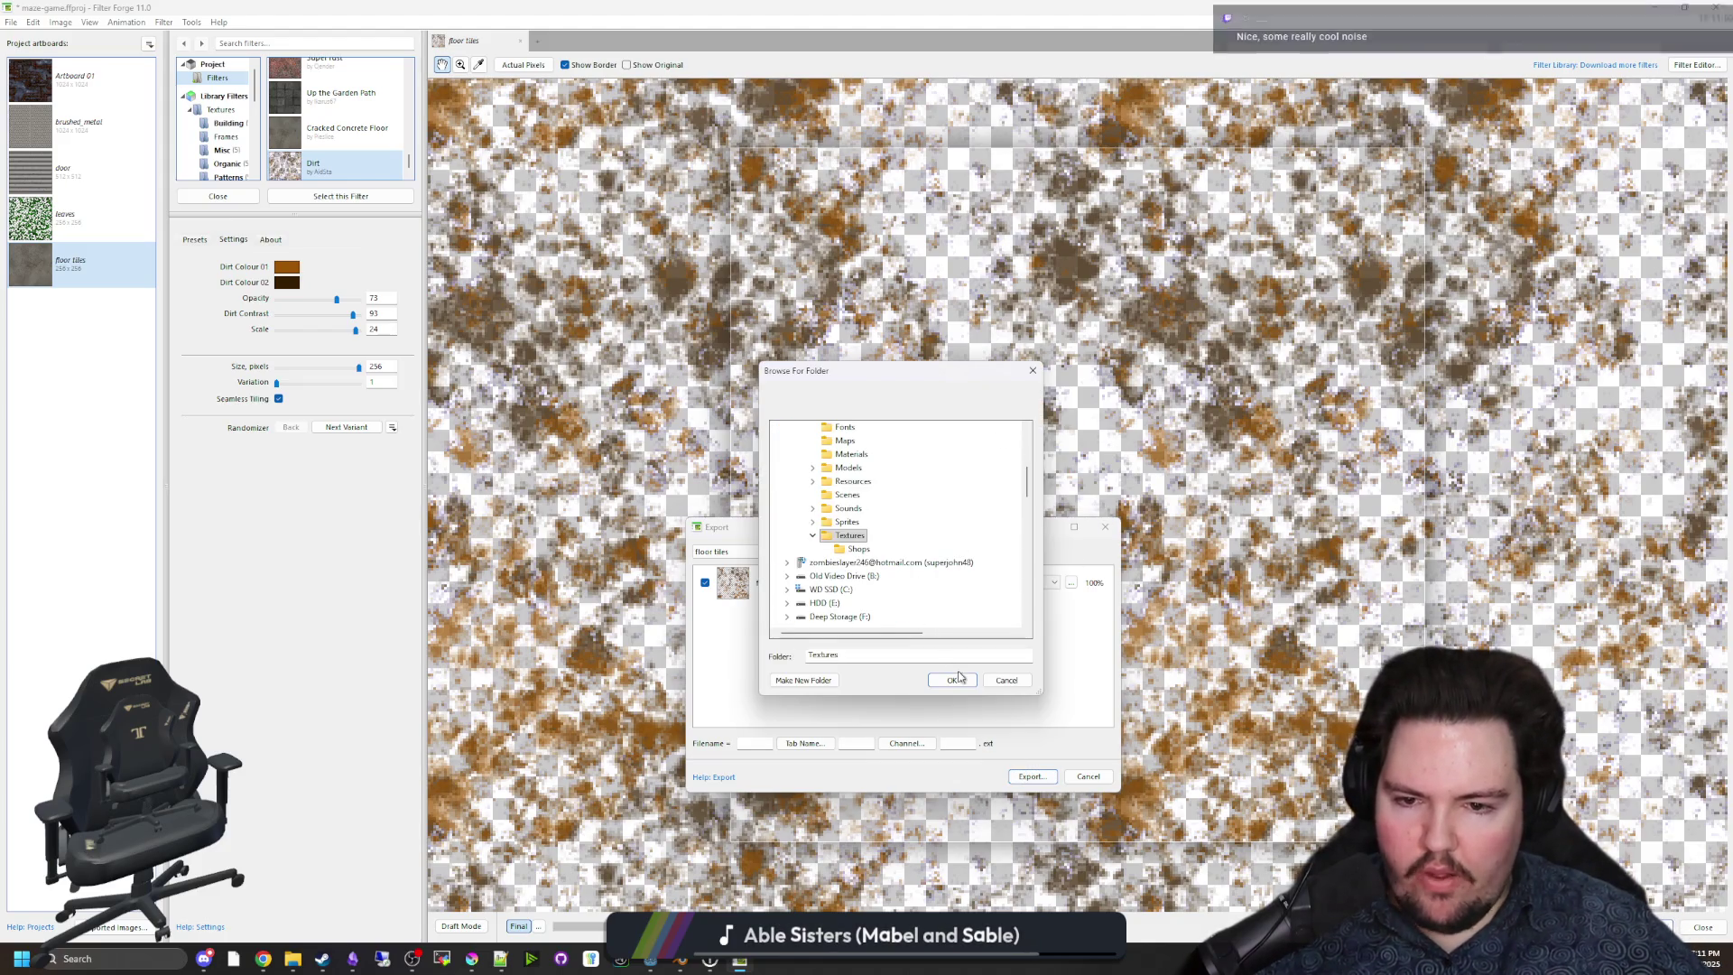
click(958, 665)
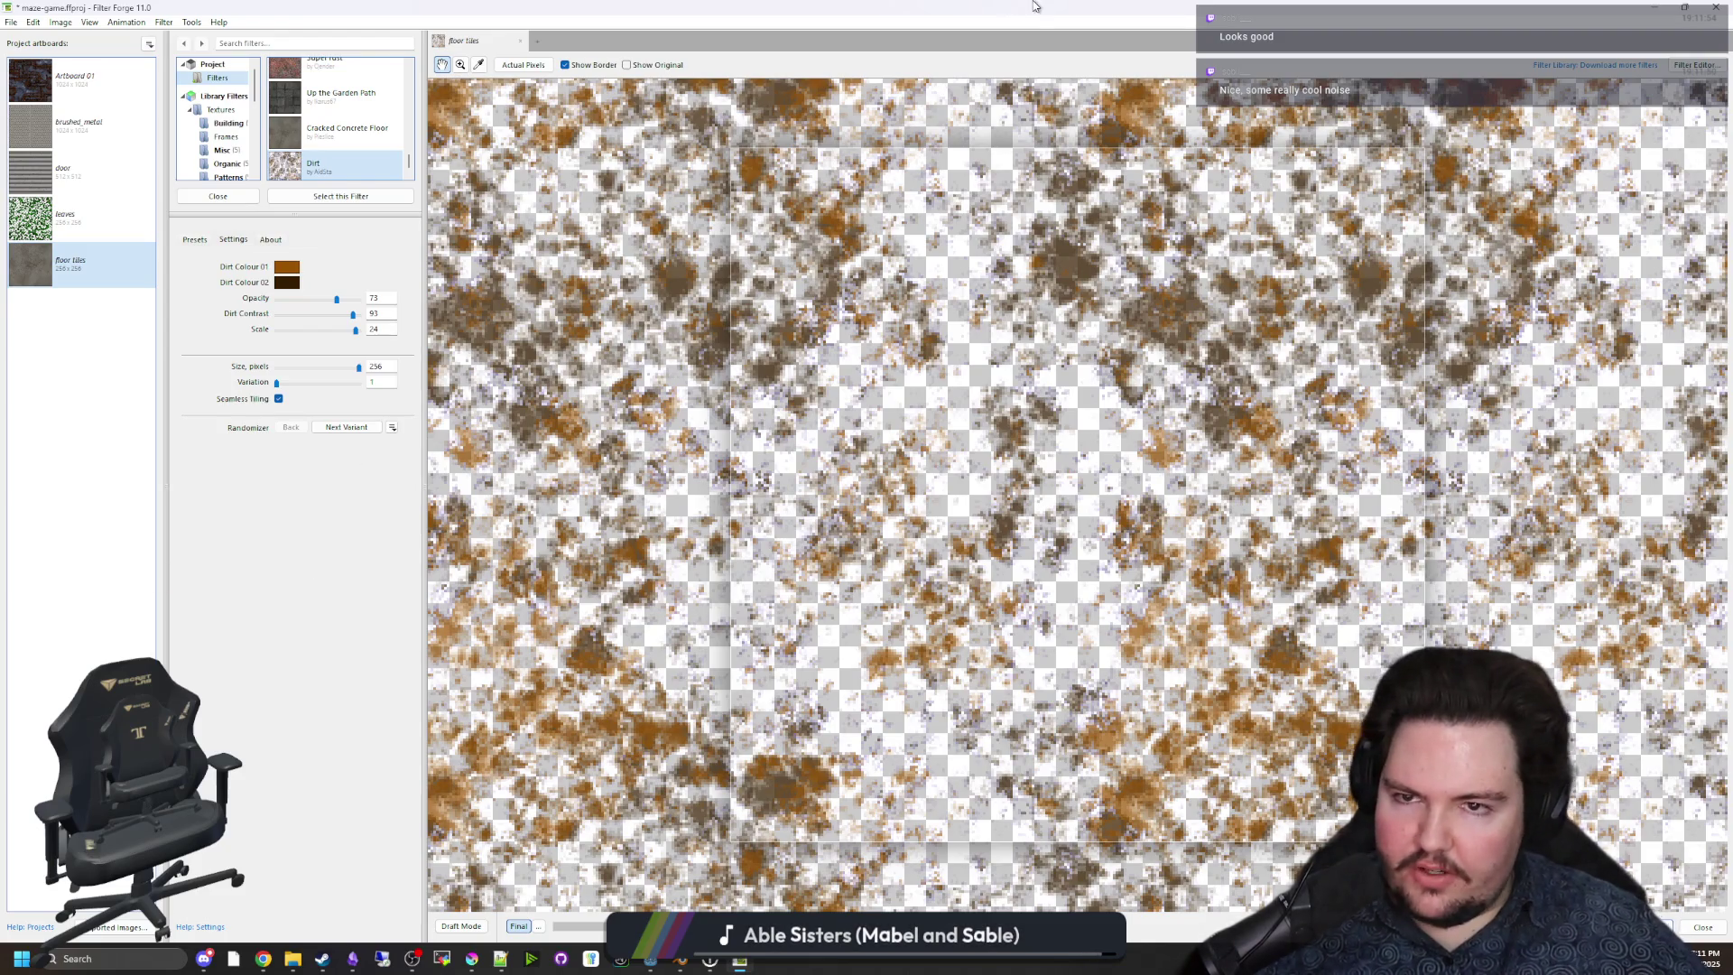
key(super+Down)
click(1542, 133)
key(super+Down)
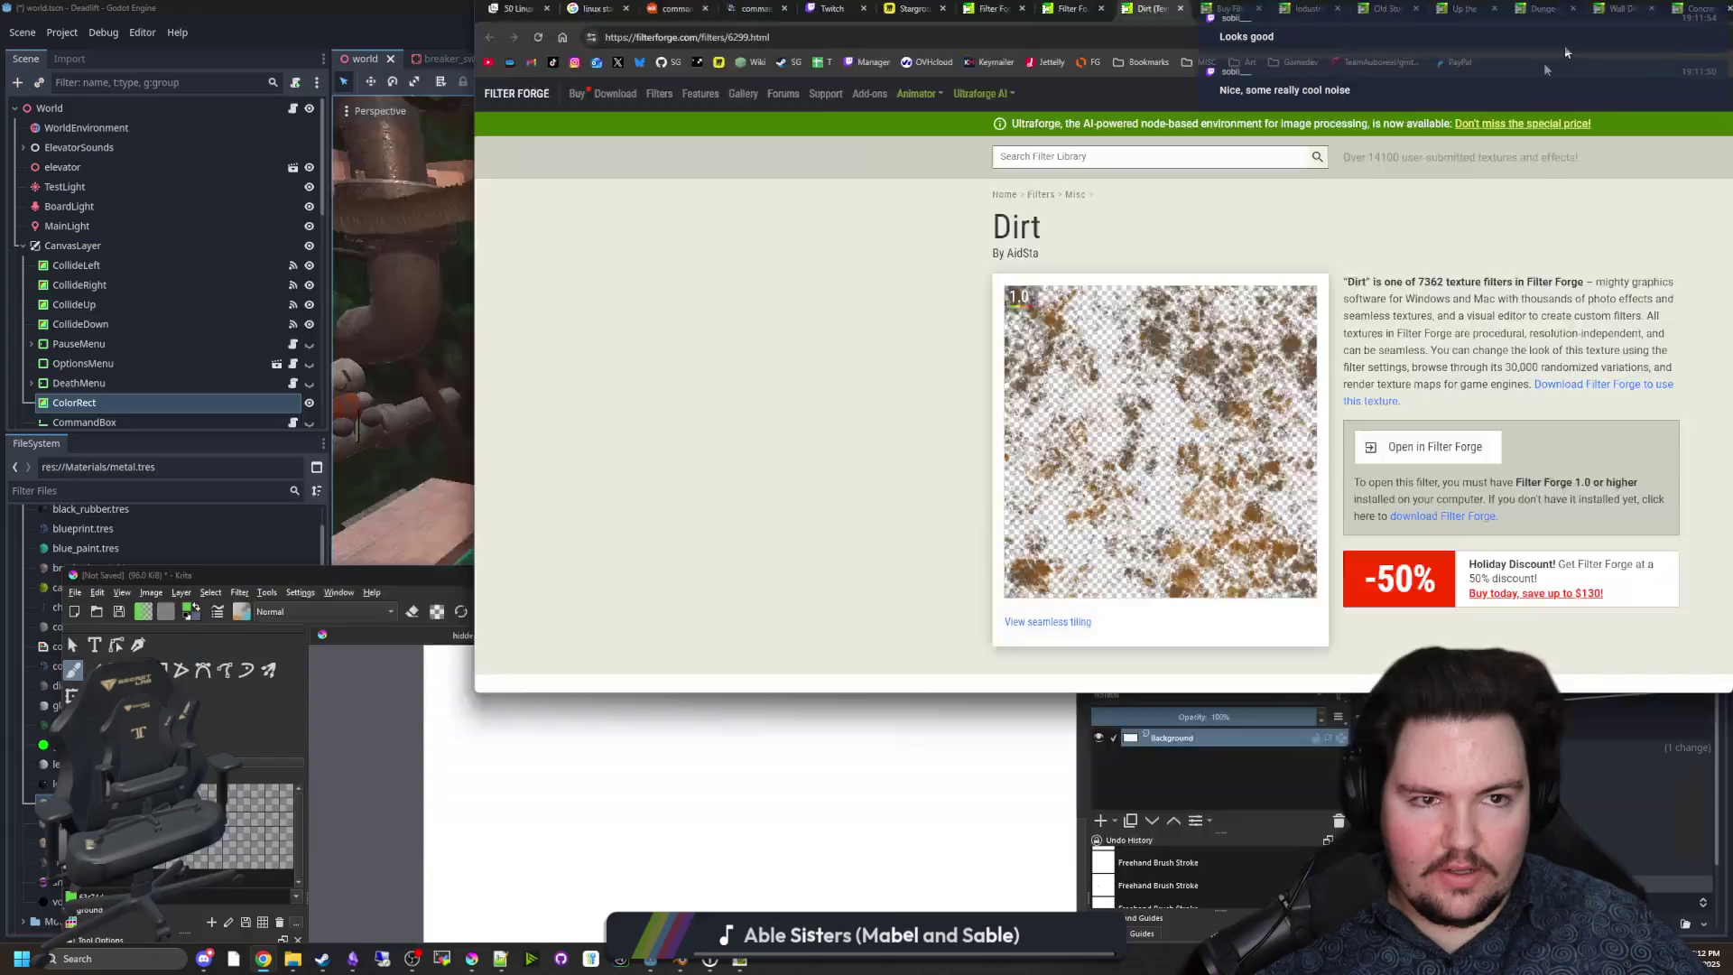
Hide the browser and Krita, then Quick Load floor tiles.png into the metal material's Detail Albedo.
key(super+Down)
click(1271, 576)
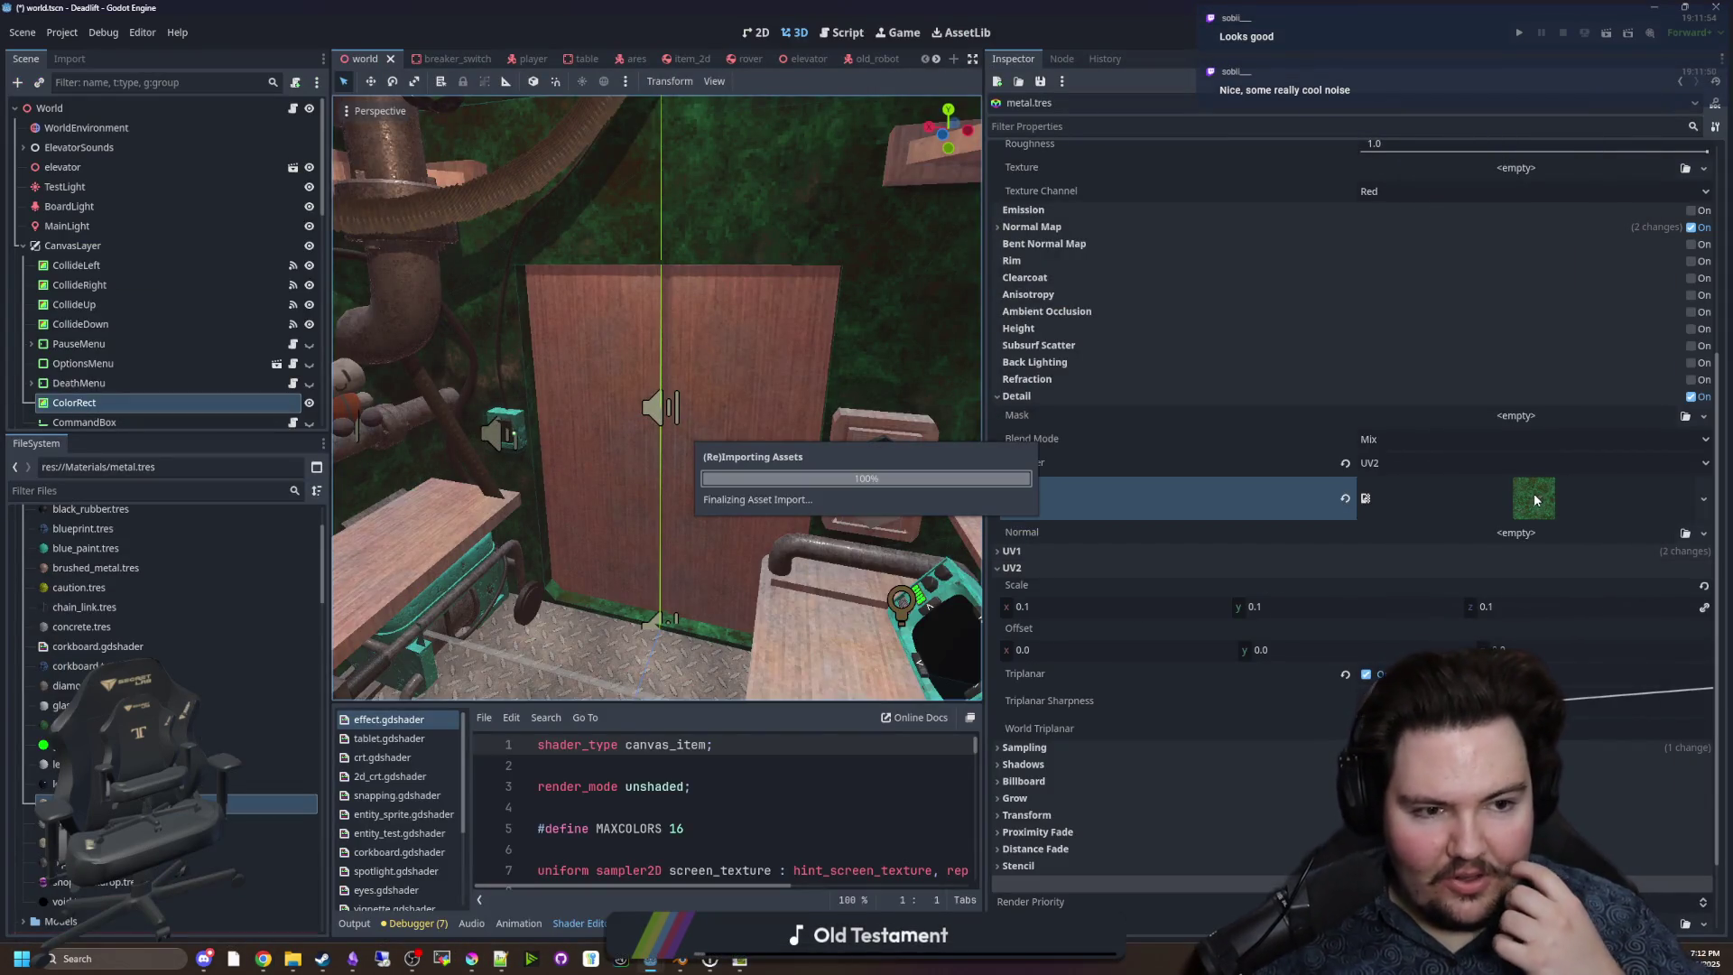
right_click(1534, 496)
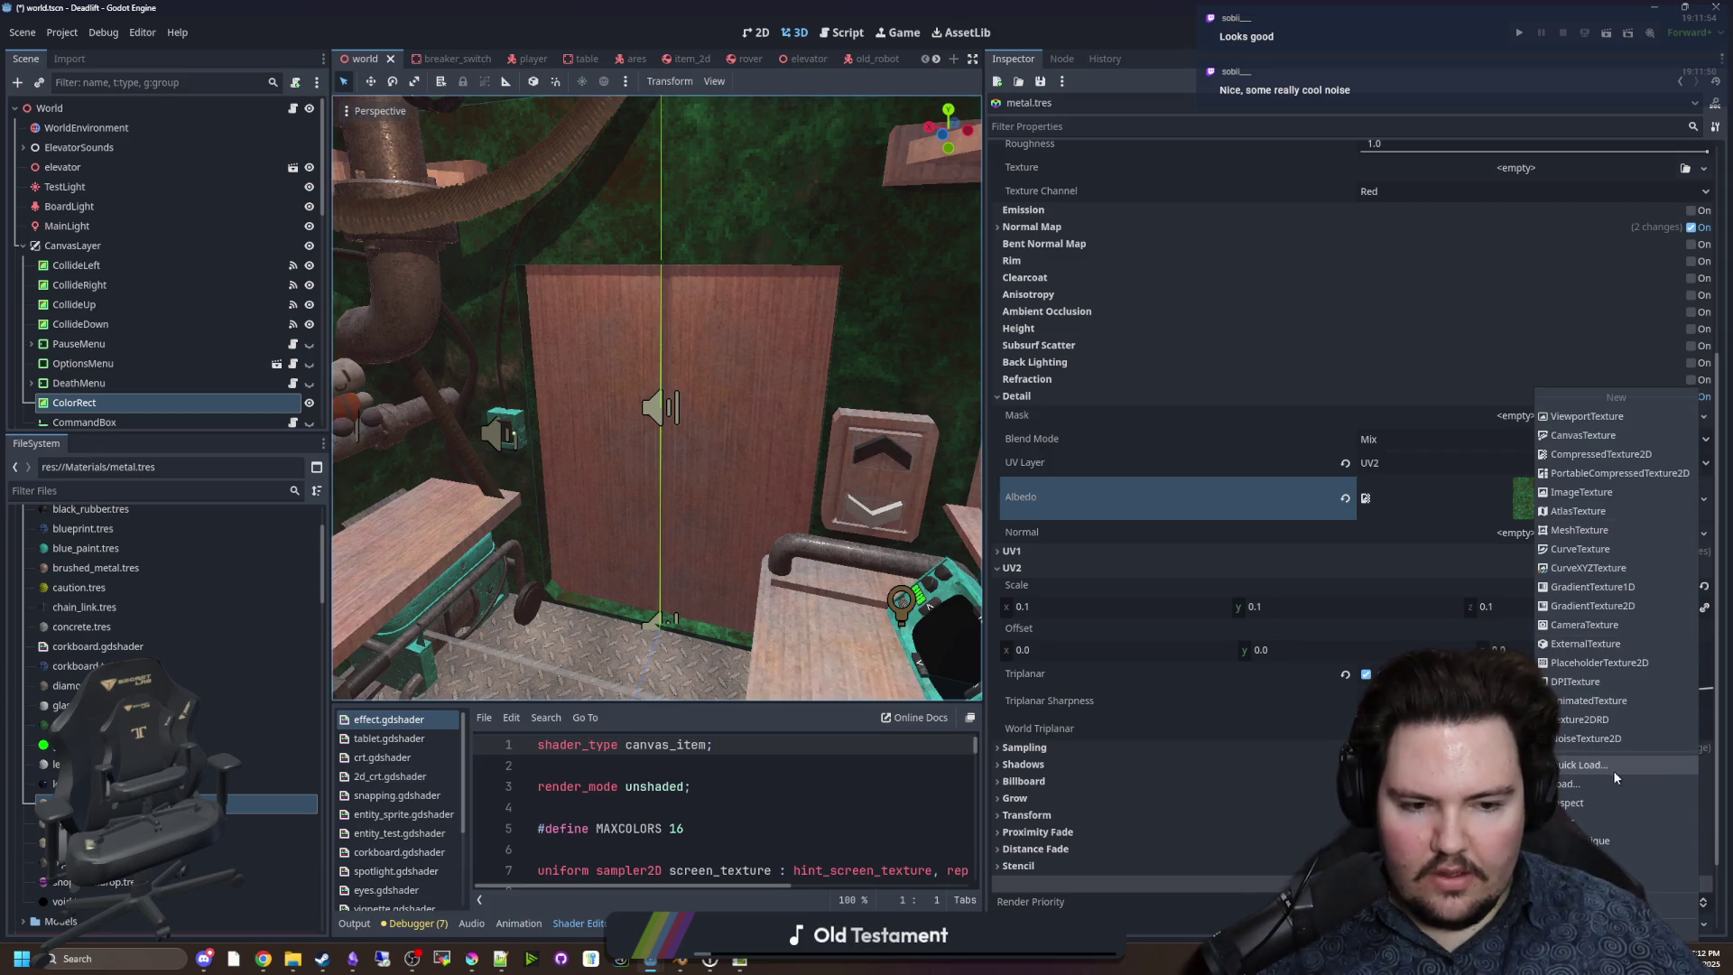
click(1611, 767)
scroll(767, 379, down, 2)
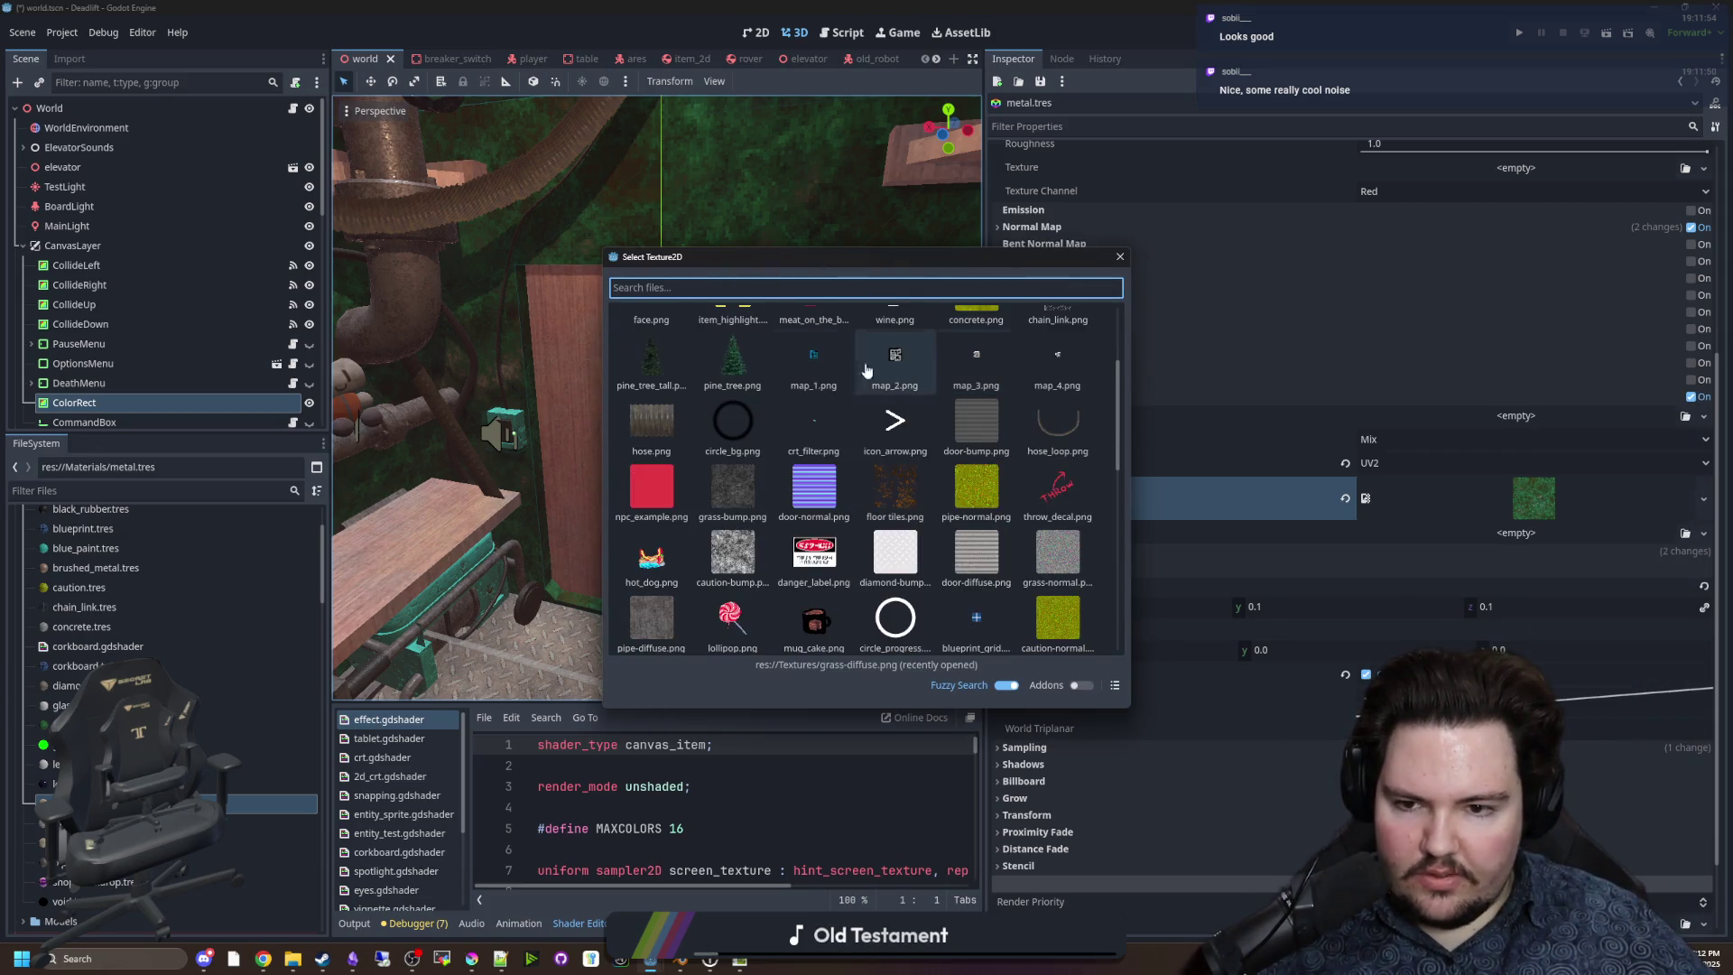
scroll(867, 433, up, 2)
scroll(903, 478, down, 5)
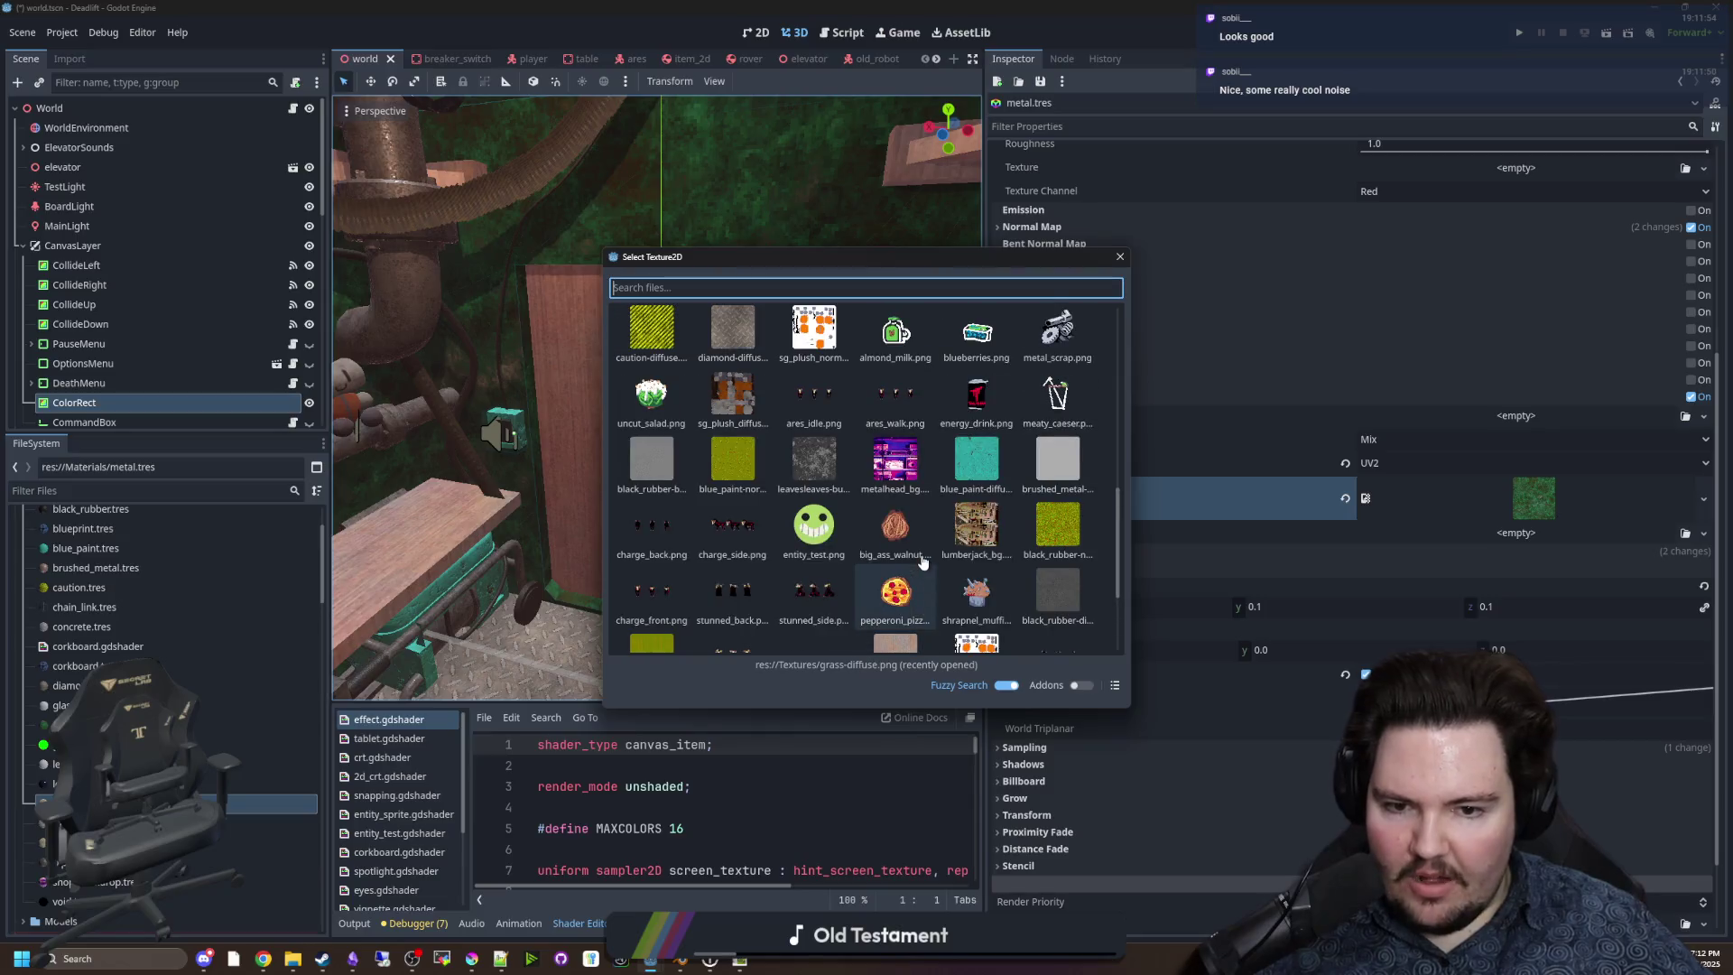
scroll(780, 557, down, 3)
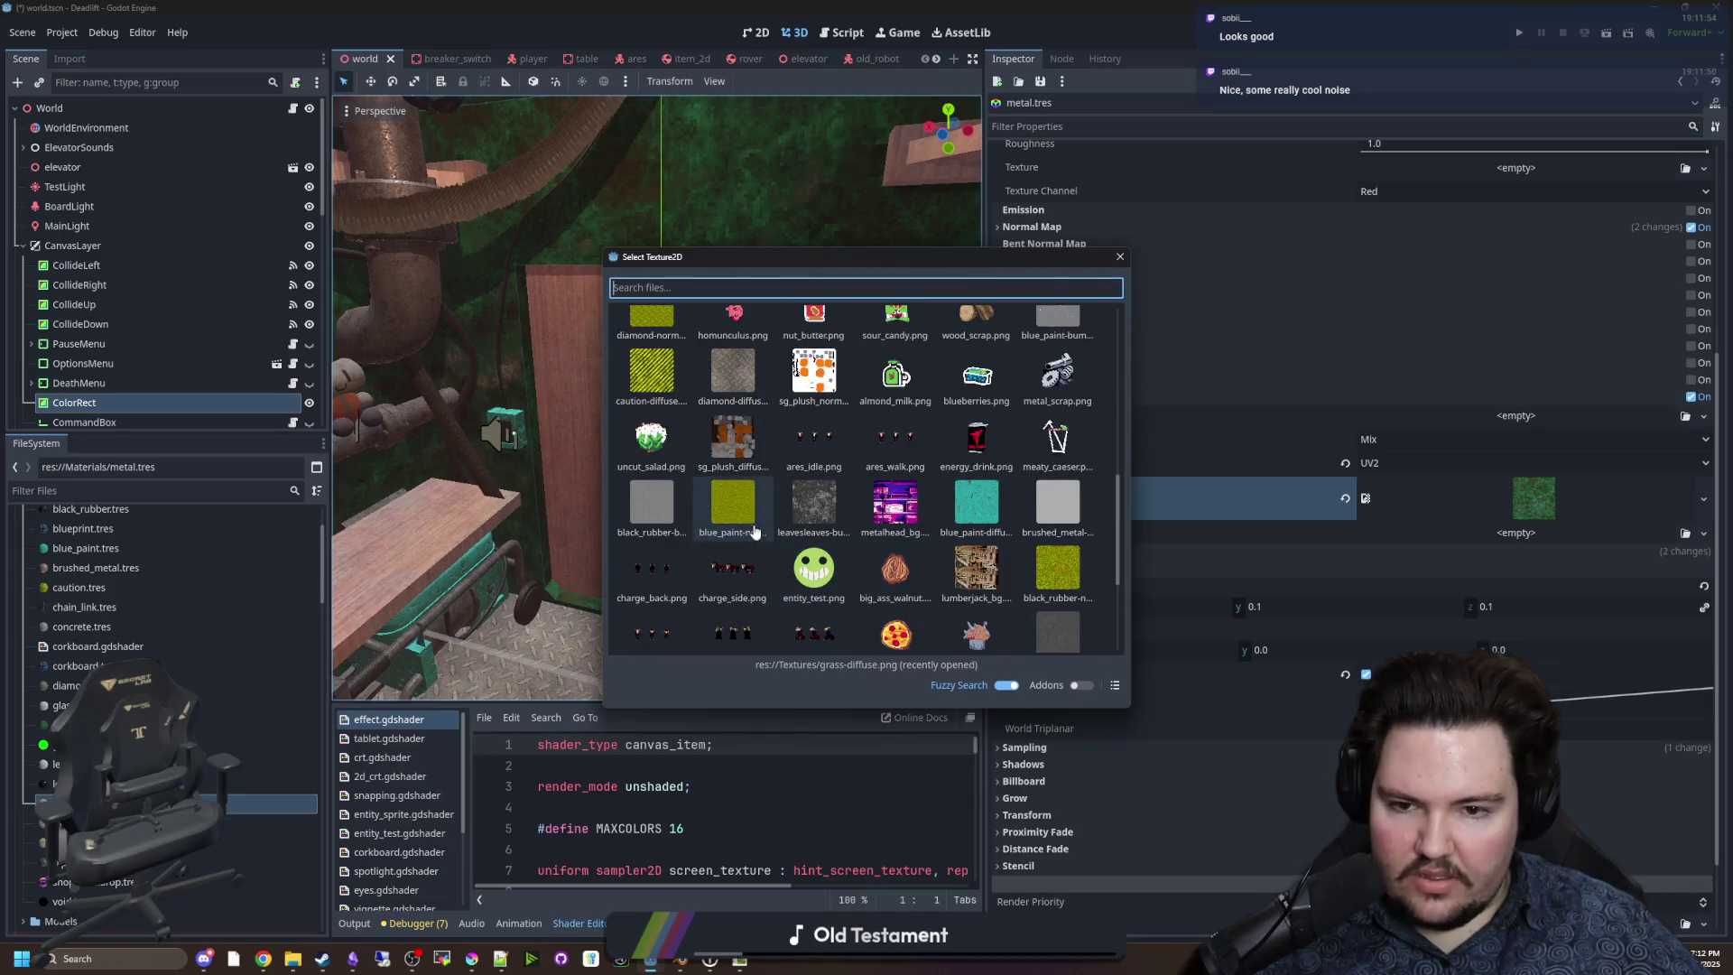
scroll(779, 557, up, 2)
scroll(668, 463, up, 4)
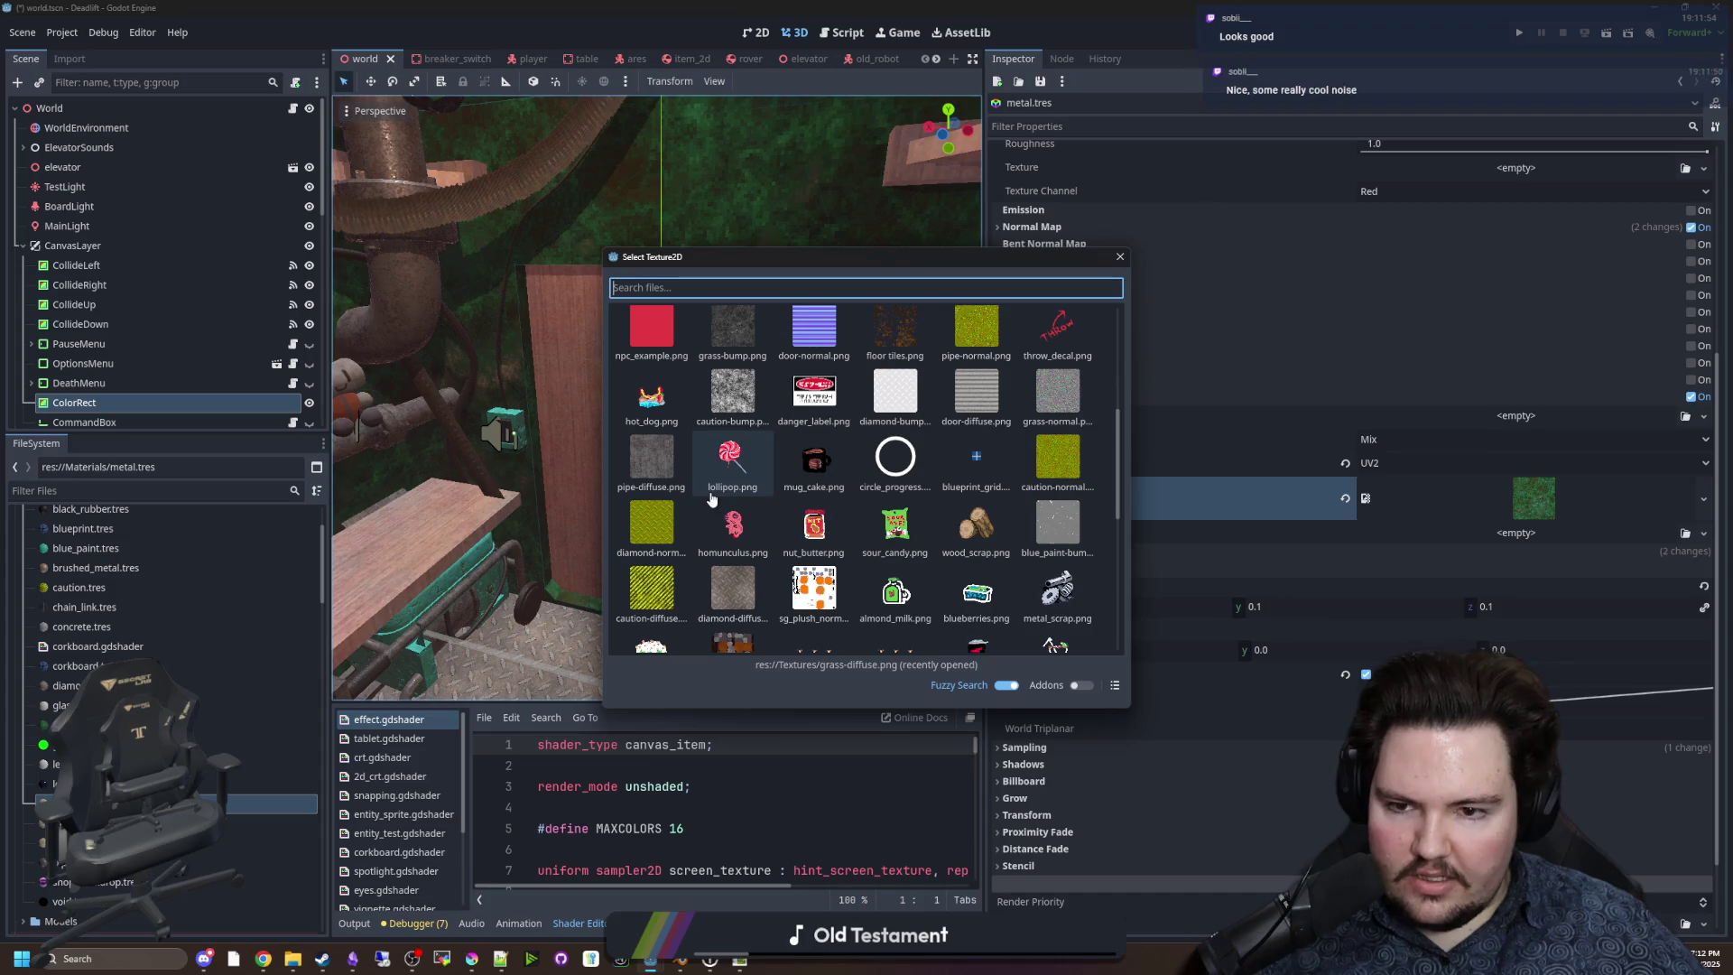
key(Escape)
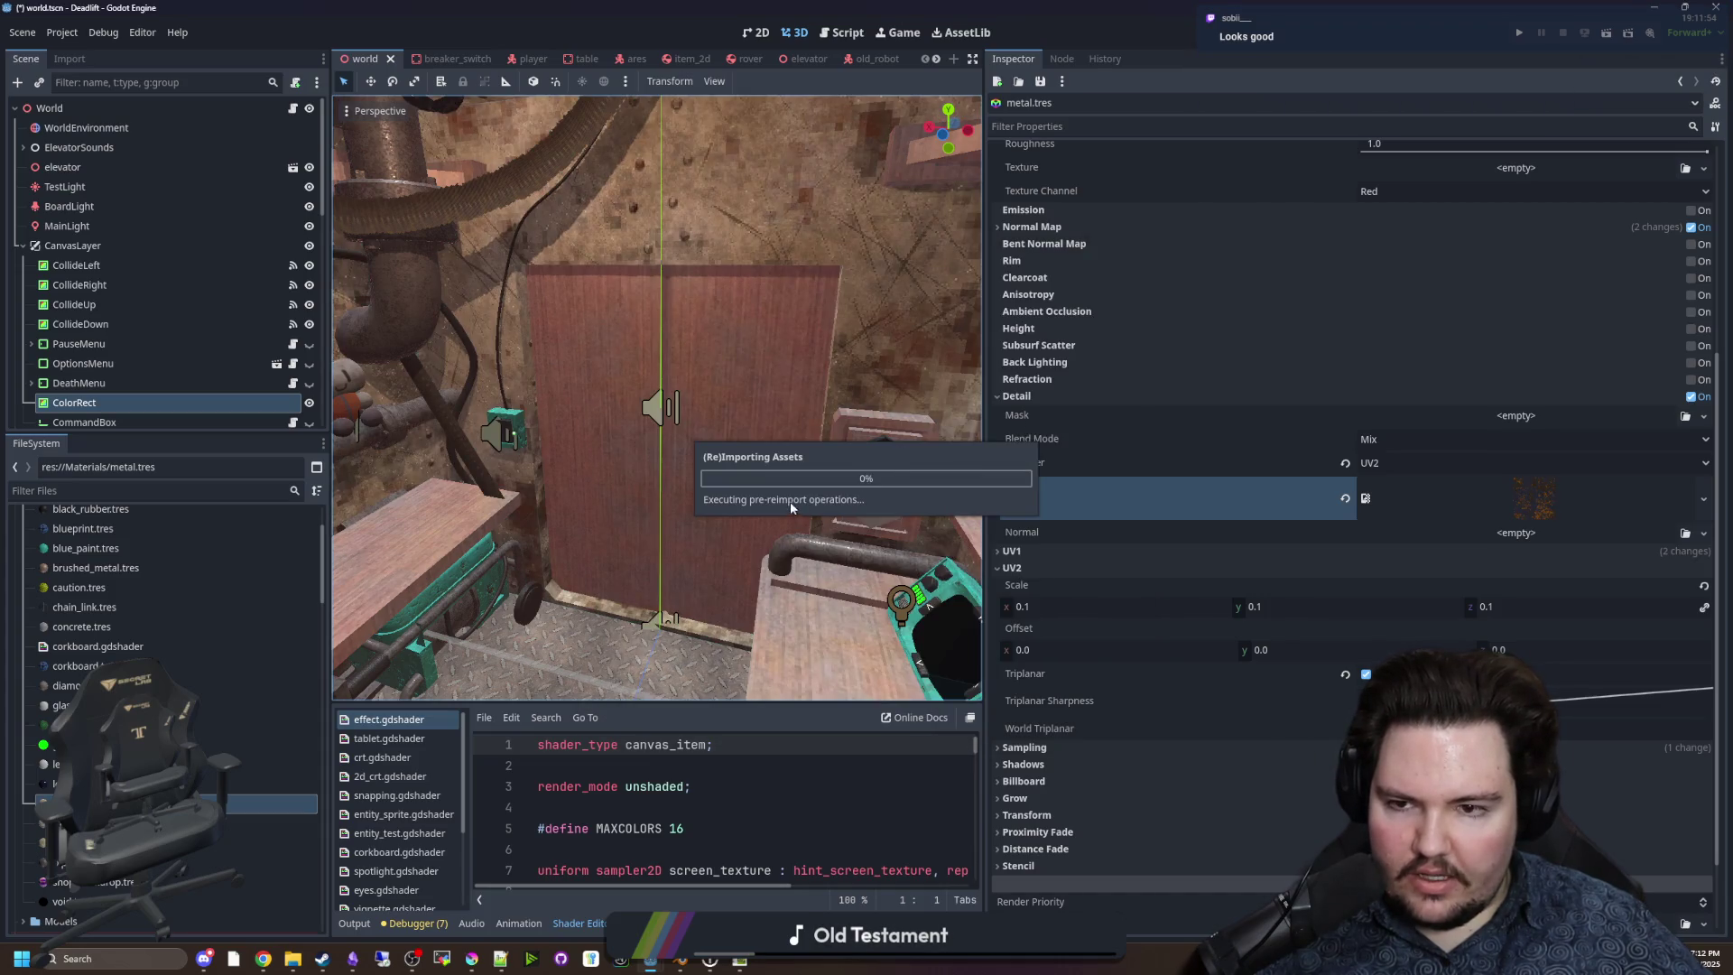
Fly the camera through the level to the floor and try a larger detail UV2 scale.
key(w)
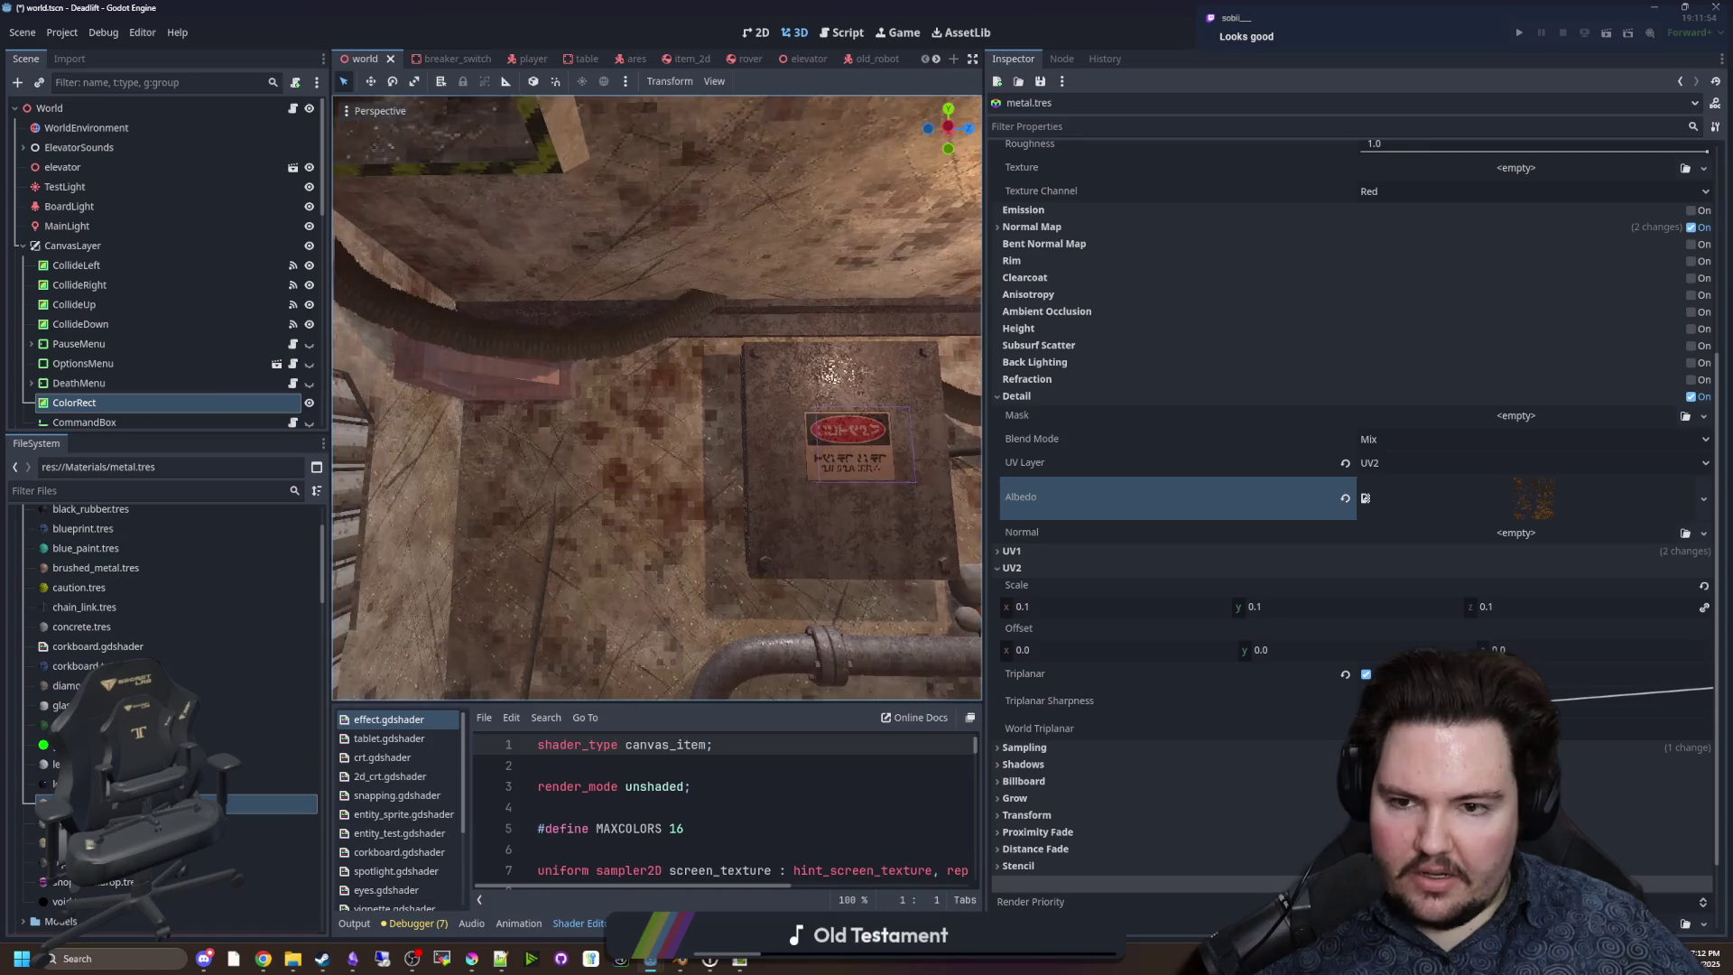
key(w)
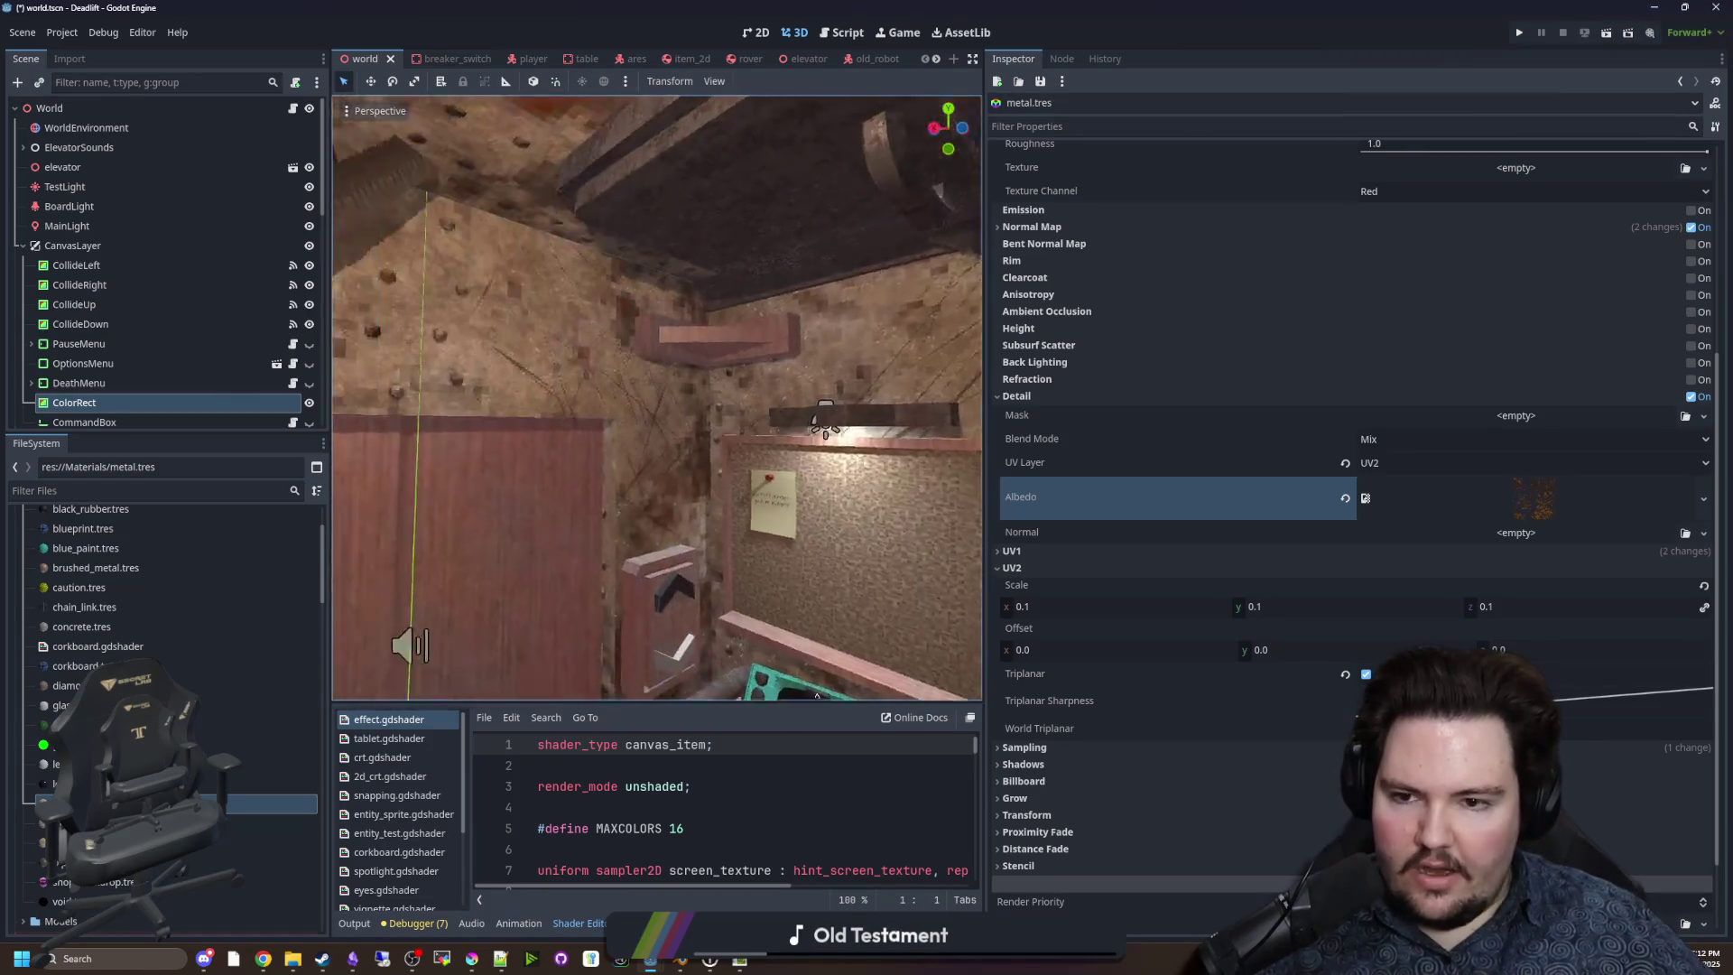
key(w)
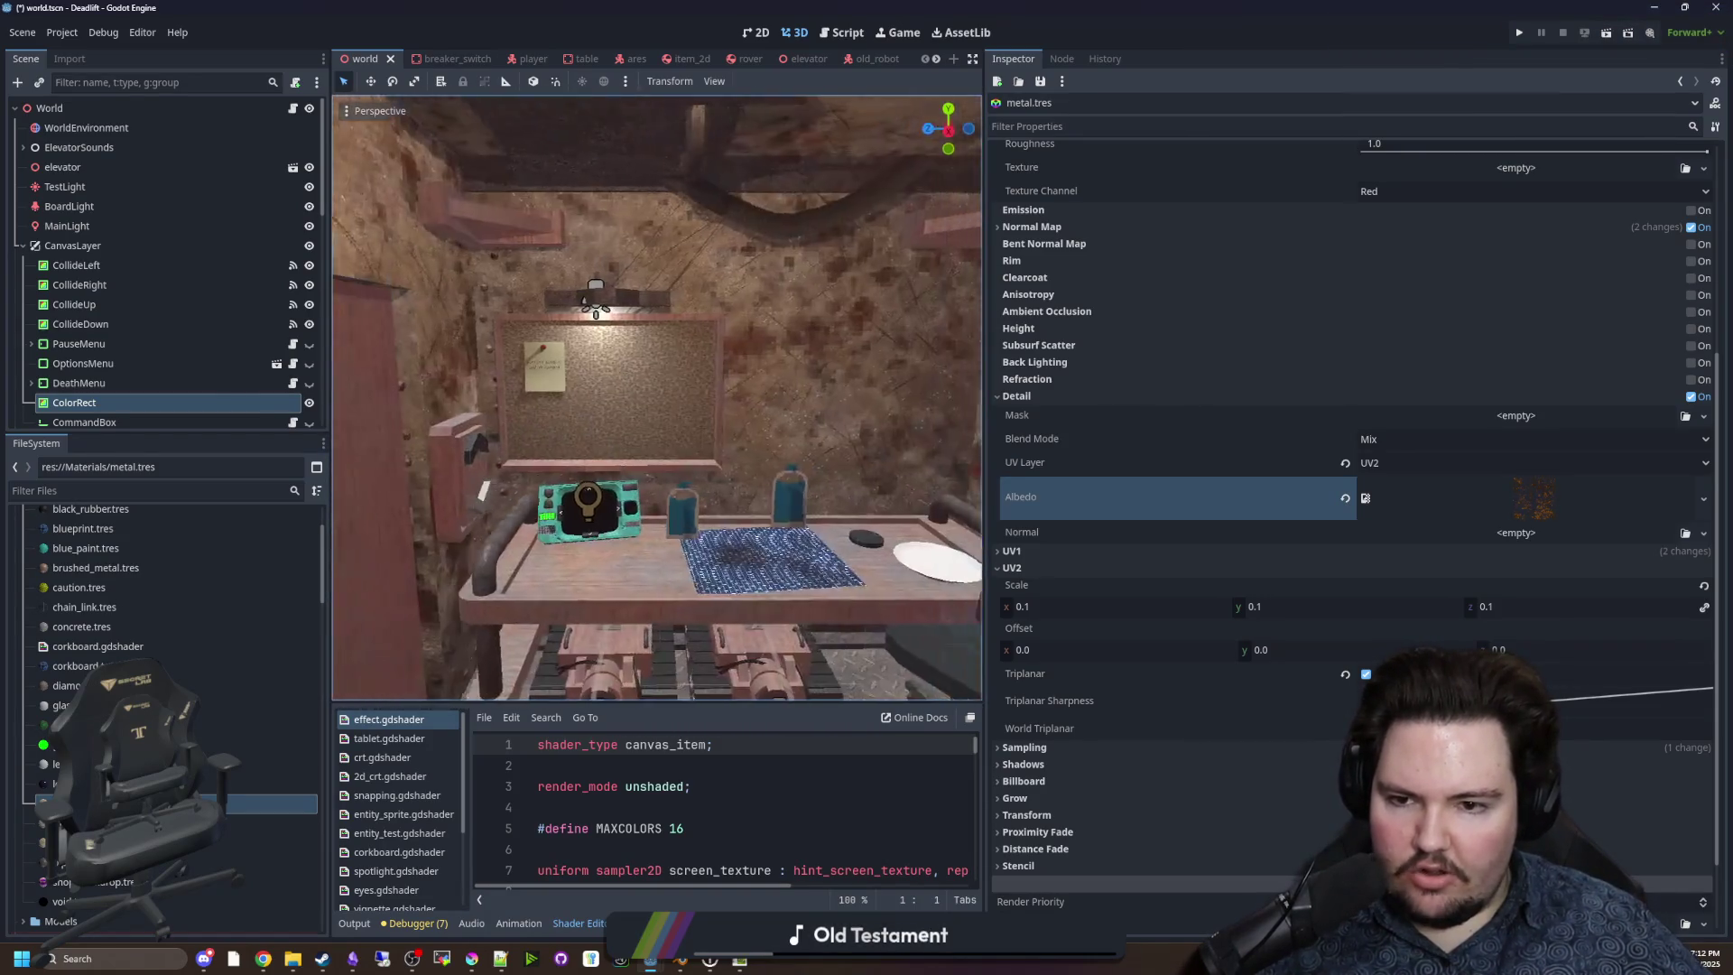
key(w)
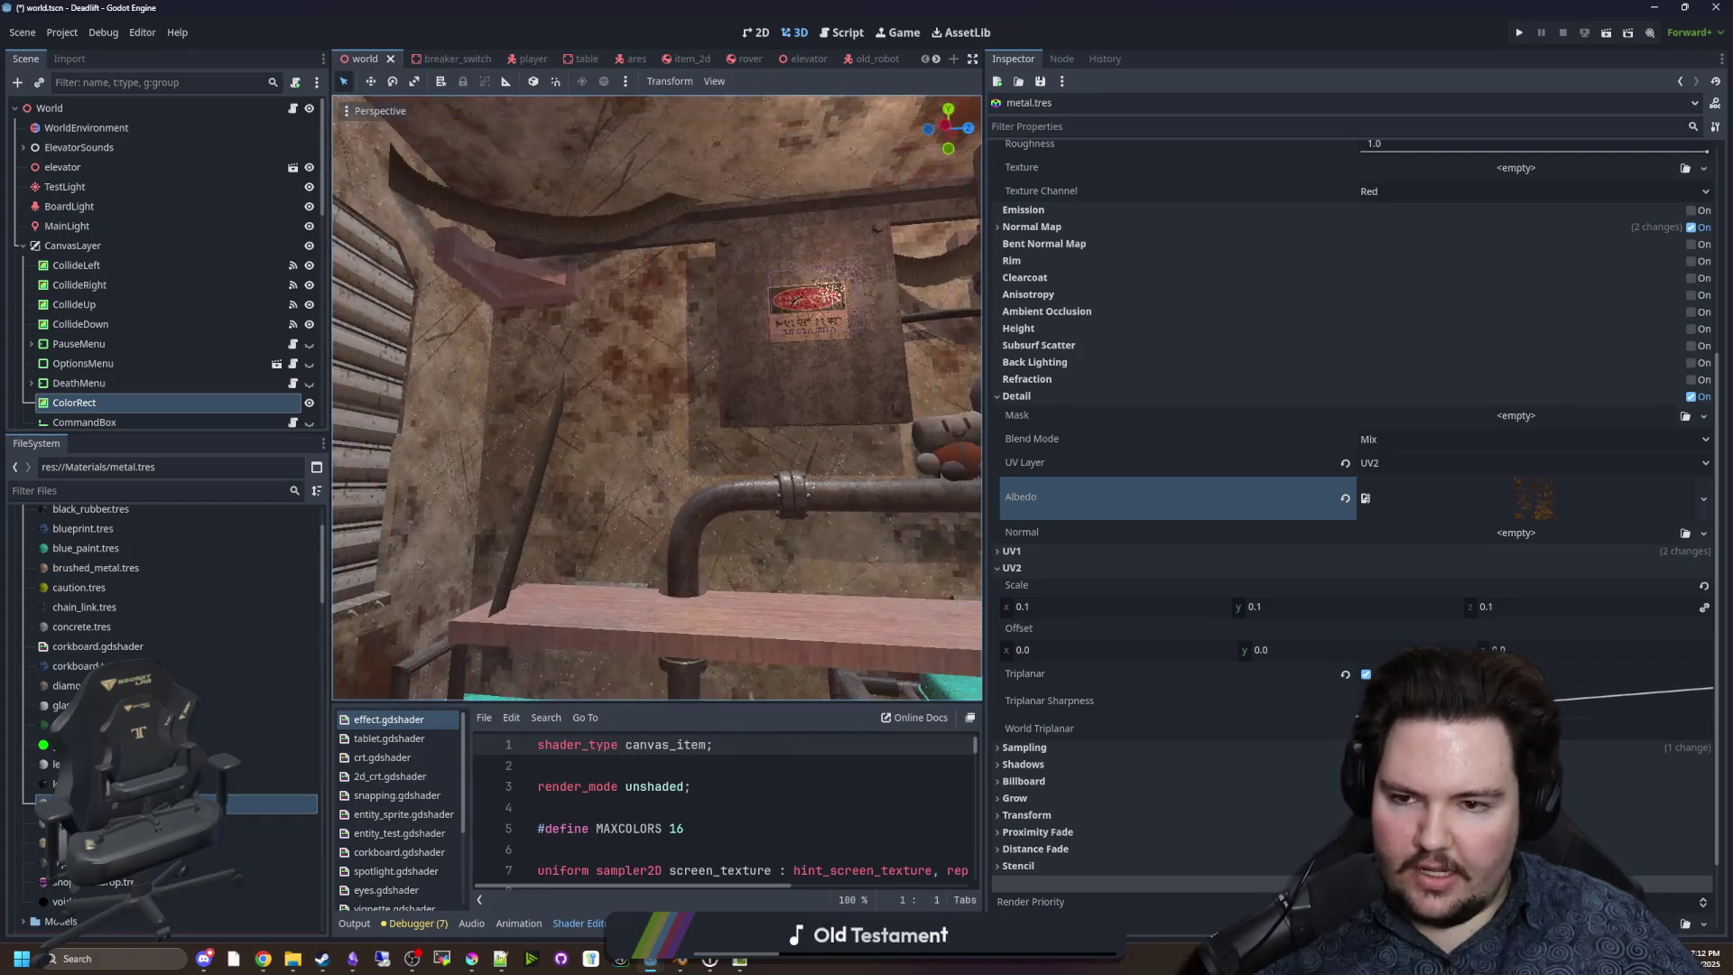
drag(1074, 607, 1200, 606)
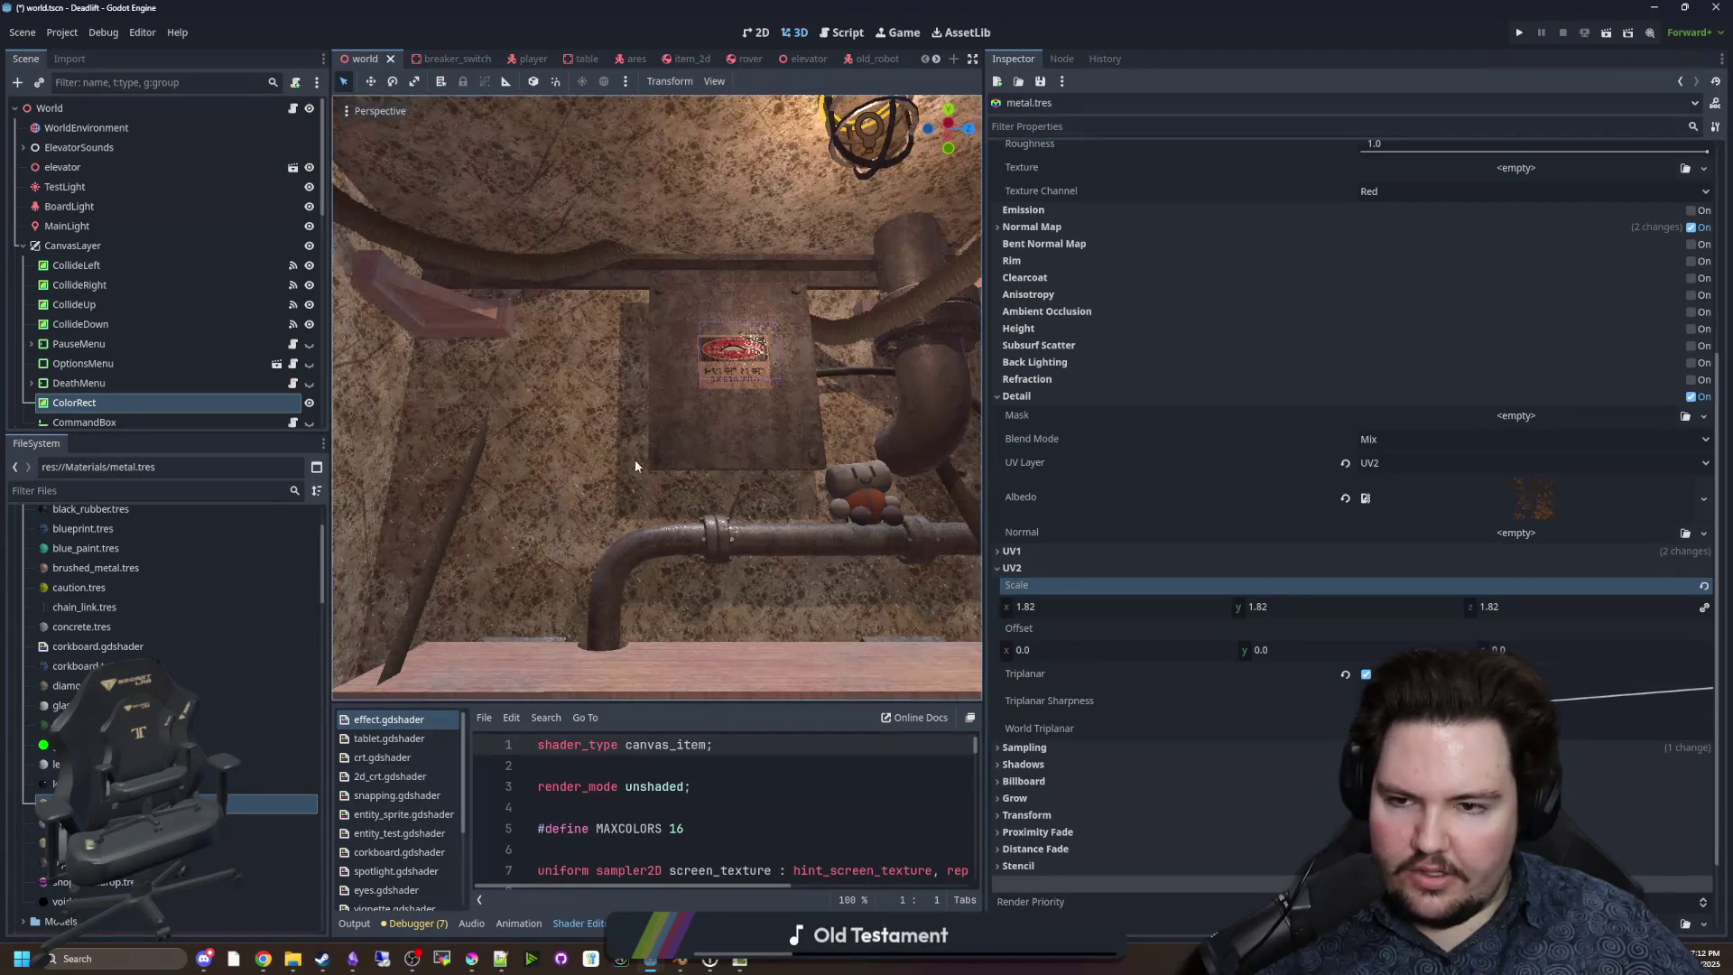
key(w)
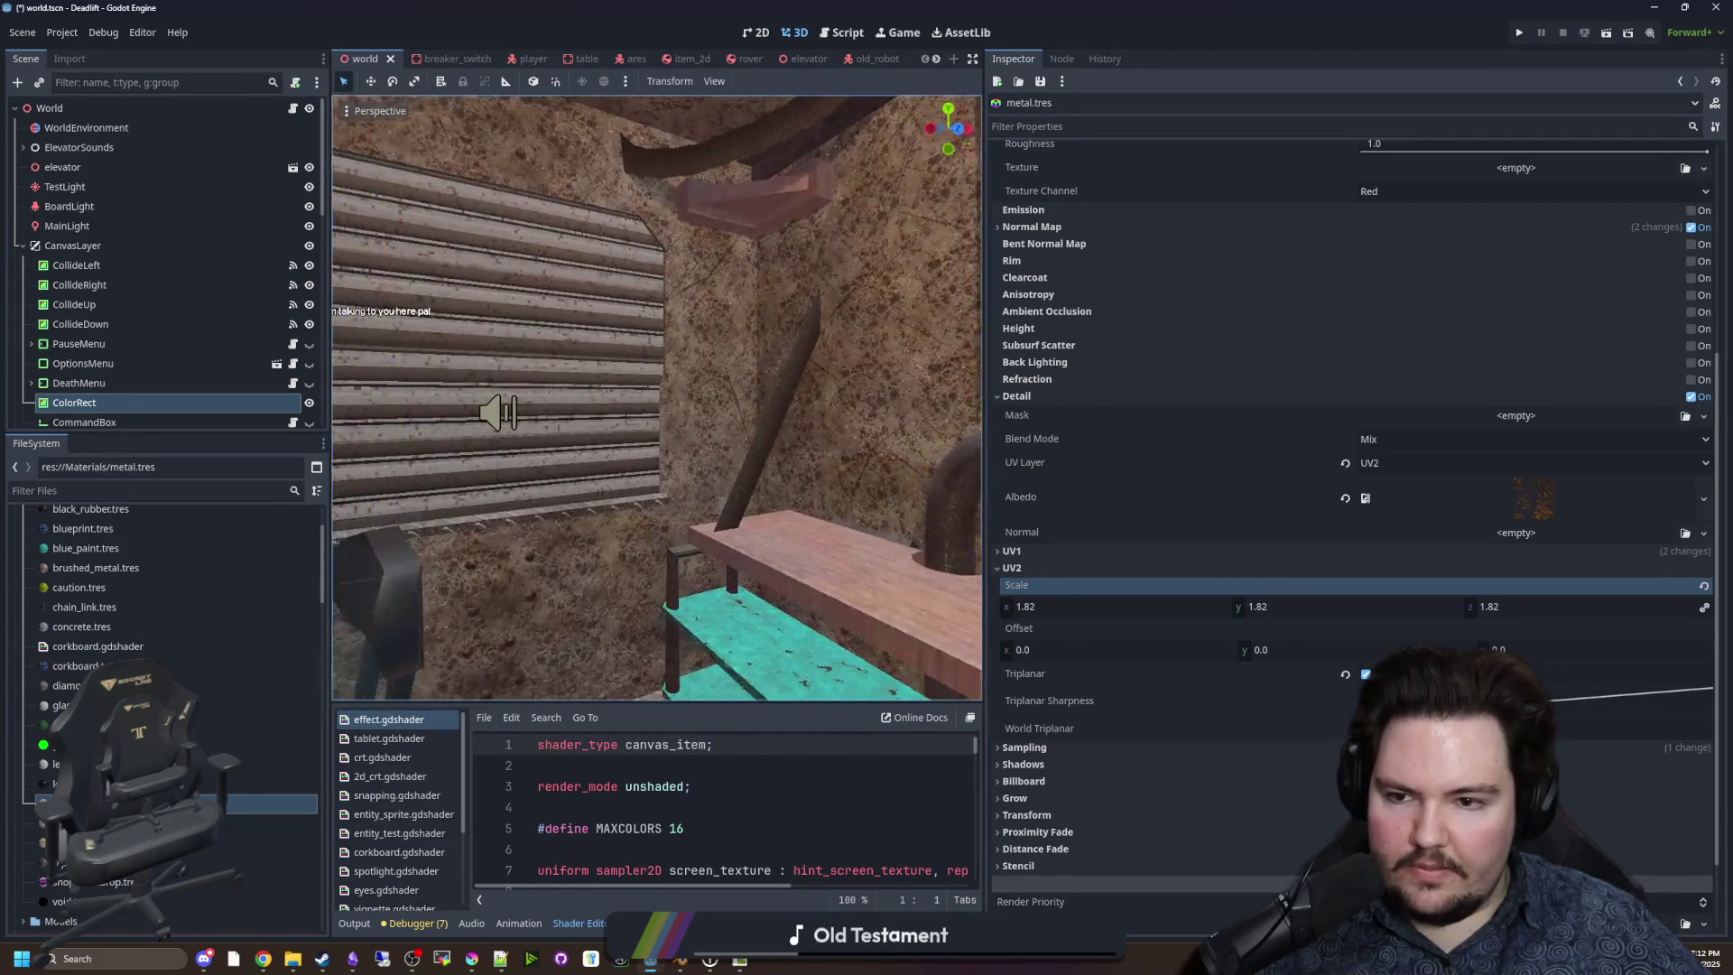
Adjust the detail UV2 scale to 1.48, then 0.16, while viewing the door and shelf.
mouse_move(1122, 620)
mouse_down()
mouse_move(1104, 620)
mouse_move(1128, 607)
mouse_up()
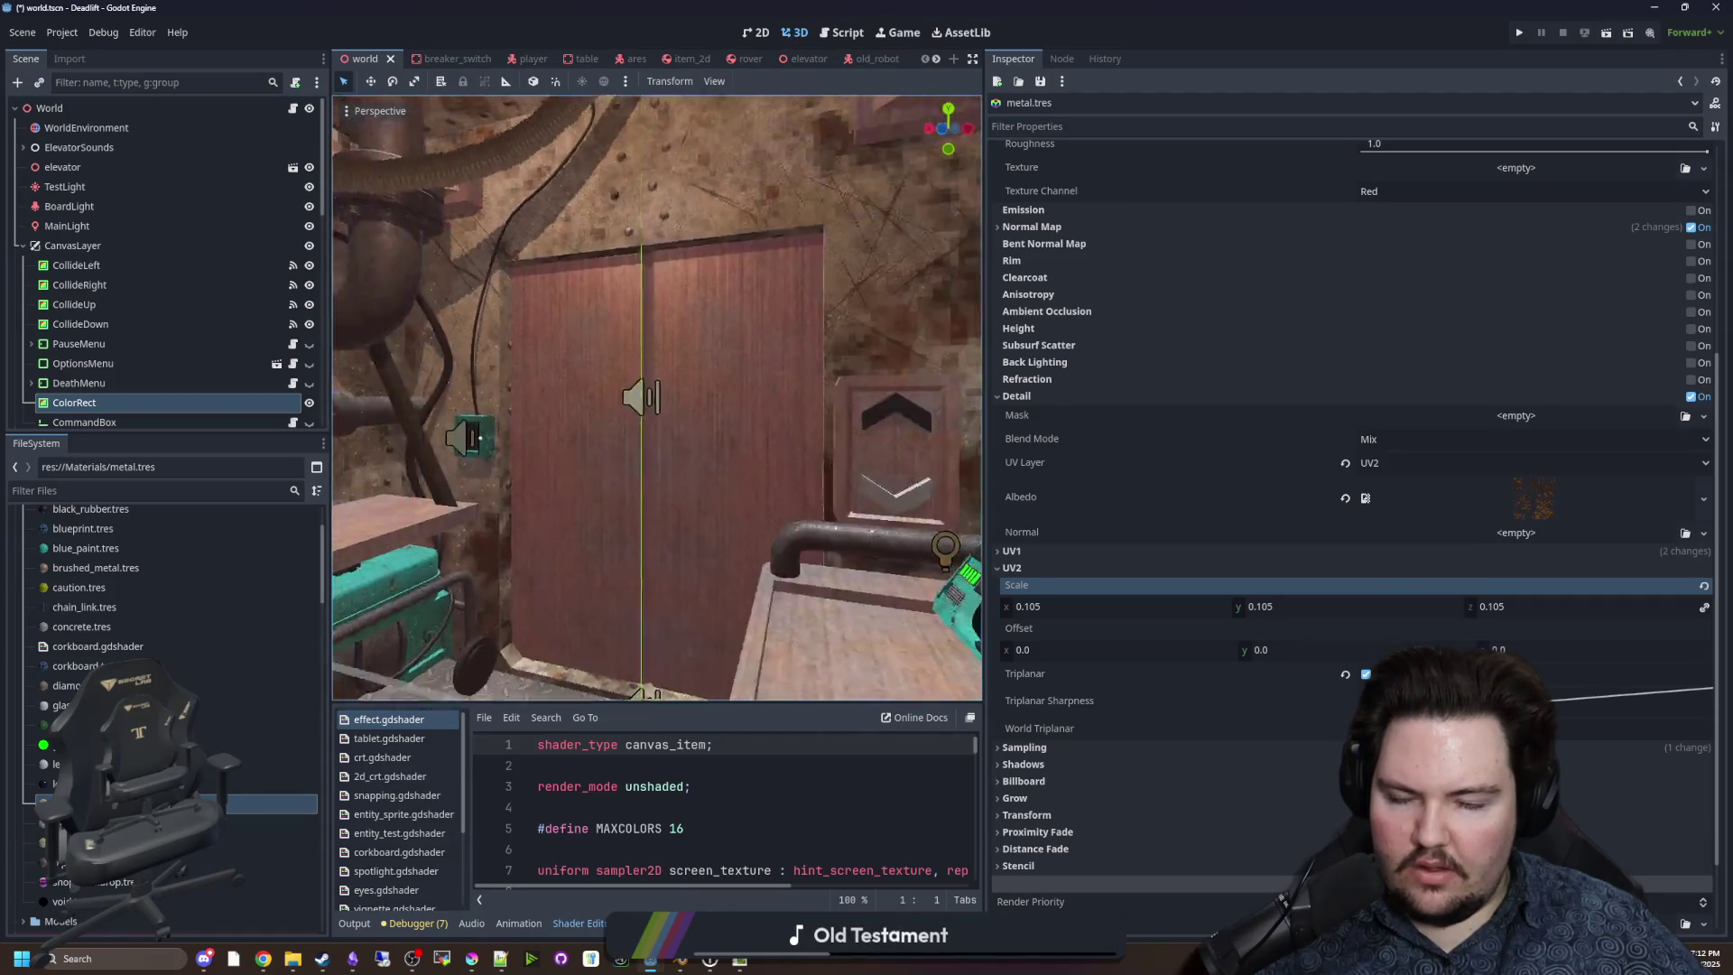
drag(812, 451, 953, 510)
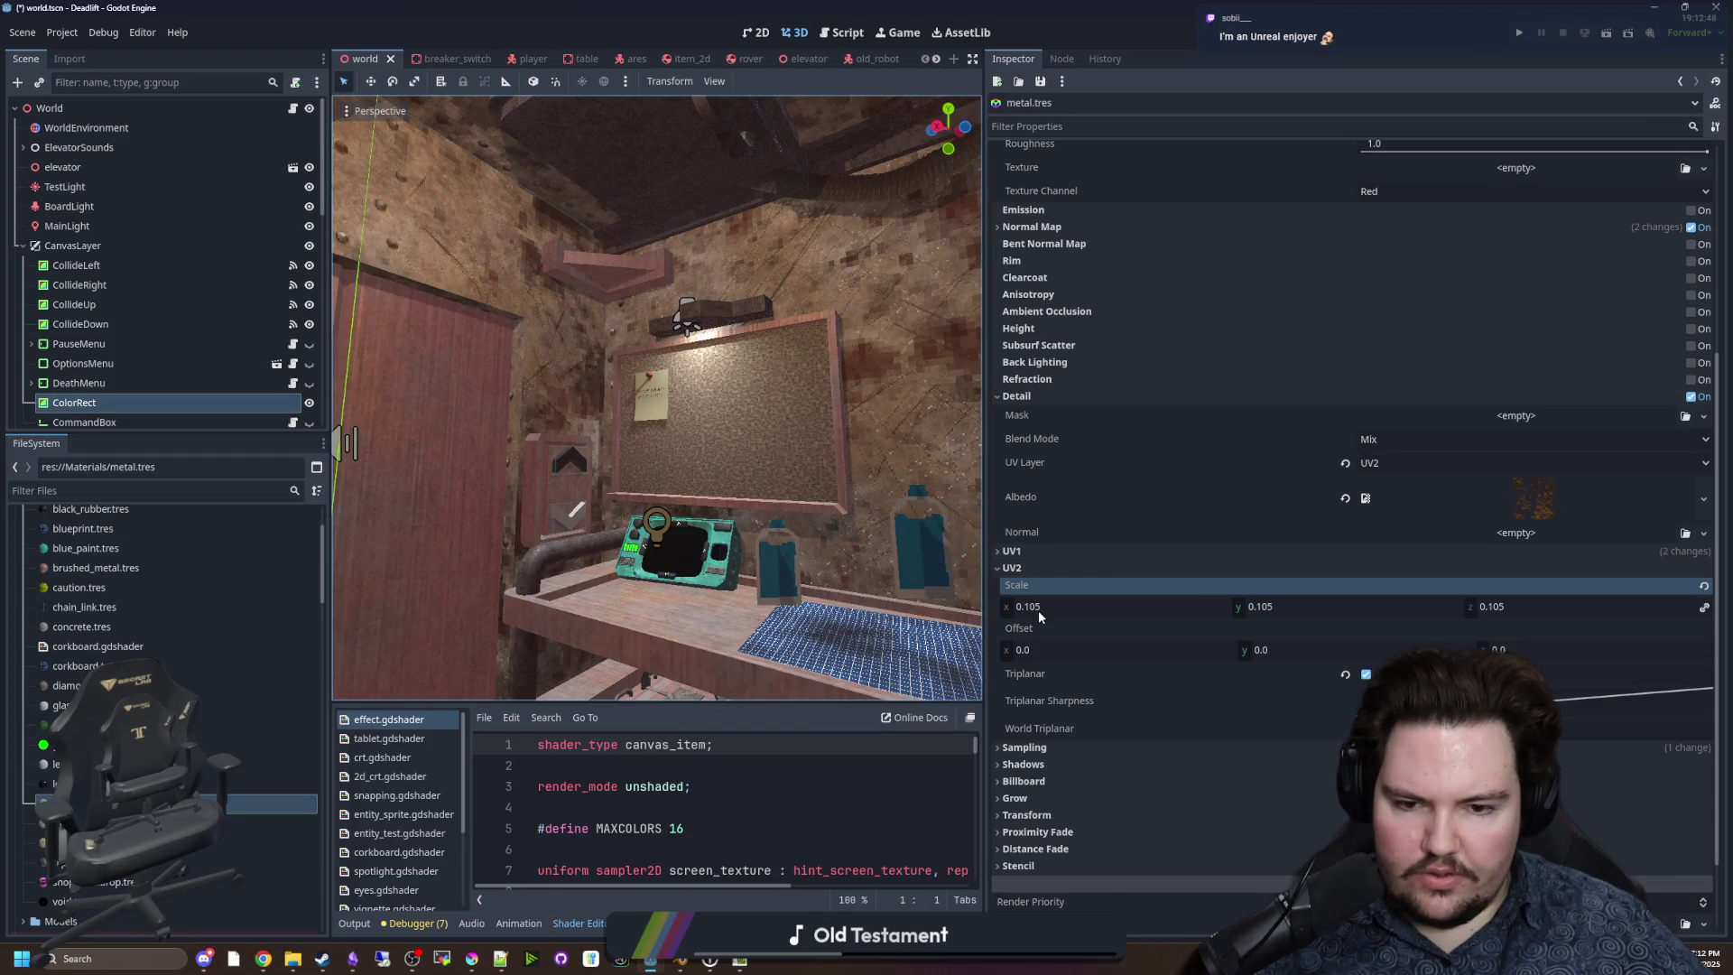
drag(1038, 613, 1060, 613)
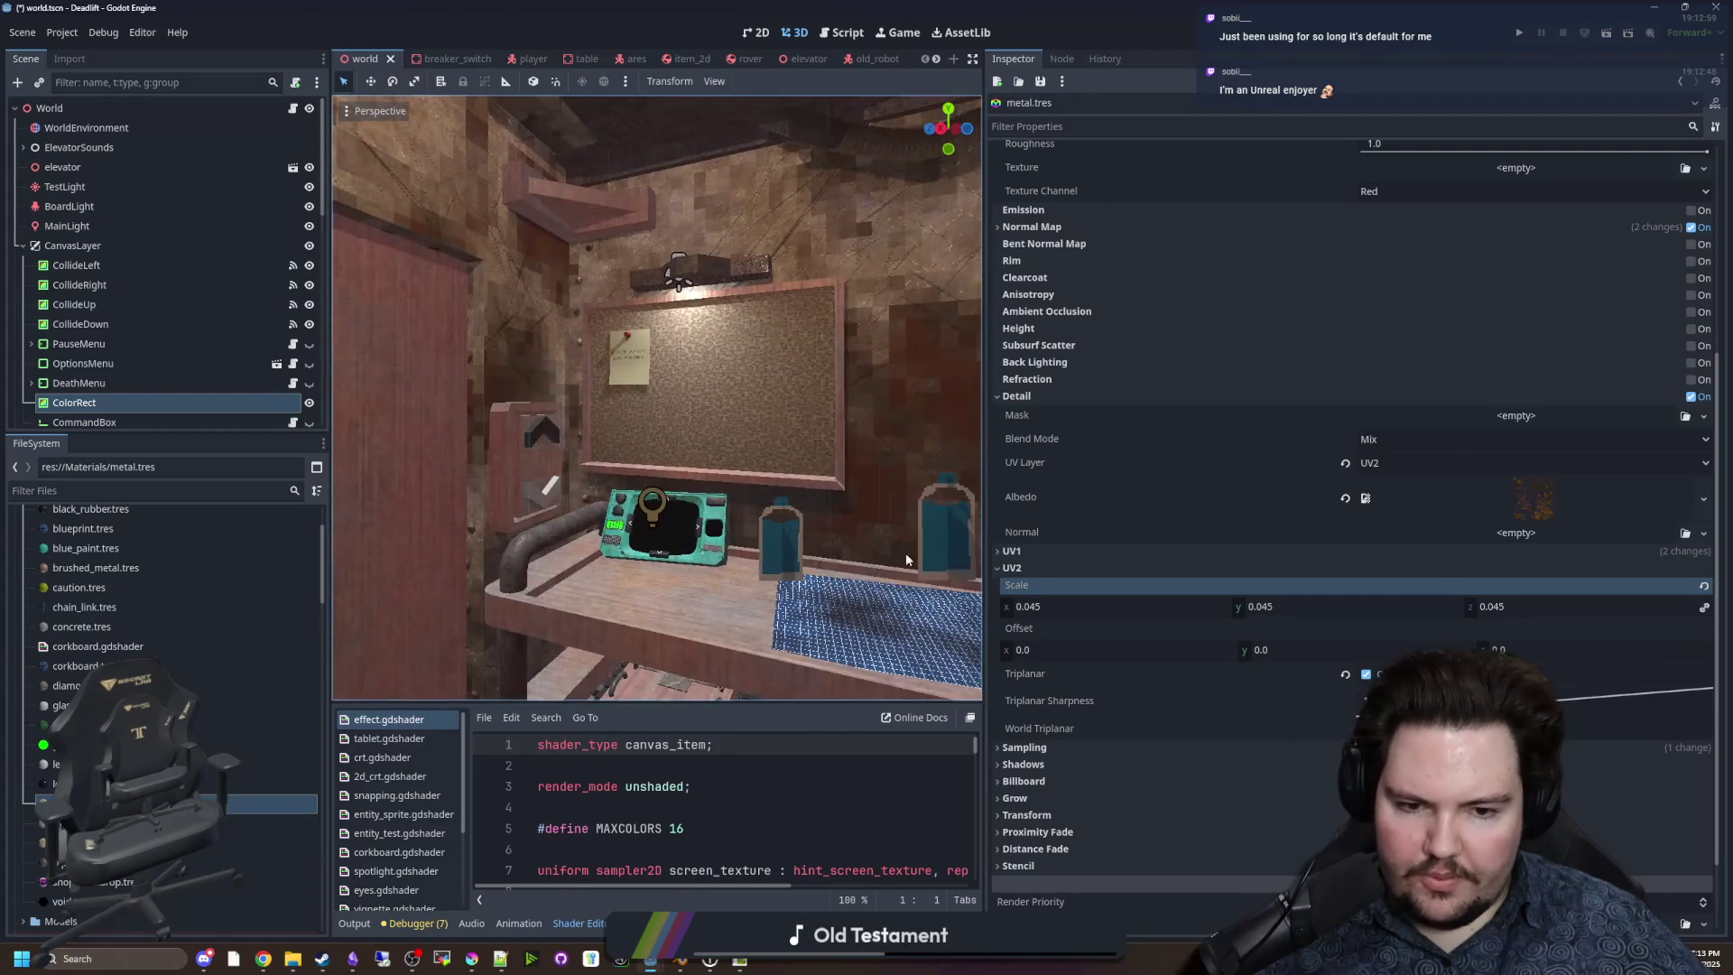
click(1109, 606)
Set UV2 Scale to 1, clear the Detail Albedo texture and switch Detail off.
text(1)
key(Return)
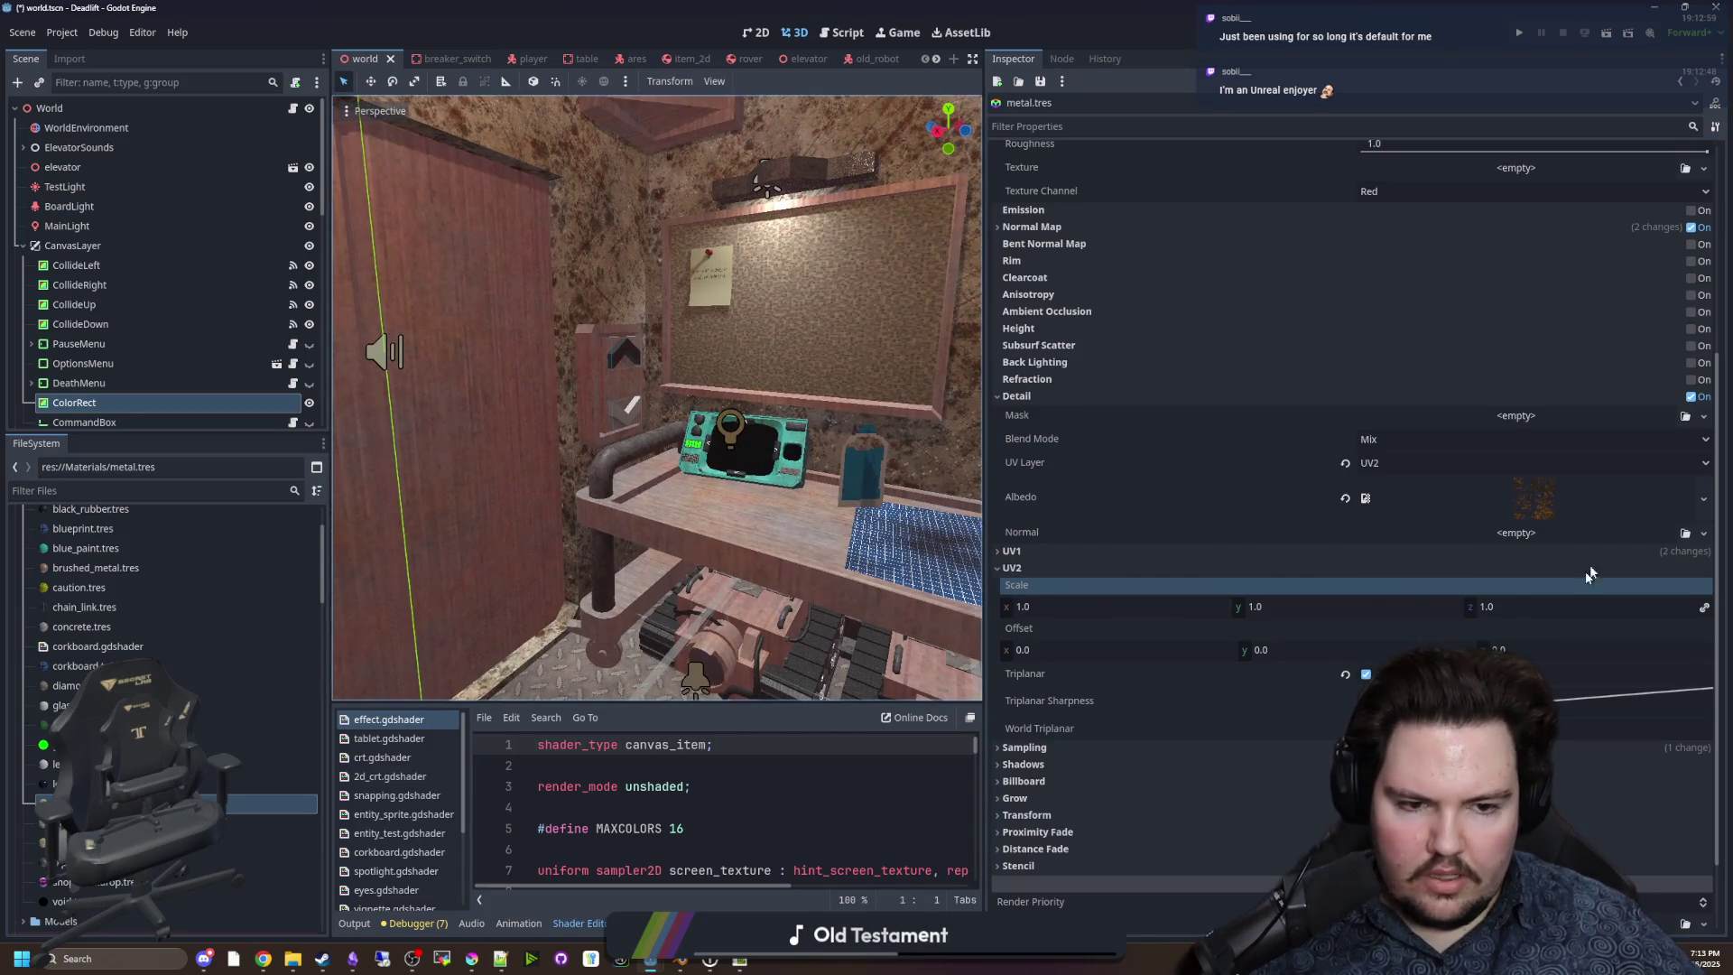
click(1345, 499)
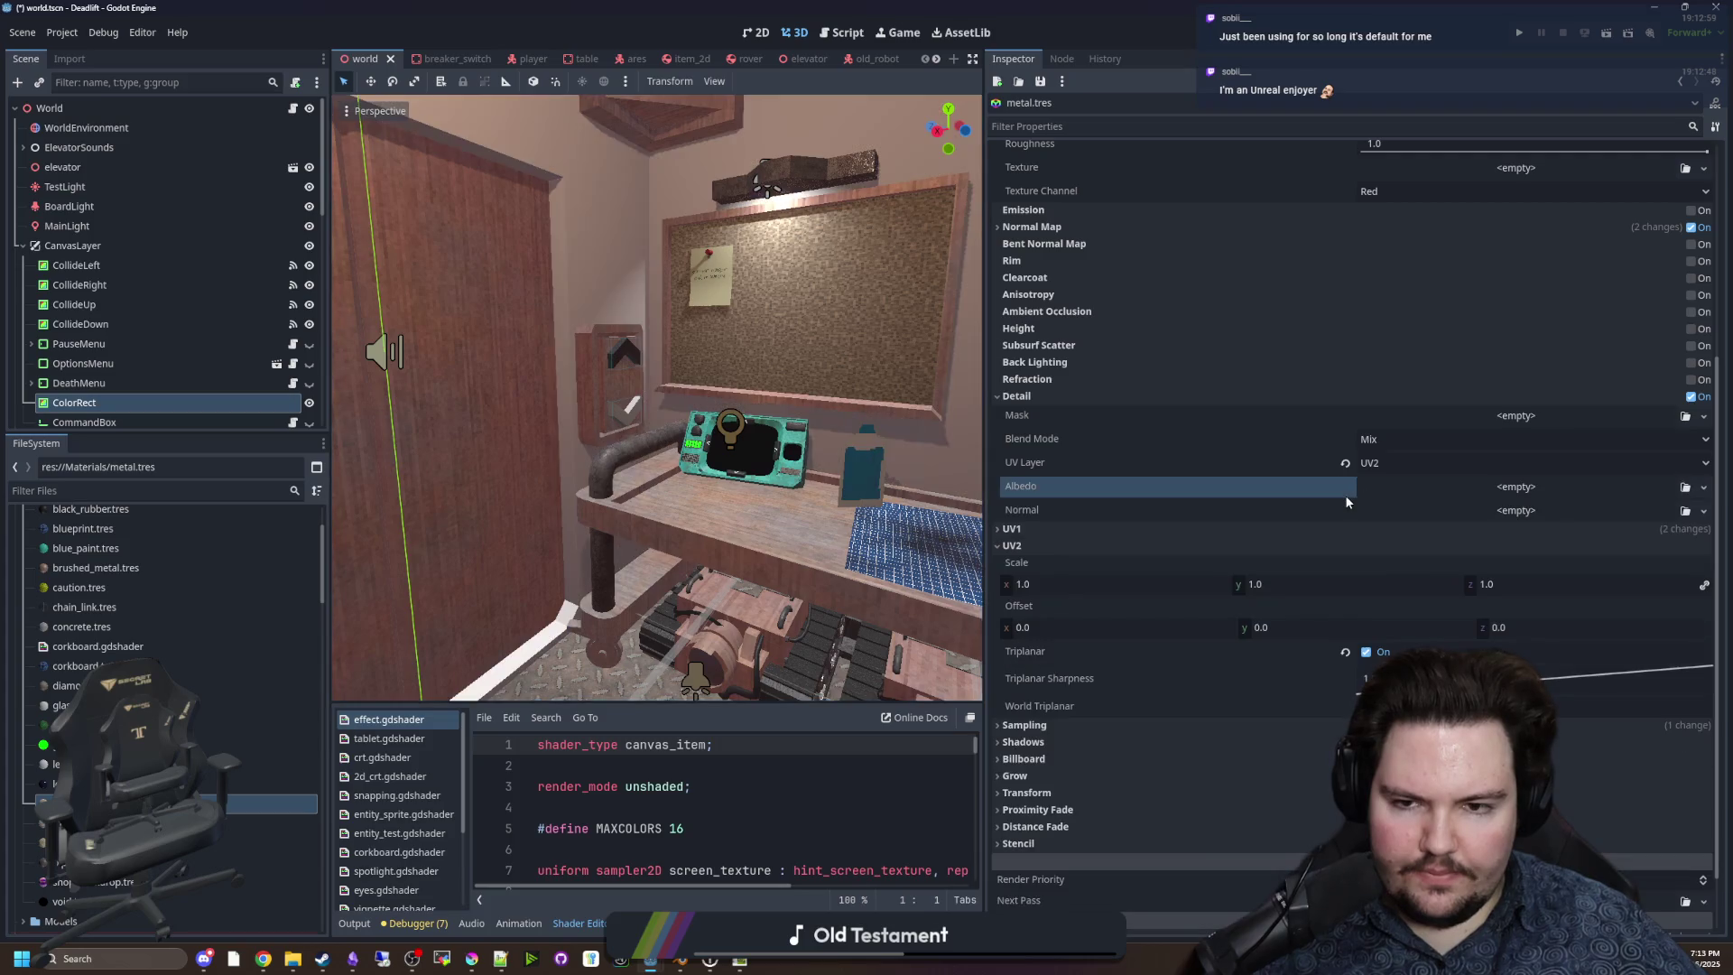
click(1379, 438)
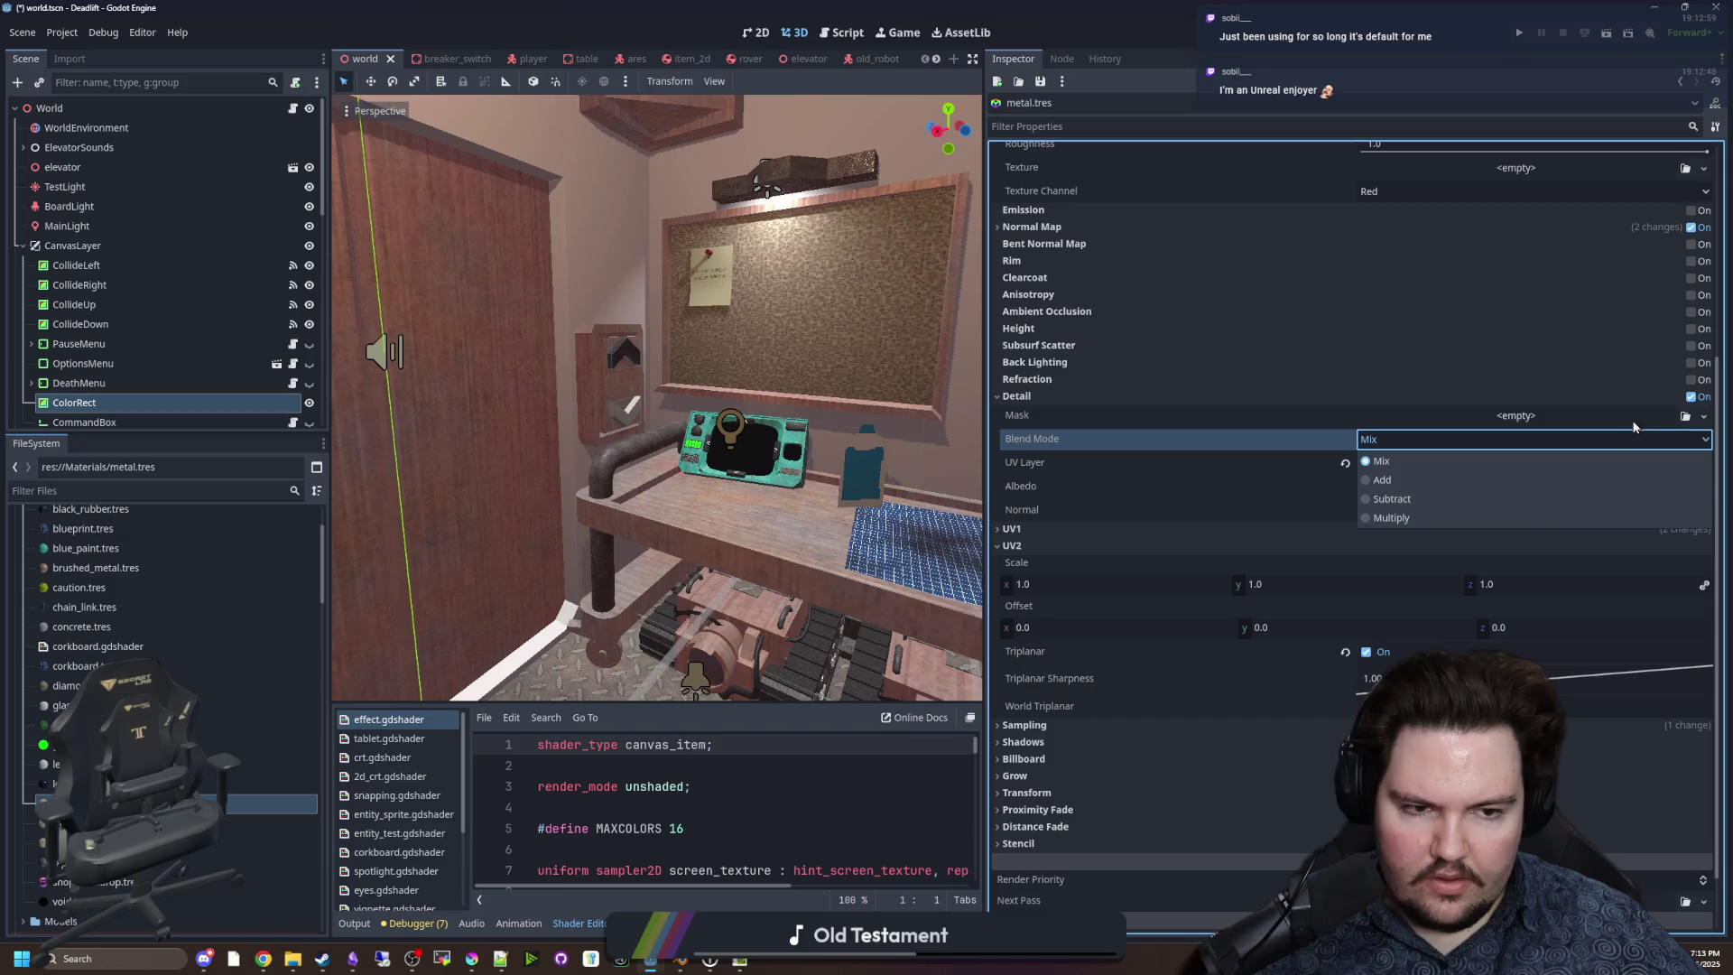
click(1697, 394)
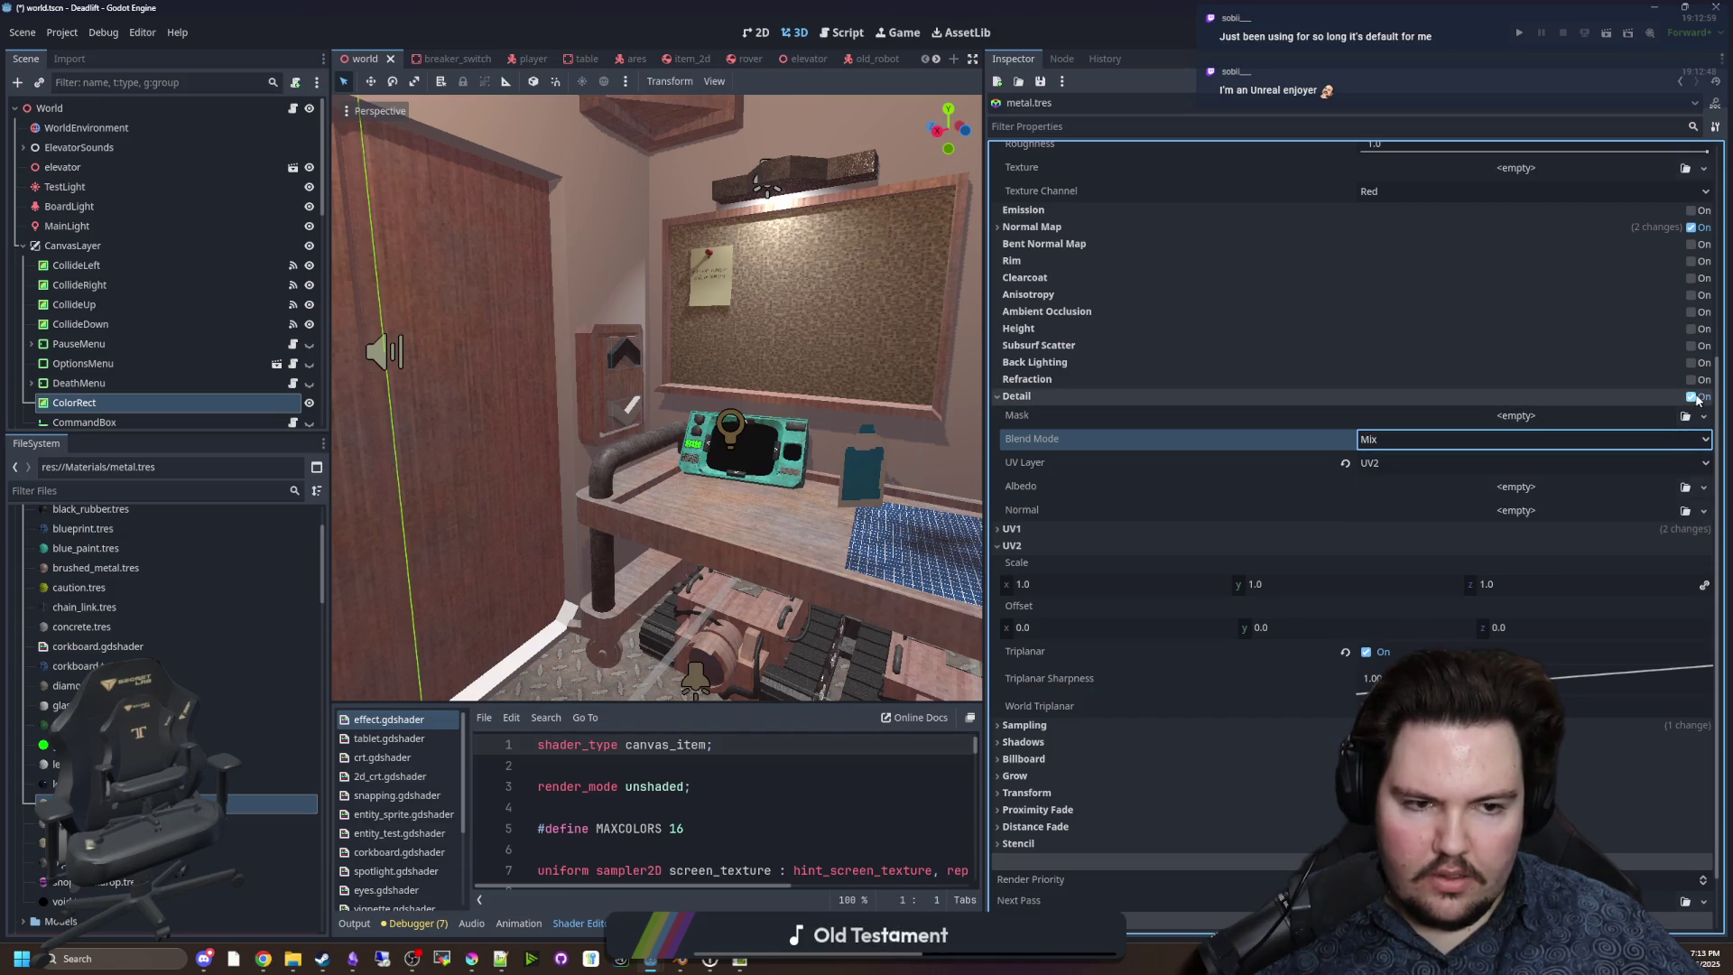
click(1690, 397)
click(1047, 471)
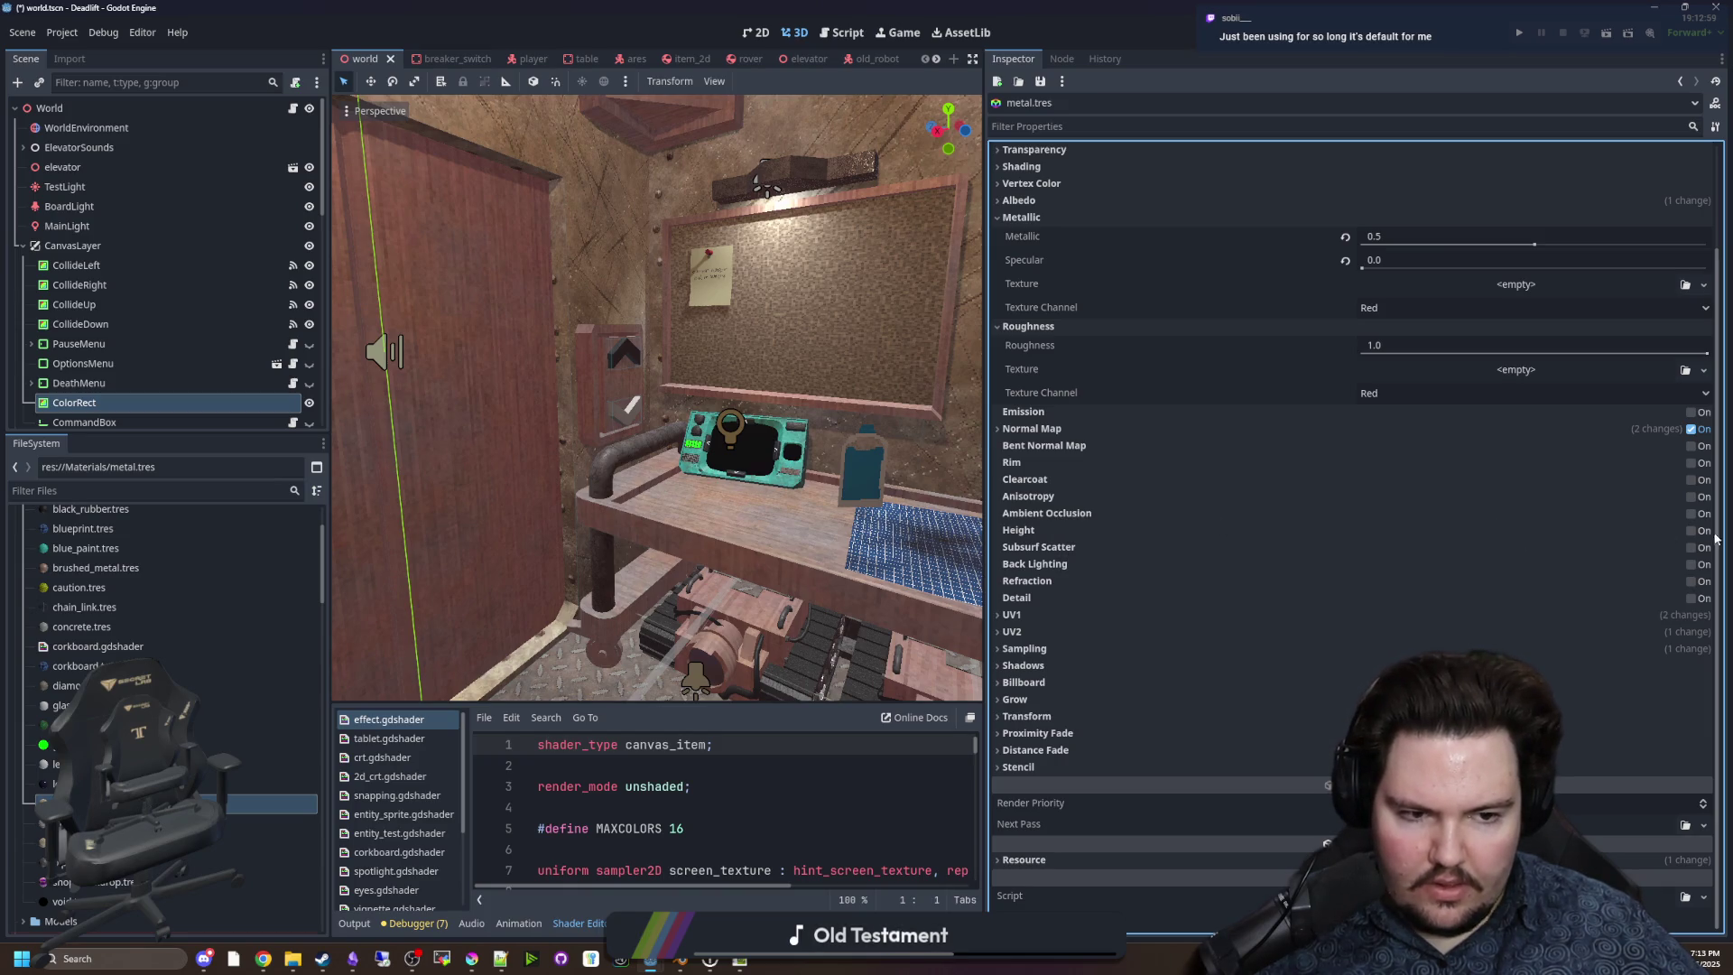
Toggle Ambient Occlusion on, review its texture channel options, then switch it off.
click(1690, 514)
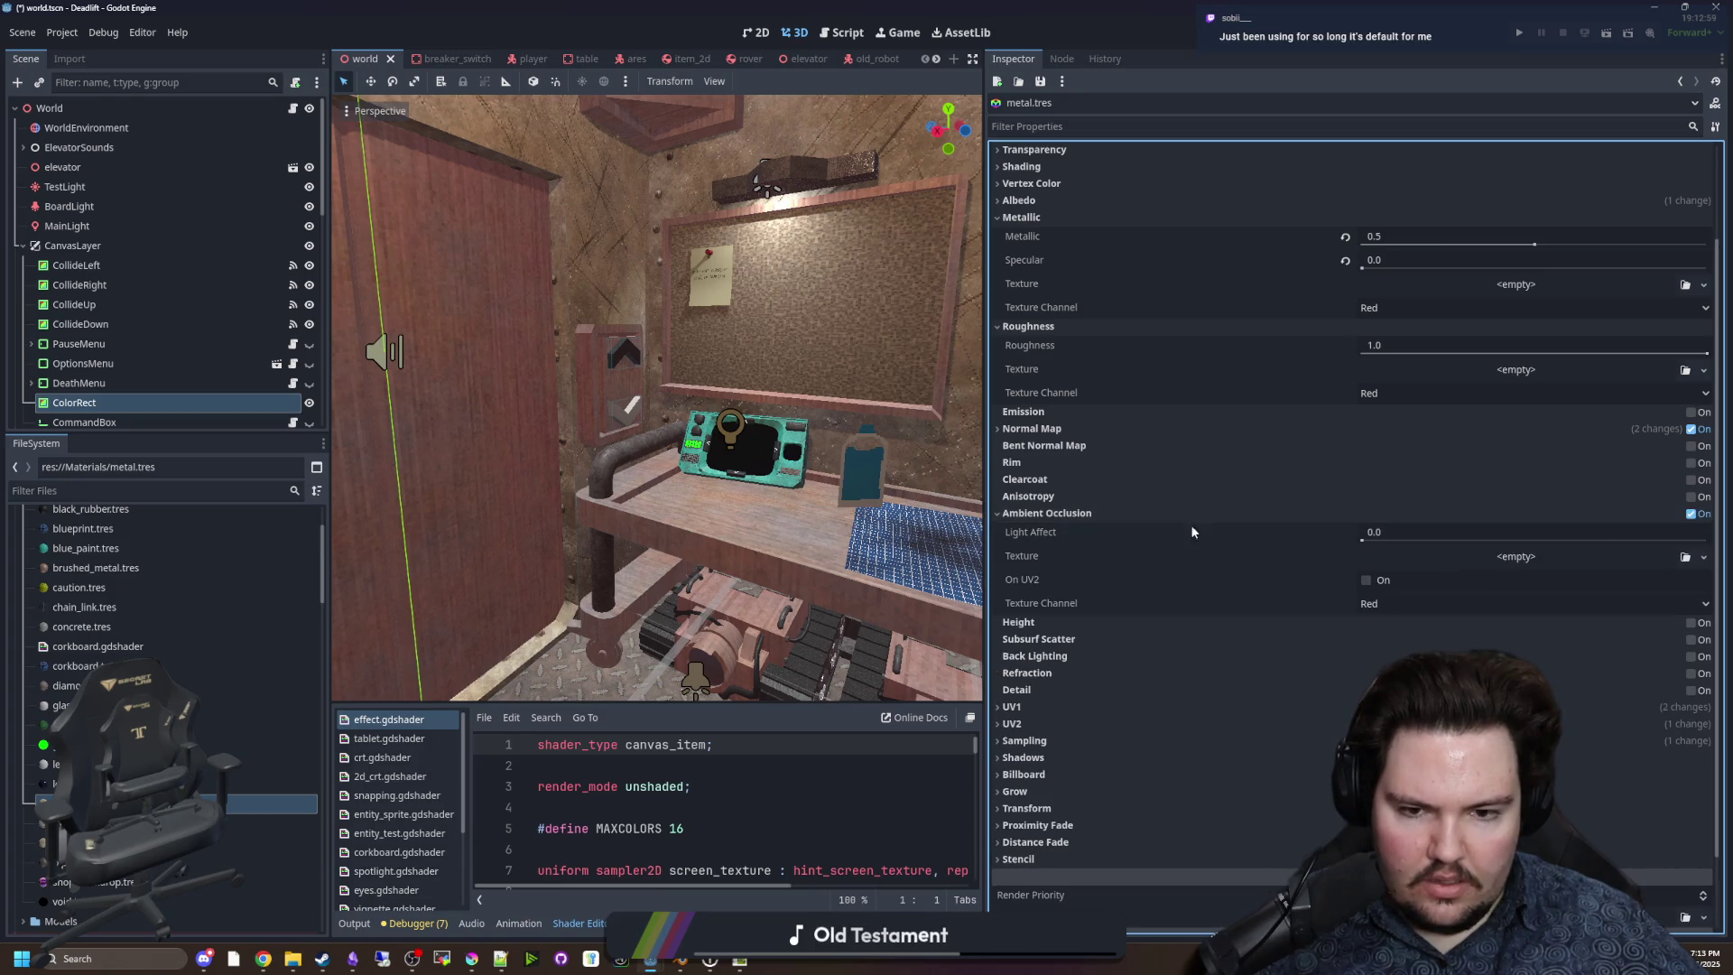
click(1378, 604)
click(1379, 607)
click(1689, 515)
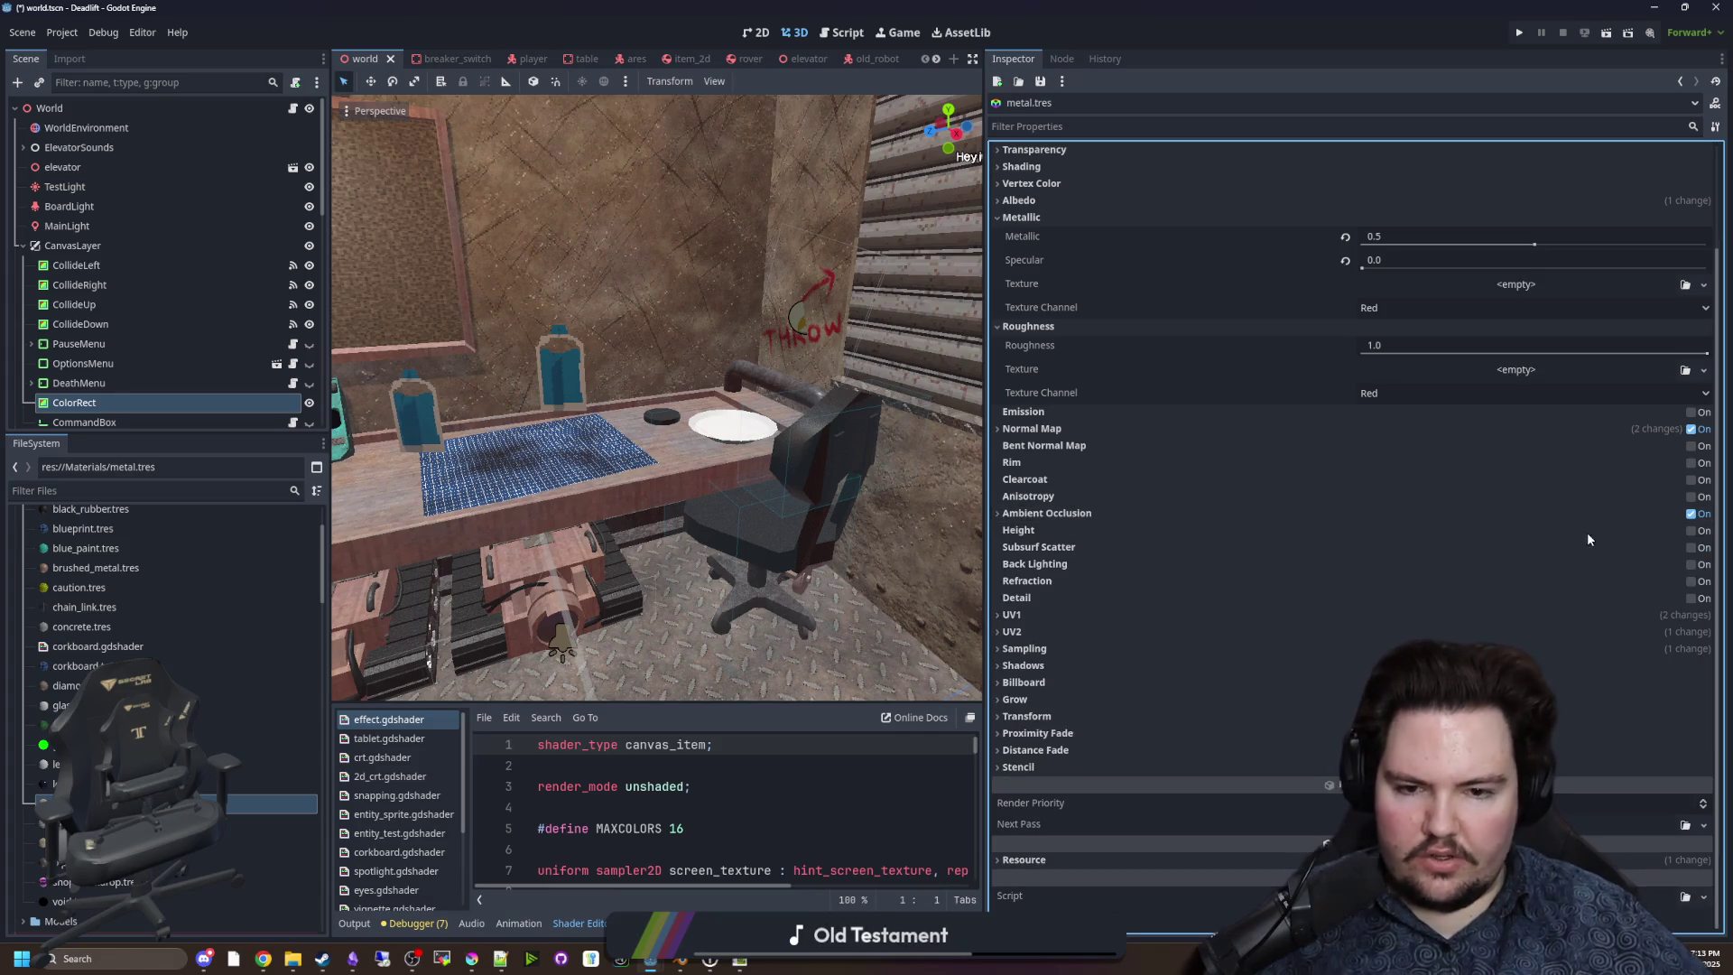
mouse_move(889, 588)
mouse_down()
mouse_move(812, 541)
mouse_move(889, 587)
mouse_move(975, 542)
mouse_up()
mouse_move(818, 463)
mouse_down()
mouse_move(748, 487)
mouse_move(470, 444)
mouse_up()
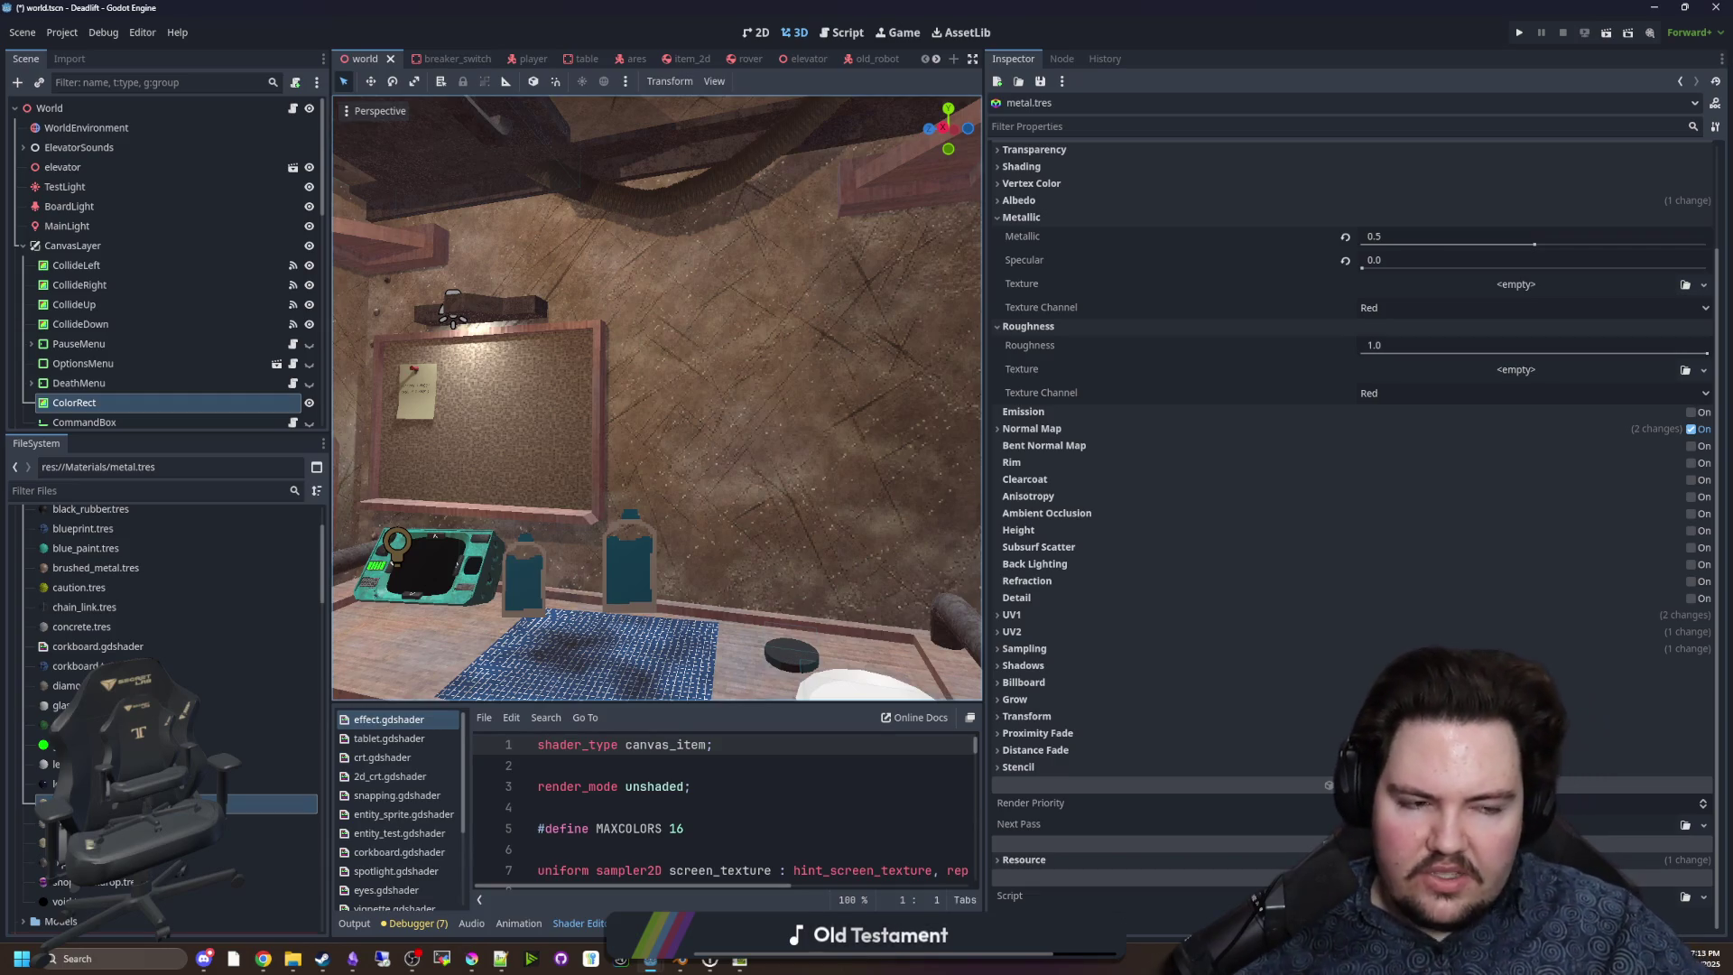
drag(755, 491, 754, 491)
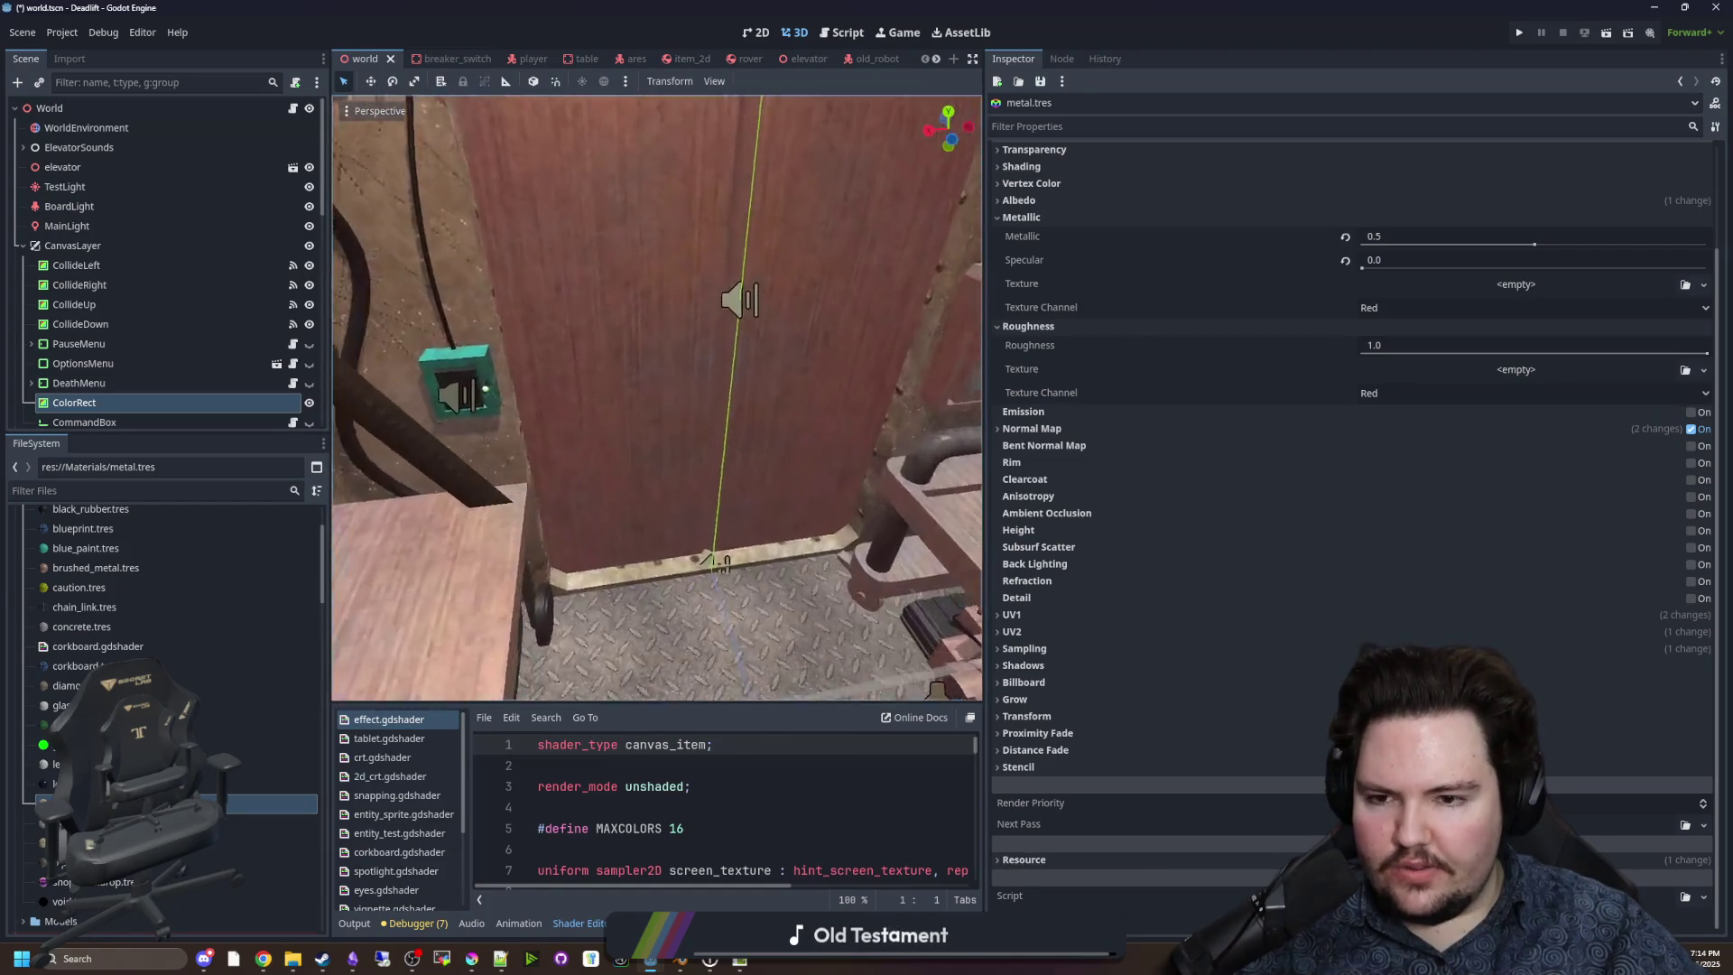
drag(755, 491, 754, 490)
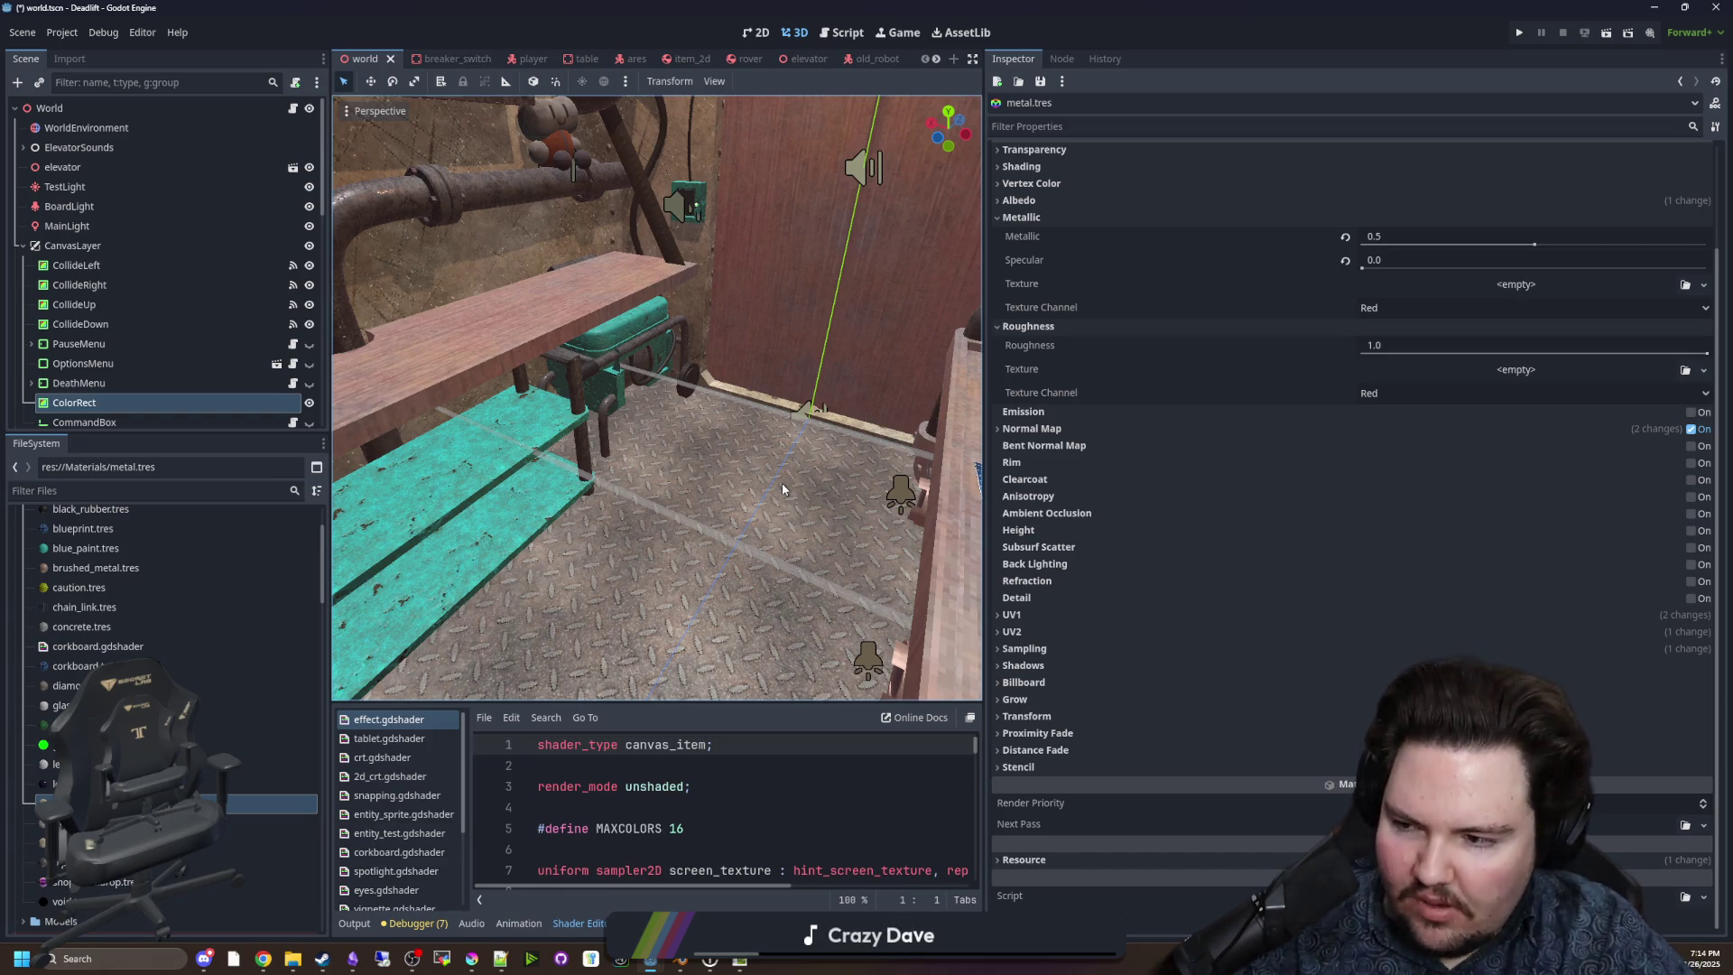
drag(782, 488, 782, 488)
drag(649, 551, 650, 550)
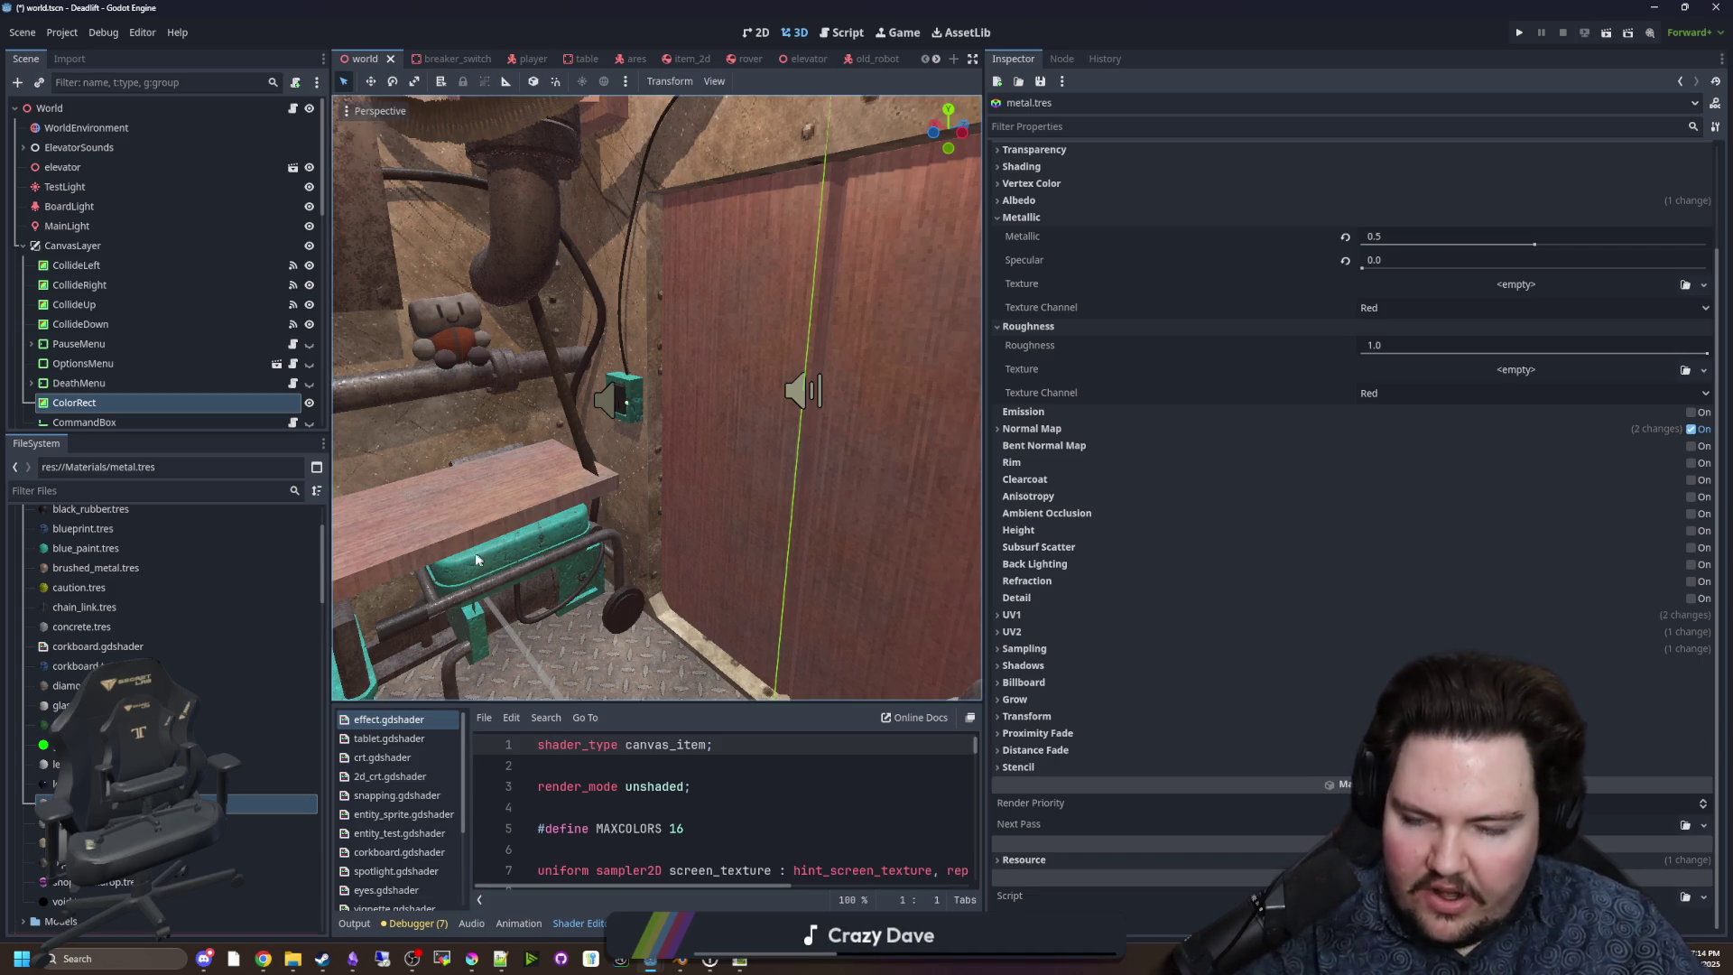
mouse_move(700, 469)
mouse_down()
mouse_move(631, 464)
mouse_move(618, 388)
mouse_move(641, 325)
mouse_move(622, 397)
mouse_move(626, 370)
mouse_move(627, 406)
mouse_move(627, 370)
mouse_move(626, 407)
mouse_move(626, 370)
mouse_move(696, 469)
mouse_up()
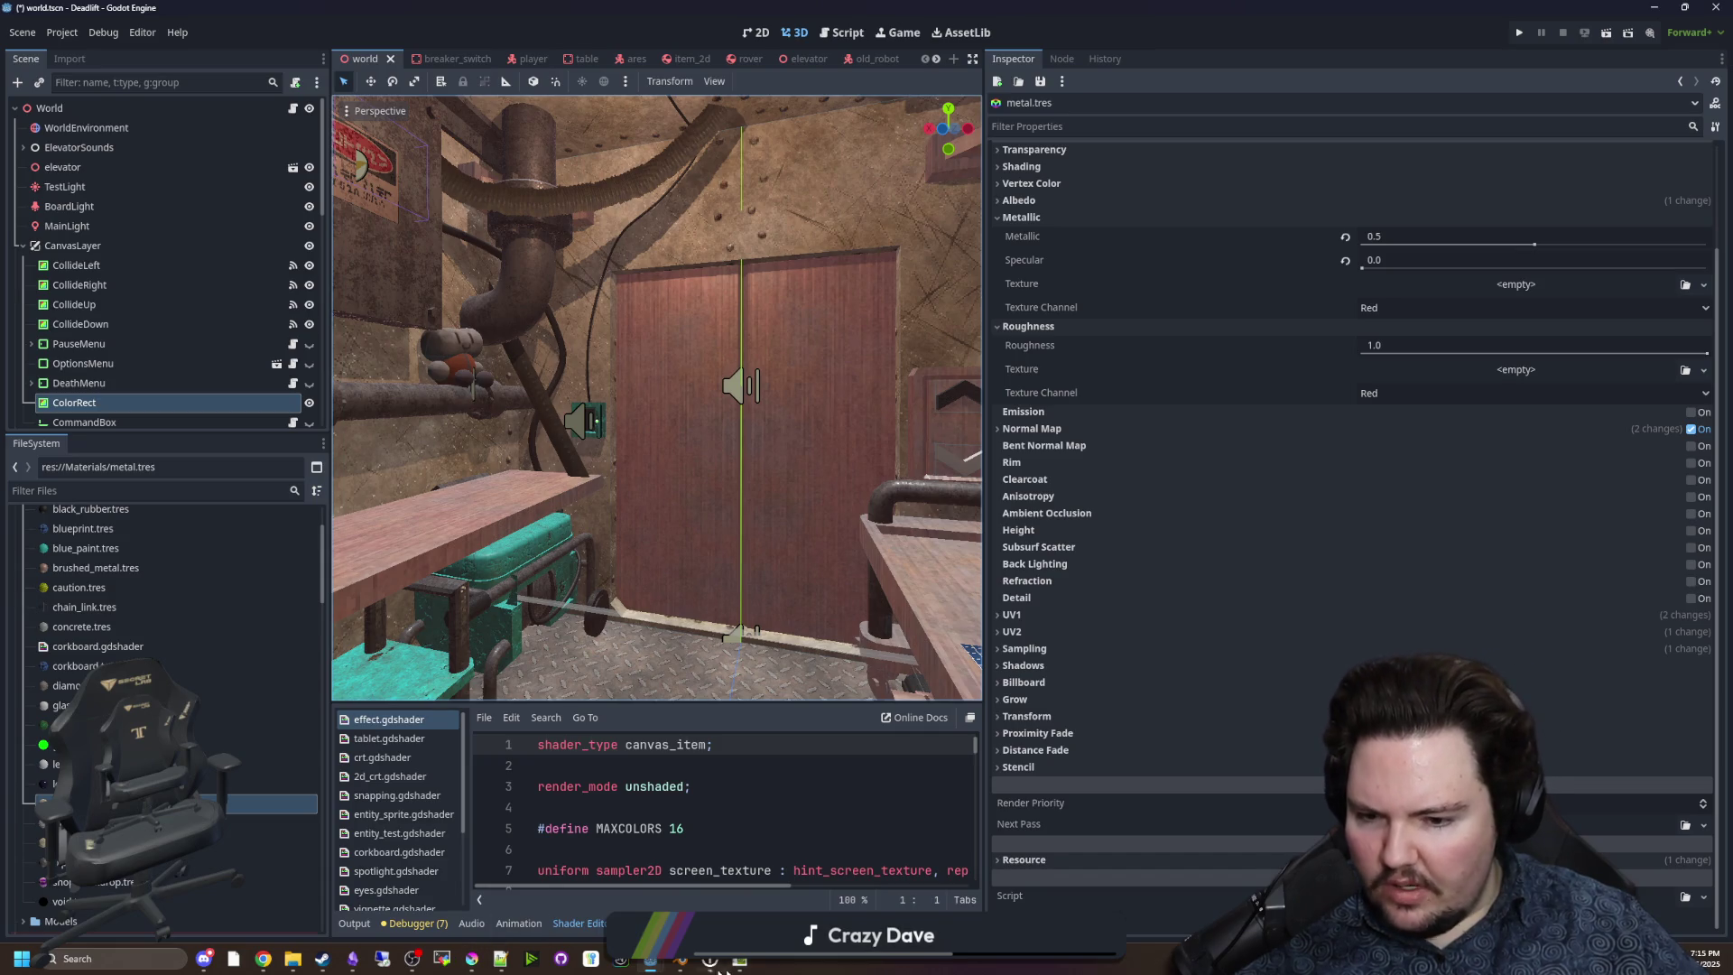
click(682, 962)
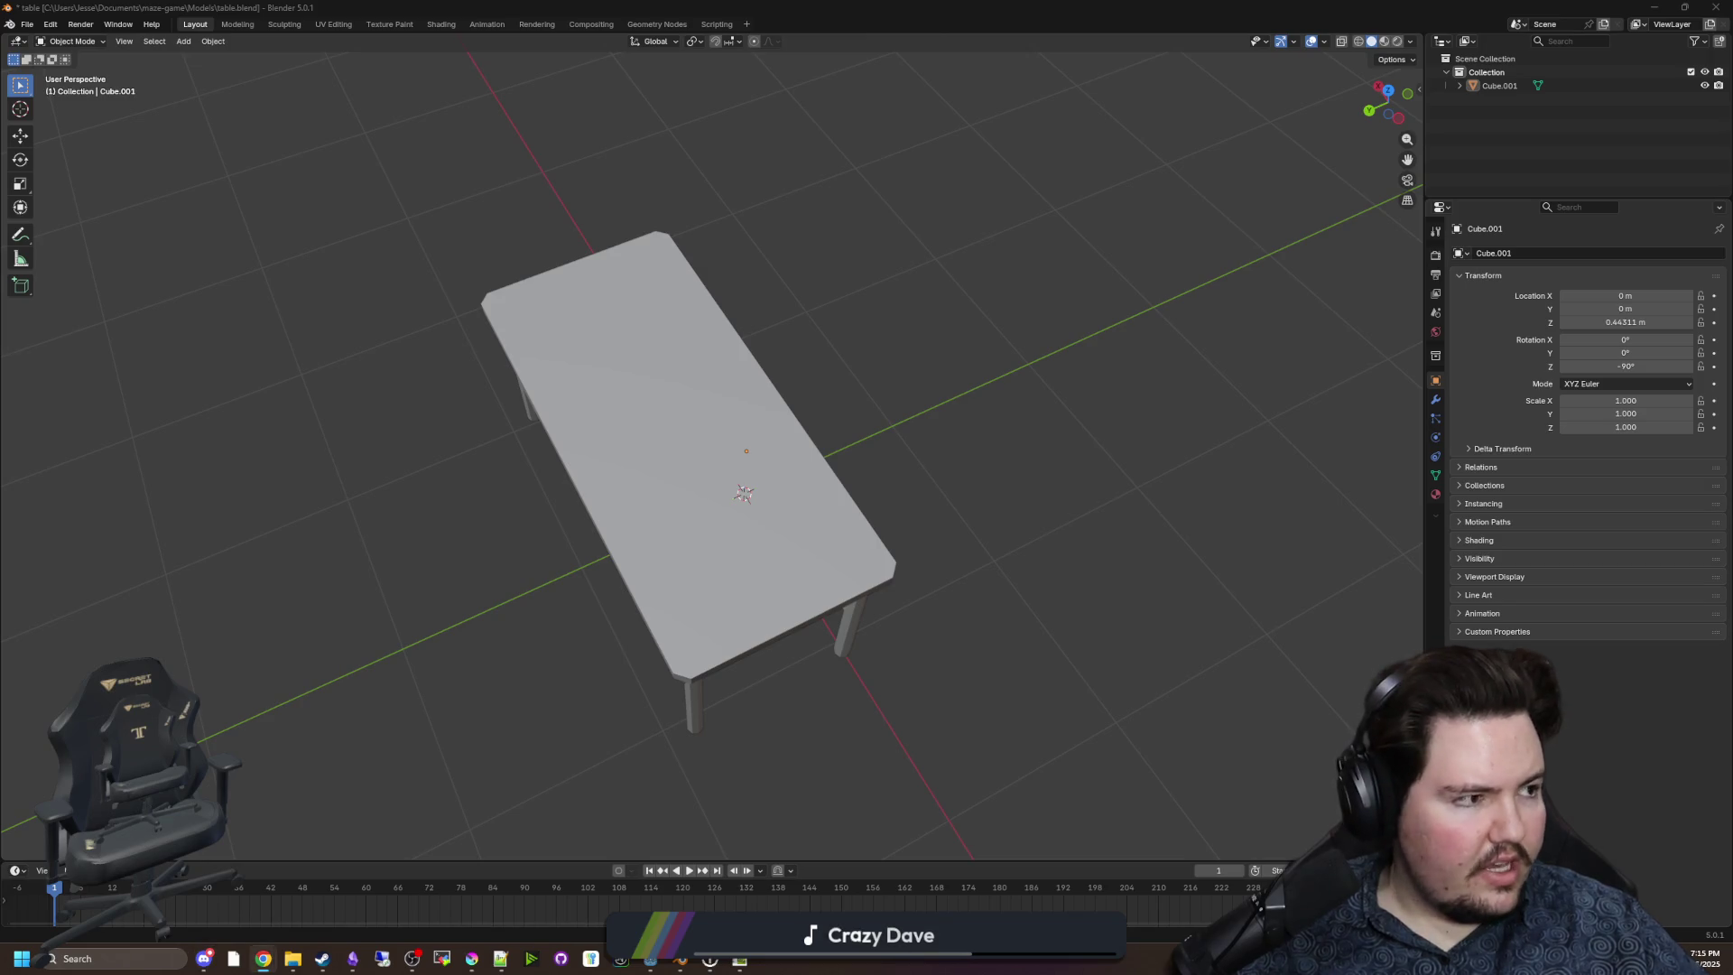
Check the table model from below, then save it.
scroll(1078, 387, down, 3)
mouse_move(754, 386)
mouse_down()
mouse_move(765, 301)
mouse_move(713, 215)
mouse_up()
scroll(713, 214, up, 4)
key(ctrl+s)
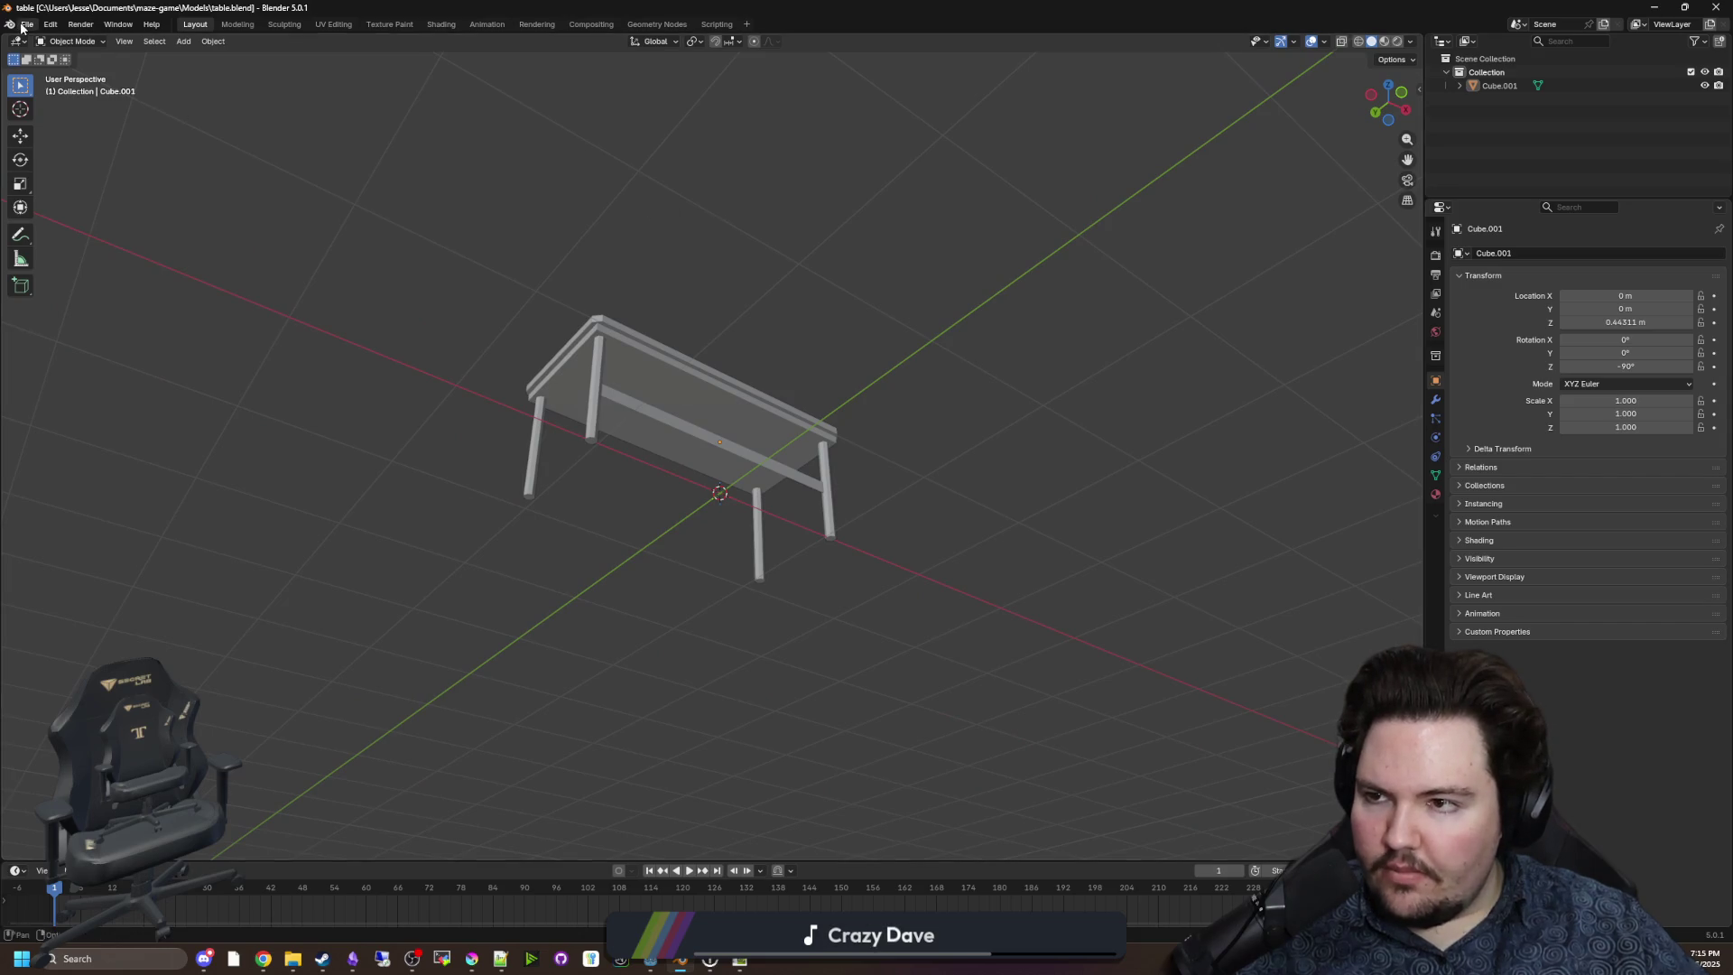
Open corridors.blend from the recent files list.
click(27, 25)
mouse_move(126, 66)
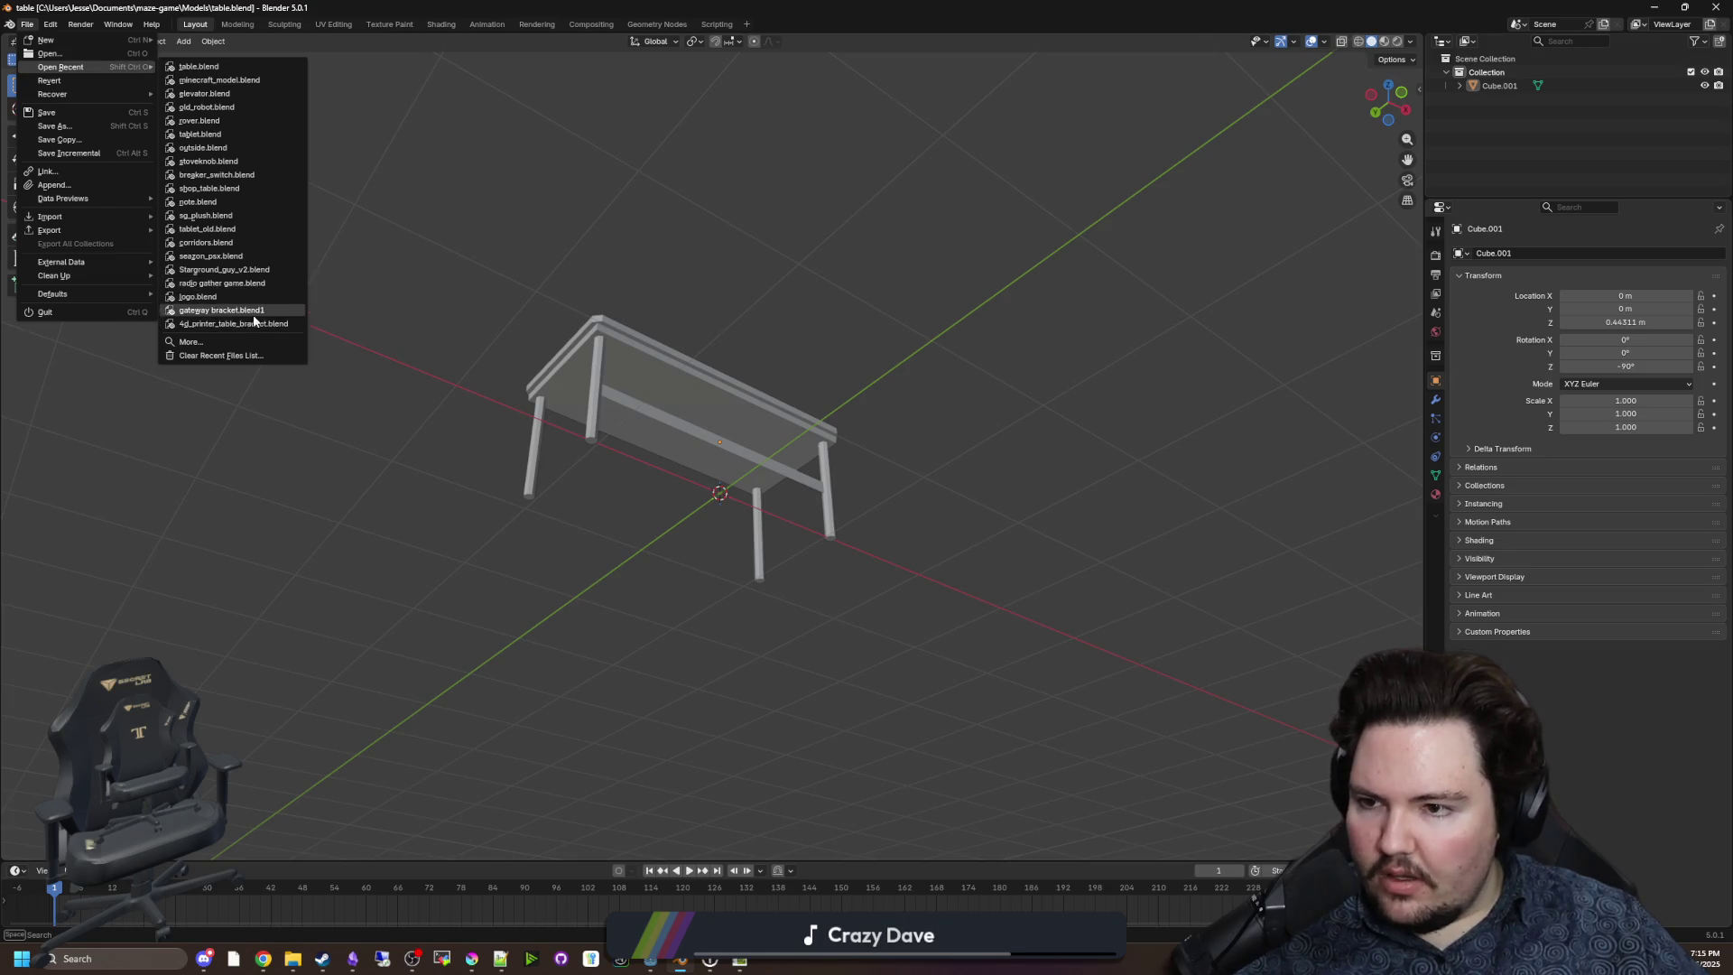
click(251, 242)
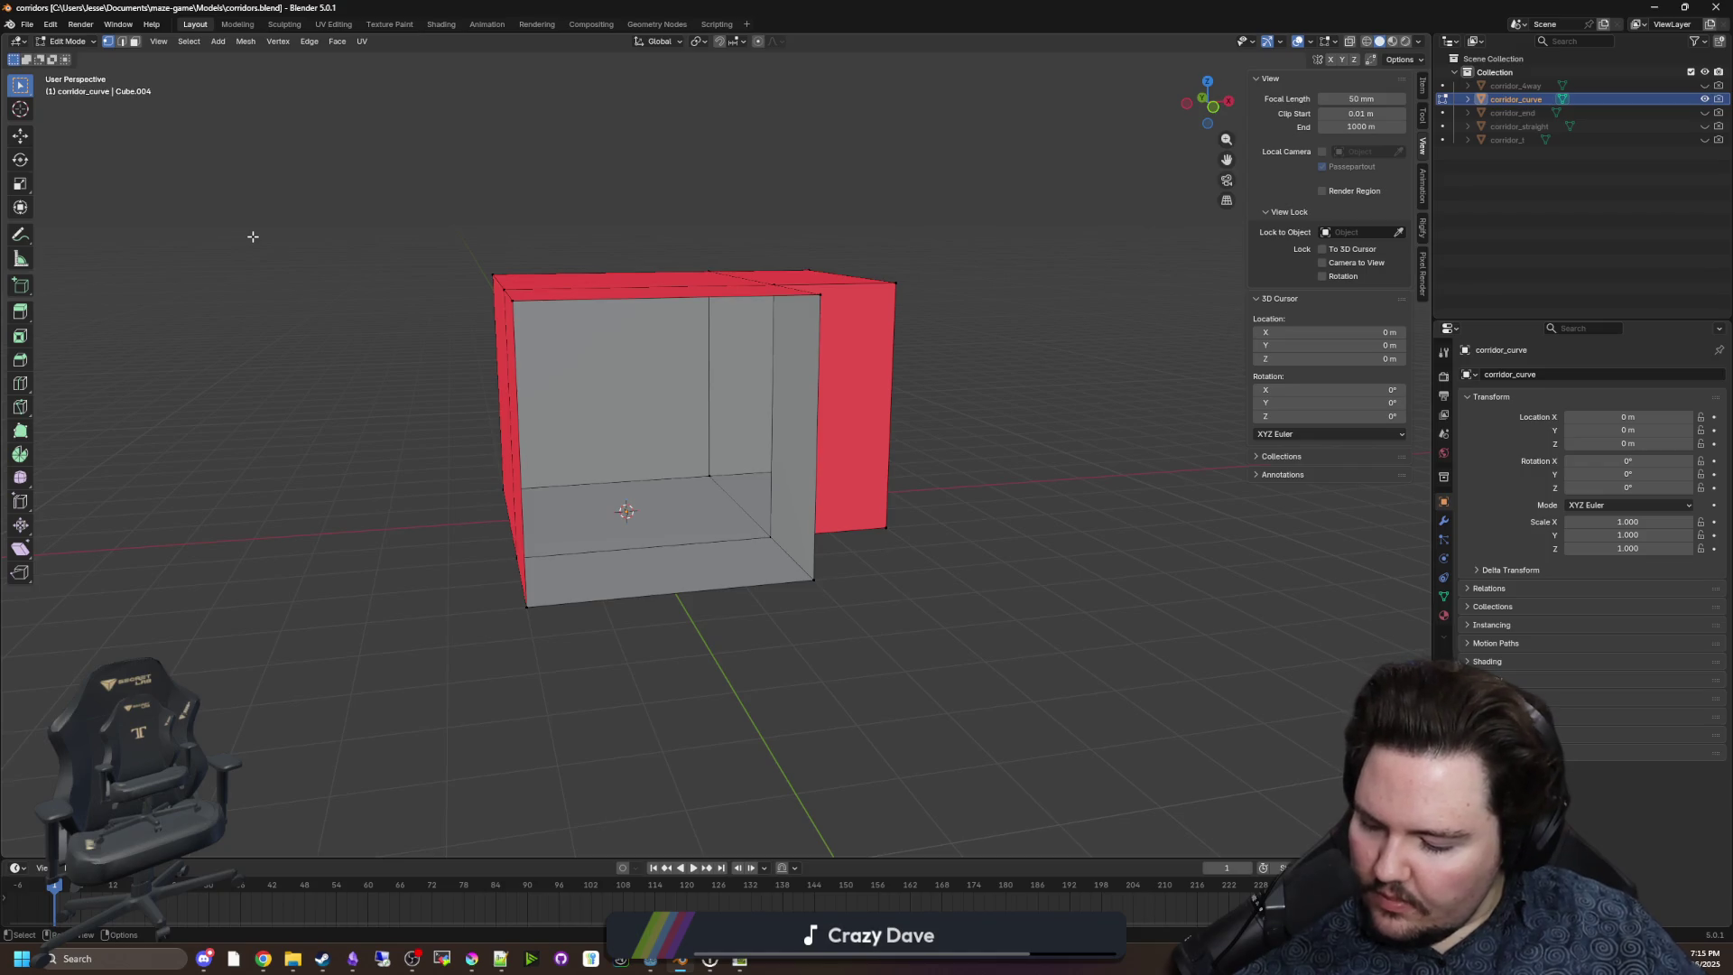
Switch the viewport to Material Preview, show the Material properties, and hide corridor_curve.
scroll(1008, 472, up, 5)
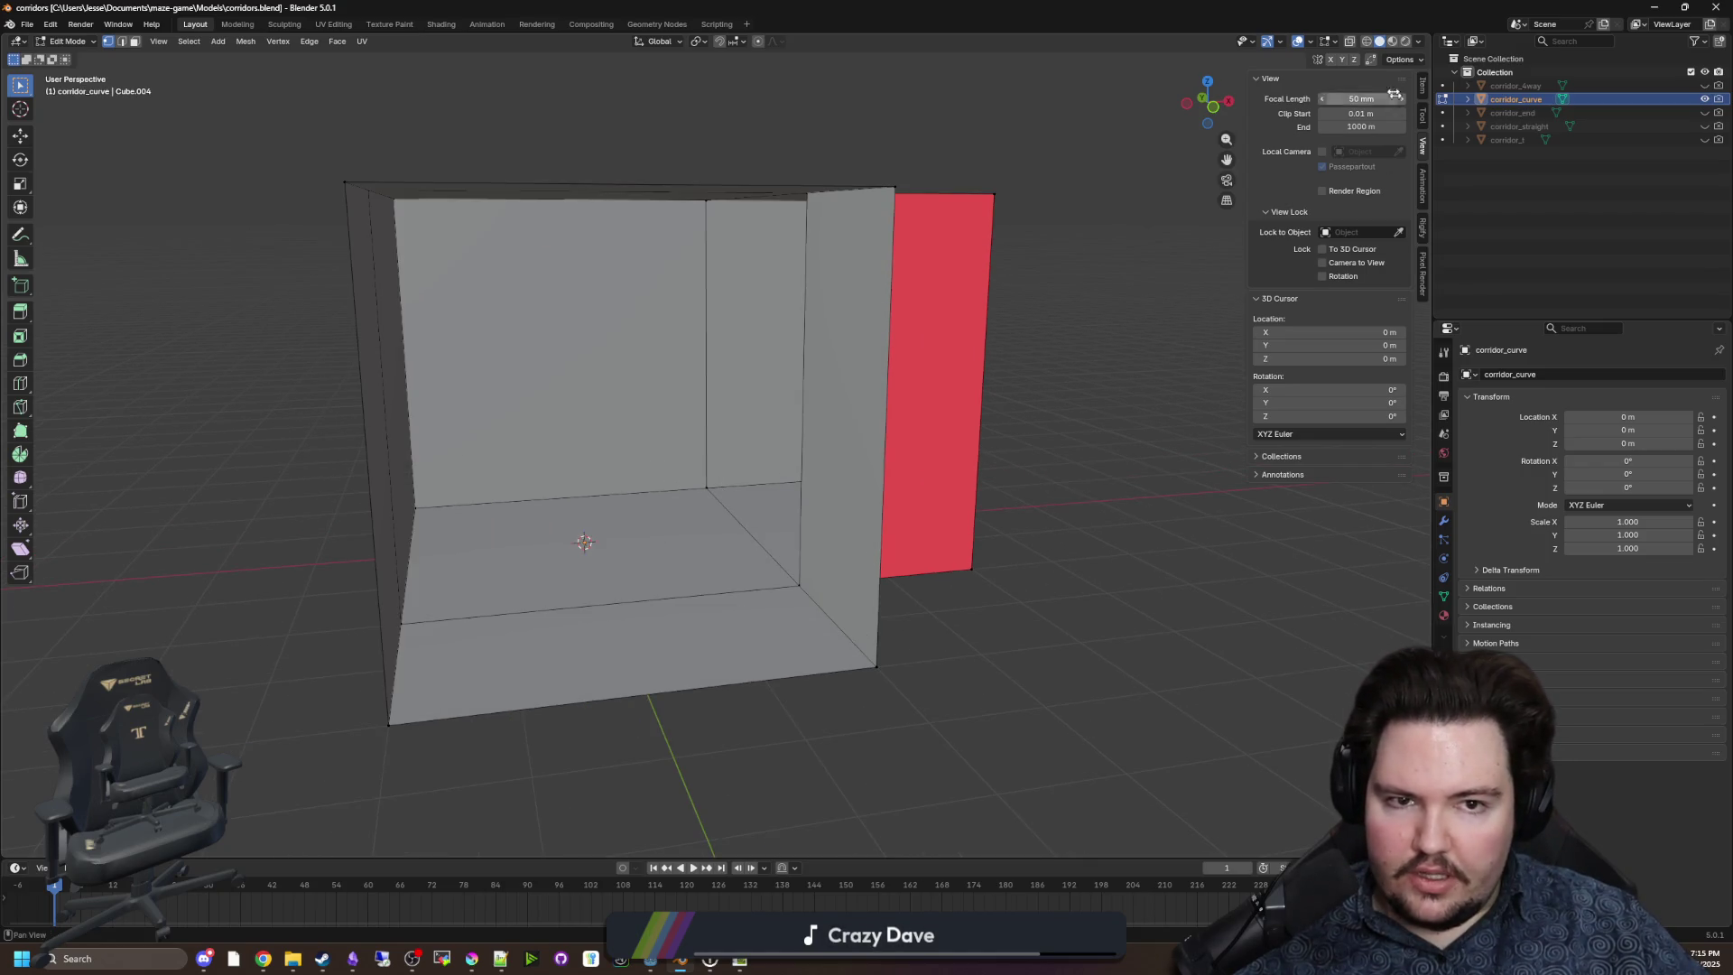
click(1392, 42)
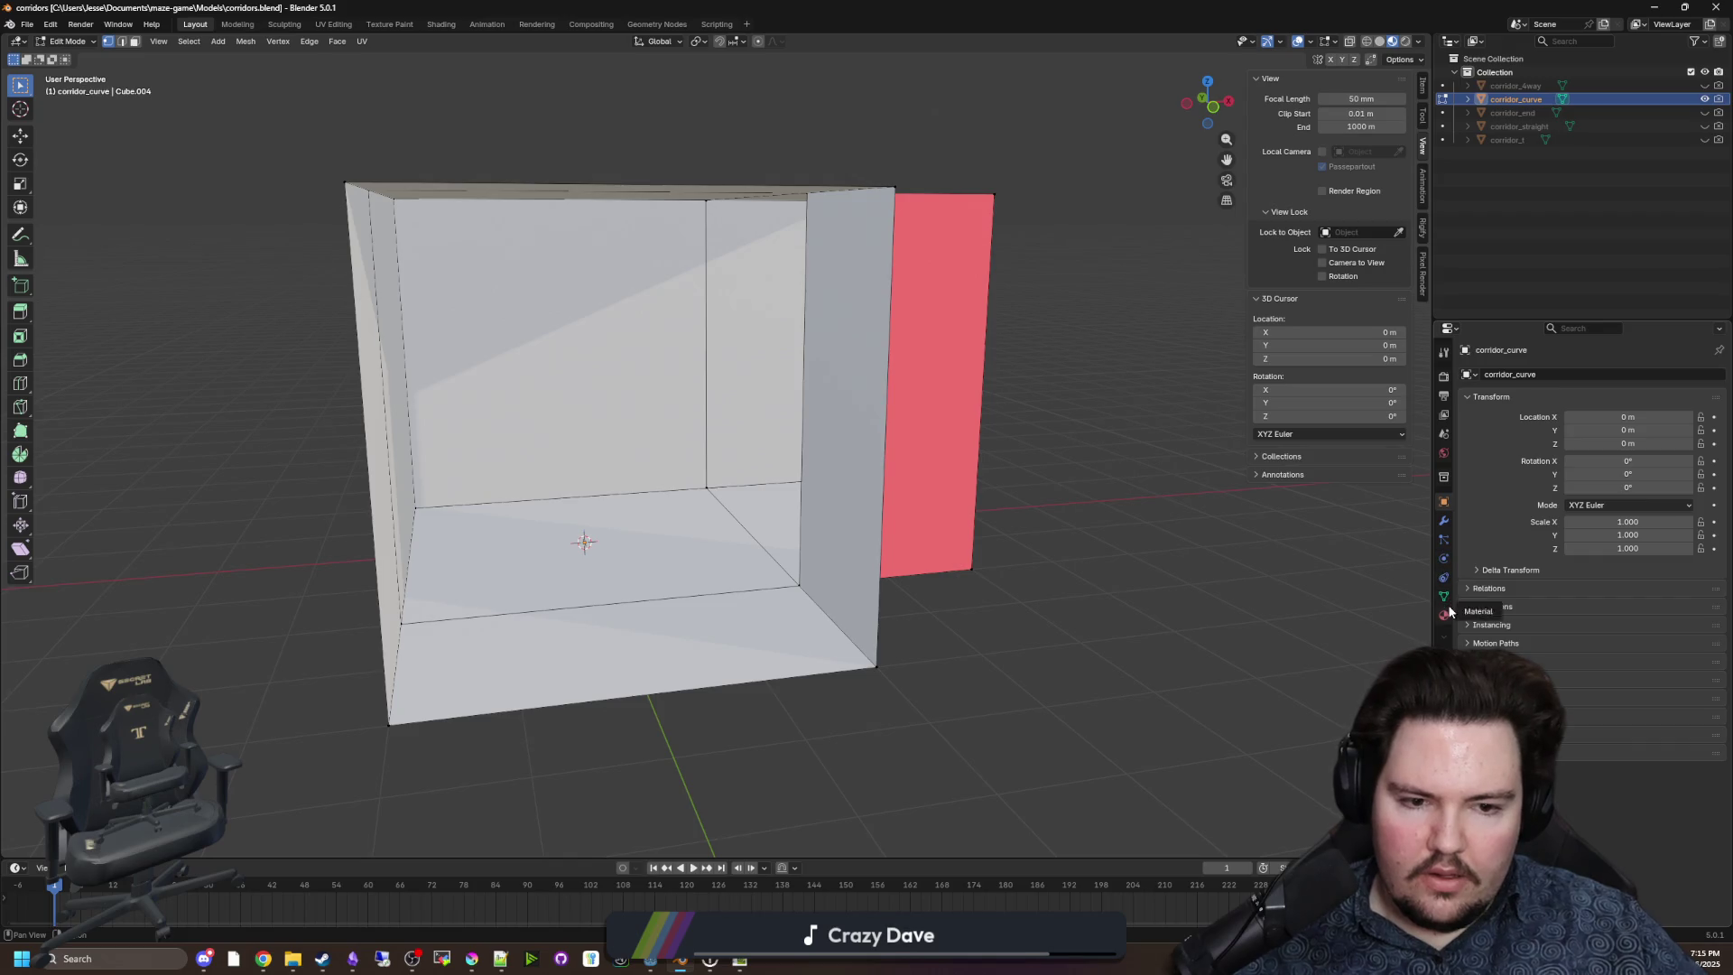
click(1445, 614)
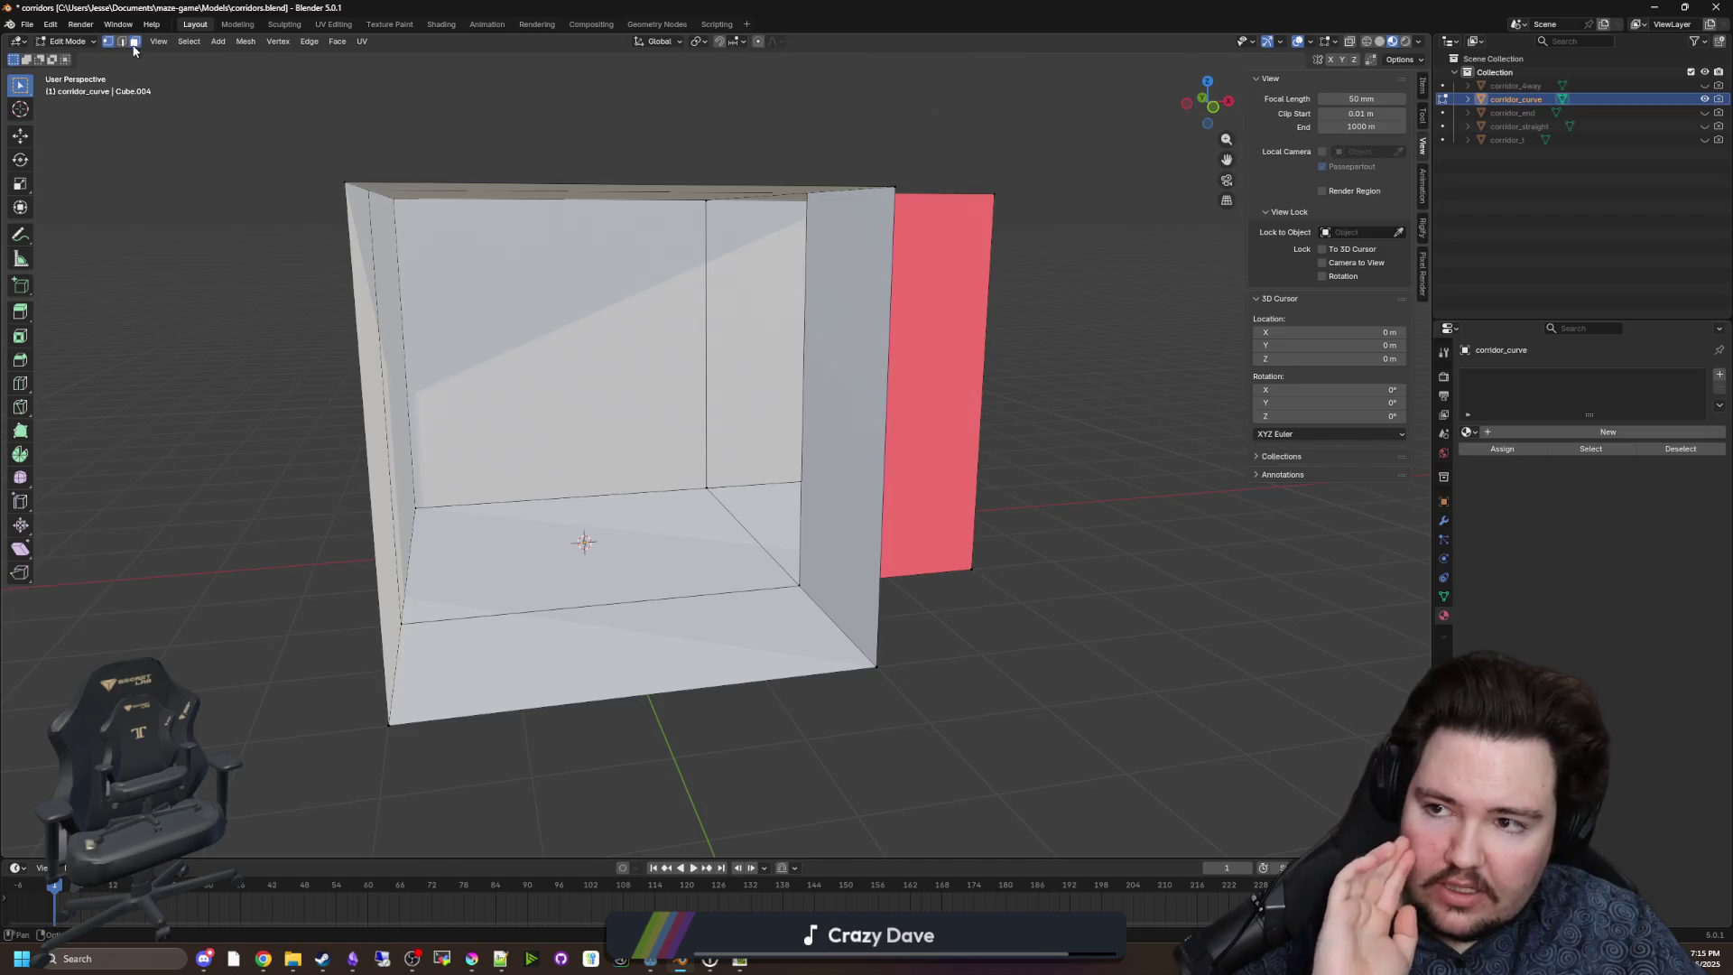
click(1704, 98)
Unhide corridor_curve, select its faces, and add three material slots.
click(1704, 98)
click(633, 637)
shift+click(666, 565)
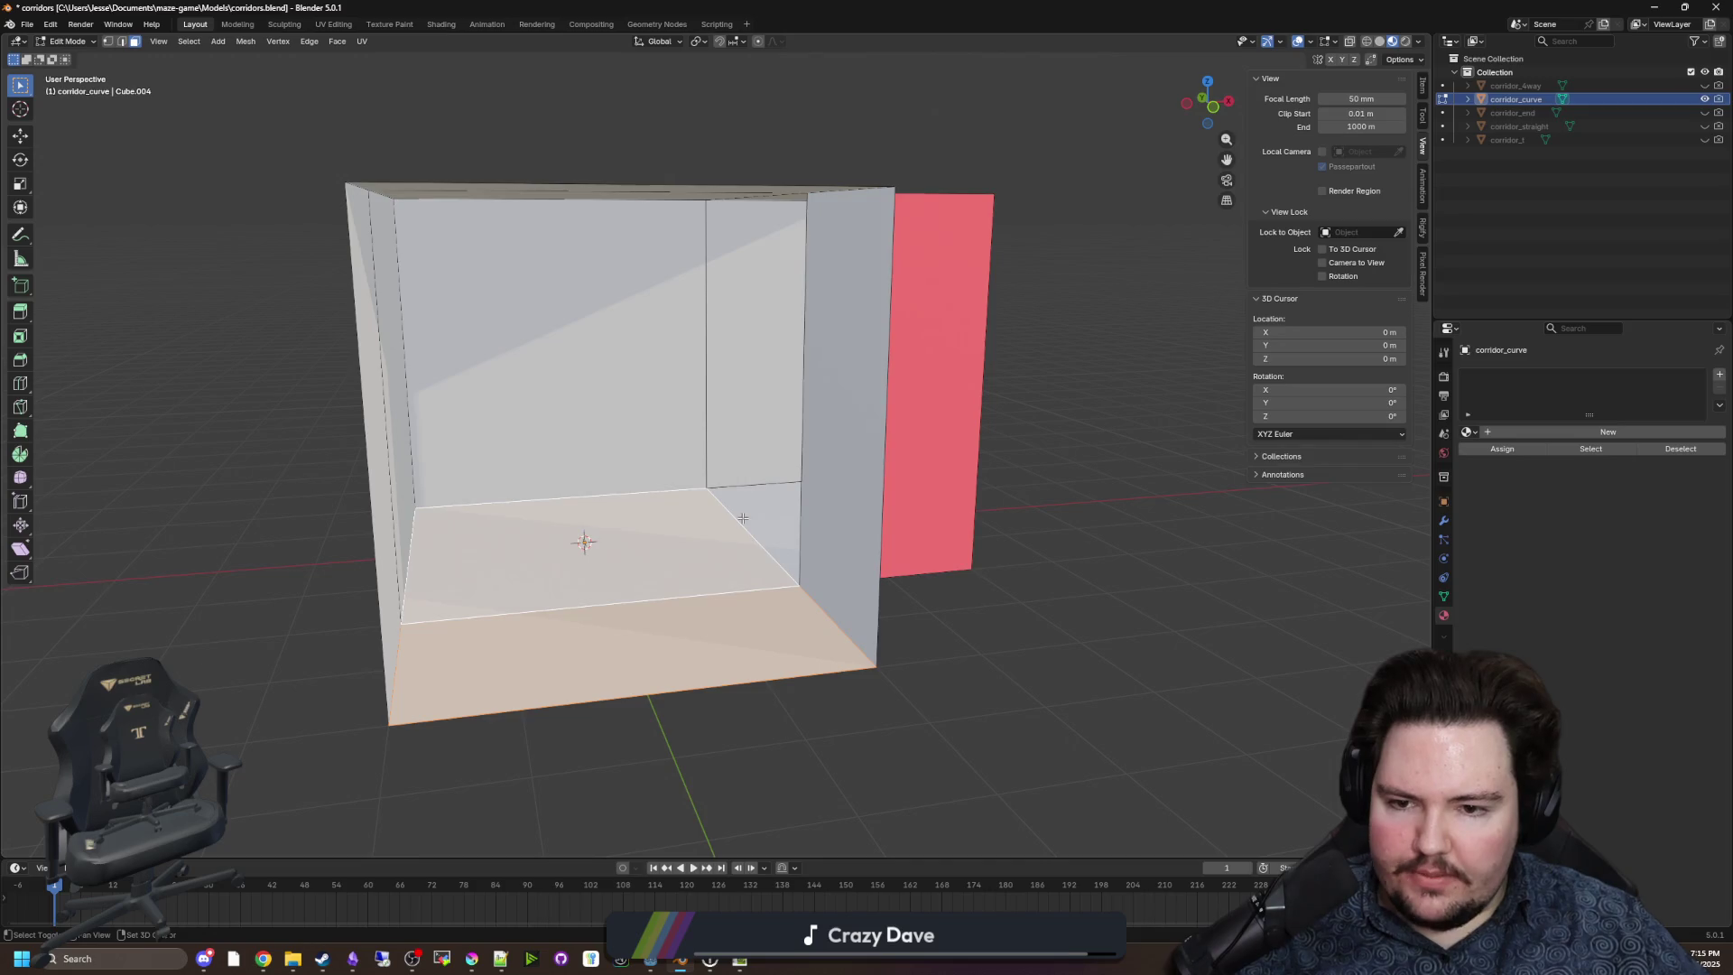
click(1487, 434)
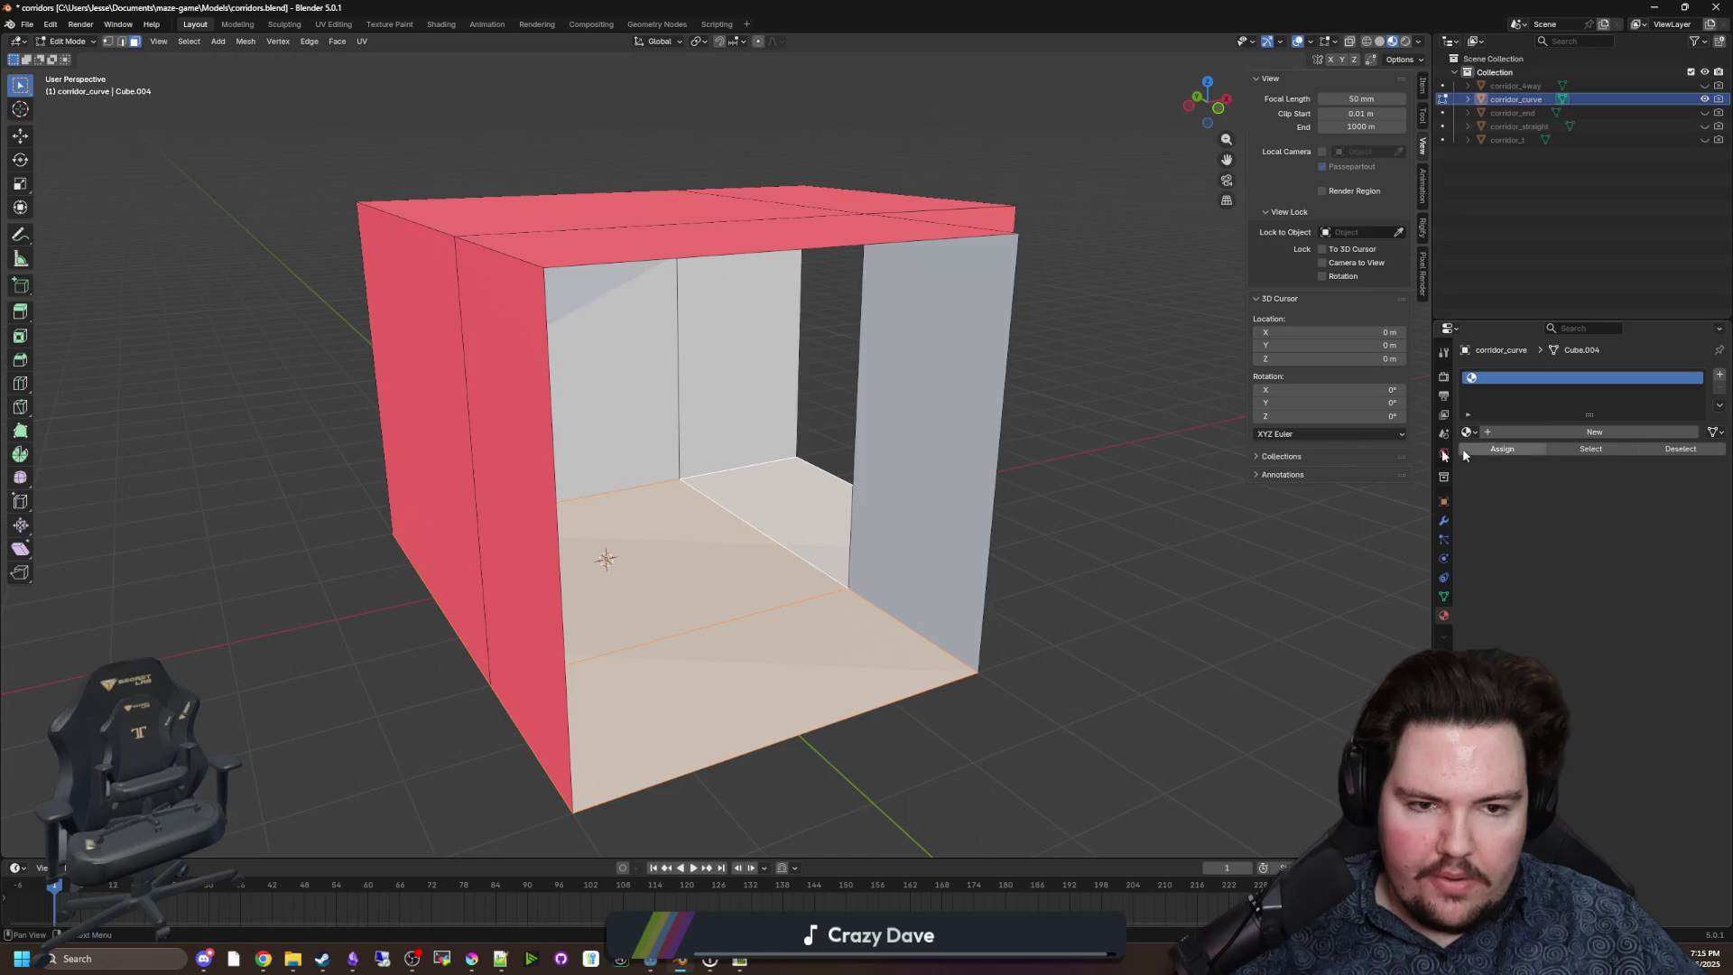
key(a)
click(1719, 374)
click(1719, 373)
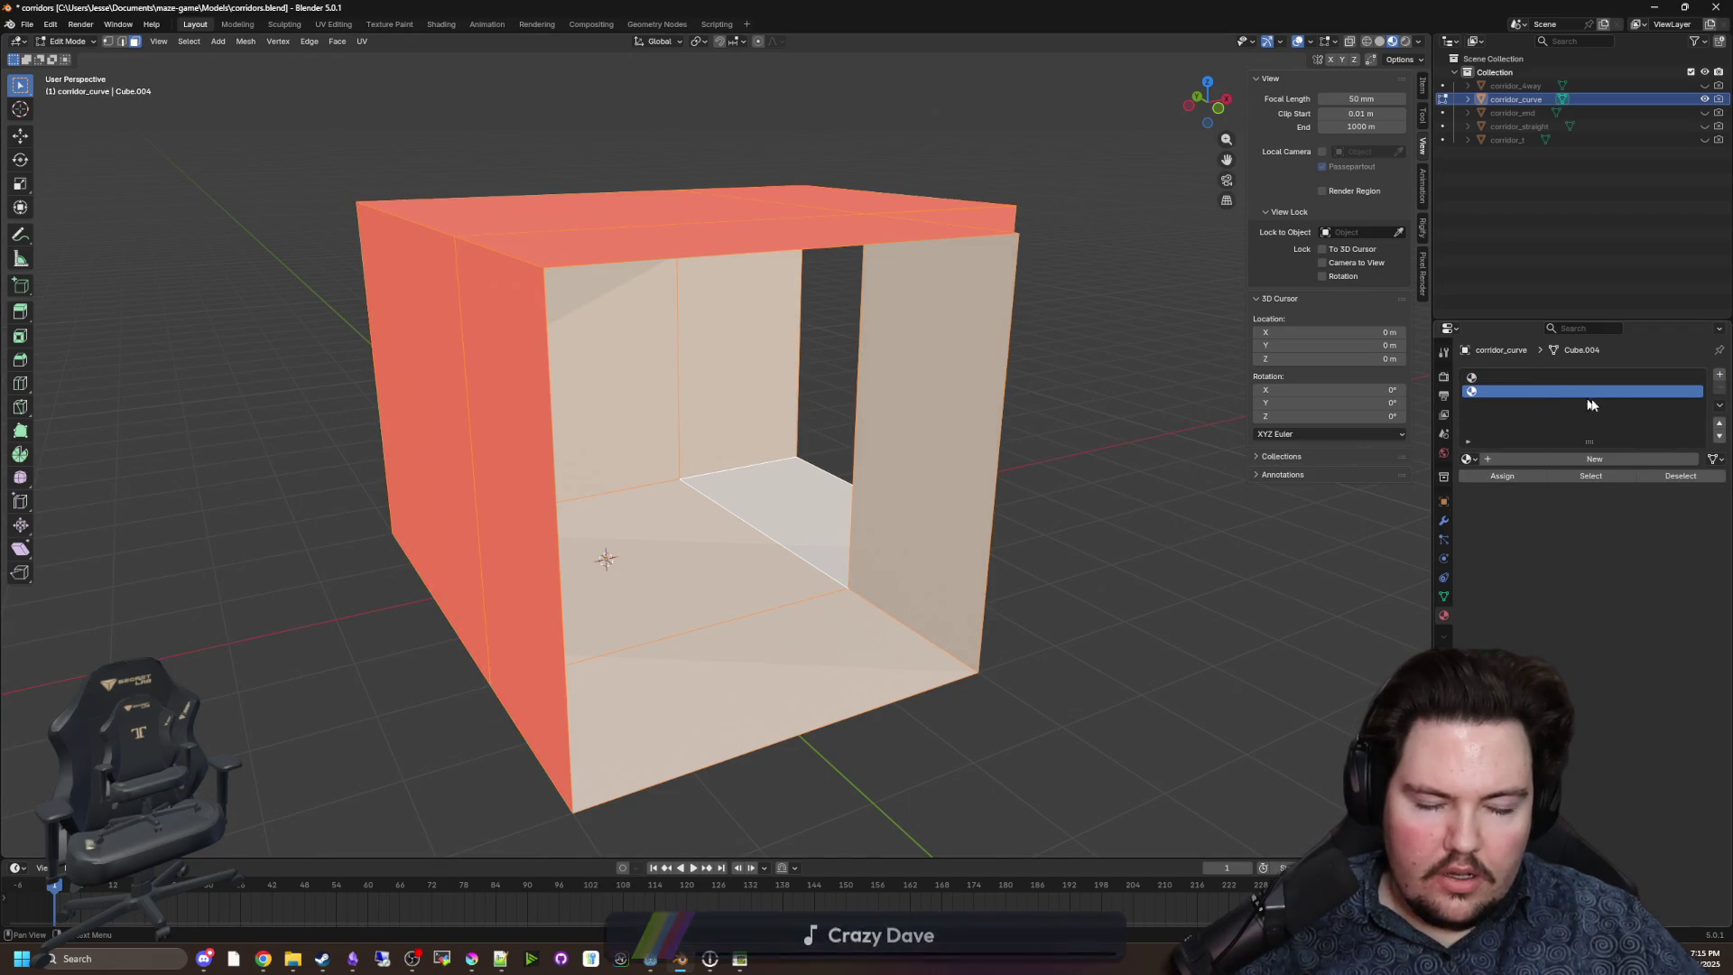
click(1634, 391)
Create a new material named Floor in the first slot with a black base colour.
click(1625, 377)
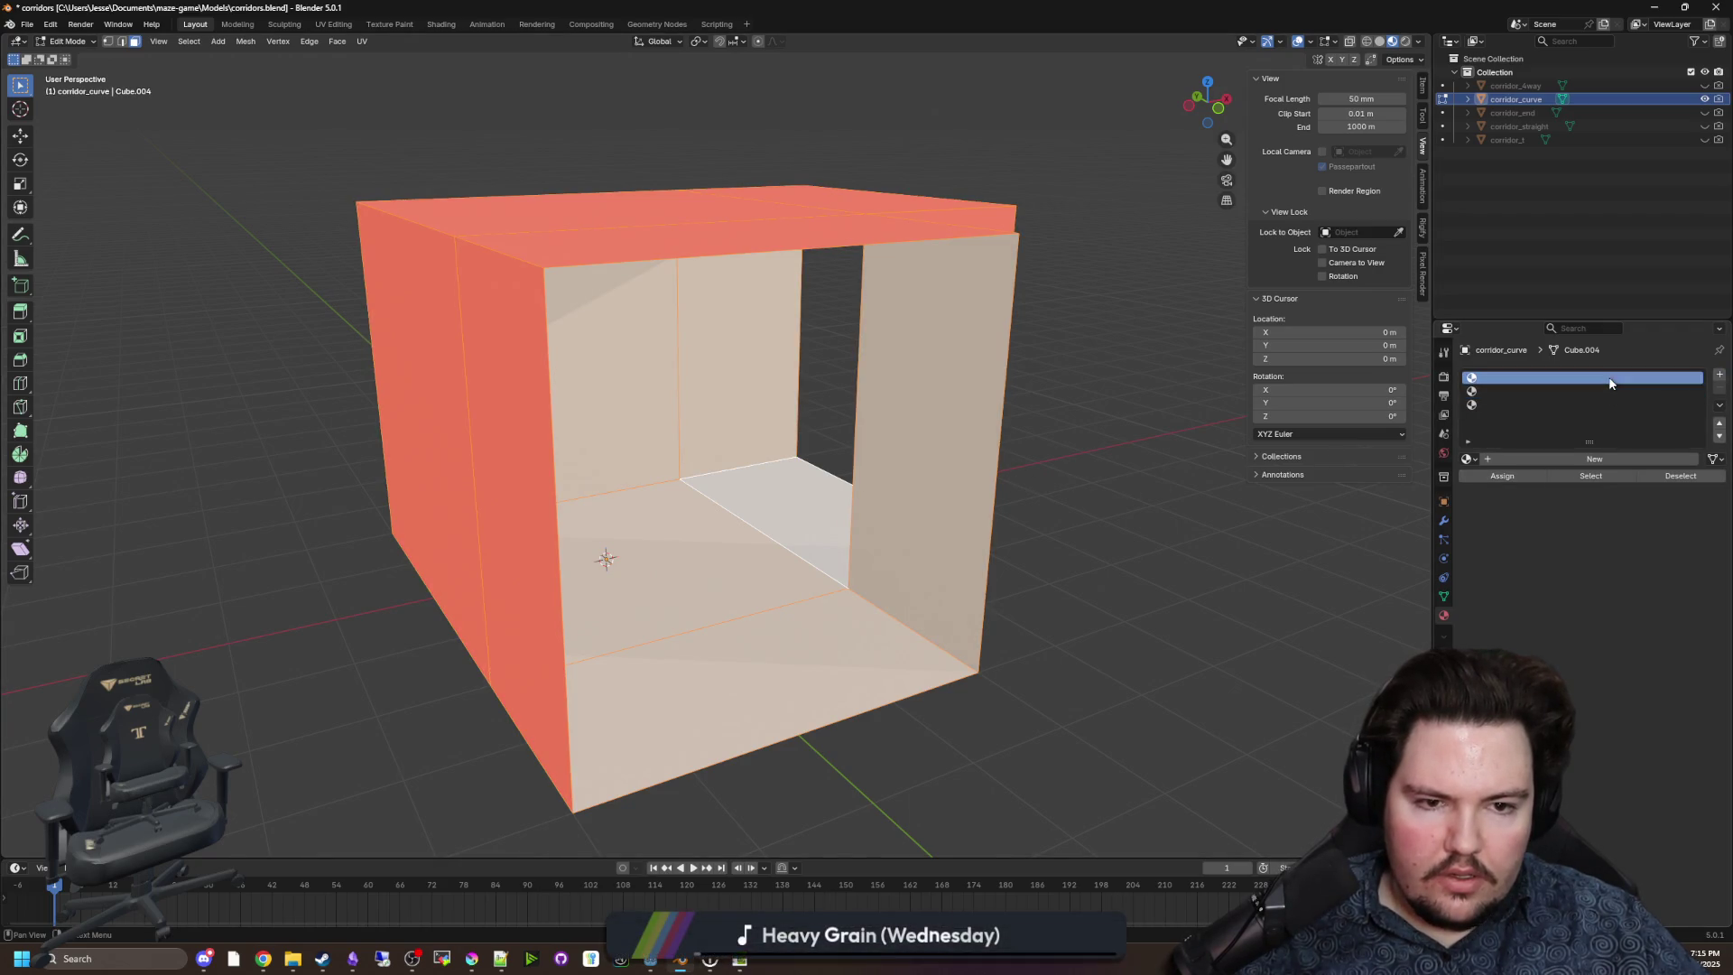
click(1596, 458)
double_click(1591, 459)
text(F)
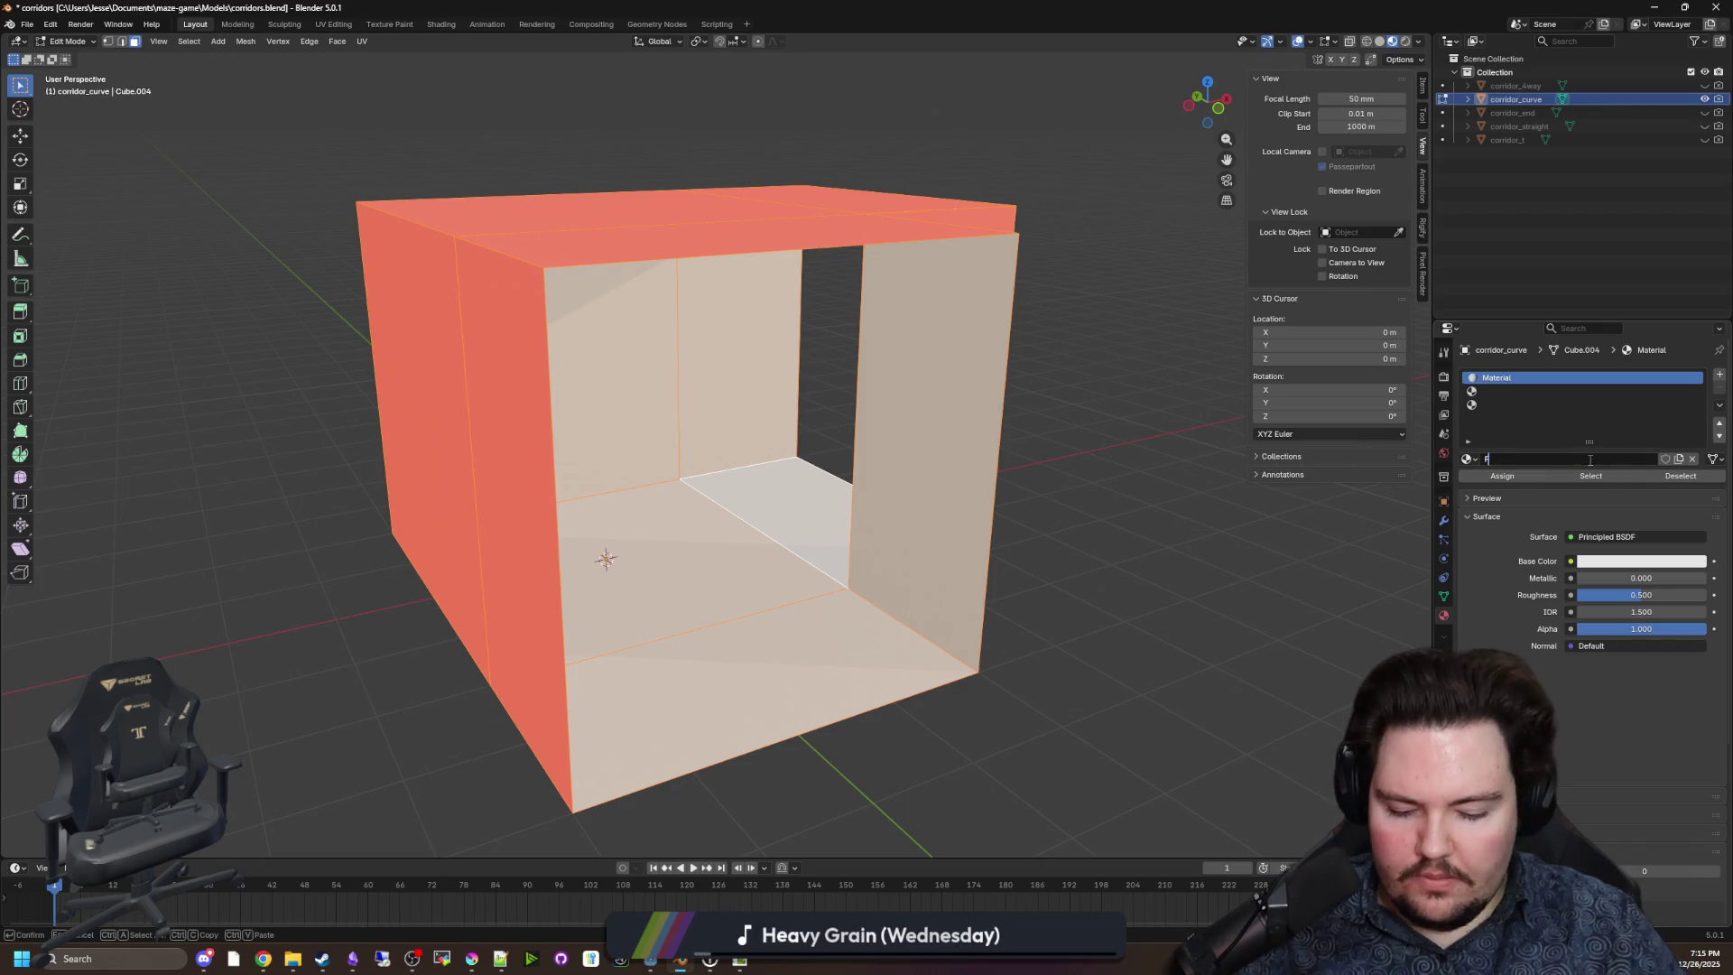
key(Return)
click(1635, 562)
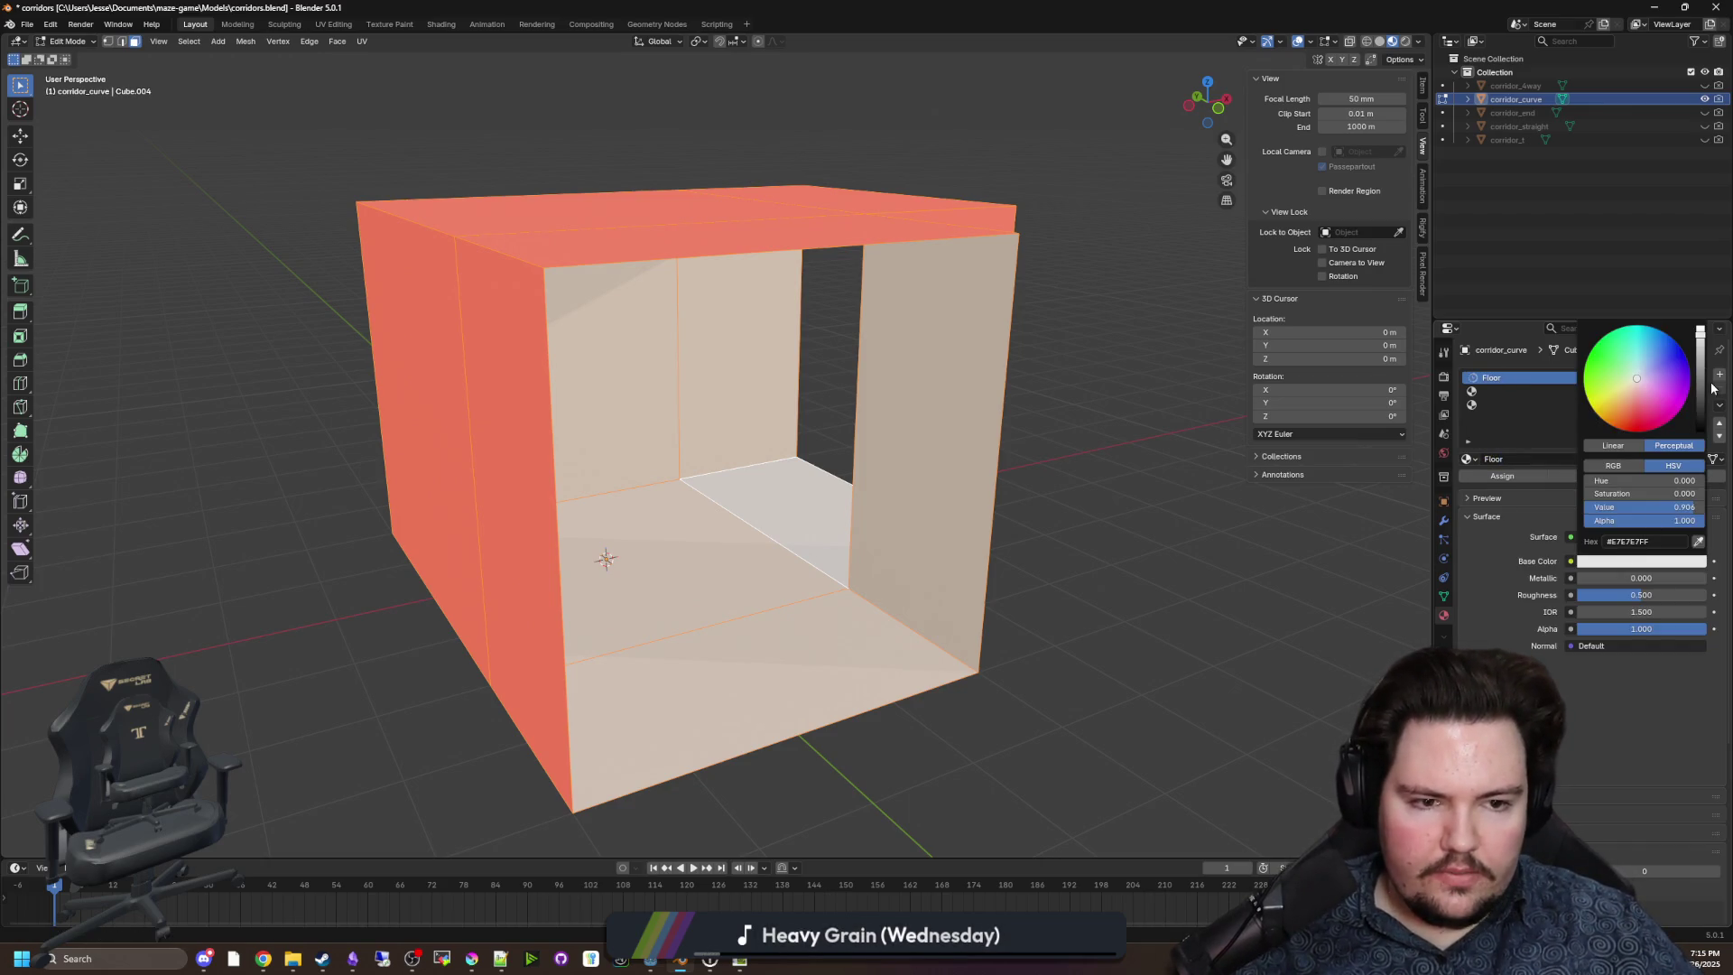
drag(1702, 388, 1701, 431)
Create a new material named Wall in the second slot.
click(1506, 390)
click(1519, 460)
double_click(1570, 457)
text(Wall)
key(Return)
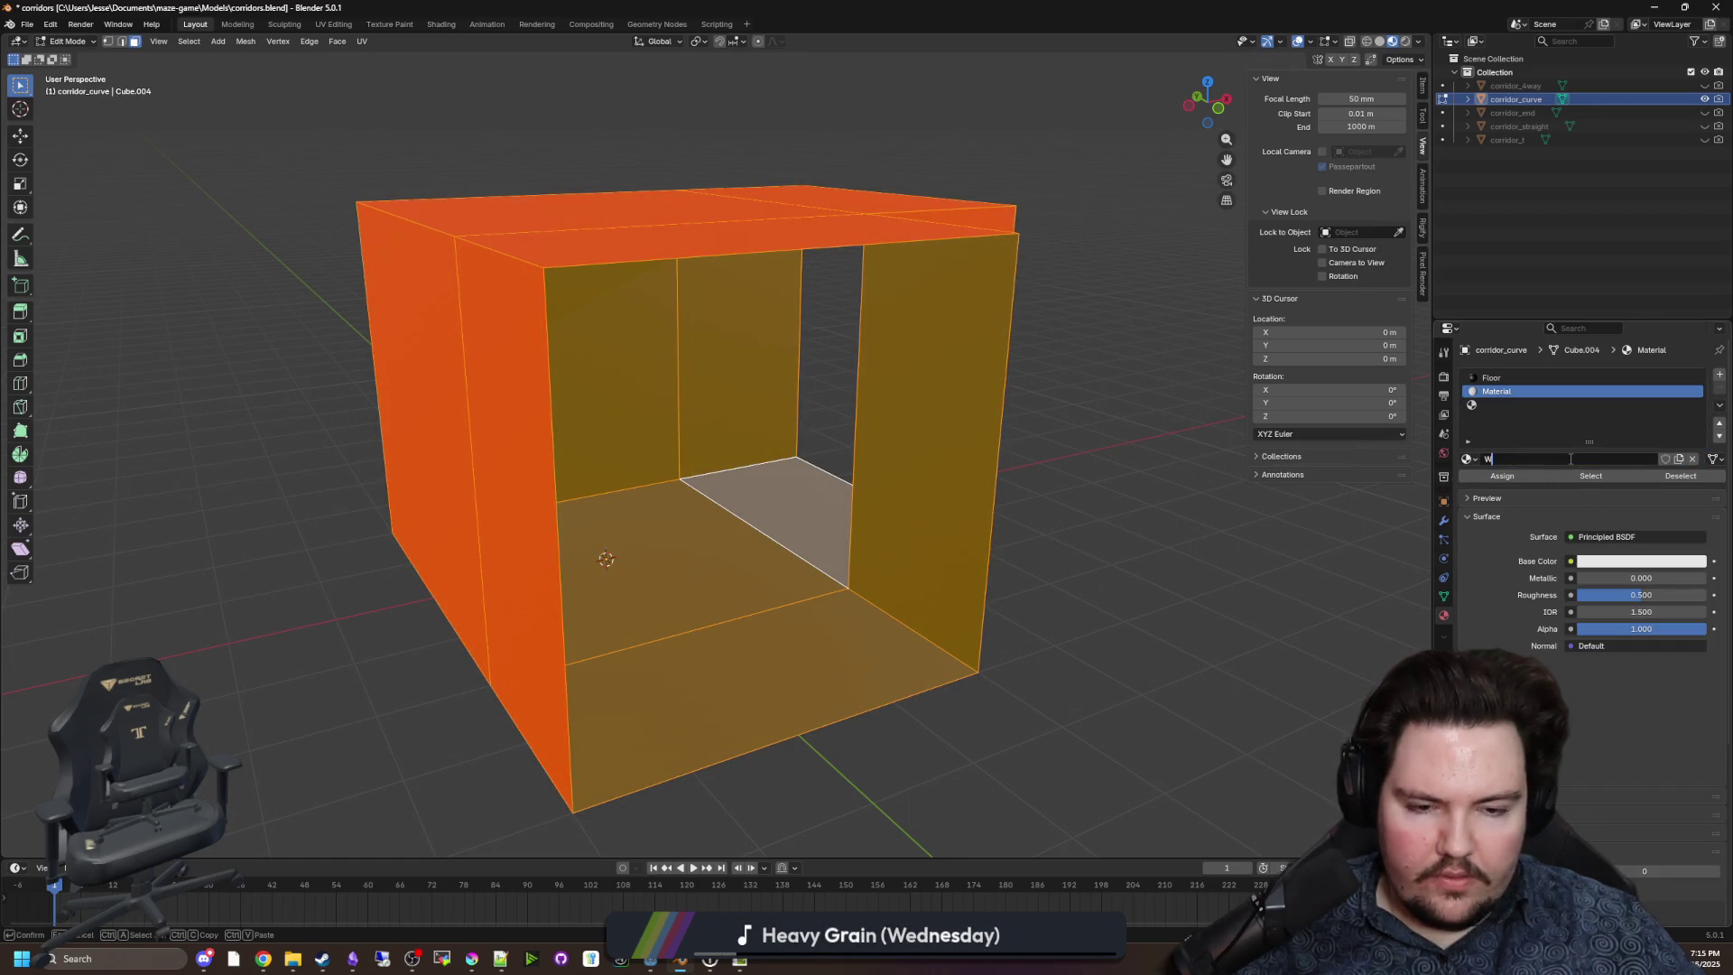
Create a new material named Ceiling in the third slot, then deselect all faces.
click(1513, 404)
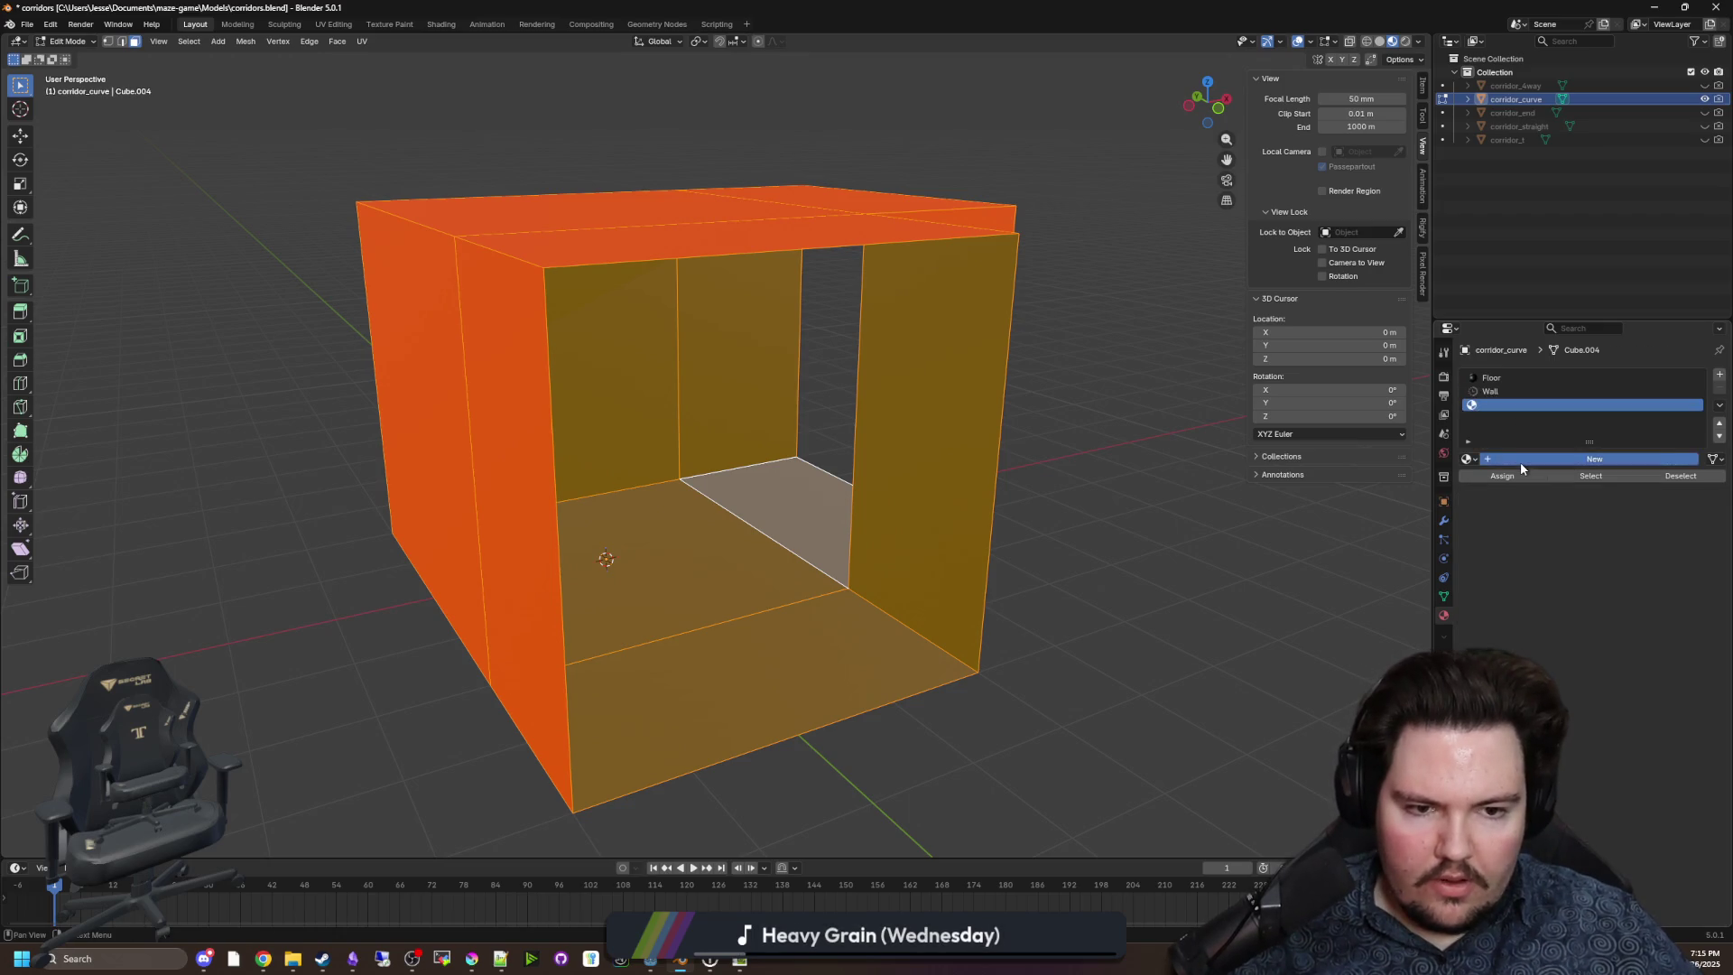
click(1520, 459)
double_click(1522, 459)
text(Ceiling)
key(Return)
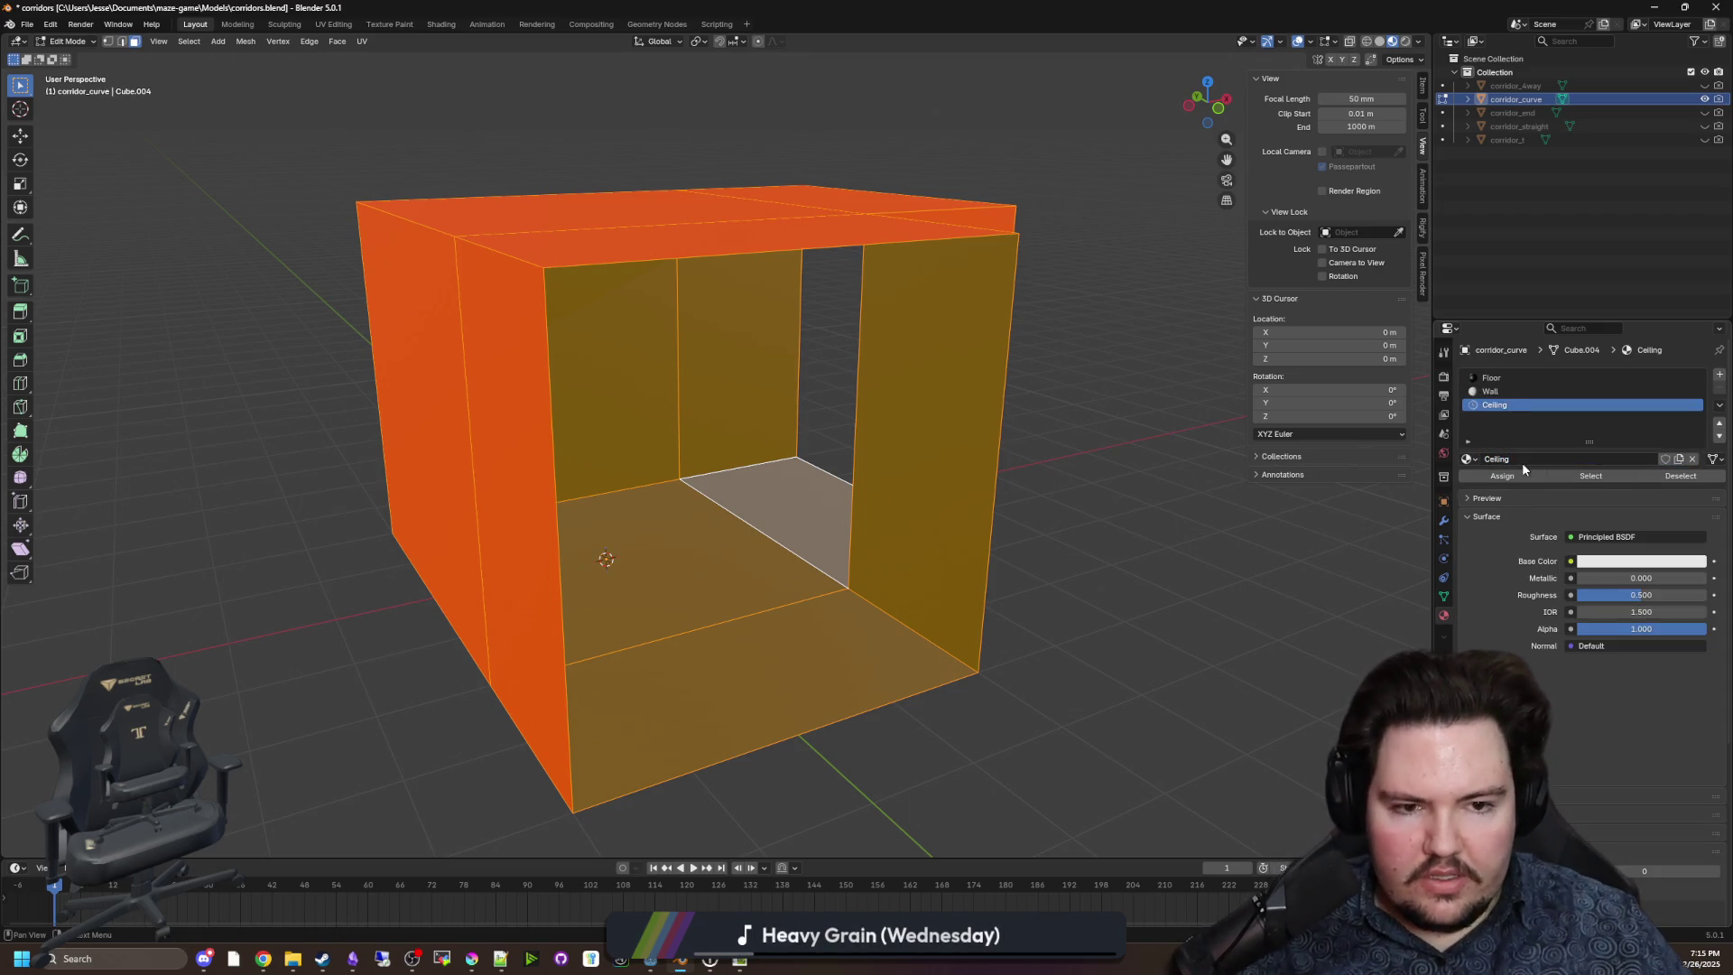
click(1150, 488)
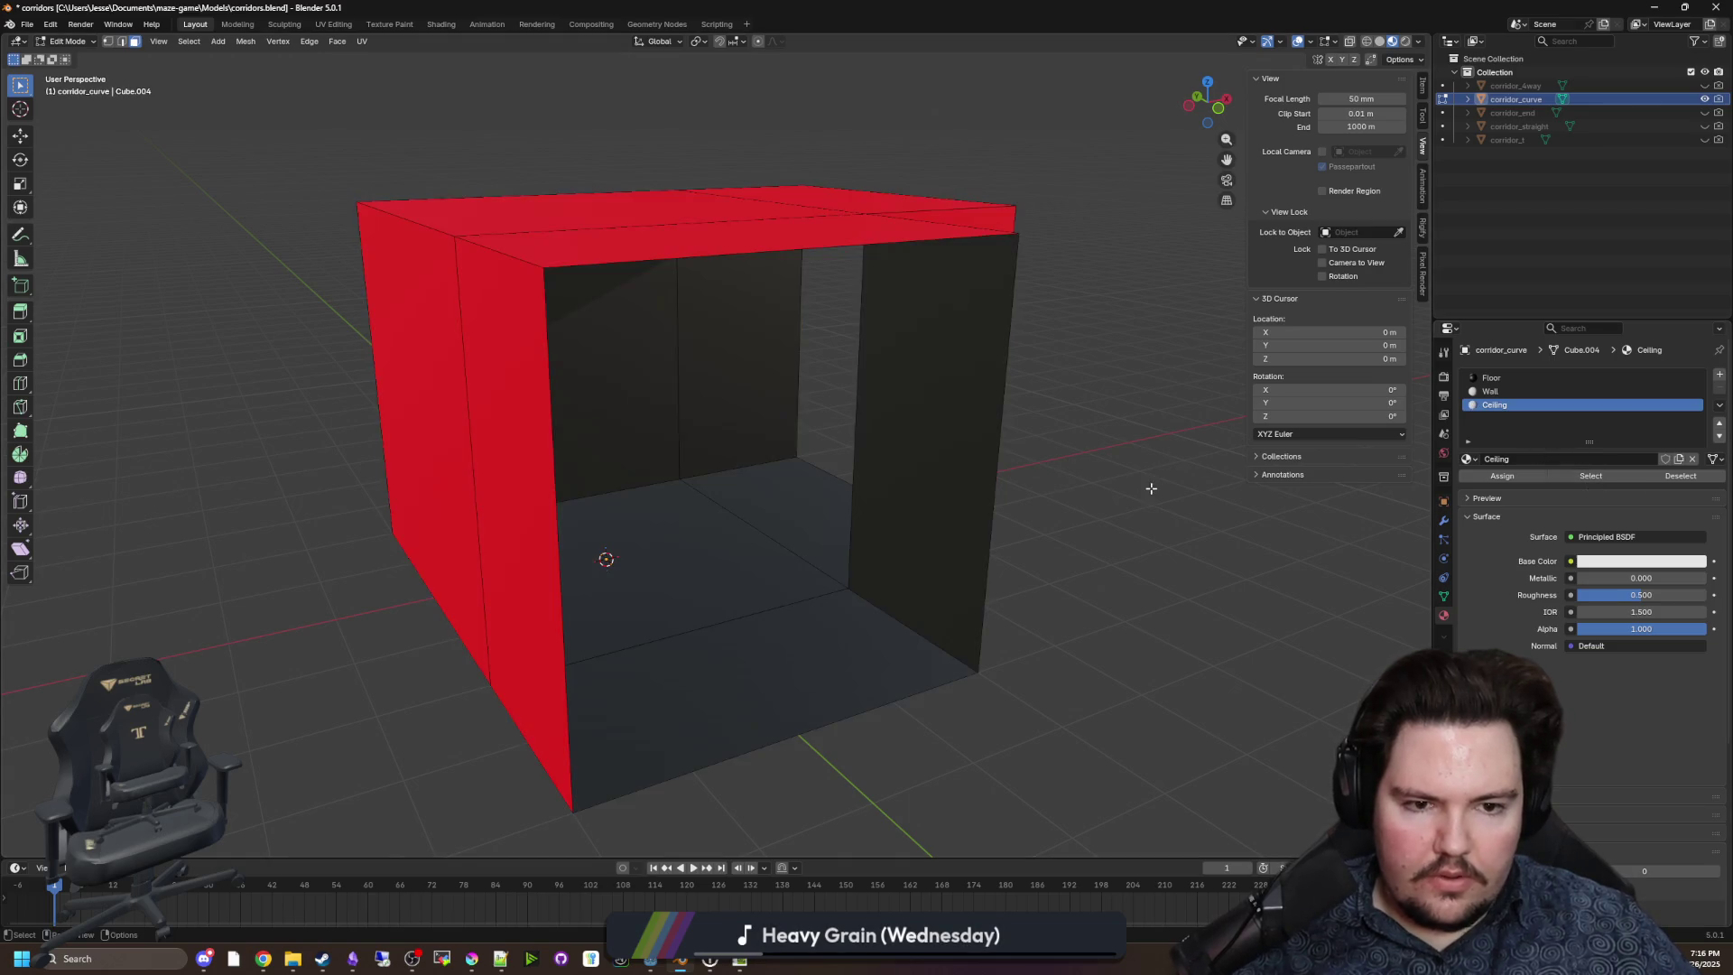
Darken the Wall colour and assign the Wall material to two corridor wall faces.
click(1489, 391)
click(1641, 561)
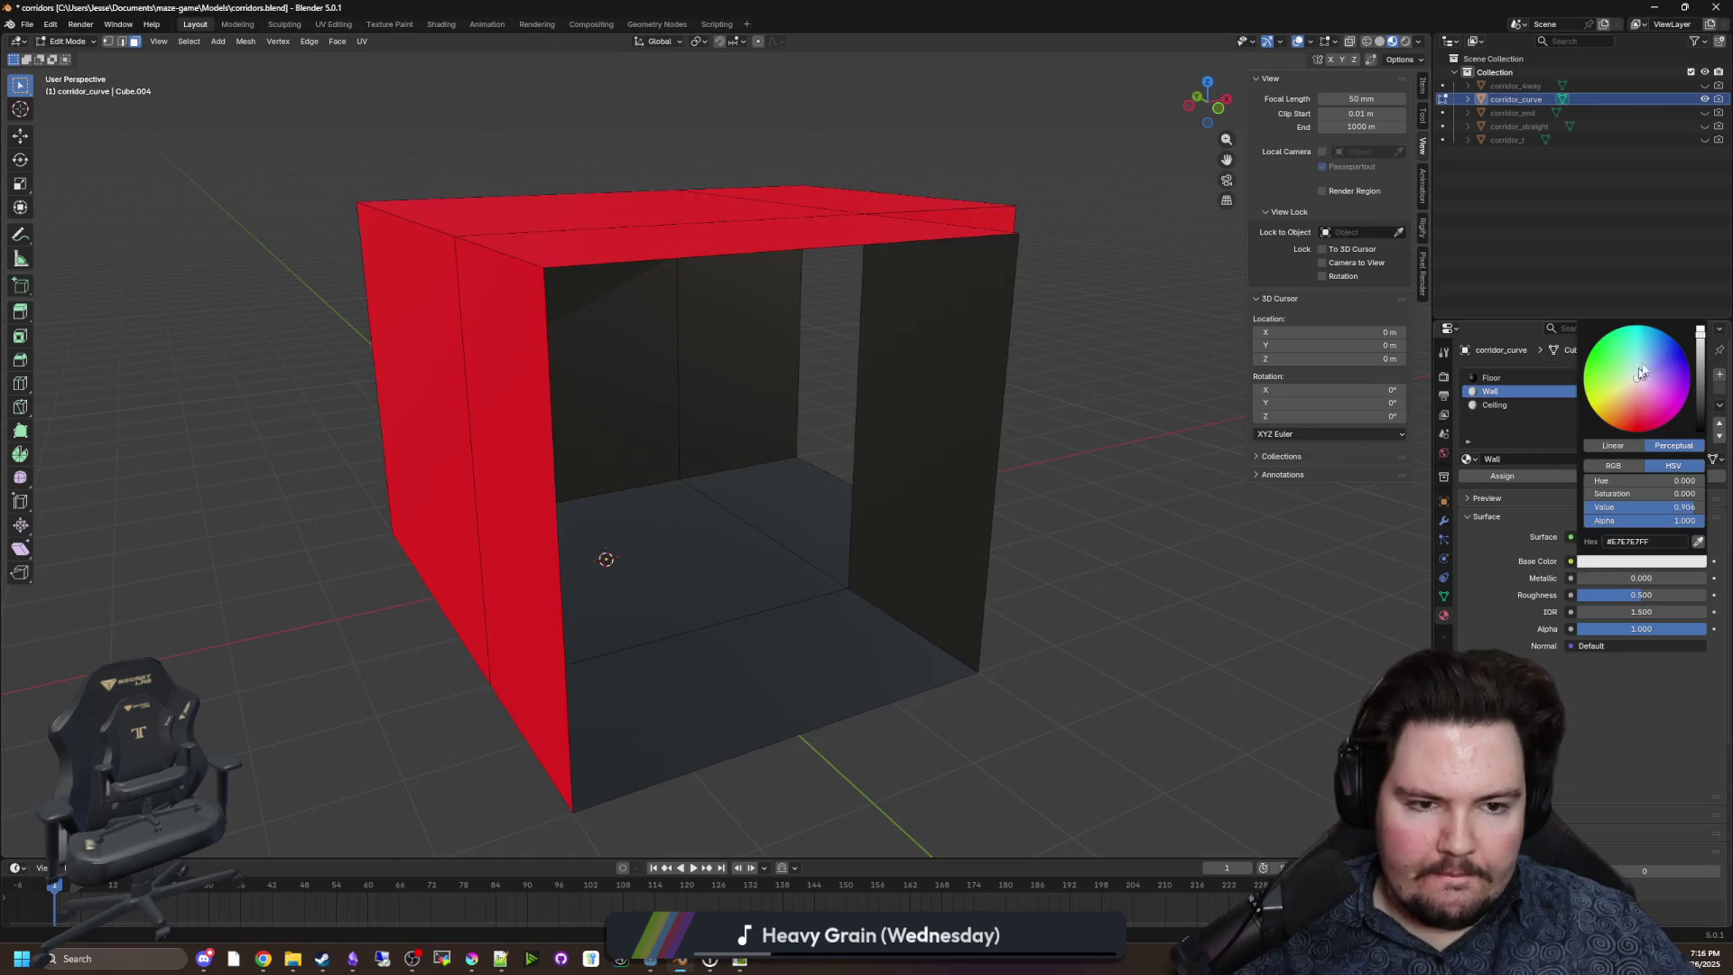
click(1699, 368)
key(KP_1)
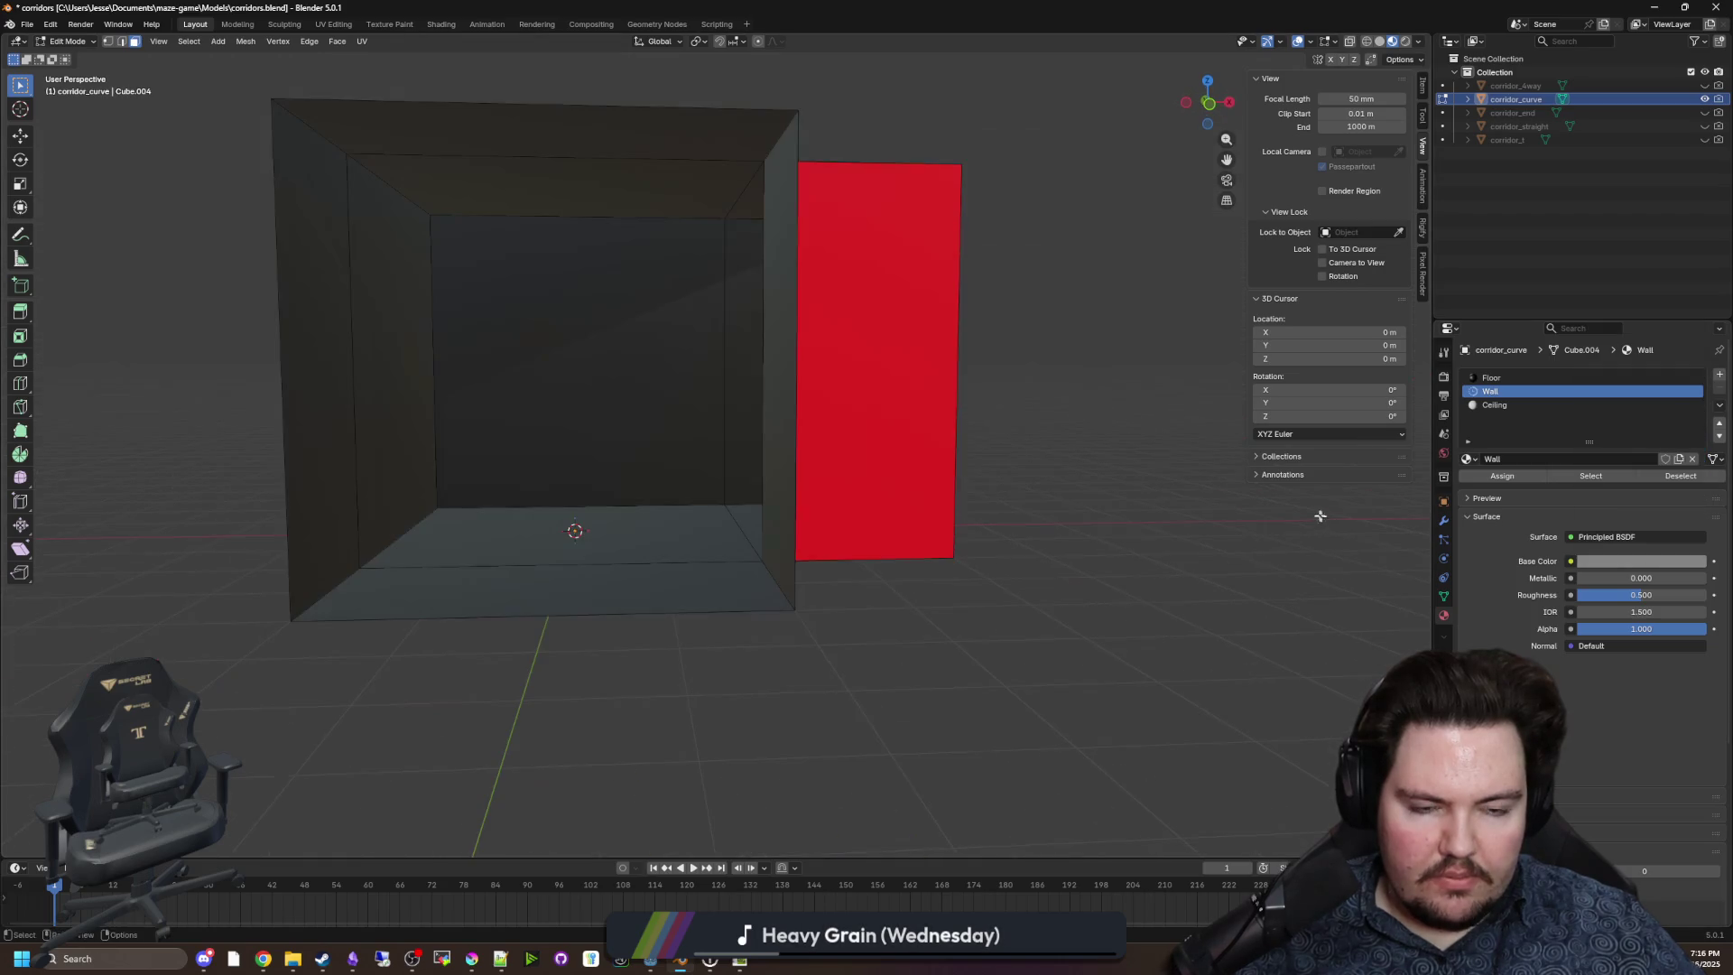
click(1491, 377)
mouse_move(1118, 542)
mouse_down()
mouse_move(918, 590)
mouse_move(859, 676)
mouse_move(1086, 599)
mouse_move(646, 449)
mouse_move(755, 348)
mouse_move(275, 357)
mouse_move(638, 415)
mouse_move(533, 360)
mouse_move(650, 425)
mouse_move(1290, 401)
mouse_up()
click(754, 347)
shift+click(781, 374)
click(1490, 390)
click(1502, 476)
Assign the Ceiling material to the three ceiling faces of the curved corridor.
click(891, 610)
mouse_move(890, 610)
mouse_down()
mouse_move(897, 568)
mouse_move(819, 468)
mouse_move(866, 491)
mouse_move(857, 540)
mouse_move(686, 379)
mouse_up()
click(611, 298)
shift+click(541, 236)
shift+click(801, 244)
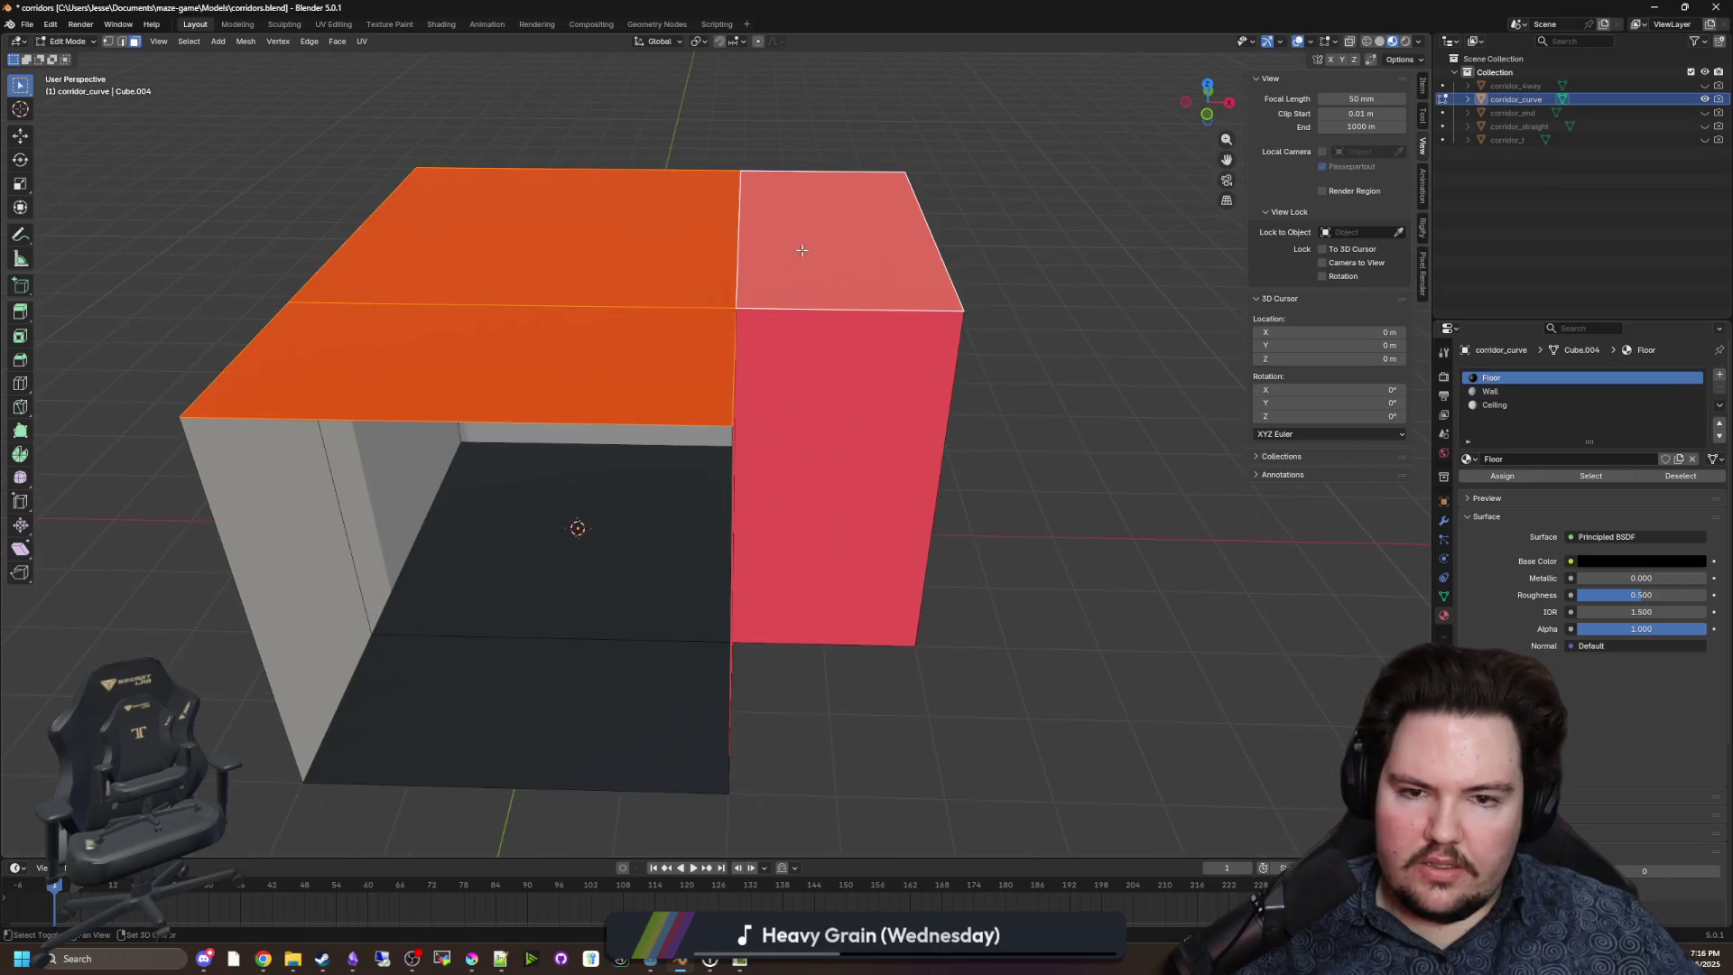
click(1494, 405)
click(1507, 476)
click(1200, 541)
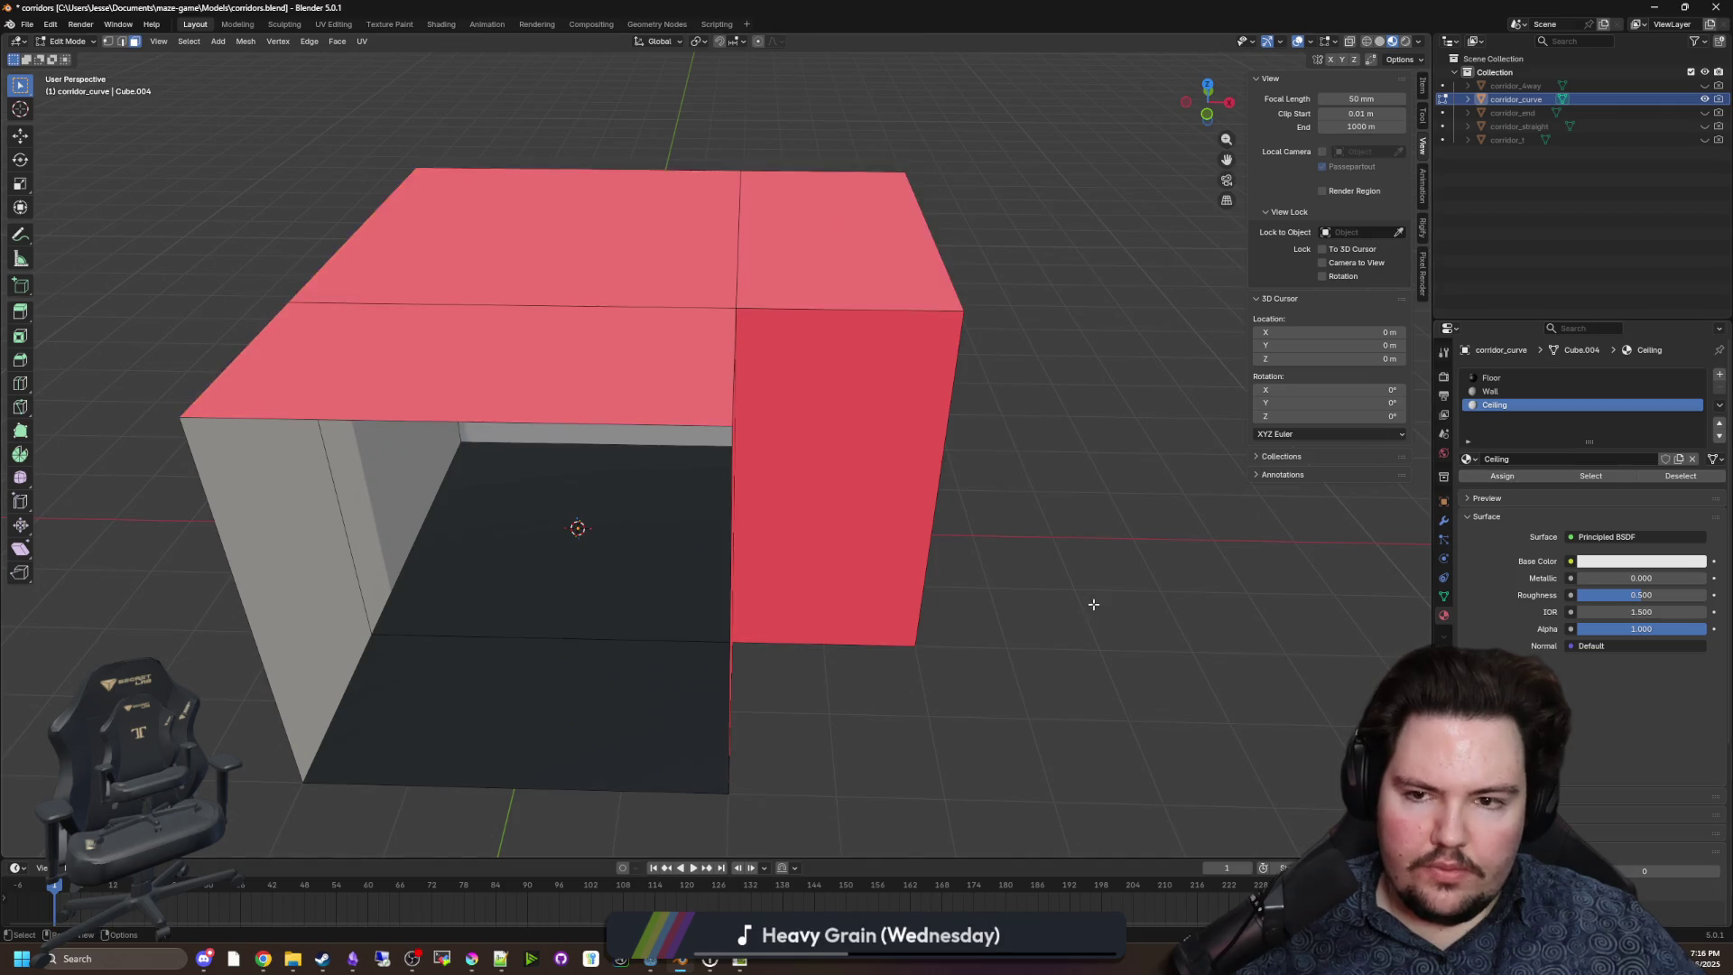
In Object Mode, set the Wall base colour to dark blue and unhide corridor_4way.
drag(1200, 541, 1111, 534)
key(Tab)
drag(1038, 568, 1224, 528)
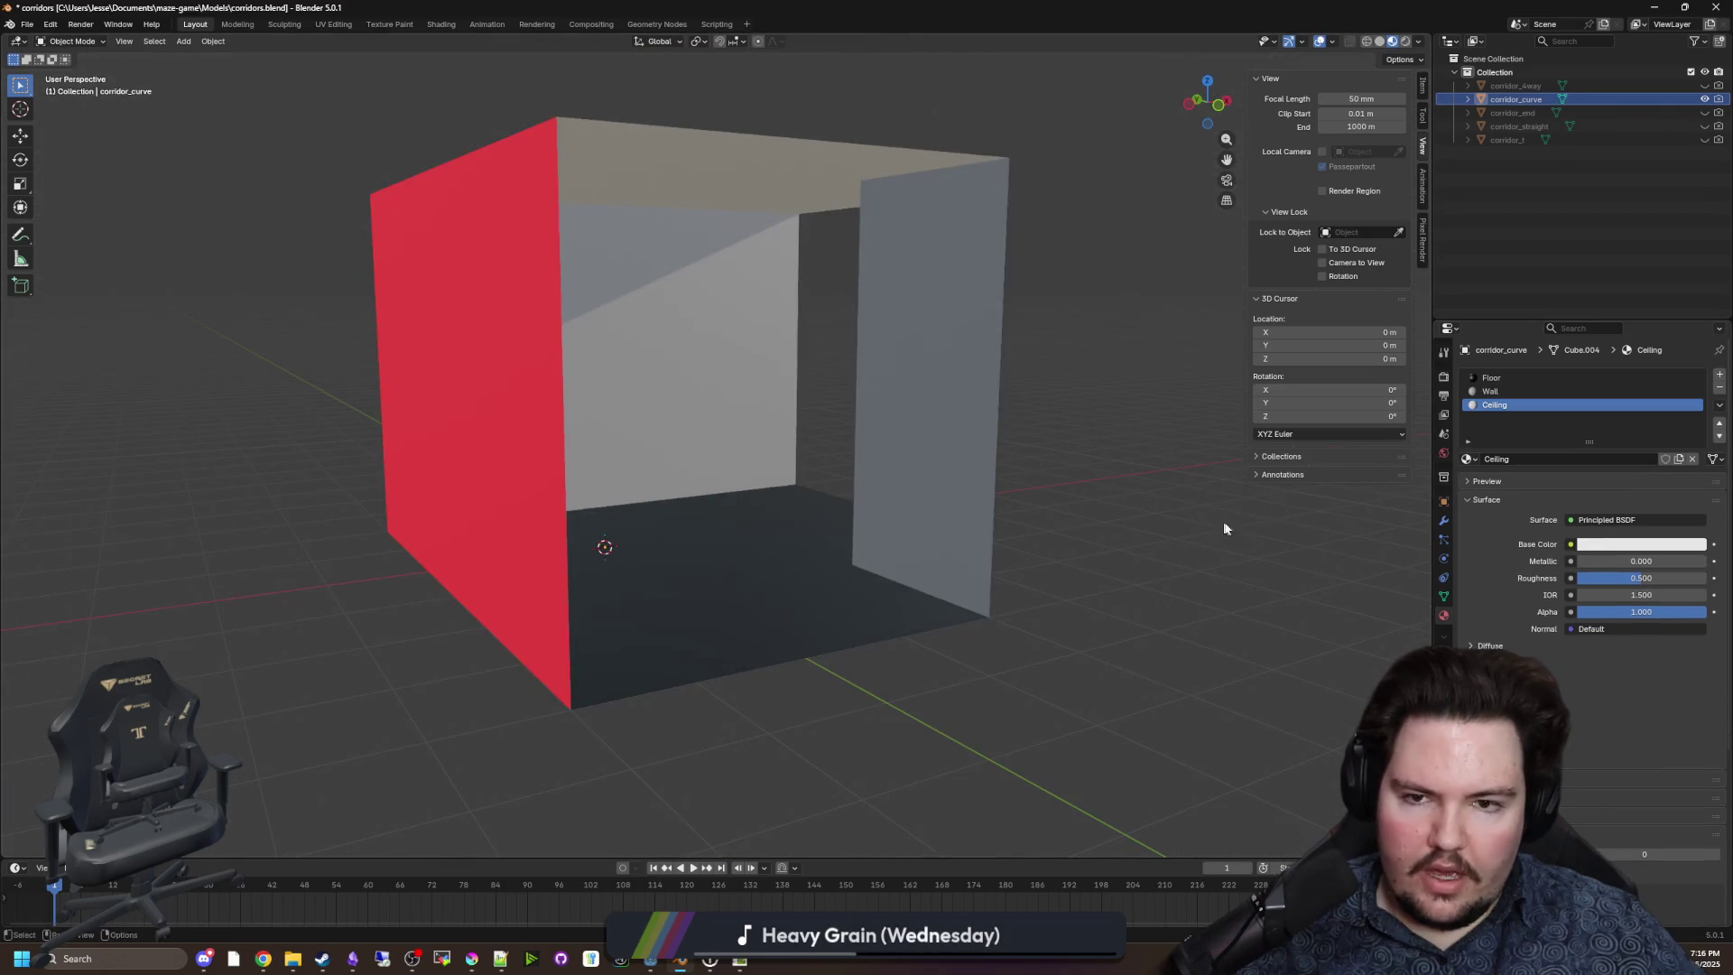
click(1512, 393)
click(1635, 542)
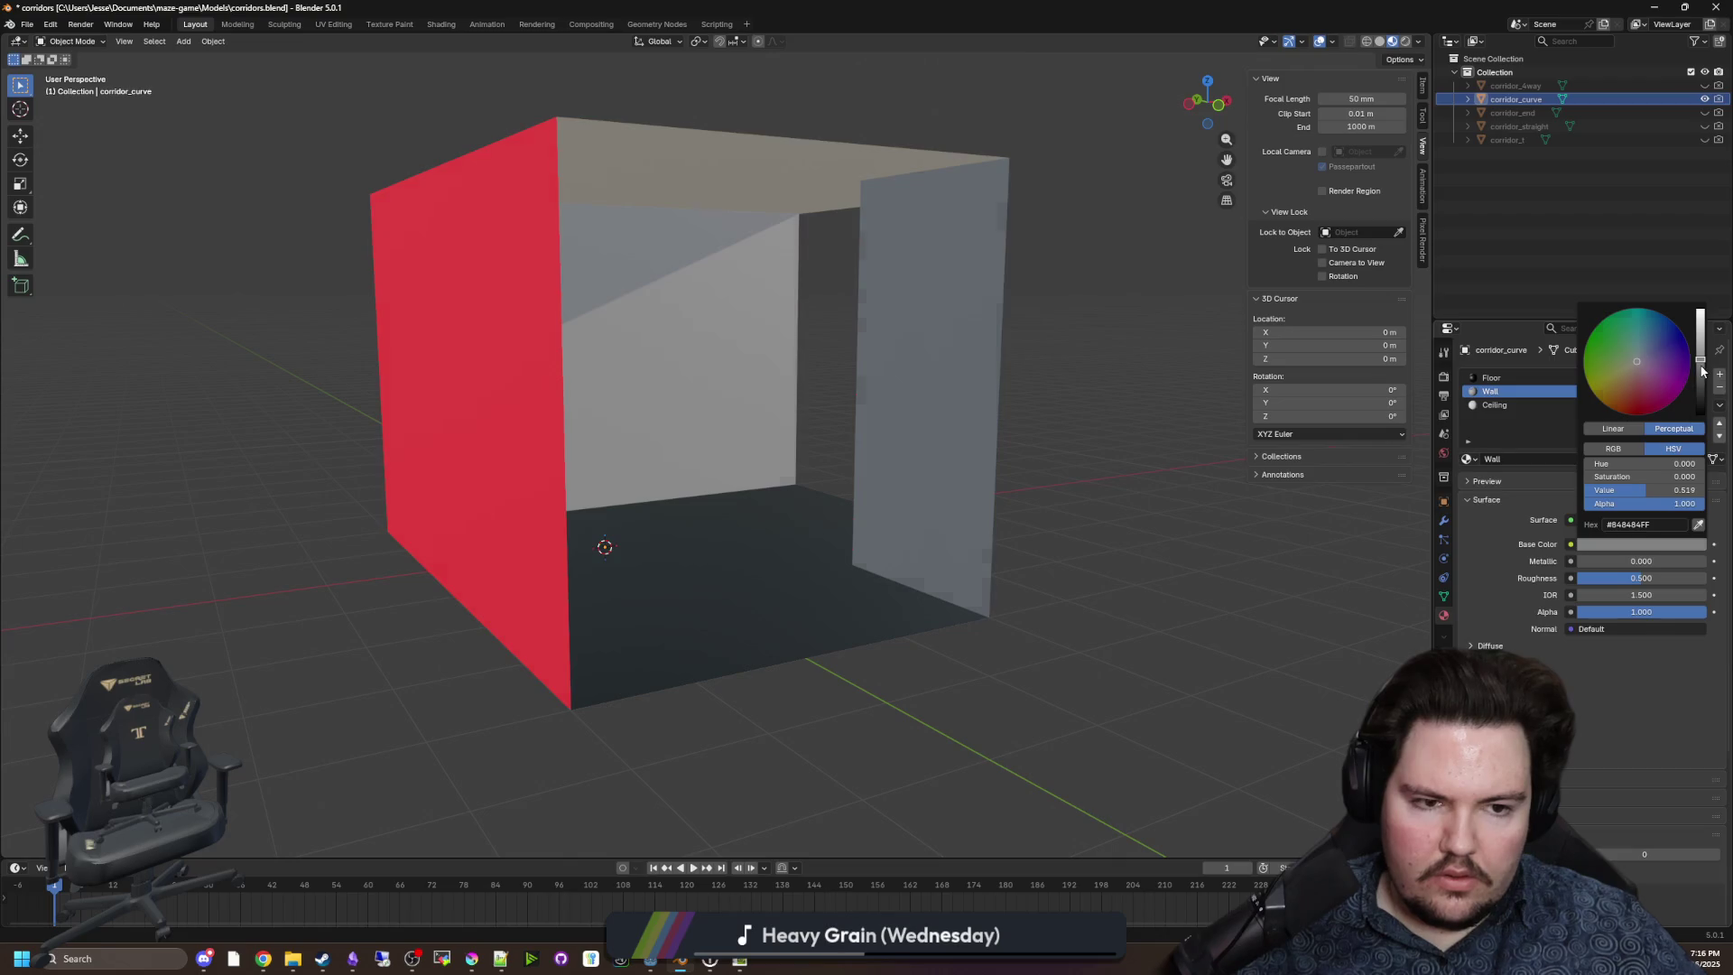
drag(1702, 370, 1701, 386)
mouse_move(1233, 565)
mouse_down()
mouse_move(994, 599)
mouse_move(1053, 535)
mouse_move(1263, 496)
mouse_up()
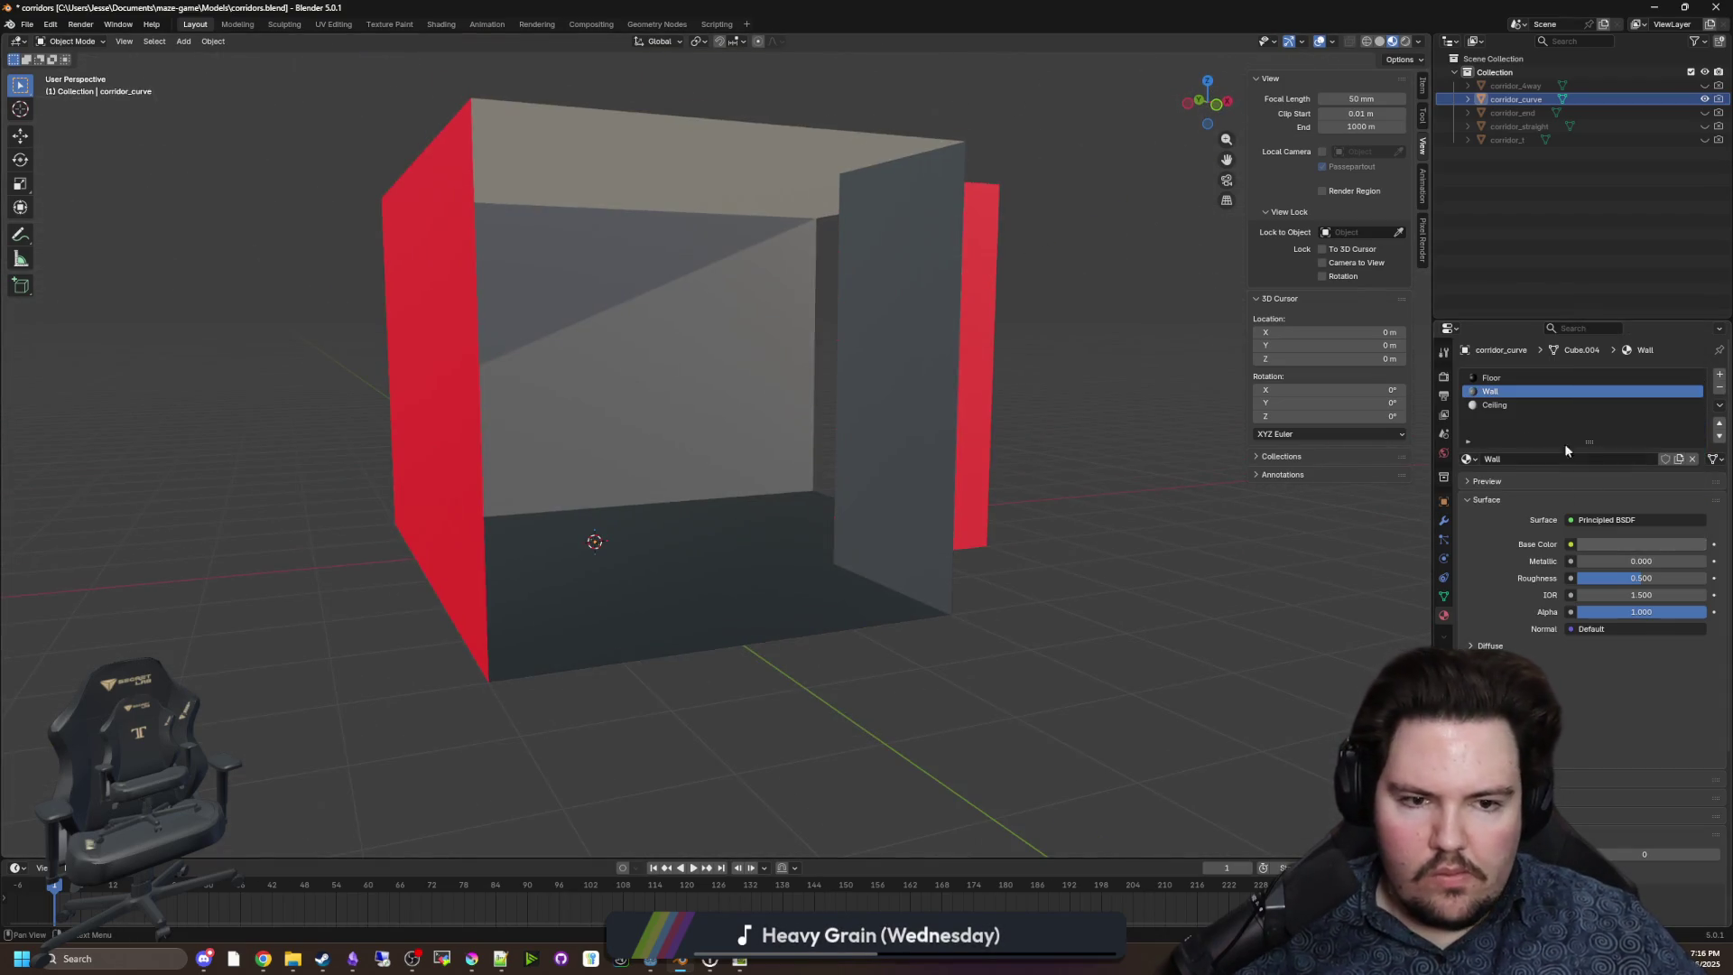
click(1631, 542)
click(1647, 385)
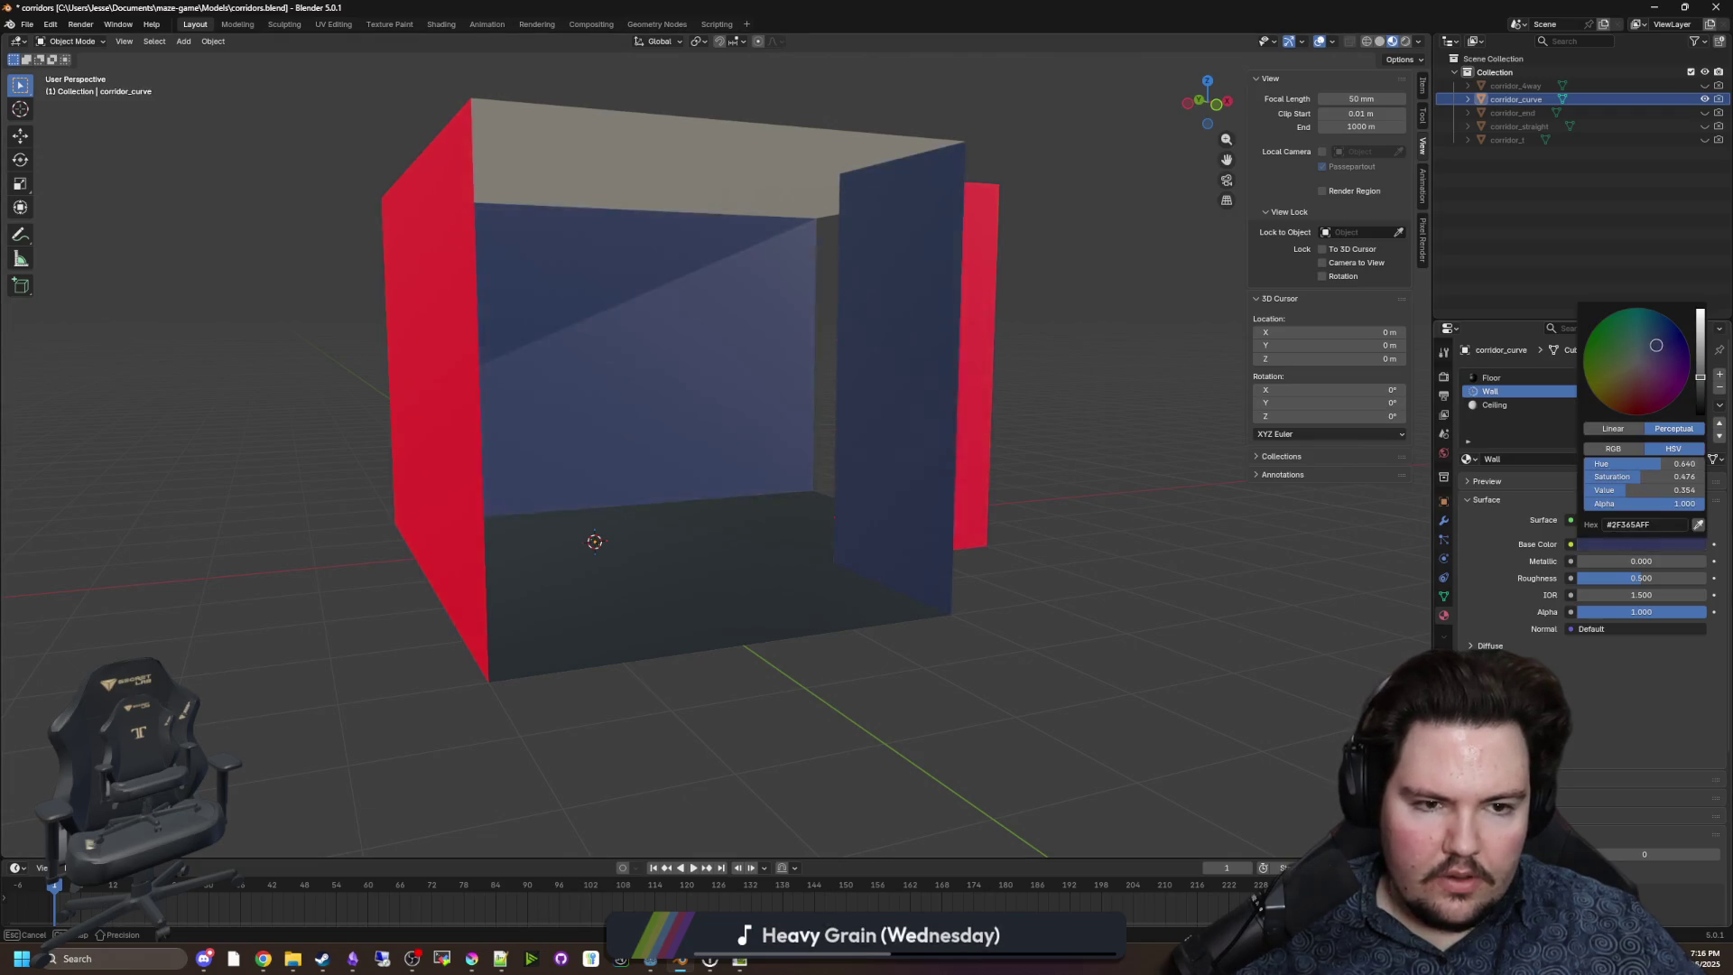
mouse_move(1164, 589)
mouse_down()
mouse_move(1071, 623)
mouse_move(1106, 573)
mouse_move(1009, 584)
mouse_move(1083, 582)
mouse_up()
ctrl+click(1704, 85)
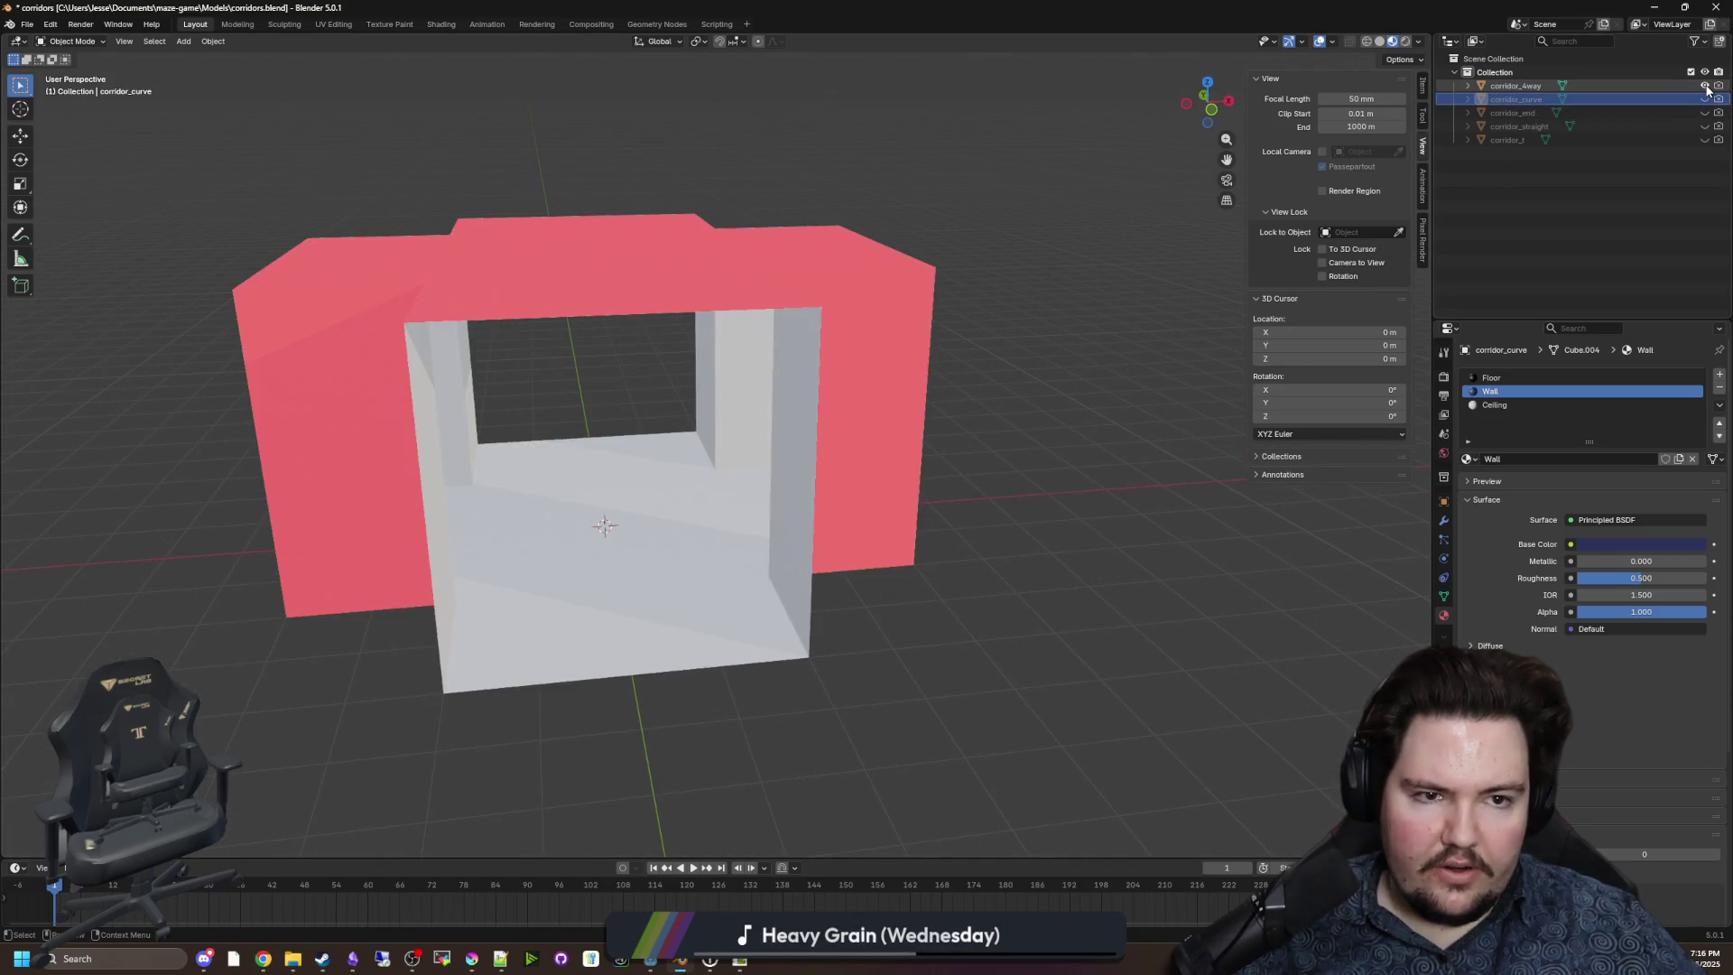
Hide corridor_curve, select corridor_4way's floor faces in Edit Mode, and add three material slots.
click(1515, 85)
key(Tab)
click(614, 622)
shift+click(678, 510)
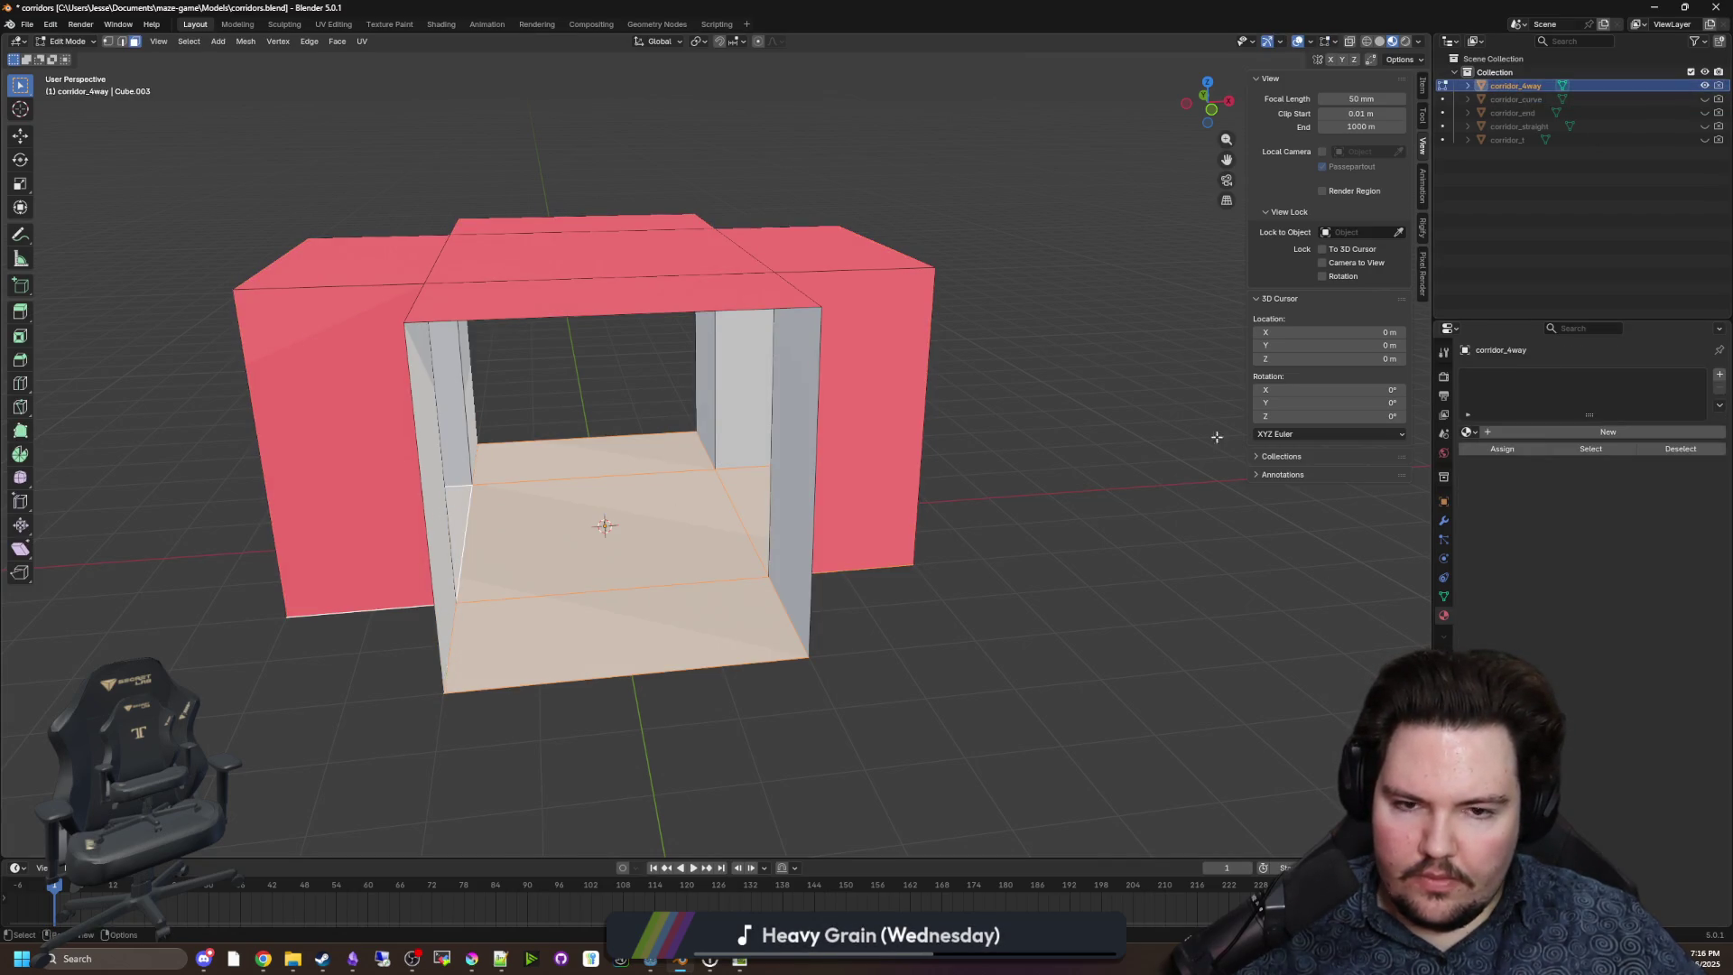
click(1718, 376)
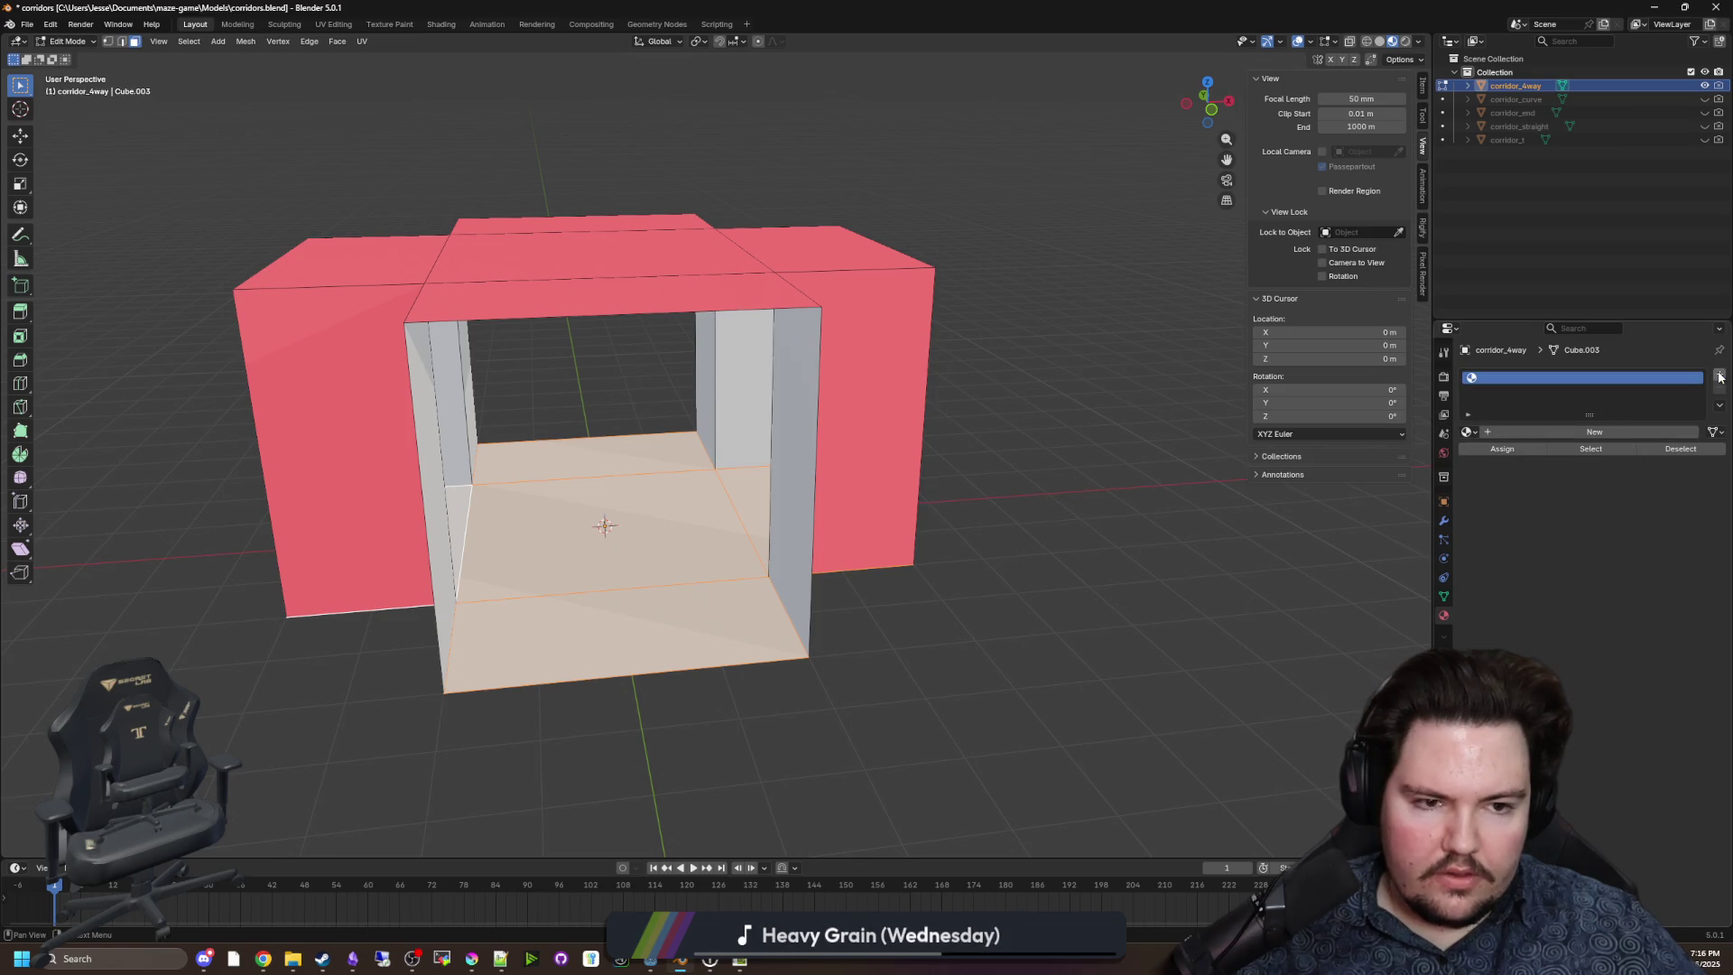
click(1718, 375)
click(1718, 375)
Fill the three slots with the existing Floor, Wall and Ceiling materials.
click(1577, 379)
click(1468, 457)
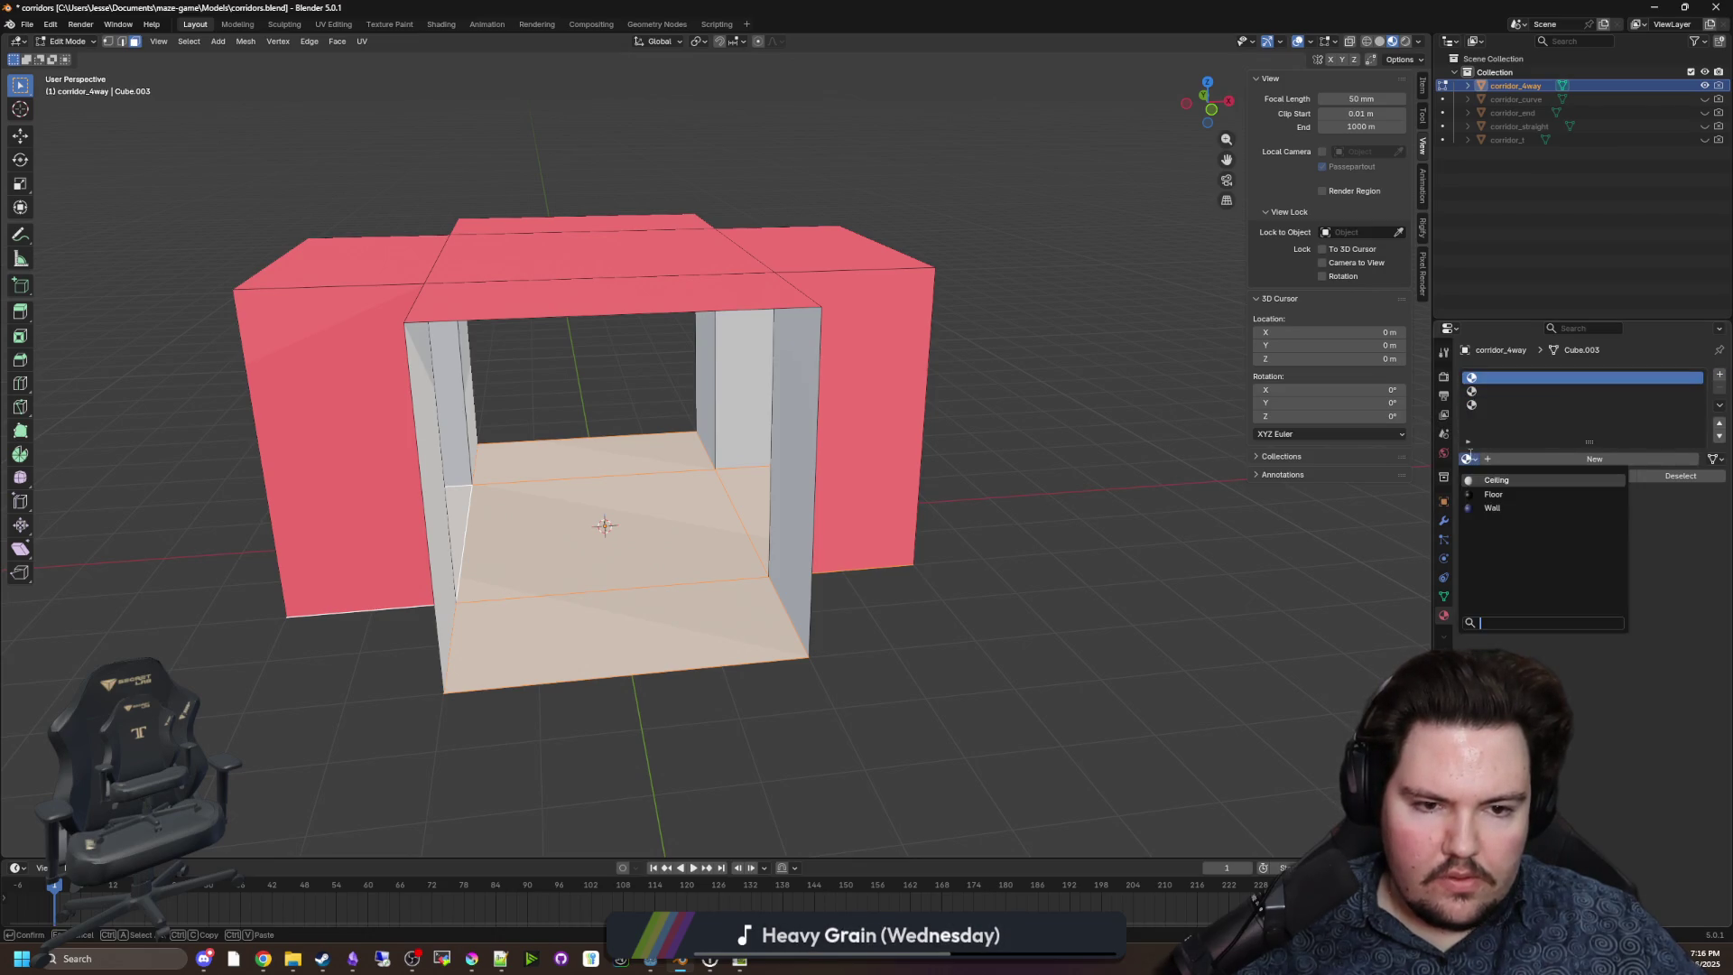
click(1507, 483)
click(1496, 397)
click(1467, 459)
click(1491, 507)
click(1490, 403)
click(1467, 459)
click(1495, 479)
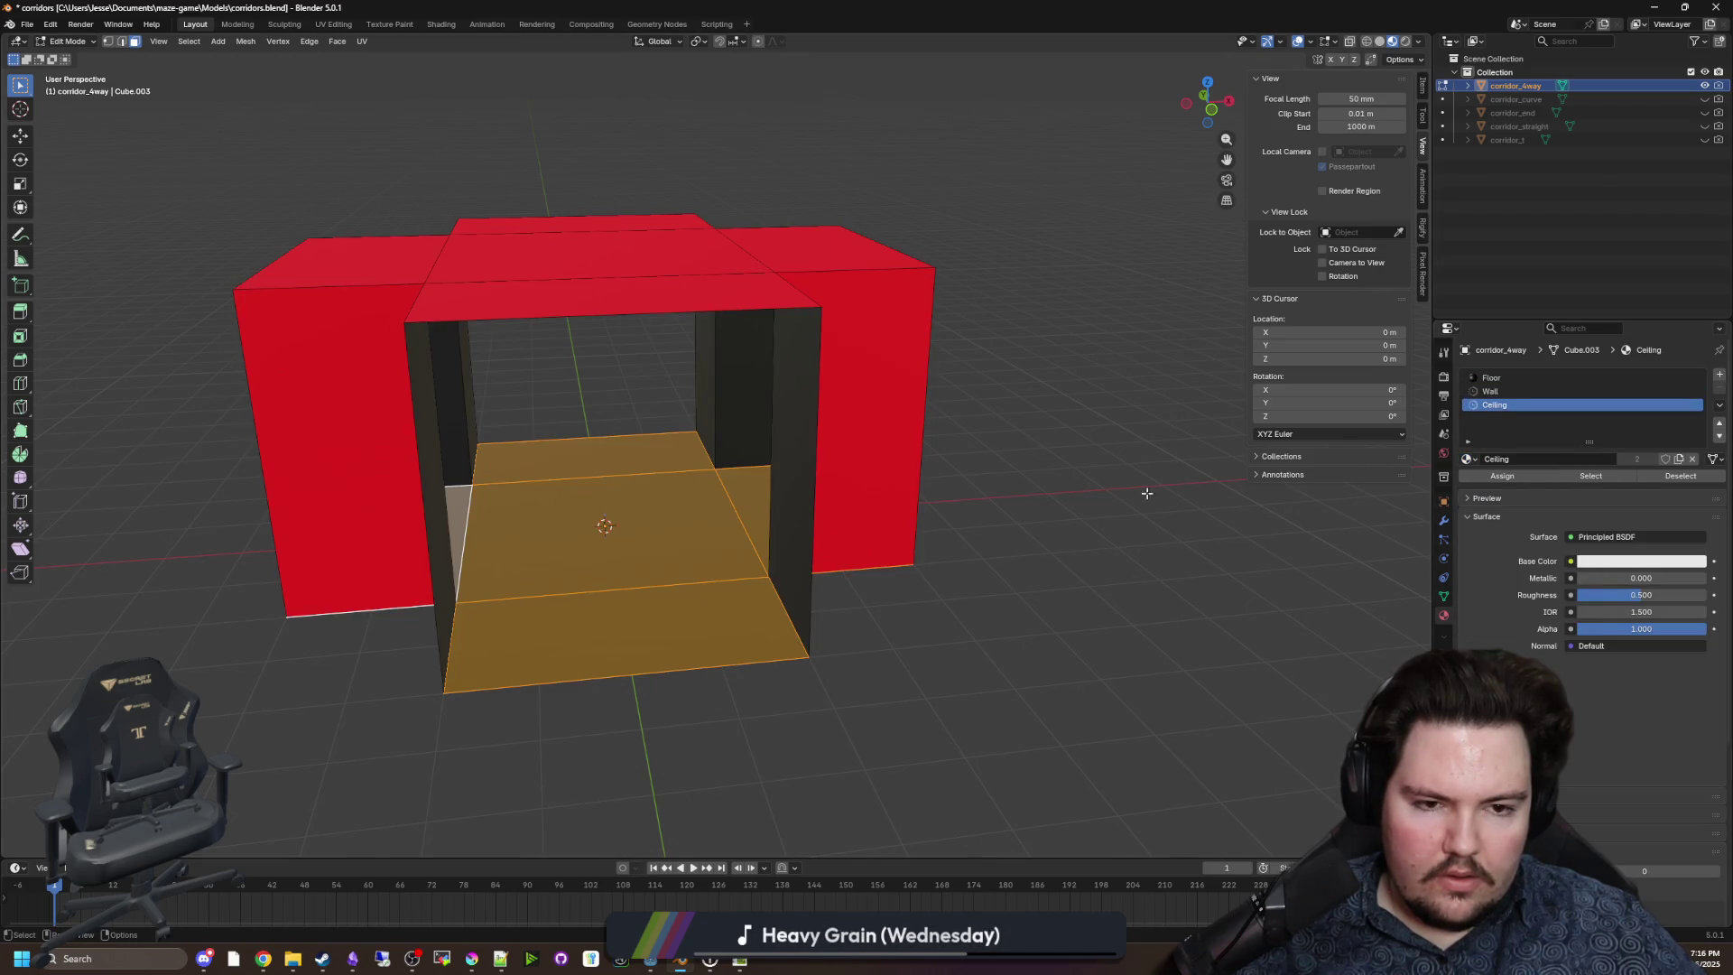
Assign the Ceiling material to the five top faces of corridor_4way.
click(1091, 488)
drag(913, 515, 648, 372)
click(641, 564)
shift+click(577, 343)
shift+click(729, 316)
shift+click(506, 203)
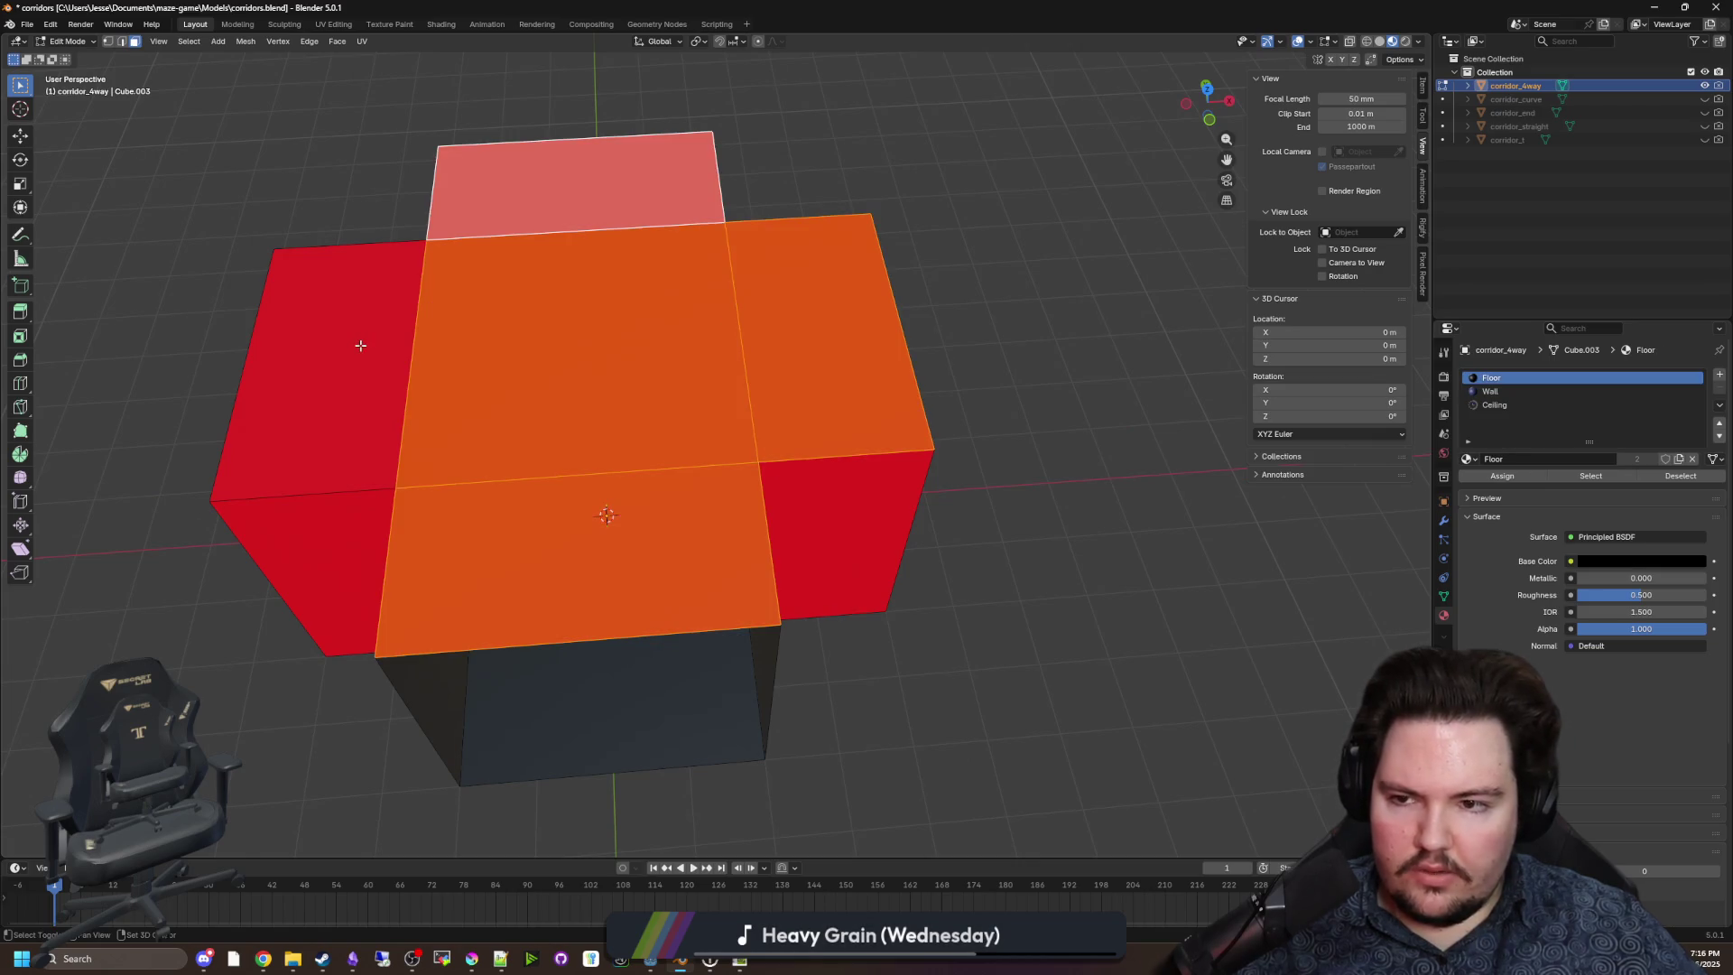
shift+click(376, 343)
click(1491, 406)
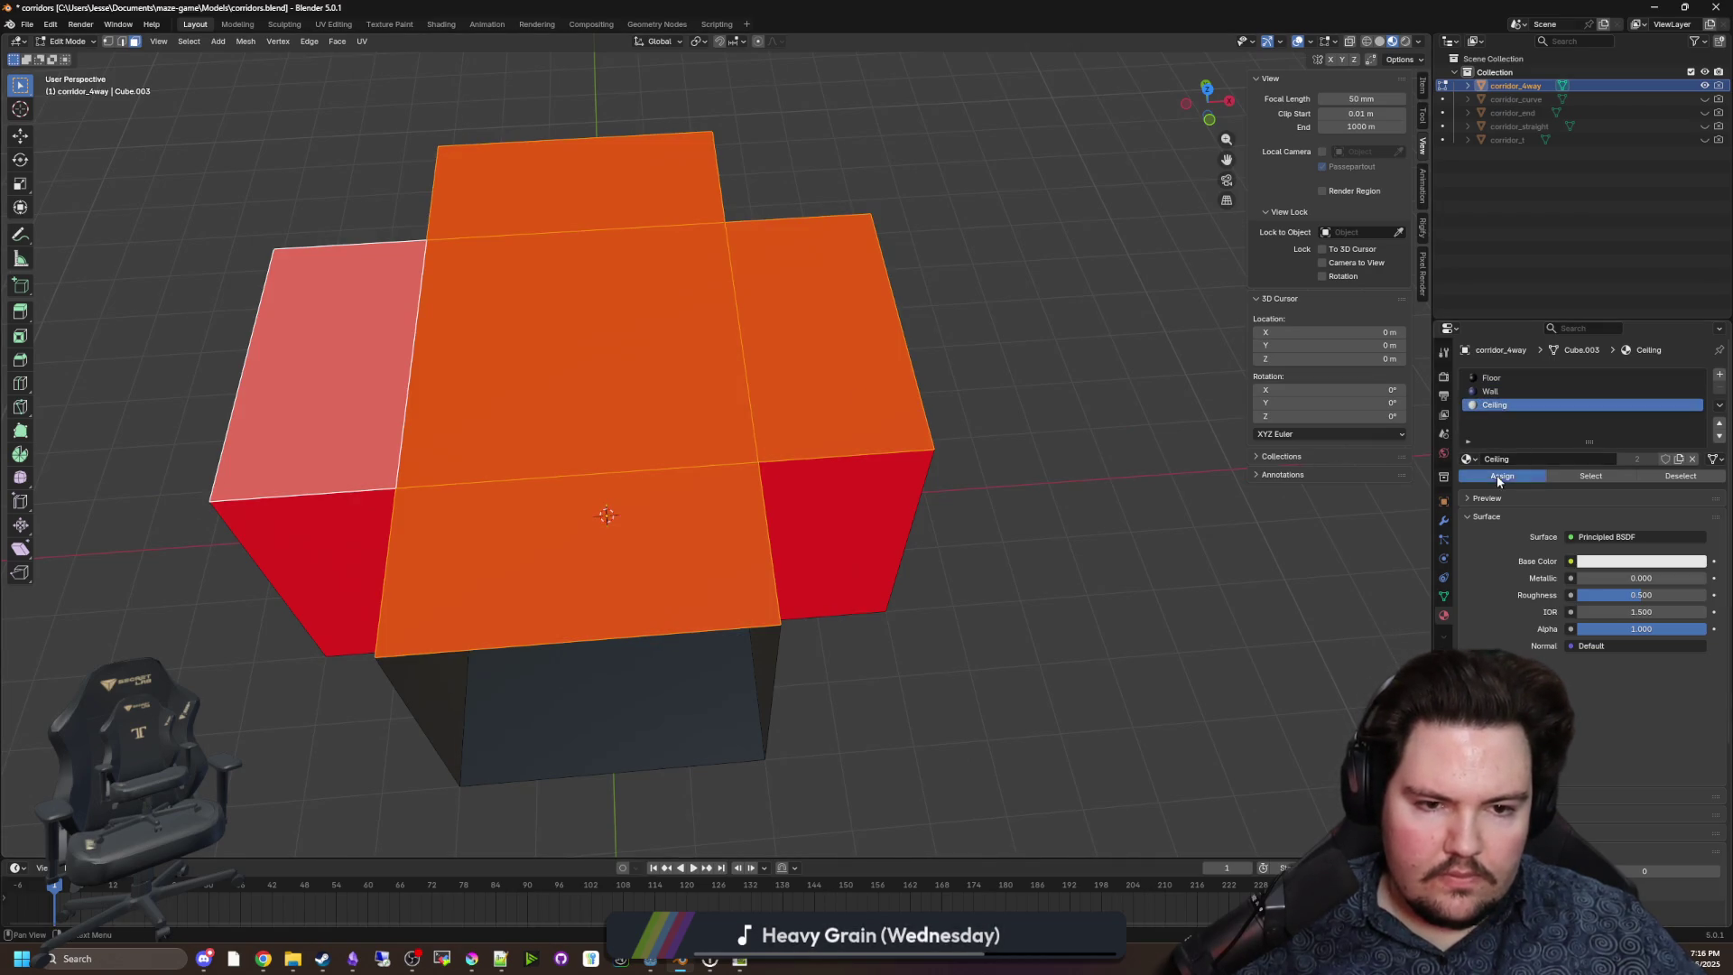
click(1497, 475)
With X-ray on, box-select the wall faces, assign Wall, then hide corridor_4way.
drag(948, 431, 135, 360)
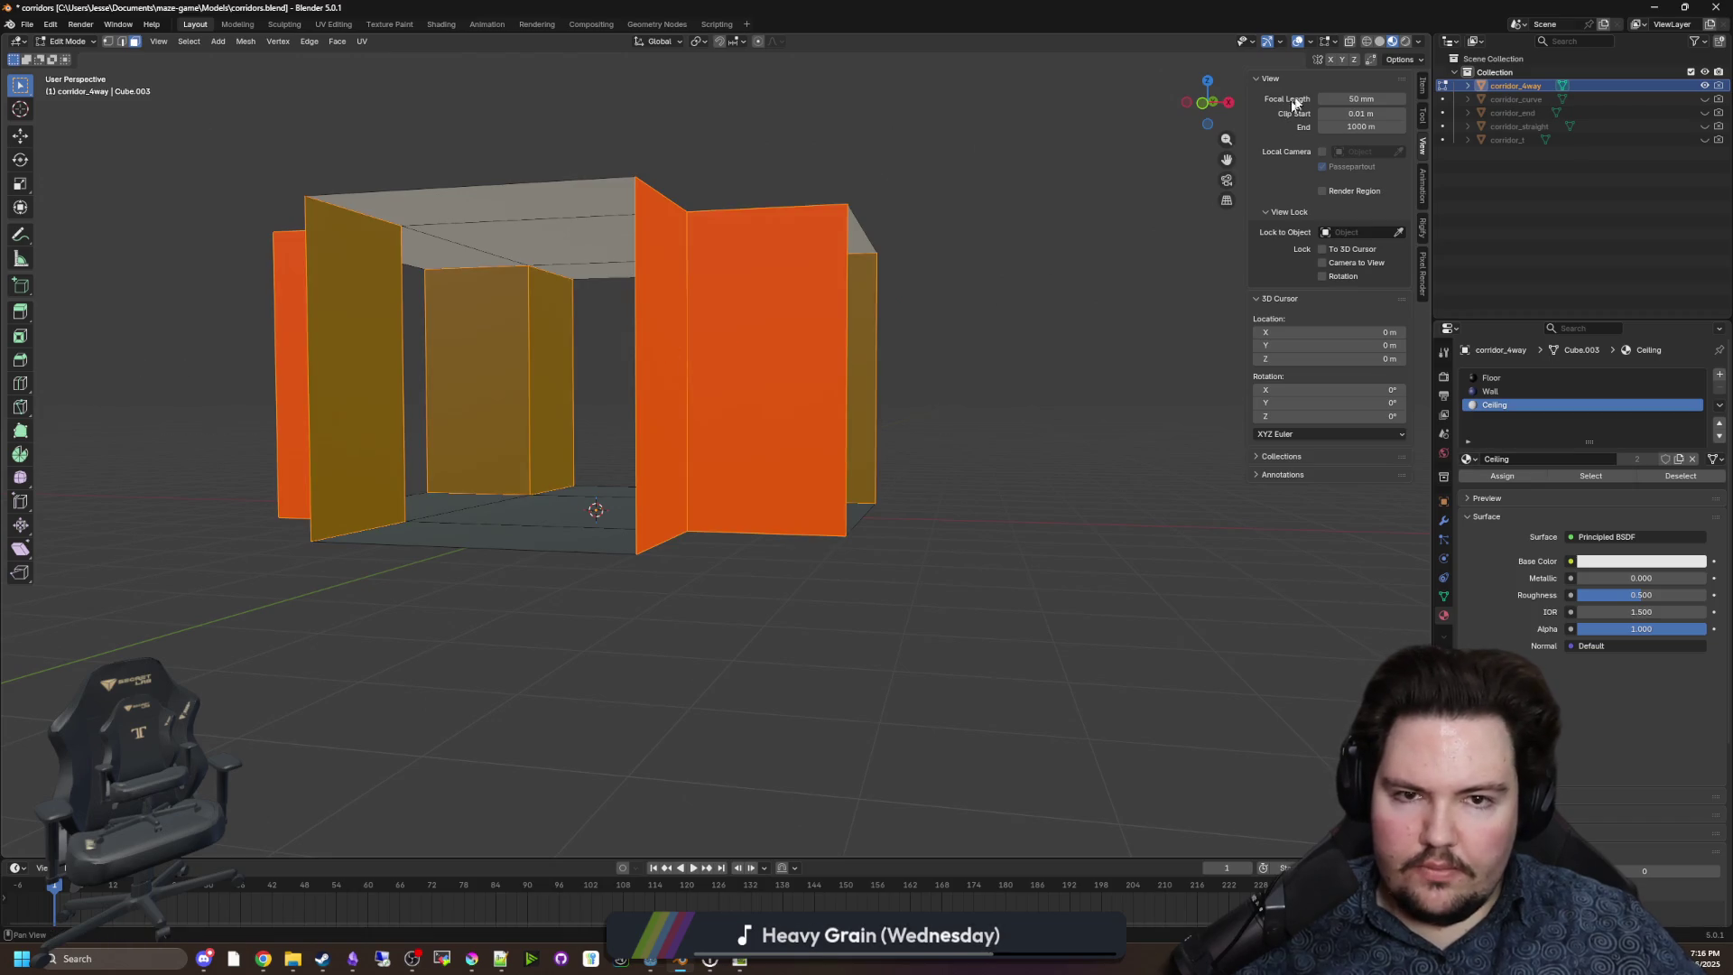
click(1350, 41)
drag(949, 390, 182, 337)
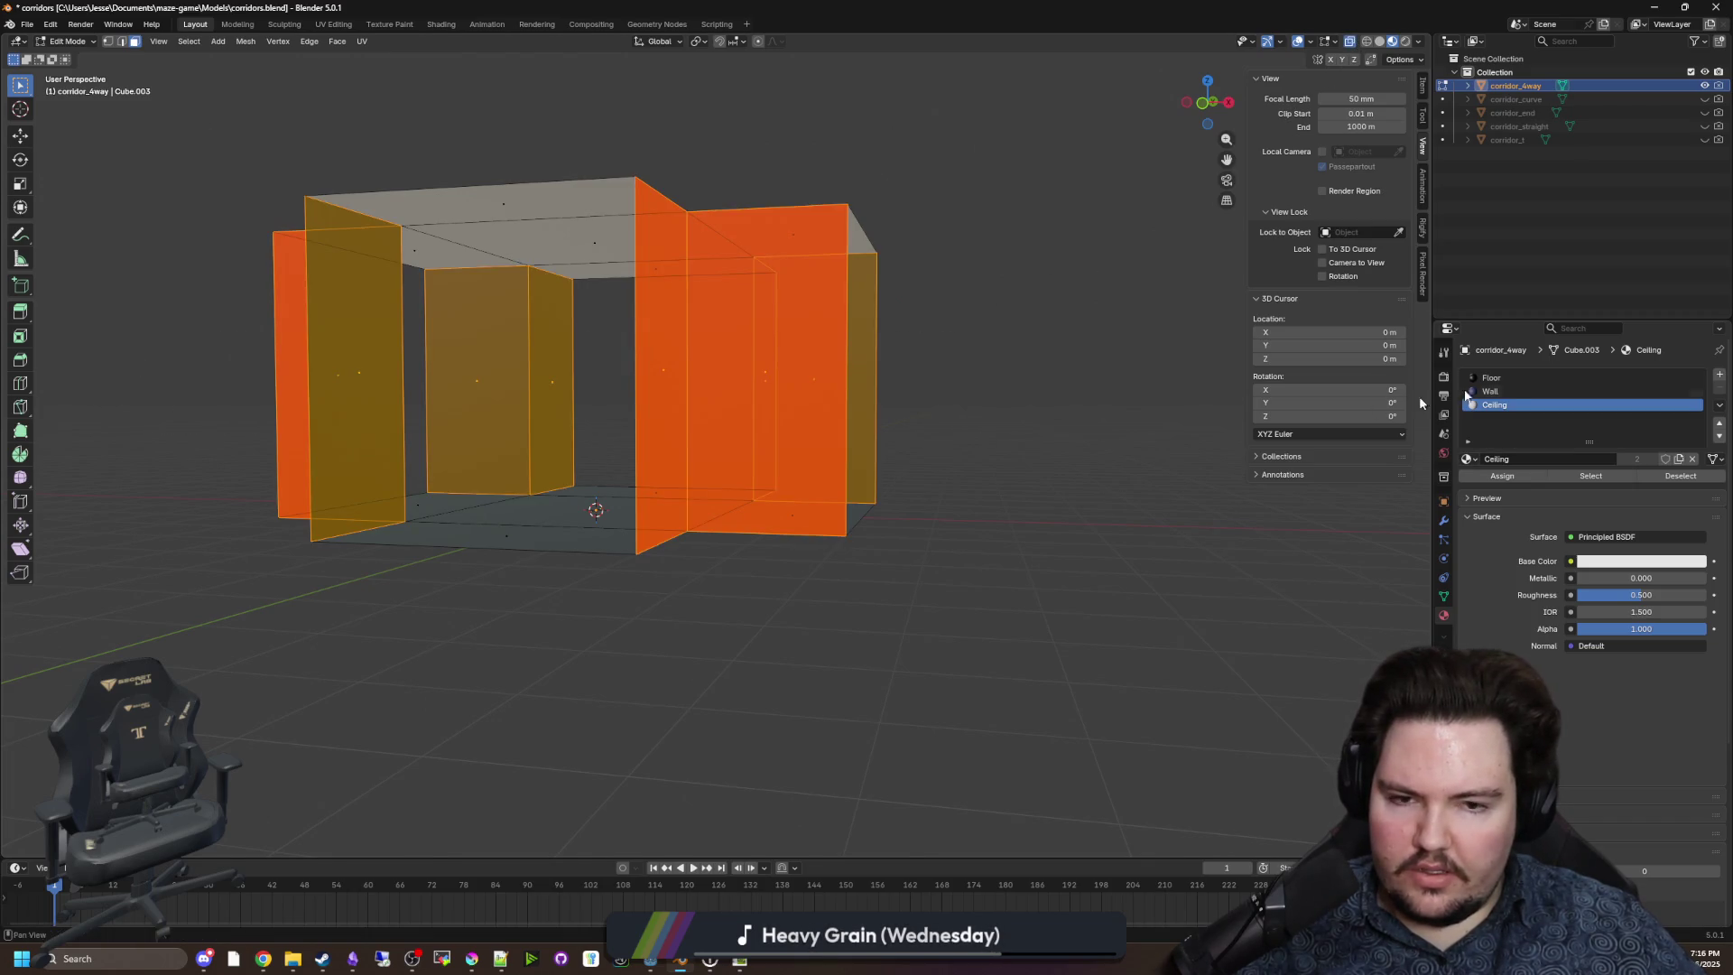
click(1491, 391)
click(1501, 475)
click(955, 503)
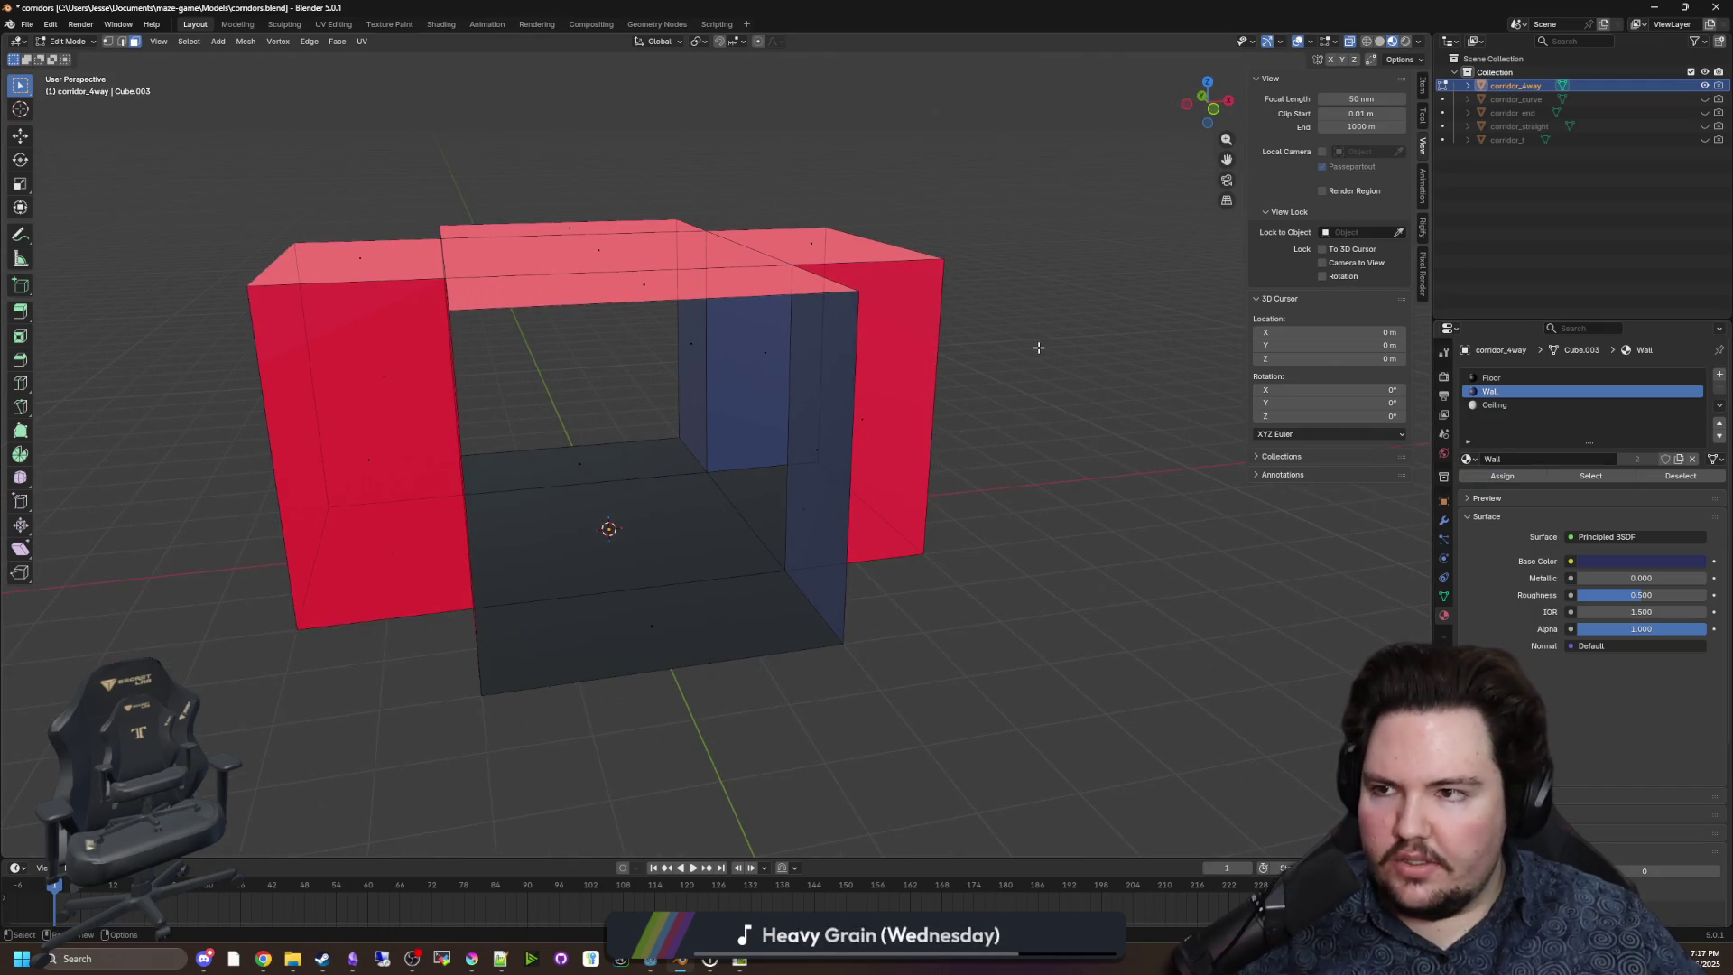
click(1704, 84)
Unhide corridor_end and select it in Object Mode.
click(1704, 98)
click(1703, 98)
click(1704, 112)
key(Tab)
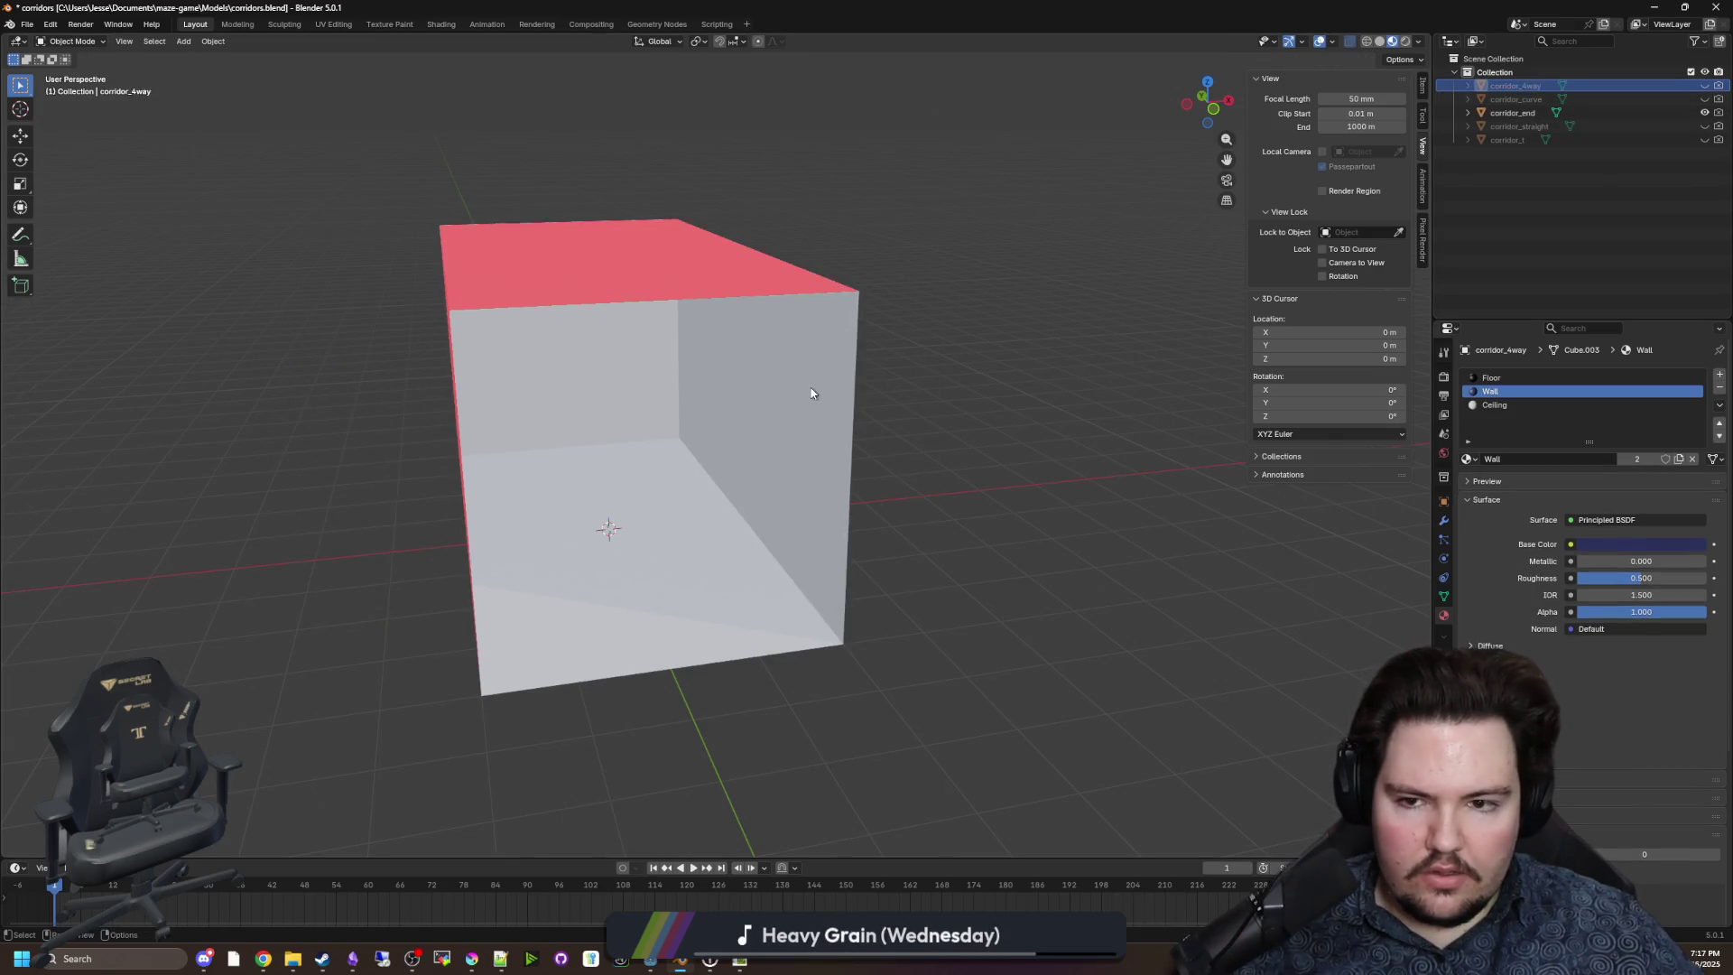
click(812, 387)
Add three material slots to corridor_end holding Floor, Wall and Ceiling.
click(1718, 375)
click(1719, 375)
click(1718, 374)
click(1506, 378)
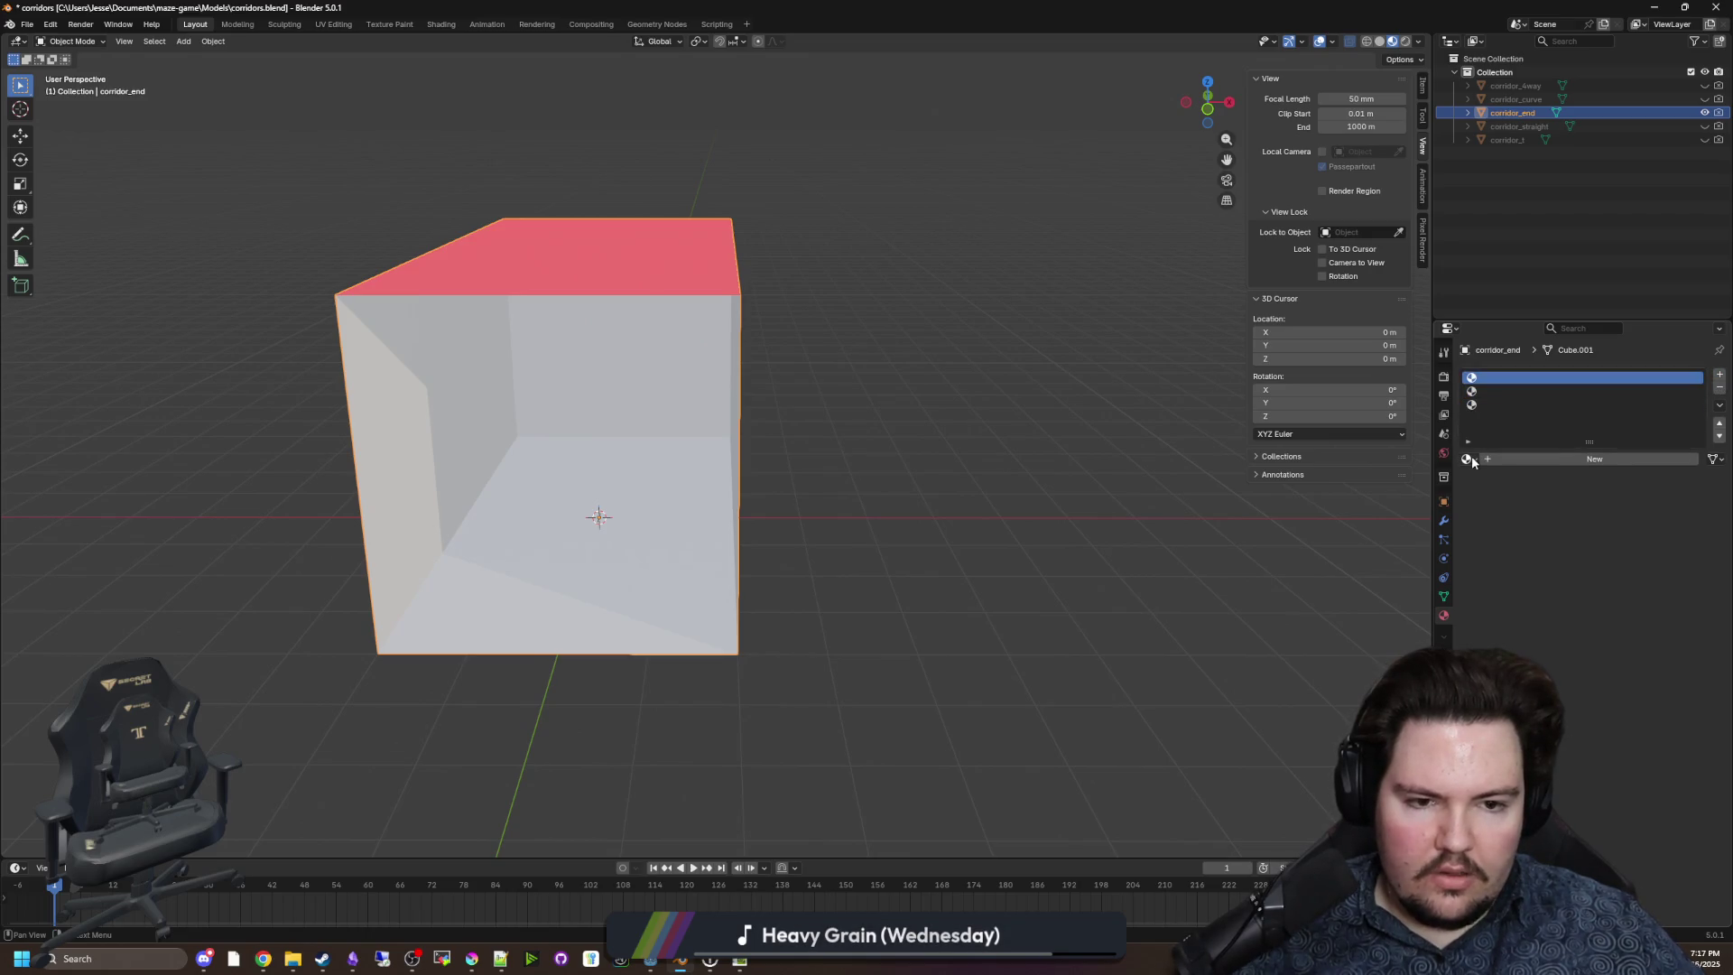
click(1472, 461)
click(1498, 487)
click(1534, 391)
click(1481, 459)
click(1492, 508)
click(1496, 403)
click(1481, 456)
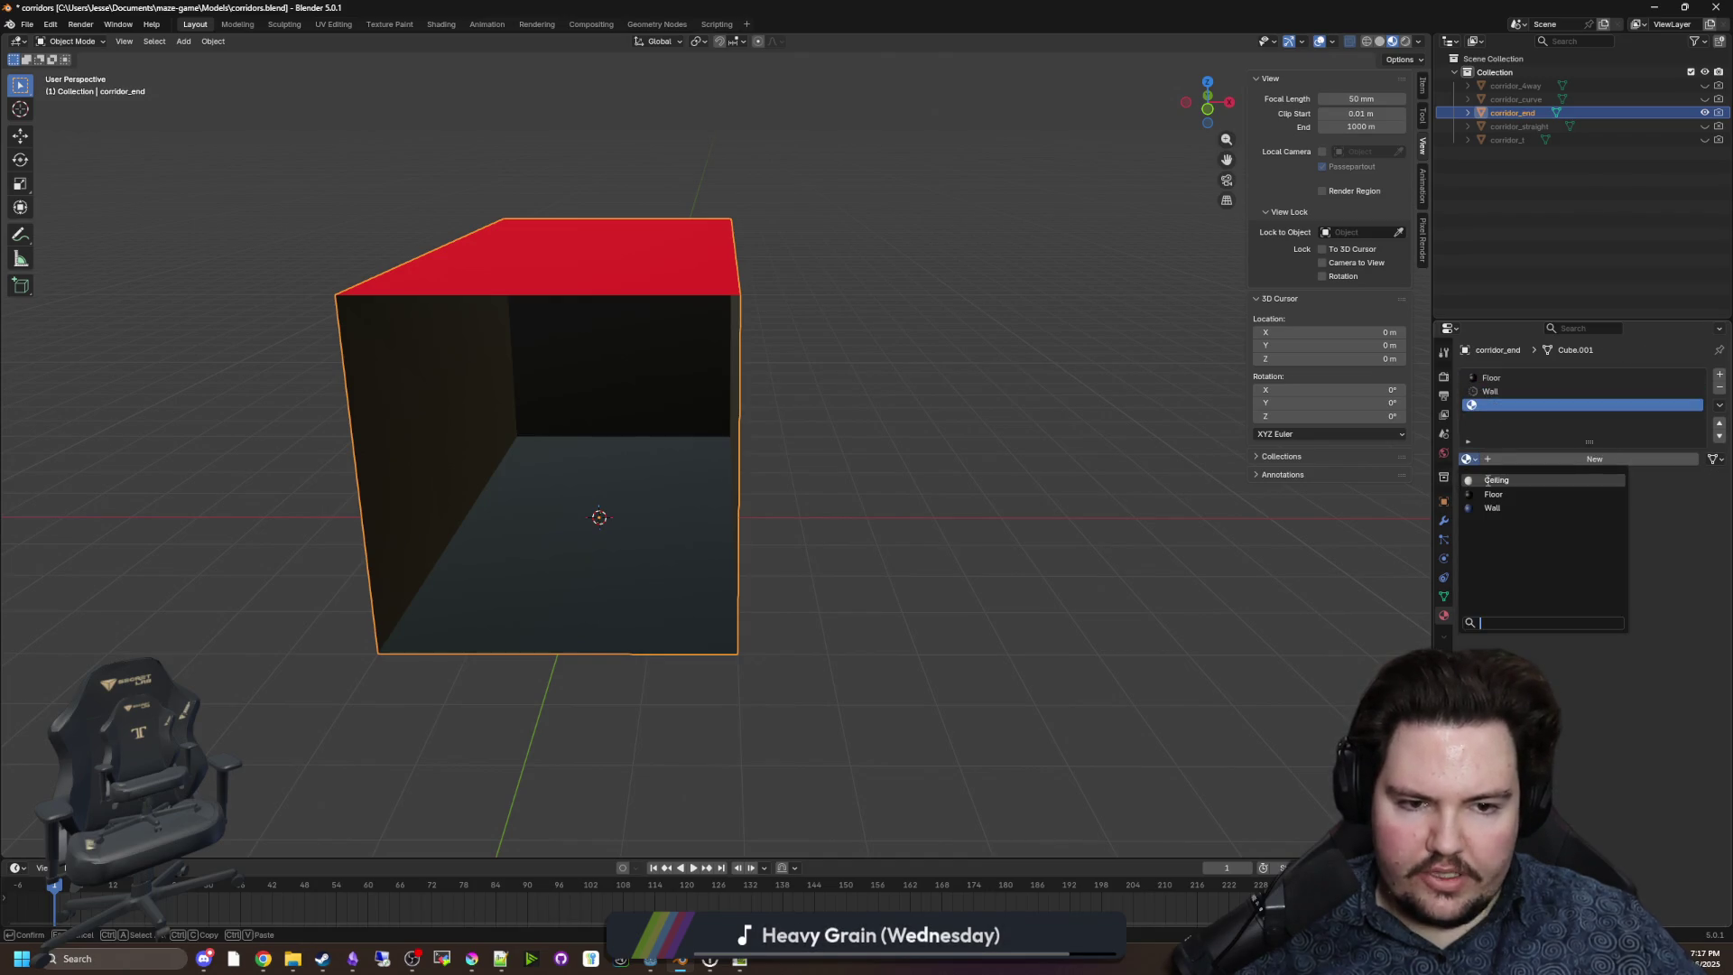
click(1484, 480)
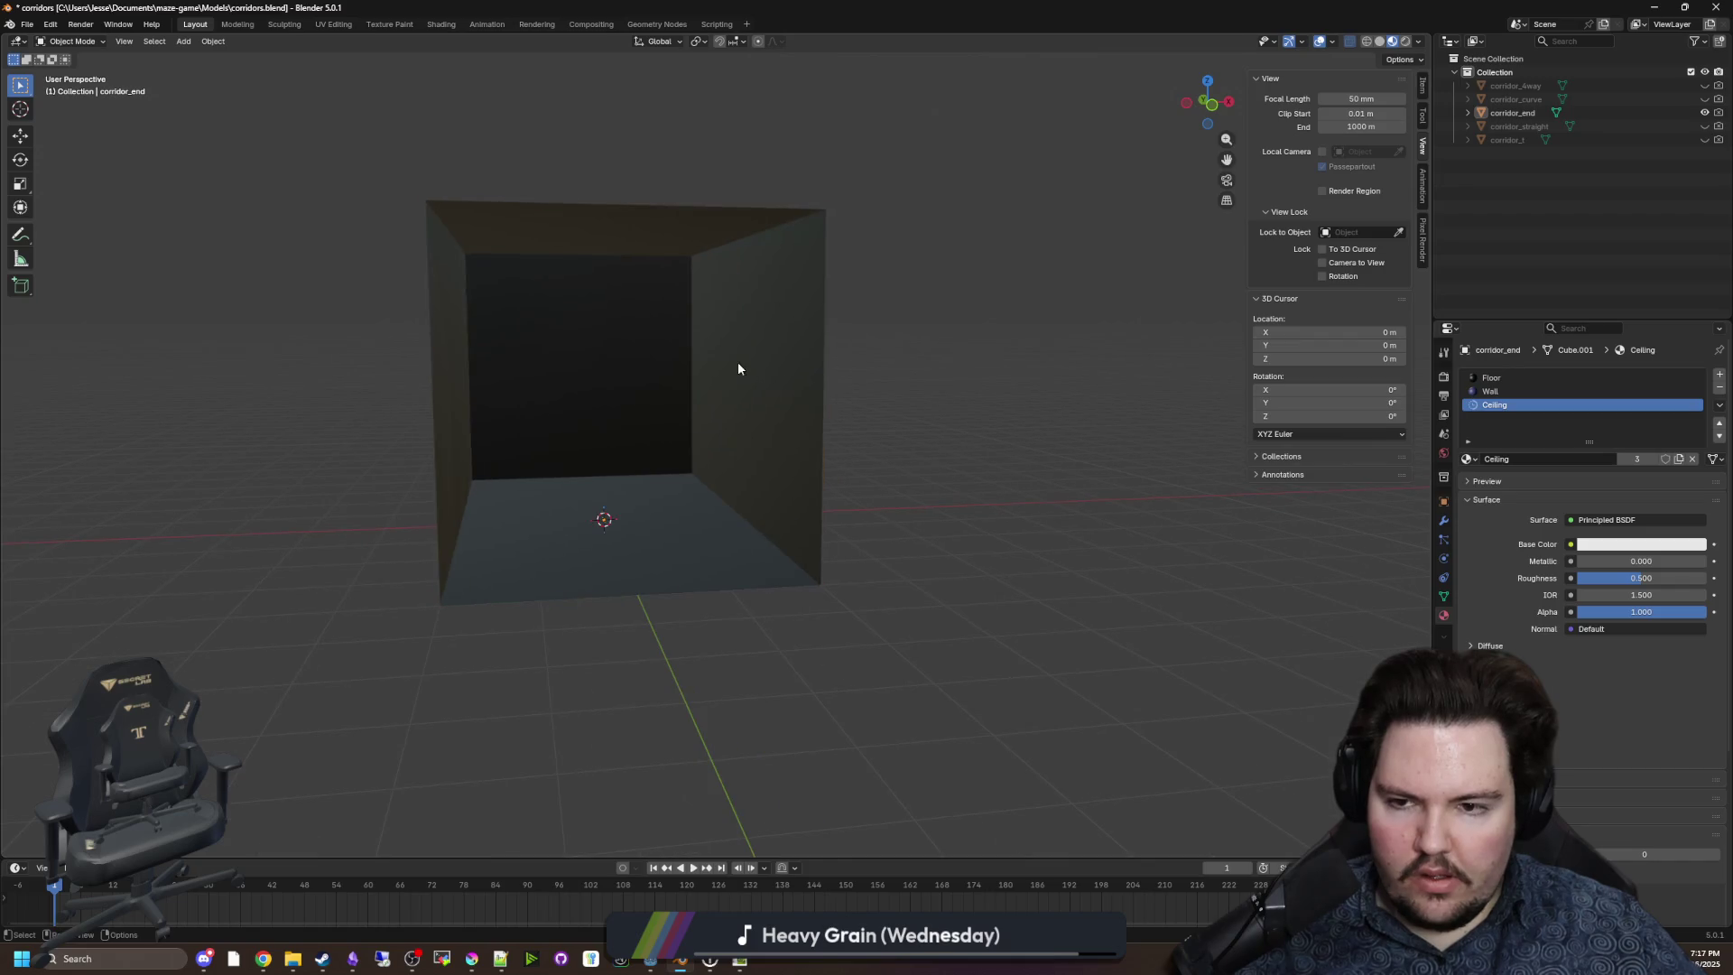
Box-select corridor_end's three wall faces and assign the Wall material.
key(Tab)
drag(919, 433, 316, 305)
click(1491, 392)
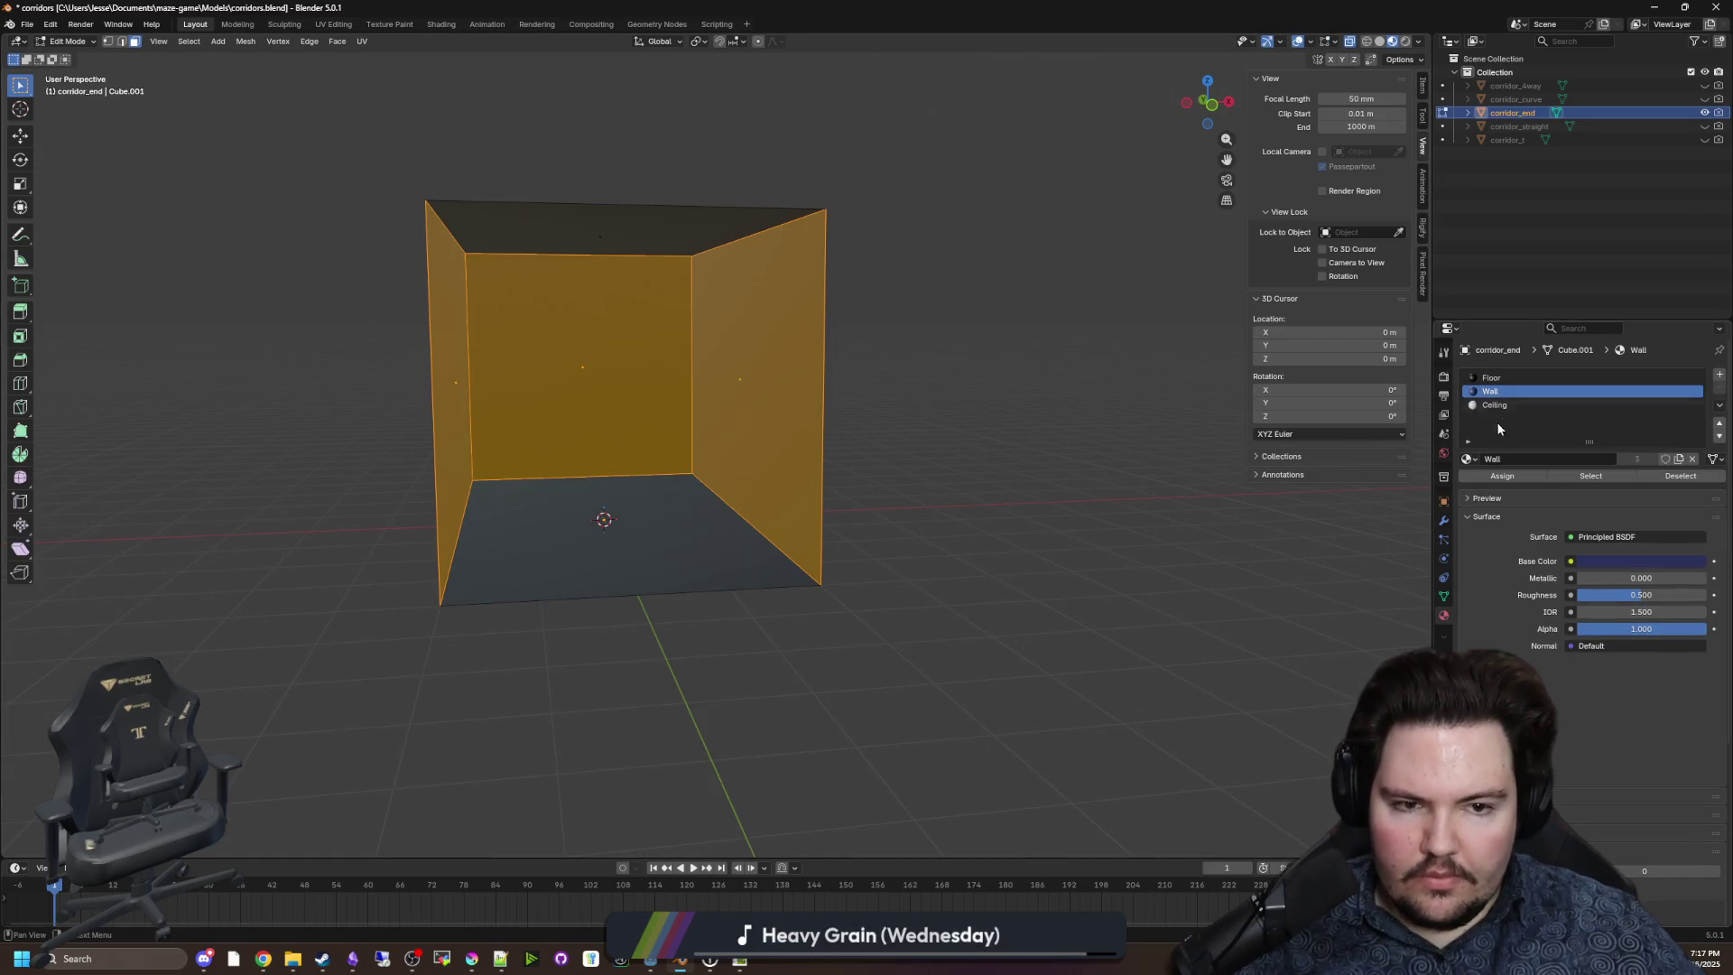
click(1504, 478)
click(882, 379)
Assign the Ceiling material to the ceiling face and return to Object Mode.
click(581, 240)
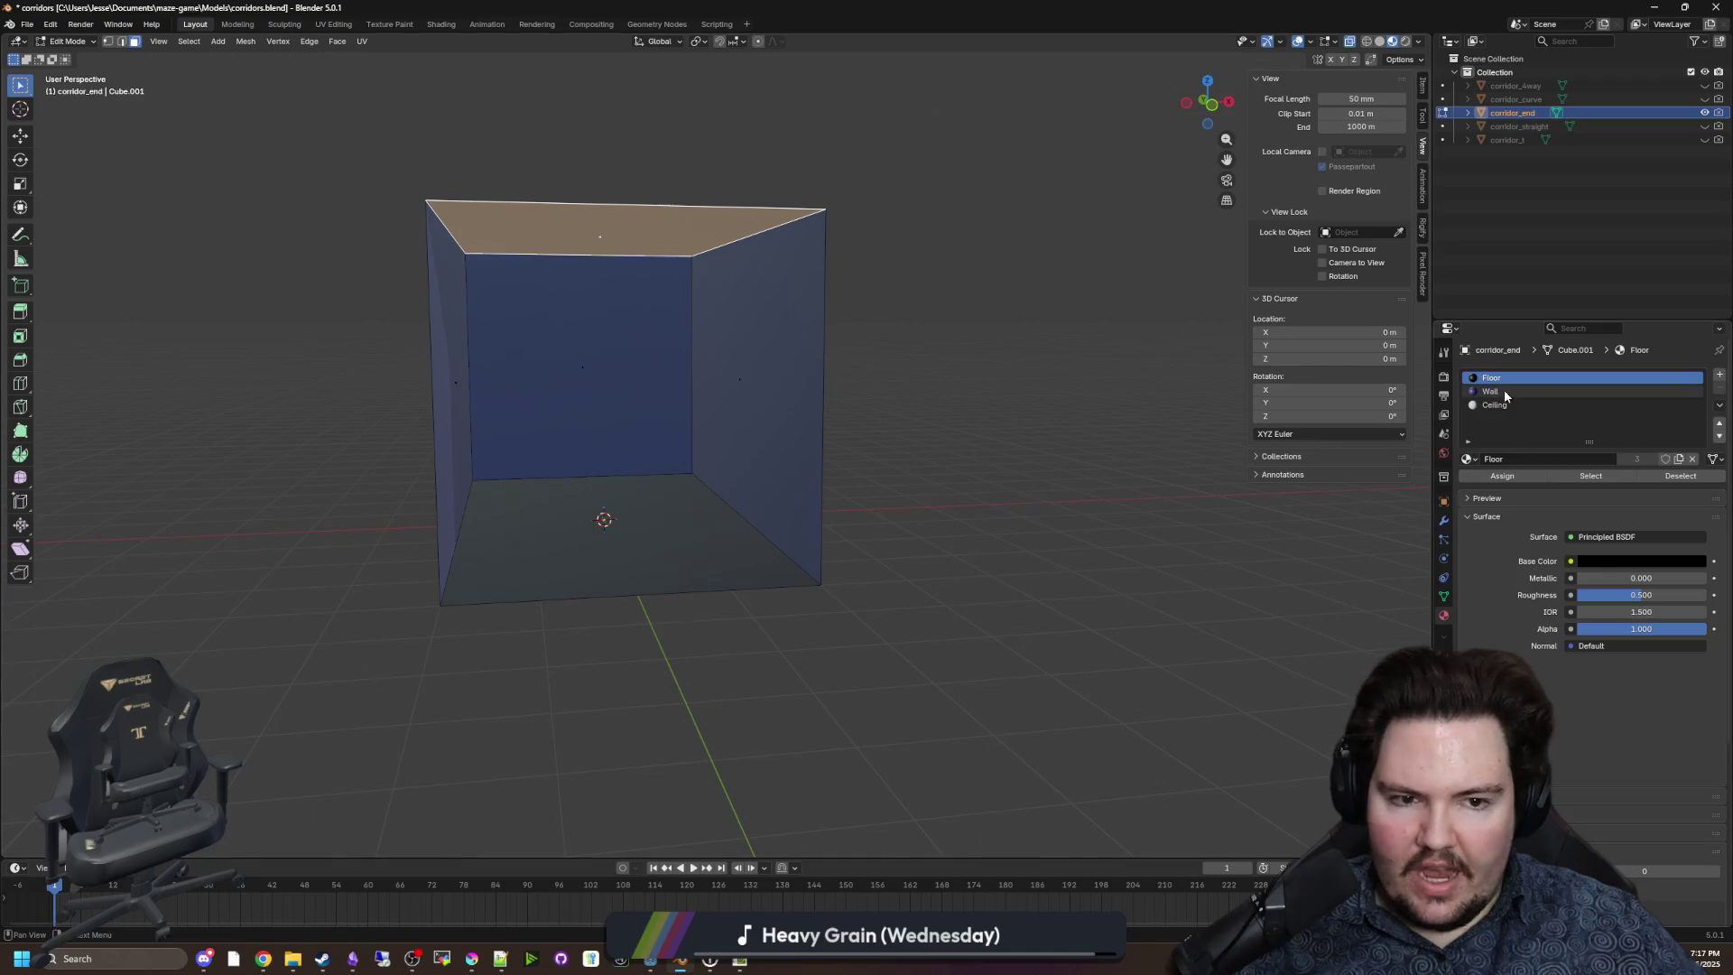
click(1509, 405)
click(1500, 477)
click(1141, 433)
key(Tab)
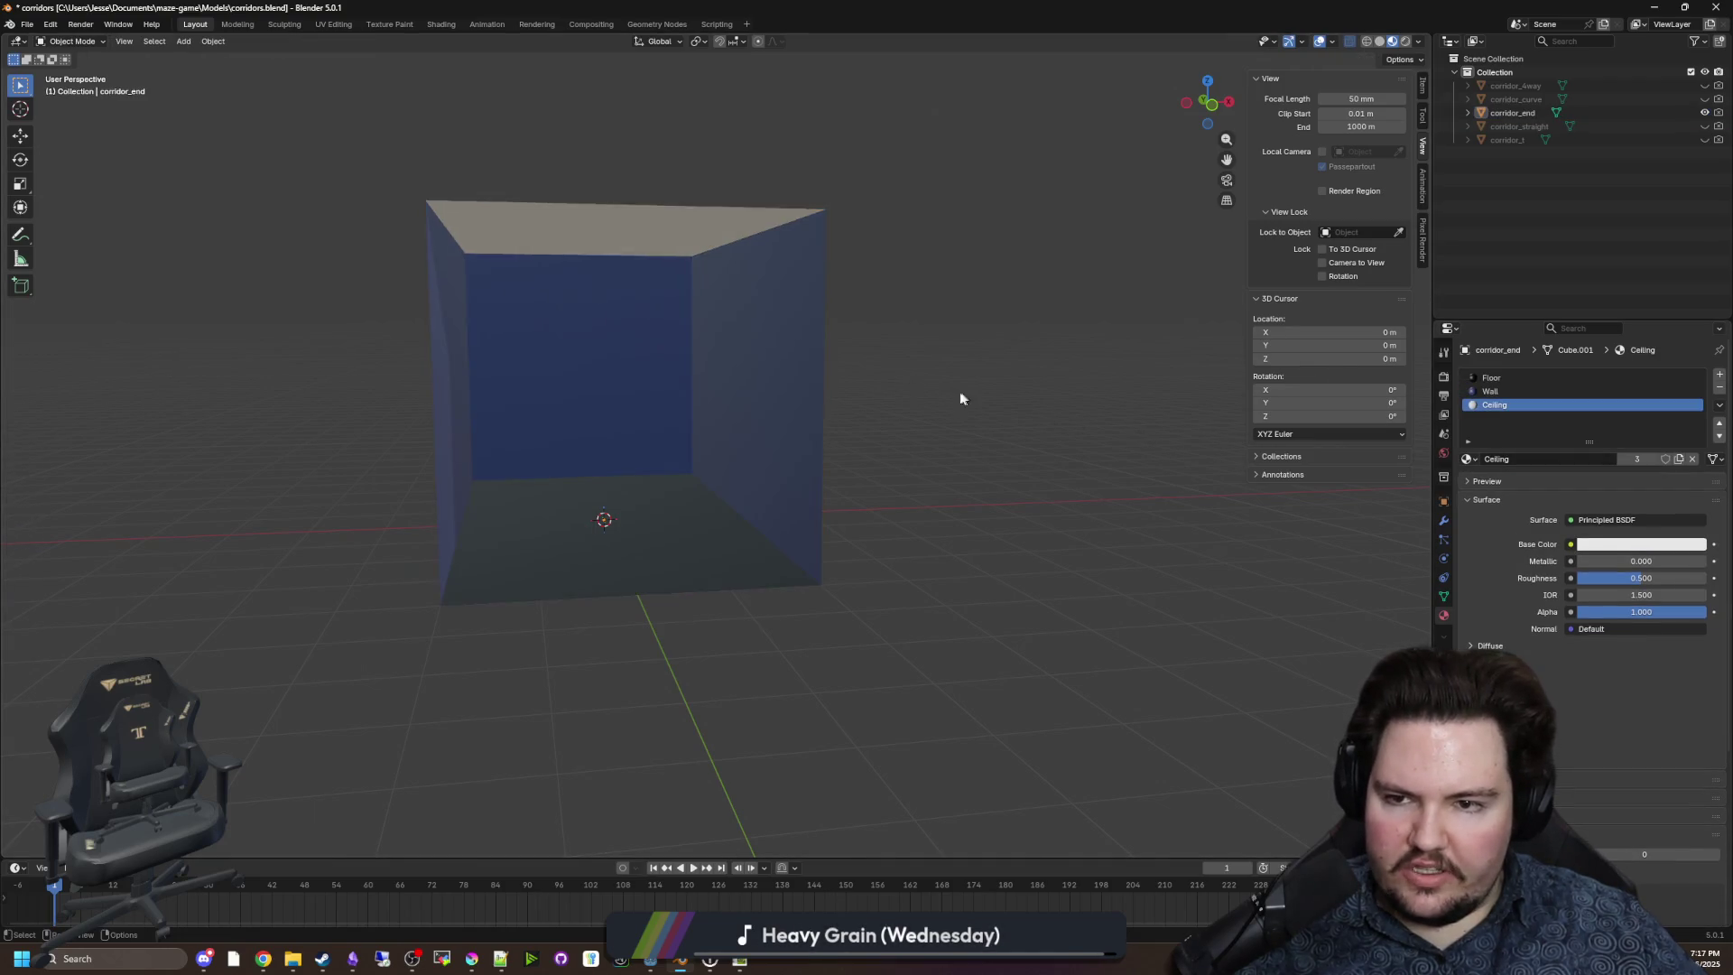
mouse_move(975, 413)
mouse_down()
mouse_move(912, 394)
mouse_move(971, 386)
mouse_move(1130, 285)
mouse_up()
Show only corridor_straight and select its left and right side faces in Edit Mode.
click(1704, 113)
click(1703, 127)
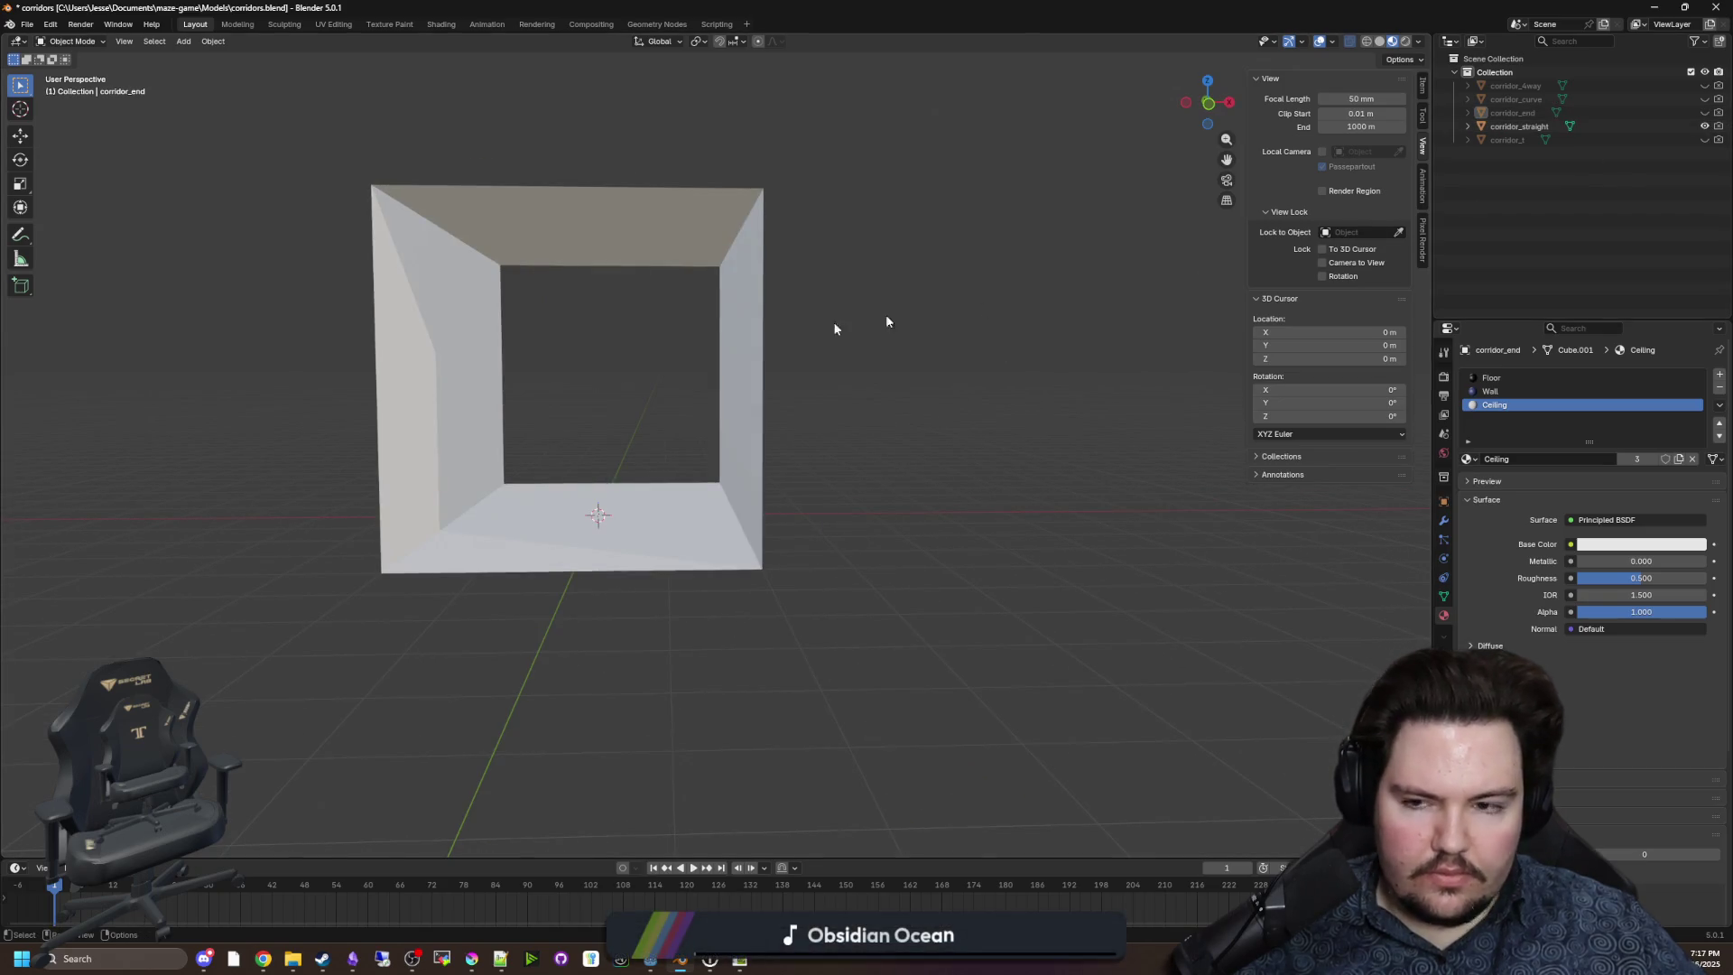
click(619, 503)
key(Tab)
drag(842, 416, 395, 358)
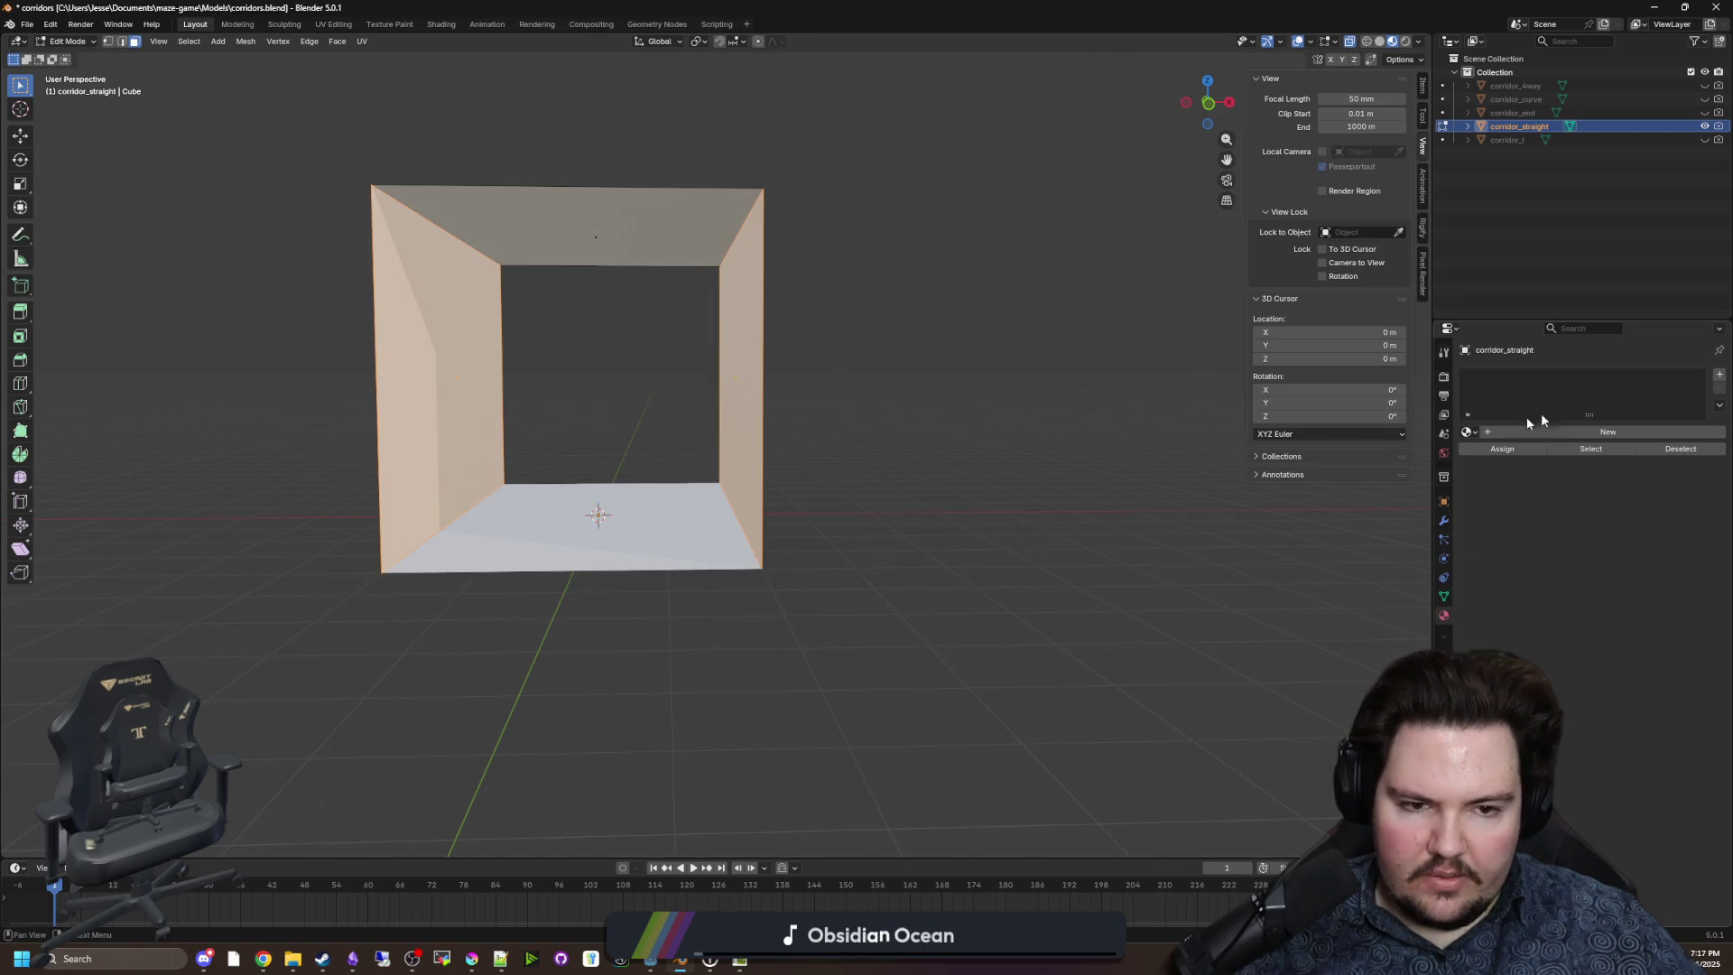
Give corridor_straight three material slots: Floor, Wall and Ceiling.
click(1720, 375)
click(1720, 376)
click(1720, 376)
click(1579, 377)
click(1468, 458)
click(1495, 480)
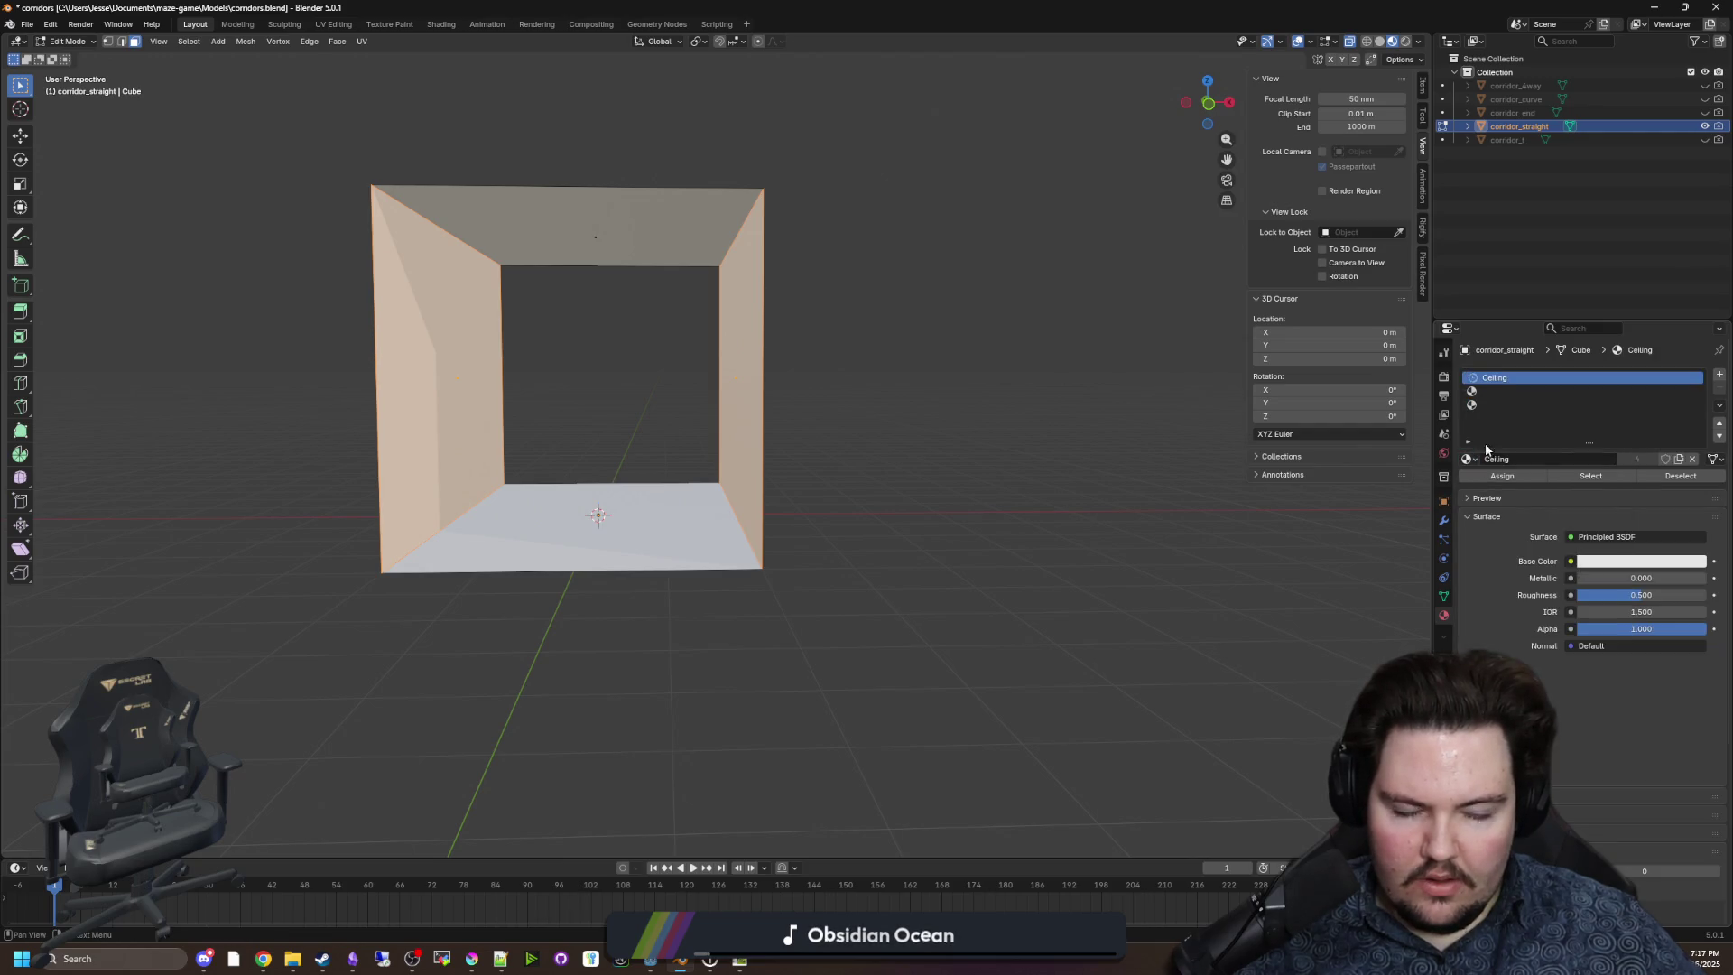
click(1468, 458)
click(1494, 493)
click(1579, 391)
click(1469, 459)
click(1491, 507)
click(1579, 404)
click(1468, 459)
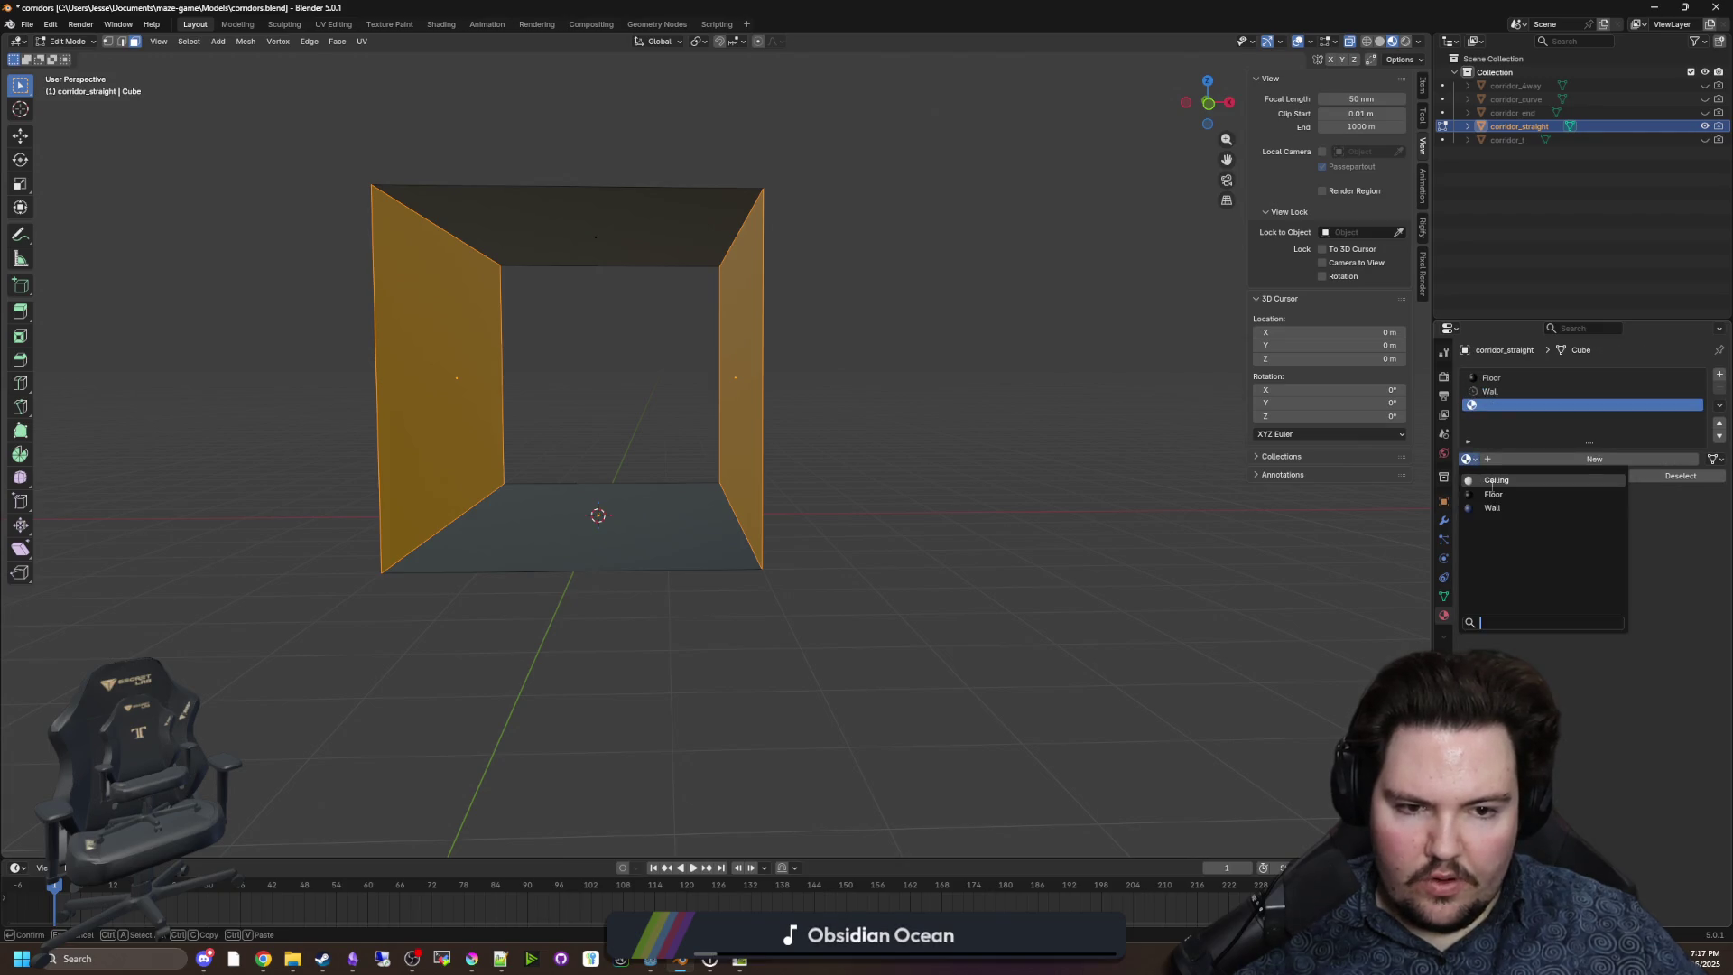
click(1494, 480)
Assign the Wall material to the side faces and Ceiling to the top face.
click(1490, 391)
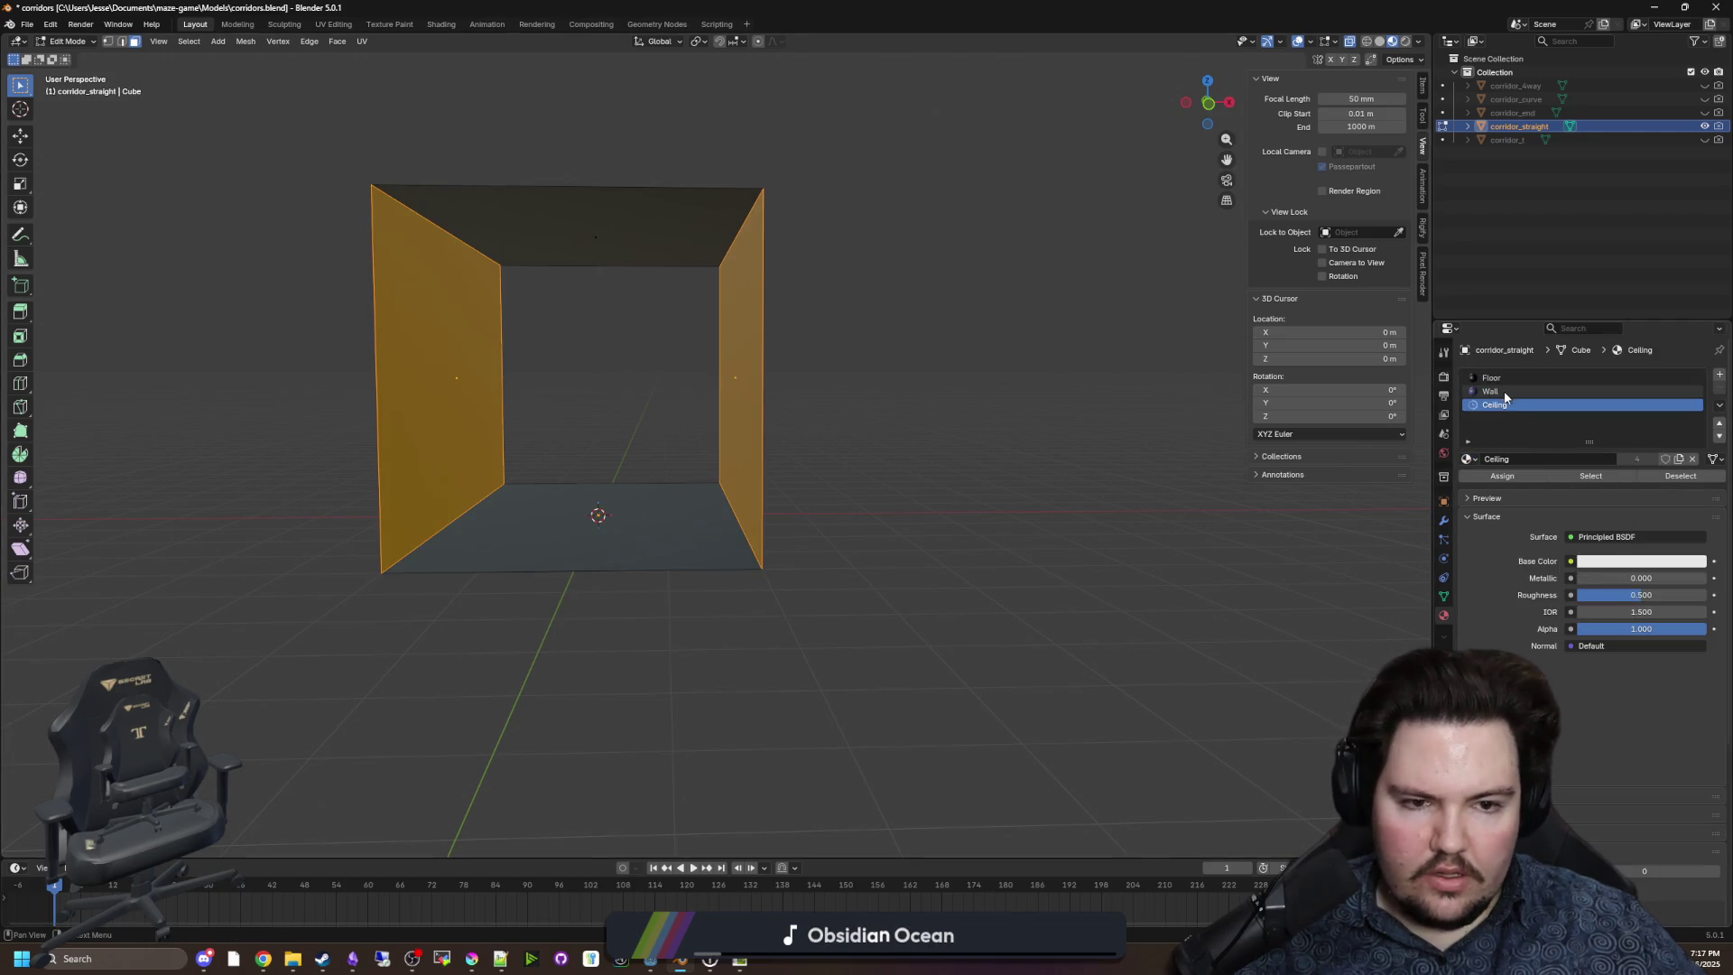
click(1494, 476)
click(1100, 344)
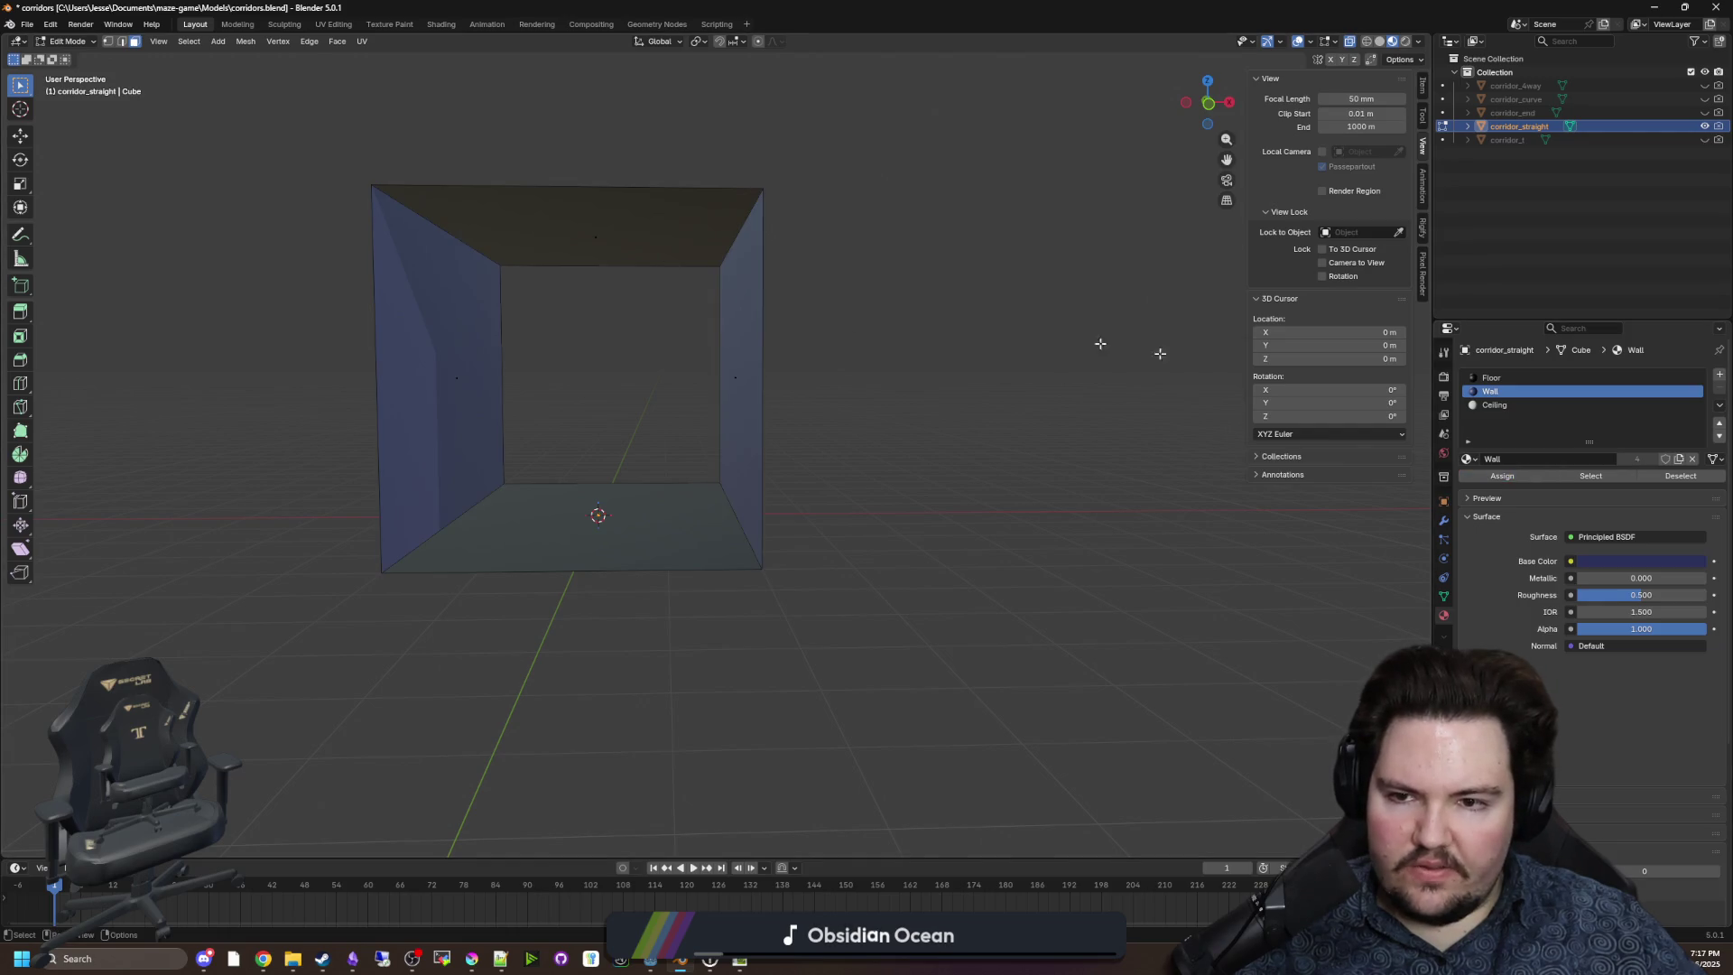
click(615, 232)
click(1503, 407)
click(1502, 476)
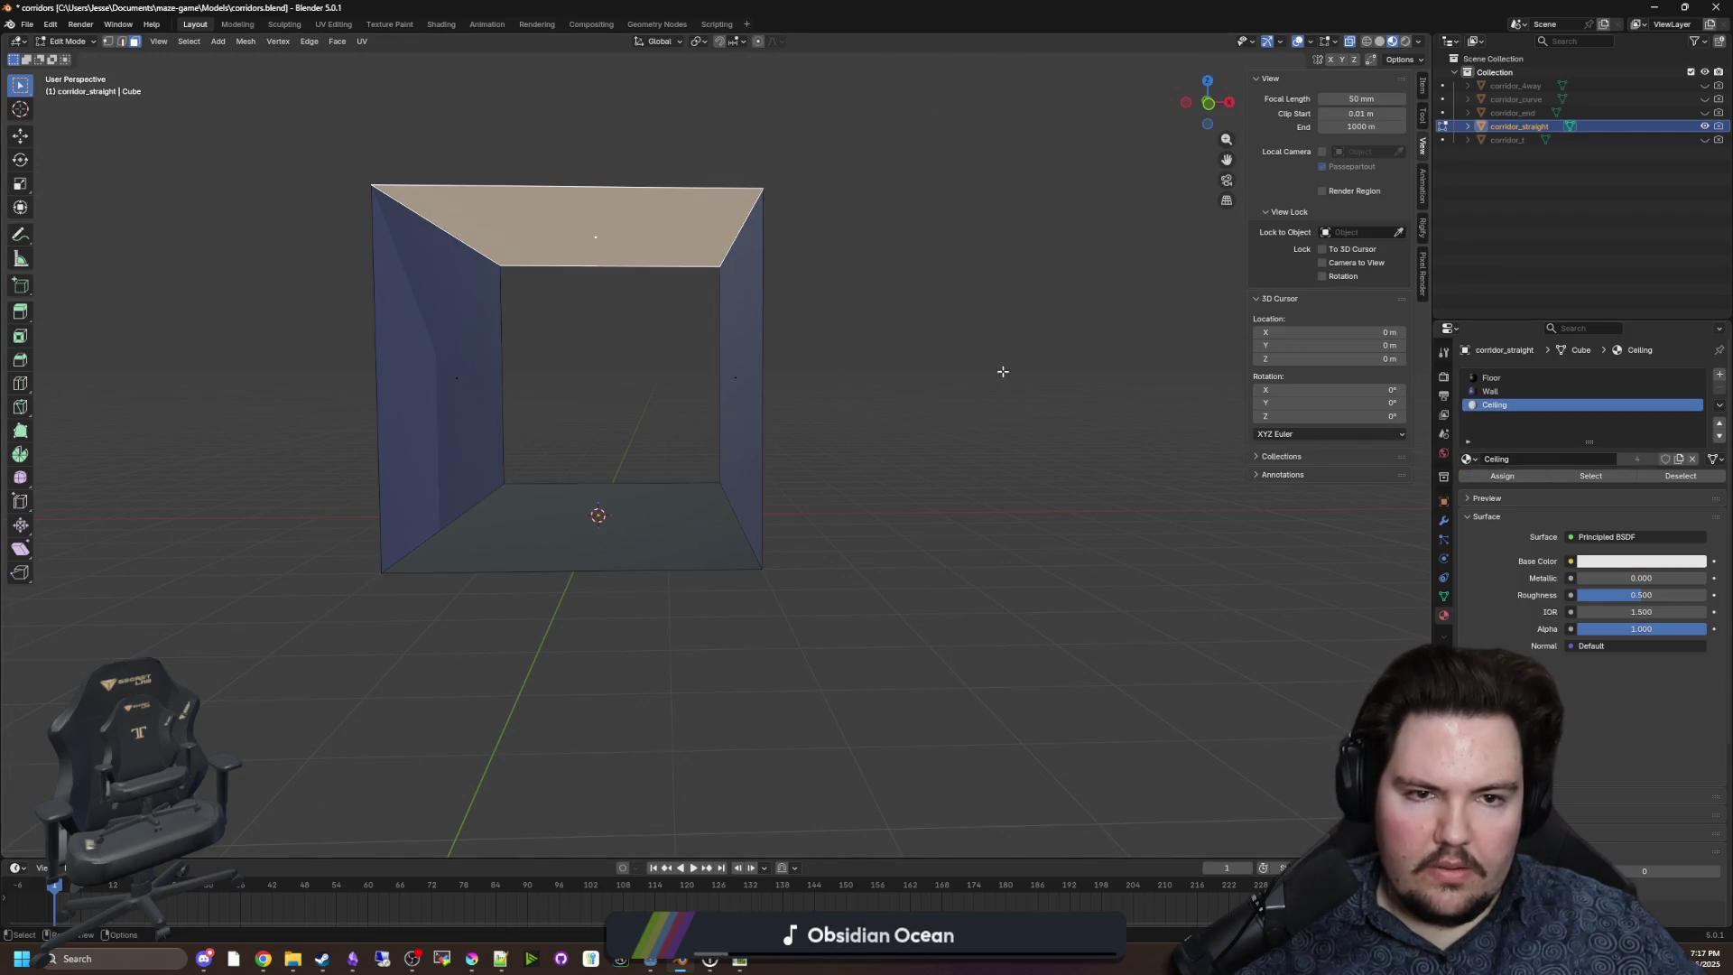
click(1001, 371)
Hide corridor_straight and show and select the corridor_t piece instead.
click(1704, 125)
click(1704, 139)
click(1658, 141)
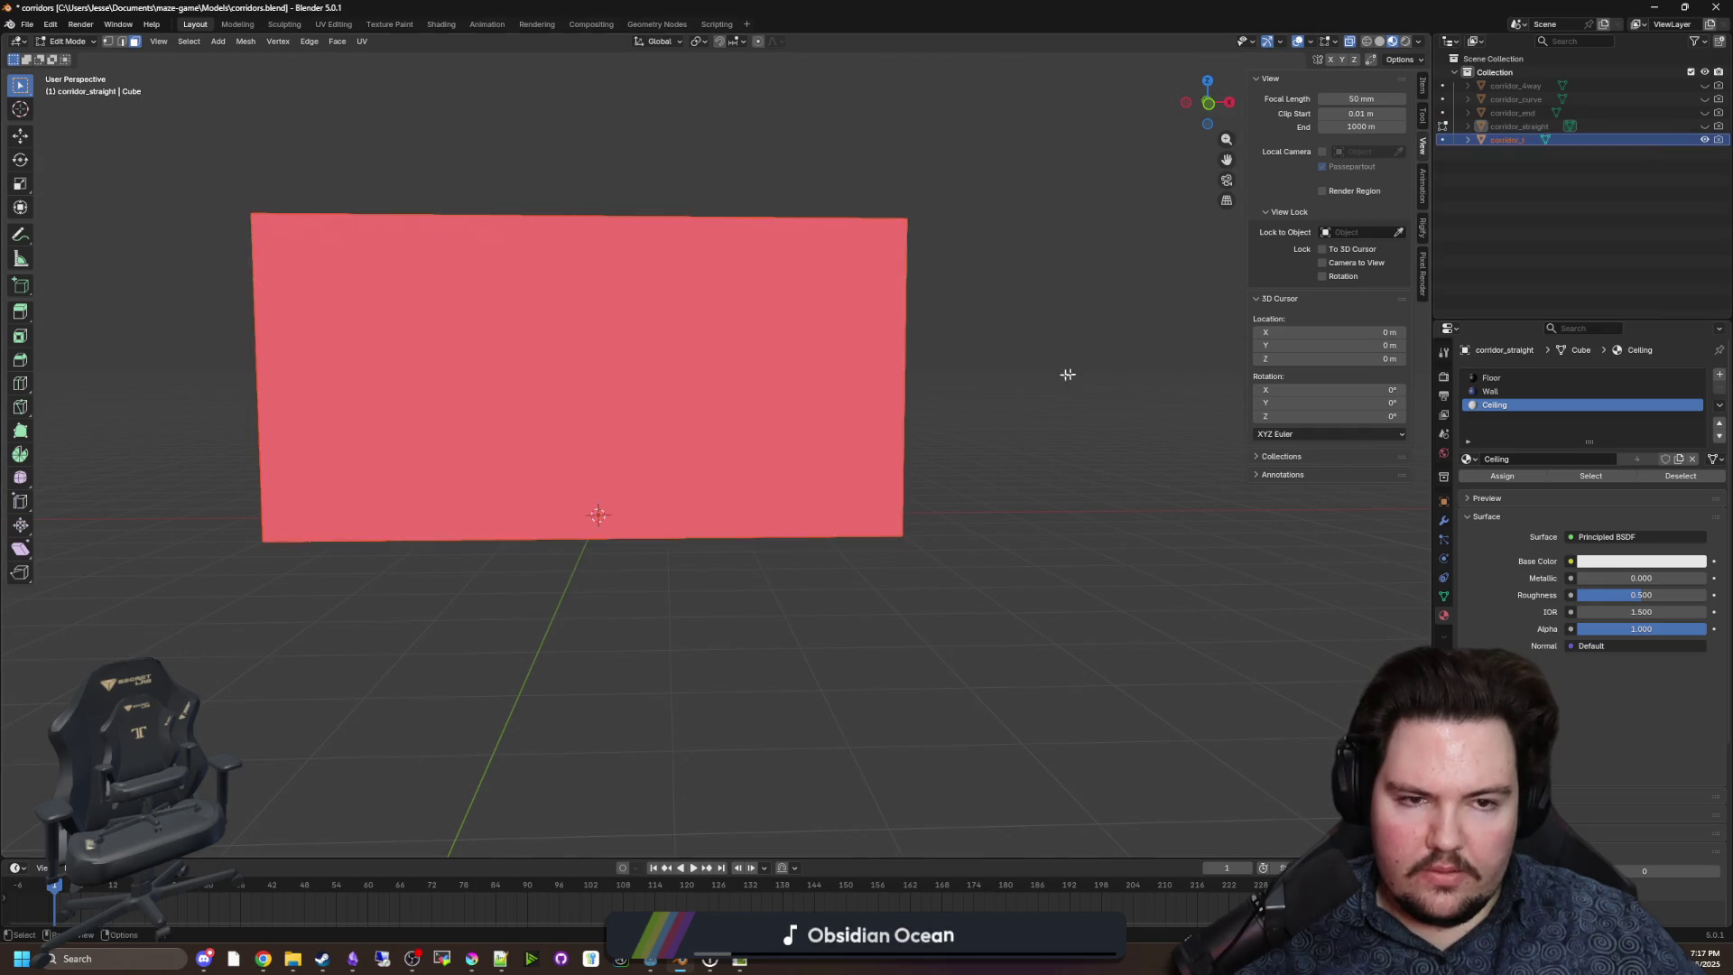
scroll(1067, 375, up, 5)
scroll(829, 475, down, 5)
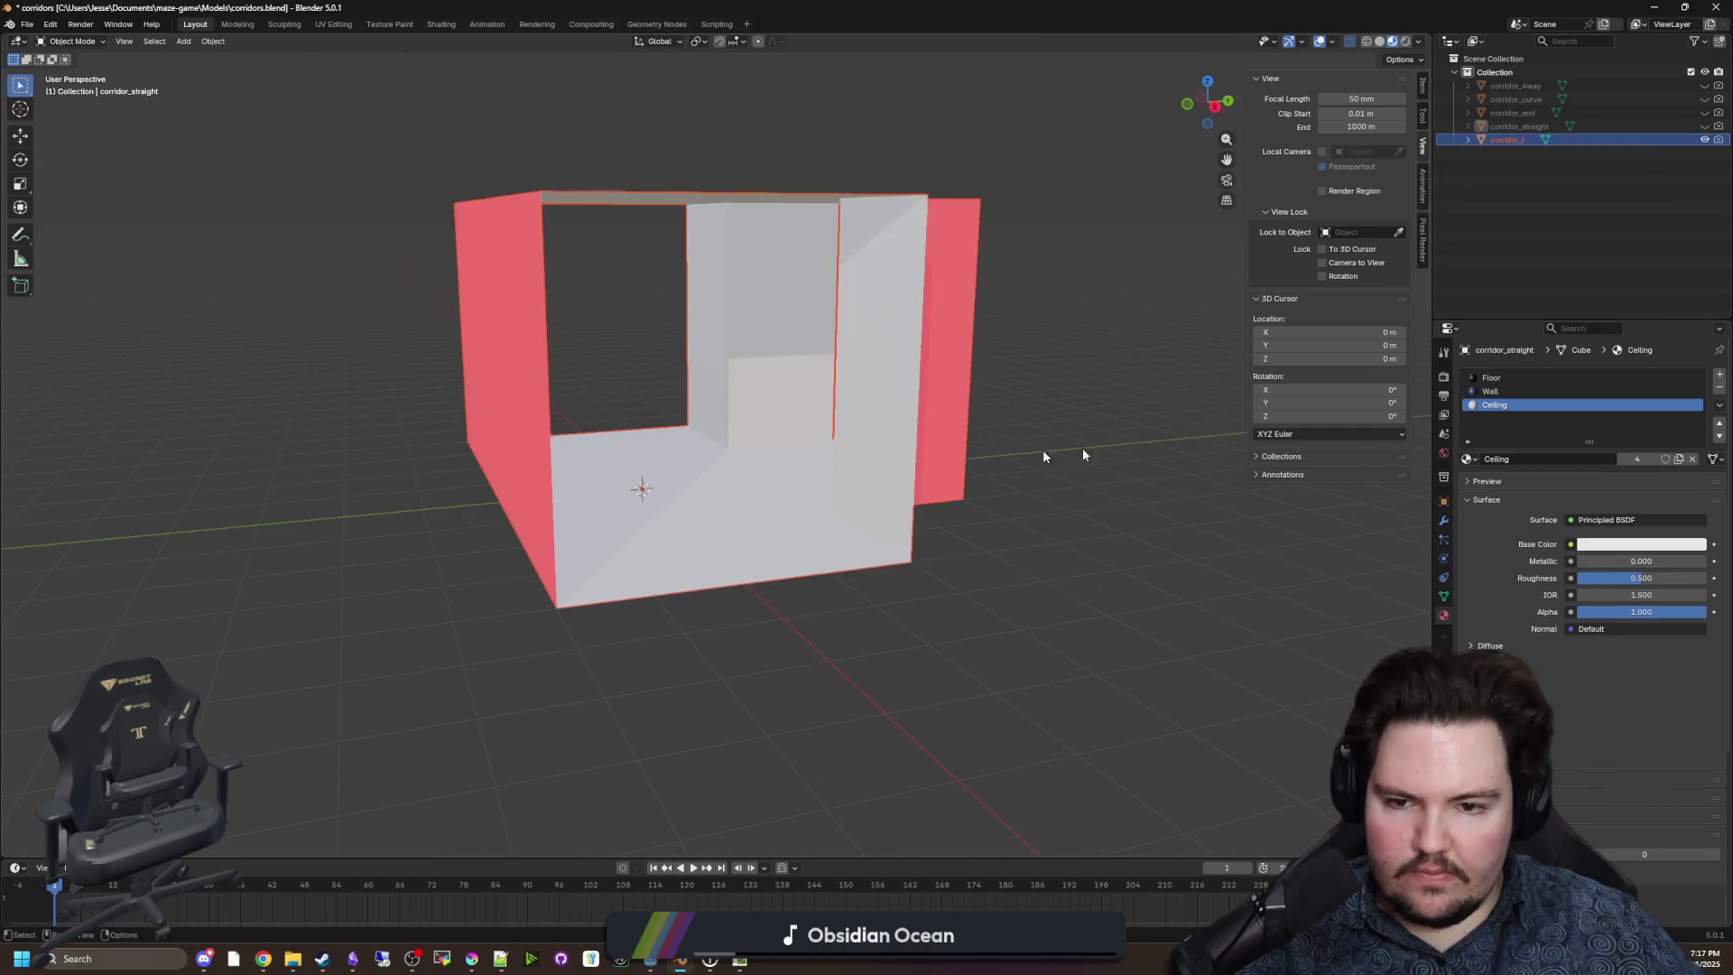
Give corridor_t three material slots: Floor, Wall and Ceiling.
click(861, 454)
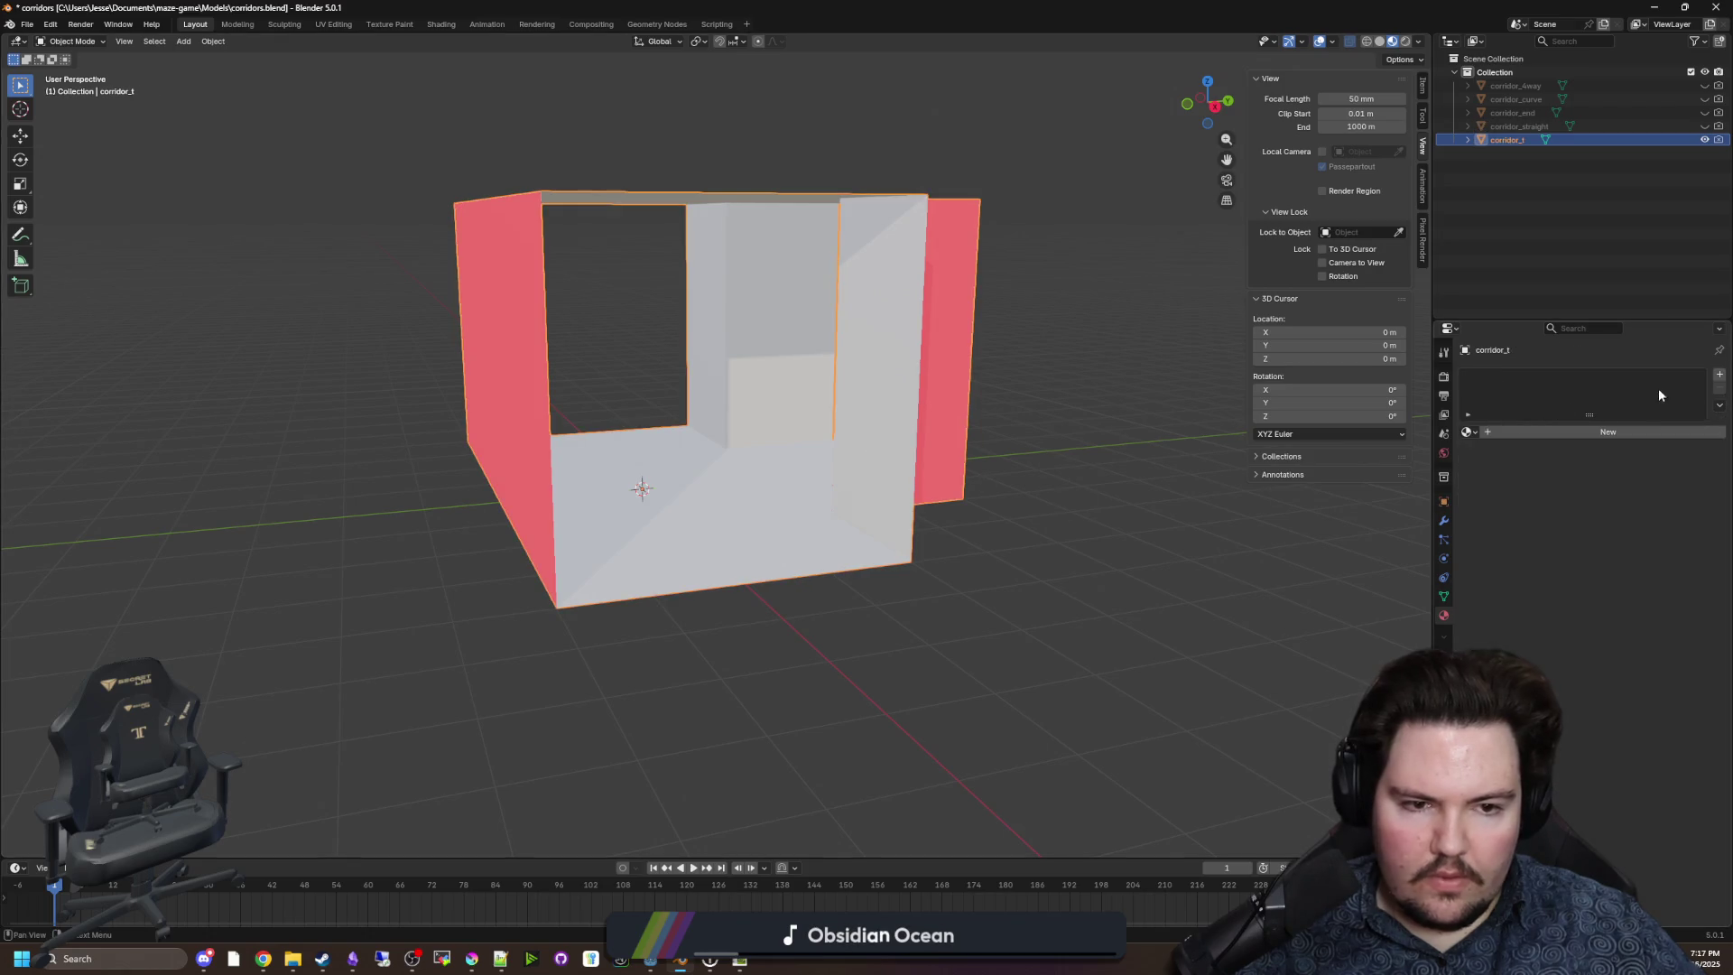
click(1719, 377)
click(1719, 377)
click(1719, 377)
click(1530, 377)
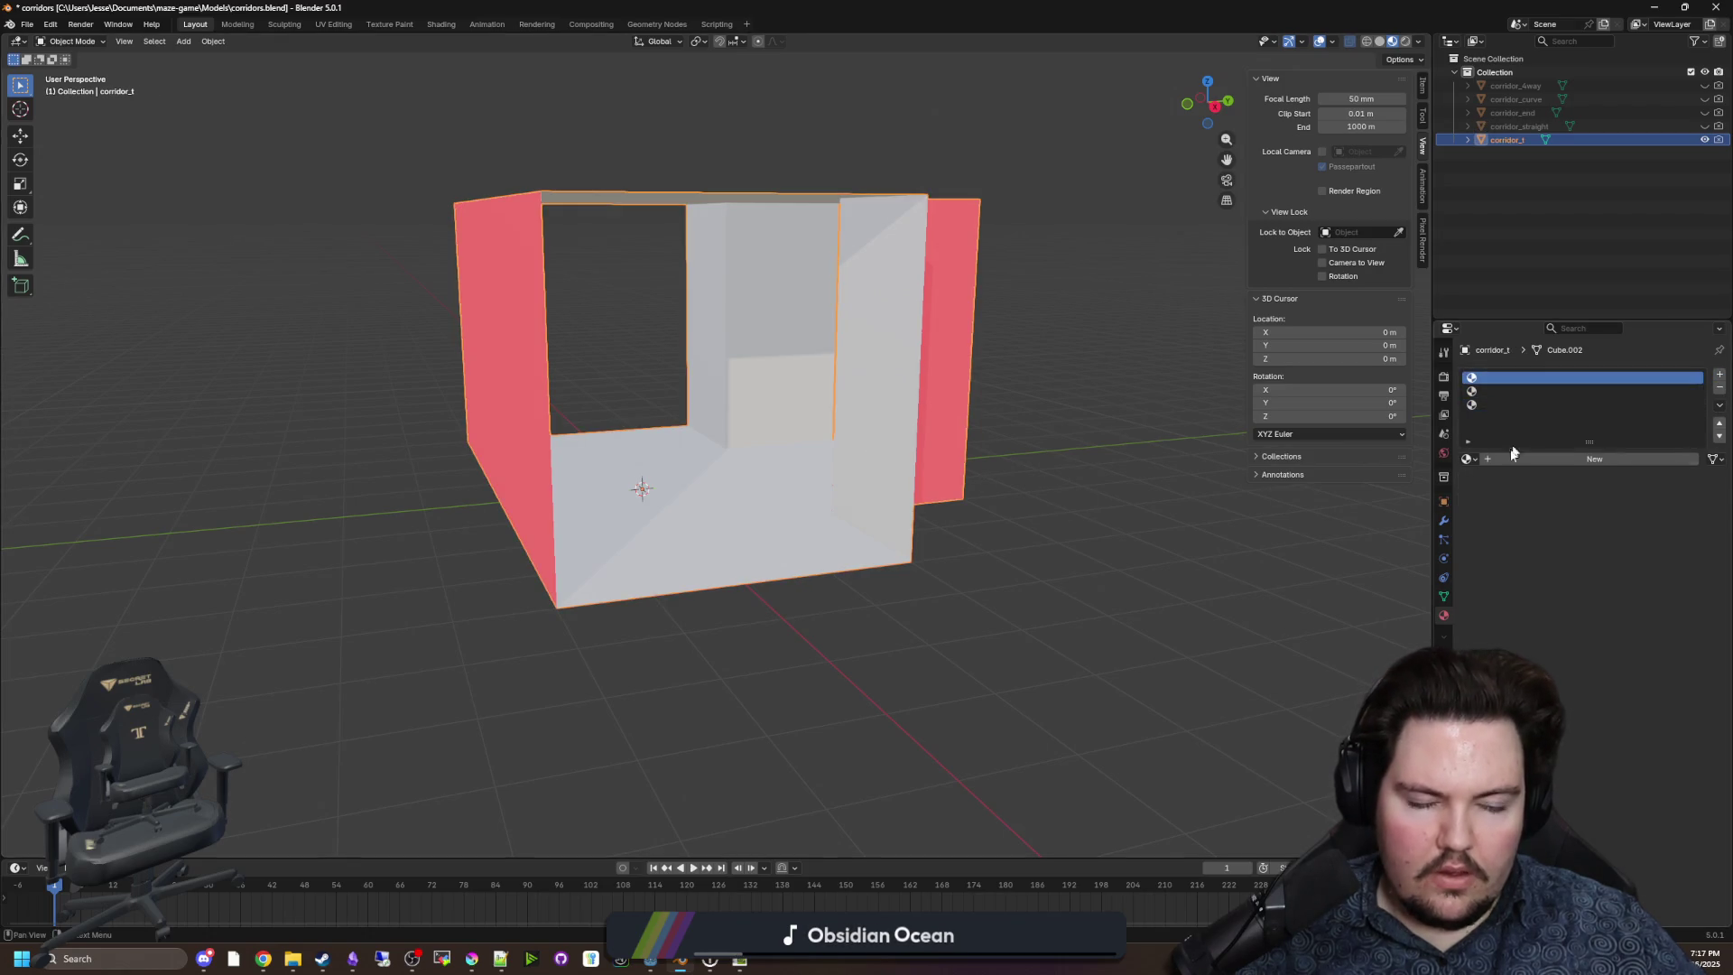
click(1466, 459)
click(1494, 494)
click(1534, 391)
click(1466, 458)
click(1492, 508)
click(1534, 404)
click(1466, 459)
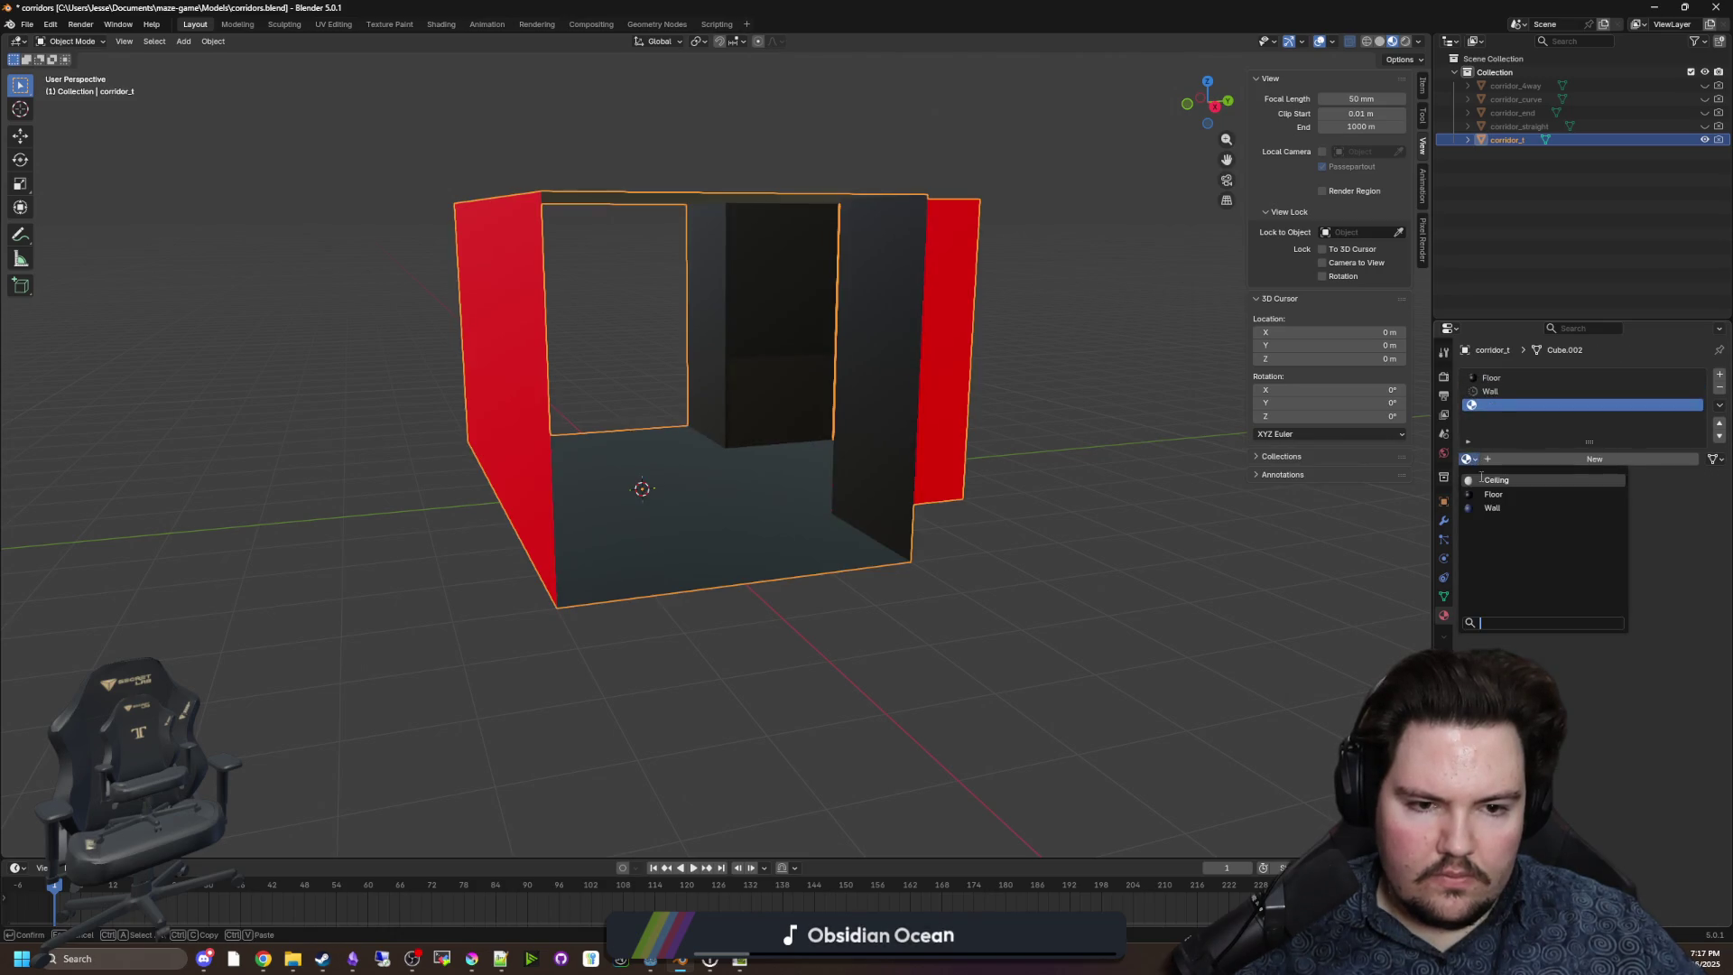
click(1496, 480)
click(1493, 377)
Assign Wall to corridor_t's wall faces and Ceiling to its three top faces.
key(Tab)
drag(1102, 408, 240, 263)
click(1490, 391)
click(1501, 475)
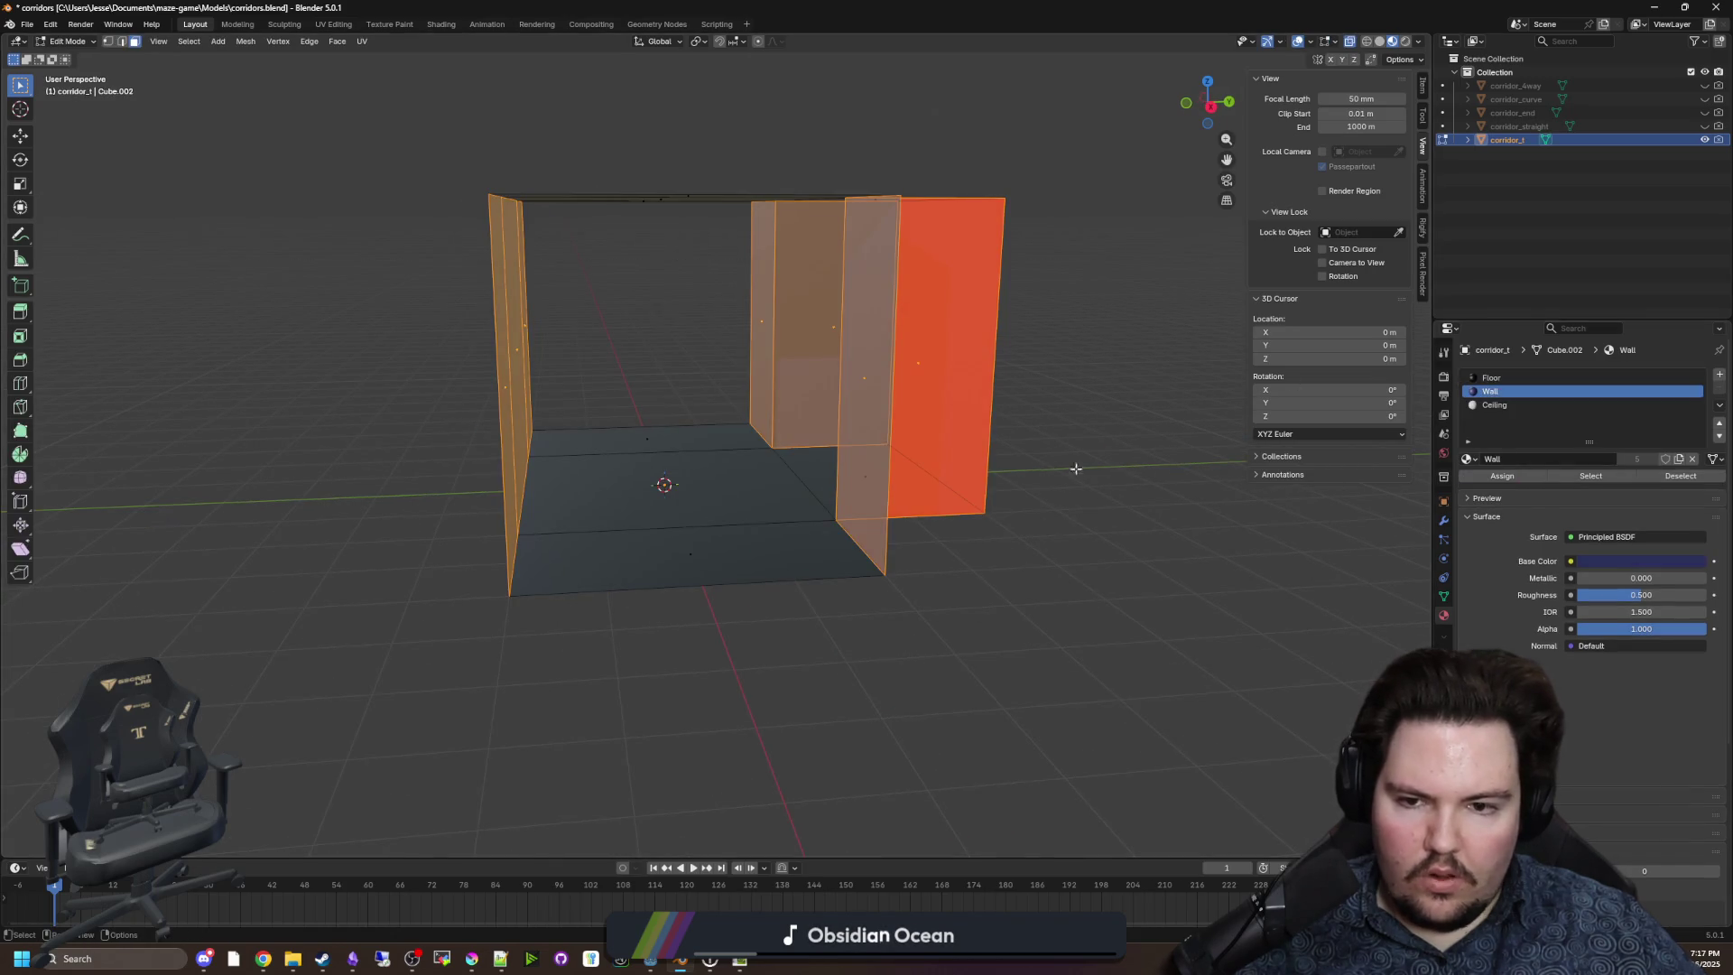
key(alt+a)
click(681, 148)
shift+click(651, 248)
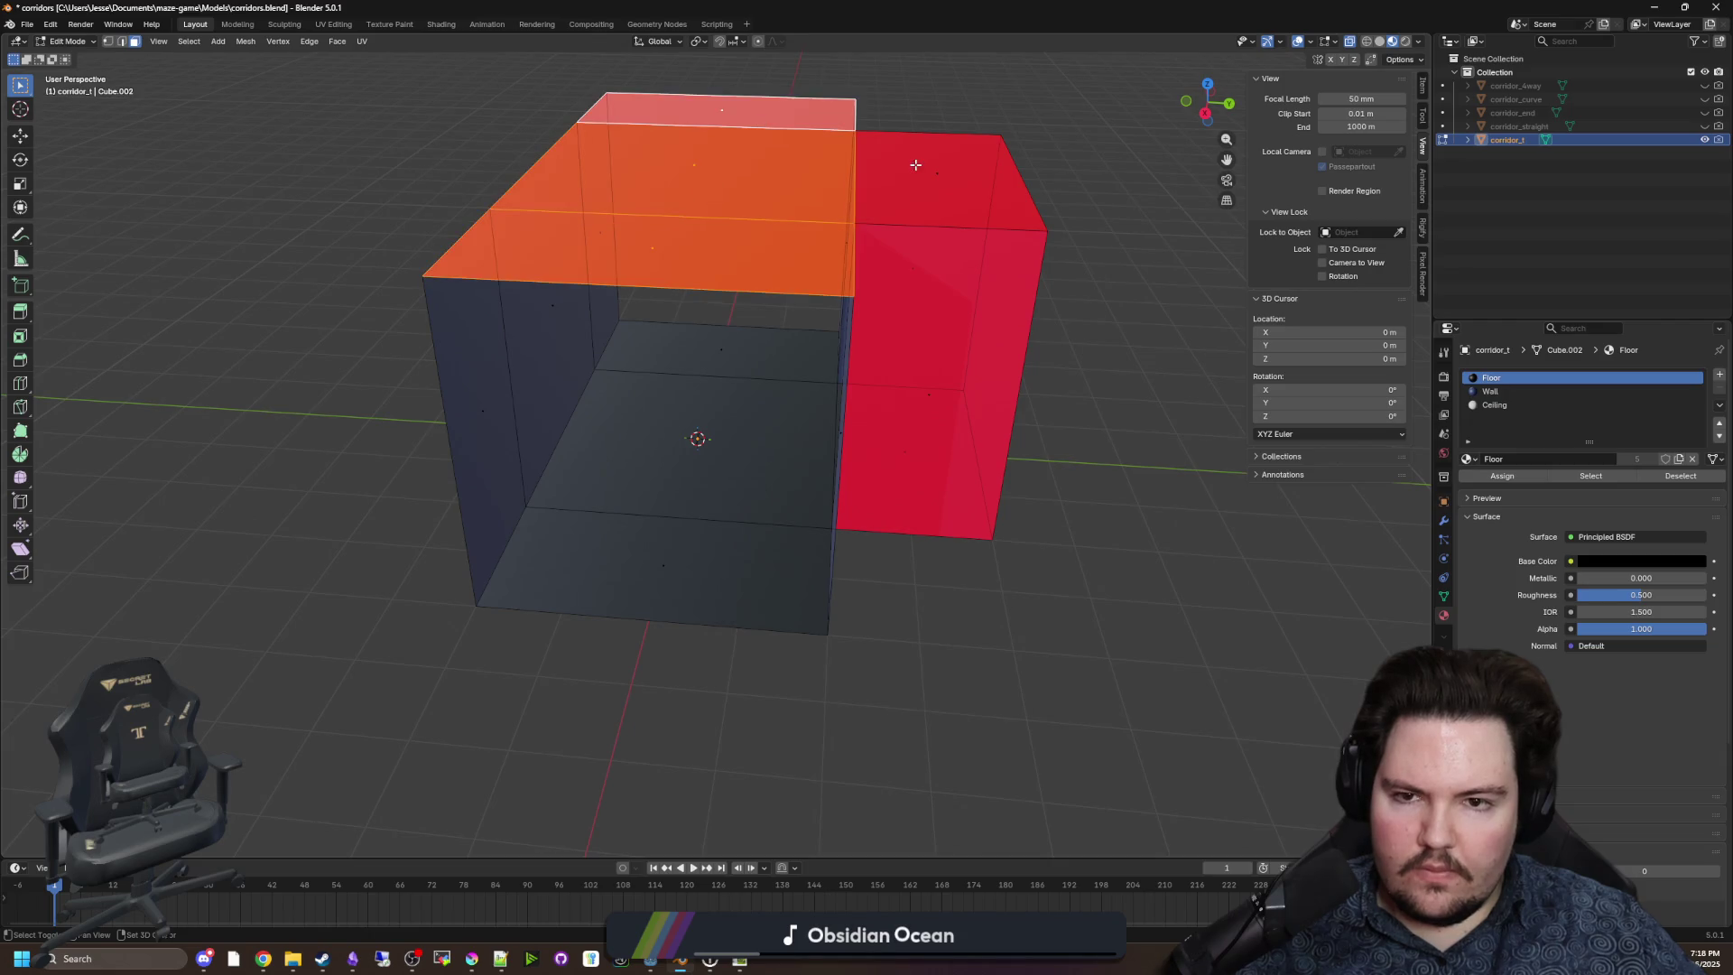
shift+click(914, 162)
click(1494, 404)
click(1501, 476)
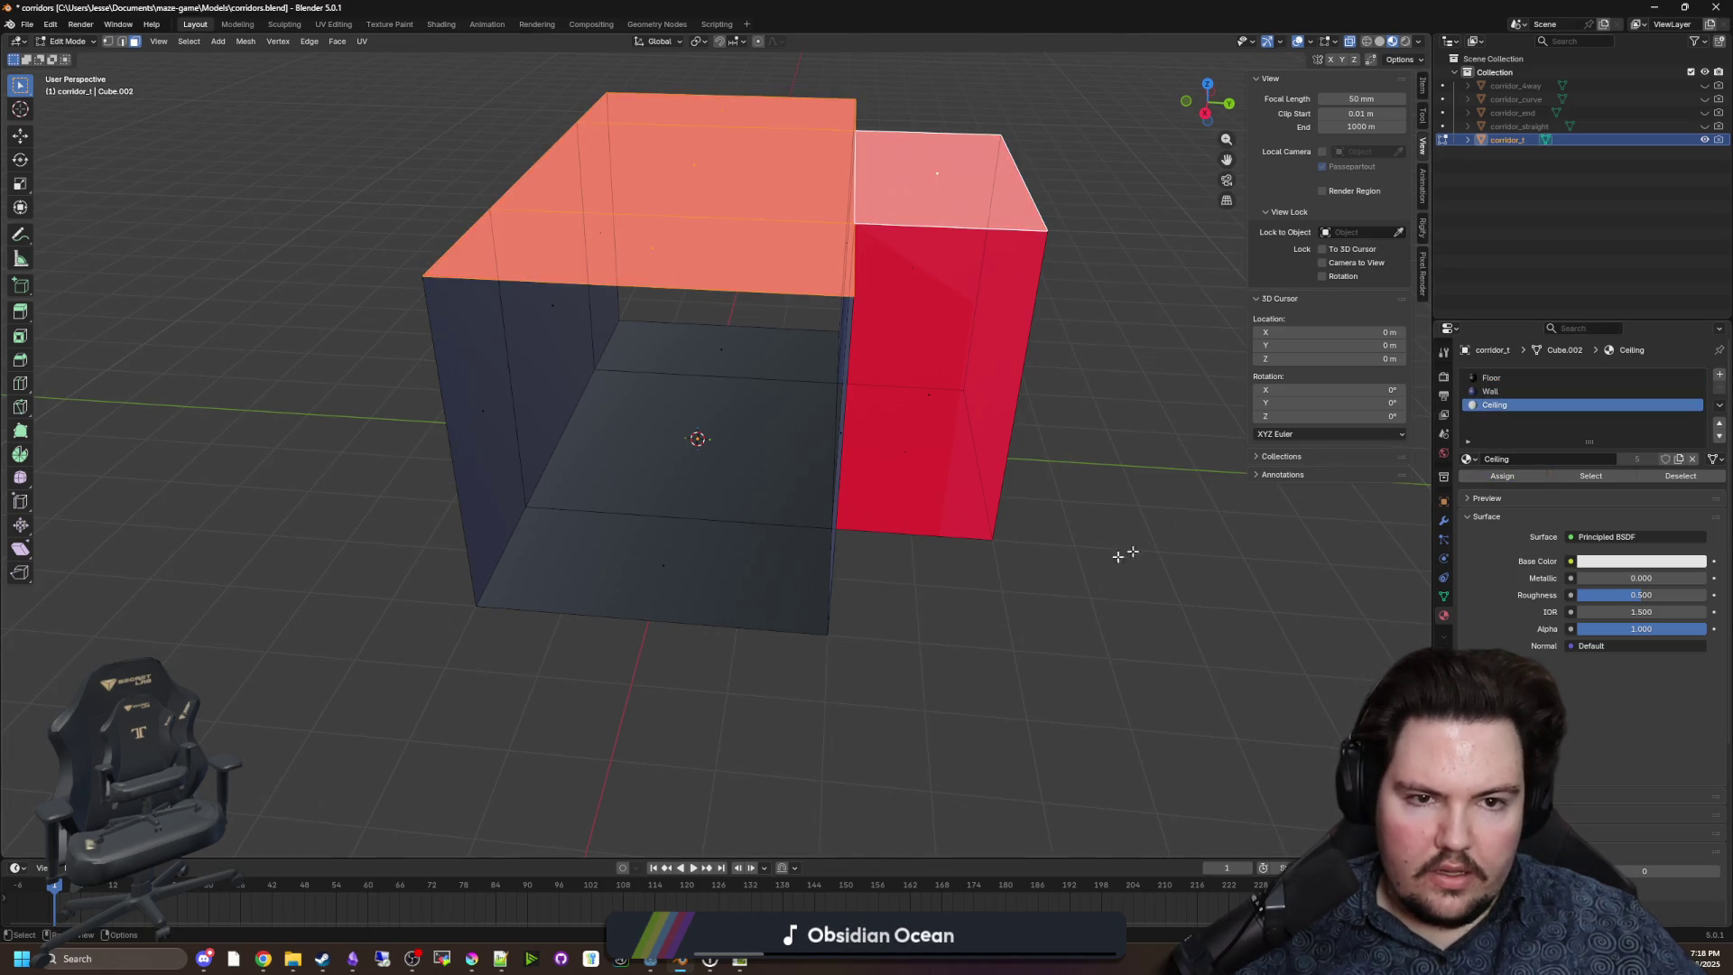
Leave Edit Mode and switch back to the Godot editor.
scroll(1115, 555, down, 3)
key(Tab)
click(950, 435)
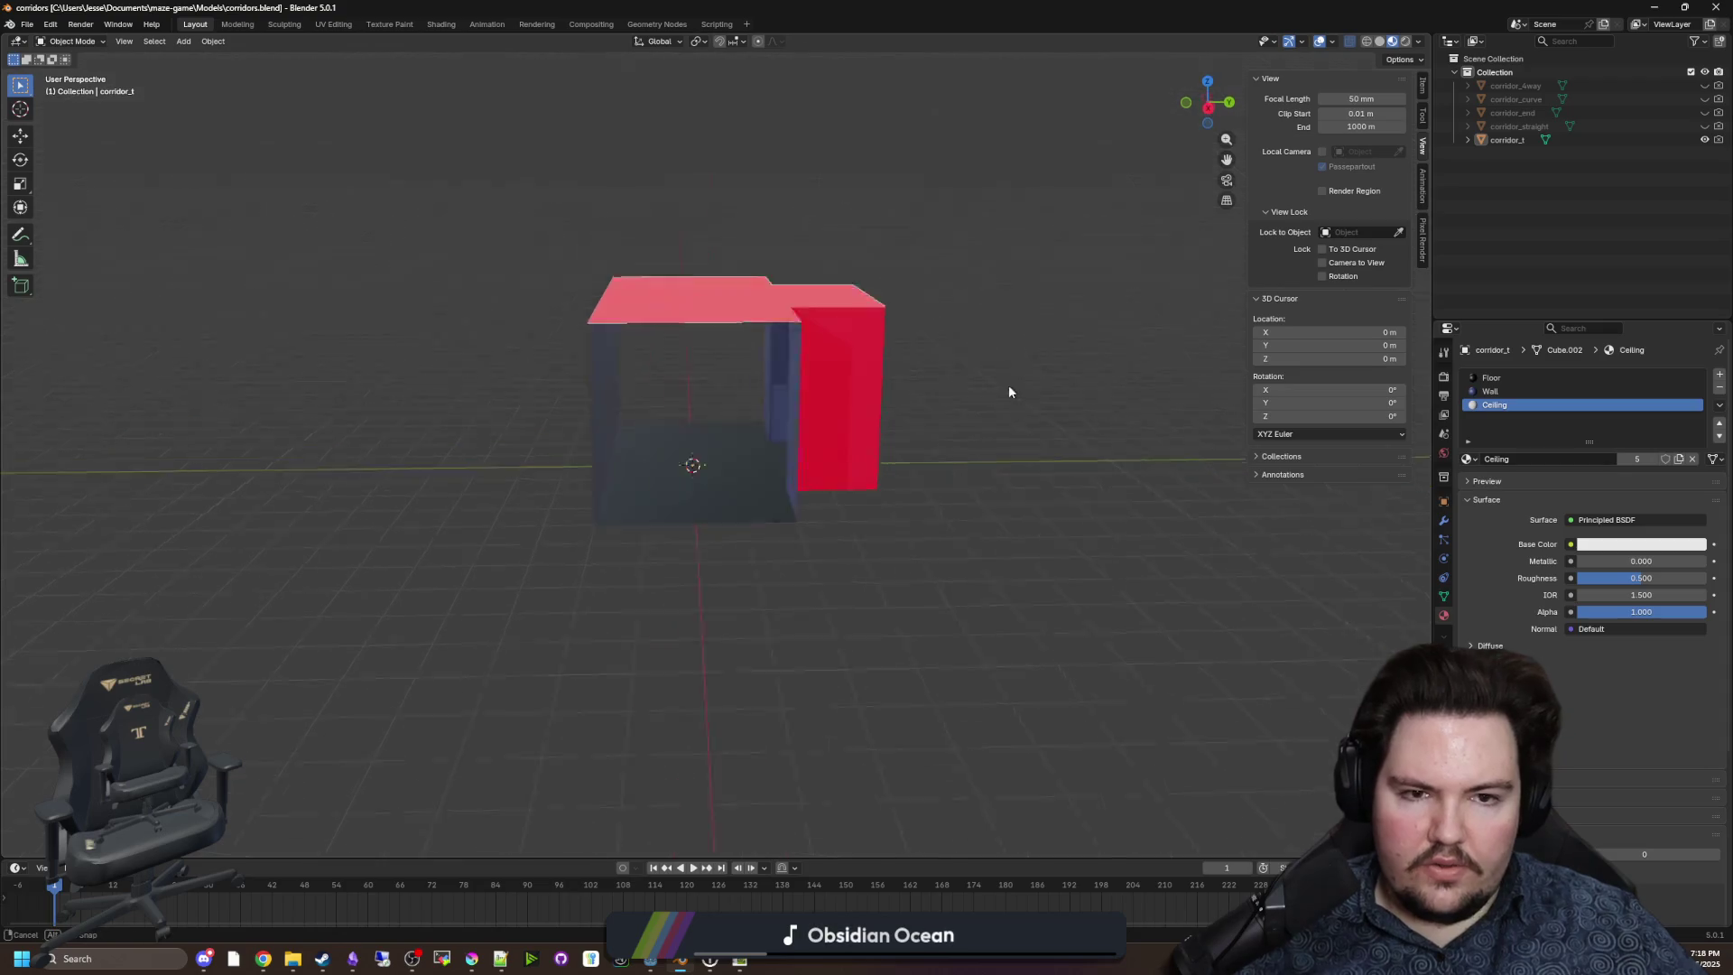
key(alt+Tab)
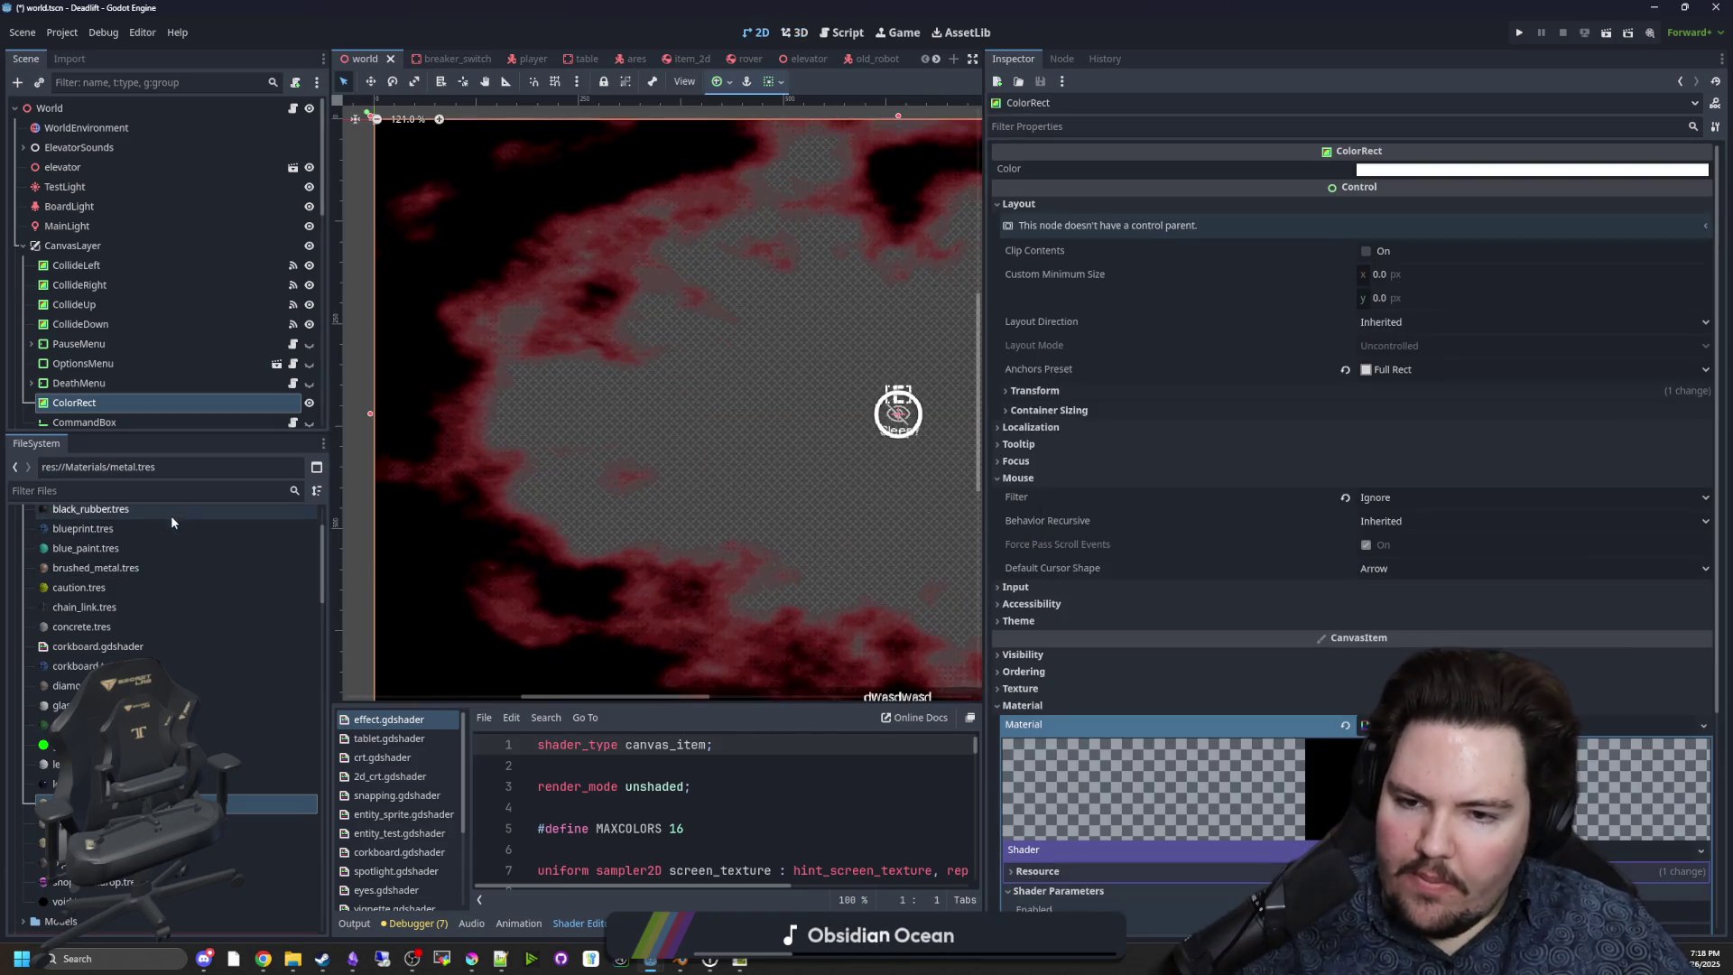
Filter the FileSystem for 'corrid' and open corridor_library_source.tscn.
click(289, 490)
text(corrid)
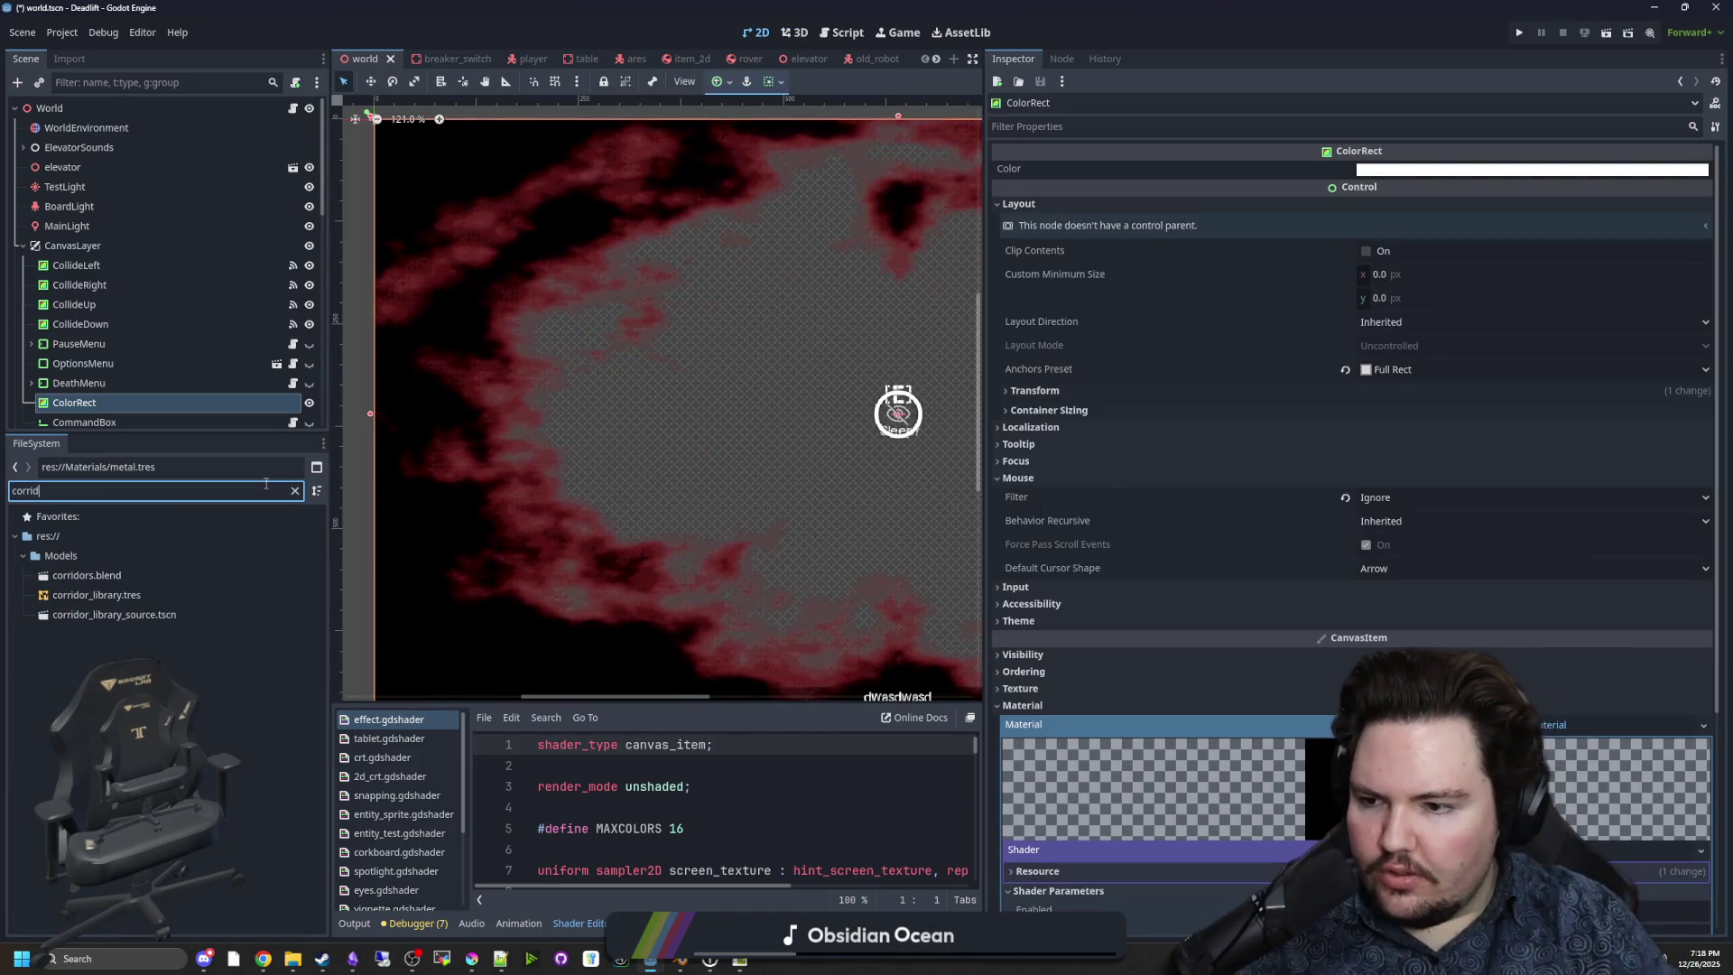
double_click(102, 617)
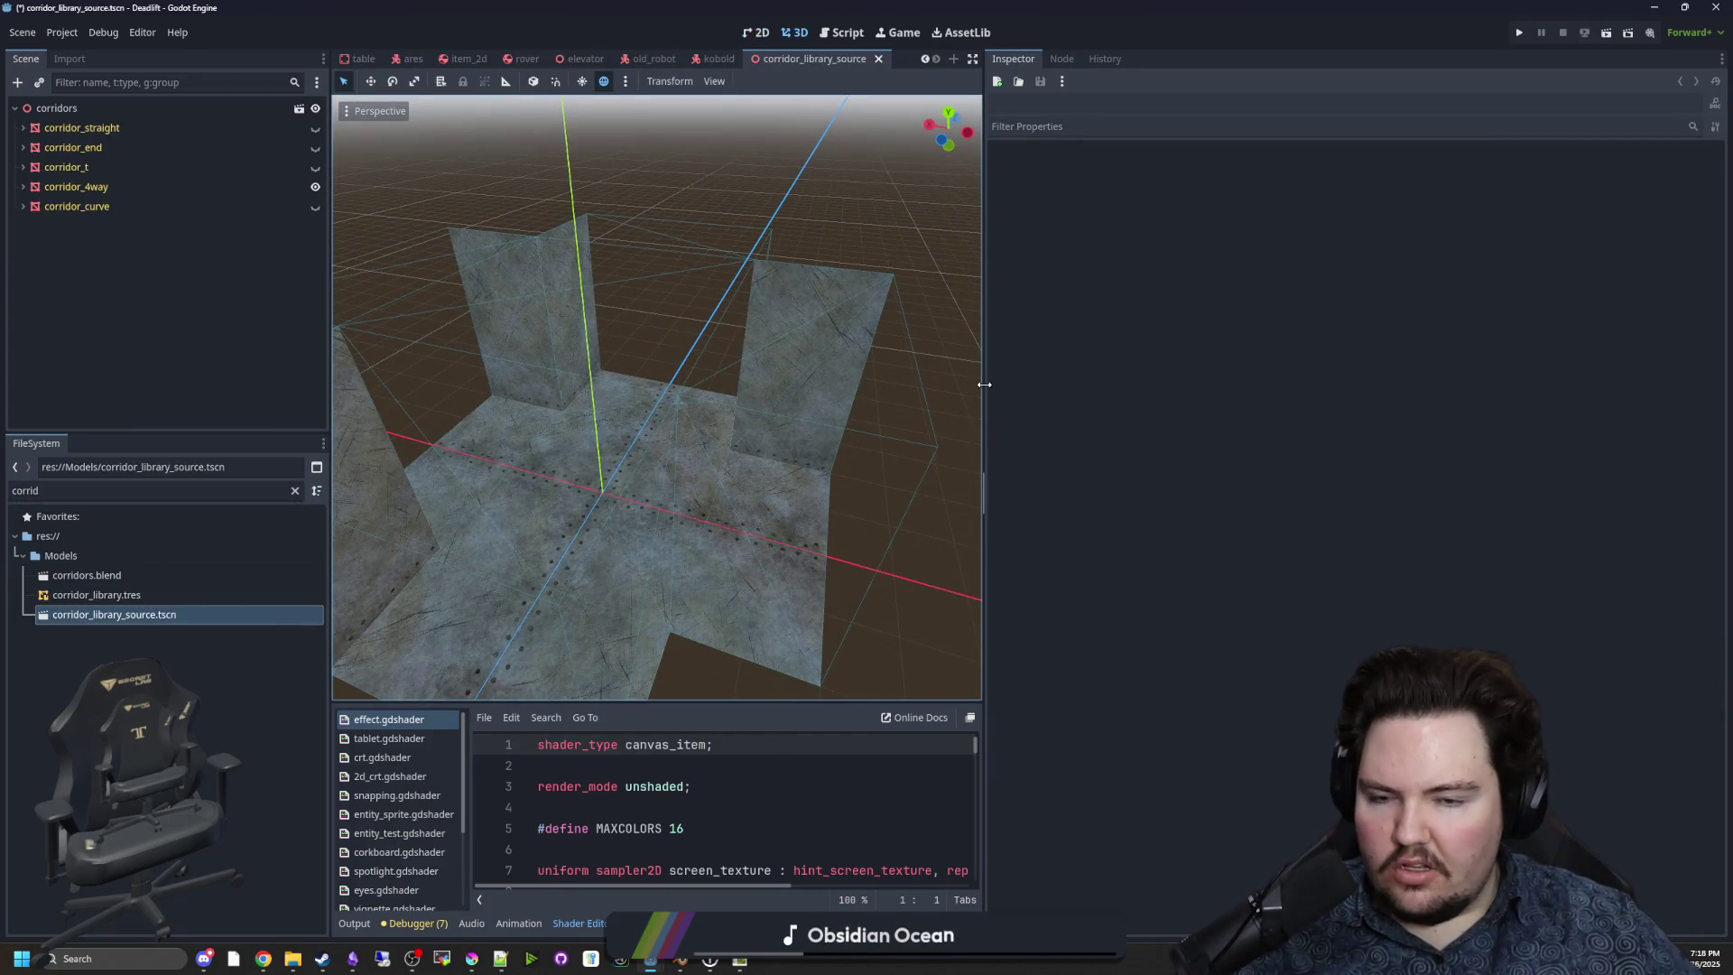
drag(983, 383, 1317, 383)
scroll(729, 423, down, 5)
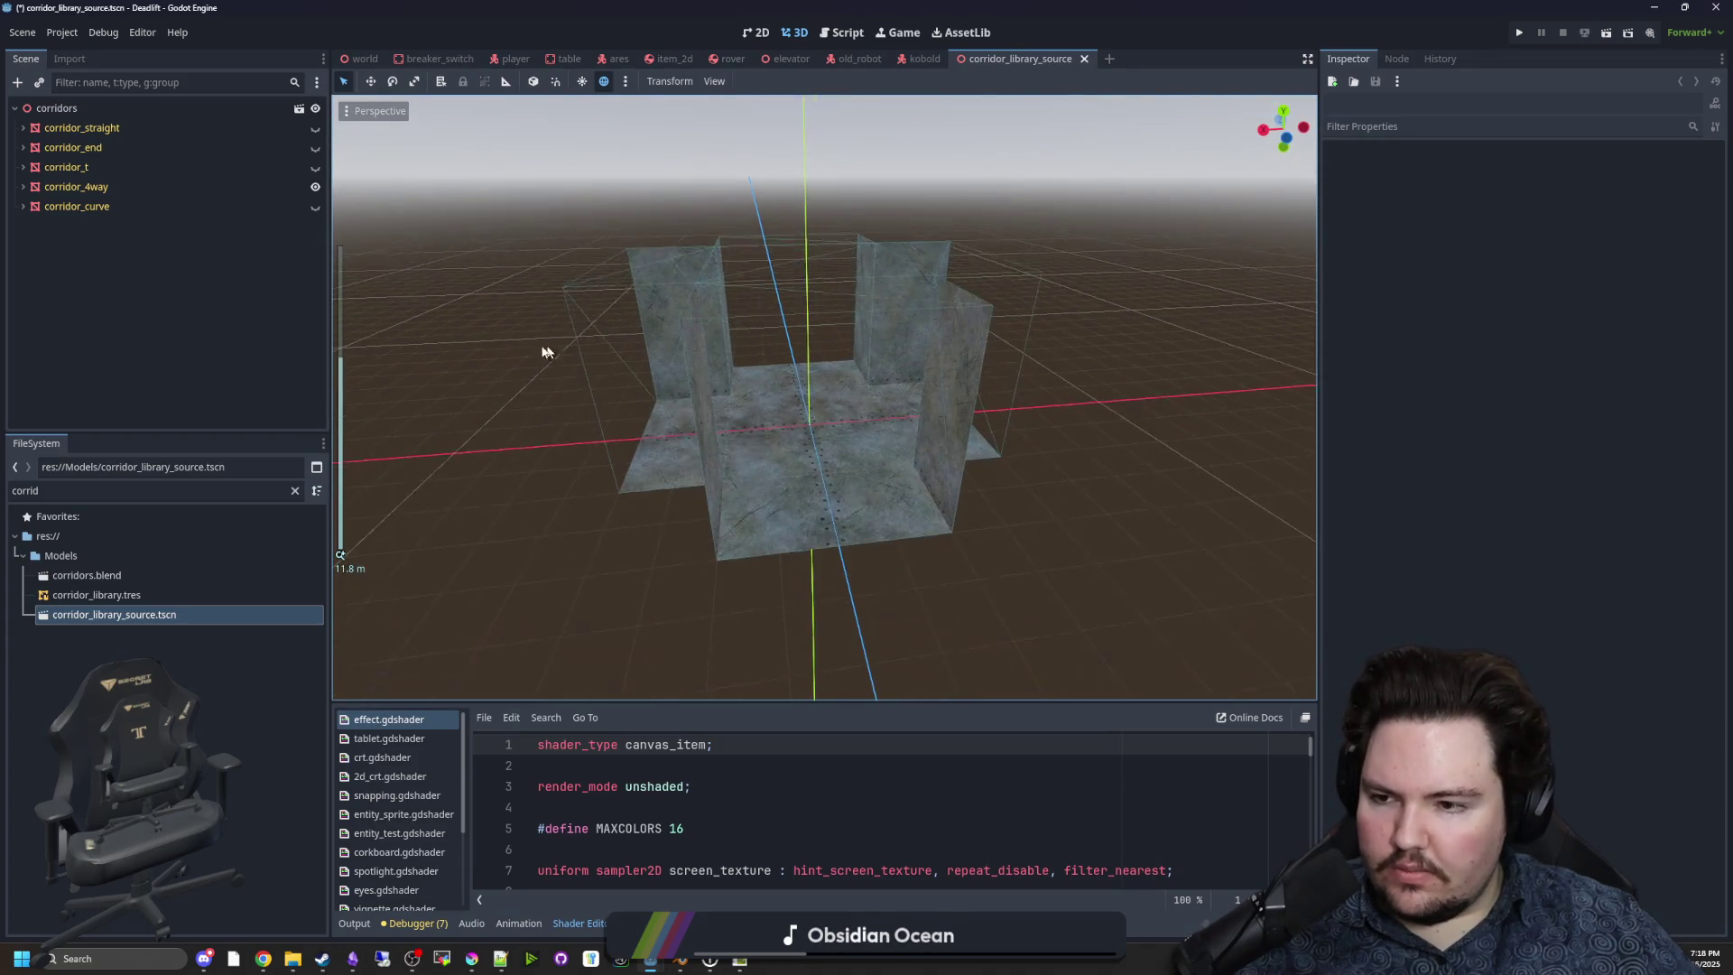
Hide corridor_4way, show corridor_straight, and clear its Surface Material Override 0.
click(91, 127)
scroll(1245, 327, up, 2)
click(1455, 228)
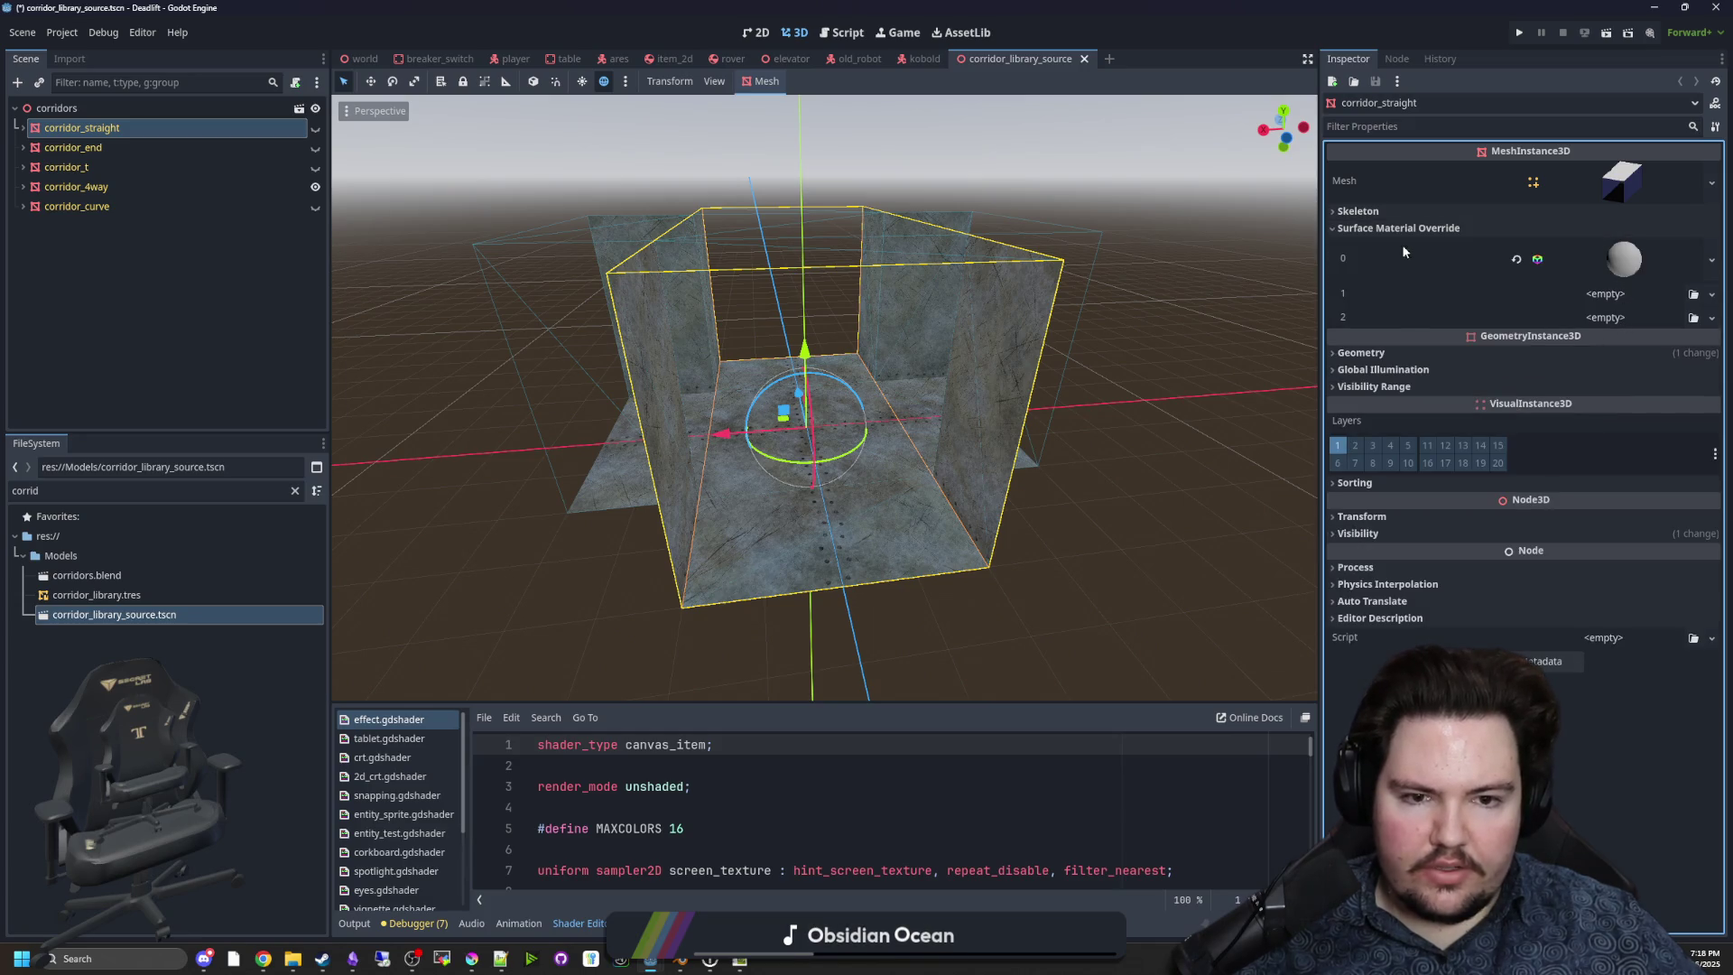
click(1390, 353)
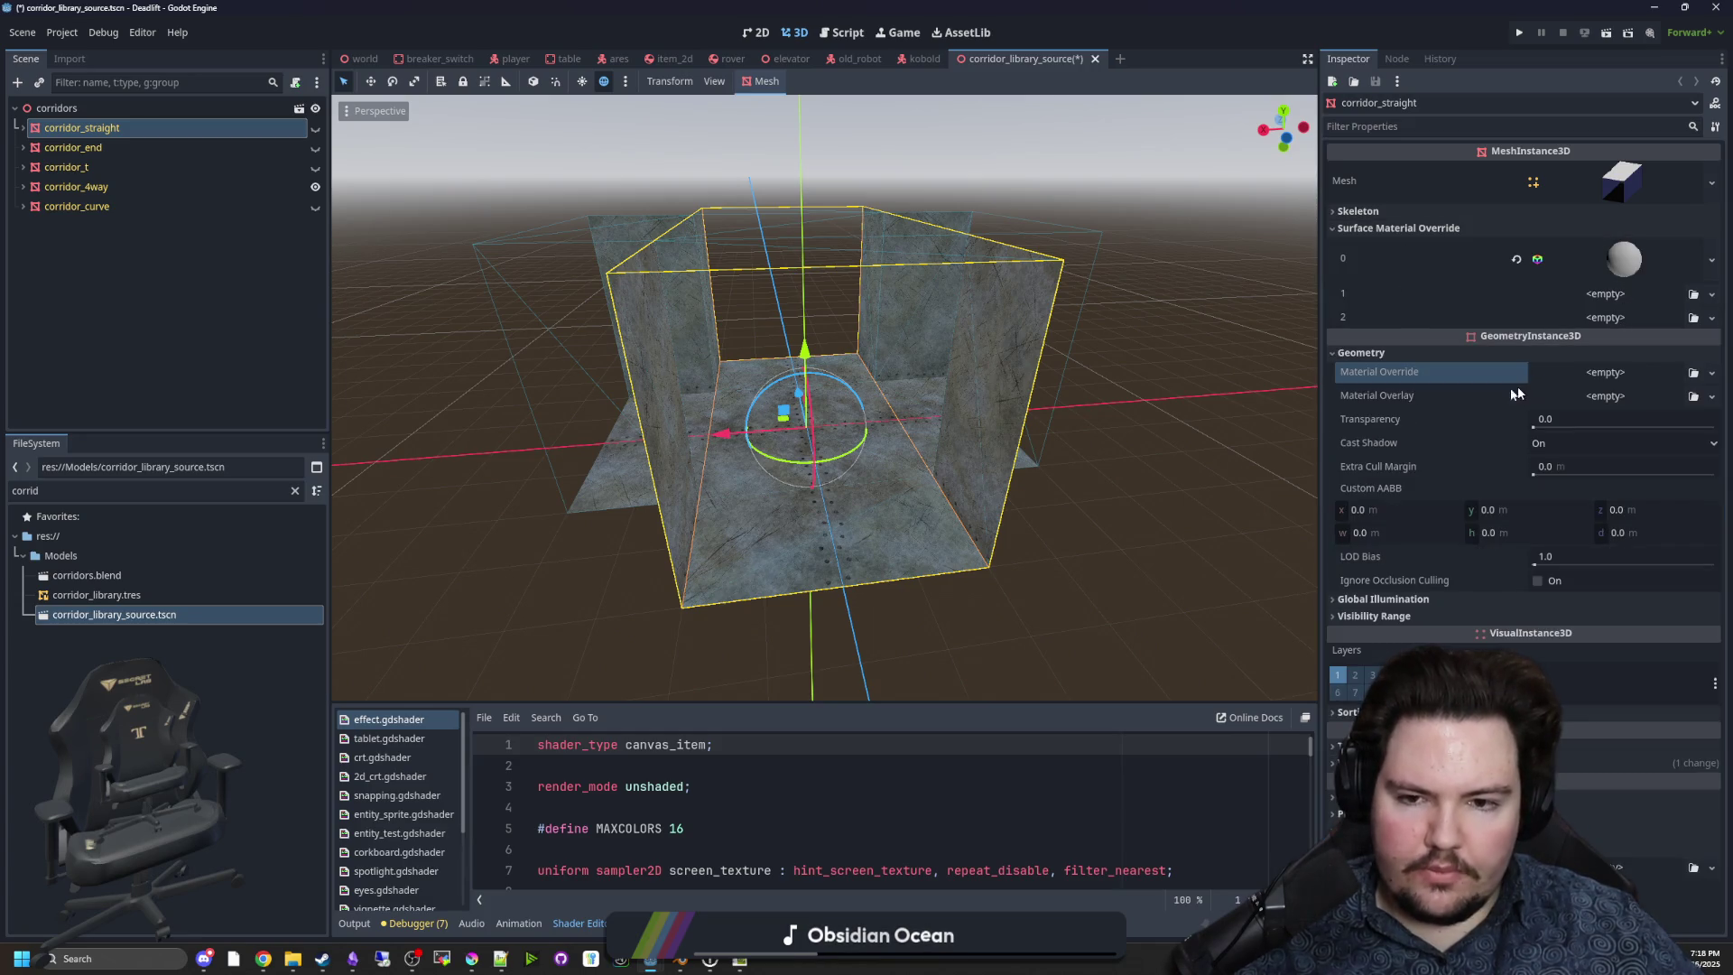
click(314, 187)
click(315, 127)
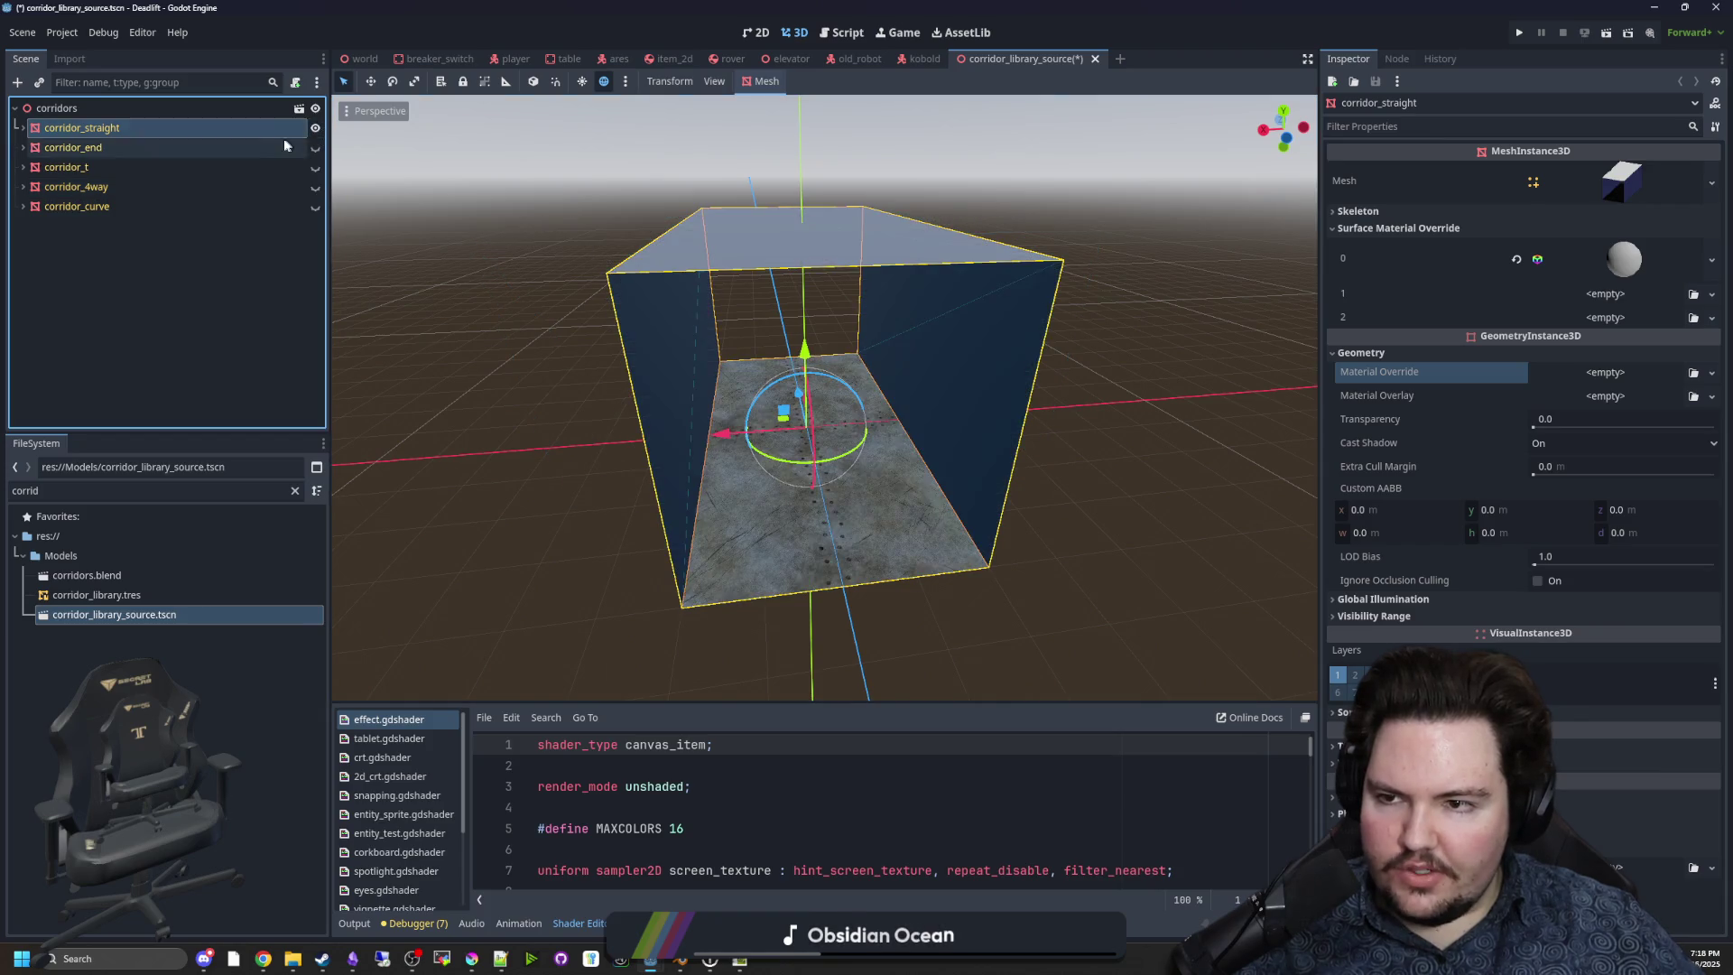
click(1519, 259)
Clear the FileSystem search filter so all files show.
scroll(1069, 501, up, 5)
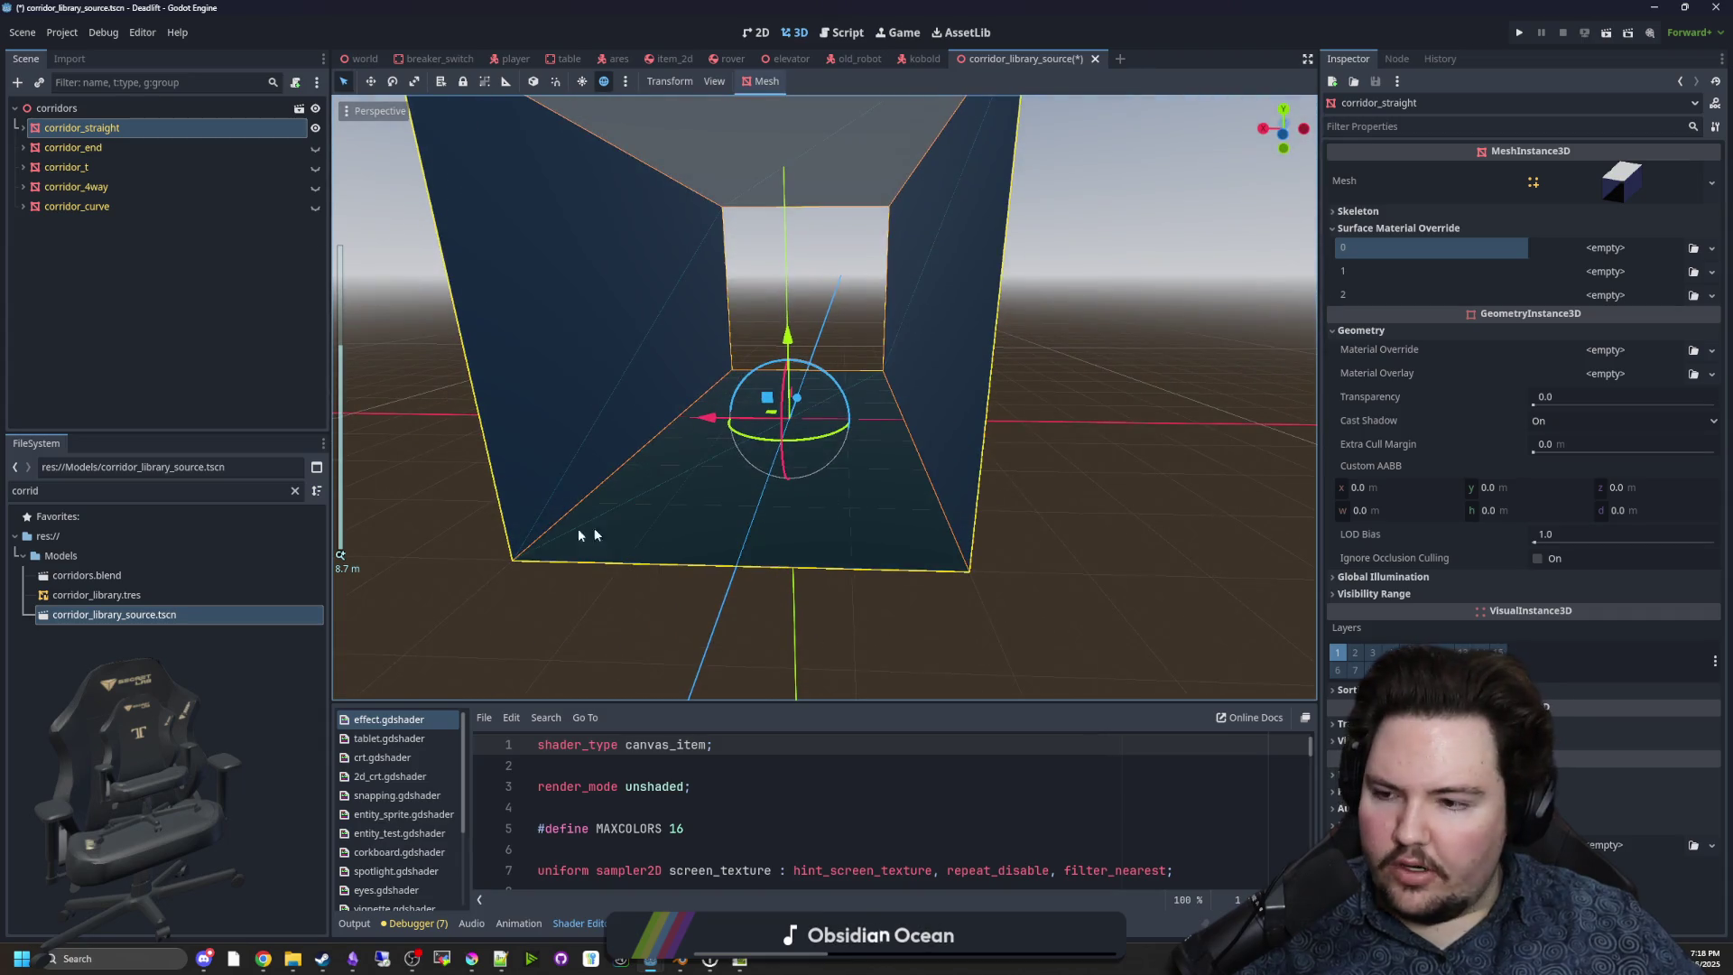
scroll(579, 534, up, 3)
click(135, 490)
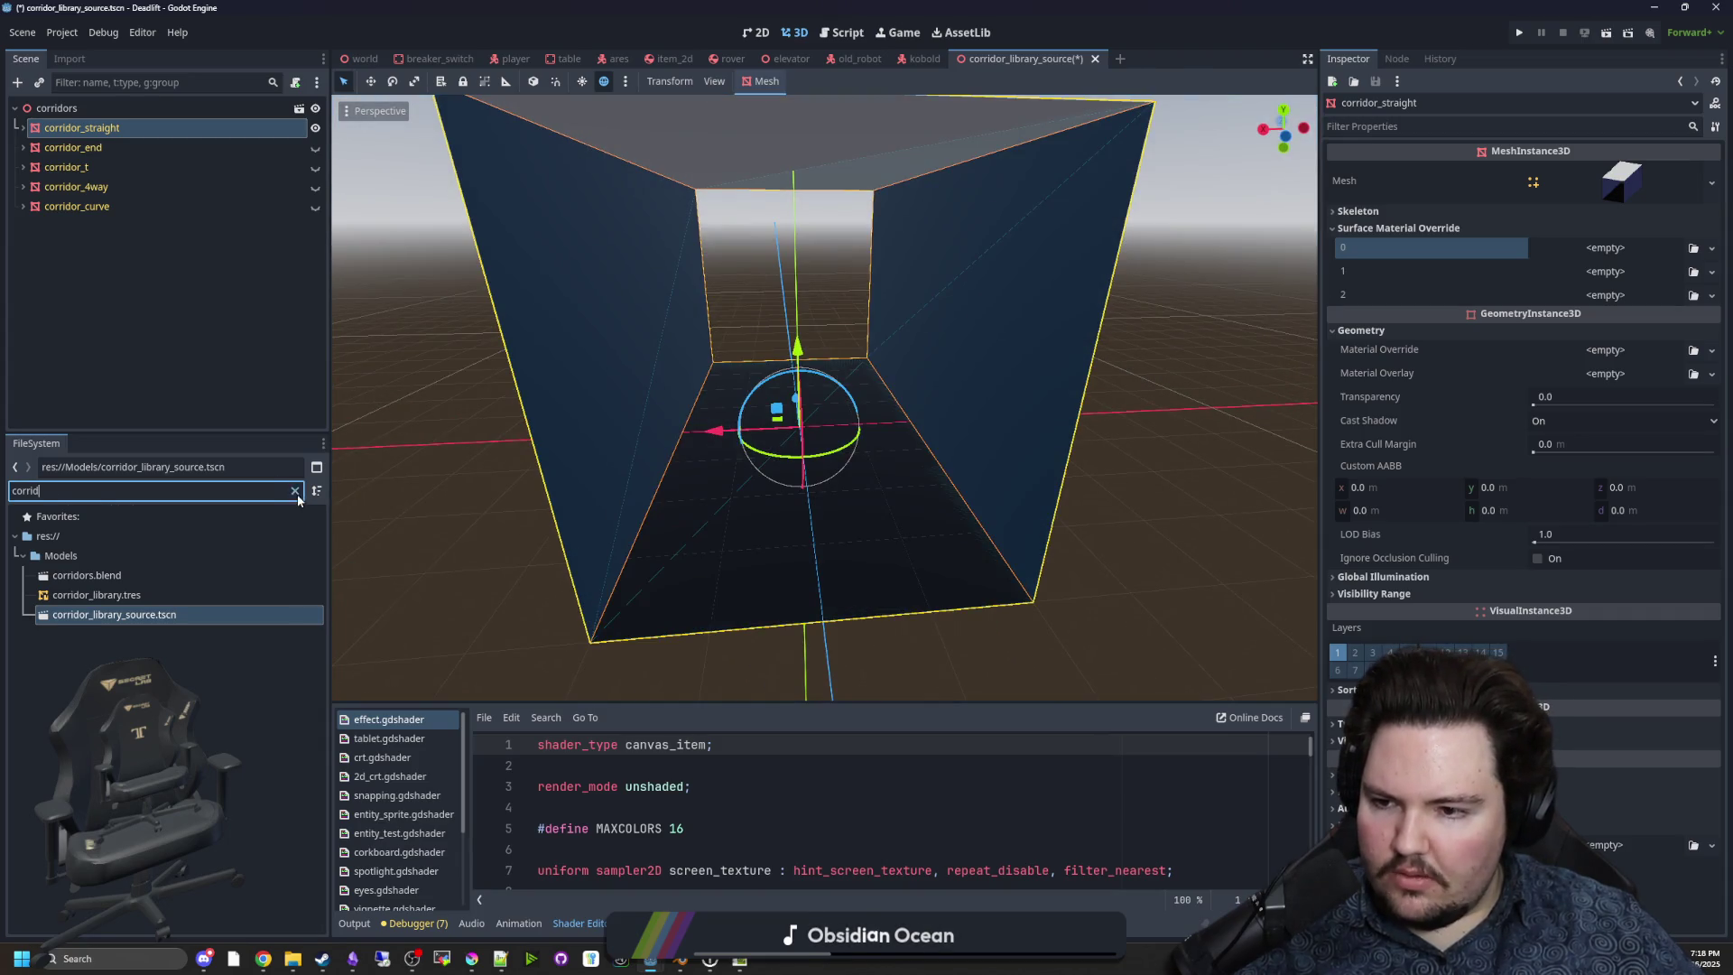
click(294, 491)
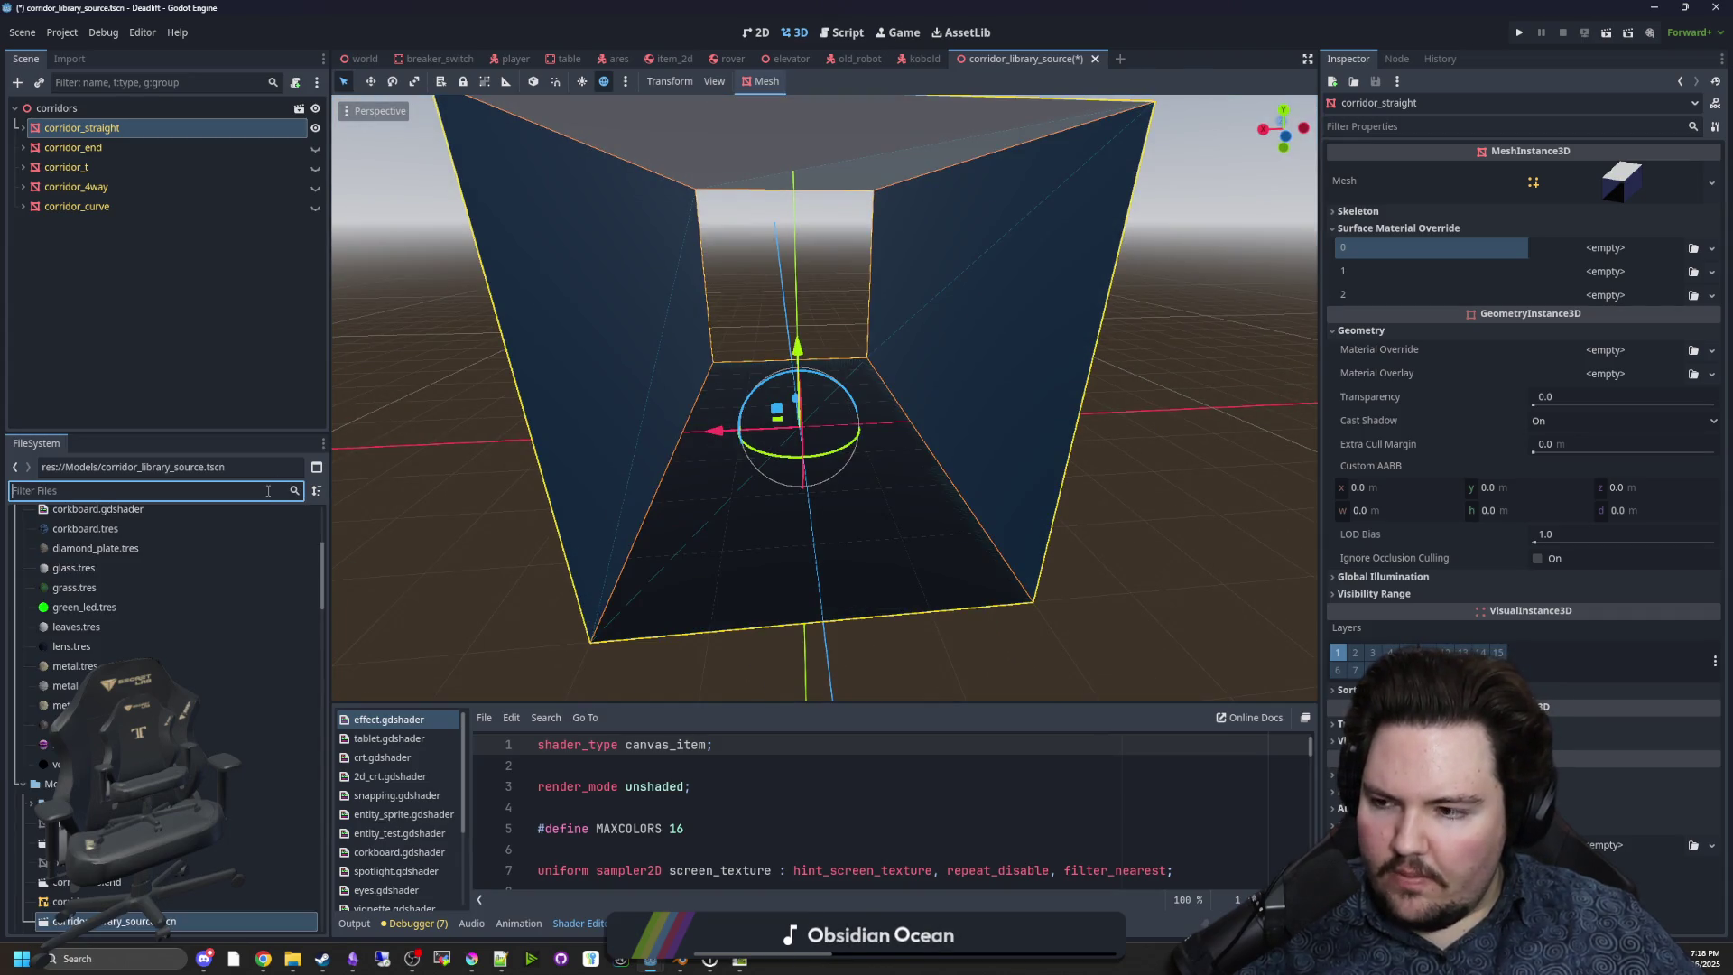
Create a StandardMaterial3D in the Materials folder and save it as breakroom_wall.tres.
text(meta)
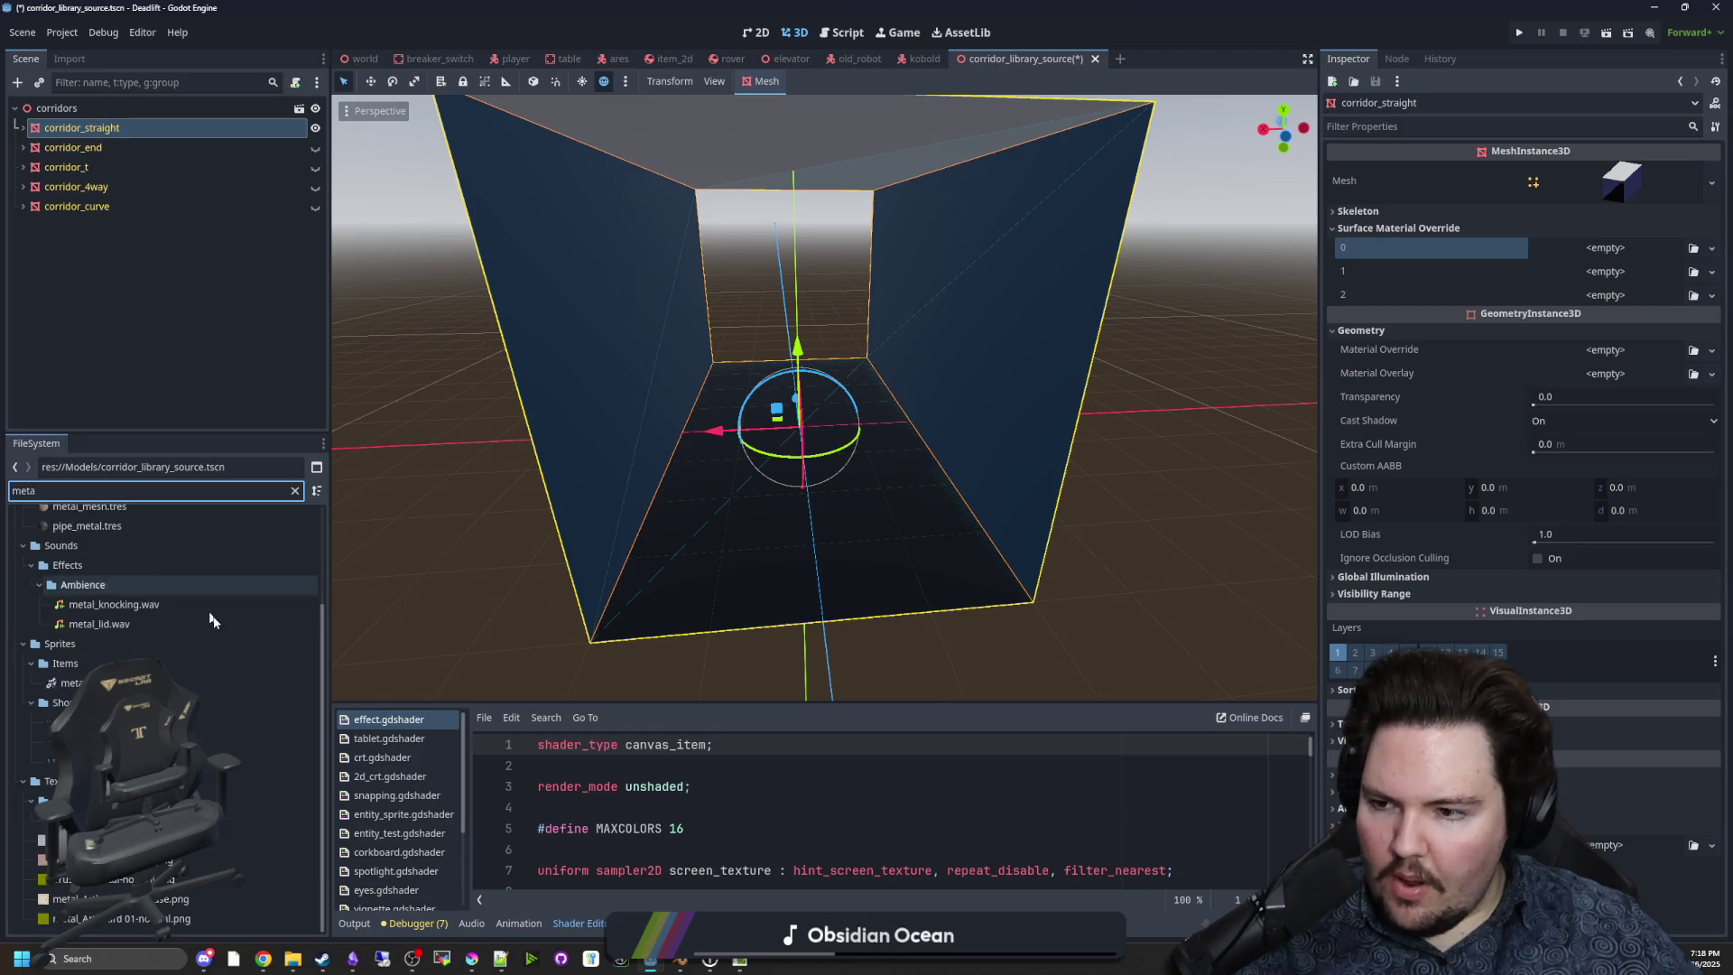
click(82, 555)
right_click(81, 561)
mouse_move(198, 570)
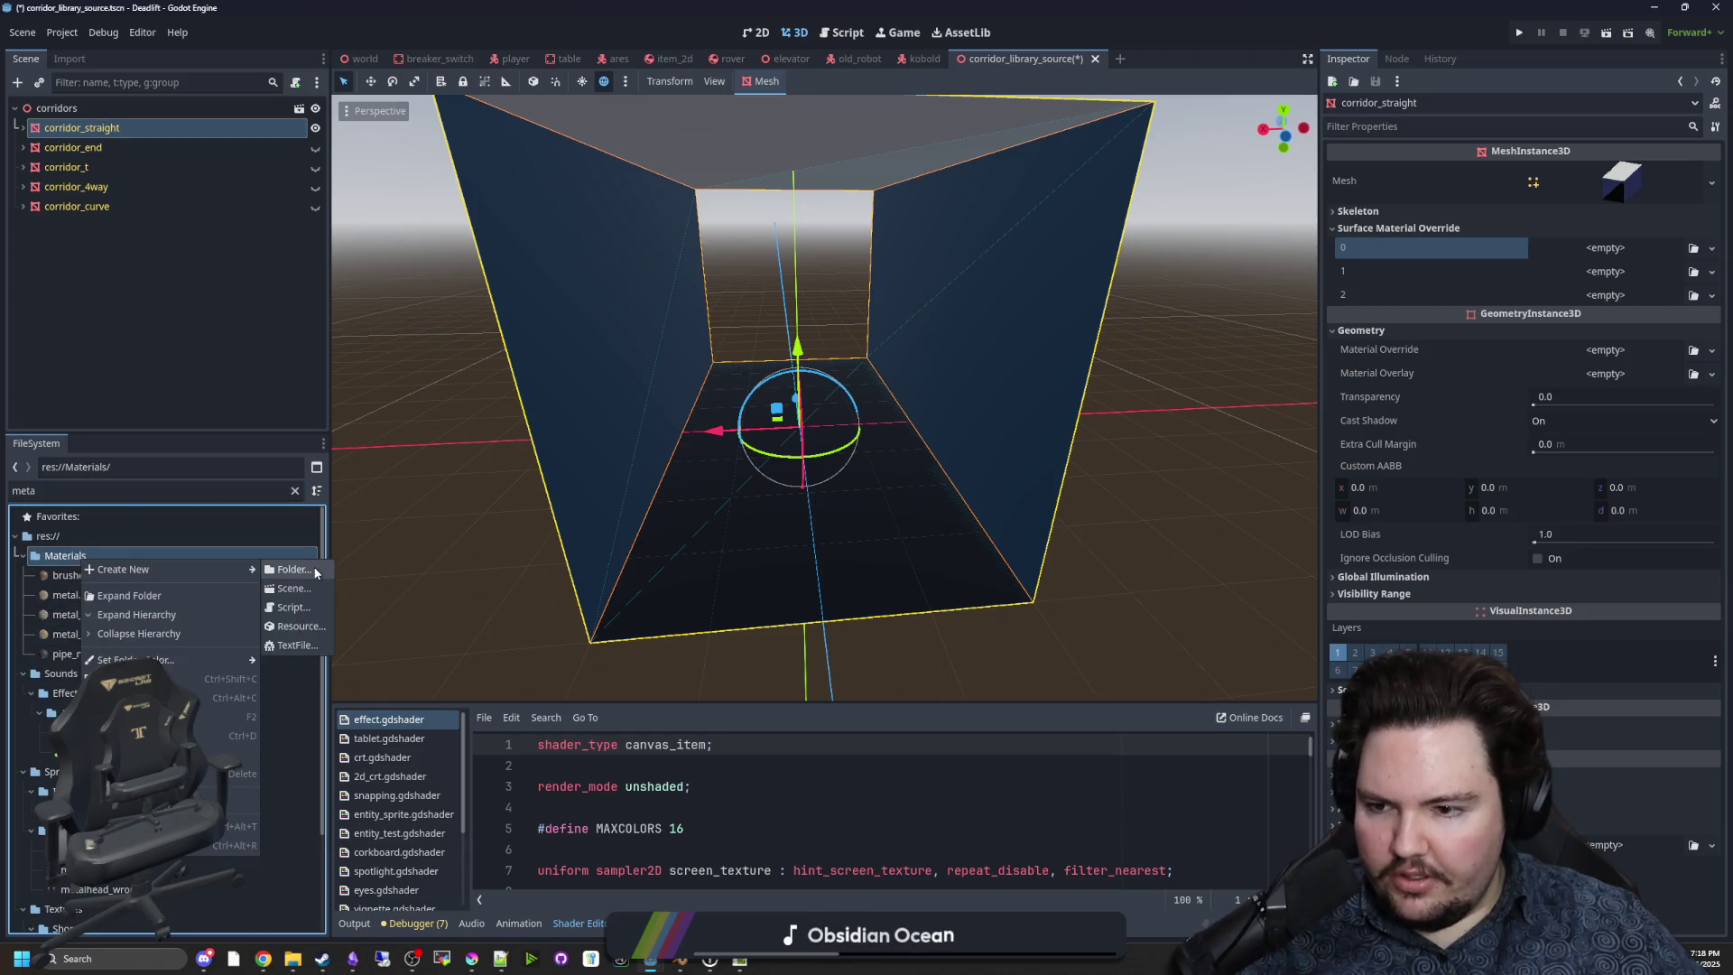
click(302, 625)
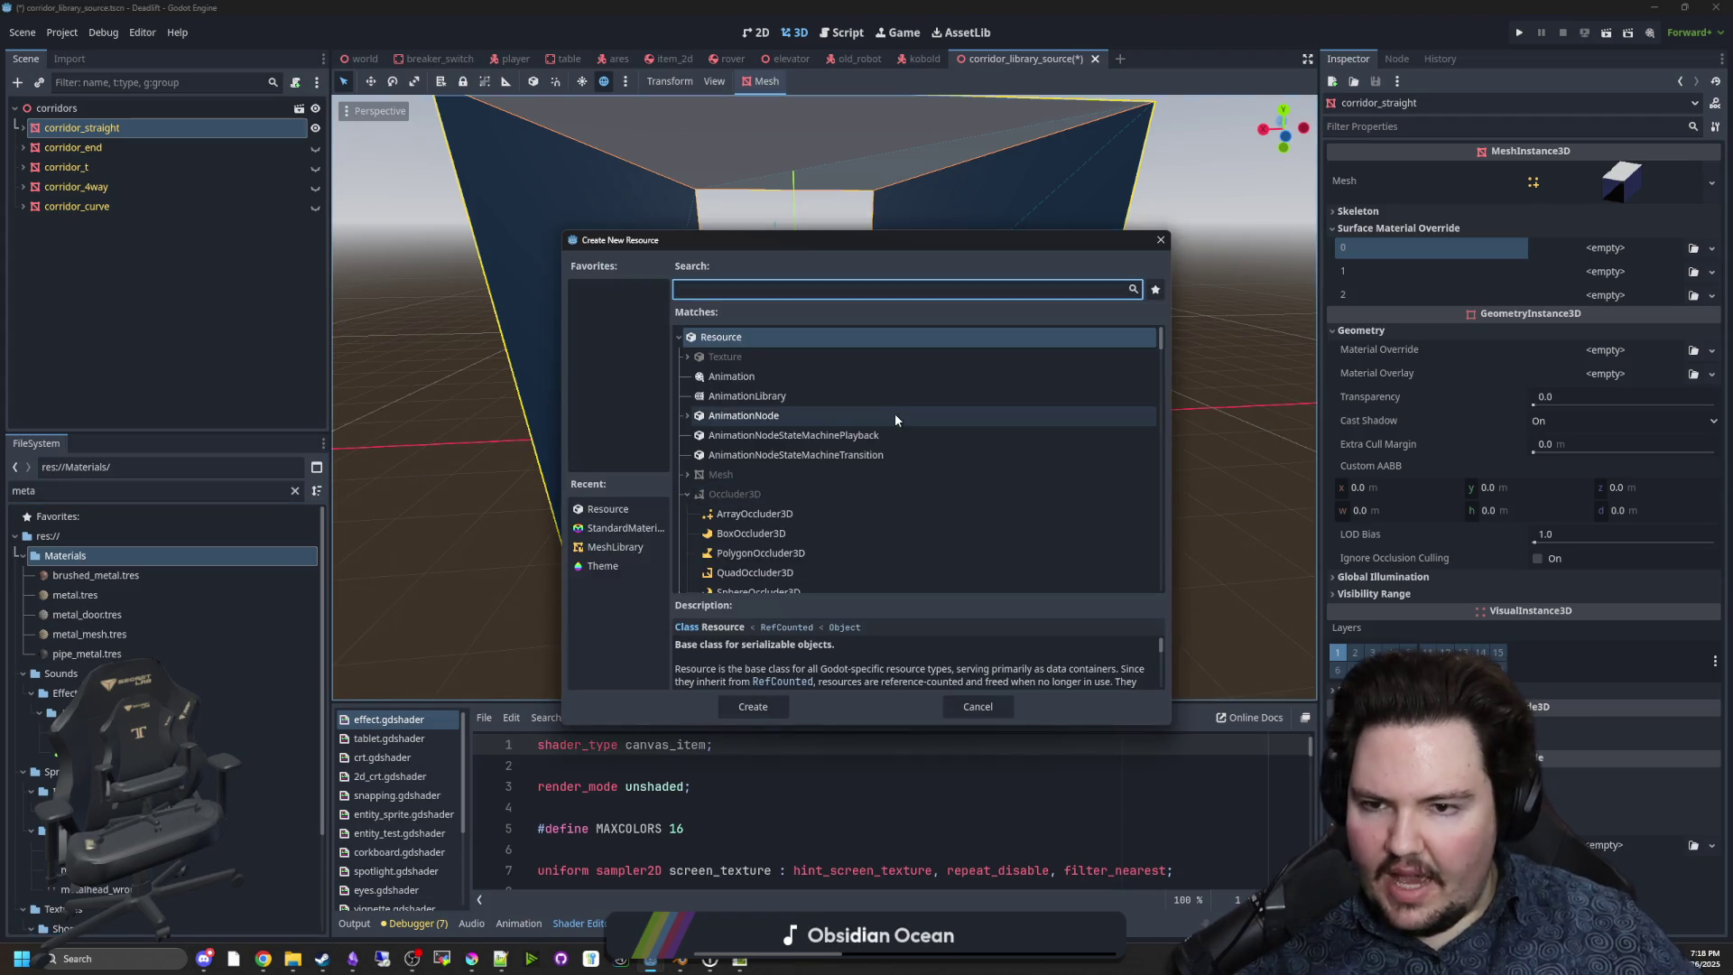
text(material)
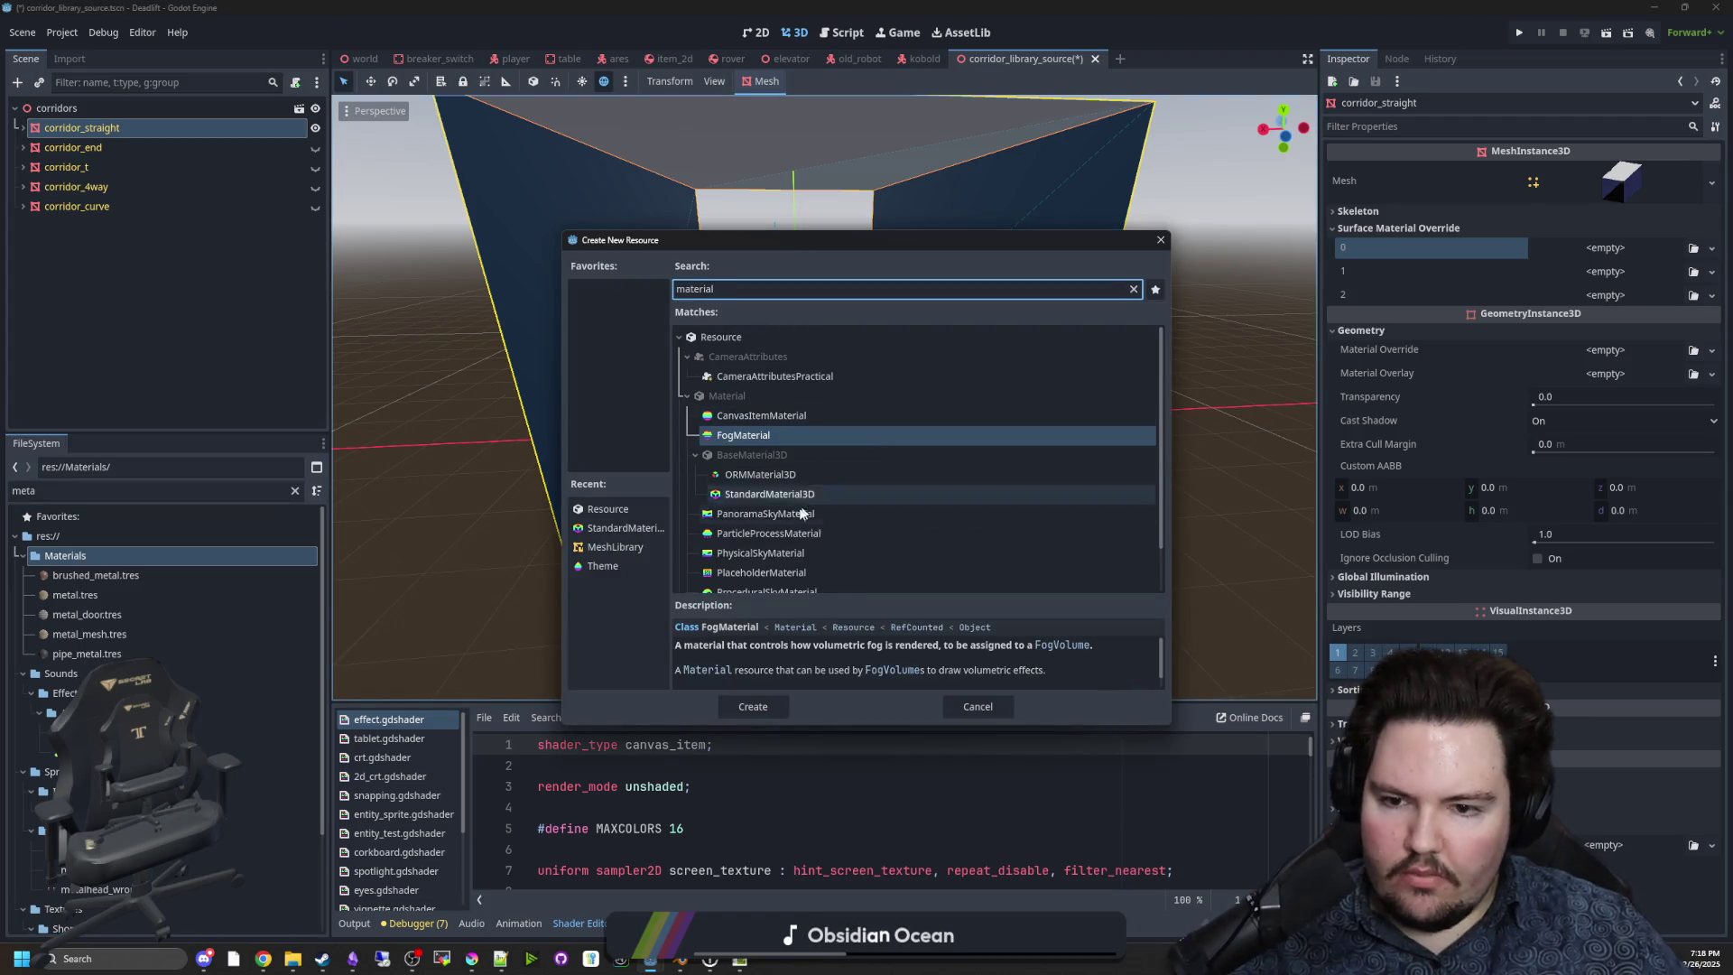
double_click(801, 494)
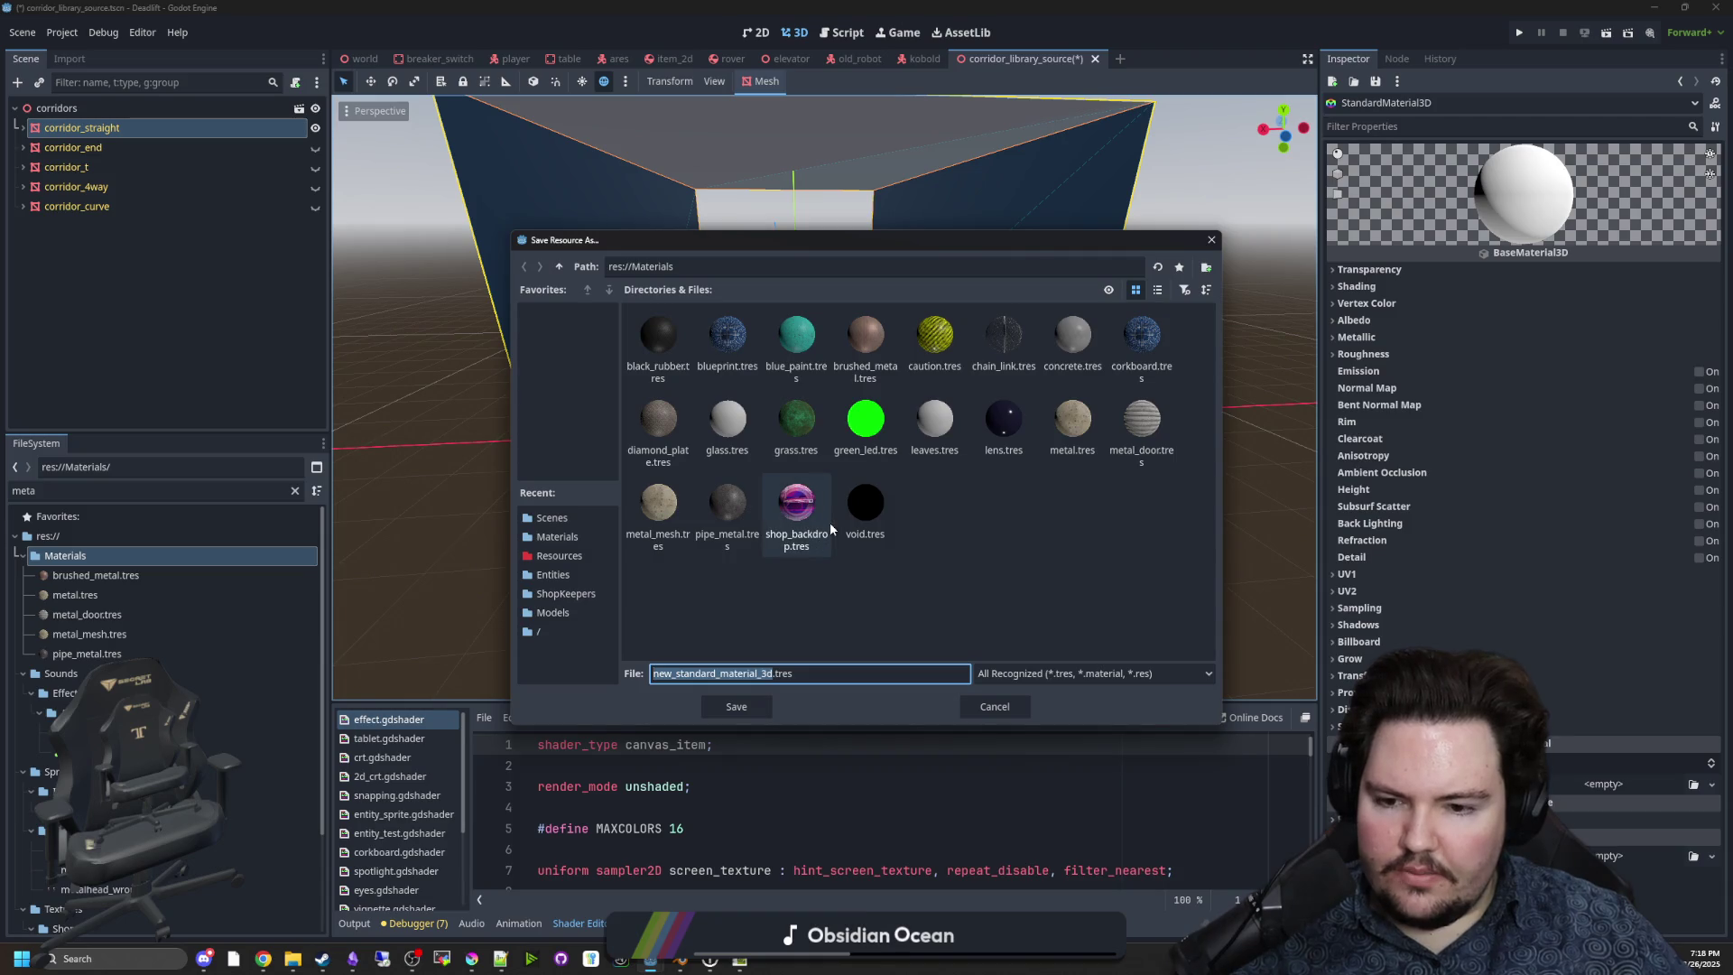
text(office_wall_)
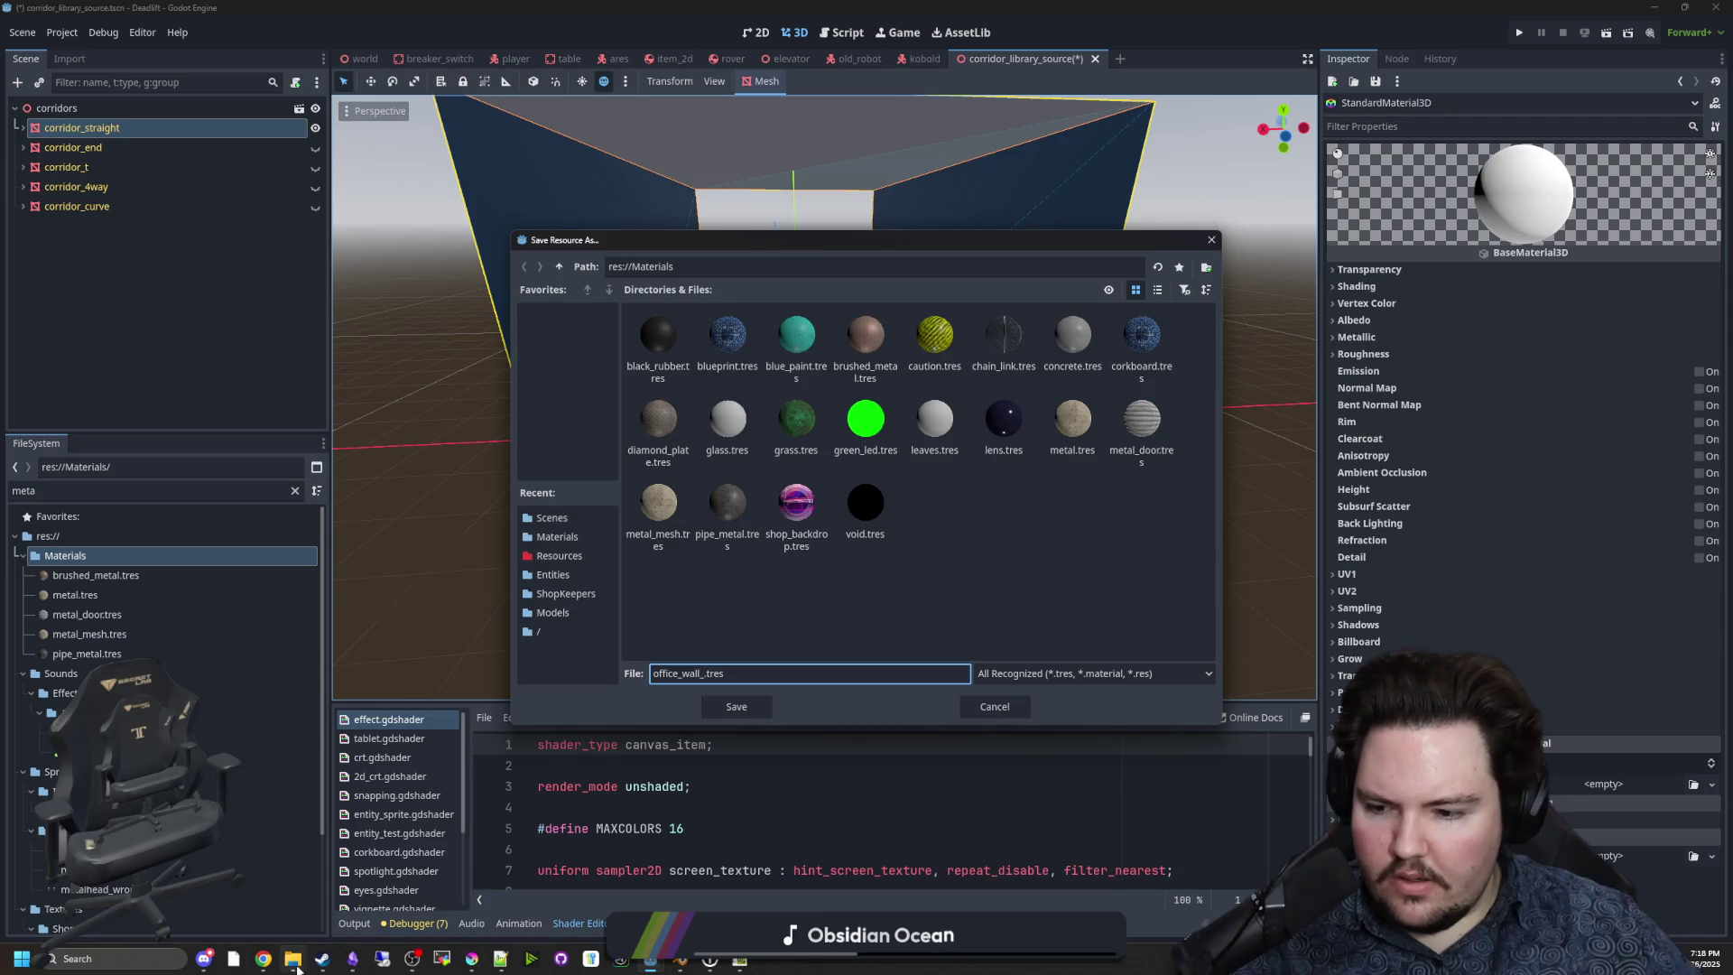
mouse_move(262, 961)
mouse_move(957, 874)
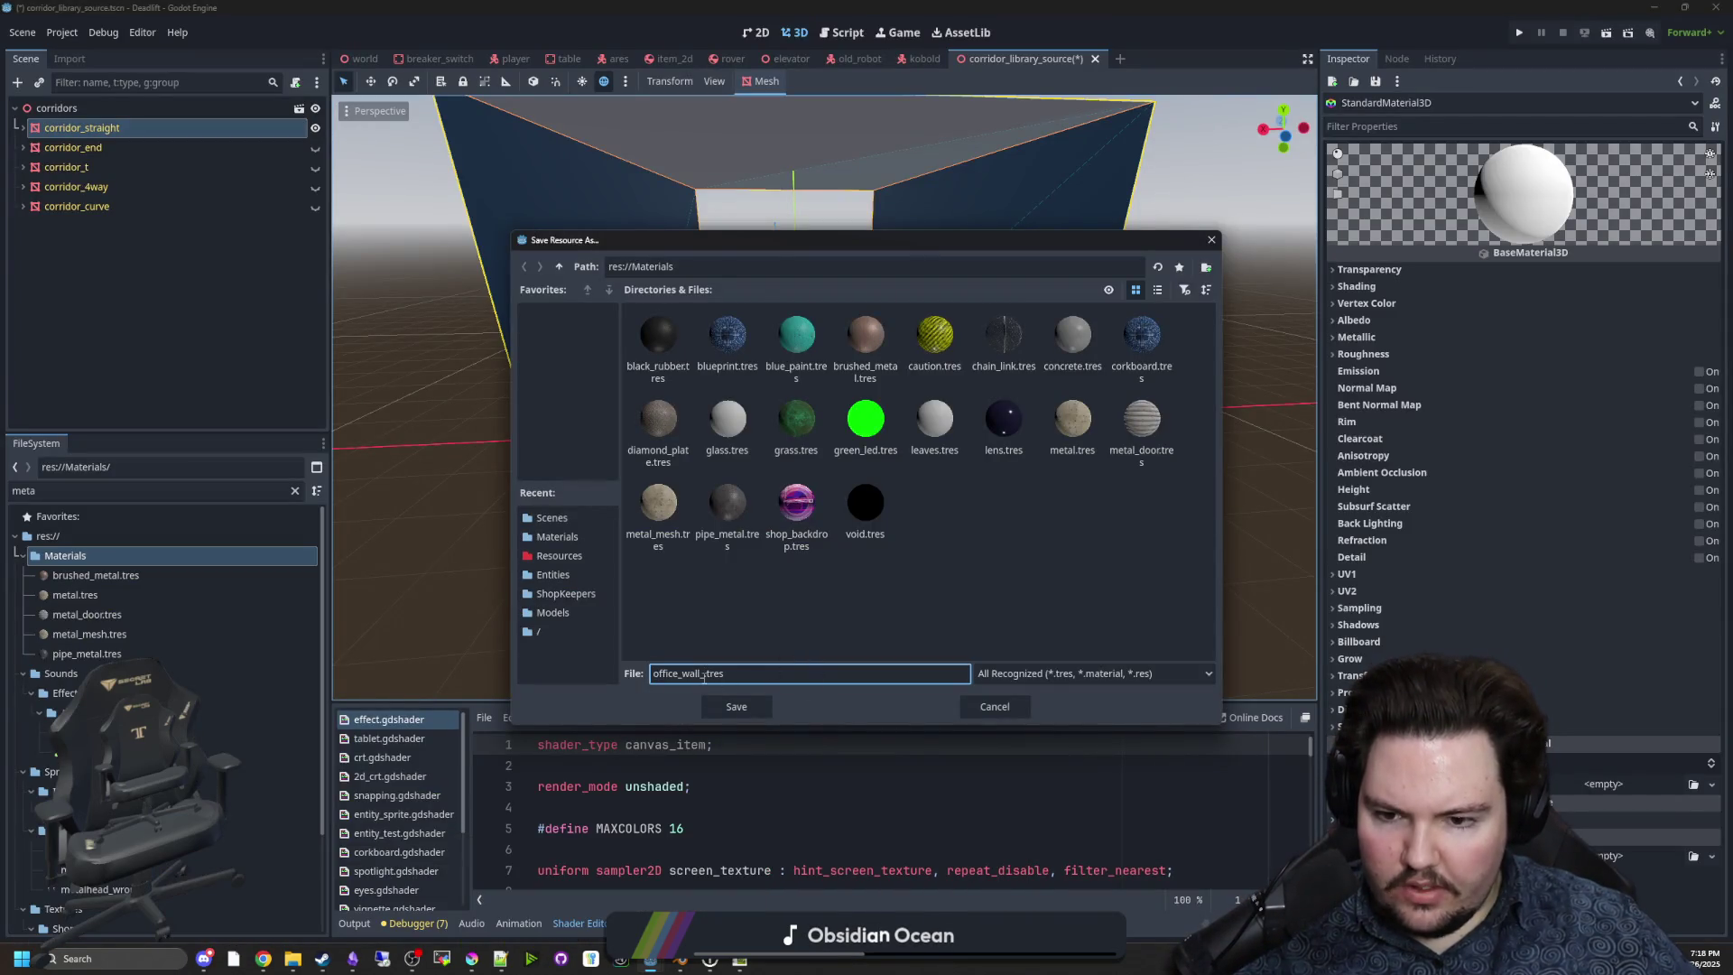
text(breakroom_wall)
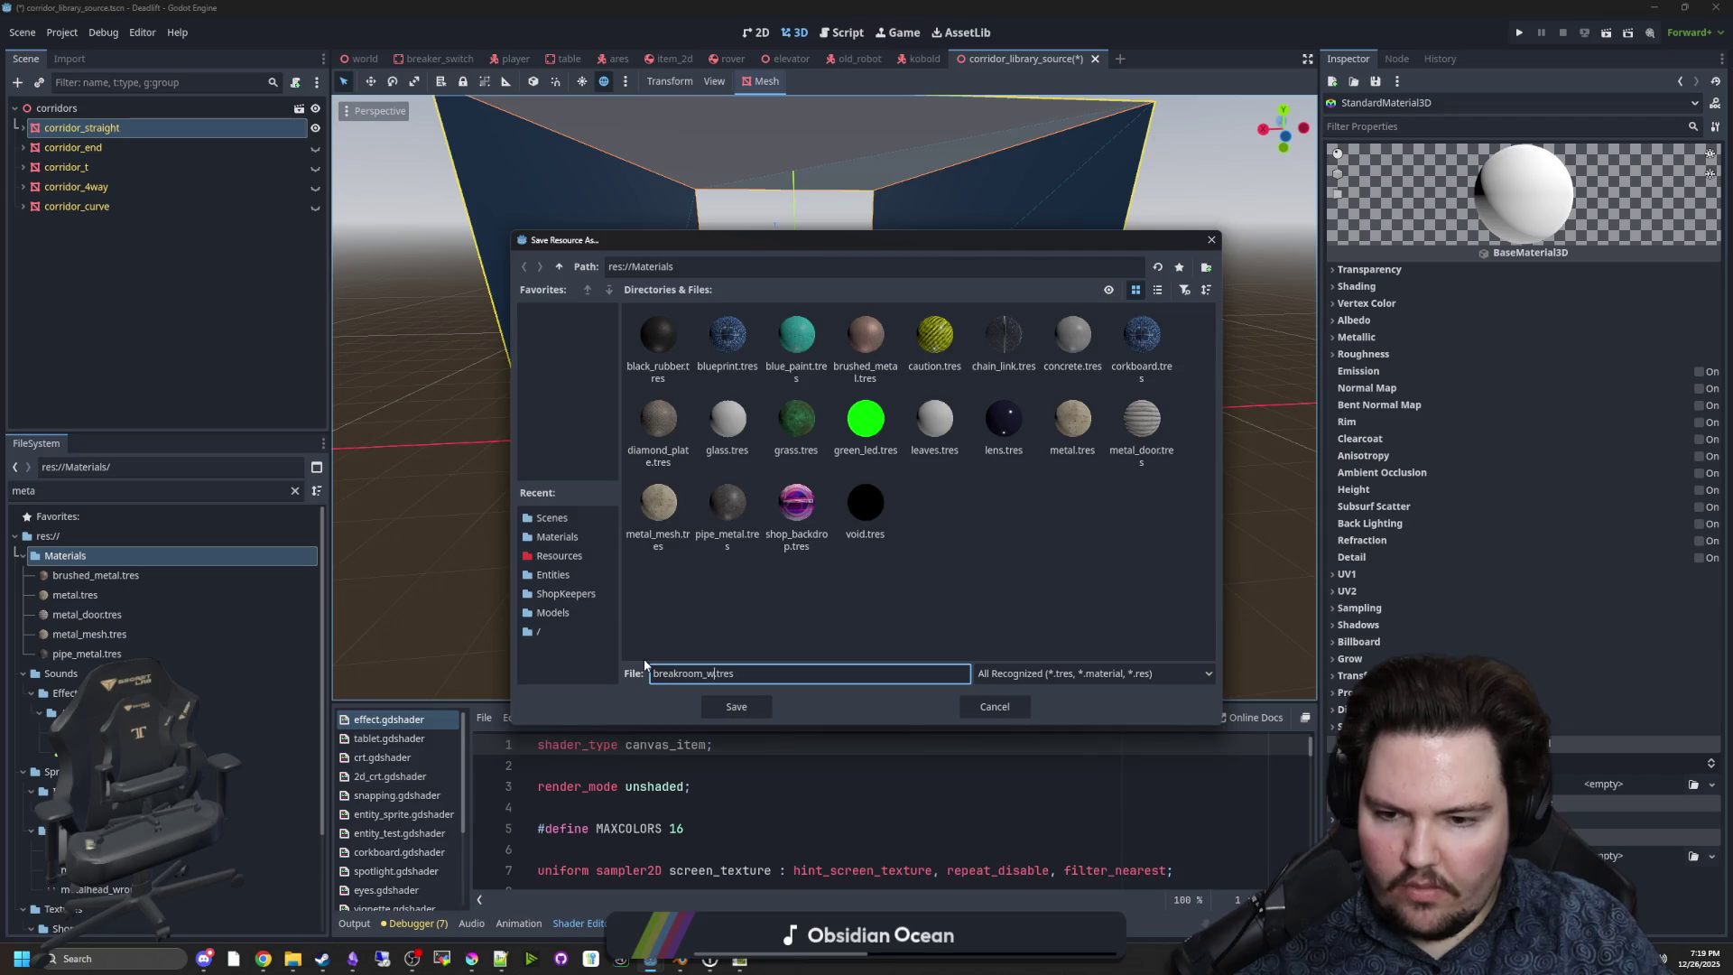
click(735, 707)
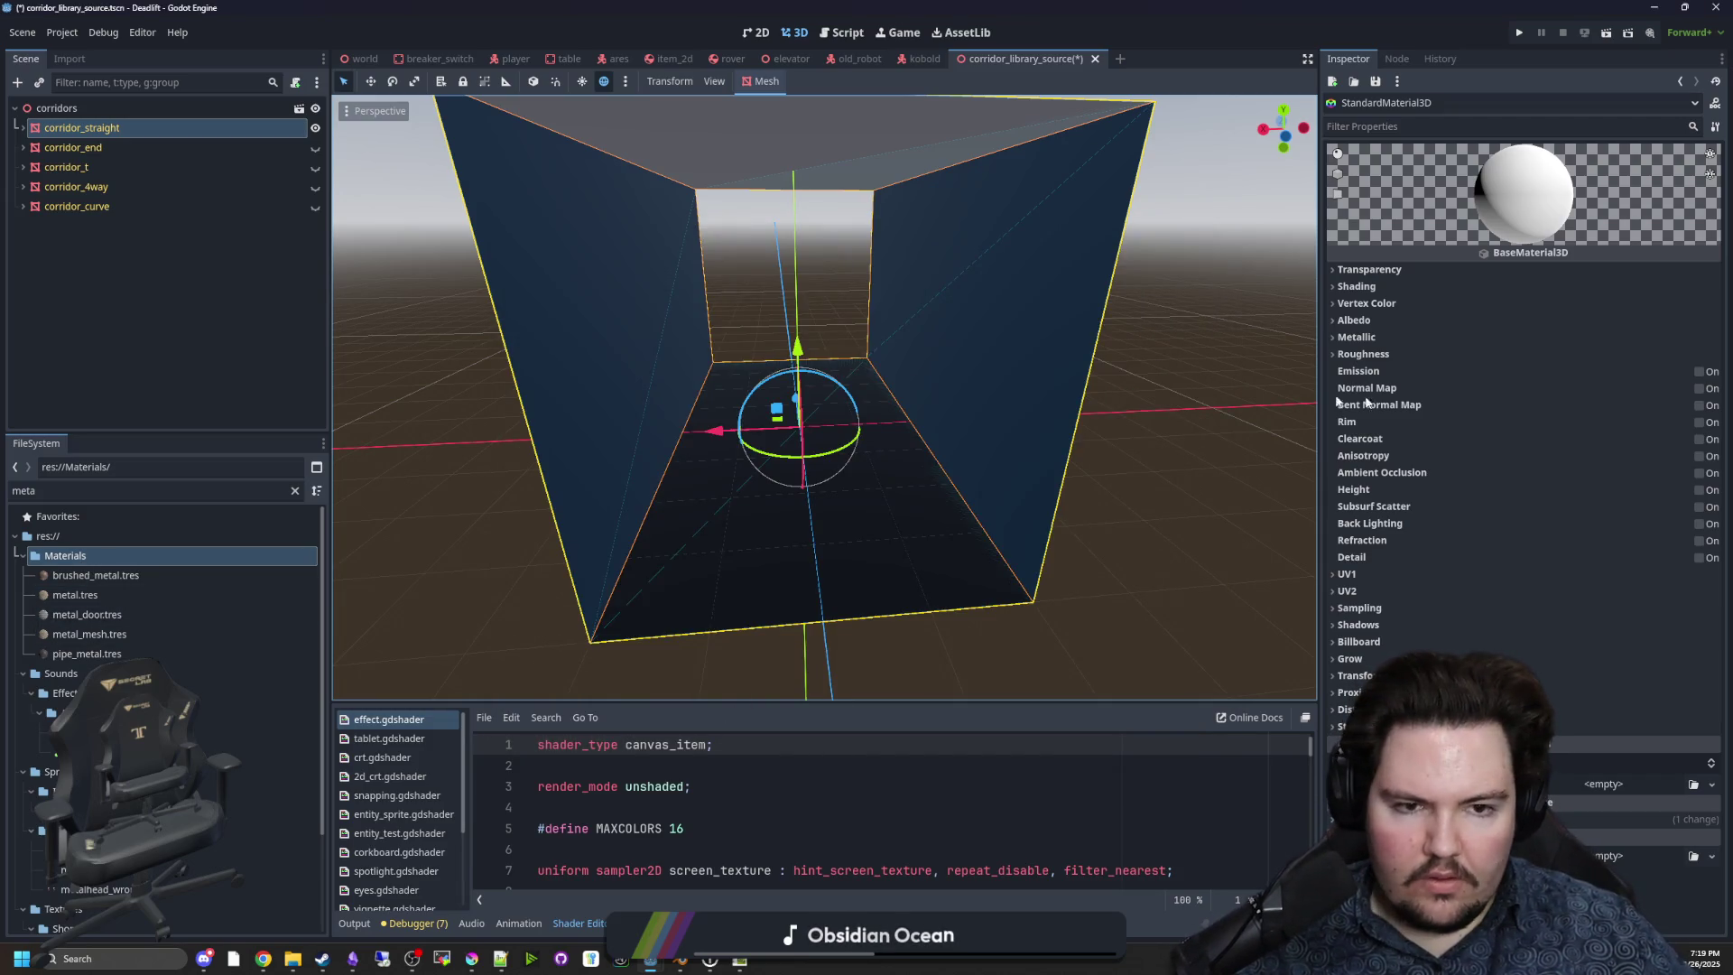
Create a second StandardMaterial3D resource in Materials and save it as another breakroom material.
right_click(109, 558)
mouse_move(152, 562)
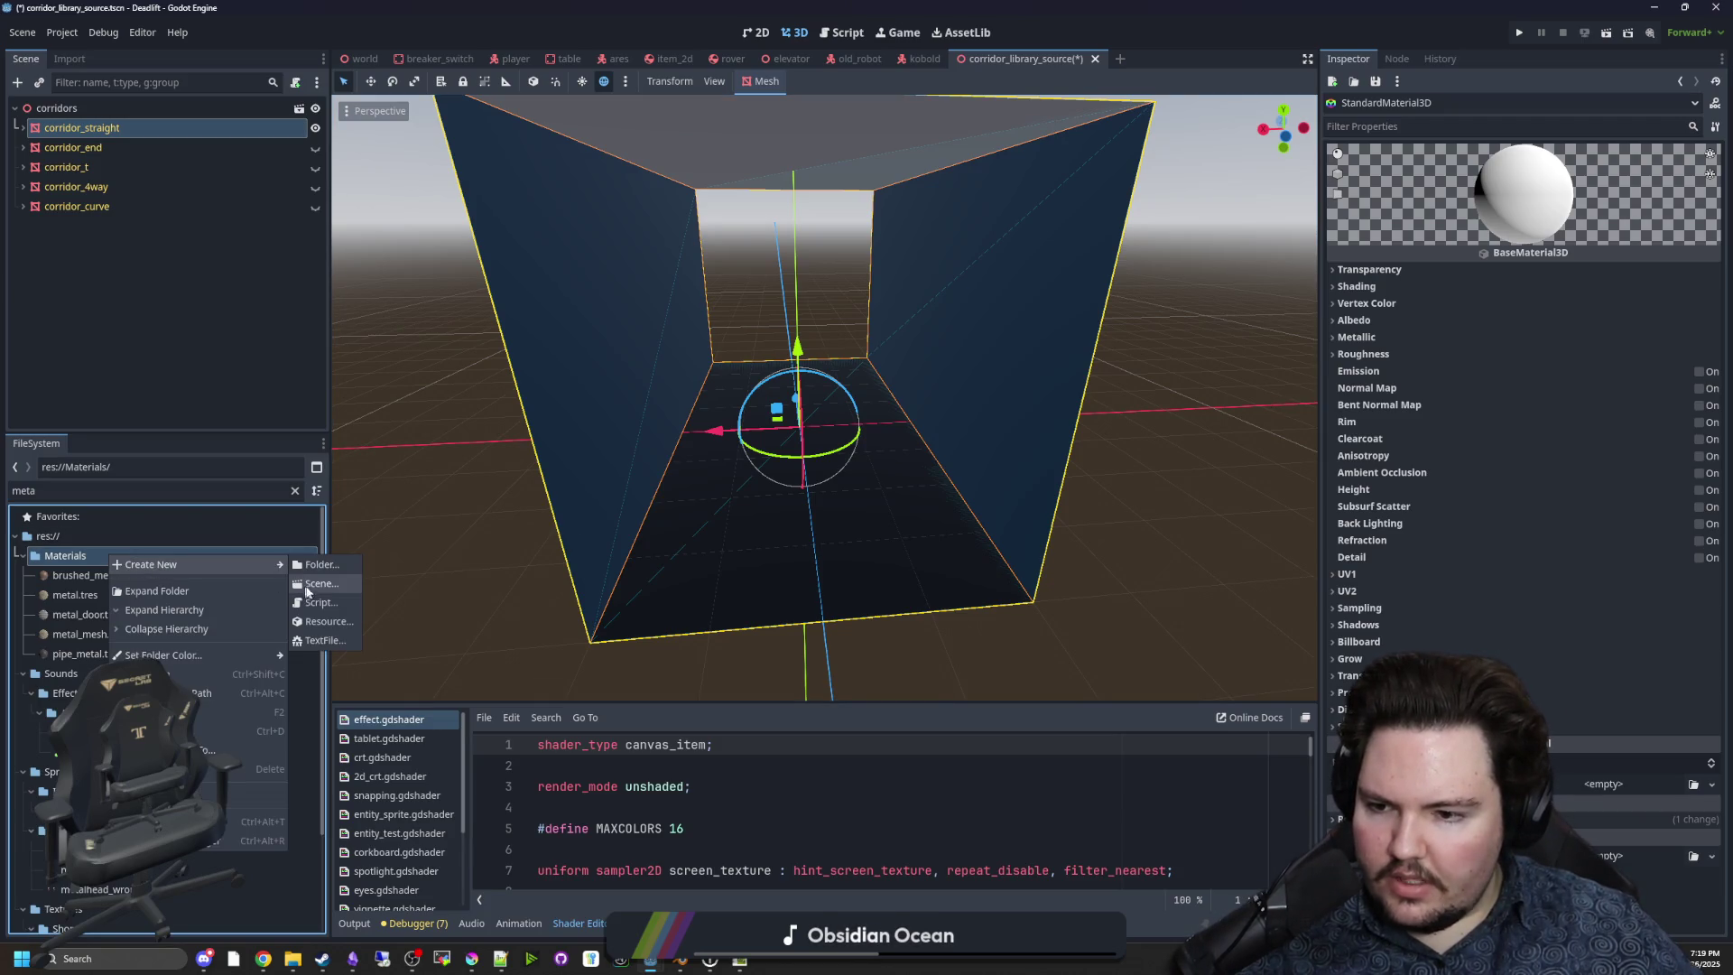
click(326, 632)
double_click(771, 494)
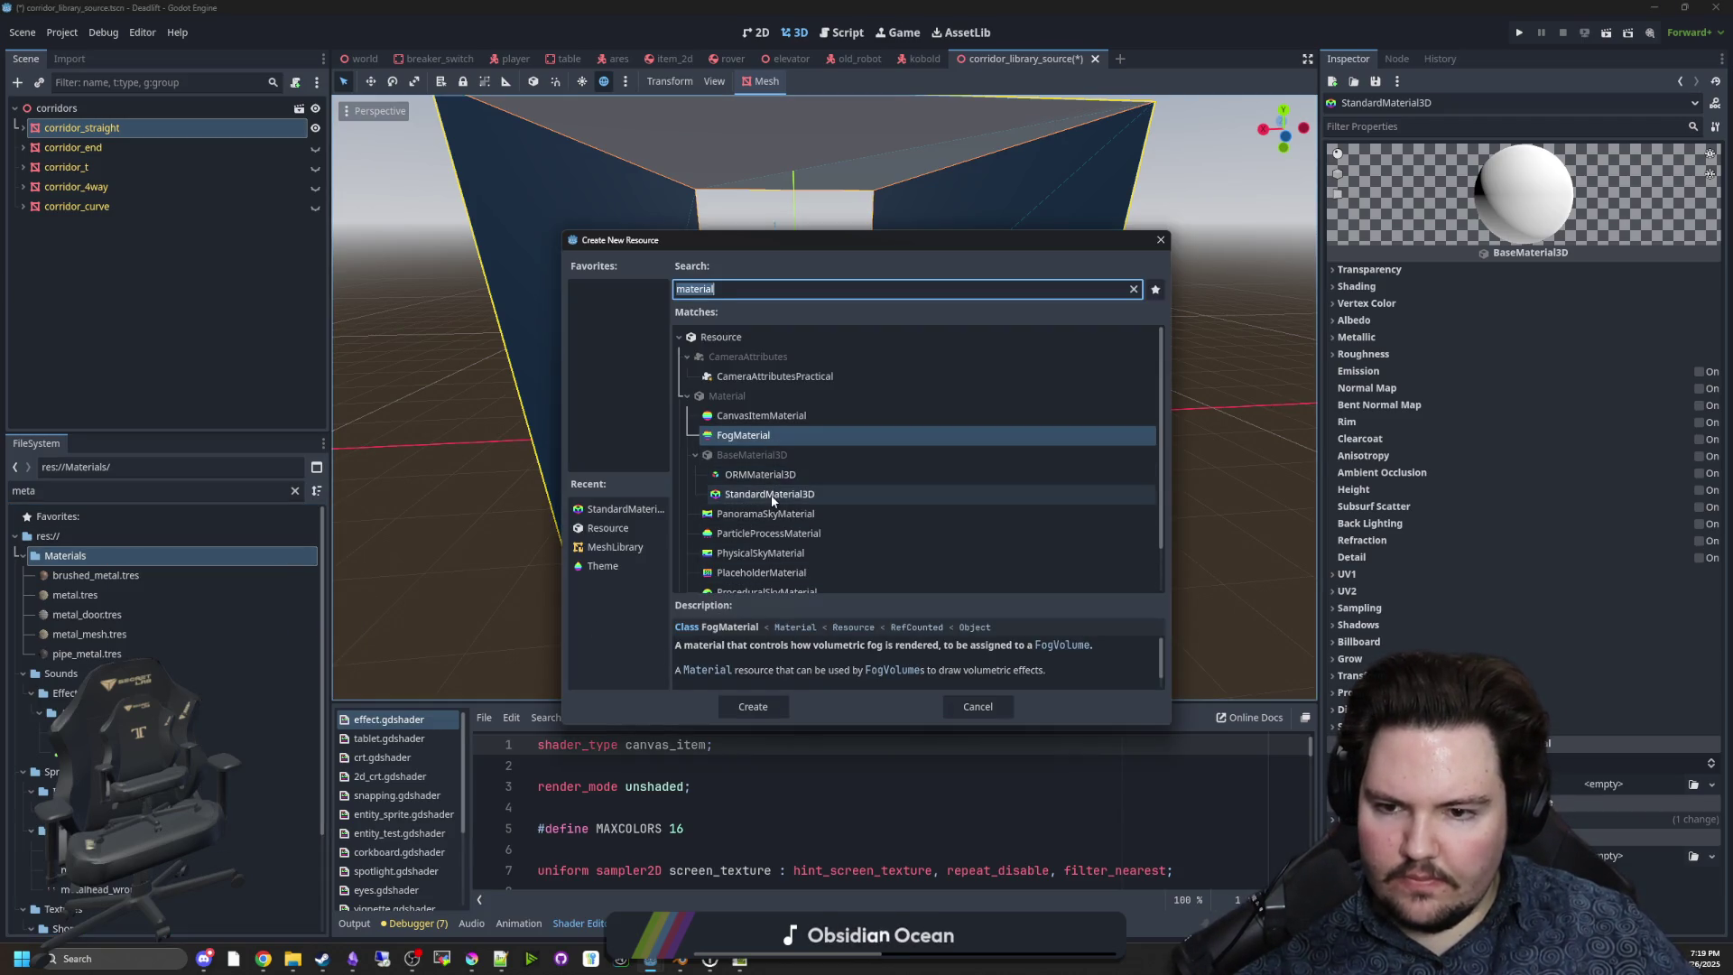
text(breakroom_w)
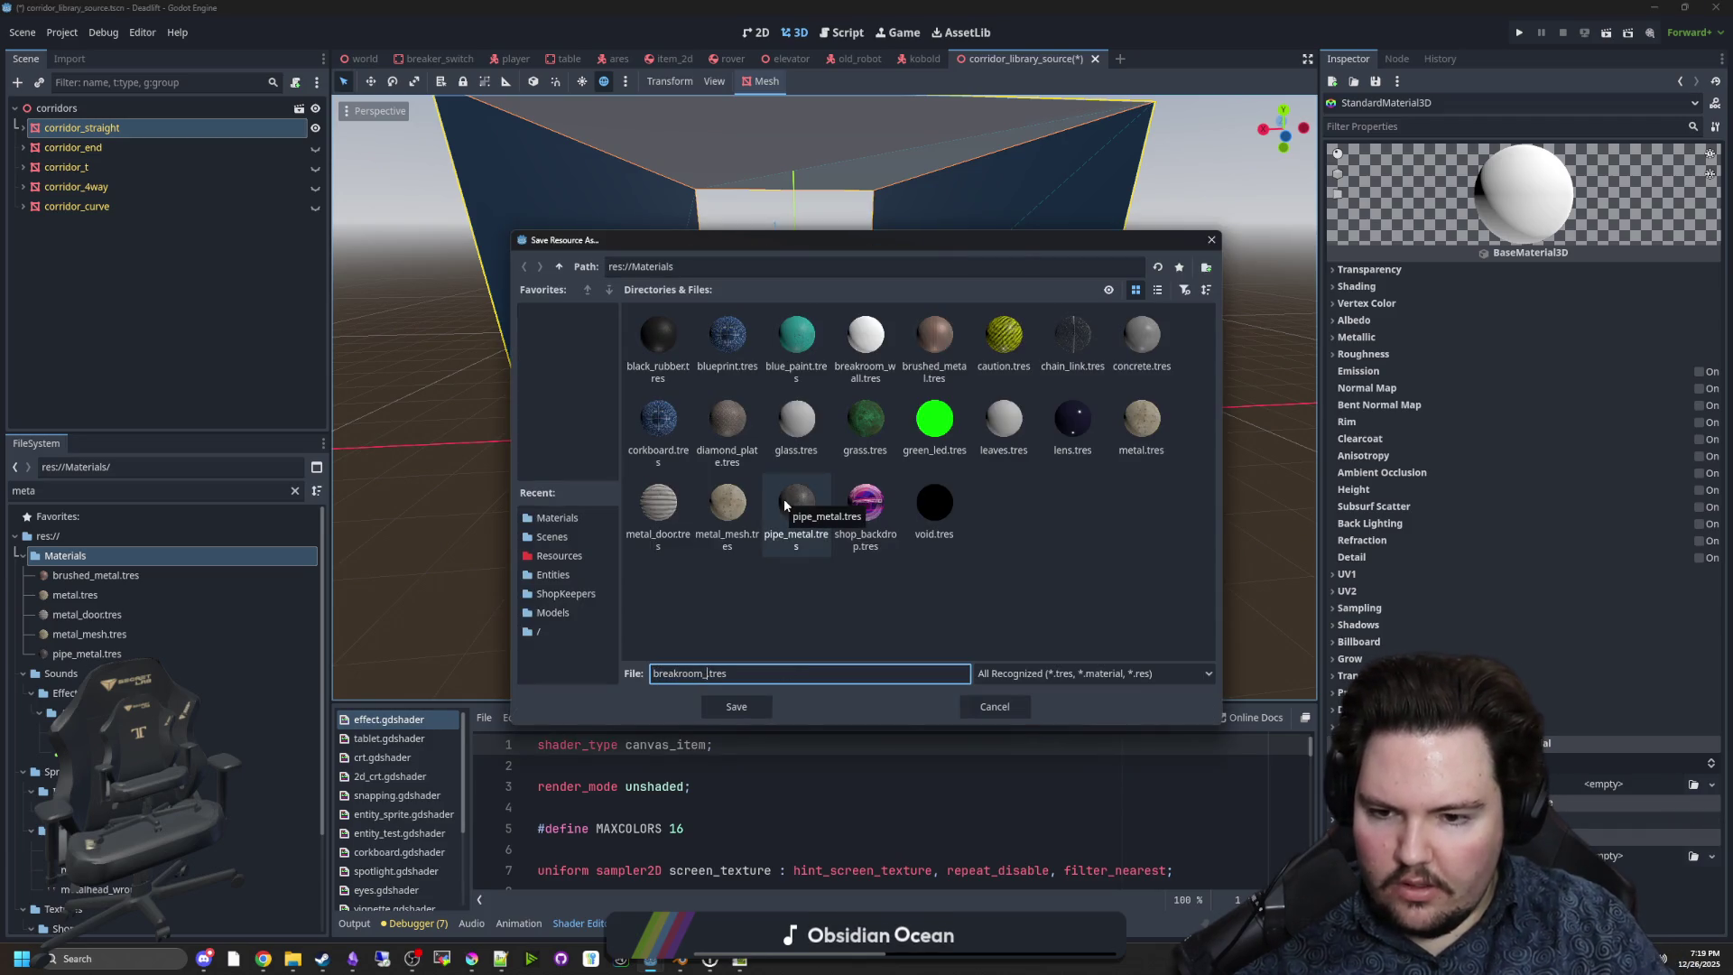
text(all)
key(Return)
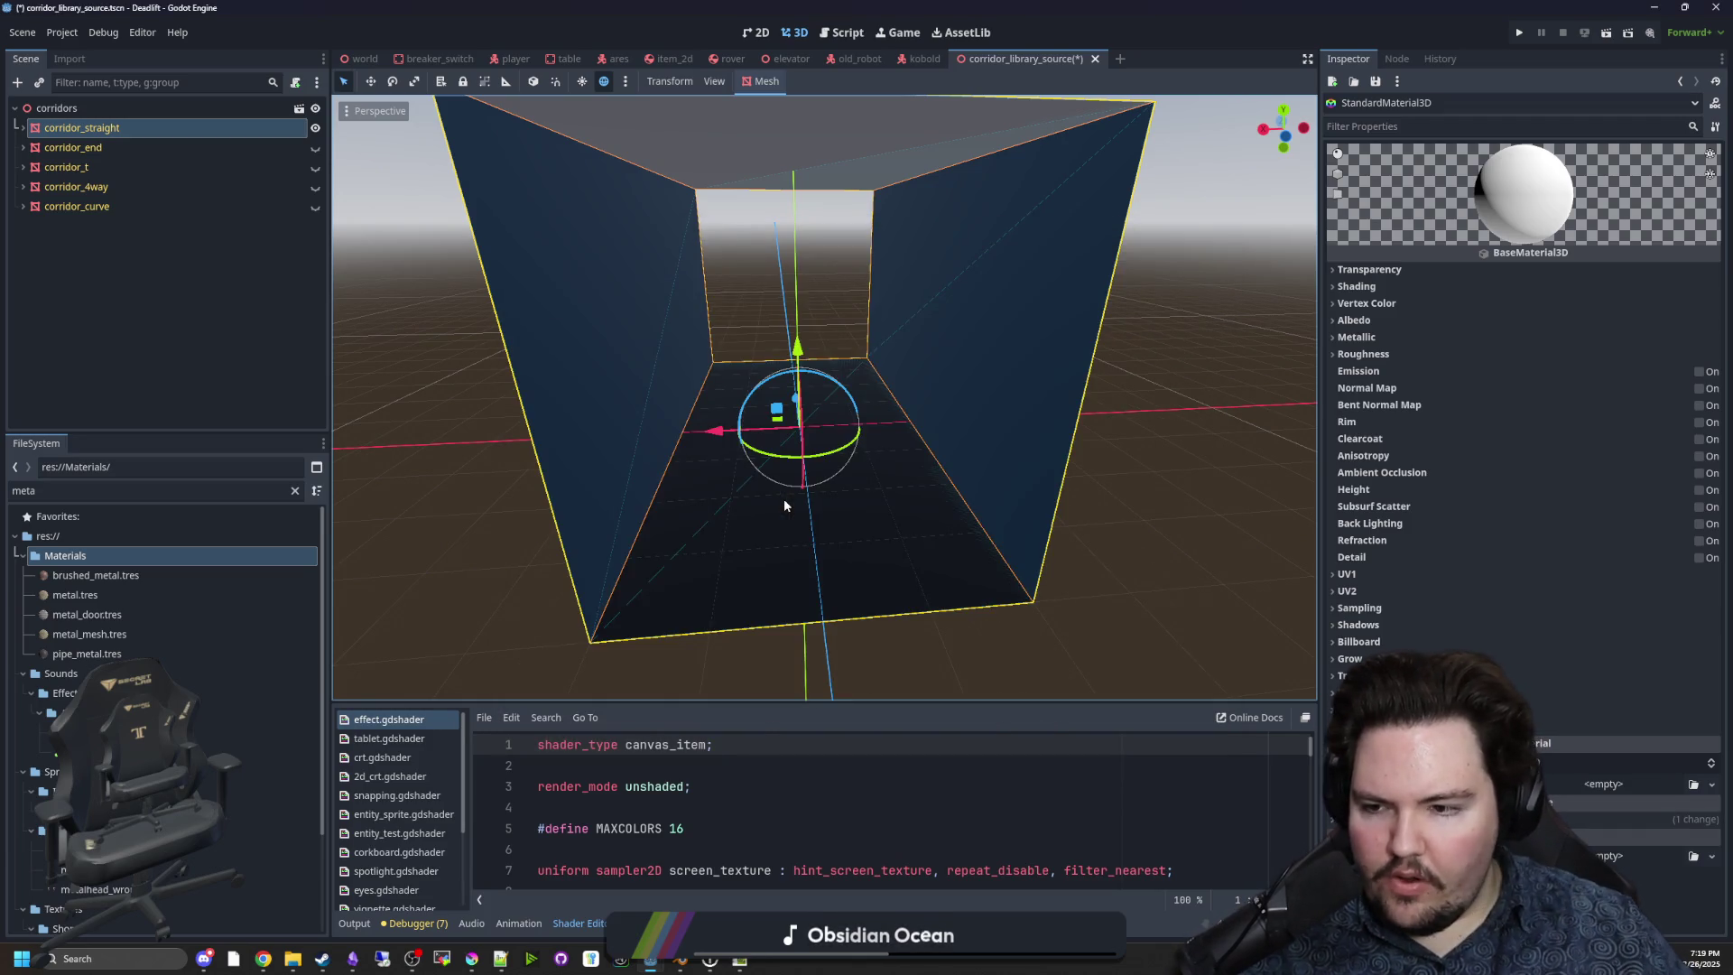
Start a third StandardMaterial3D resource in Materials named breakroom_ceiling.
right_click(113, 552)
mouse_move(276, 558)
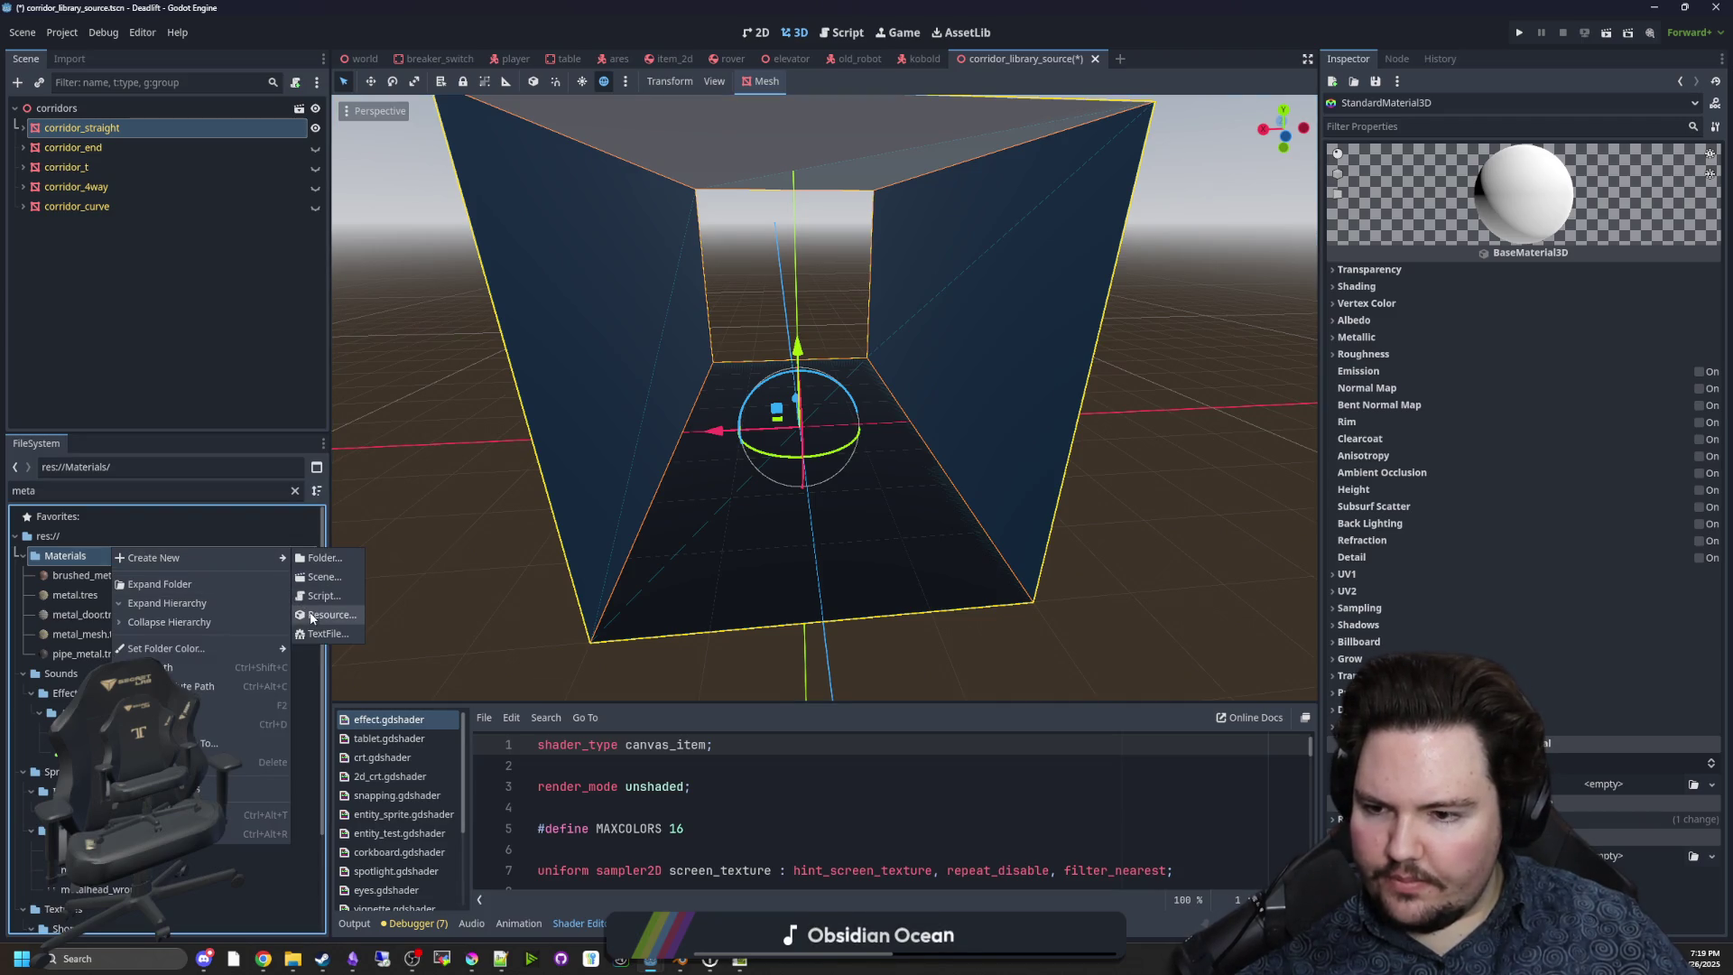
click(310, 616)
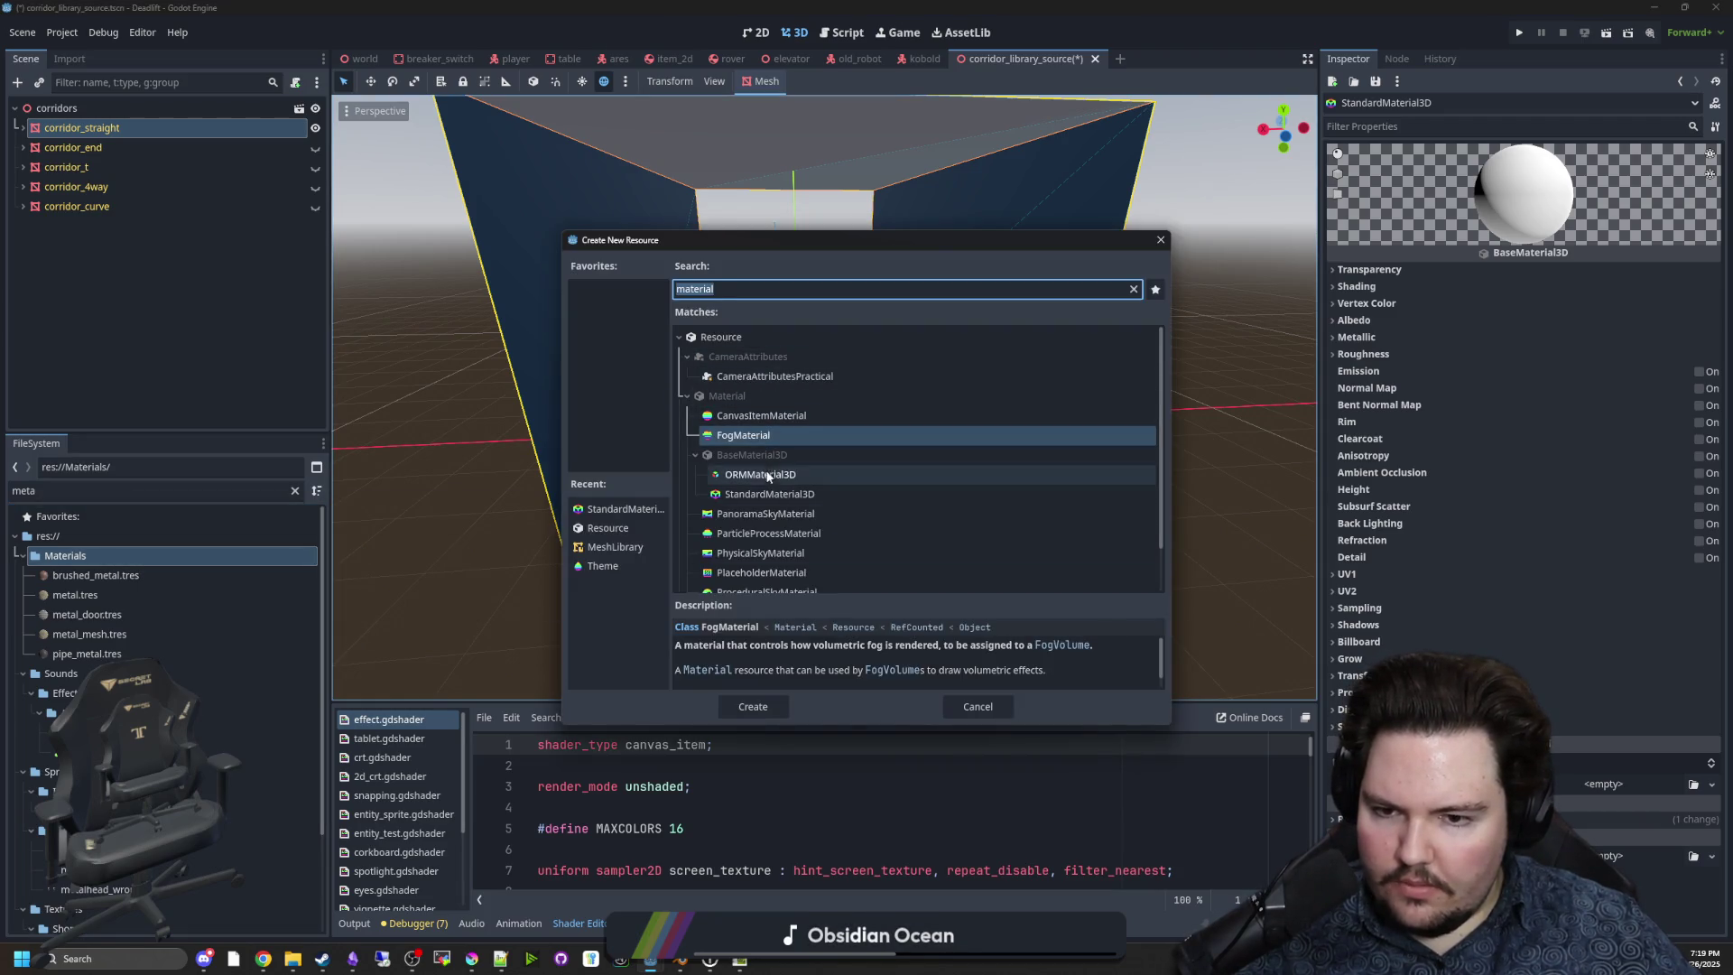
double_click(755, 489)
text(breakroom_ceiling)
Save breakroom_ceiling.tres and reselect the corridor_straight mesh.
click(727, 709)
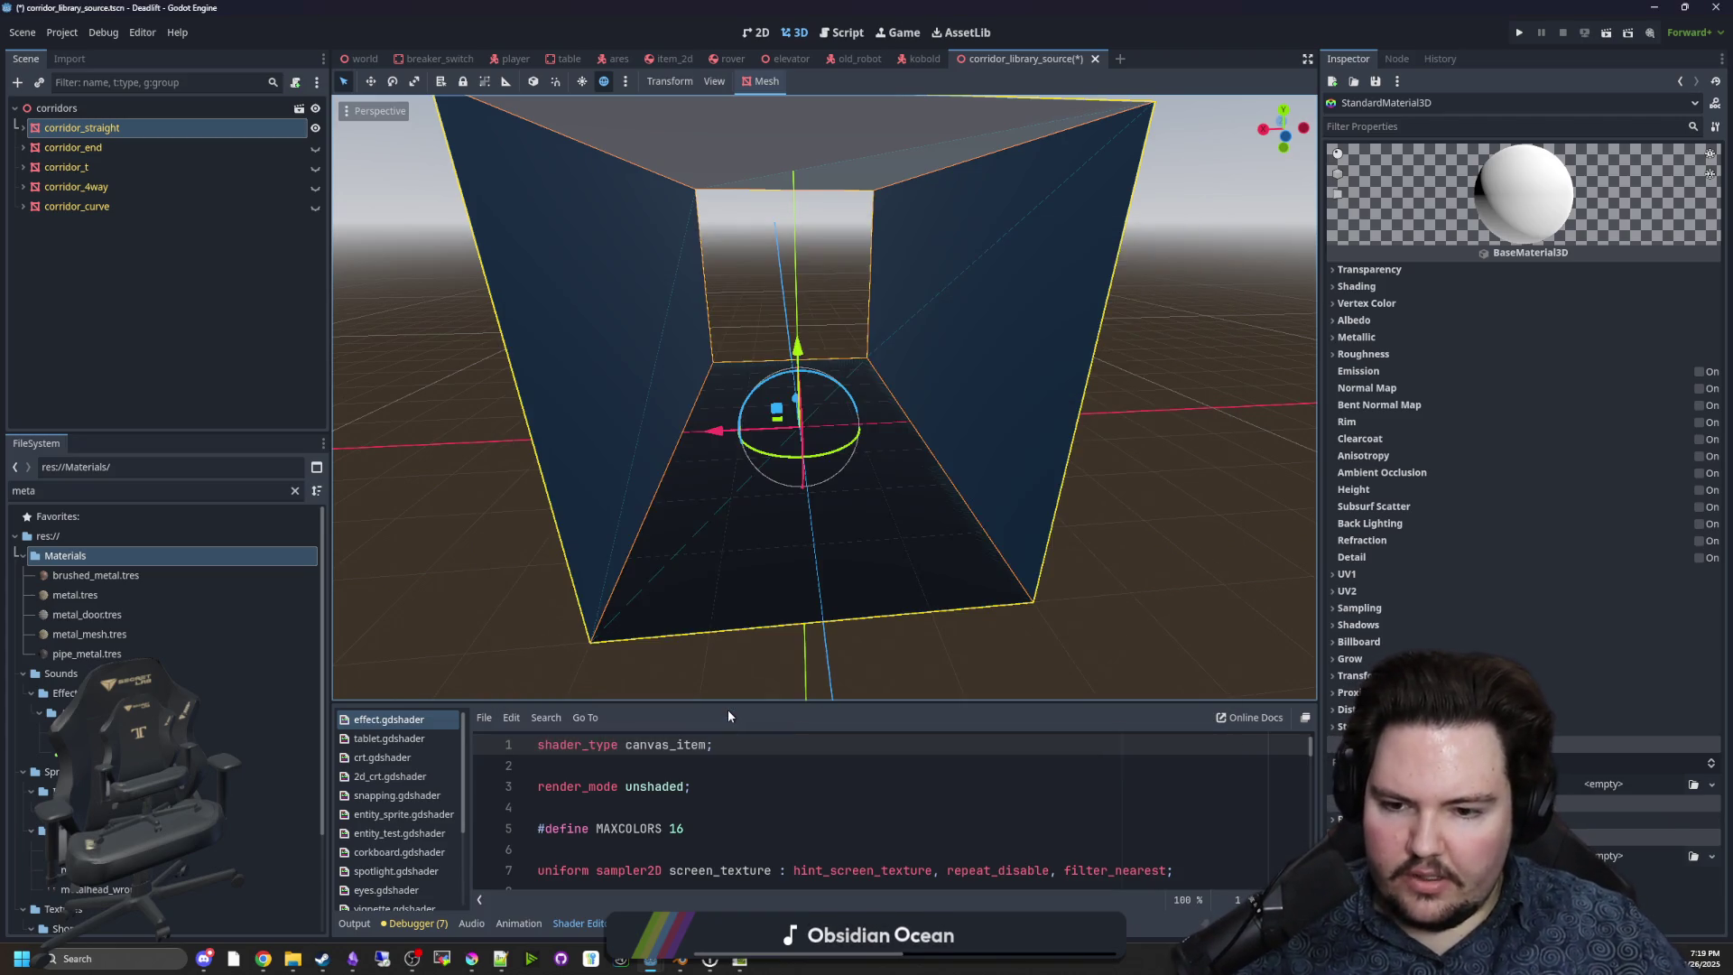
scroll(1026, 435, down, 3)
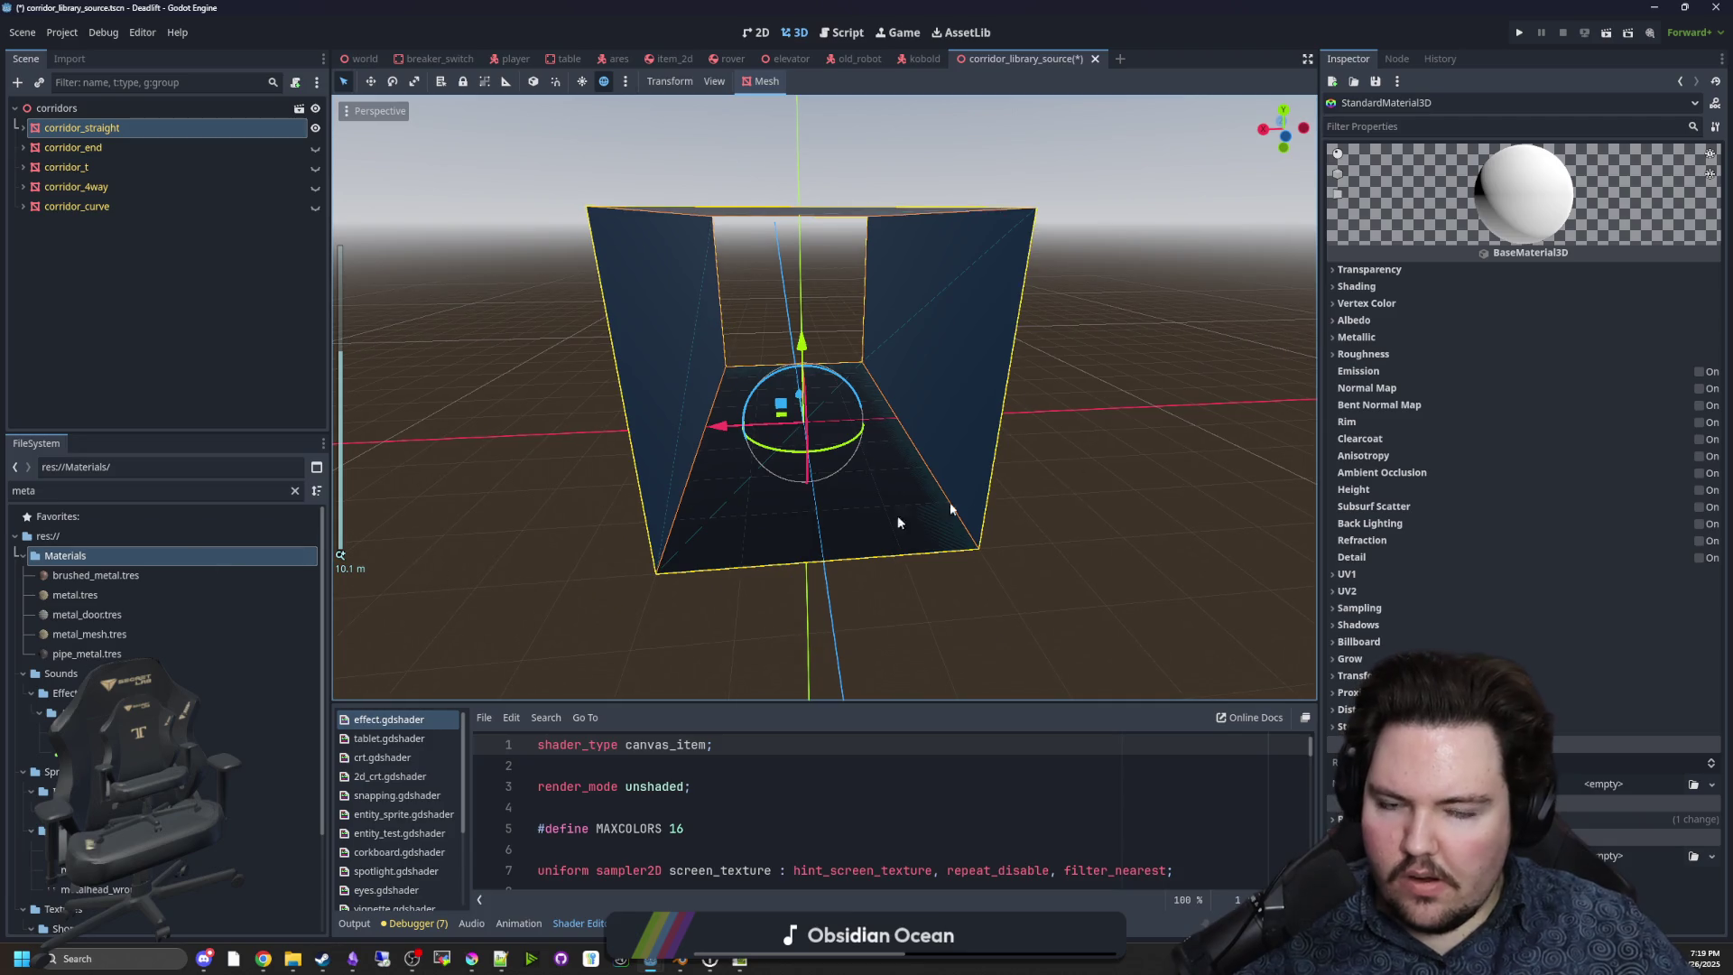
click(854, 603)
click(139, 130)
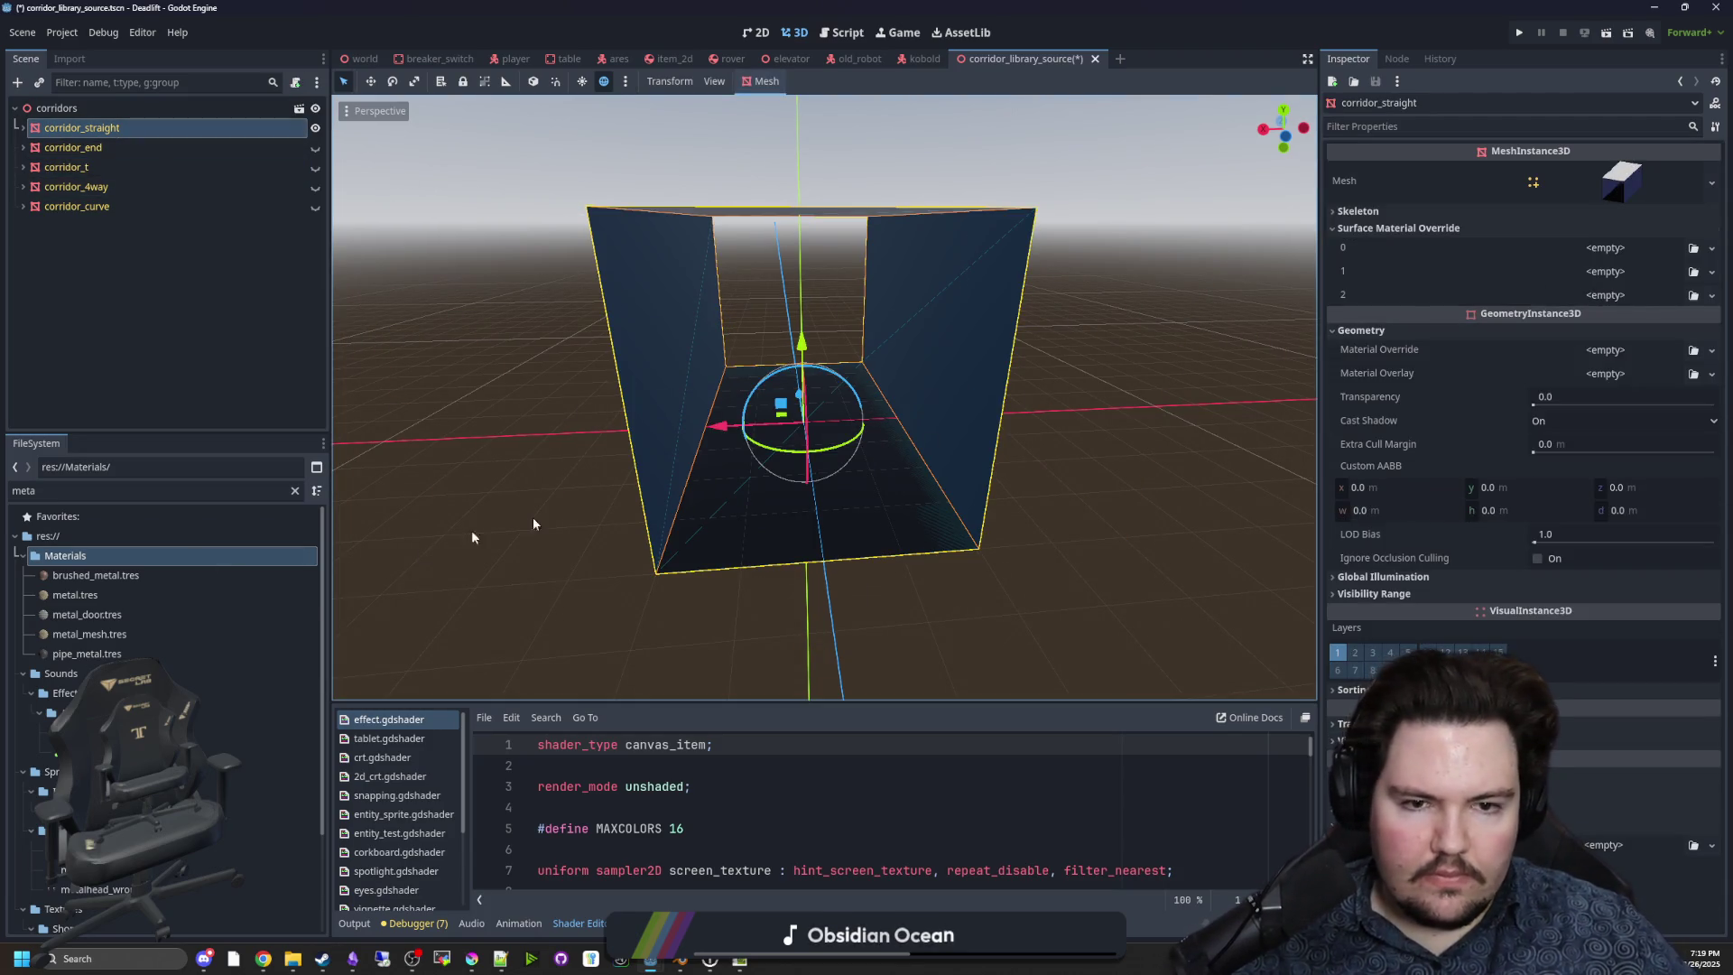
Filter files by 'brea' and put the breakroom floor, wall and ceiling materials into corridor_straight's surface overrides.
double_click(25, 490)
text(brea)
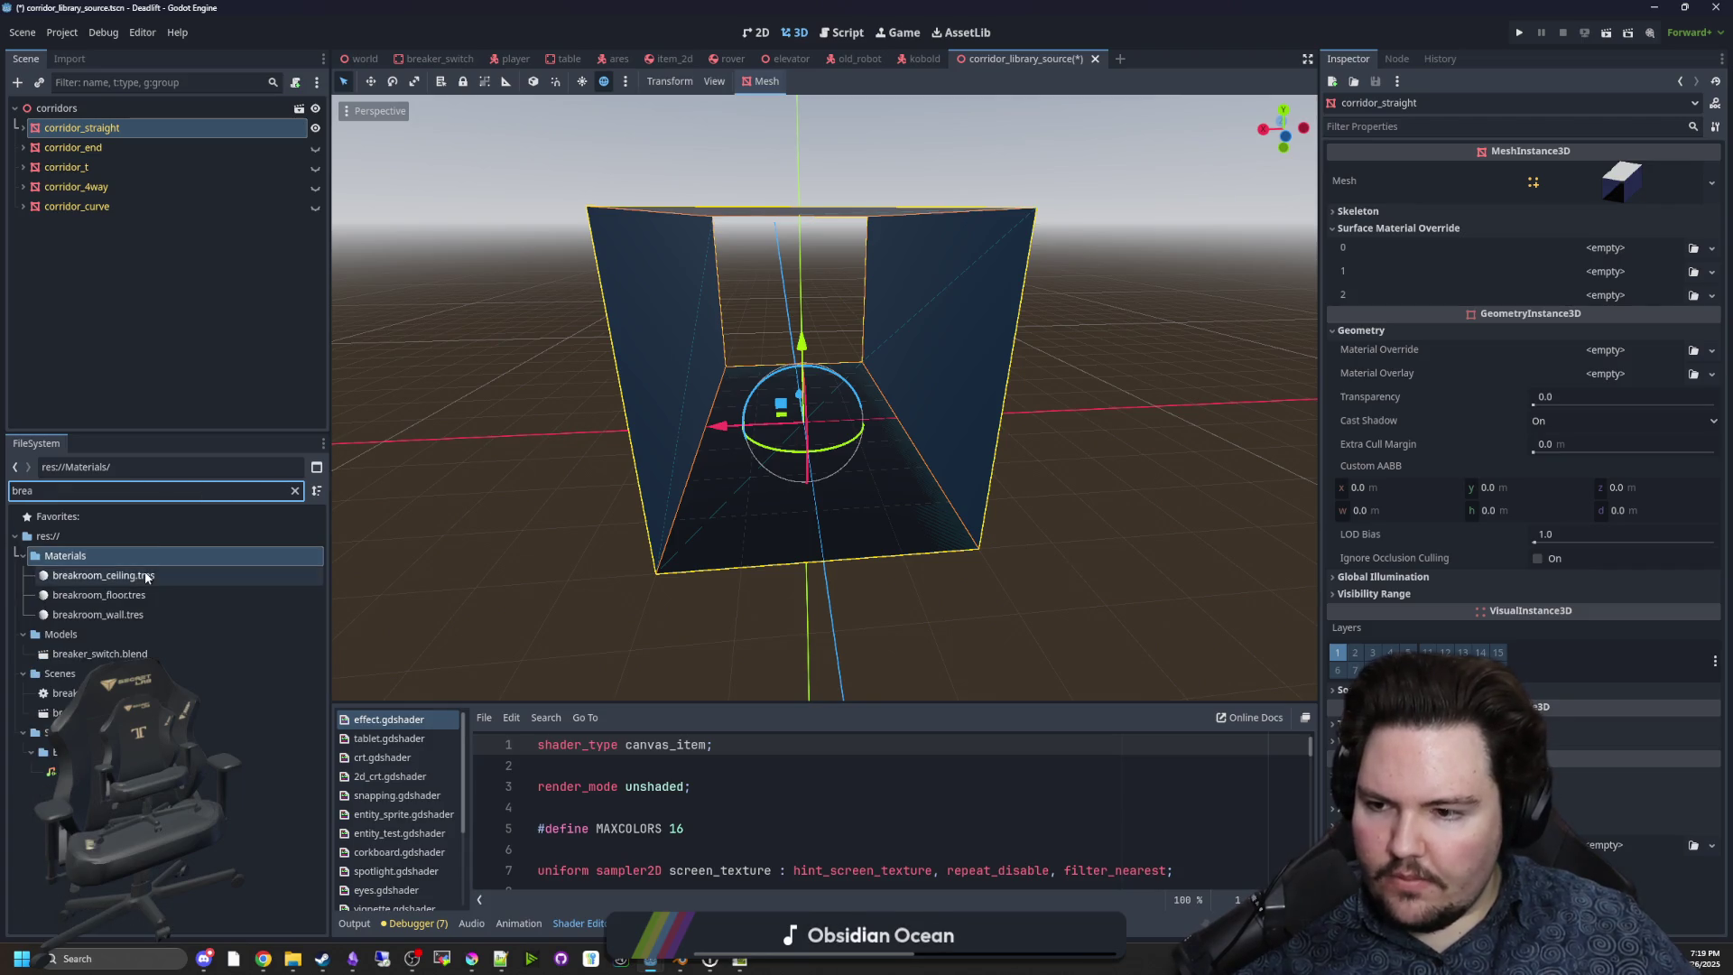
drag(146, 577, 1525, 295)
drag(1630, 312, 1615, 302)
drag(99, 594, 1651, 247)
mouse_move(99, 615)
mouse_down()
mouse_move(1082, 451)
mouse_move(1620, 305)
mouse_up()
click(1023, 505)
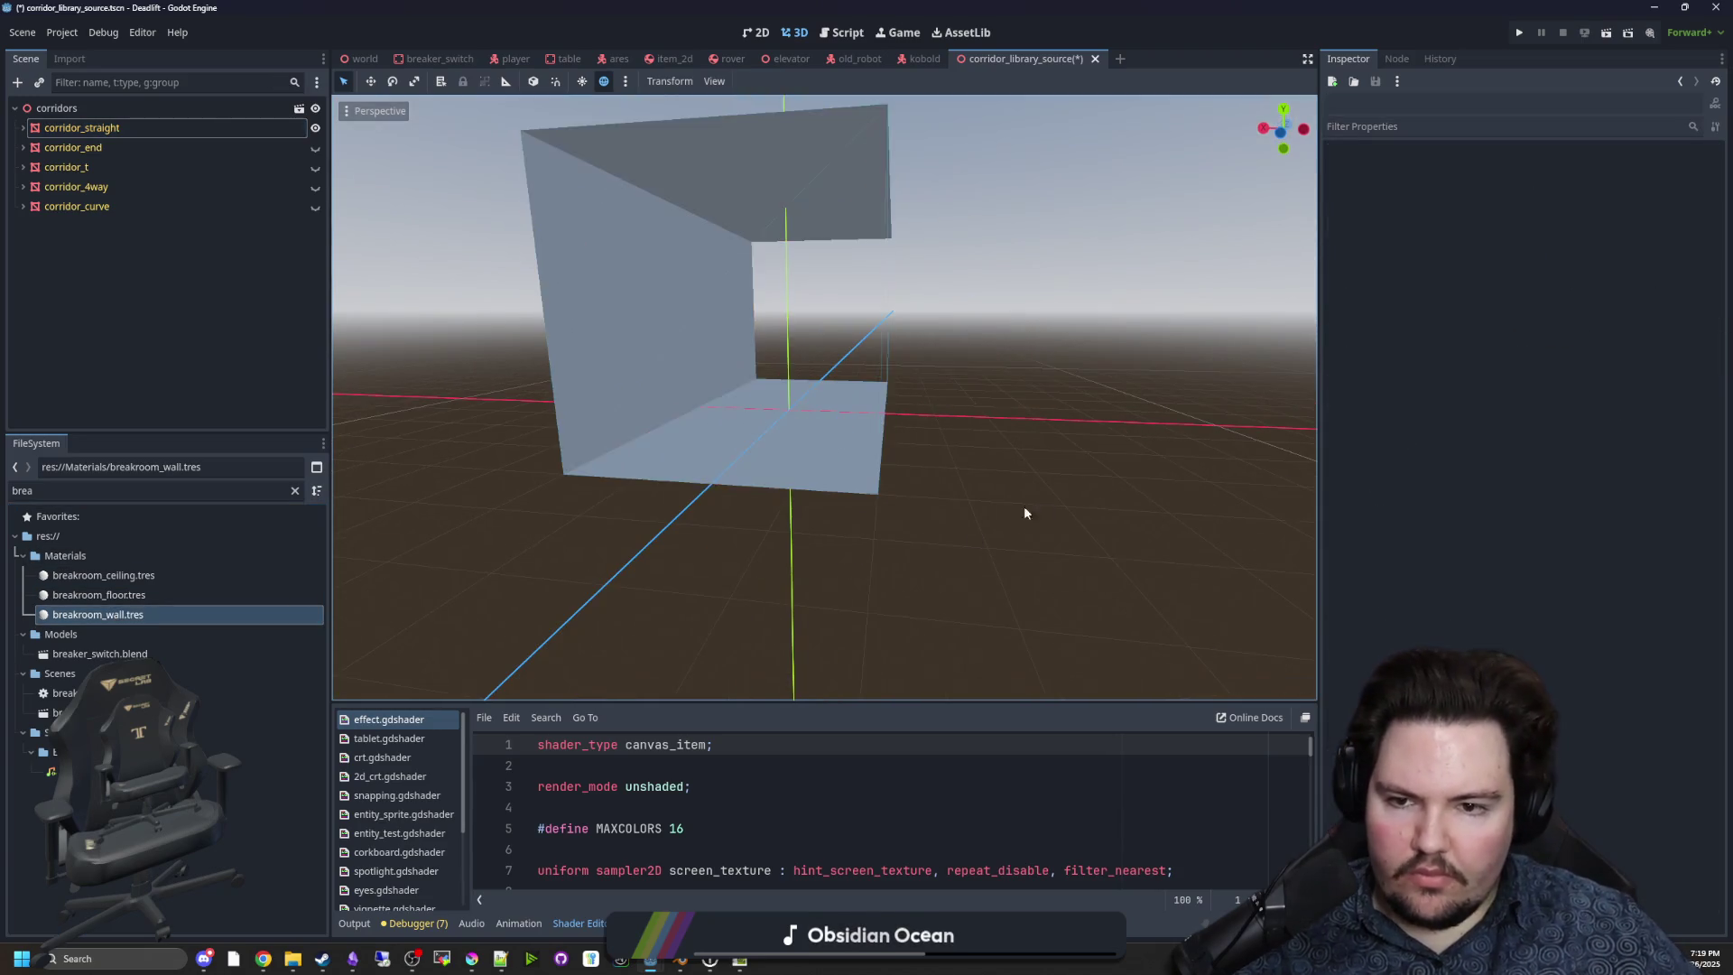
Open breakroom_floor.tres and choose Quick Load for its Albedo texture.
scroll(485, 559, up, 3)
click(126, 595)
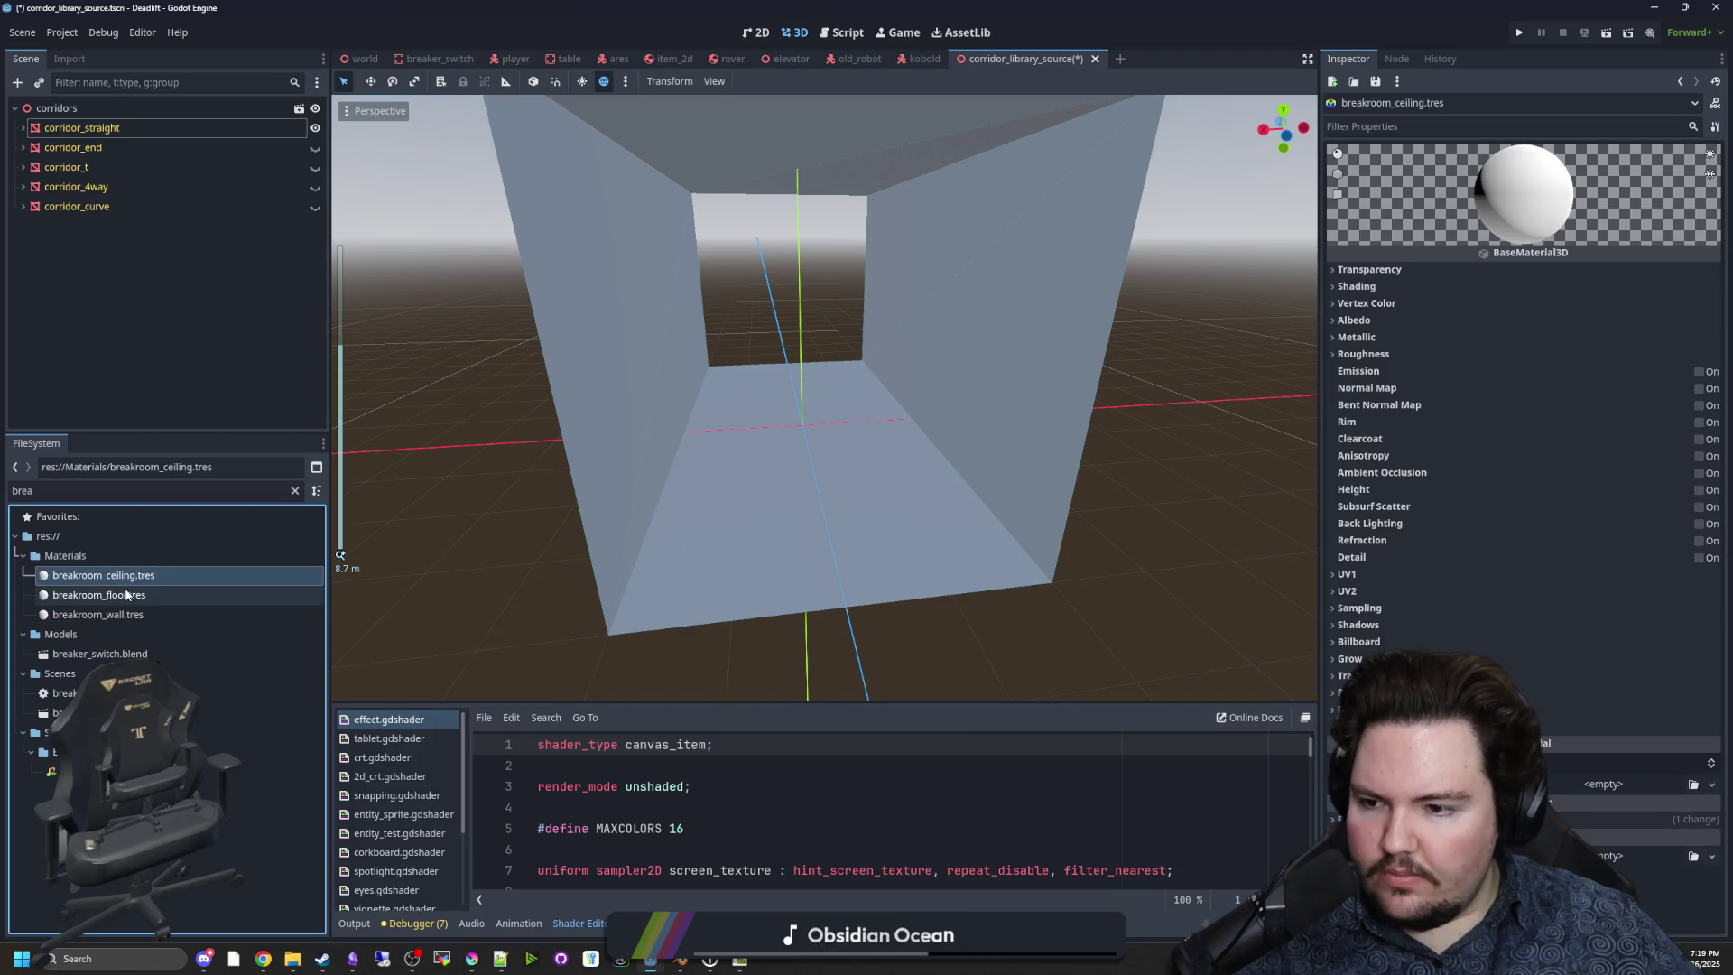
drag(122, 600, 659, 574)
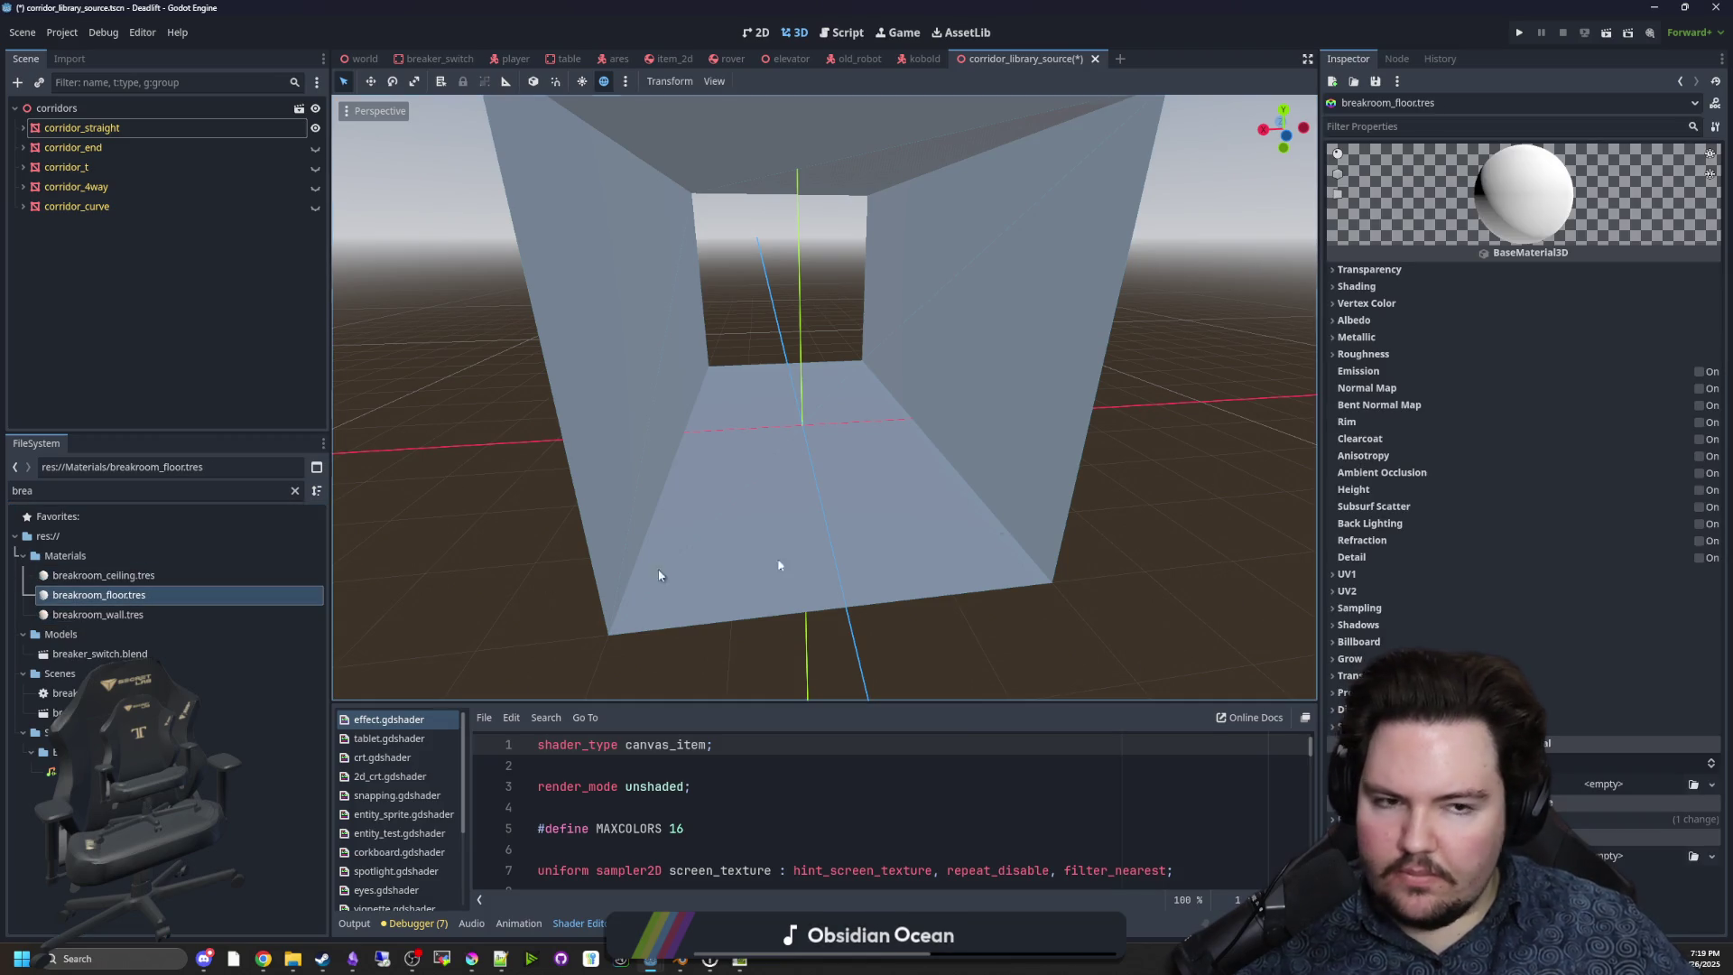
click(1354, 321)
click(1599, 361)
click(1611, 739)
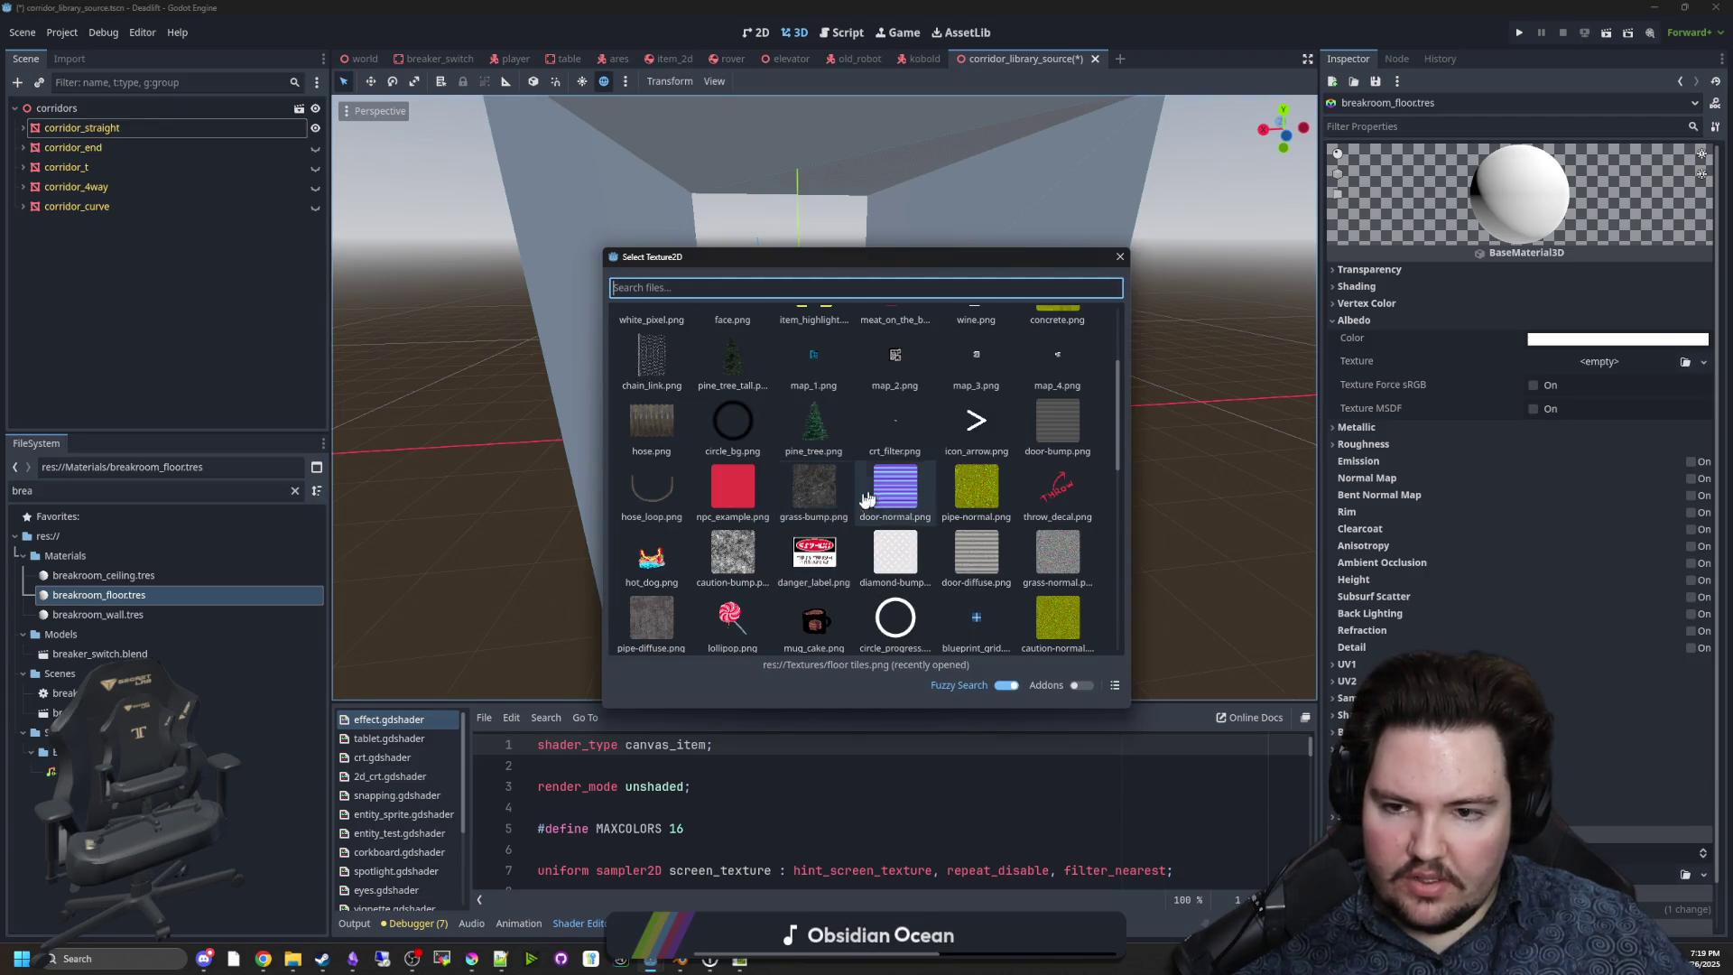
Use the diamond plate image as the floor albedo and enable triplanar UV1 mapping.
scroll(839, 510, down, 3)
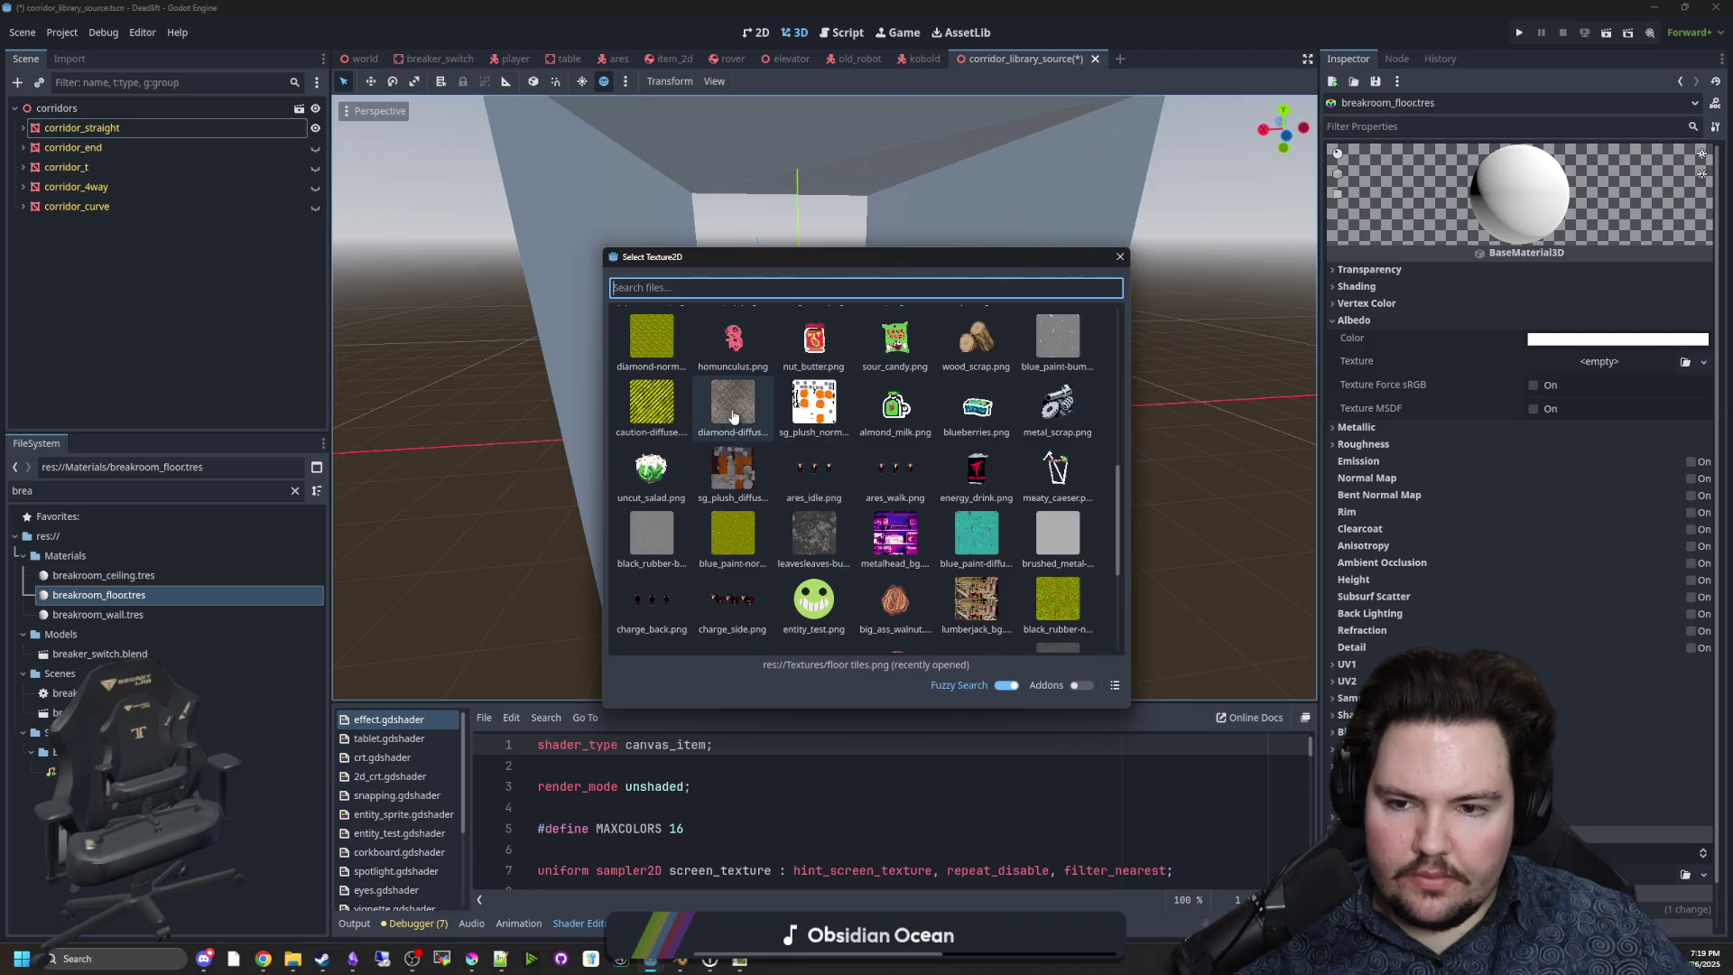
double_click(839, 505)
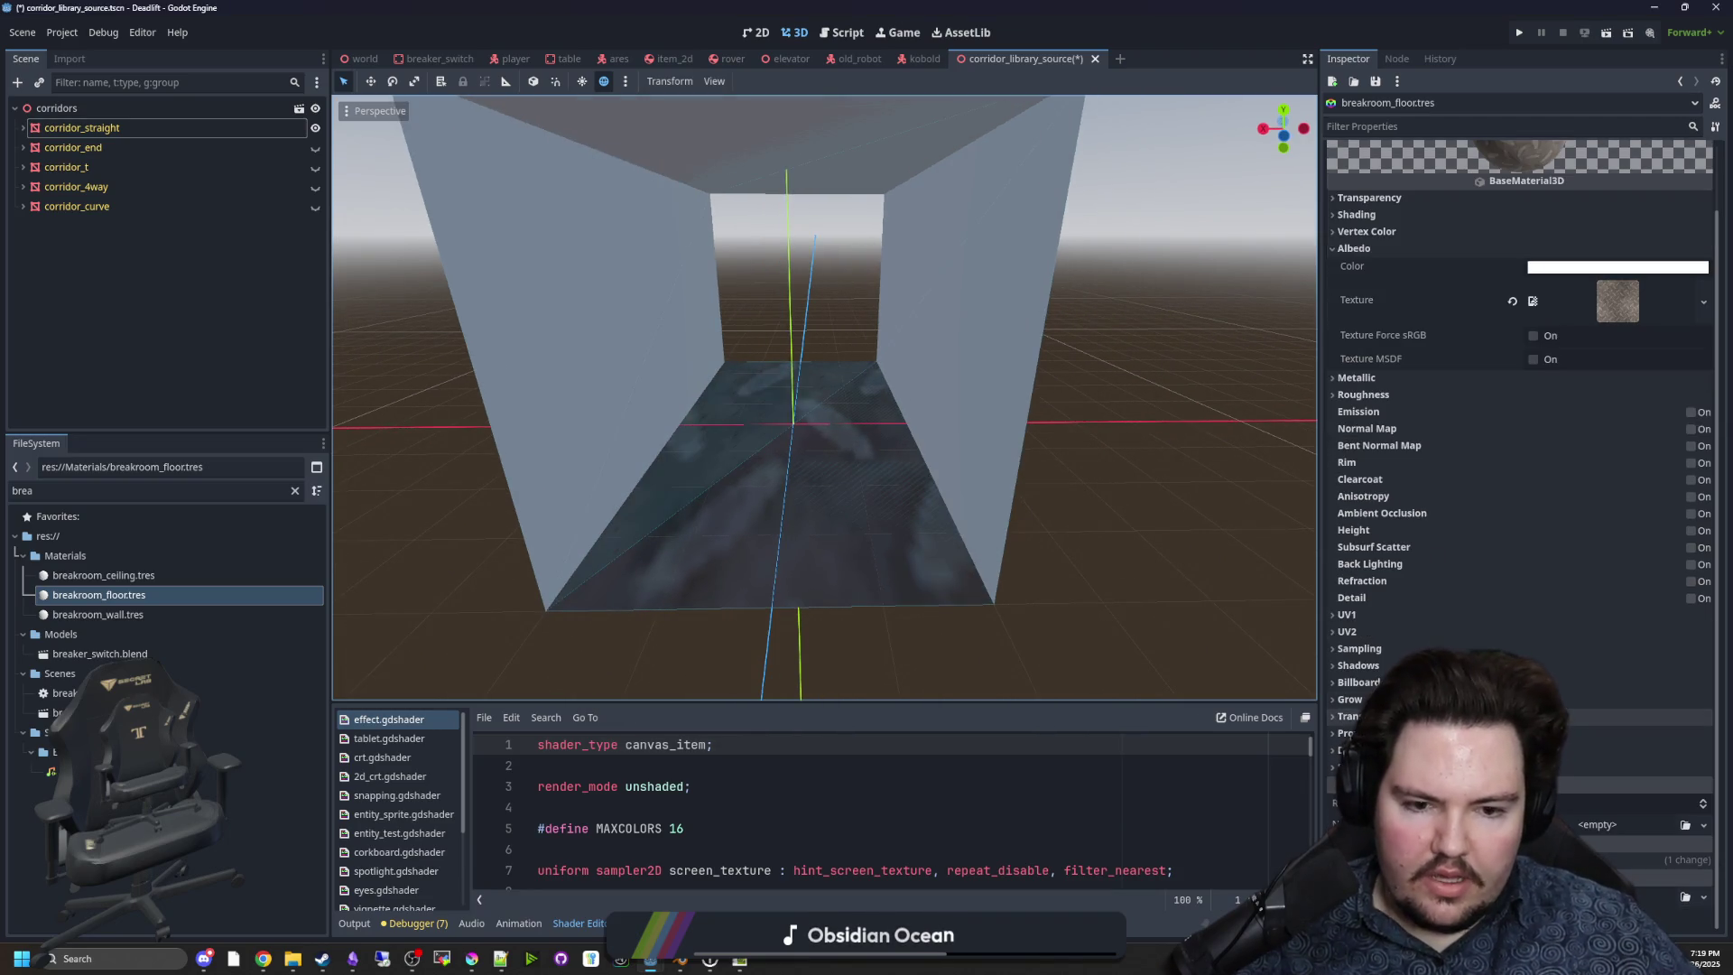
click(1379, 616)
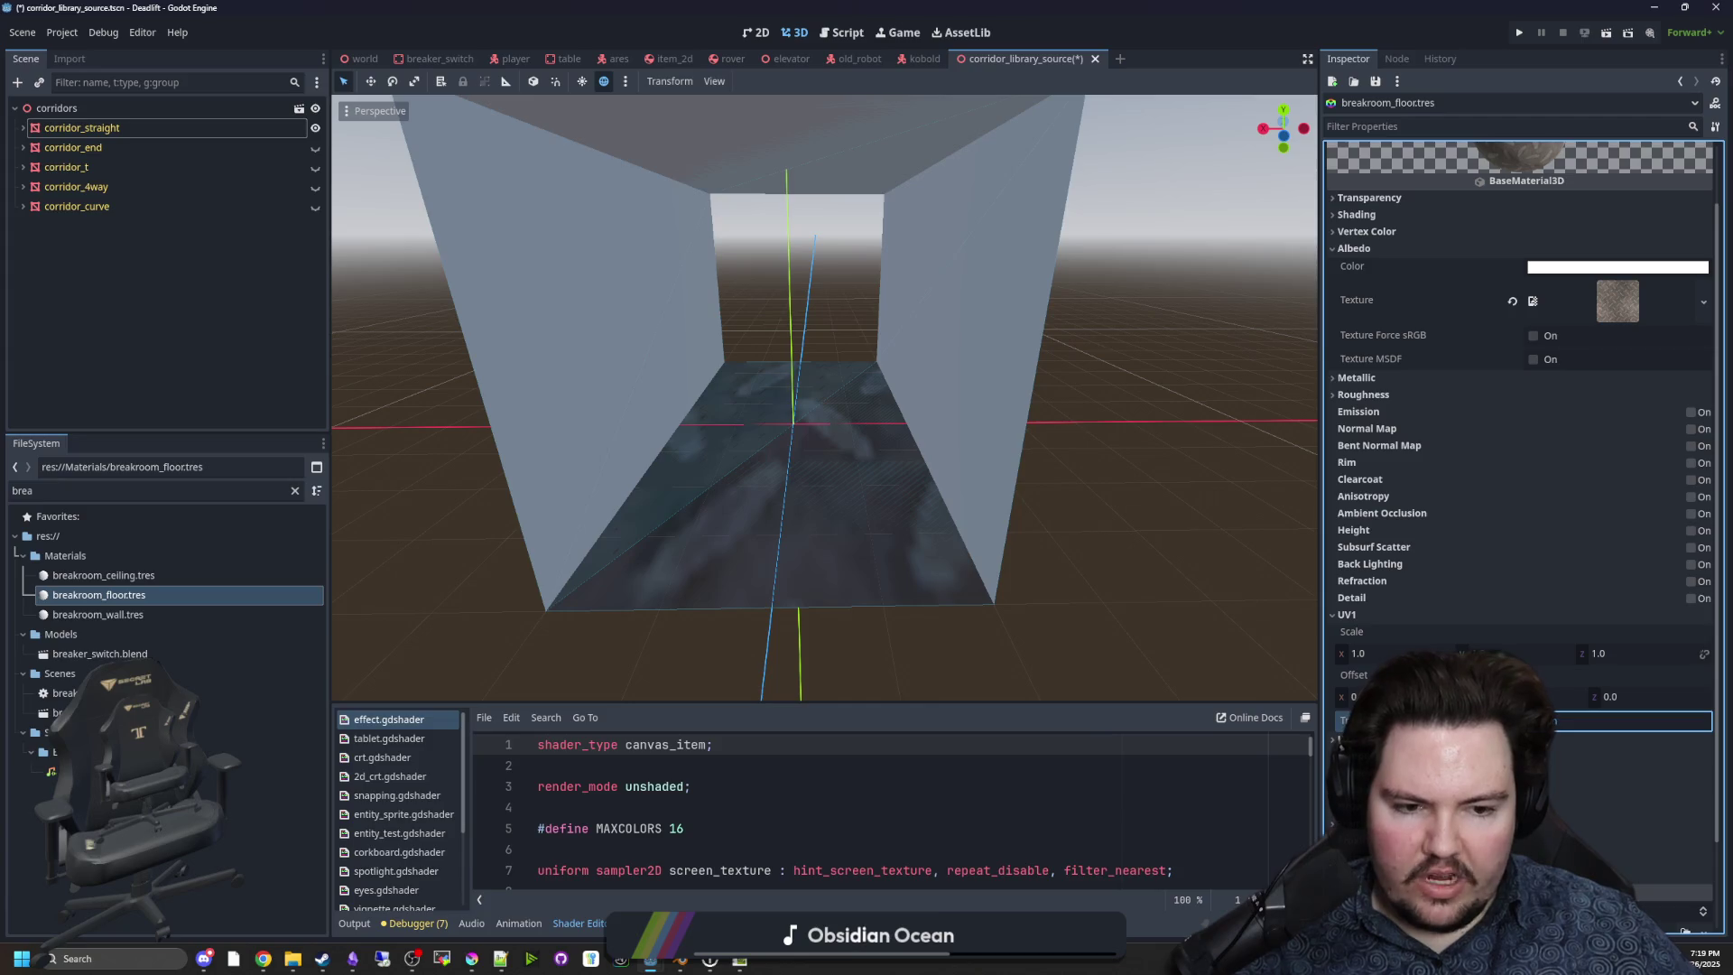
click(1534, 720)
Try x UV1 scale values of 0.17, then about 0.335.
scroll(977, 537, down, 3)
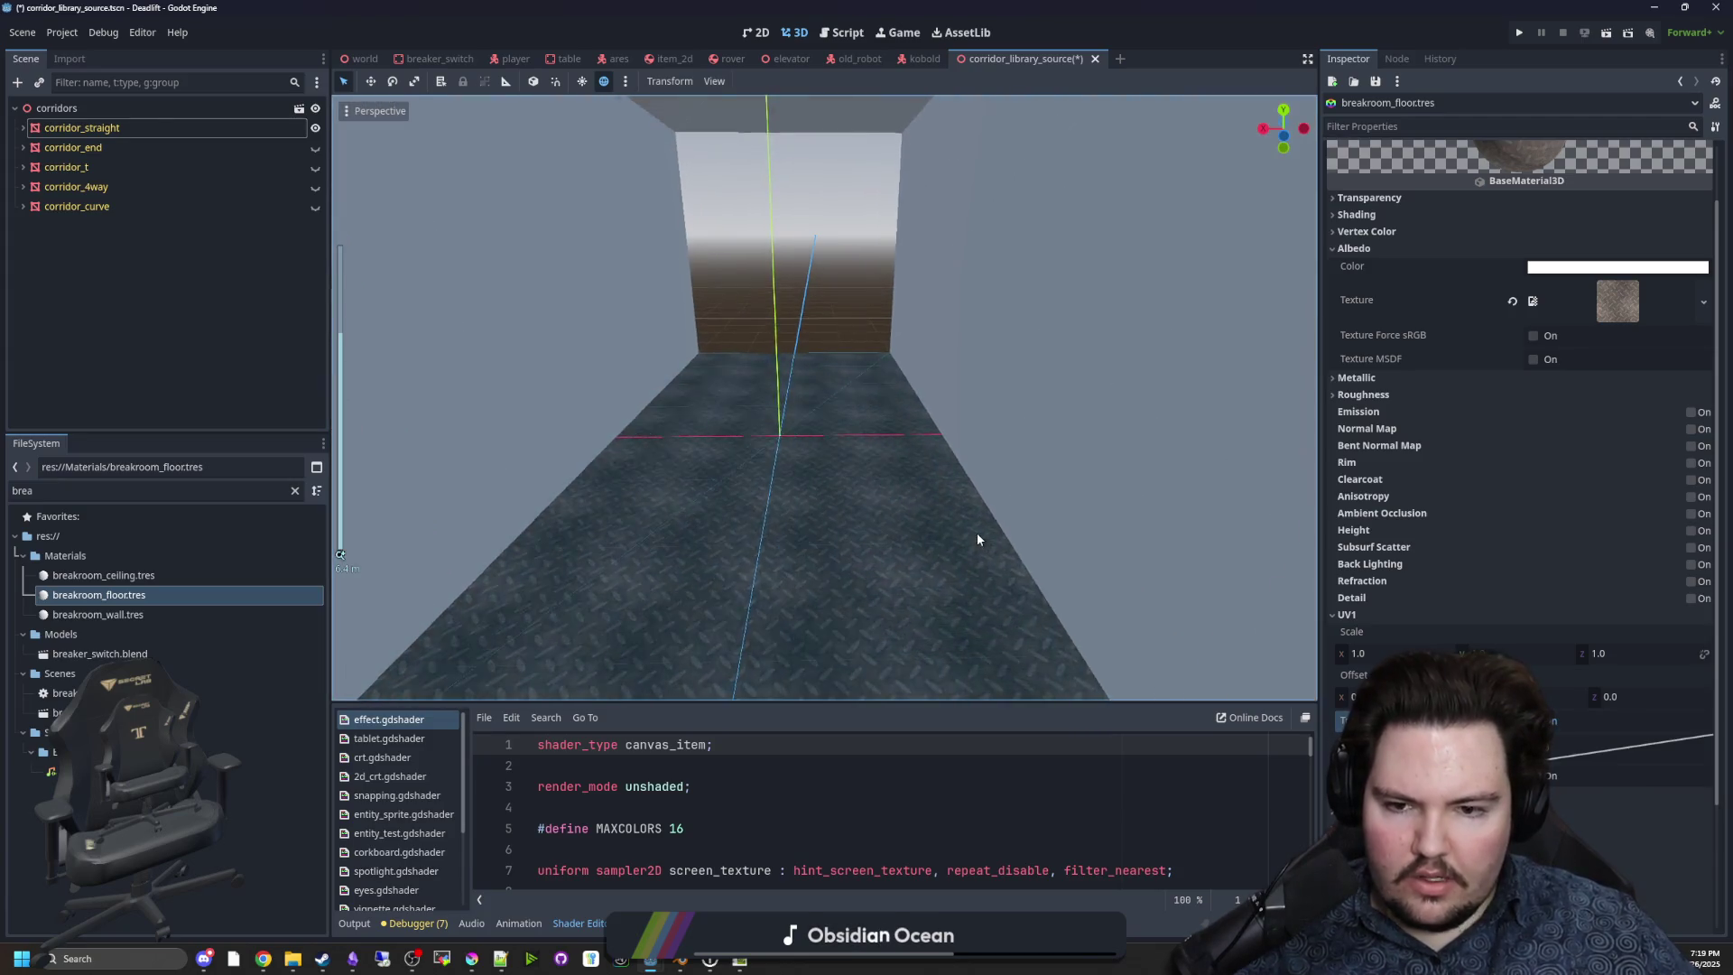
scroll(1140, 609, up, 3)
click(1381, 652)
text(0.17)
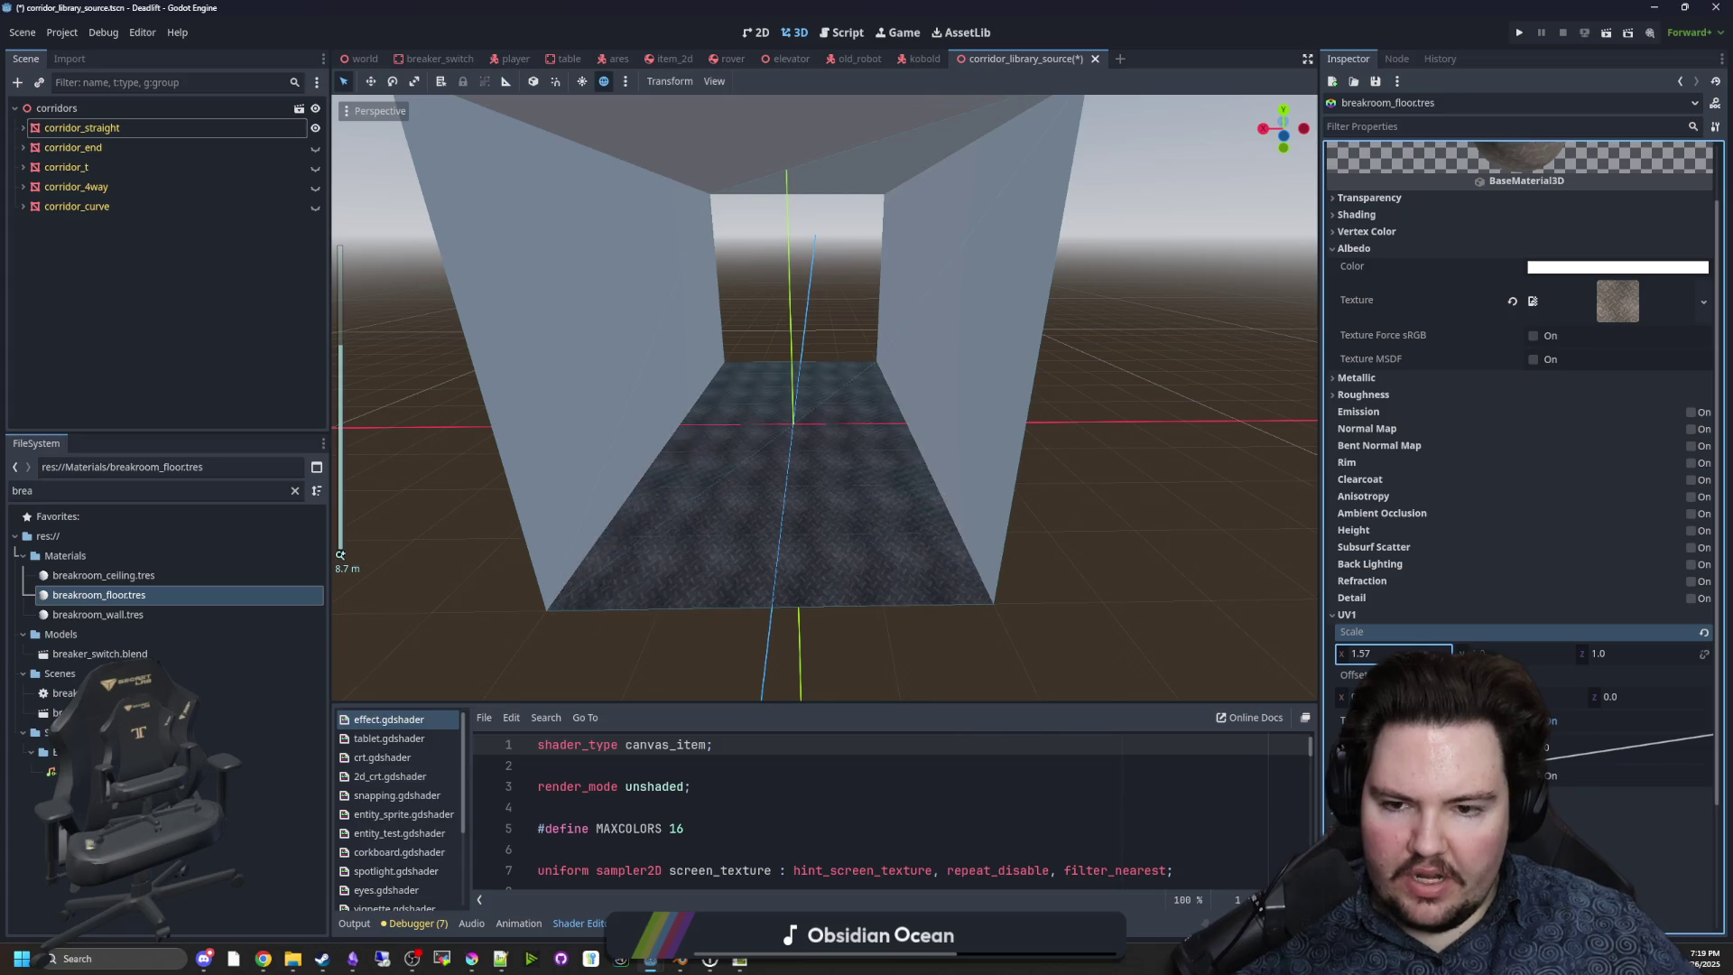
drag(1394, 652, 1461, 652)
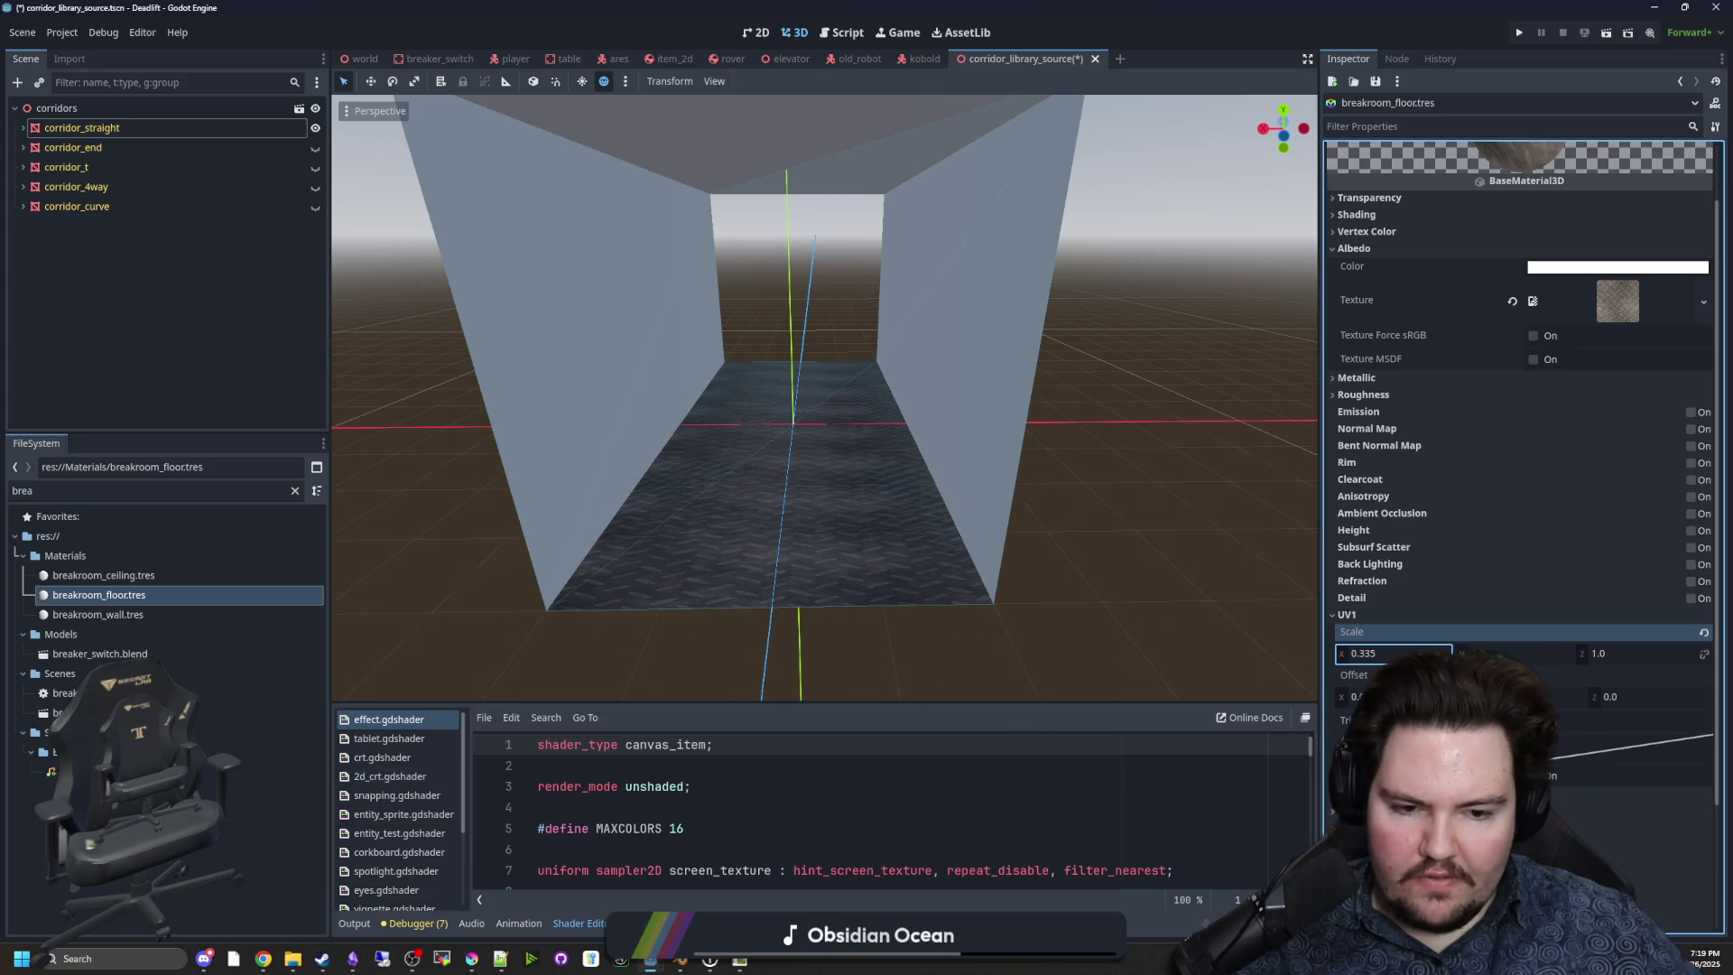
Set the floor texture's sampling filter to Nearest.
scroll(1521, 451, down, 3)
click(1358, 647)
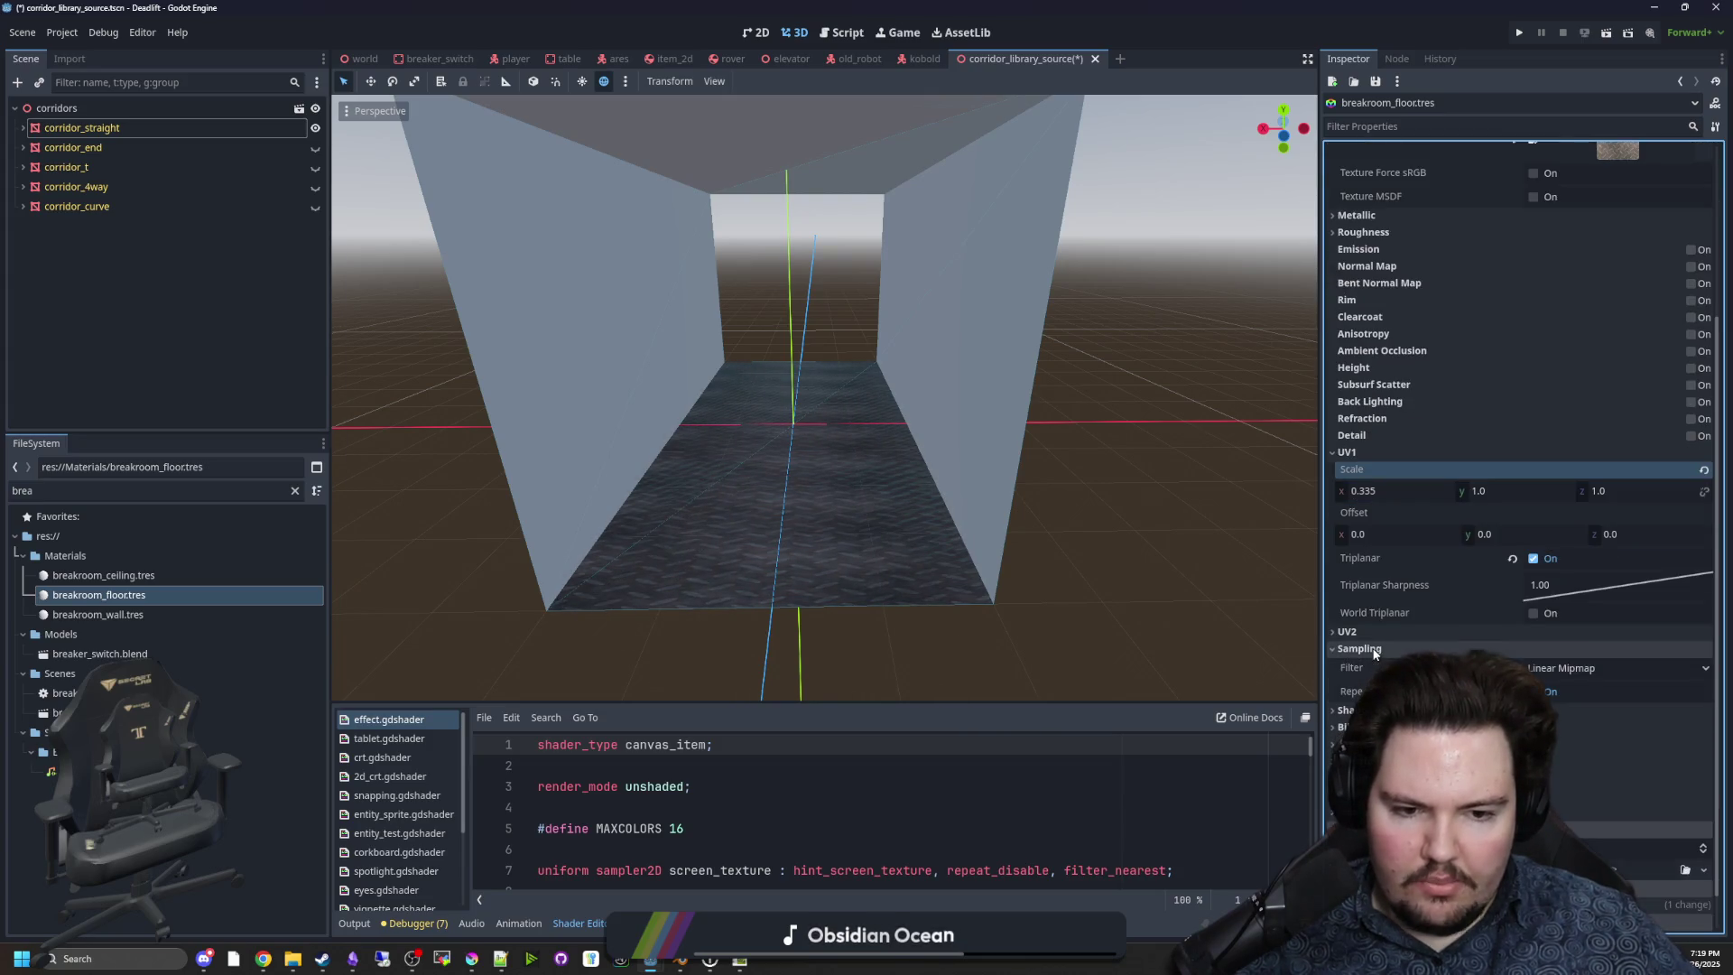
click(1571, 668)
click(1571, 692)
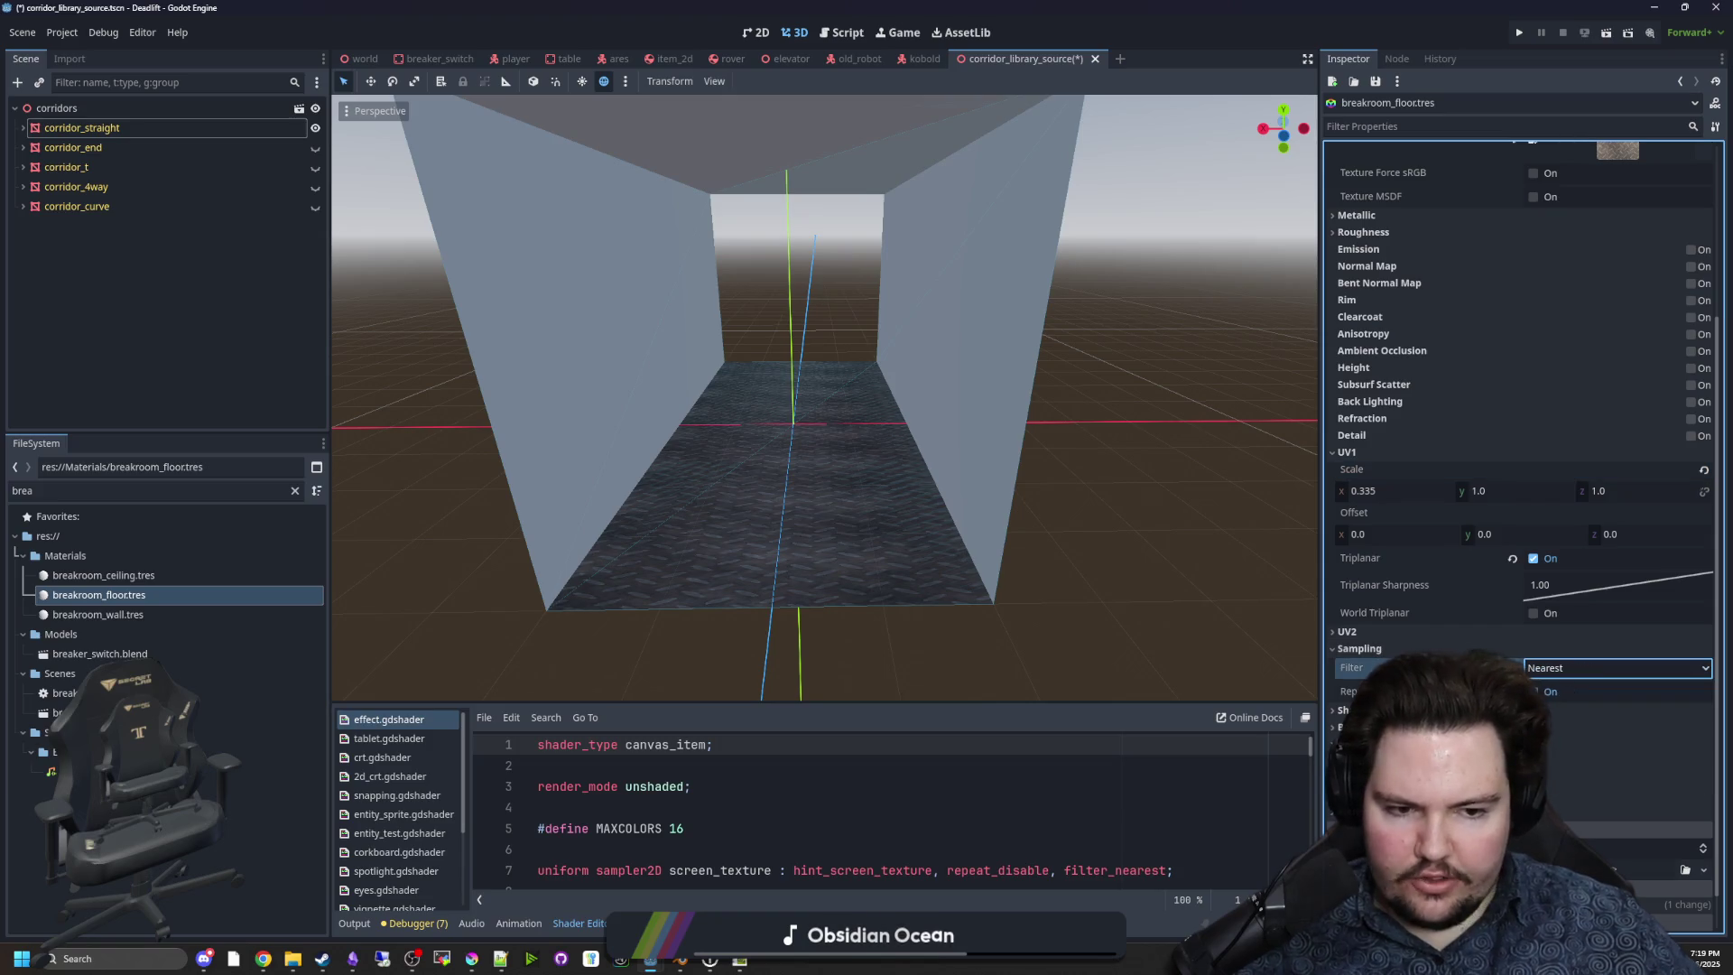
click(1387, 647)
Set the floor material's UV1 scale to 0.25 on x, y and z.
scroll(944, 540, up, 3)
scroll(945, 539, up, 5)
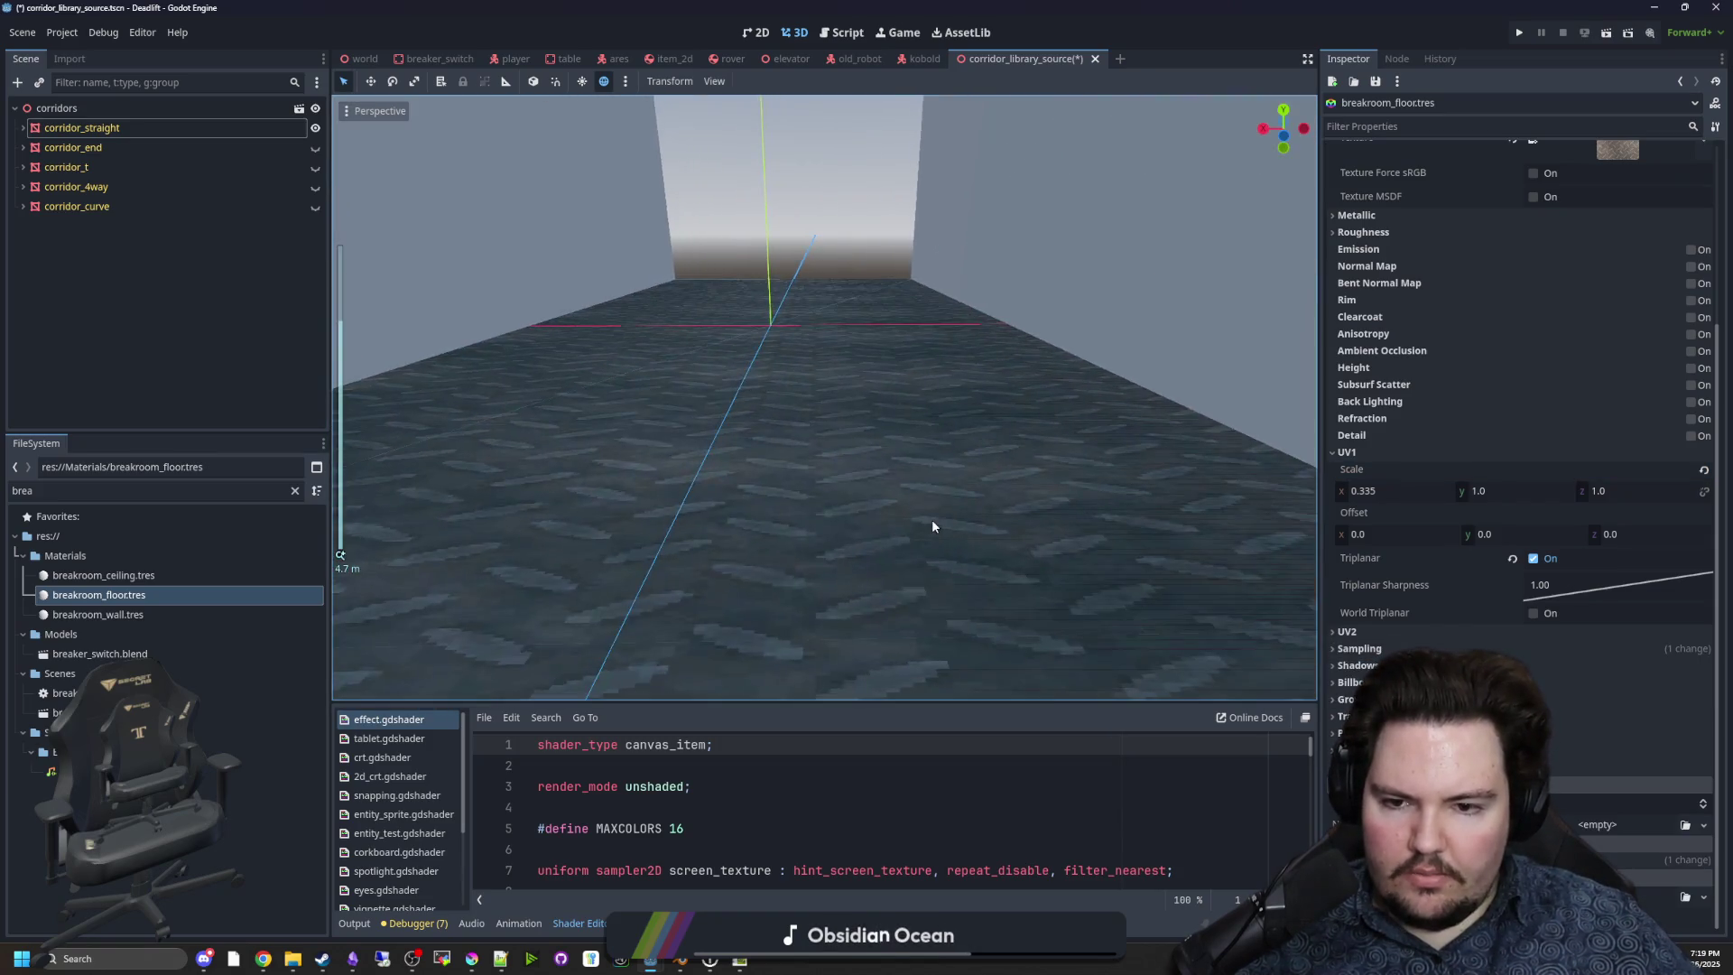
scroll(1074, 533, down, 5)
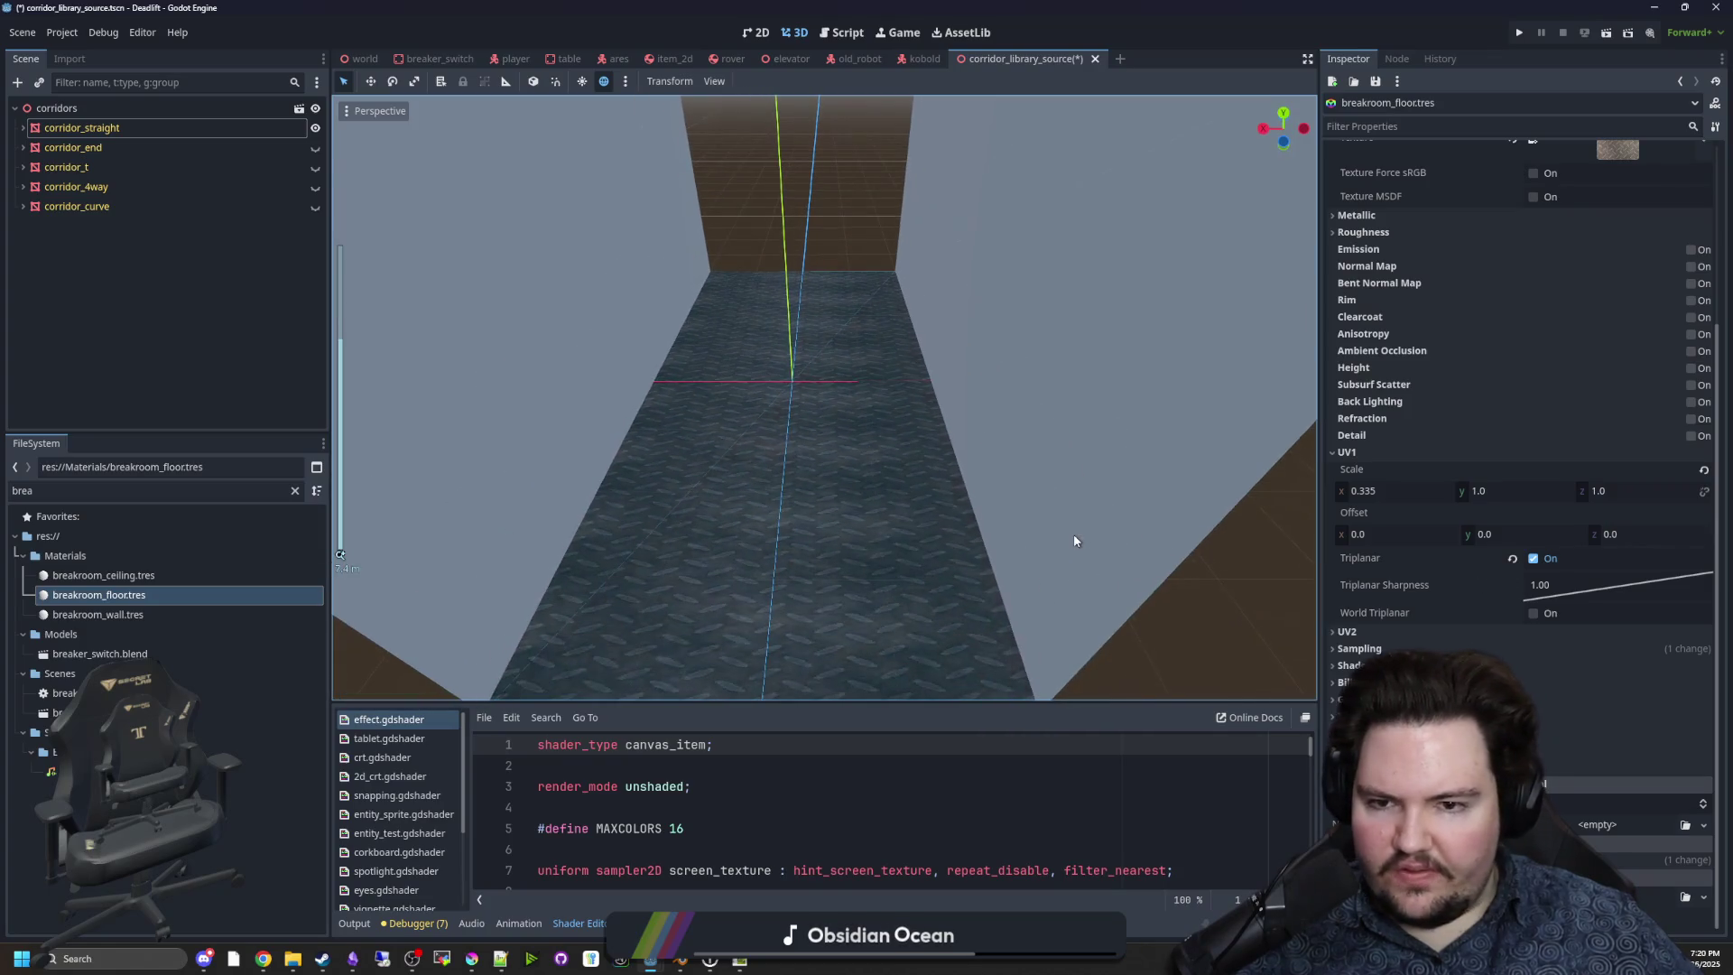
scroll(1083, 521, up, 5)
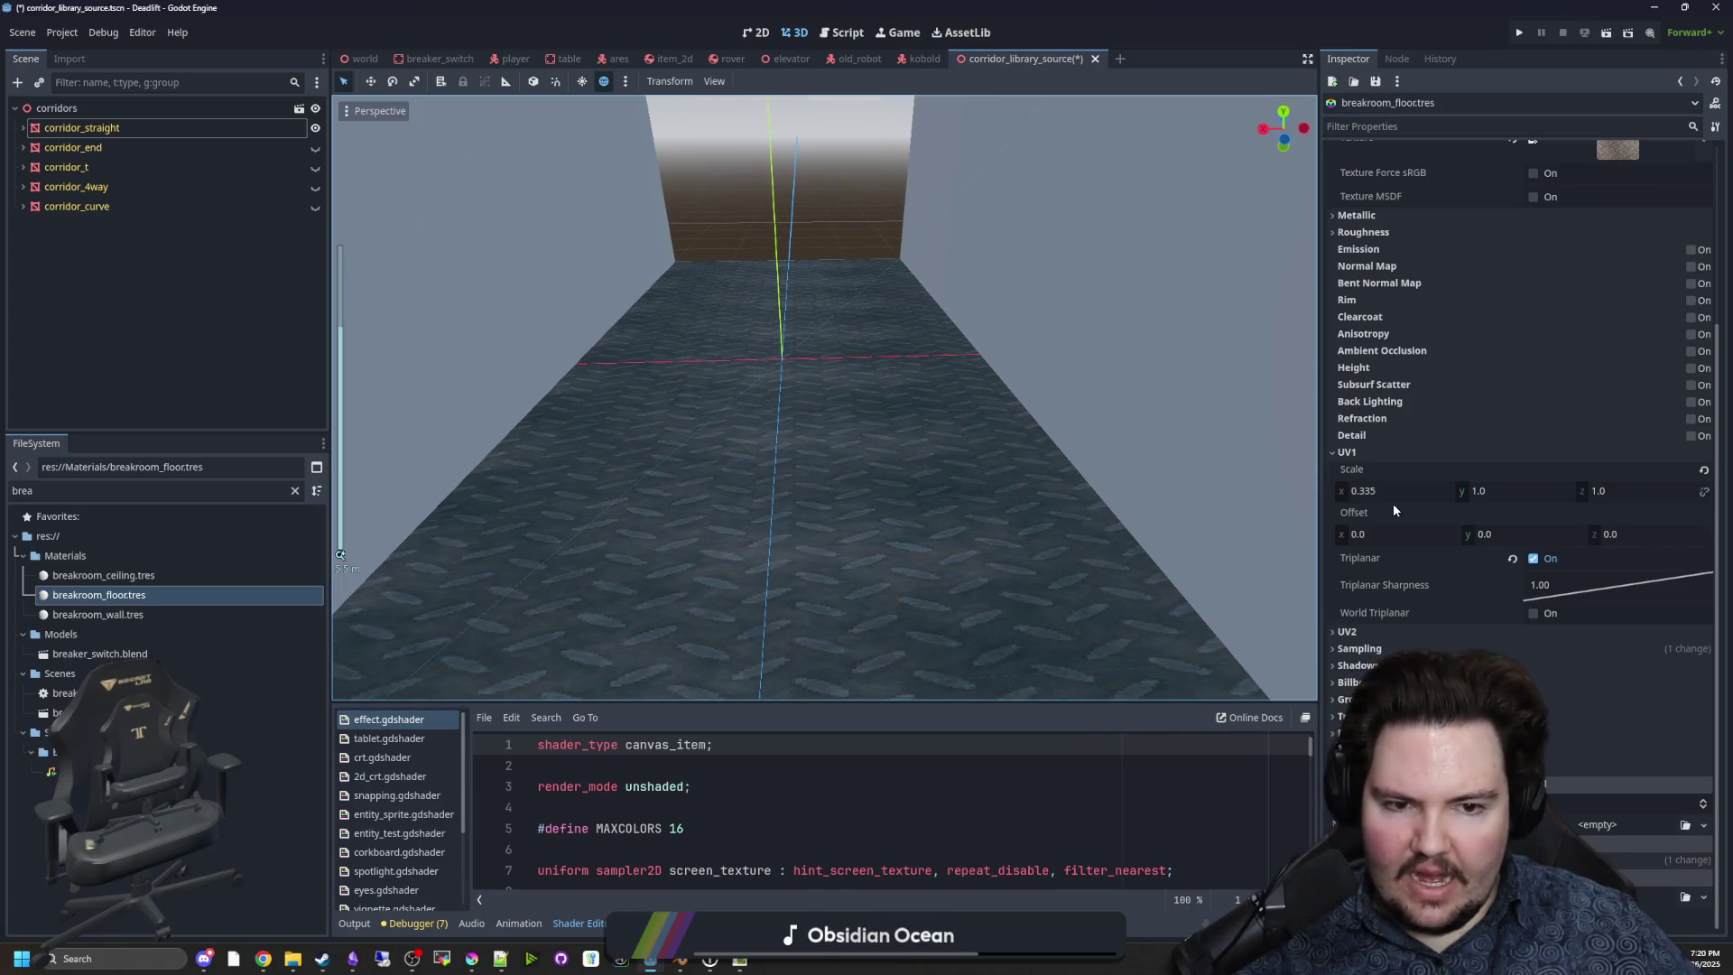
click(1427, 492)
text(0.25)
key(Return)
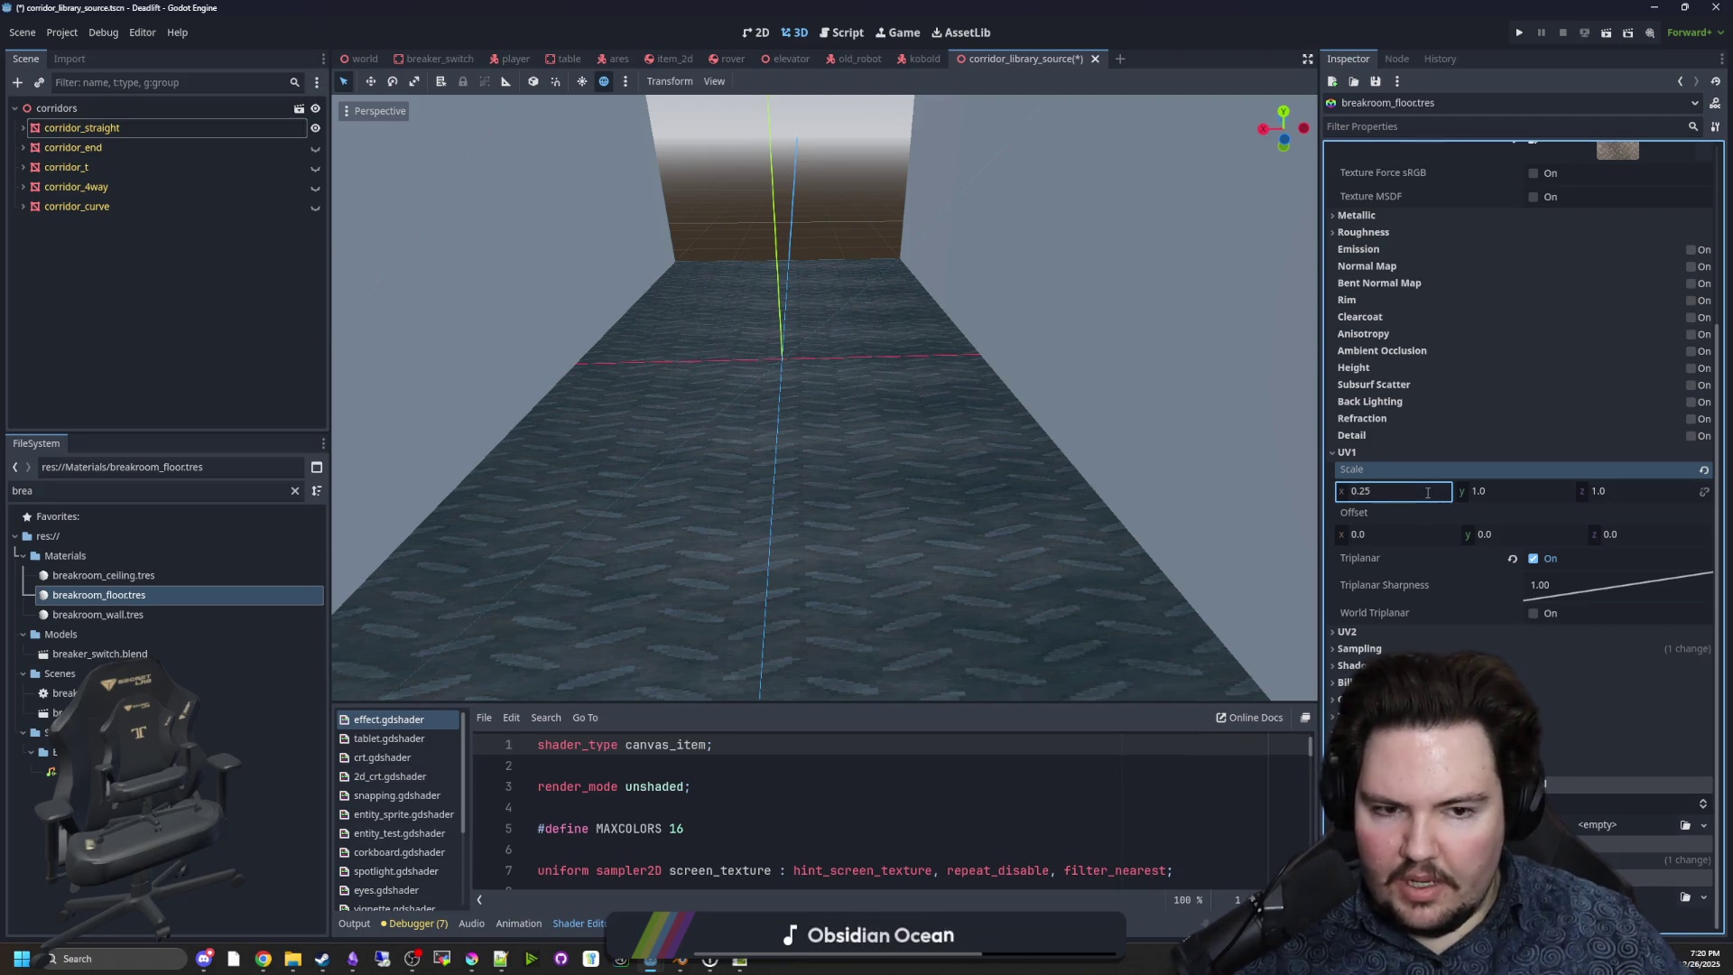
click(1508, 489)
text(0.25)
key(Return)
click(1600, 491)
text(0.25)
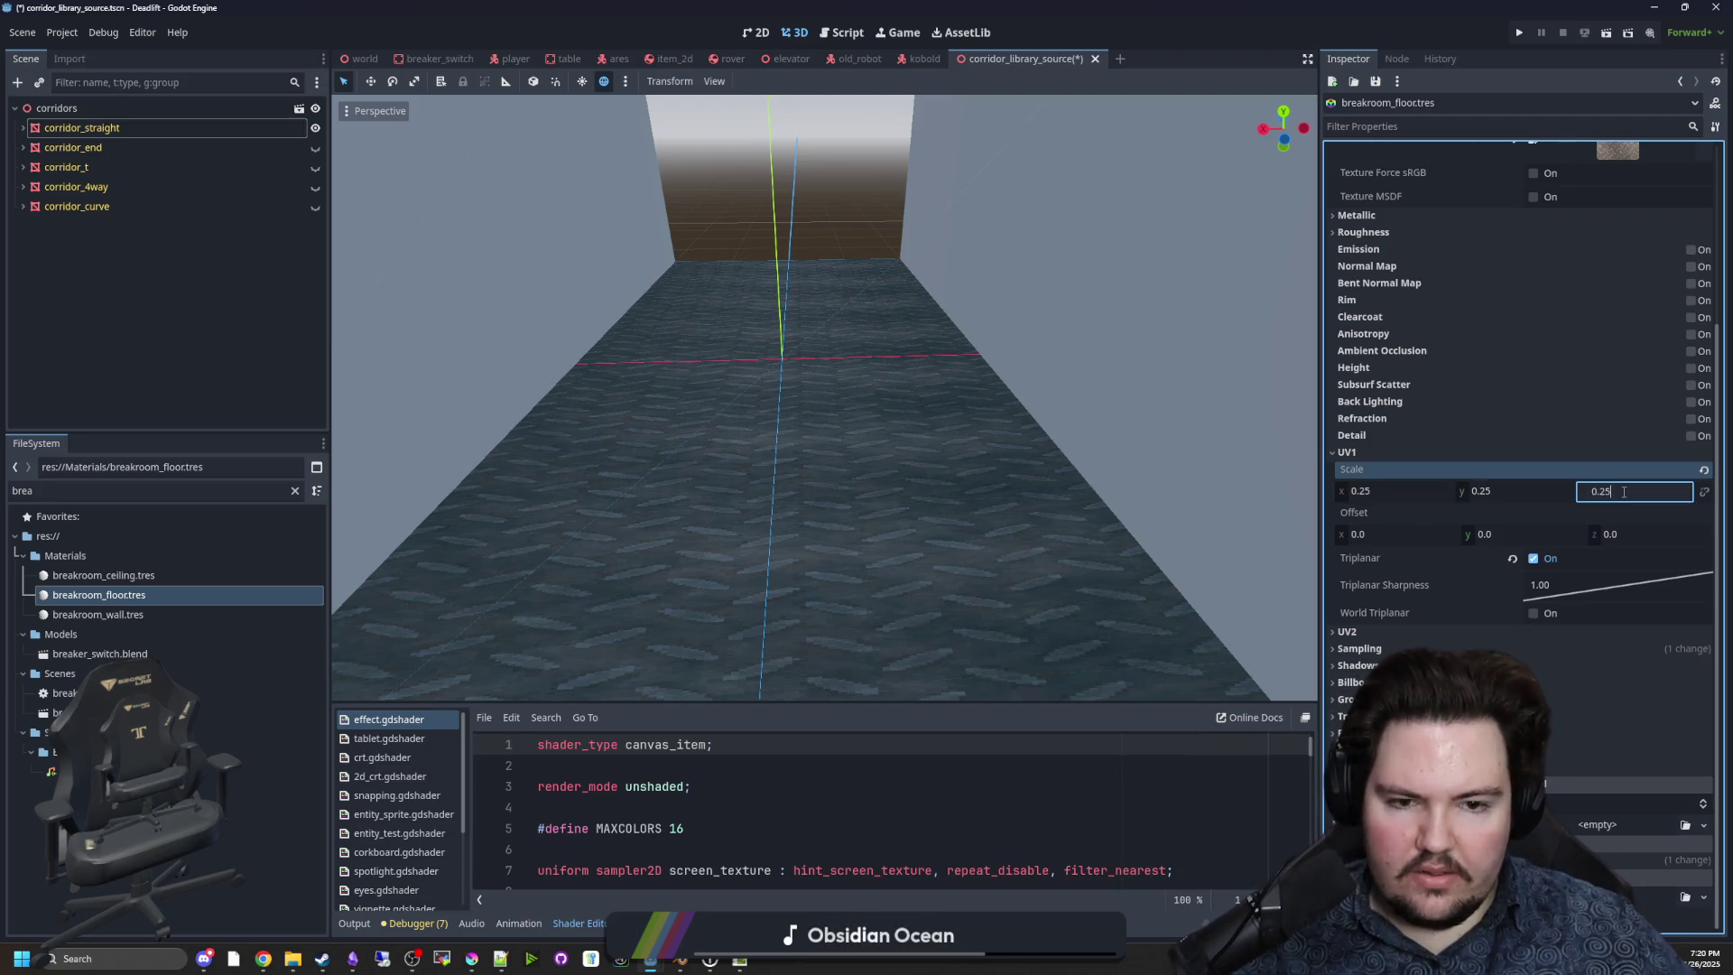
key(Return)
Change the UV1 scale to 0.5 on x, y and z.
scroll(794, 457, down, 5)
scroll(1043, 631, down, 3)
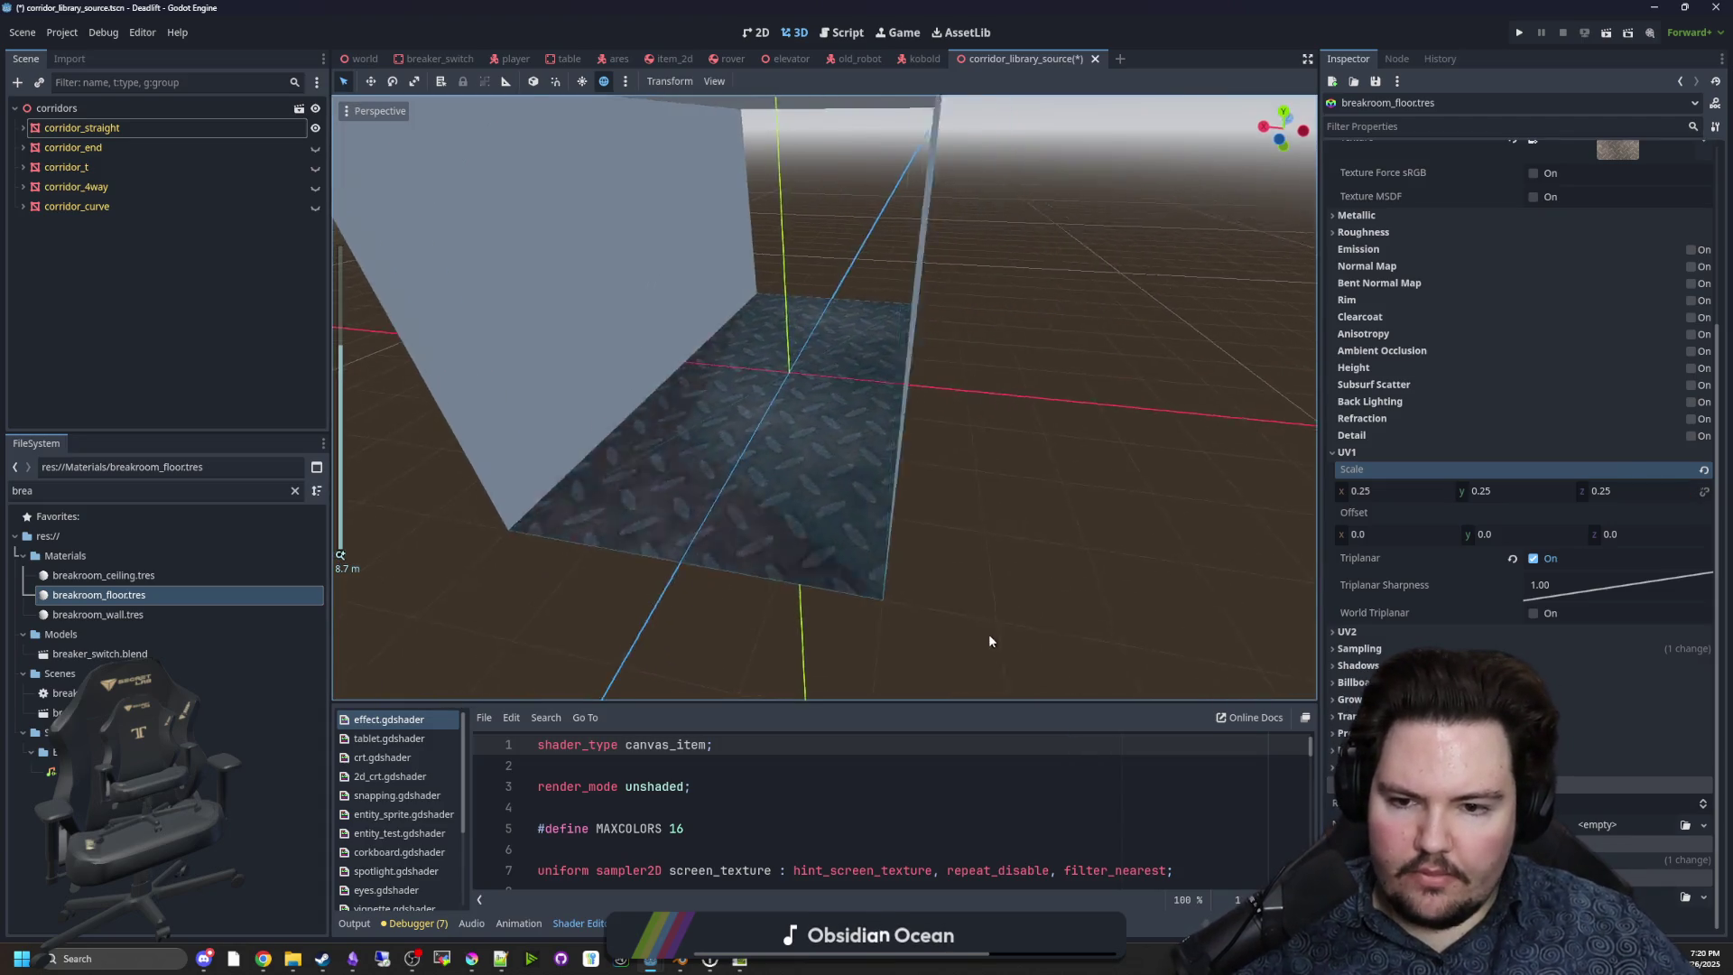
click(1393, 492)
text(0.5)
key(Return)
click(1516, 491)
text(0.5)
key(Return)
click(1608, 491)
text(0.5)
key(Return)
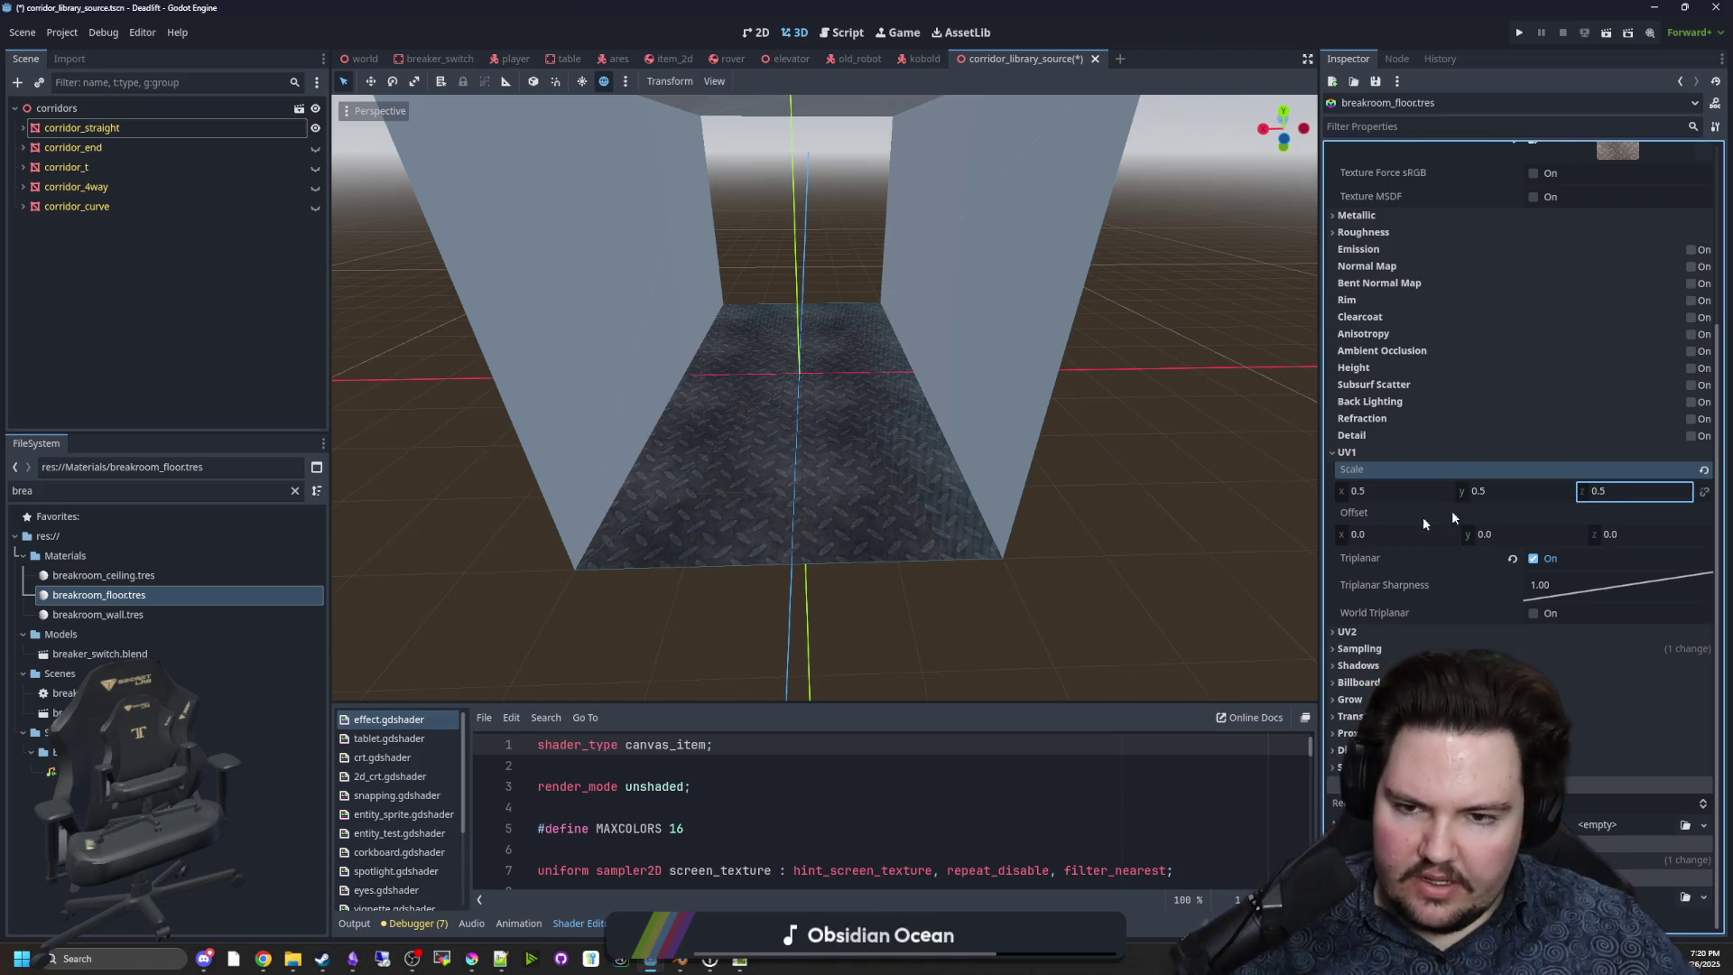
Save the scene and view the albedo texture options of breakroom_wall.tres.
key(ctrl+s)
click(137, 617)
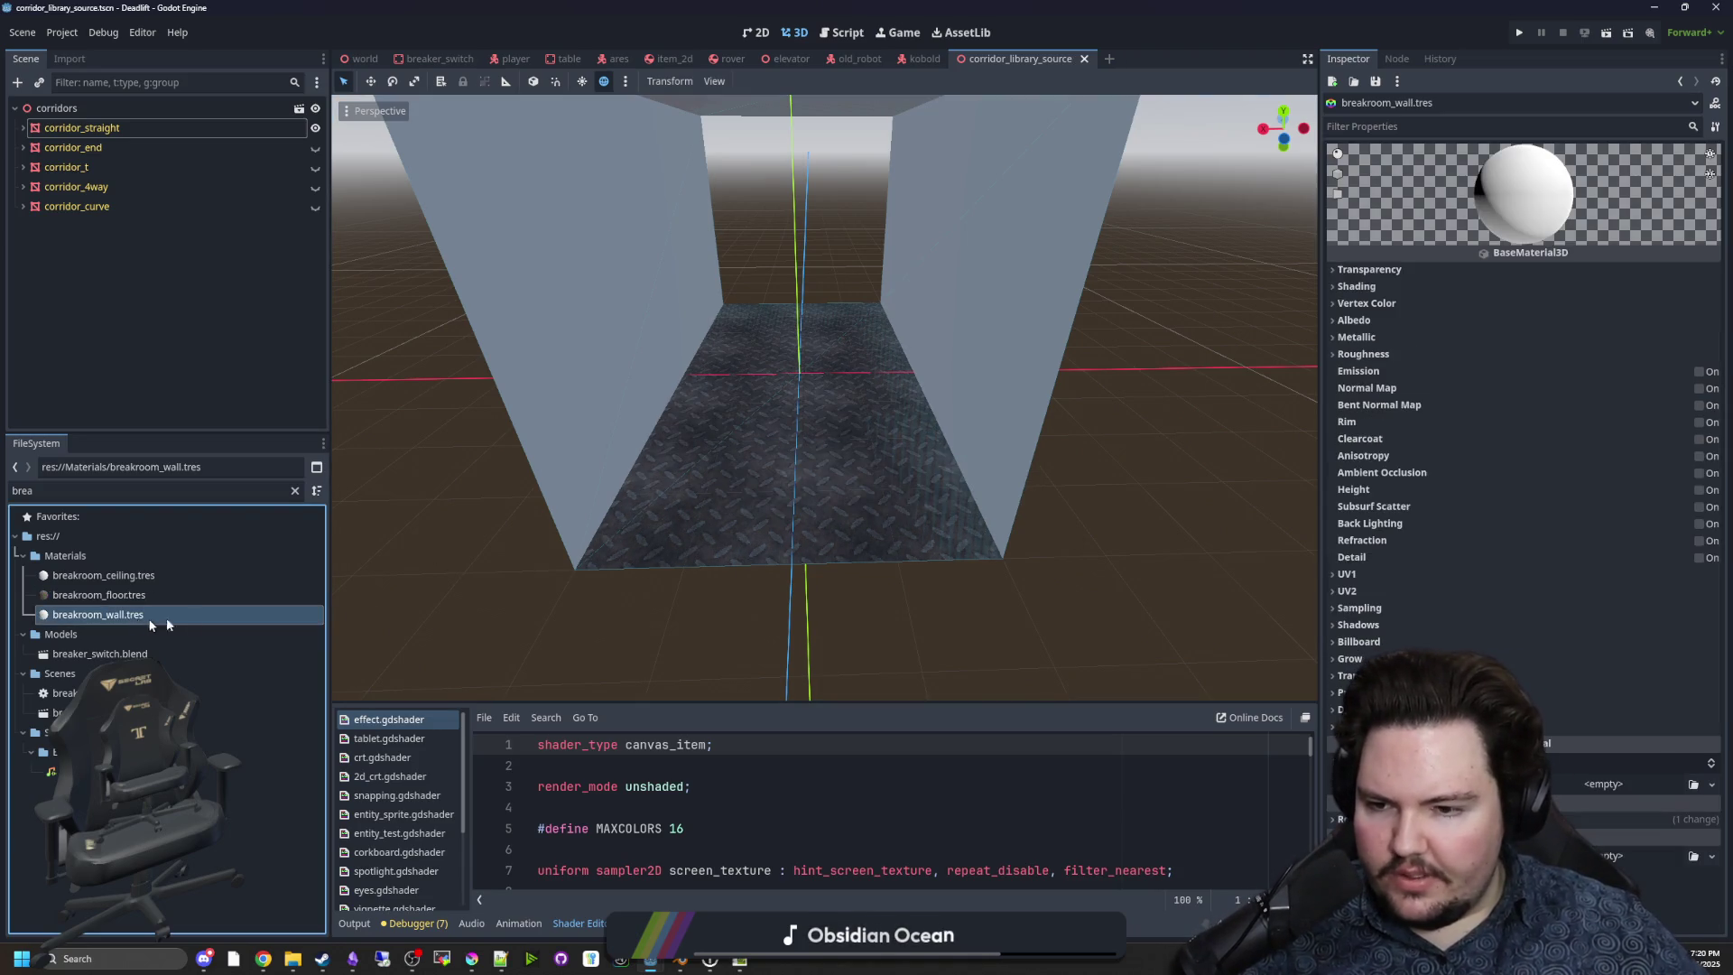
click(1354, 320)
click(1598, 361)
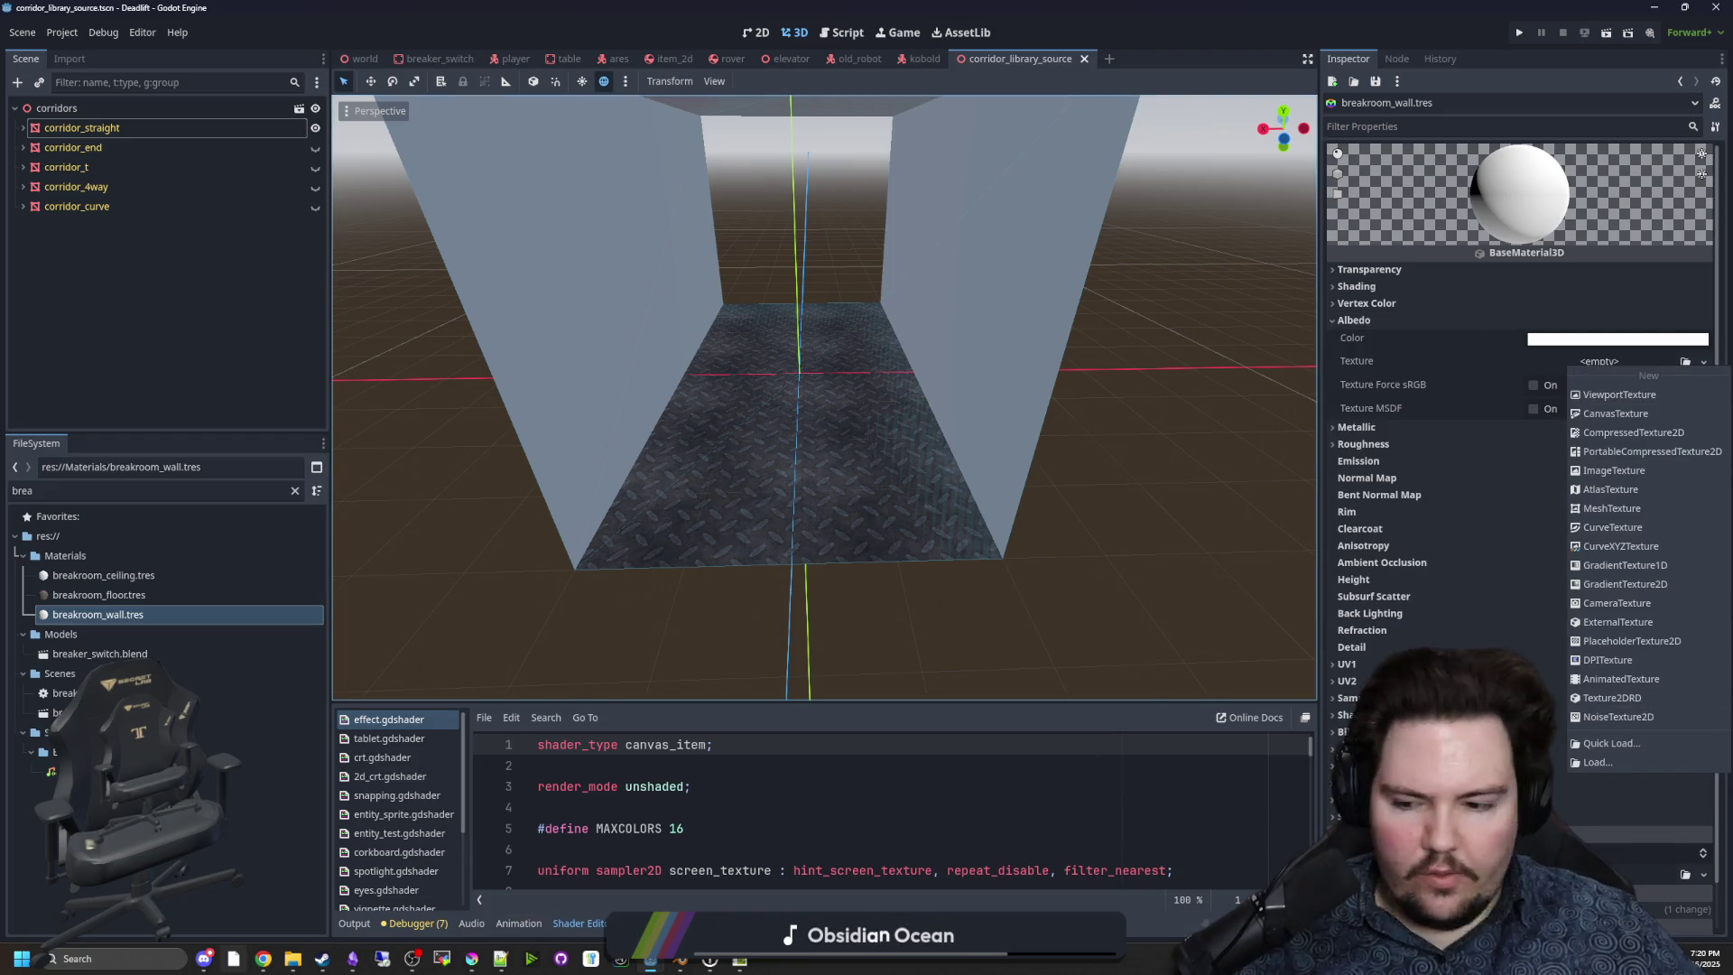
click(262, 958)
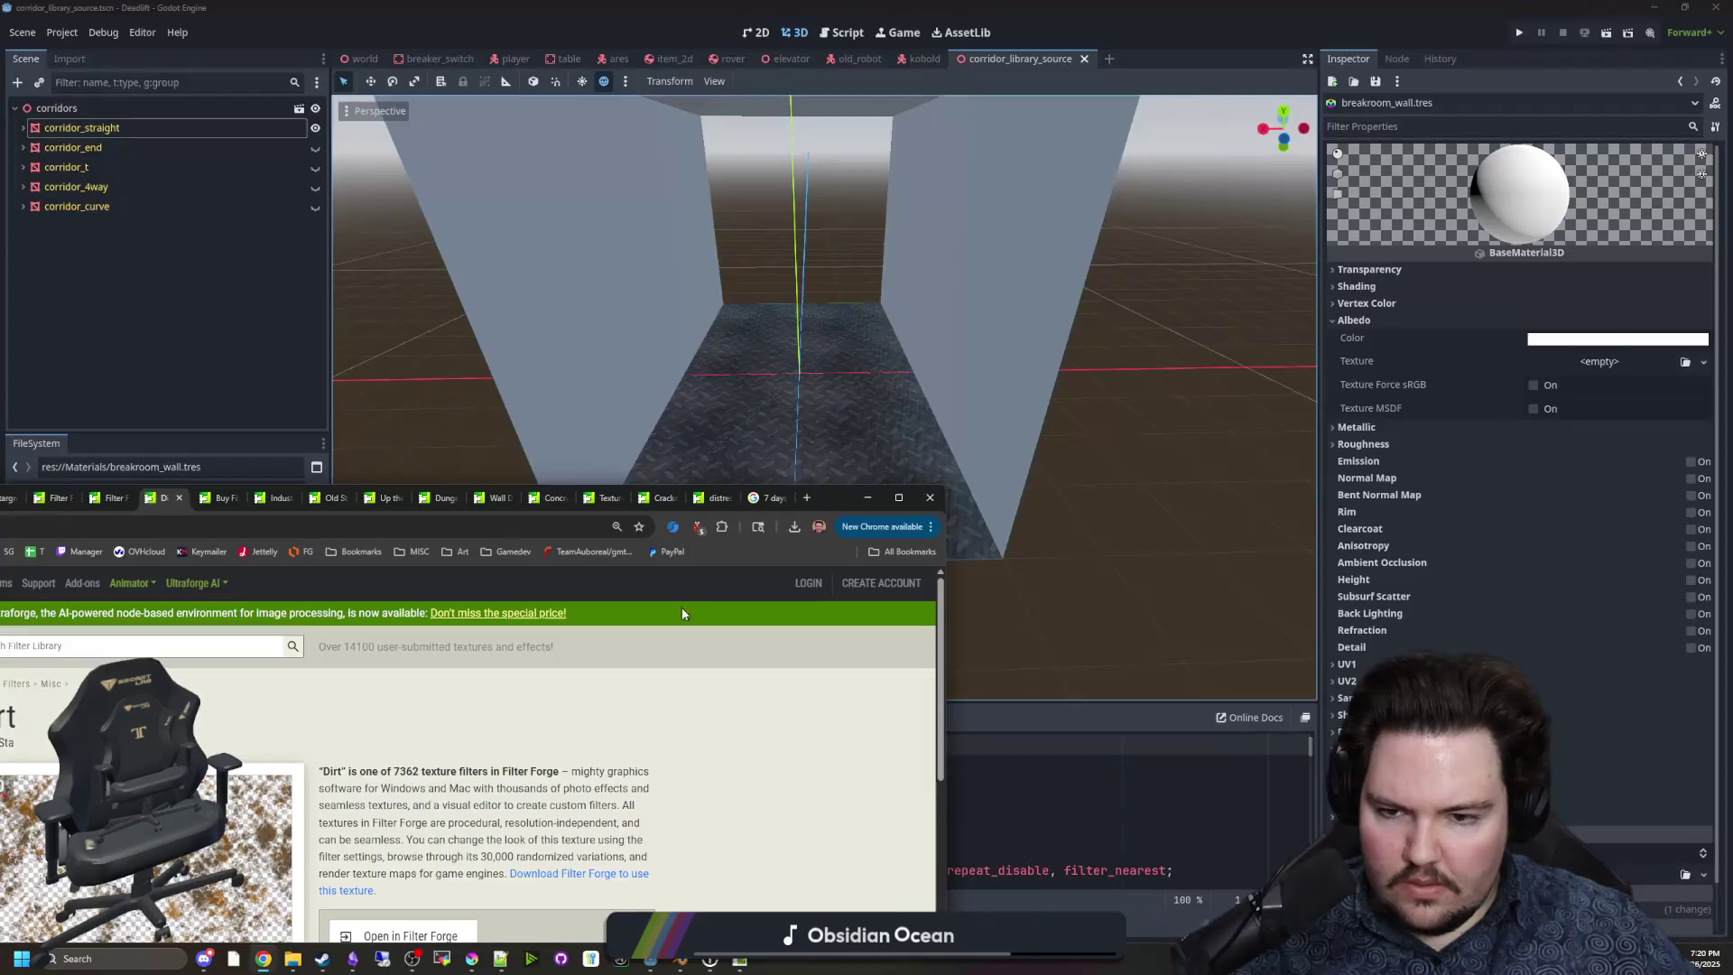
Go through the Chrome texture tabs to Wall Distressed Section 01 and send it to Filter Forge.
click(955, 884)
click(753, 14)
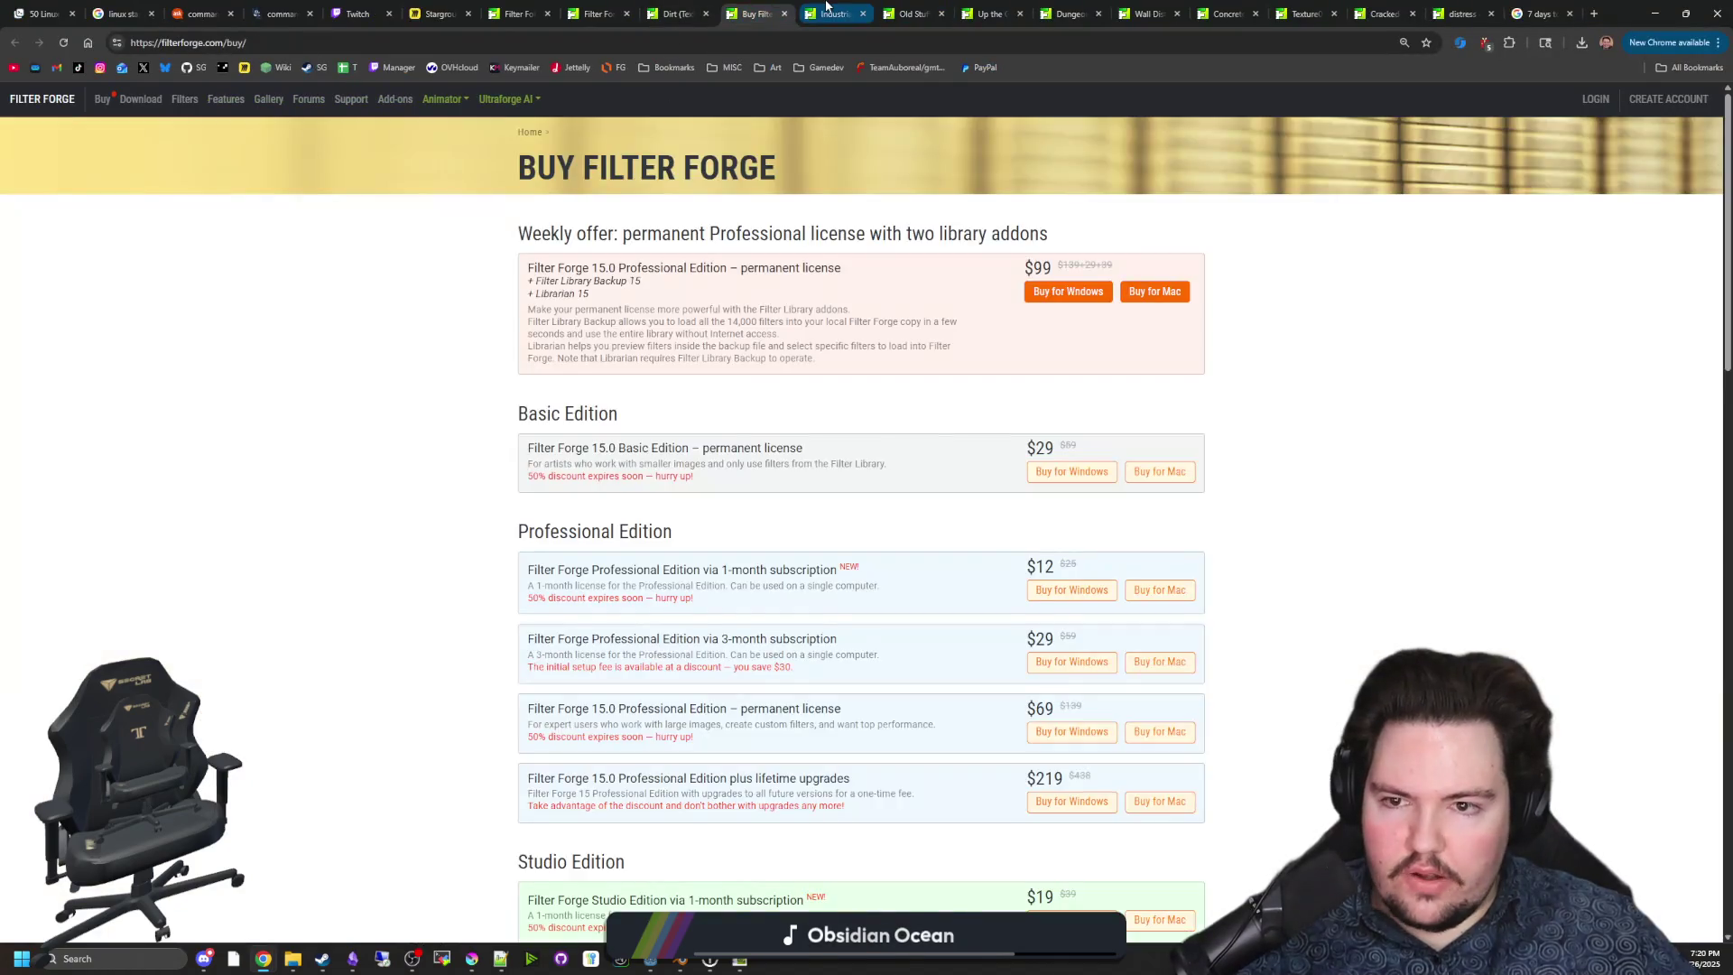
click(832, 14)
click(913, 11)
click(991, 6)
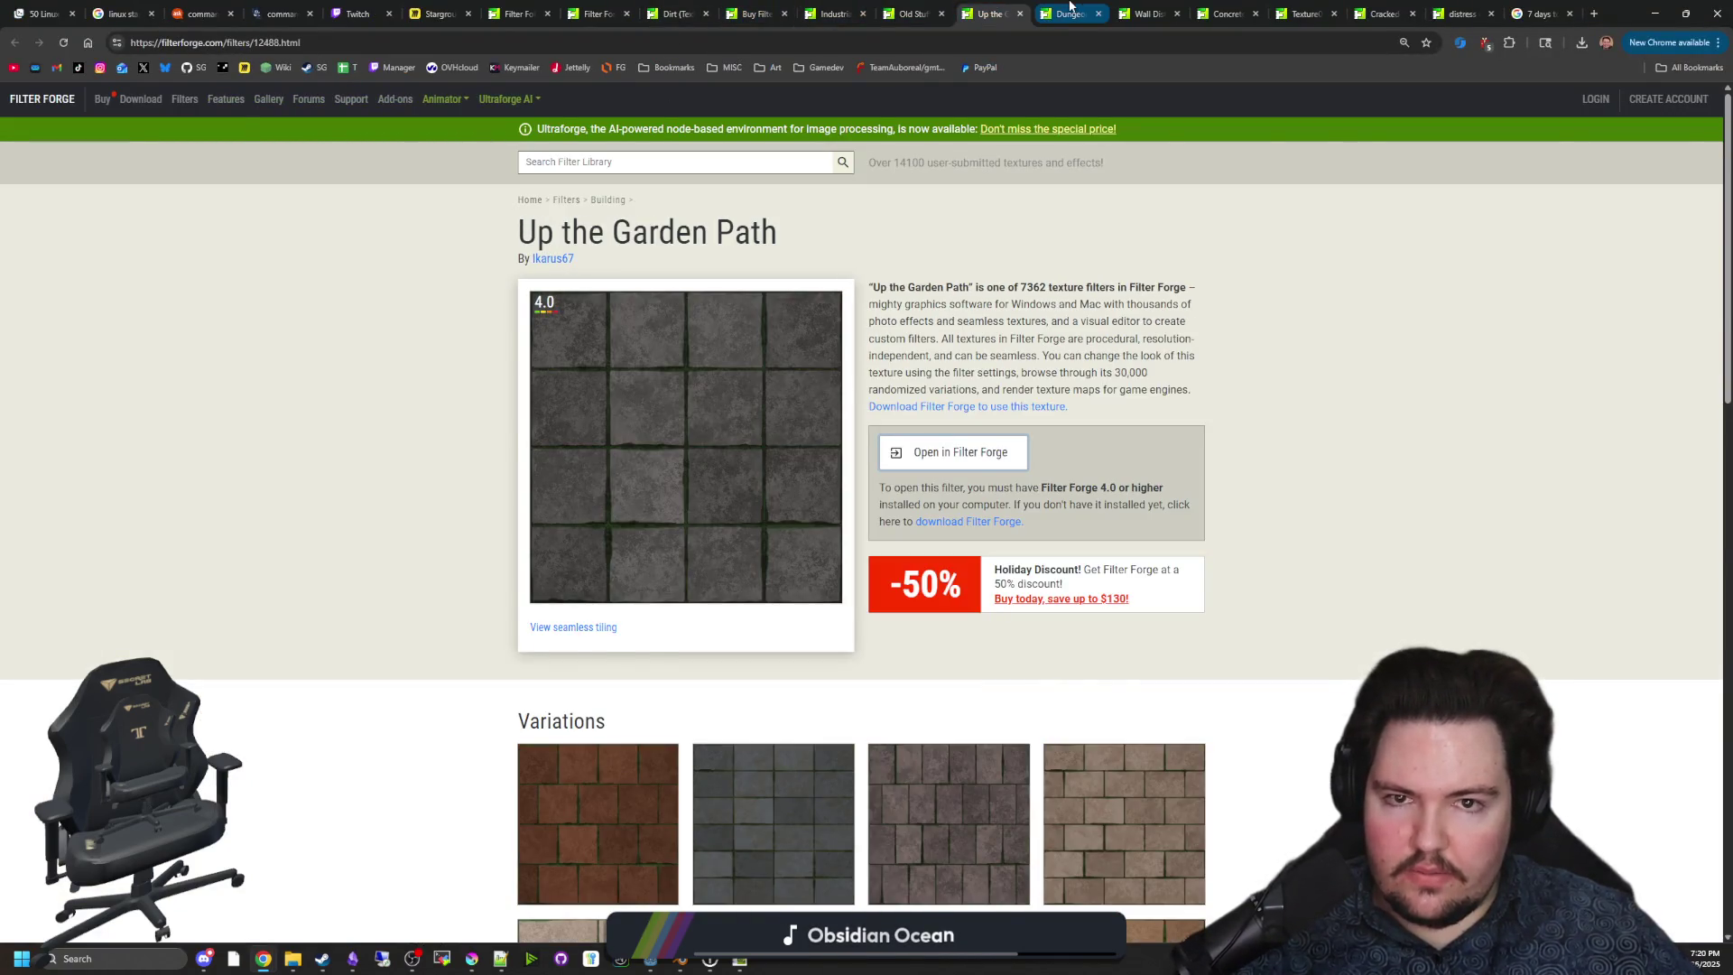
click(1070, 5)
click(1146, 6)
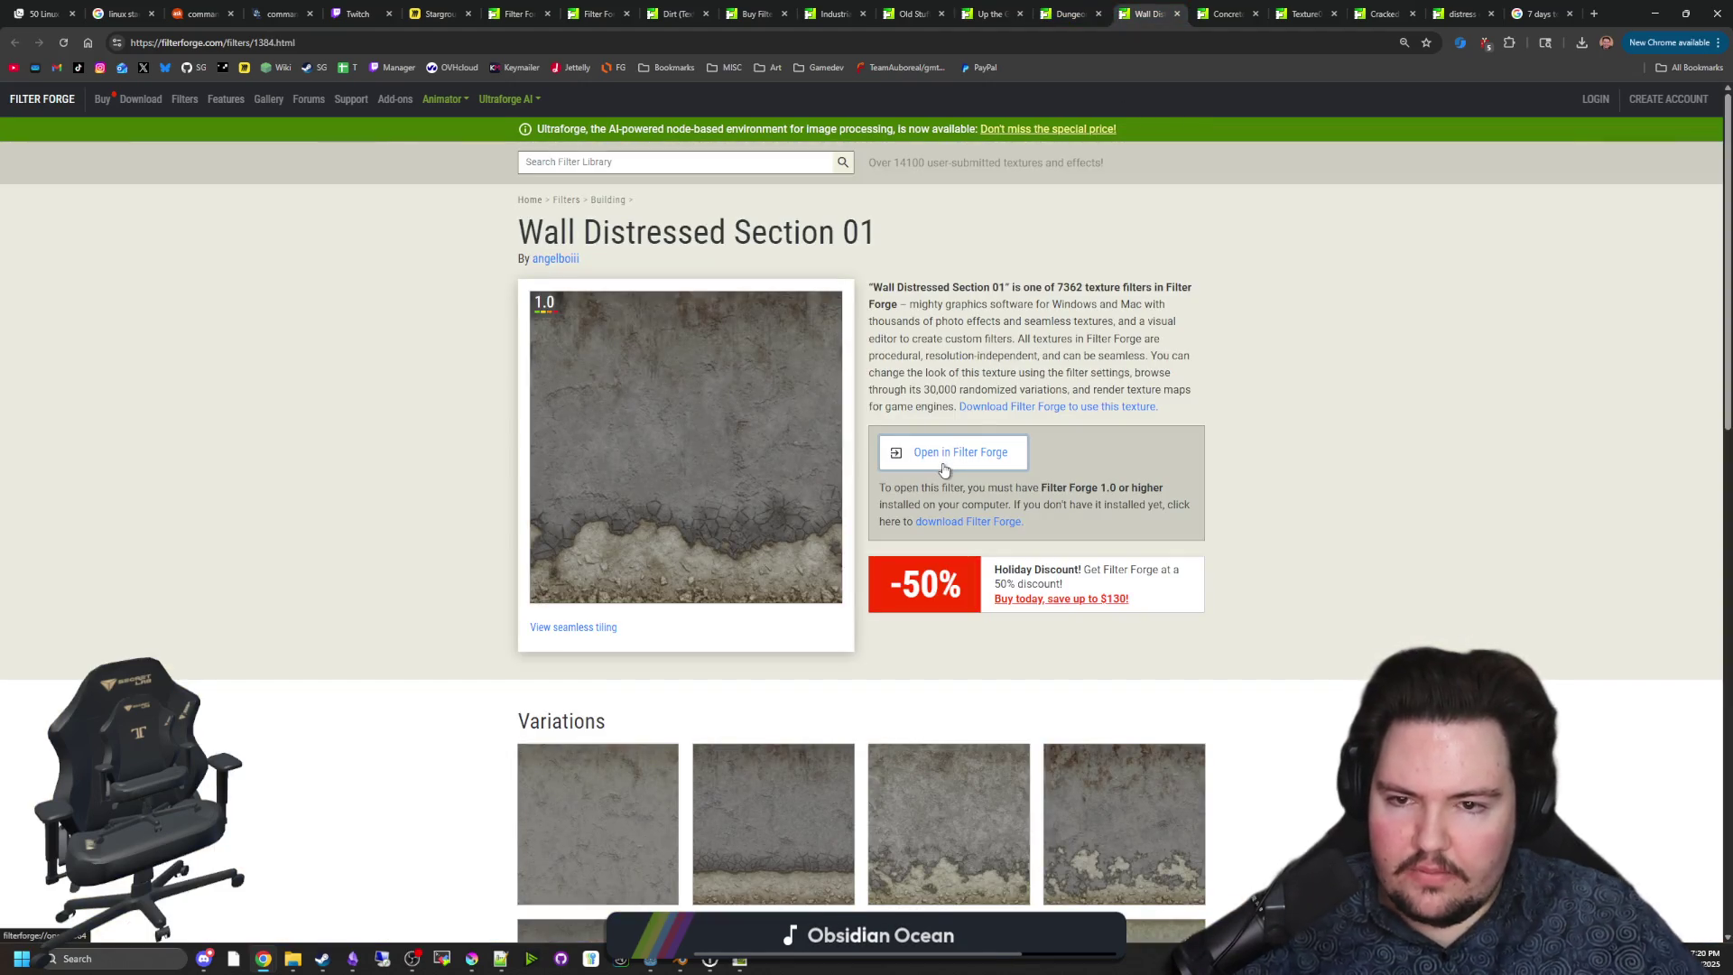
click(943, 469)
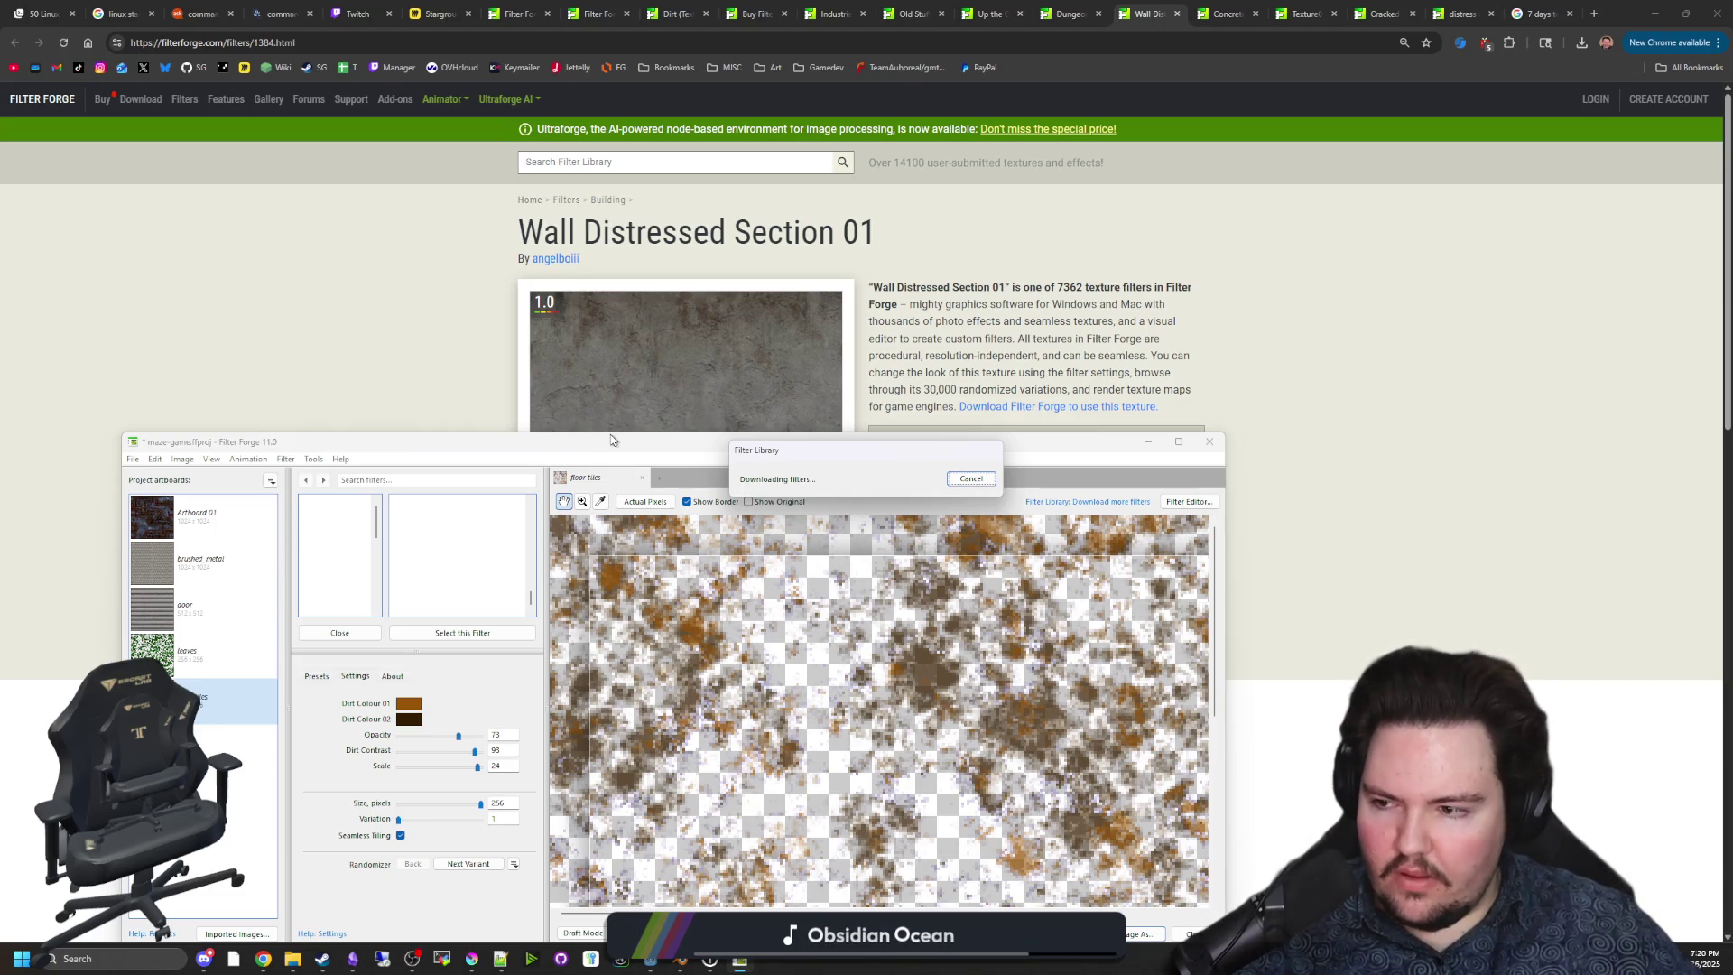
Maximize the Filter Forge window.
drag(611, 440, 728, 375)
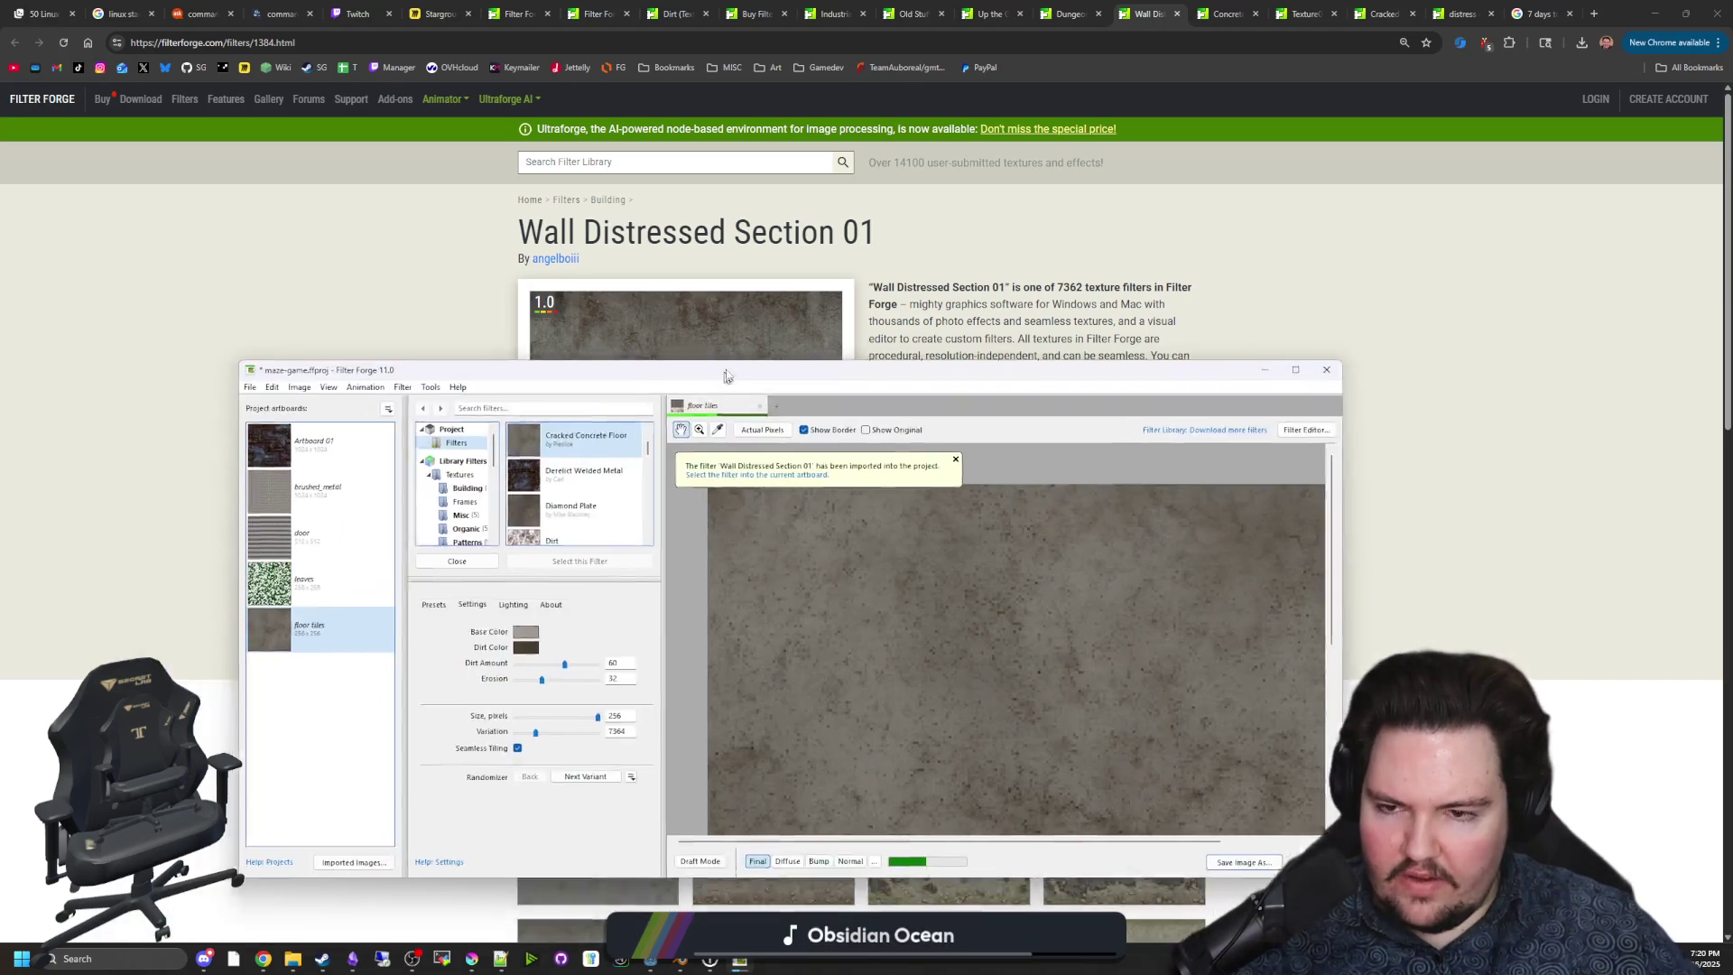
double_click(728, 376)
scroll(837, 433, down, 1)
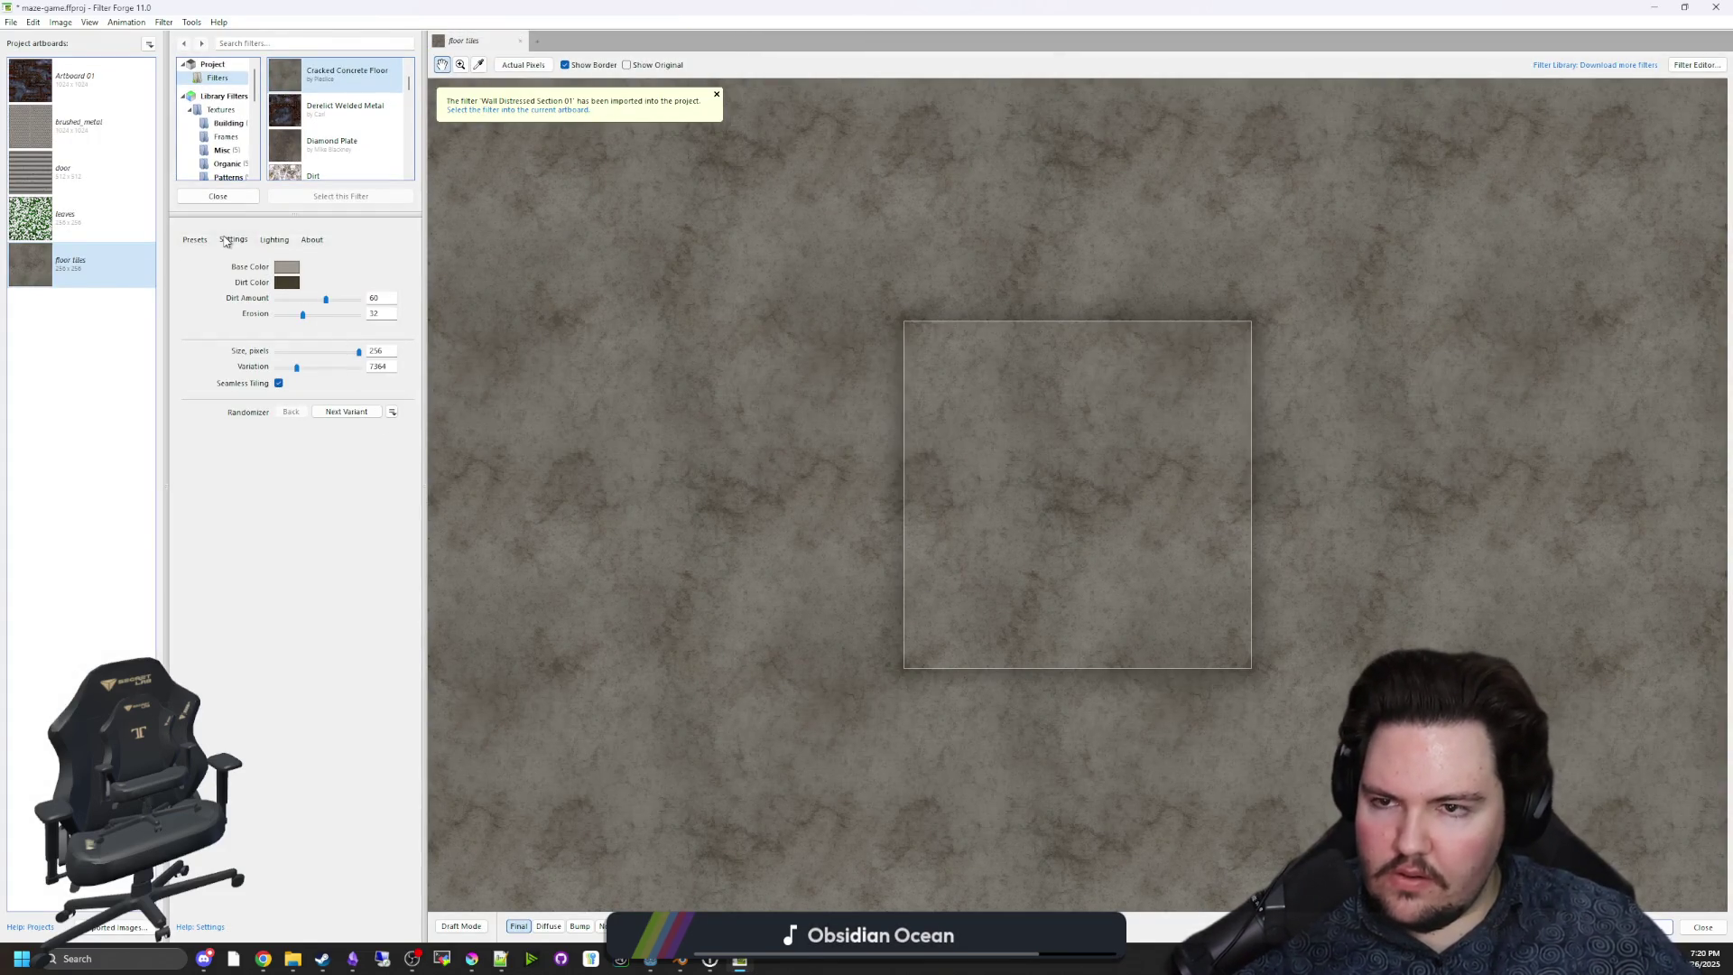
scroll(344, 160, down, 3)
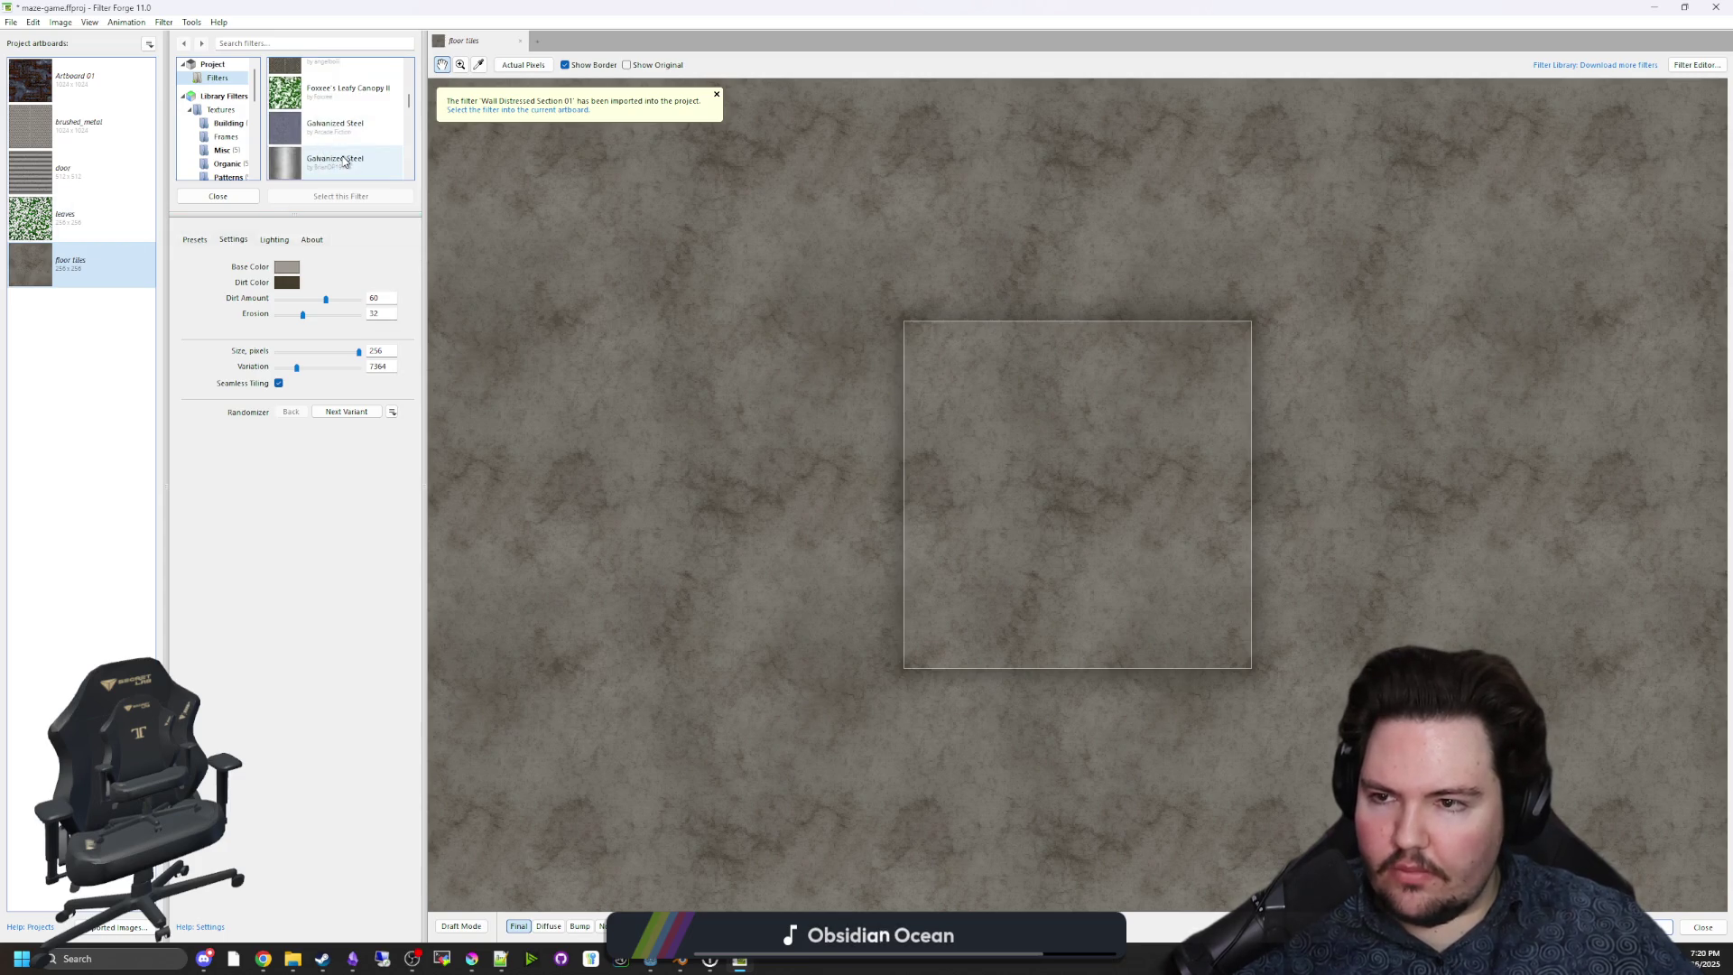
scroll(344, 161, up, 3)
Create a new artboard named wall and apply Wall Distressed Section 01 to it.
click(149, 44)
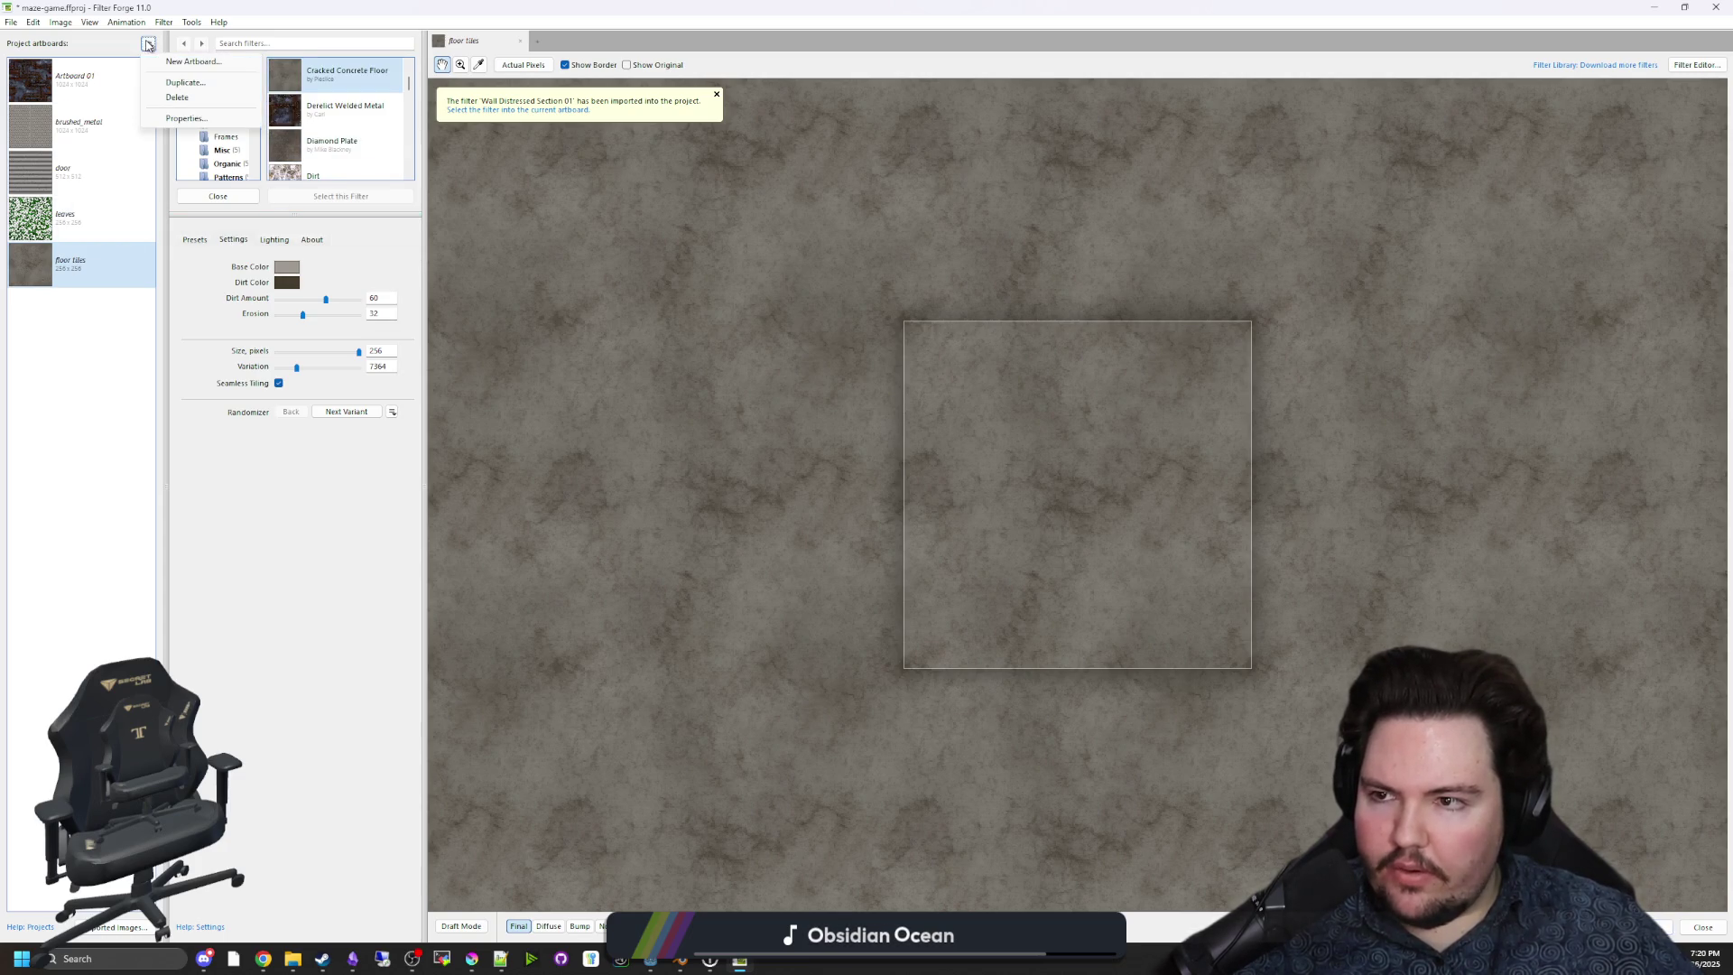
click(189, 62)
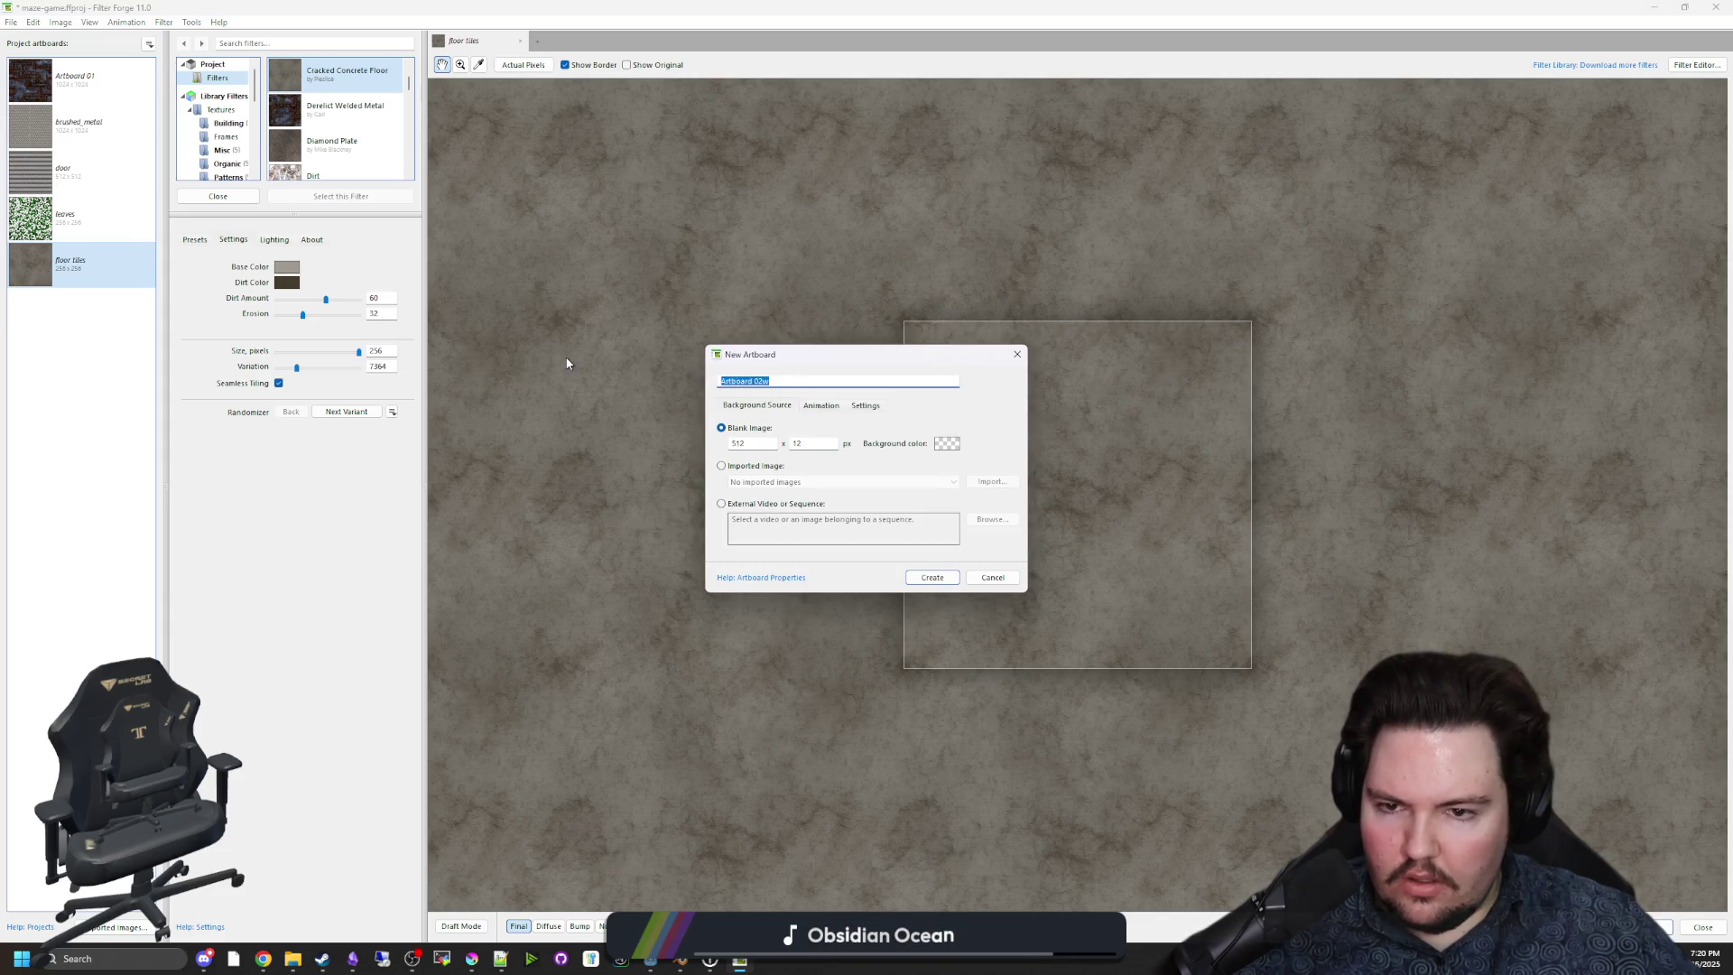
click(980, 578)
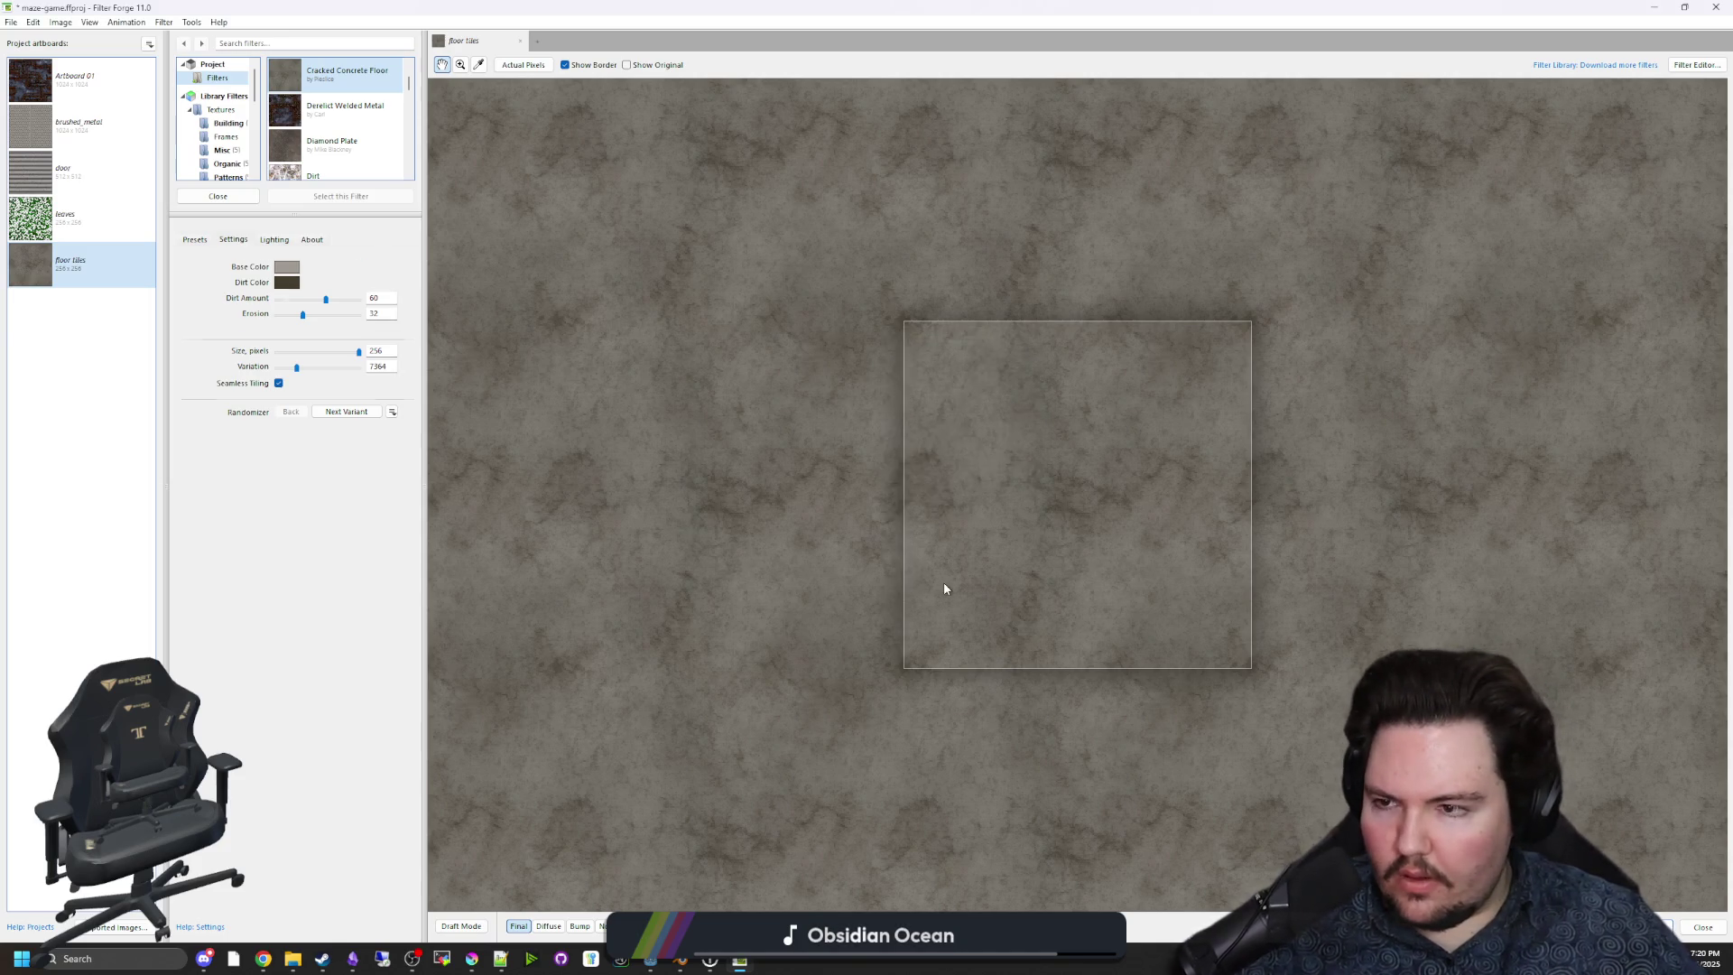
scroll(330, 135, down, 5)
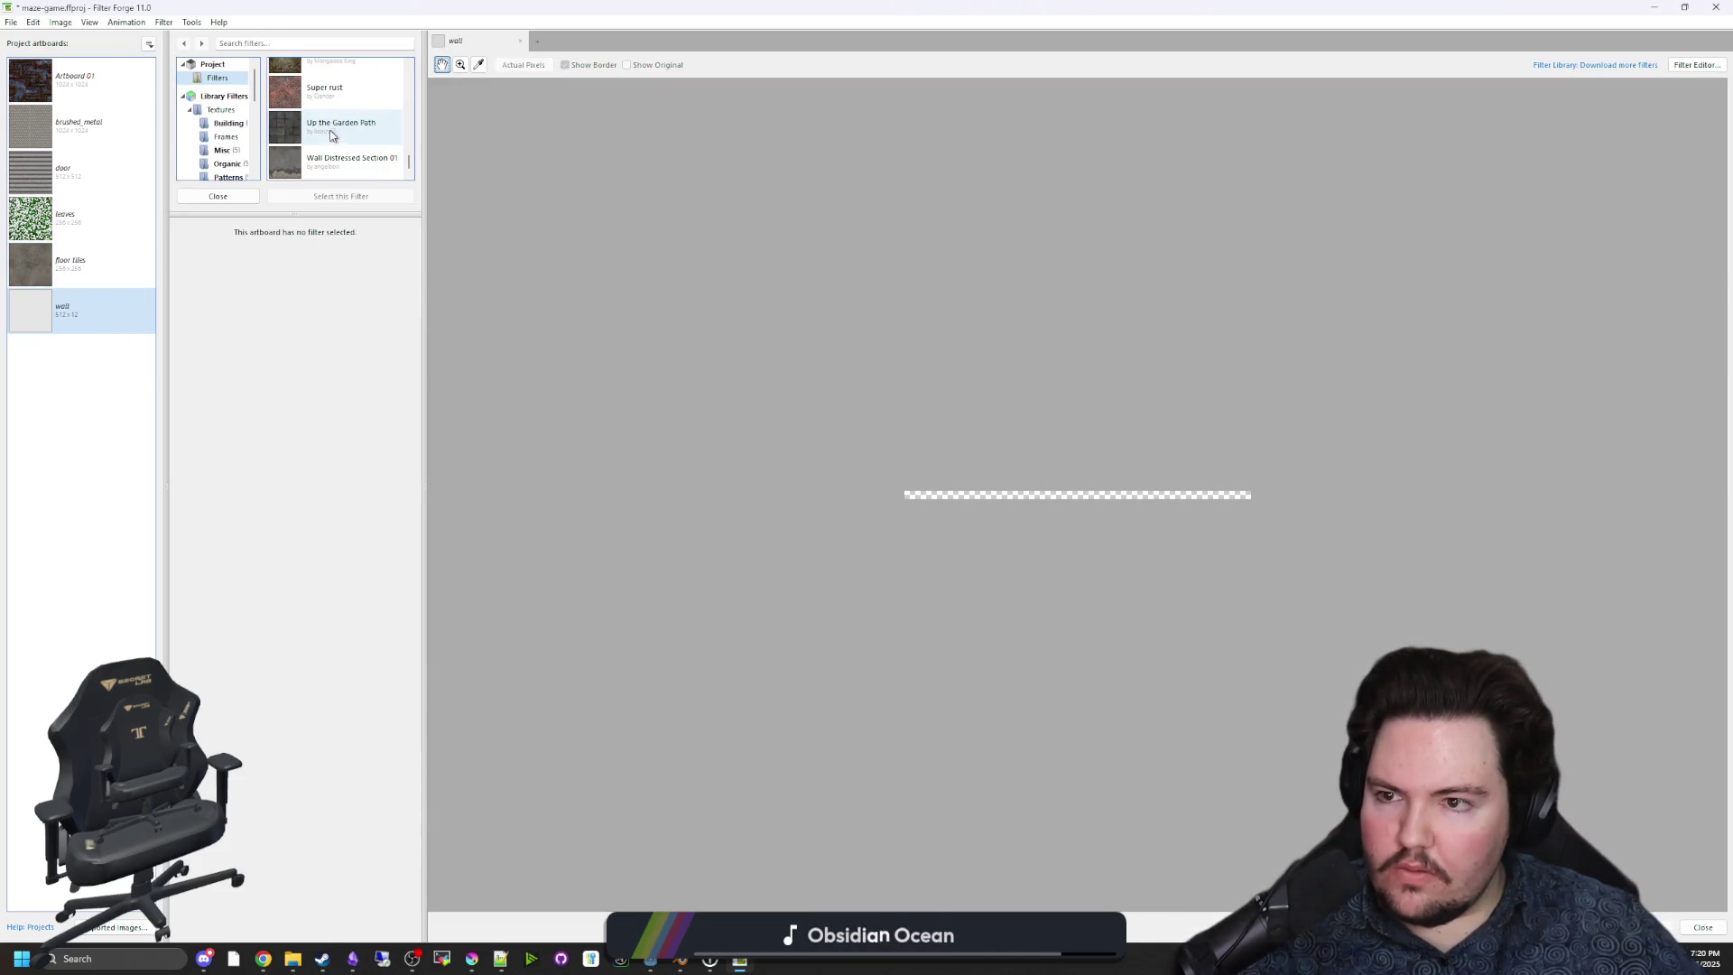
double_click(340, 164)
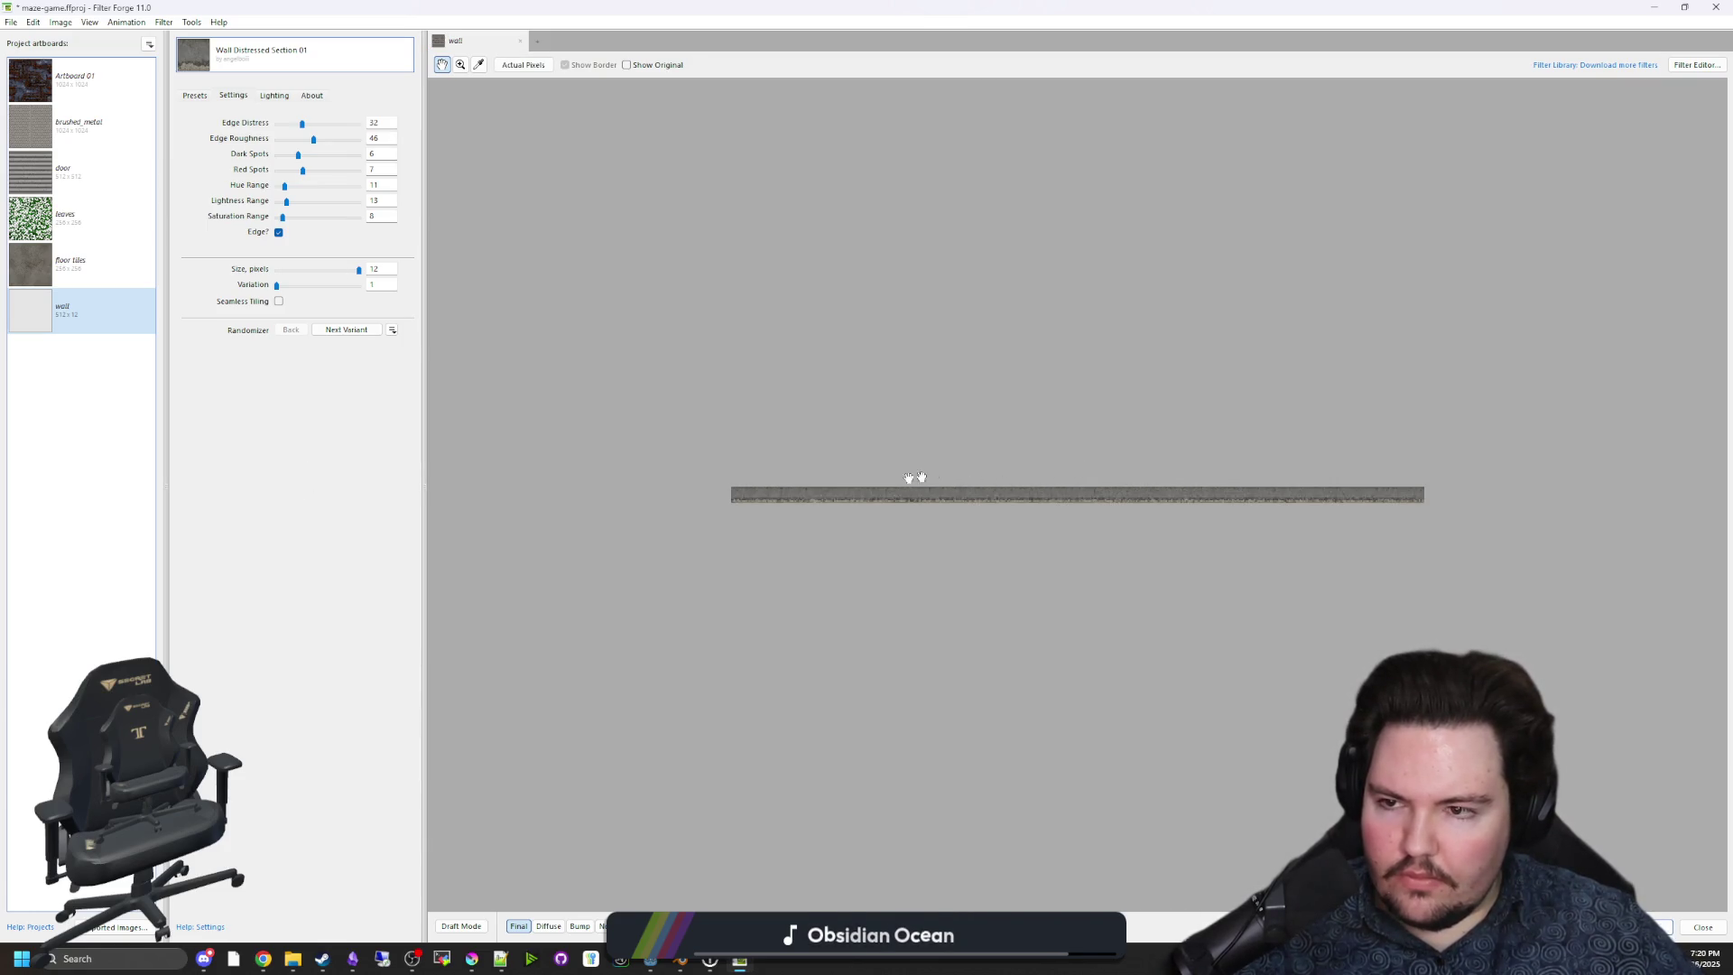
Delete the badly sized wall artboard.
right_click(89, 303)
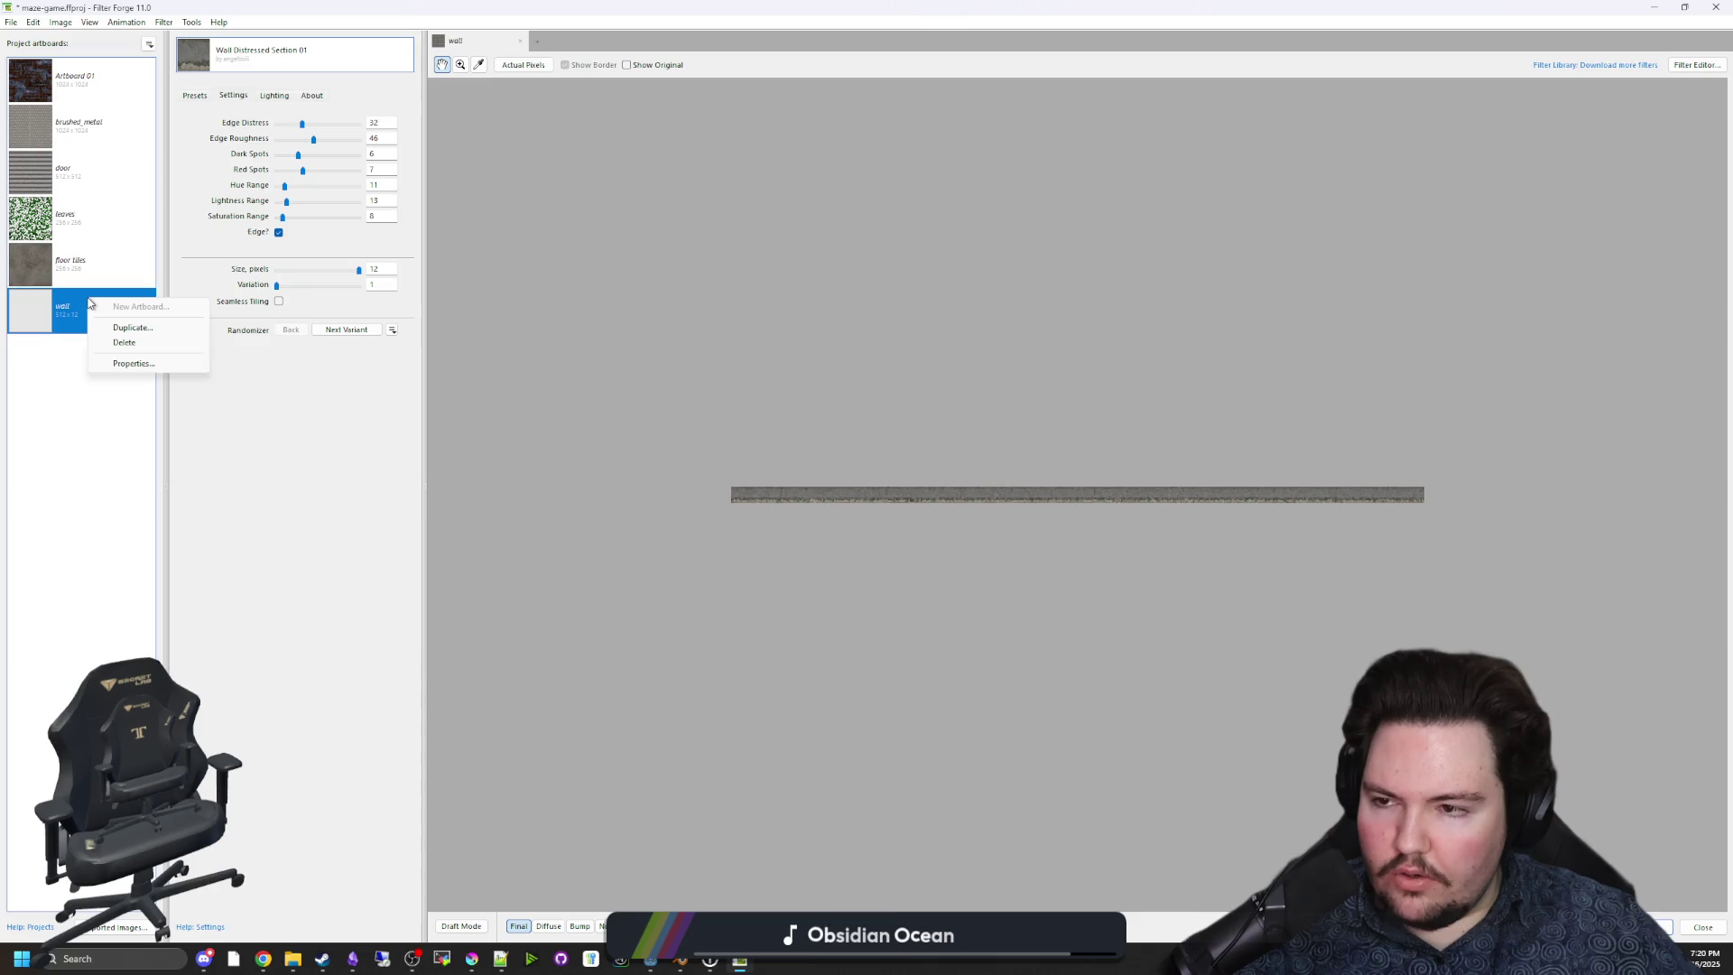
click(122, 344)
click(869, 533)
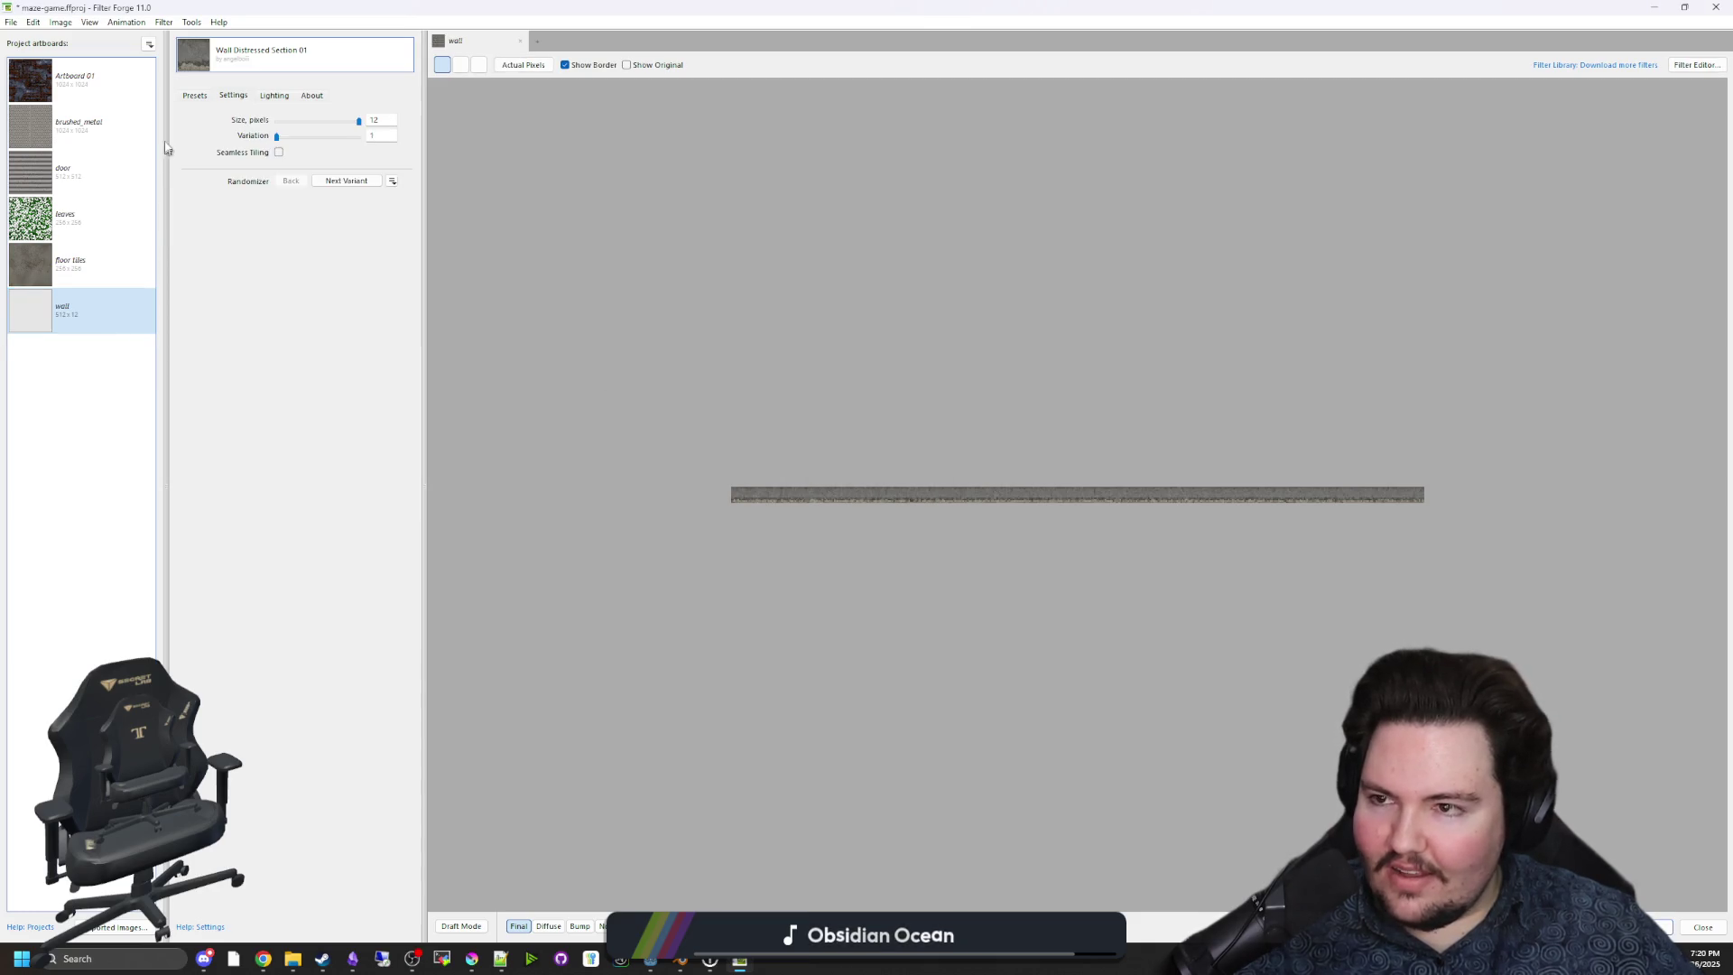
click(149, 44)
click(171, 63)
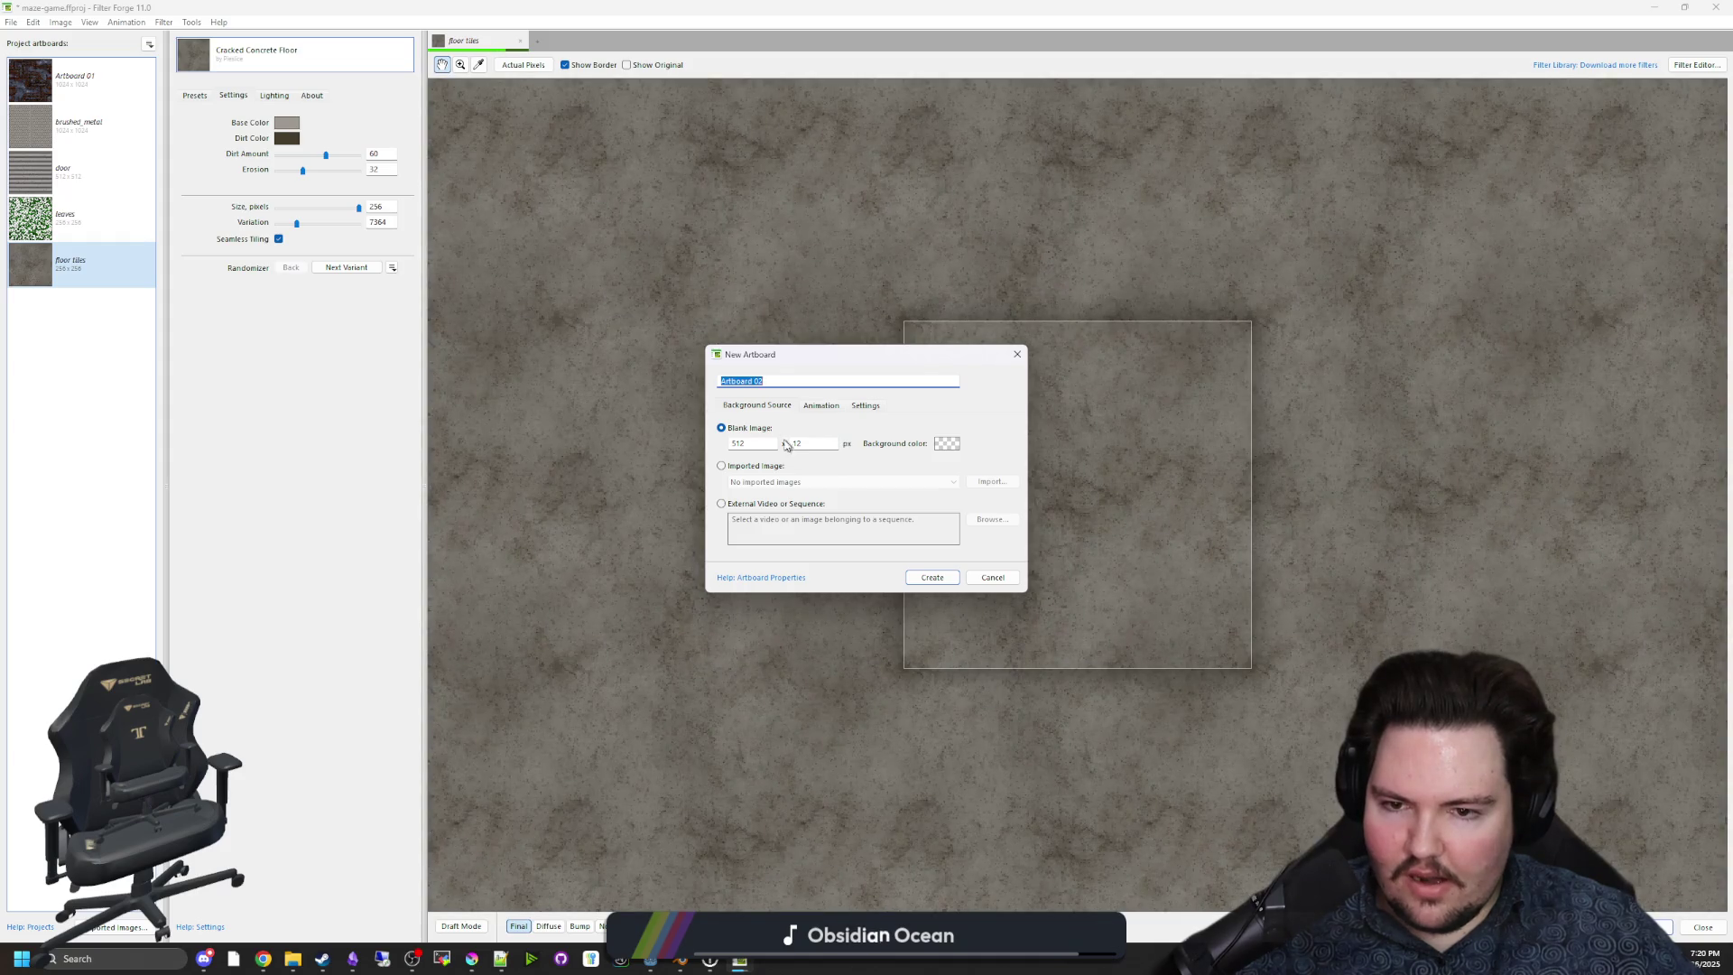
Create a 512×512 artboard and apply the Wall Distressed Section 01 filter.
click(929, 579)
click(263, 88)
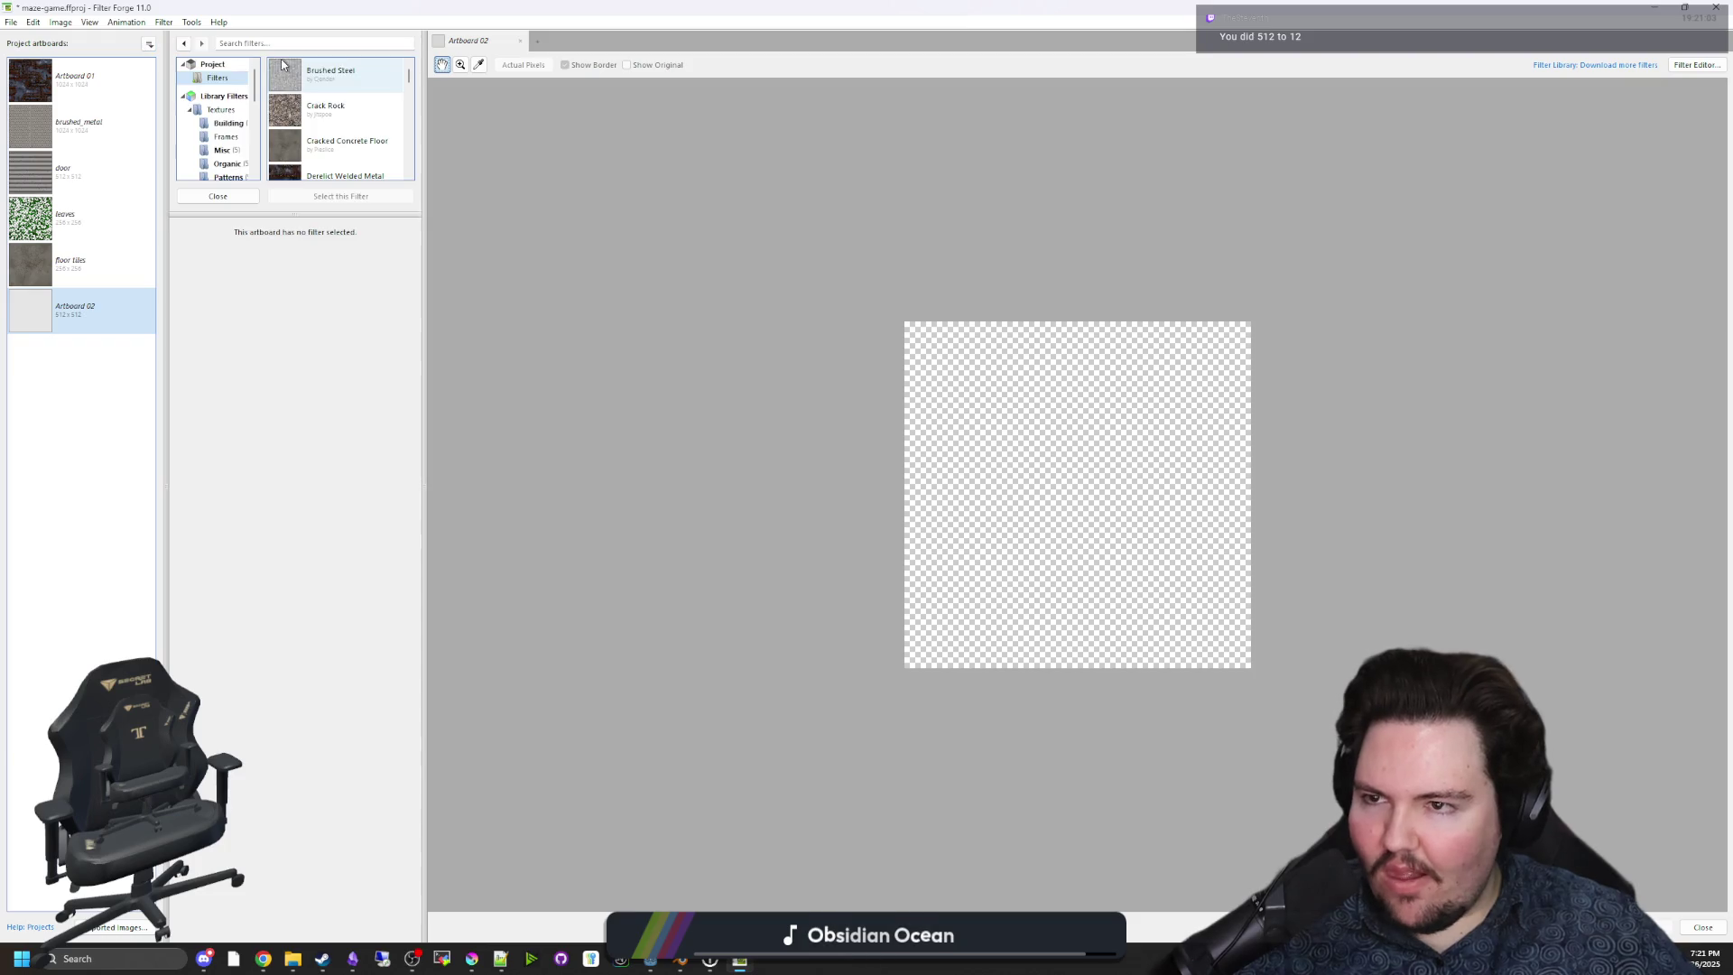
scroll(367, 147, down, 3)
click(352, 128)
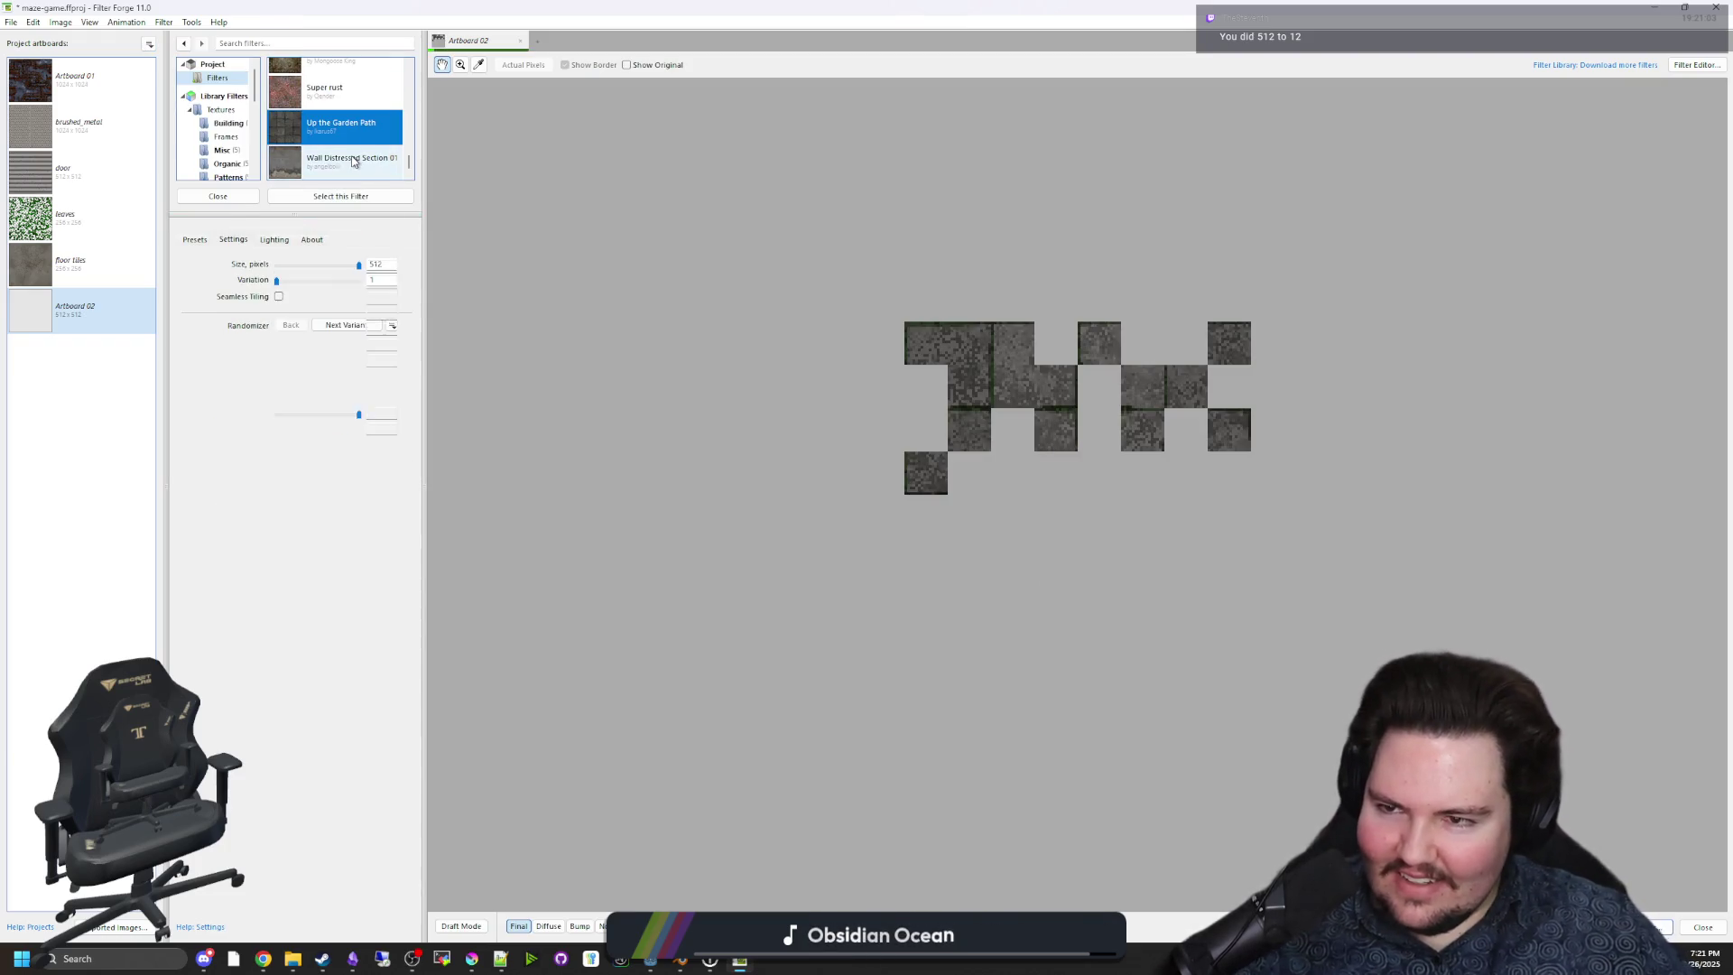
double_click(354, 161)
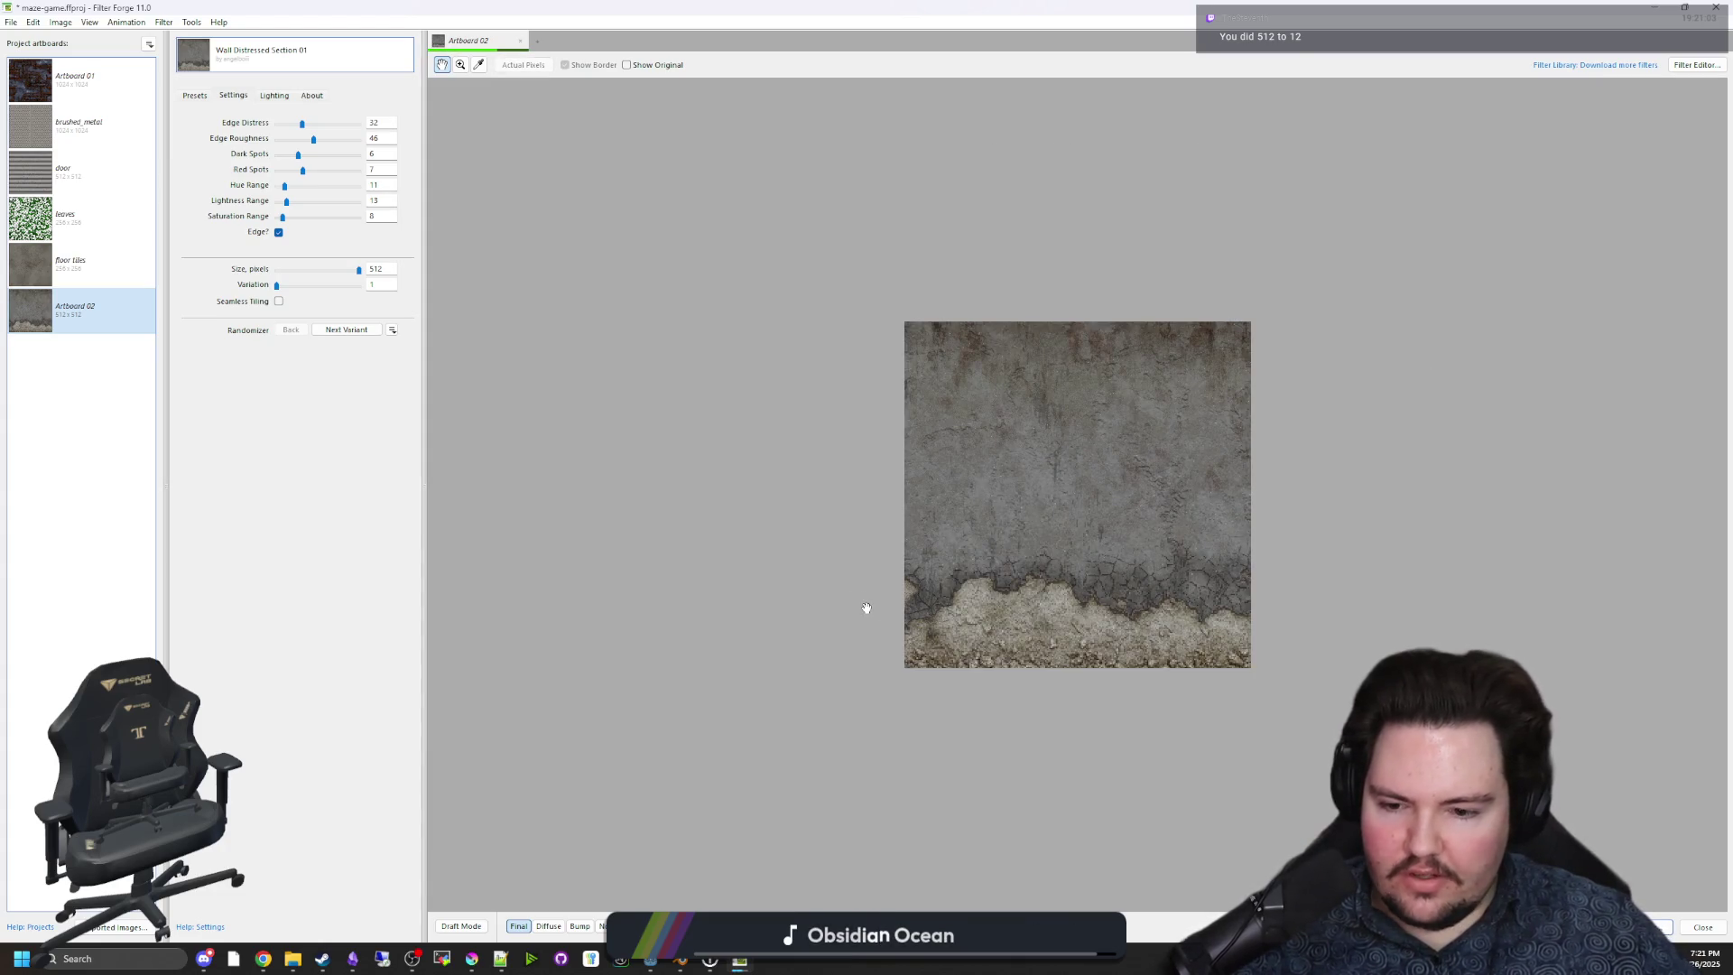
Switch the preview from Diffuse to the Normal map.
click(548, 926)
click(601, 926)
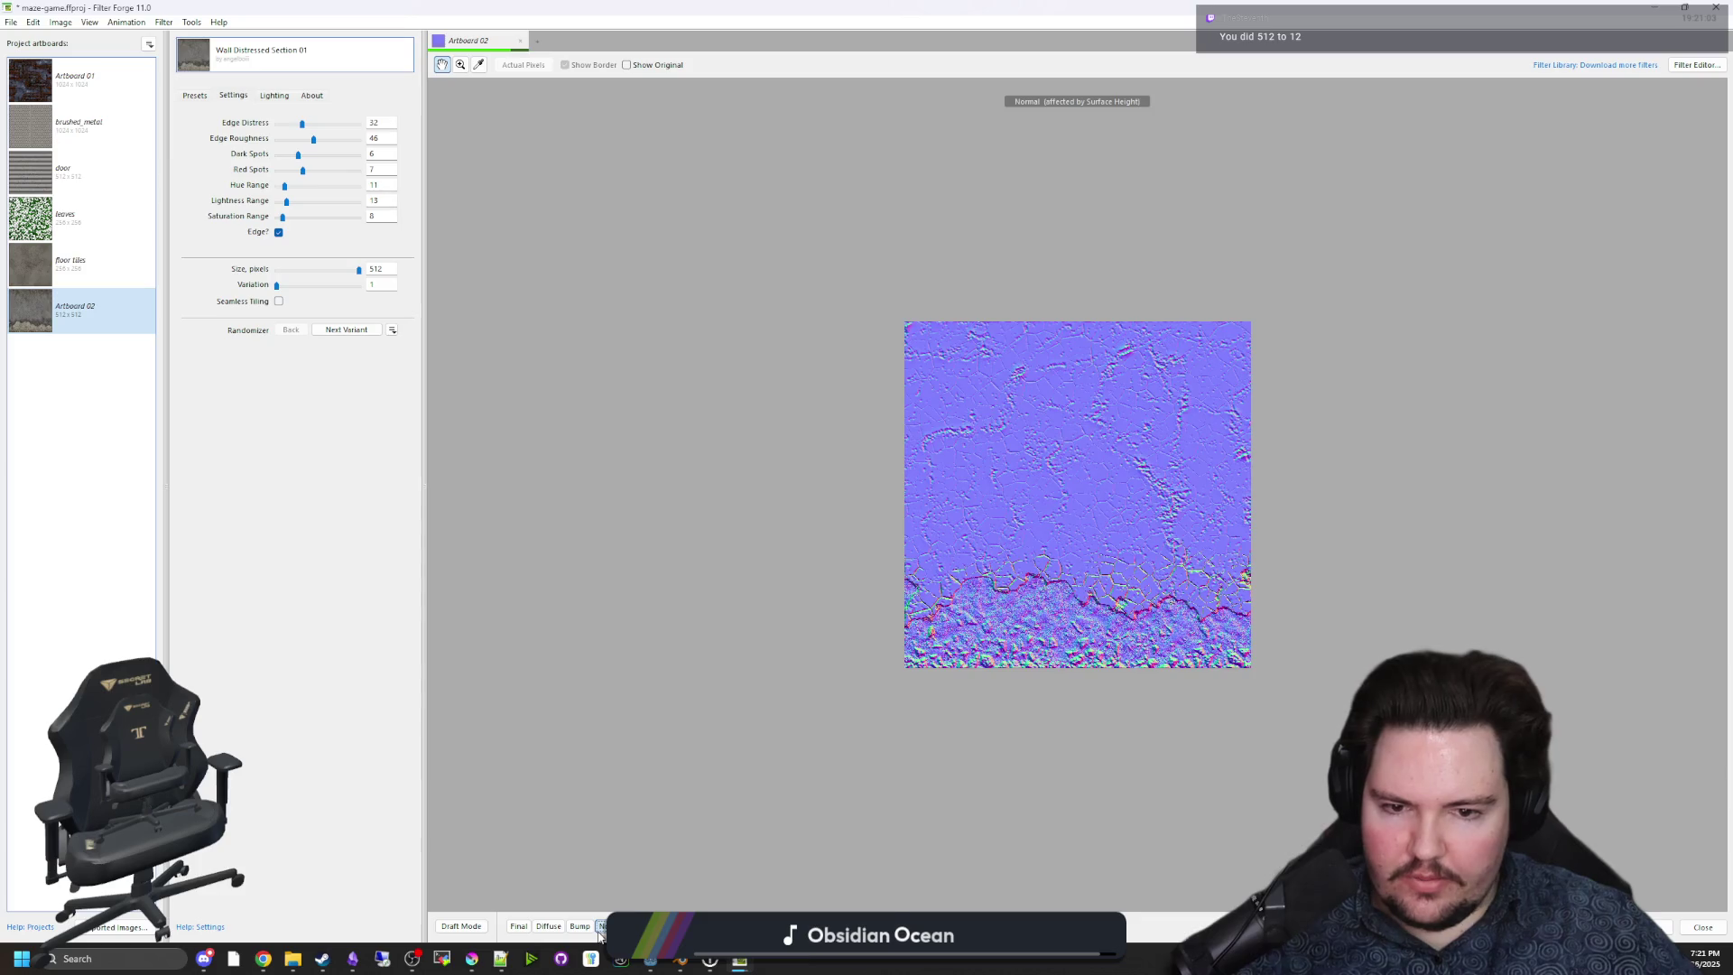
scroll(1044, 736, up, 2)
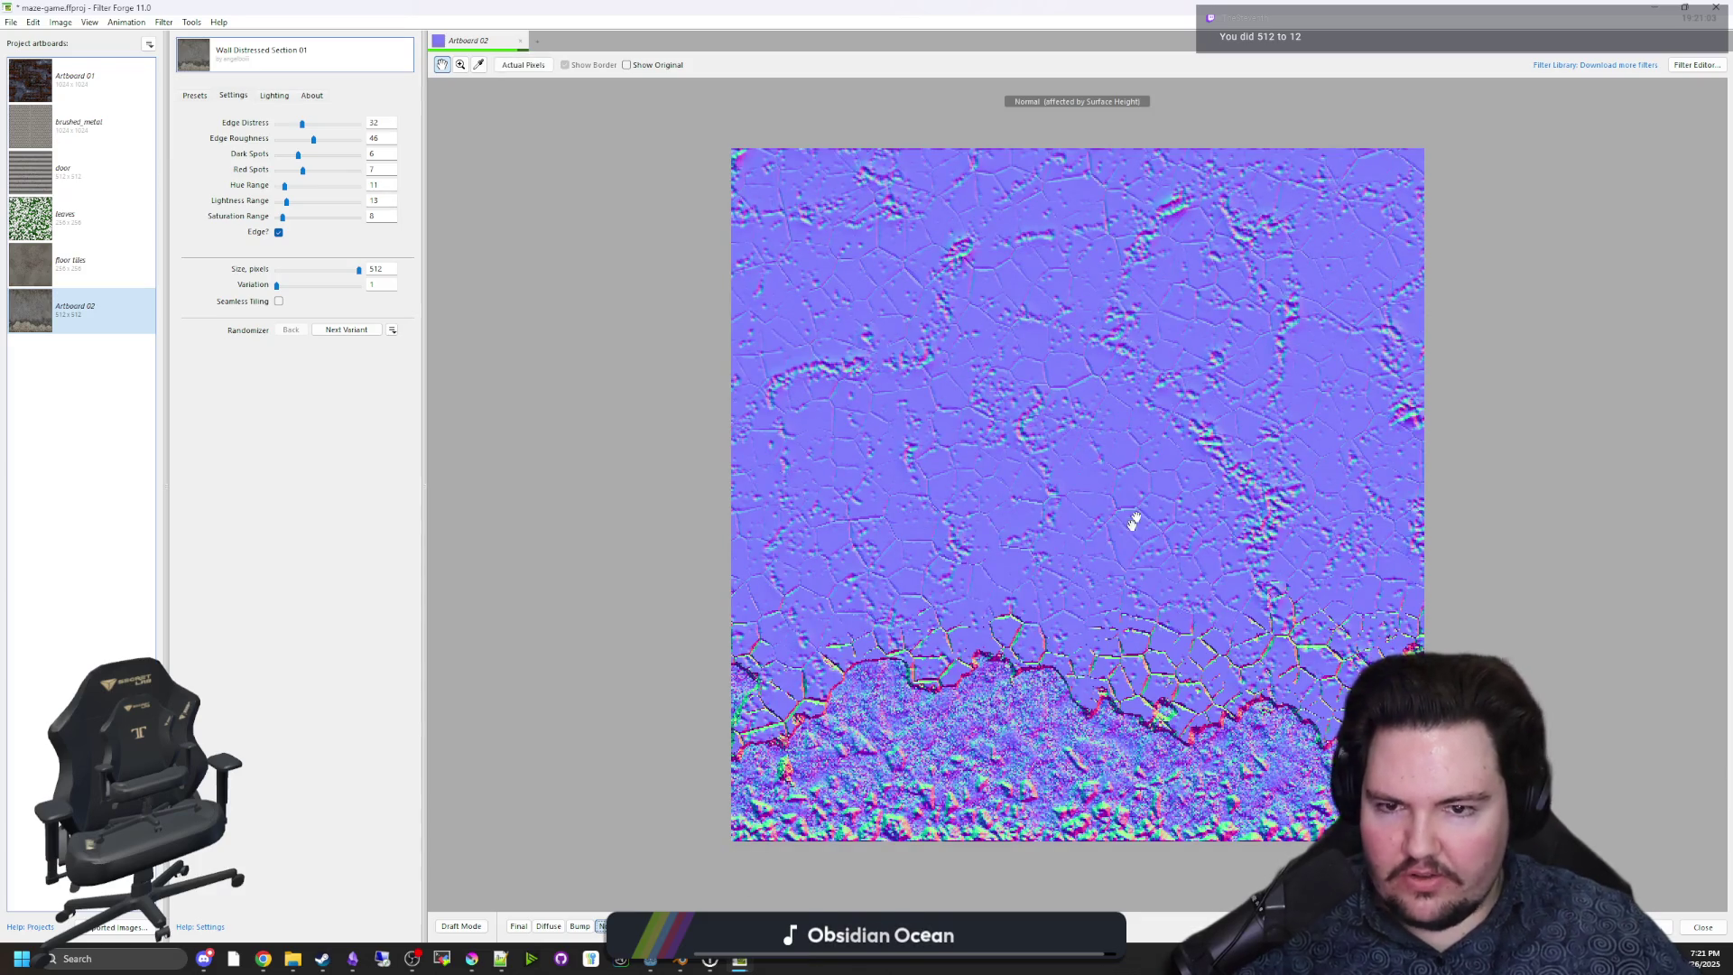
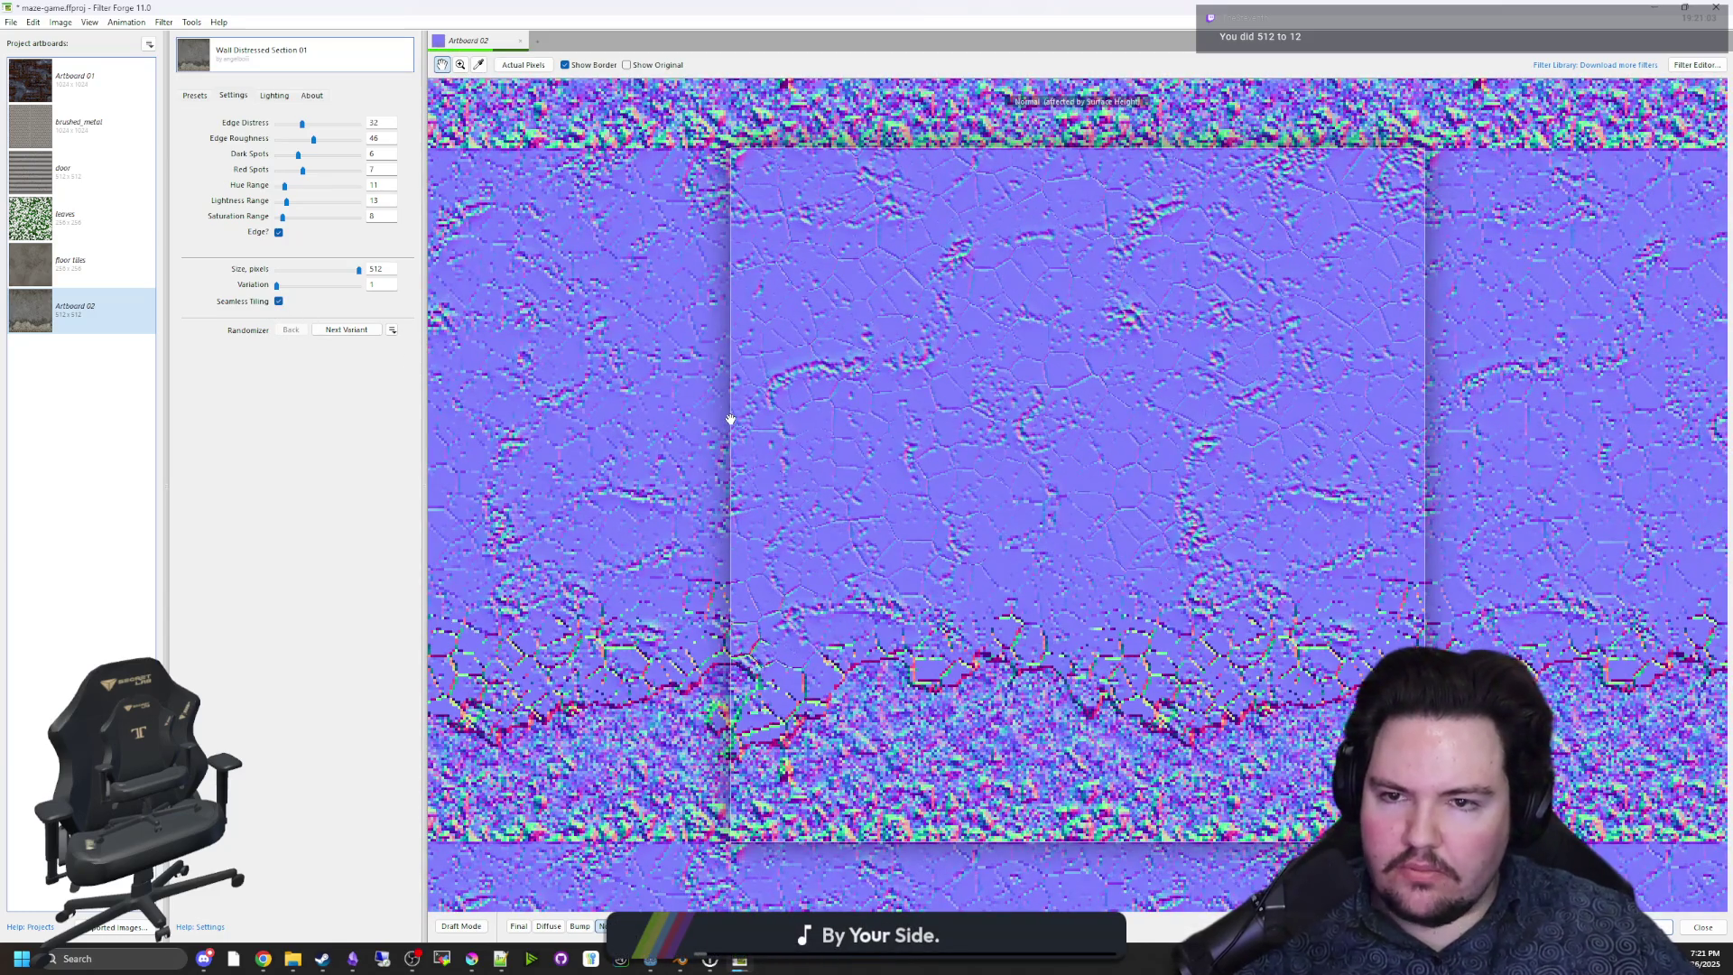
Show the wall texture's diffuse map and set Edge Distress to 4.
click(548, 927)
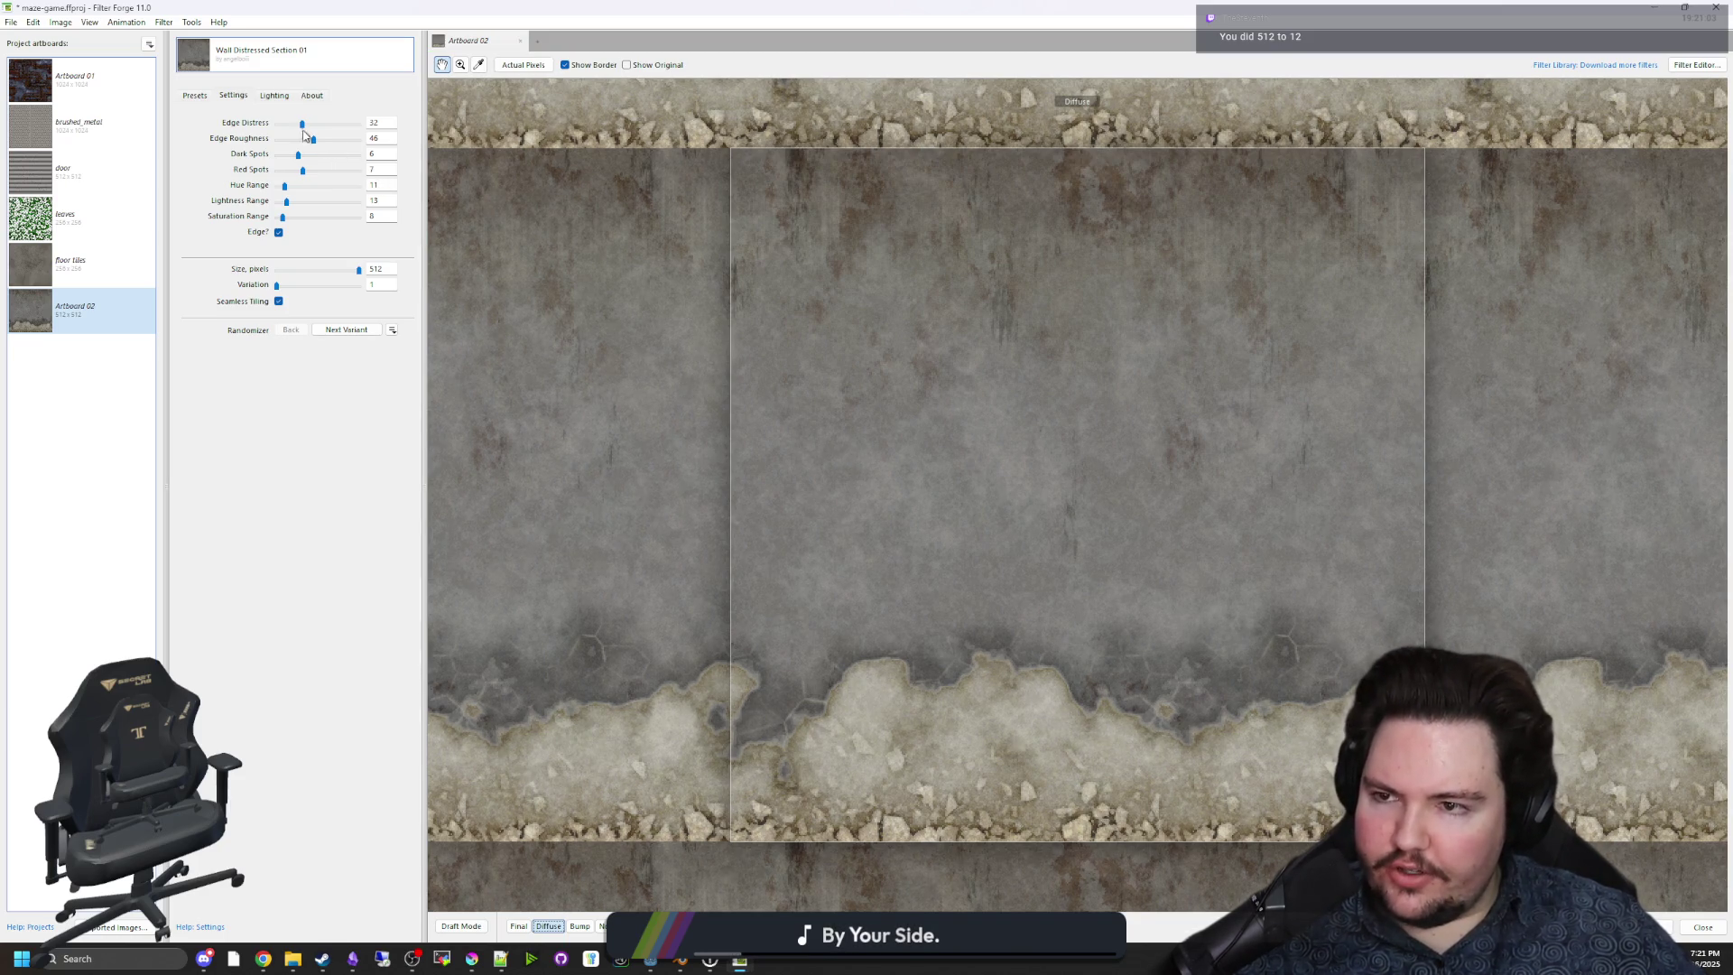
drag(317, 123, 340, 123)
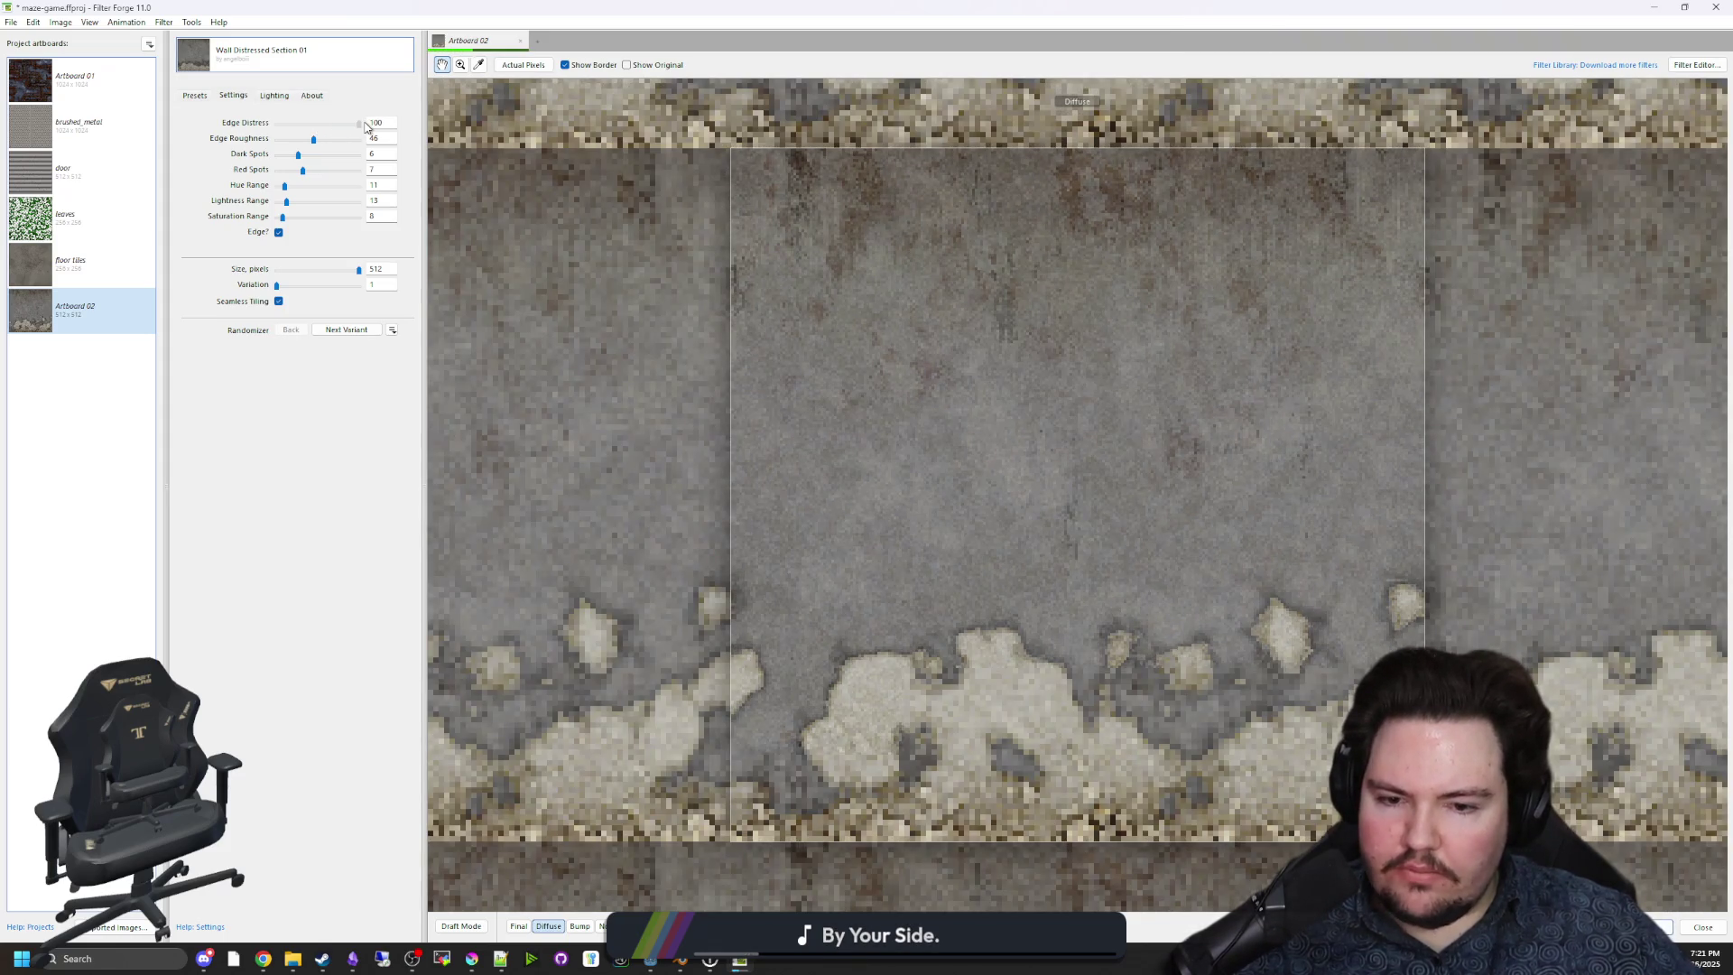
drag(359, 123, 270, 123)
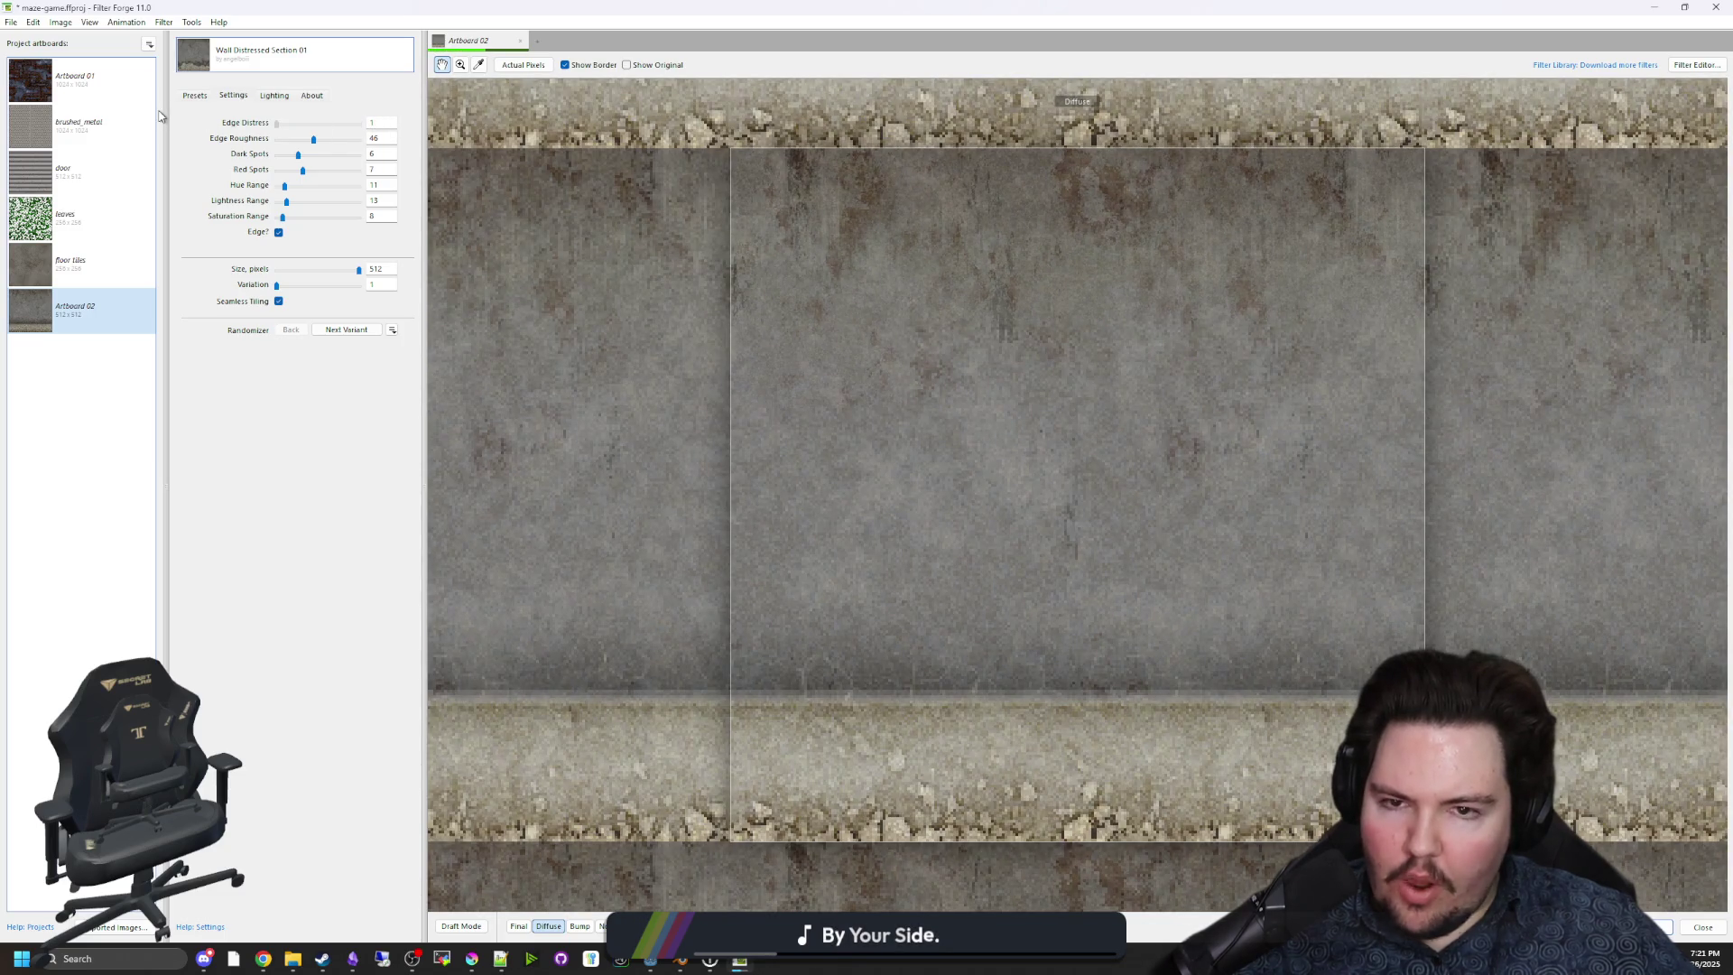
drag(276, 123, 279, 127)
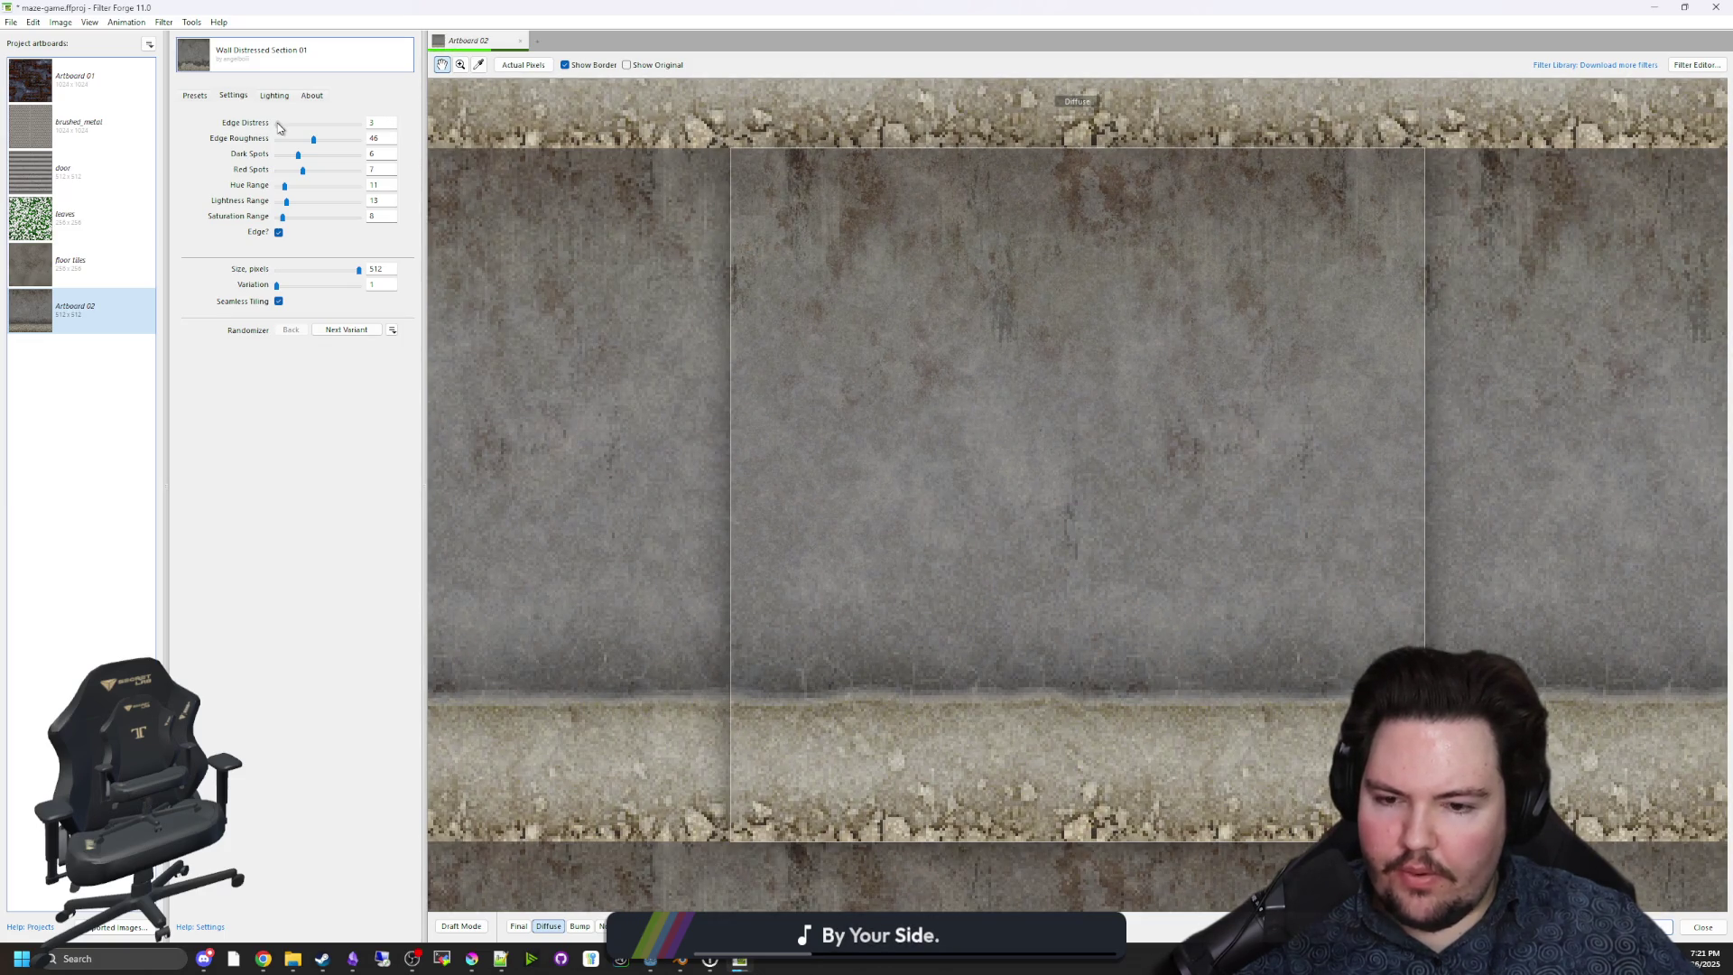
scroll(809, 449, down, 1)
scroll(1021, 626, up, 1)
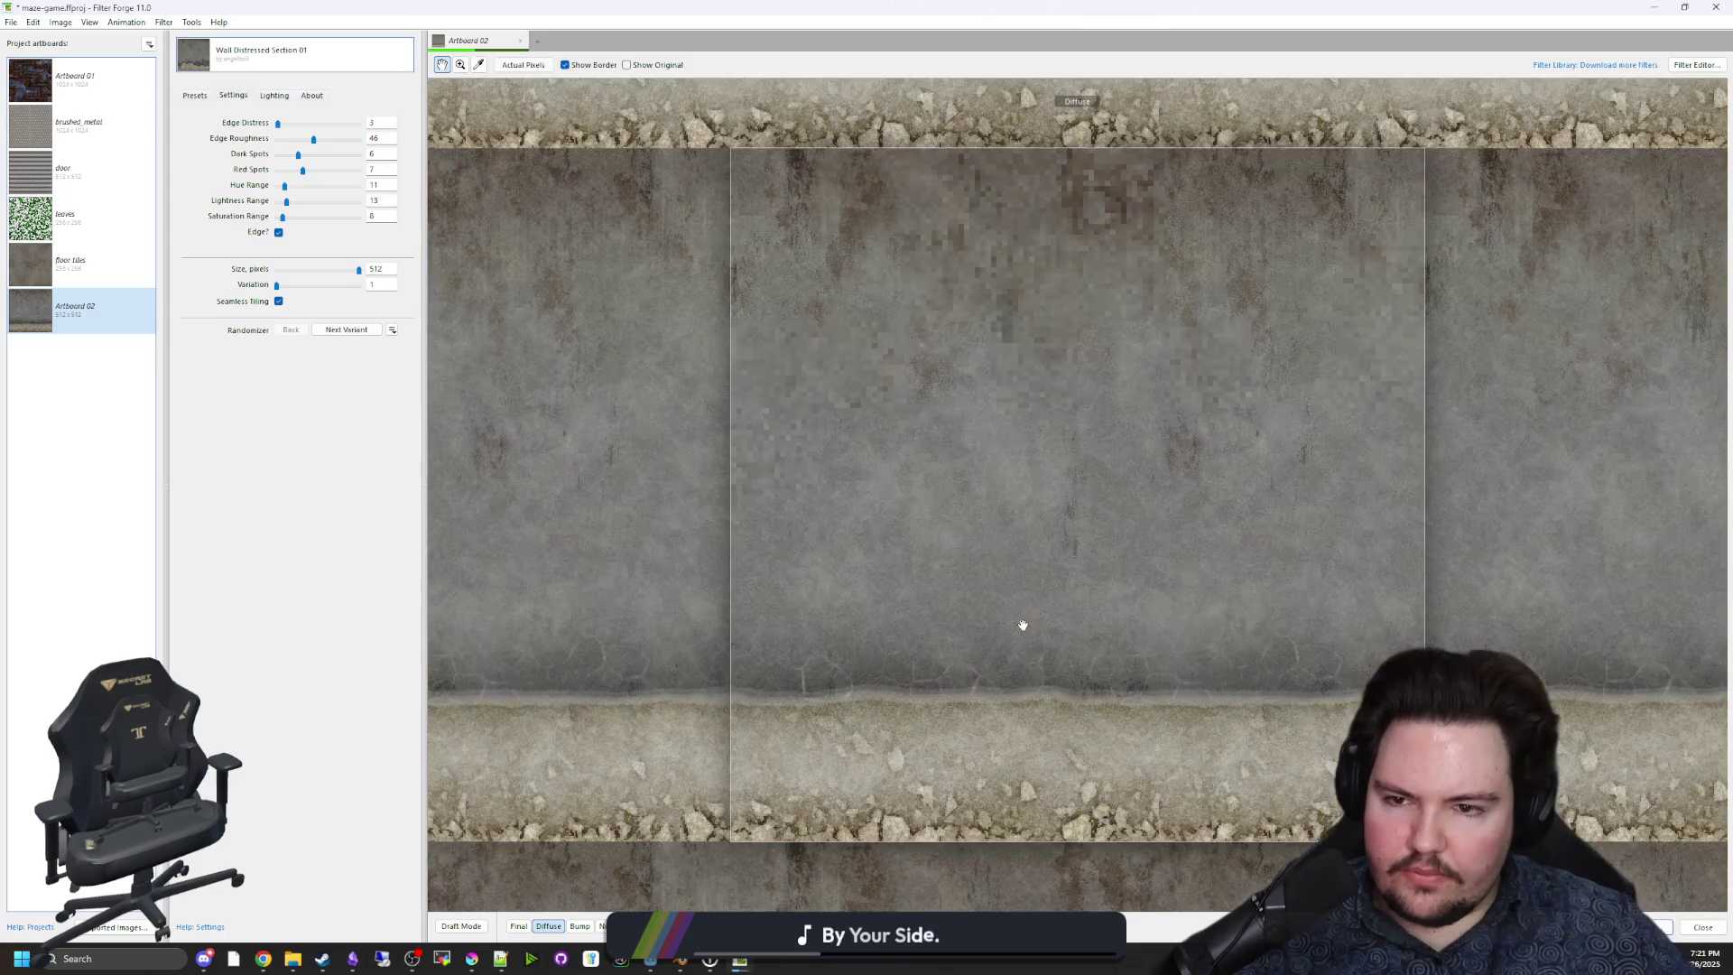
Set Edge Roughness to 71 and Dark Spots to 20.
drag(315, 139, 365, 139)
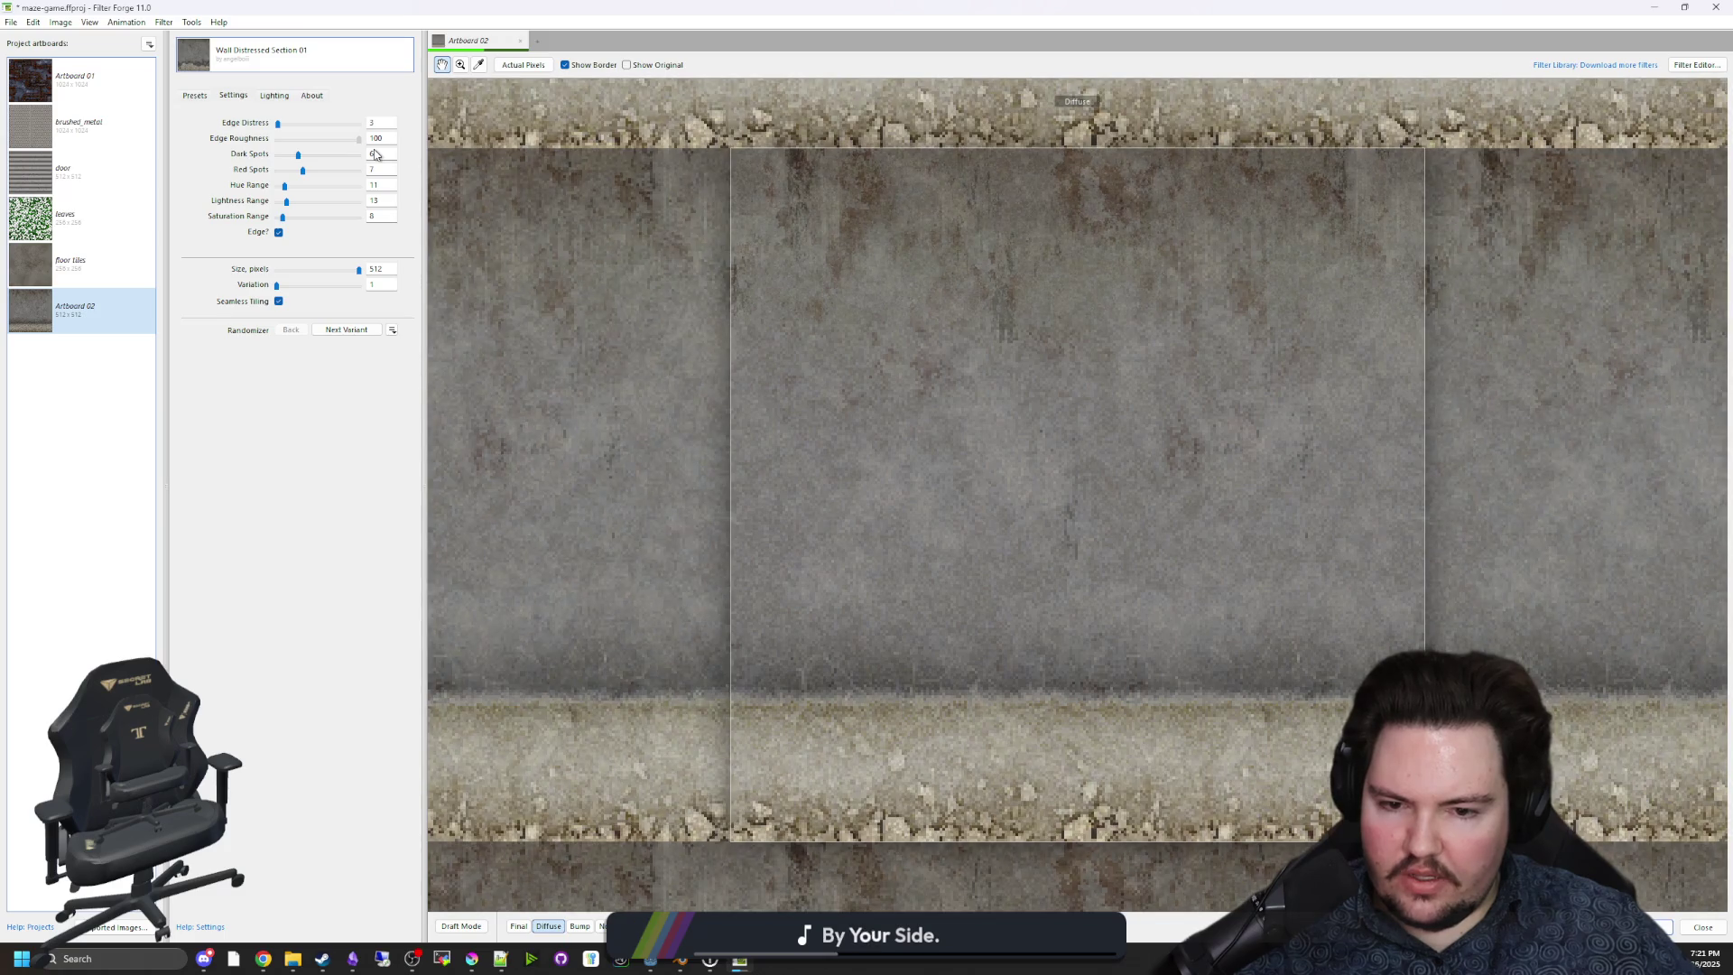
drag(297, 153, 191, 149)
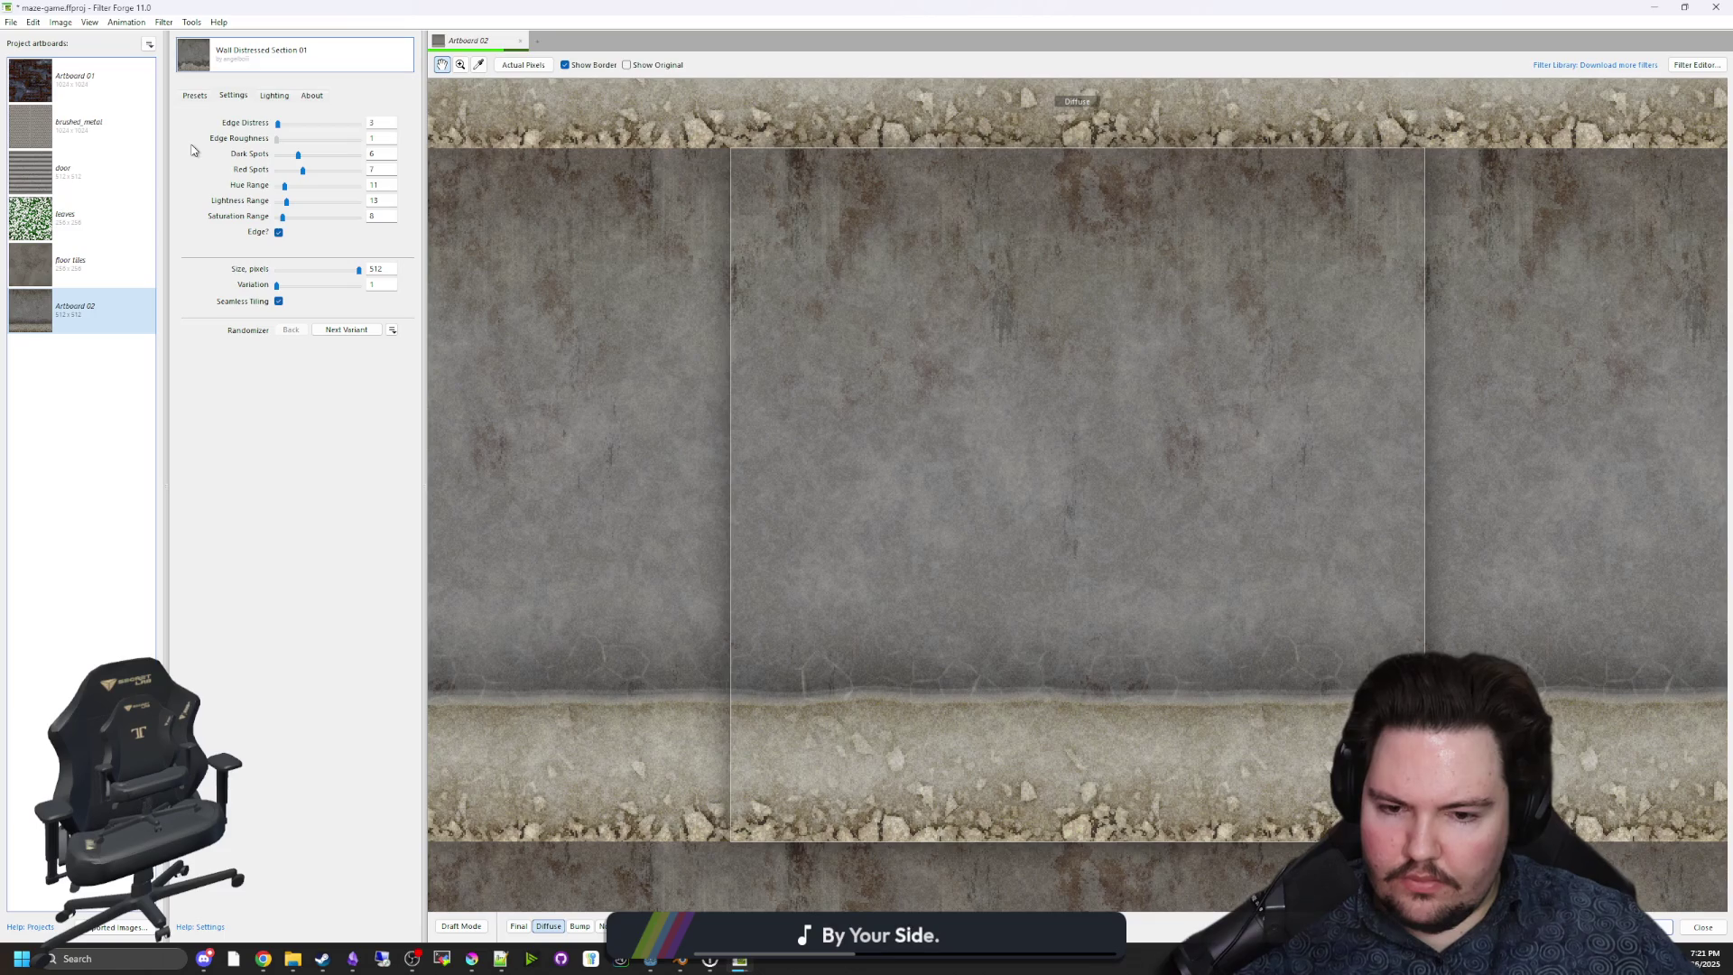
mouse_move(316, 138)
mouse_down()
mouse_move(336, 137)
mouse_move(280, 124)
mouse_up()
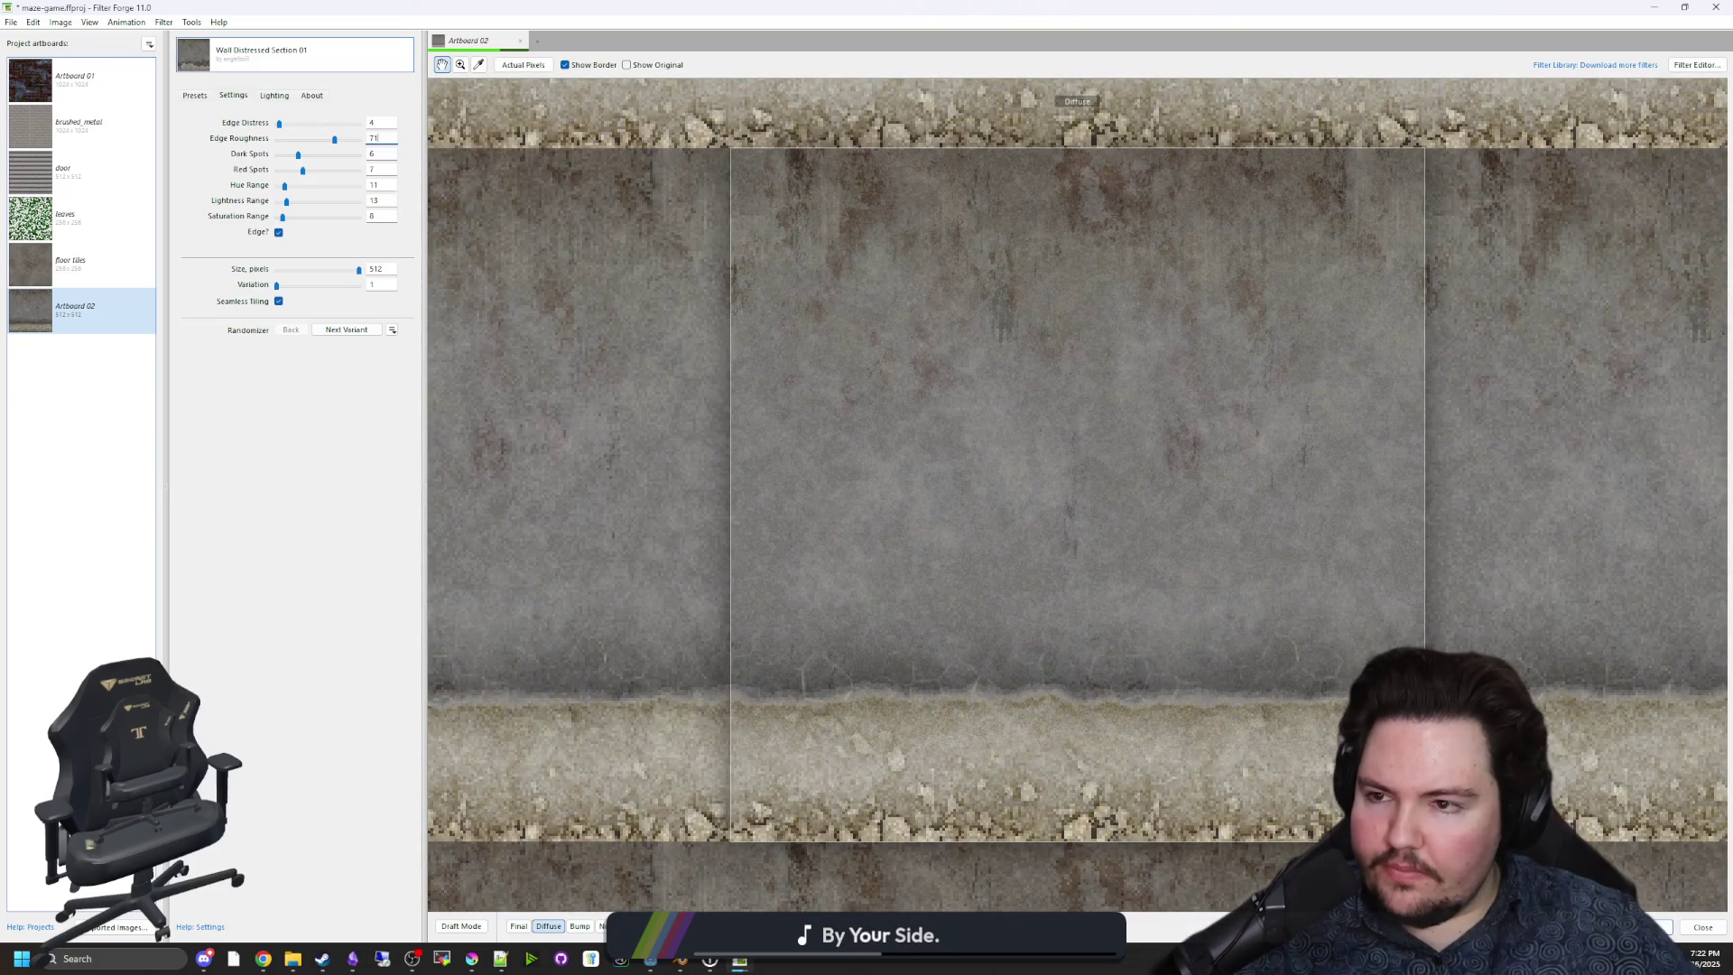
drag(298, 155, 411, 172)
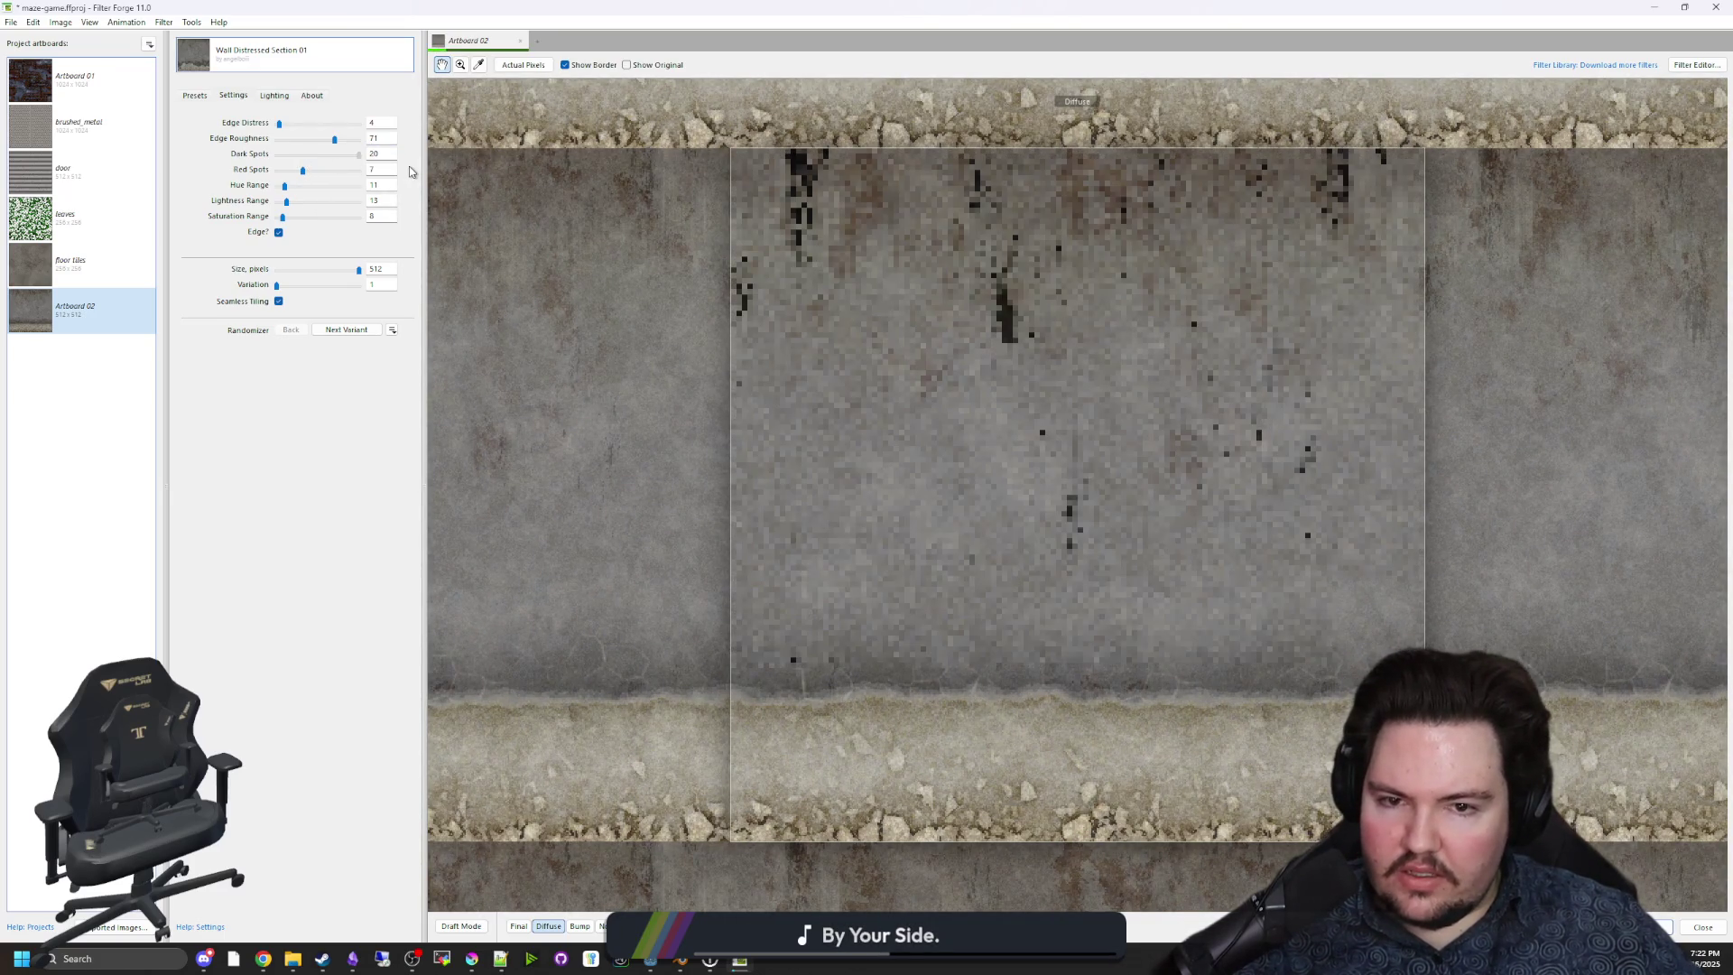
Lower Dark Spots and Red Spots to 8 and raise Hue Range to 100.
click(312, 159)
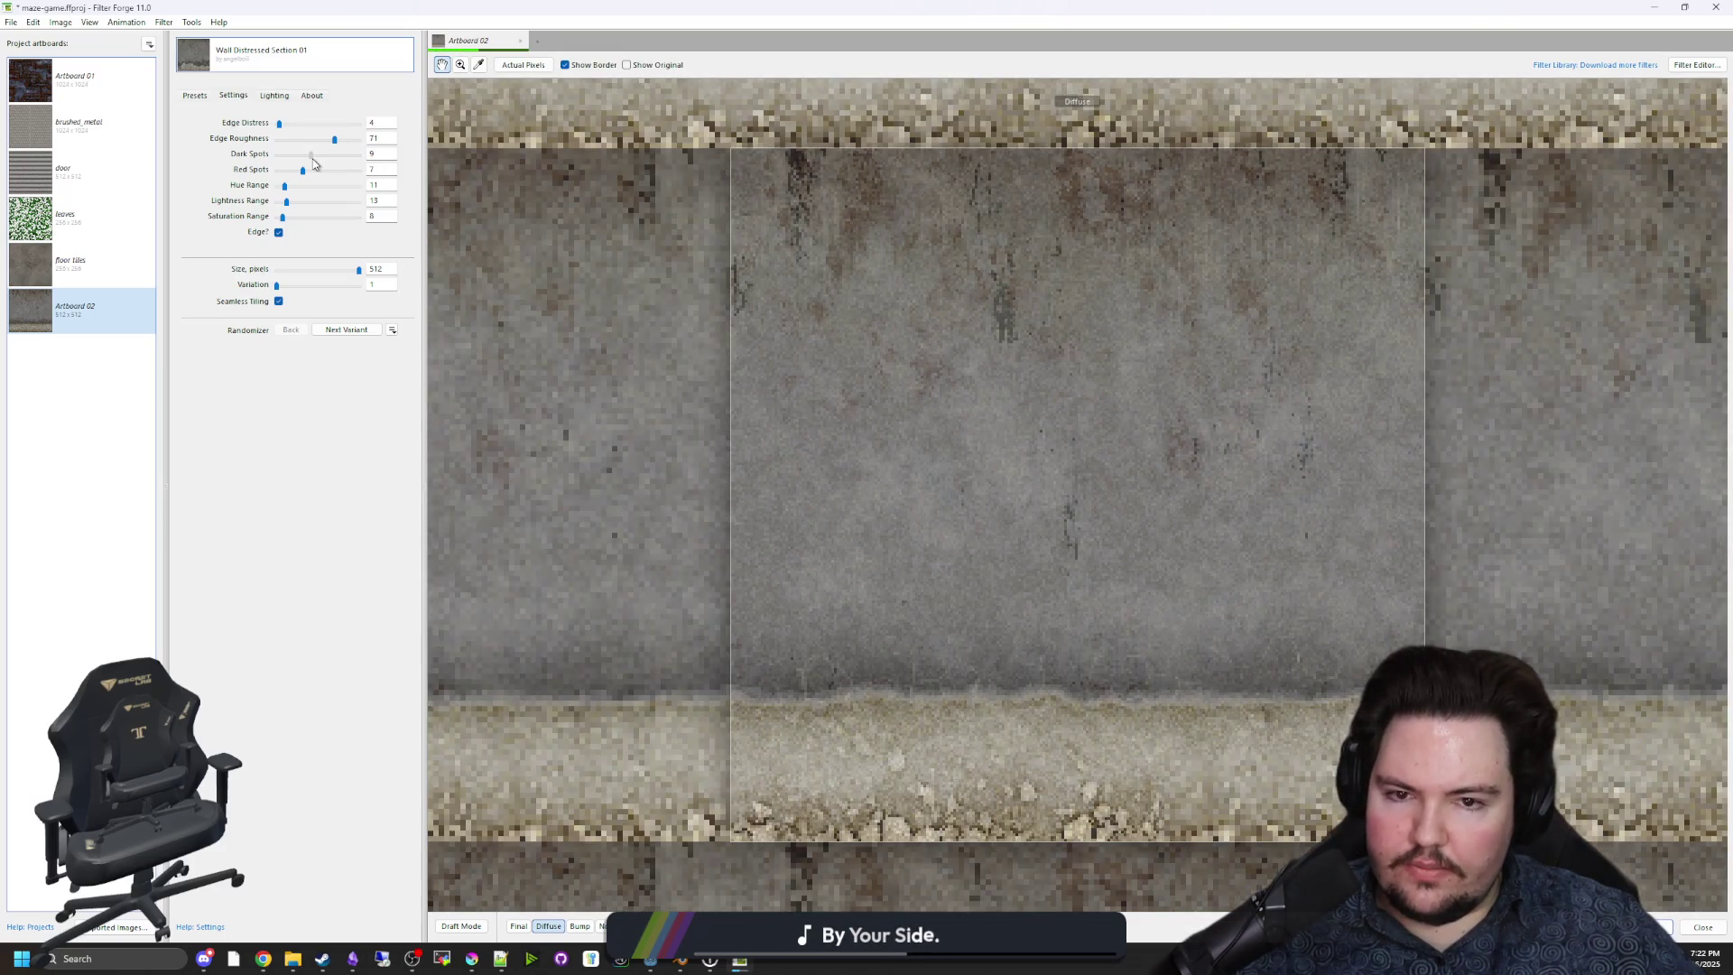
drag(313, 159, 424, 177)
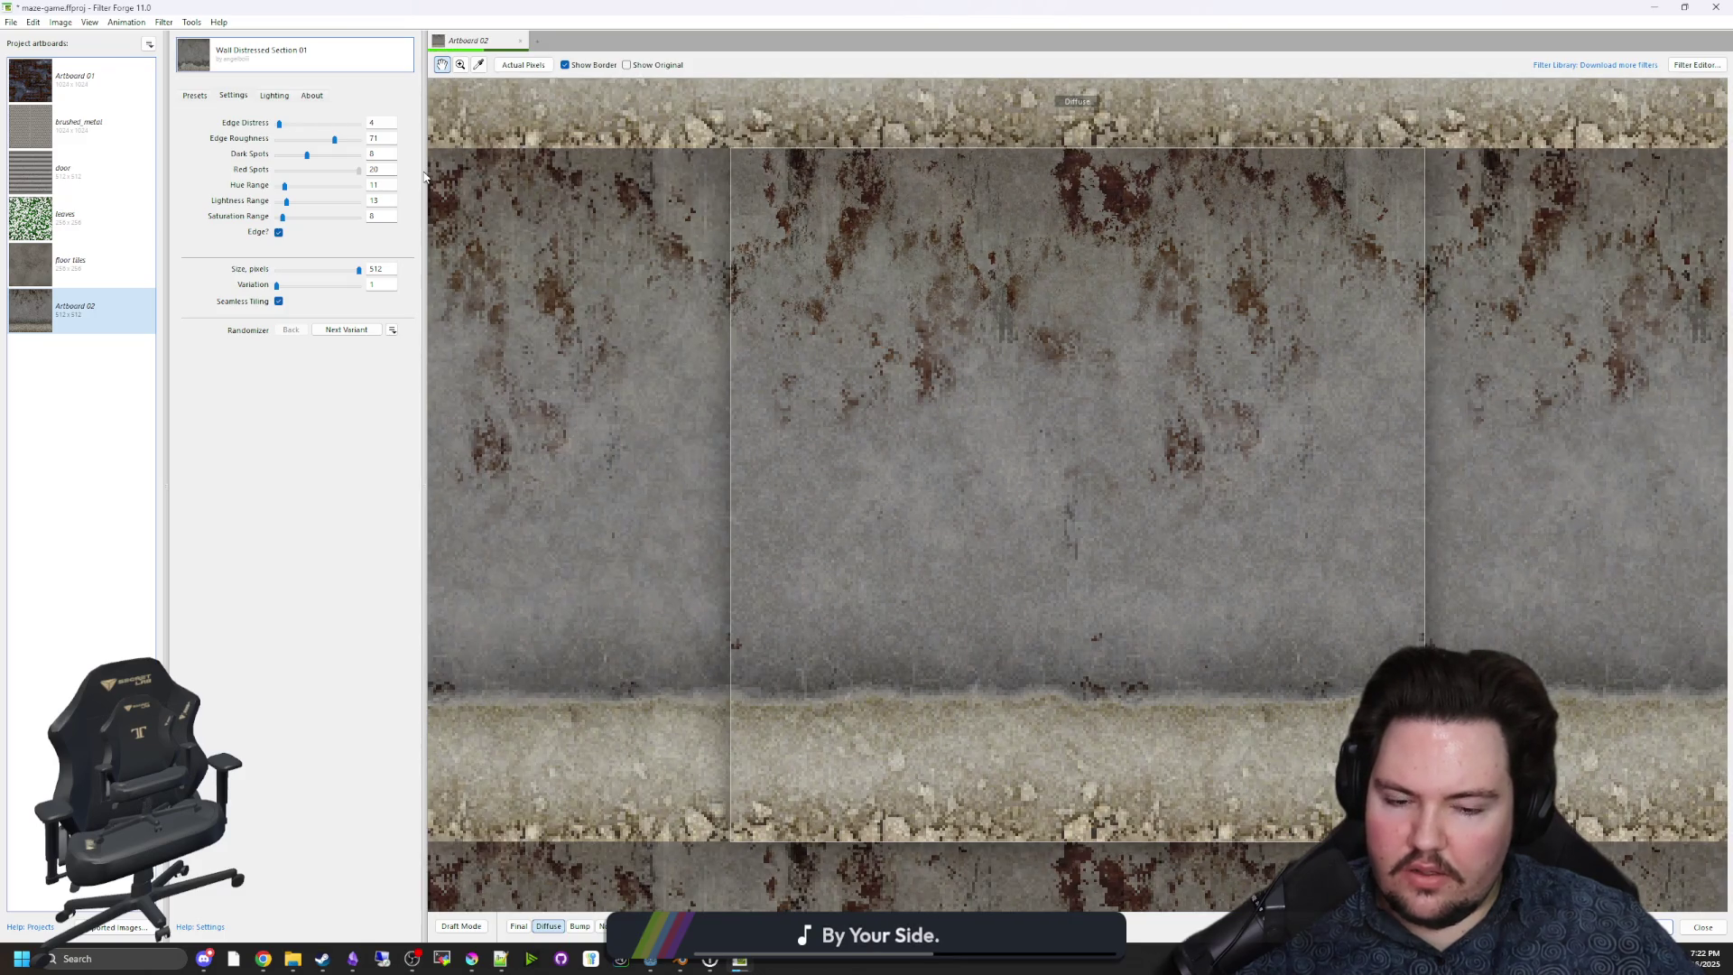
mouse_move(358, 172)
mouse_down()
mouse_move(306, 177)
mouse_move(406, 194)
mouse_up()
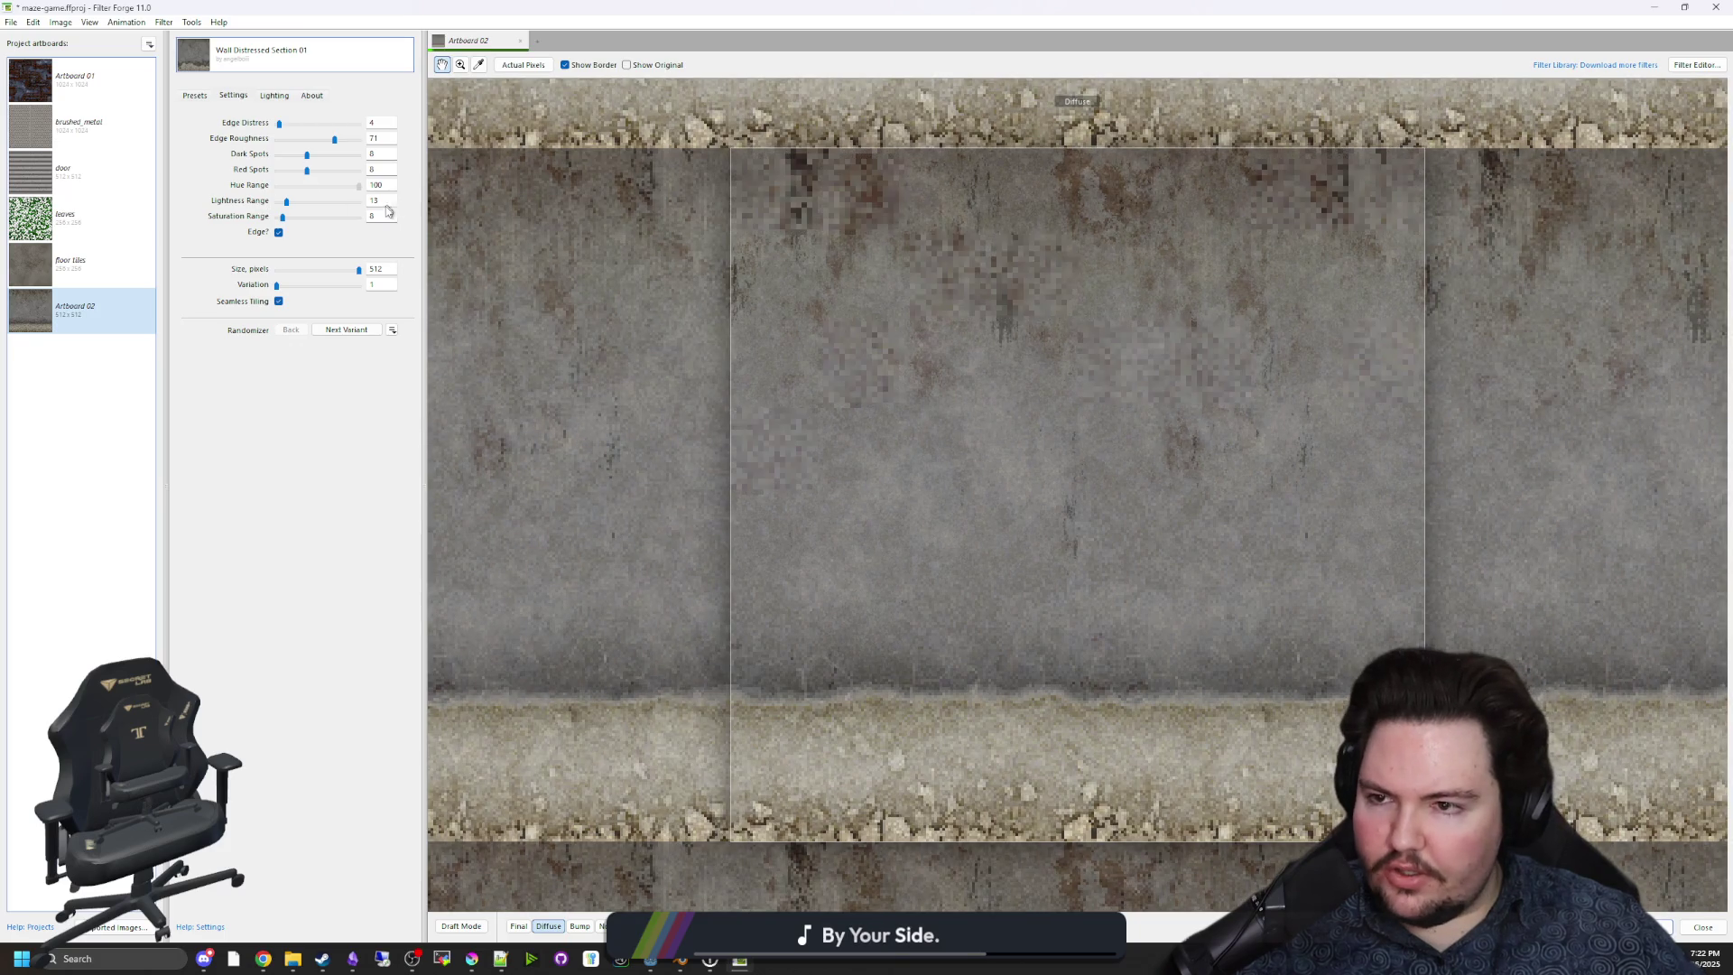
mouse_move(287, 202)
mouse_down()
mouse_move(407, 202)
mouse_move(268, 210)
mouse_up()
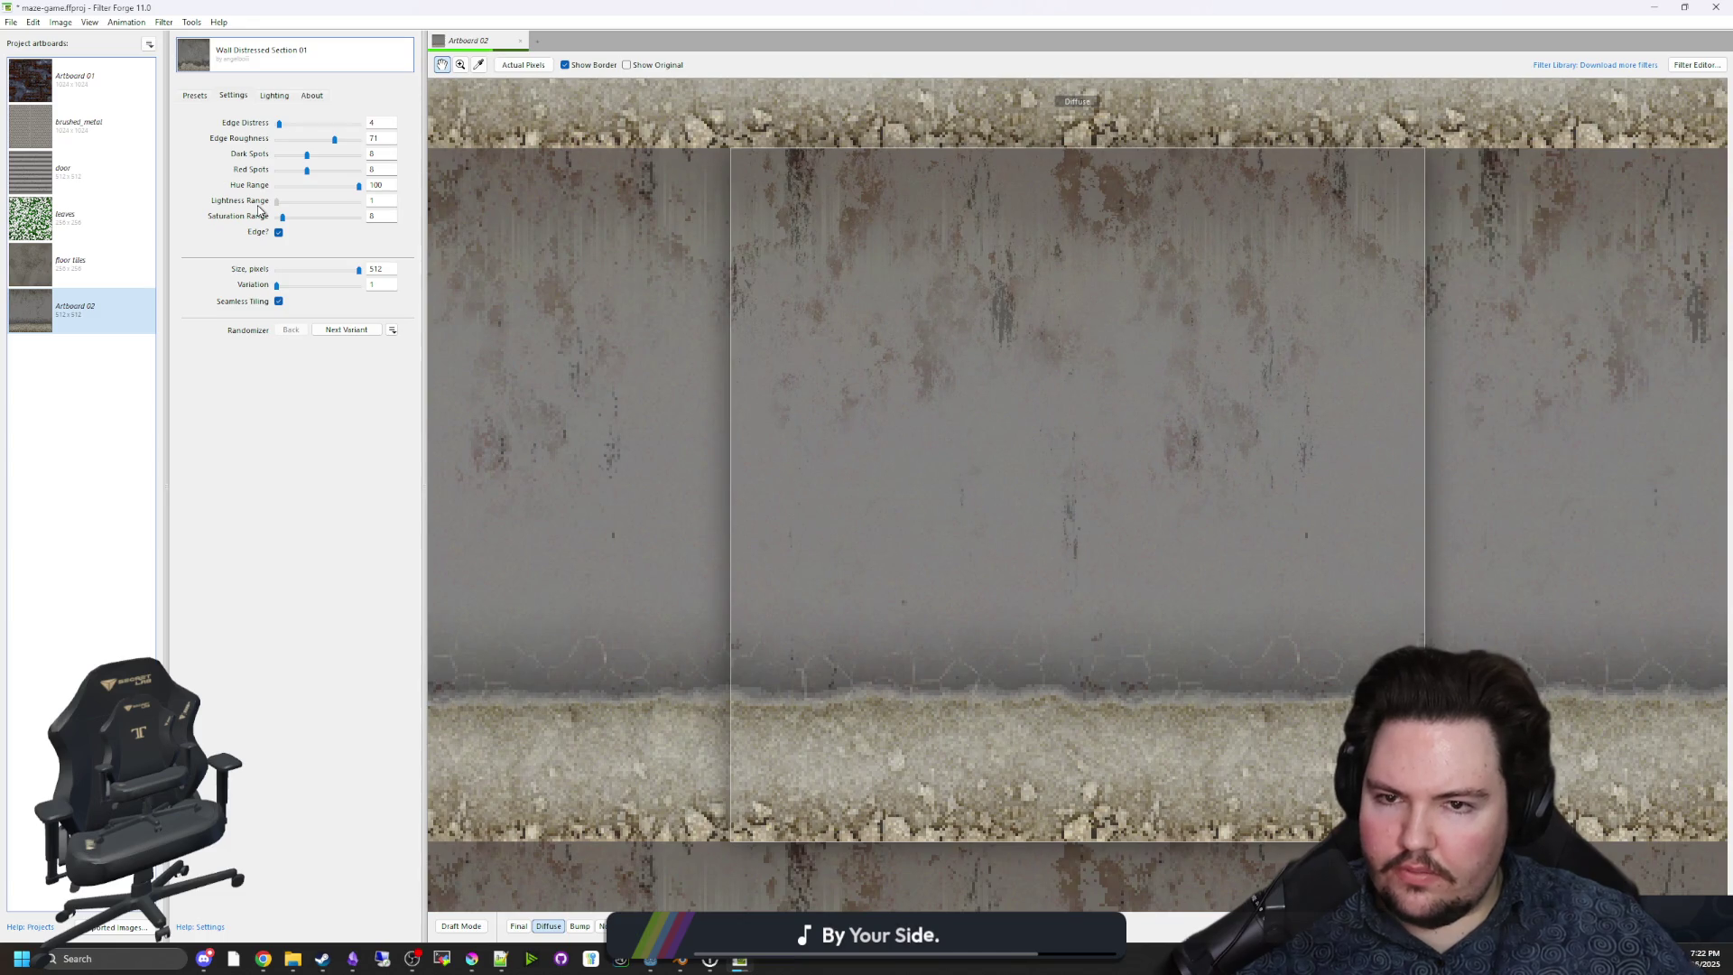
Set Lightness Range to 12 and Saturation Range to 10, keeping Edge enabled.
drag(276, 204, 284, 210)
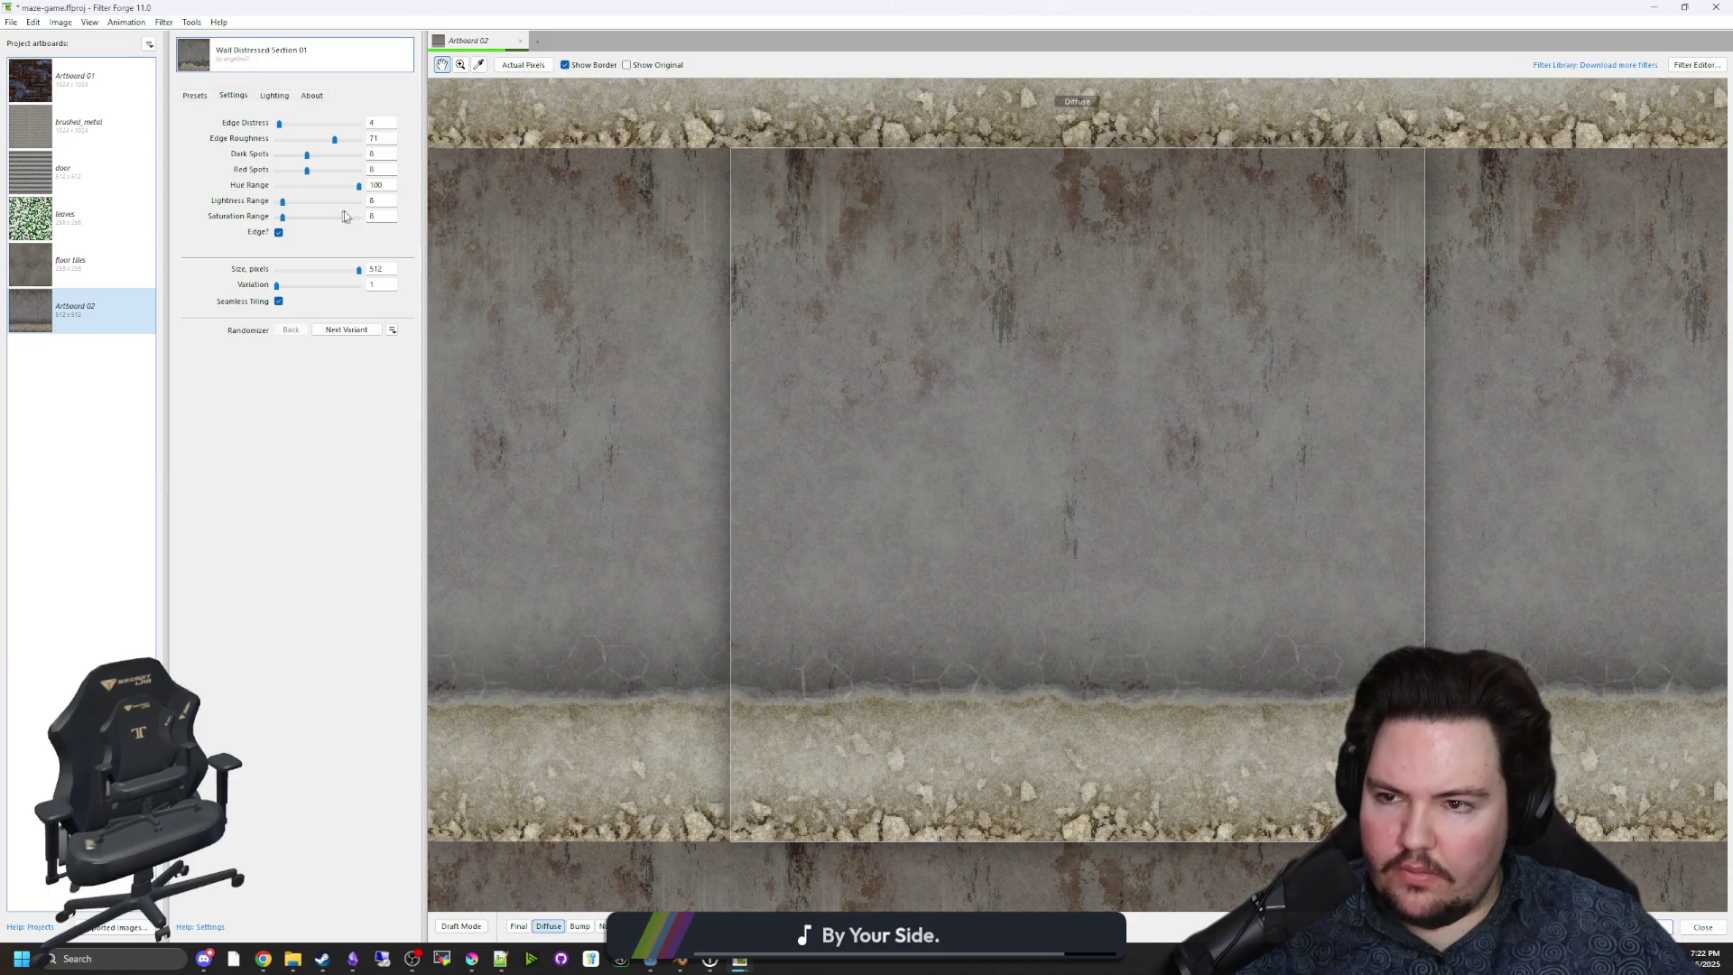
text(12)
key(Tab)
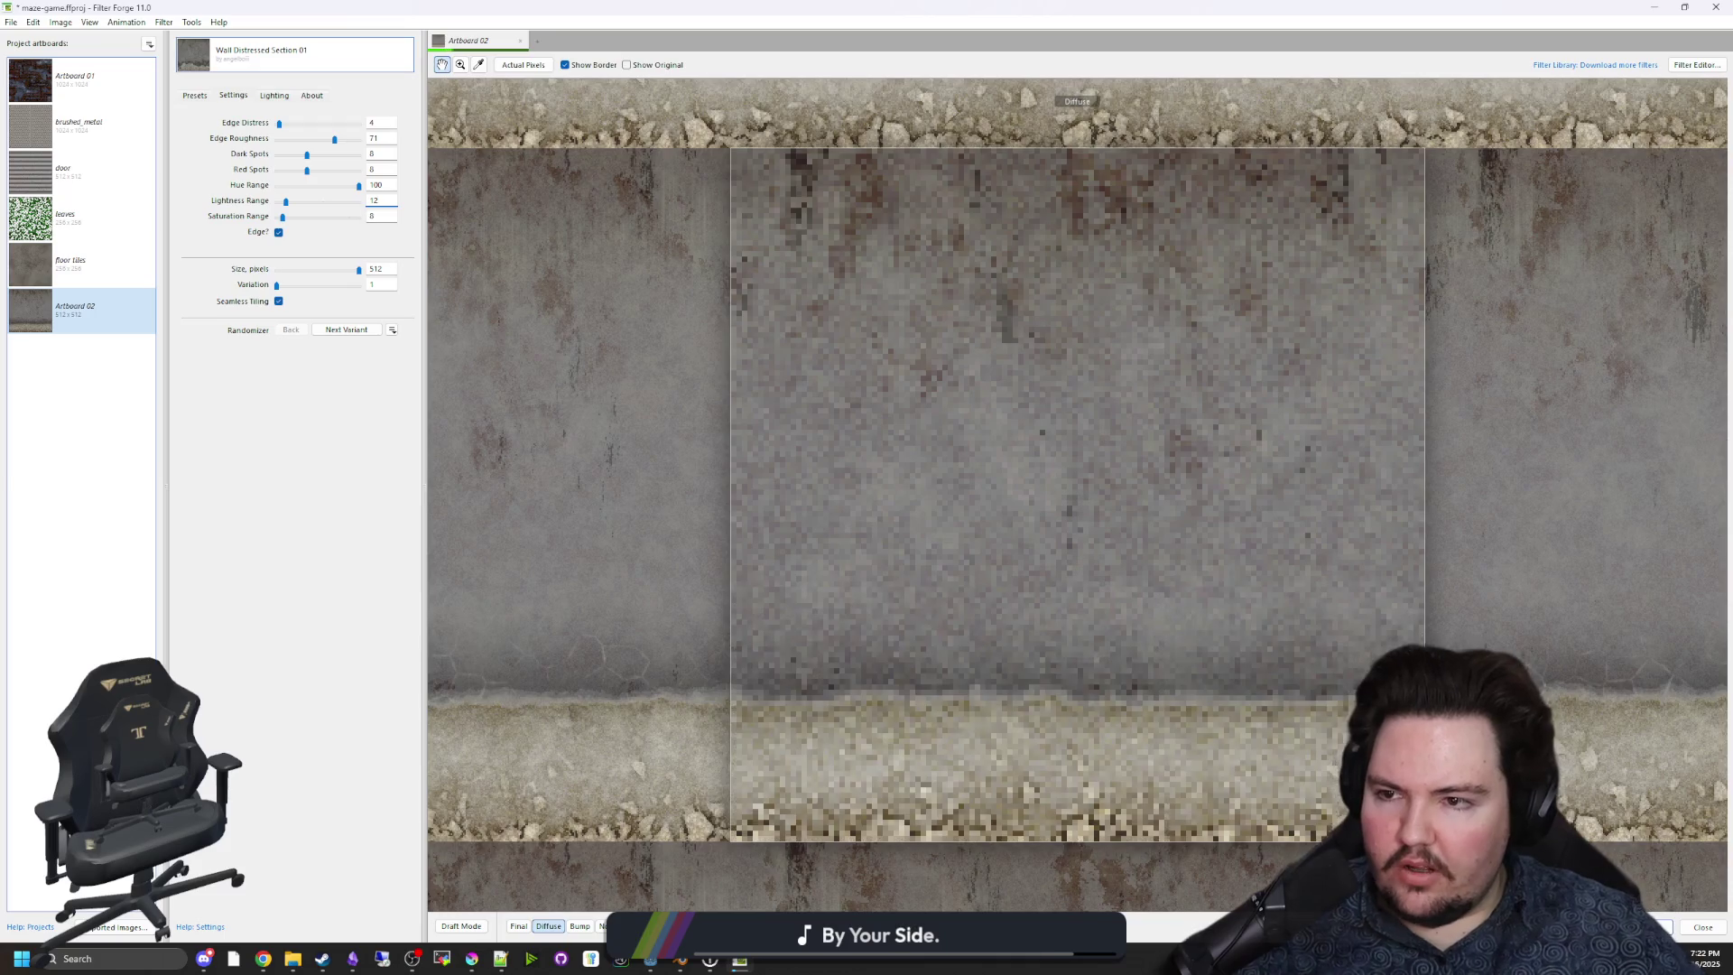
drag(282, 218, 333, 223)
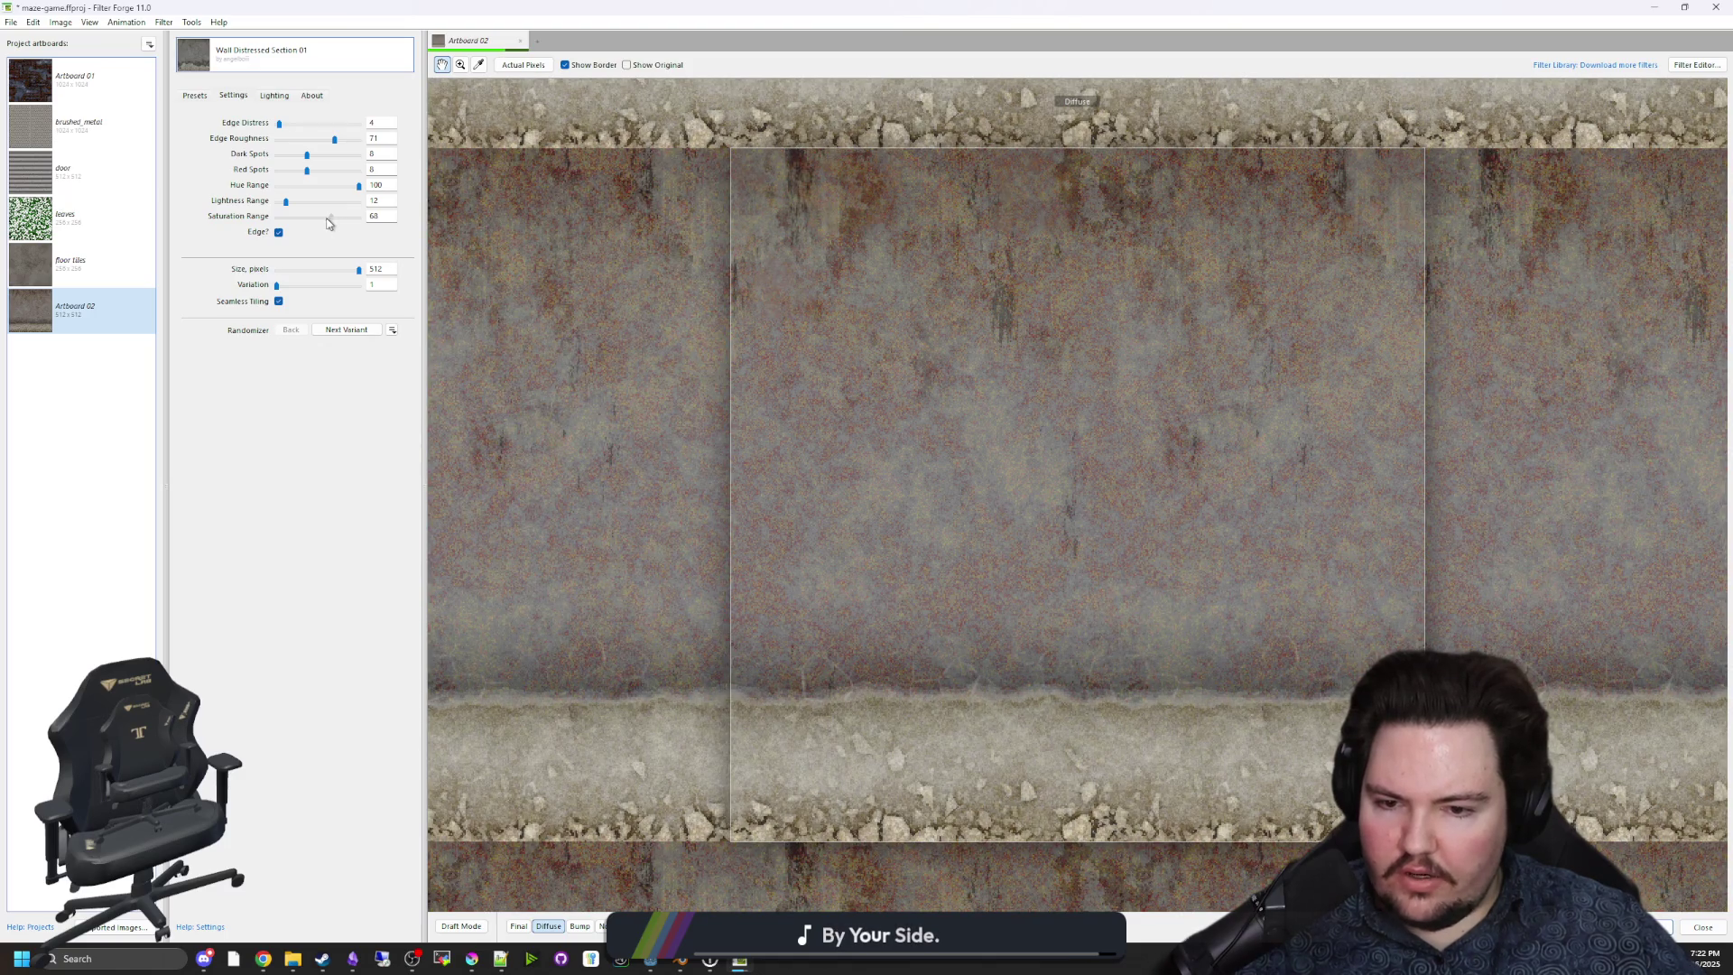
drag(290, 223, 283, 218)
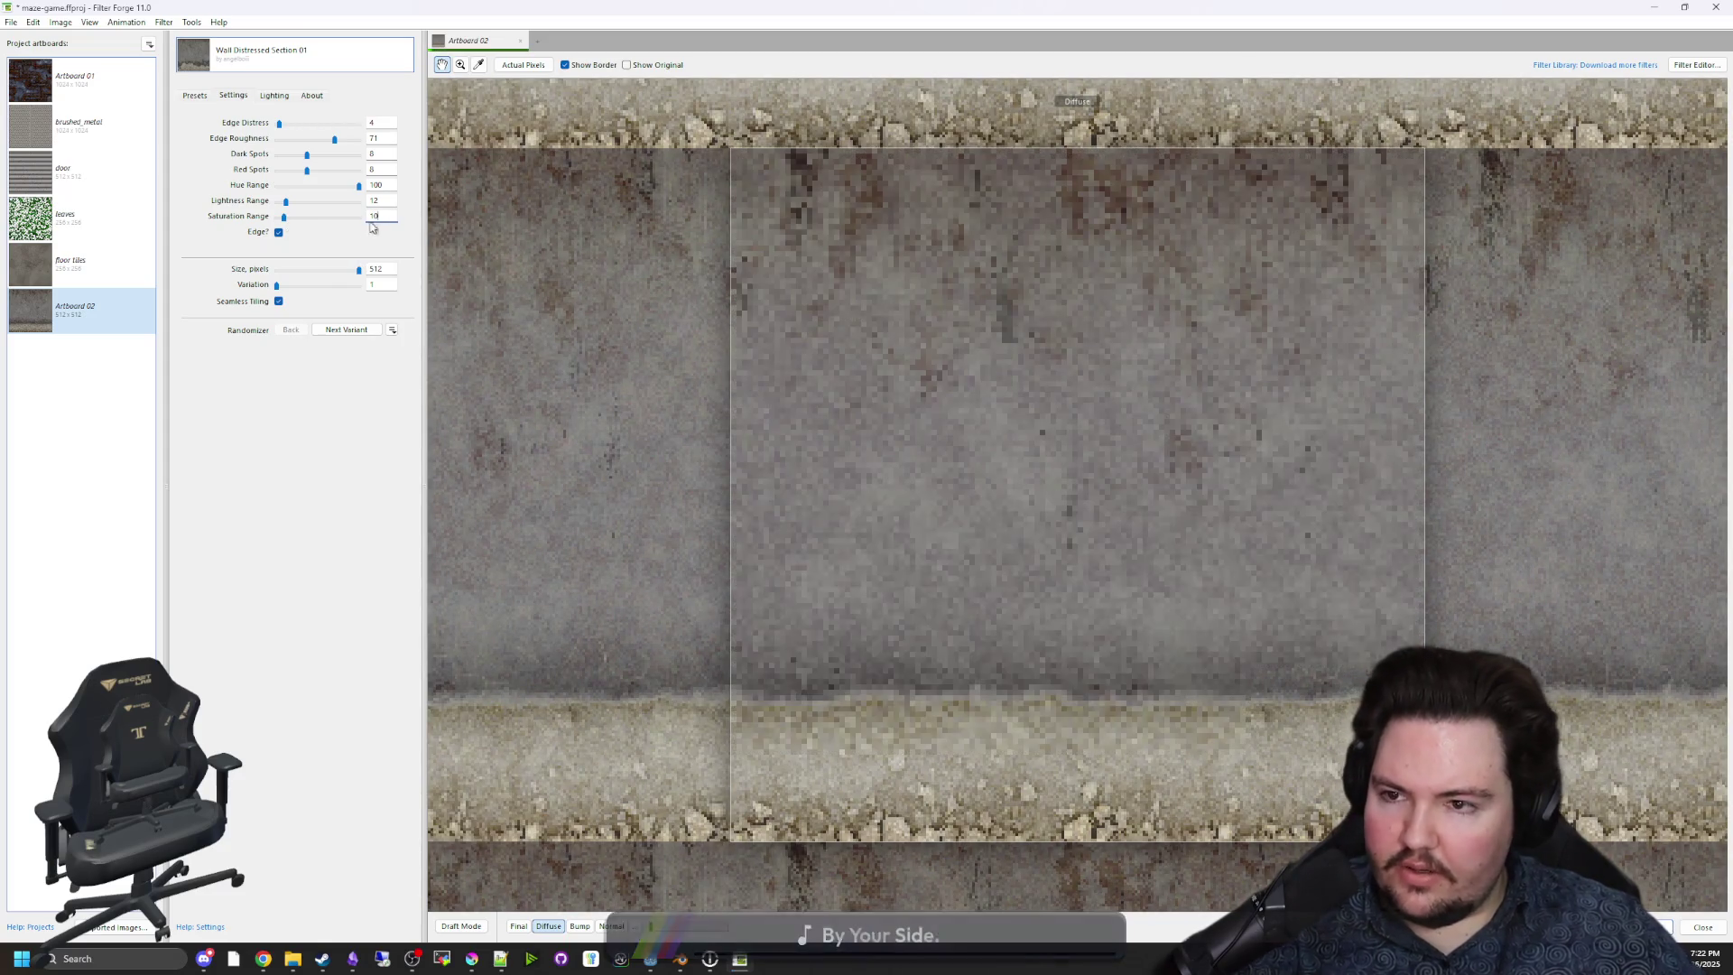
click(280, 233)
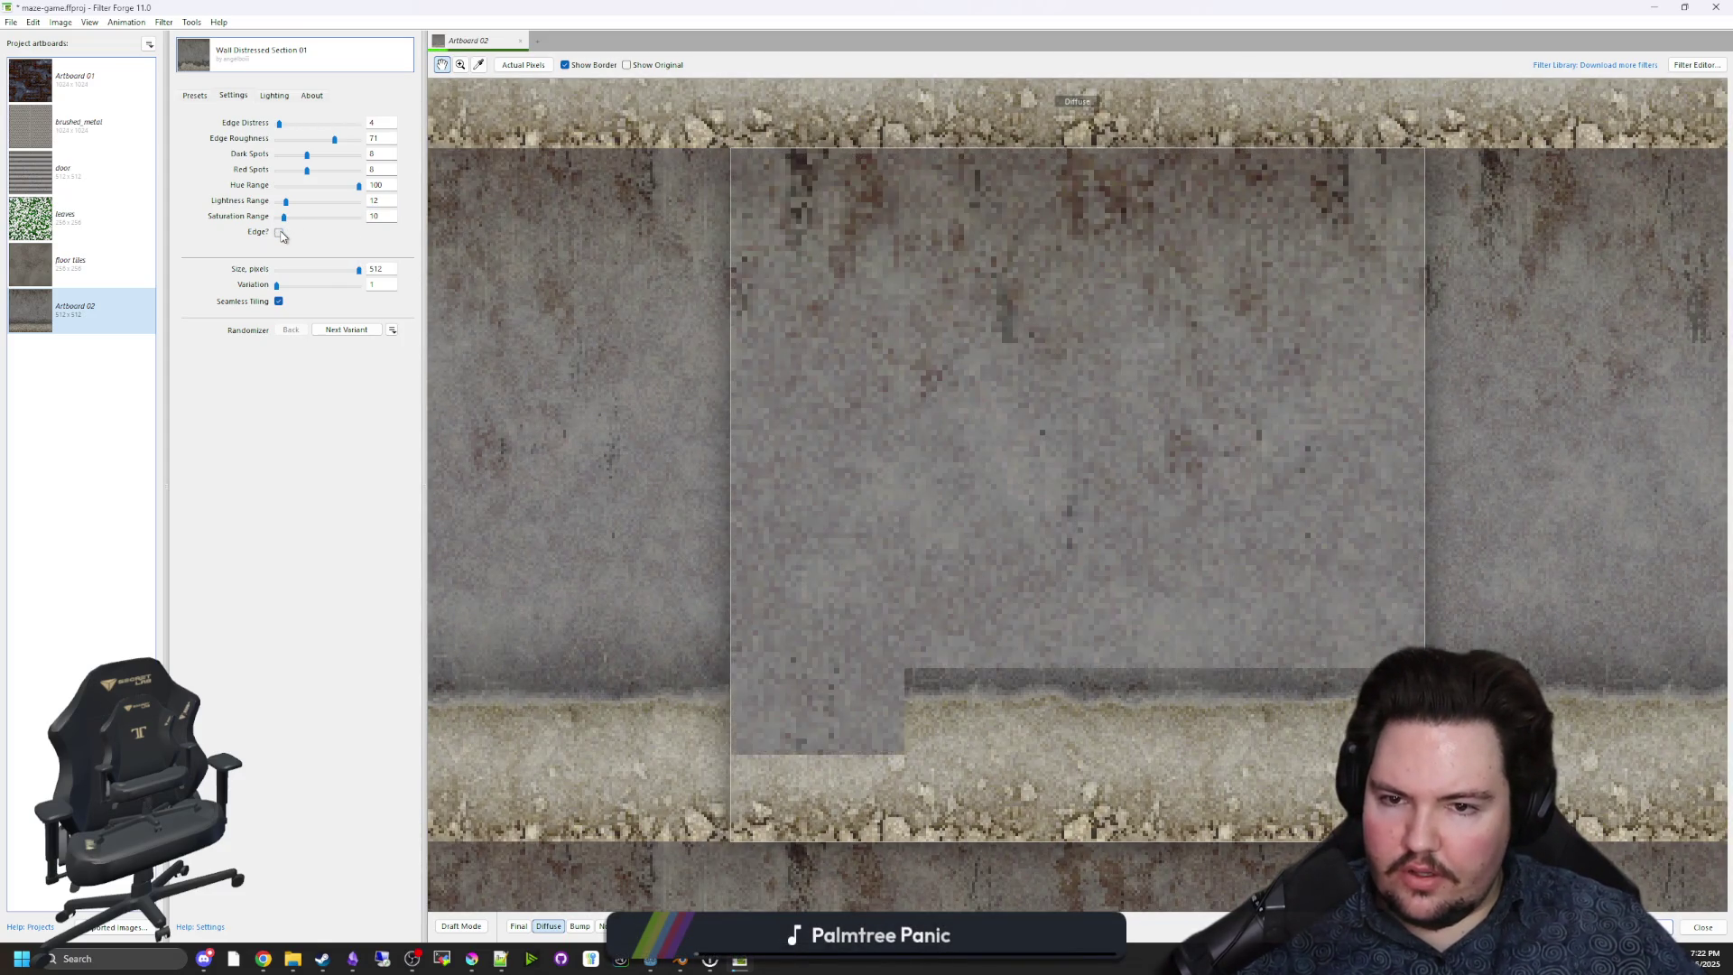
click(279, 233)
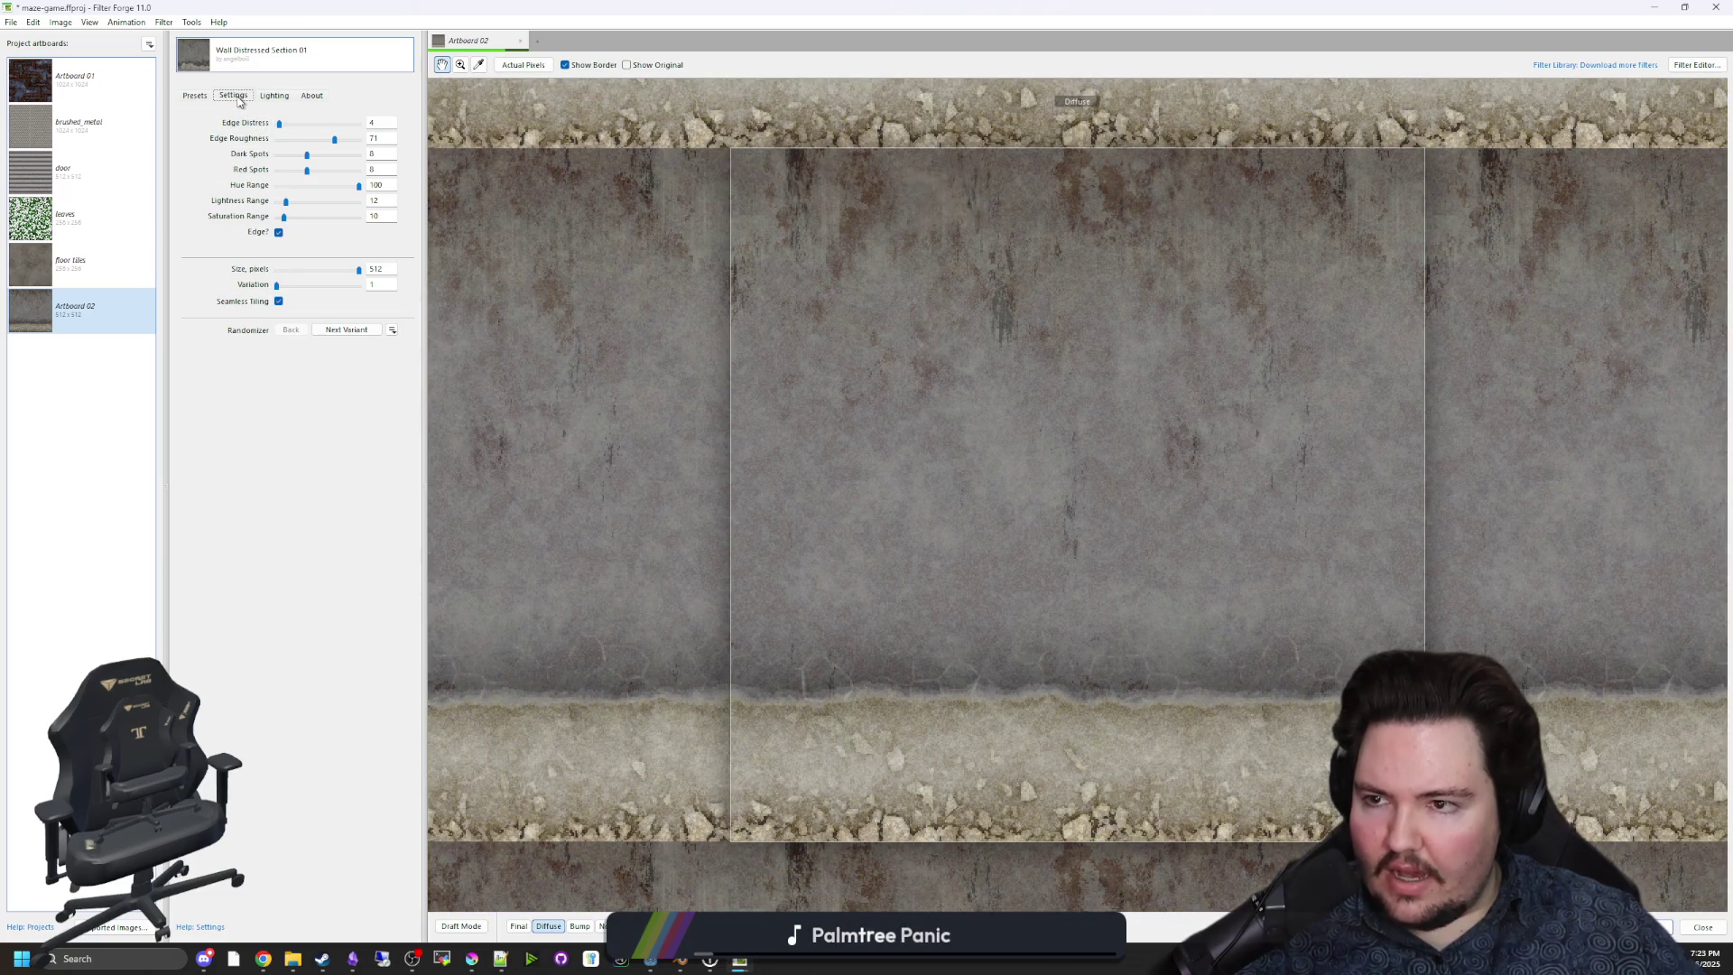
click(196, 96)
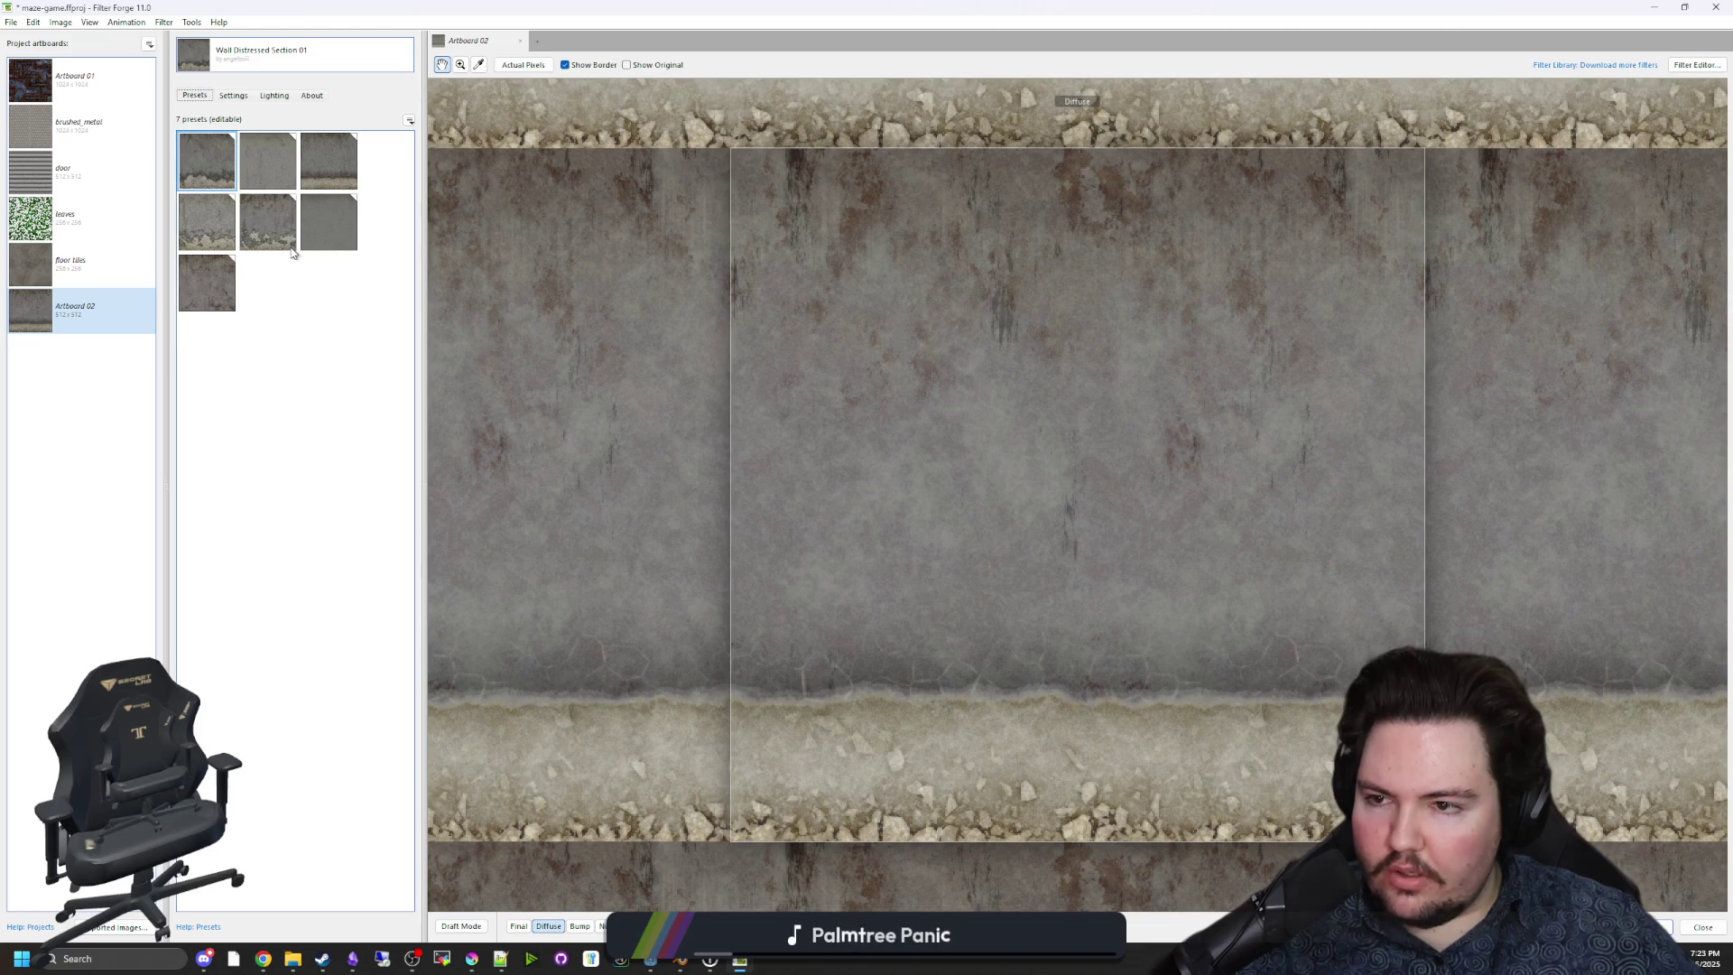
Apply the rust-streaked, peeling-plaster preset and view its diffuse map.
click(273, 224)
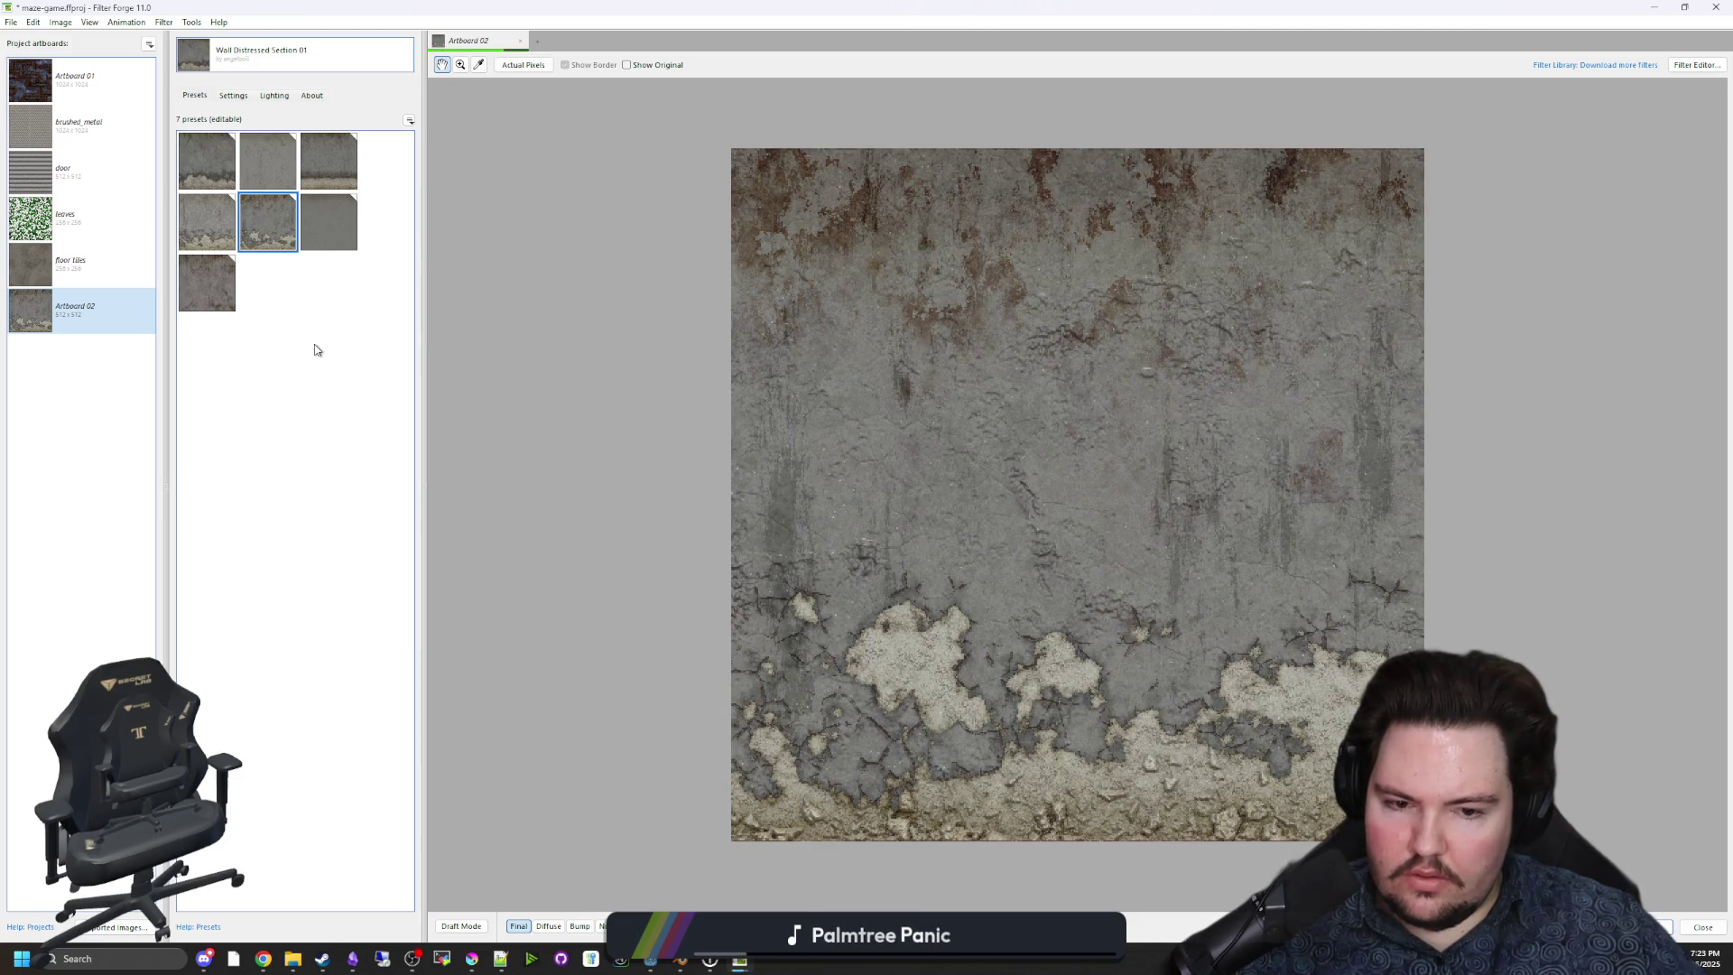
click(549, 925)
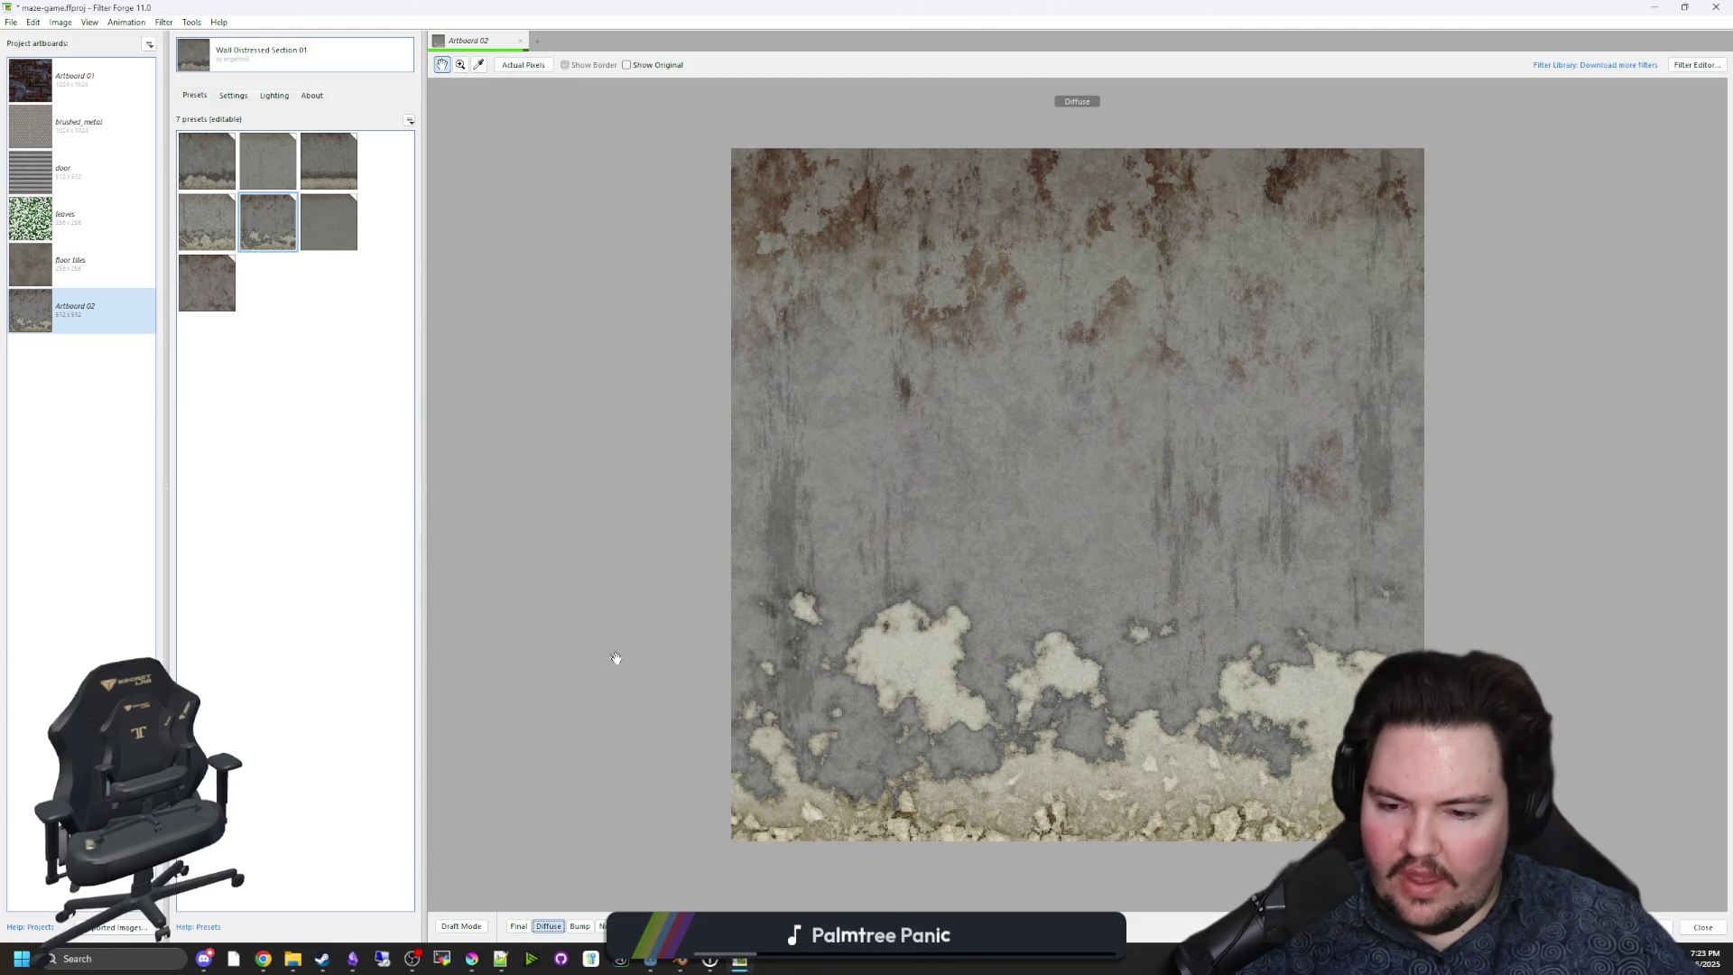
click(61, 22)
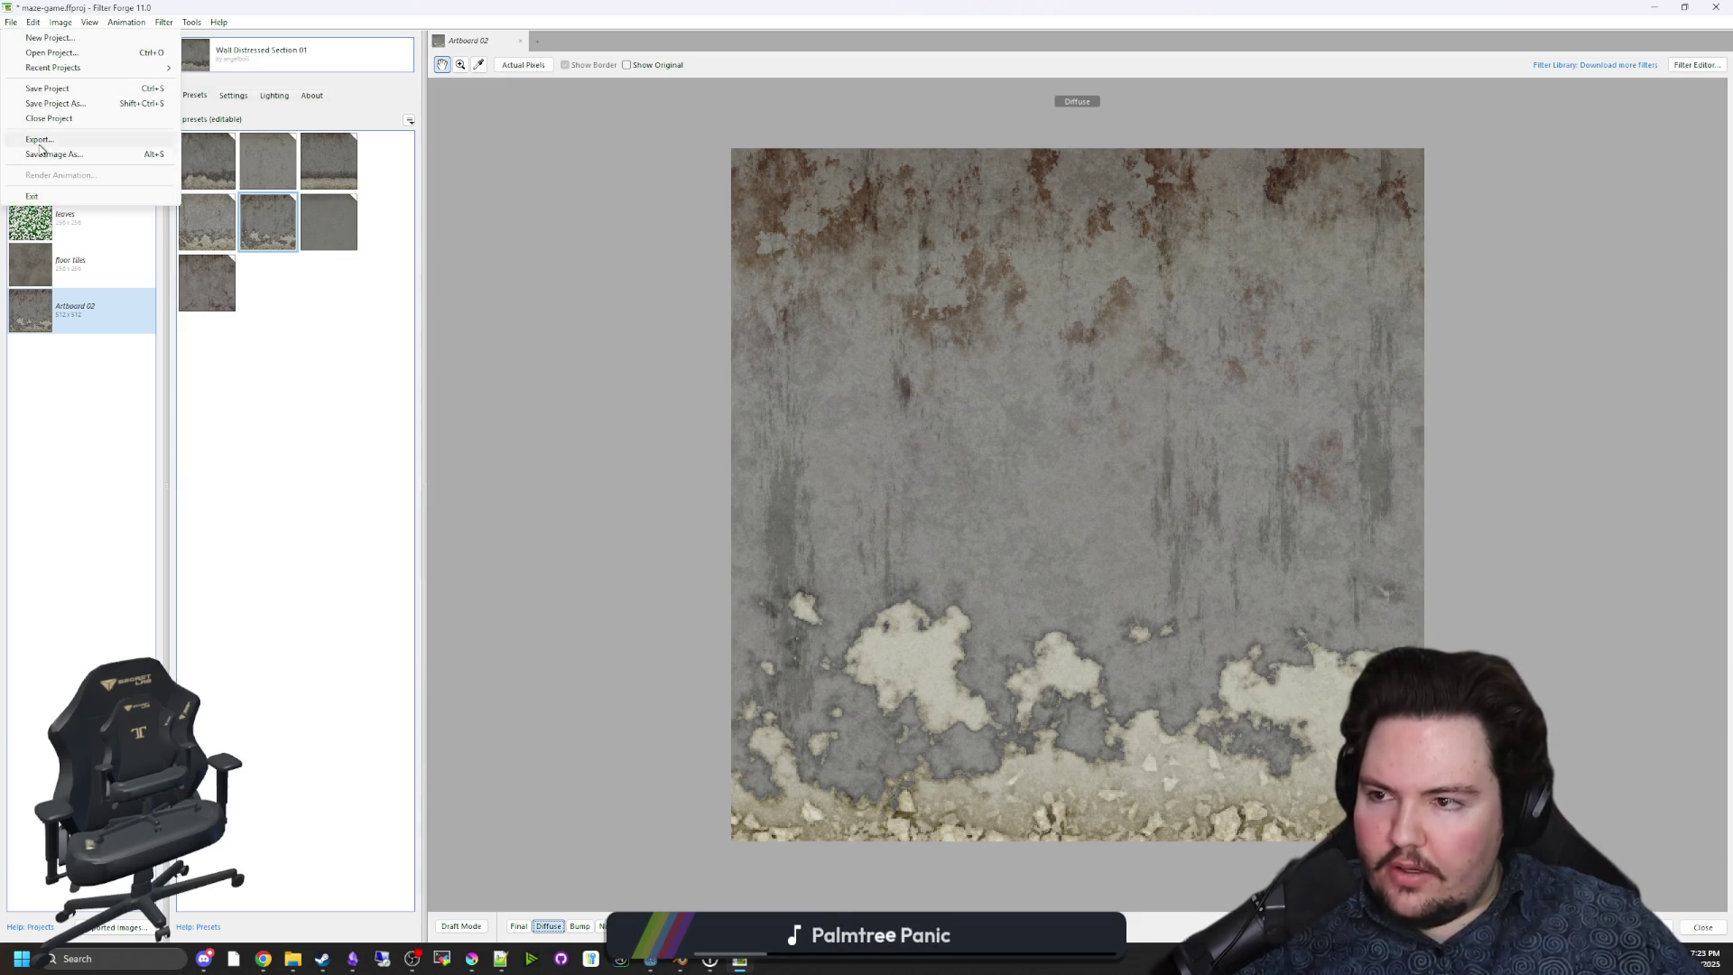
Check the normal map's PNG options and set the export base name to breakroom_wall.
click(100, 140)
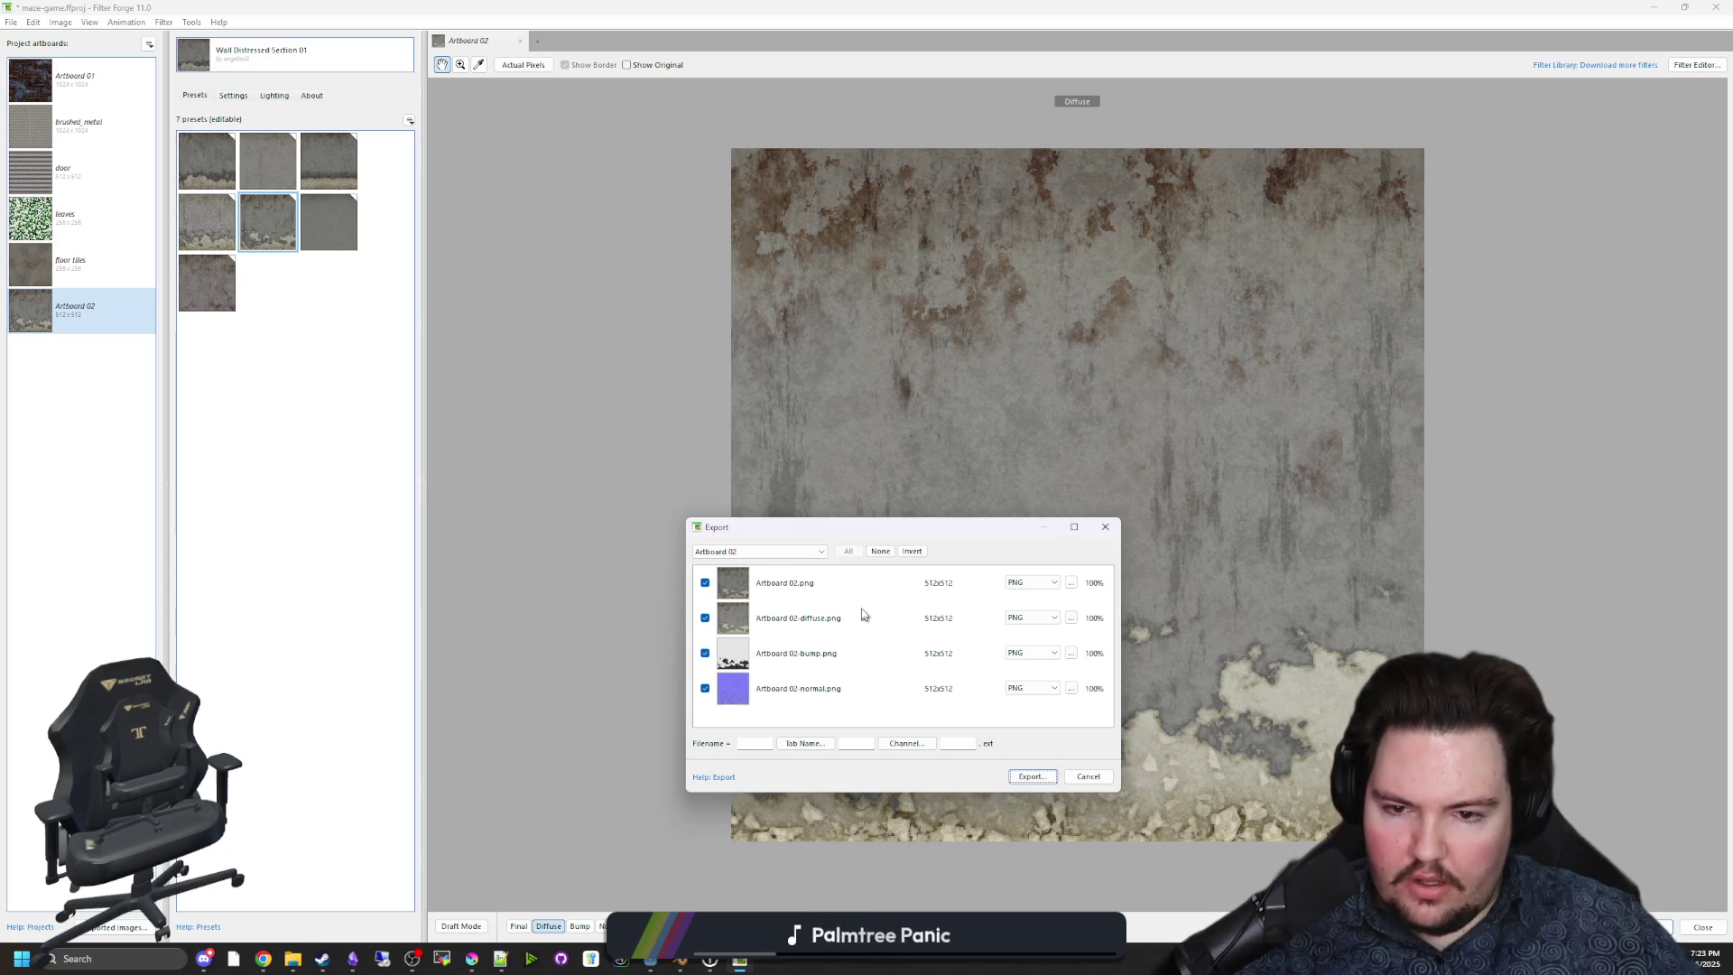
click(1070, 689)
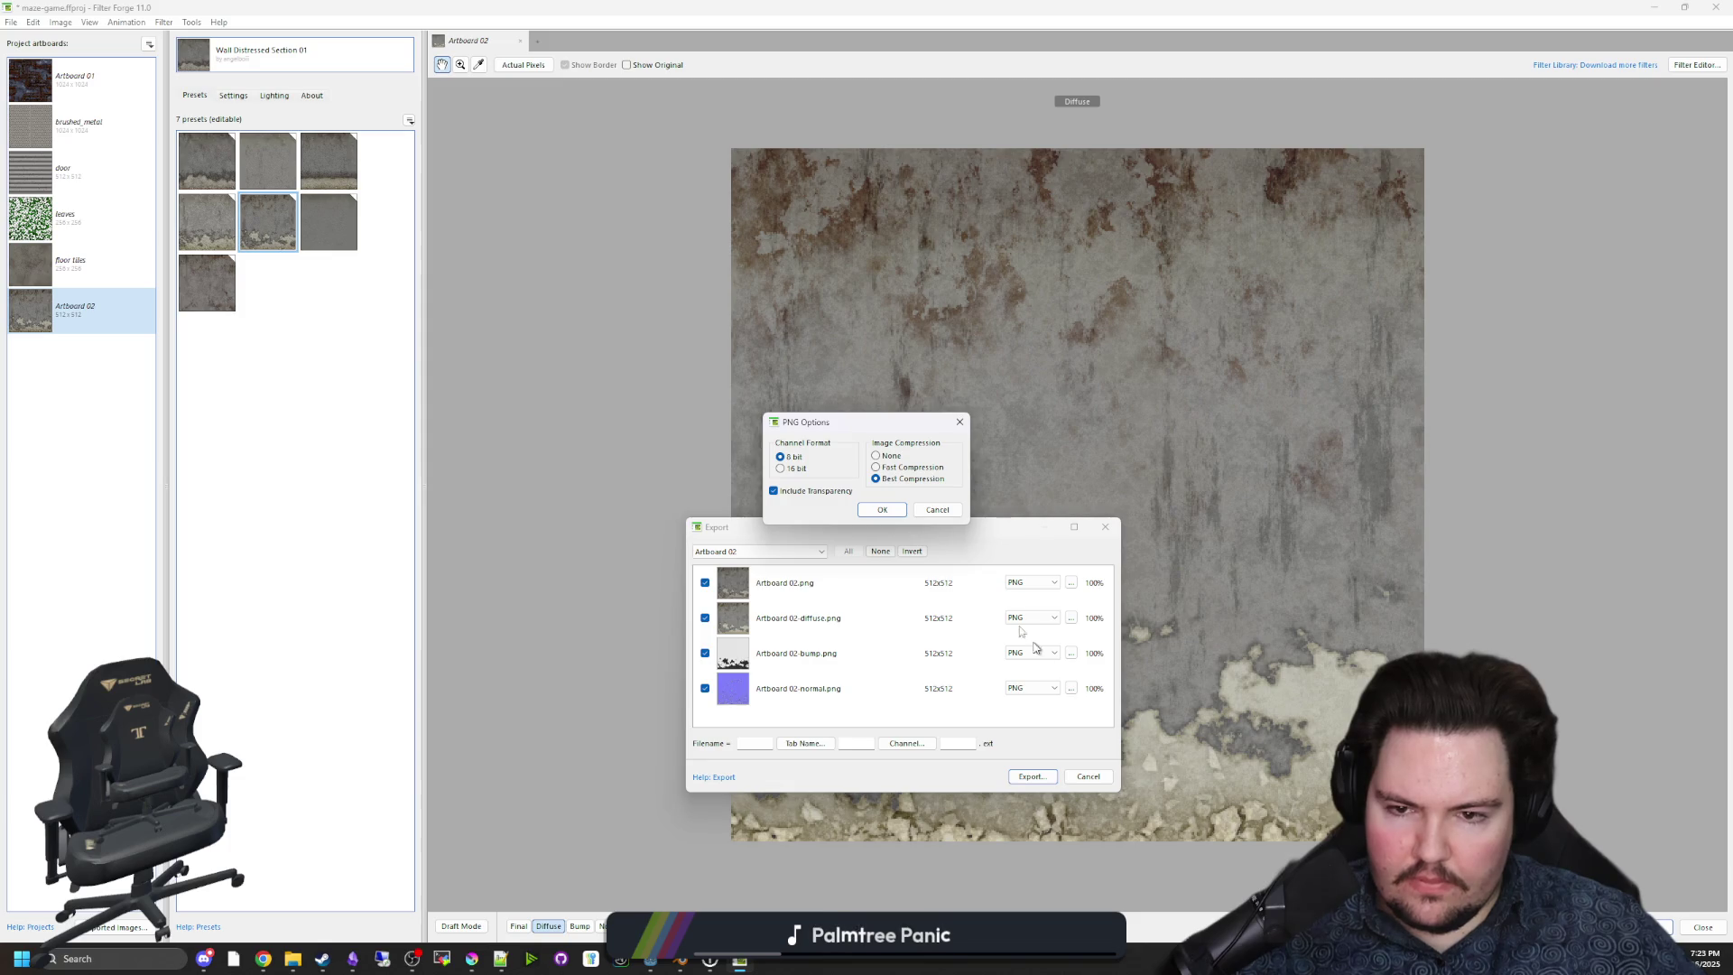
click(935, 511)
click(791, 744)
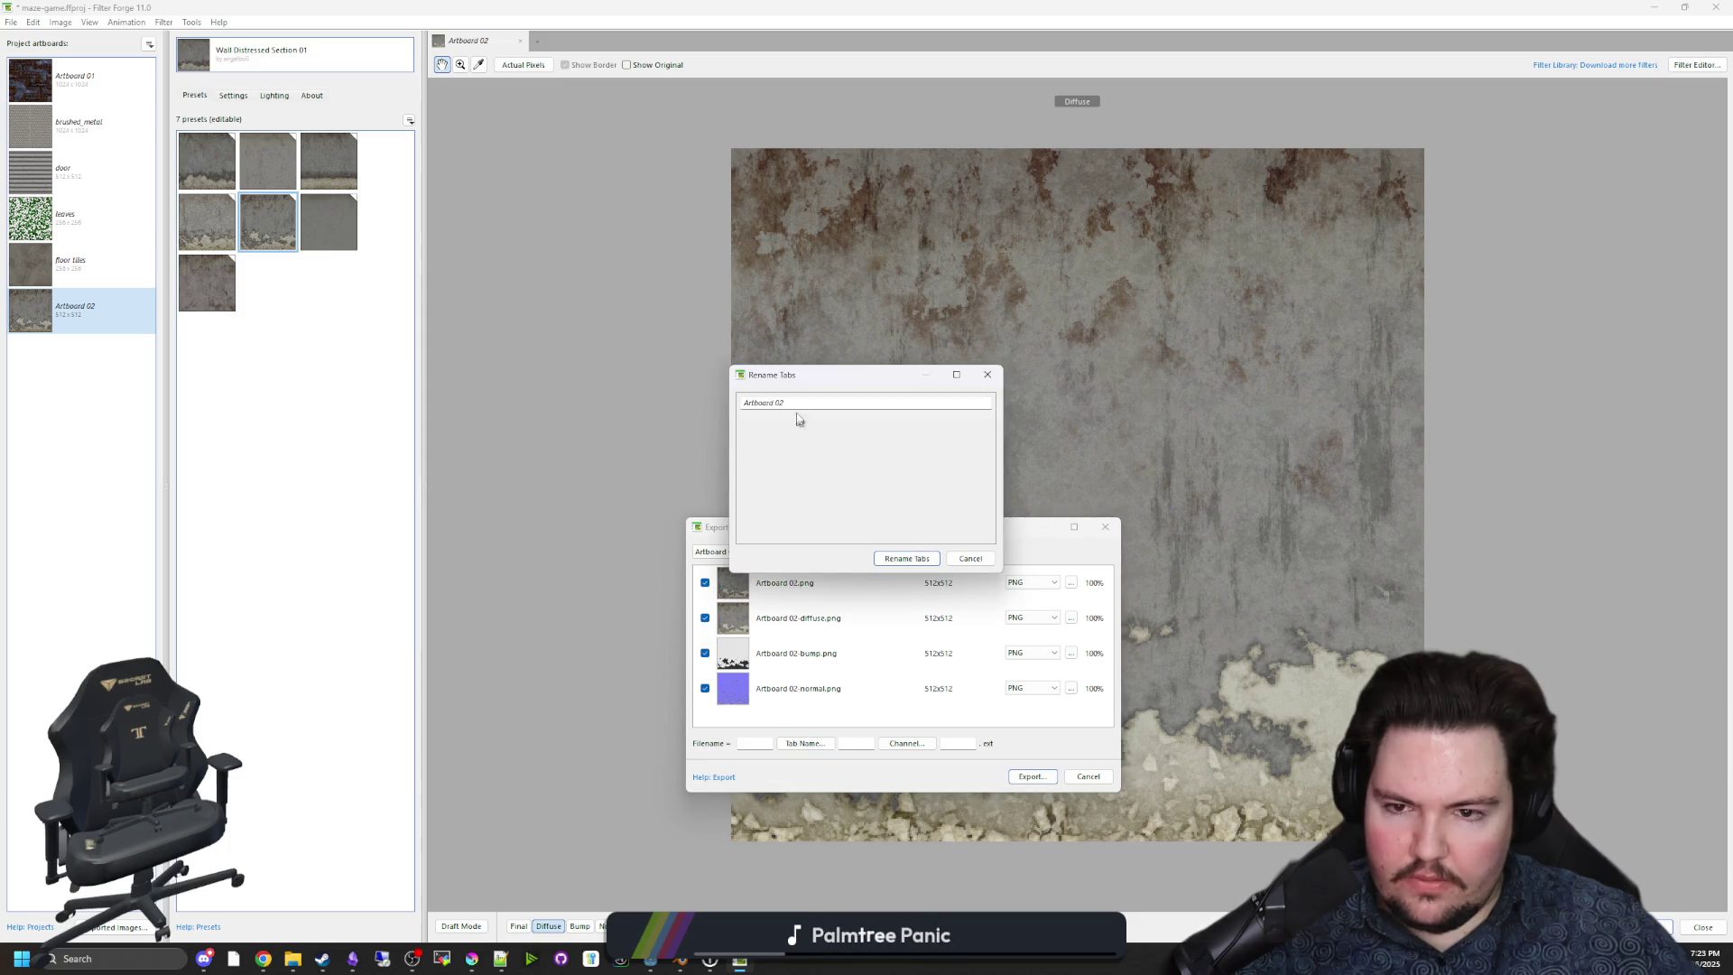
text(Wall)
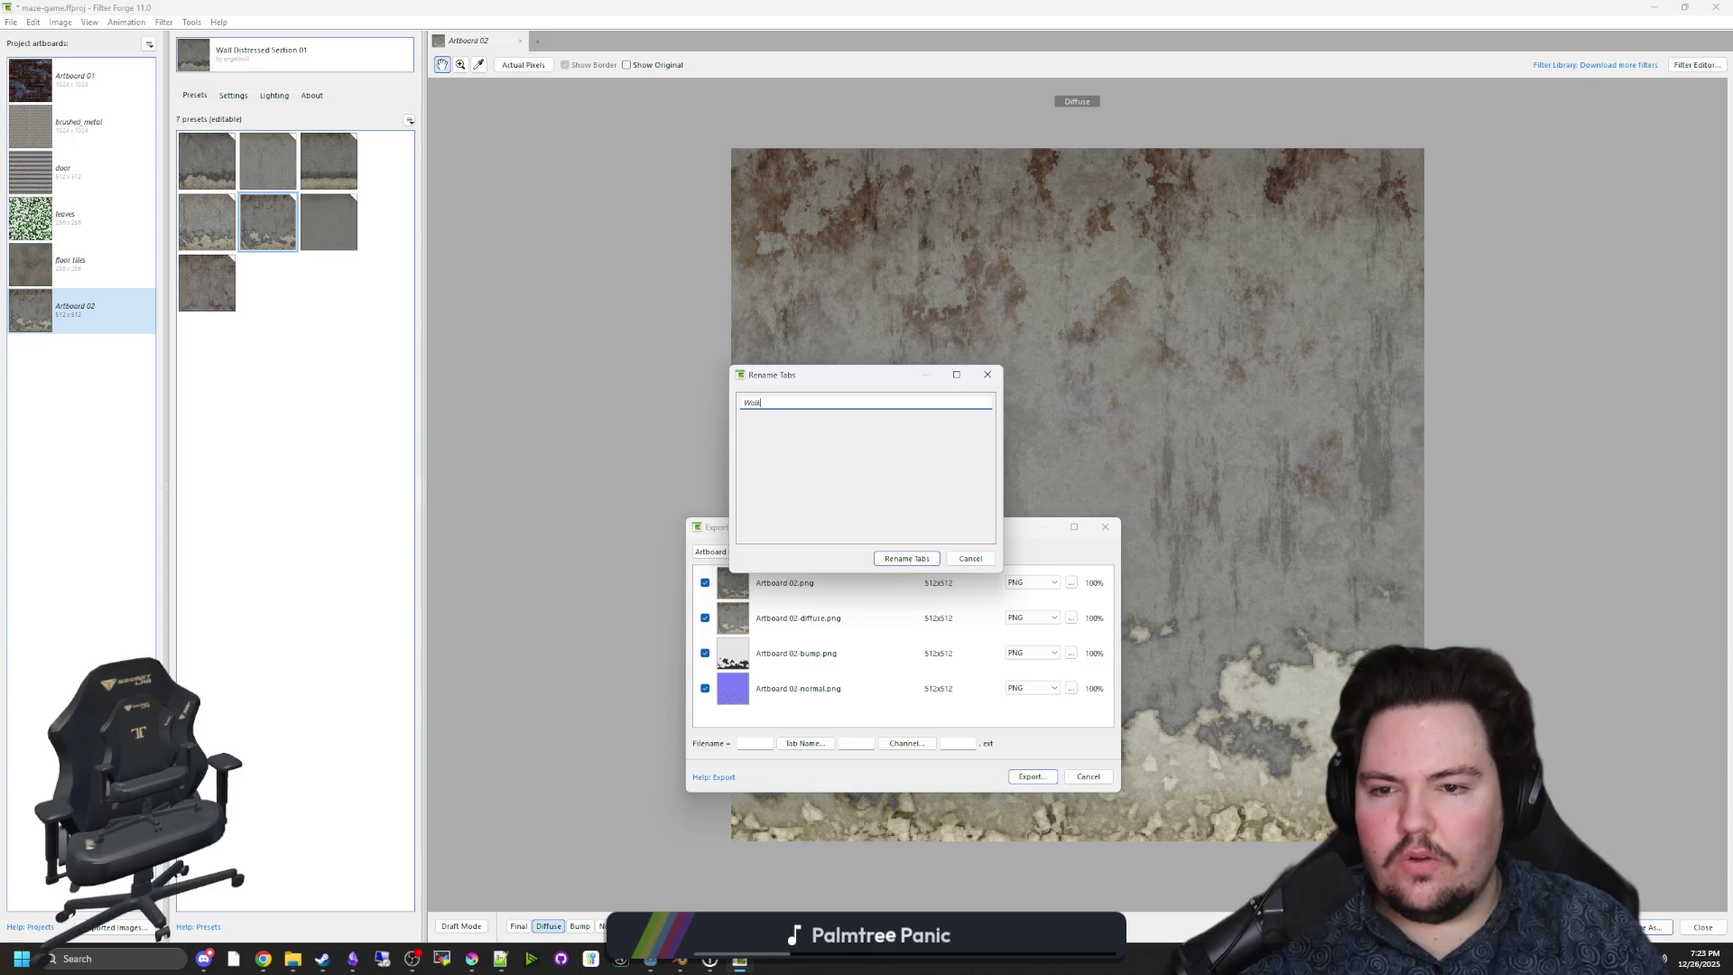
key(BackSpace)
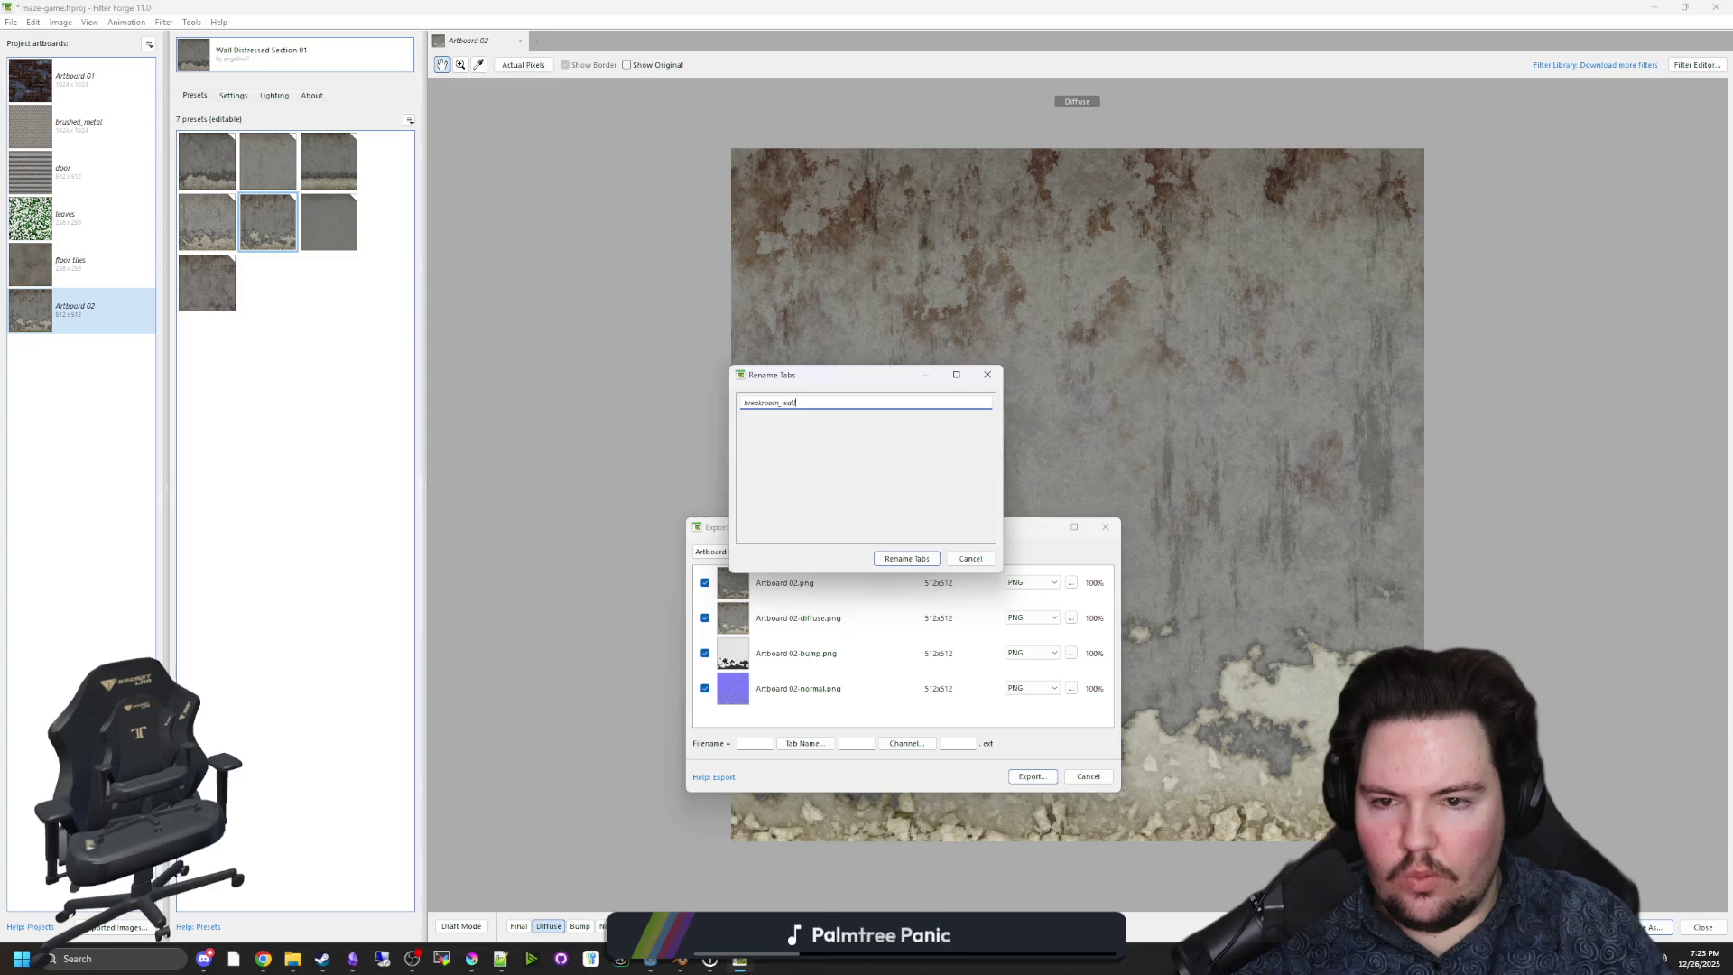
key(Return)
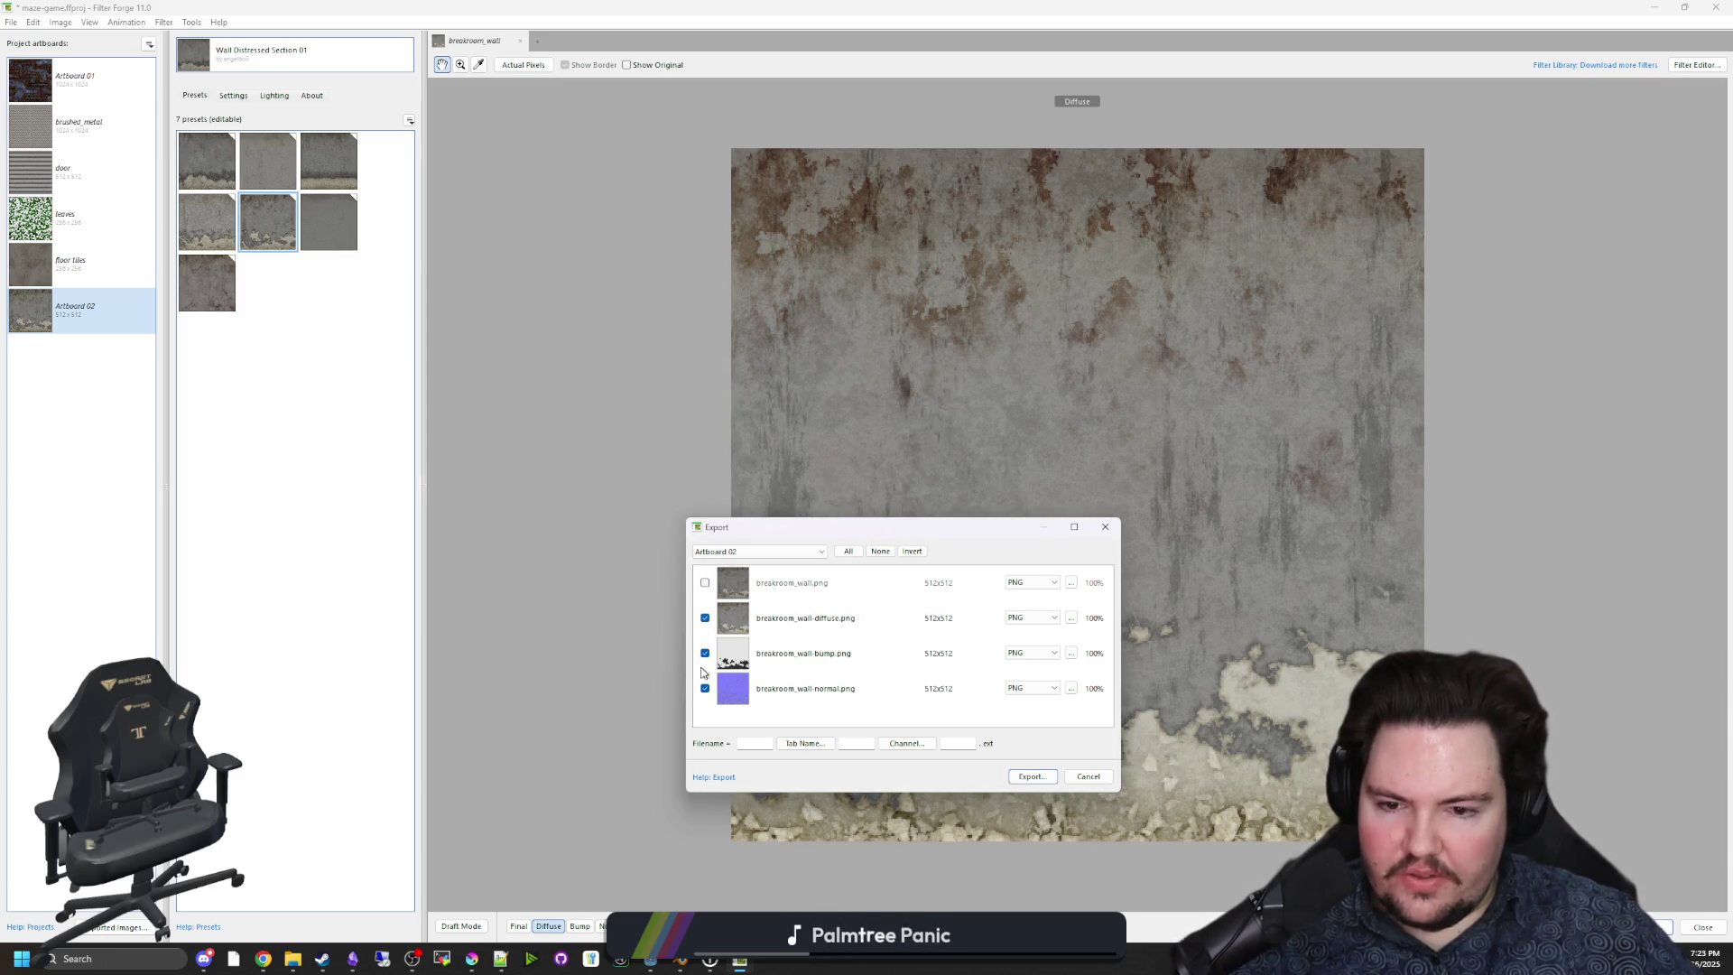
Export the diffuse, bump and normal PNGs into the Textures folder.
click(1035, 776)
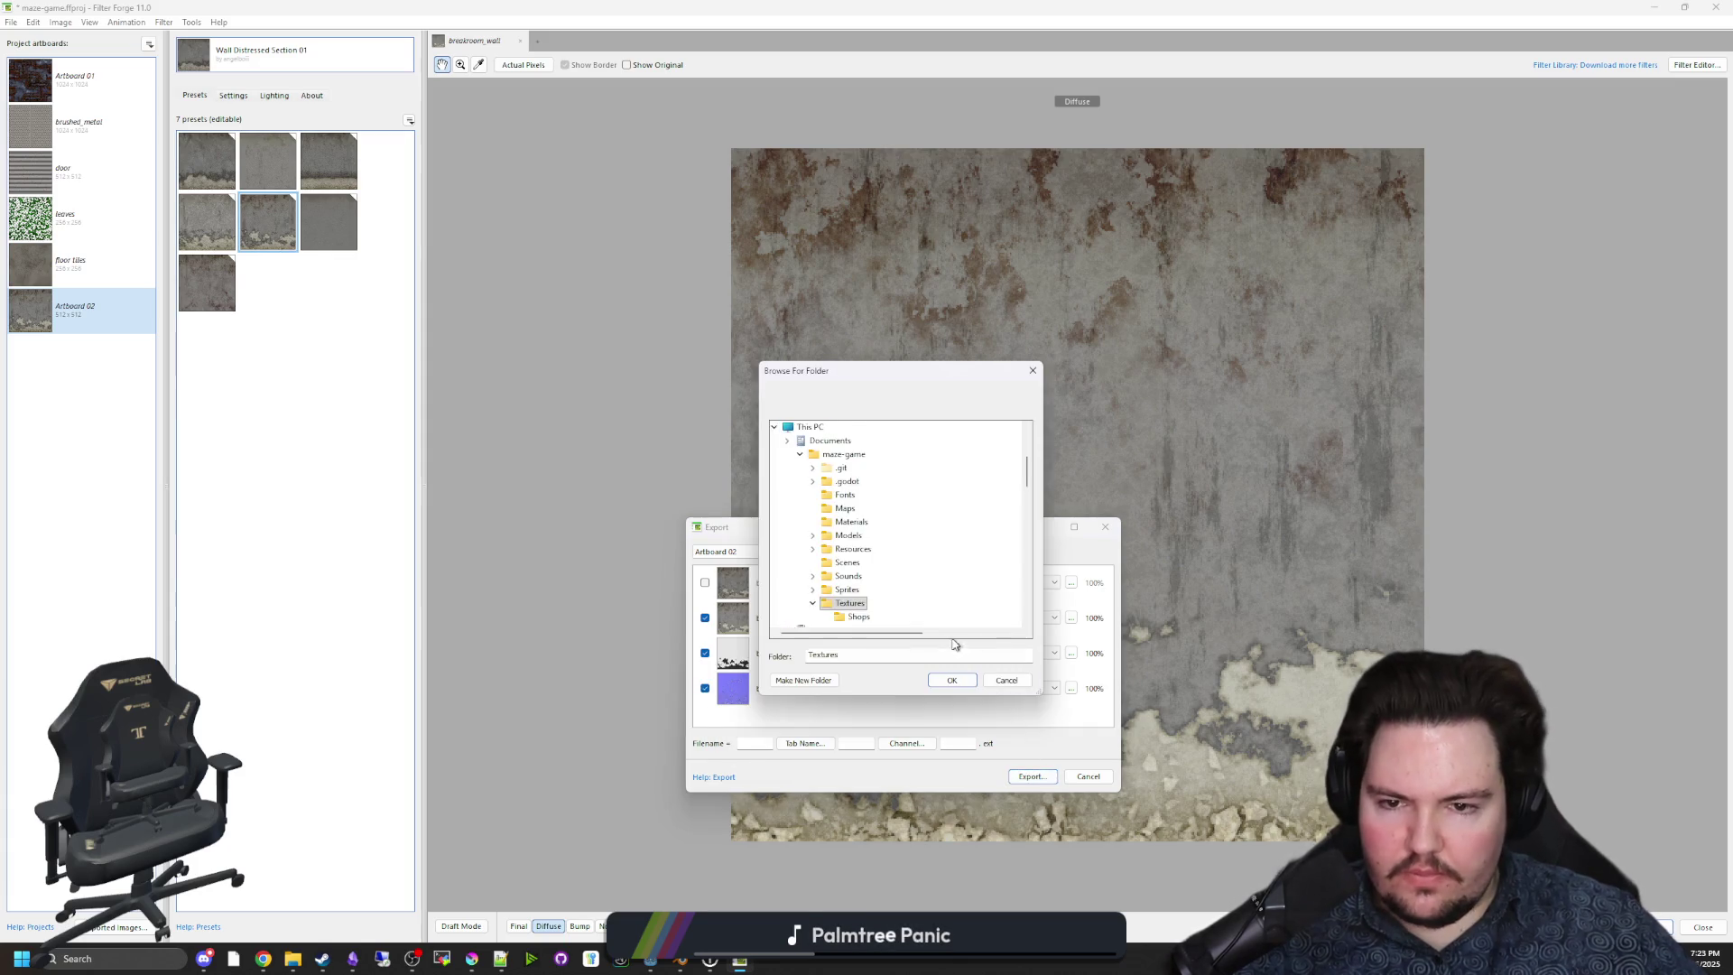
click(953, 680)
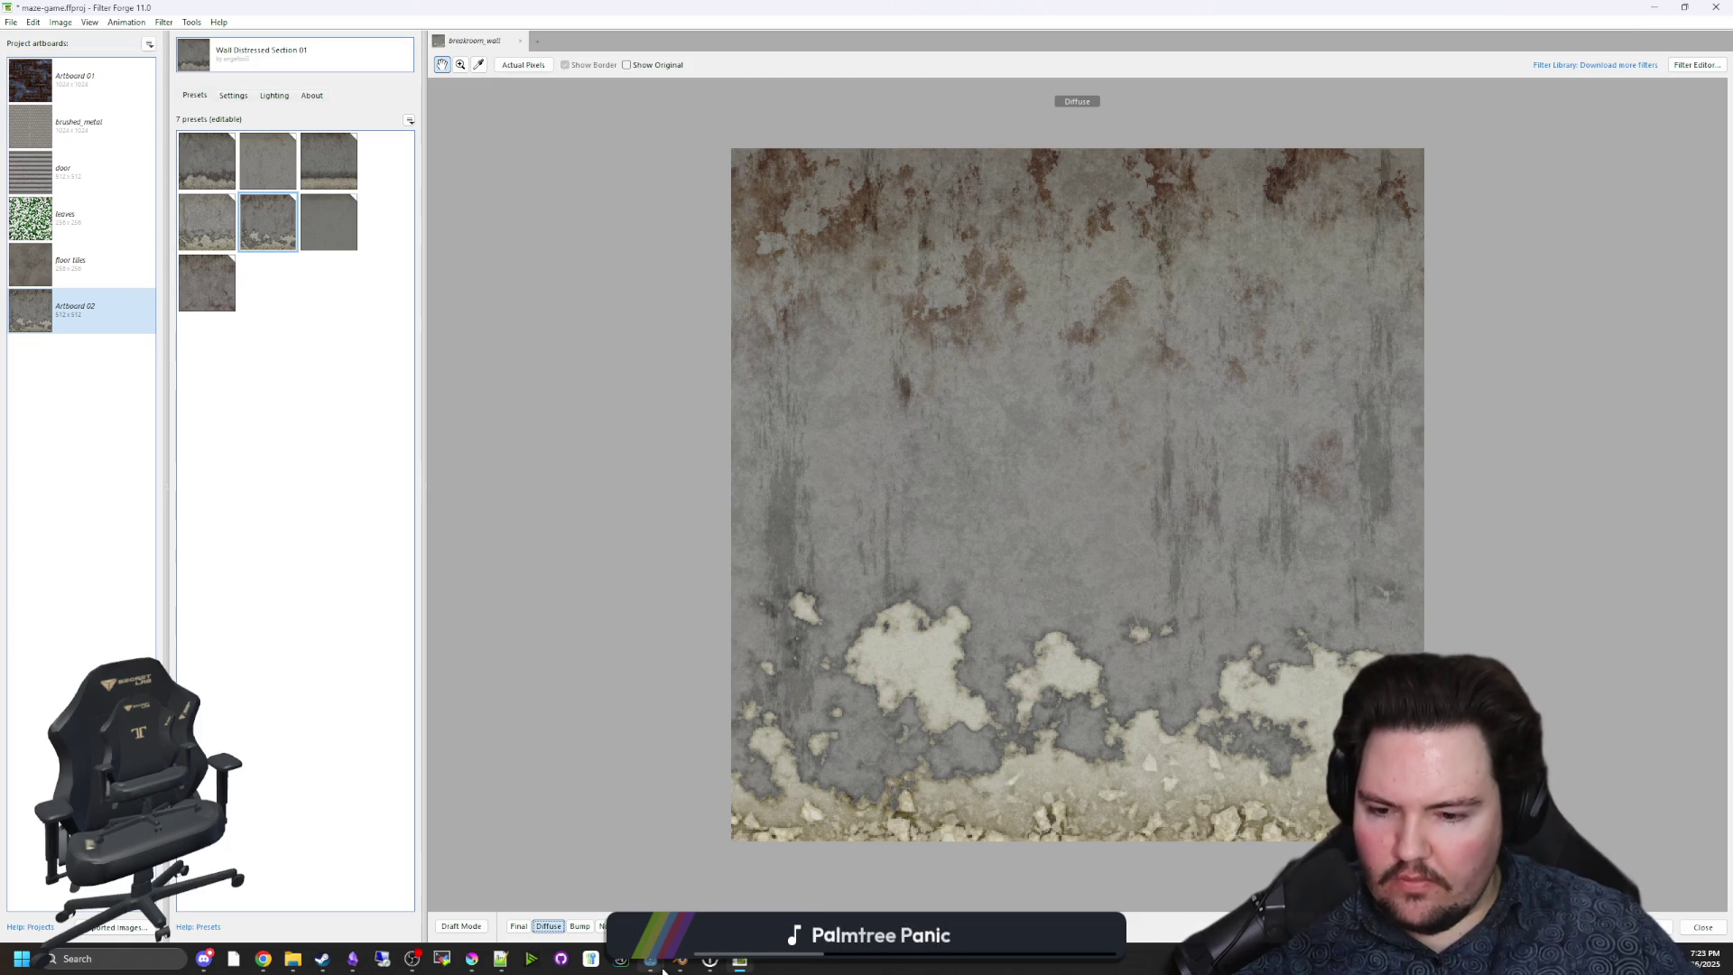
mouse_move(661, 967)
click(598, 923)
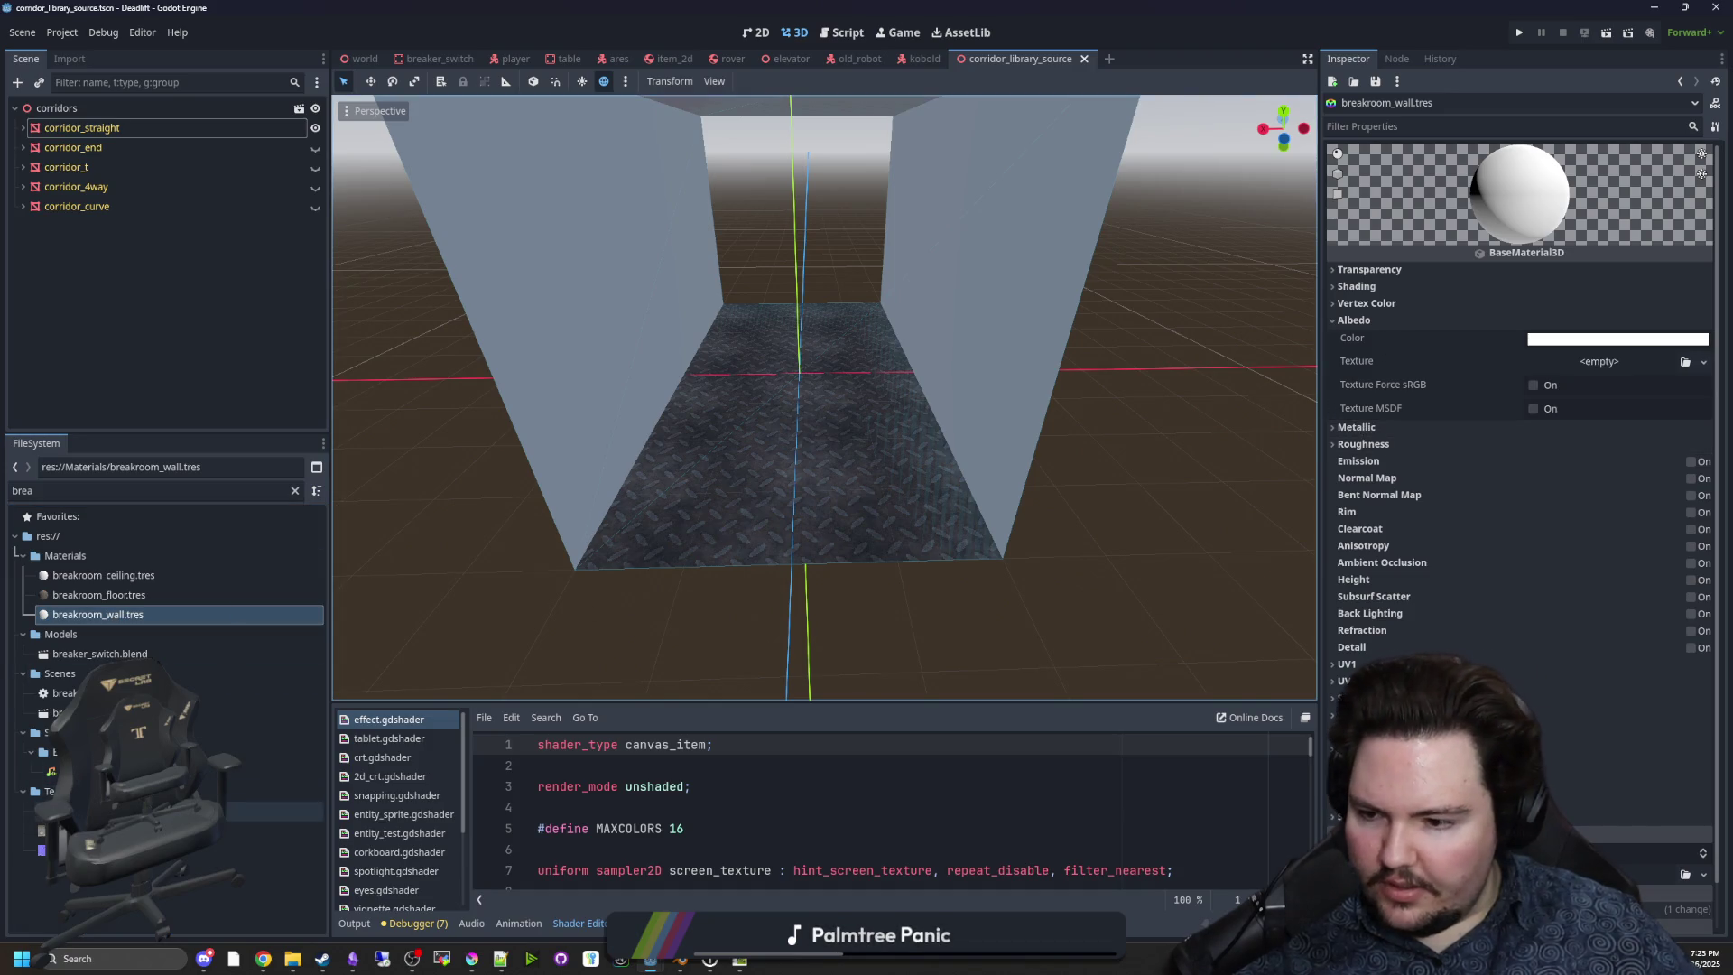
Assign breakroom_wall-diffuse.png as albedo with triplanar UV1 mapping at scale 0.25.
mouse_move(271, 830)
mouse_down()
mouse_move(902, 497)
mouse_move(1588, 365)
mouse_move(1534, 372)
mouse_up()
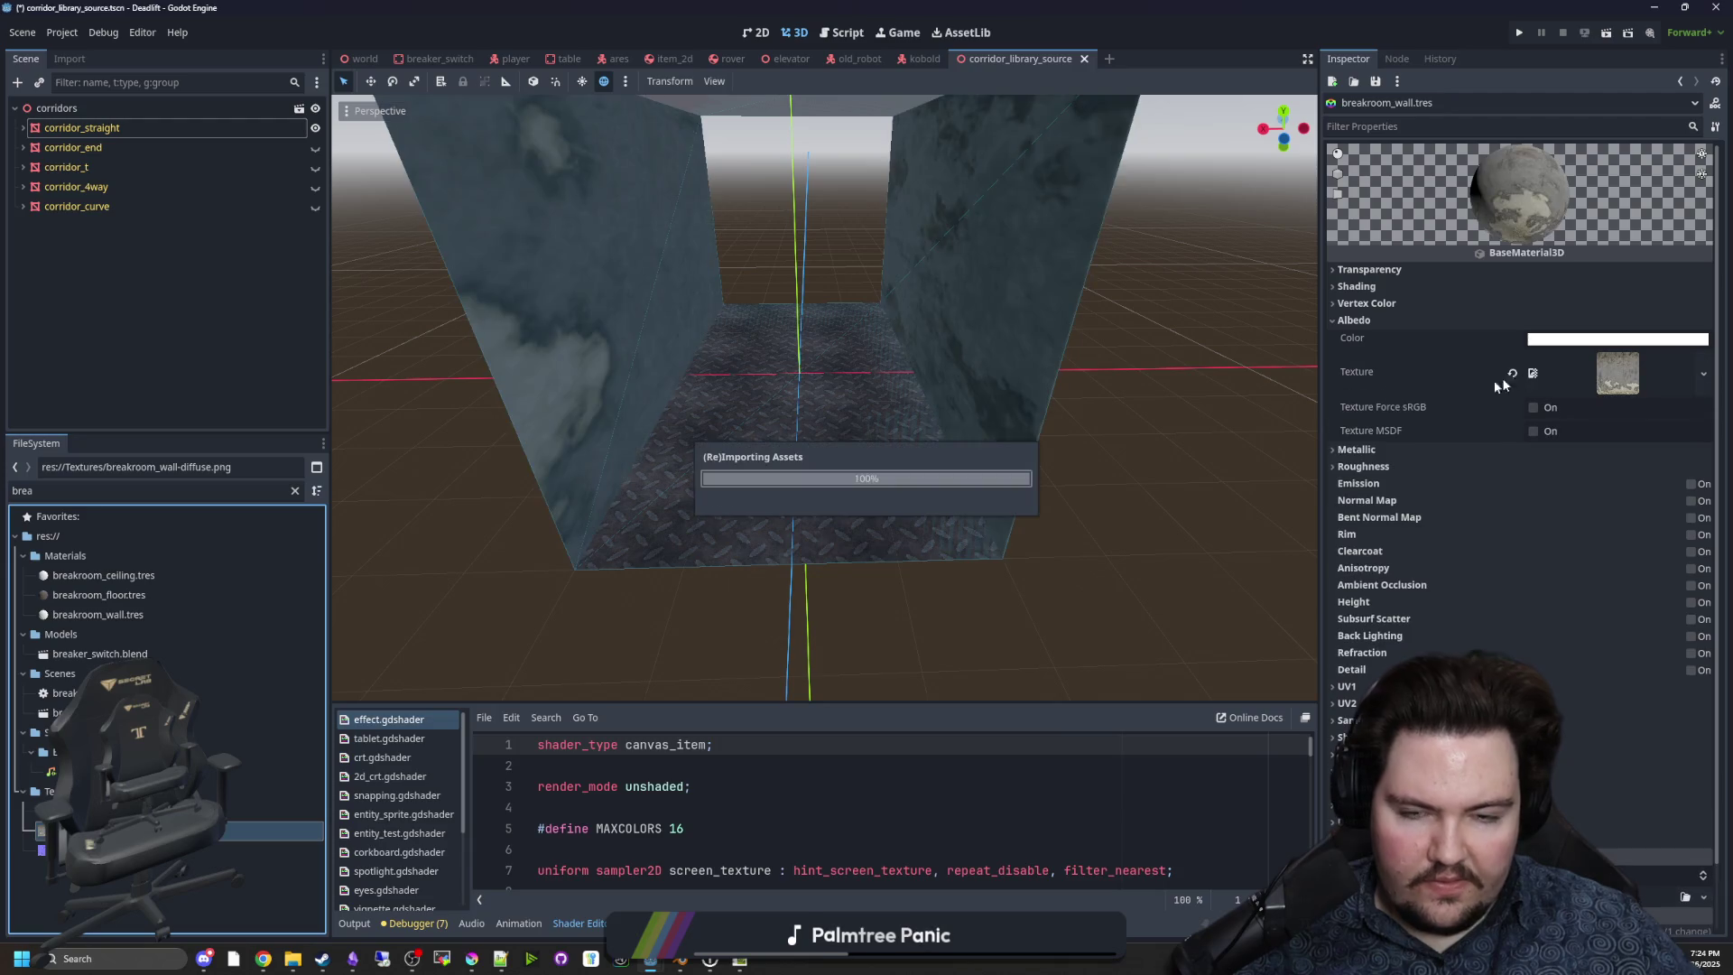
right_click(946, 582)
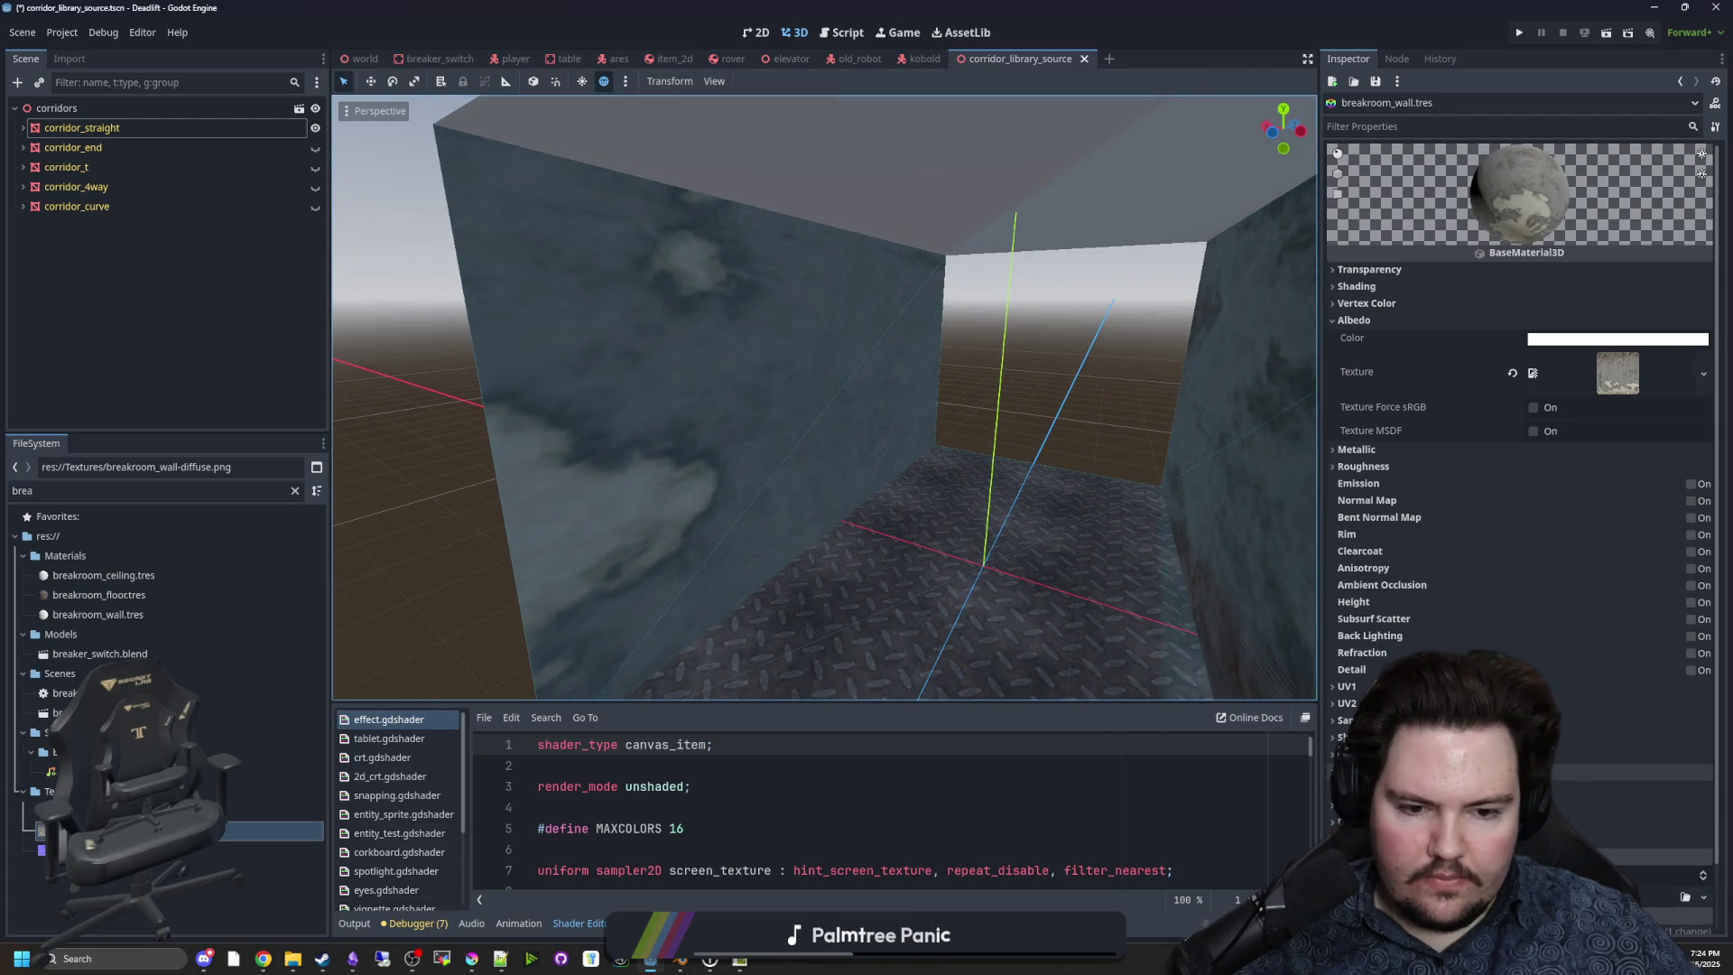
click(1347, 685)
click(1690, 793)
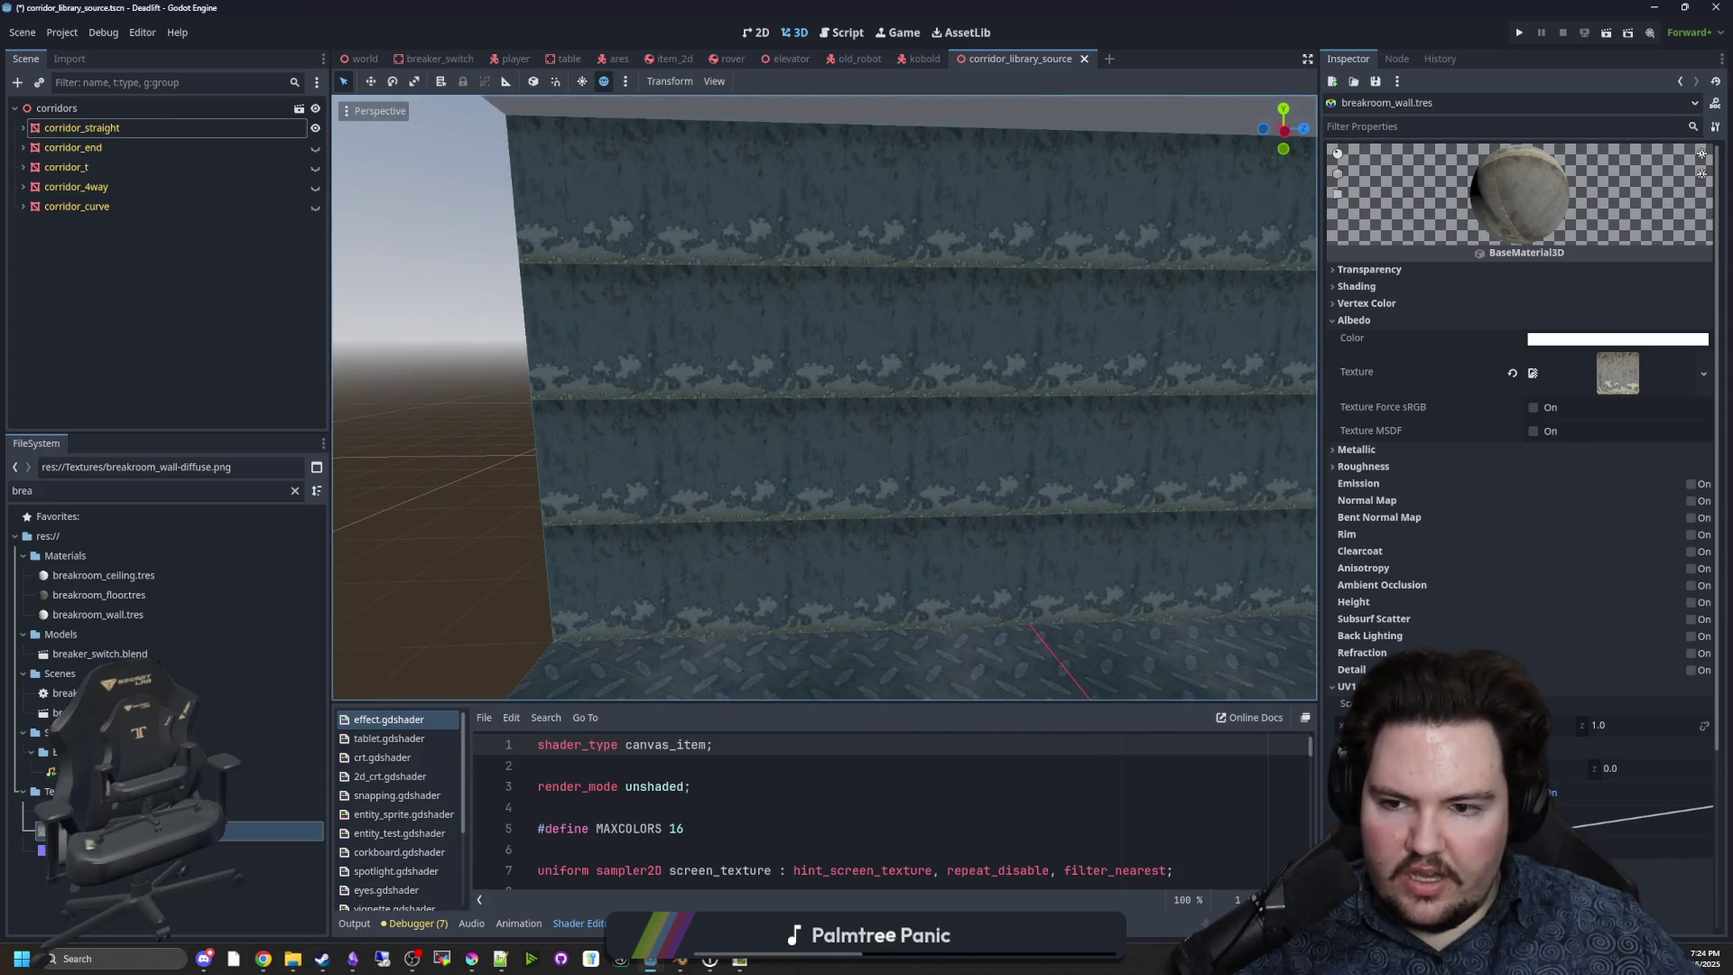
click(1353, 725)
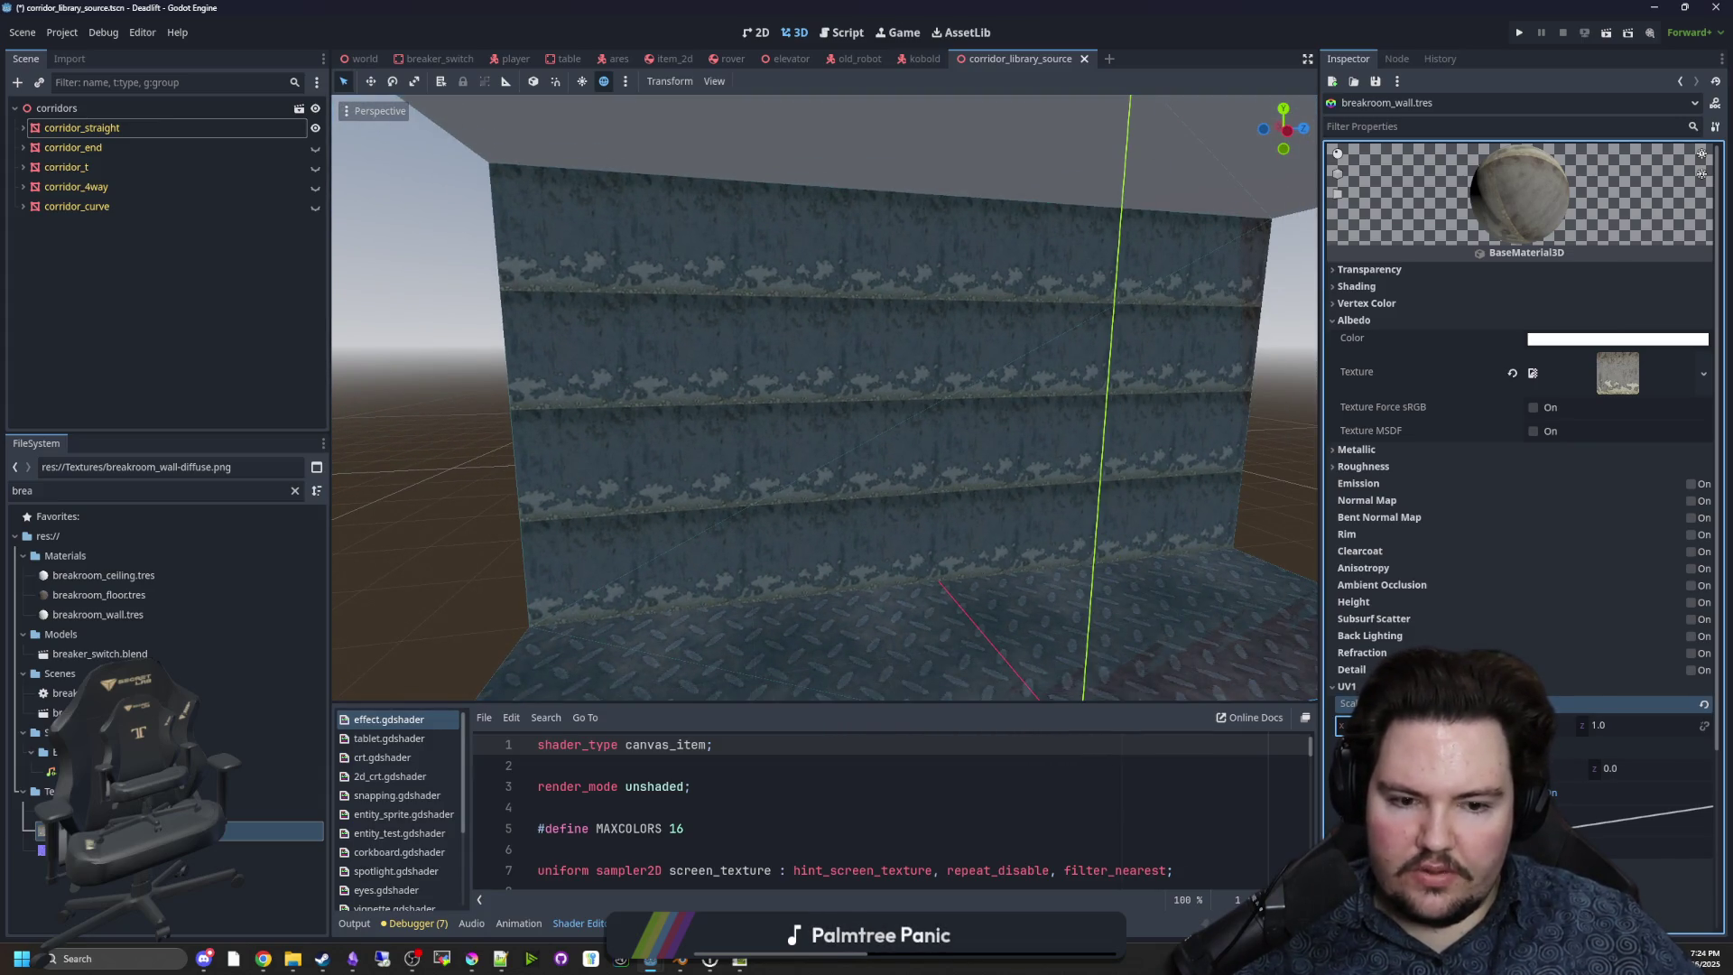
drag(1453, 725, 1376, 725)
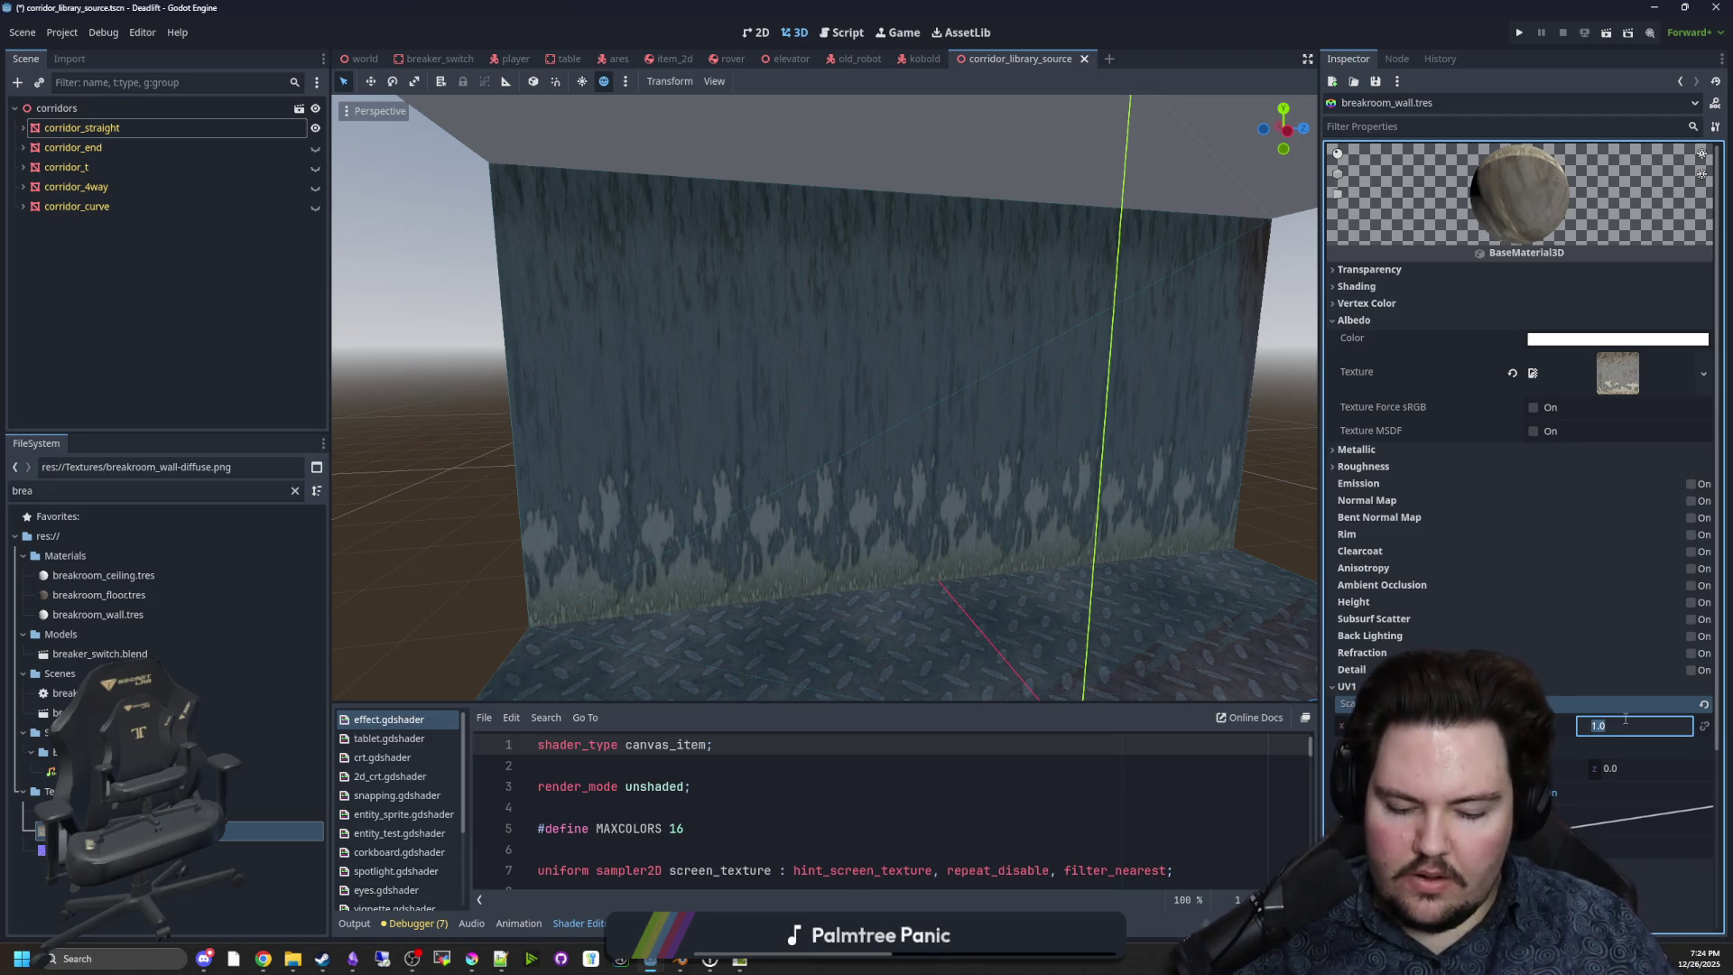
key(Return)
Change the wall texture's sampling filter mode and inspect the wall up close.
drag(1092, 673, 965, 659)
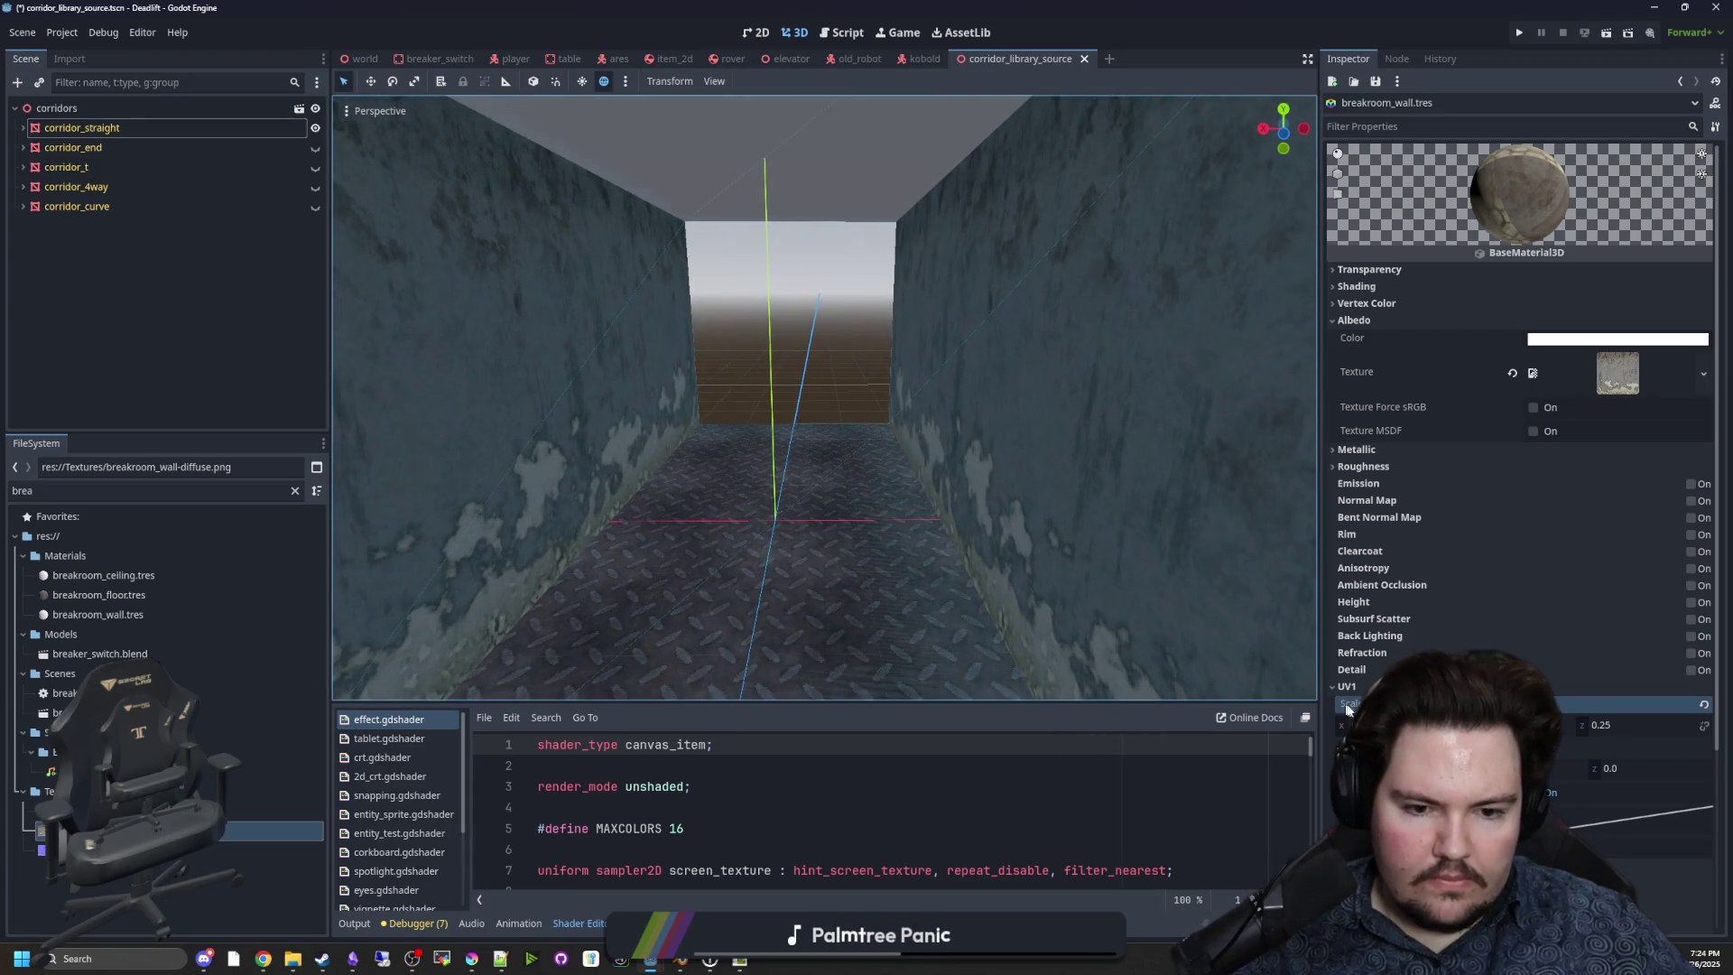
scroll(1516, 406, down, 3)
click(1354, 686)
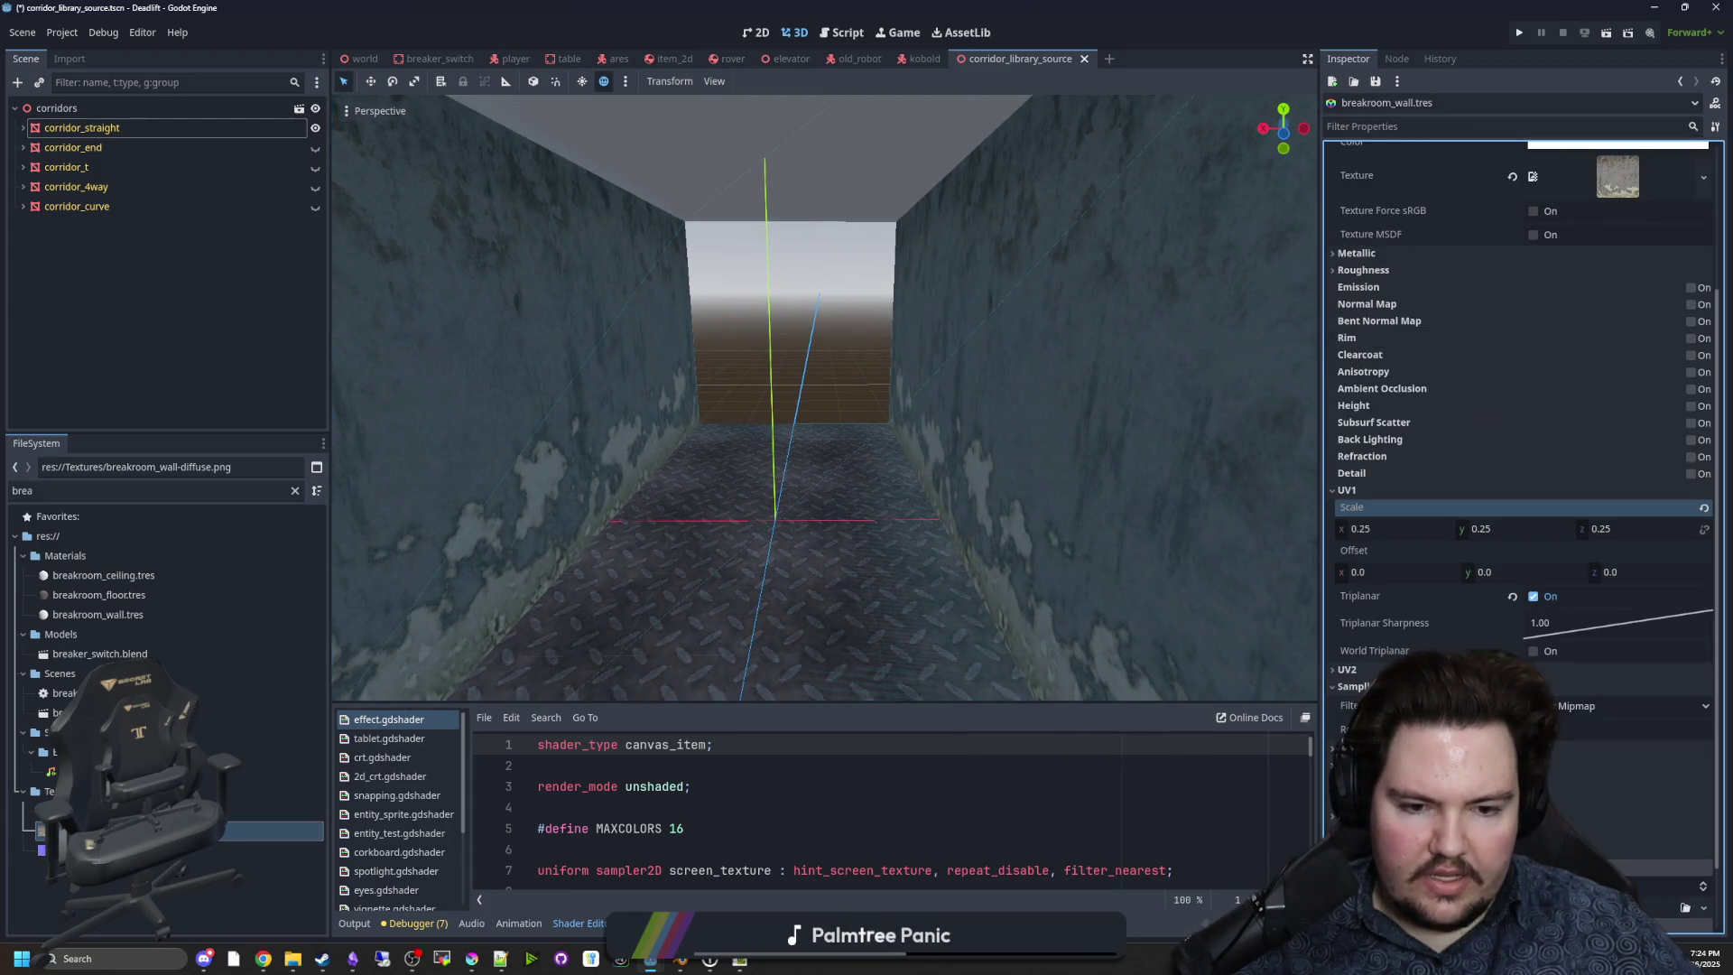
click(1588, 706)
click(1580, 727)
mouse_move(993, 542)
mouse_down()
mouse_move(884, 541)
mouse_move(822, 510)
mouse_up()
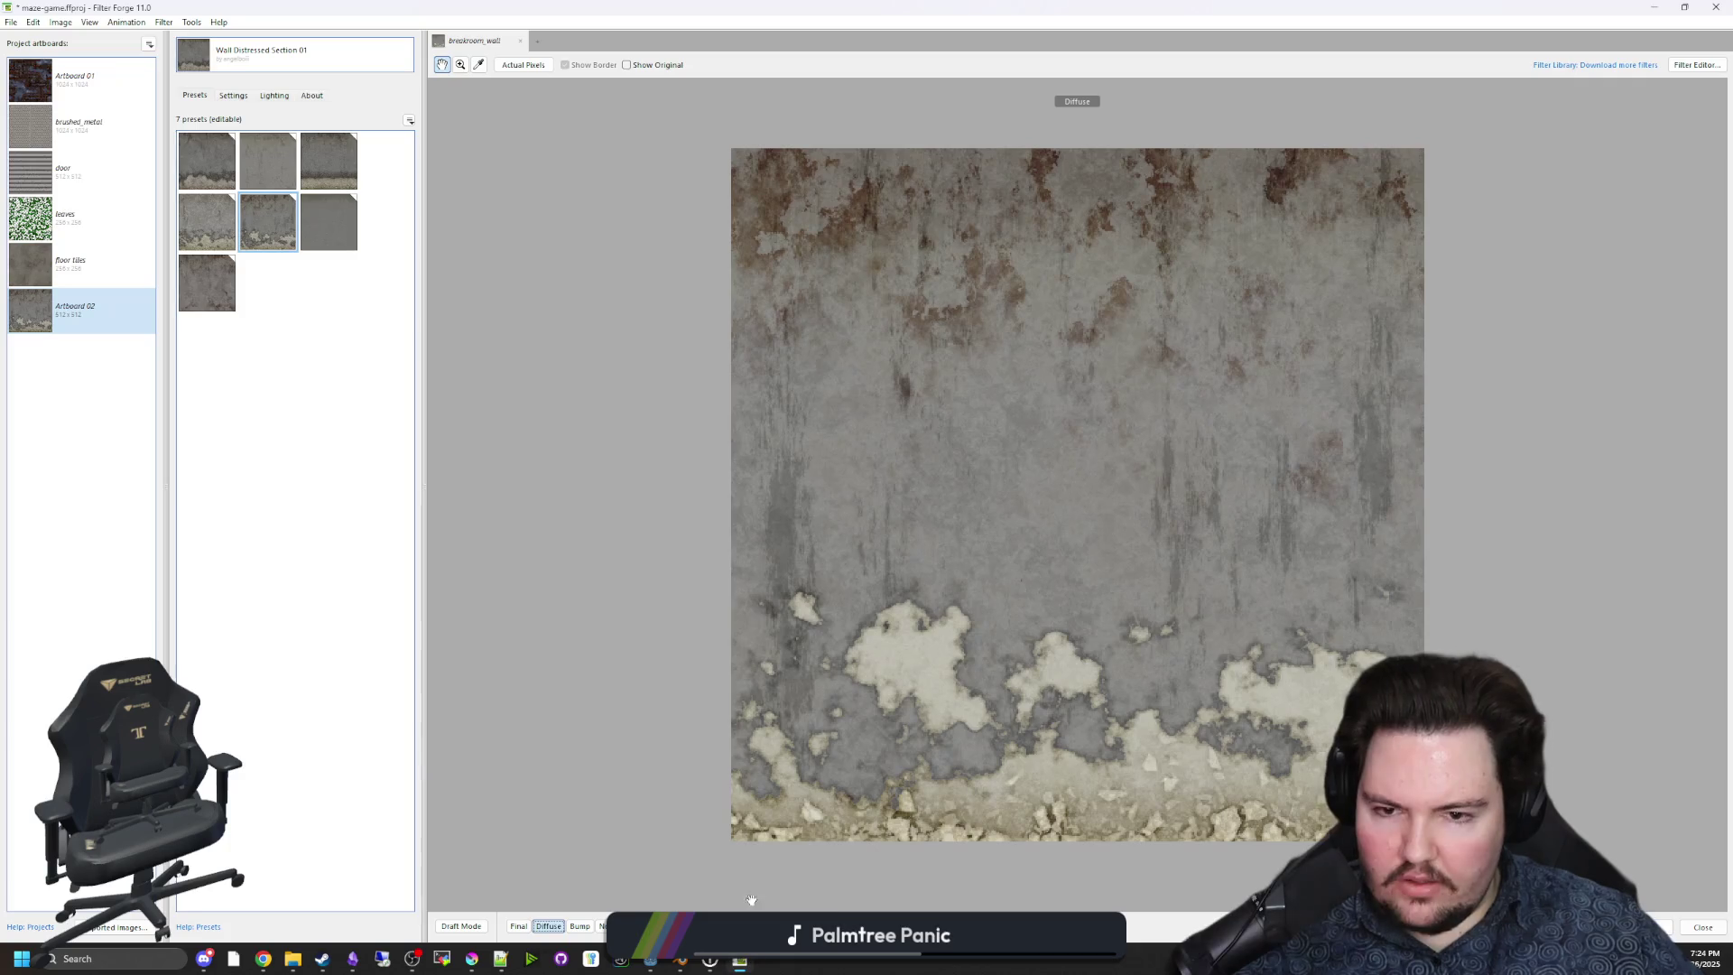
key(alt+Tab)
Enable Seamless Tiling and resize the breakroom_wall artboard to 384 × 384 px.
click(233, 95)
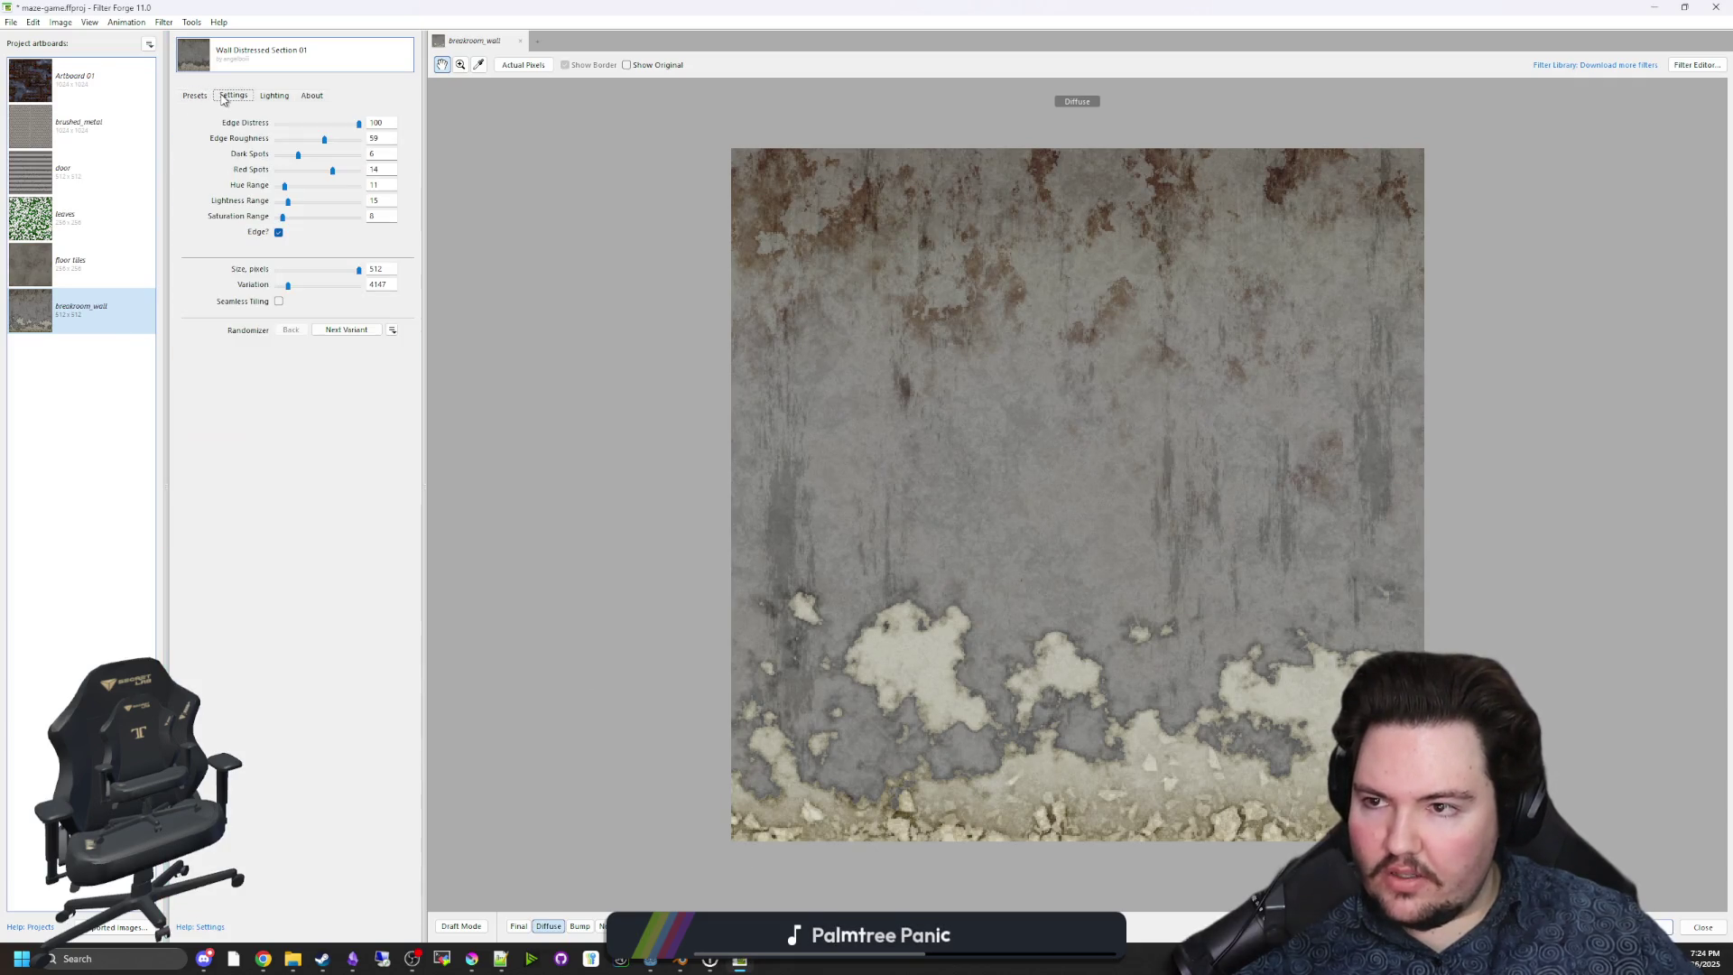
click(279, 302)
right_click(87, 317)
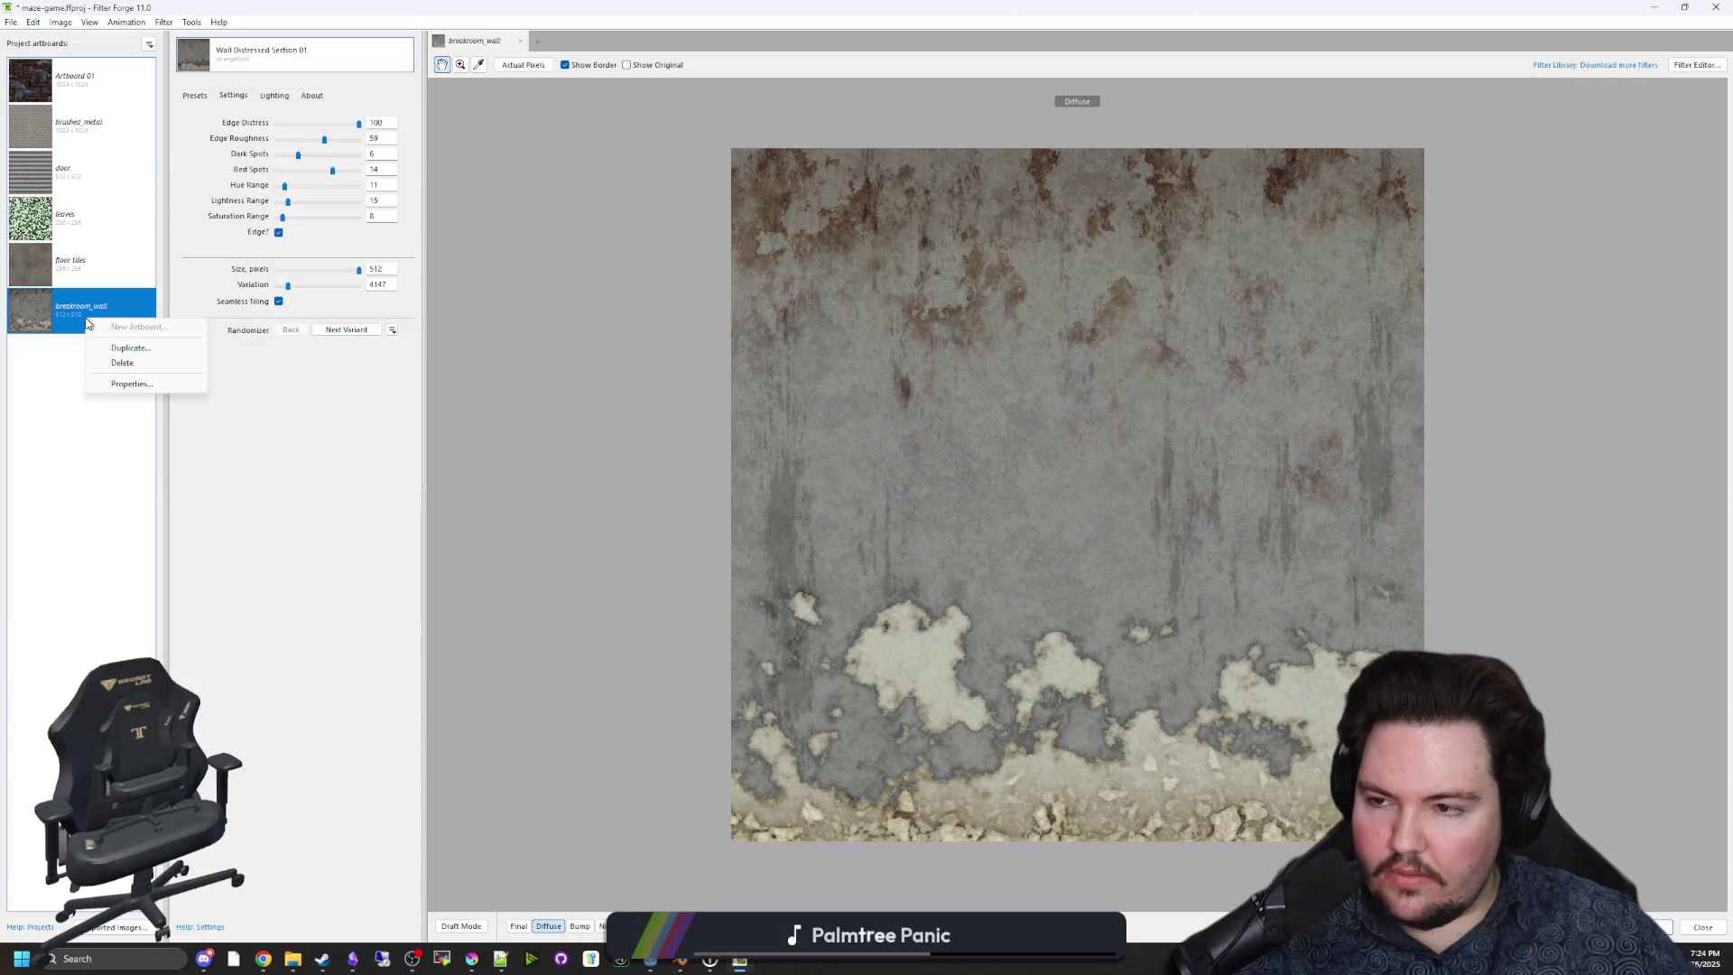
click(133, 384)
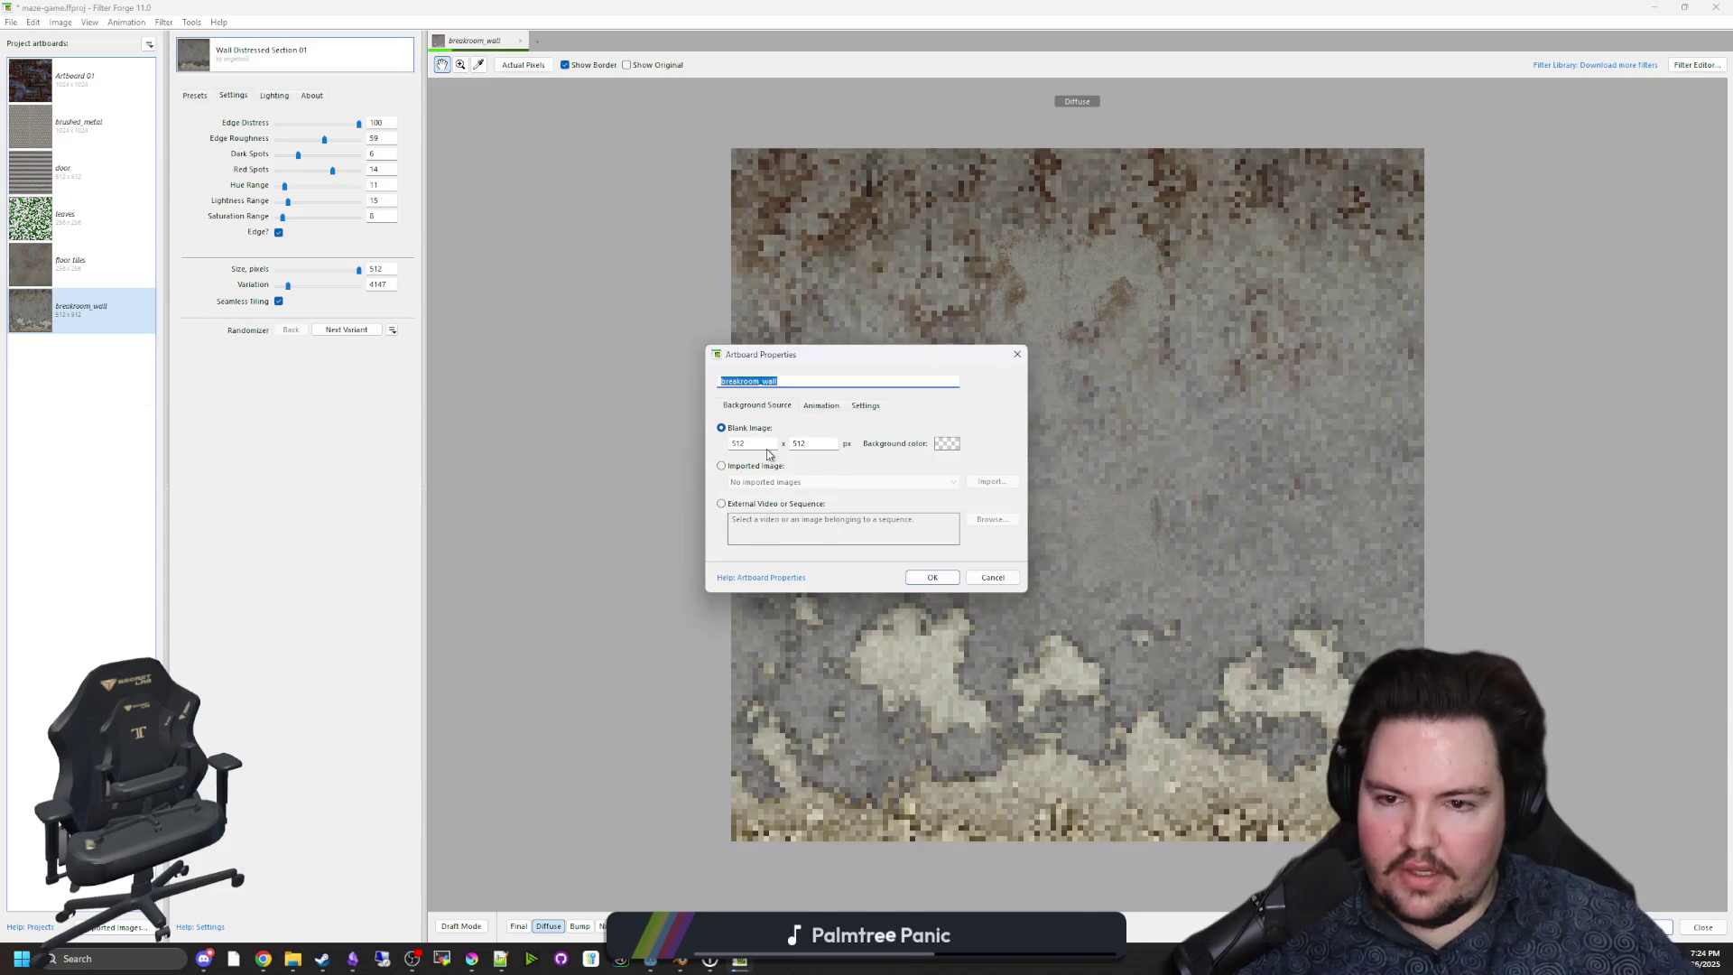
key(Tab)
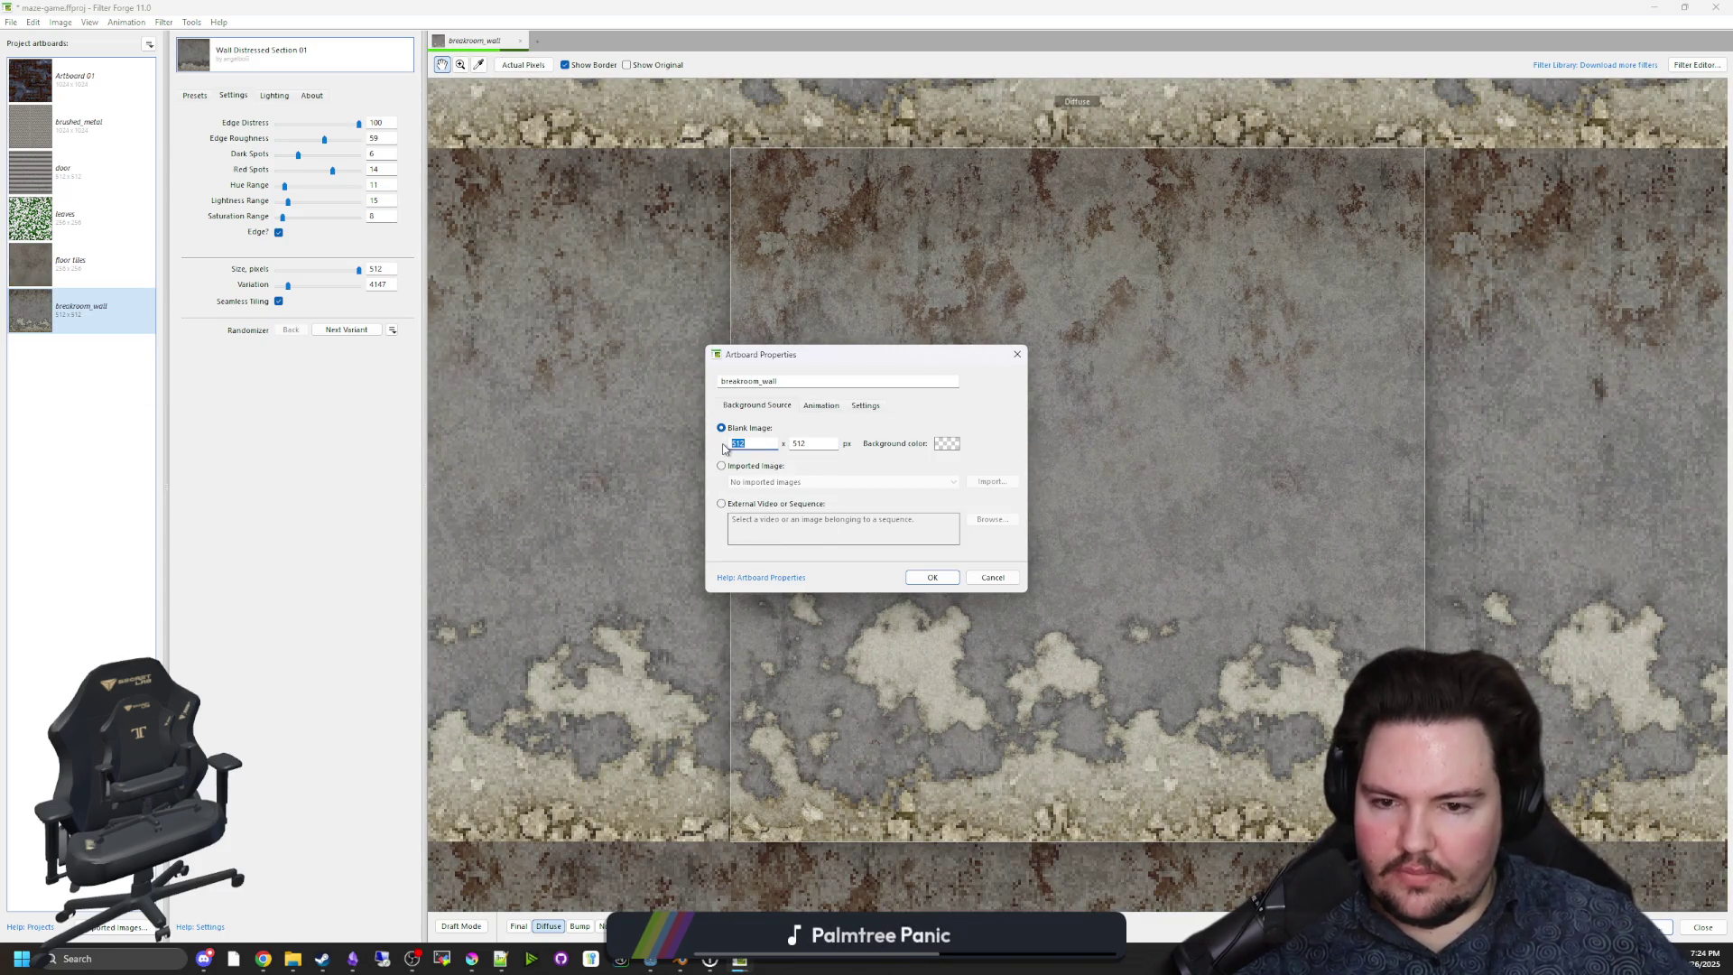
text(384)
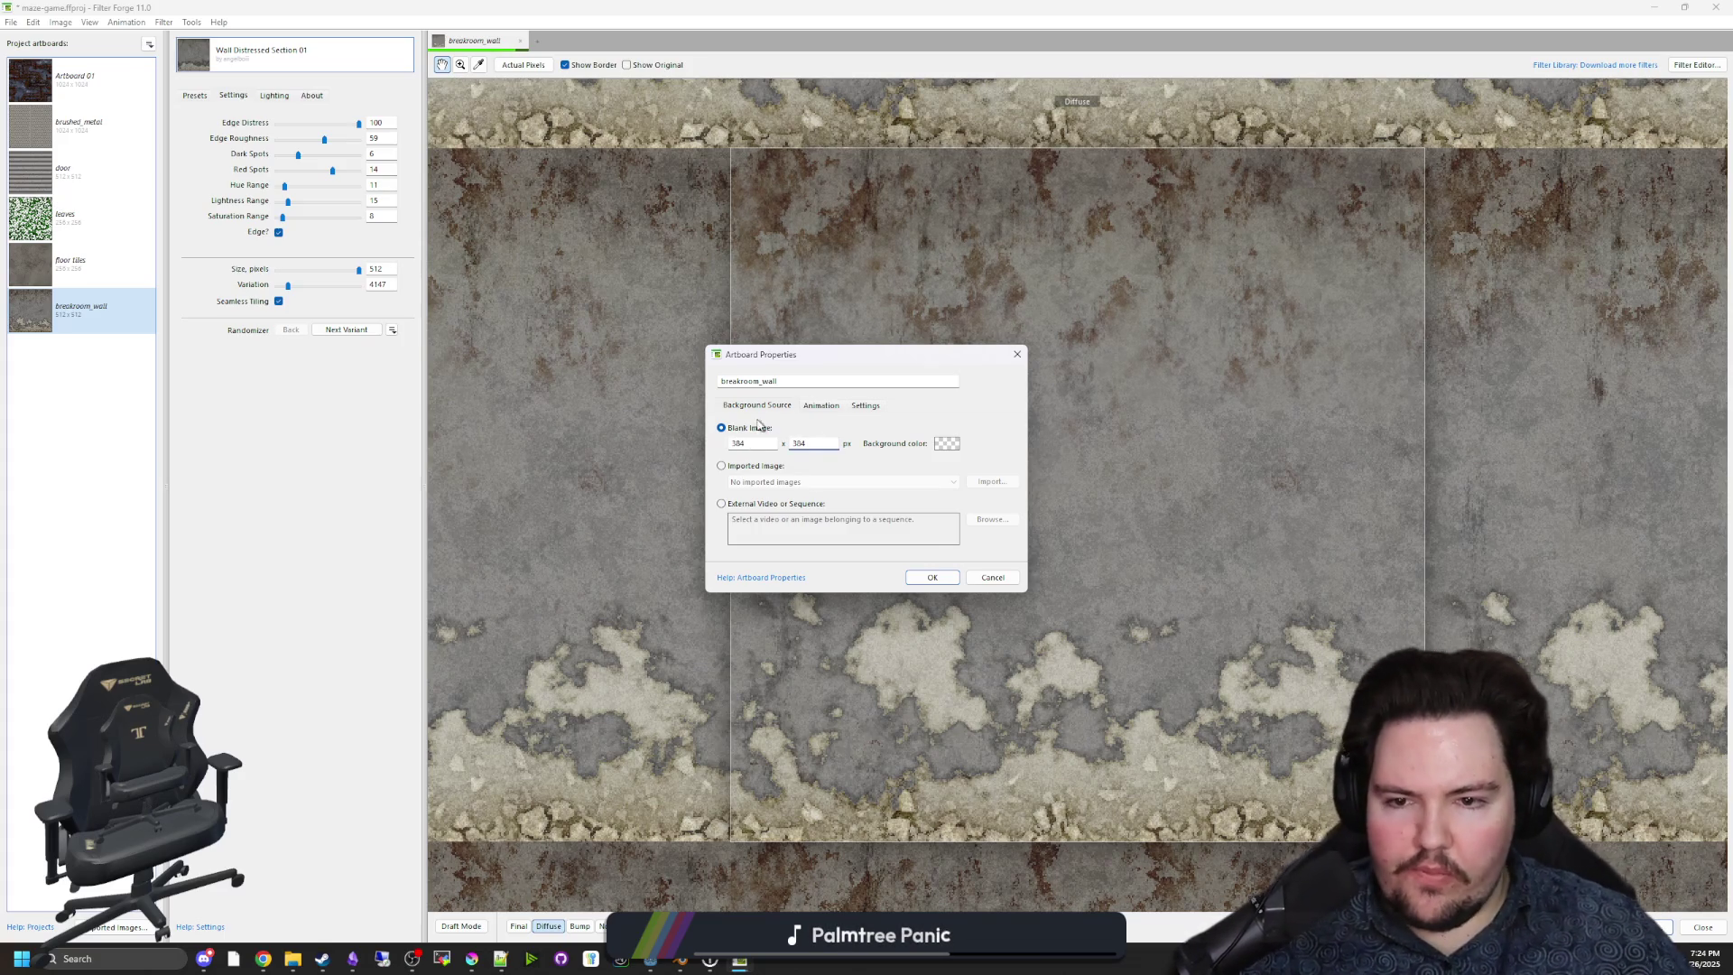
click(932, 578)
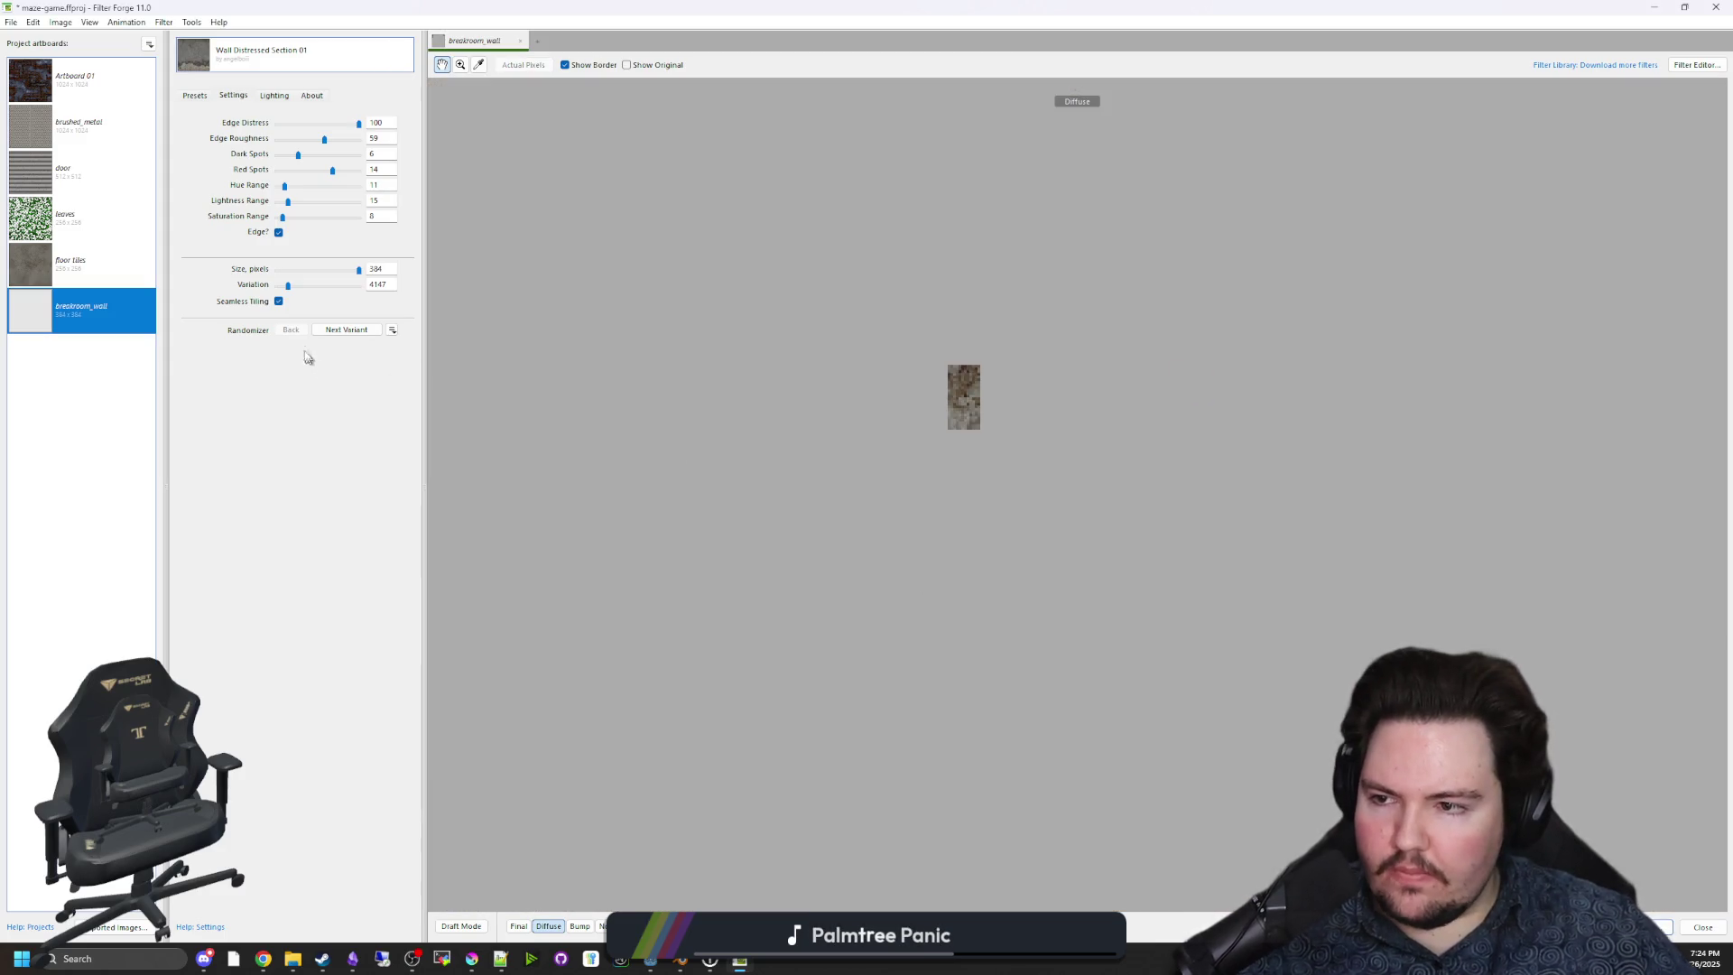
scroll(1119, 532, up, 2)
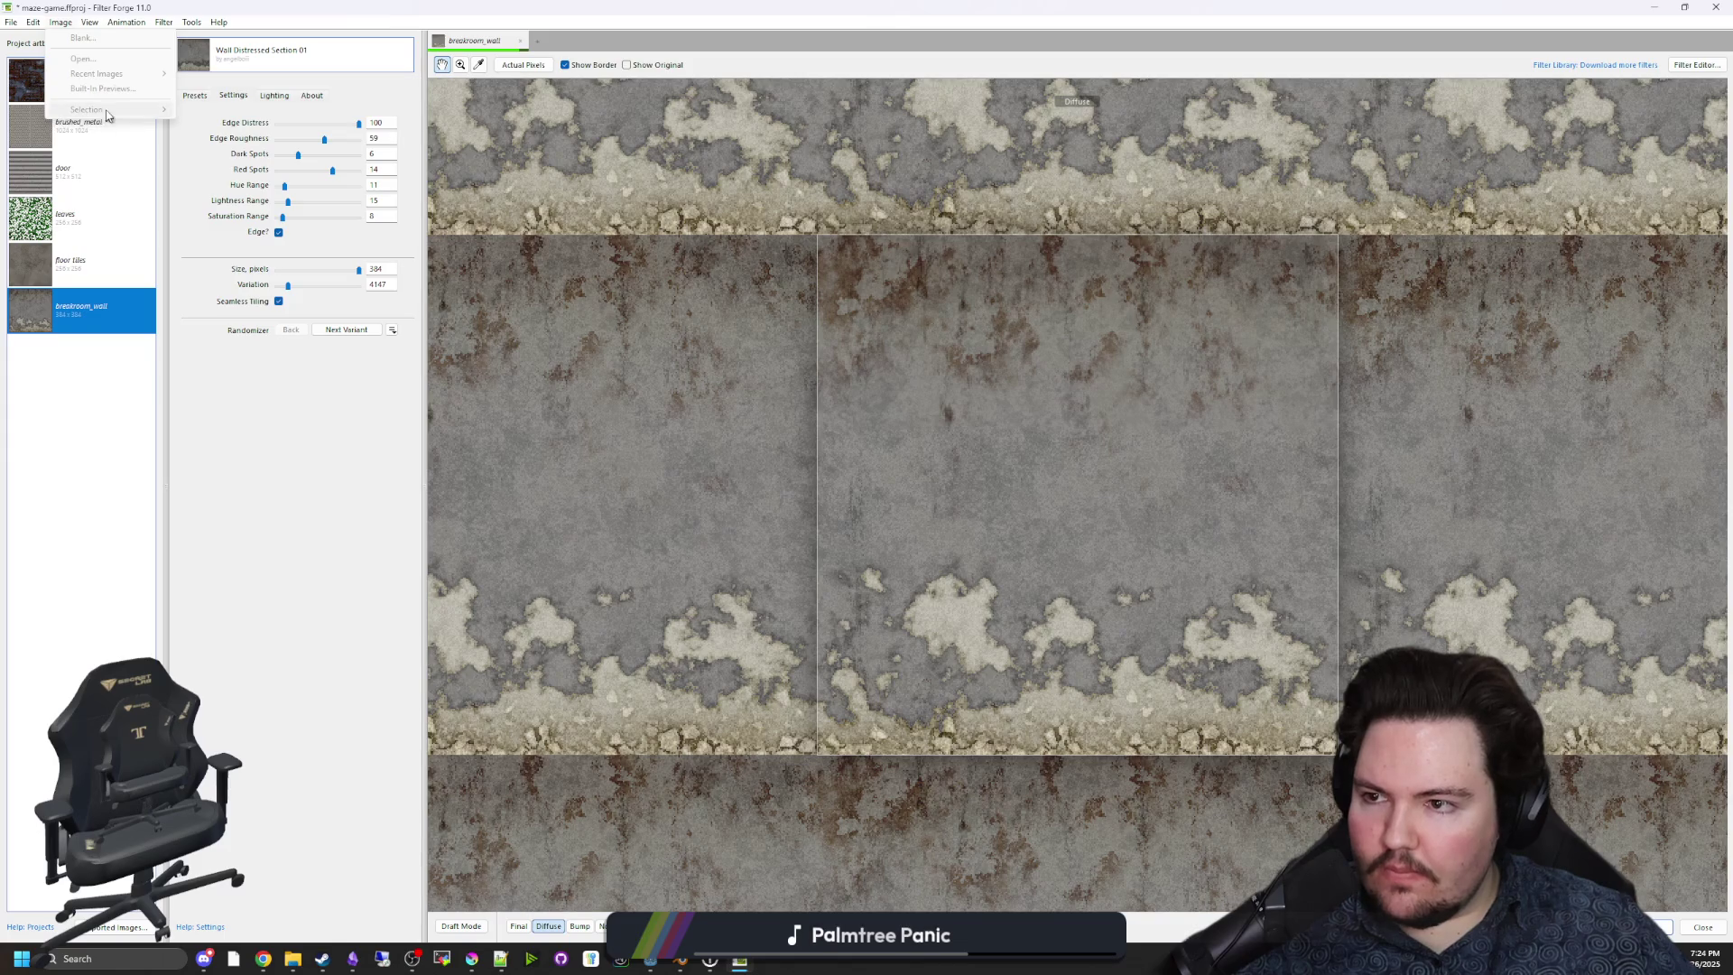
Re-export the 384 × 384 diffuse, bump and normal maps to Textures, overwriting the old files.
click(11, 22)
click(38, 139)
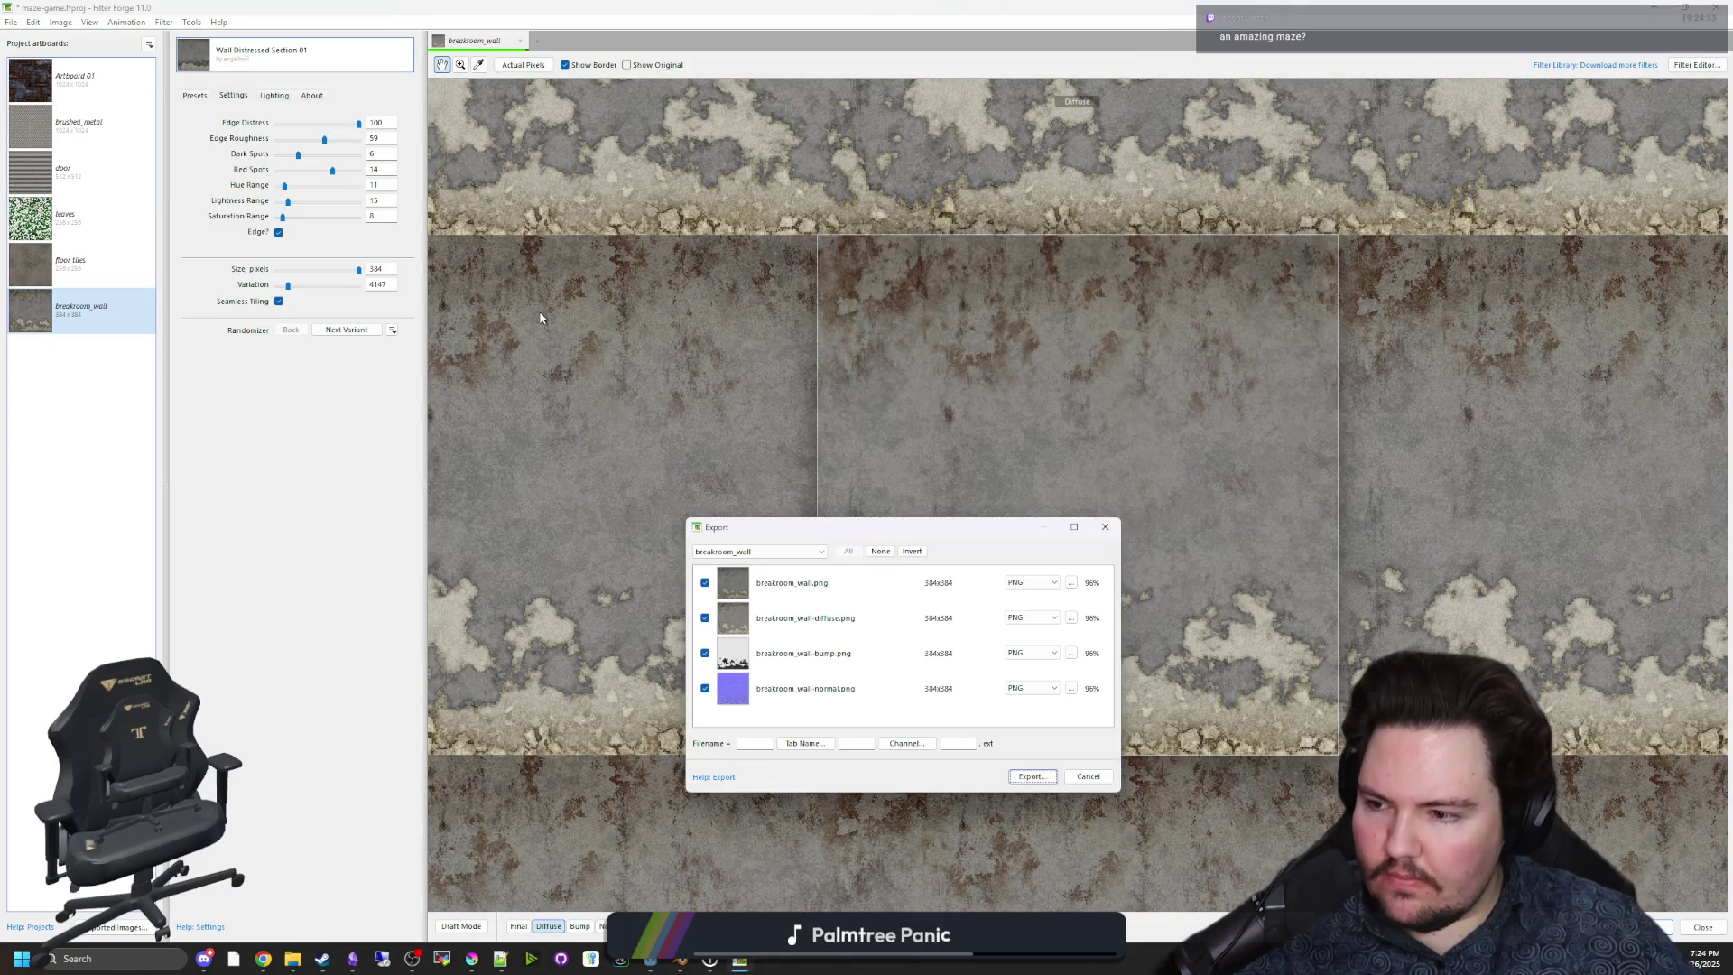
click(1035, 782)
click(953, 682)
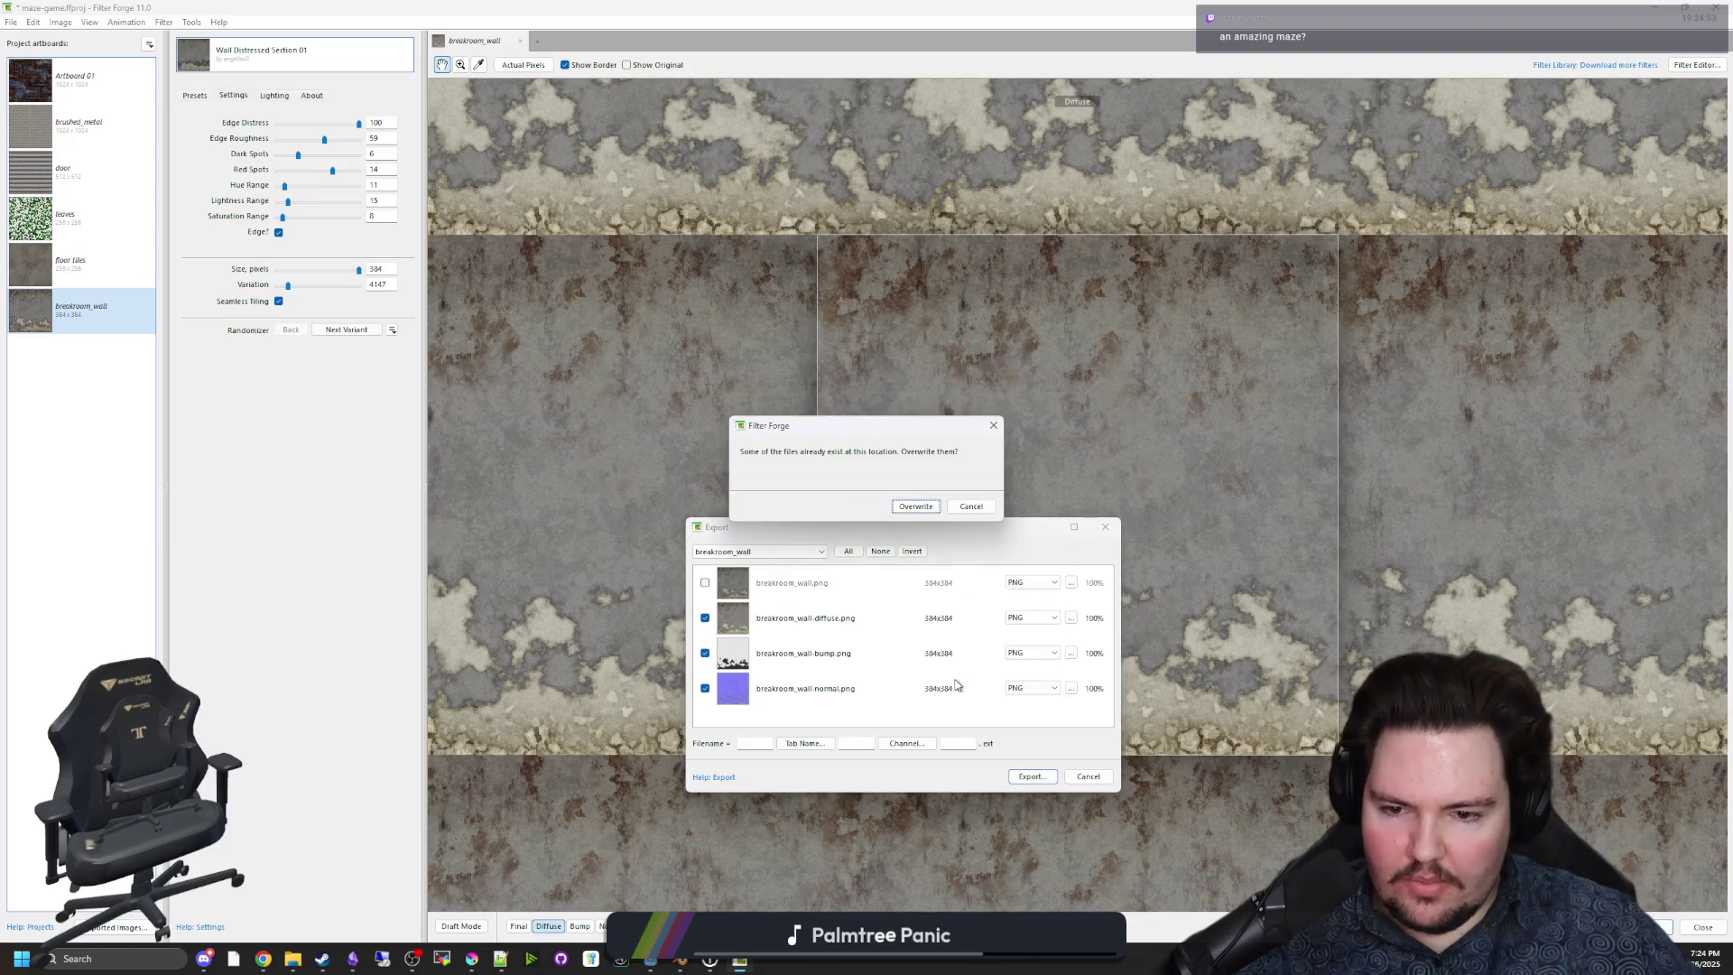
click(919, 507)
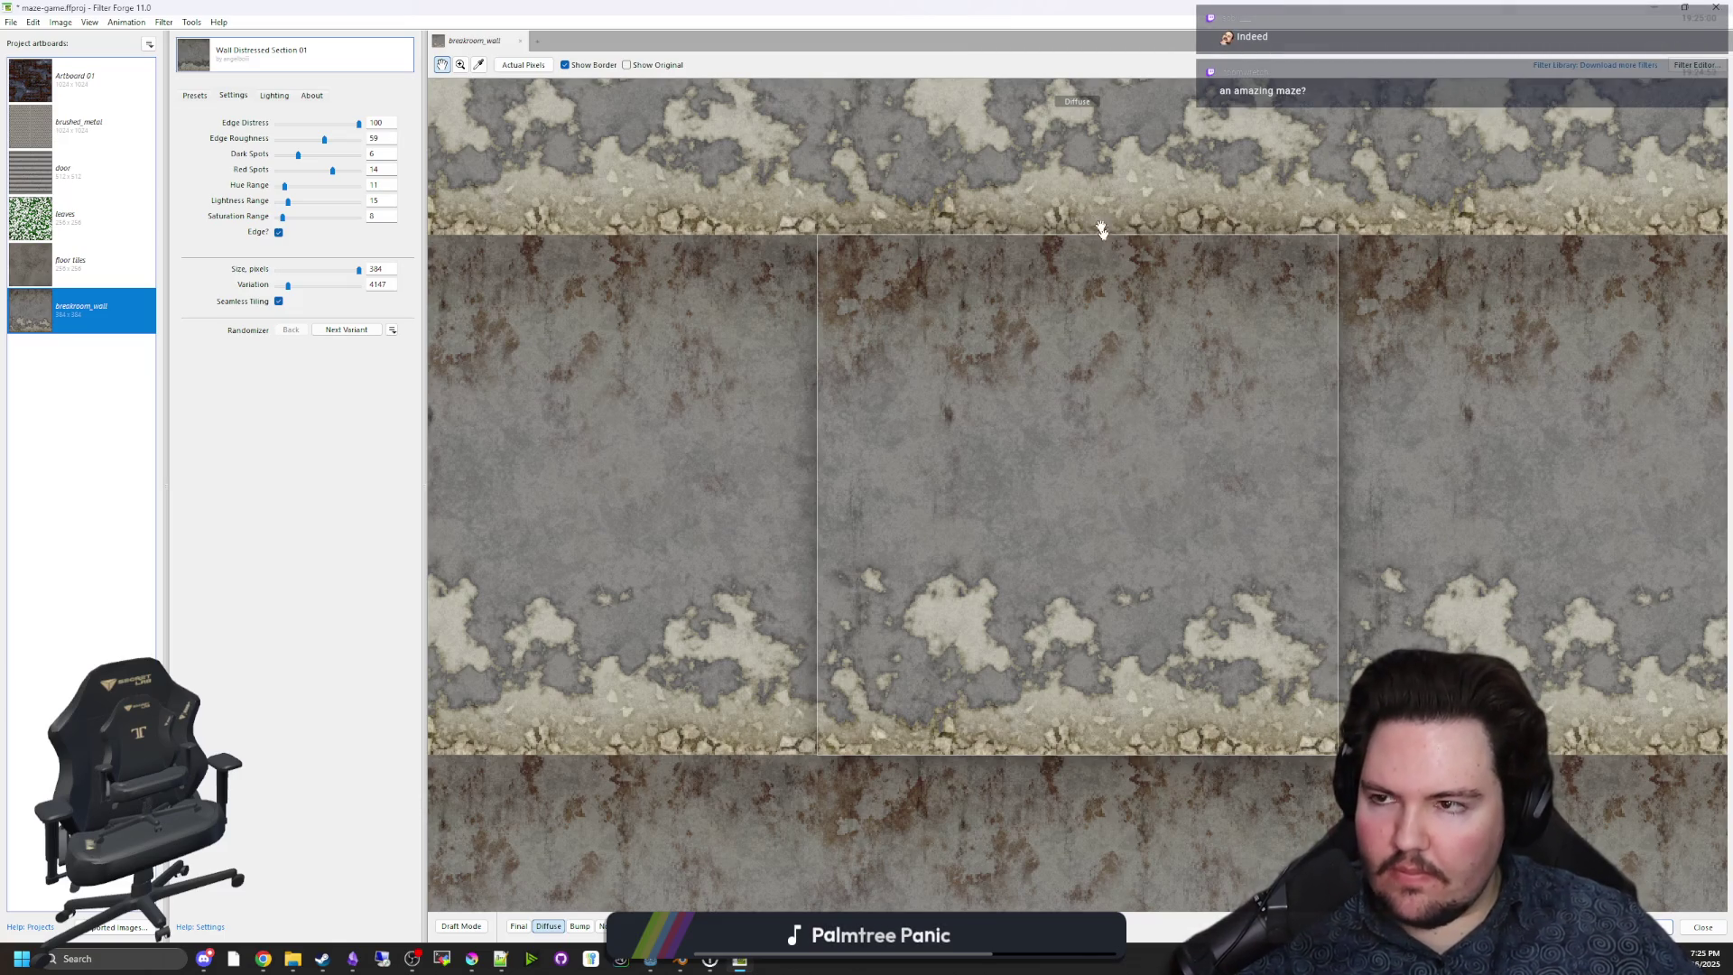
key(super+Down)
key(super+Down)
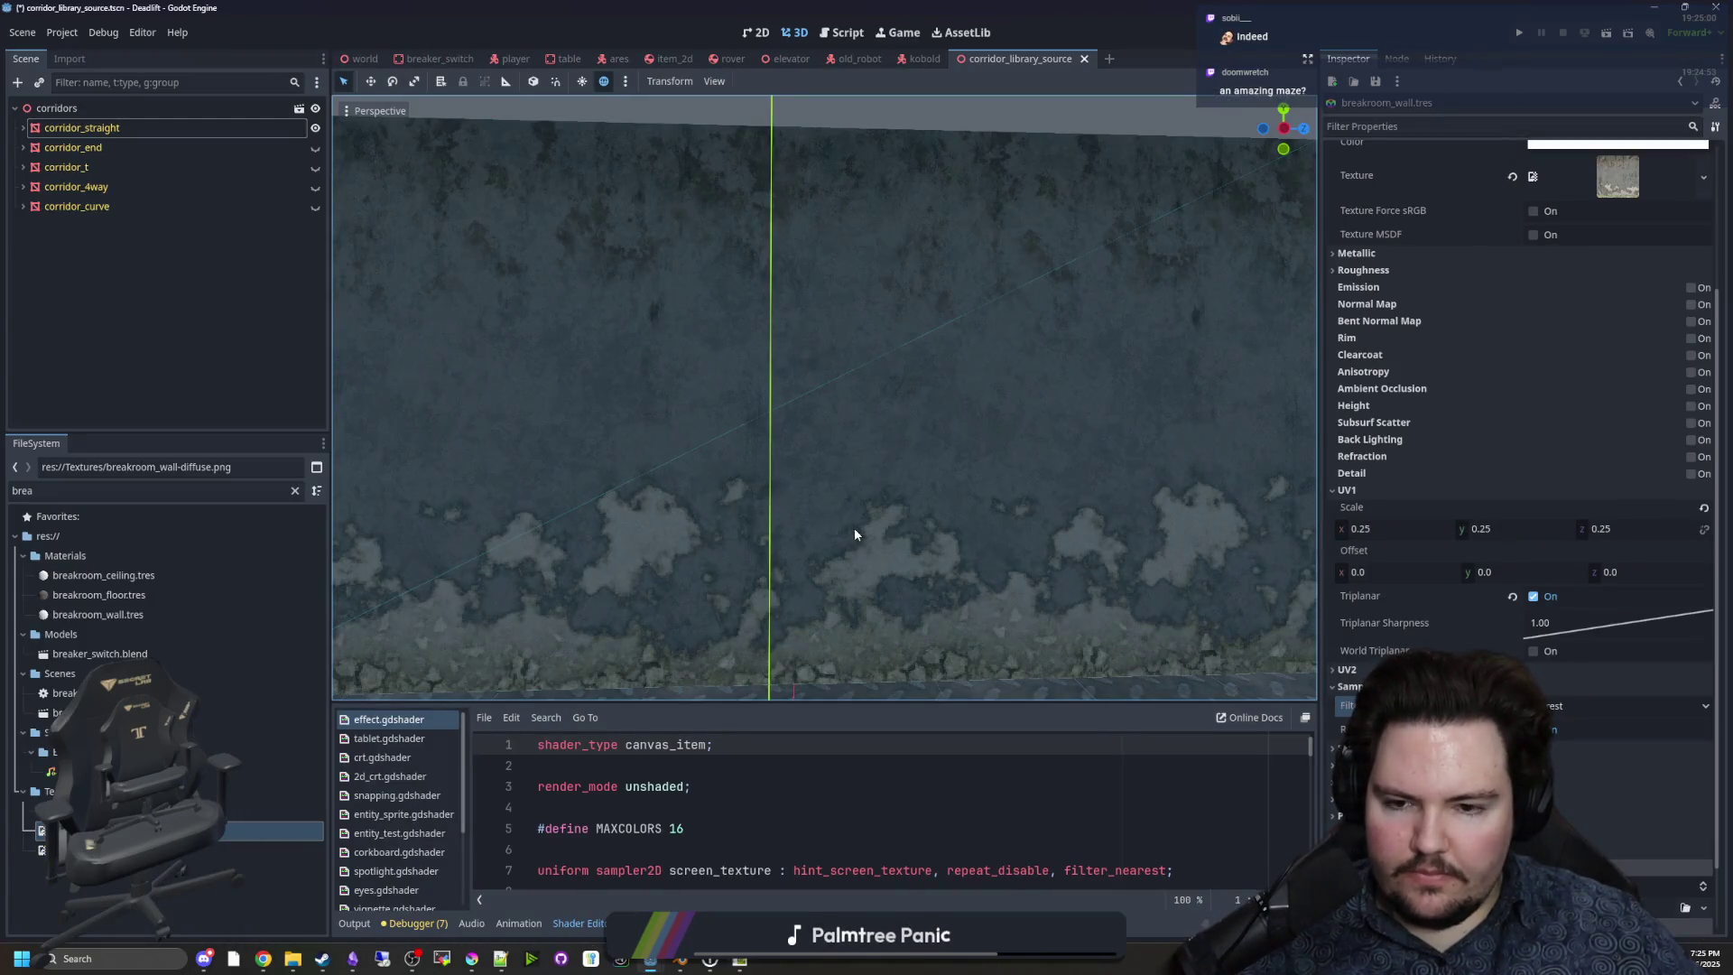
Fly up to the re-tiled corridor wall, then bring up the Filter Forge library in Chrome.
drag(826, 515, 826, 514)
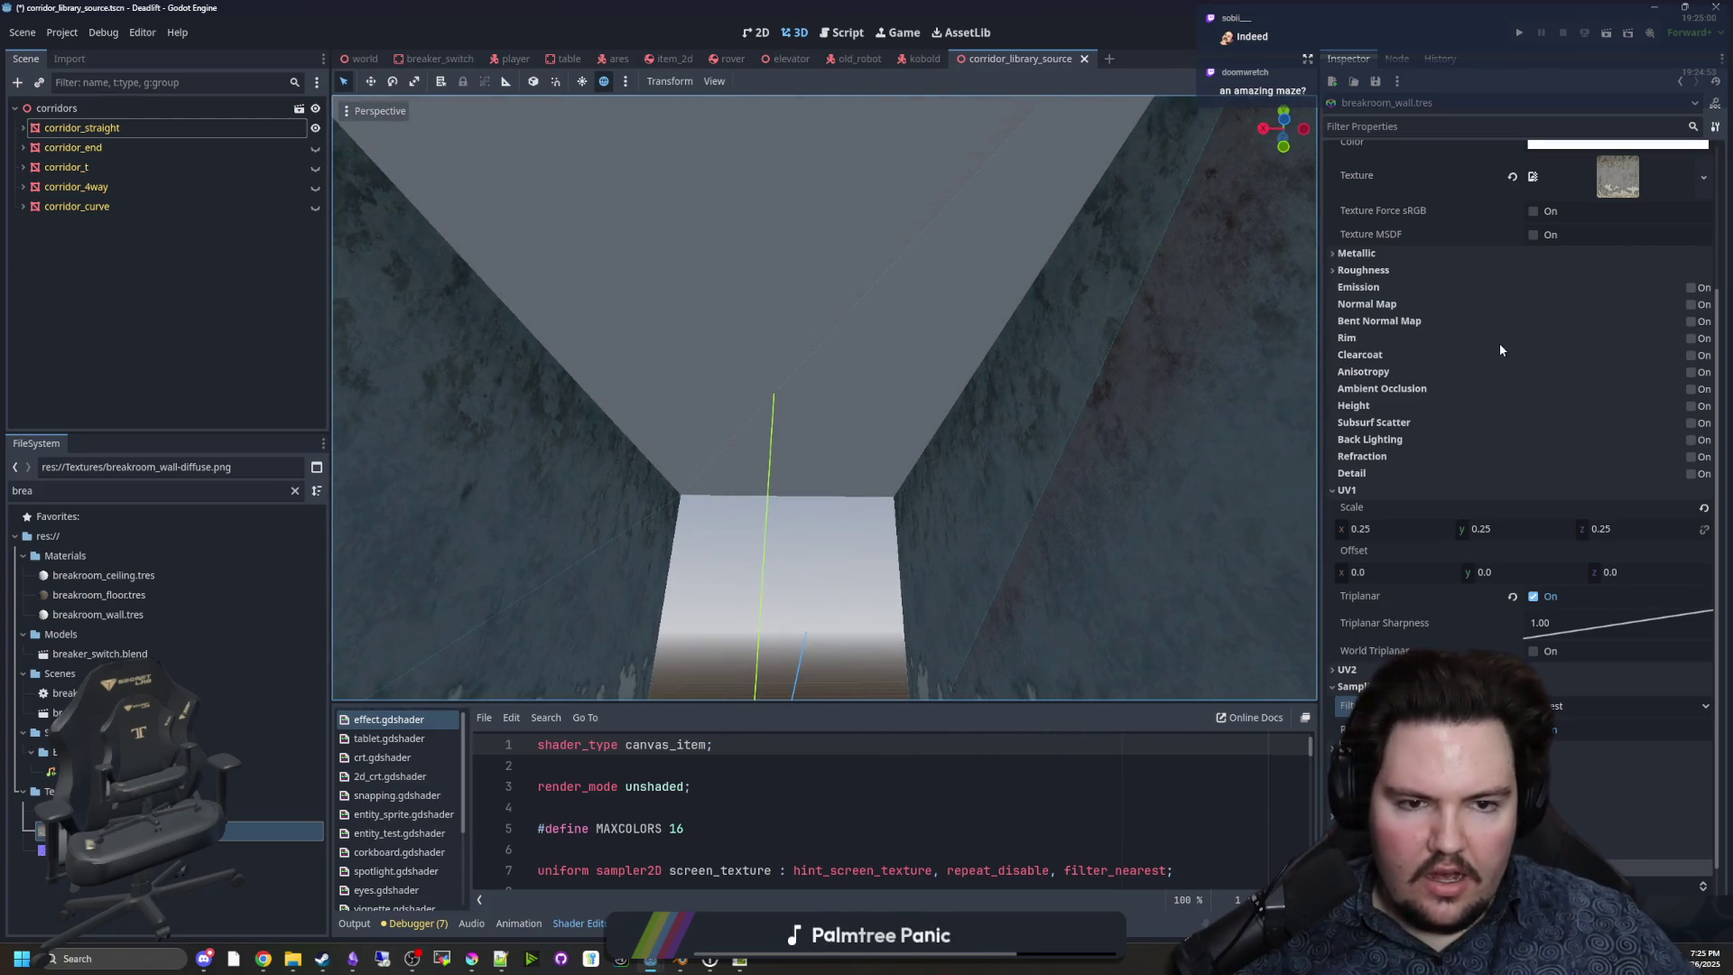
mouse_move(263, 956)
click(595, 880)
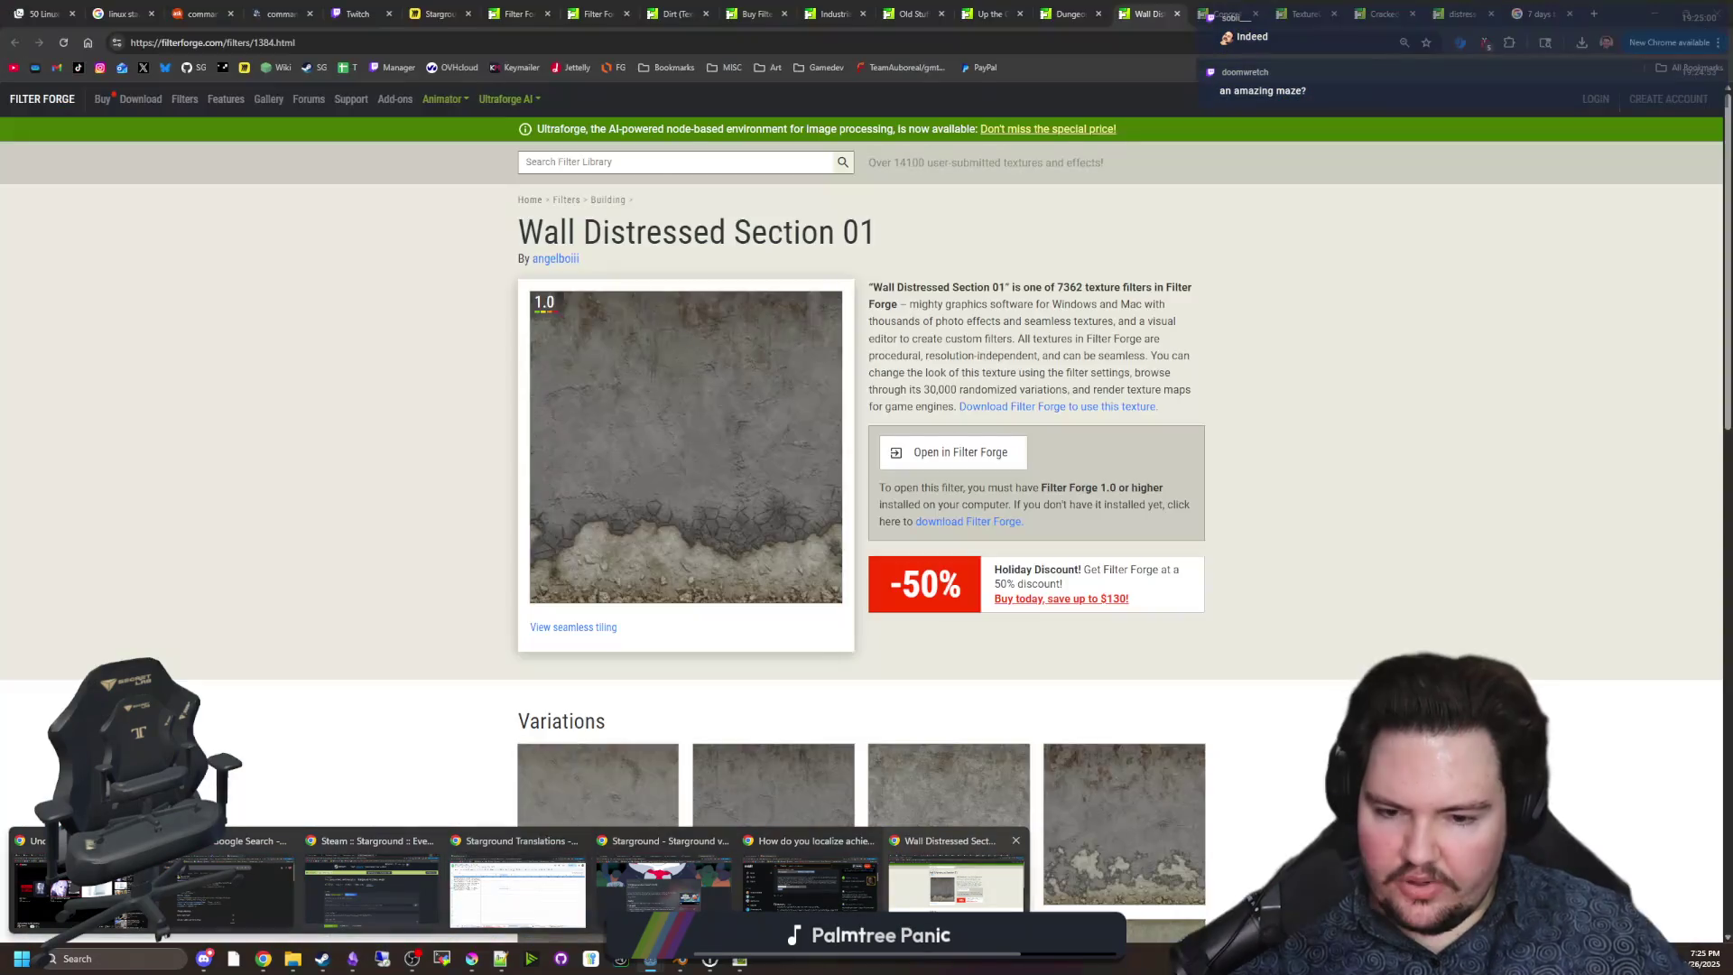
Browse the Concrete, Cracked Concrete Floor and other filter pages, settling on Old Stuff.
click(1070, 14)
click(1235, 7)
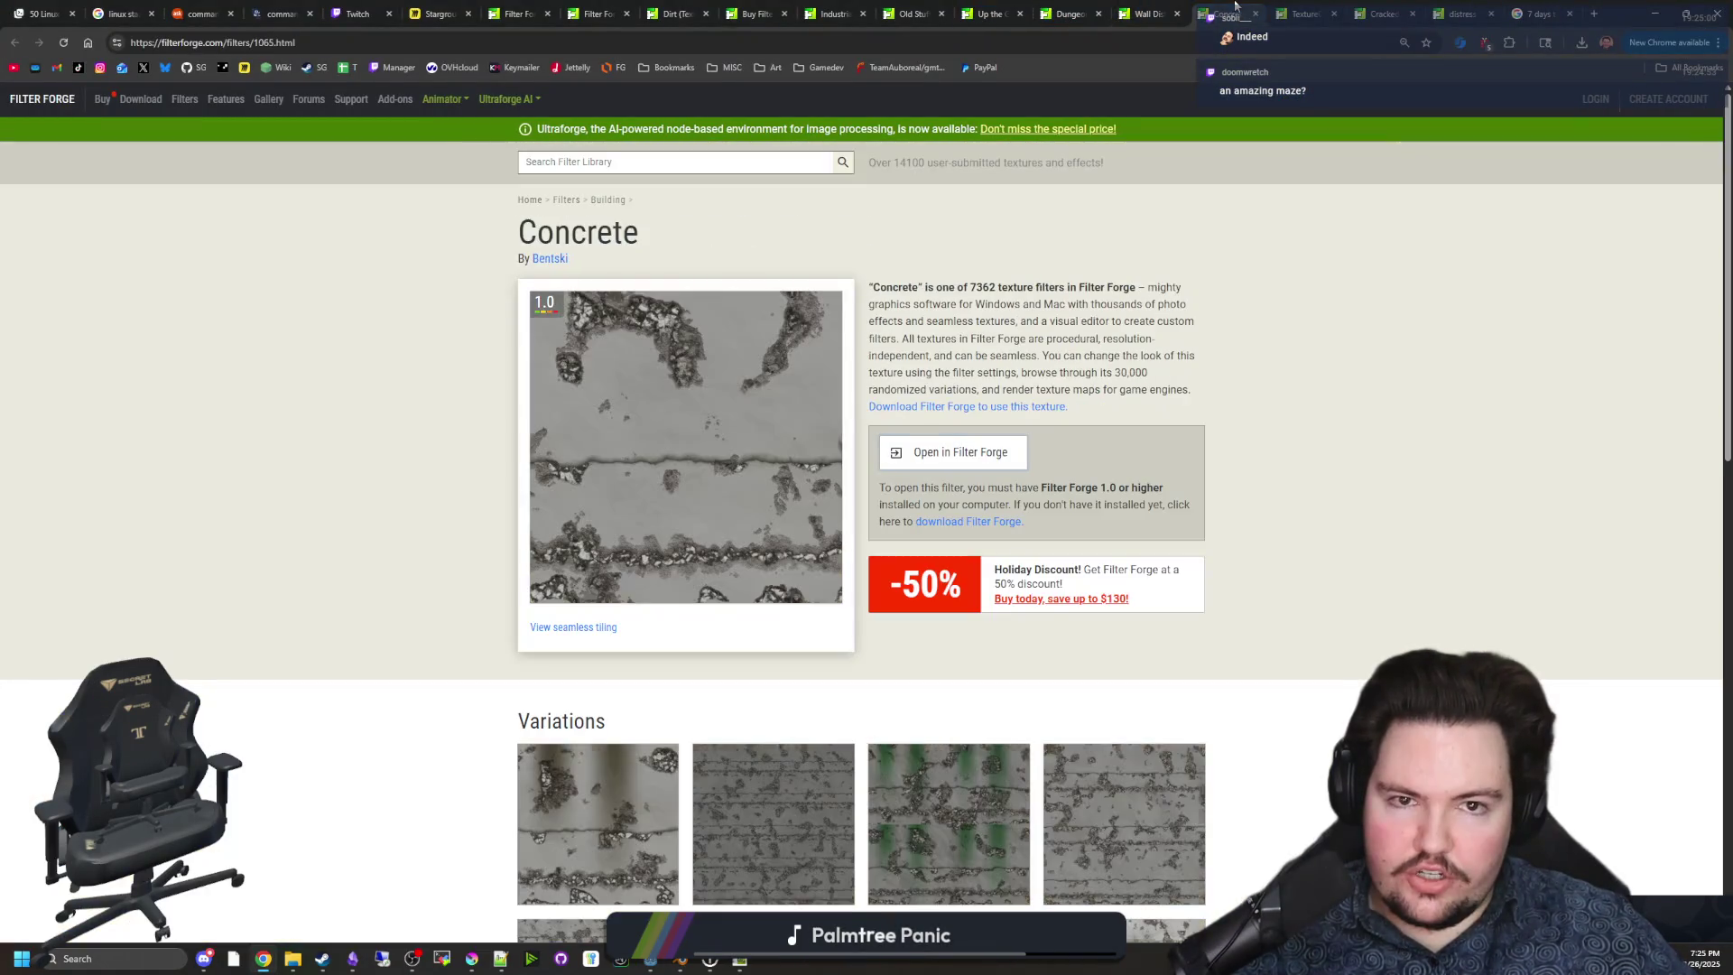
click(1289, 8)
click(1373, 8)
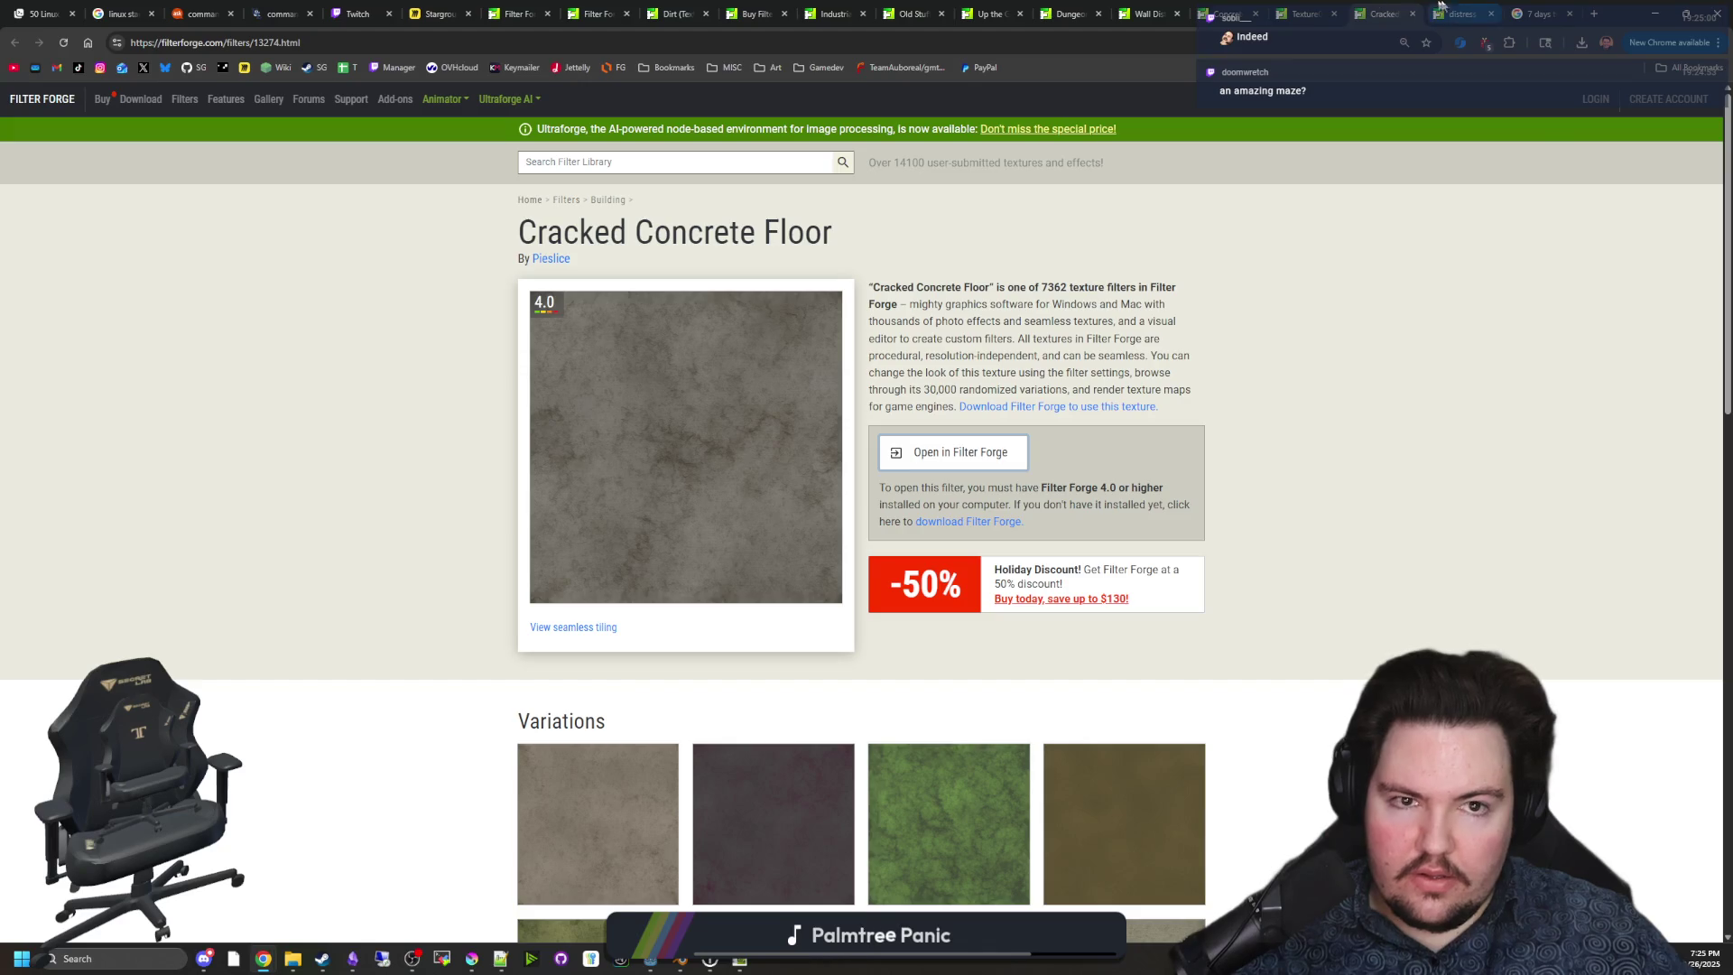
click(1443, 7)
click(1227, 9)
click(1070, 9)
click(939, 7)
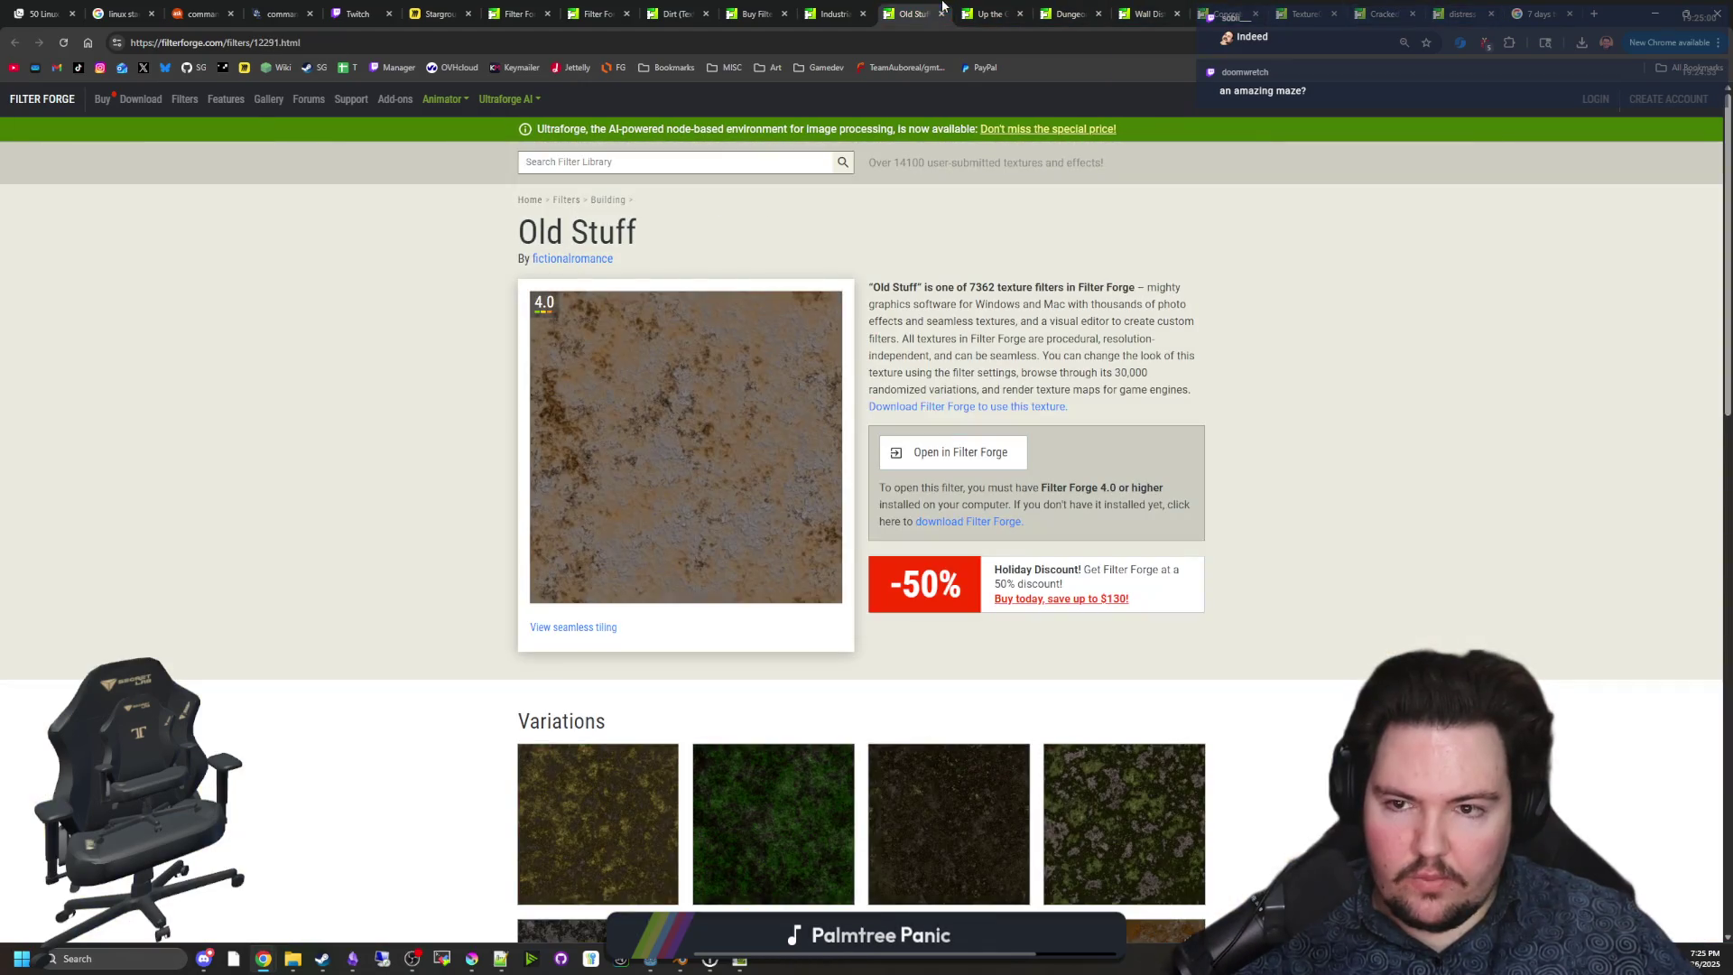
scroll(735, 437, down, 4)
scroll(770, 456, up, 1)
Send the Old Stuff filter to Filter Forge and maximize its window.
key(alt+Left)
key(alt+Right)
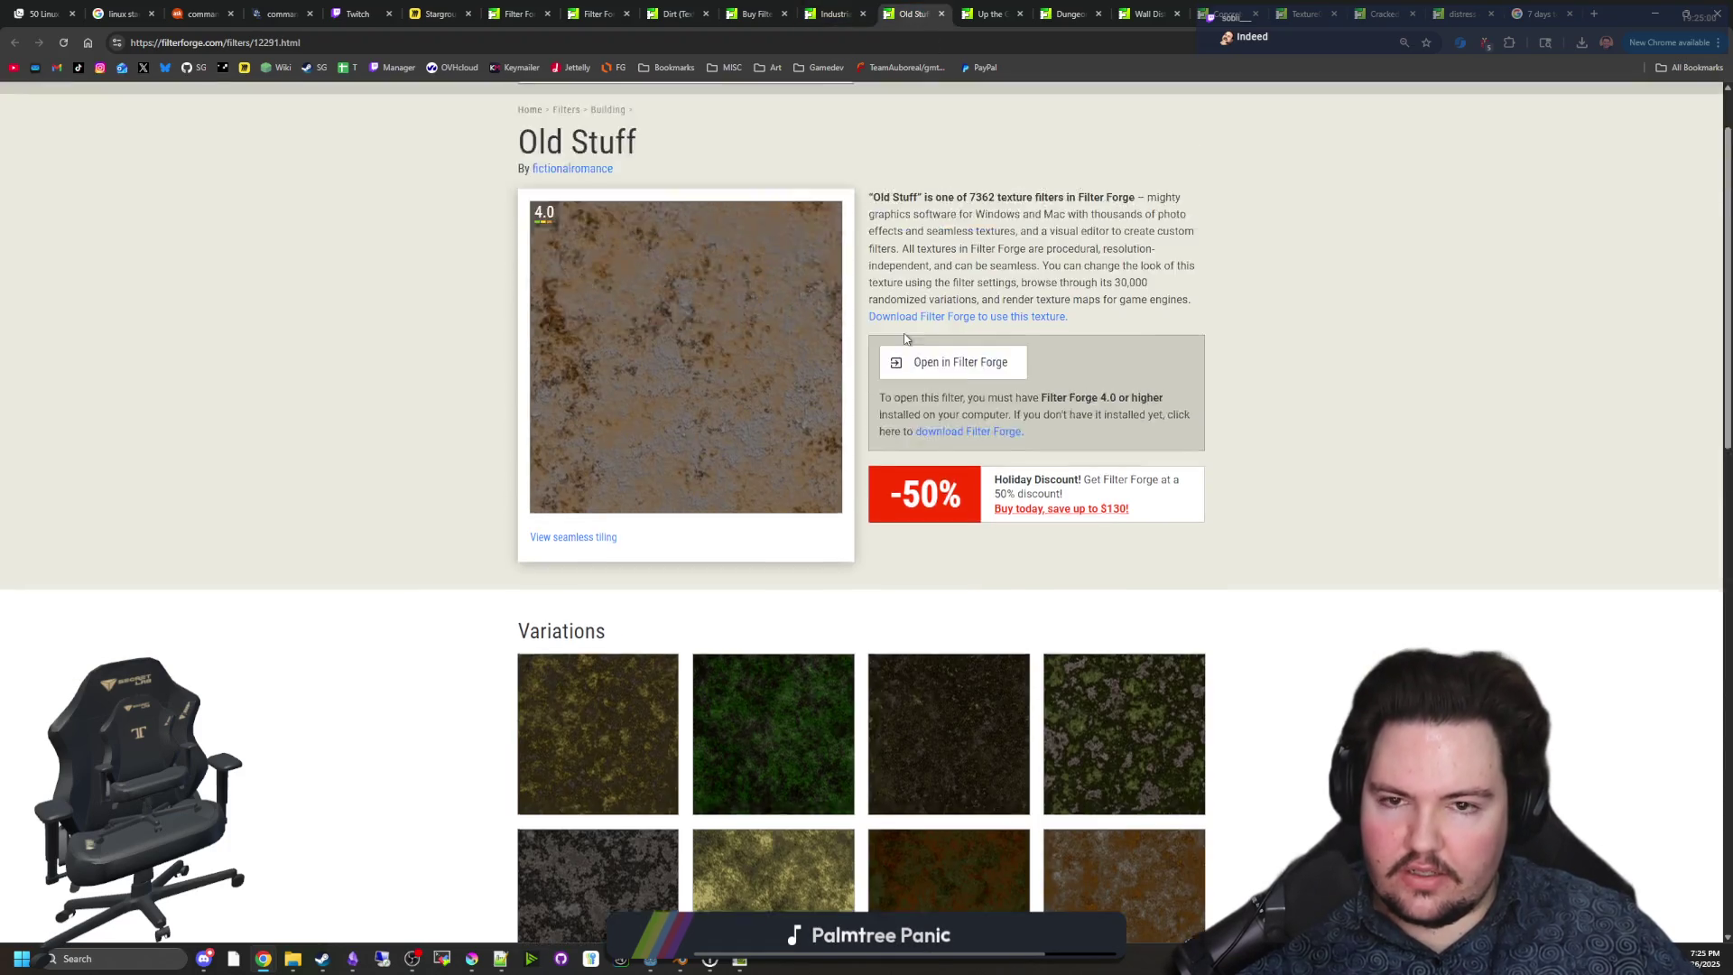
click(979, 453)
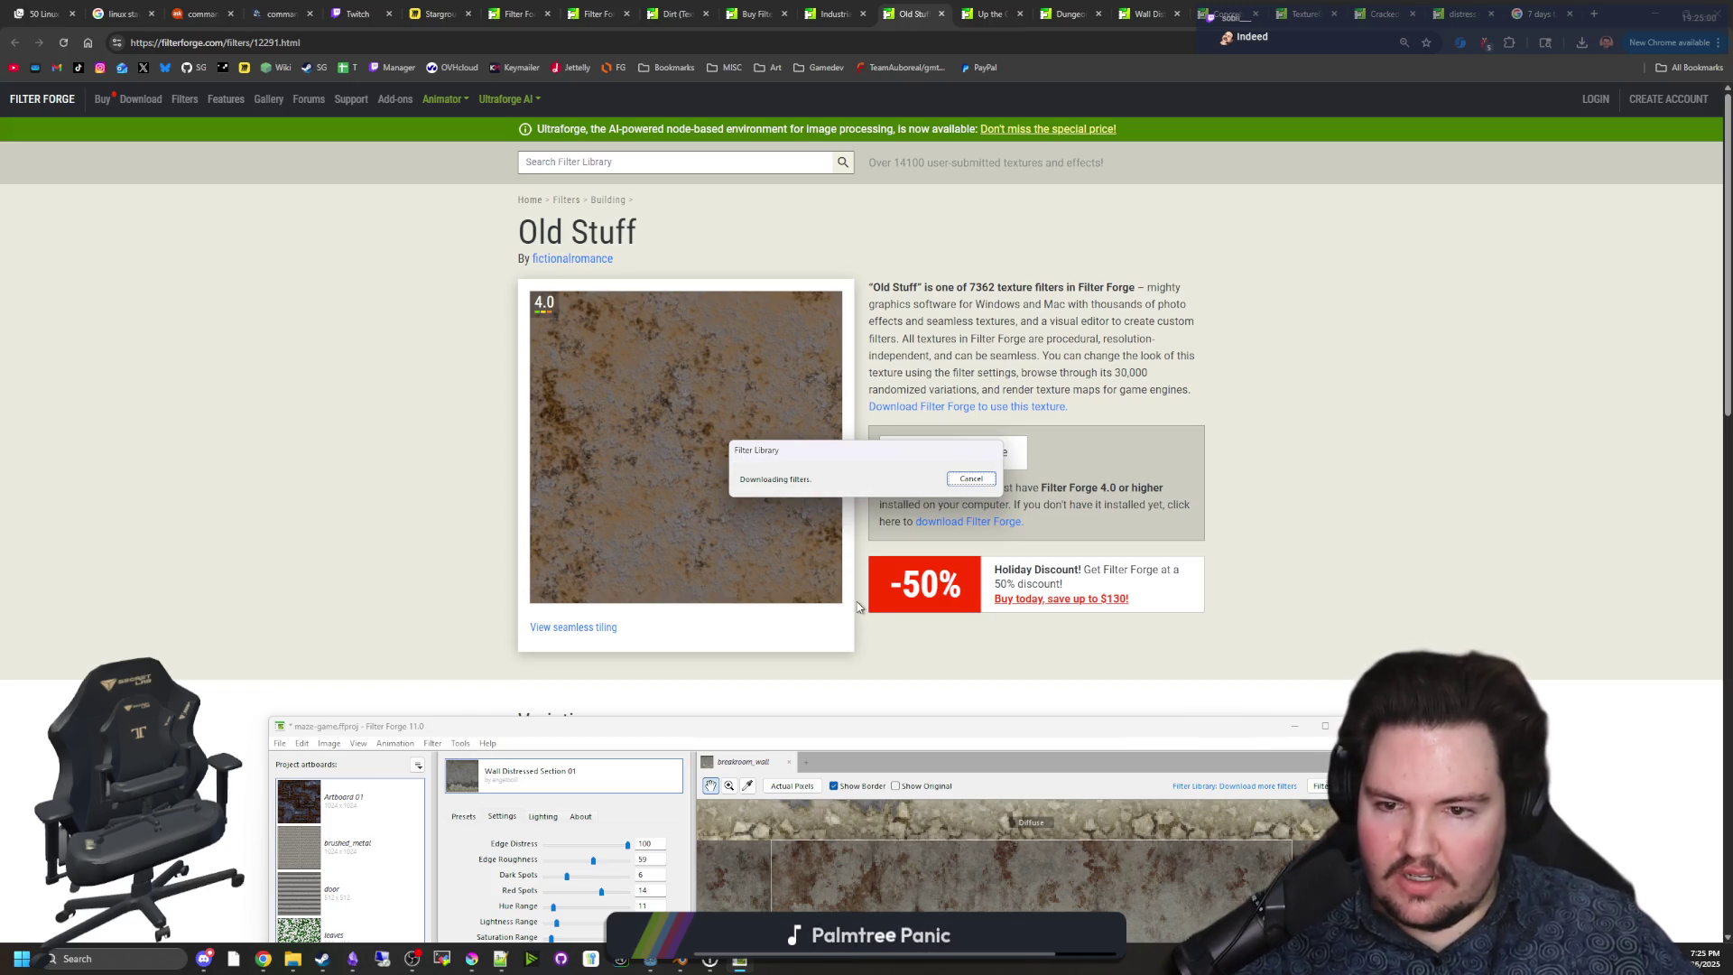
drag(843, 727, 844, 3)
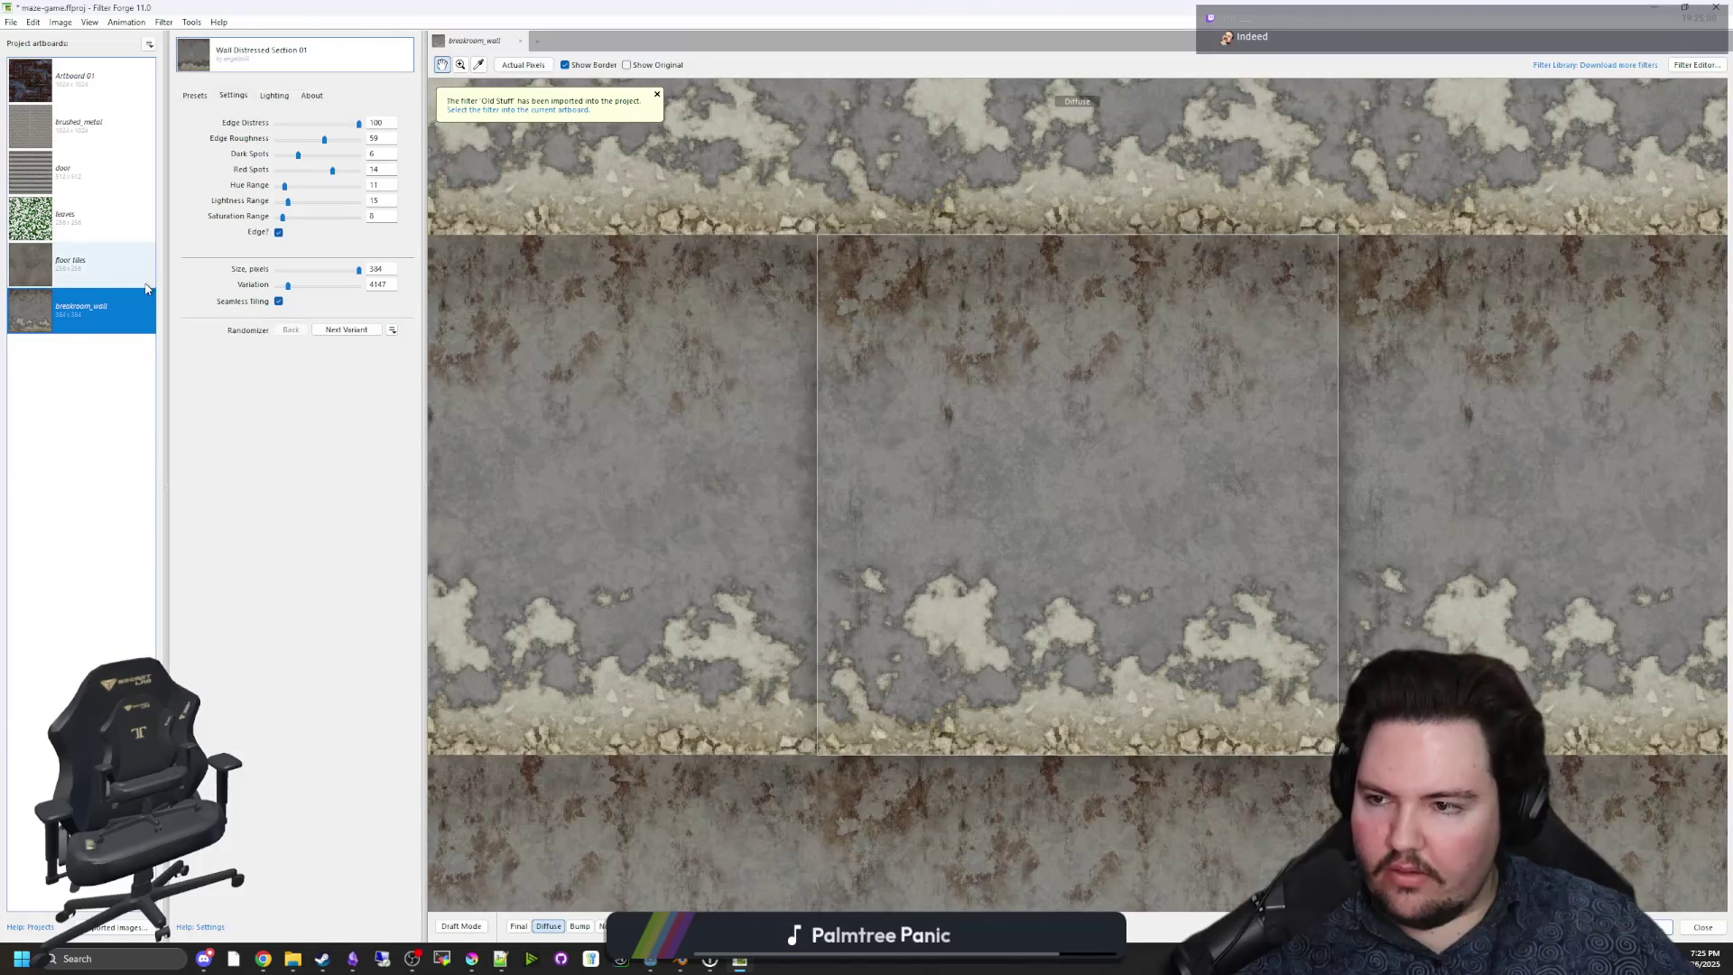
Create a new breakroom_ceiling artboard and apply the Old Stuff filter to it.
click(150, 44)
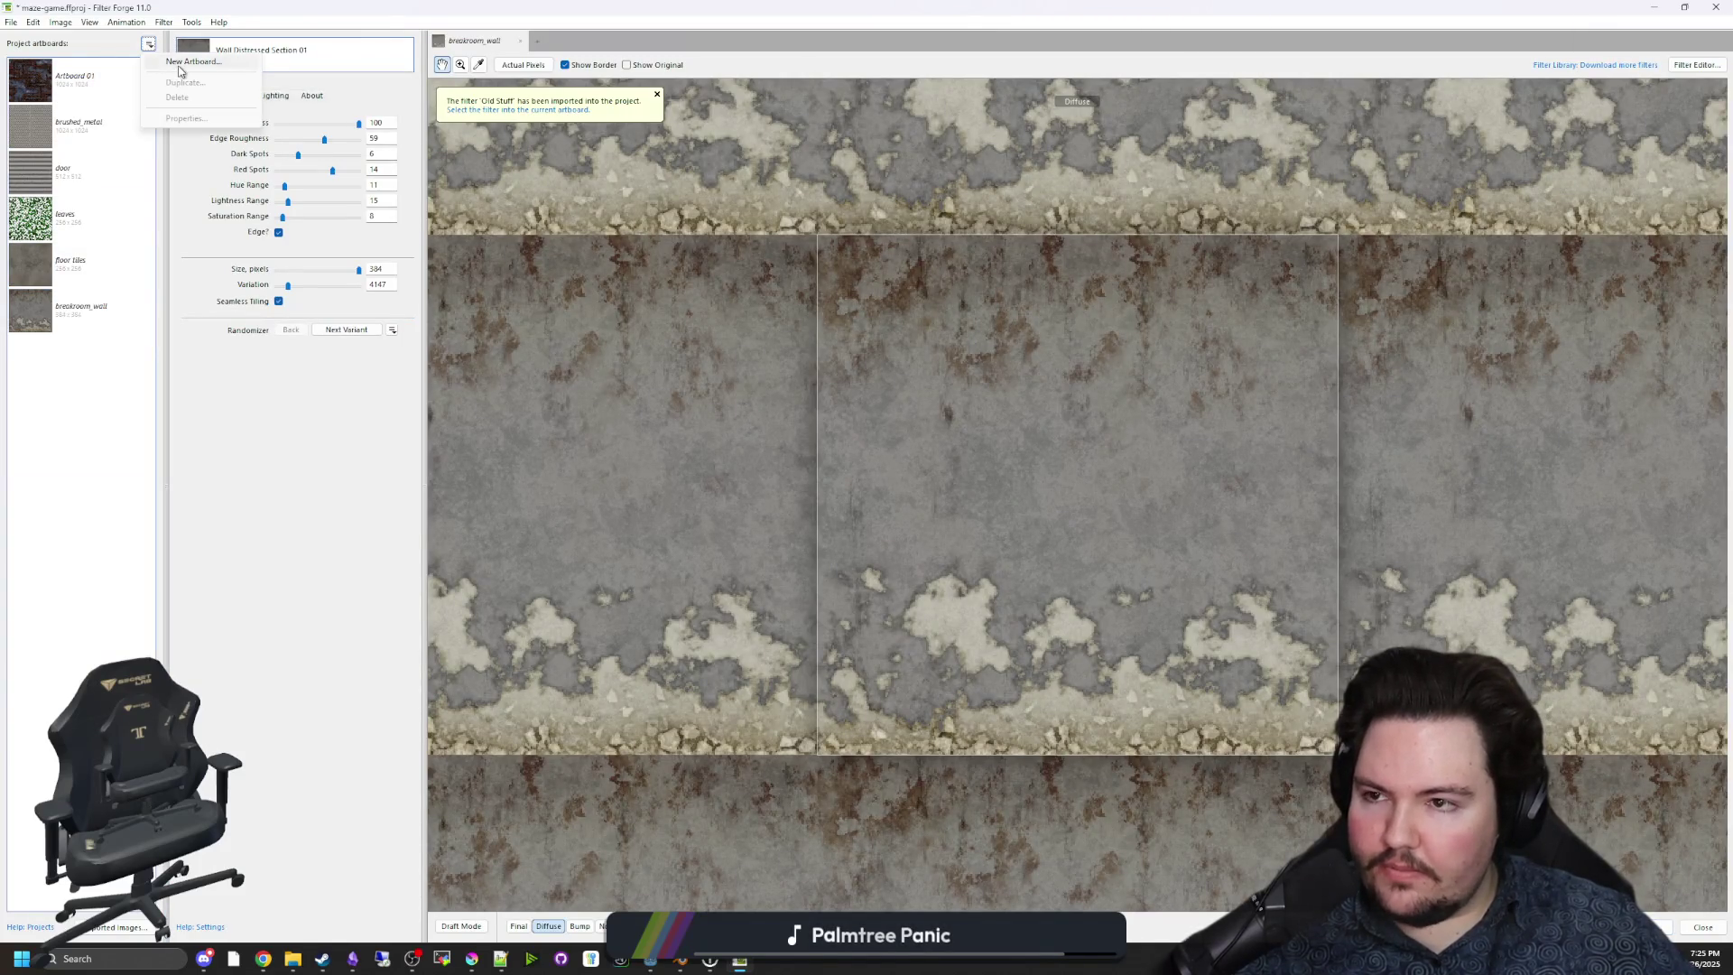
click(189, 61)
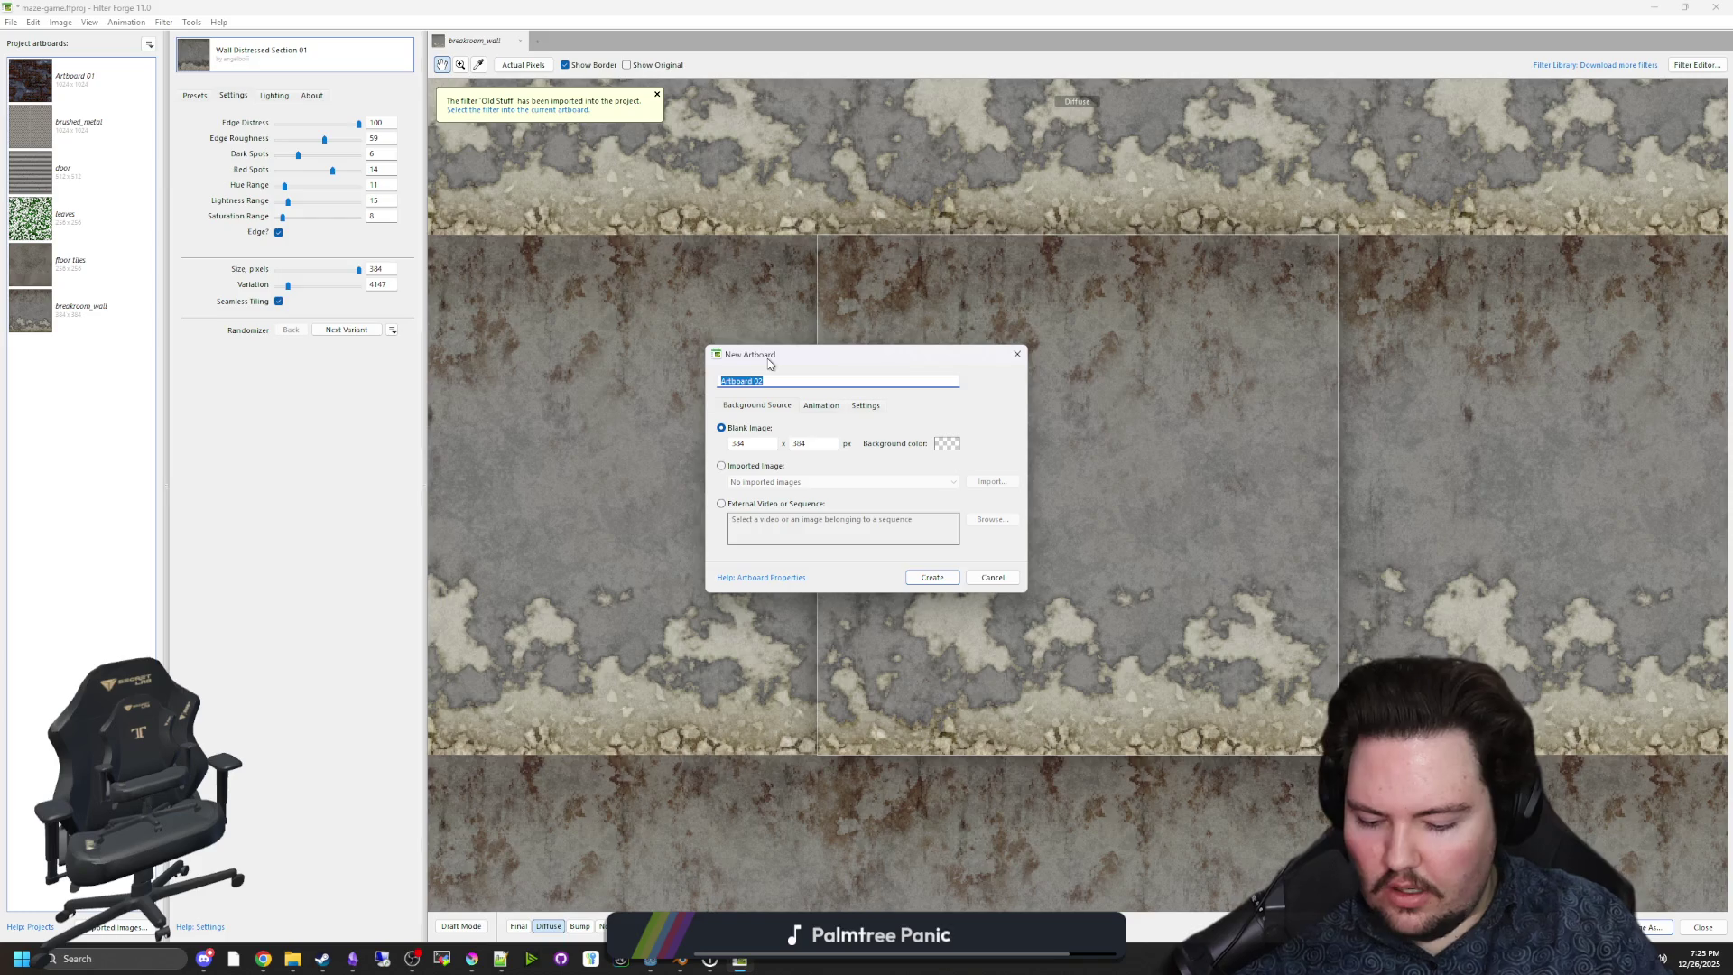
text(breakroom_ceiling)
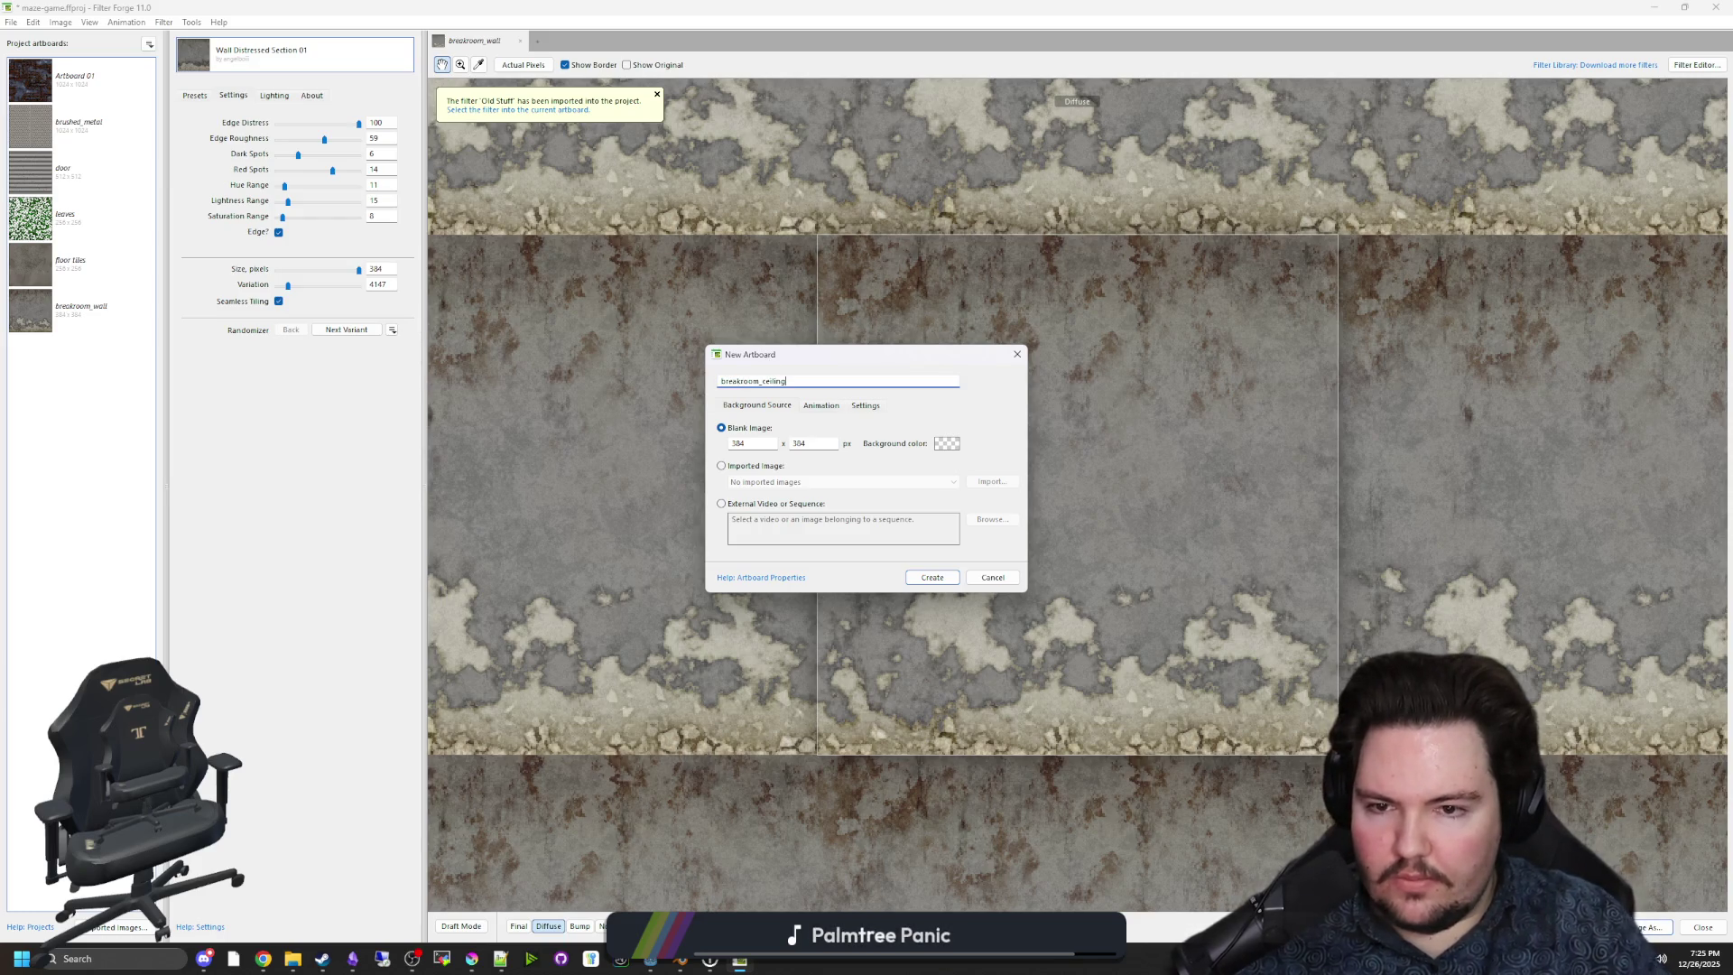
click(934, 578)
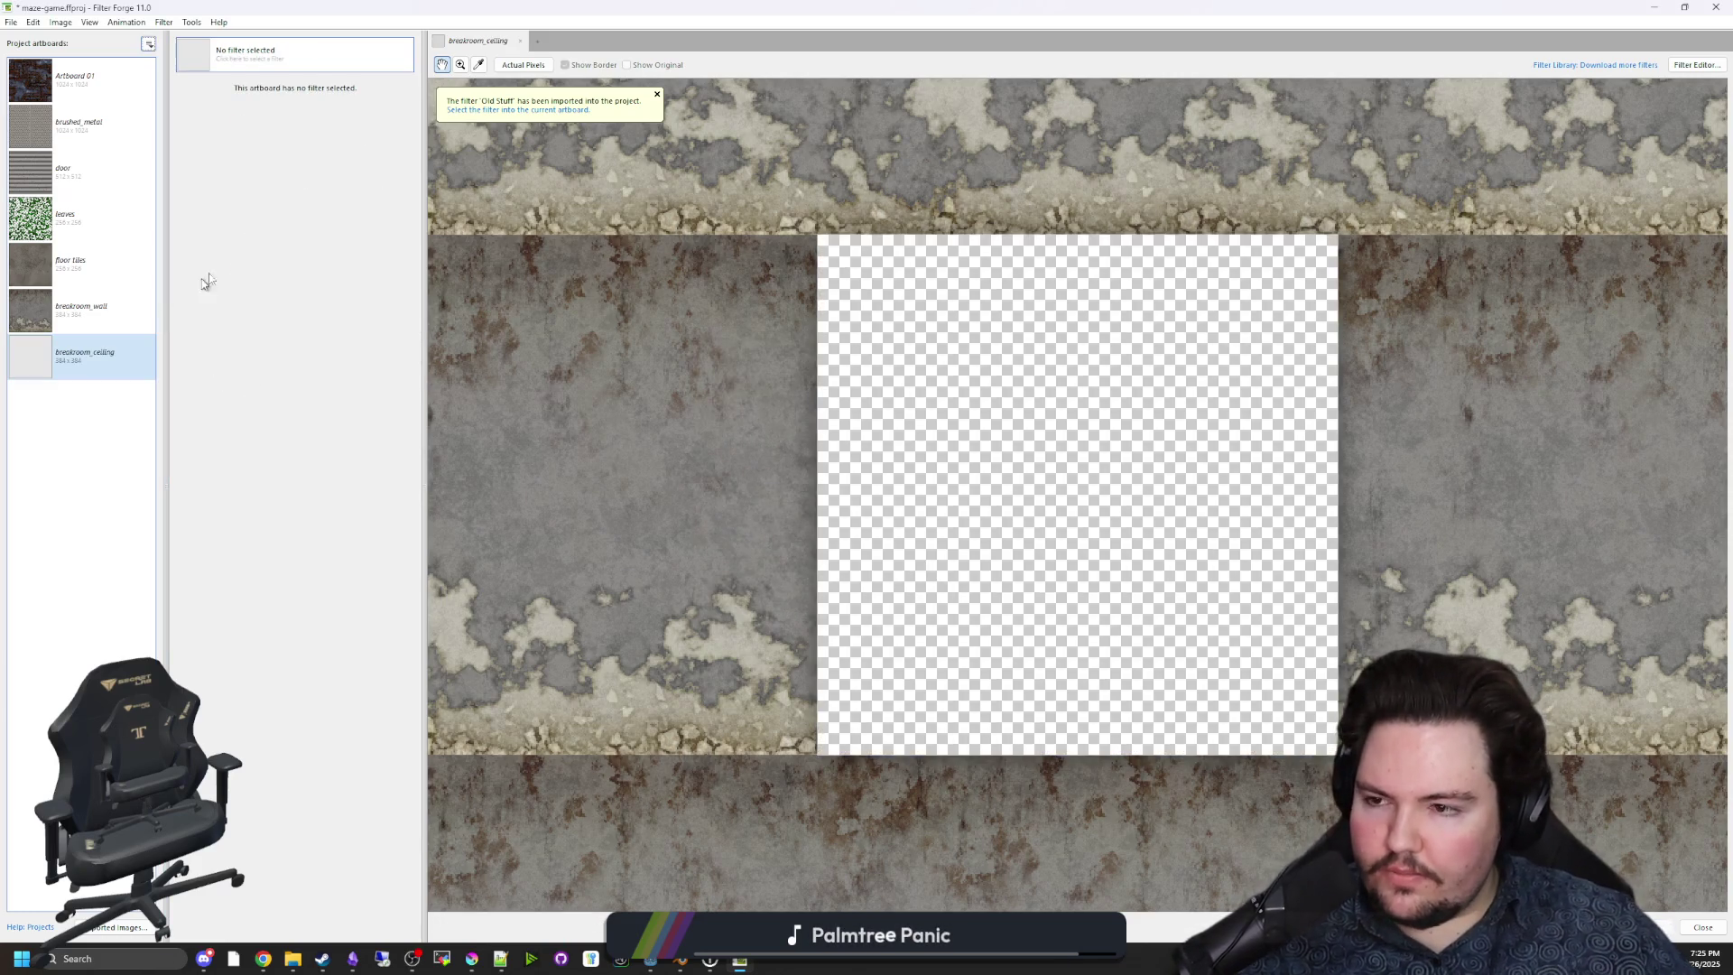
click(263, 61)
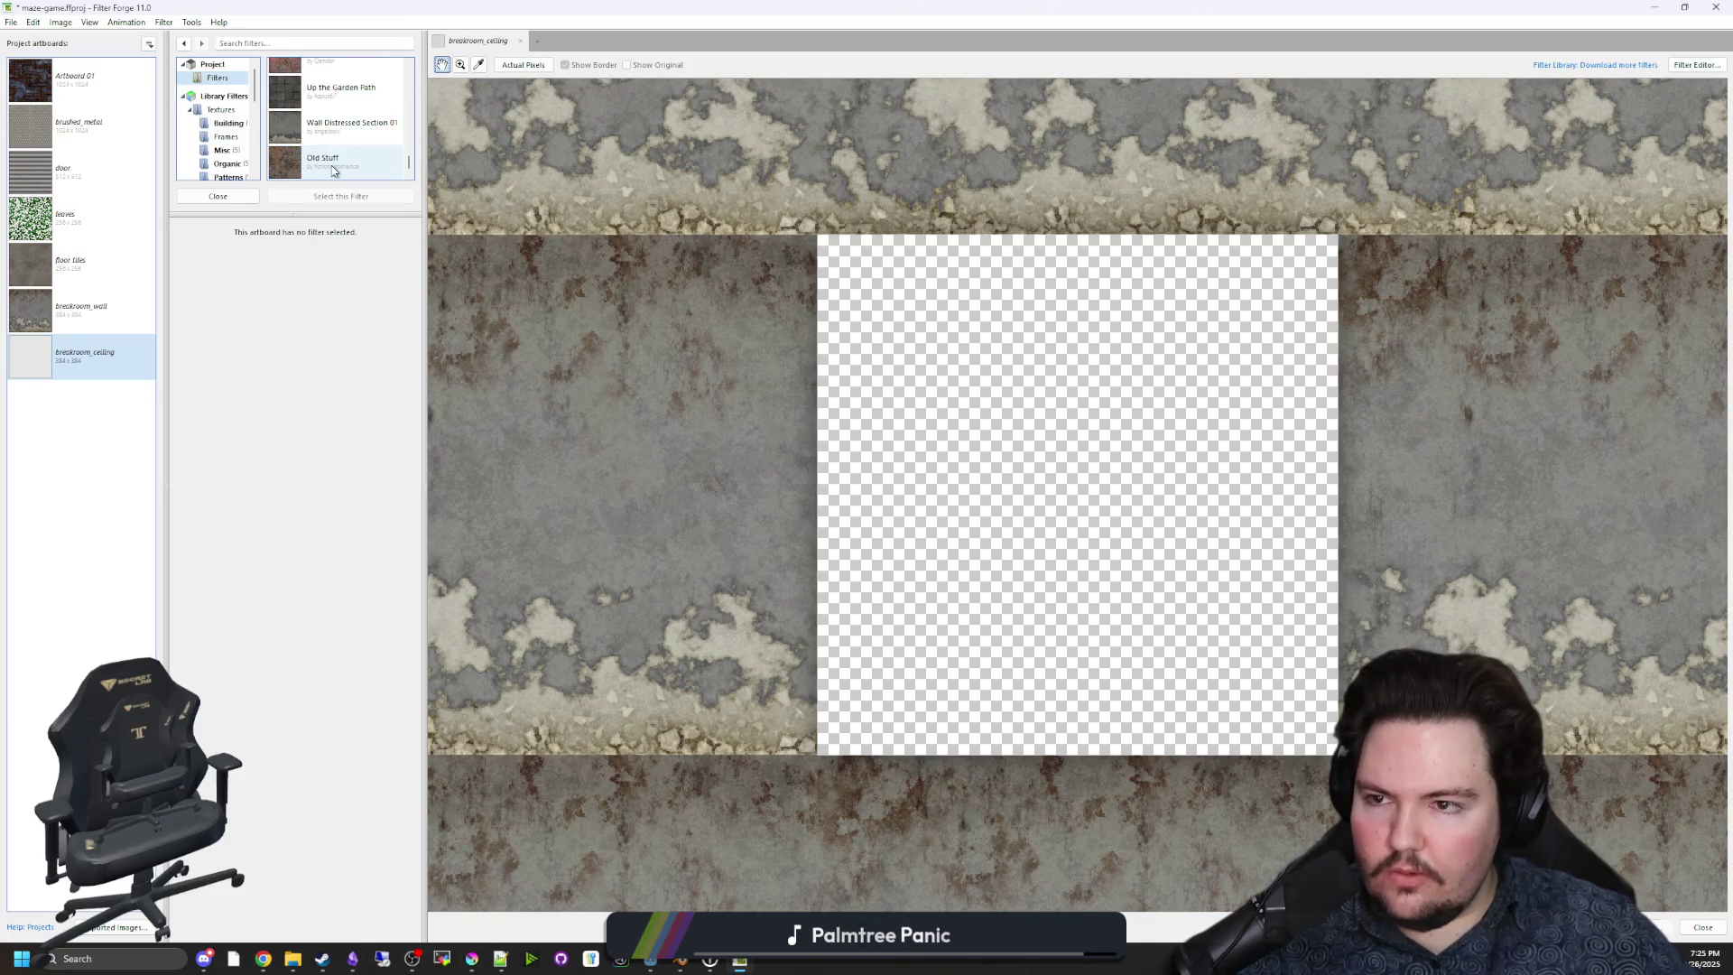
double_click(332, 170)
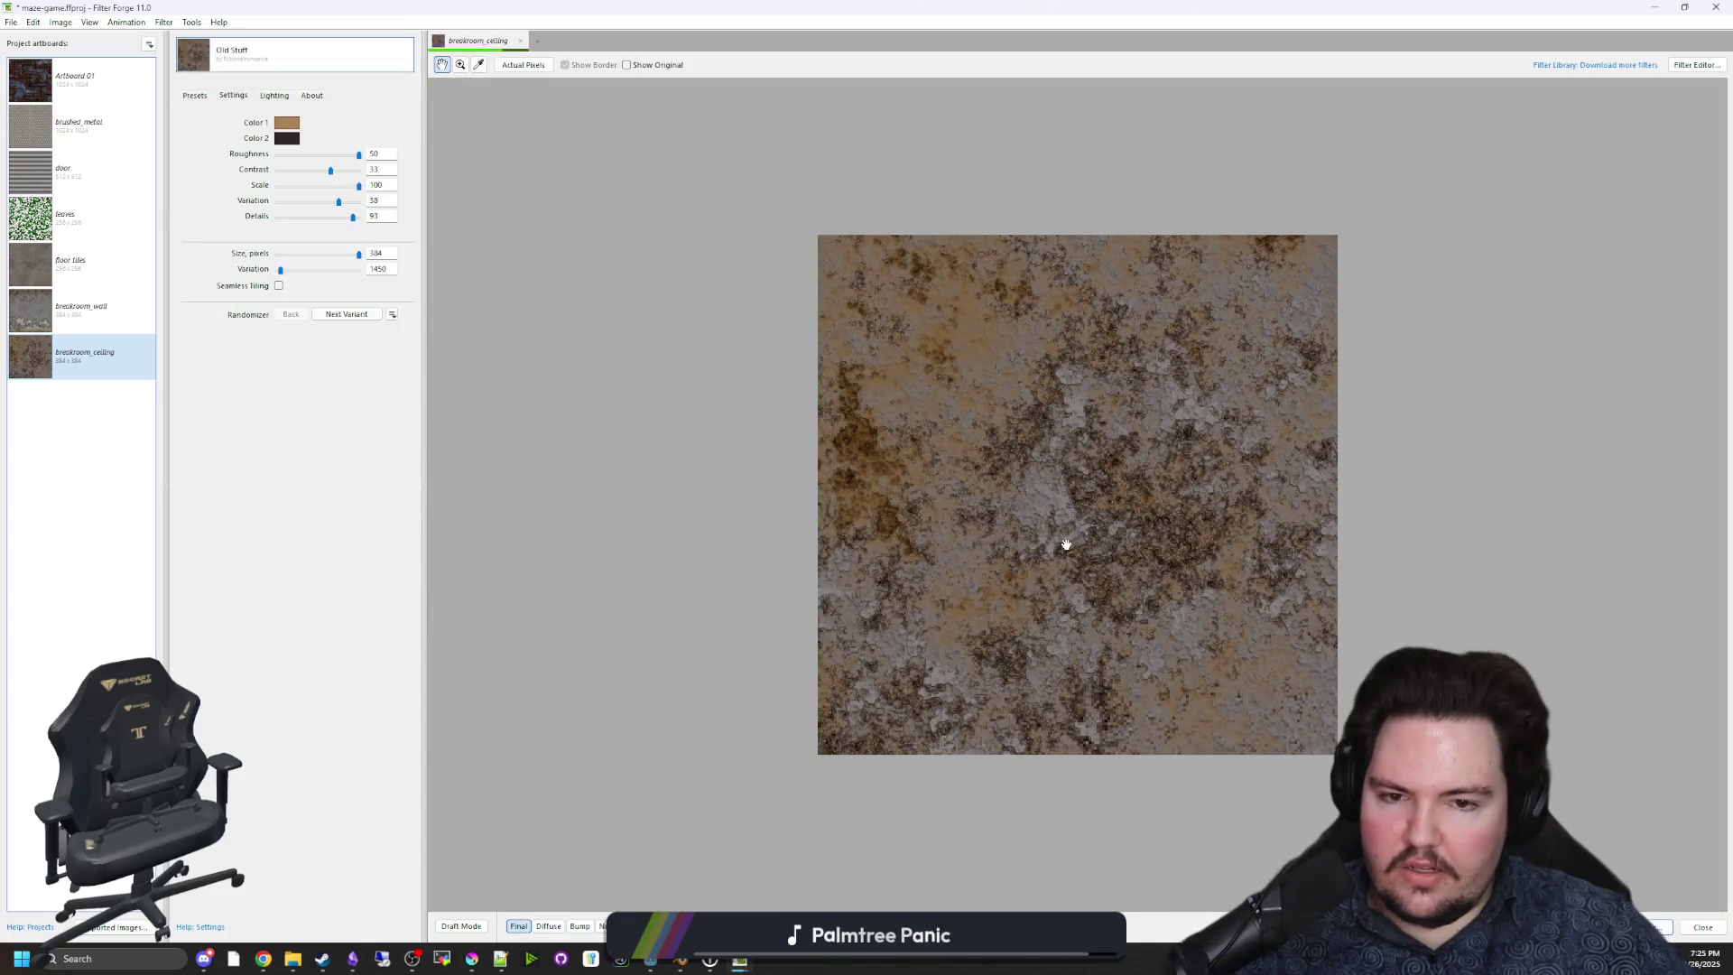
Enable Seamless Tiling on the breakroom_ceiling texture.
scroll(1119, 536, up, 1)
scroll(1110, 536, down, 1)
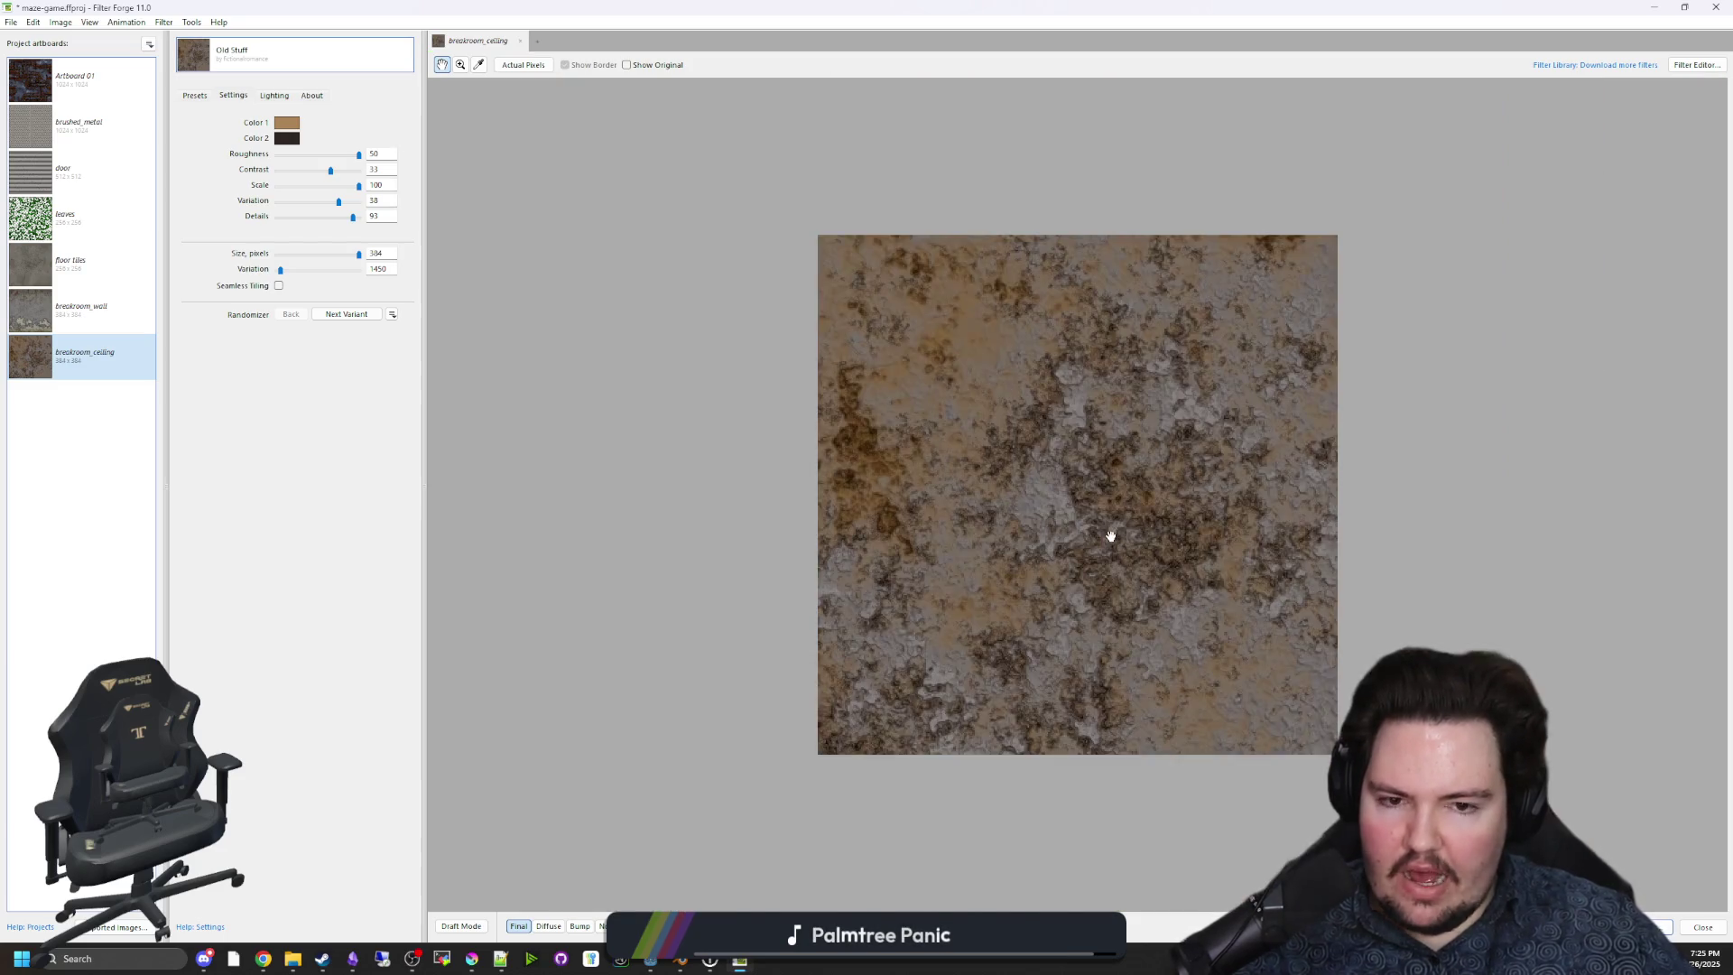
click(278, 285)
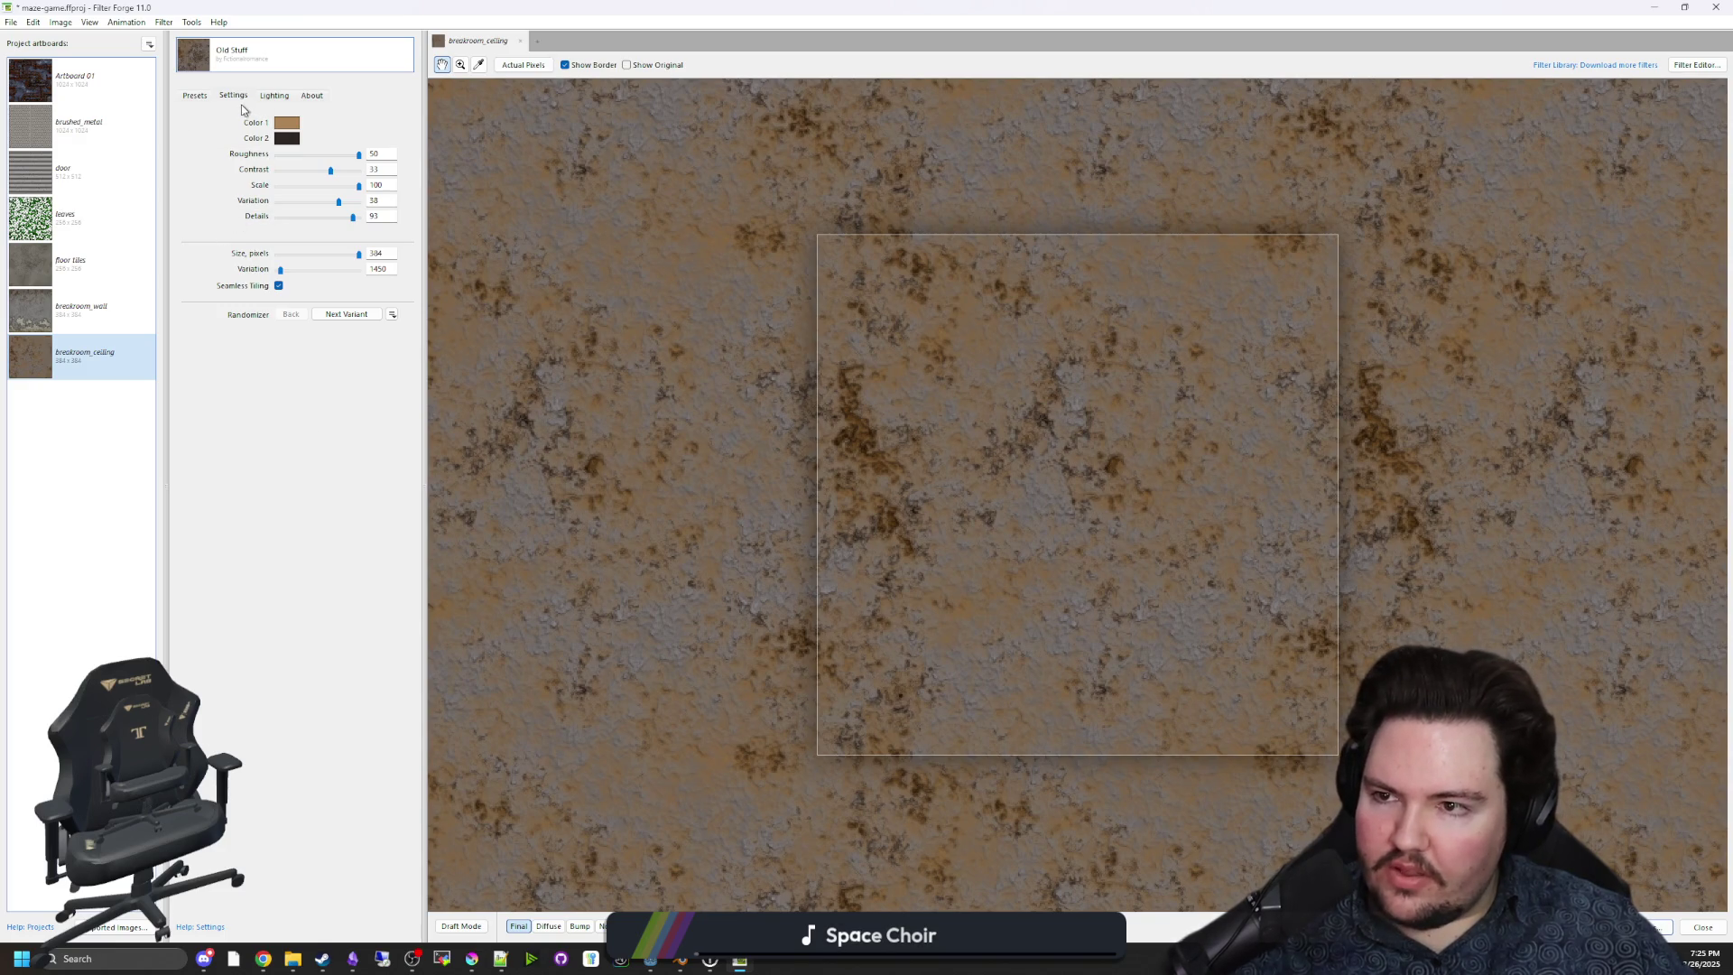
click(196, 96)
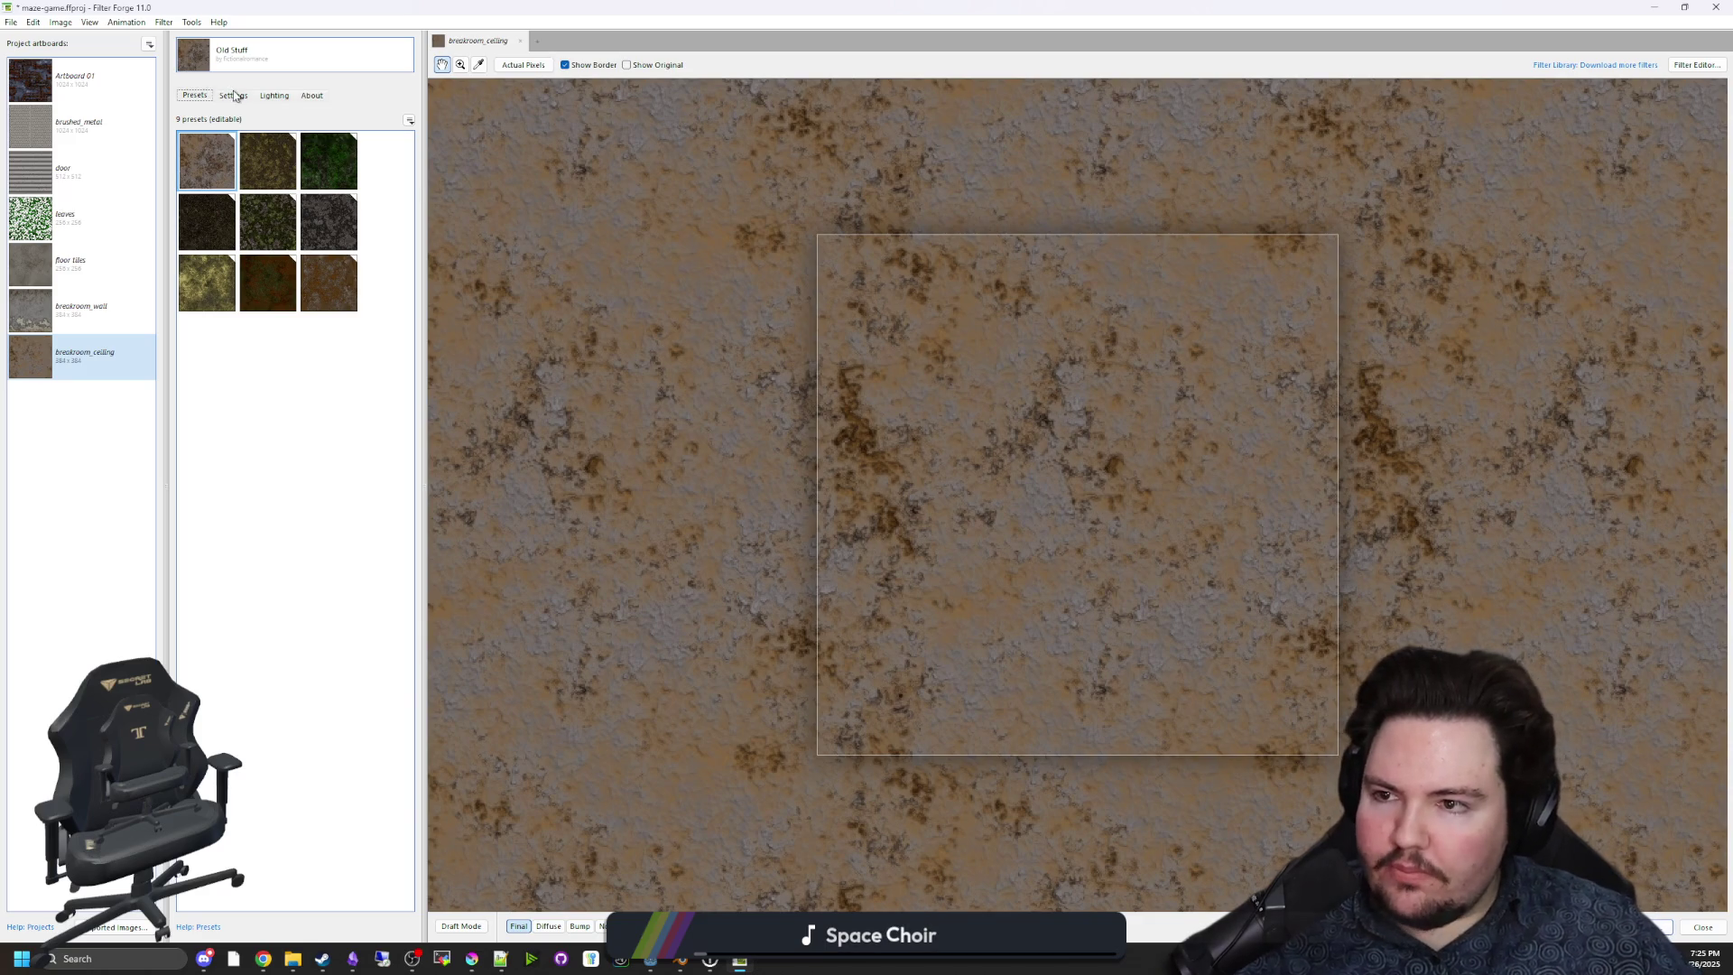
click(234, 95)
Lower Color 1's saturation to 24 for a greyish beige tone.
click(290, 125)
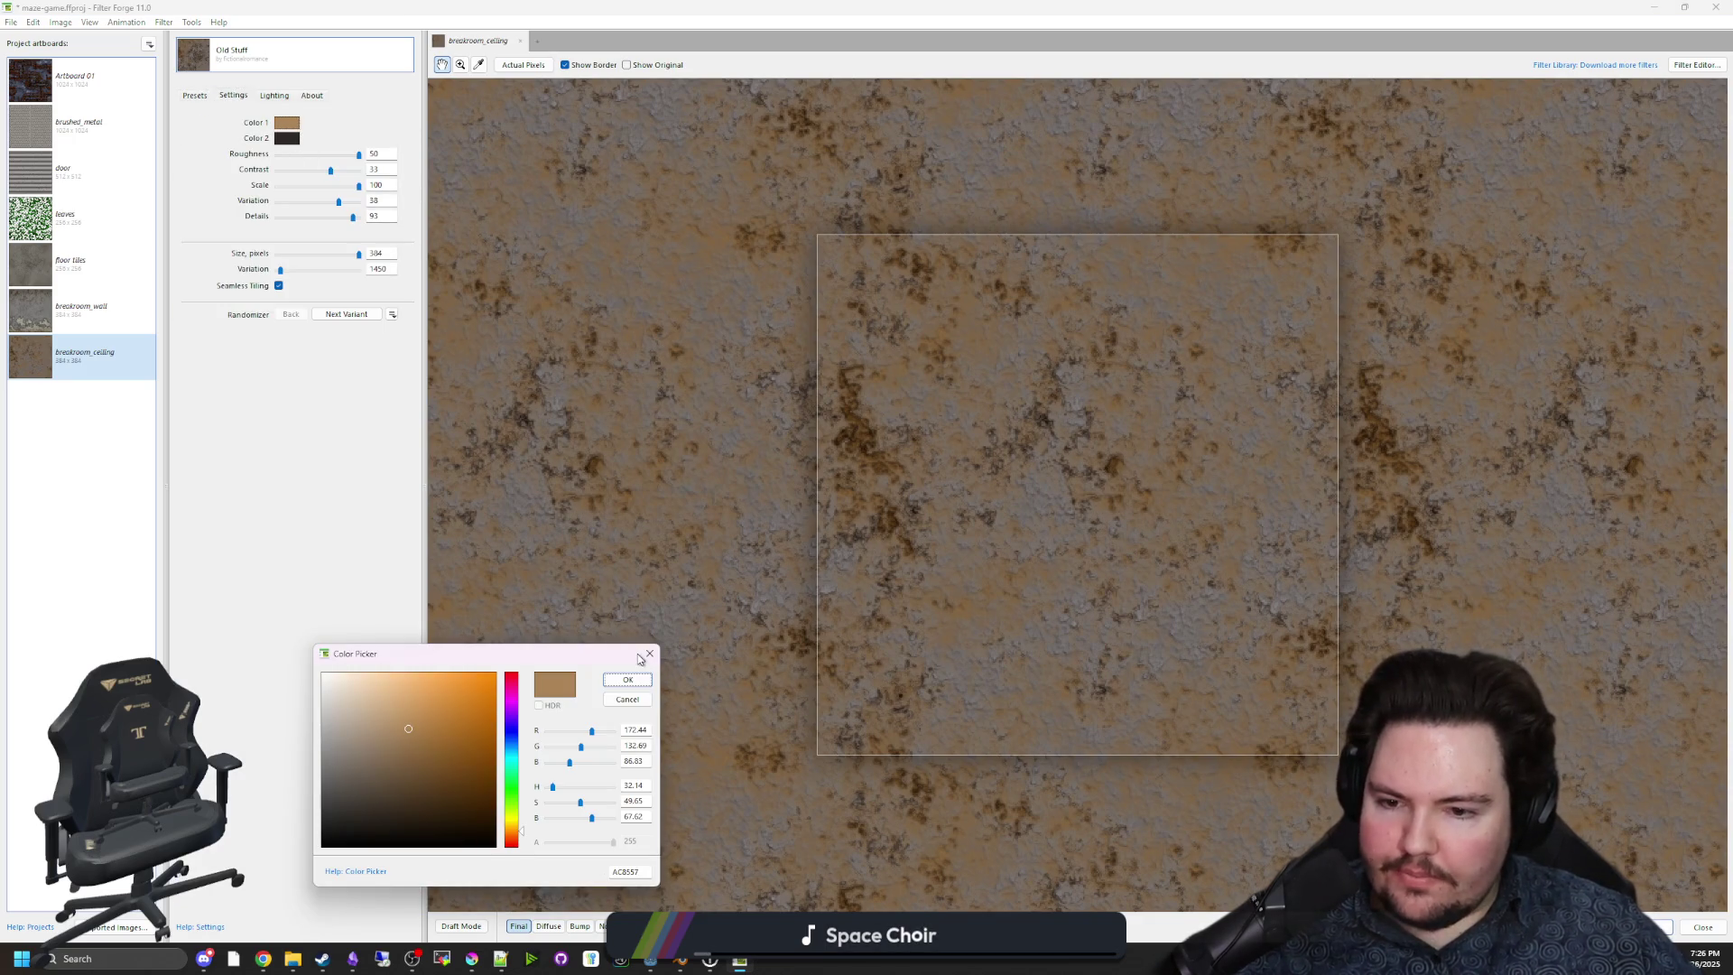
drag(571, 806, 563, 803)
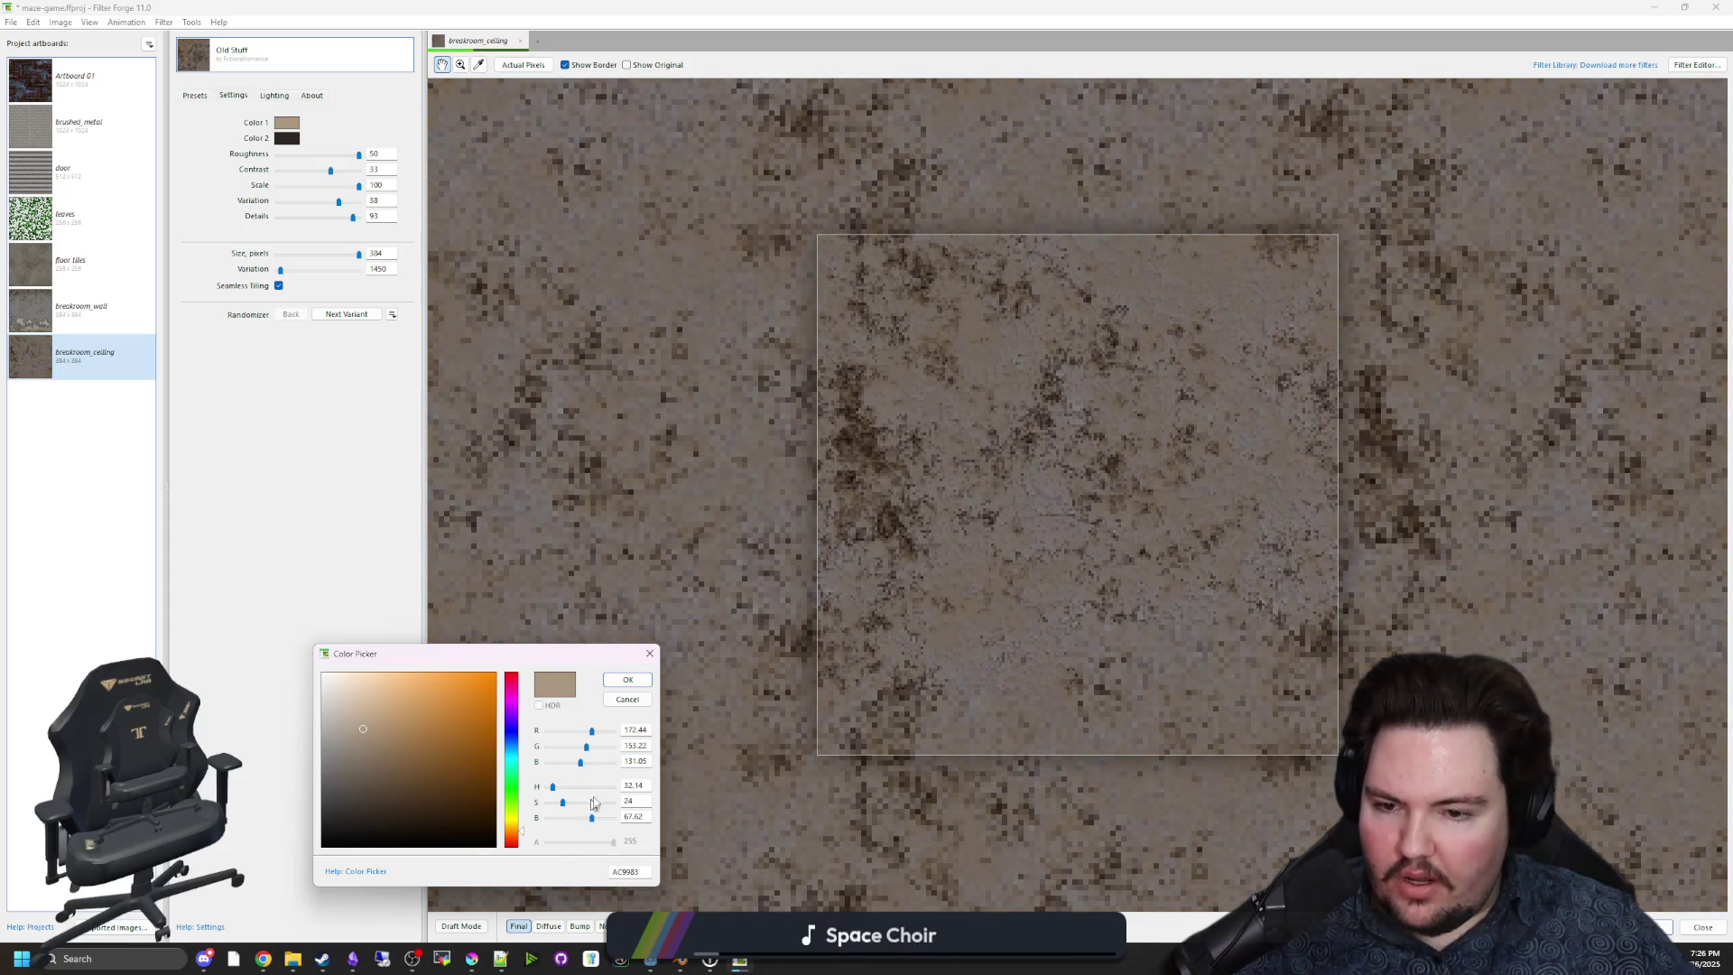
click(637, 682)
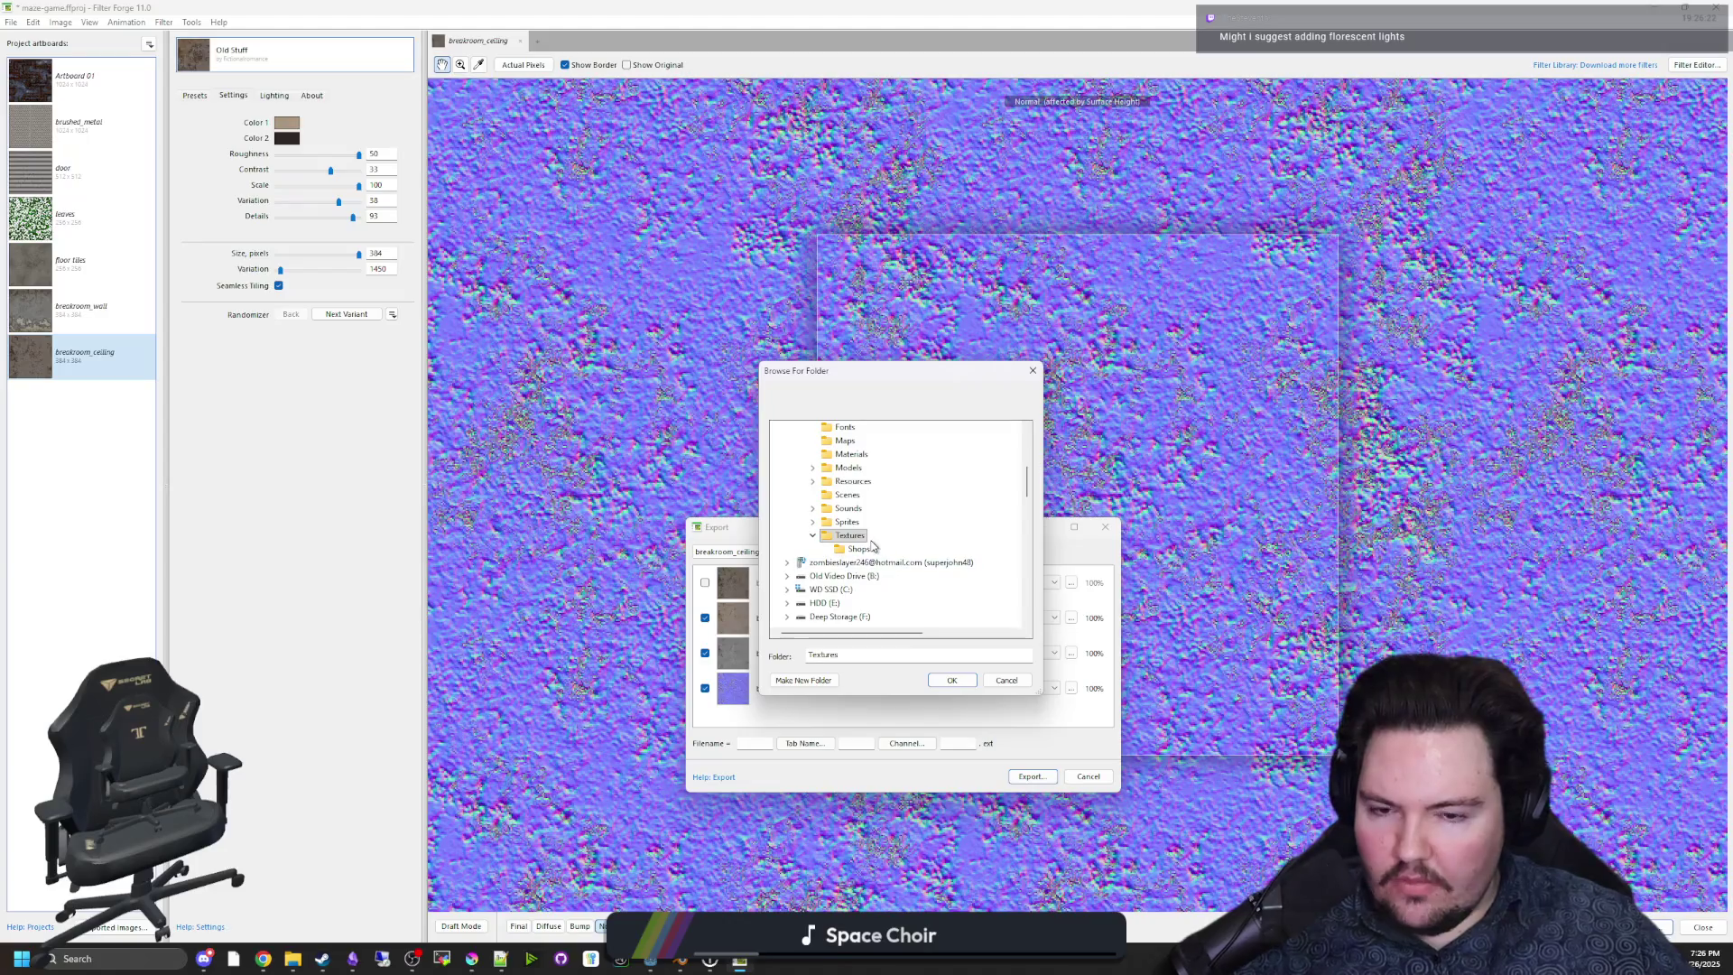
Finish the ceiling export to the Textures folder and minimize Filter Forge and Chrome to reach Godot.
click(952, 681)
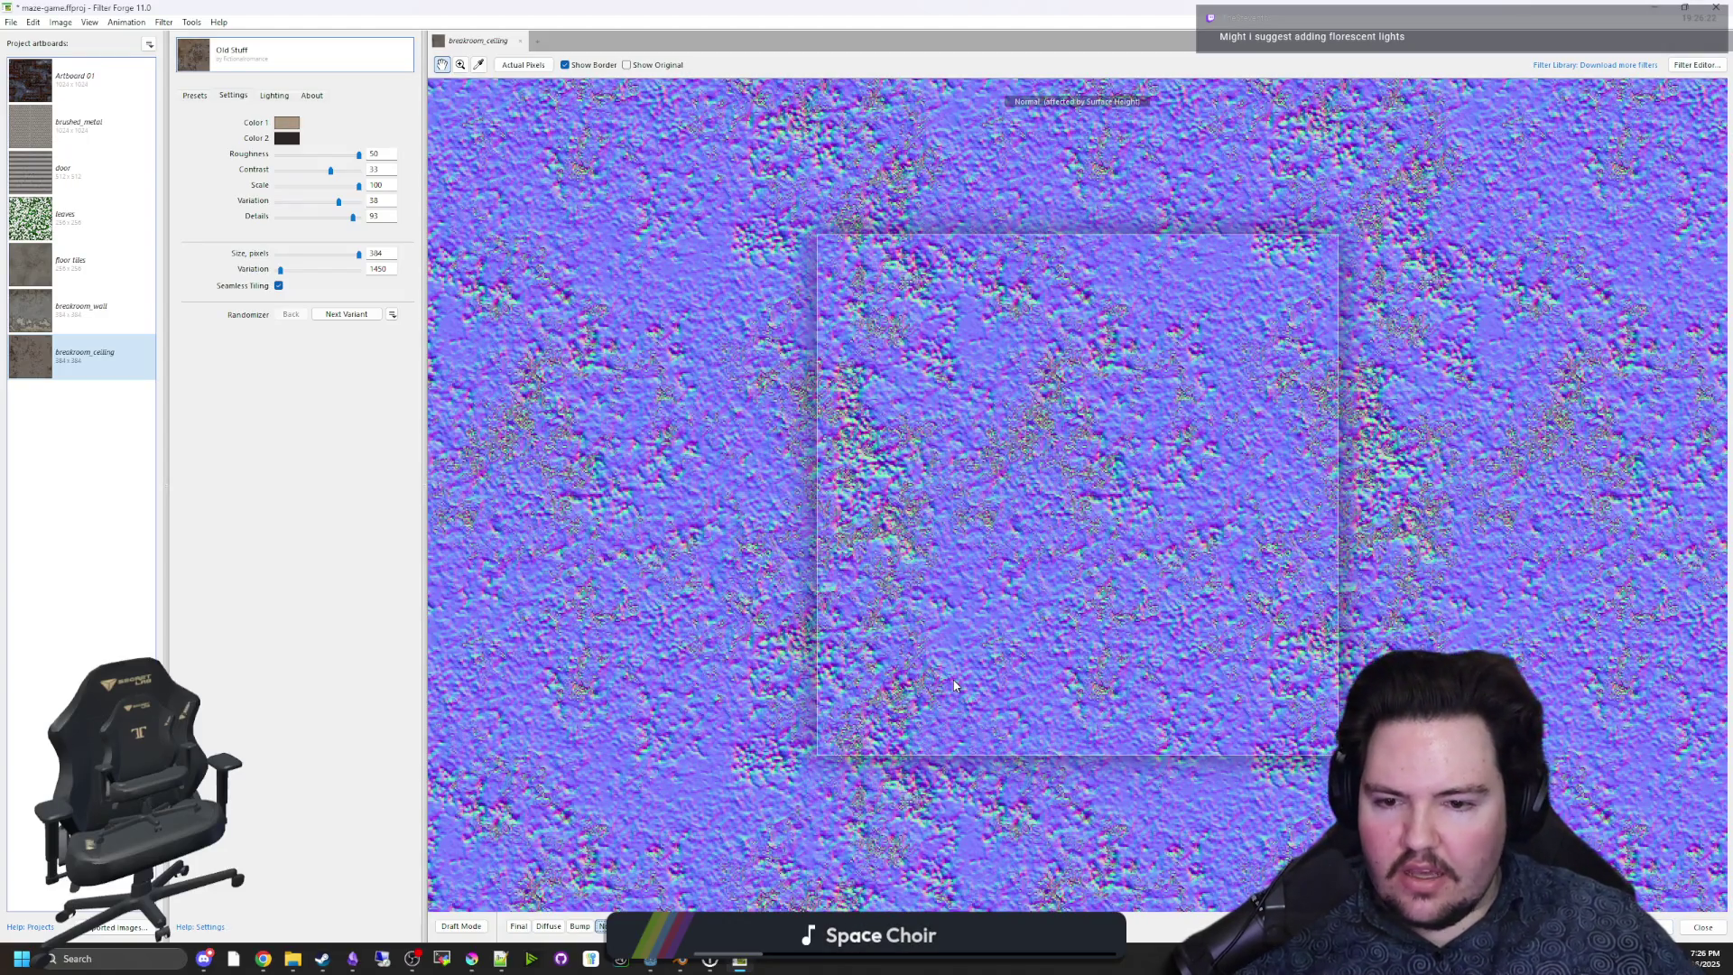
click(1661, 6)
click(1654, 14)
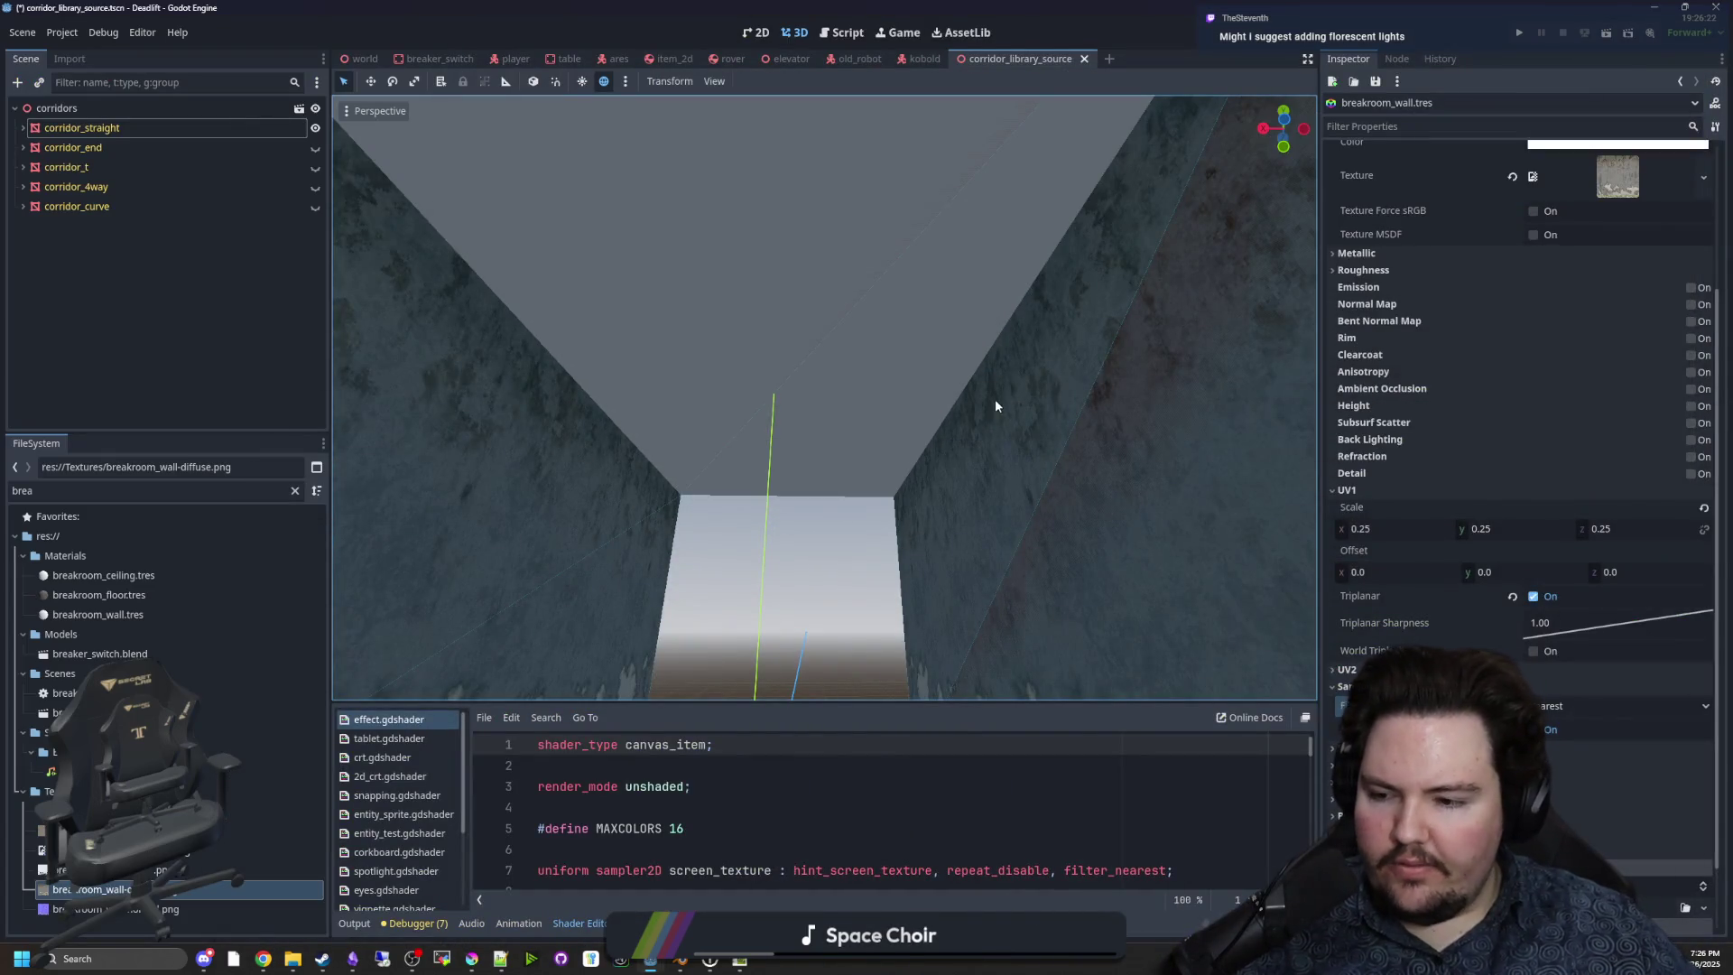
Assign breakroom_ceiling-diffuse.png as the Albedo texture of breakroom_ceiling.tres.
drag(995, 398, 995, 505)
click(109, 575)
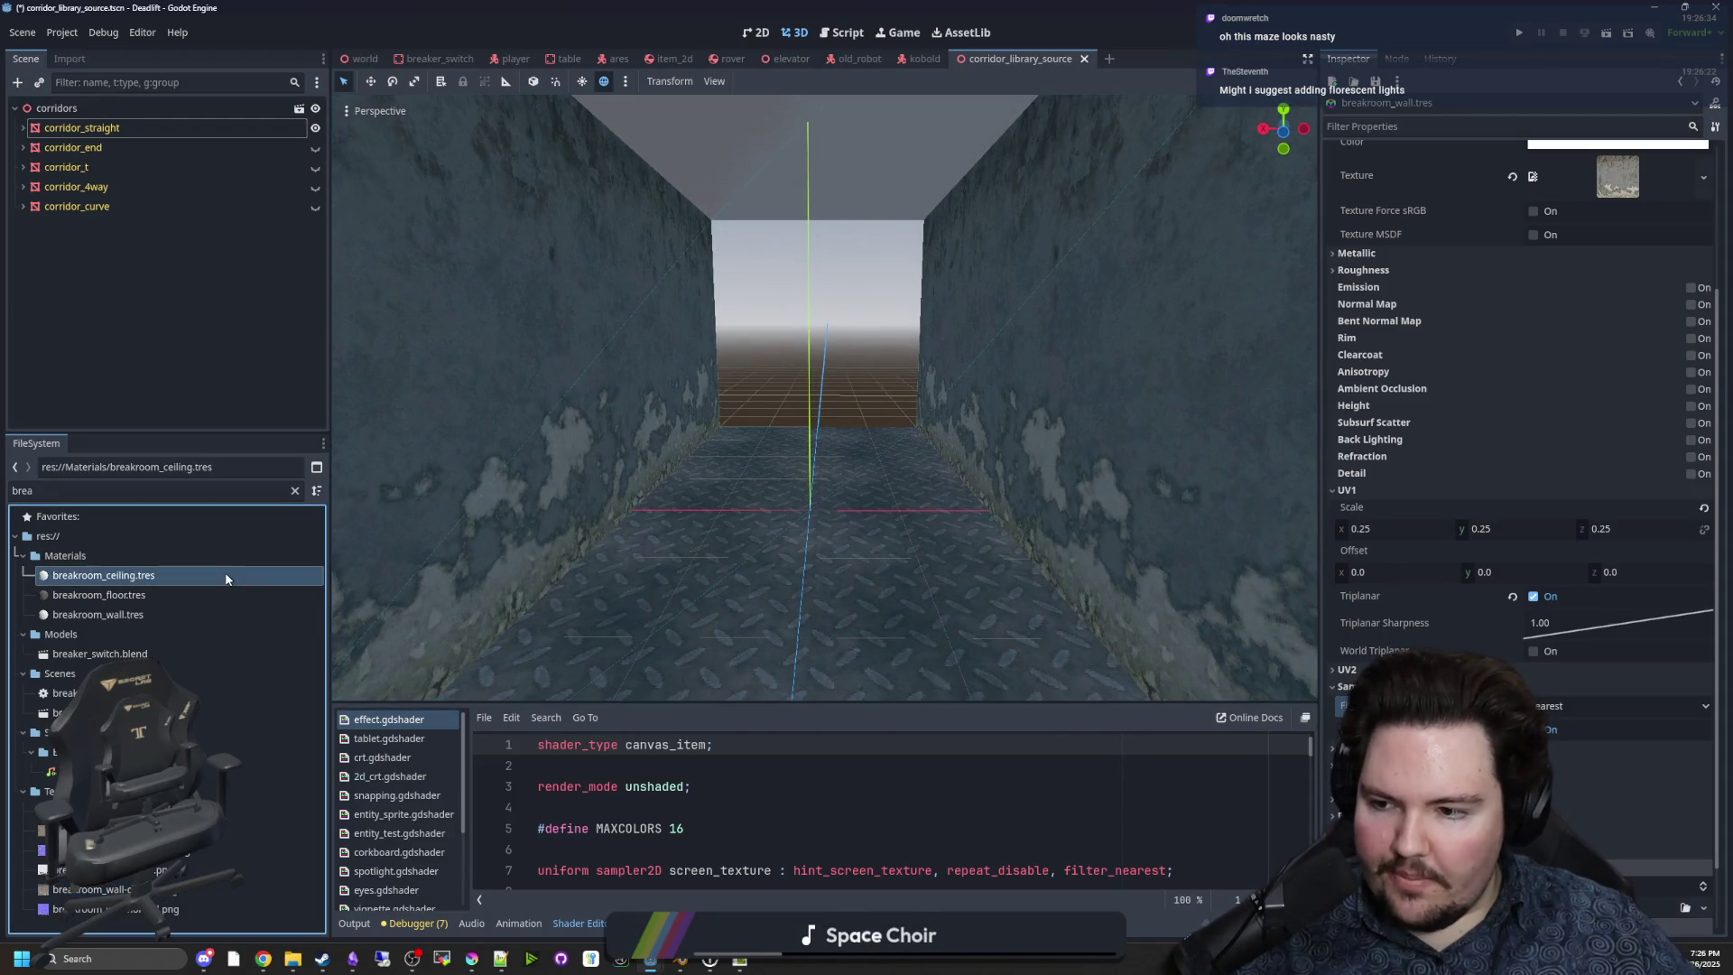
click(1363, 322)
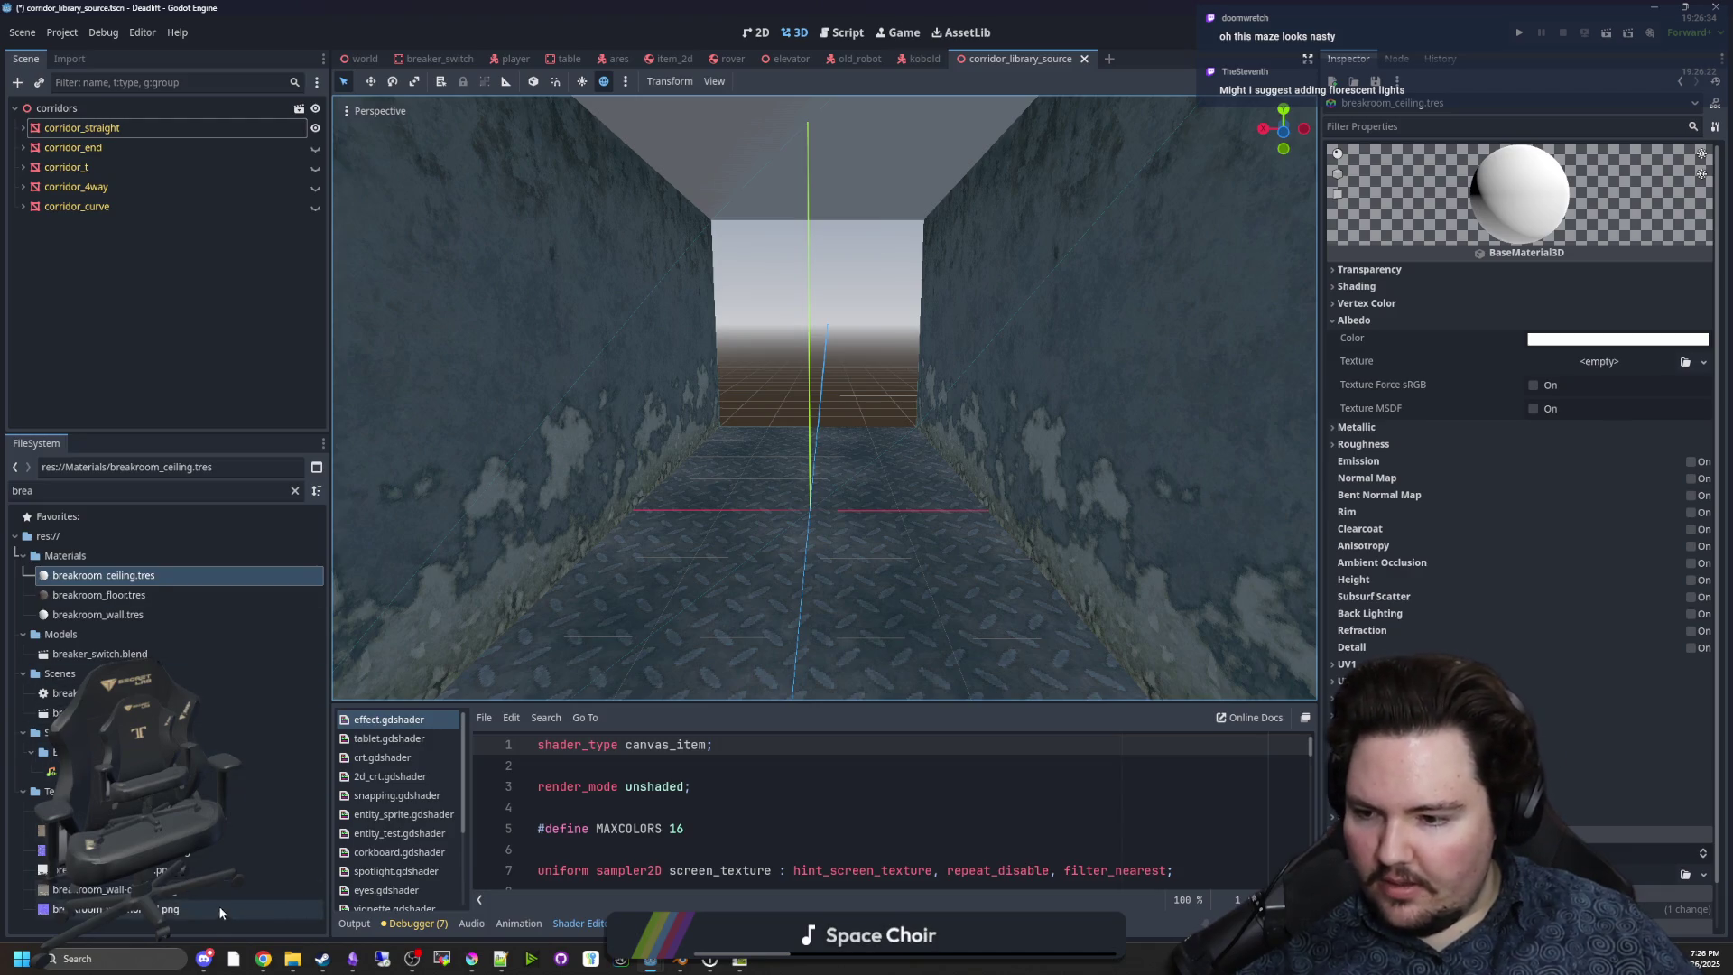
mouse_move(108, 849)
mouse_down()
mouse_move(1013, 600)
mouse_move(1615, 361)
mouse_up()
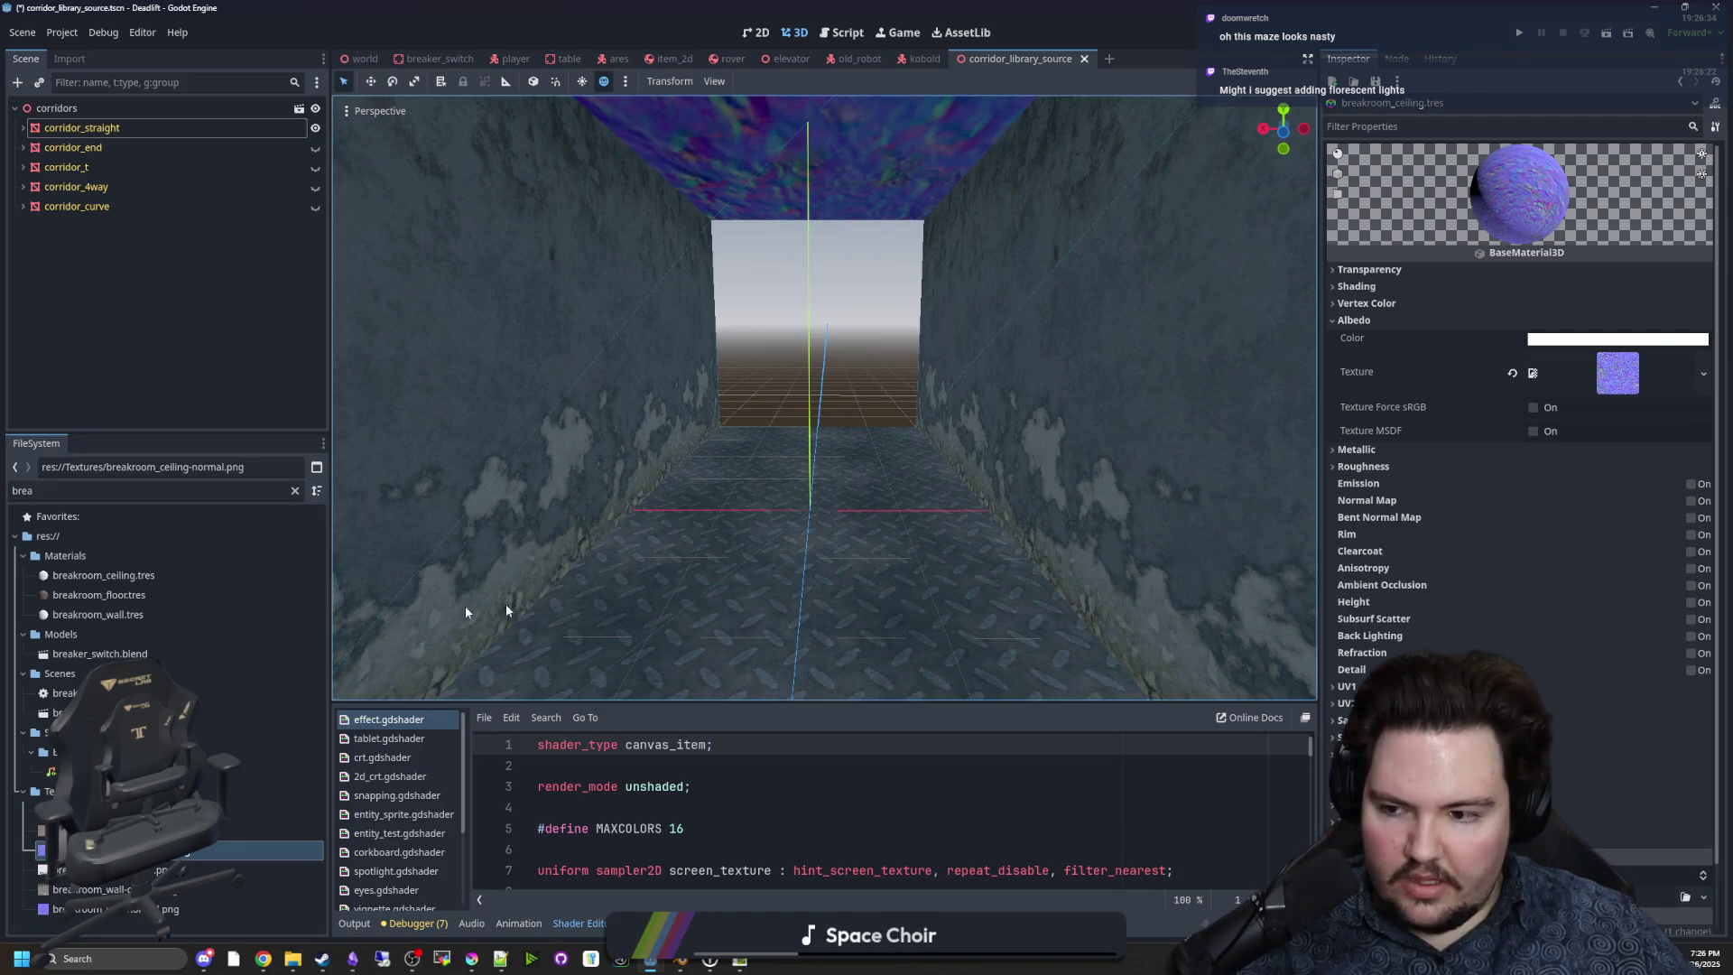
mouse_move(108, 830)
mouse_down()
mouse_move(1615, 368)
mouse_move(1600, 373)
mouse_up()
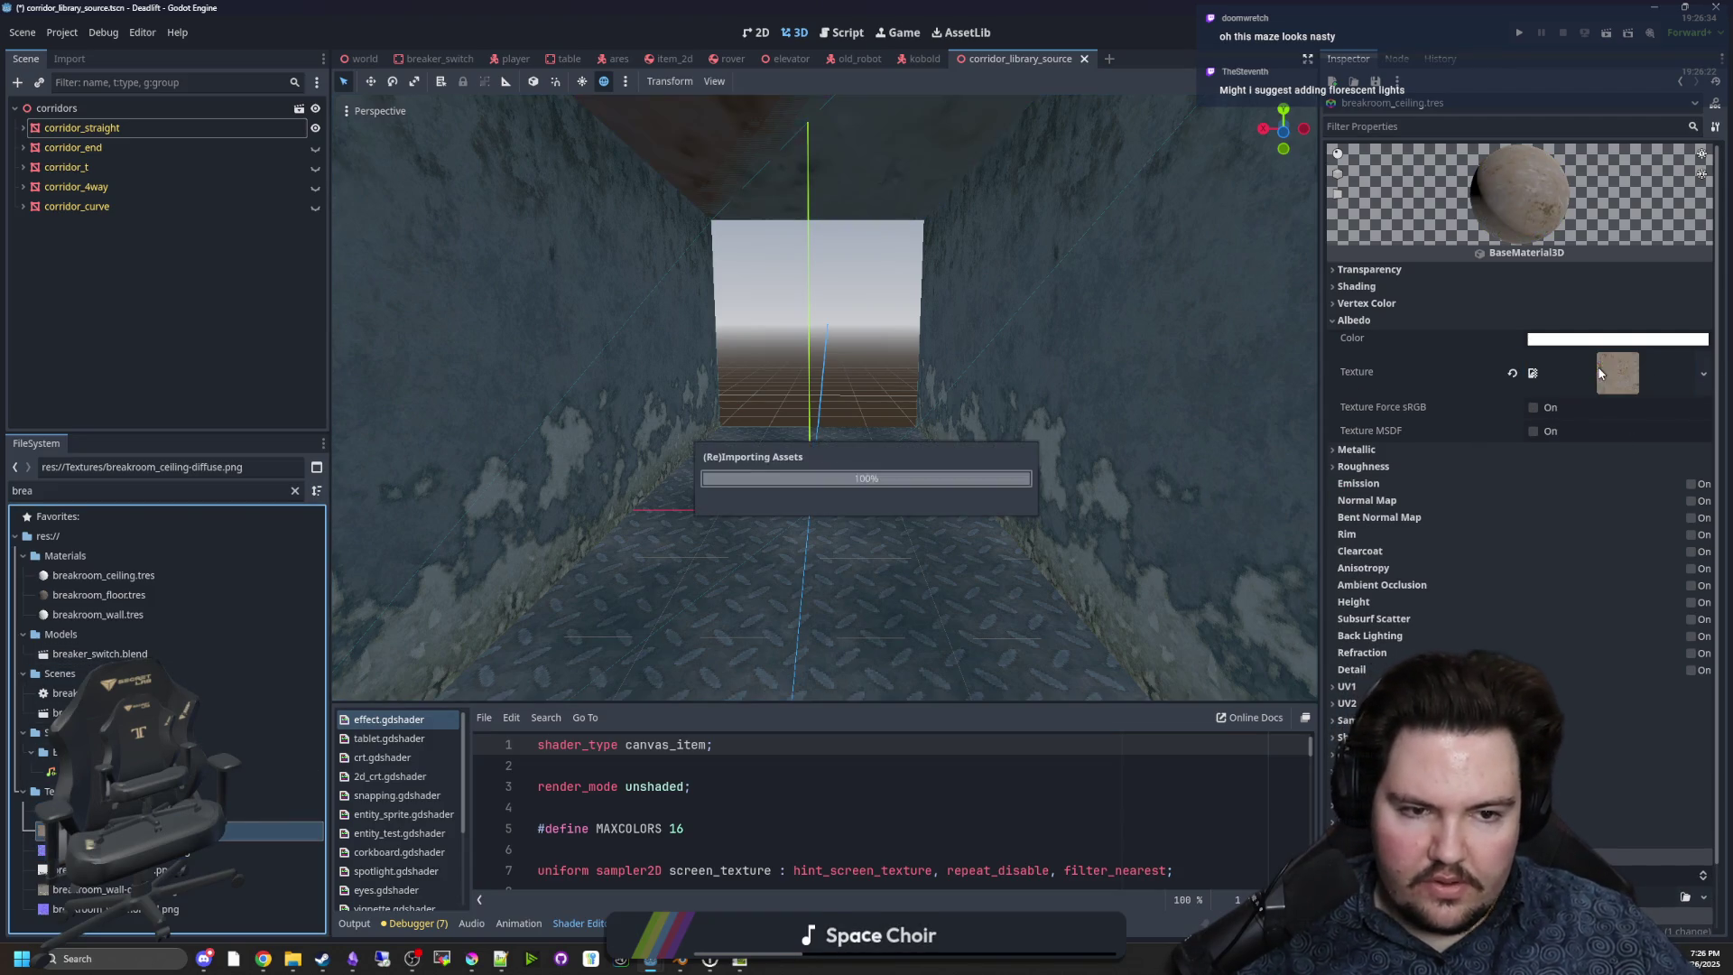
drag(1058, 518, 1168, 558)
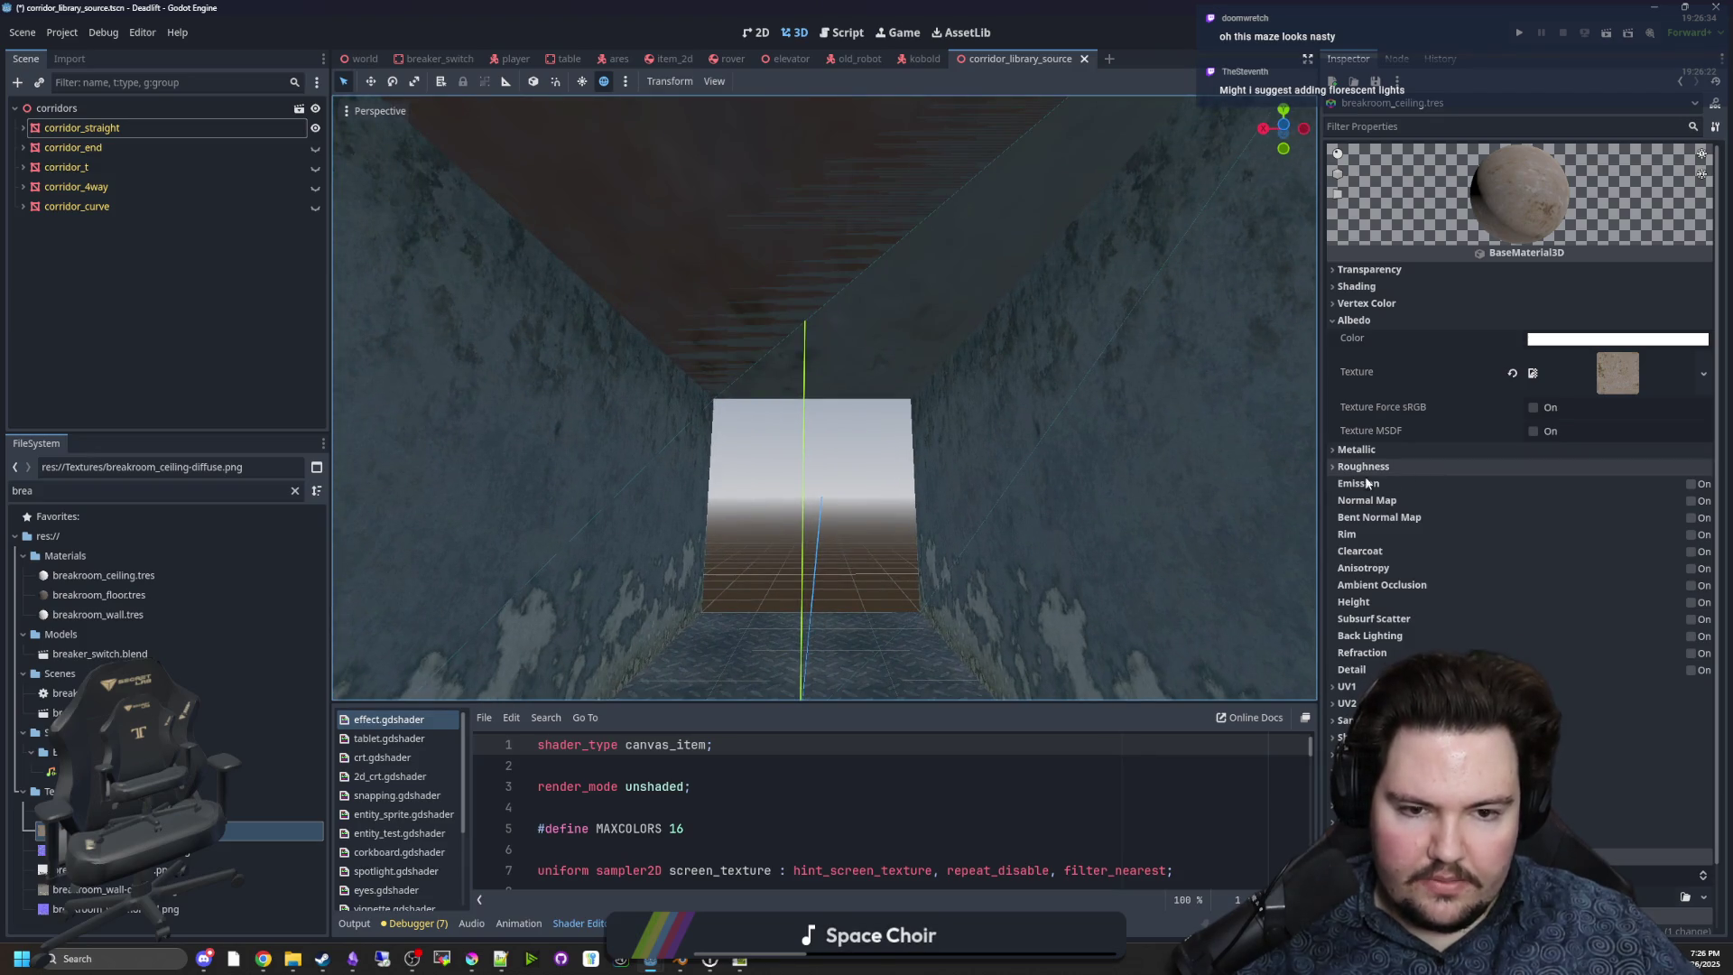
Enable the ceiling Normal Map with breakroom_ceiling-normal.png and set sampling filter to Nearest.
click(1690, 500)
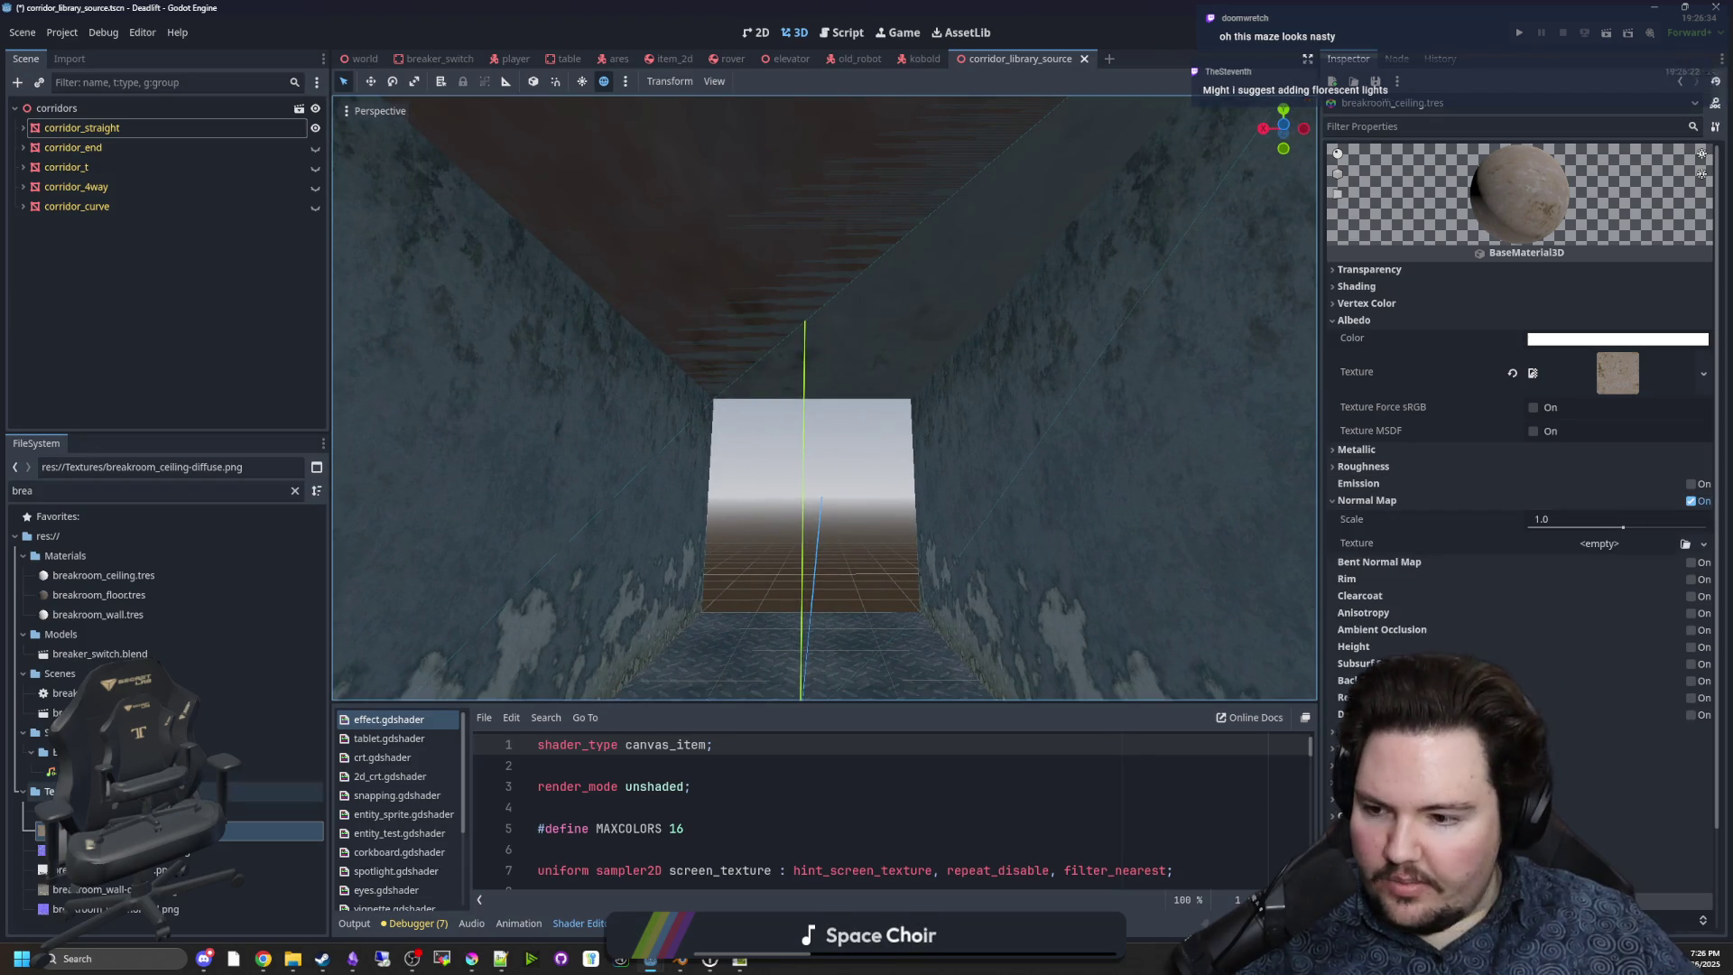
drag(99, 850, 1670, 544)
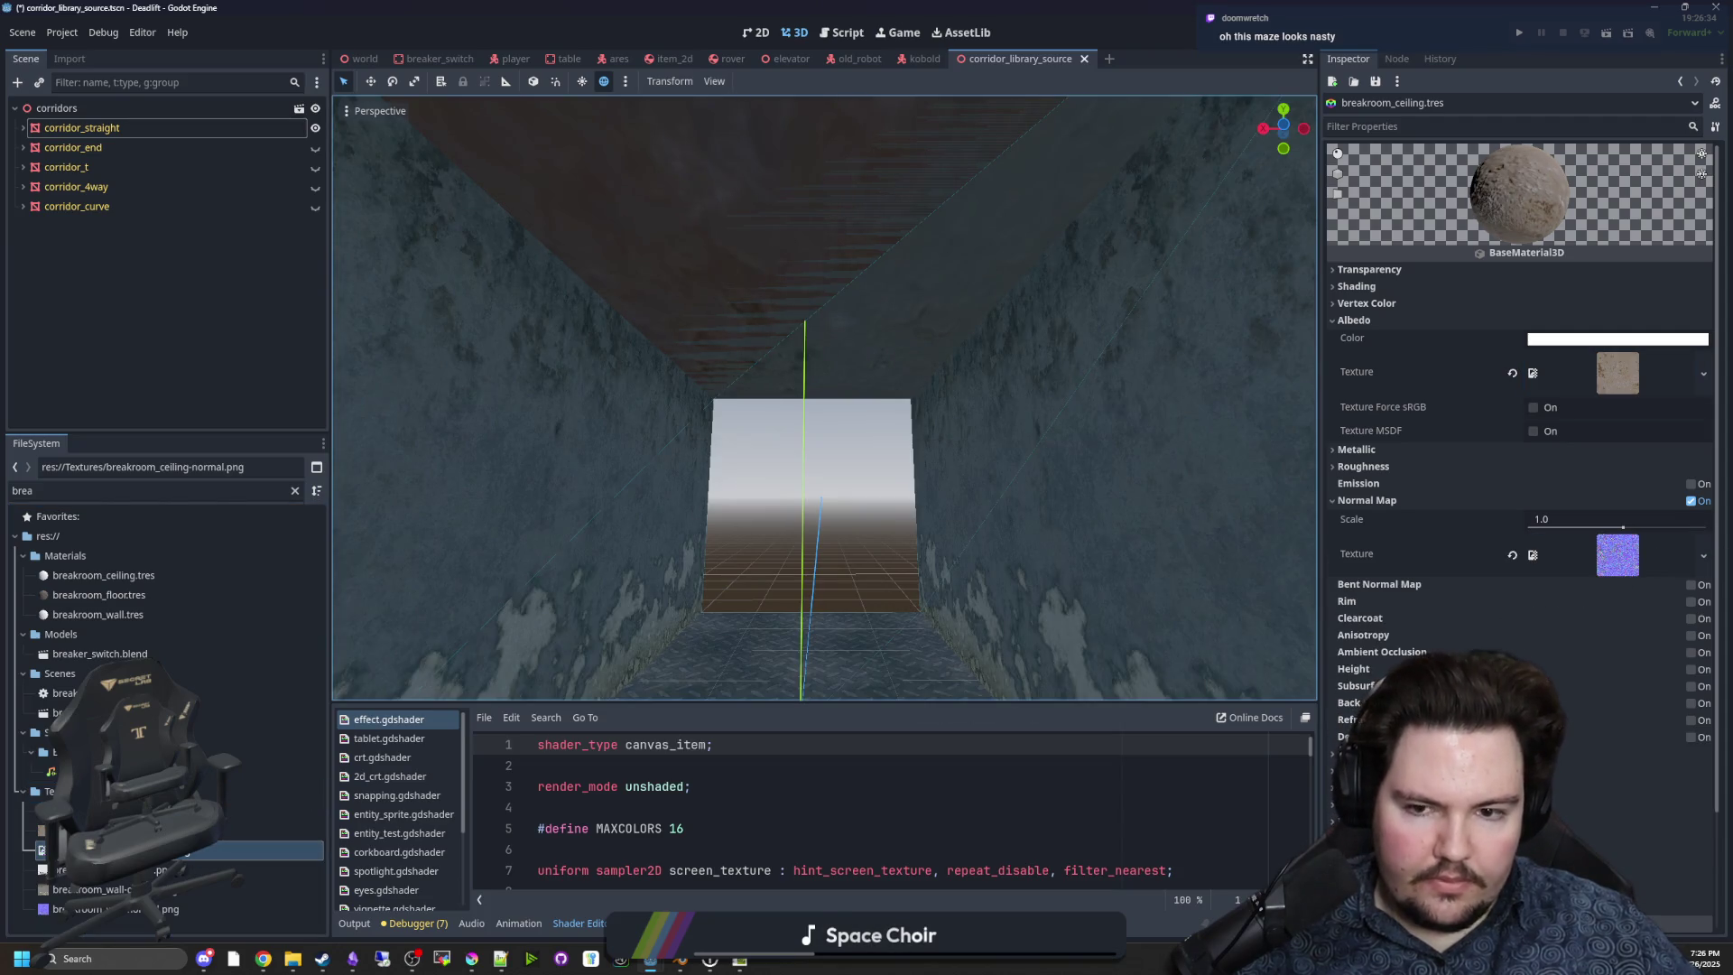
scroll(1606, 541, down, 3)
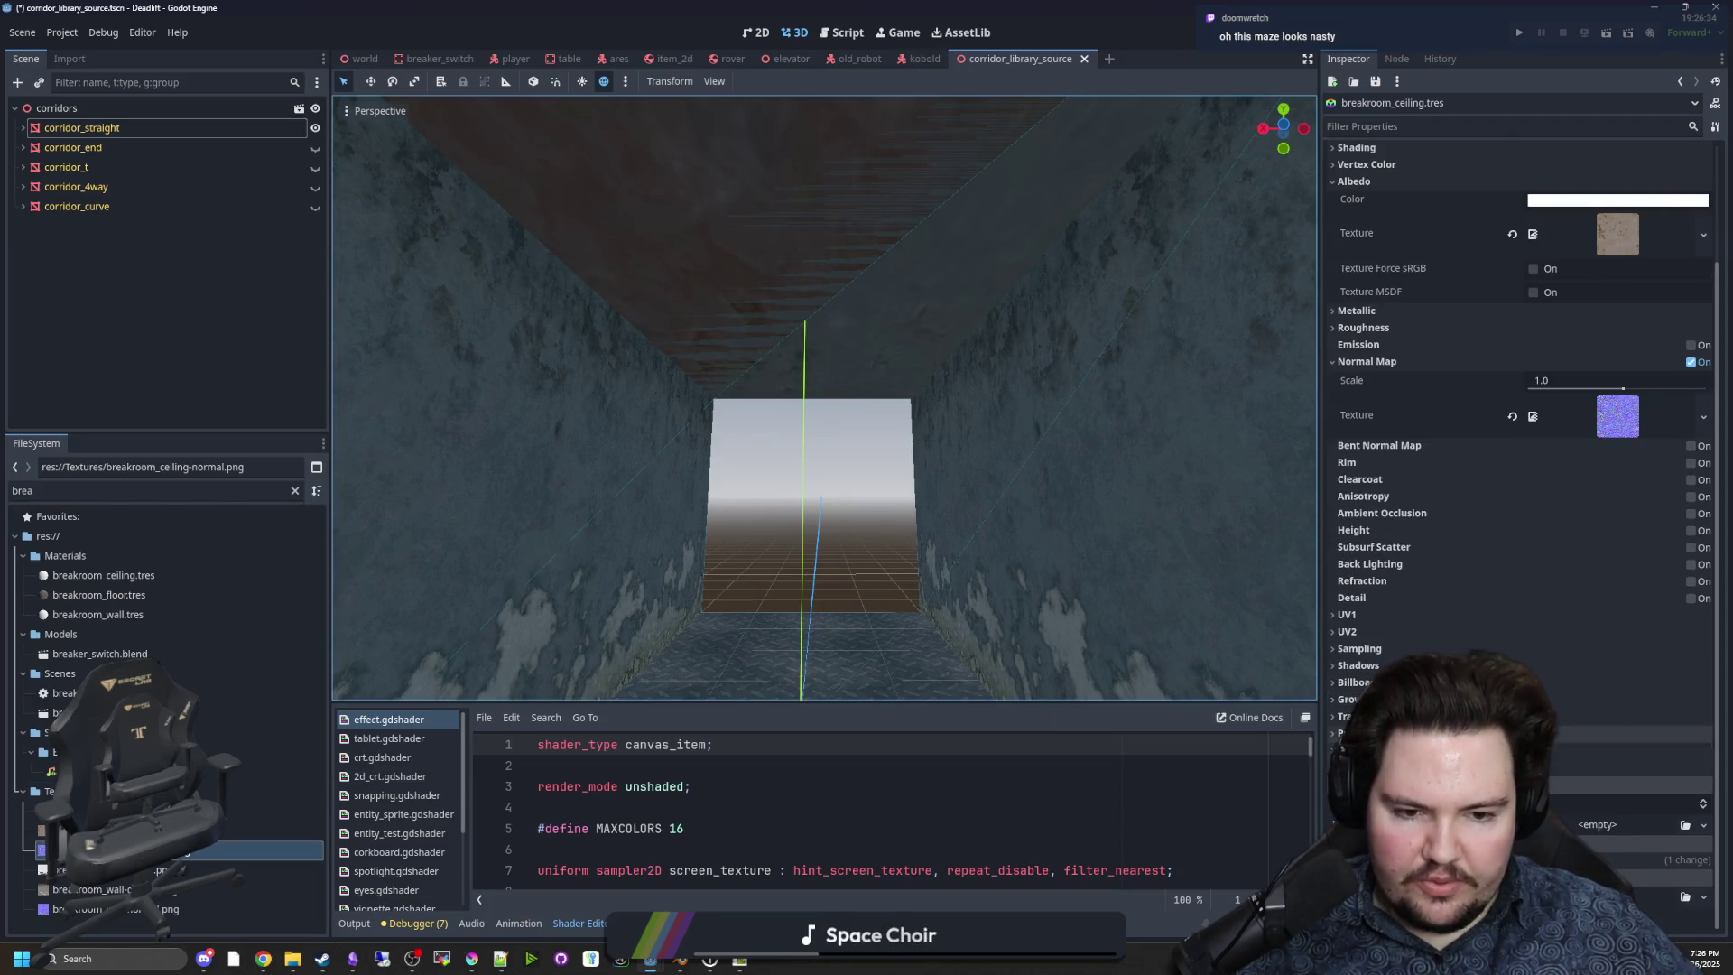
click(1358, 648)
click(1561, 669)
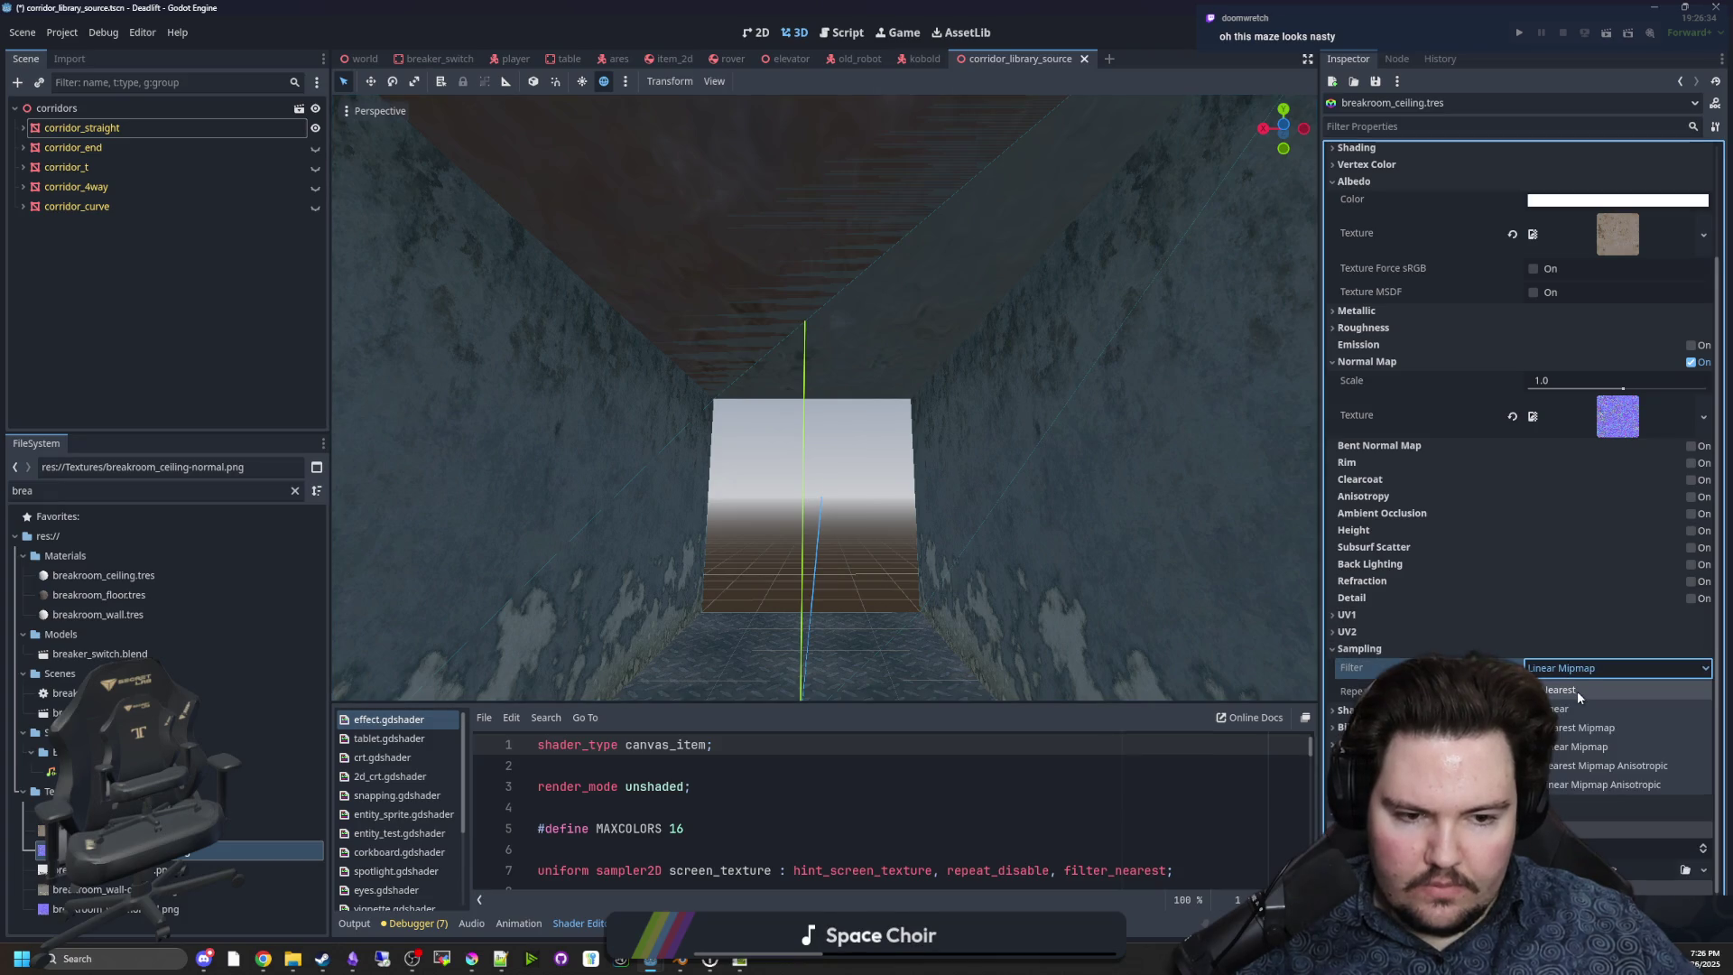
click(1577, 690)
Set the ceiling material's UV1 Scale to 0.25 on x, y and z.
click(1344, 617)
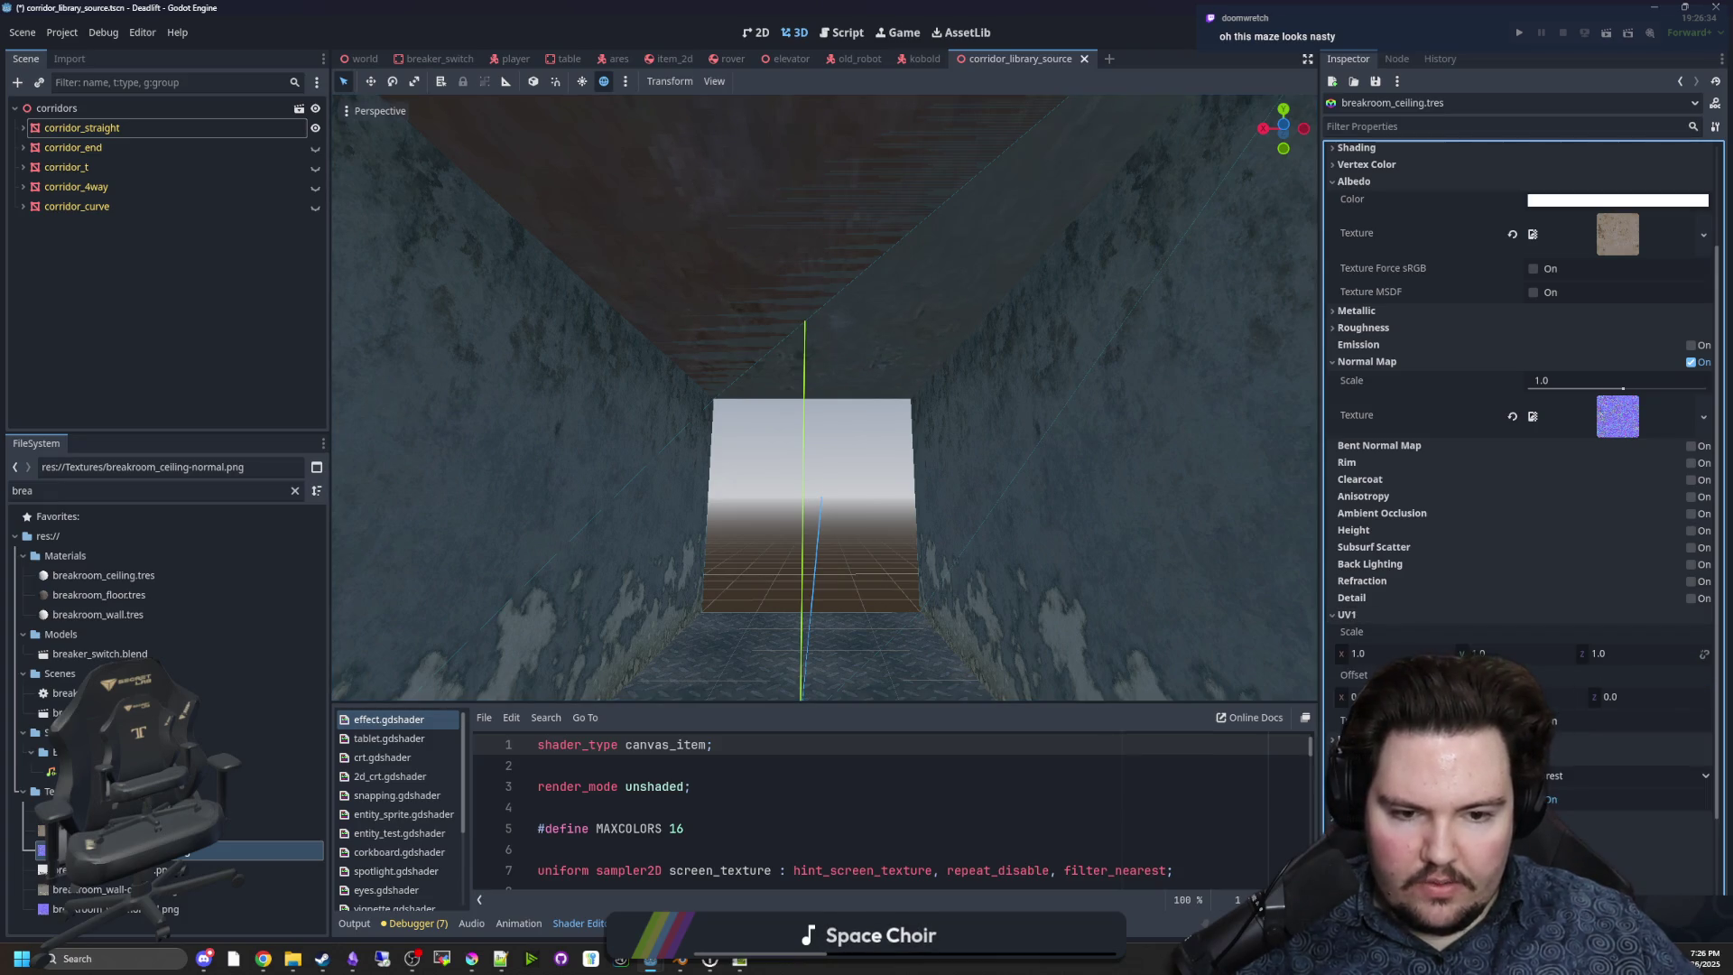
mouse_move(1102, 521)
mouse_down()
mouse_move(1056, 501)
mouse_move(1139, 506)
mouse_up()
click(1357, 653)
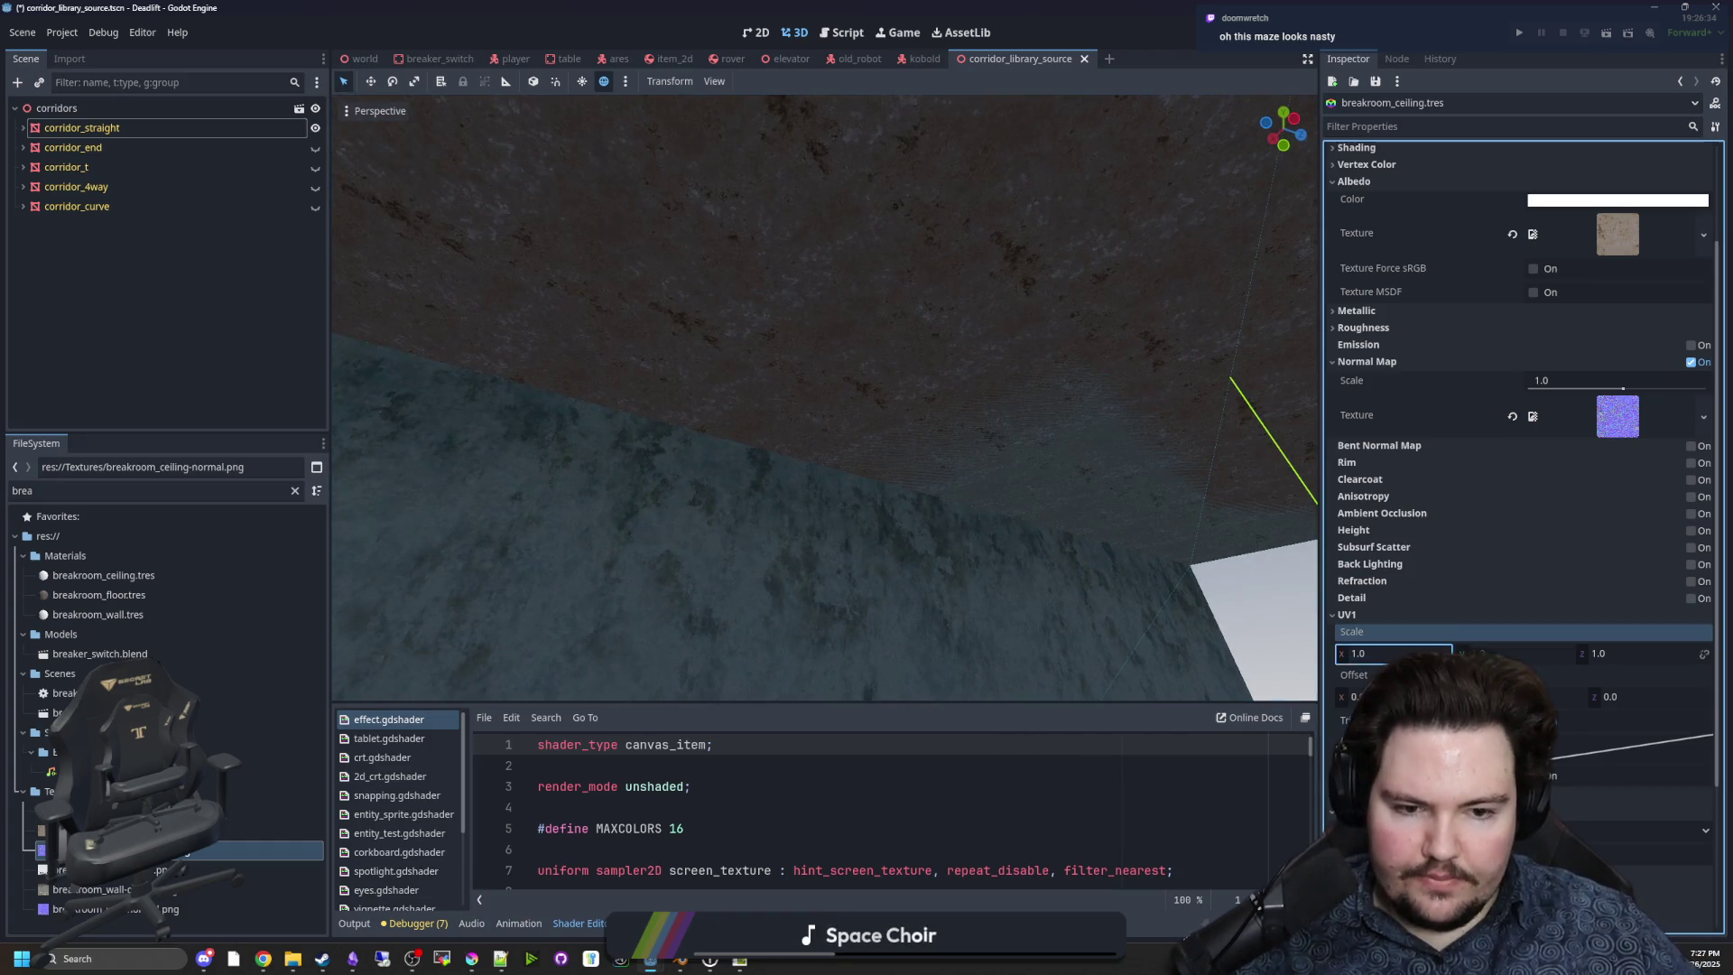
text(0.25)
click(1507, 651)
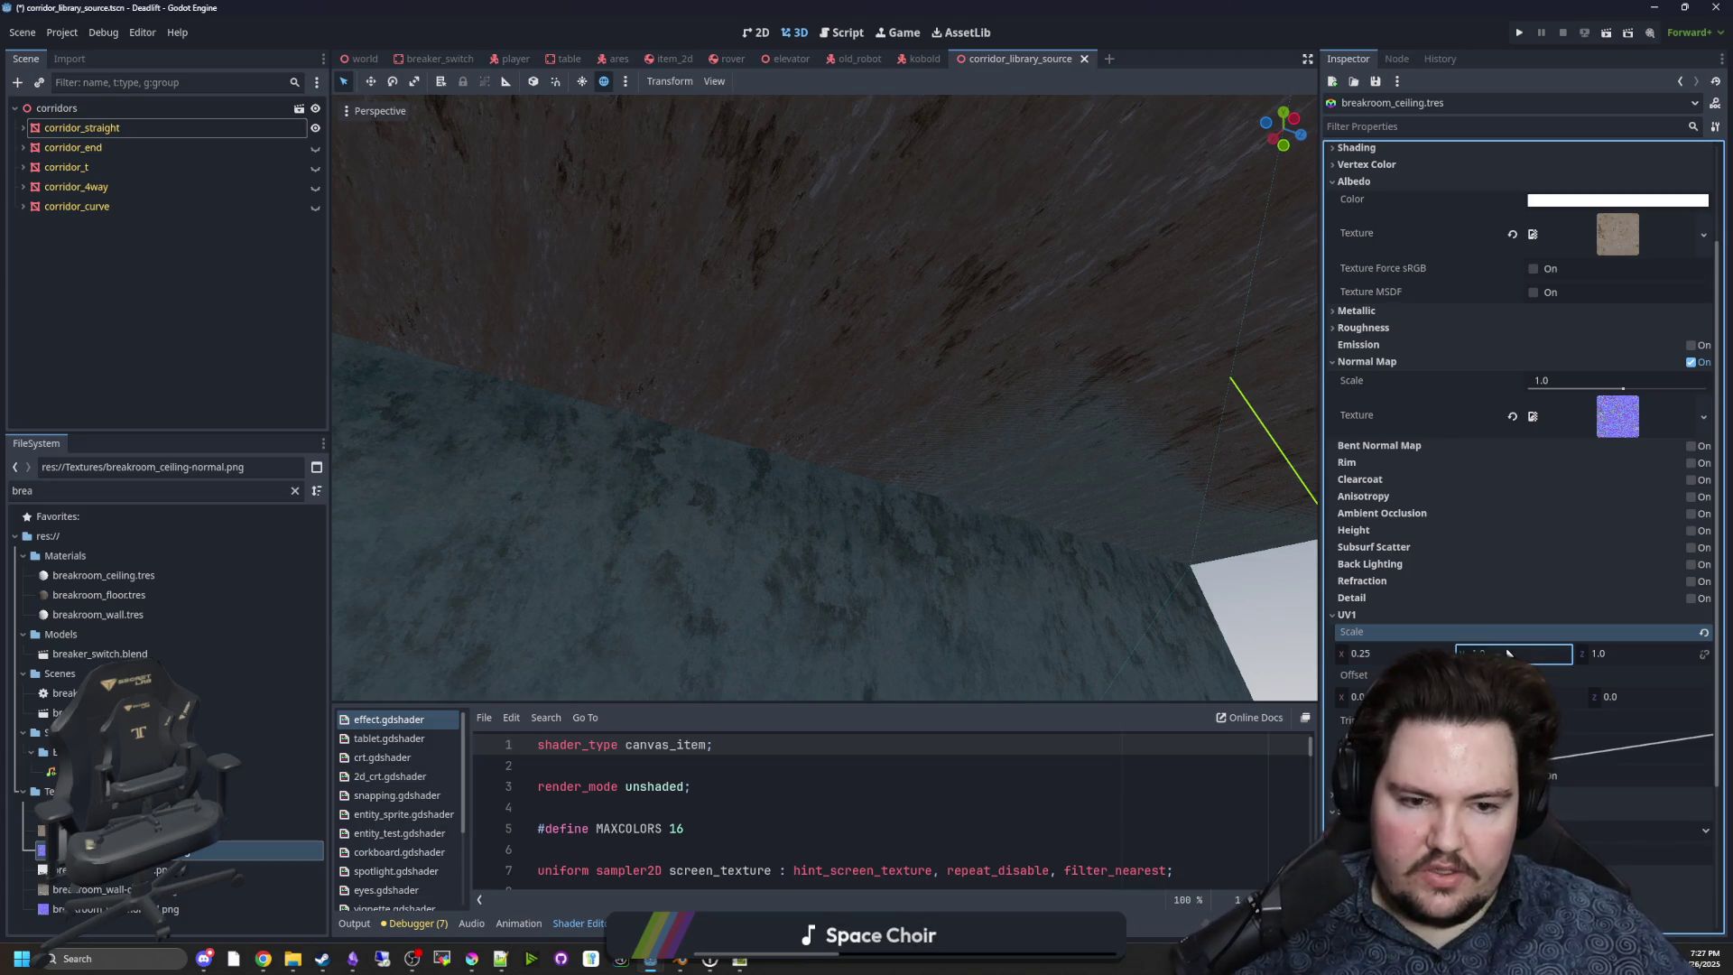
text(0.25)
key(Tab)
text(0.25)
key(Return)
mouse_move(940, 489)
mouse_down()
mouse_move(867, 406)
mouse_move(848, 488)
mouse_move(927, 555)
mouse_move(658, 456)
mouse_up()
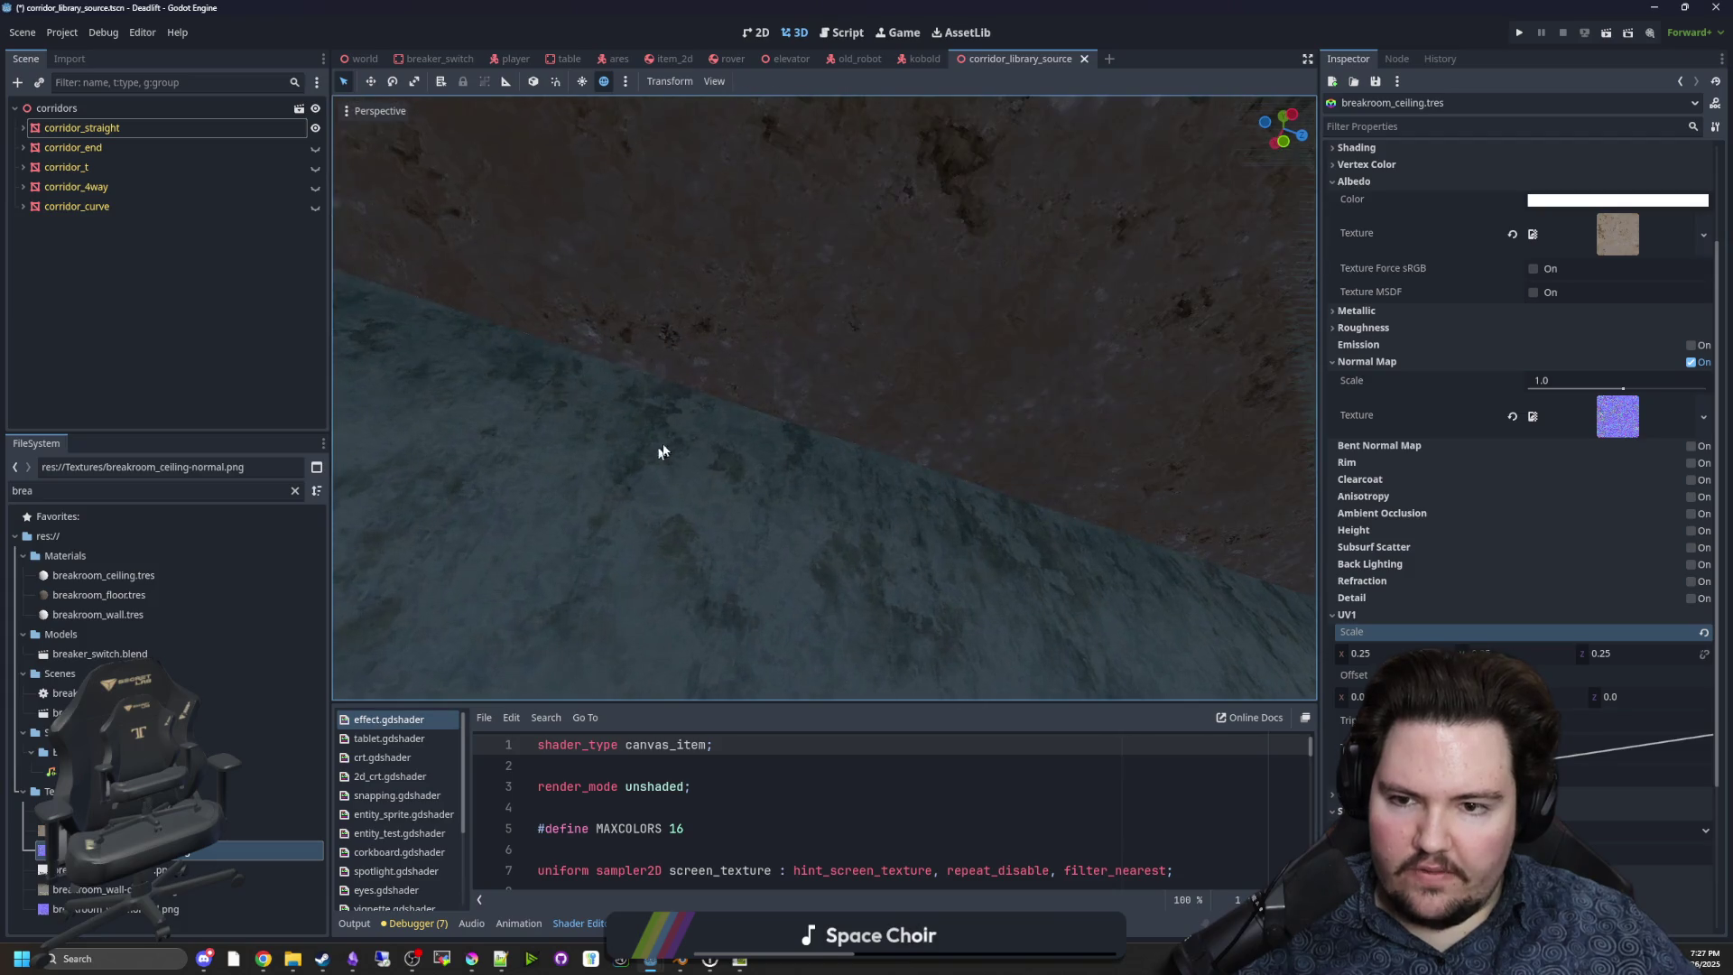
drag(765, 456, 982, 534)
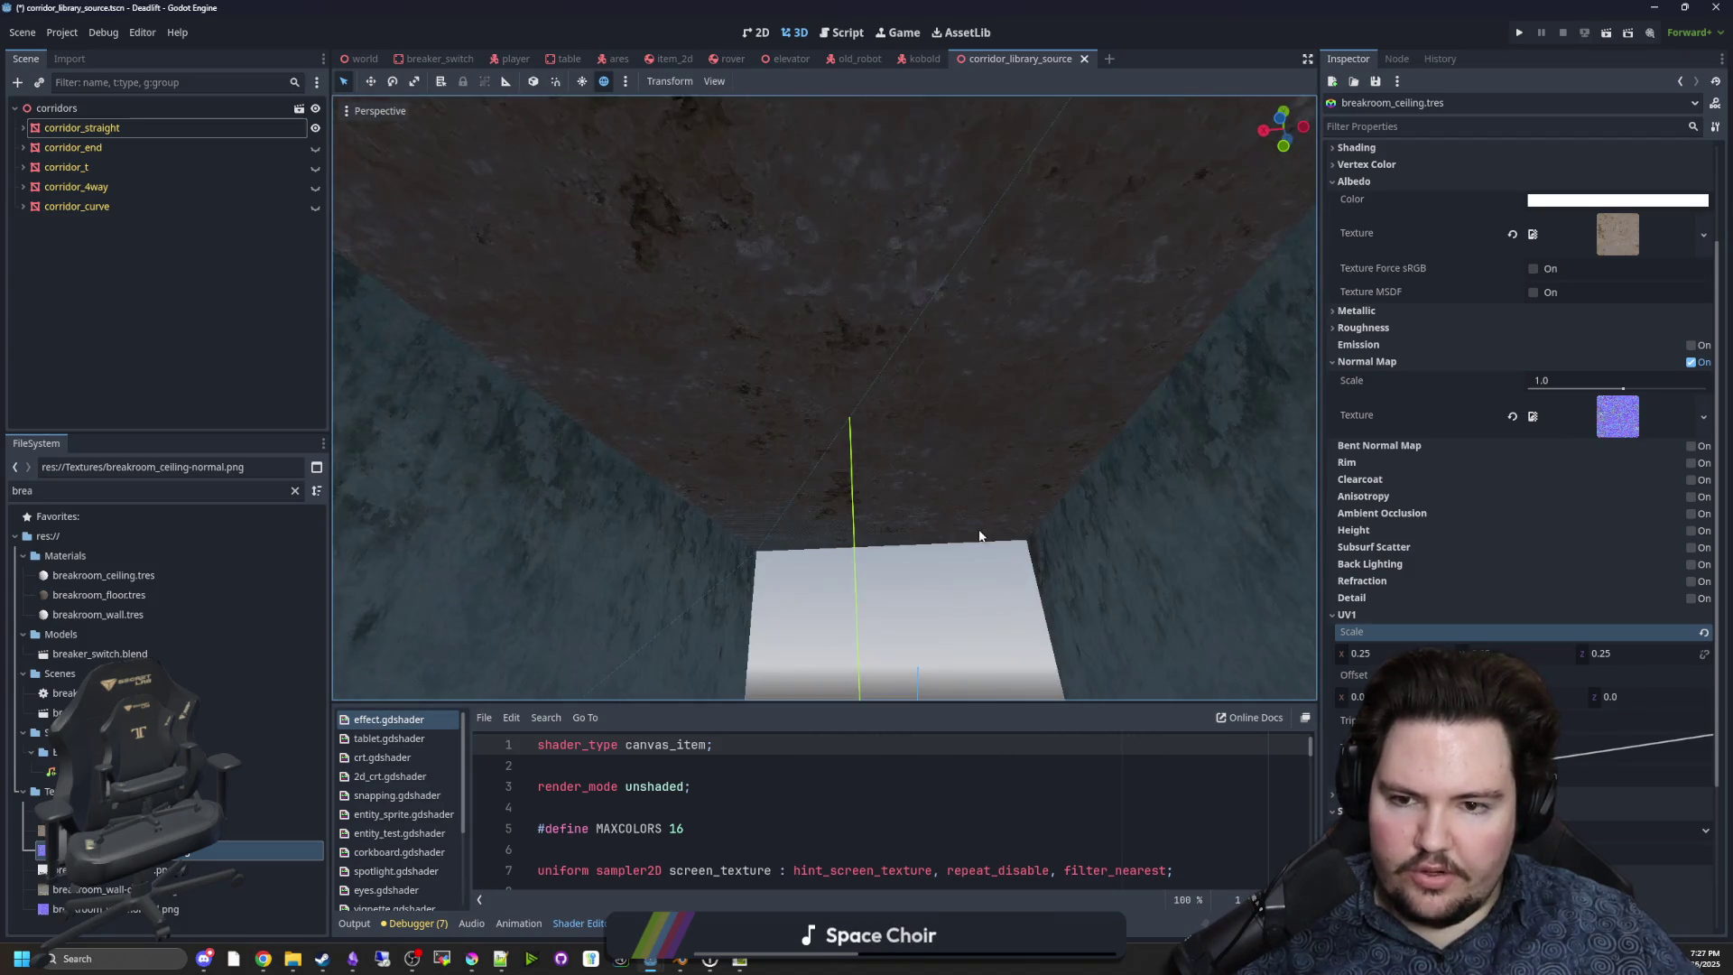
click(730, 962)
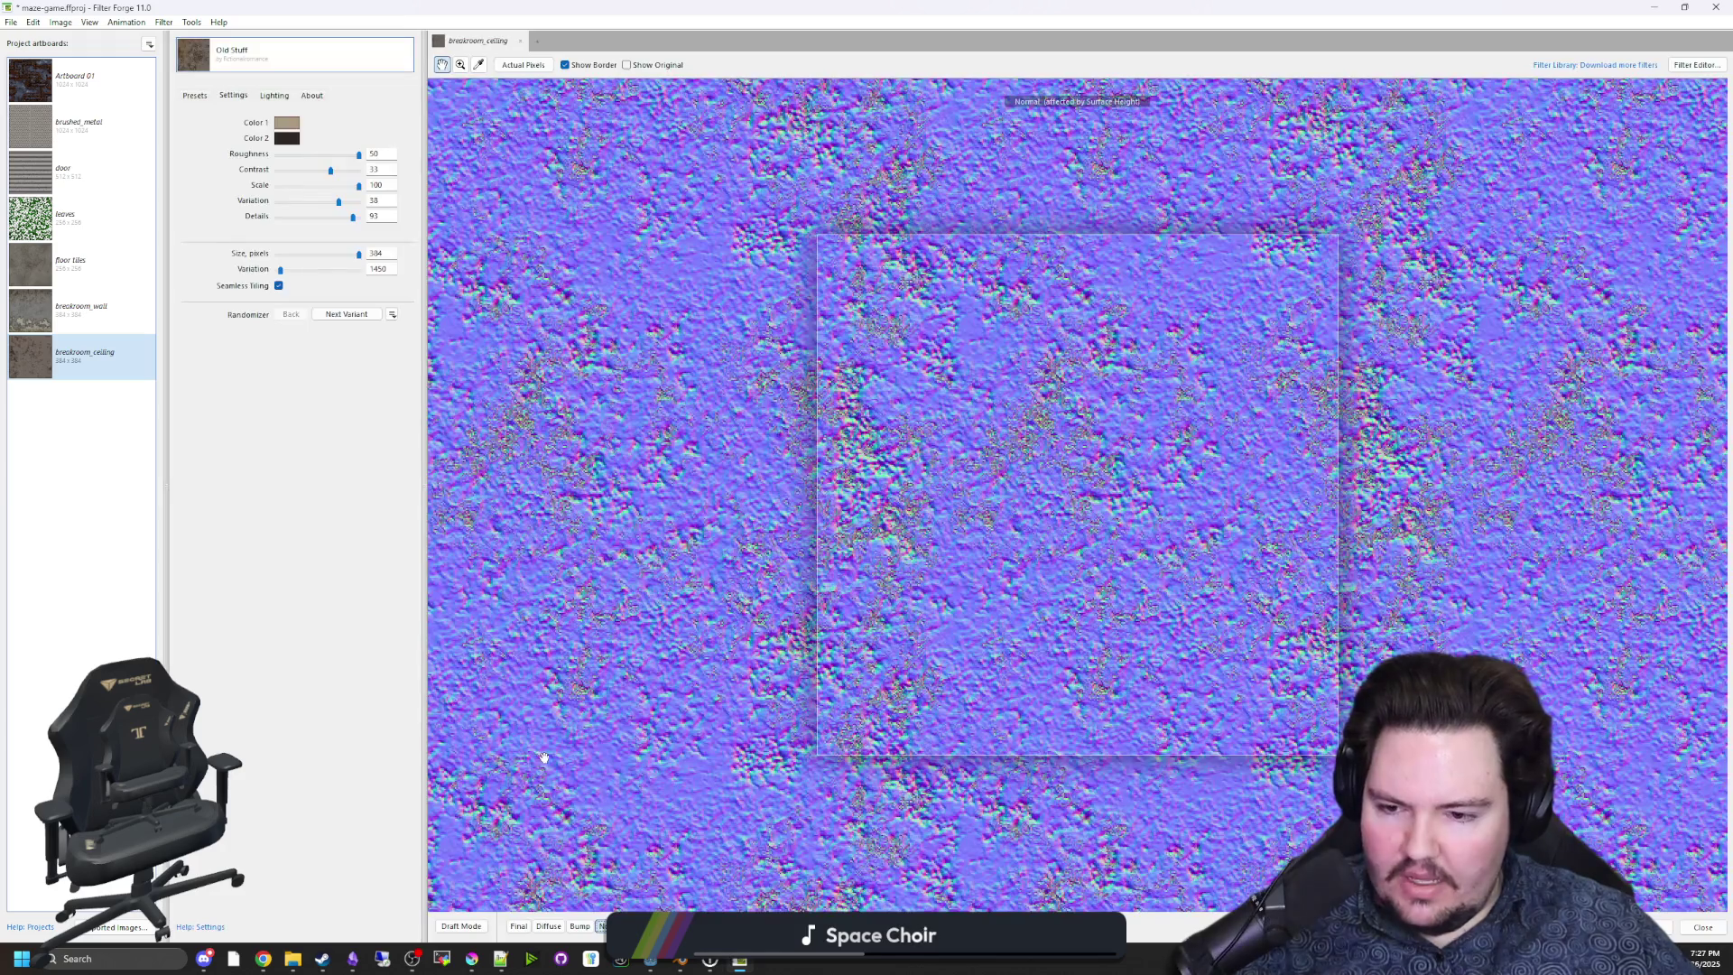
Switch the preview to the diffuse map and lighten Color 1 to a pale peach.
click(284, 127)
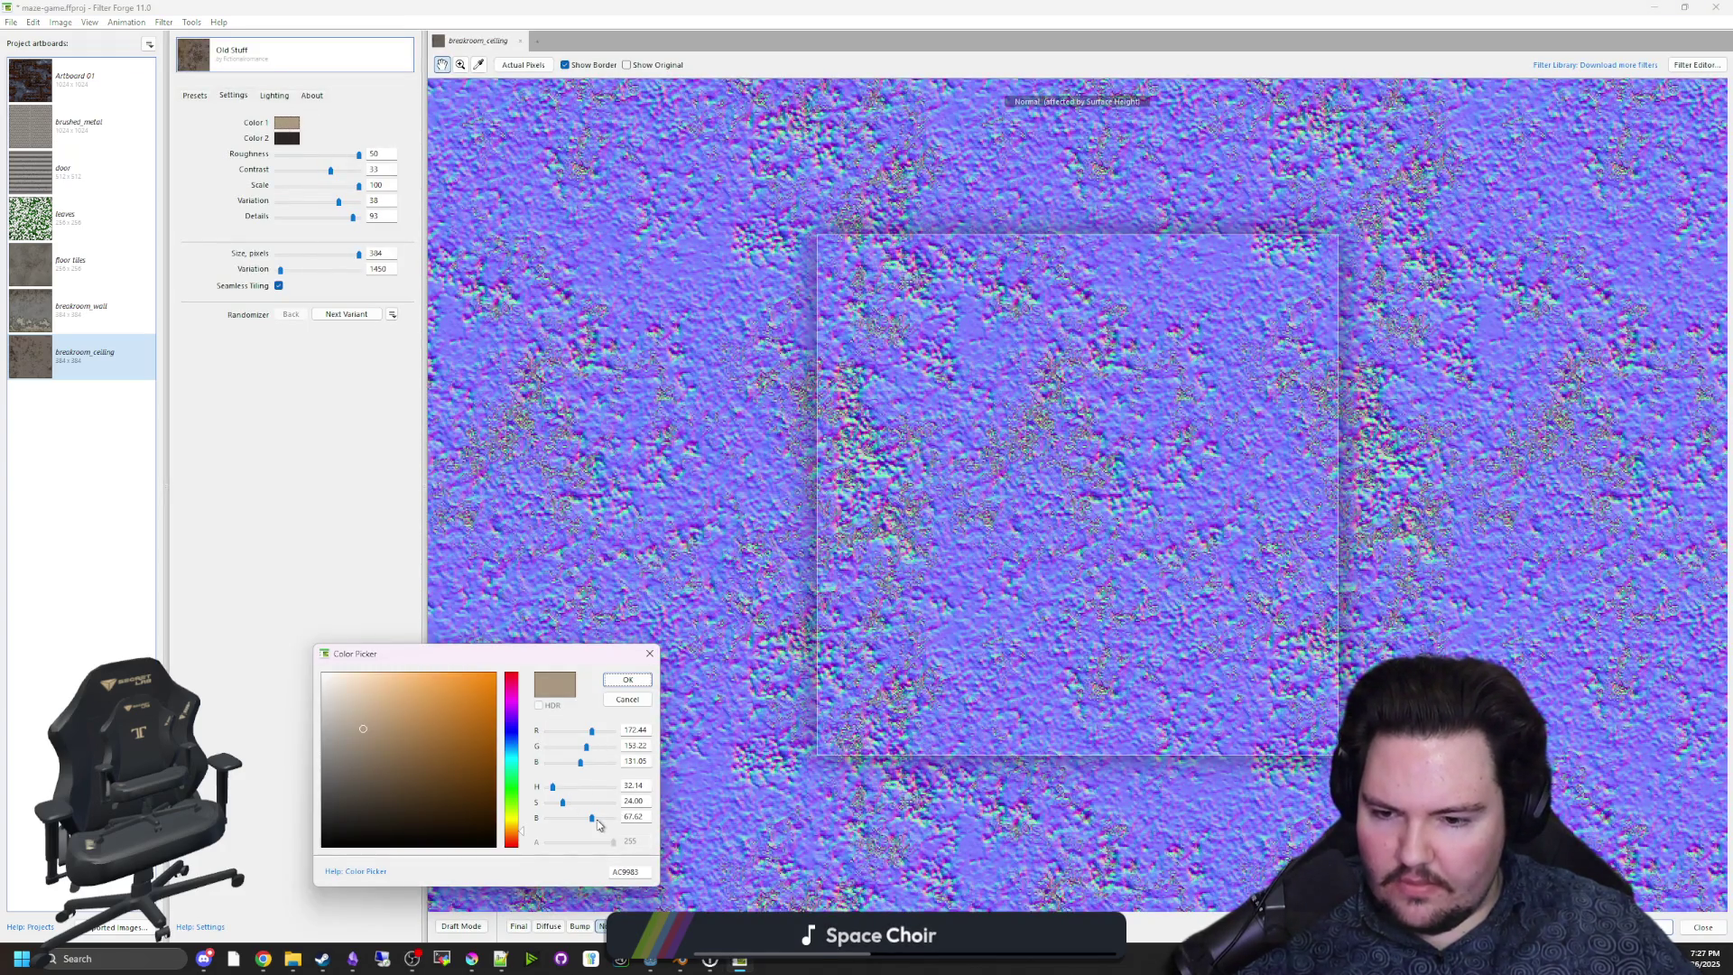
click(646, 658)
click(549, 926)
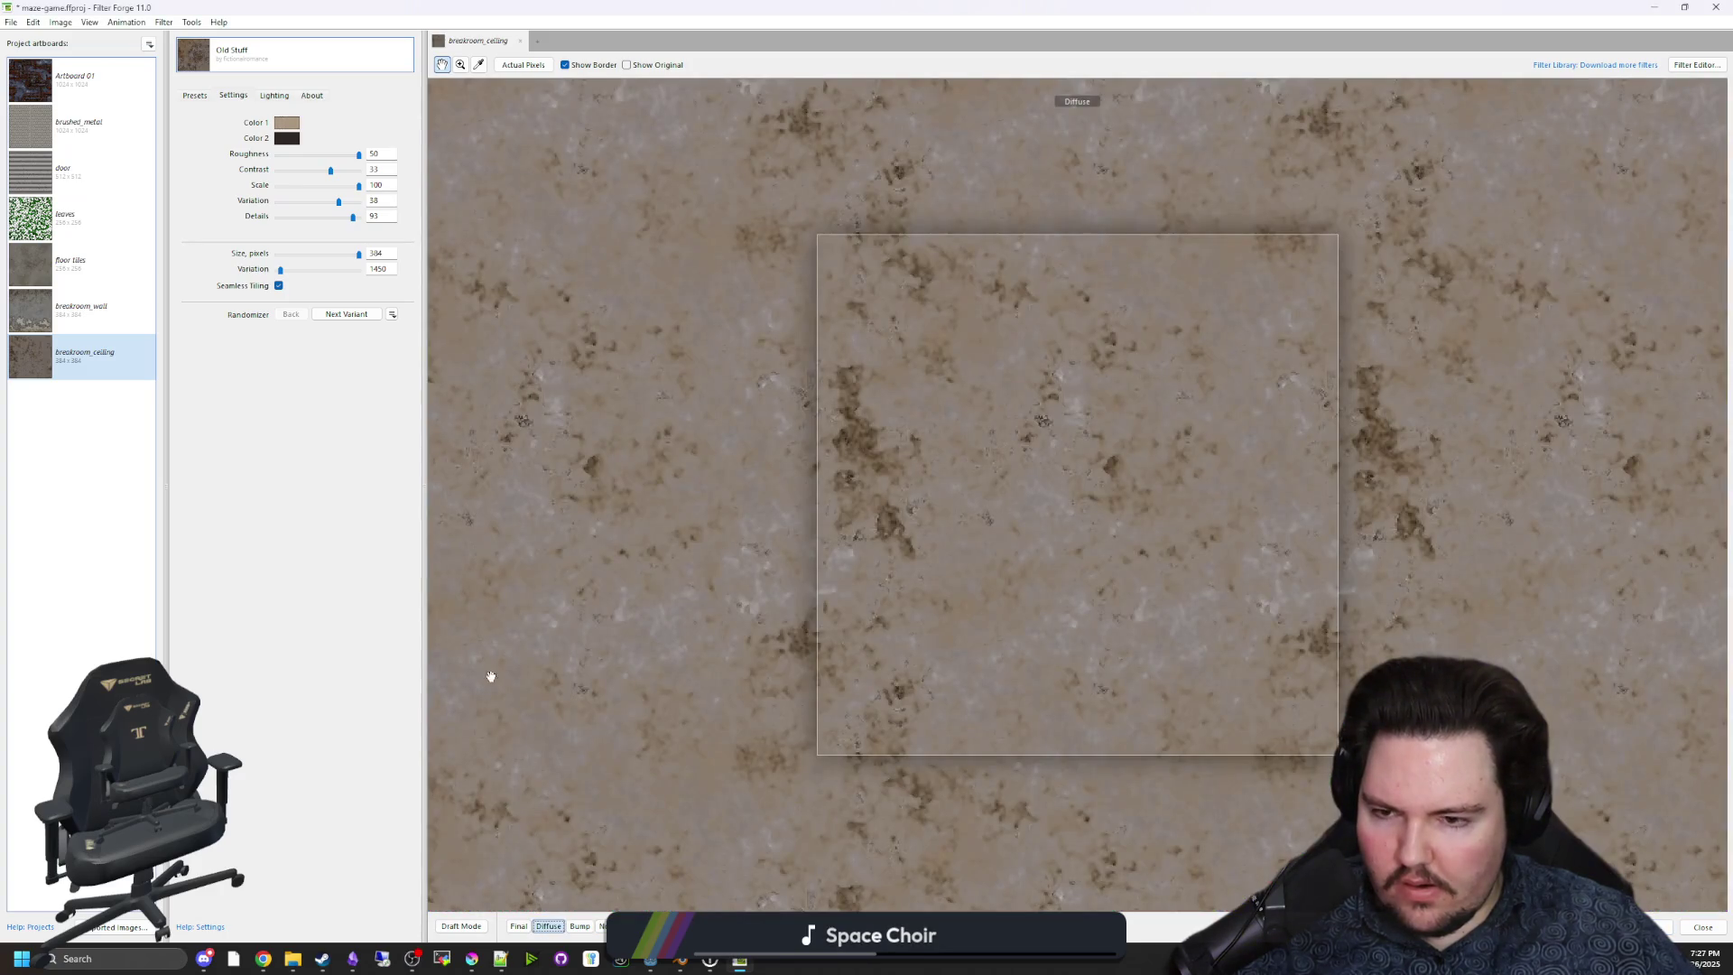
click(288, 122)
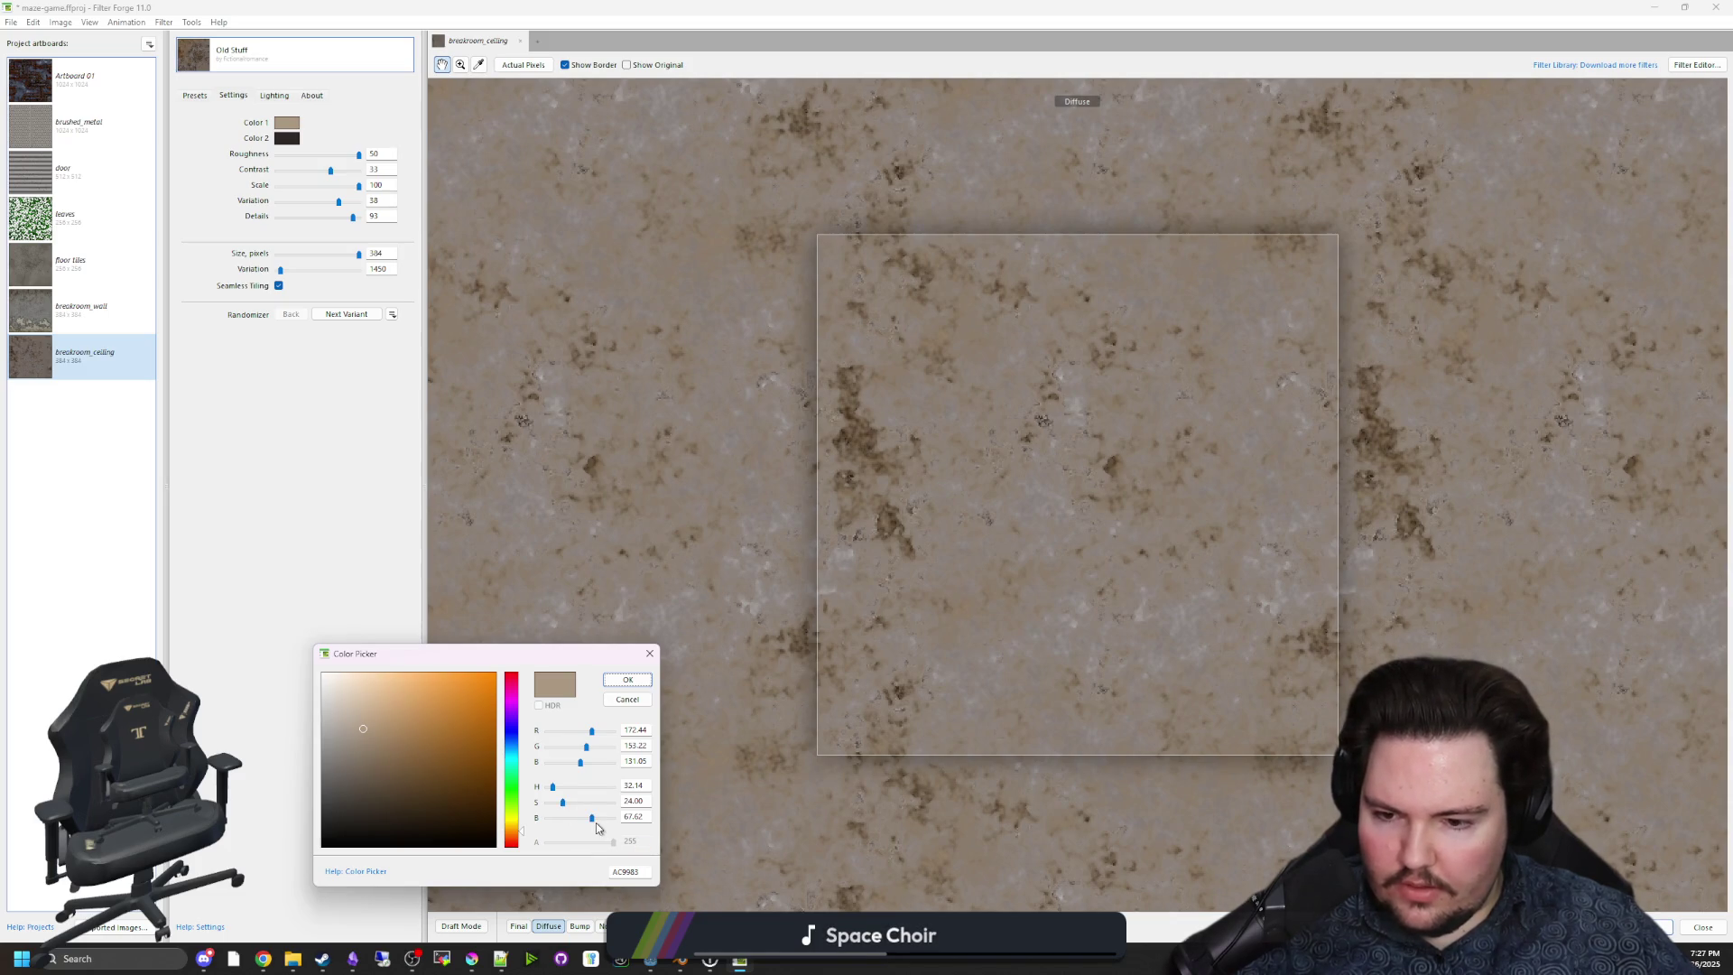
drag(591, 821, 580, 822)
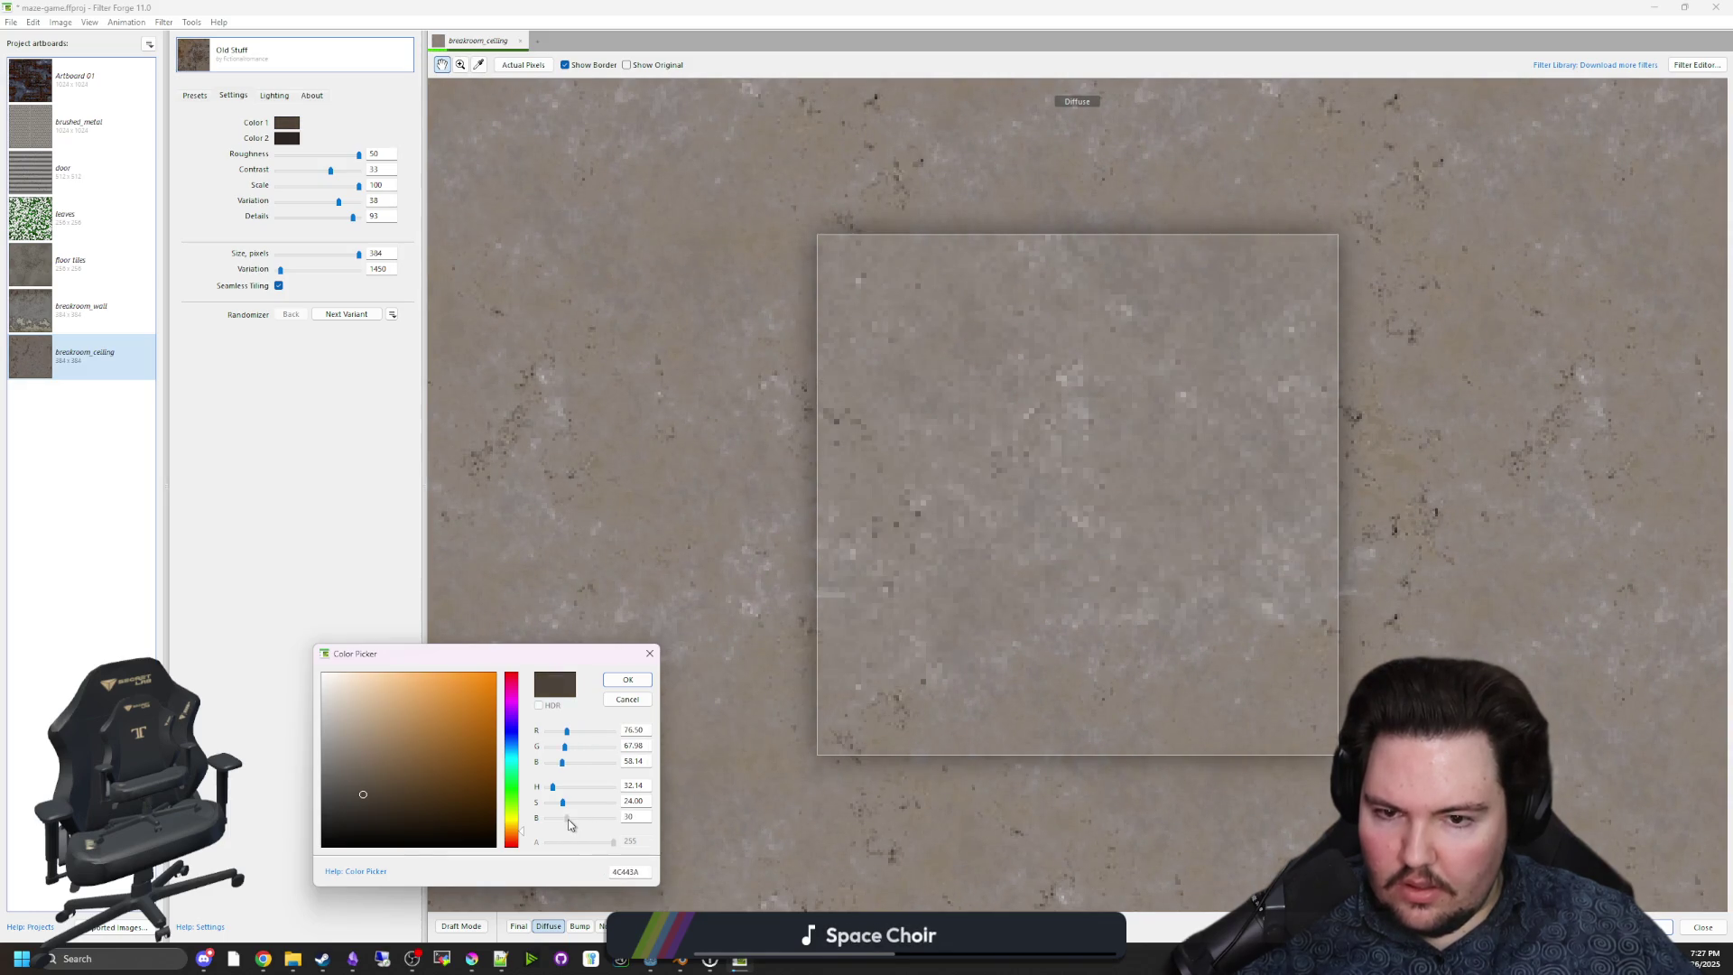
drag(569, 824, 620, 824)
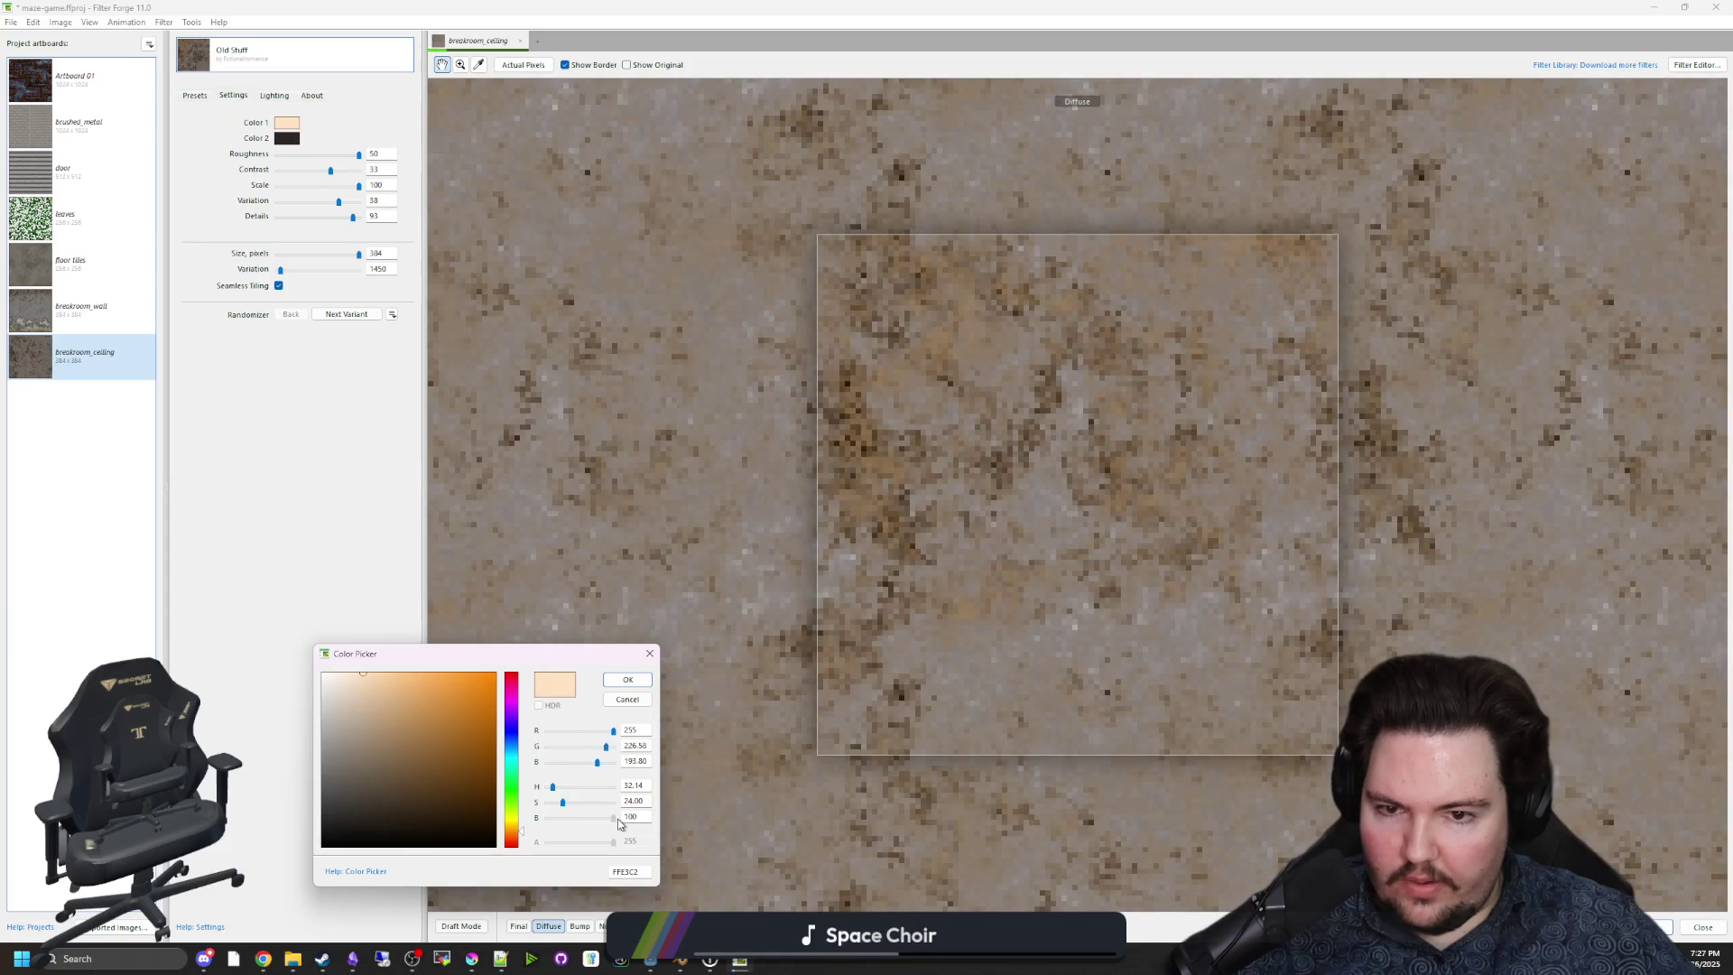
click(630, 678)
Raise Color 2's brightness to lighten the dark second colour.
click(287, 138)
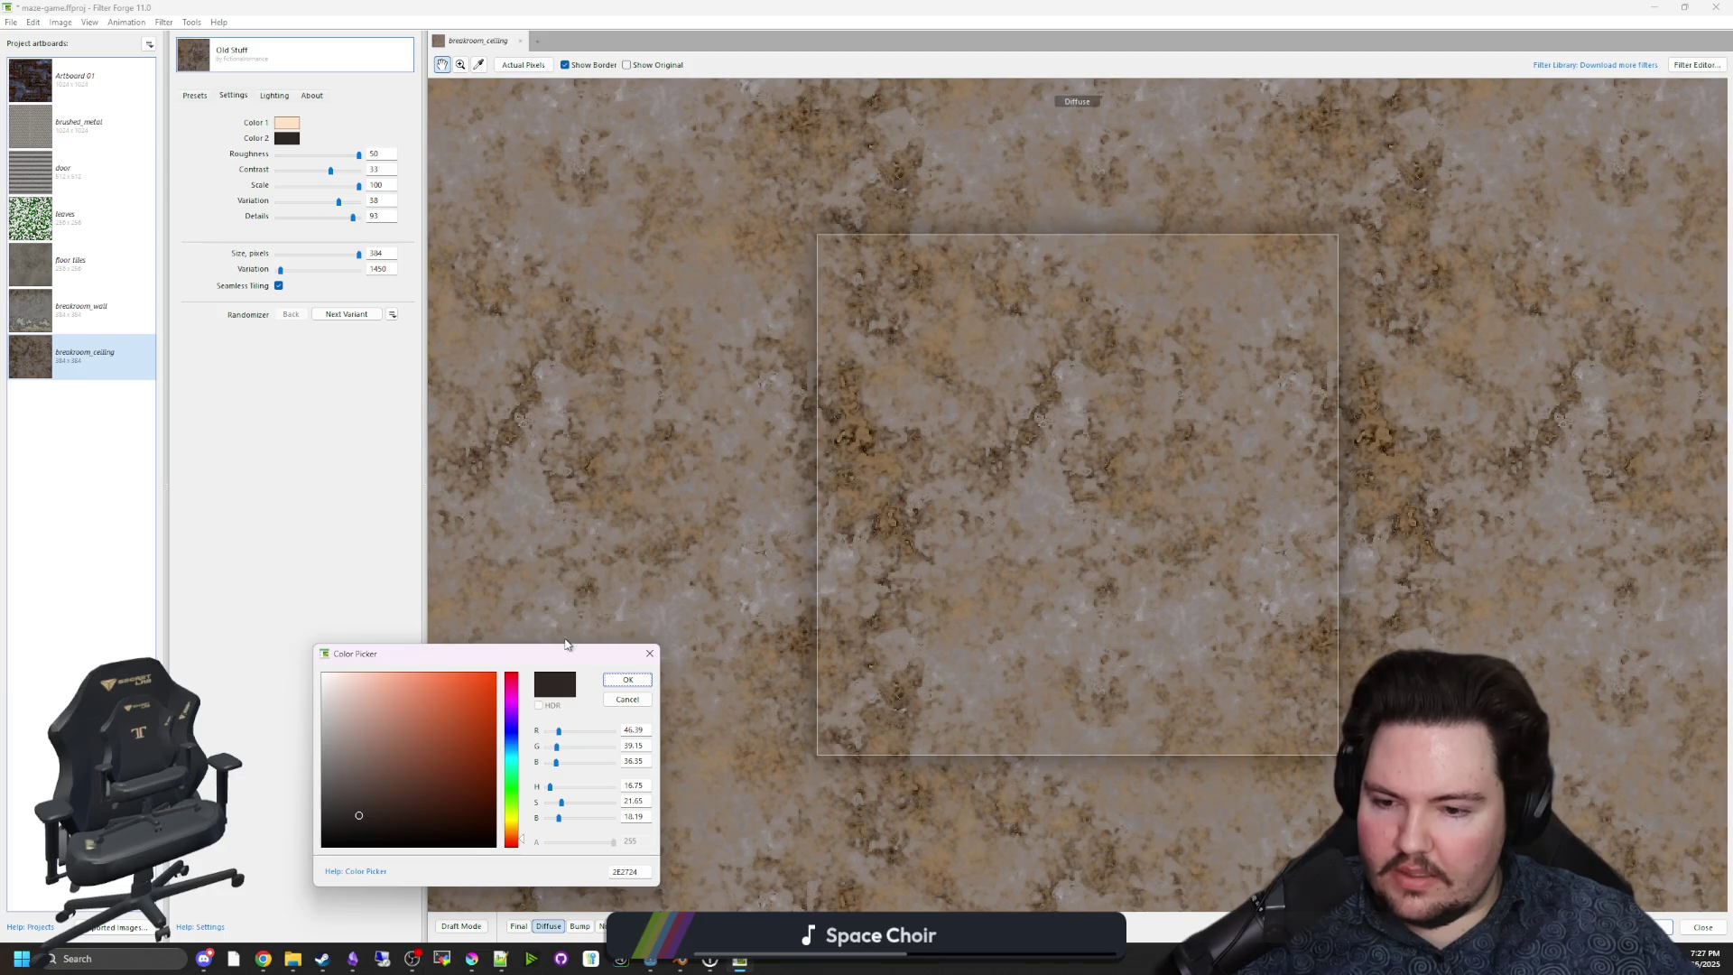
drag(557, 822, 577, 814)
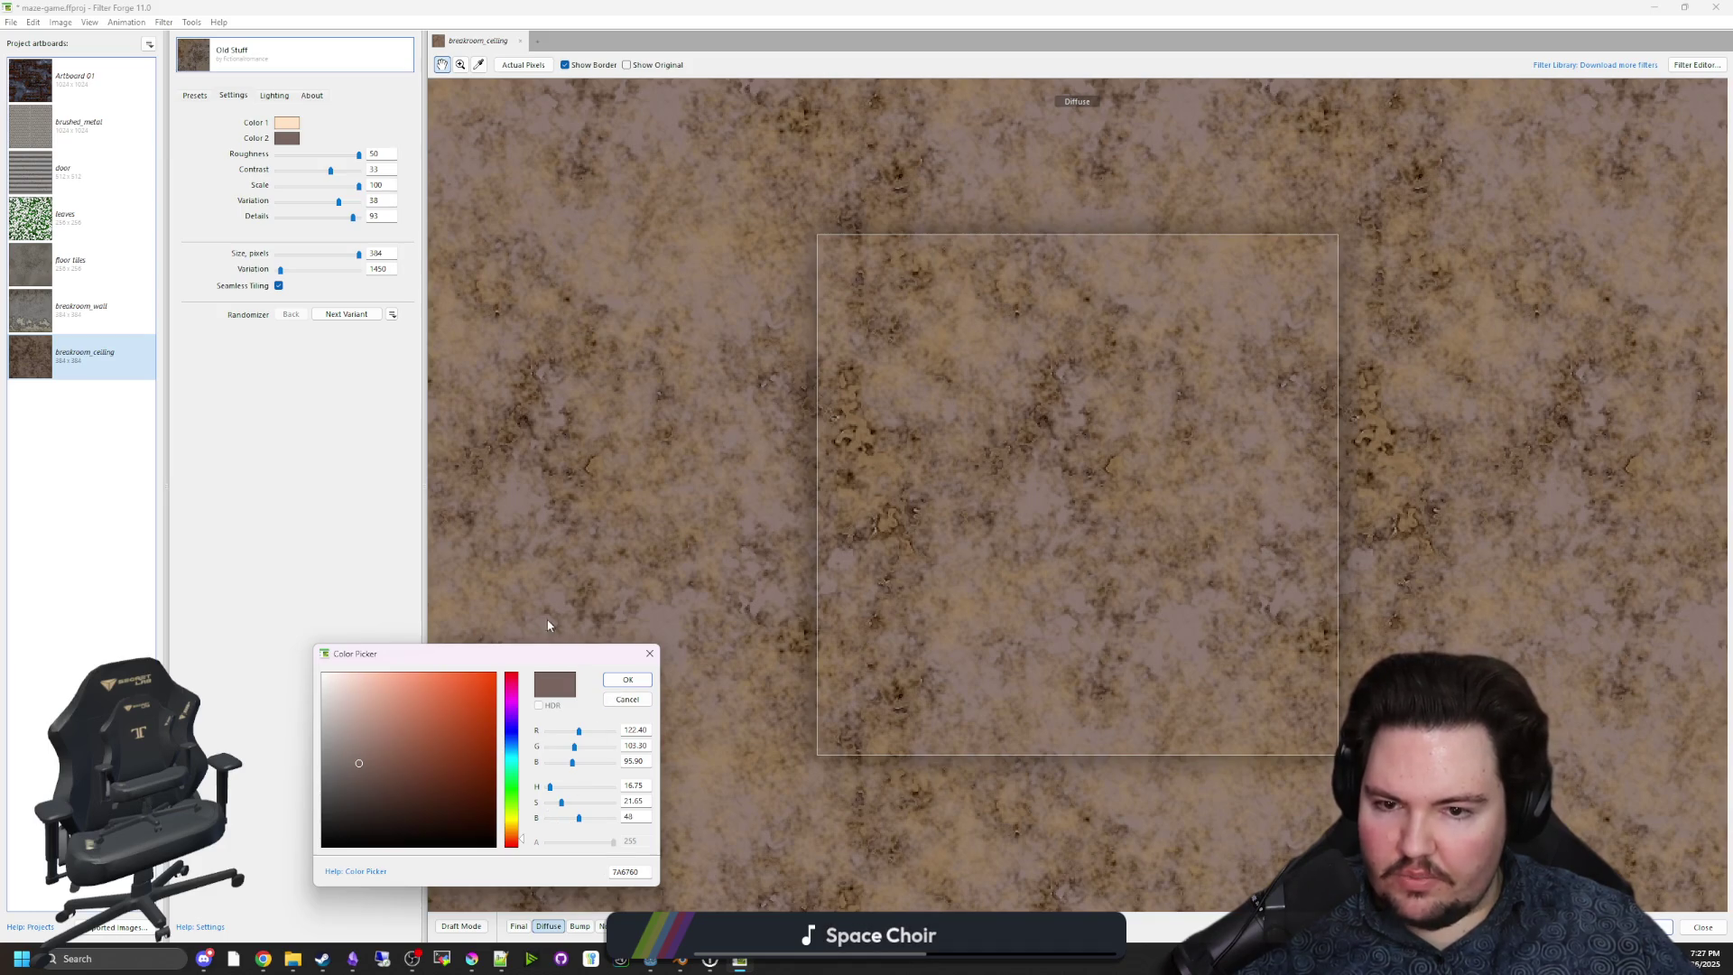
click(629, 684)
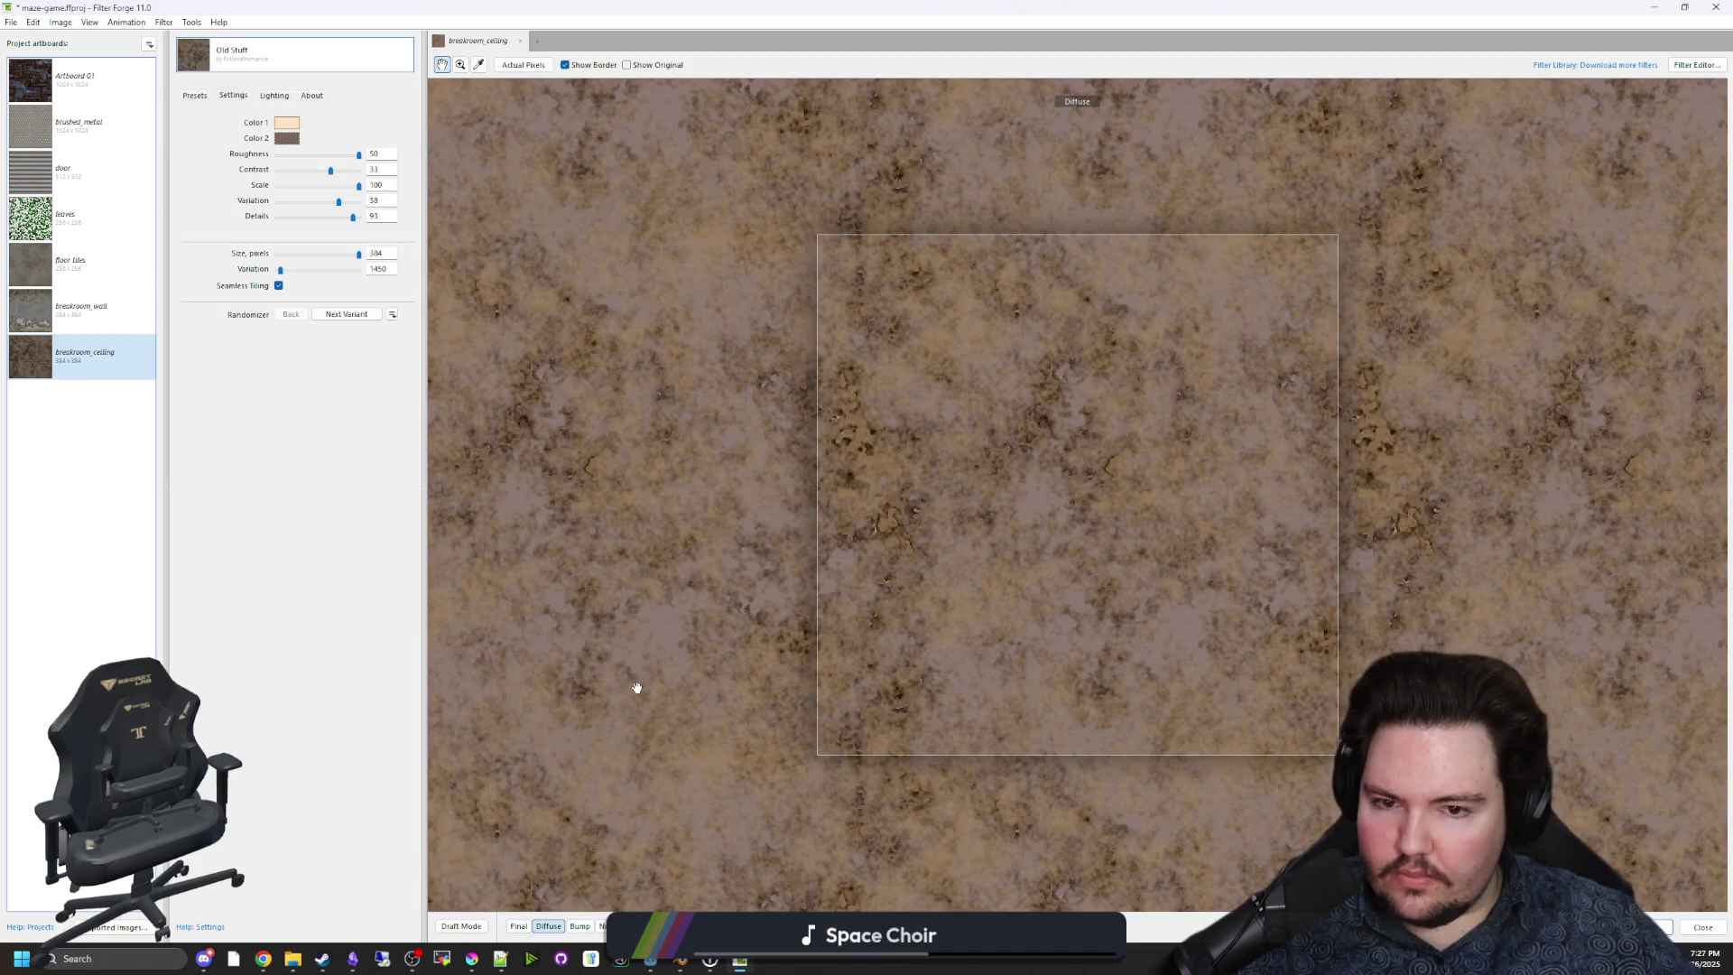
Increase Color 1's saturation for a warmer orange-peach tint.
click(298, 125)
mouse_move(574, 806)
mouse_down()
mouse_move(596, 803)
mouse_move(558, 809)
mouse_up()
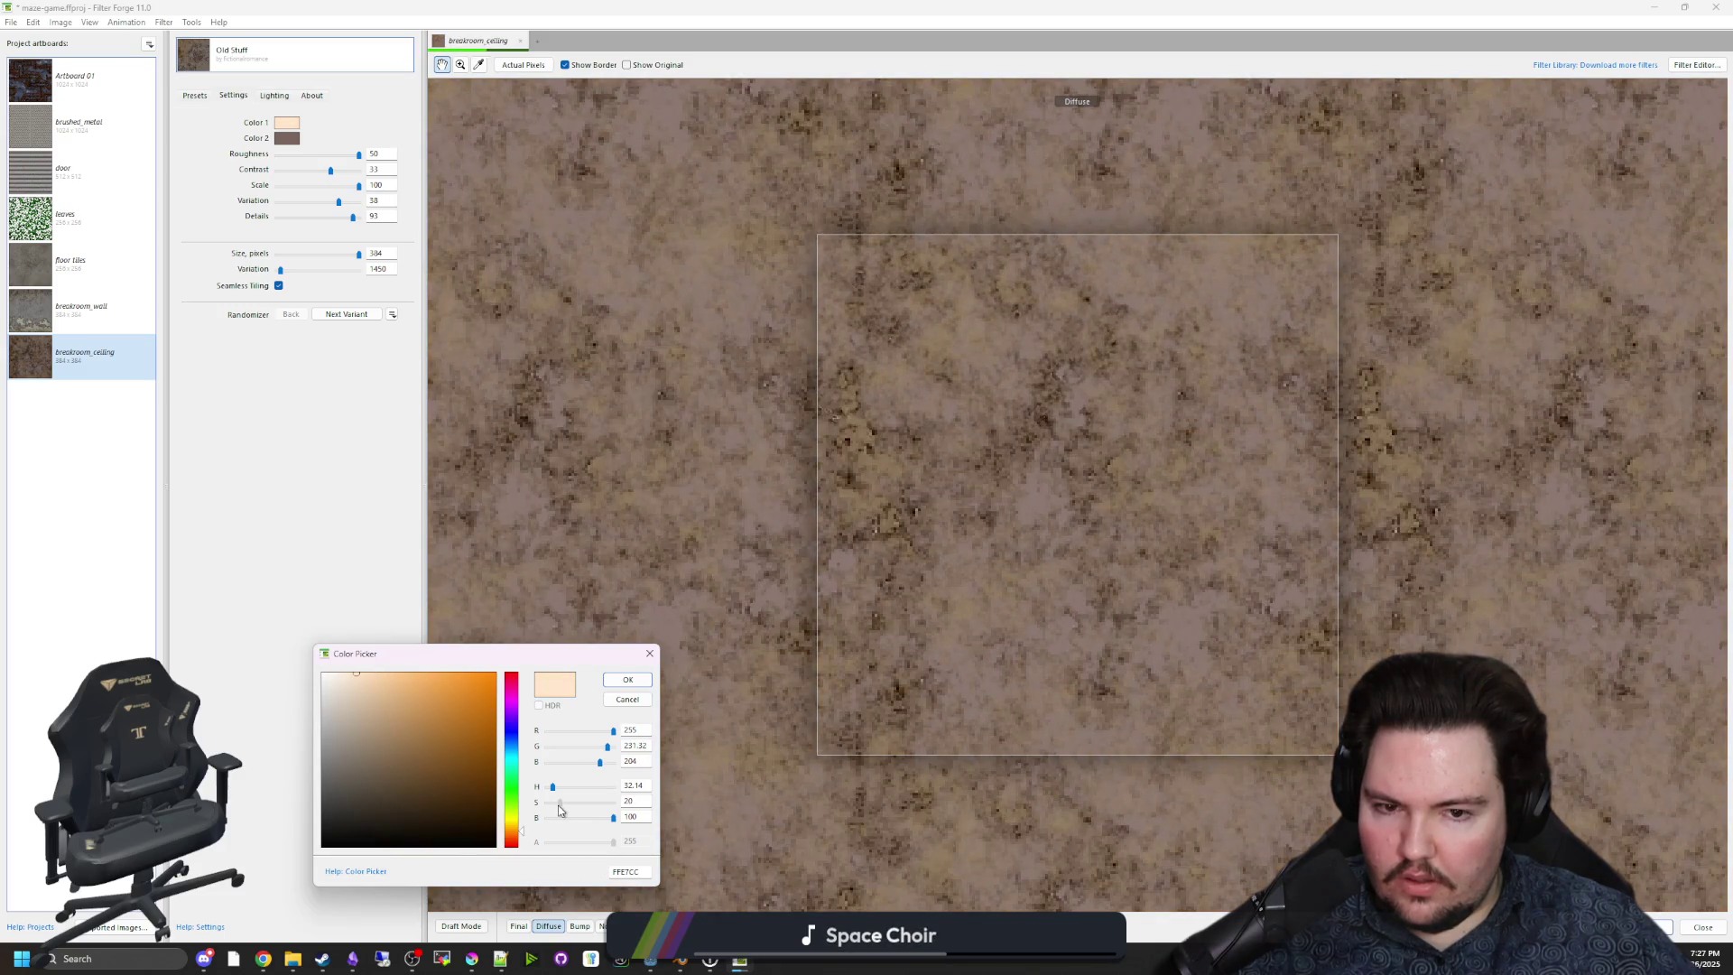
click(627, 679)
scroll(922, 578, up, 1)
scroll(917, 580, down, 4)
scroll(951, 574, up, 3)
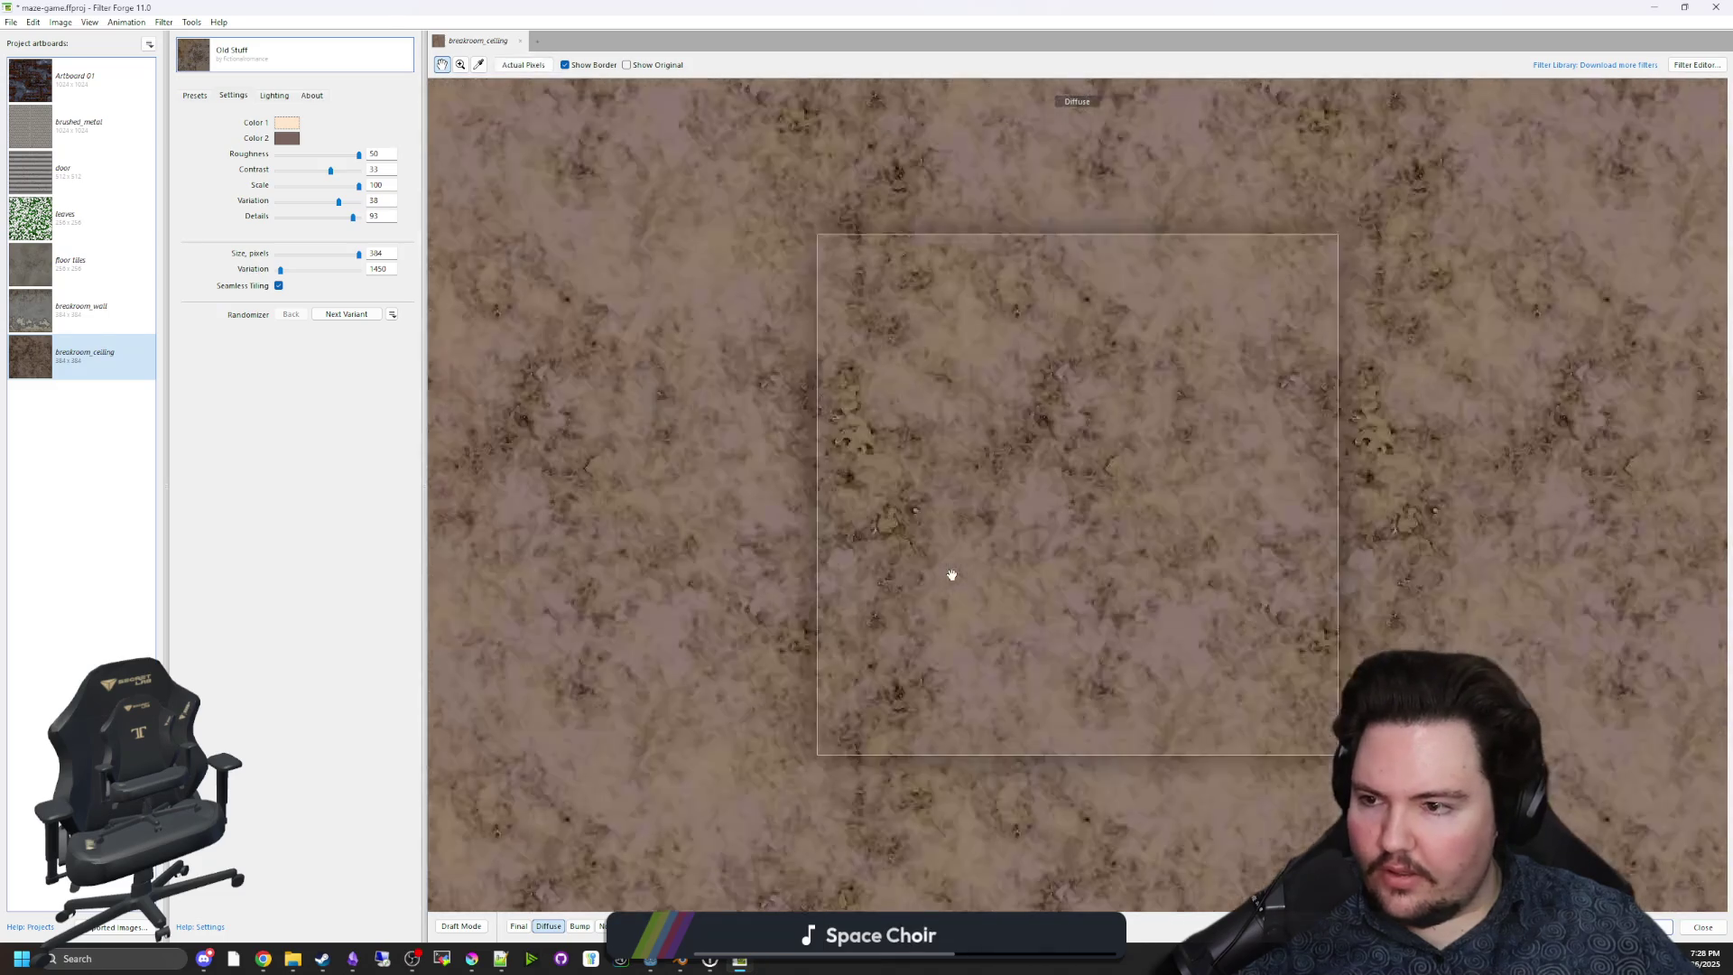
Re-export the ceiling diffuse, bump and normal PNGs, overwriting the previous files.
mouse_move(12, 22)
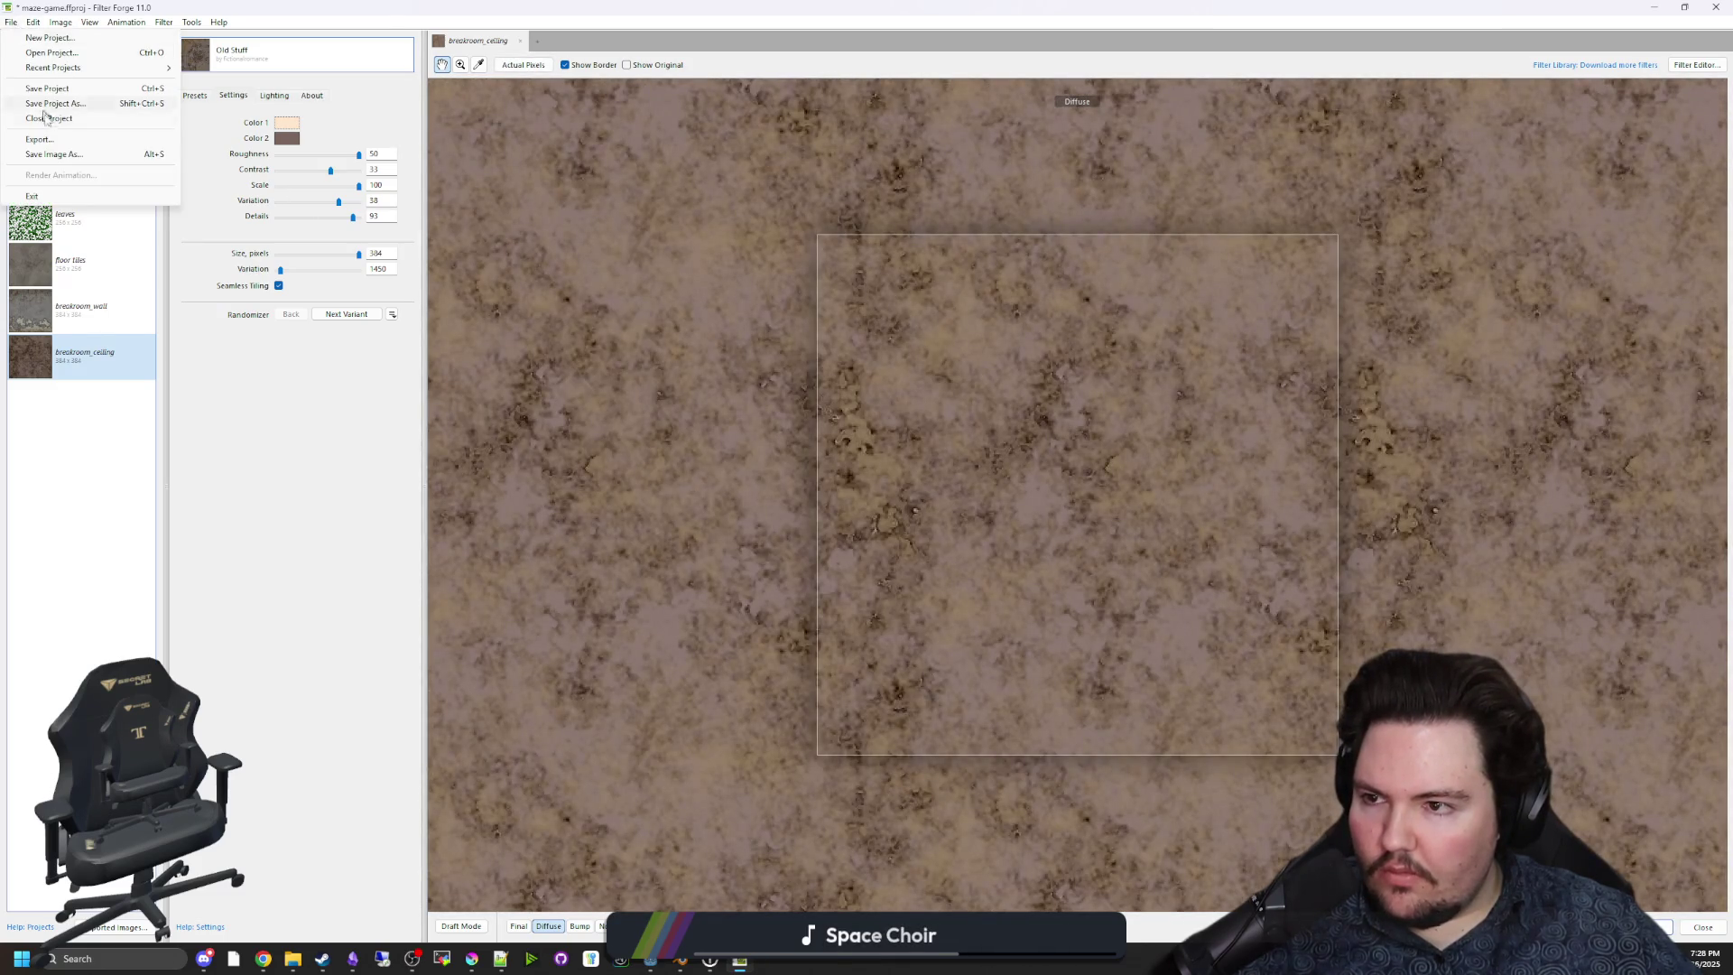
click(36, 140)
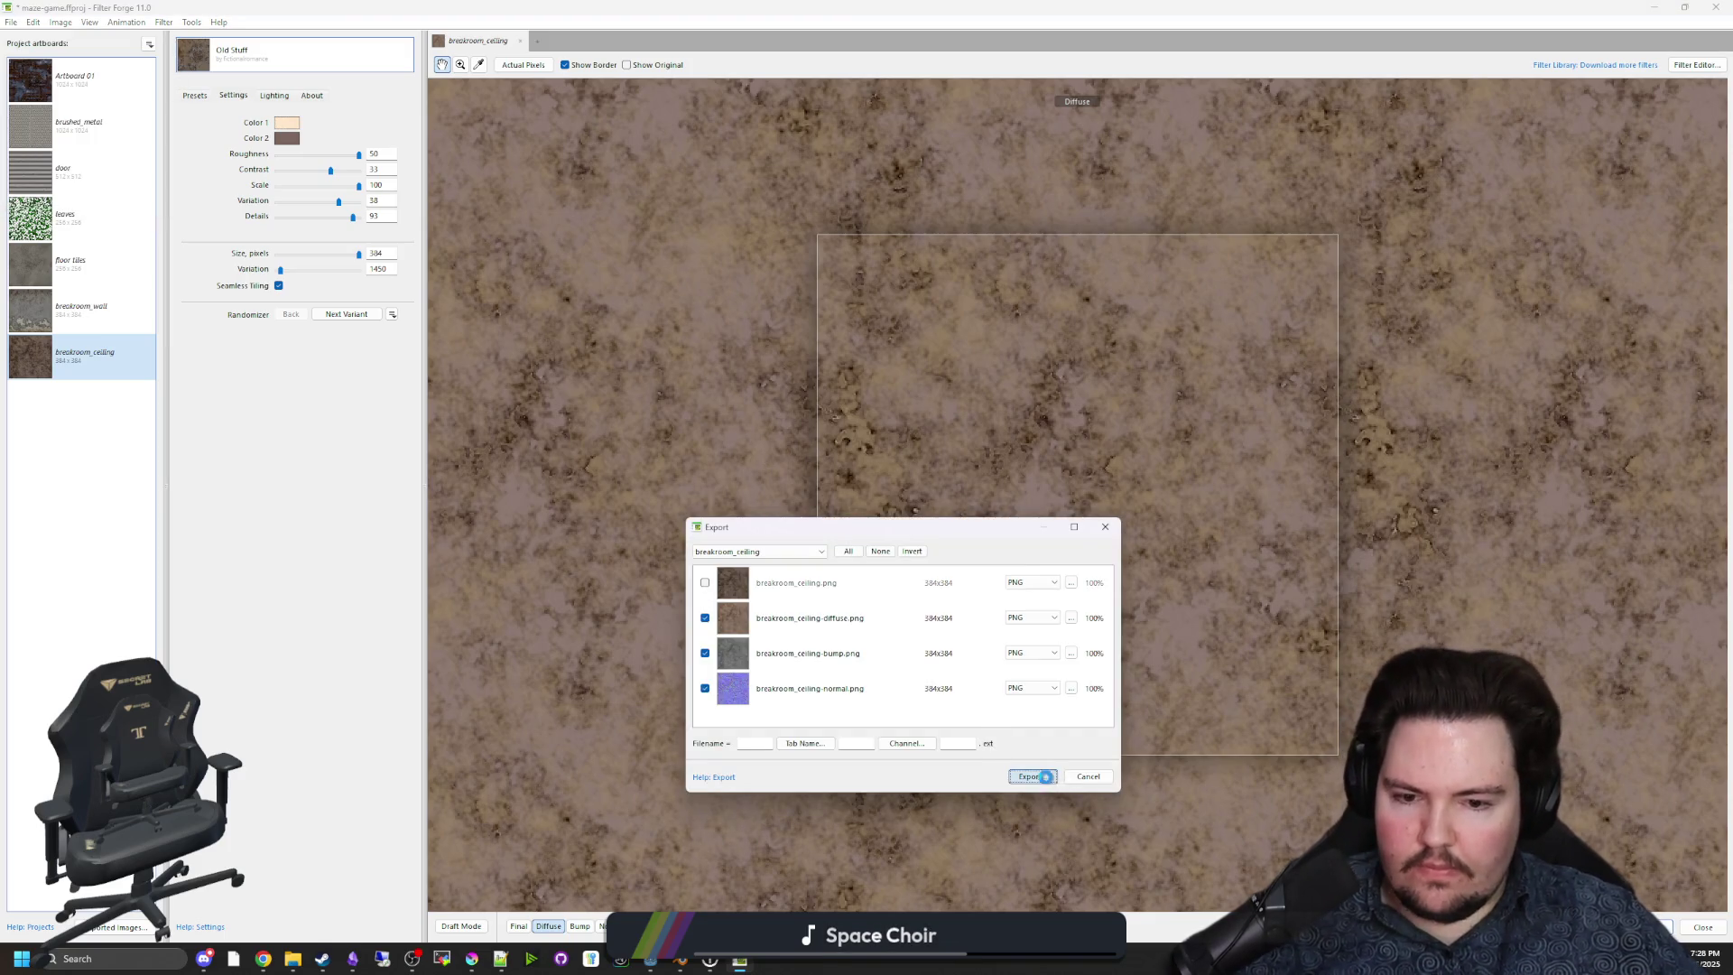
click(1045, 777)
click(943, 683)
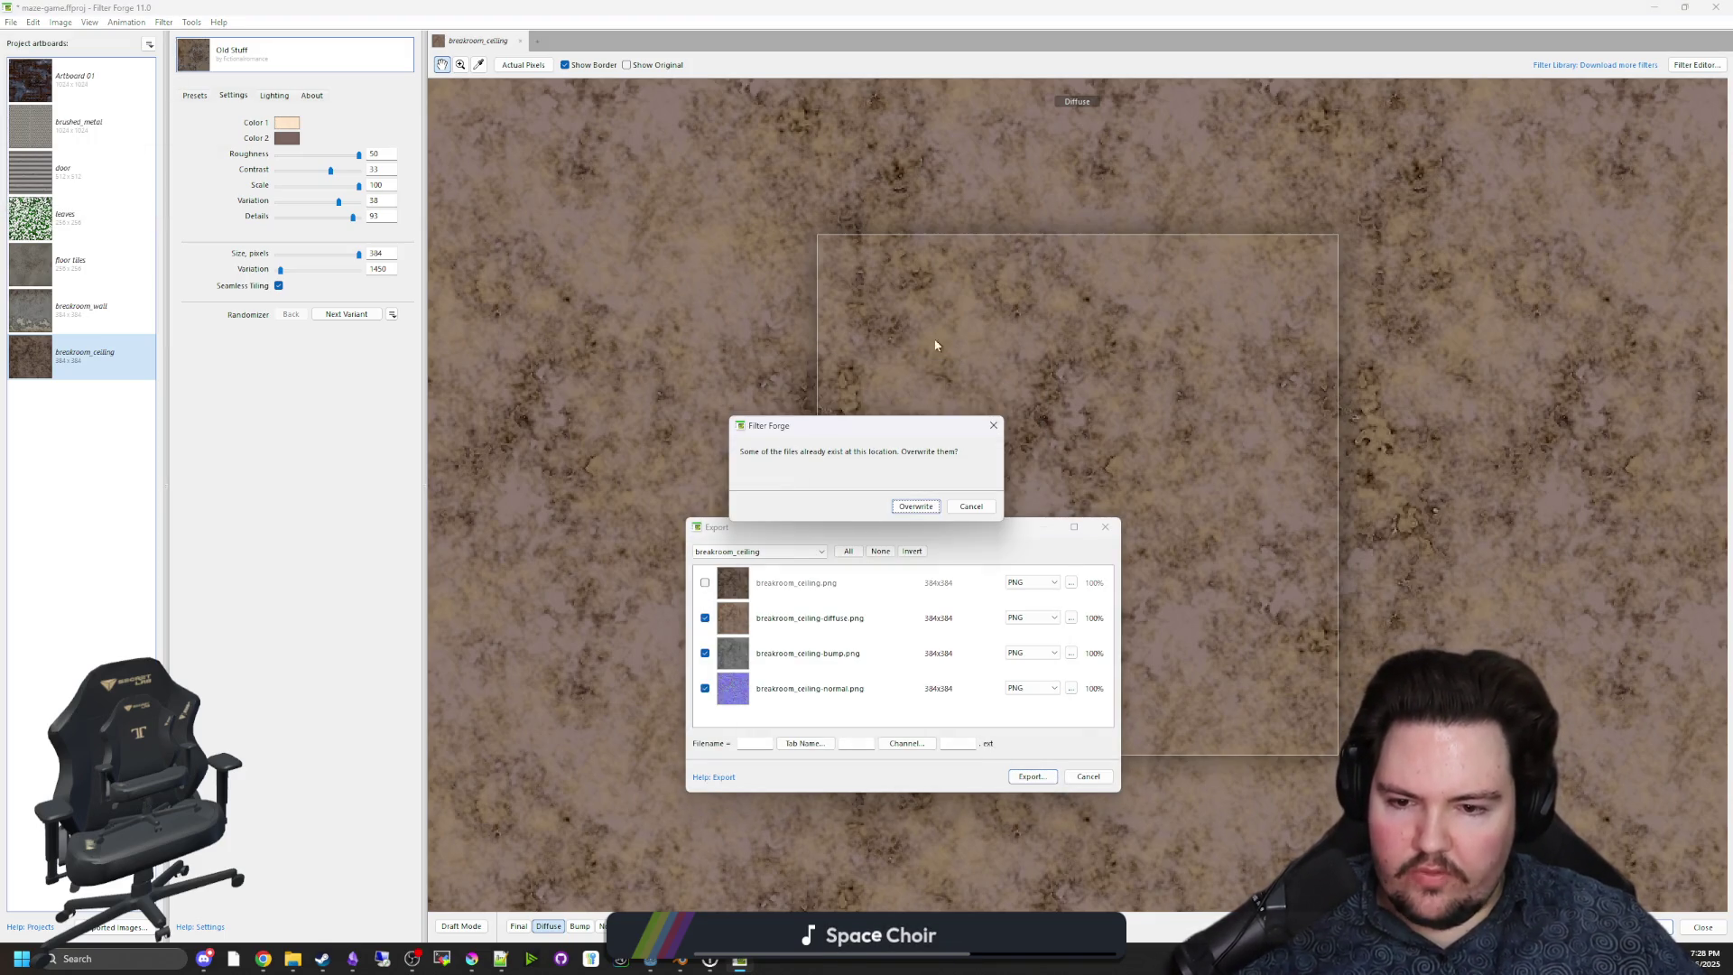
click(937, 508)
click(1708, 7)
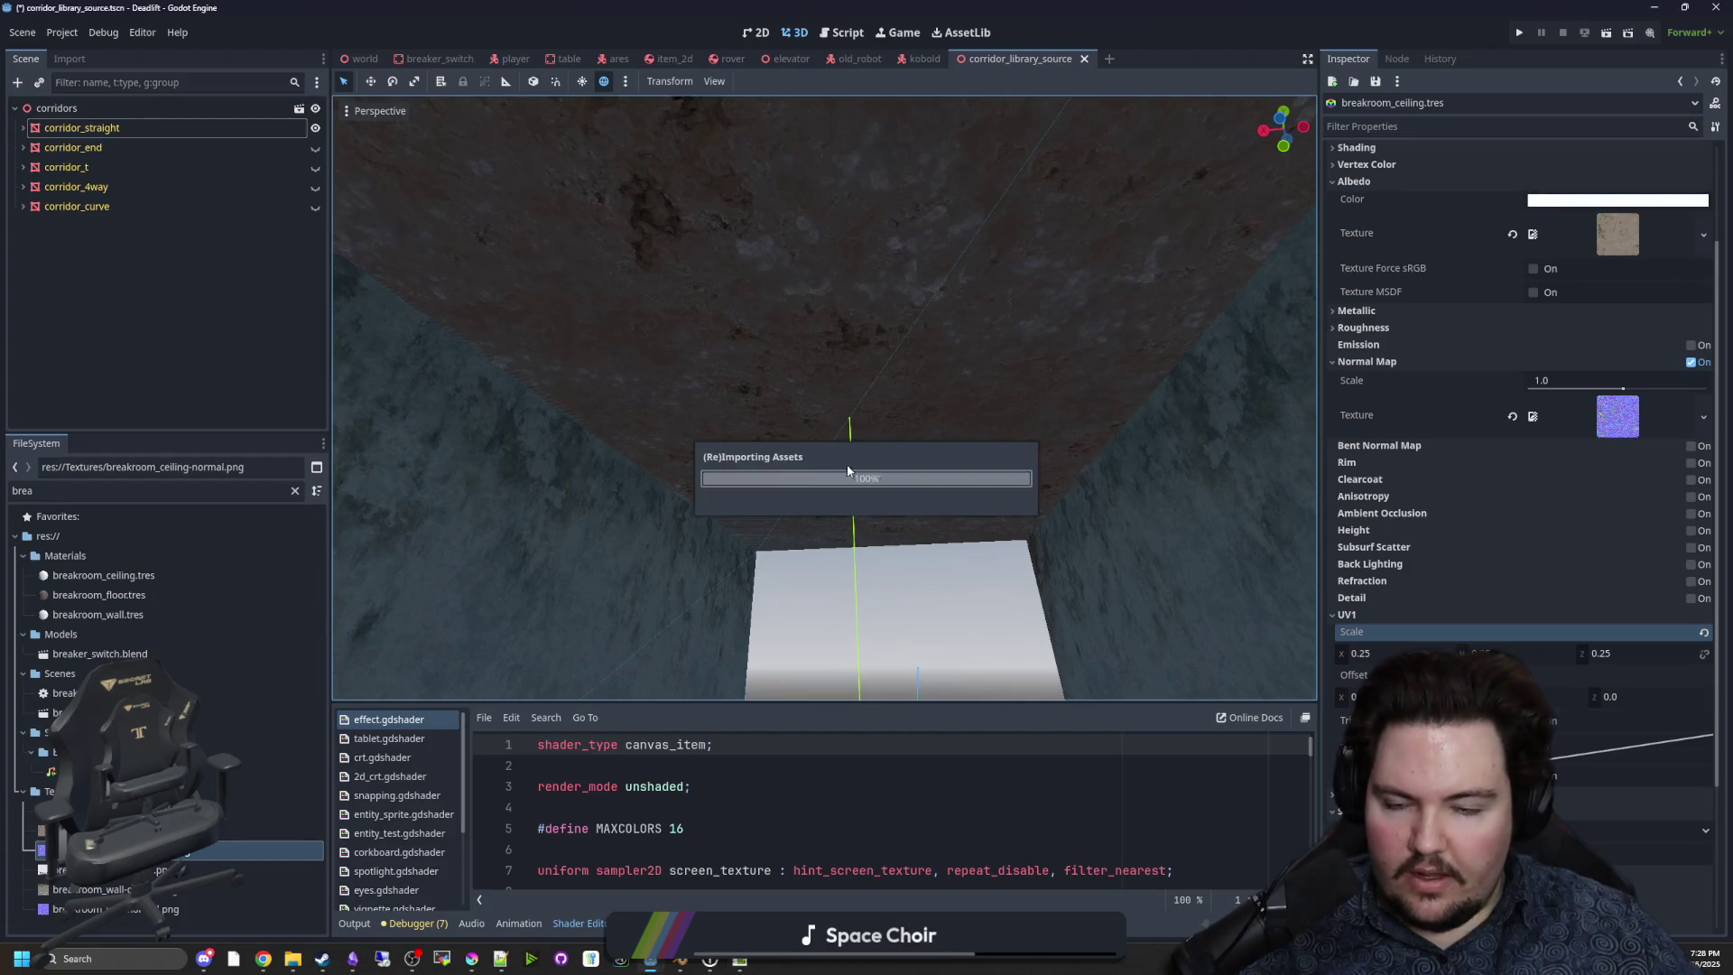
Enable breakroom_wall's Normal Map with breakroom_wall-normal.png at scale 0.2.
mouse_move(824, 397)
mouse_down()
mouse_move(794, 487)
mouse_move(776, 492)
mouse_up()
click(585, 83)
drag(487, 379, 488, 379)
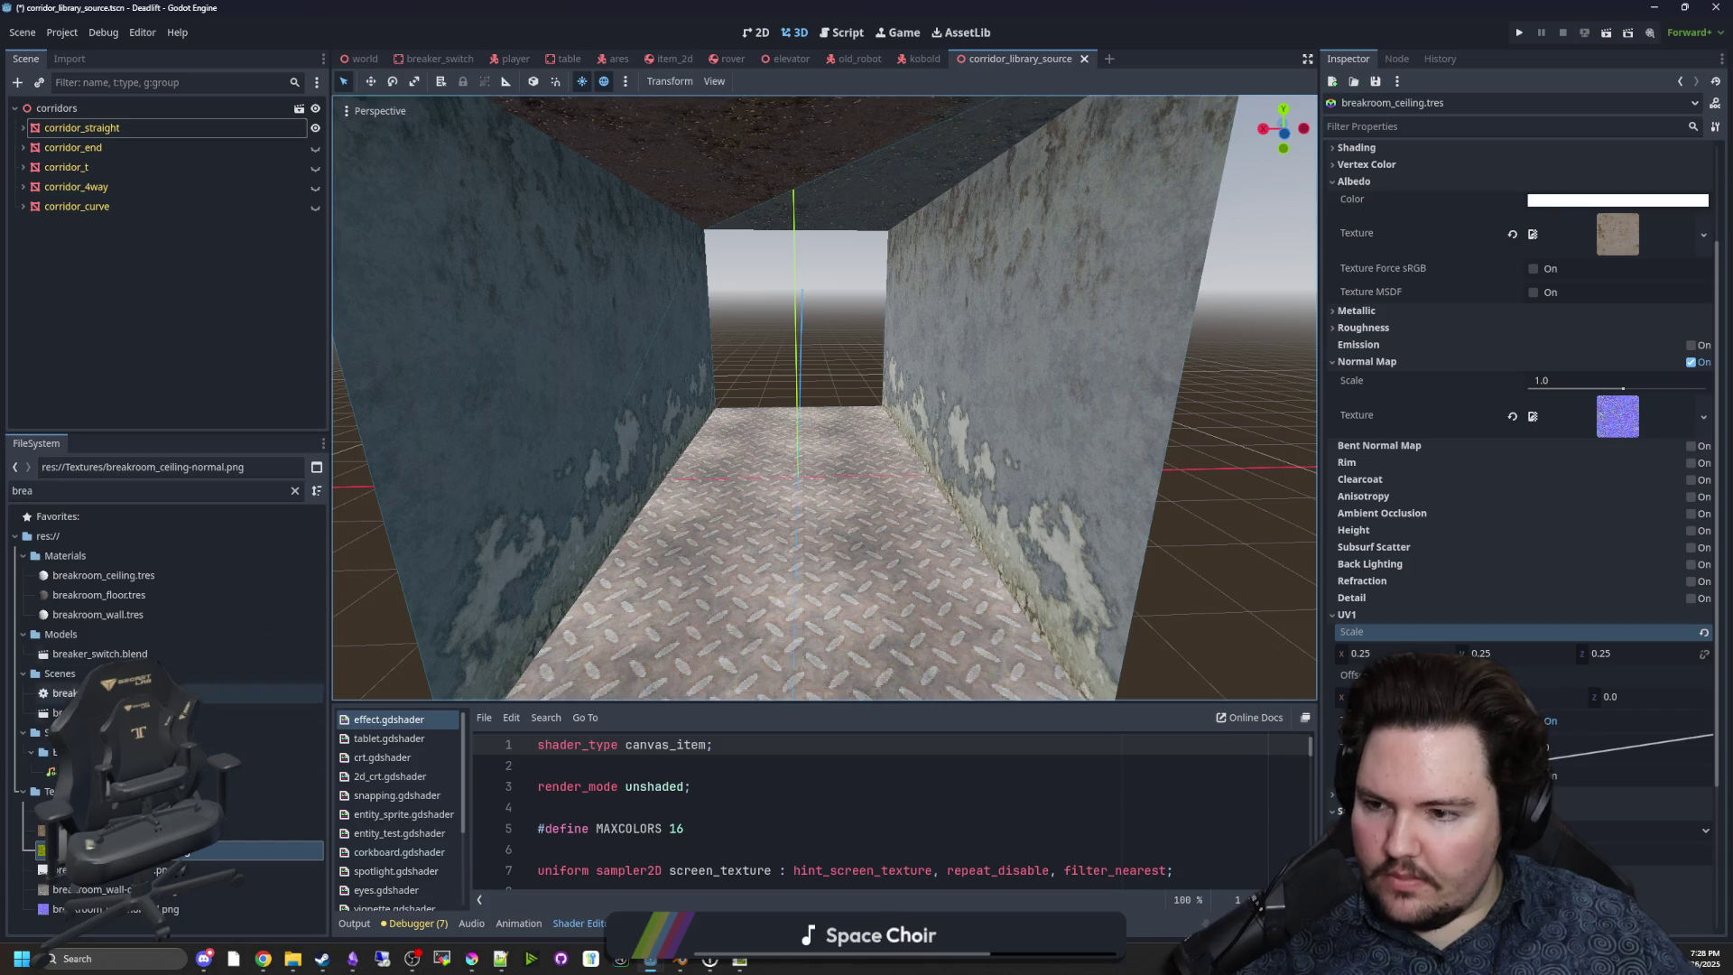
click(145, 616)
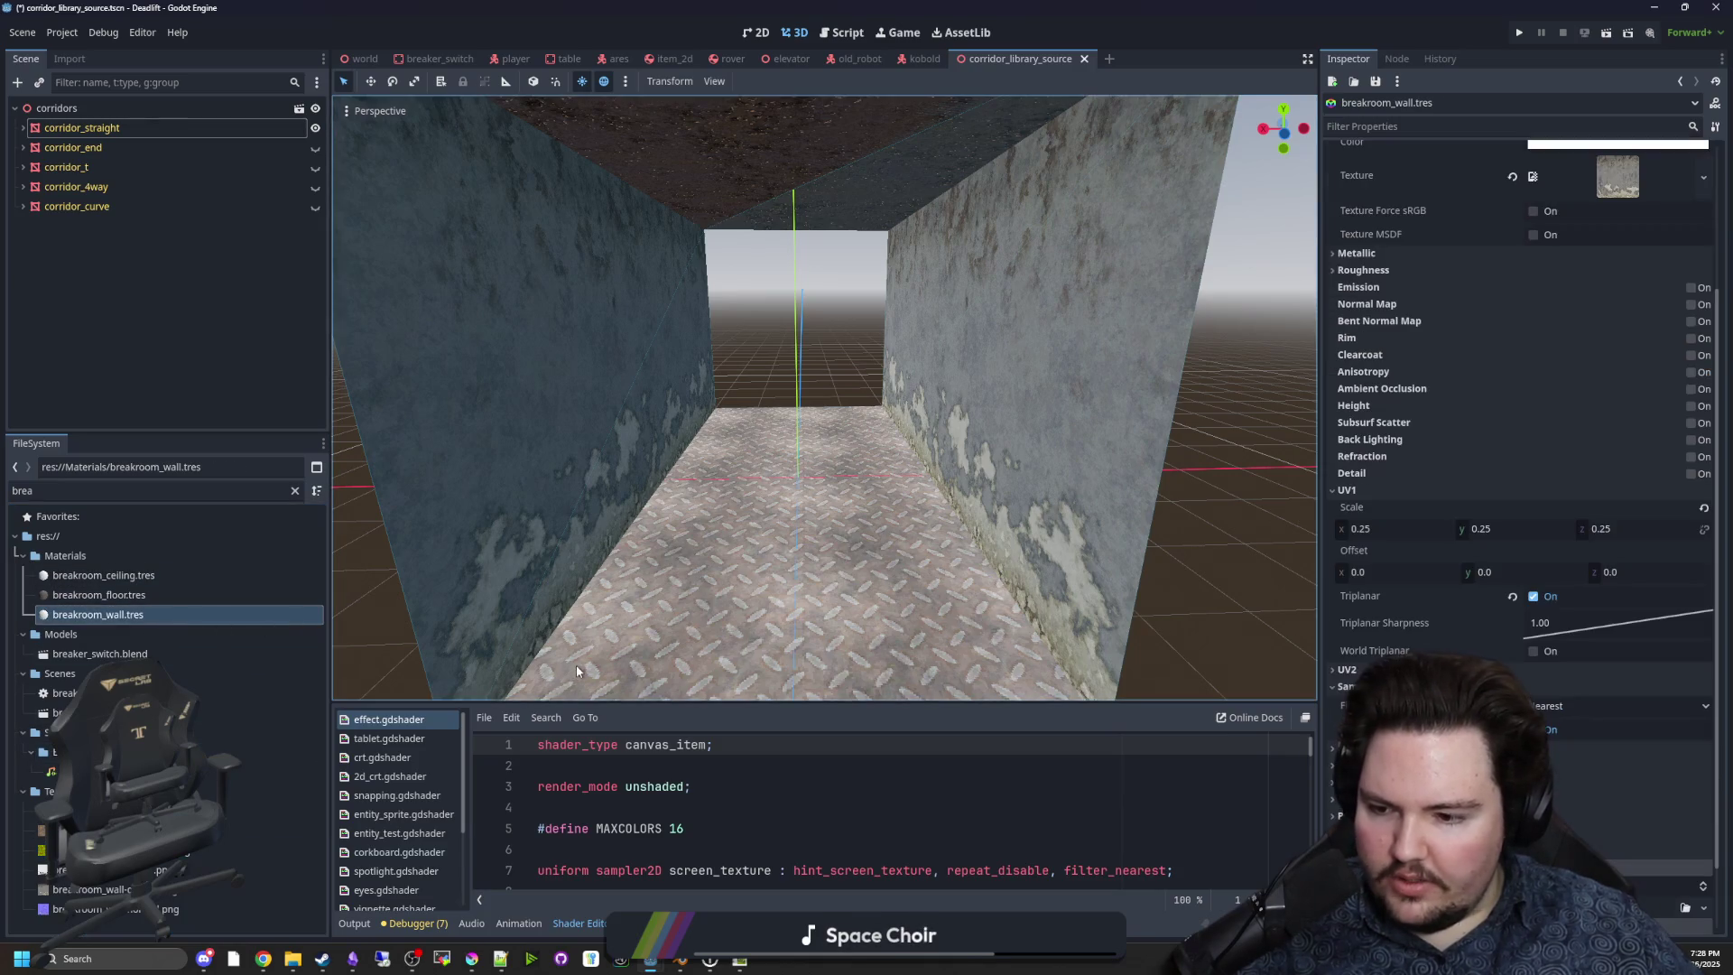
mouse_move(99, 909)
mouse_down()
mouse_move(1375, 364)
mouse_move(1554, 312)
mouse_up()
click(1690, 305)
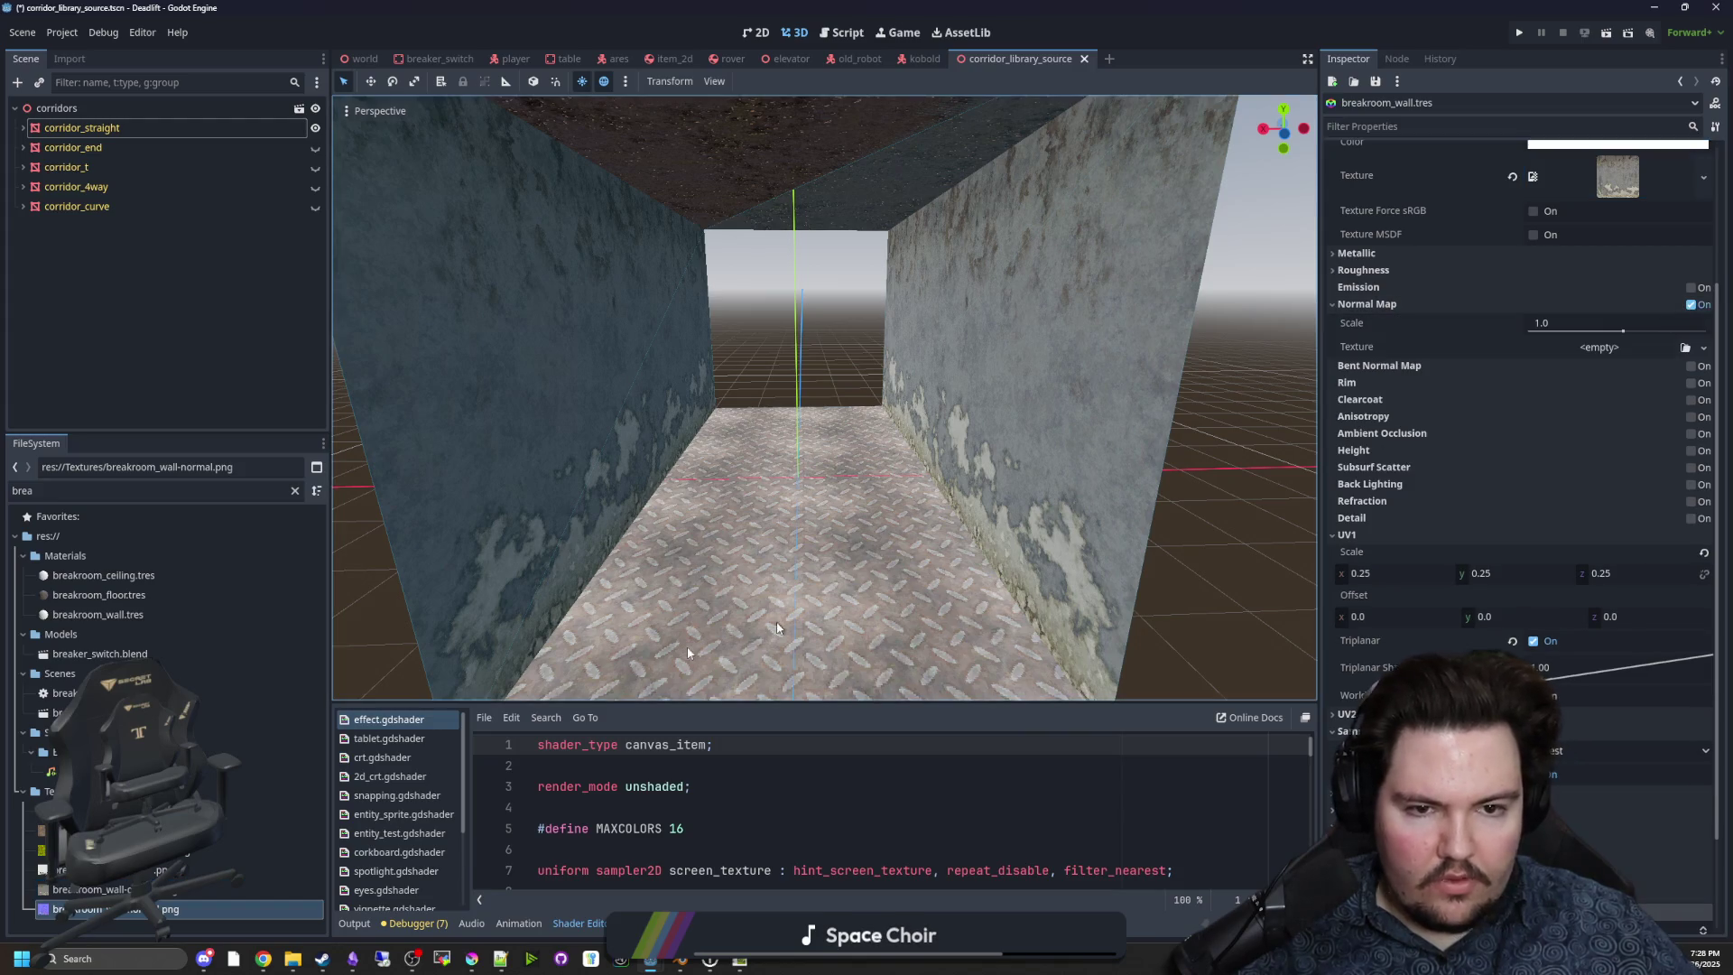
mouse_move(84, 909)
mouse_down()
mouse_move(1587, 335)
mouse_move(1590, 351)
mouse_up()
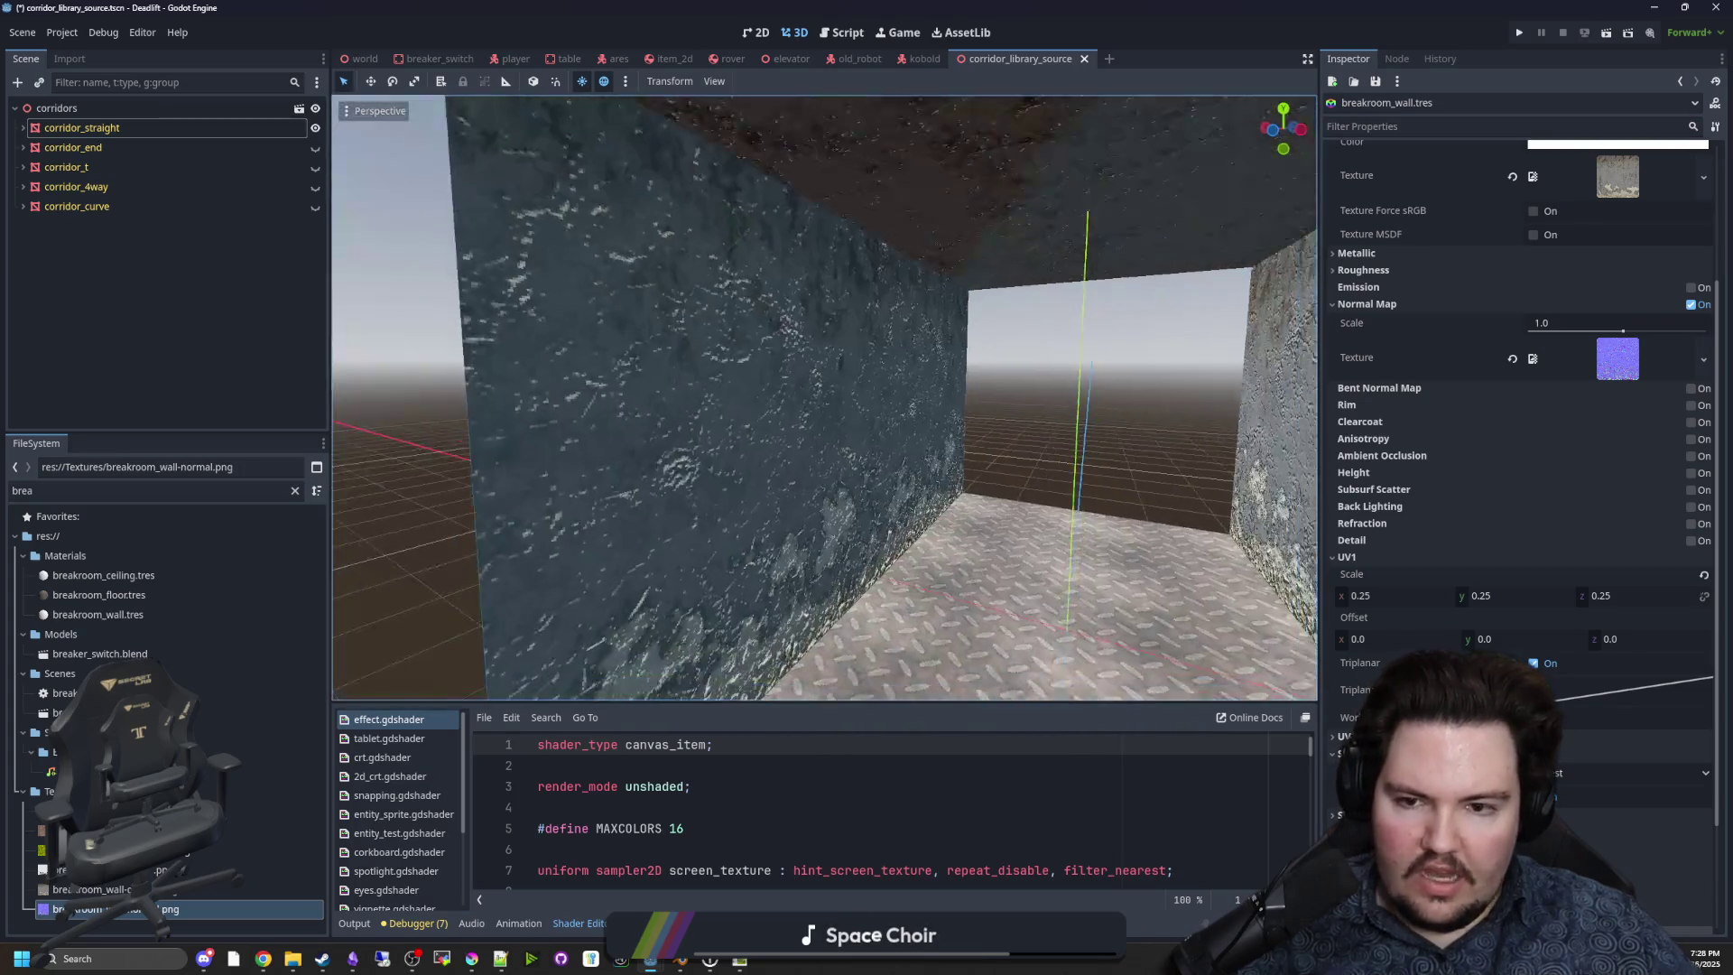
drag(928, 512, 928, 511)
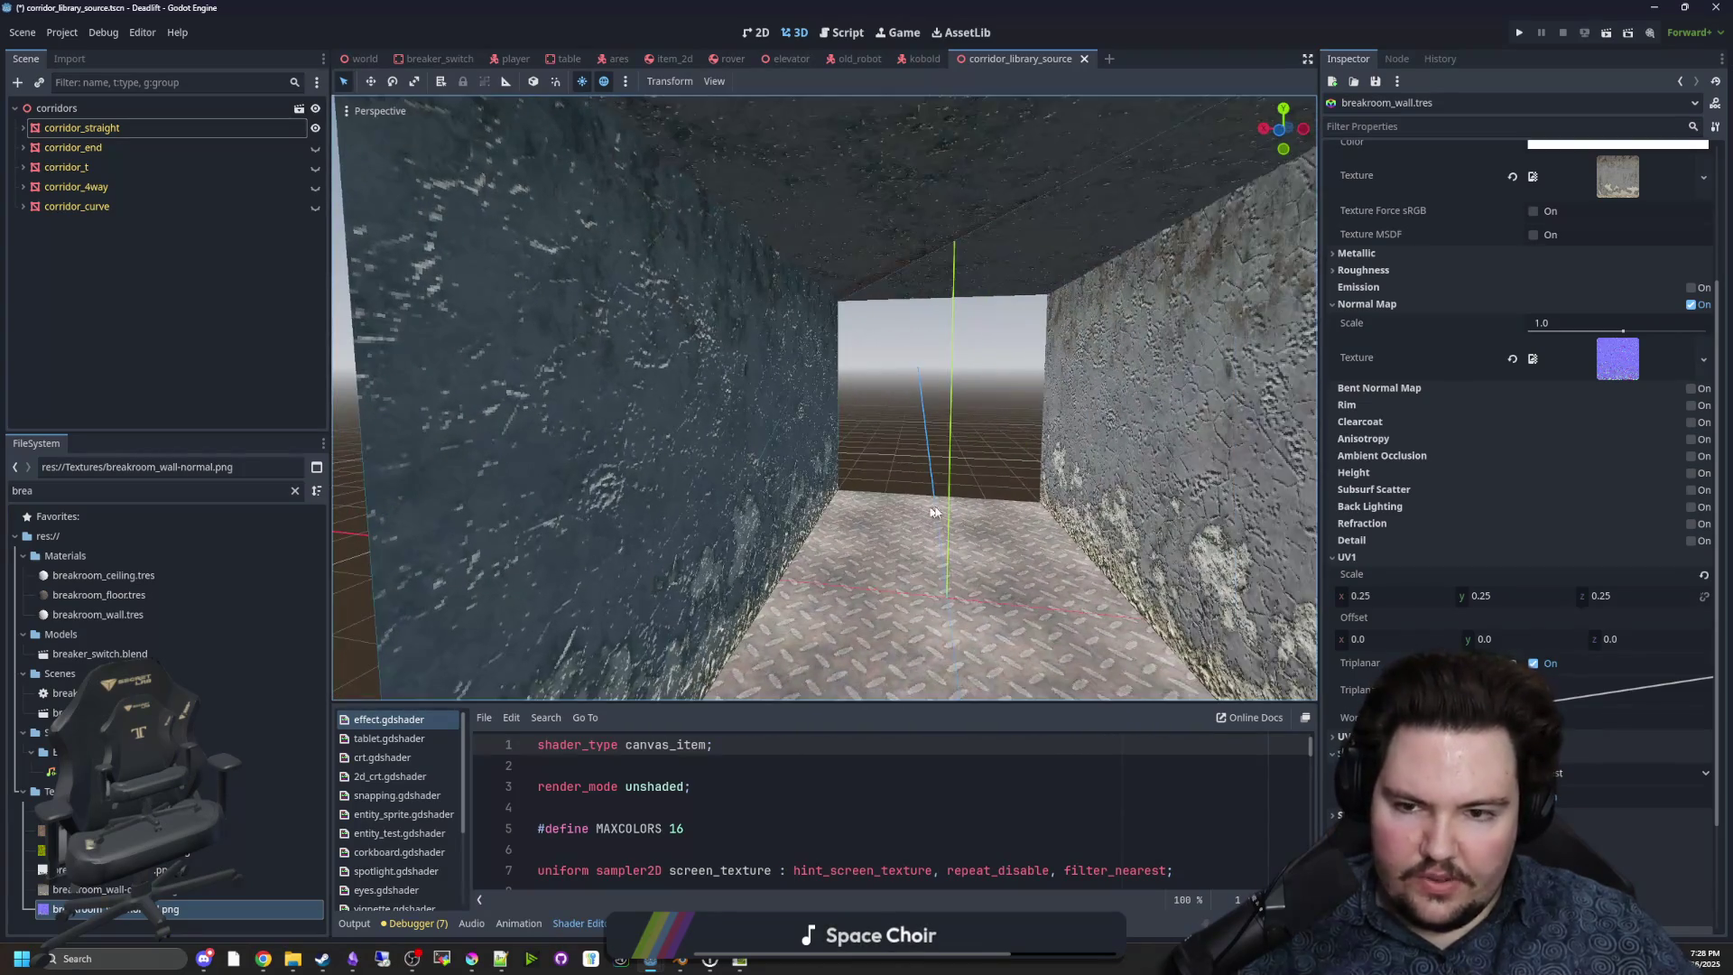
click(1590, 318)
text(0.2)
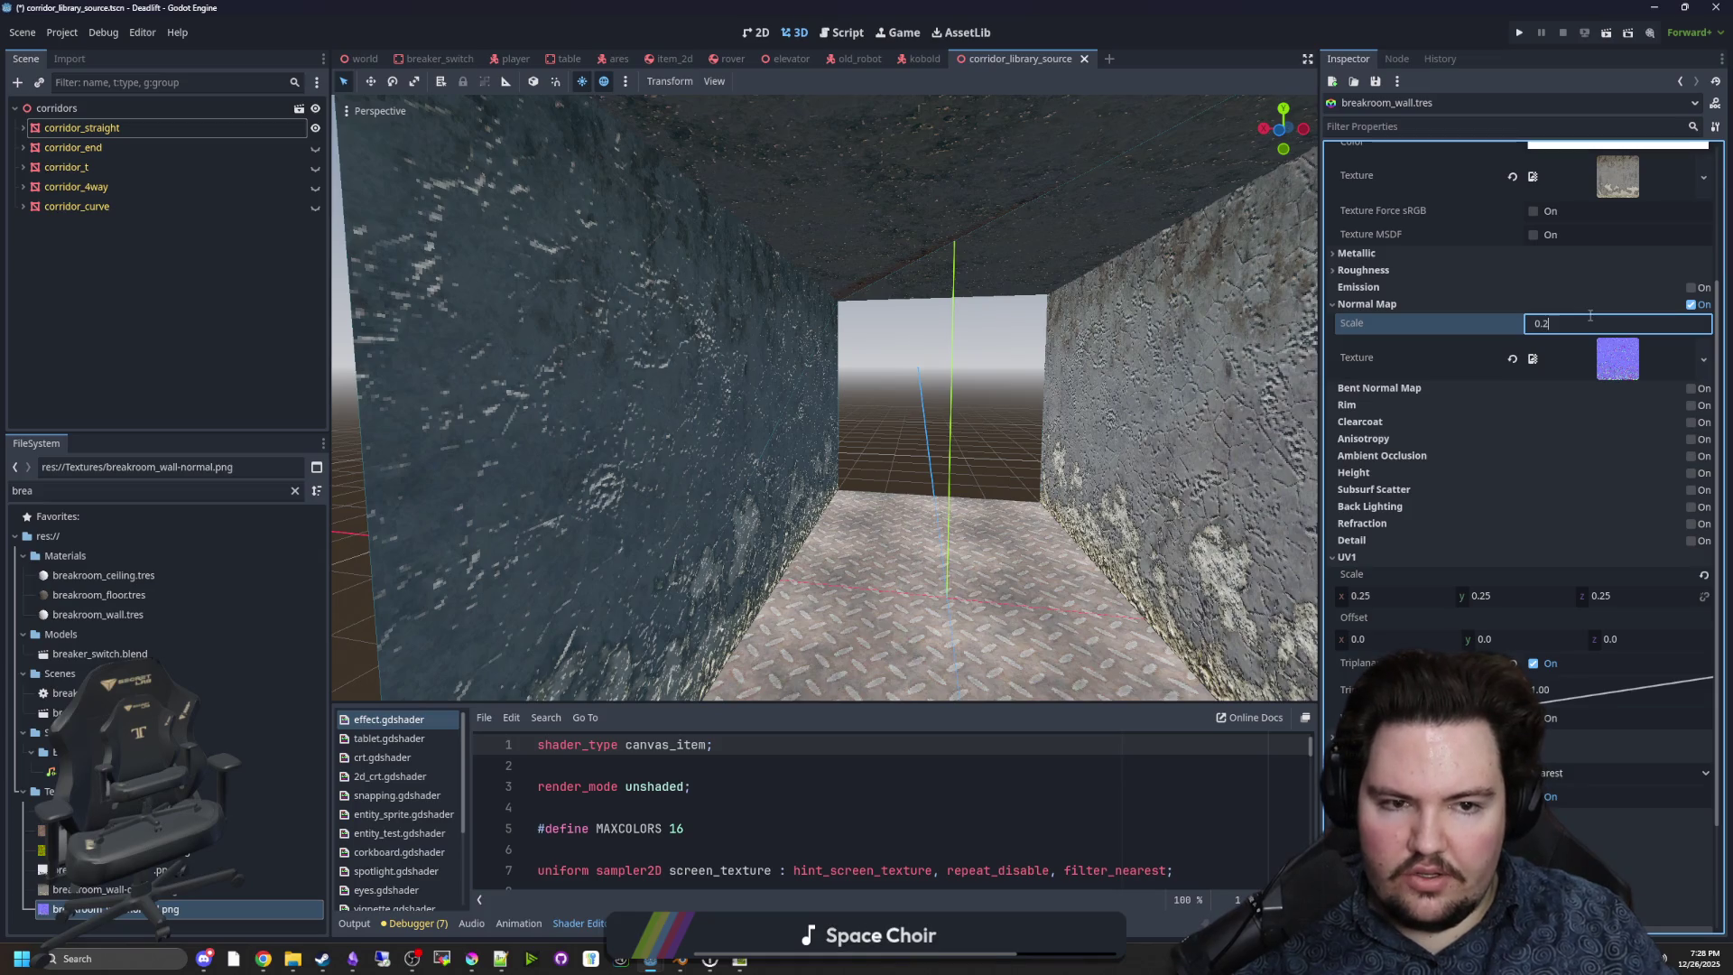
key(Return)
drag(998, 386, 998, 386)
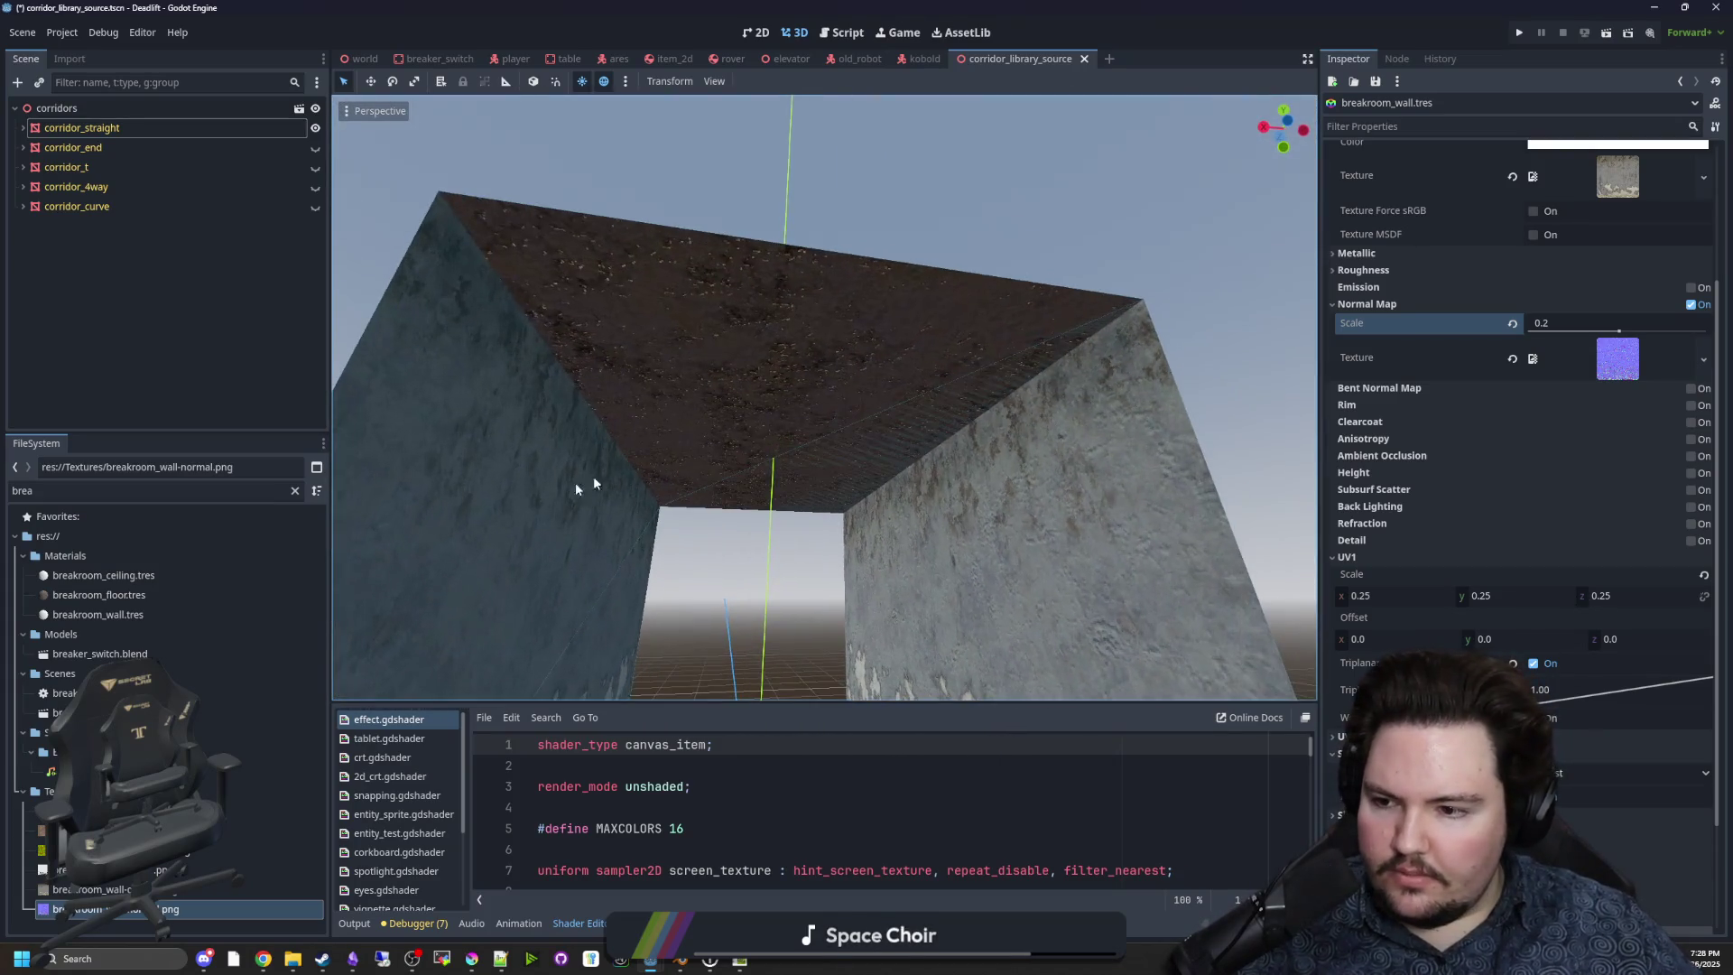
Set breakroom_ceiling's Normal Map scale to 0.2 and fly through the corridor to check.
click(141, 579)
click(1551, 381)
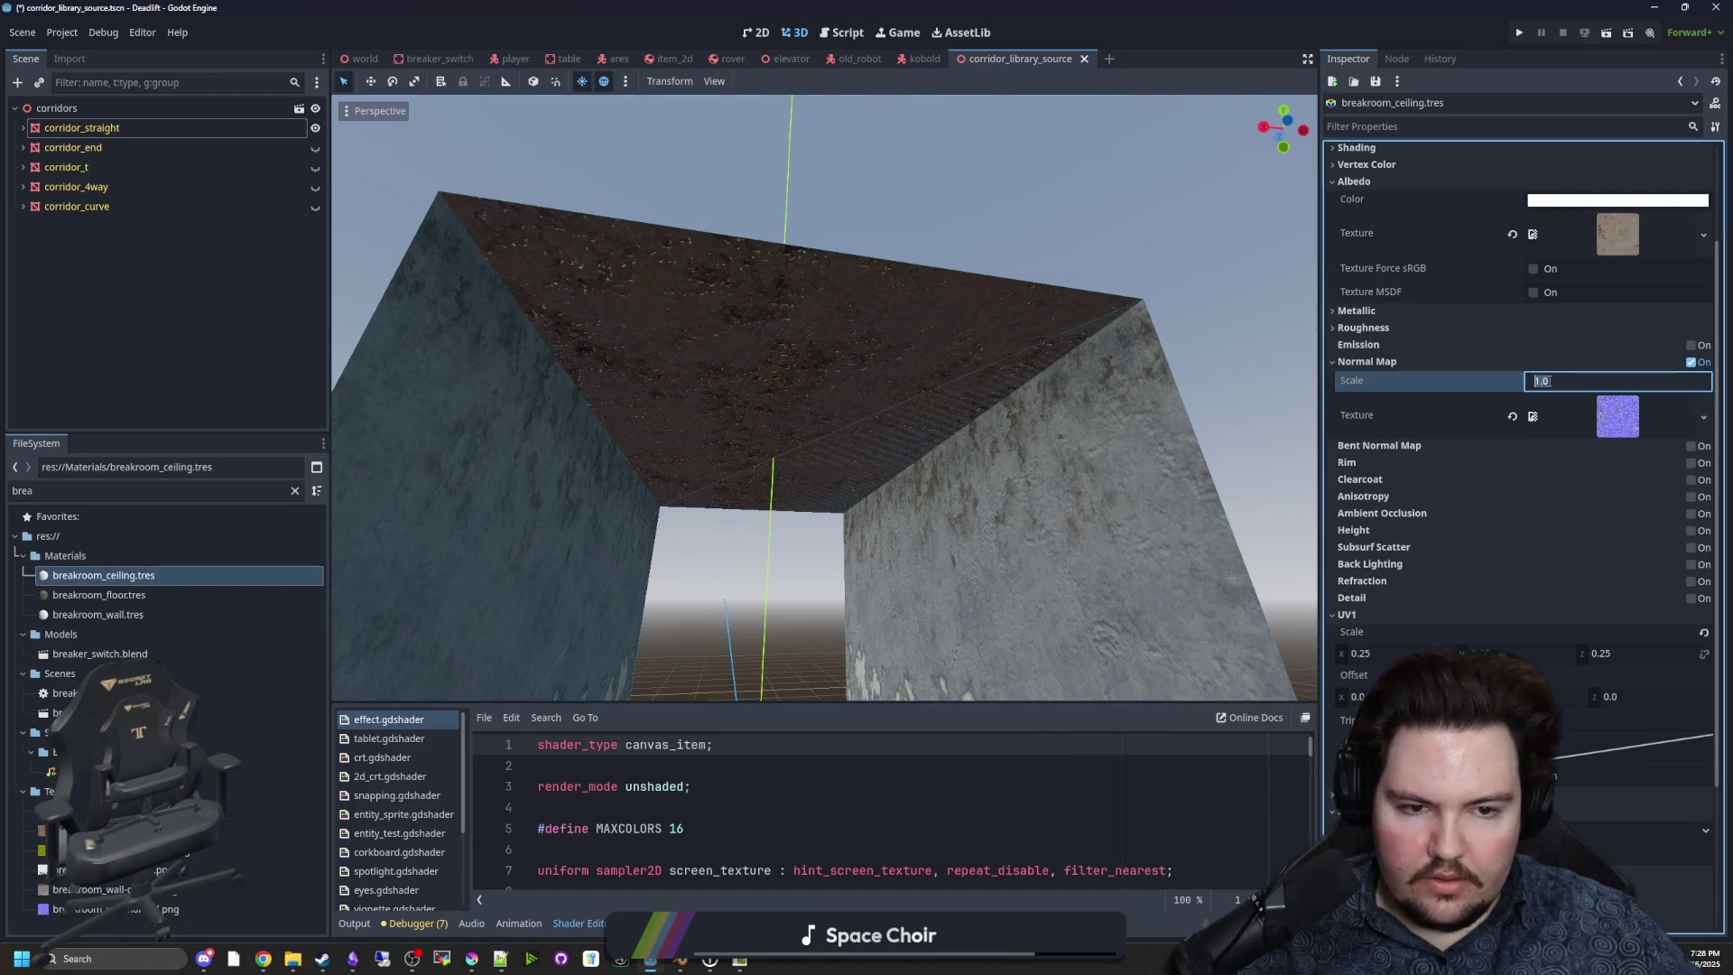
text(0.2)
drag(998, 386, 998, 387)
key(w)
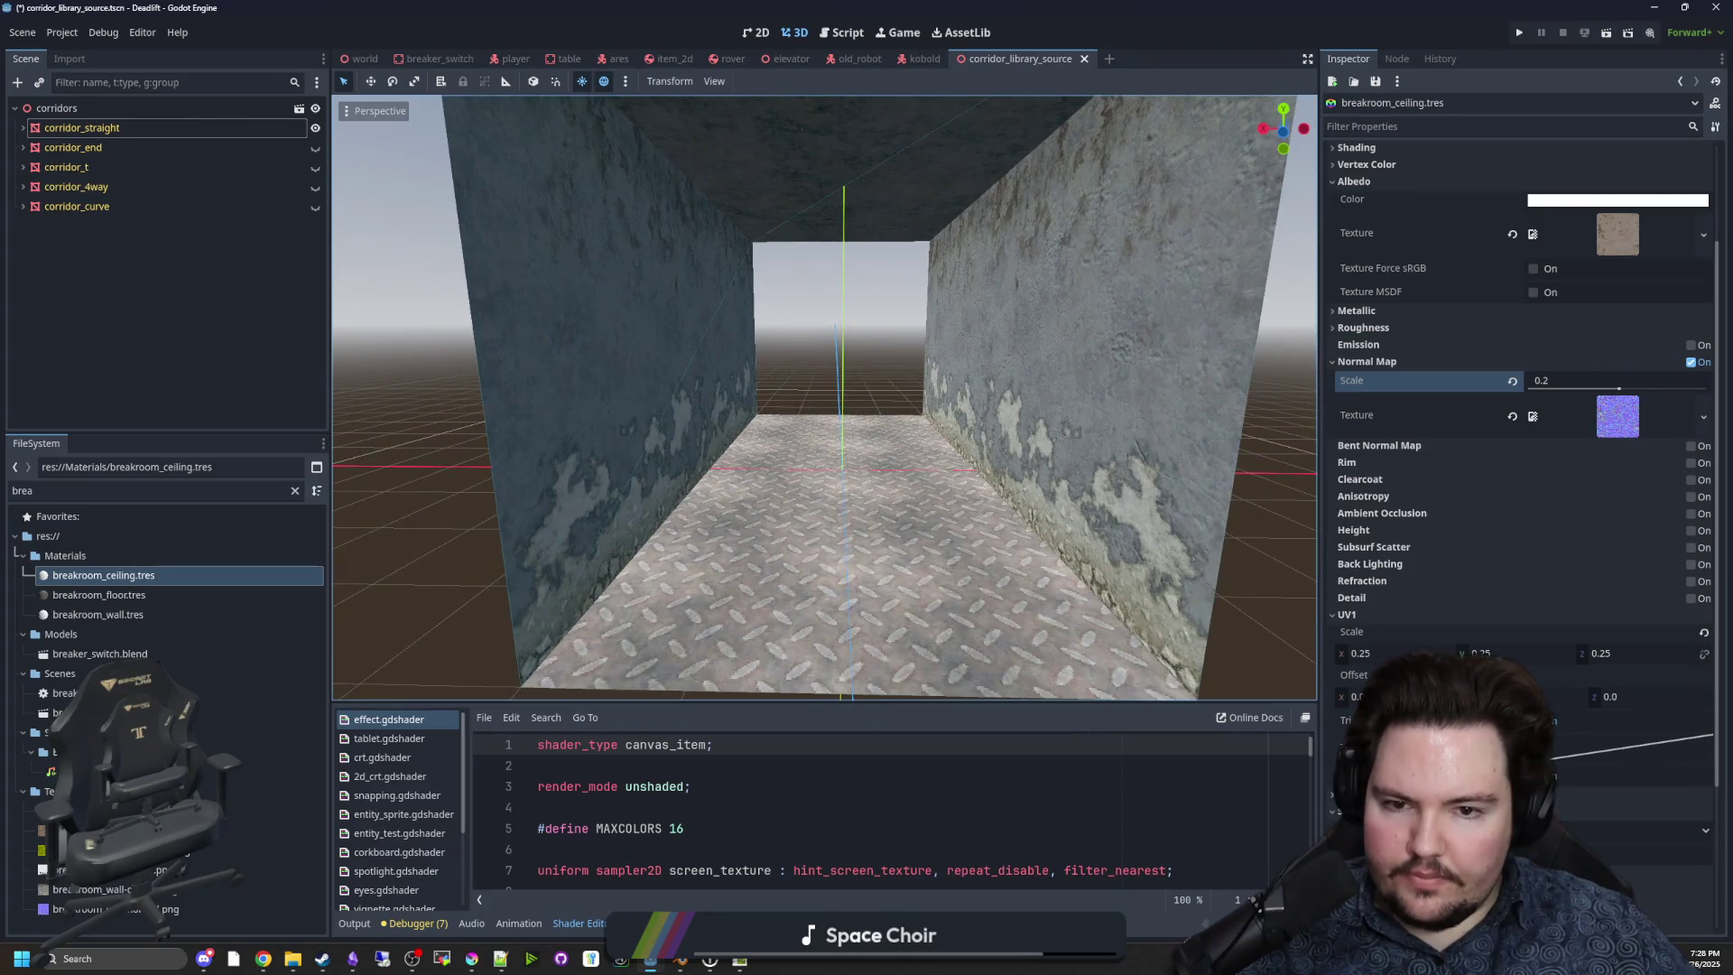
key(s)
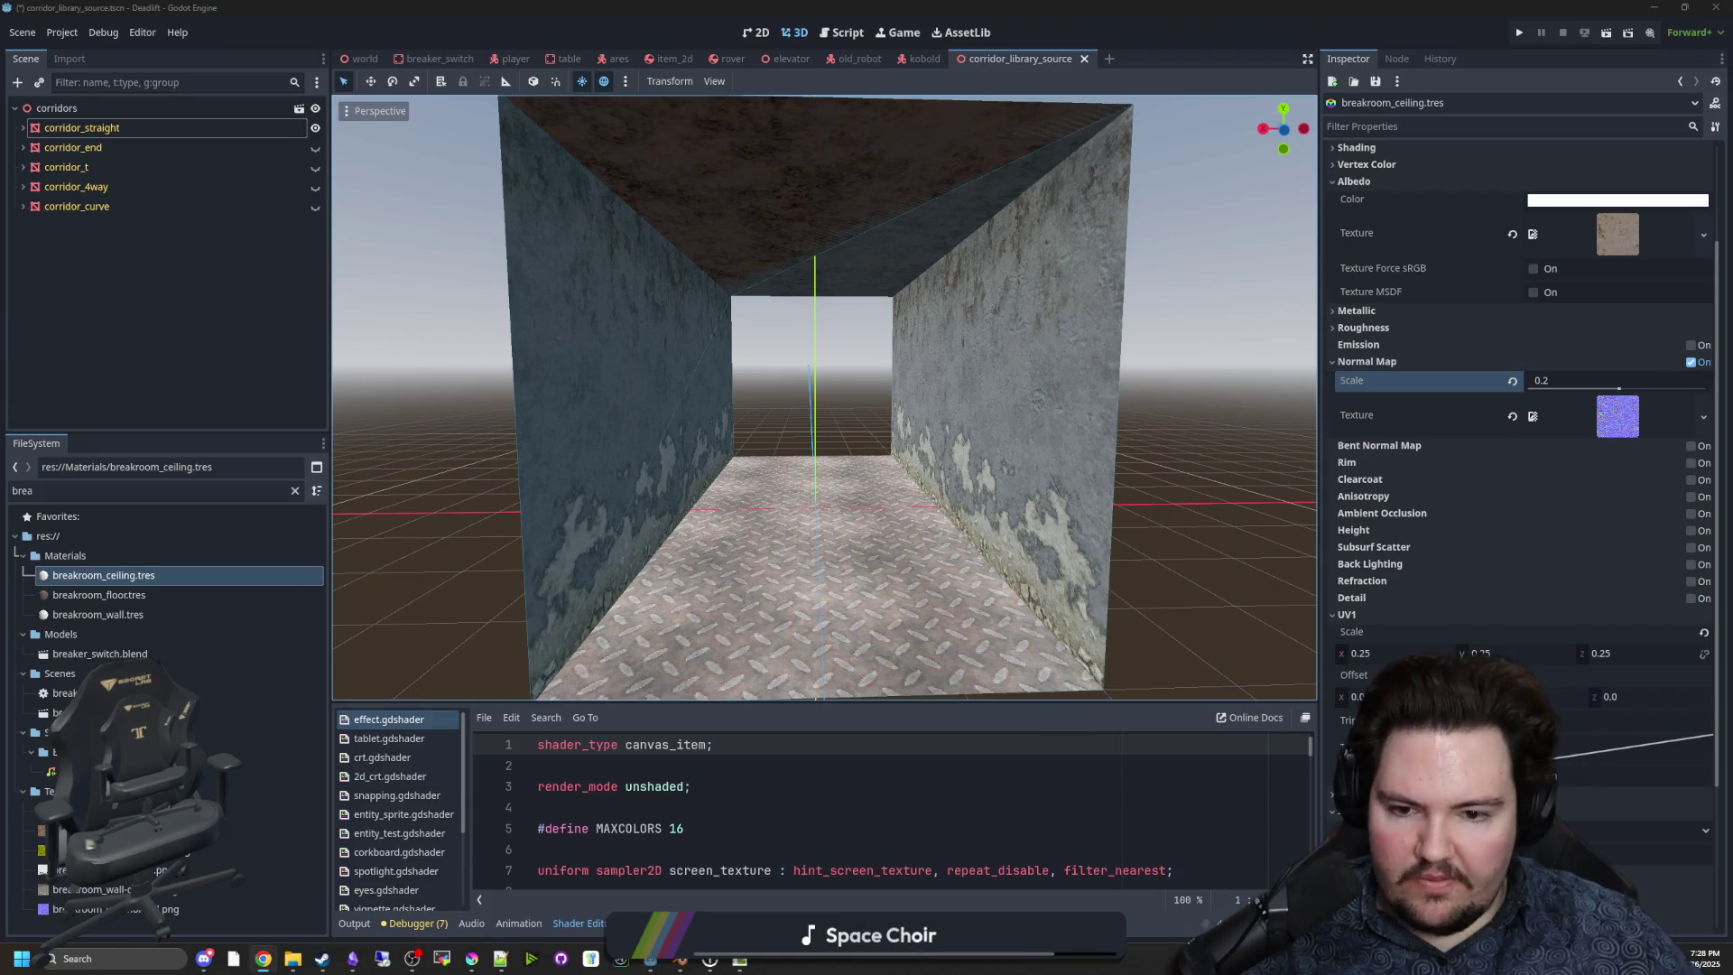
key(alt+Tab)
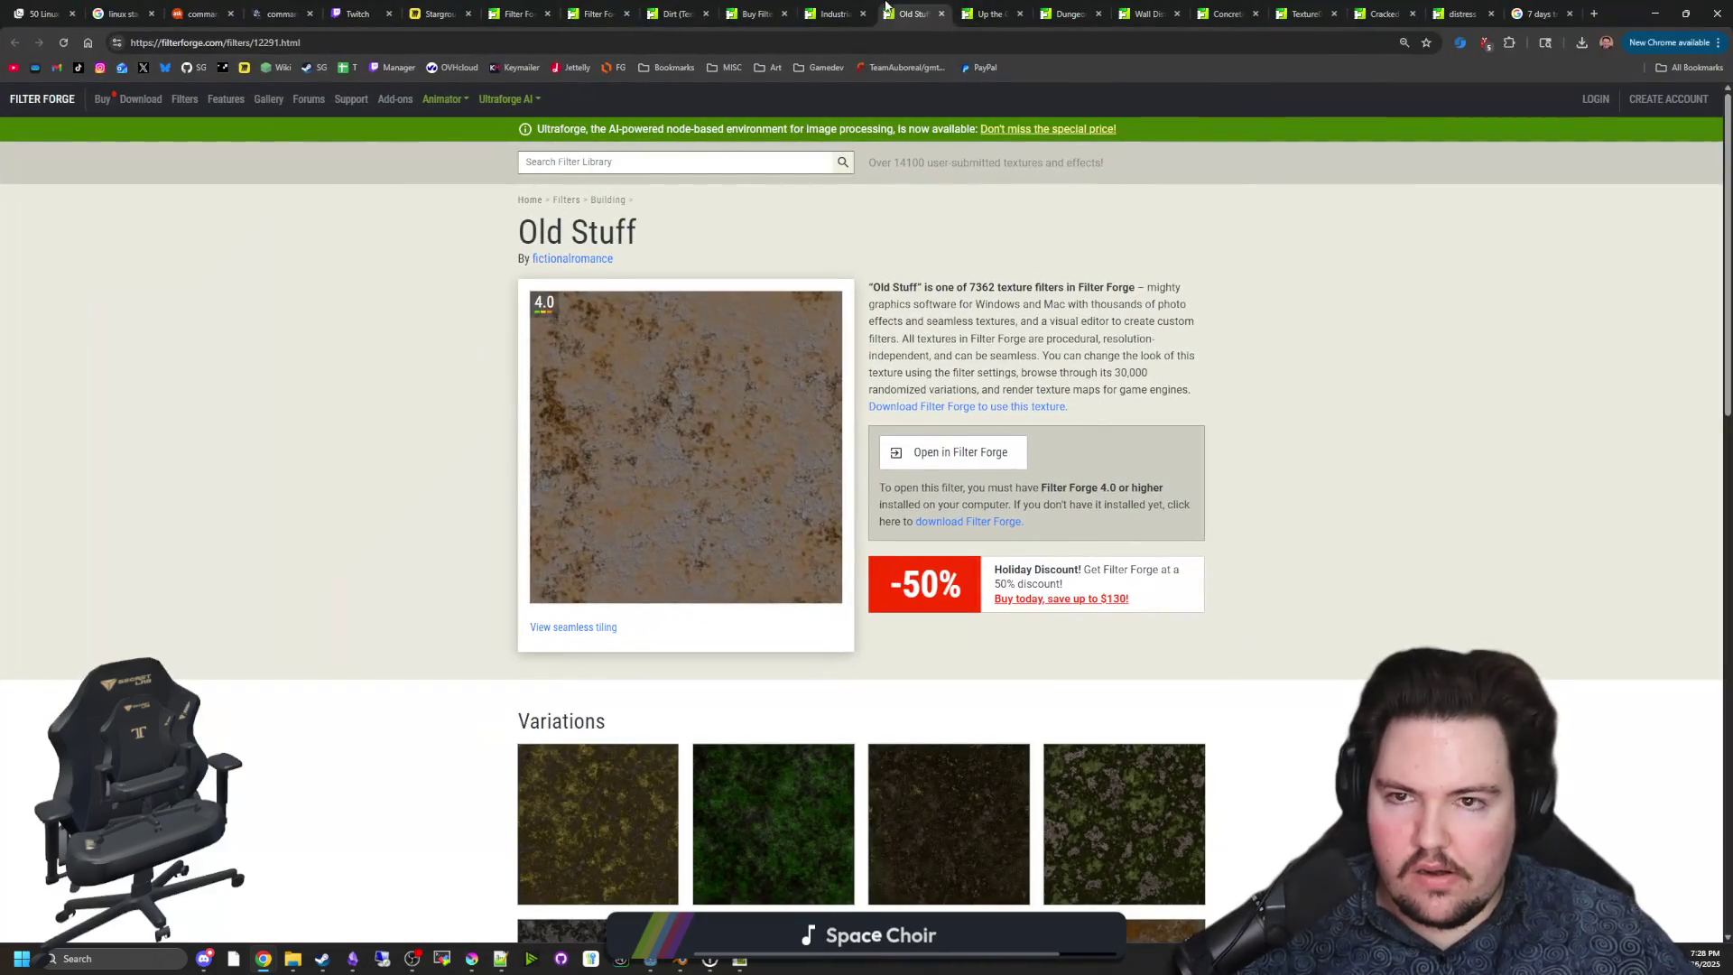
click(832, 13)
Locate the Up the Garden Path filter among the open tabs and send it to Filter Forge.
click(753, 13)
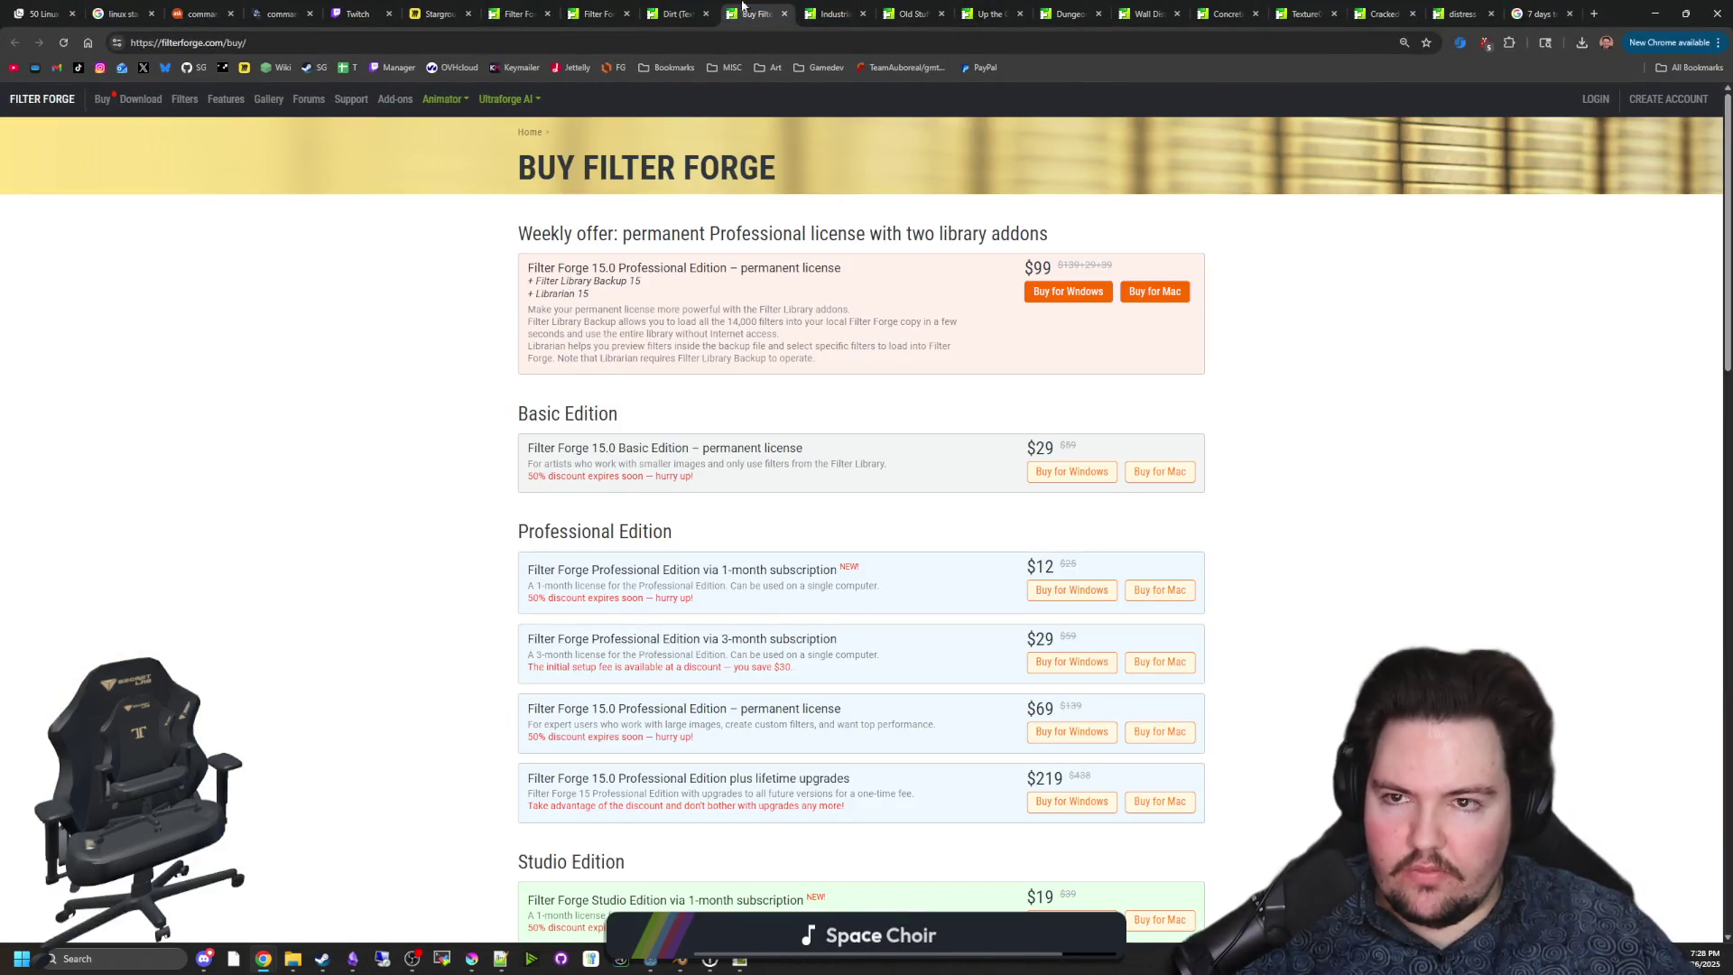
click(913, 13)
click(992, 13)
click(1052, 14)
click(1016, 13)
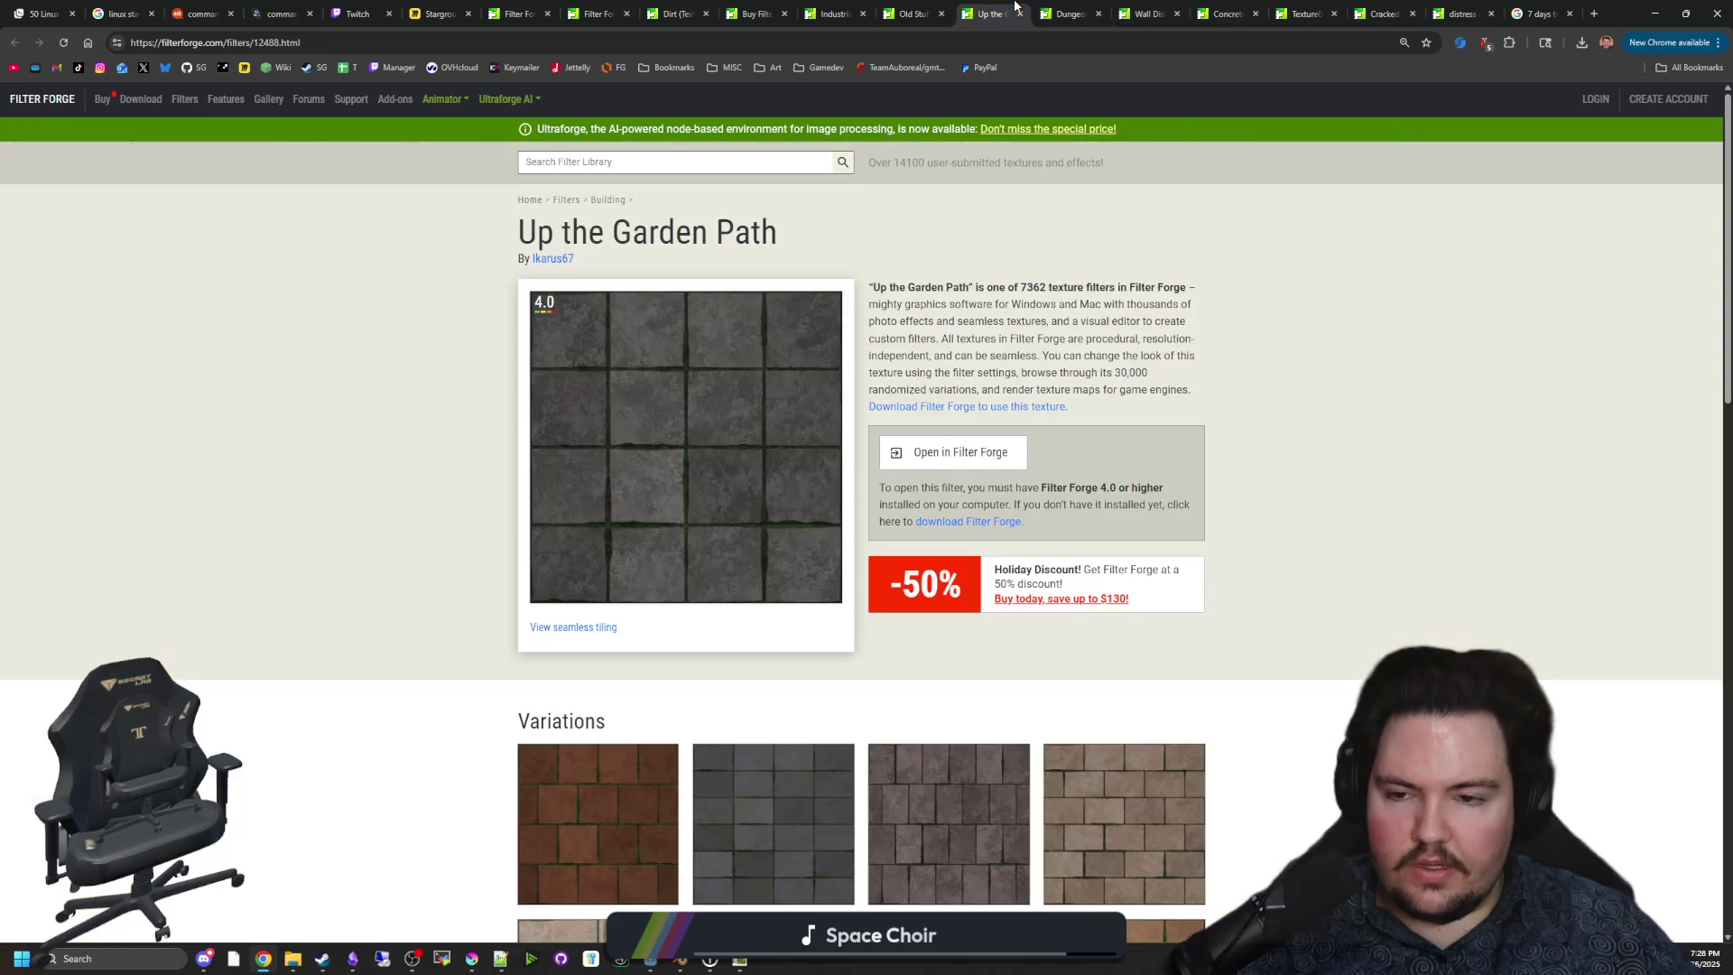
click(1146, 14)
click(1226, 14)
click(1304, 14)
click(1017, 6)
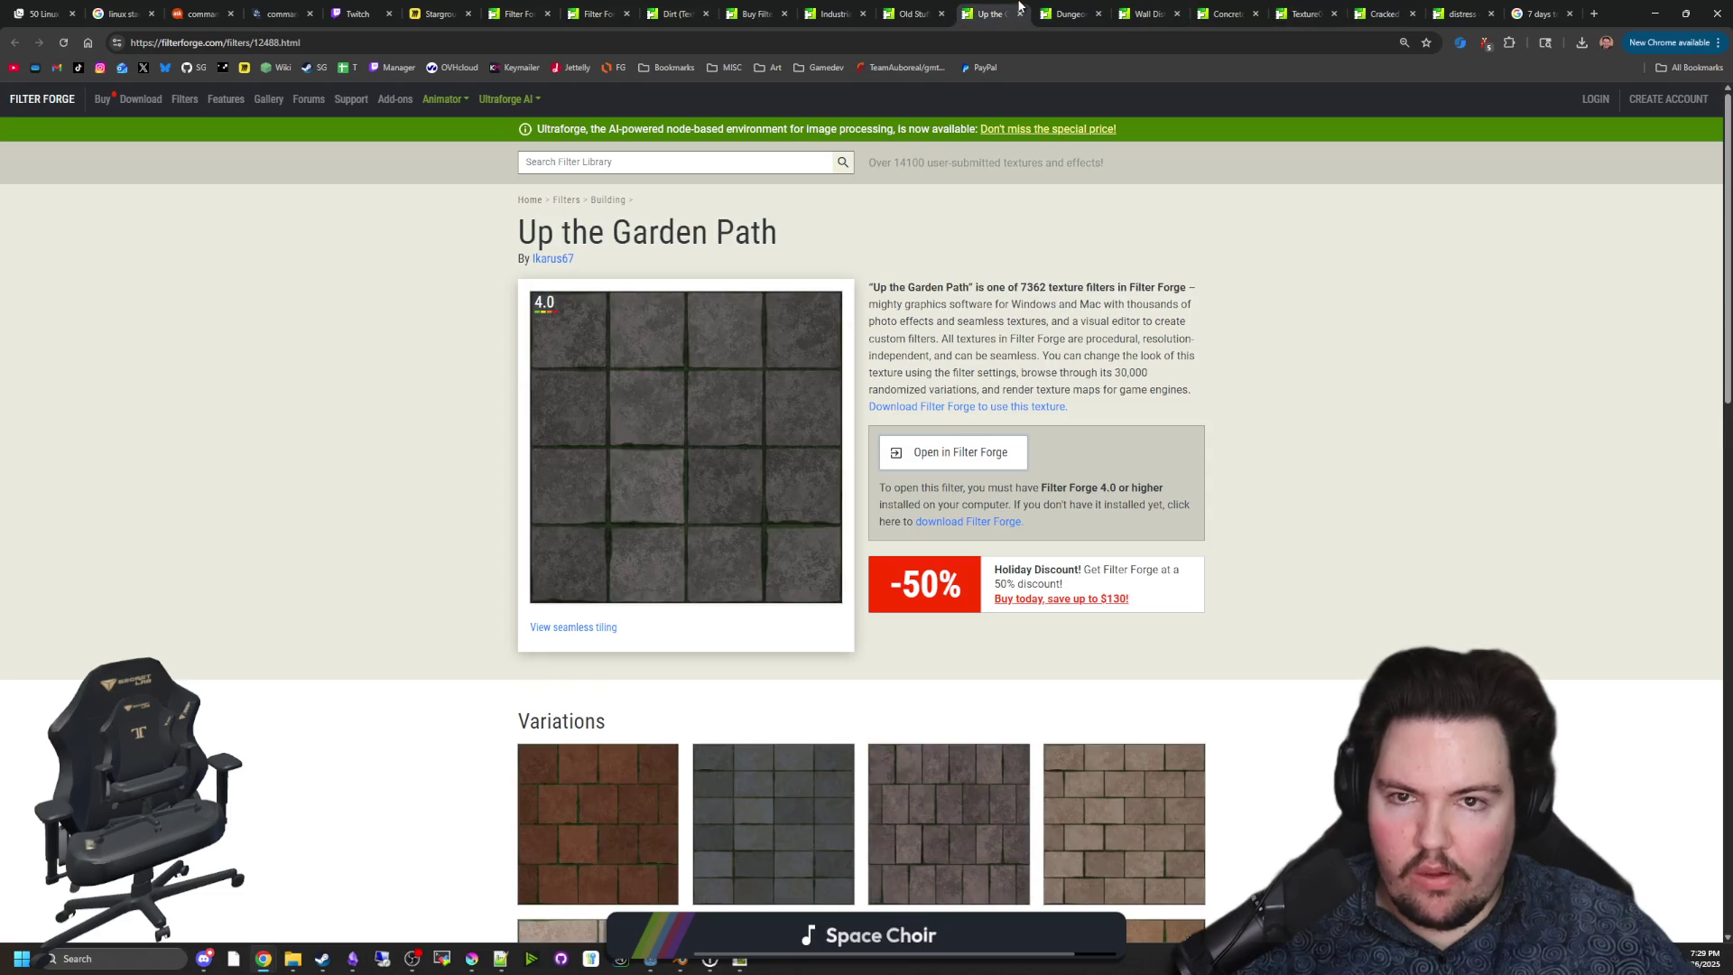
click(929, 454)
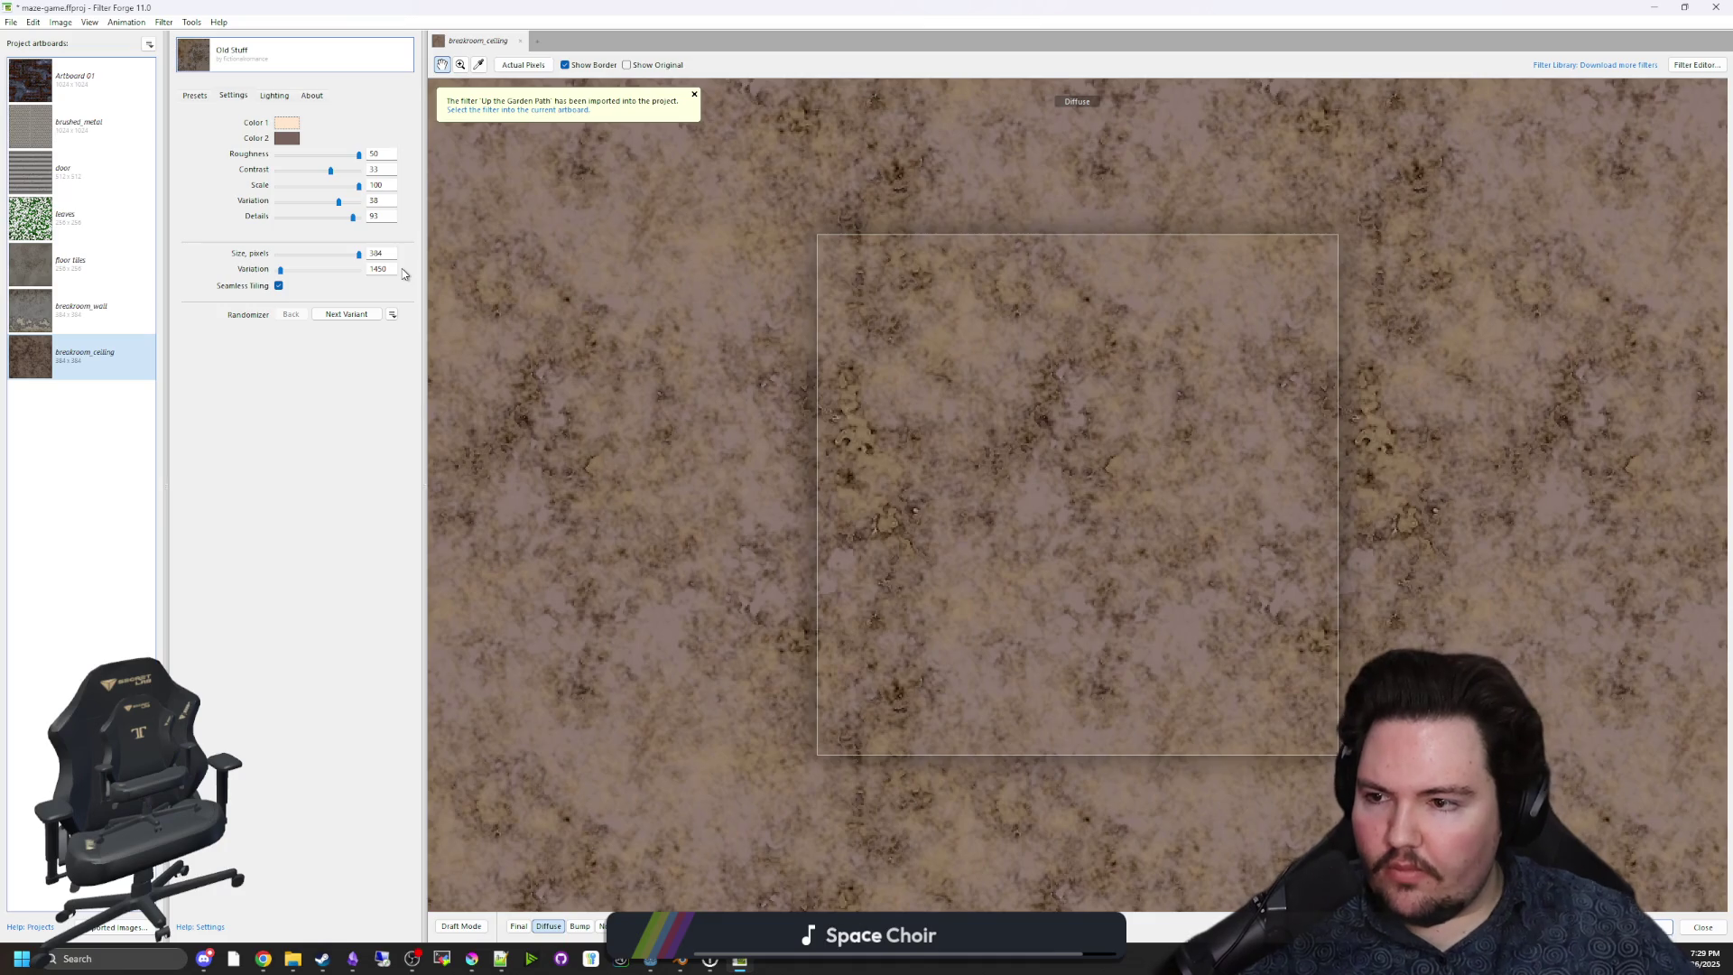
Create a new artboard named breakroom_floor.
click(149, 44)
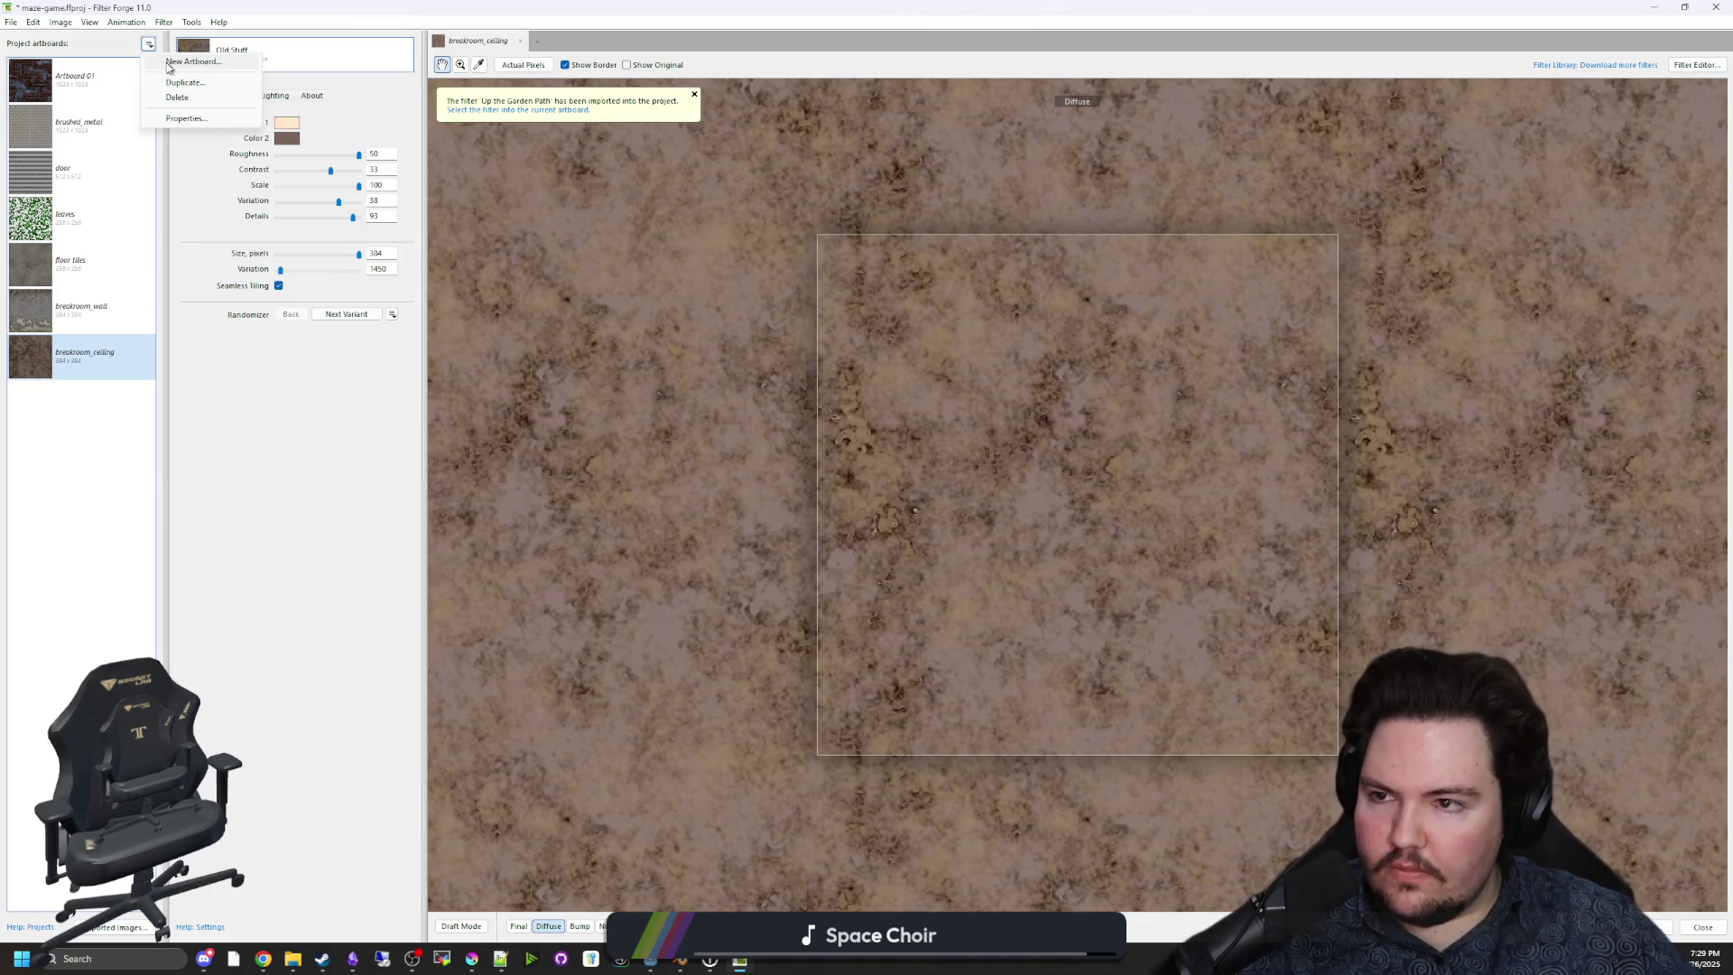
click(185, 61)
text(breakroom_fl)
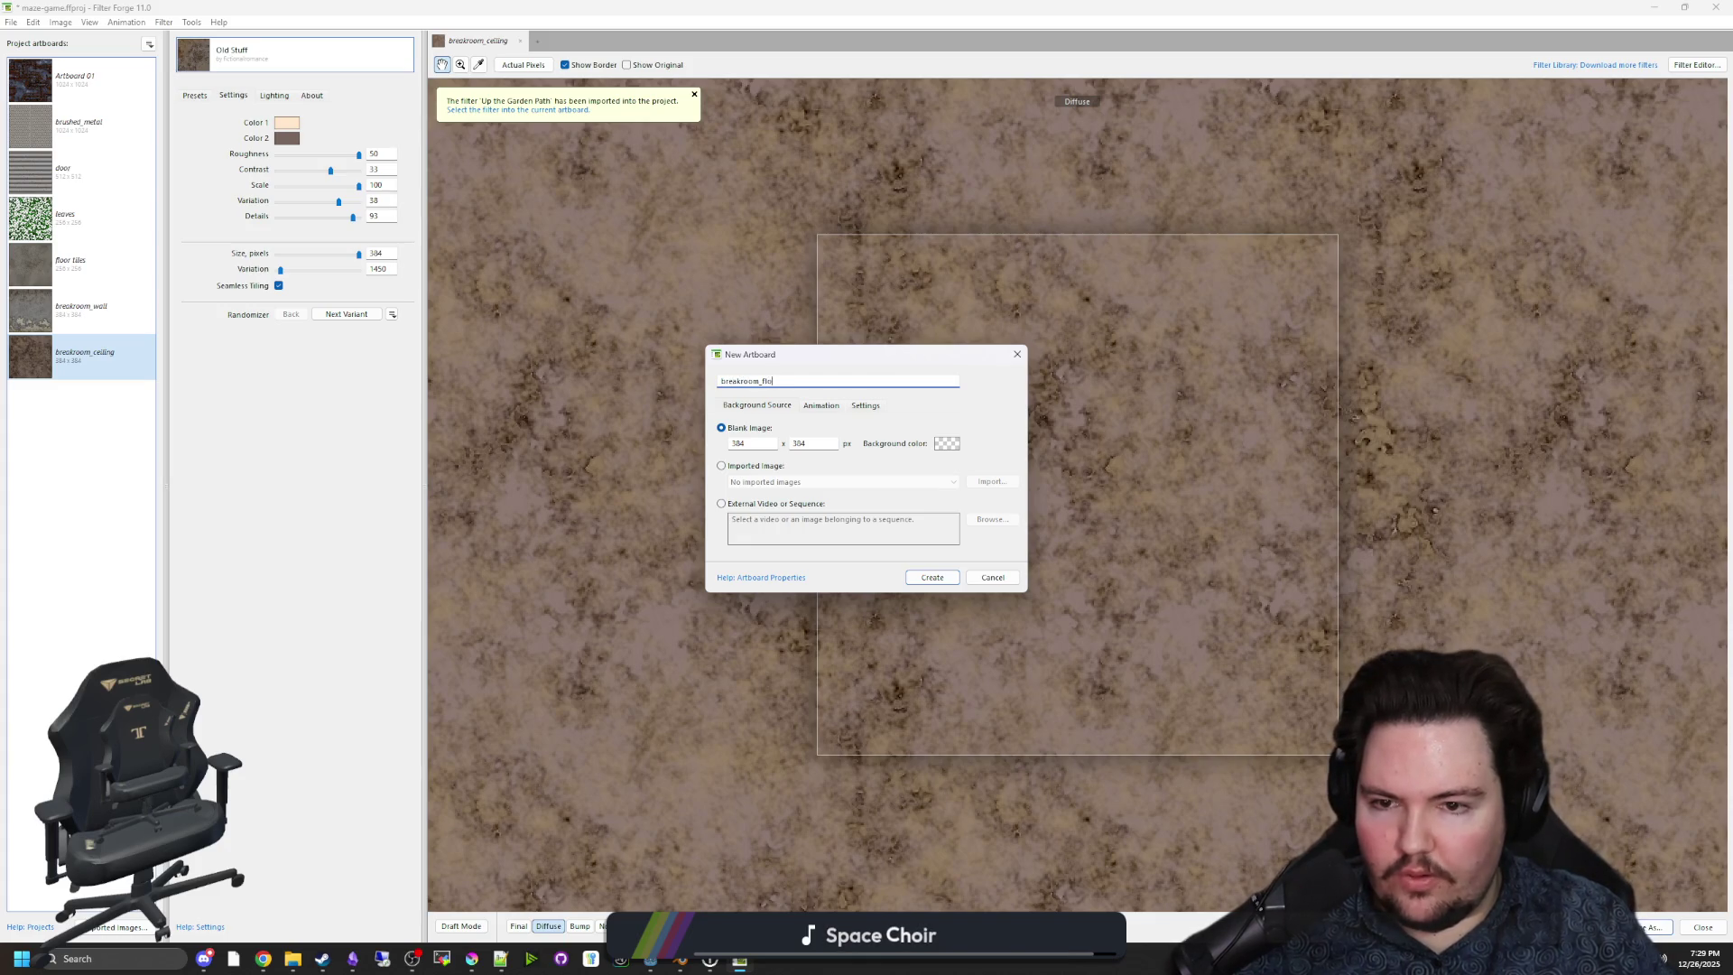
text(or)
key(Return)
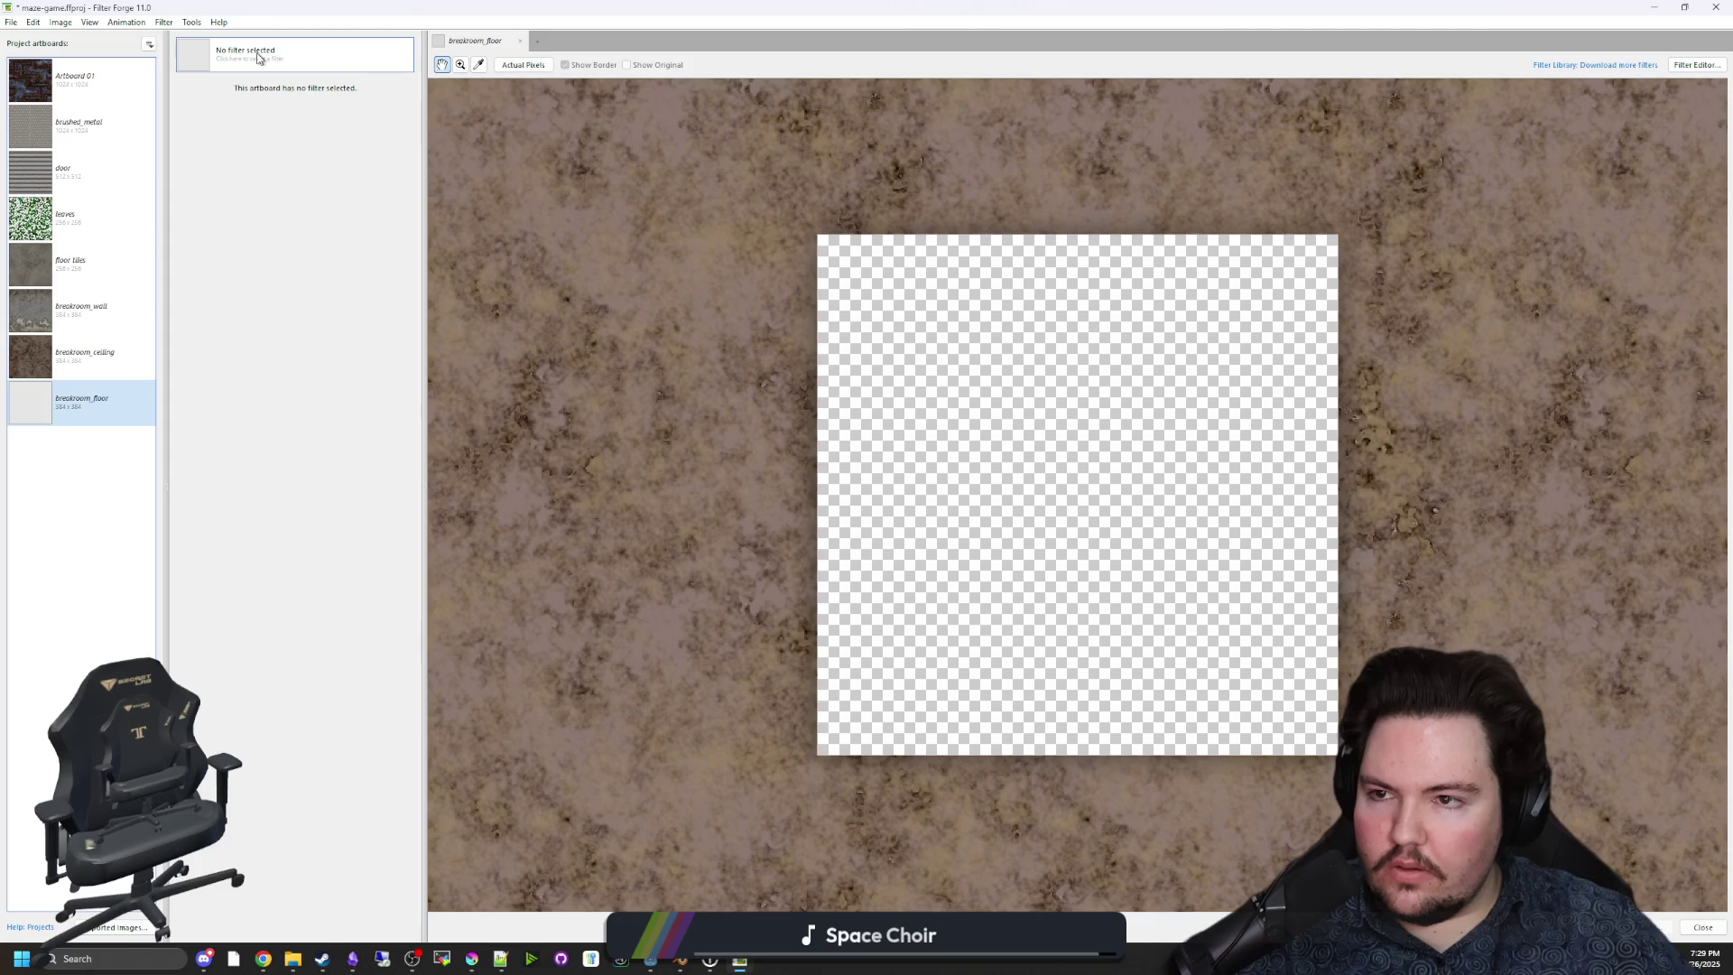
Apply Up the Garden Path with Repeat H and V at 1 and Seamless Tiling on.
click(290, 64)
click(352, 161)
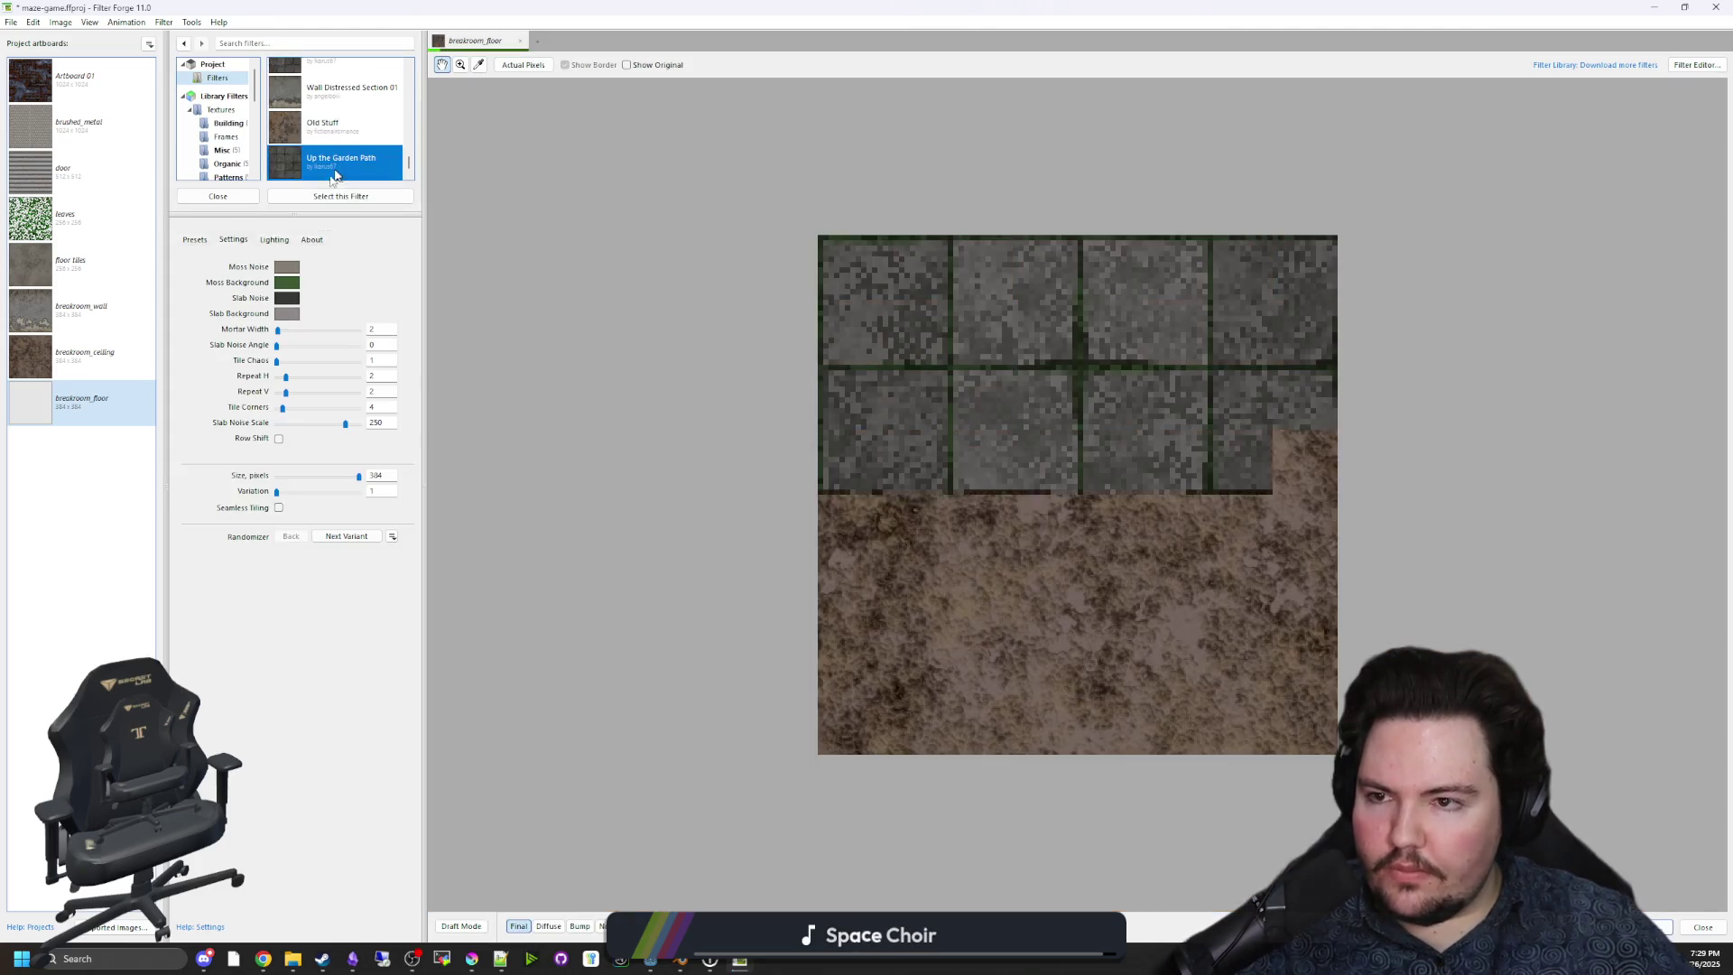
drag(266, 384, 269, 378)
drag(285, 392, 271, 392)
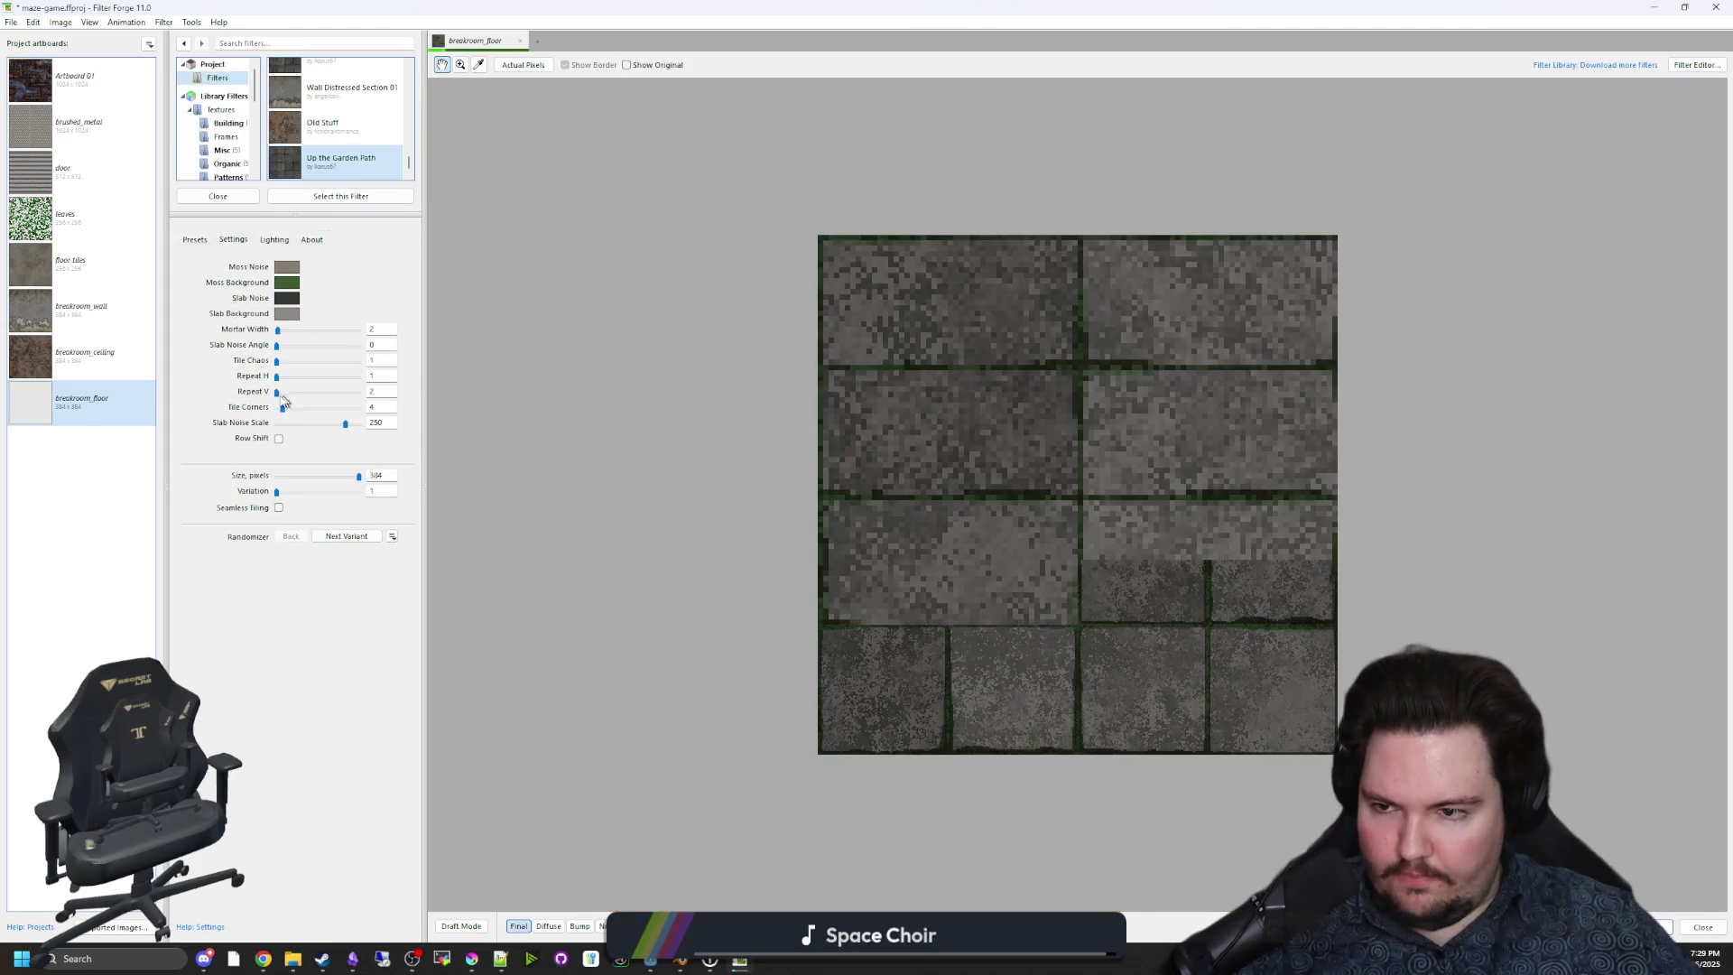
click(279, 507)
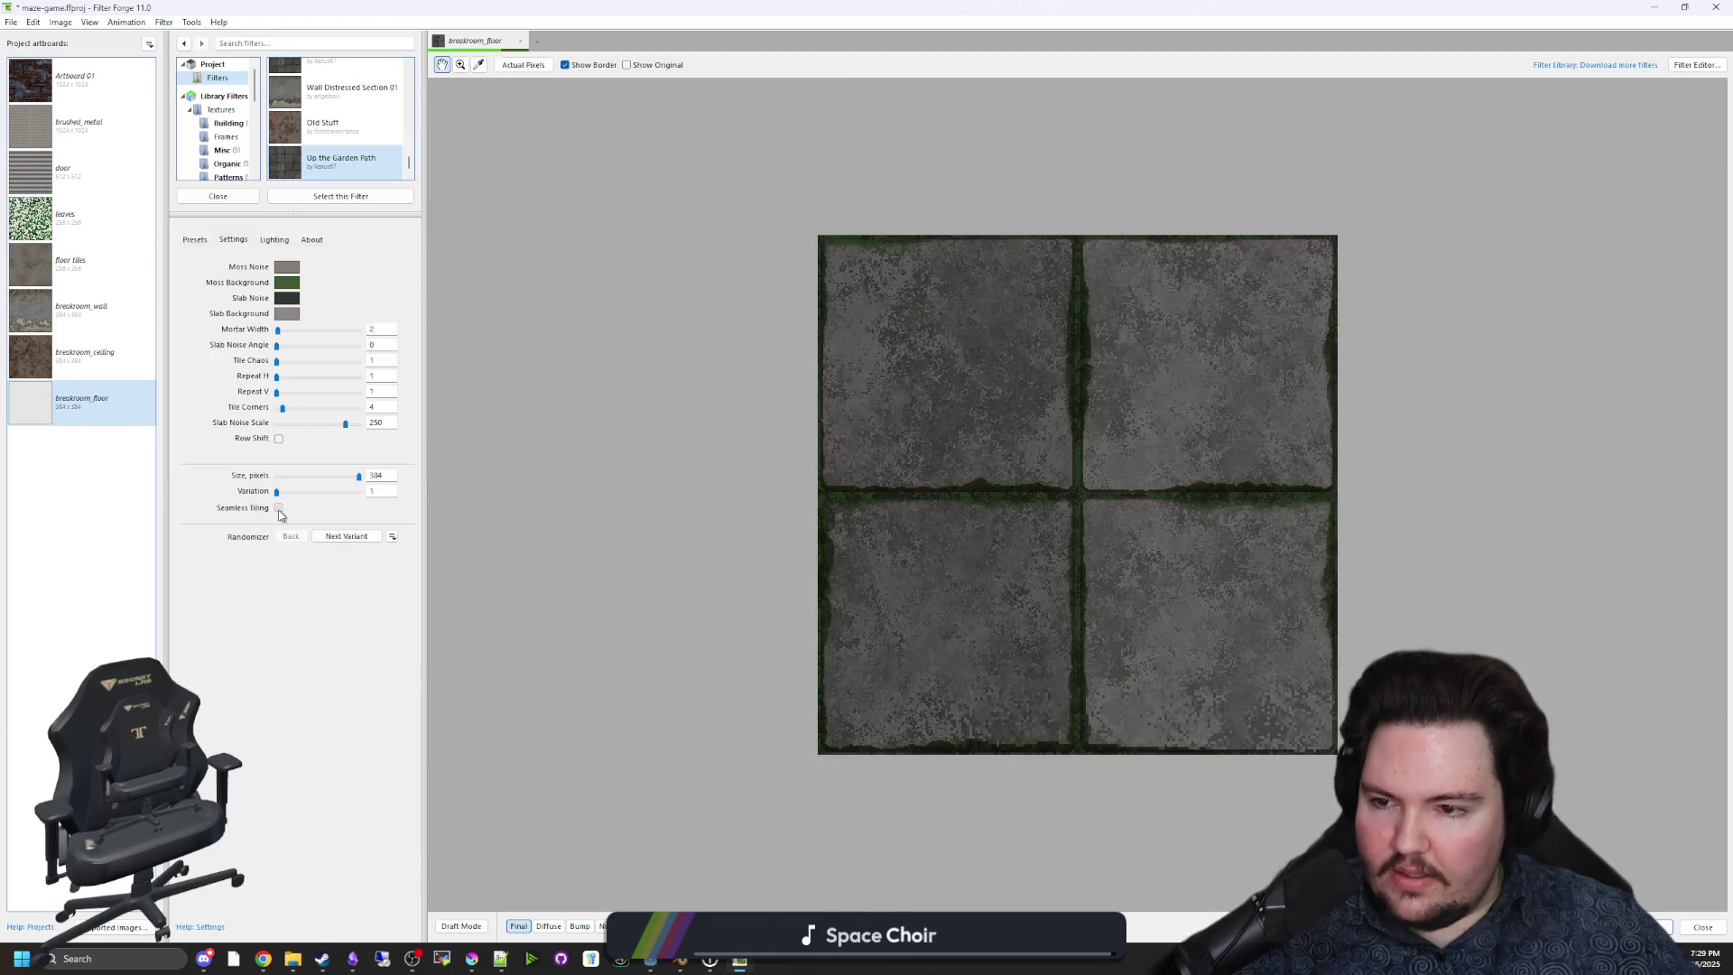
Set Mortar Width to 0 and lower Tile Corners to 1.
click(197, 240)
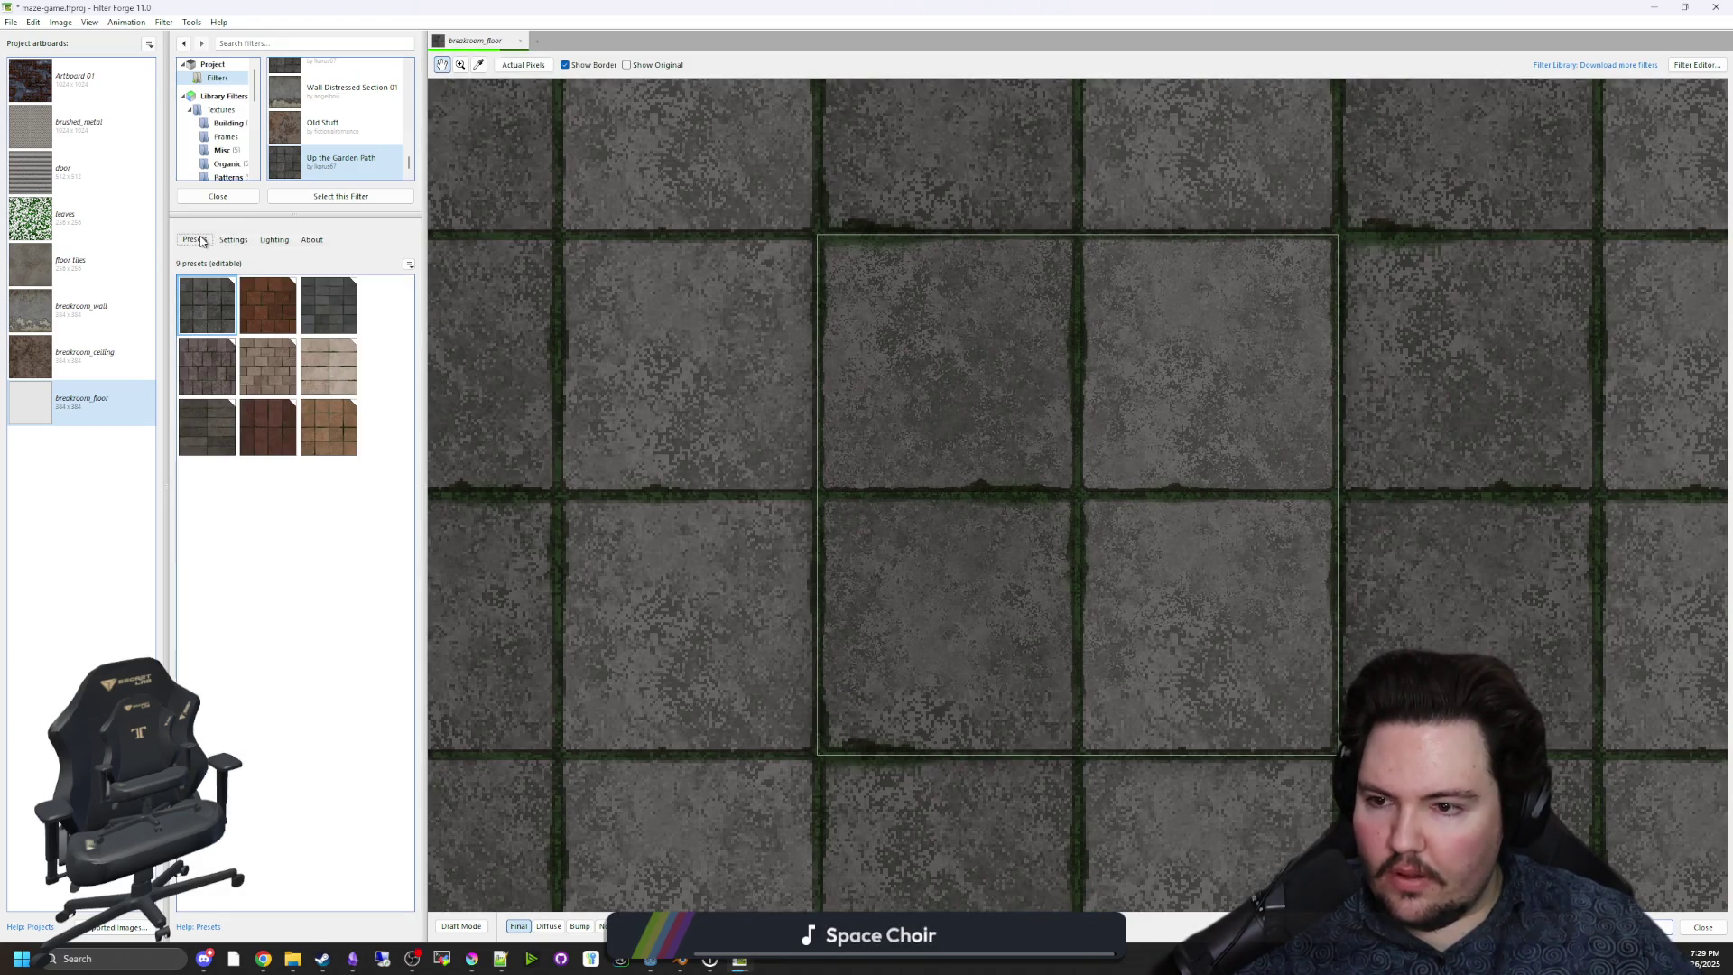
click(233, 239)
scroll(1087, 473, up, 1)
scroll(1086, 473, down, 1)
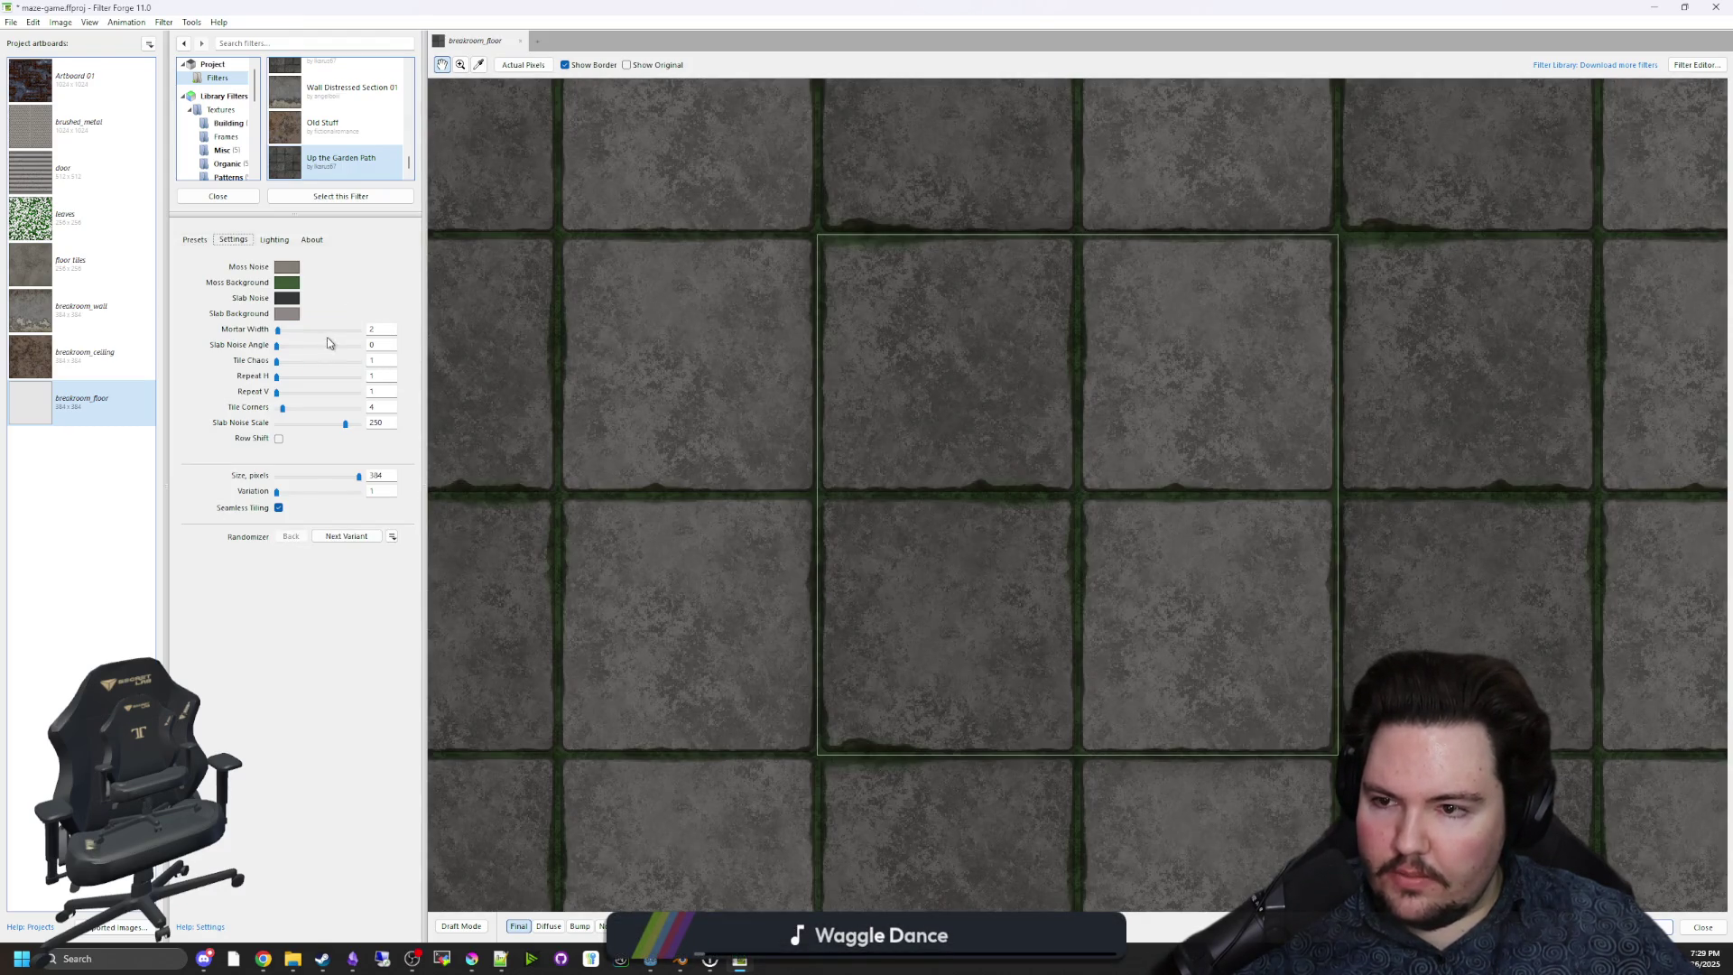
drag(272, 335, 263, 339)
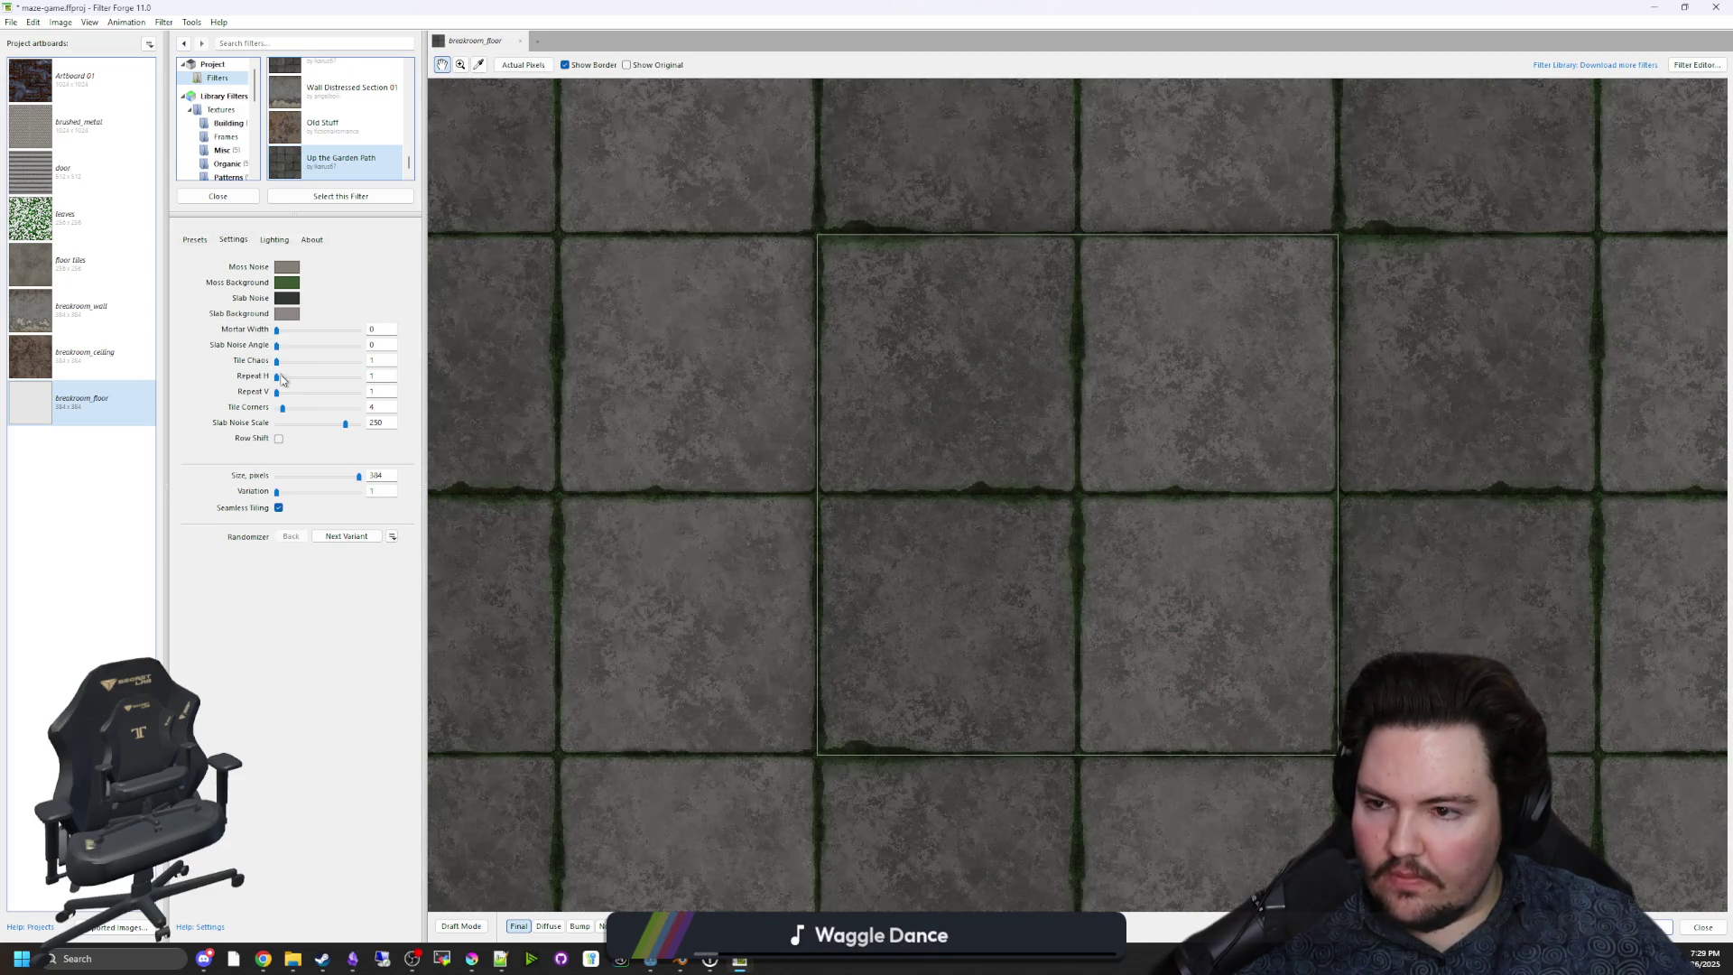
drag(311, 408, 241, 403)
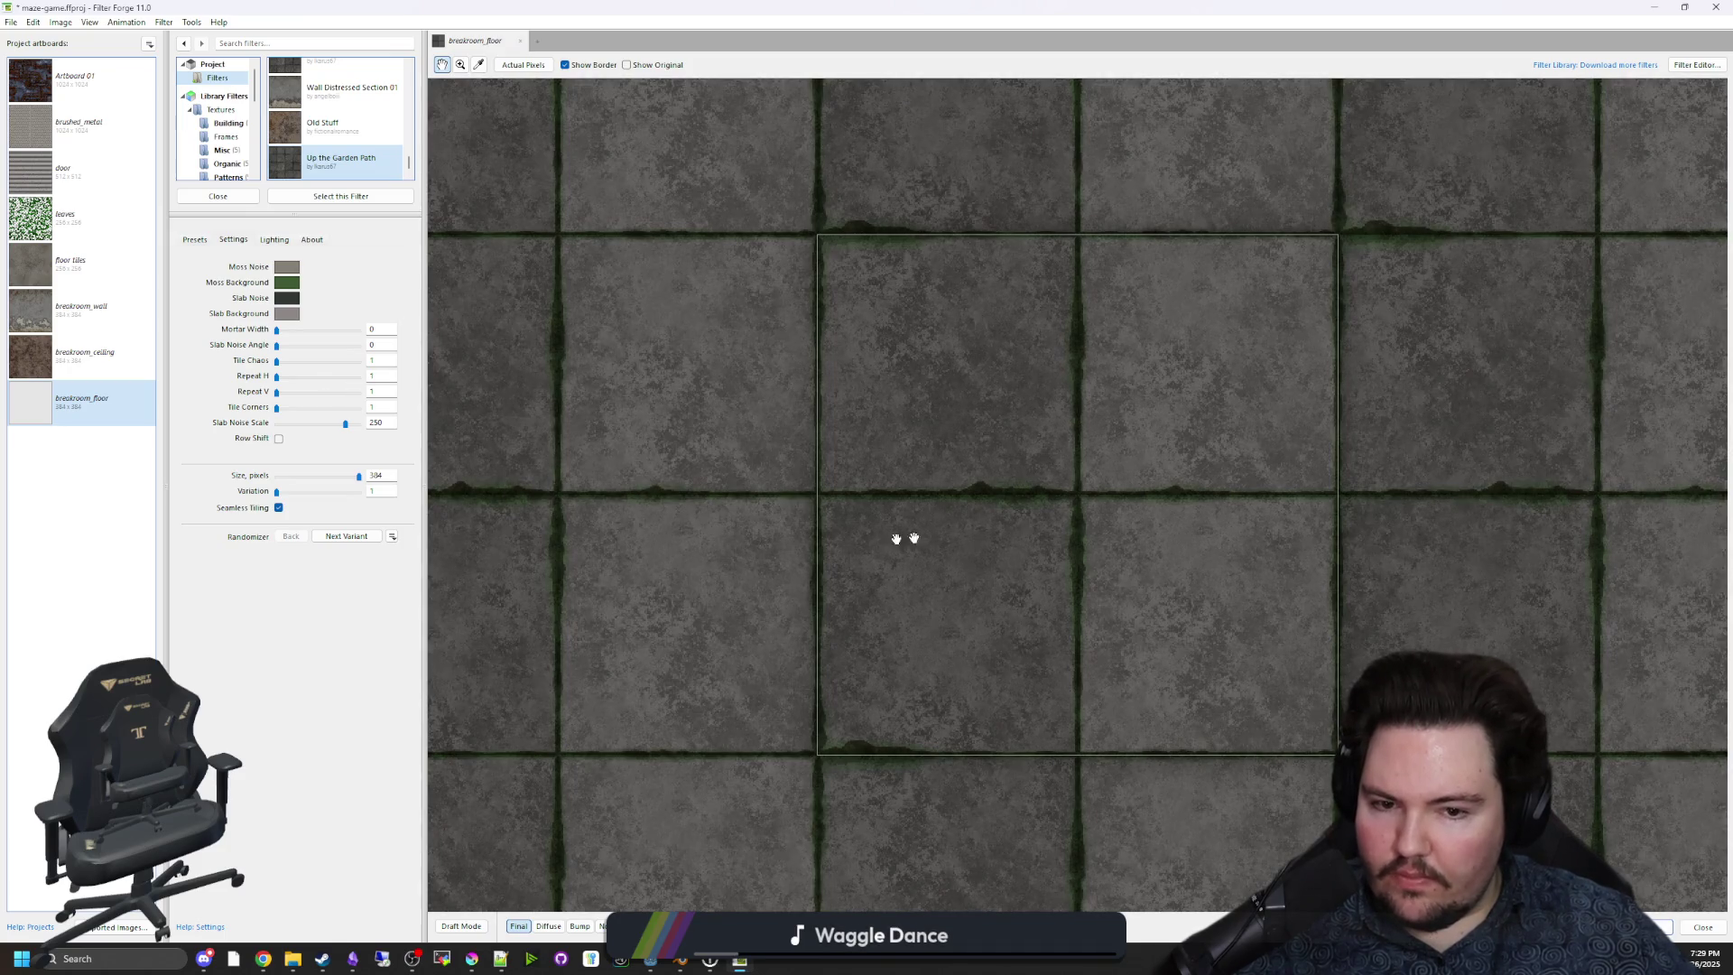
Push Tile Chaos to its maximum for rougher, uneven slabs.
drag(277, 361, 317, 361)
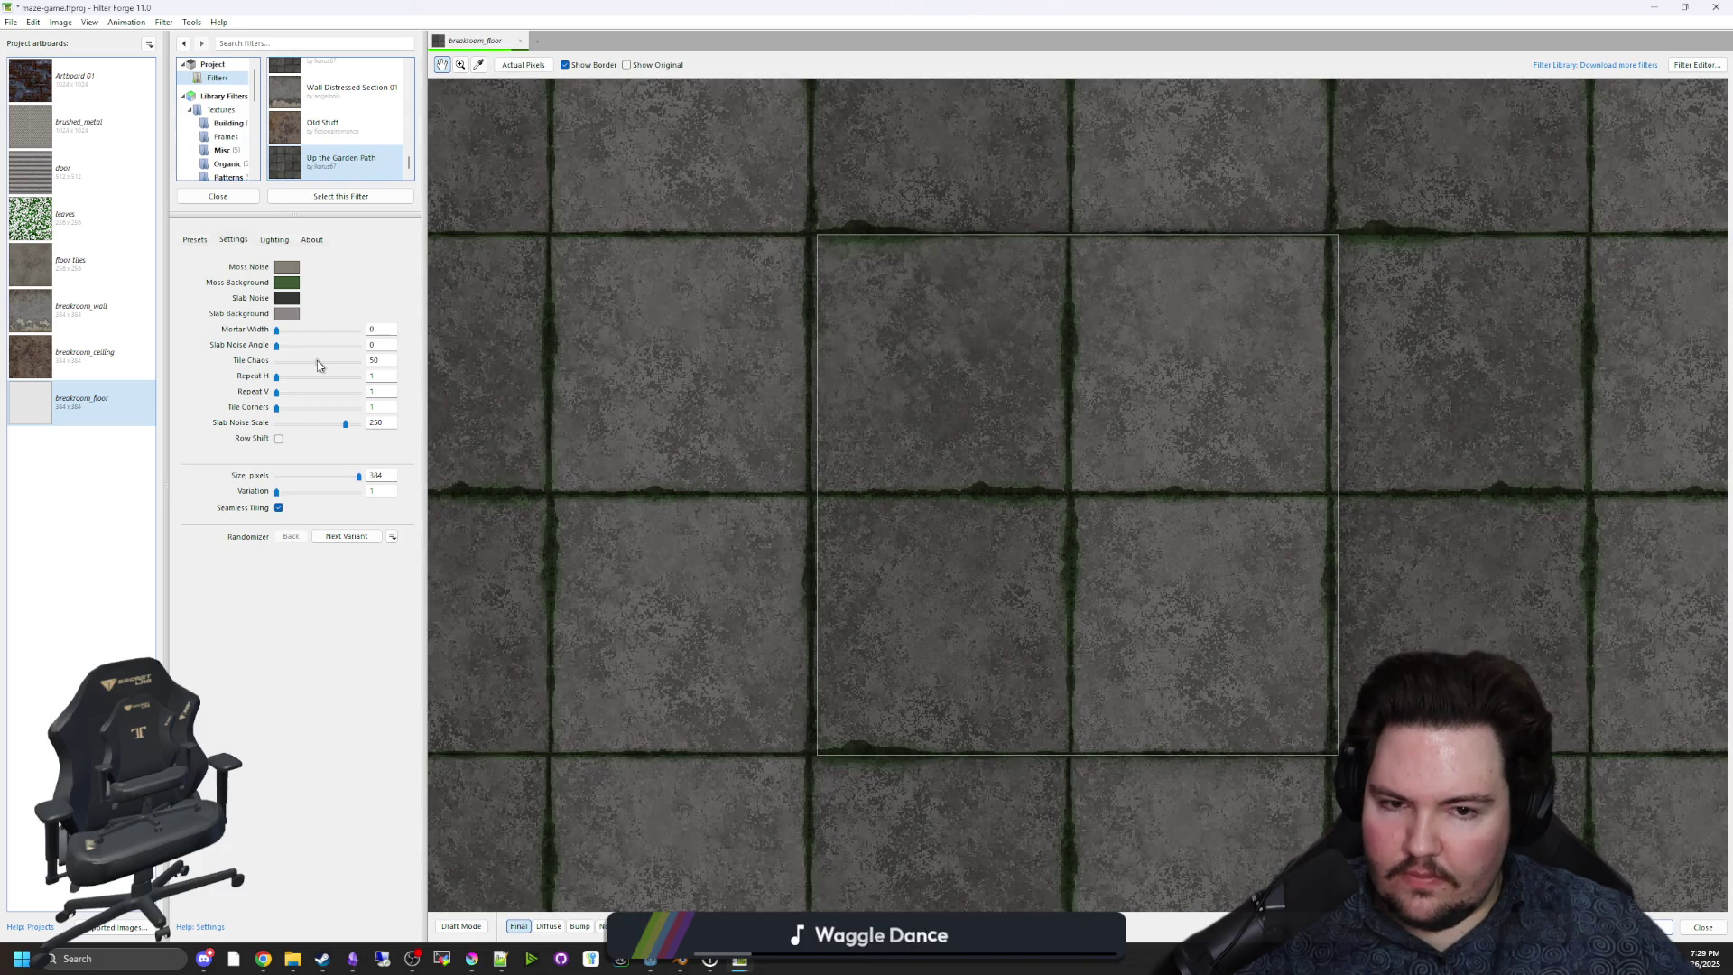
mouse_move(317, 361)
mouse_down()
mouse_move(515, 368)
mouse_move(192, 341)
mouse_move(669, 372)
mouse_up()
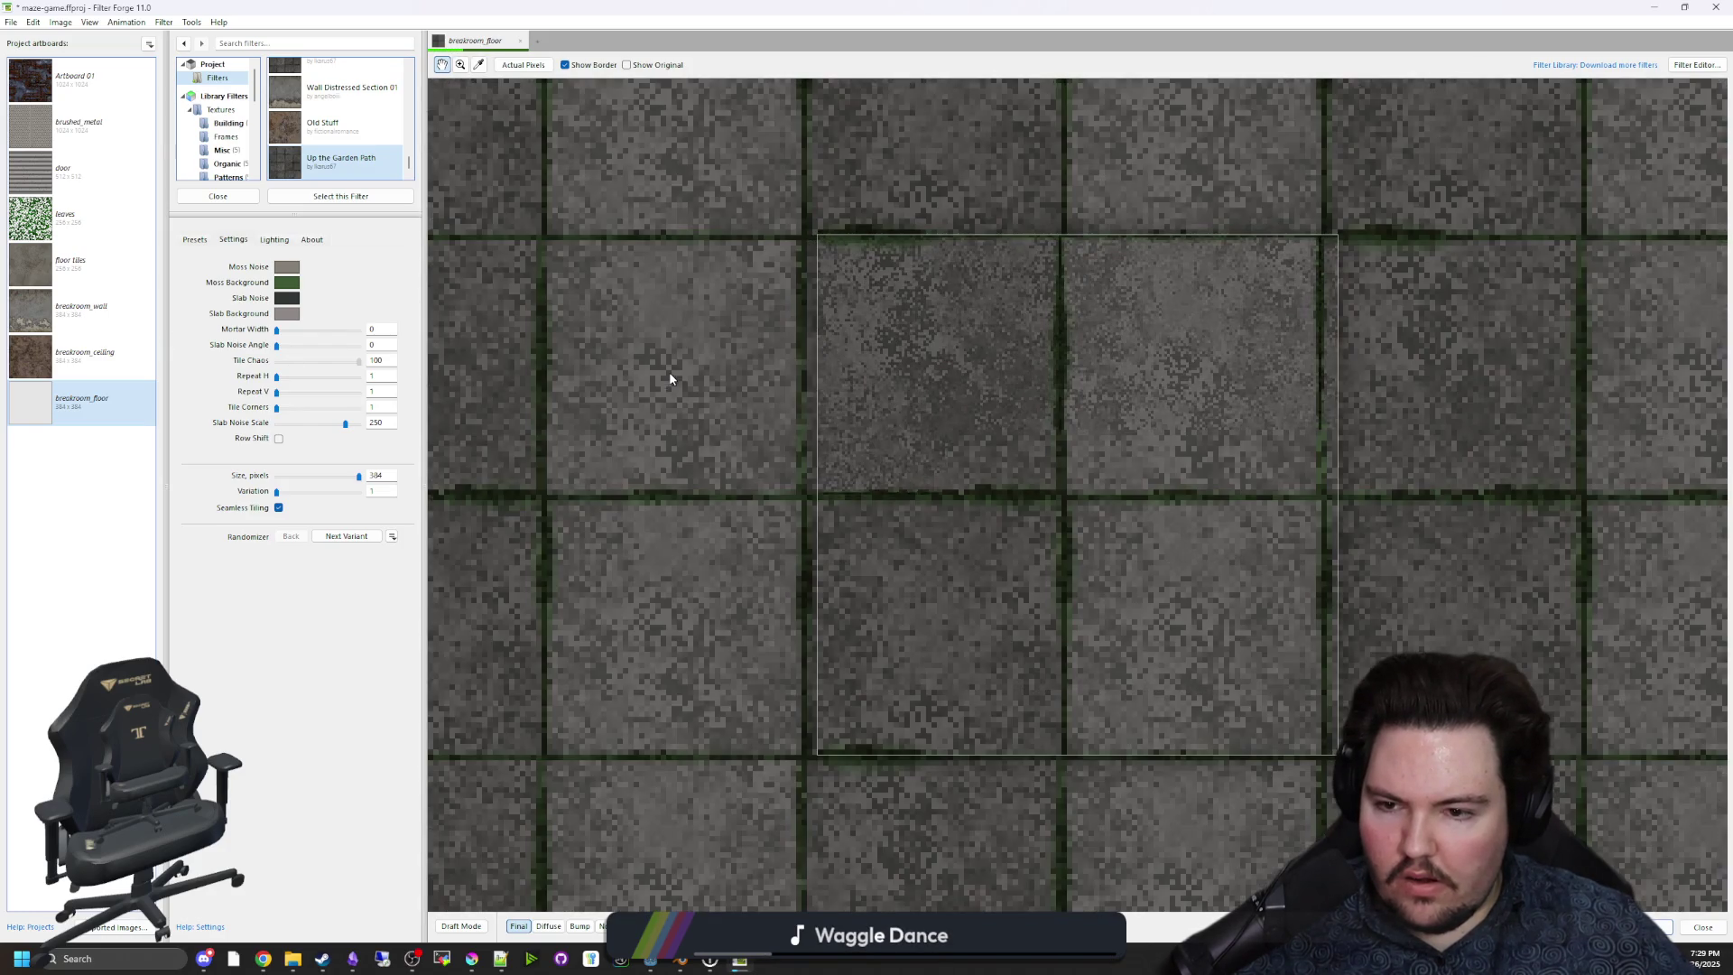
scroll(977, 514, down, 2)
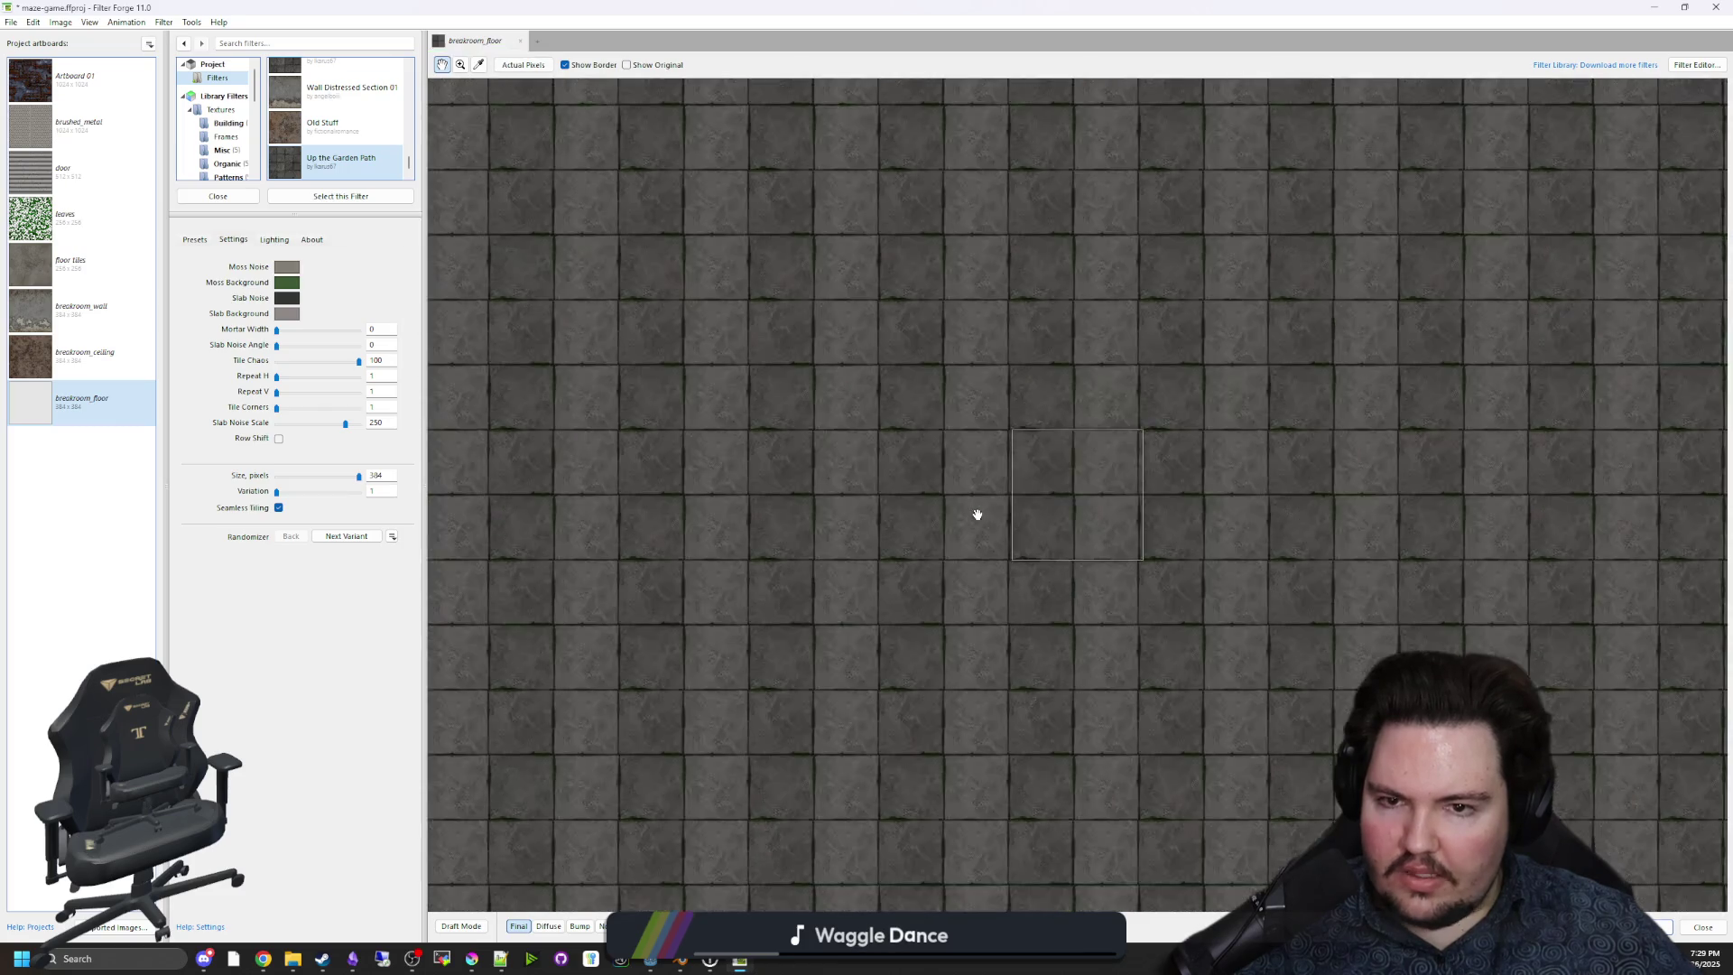
scroll(1036, 525, up, 2)
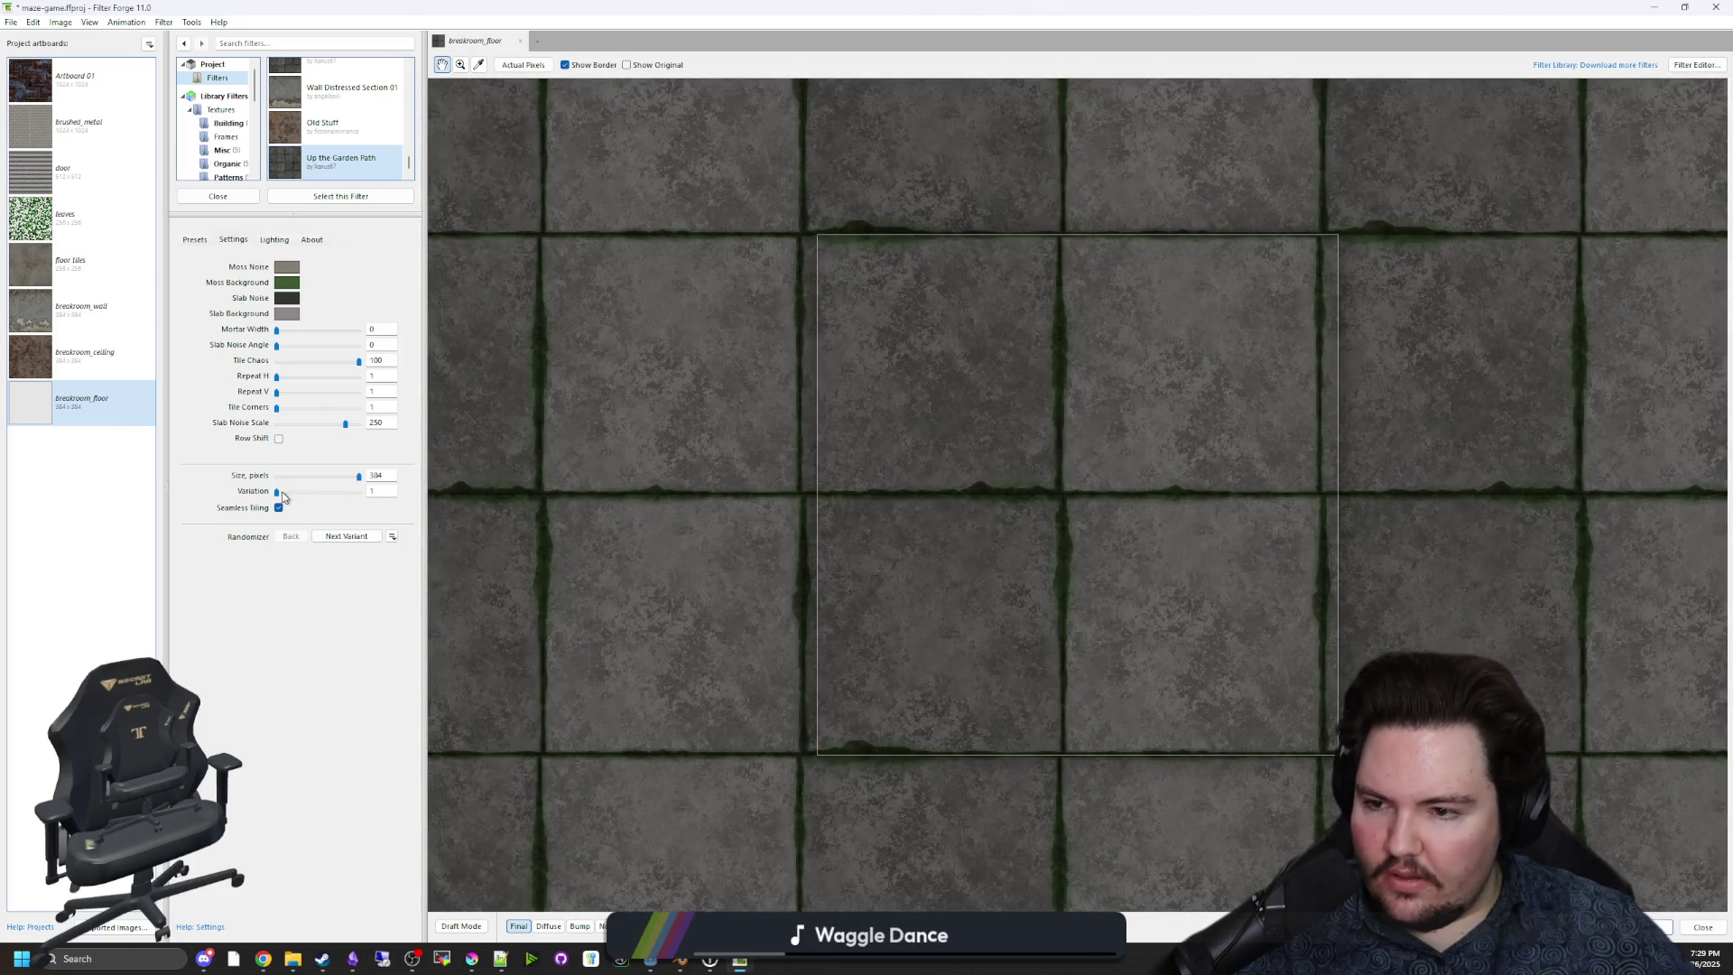
Change Variation to 2460 and ease Tile Chaos back to 62.
drag(278, 495, 284, 491)
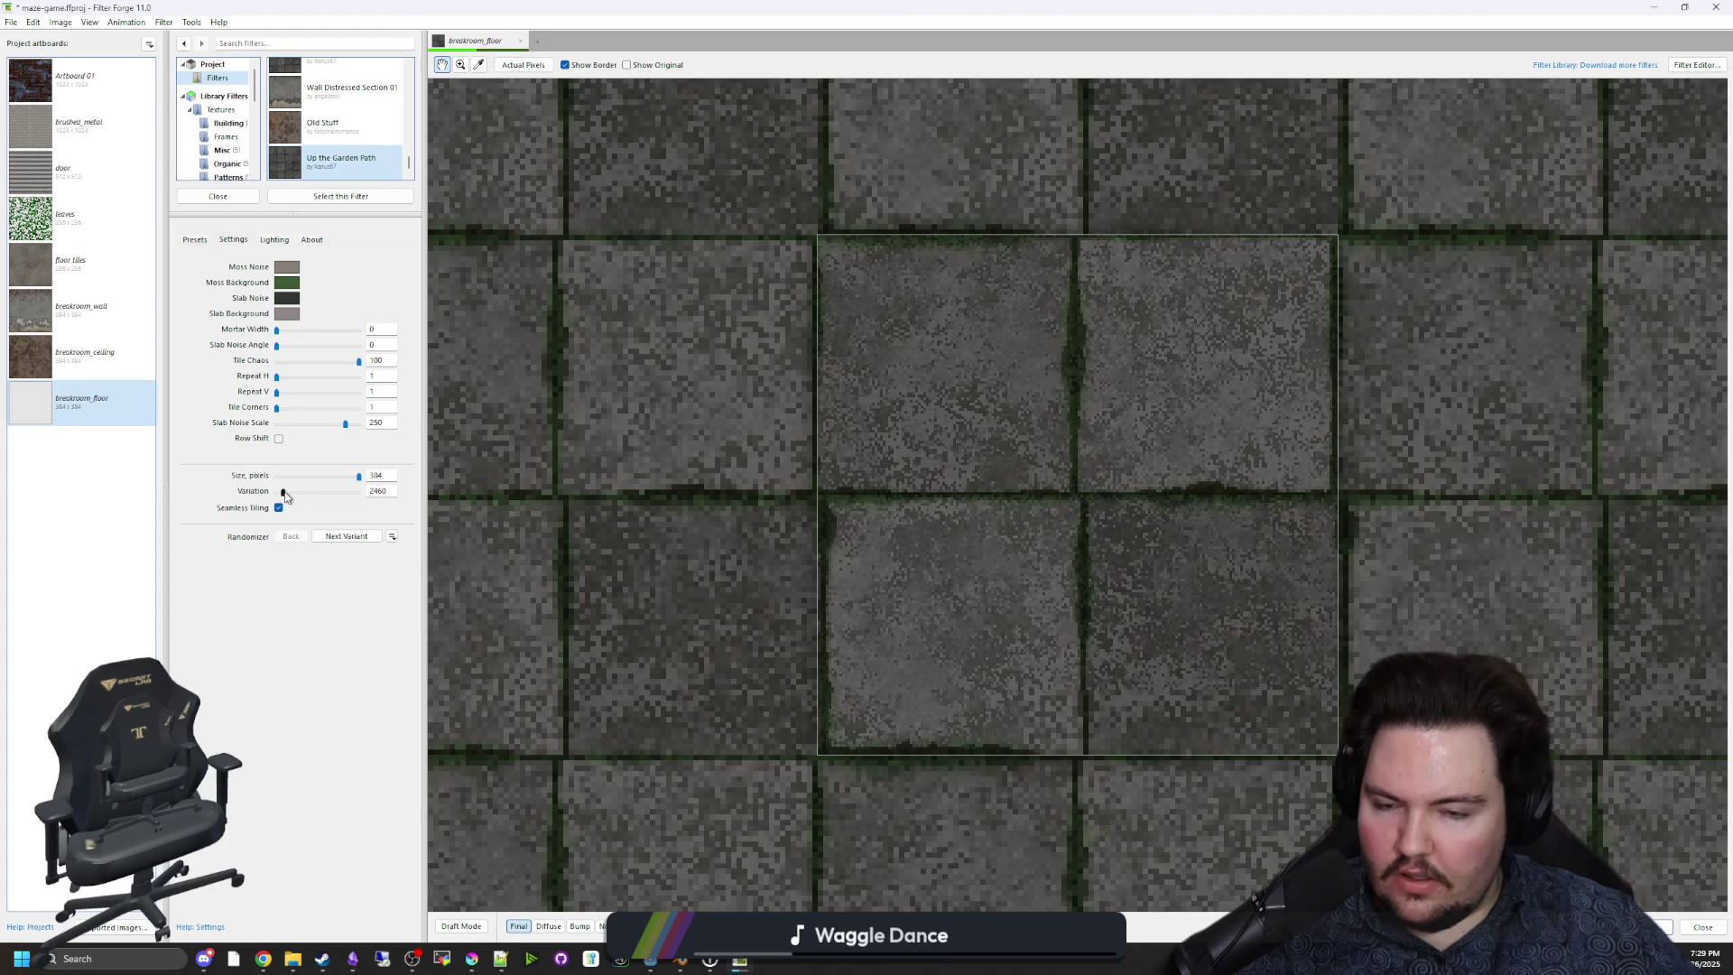
scroll(963, 503, down, 2)
scroll(1029, 511, down, 1)
scroll(1036, 515, up, 3)
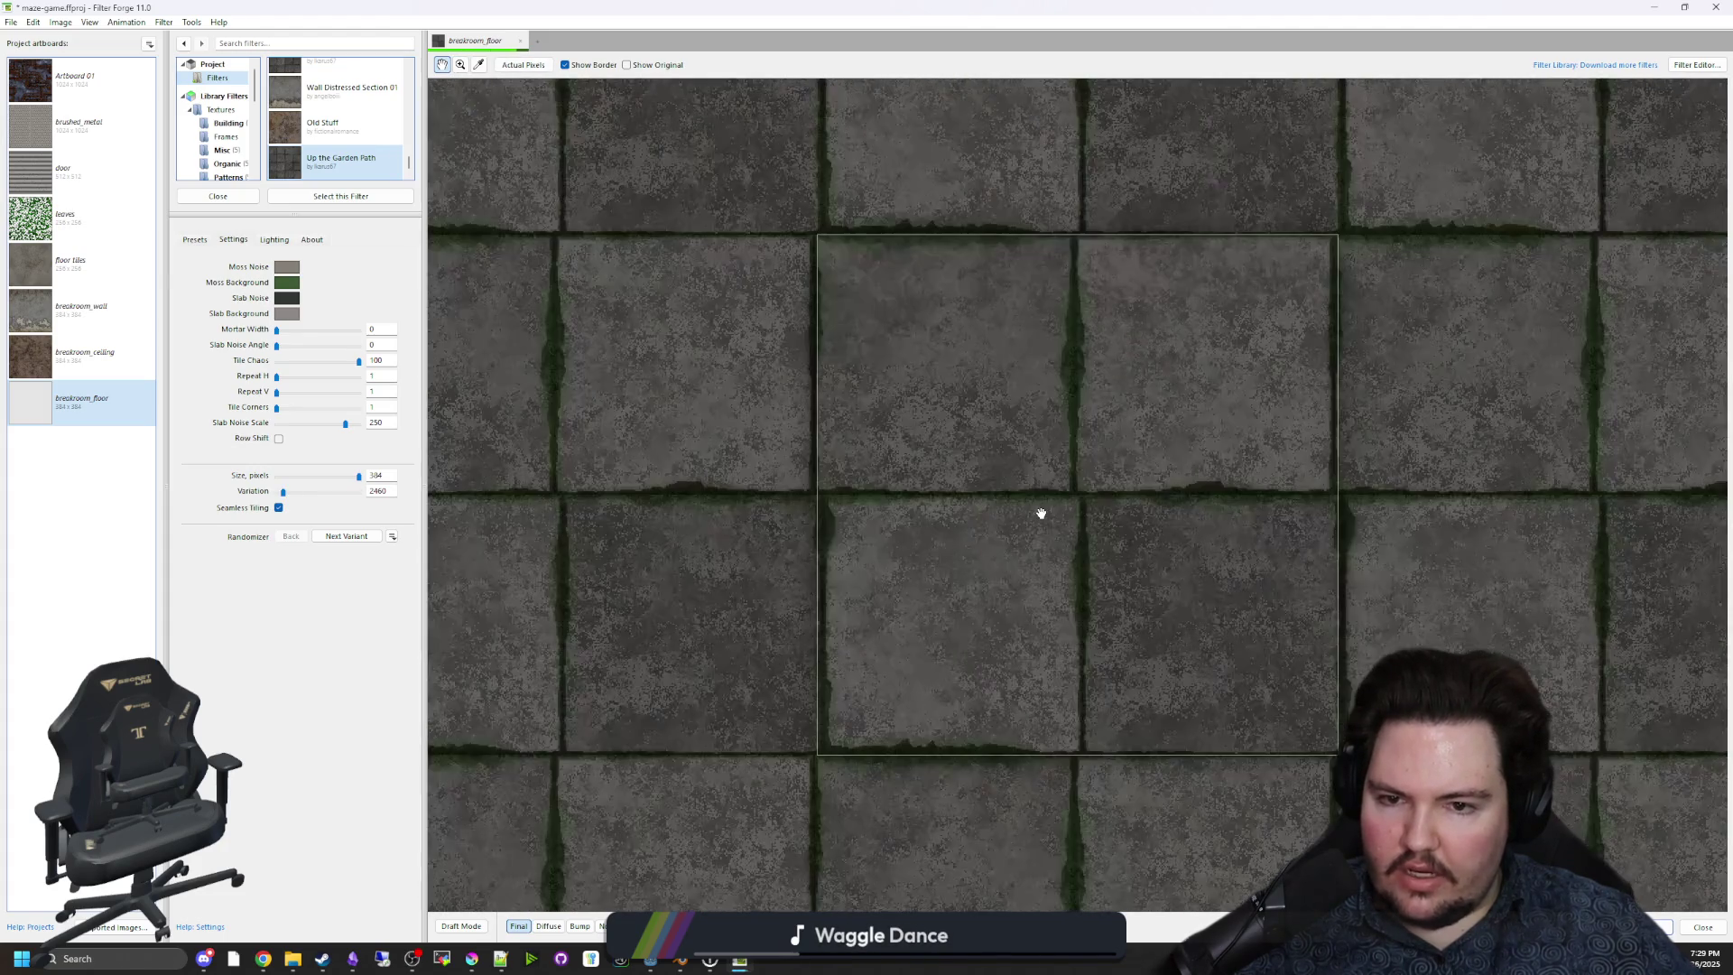
scroll(1037, 511, down, 5)
scroll(1062, 517, up, 5)
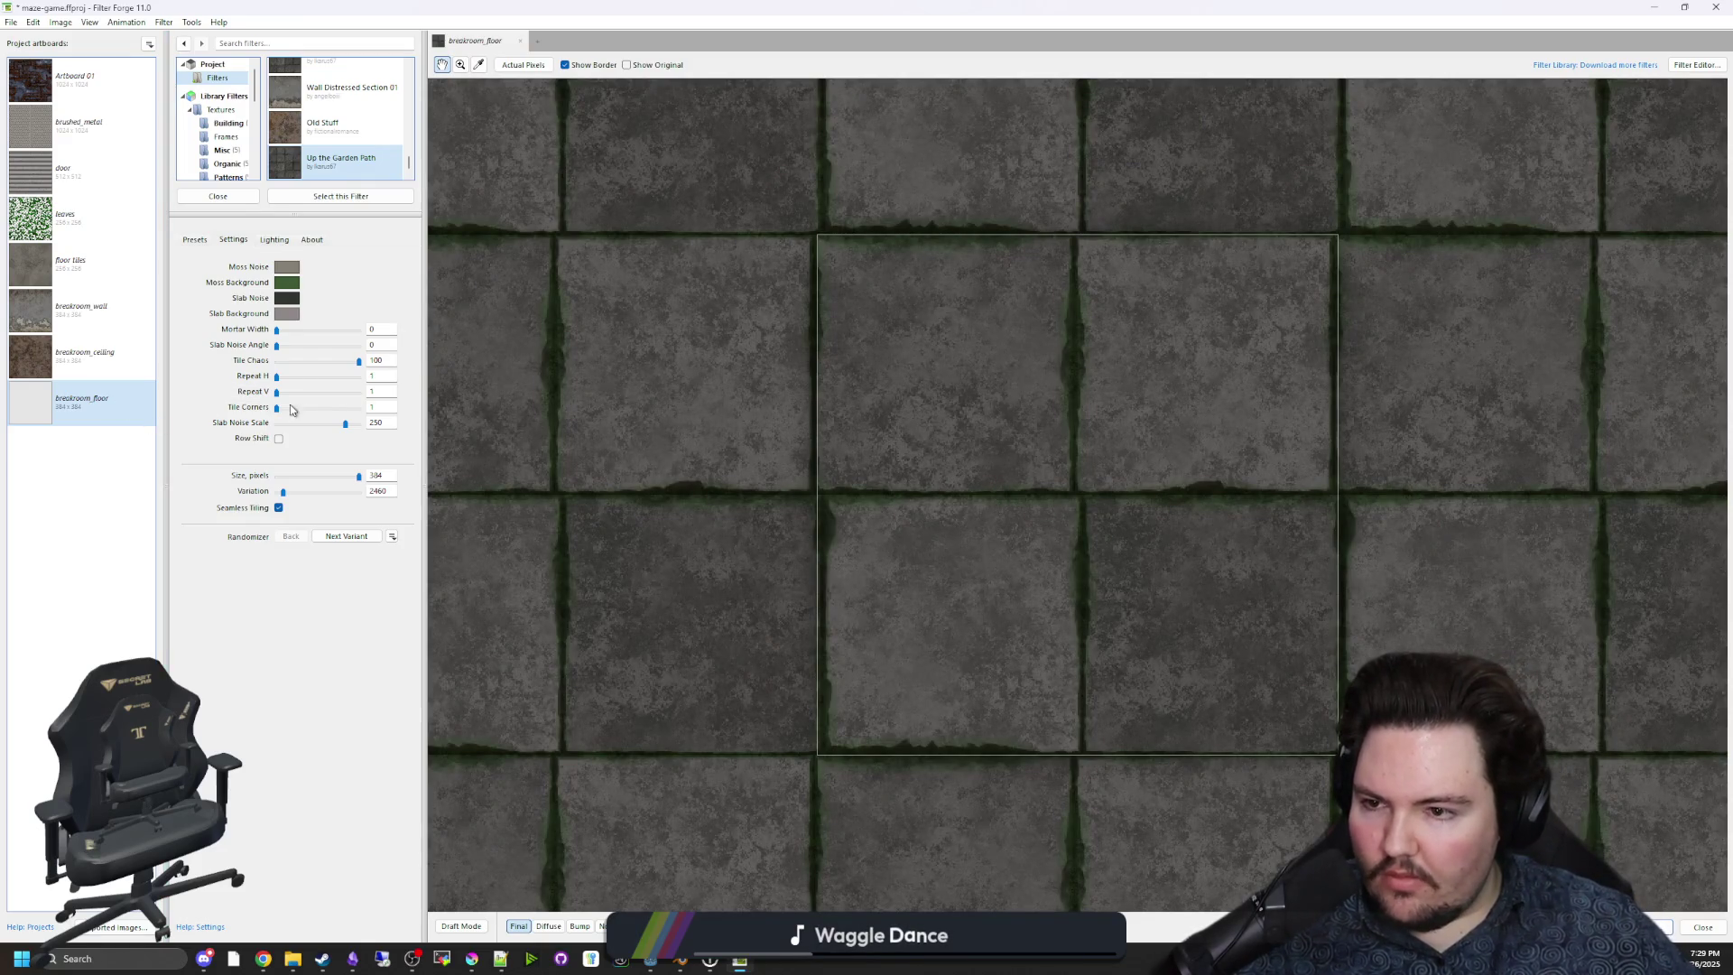
drag(358, 363, 335, 365)
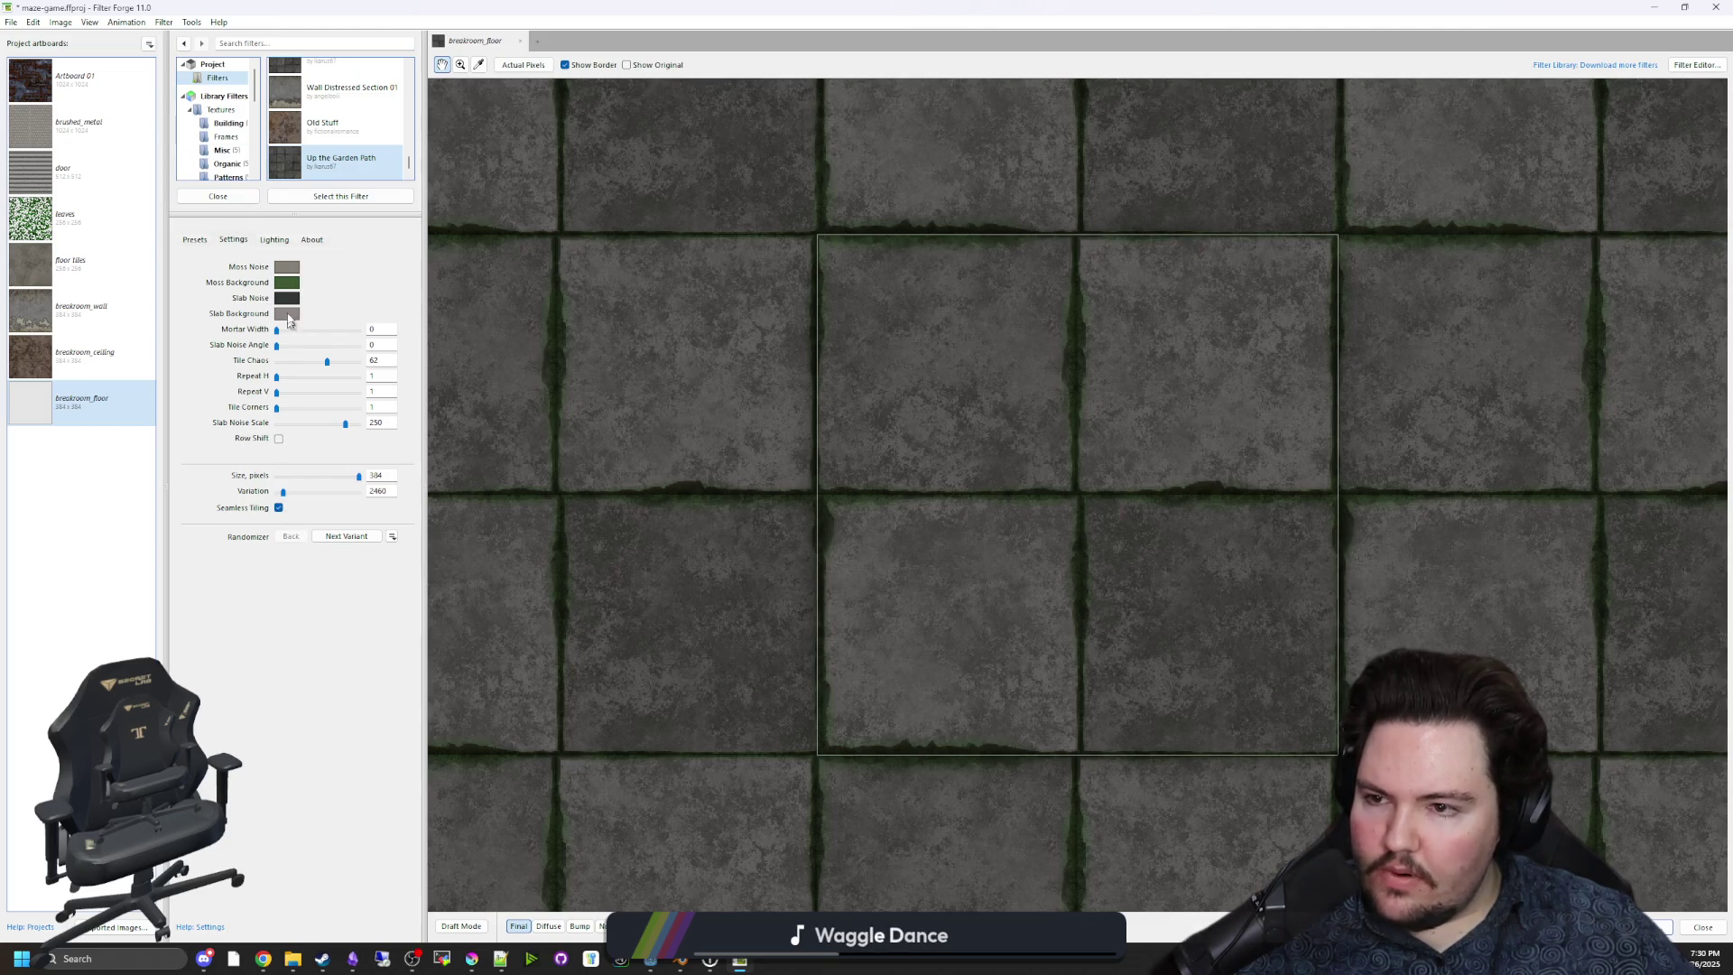
click(297, 286)
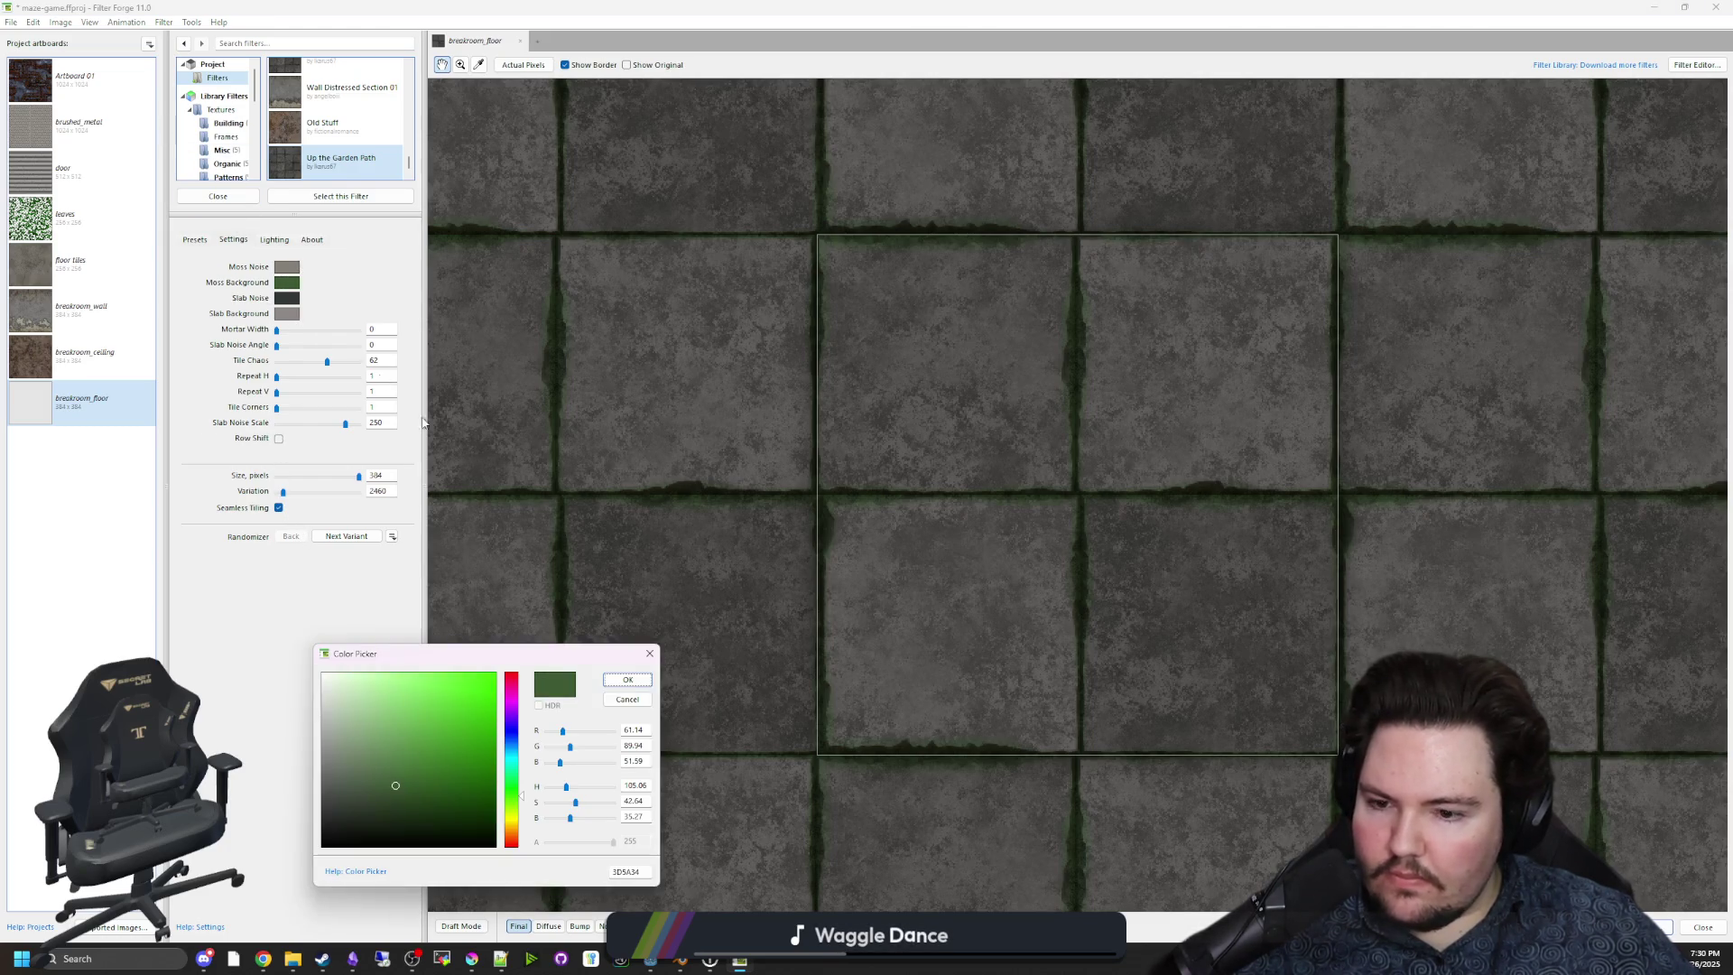
Shift the Moss Background colour from green to a rusty brown and confirm the Moss Noise colour.
mouse_move(592, 647)
mouse_down()
mouse_move(734, 602)
mouse_move(1036, 557)
mouse_move(696, 562)
mouse_up()
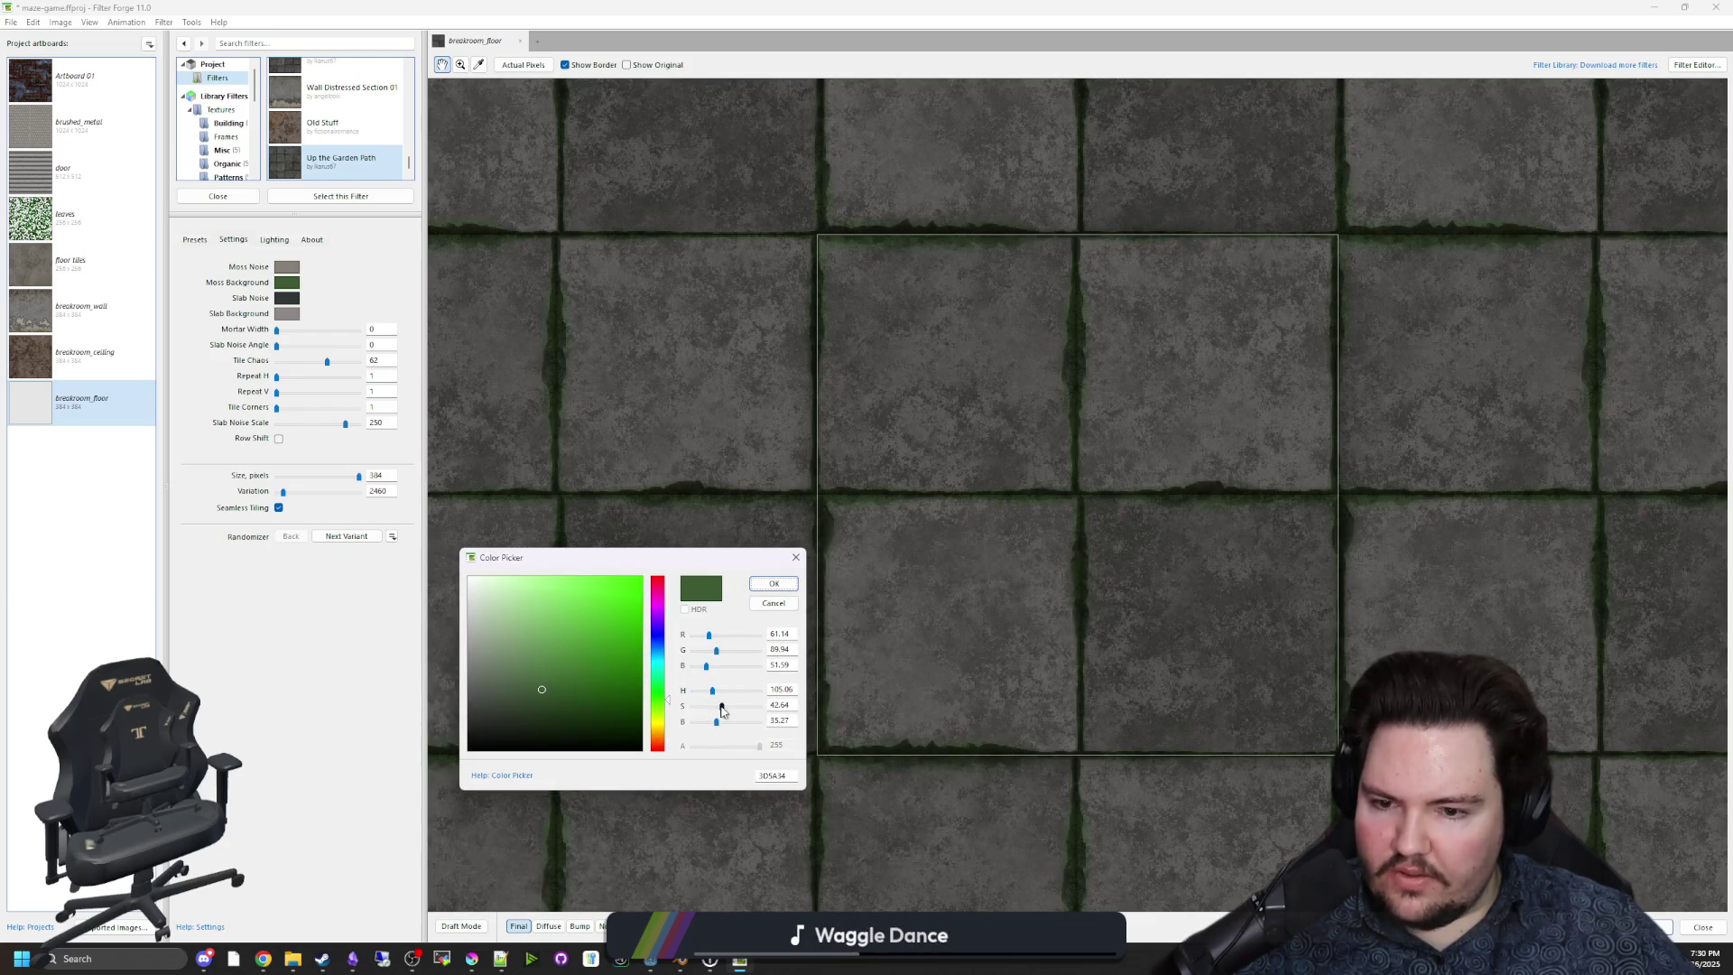
drag(669, 713, 660, 740)
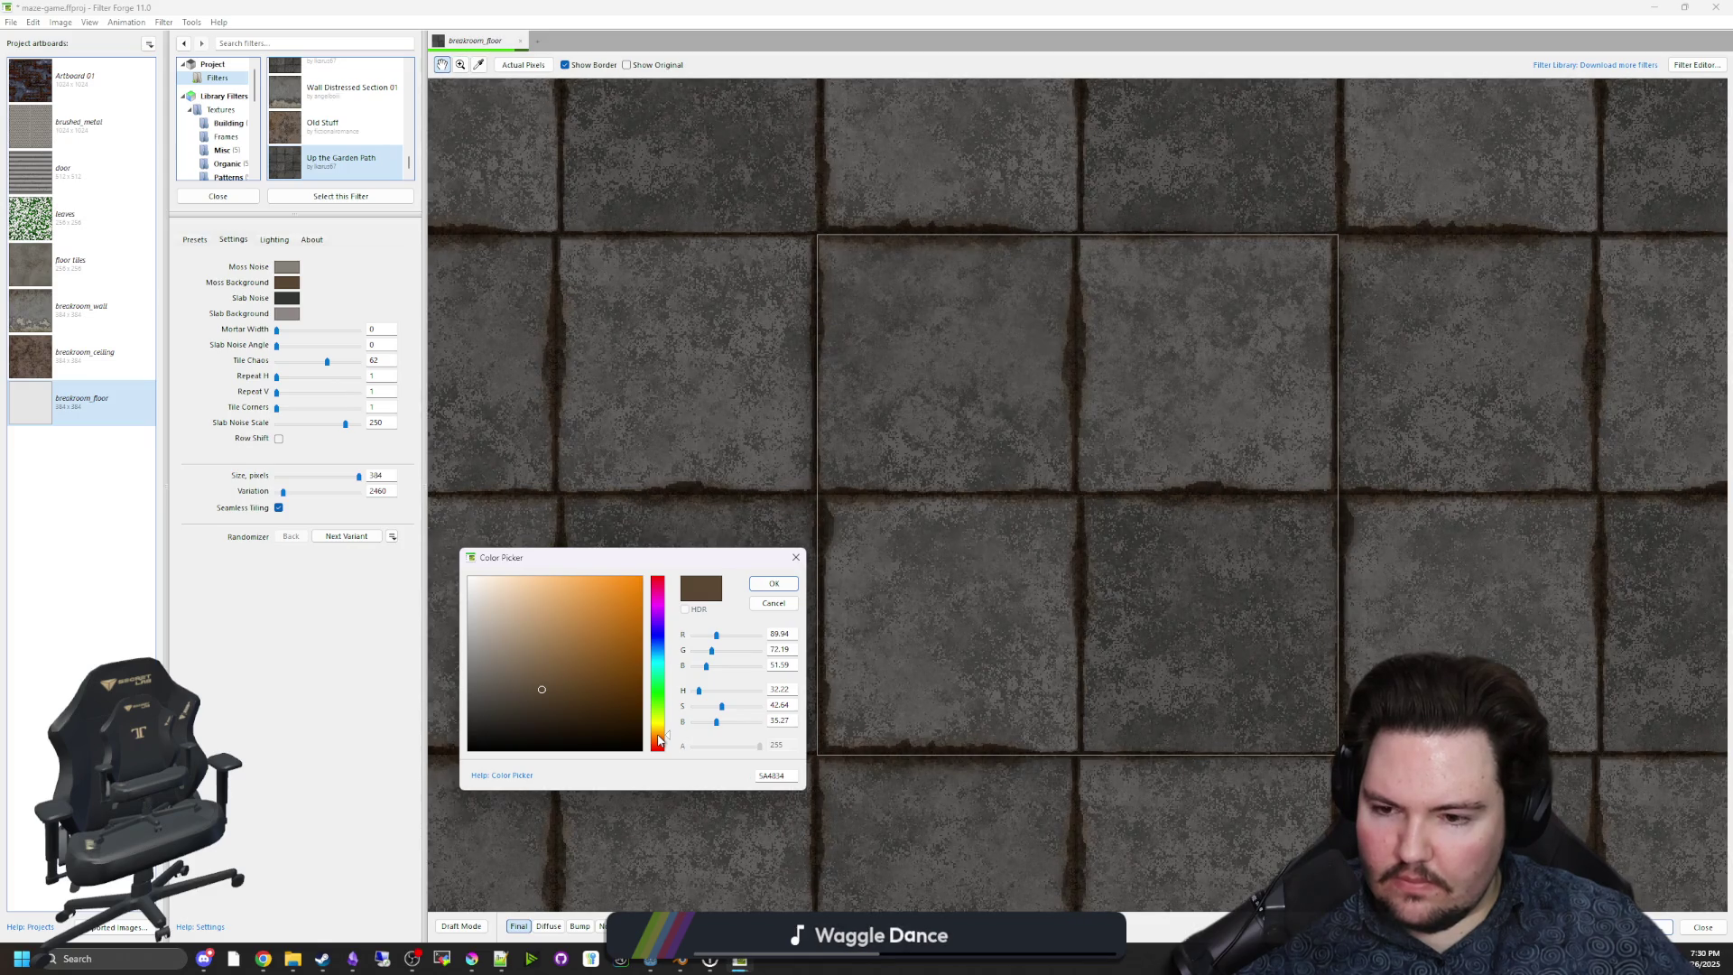
click(785, 584)
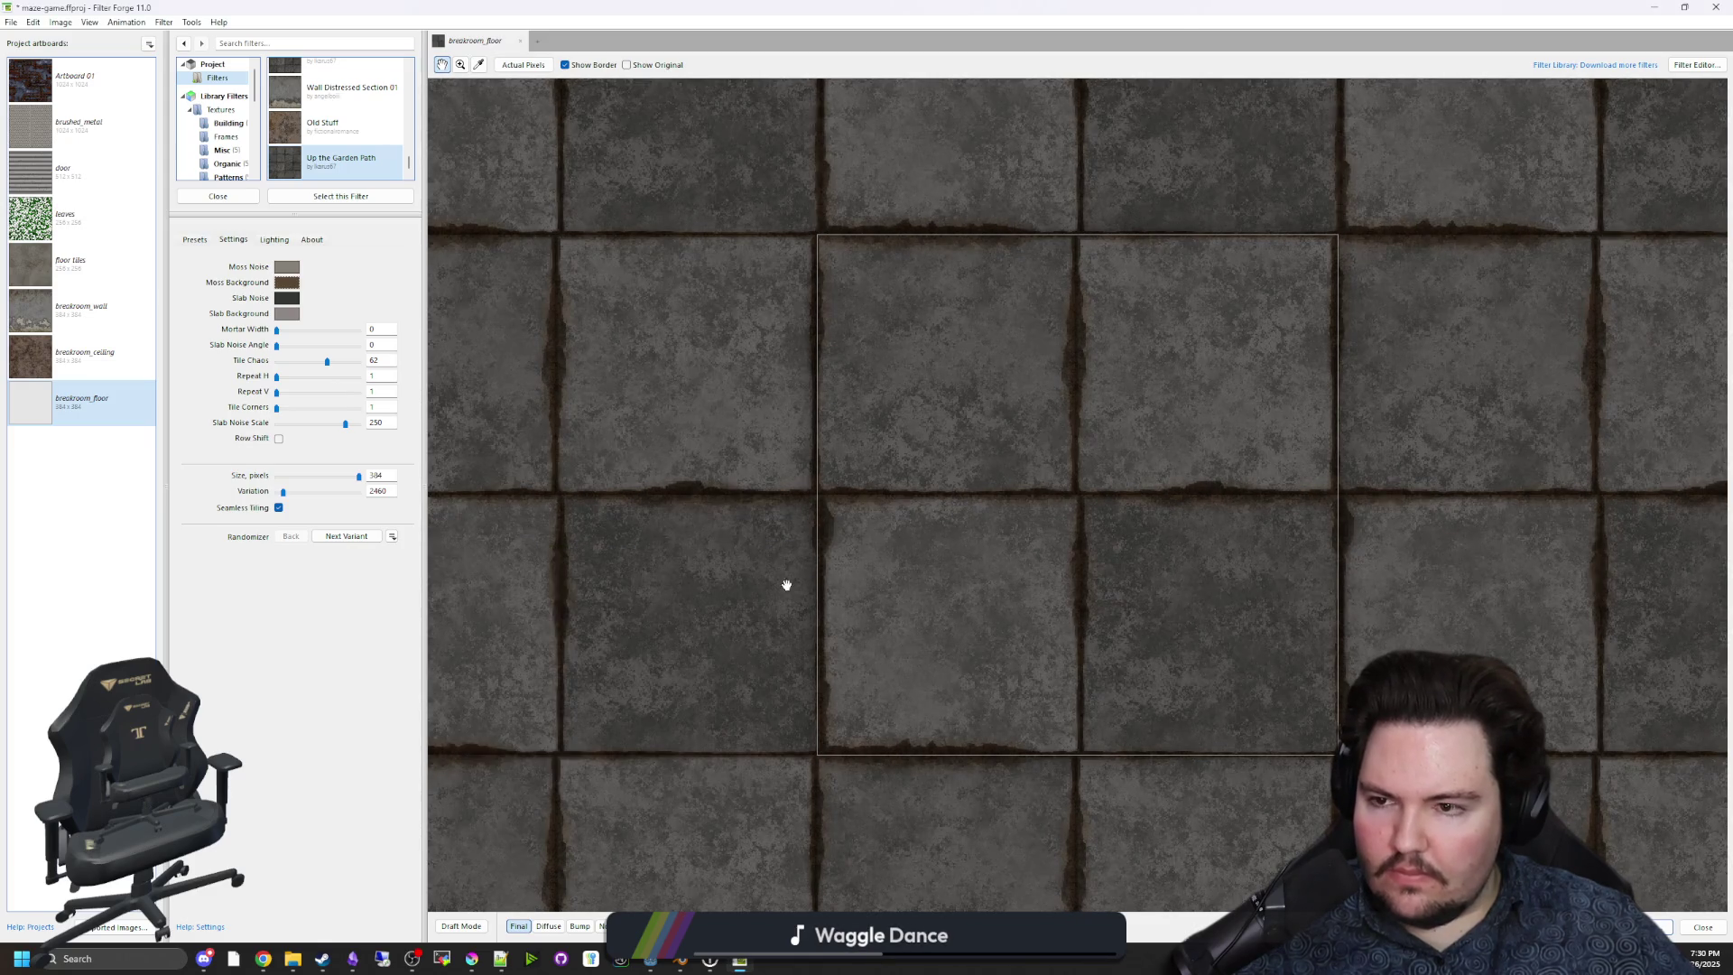
click(294, 272)
click(776, 587)
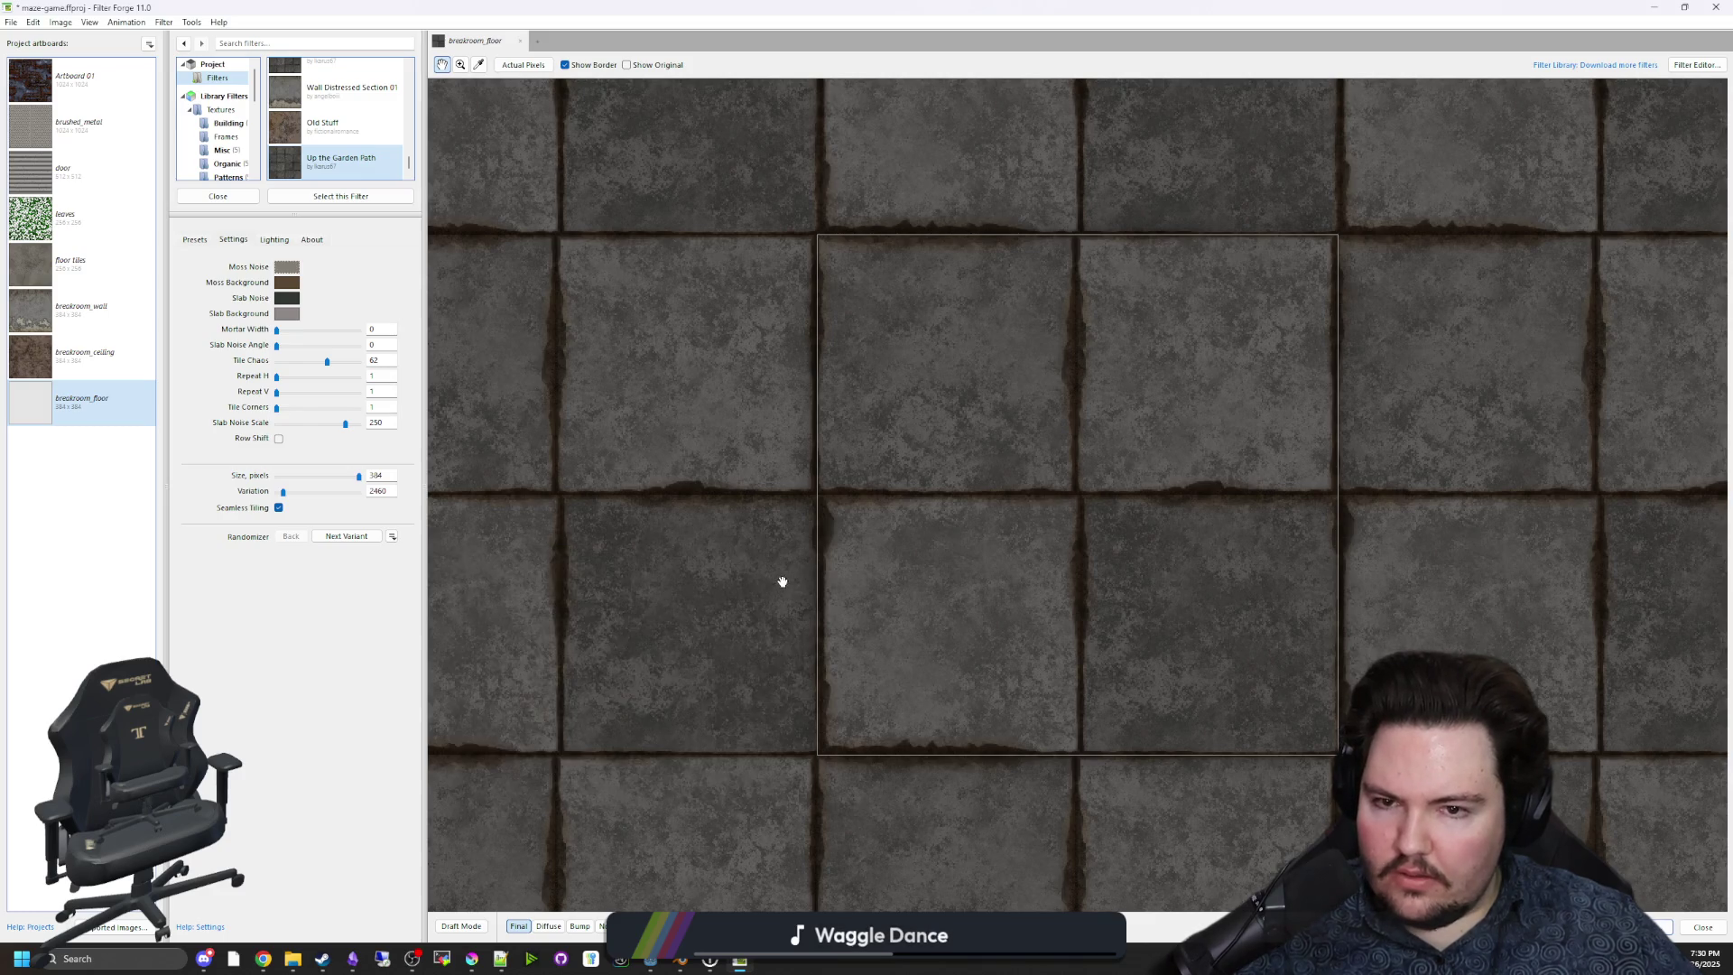
Bring up the export options for the breakroom_floor texture from the File menu.
click(60, 25)
mouse_move(28, 28)
click(41, 140)
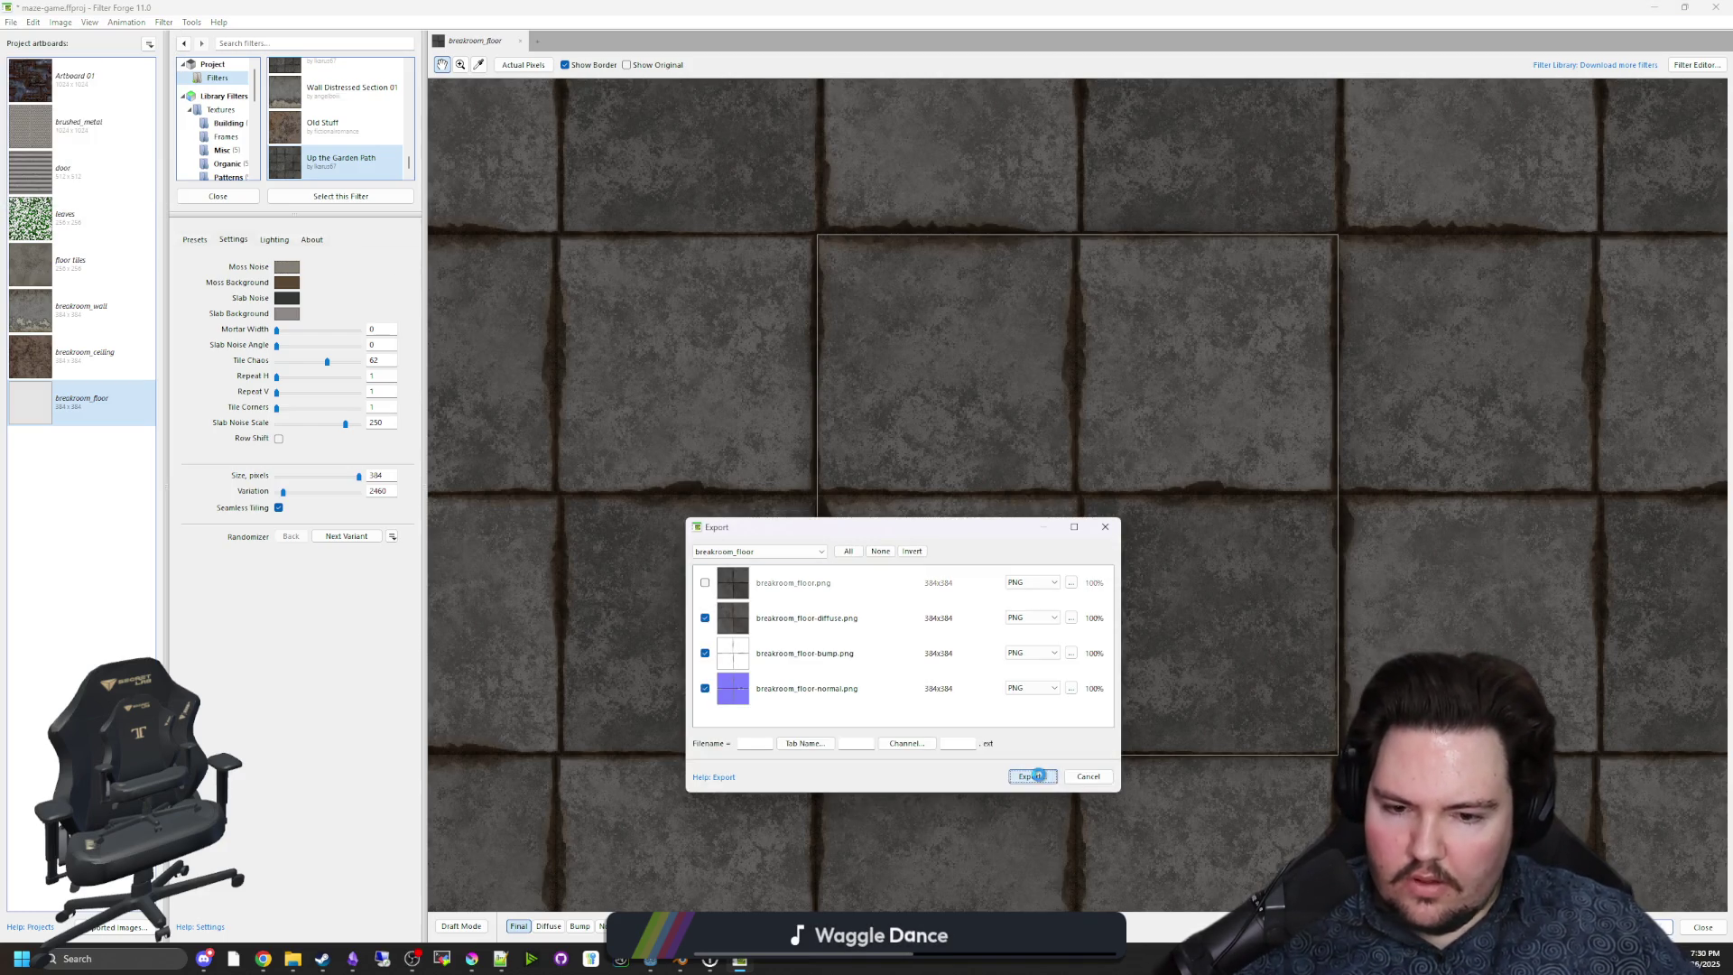
Export the floor's diffuse, bump and normal PNGs, then minimize Filter Forge and Chrome to reveal Godot.
click(1031, 776)
click(949, 682)
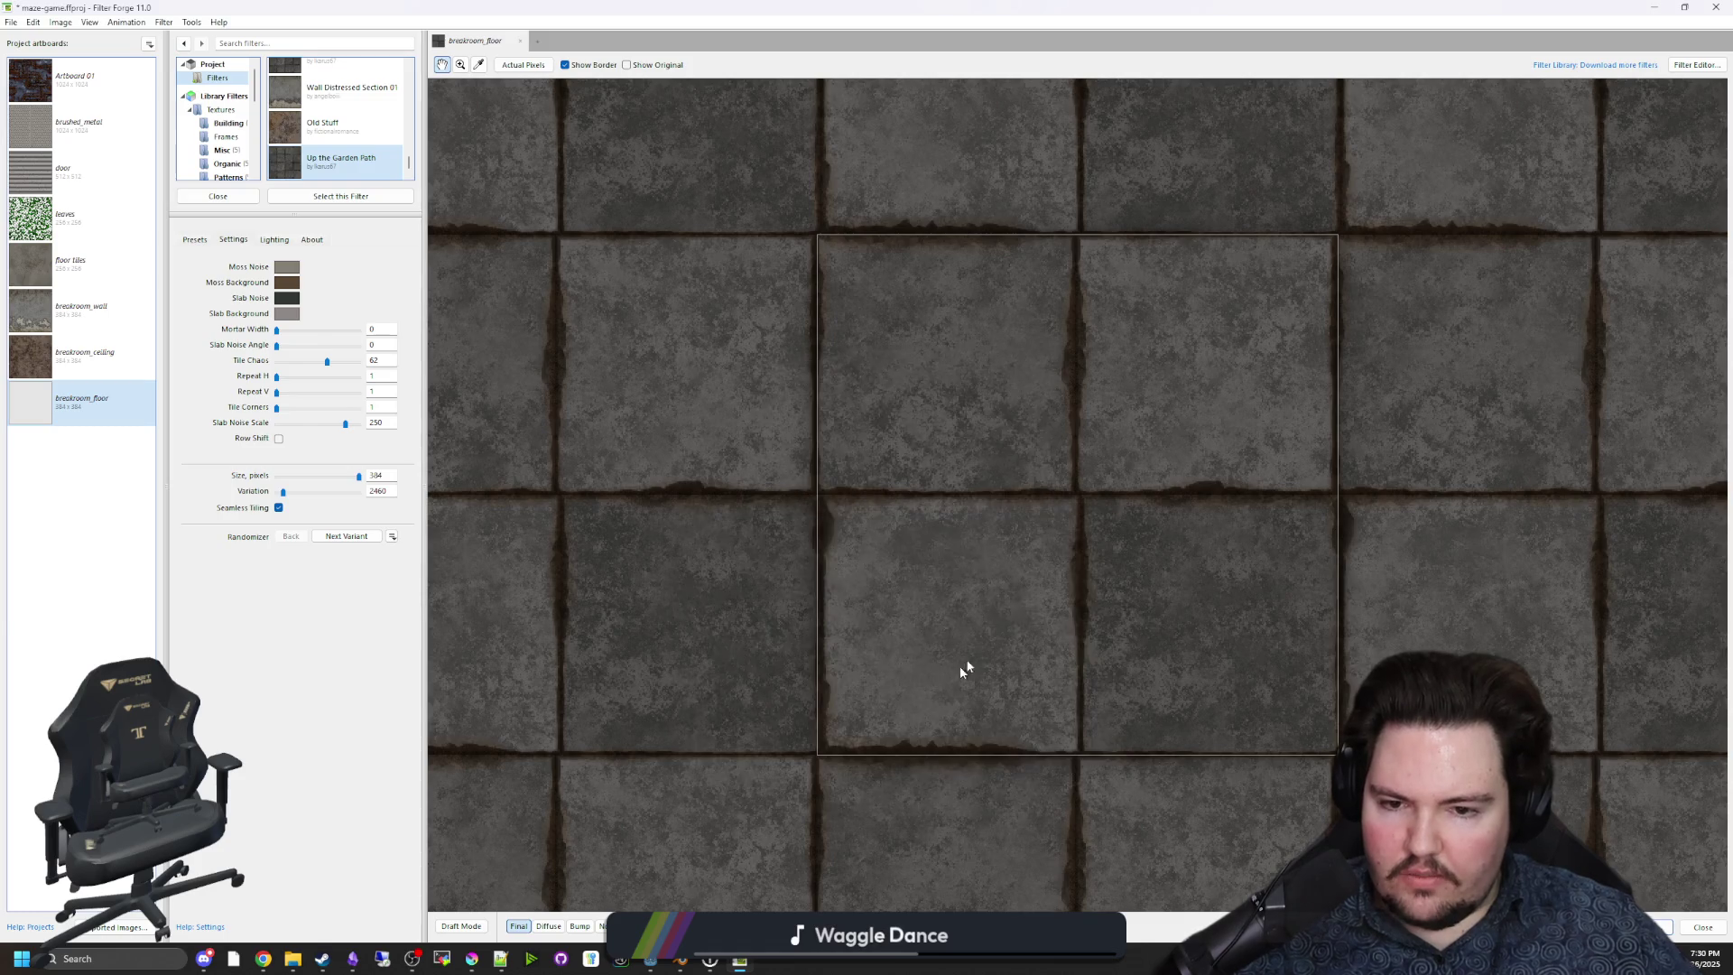
click(1653, 7)
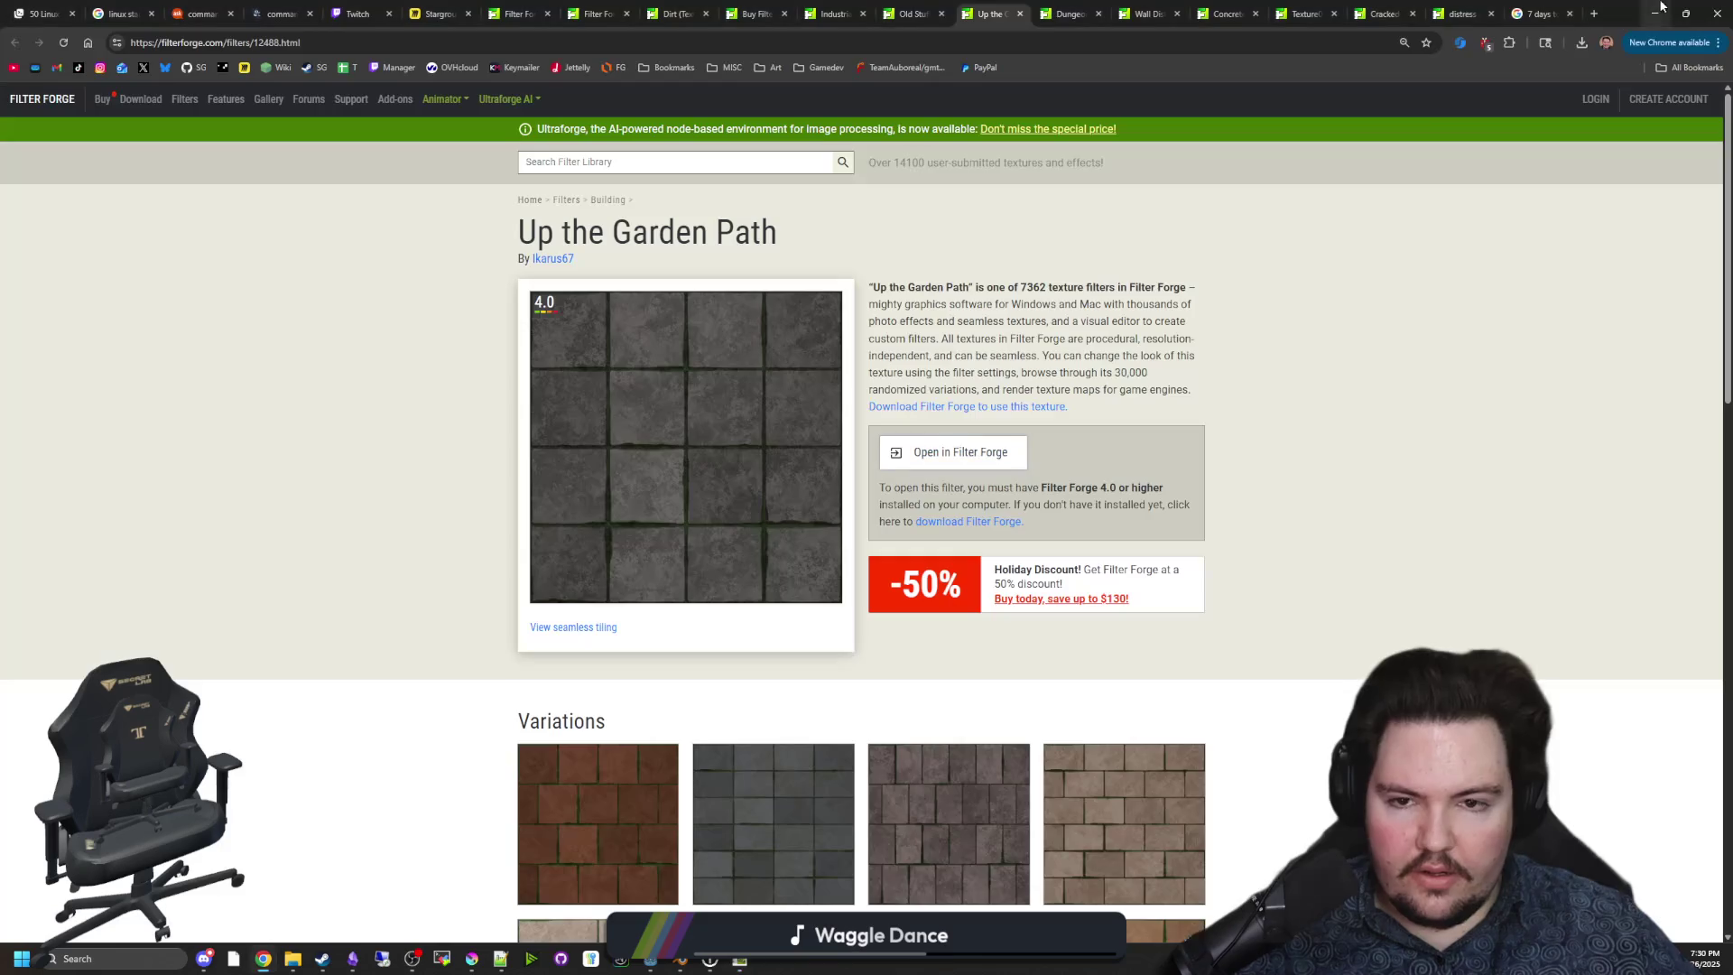
click(1655, 7)
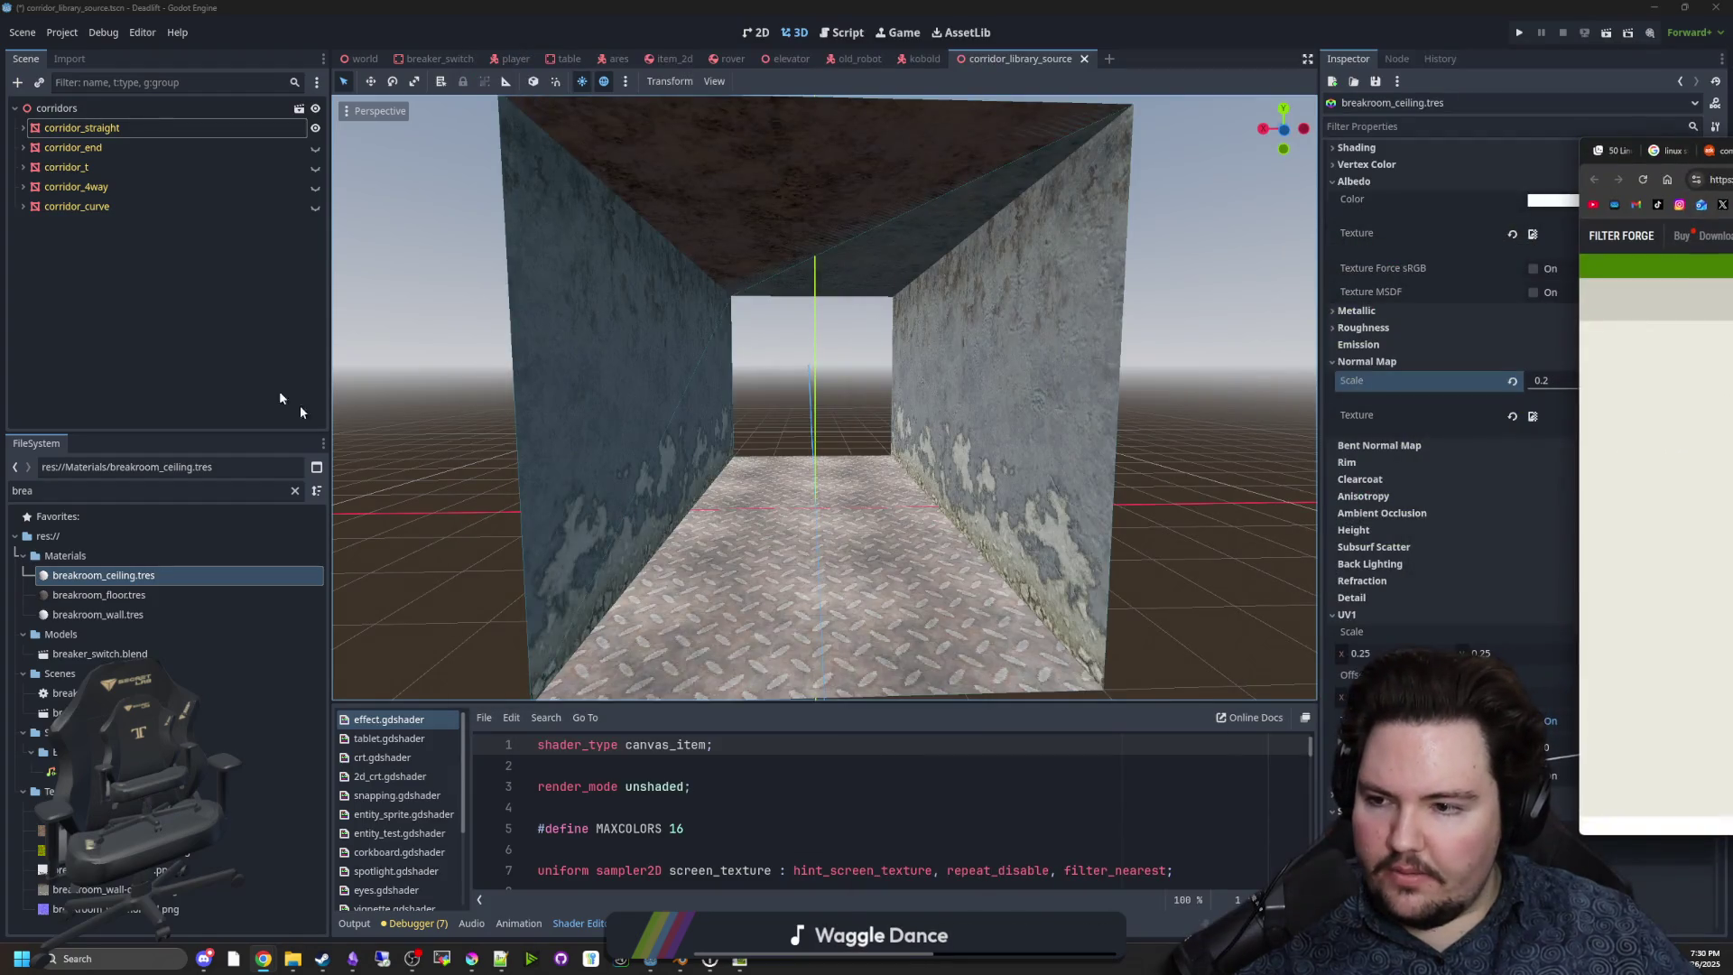
Give breakroom_floor.tres the floor diffuse image as albedo and a triplanar UV1 scale of 0.25.
click(134, 546)
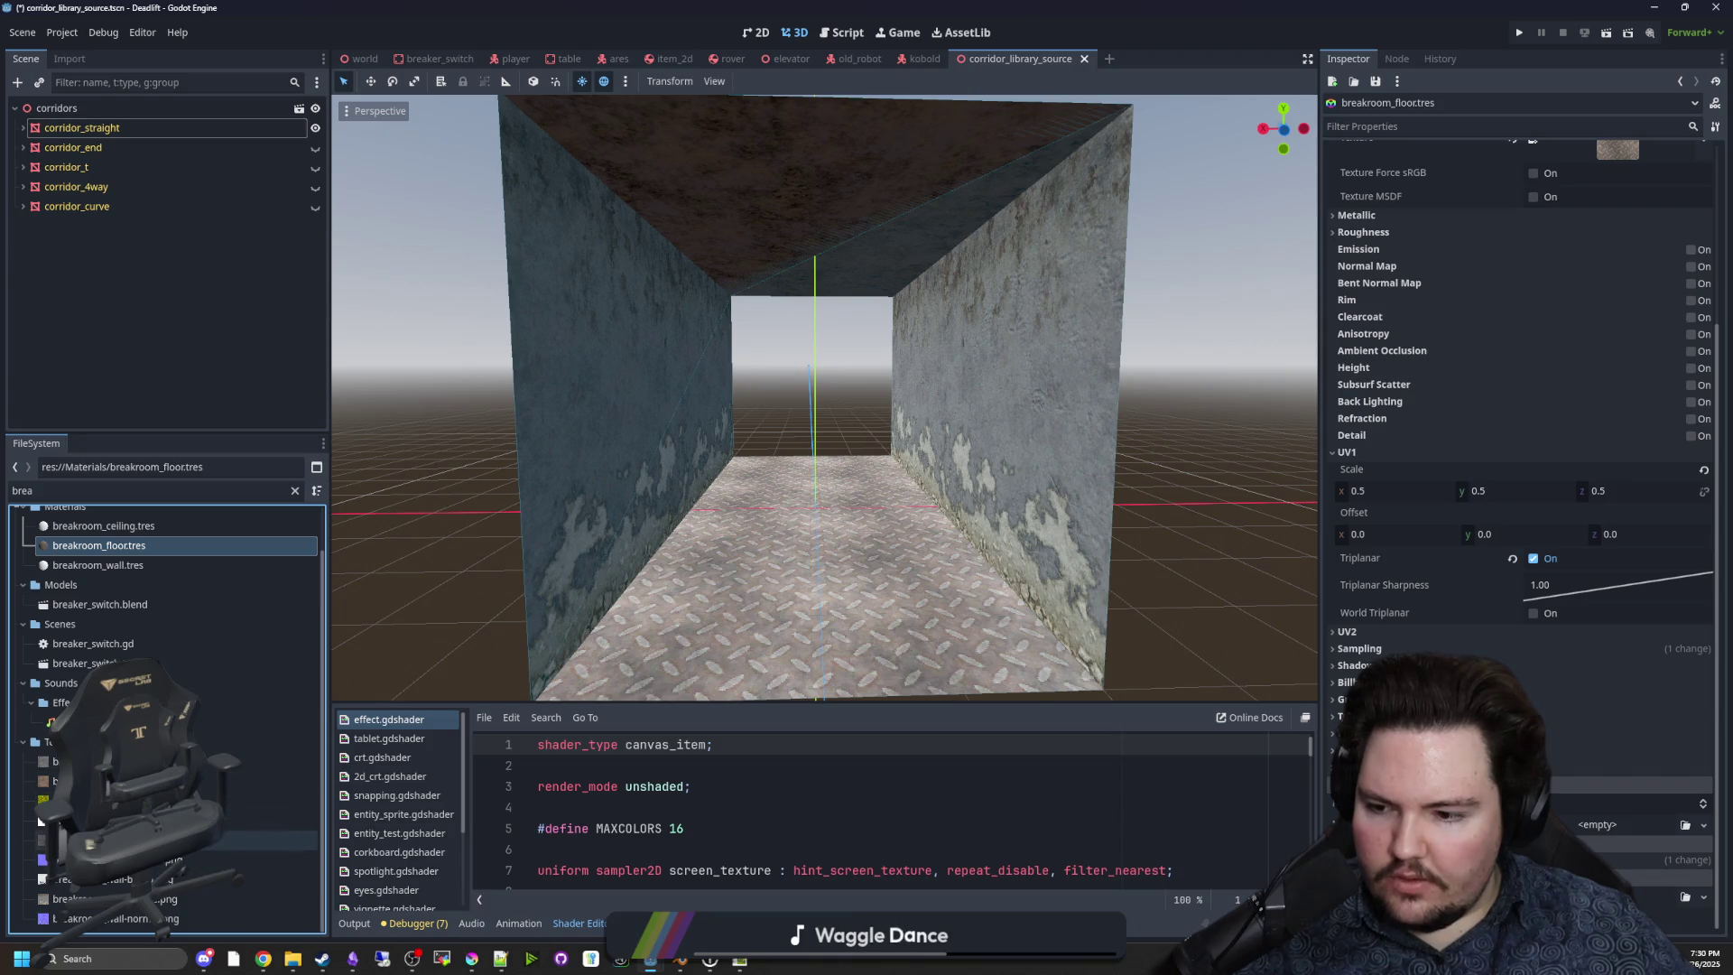
mouse_move(180, 840)
mouse_down()
mouse_move(1534, 270)
mouse_move(1616, 180)
mouse_move(1617, 225)
mouse_up()
mouse_move(1070, 508)
mouse_down()
mouse_move(1264, 586)
mouse_move(1426, 625)
mouse_up()
scroll(1373, 589, down, 2)
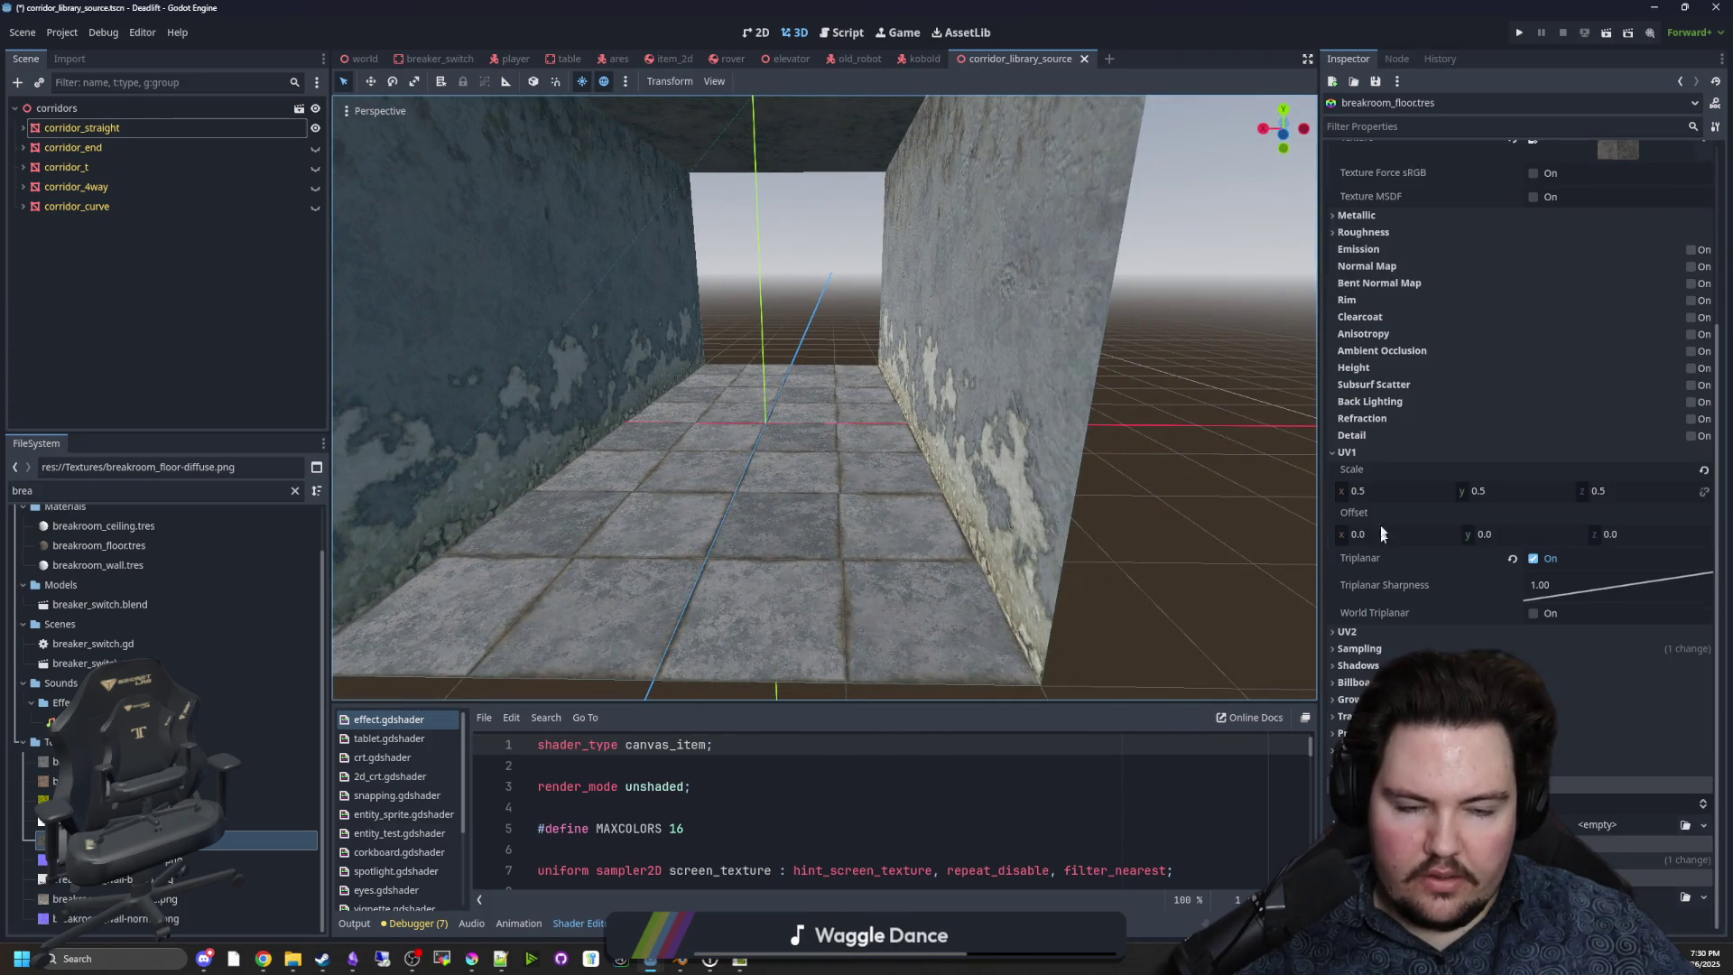
click(1383, 492)
key(BackSpace)
text(0.25)
key(Return)
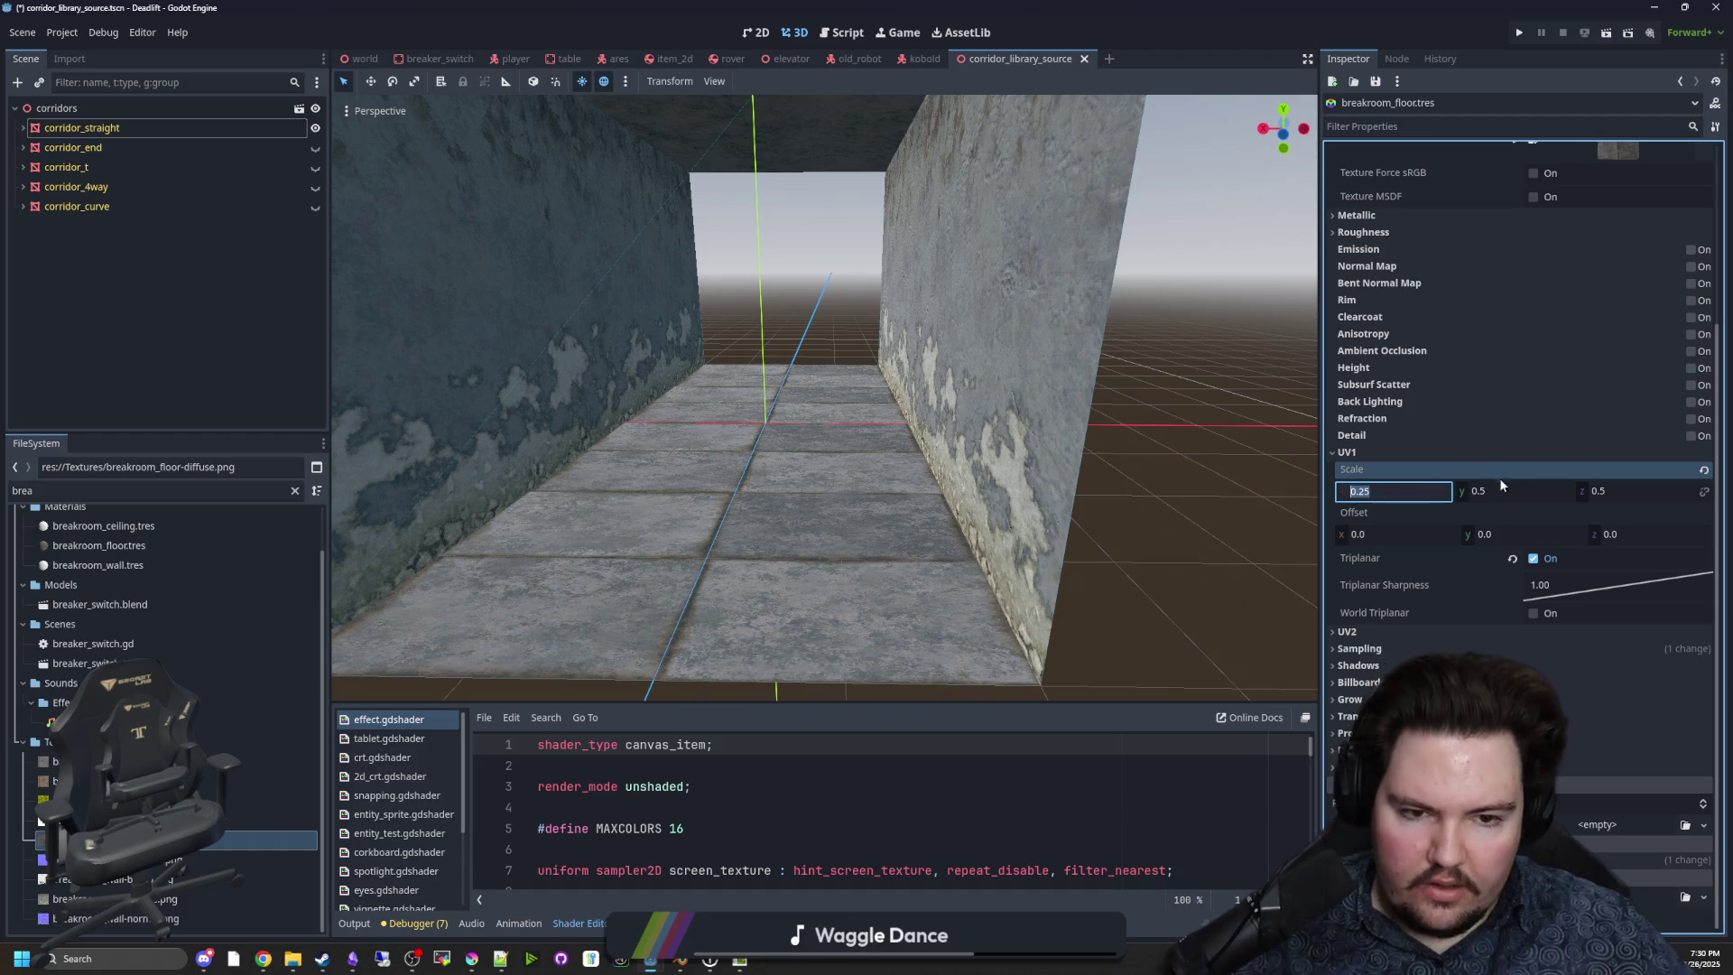
key(Return)
scroll(824, 397, down, 5)
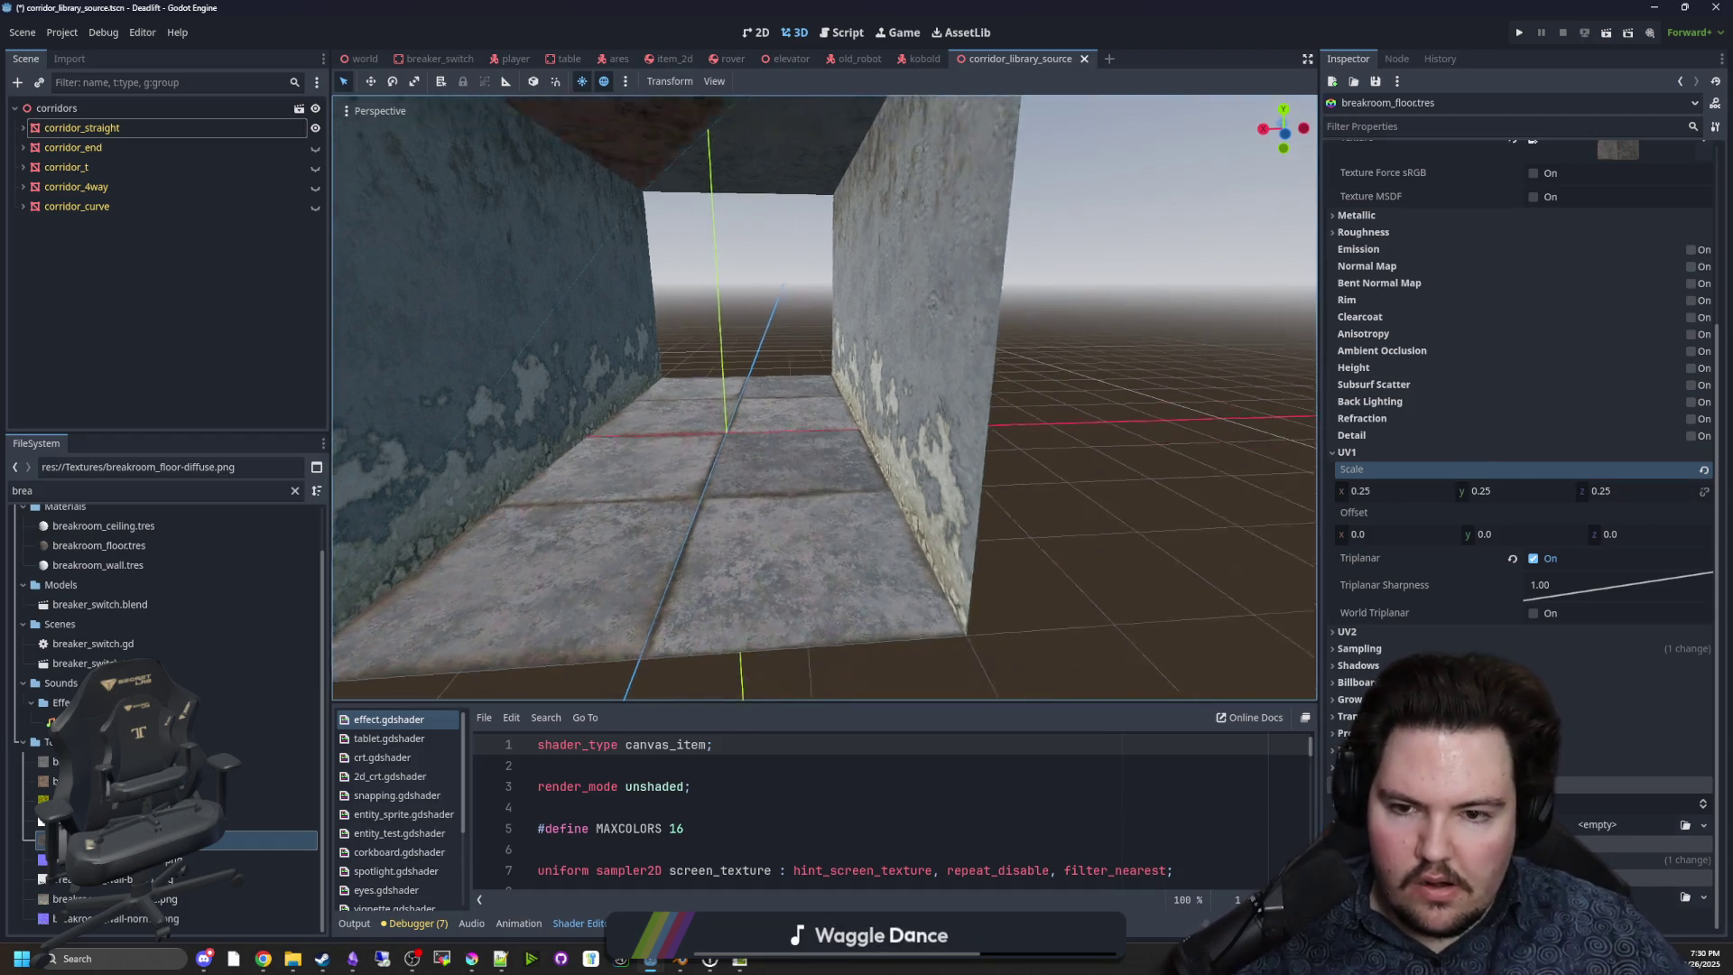
scroll(824, 397, up, 3)
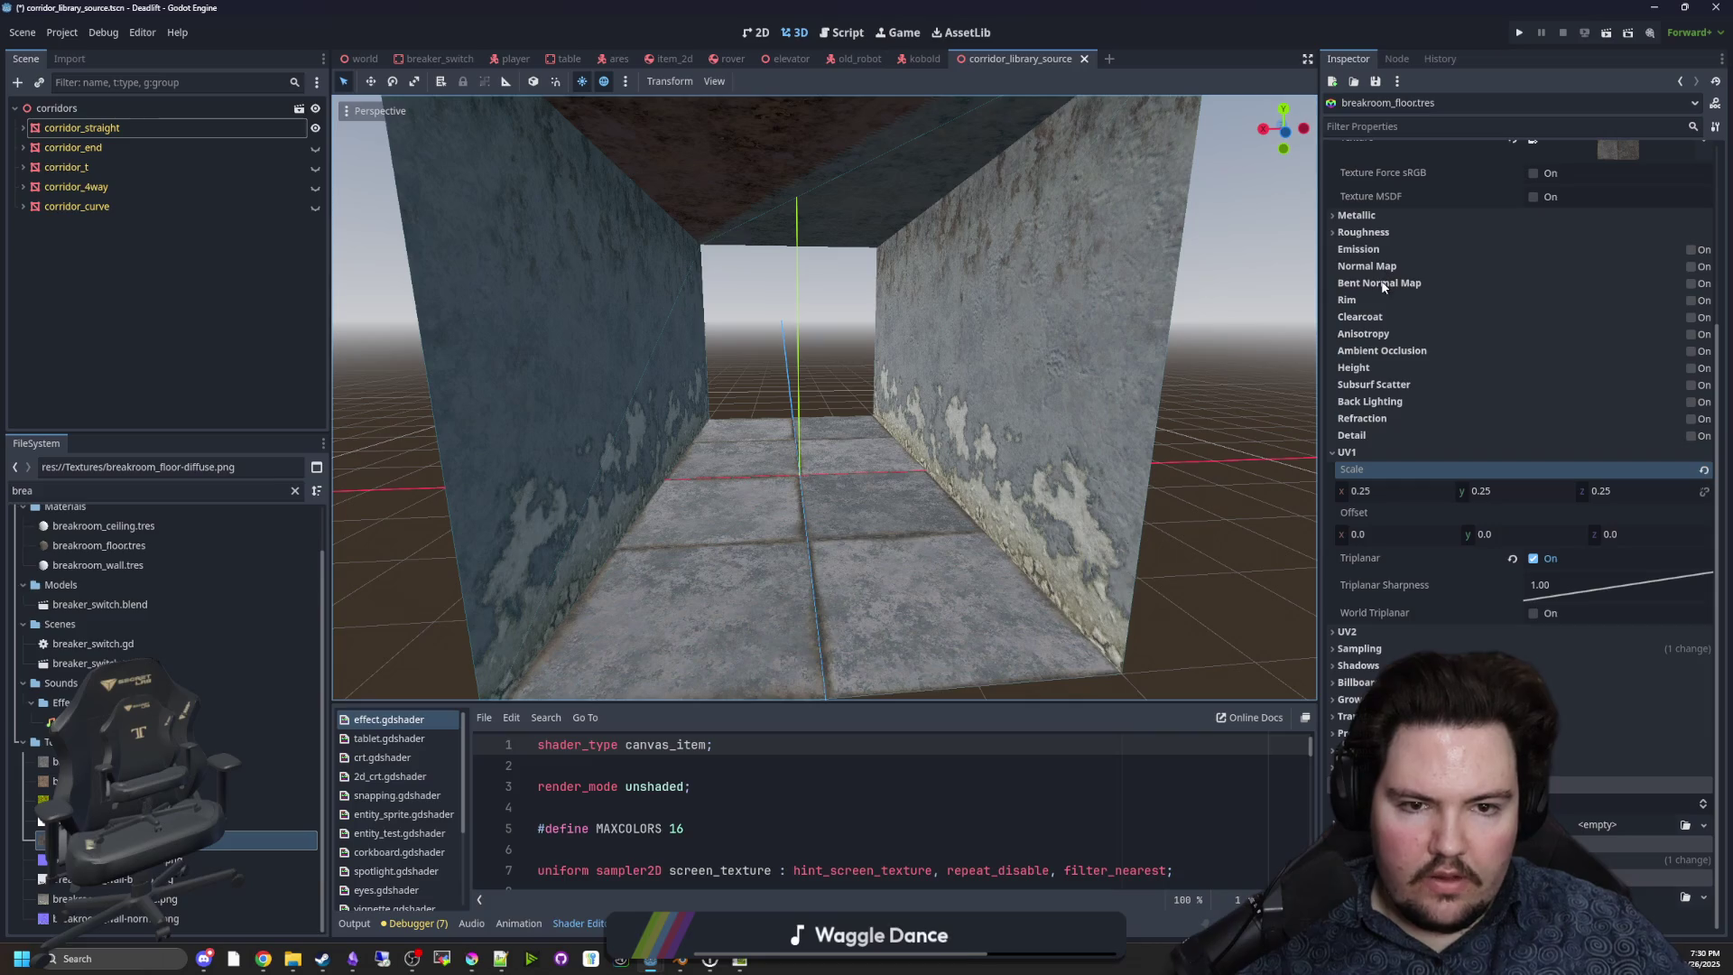
Enable the floor normal map using the floor normal image, settling on a scale of 0.5.
click(1696, 268)
mouse_move(180, 859)
mouse_down()
mouse_move(813, 541)
mouse_move(1701, 348)
mouse_move(1615, 316)
mouse_up()
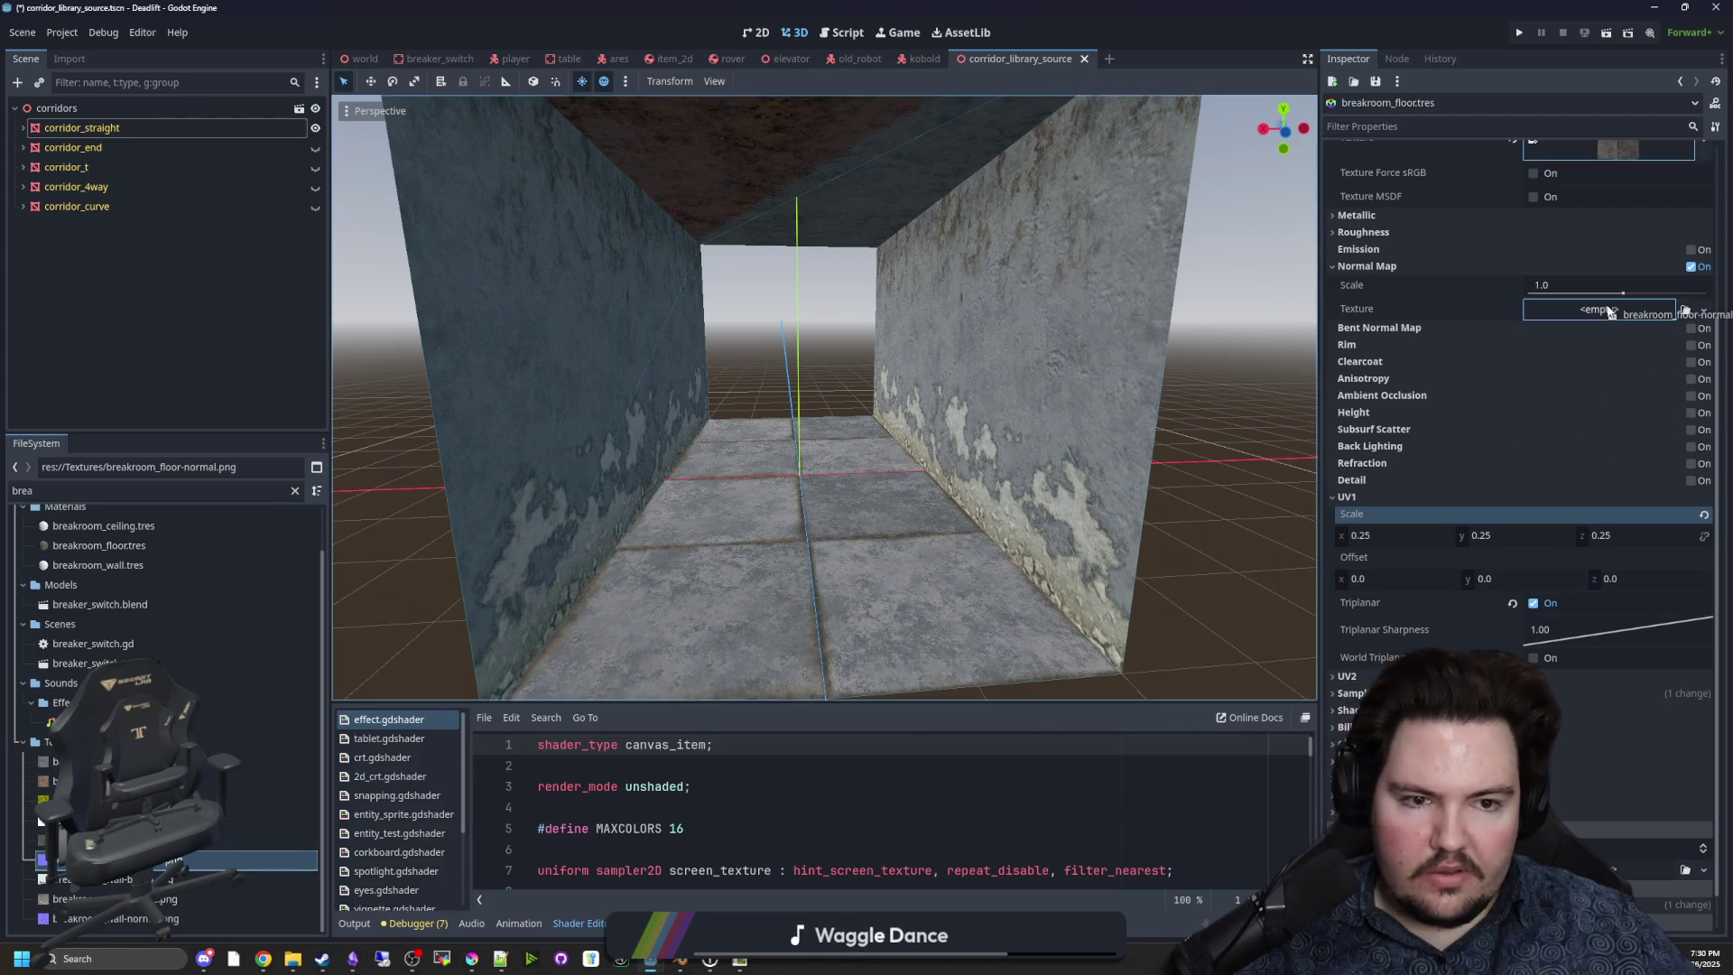
key(w)
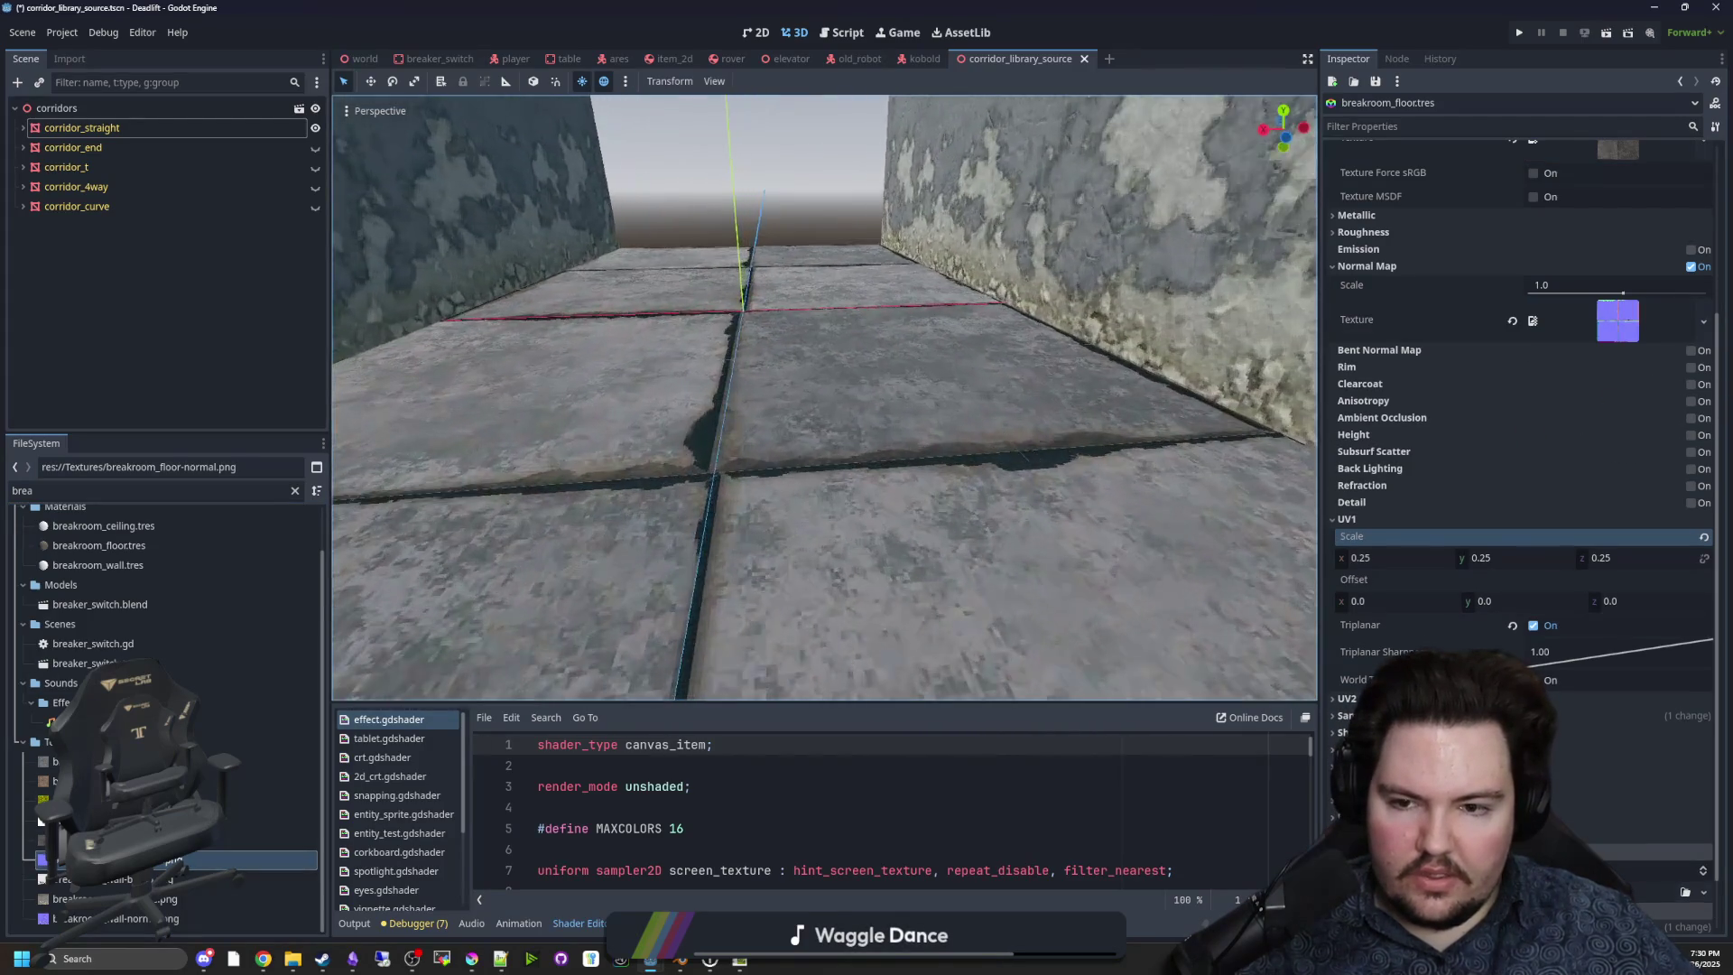
drag(1128, 451, 1077, 453)
click(1552, 287)
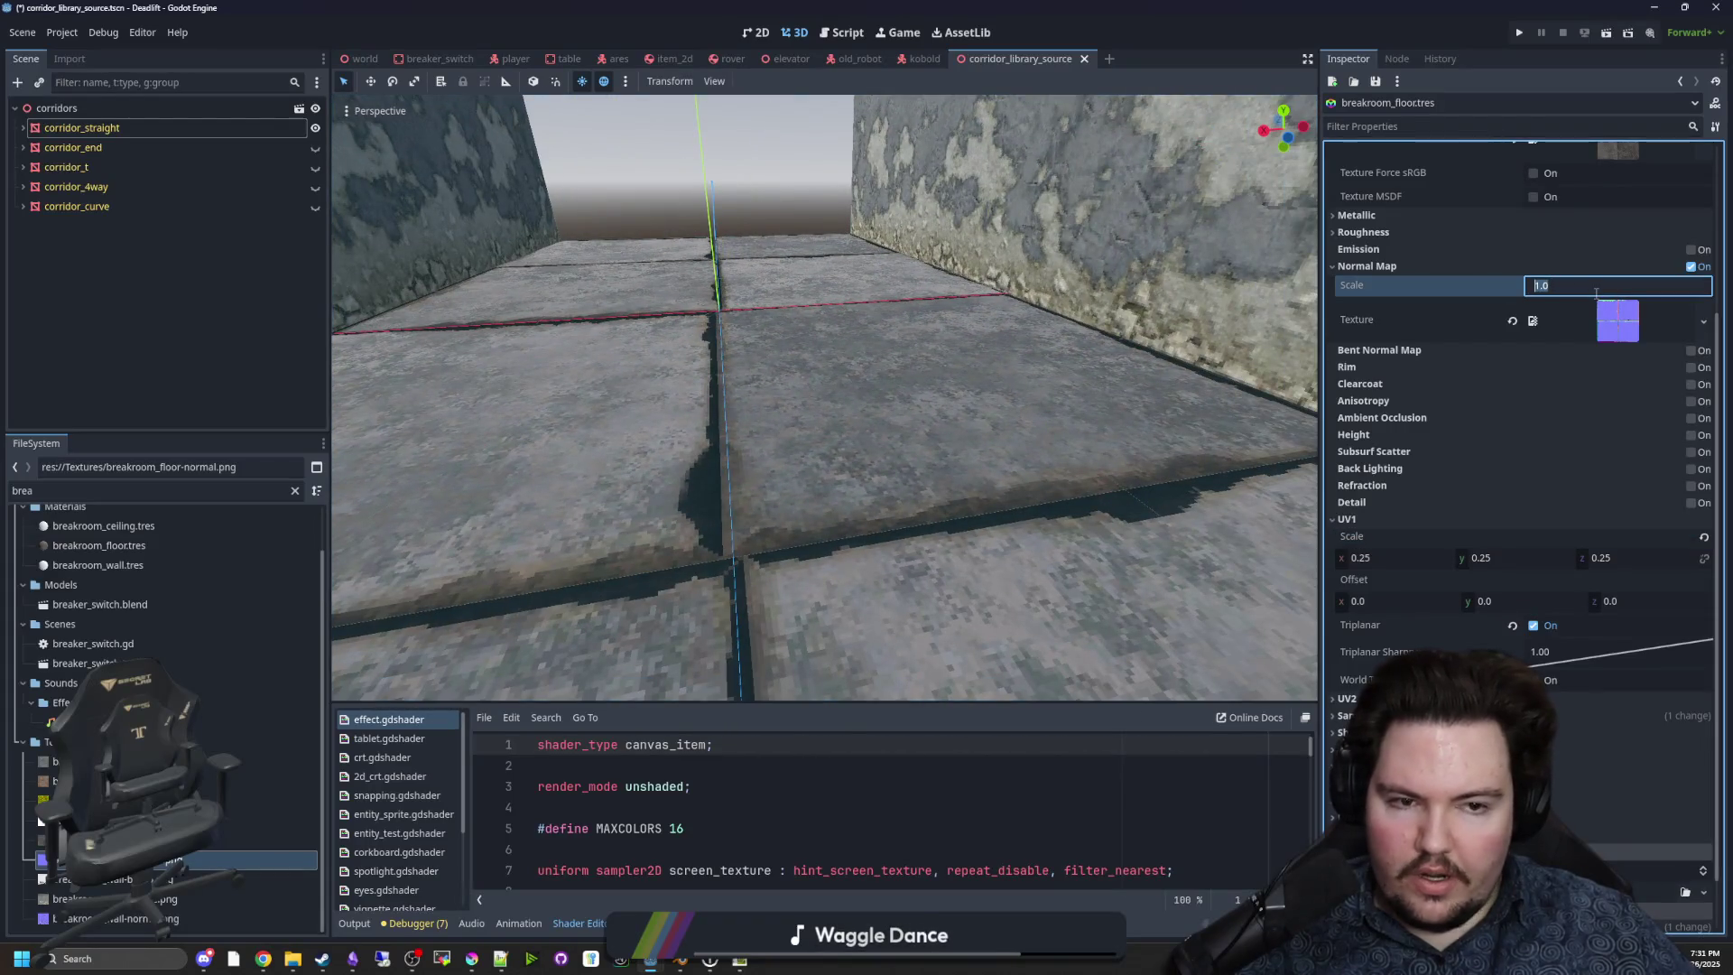
text(0.2)
key(Return)
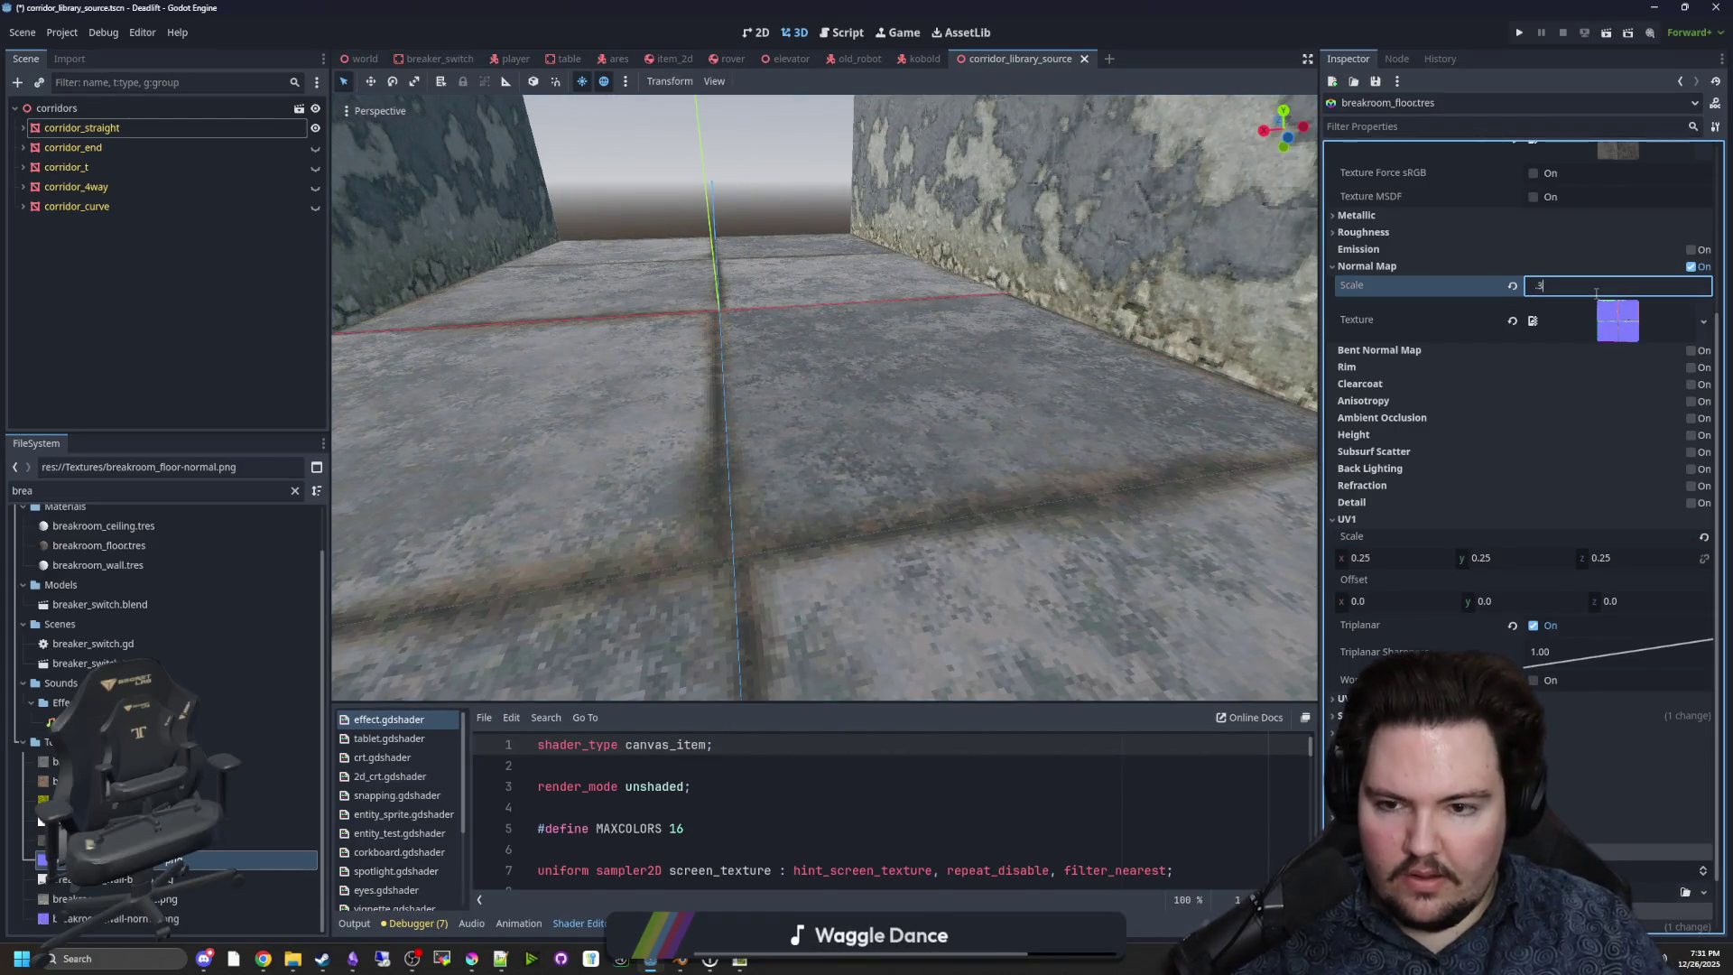
text(0.5)
key(Return)
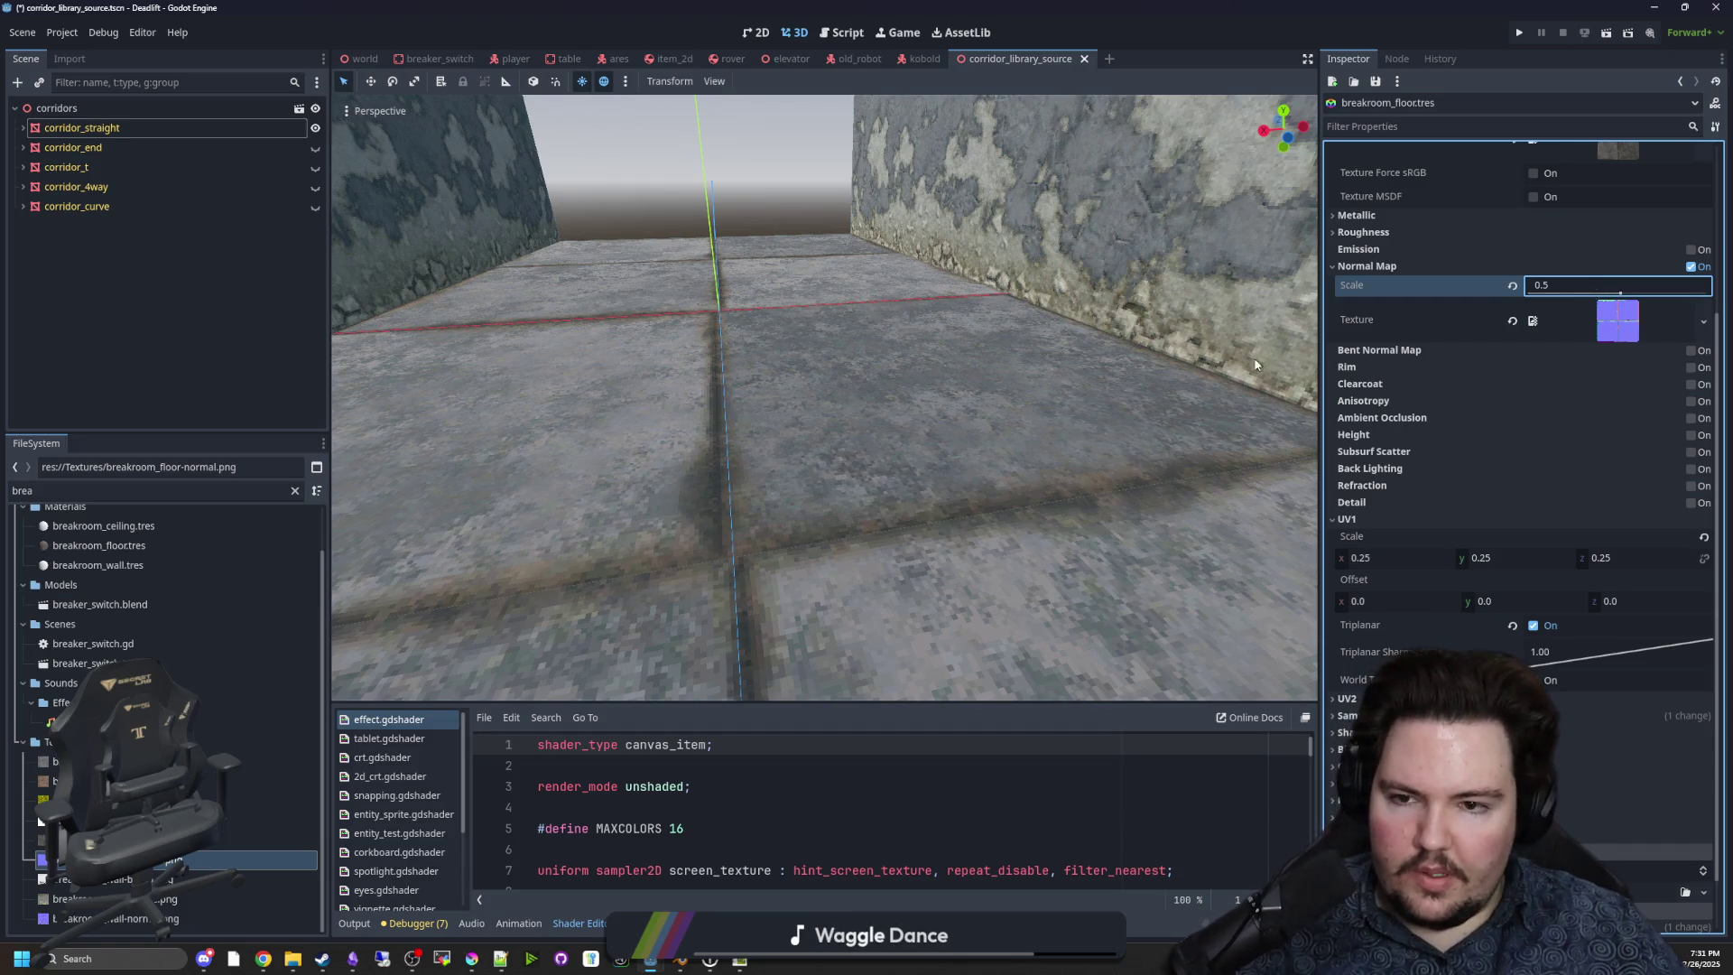
scroll(696, 657, down, 6)
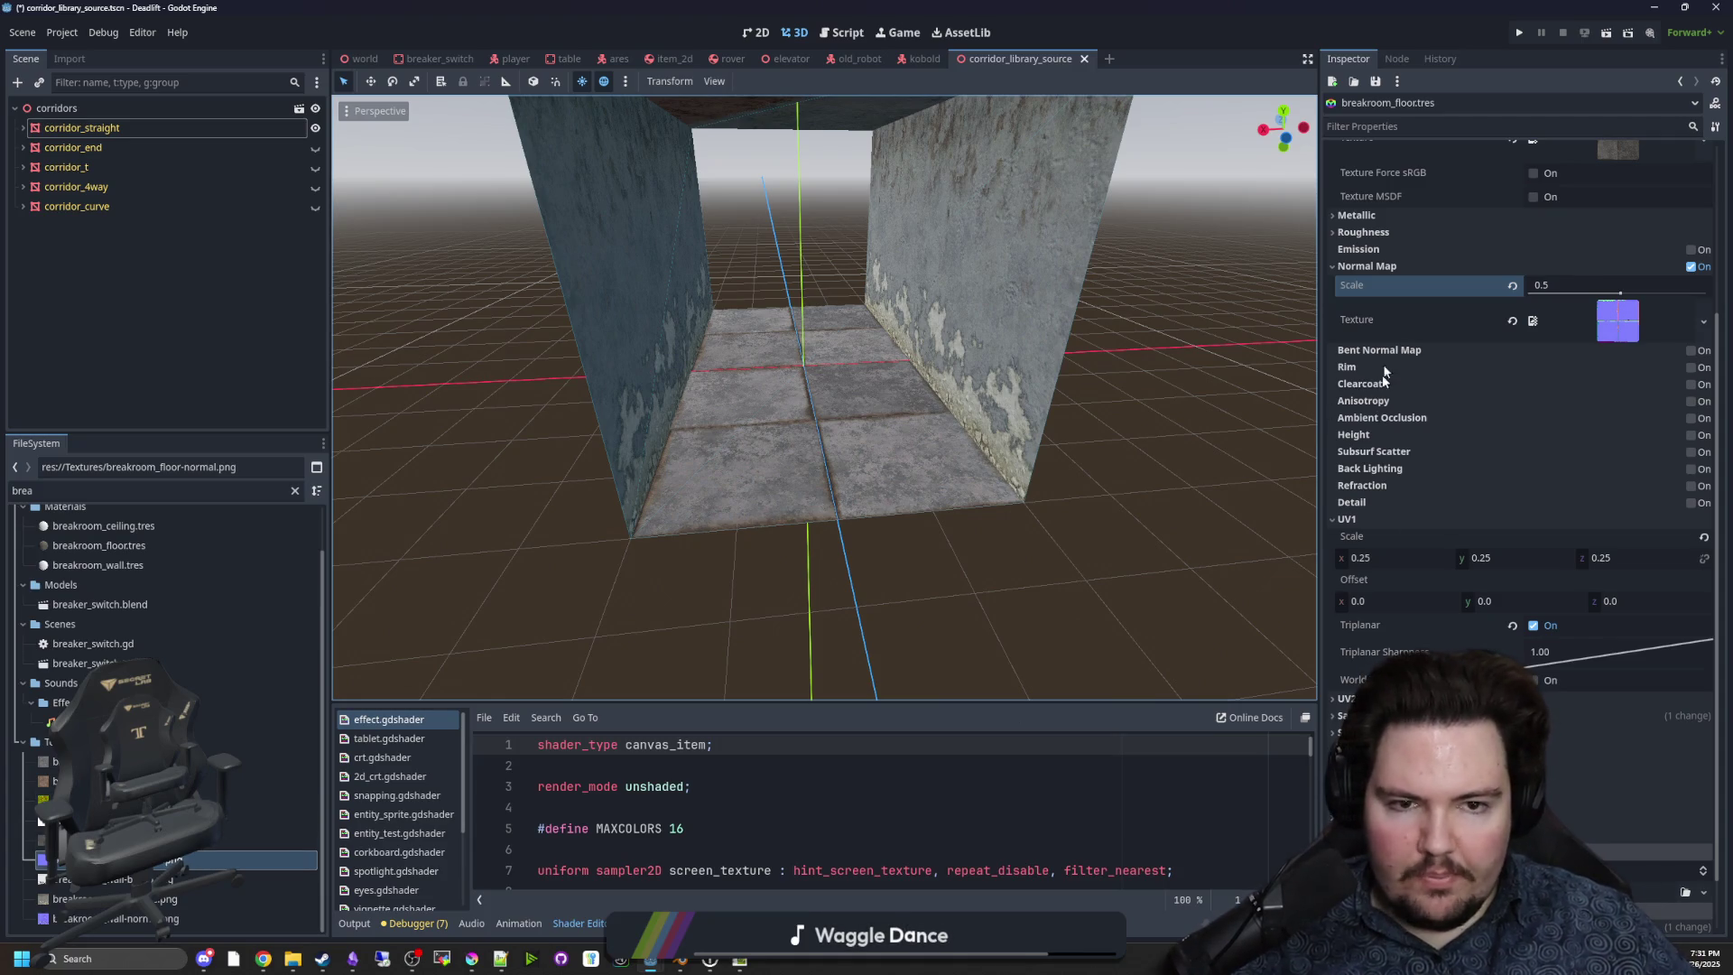
click(1398, 233)
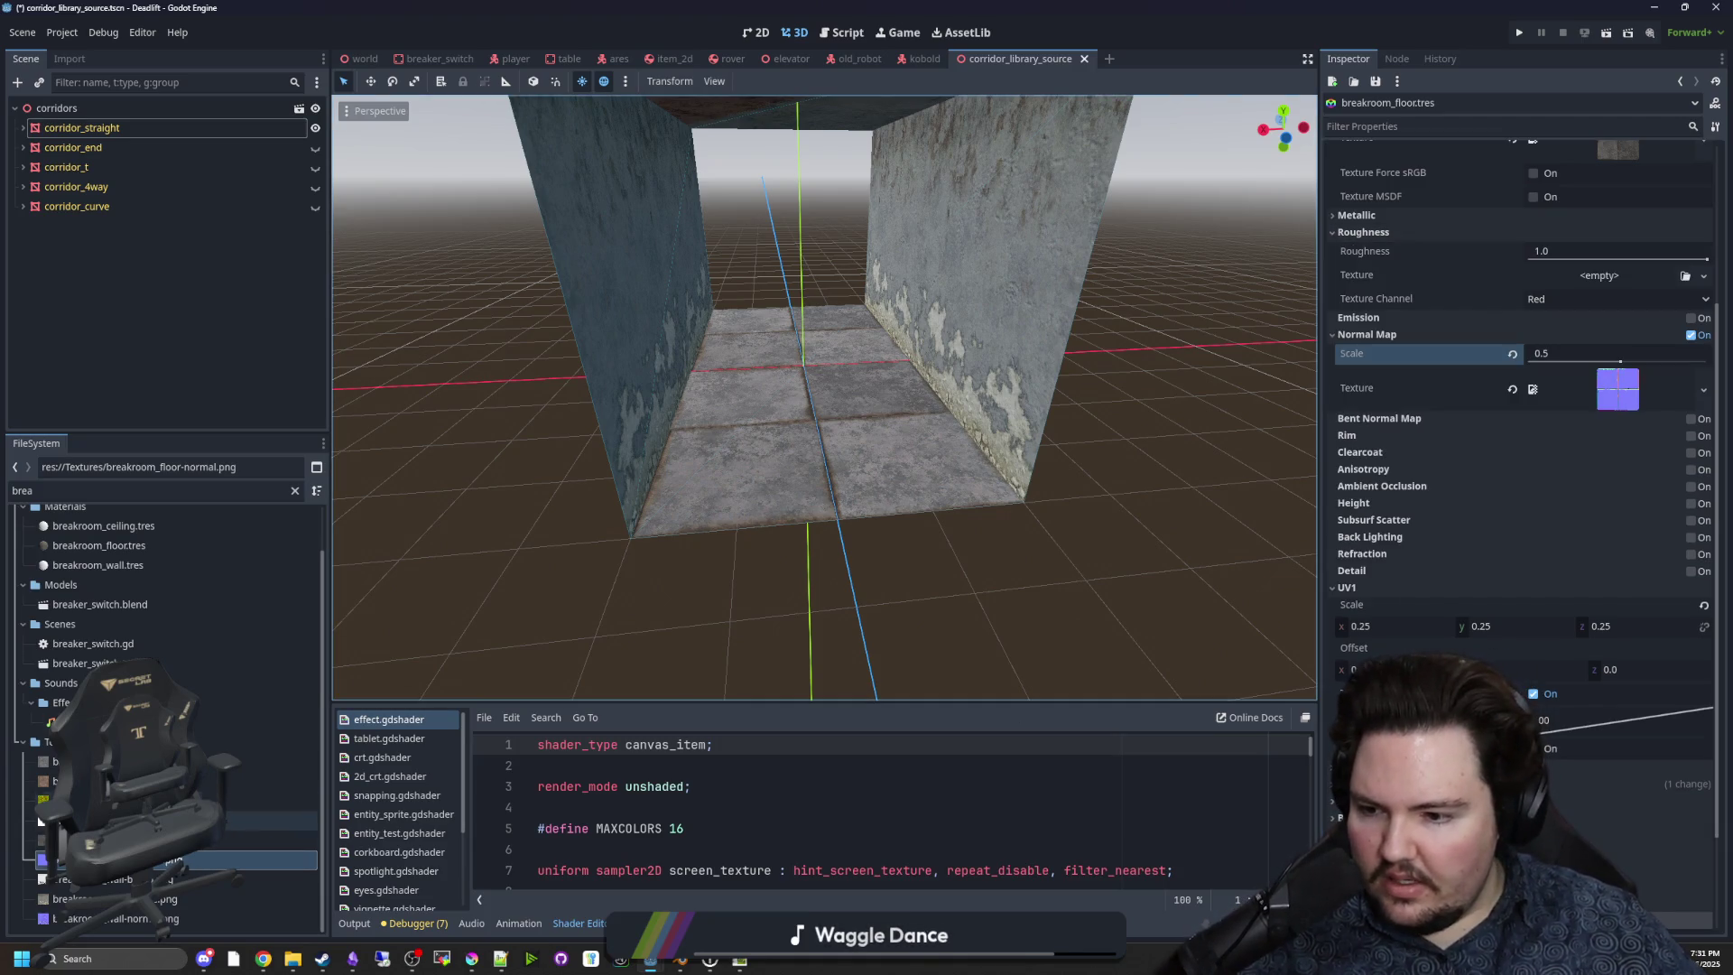
Assign breakroom_floor-bump.png as the floor's roughness texture, keeping roughness 1.0, and inspect the corridor.
mouse_move(181, 839)
click(41, 820)
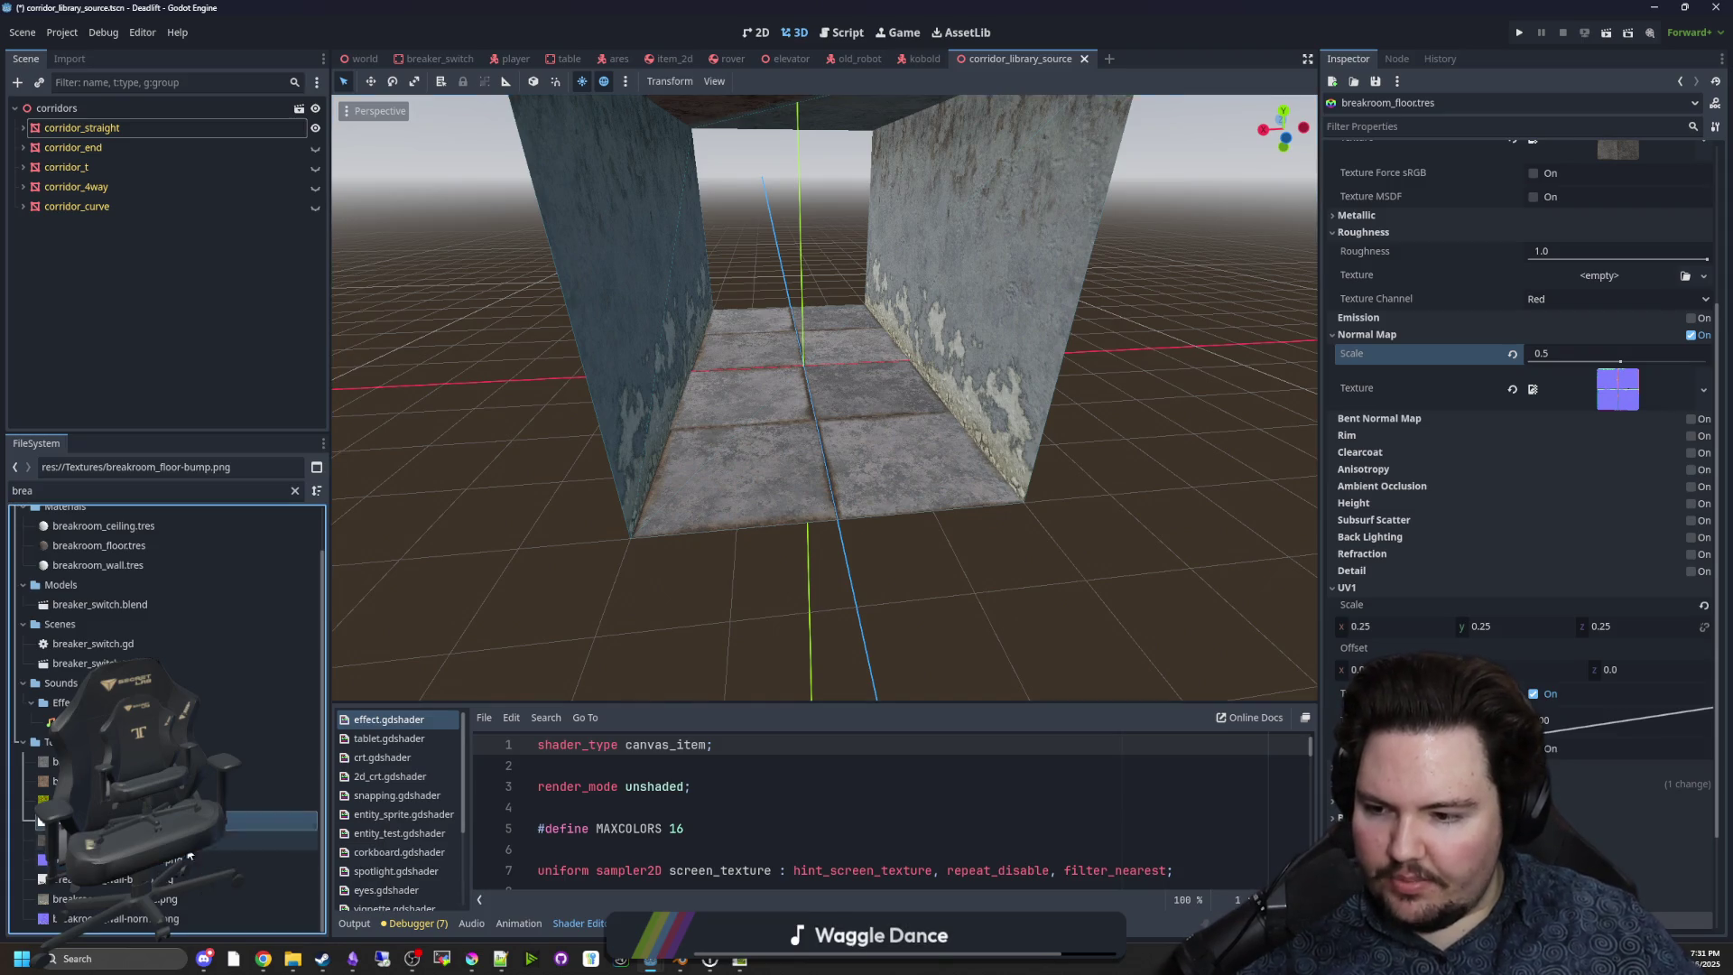
mouse_move(1128, 507)
mouse_down()
mouse_move(1535, 276)
mouse_move(1588, 275)
mouse_up()
scroll(998, 494, up, 3)
scroll(864, 503, up, 5)
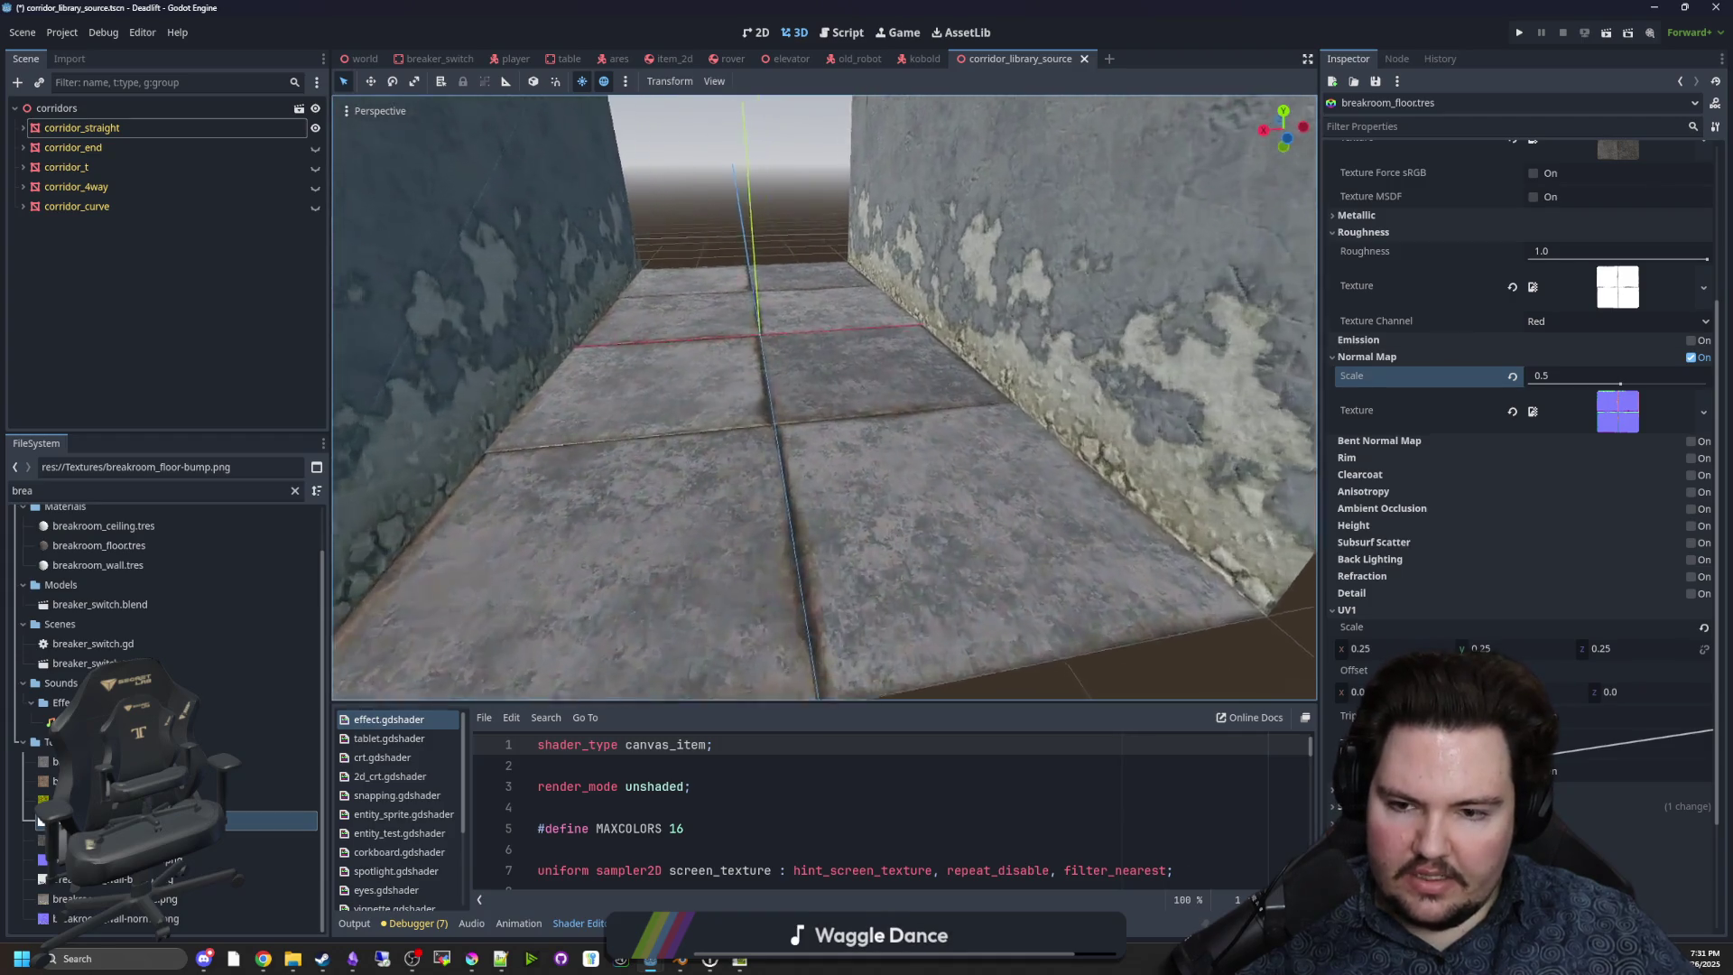
mouse_move(864, 503)
mouse_down()
mouse_move(731, 350)
mouse_move(659, 322)
mouse_move(768, 401)
mouse_up()
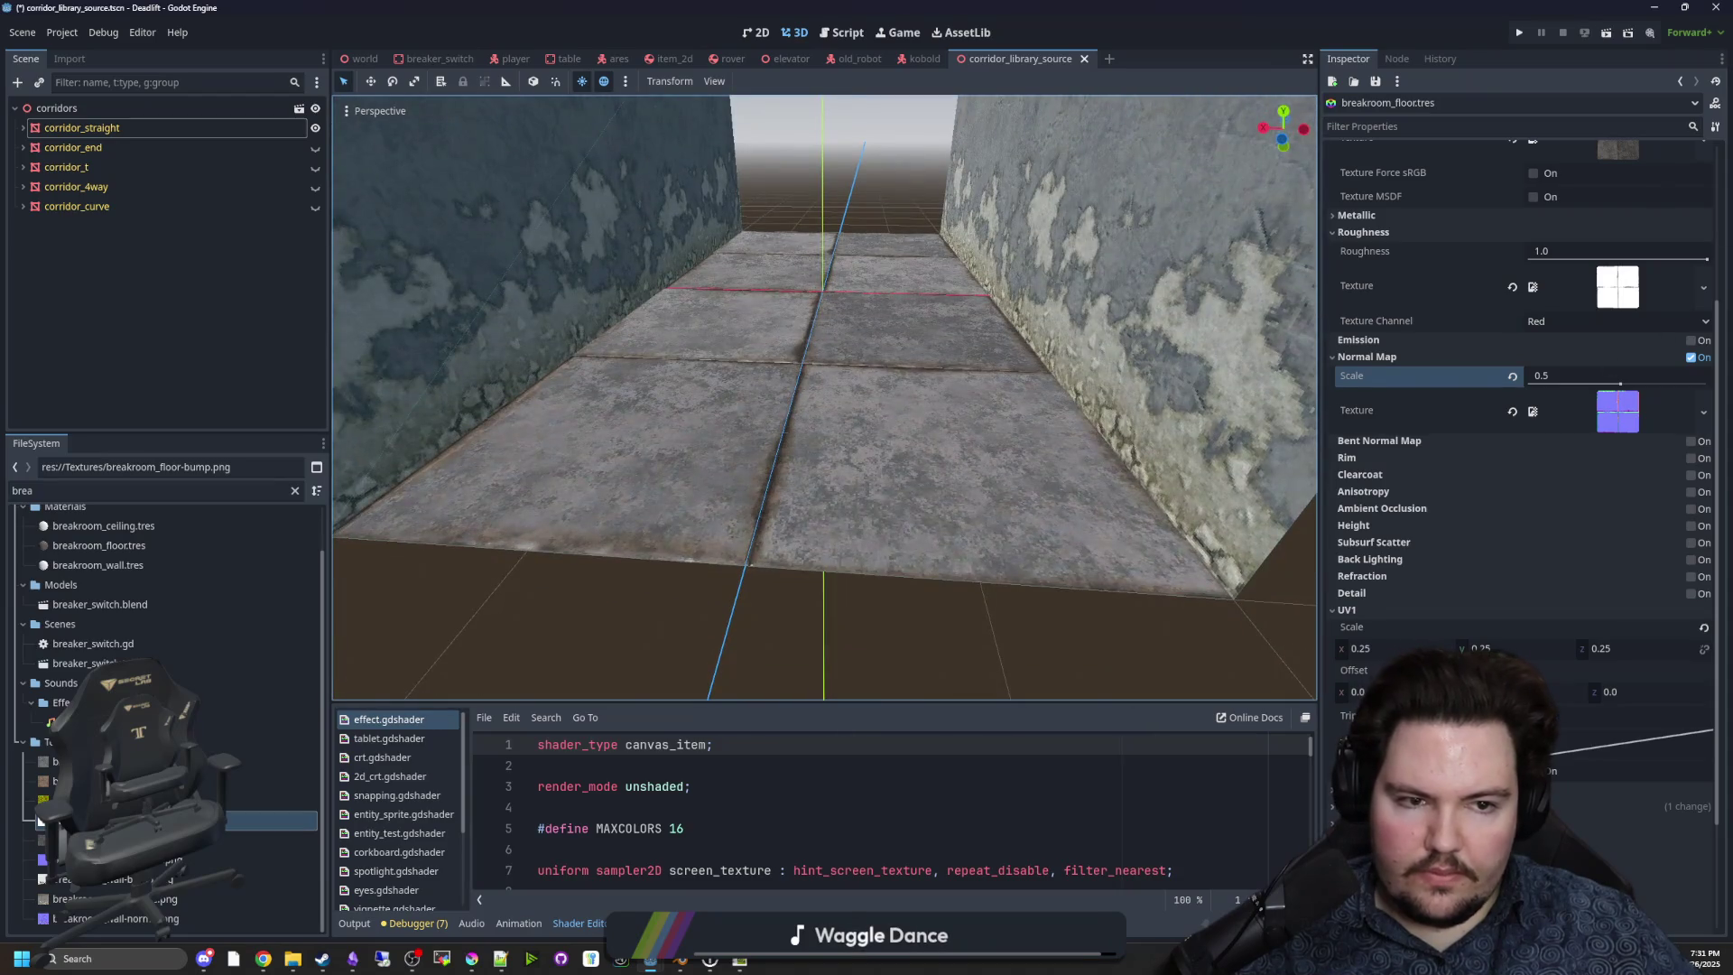
mouse_move(1706, 259)
mouse_down()
mouse_move(1530, 271)
mouse_move(1649, 254)
mouse_up()
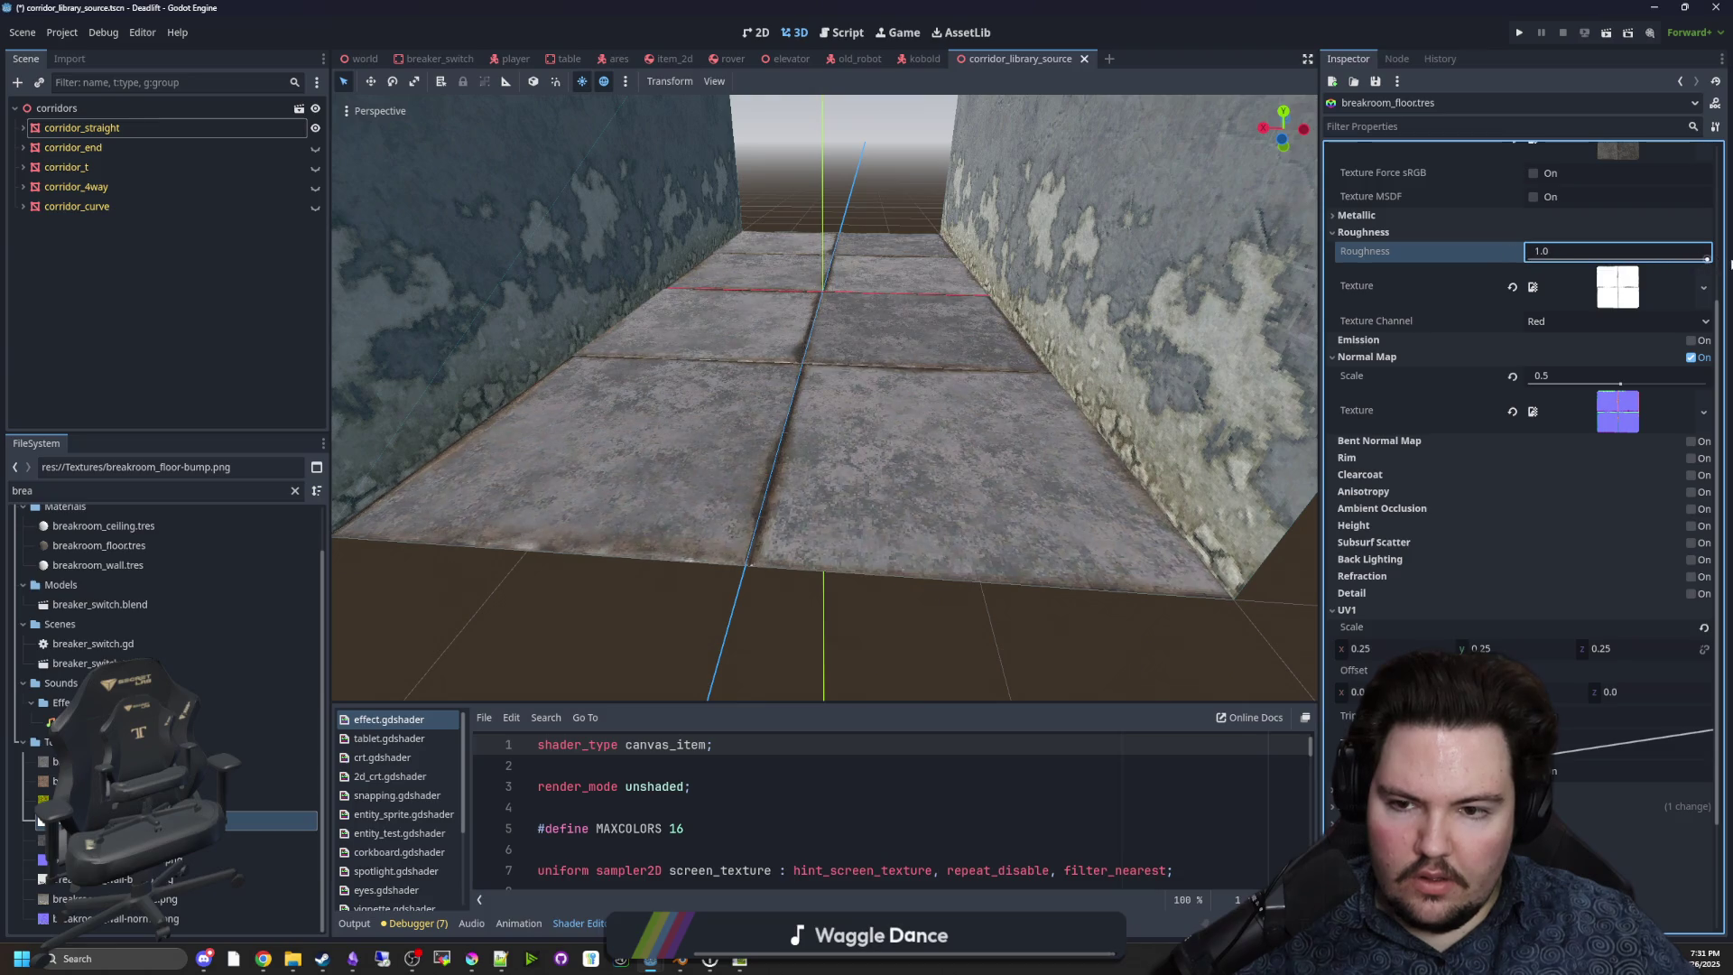
scroll(823, 397, down, 8)
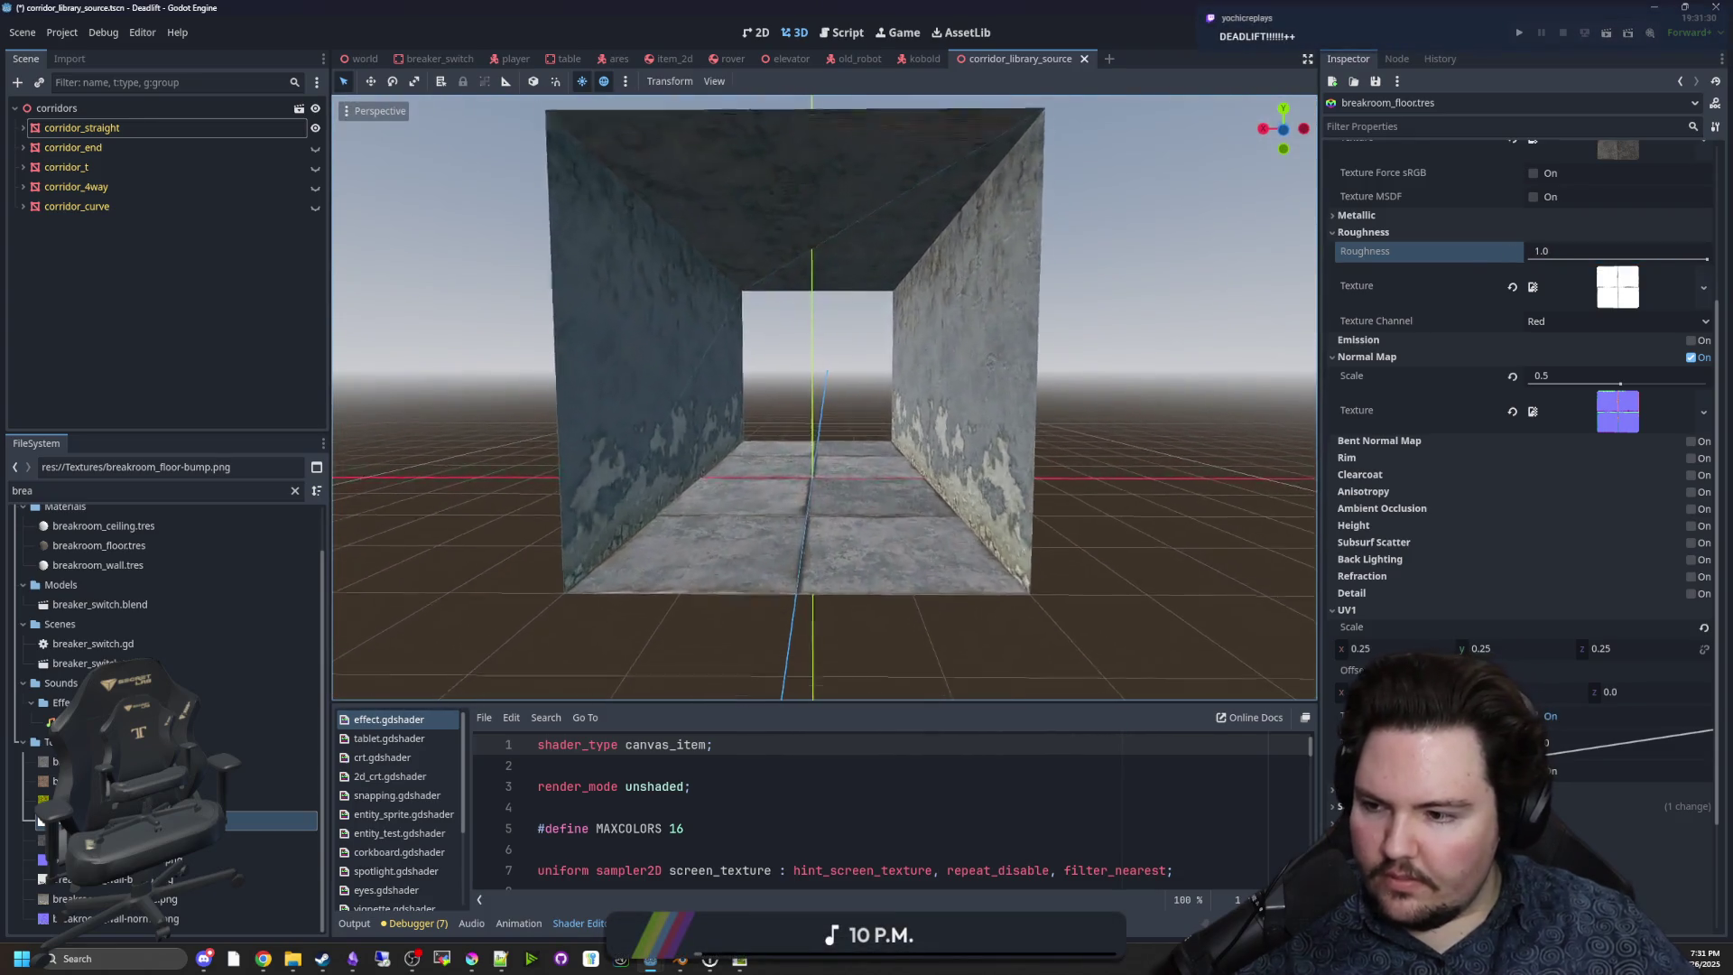
scroll(952, 478, up, 8)
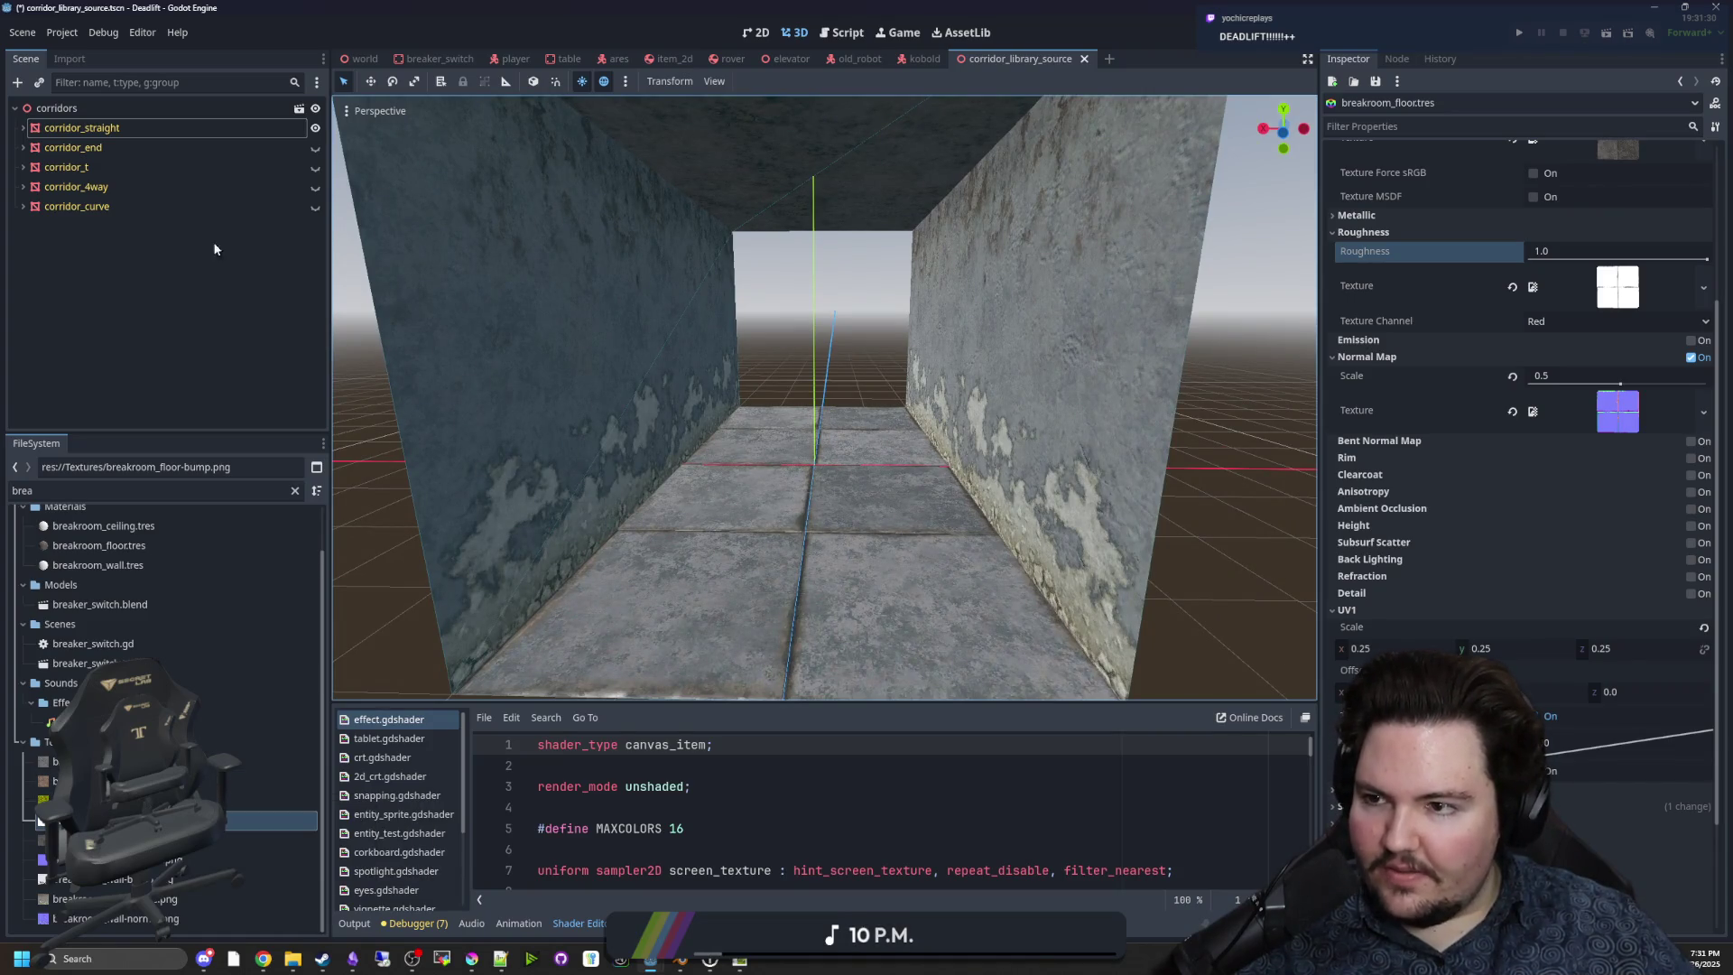
Assign breakroom_ceiling-bump.png as the breakroom_ceiling material's roughness texture.
click(160, 525)
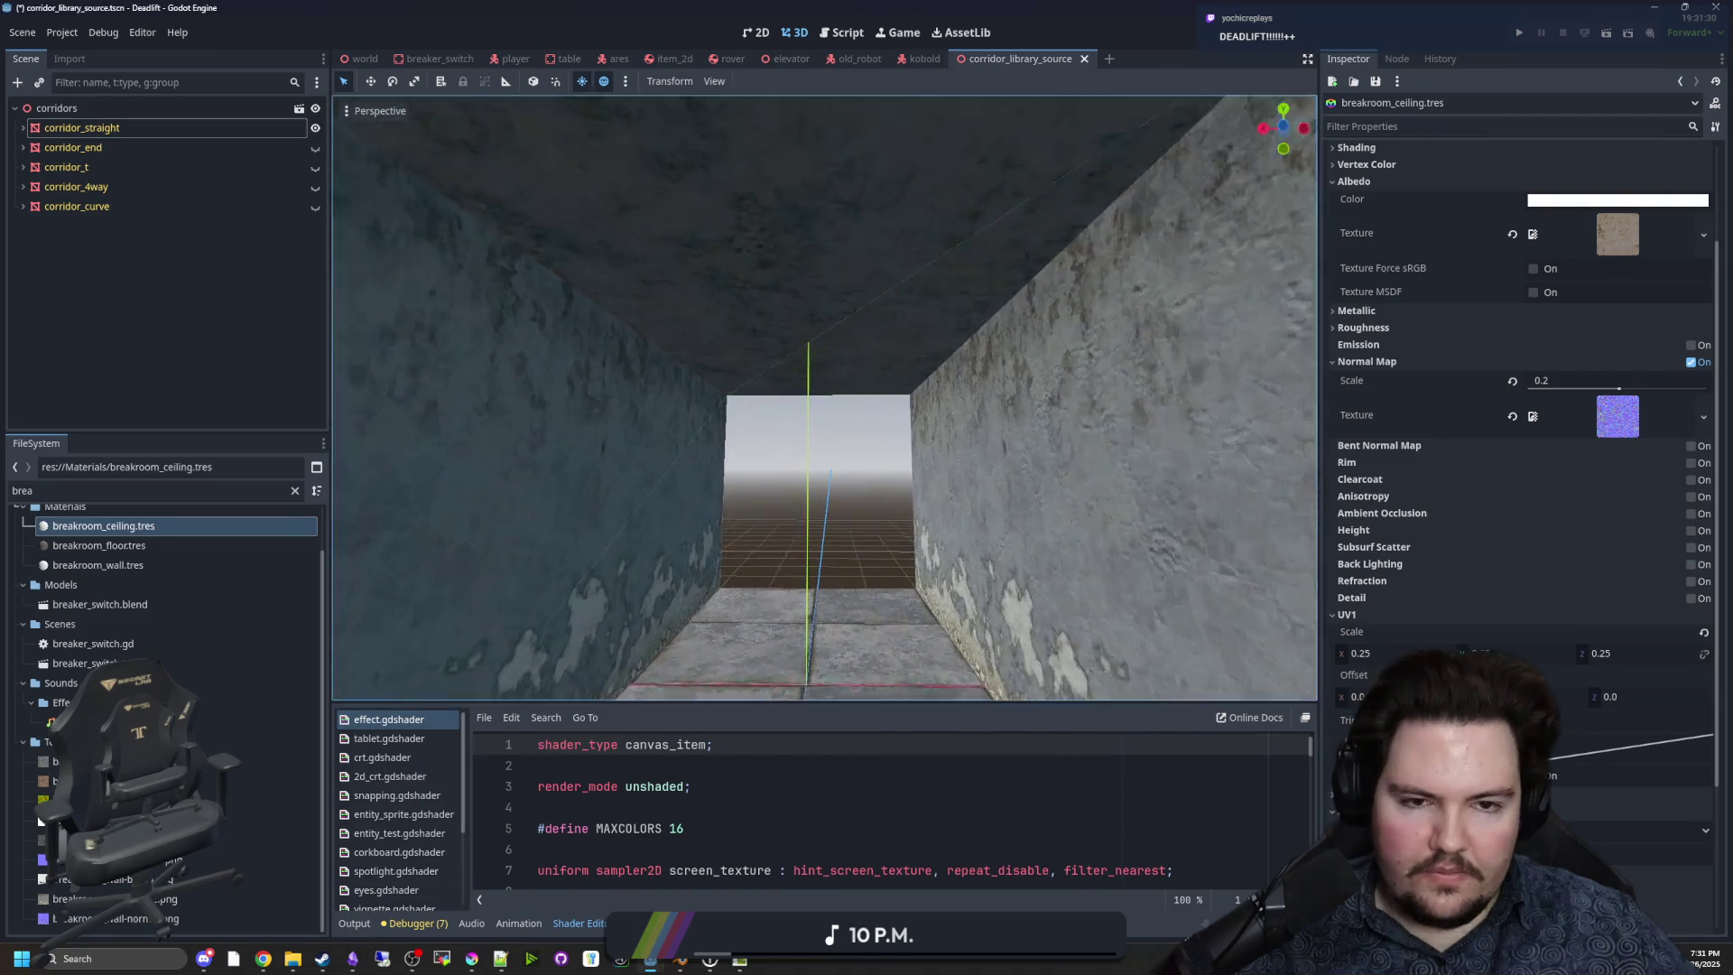
drag(845, 491, 846, 491)
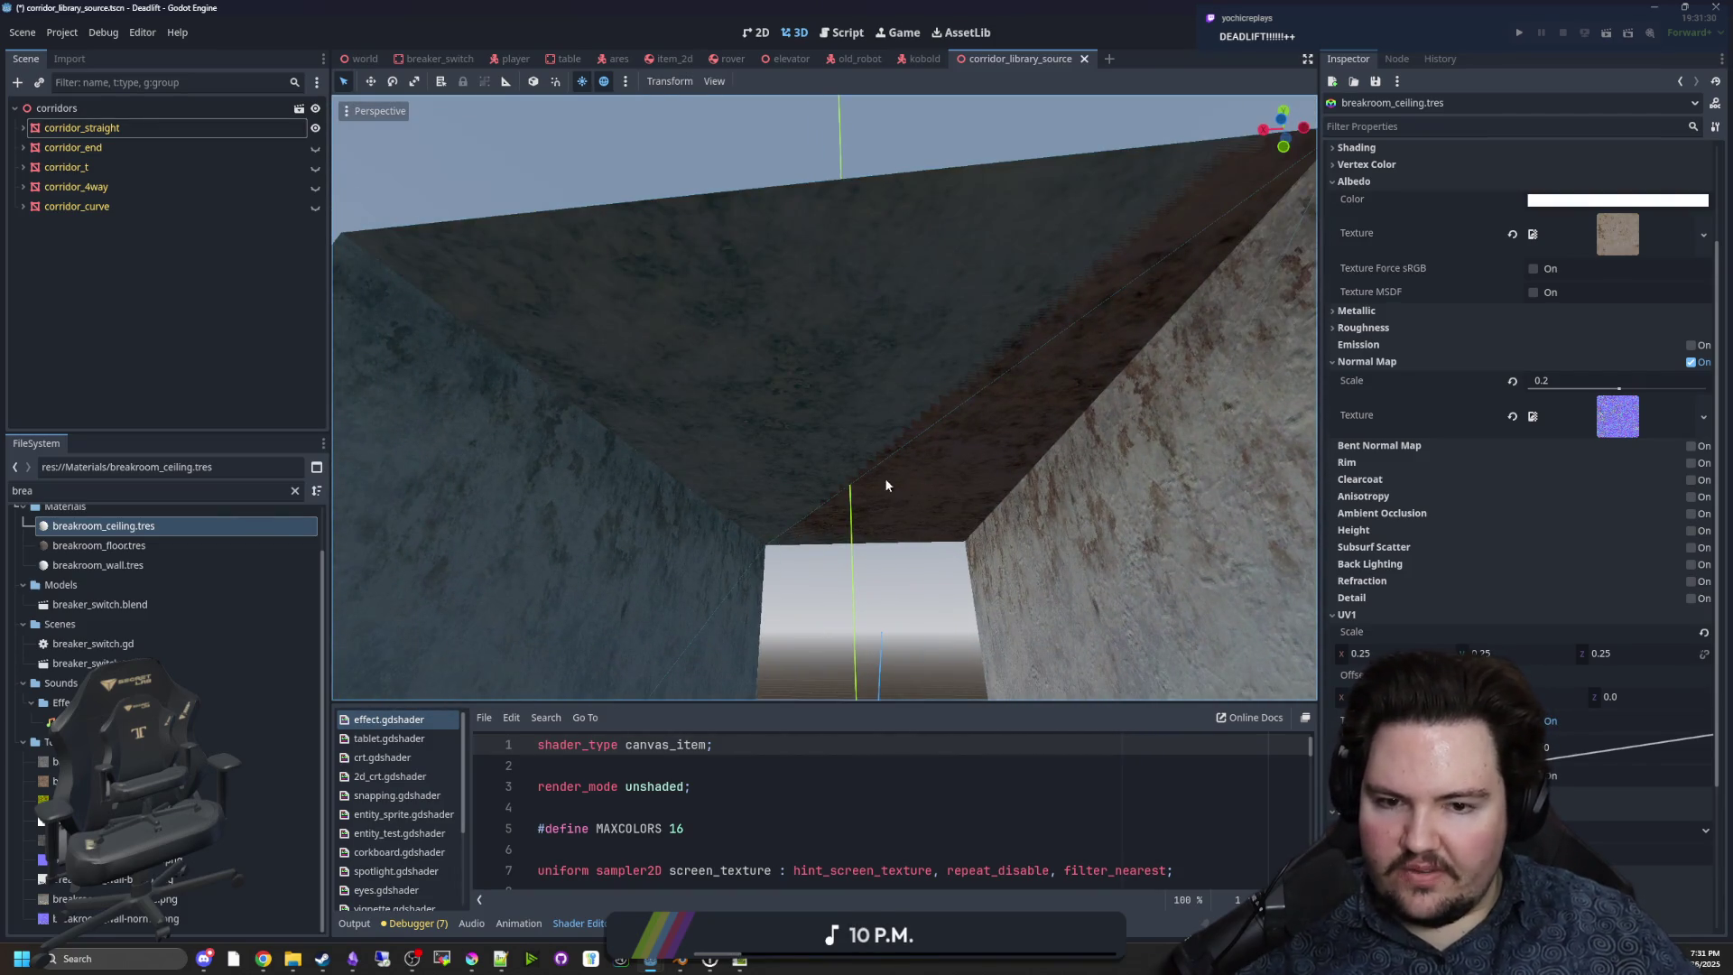
drag(1078, 499, 1077, 499)
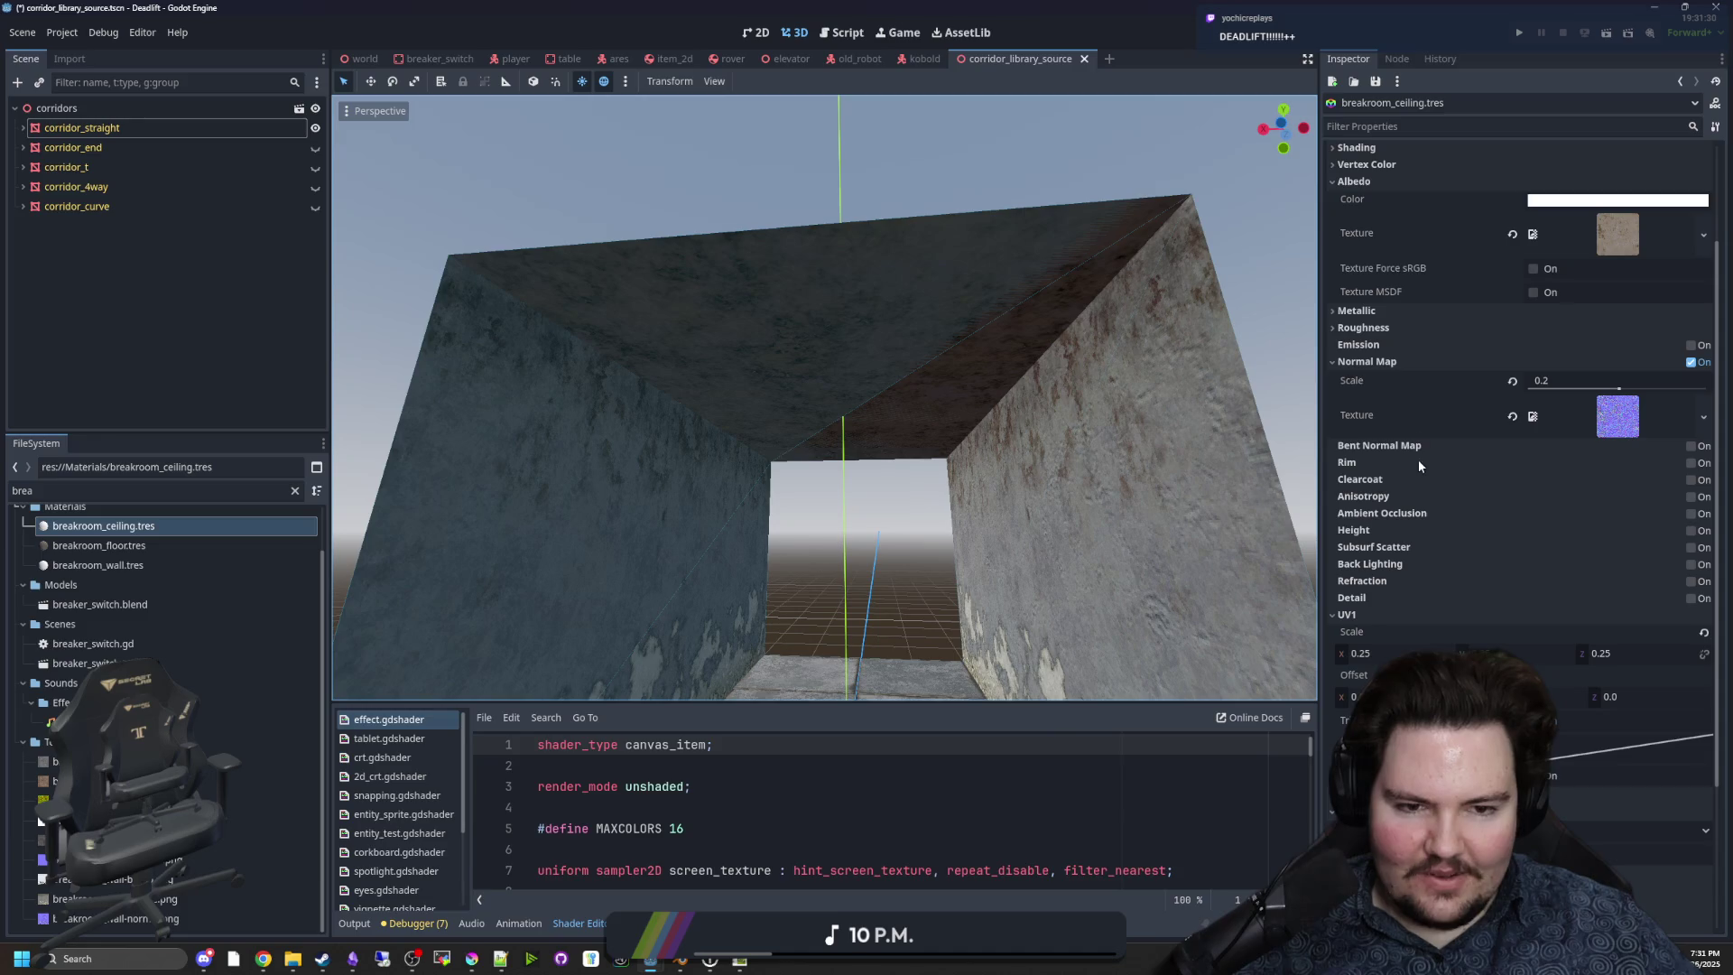
click(1348, 328)
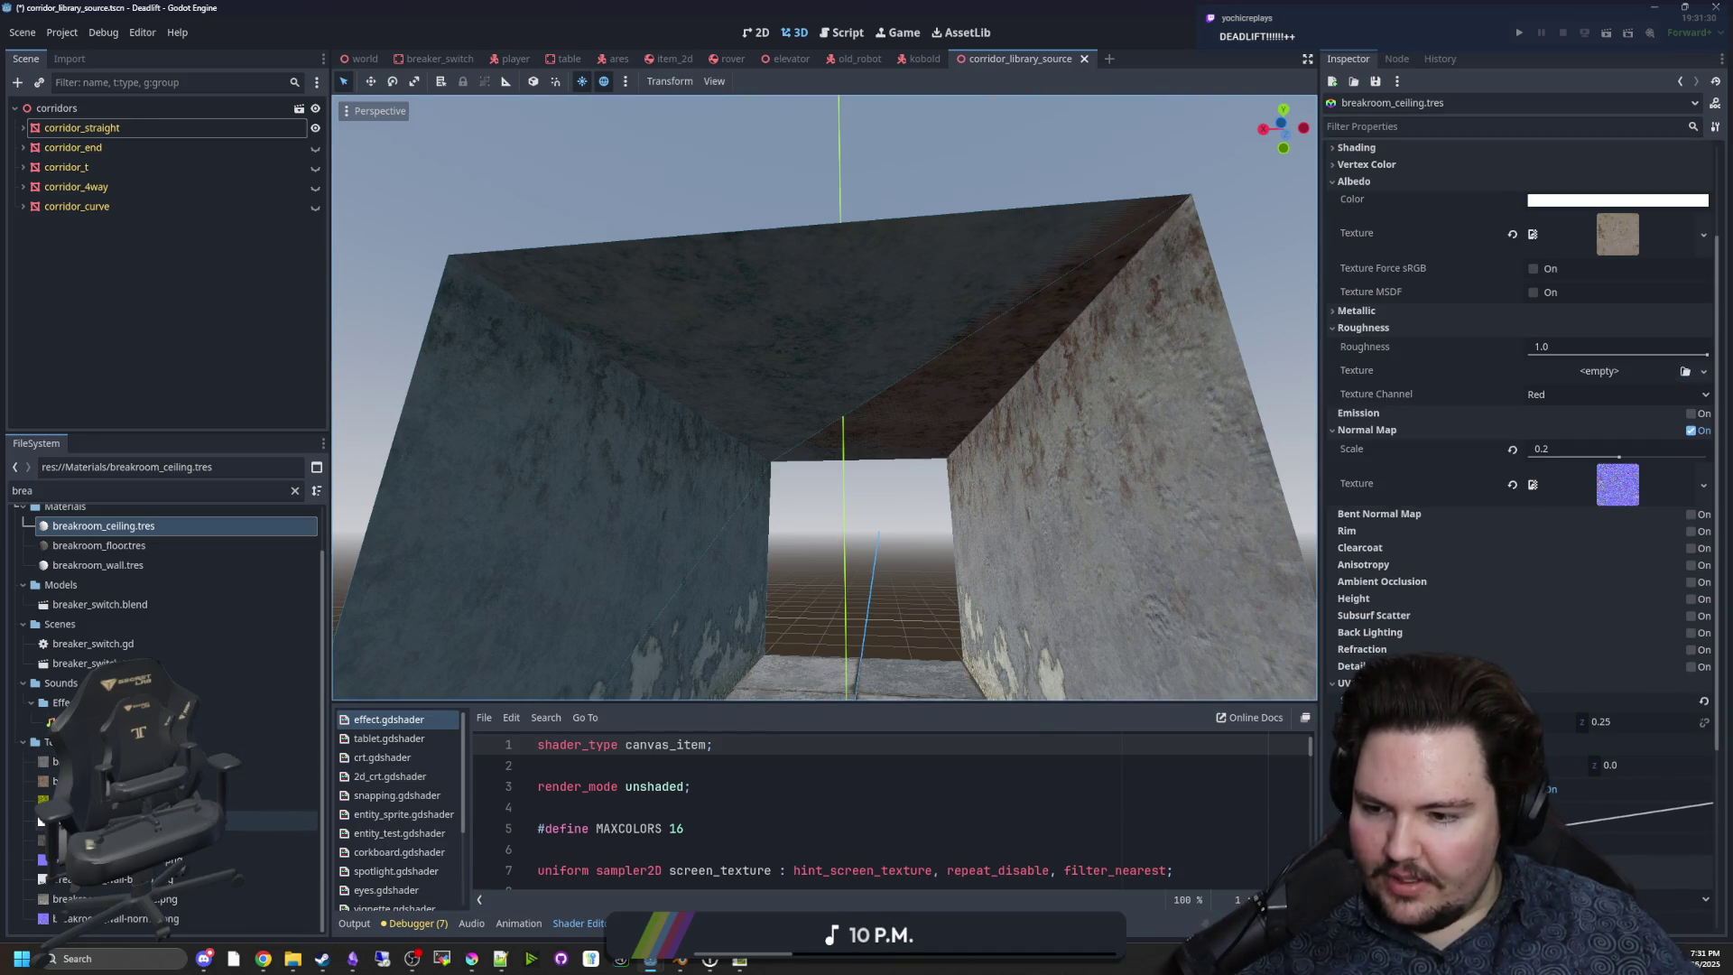
drag(40, 821, 41, 821)
drag(42, 760, 1612, 377)
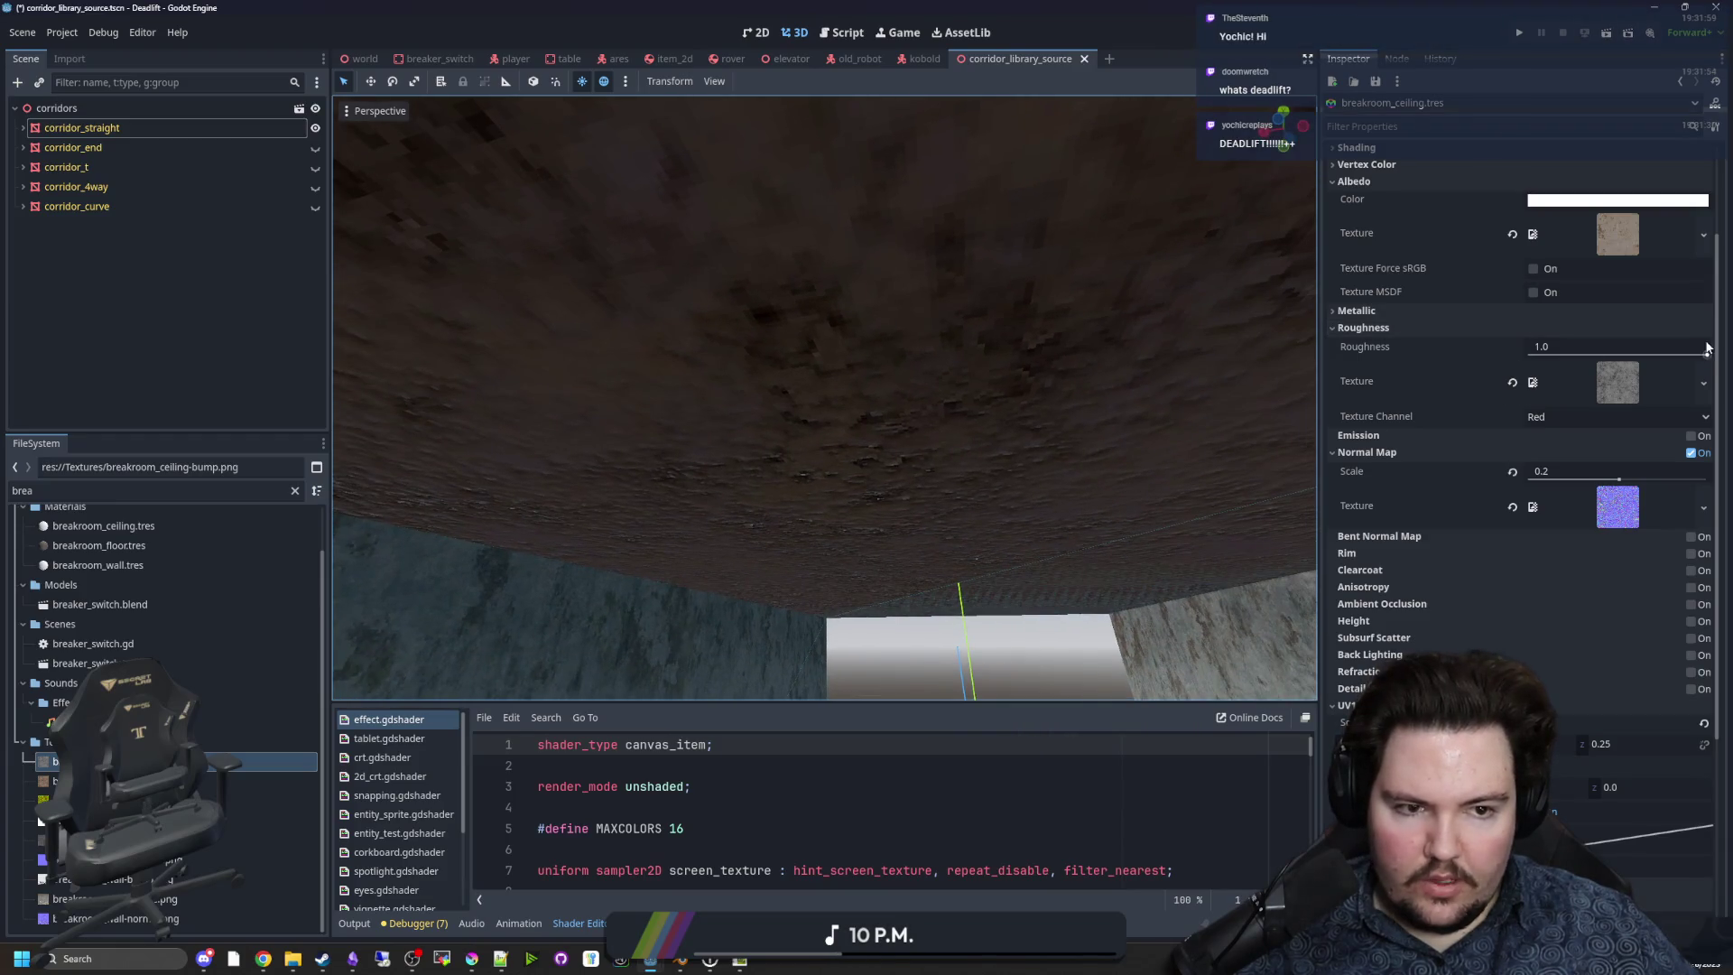
Return the ceiling roughness to 1.0 after testing, then select breakroom_wall.tres.
drag(1707, 353, 1543, 354)
text(1)
key(Return)
key(w)
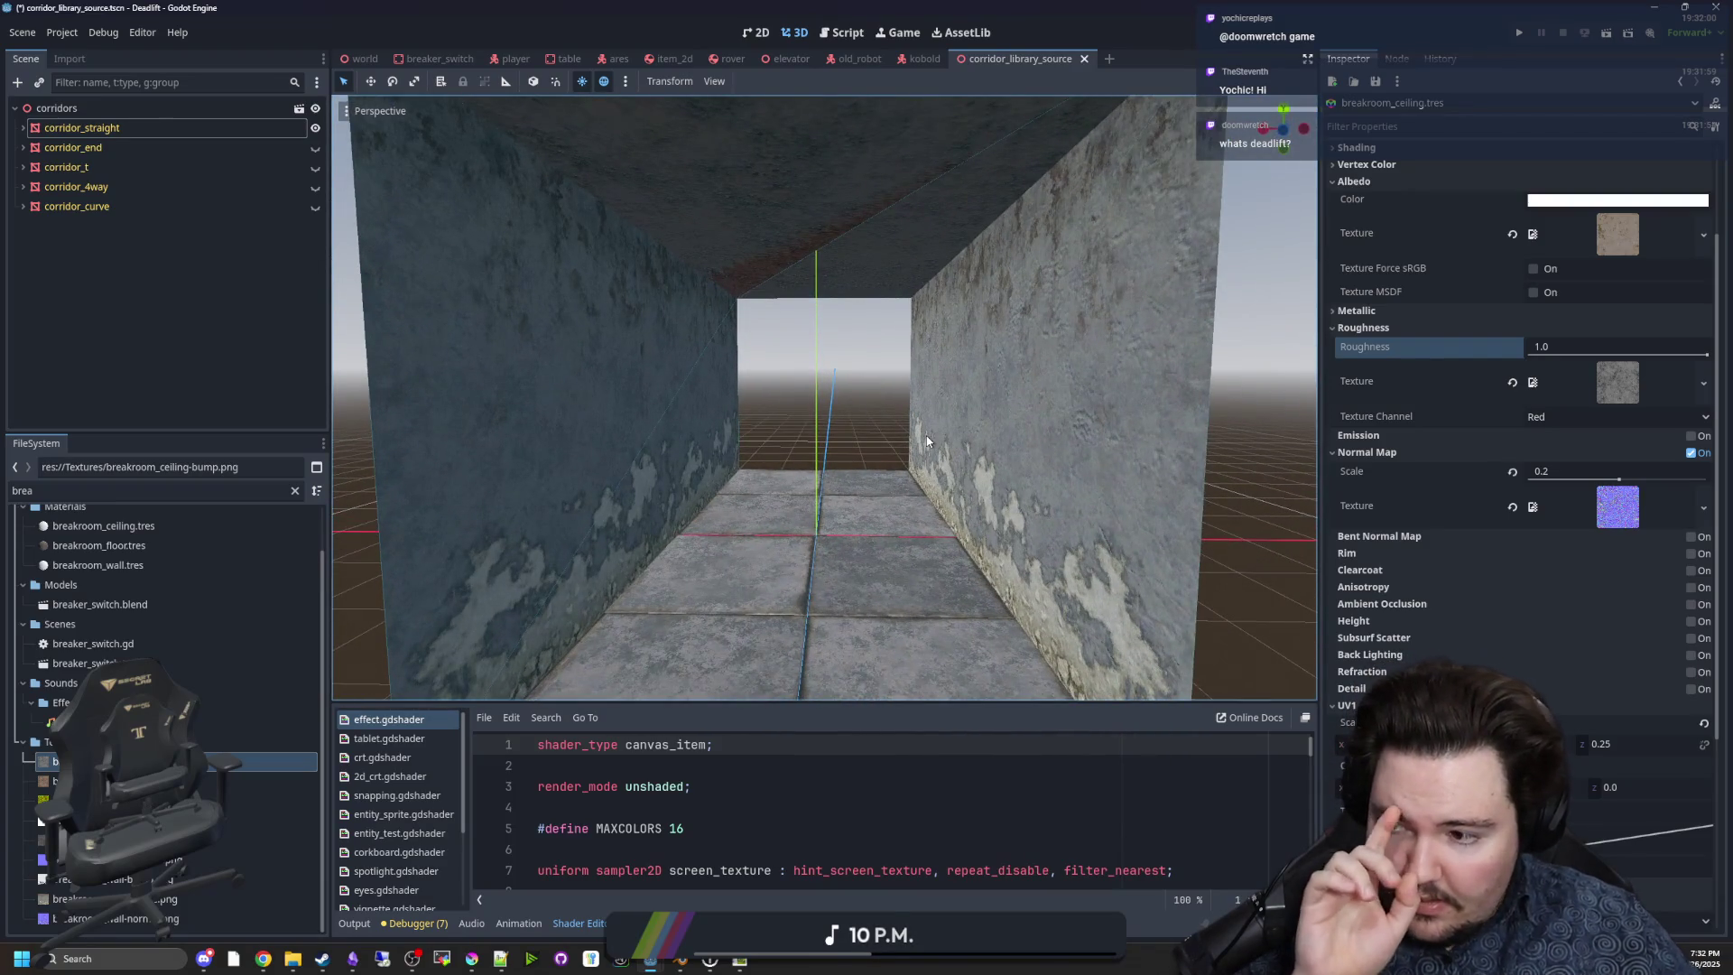
scroll(207, 679, up, 2)
click(166, 616)
scroll(166, 619, down, 2)
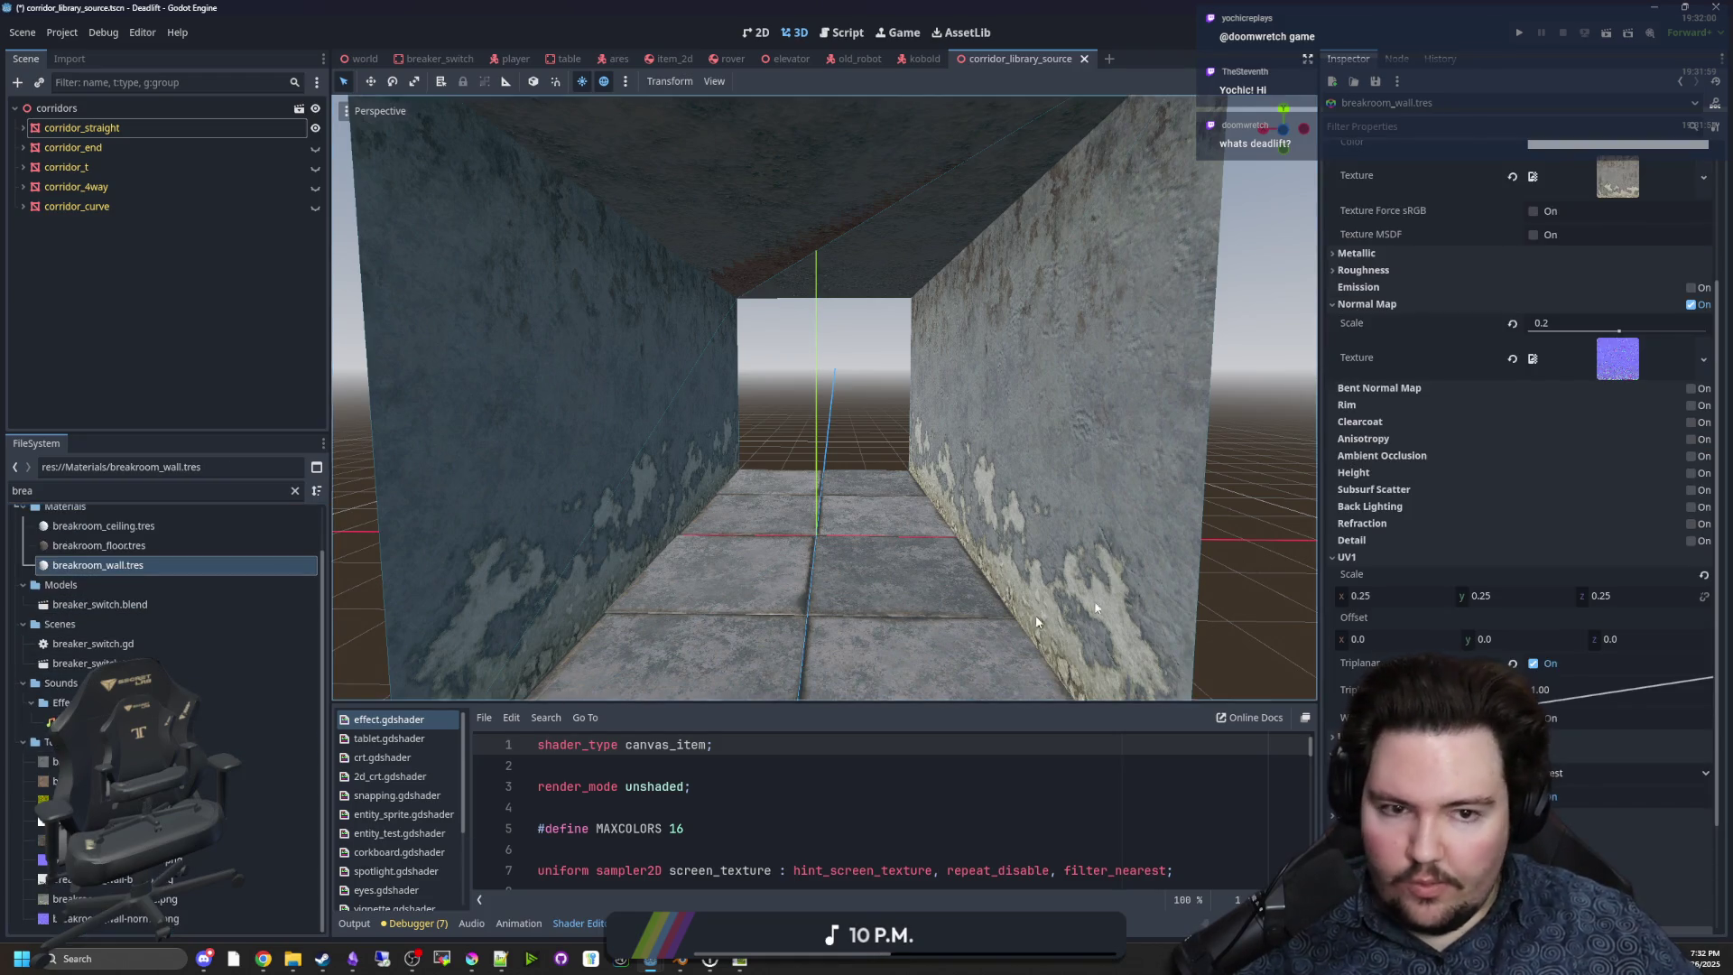
Assign breakroom_wall-bump.png as the breakroom_wall material's roughness texture and preview it.
click(1363, 270)
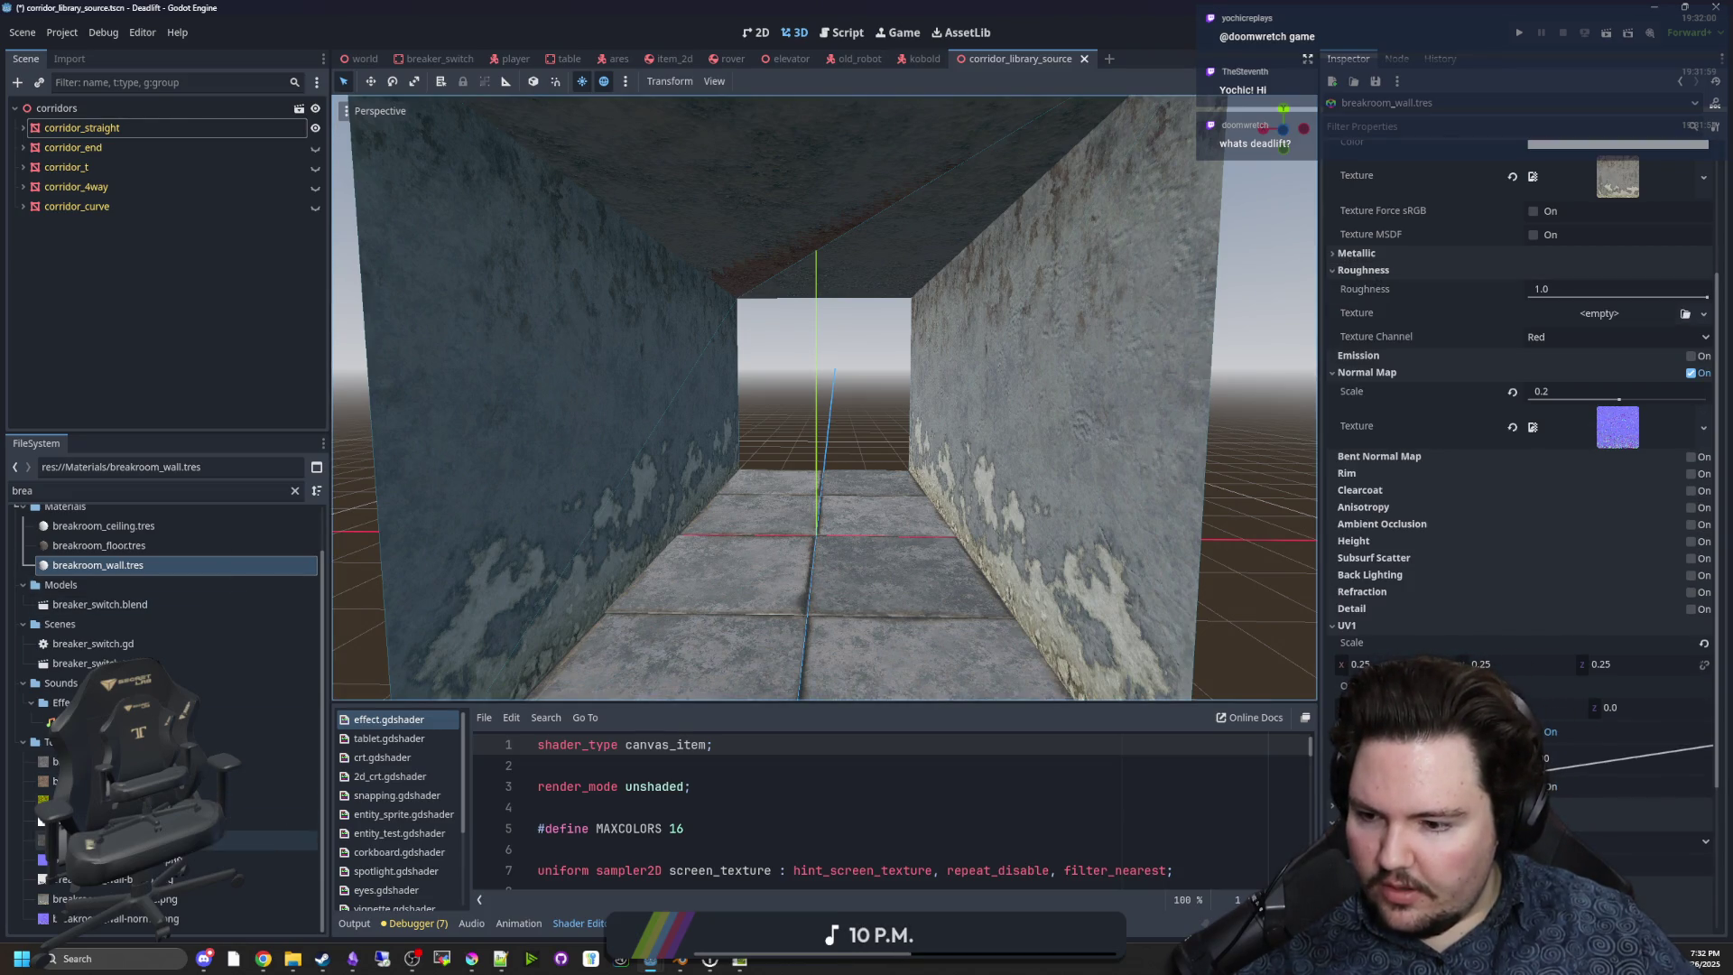
drag(46, 879, 1578, 314)
key(w)
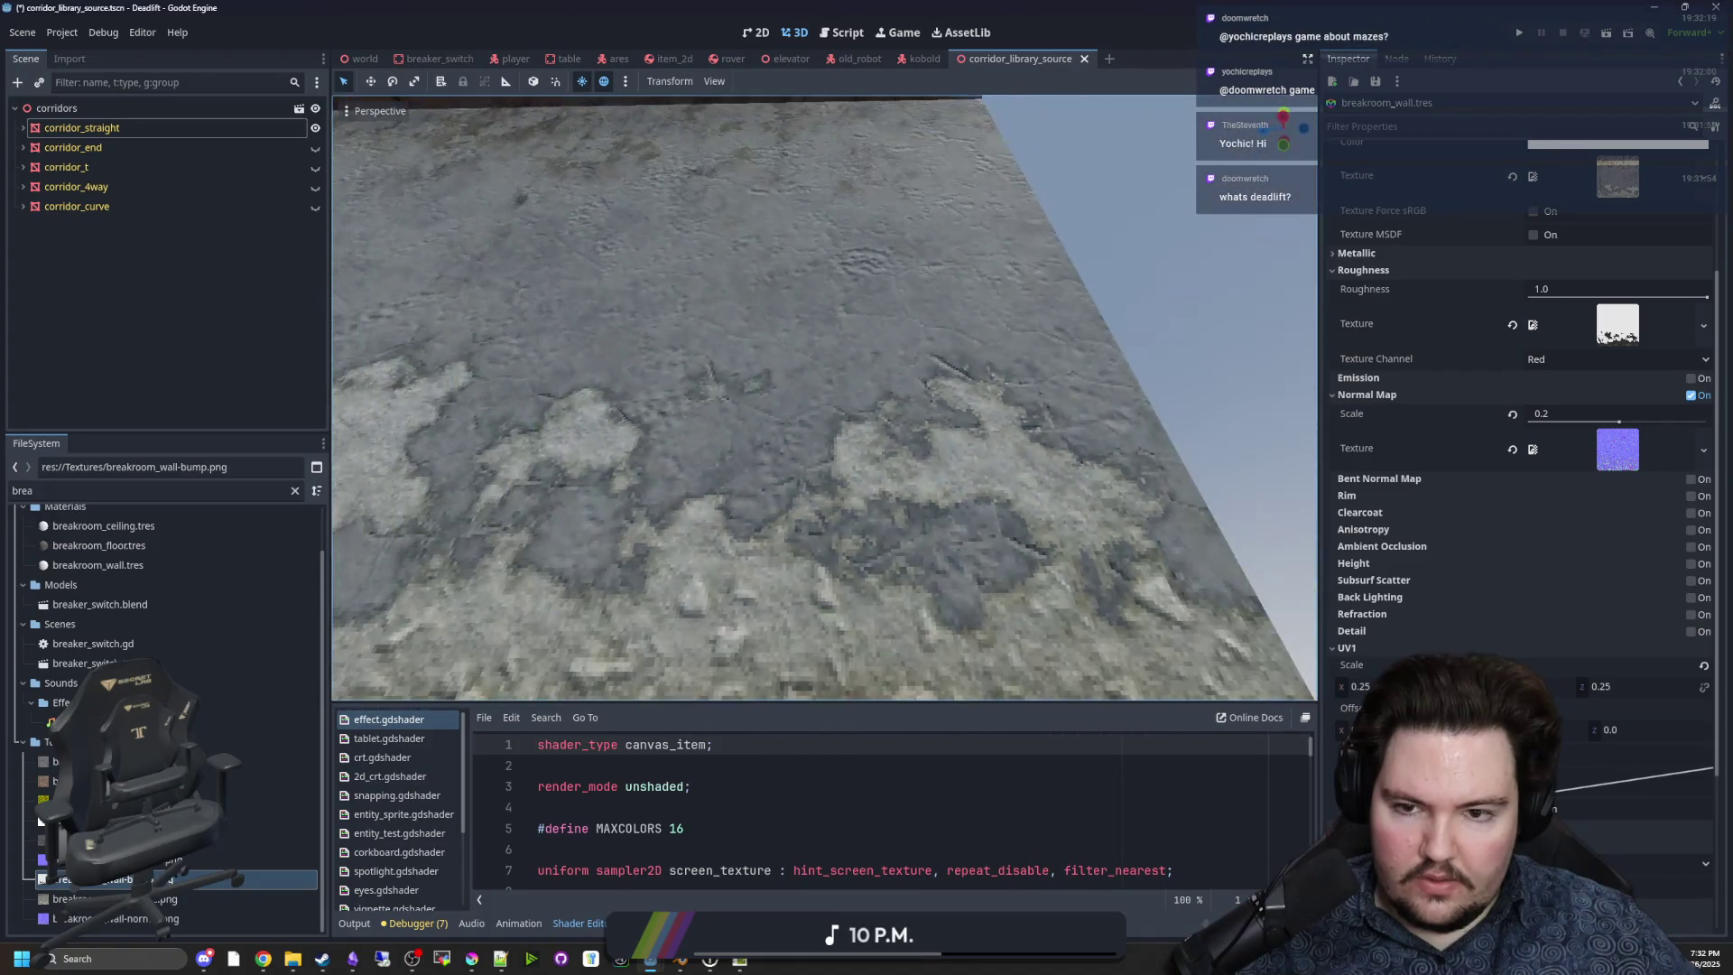
key(w)
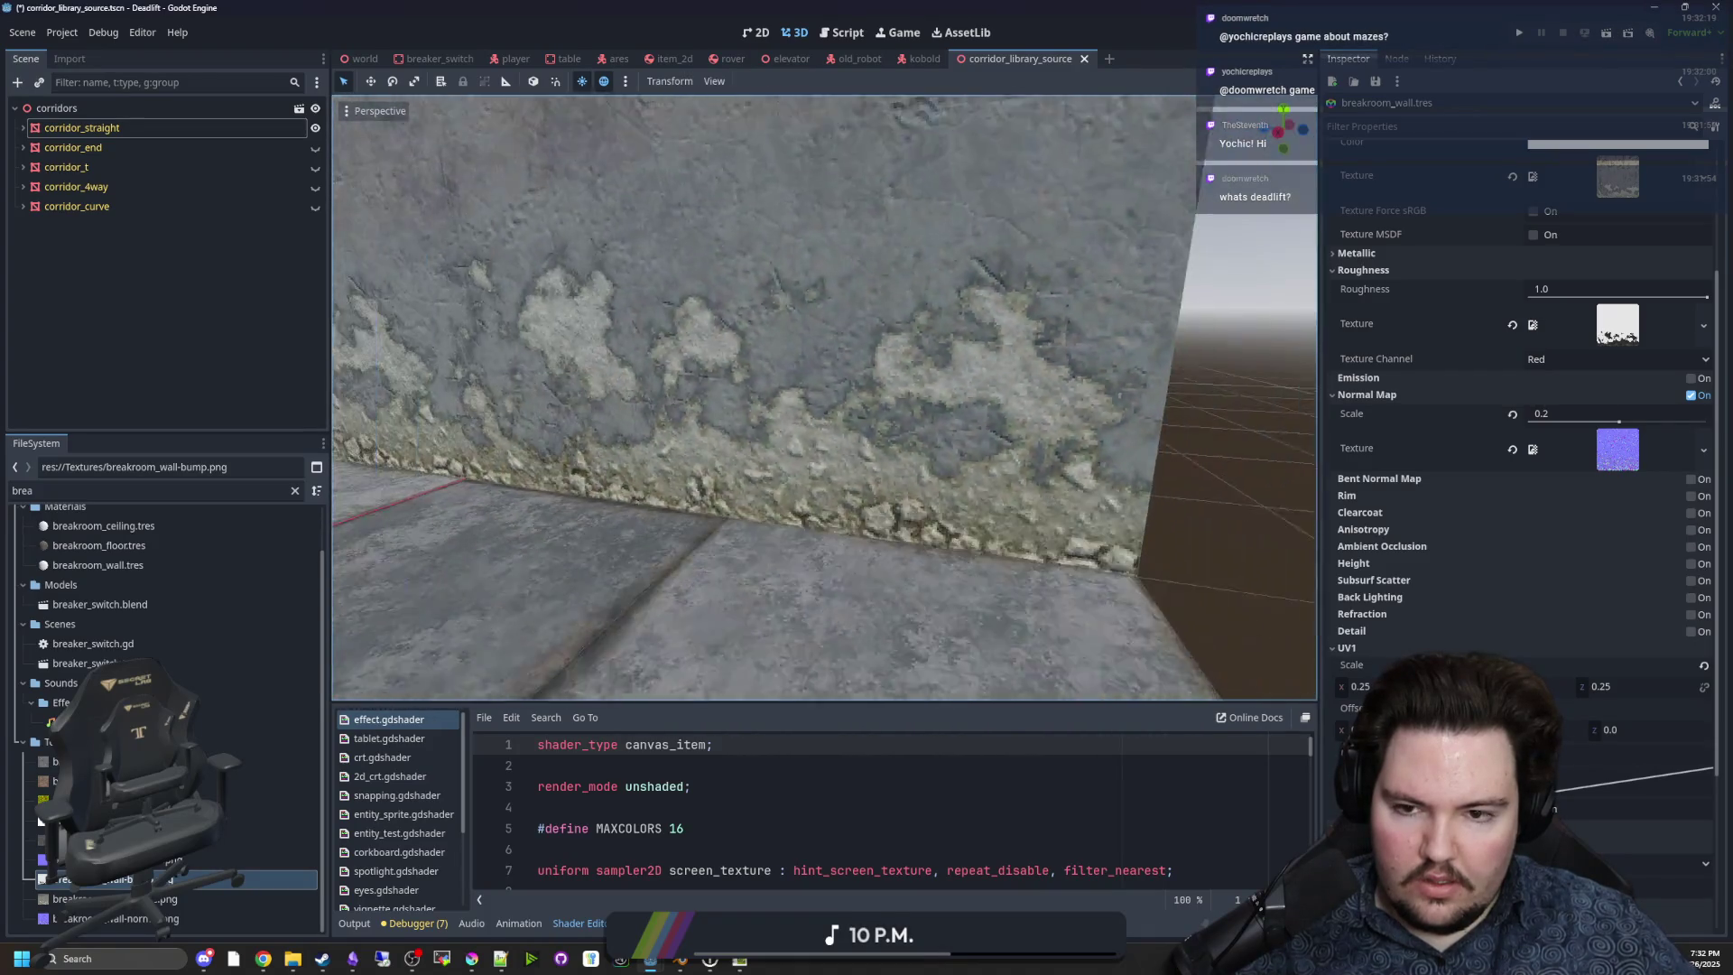
click(1627, 331)
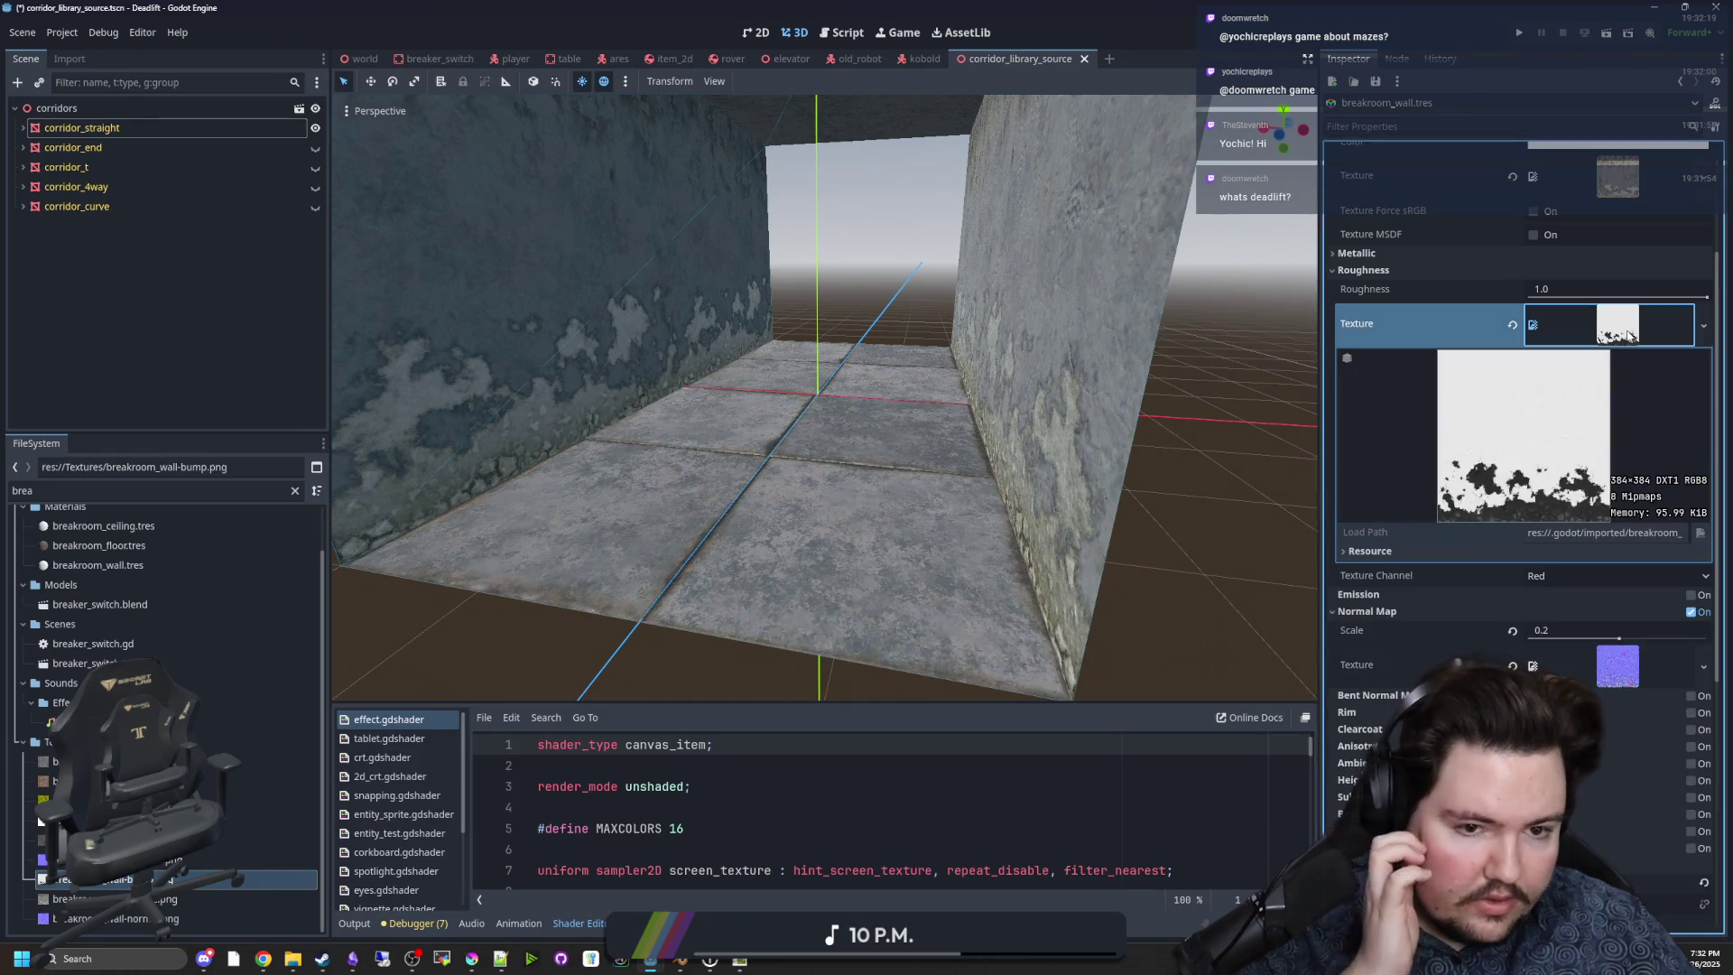
key(w)
key(w)
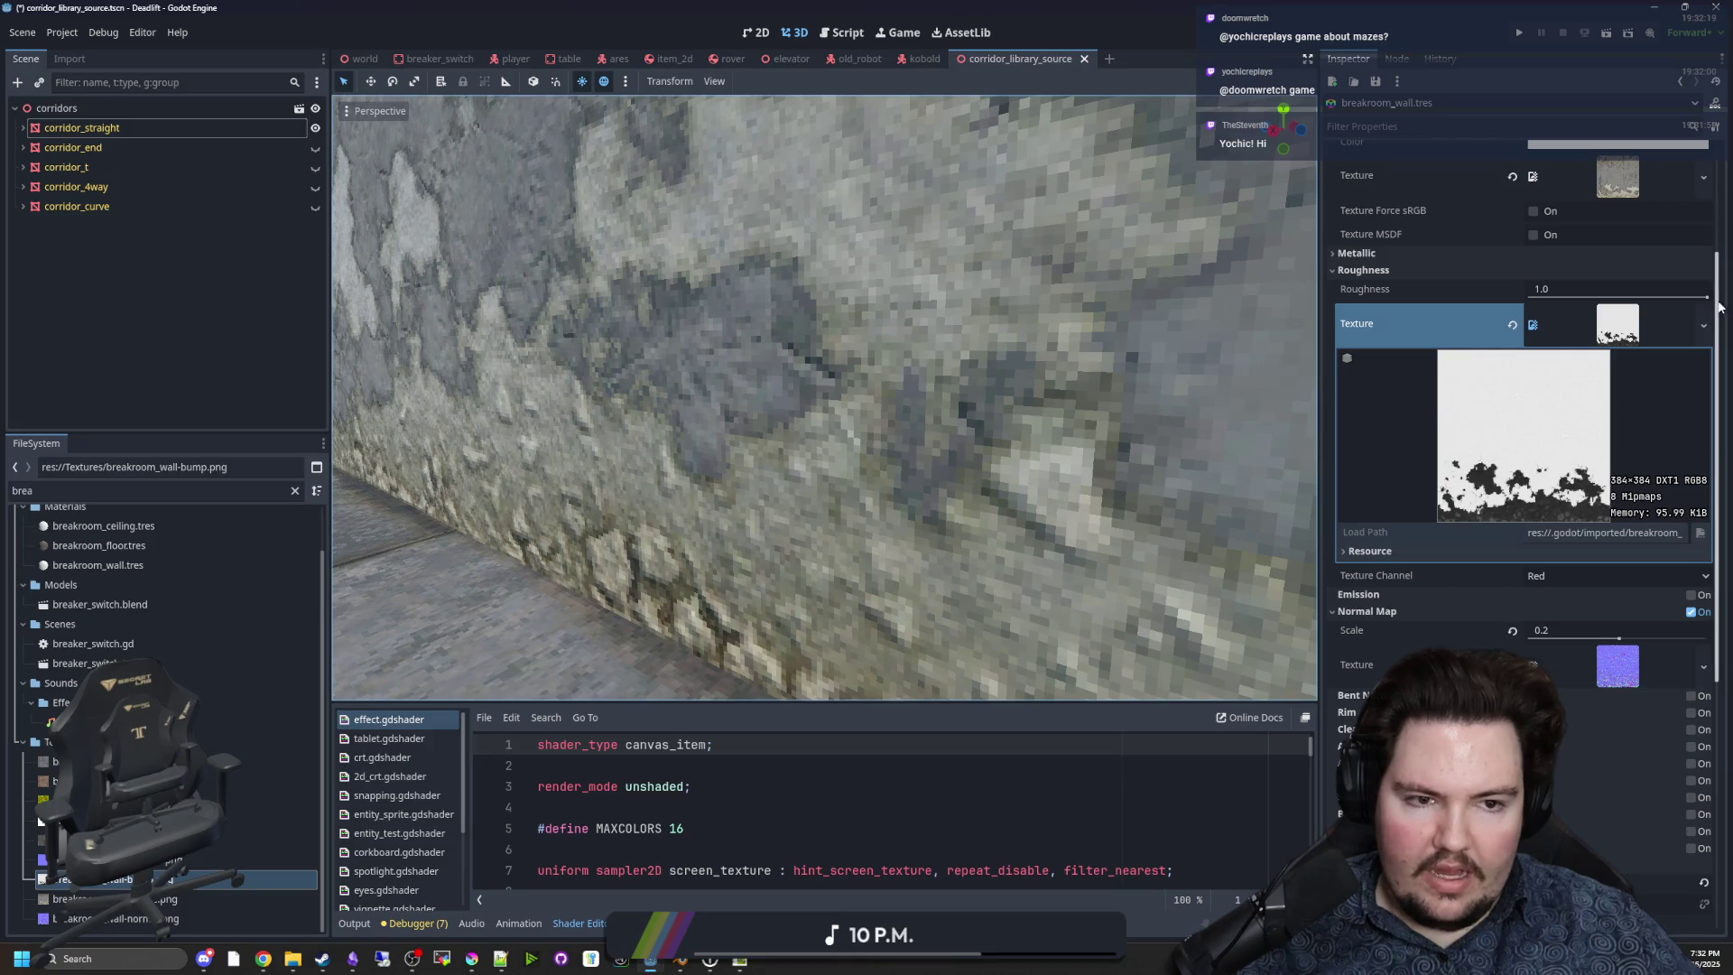
Tune the wall roughness to 0.44 while flying around the corridor to judge the sheen.
drag(1706, 298, 1529, 299)
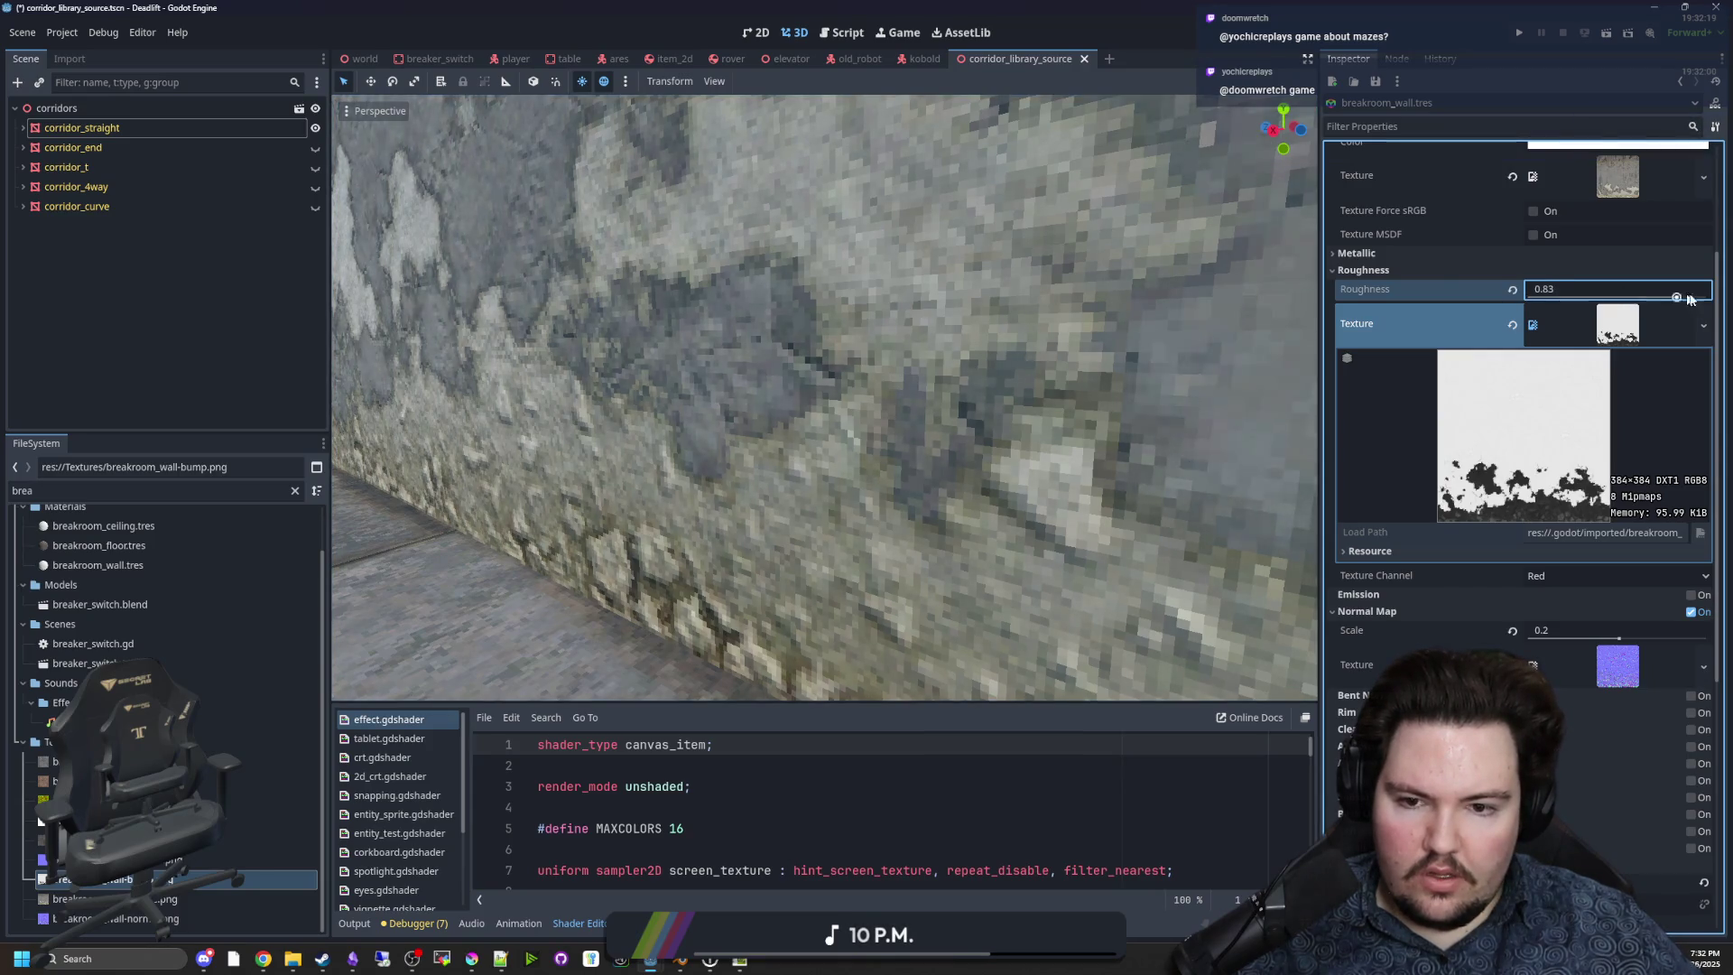
key(s)
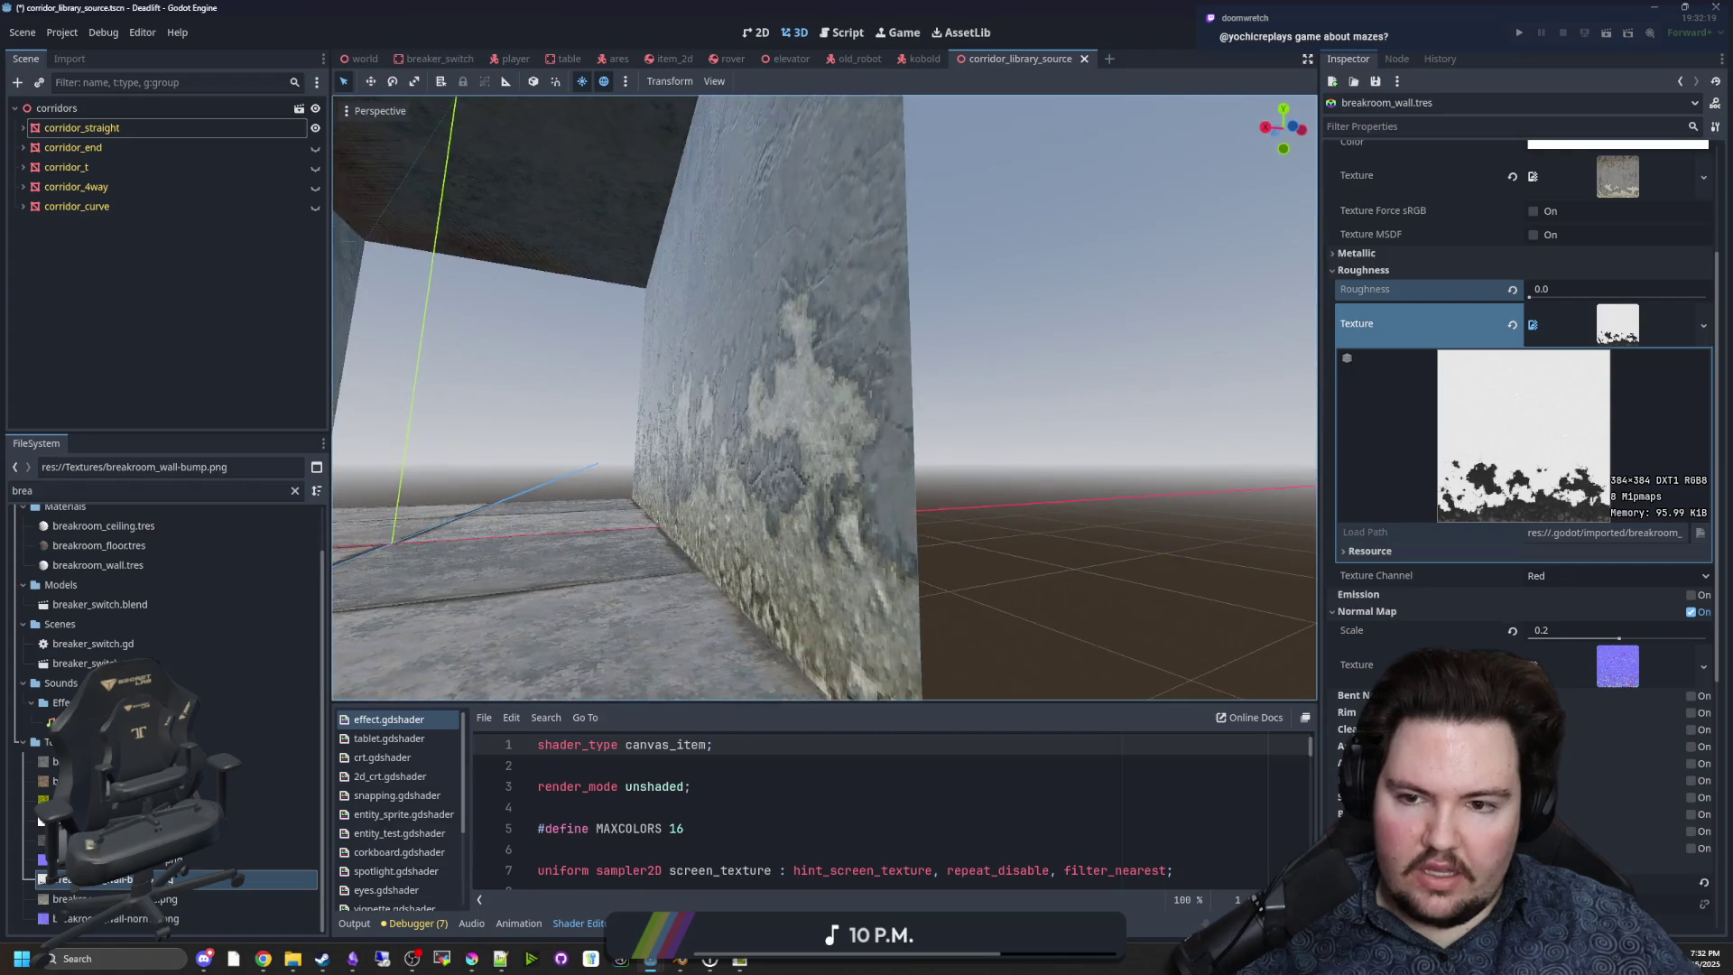
key(w)
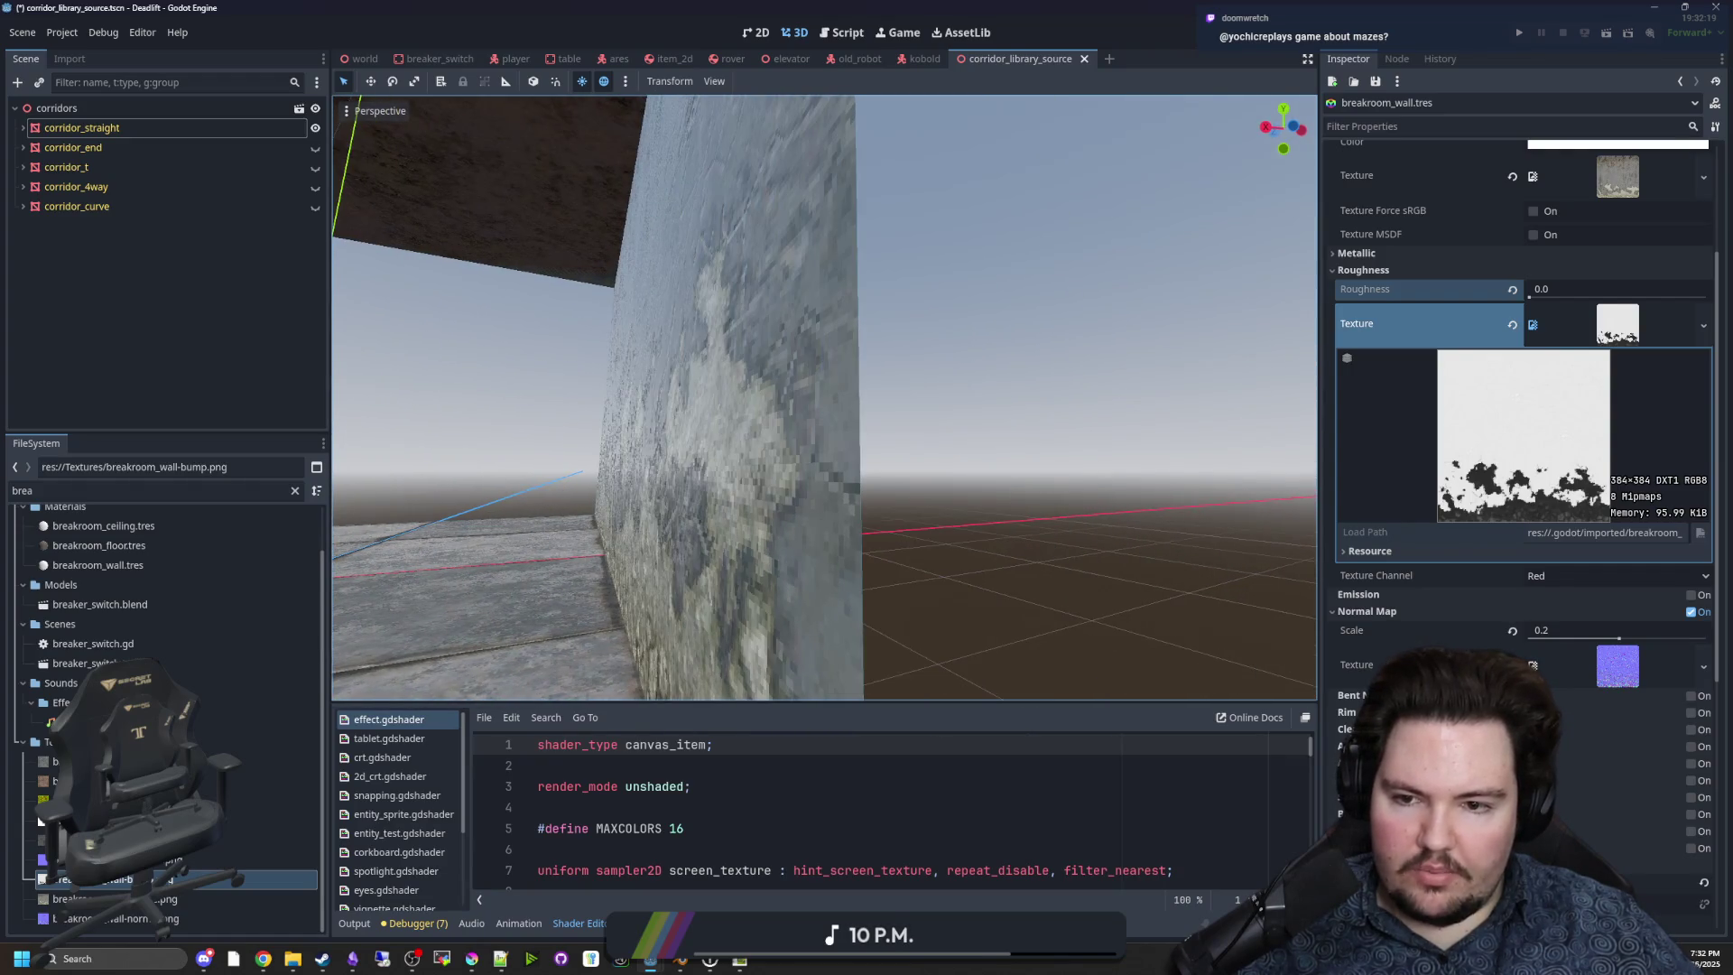
drag(1531, 299, 1705, 299)
drag(1587, 291, 1624, 294)
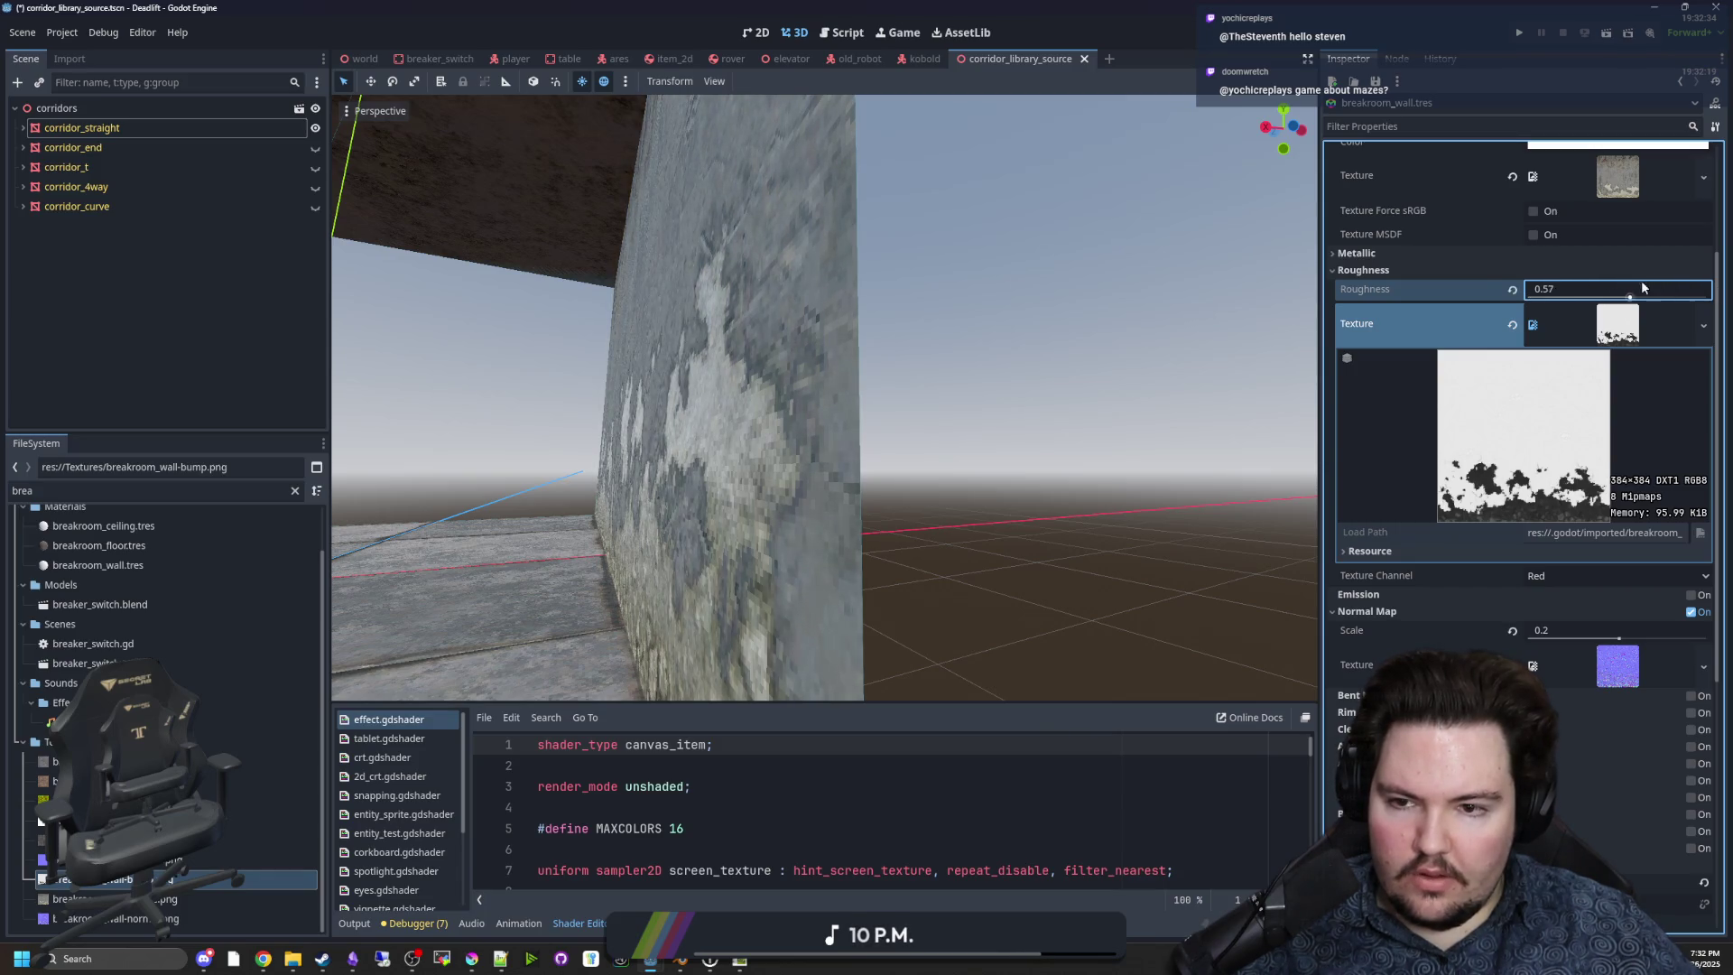
drag(1682, 291, 1672, 290)
key(w)
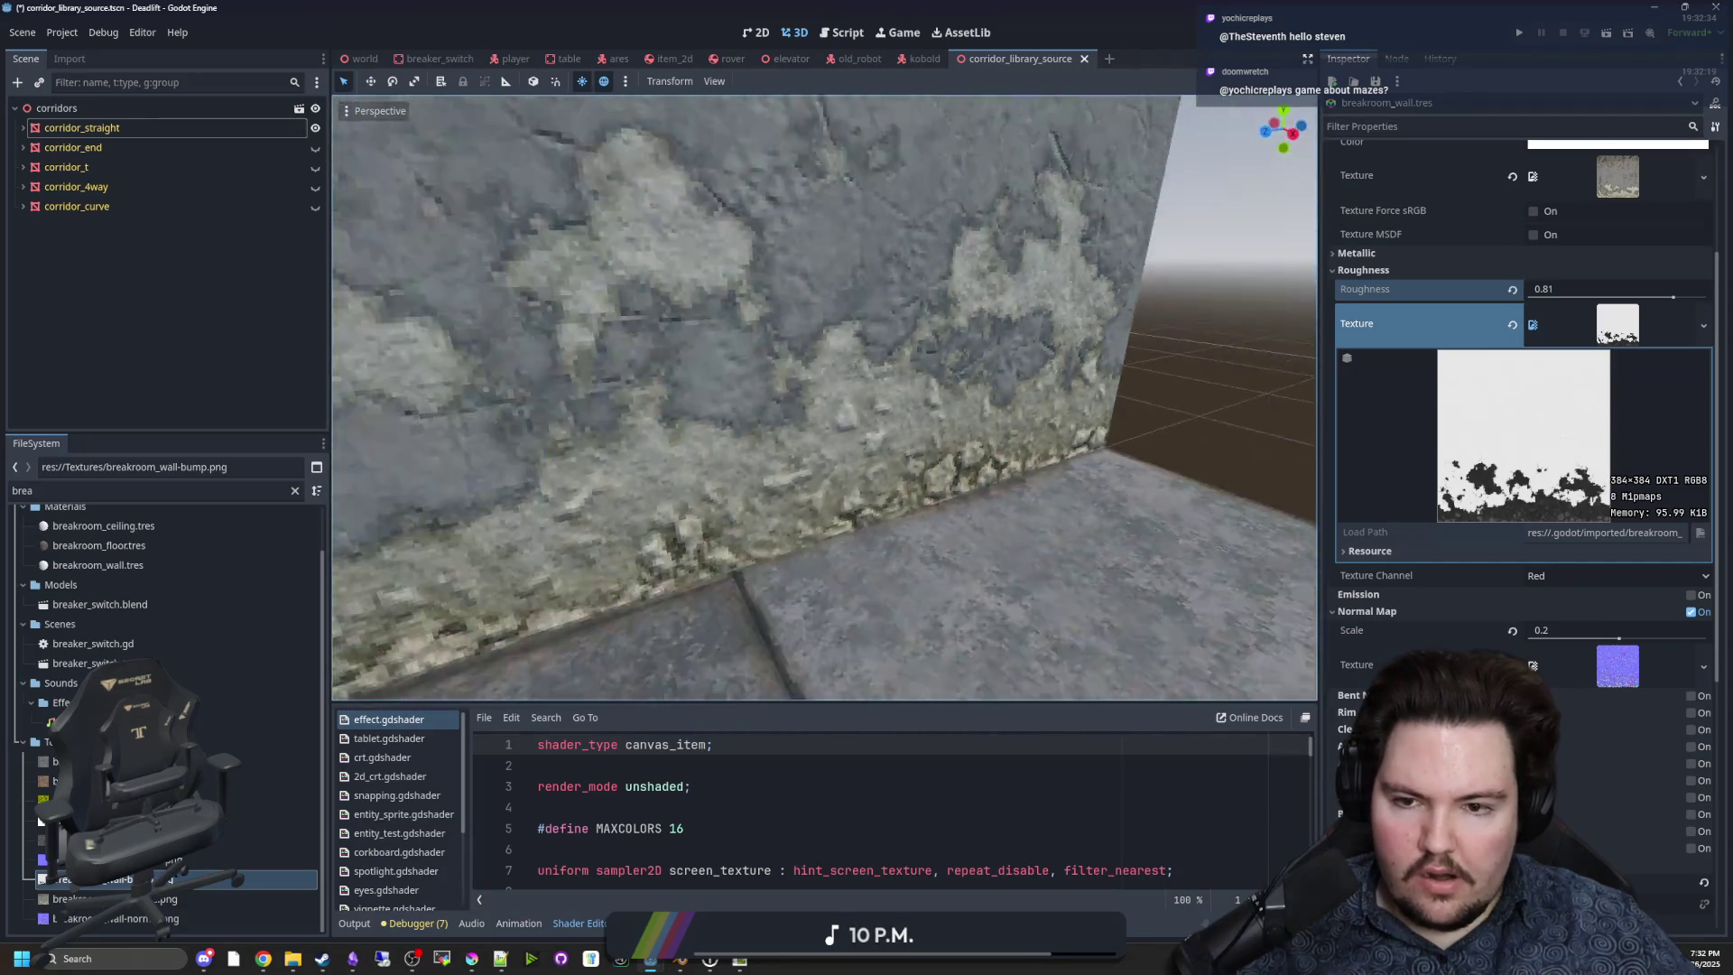
drag(1672, 299, 1604, 296)
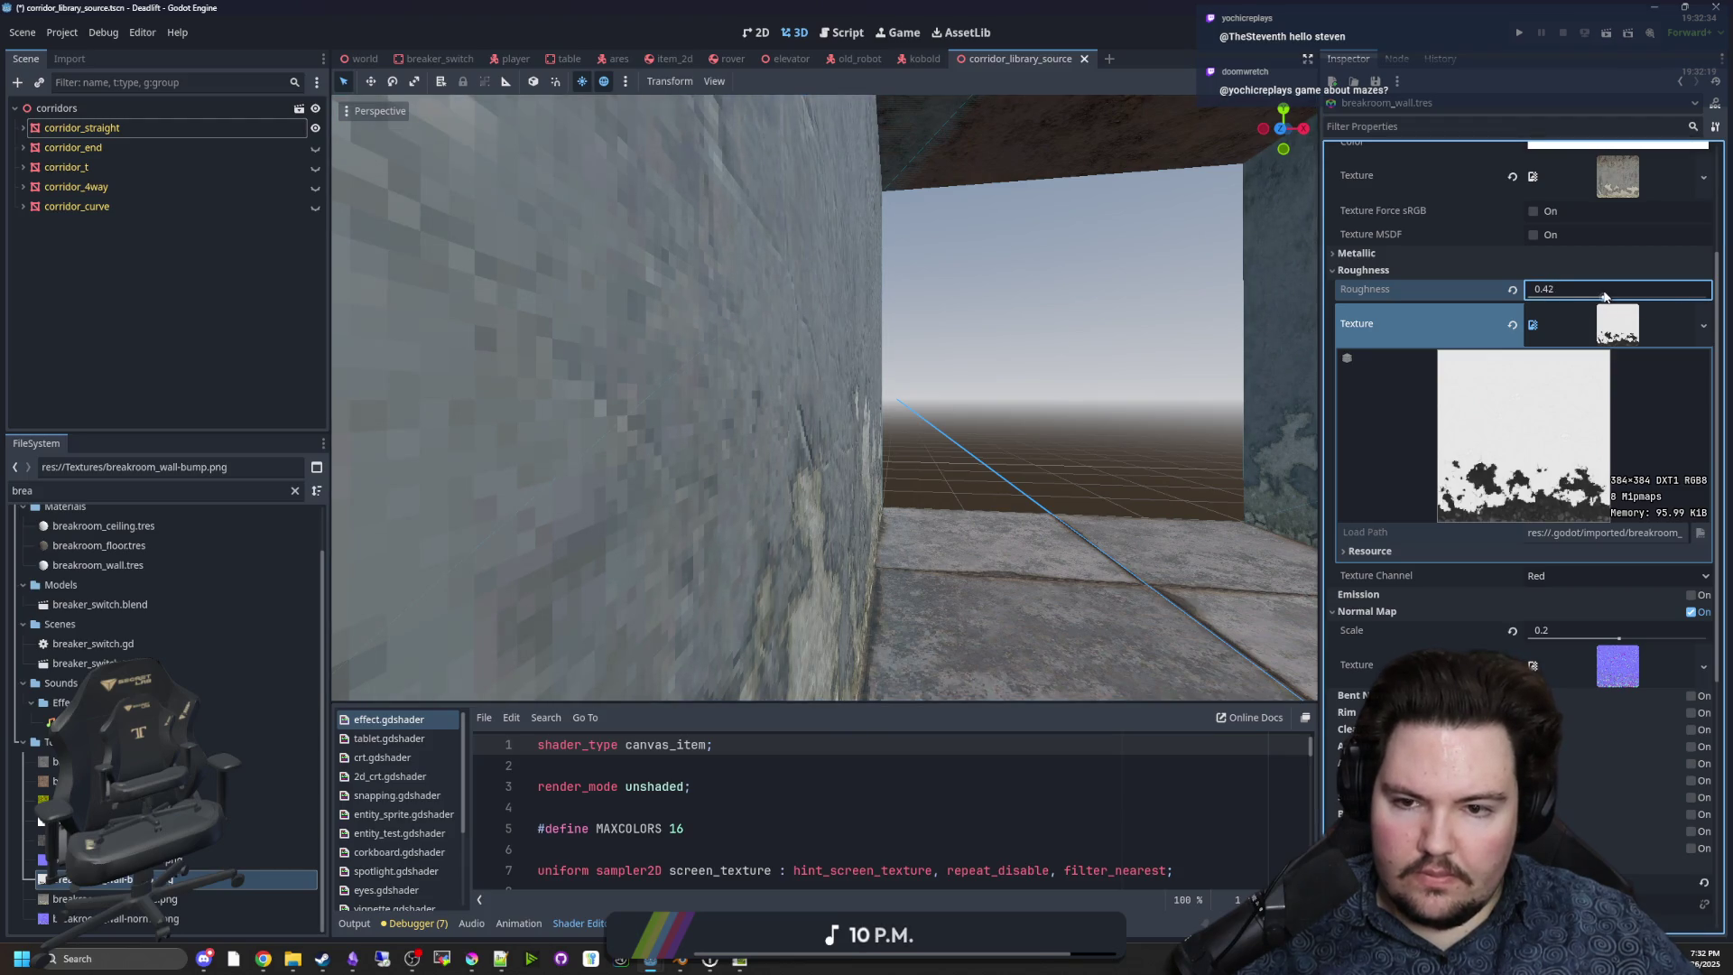
key(s)
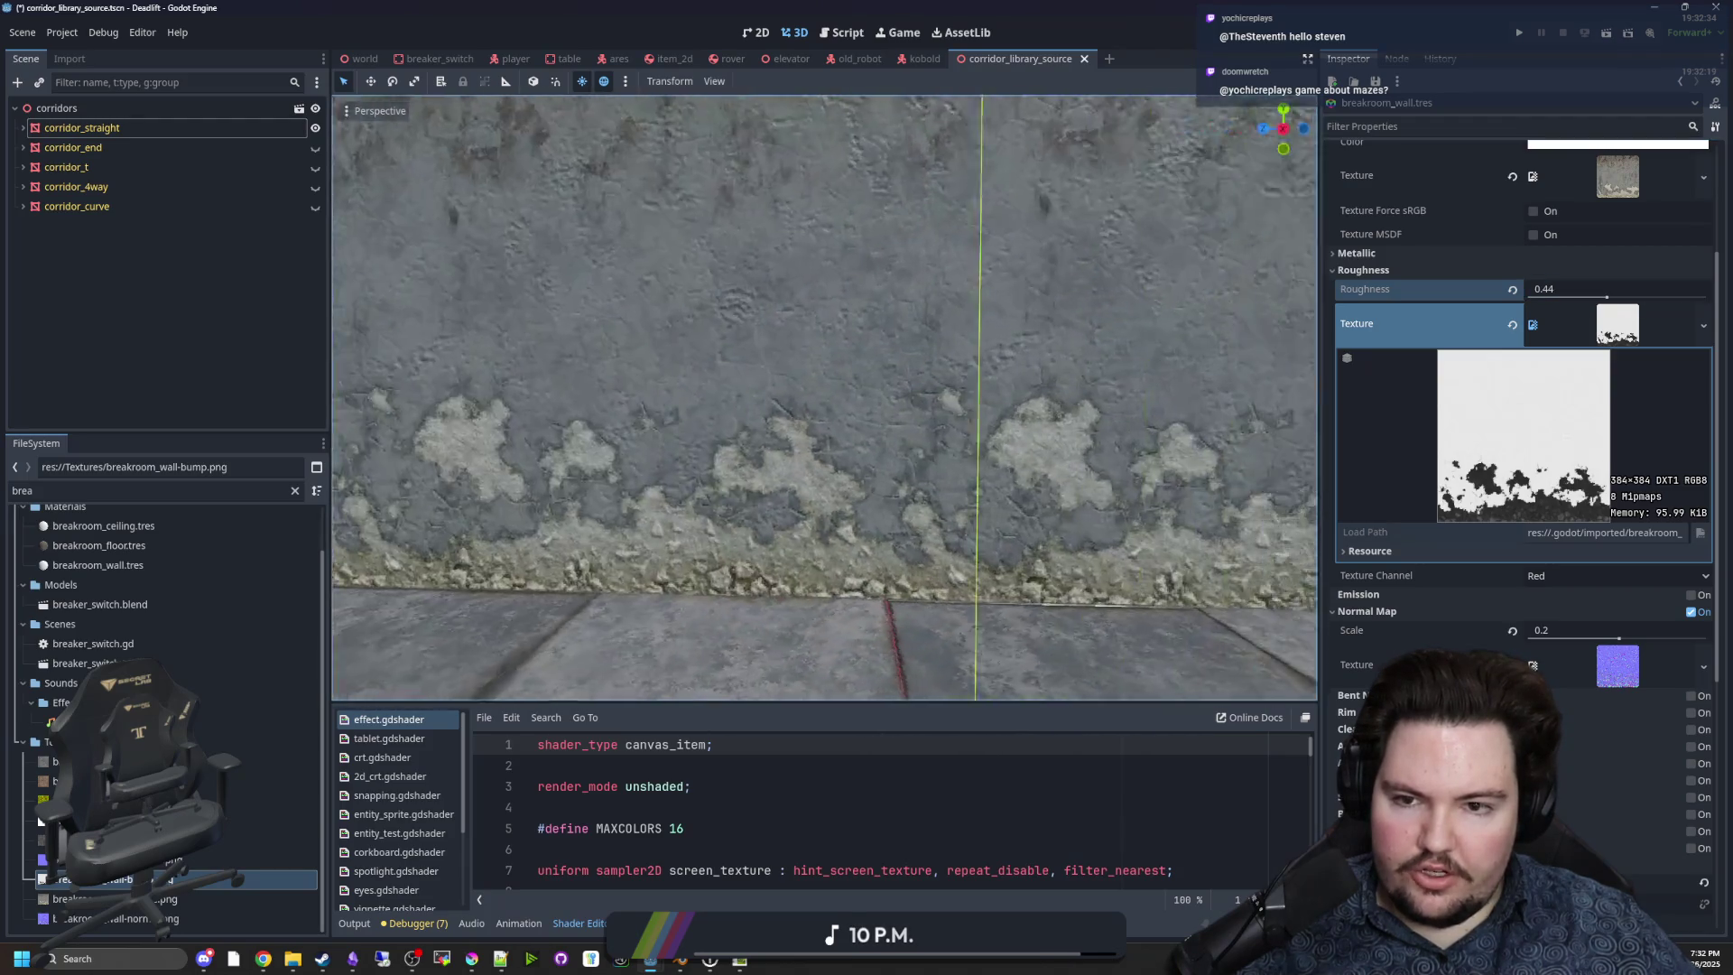
key(s)
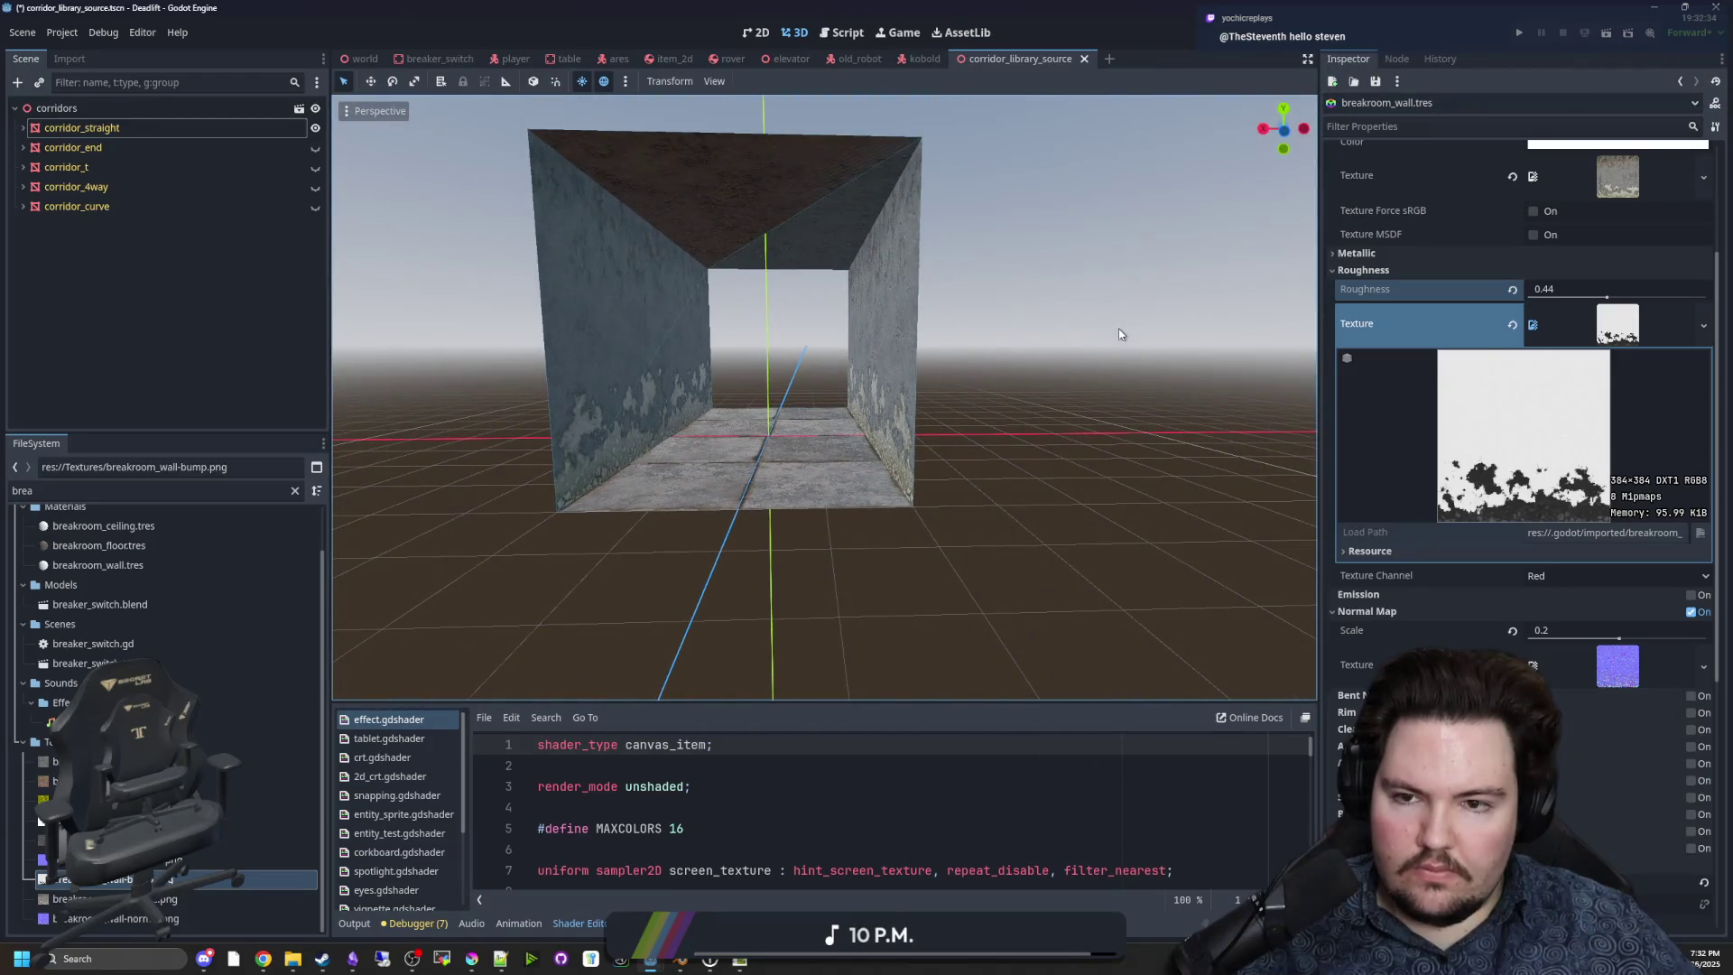
key(w)
key(s)
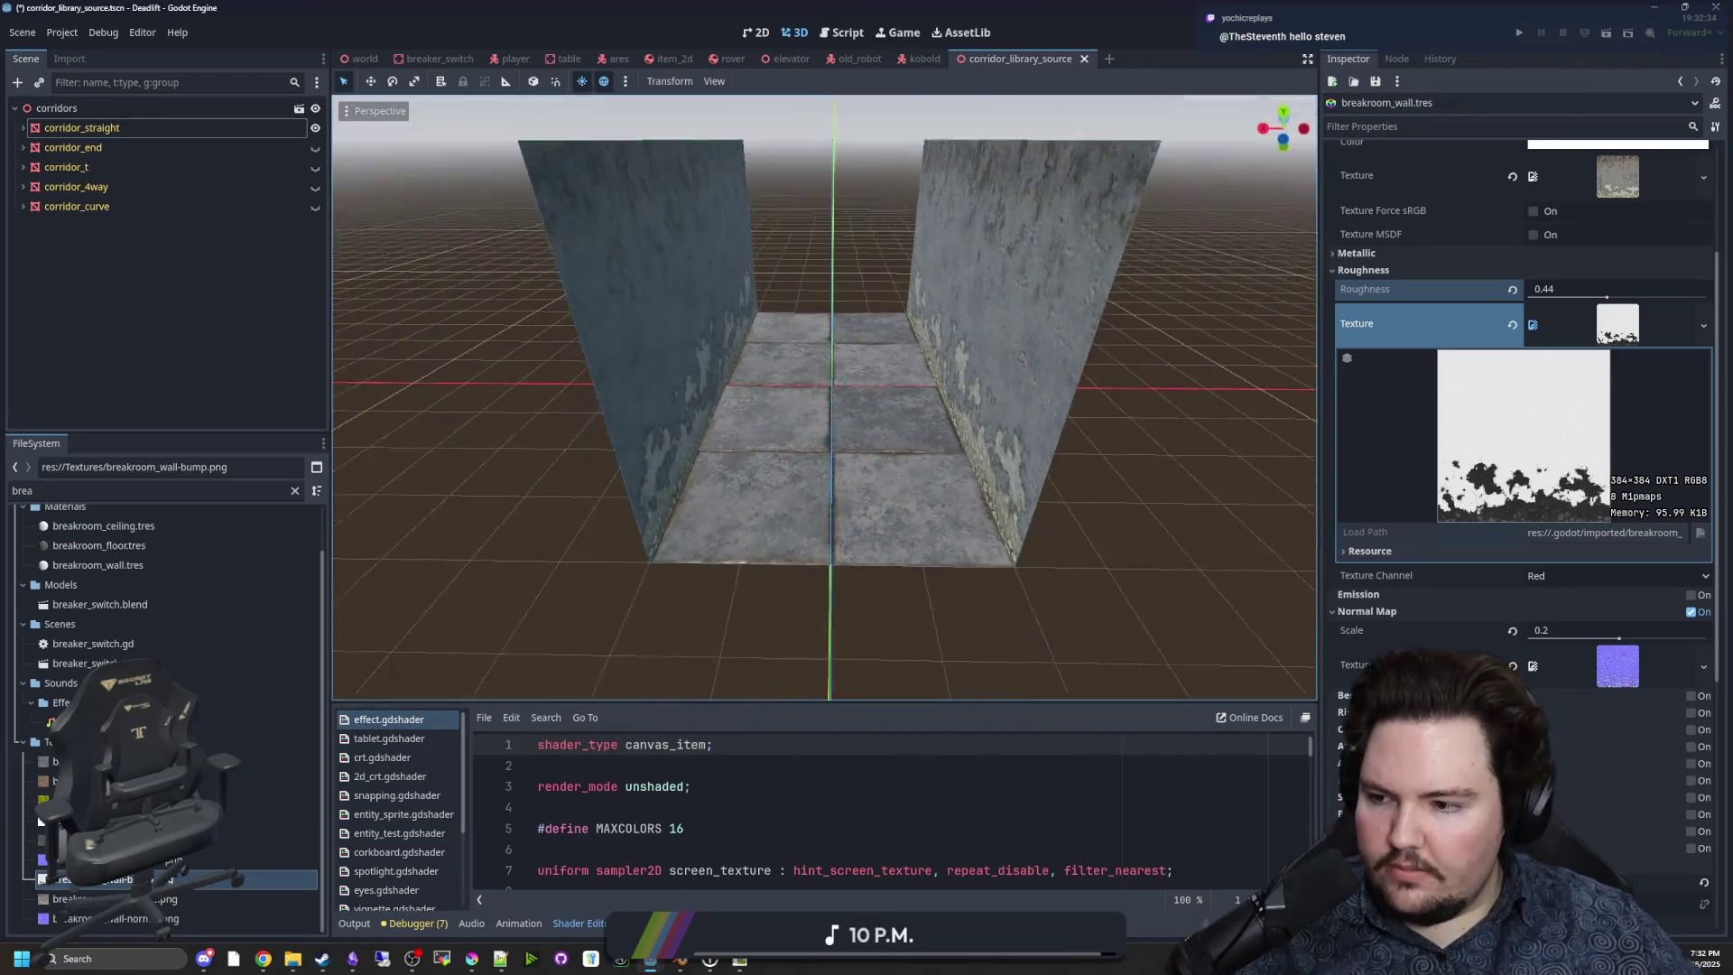
Show only corridor_end, select it and expand its Surface Material Override slots.
click(315, 129)
click(315, 147)
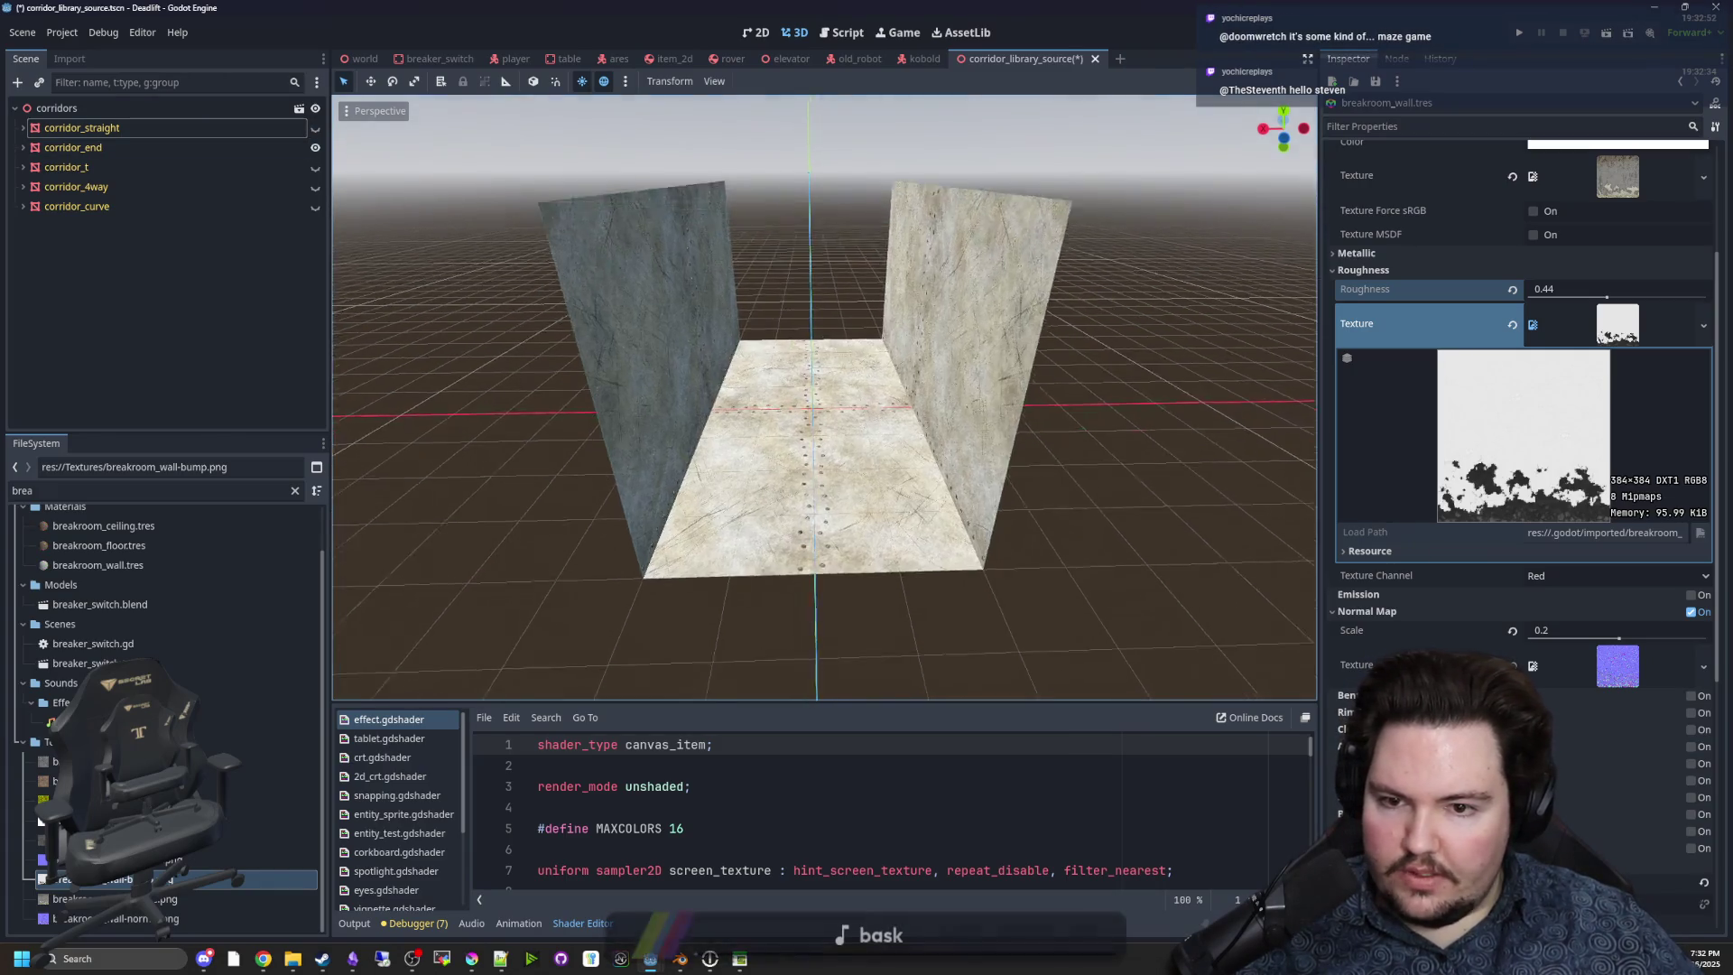
key(w)
key(s)
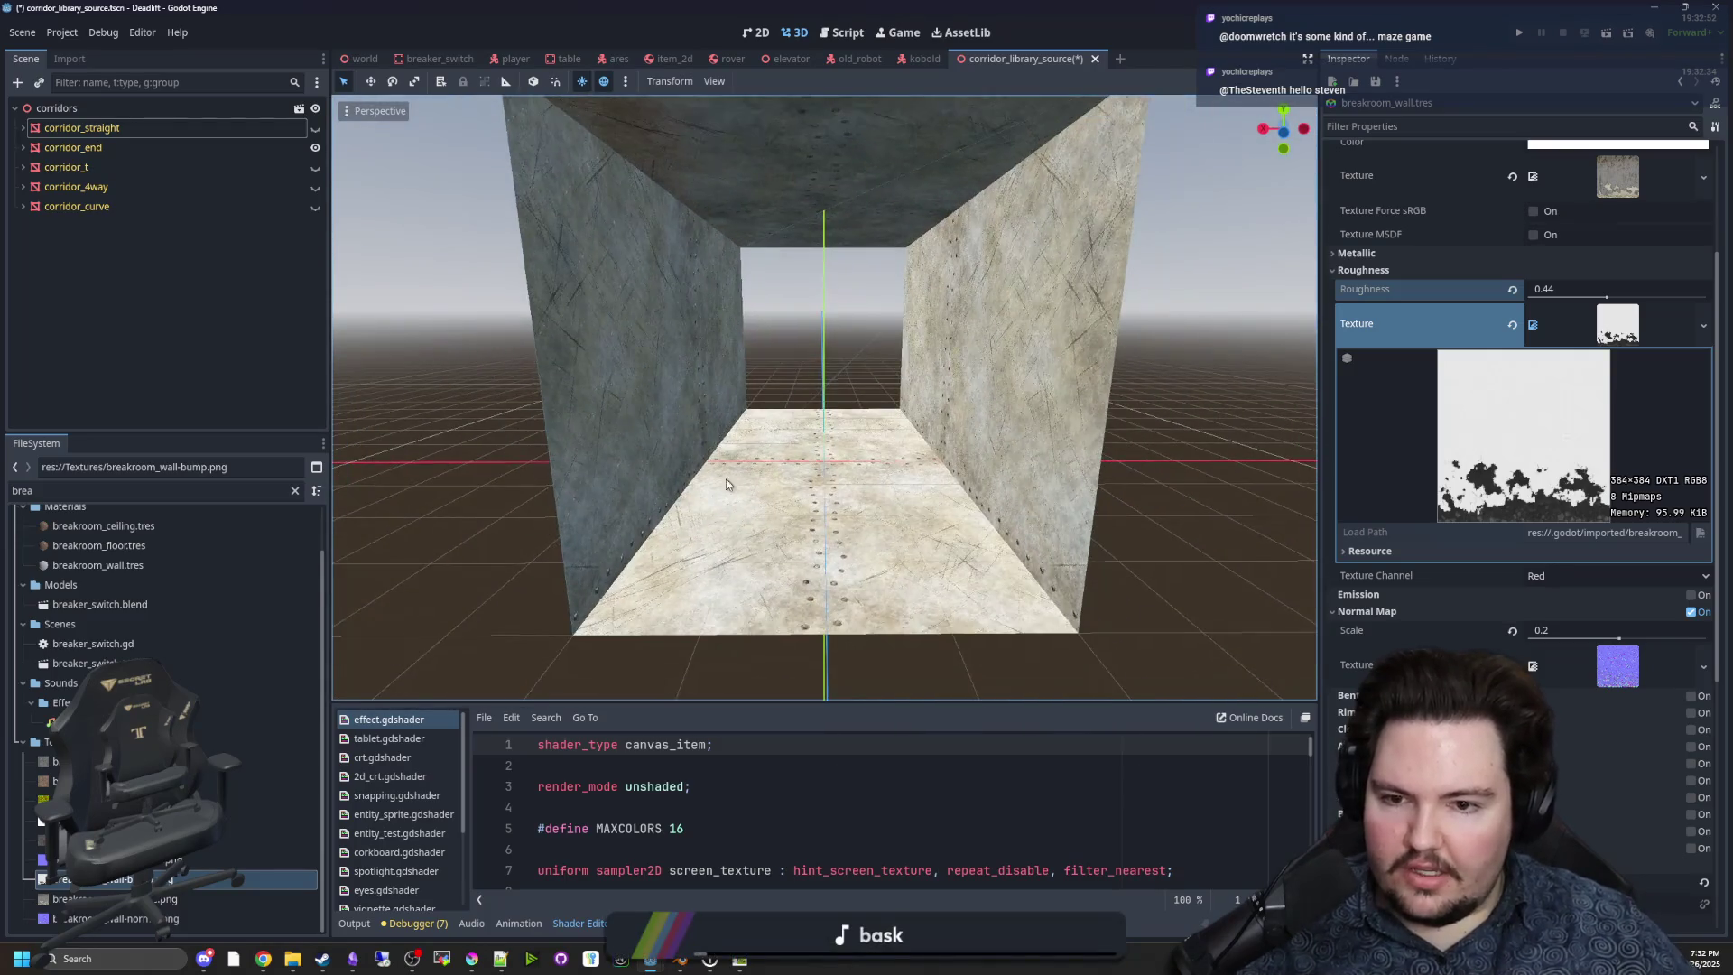
click(856, 564)
click(1378, 228)
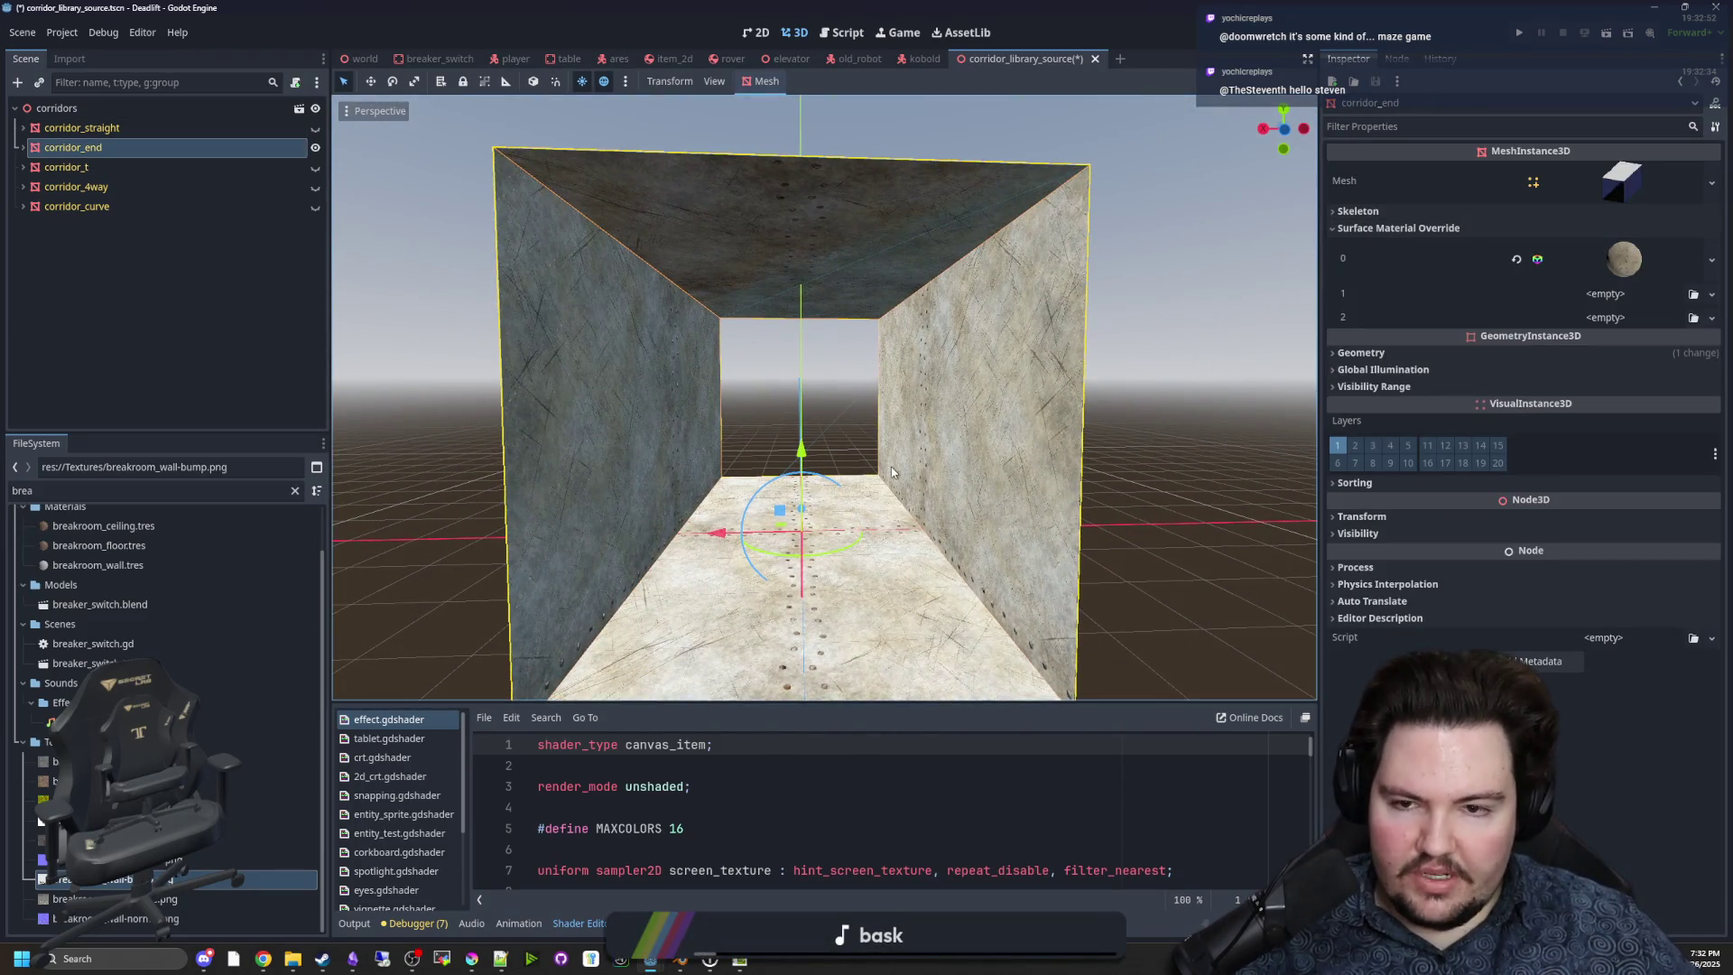
key(a)
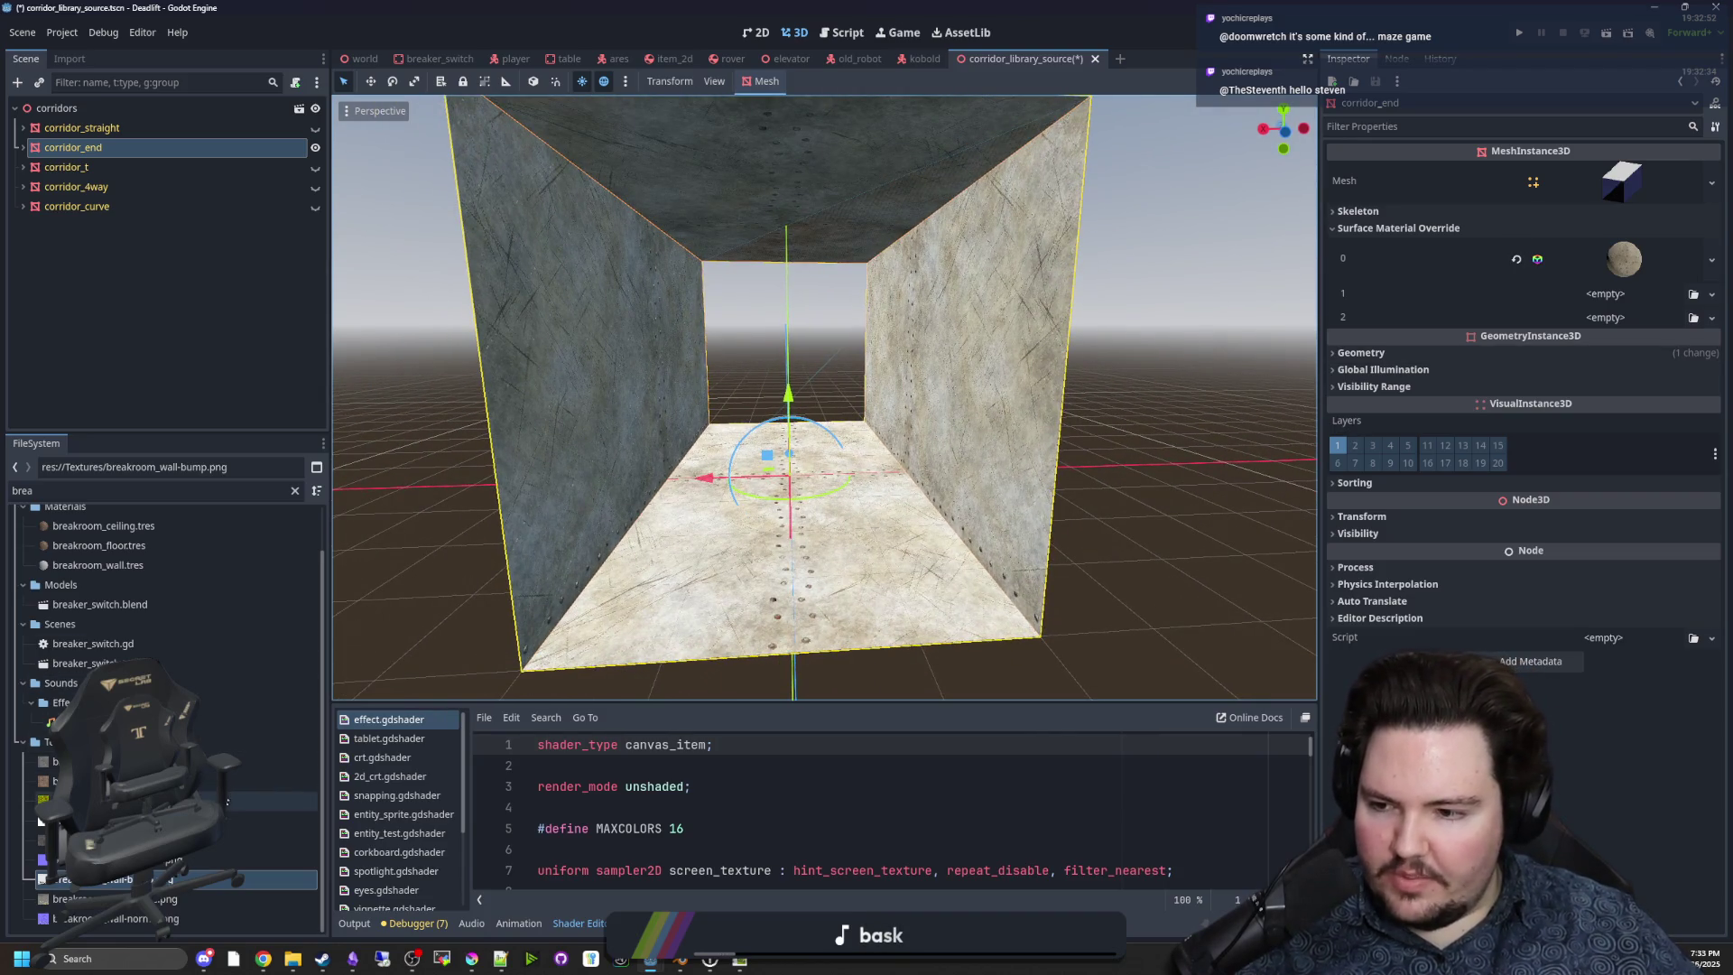
scroll(250, 737, up, 3)
Put breakroom_wall in slot 1, breakroom_floor in slot 0 and breakroom_ceiling in slot 2.
mouse_move(98, 613)
mouse_down()
mouse_move(1334, 402)
mouse_move(1607, 295)
mouse_up()
click(1470, 372)
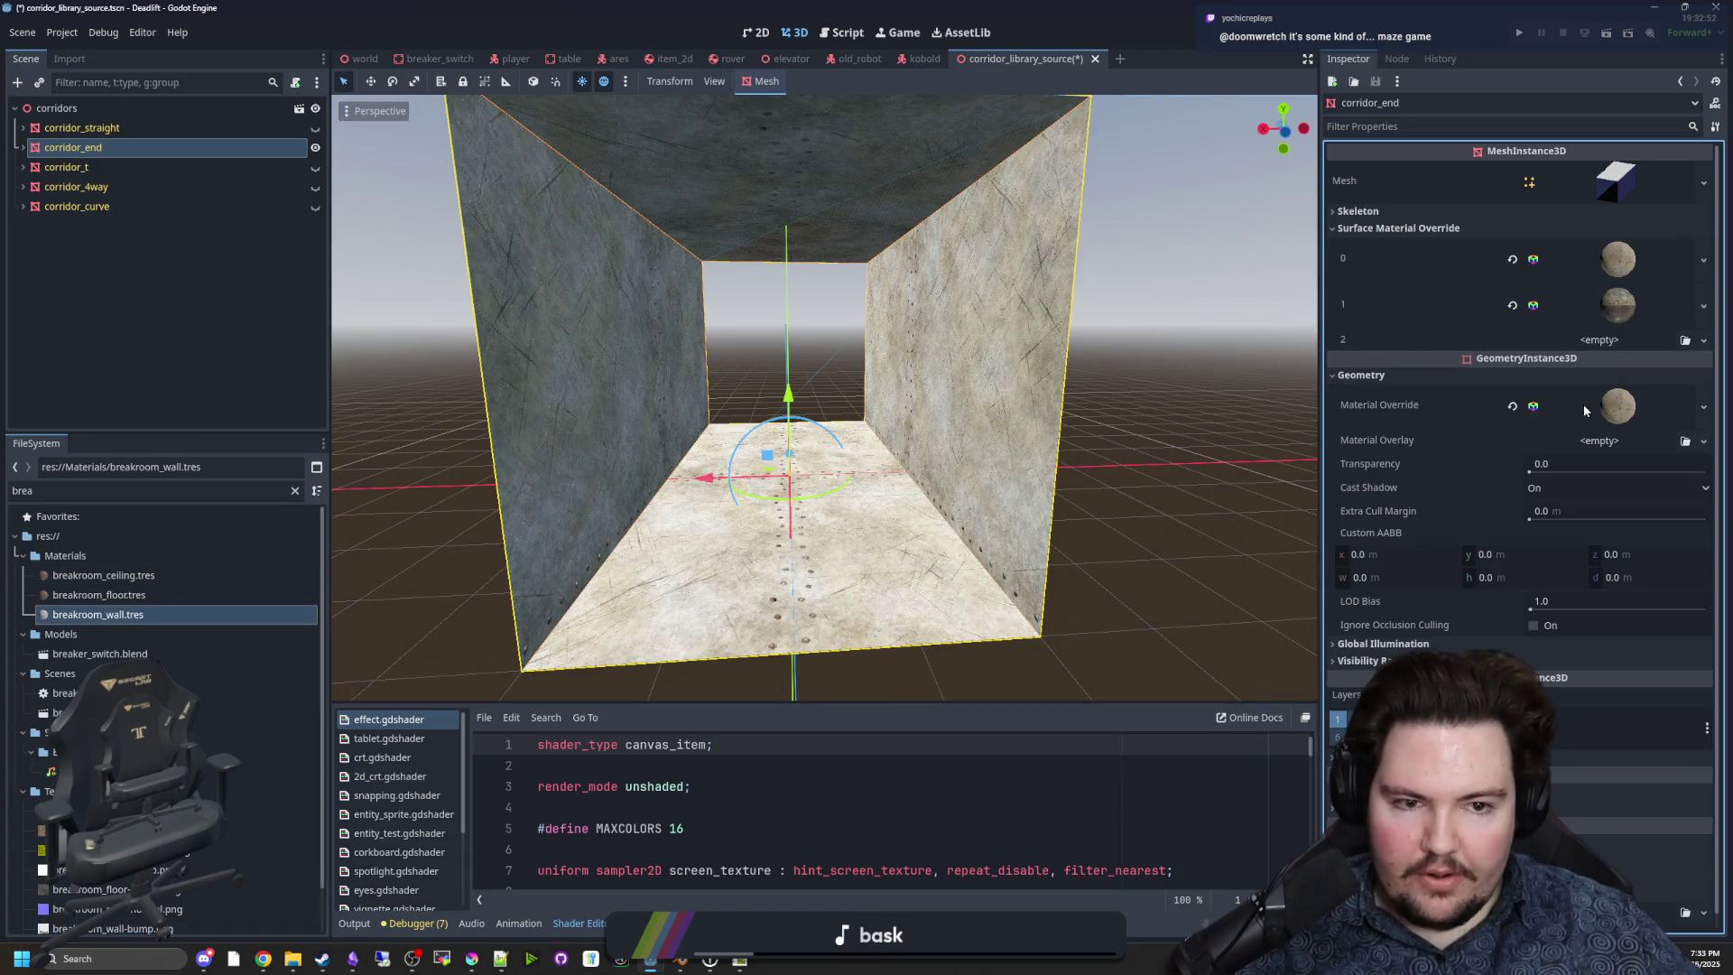
click(1607, 305)
click(1606, 307)
click(1603, 311)
drag(99, 595, 1449, 322)
drag(1594, 280, 1594, 275)
drag(103, 575, 1461, 327)
drag(1663, 342, 1624, 341)
Save the corridor library scene and hide corridor_end.
click(830, 390)
key(ctrl+s)
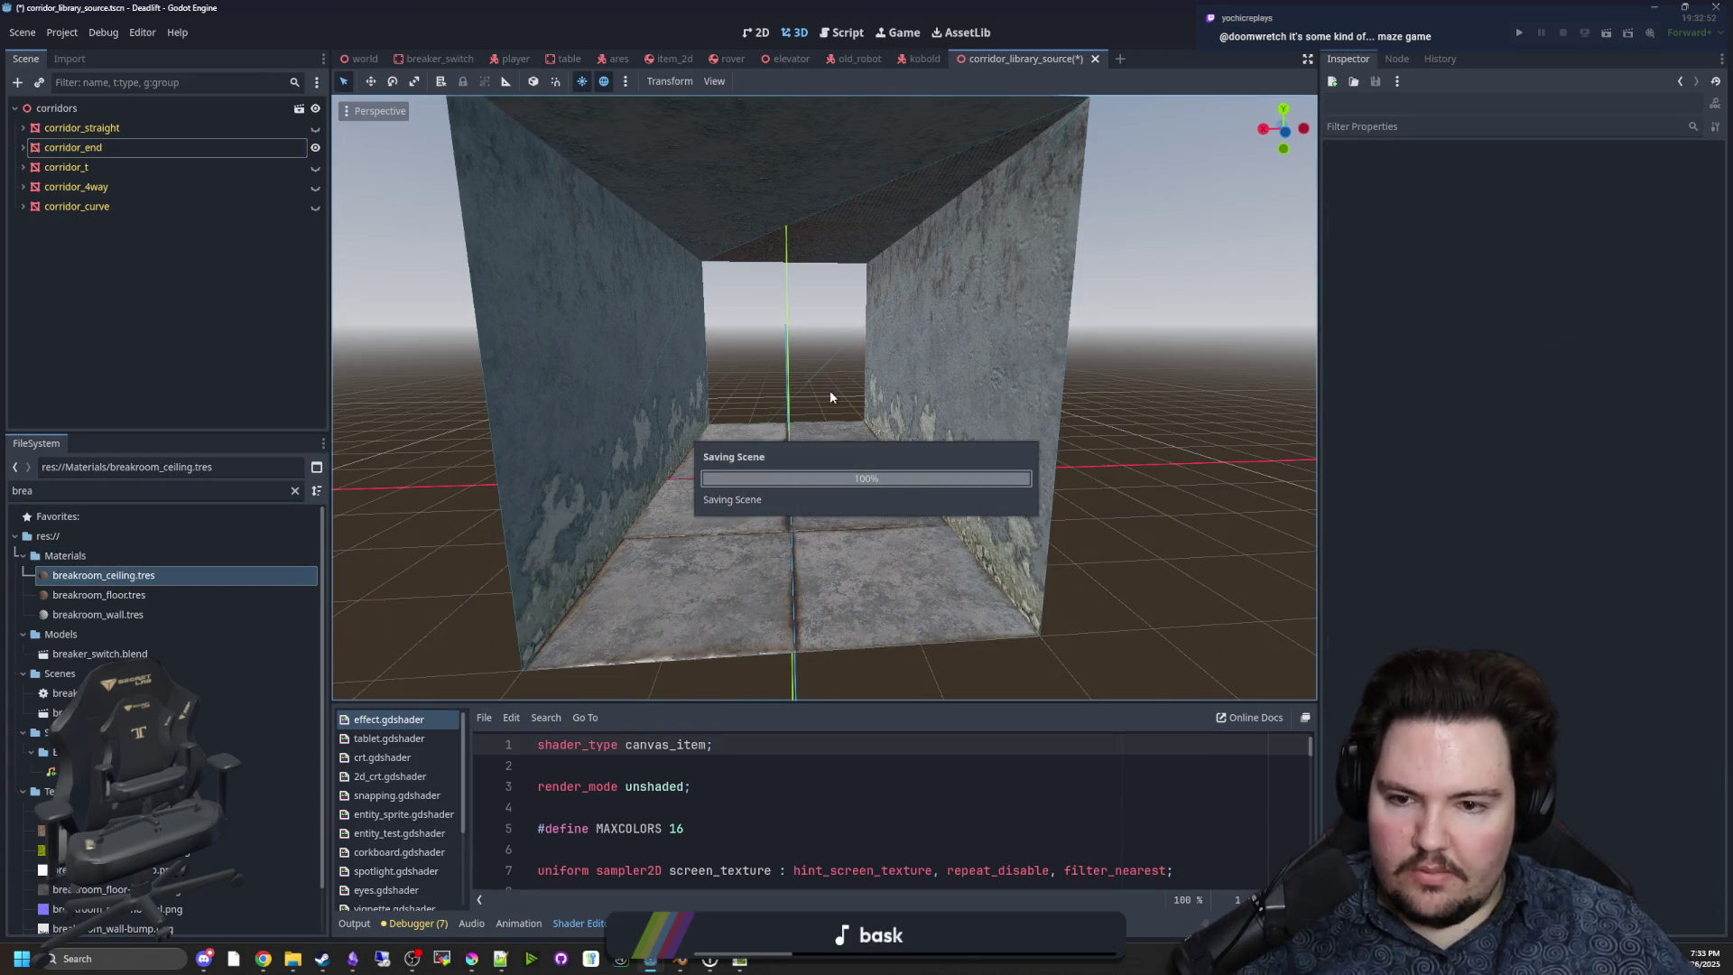
click(314, 149)
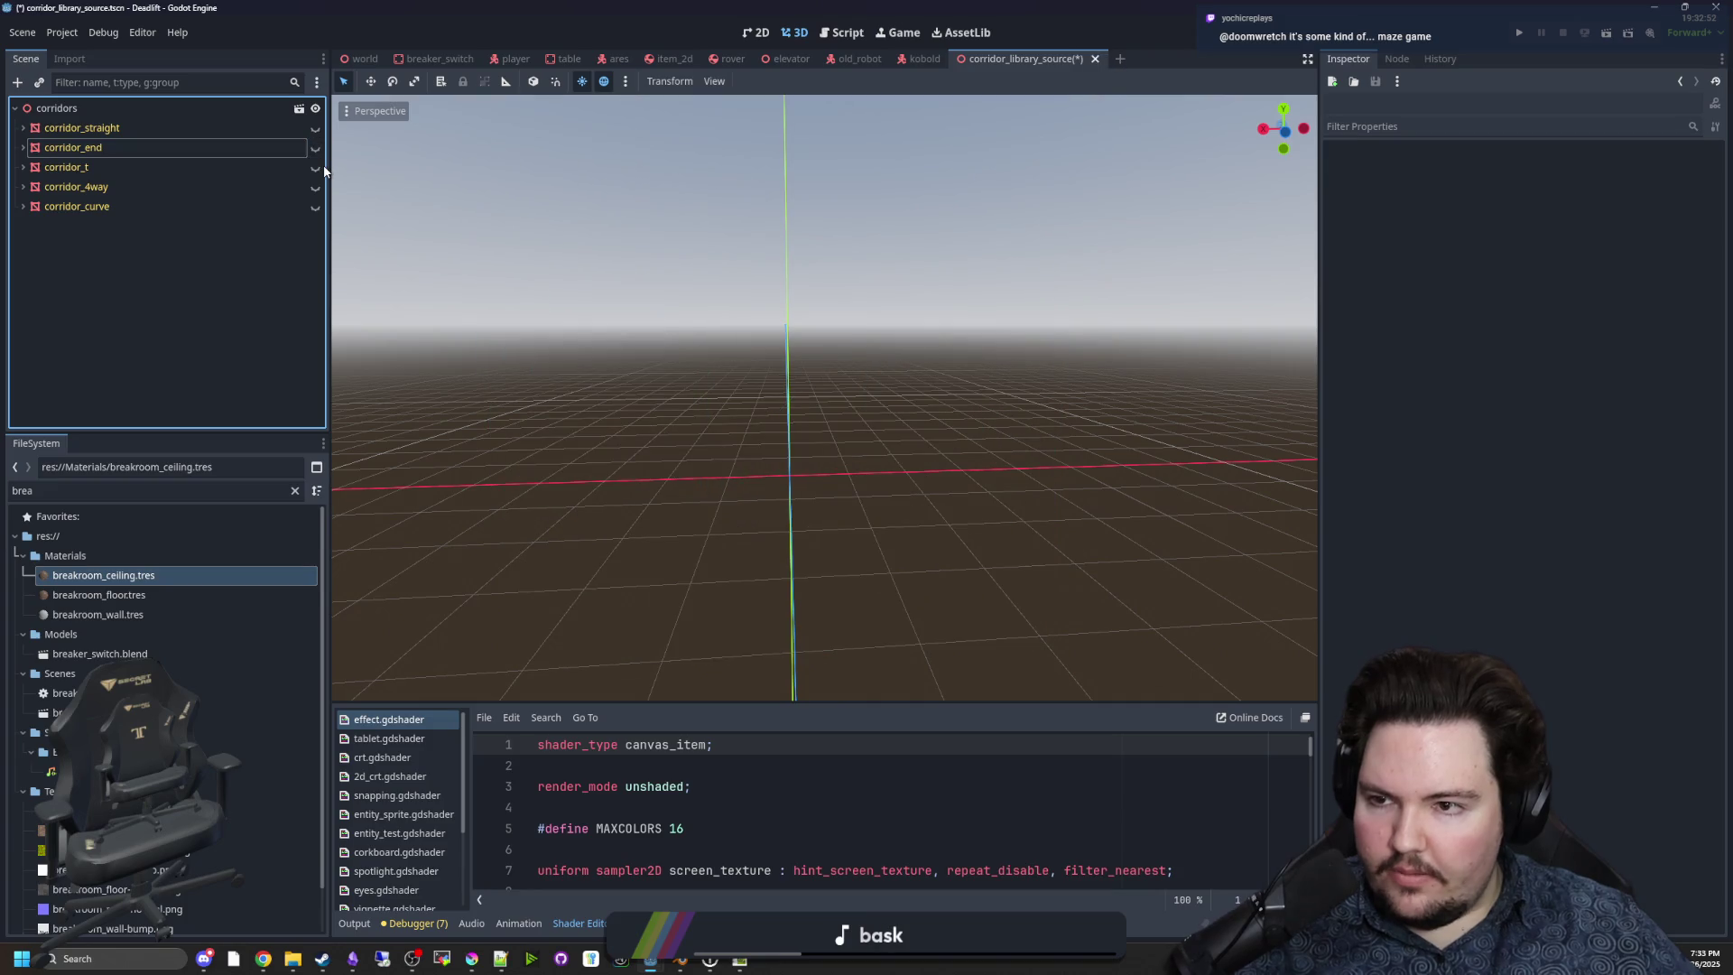
Show corridor_t, clear its Material Override, and drop floor, wall and ceiling materials into slots 0–2.
click(314, 168)
mouse_move(719, 405)
mouse_down()
mouse_move(740, 397)
mouse_move(686, 407)
mouse_up()
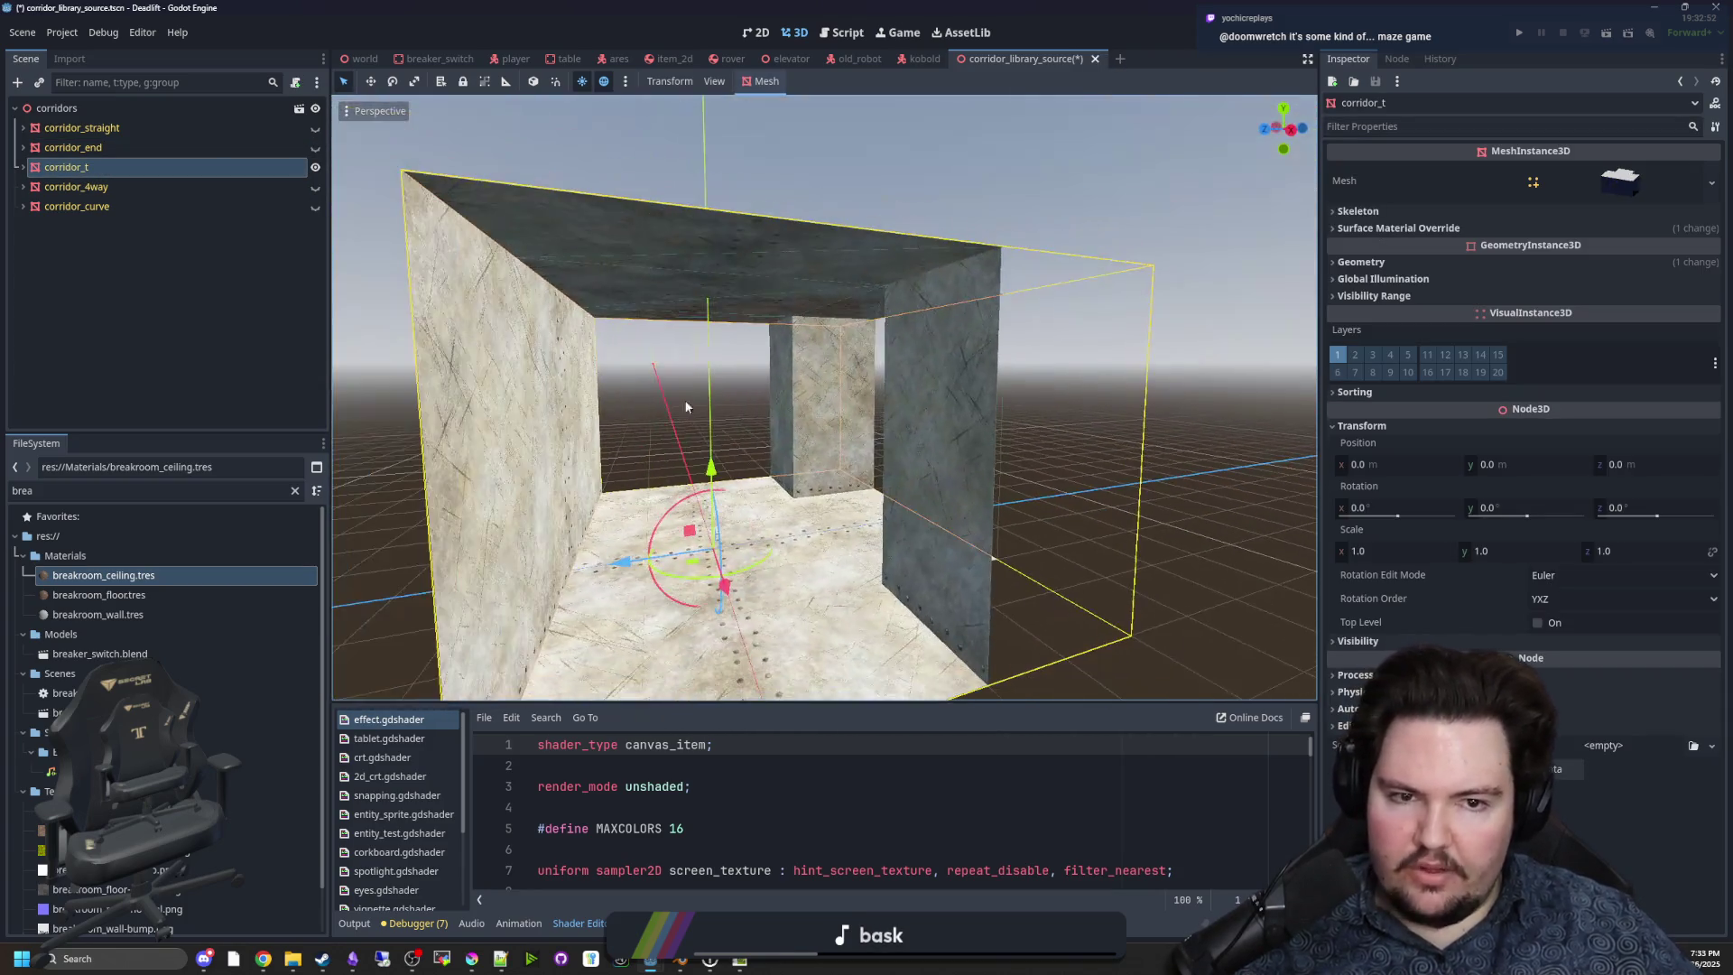
click(1363, 260)
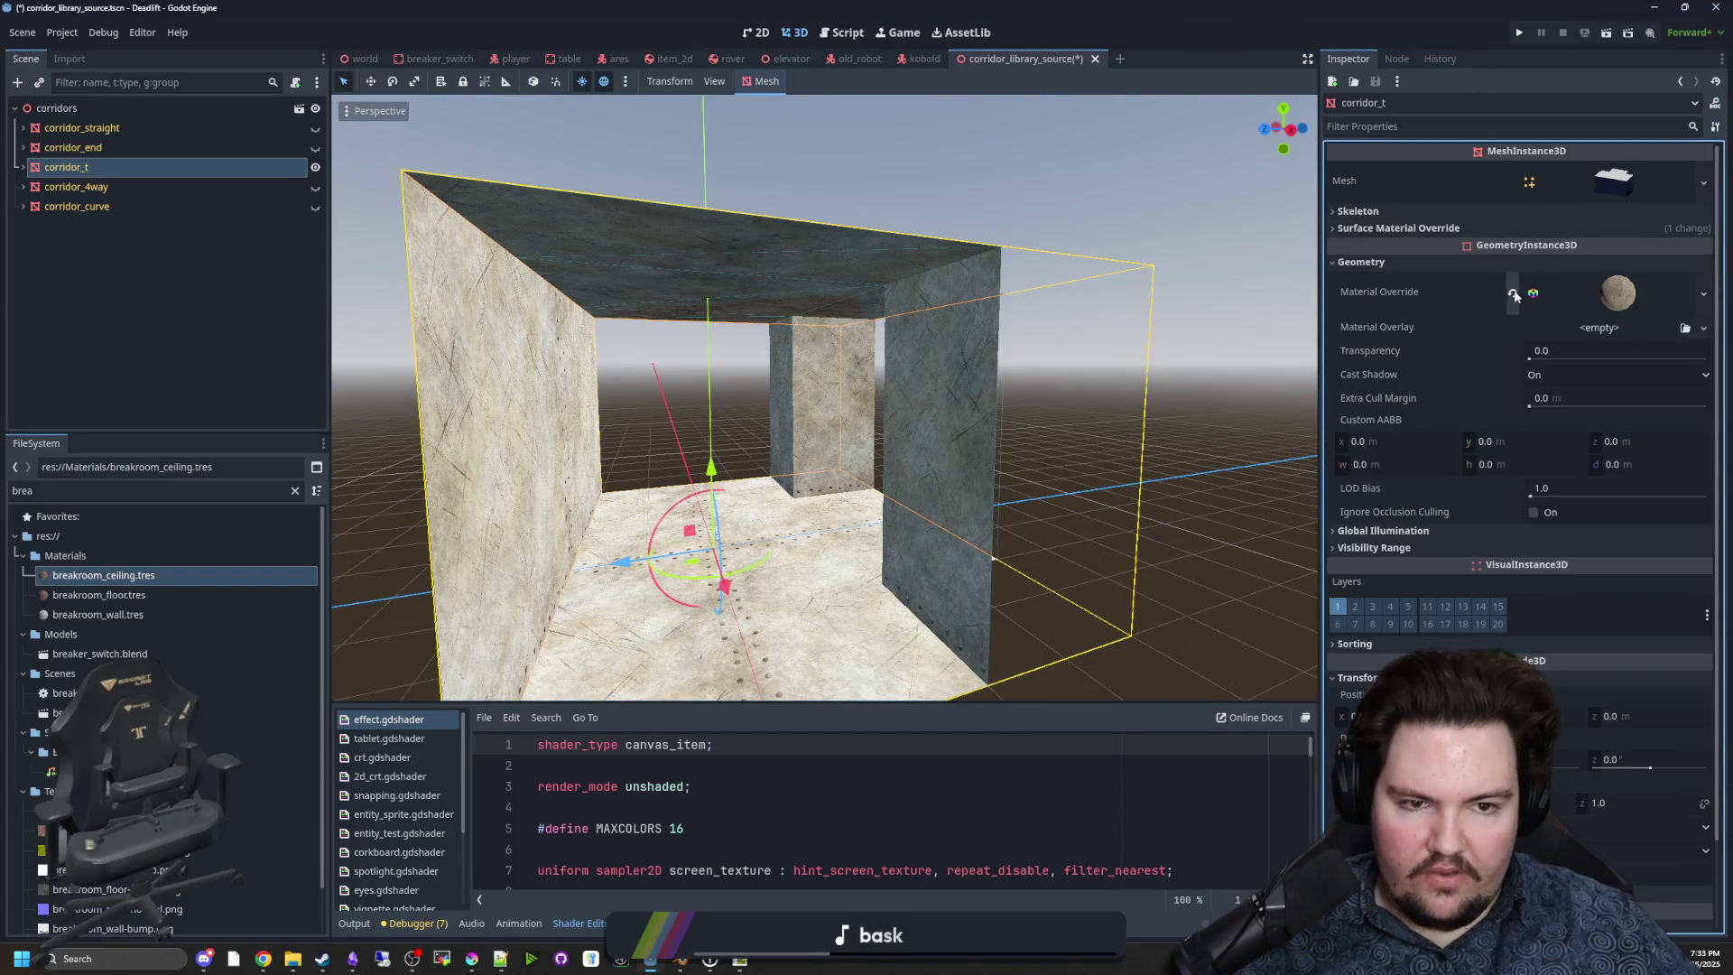
click(1514, 295)
scroll(1072, 401, up, 4)
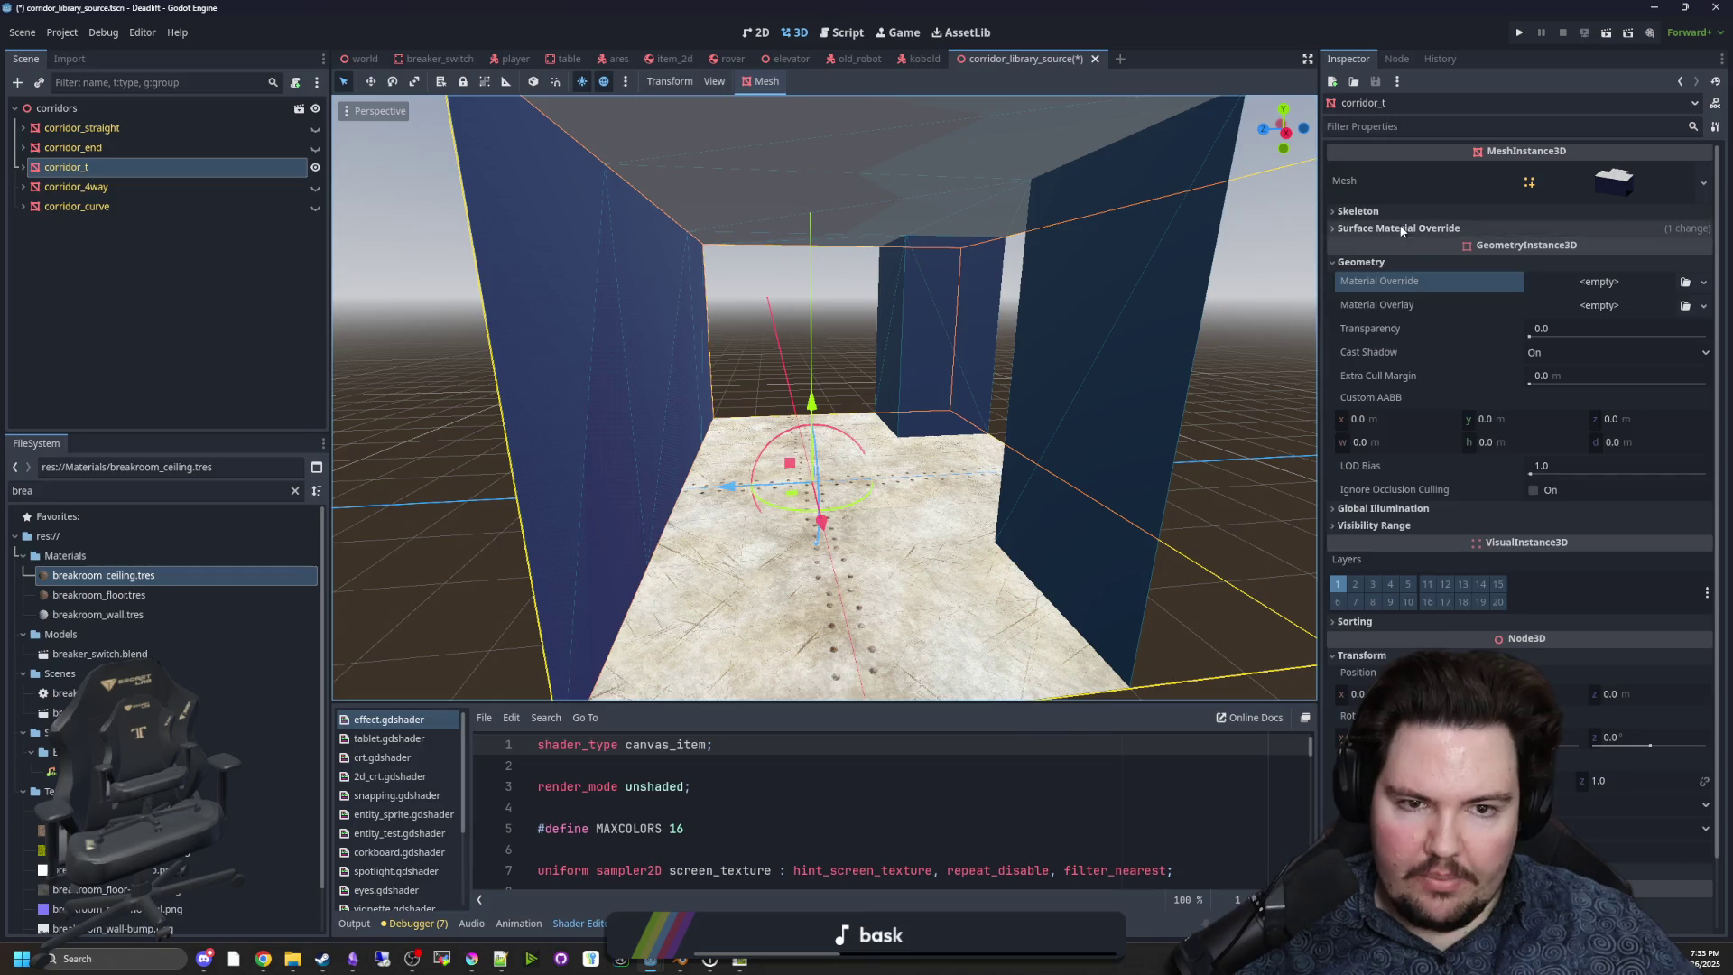
click(1402, 228)
mouse_move(137, 597)
mouse_down()
mouse_move(1570, 388)
mouse_move(1579, 262)
mouse_up()
mouse_move(95, 614)
mouse_down()
mouse_move(812, 406)
mouse_move(1593, 304)
mouse_up()
mouse_move(112, 579)
mouse_down()
mouse_move(1575, 315)
mouse_move(1615, 341)
mouse_up()
Switch to corridor_4way and assign ceiling, wall and floor materials to surface slots 2, 1 and 0.
click(77, 186)
click(314, 166)
click(315, 186)
mouse_move(1610, 273)
mouse_down()
mouse_move(1465, 289)
mouse_move(1371, 361)
mouse_move(1355, 397)
mouse_move(393, 492)
mouse_up()
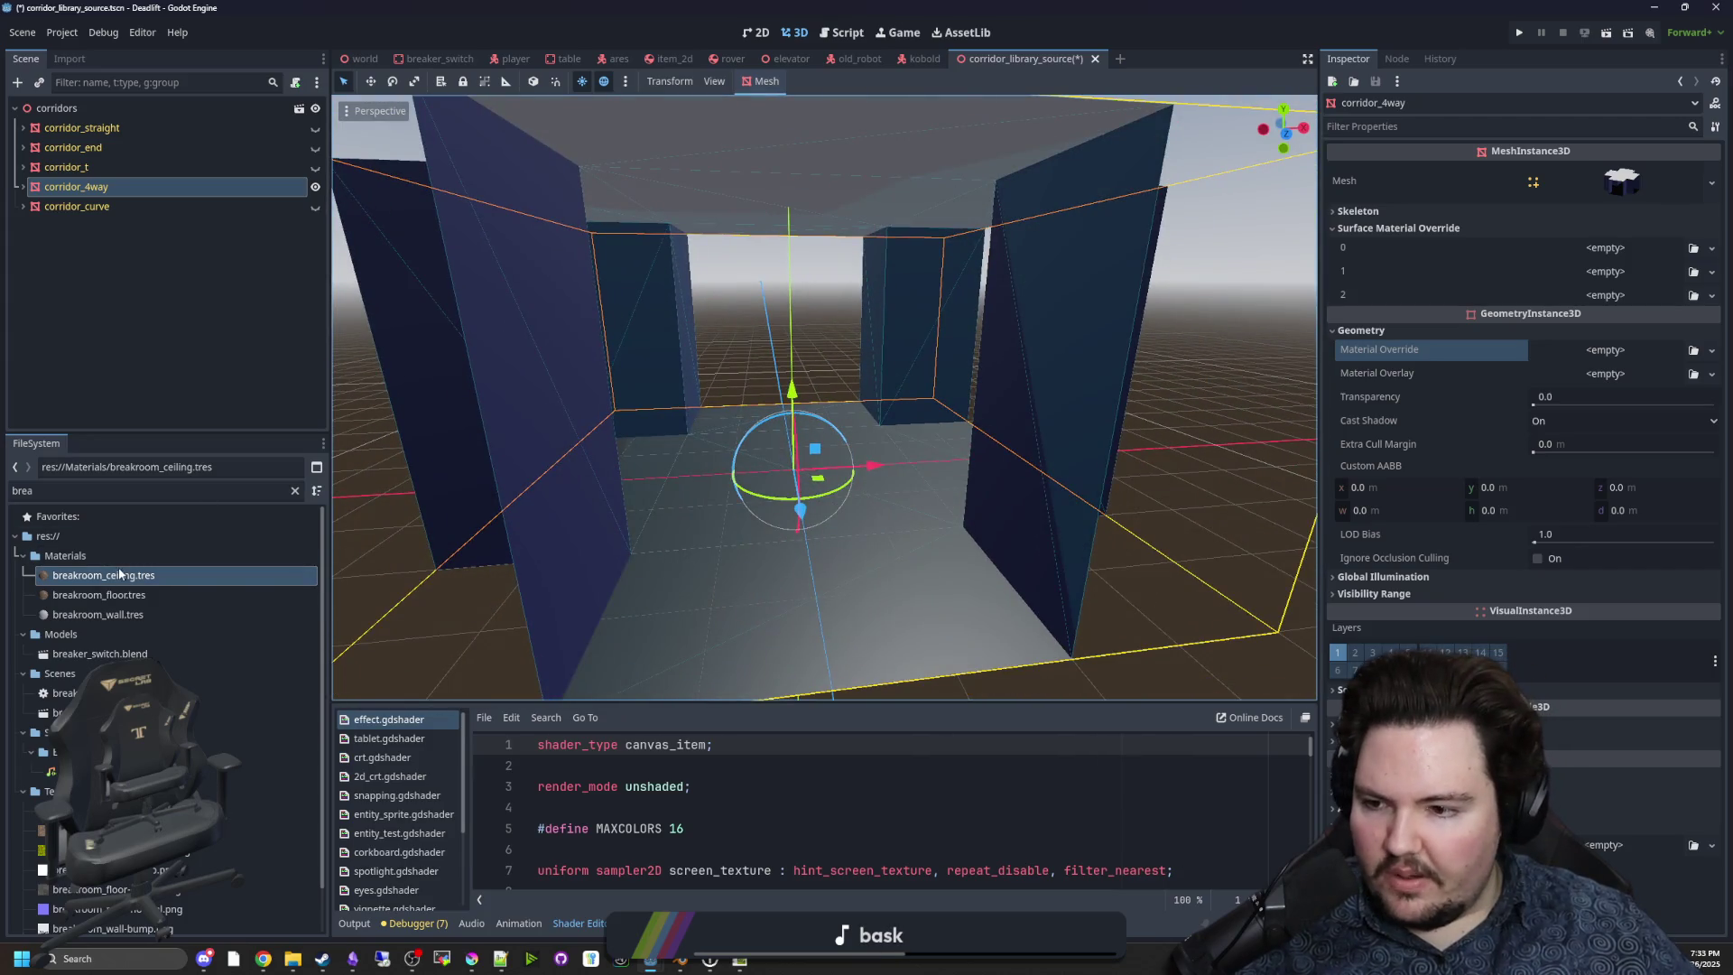
mouse_move(122, 579)
mouse_down()
mouse_move(1615, 356)
mouse_move(1606, 295)
mouse_up()
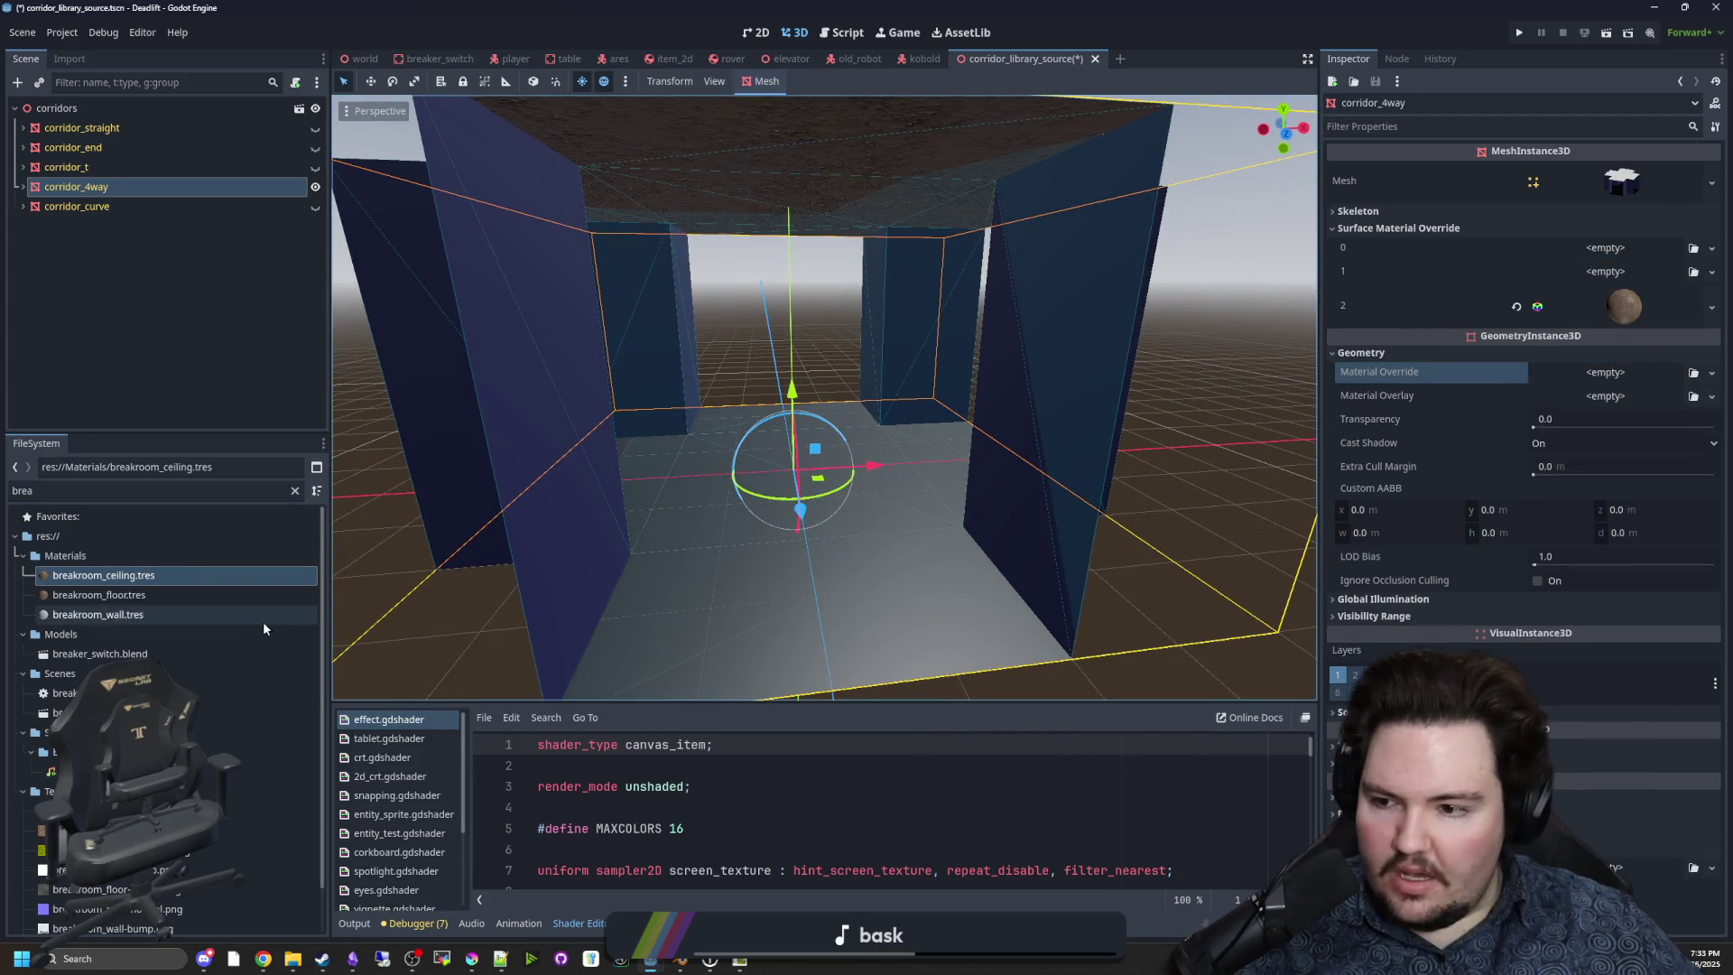
drag(131, 618, 351, 571)
mouse_move(122, 595)
mouse_down()
mouse_move(1552, 397)
mouse_move(1593, 246)
mouse_up()
Save the corridor library scene and switch visibility from corridor_4way to corridor_curve.
scroll(810, 419, down, 3)
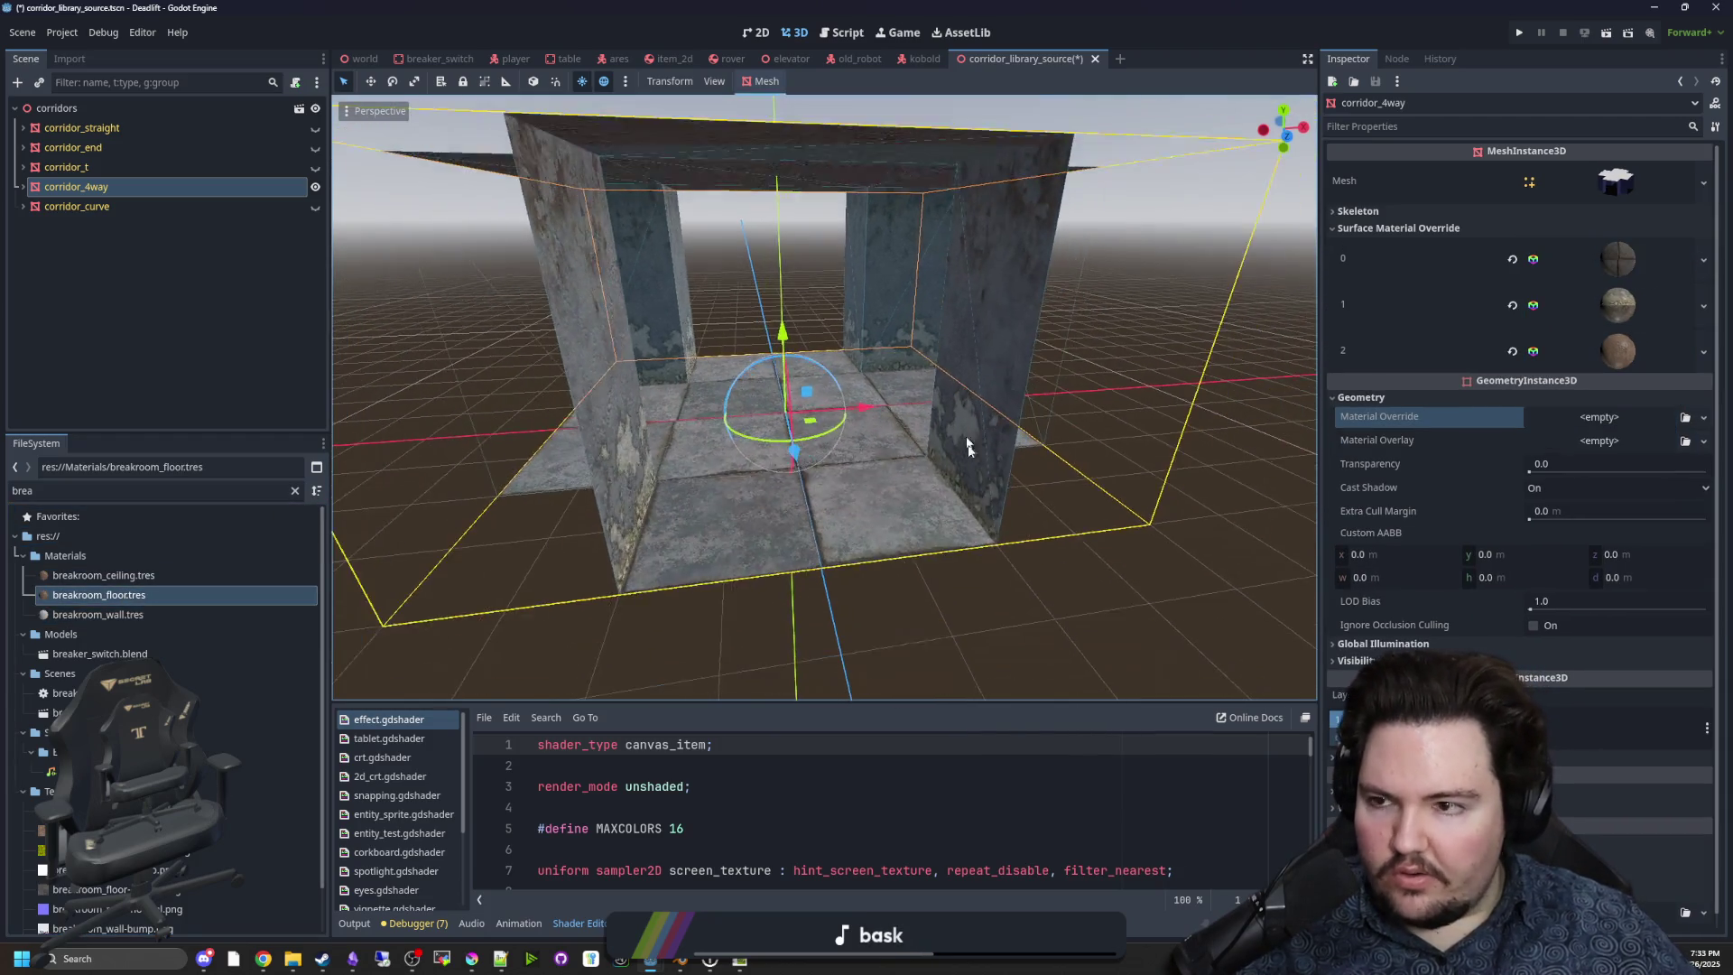
click(414, 354)
key(ctrl+s)
click(316, 187)
click(316, 207)
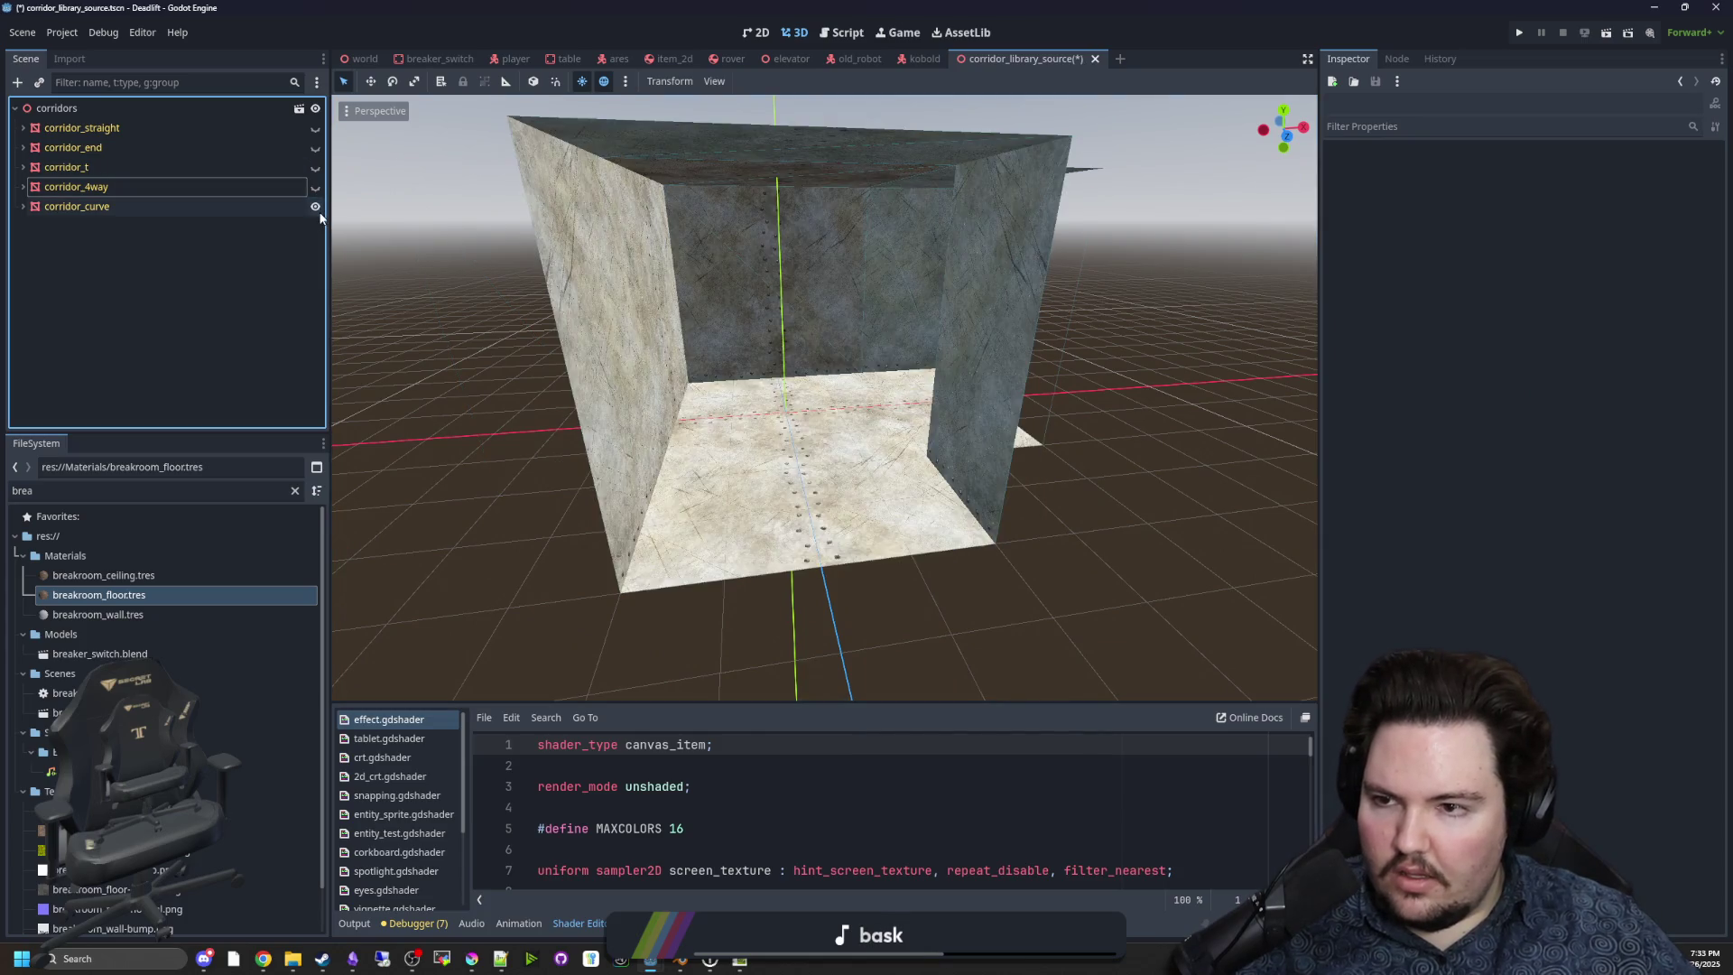
Reset corridor_curve's slot 0, then assign floor, ceiling and wall materials to slots 0, 2 and 1.
drag(864, 501, 1401, 250)
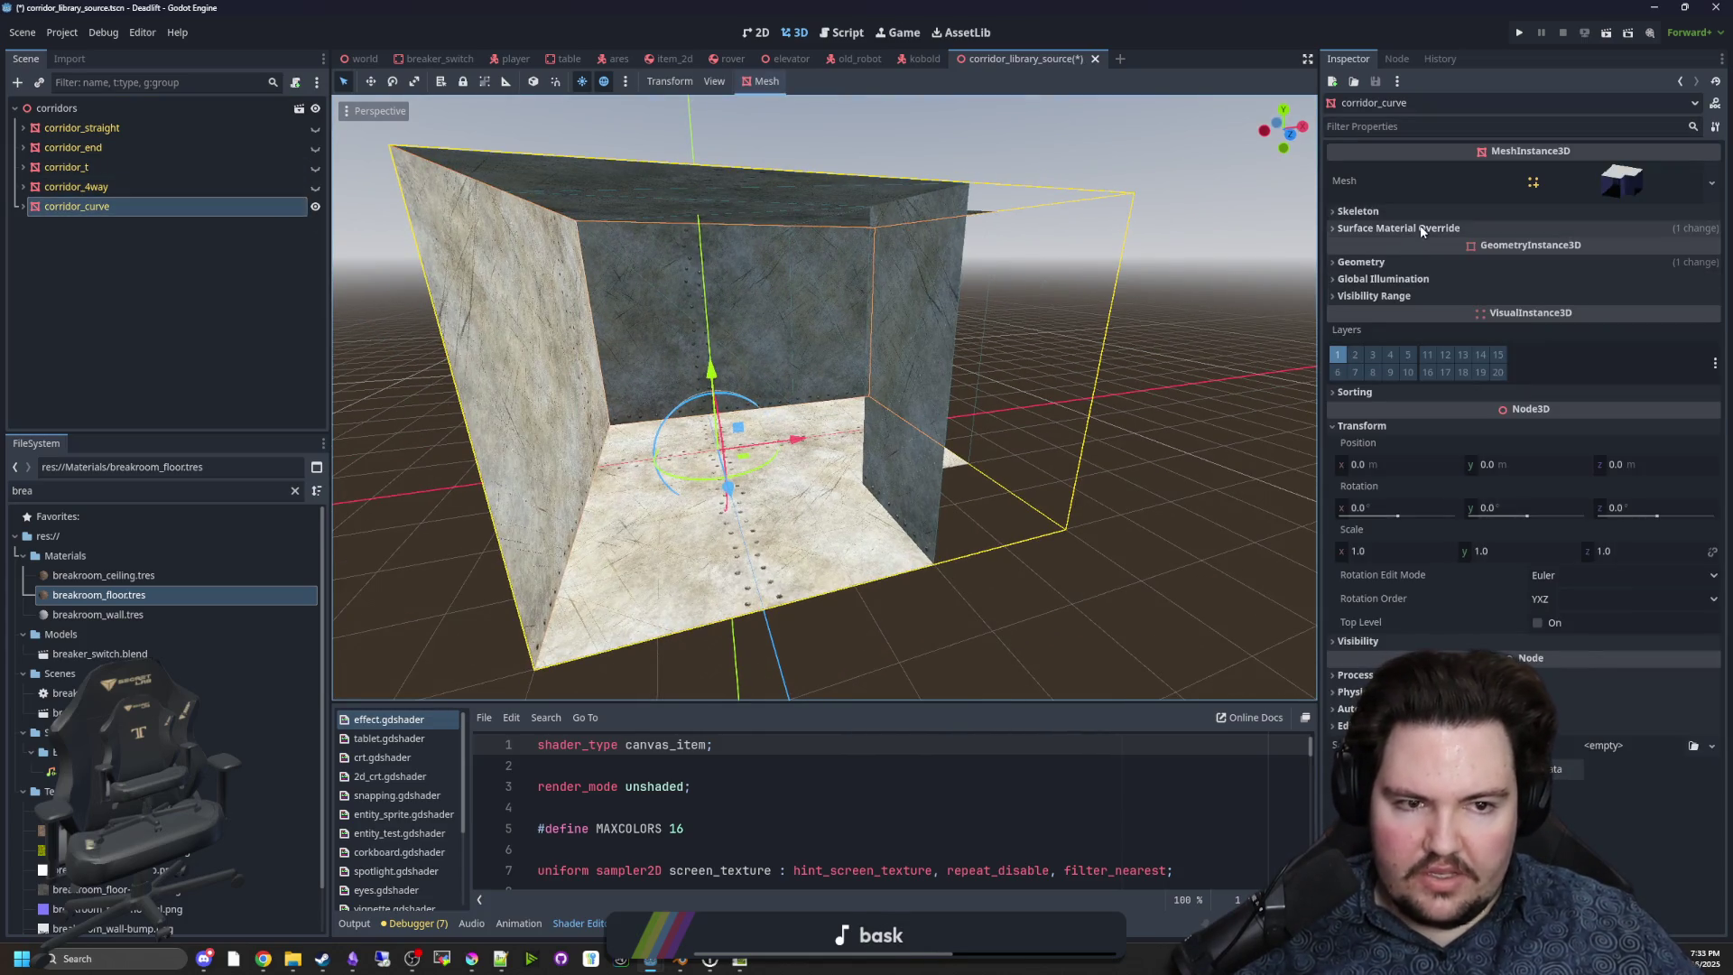
click(1421, 229)
click(1512, 259)
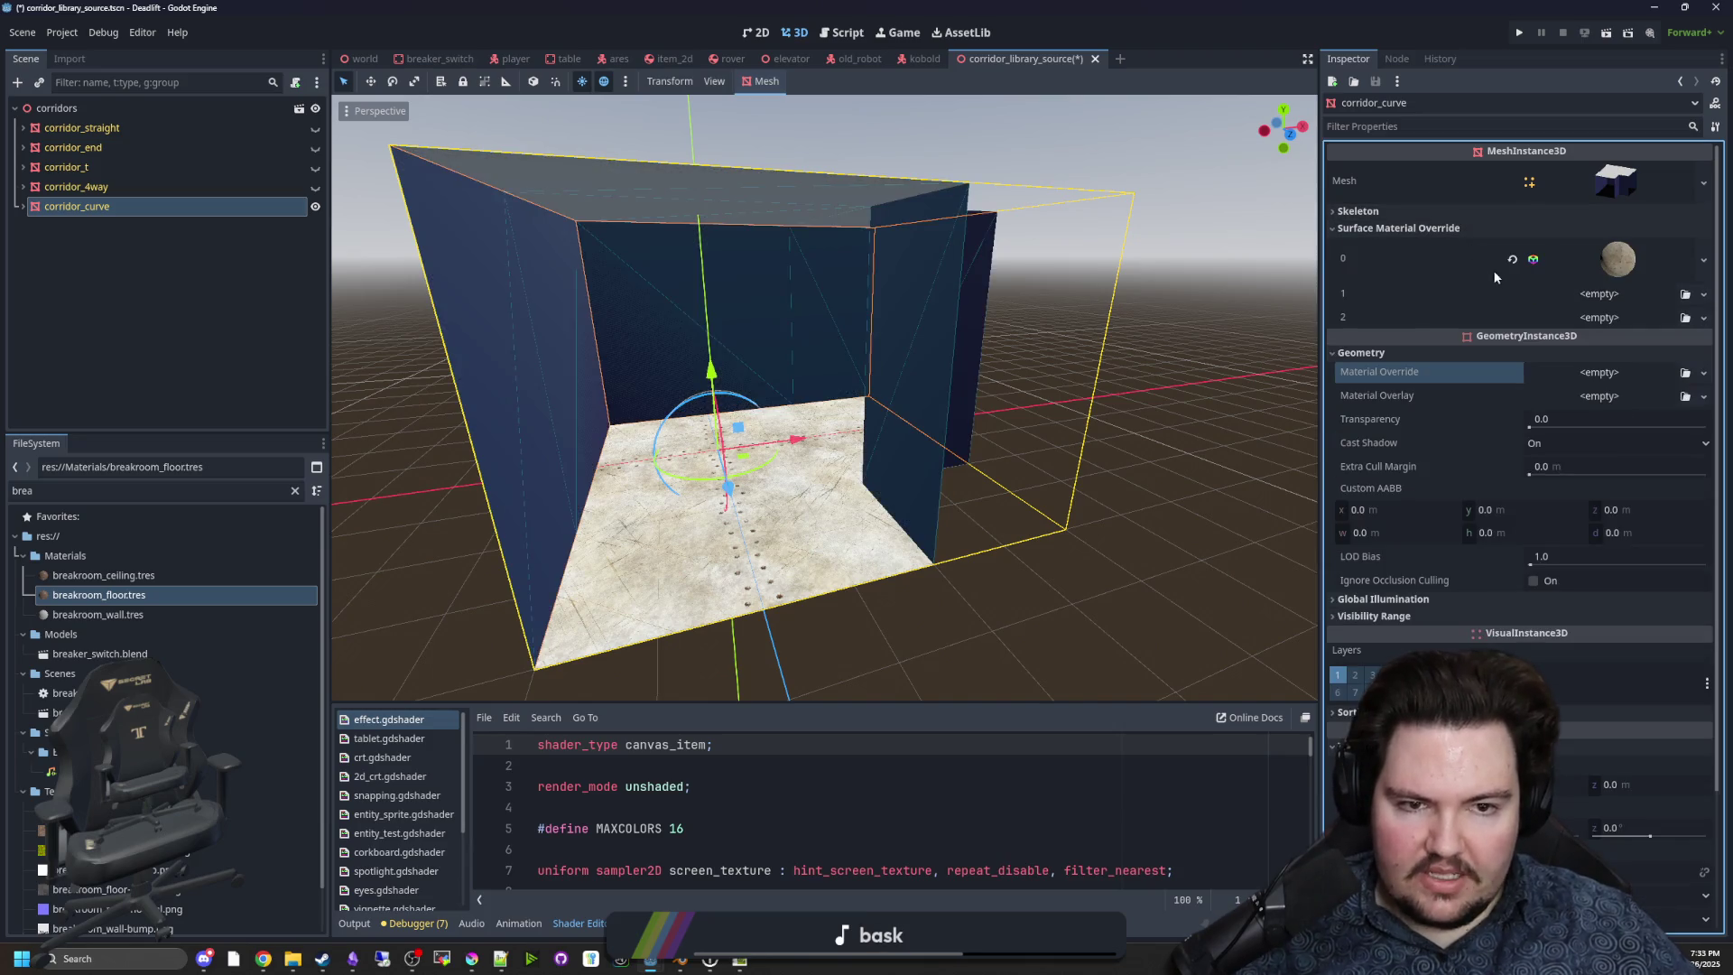
click(1511, 259)
mouse_move(136, 597)
mouse_down()
mouse_move(1534, 595)
mouse_move(1624, 249)
mouse_up()
drag(145, 581, 1552, 330)
mouse_move(98, 615)
mouse_down()
mouse_move(812, 406)
mouse_move(1625, 293)
mouse_up()
Save the corridor library scene, then check the Project and Scene menus.
key(ctrl+s)
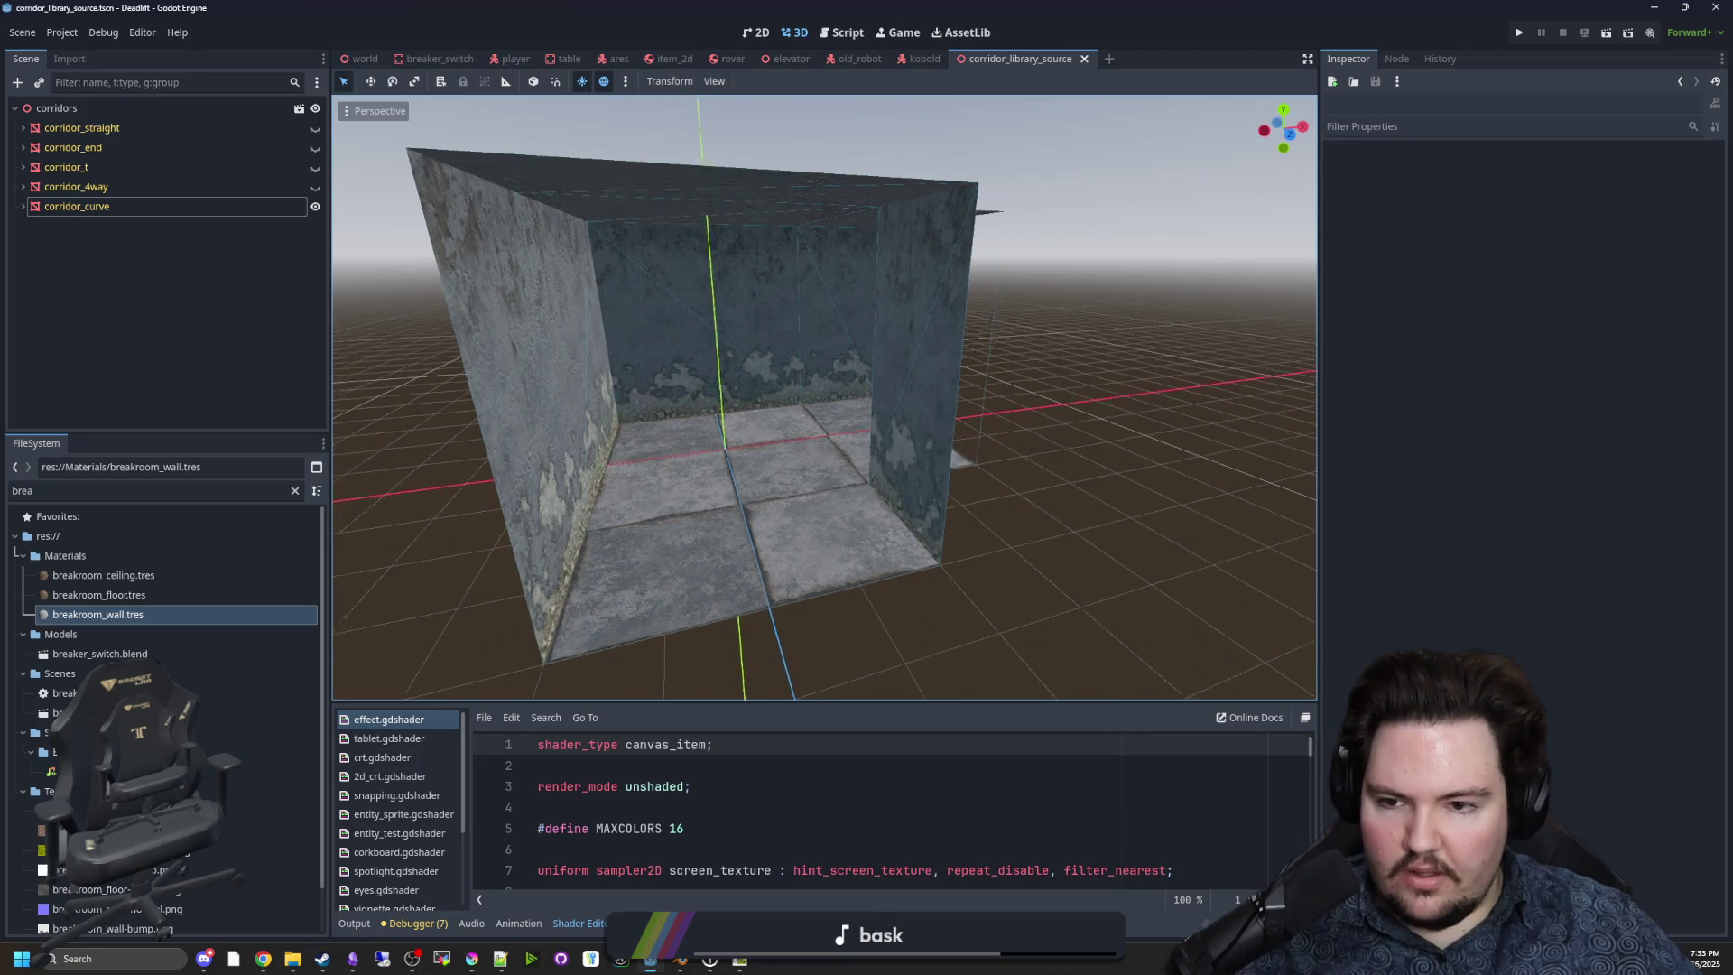
scroll(975, 496, up, 4)
key(ctrl+s)
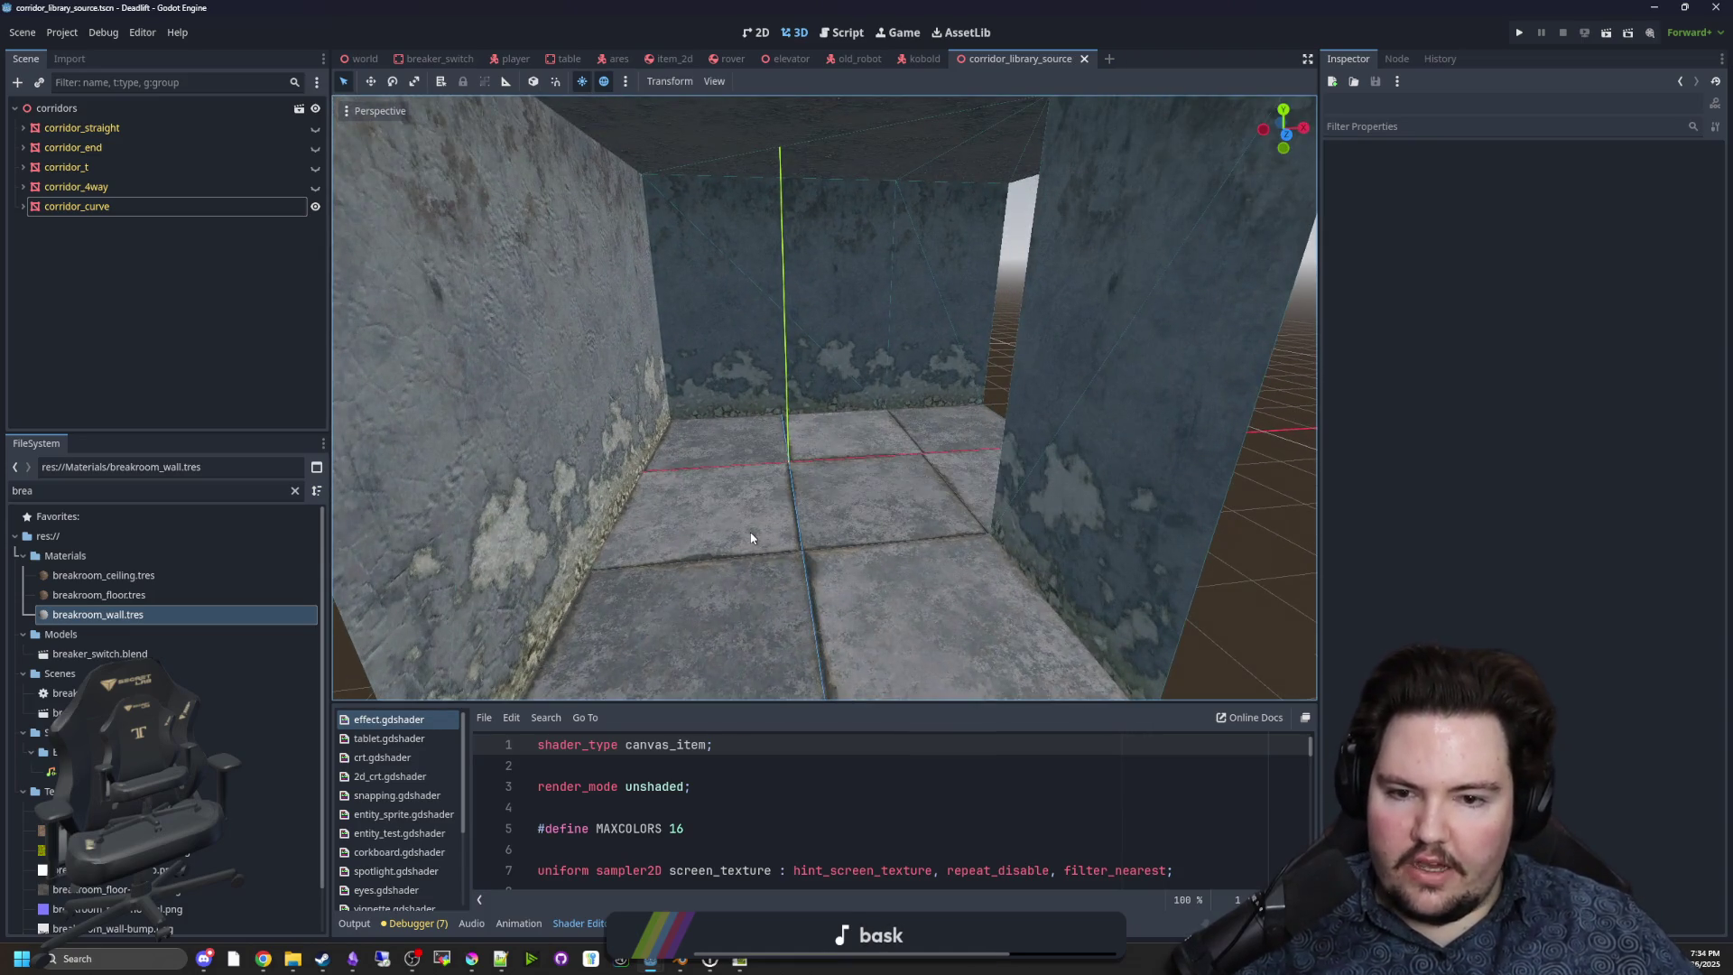
scroll(754, 537, down, 2)
scroll(948, 383, down, 3)
scroll(947, 379, down, 5)
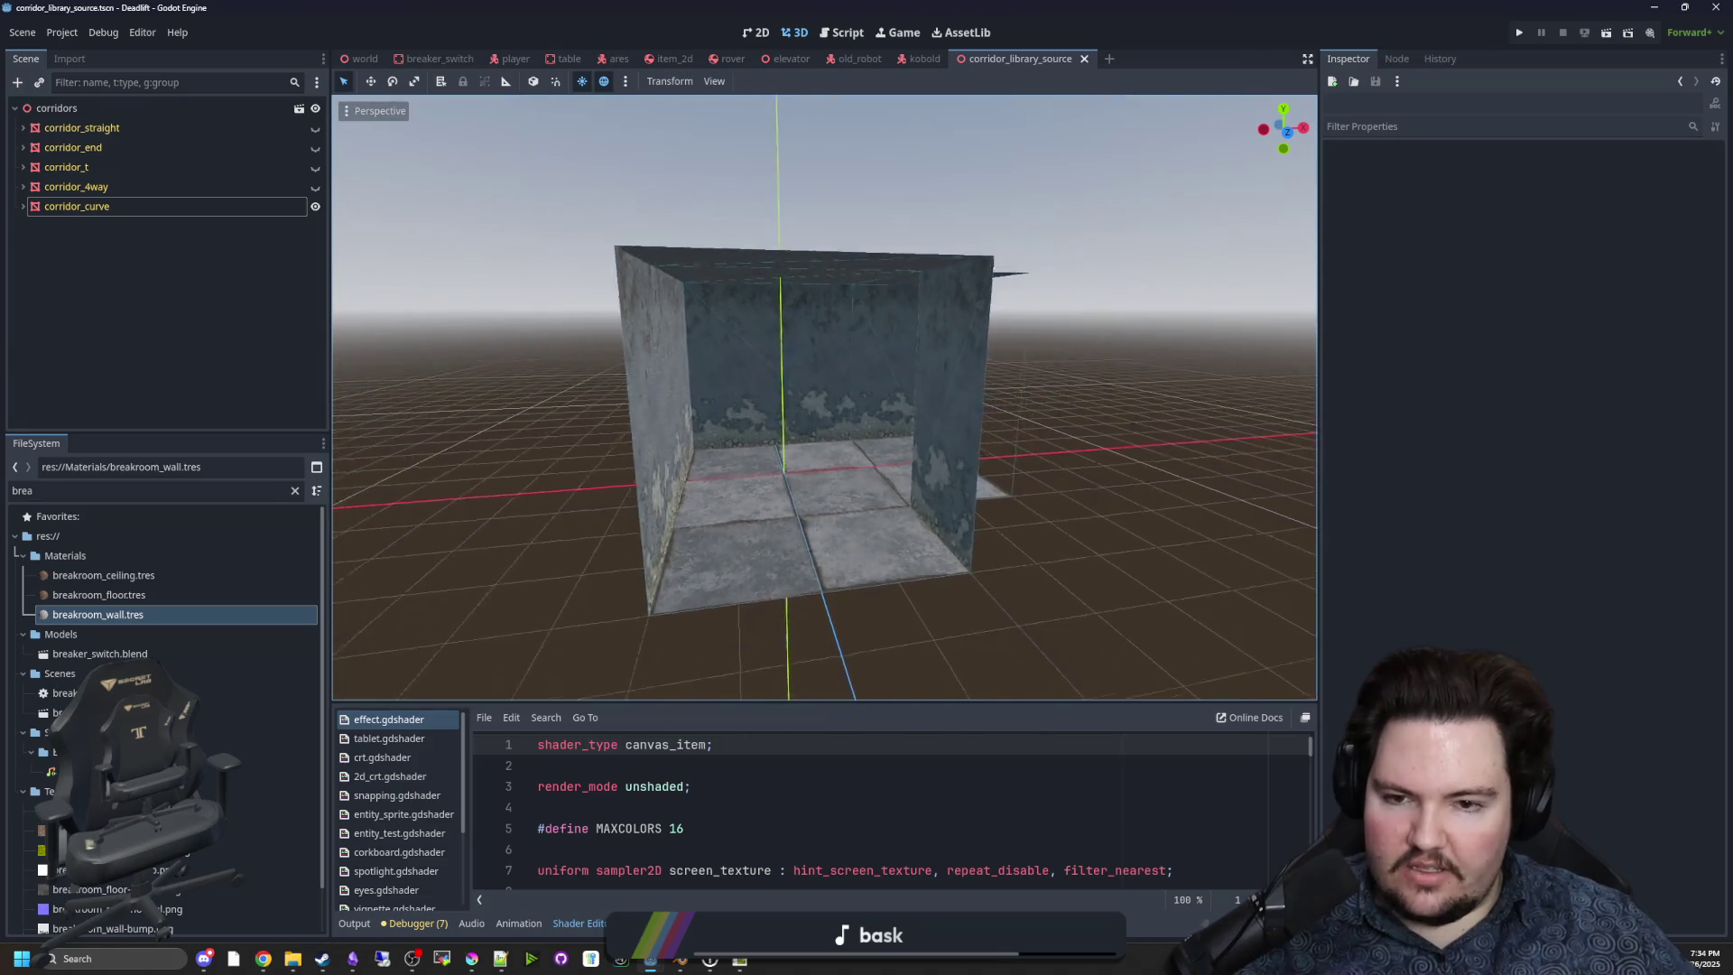
key(ctrl+s)
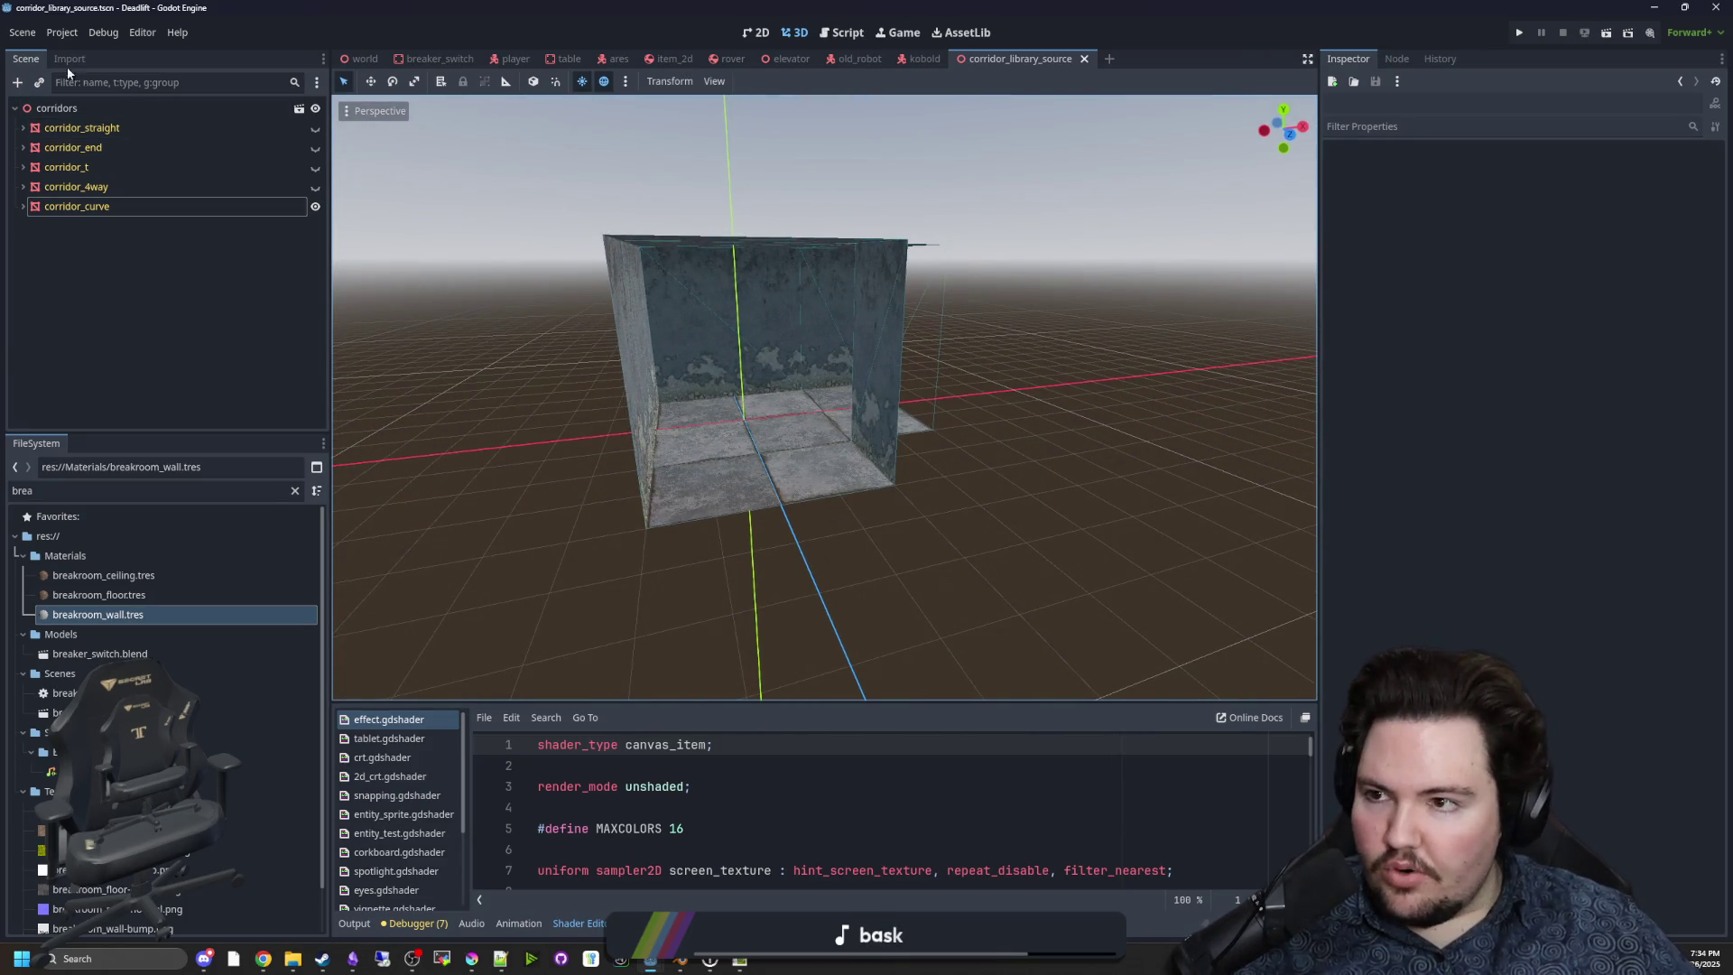
click(57, 32)
click(56, 30)
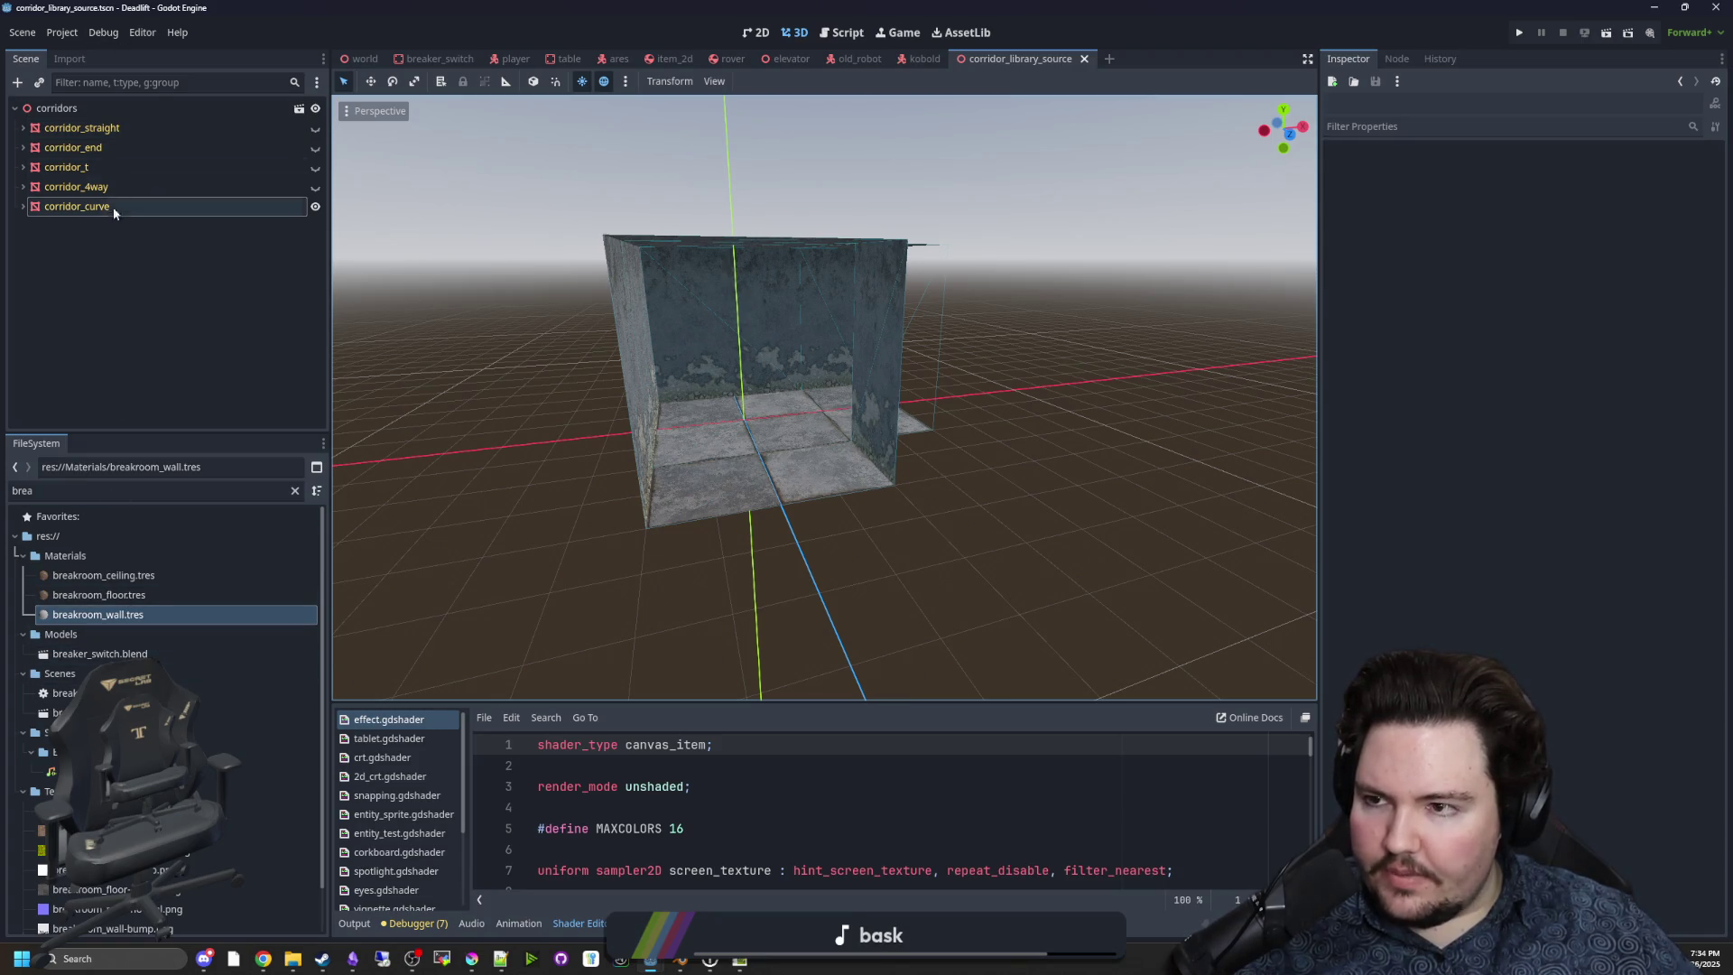
click(34, 38)
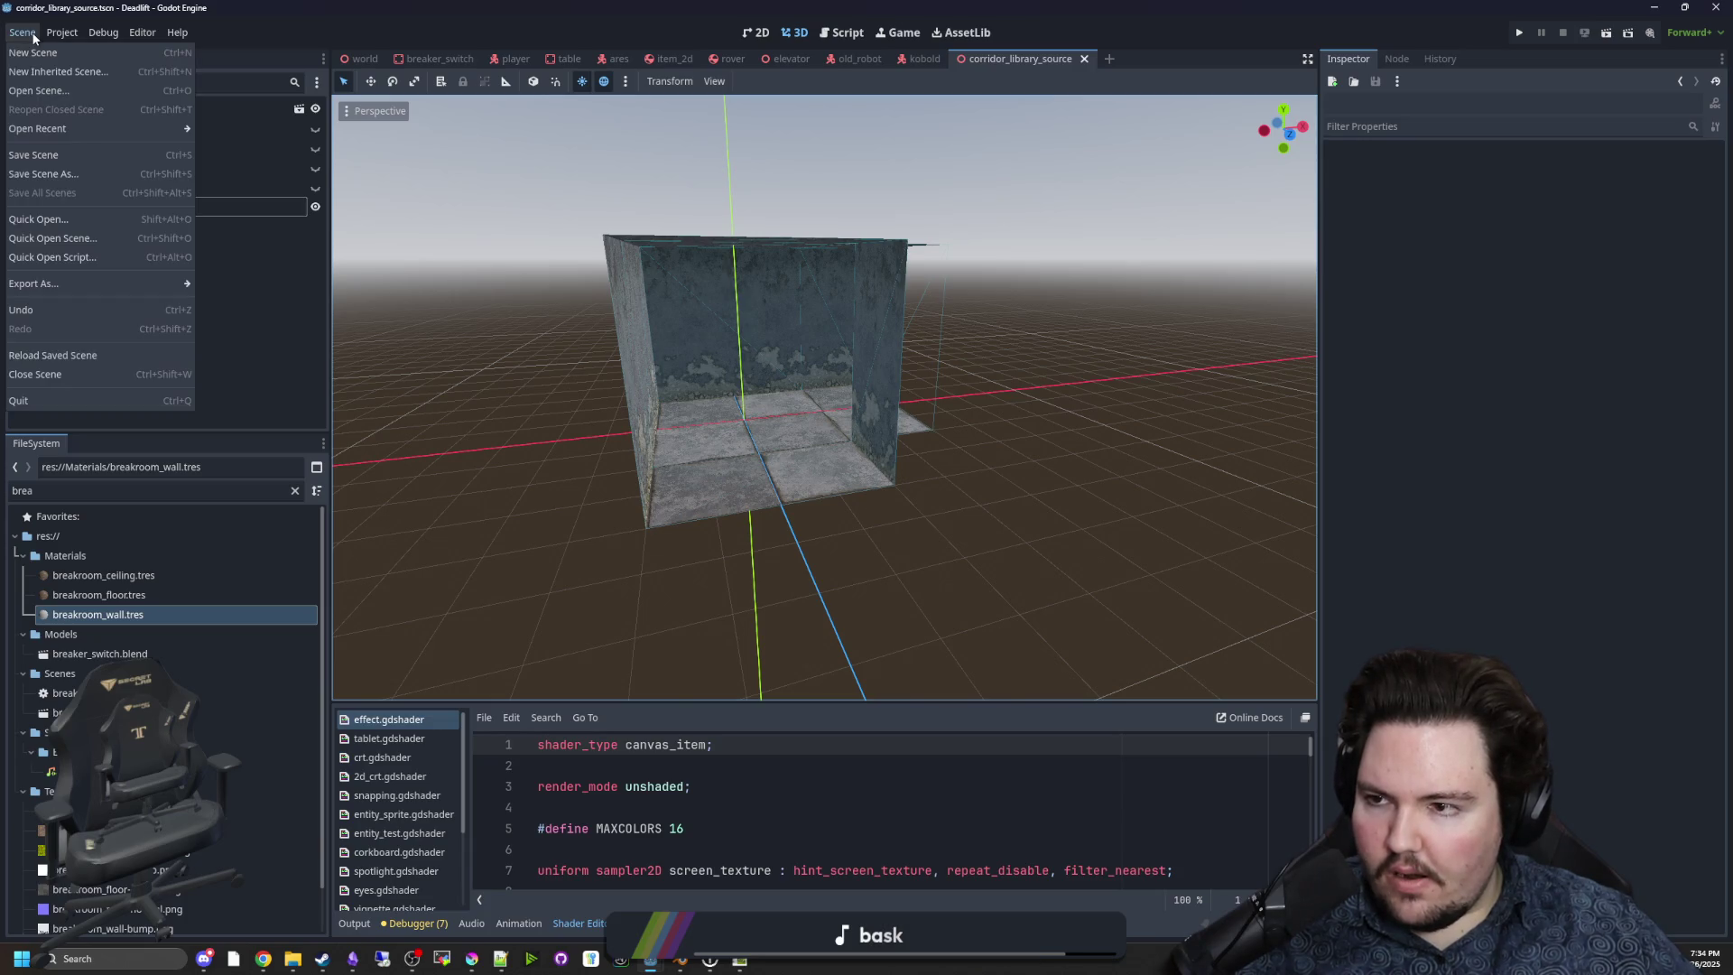
Overwrite Models/corridor_library.tres with a fresh MeshLibrary export of the corridor pieces, then show the world scene.
mouse_move(64, 34)
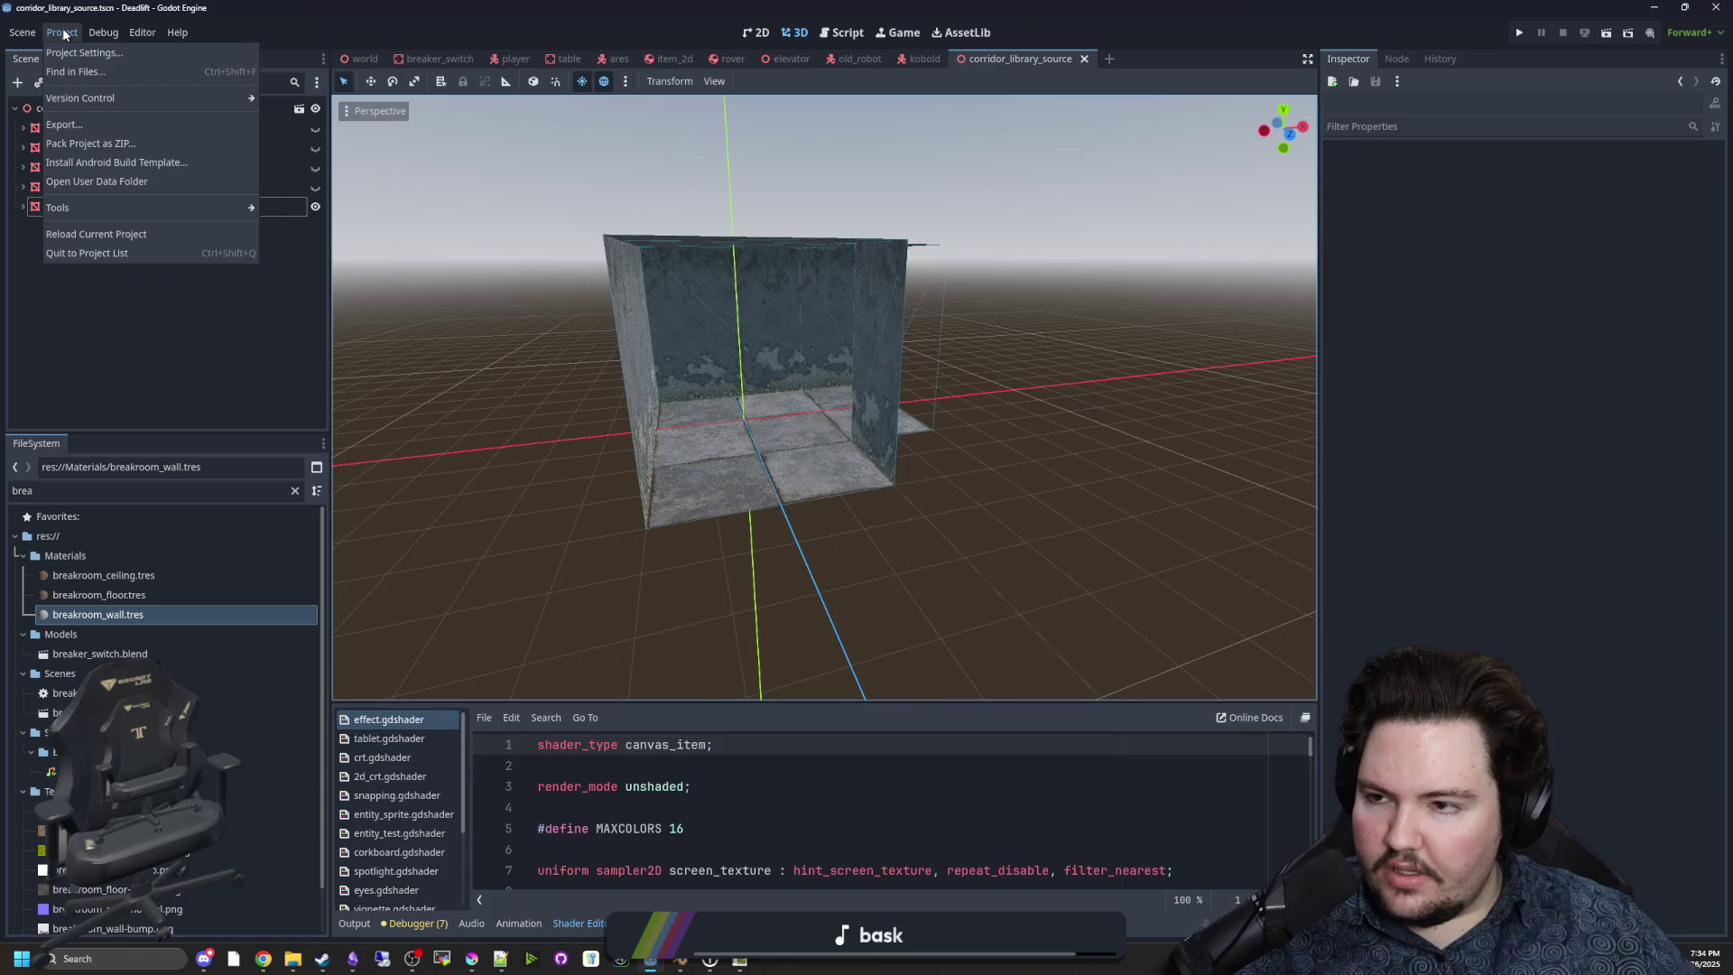
click(64, 34)
click(12, 32)
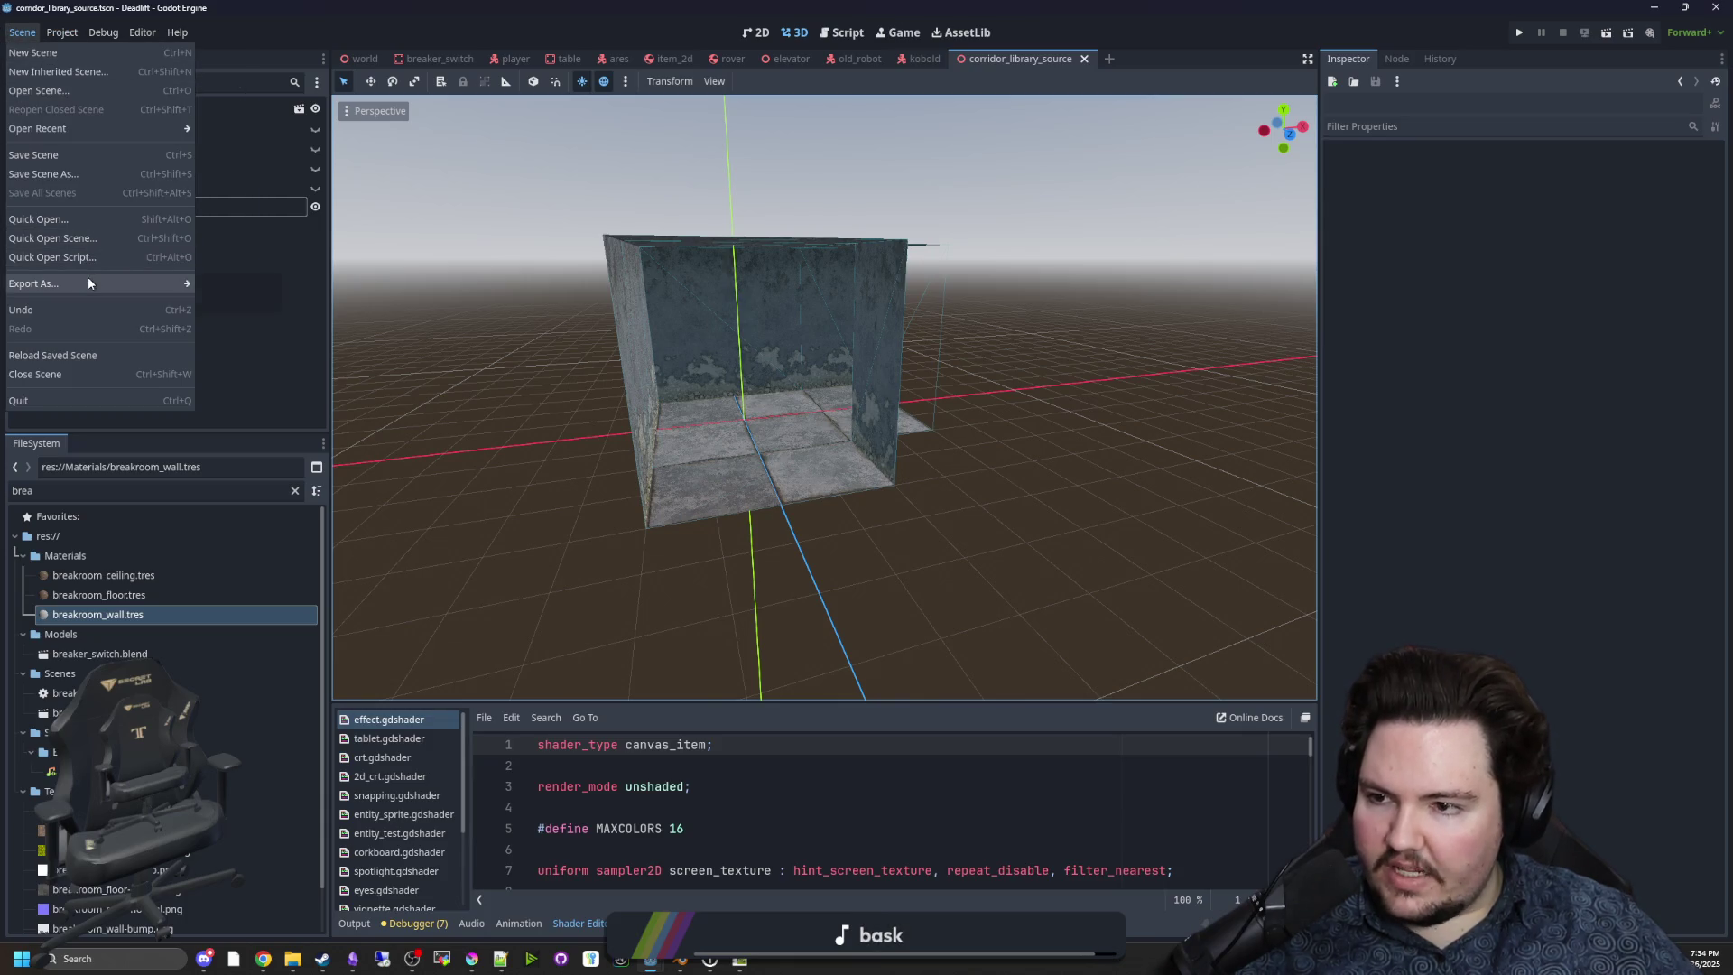
mouse_move(88, 276)
click(216, 285)
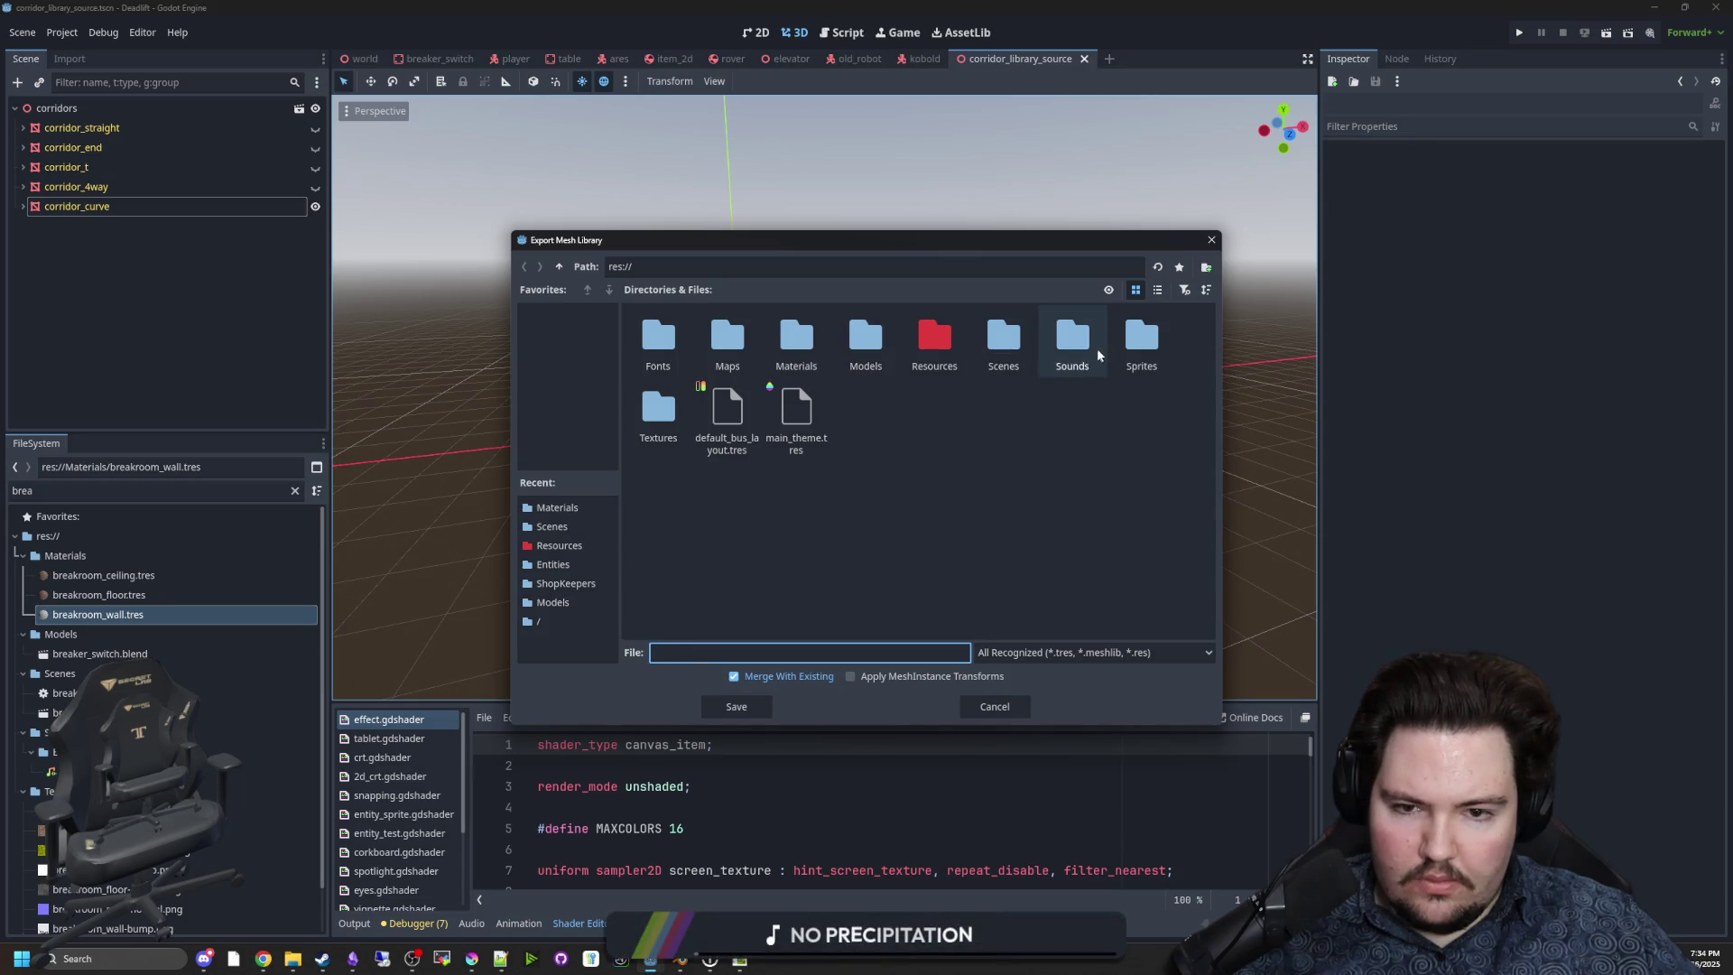
double_click(879, 336)
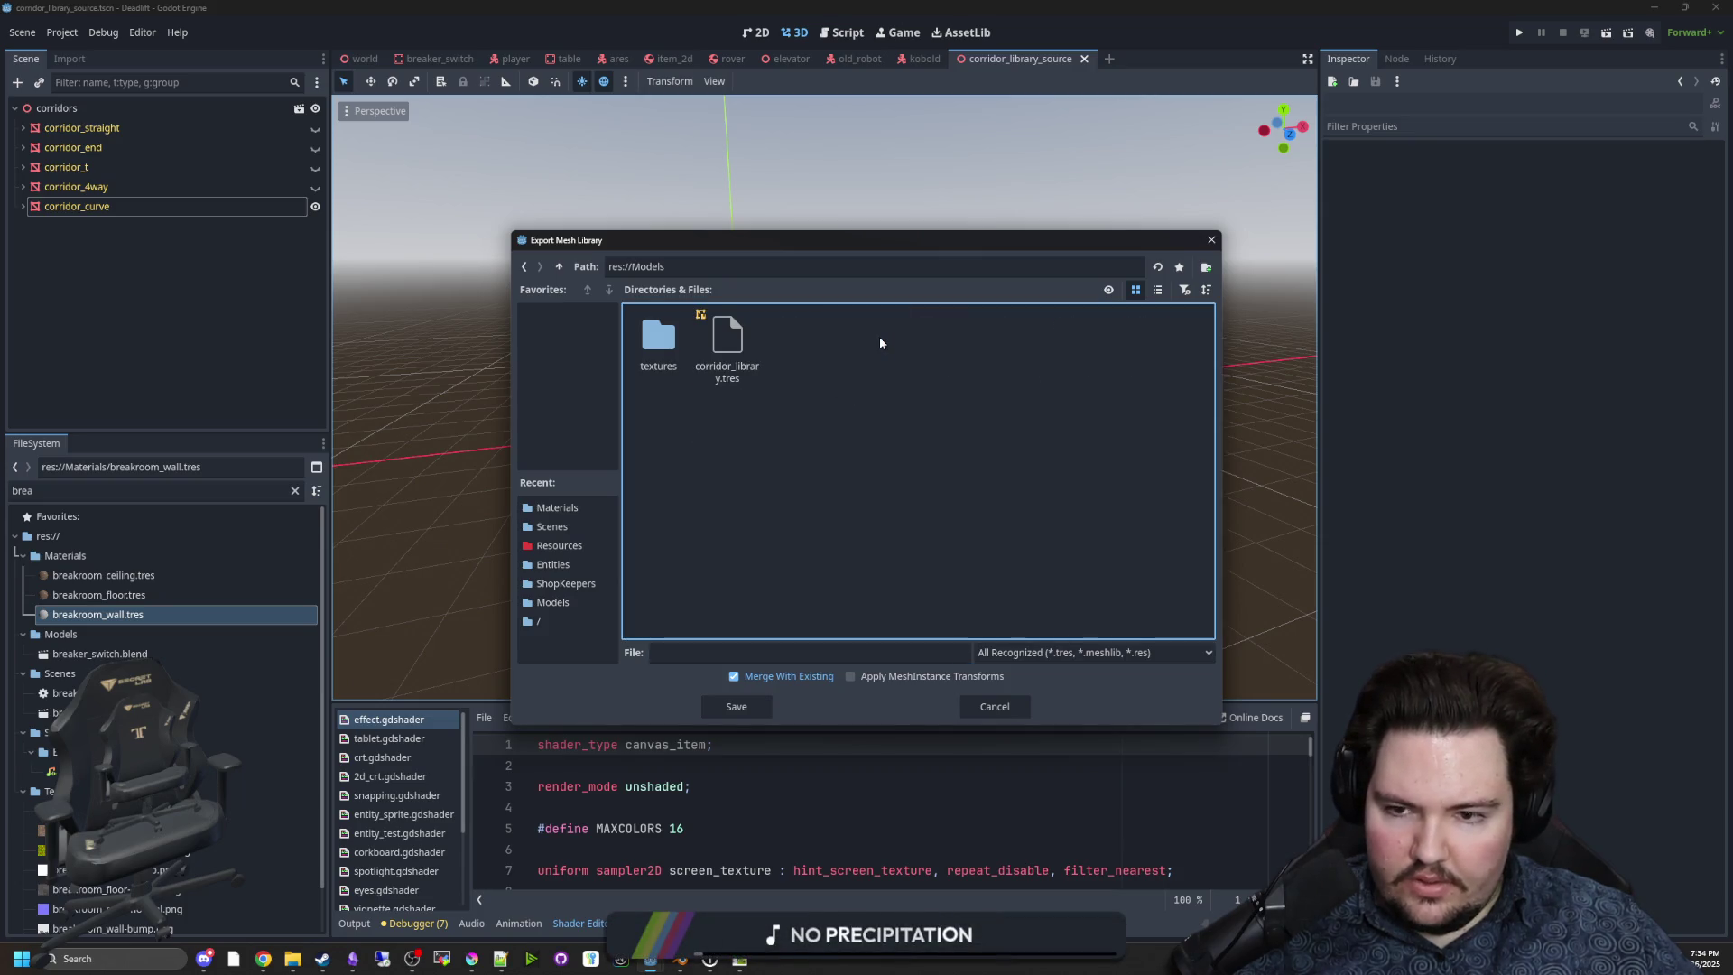
click(713, 338)
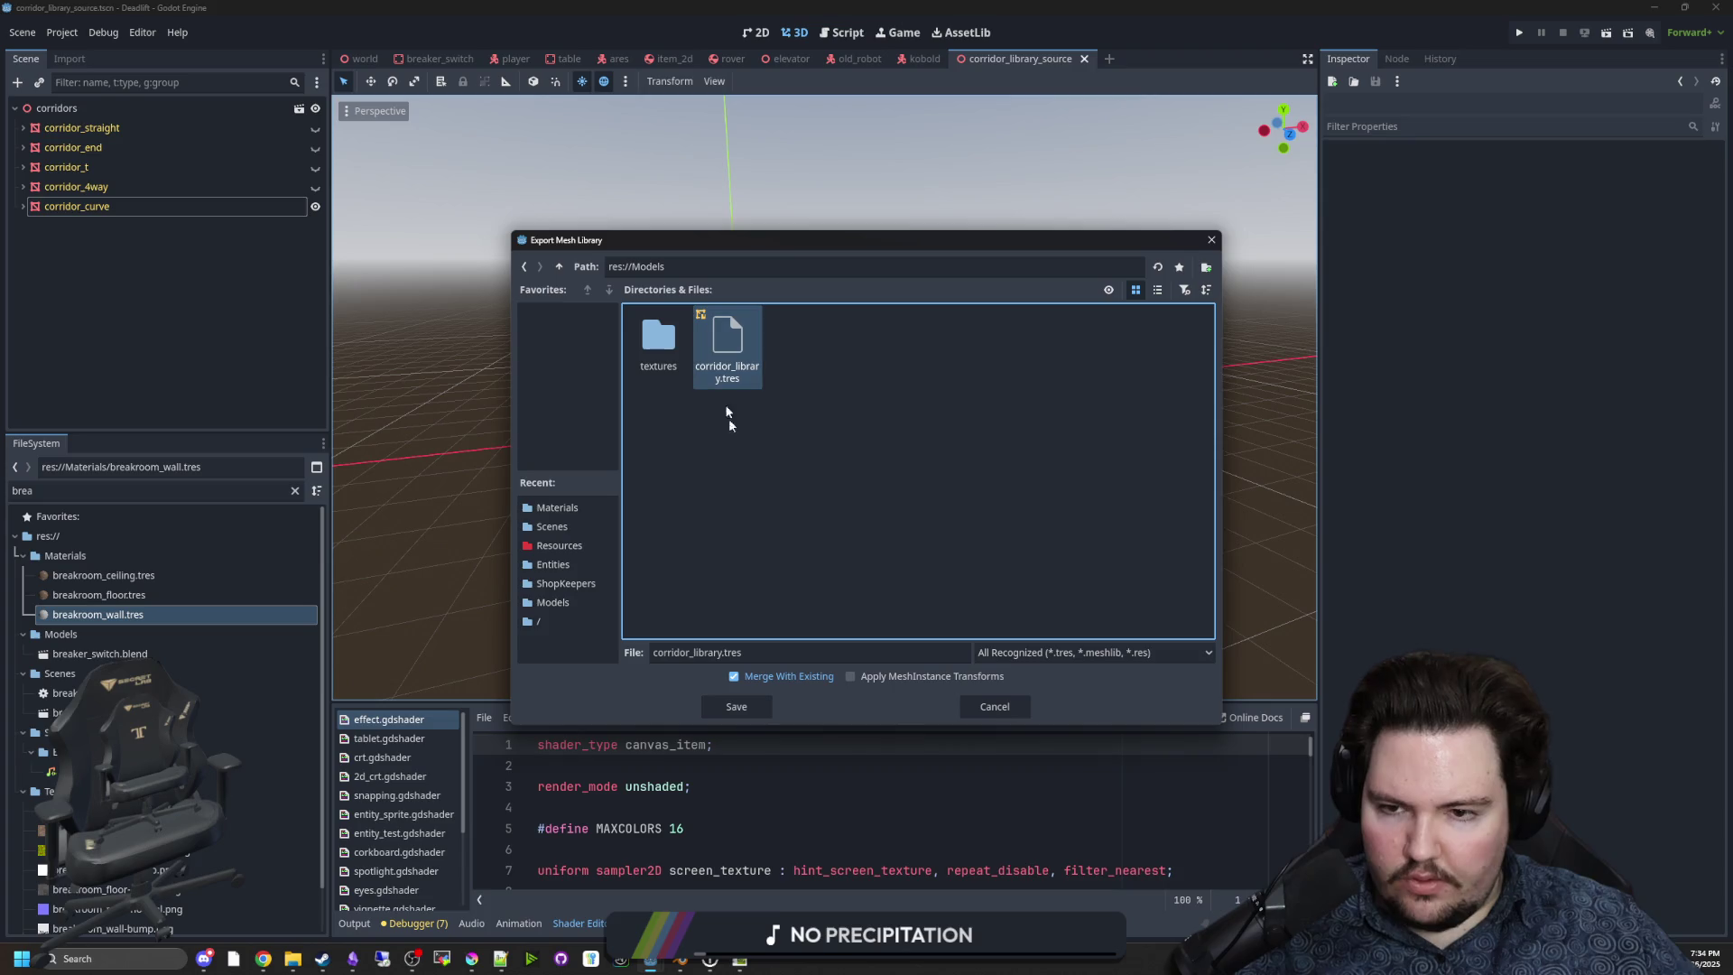
click(766, 710)
click(810, 511)
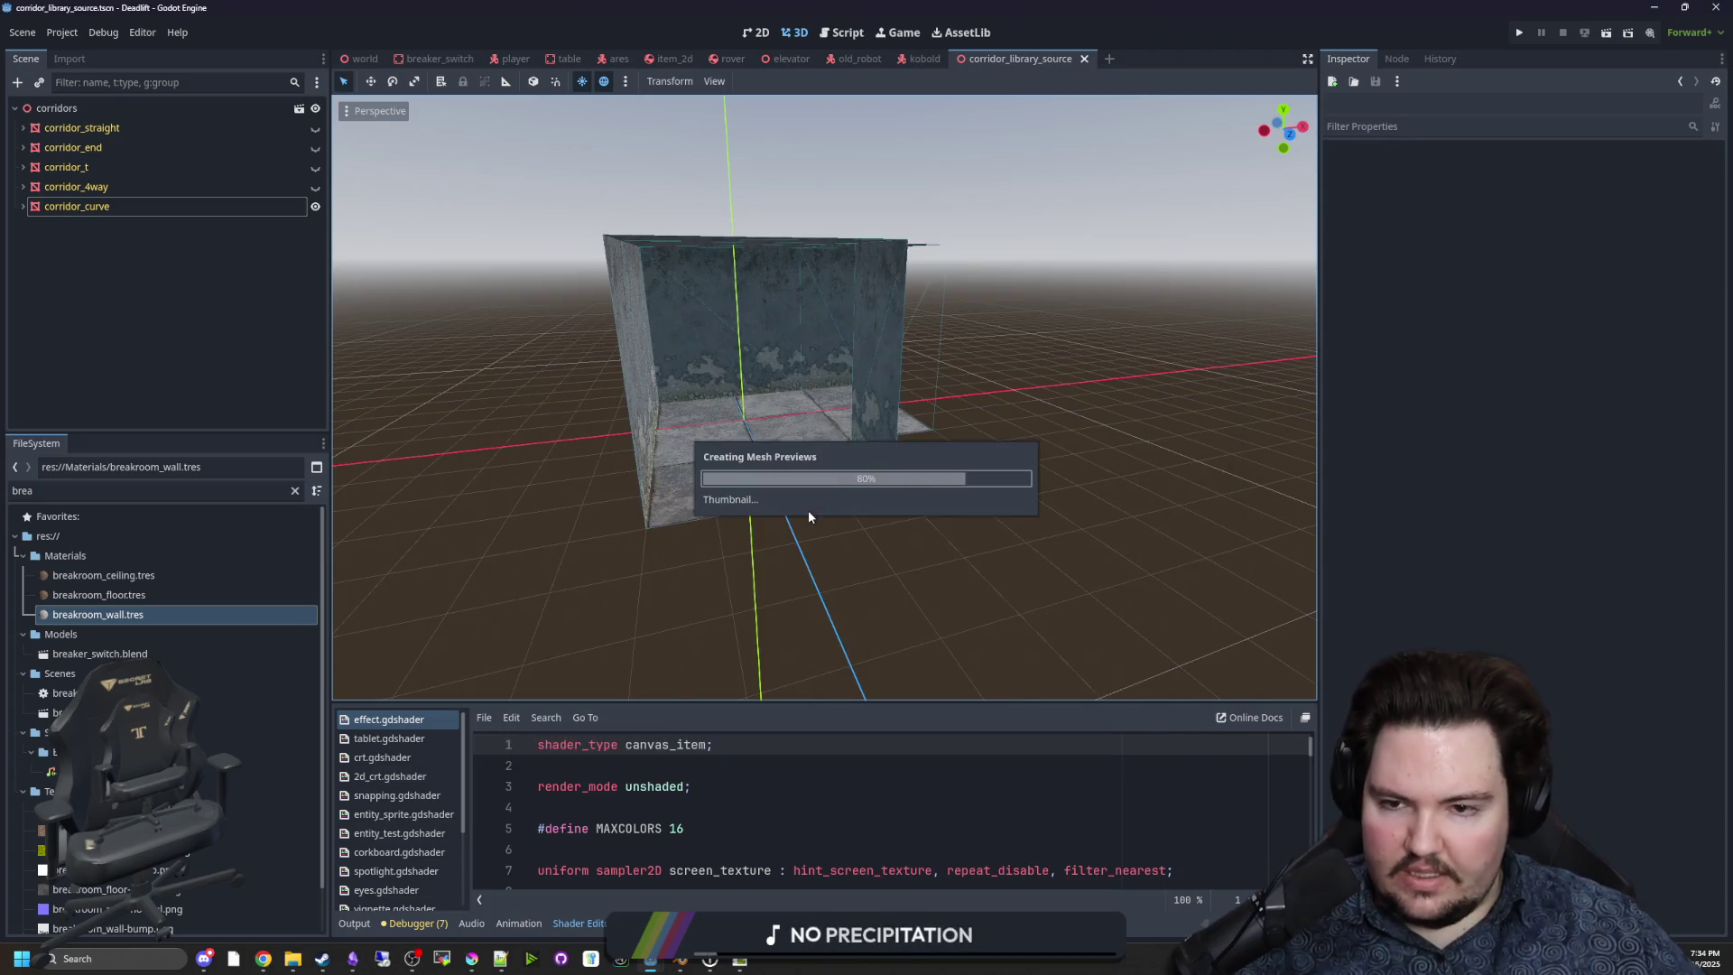
click(368, 59)
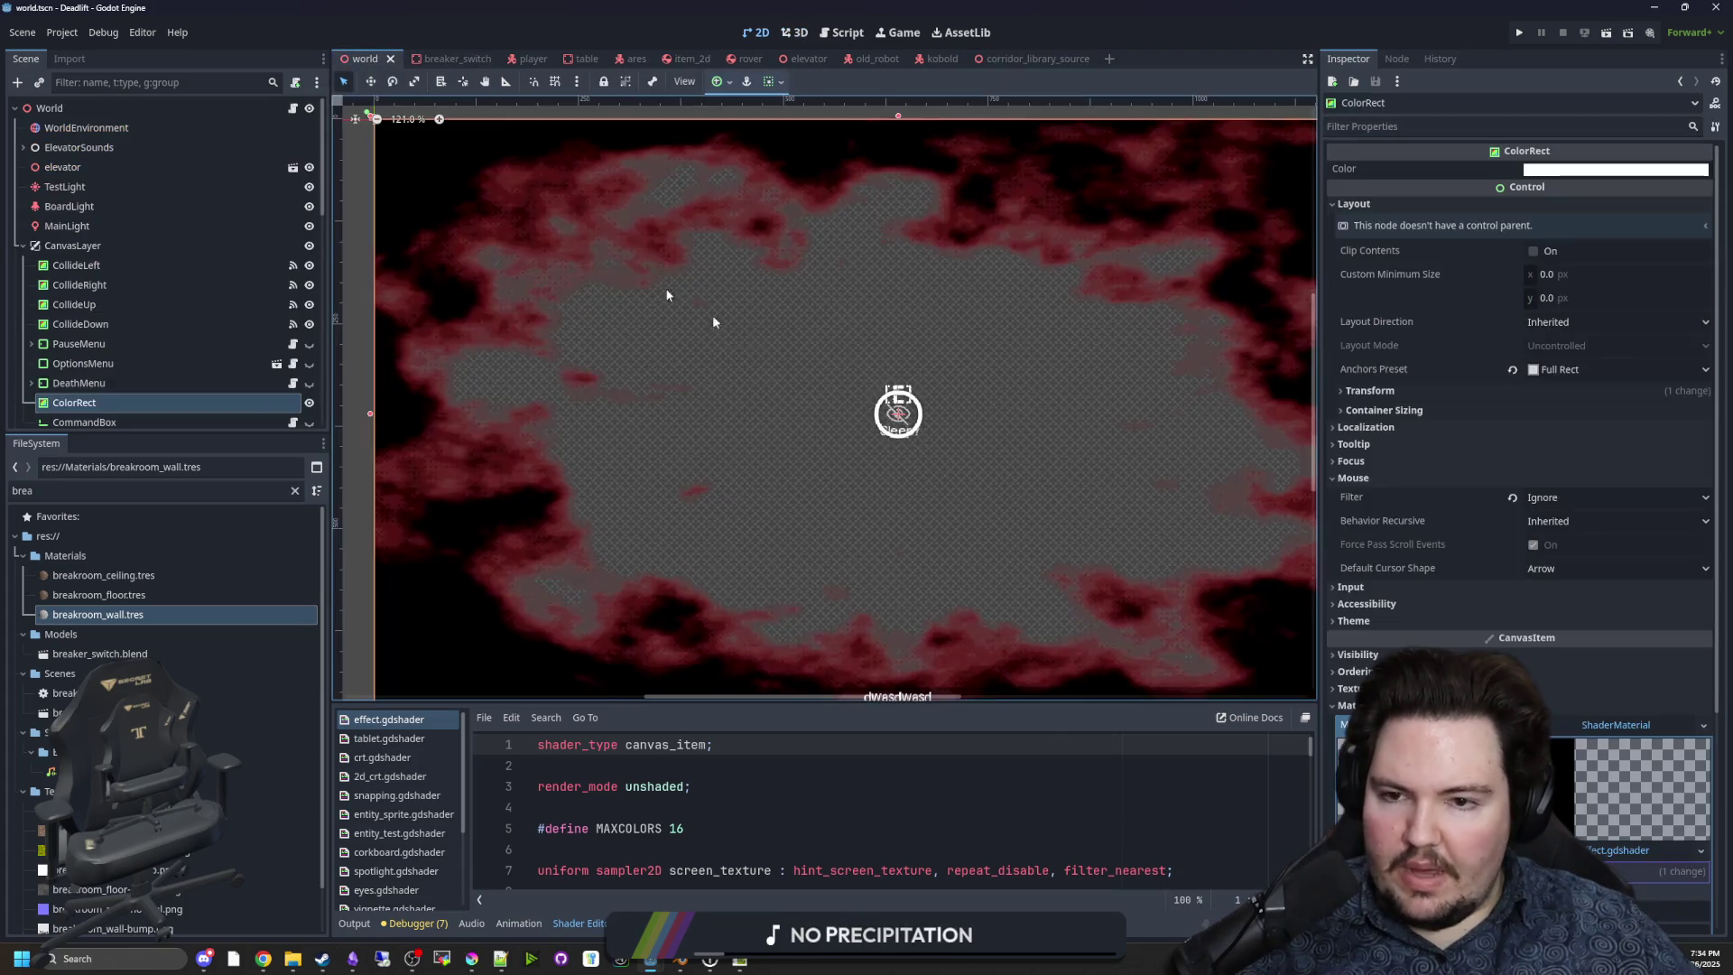
Select the world's GridMap, run the project, and start play from the game's main menu.
scroll(231, 321, down, 5)
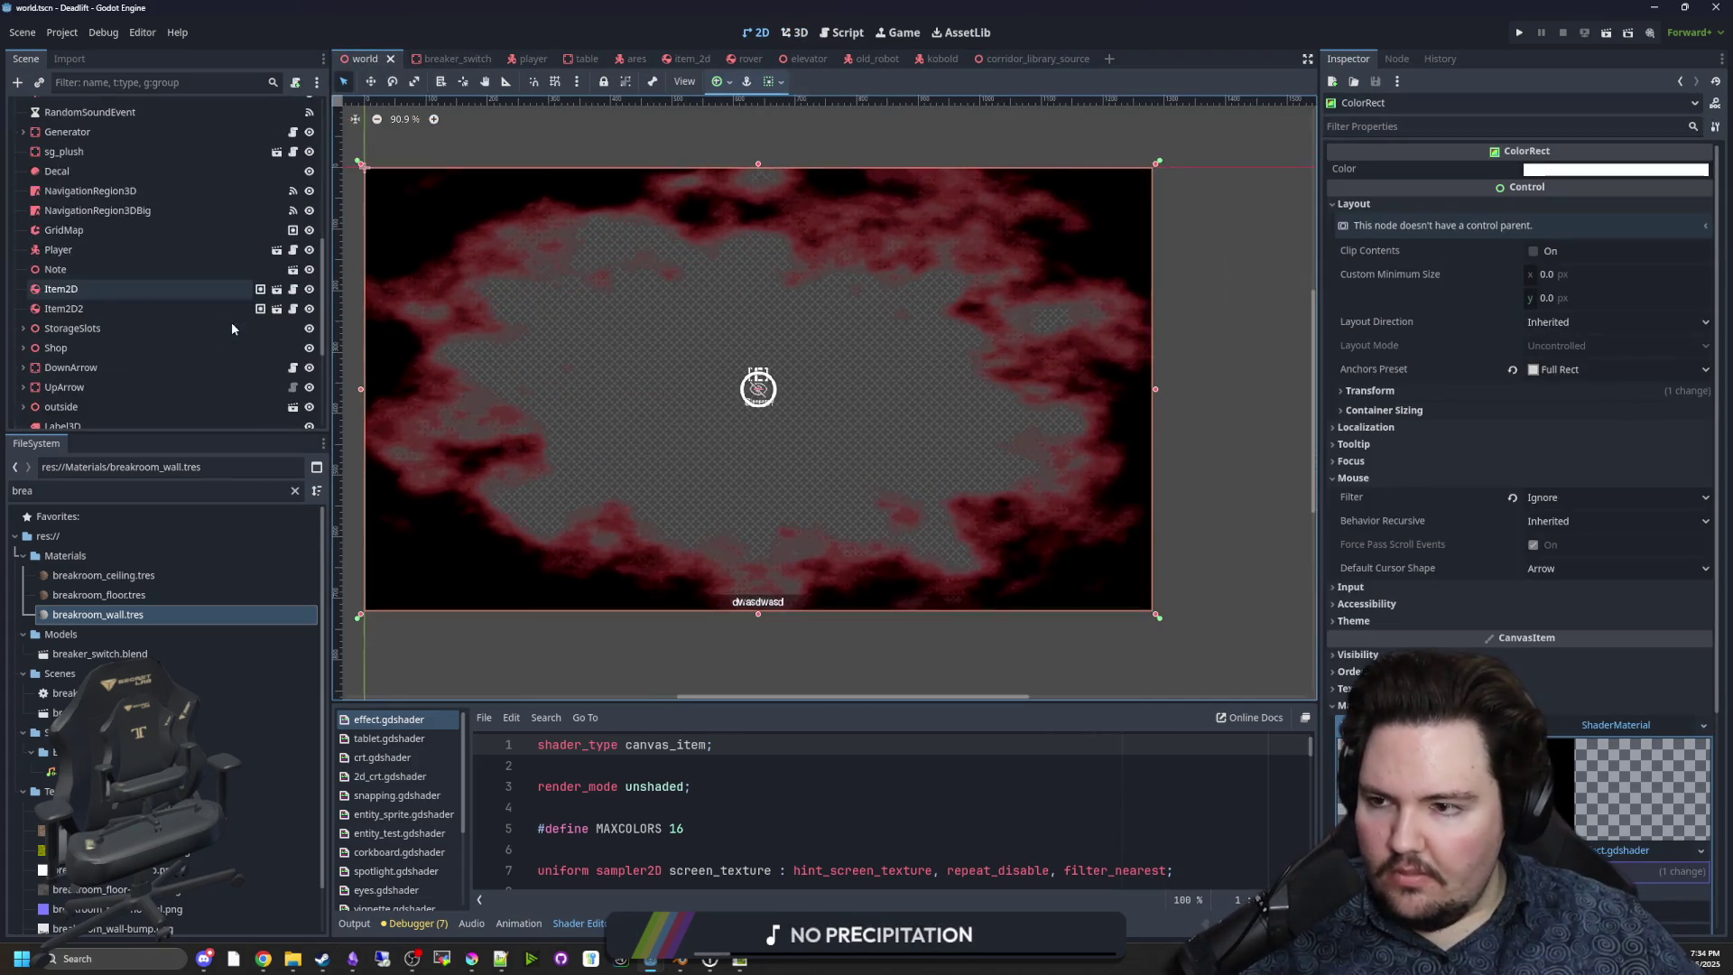
click(111, 238)
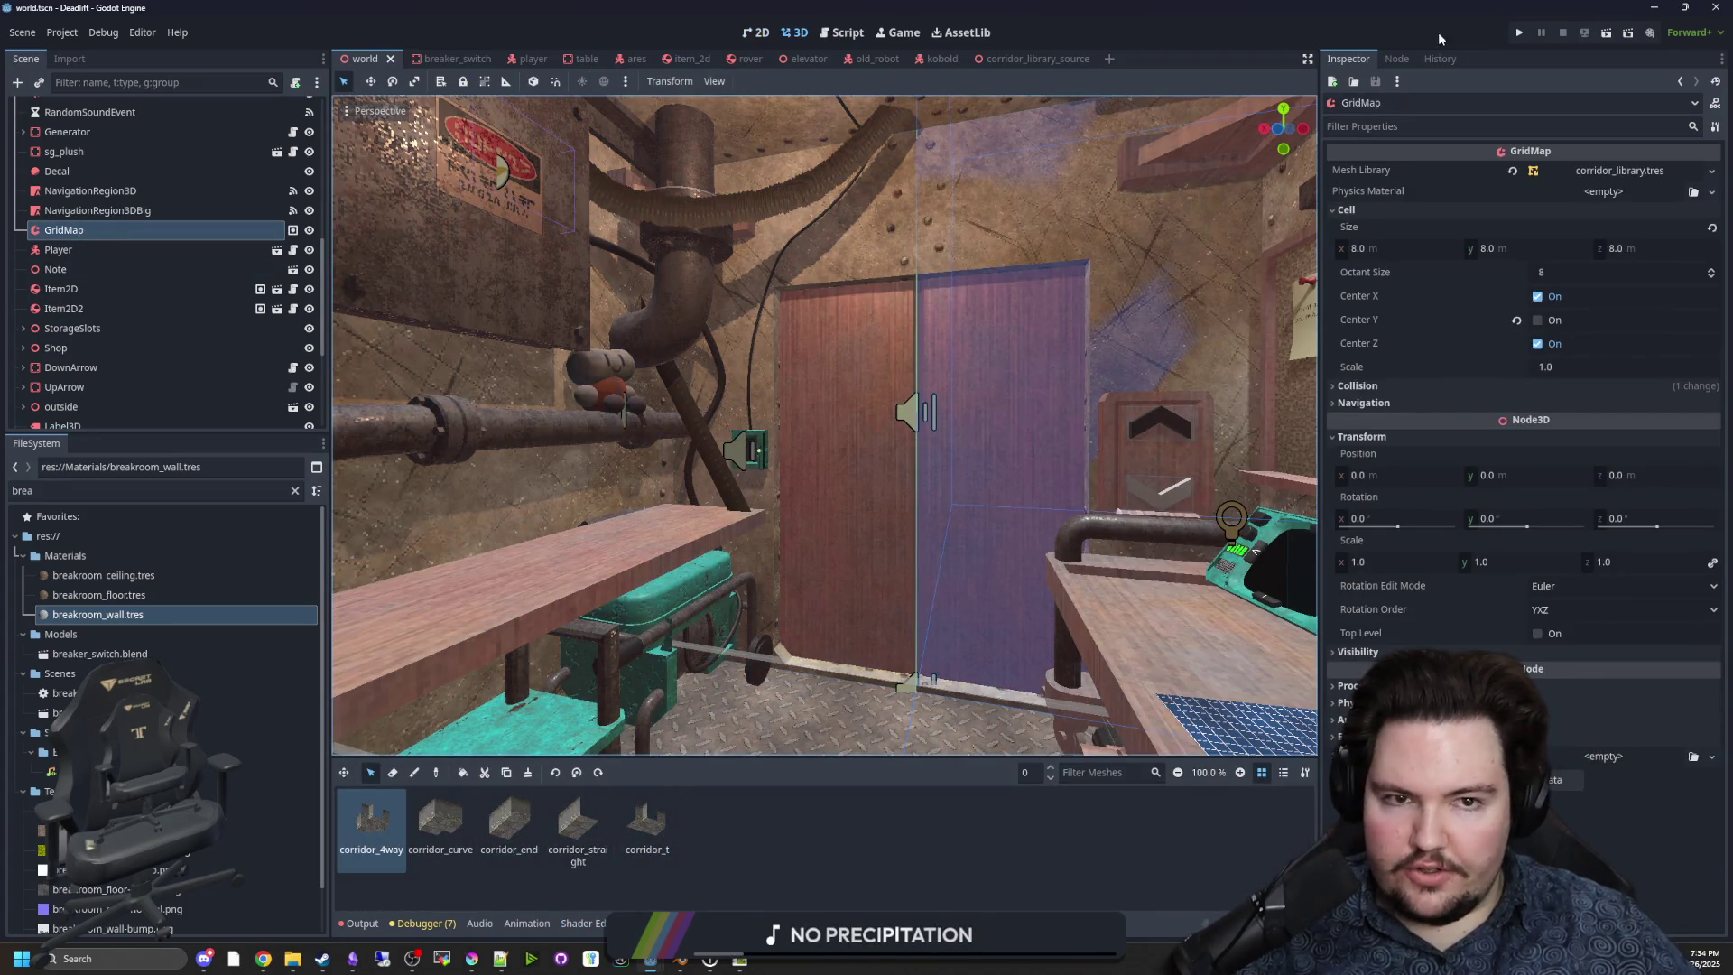
click(1517, 33)
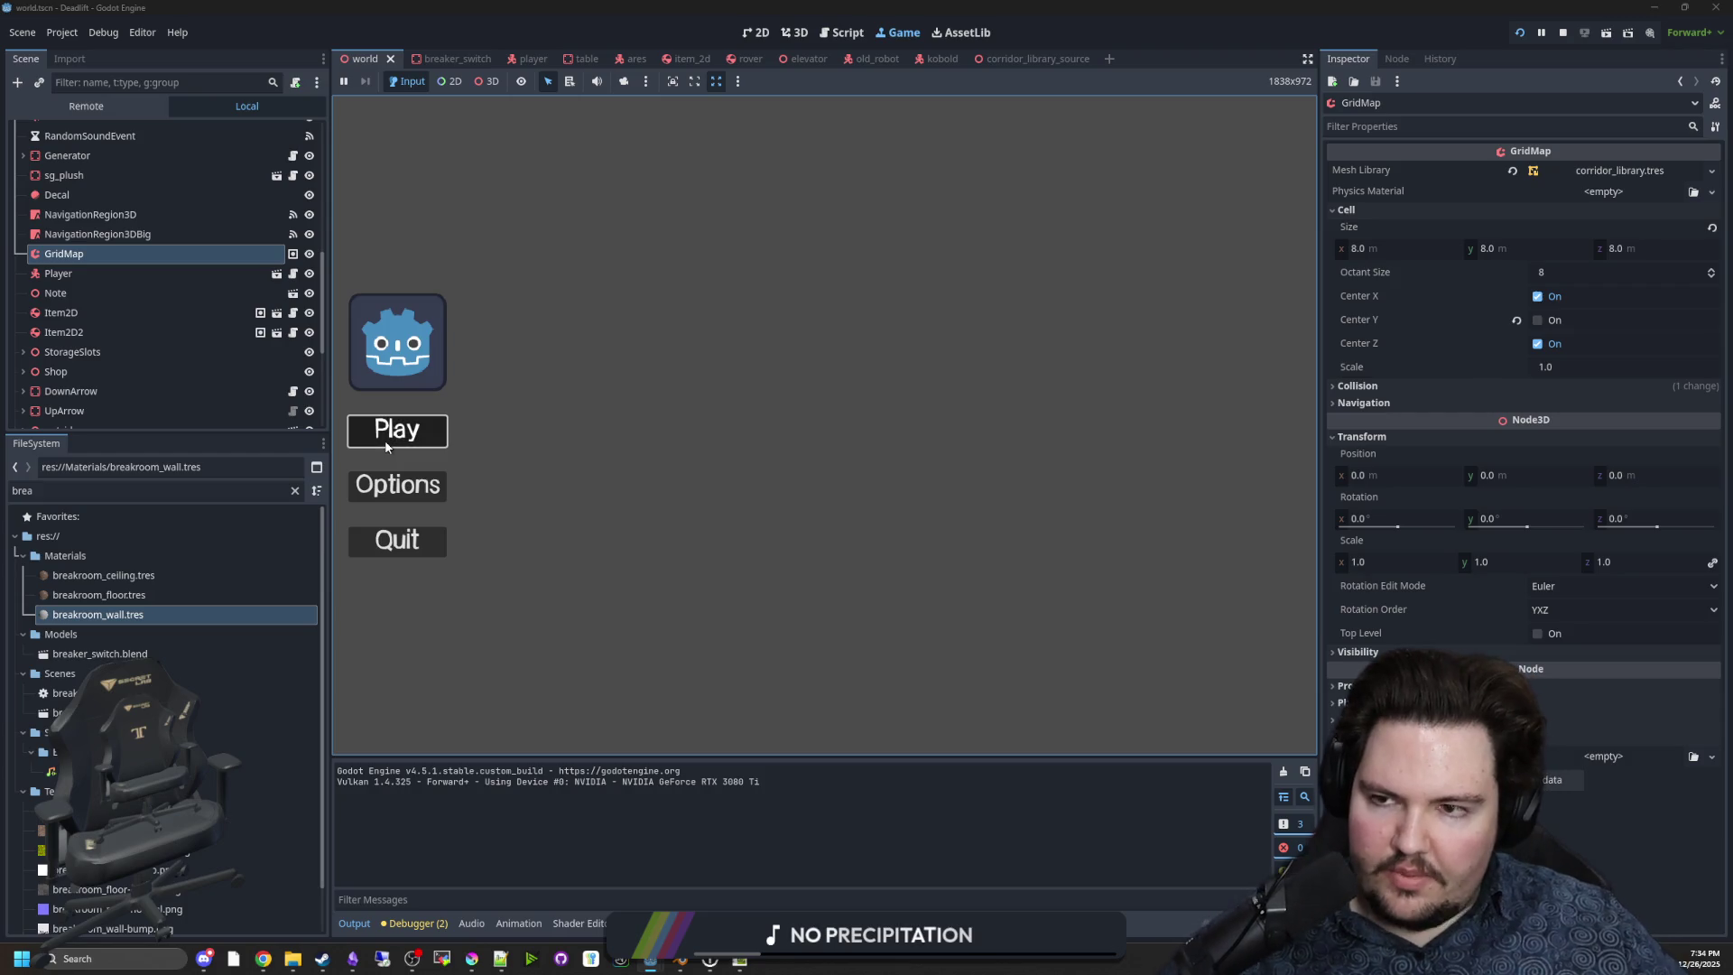
click(388, 433)
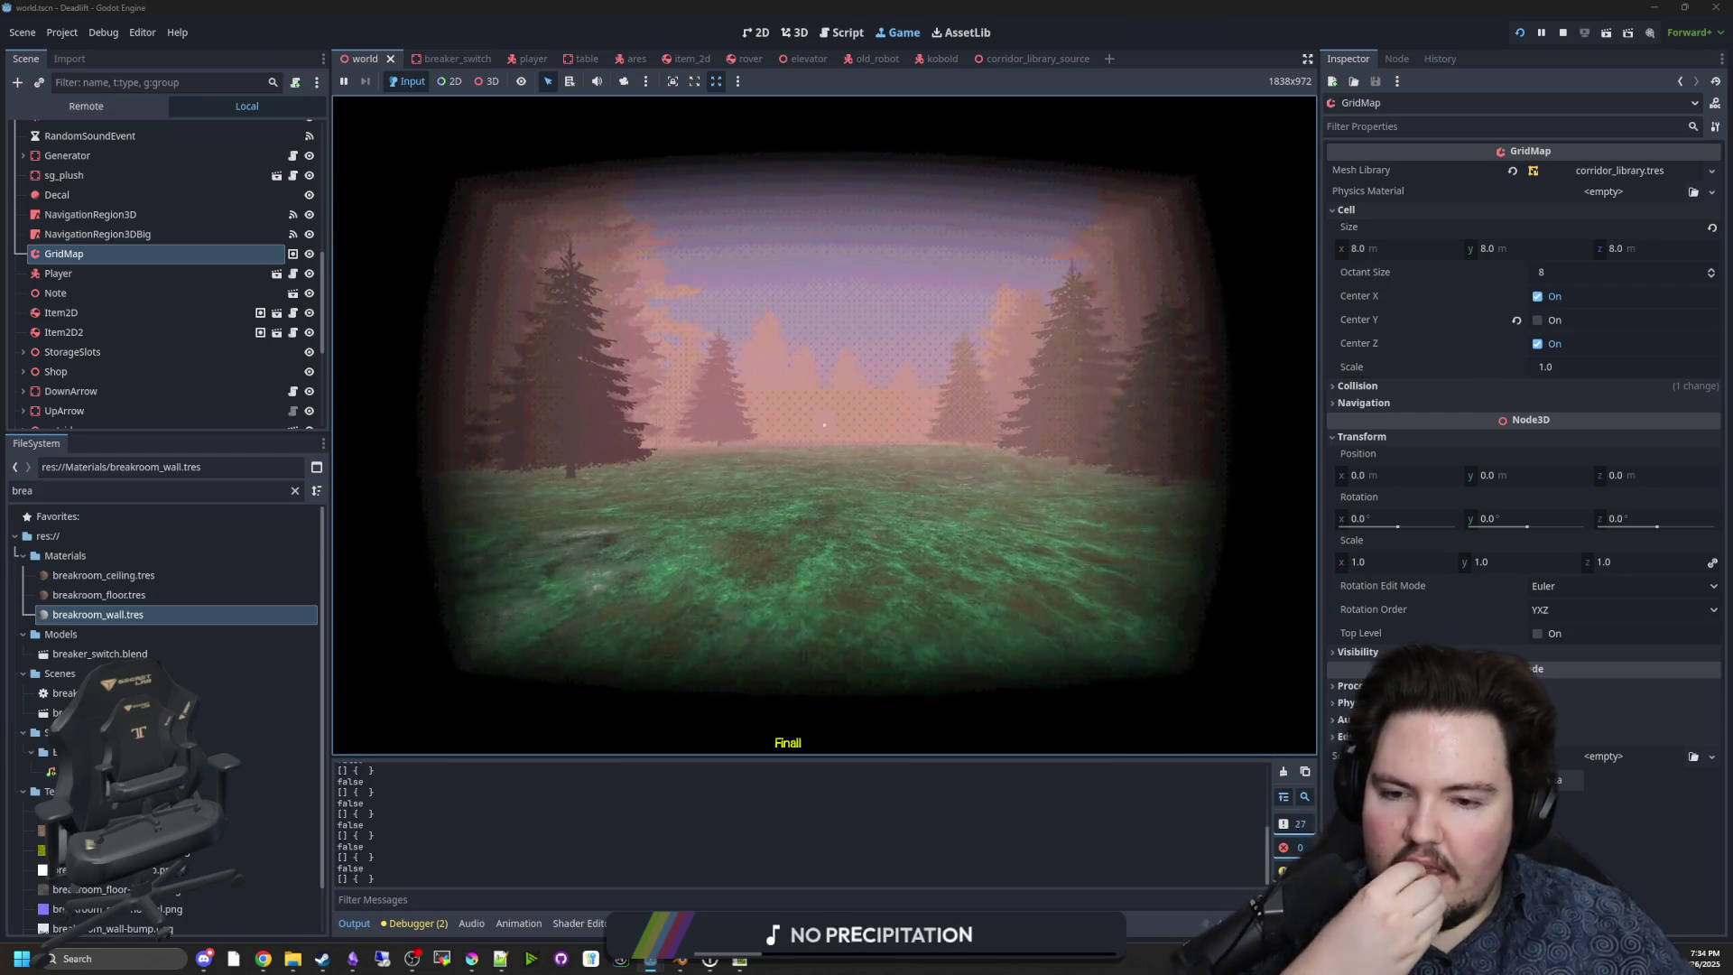
Walk from the surface up the steps into the corridor, then hide the TestLight.
key(w)
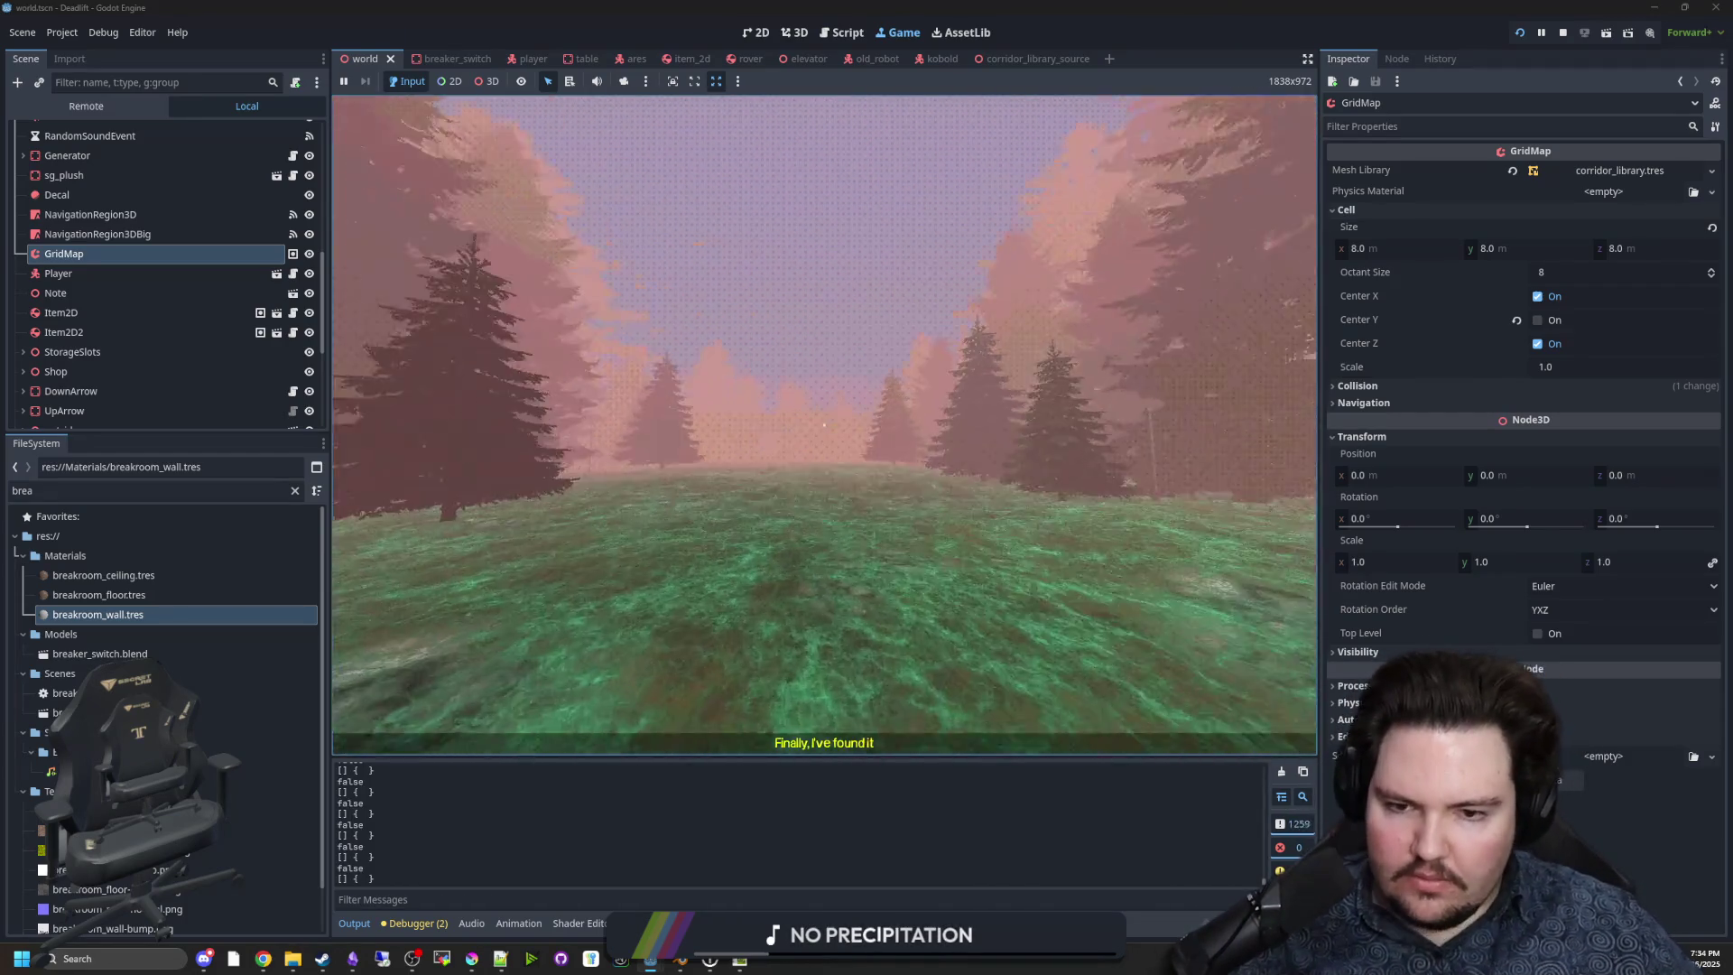
key(w)
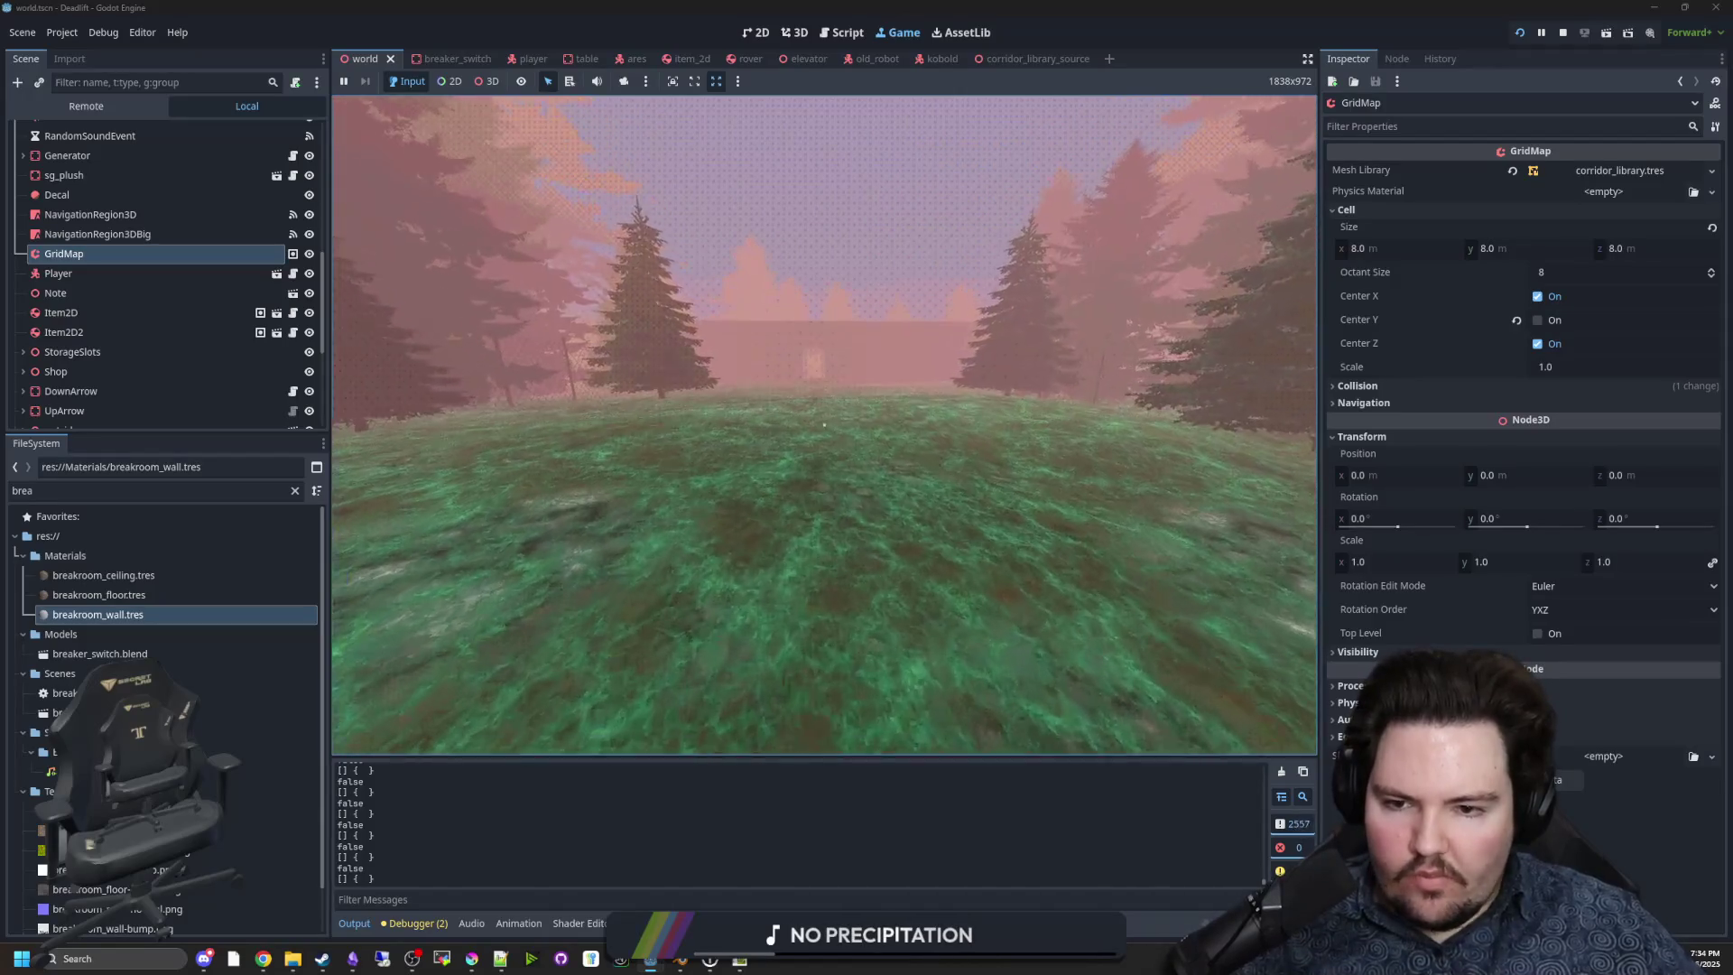
key(w)
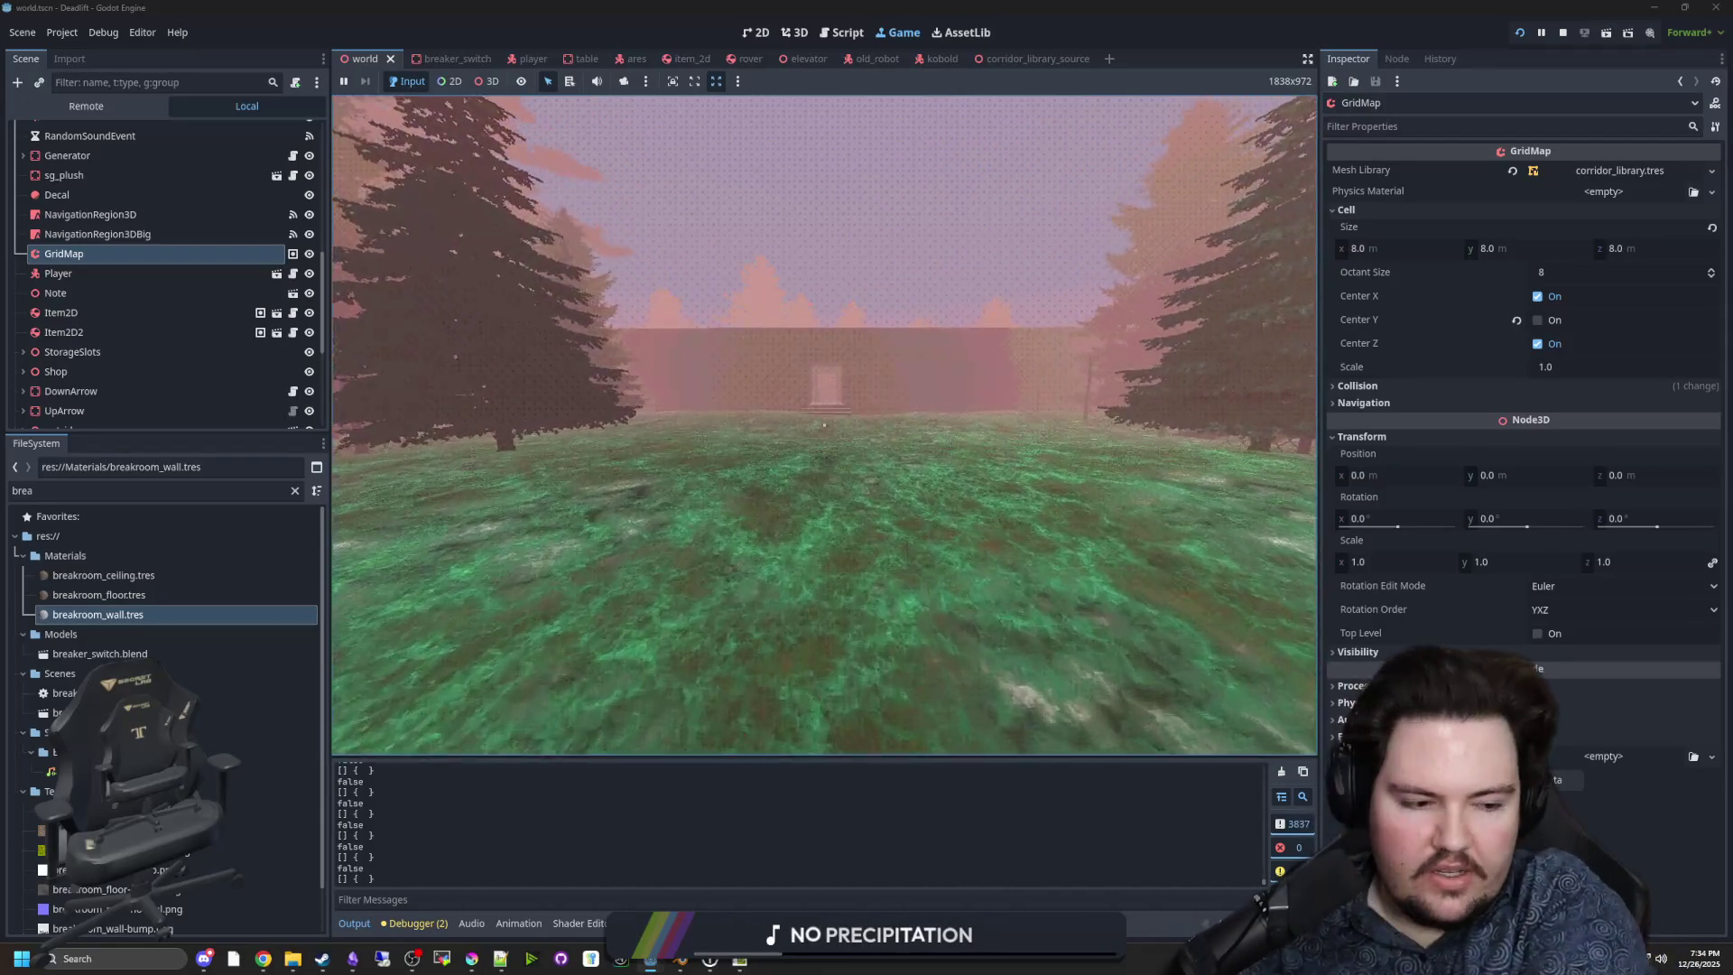
key(w)
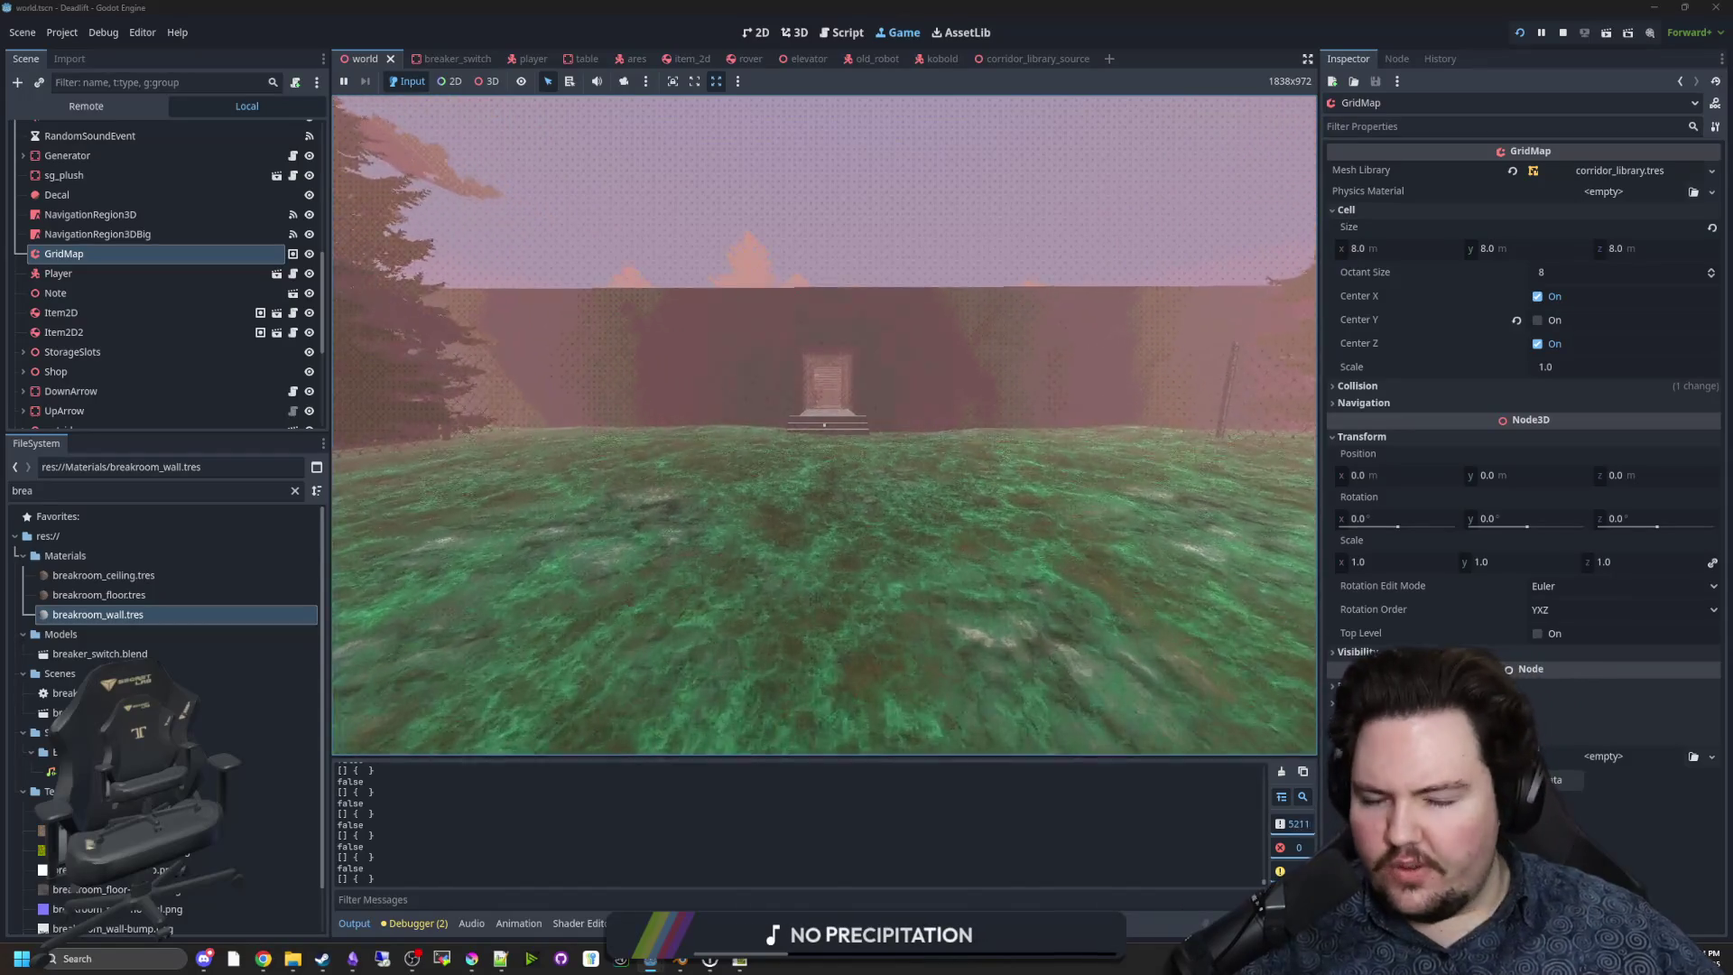
key(w)
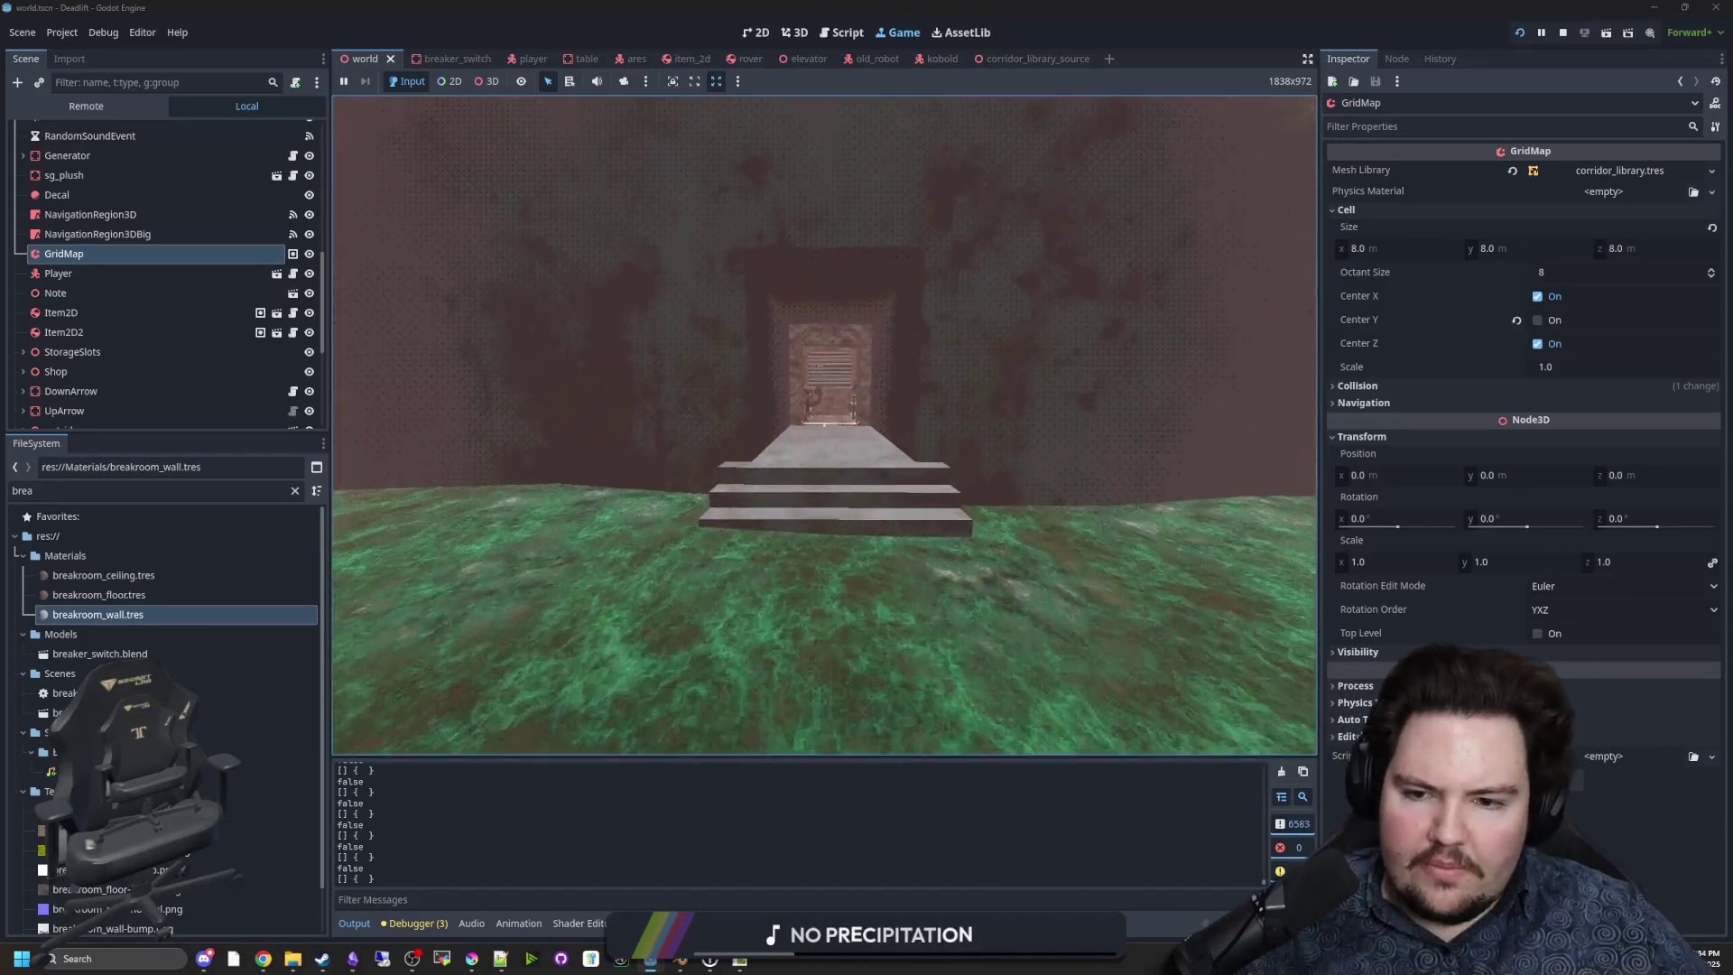
key(w)
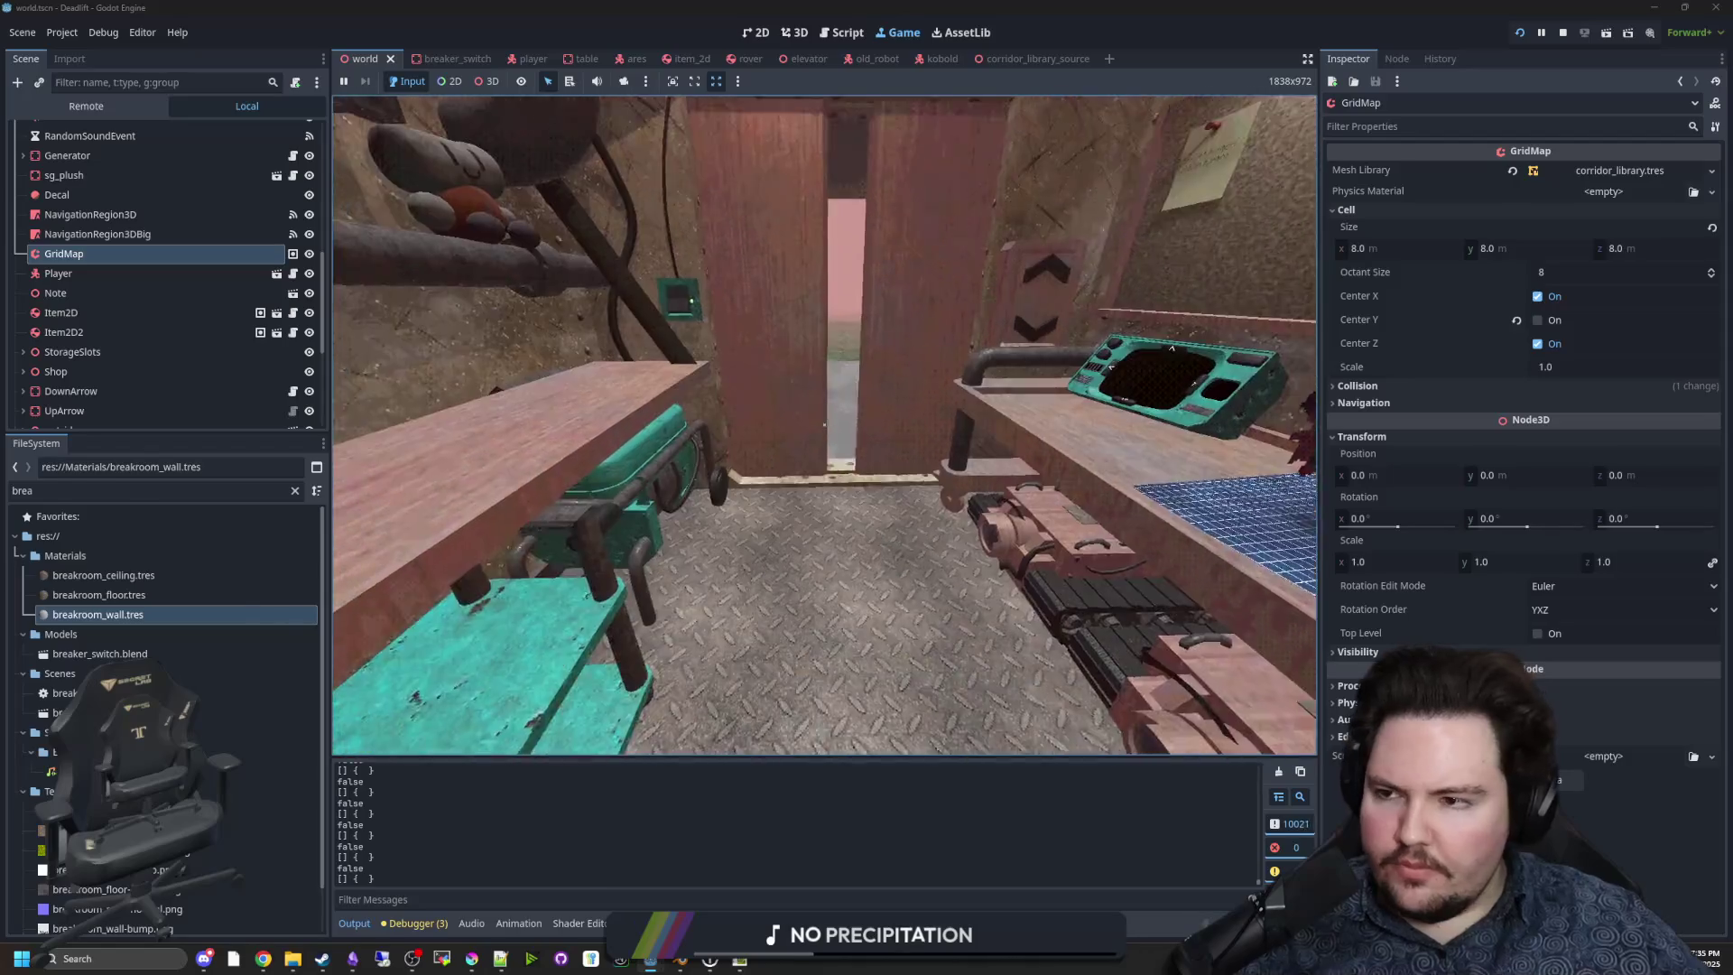
key(super)
click(307, 211)
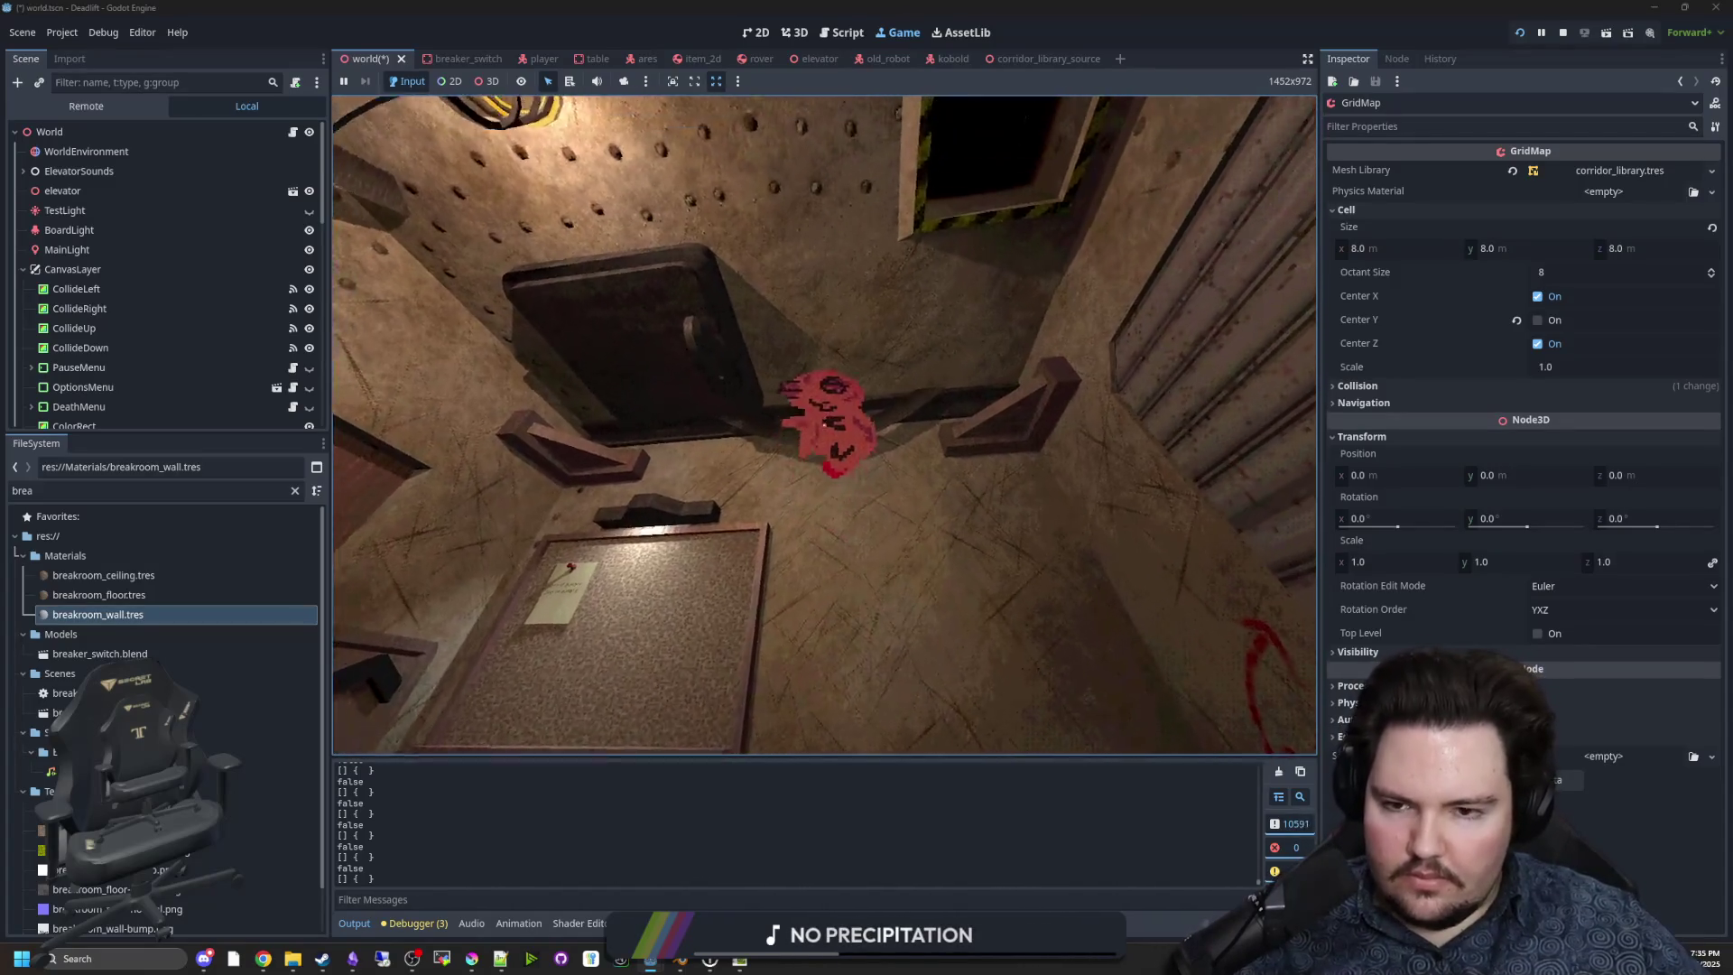
Walk past the elevator through the breakroom, use the green wall terminal, then pause the game.
key(w)
key(e)
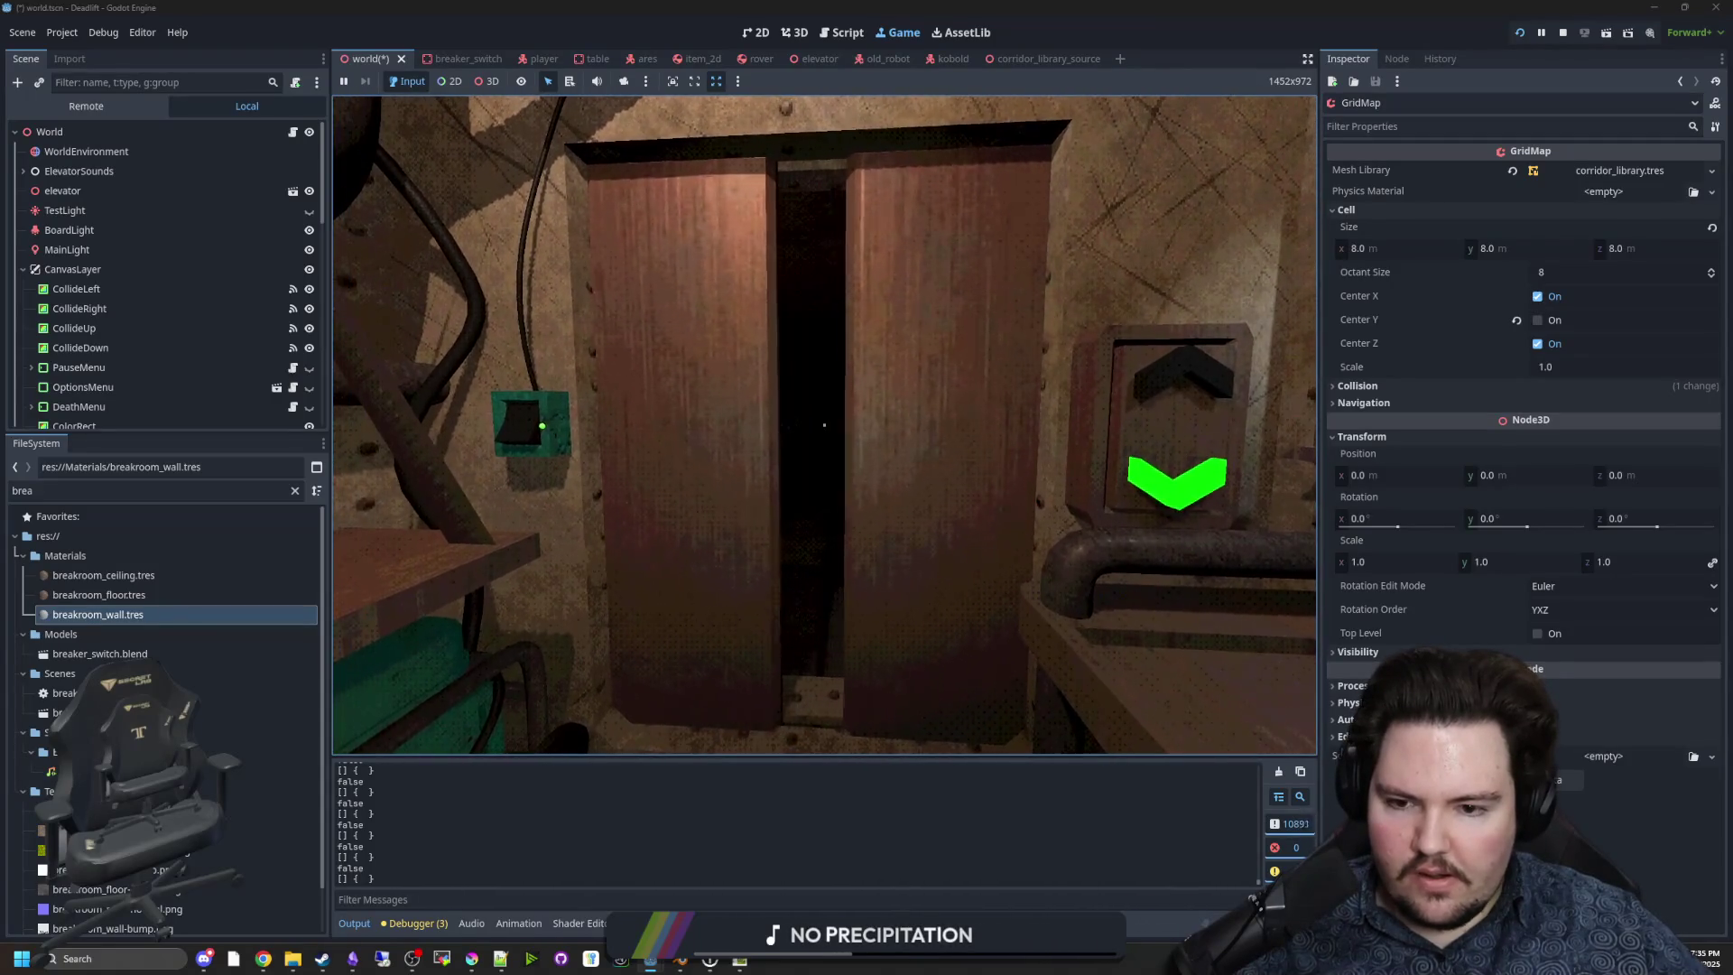
key(w)
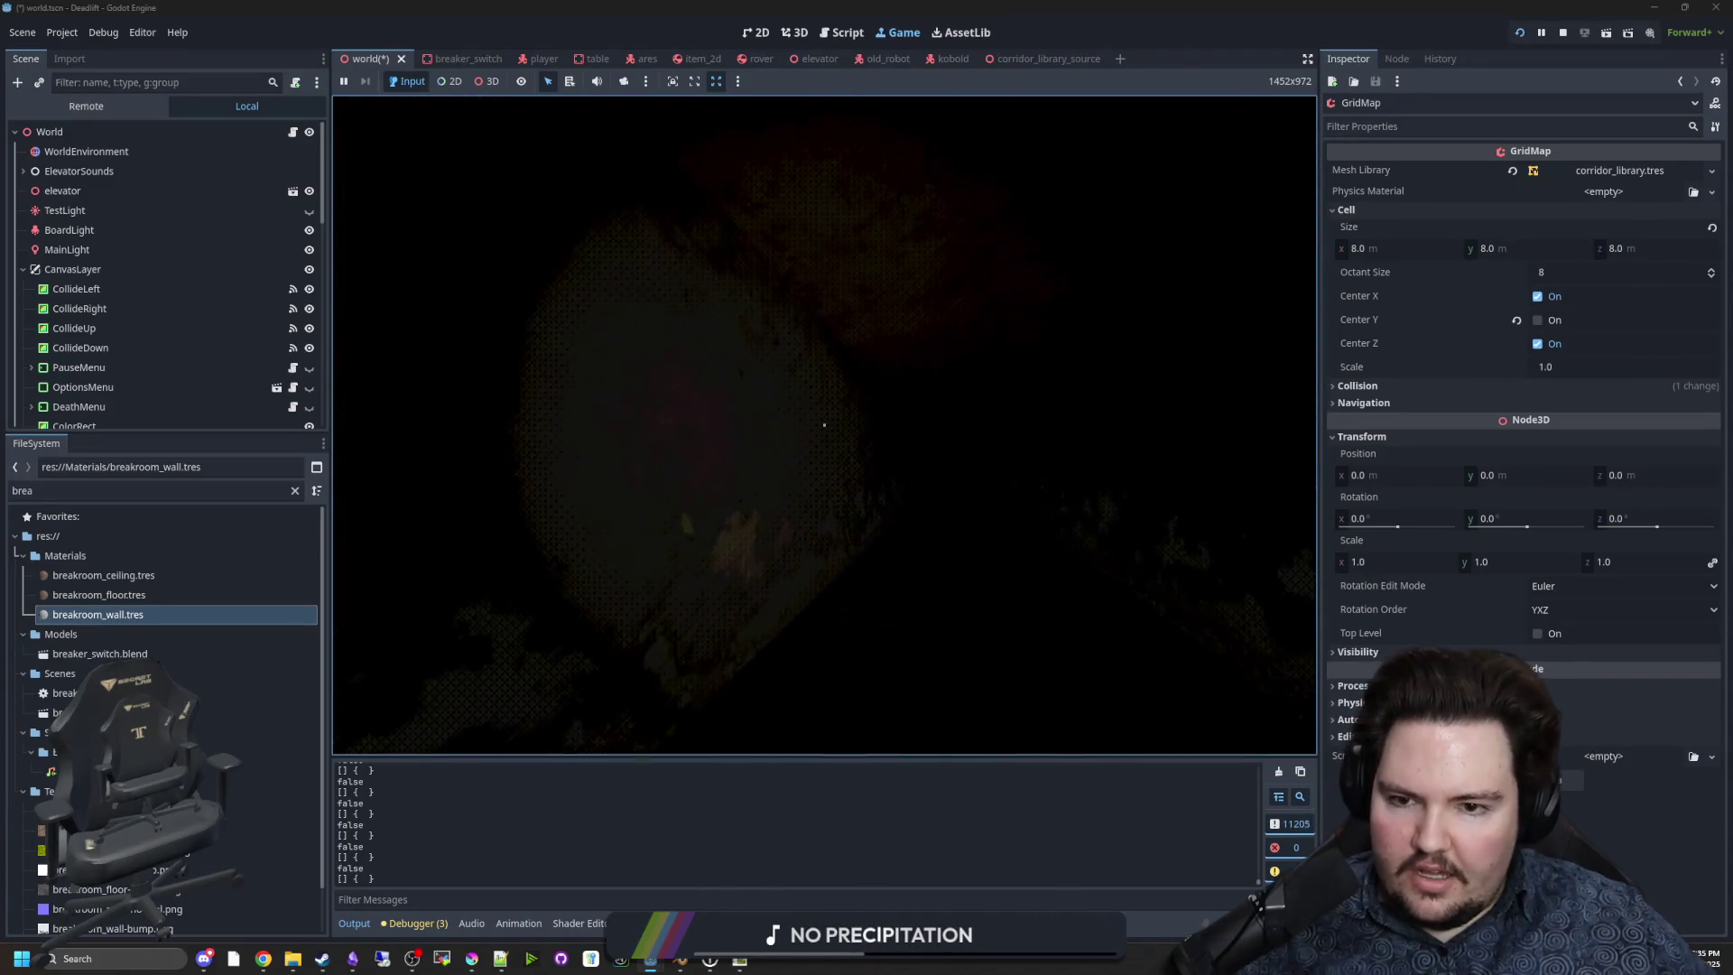
key(w)
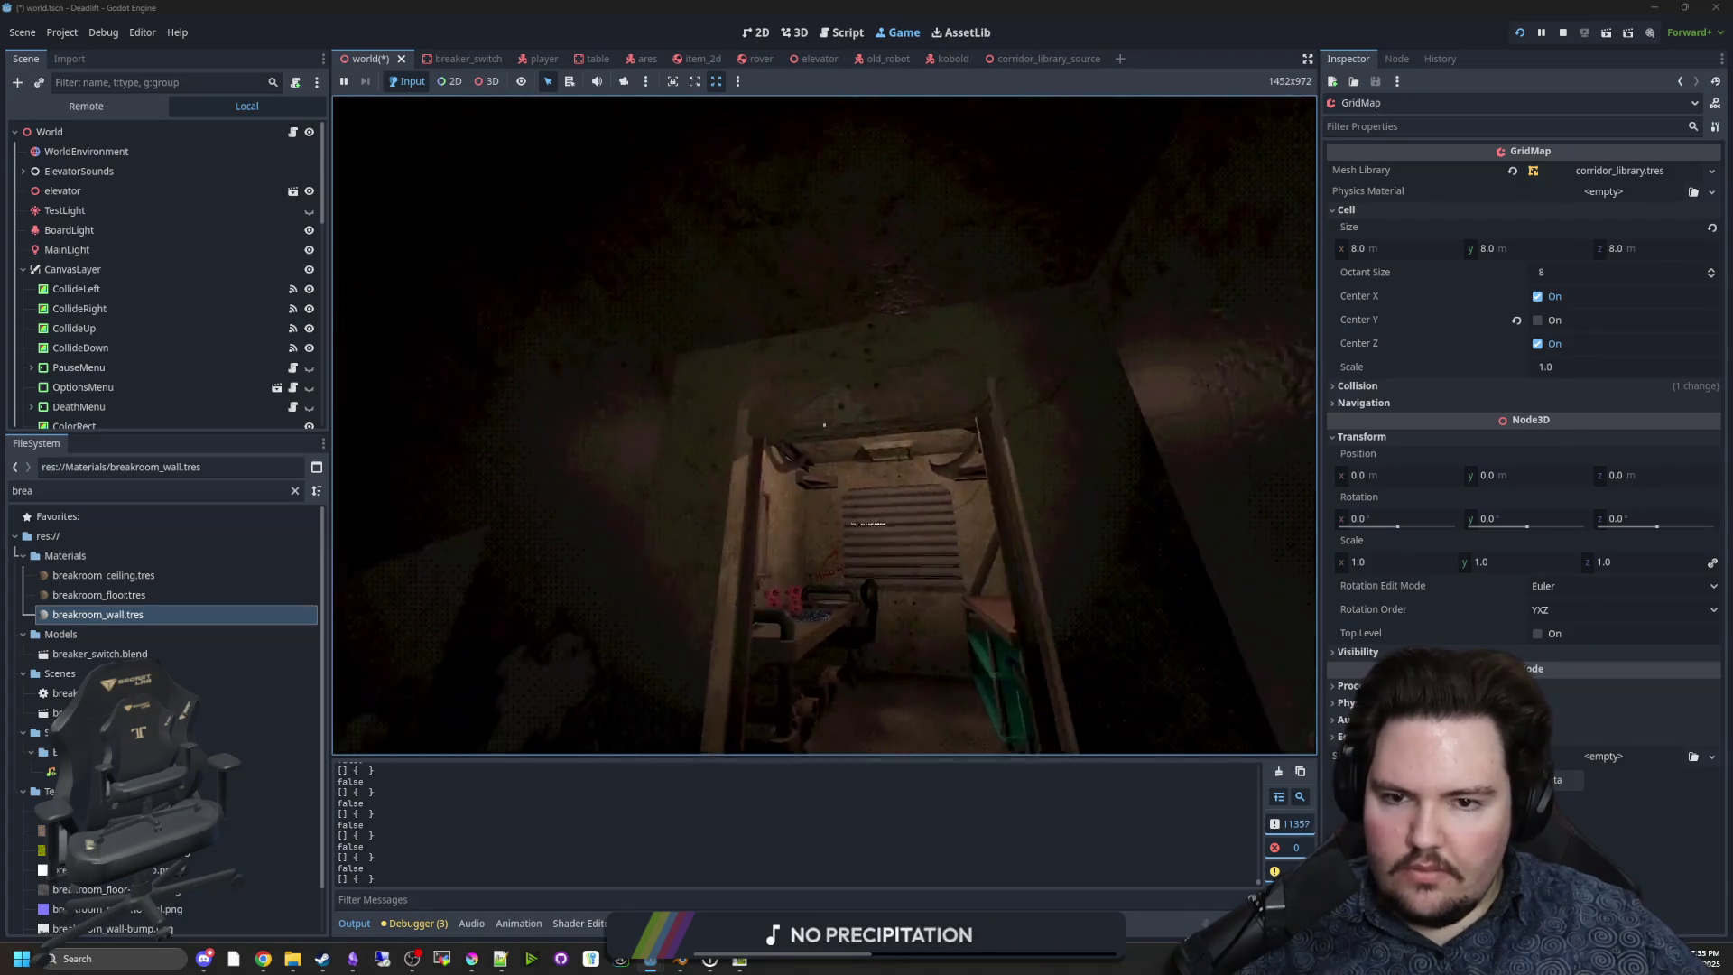
key(w)
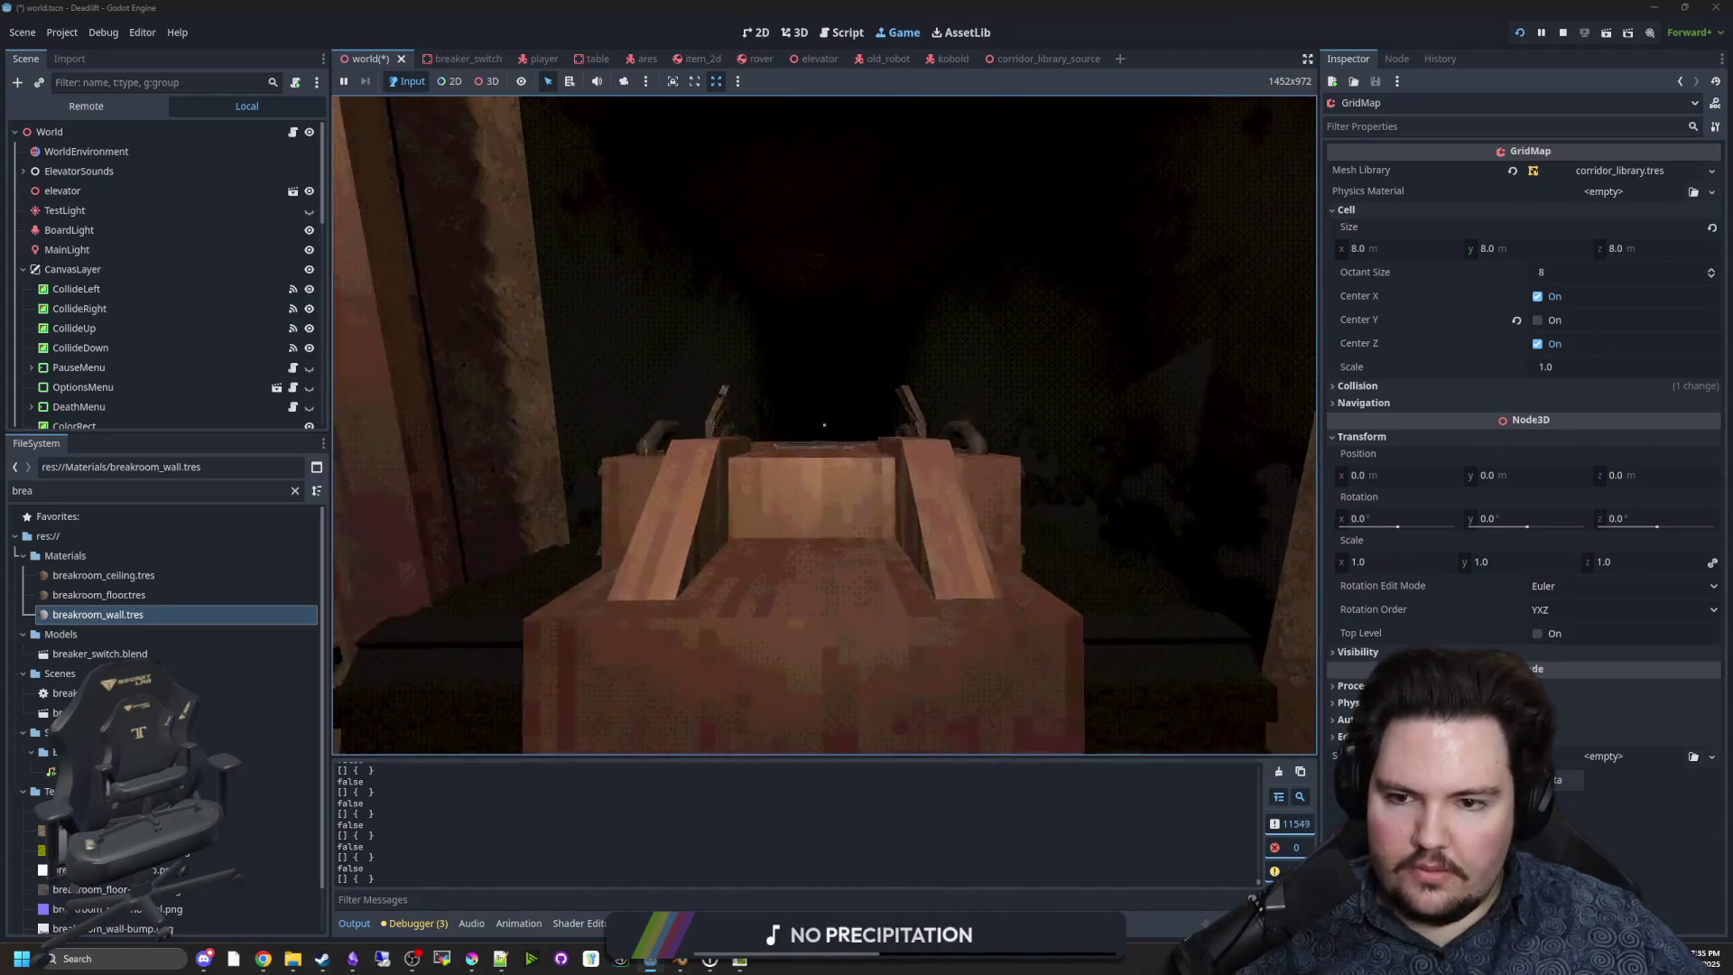
key(s)
key(e)
click(816, 237)
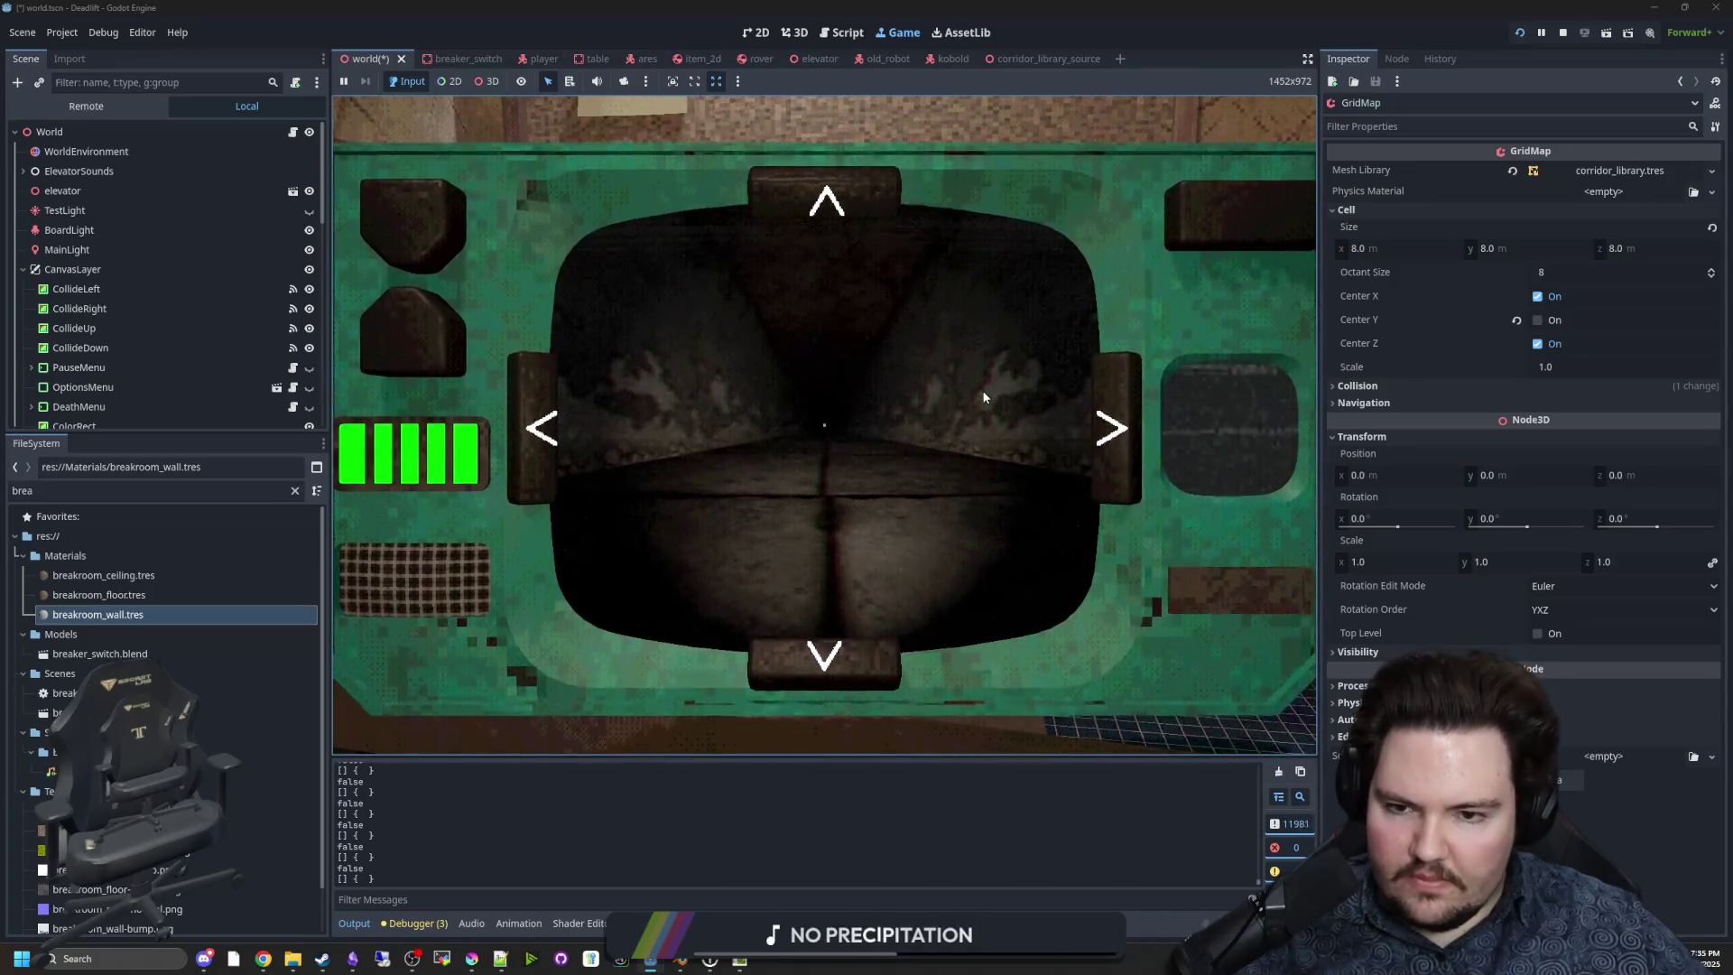
key(e)
key(e)
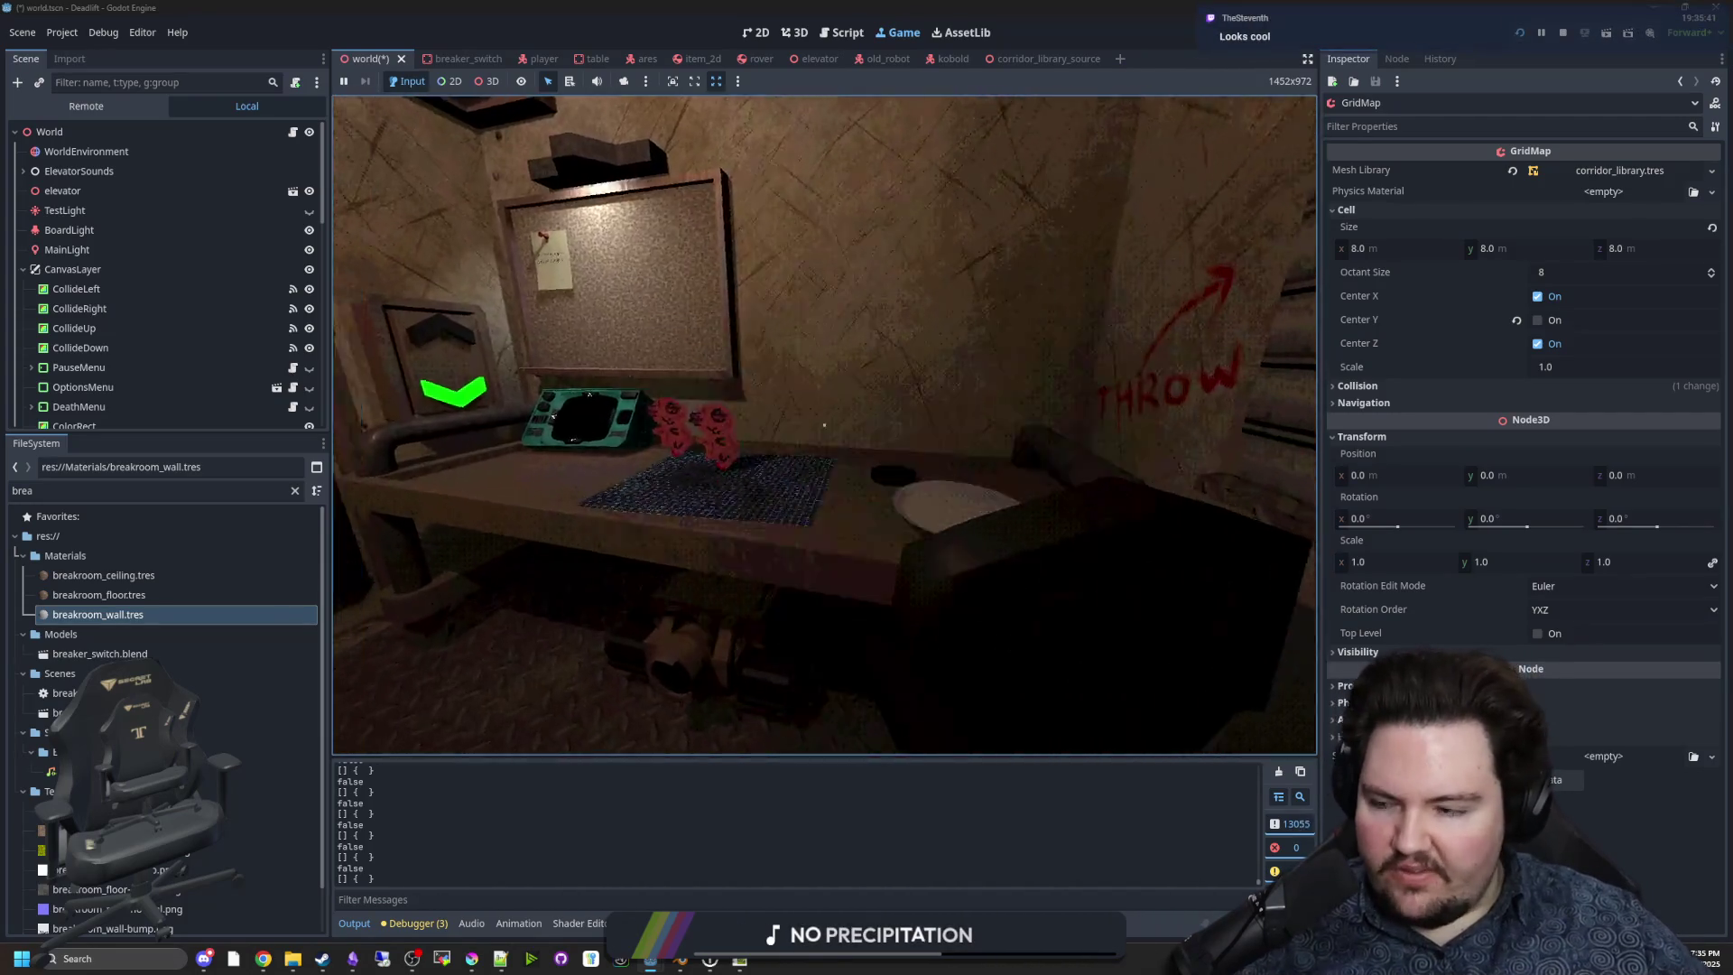
key(super)
key(super)
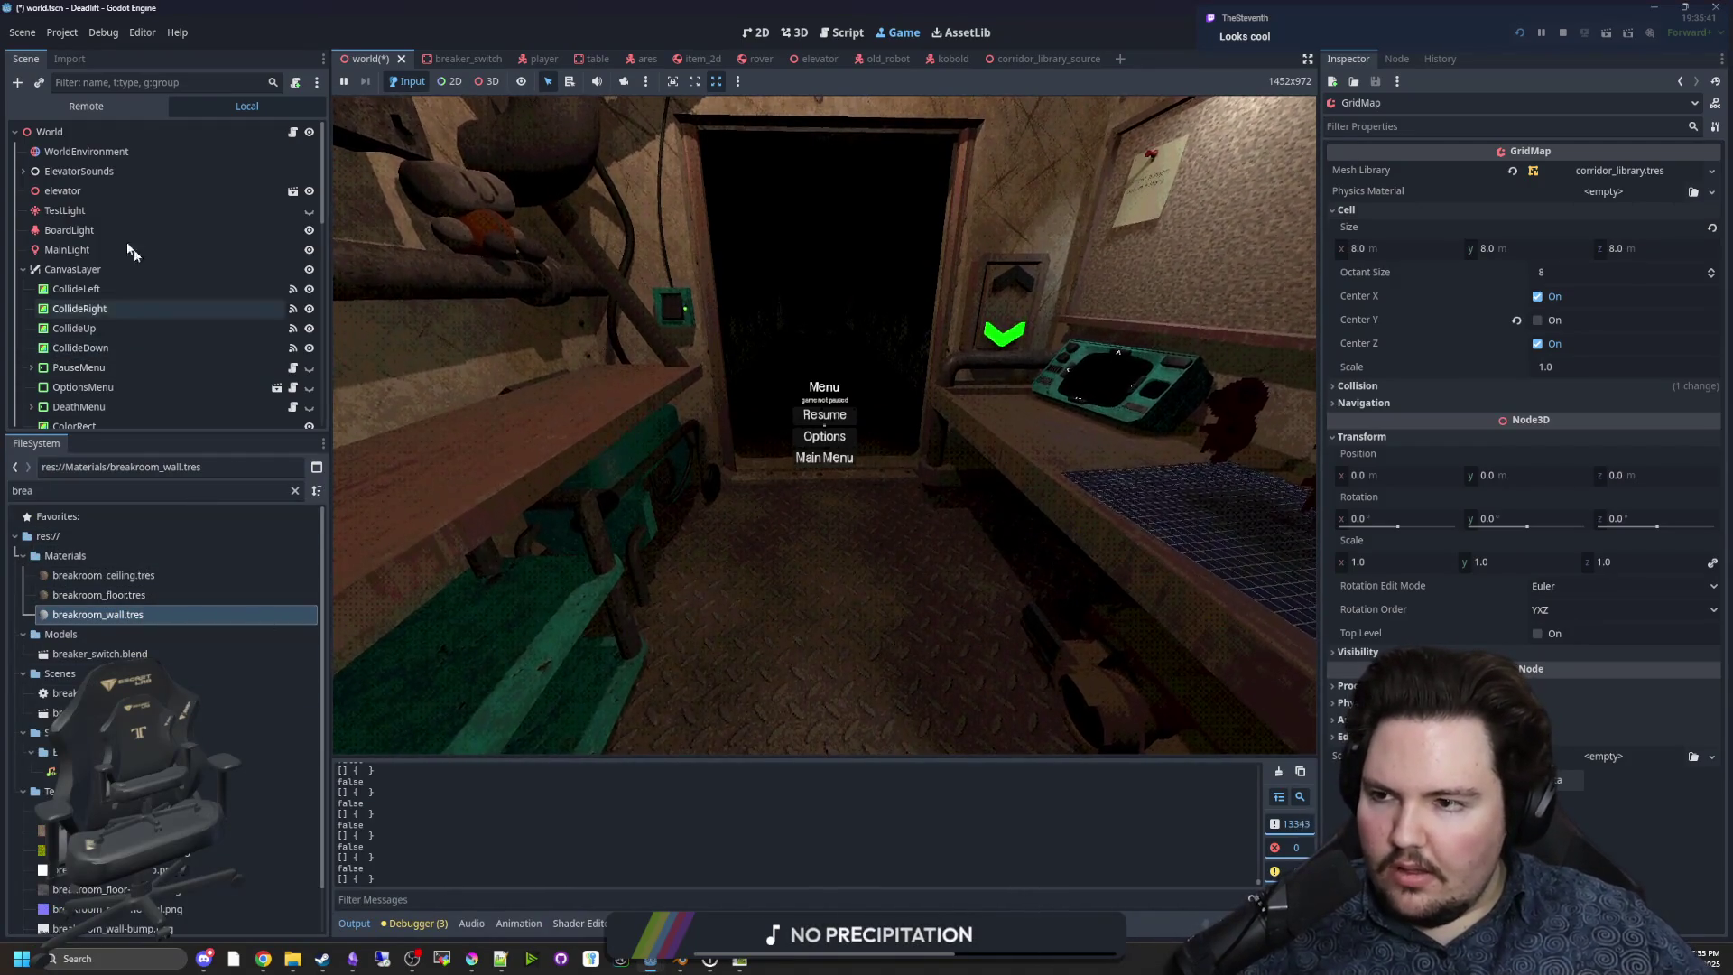
Try a higher WorldEnvironment Ambient Light Energy, then revert it to 0.2.
click(145, 153)
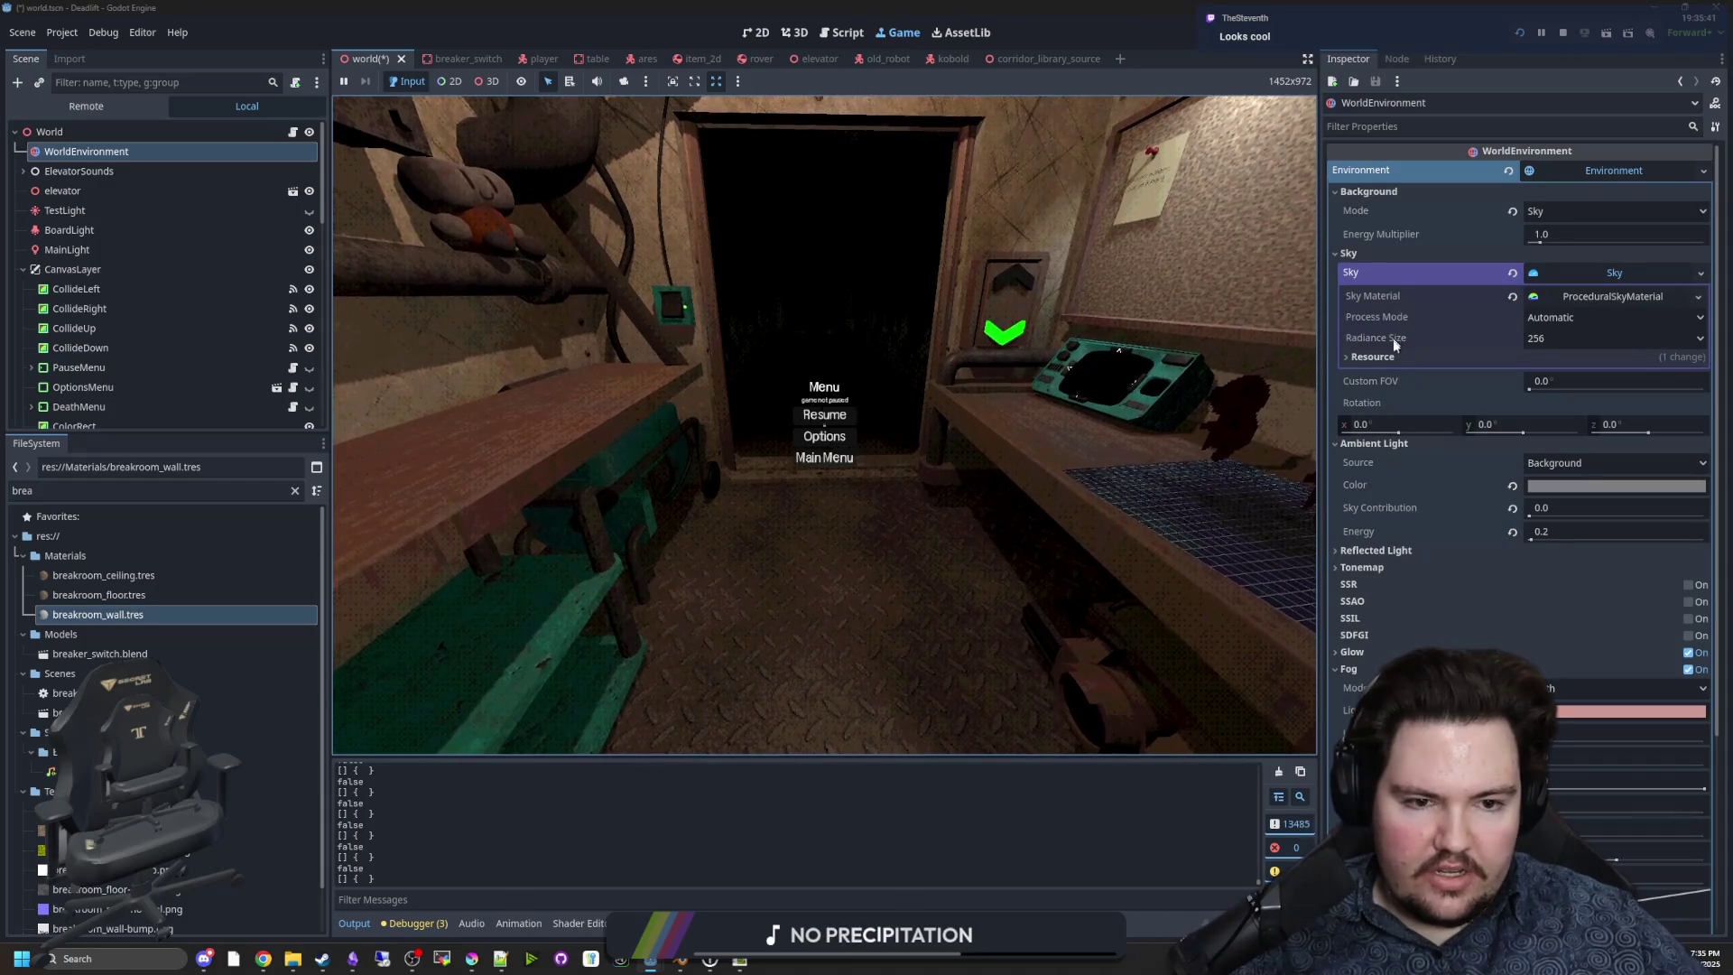
drag(1319, 386, 1133, 397)
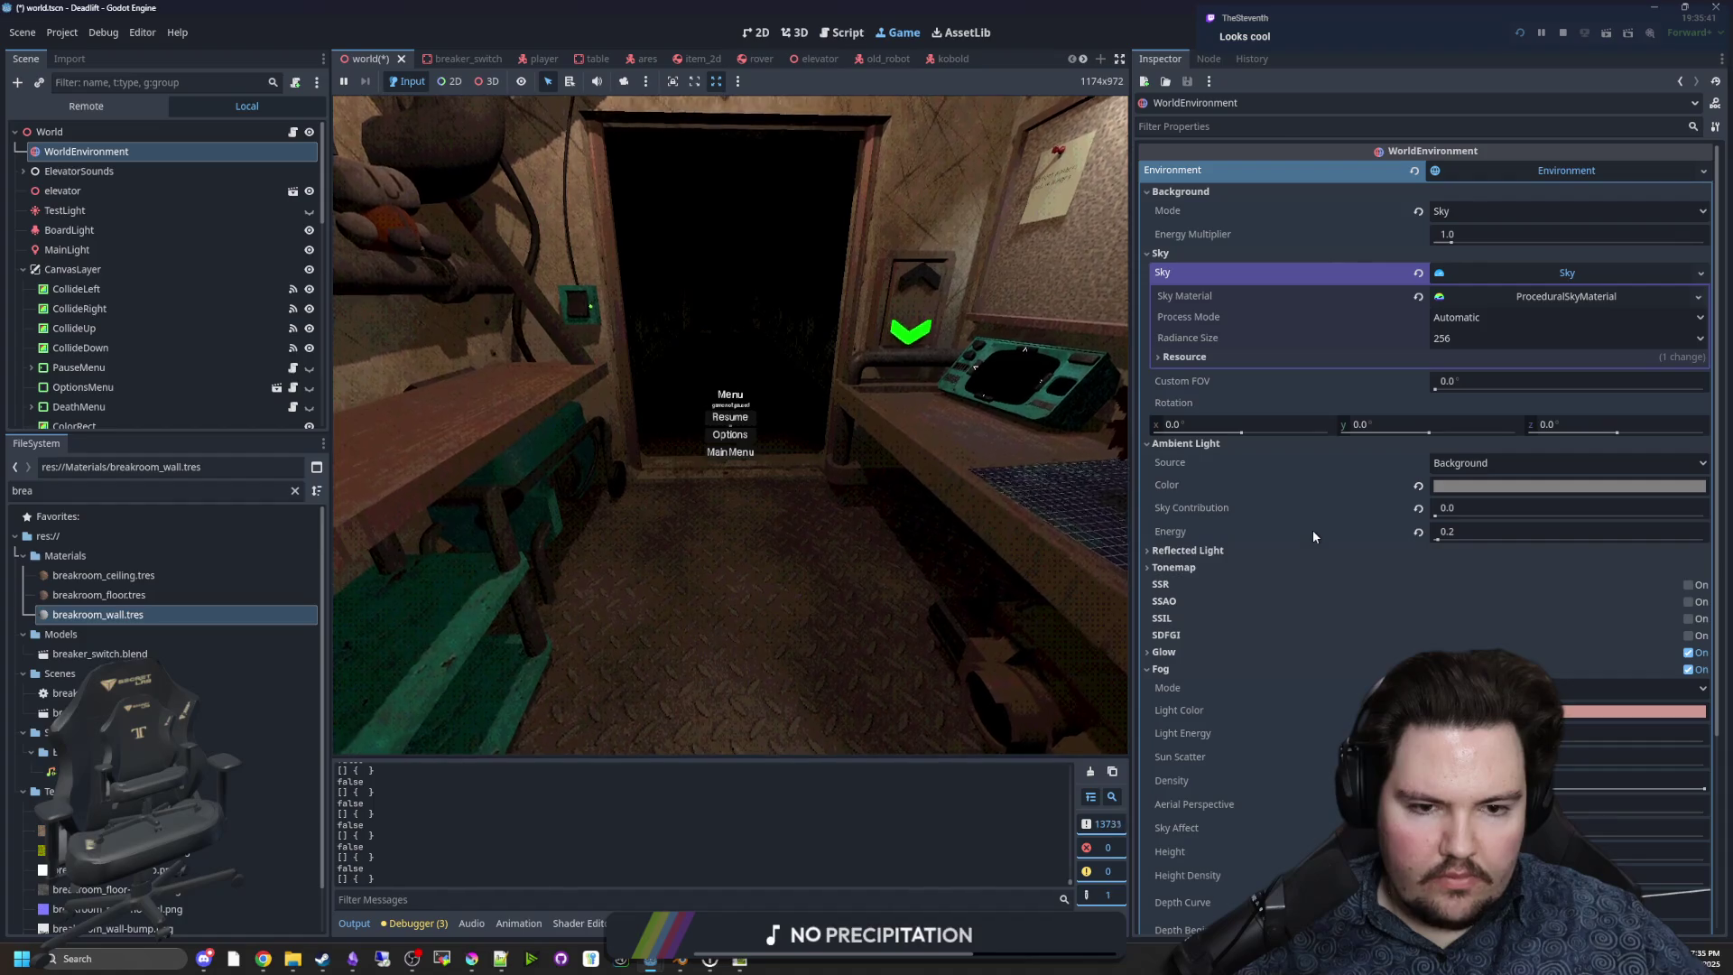
drag(1461, 532, 1442, 540)
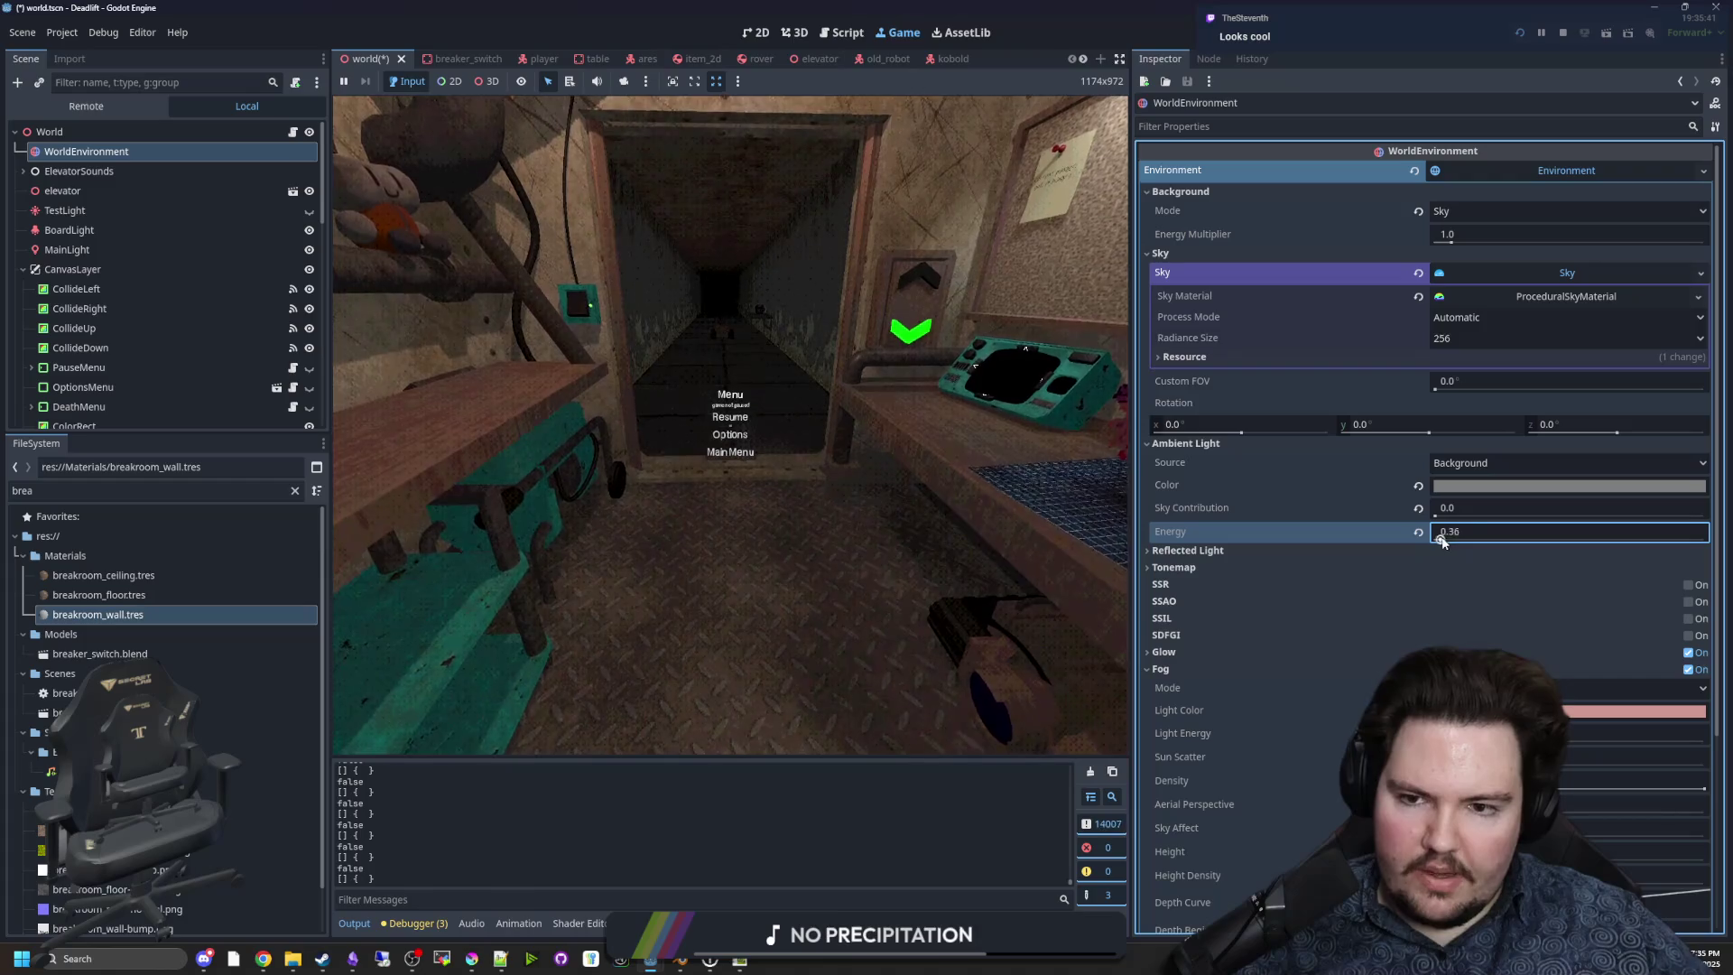
key(ctrl+z)
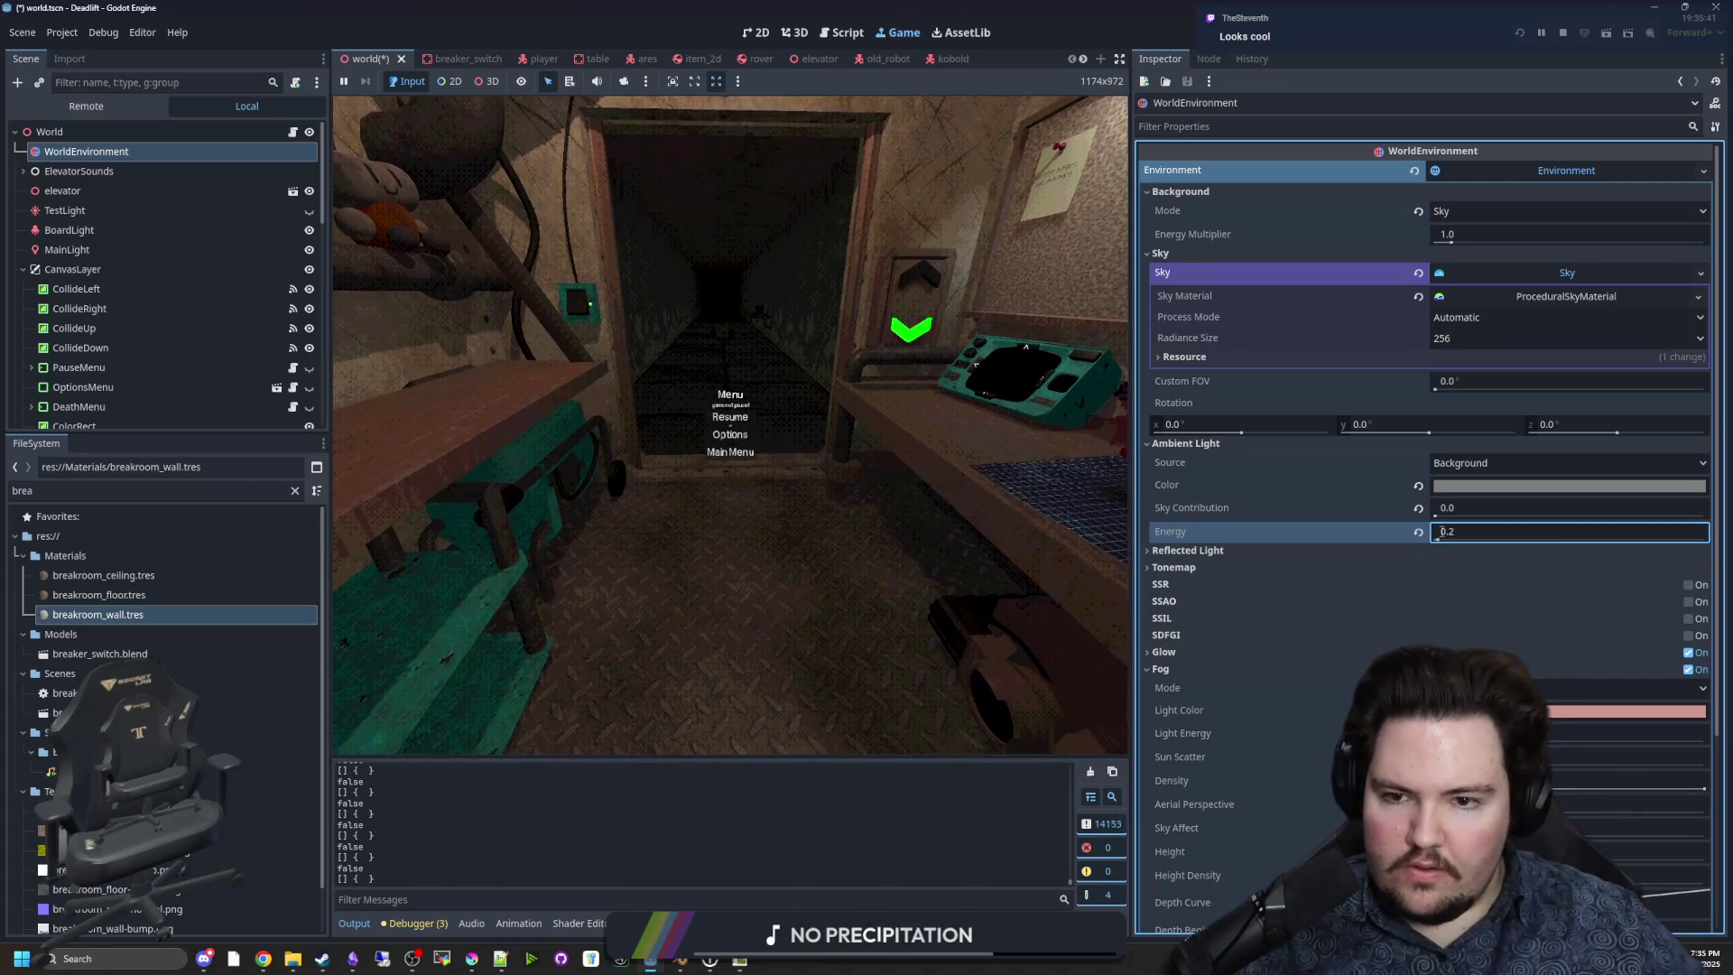
Walk from the breakroom down the dark corridor, then stop the running game.
key(w)
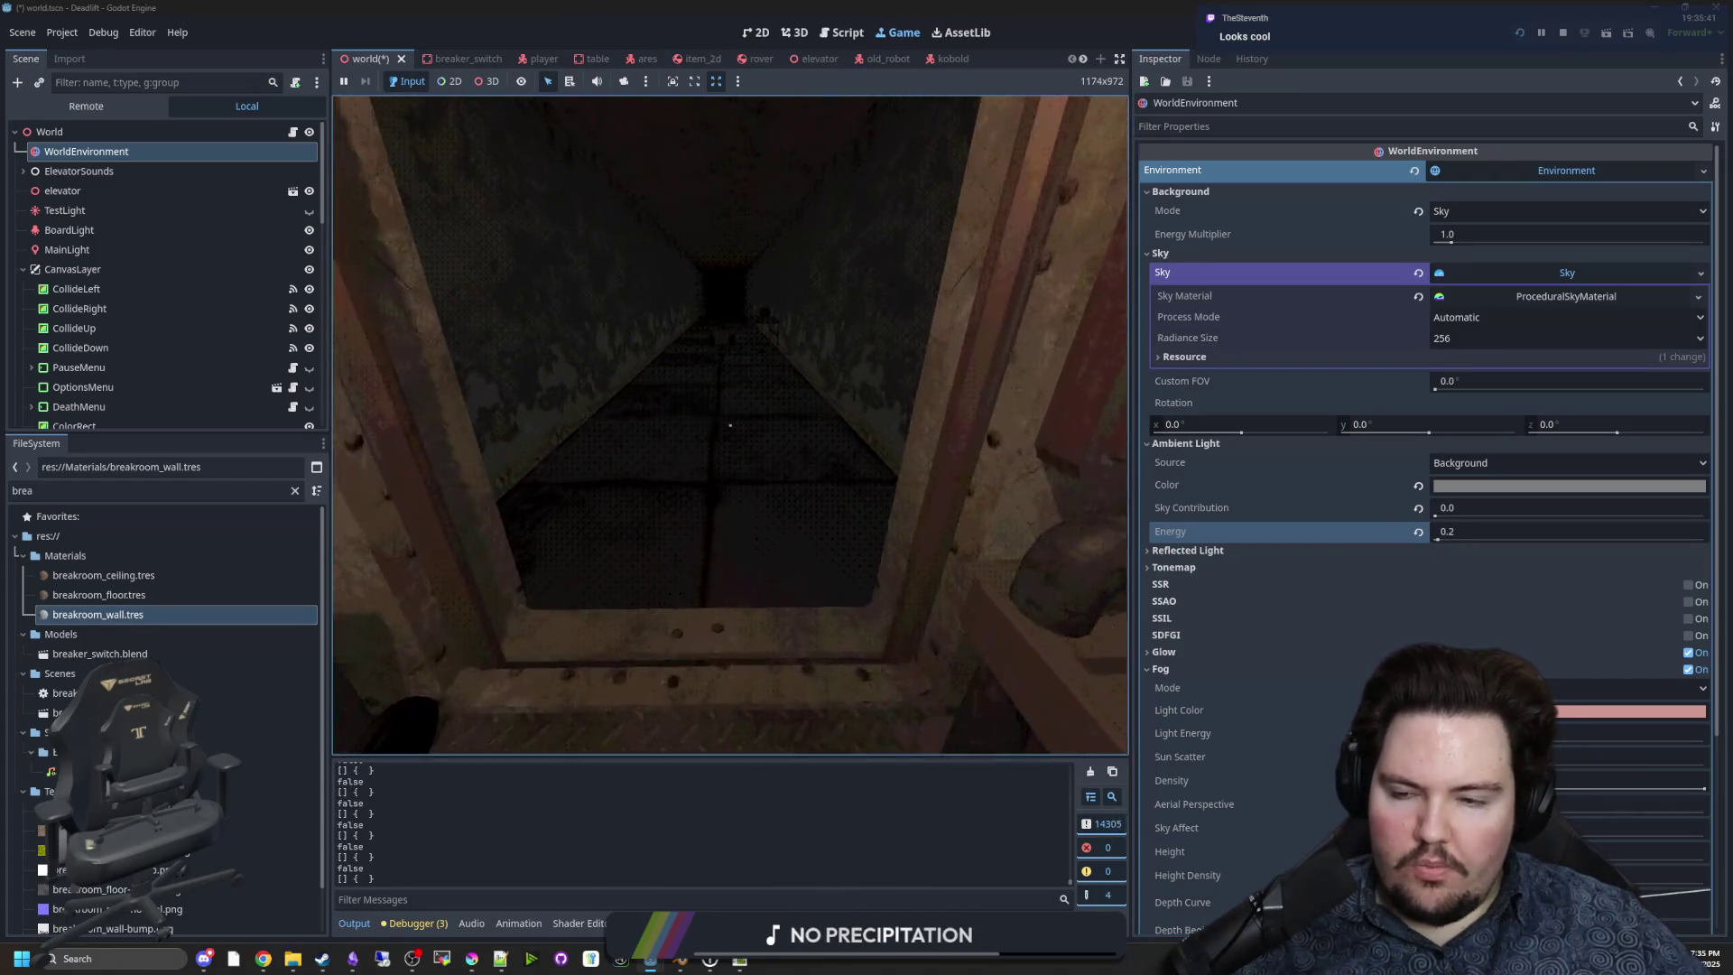
key(w)
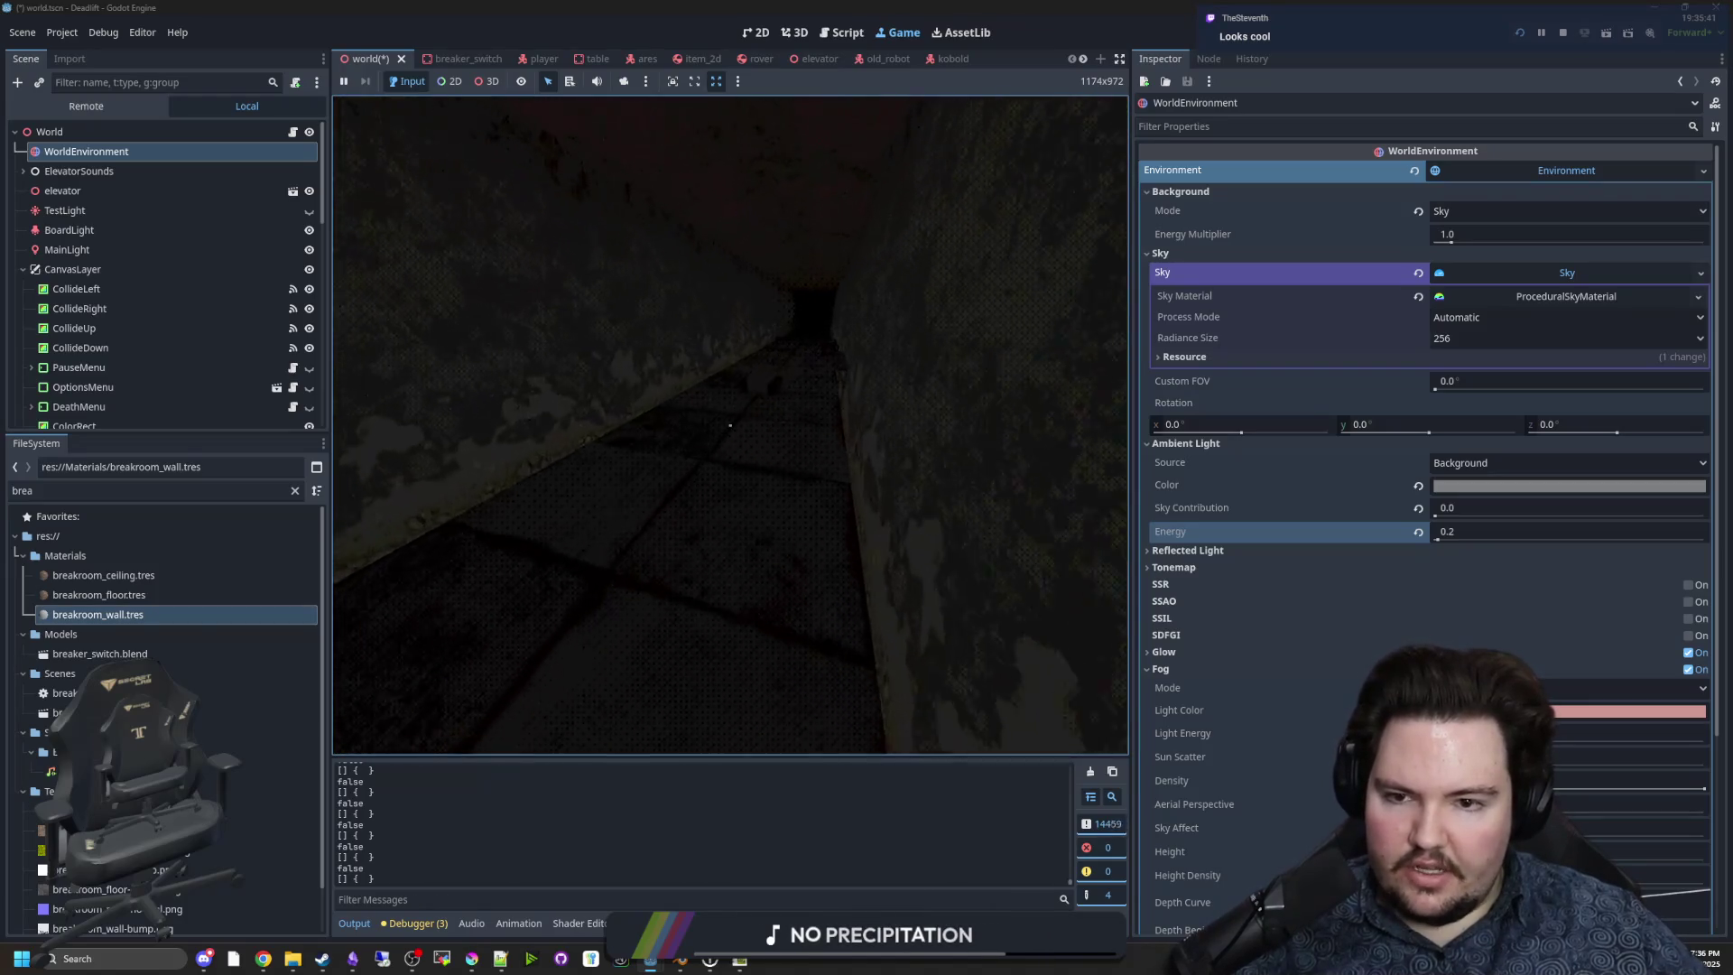
key(Escape)
key(super)
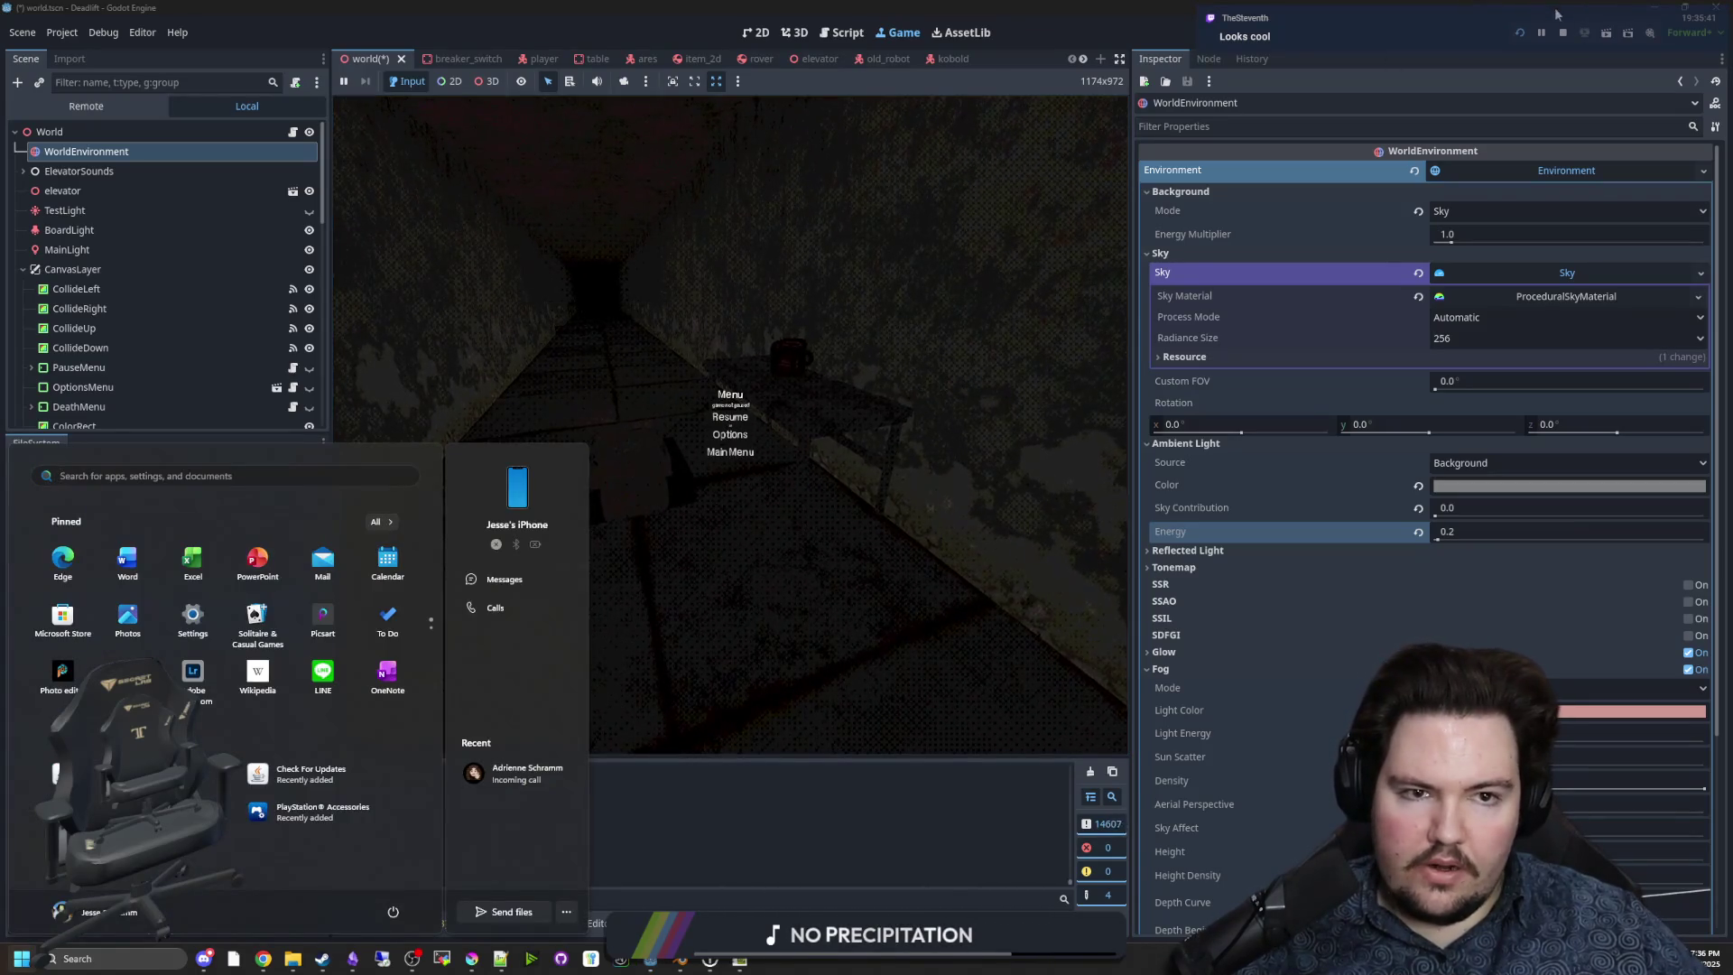
click(1562, 33)
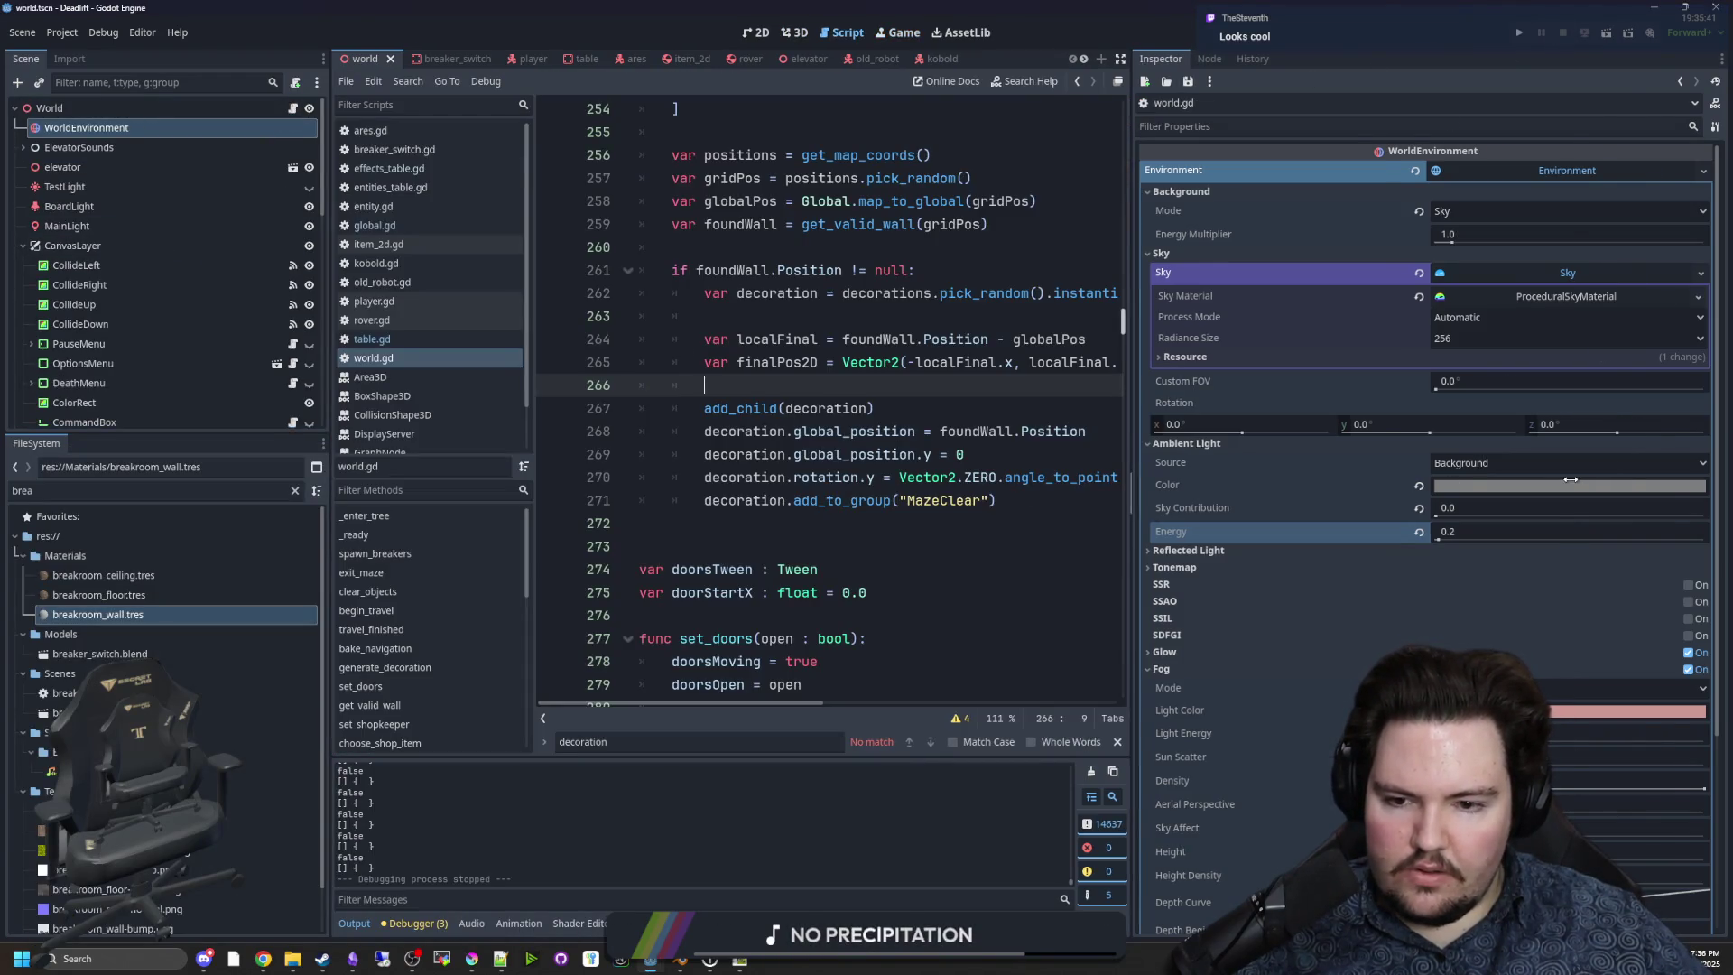
Search world.gd for 'ambient' to reach the exit_maze tween fading ambient_light_energy to 0.05.
drag(1134, 486, 1571, 487)
scroll(929, 488, up, 5)
scroll(925, 478, down, 12)
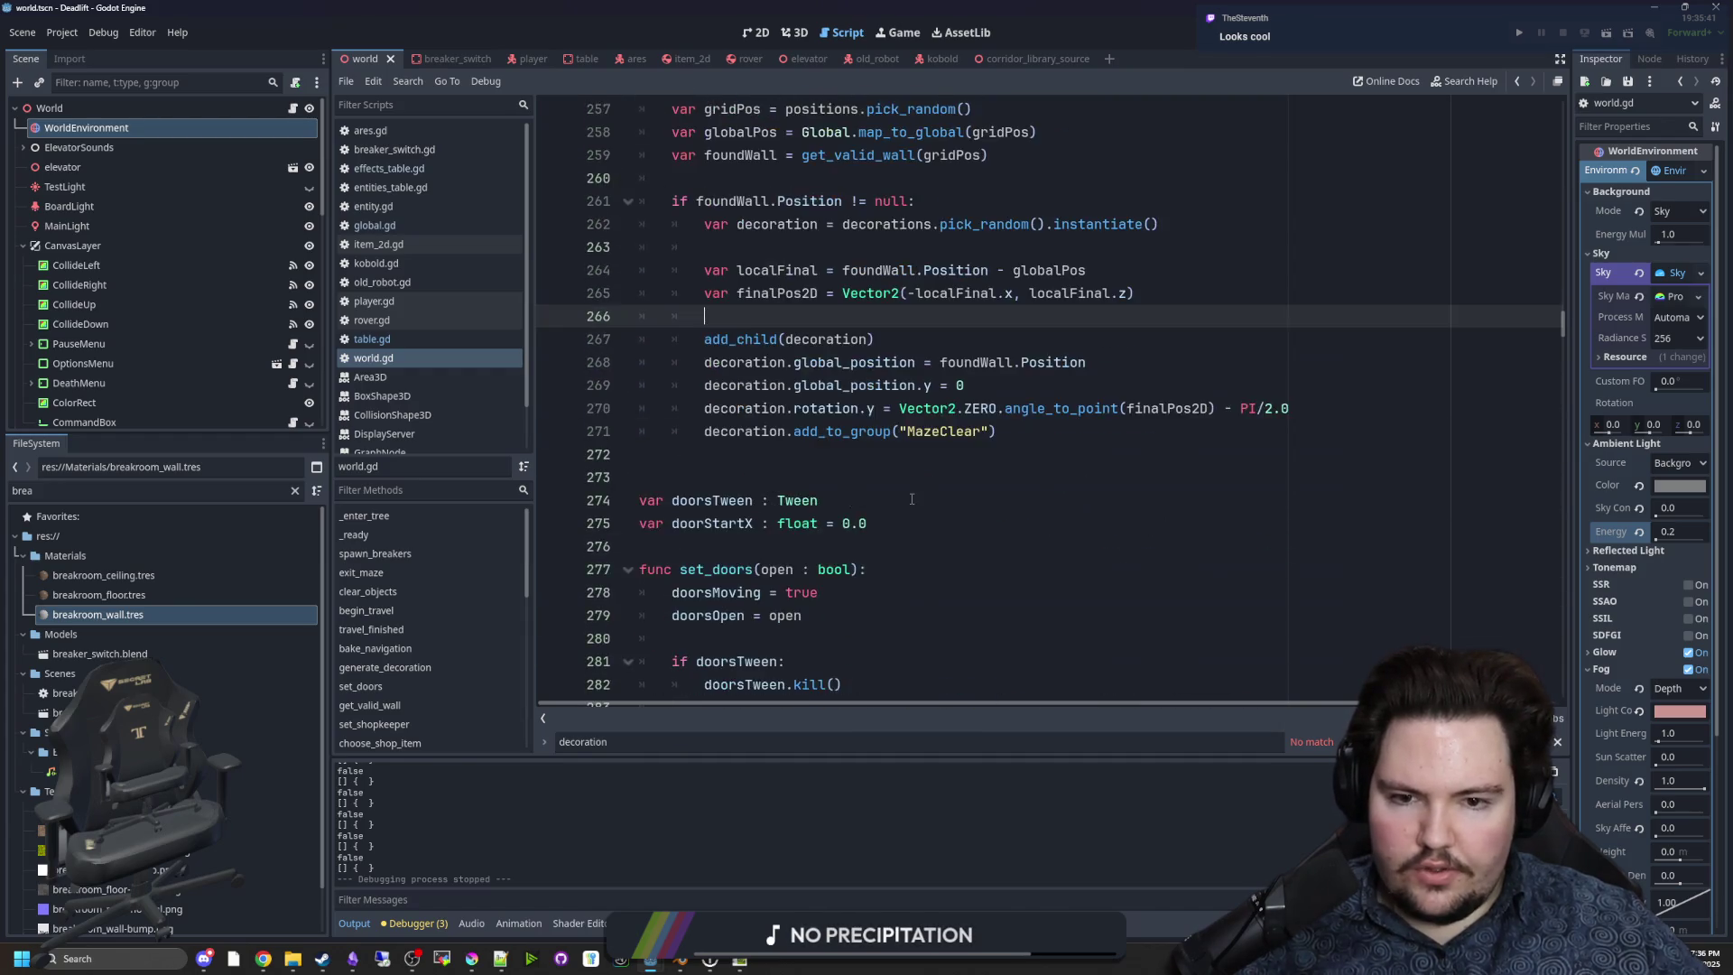
click(1231, 538)
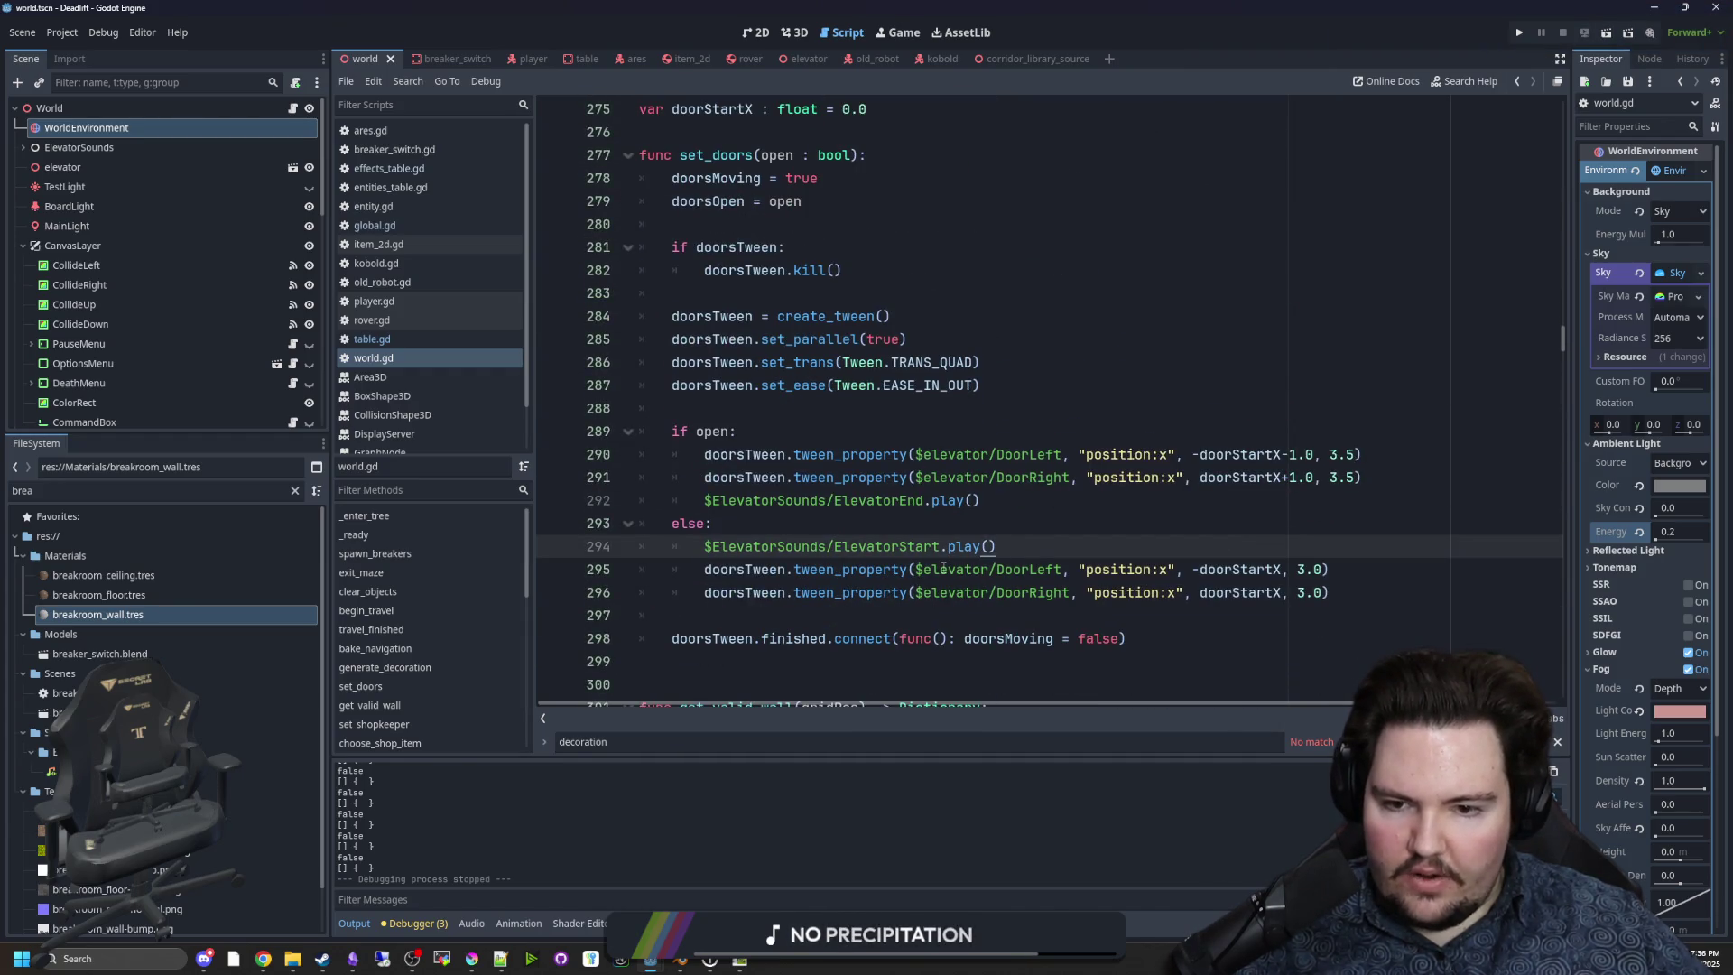
scroll(1020, 532, down, 13)
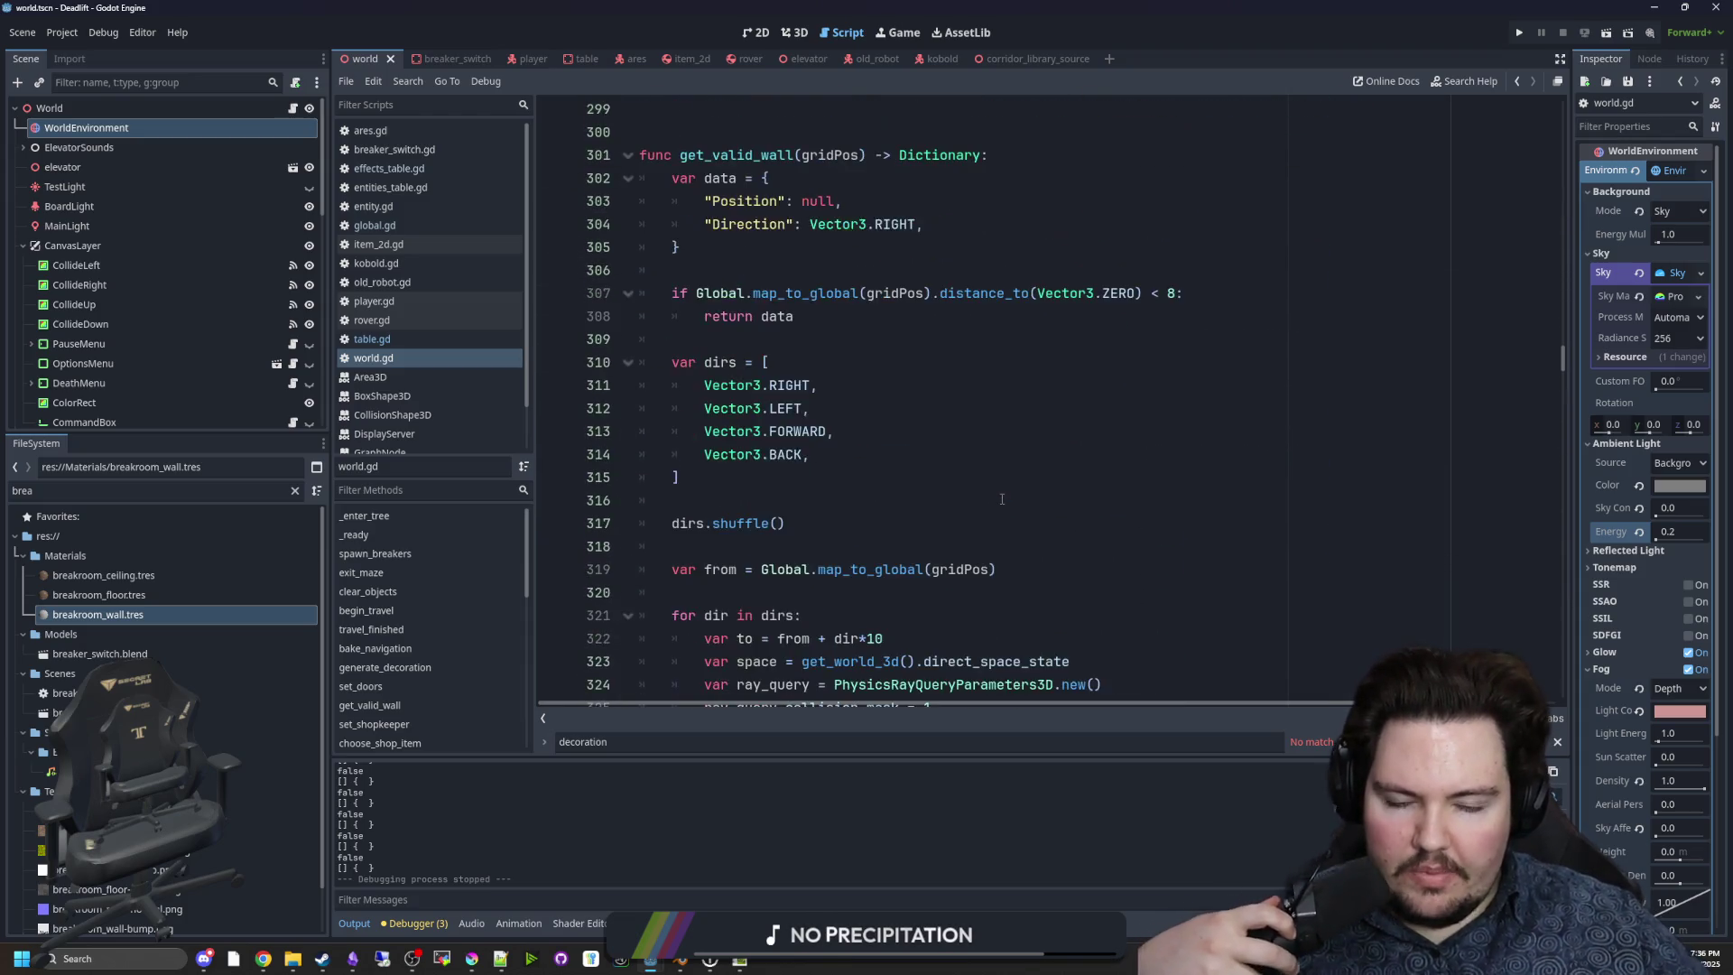
scroll(1047, 541, down, 5)
scroll(1130, 524, down, 9)
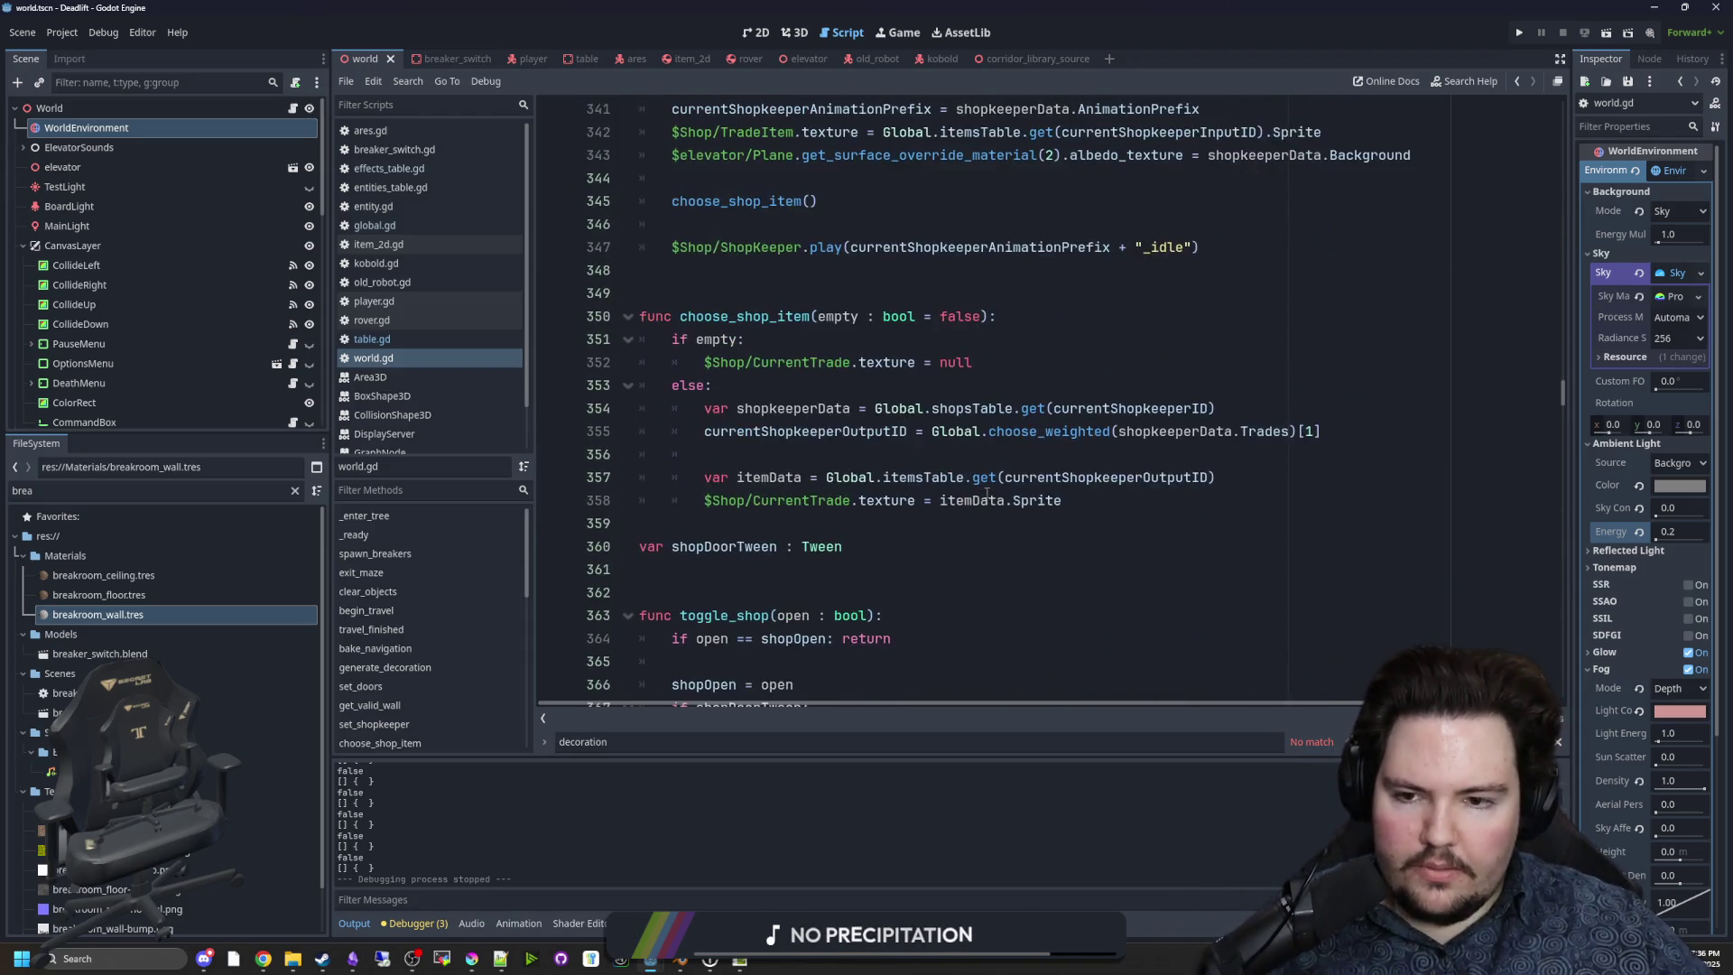
click(1086, 400)
text(ambient)
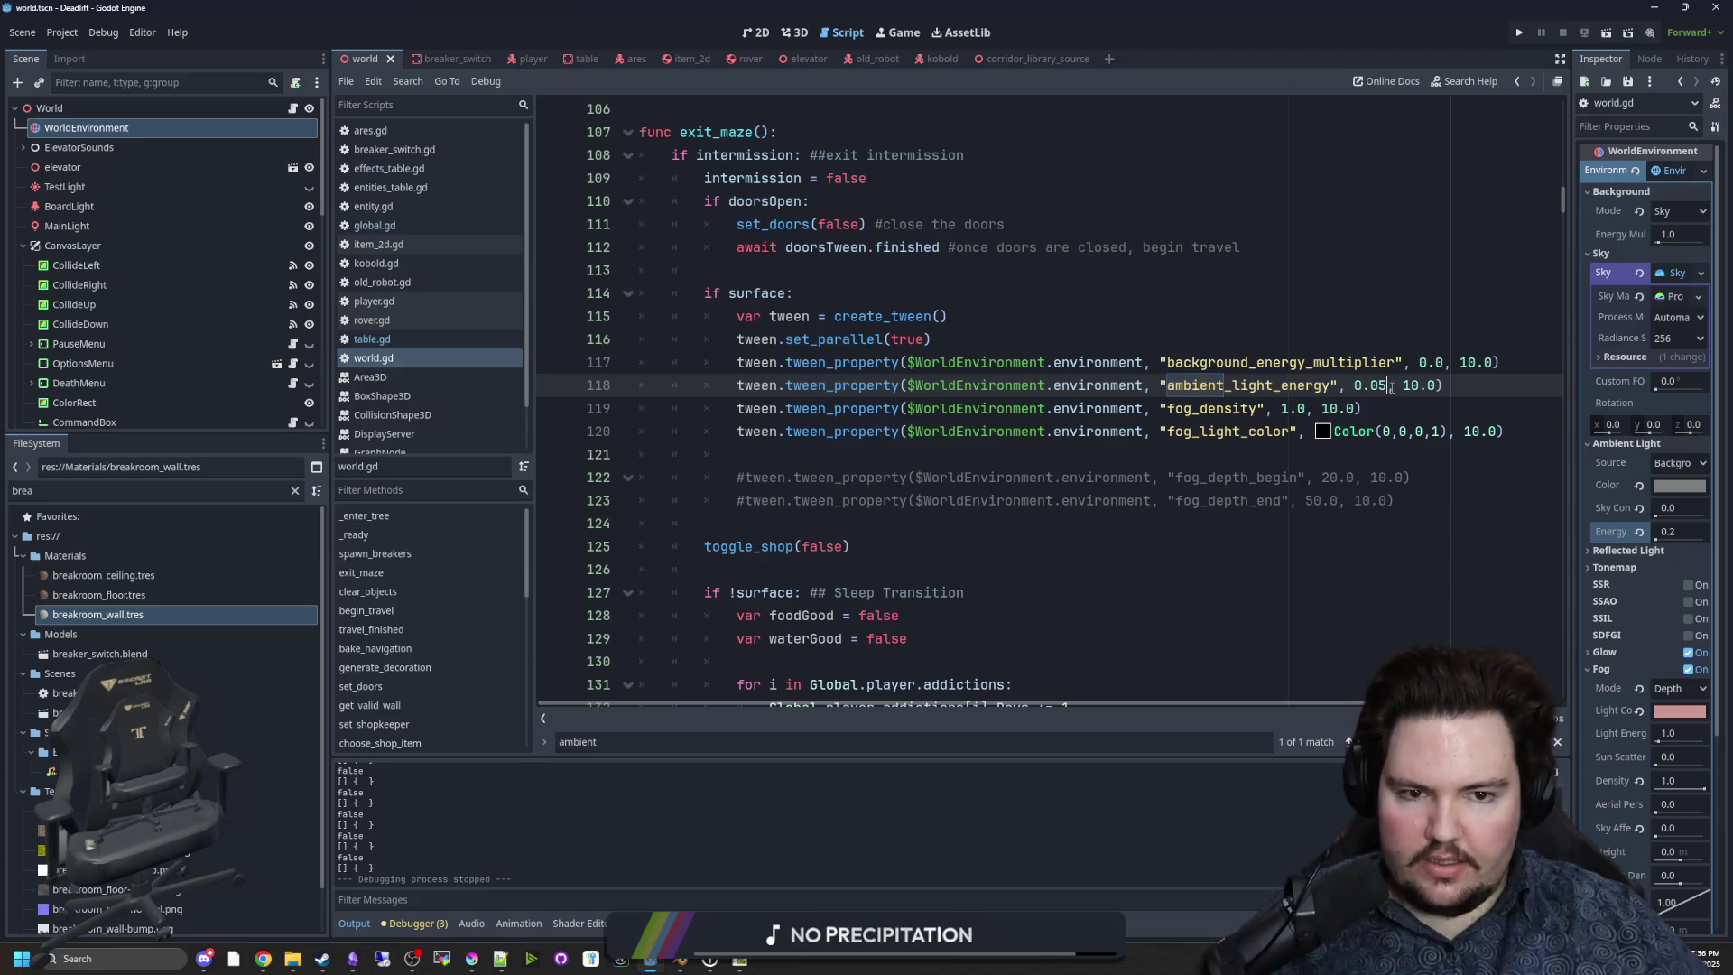
key(Up)
key(Up)
key(Up)
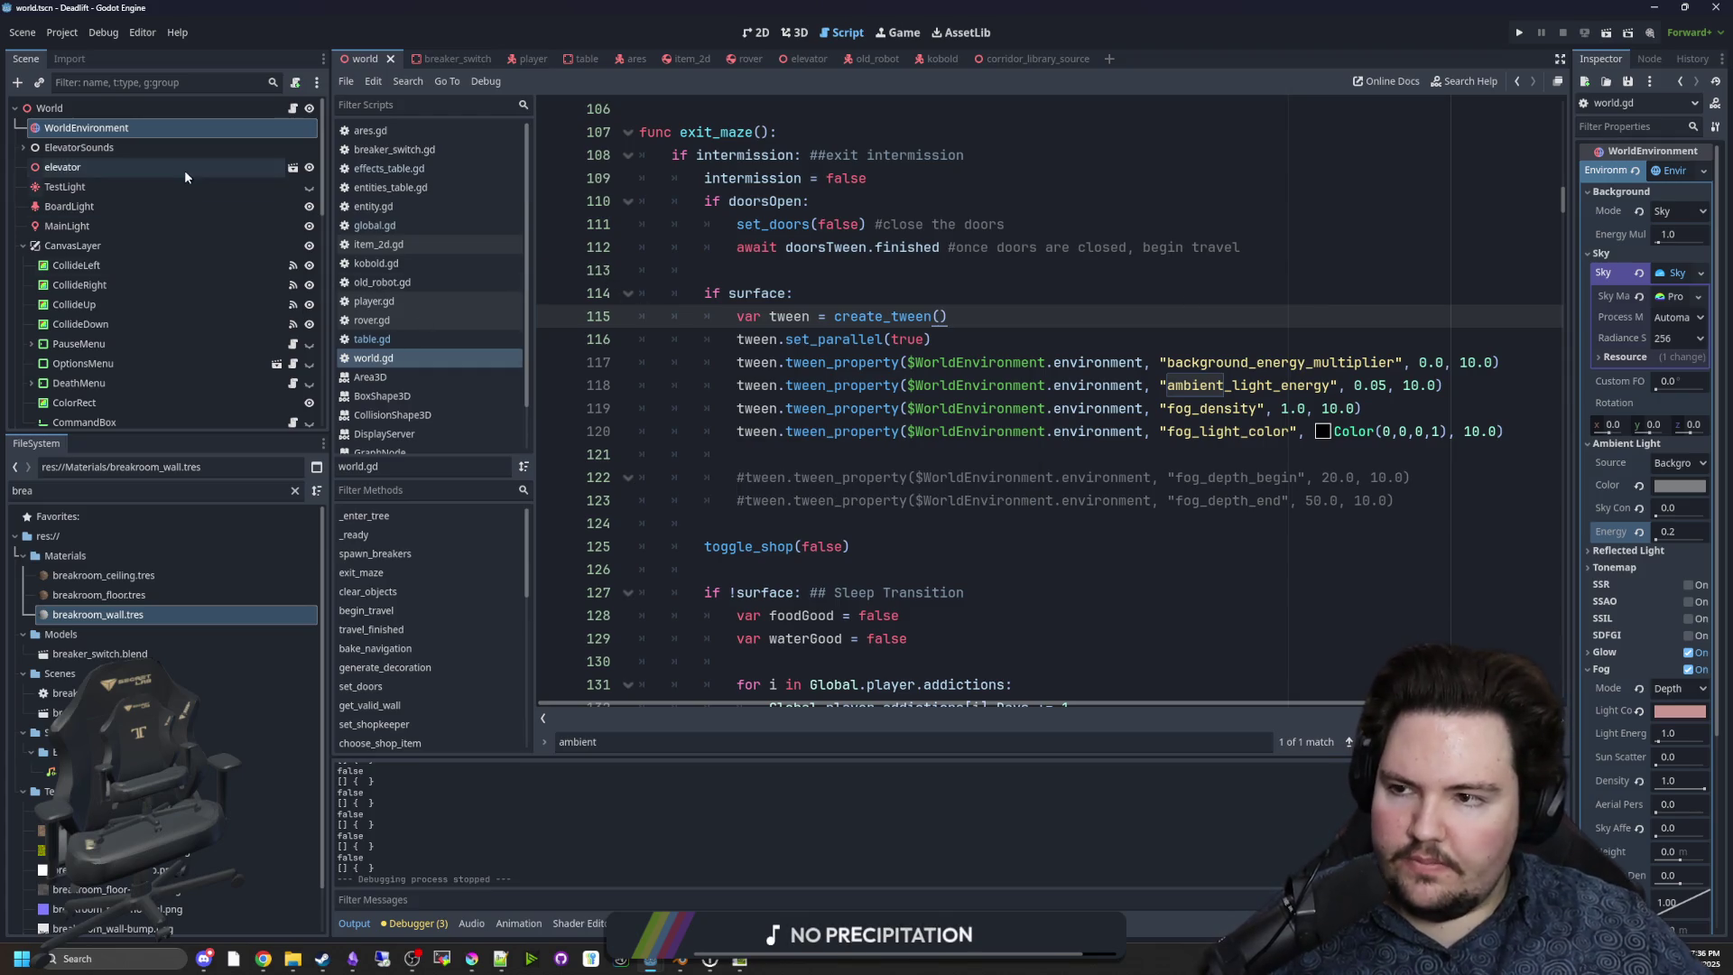
Set the player's Camera3D Flashlight energy to 0.5, then save the scene and run the game.
click(533, 58)
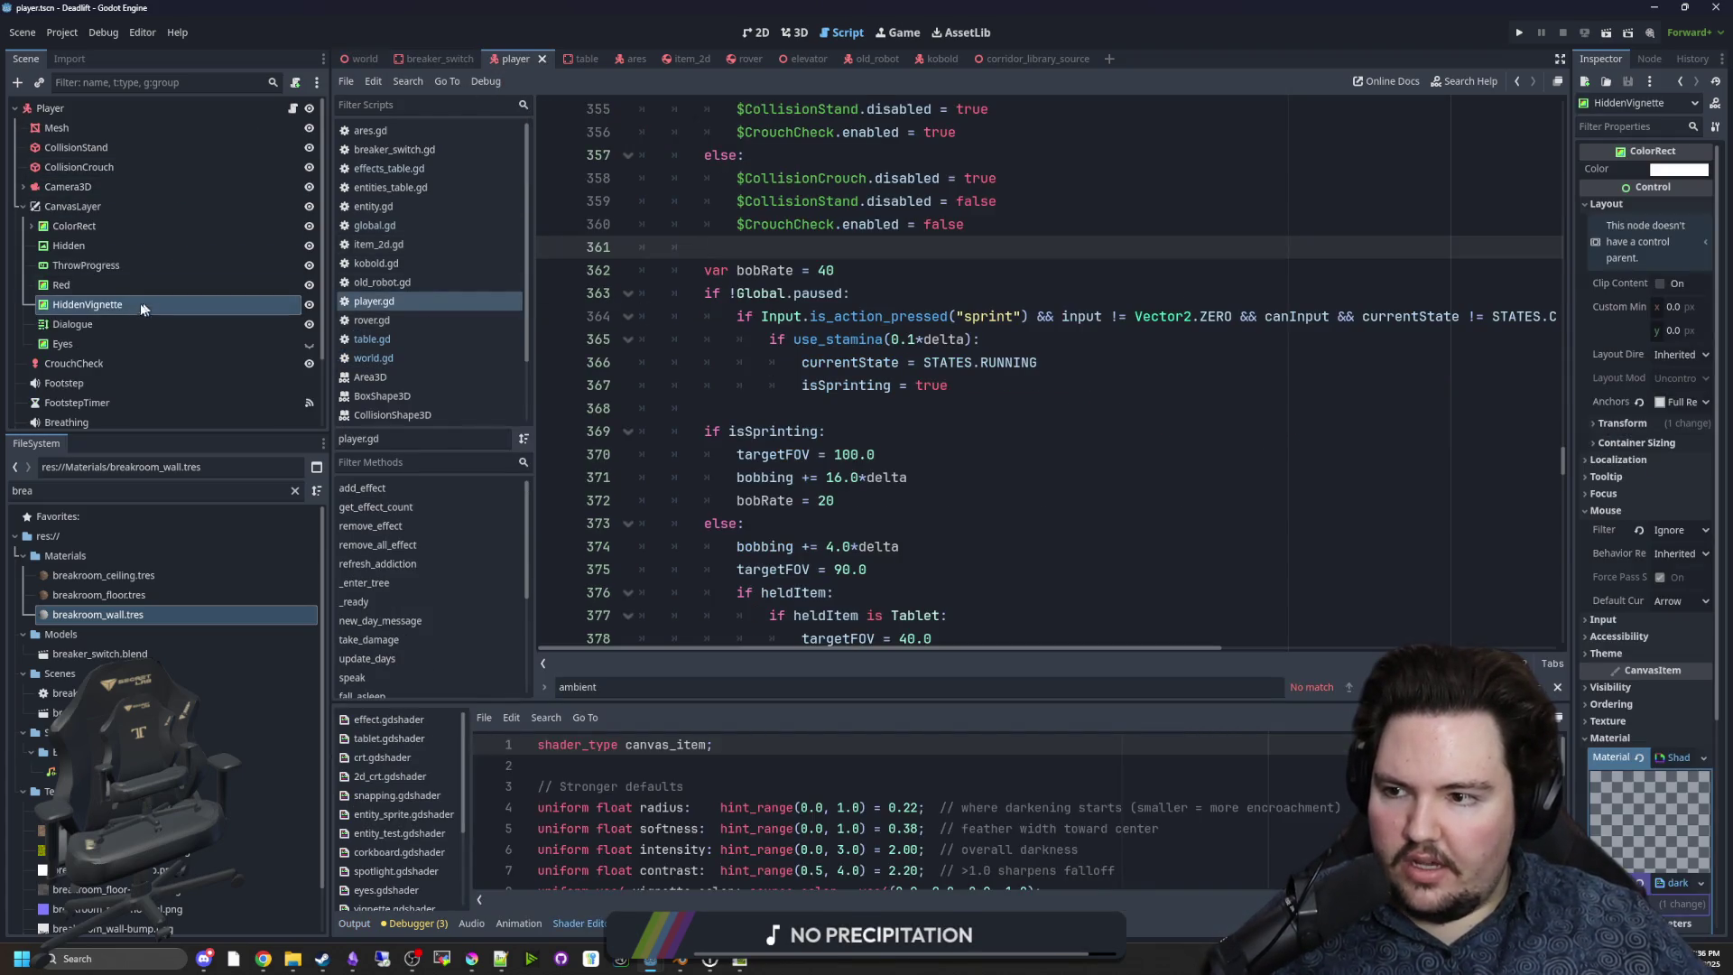
click(24, 207)
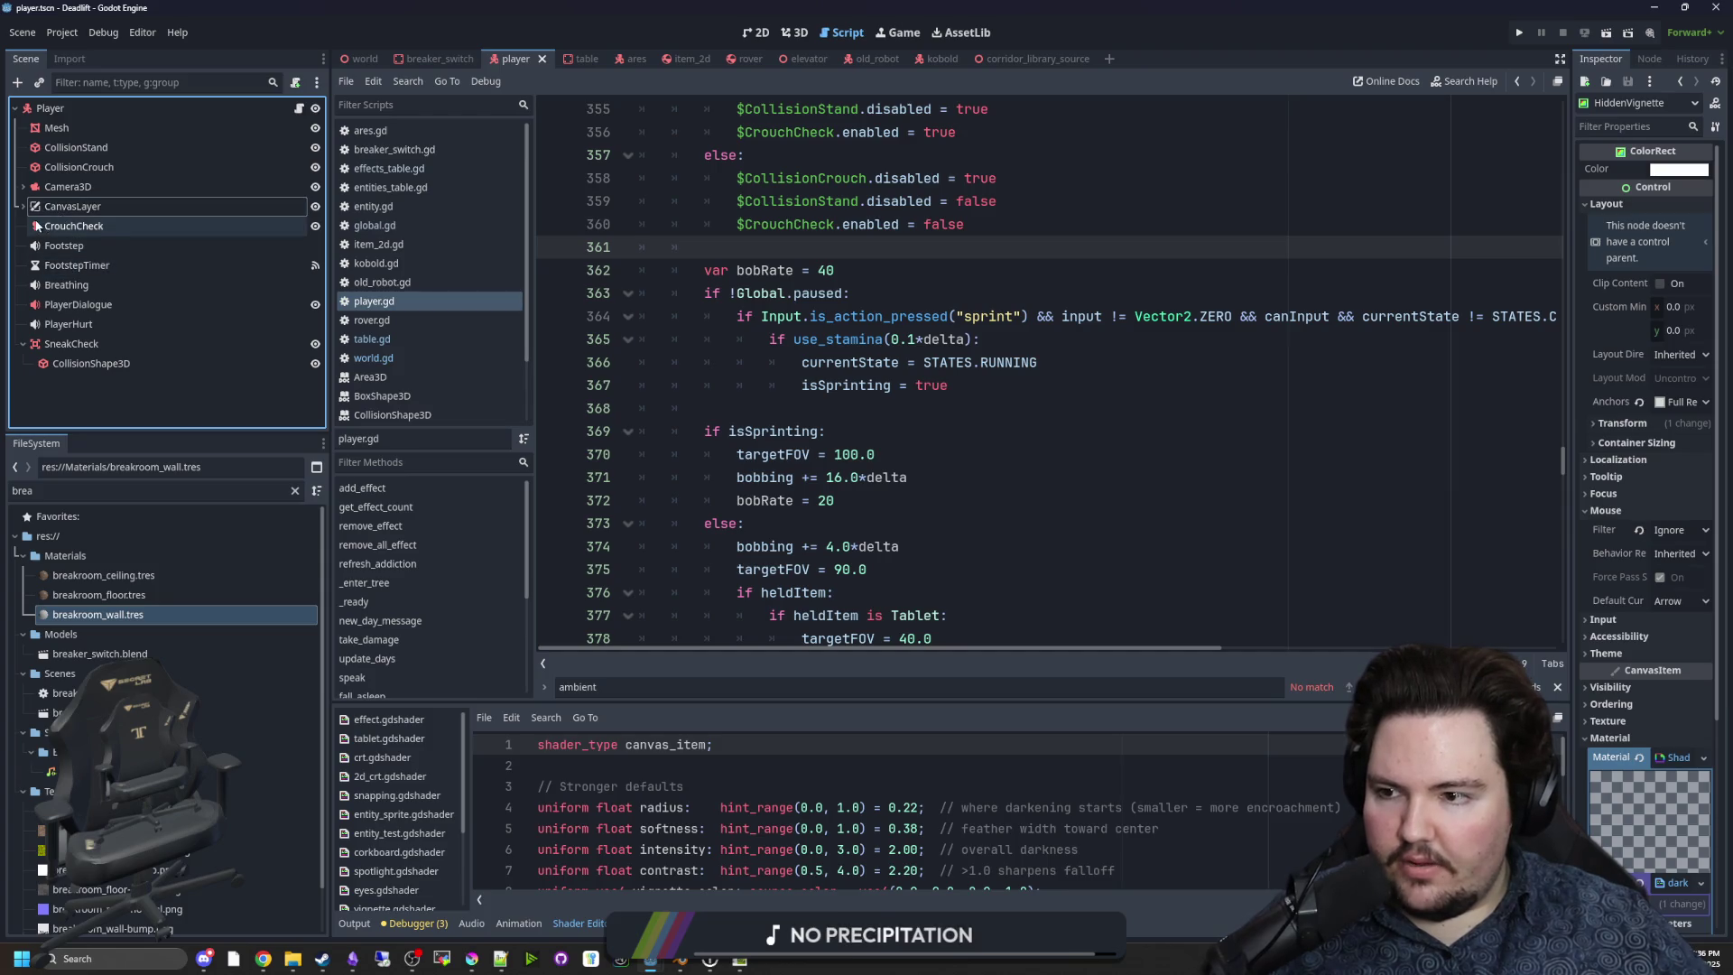
click(22, 187)
click(90, 226)
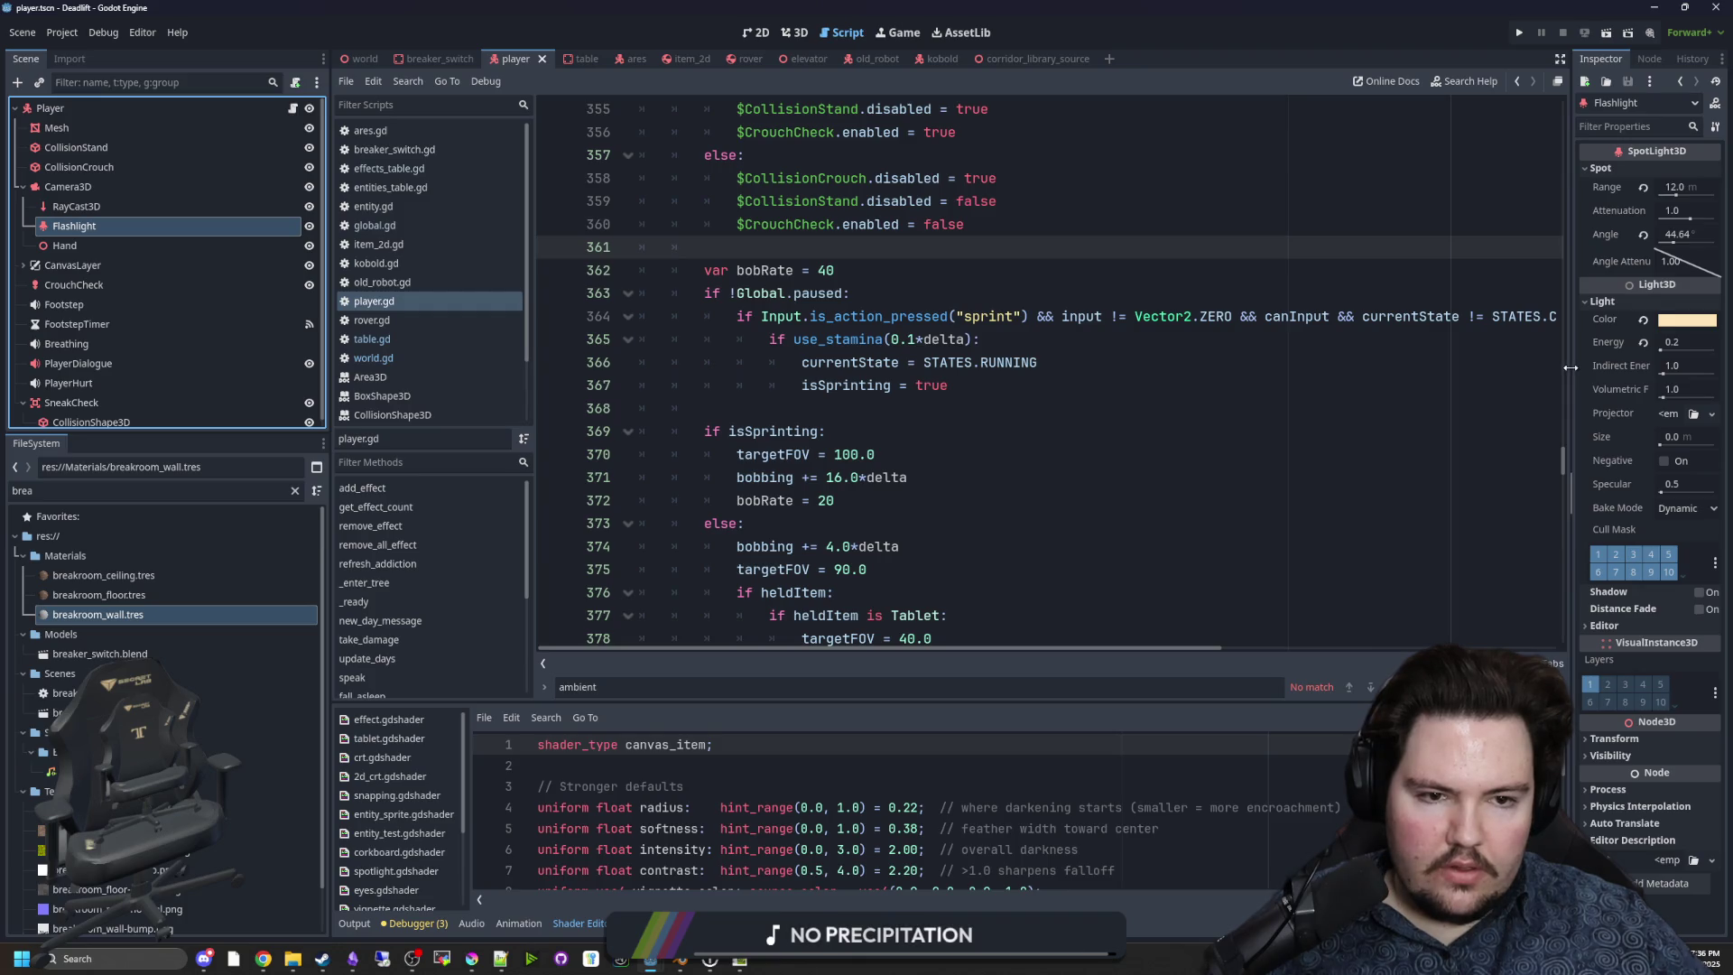
drag(1572, 367, 1471, 366)
click(788, 34)
click(1648, 339)
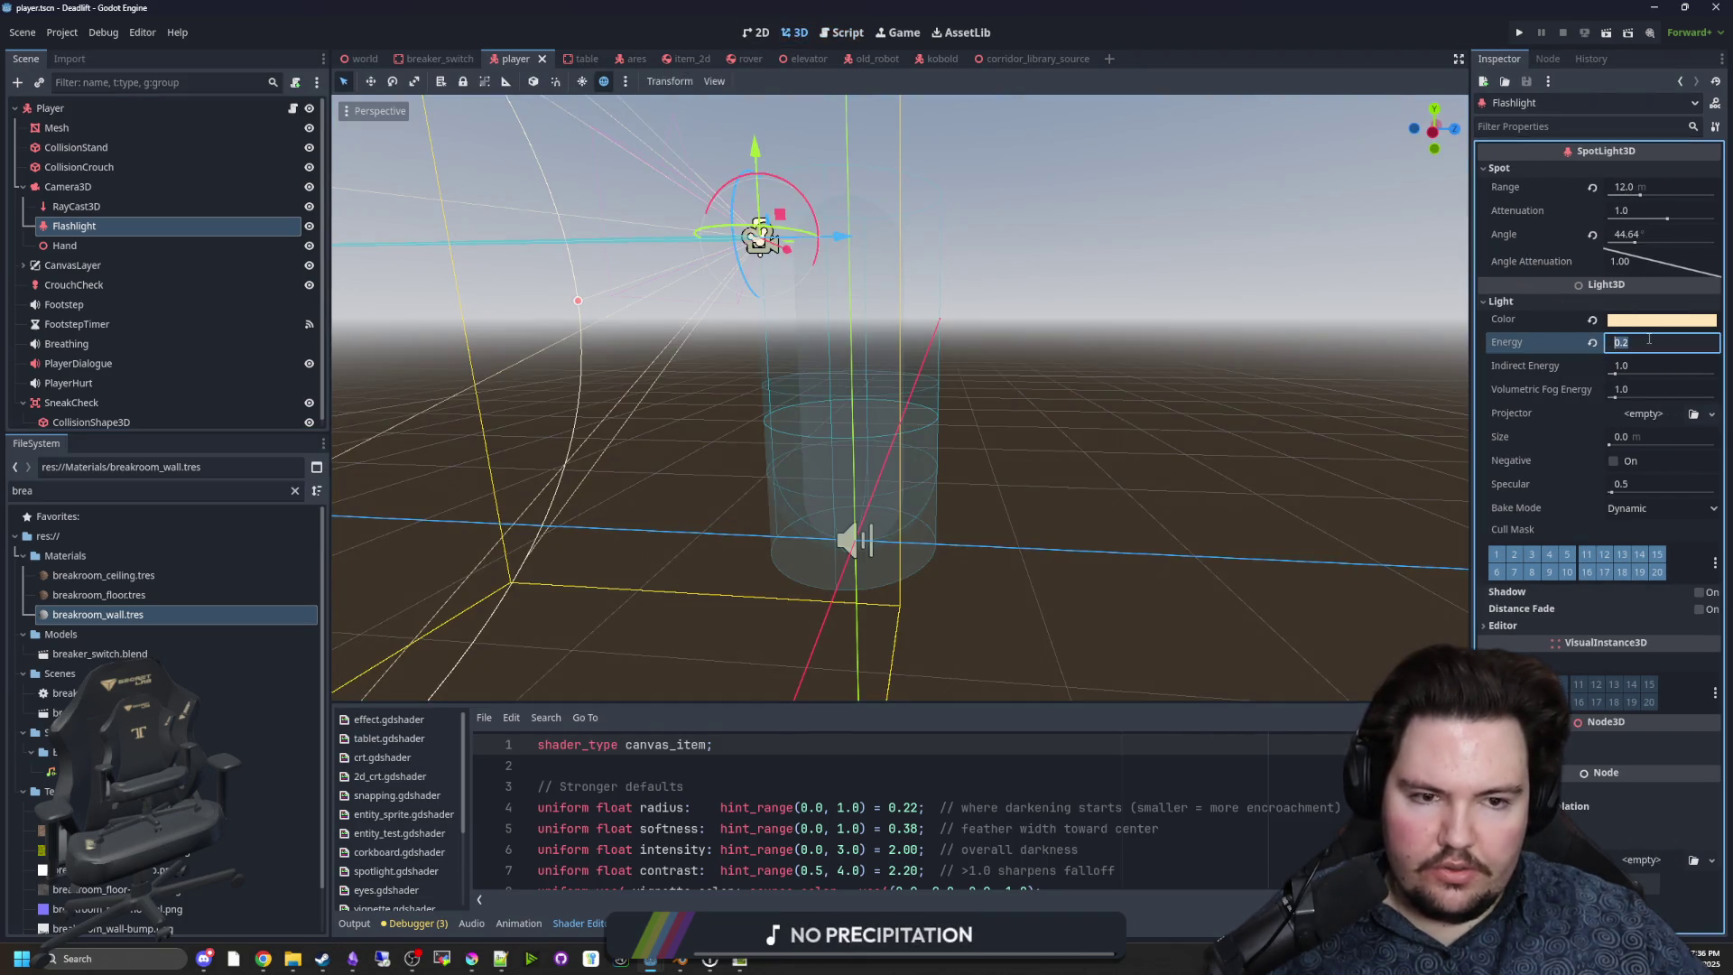
text(0.5)
click(1512, 34)
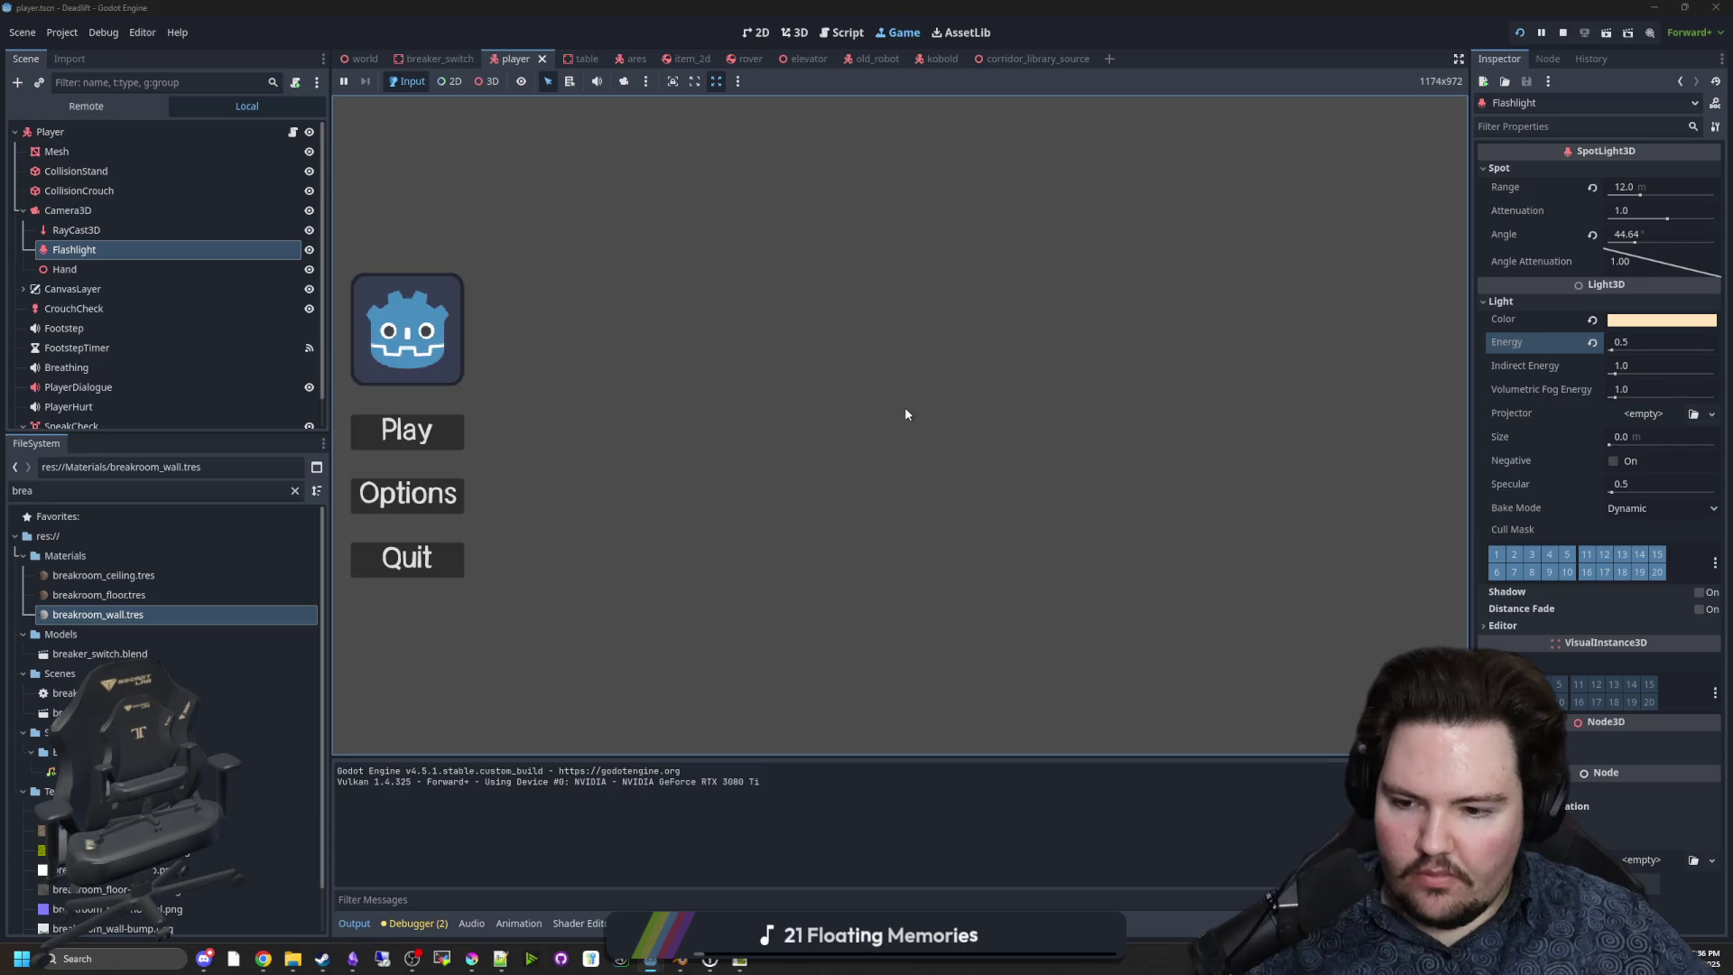
Start the game and walk through the foggy forest into the building's elevator room.
click(420, 442)
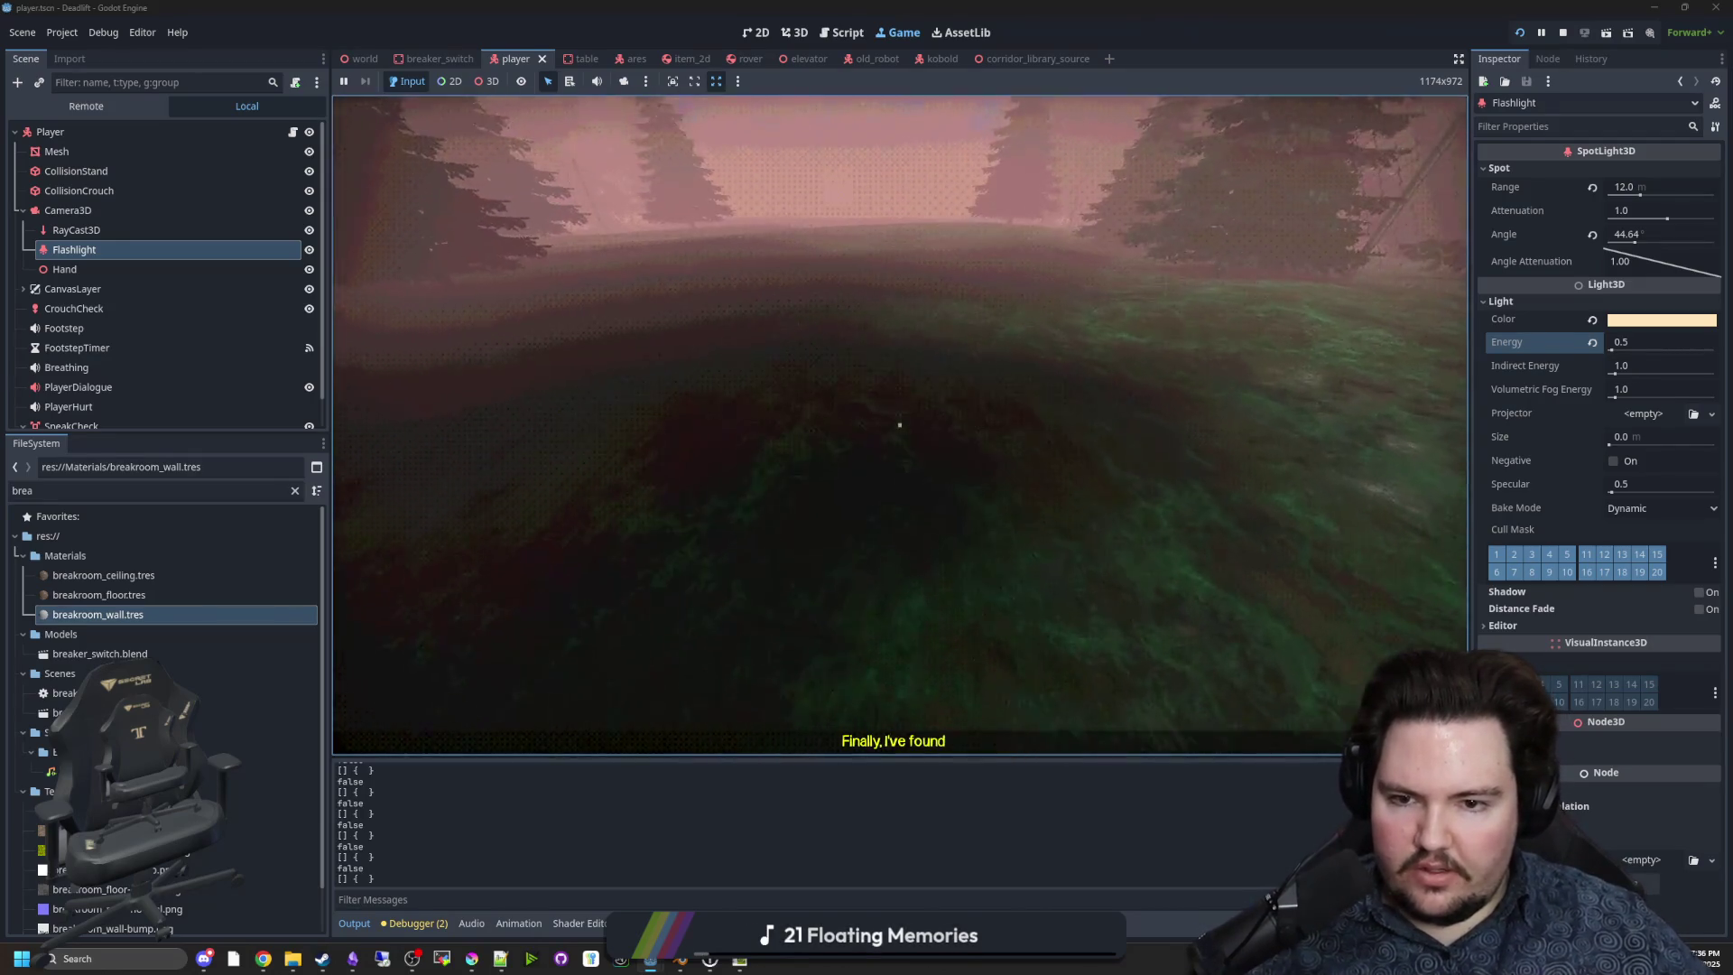
key(w)
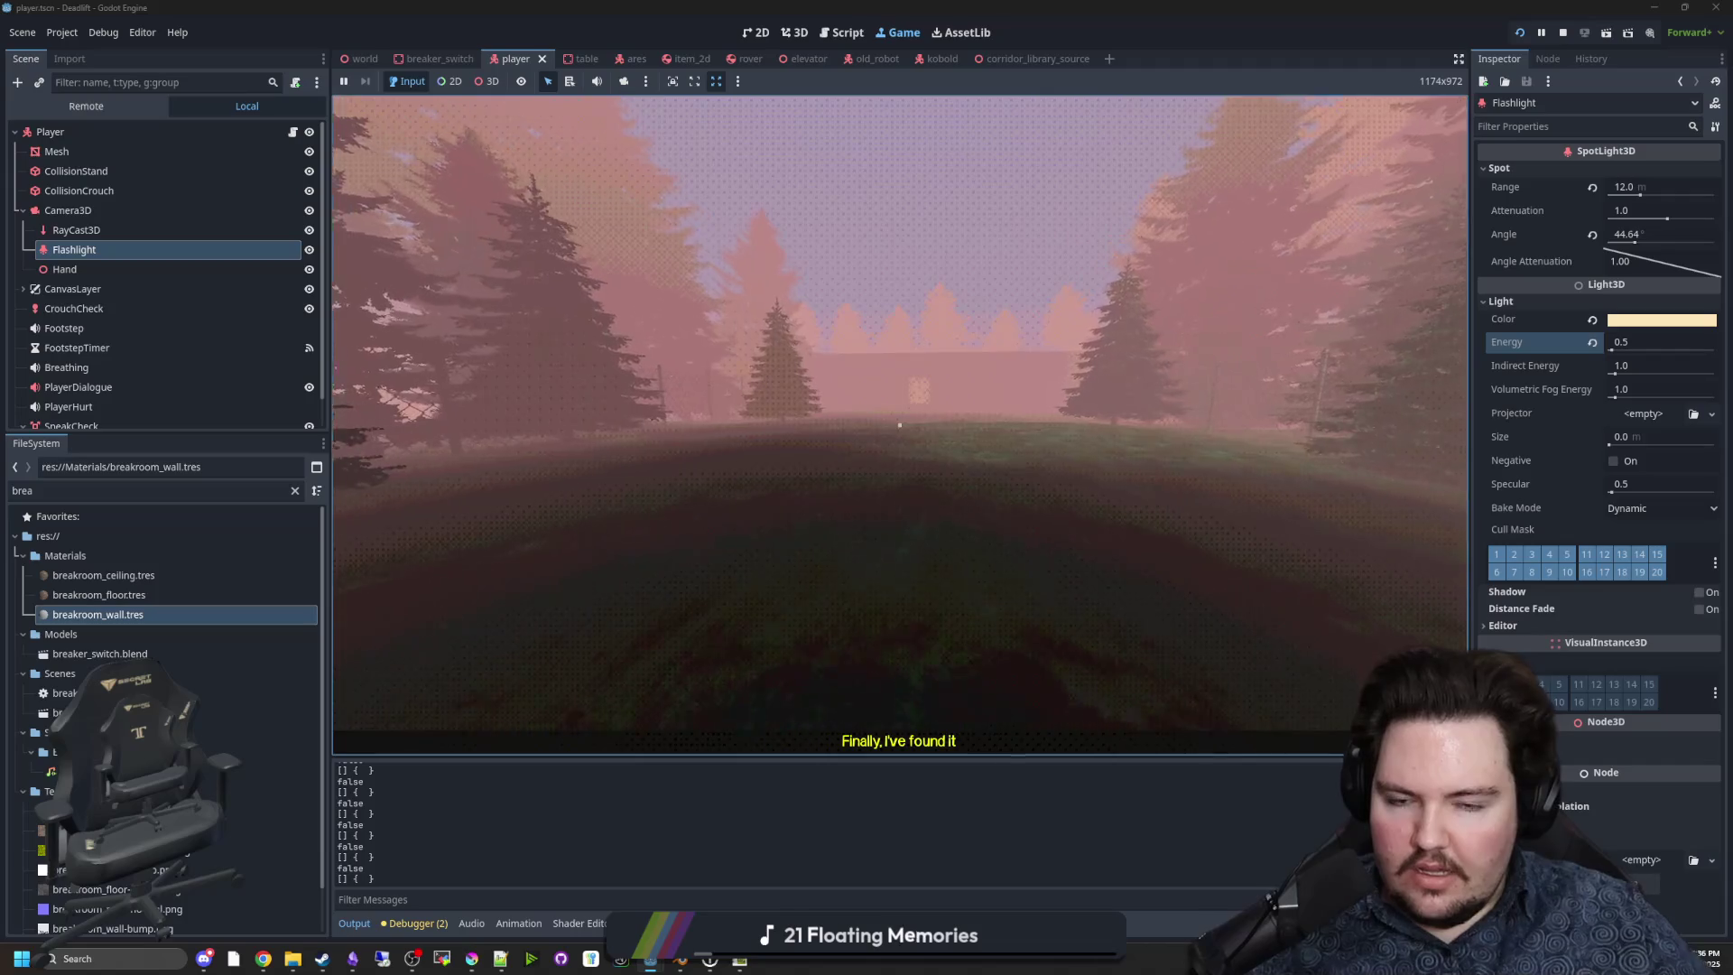
key(w)
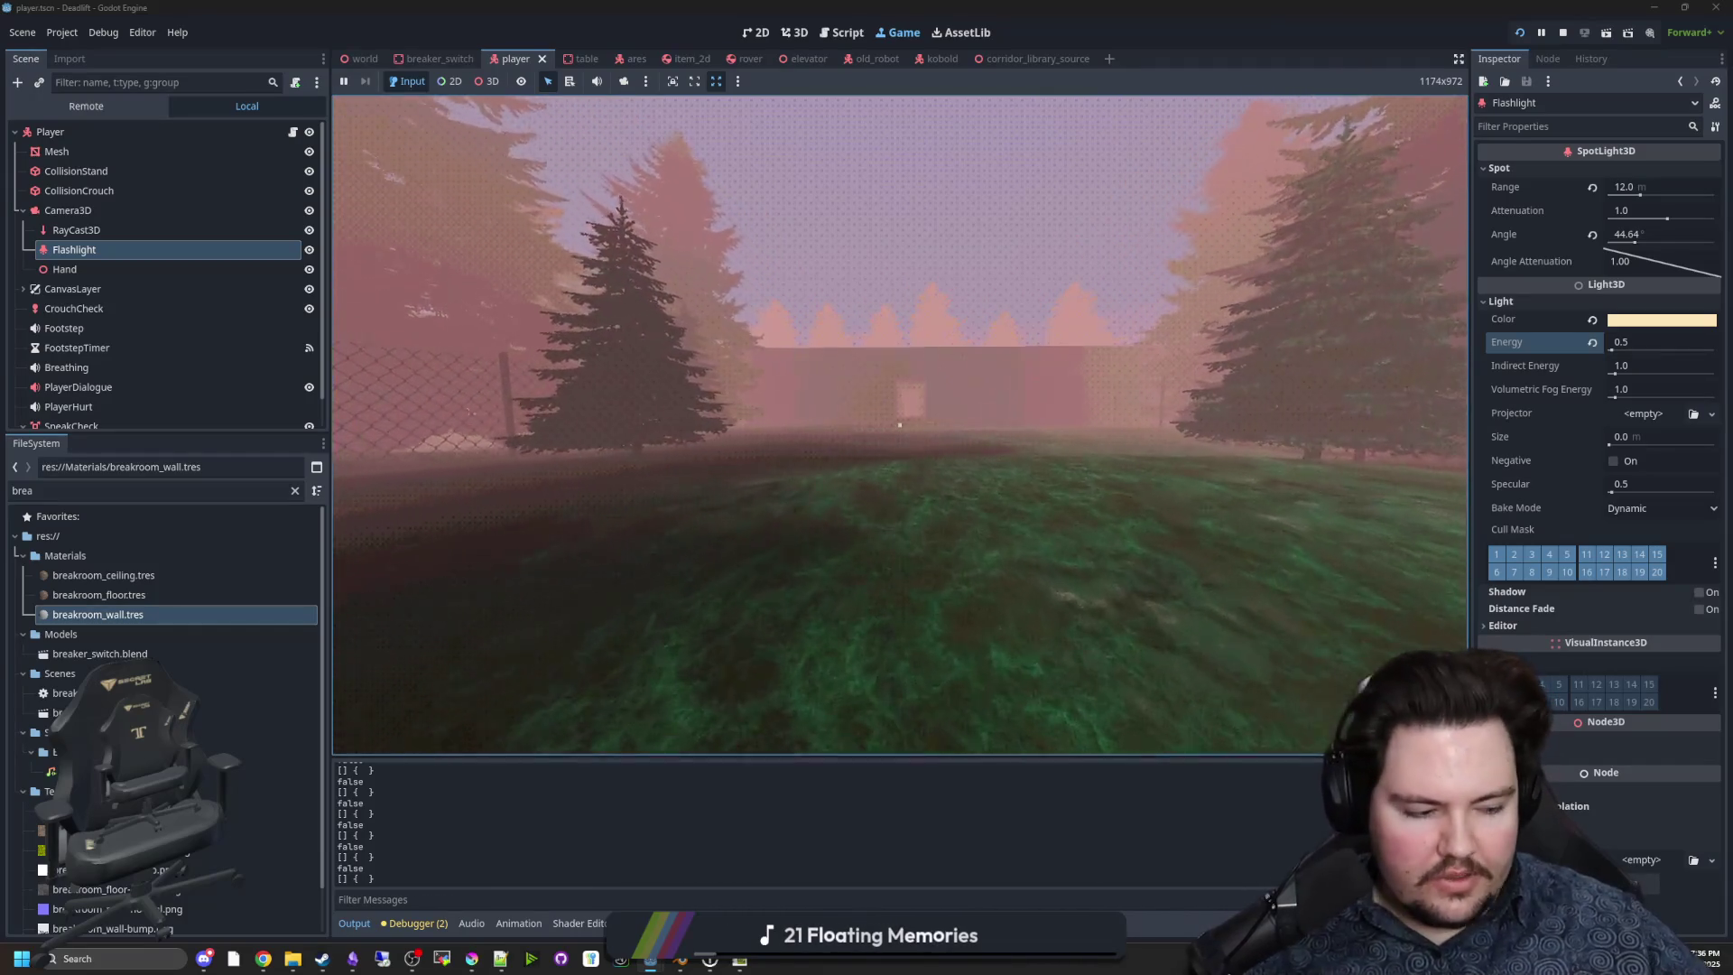
key(w)
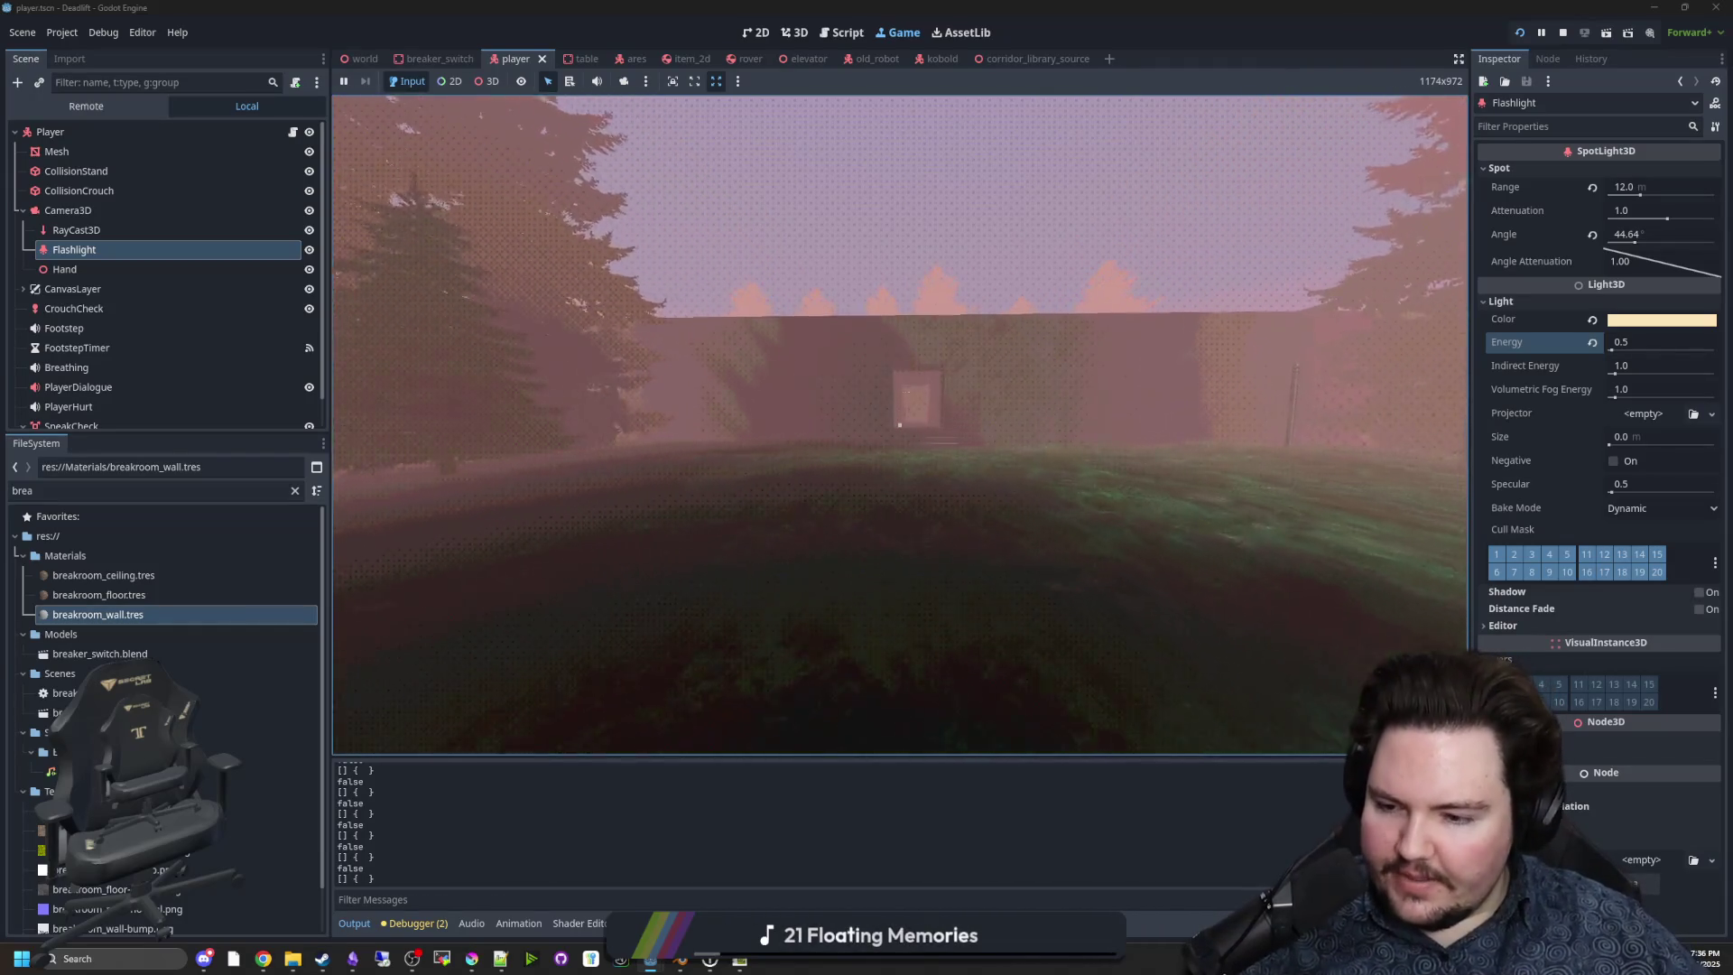
key(w)
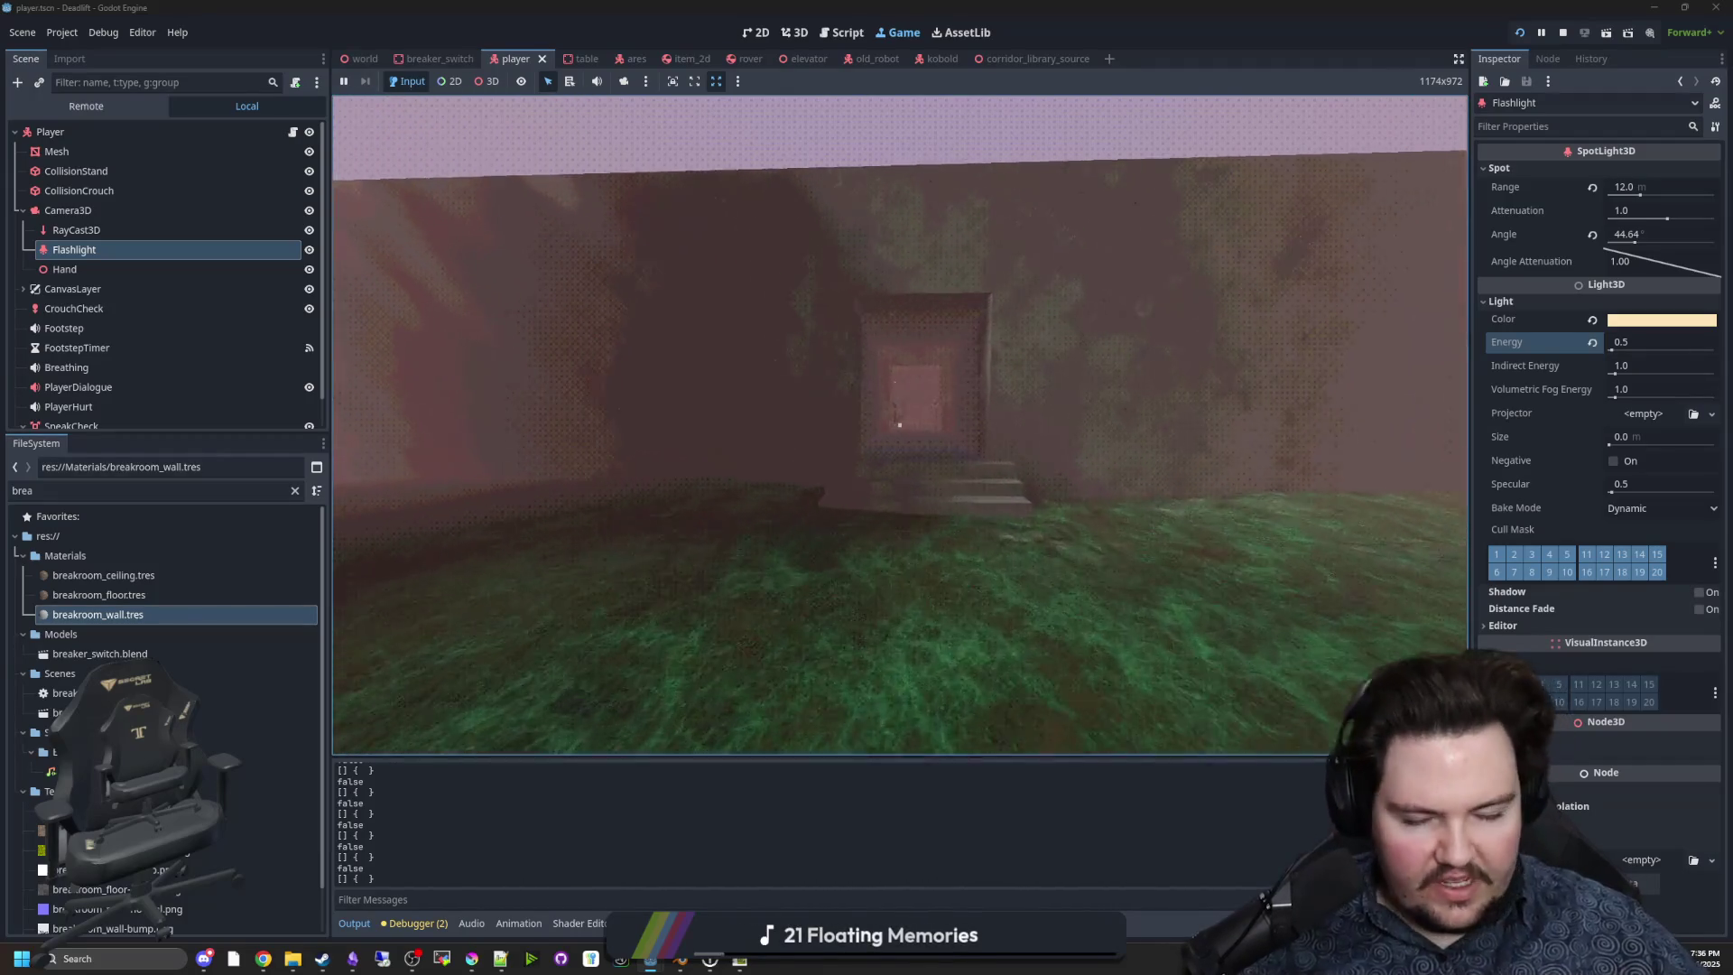
key(w)
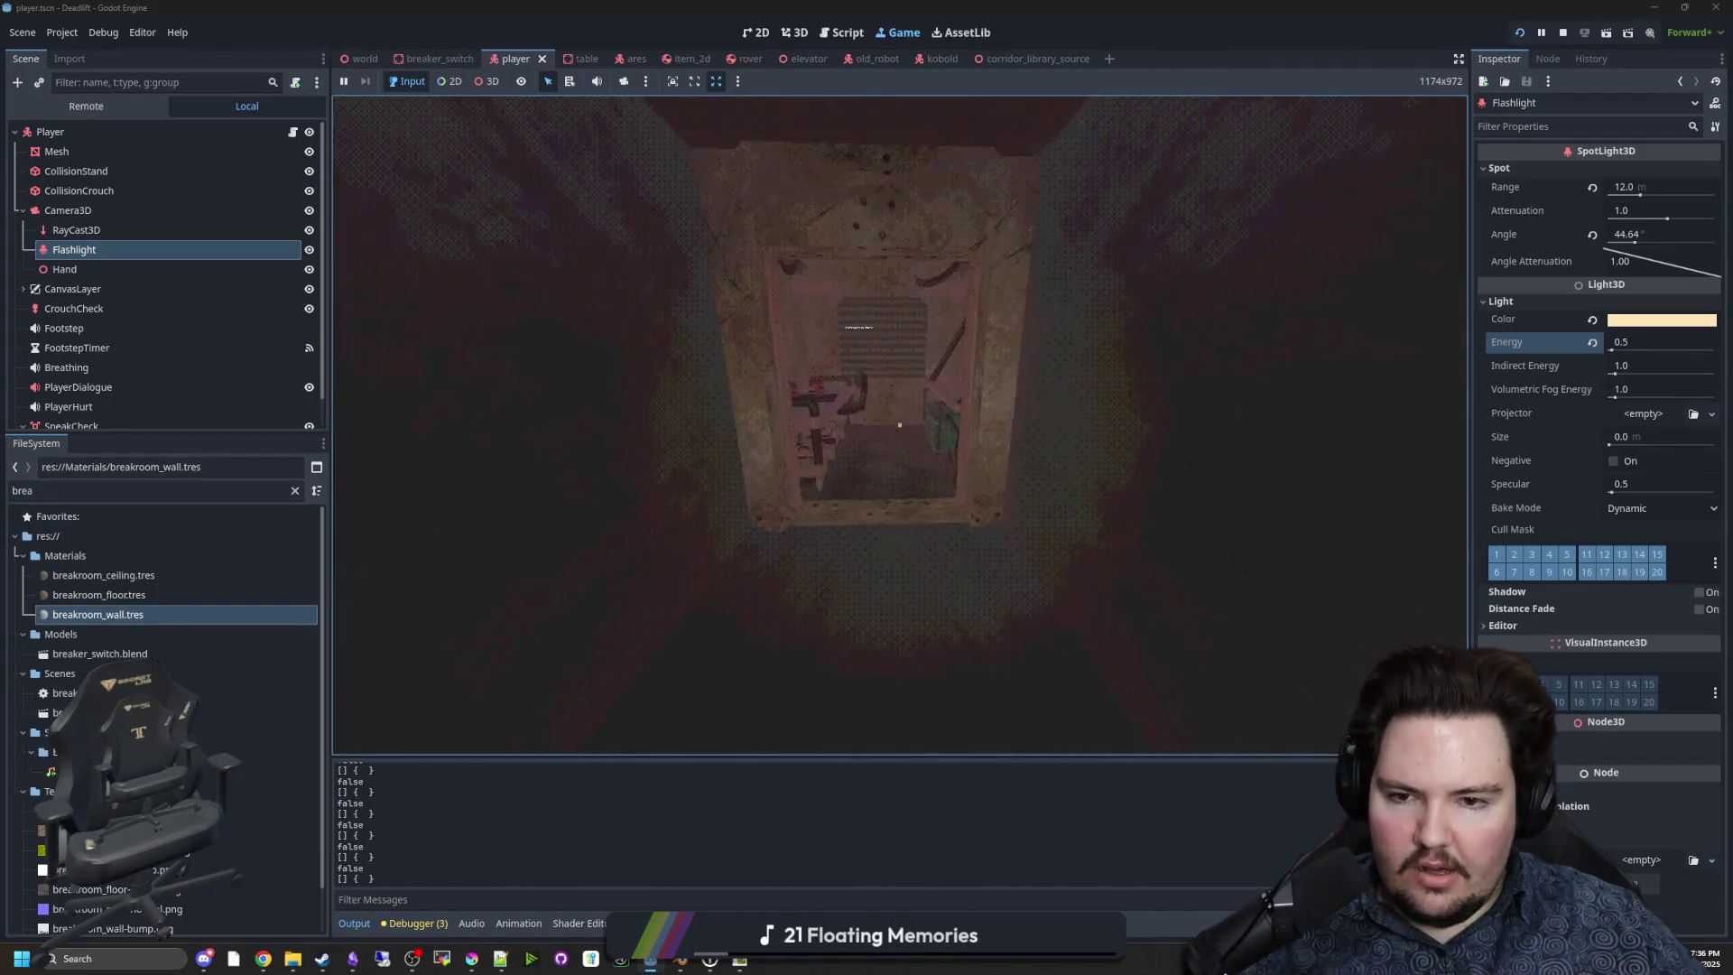
Look around the room with the table and vent, then open the door onto the dark corridor.
key(w)
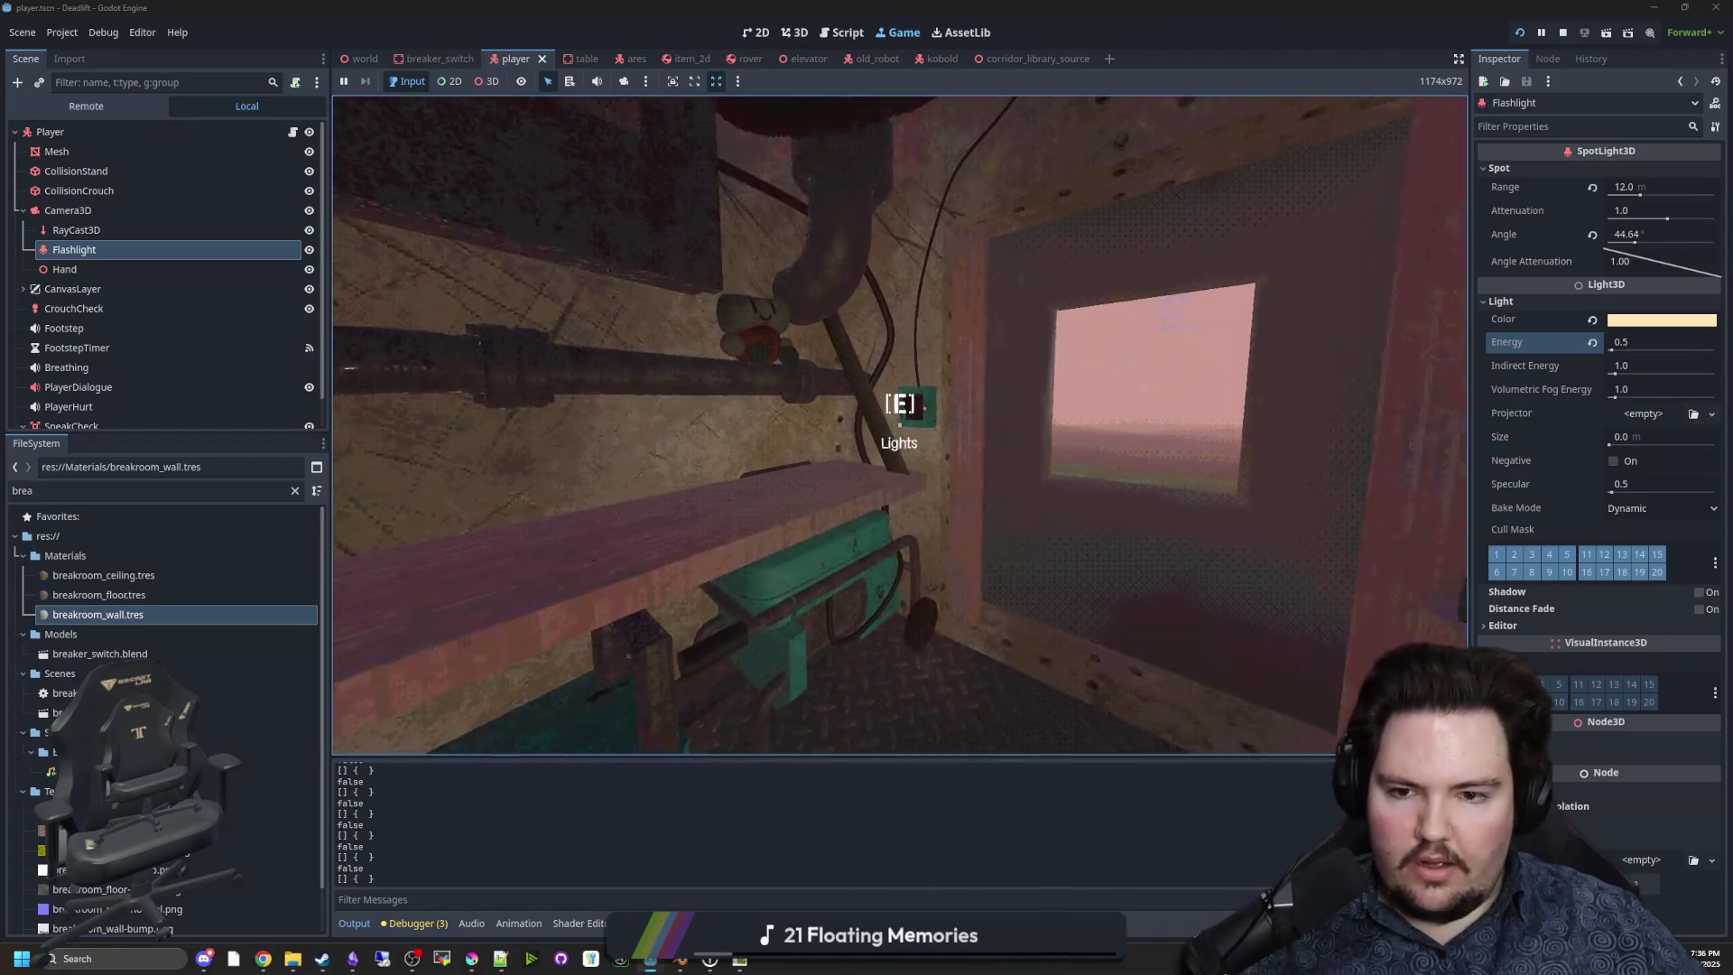
key(w)
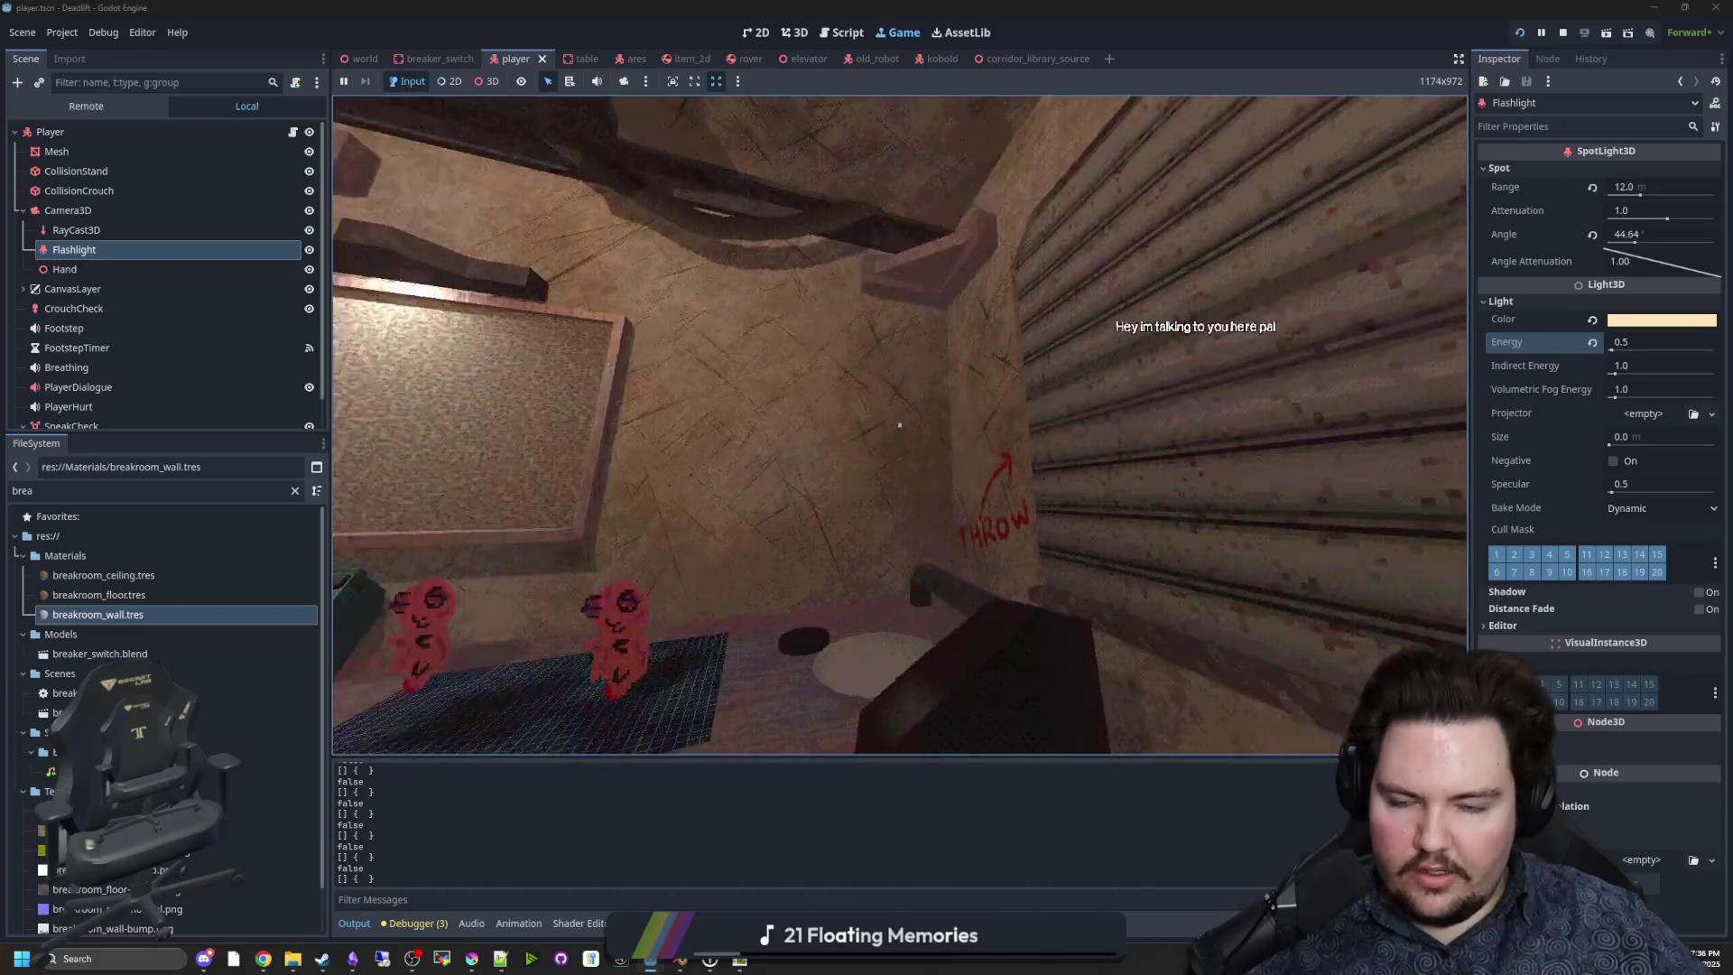
key(w)
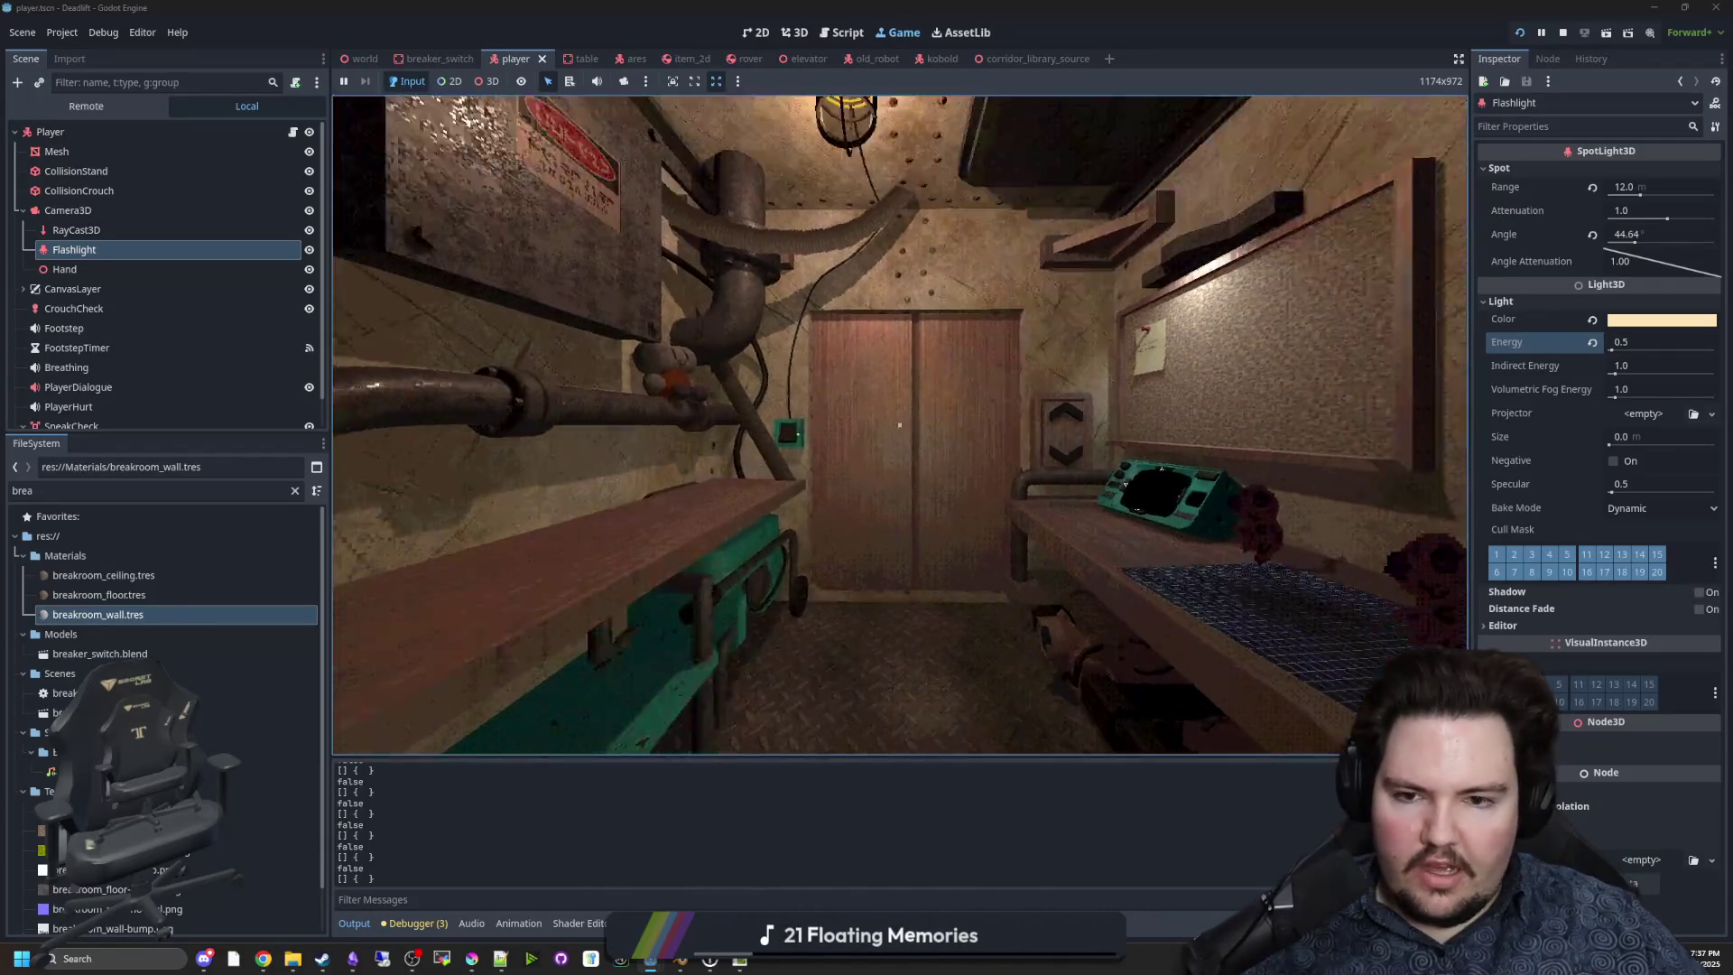
key(s)
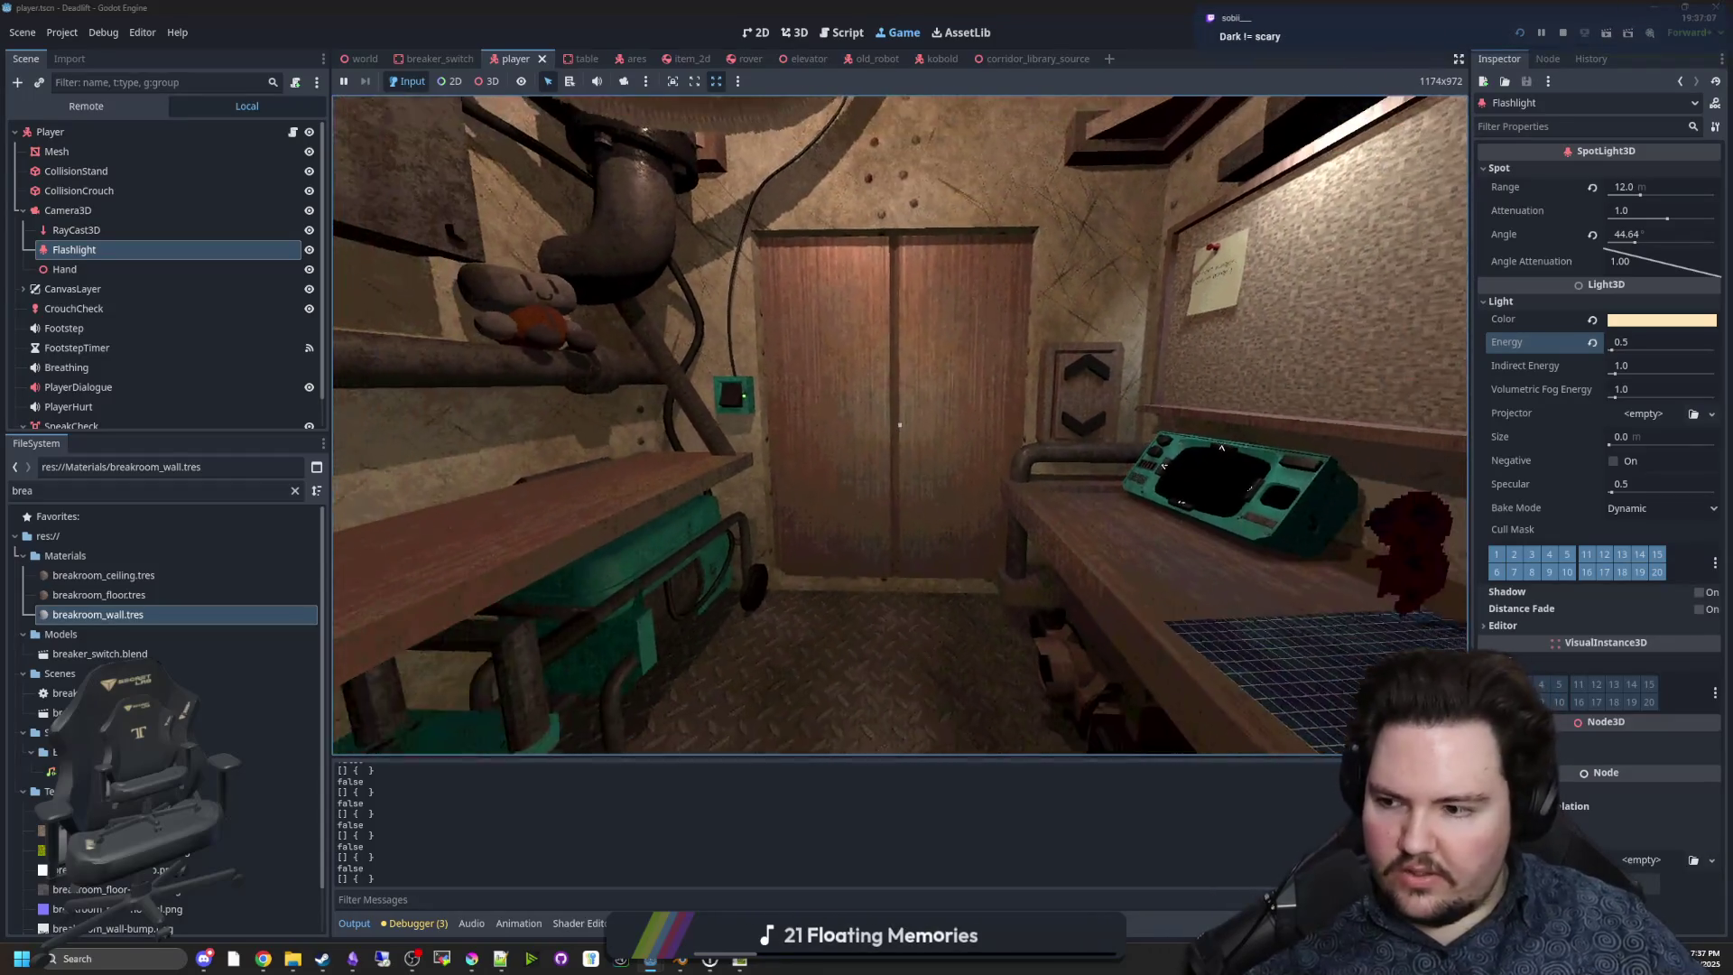
key(w)
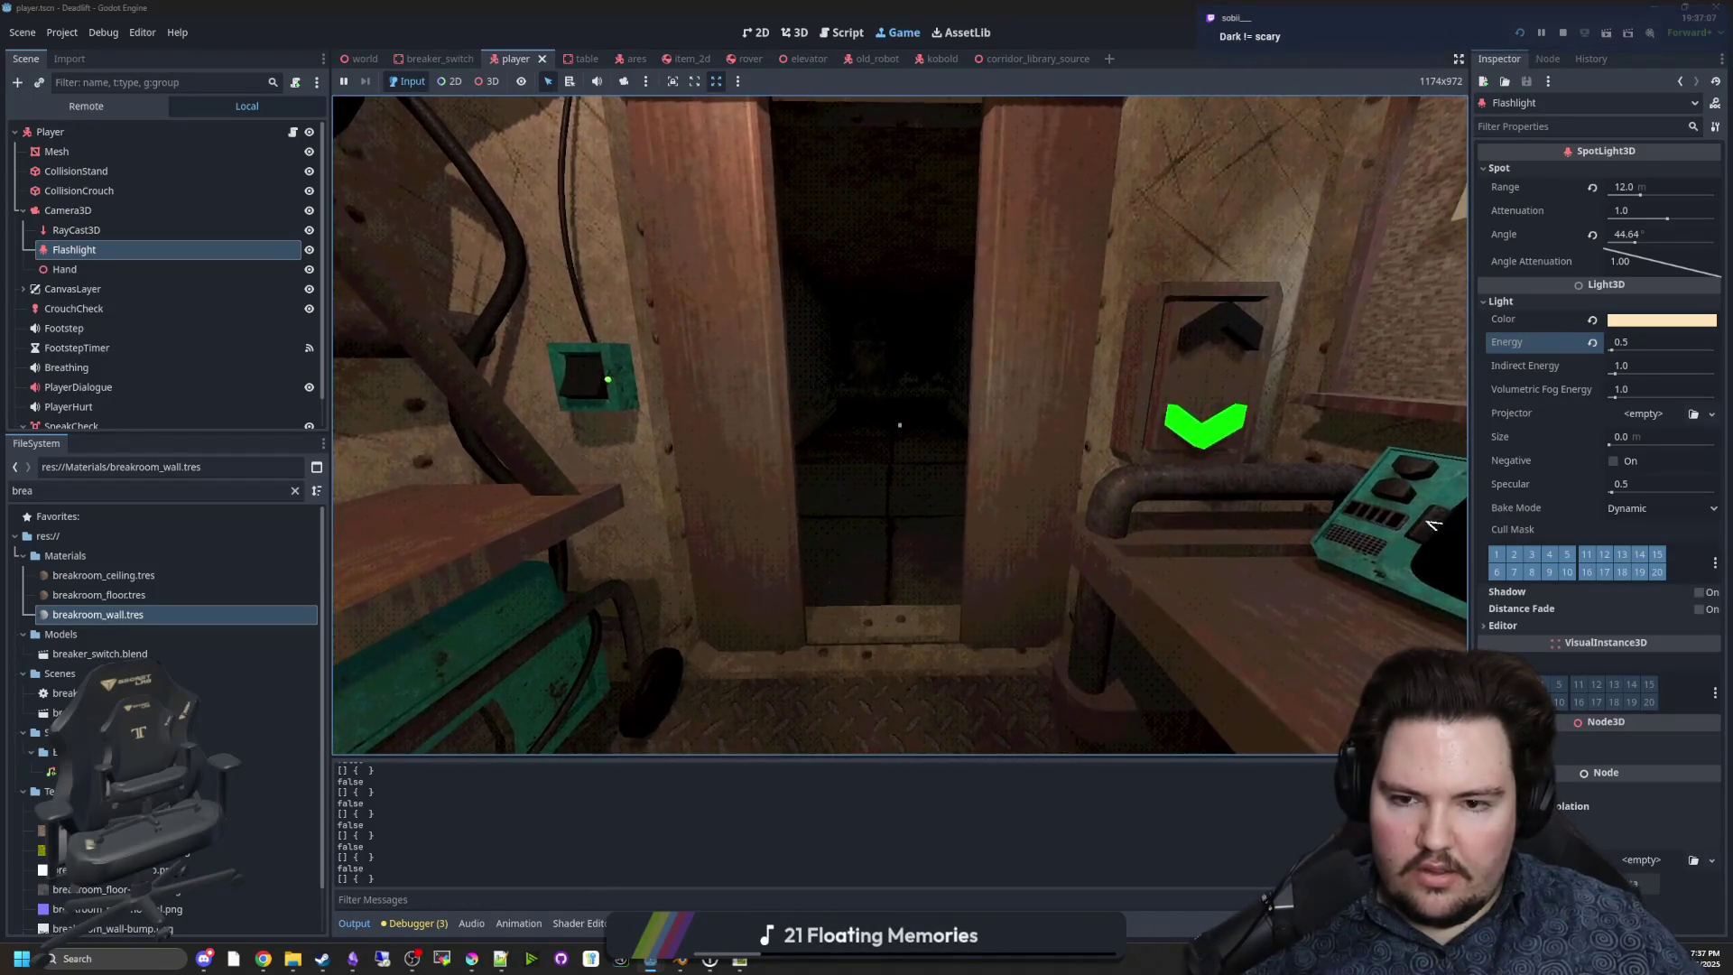
key(w)
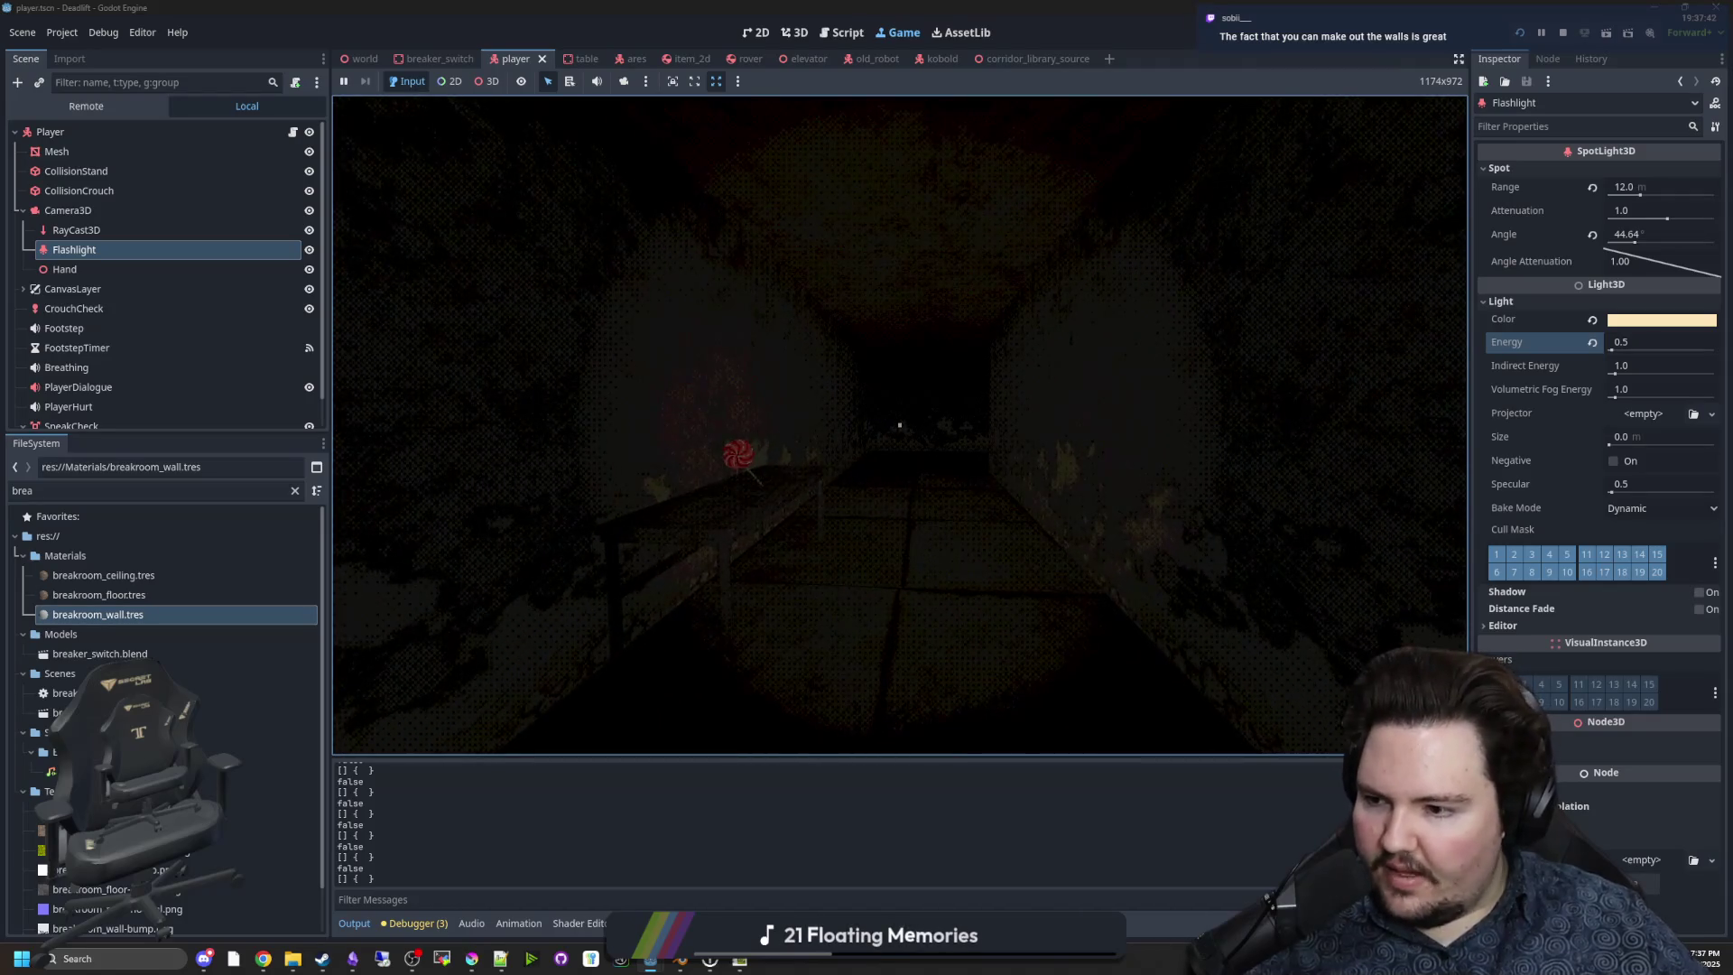
Walk down the corridor past the lollipop table to the pizza table.
key(w)
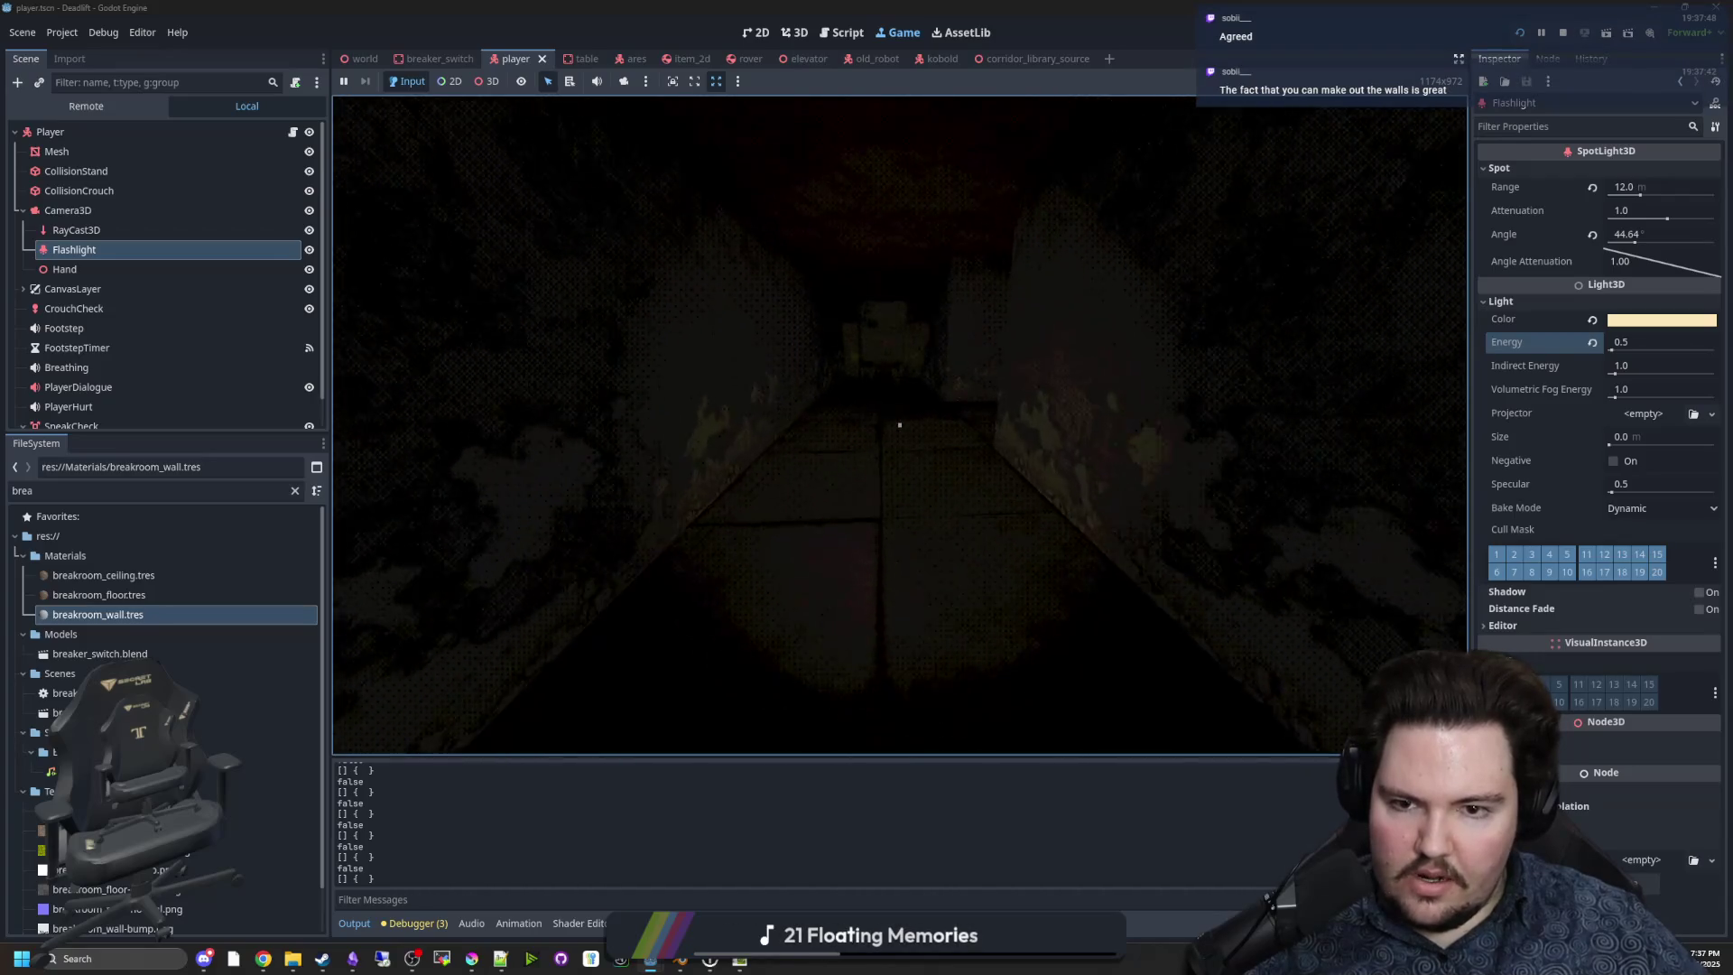
key(d)
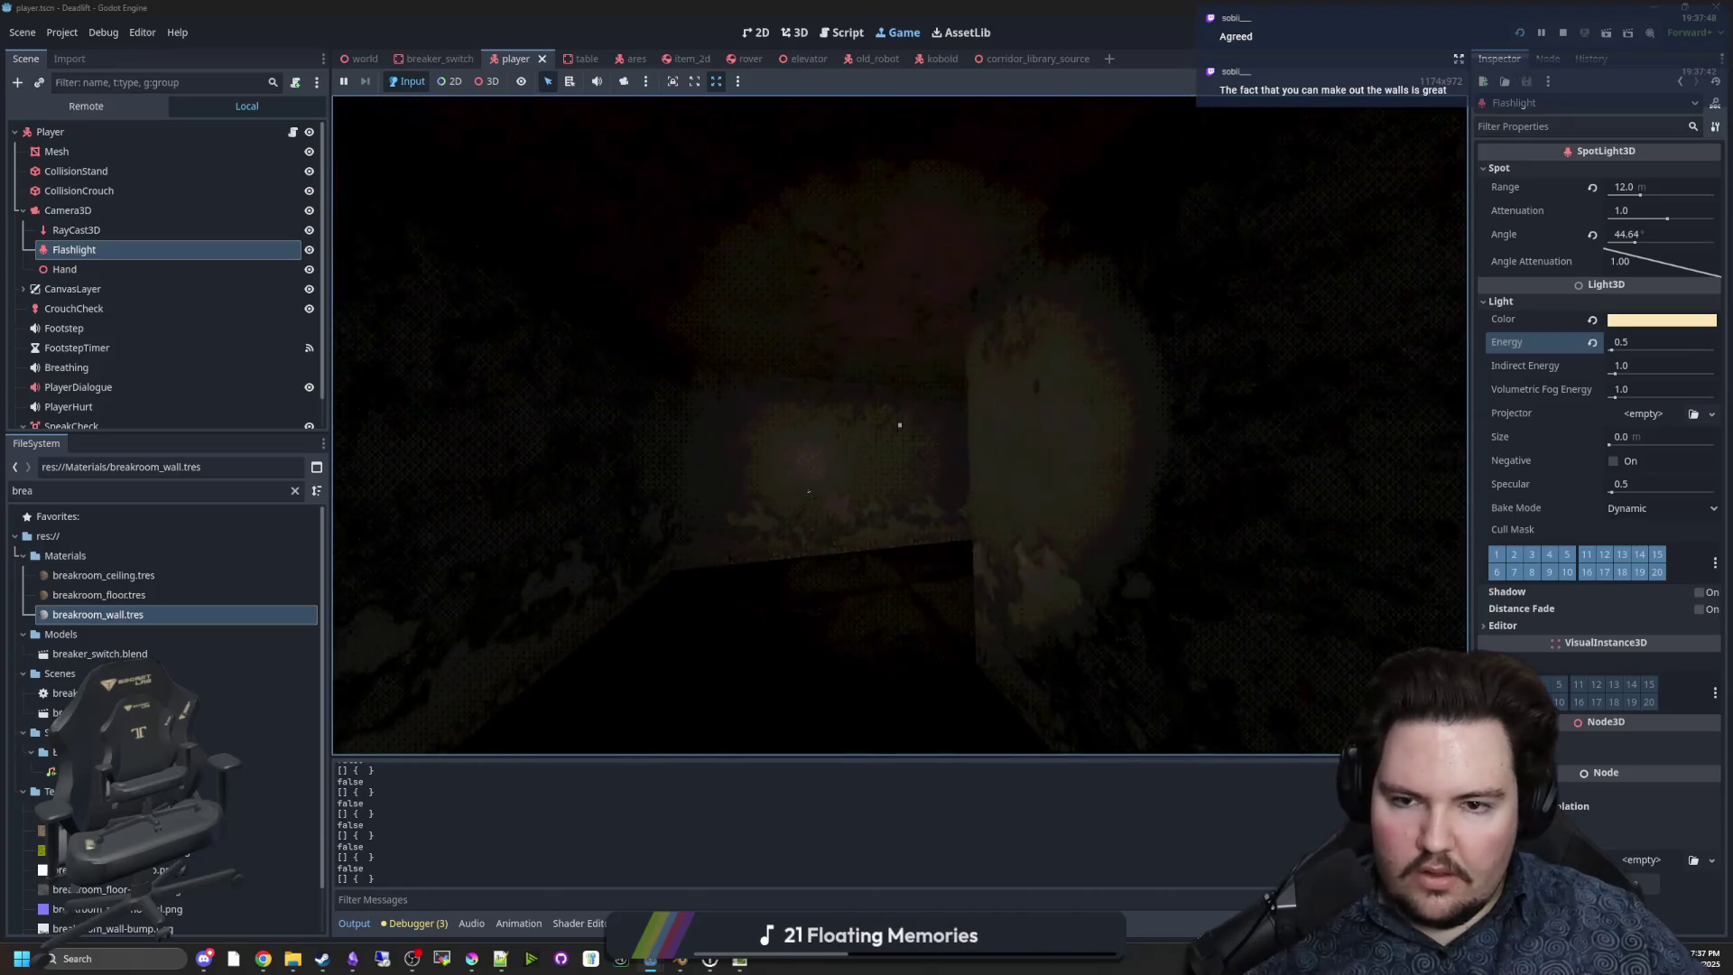
key(w)
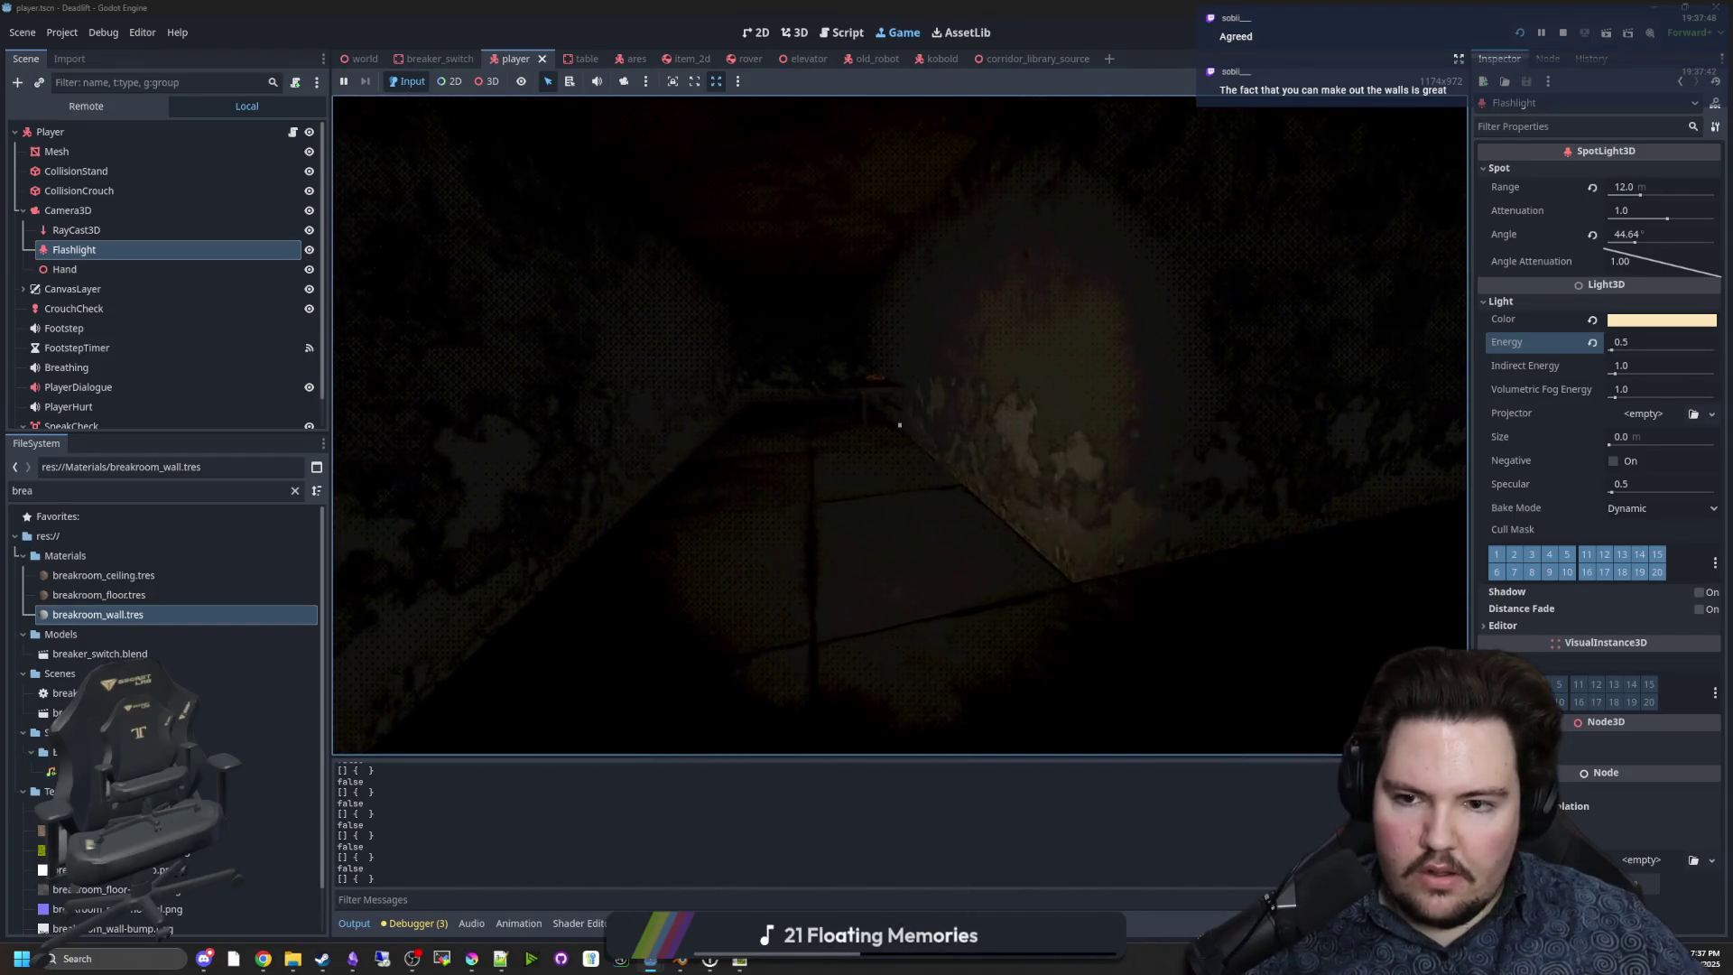
key(w)
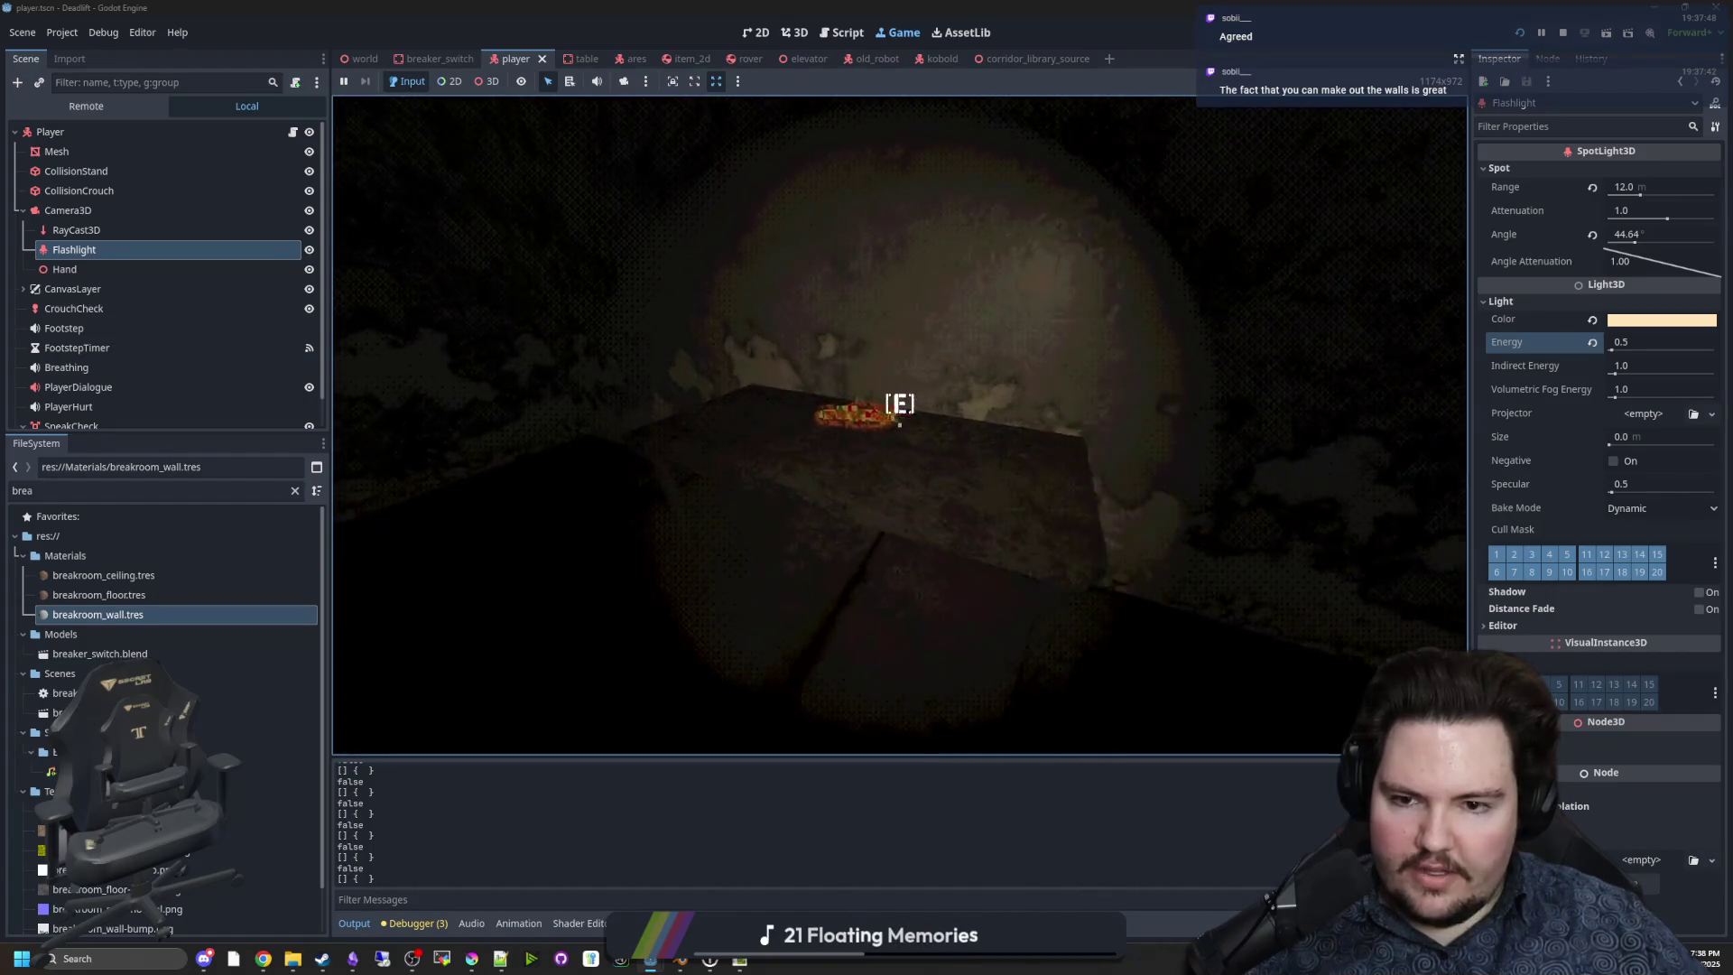
key(s)
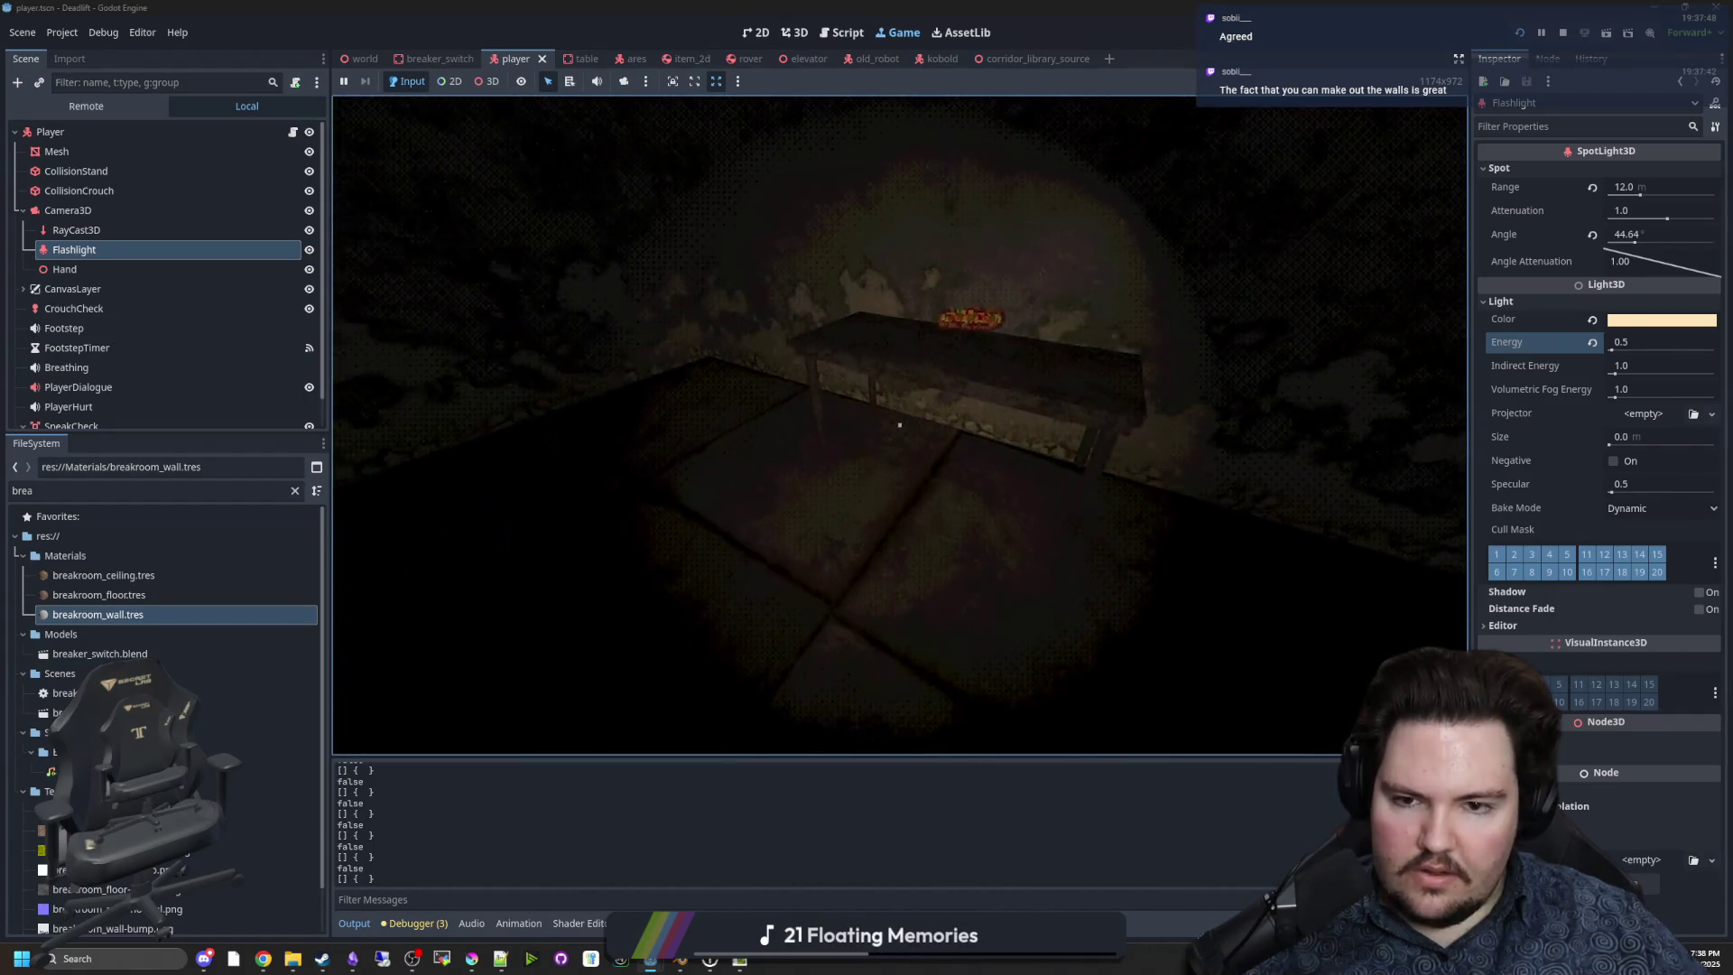
key(w)
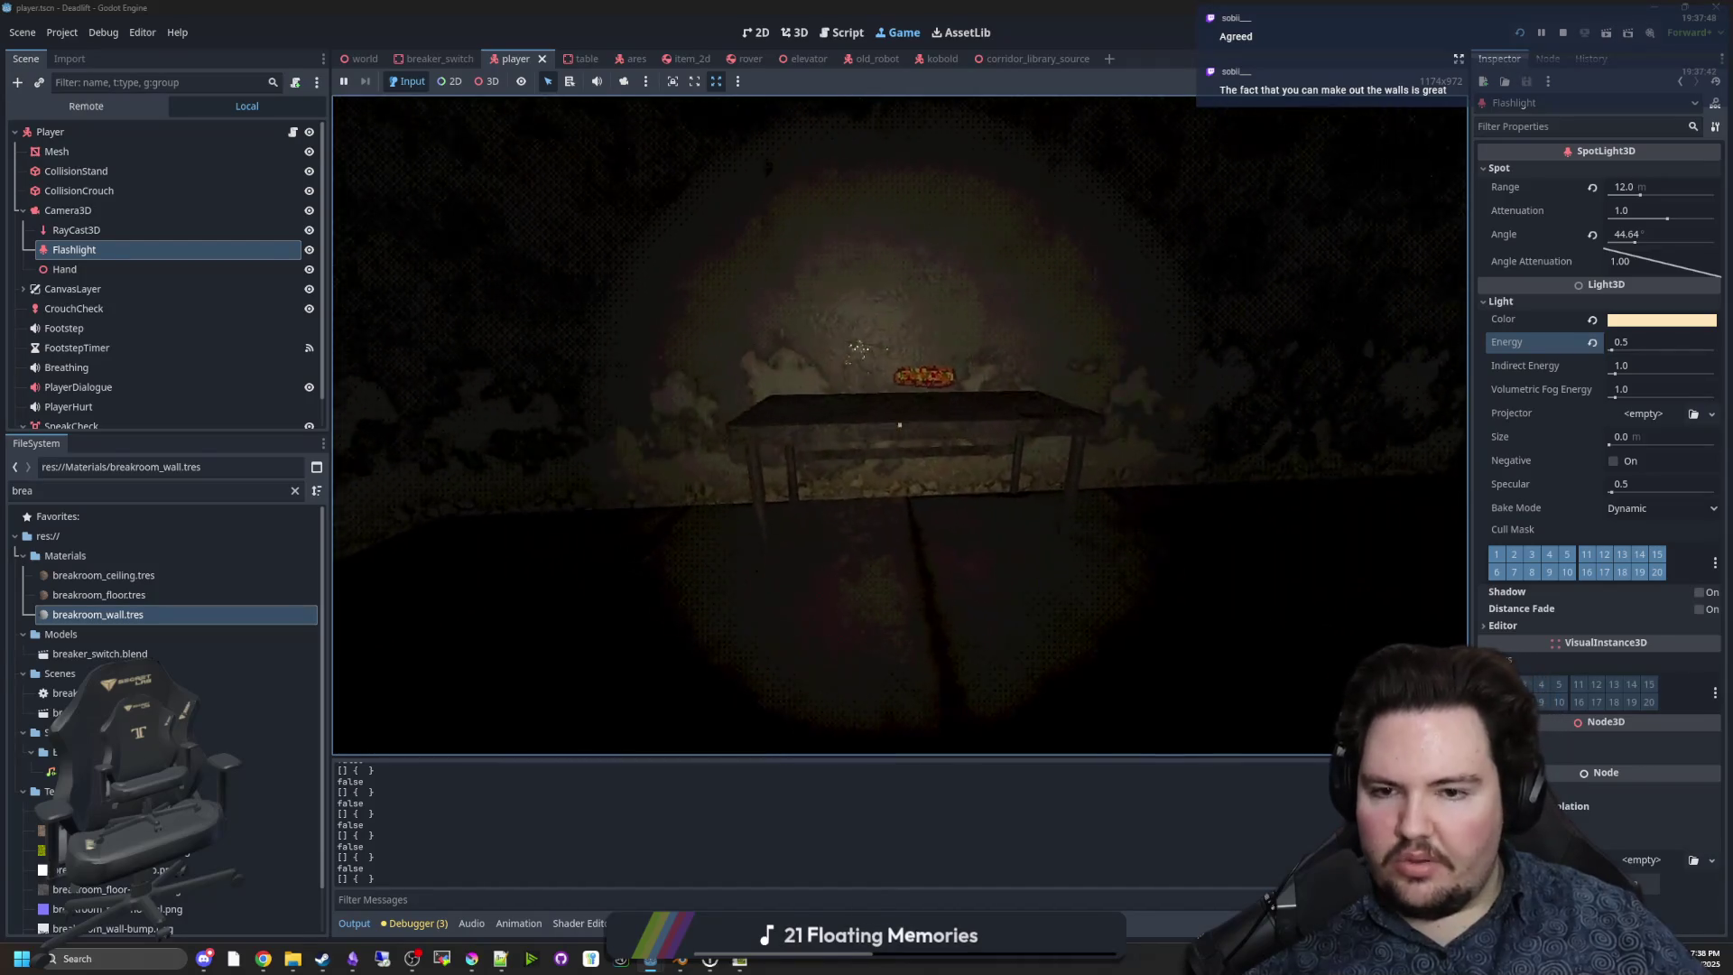
Look down the dark corridor, toggle the flashlight with F, and walk to the logs.
key(a)
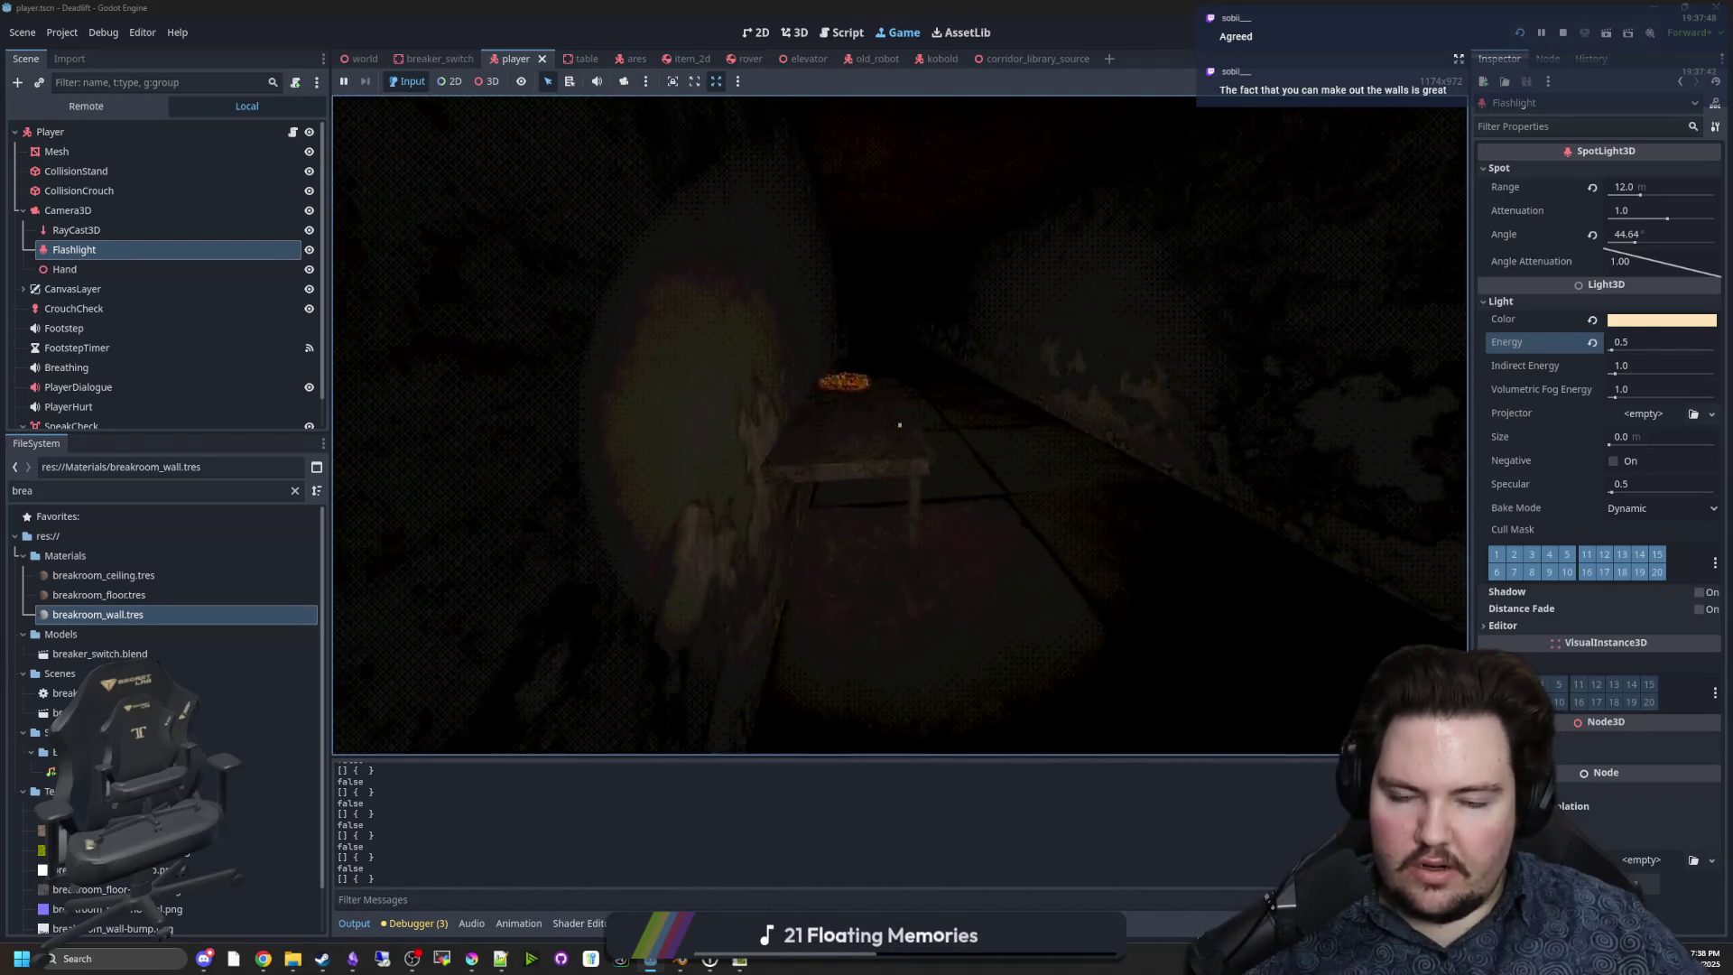
key(d)
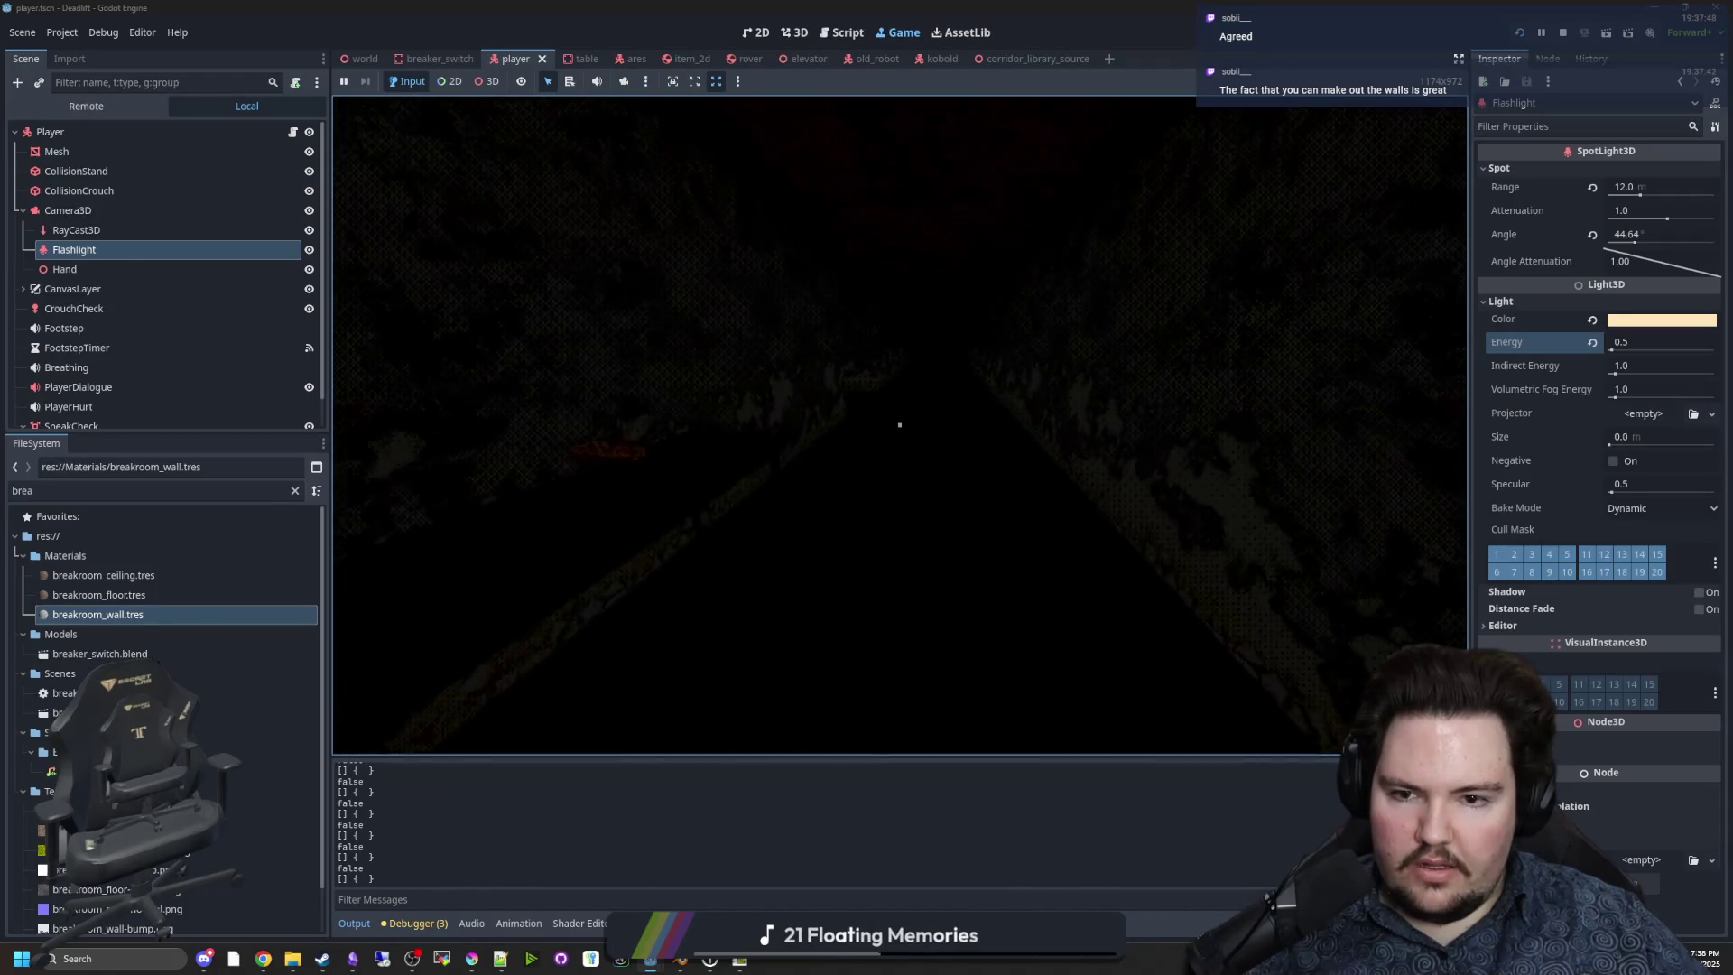
key(a)
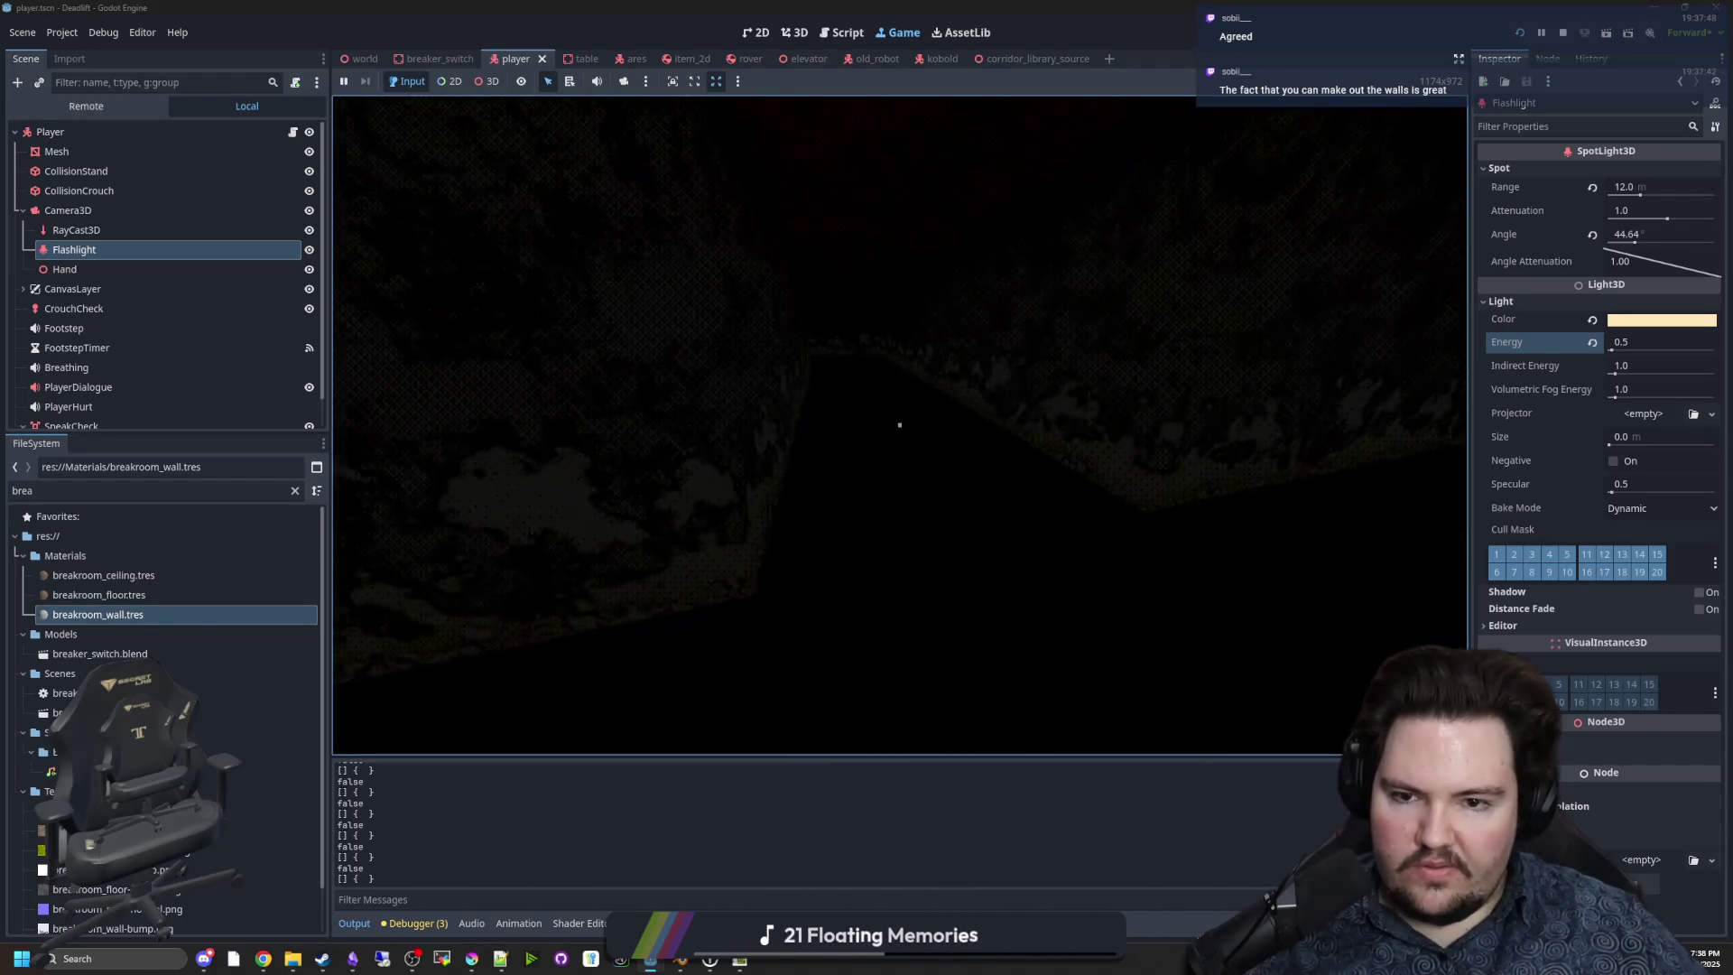
key(f)
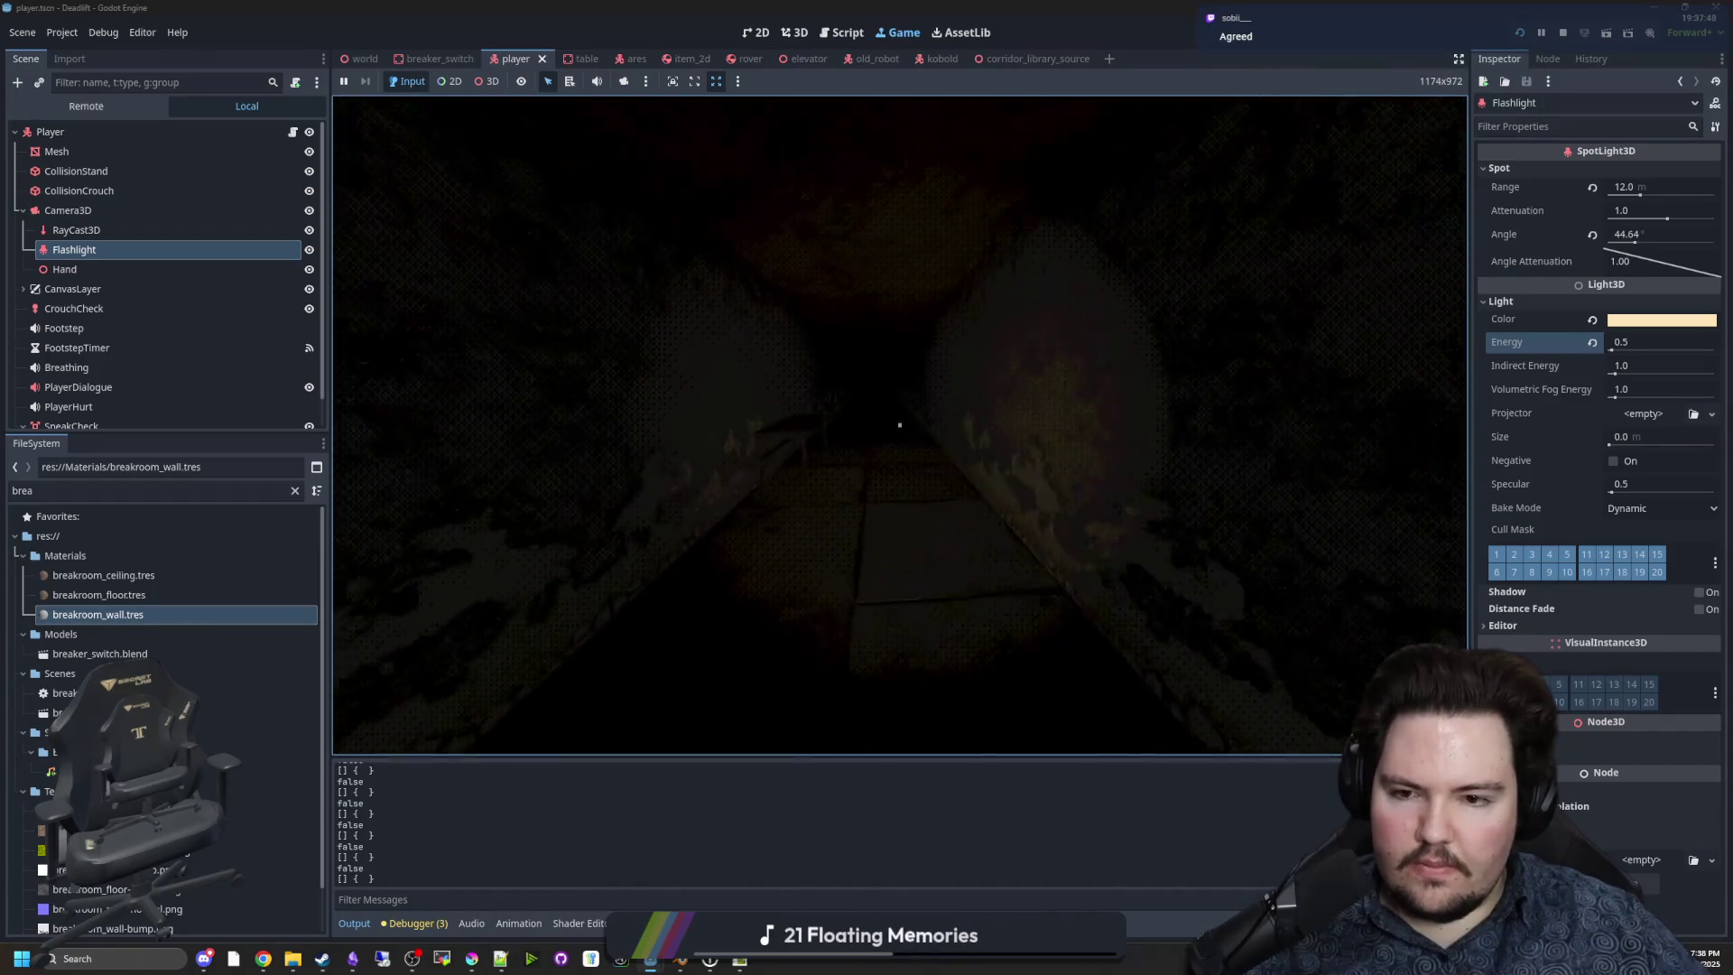
key(f)
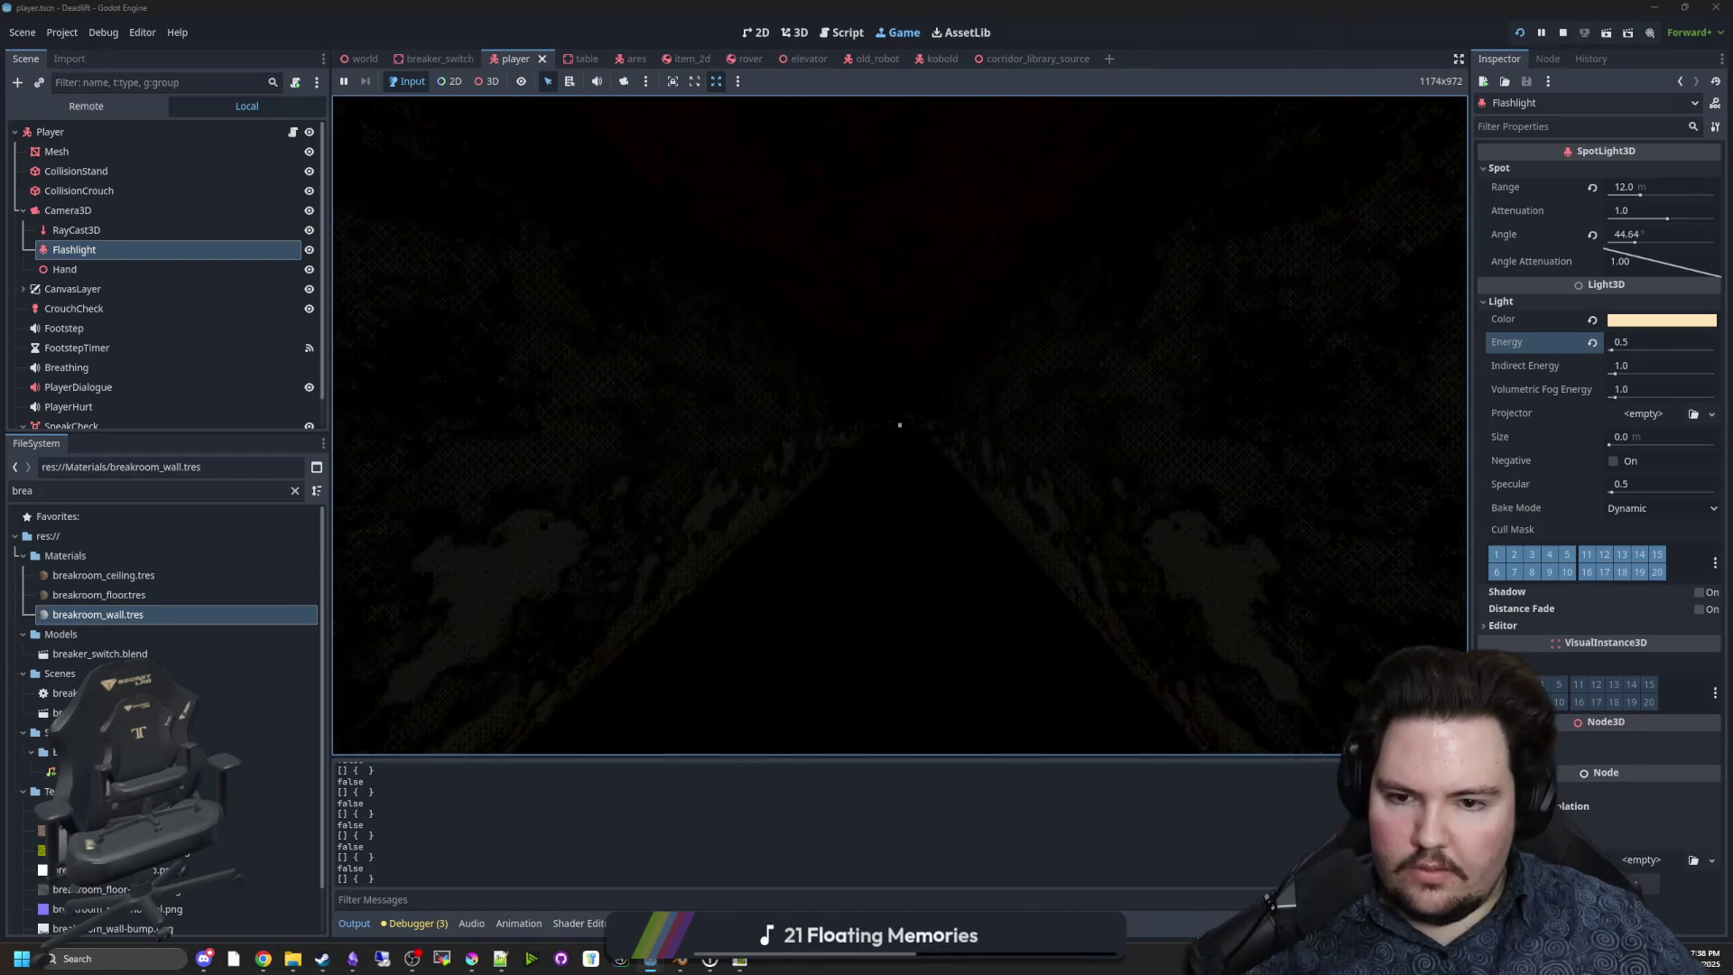
key(w)
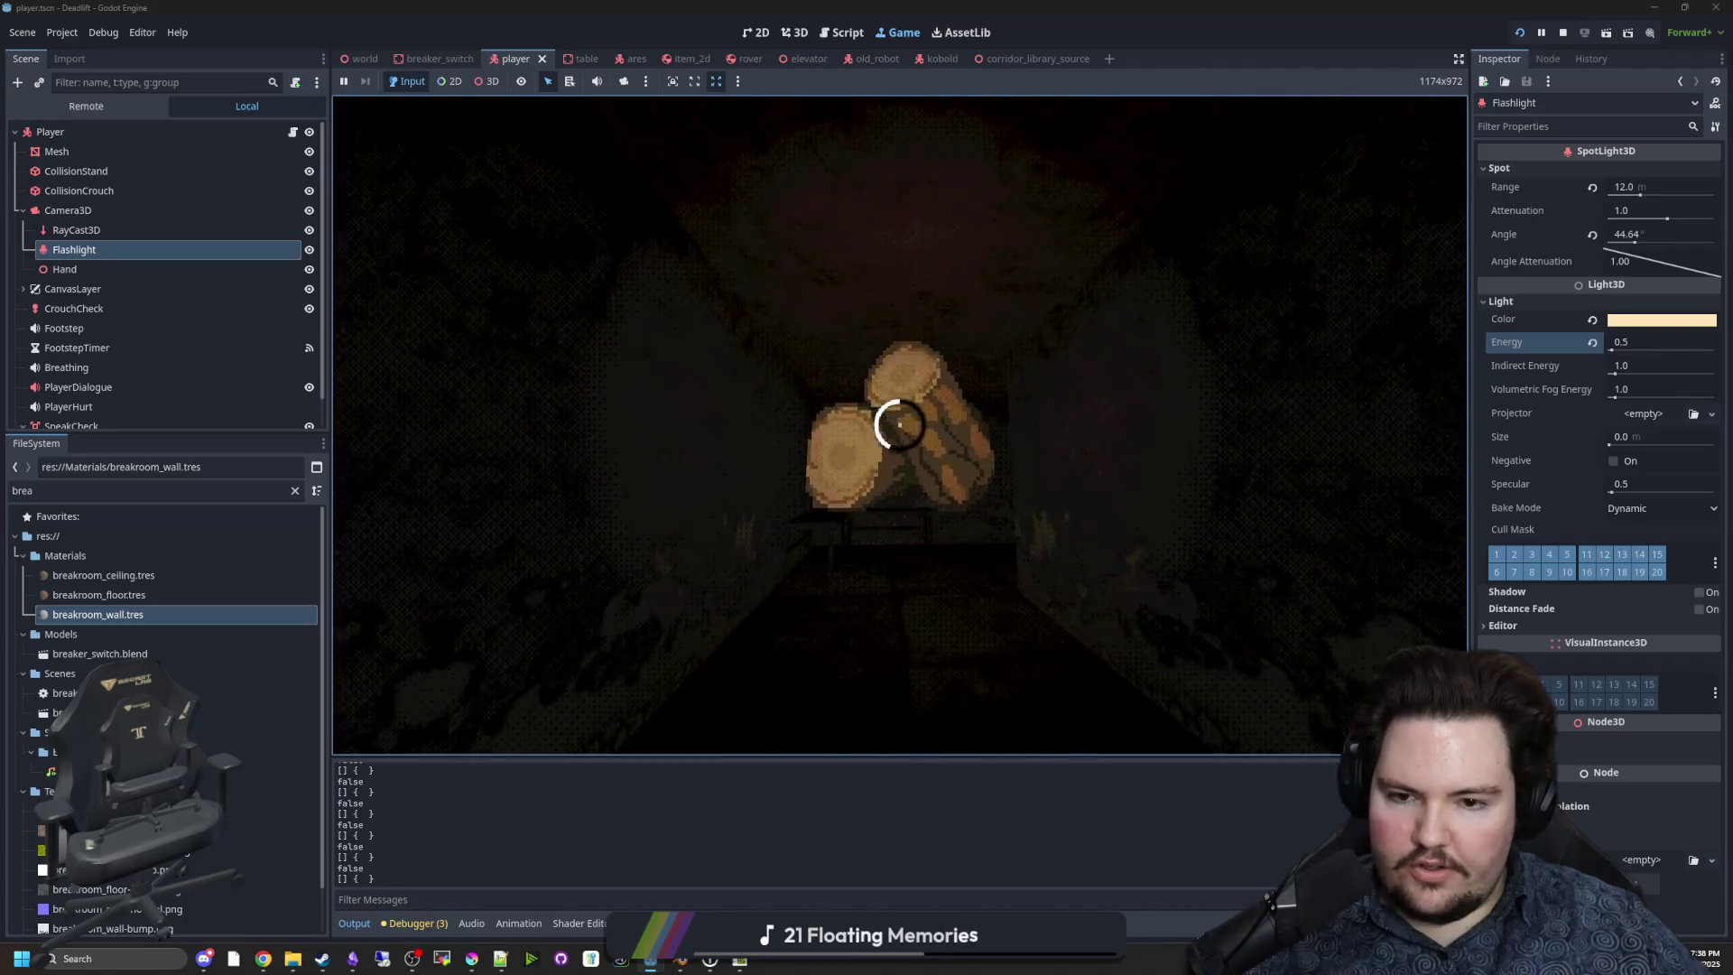
Pick up the logs, then grab the green mug from the next table and throw it.
key(e)
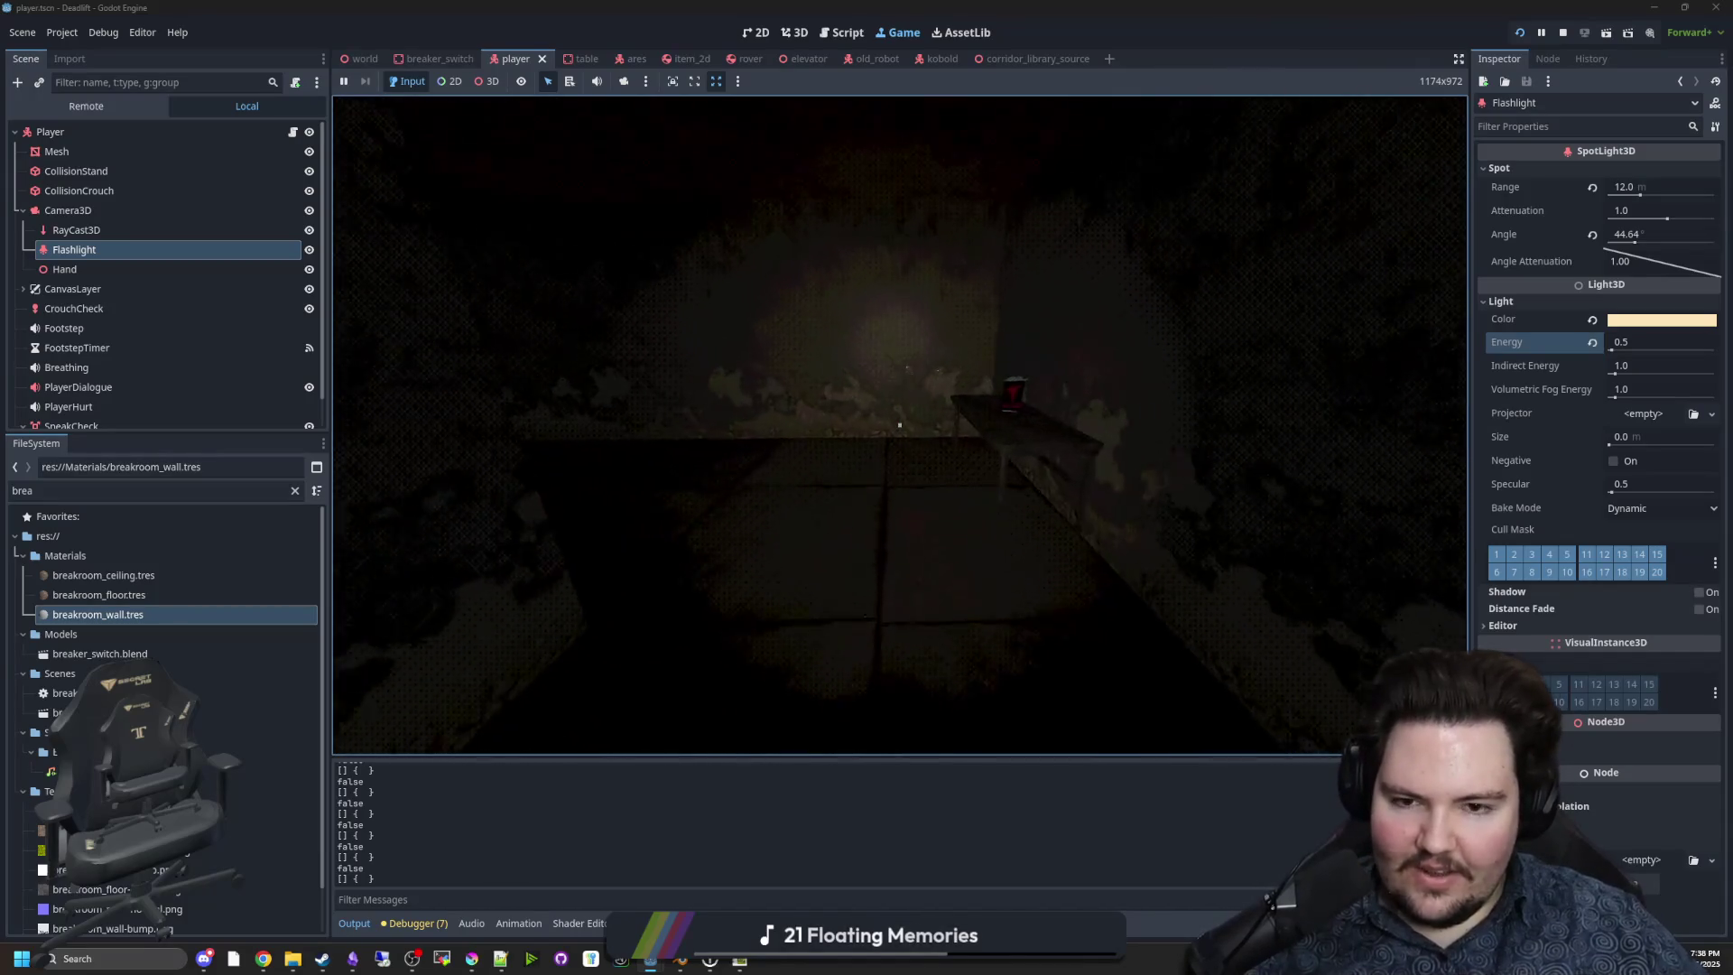
key(w)
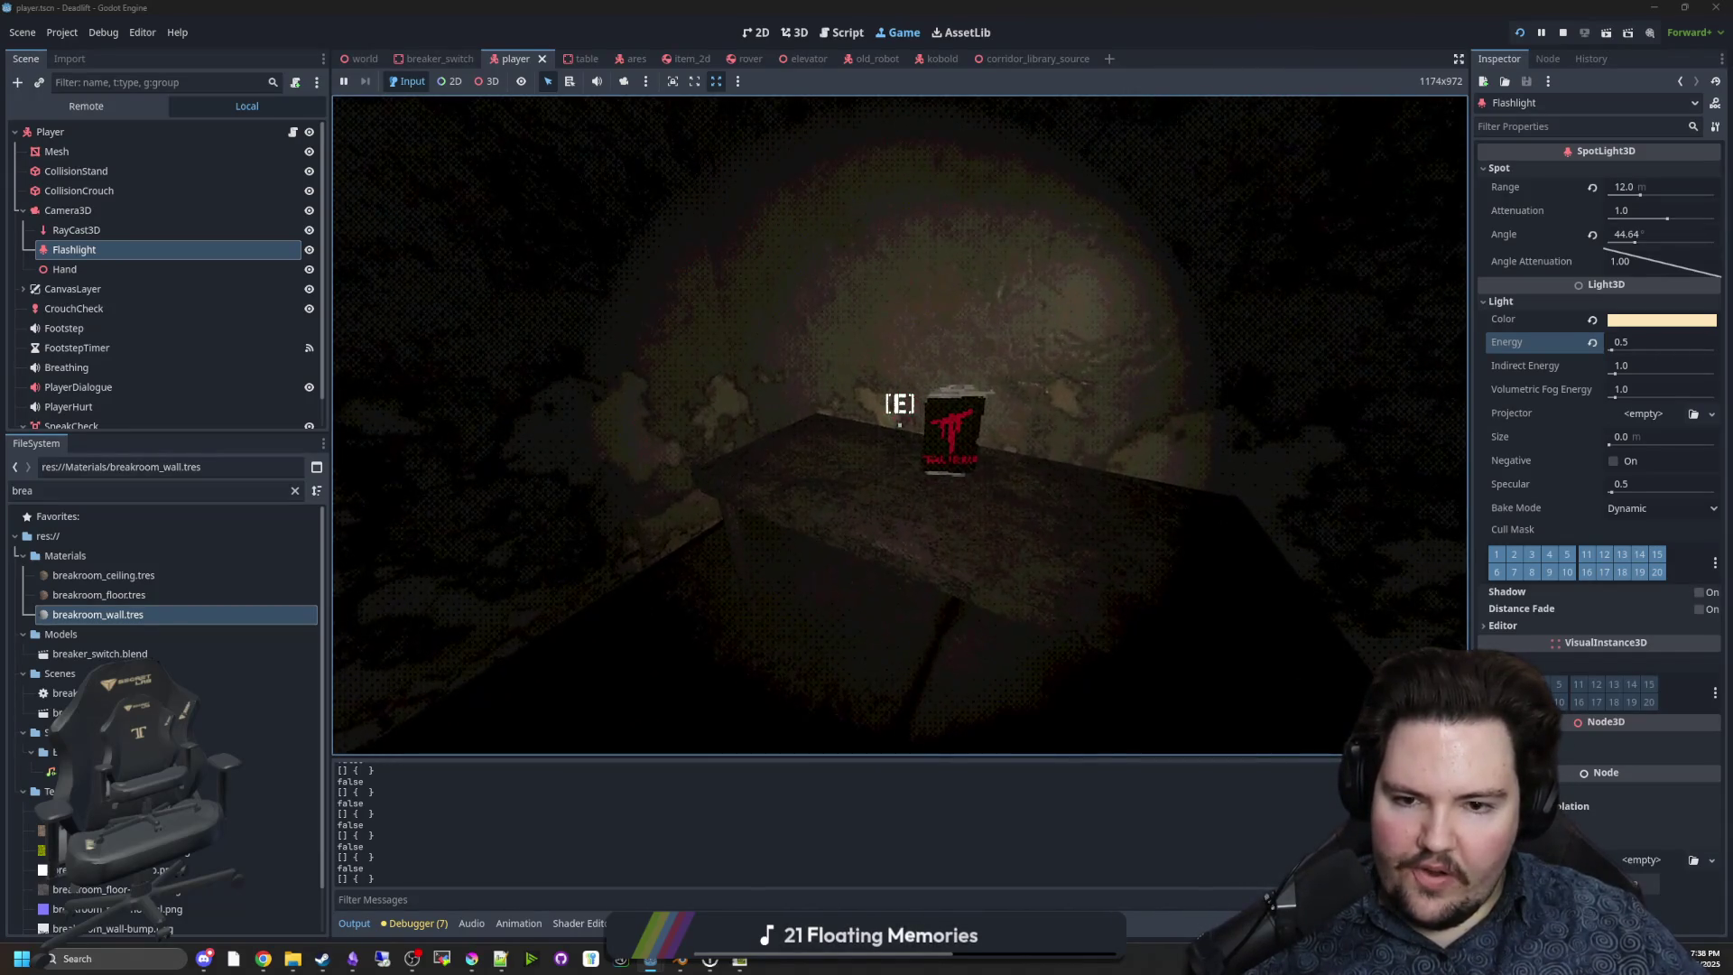
key(w)
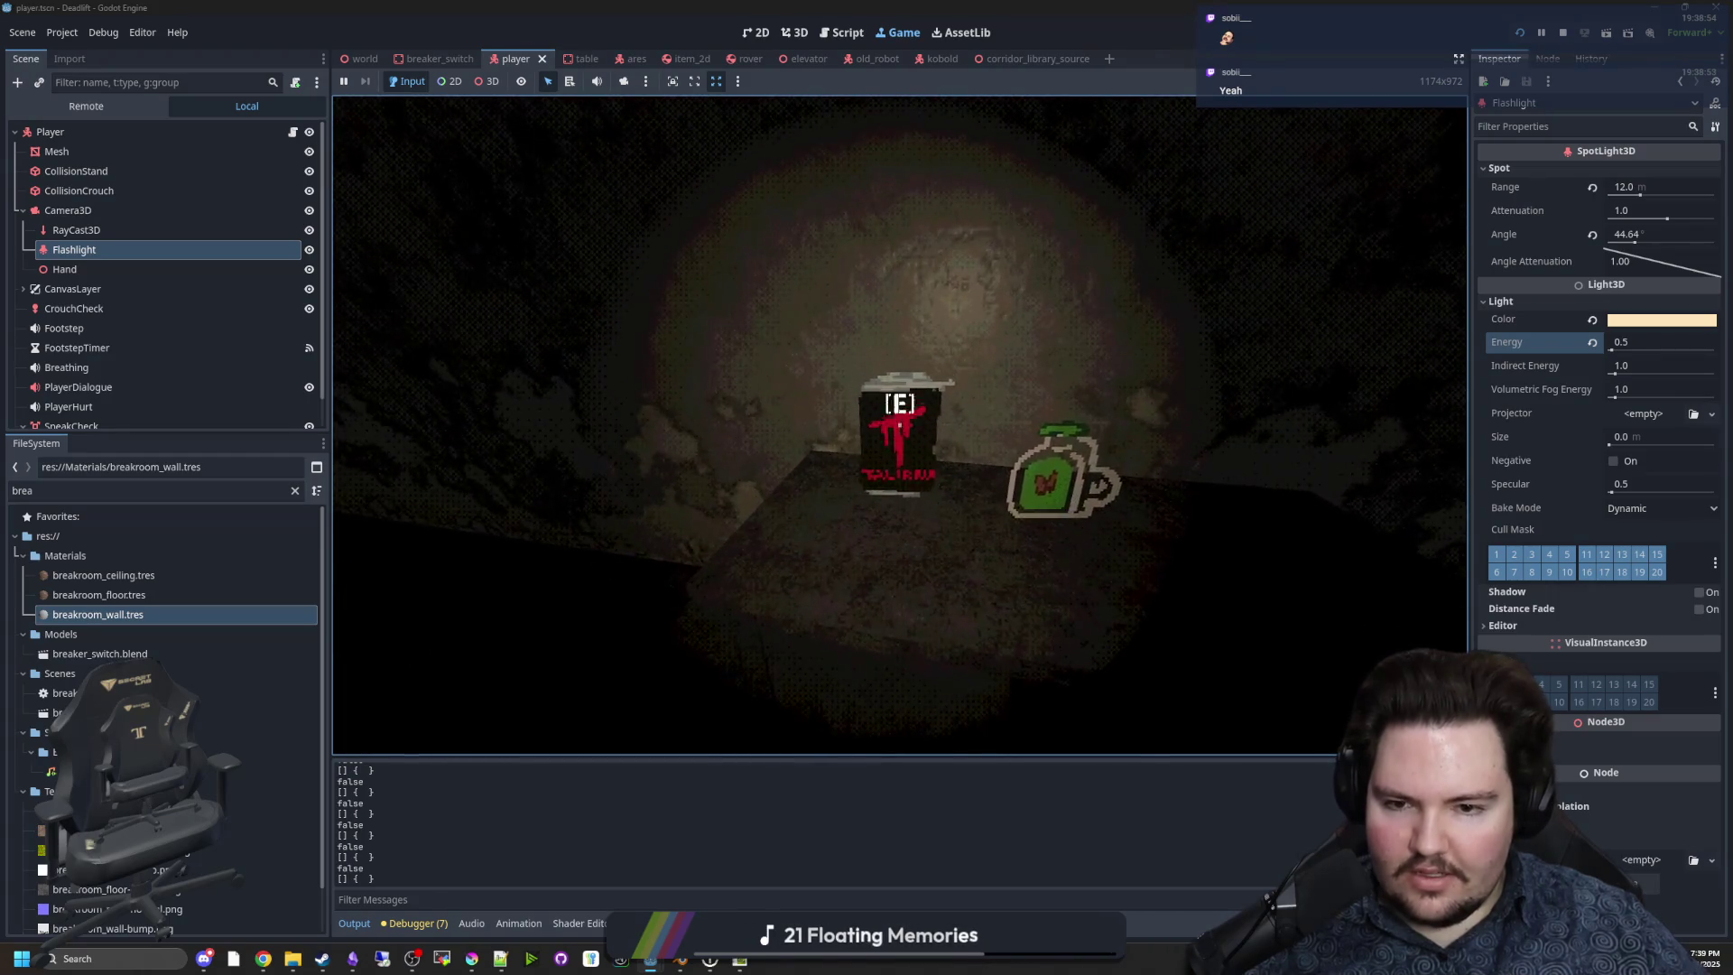
key(e)
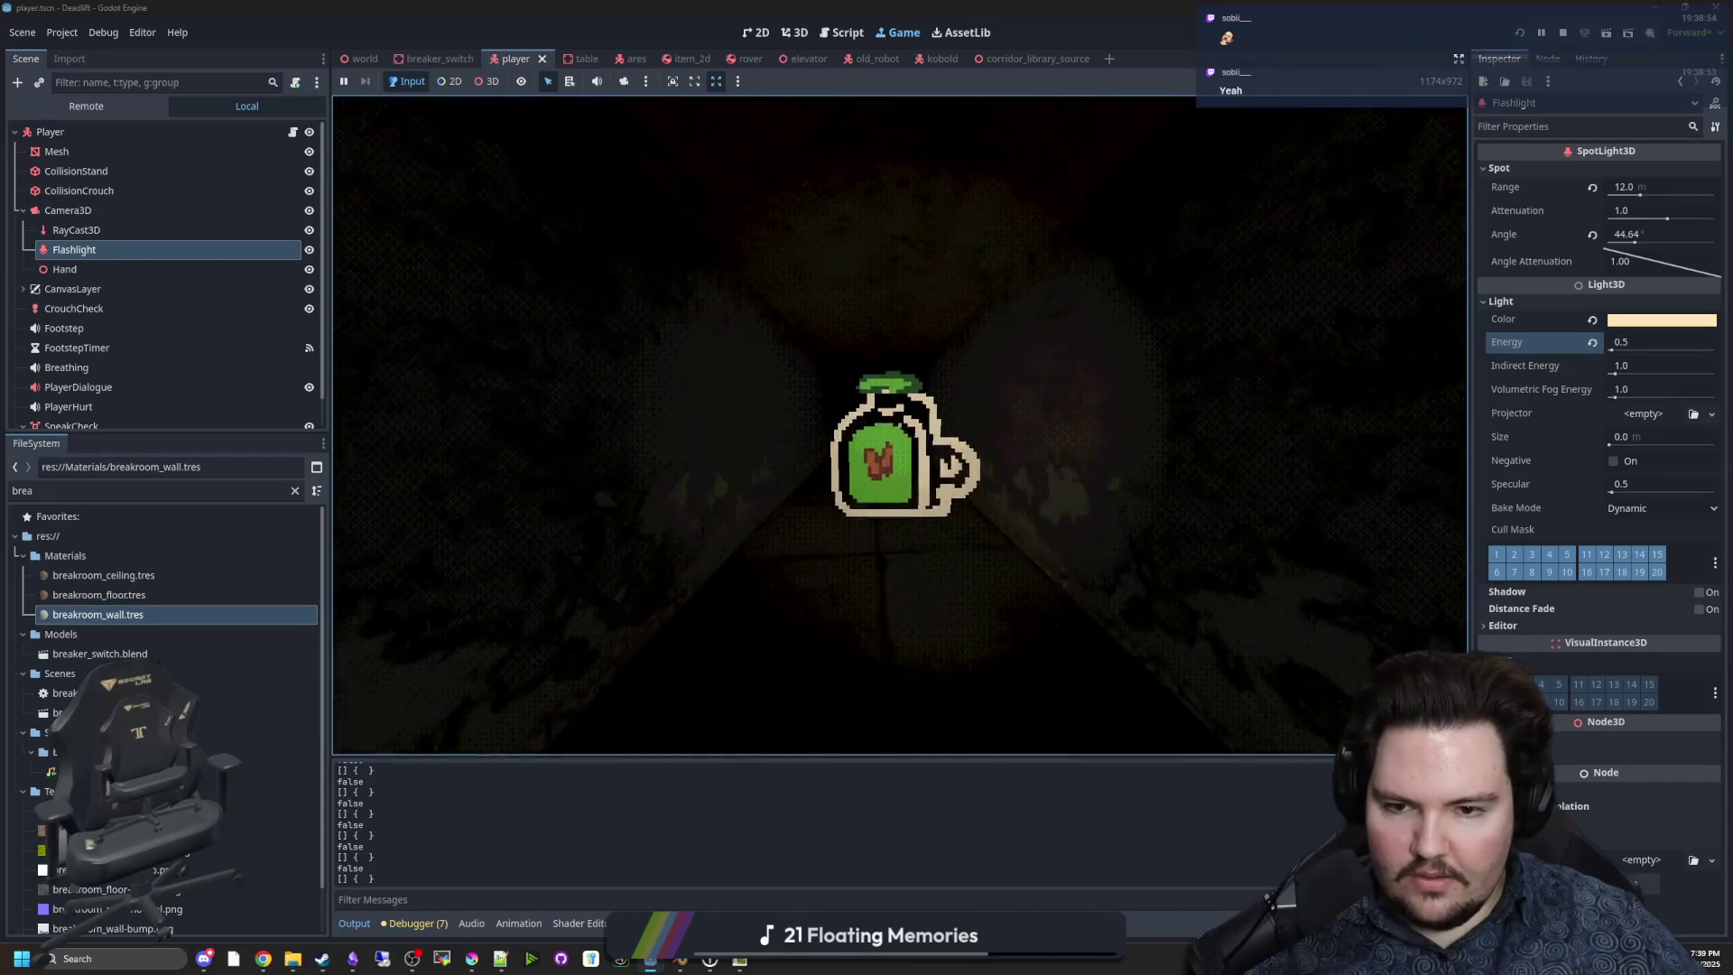
click(899, 424)
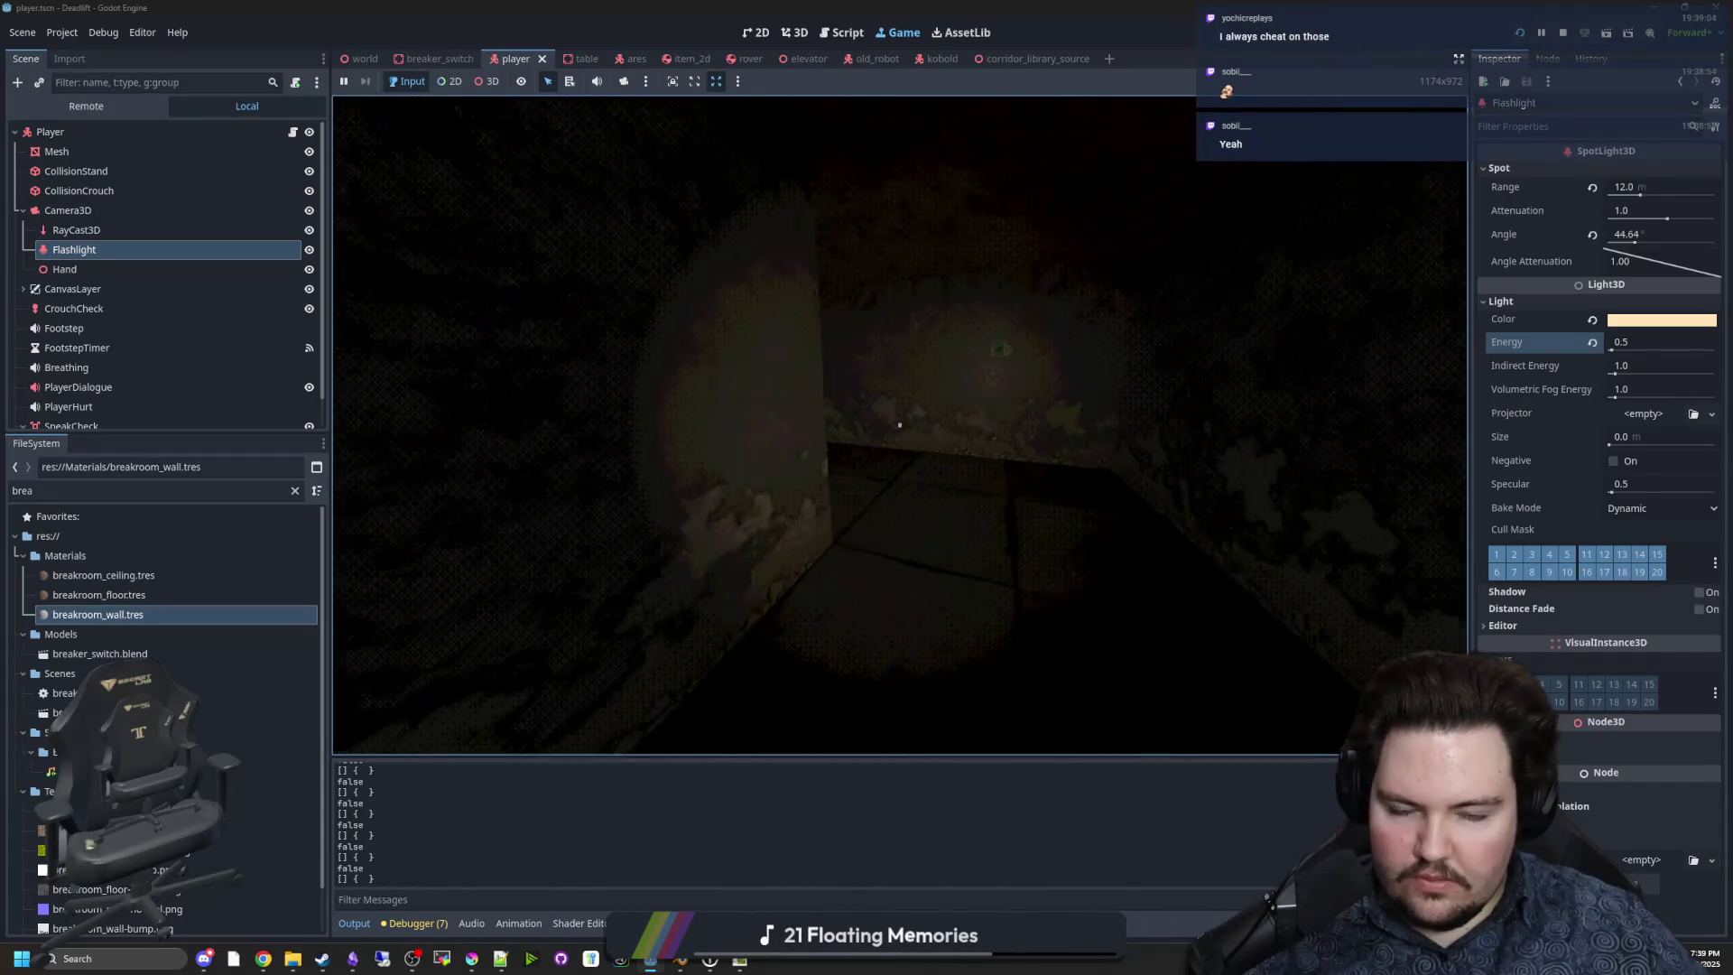
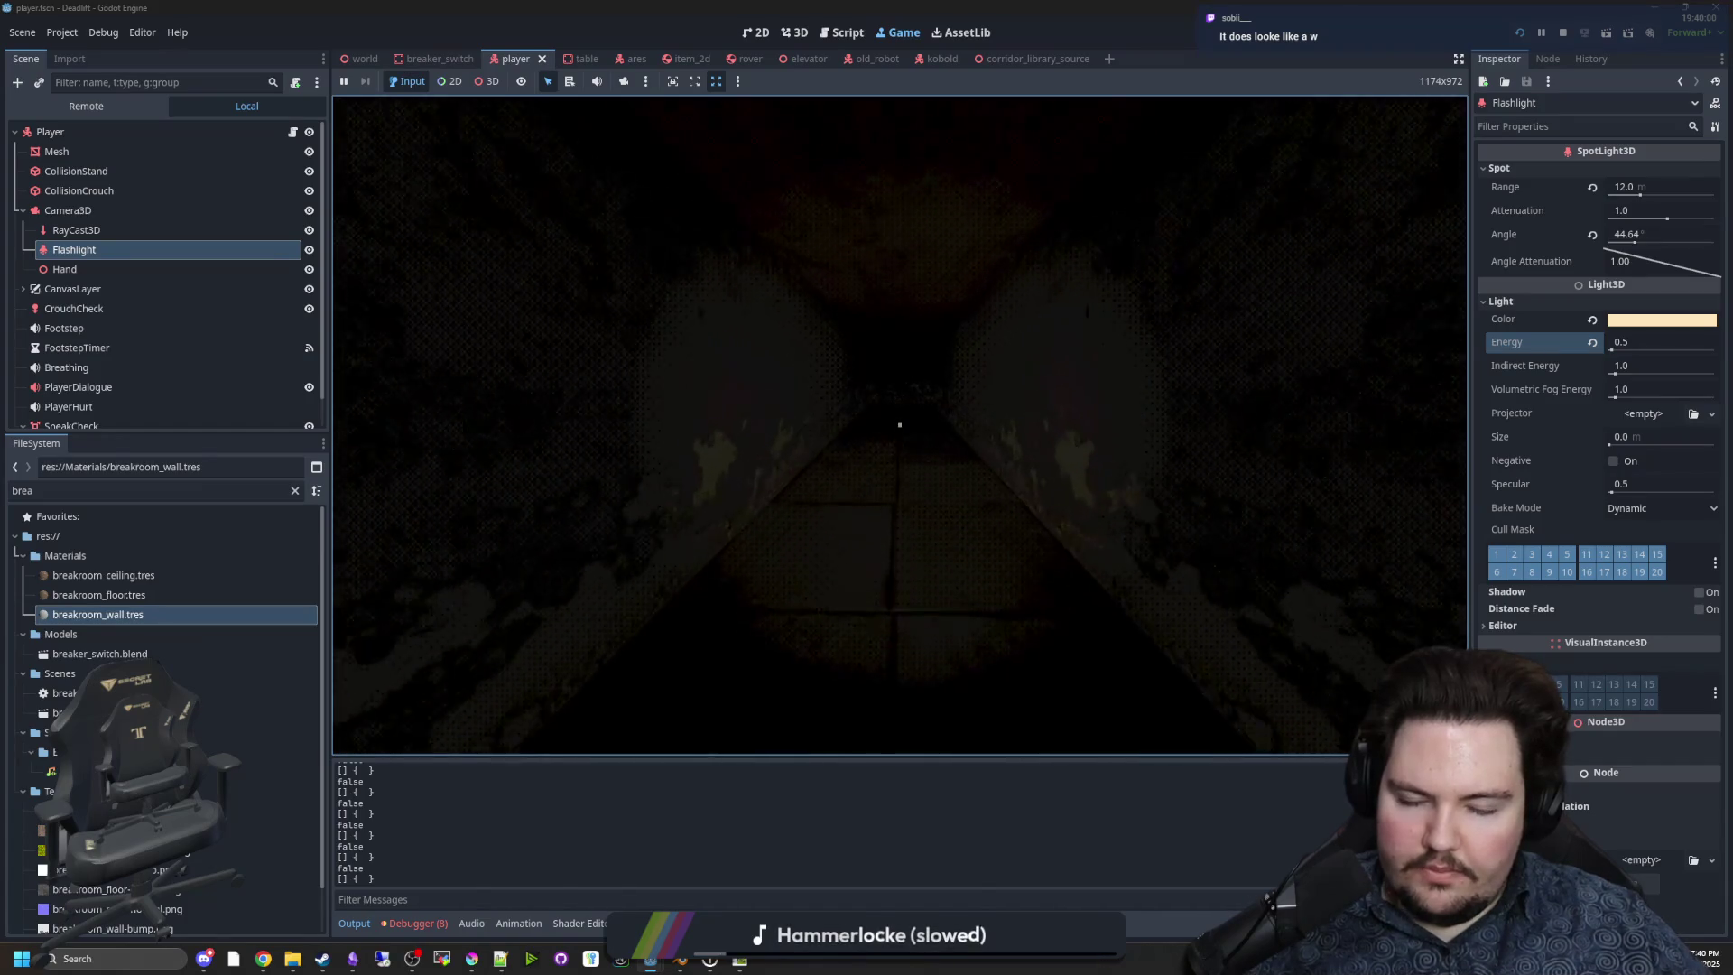
Pause the game and switch to the browser showing Filter Forge's 'Up the Garden Path' page.
key(Escape)
key(super)
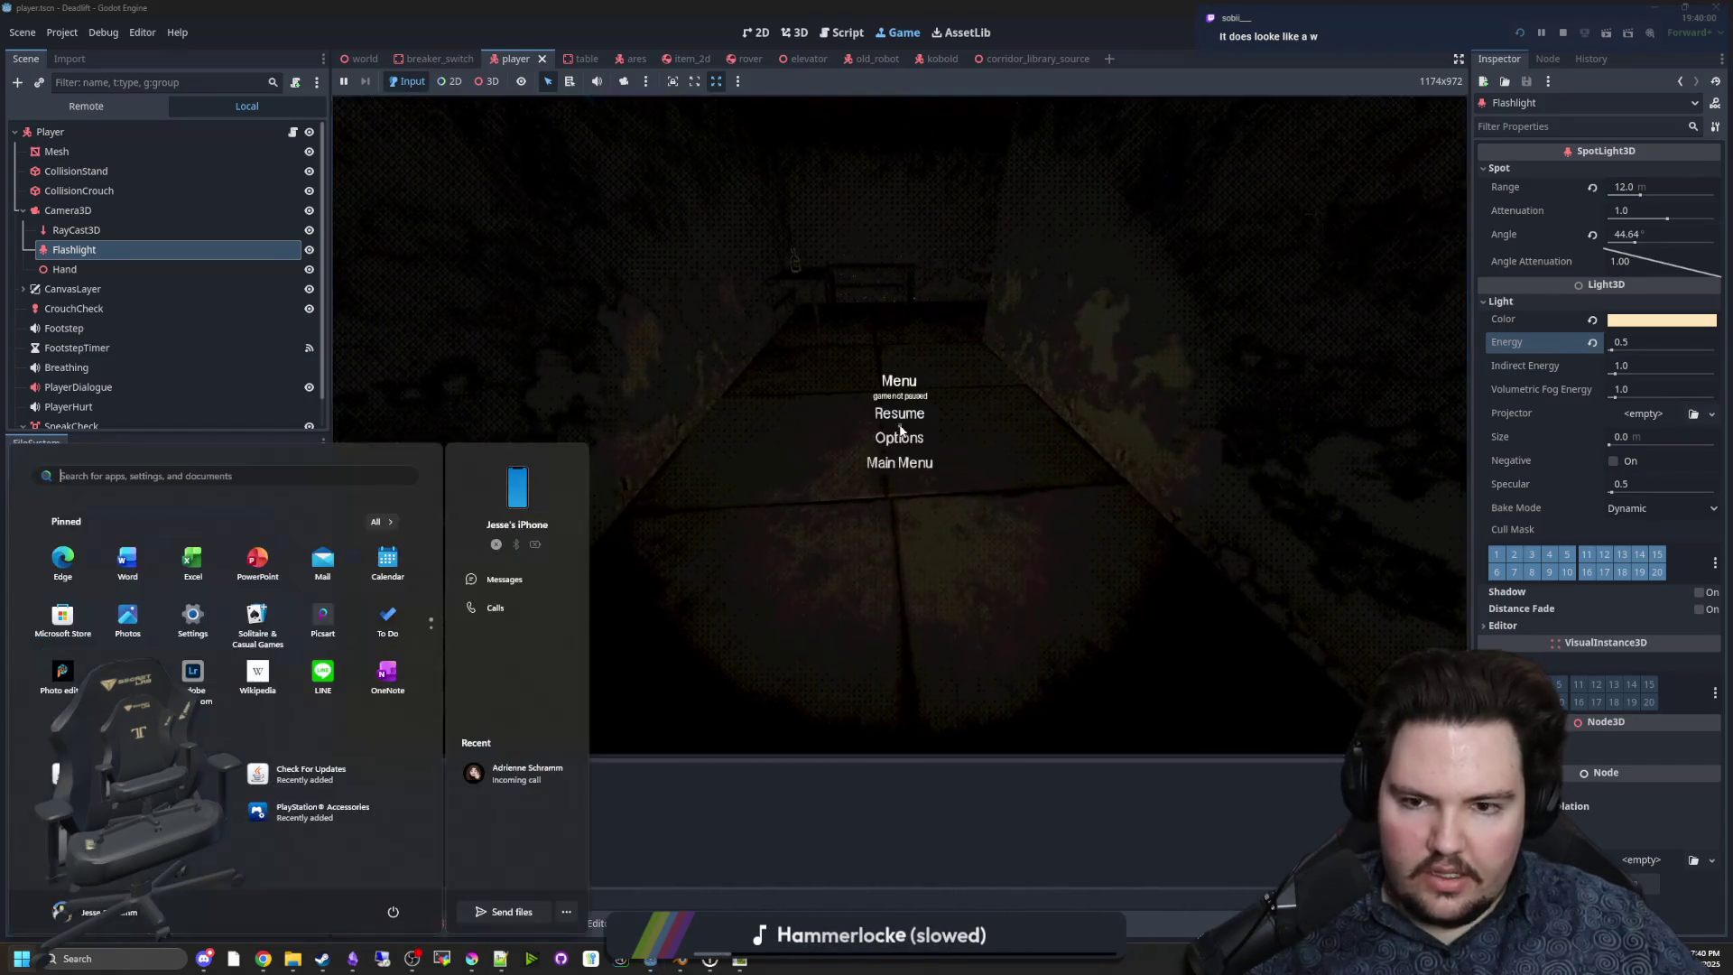
key(Escape)
key(alt+Tab)
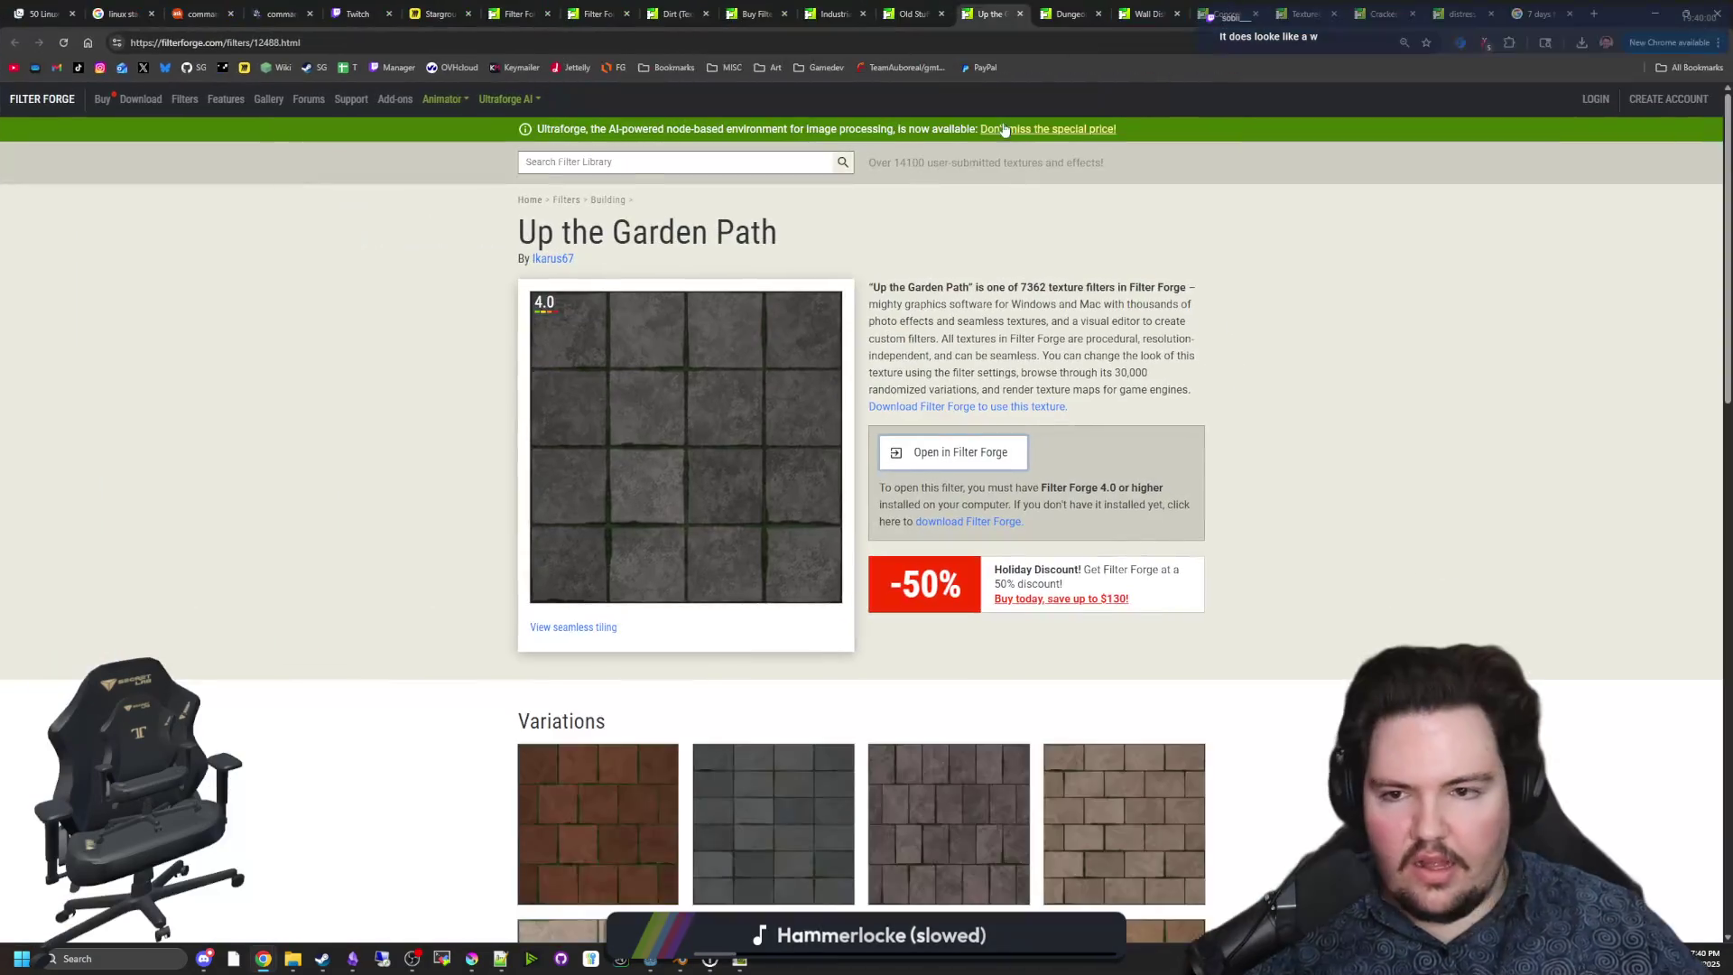
Compare the Old Stuff, Industrial Wall, Up the Garden Path and Dirt texture tabs, then reorder the concrete results tab.
click(917, 16)
click(832, 14)
click(997, 11)
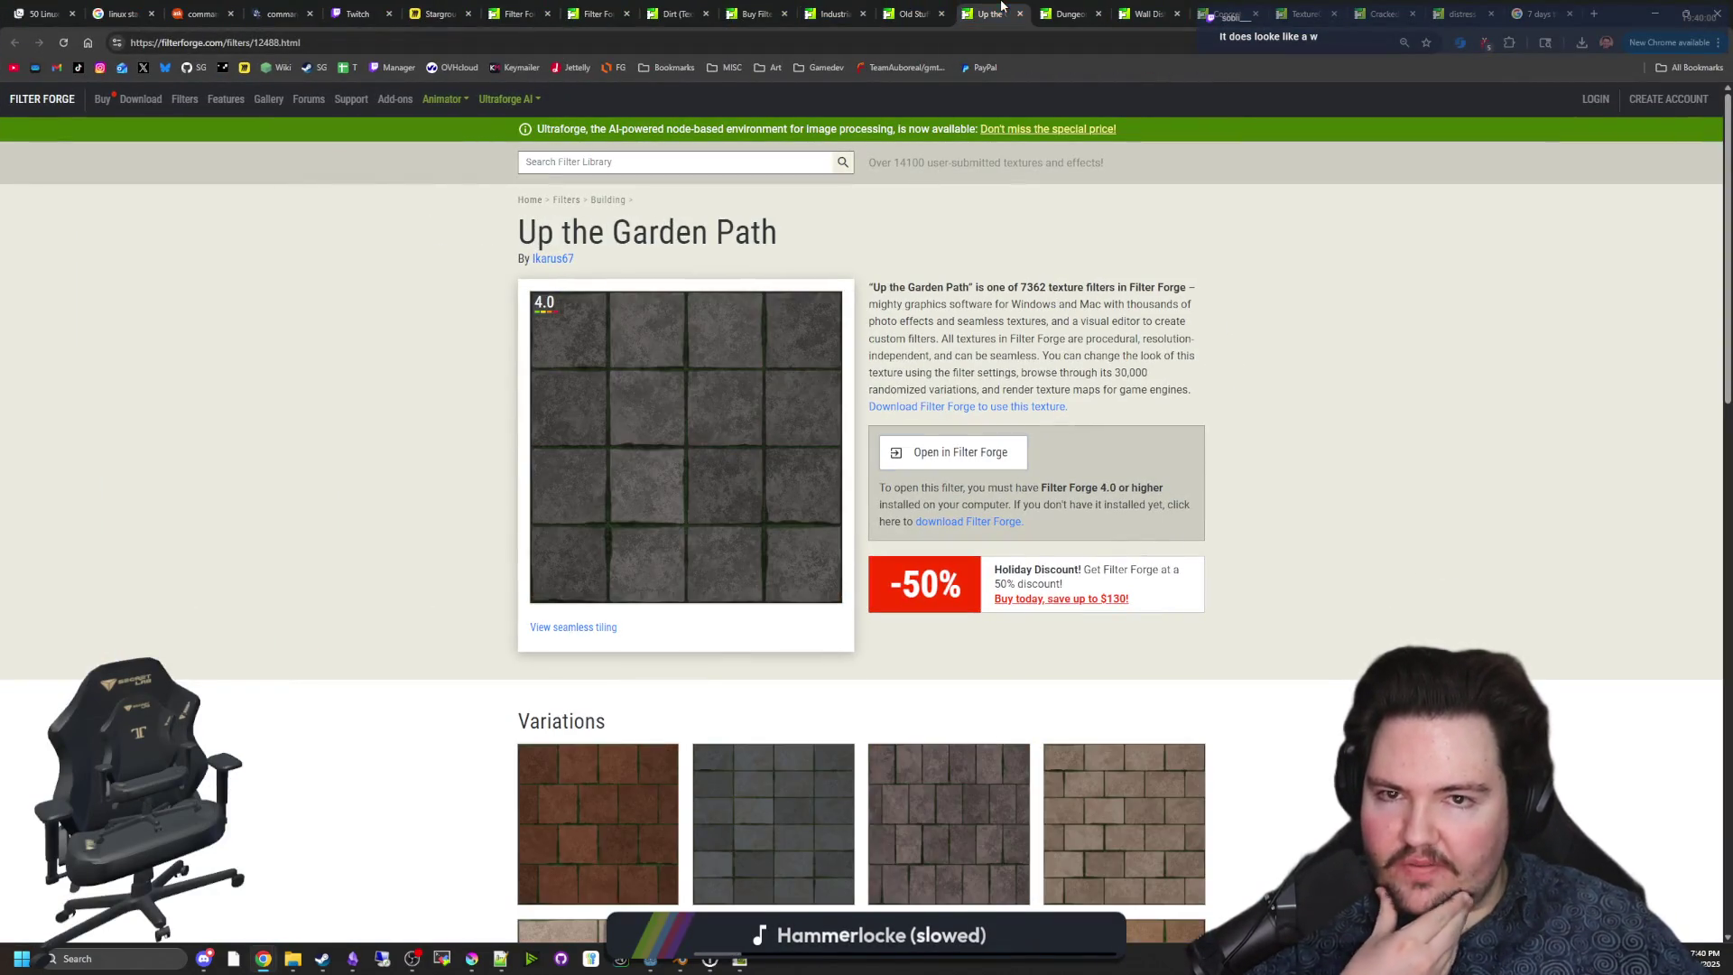
scroll(983, 521, down, 8)
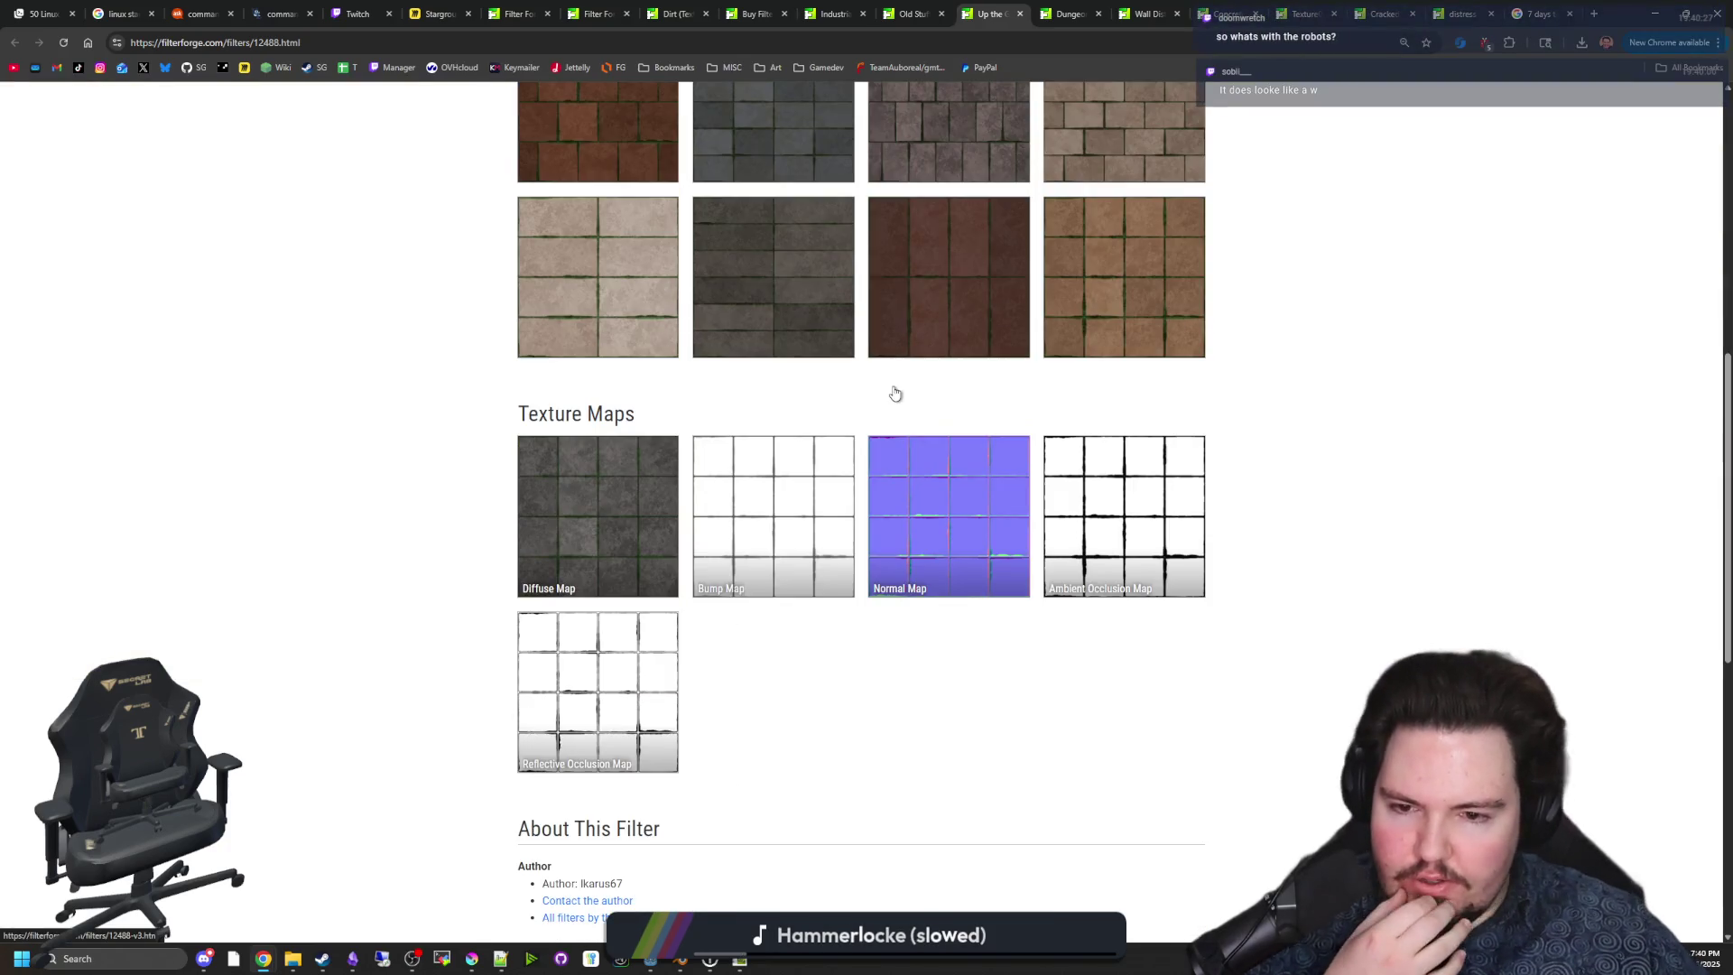
scroll(893, 411, up, 8)
click(913, 13)
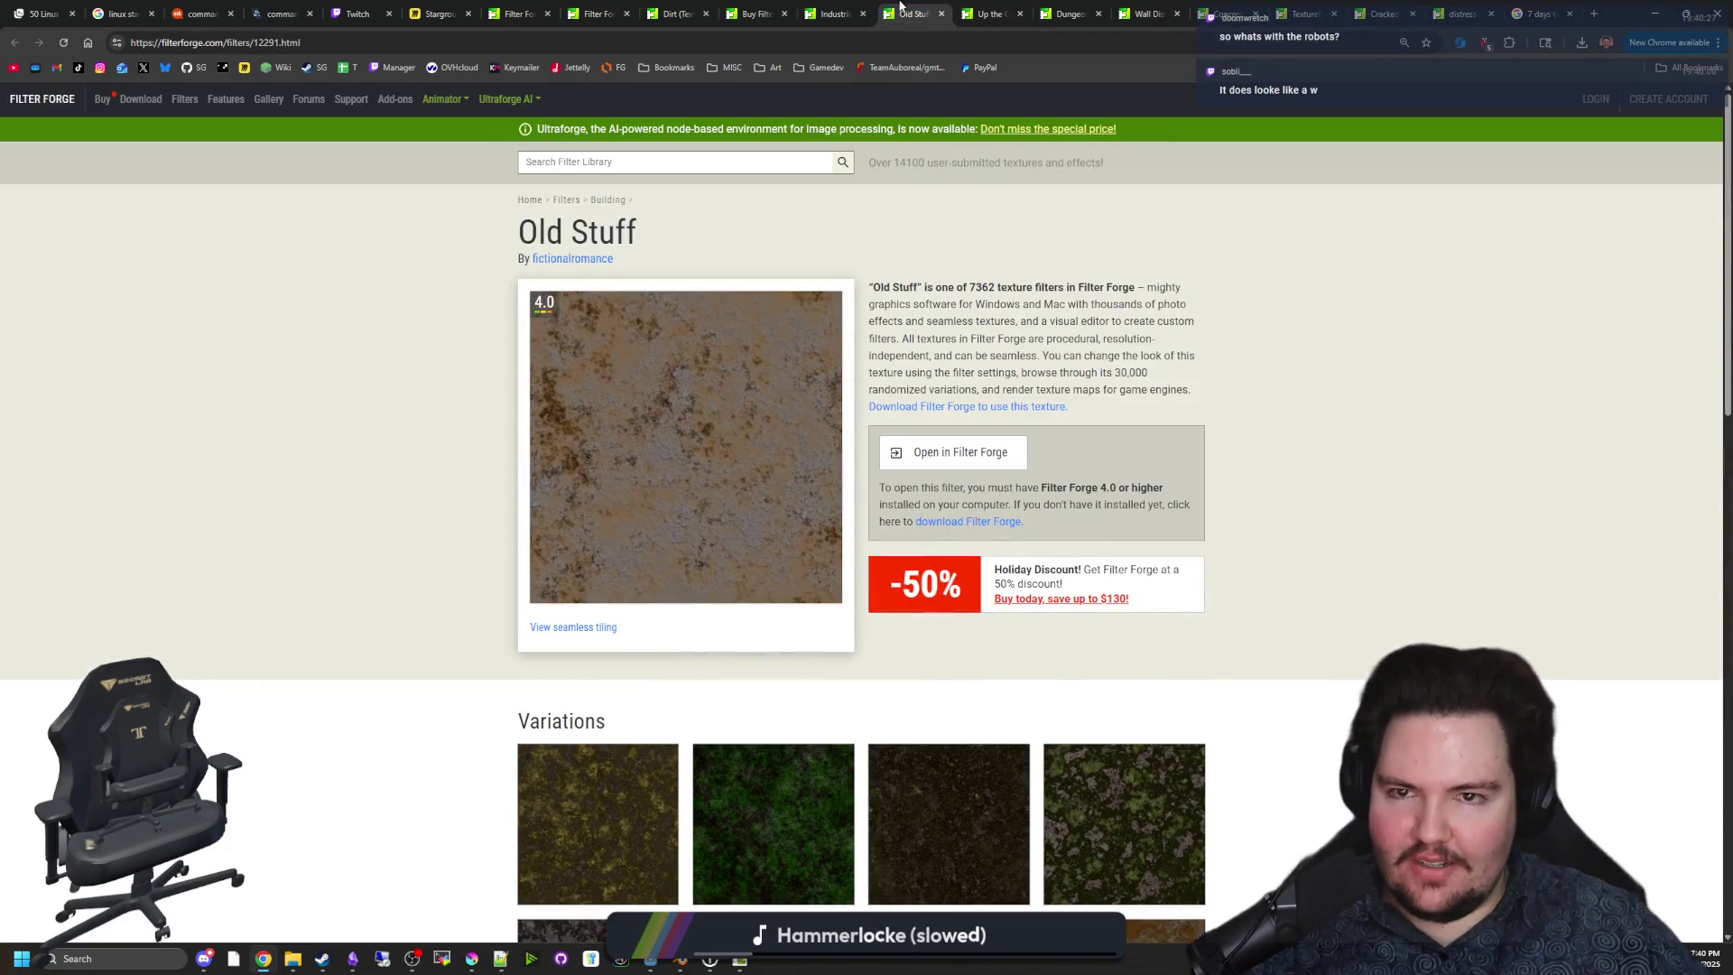
click(857, 11)
click(913, 11)
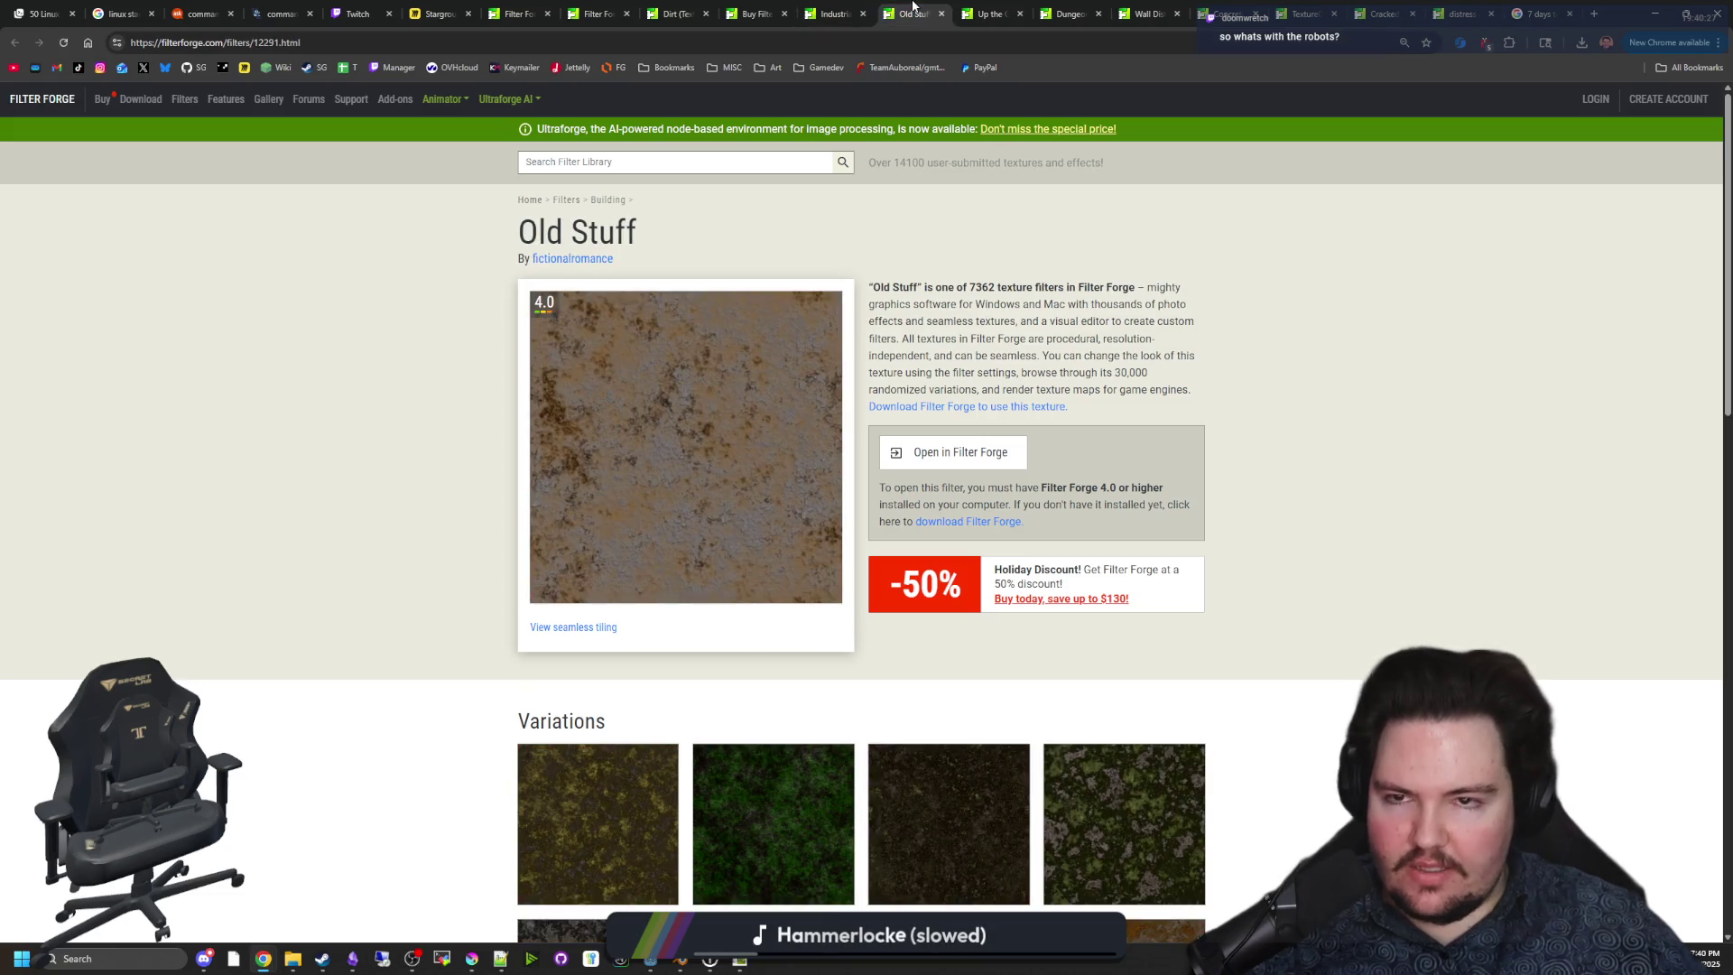
click(761, 11)
click(672, 11)
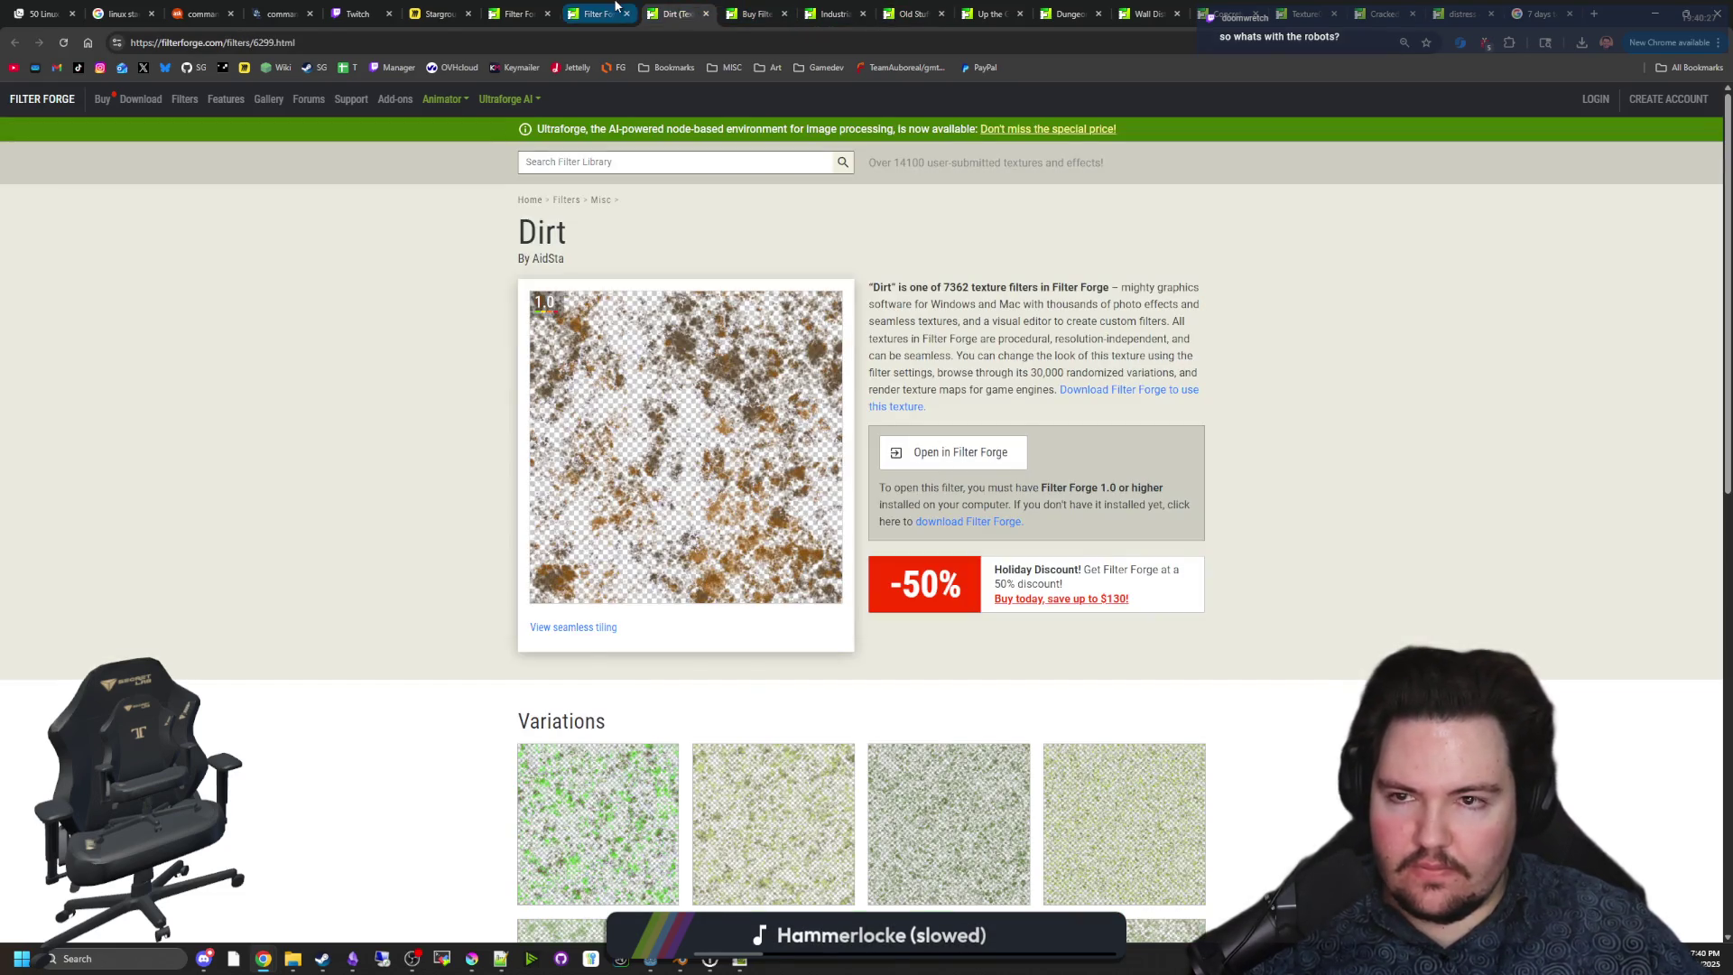
click(593, 11)
click(519, 11)
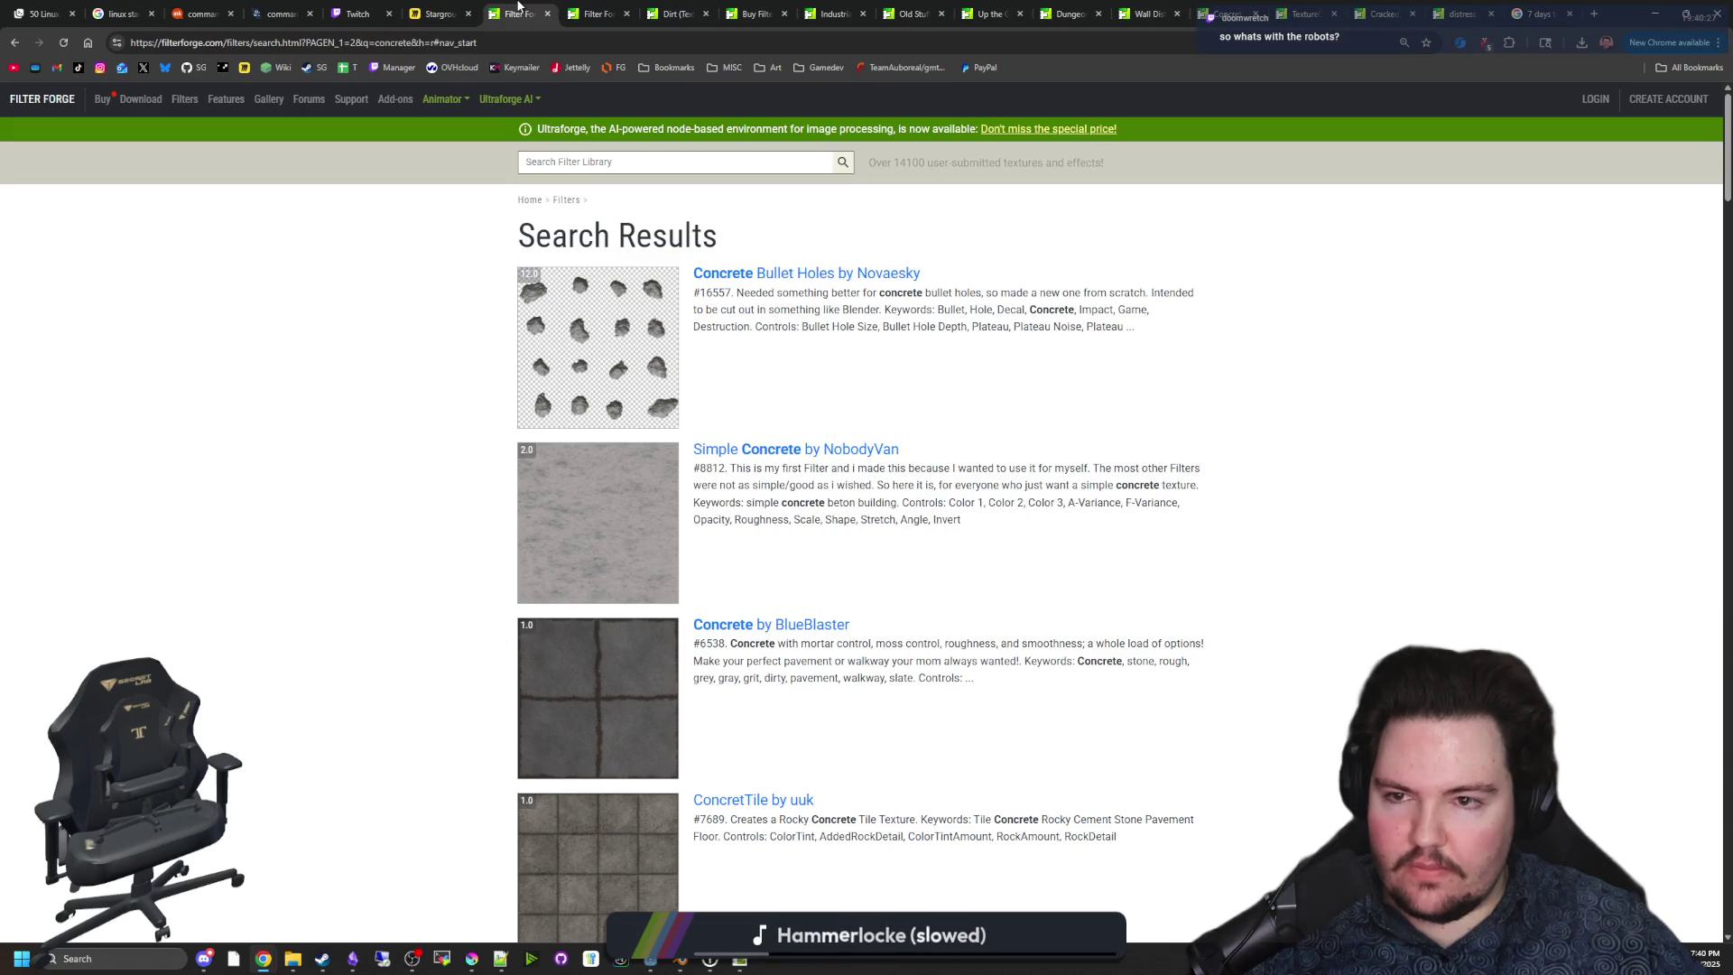
drag(519, 6, 902, 6)
Scroll the concrete search results and open the Cracked Concrete Floor texture page.
scroll(719, 434, down, 12)
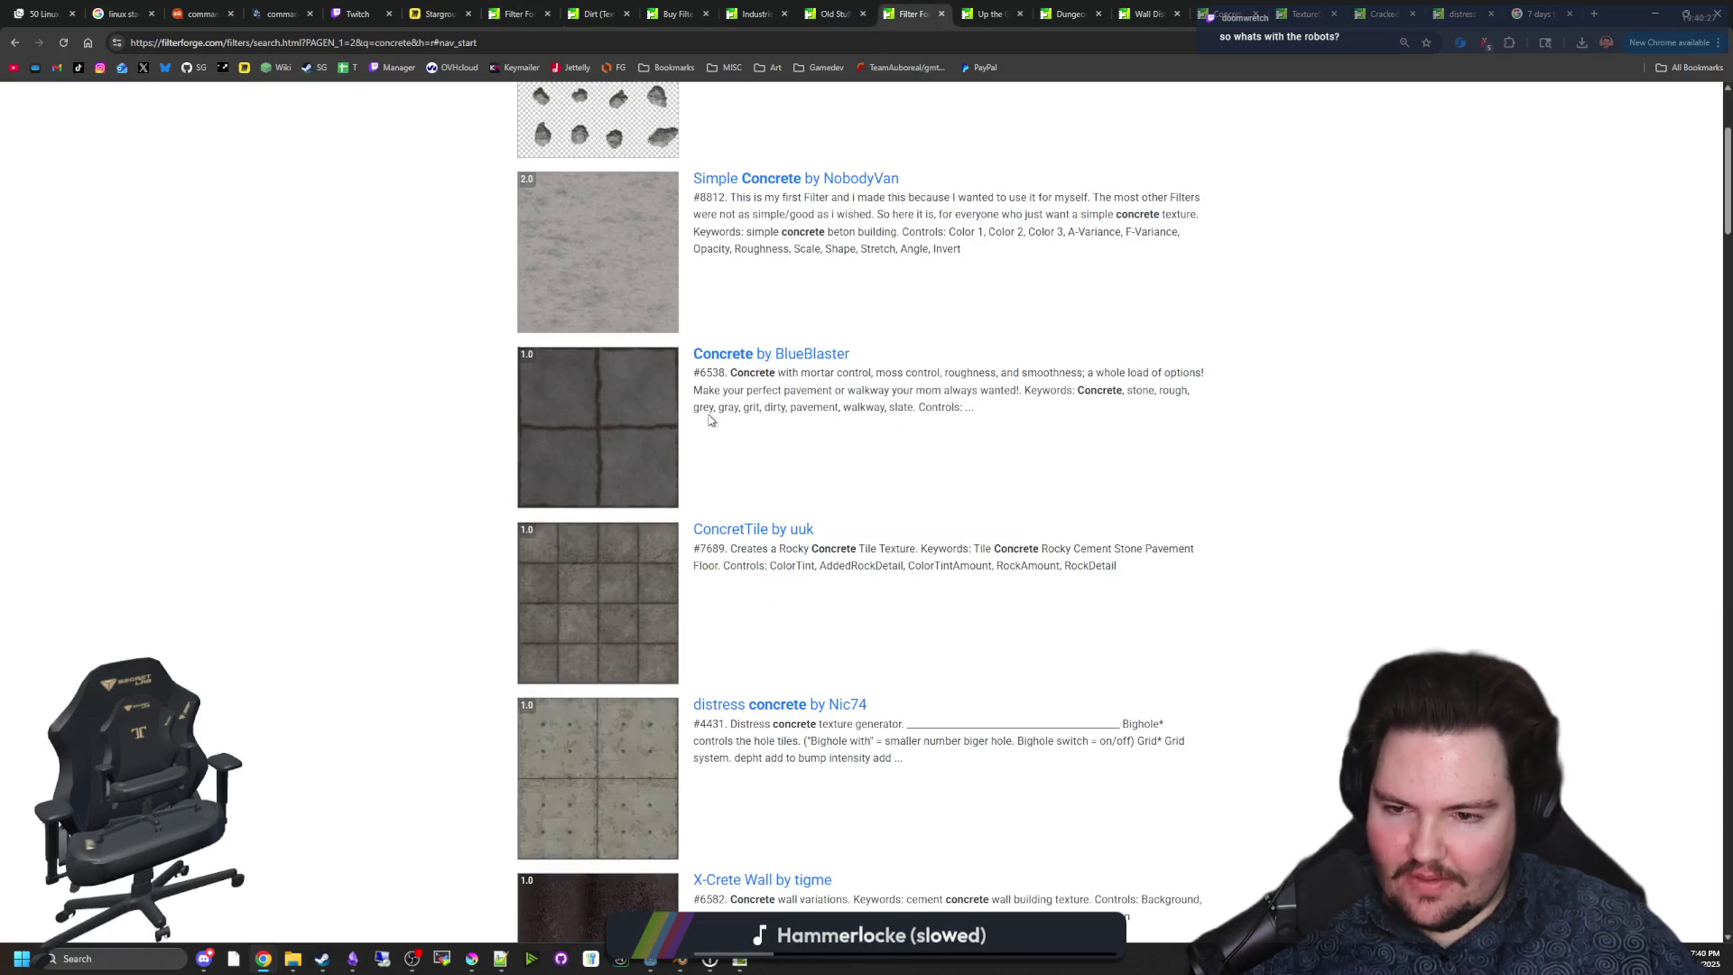
scroll(710, 412, down, 4)
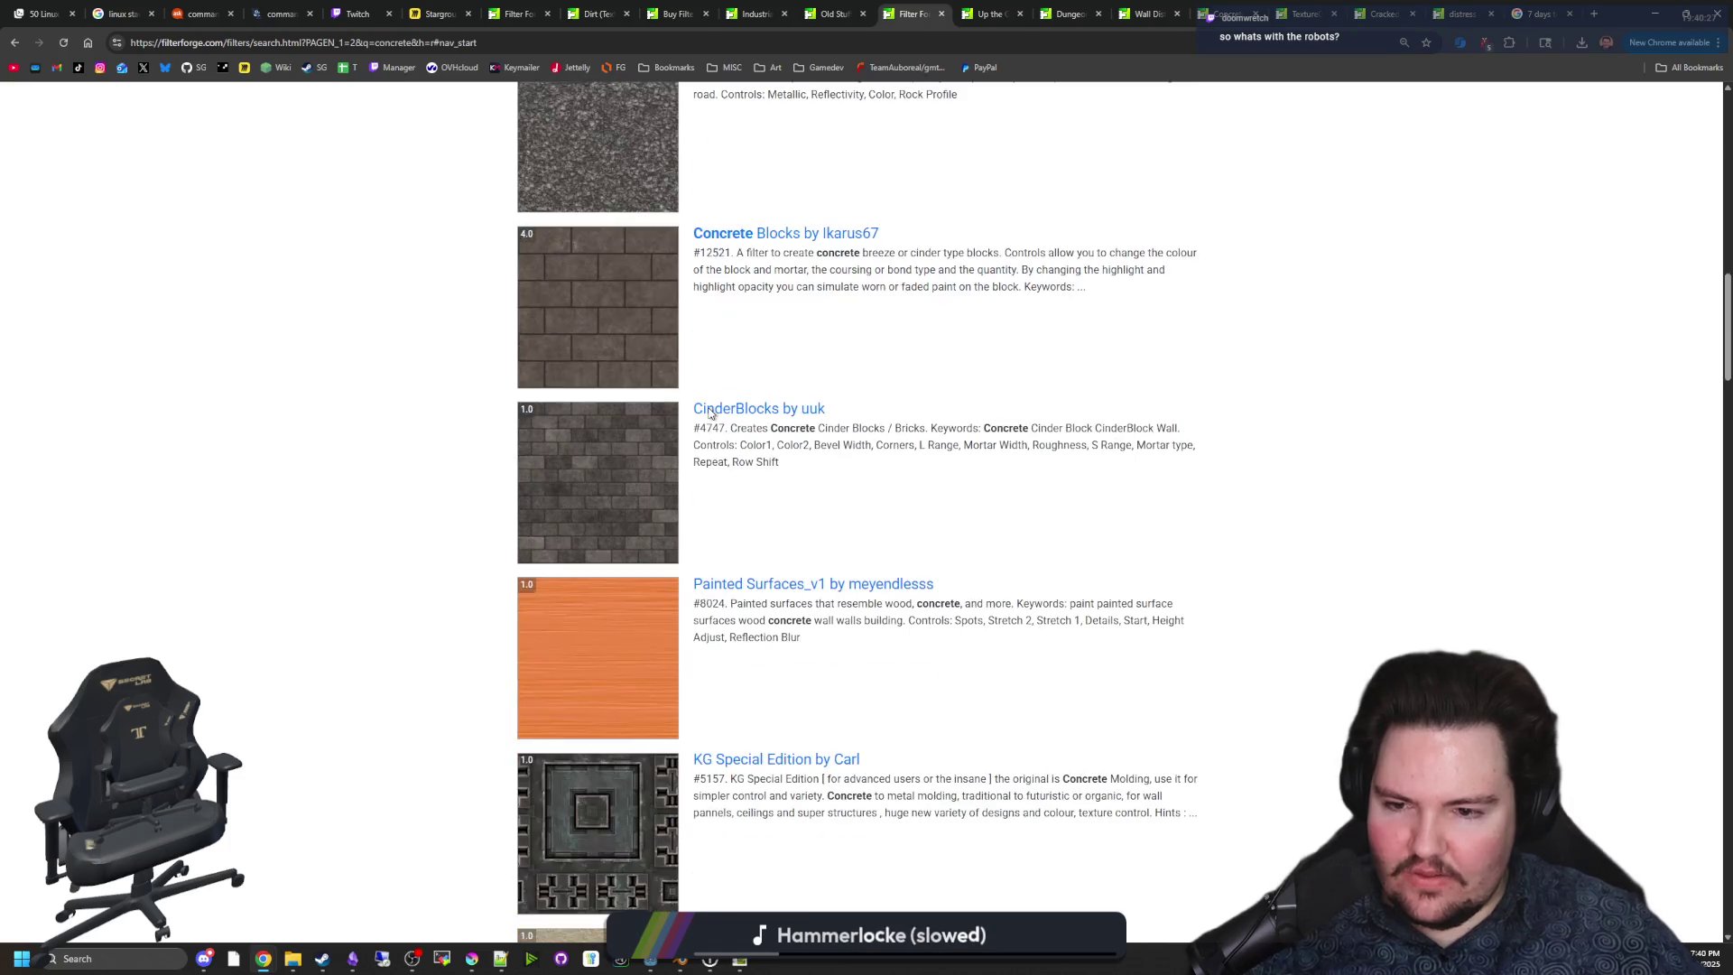
scroll(710, 386, down, 5)
scroll(713, 393, down, 20)
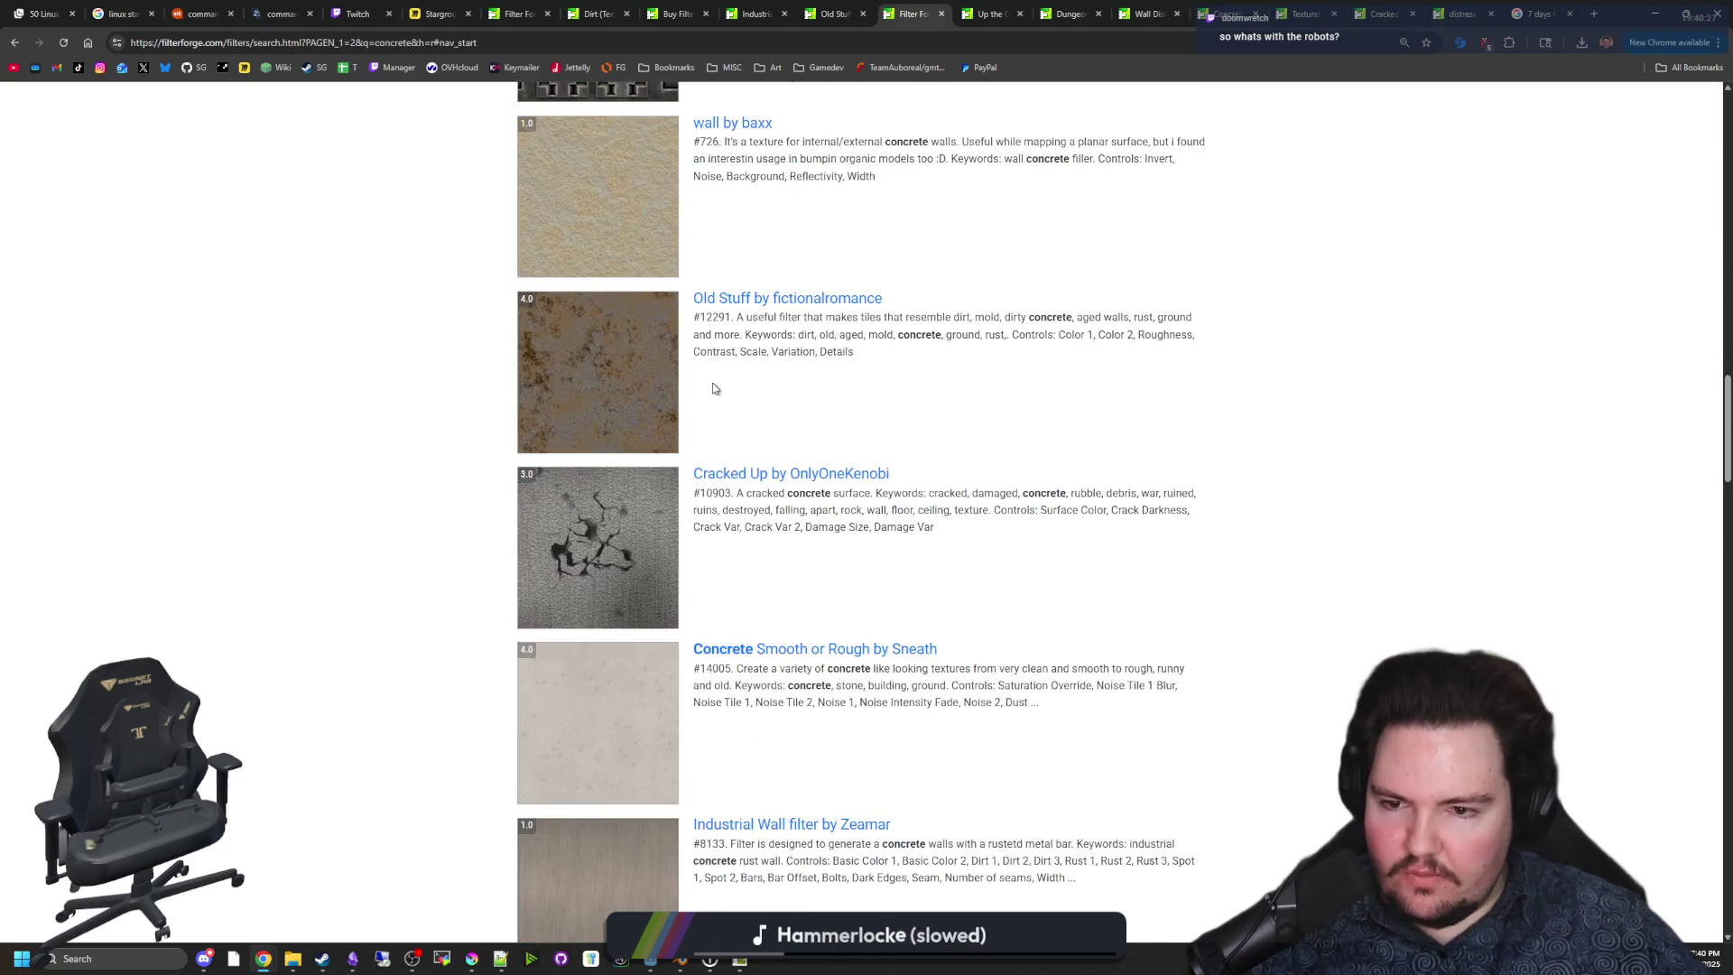
scroll(687, 412, down, 5)
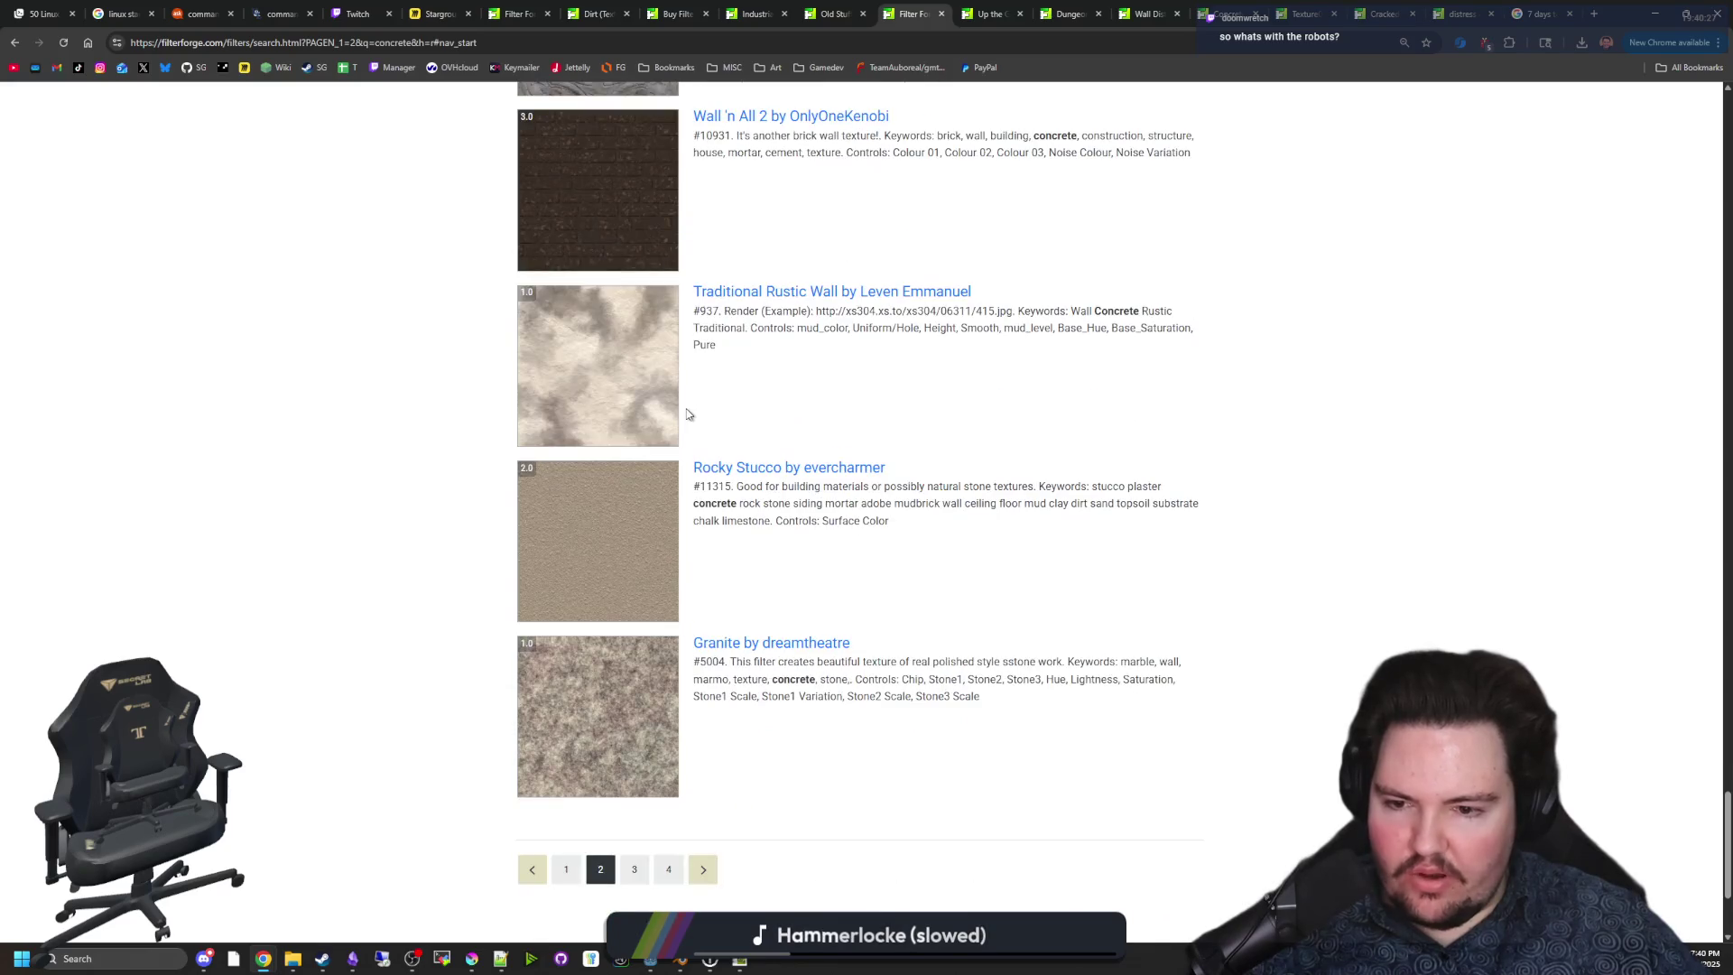
scroll(1264, 172, up, 20)
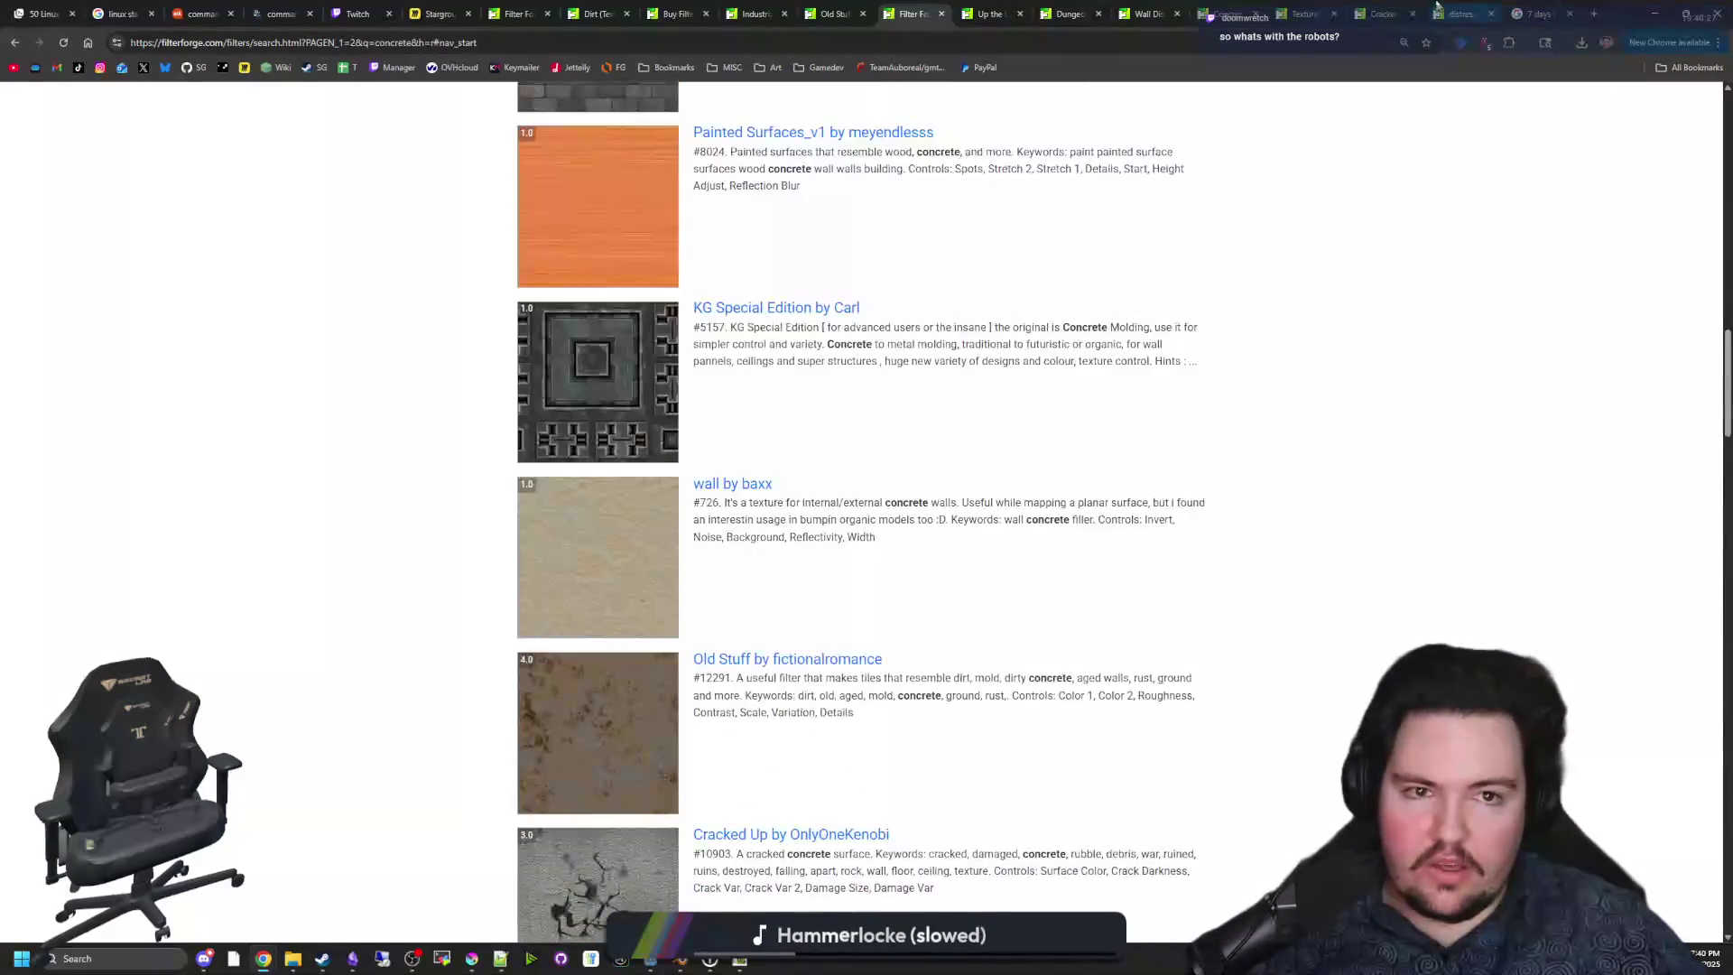
click(1462, 13)
click(1378, 13)
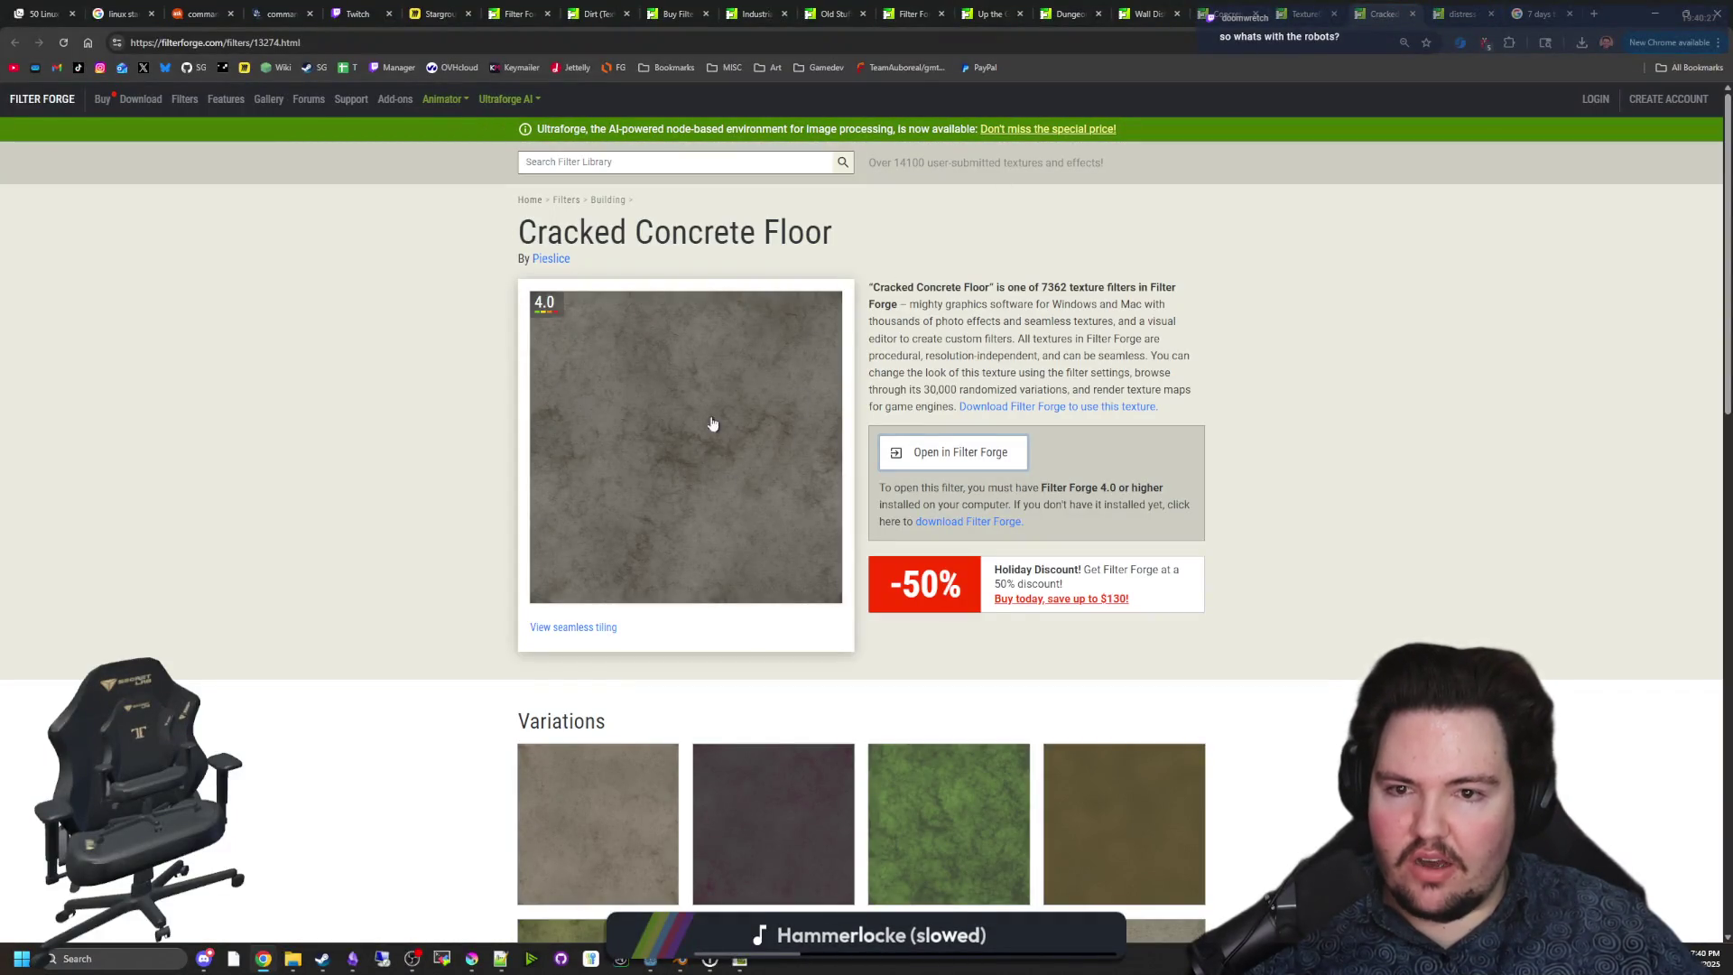
Compare the Texture001, Concrete and Wall Distressed Section 01 tabs, then load Cracked Concrete Floor into breakroom_floor.
click(1298, 7)
click(1214, 7)
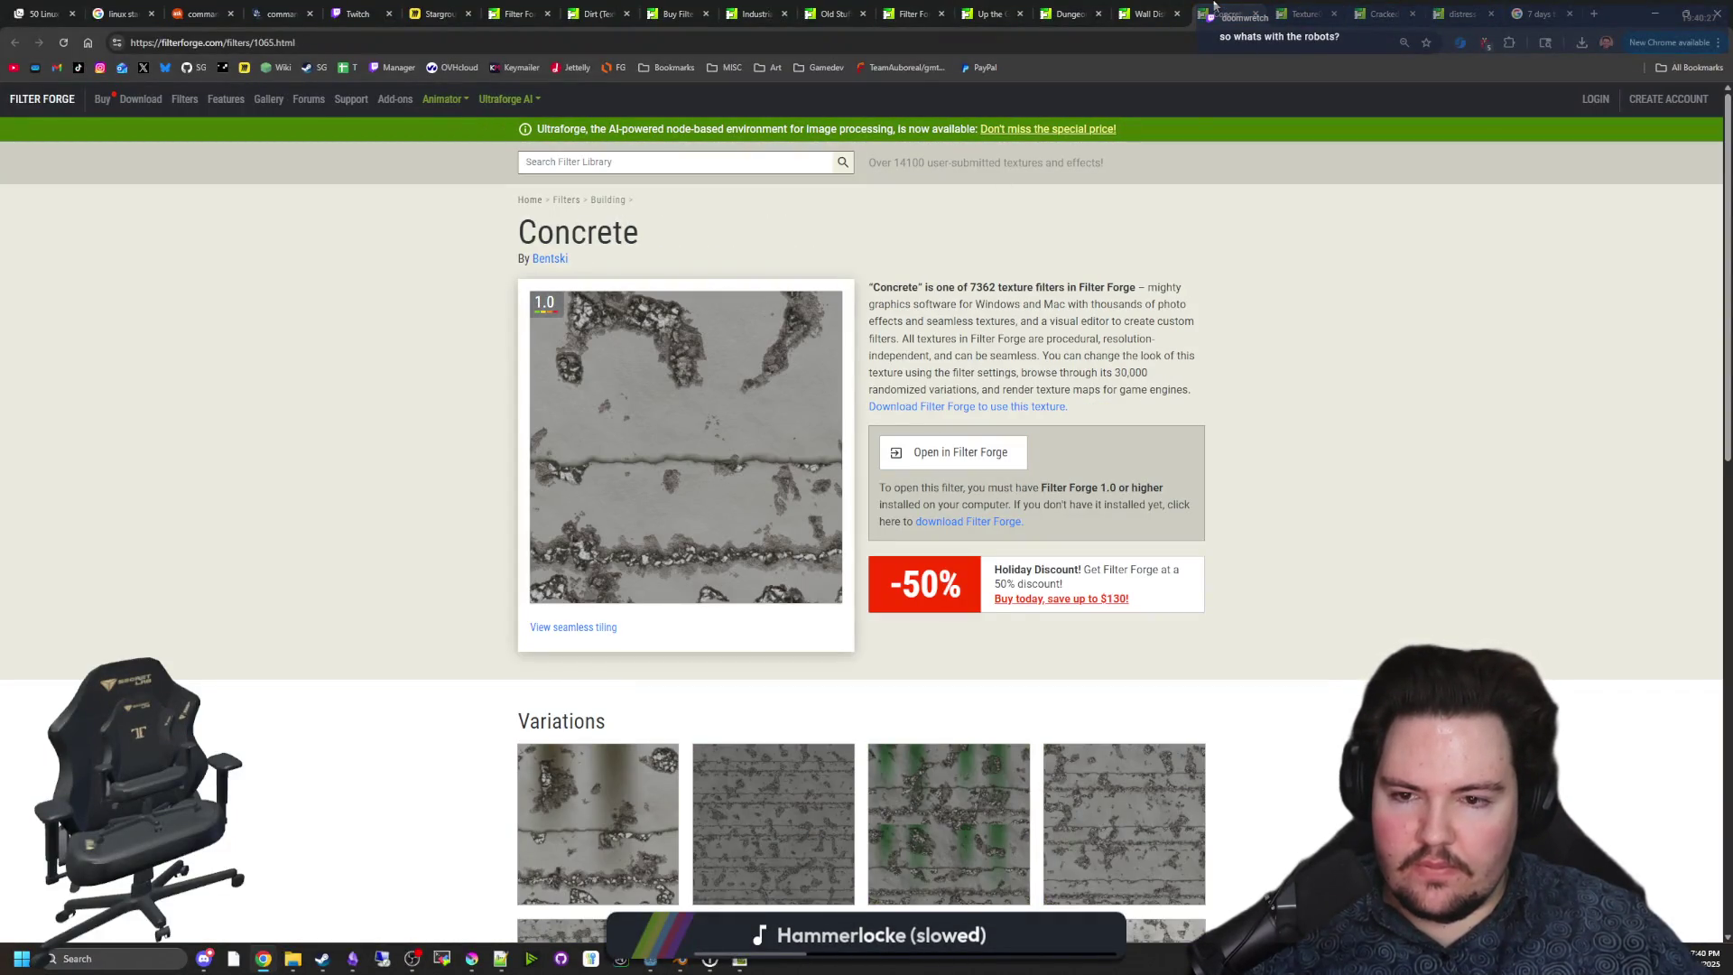
click(1162, 9)
click(1072, 9)
click(1151, 9)
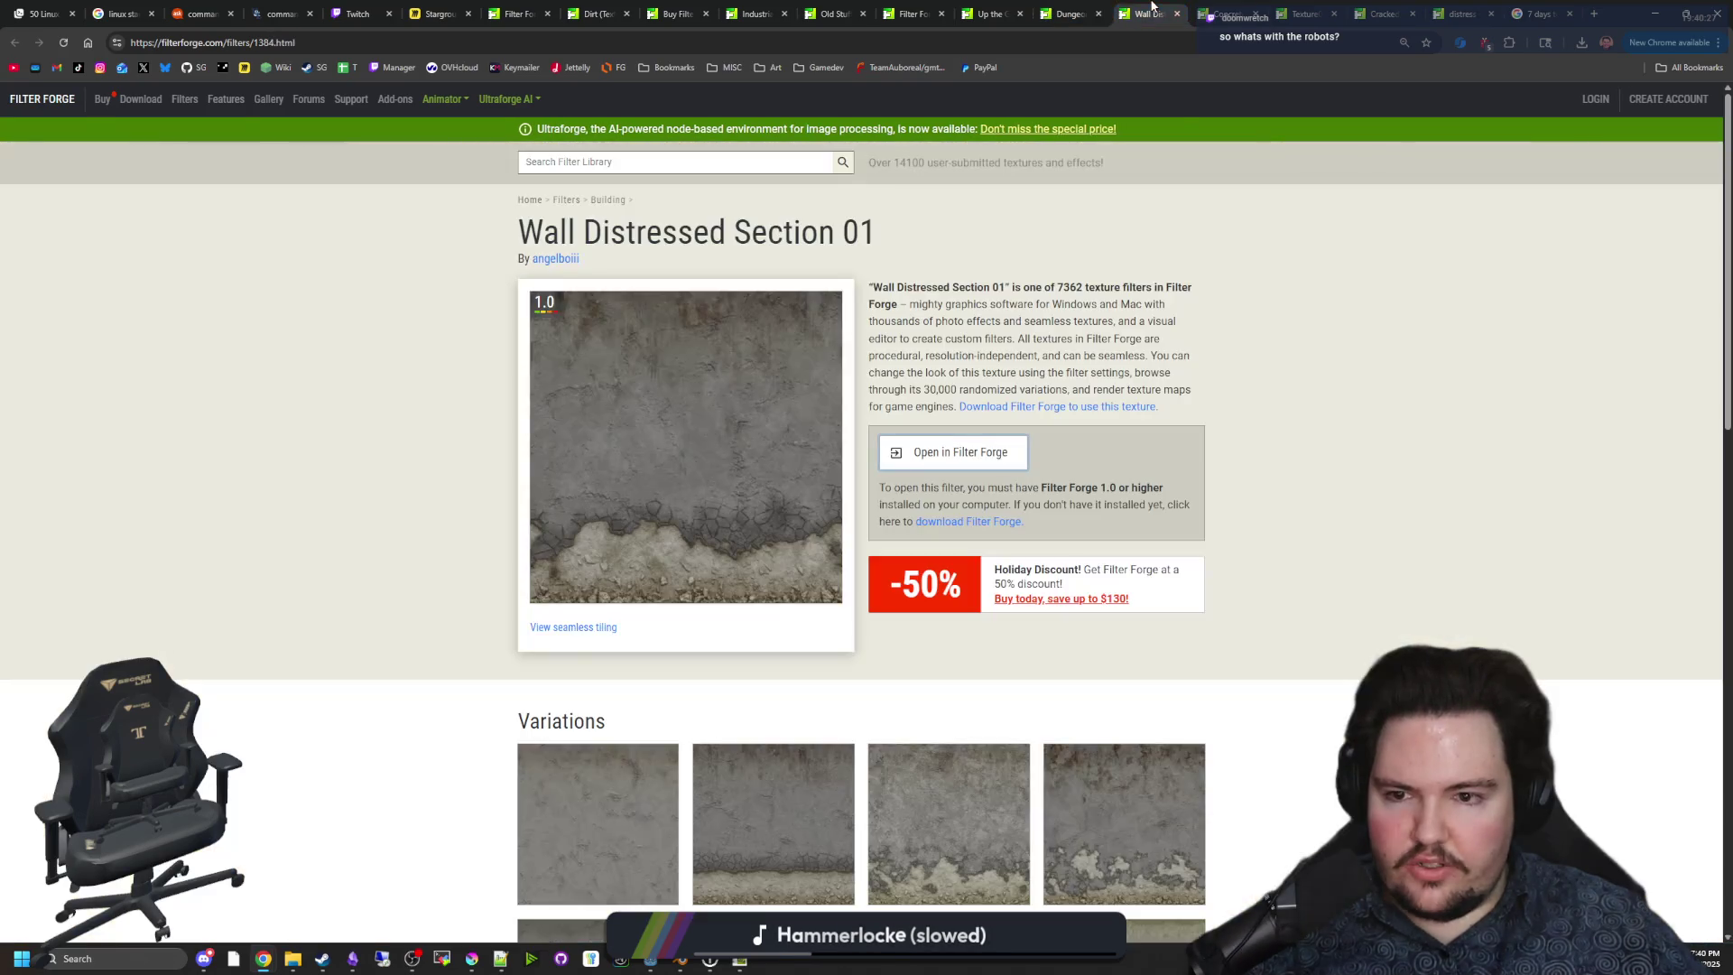
click(1227, 7)
click(1304, 7)
click(1373, 8)
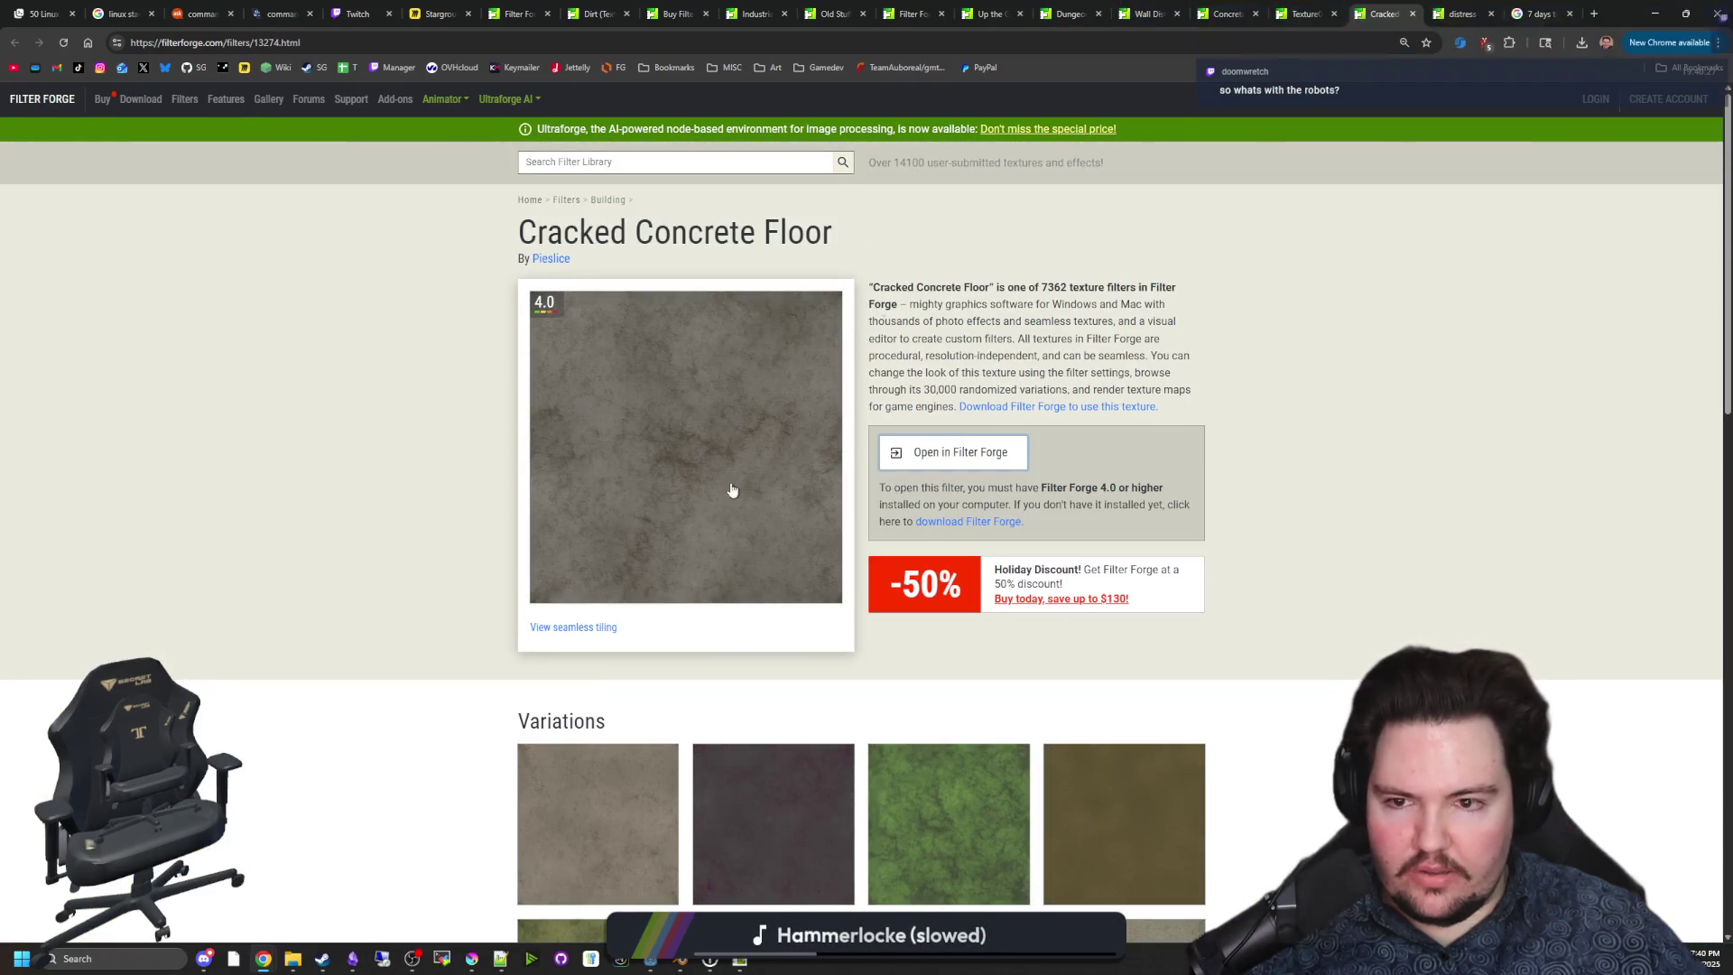
click(925, 450)
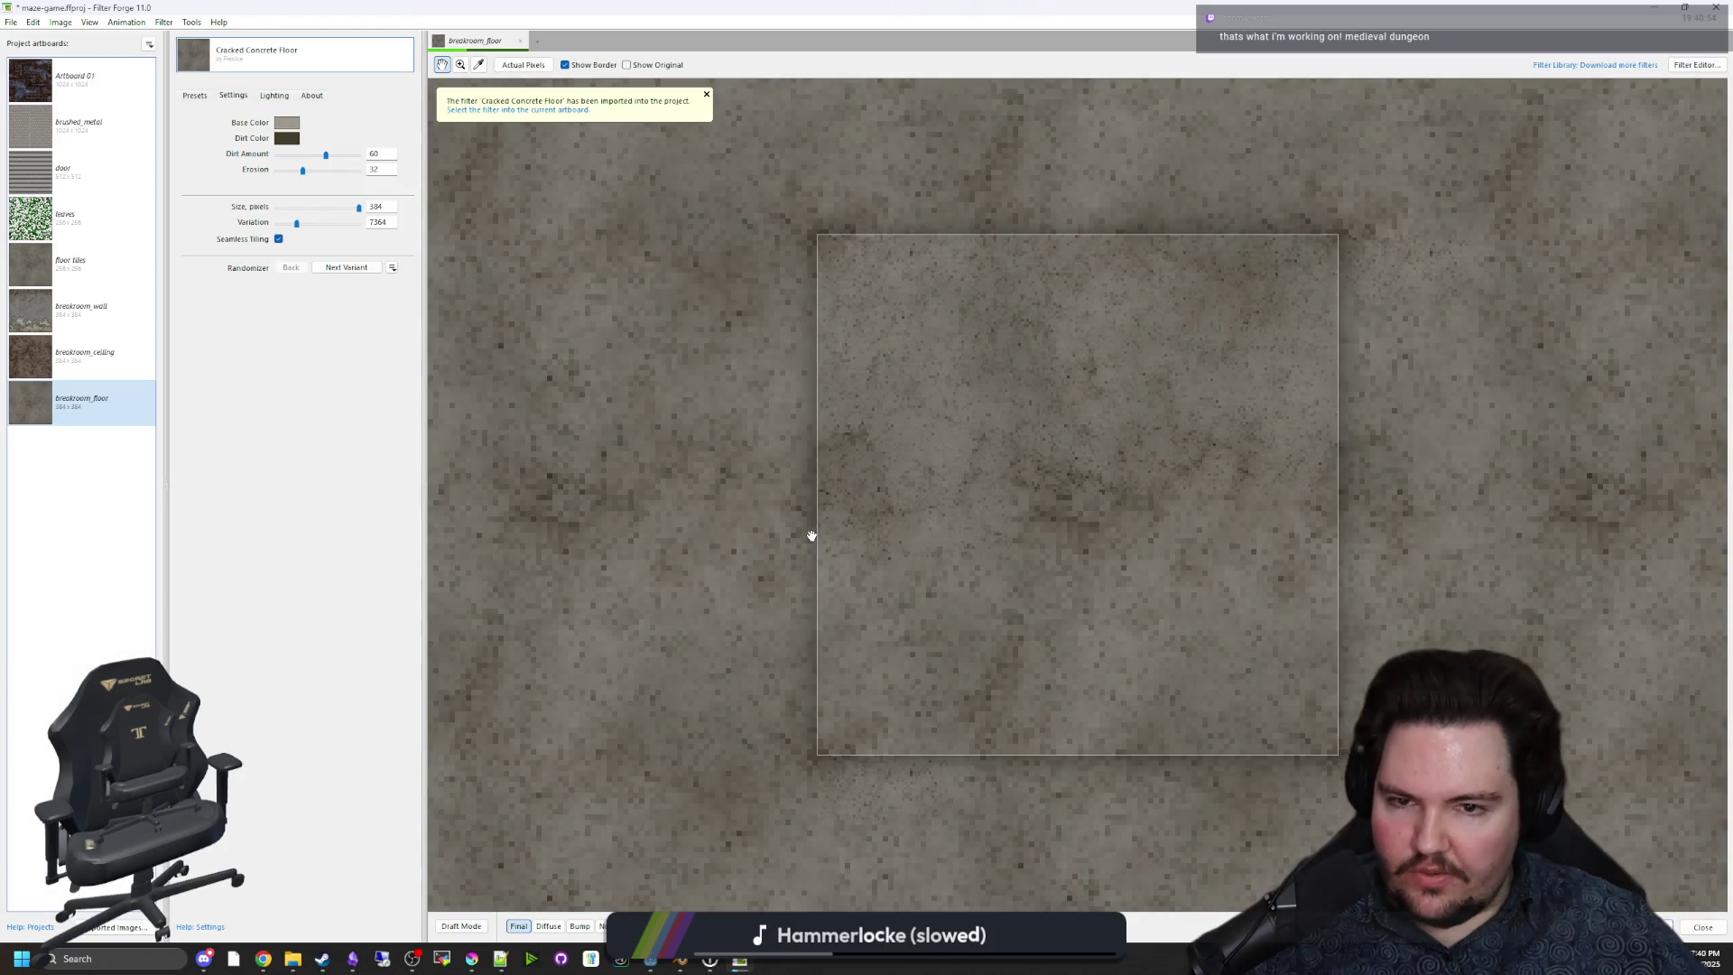
Export breakroom_floor's diffuse, bump and normal PNGs to the Textures folder.
scroll(894, 484, down, 2)
scroll(896, 485, up, 3)
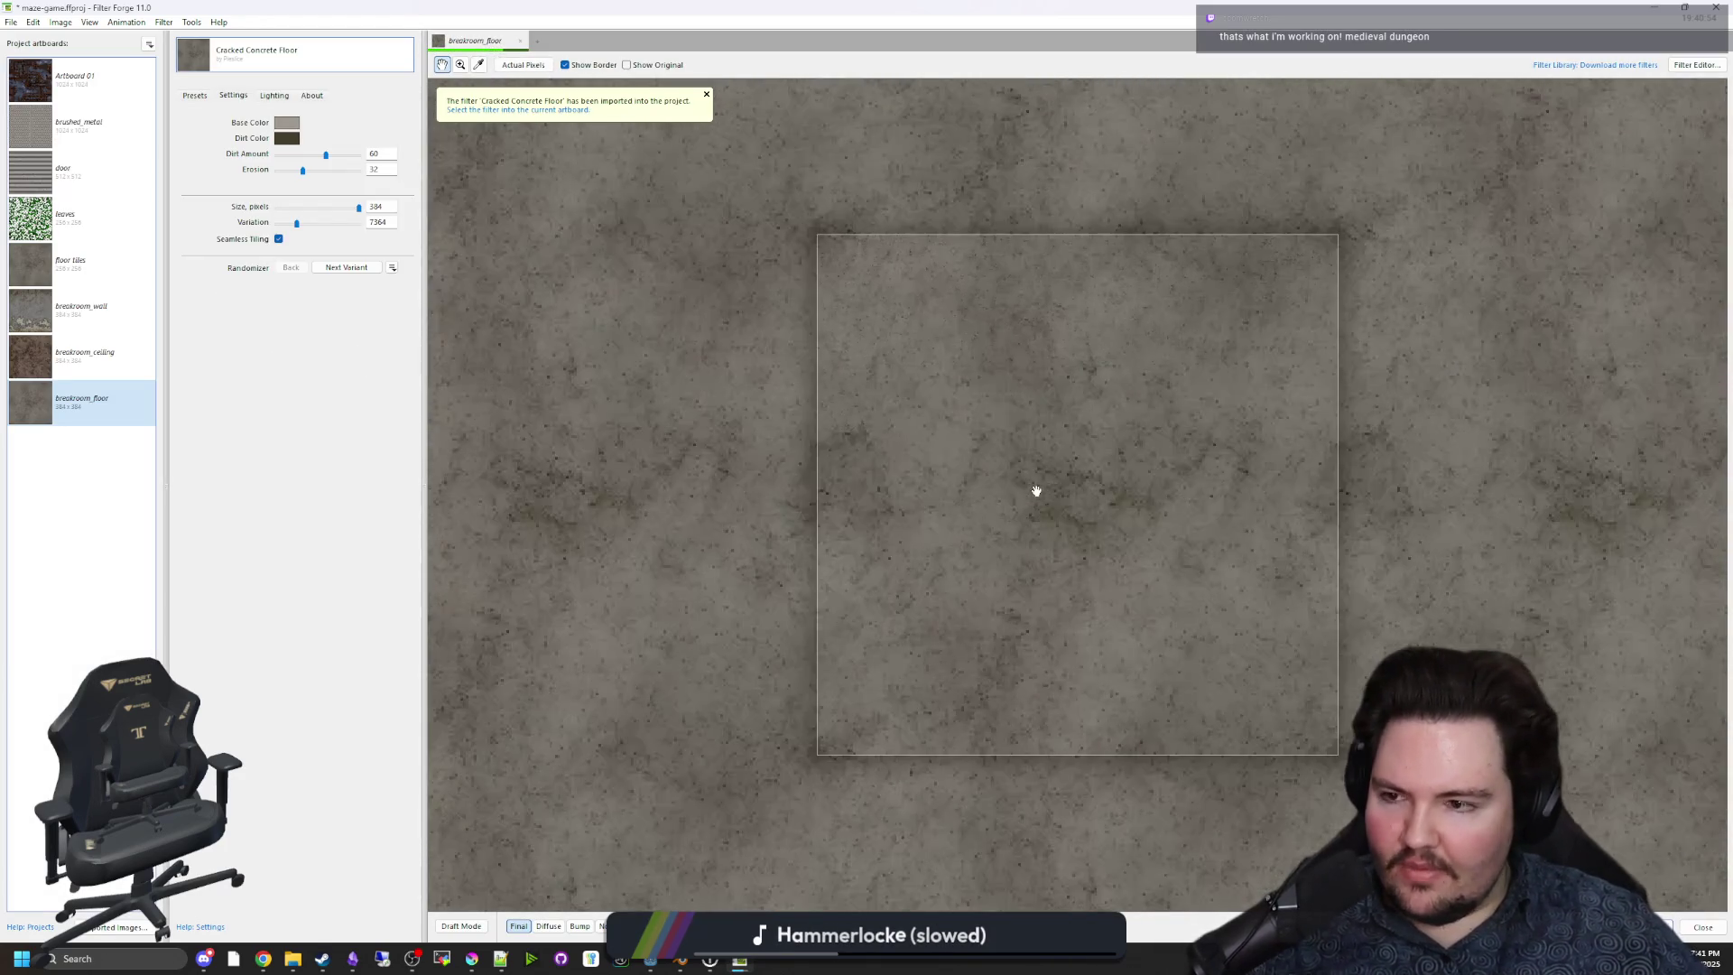
click(60, 22)
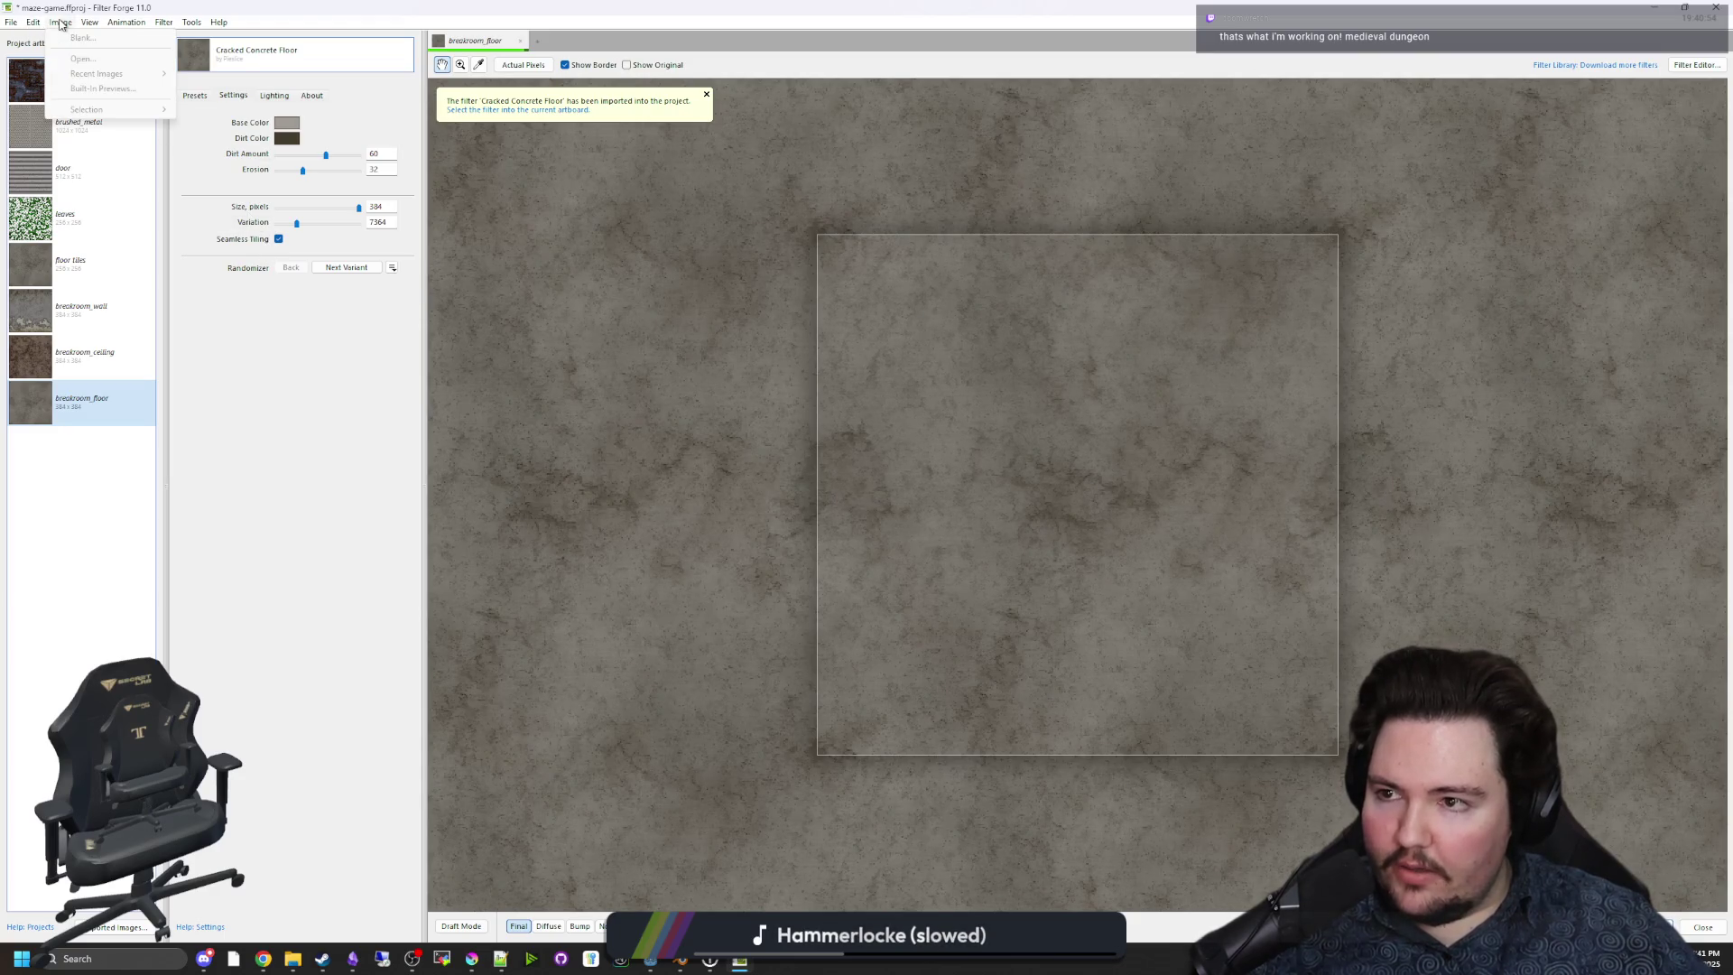
click(54, 141)
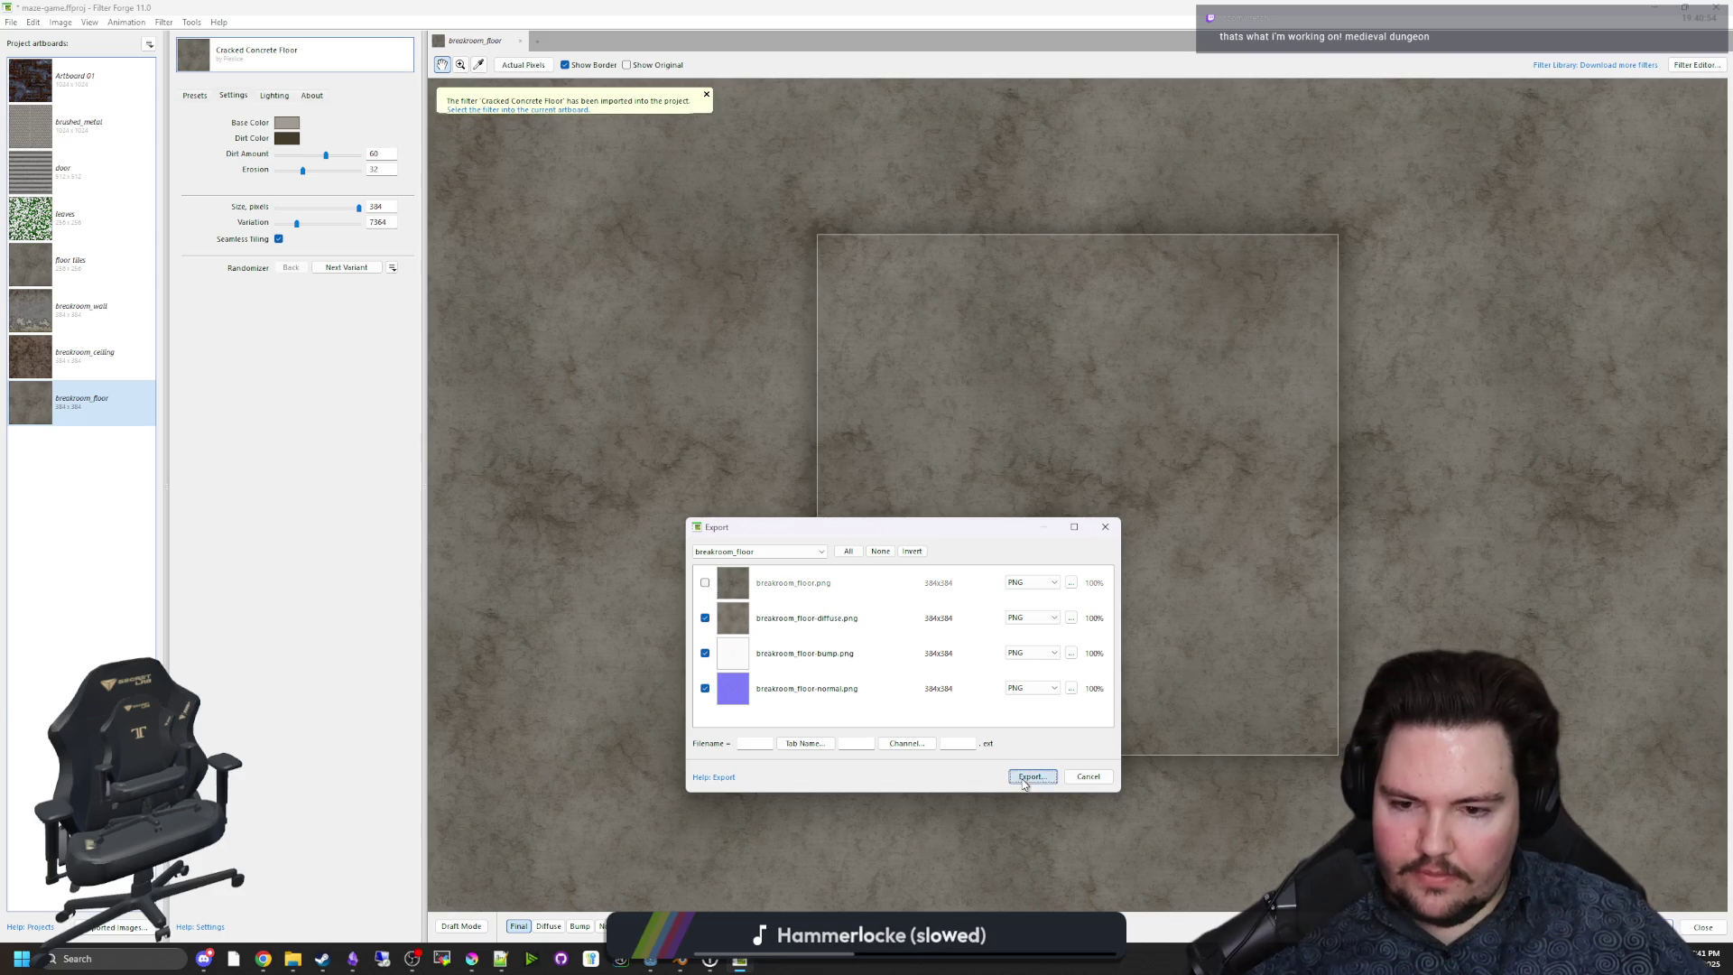
click(1026, 774)
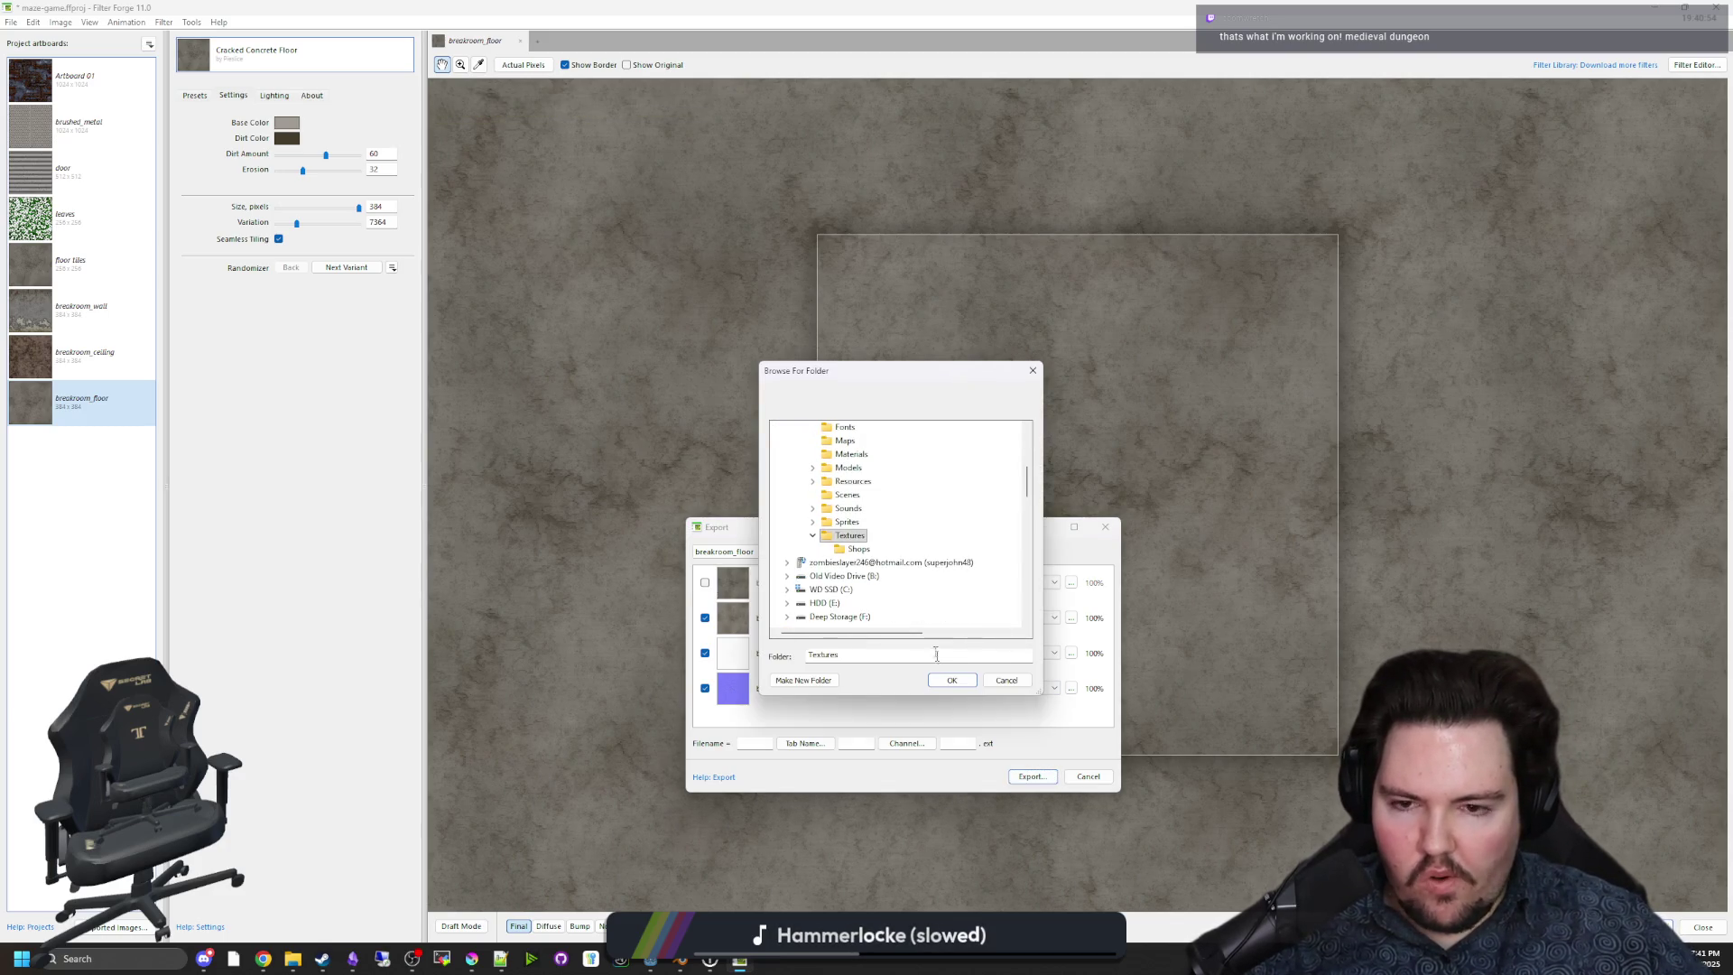
click(951, 680)
click(916, 513)
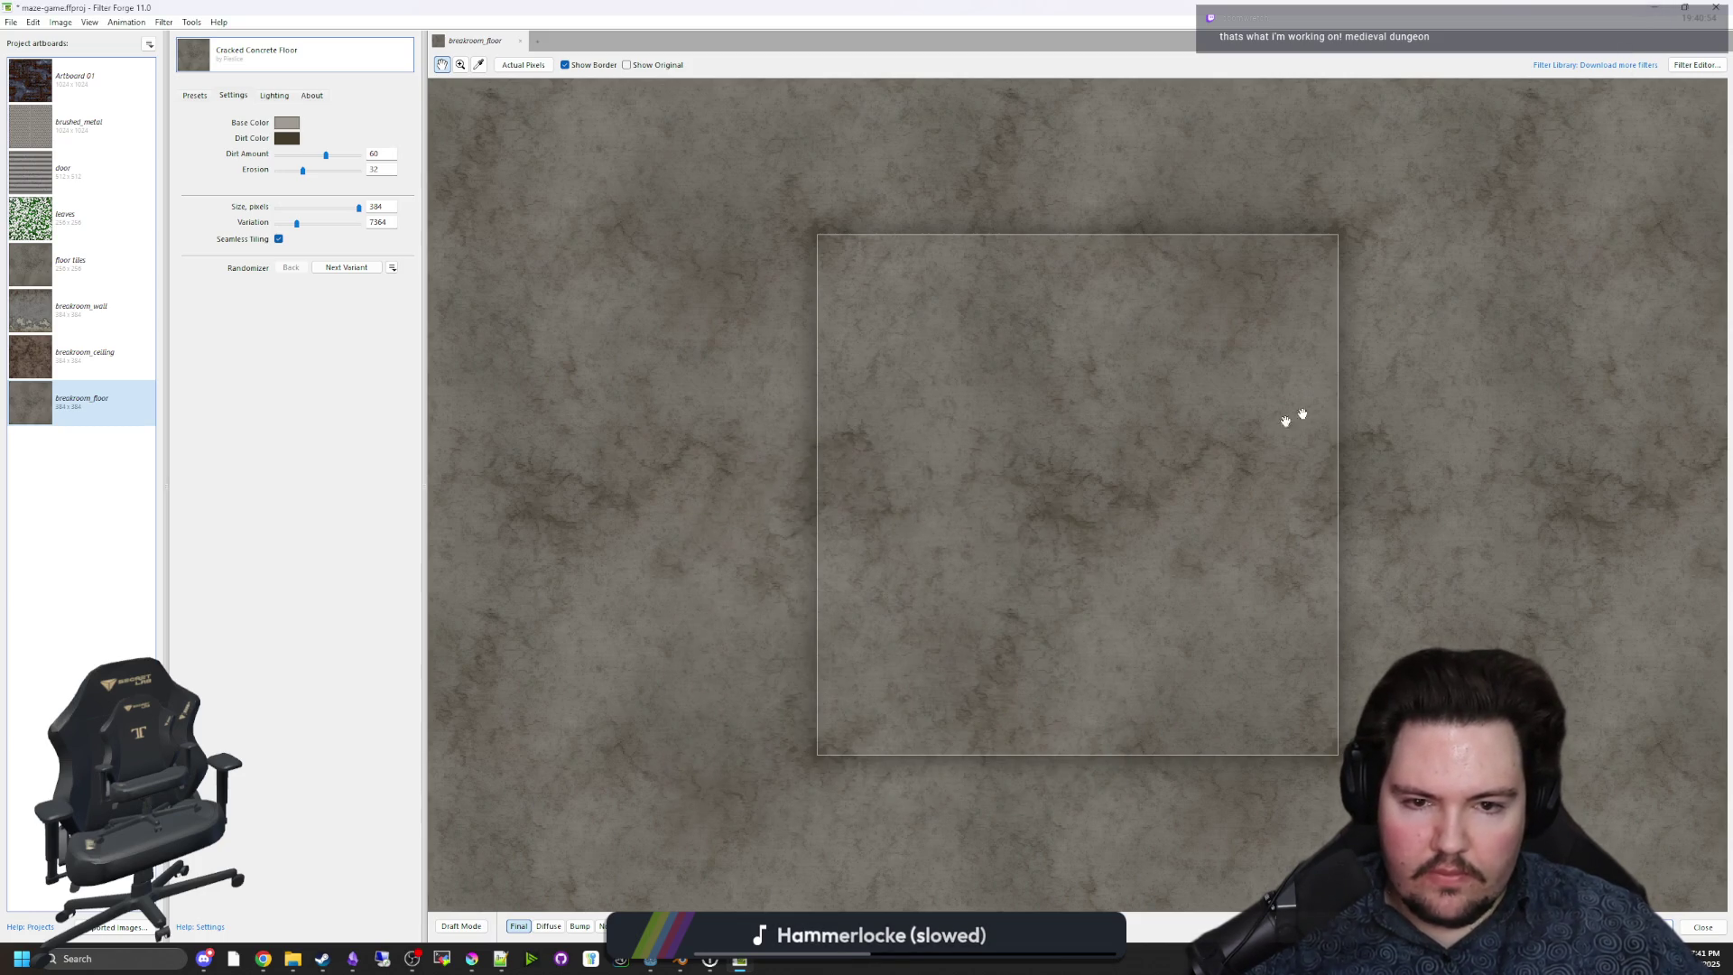
Return to the Godot editor.
scroll(1305, 412, up, 3)
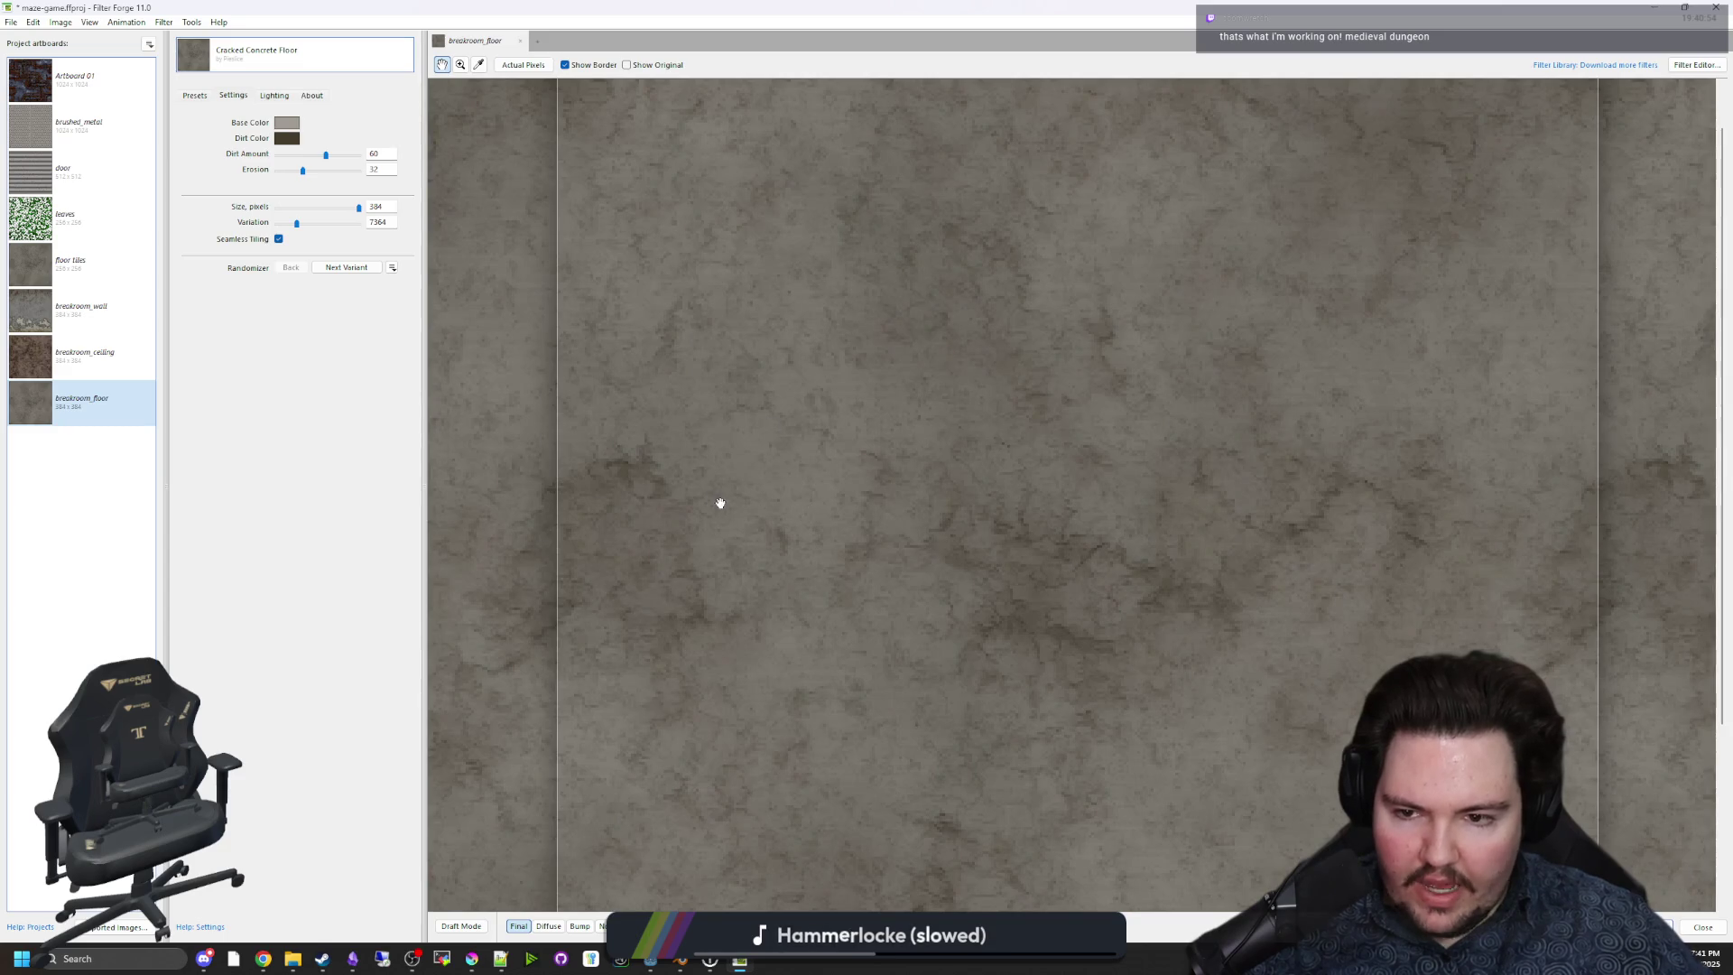
mouse_move(647, 962)
click(578, 884)
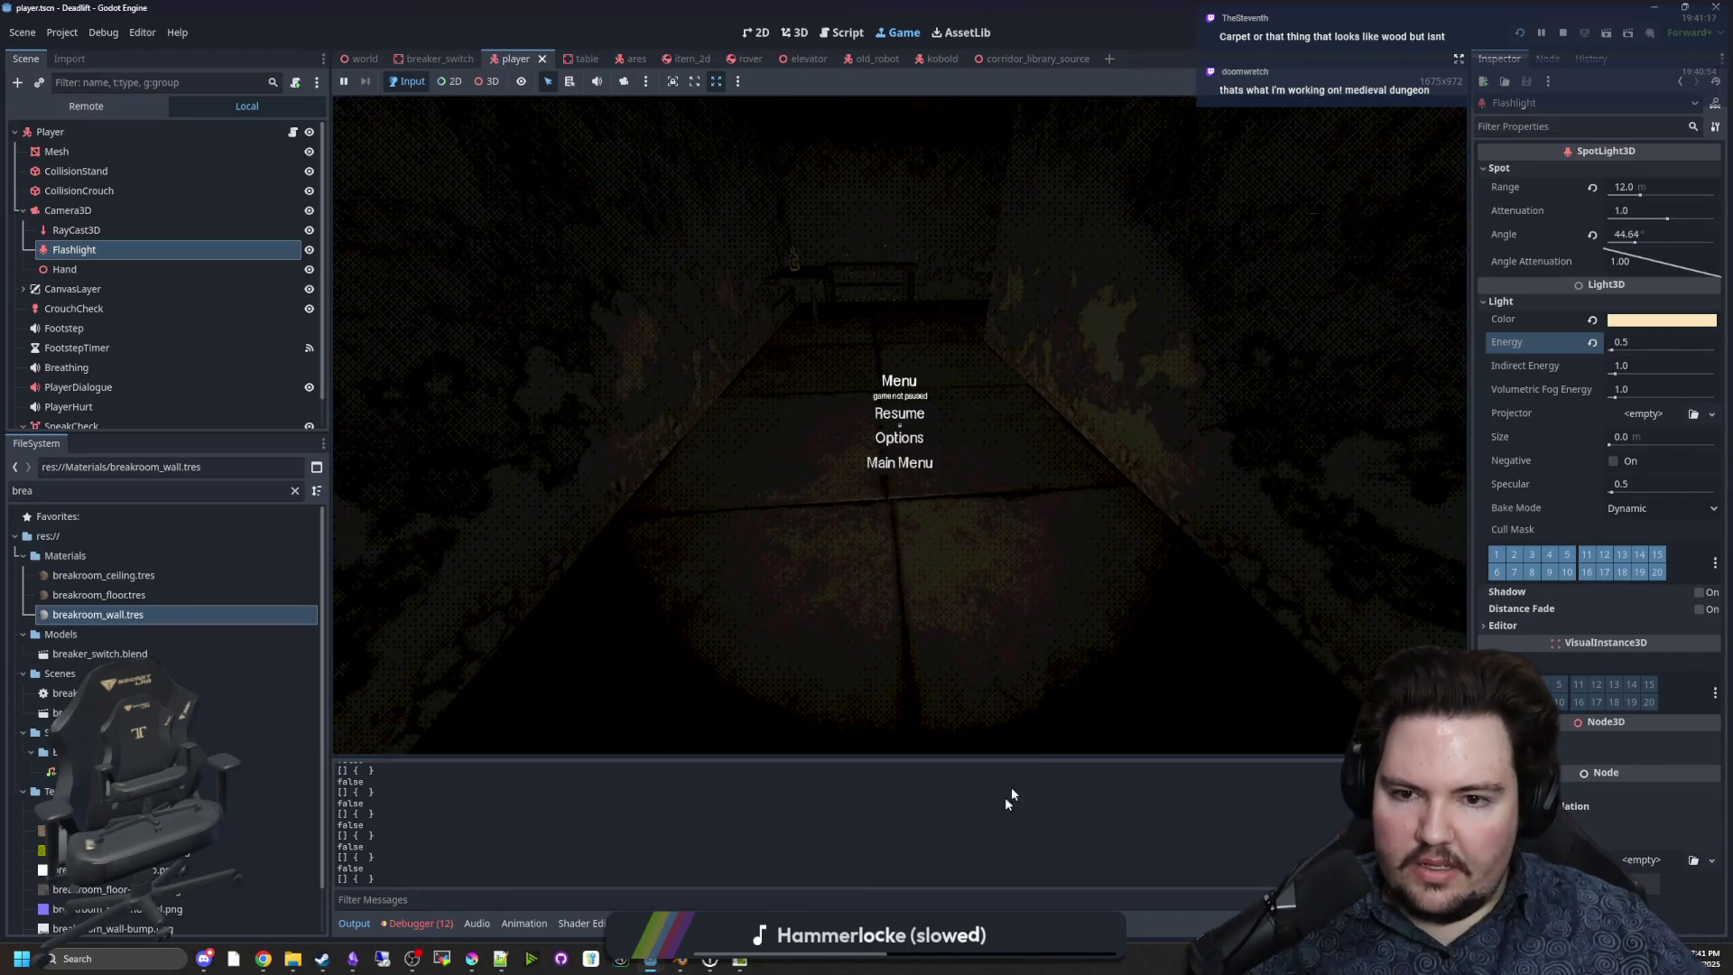
Resume the game and walk past the table and down the corridor with the flashlight on.
click(888, 413)
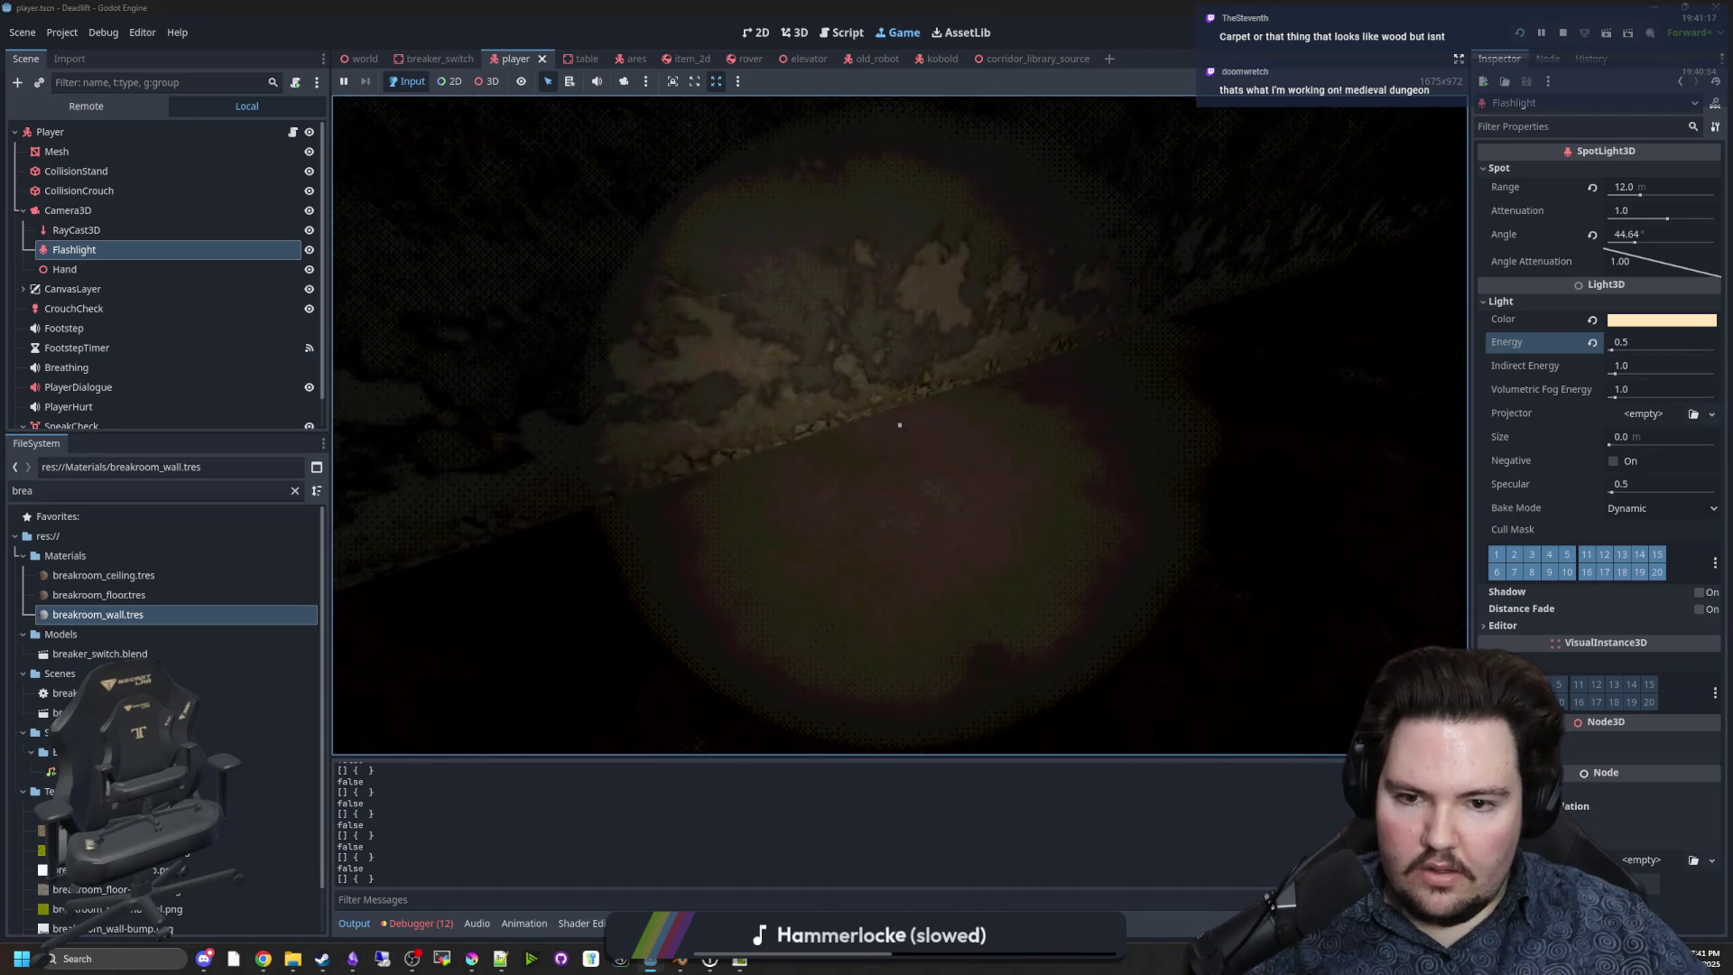
mouse_move(900, 424)
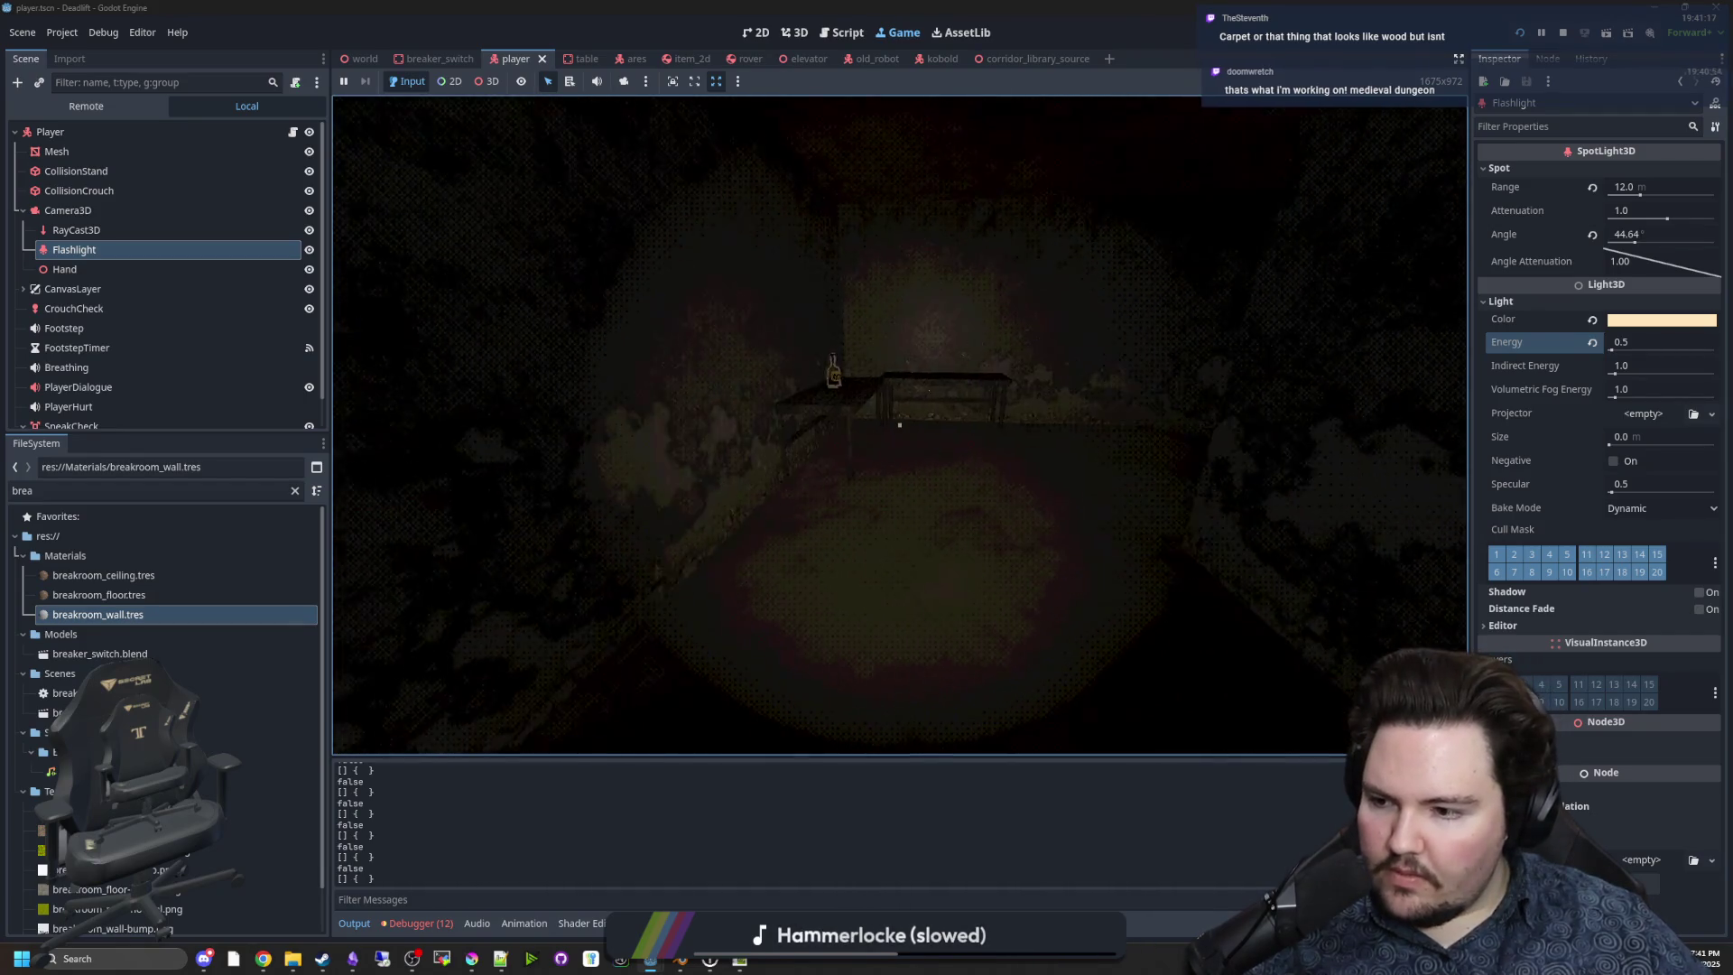
key(w)
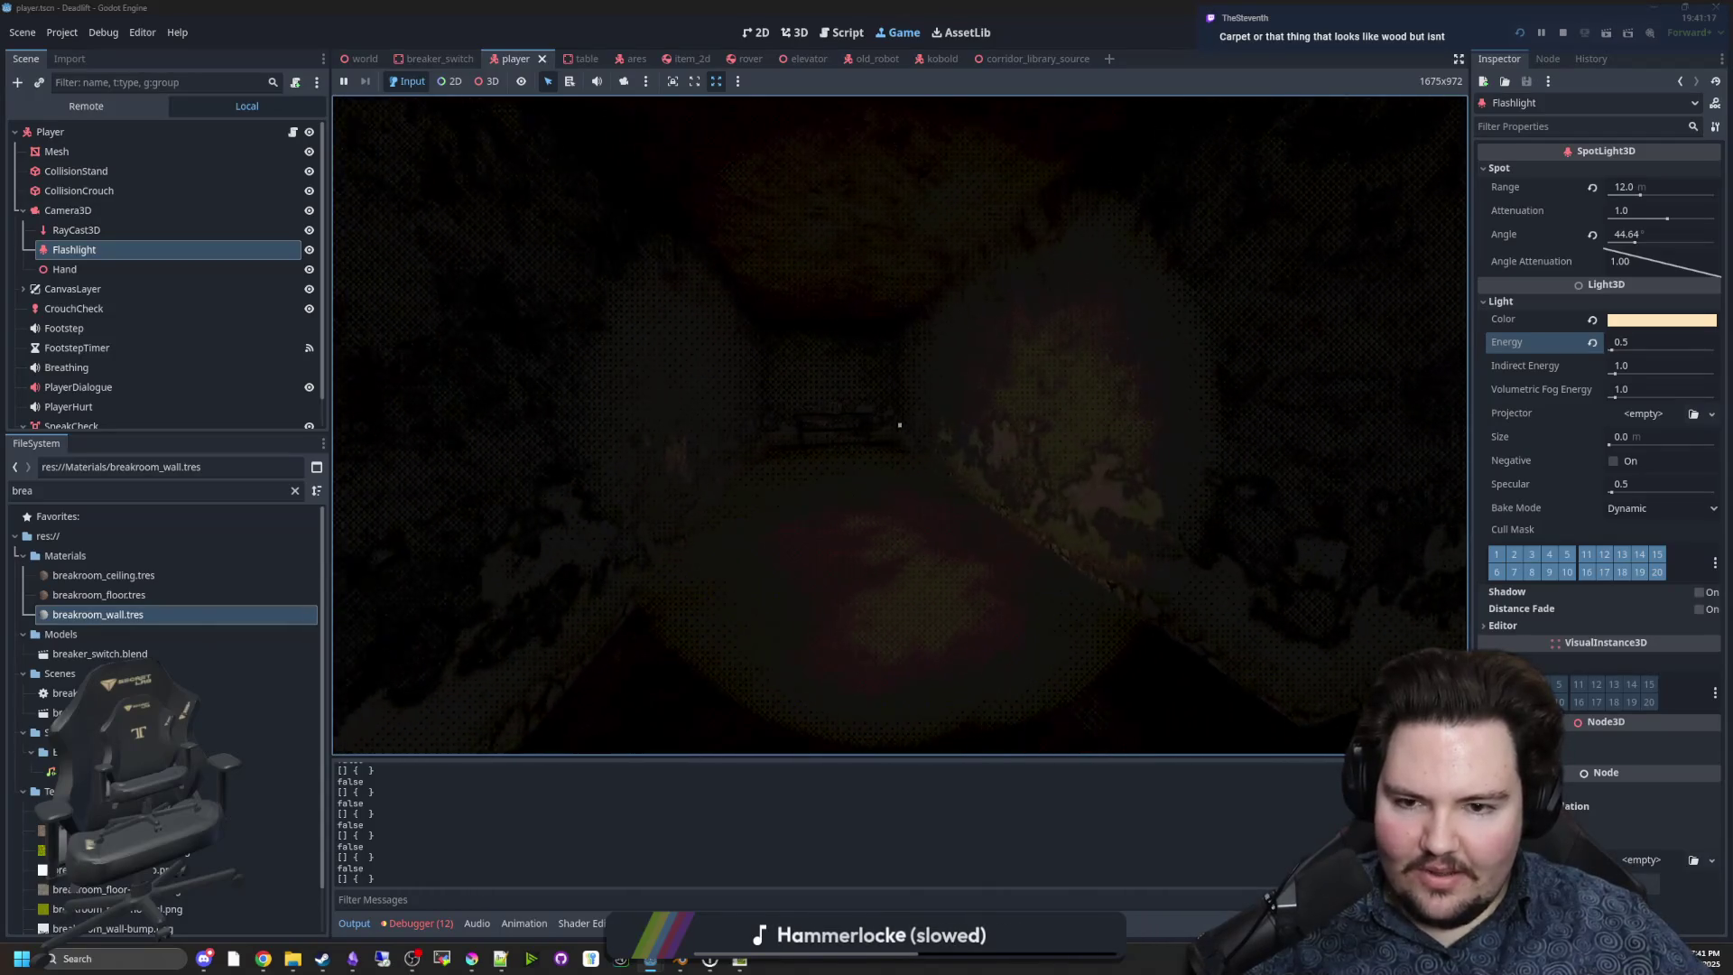
key(w)
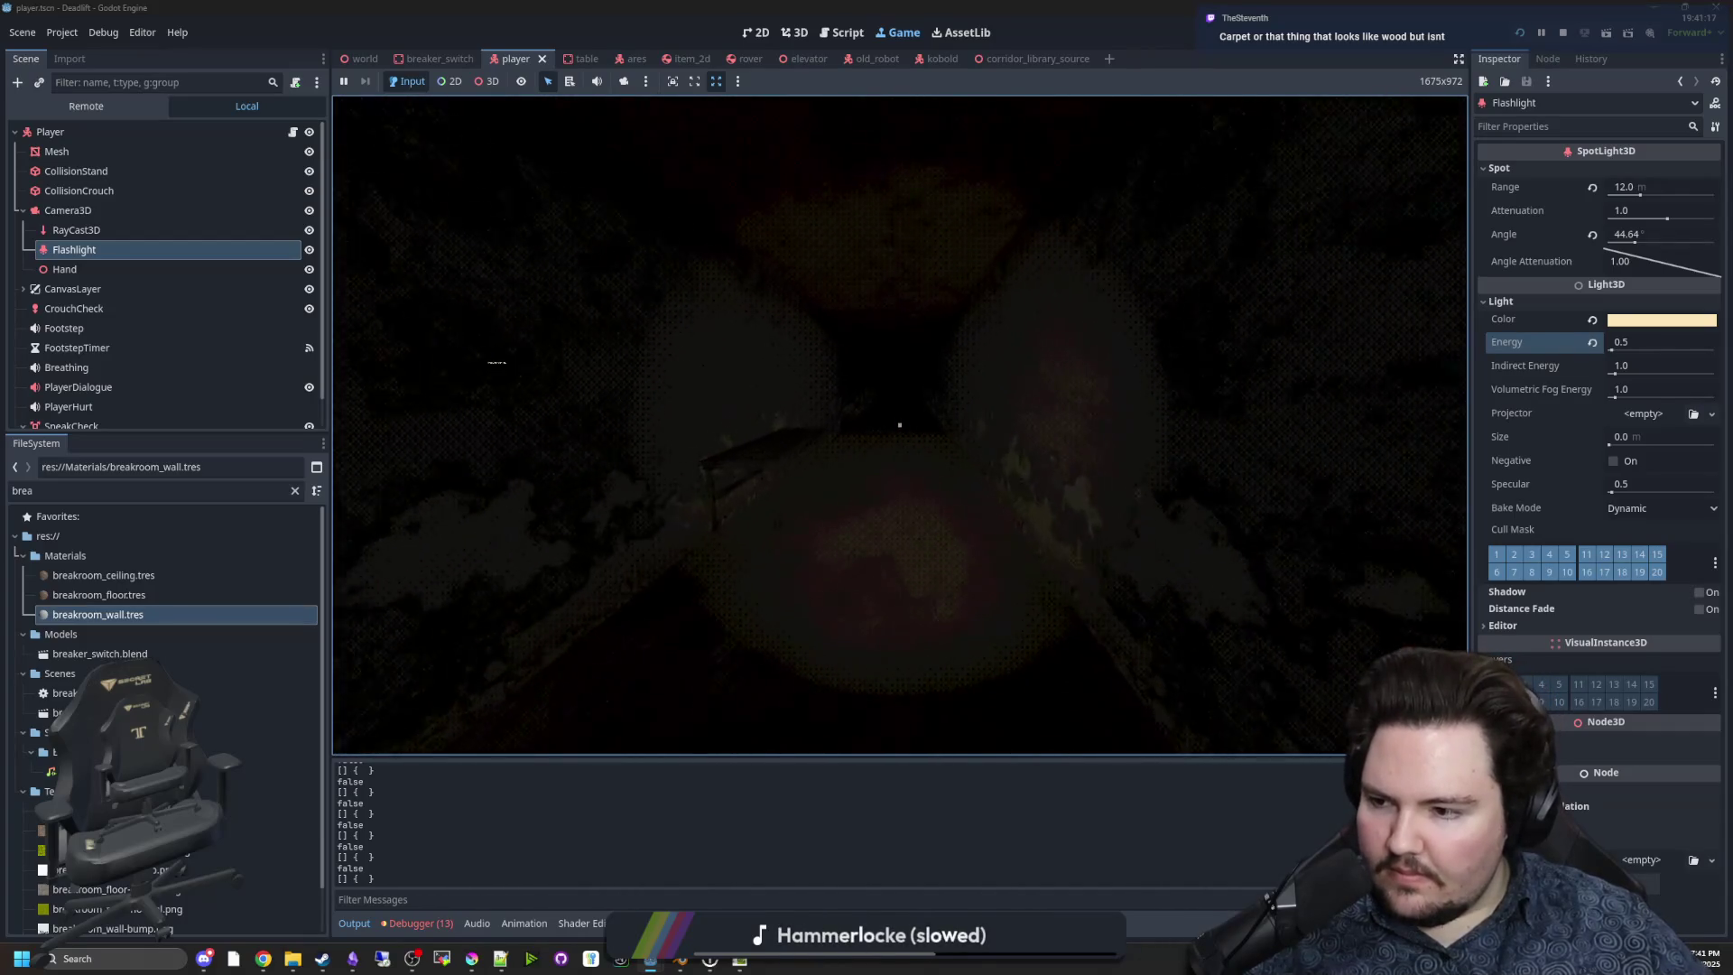
key(f)
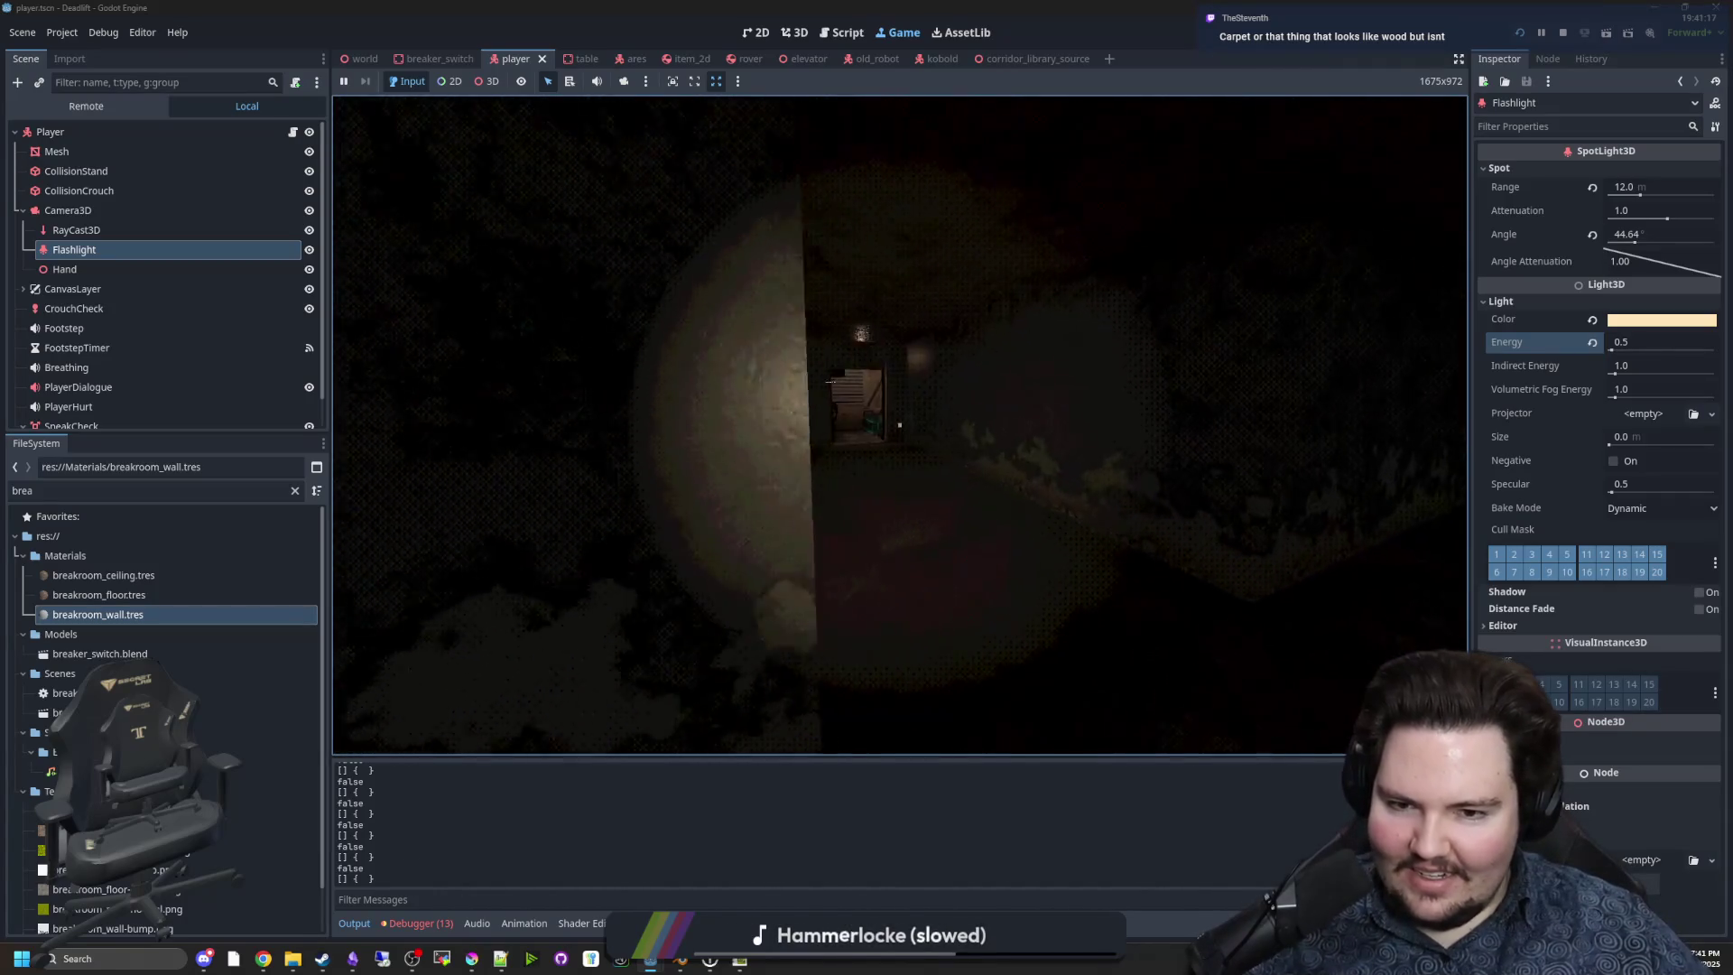
key(w)
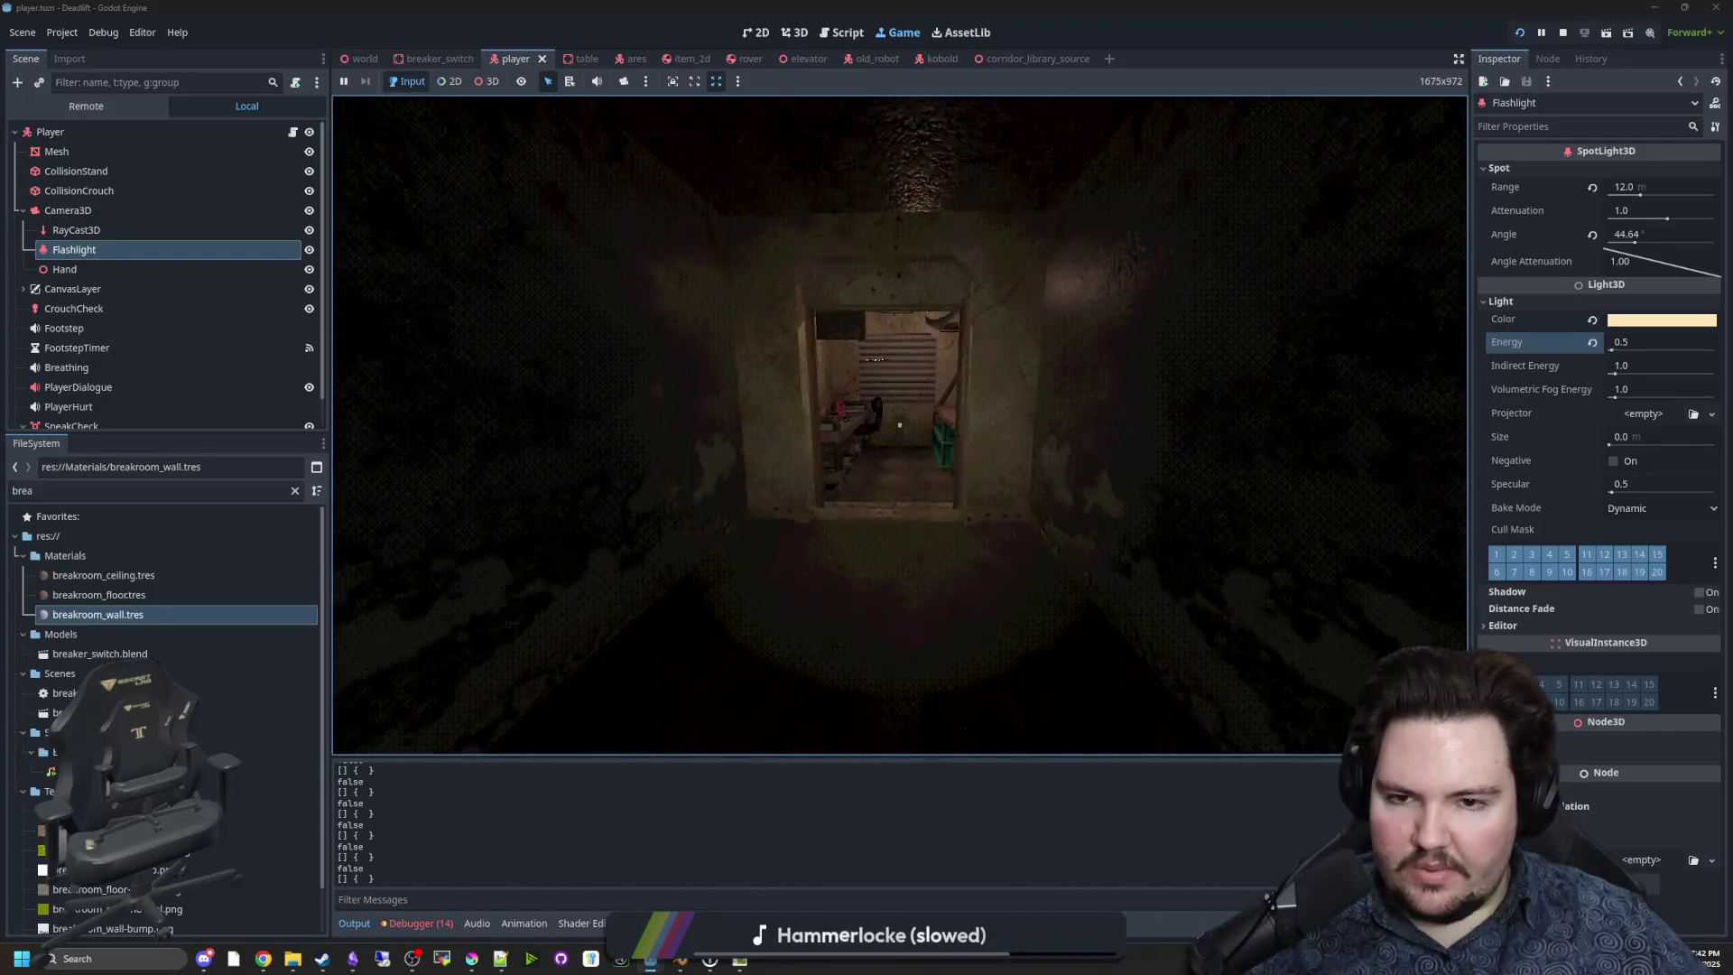
Pause the game, bring up the Cracked Concrete Floor page, and start a new library search.
key(ctrl+Escape)
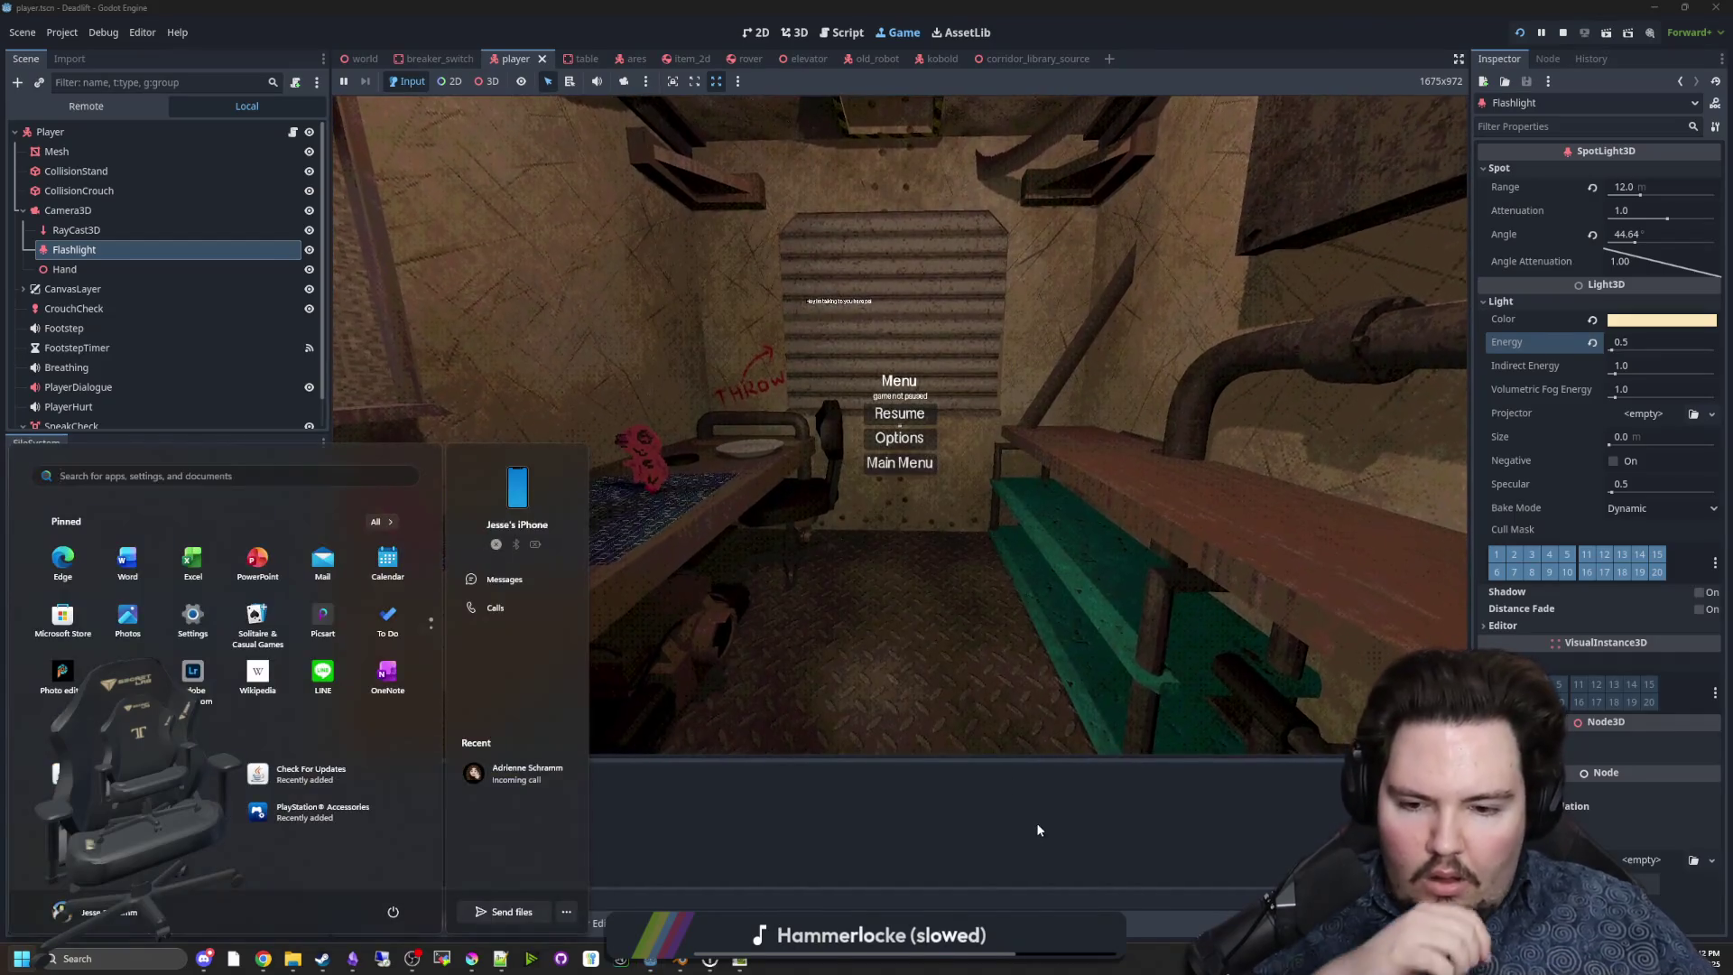
click(748, 603)
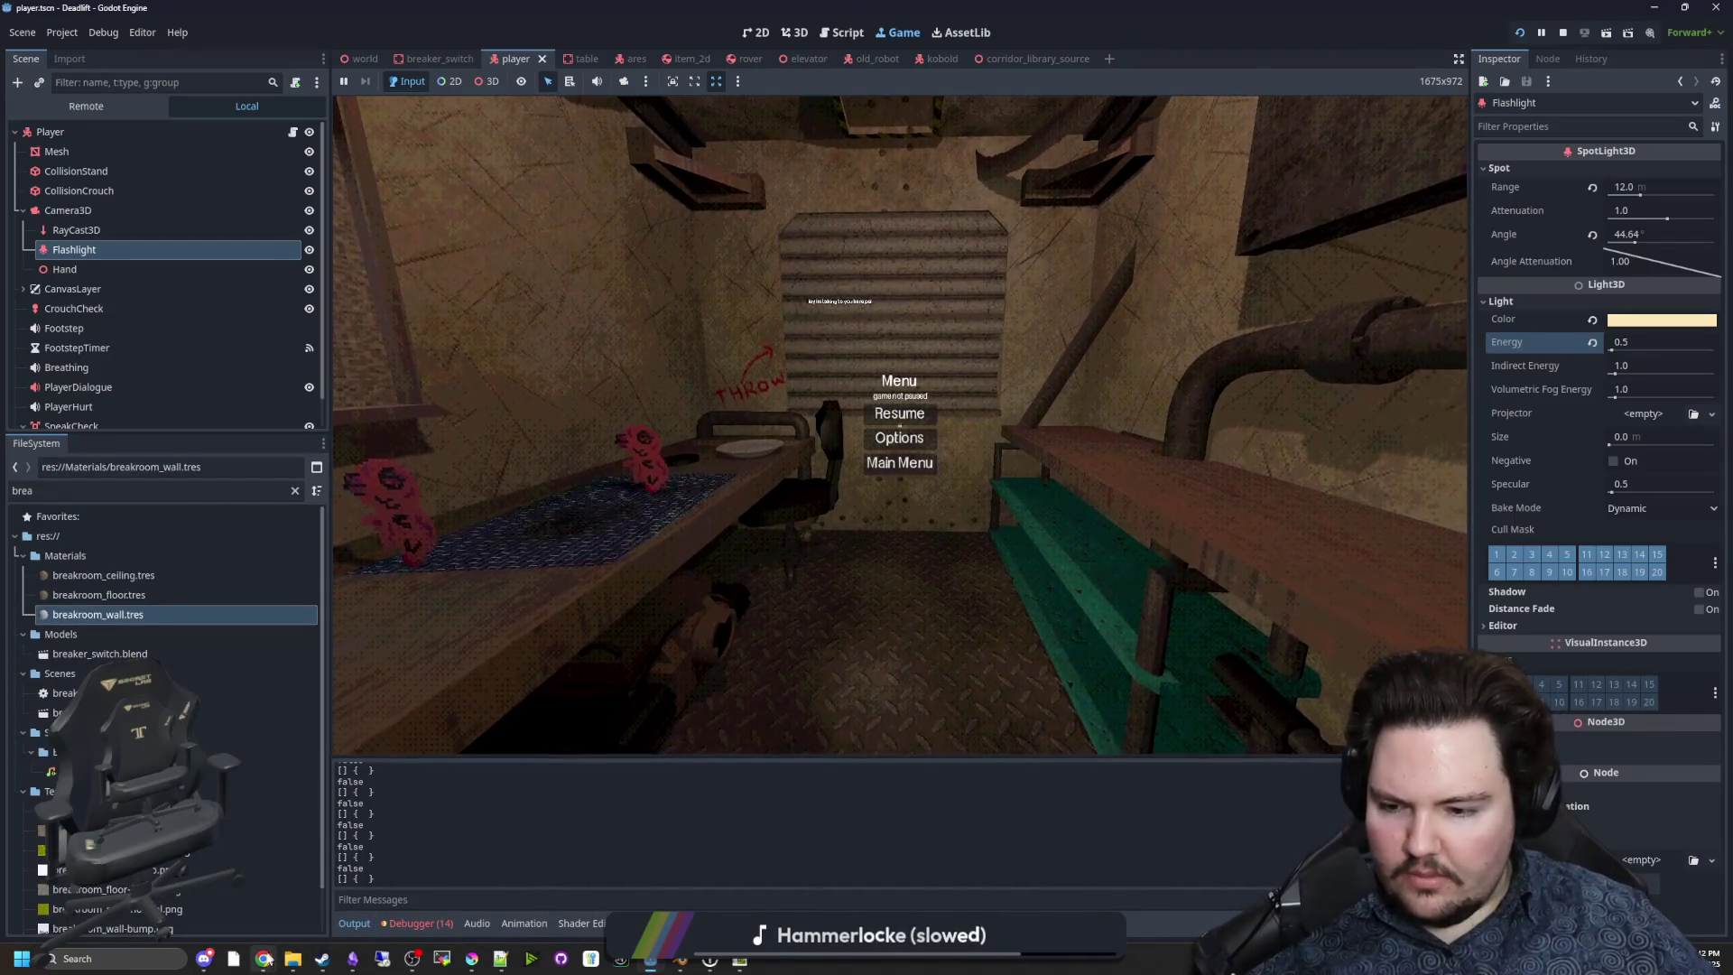
mouse_move(265, 959)
click(943, 871)
scroll(754, 207, down, 2)
scroll(755, 207, up, 2)
click(631, 164)
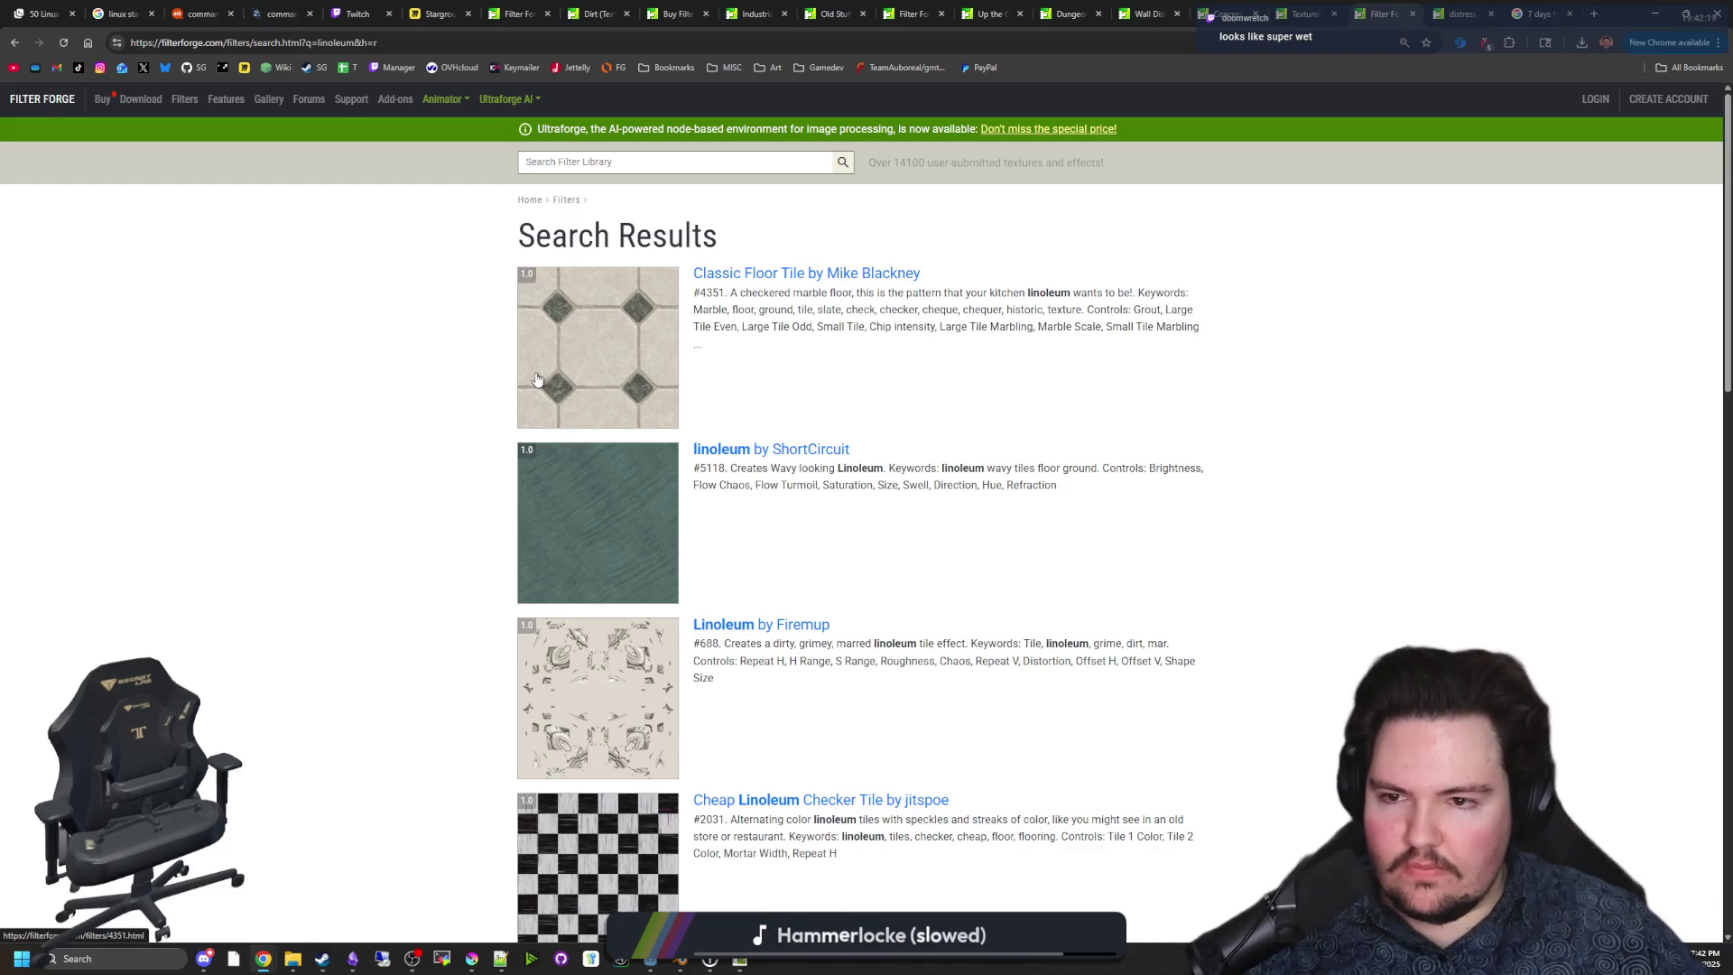
Inspect a linoleum filter's page and seamless preview, then scroll further through the linoleum results.
click(602, 515)
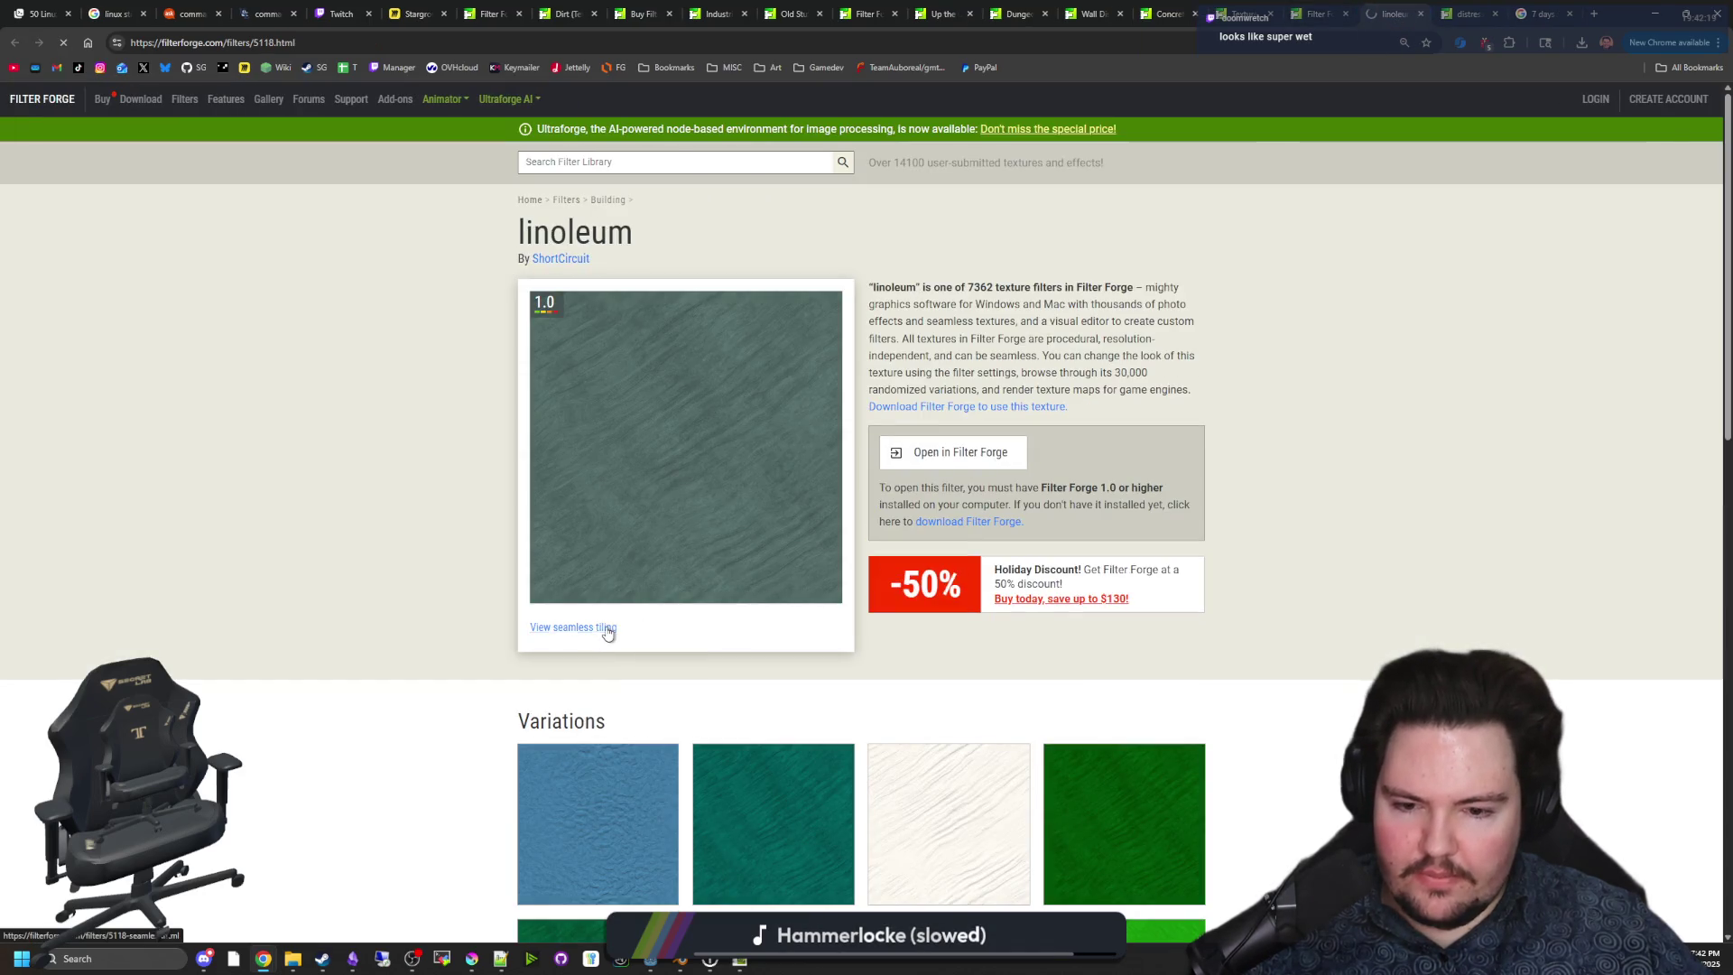
click(607, 630)
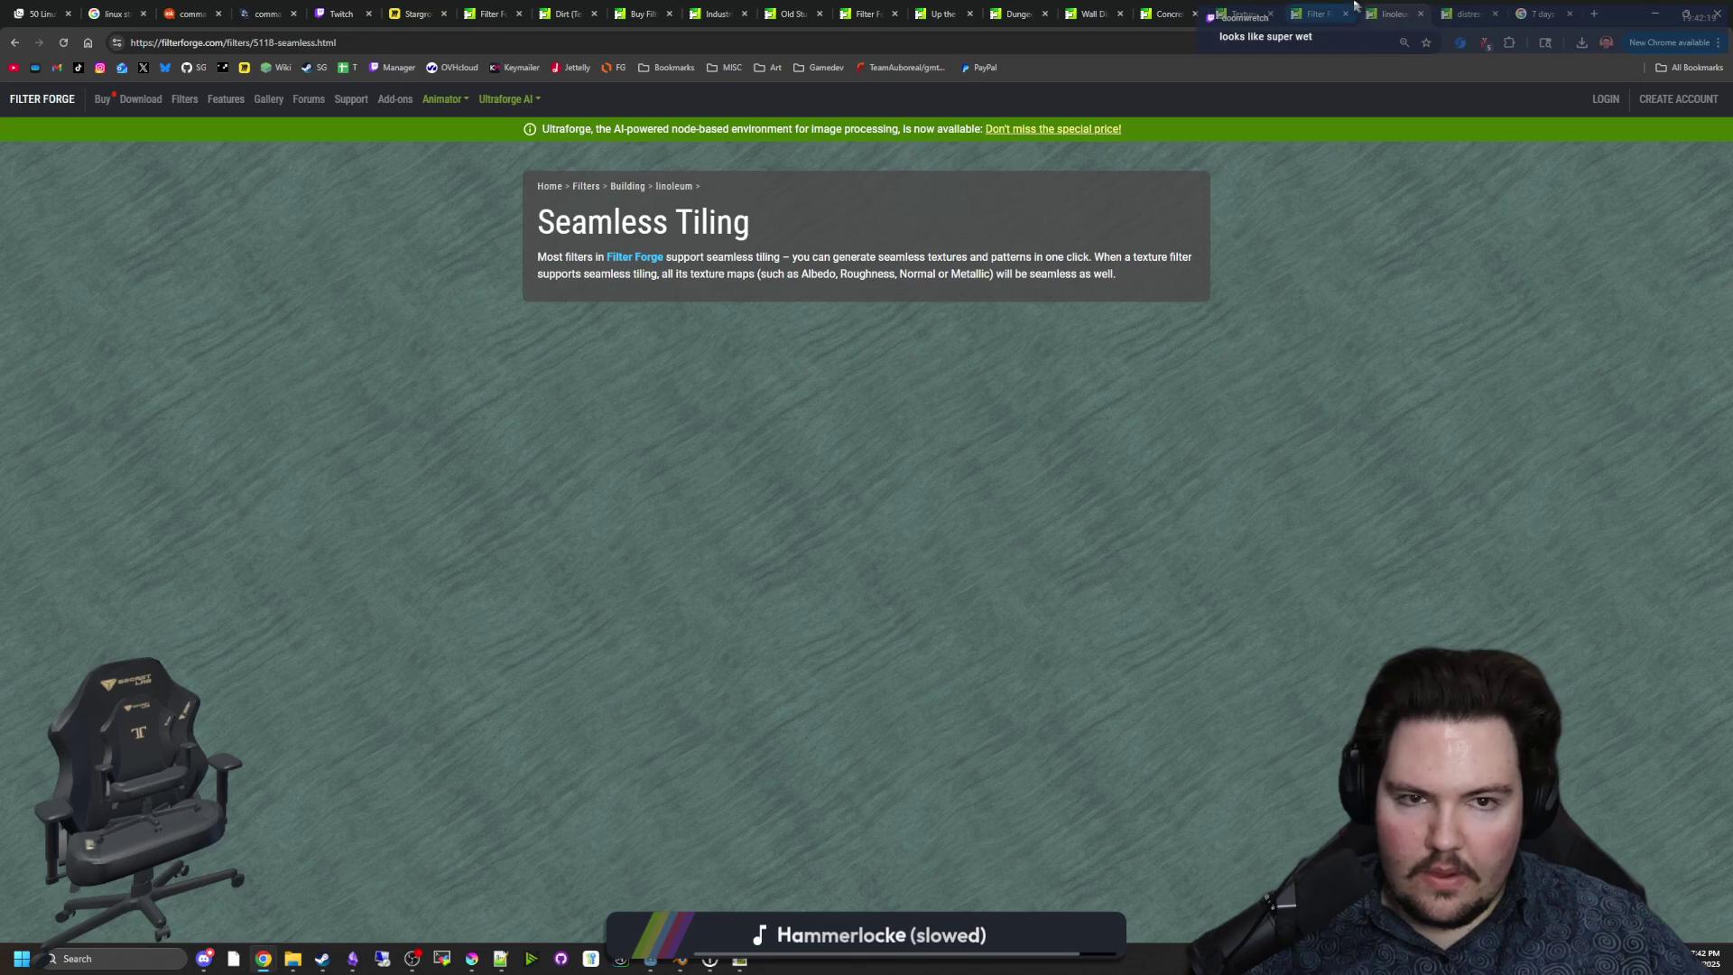
click(1266, 7)
scroll(571, 653, down, 2)
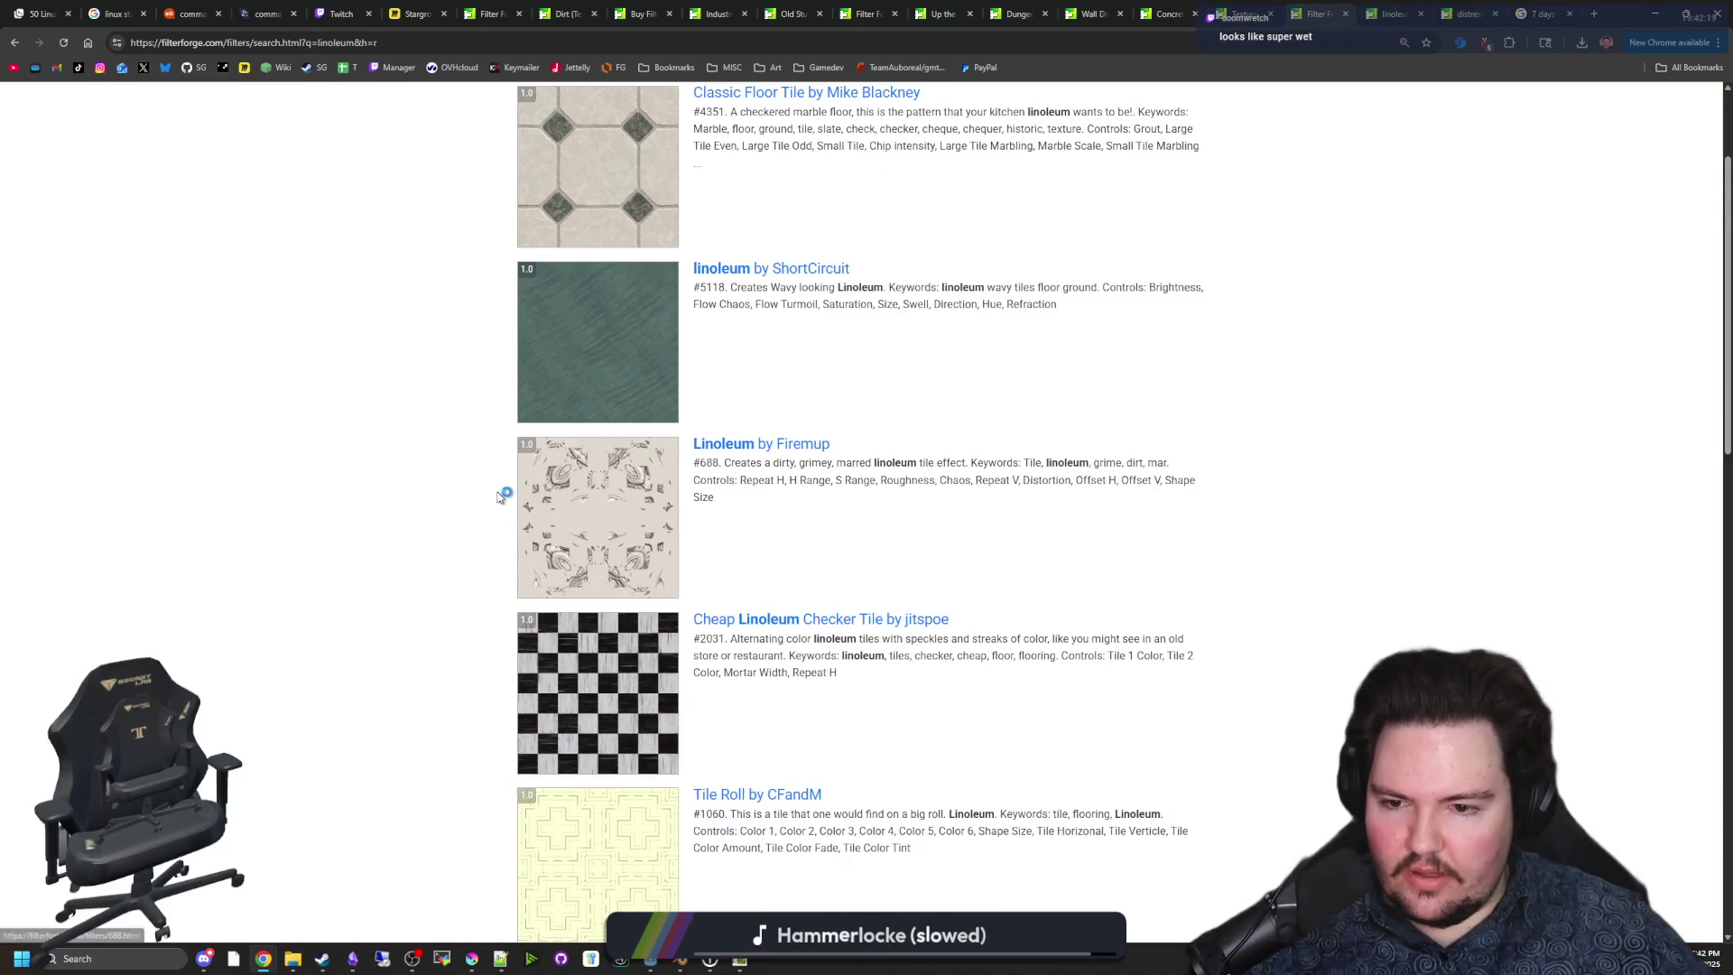
scroll(478, 501, down, 4)
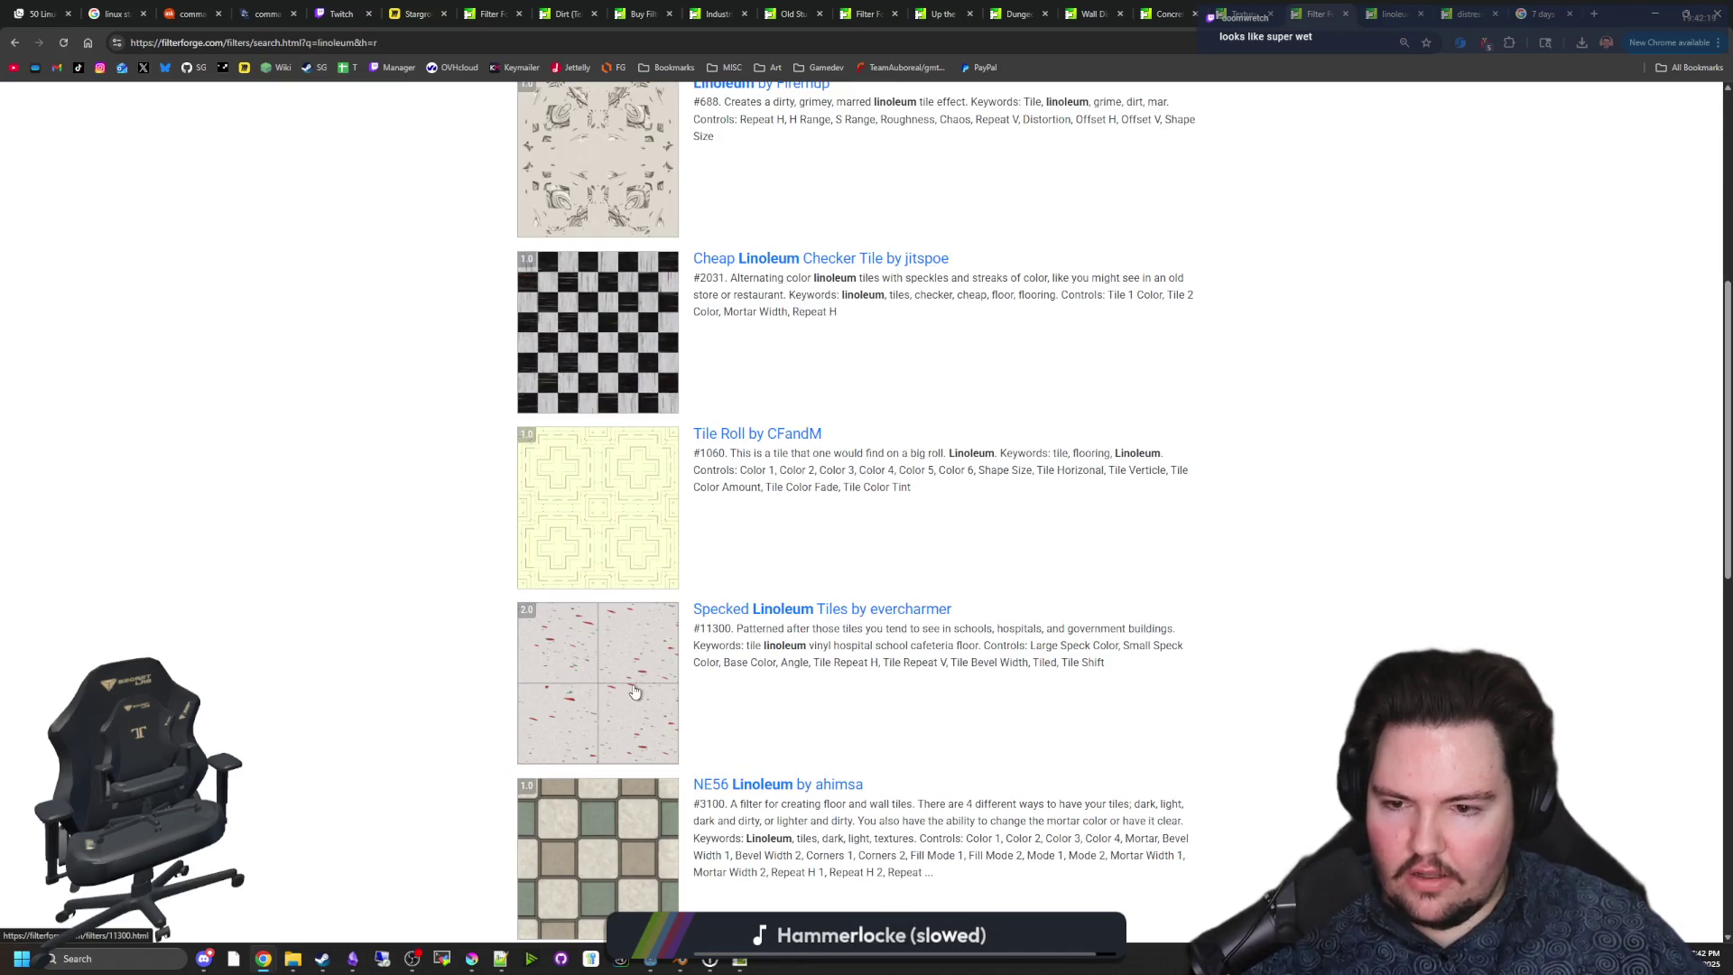
Open Specked Linoleum Tiles in a new tab and send it to Filter Forge.
middle_click(828, 619)
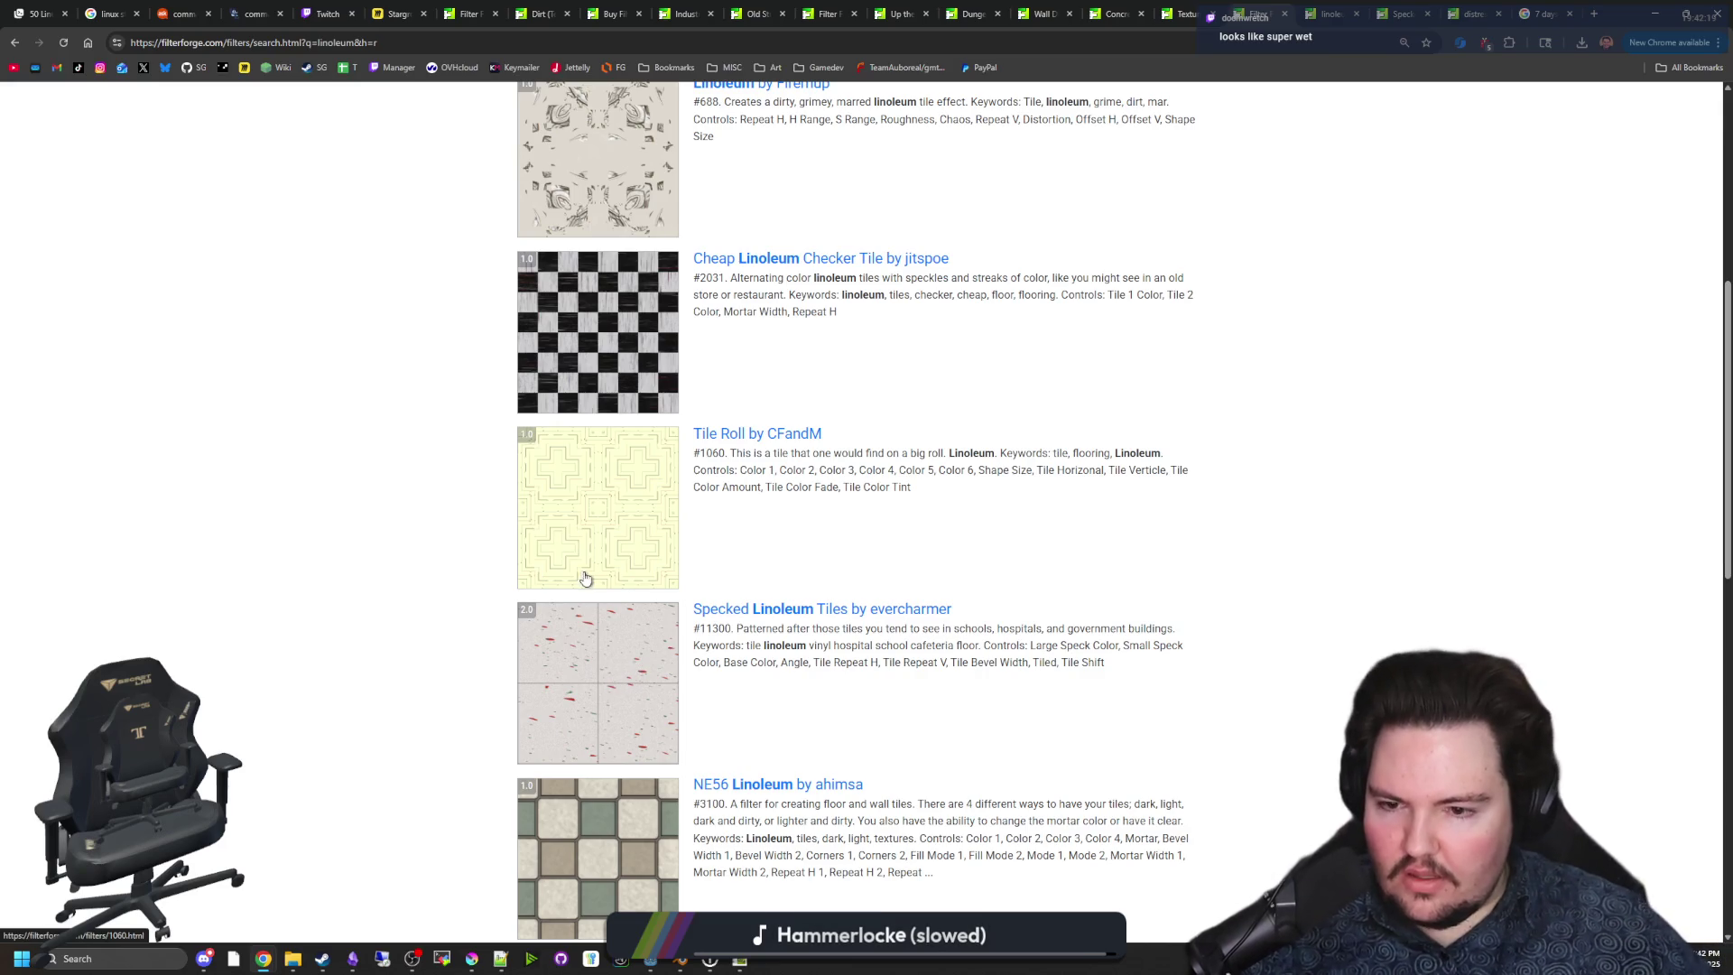
scroll(600, 631, down, 3)
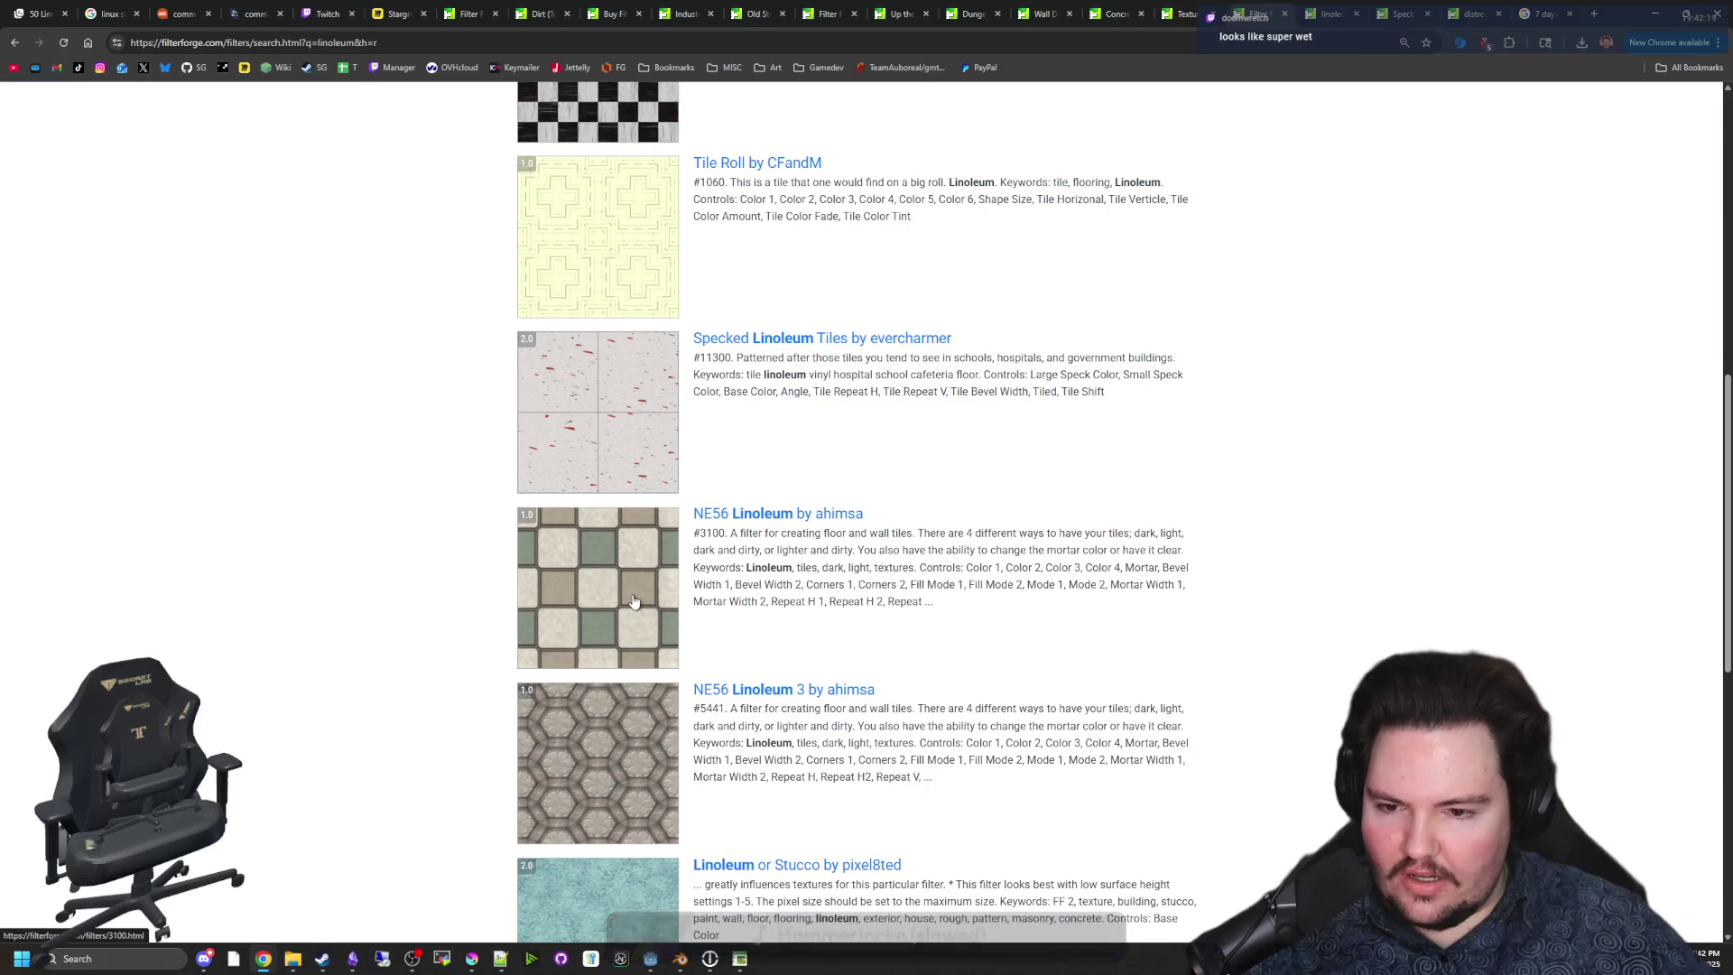
scroll(633, 600, down, 4)
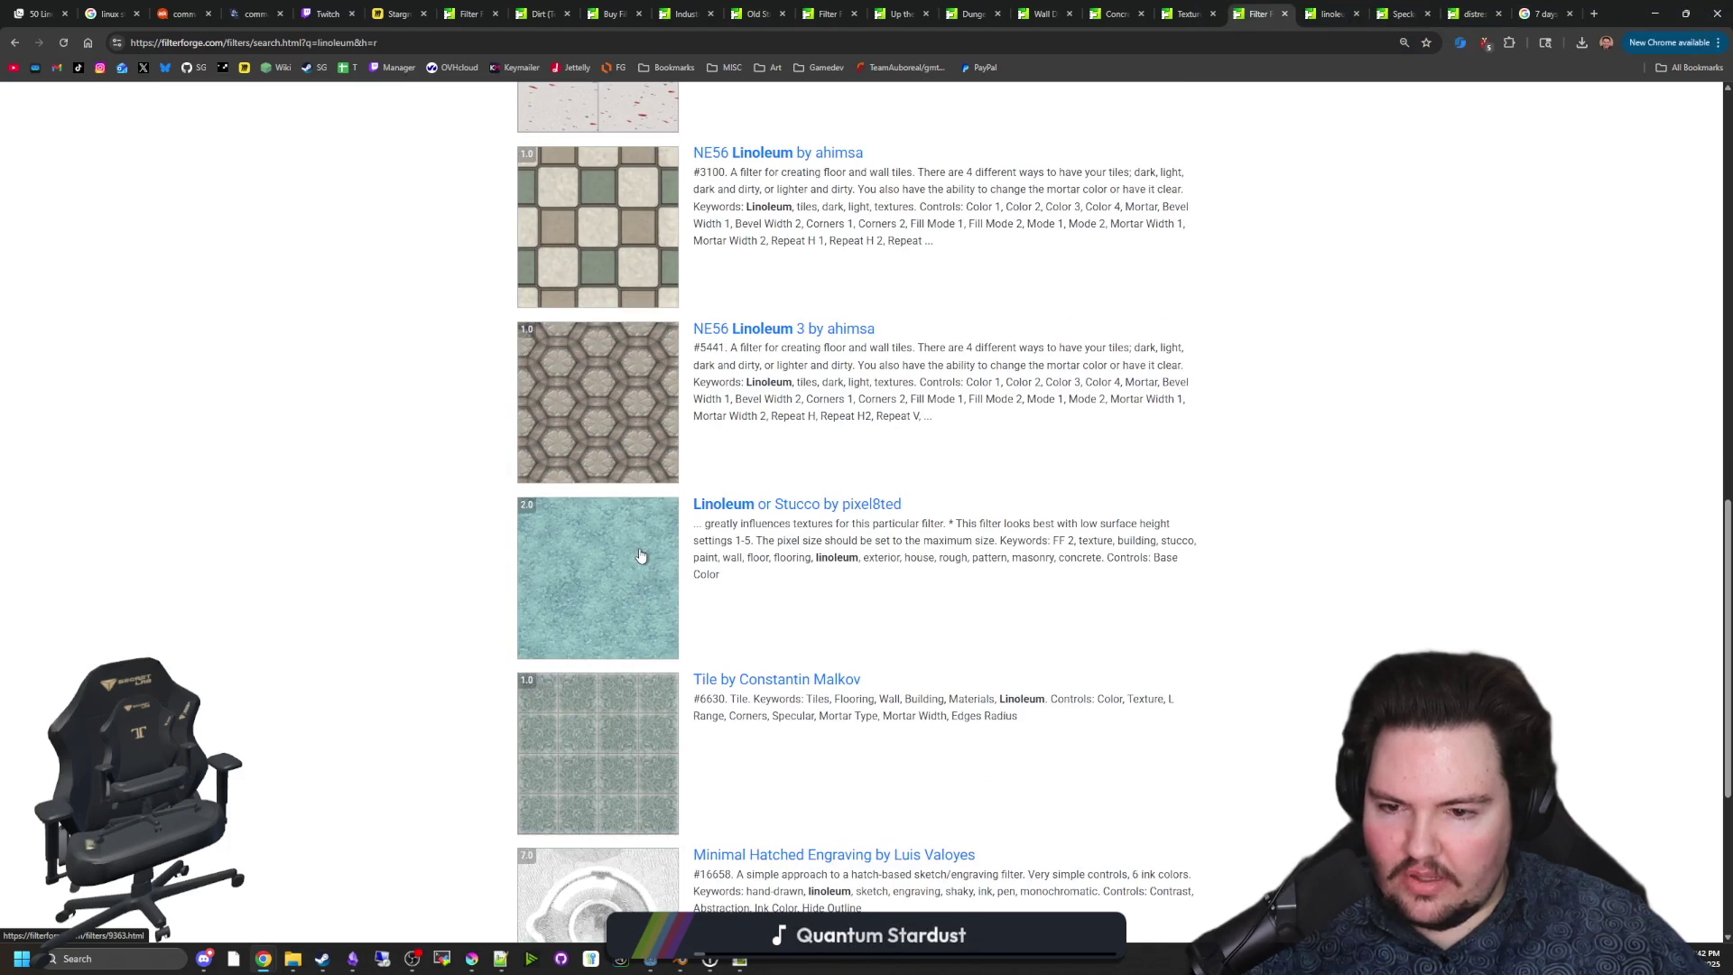
scroll(640, 555, down, 4)
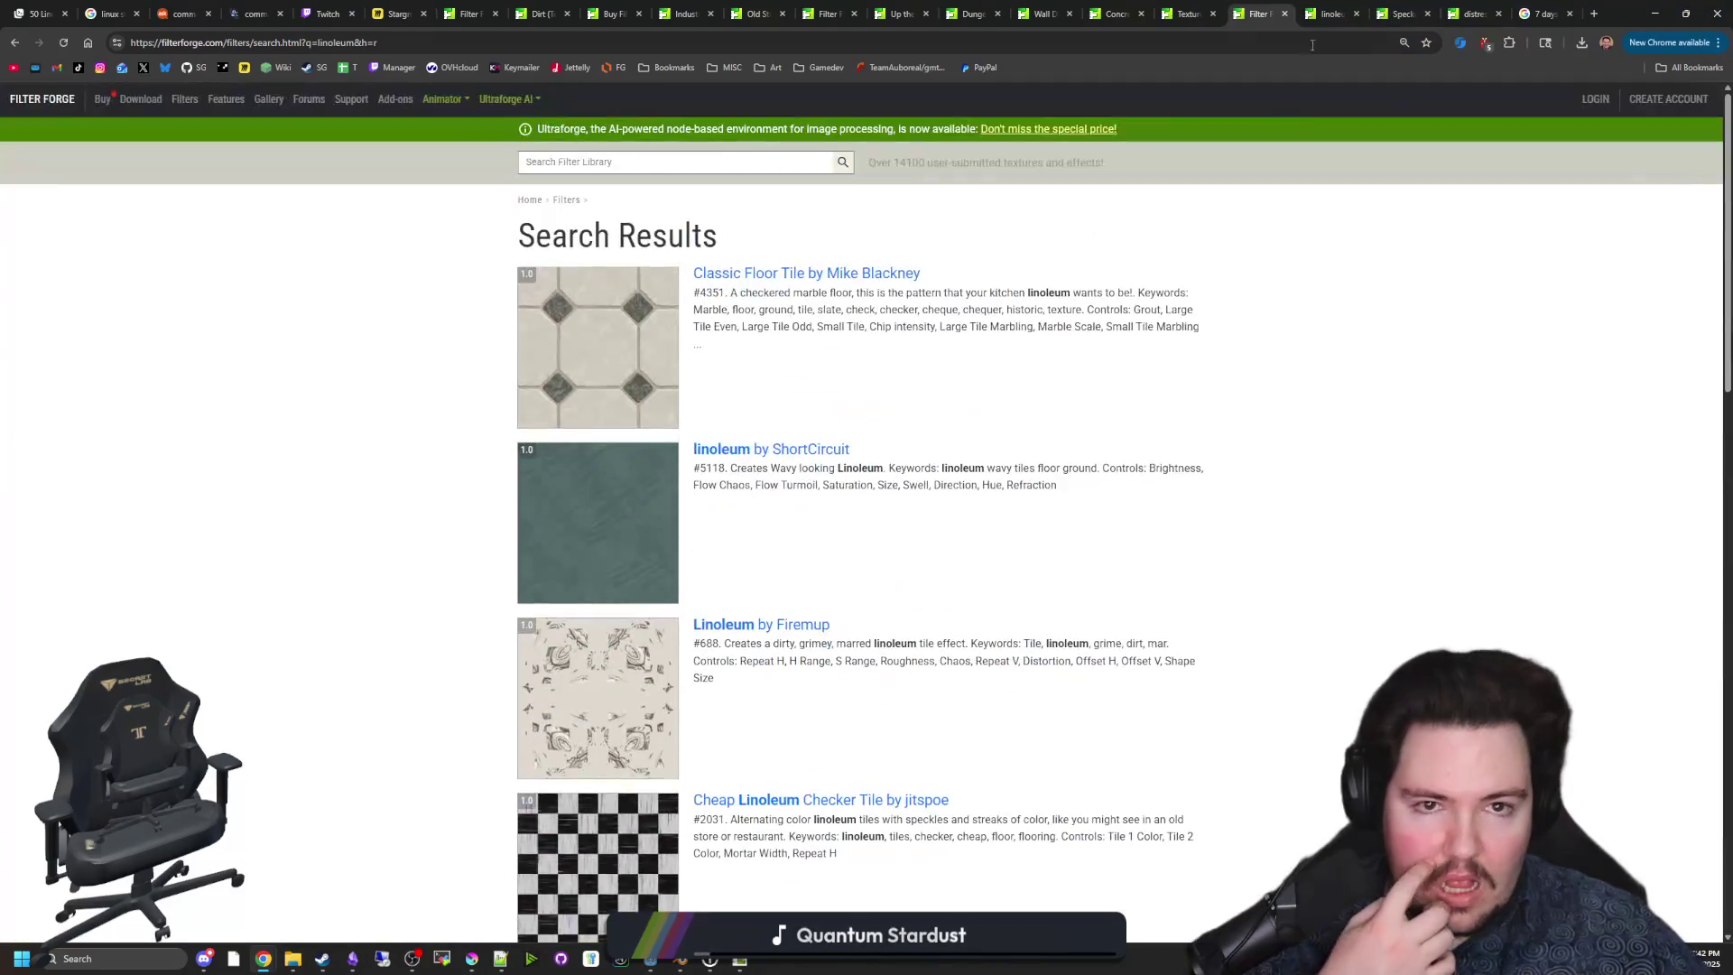
click(1328, 14)
click(1402, 14)
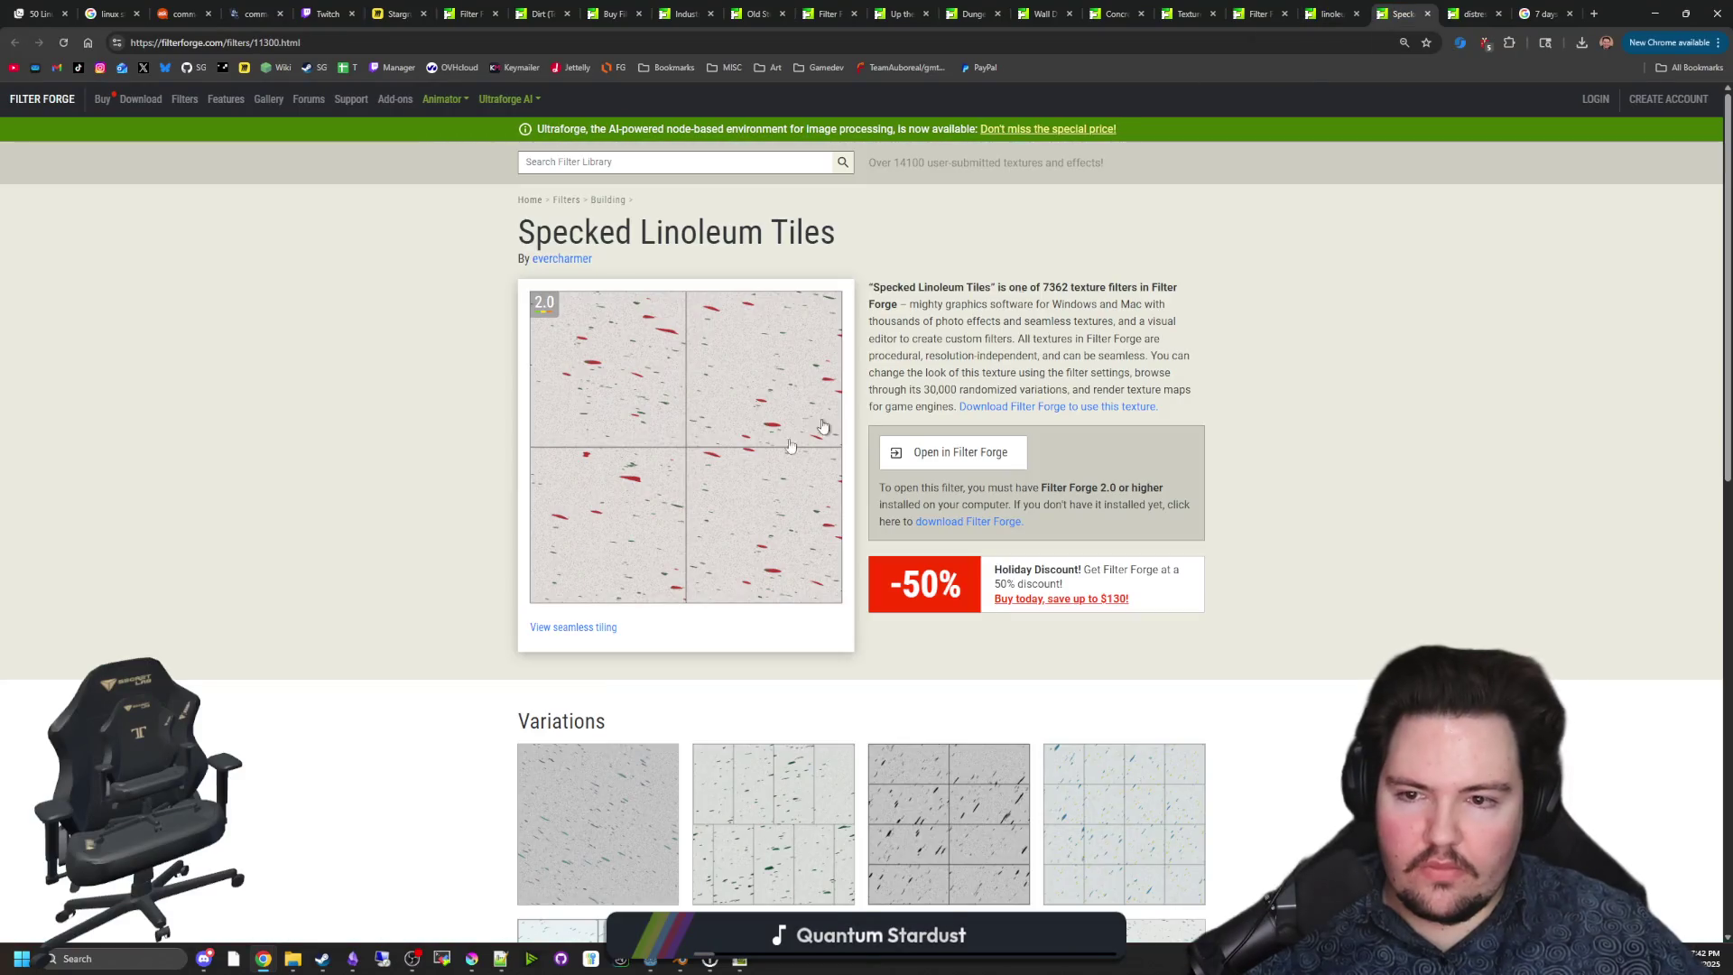
scroll(740, 408, down, 4)
scroll(911, 412, up, 3)
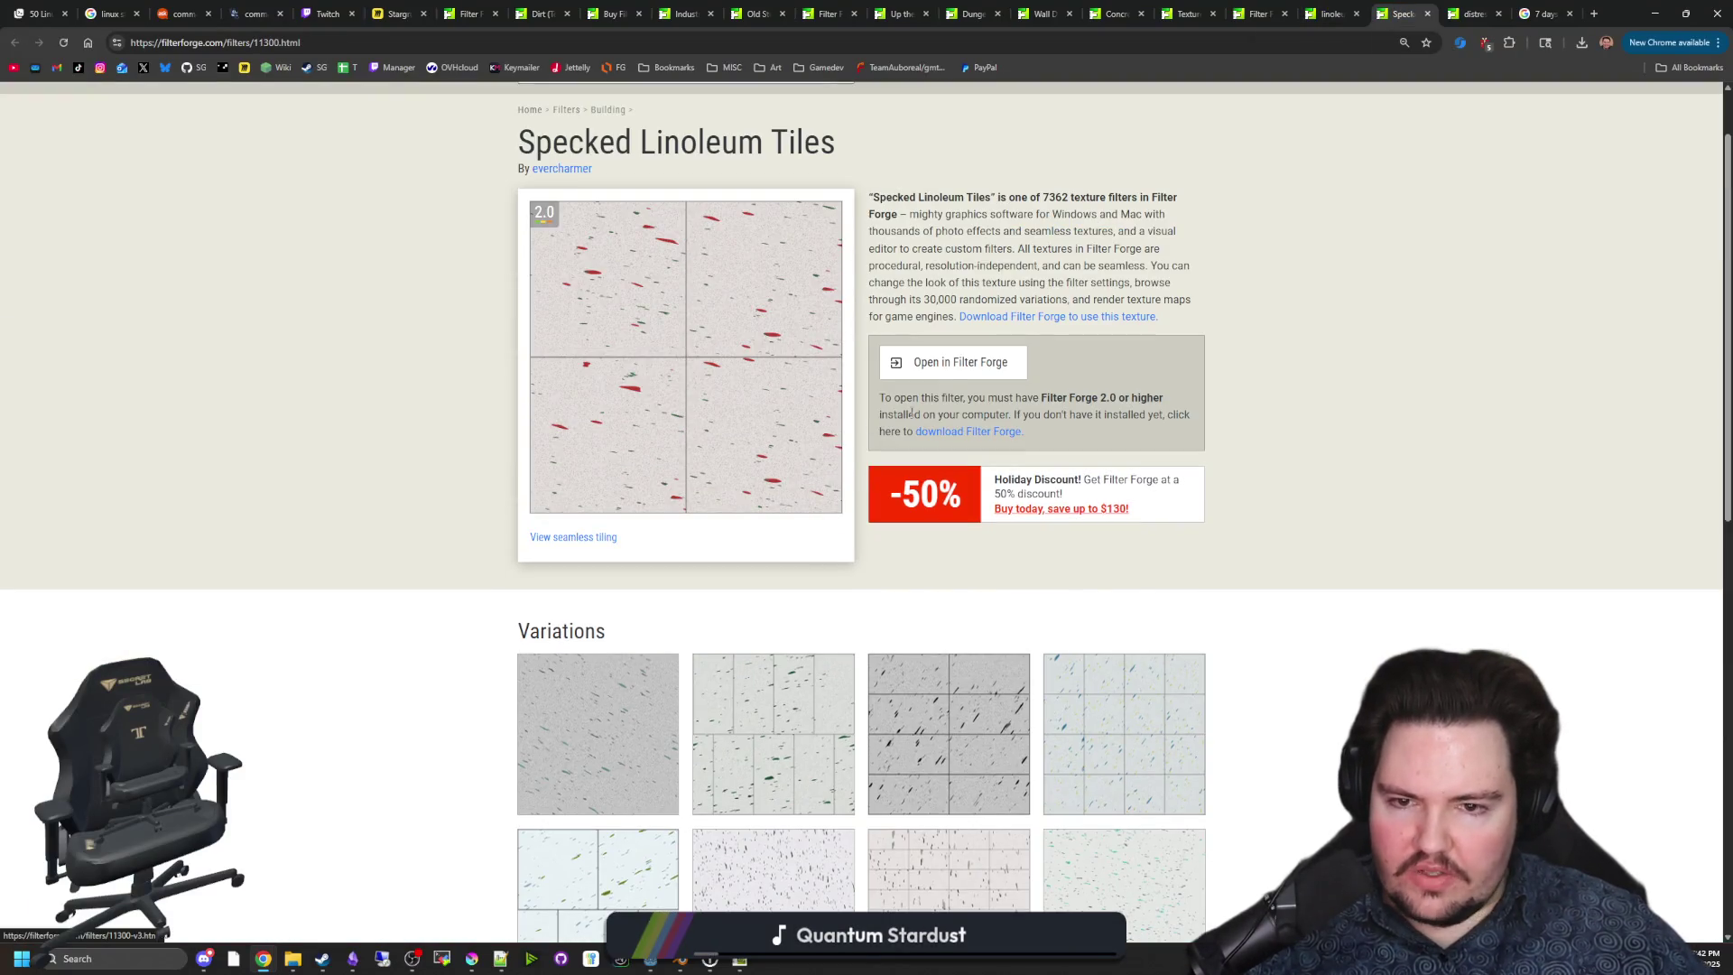
click(955, 365)
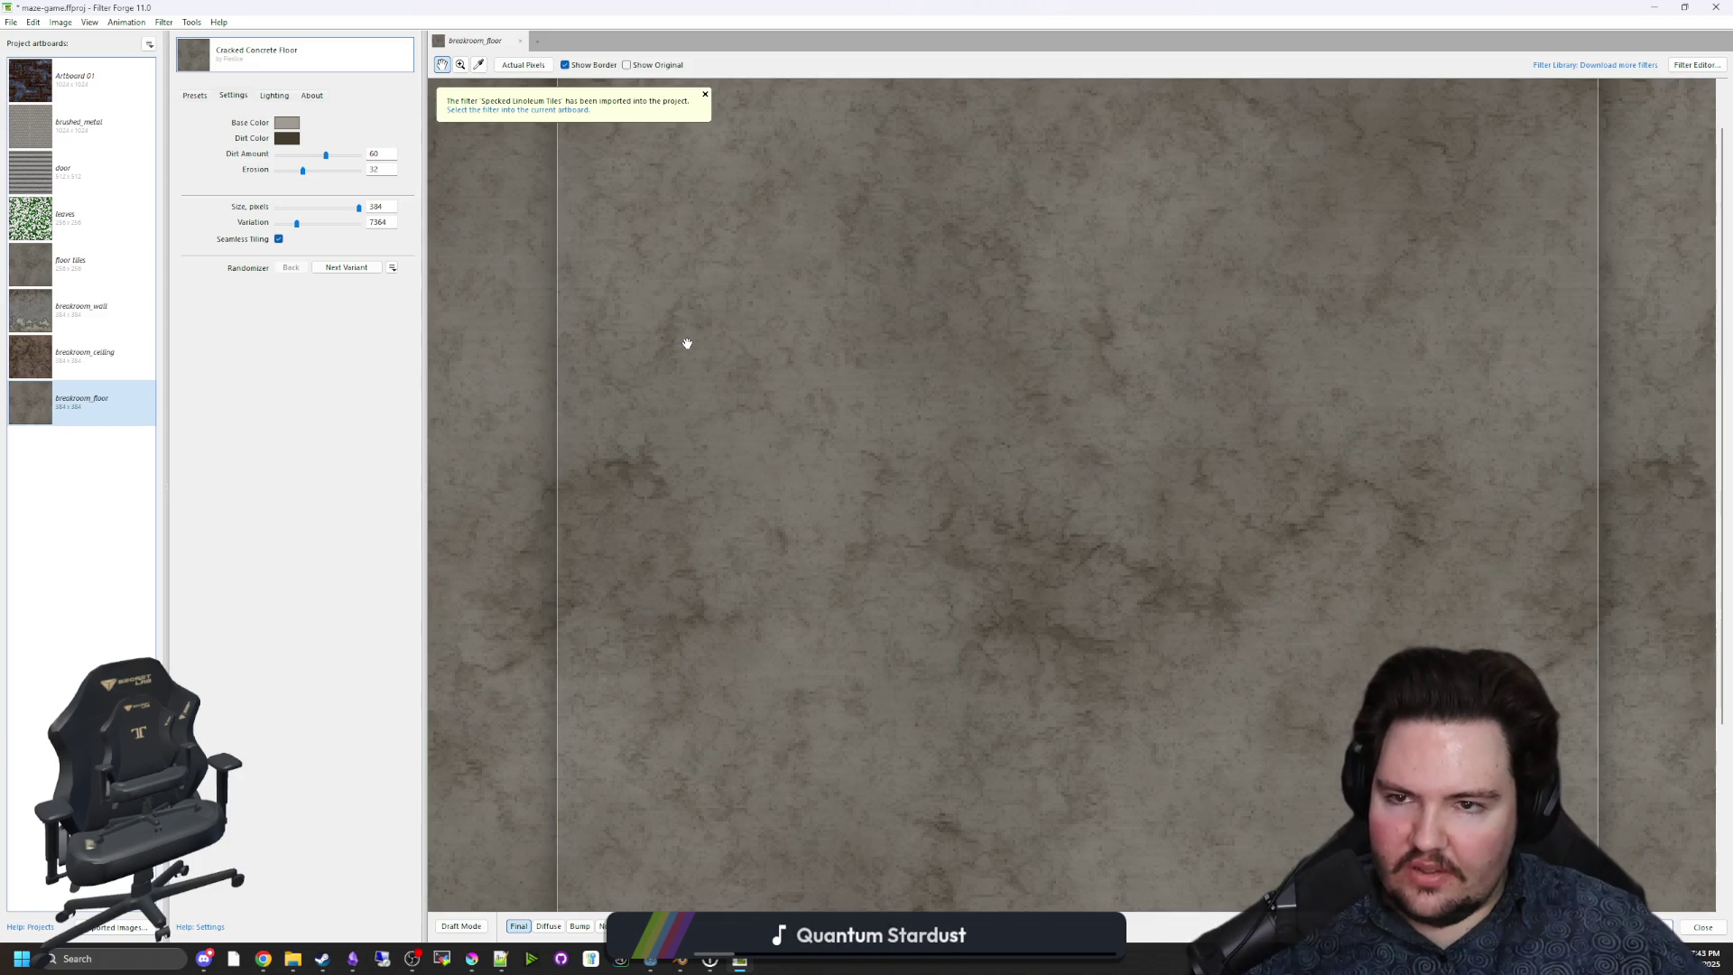
Apply Specked Linoleum Tiles to the breakroom_floor artboard and glance at its presets.
scroll(686, 343, down, 1)
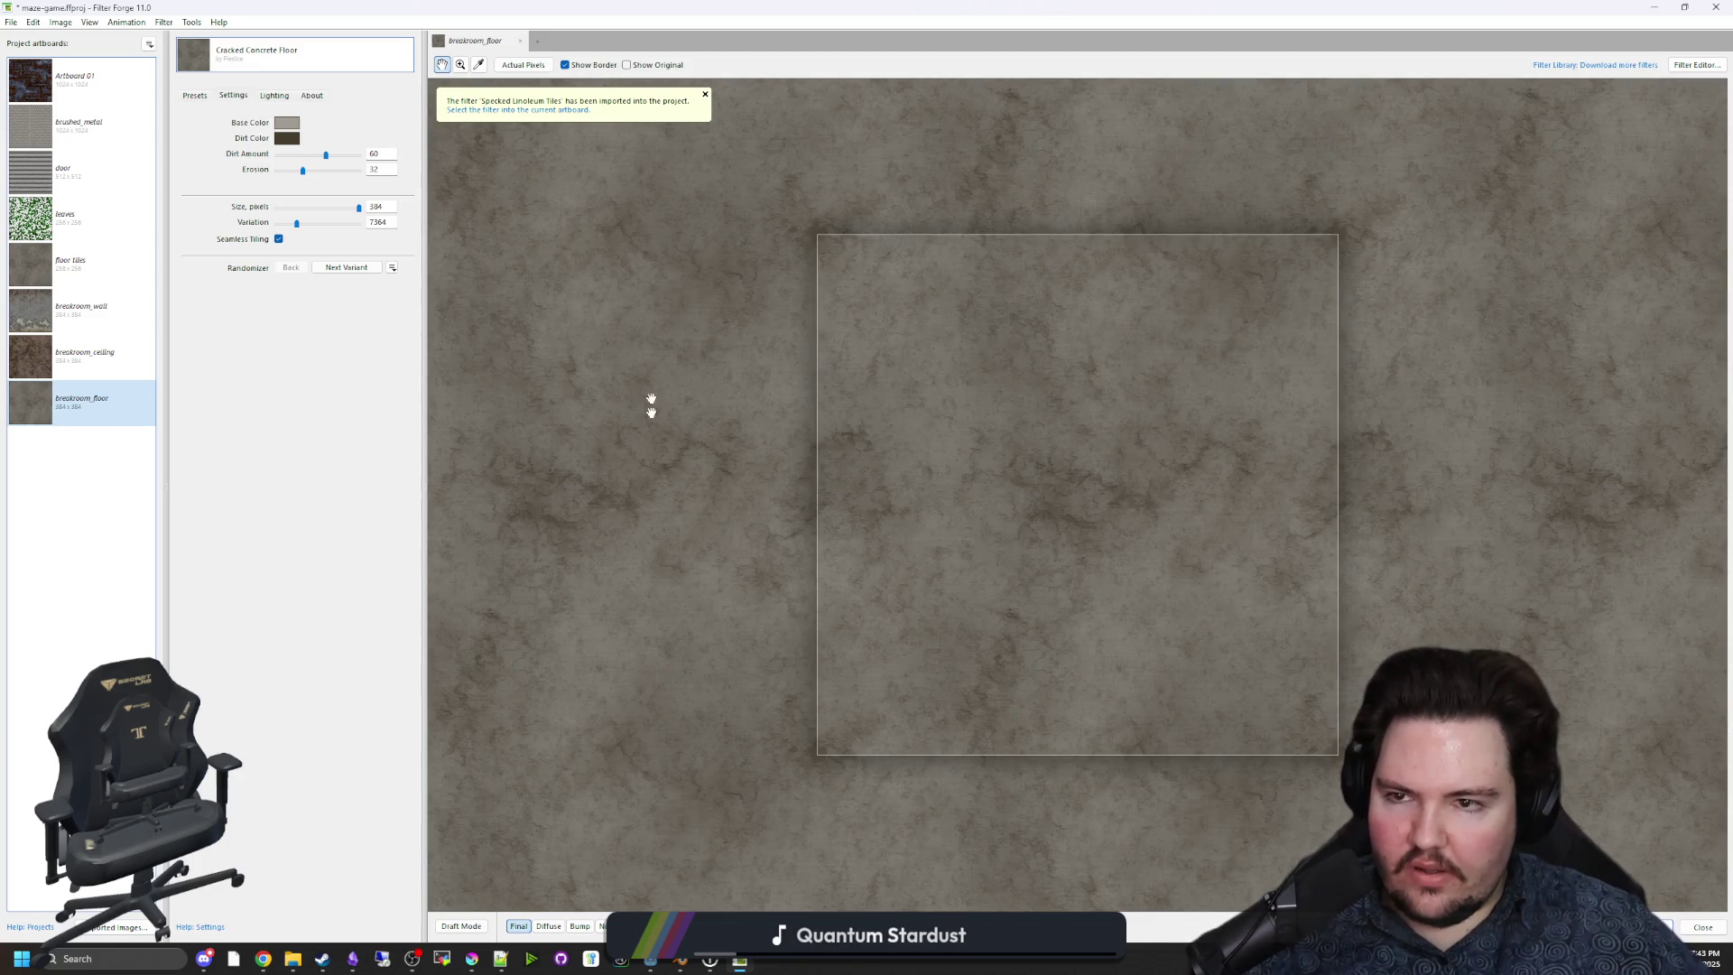
click(321, 70)
scroll(361, 135, down, 5)
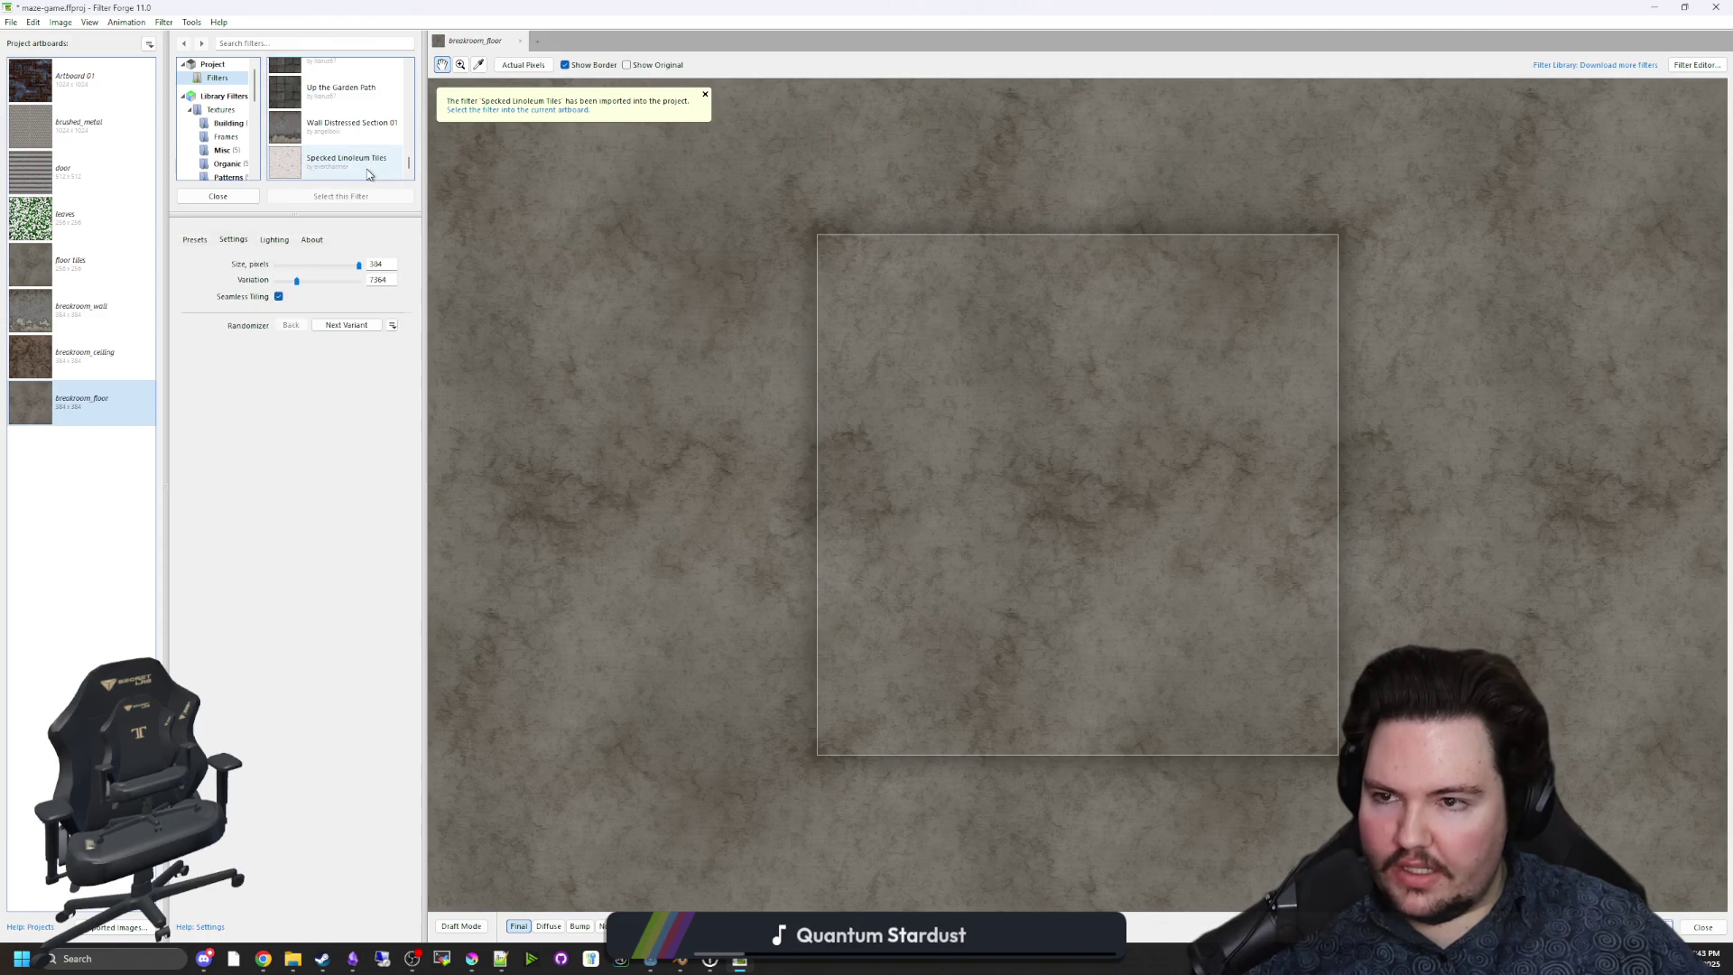
click(367, 174)
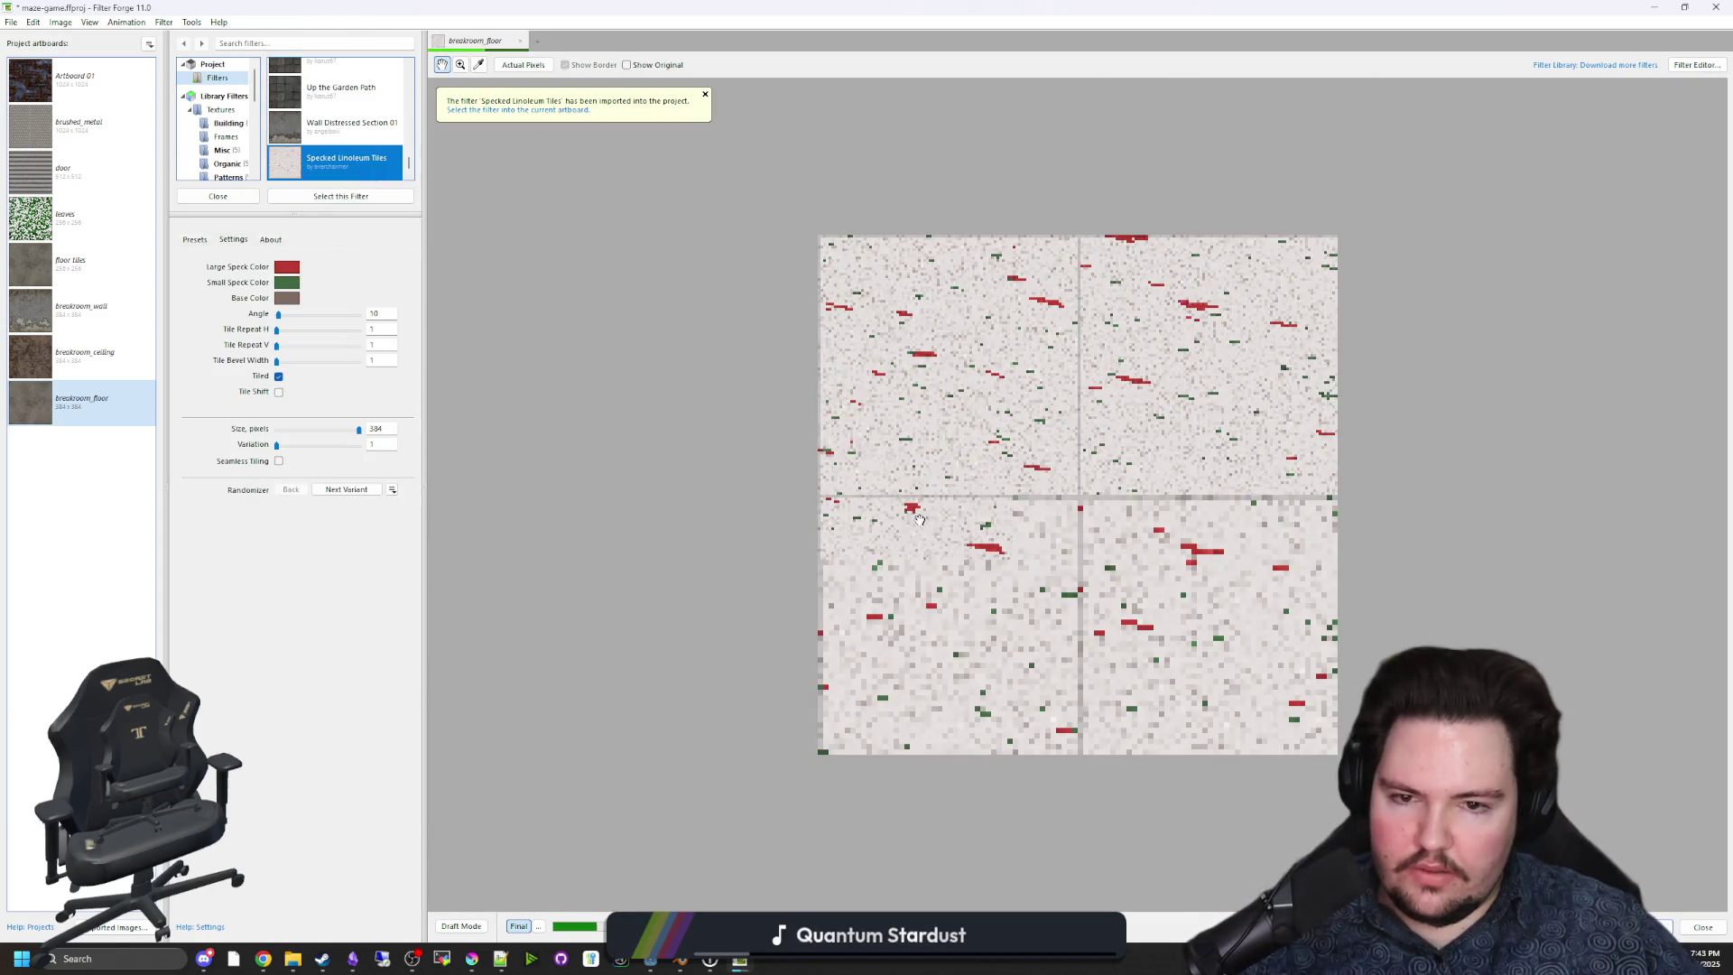
scroll(921, 519, up, 1)
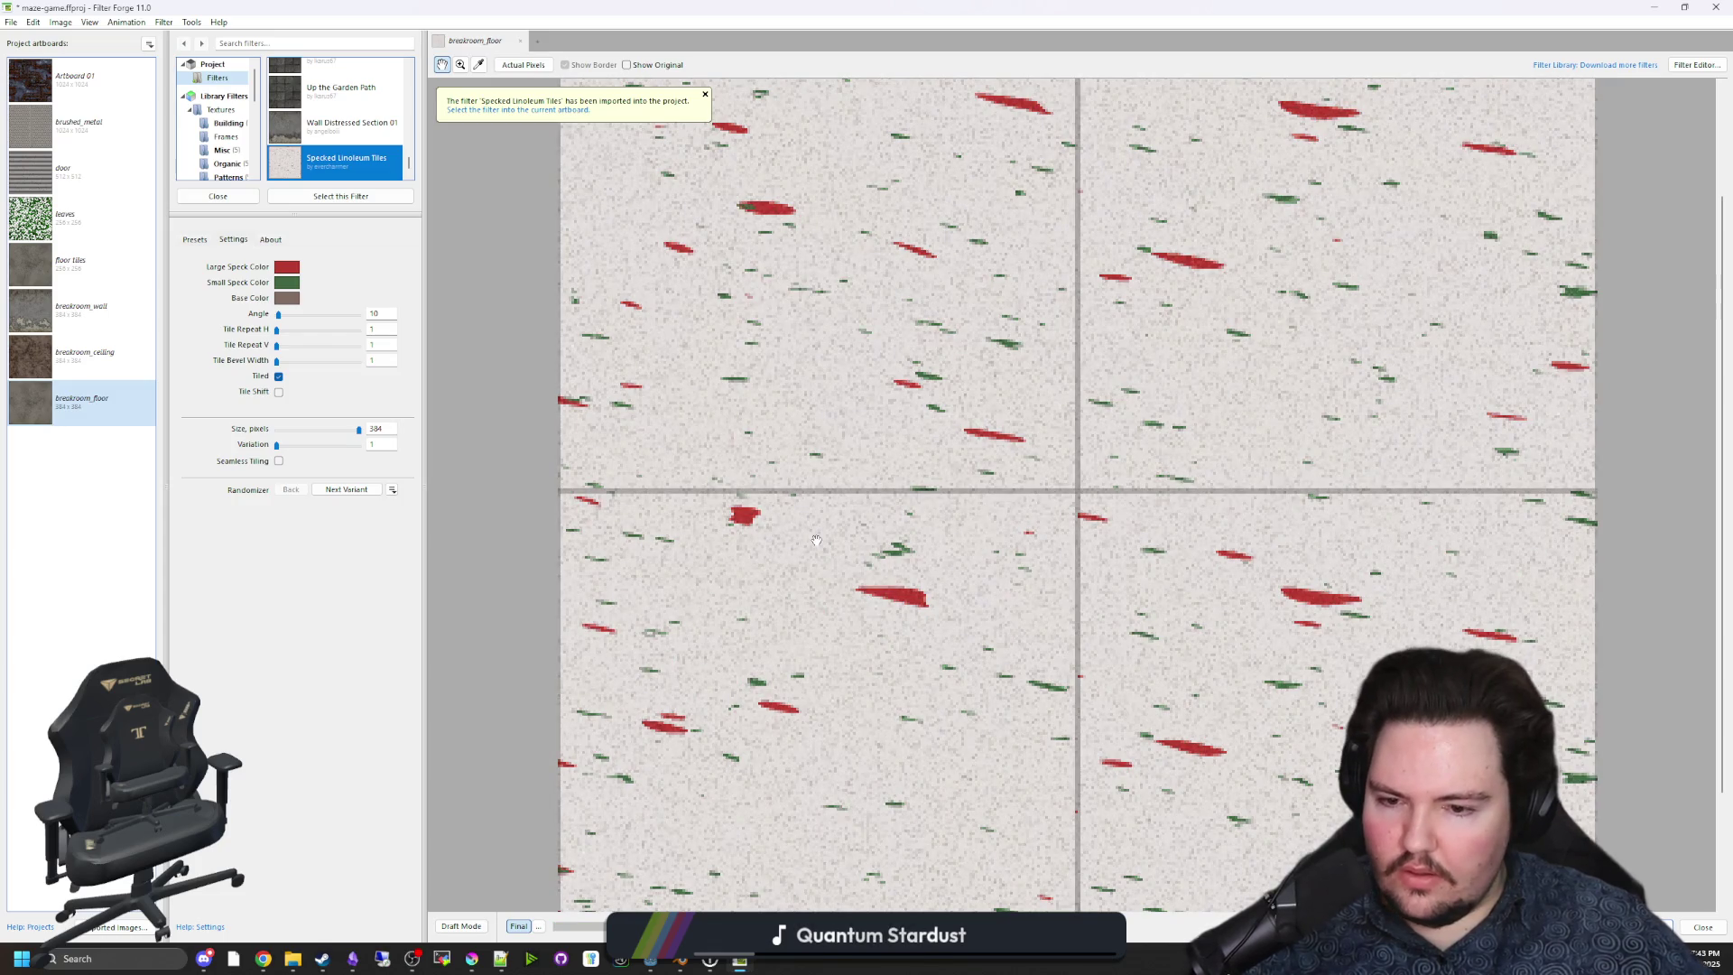
scroll(951, 639, up, 2)
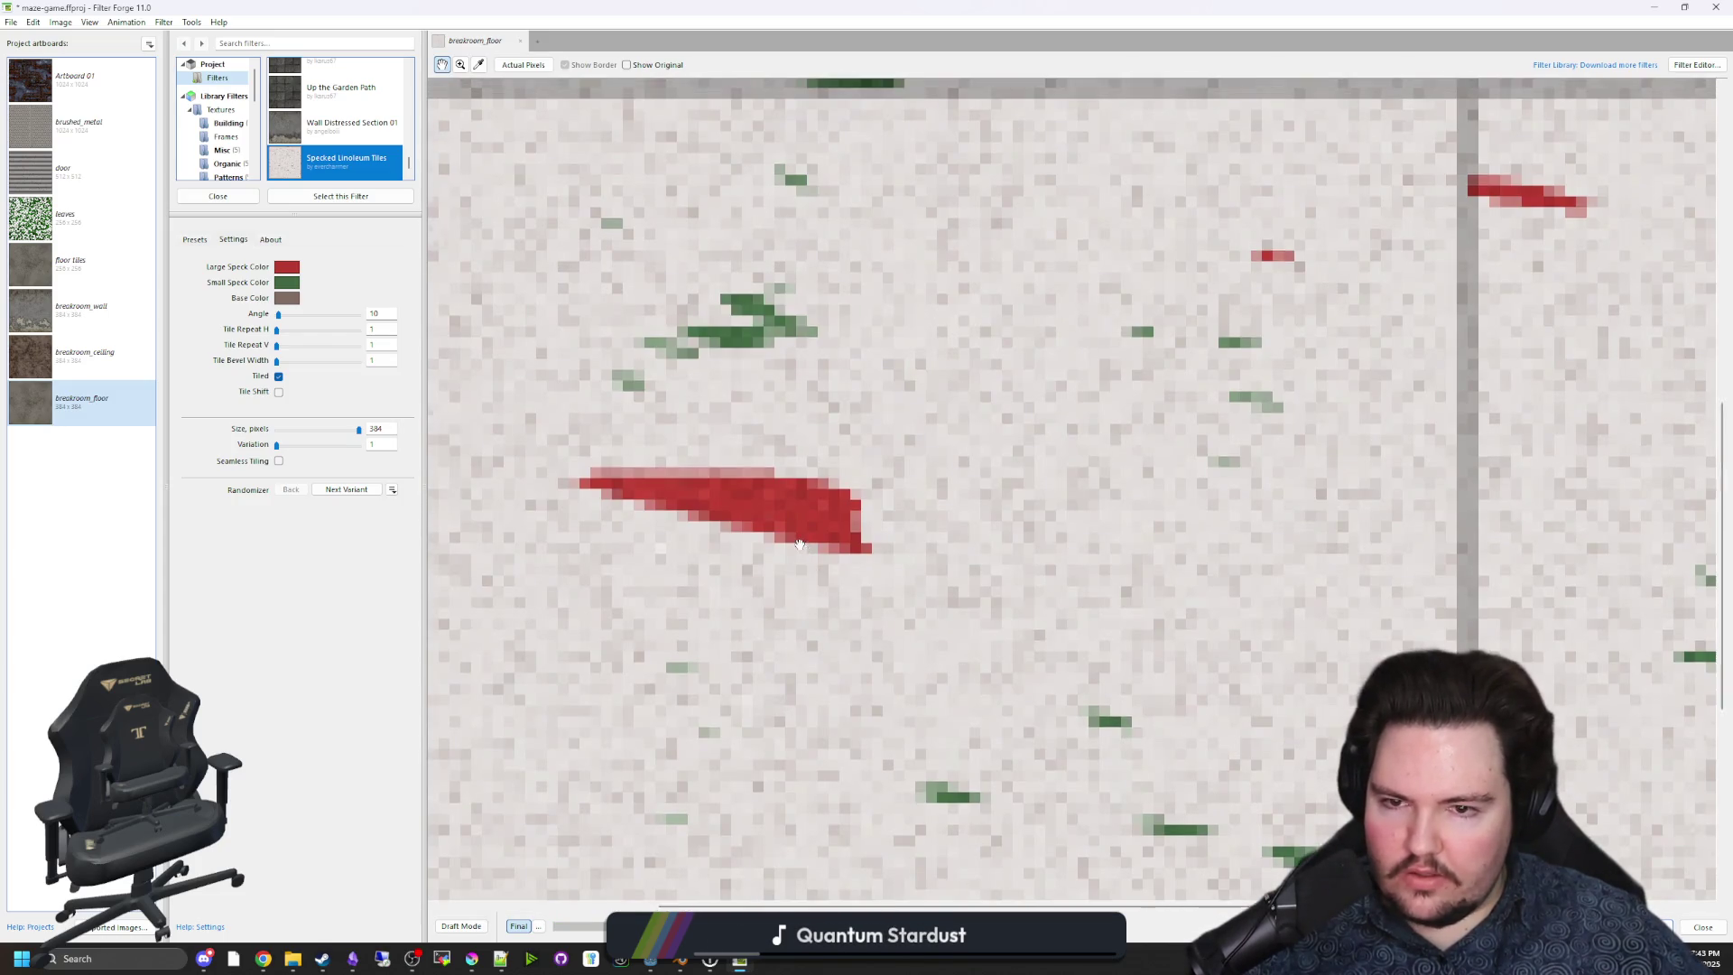
scroll(819, 570, down, 4)
scroll(451, 383, up, 1)
click(195, 240)
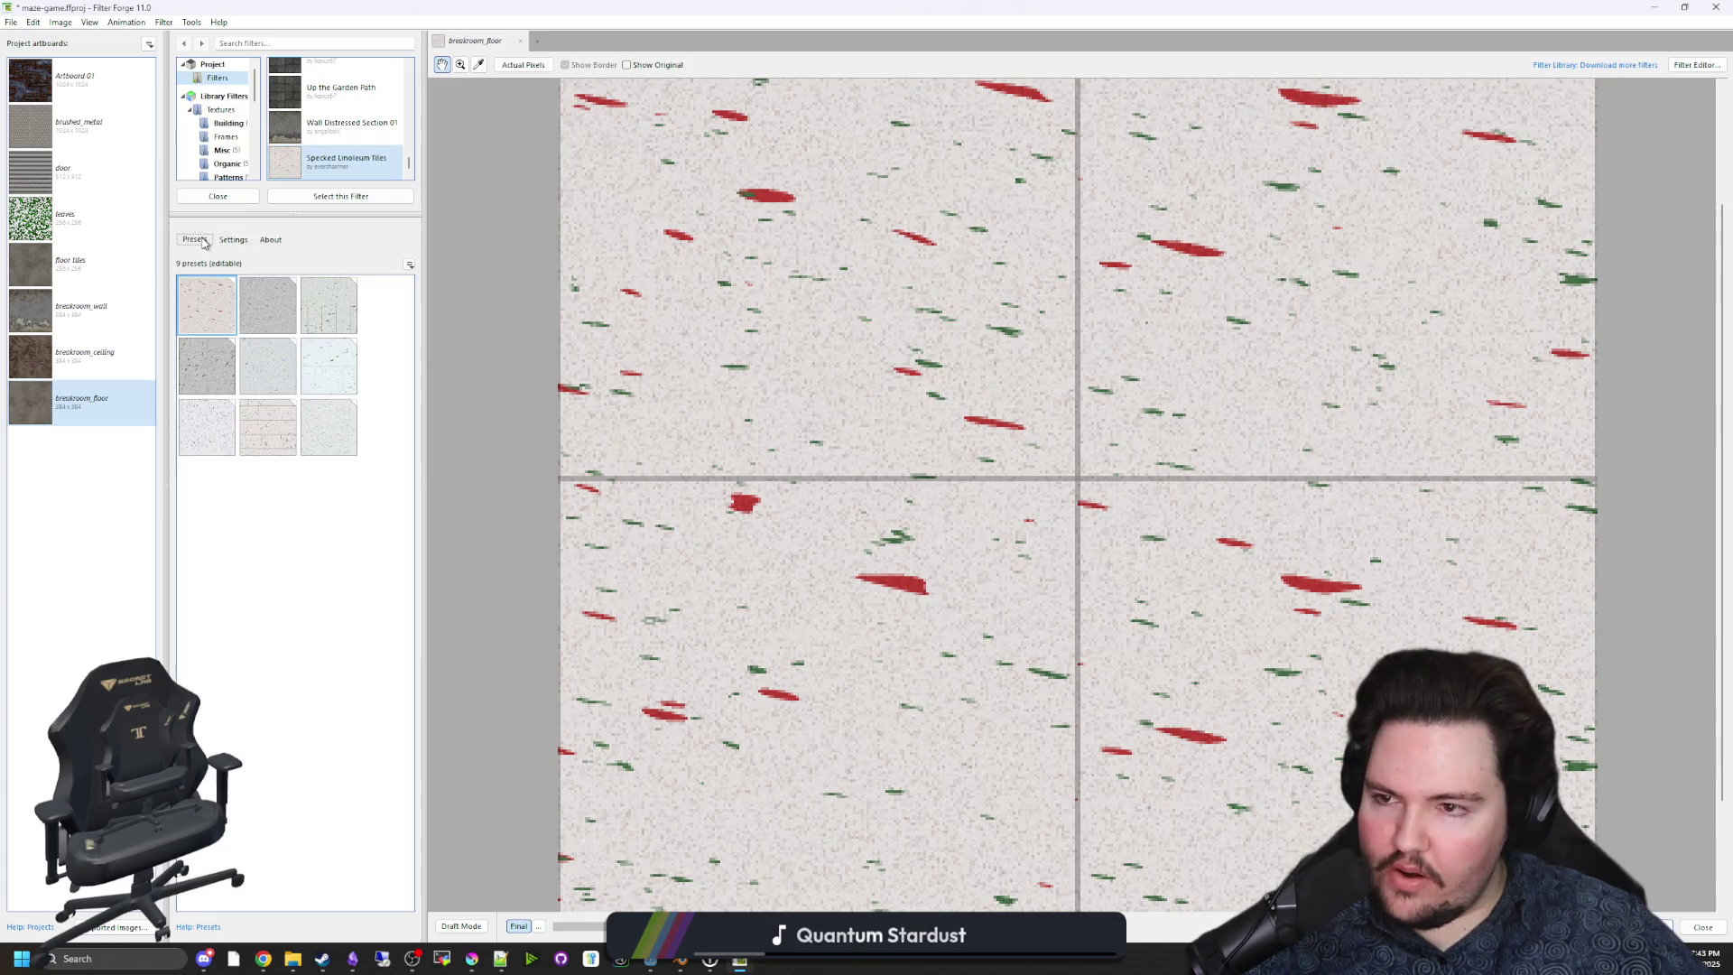
click(221, 240)
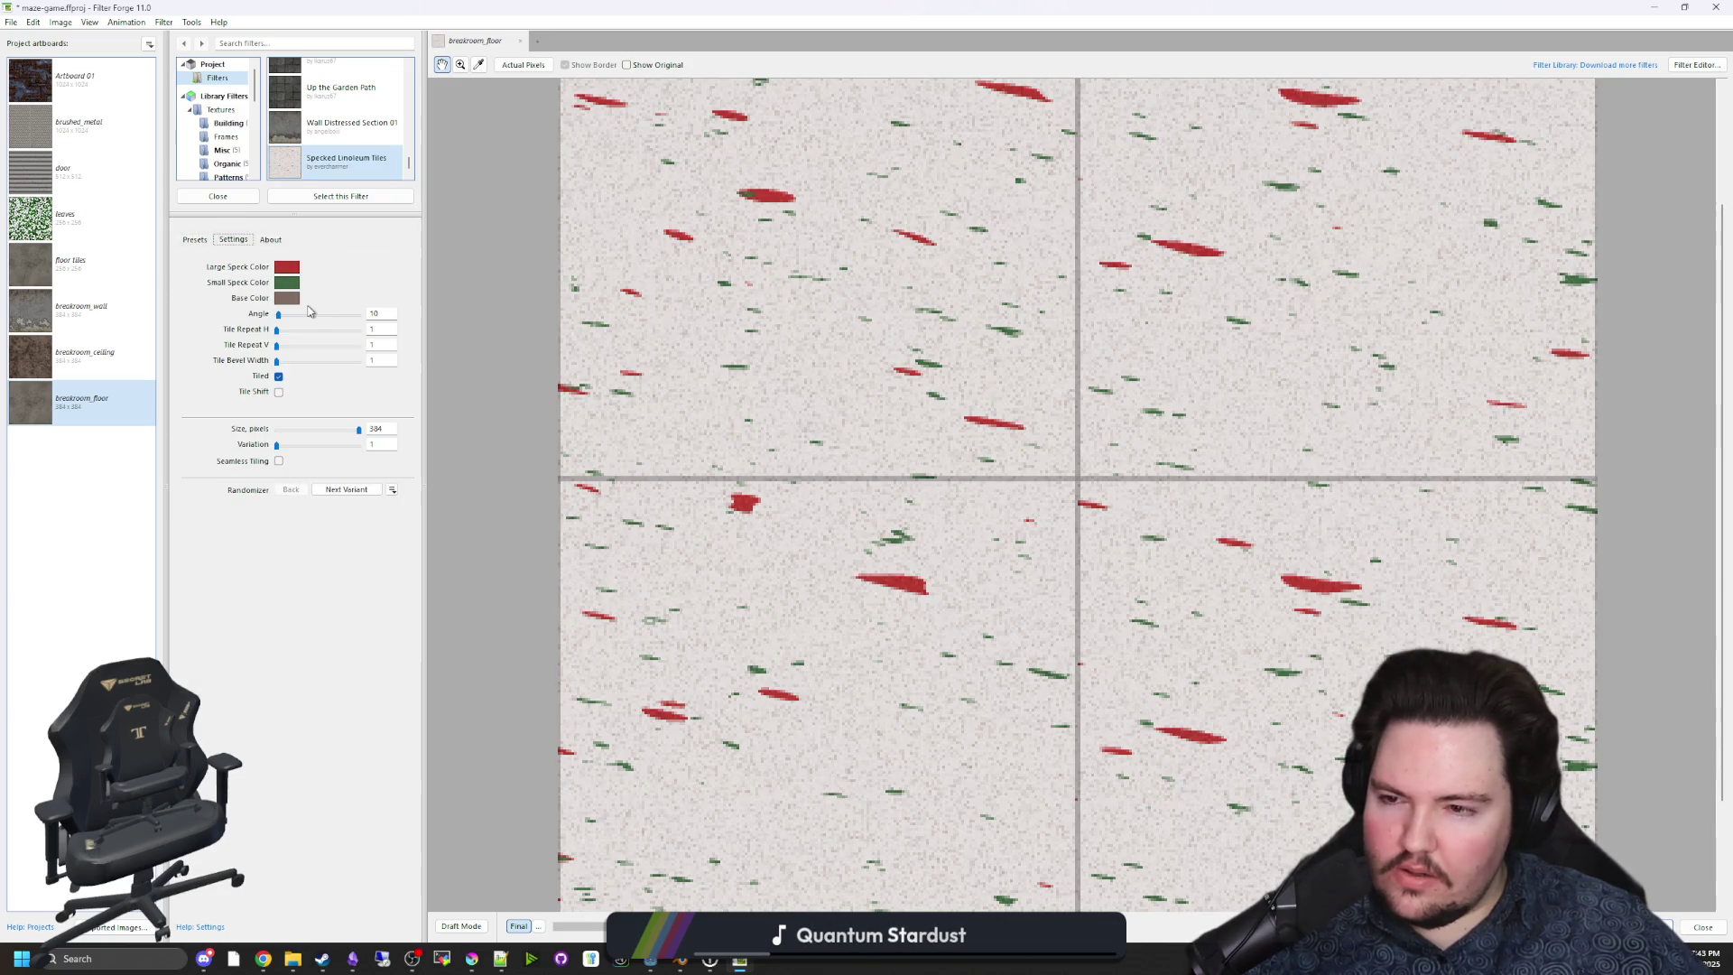
Set speck angle to 139, enable seamless tiling at repeat 1 without tile shift, and open the large speck colour.
drag(278, 316, 304, 323)
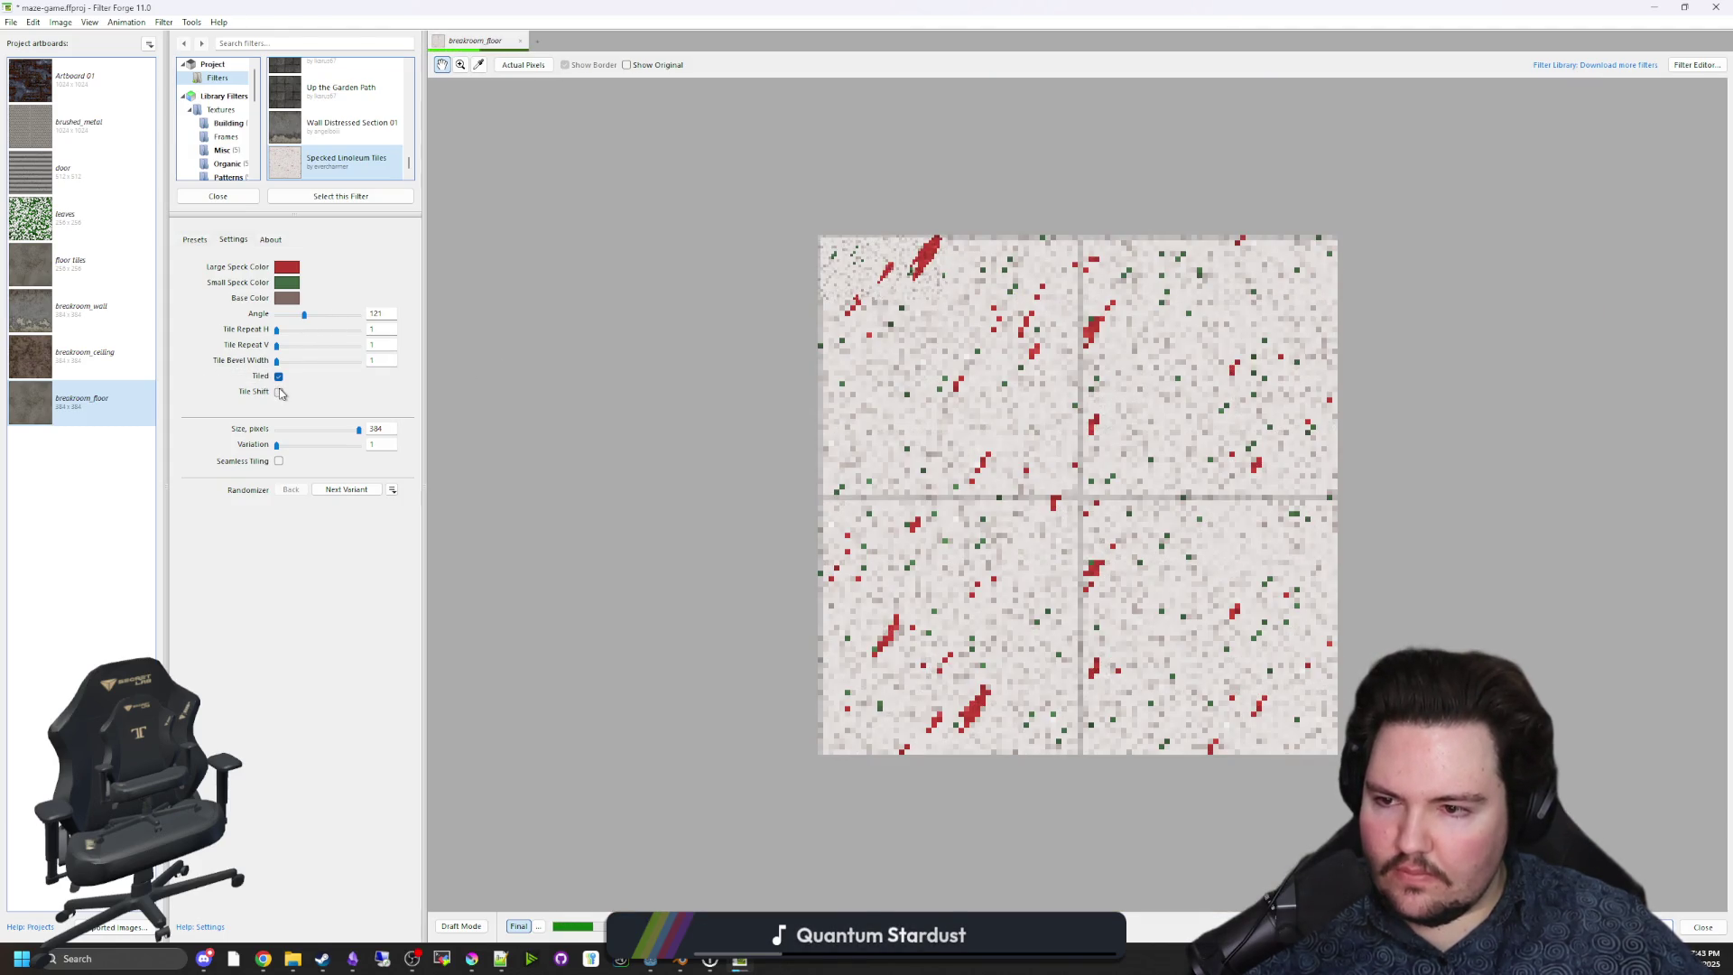
click(278, 392)
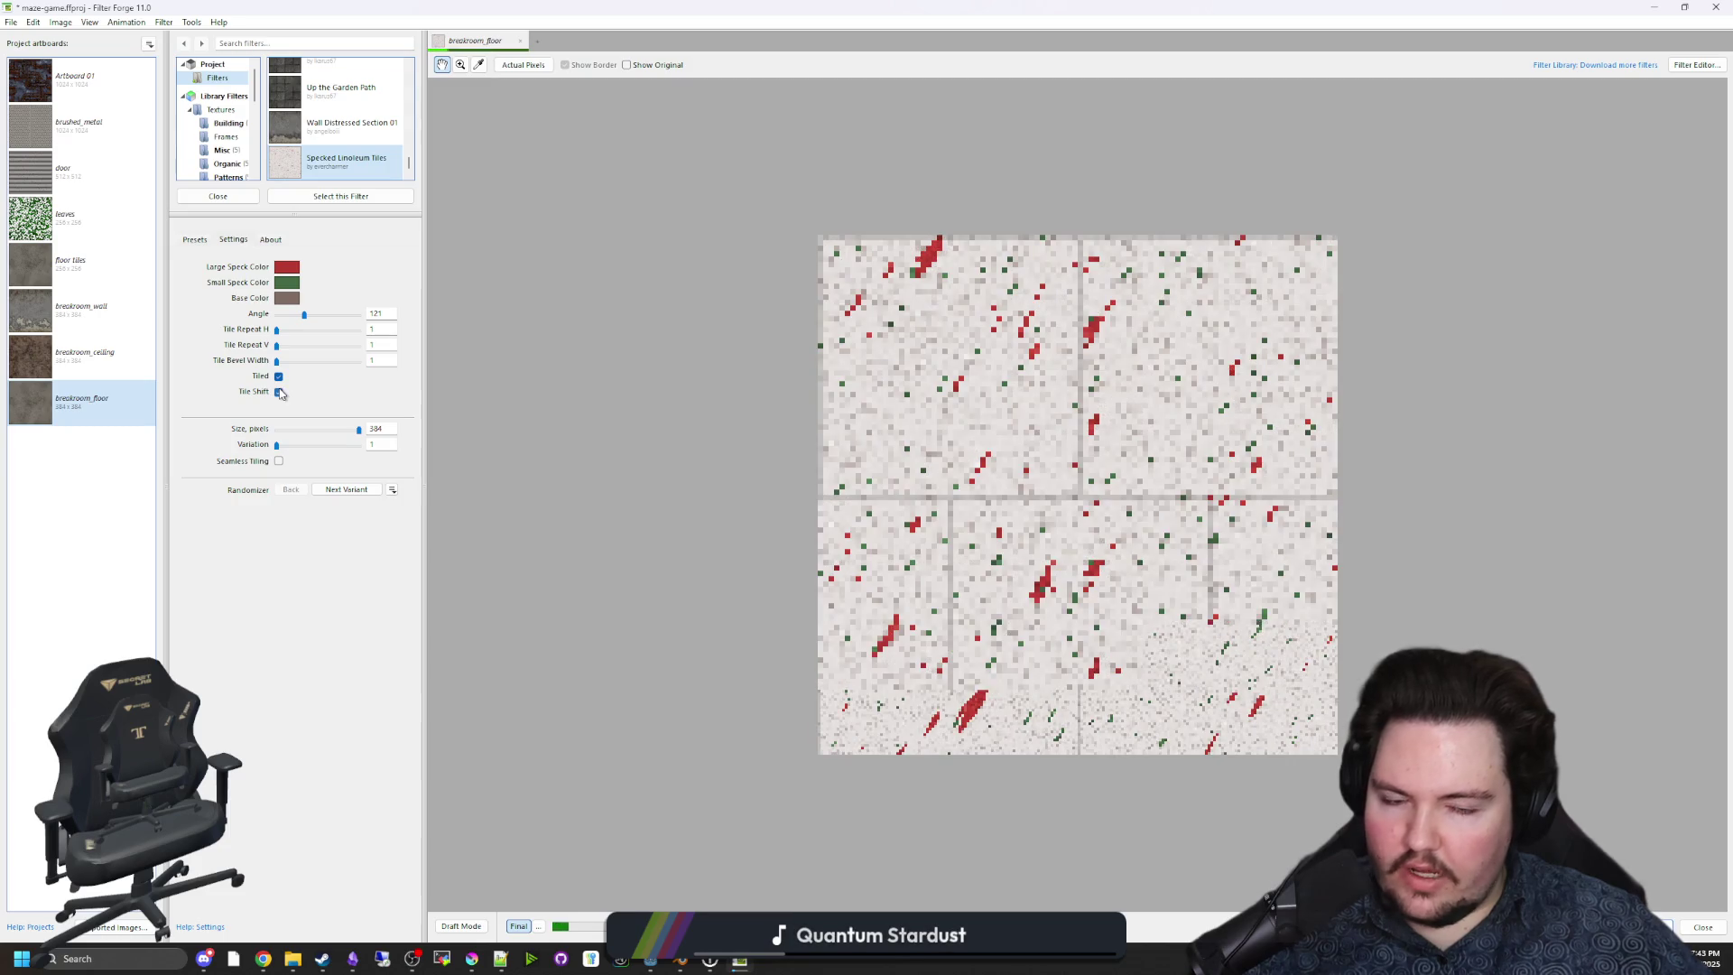
click(278, 391)
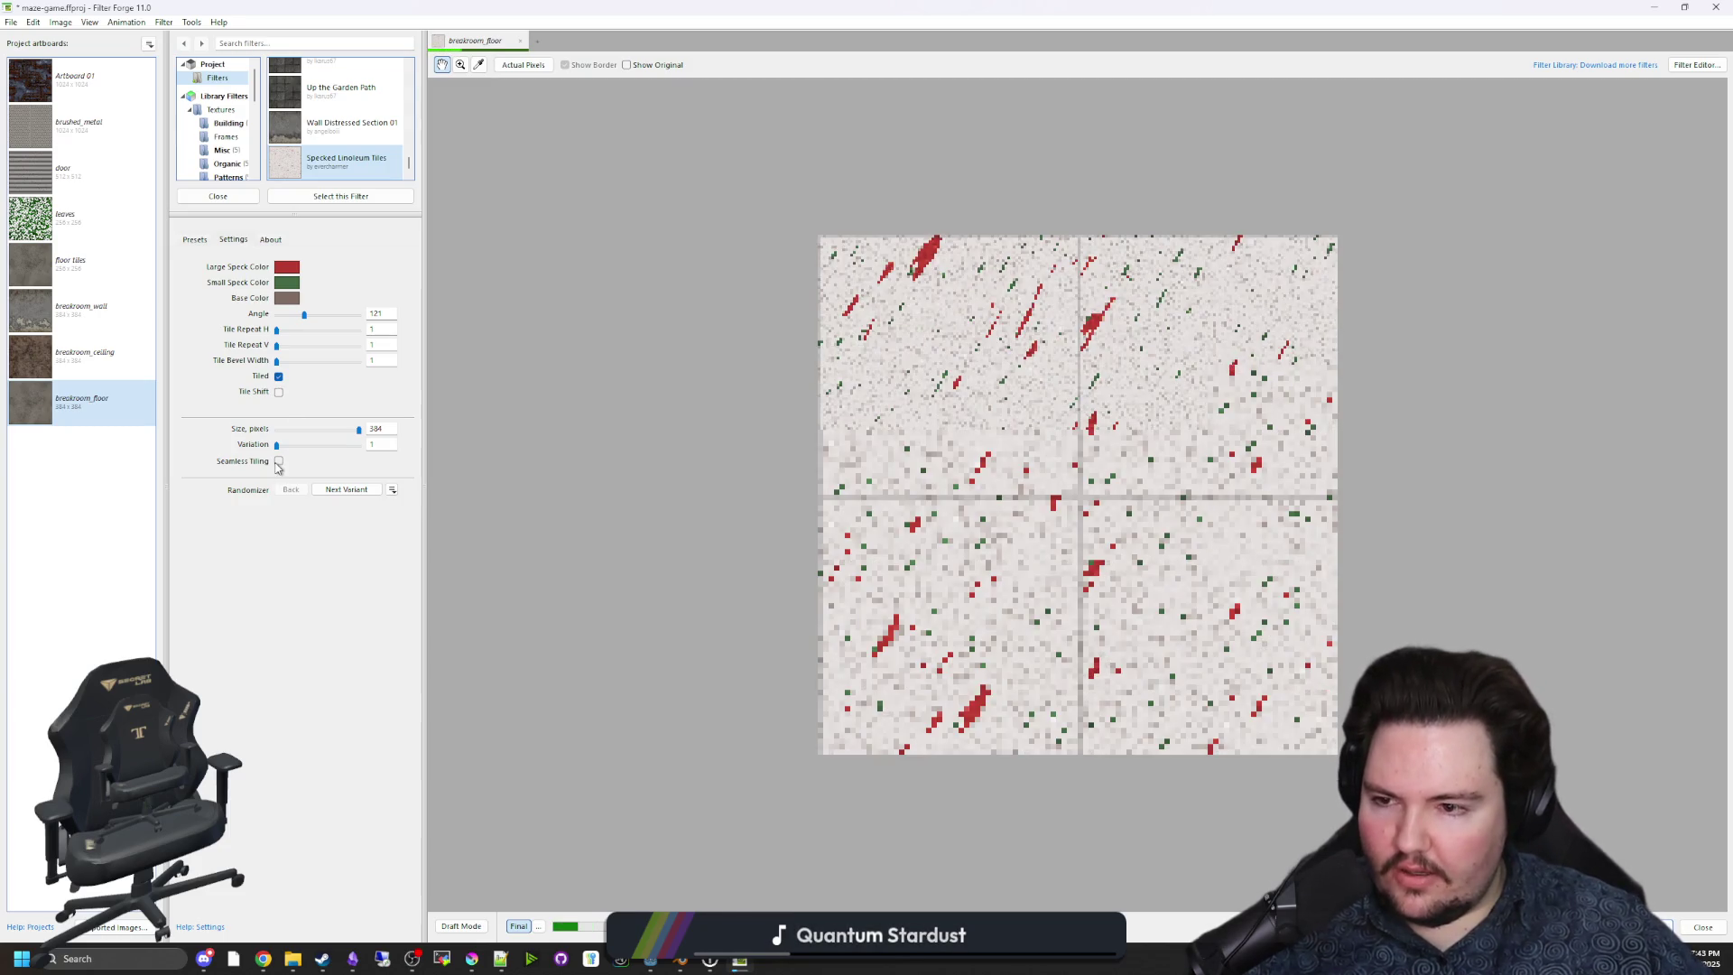
click(279, 462)
drag(276, 330, 297, 330)
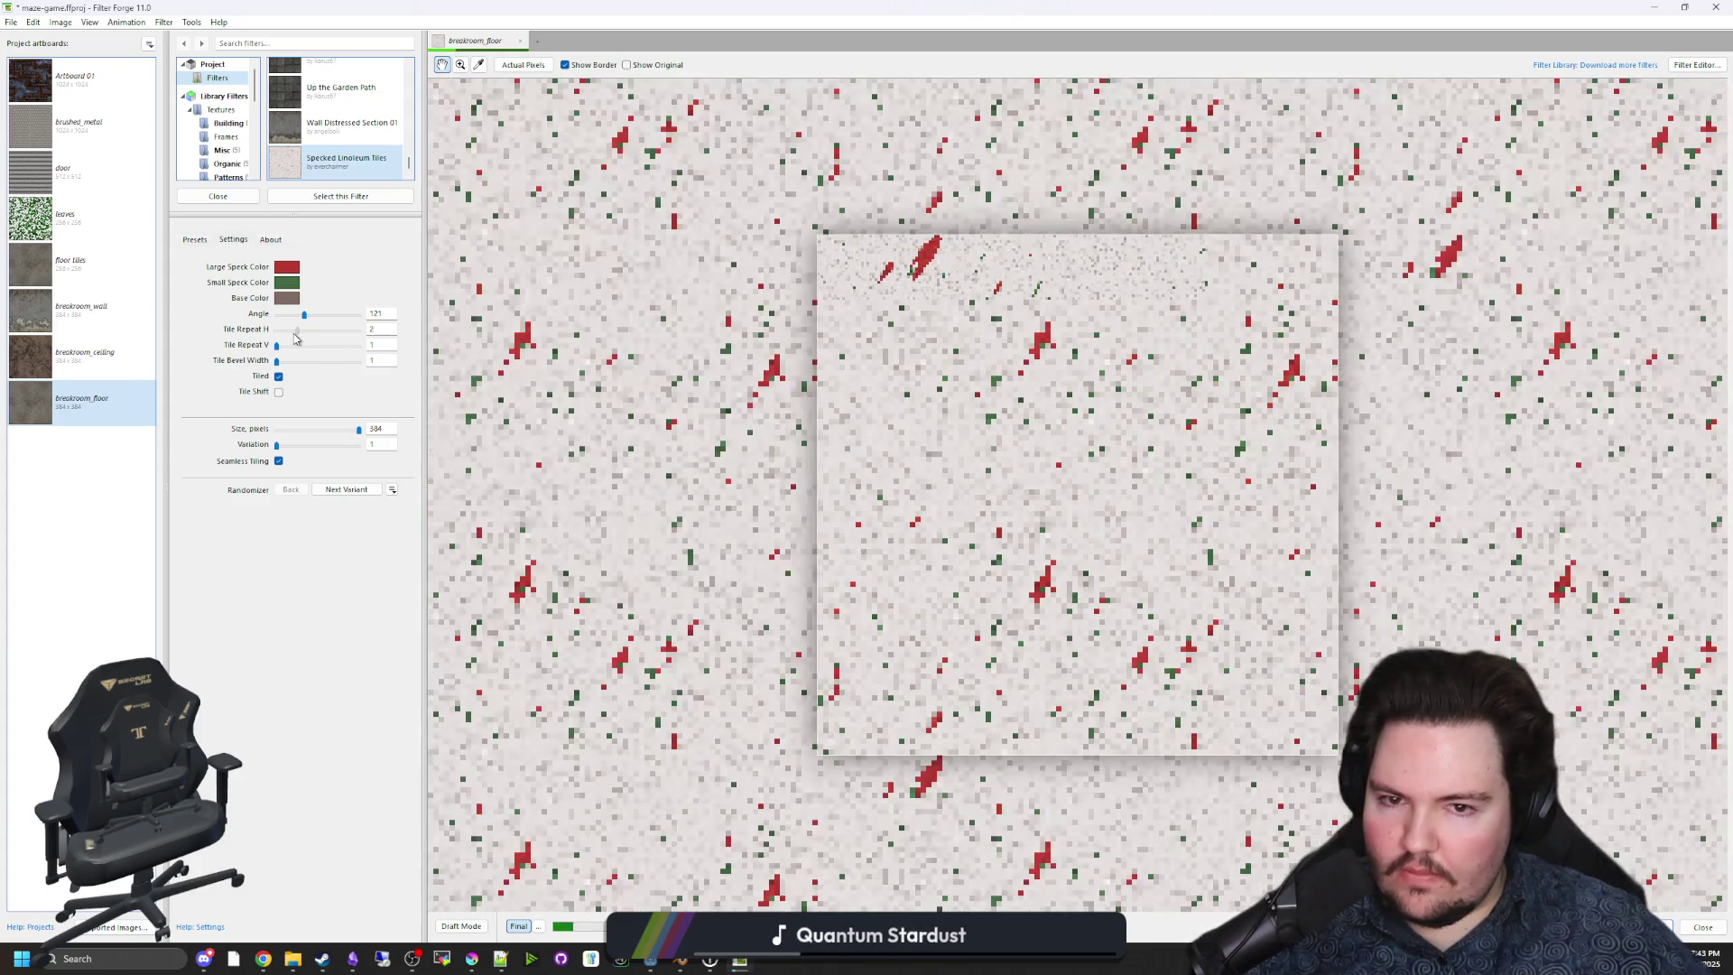
drag(296, 329, 275, 330)
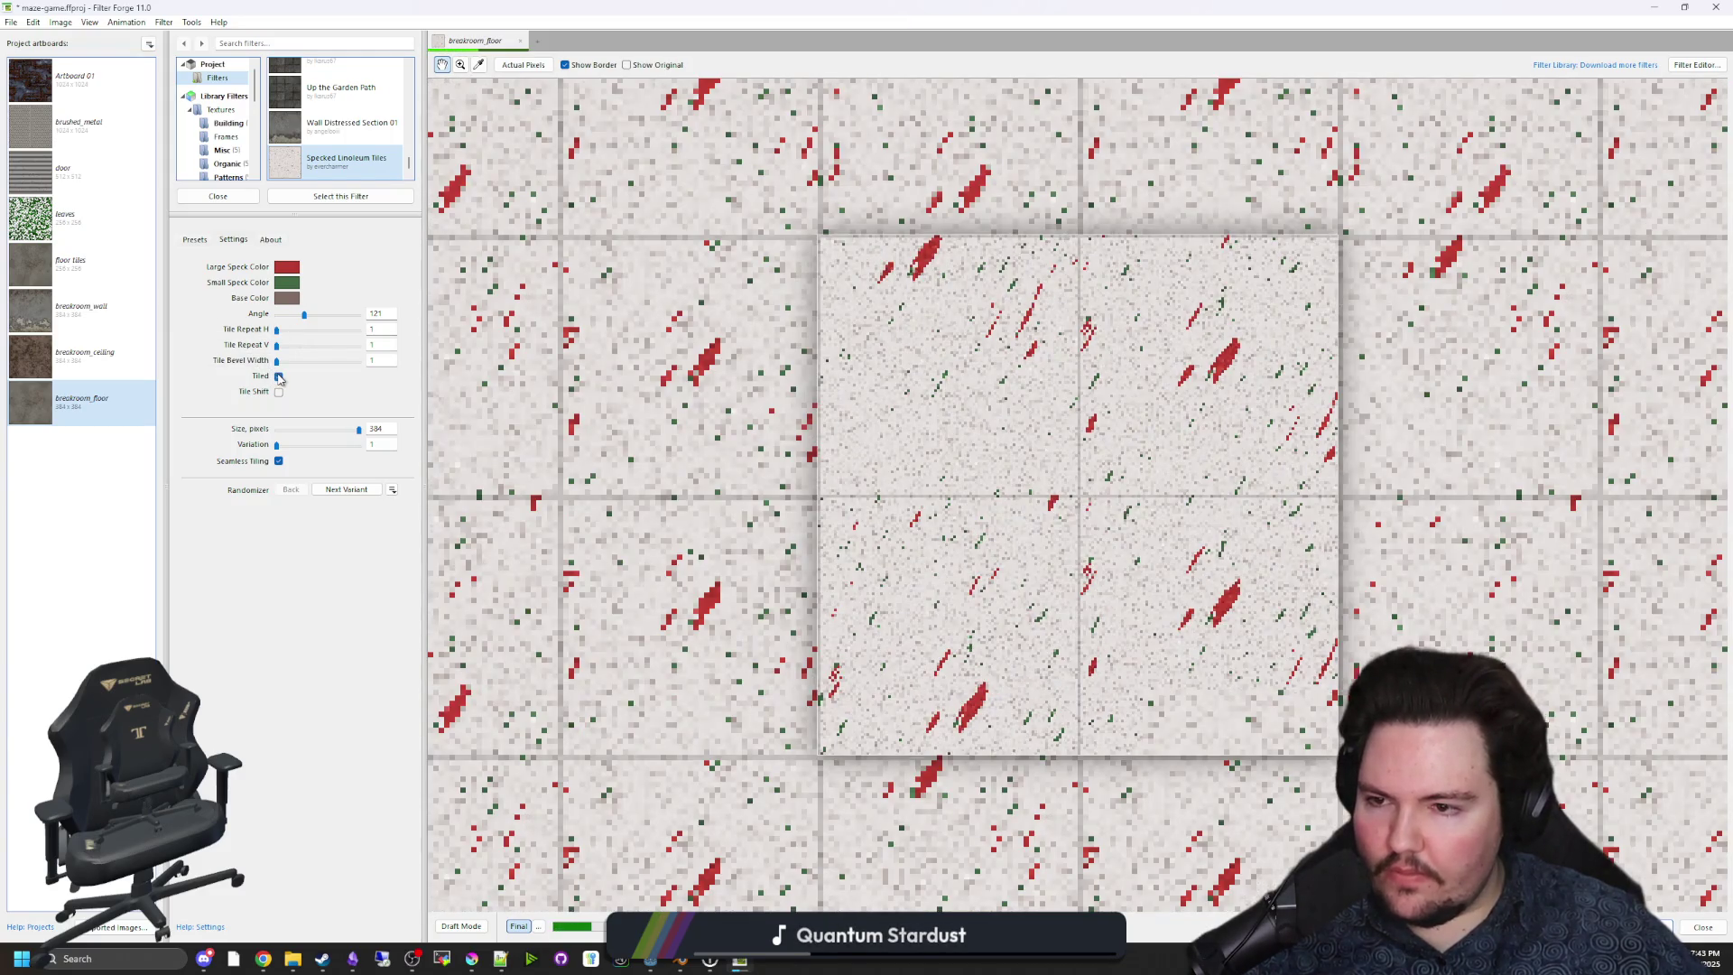
click(279, 376)
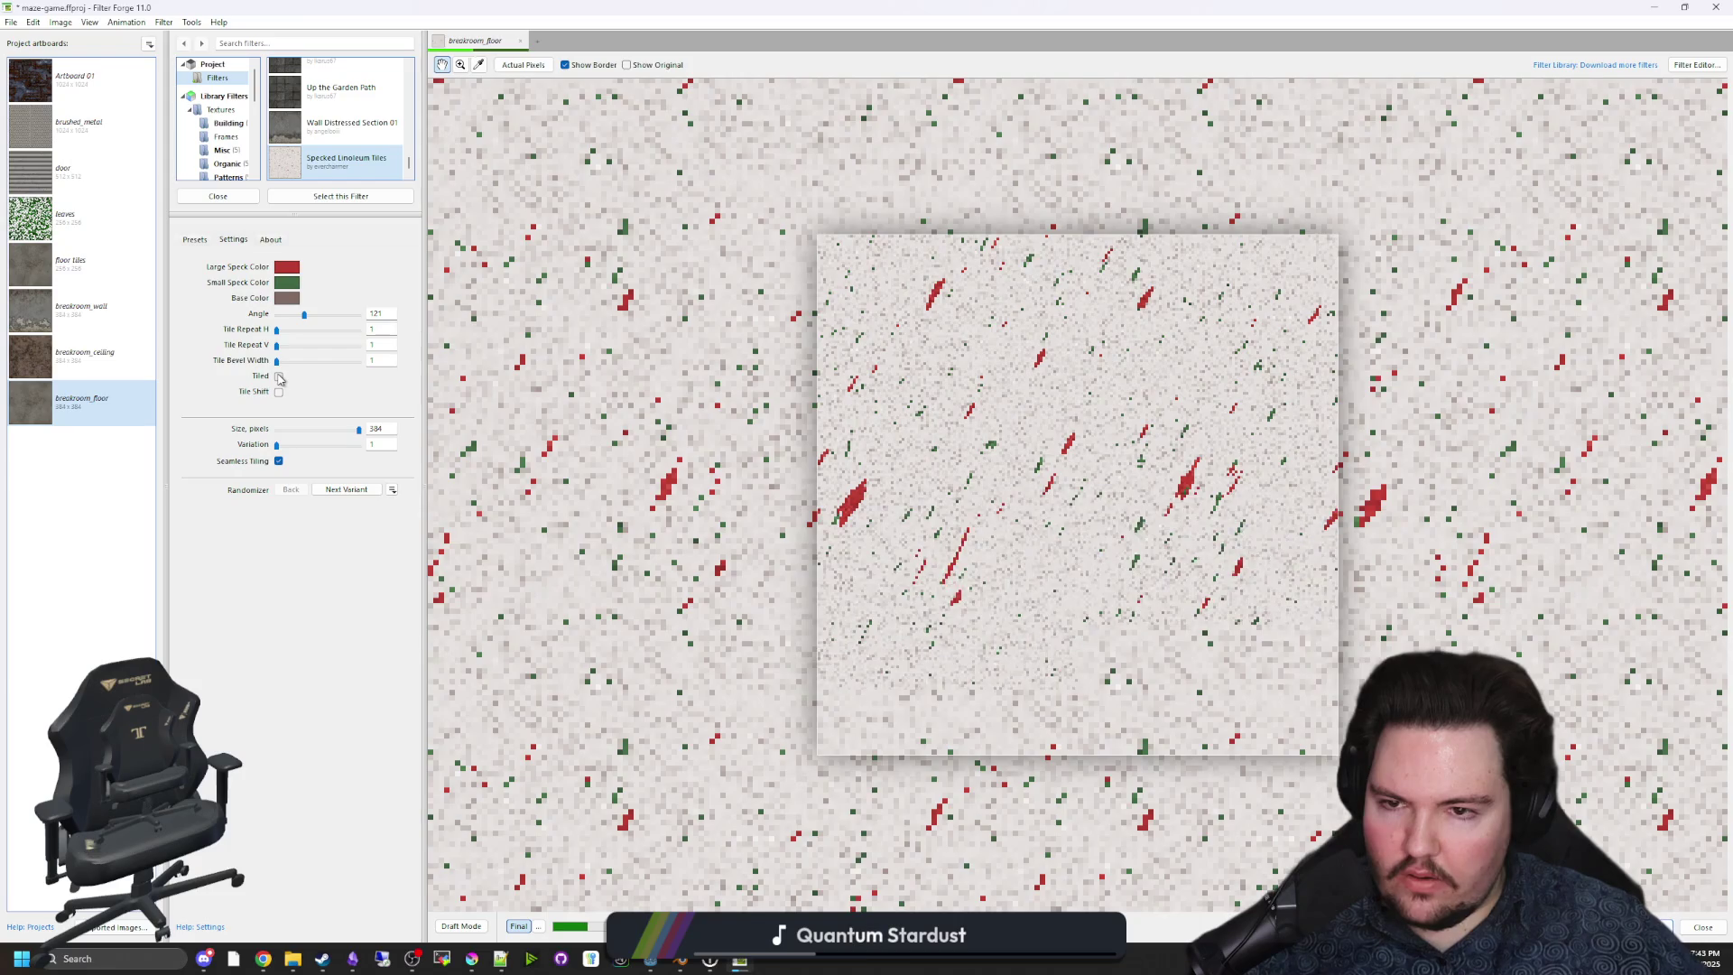
click(279, 376)
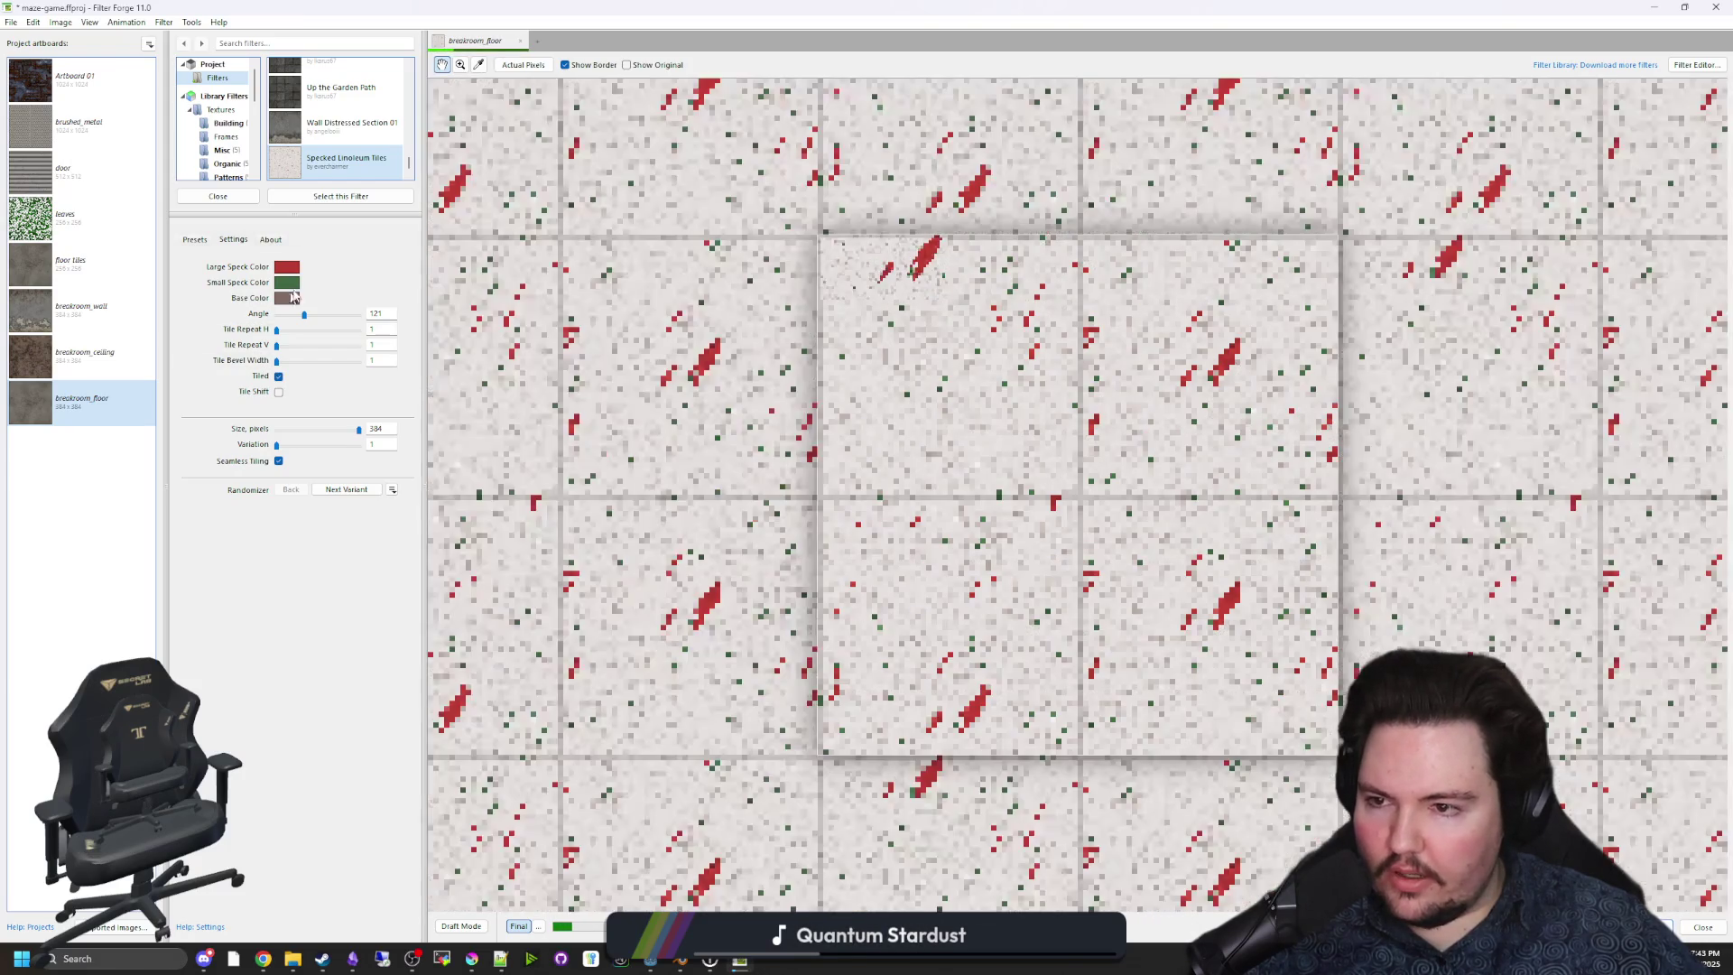
click(287, 267)
drag(633, 565, 967, 553)
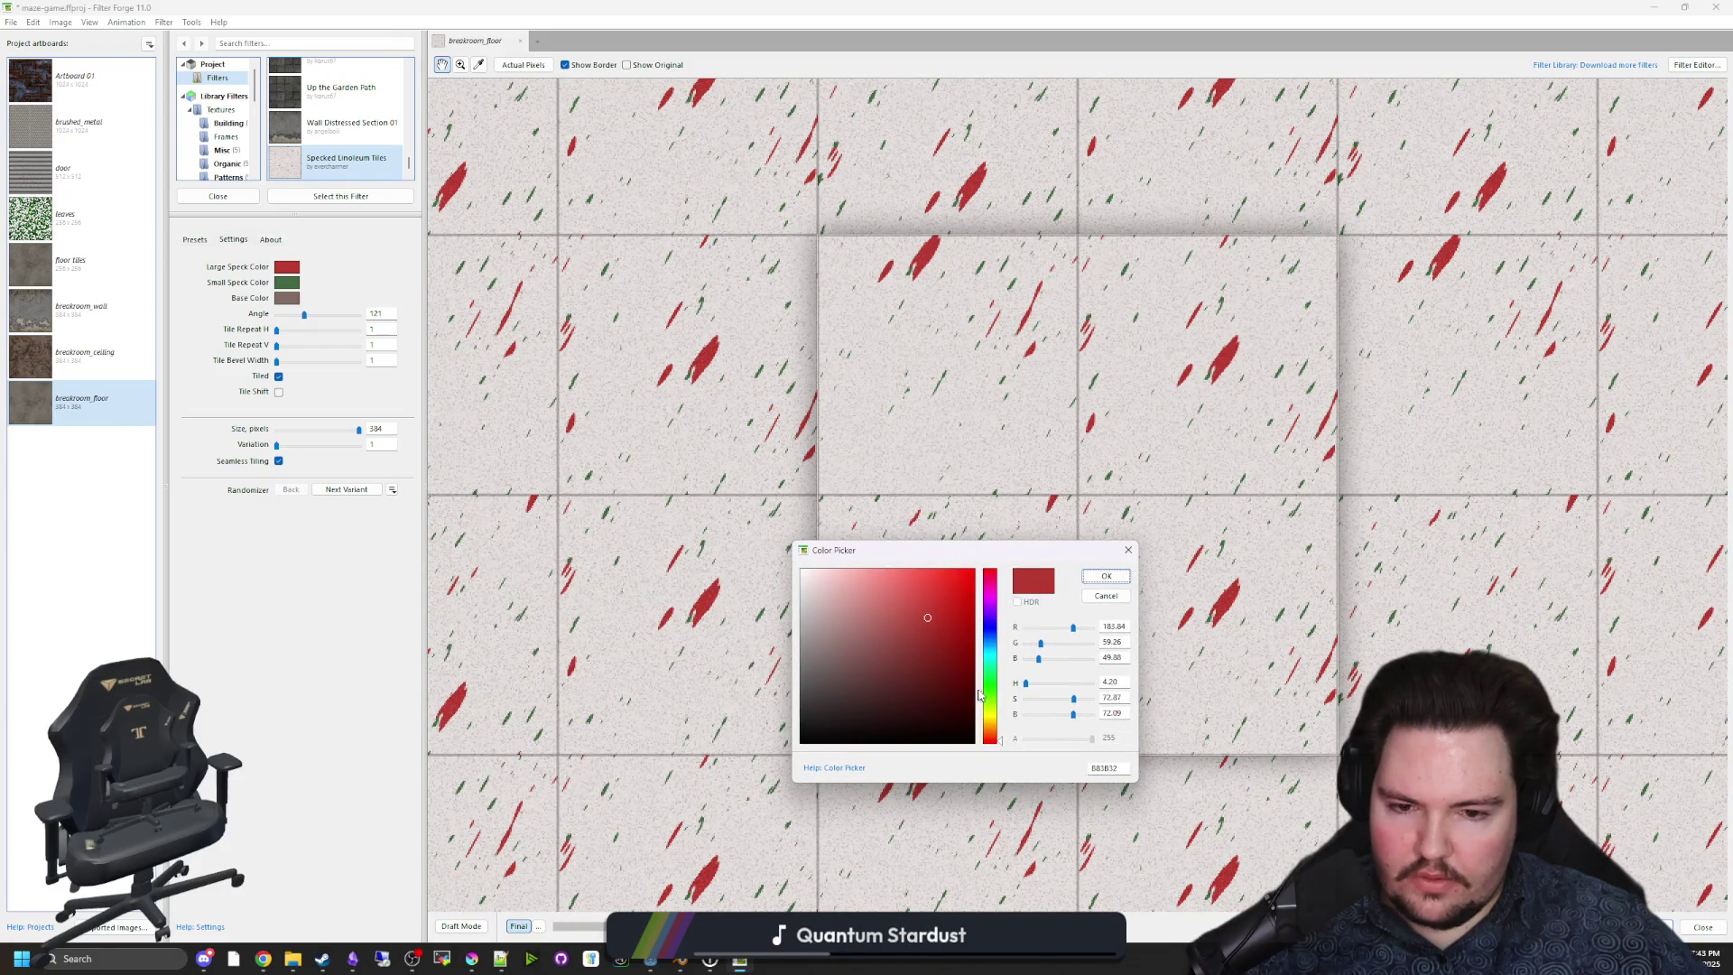
Change the large speck colour from red to brown and darken the tile base colour.
click(989, 725)
mouse_move(939, 627)
mouse_down()
mouse_move(882, 679)
mouse_move(846, 647)
mouse_up()
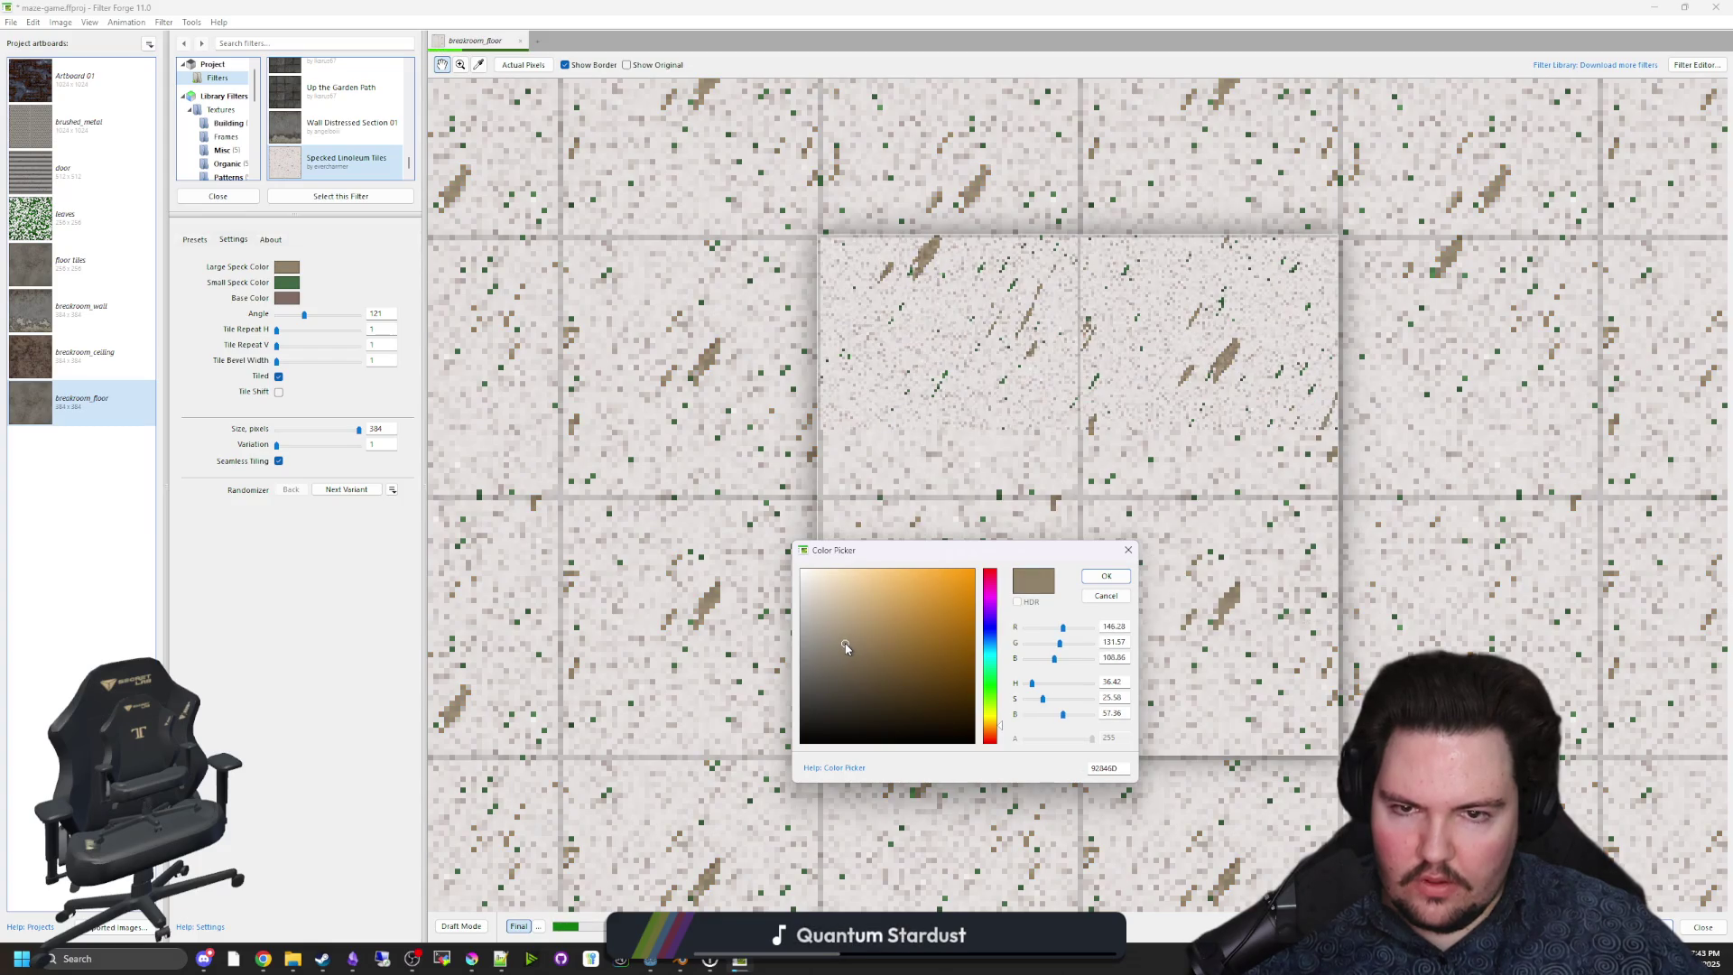
click(1107, 578)
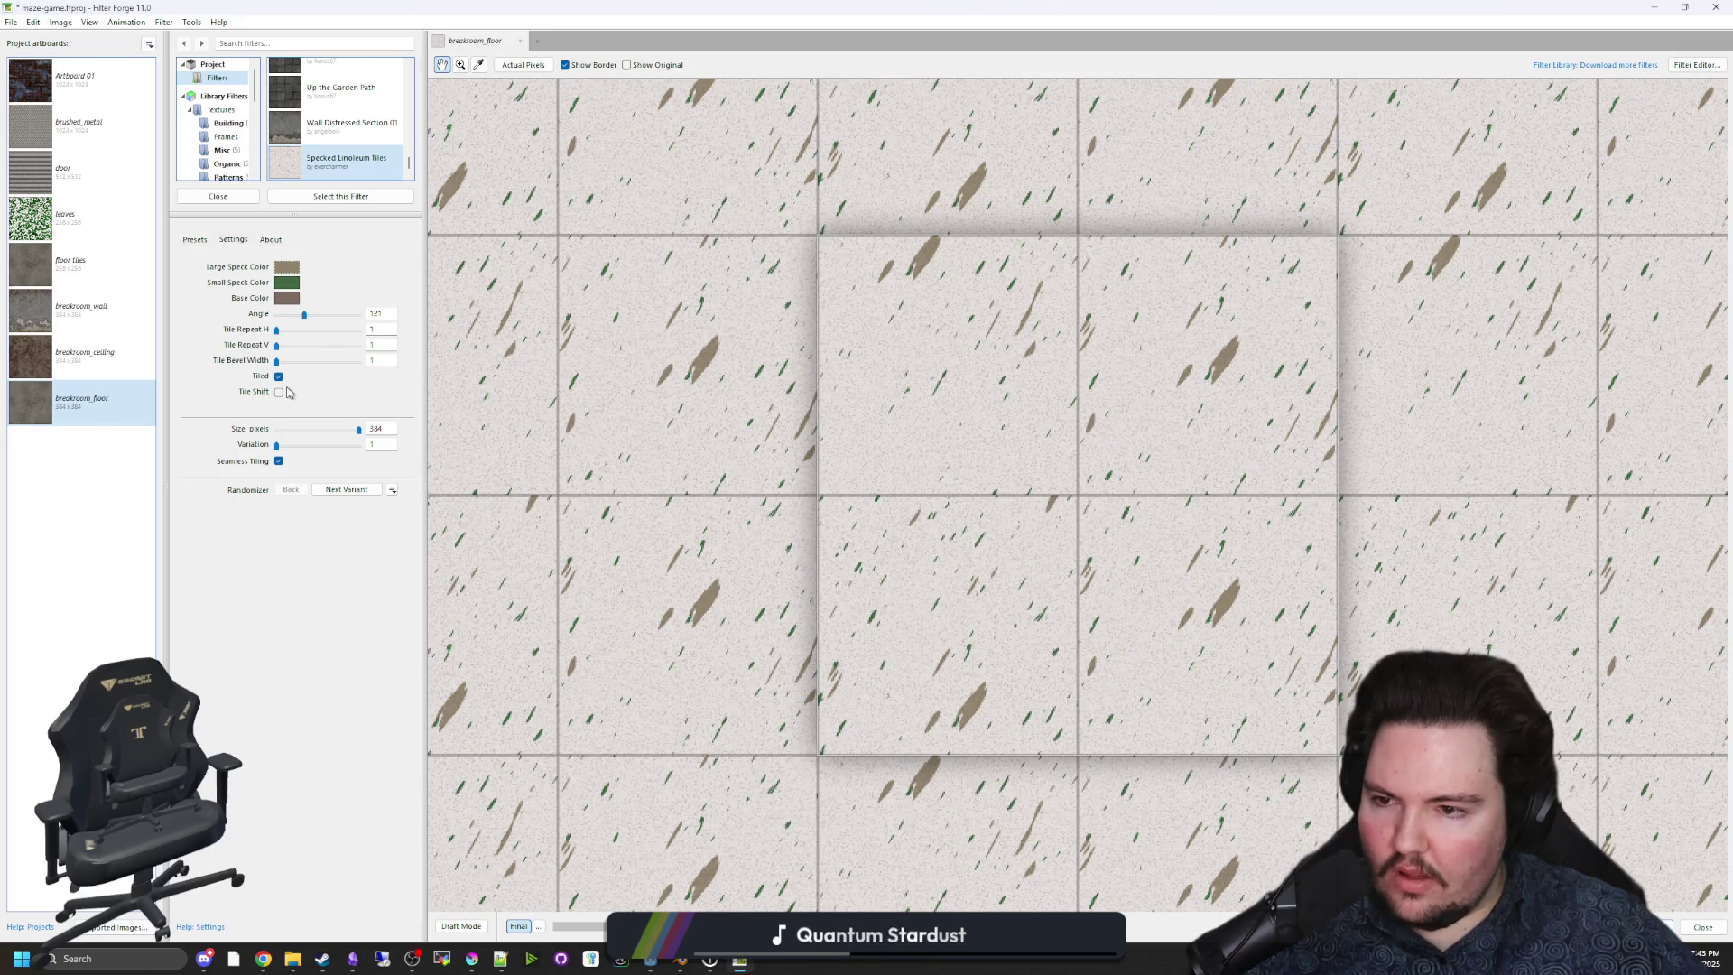
click(289, 299)
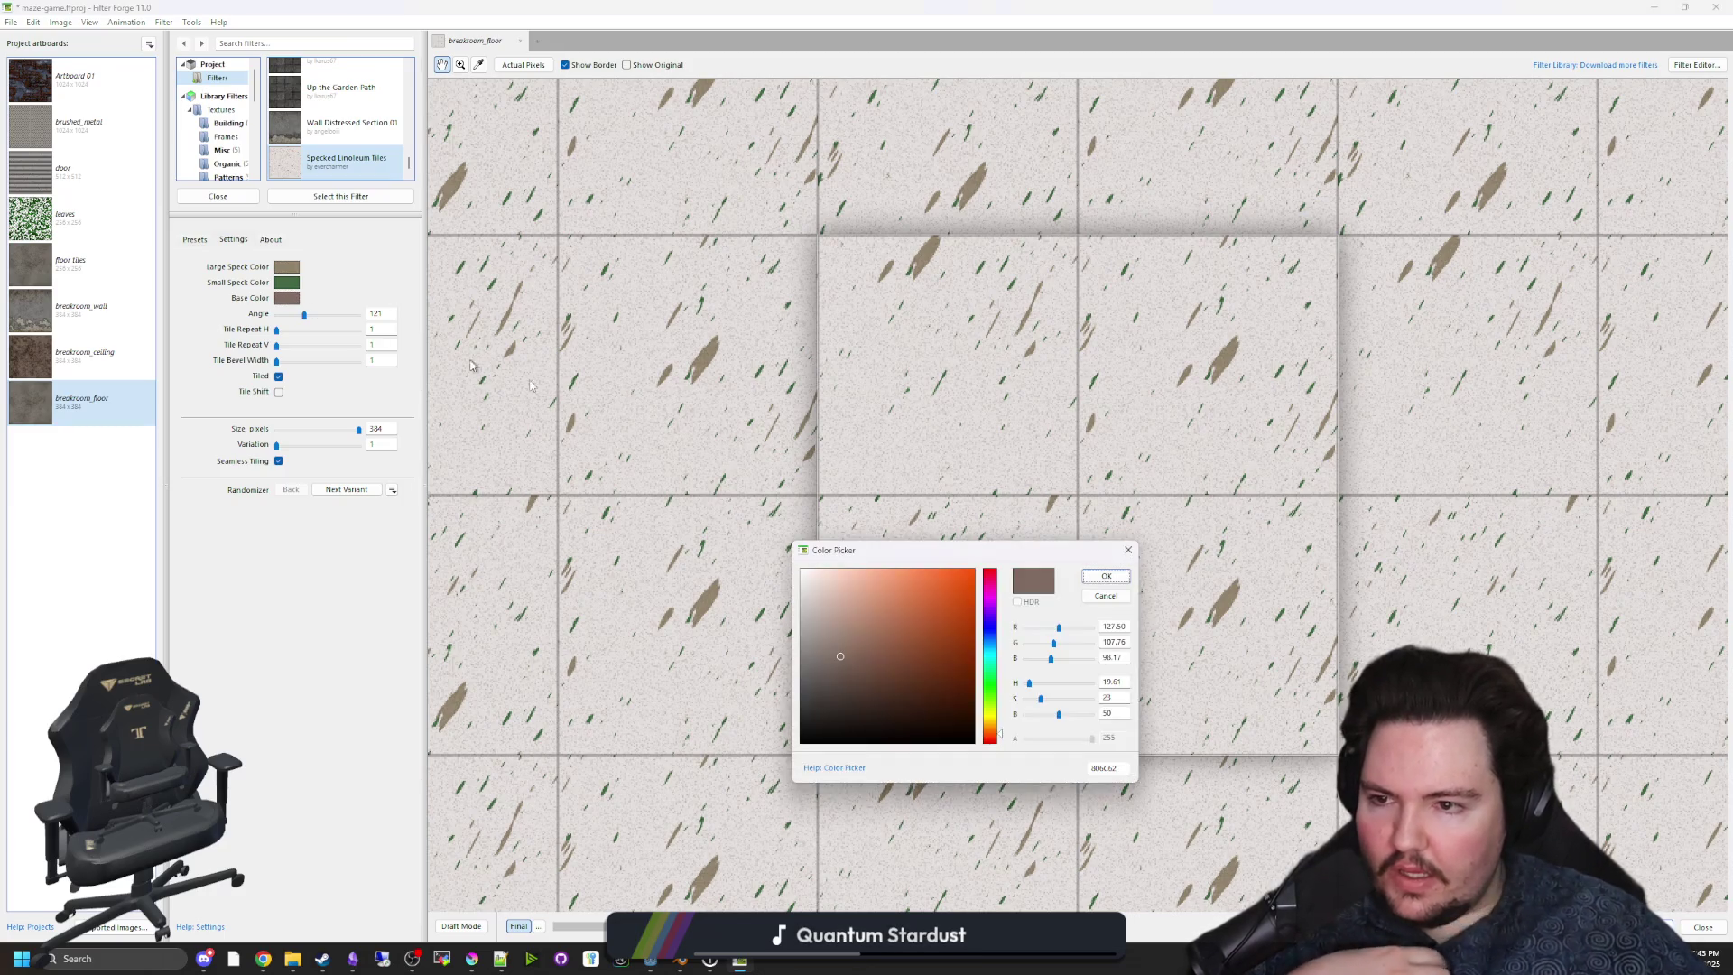
drag(1059, 714, 1047, 719)
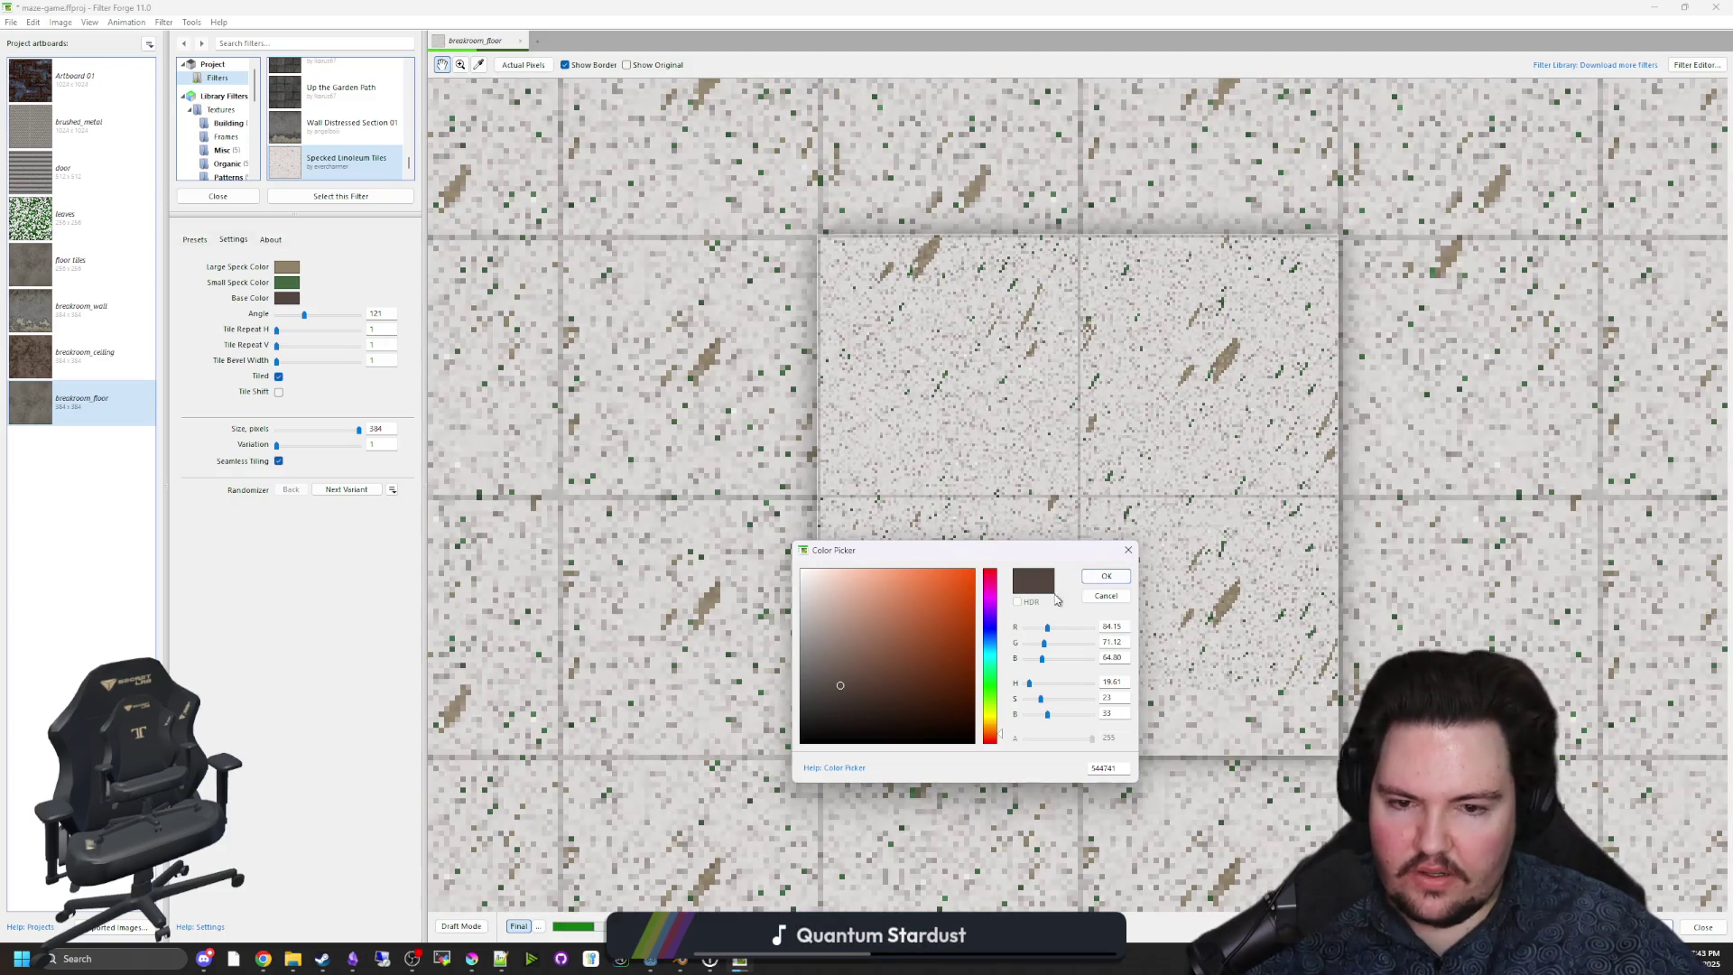
click(1105, 576)
Cancel the Configure Channels dialog and switch back to the Filter Forge website.
scroll(939, 701, down, 3)
click(540, 927)
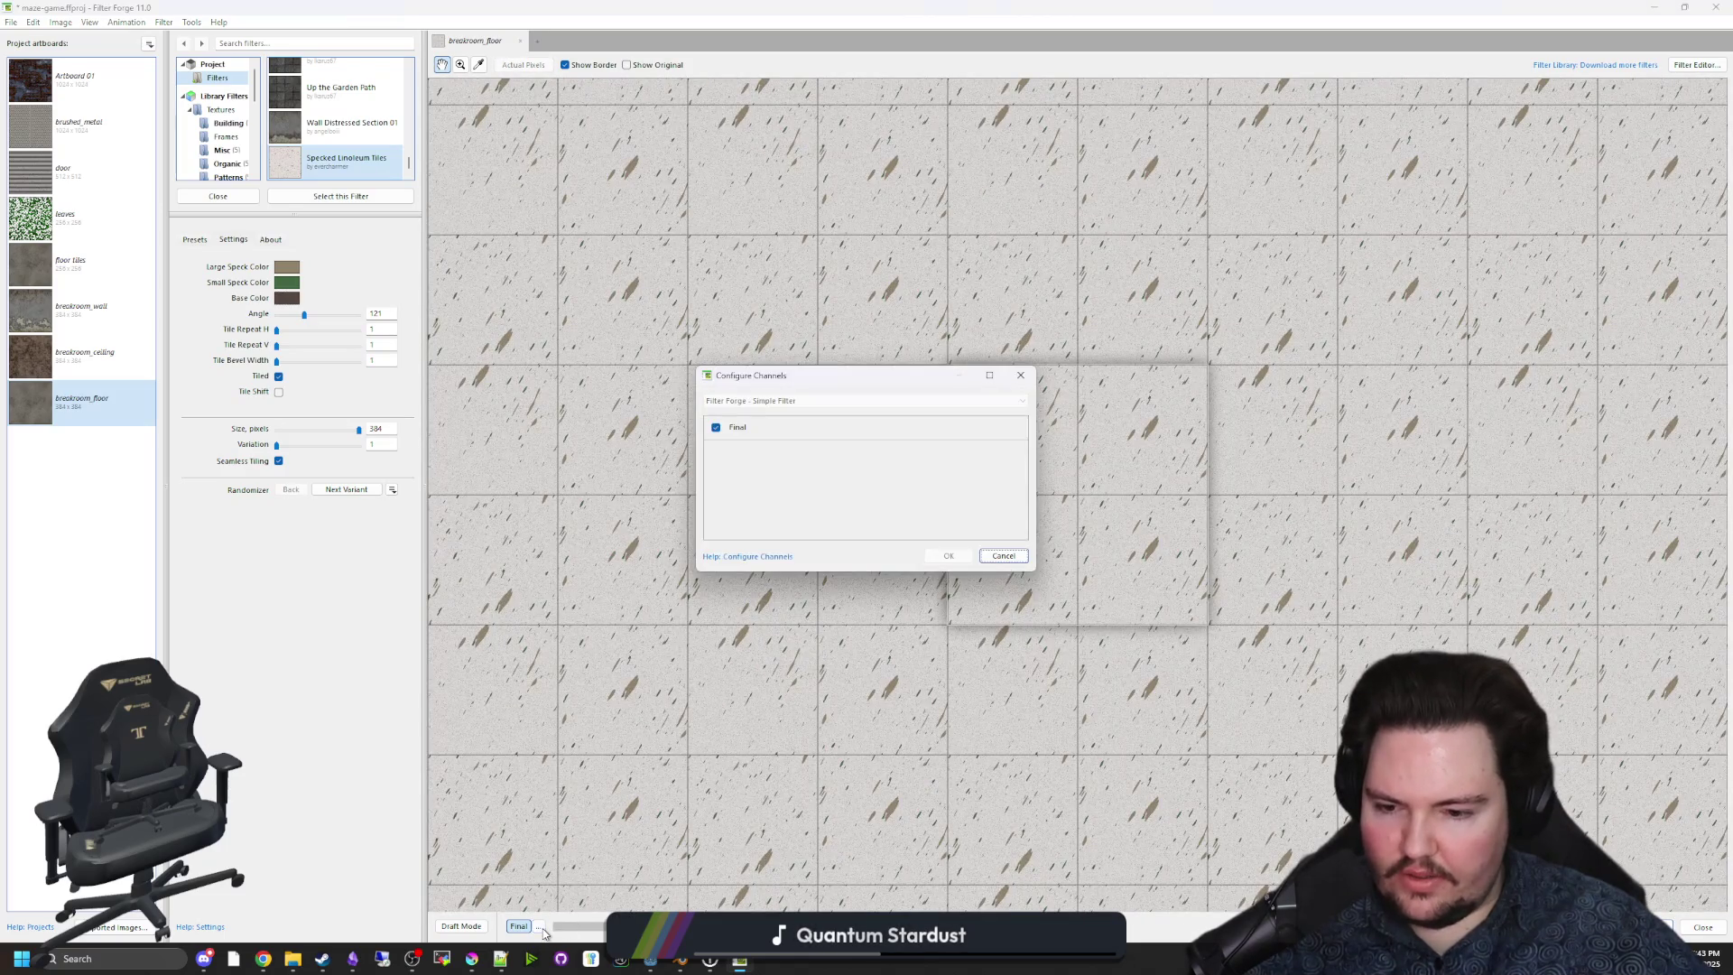
click(1003, 555)
key(alt+Tab)
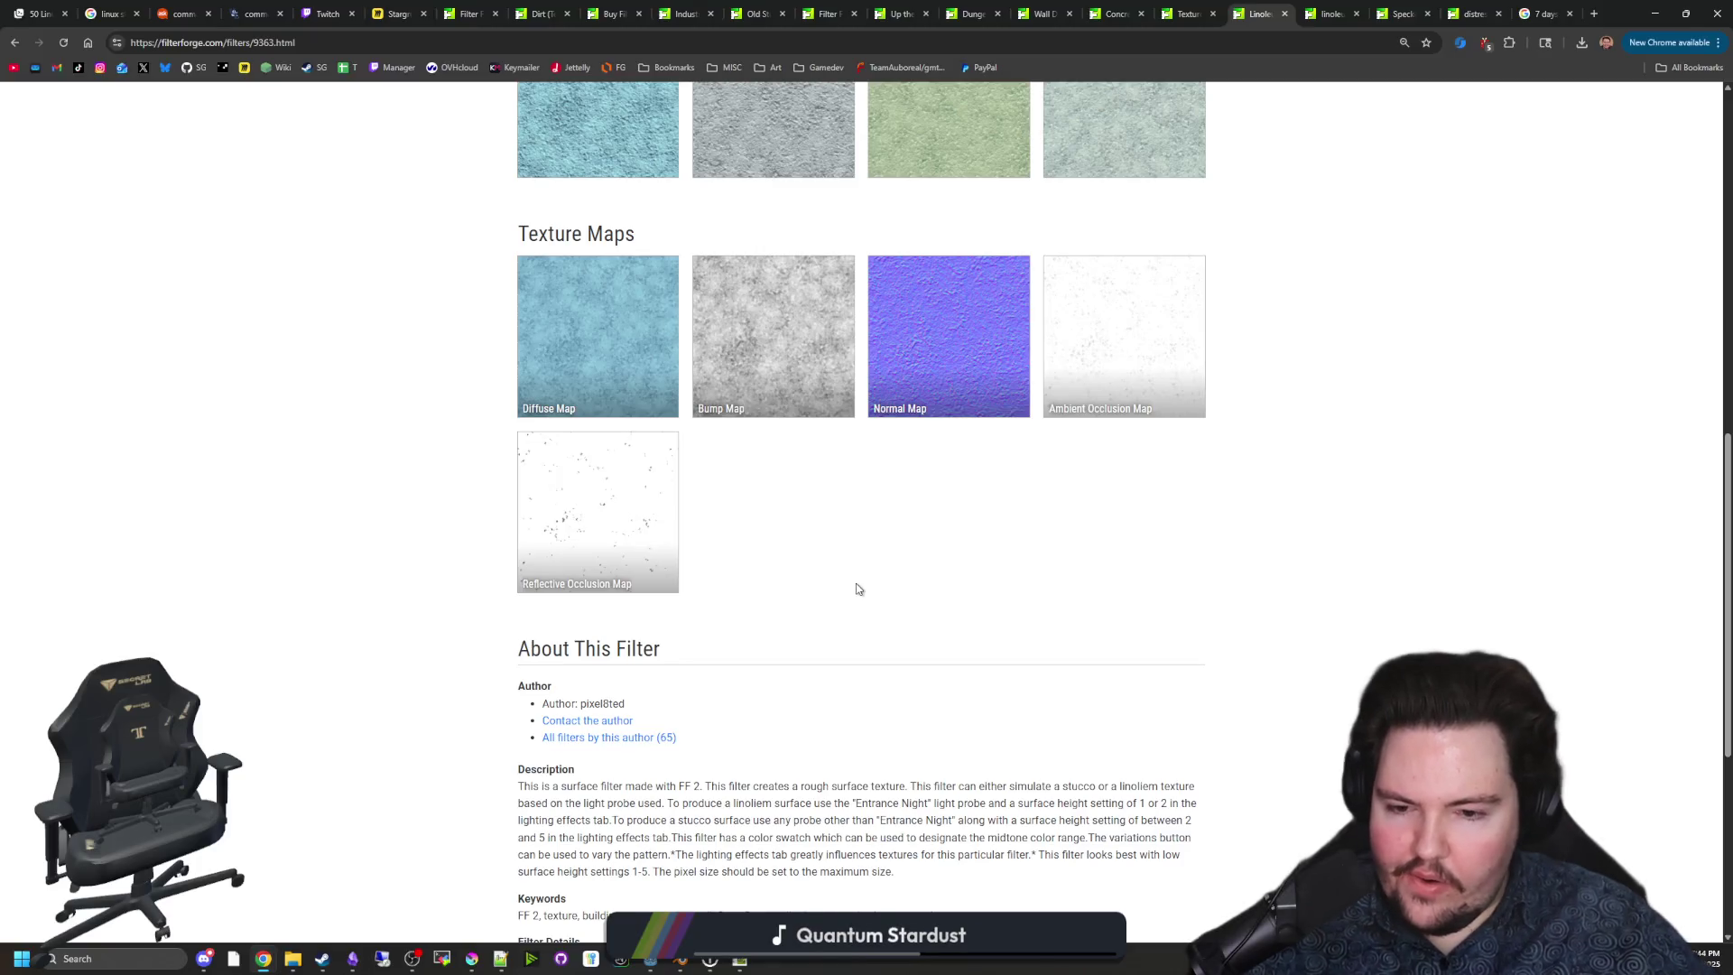
From the linoleum results, look over the Tile filter page and go back.
scroll(867, 589, up, 10)
key(alt+Left)
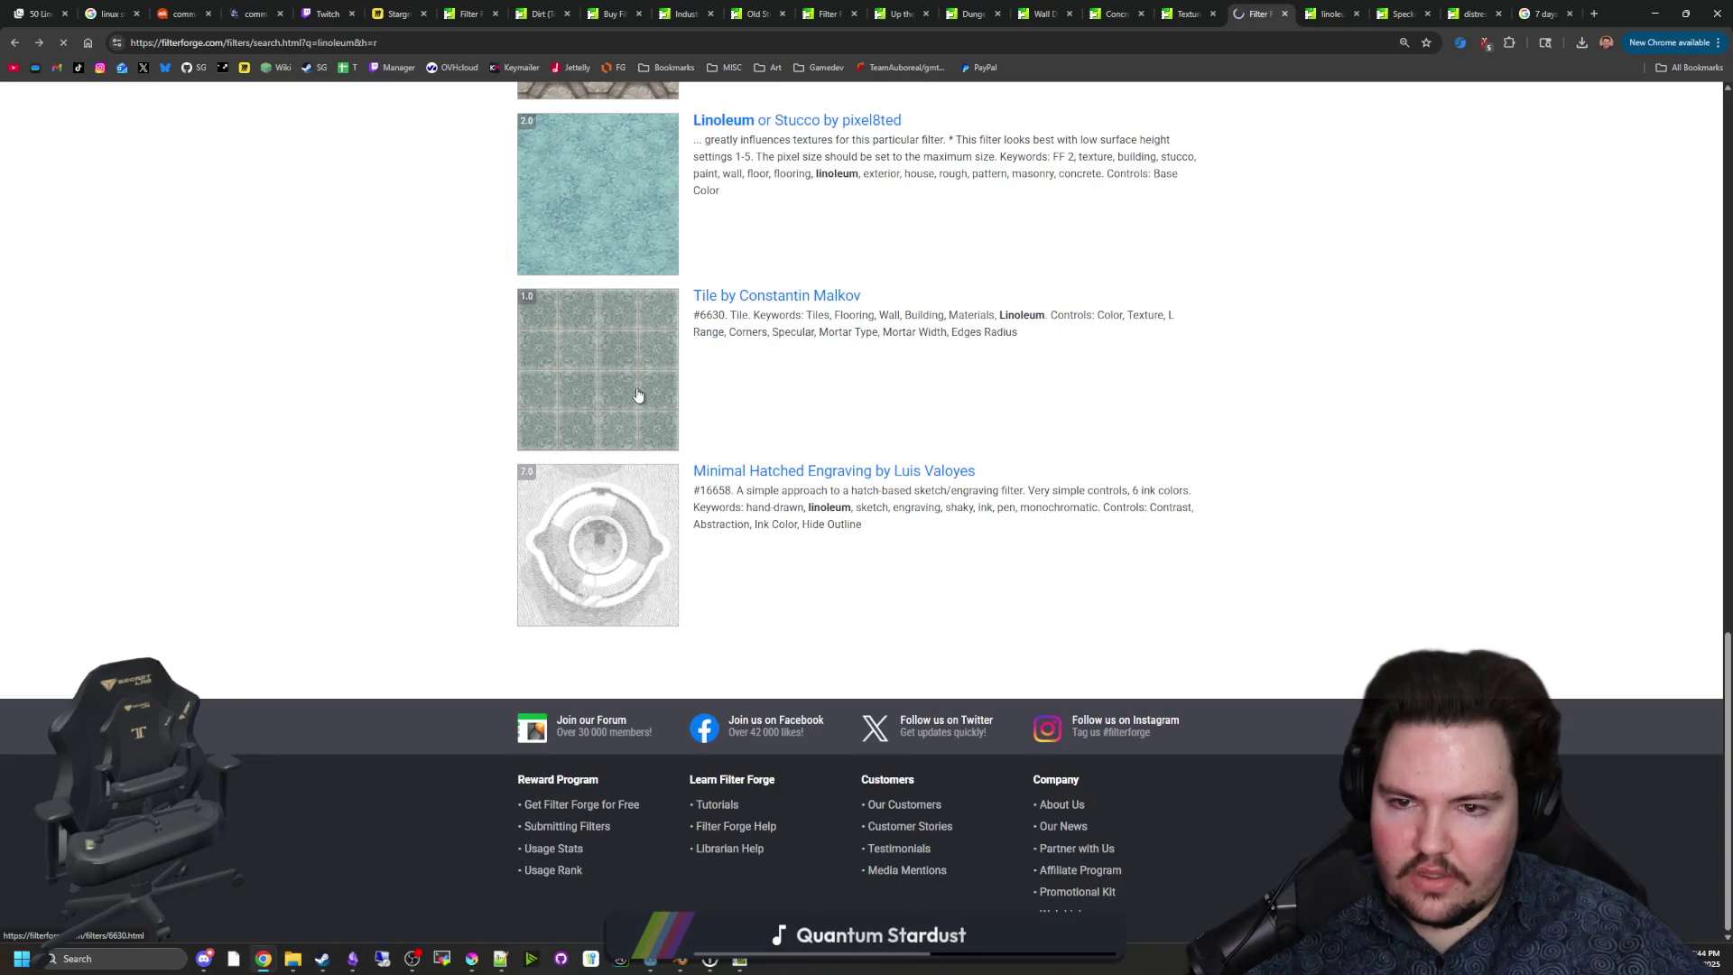
click(638, 394)
scroll(763, 466, down, 6)
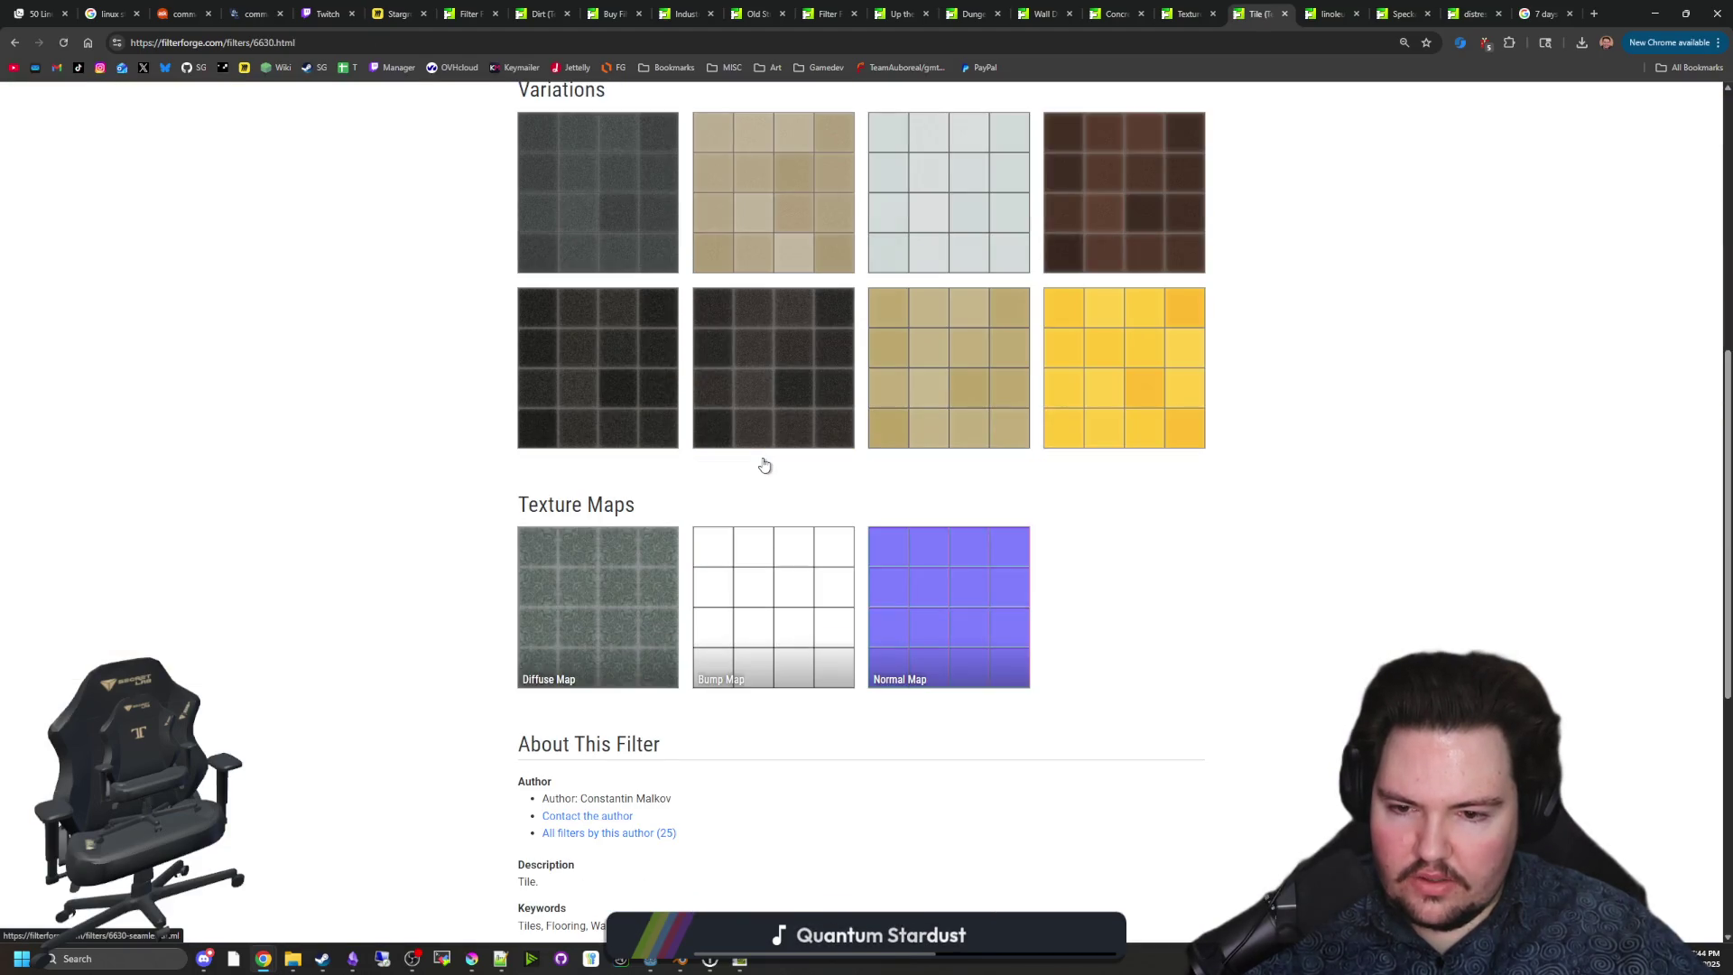
scroll(743, 486, up, 6)
key(alt+Left)
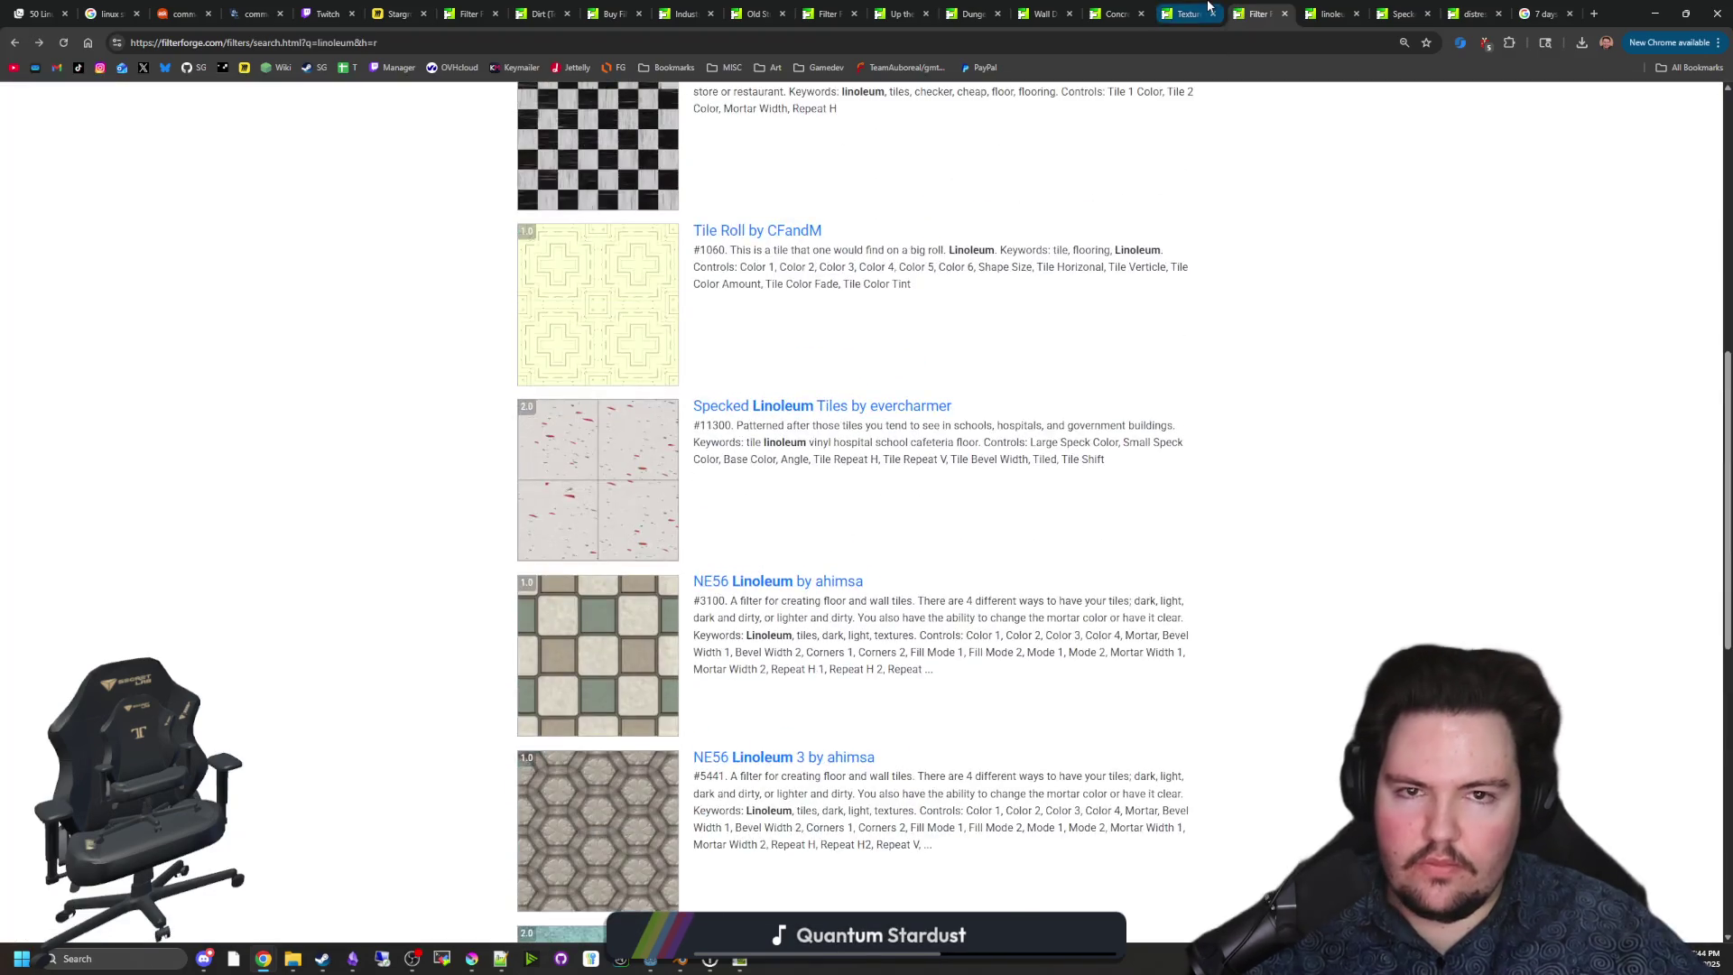
Switch to the Texture001 tab, browse the floor search results, then return to the paused game.
key(ctrl+shift+Tab)
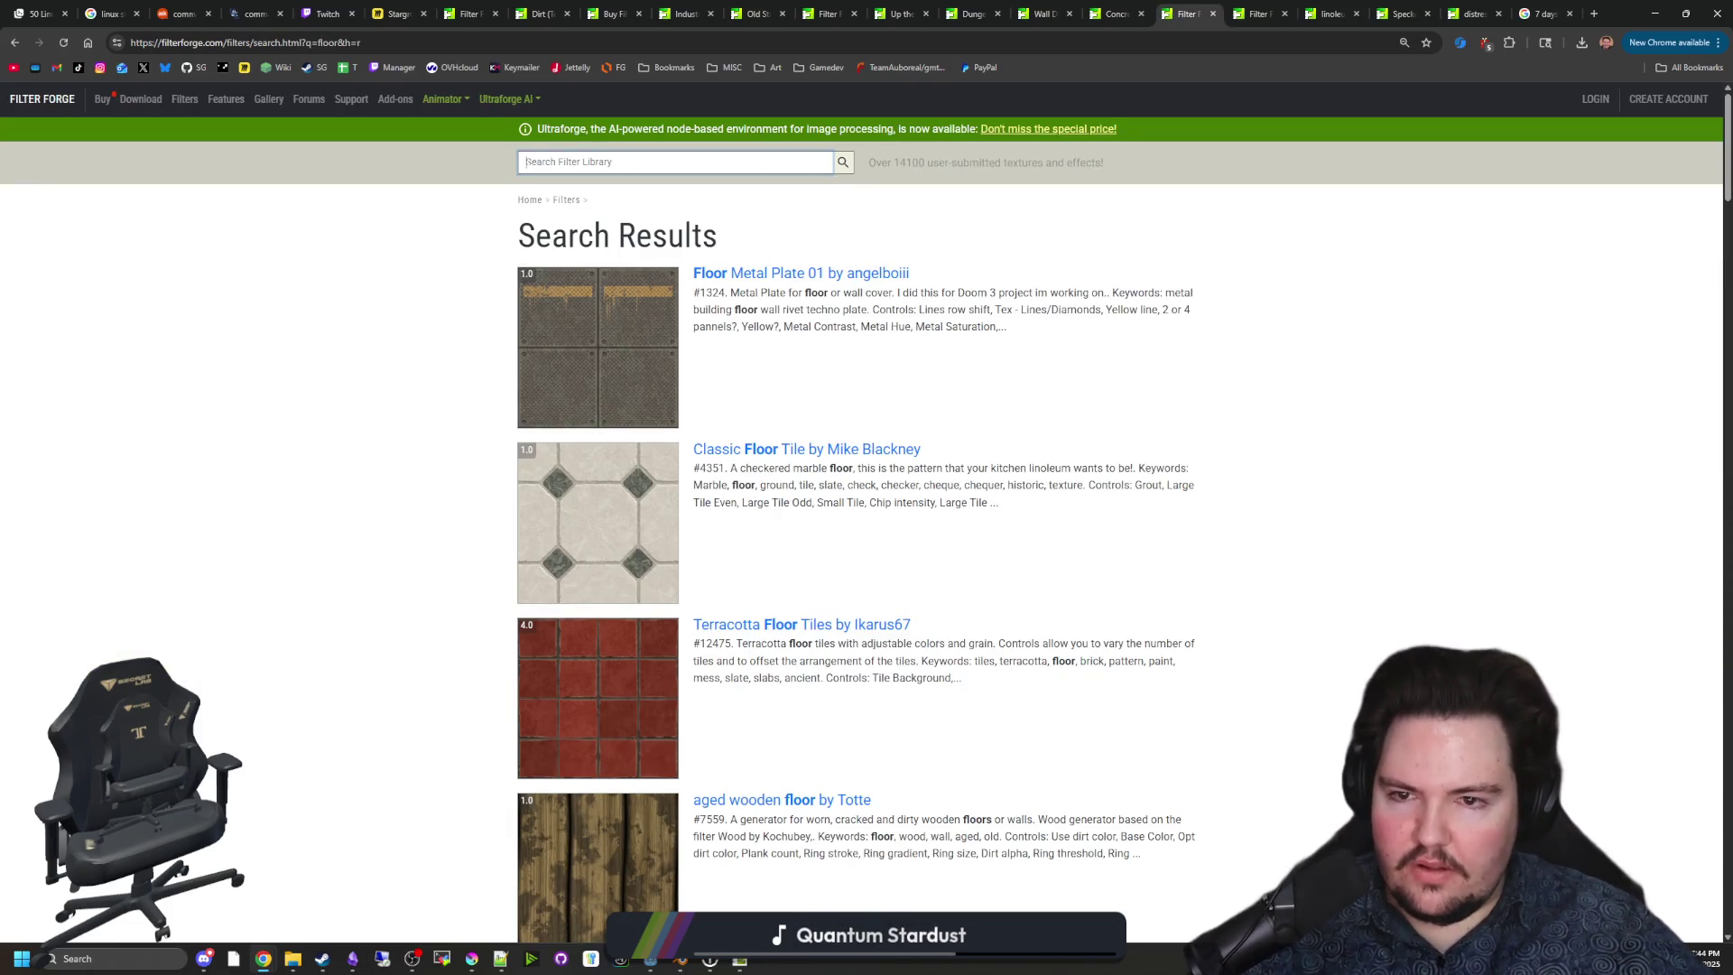
click(379, 383)
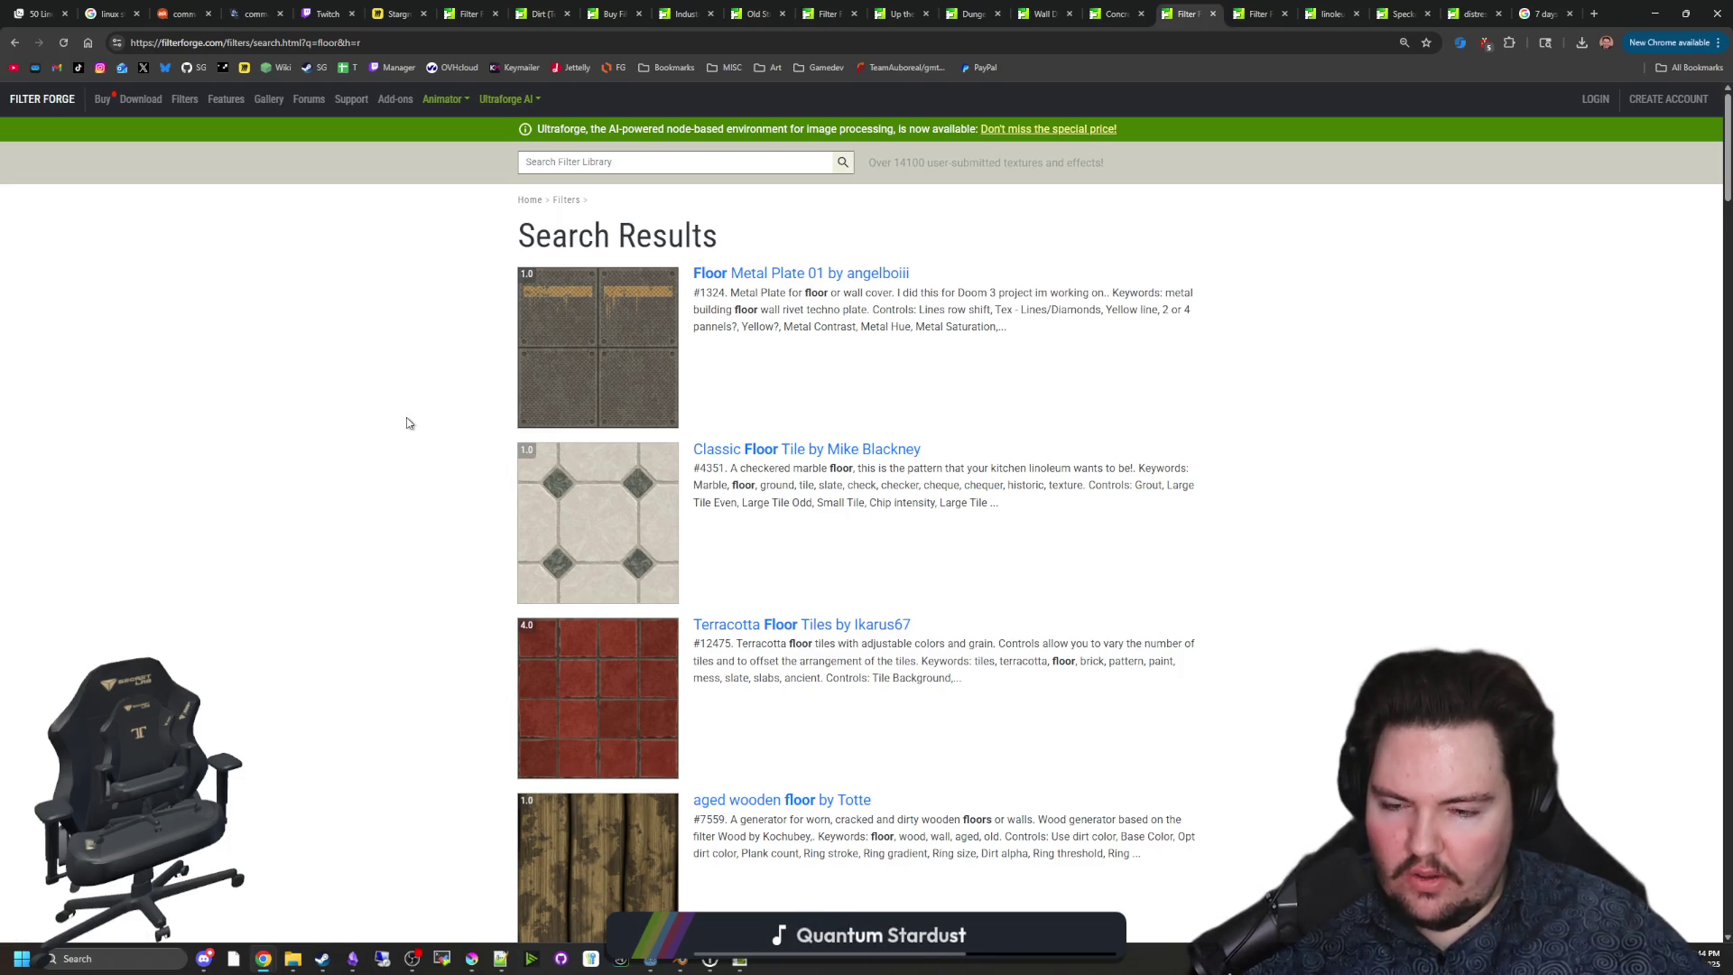
scroll(407, 422, down, 4)
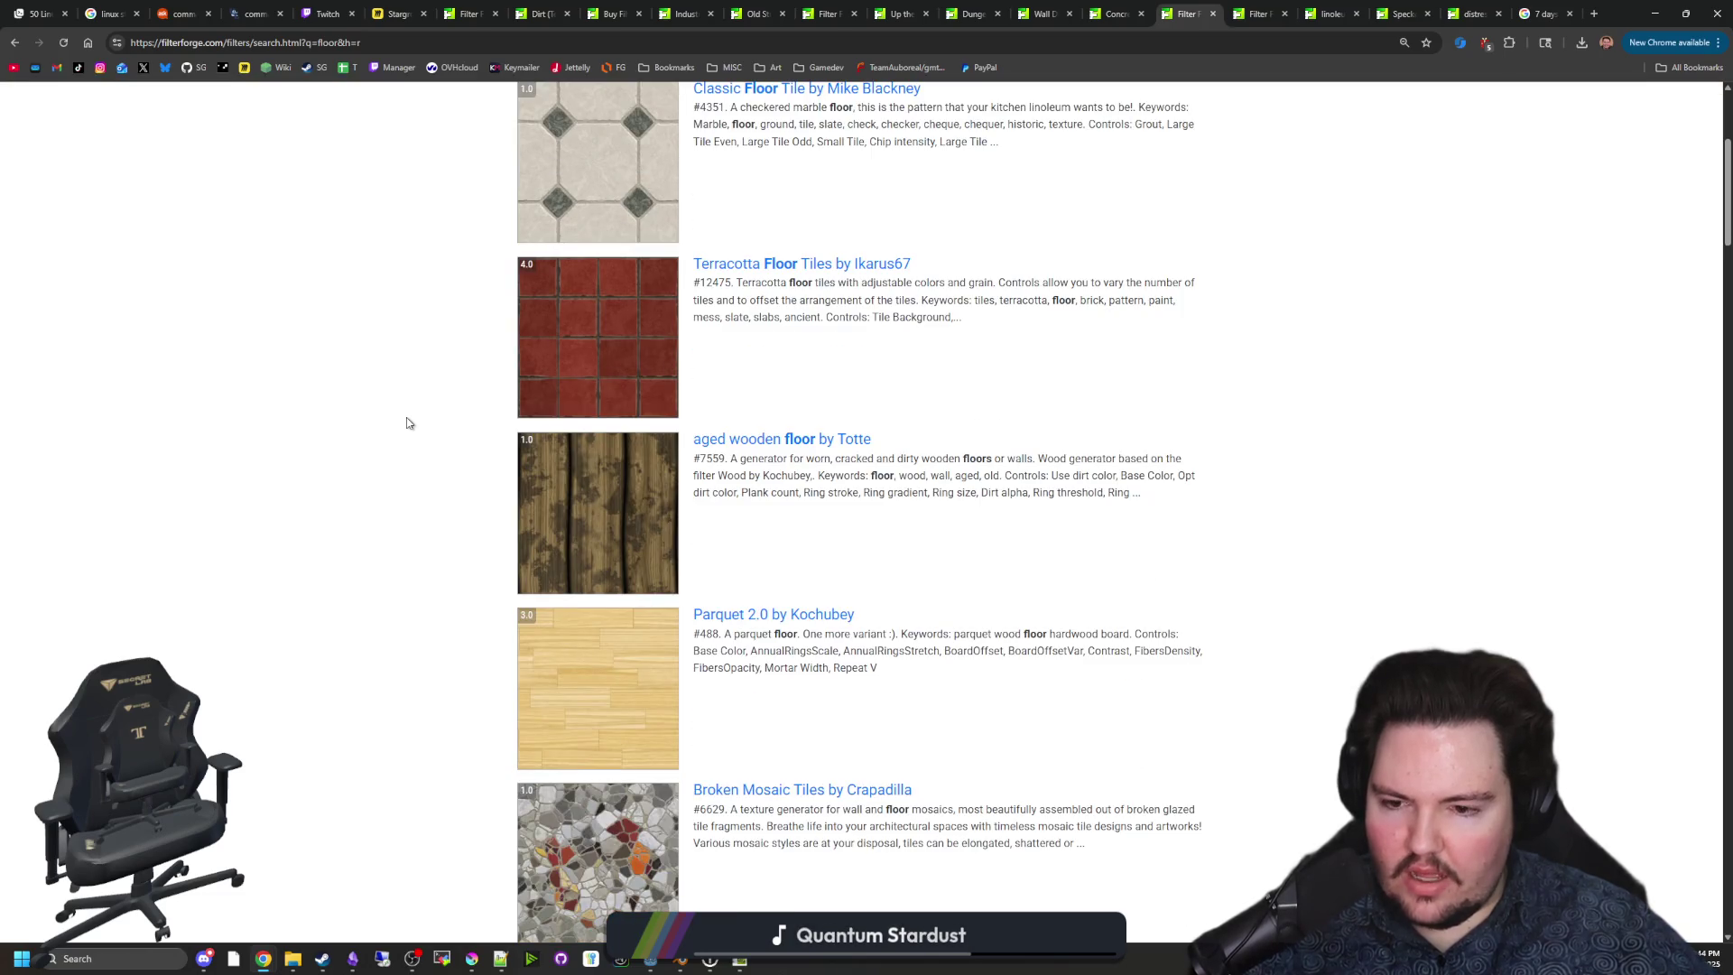
scroll(407, 422, up, 4)
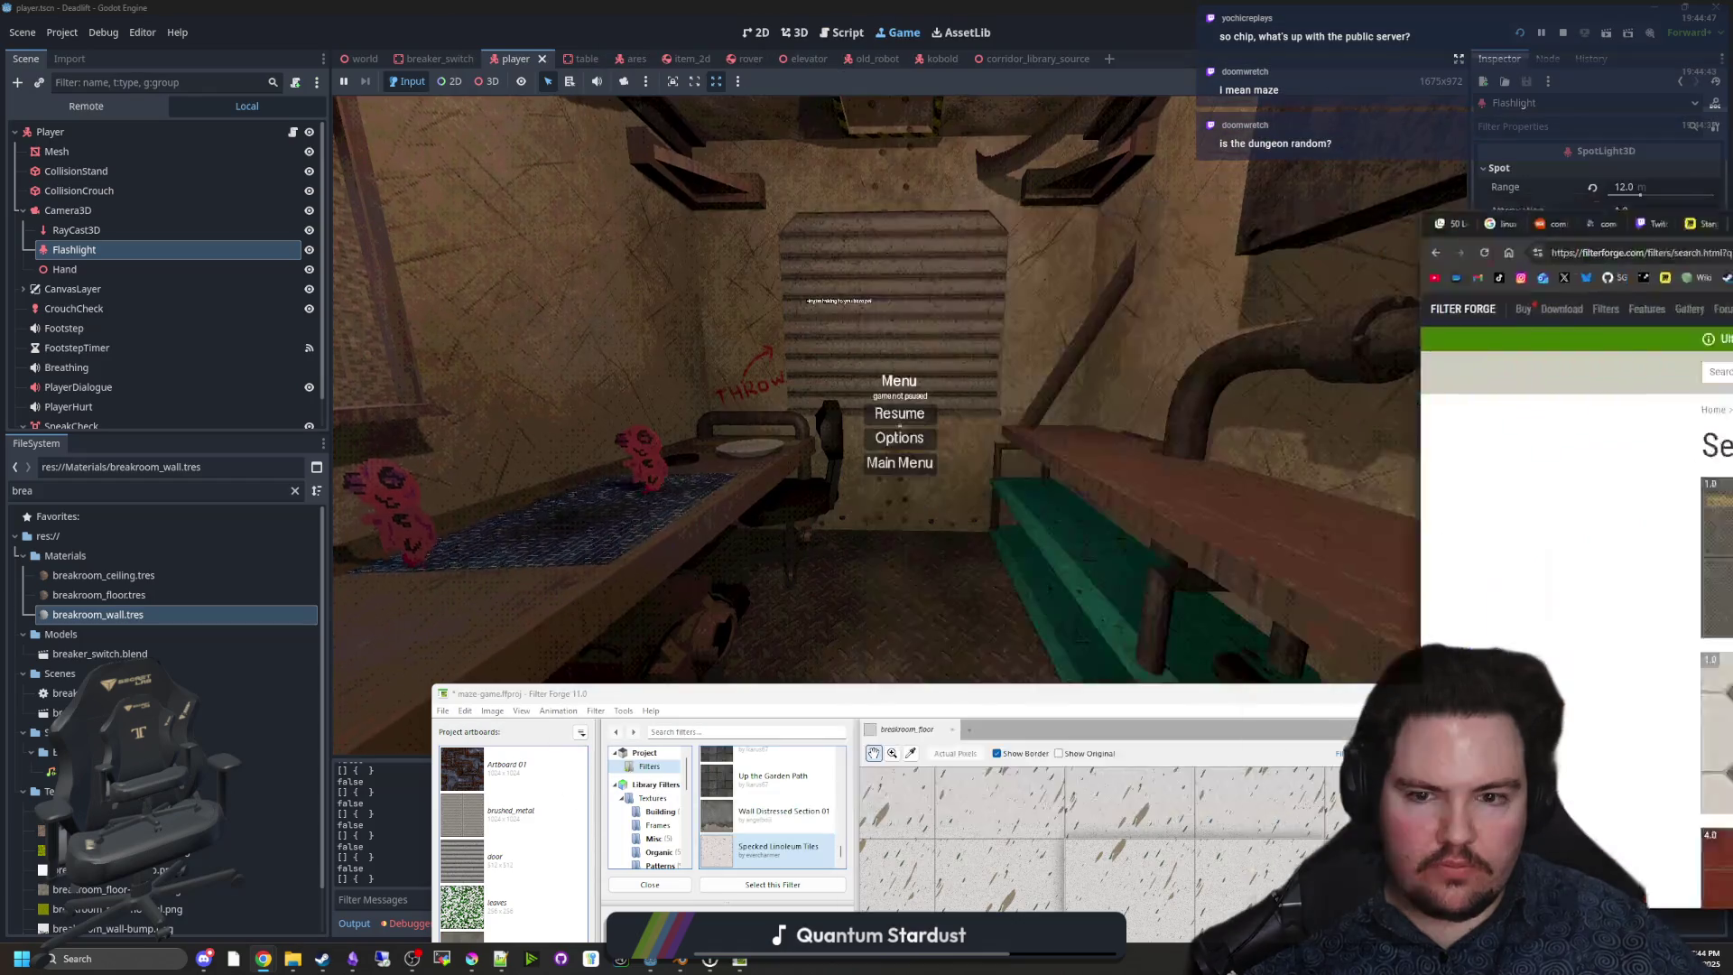
click(1020, 414)
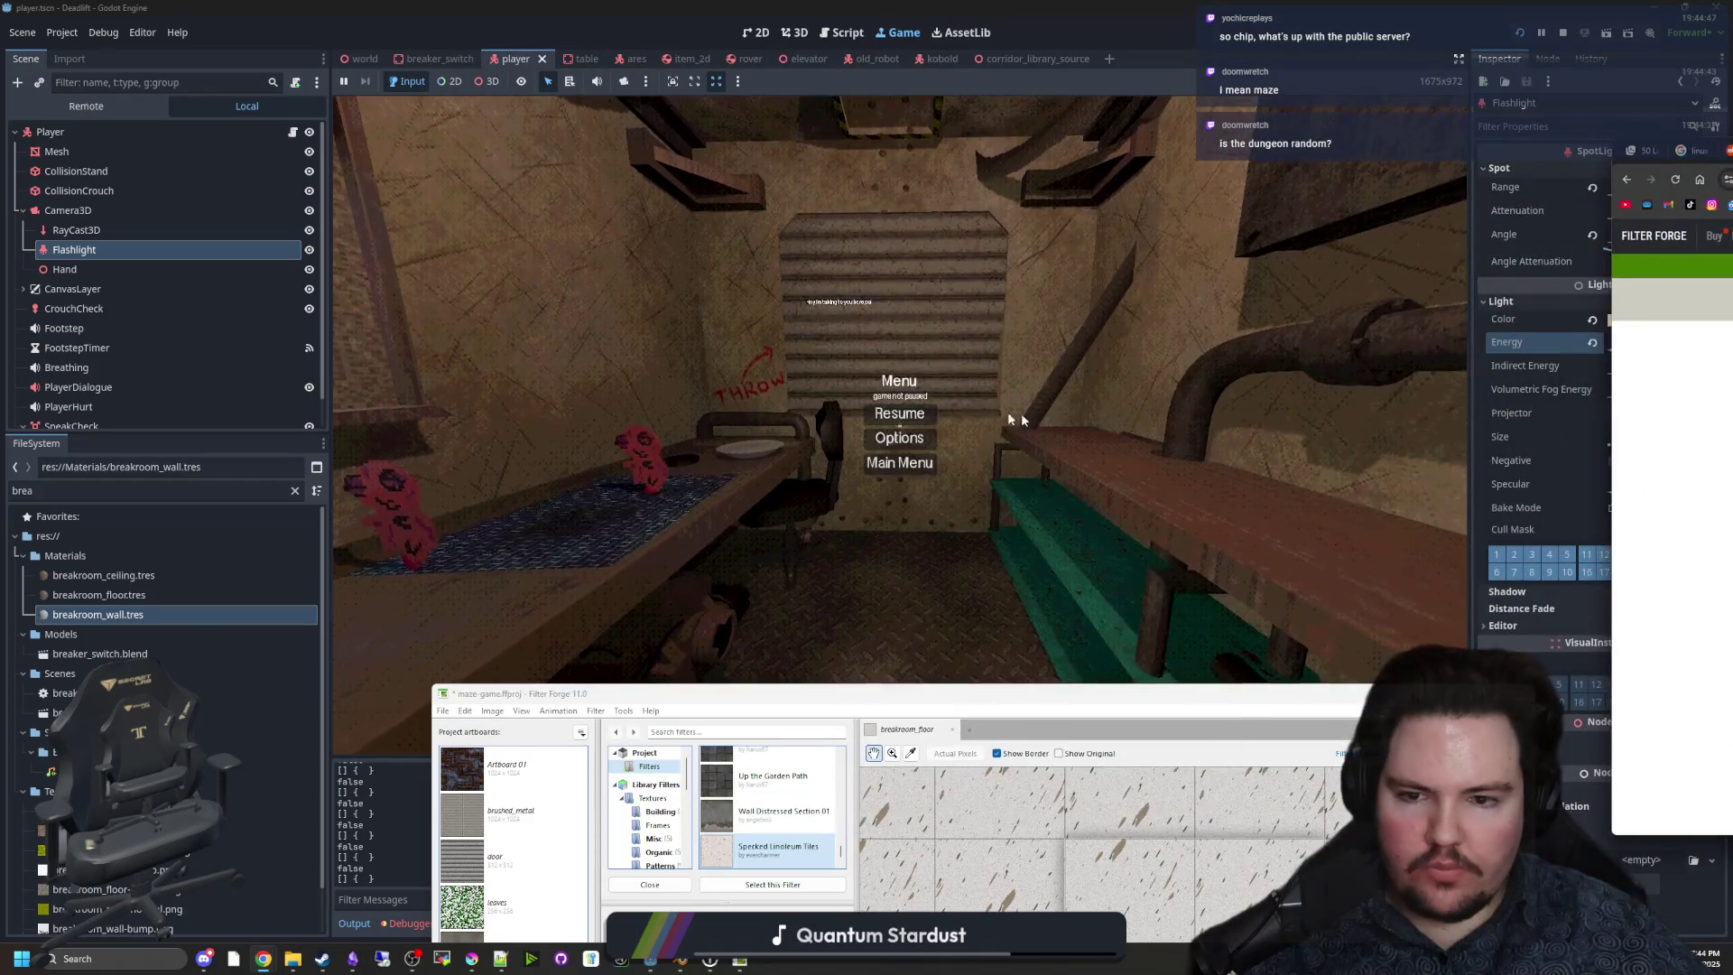
Resume the game, walk through the doorway into the breakroom, and pause again.
click(868, 414)
key(w)
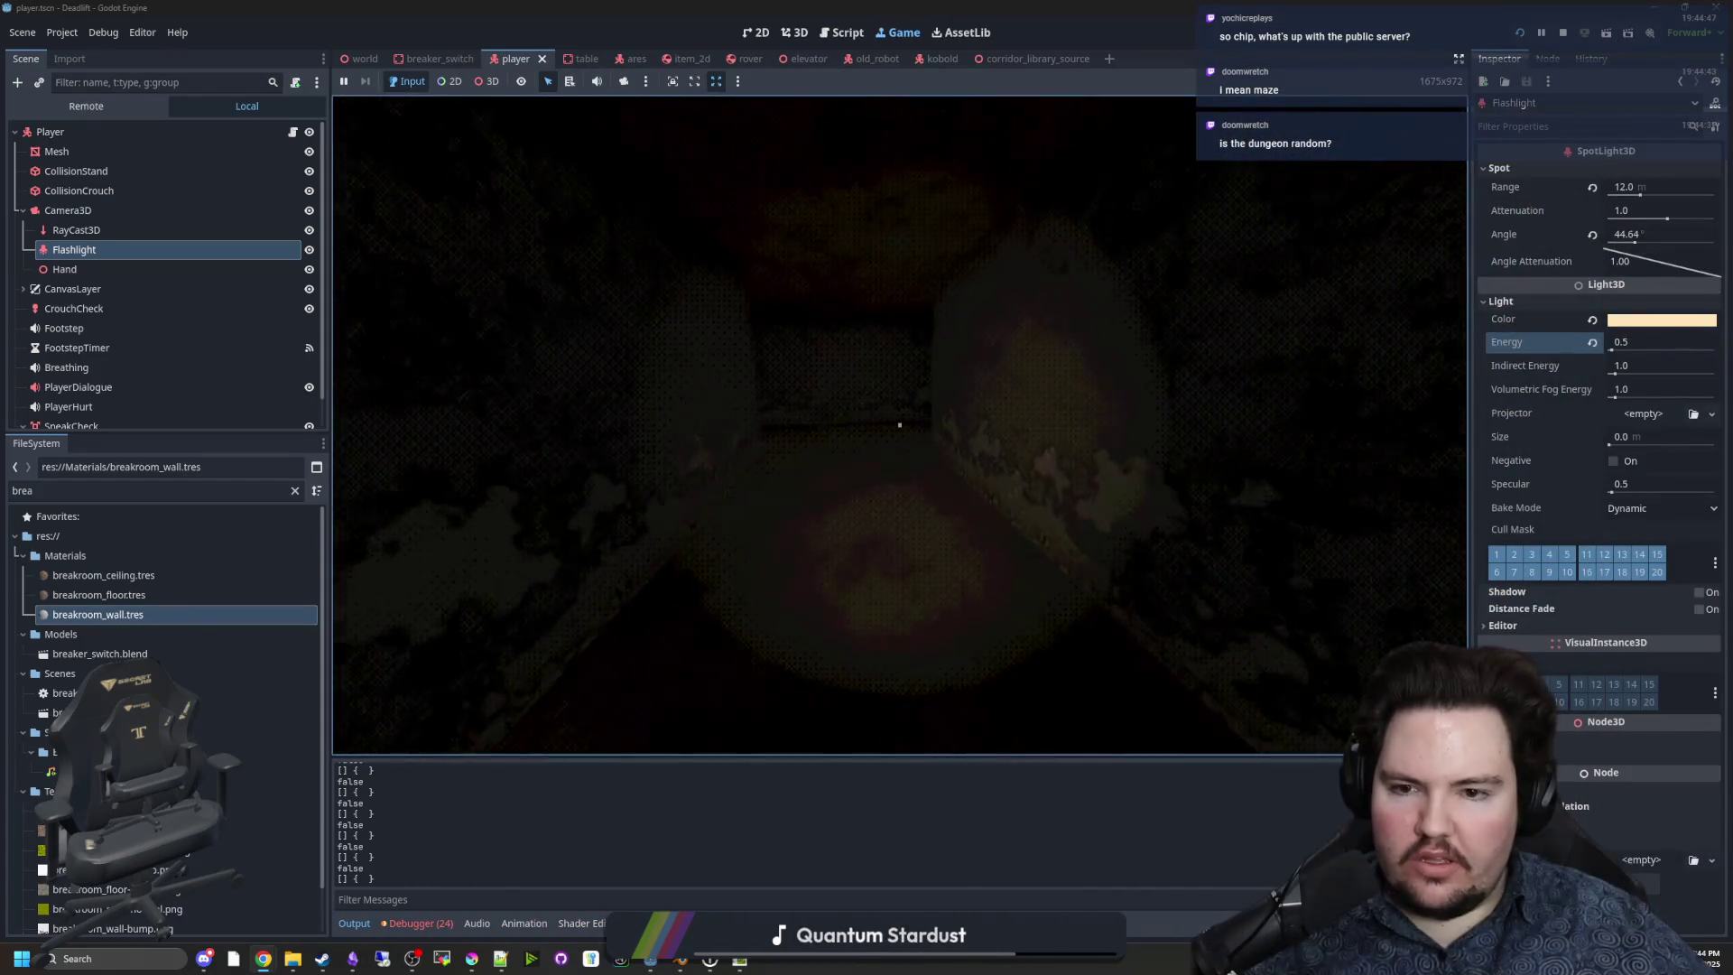
key(w)
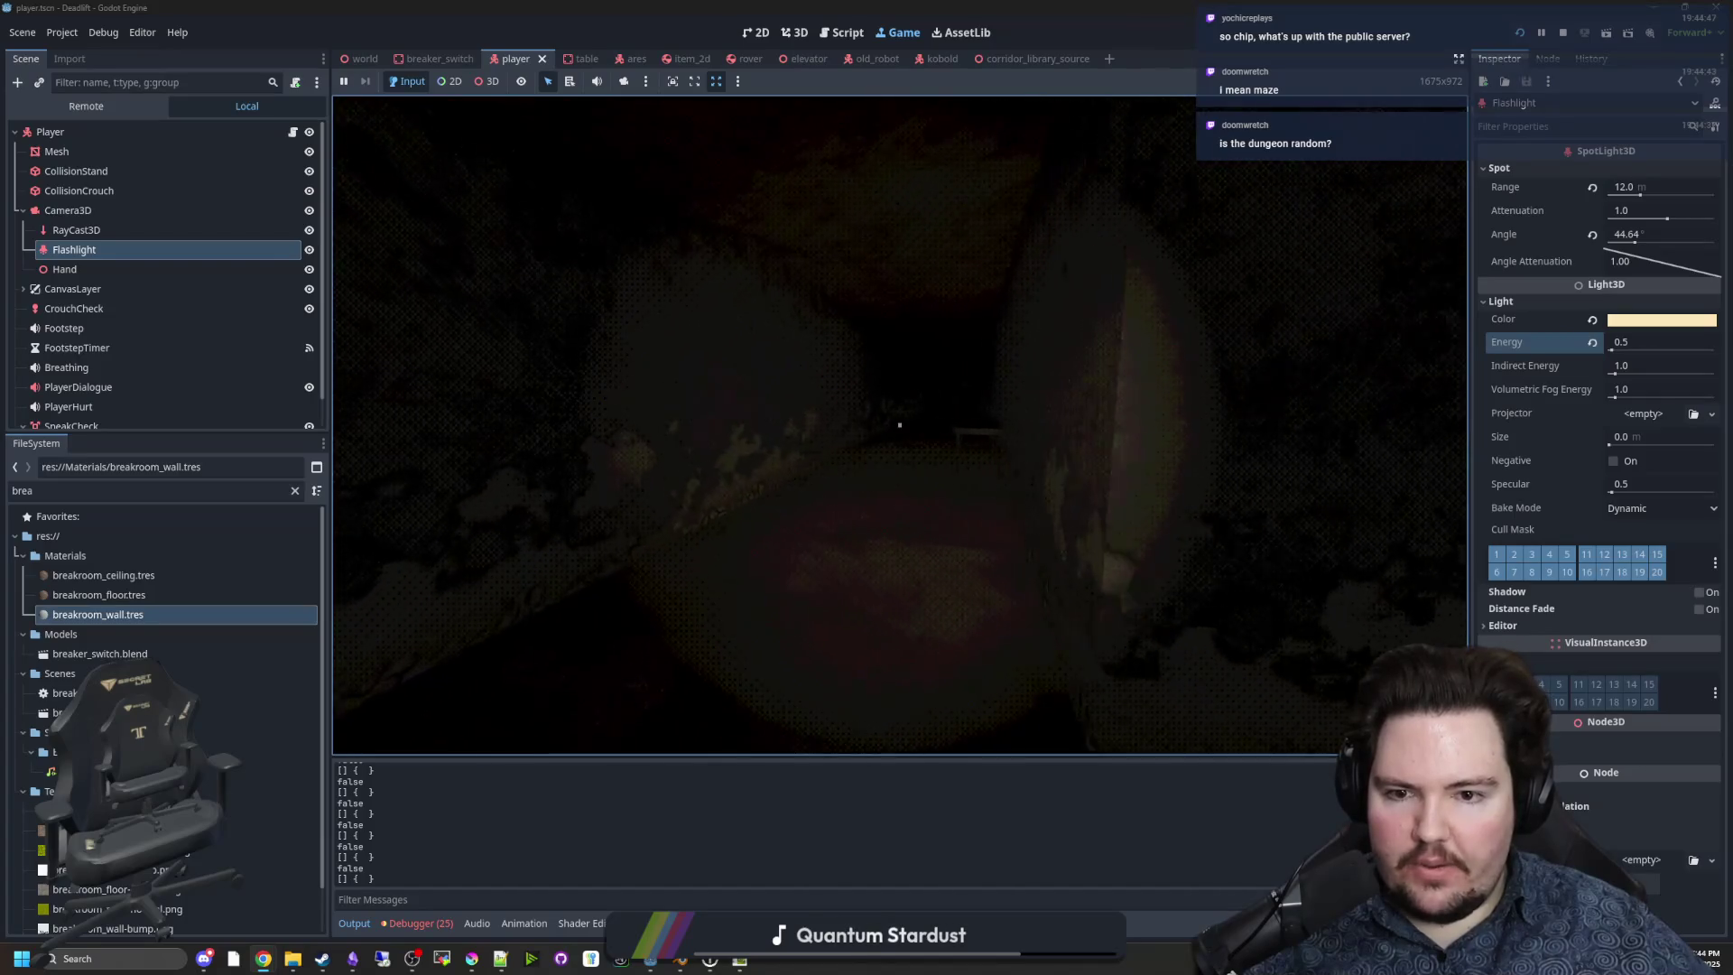
key(w)
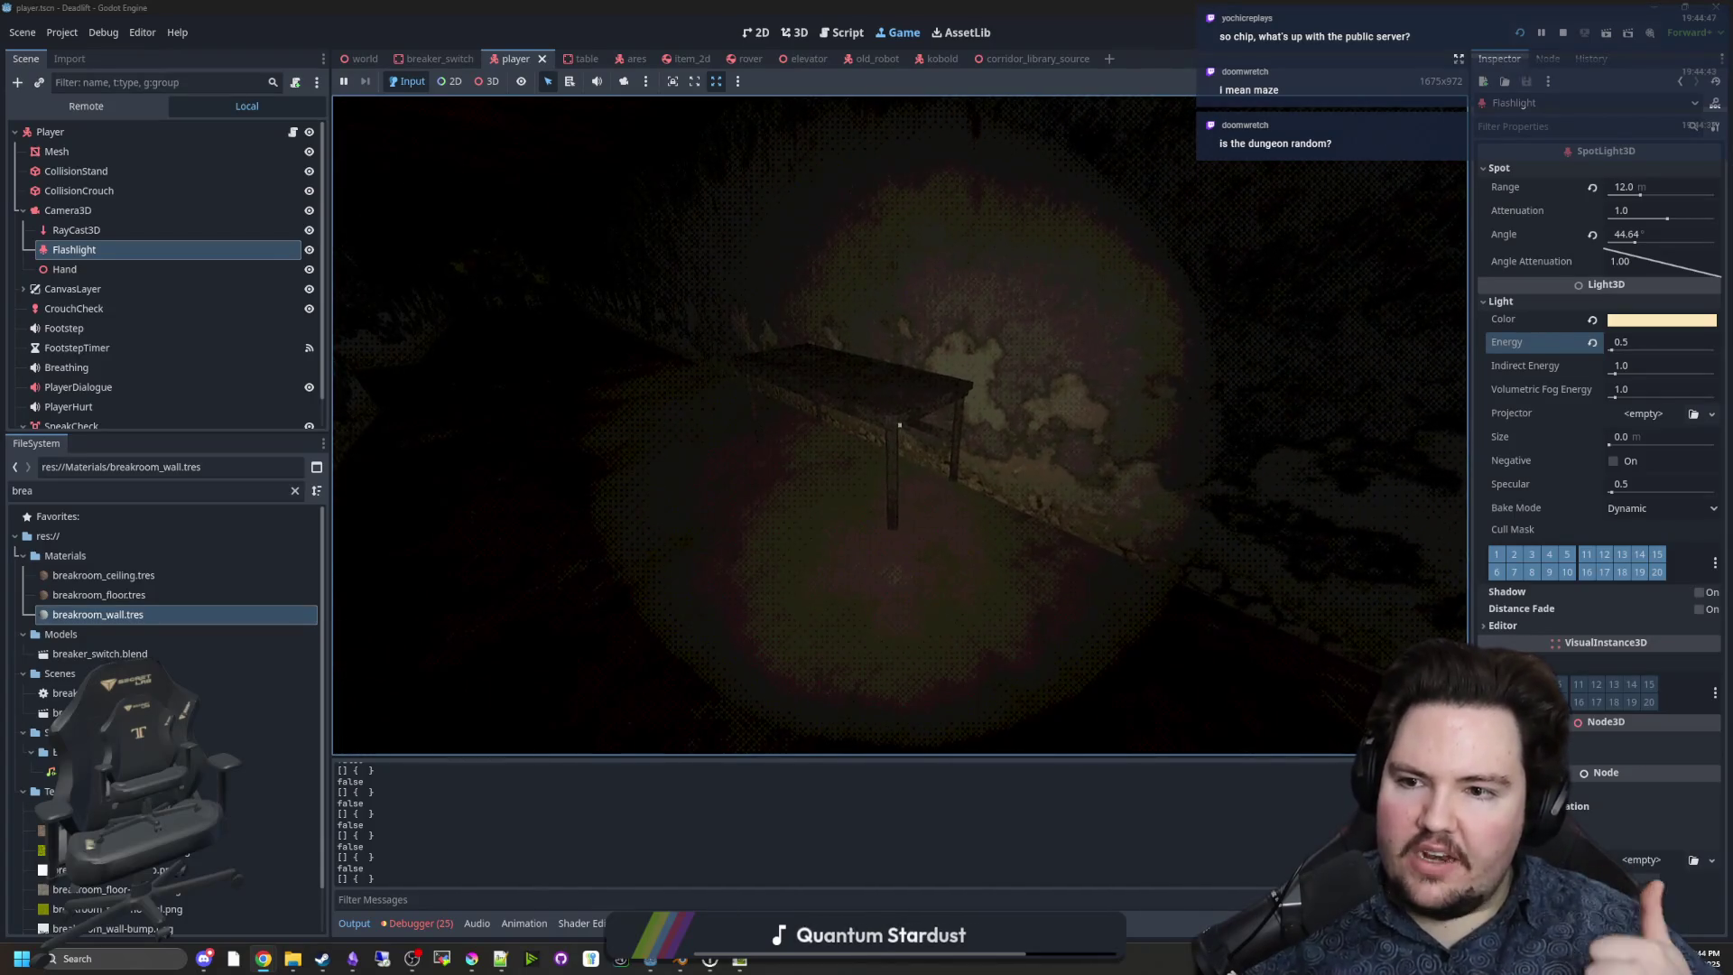
key(w)
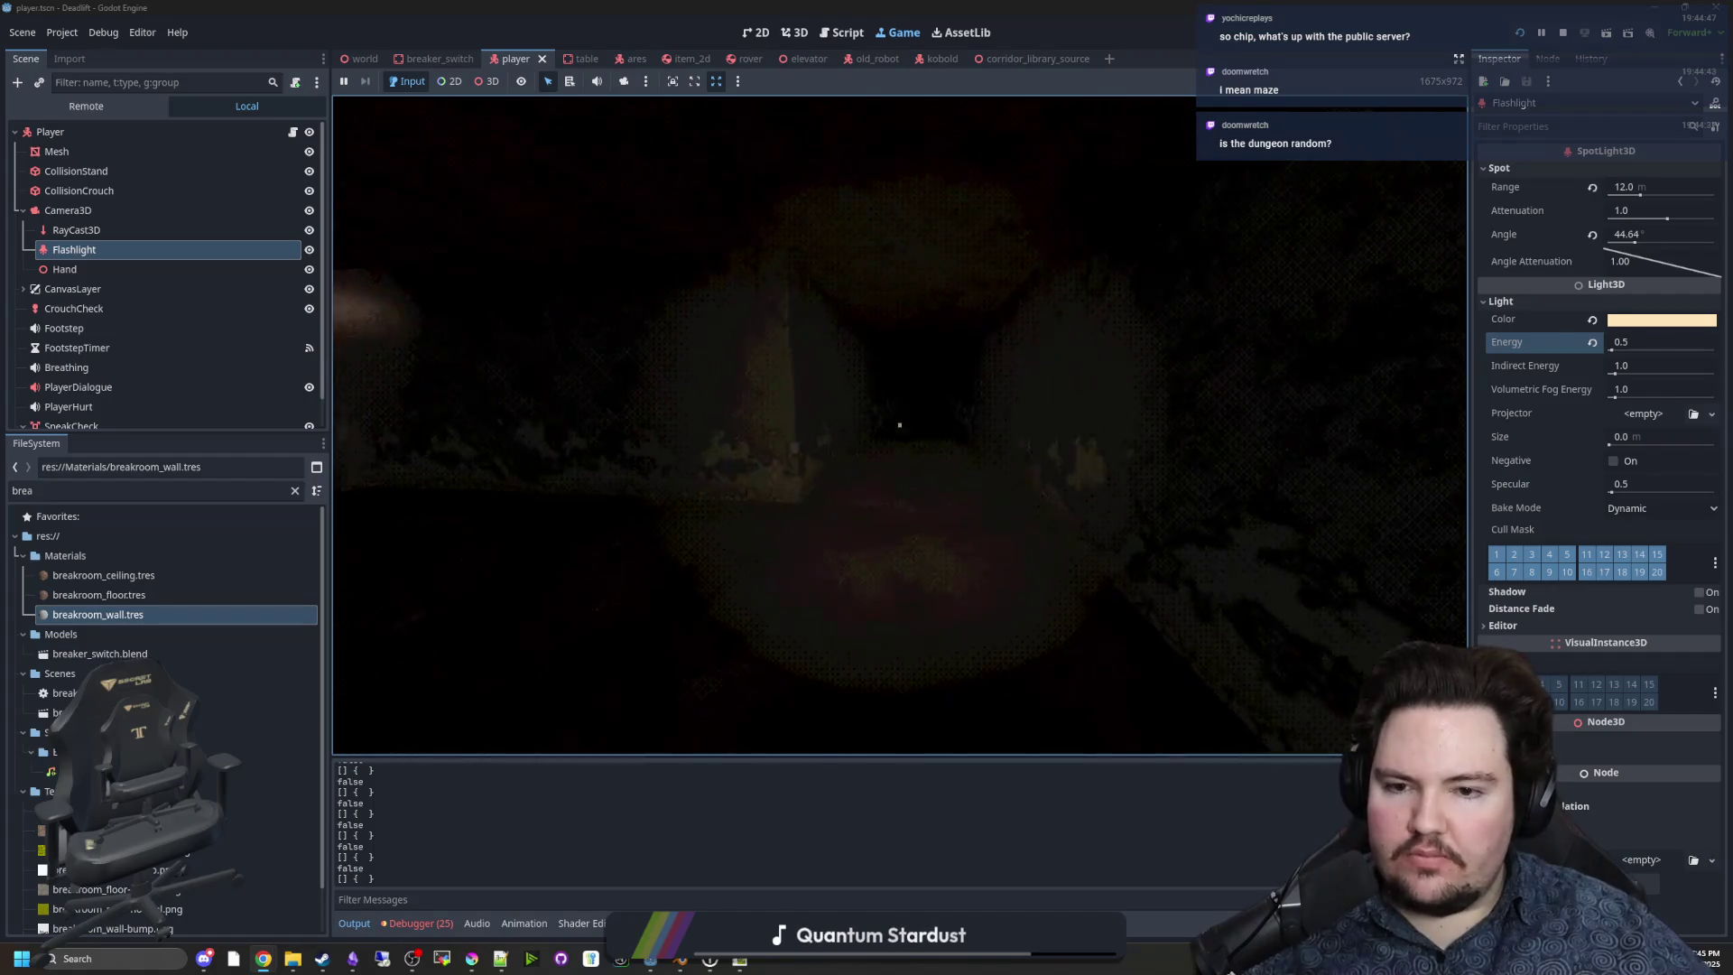
key(w)
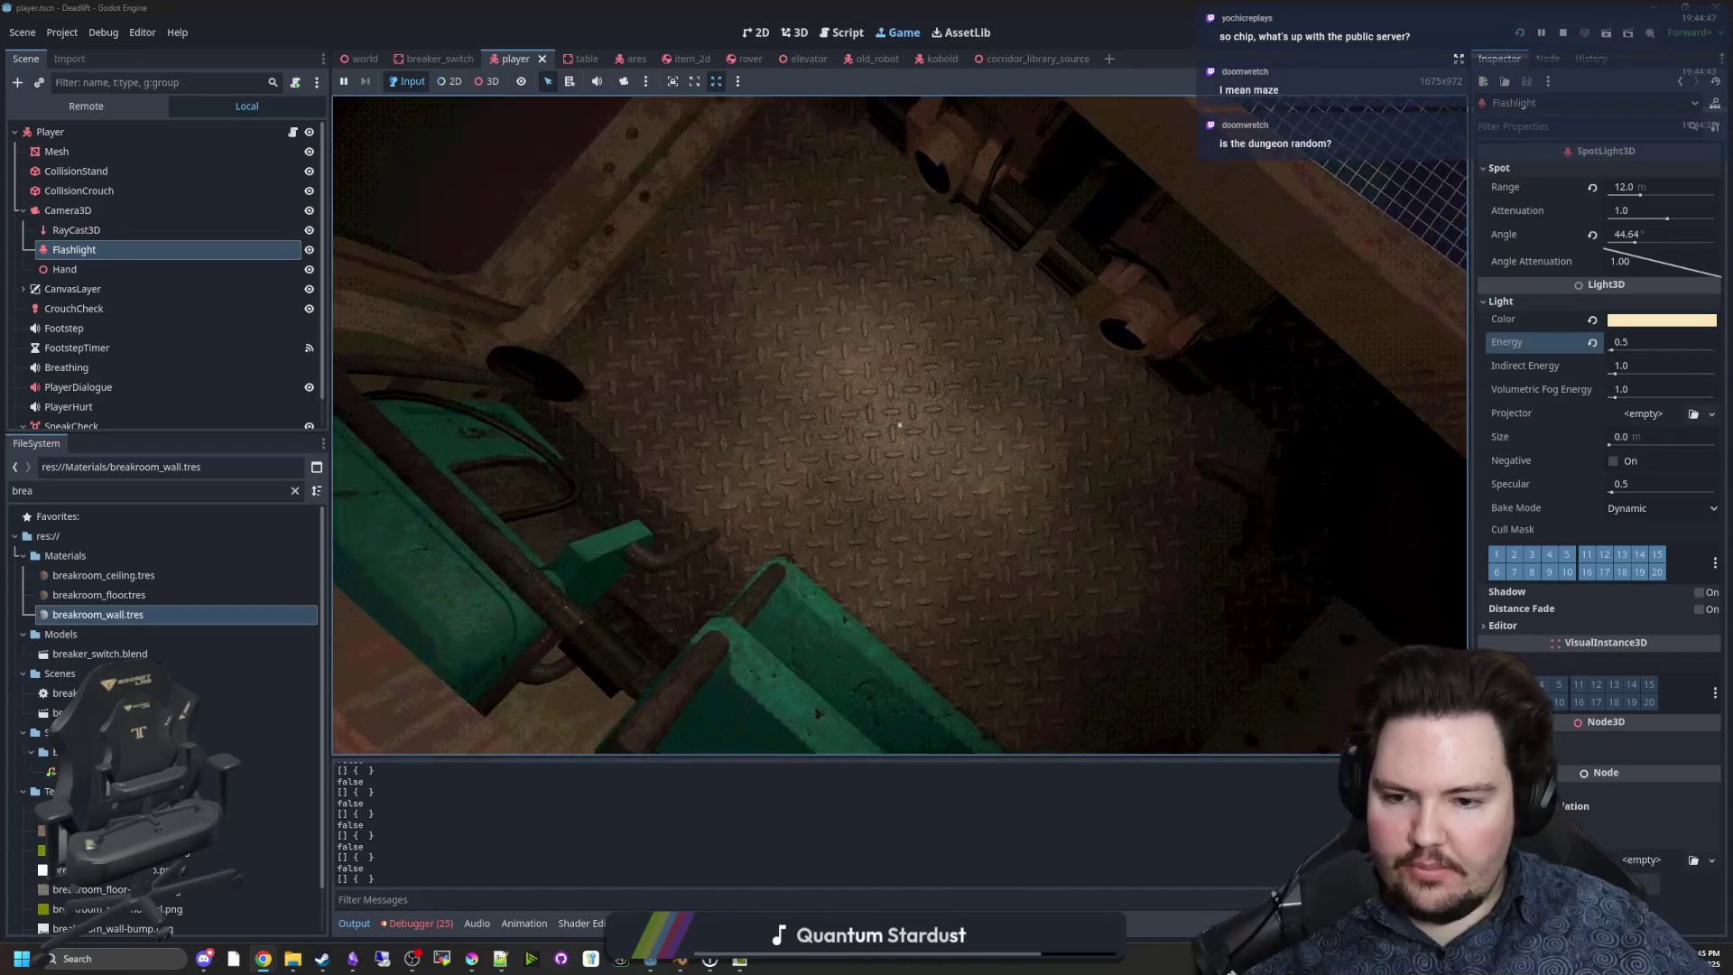
key(super)
key(Escape)
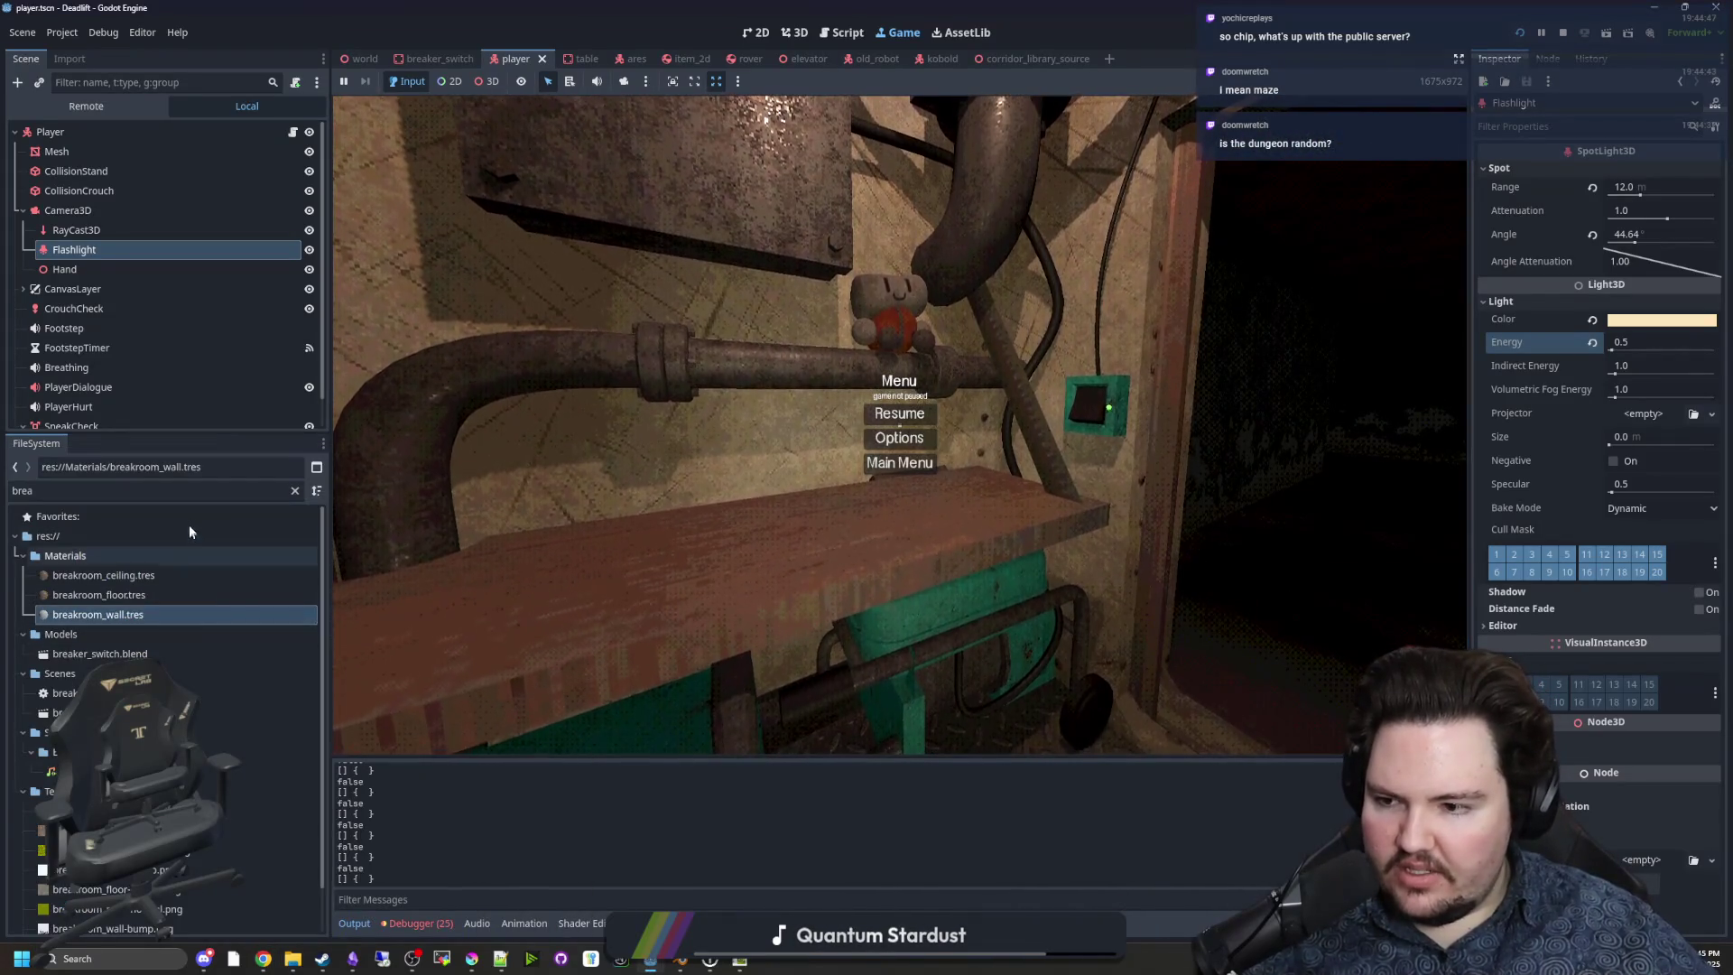
Clear the FileSystem filter, expand Maps, and preview map_1 through map_4.png.
scroll(181, 683, down, 2)
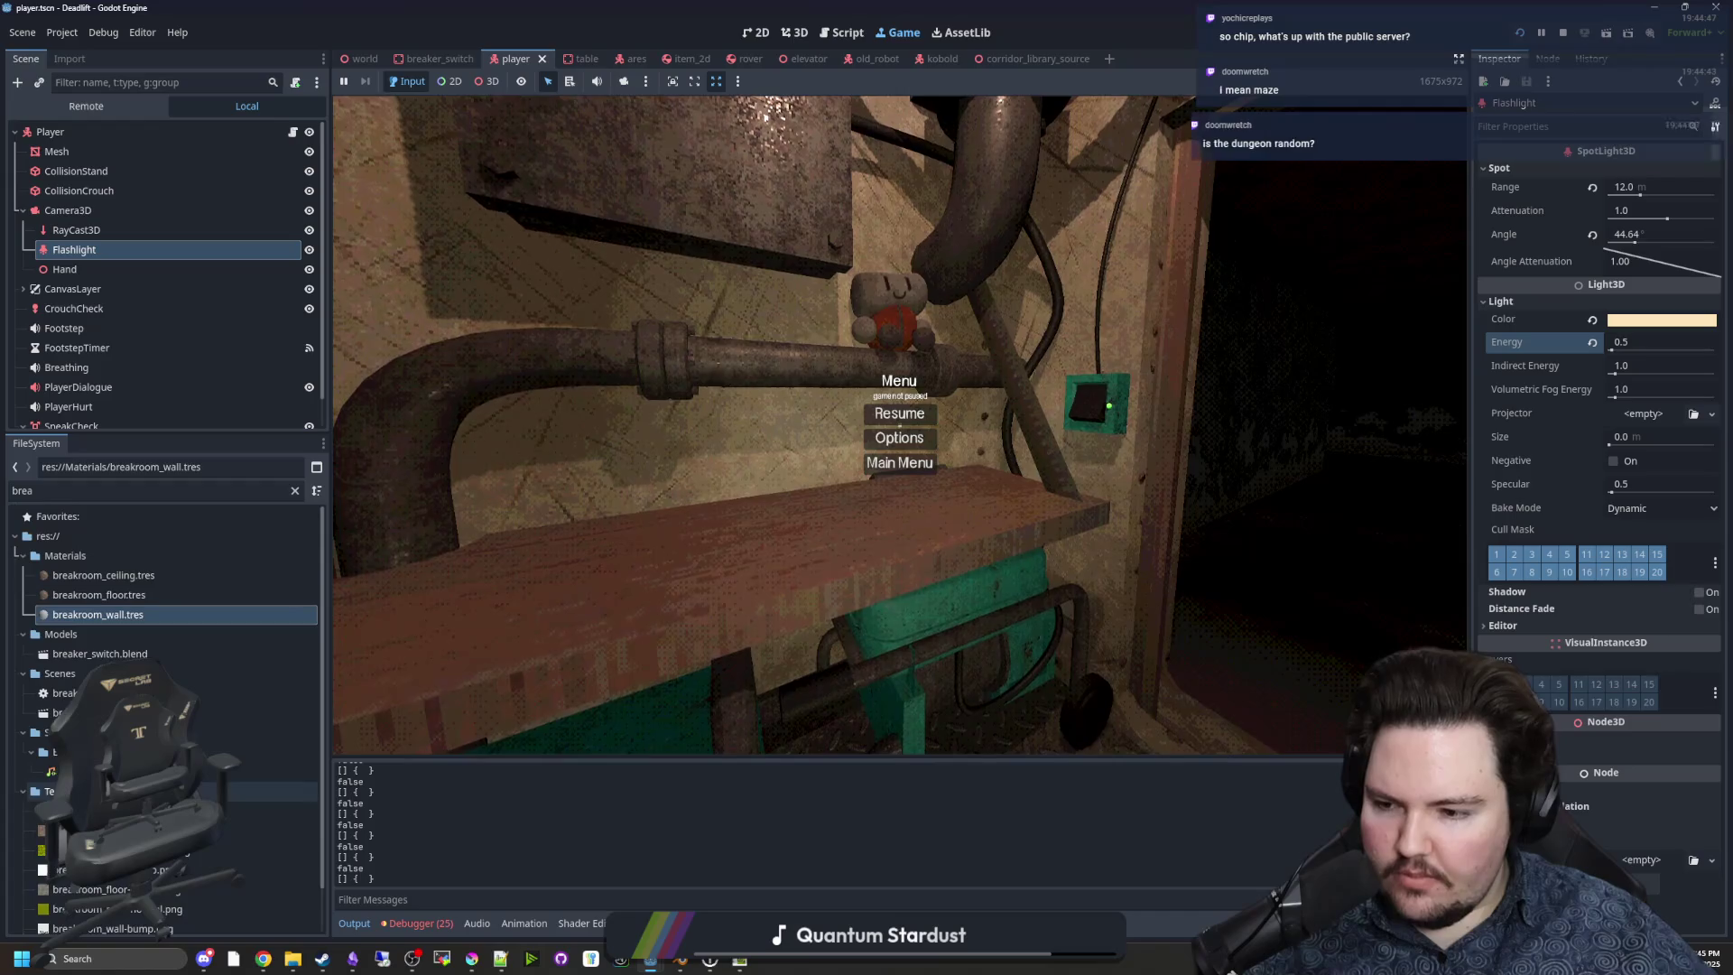
click(294, 490)
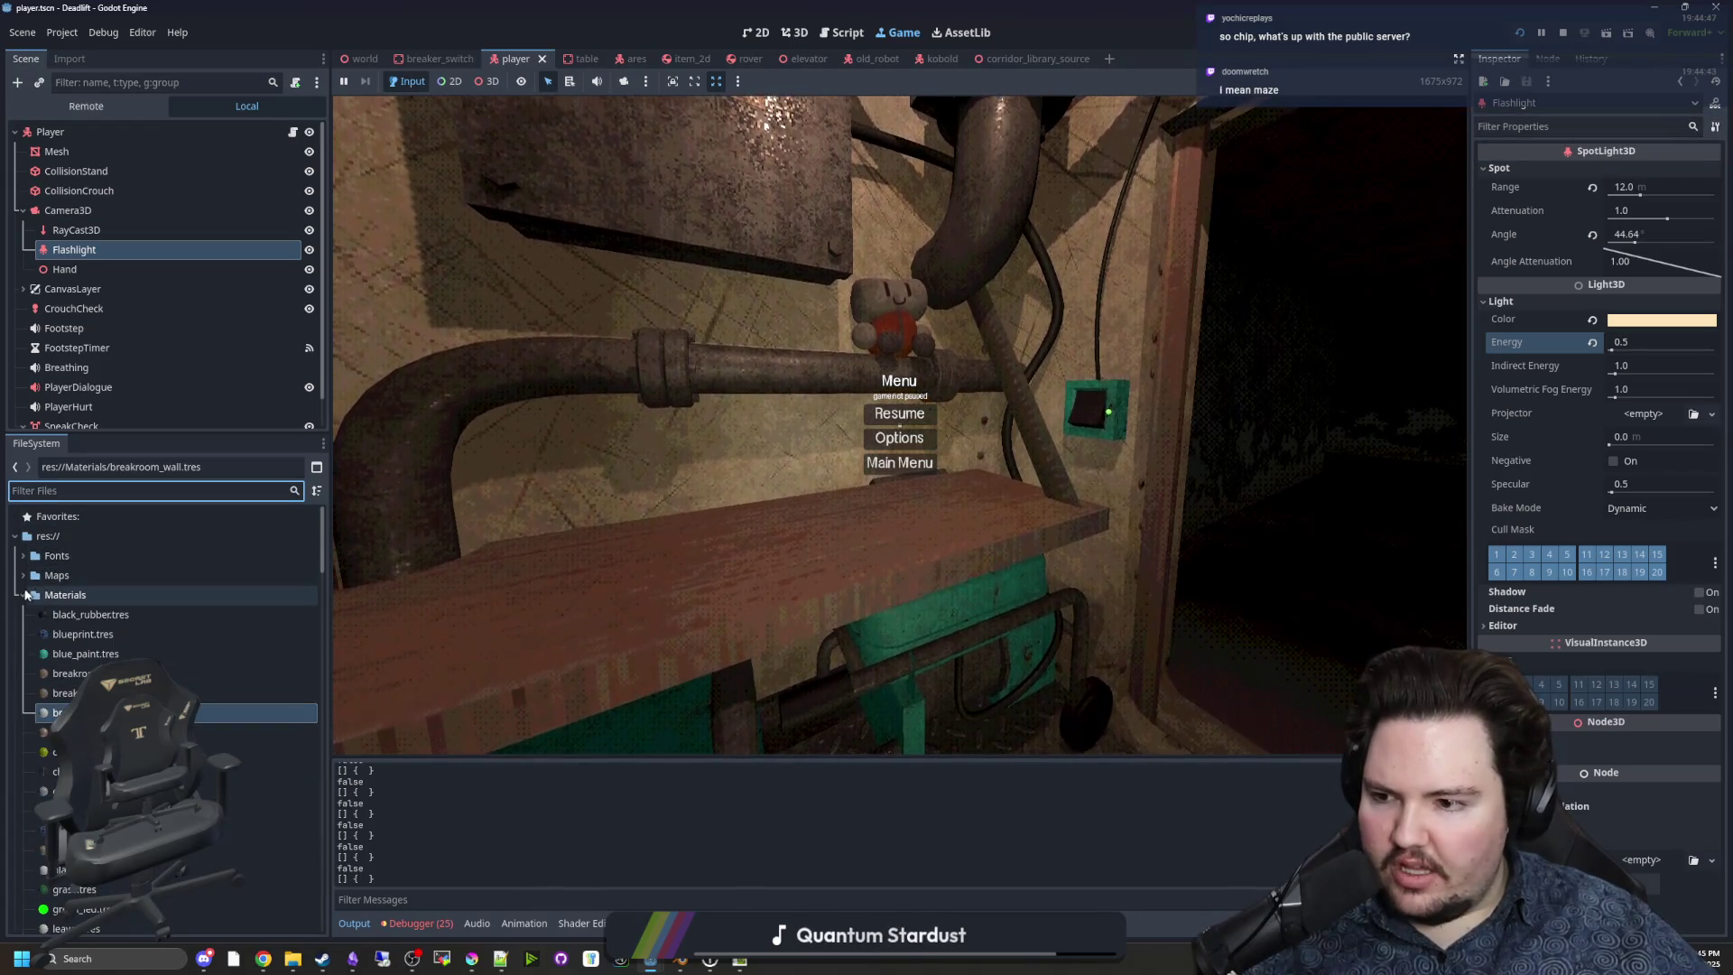
double_click(54, 575)
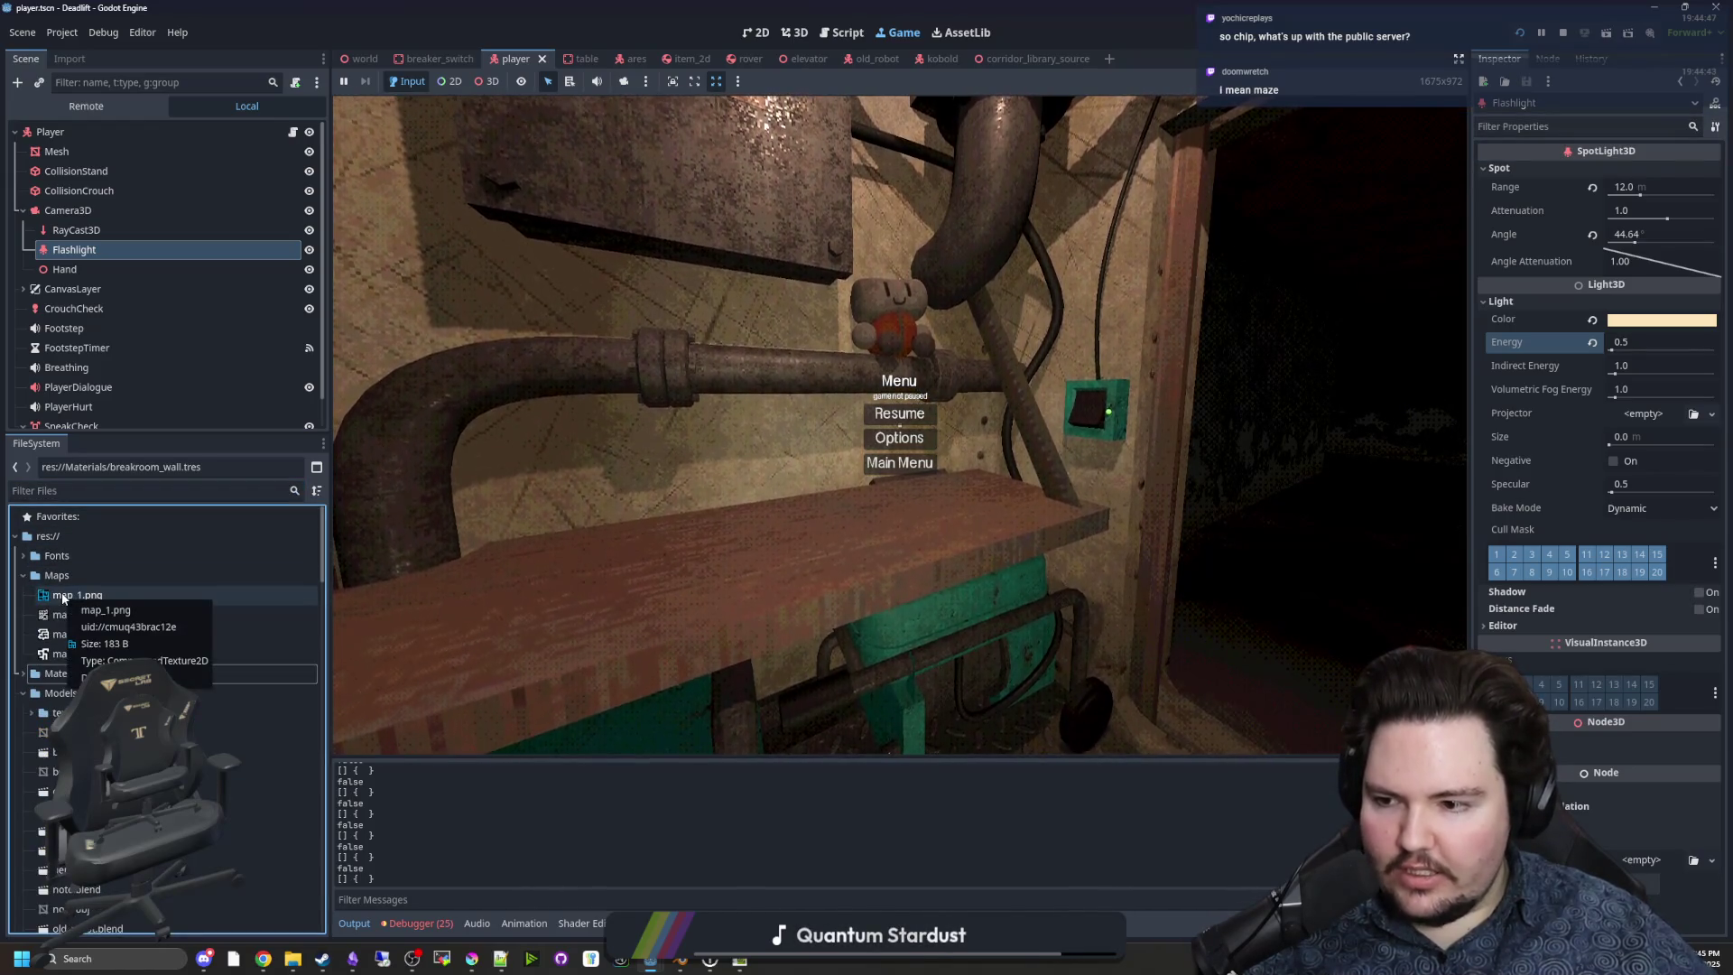
click(58, 596)
click(88, 617)
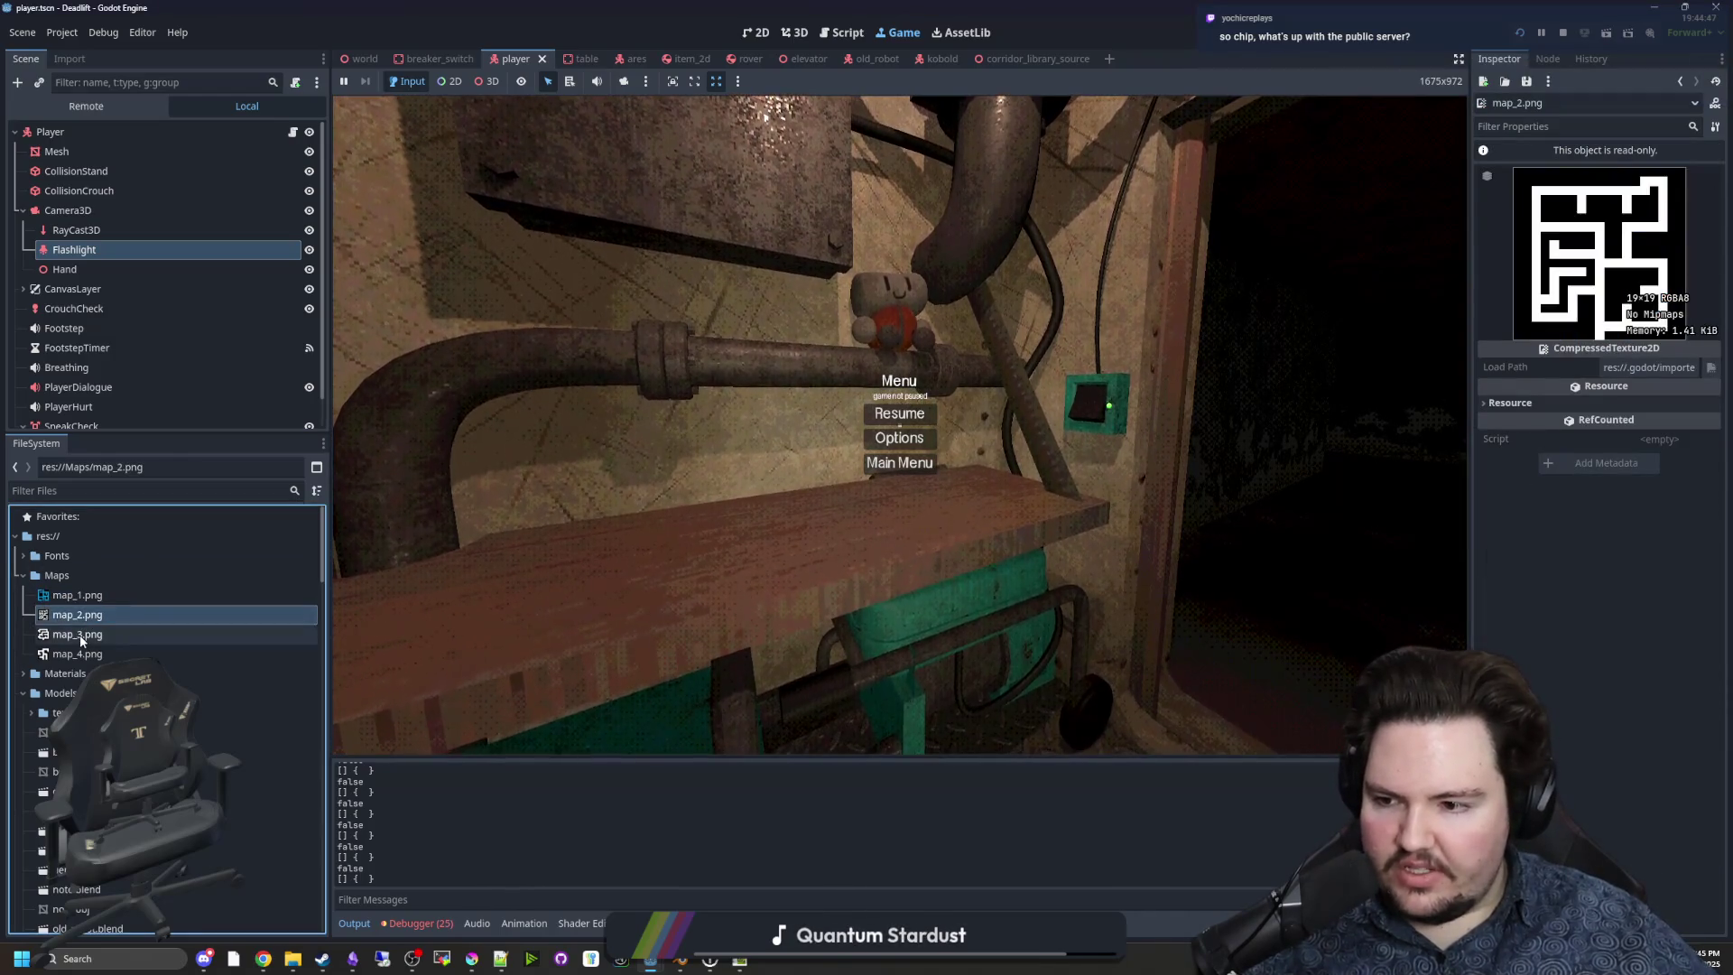
key(Down)
key(Down)
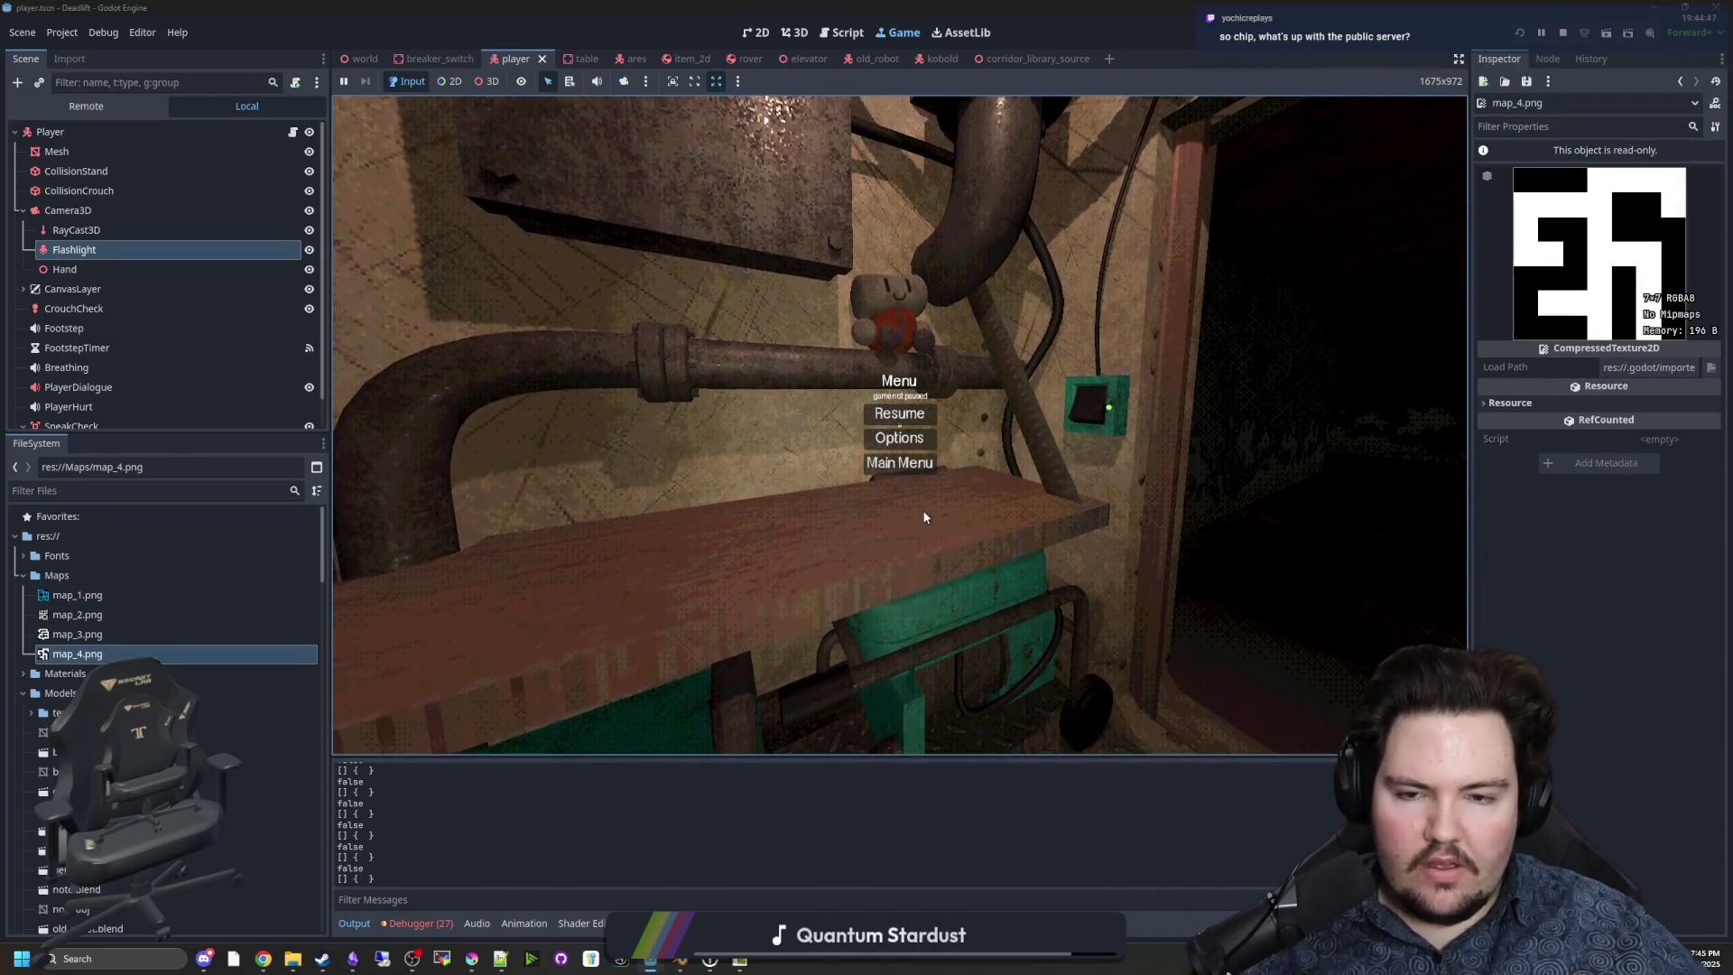
key(super)
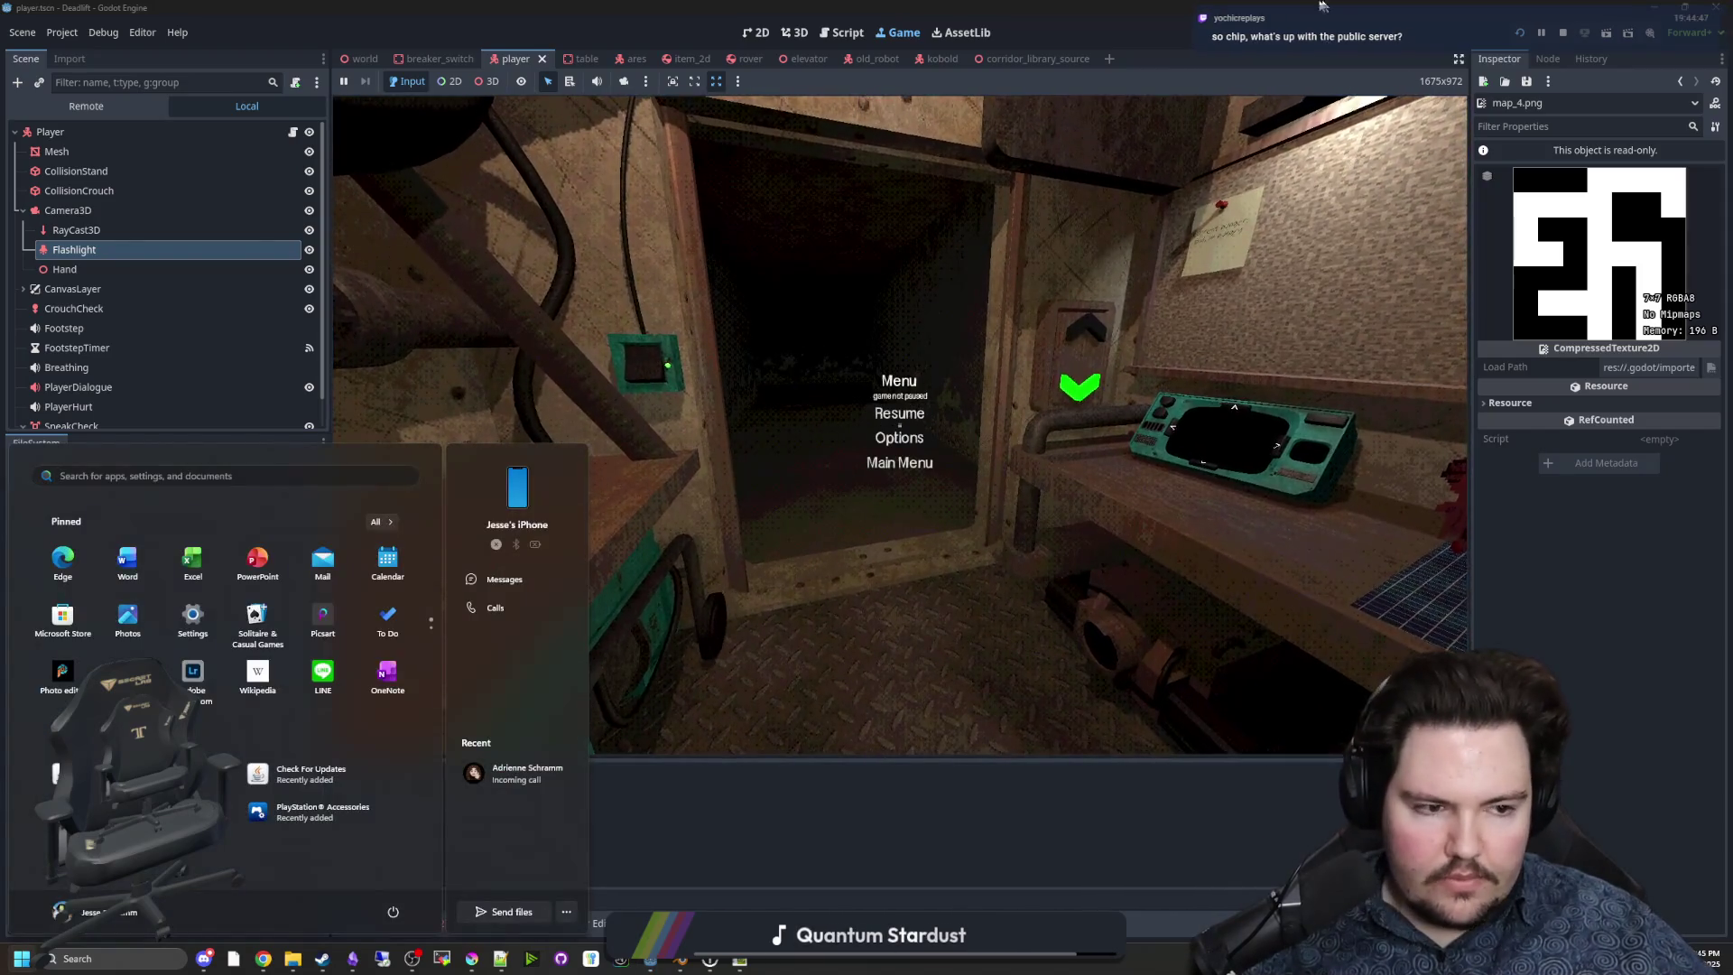
Minimise Godot, scroll the maximised floor results in the browser, then restore the browser down to reveal the desktop.
key(super+Down)
key(alt+Tab)
key(super+Up)
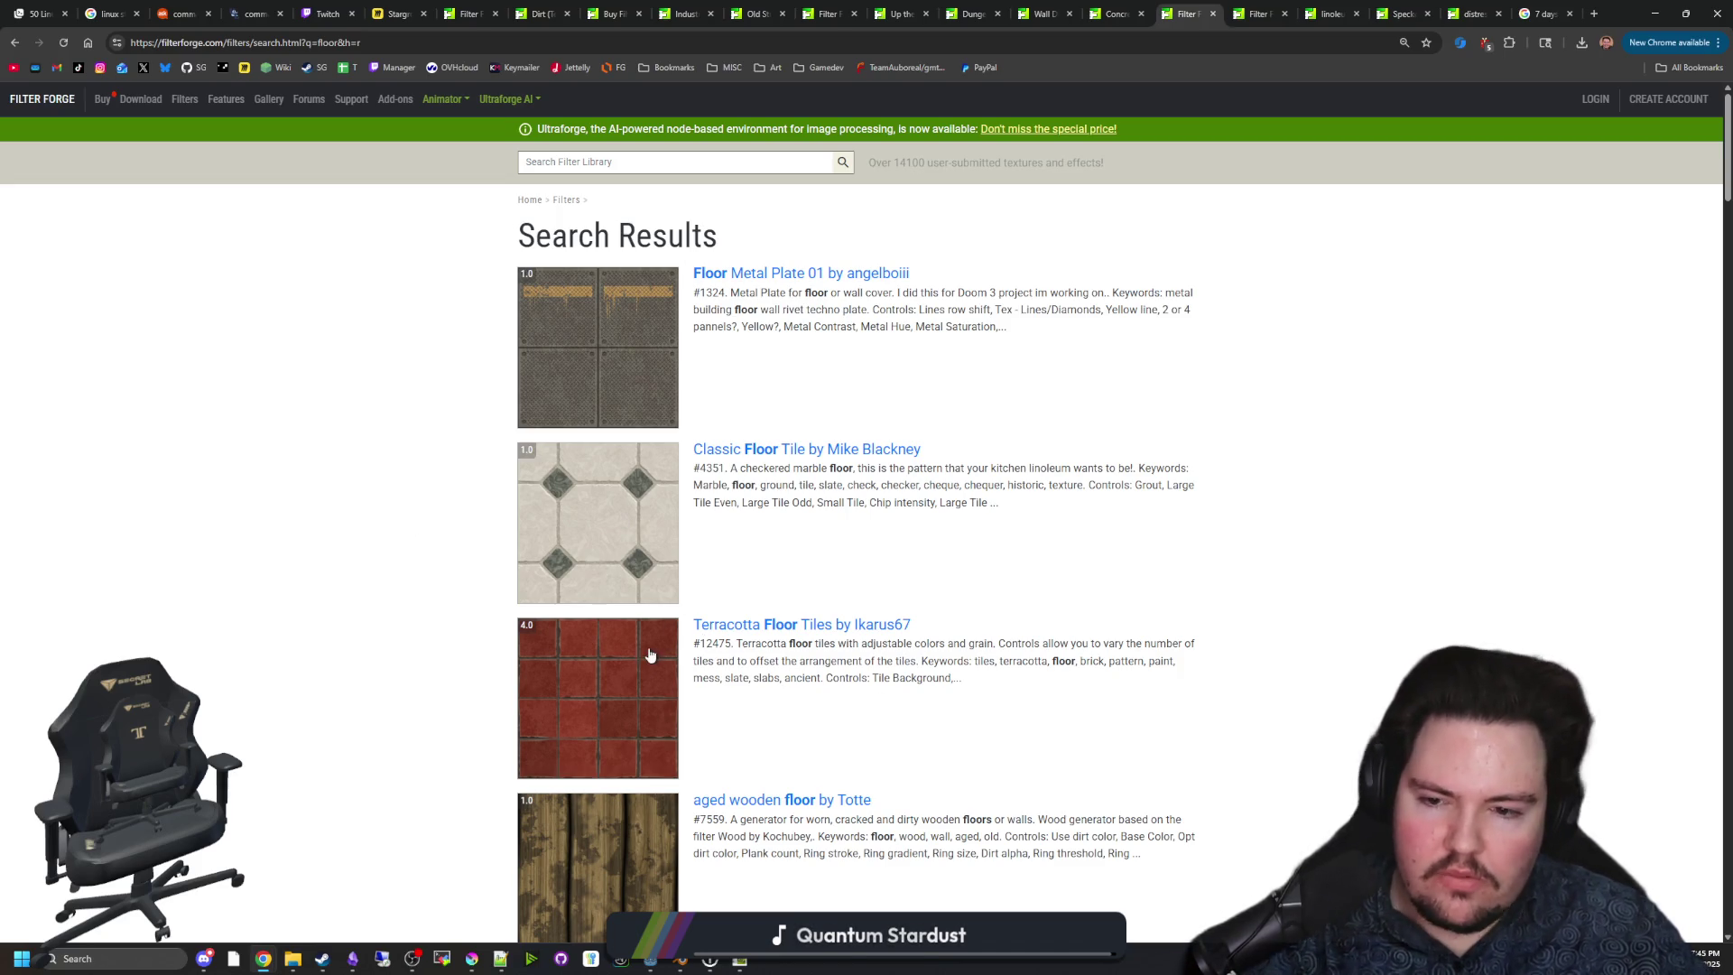
scroll(371, 468, down, 3)
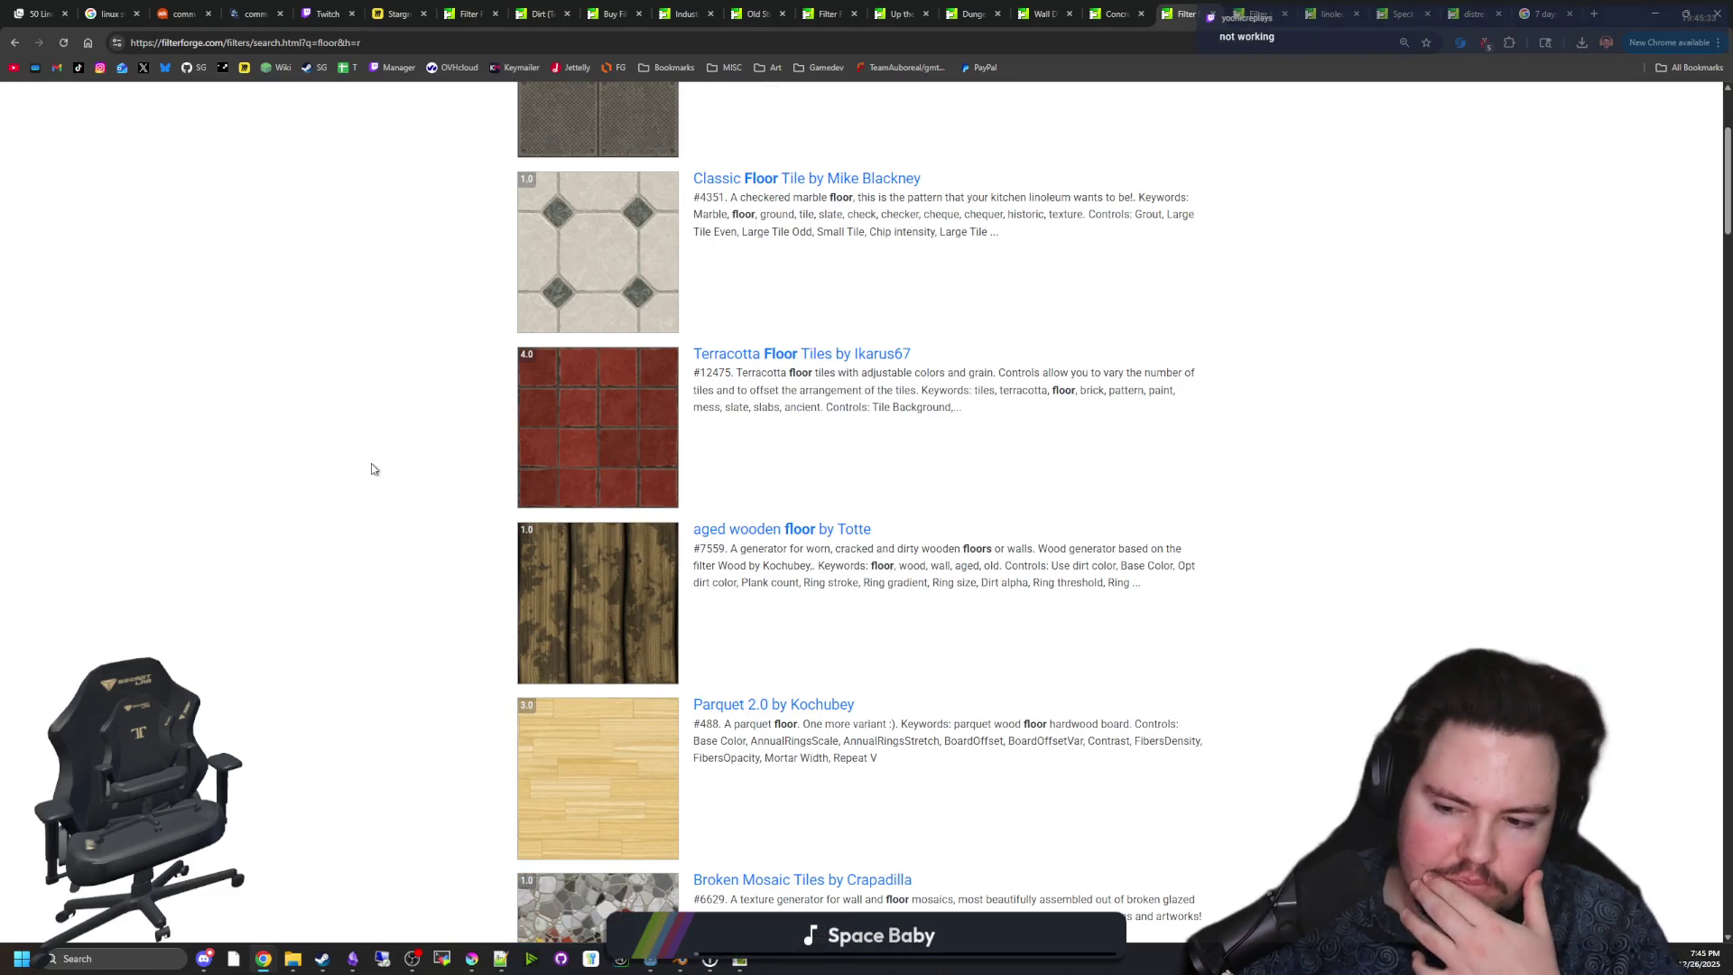
double_click(1609, 18)
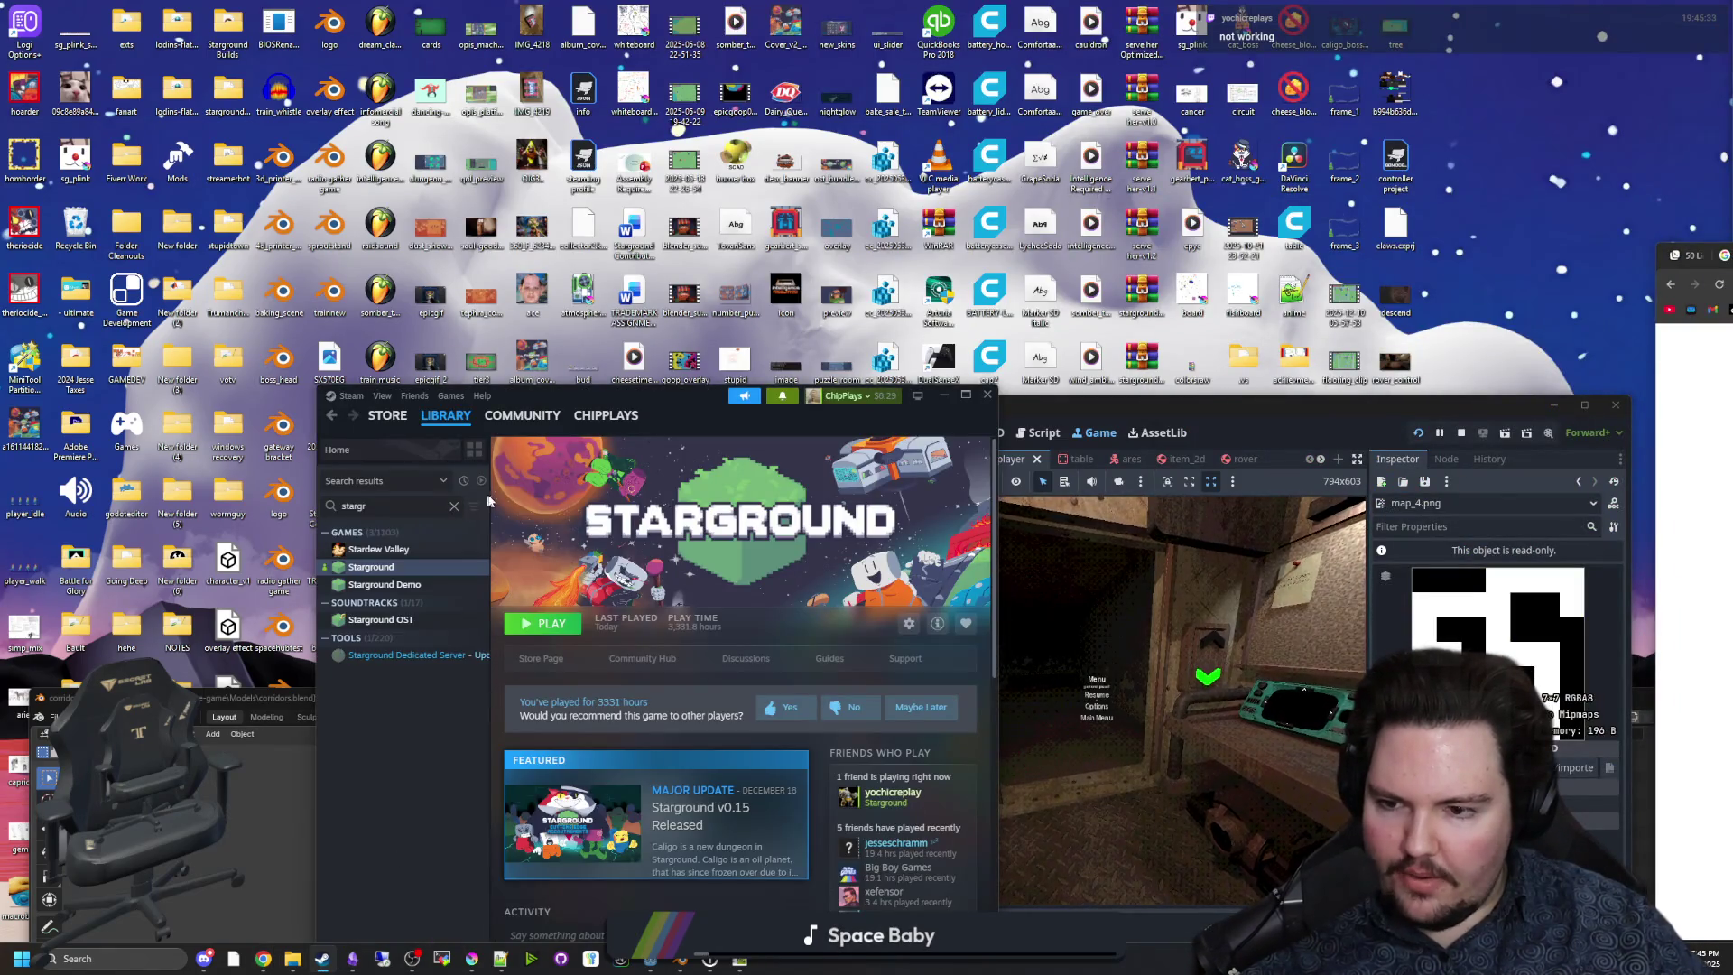
Launch Starground from Steam and check its Installed Files in Properties.
click(540, 625)
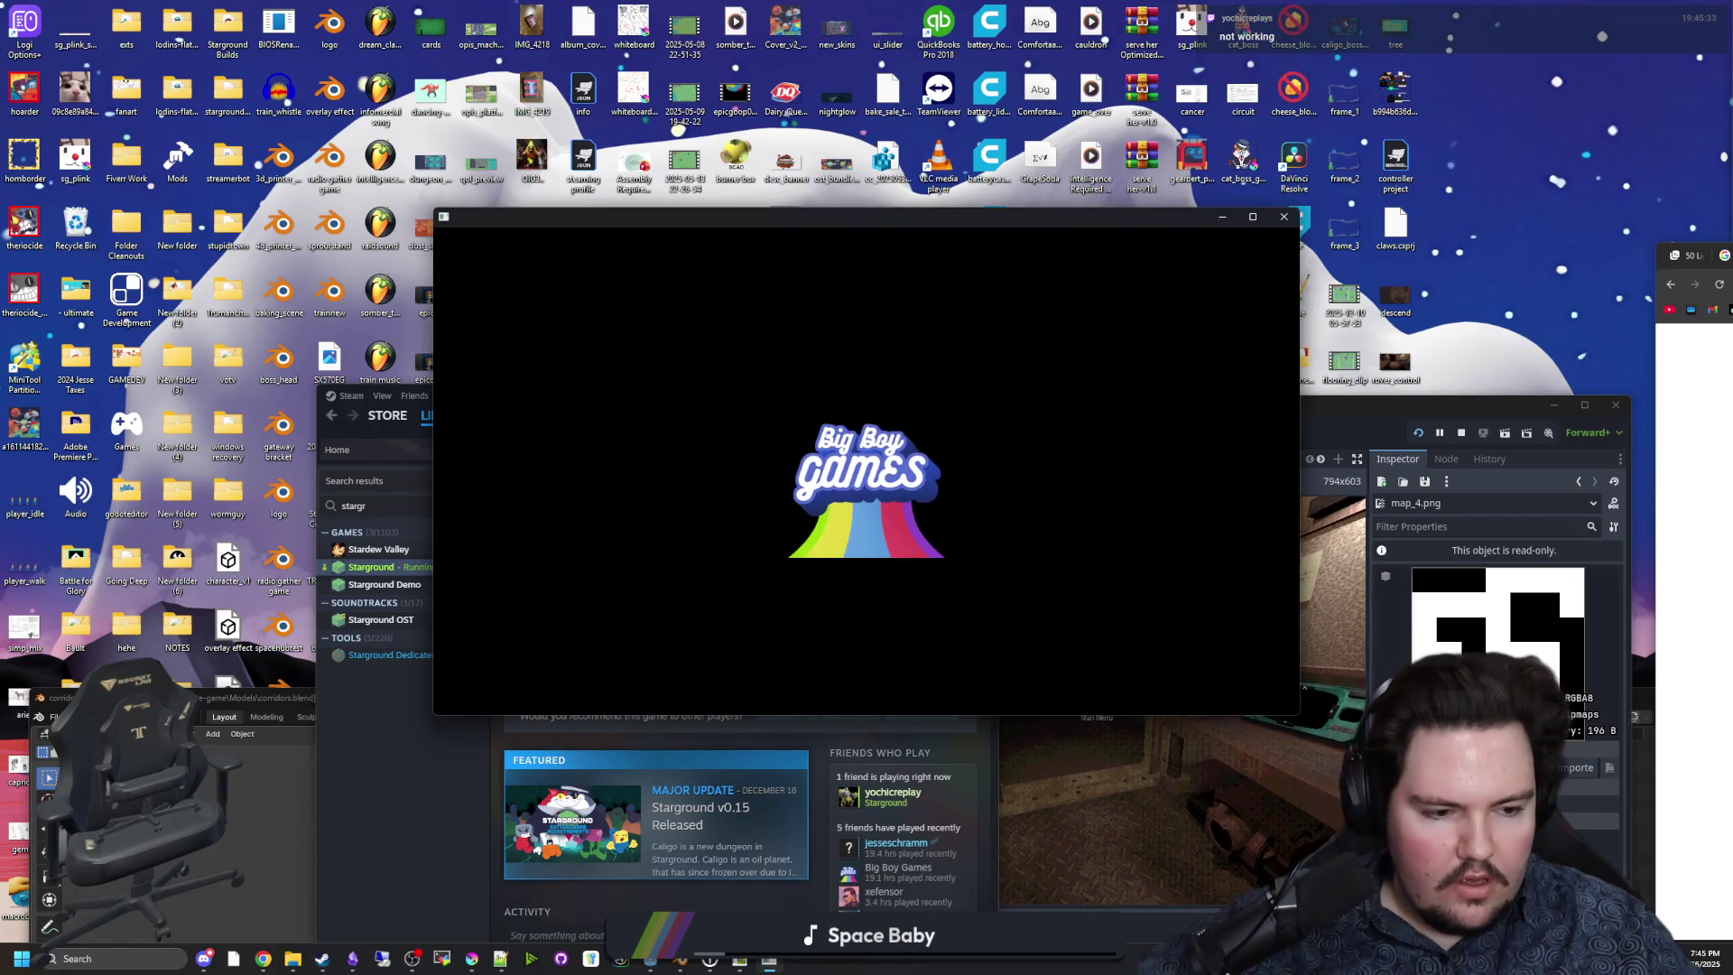
click(436, 797)
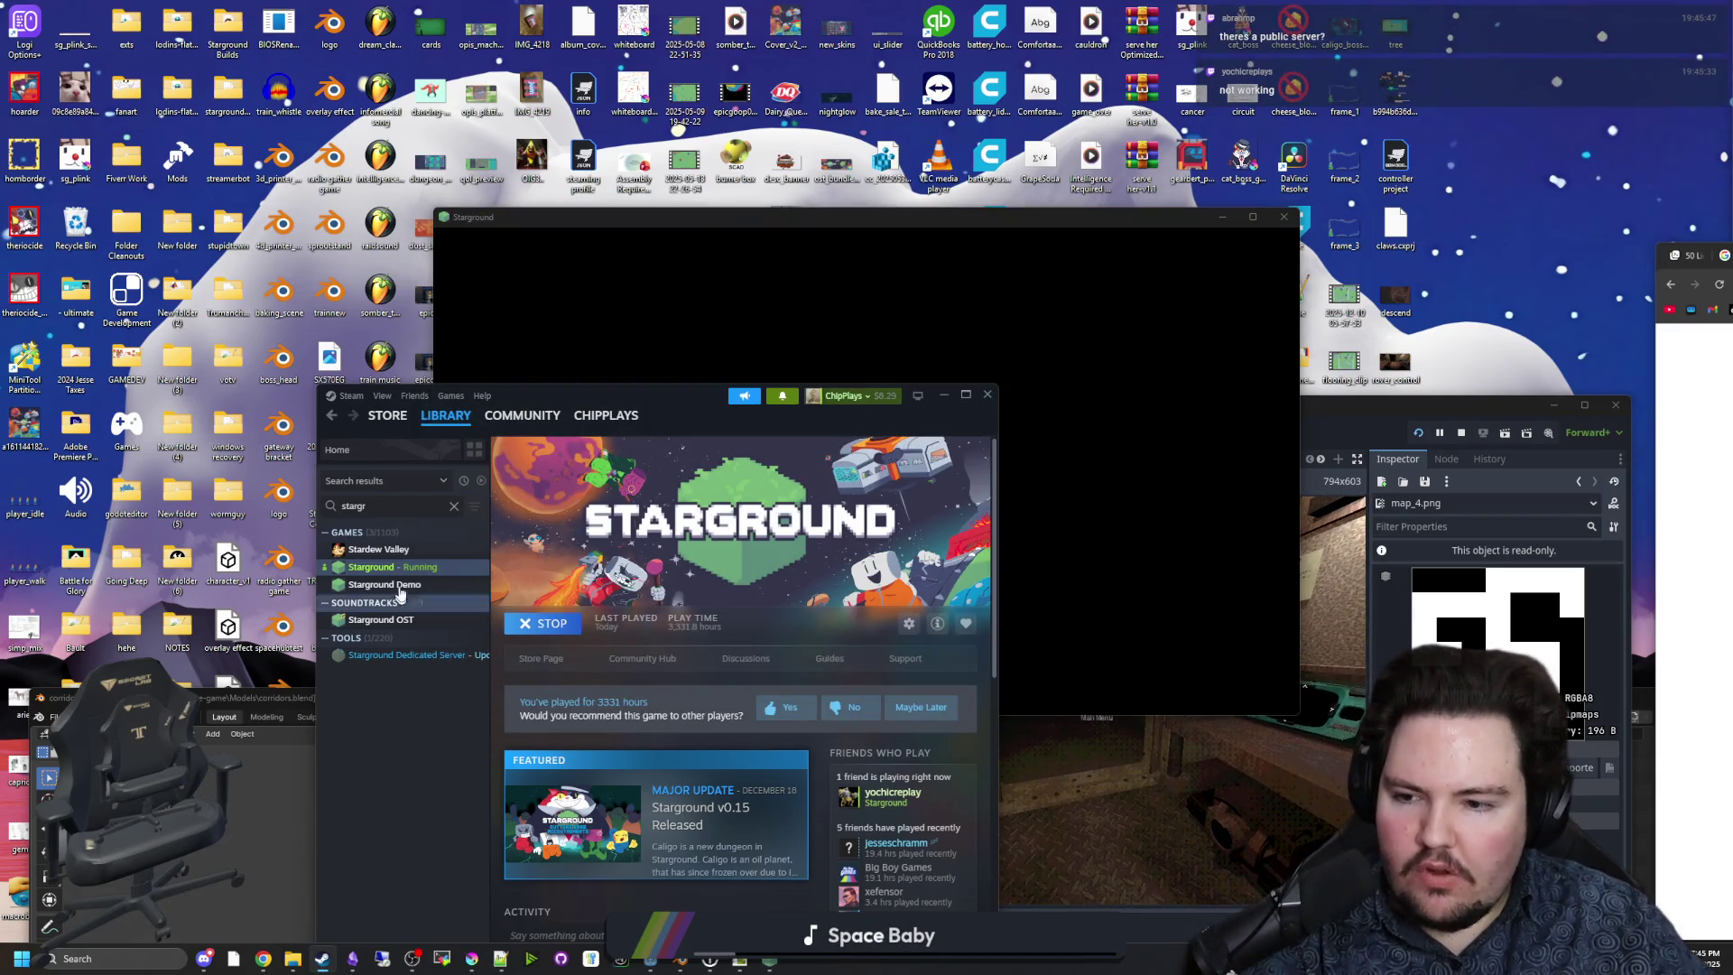
right_click(409, 569)
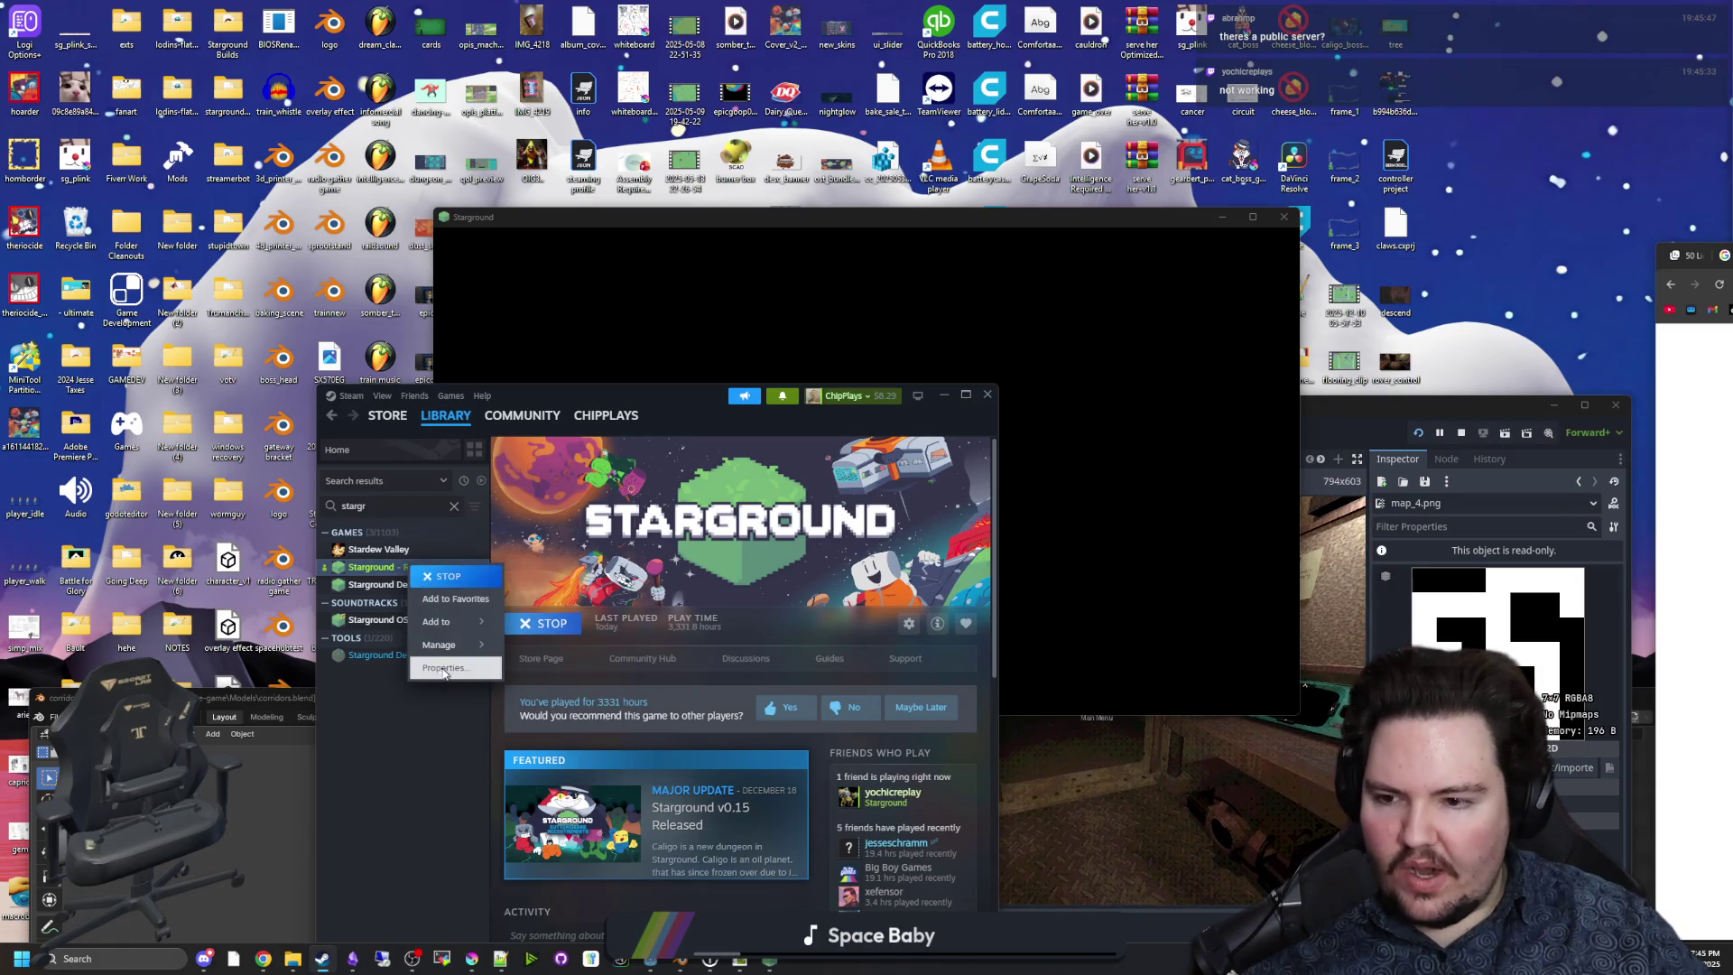
click(442, 672)
click(418, 641)
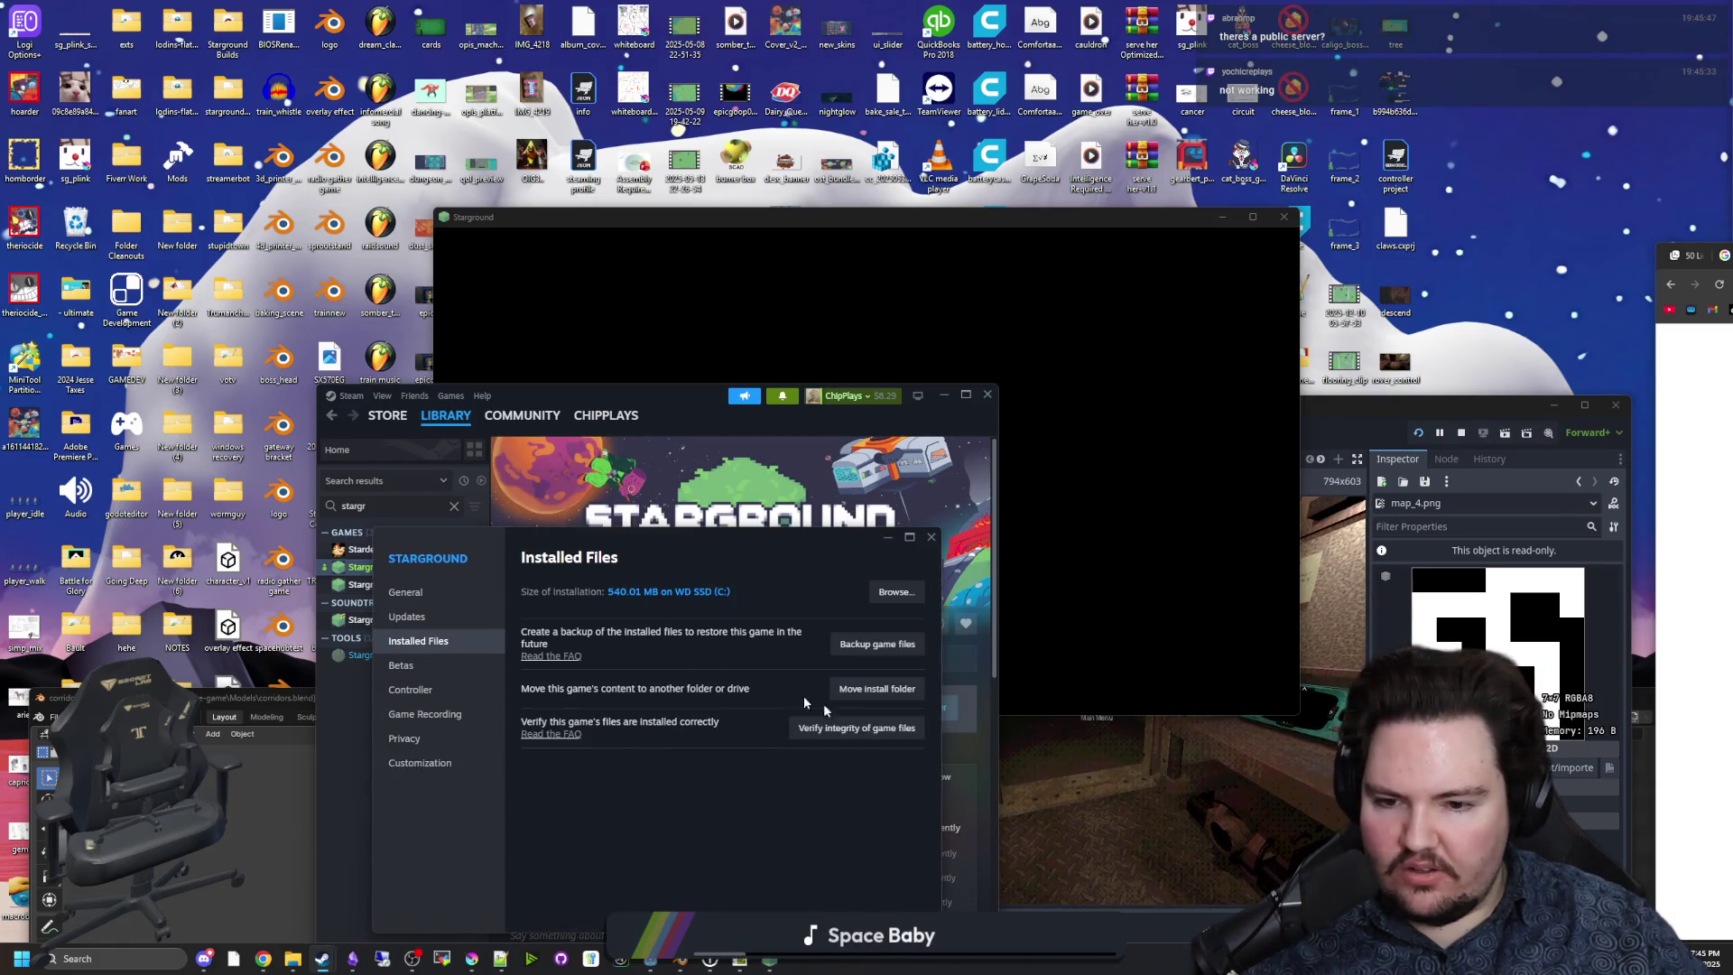
key(Escape)
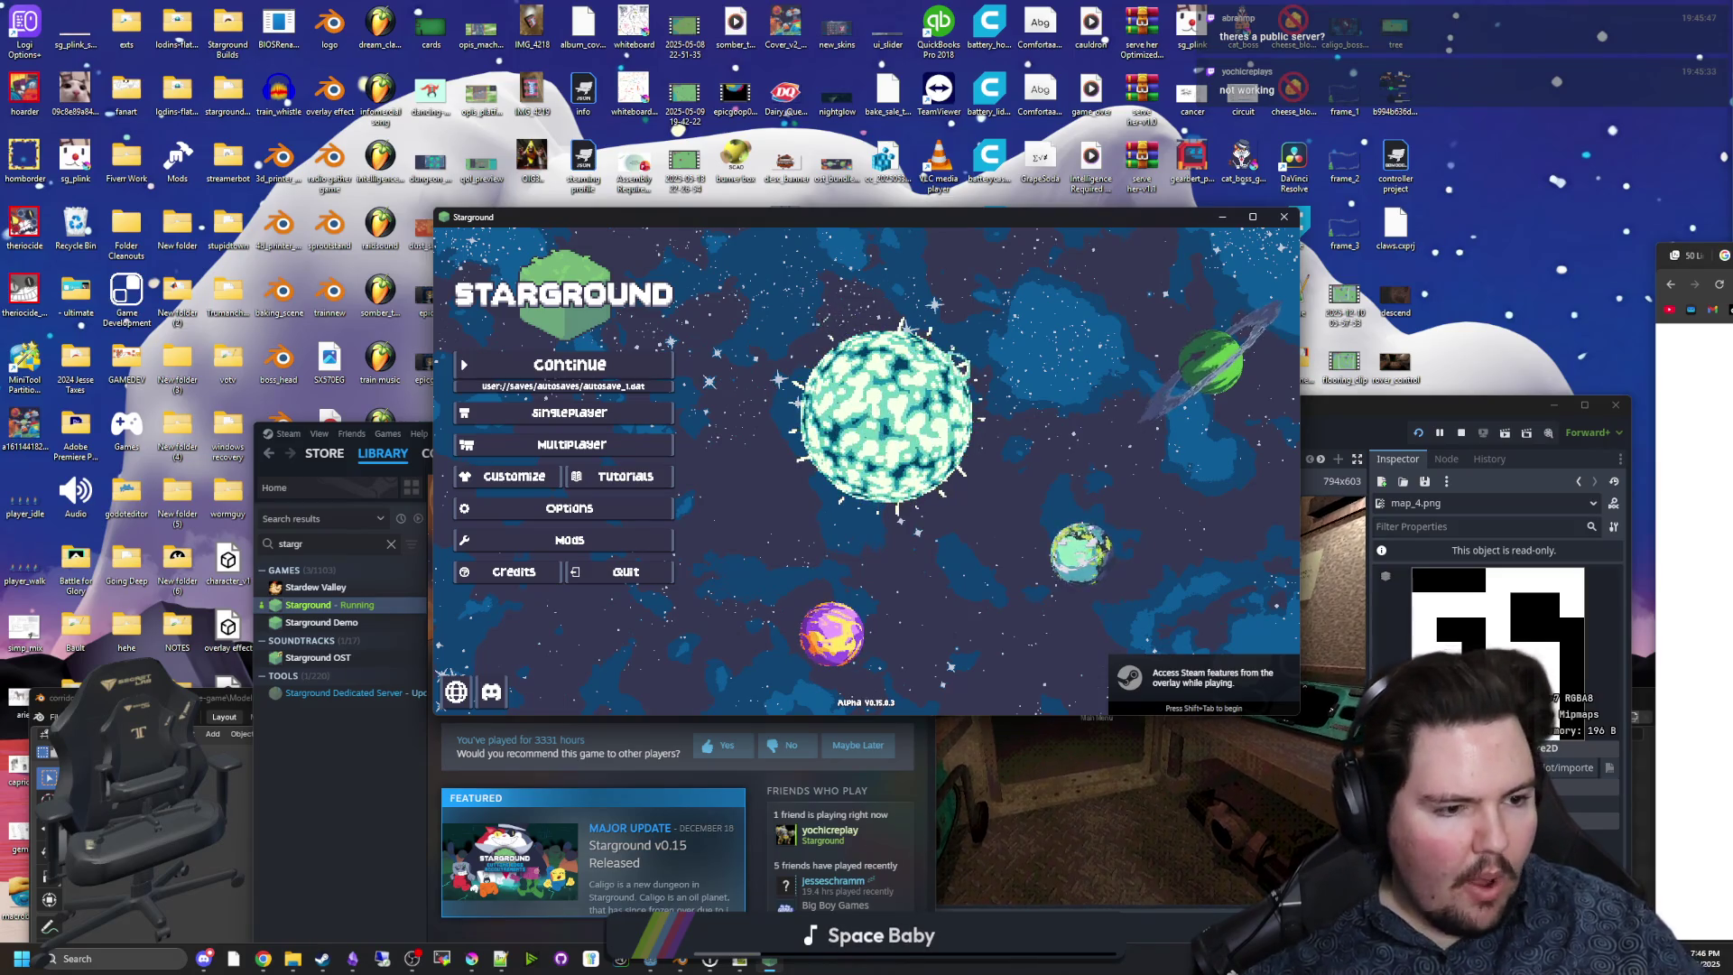
Connect to a multiplayer server through the Manual tab, retrying after the disconnect notice.
click(572, 444)
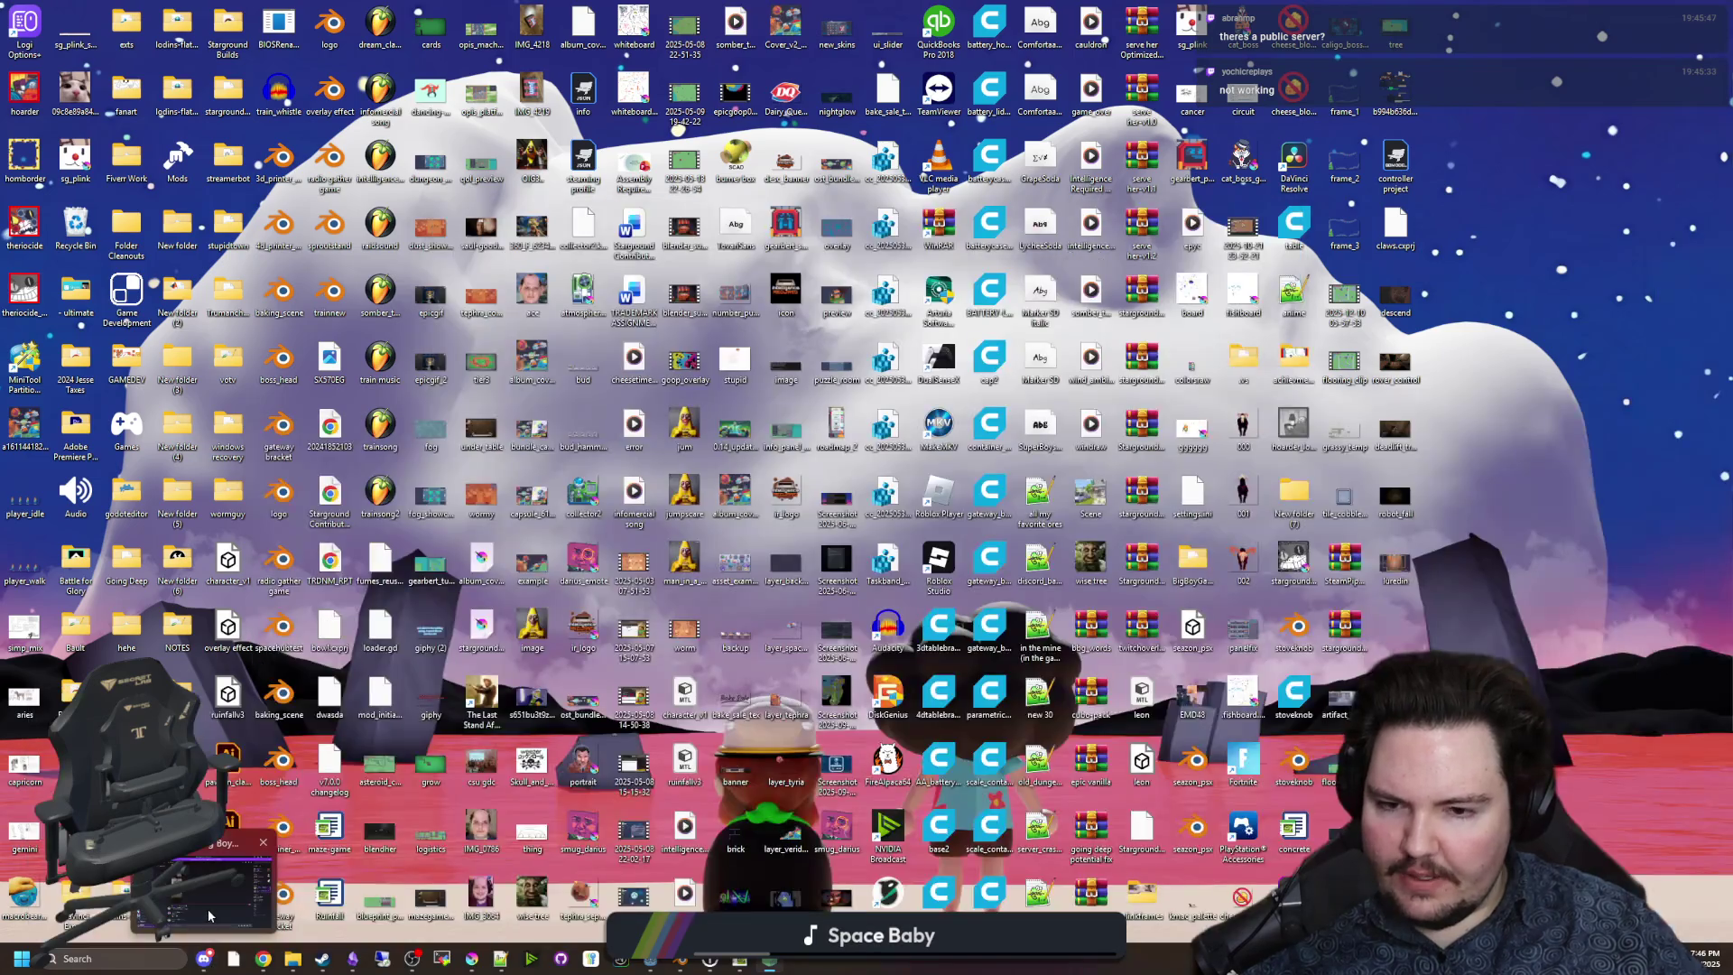
click(213, 885)
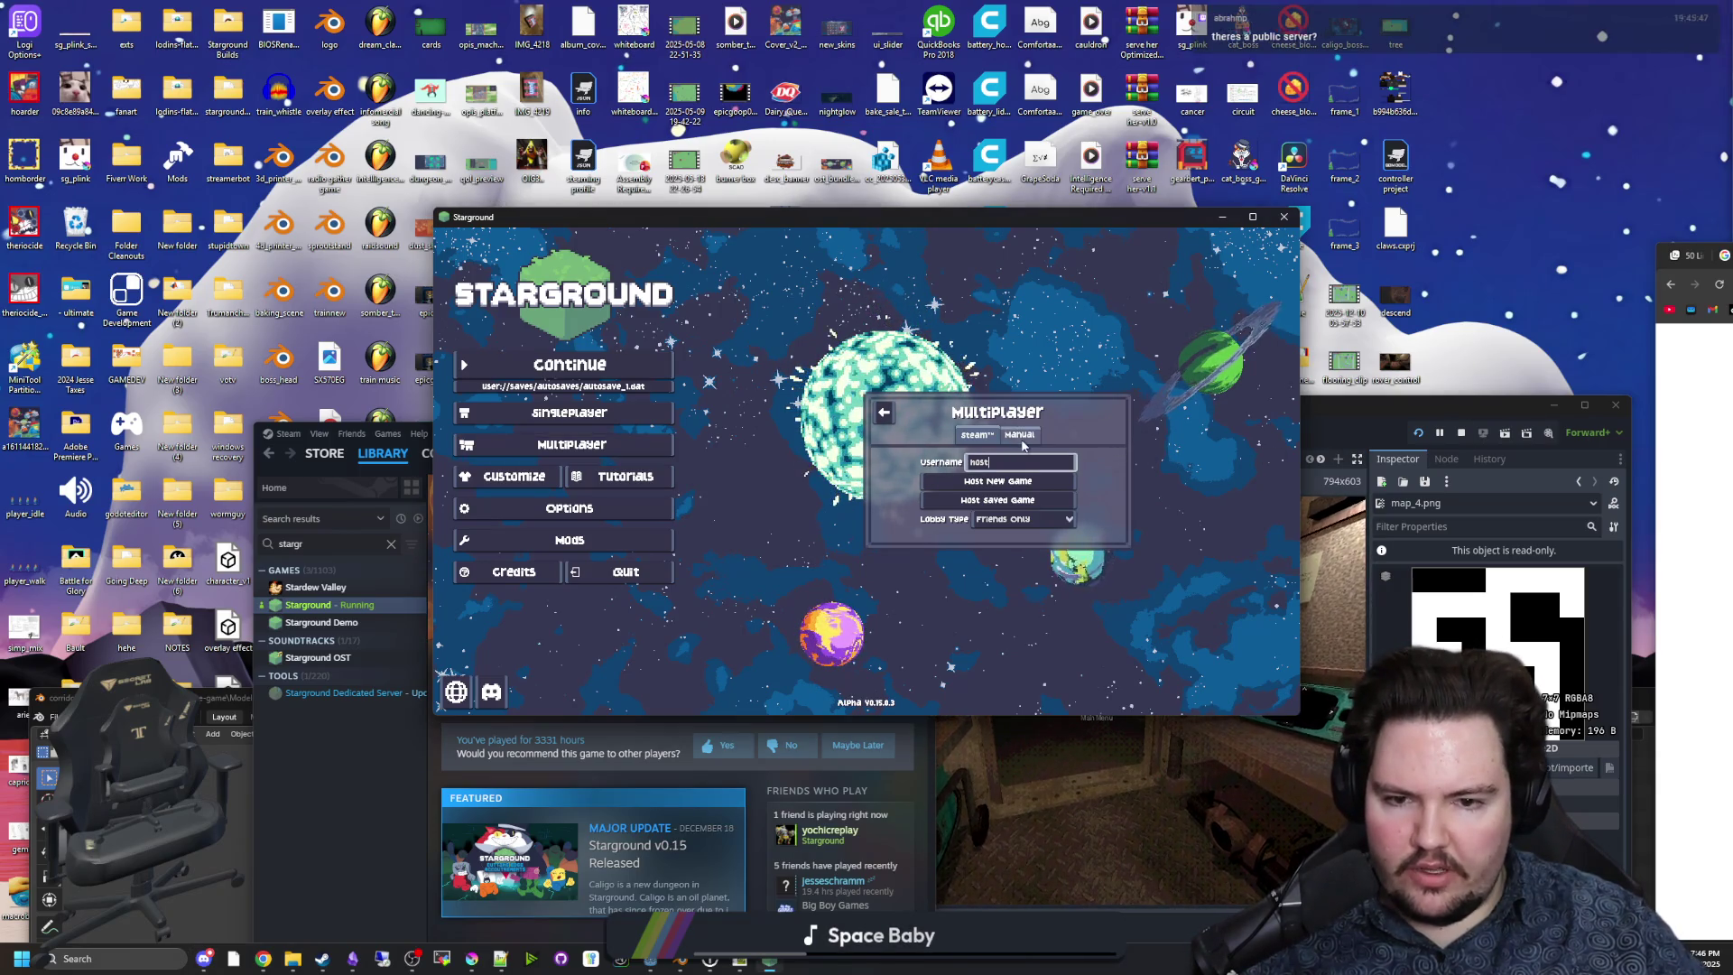
click(1019, 435)
click(984, 444)
click(993, 524)
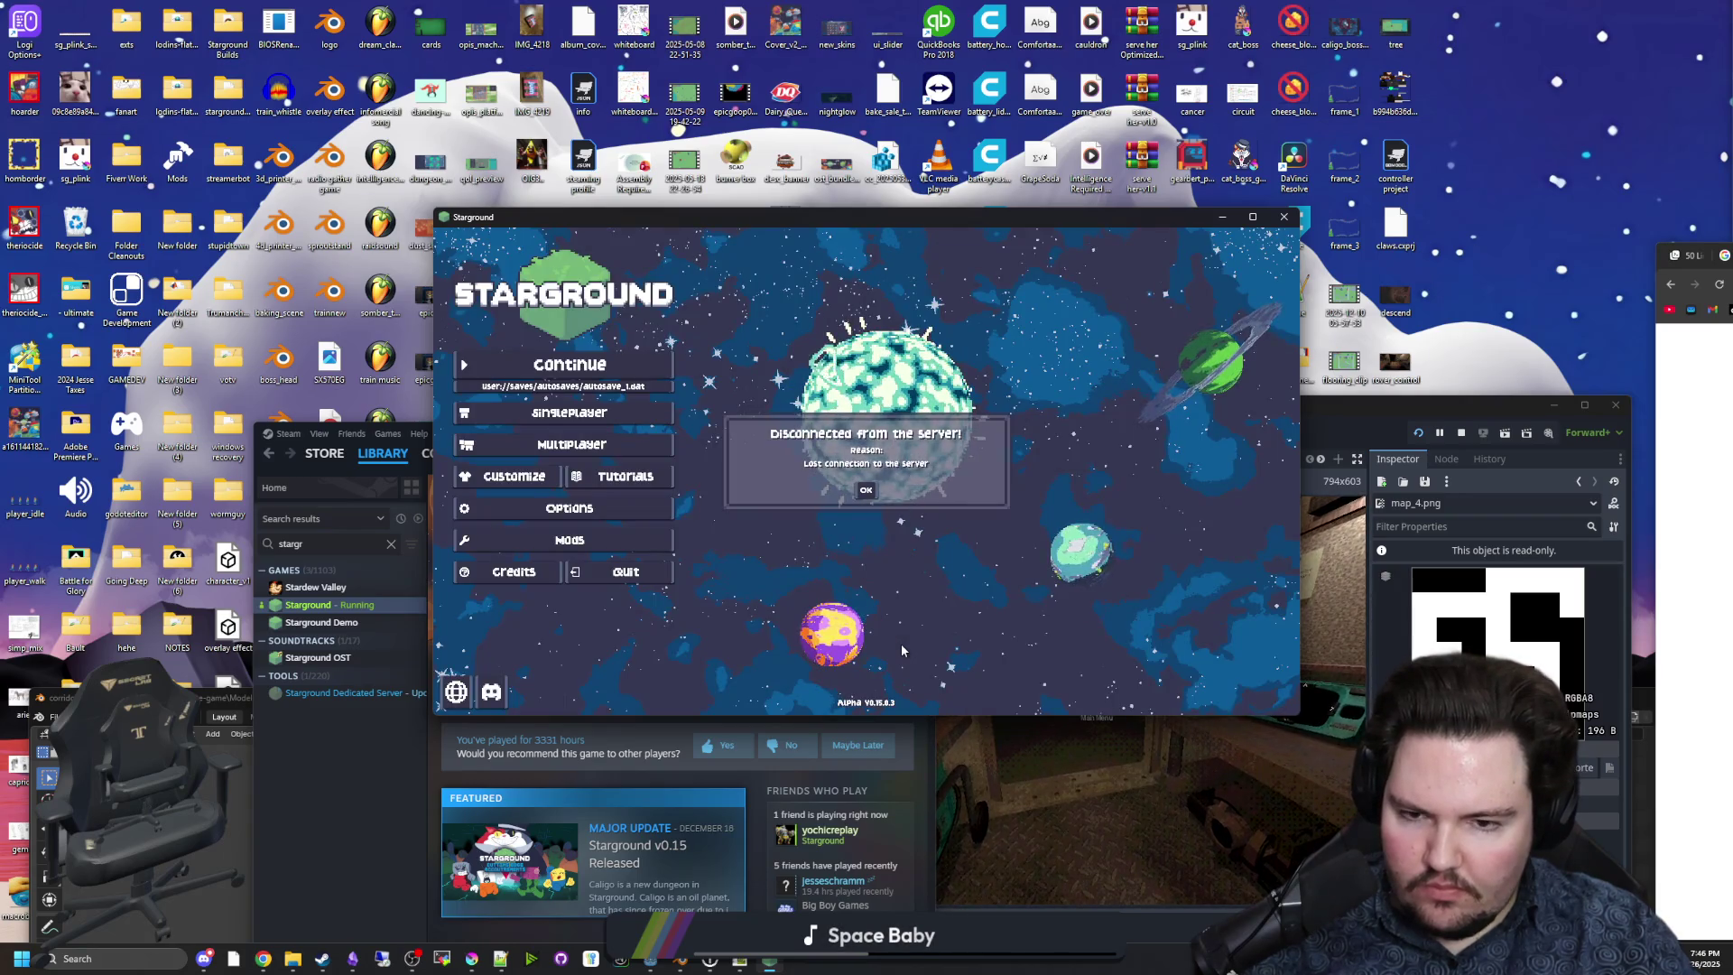
click(866, 490)
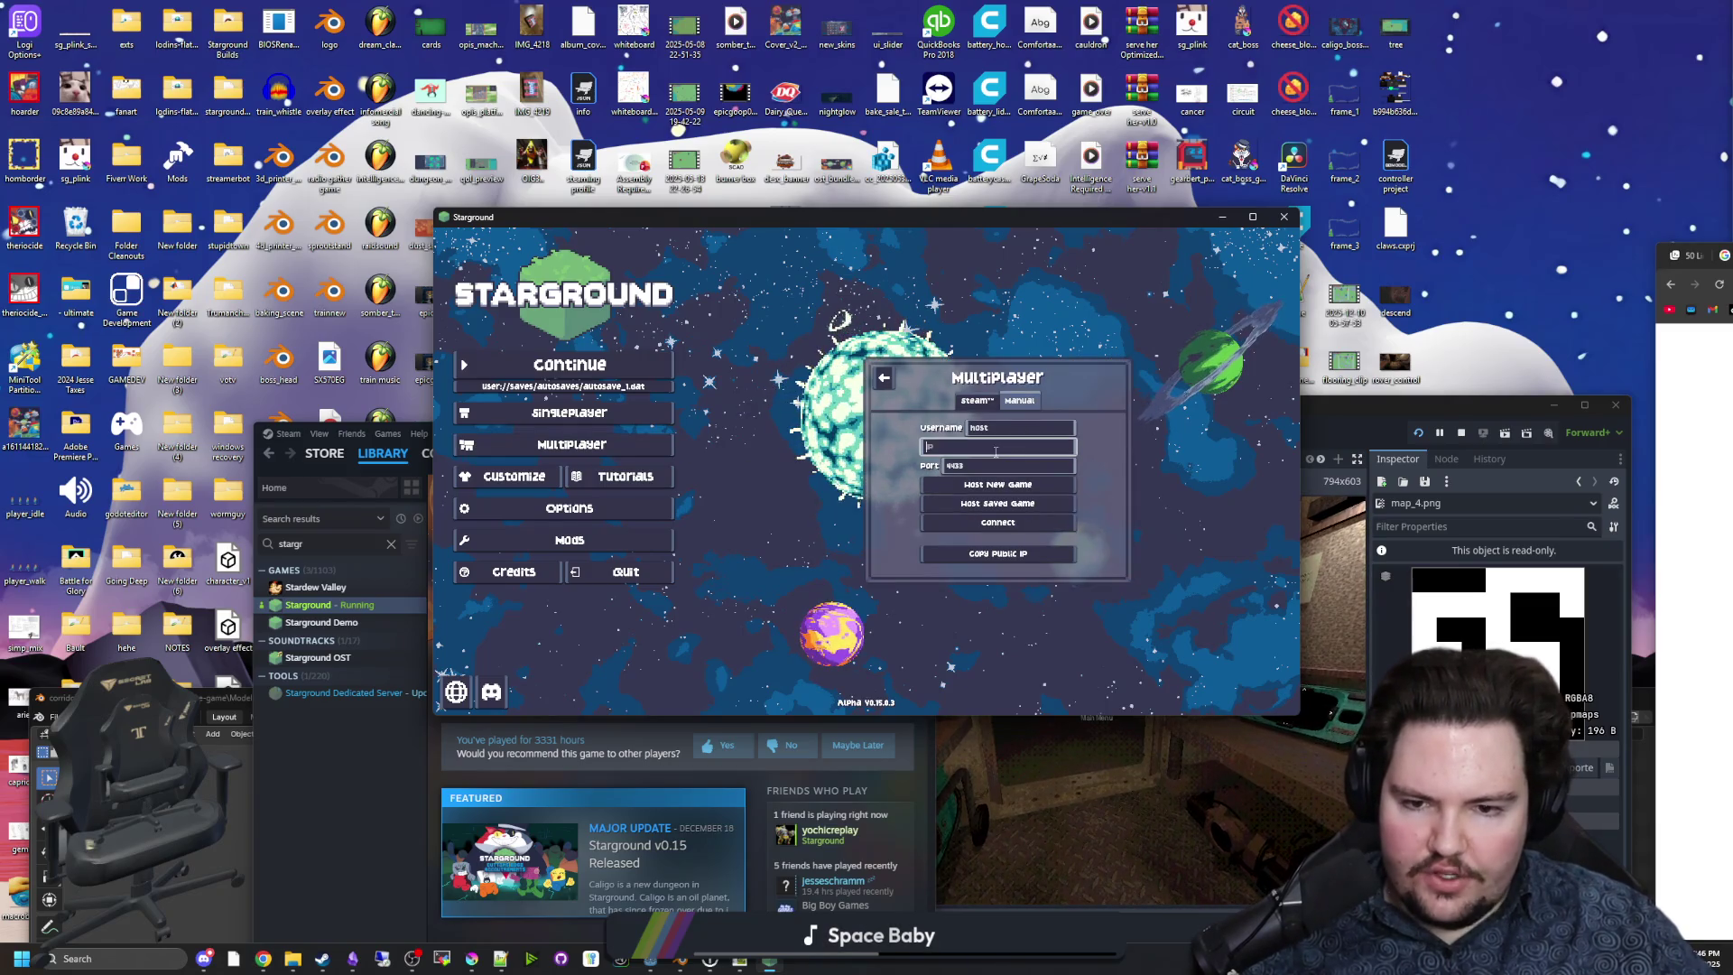
click(997, 480)
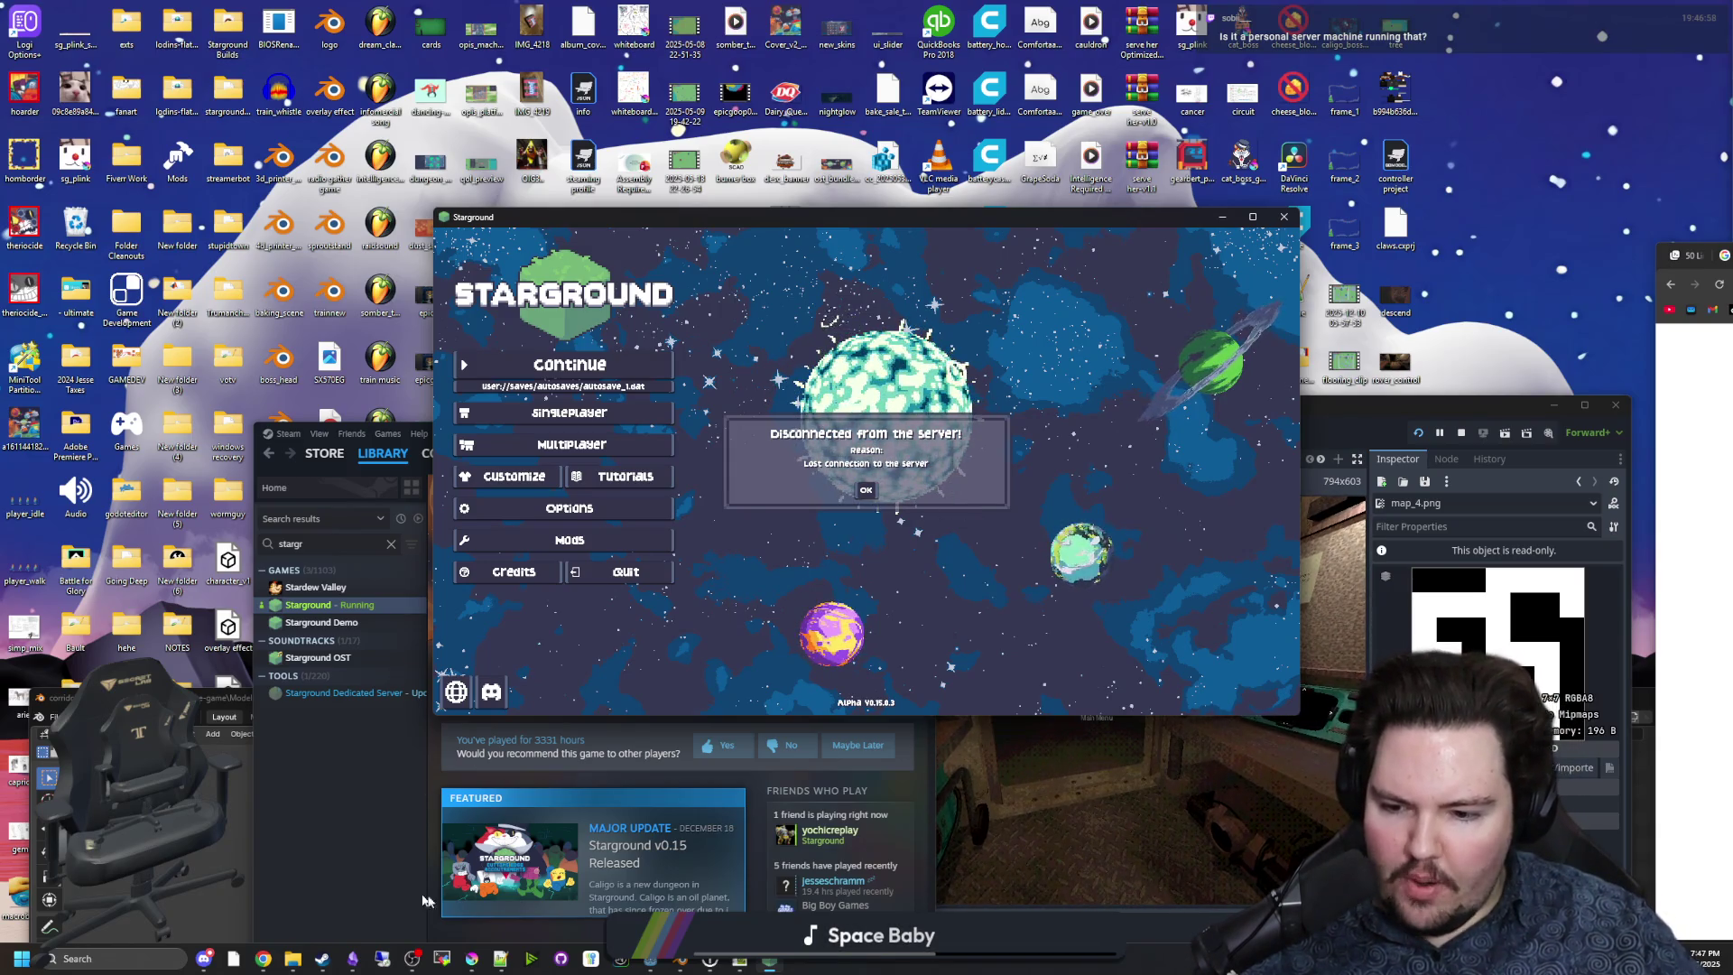
click(462, 966)
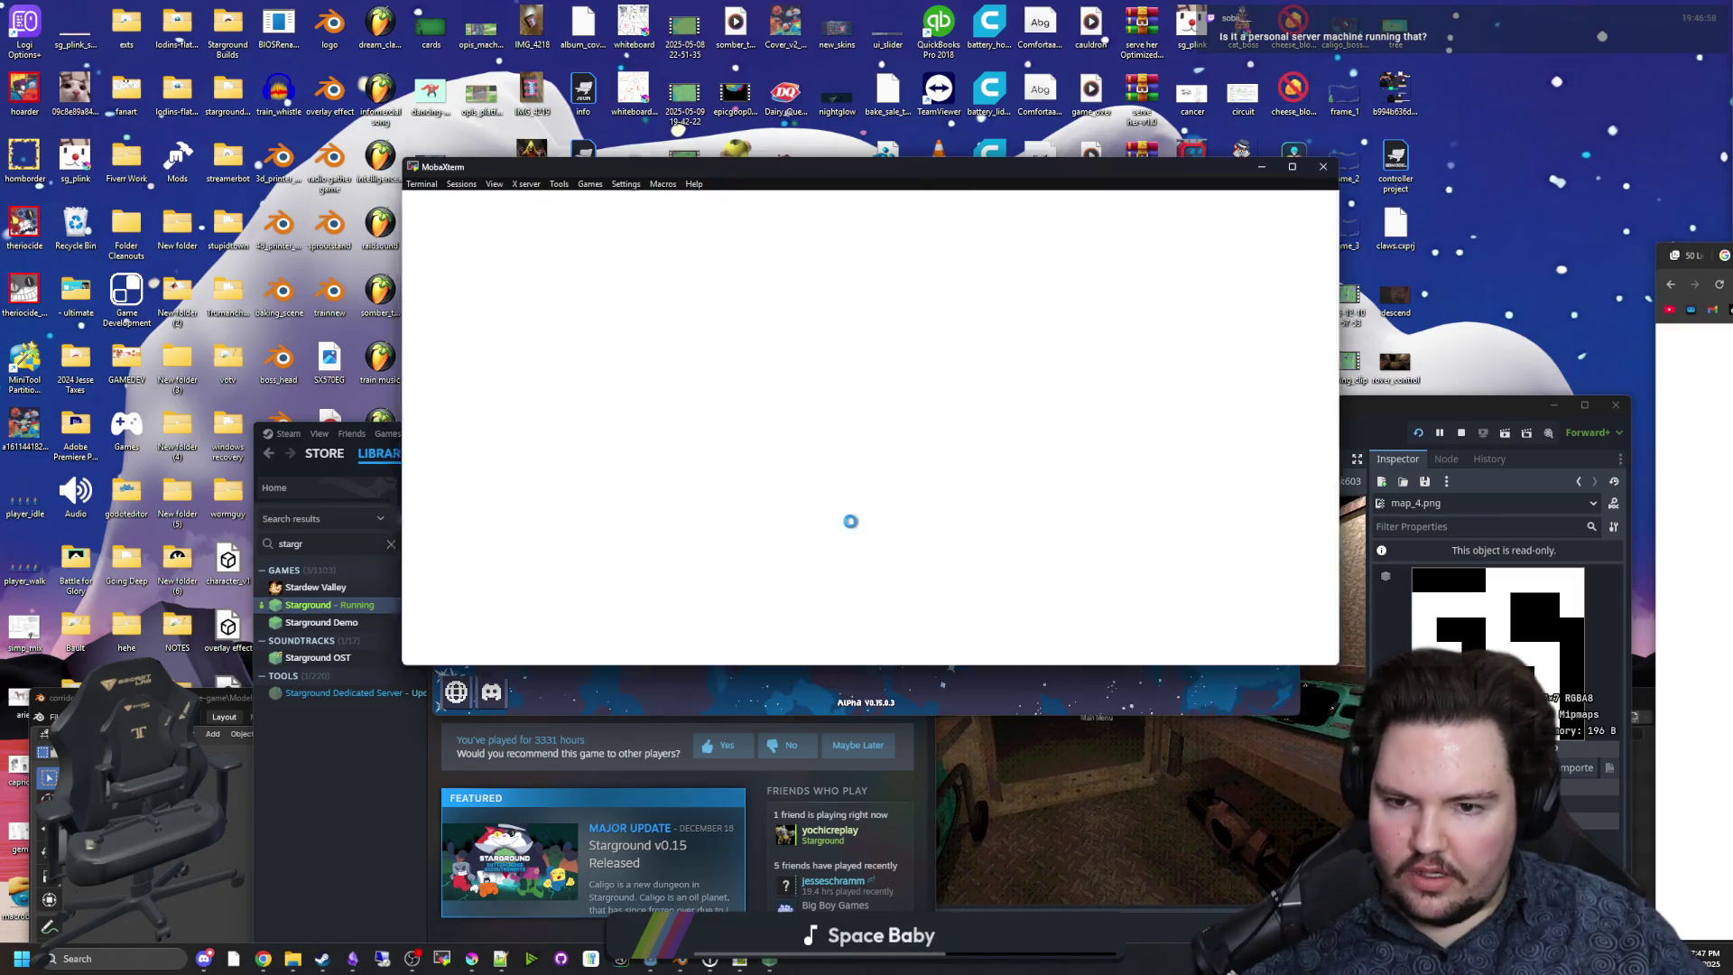
Run ps twice on the server, then type the search 'linux show all background processes'.
mouse_move(842, 166)
mouse_down()
mouse_move(1347, 220)
mouse_move(1732, 235)
mouse_up()
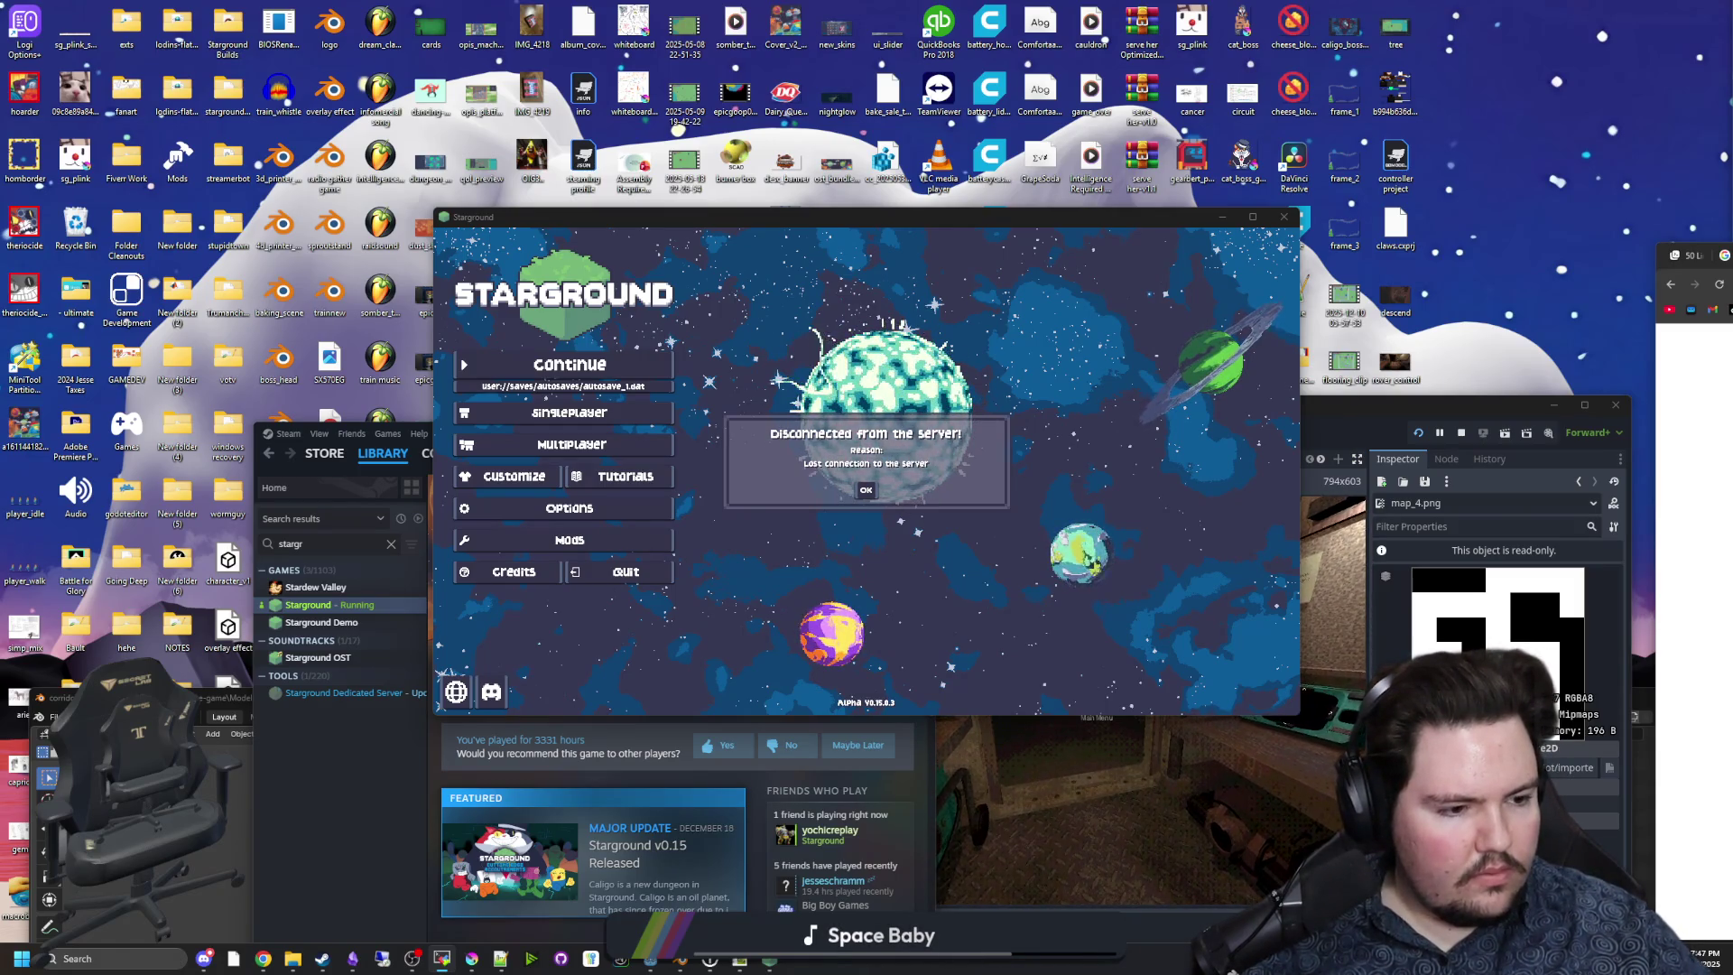
click(674, 539)
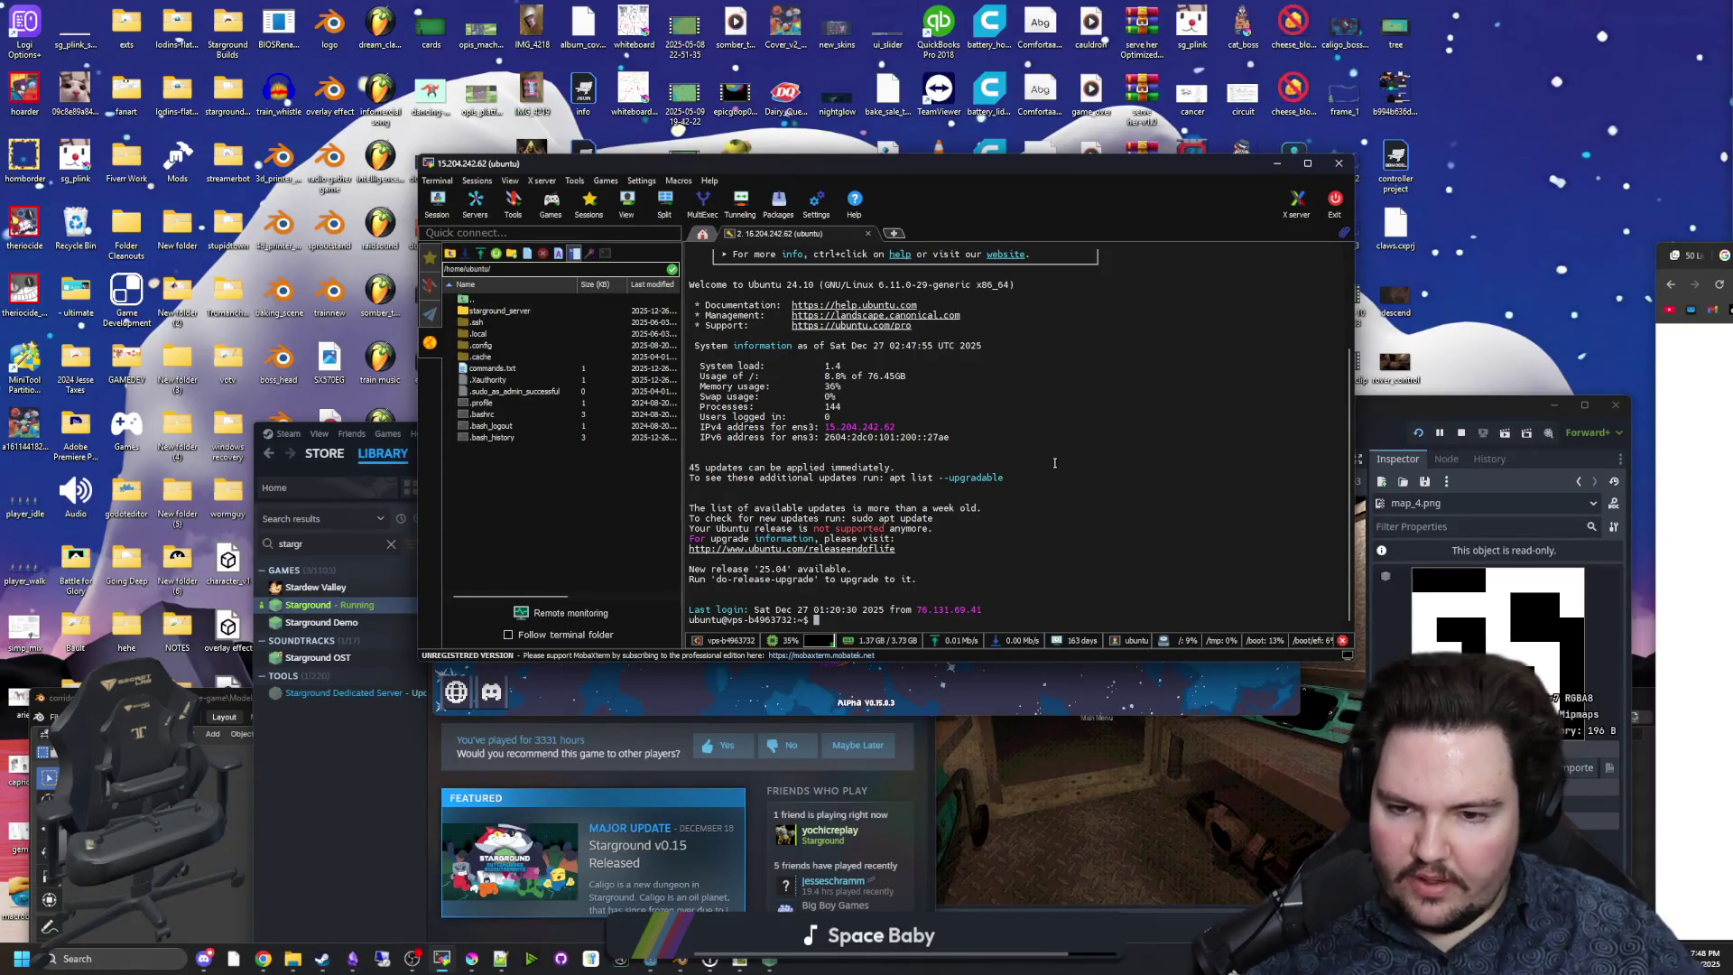
text(ps)
key(Return)
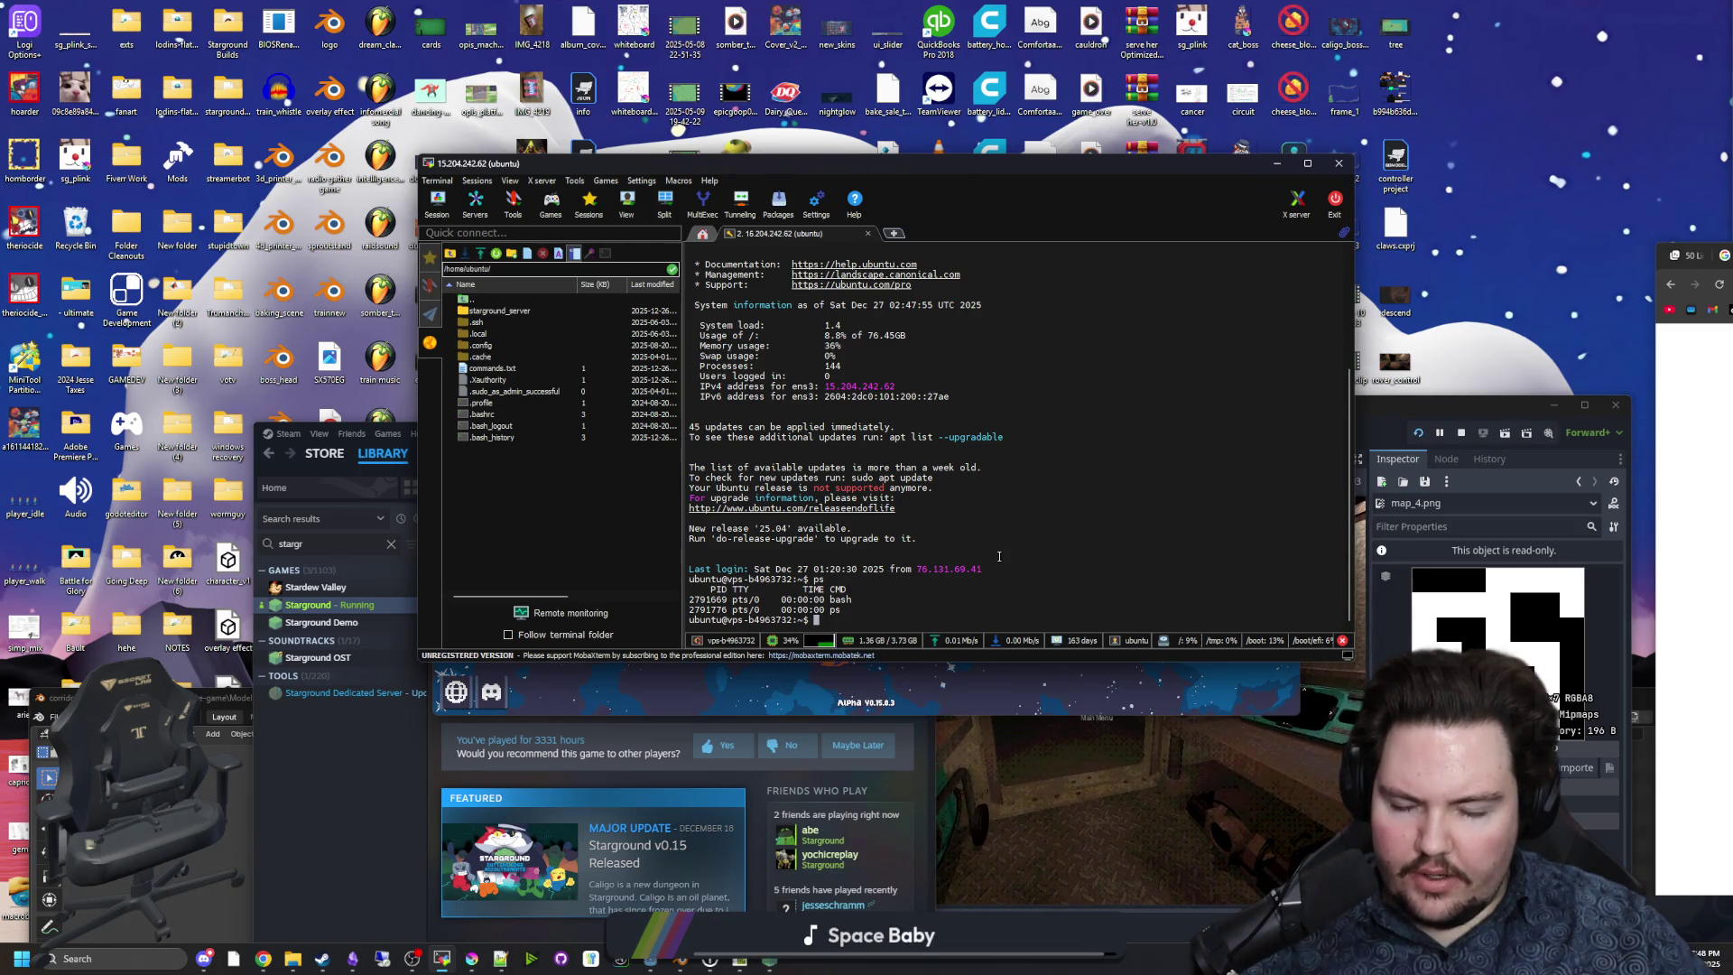
text(ps)
key(Return)
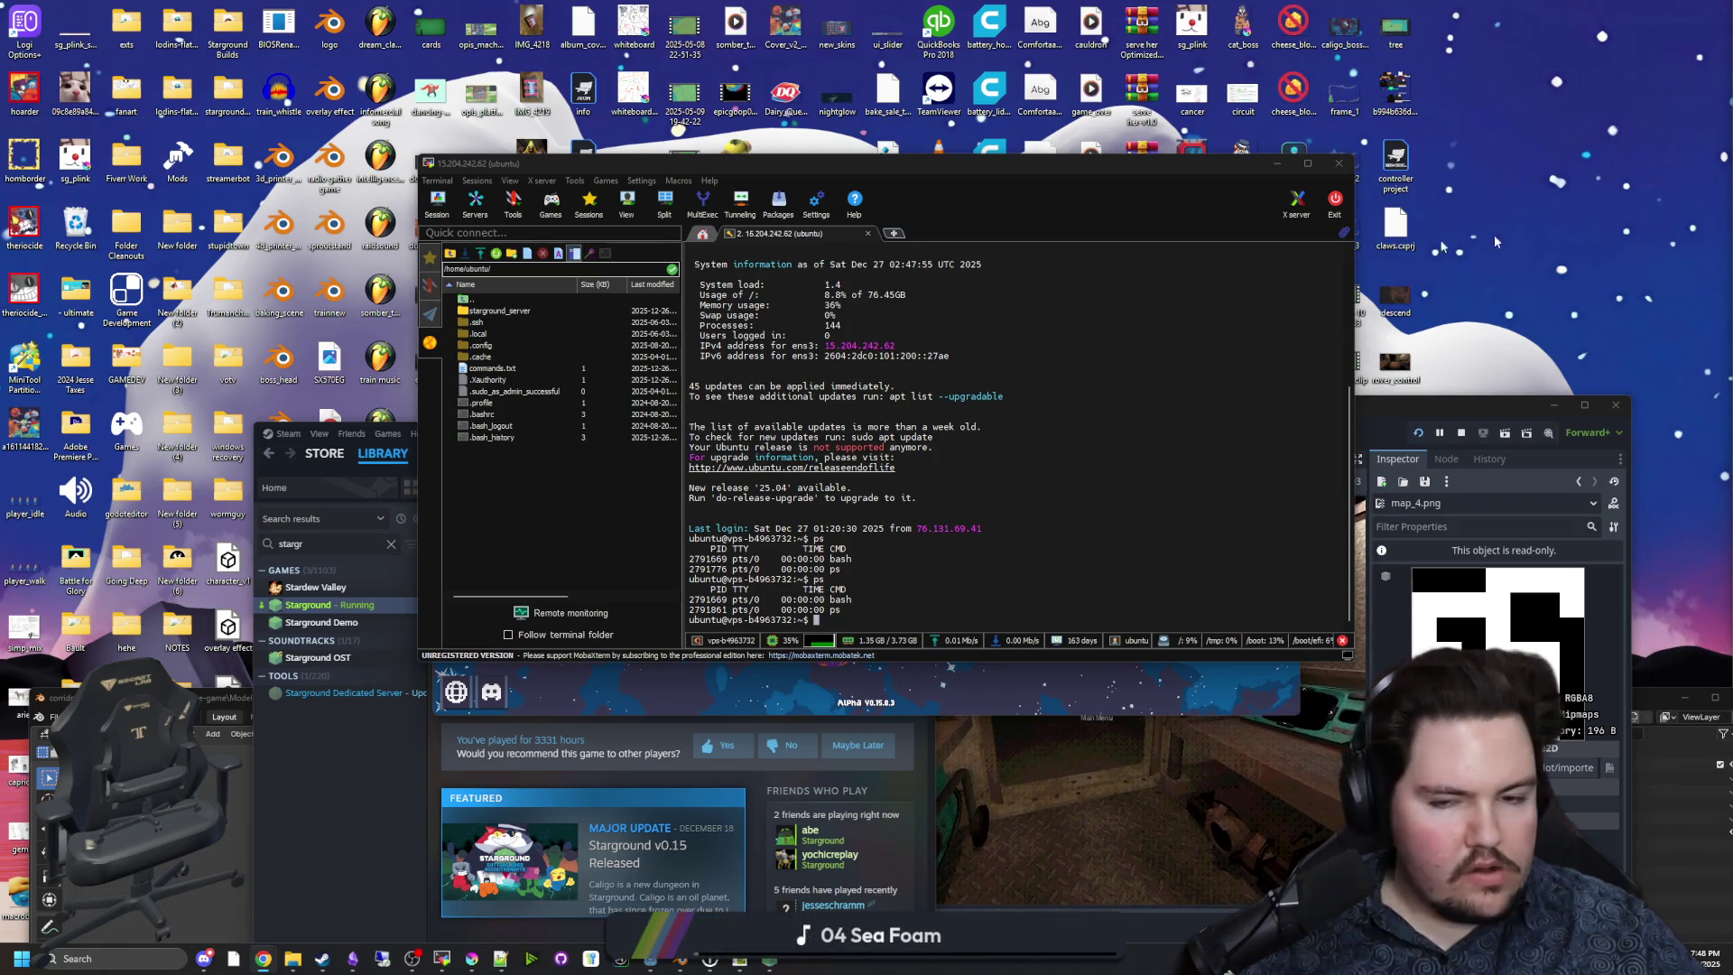
text(linux show all)
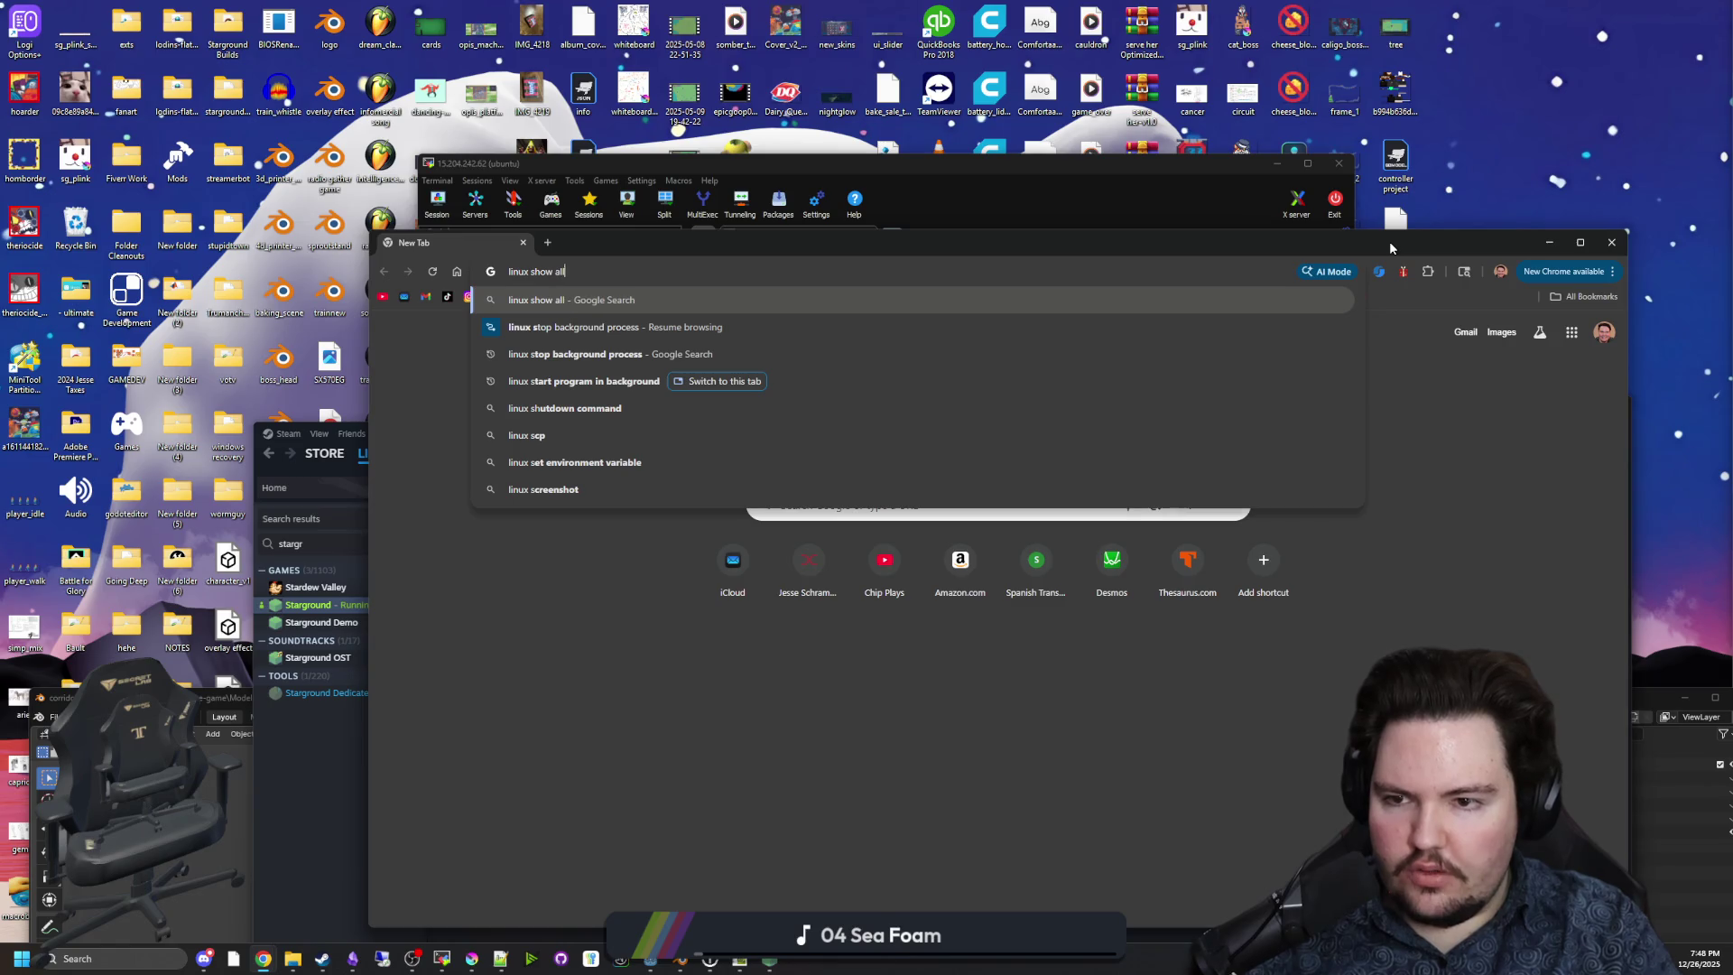
text( background processes)
Open the Stack Overflow answer on background pids and run ps S on the server.
key(Return)
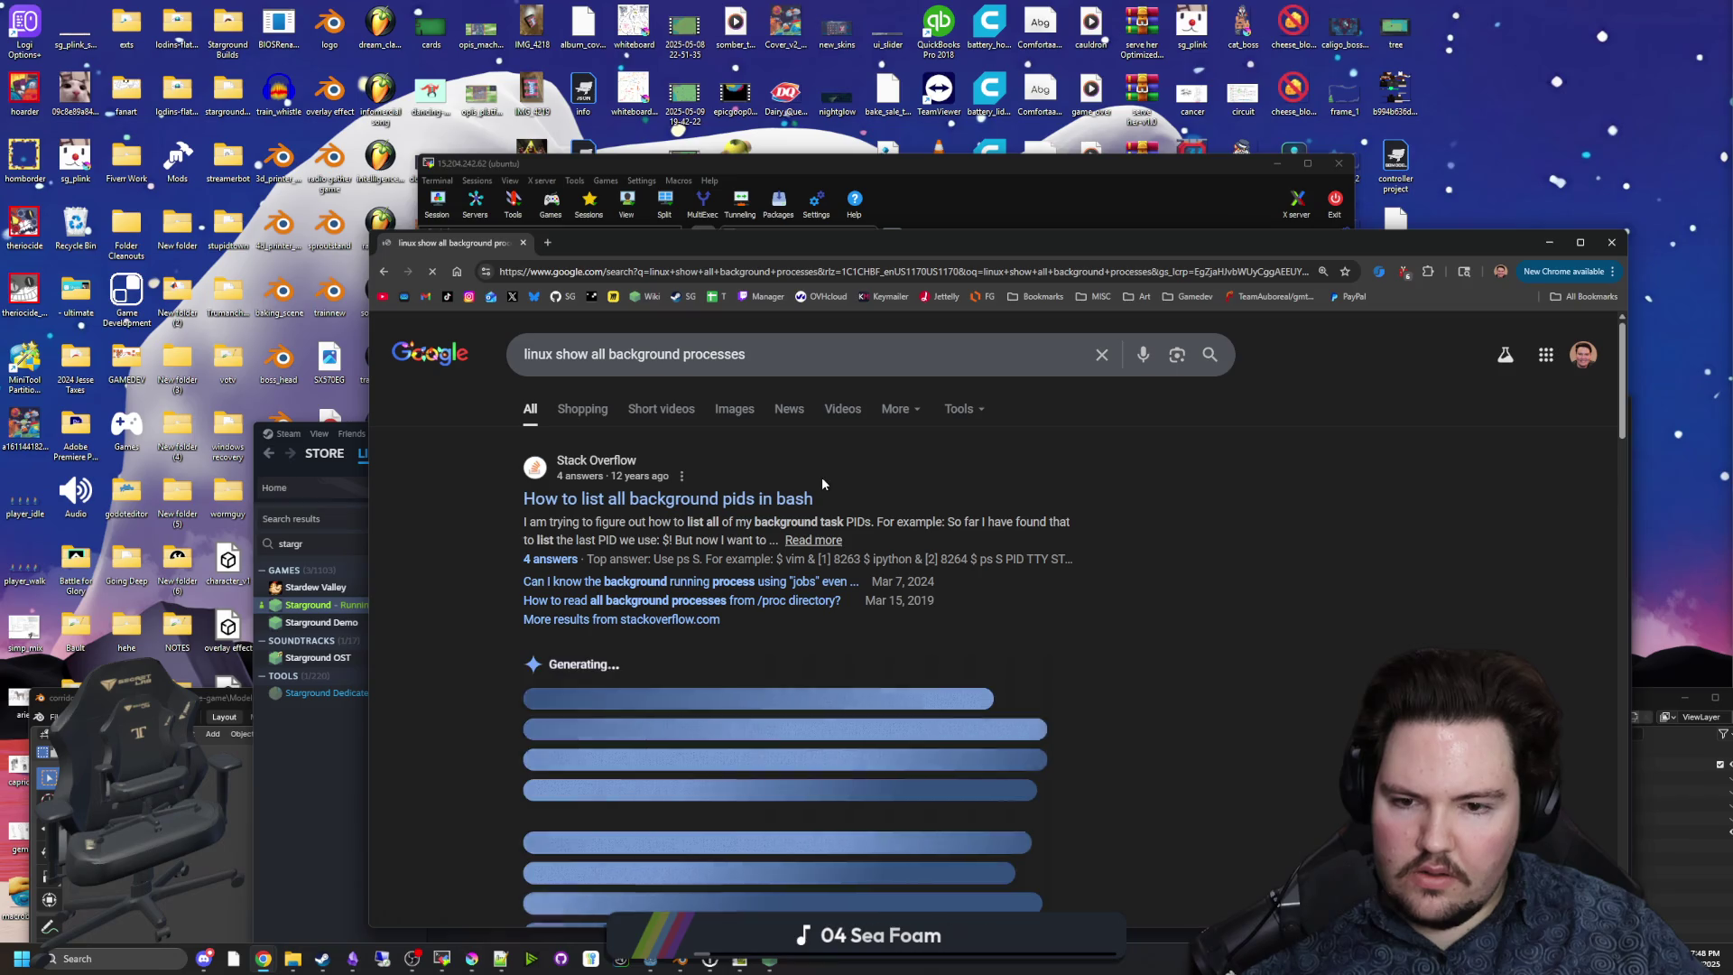
click(748, 499)
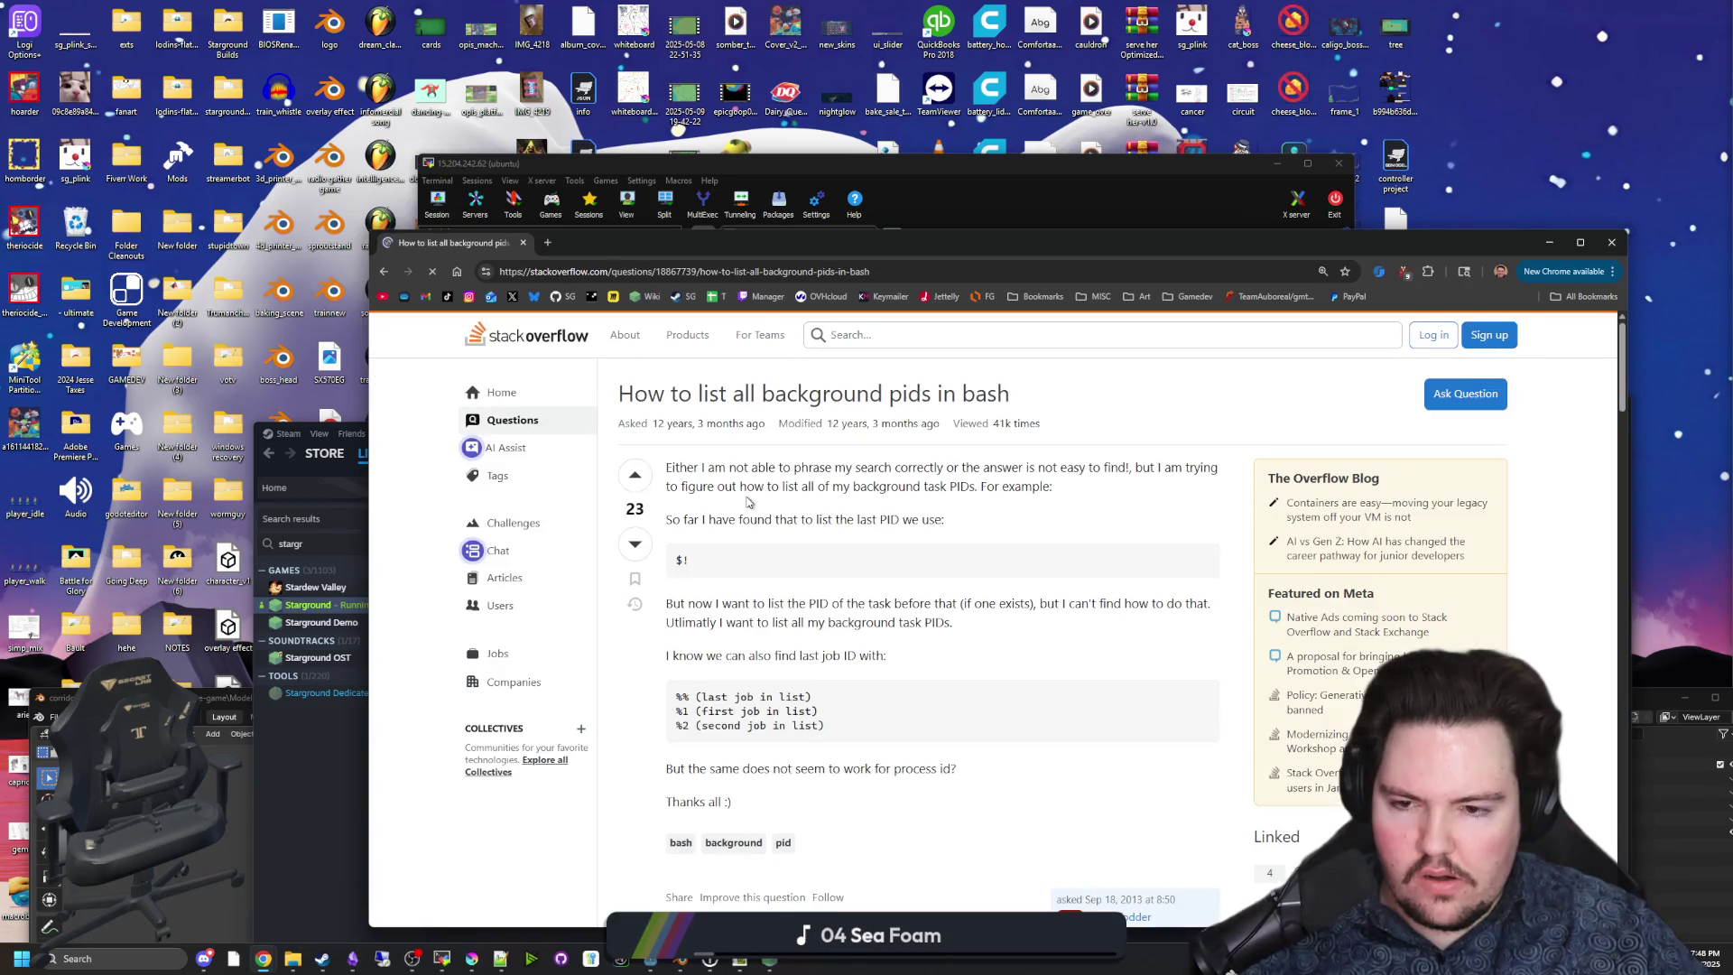
scroll(748, 502, down, 5)
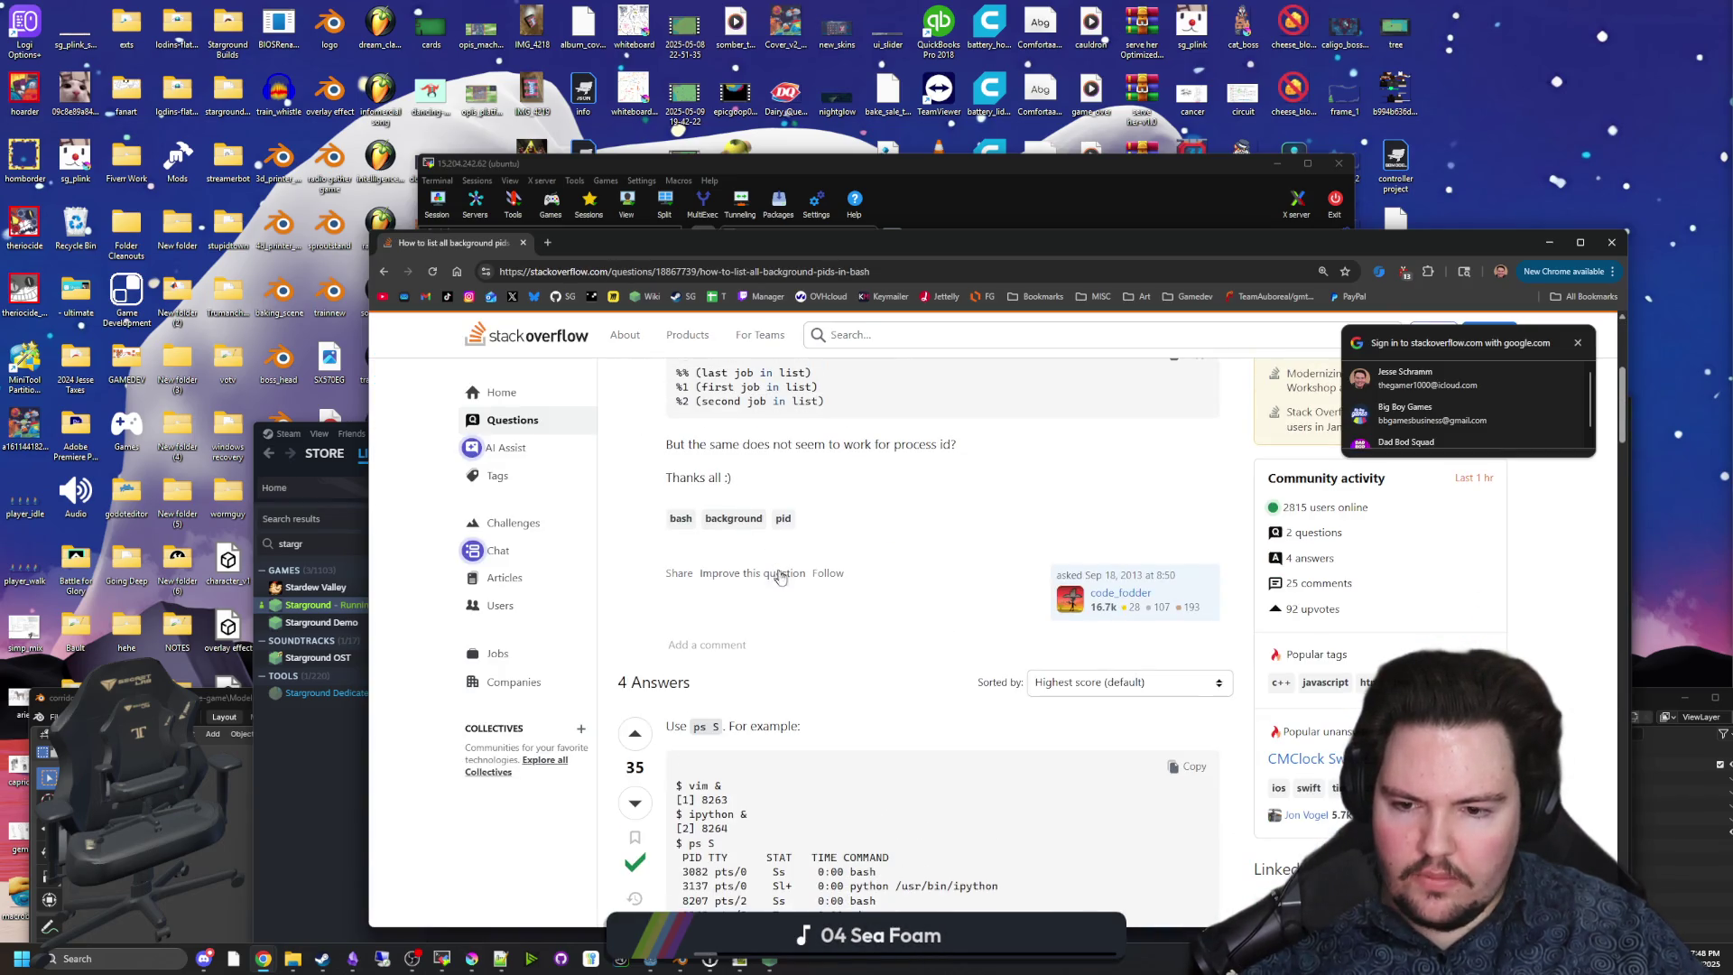
click(1348, 226)
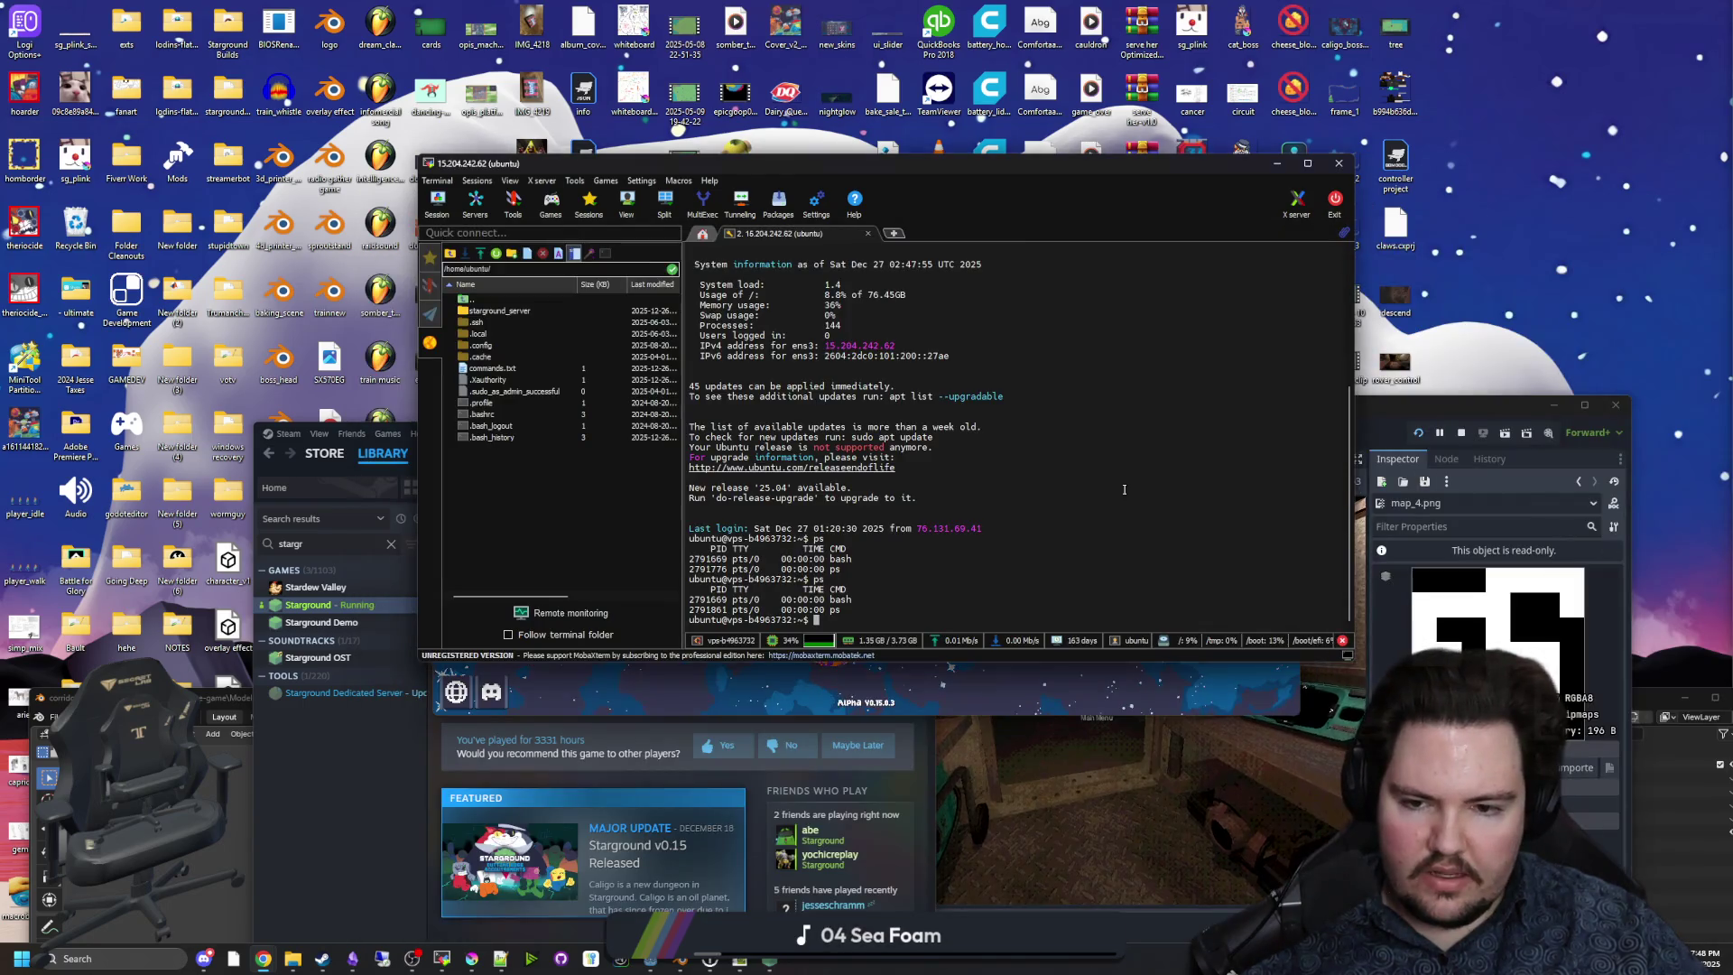
text(ps S)
key(Return)
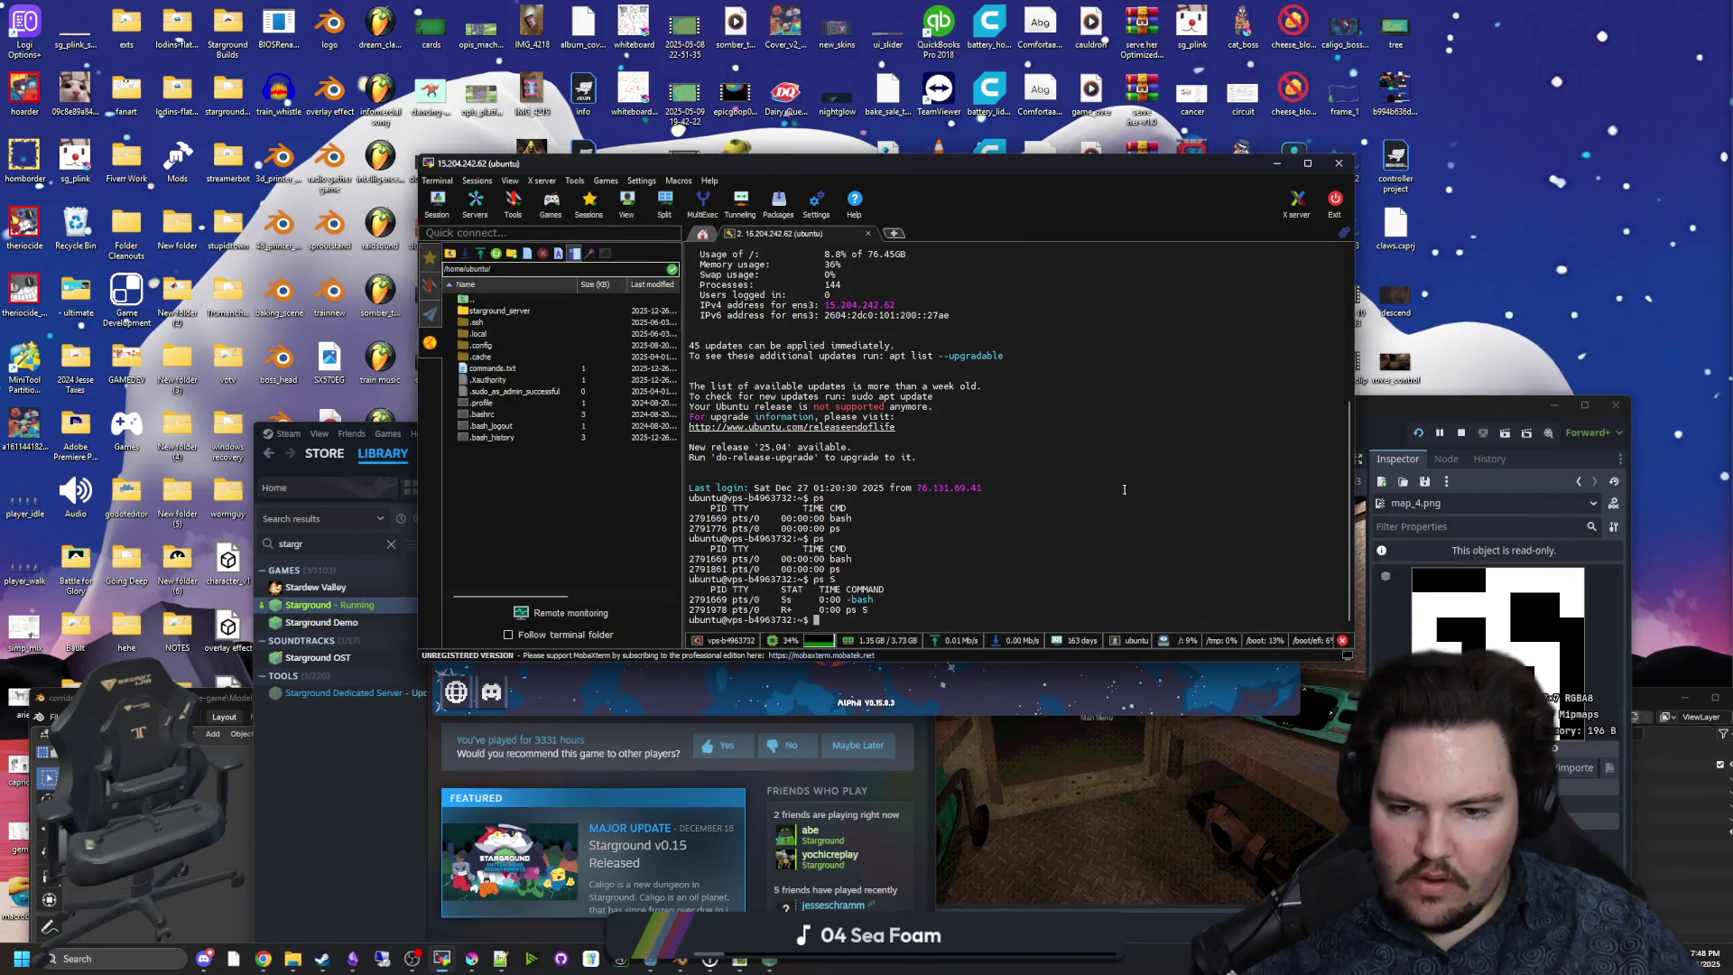
Read further Stack Overflow answers, then run jobs in the server terminal.
key(alt+Tab)
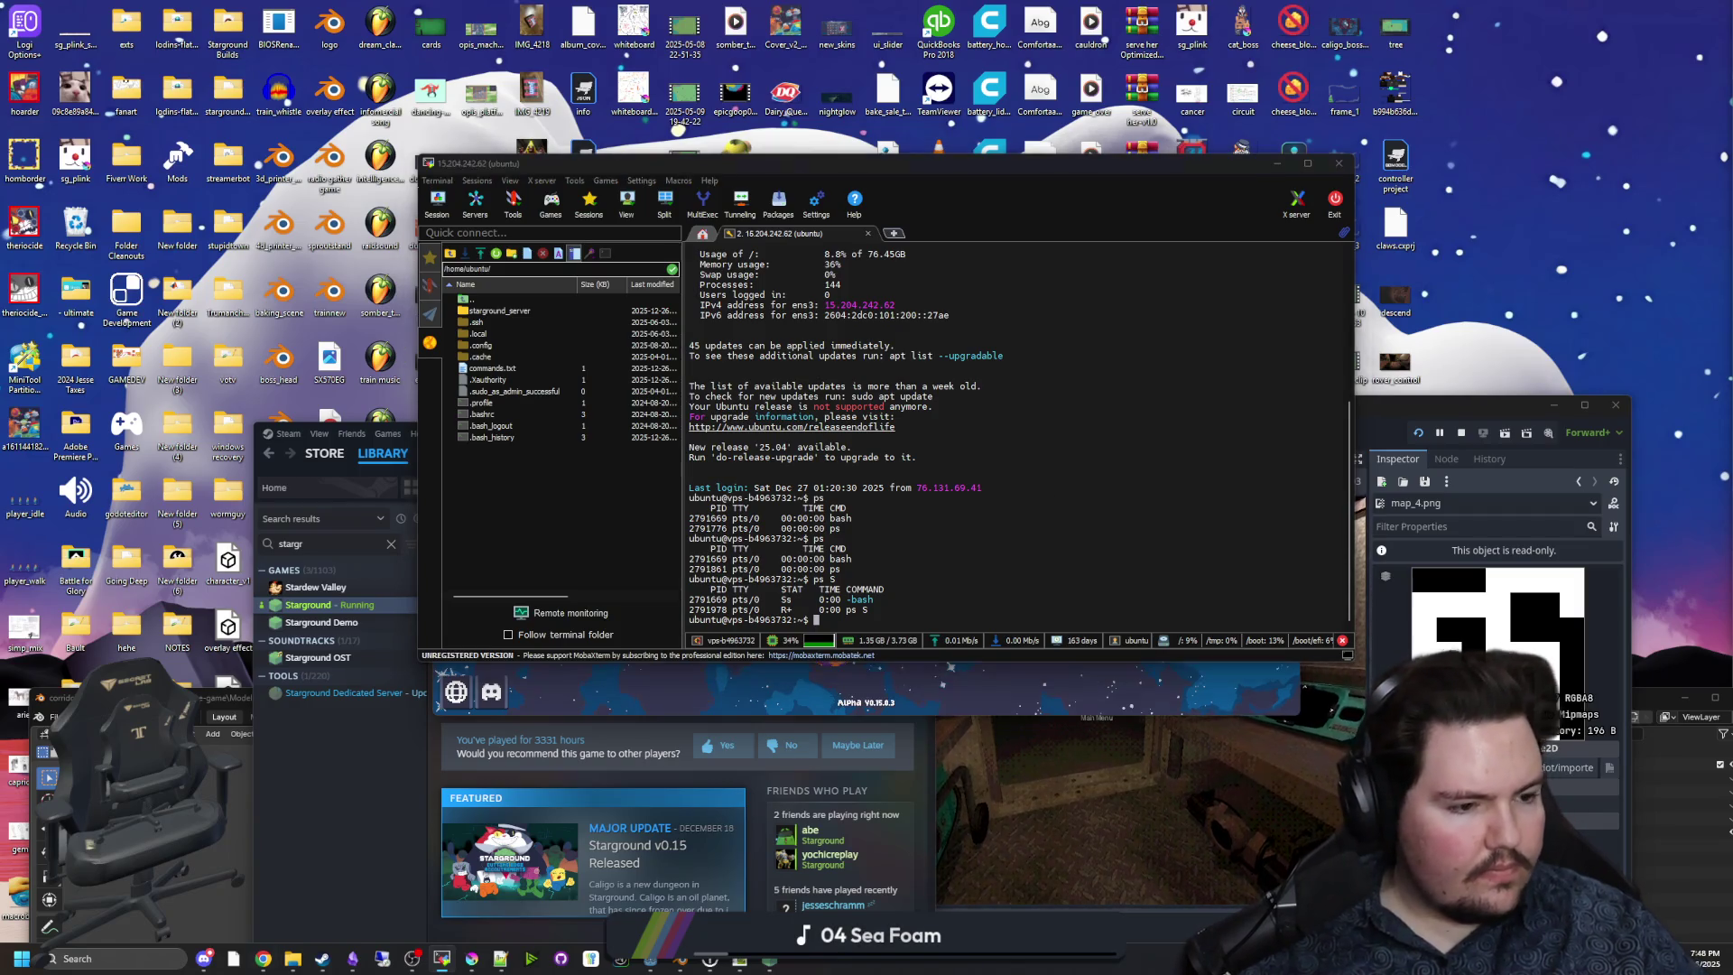
scroll(839, 534, down, 2)
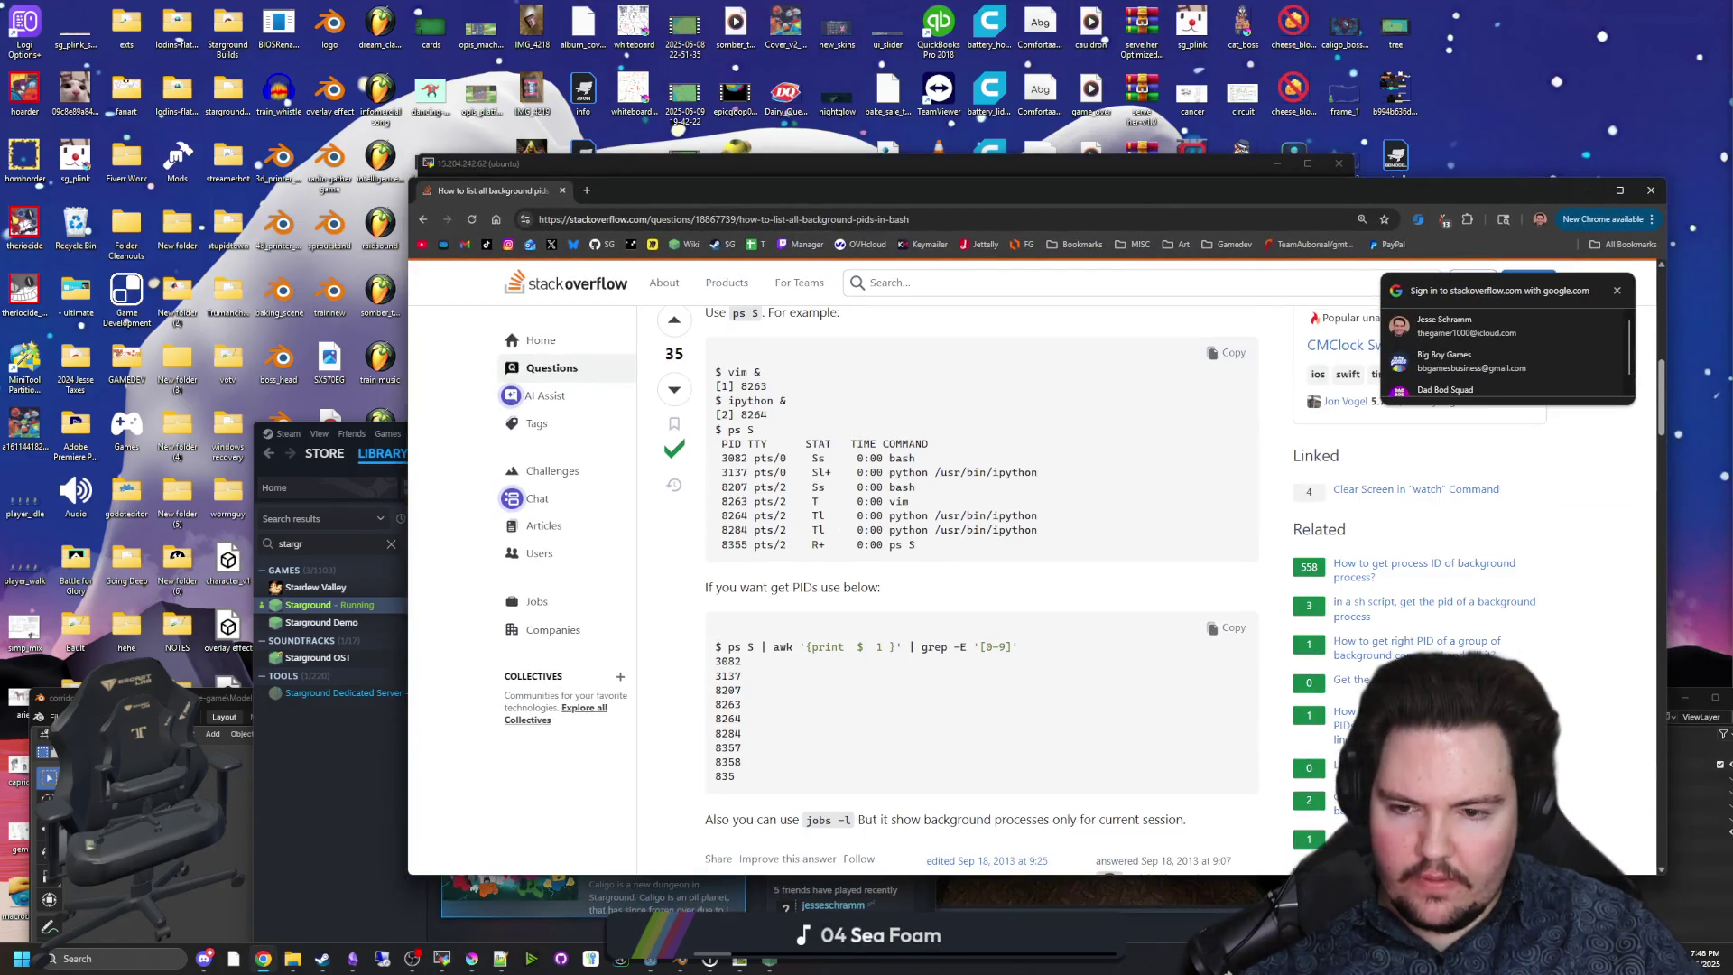
scroll(831, 533, down, 6)
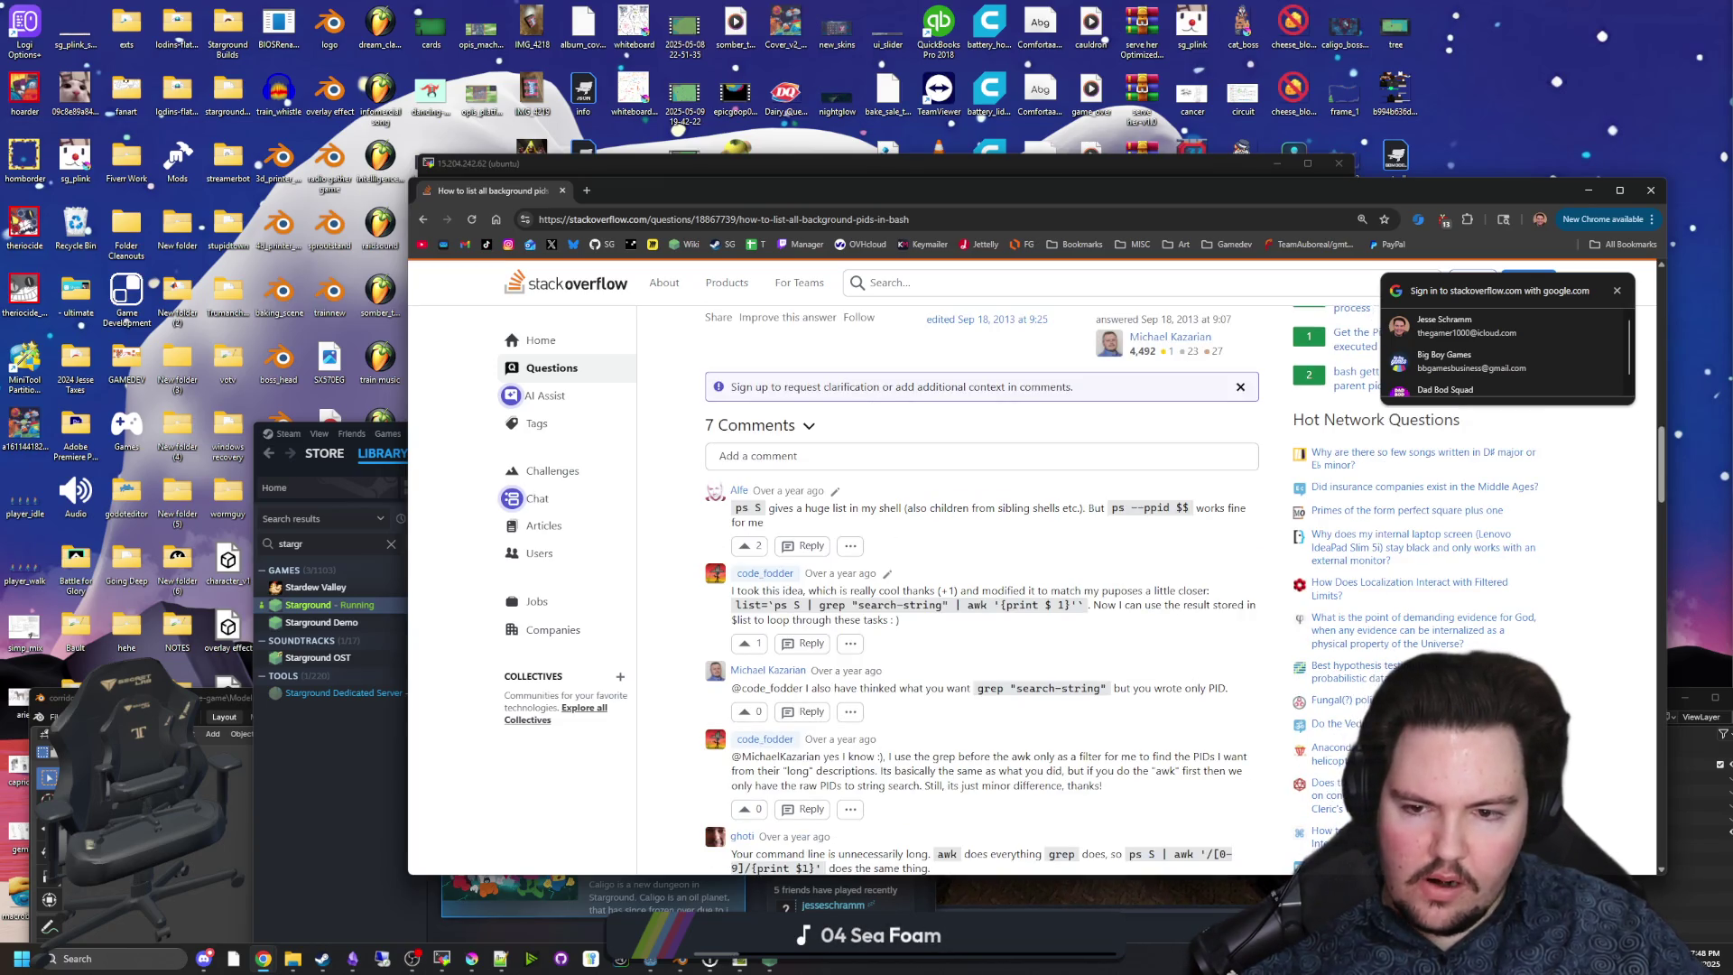
scroll(990, 586, down, 3)
scroll(990, 587, down, 3)
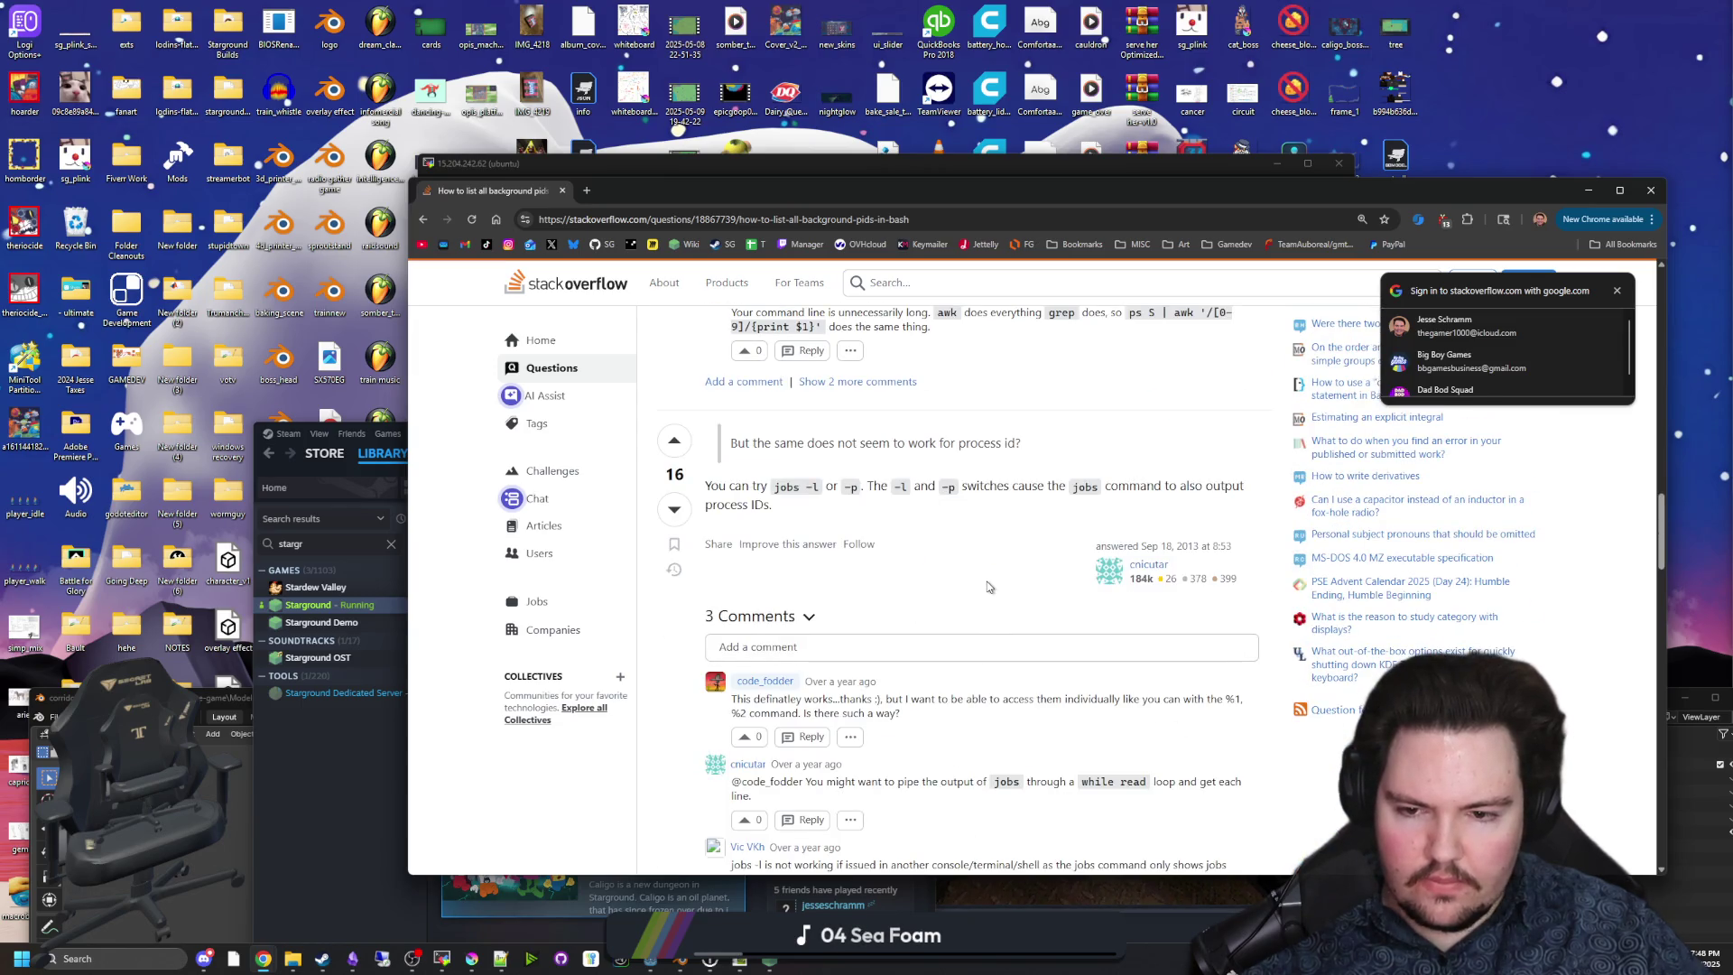
click(1117, 168)
text(jobs)
key(Return)
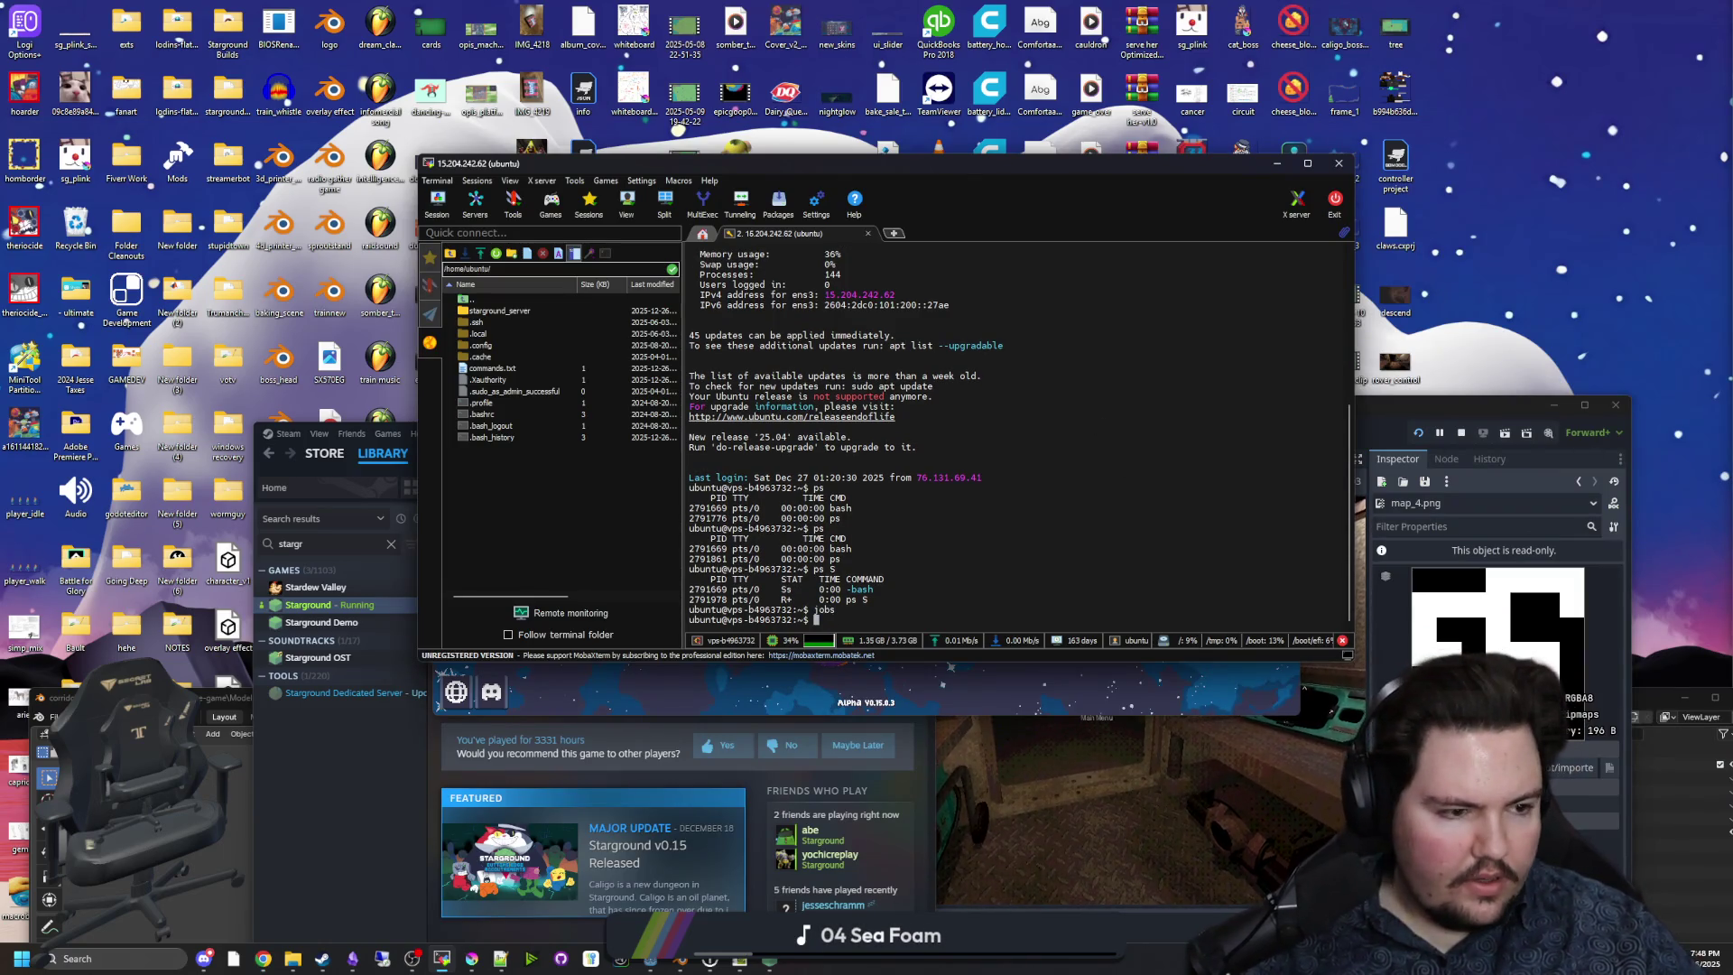
Run jobs -L and jobs -l to list the shell's background jobs in detail.
text(jobs -L)
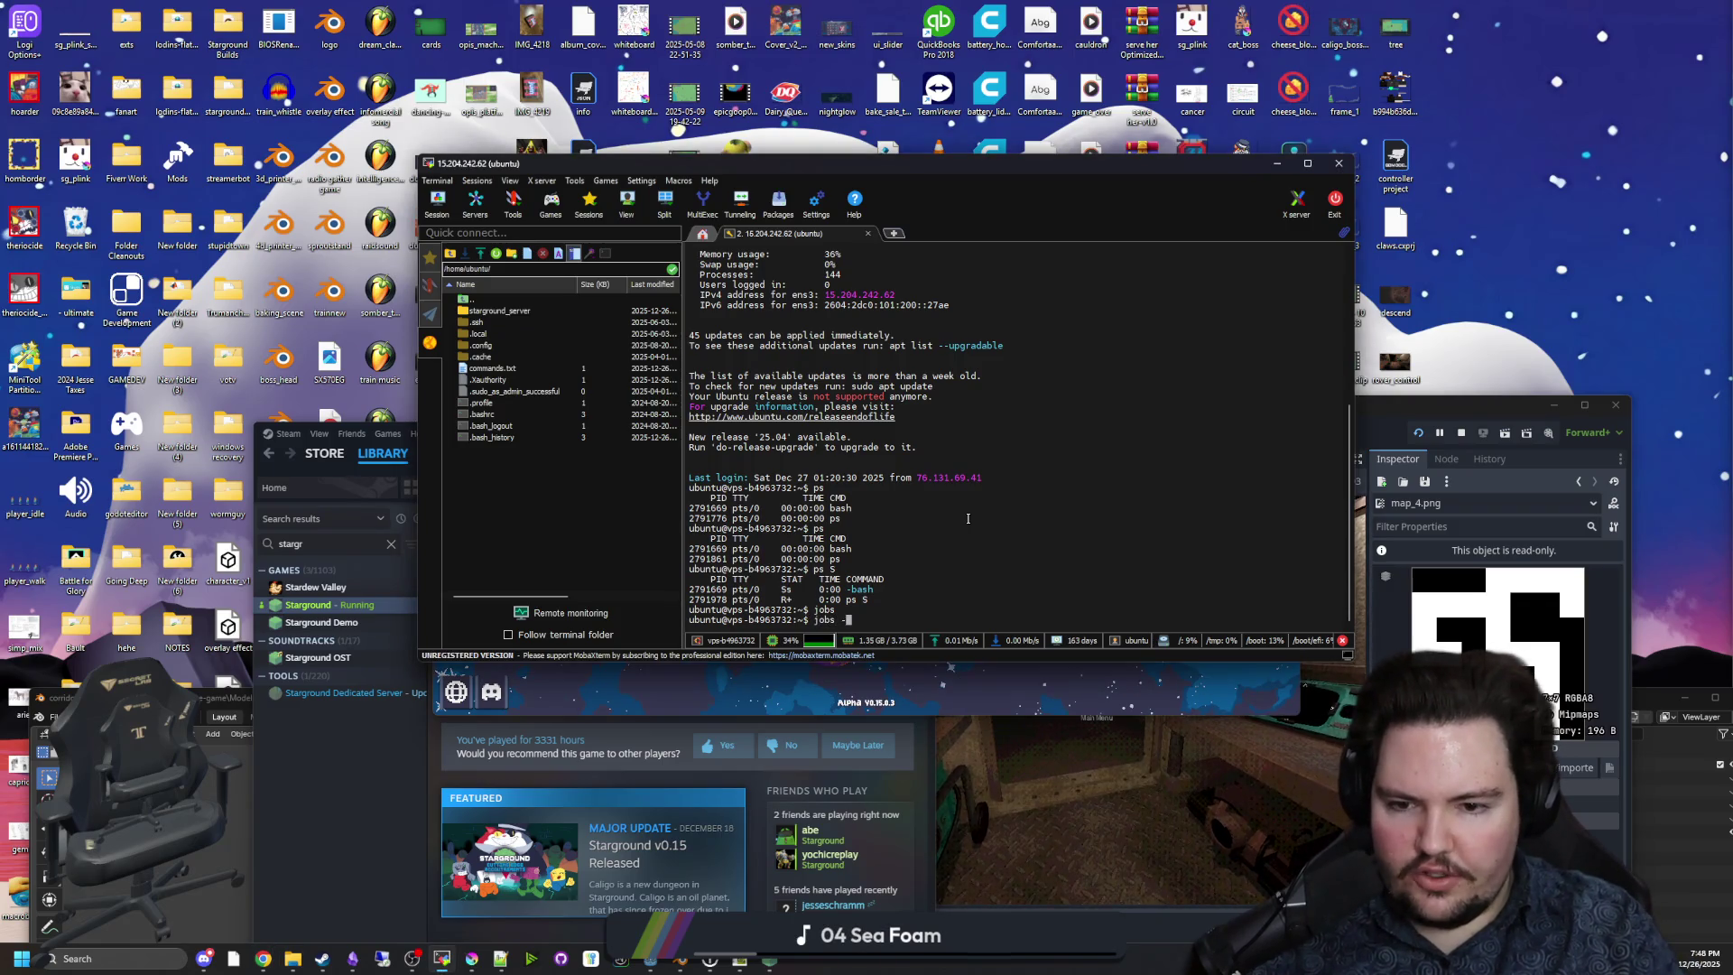
key(Return)
text(jobs -l)
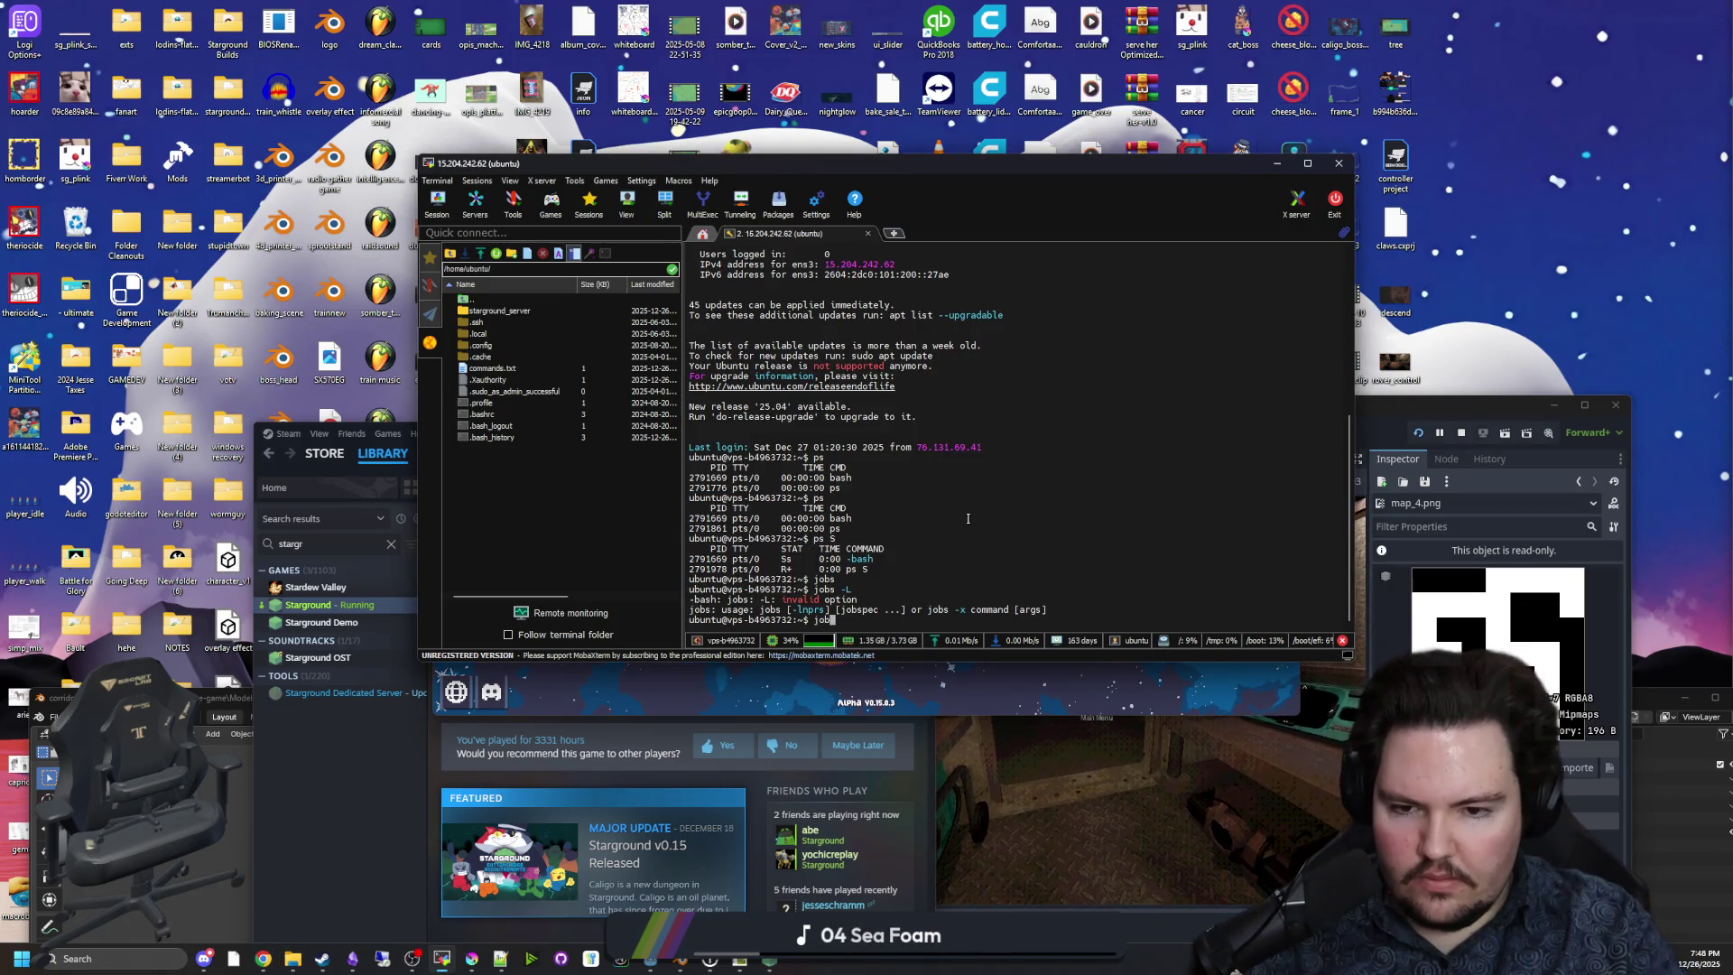
key(Return)
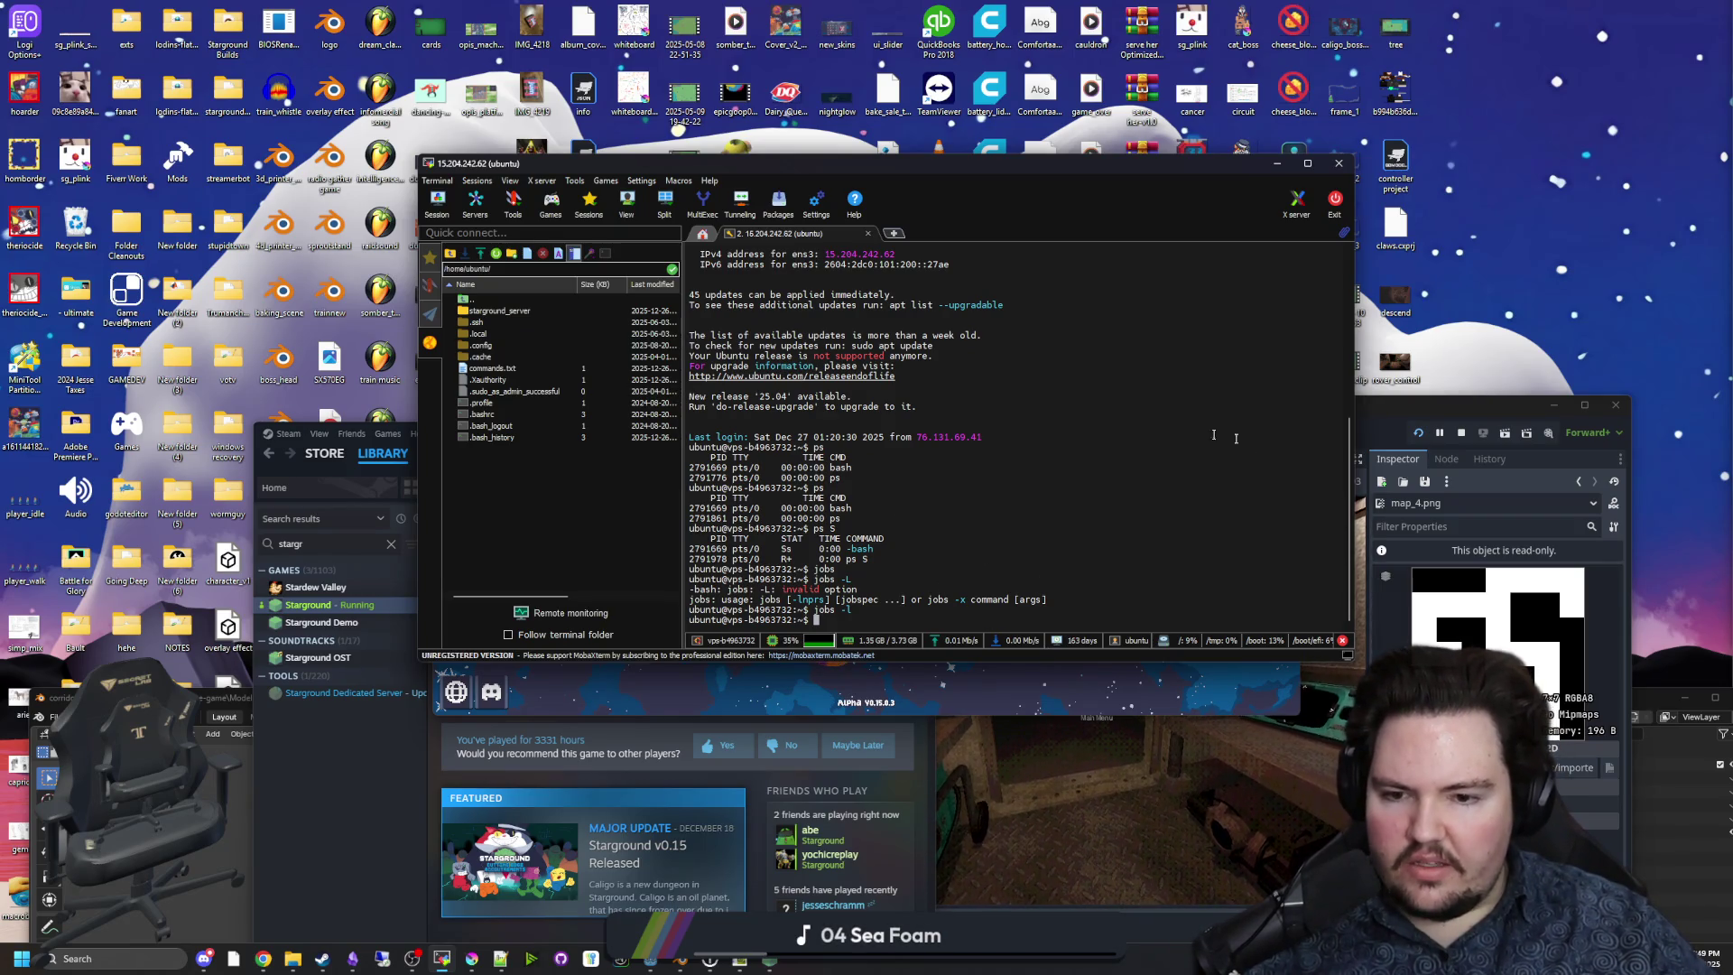
List every server process with ps -e and scroll through the output.
key(alt+Tab)
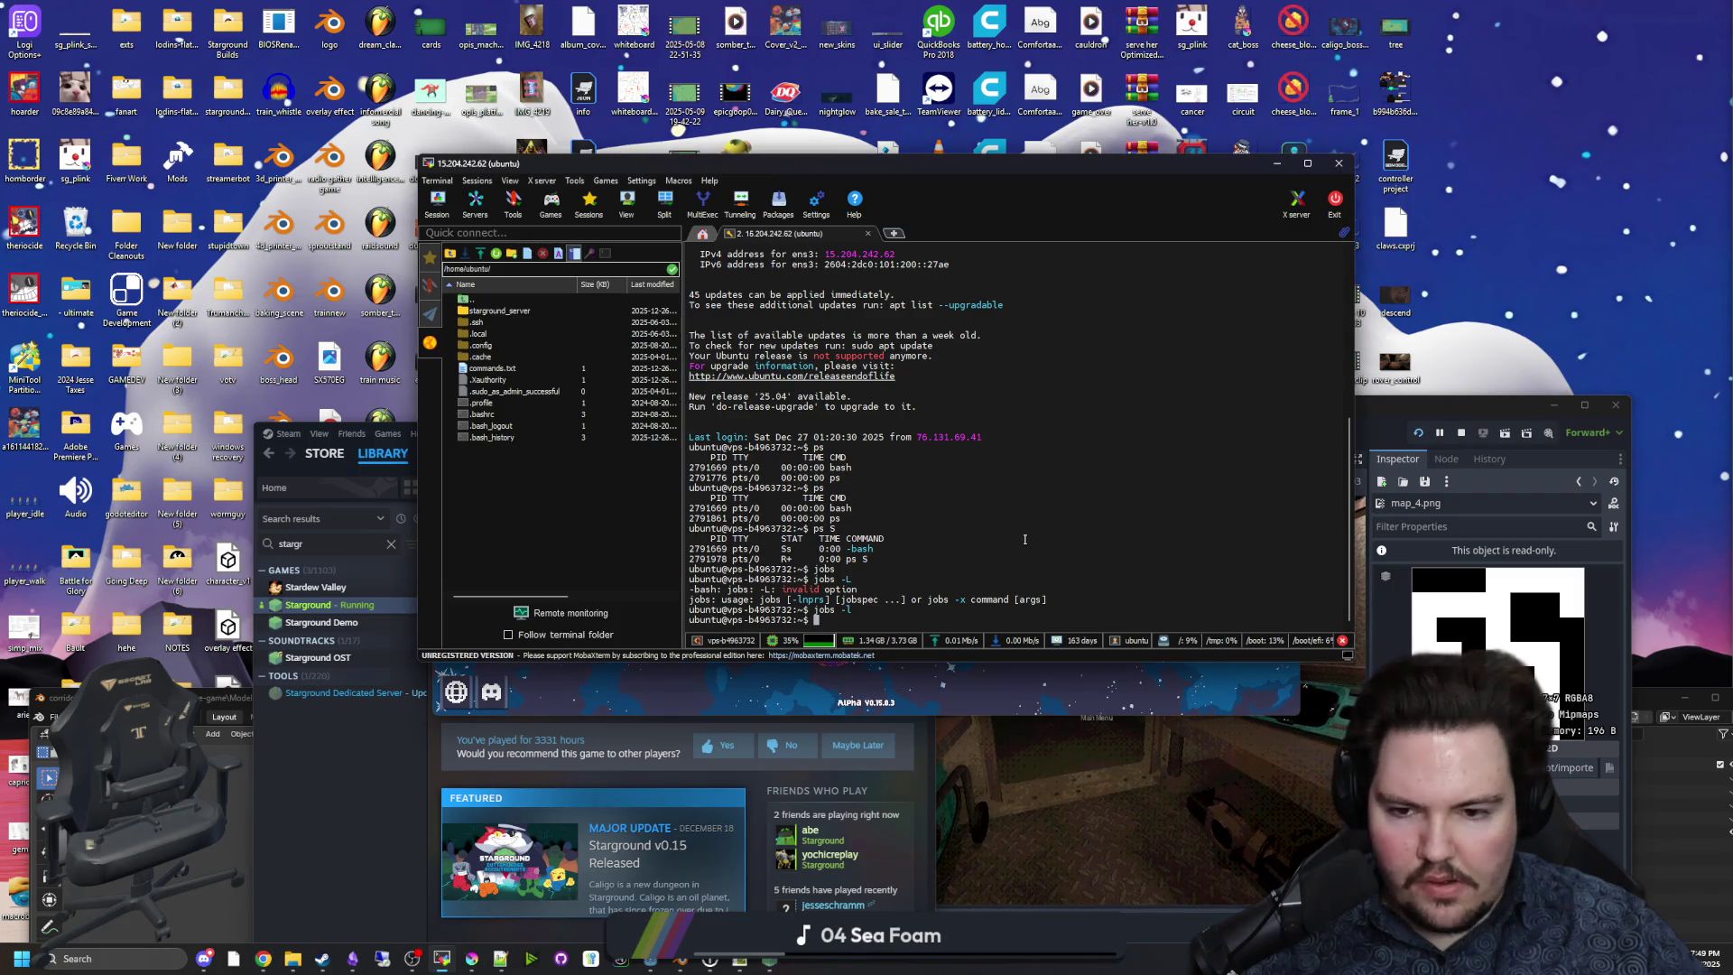
key(BackSpace)
key(BackSpace)
key(BackSpace)
text(ps -e)
key(Return)
scroll(1024, 539, up, 20)
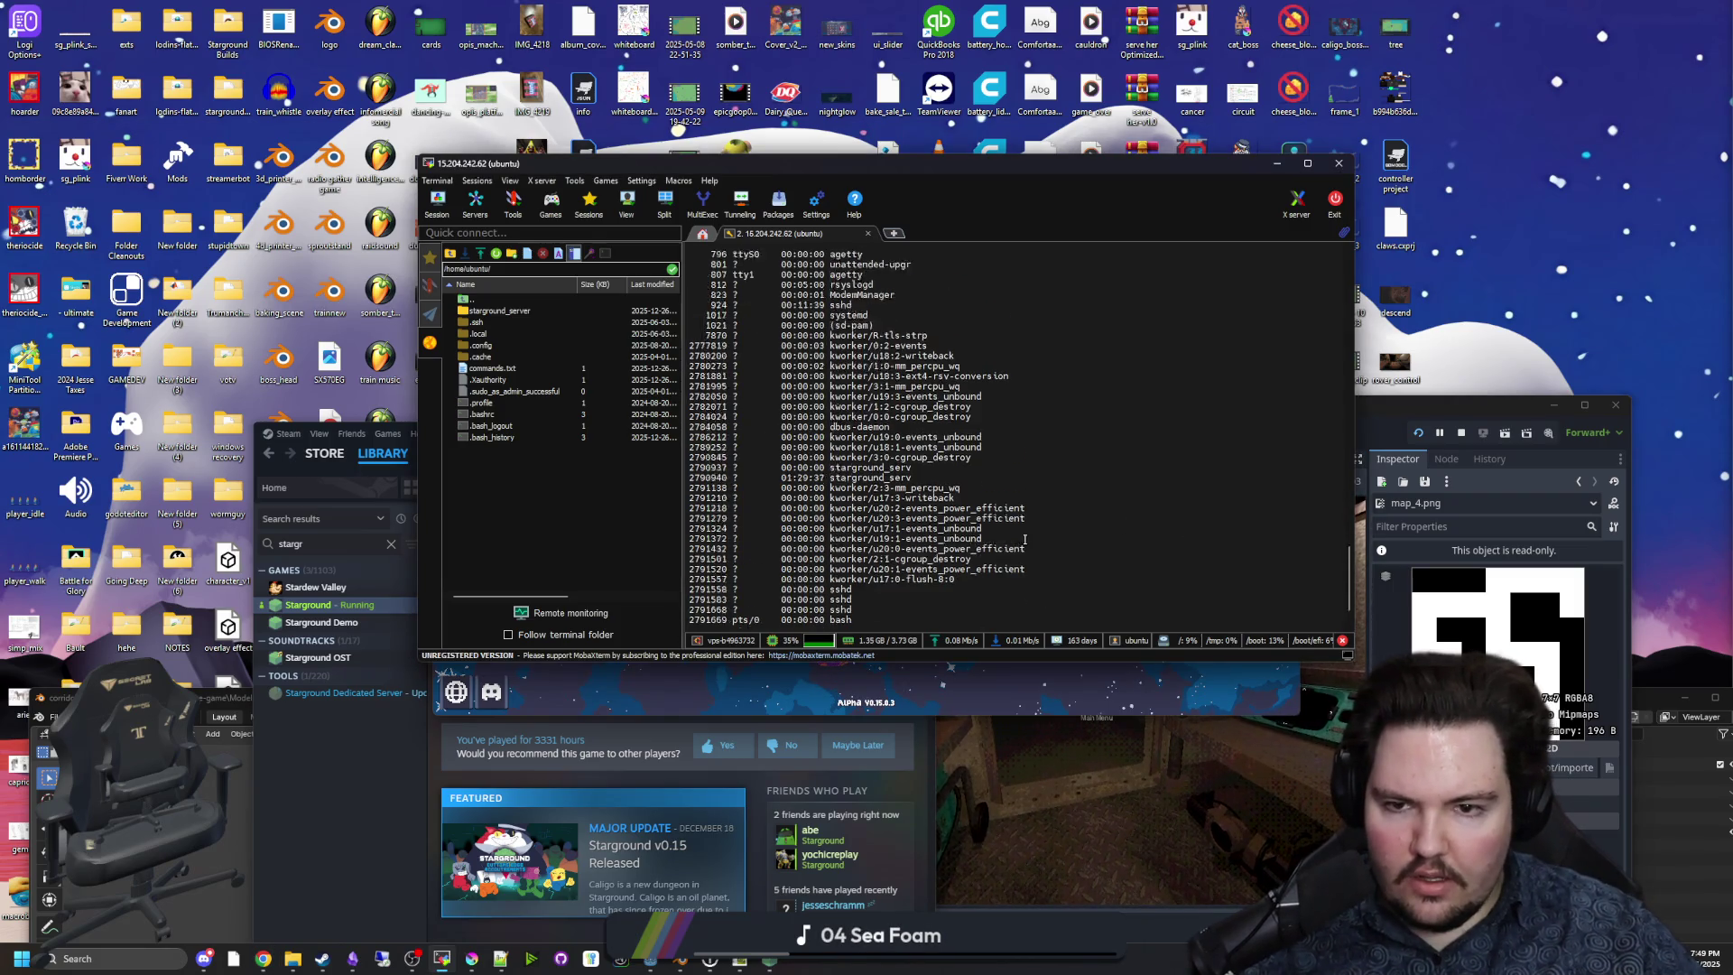
scroll(934, 517, up, 5)
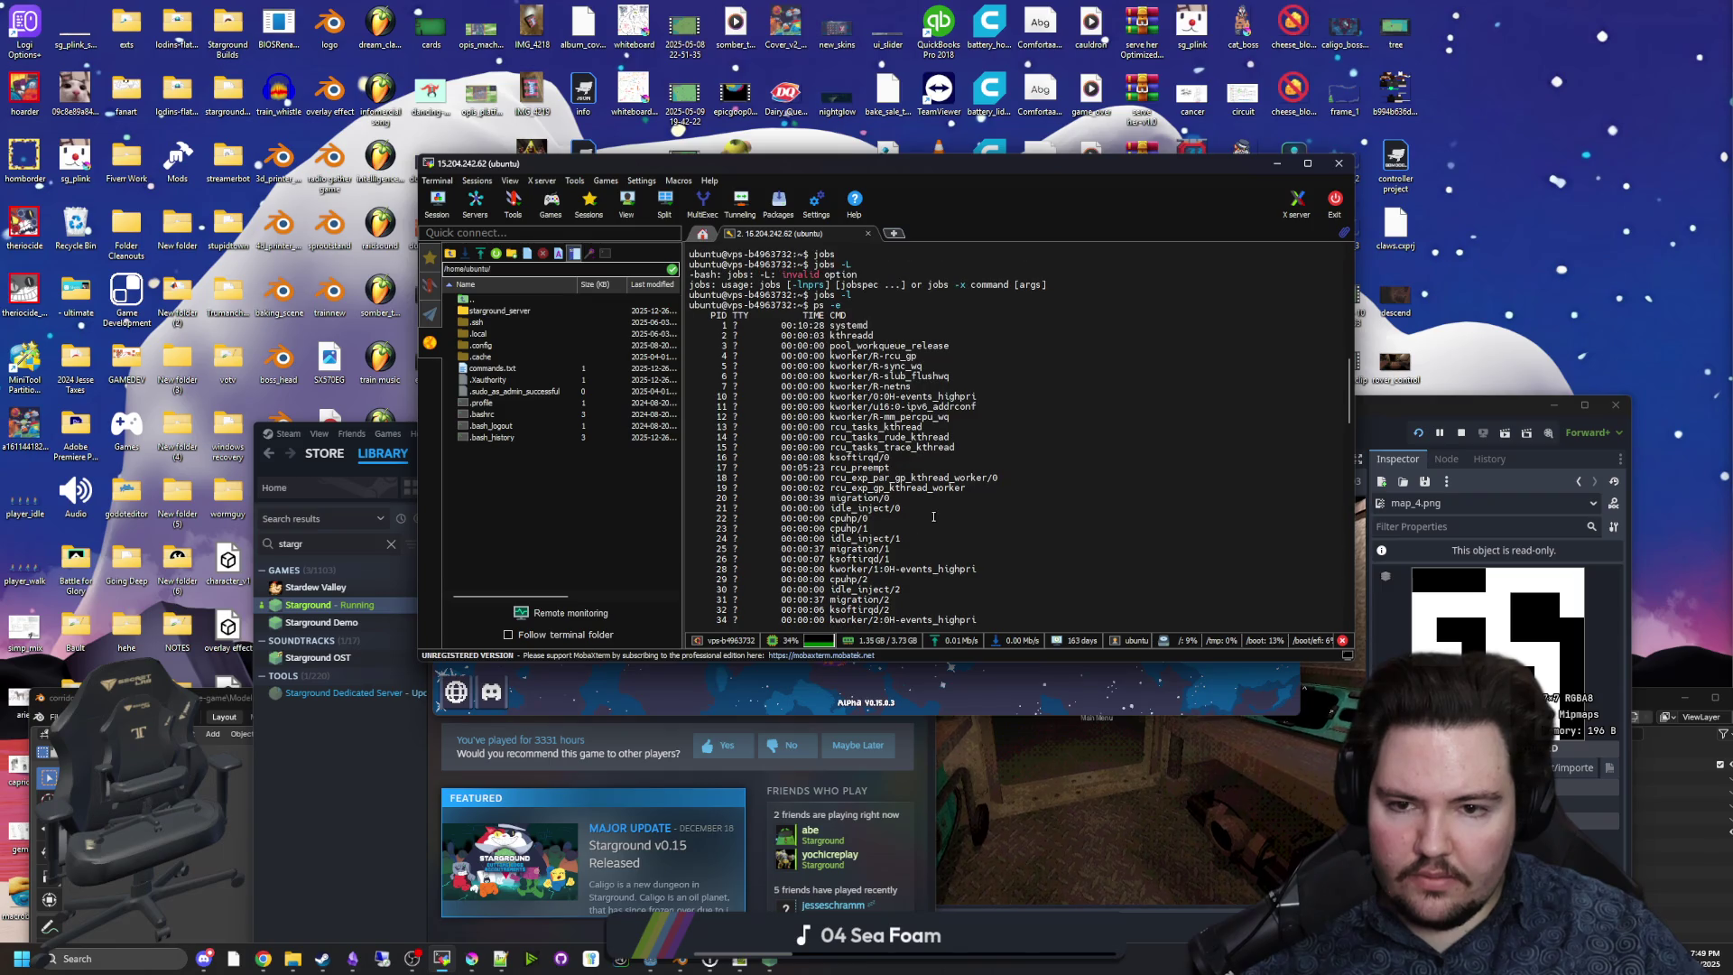
scroll(868, 331, down, 1)
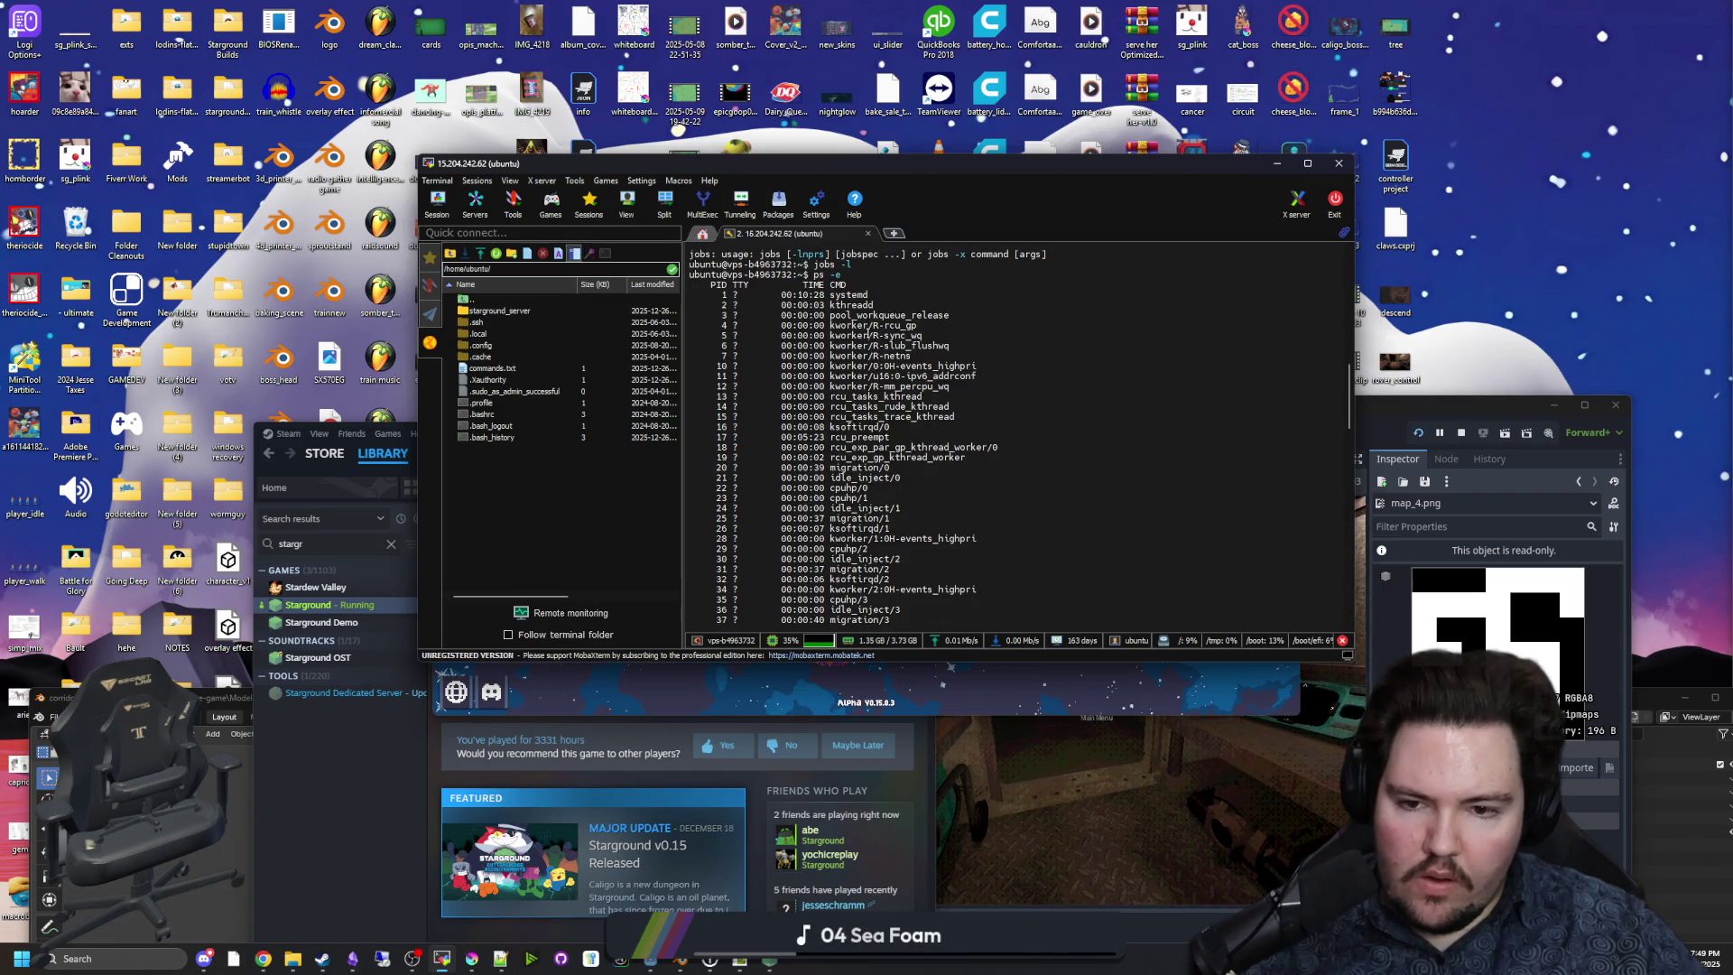
scroll(868, 332, down, 2)
scroll(869, 334, down, 3)
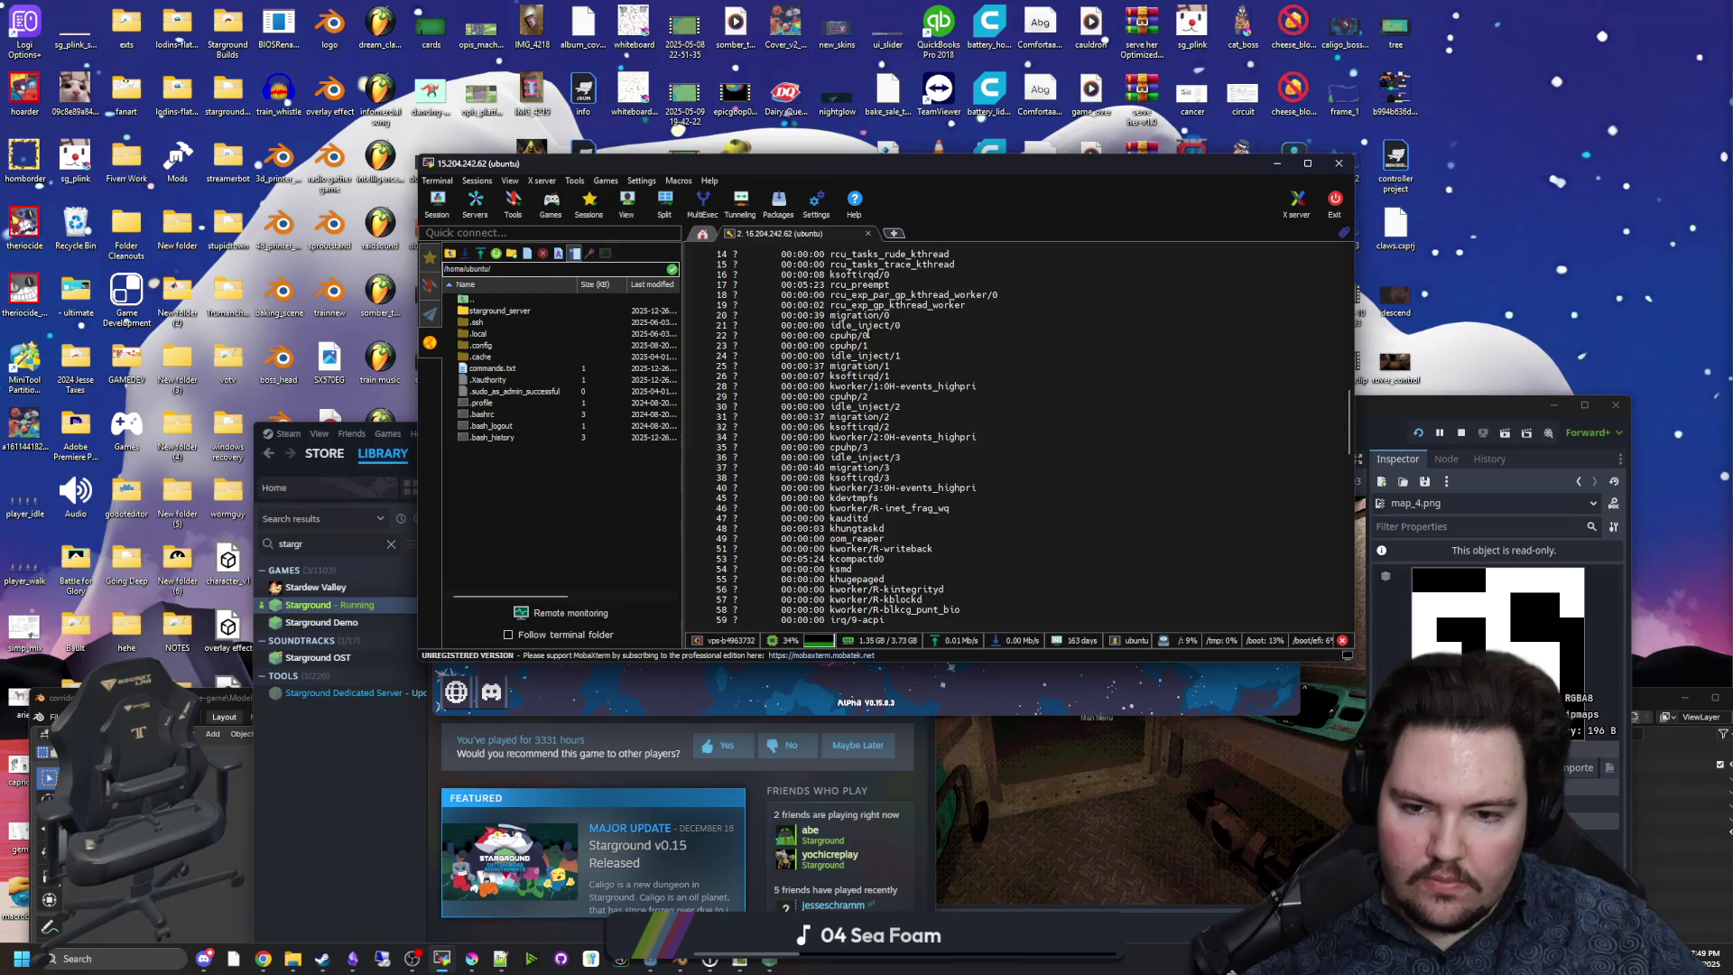
scroll(867, 334, down, 4)
scroll(866, 334, down, 3)
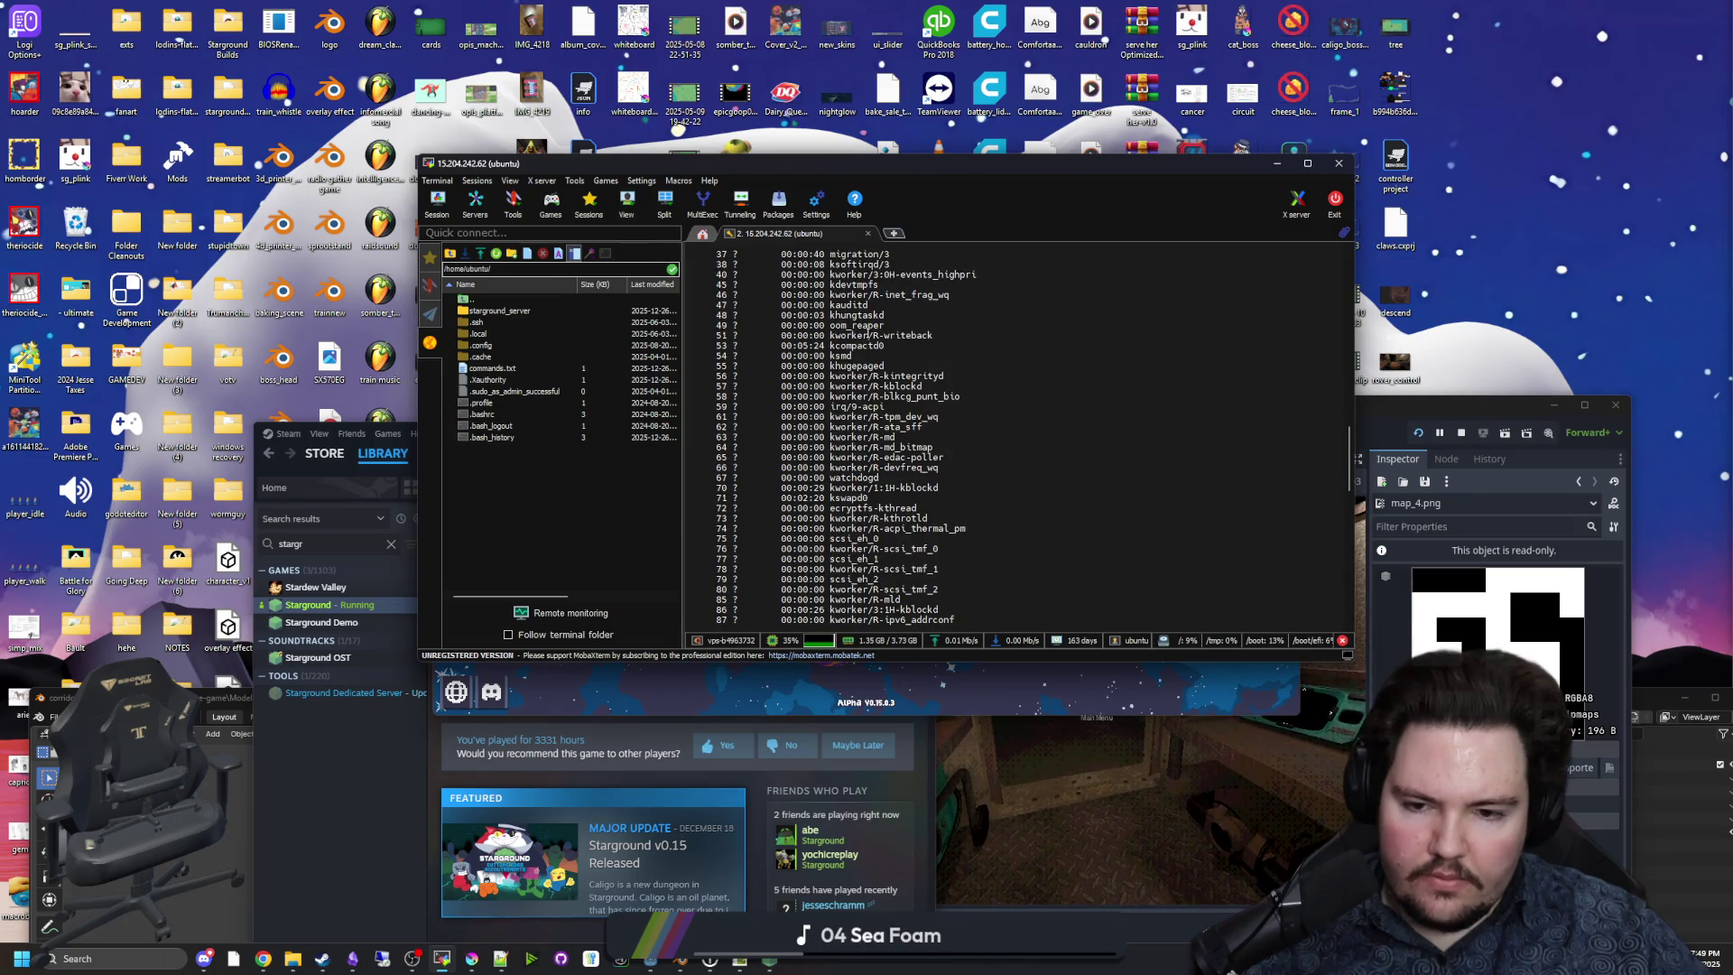
scroll(866, 334, down, 8)
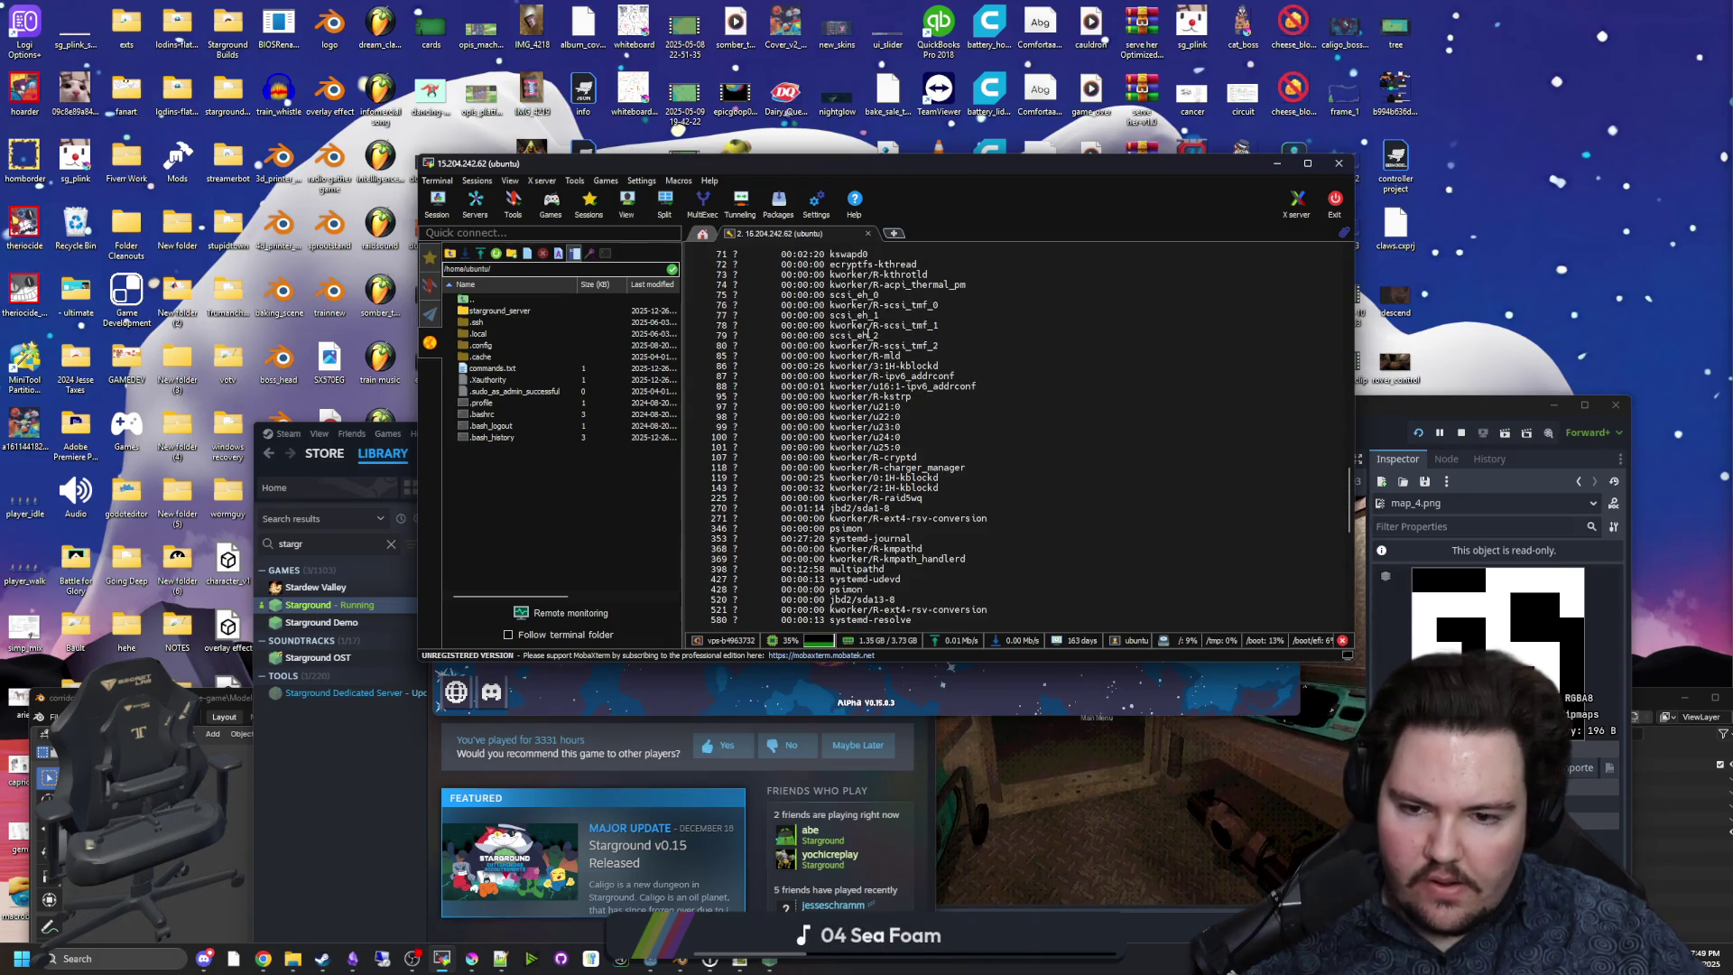
scroll(866, 334, down, 9)
scroll(869, 334, down, 8)
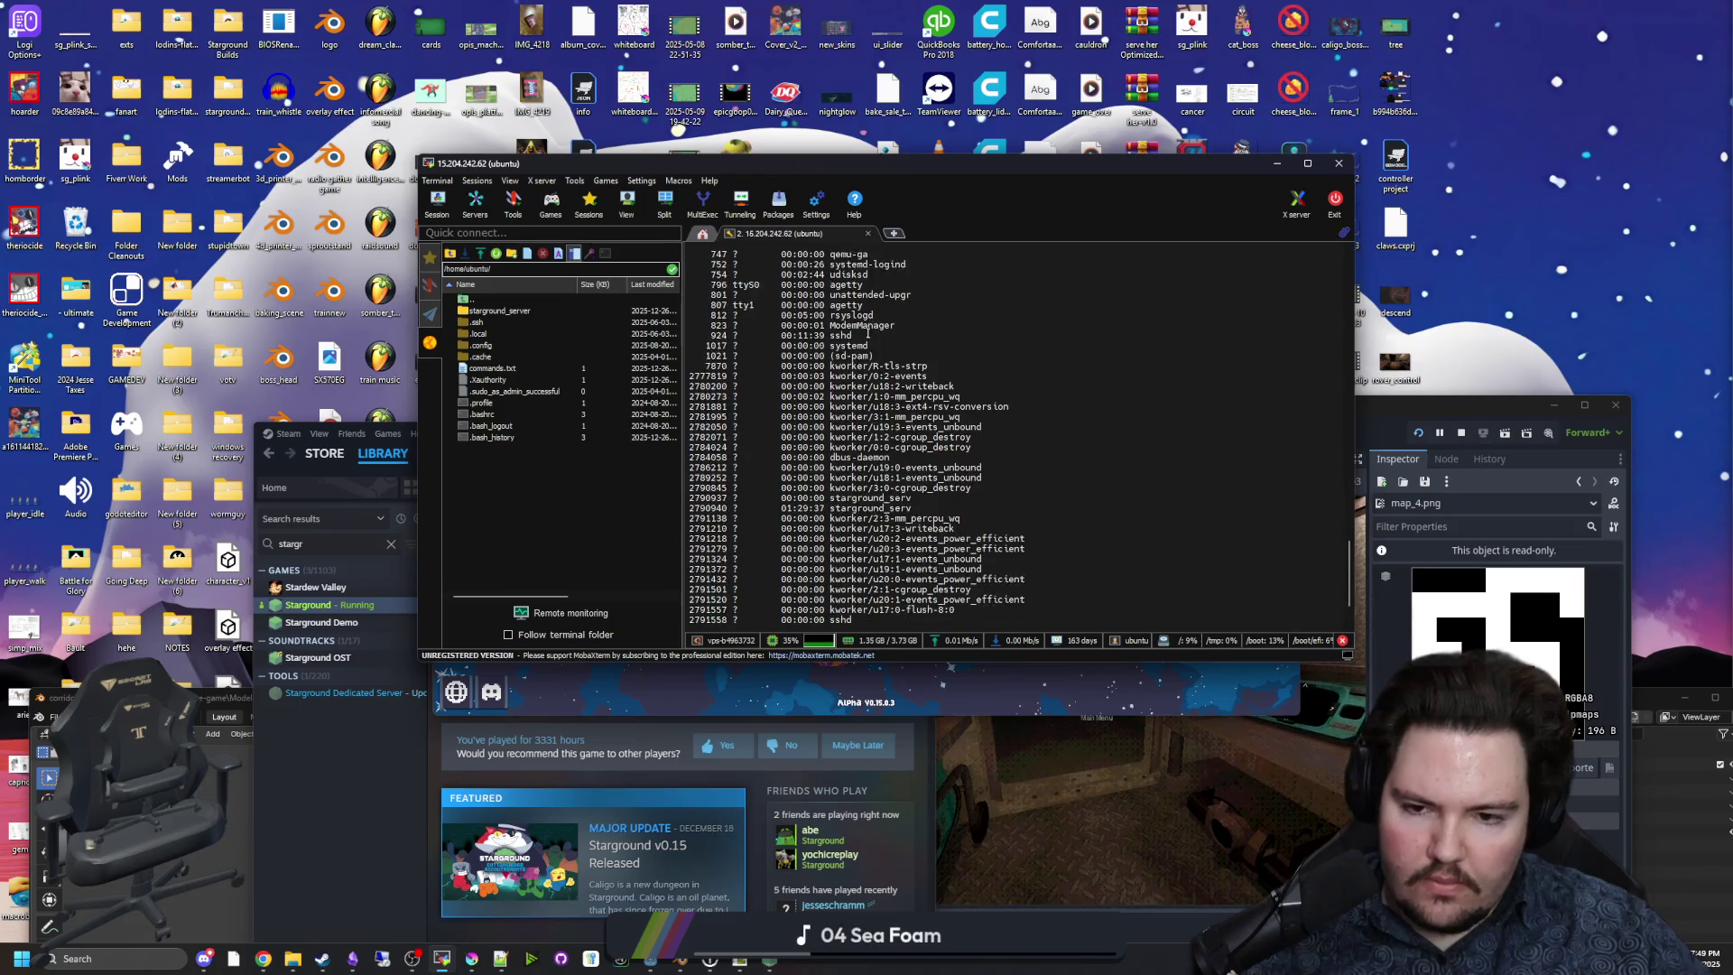
Open the starground_server nohup.out log in nano.
double_click(499, 311)
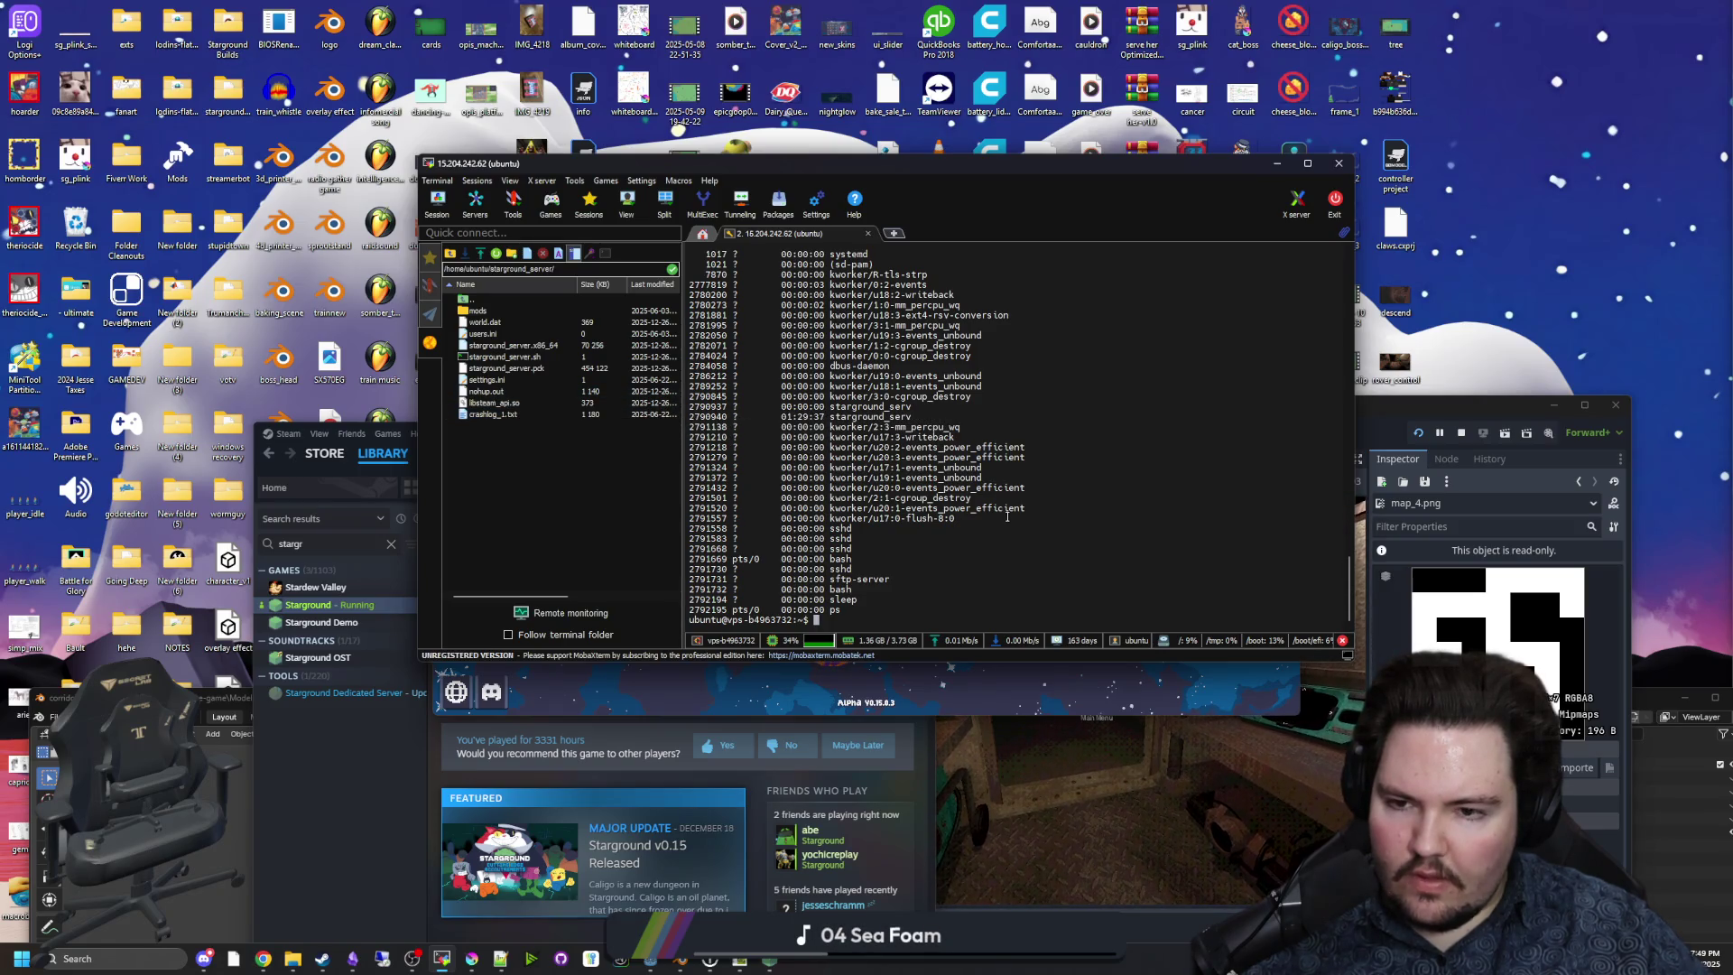
text(nano nohu)
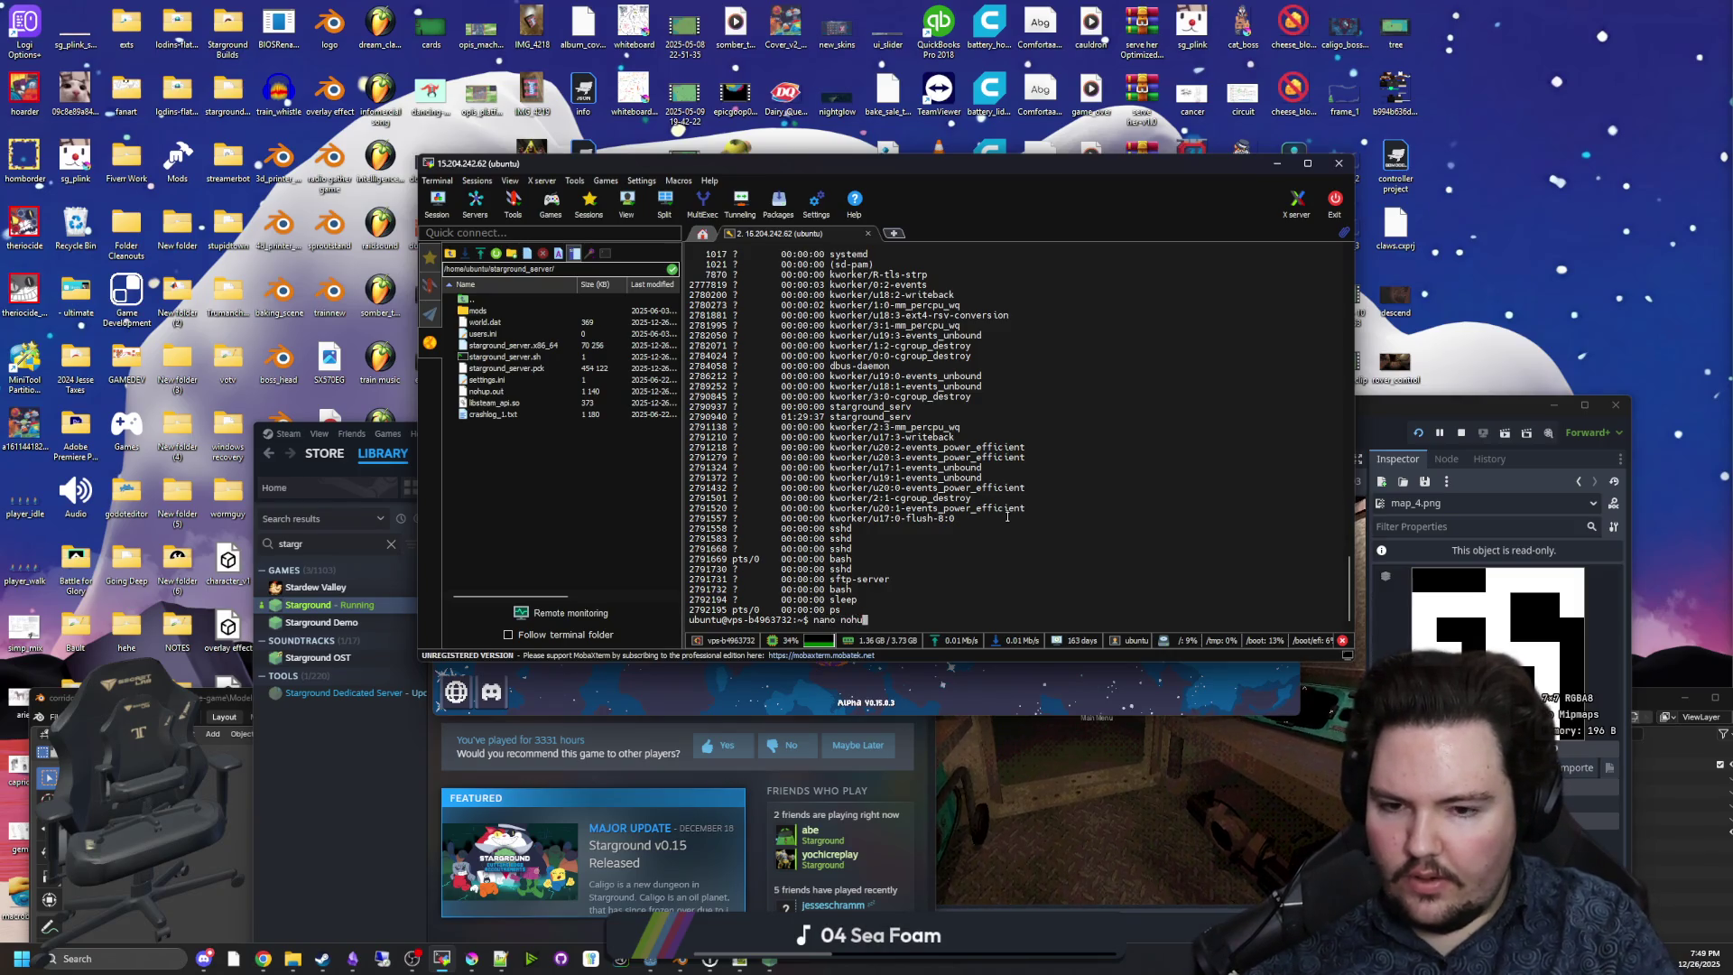
text(p.out)
key(Return)
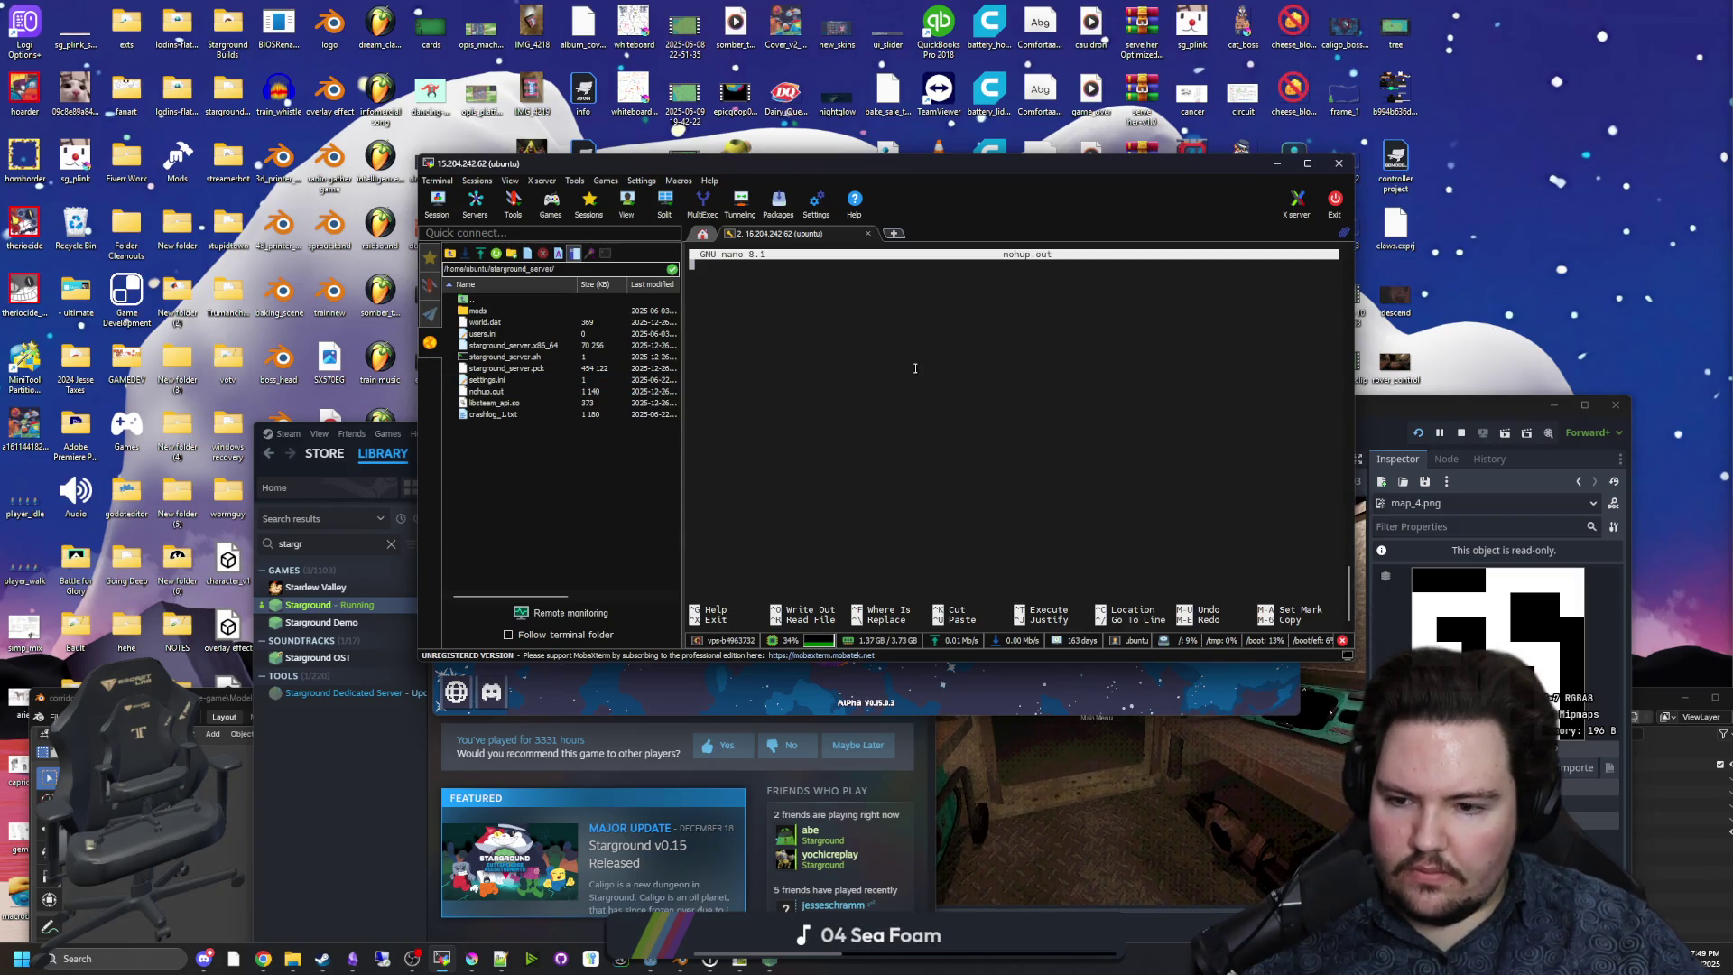
key(ctrl+x)
text(cd starground_ser)
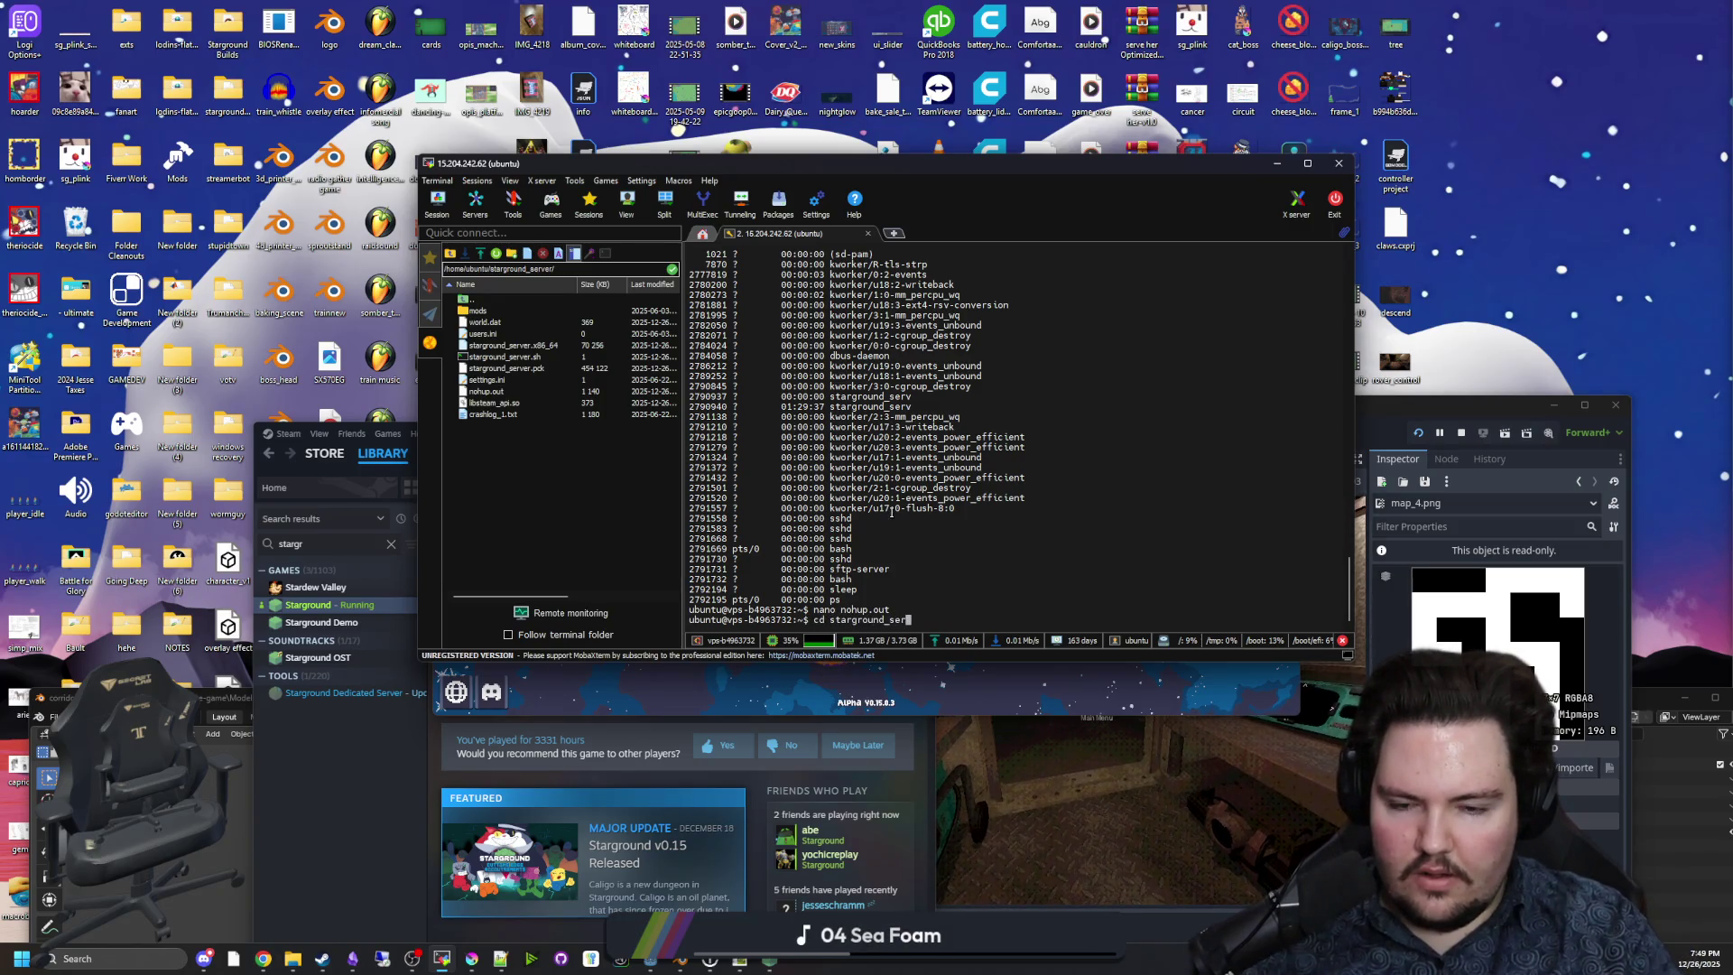
key(ctrl+c)
key(Up)
key(Return)
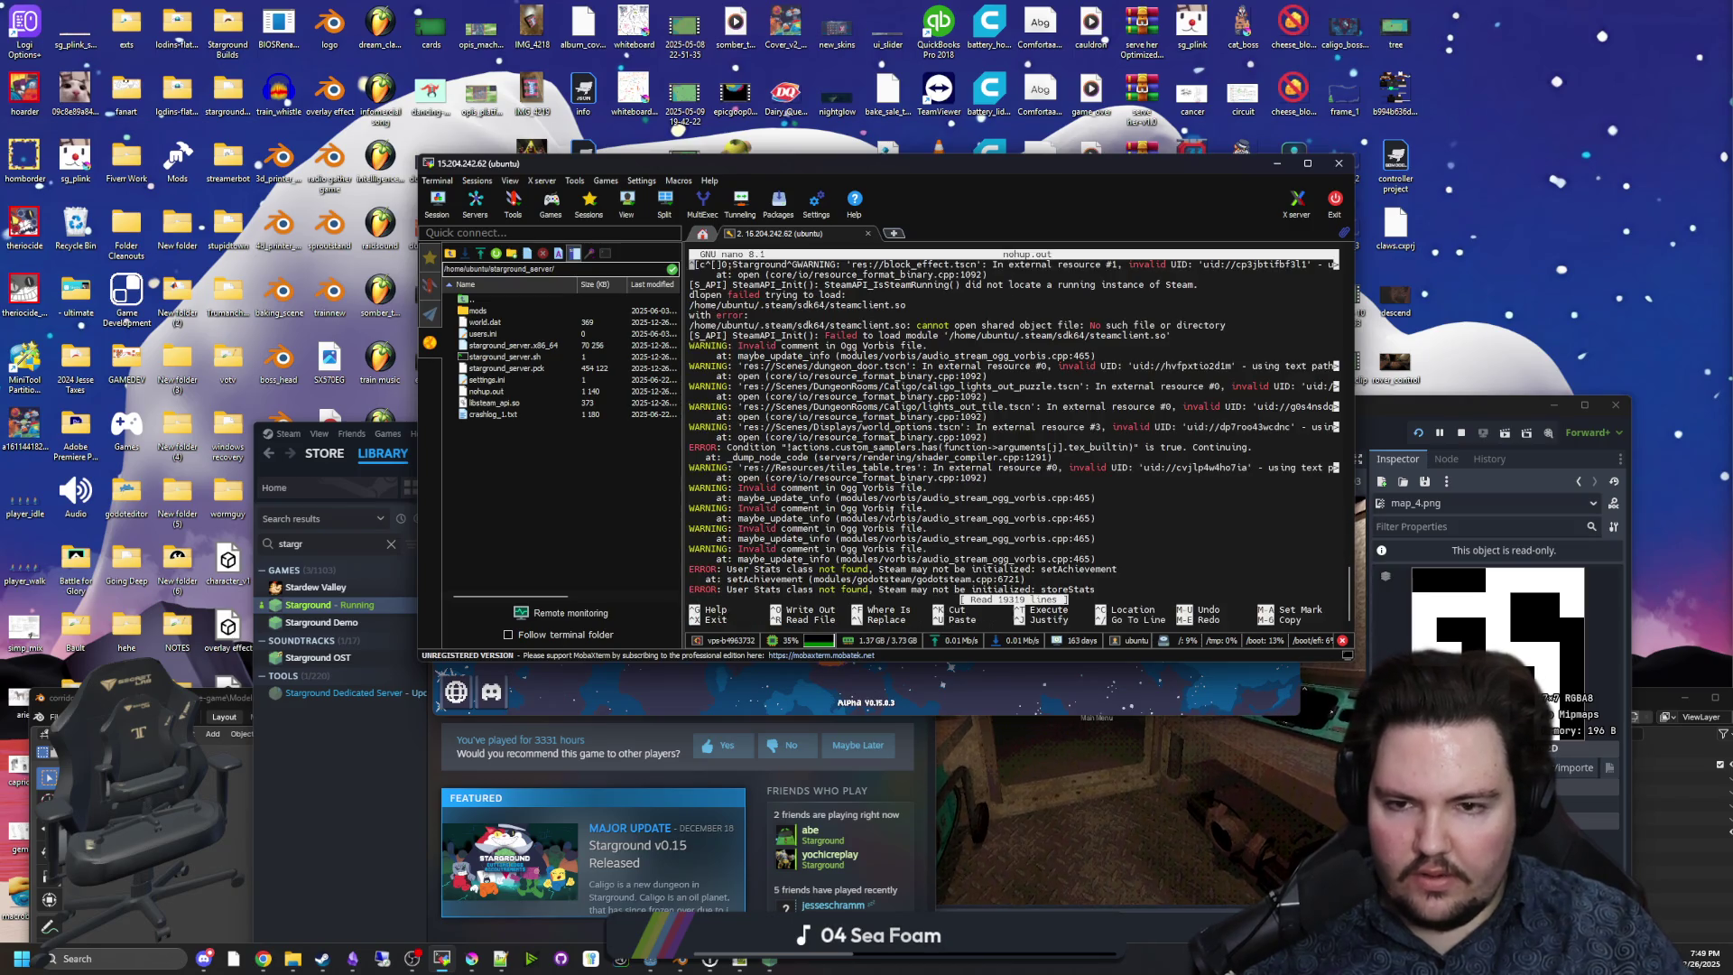
Page through the log's loading messages, achievement errors, and player join and leave entries.
key(alt+slash)
key(Page_Down)
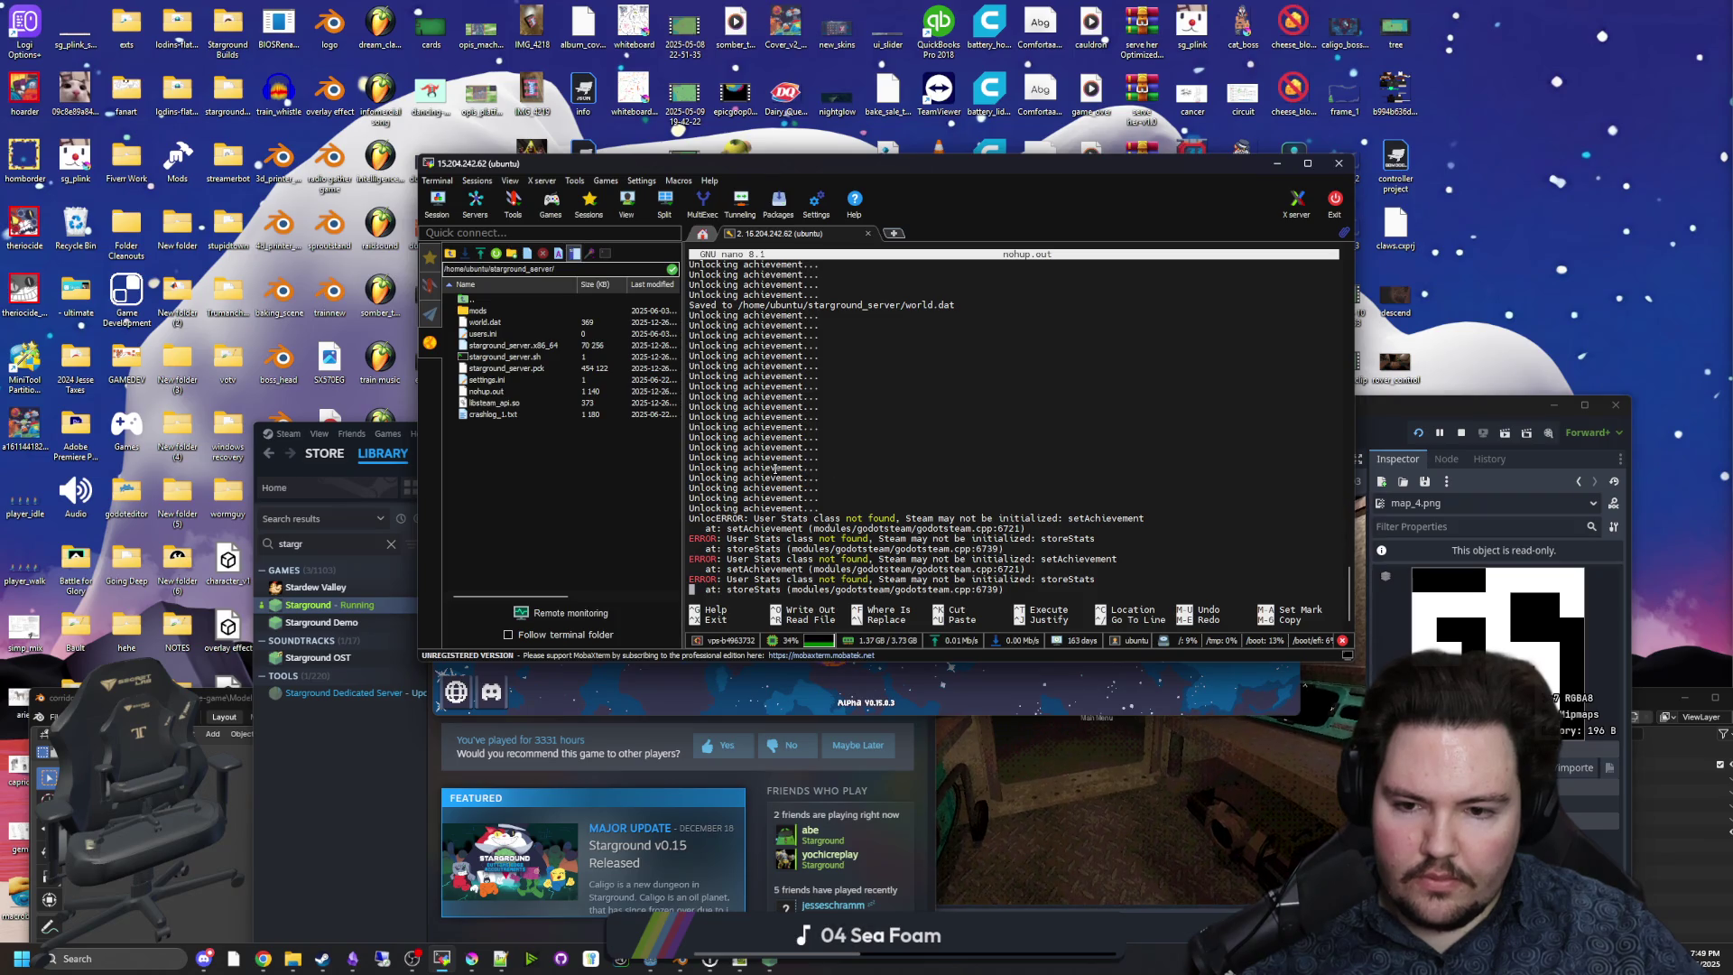
key(Up)
key(Up)
key(Up)
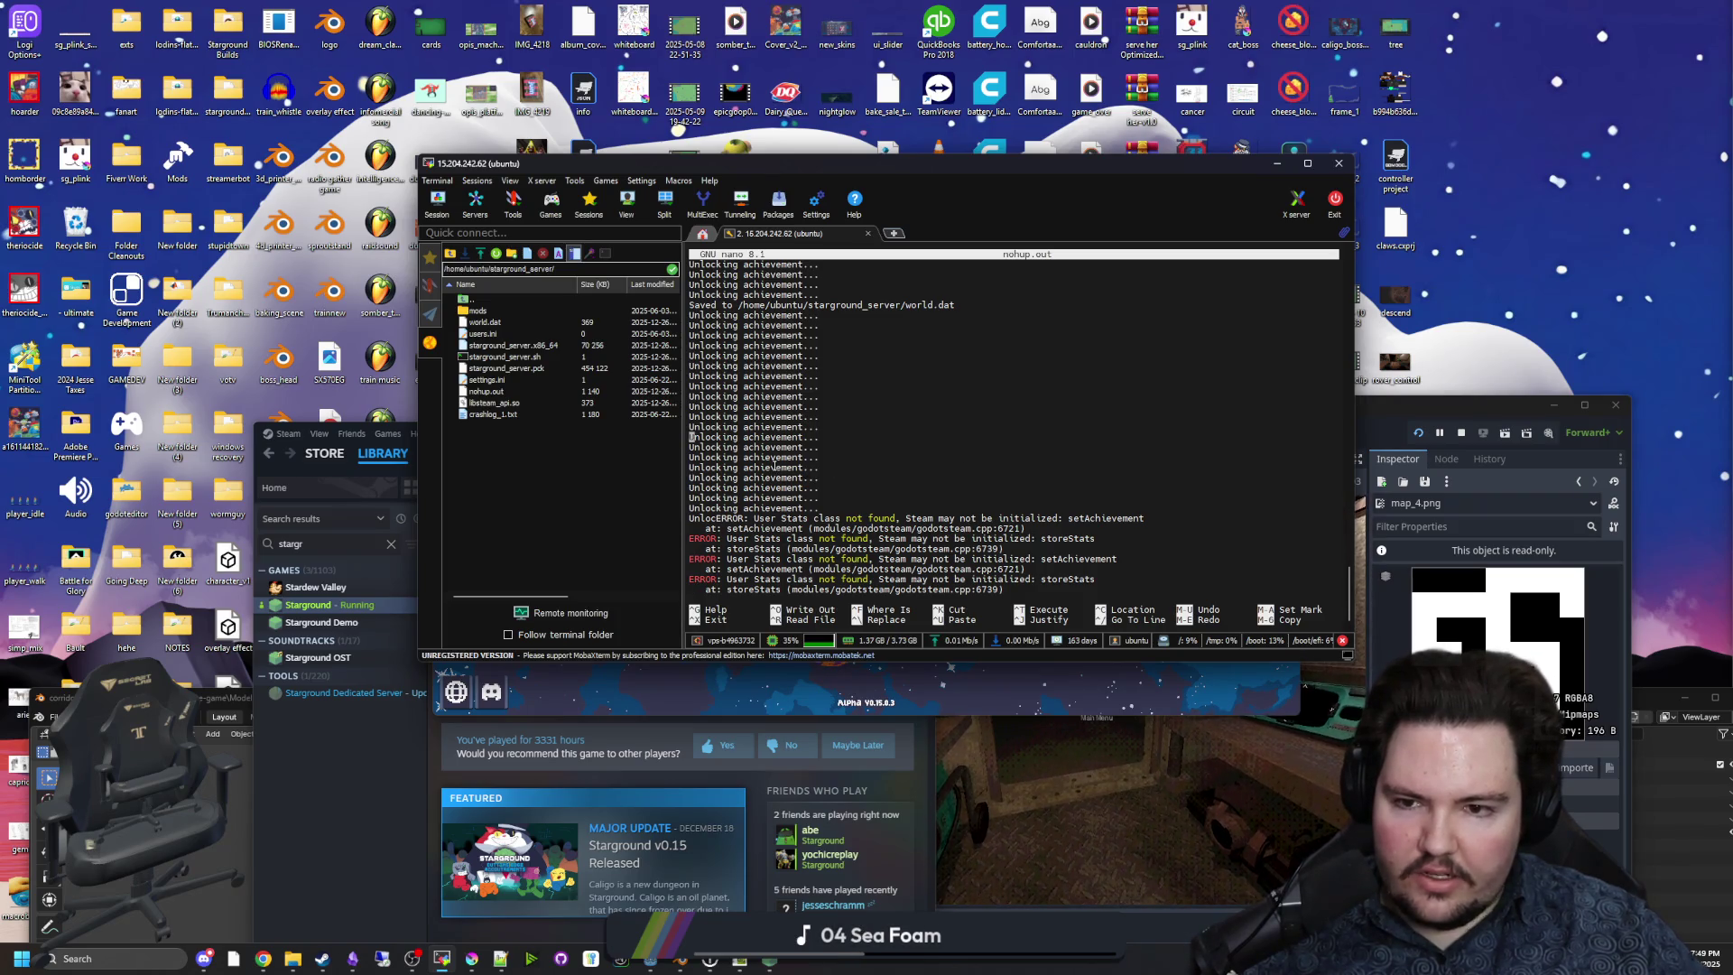
key(Up)
key(Up)
key(Up)
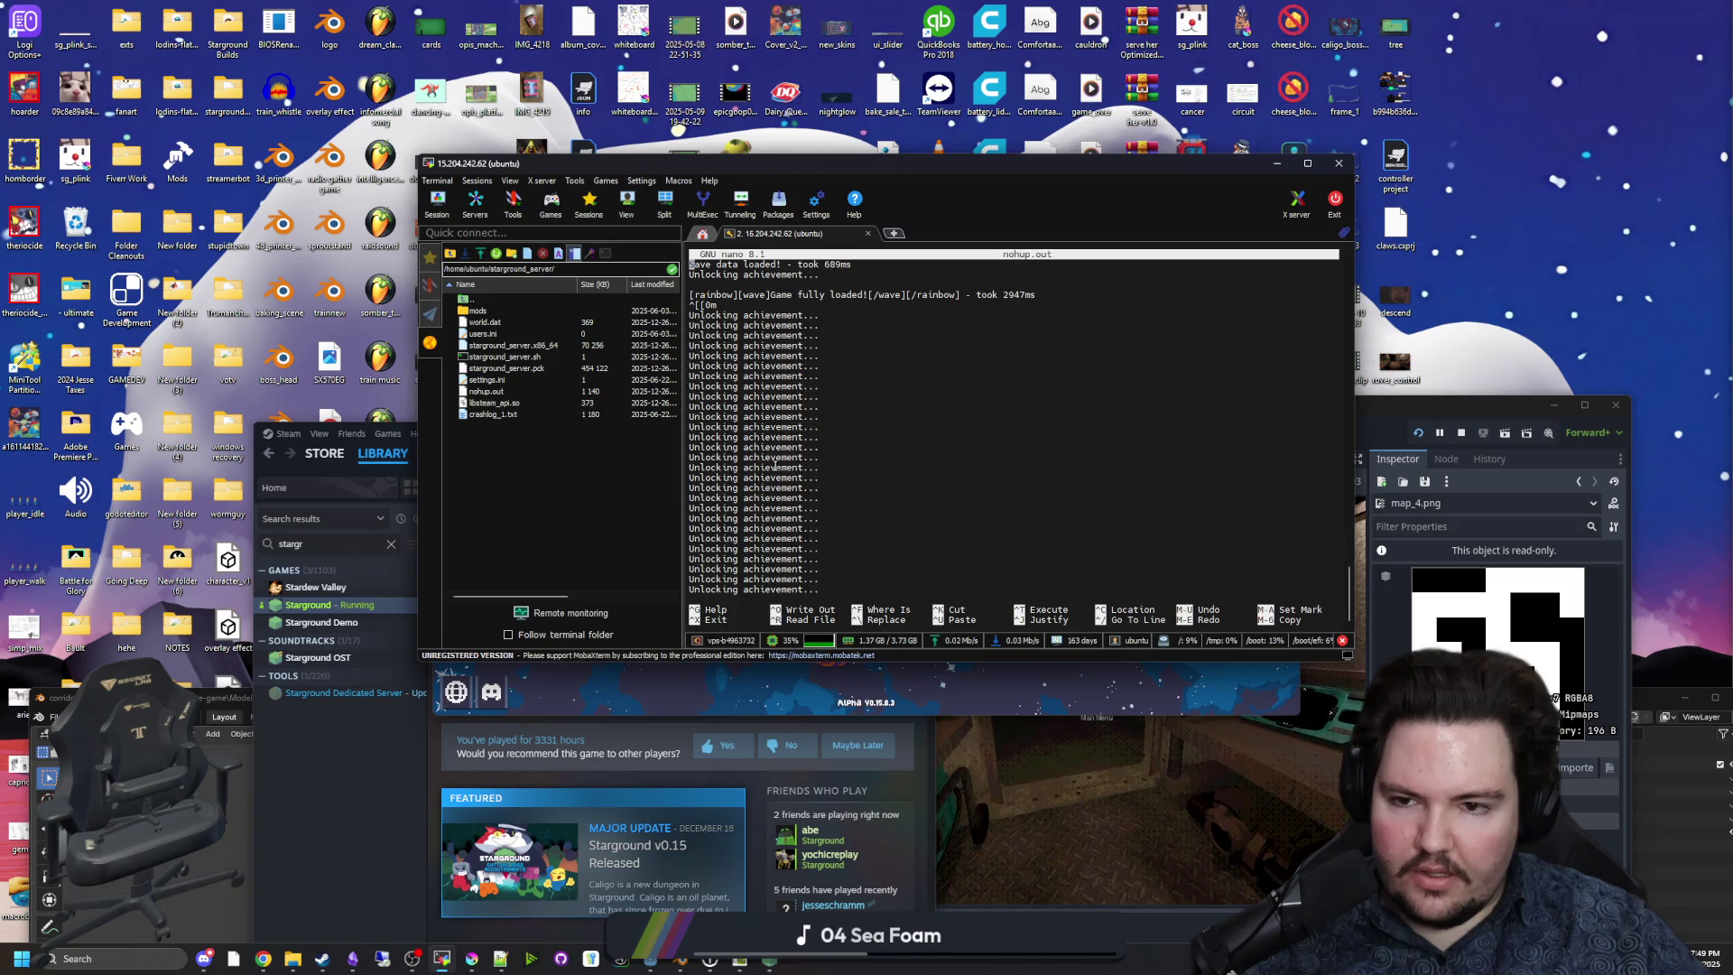
key(Down)
key(Down)
key(Down)
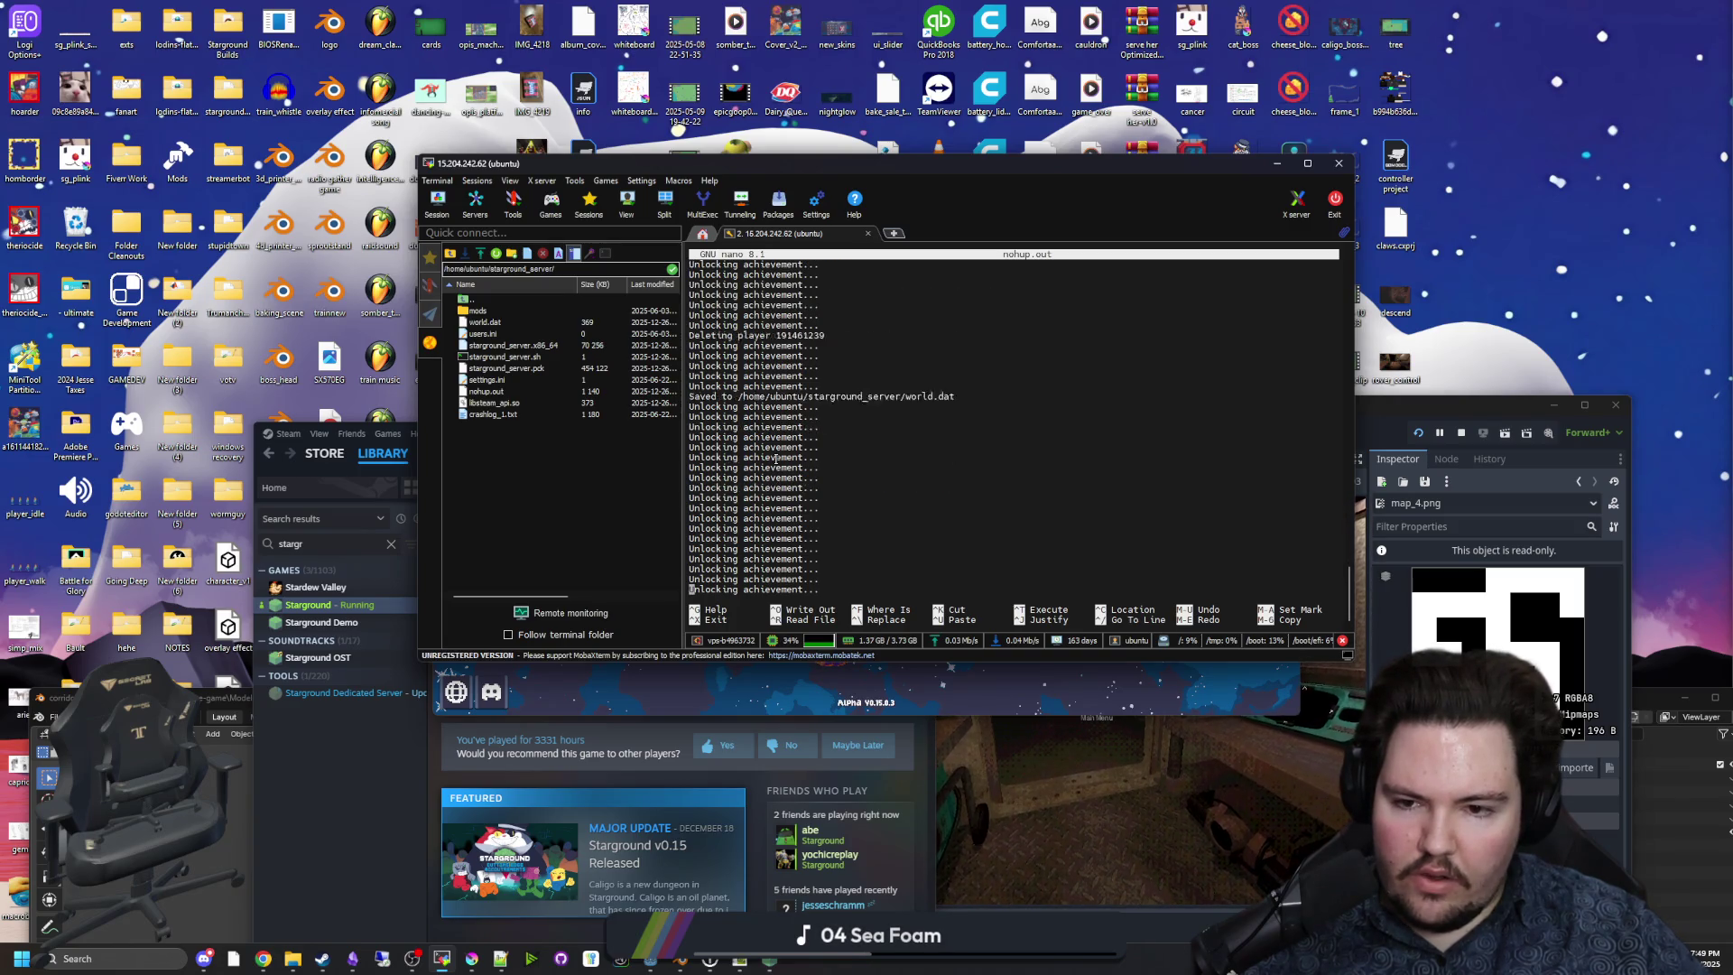
key(Down)
key(Down)
key(Down)
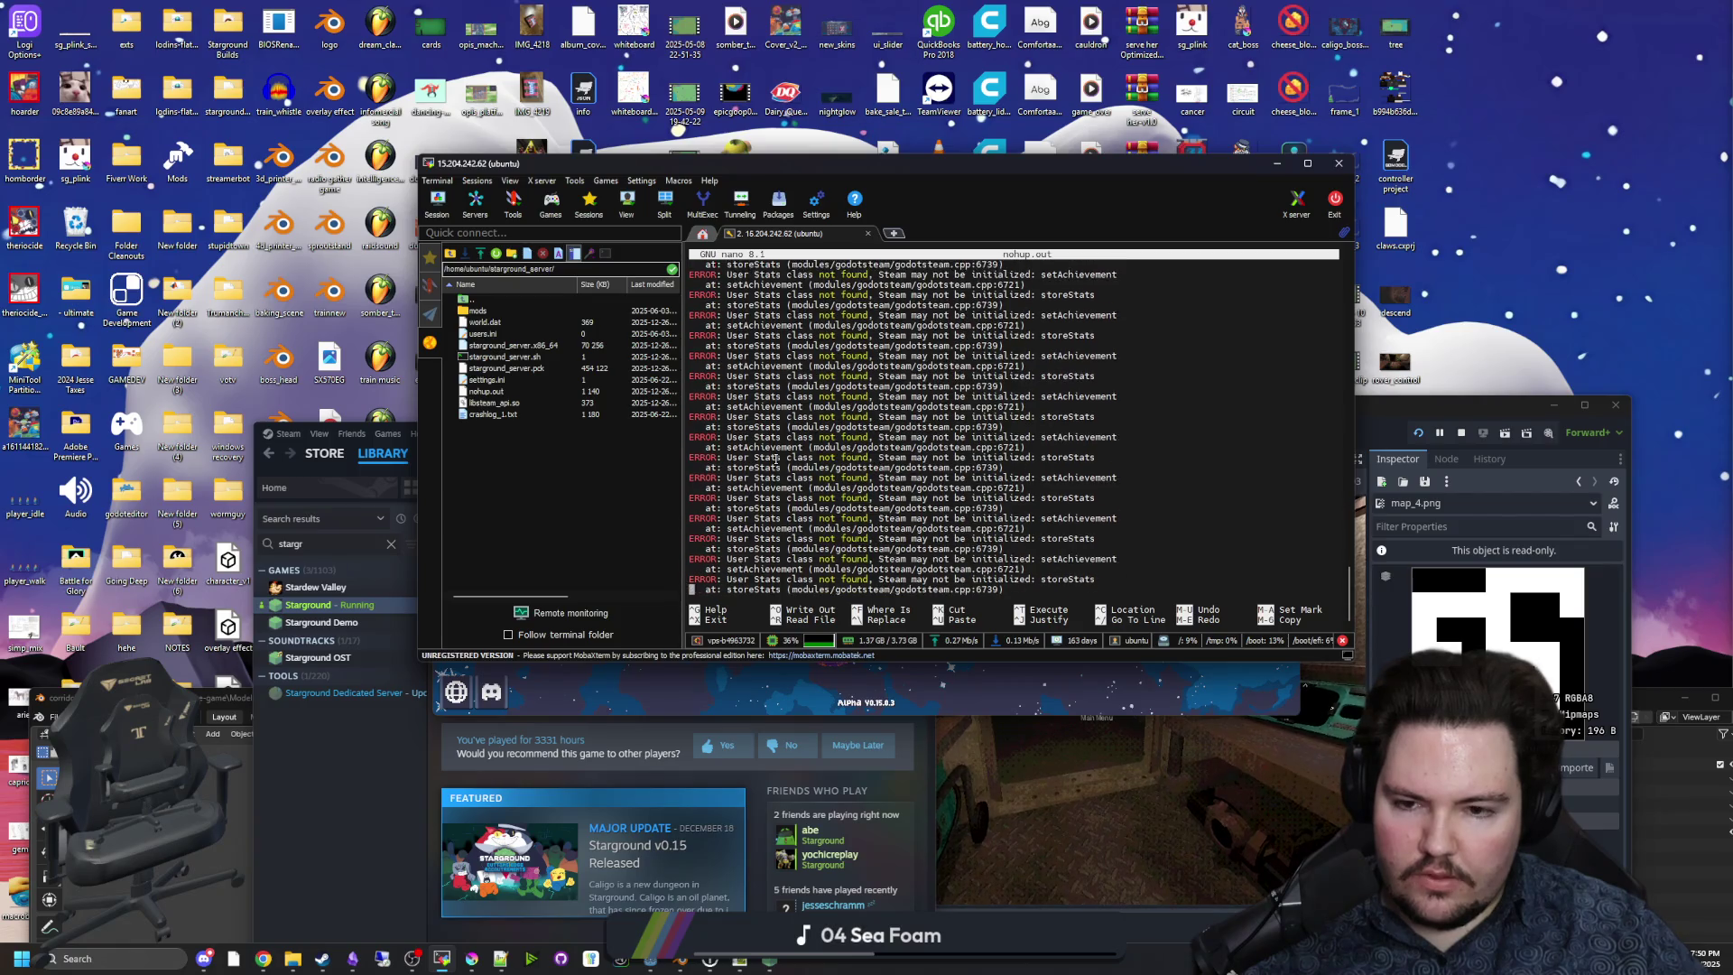
key(Down)
key(Down)
key(Down)
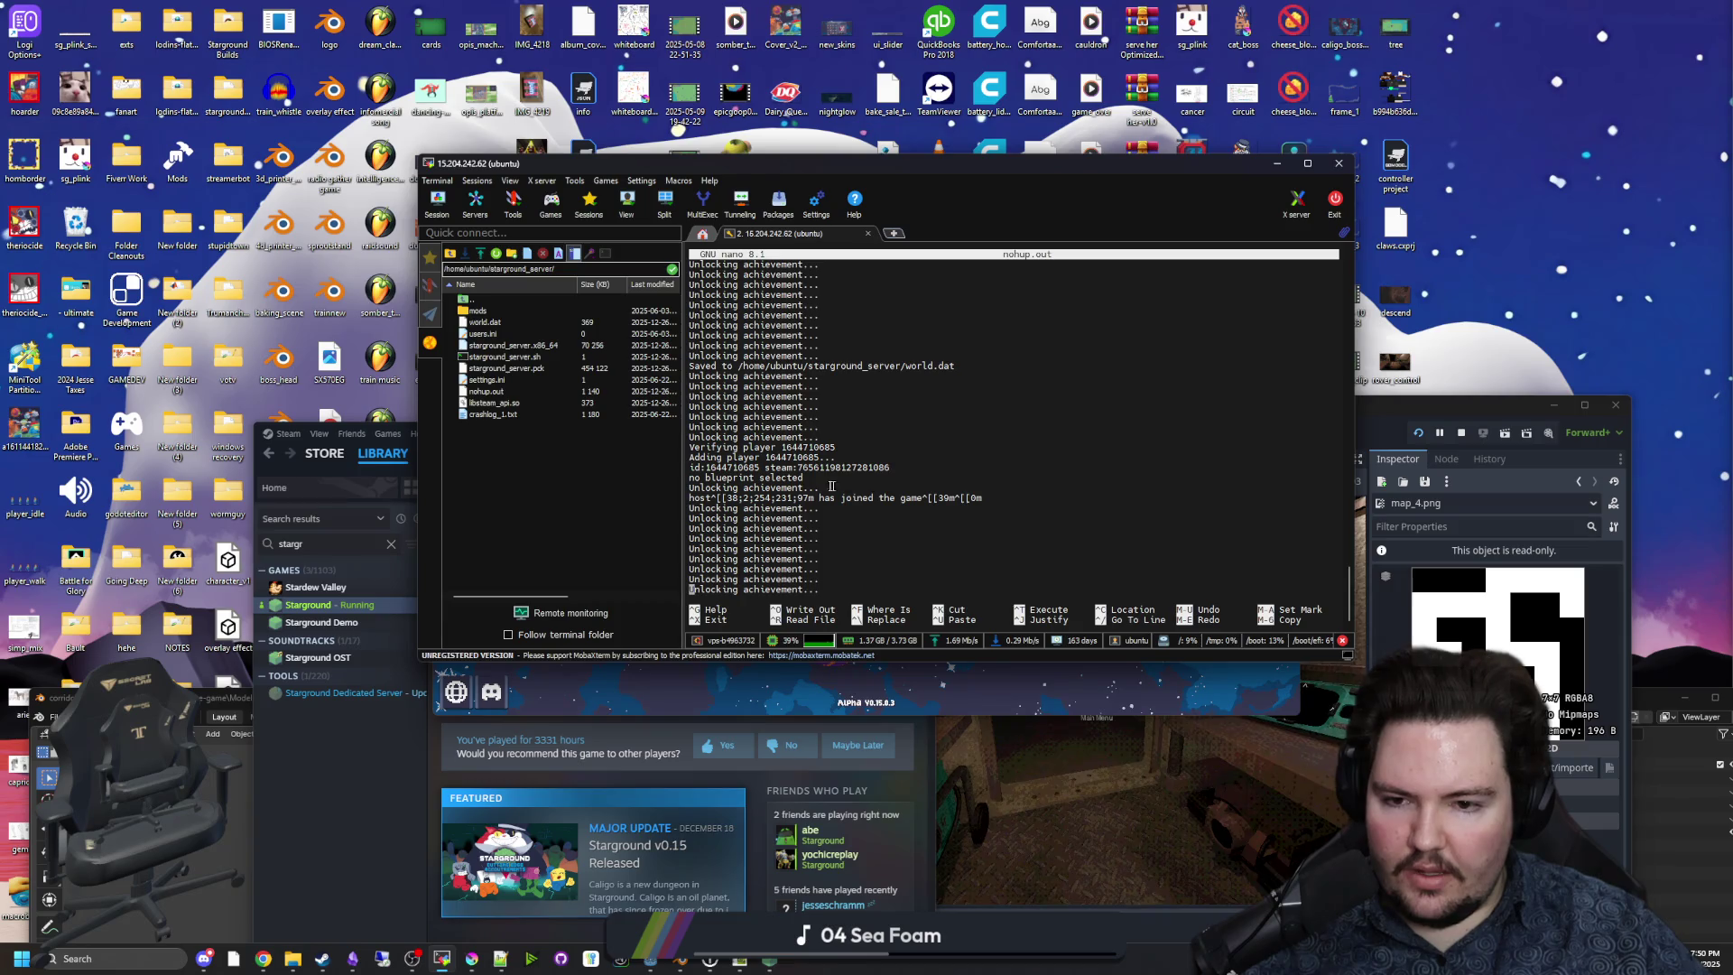
key(Down)
key(Down)
key(Down)
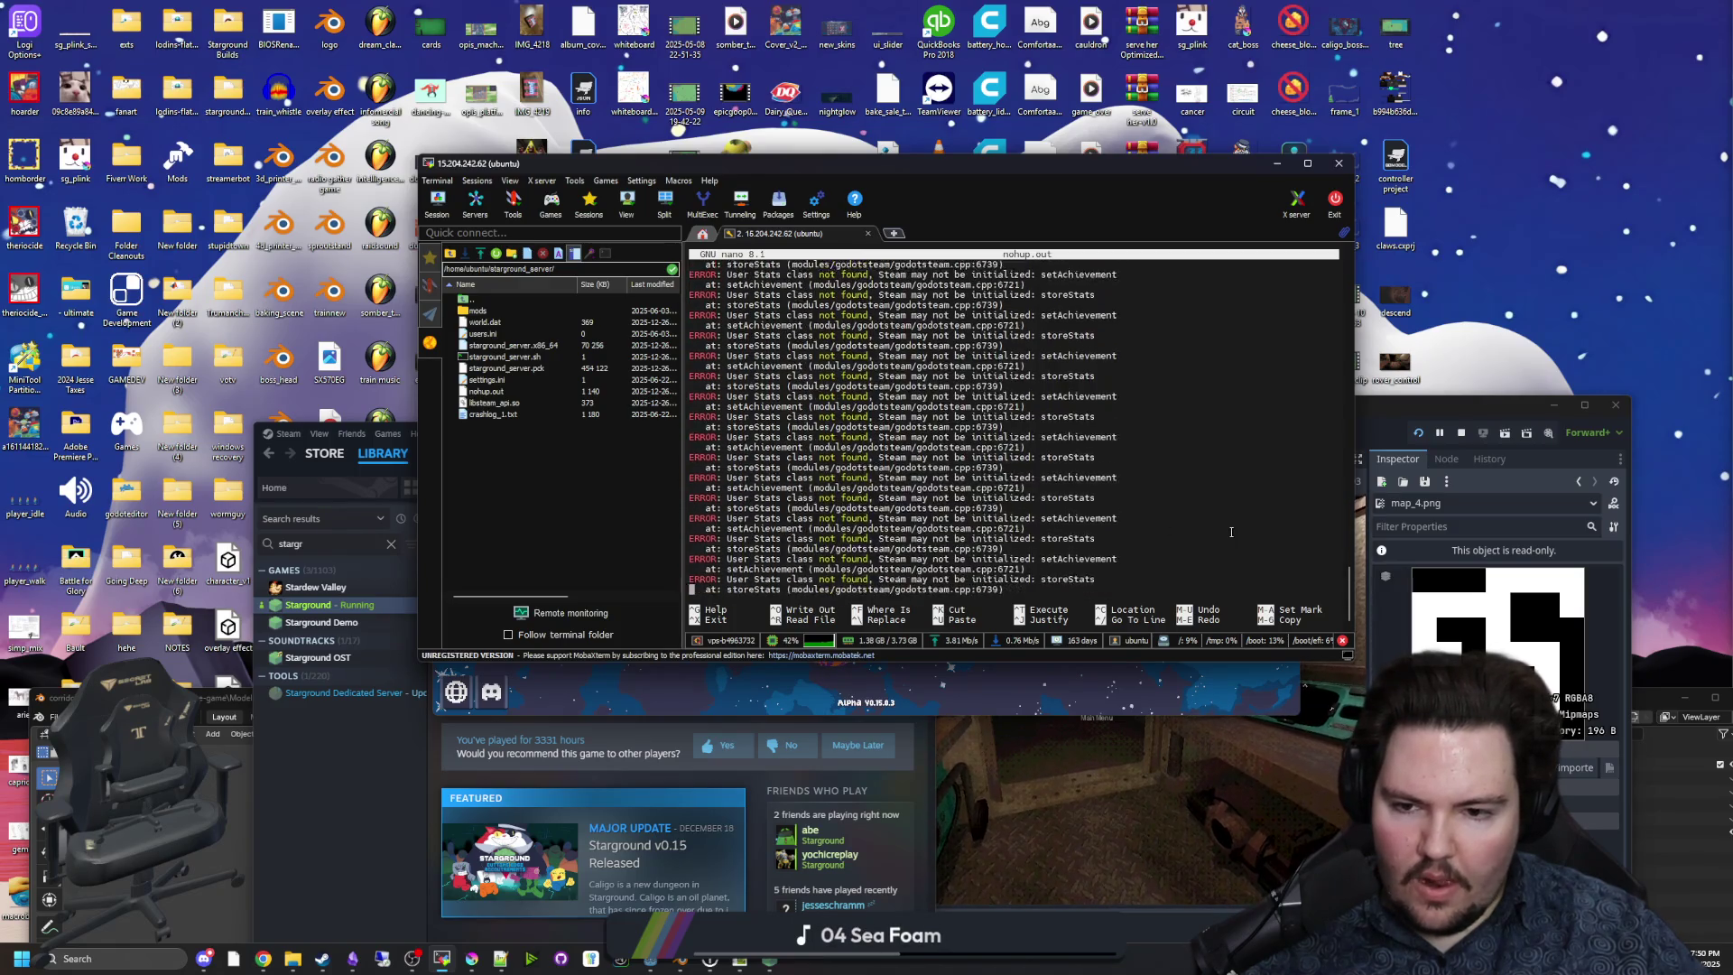
Scroll through the remaining log errors, select a line, and begin exiting nano.
scroll(1082, 484, down, 10)
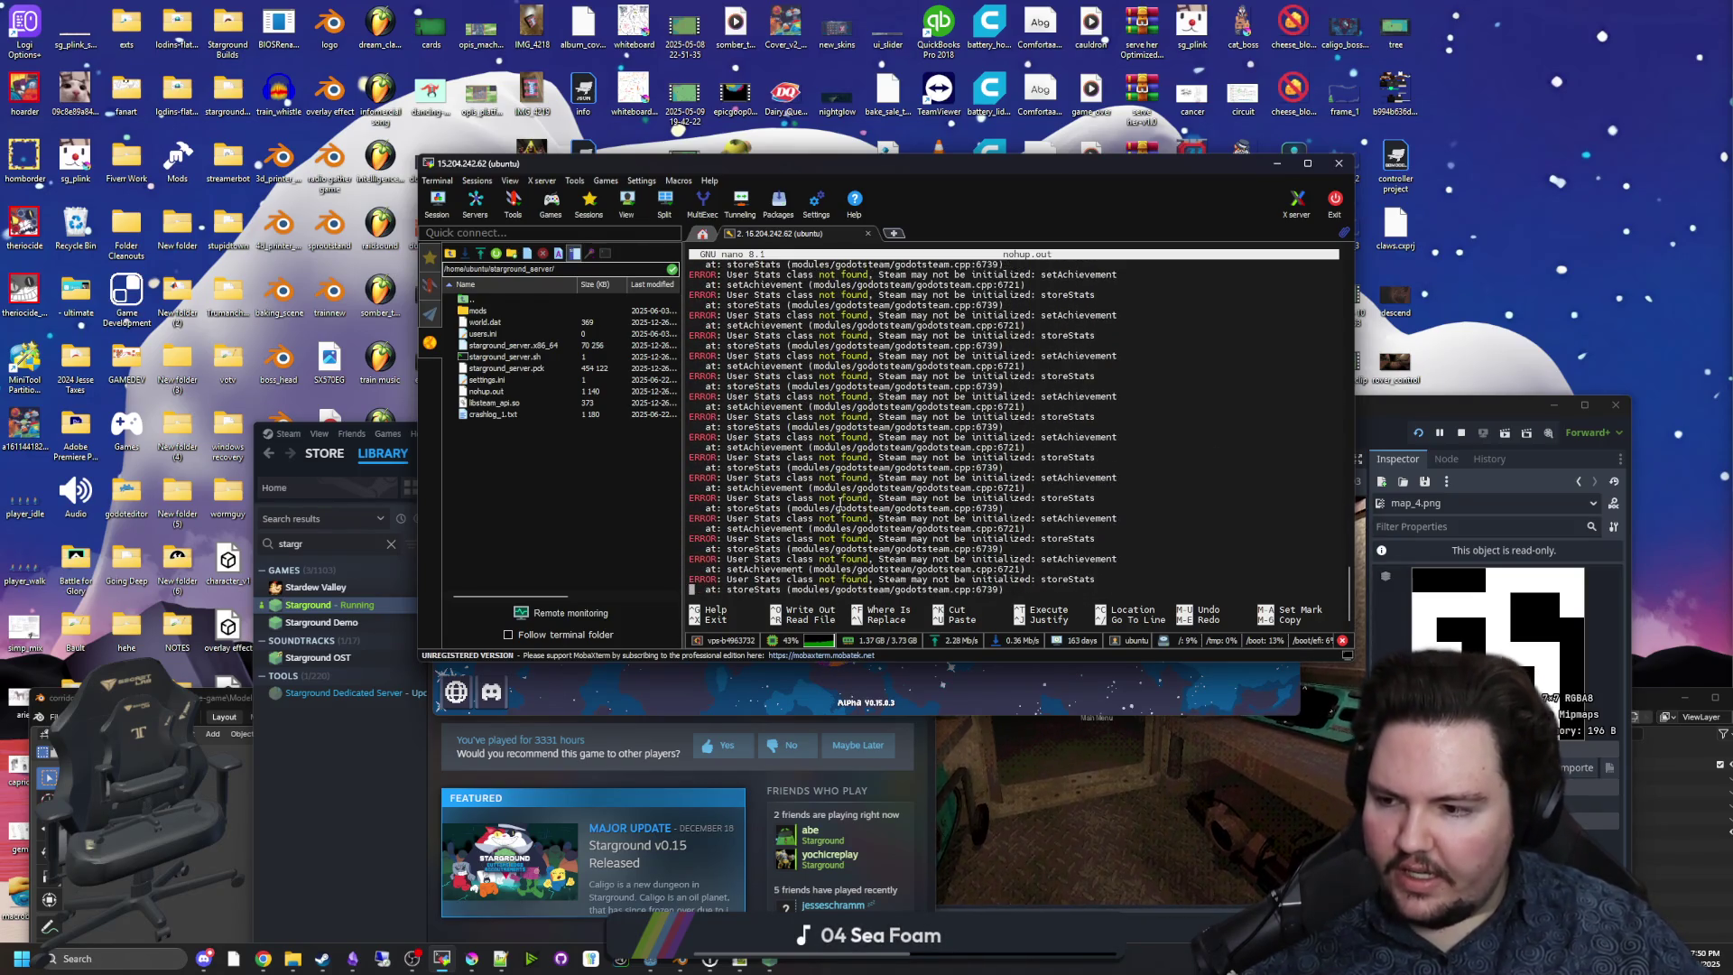
scroll(862, 490, down, 1)
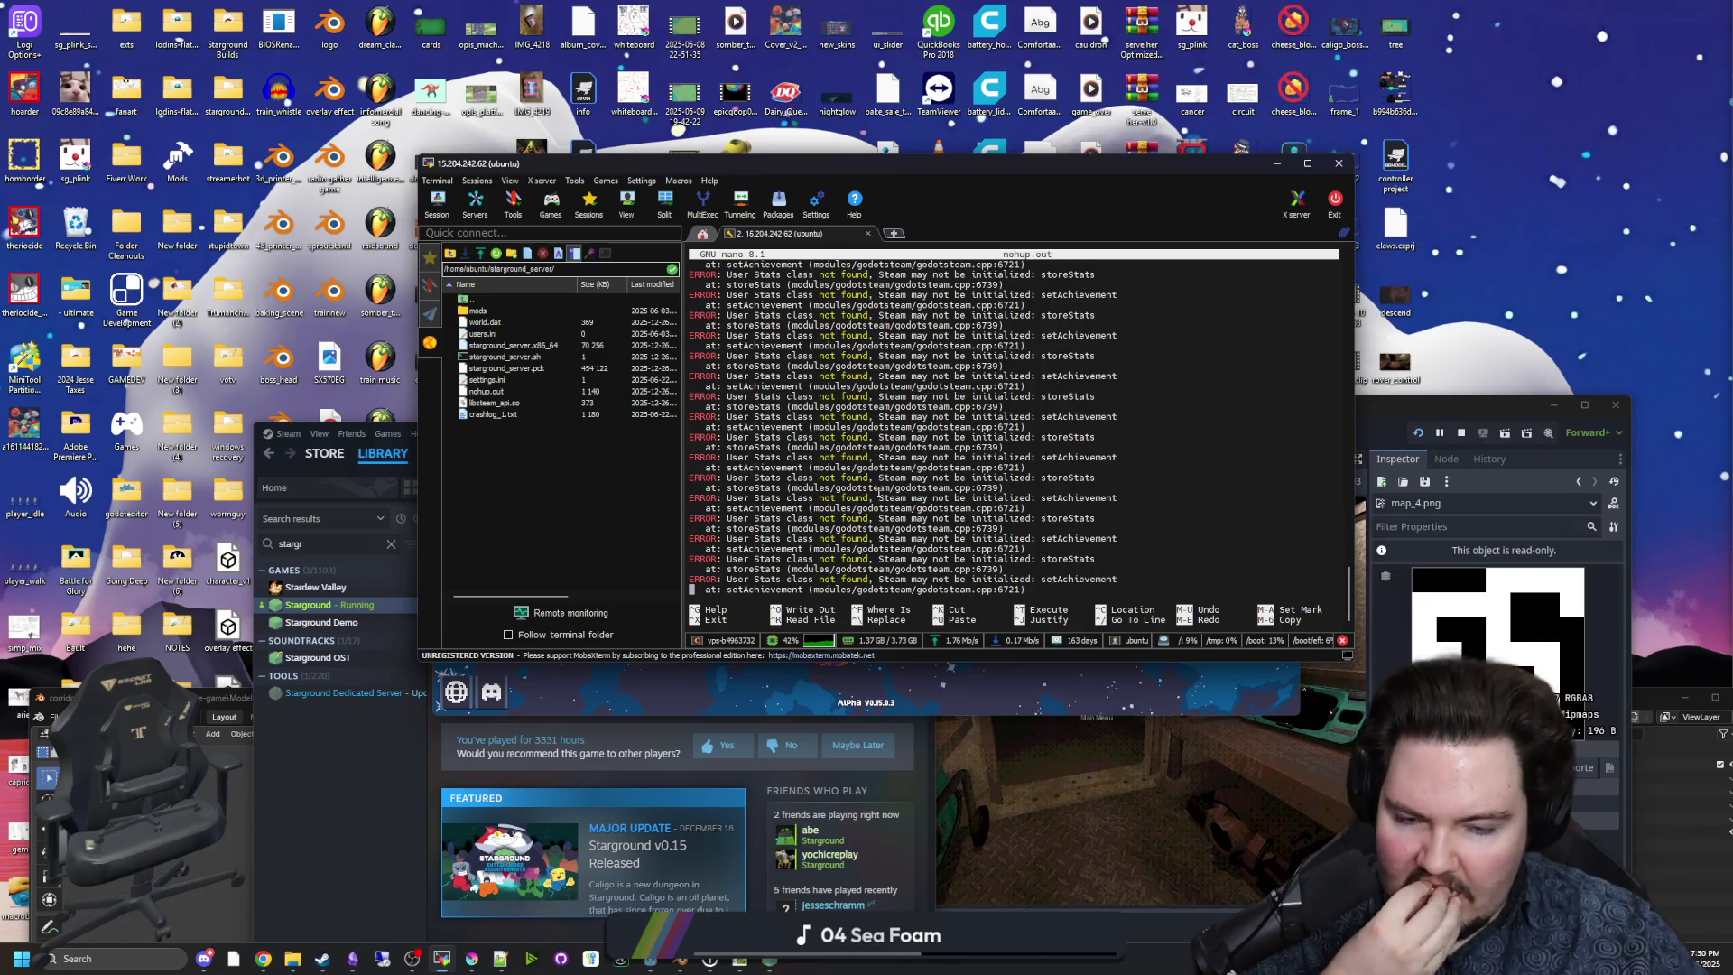
scroll(878, 487, down, 5)
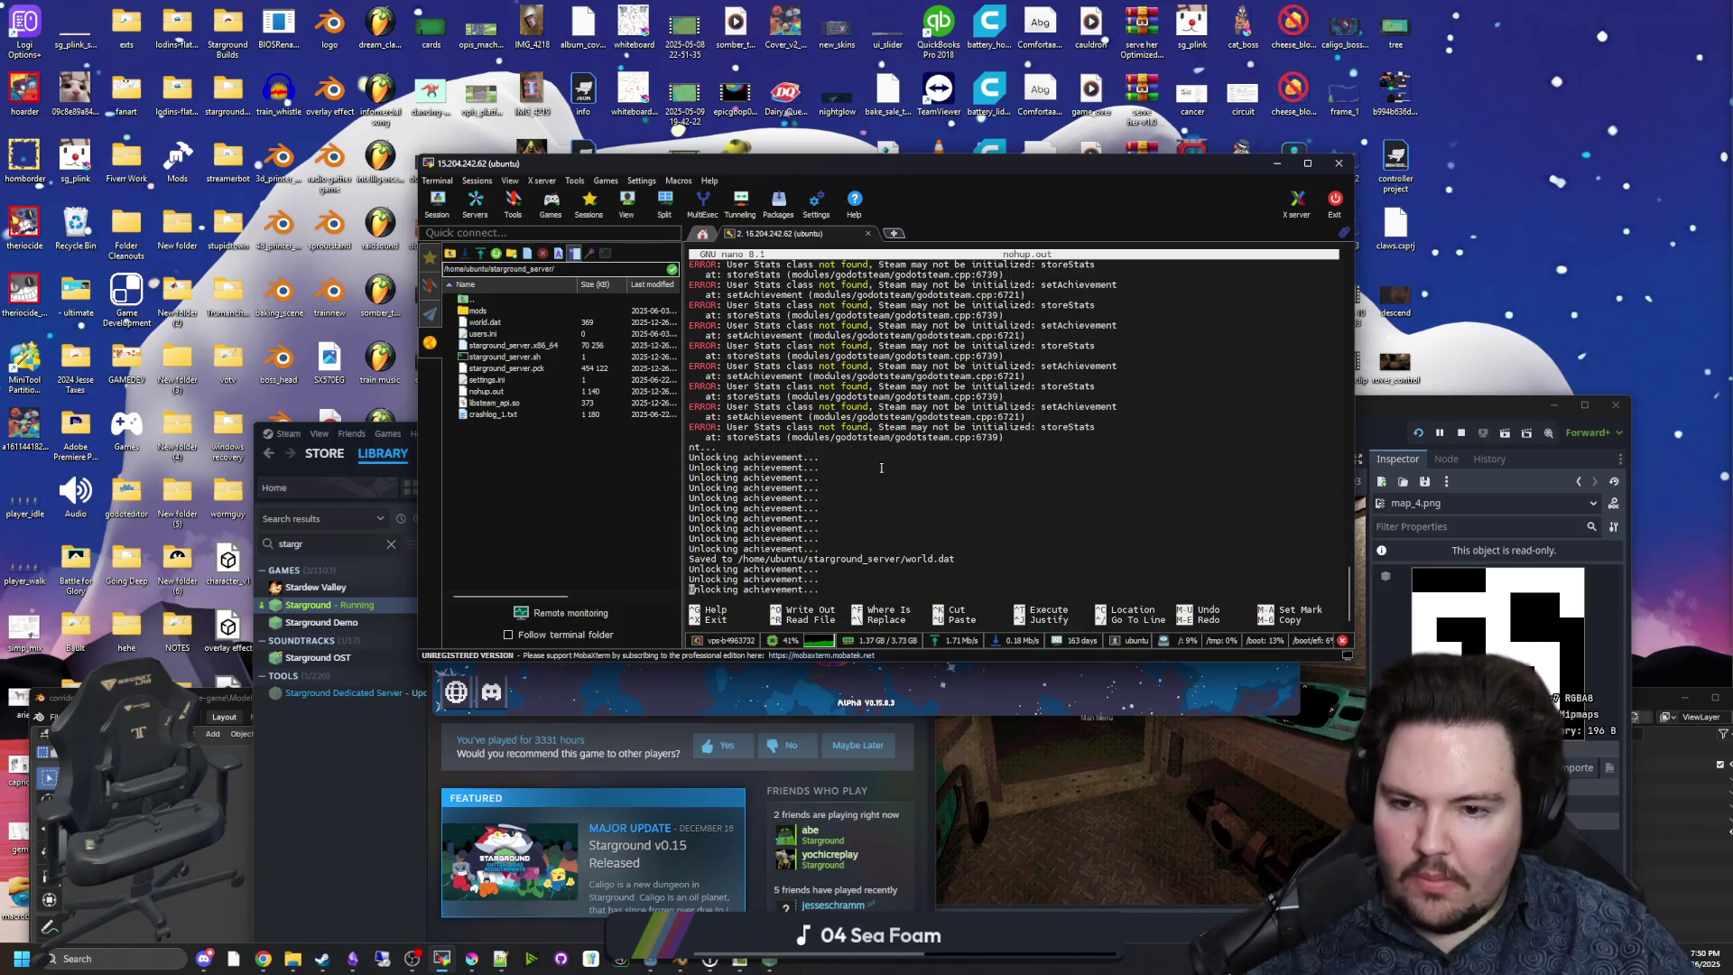
scroll(1226, 508, up, 5)
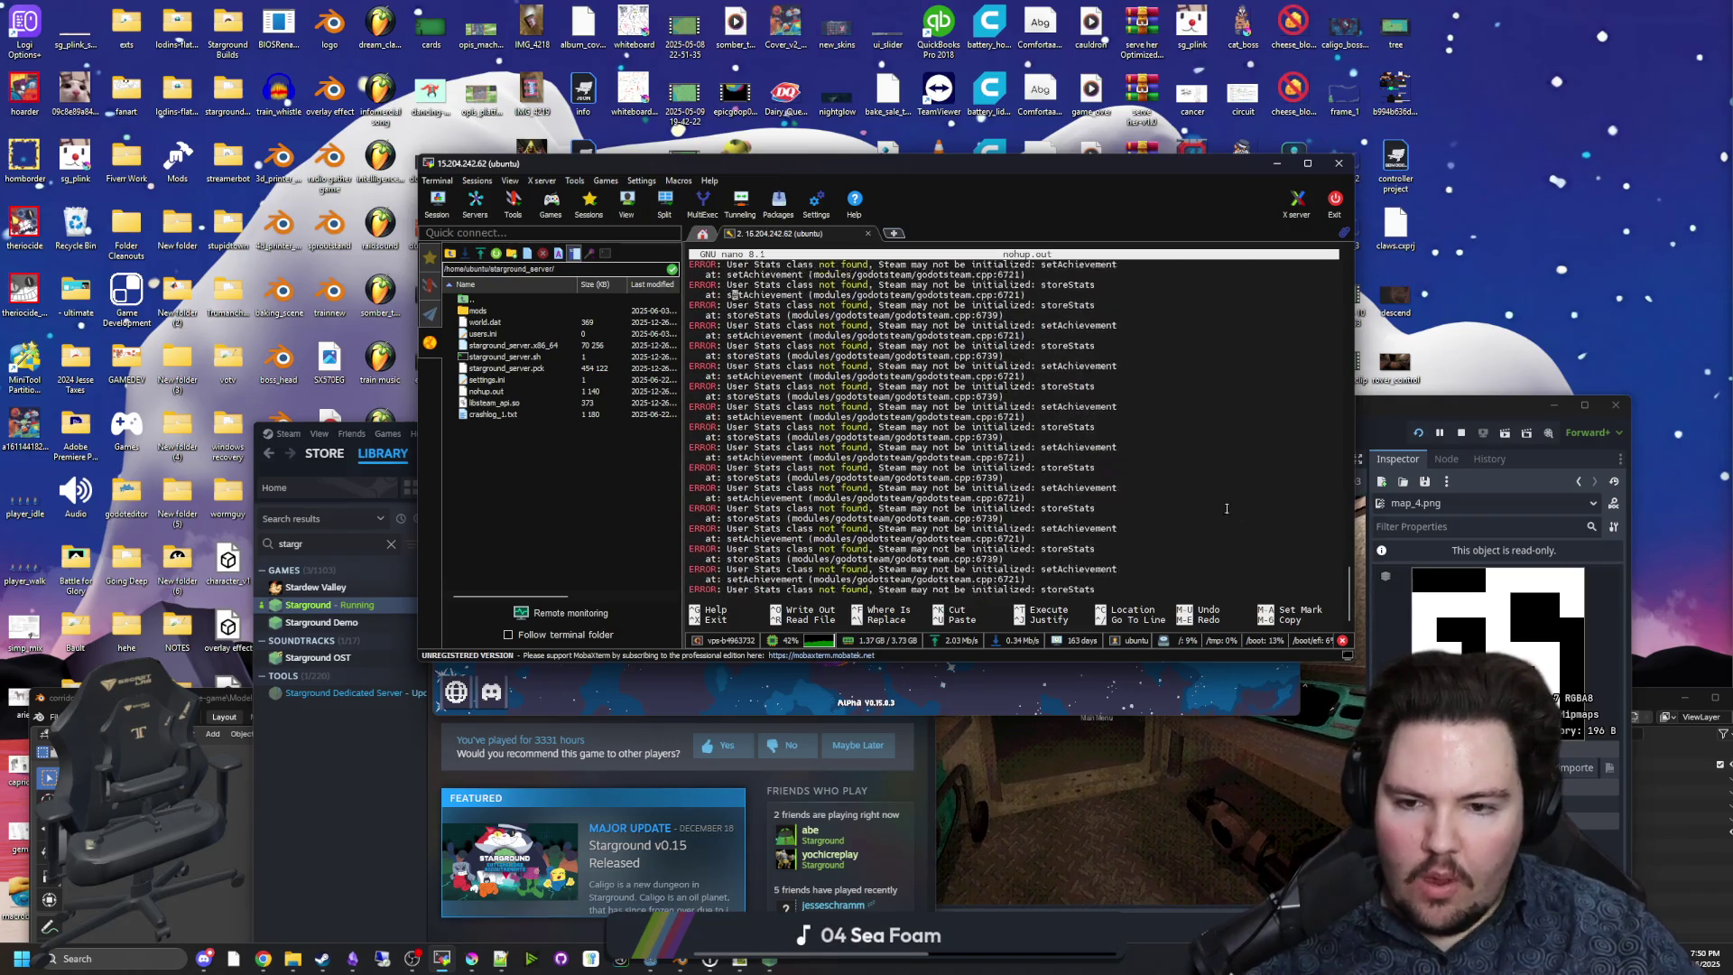
scroll(1097, 534, down, 5)
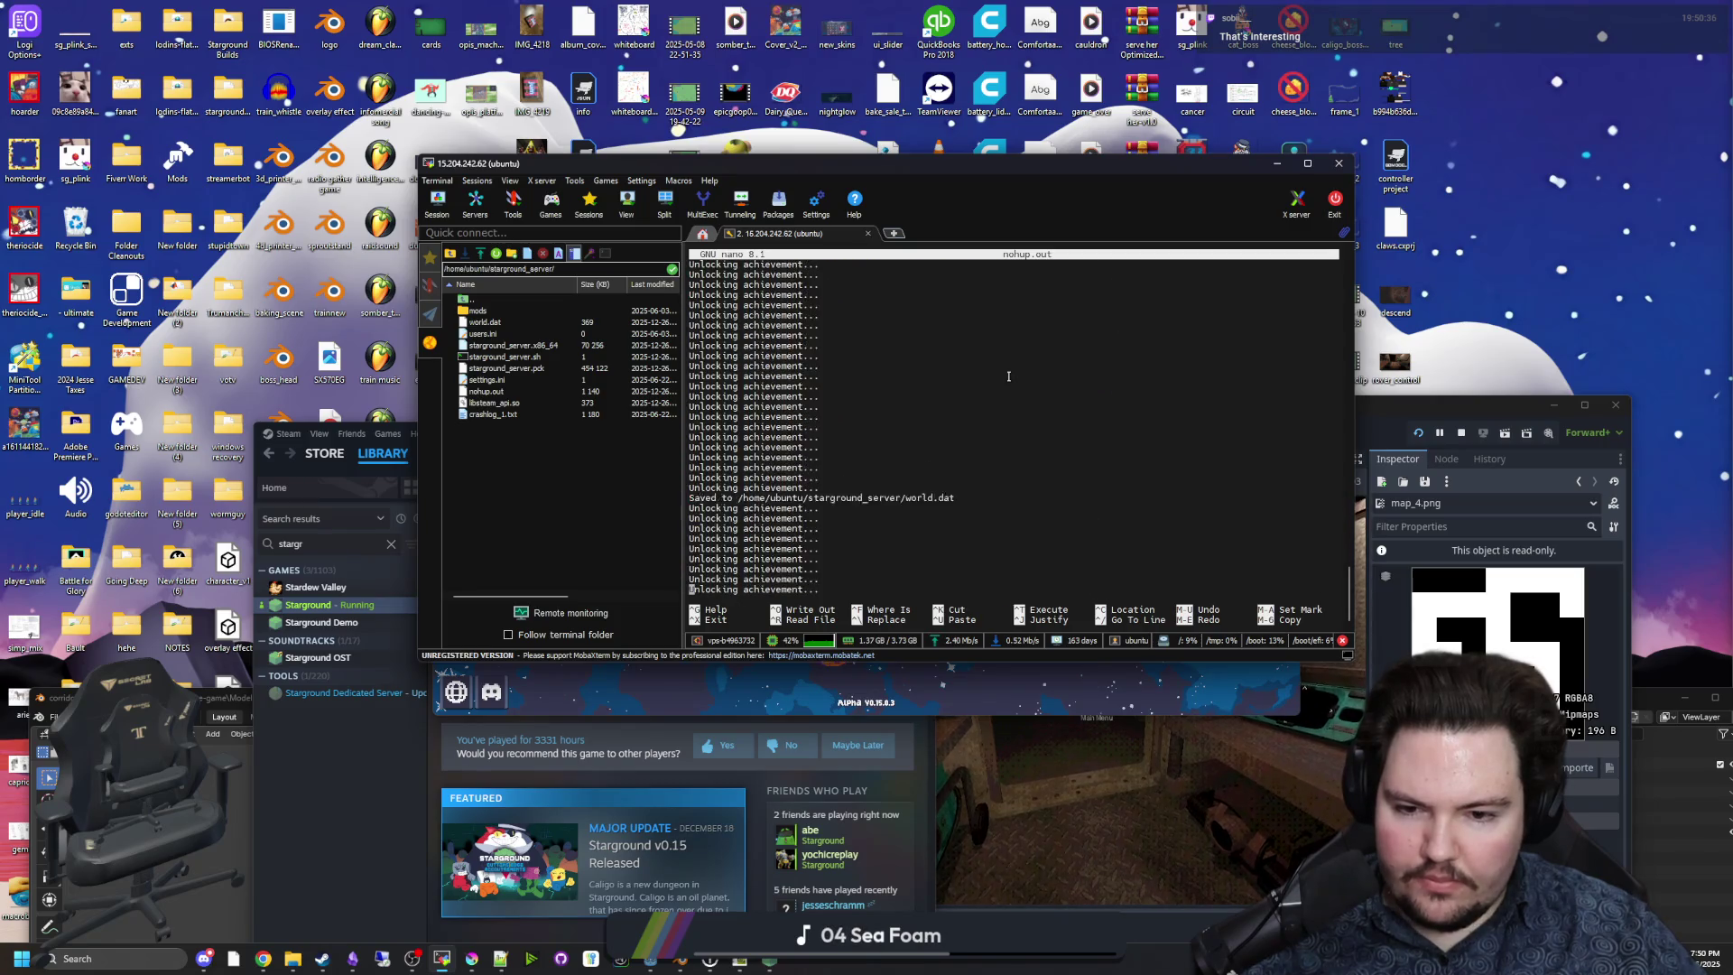
scroll(1008, 376, down, 10)
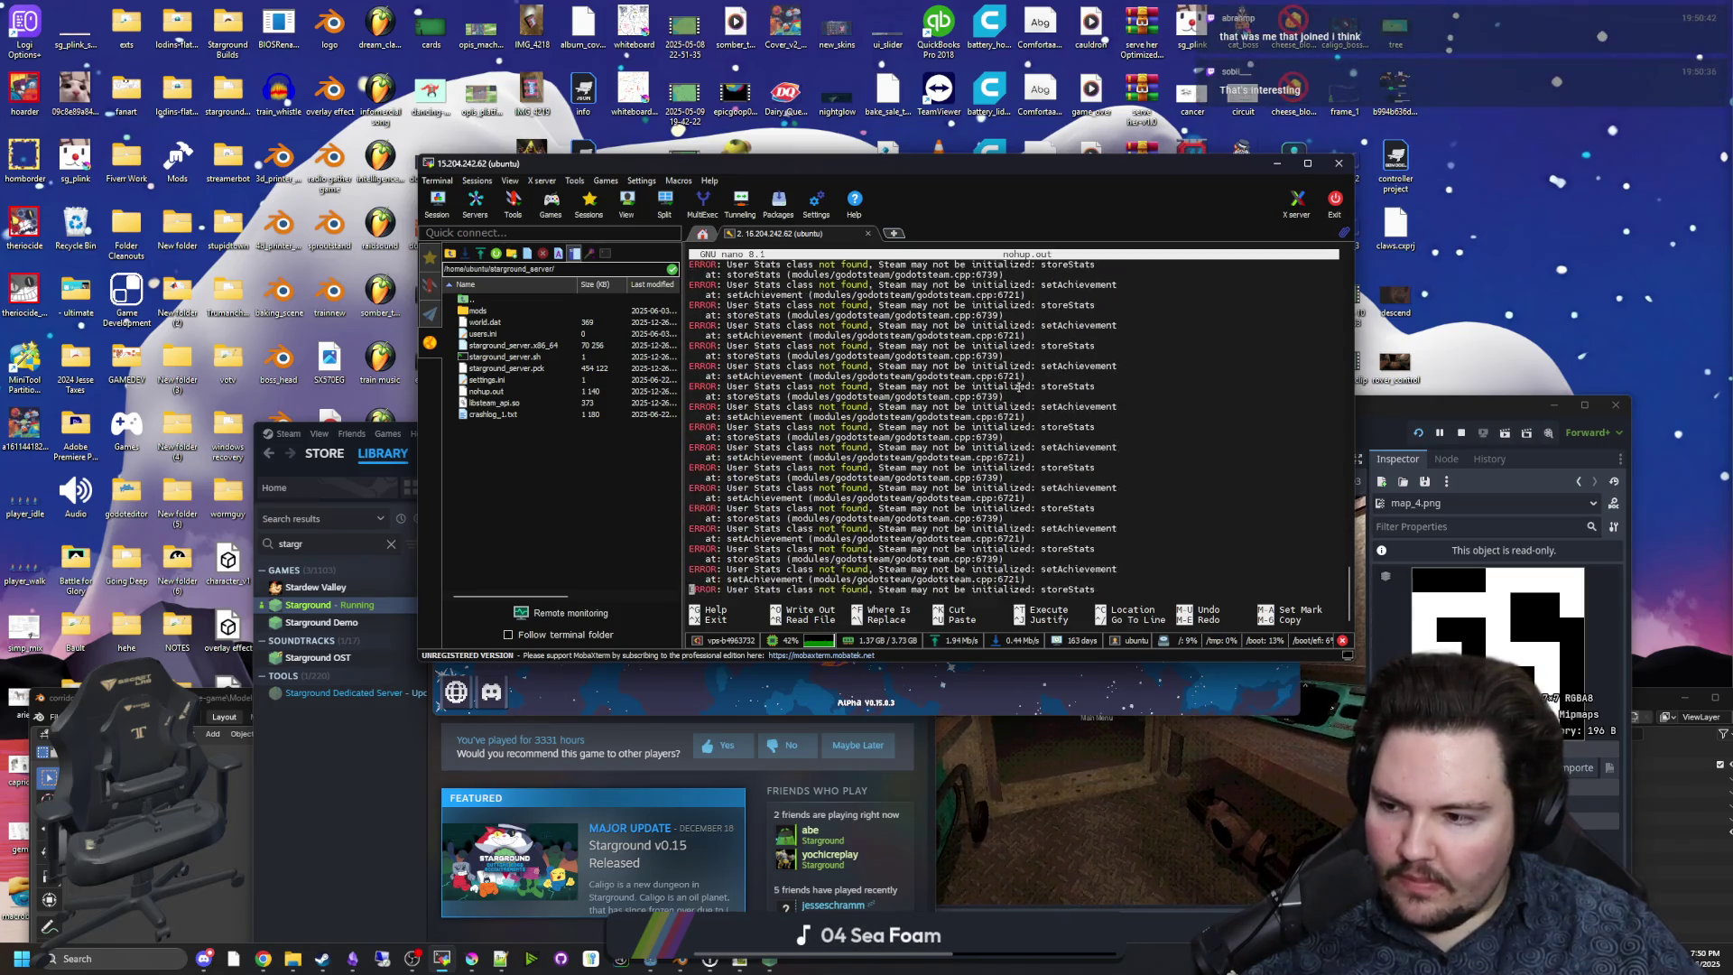
scroll(1022, 394, down, 10)
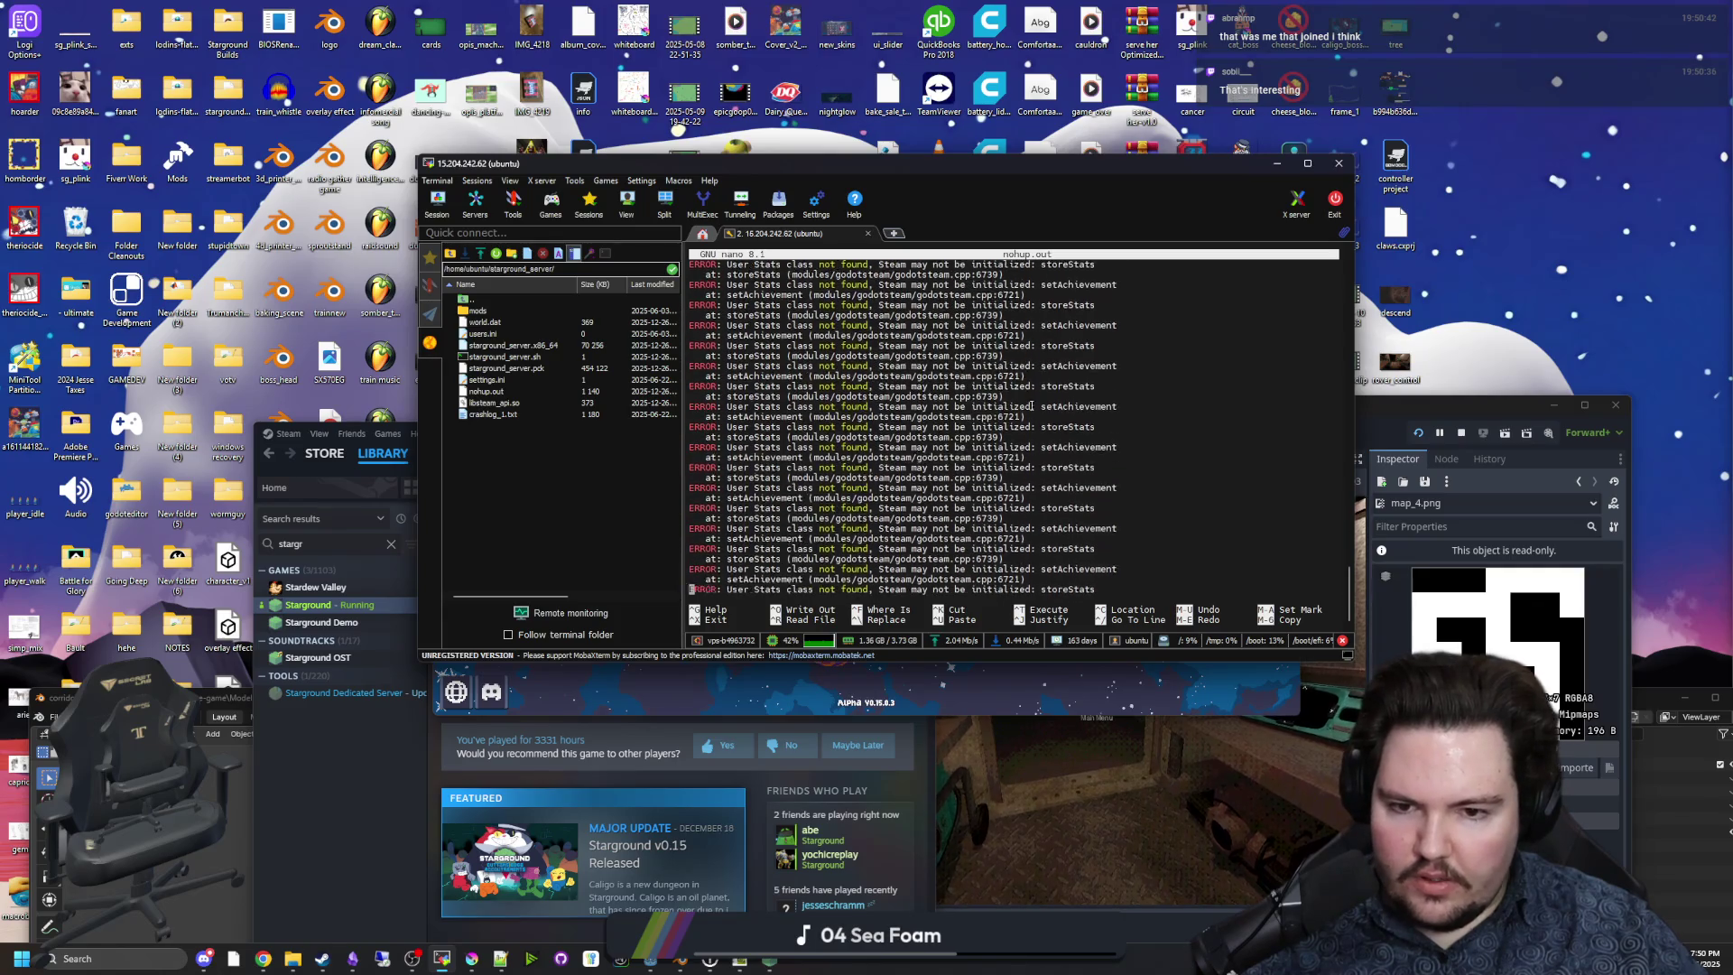
scroll(1032, 411, down, 15)
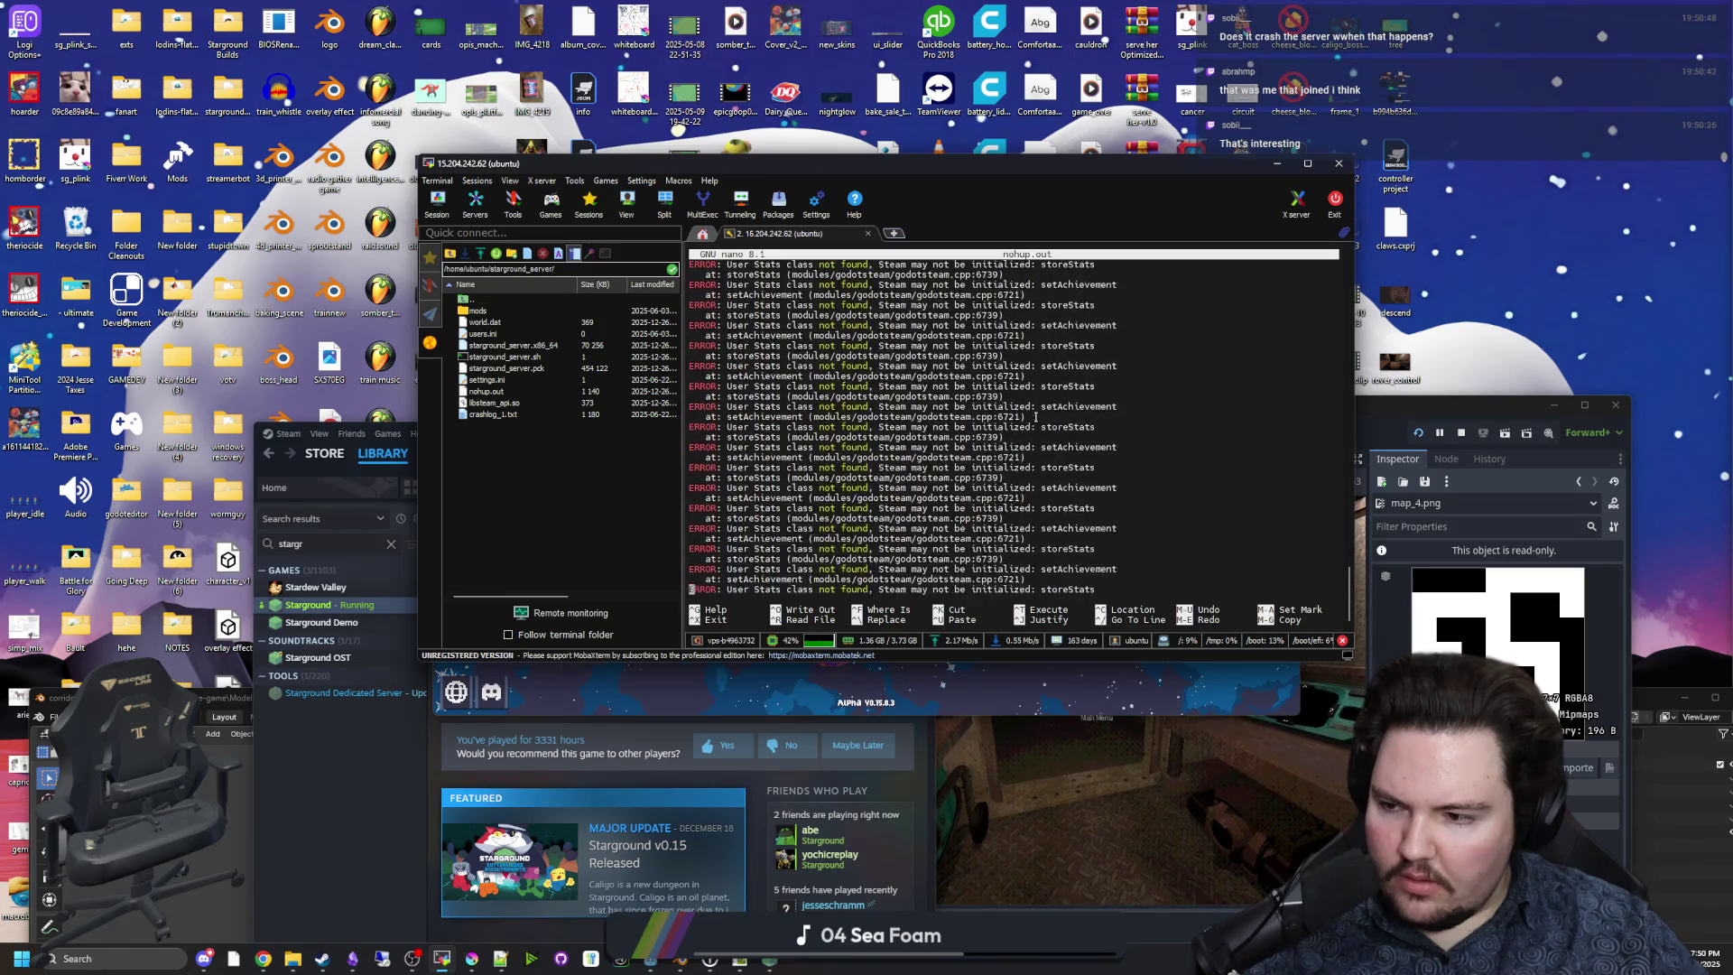
scroll(1033, 415, down, 10)
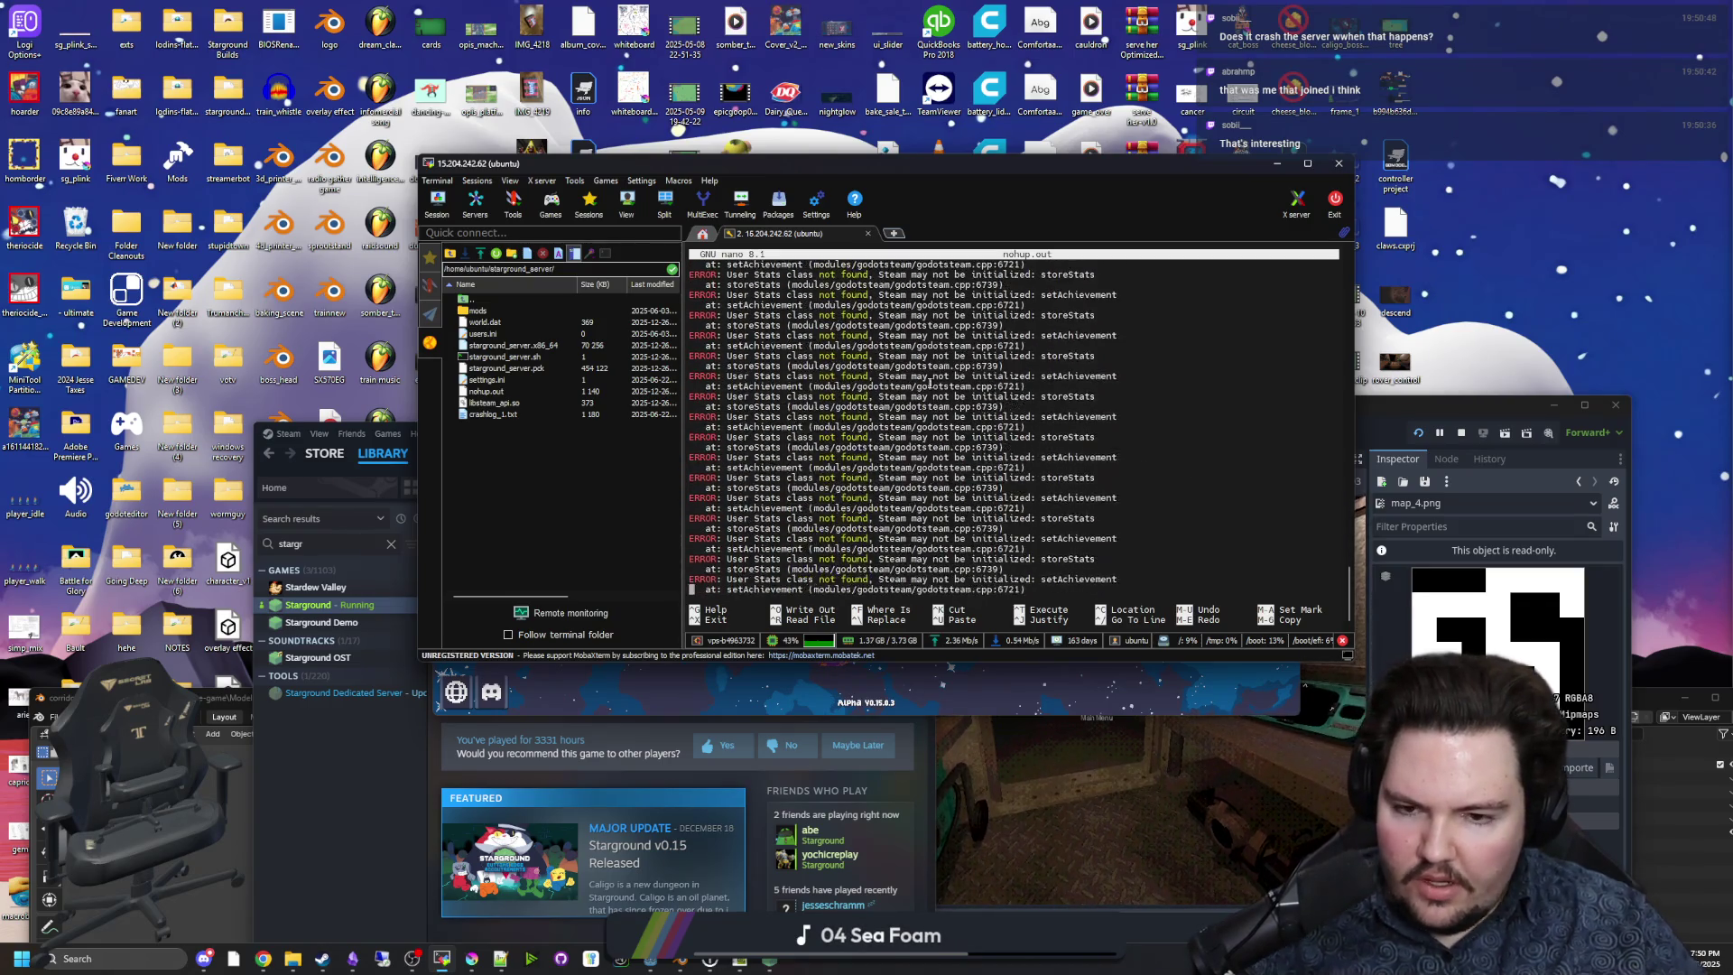
scroll(939, 420, down, 10)
scroll(927, 418, down, 10)
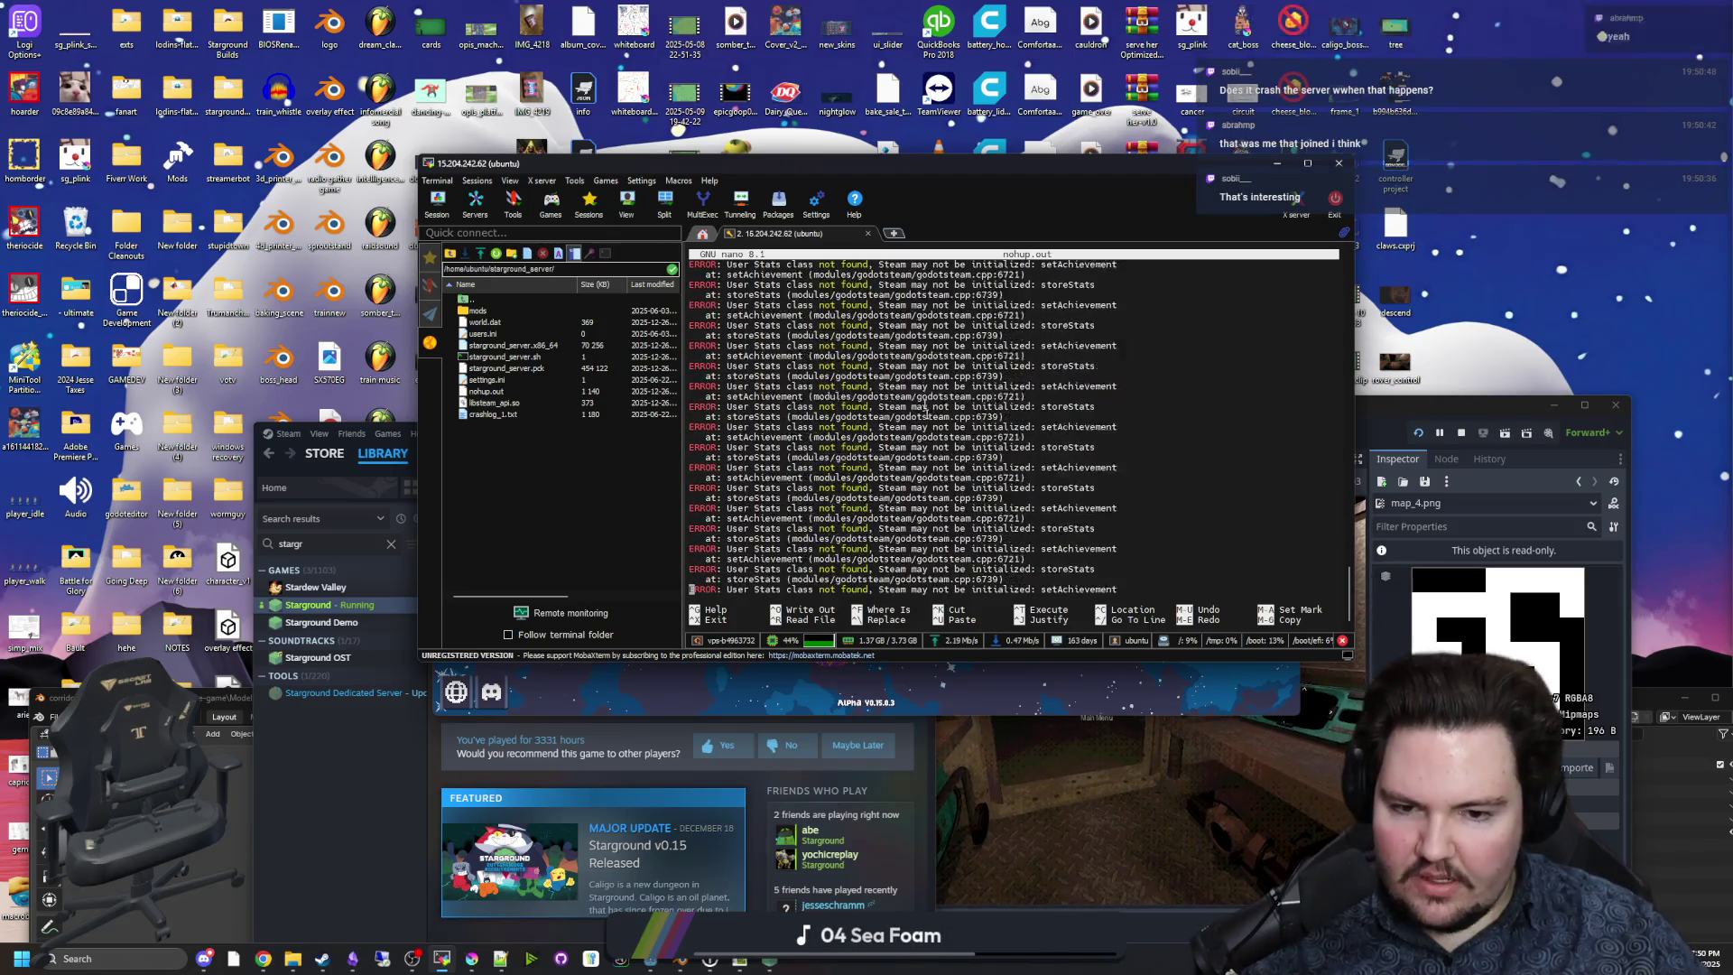
scroll(855, 436, down, 5)
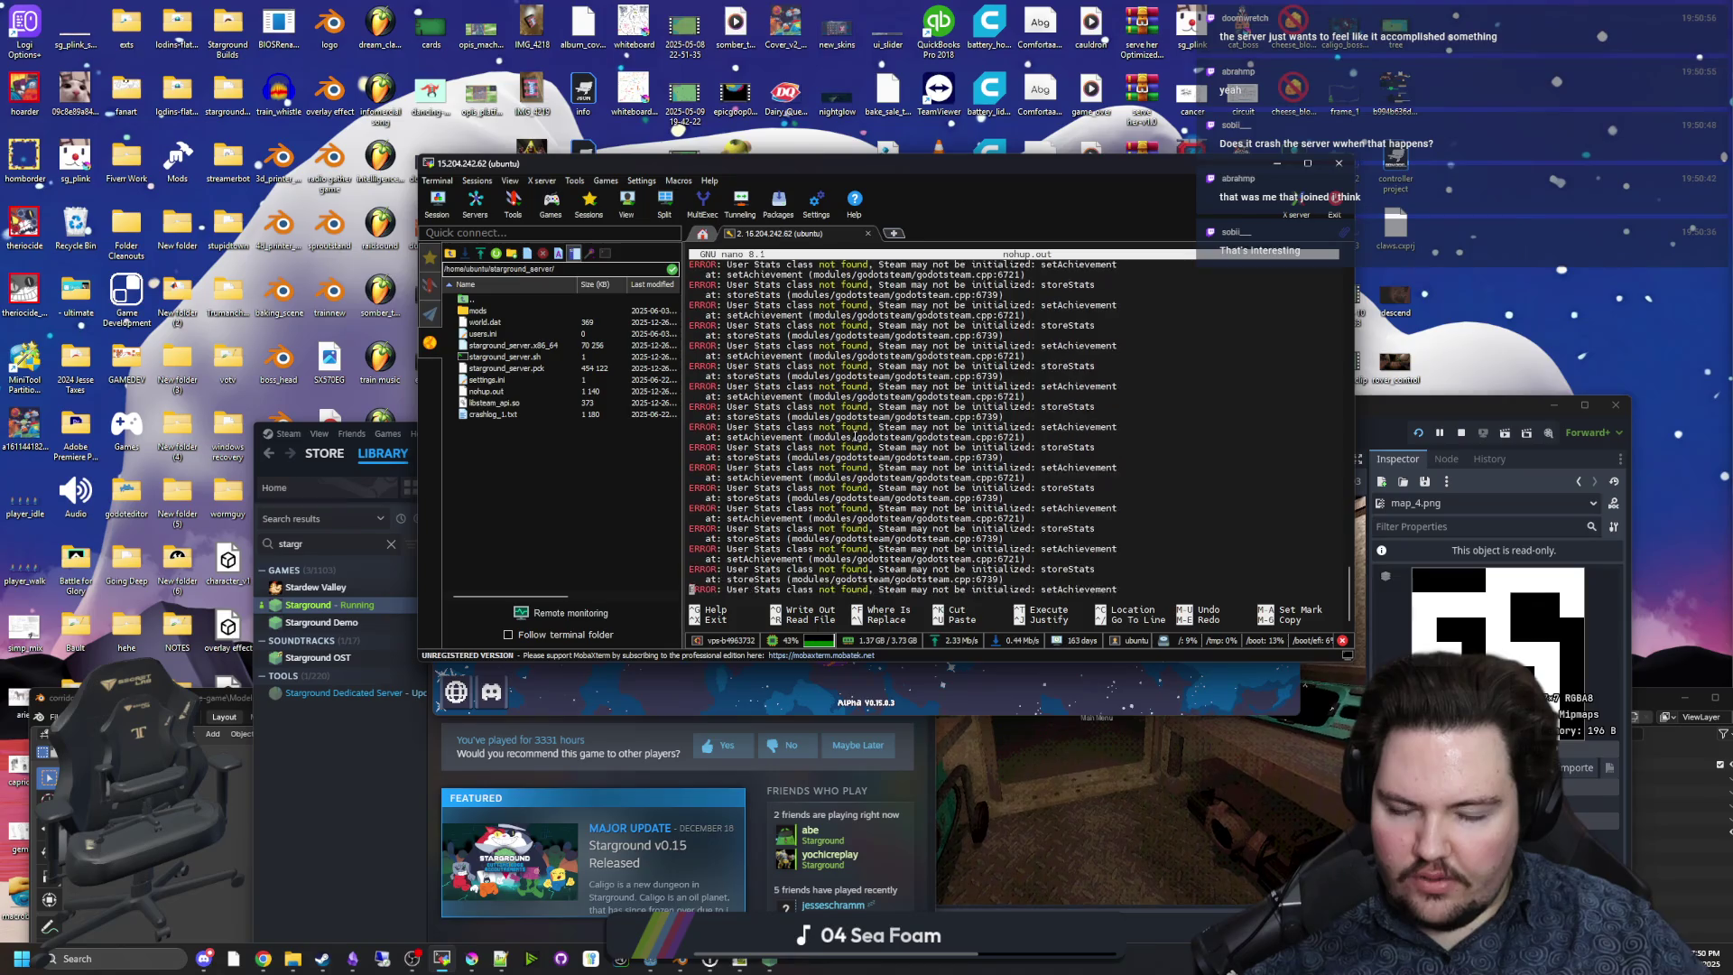
scroll(903, 431, down, 3)
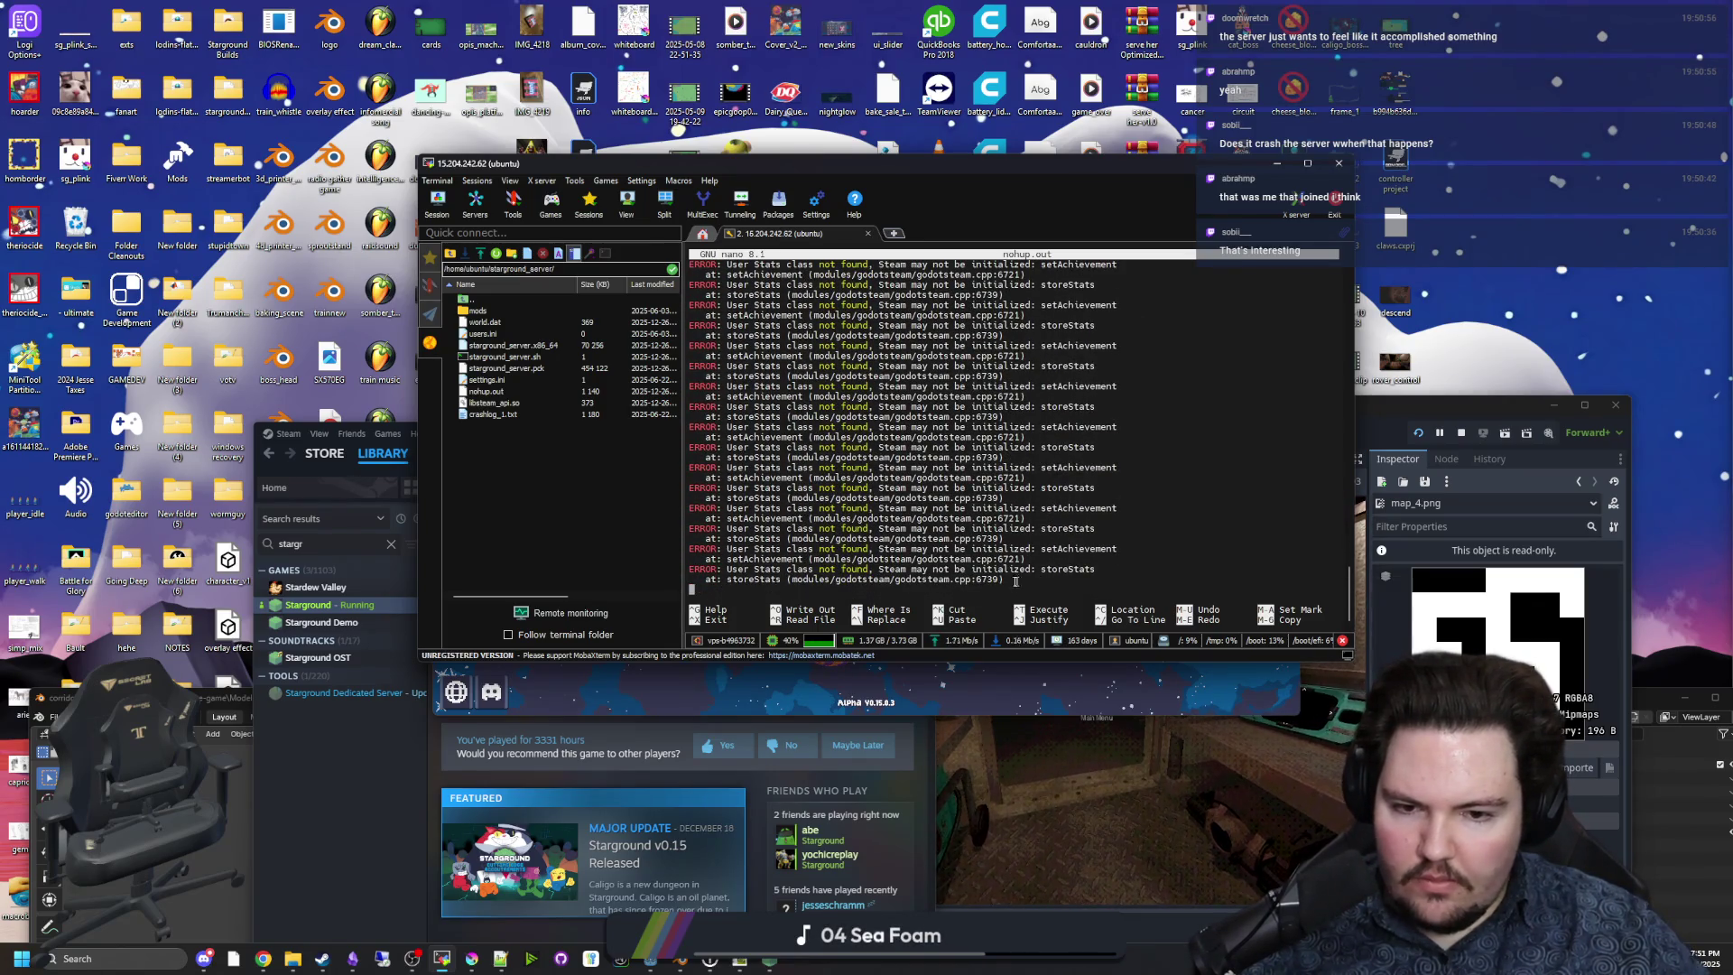
scroll(925, 498, up, 1)
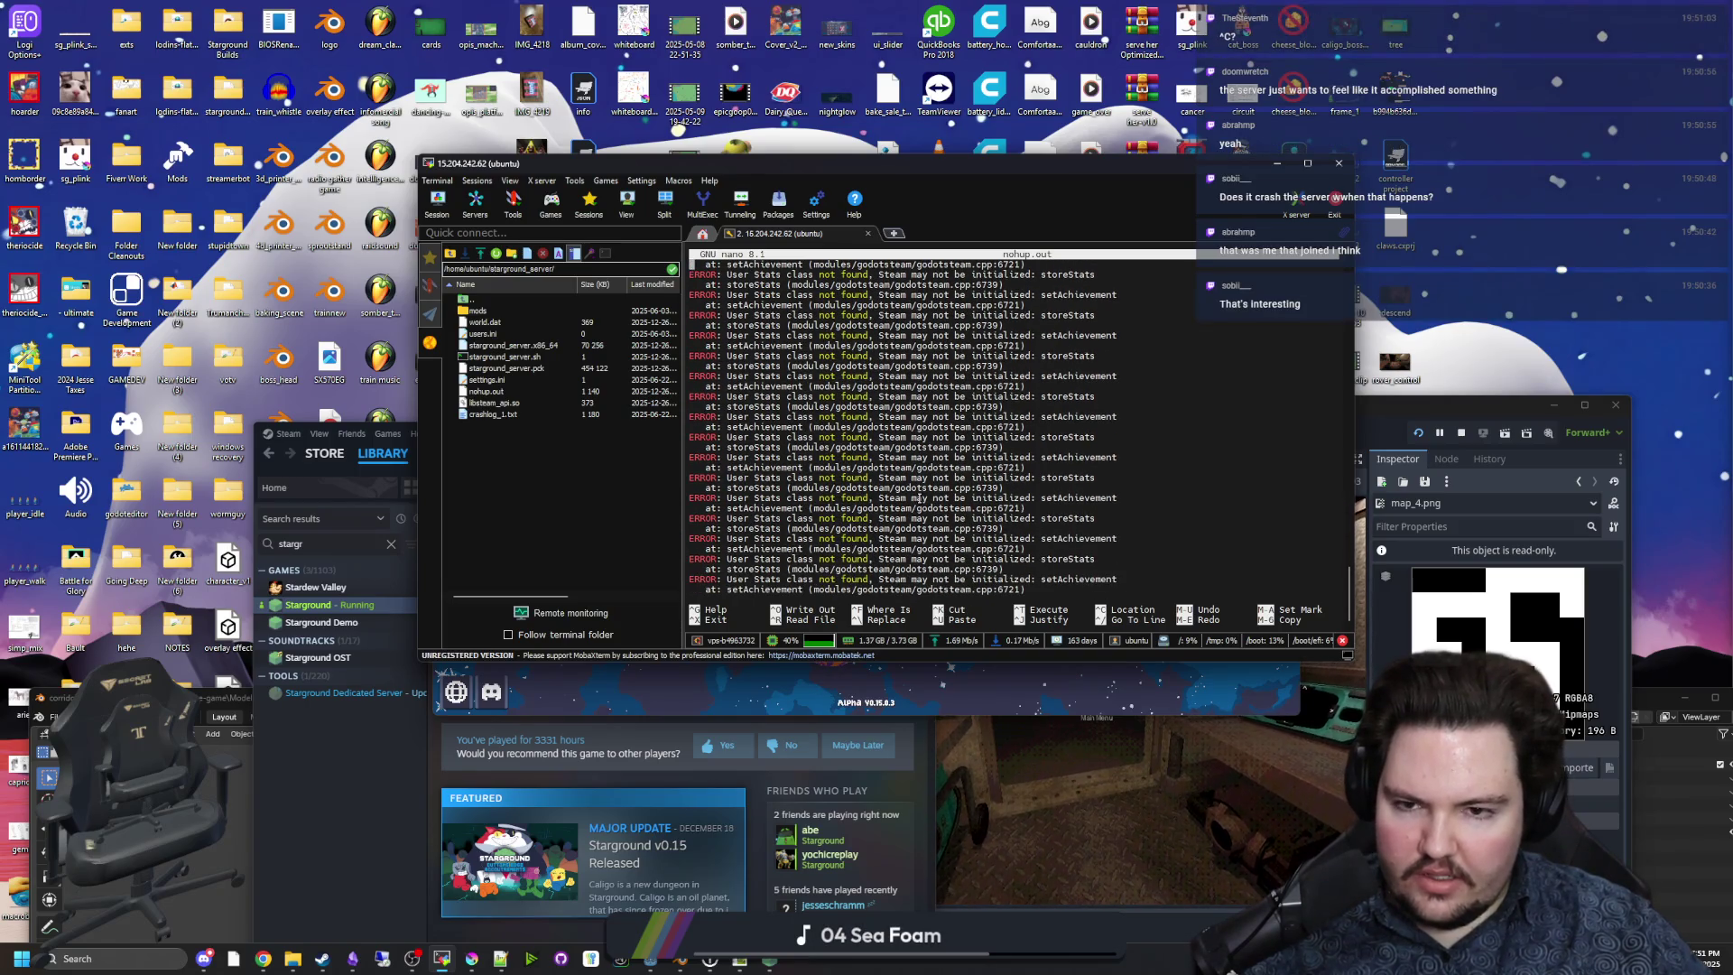
scroll(915, 498, up, 1)
scroll(824, 477, up, 5)
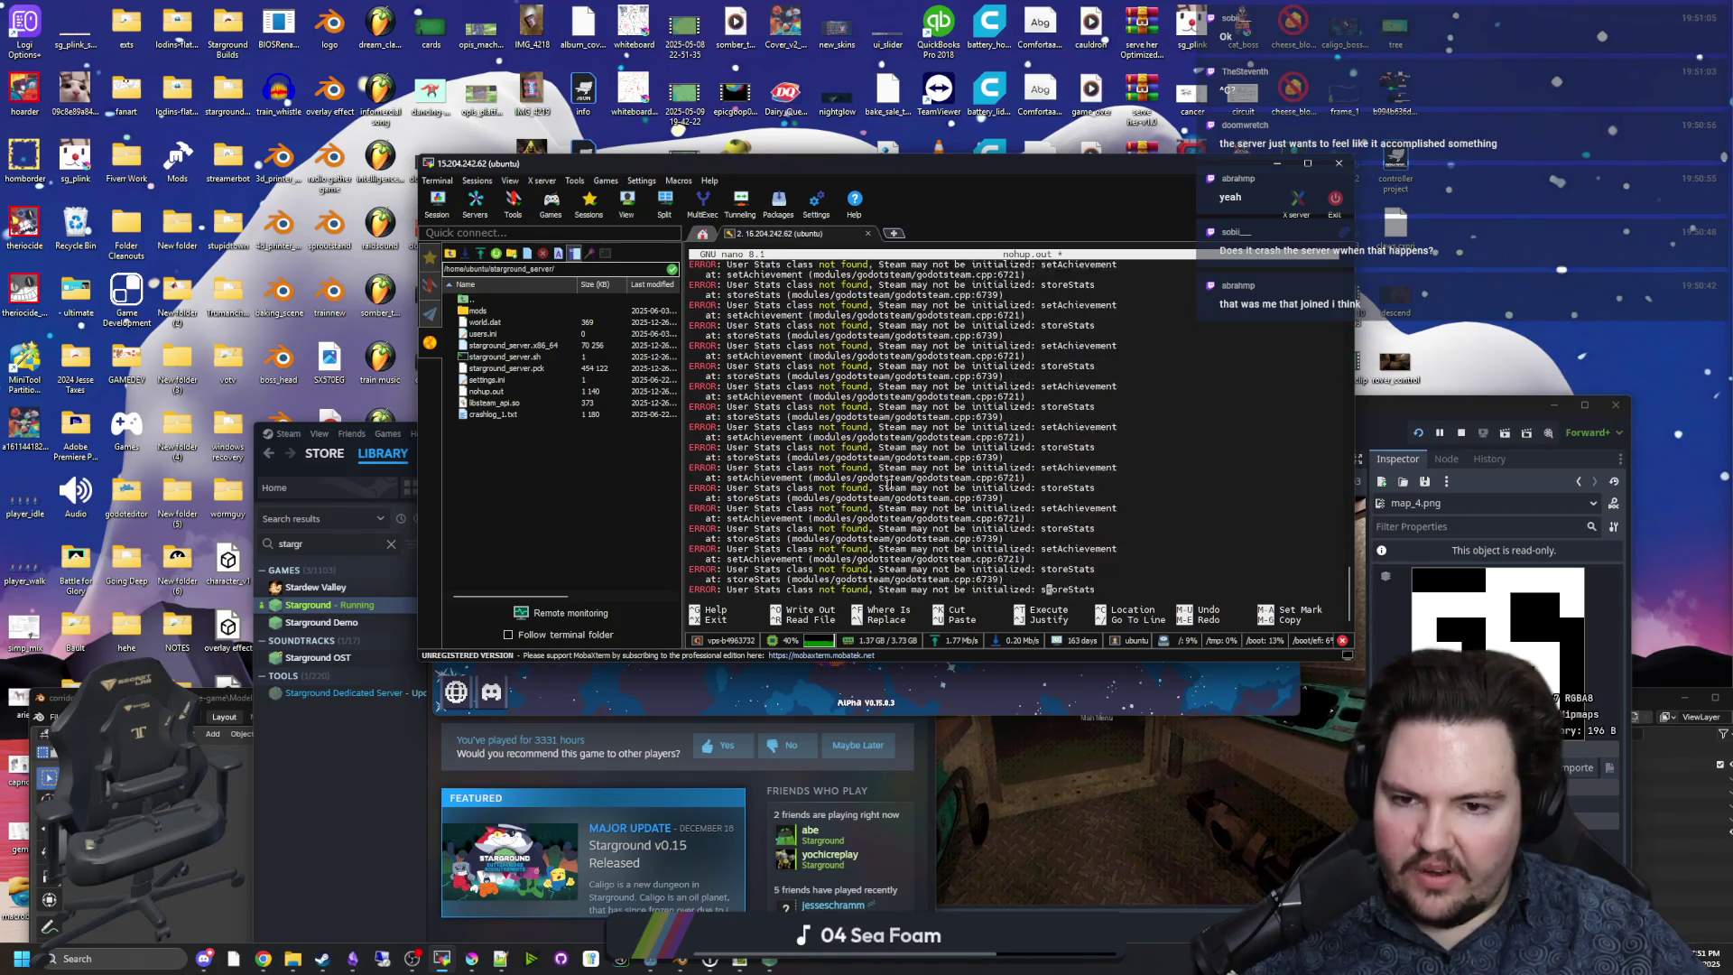
scroll(871, 492, up, 5)
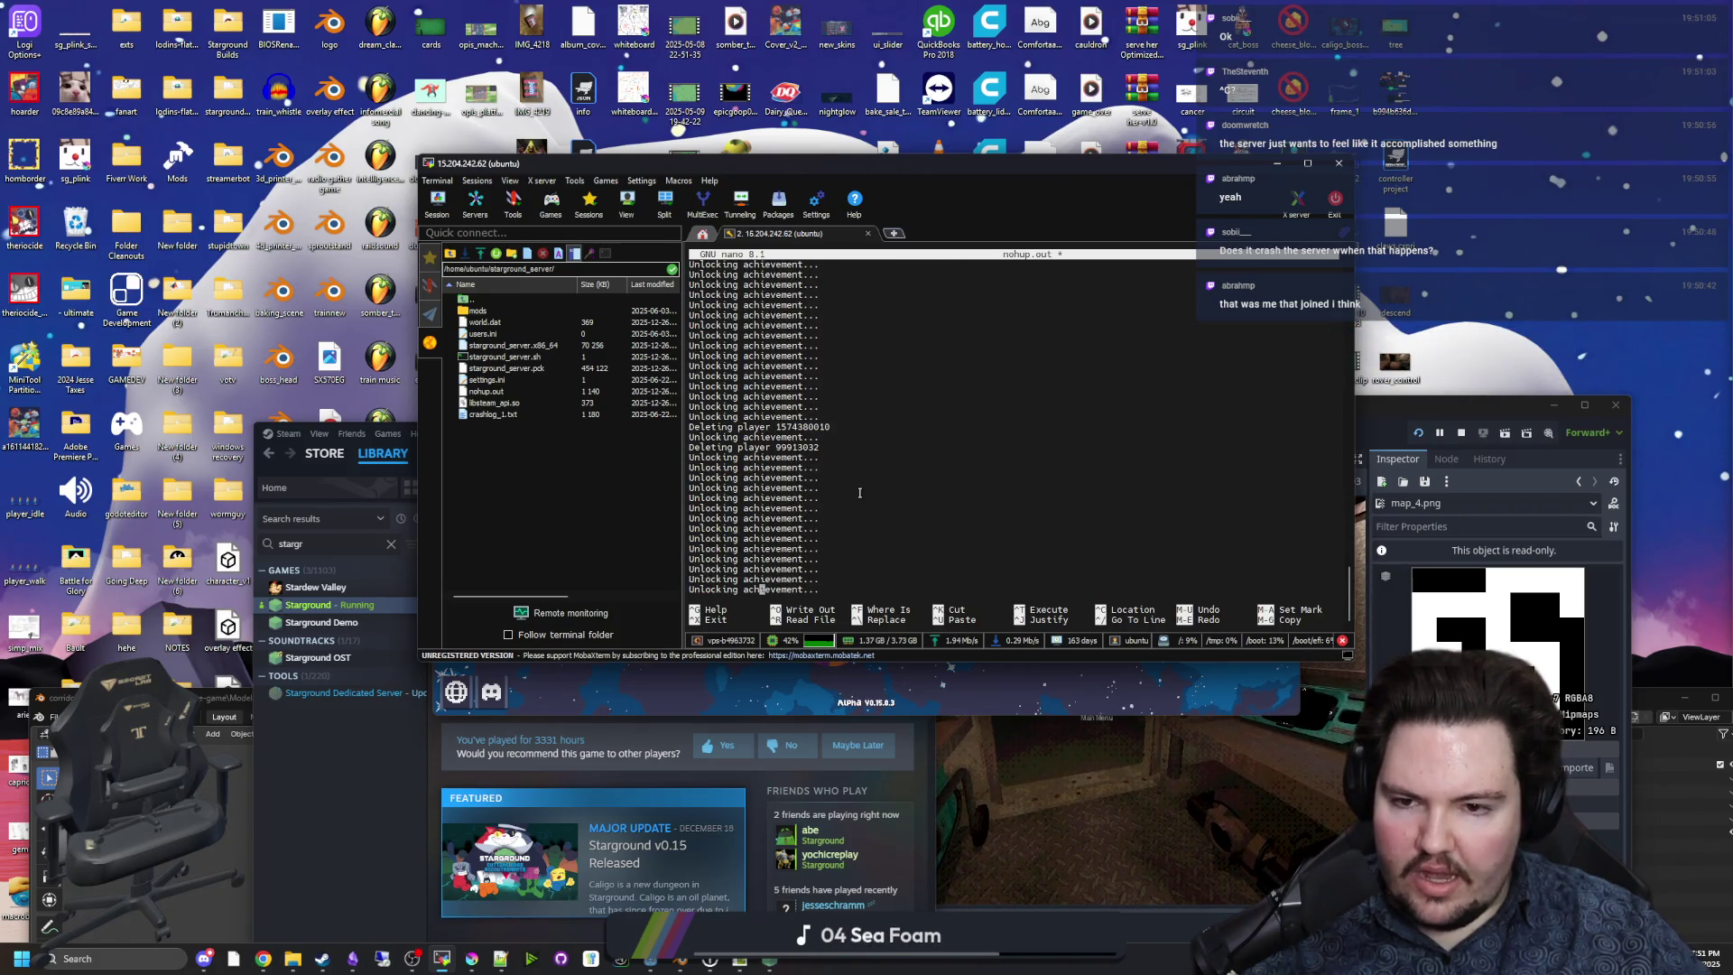
triple_click(794, 436)
click(794, 436)
scroll(803, 440, down, 5)
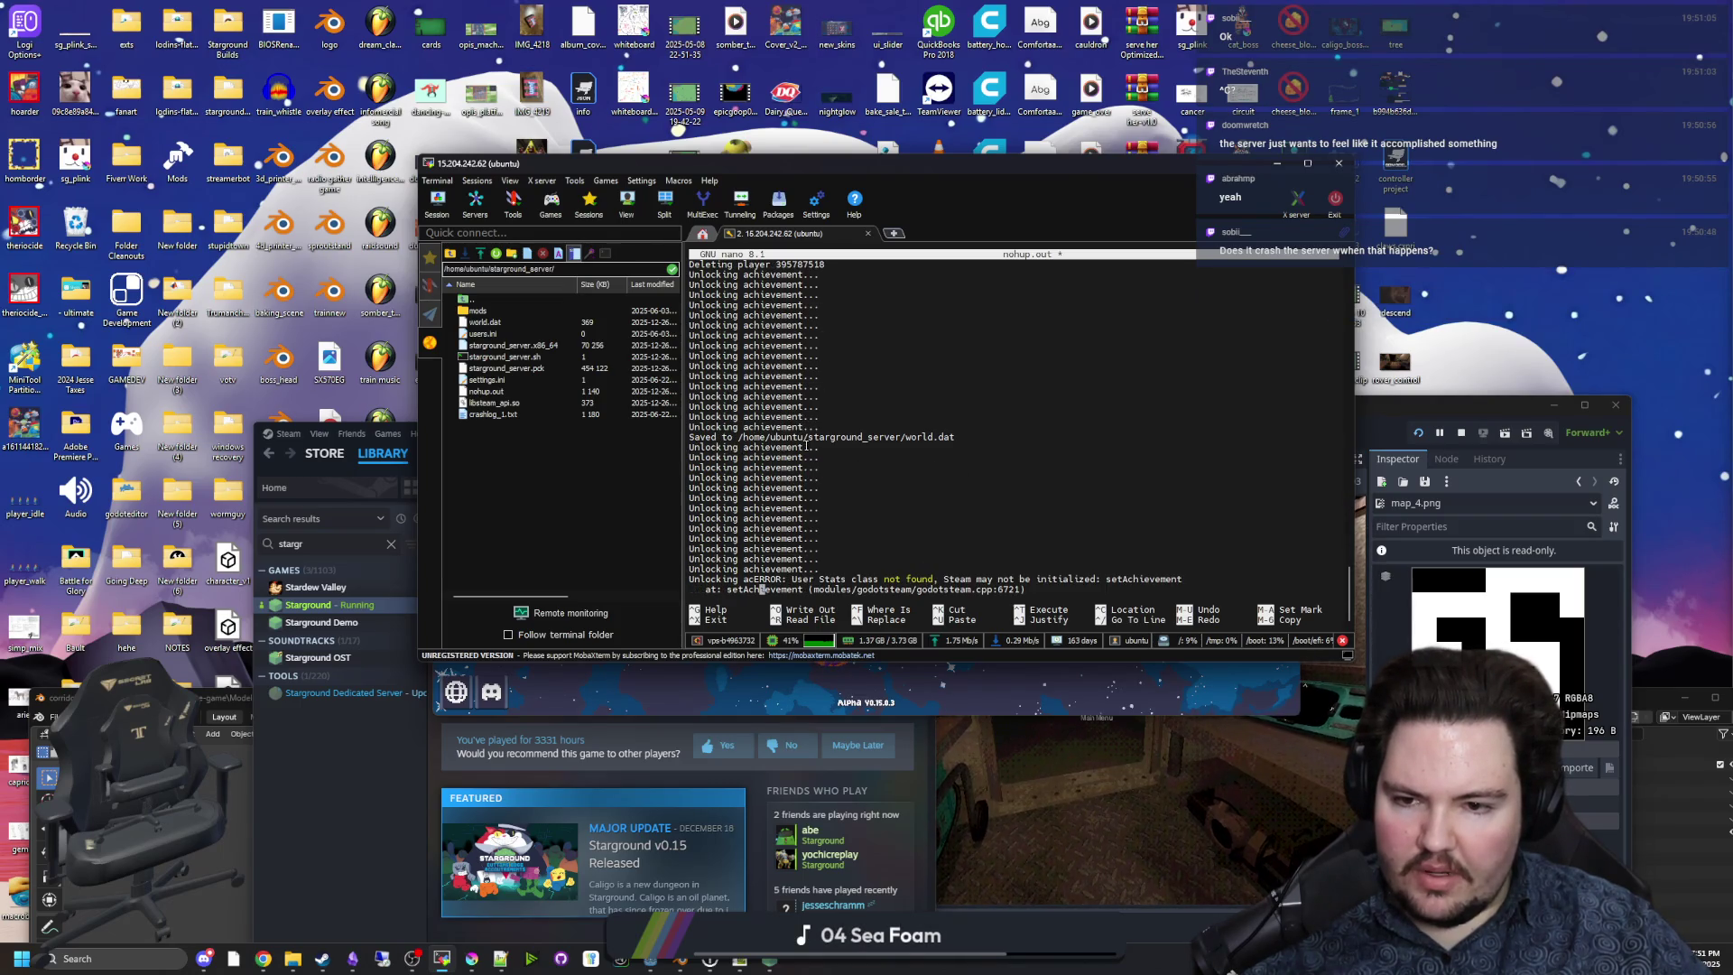
scroll(806, 446, down, 3)
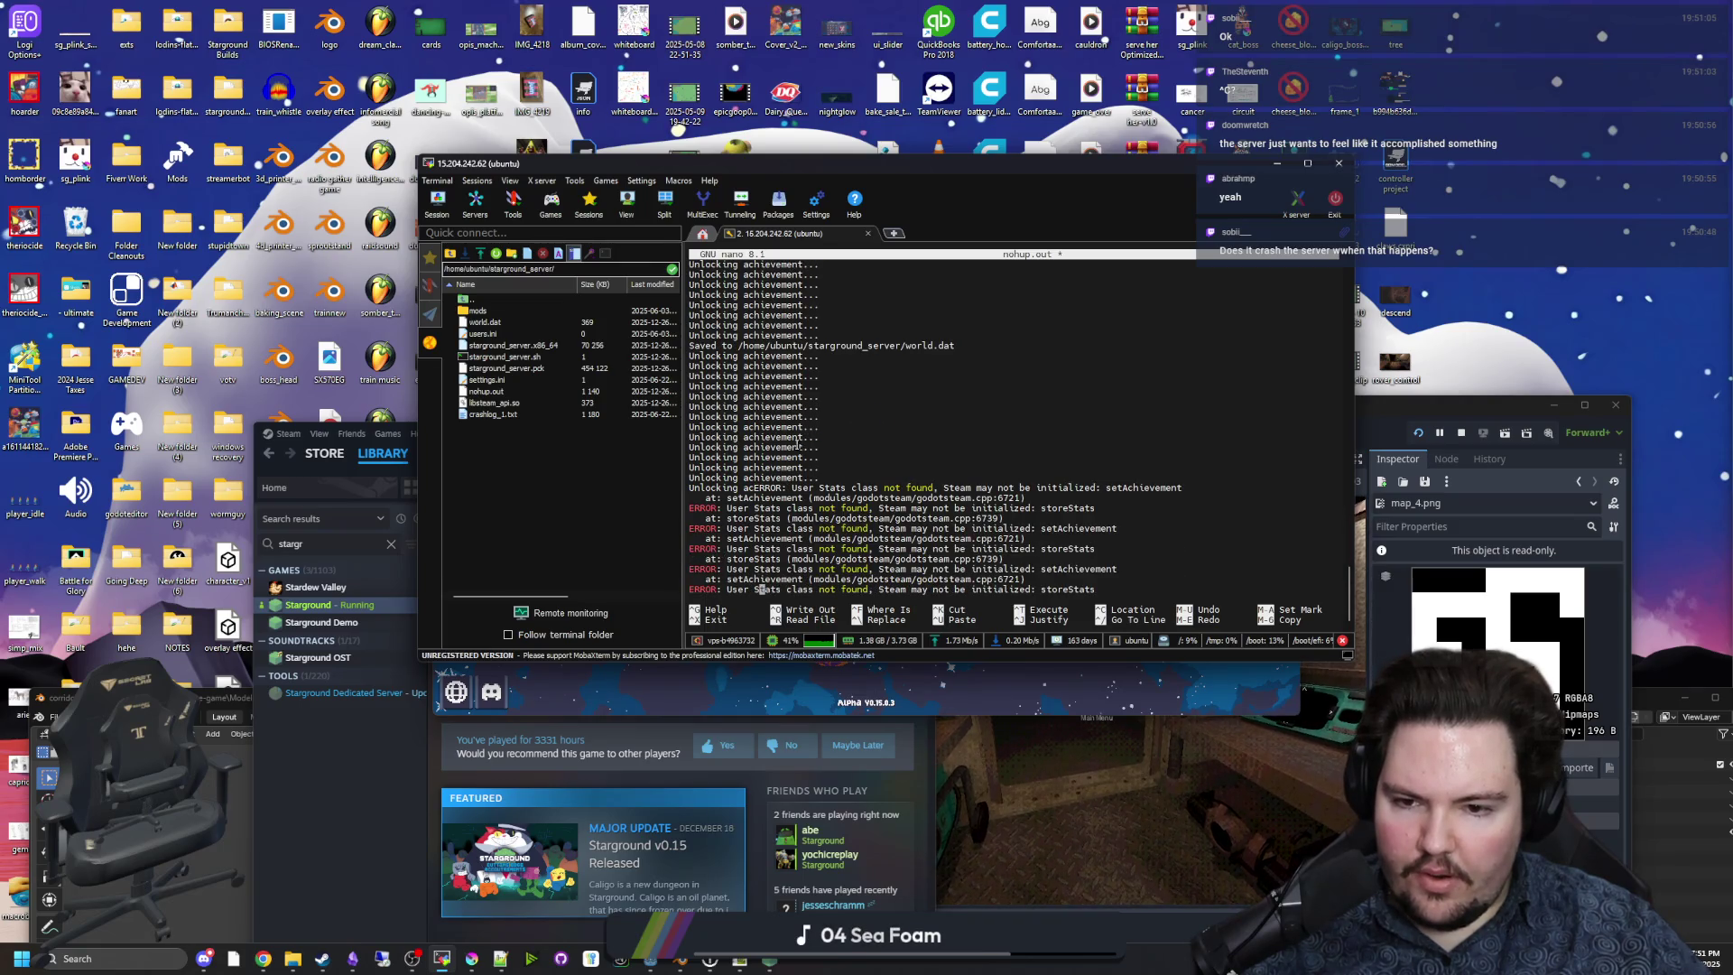
key(ctrl+x)
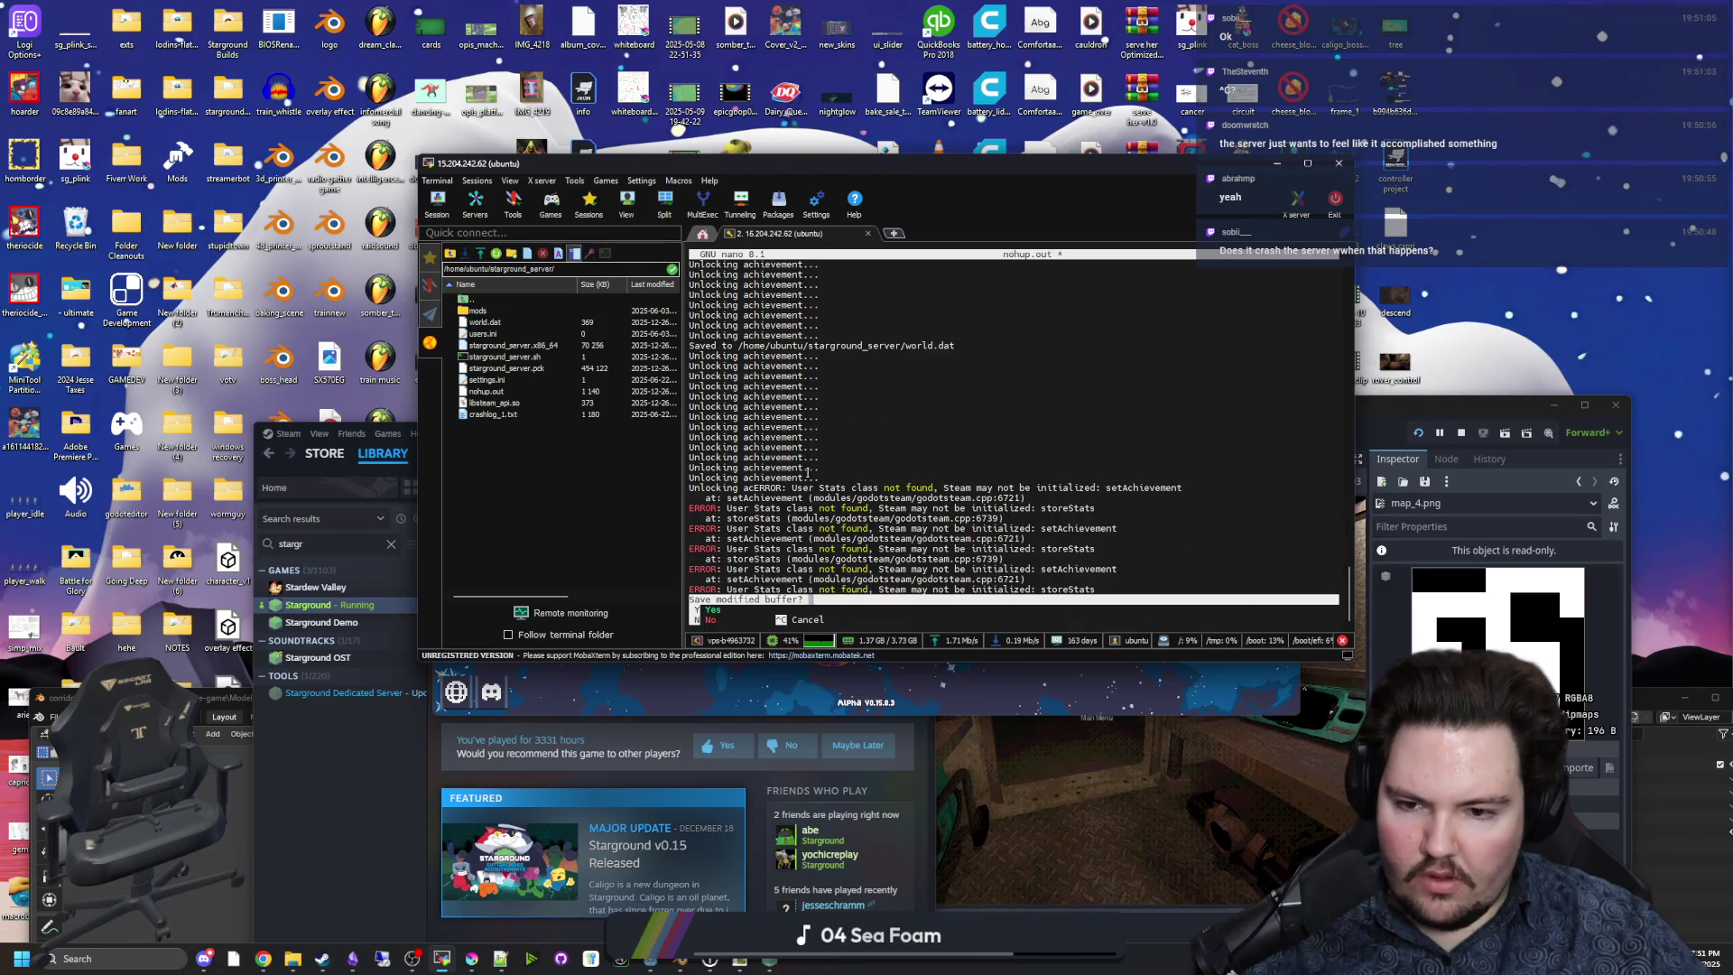
Exit without saving, then connect Starground to the pasted server IP on port 4433.
key(n)
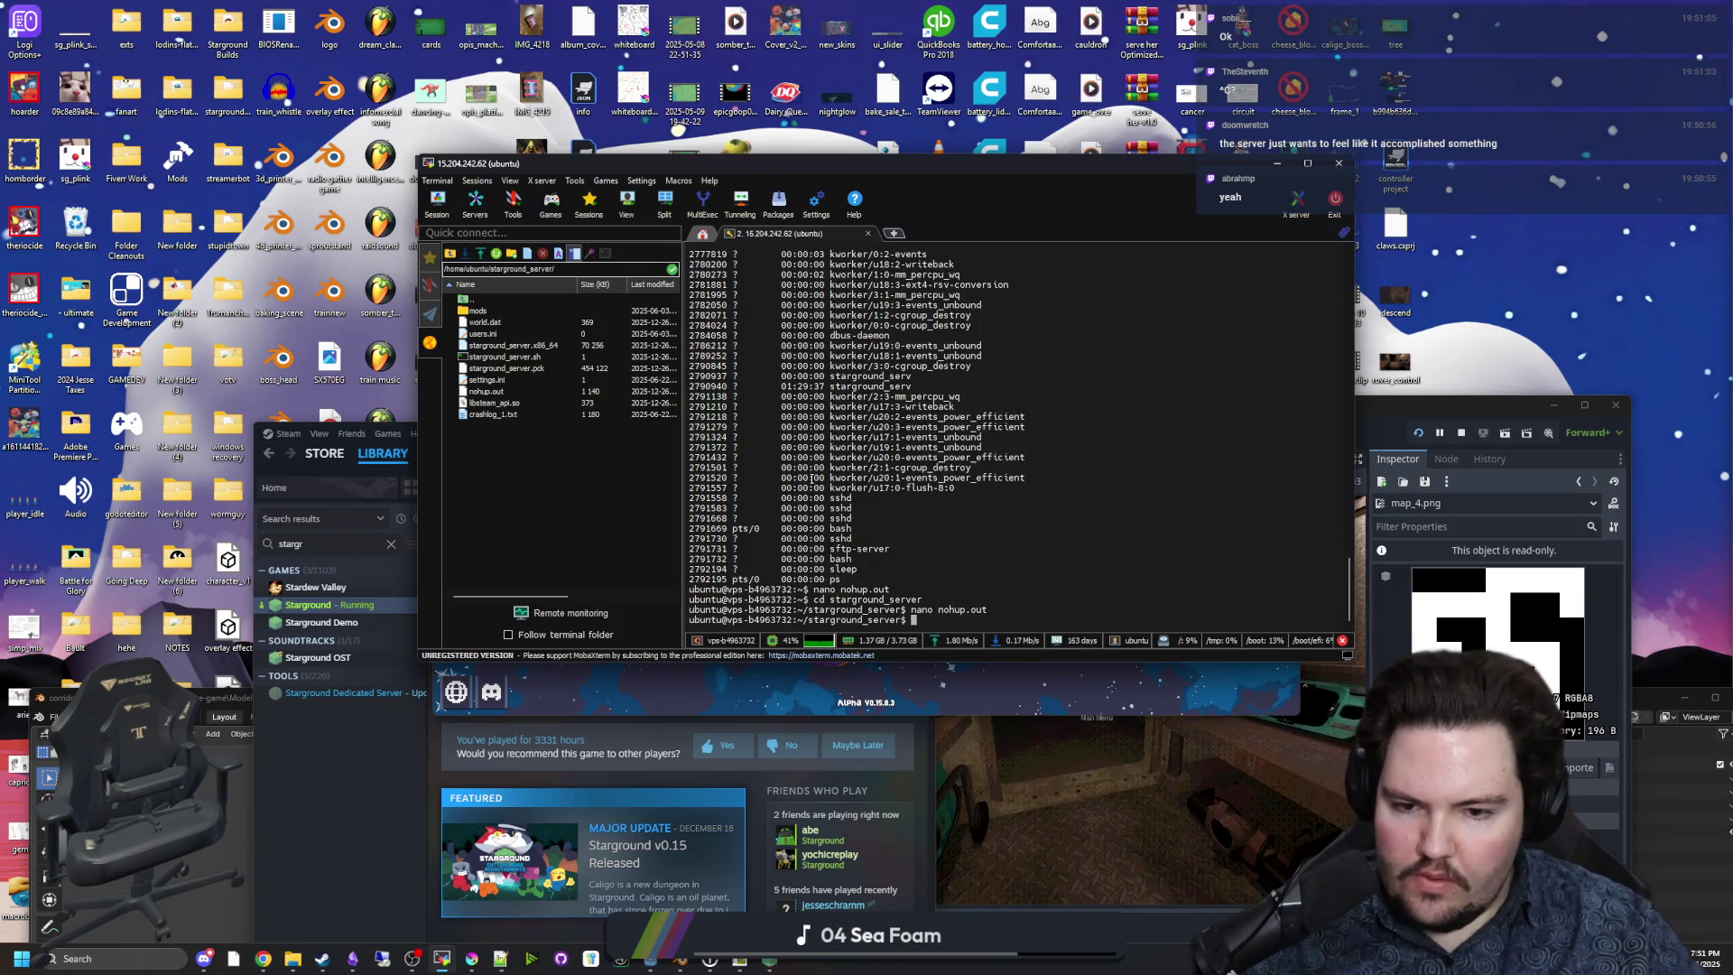
click(1276, 164)
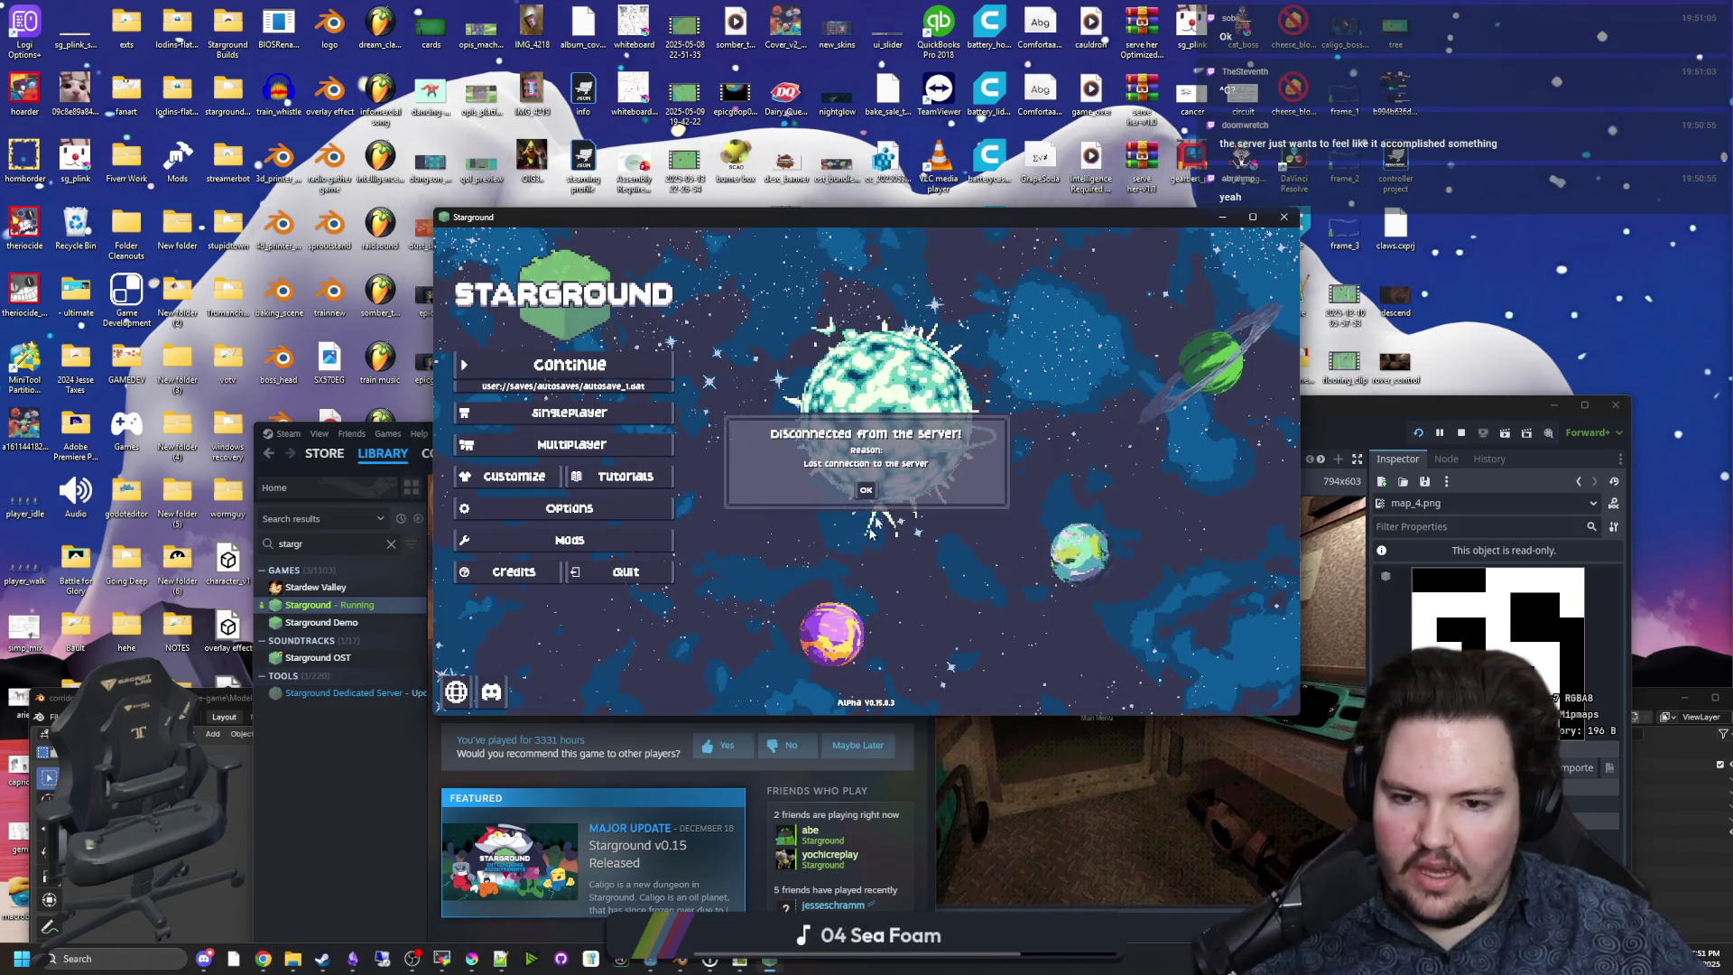
click(571, 444)
click(975, 449)
key(BackSpace)
key(BackSpace)
key(BackSpace)
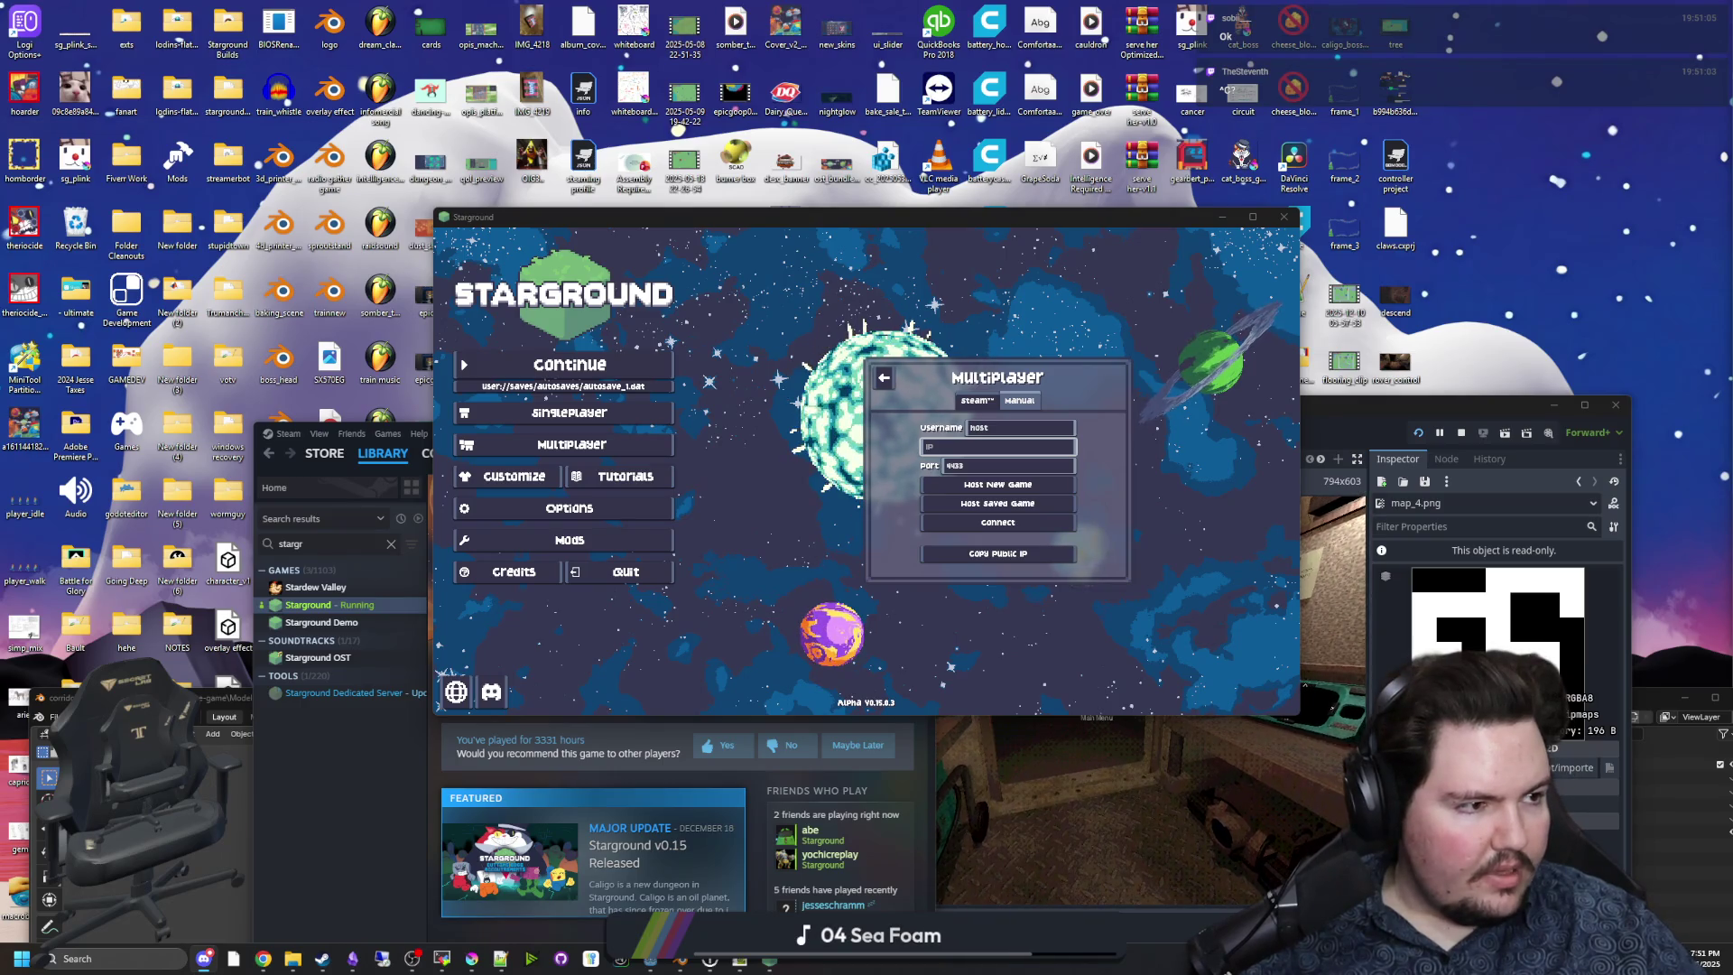
click(997, 448)
key(ctrl+v)
key(Tab)
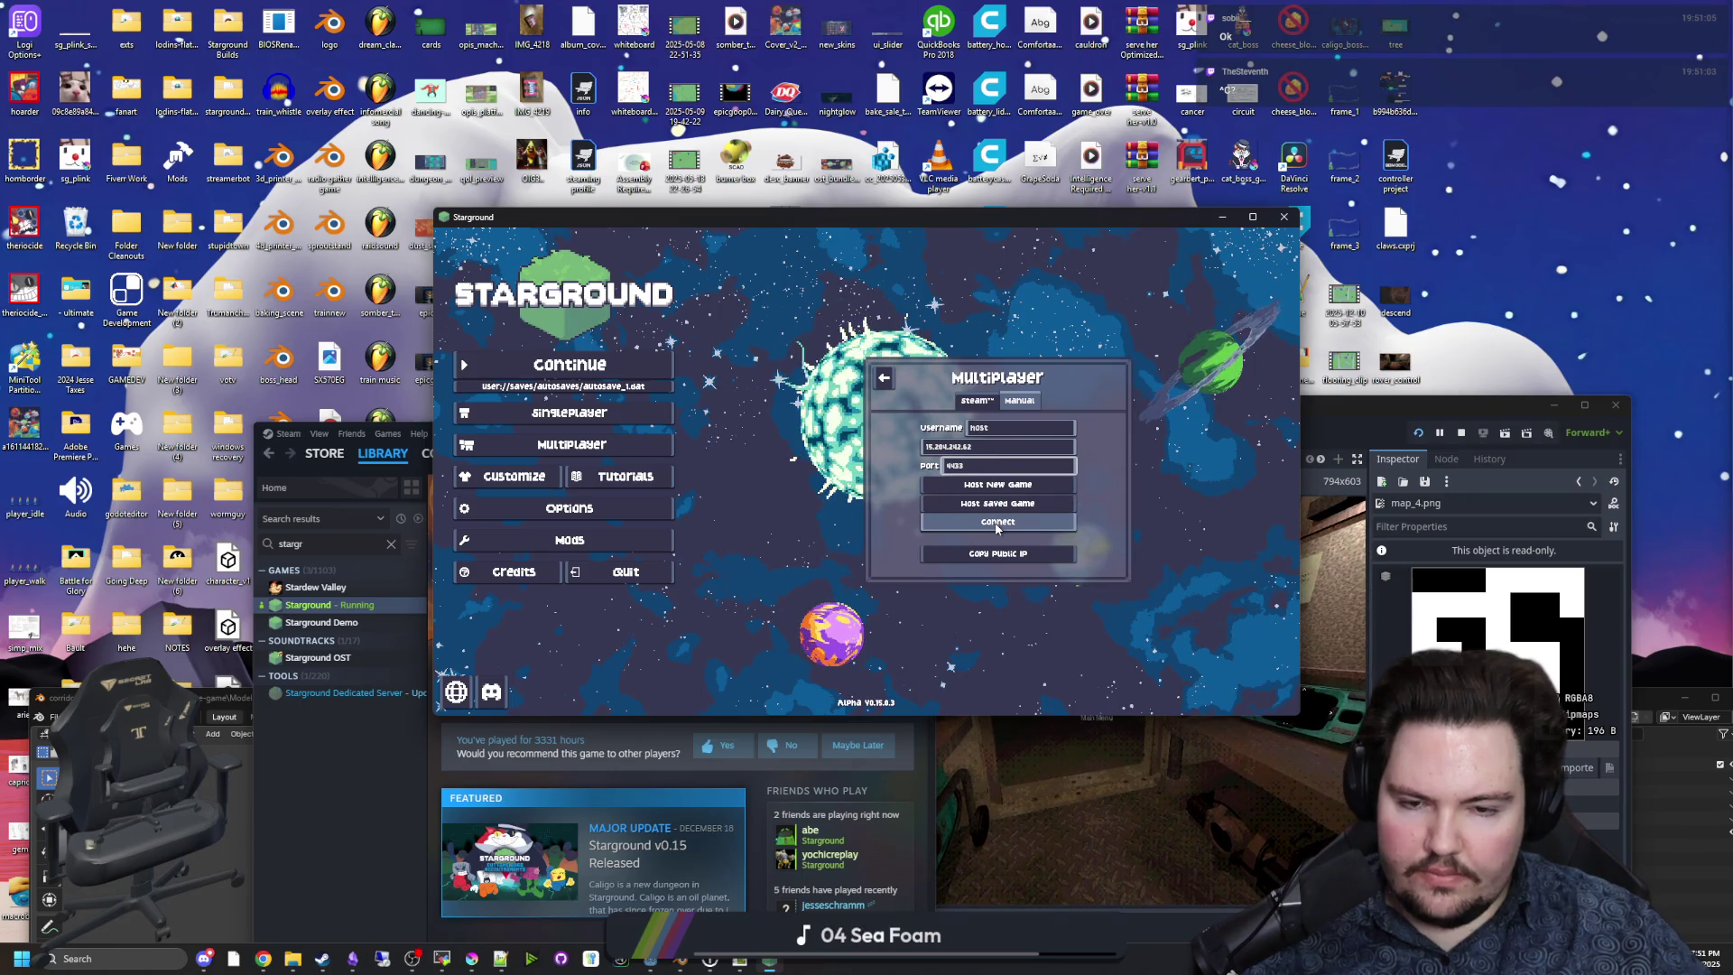
click(1001, 522)
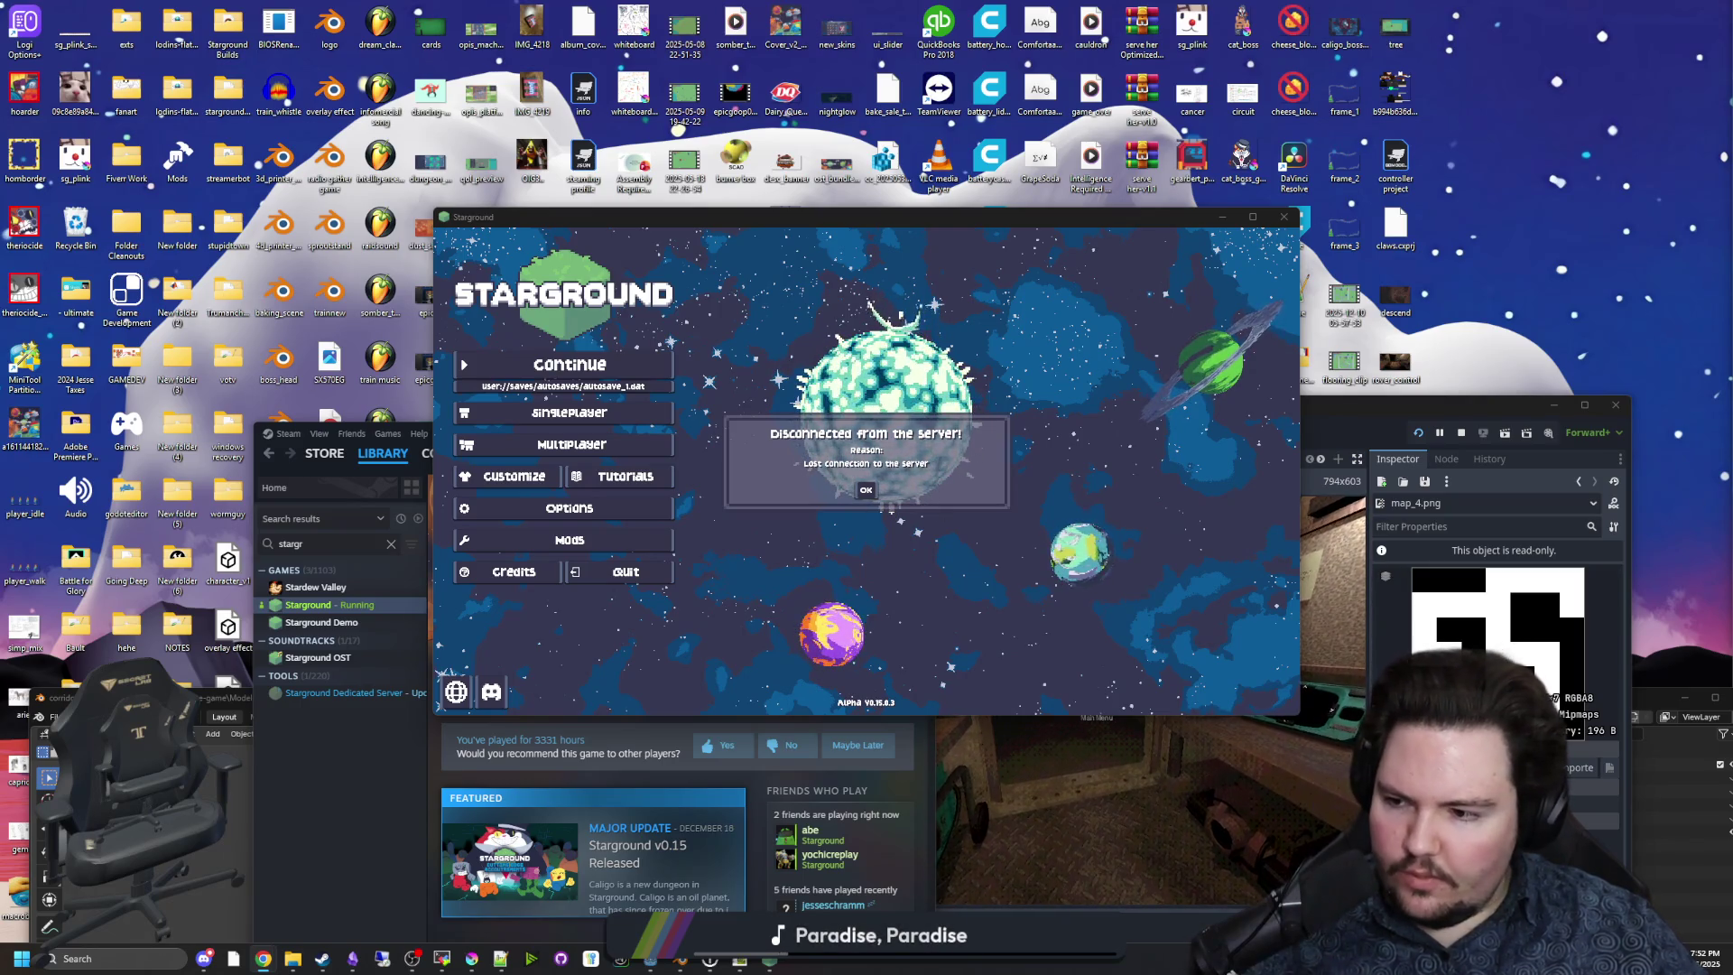
After the 'Disconnected from the server' notice, leave Starground and return to the Godot editor.
click(1019, 566)
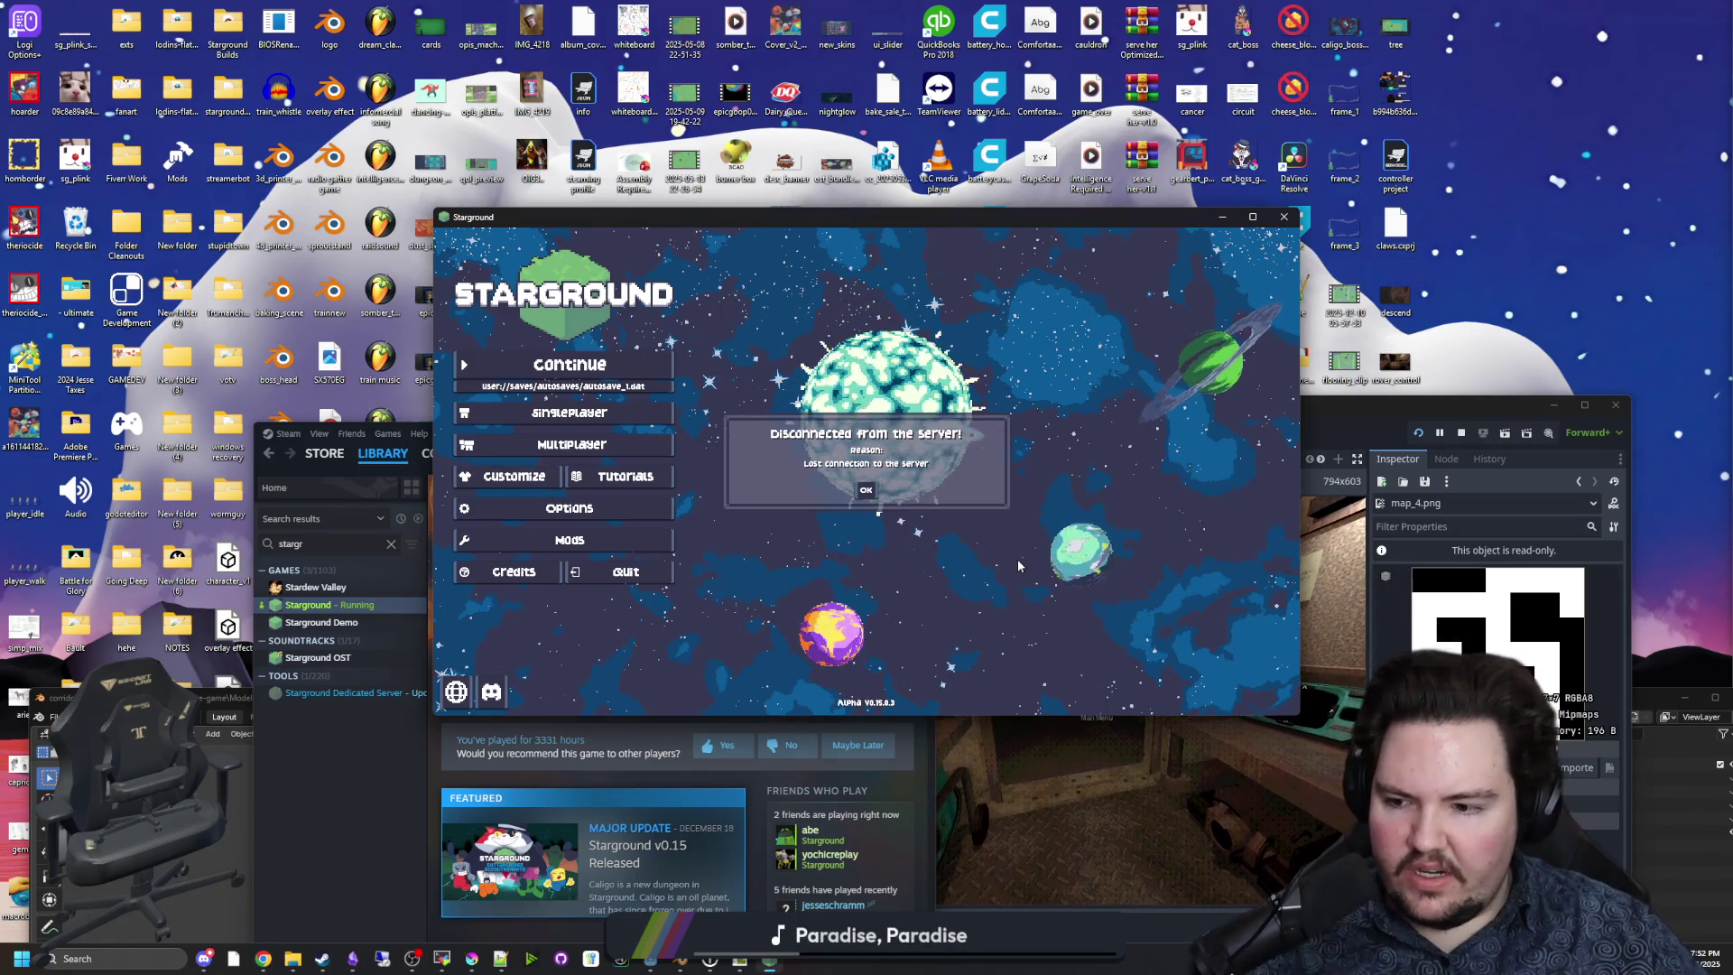
key(alt+Tab)
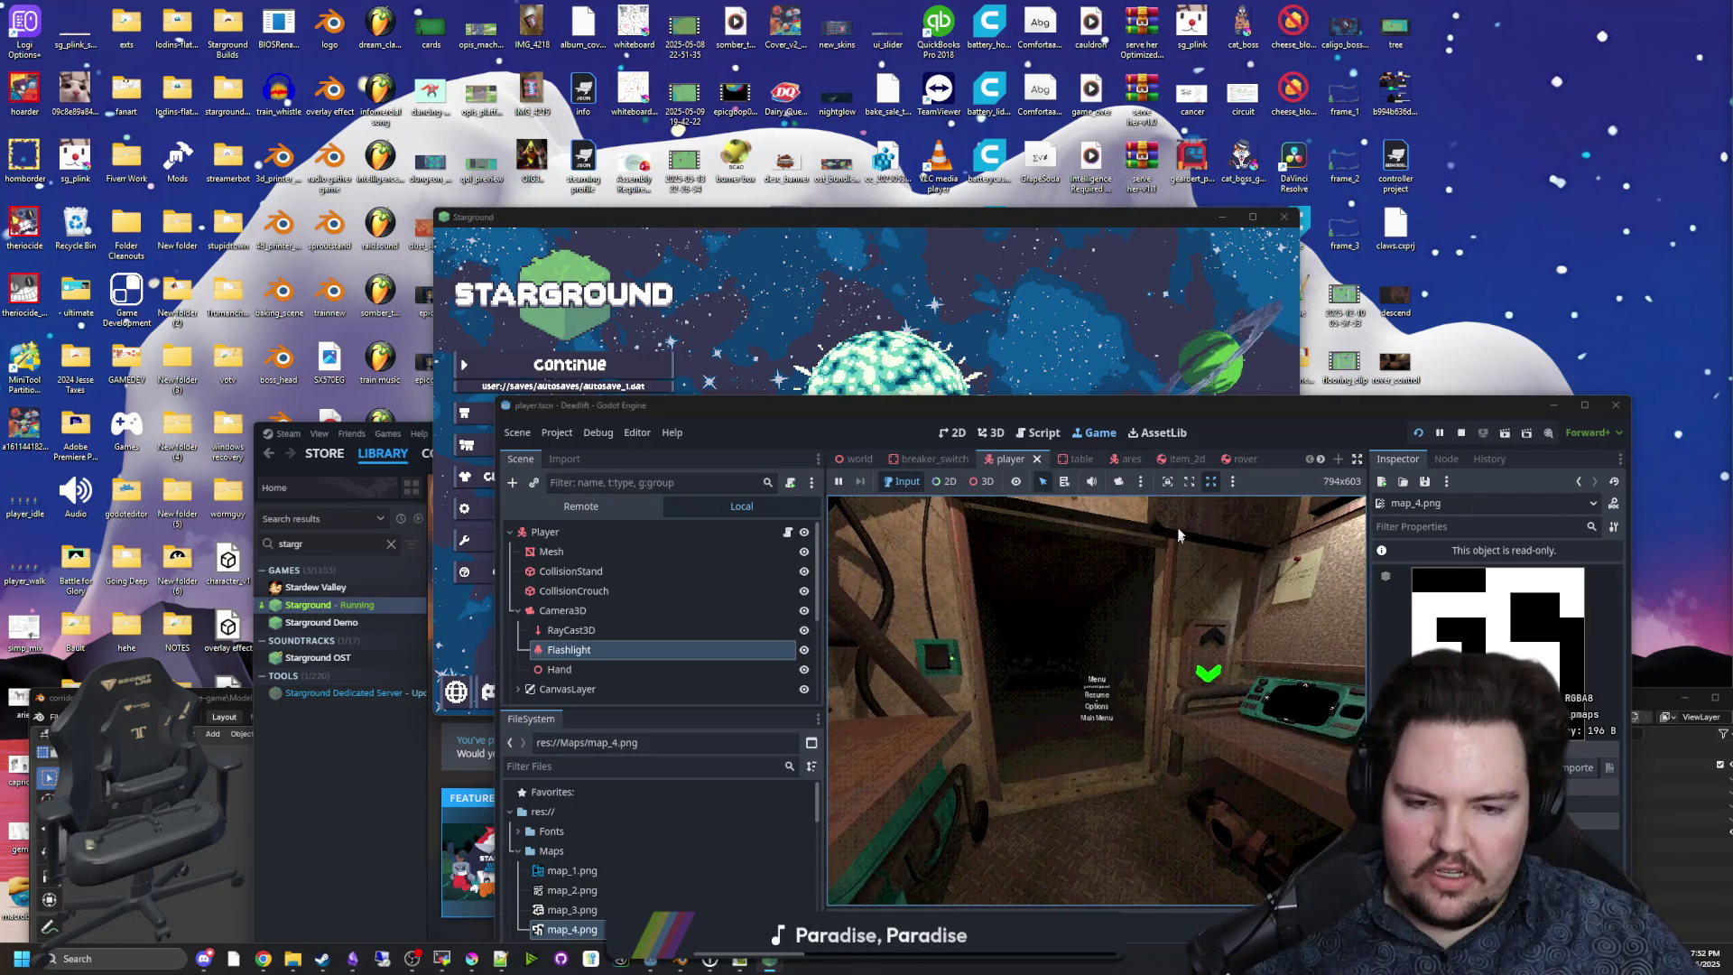
Maximize the Godot editor, resume the running game, then return to Filter Forge in Chrome.
mouse_move(1204, 408)
mouse_down()
mouse_move(1437, 637)
mouse_move(978, 111)
mouse_move(997, 5)
mouse_up()
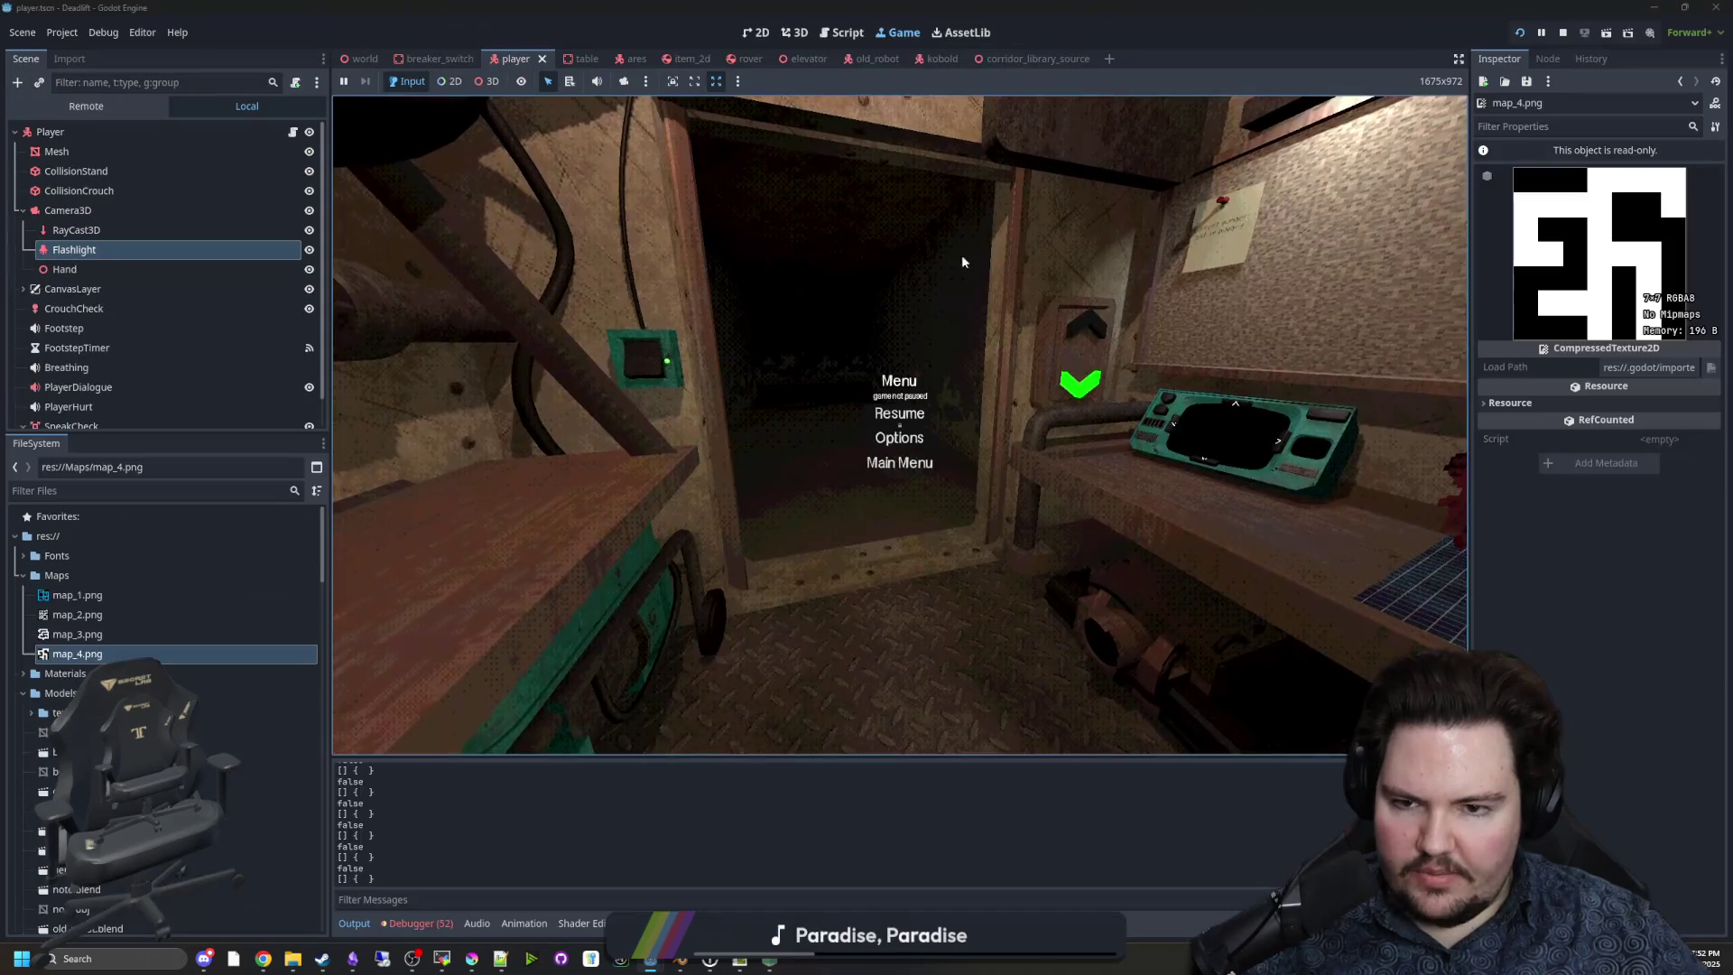
click(897, 414)
key(super)
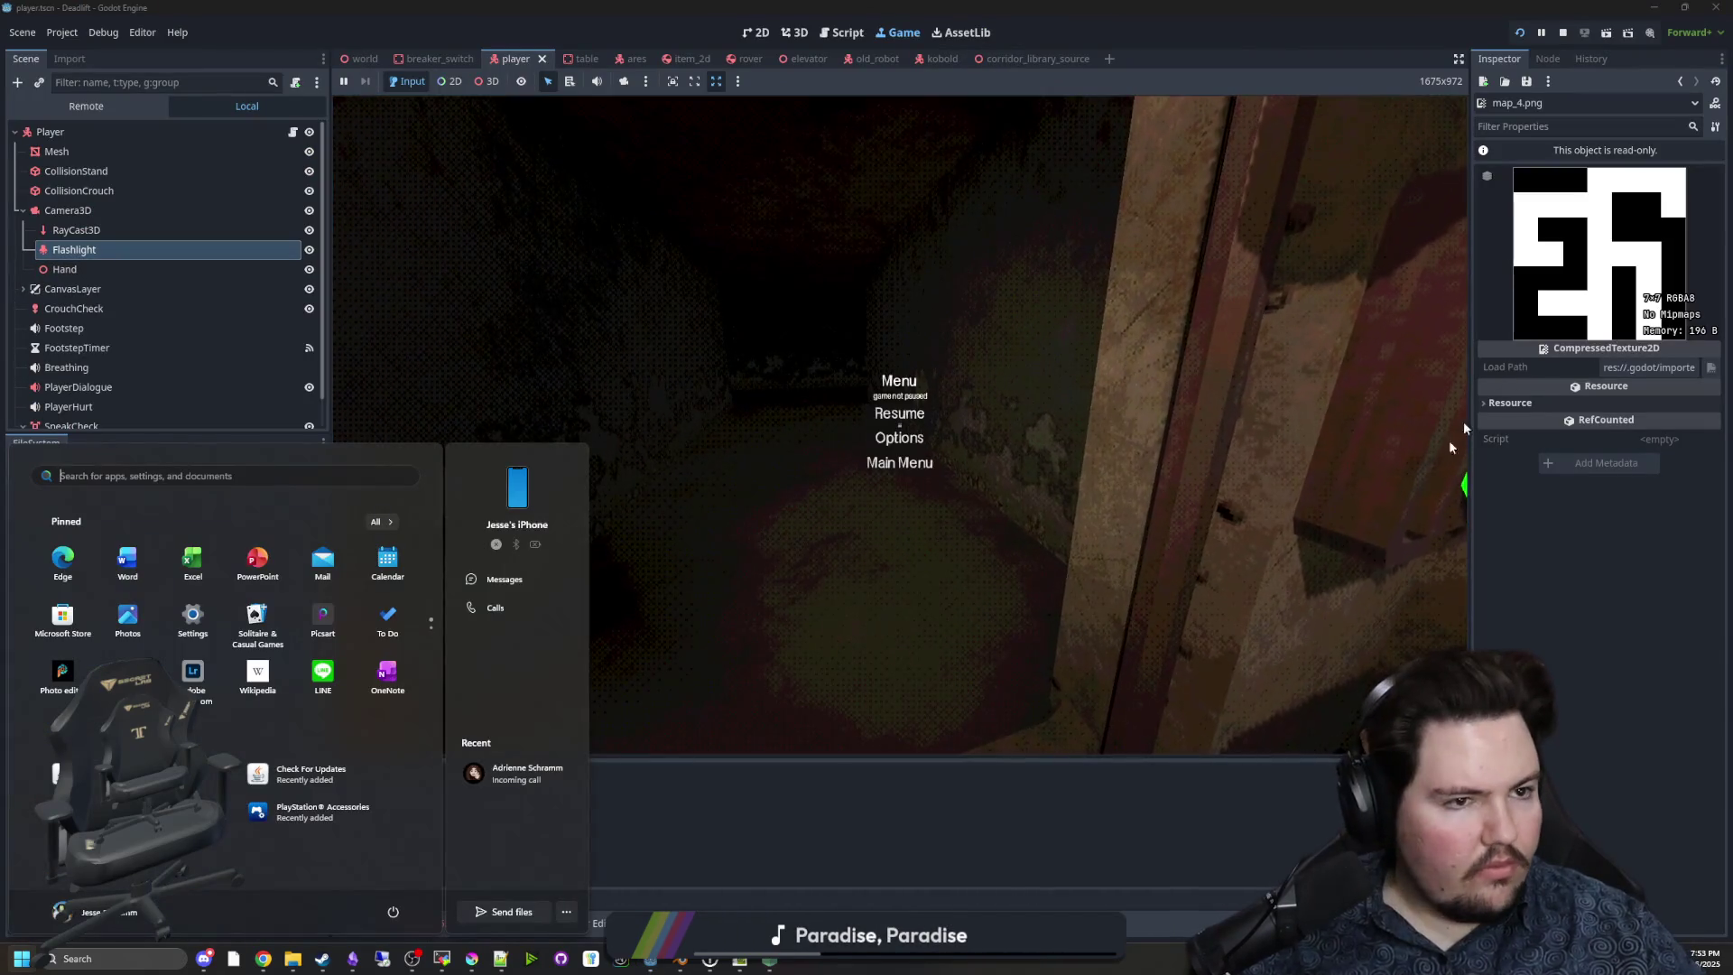
mouse_move(263, 958)
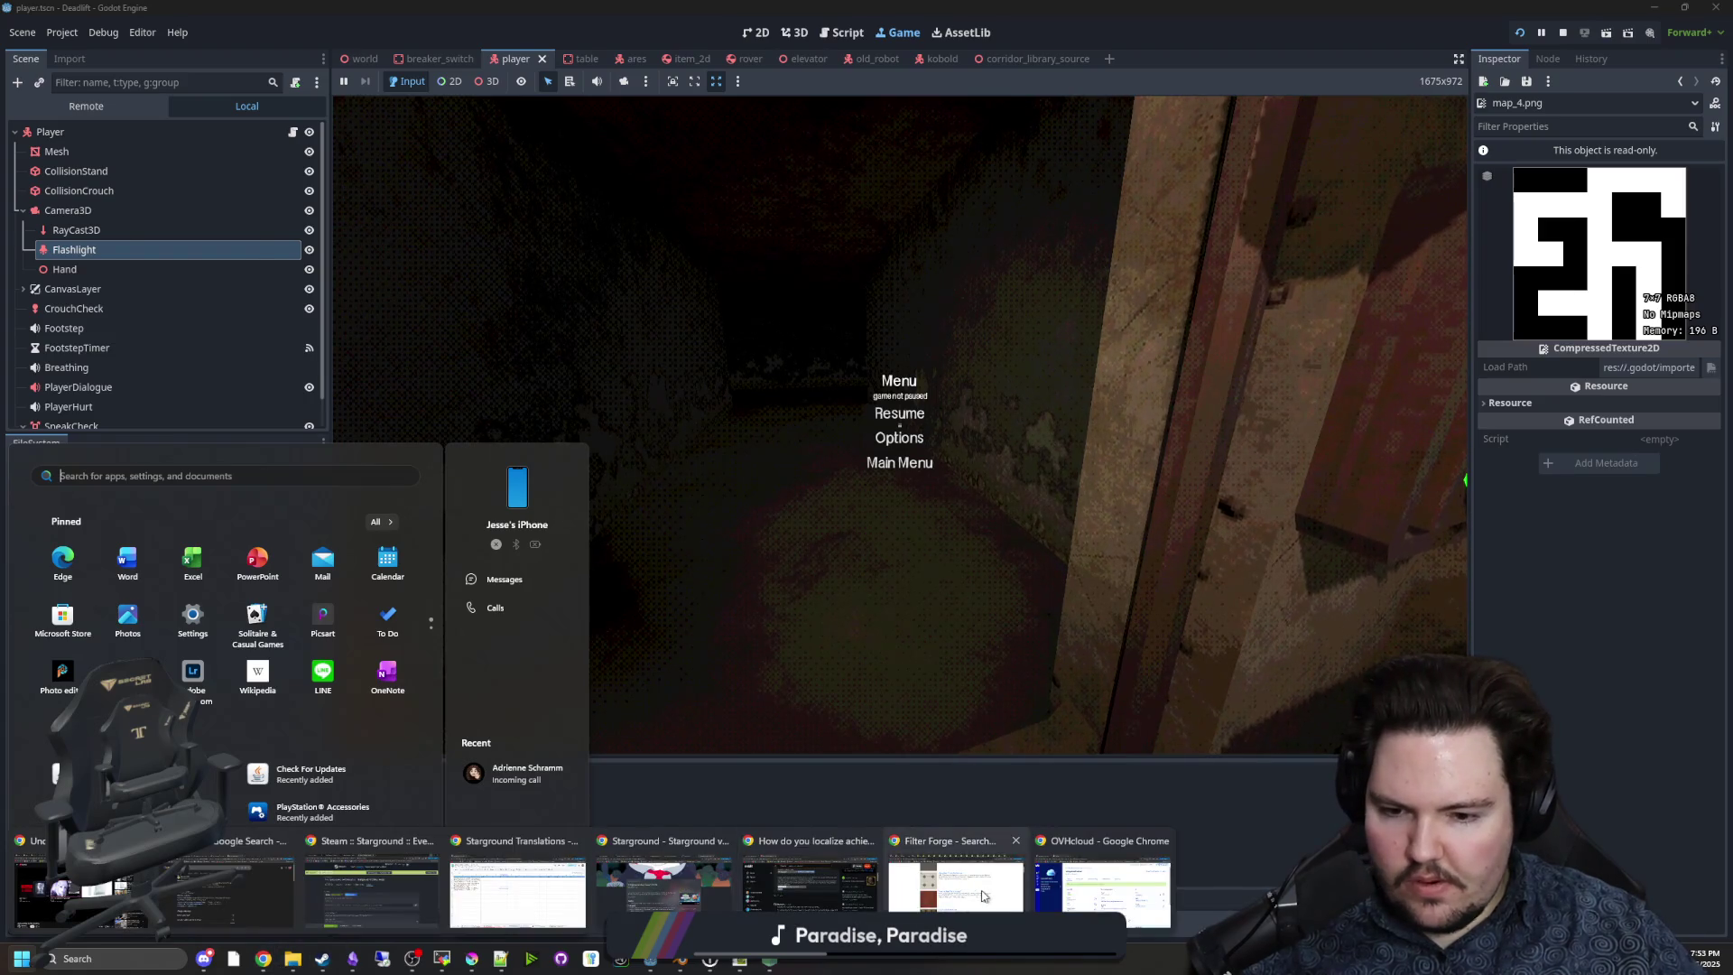
mouse_move(1114, 899)
click(955, 889)
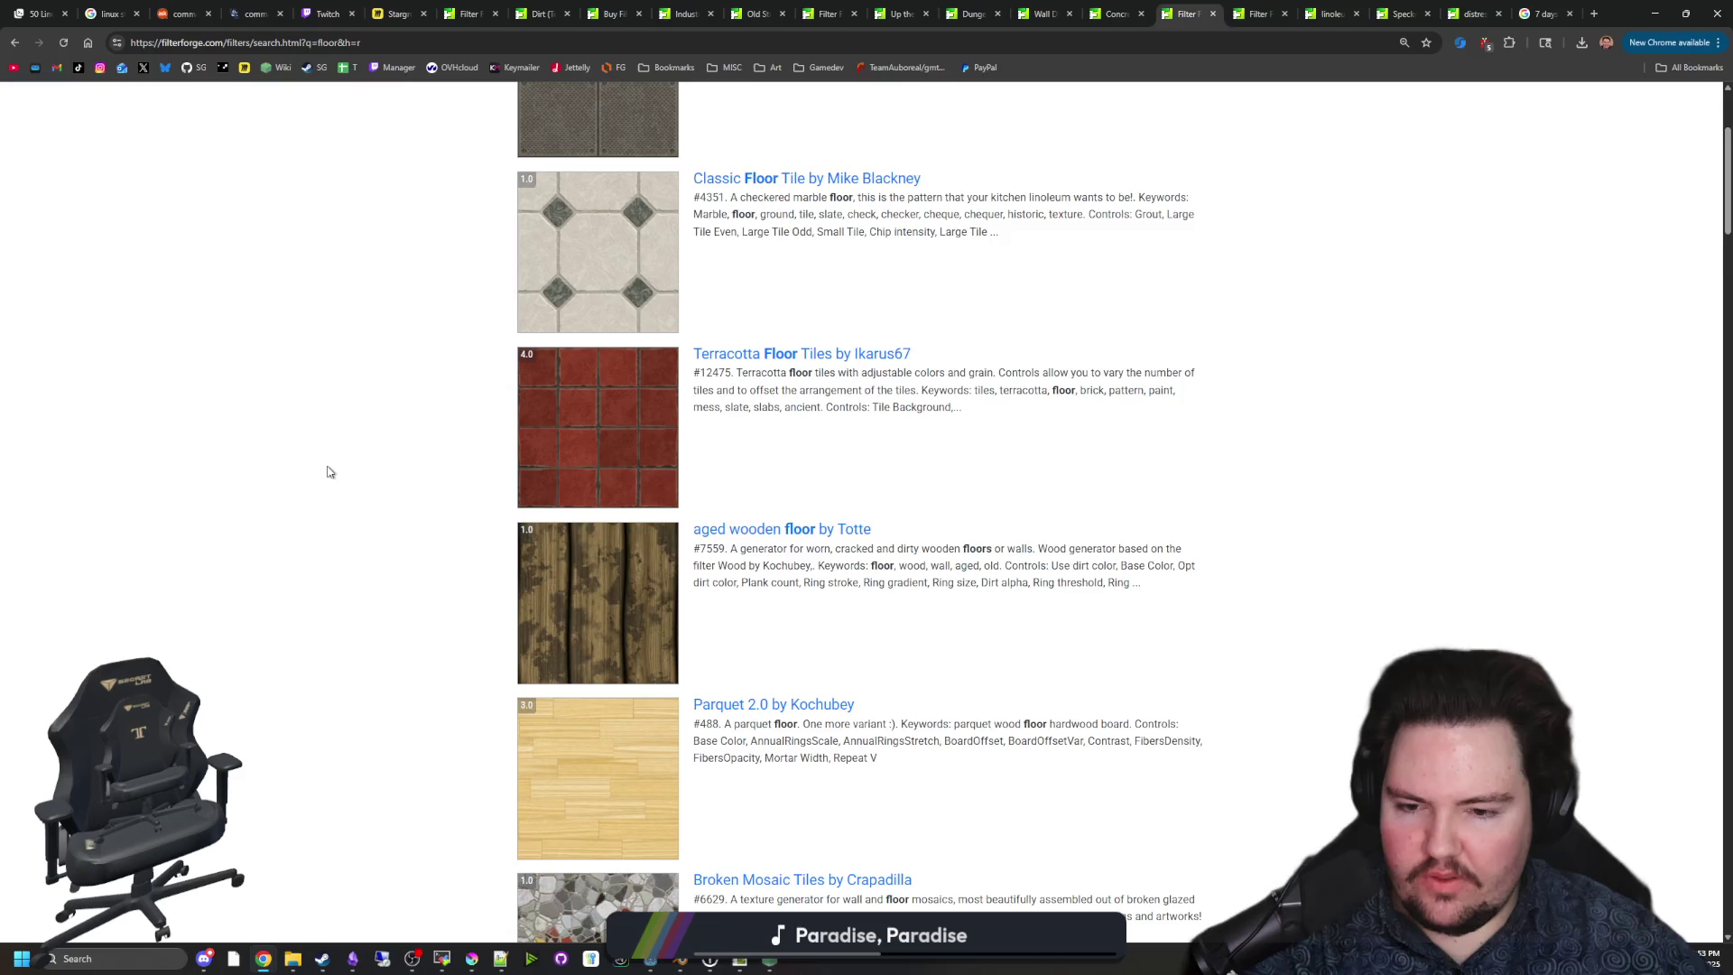
Browse the first page of Filter Forge floor filter results and advance to the next page.
scroll(328, 471, down, 4)
scroll(328, 471, down, 4)
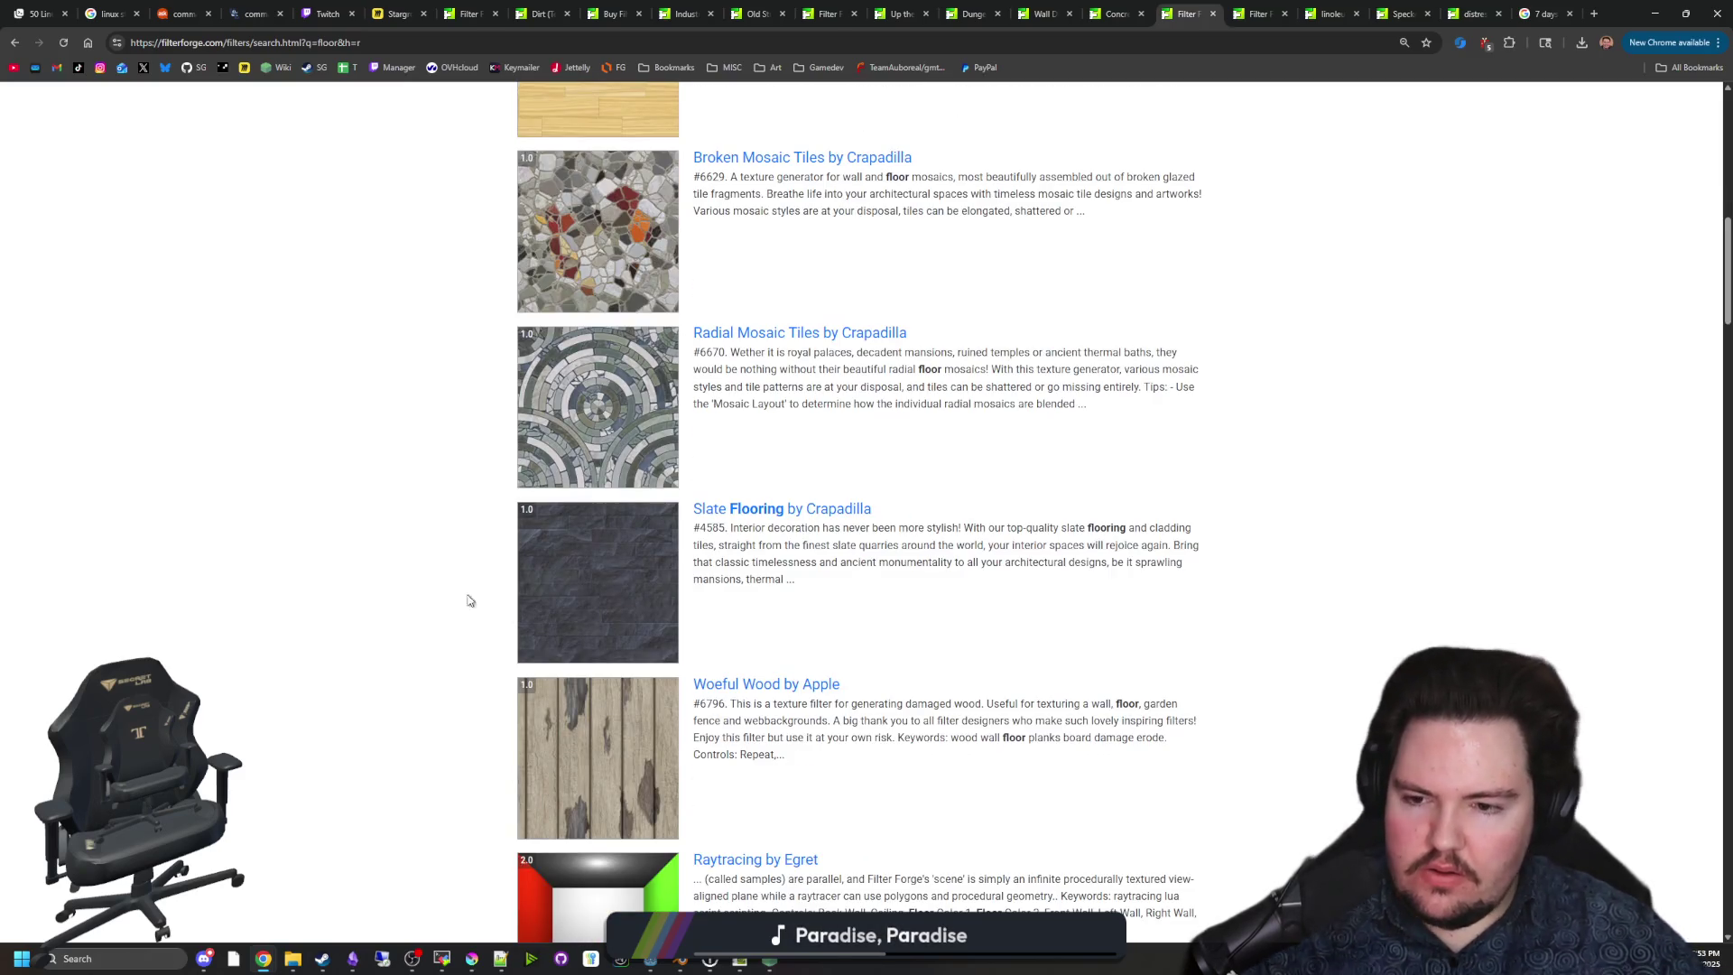
scroll(657, 601, down, 2)
scroll(658, 601, down, 2)
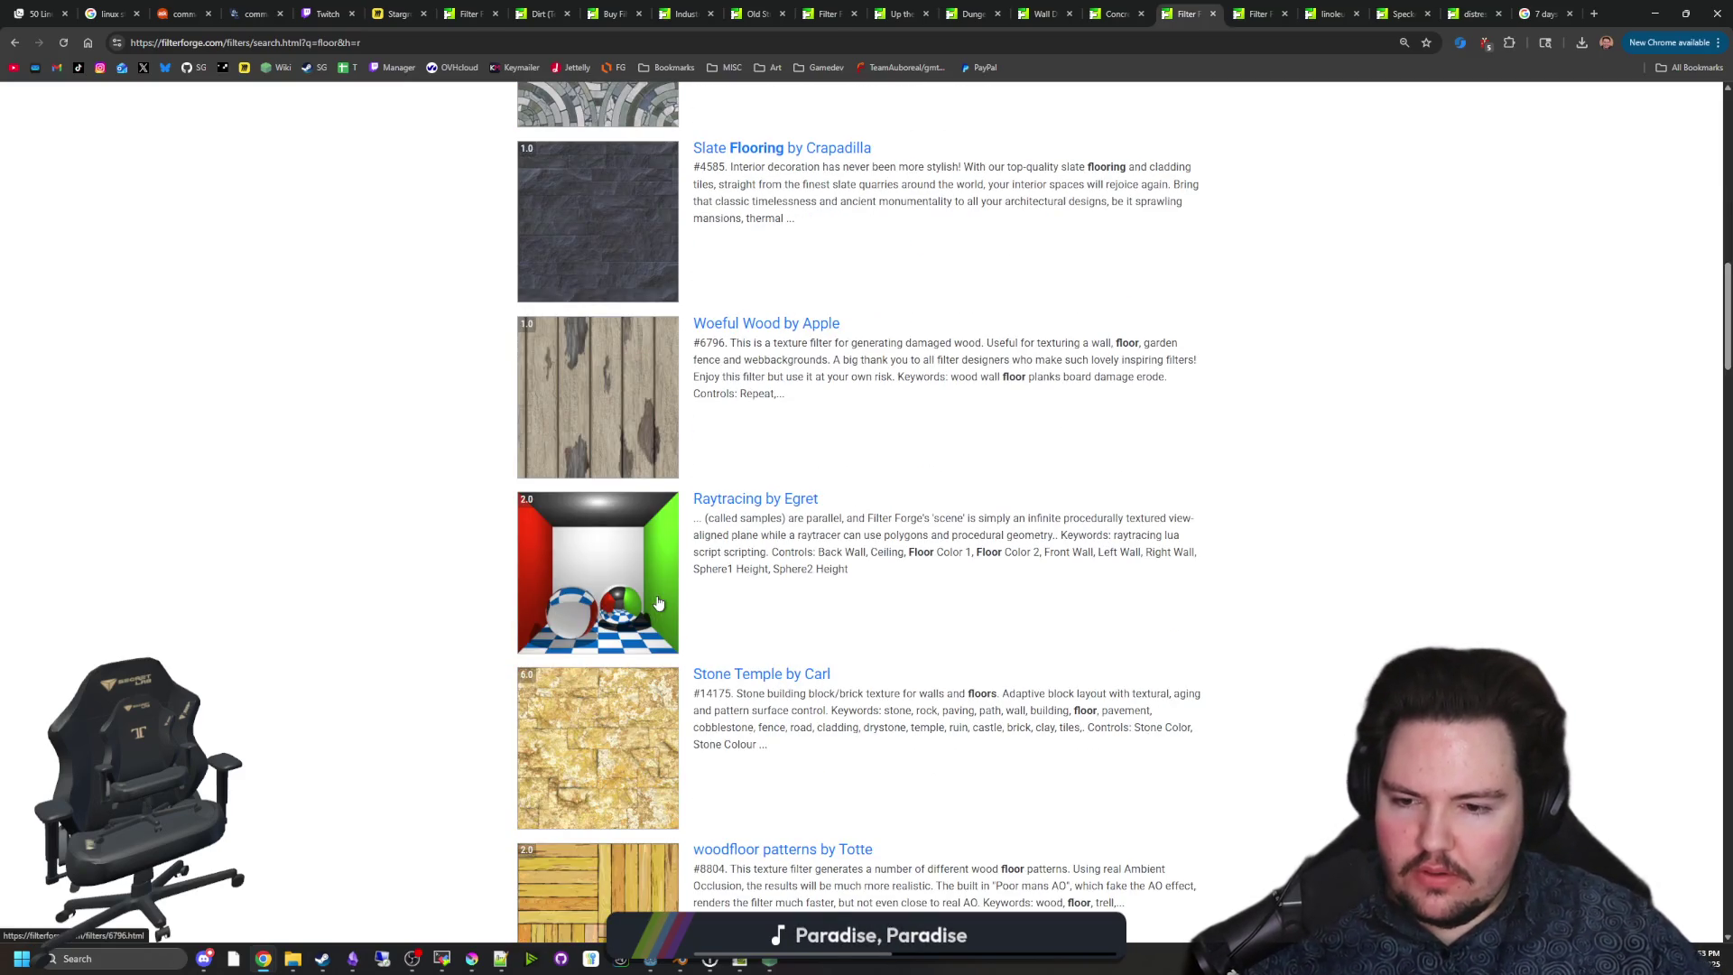
scroll(609, 627, down, 3)
scroll(593, 615, down, 3)
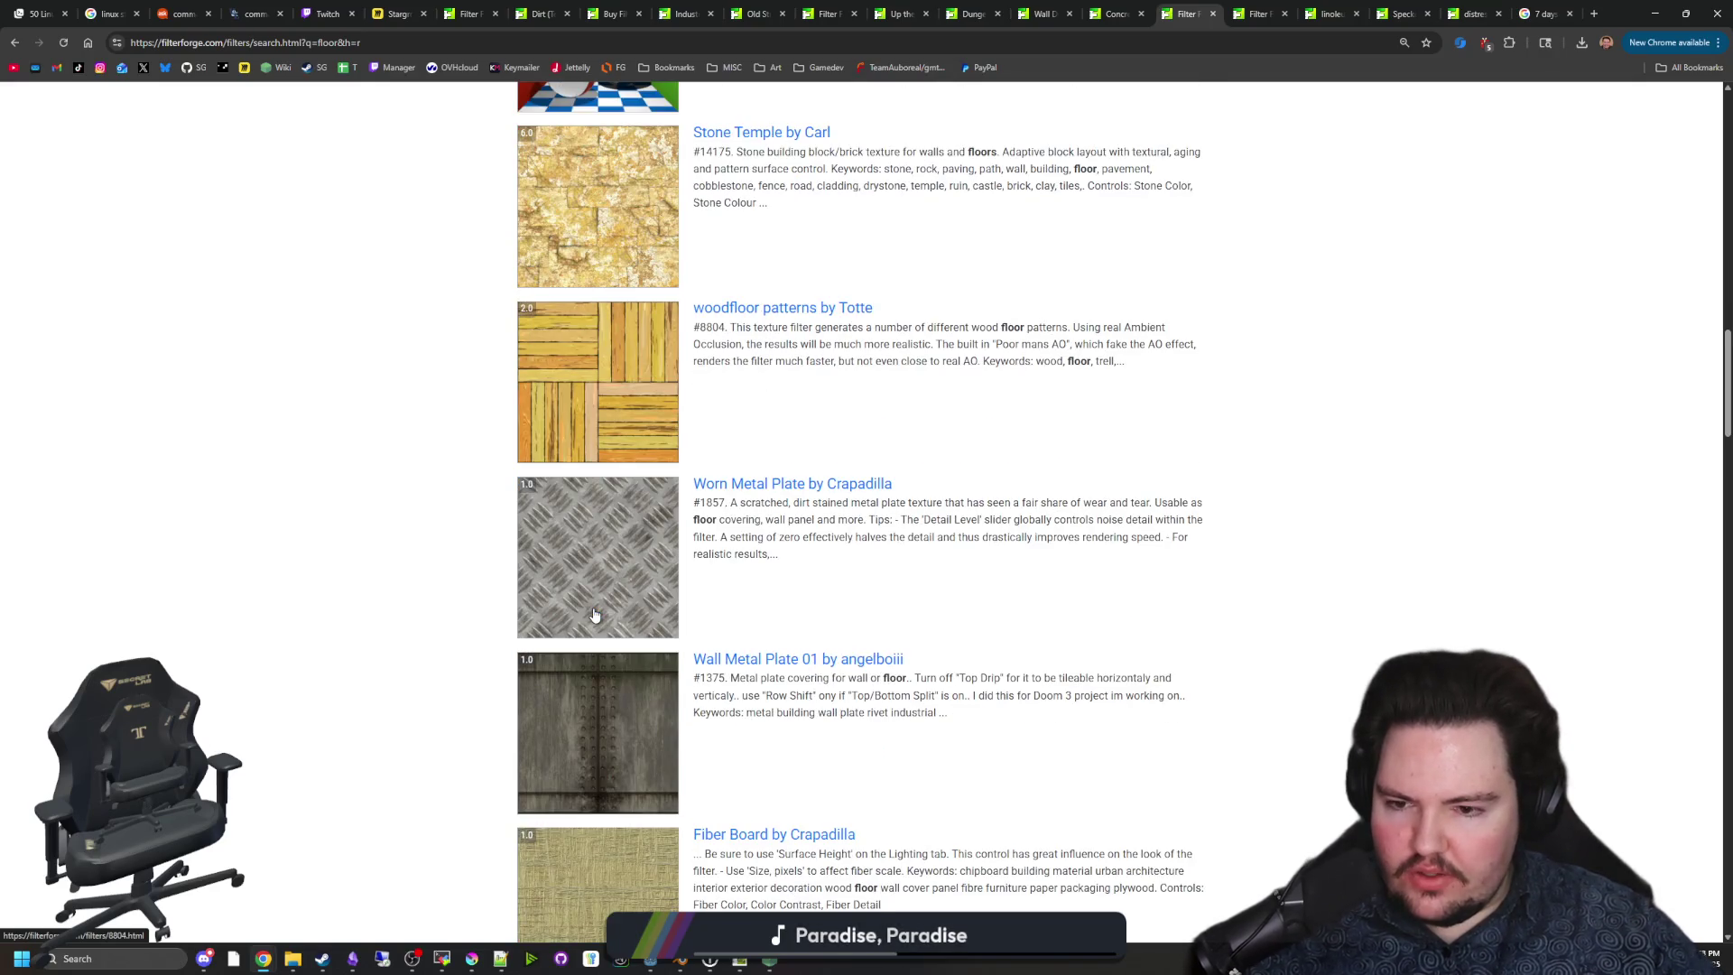
scroll(591, 606, down, 5)
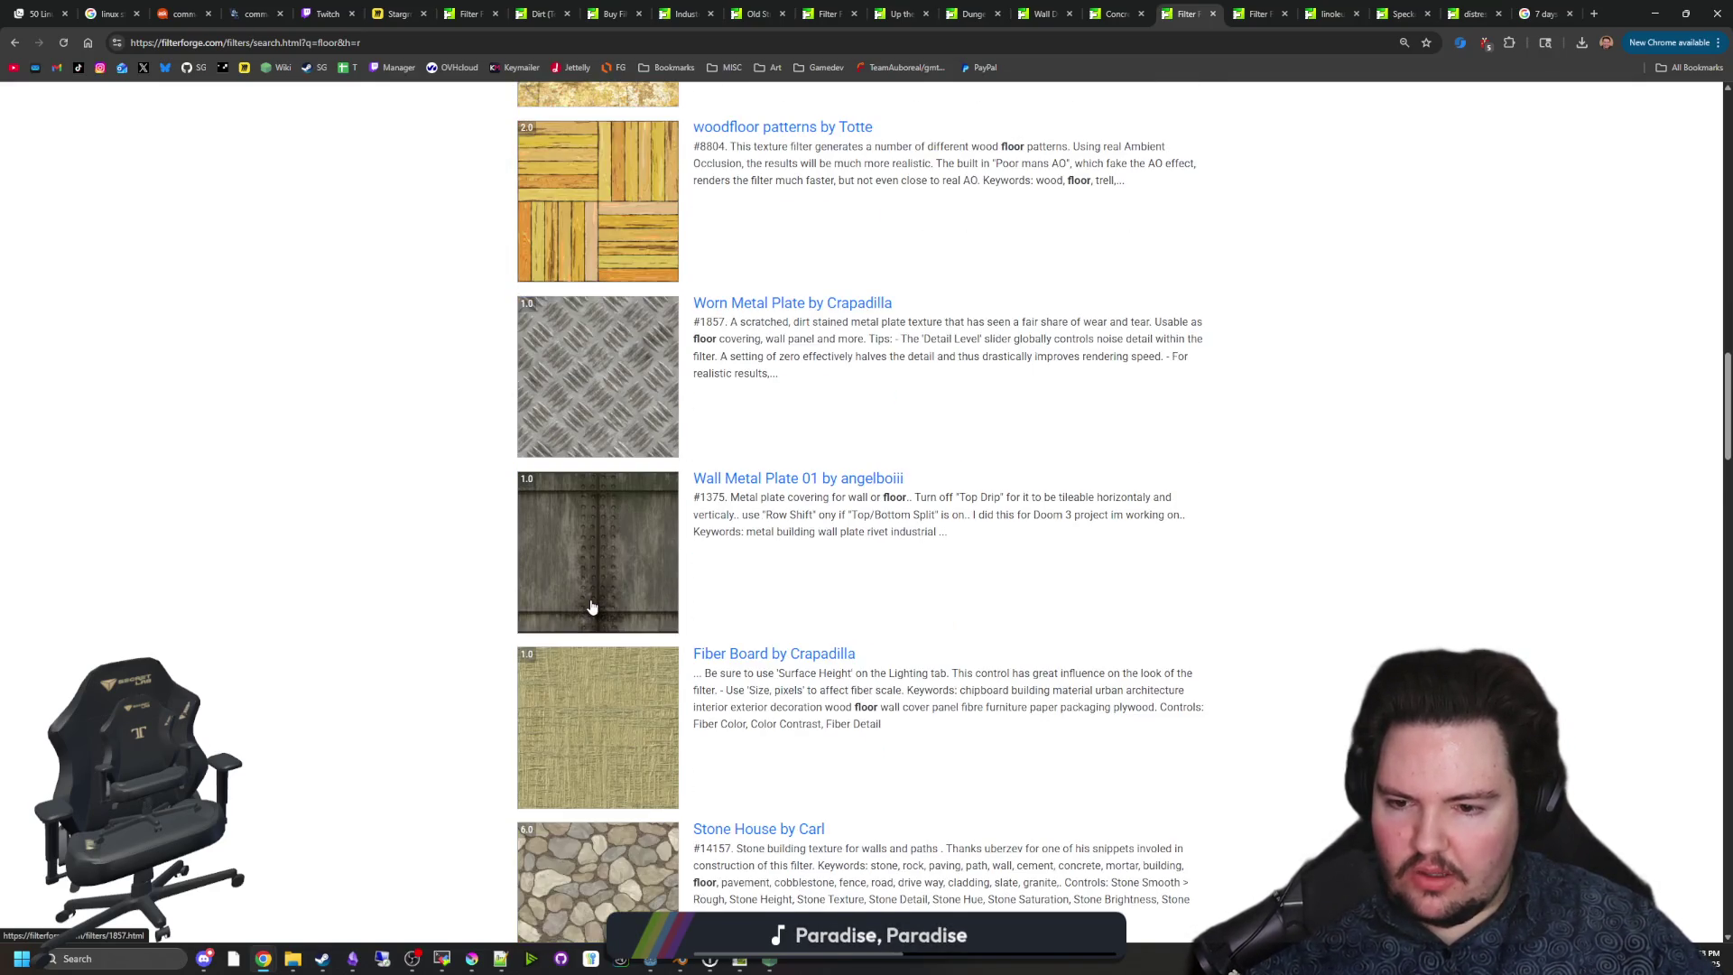
scroll(590, 598, down, 2)
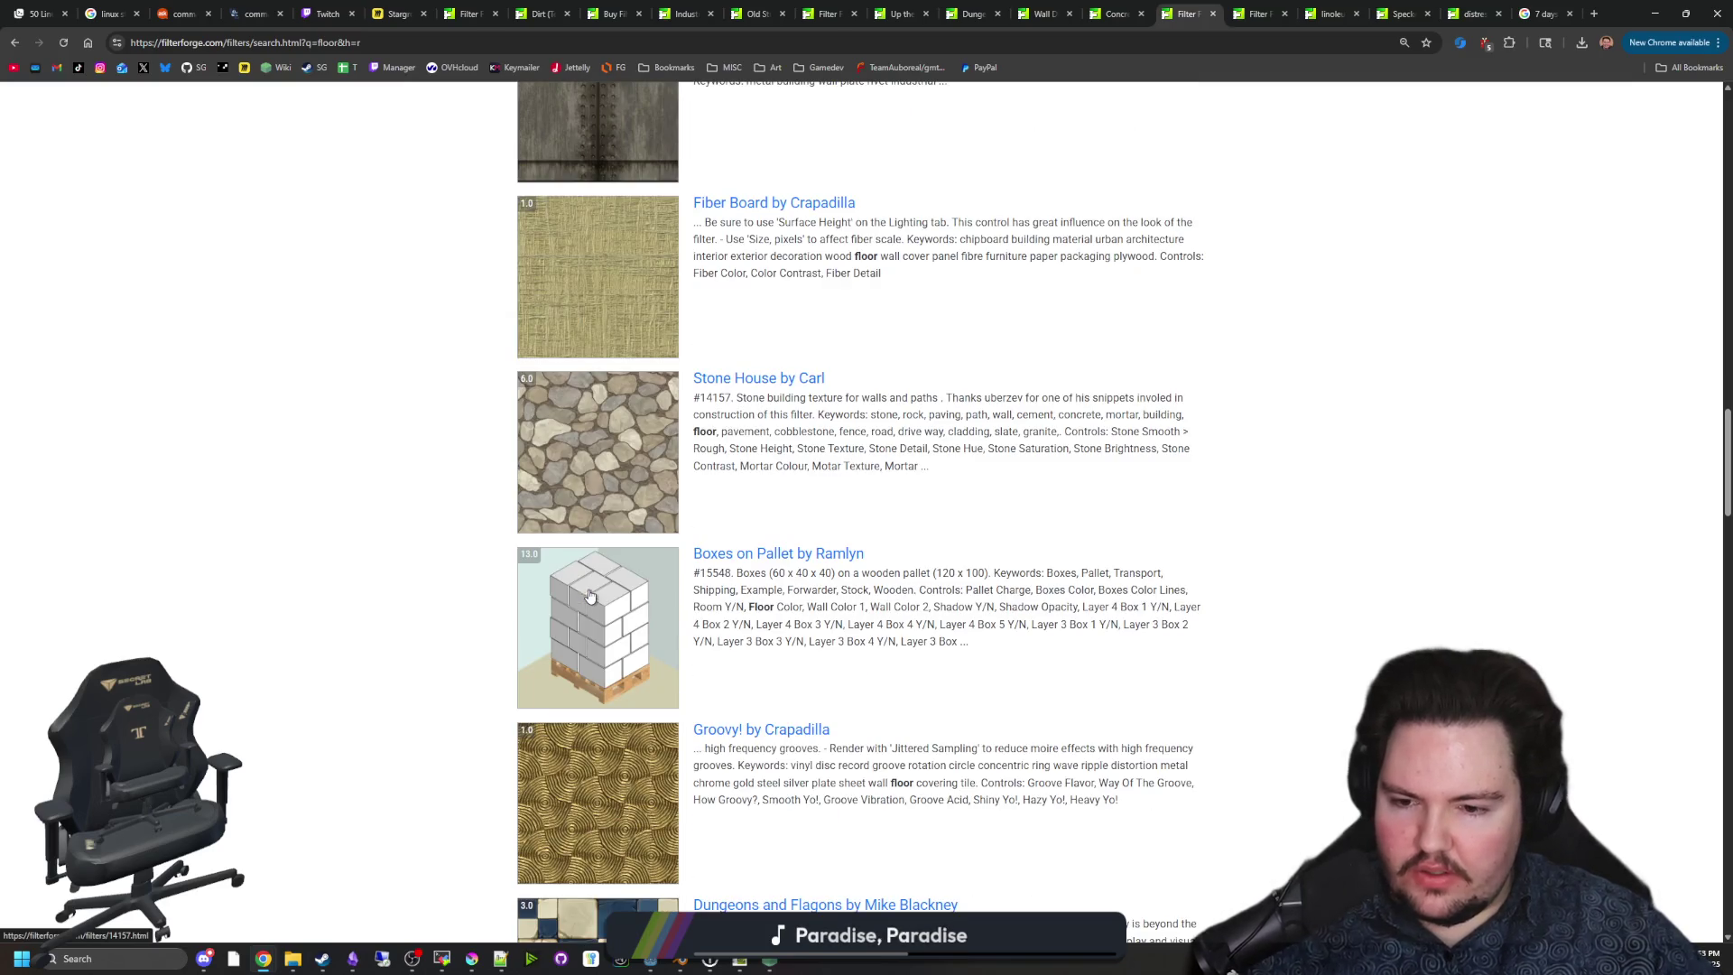
scroll(586, 587, down, 3)
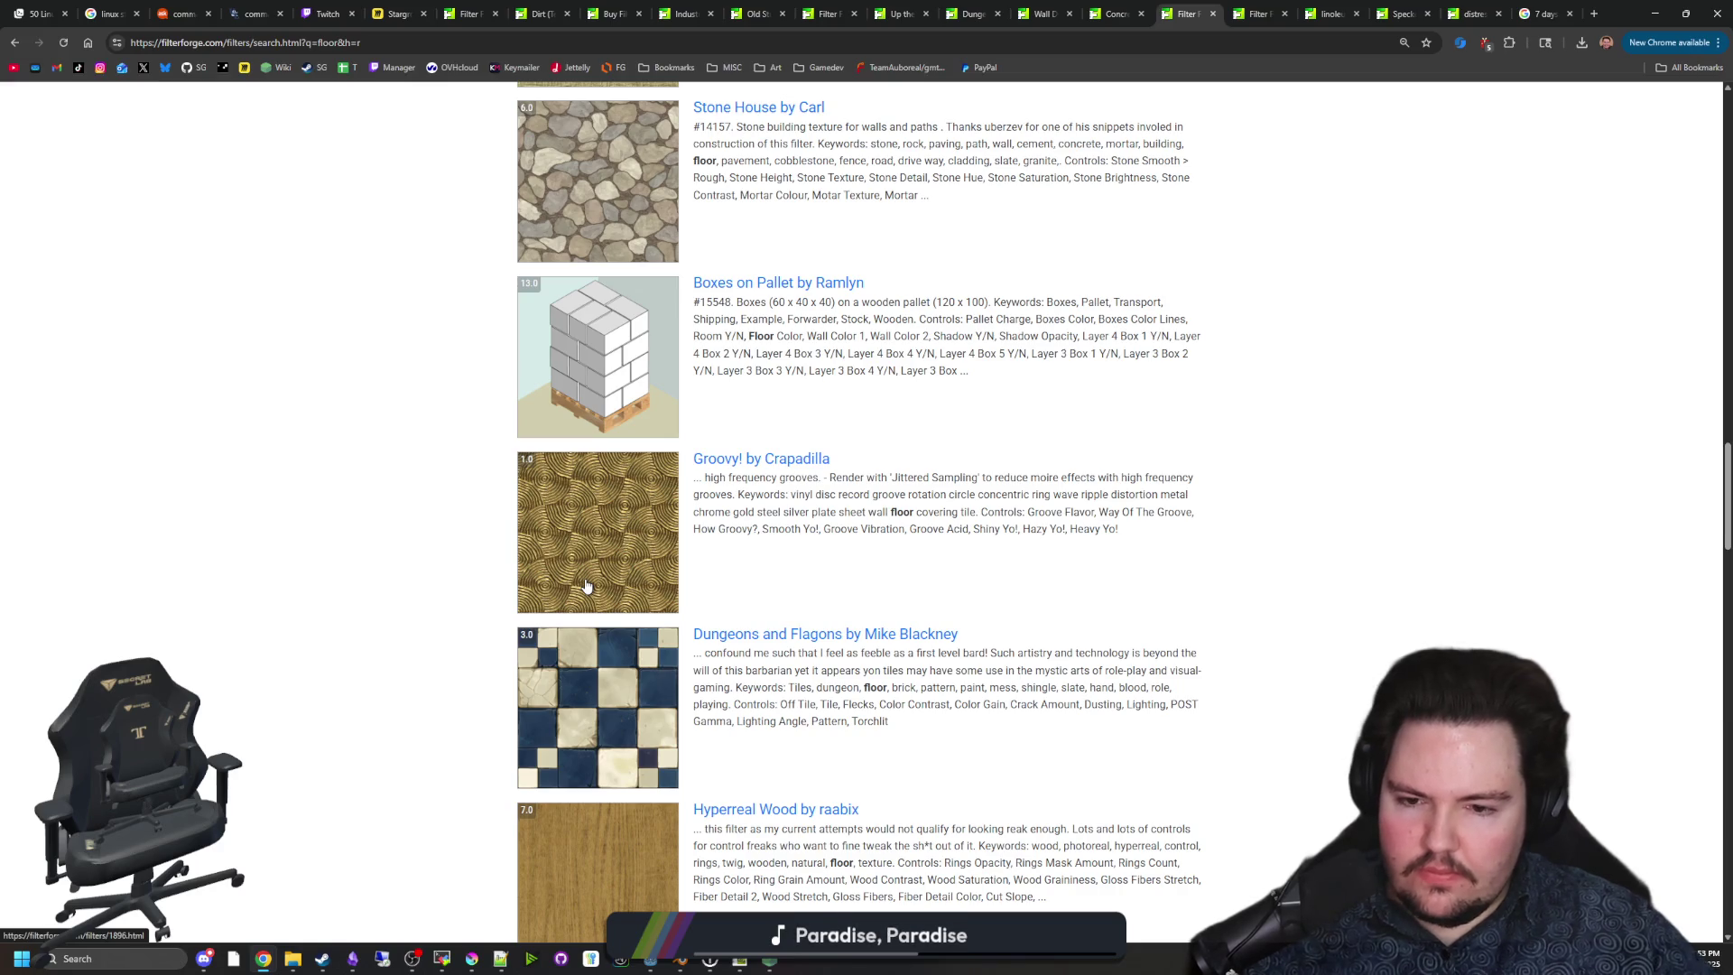
scroll(586, 587, down, 9)
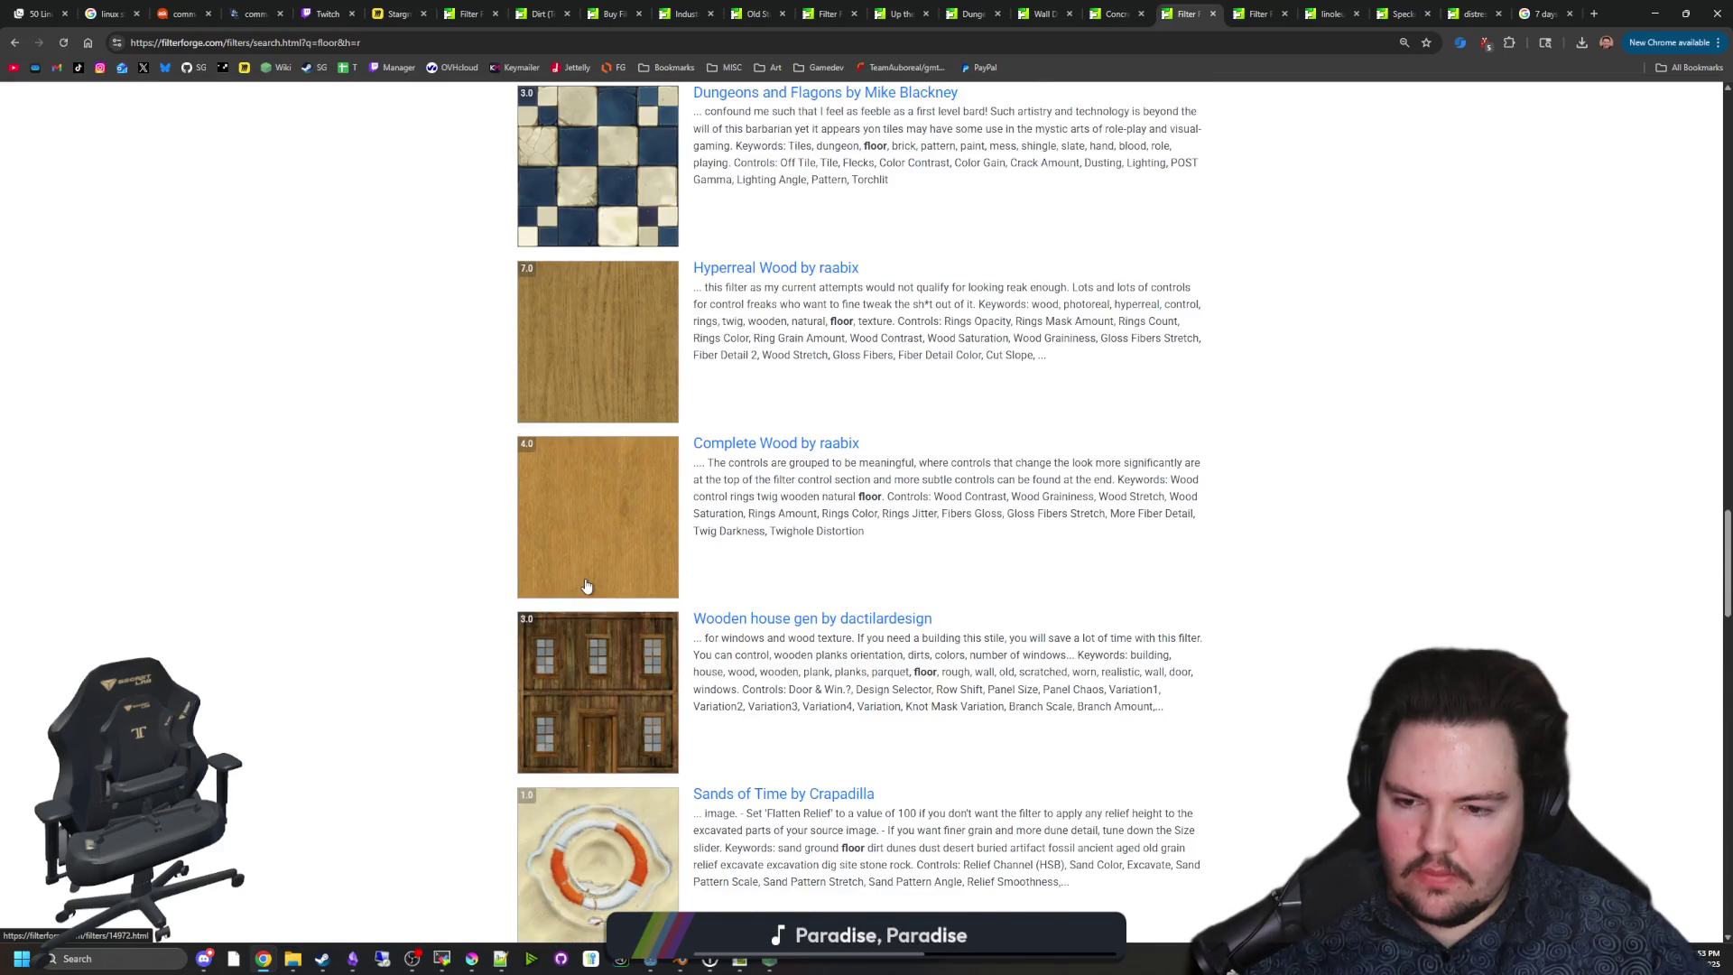
scroll(586, 586, down, 2)
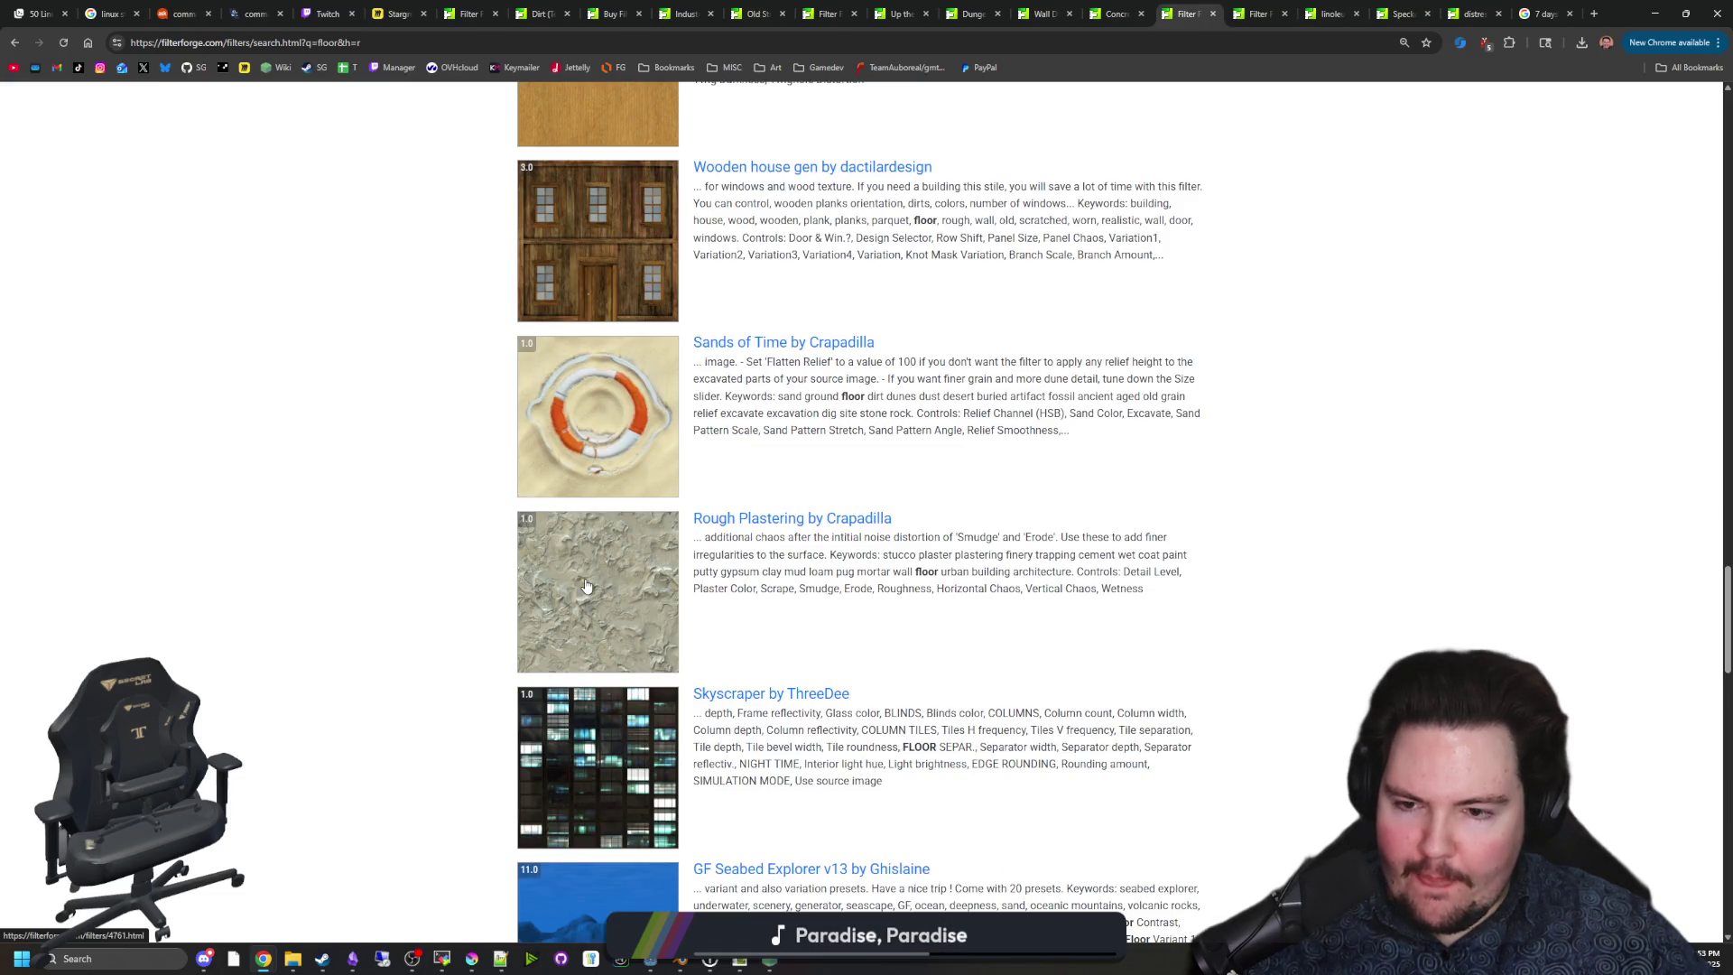
scroll(586, 587, down, 5)
scroll(638, 636, down, 2)
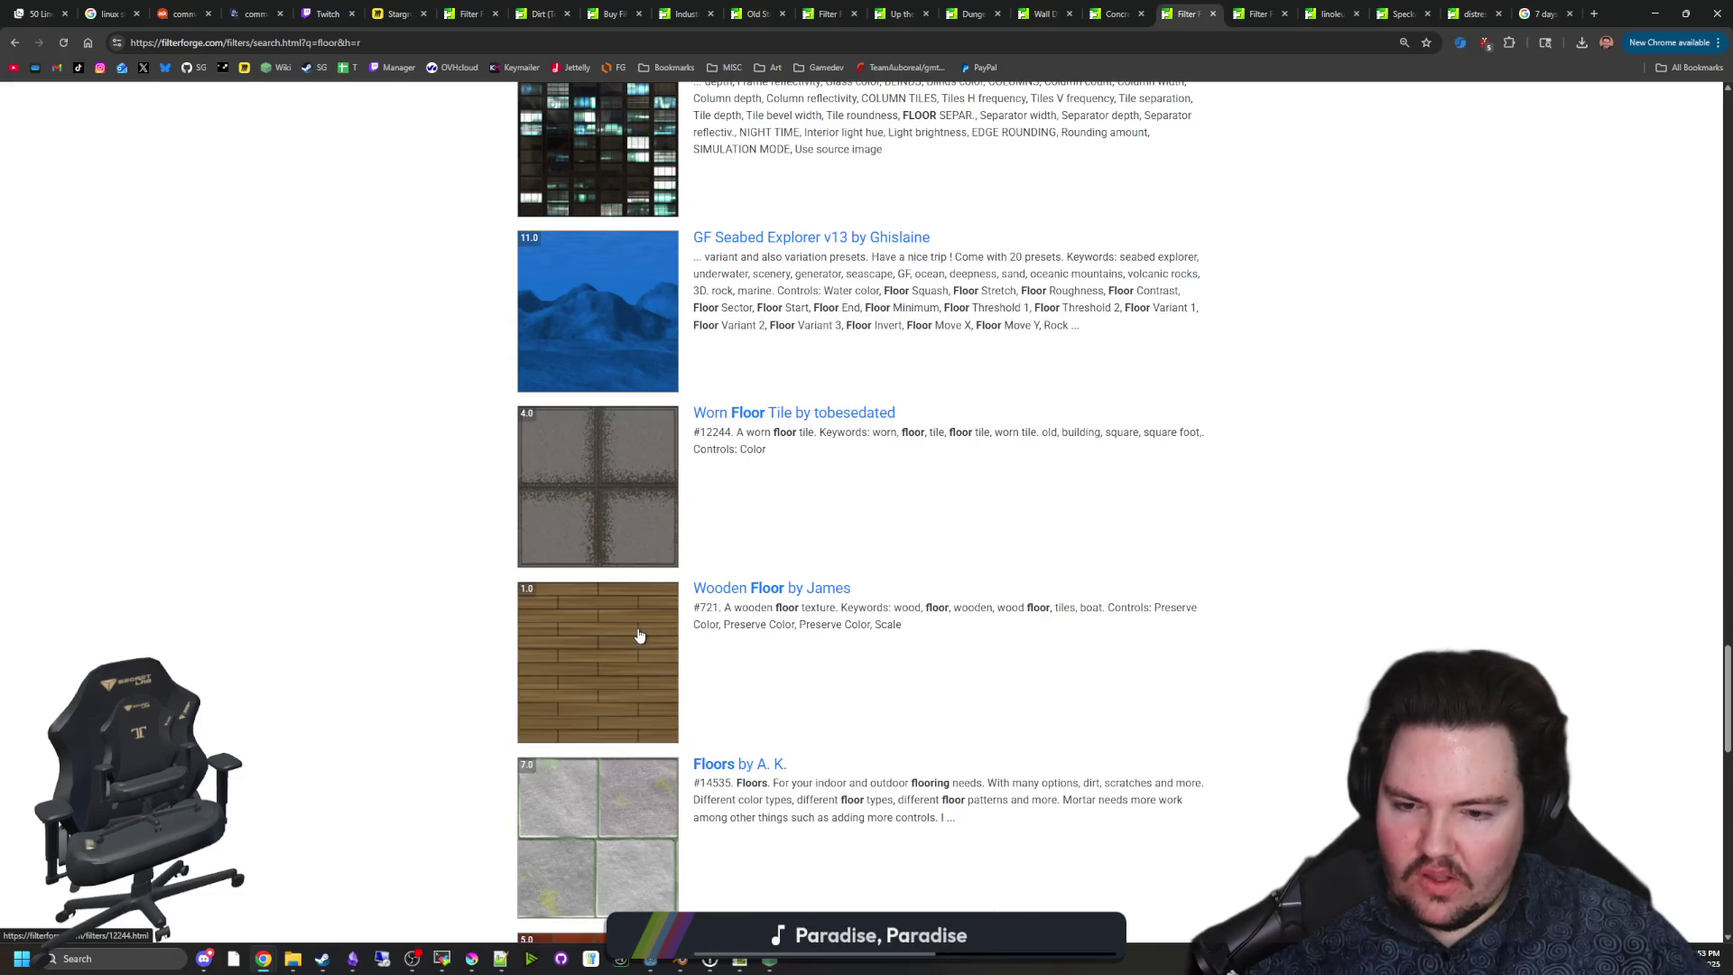
scroll(638, 637, down, 2)
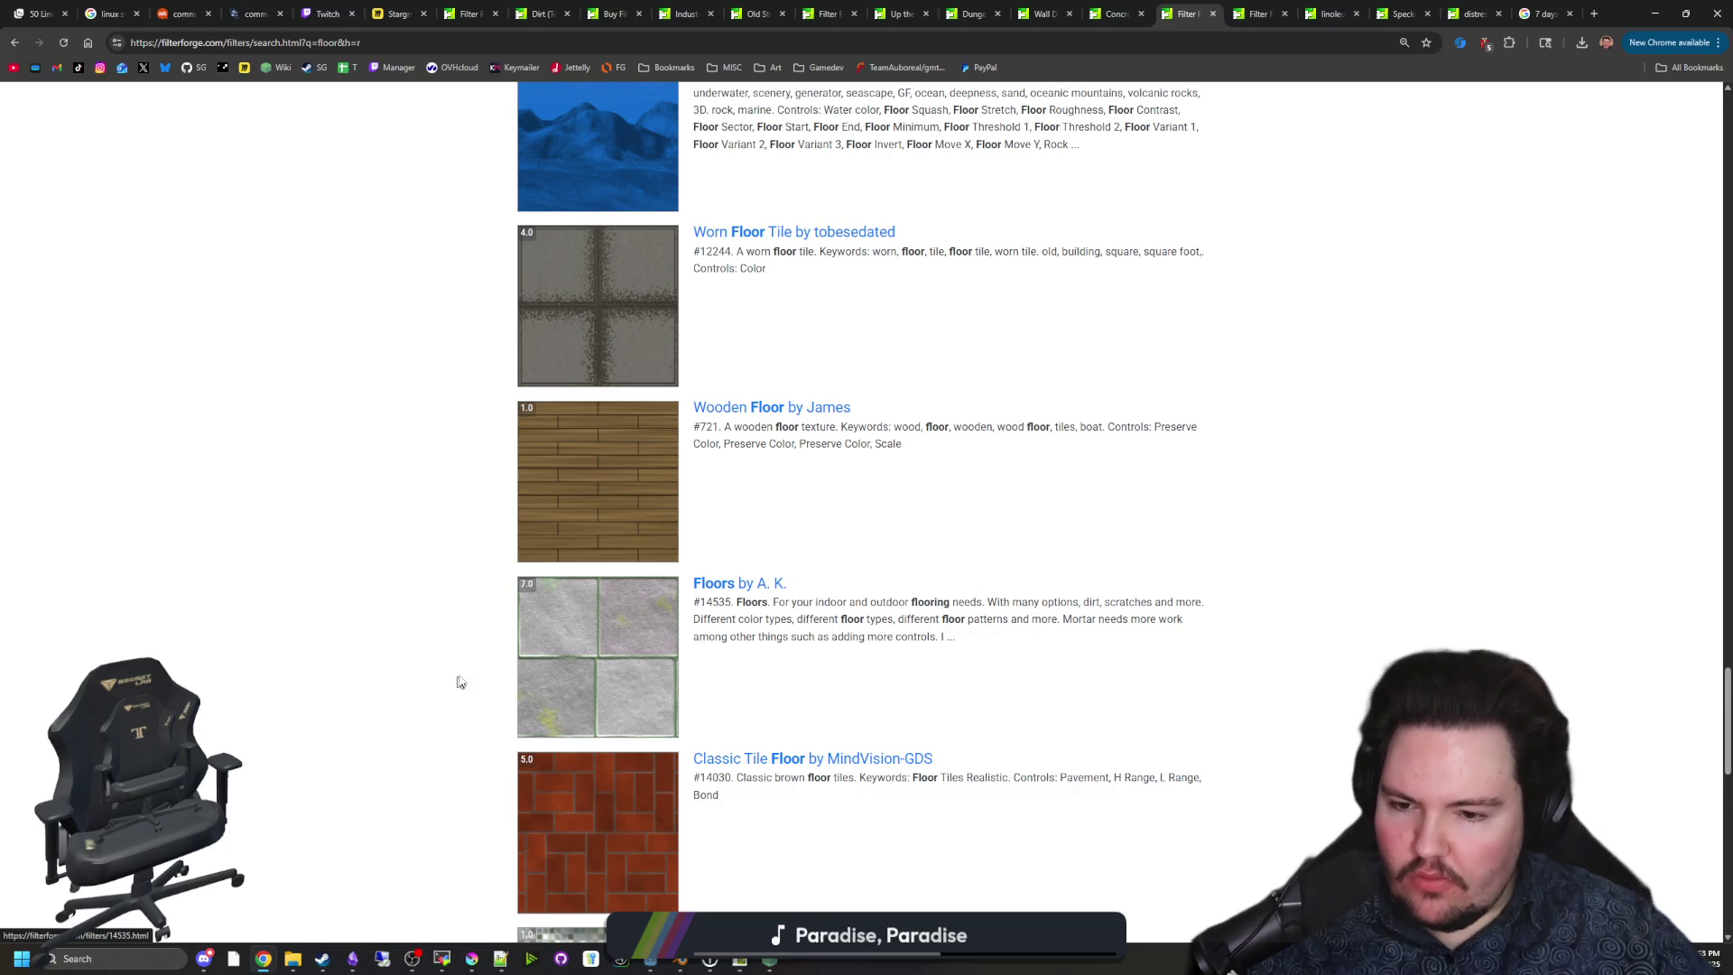
scroll(457, 681, down, 10)
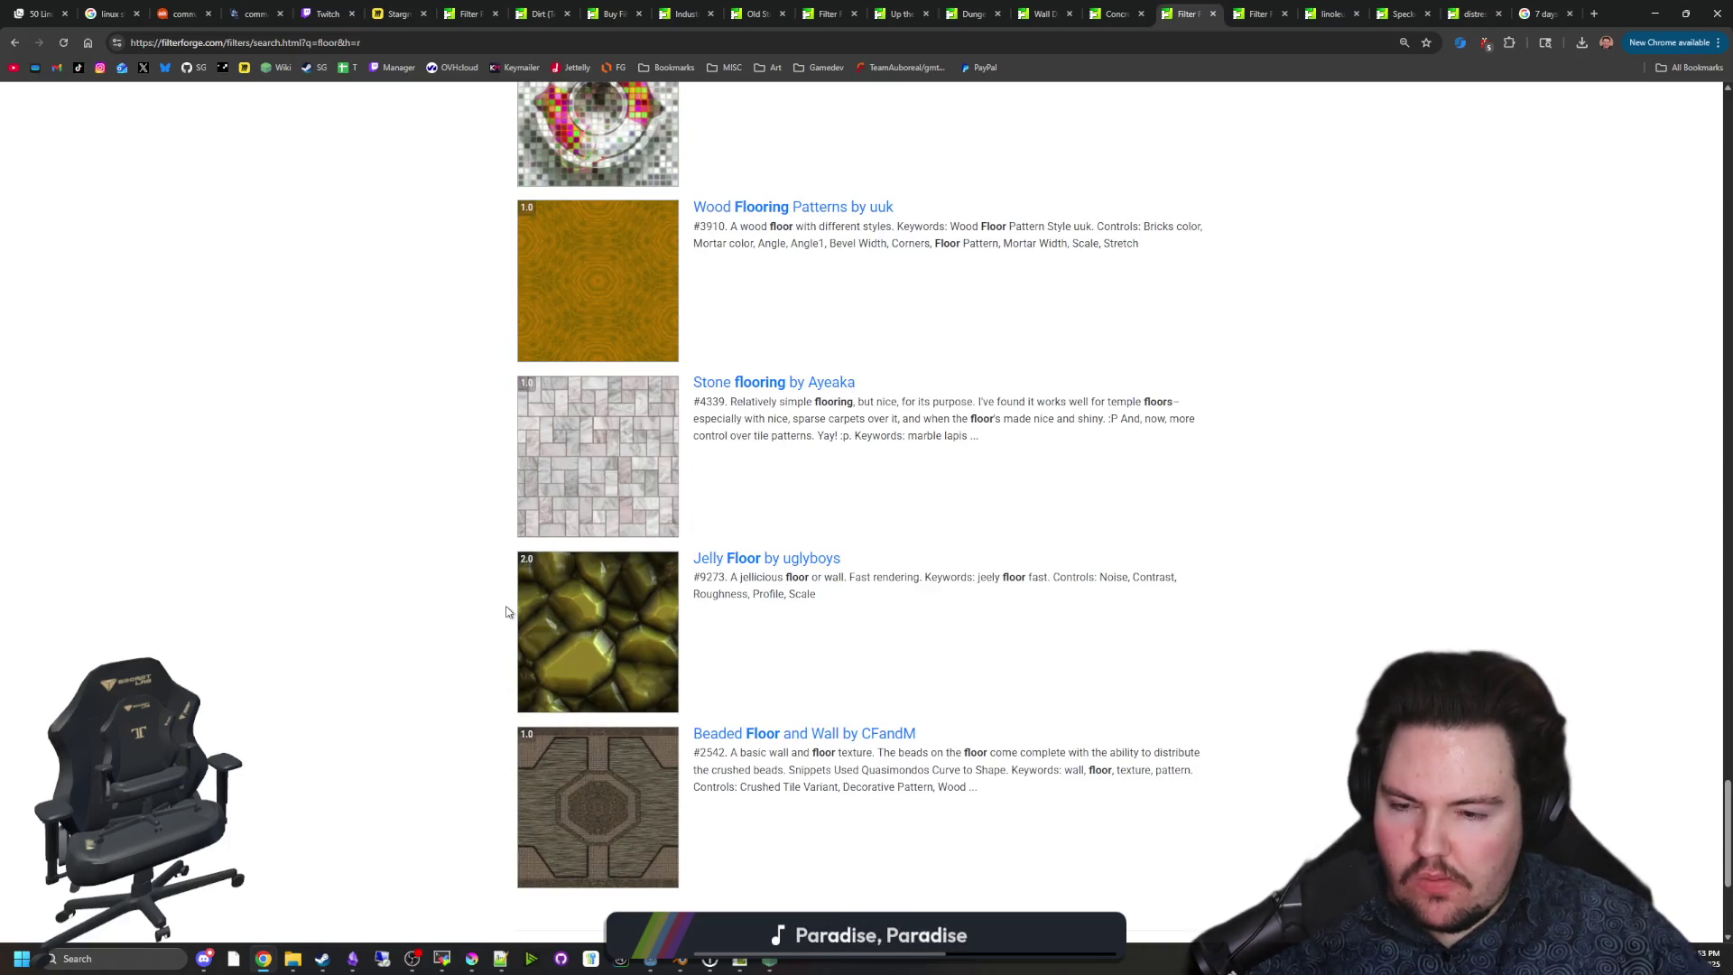
scroll(506, 612, down, 4)
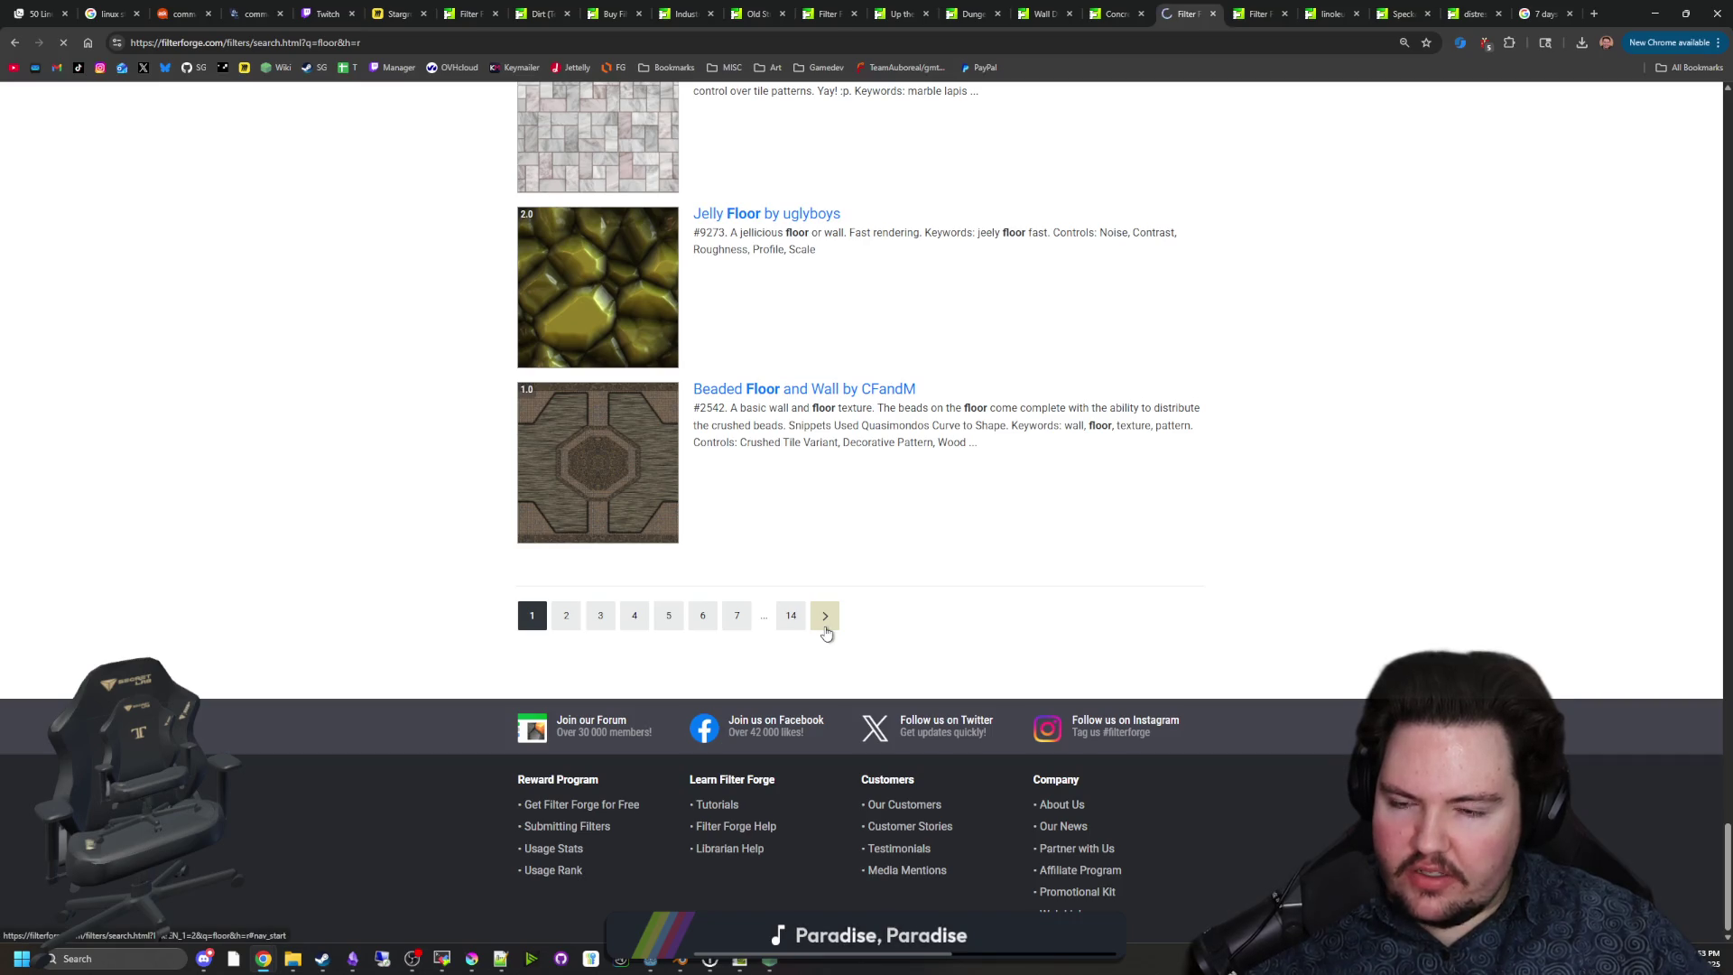
click(825, 616)
Browse further floor result pages, then start a filter library search for 'fake floor'.
scroll(457, 524, down, 3)
scroll(457, 524, down, 14)
scroll(458, 524, down, 13)
scroll(458, 524, down, 13)
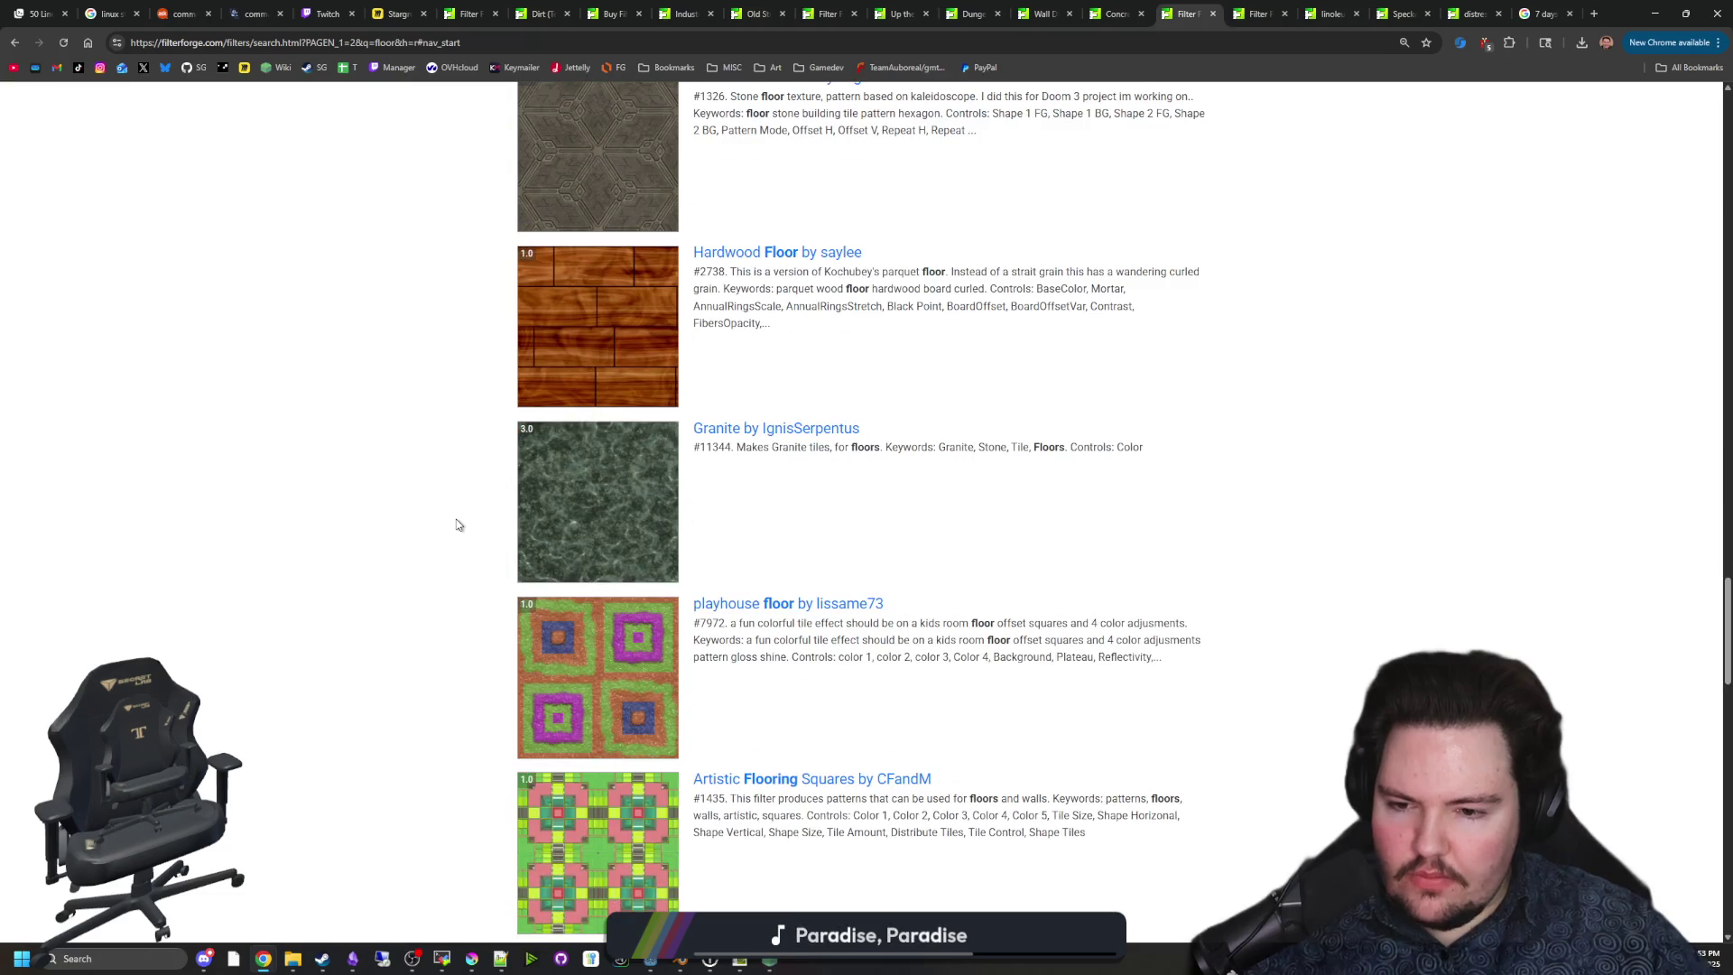
scroll(457, 525, down, 4)
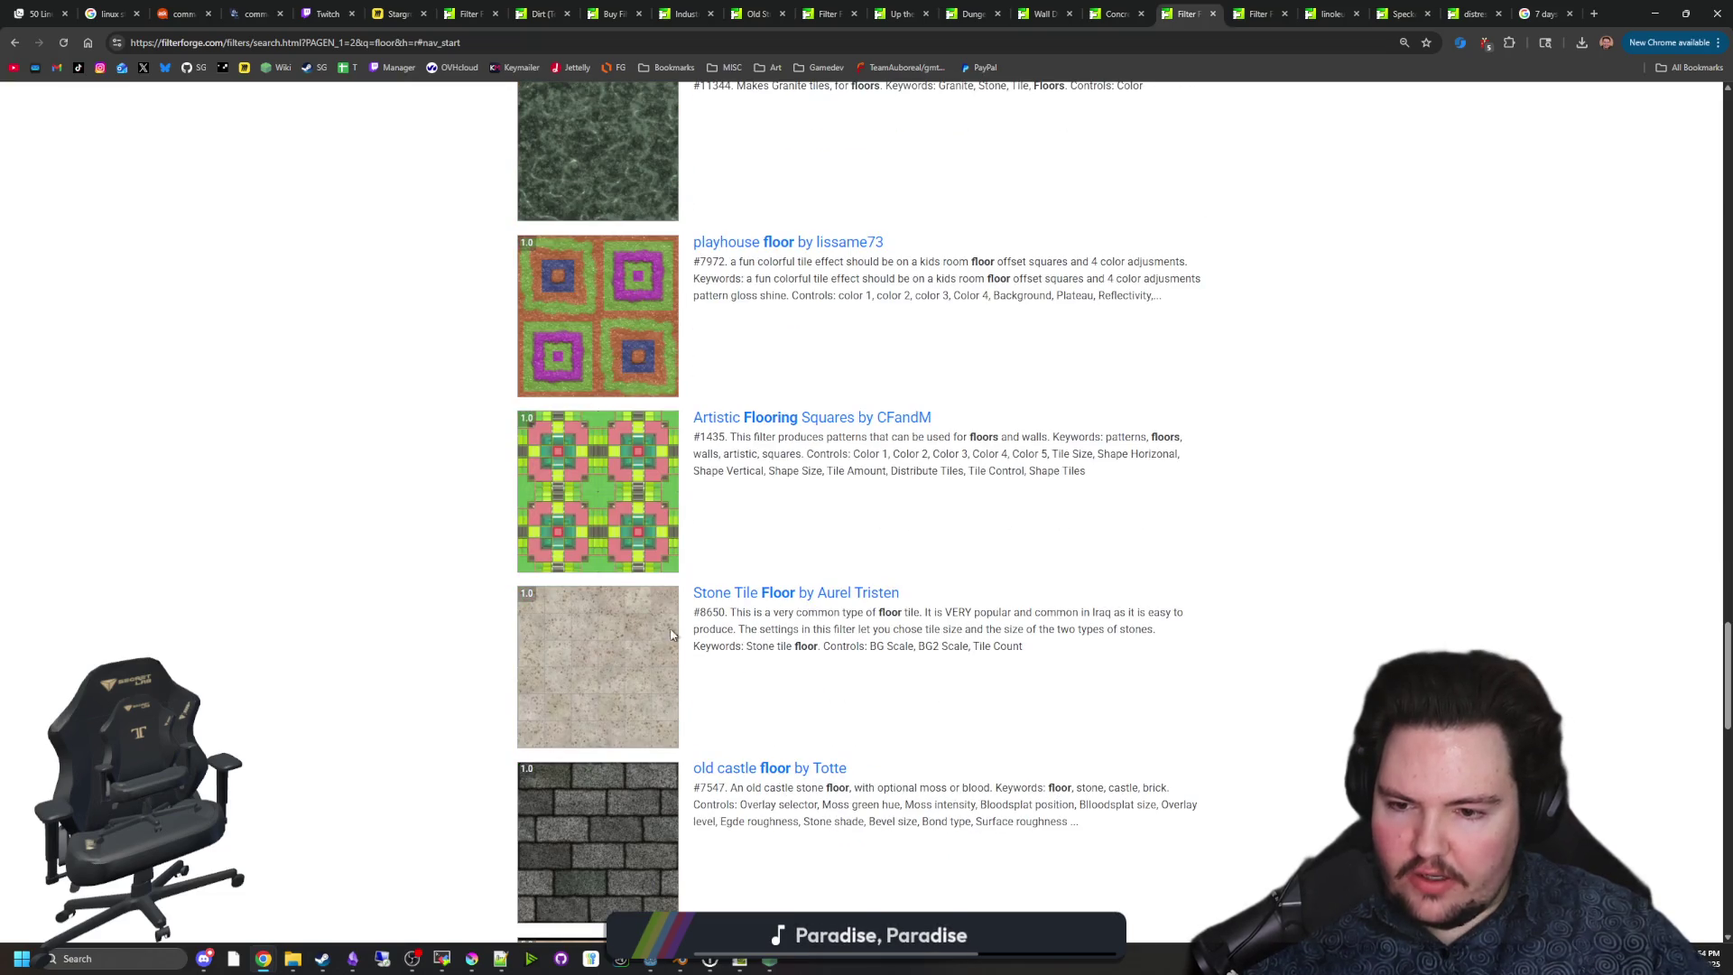
scroll(629, 675, down, 4)
scroll(629, 674, down, 13)
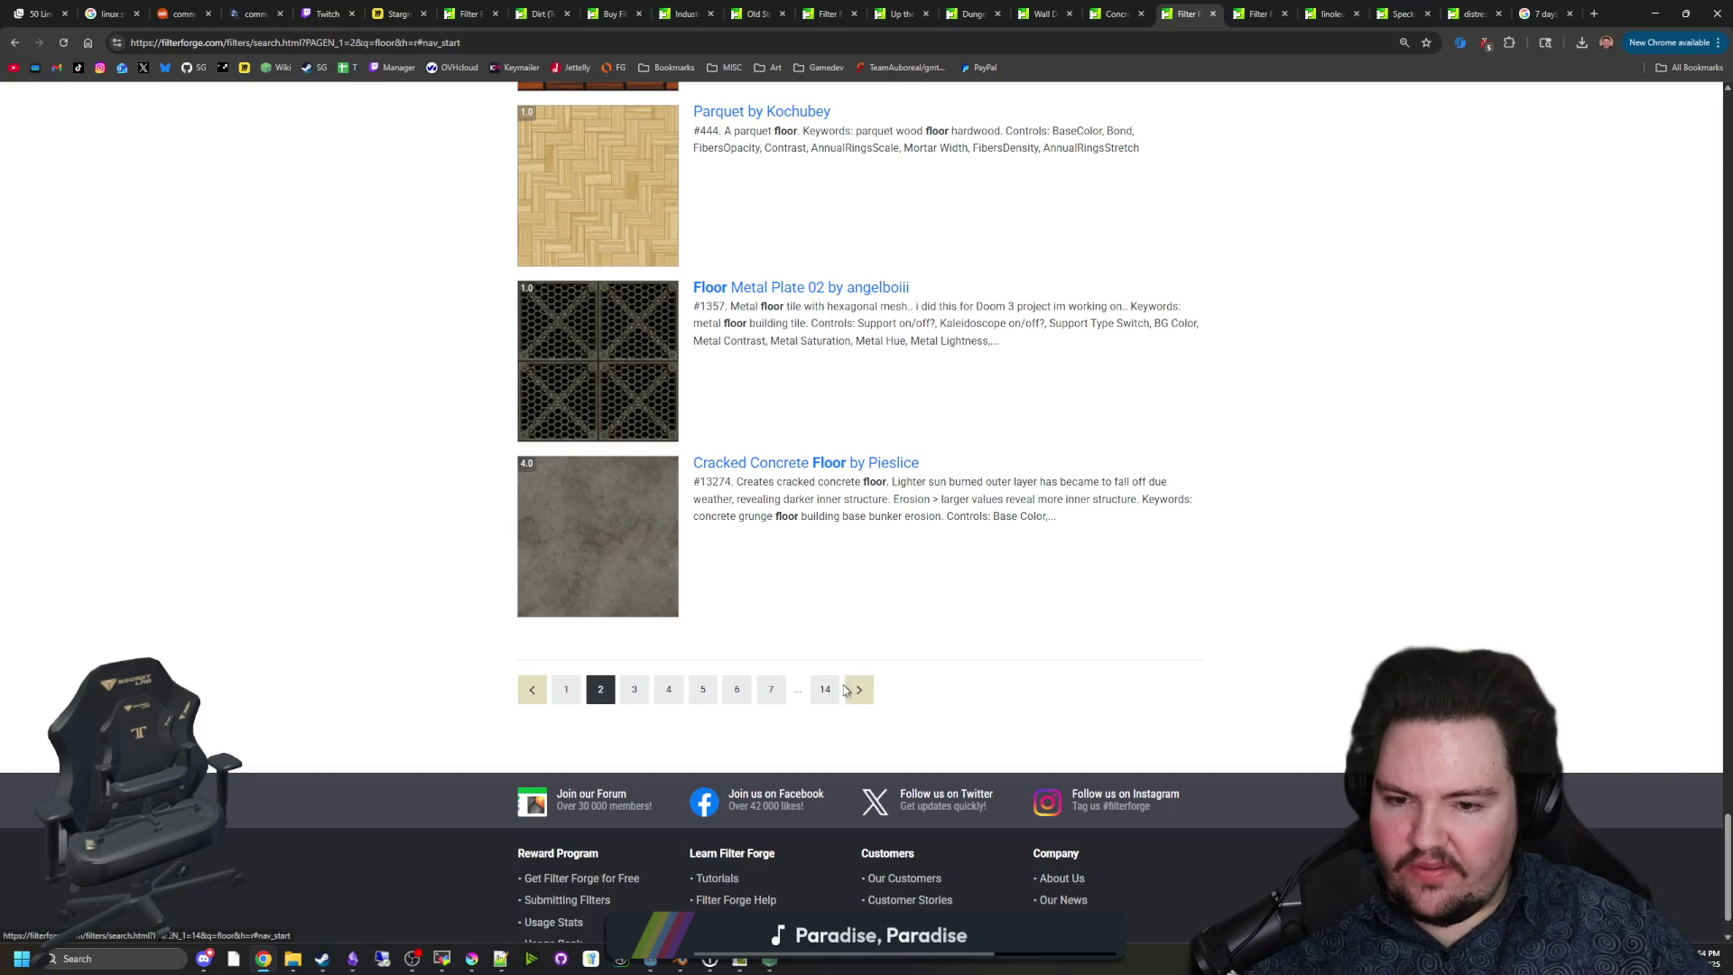
scroll(483, 488, down, 11)
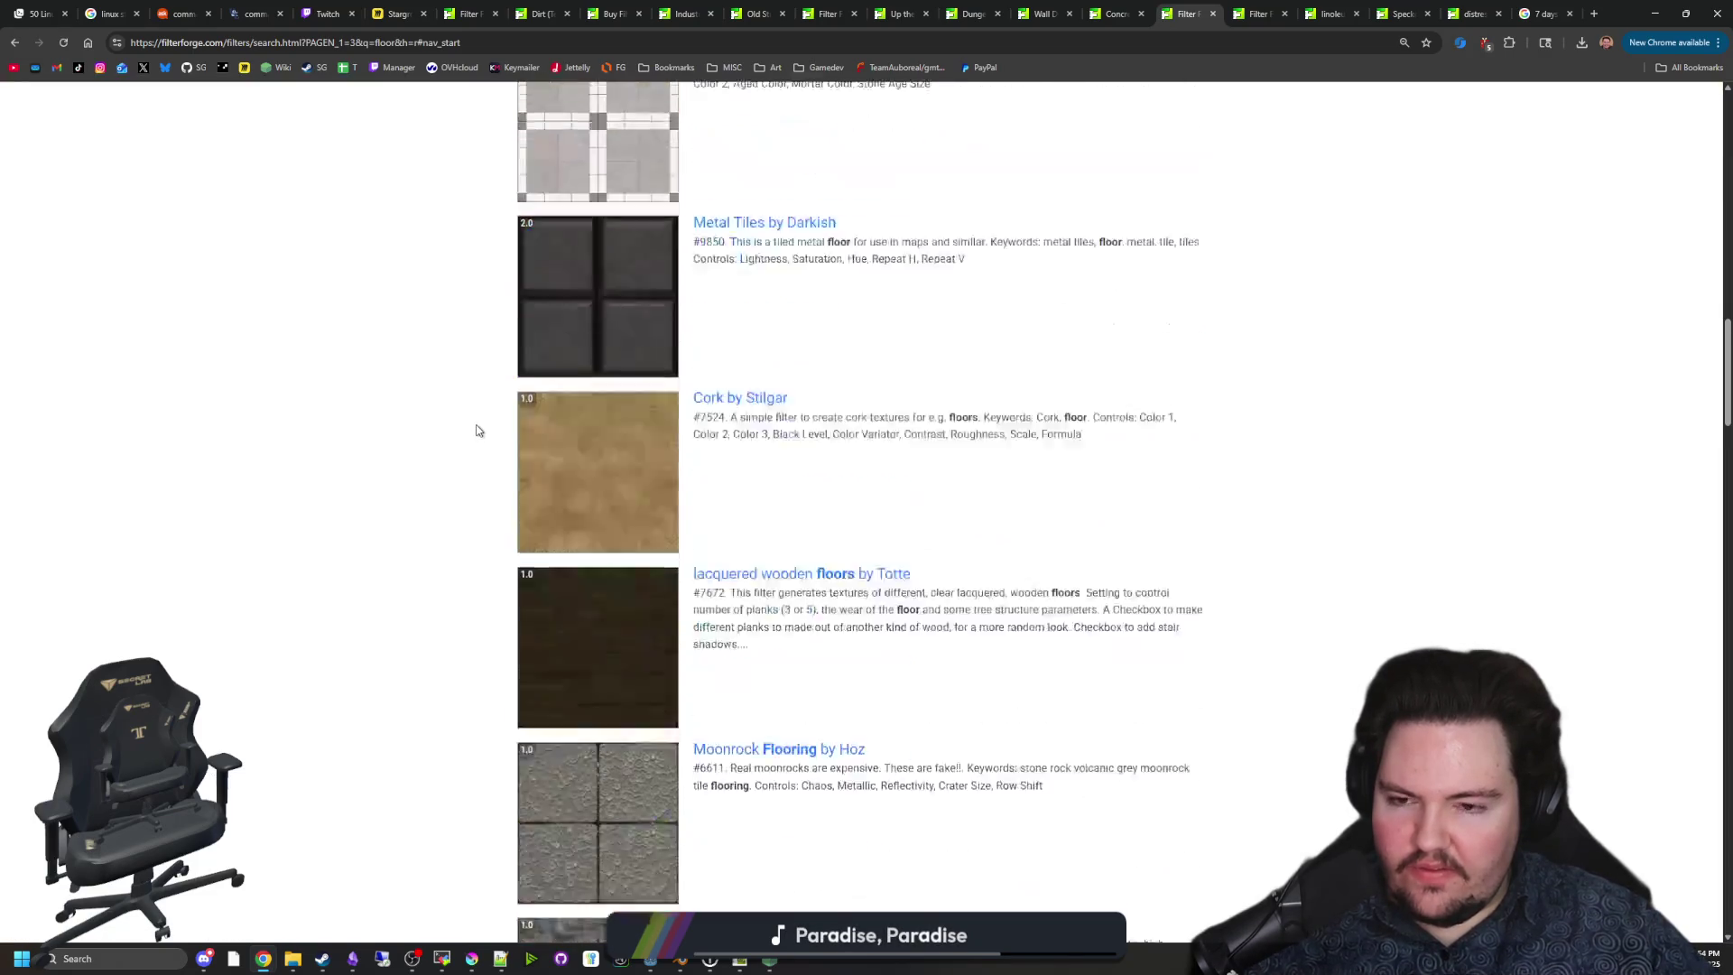
scroll(475, 410, up, 5)
scroll(476, 411, down, 6)
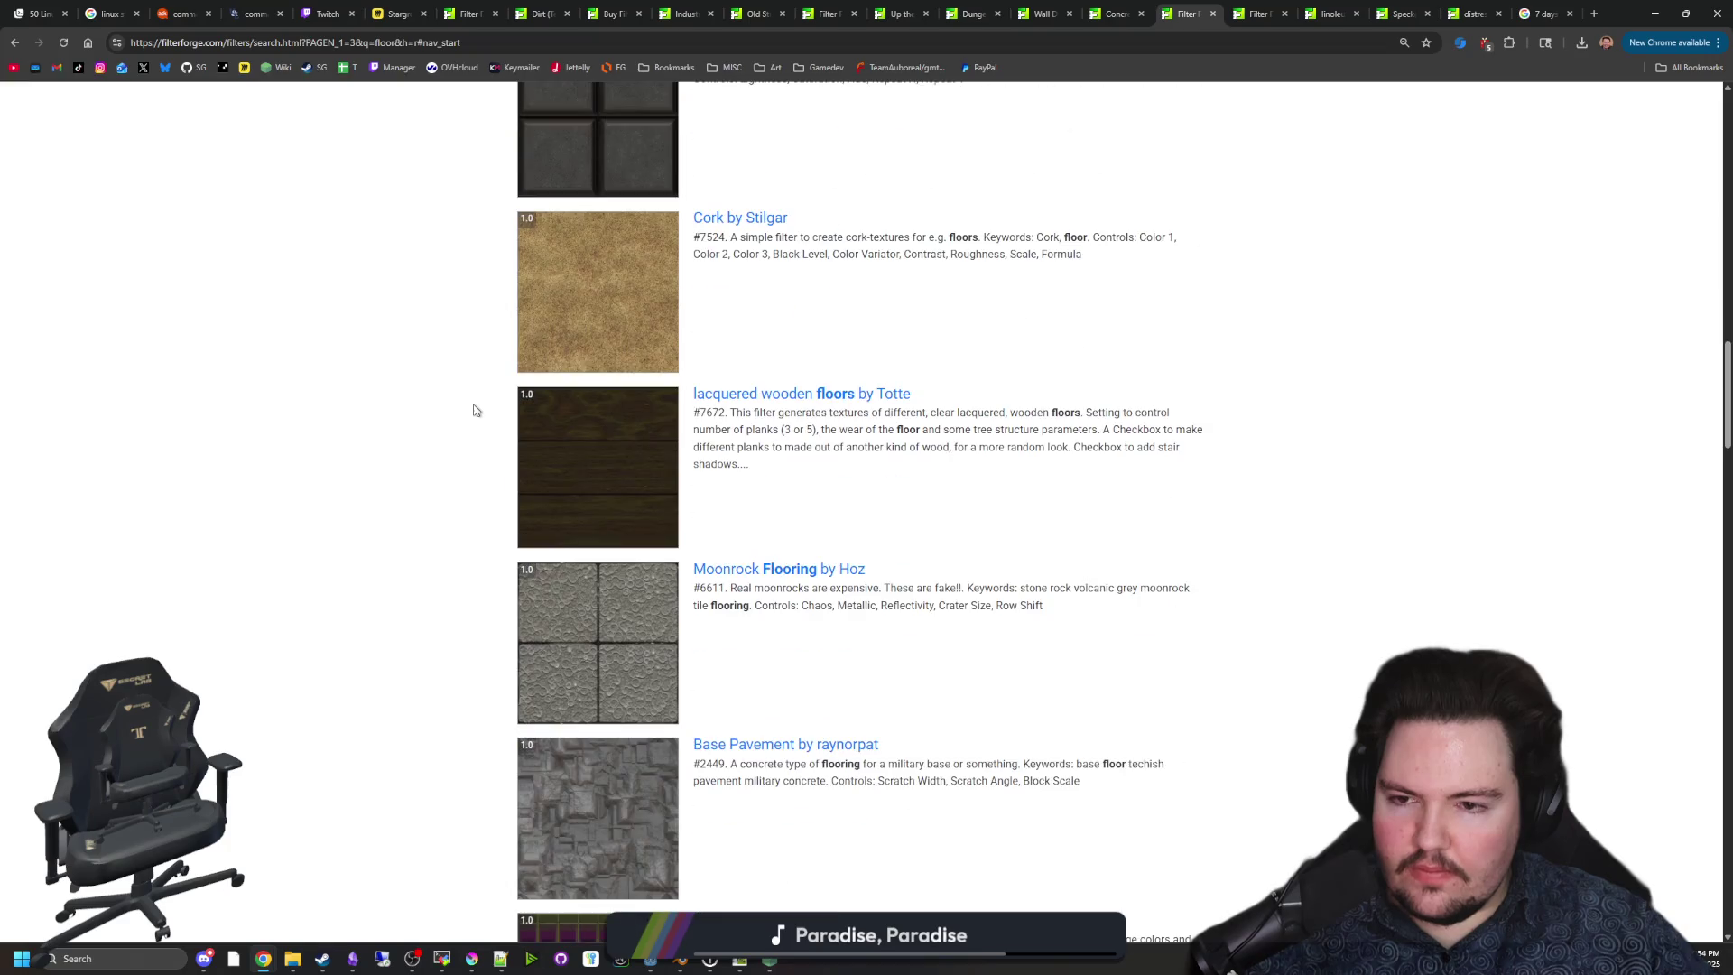
scroll(476, 403, down, 20)
scroll(487, 384, up, 19)
scroll(464, 226, up, 15)
click(526, 161)
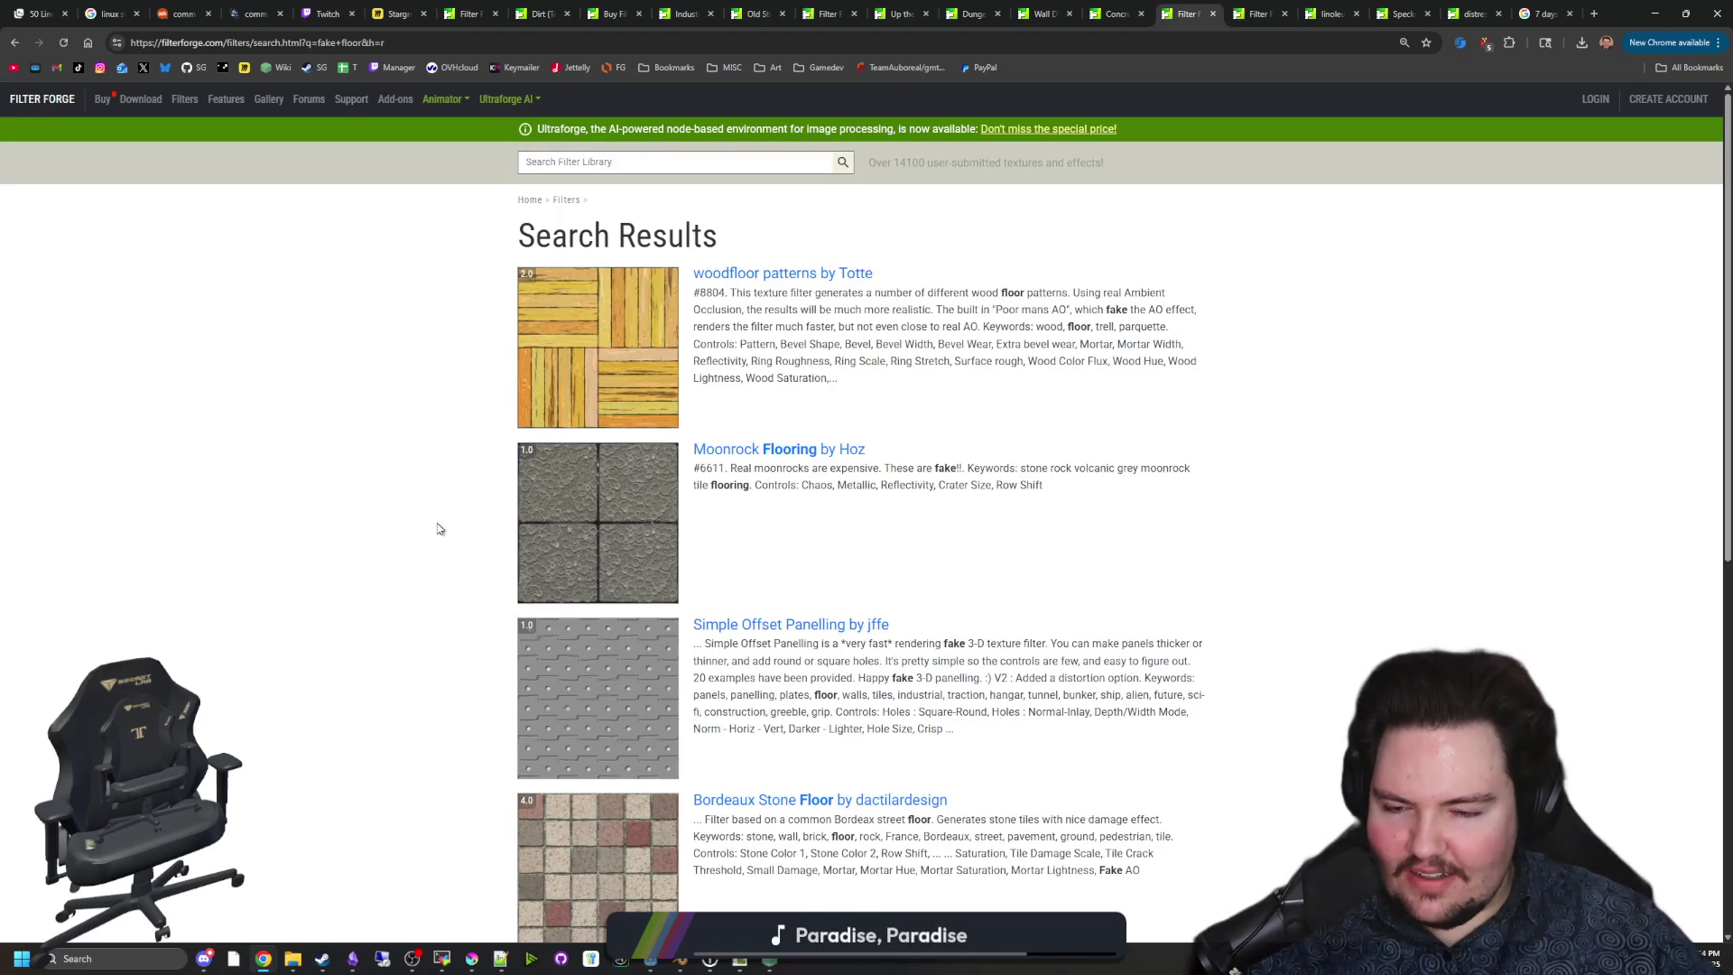
Search the filter library for 'plastic tiles' and open Drop Ceiling in a background tab.
scroll(503, 484, down, 3)
scroll(623, 560, down, 4)
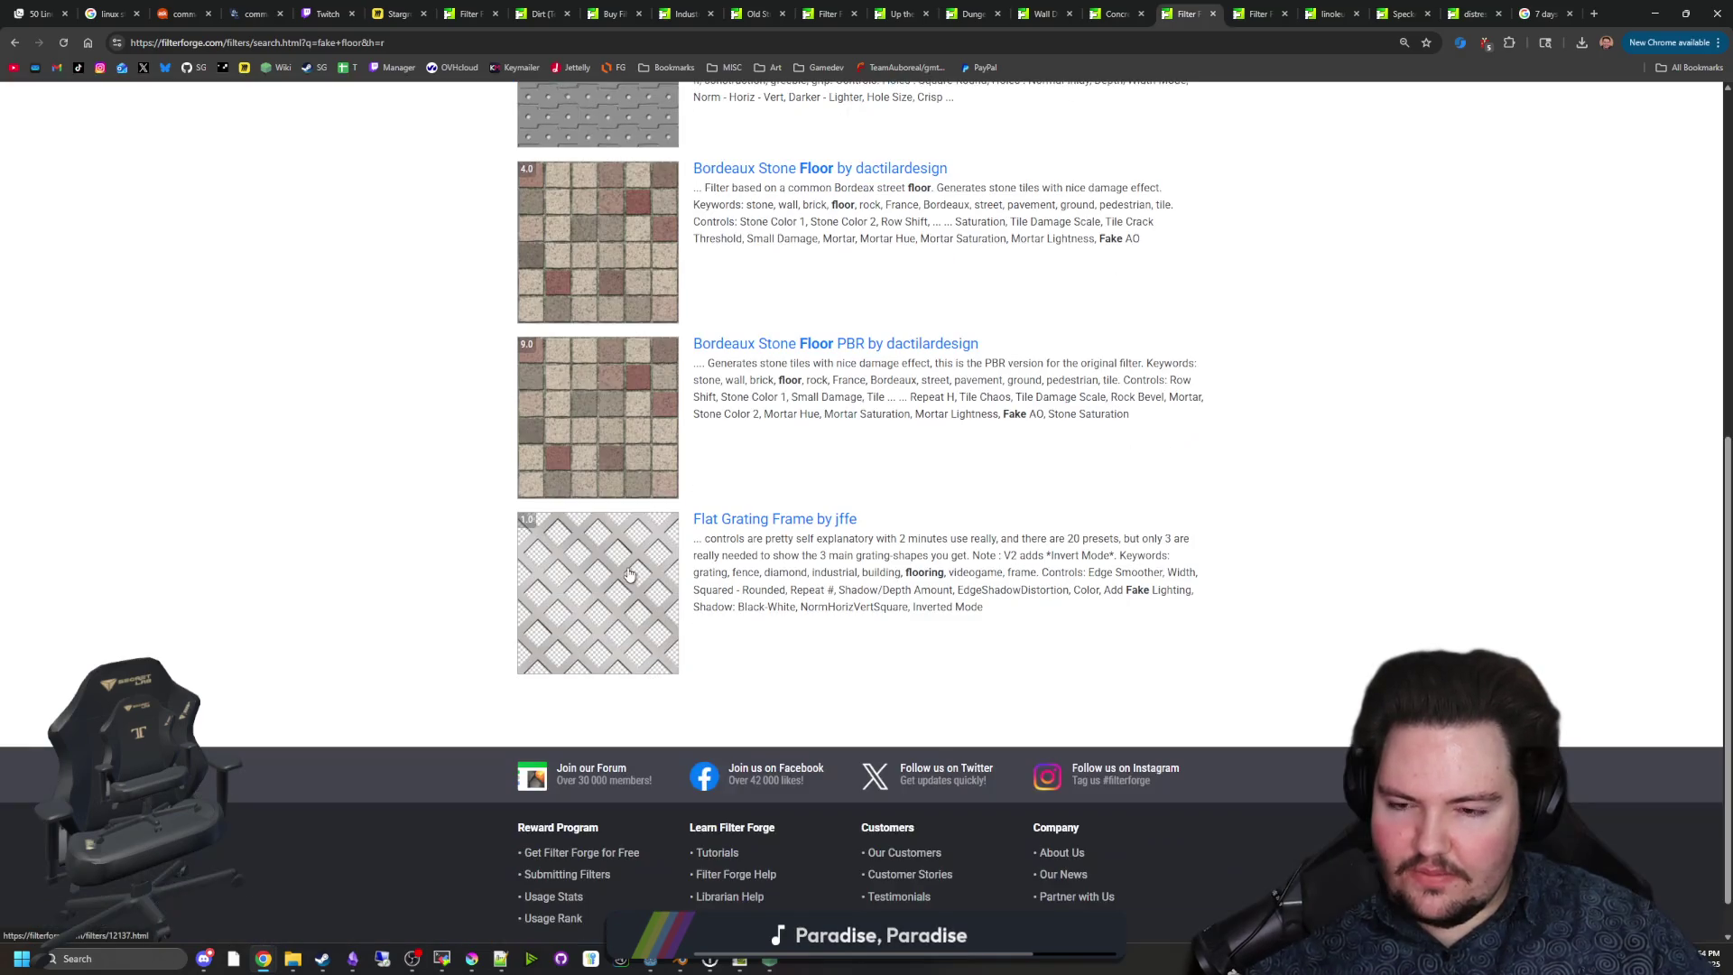
scroll(630, 571, up, 7)
click(523, 160)
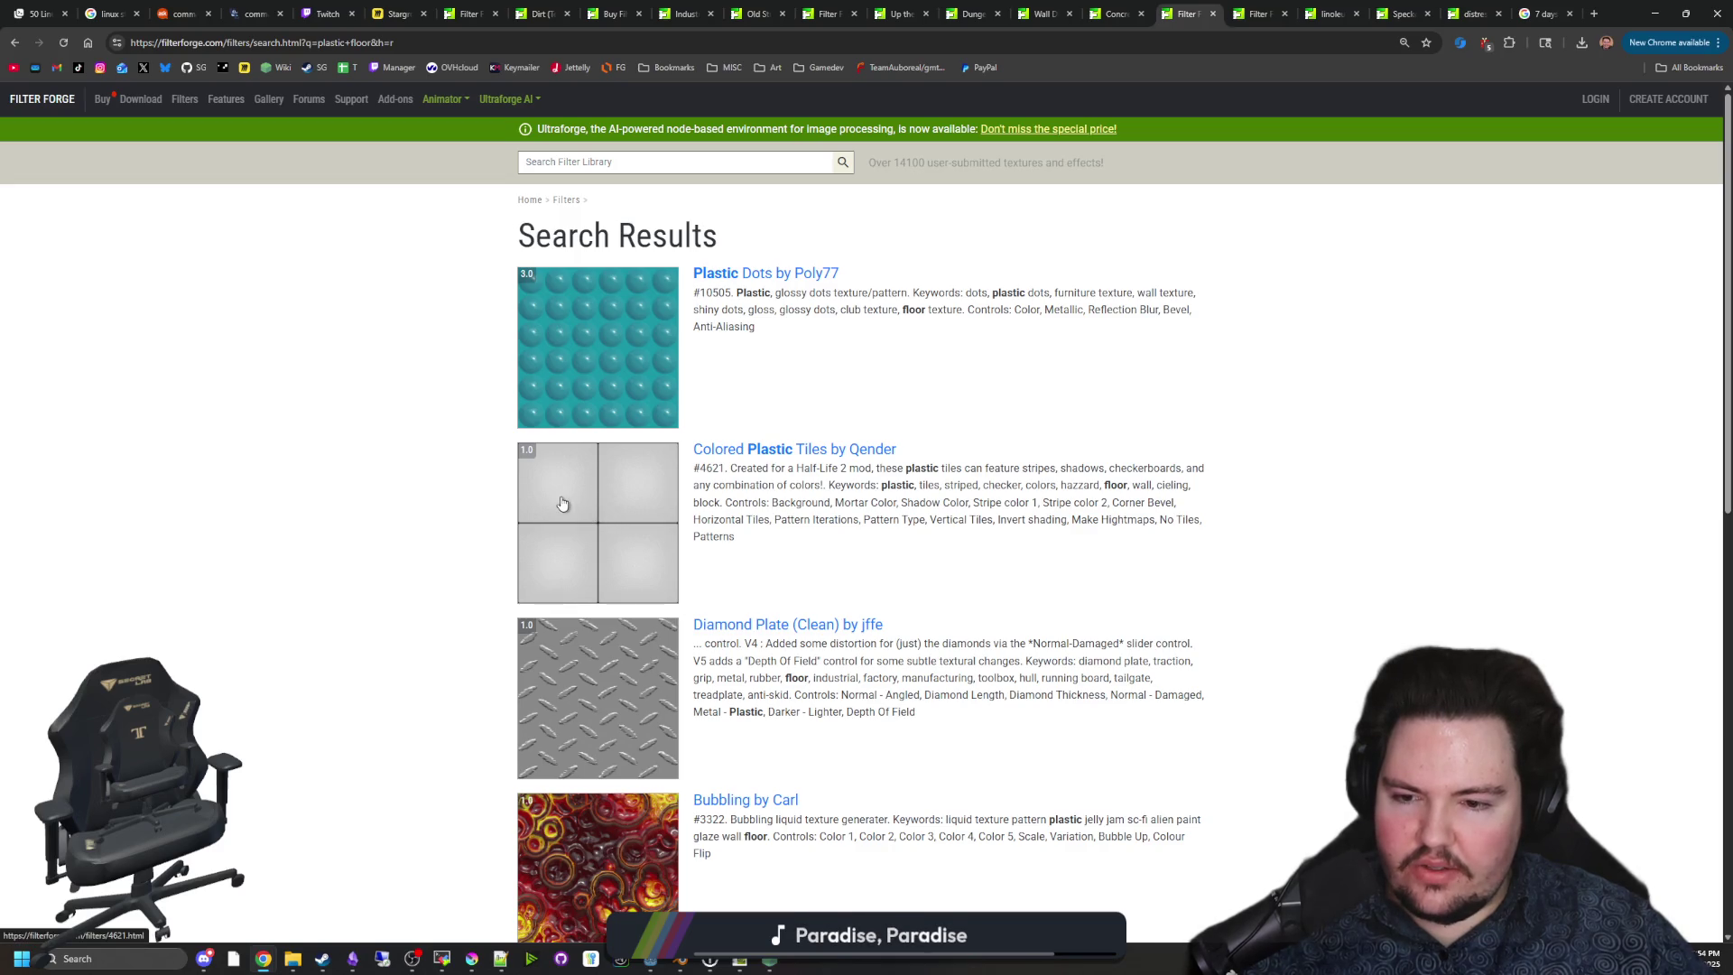
scroll(569, 505, down, 2)
scroll(604, 454, down, 7)
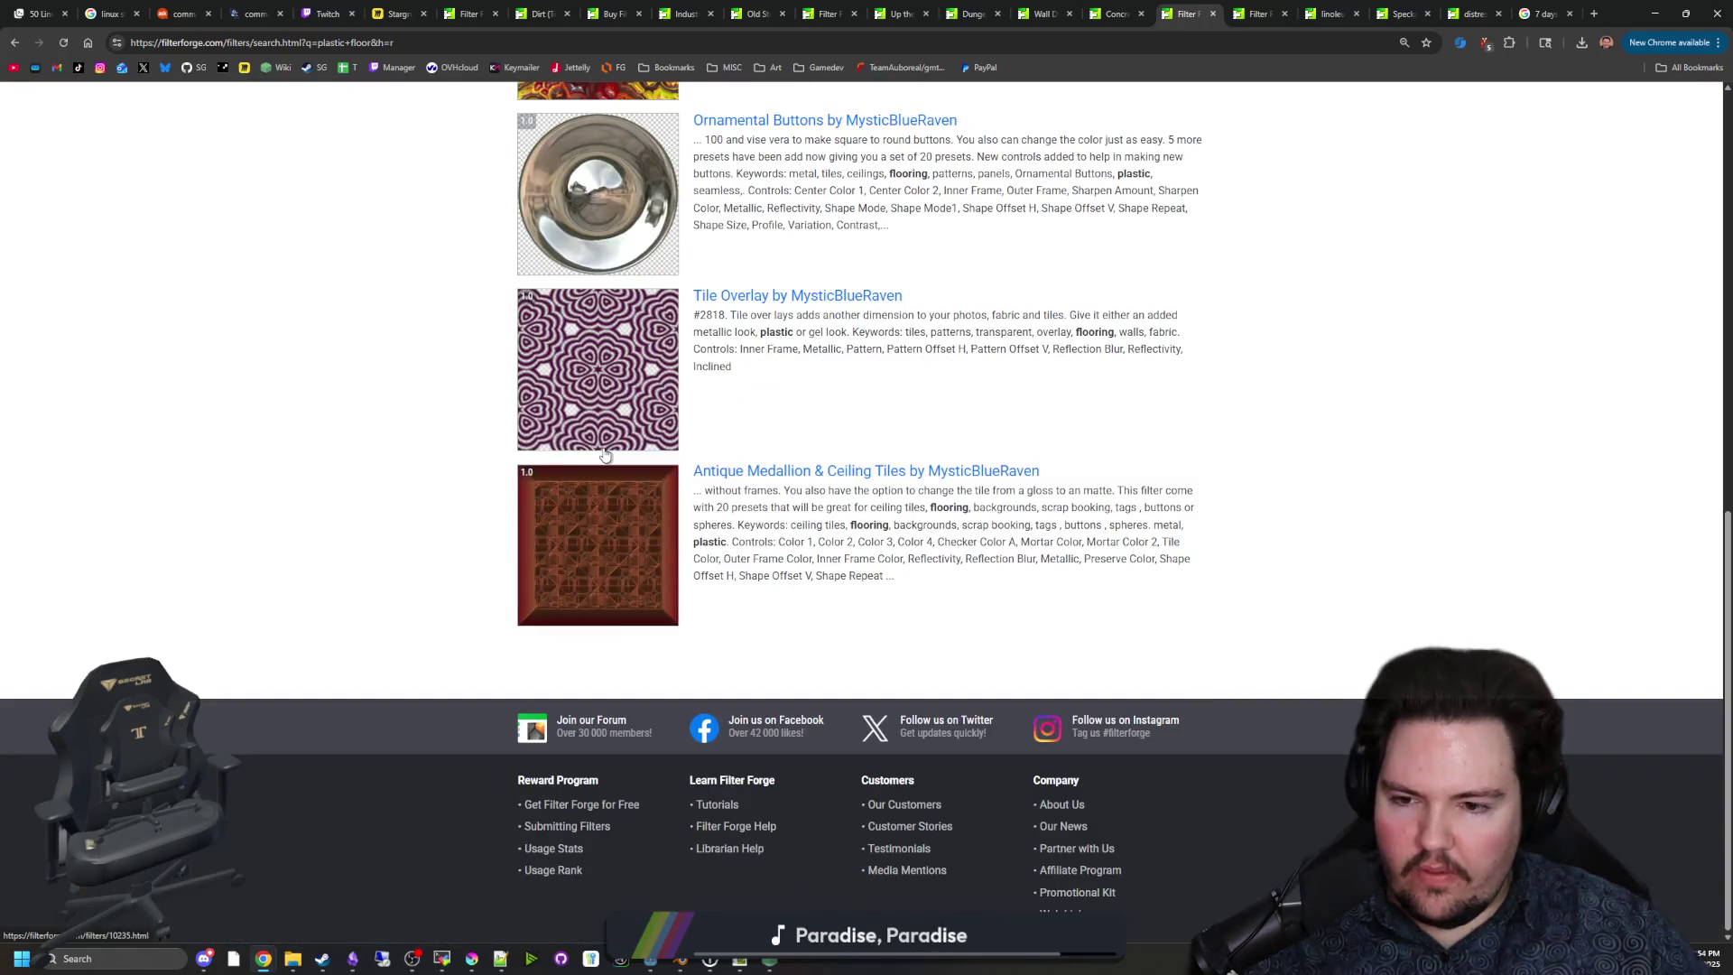
scroll(560, 361, up, 10)
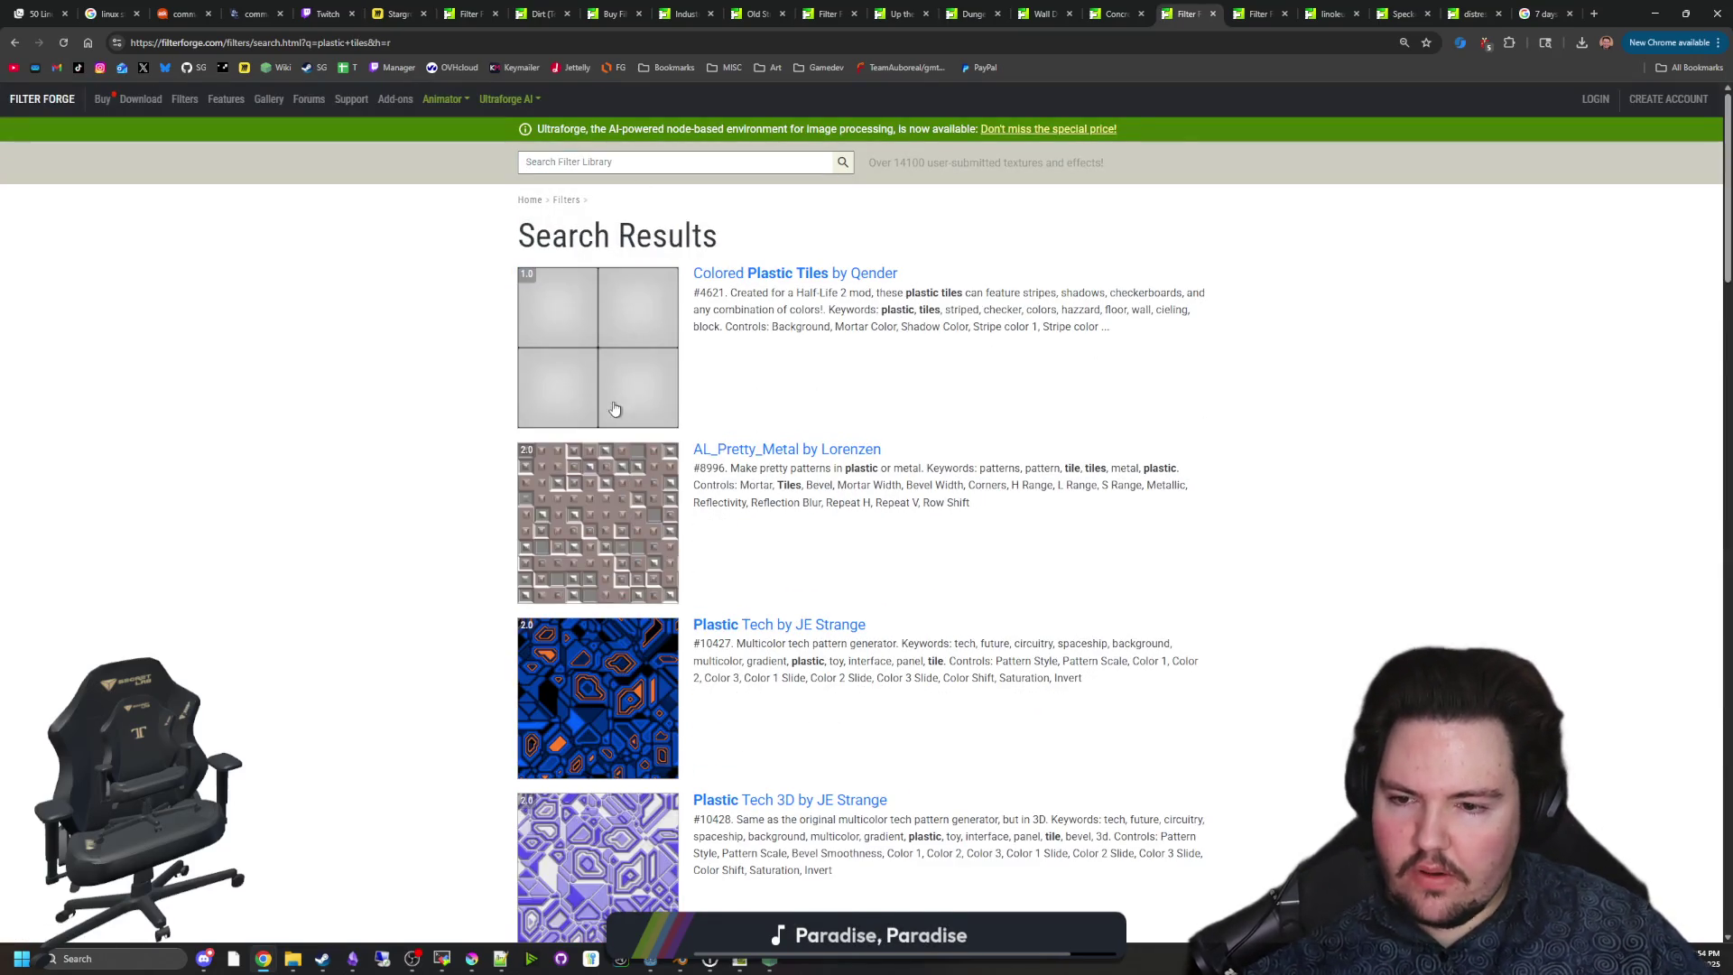
scroll(613, 408, down, 14)
scroll(735, 456, down, 8)
scroll(735, 455, up, 6)
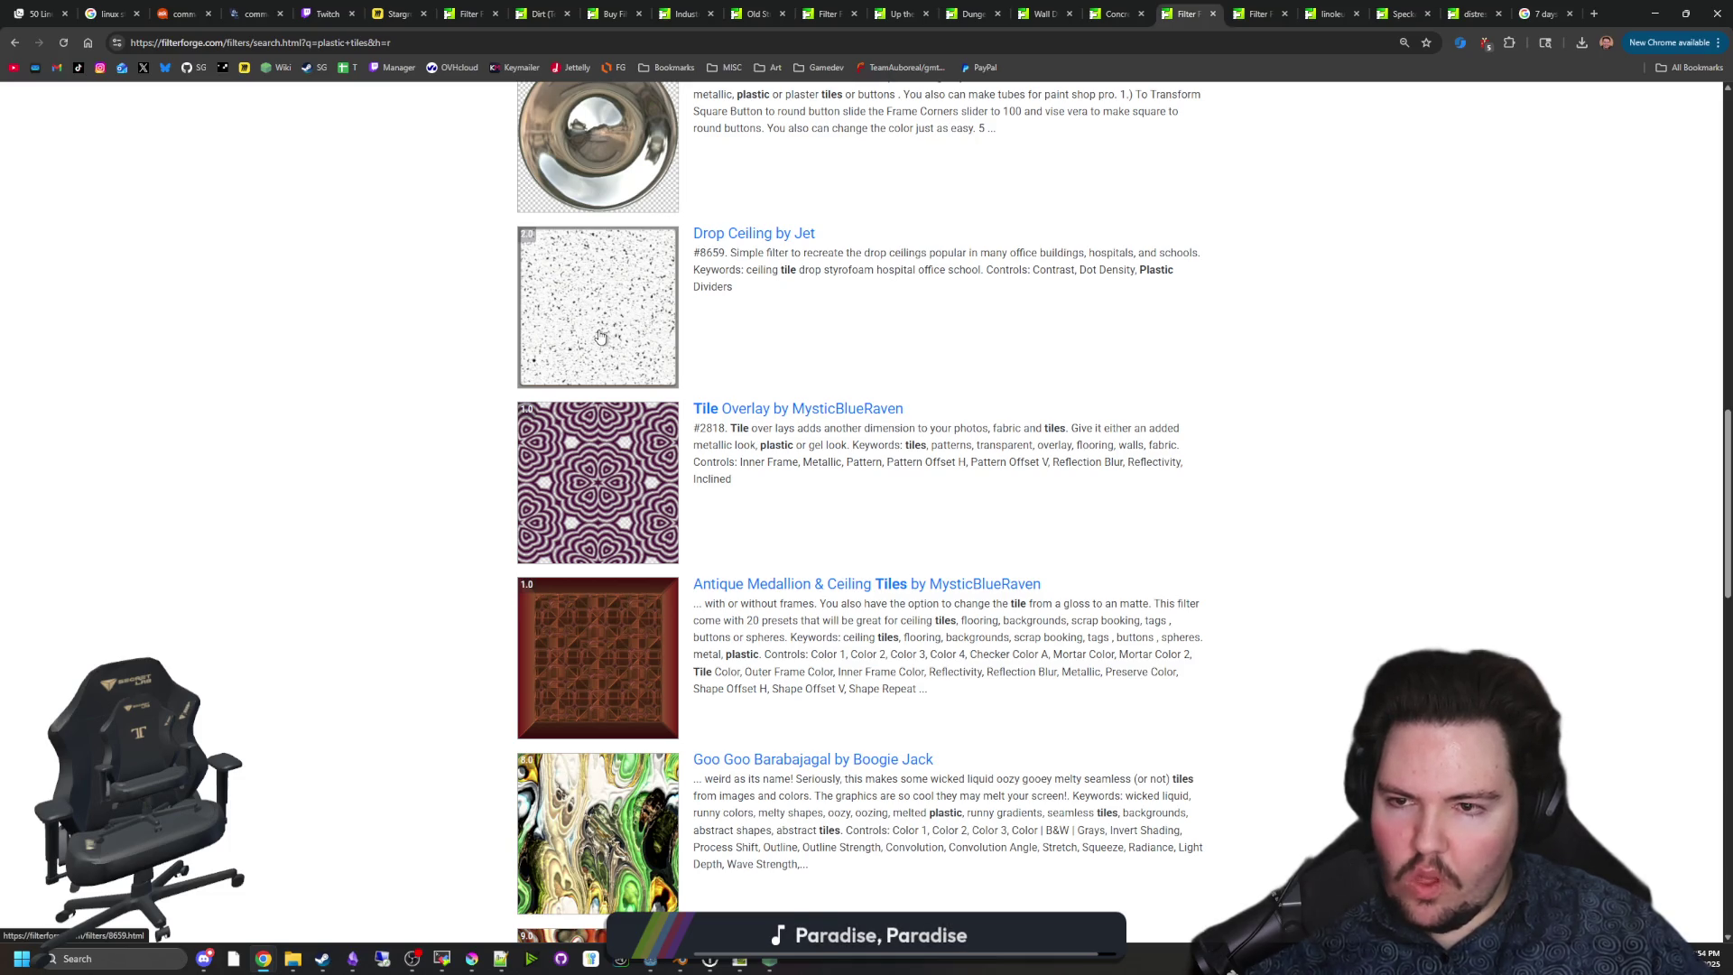
middle_click(600, 326)
Open the Colored Plastic Tiles page and compare it with the Drop Ceiling page.
scroll(600, 326, down, 16)
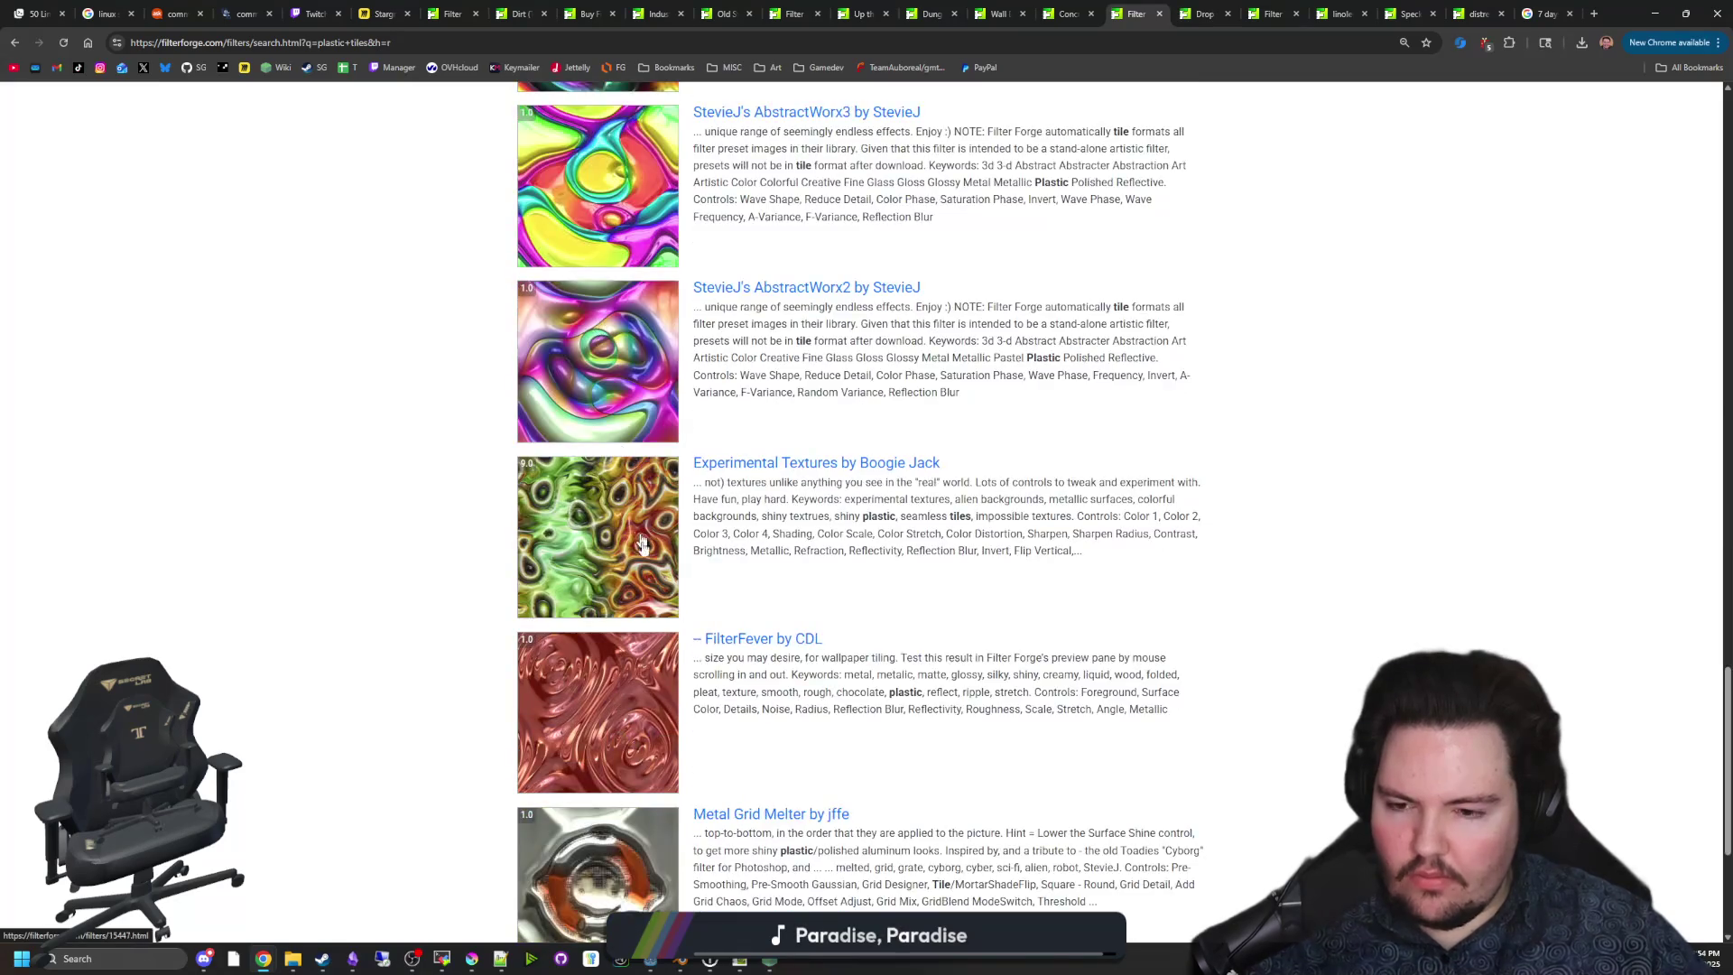
scroll(719, 733, up, 16)
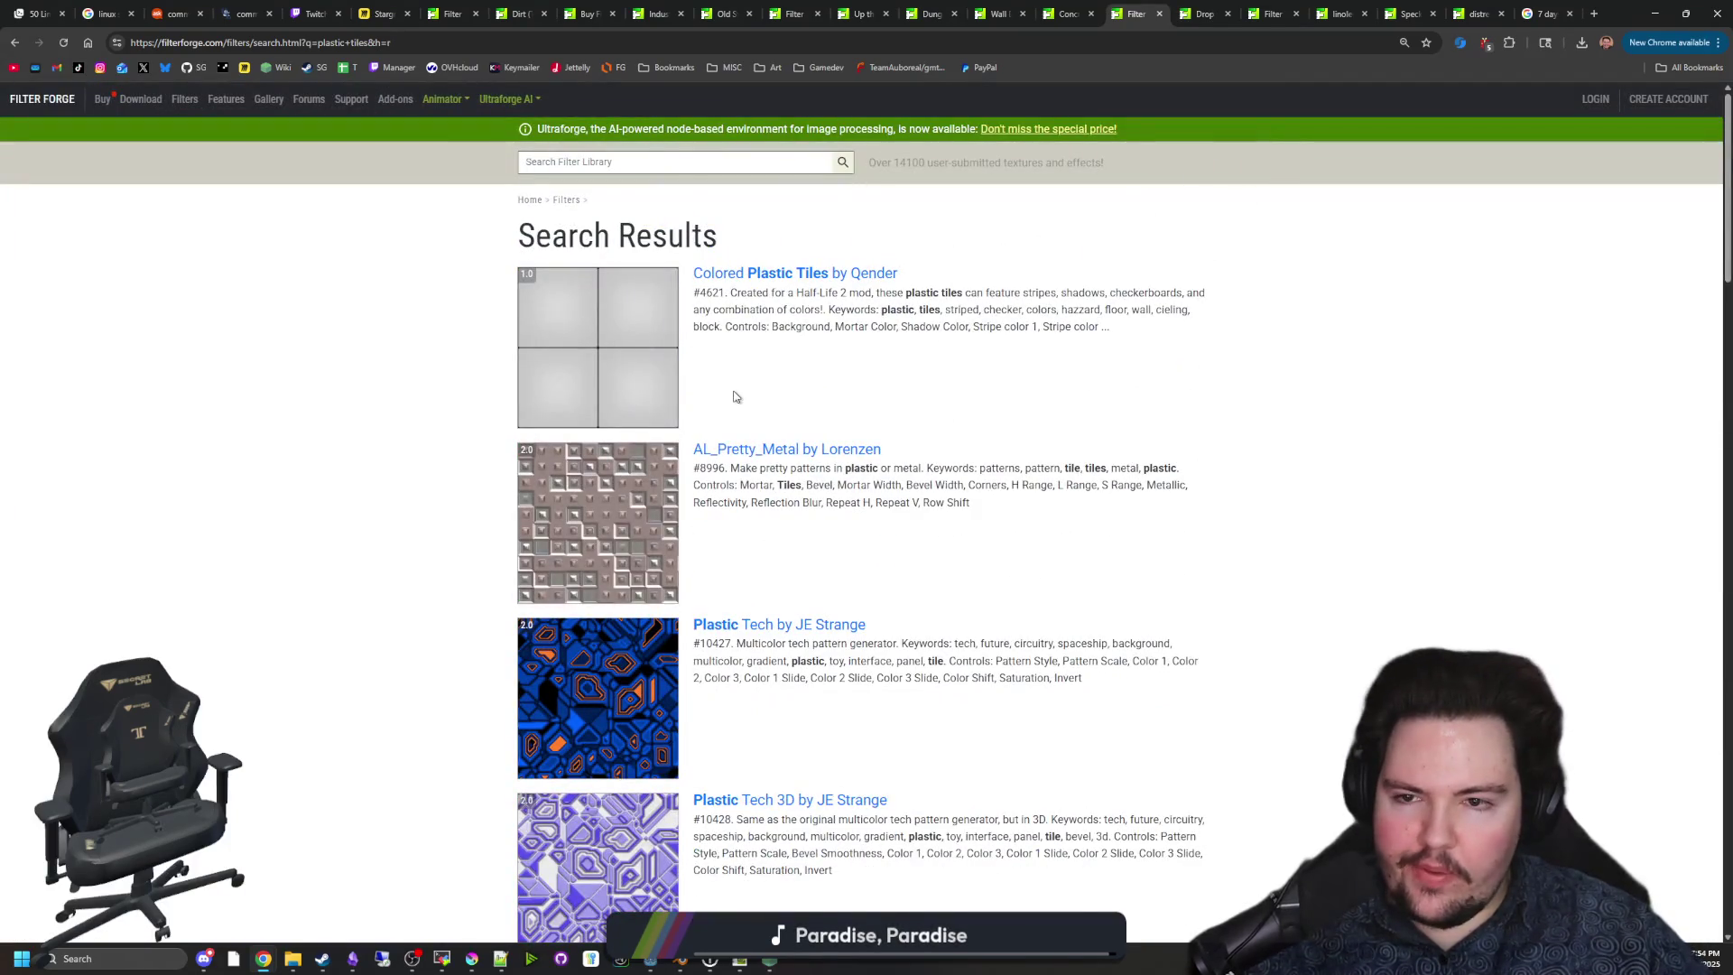
click(618, 367)
scroll(774, 484, down, 7)
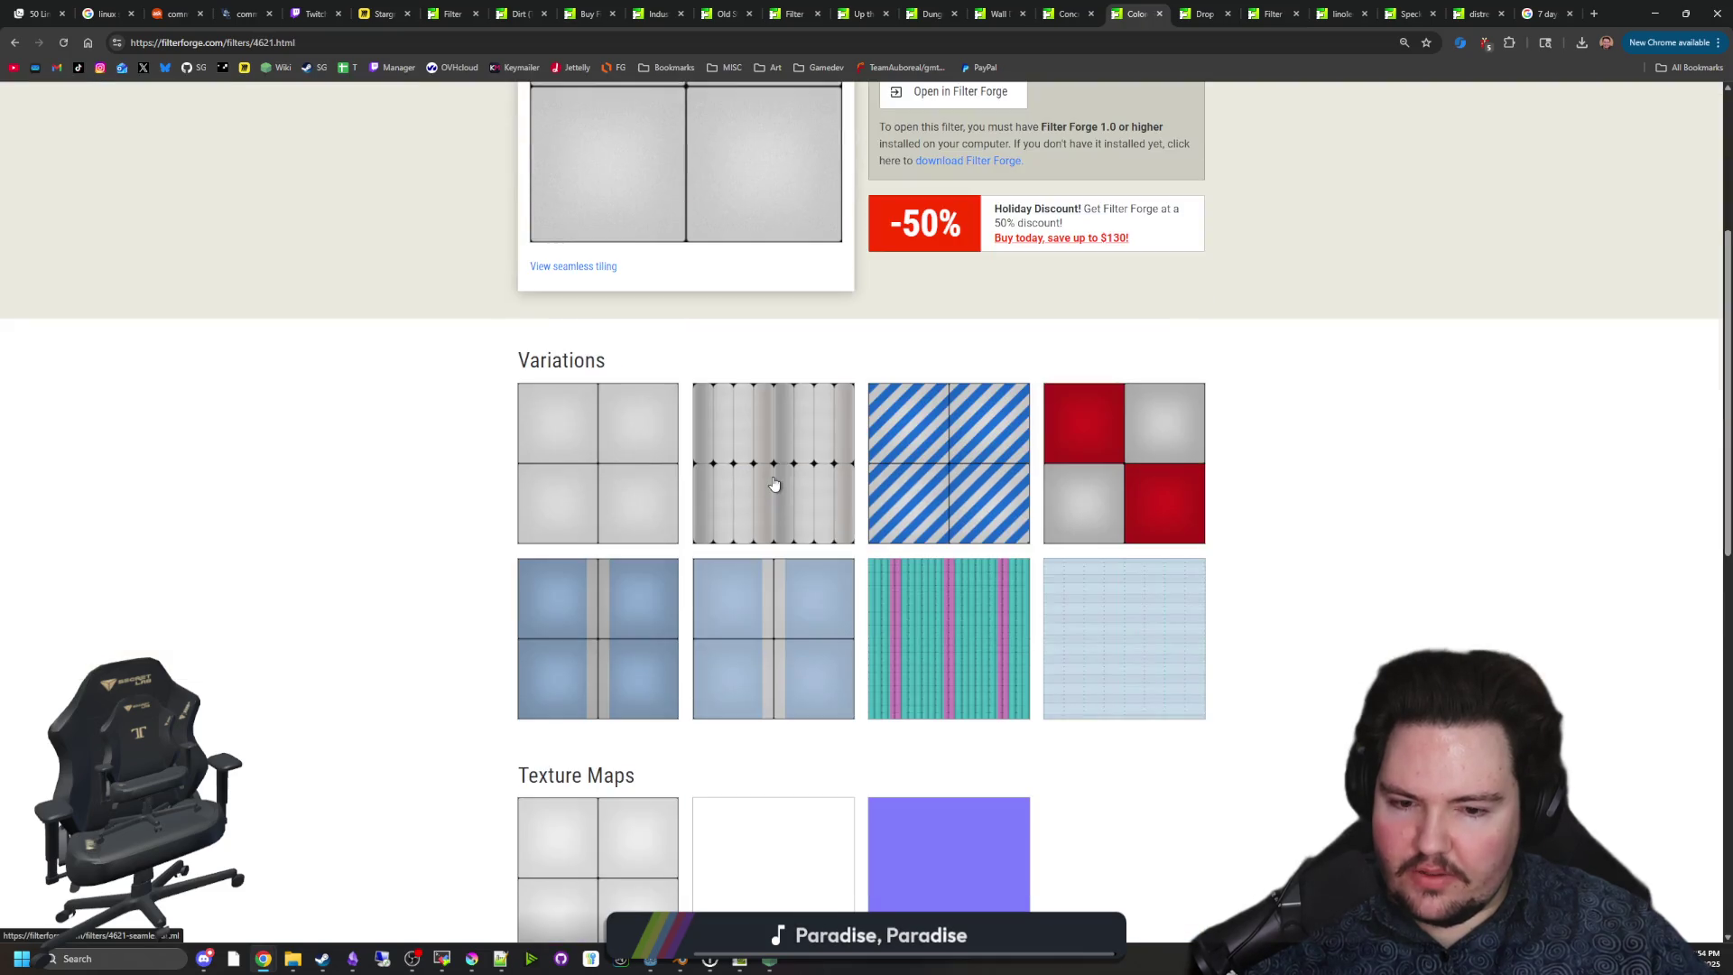
scroll(774, 484, up, 8)
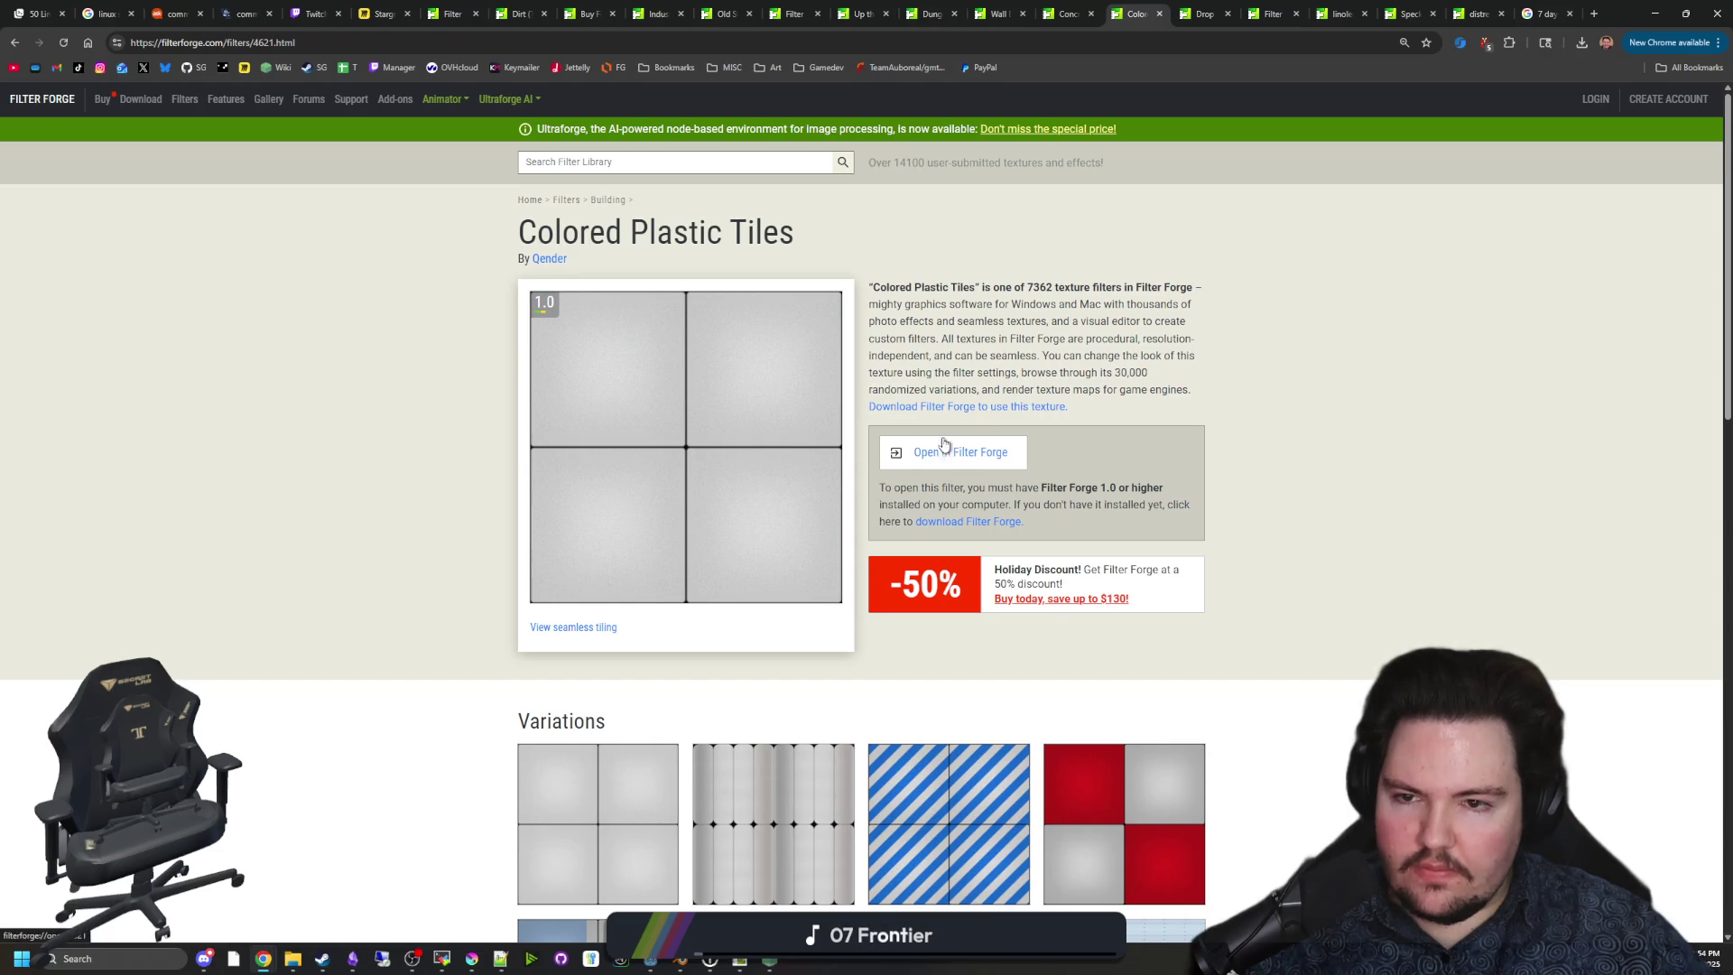
click(1195, 9)
scroll(966, 471, down, 5)
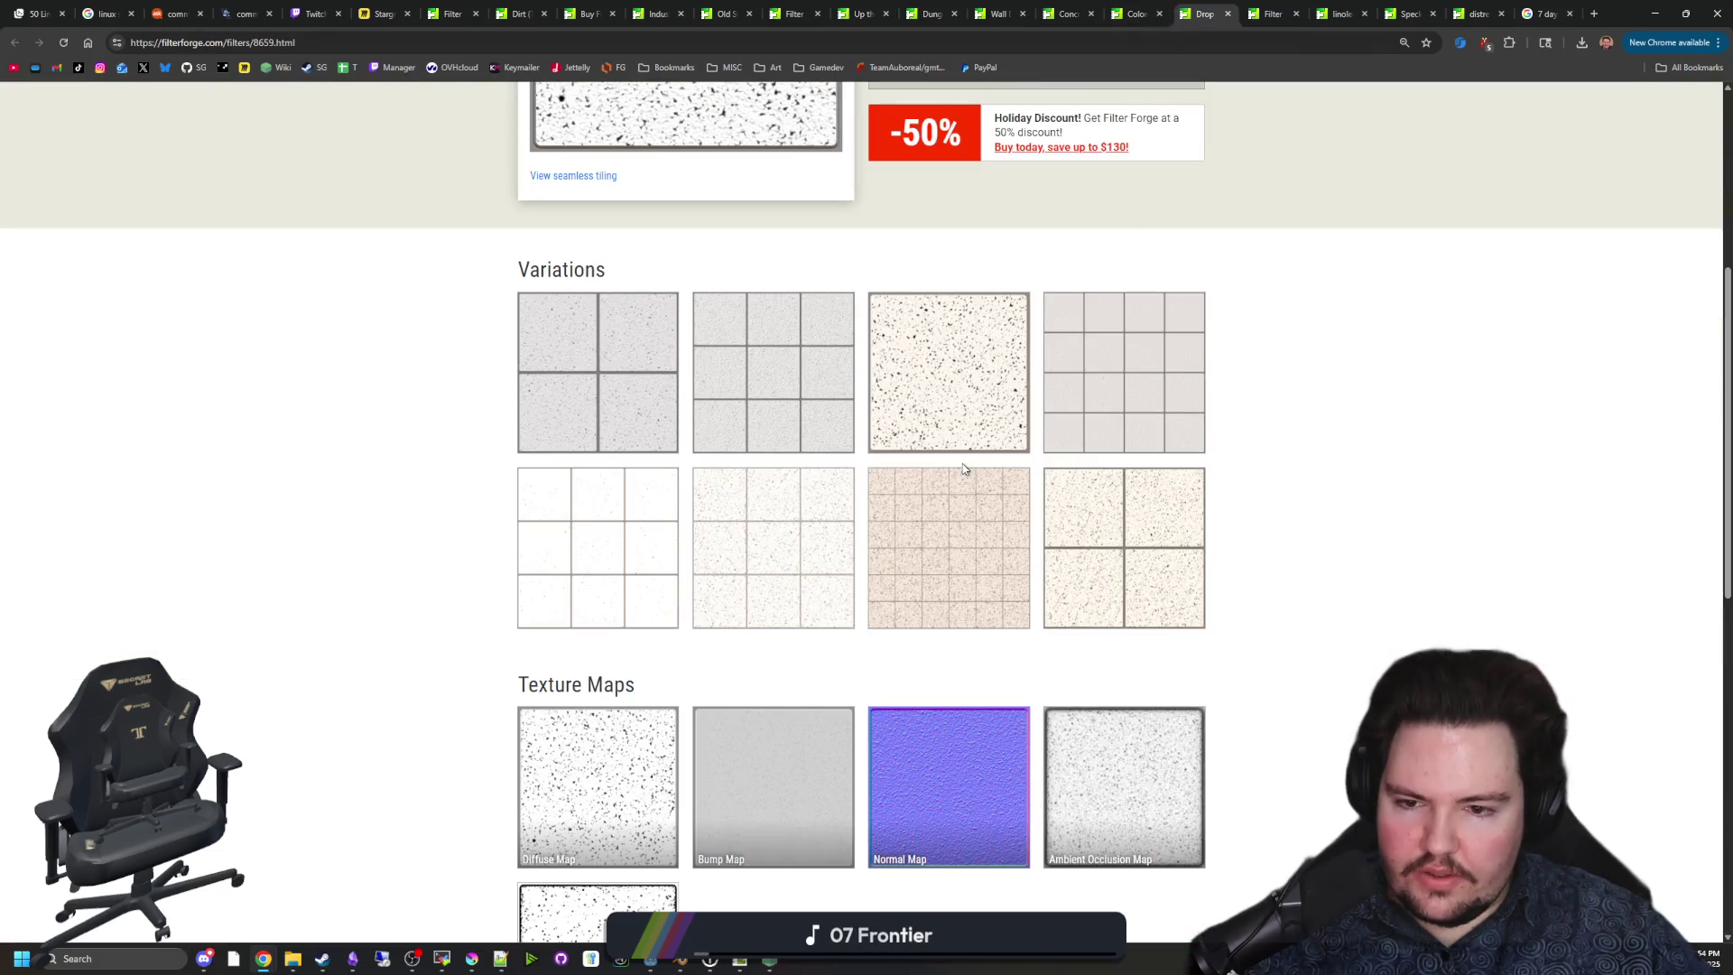
scroll(677, 433, down, 4)
scroll(728, 433, up, 9)
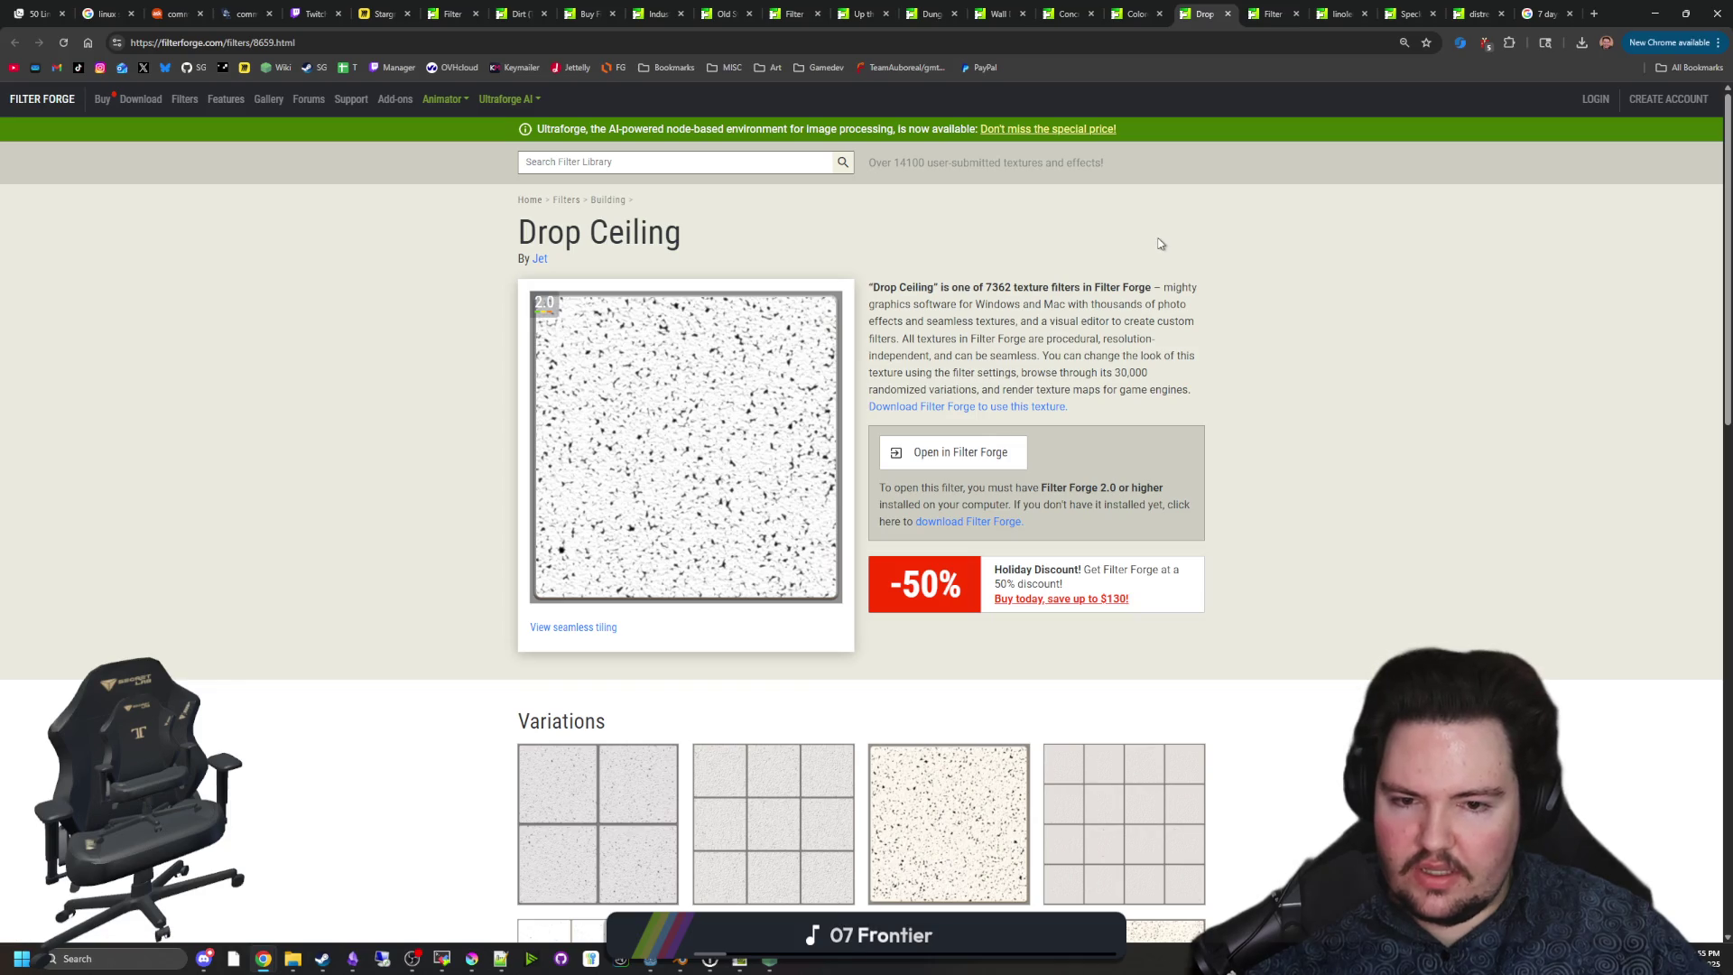
Return to Colored Plastic Tiles and import it into Filter Forge.
click(1155, 7)
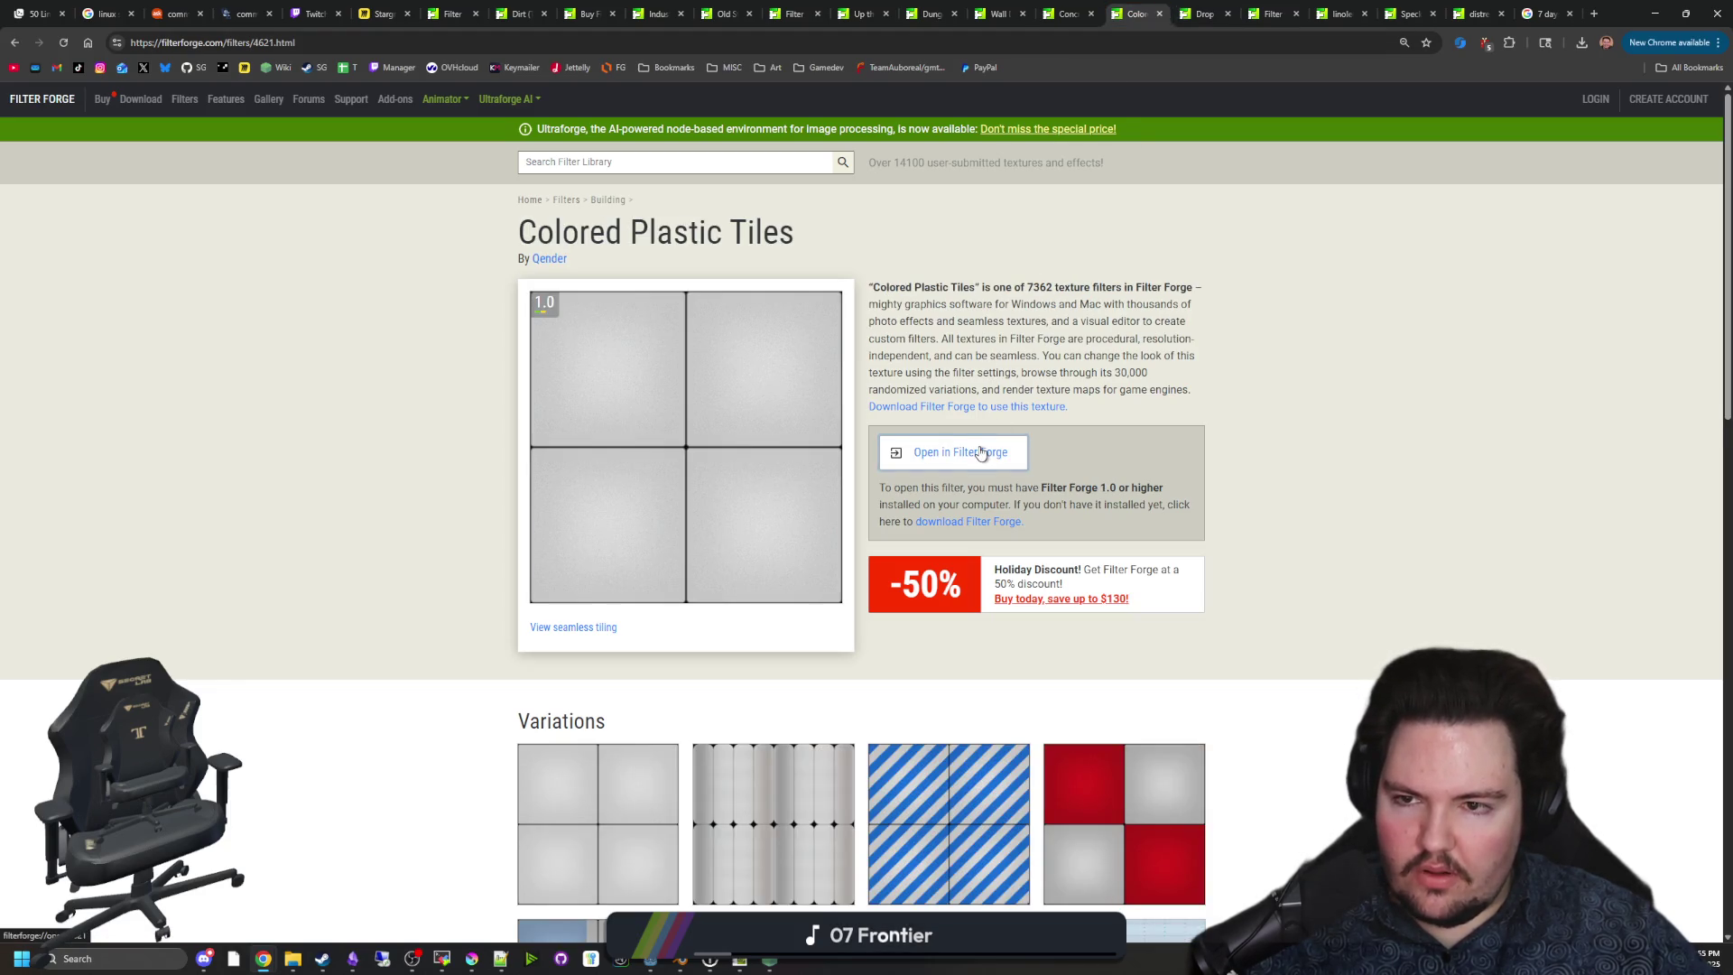
click(981, 453)
scroll(981, 453, down, 2)
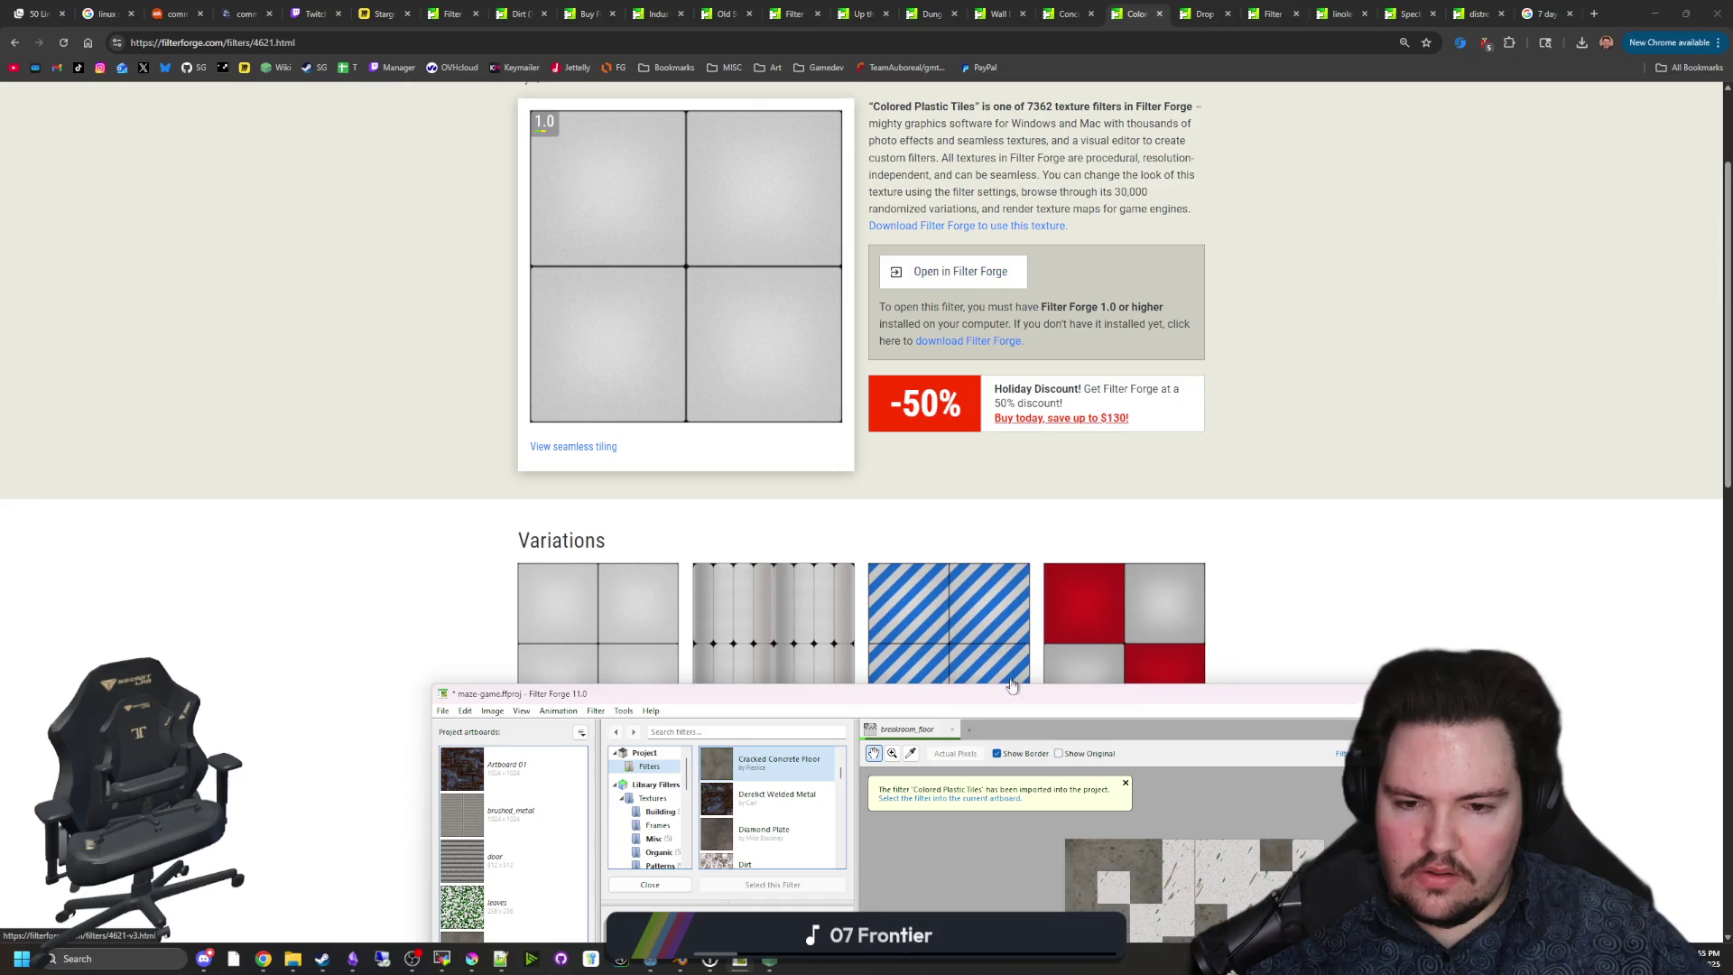
Apply Colored Plastic Tiles to breakroom_floor with seamless tiling and heightmaps, previewing the normal map.
drag(1024, 698, 1011, 4)
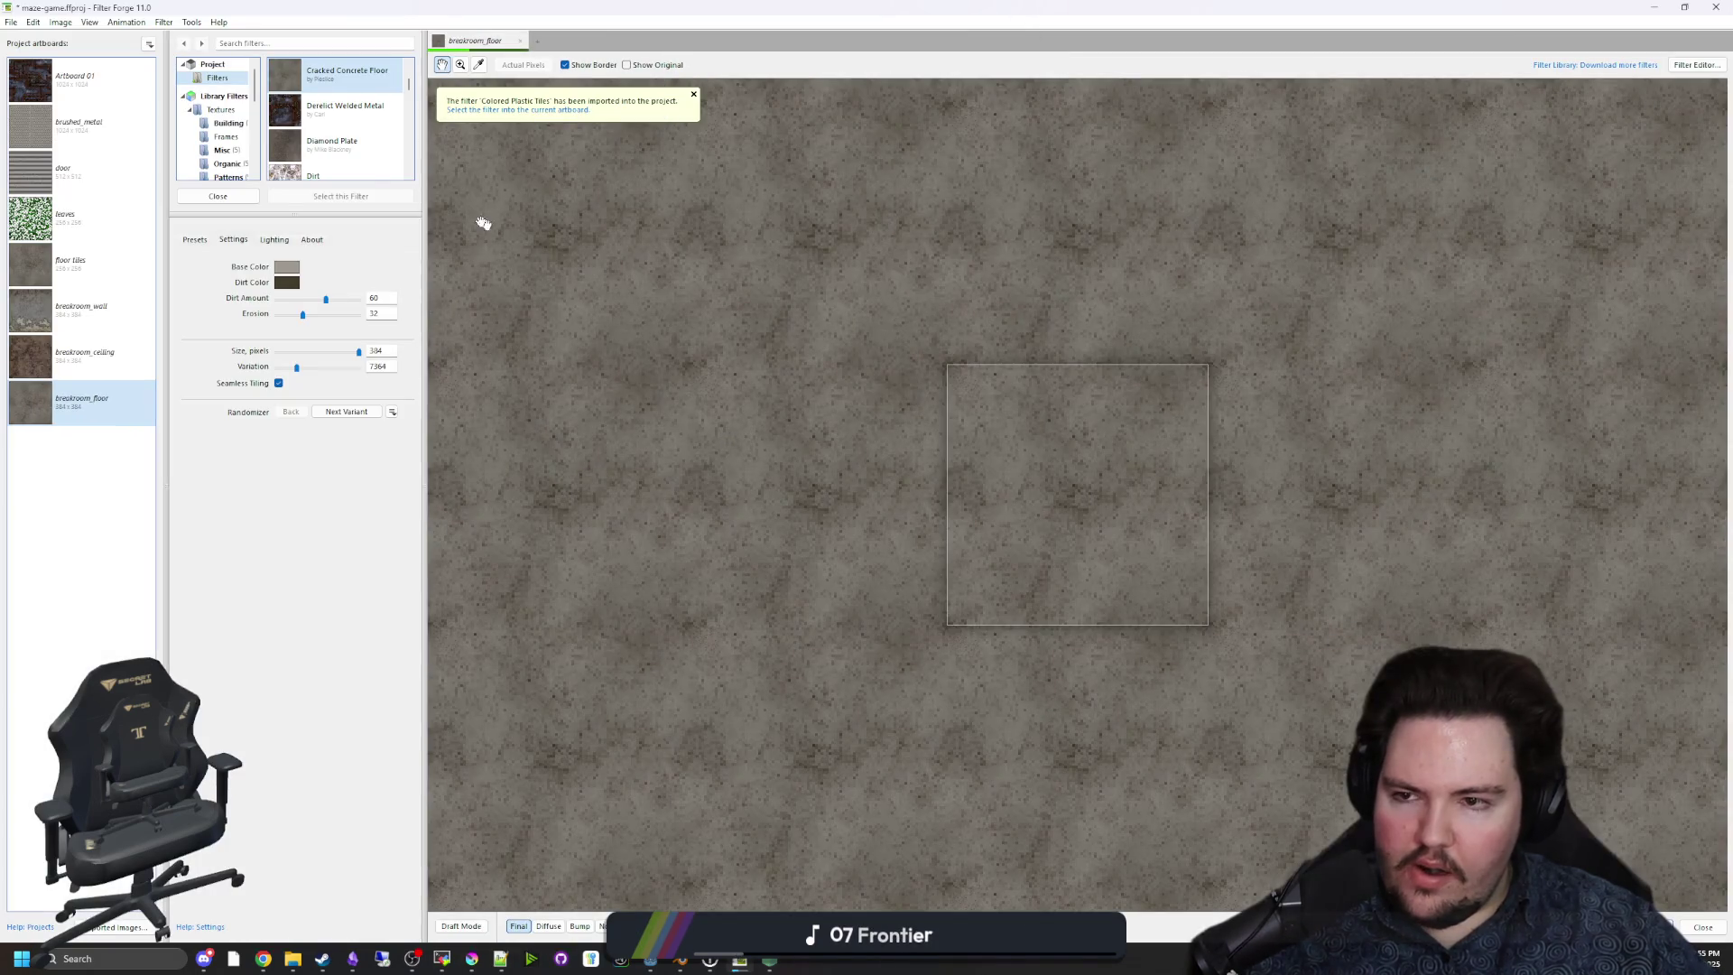
scroll(352, 152, down, 3)
click(352, 155)
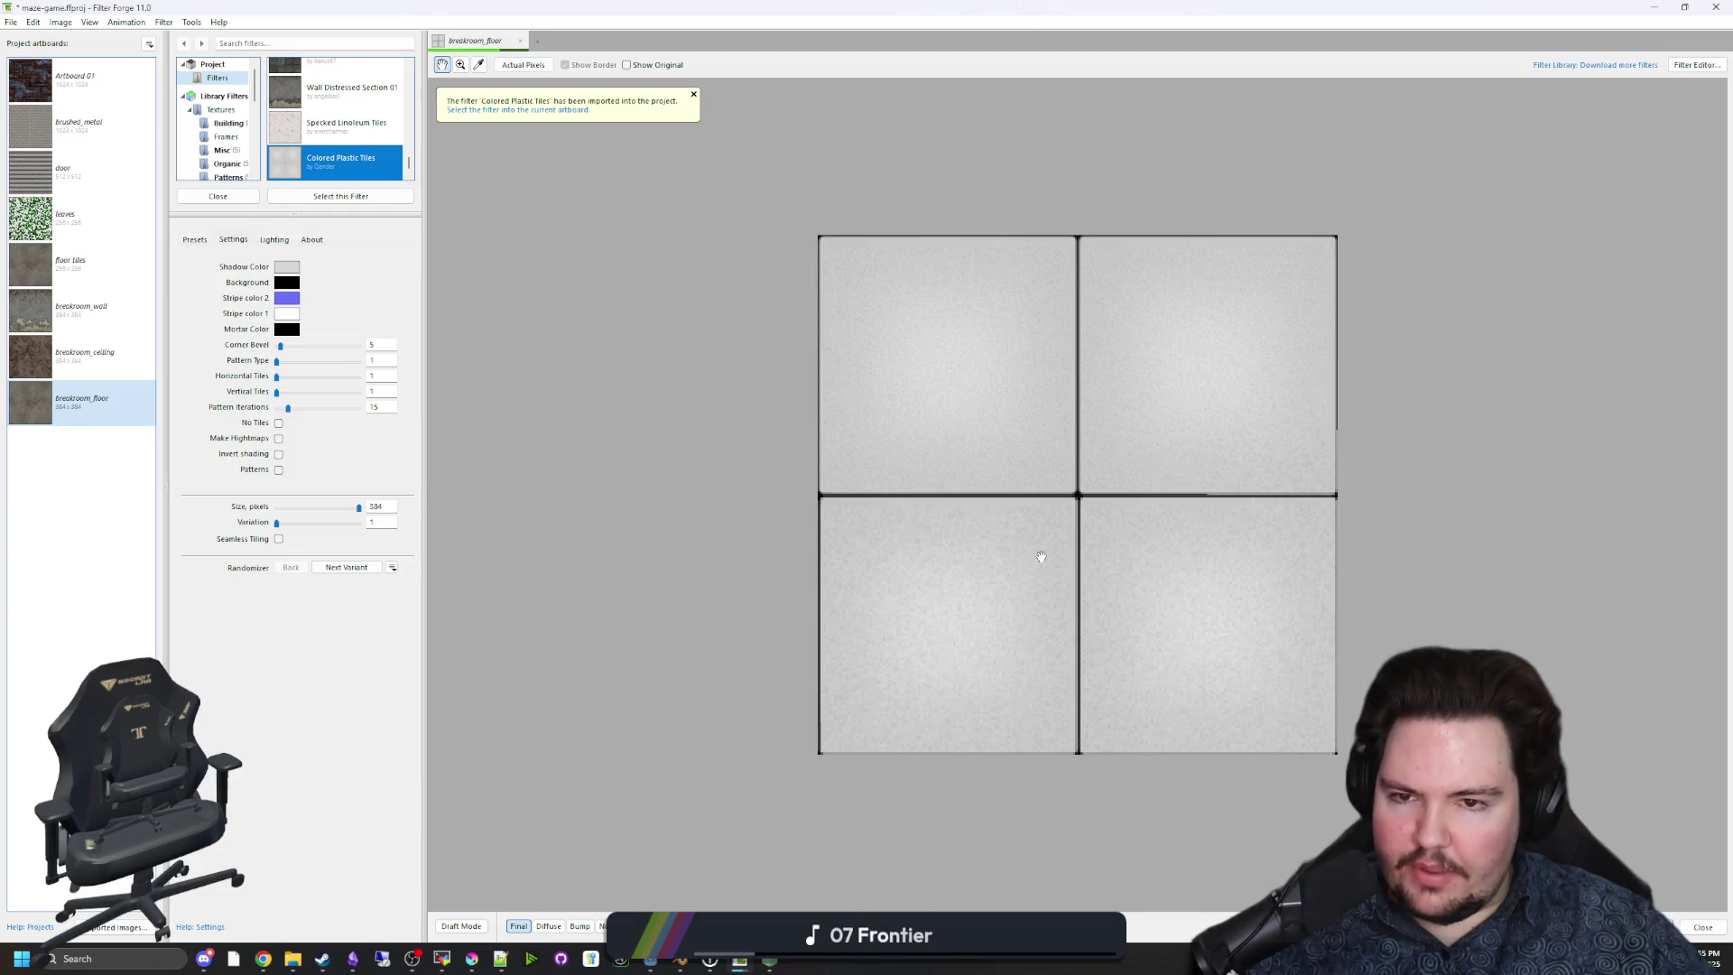
click(279, 539)
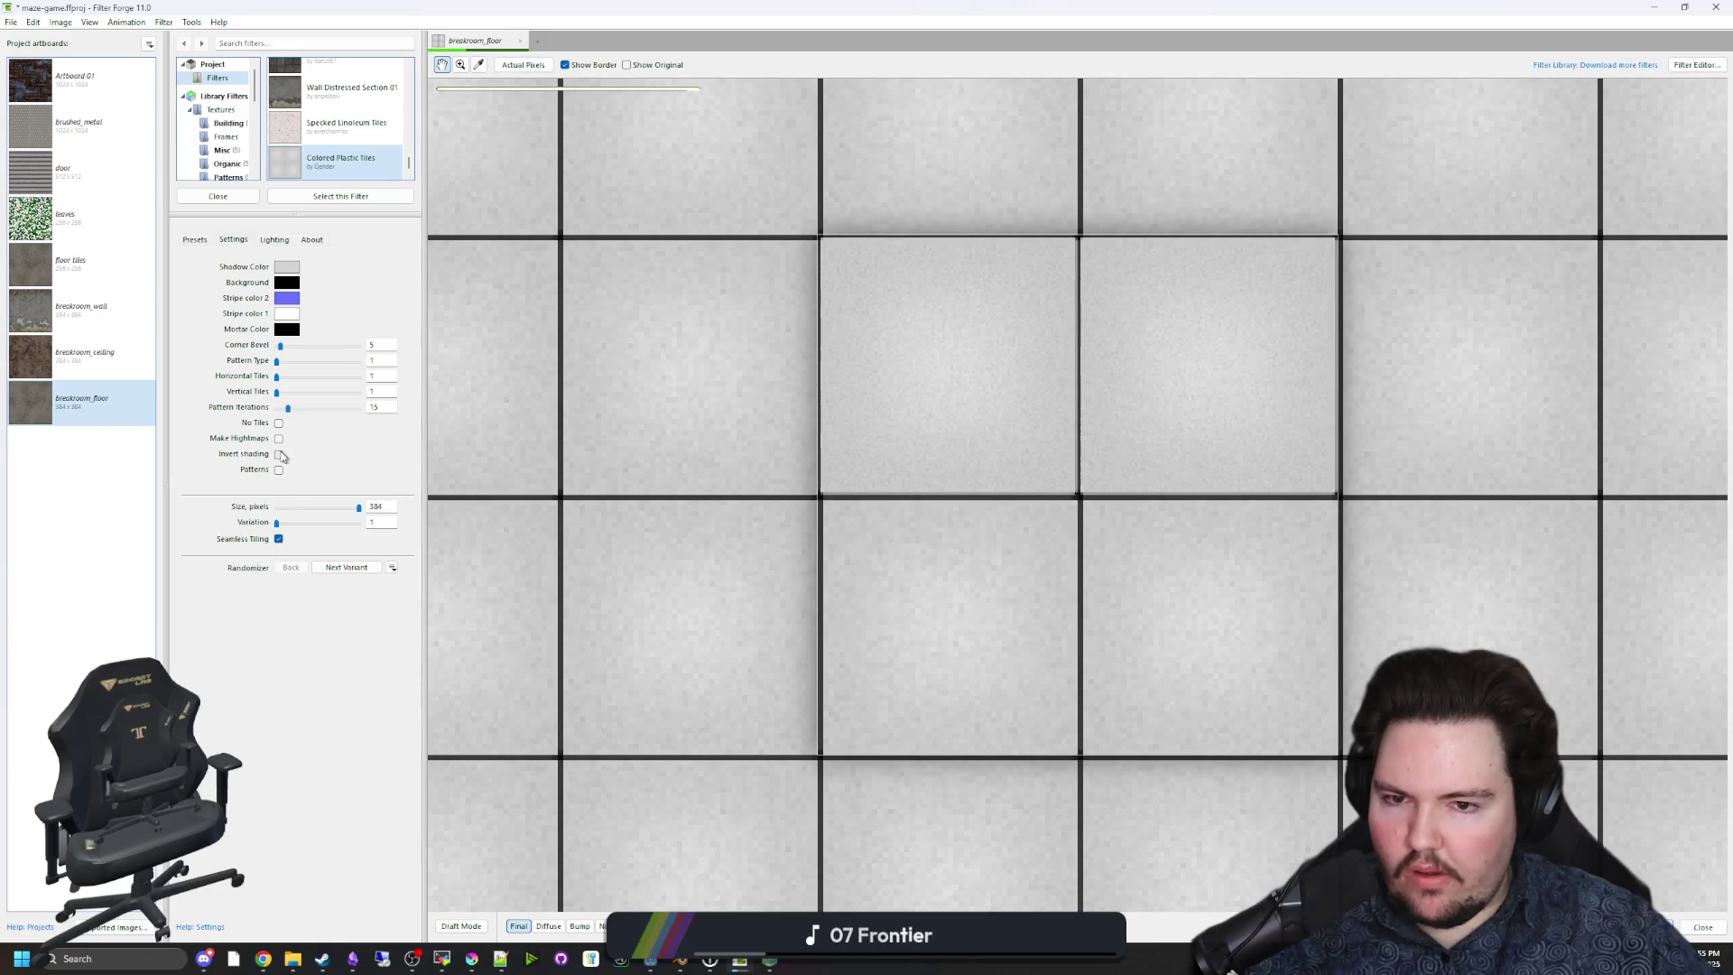
click(279, 438)
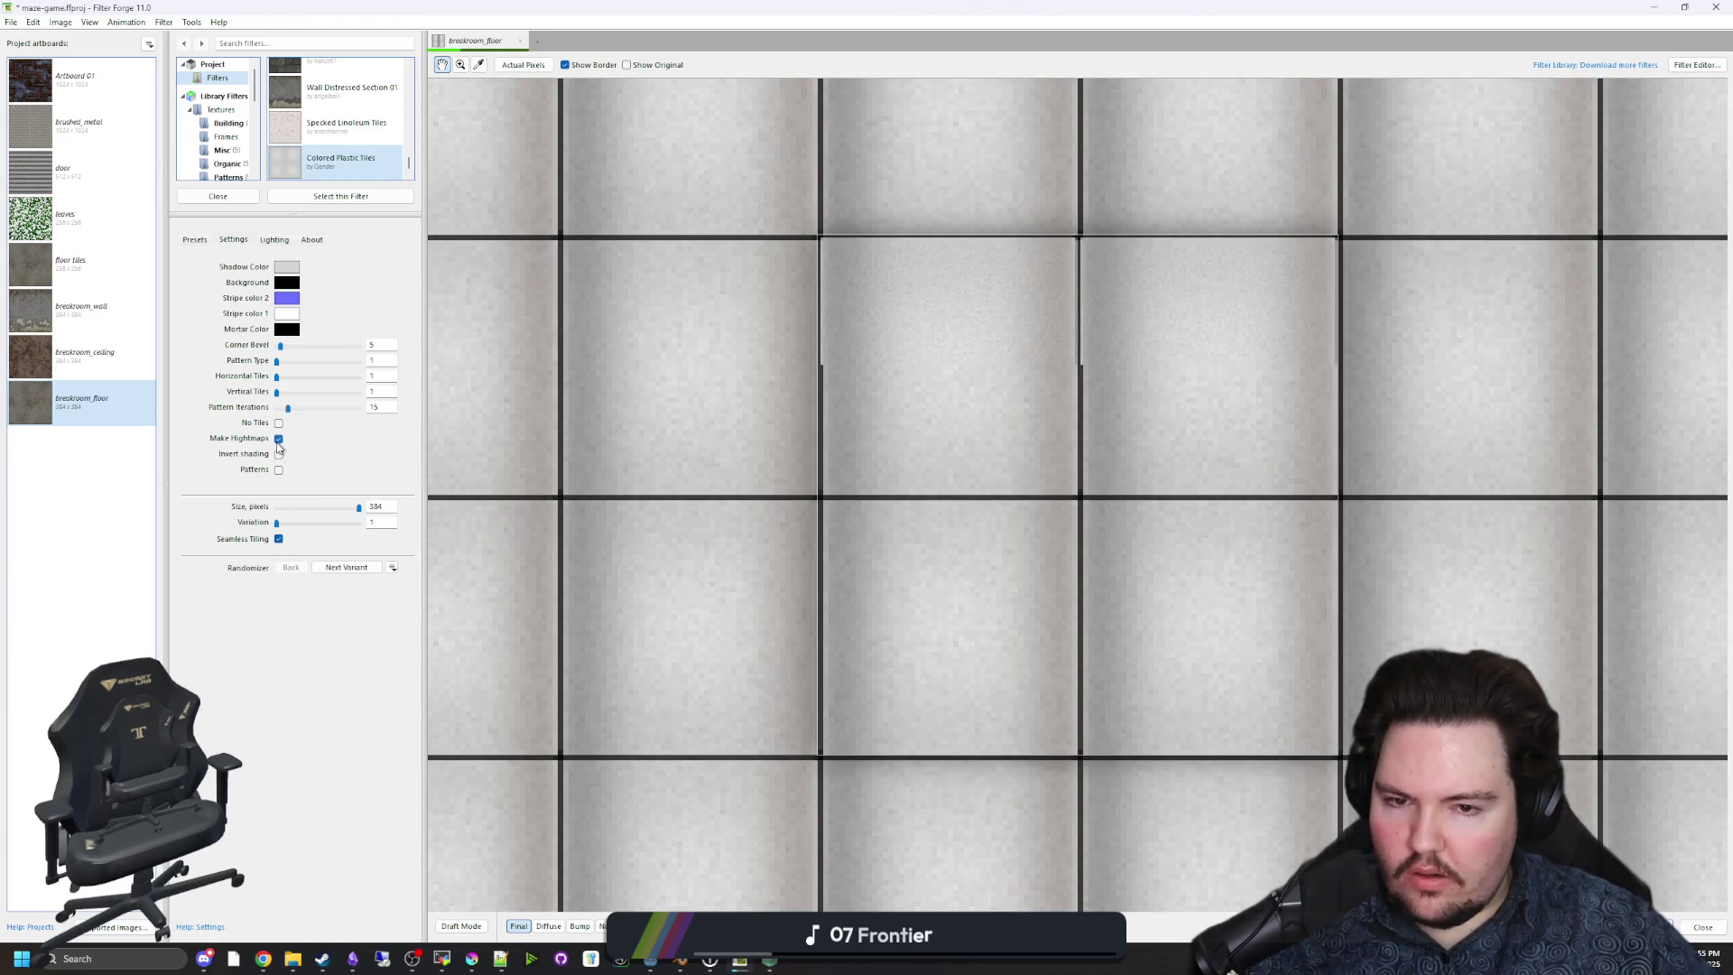
click(601, 926)
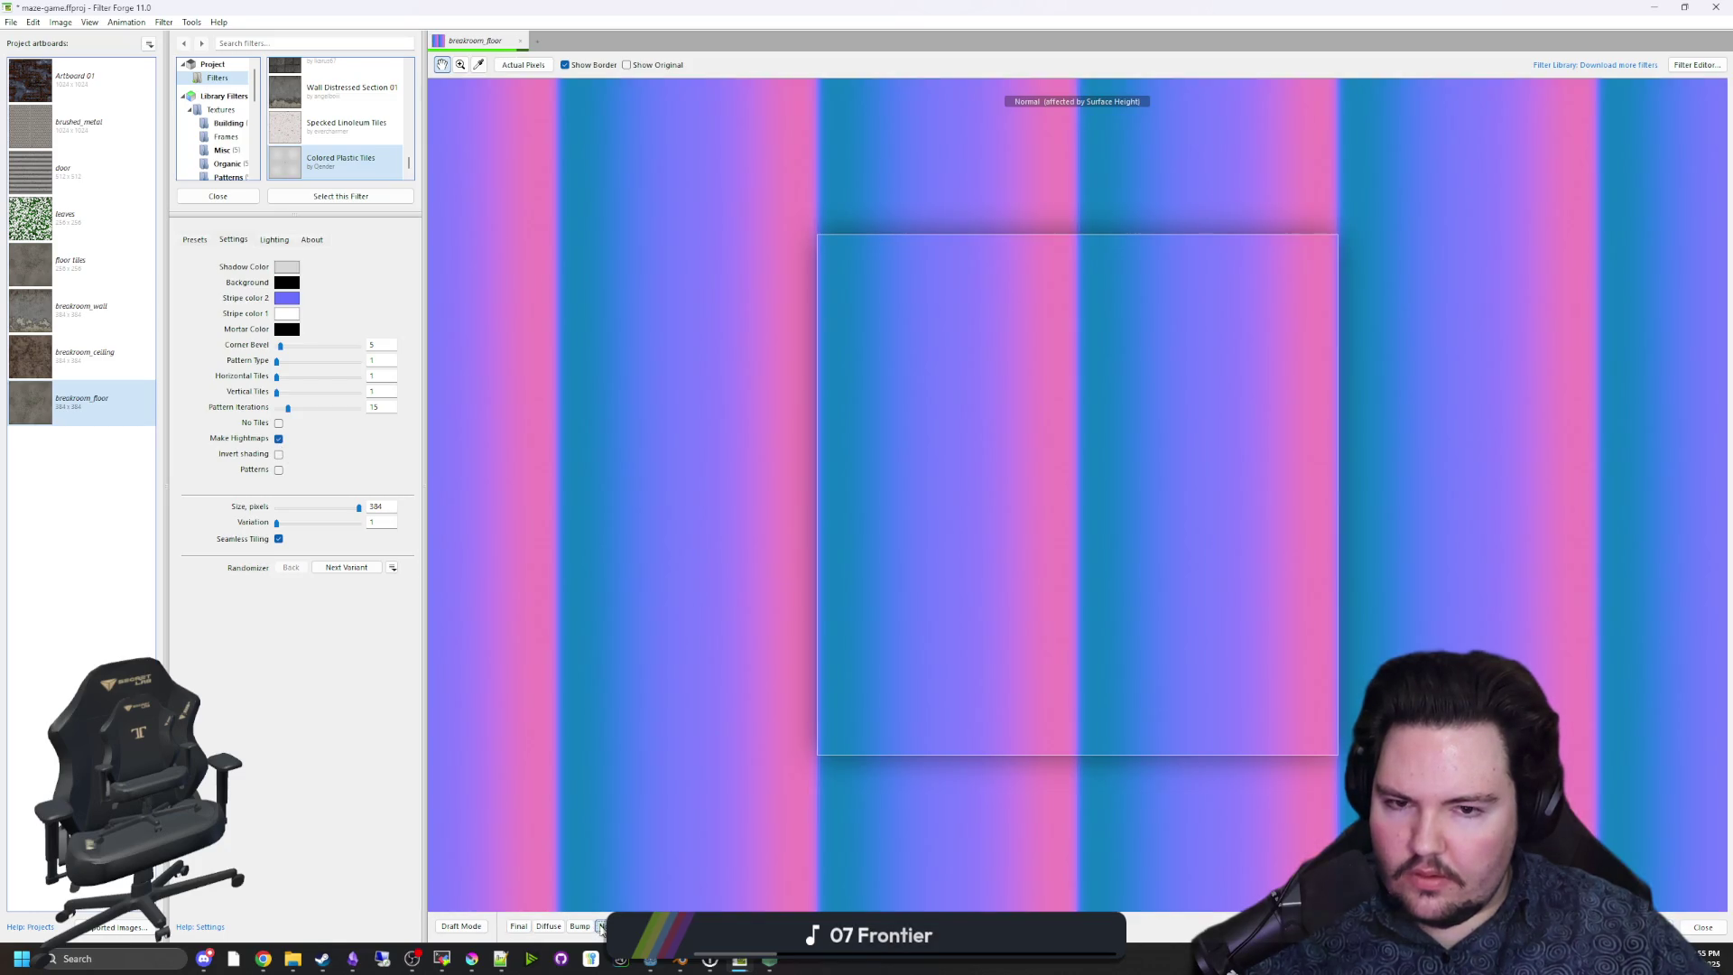
click(519, 927)
Compare the Final and Normal views, then turn off Make Heightmaps.
scroll(797, 718, down, 3)
scroll(797, 717, up, 3)
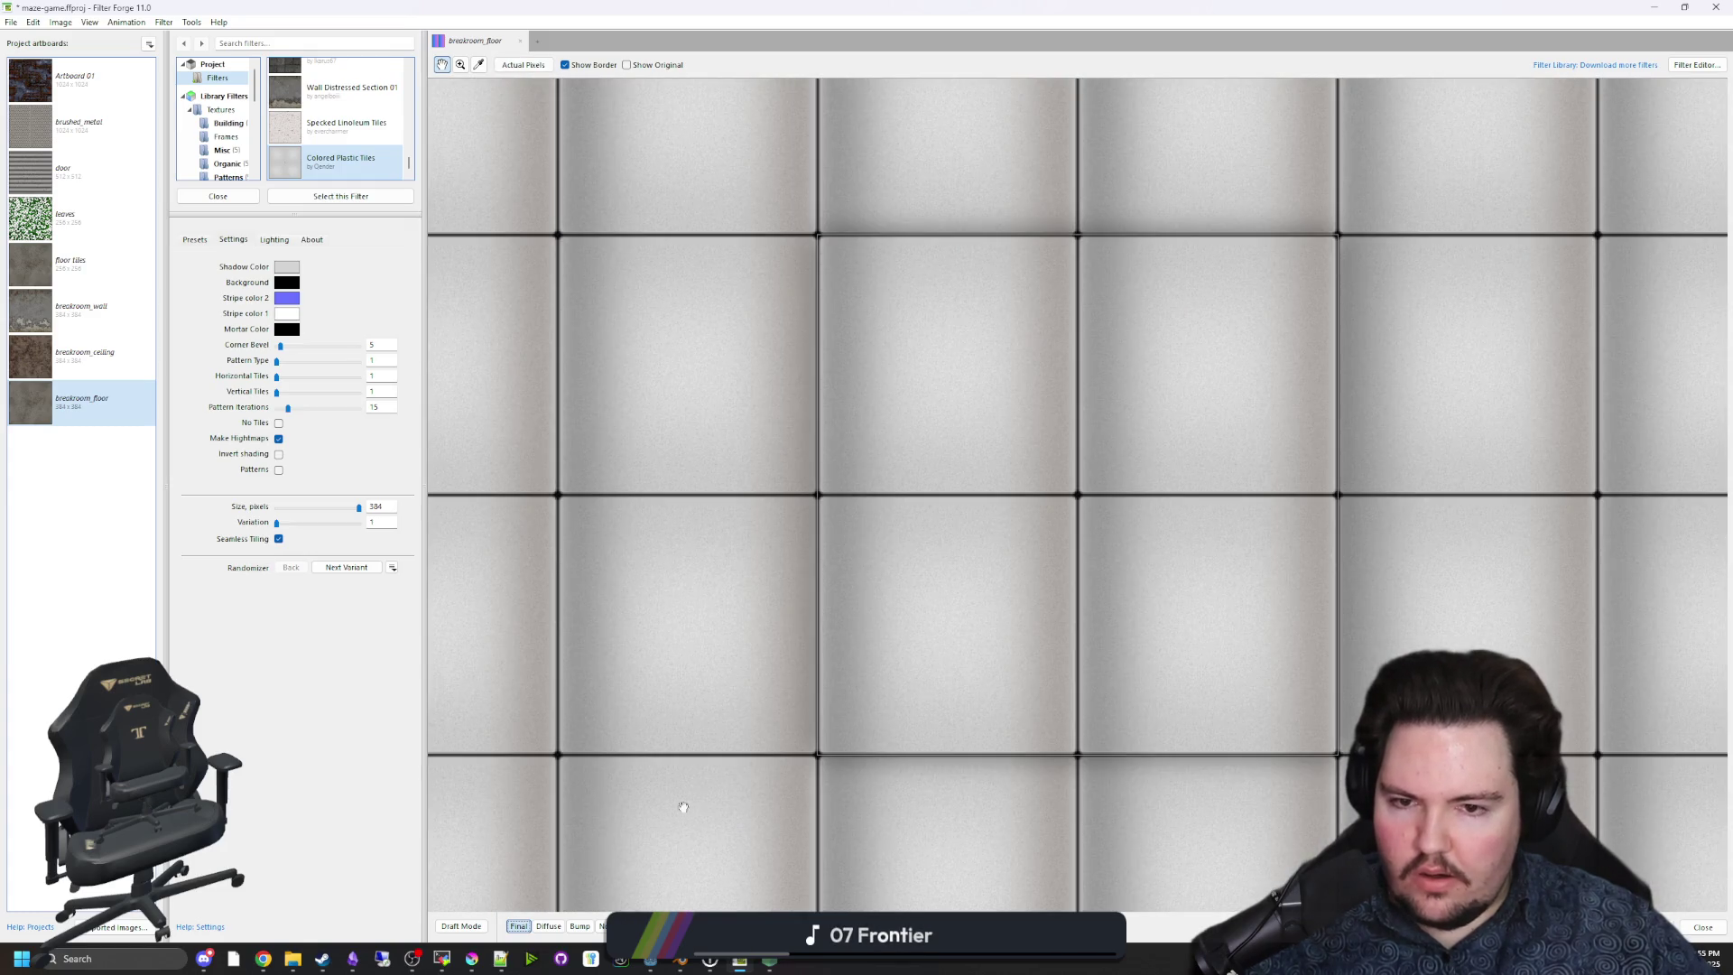
click(601, 927)
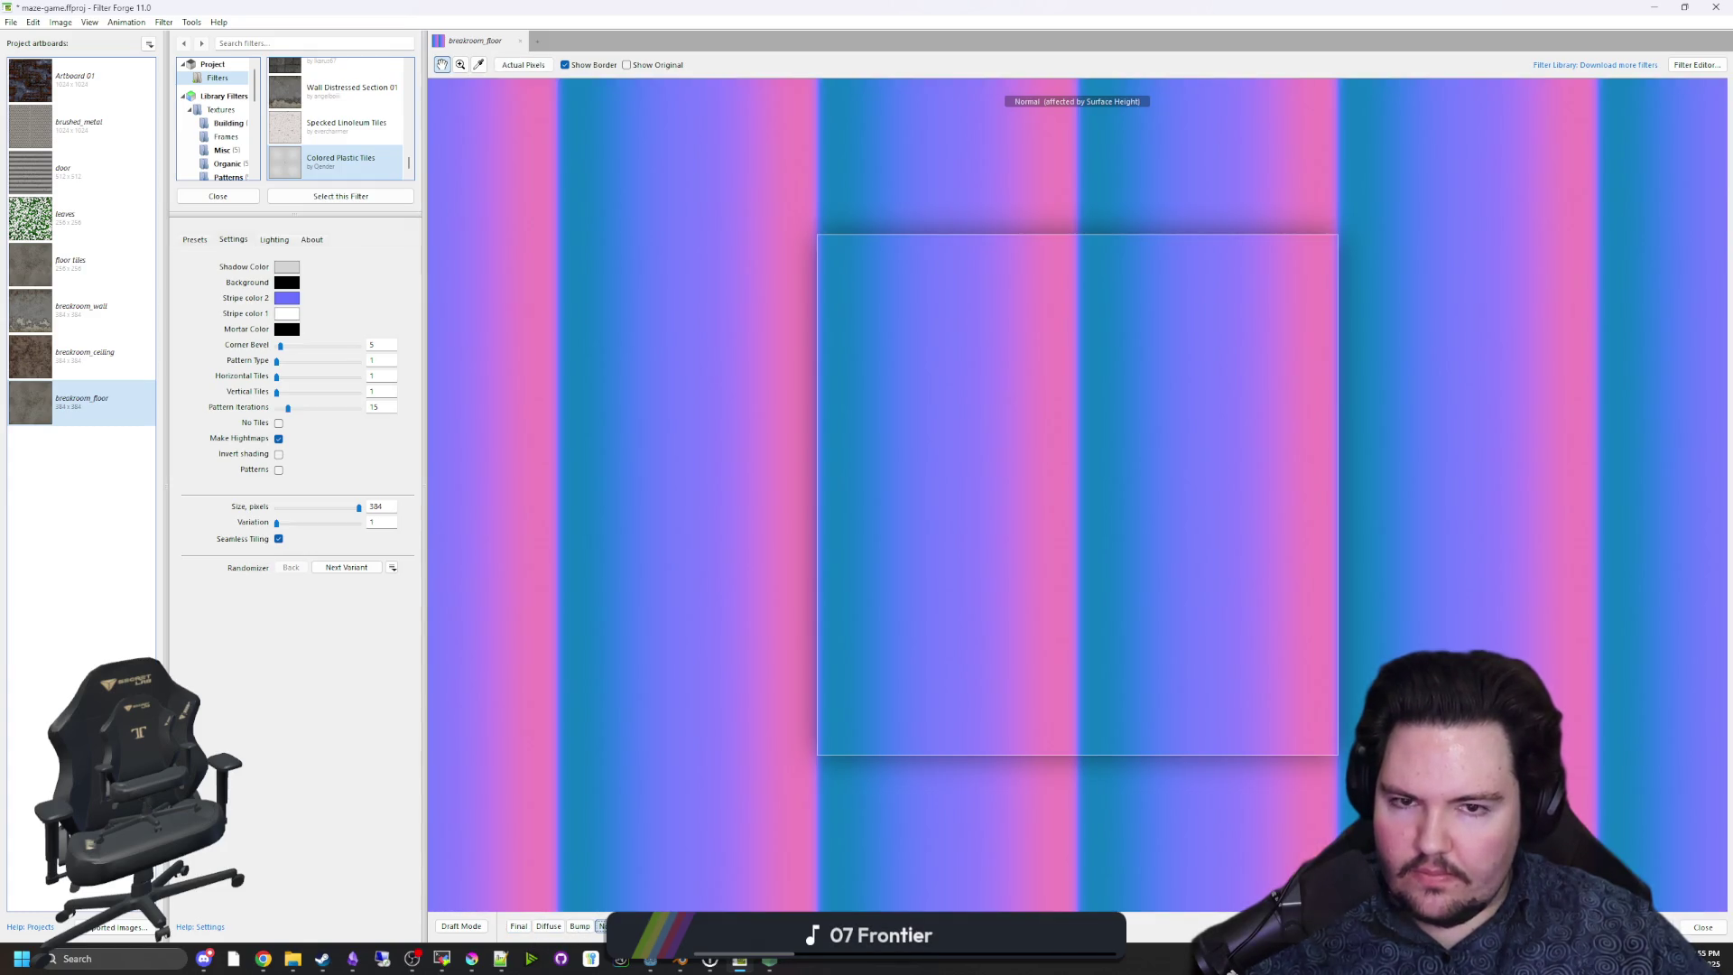
click(518, 925)
click(278, 439)
click(601, 926)
click(519, 927)
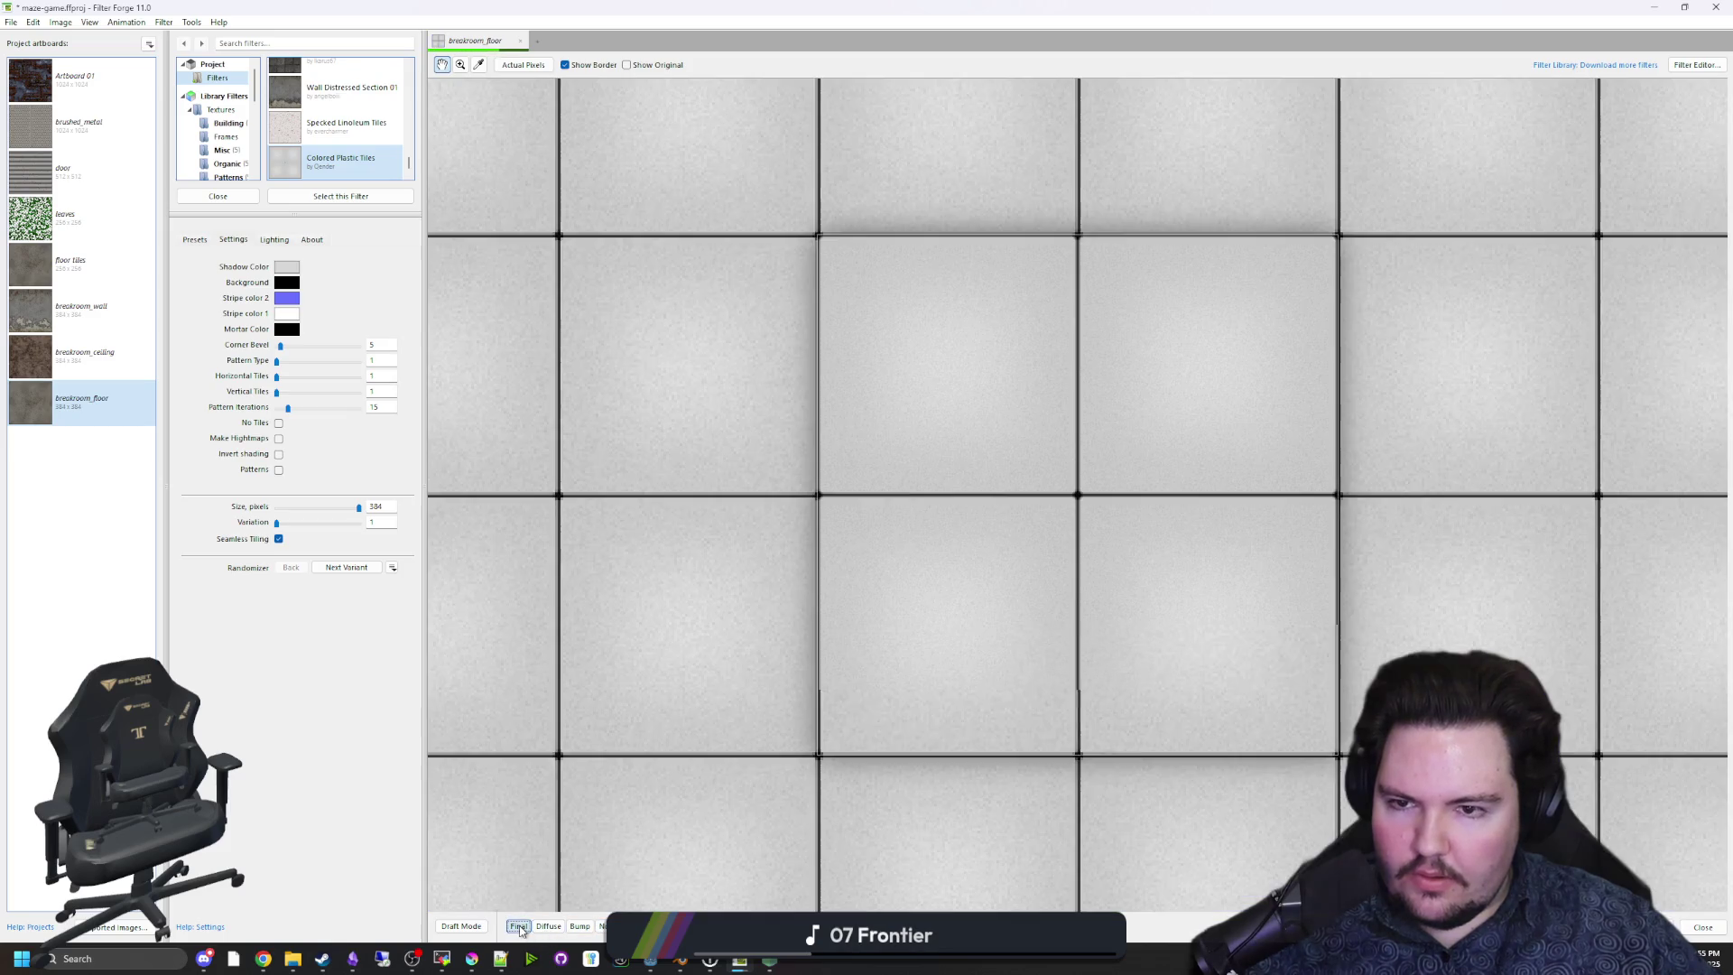
Try Invert shading and stripe Patterns on the tiles, then switch them off again.
click(278, 455)
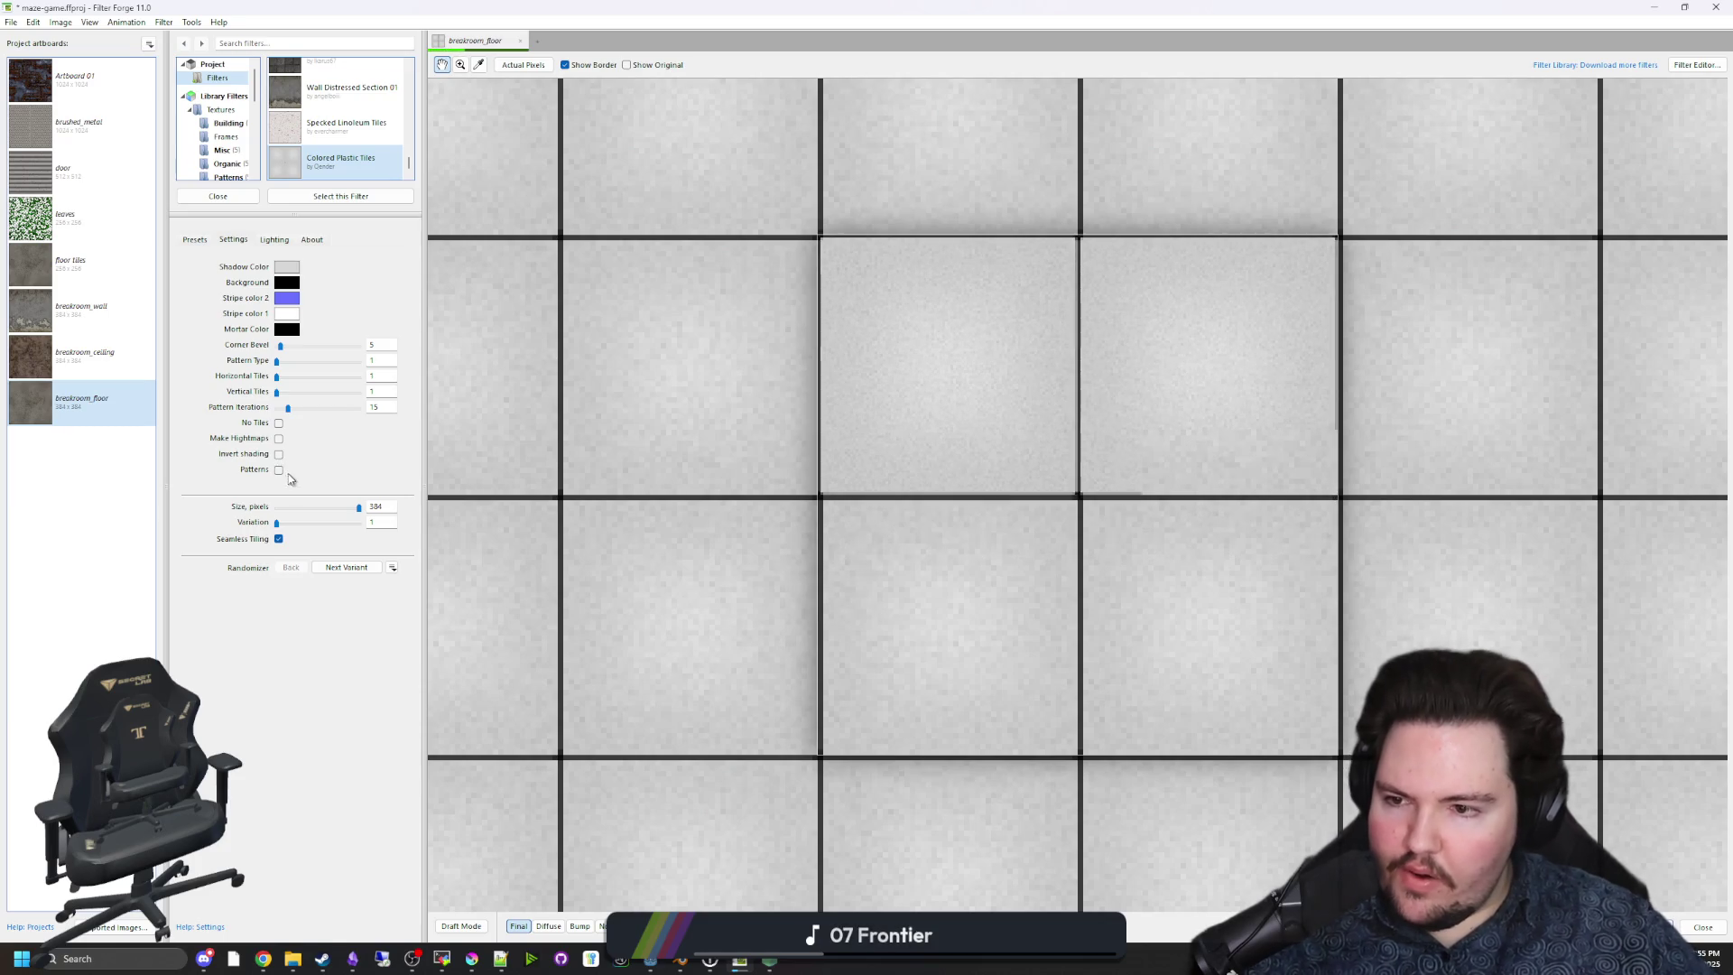
click(279, 470)
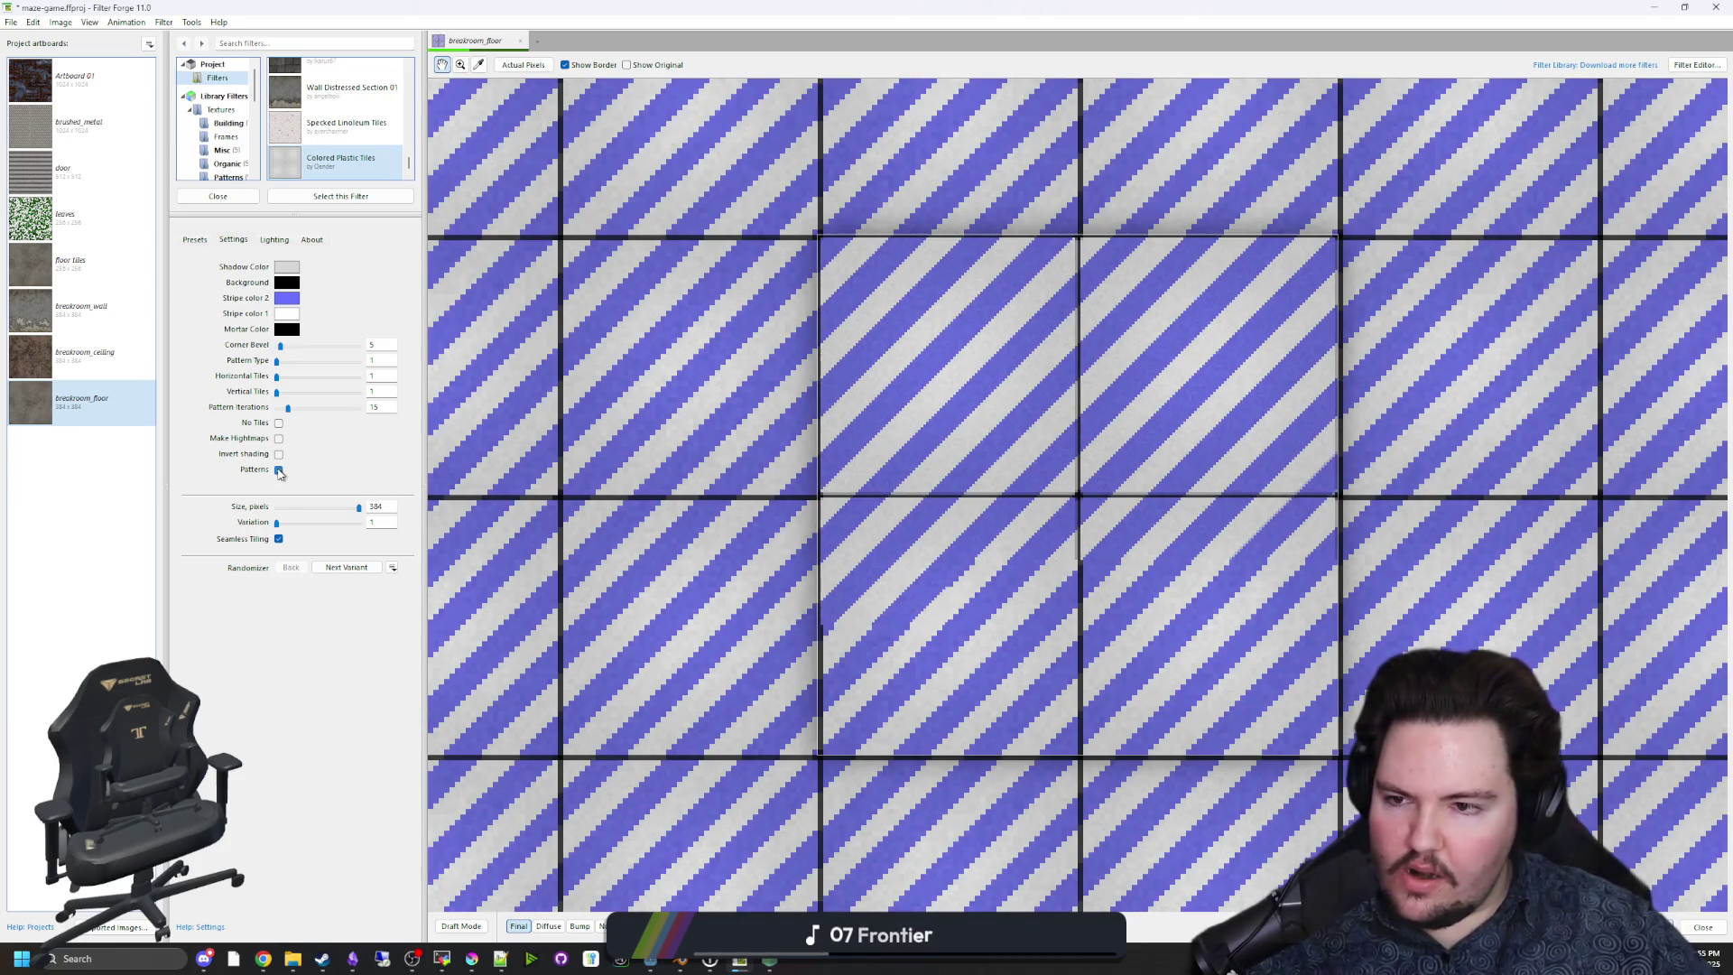
click(278, 471)
click(278, 423)
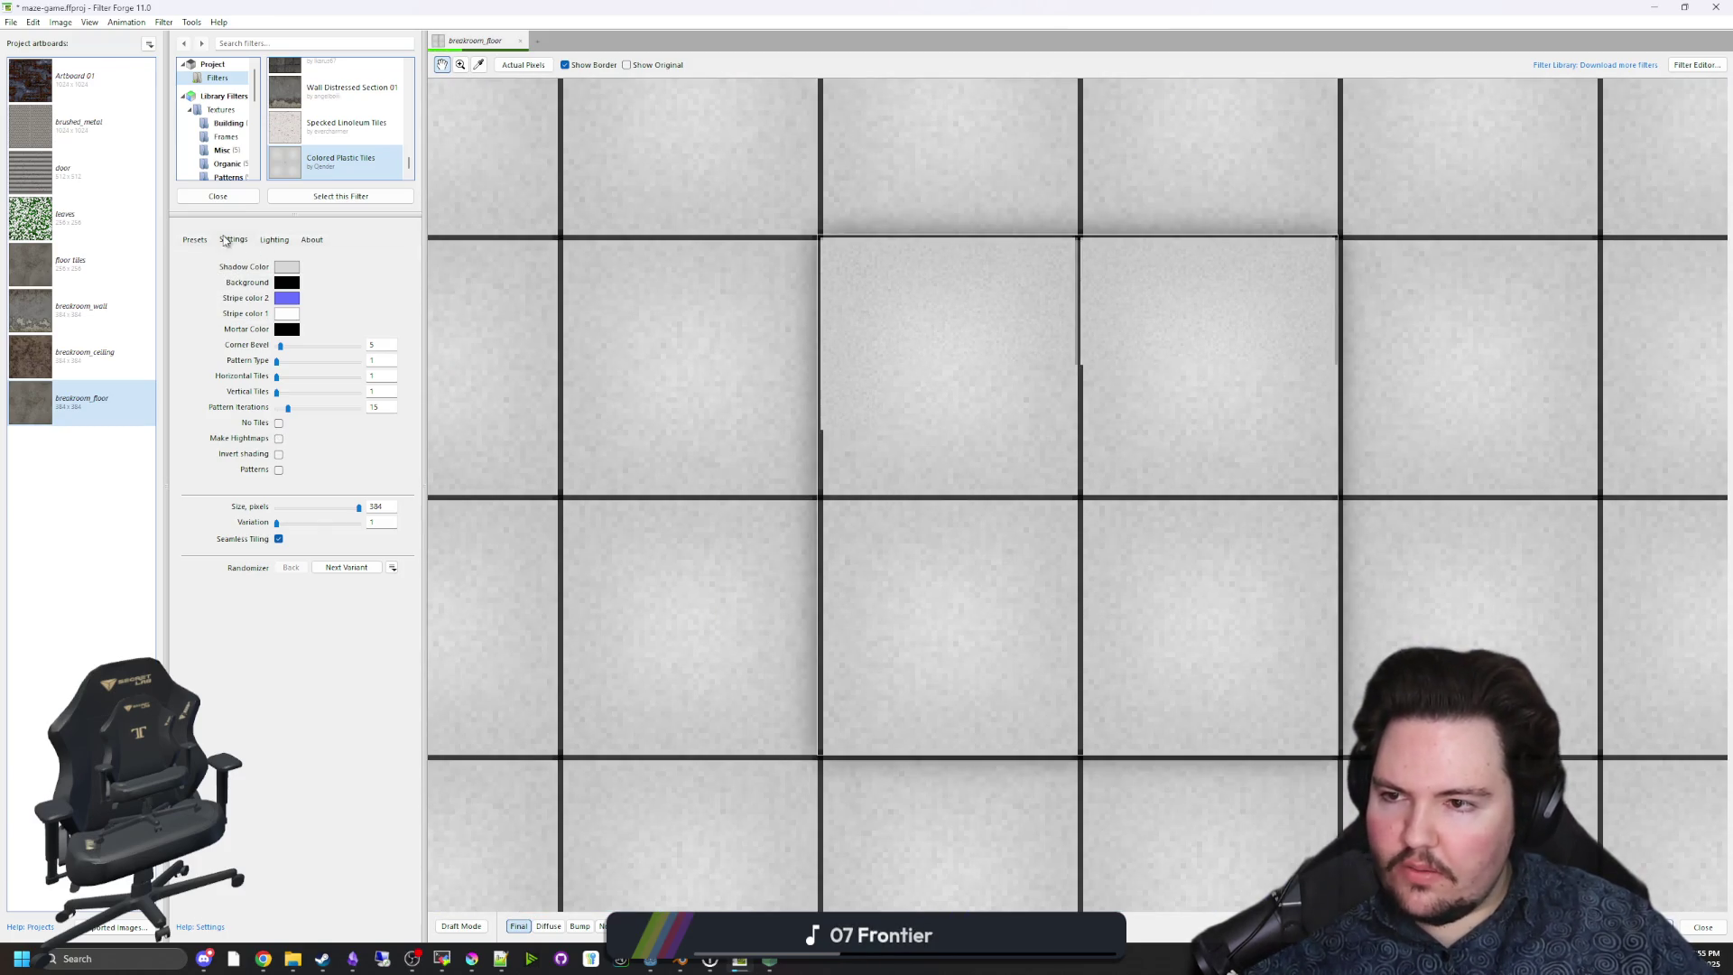
Peek at the filter's Presets, then return to its Settings.
click(195, 240)
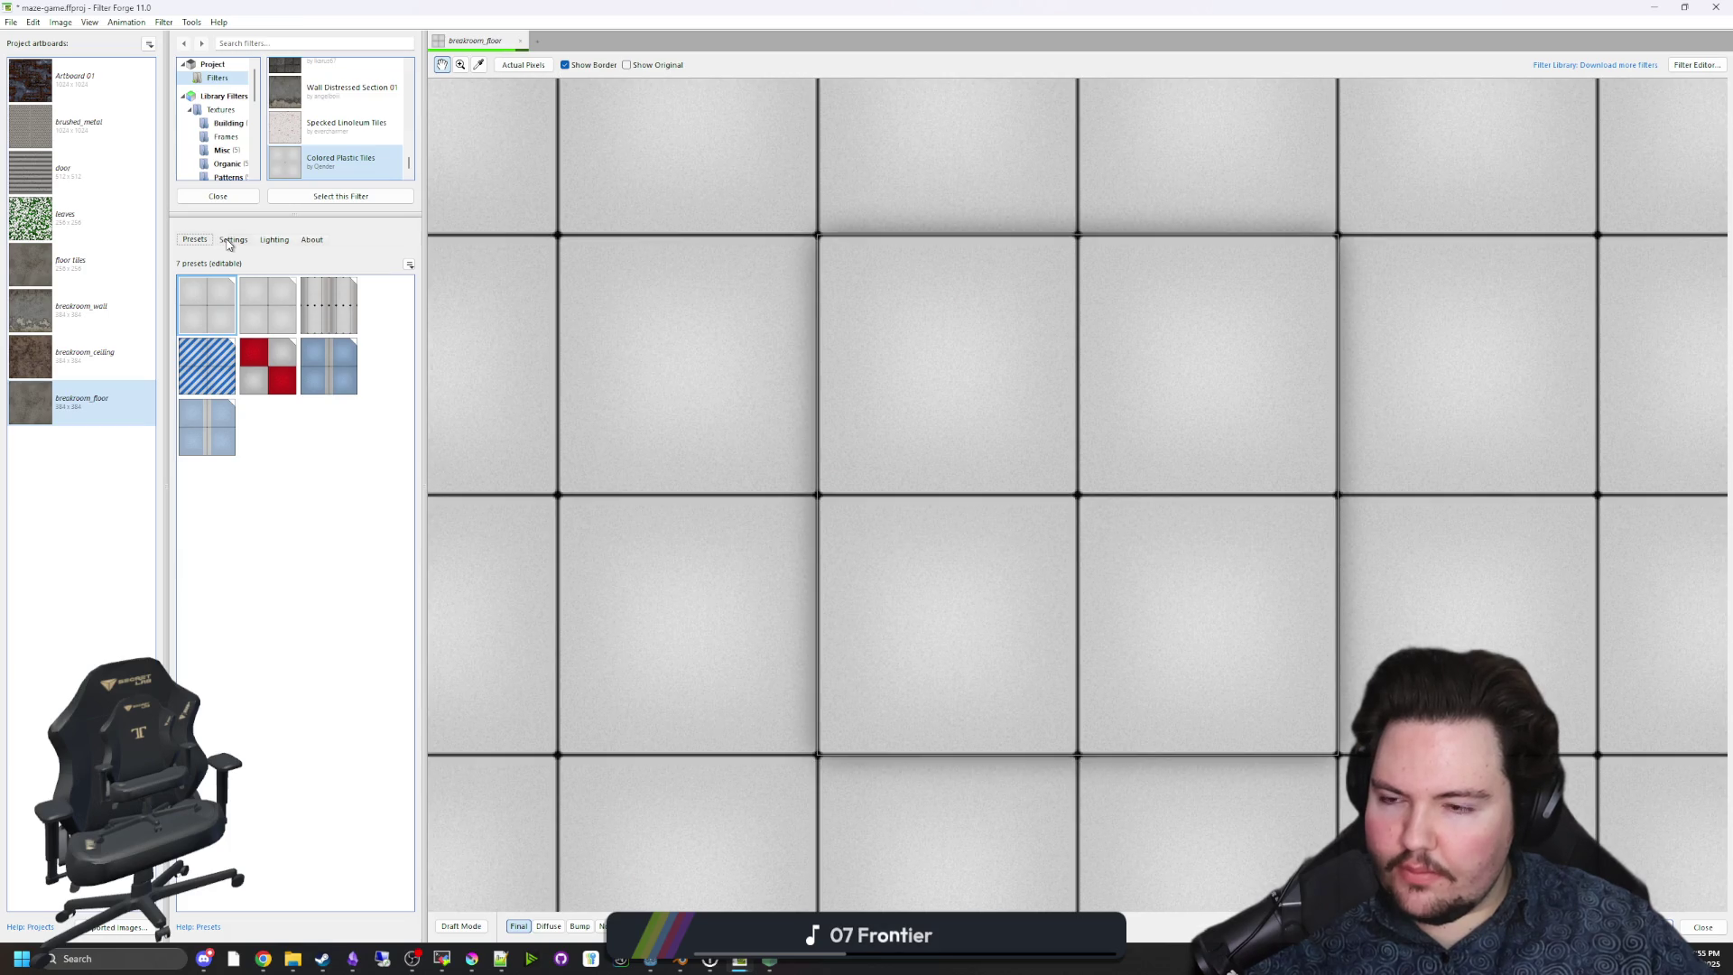
click(231, 241)
scroll(973, 539, down, 4)
scroll(972, 540, up, 4)
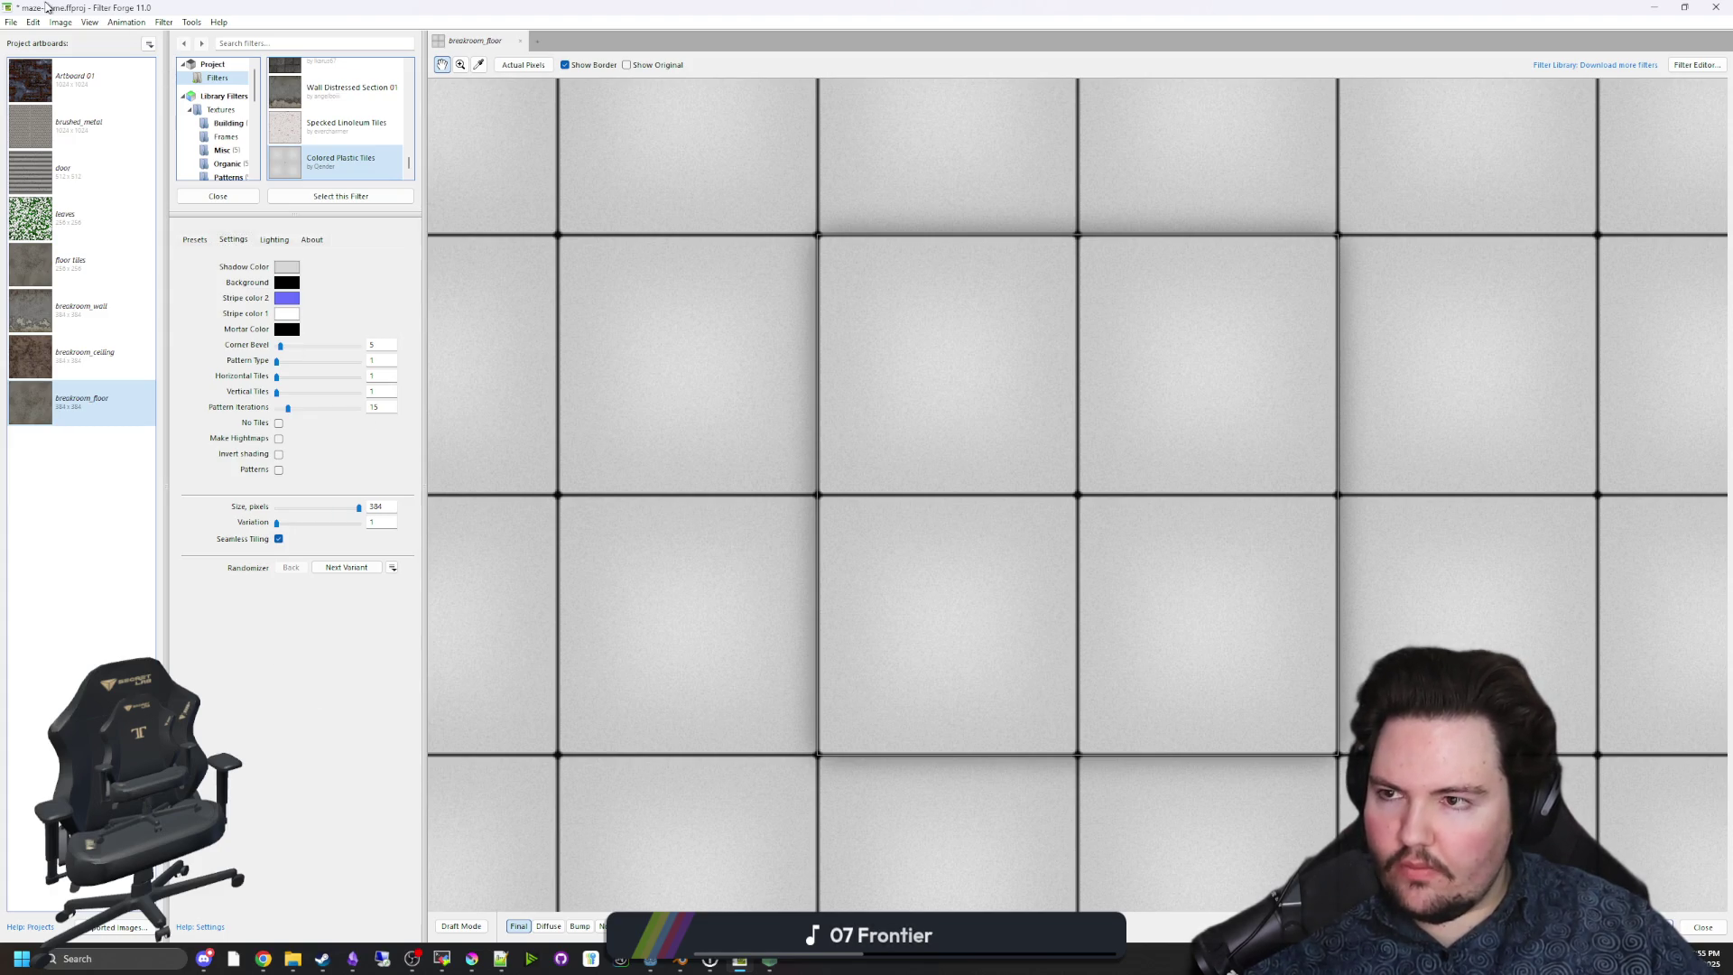
click(12, 21)
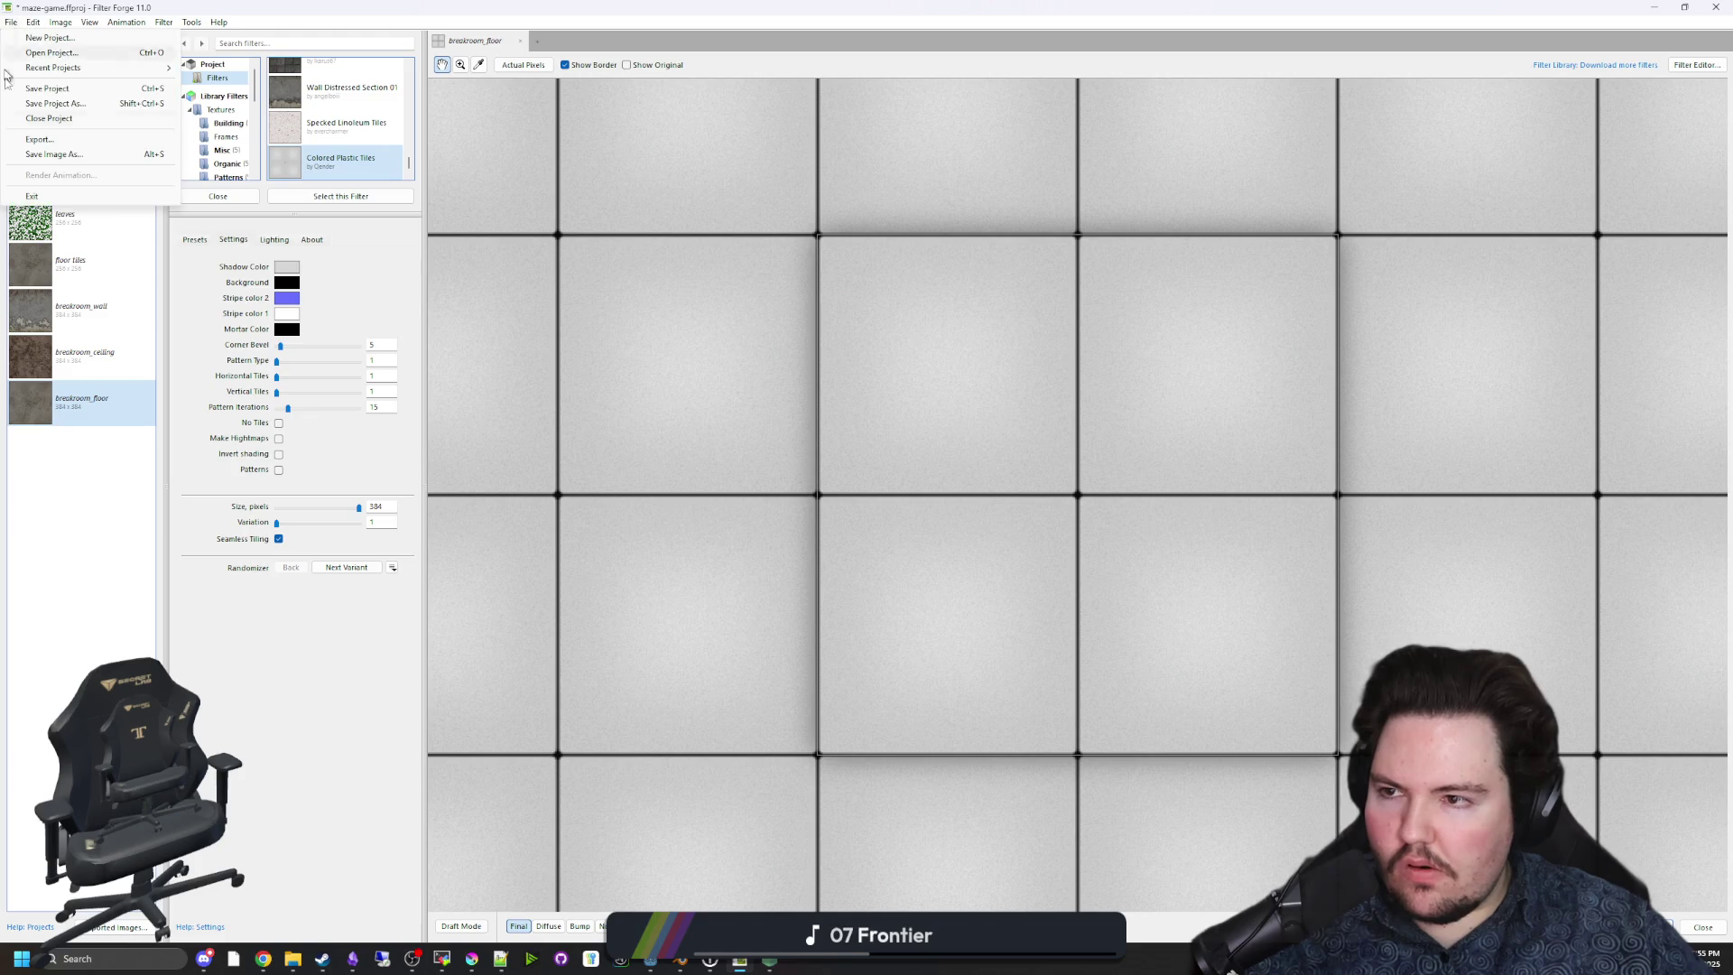
Export breakroom_floor's maps as PNGs into the Textures folder, then minimize Filter Forge.
click(40, 140)
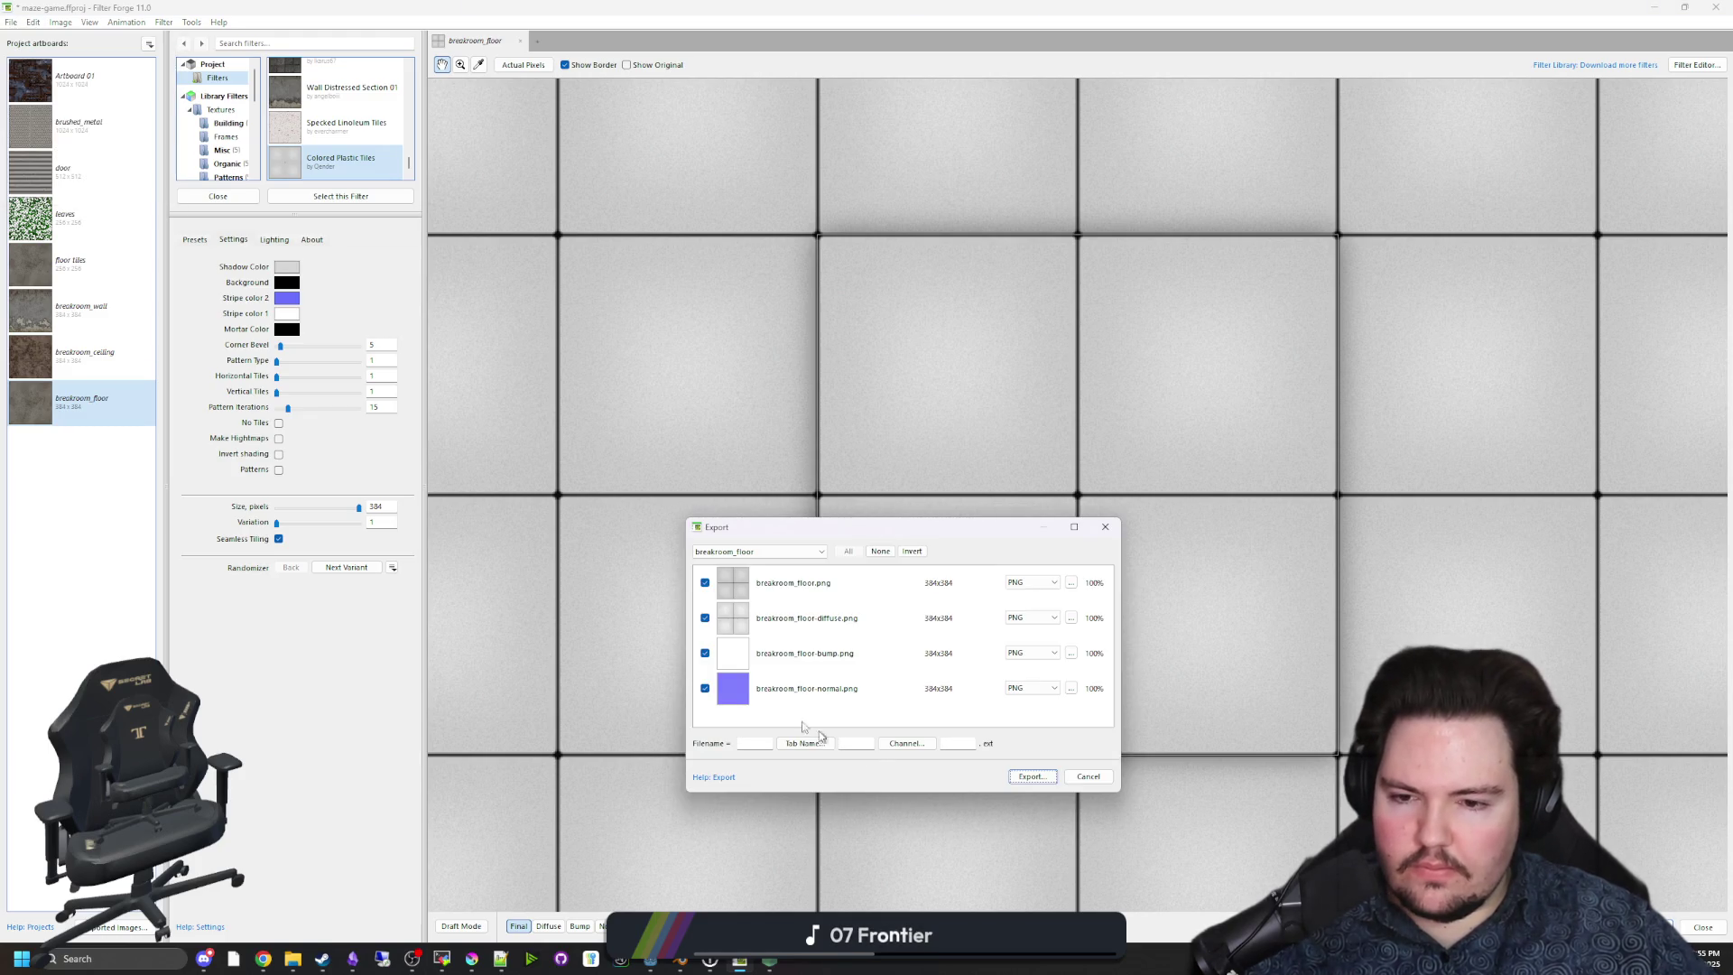
click(1033, 778)
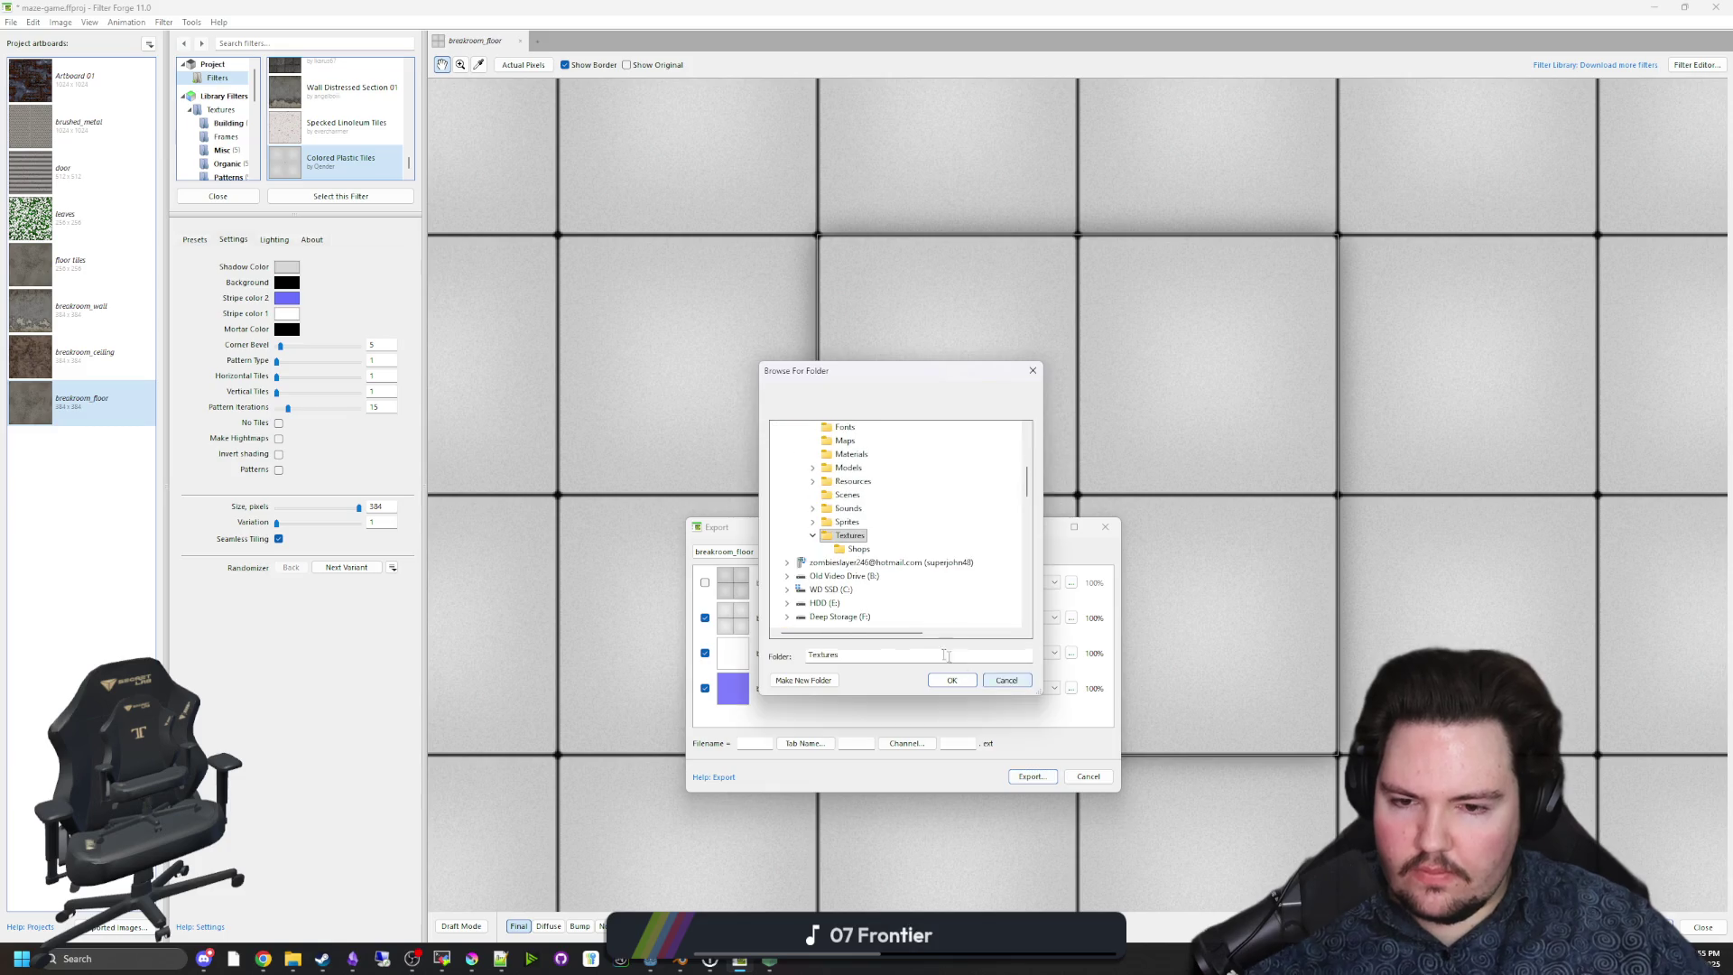
click(952, 679)
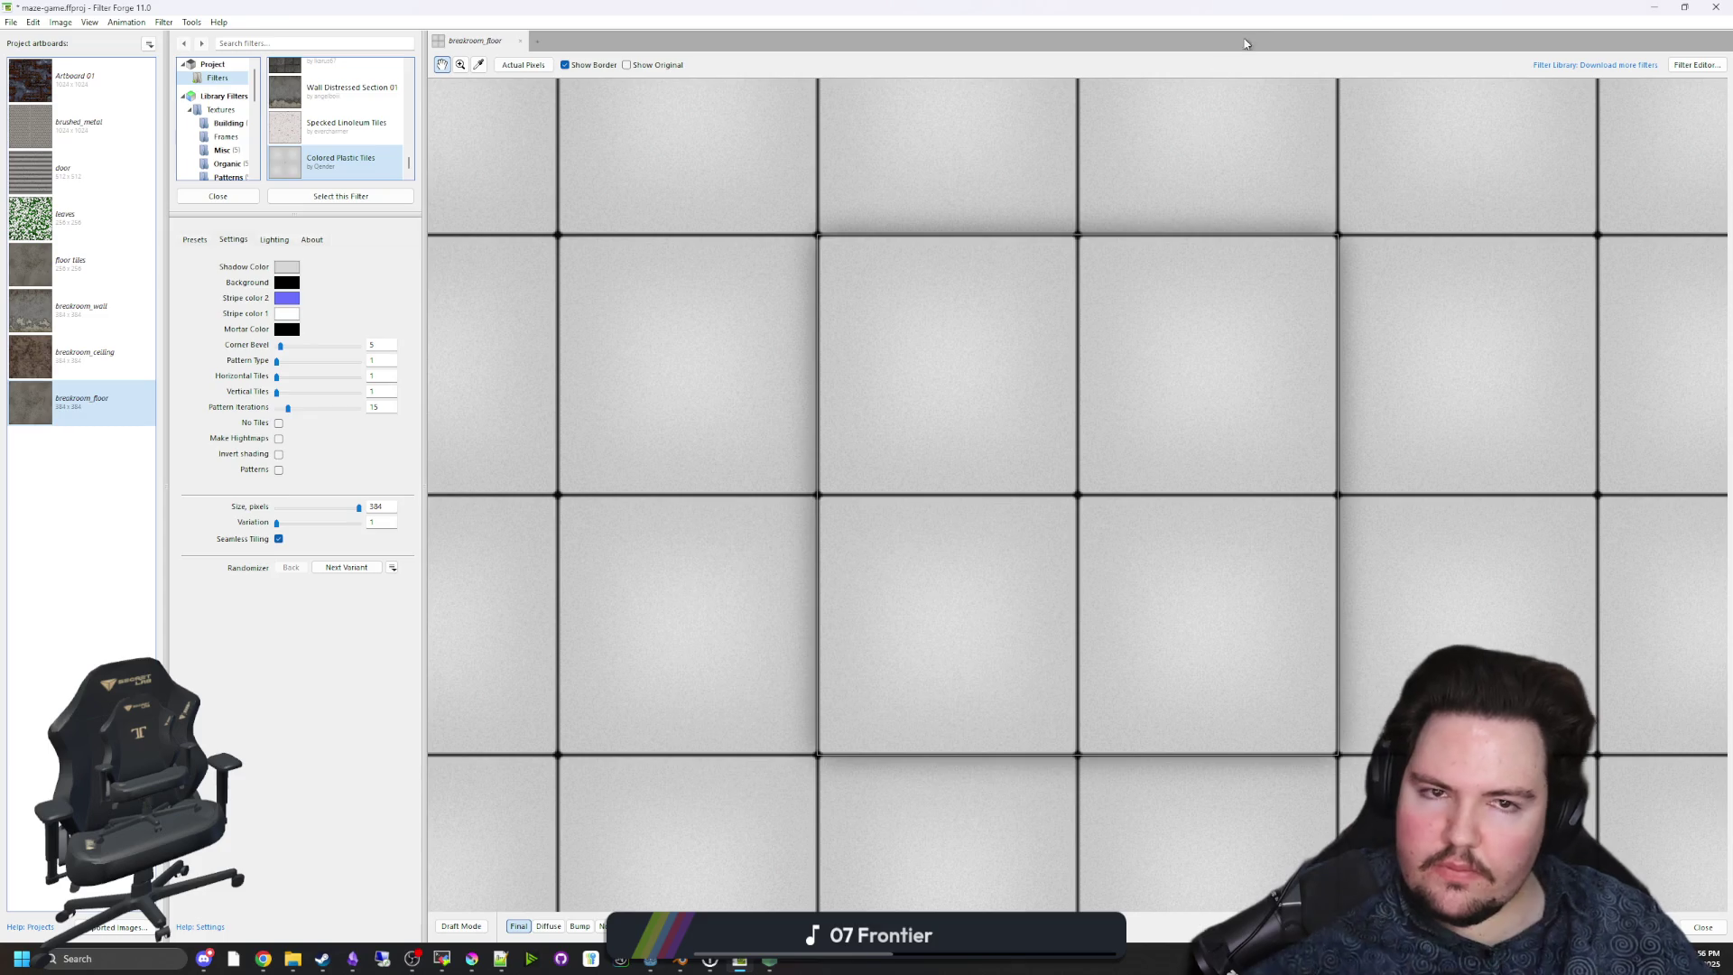
click(1658, 7)
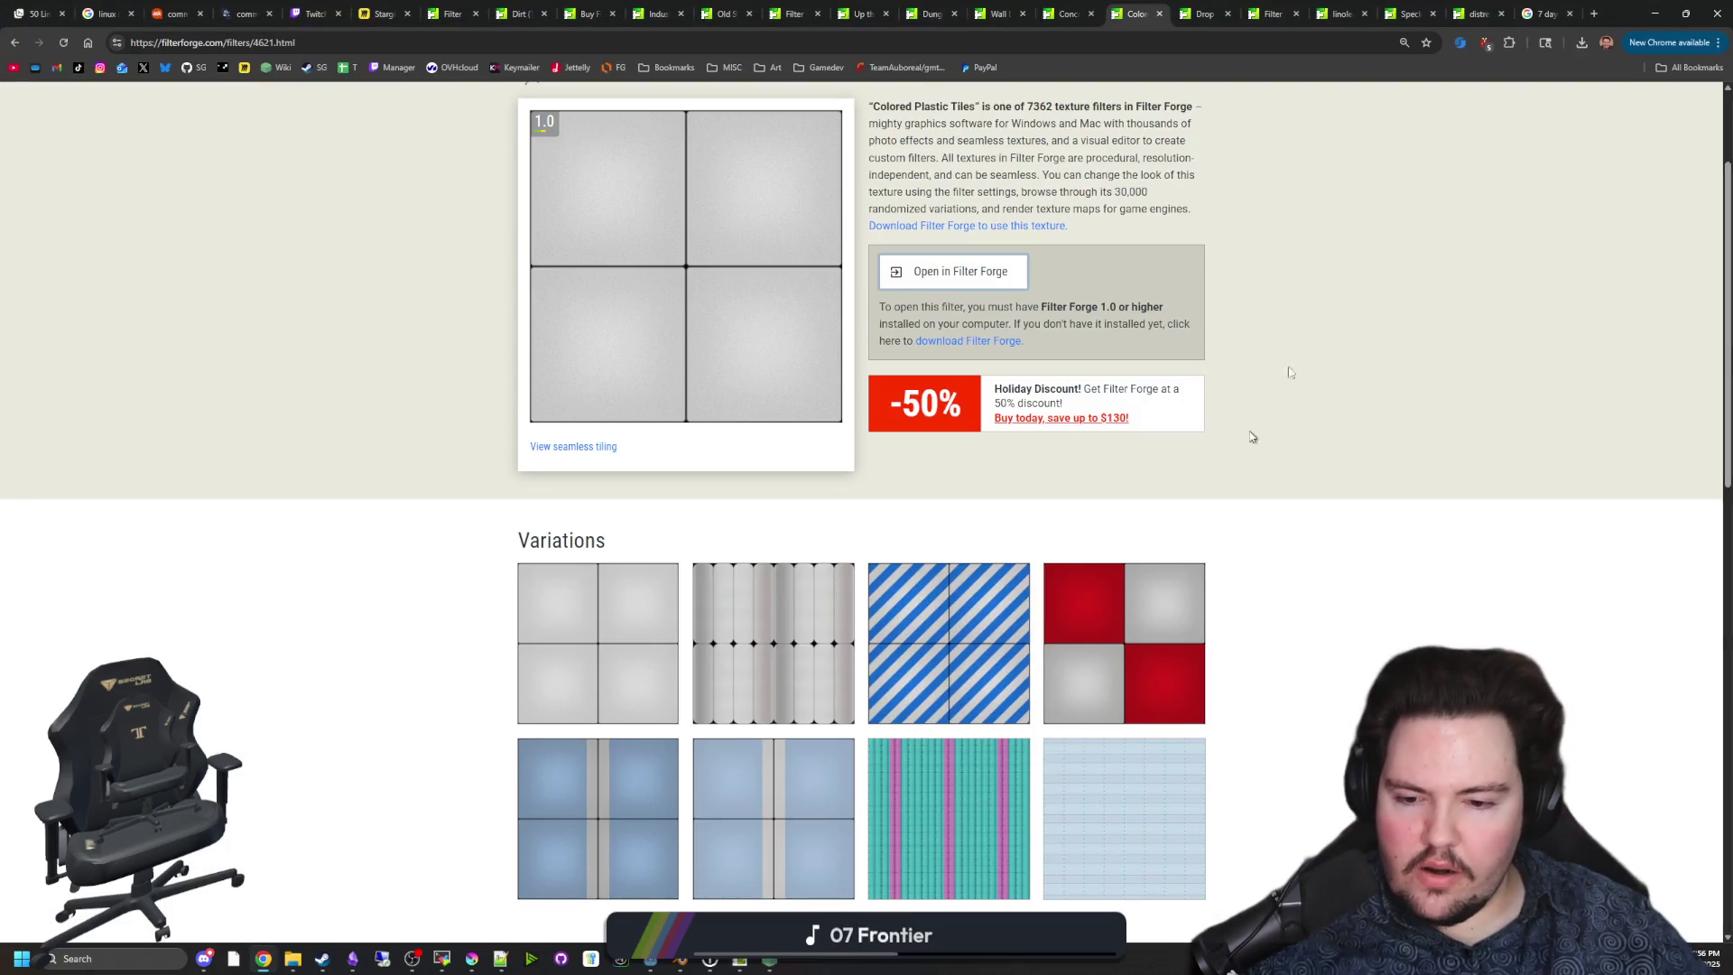
click(1655, 14)
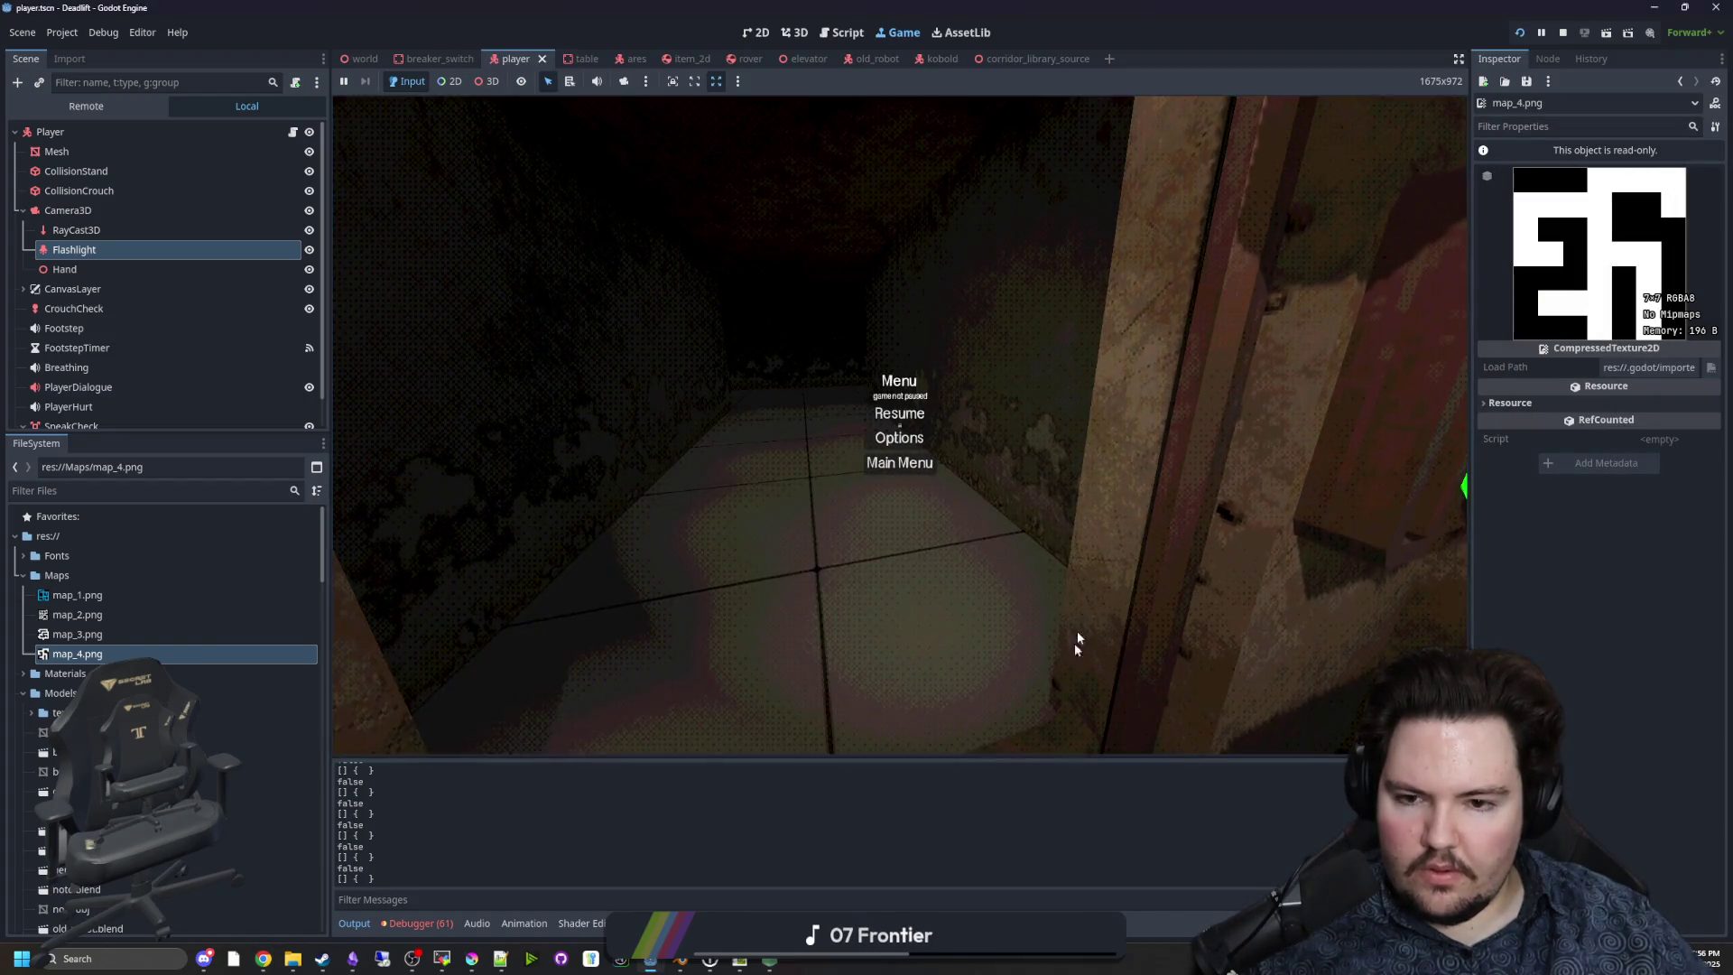
Resume the paused game, walk the corridor to inspect the tile floor, then stop it.
click(898, 420)
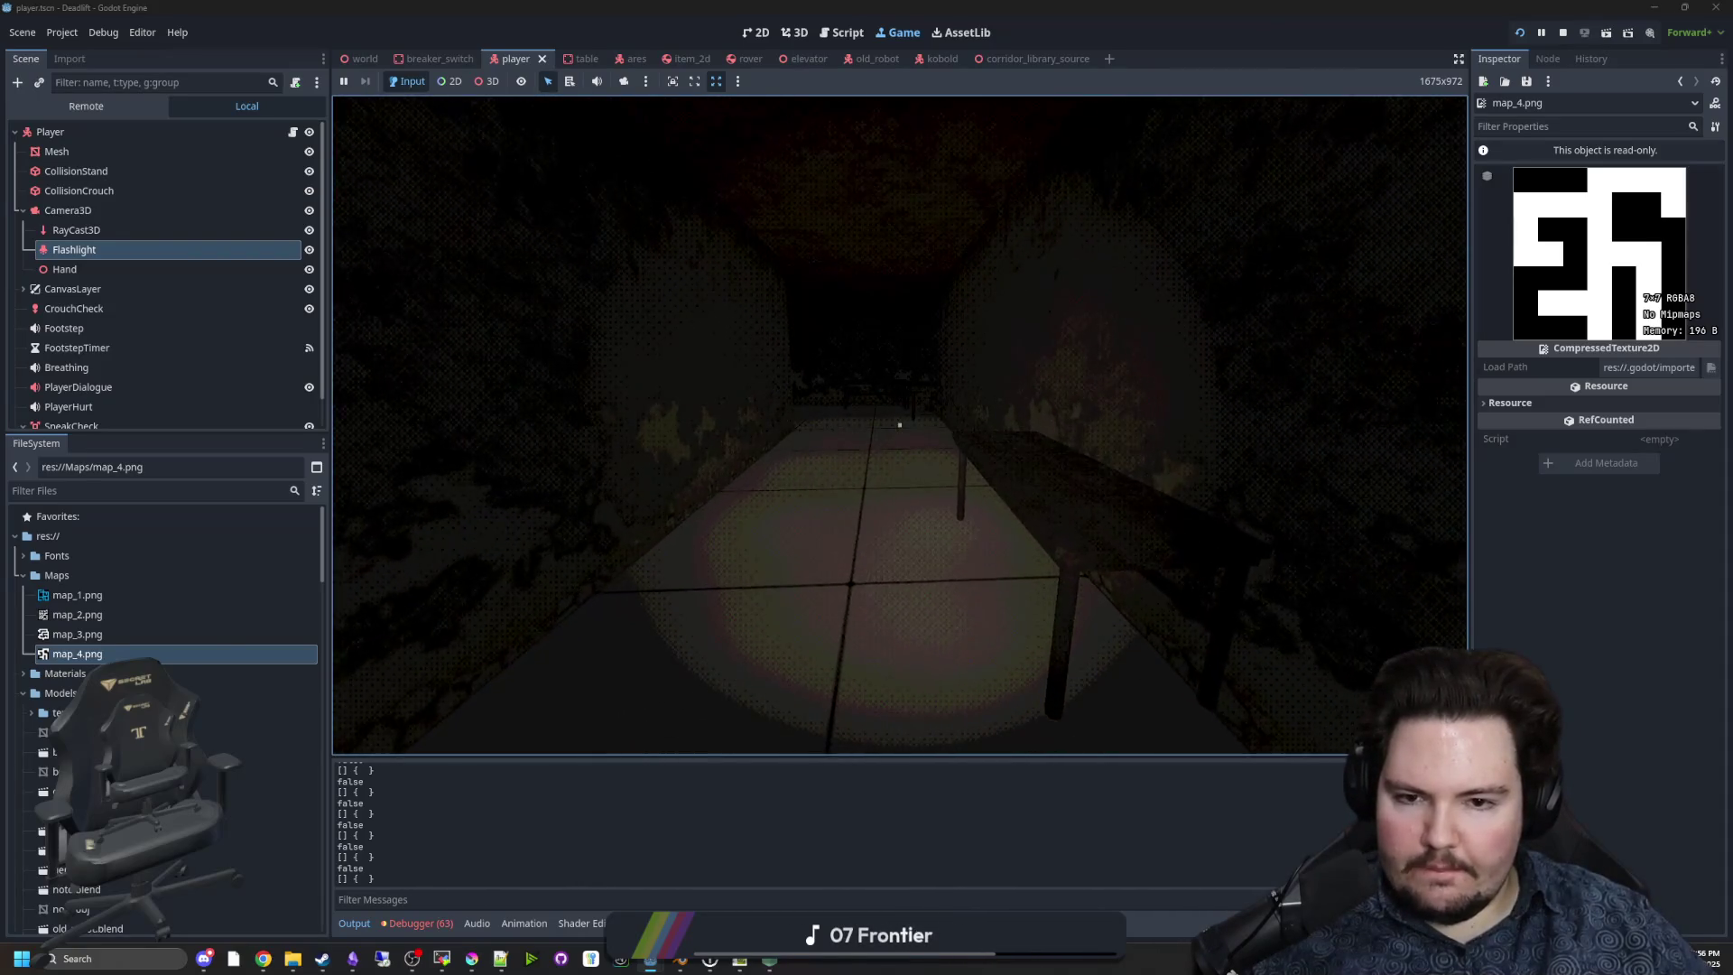
key(super)
click(1573, 31)
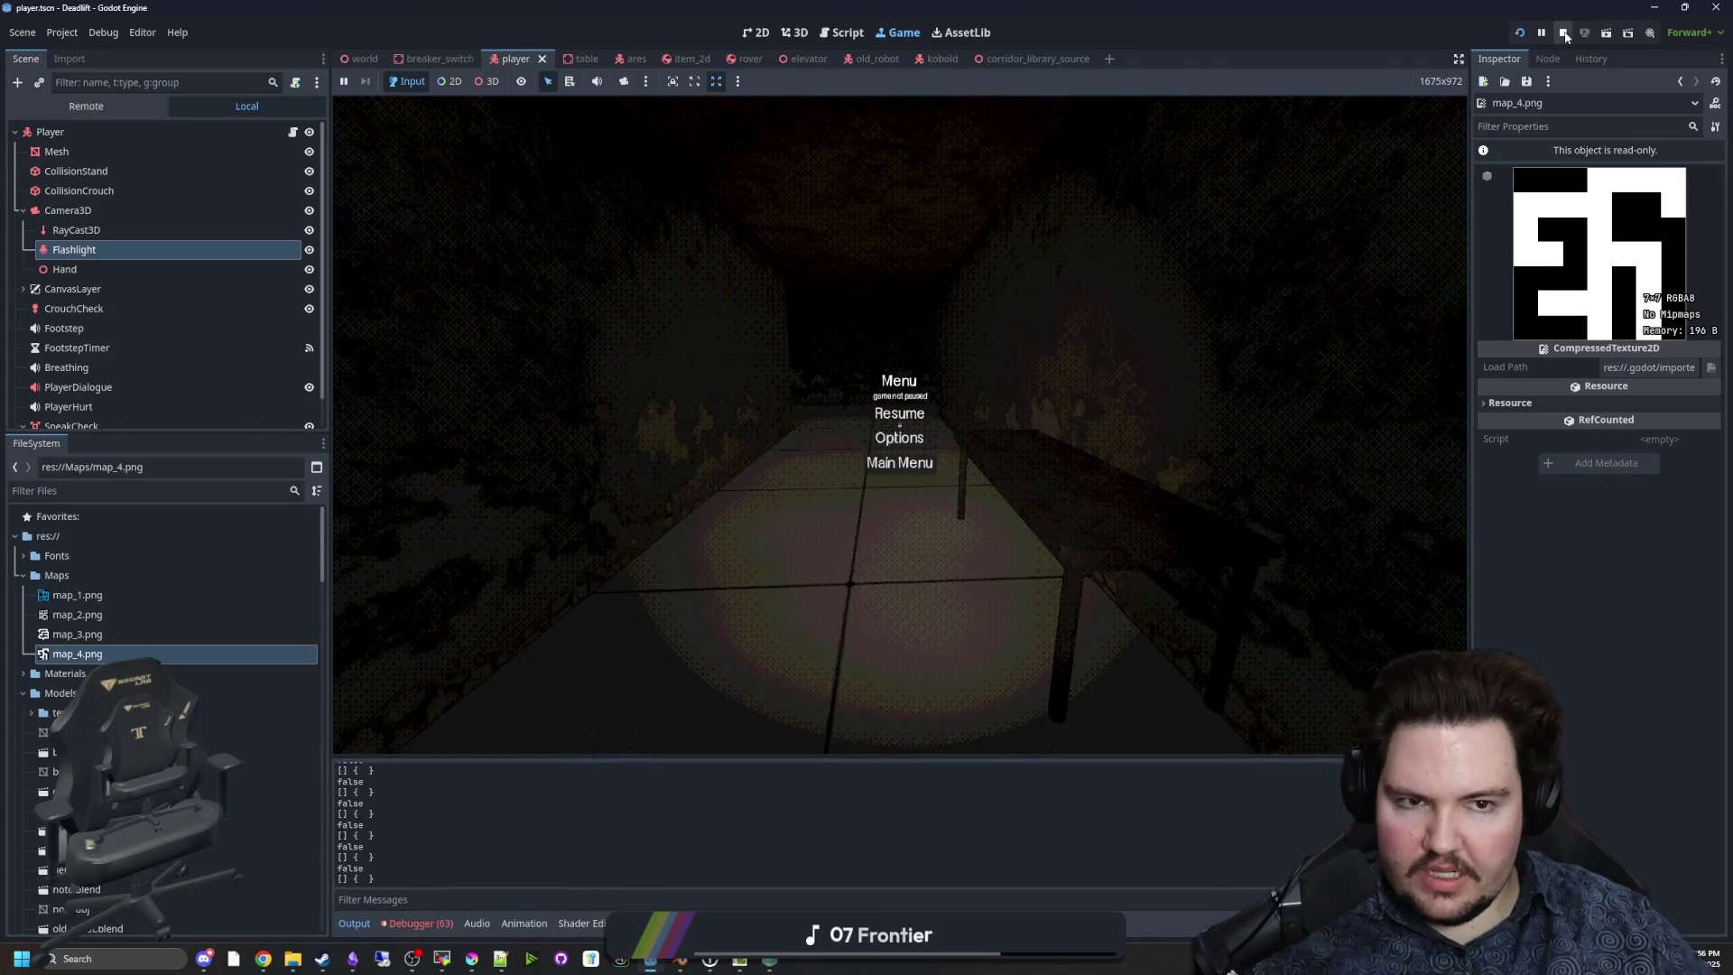
click(1573, 30)
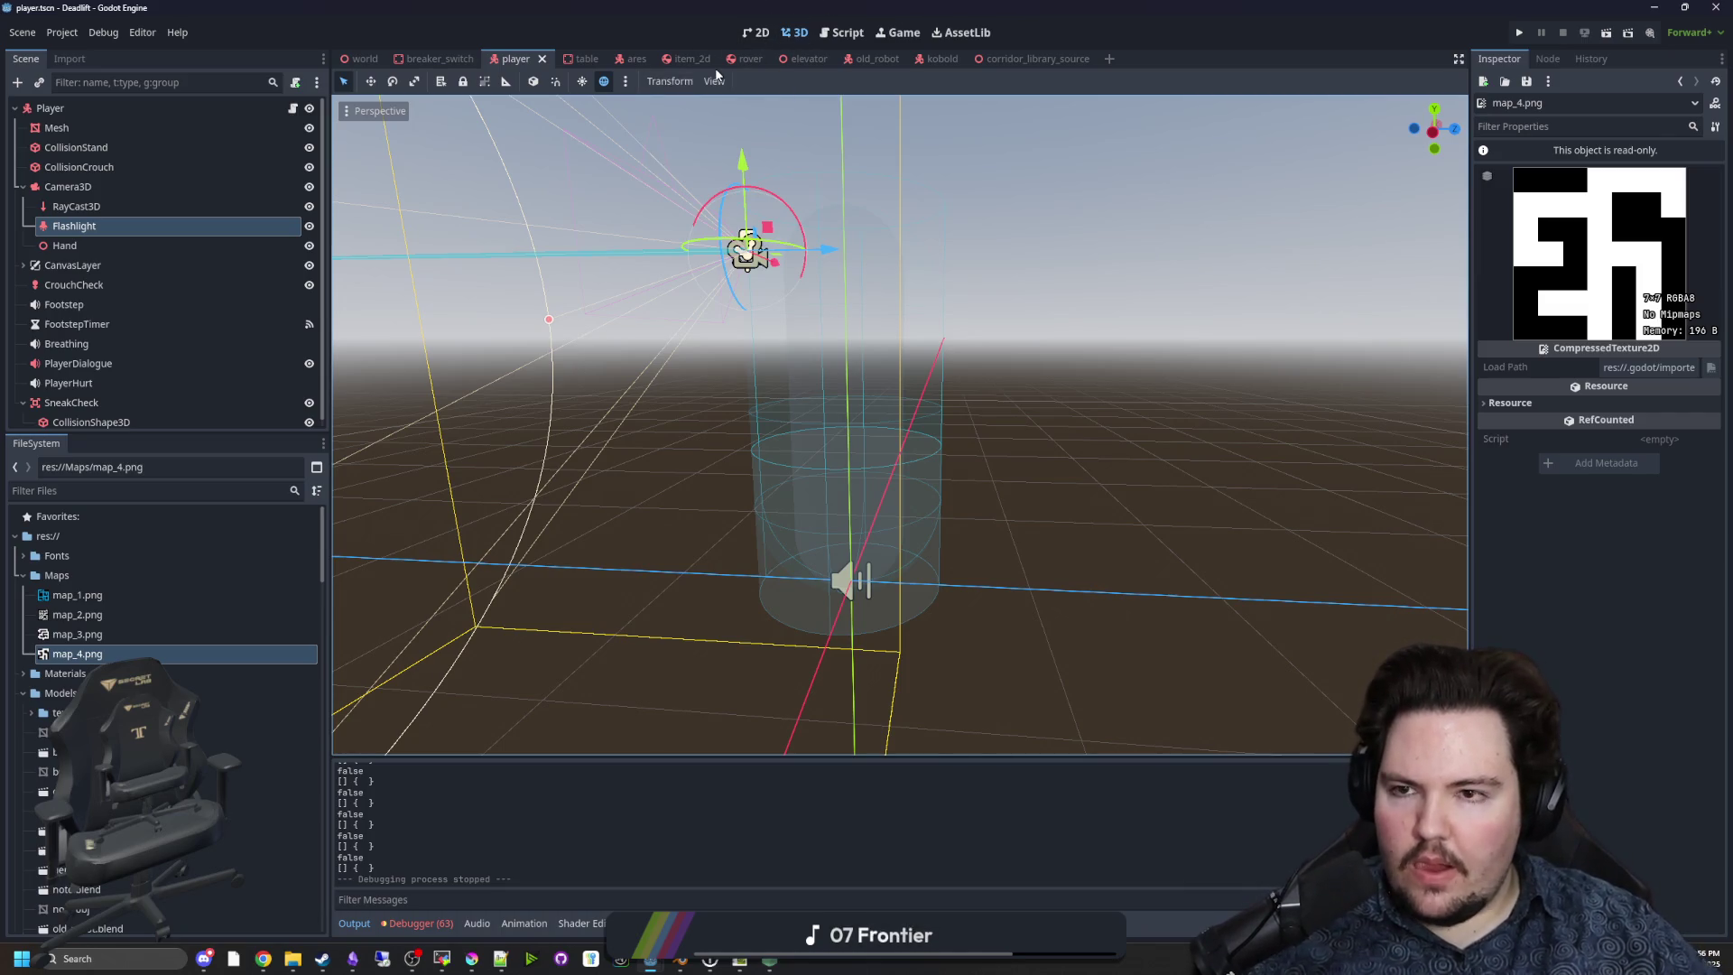
In the corridor_library_source scene, filter FileSystem for 'break' and open breakroom_floor.tres.
click(992, 58)
scroll(352, 521, up, 5)
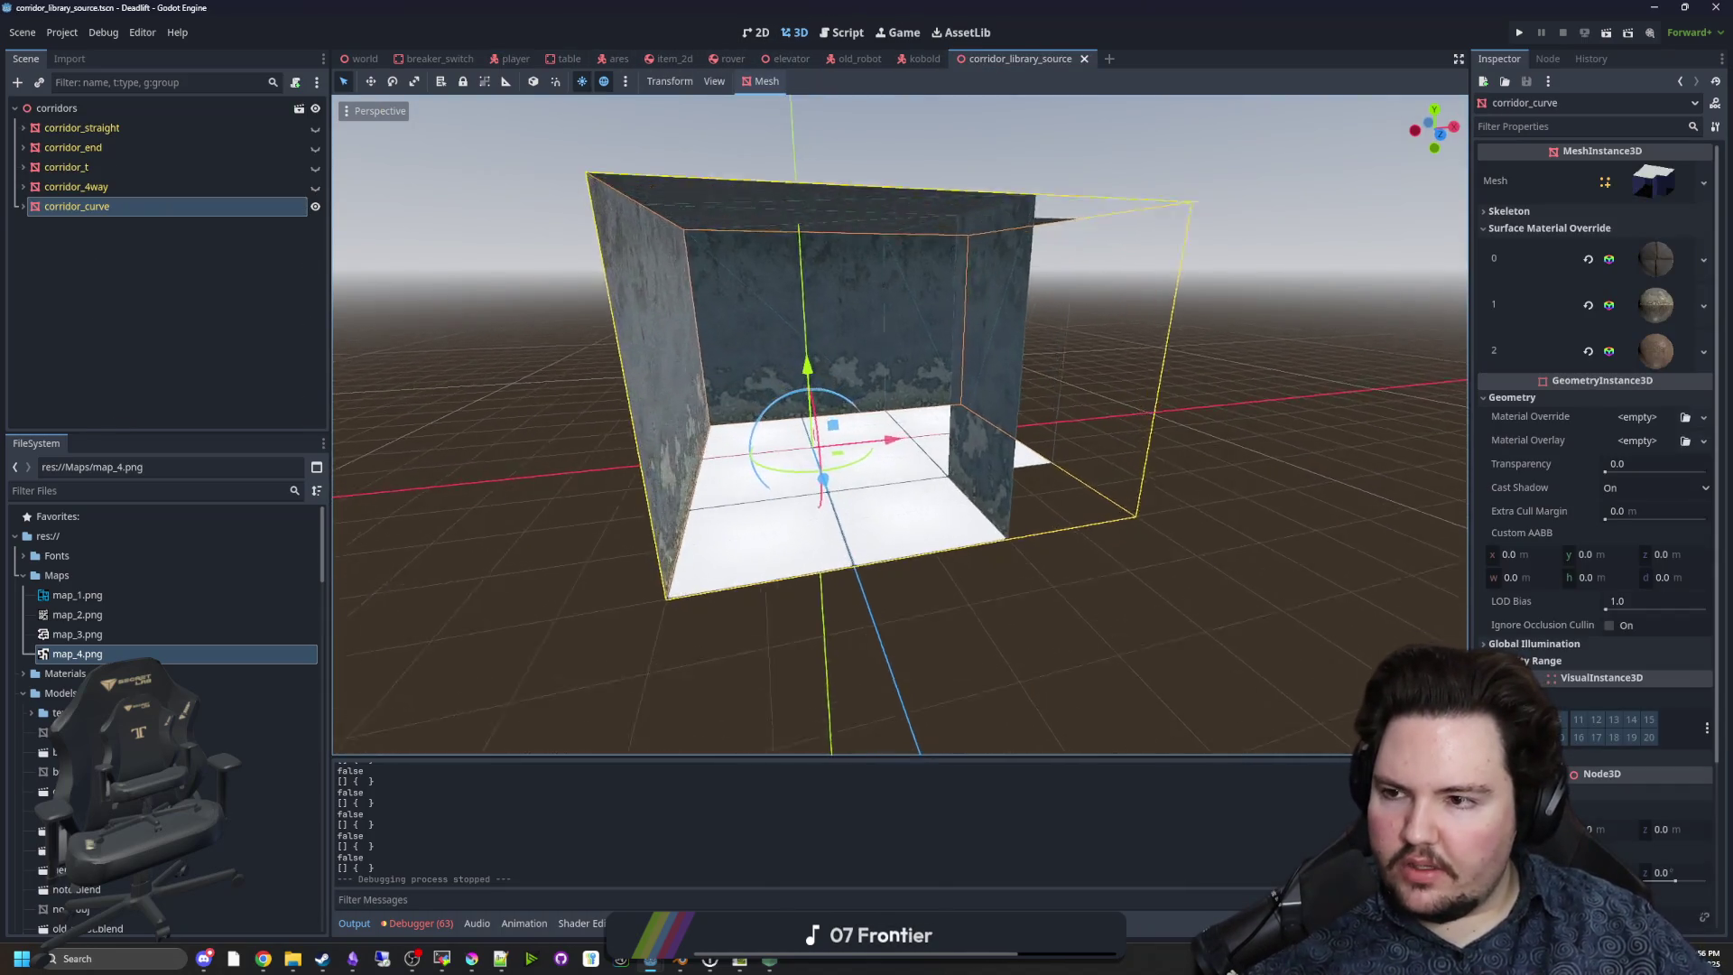
click(274, 491)
text(break)
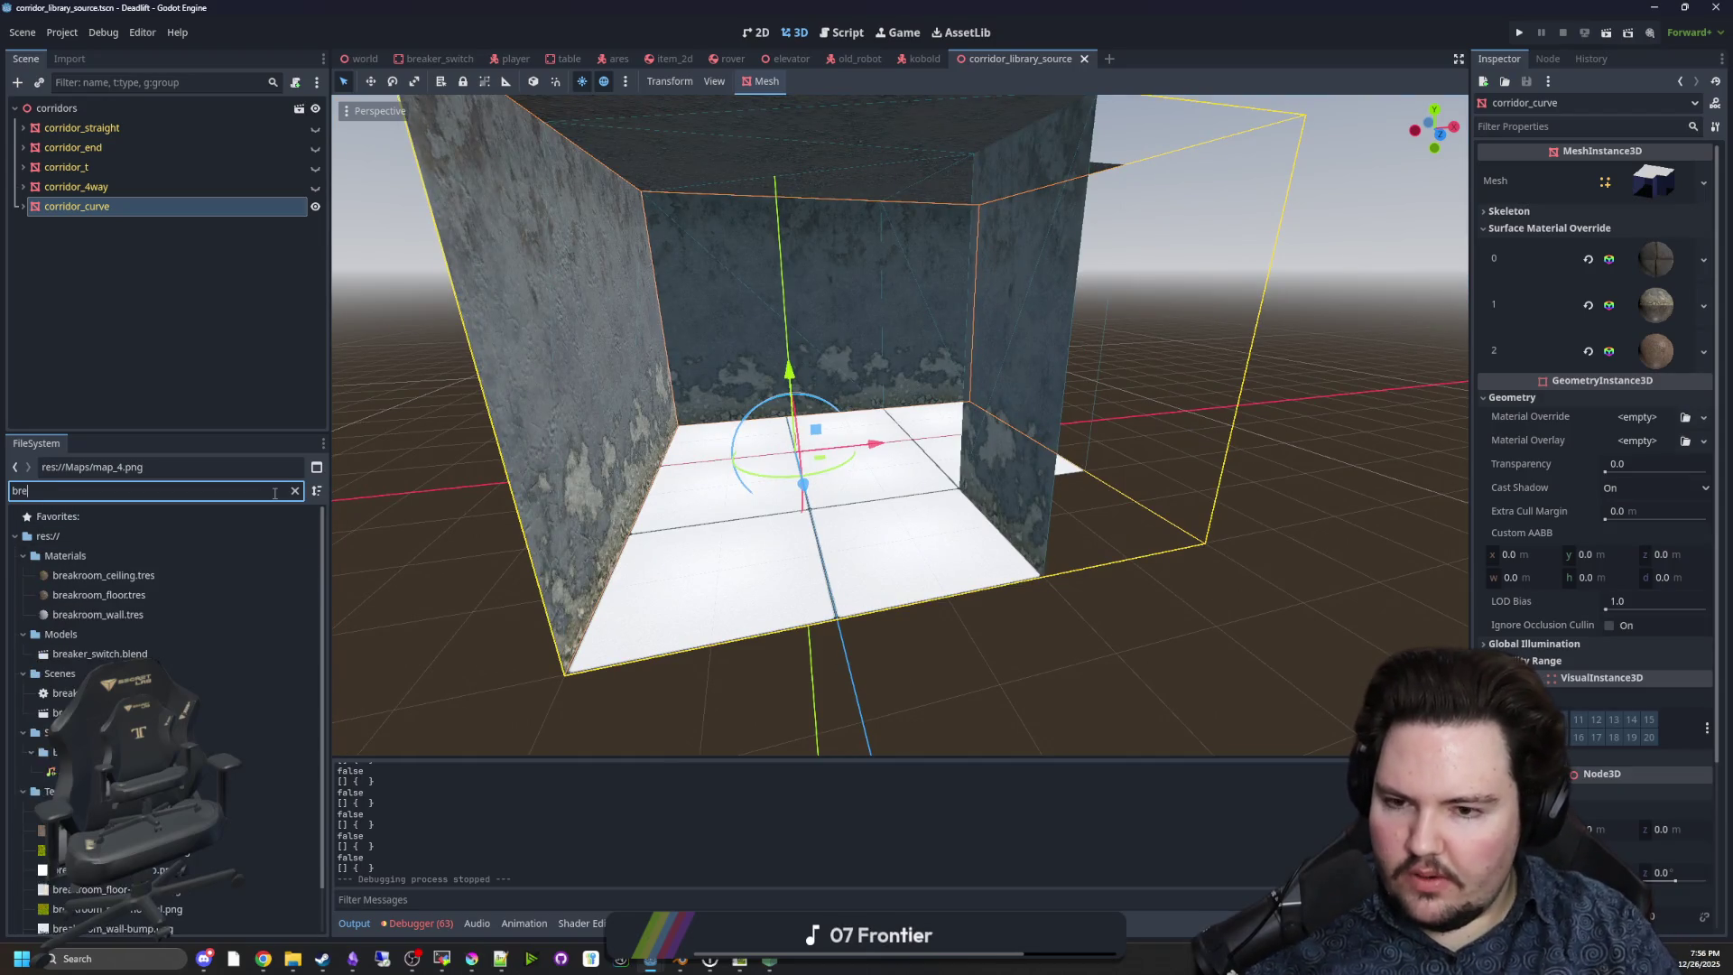
click(99, 594)
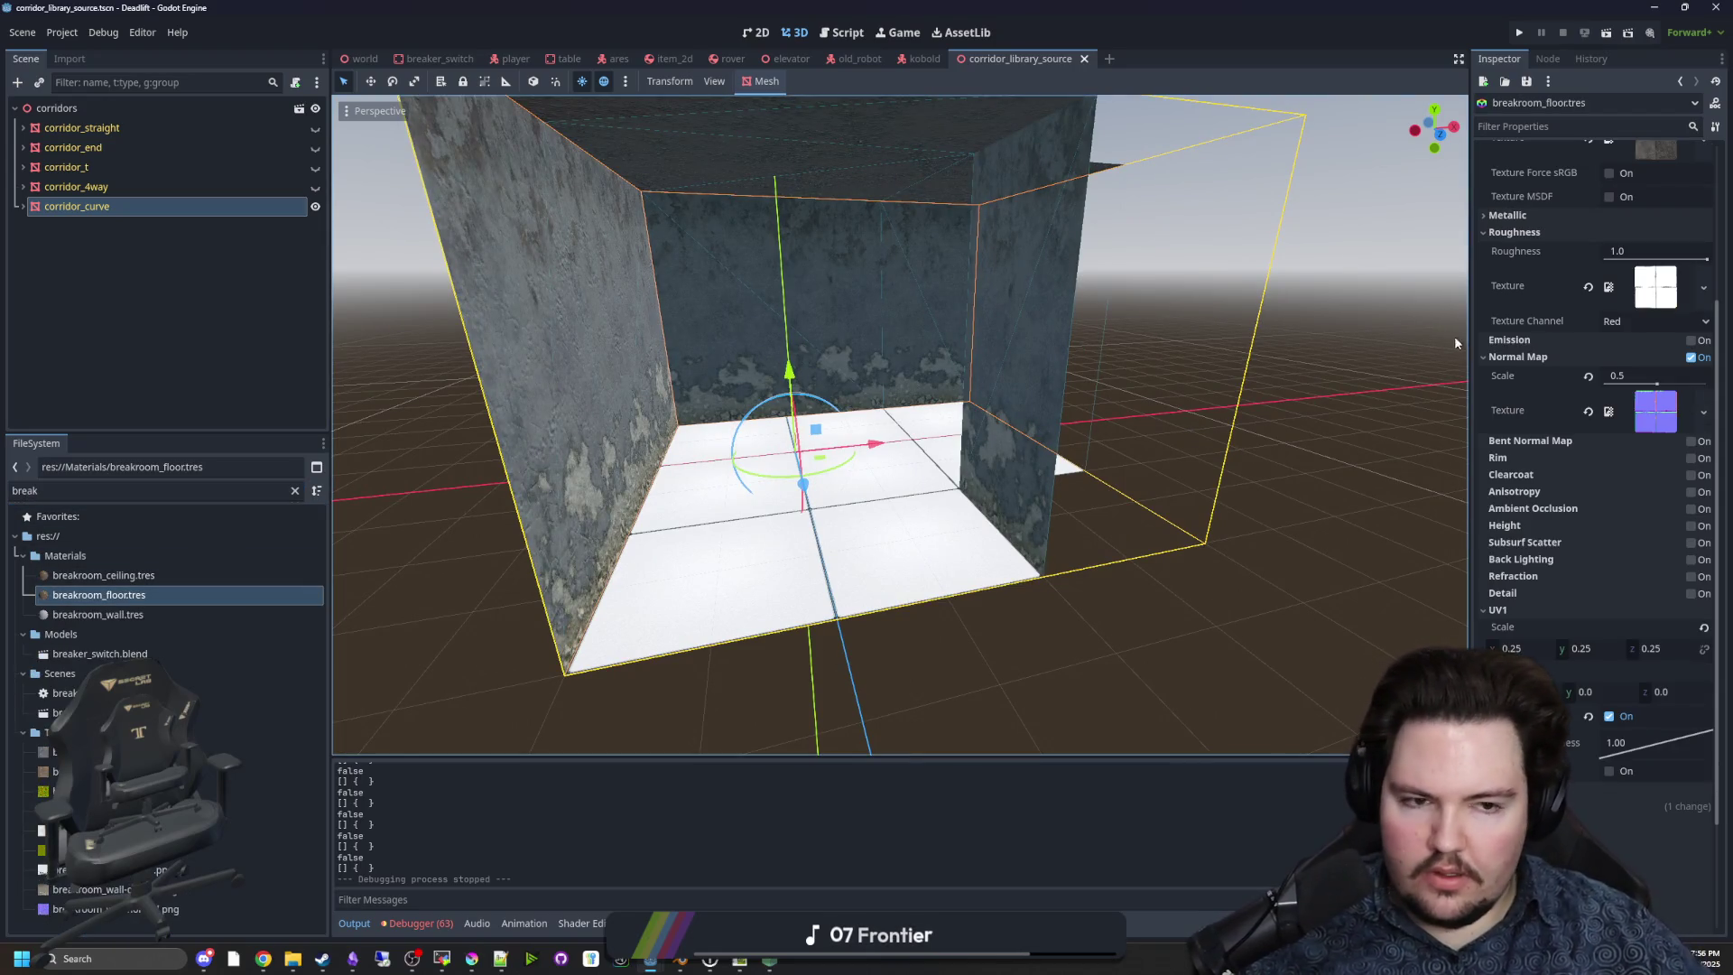
drag(1469, 355, 1240, 361)
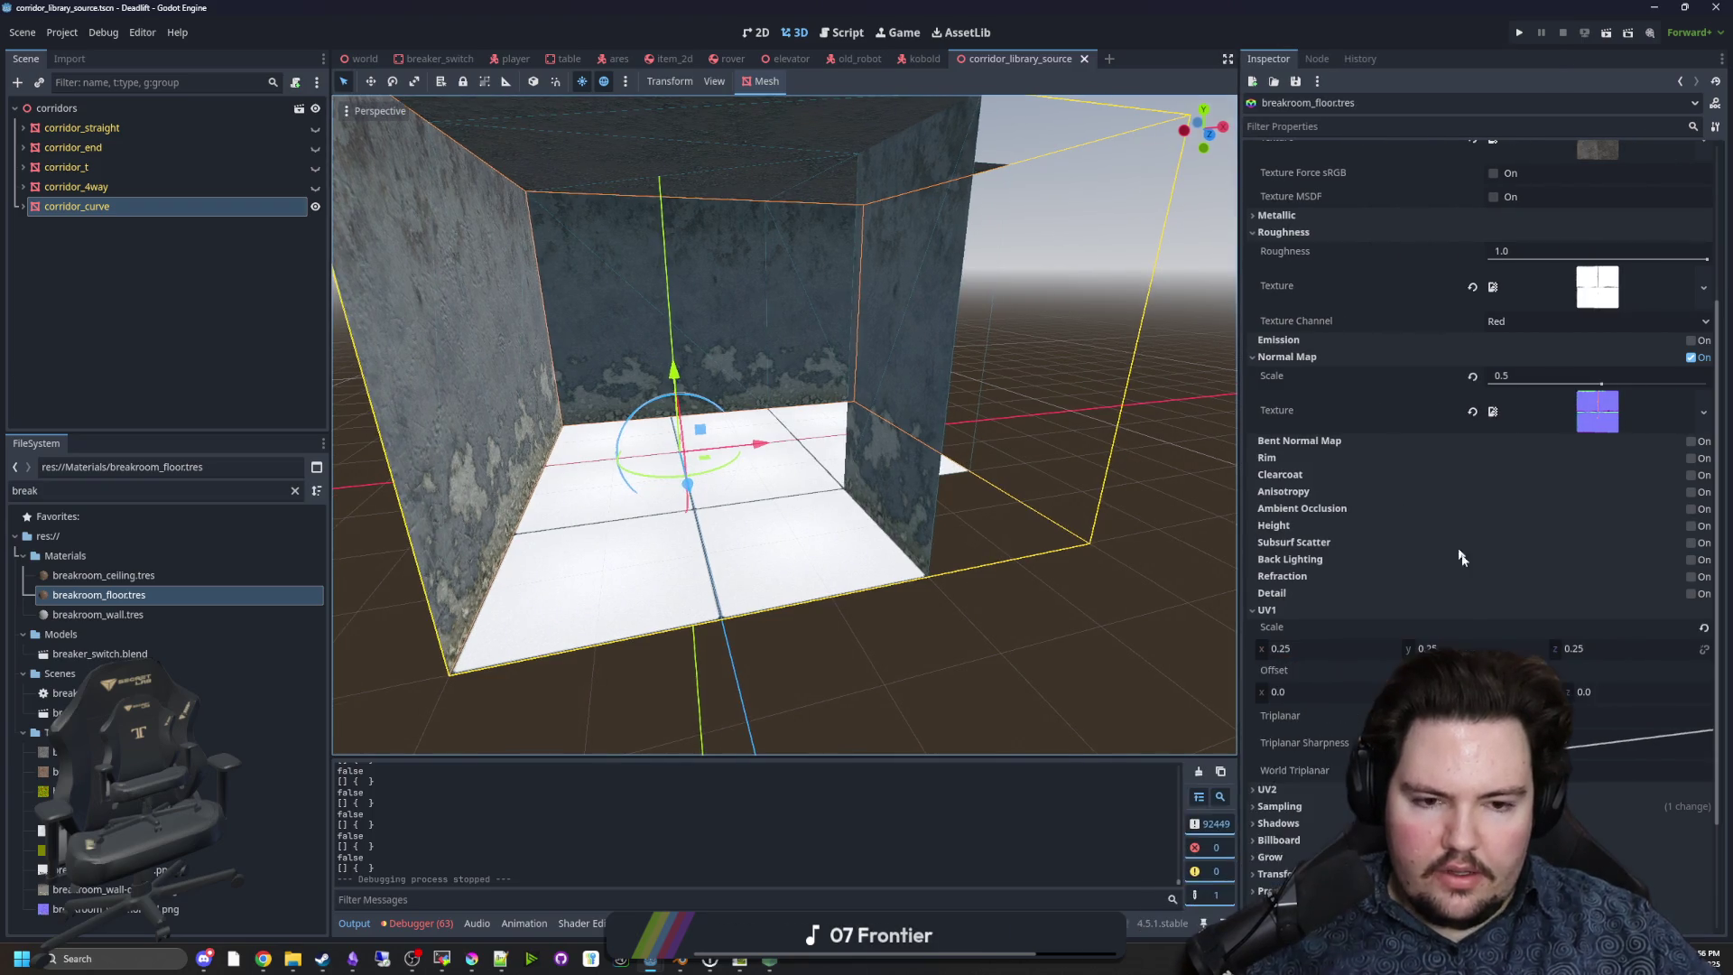
Enable Detail with a NoiseTexture2D albedo using FastNoiseLite, and add a color ramp.
click(1692, 593)
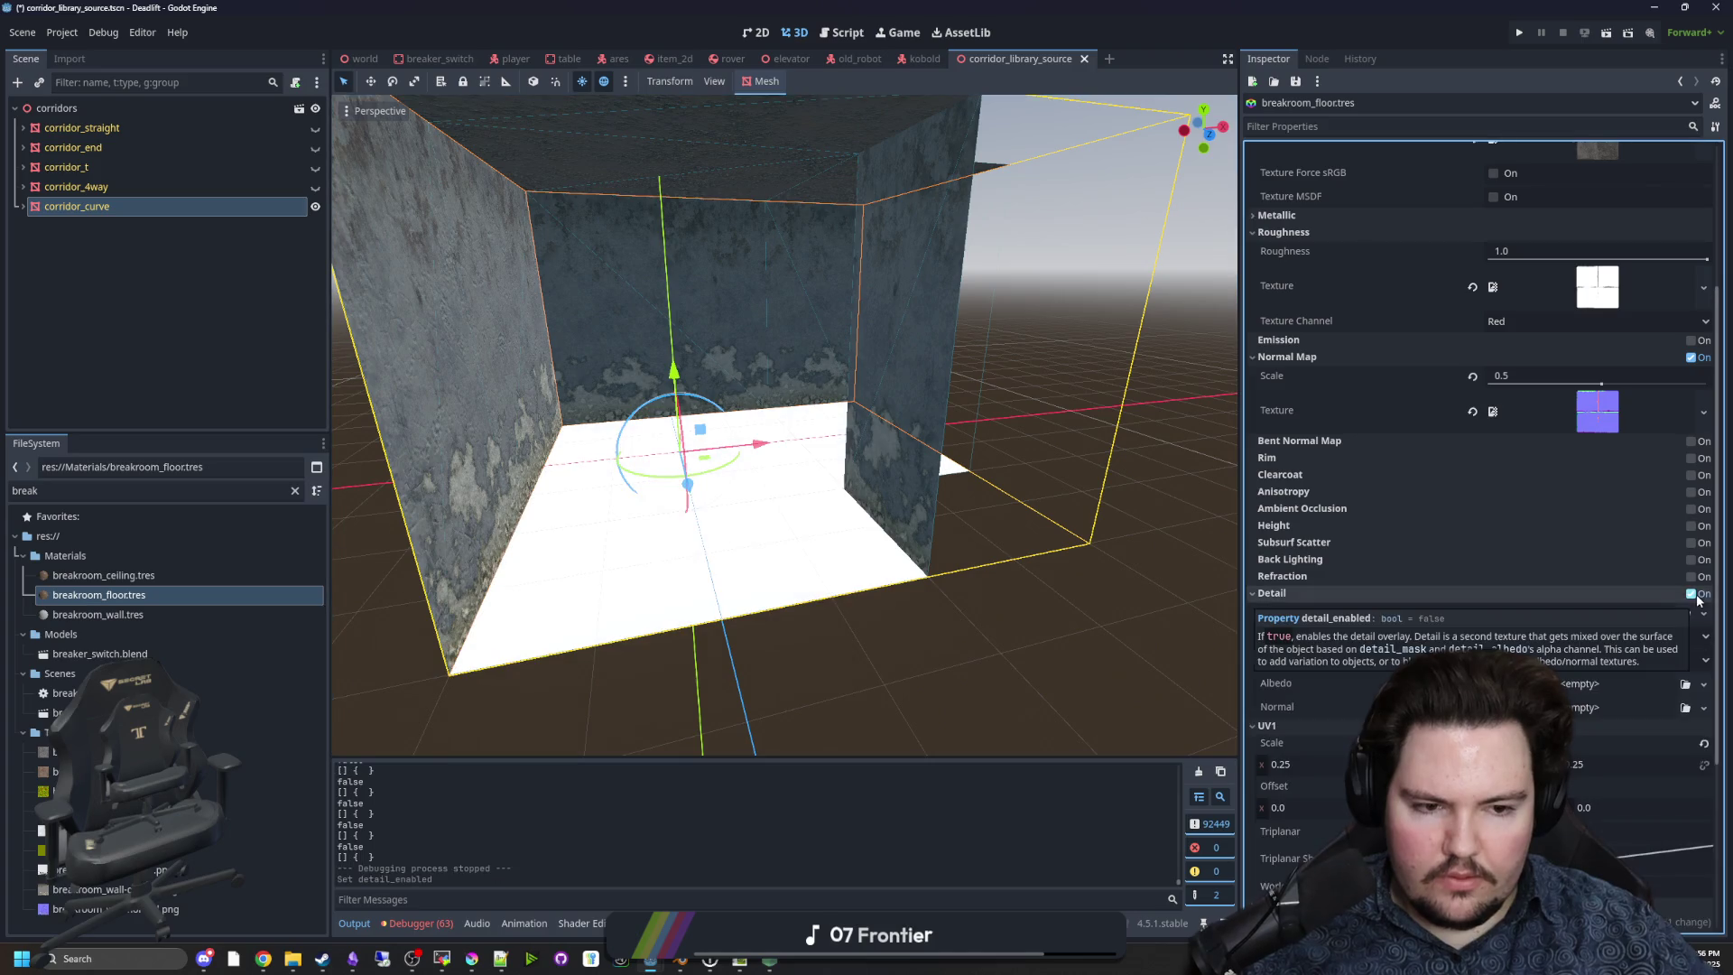
click(1575, 686)
click(1616, 885)
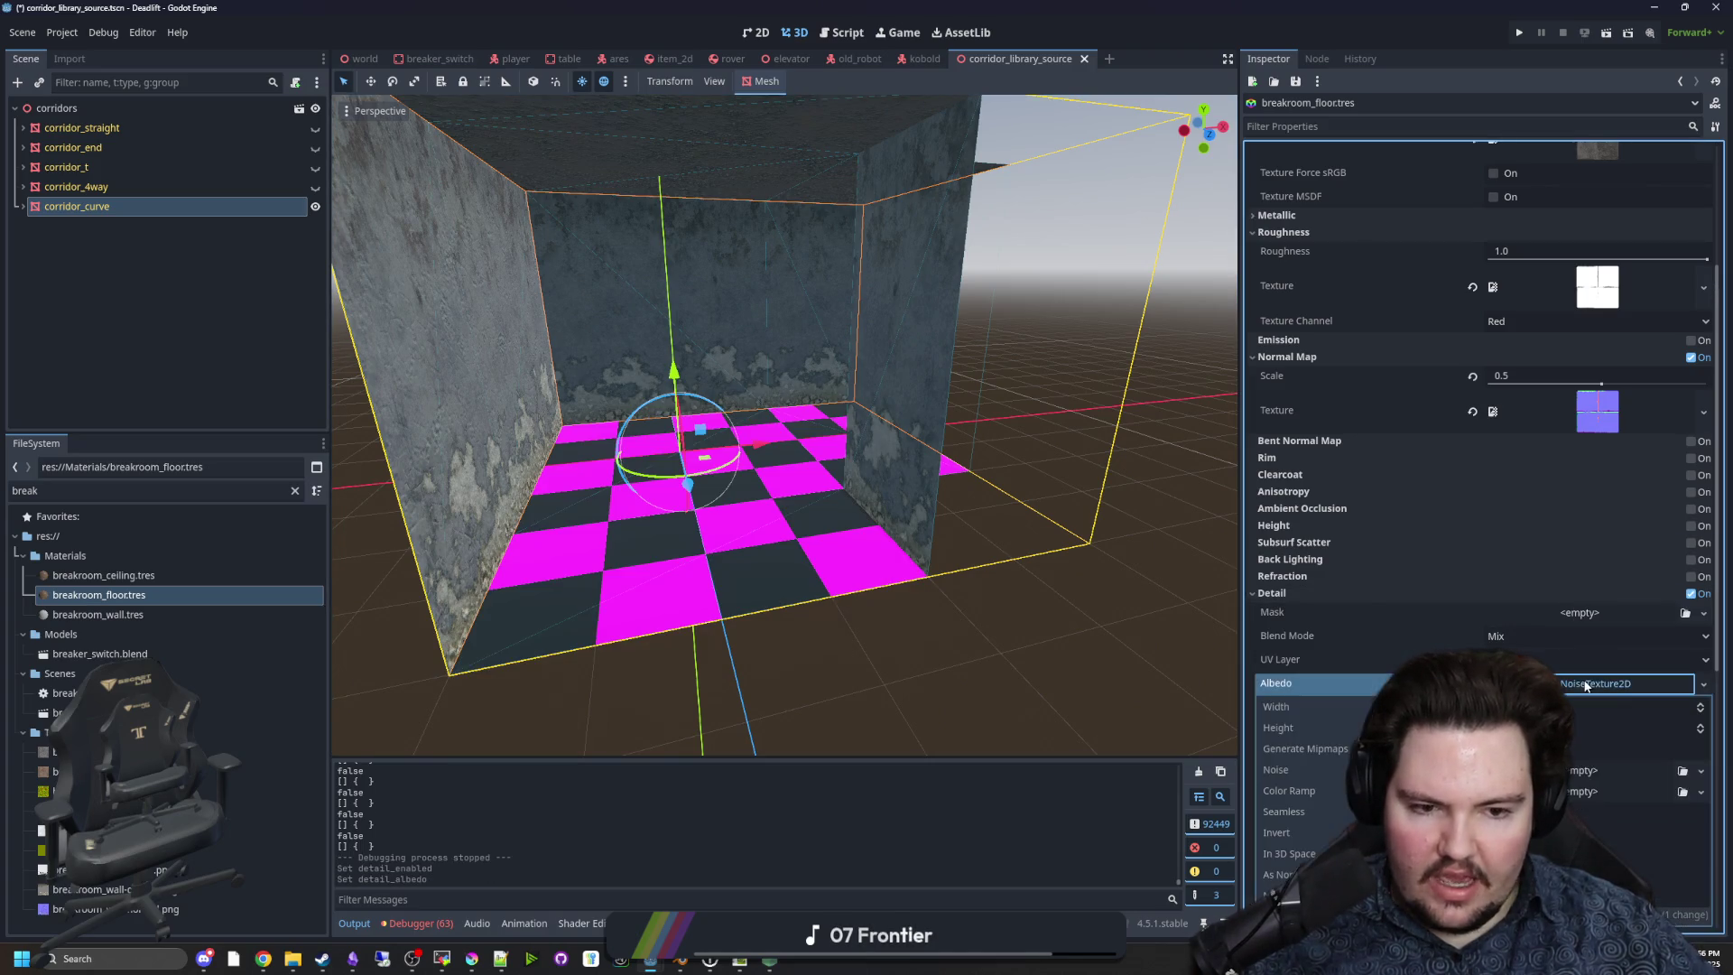
scroll(1588, 451, down, 1)
click(1700, 377)
click(1667, 417)
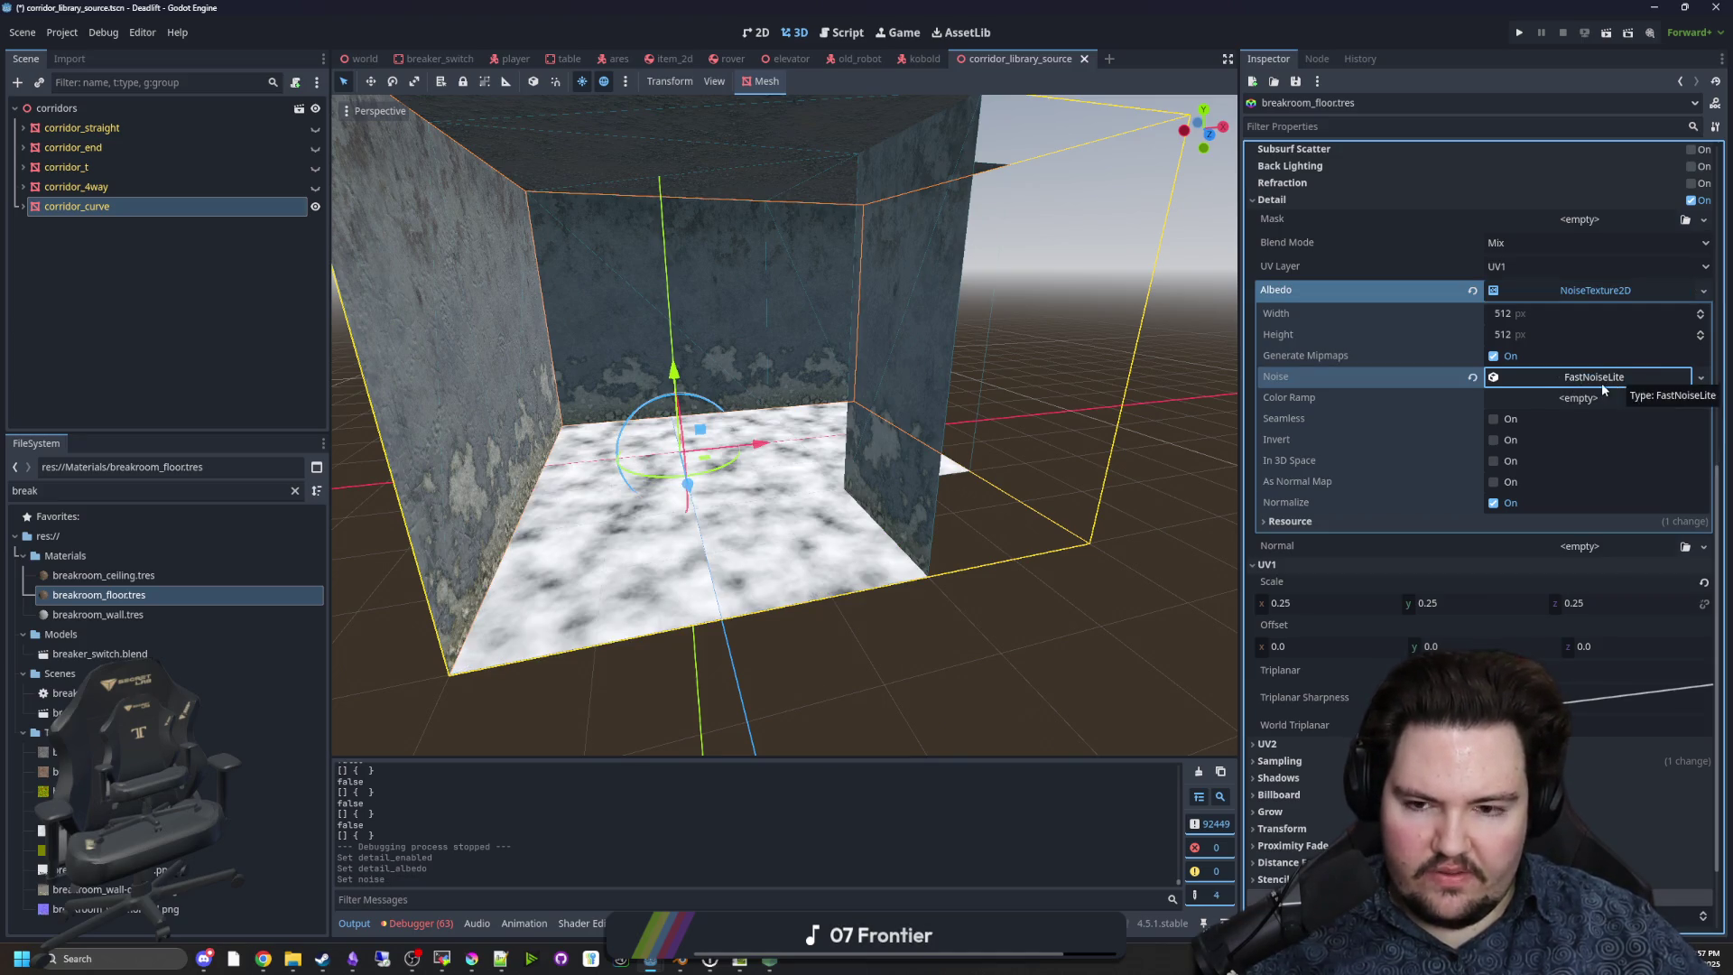
click(1549, 377)
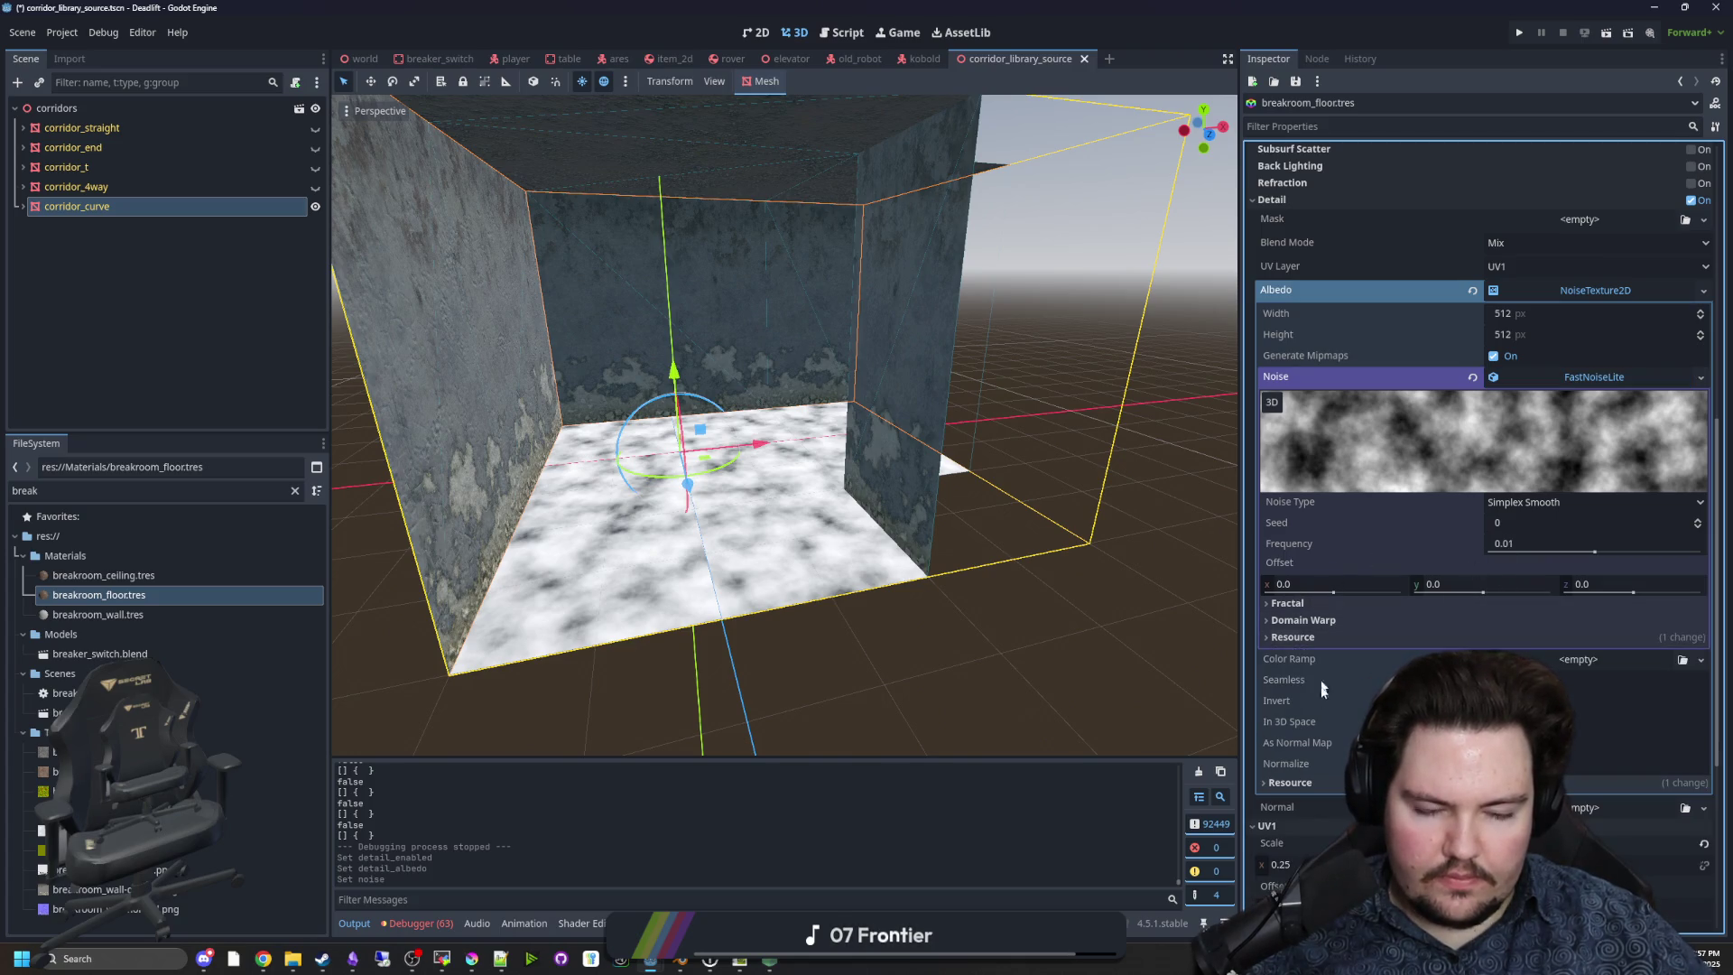
click(1572, 660)
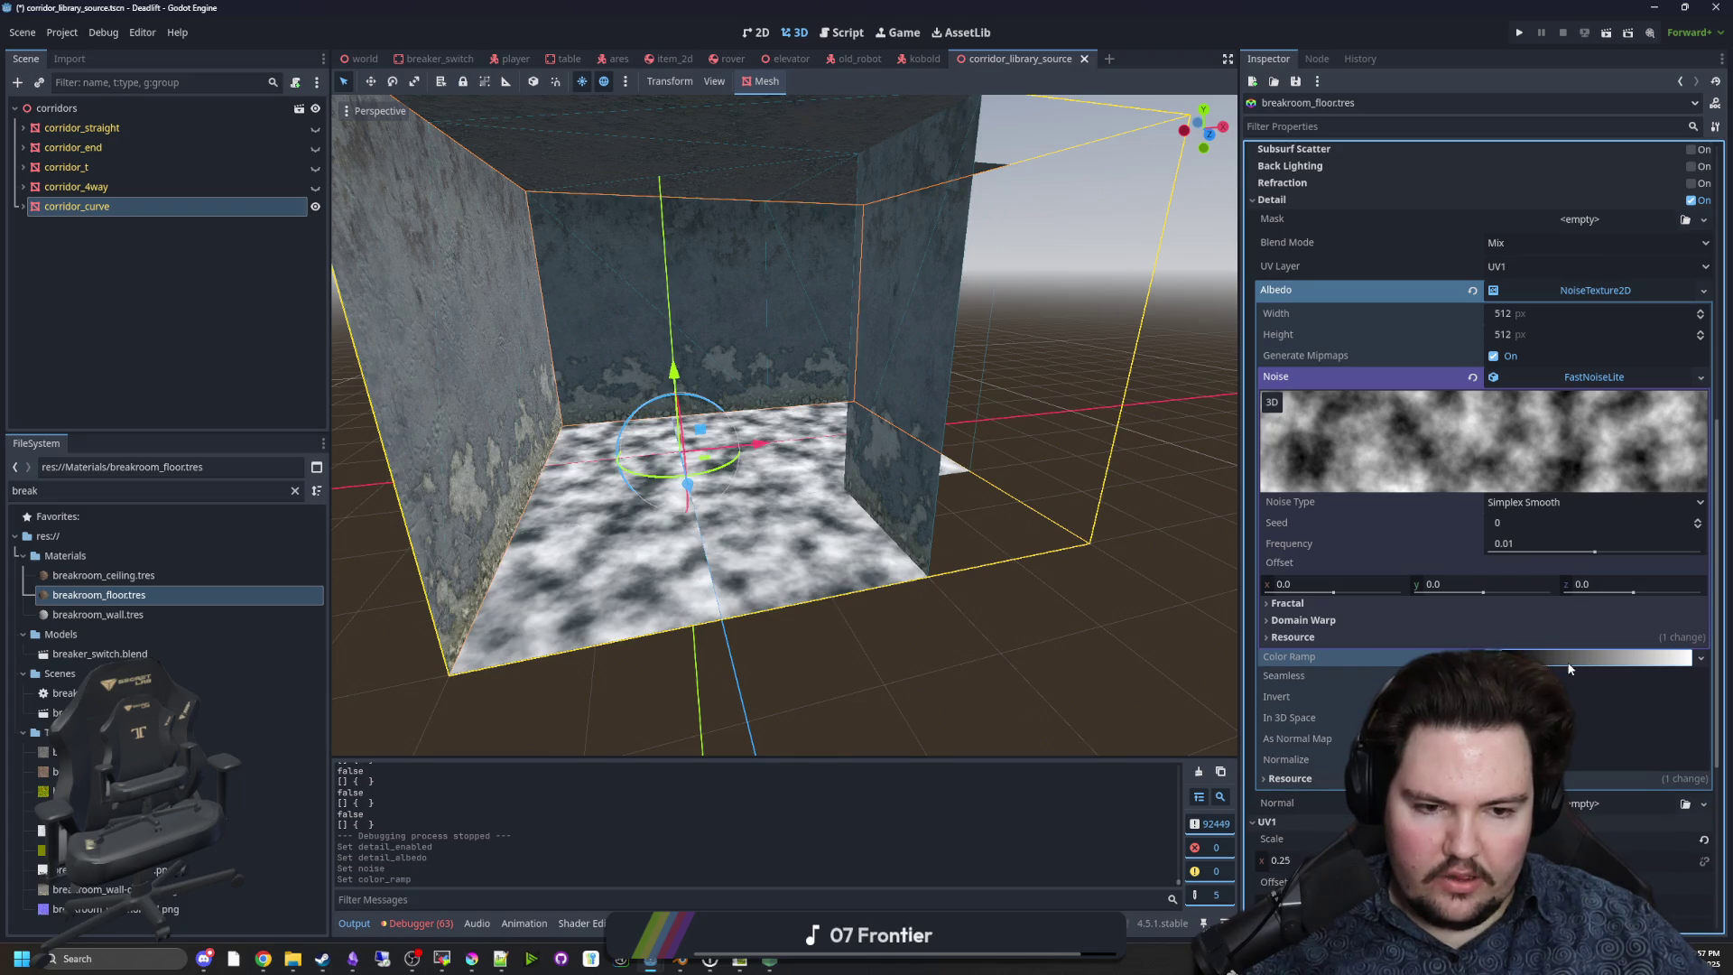
Make the color ramp's black end transparent and its white end muted reddish-brown 784b40.
click(1568, 660)
double_click(1263, 716)
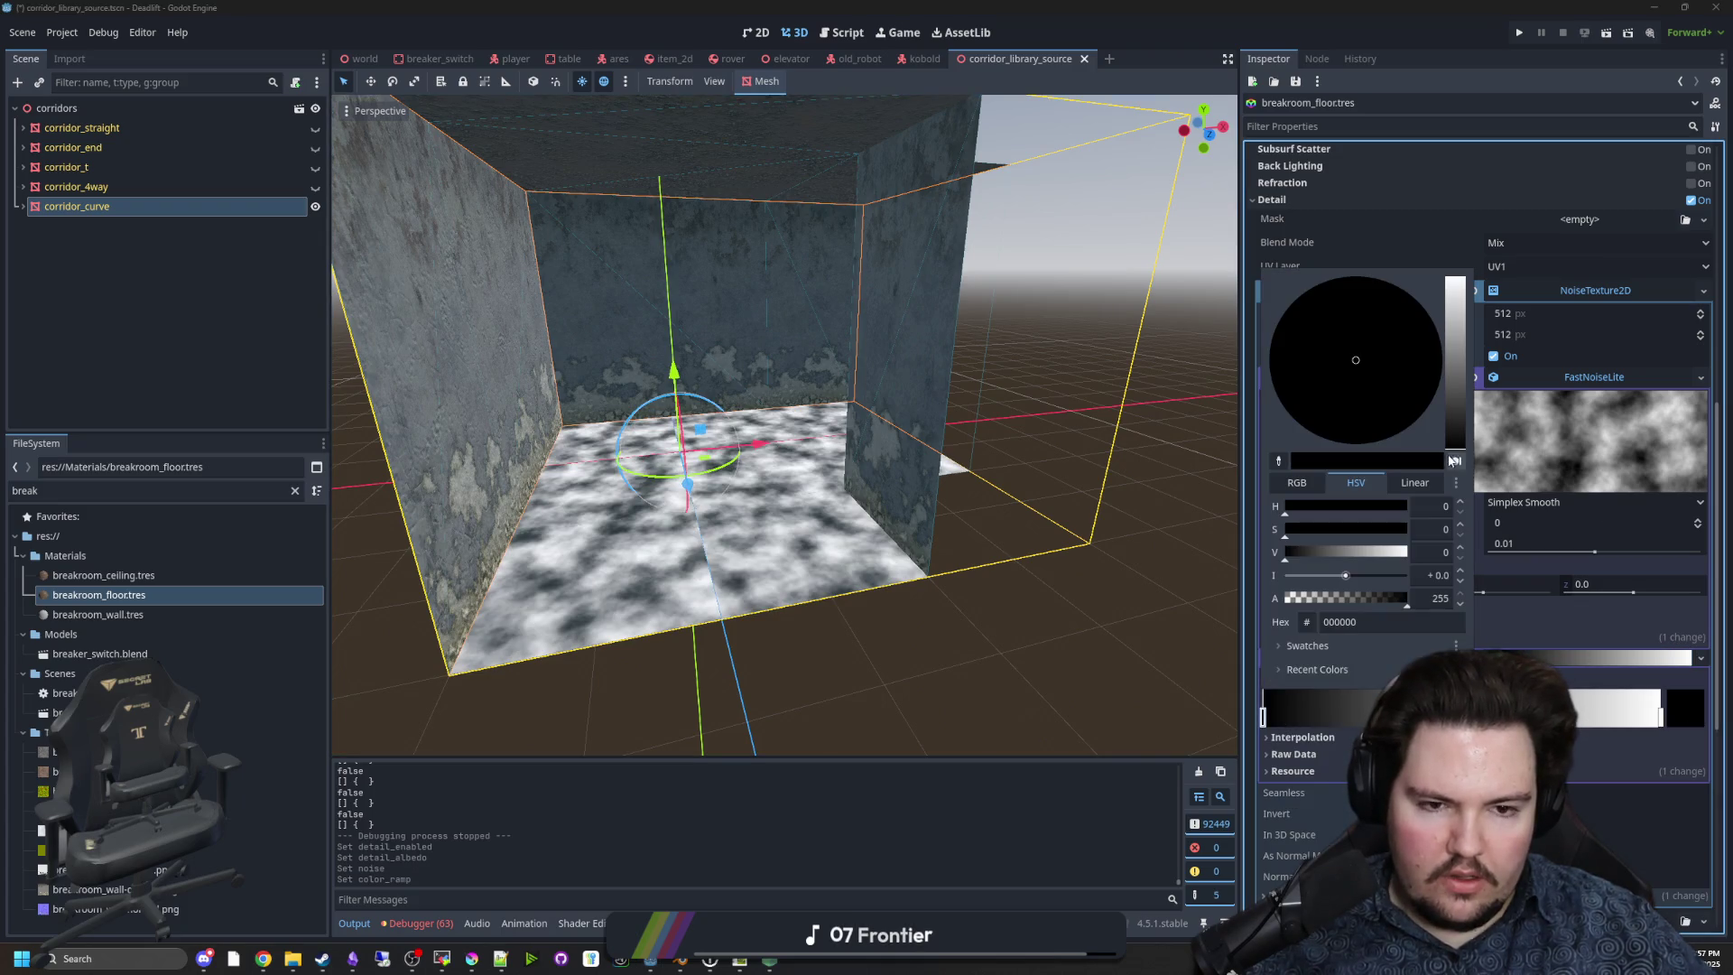
drag(1380, 603, 1229, 601)
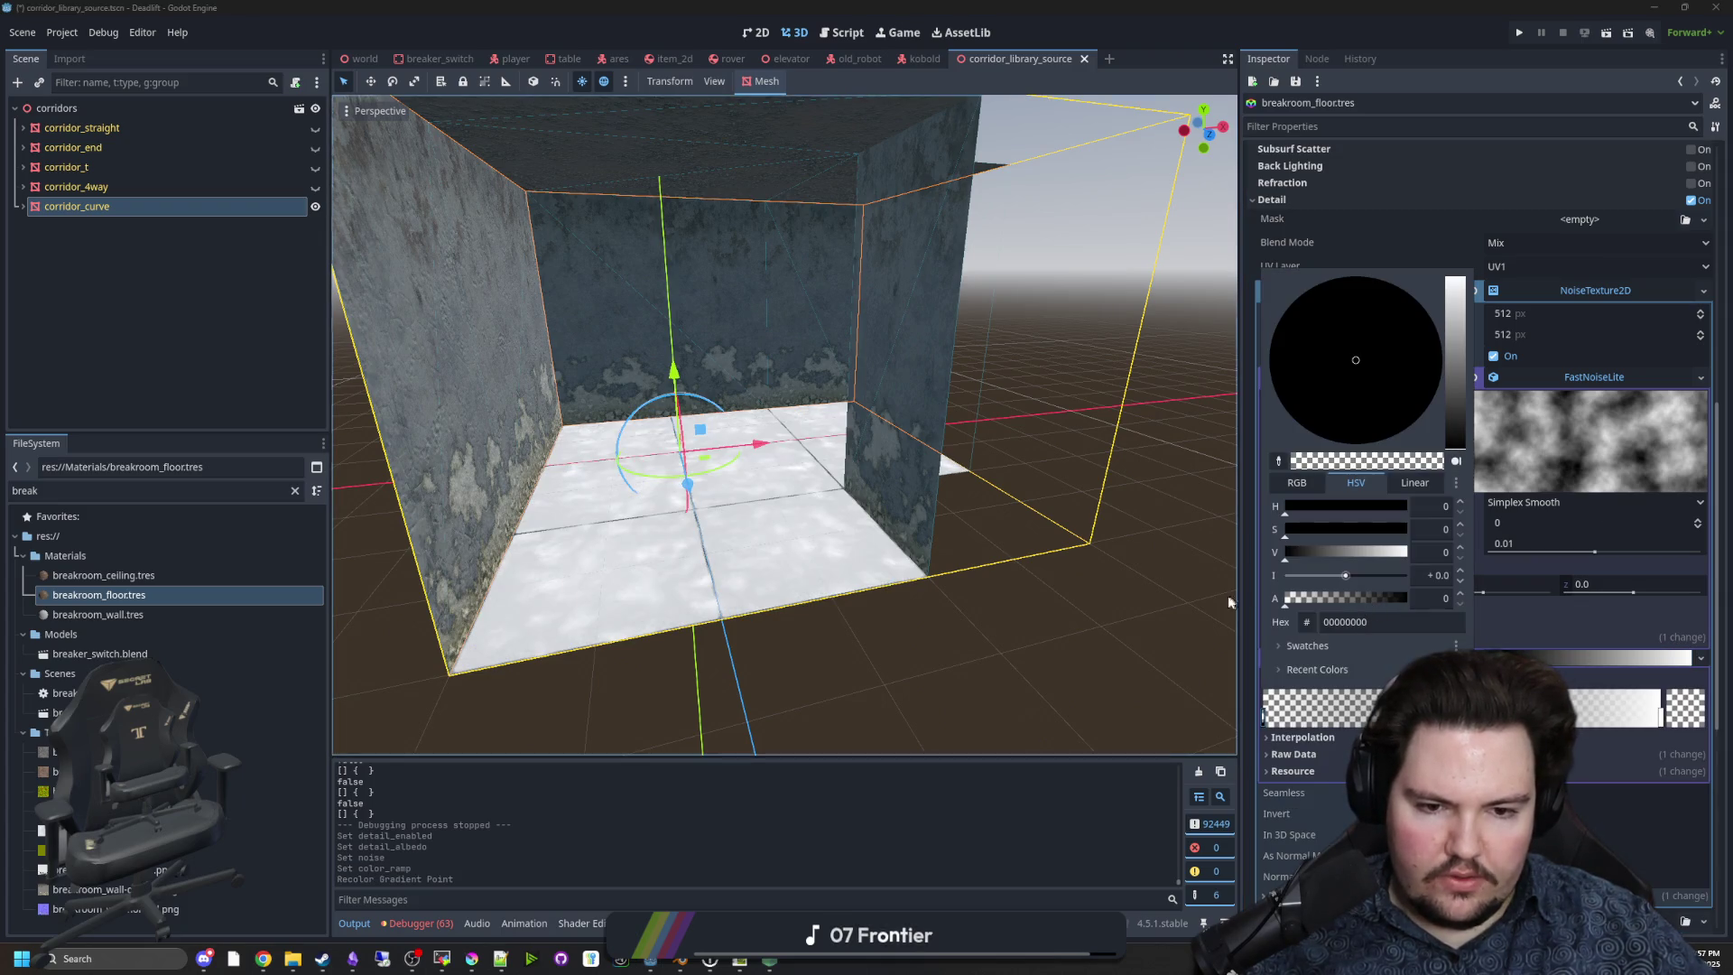
double_click(1661, 722)
drag(1331, 532, 1361, 531)
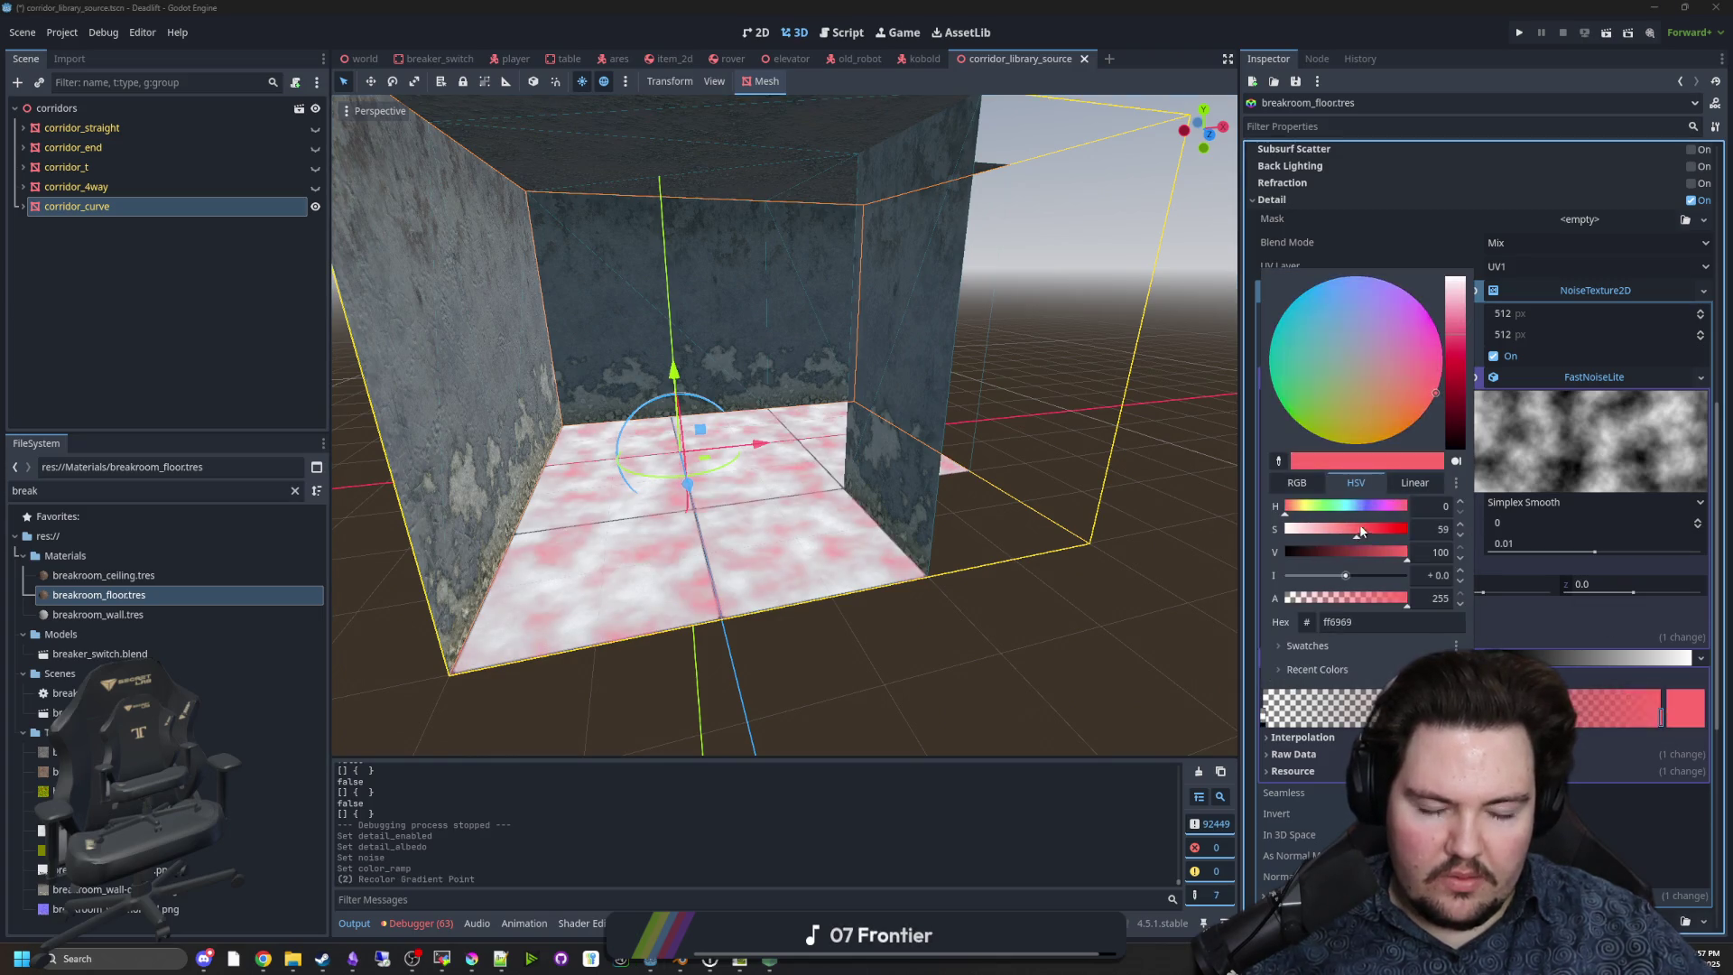
mouse_move(1408, 413)
mouse_down()
mouse_move(1409, 397)
mouse_move(1461, 404)
mouse_up()
drag(1378, 536, 1346, 539)
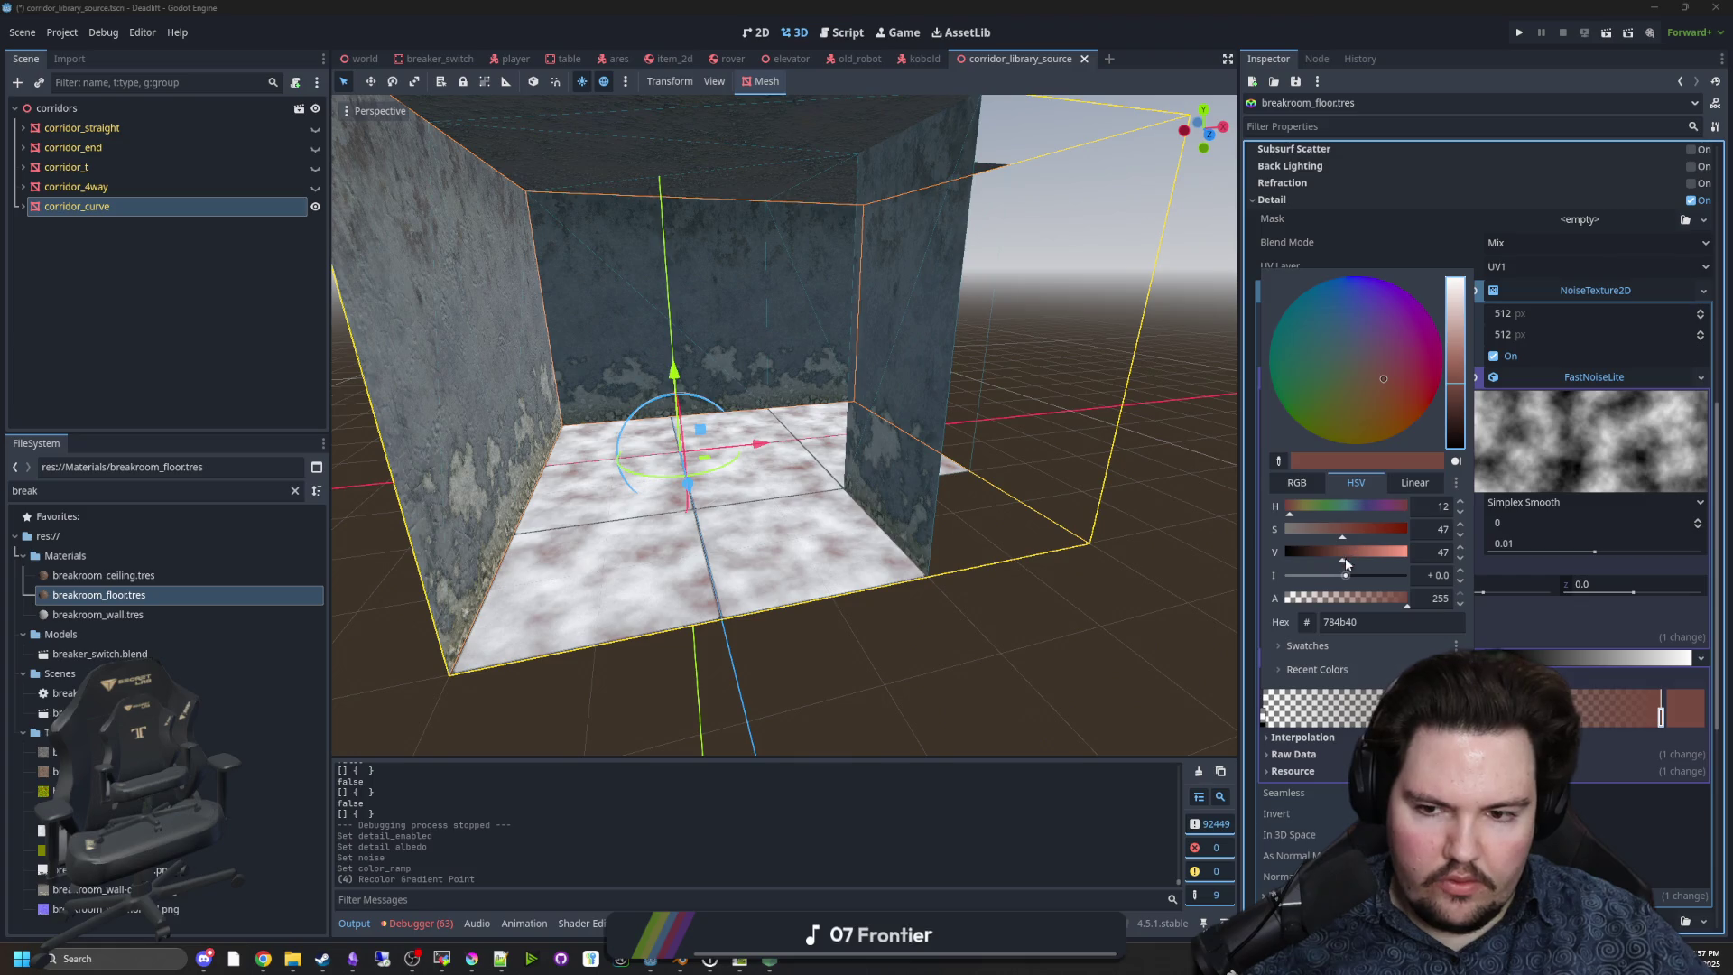
click(1100, 783)
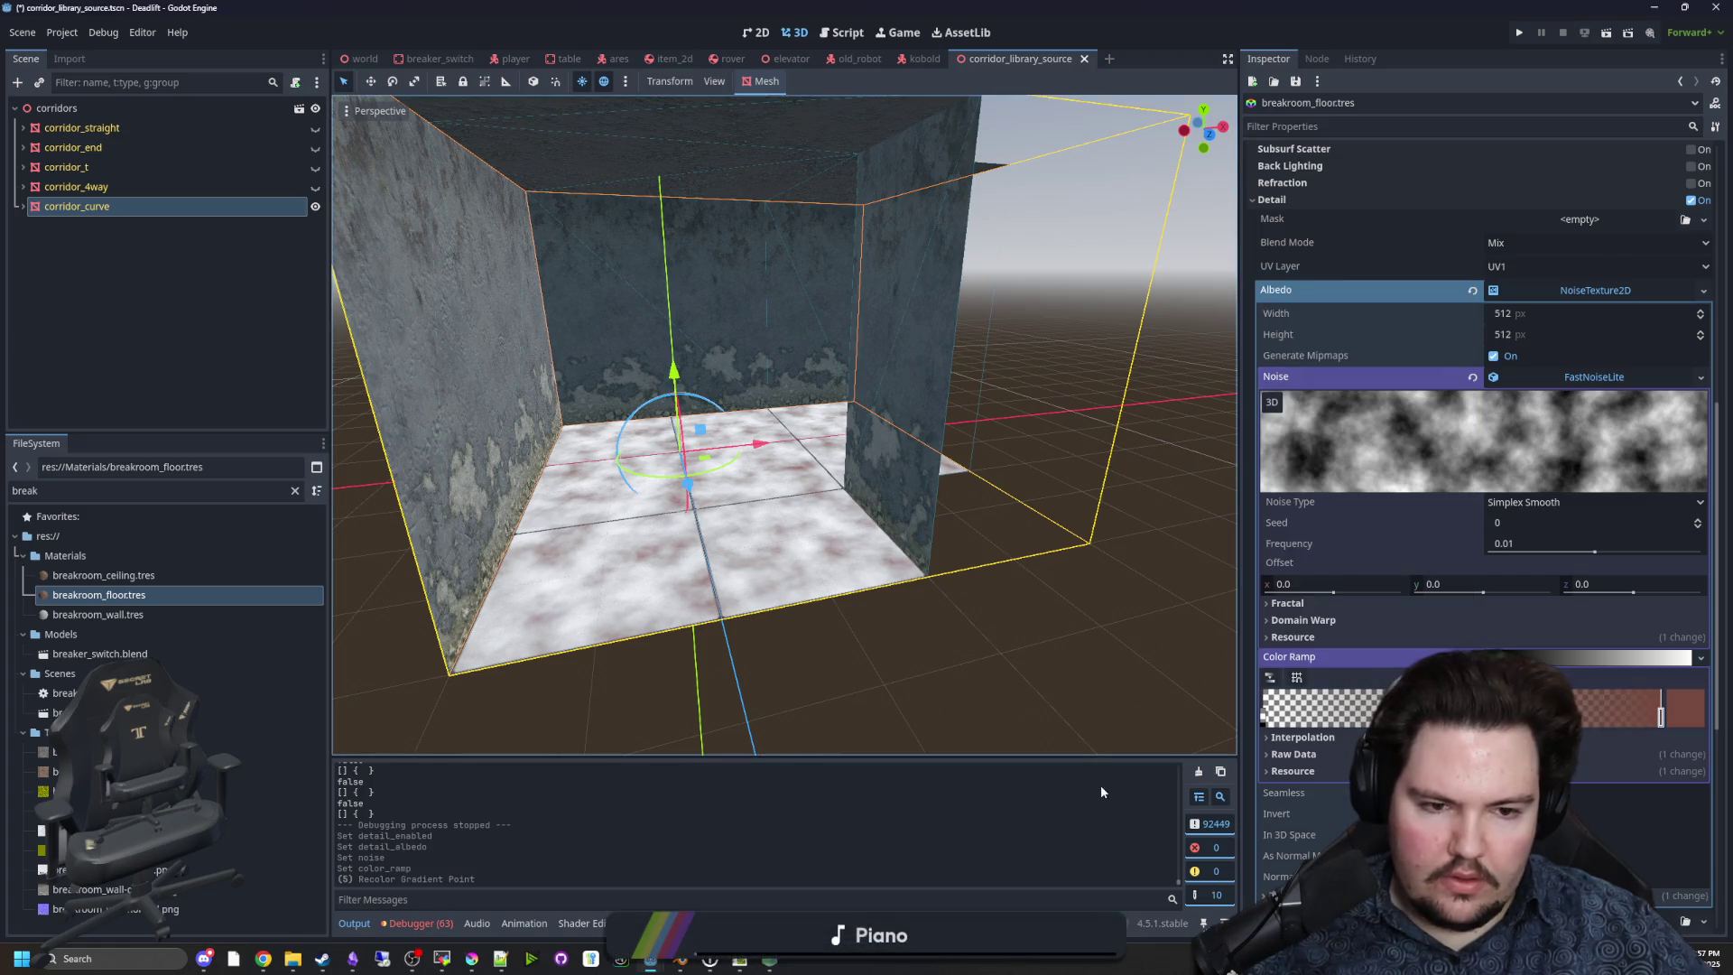
Lower the FastNoiseLite frequency to 0.0013 for bigger blotches.
mouse_move(1594, 553)
mouse_down()
mouse_move(1678, 552)
mouse_move(1550, 562)
mouse_up()
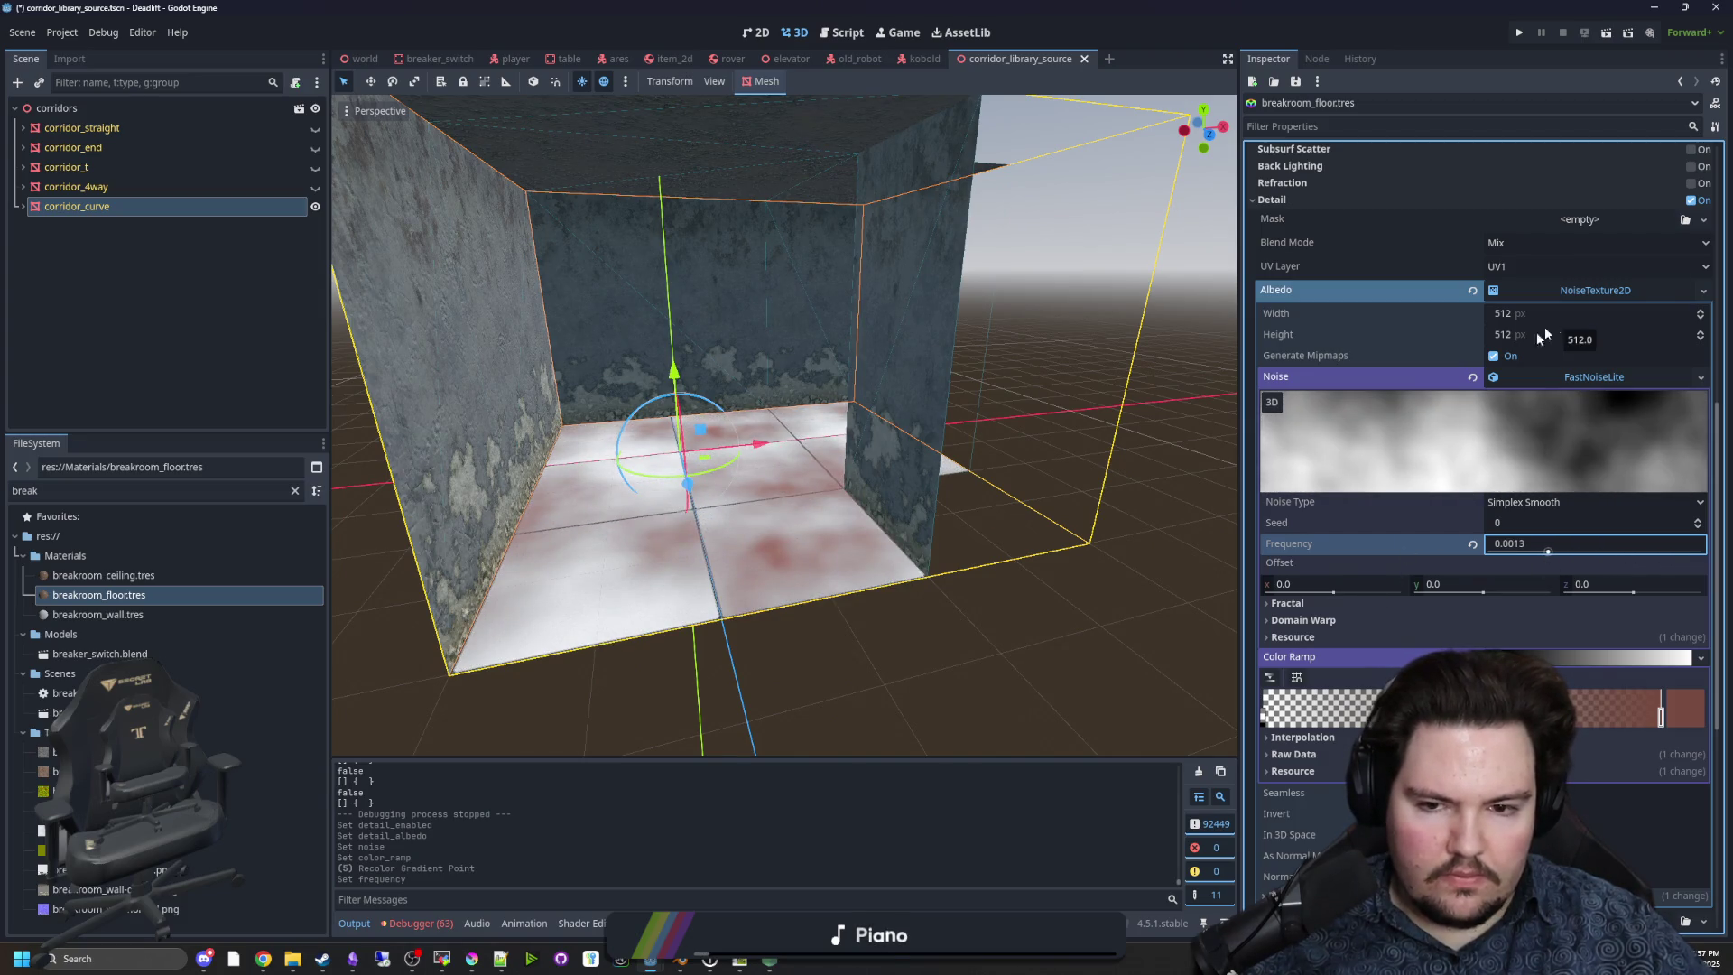
click(1547, 375)
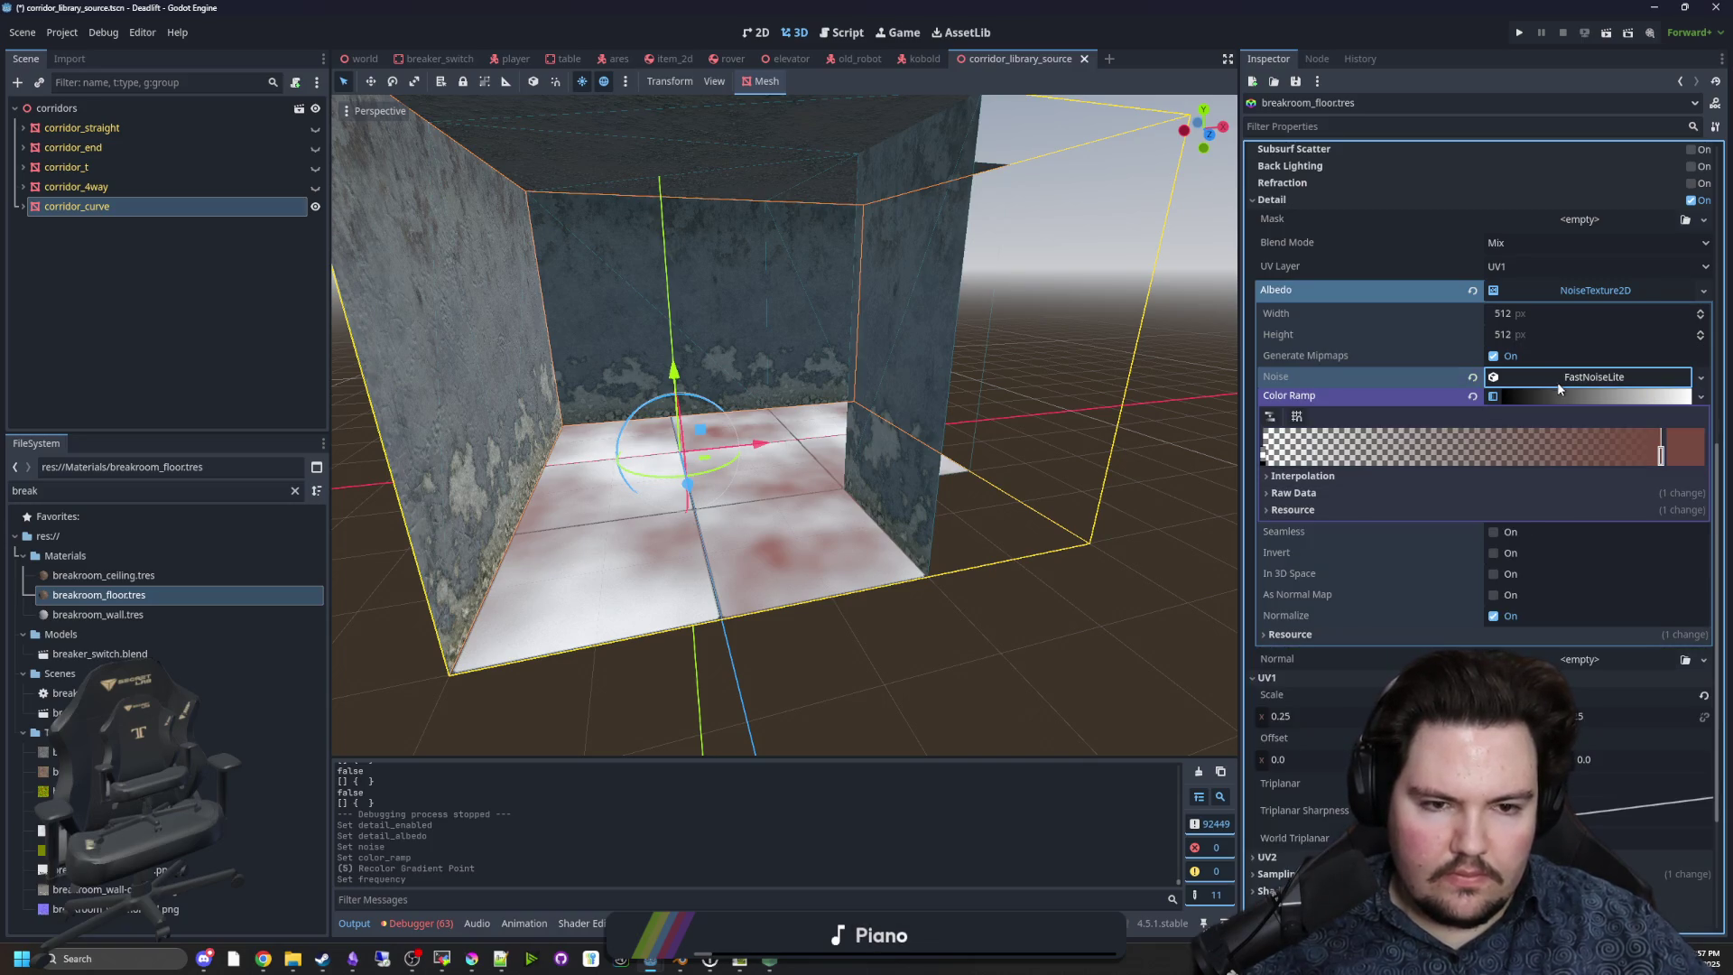
click(1559, 381)
scroll(1347, 647, down, 3)
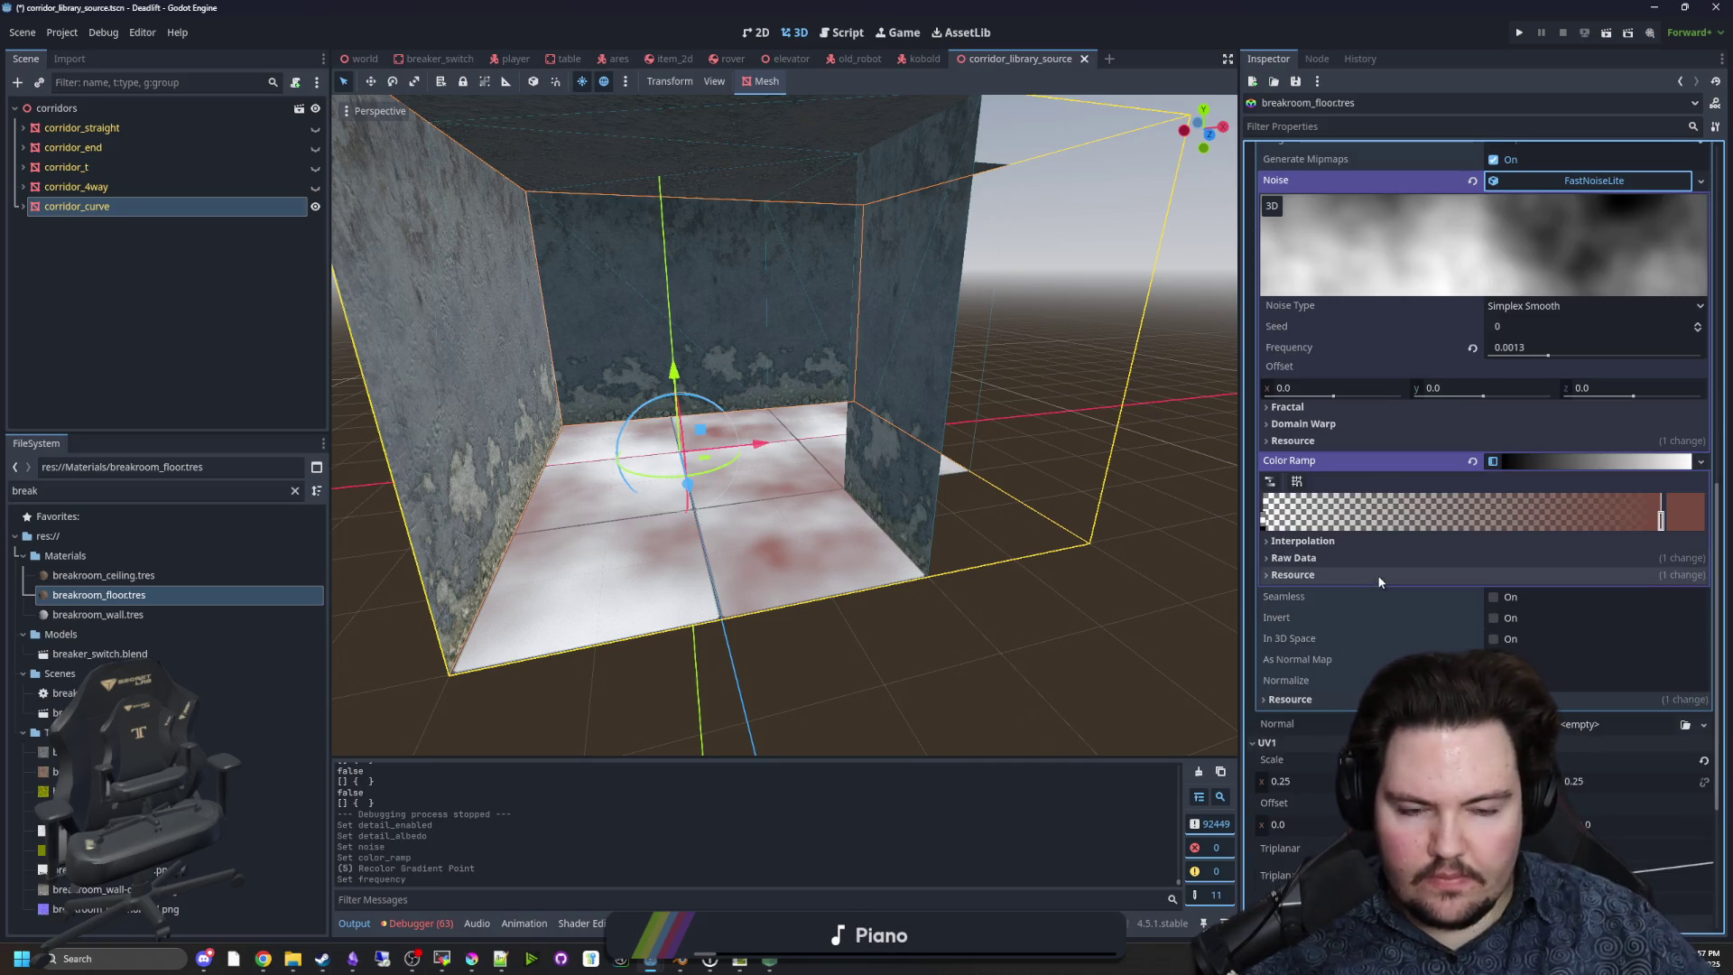
Look through the gradient interpolation and Domain Warp options without changing them.
click(1359, 541)
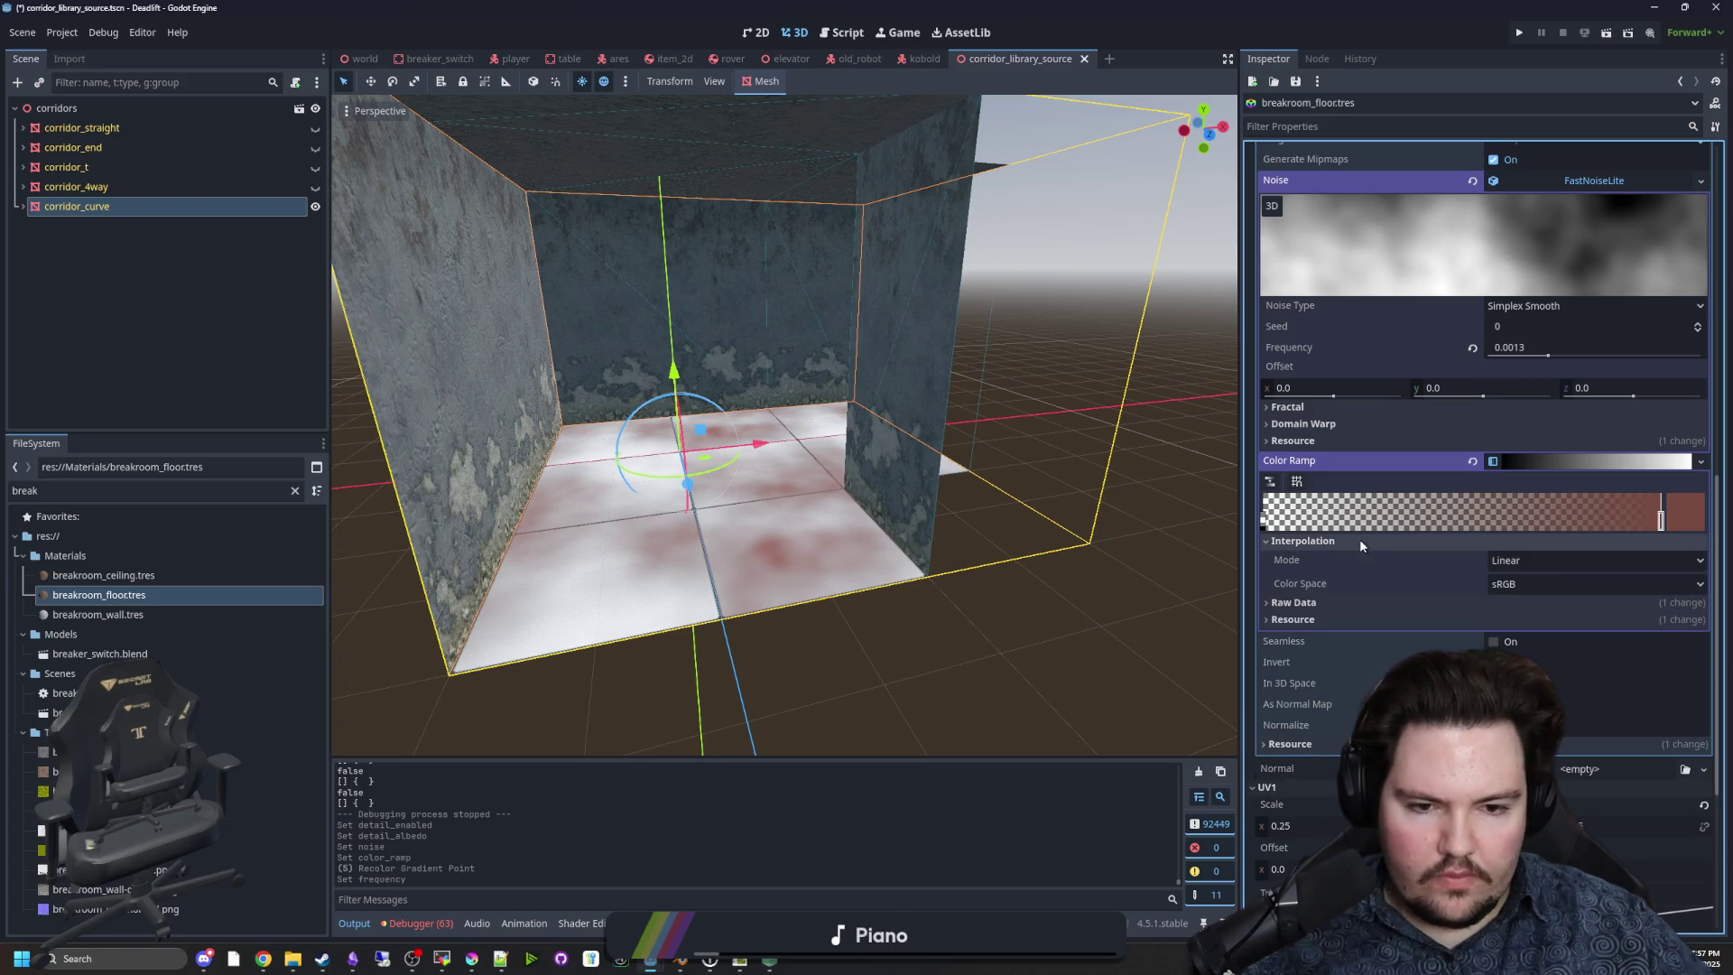
click(1437, 541)
click(1319, 424)
click(1319, 424)
double_click(1319, 424)
click(1320, 424)
click(1319, 424)
scroll(1373, 447, up, 3)
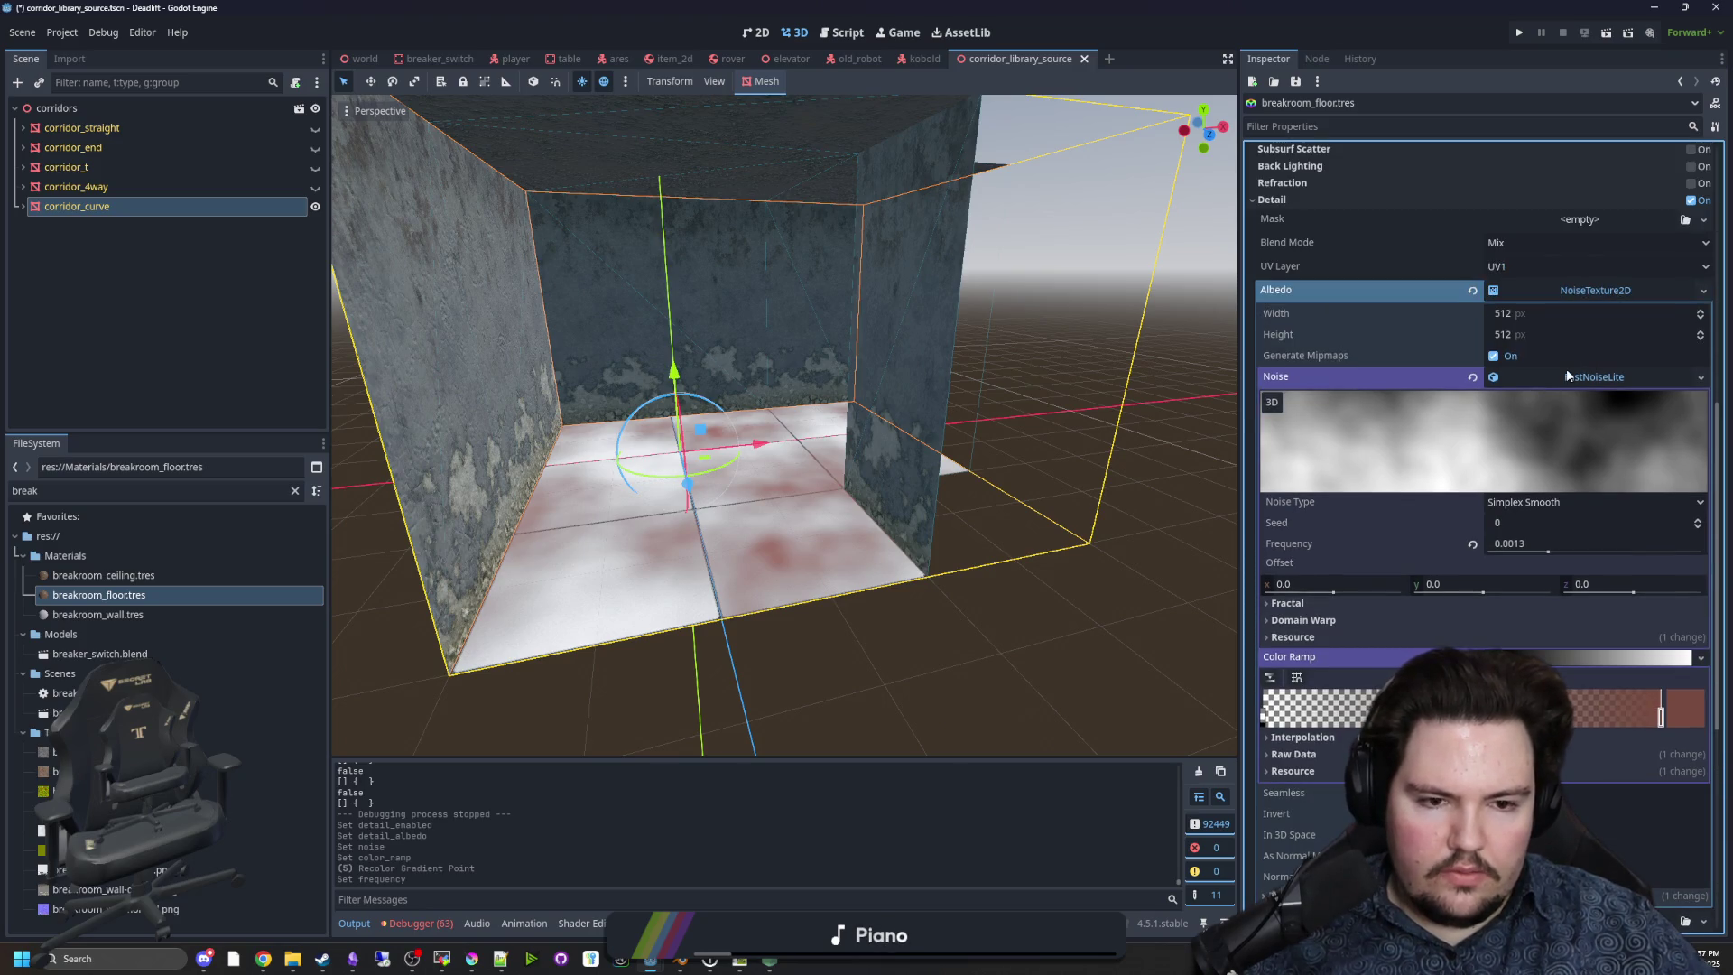
Review the noise types, keeping Simplex Smooth, and reopen the detail albedo texture settings.
scroll(1357, 543, down, 1)
scroll(1362, 518, down, 1)
scroll(1361, 518, up, 1)
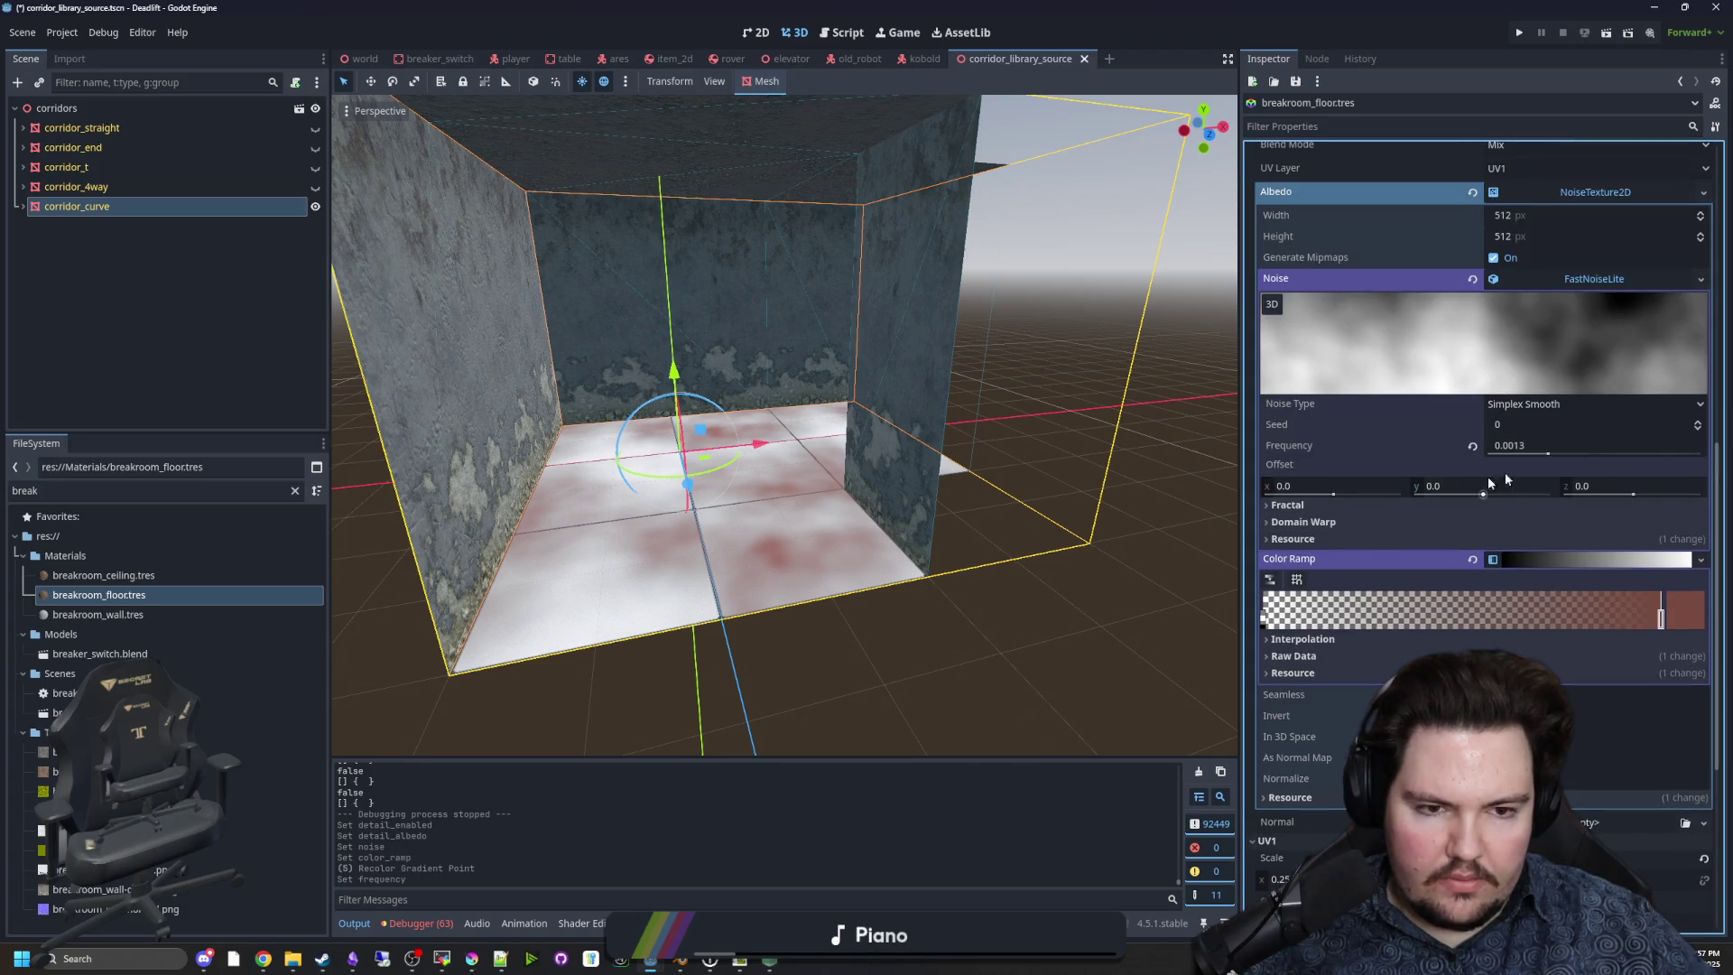
click(1545, 408)
click(1545, 411)
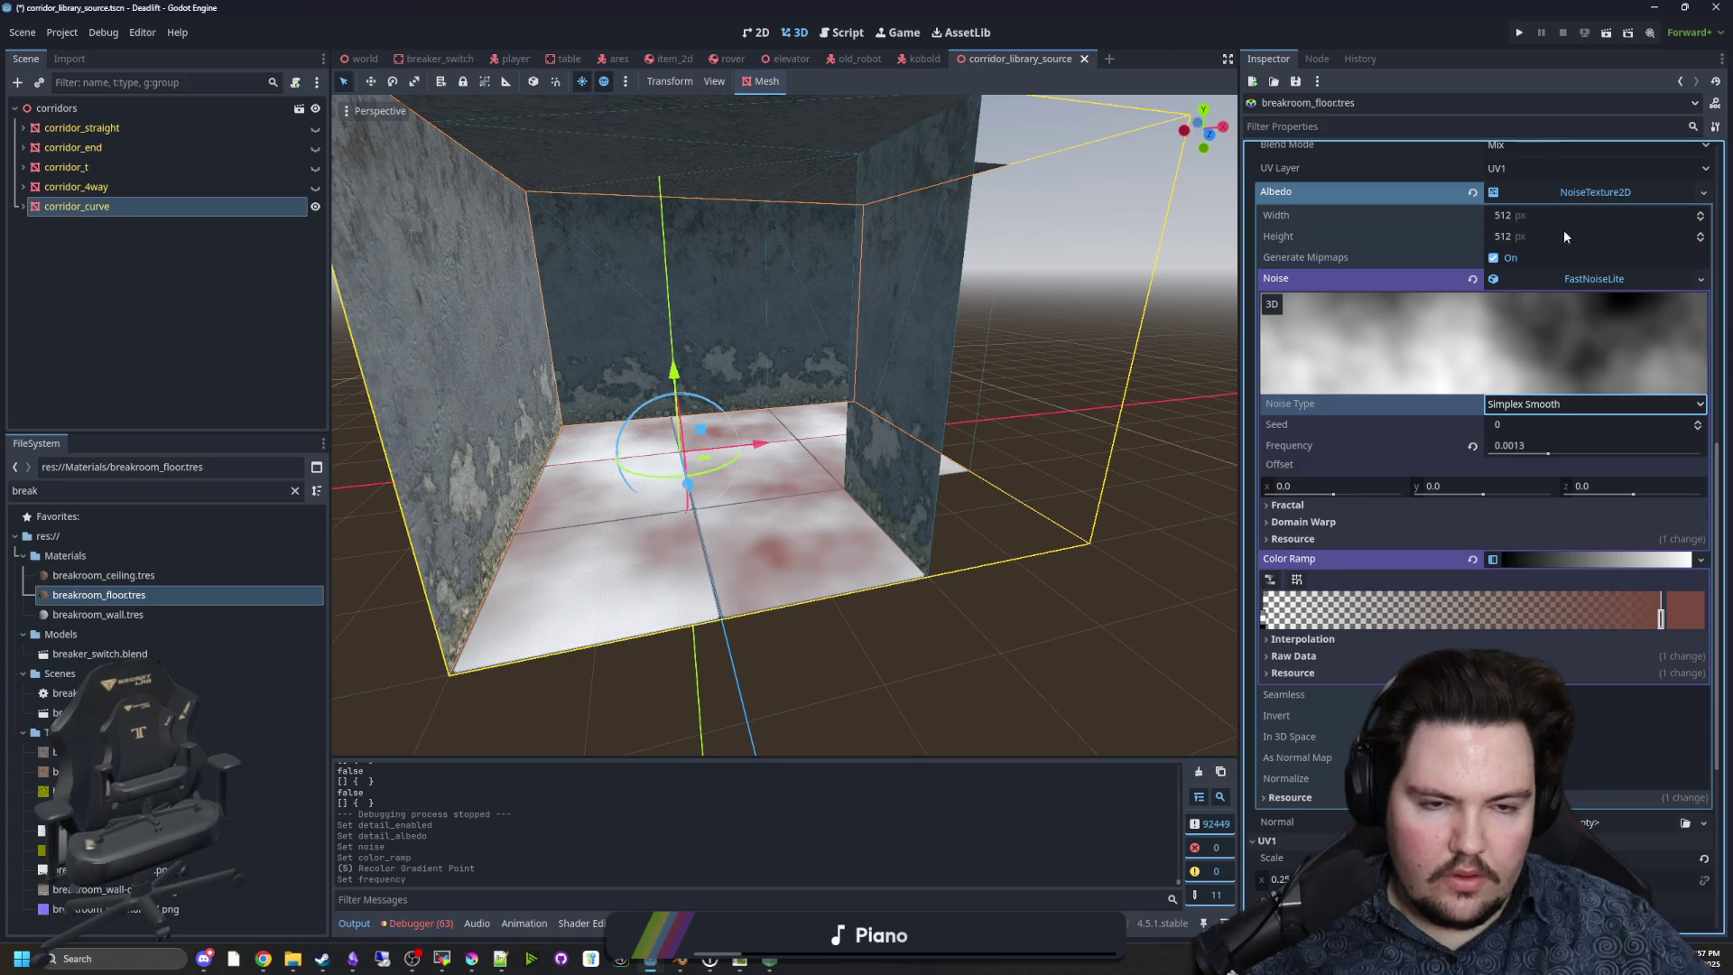
scroll(1364, 347, up, 1)
click(1589, 291)
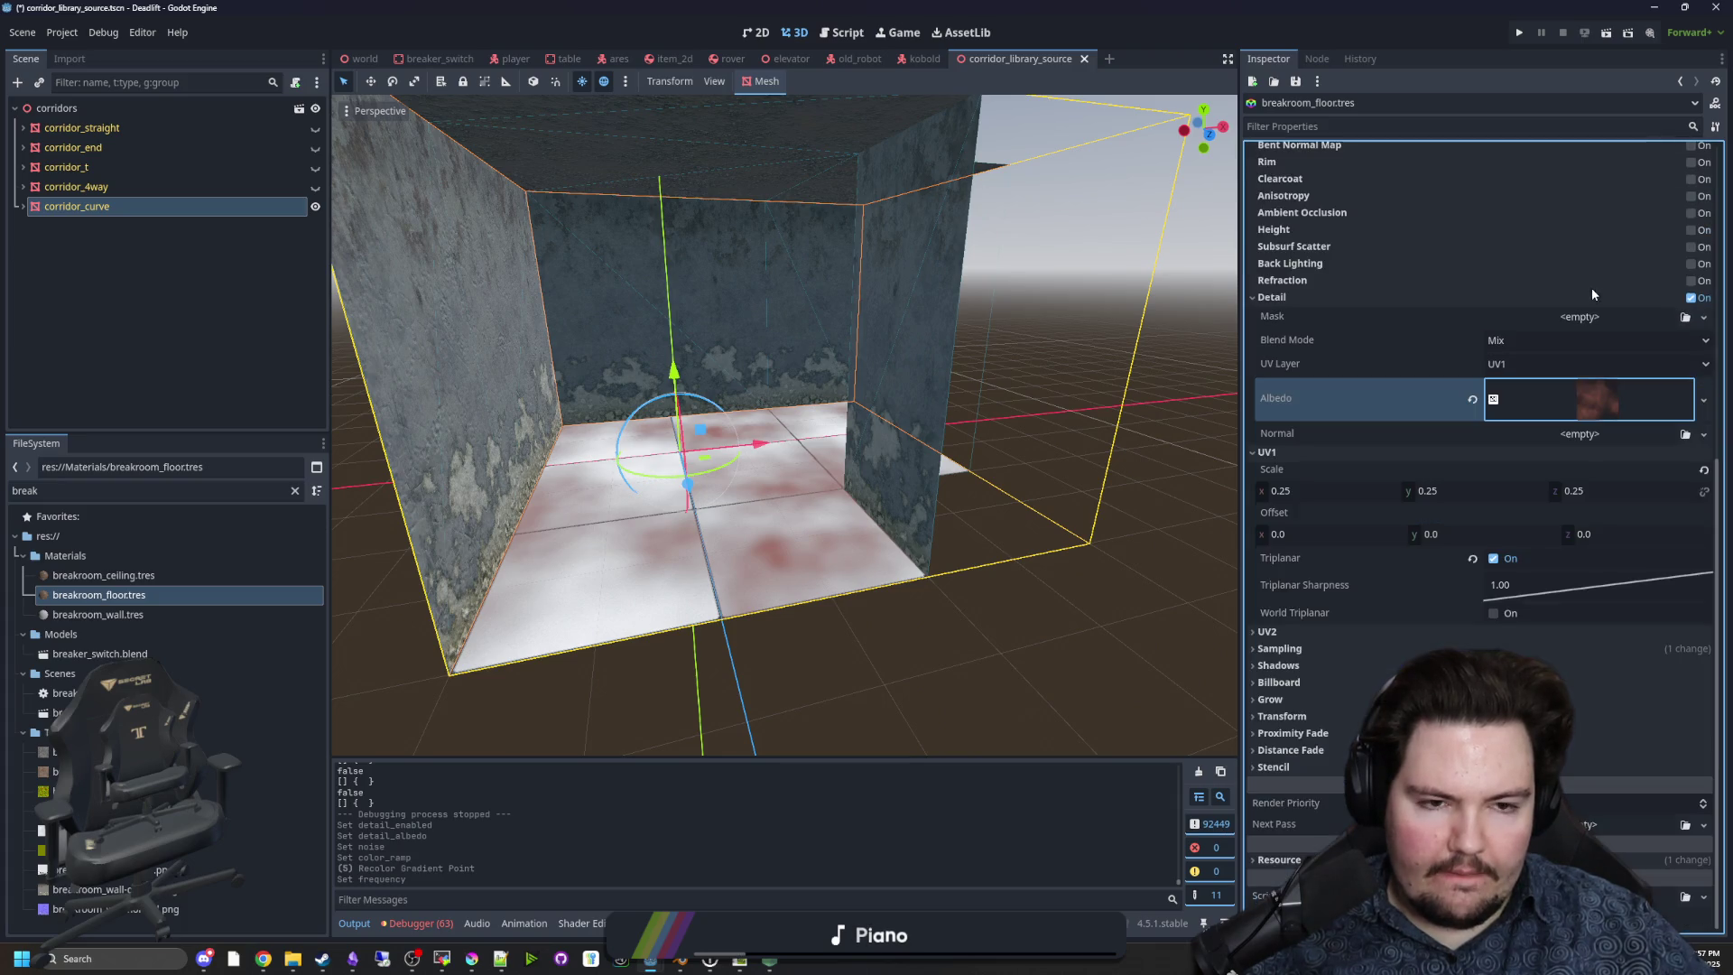
click(1582, 413)
Make the detail noise texture seamless and check the floor up close.
click(1588, 499)
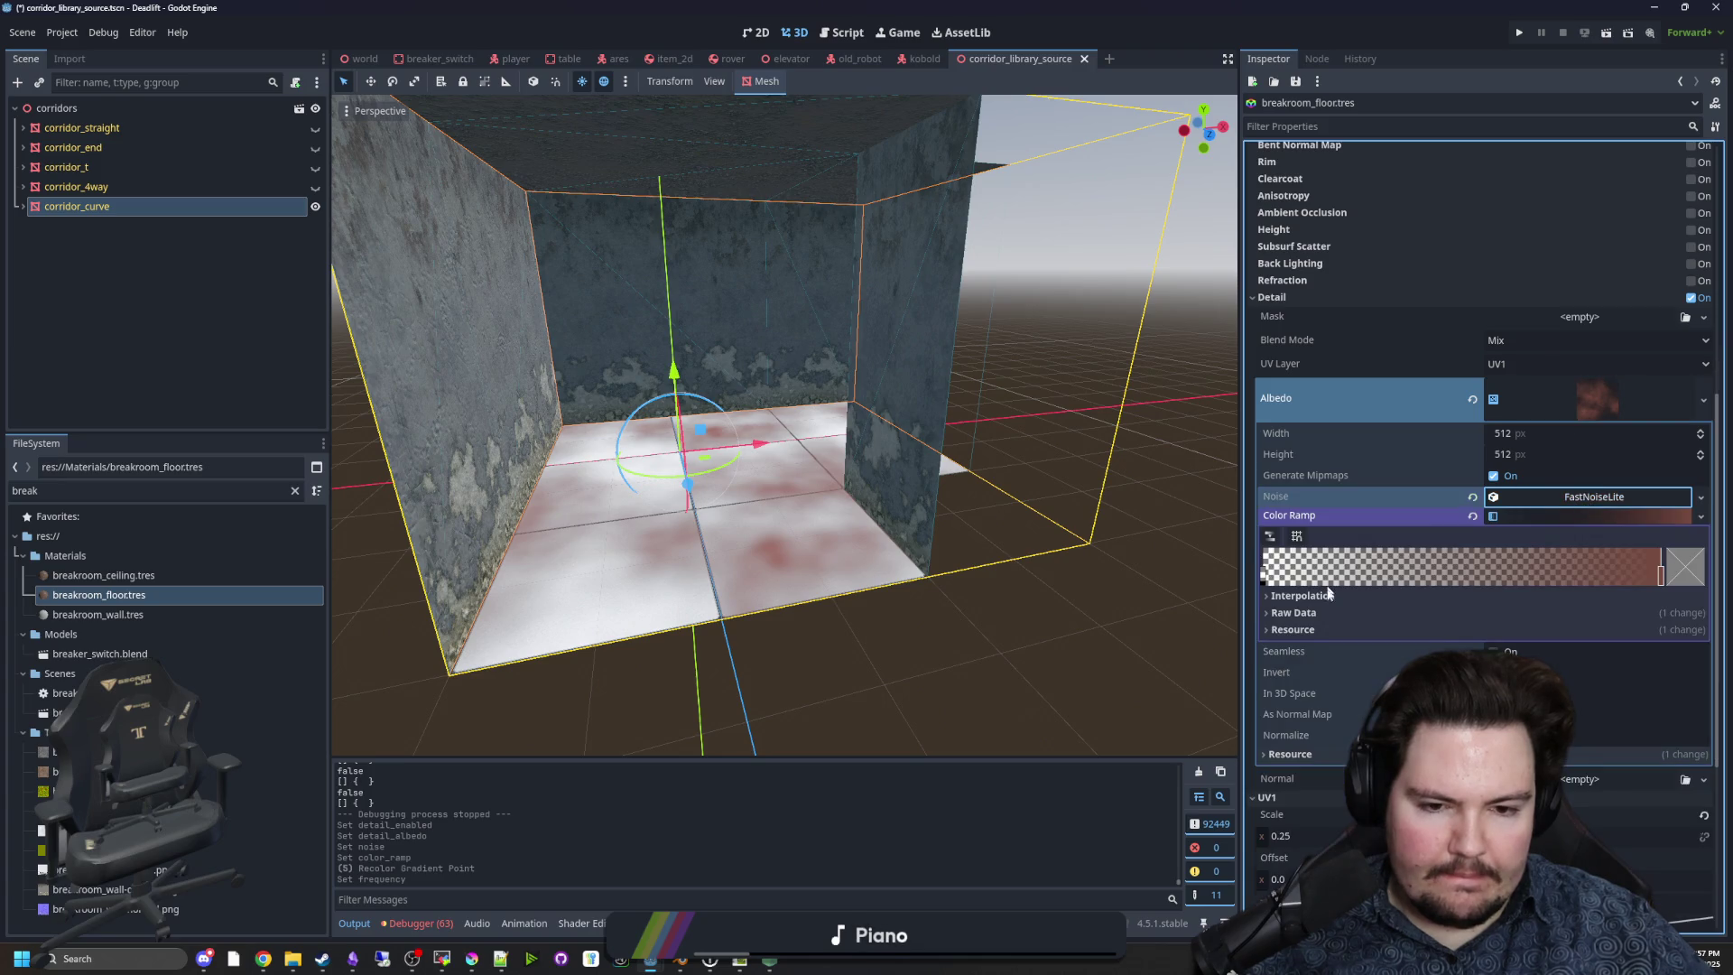
click(1339, 653)
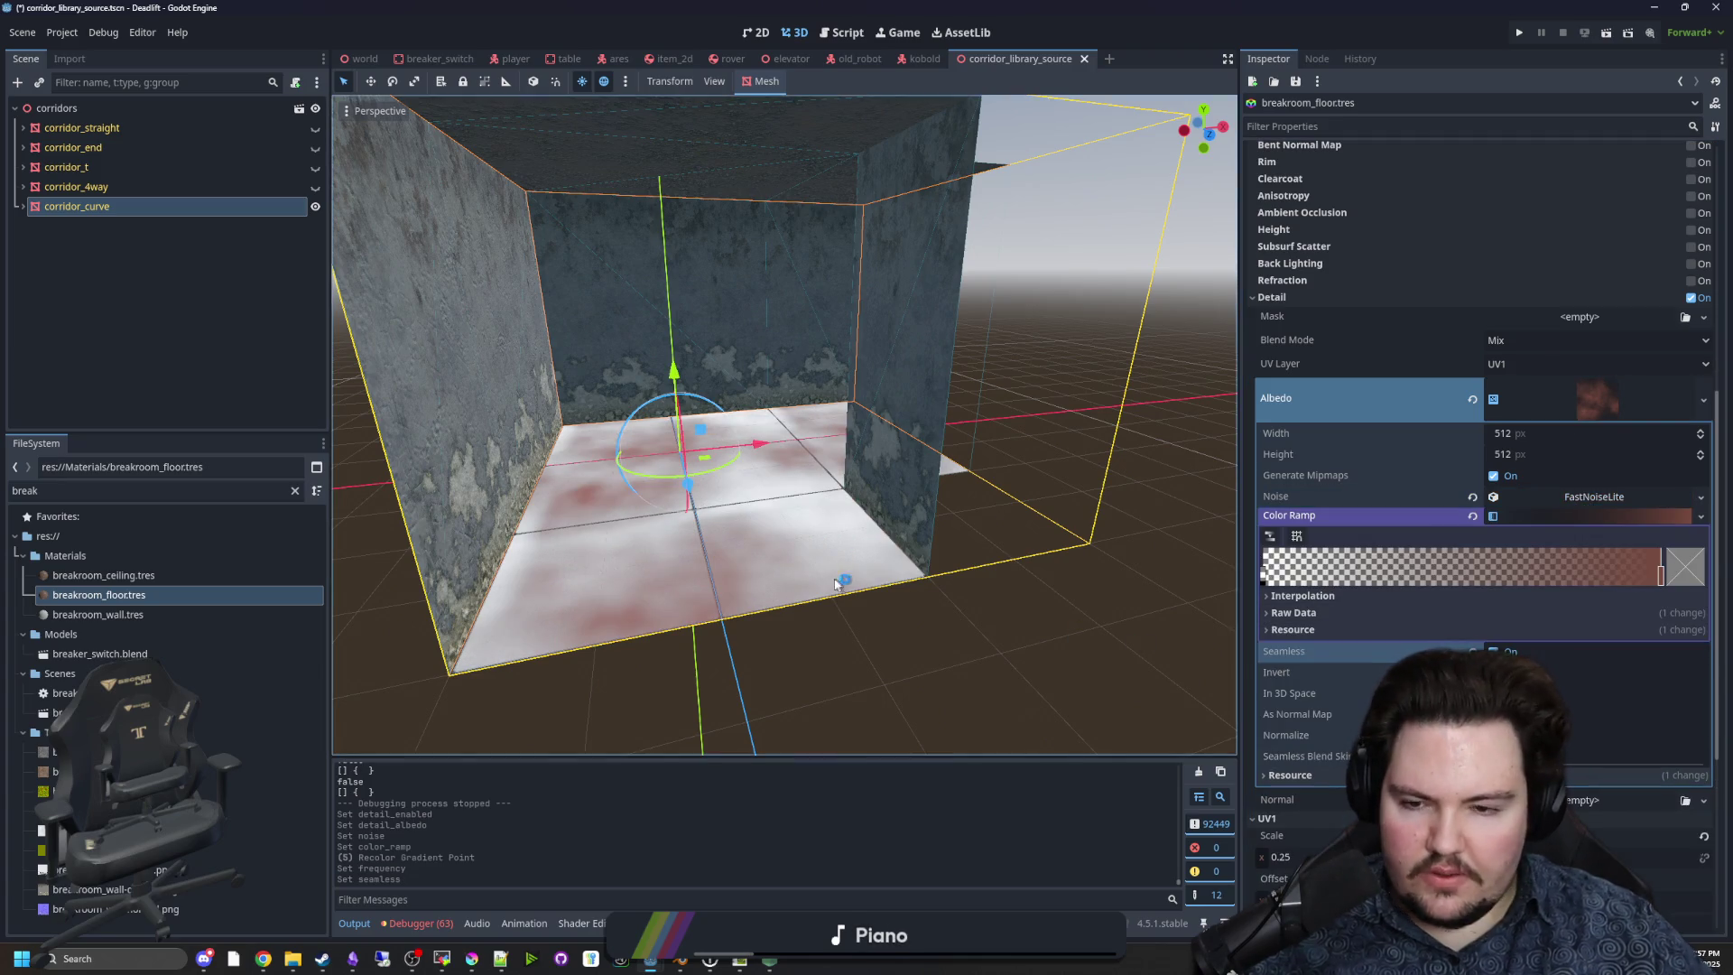
key(w)
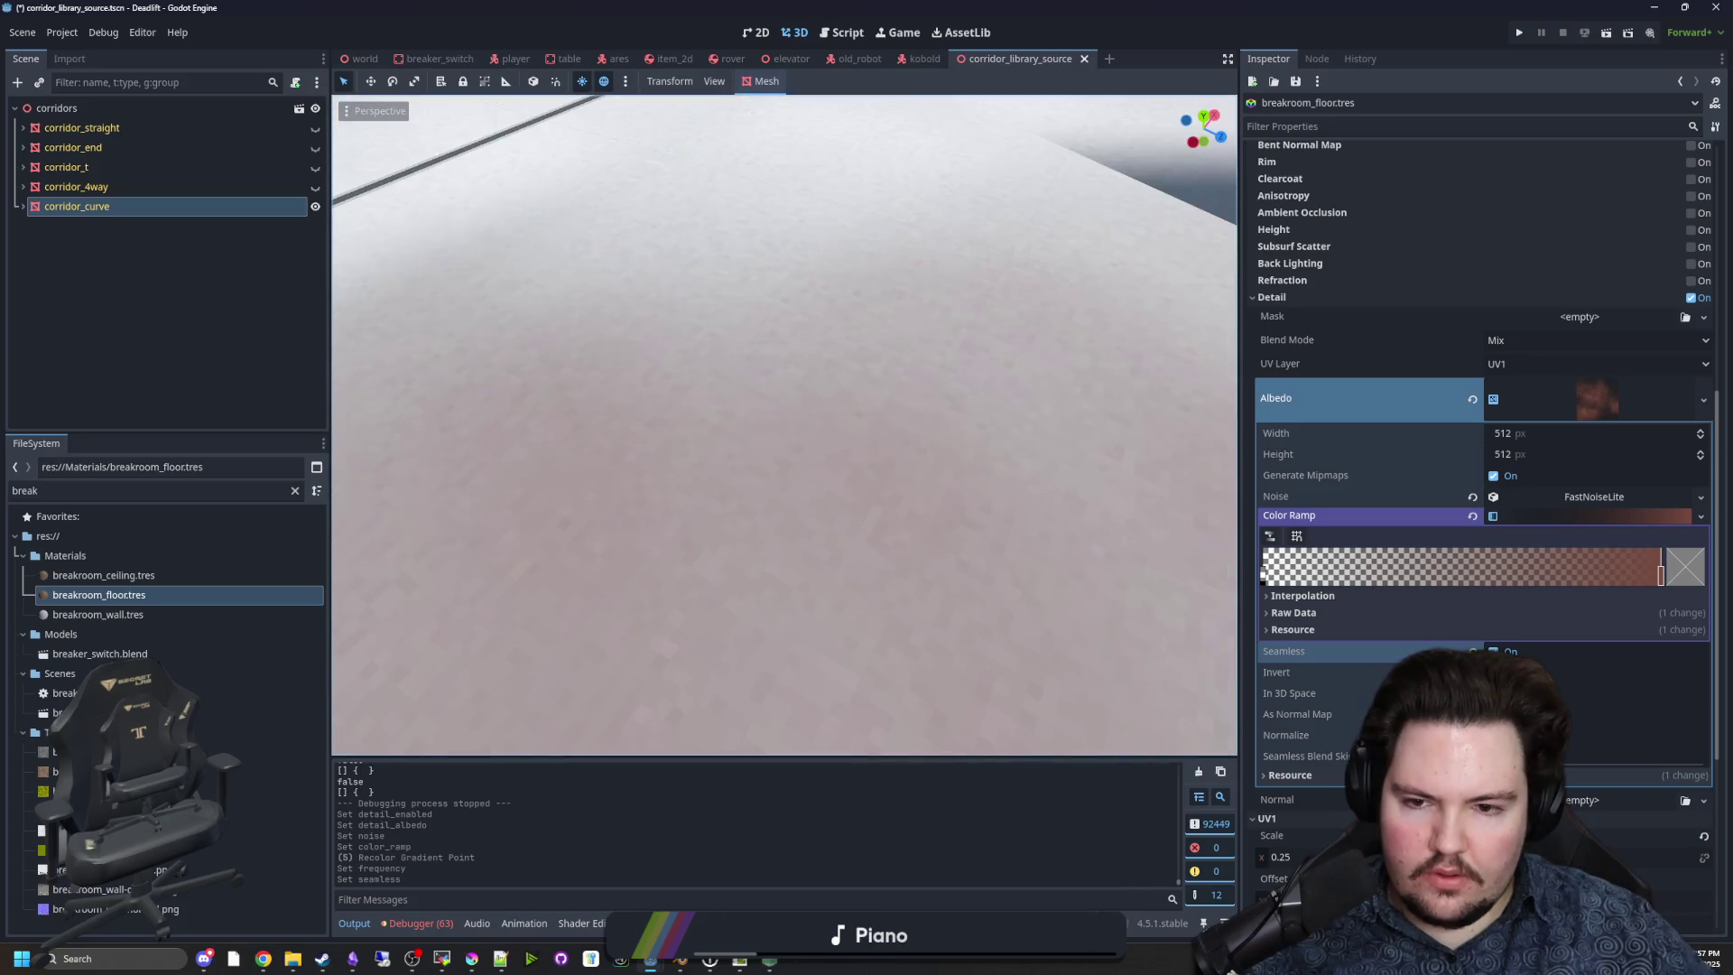
key(s)
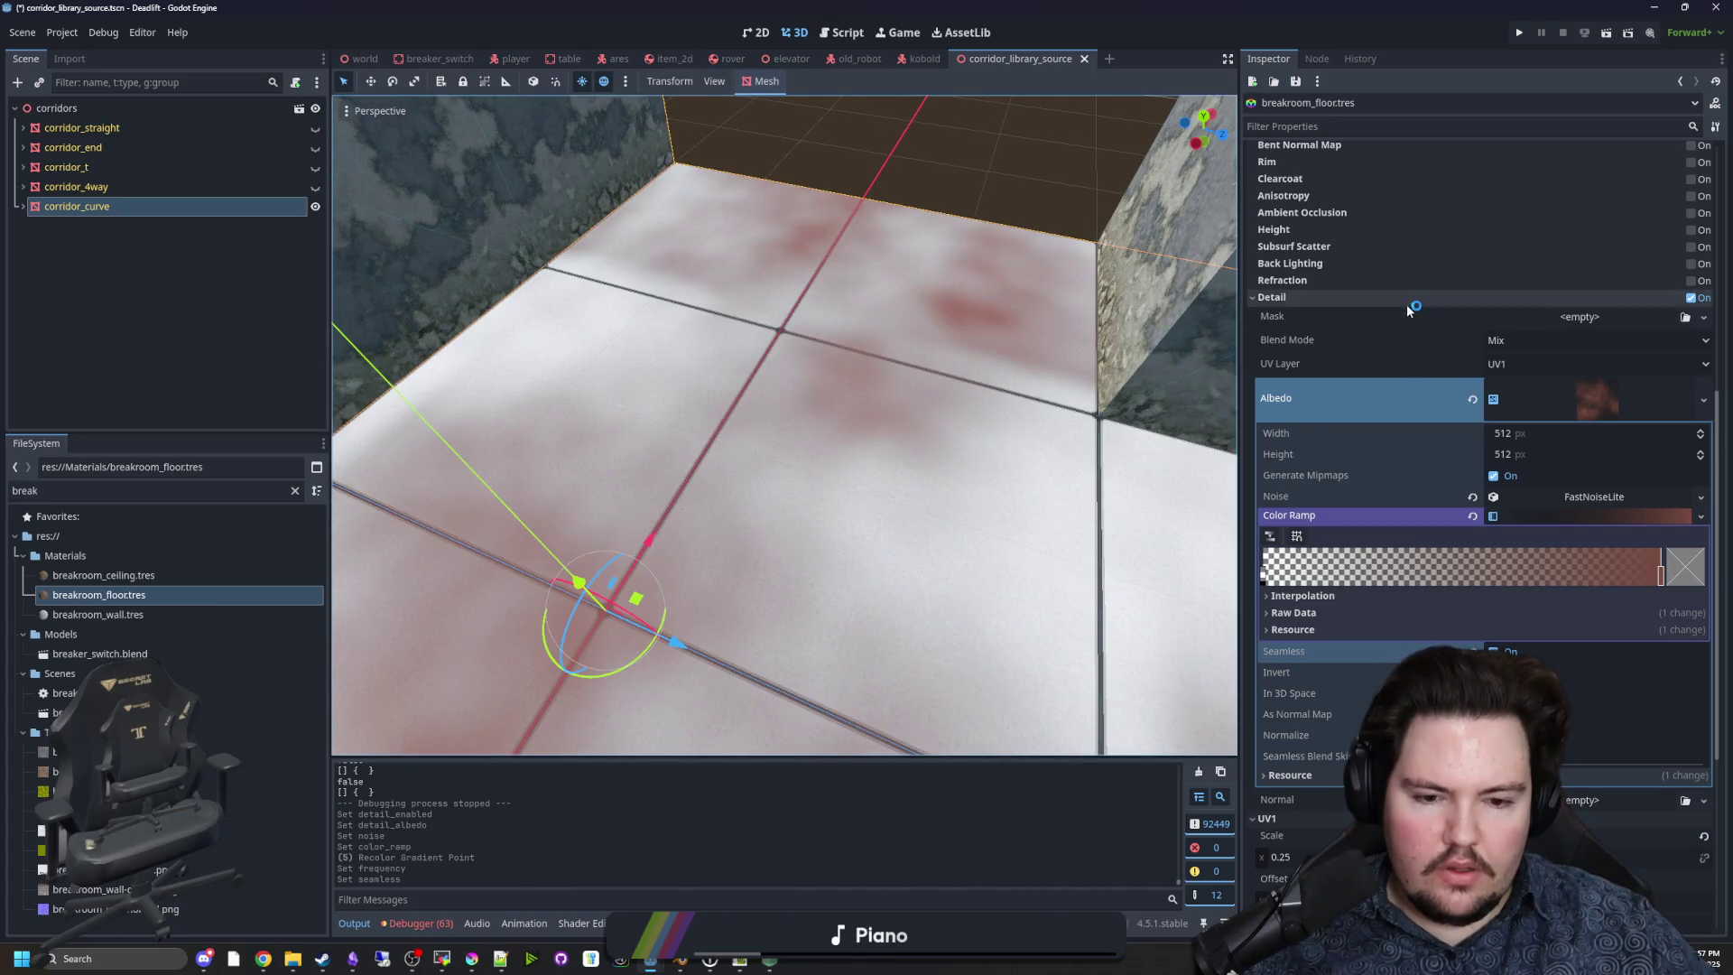
scroll(1394, 469, down, 2)
scroll(1380, 630, down, 4)
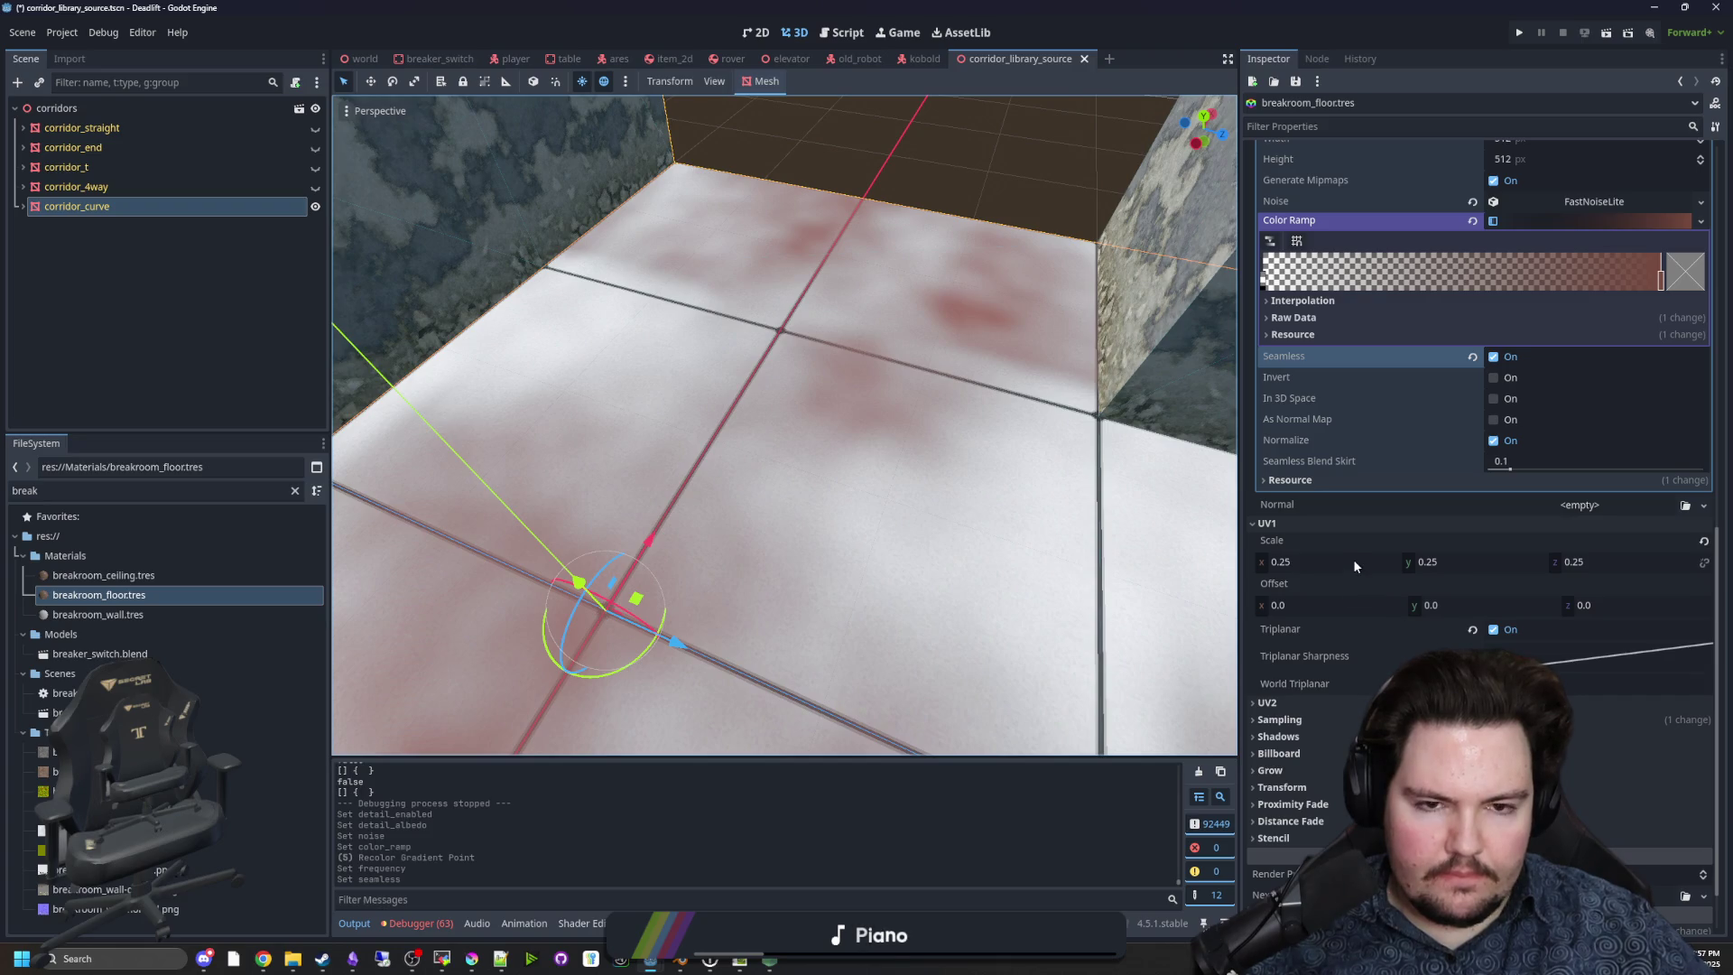
scroll(1353, 564, up, 5)
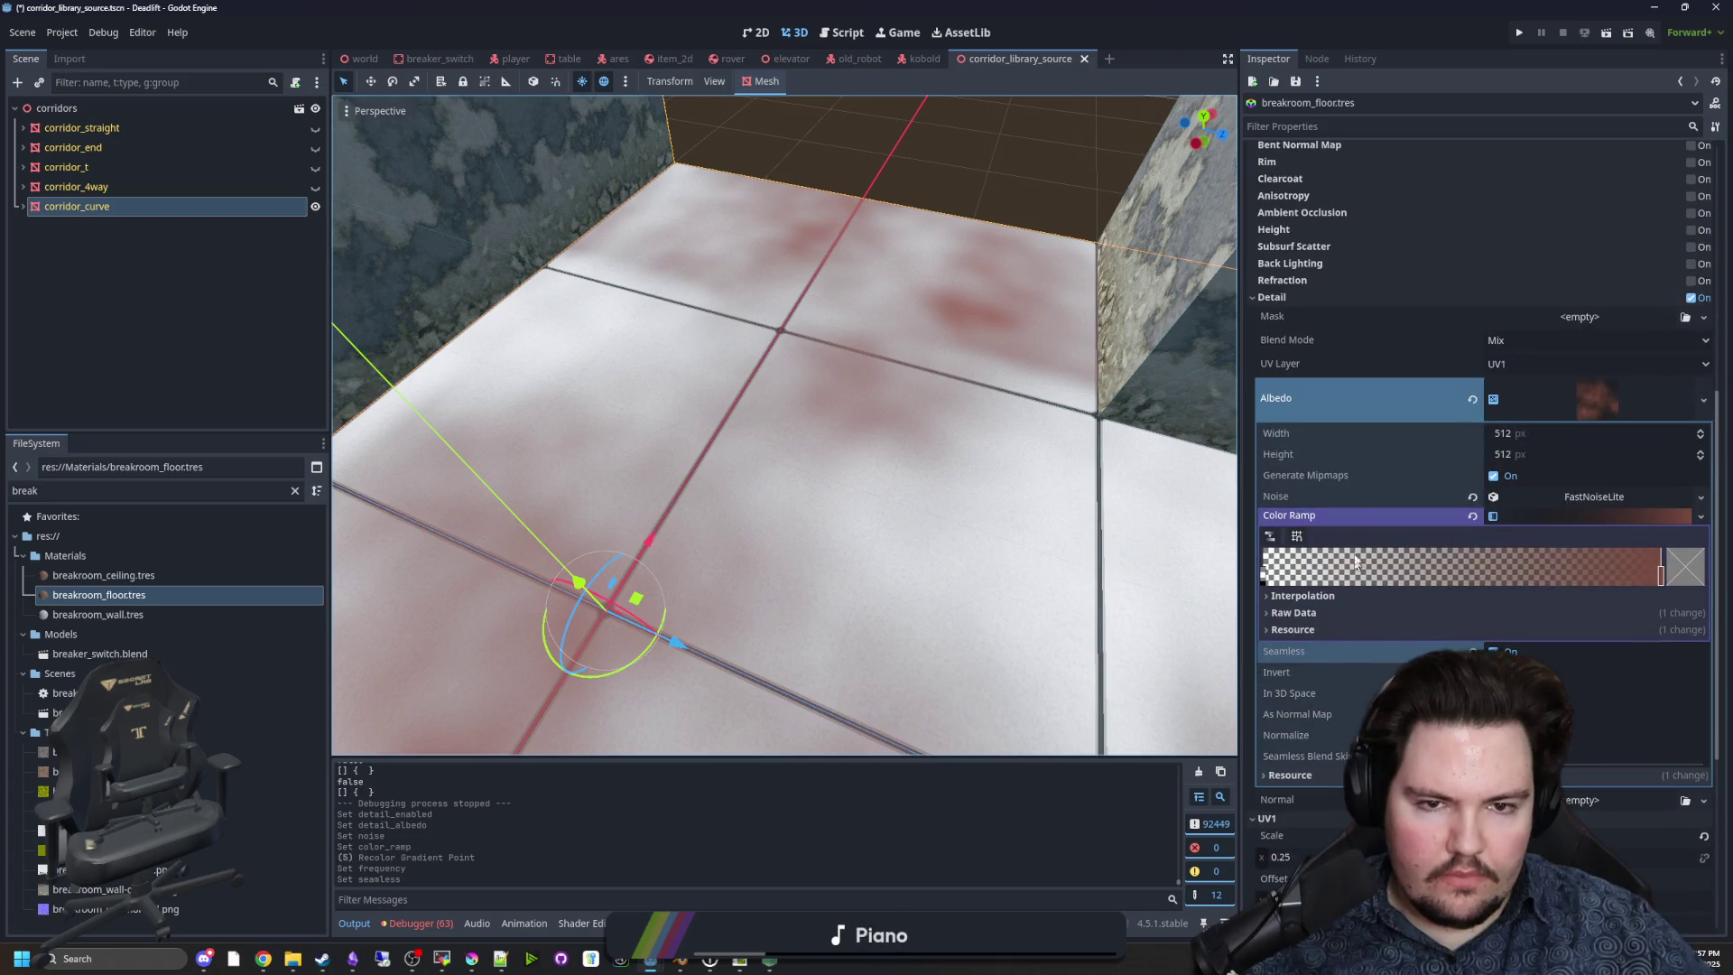
Map the detail layer on UV2 with triplanar mapping at 0.1 scale.
click(1537, 367)
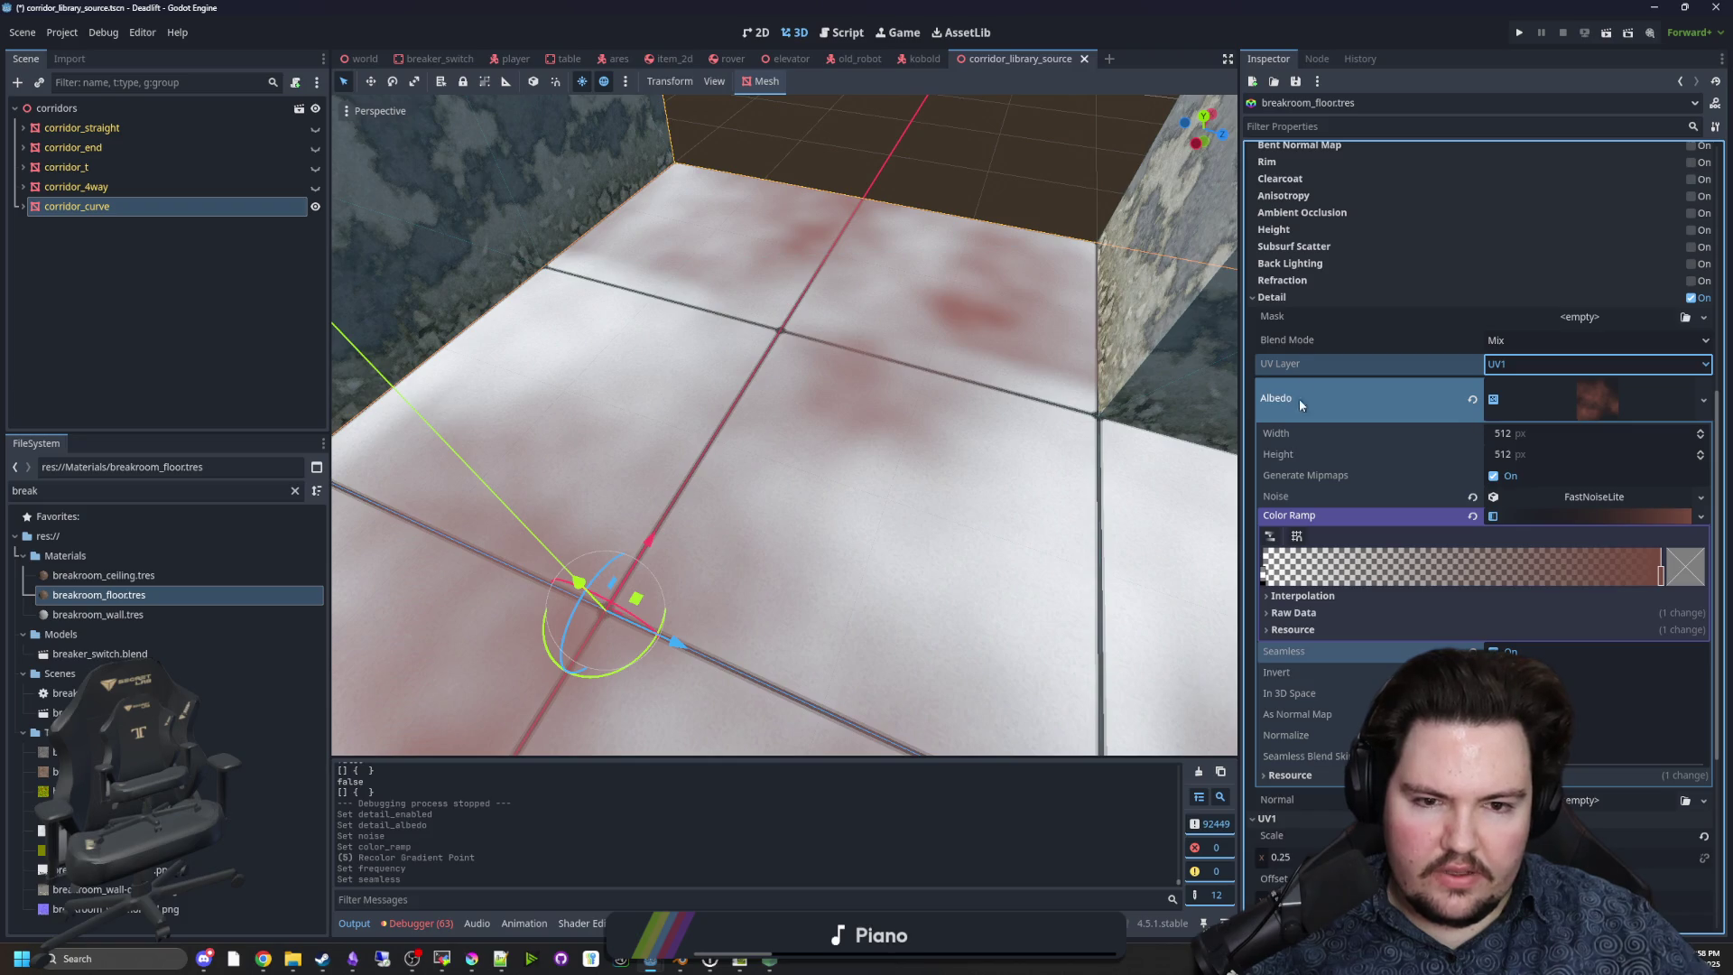
scroll(1328, 533, down, 6)
click(1286, 630)
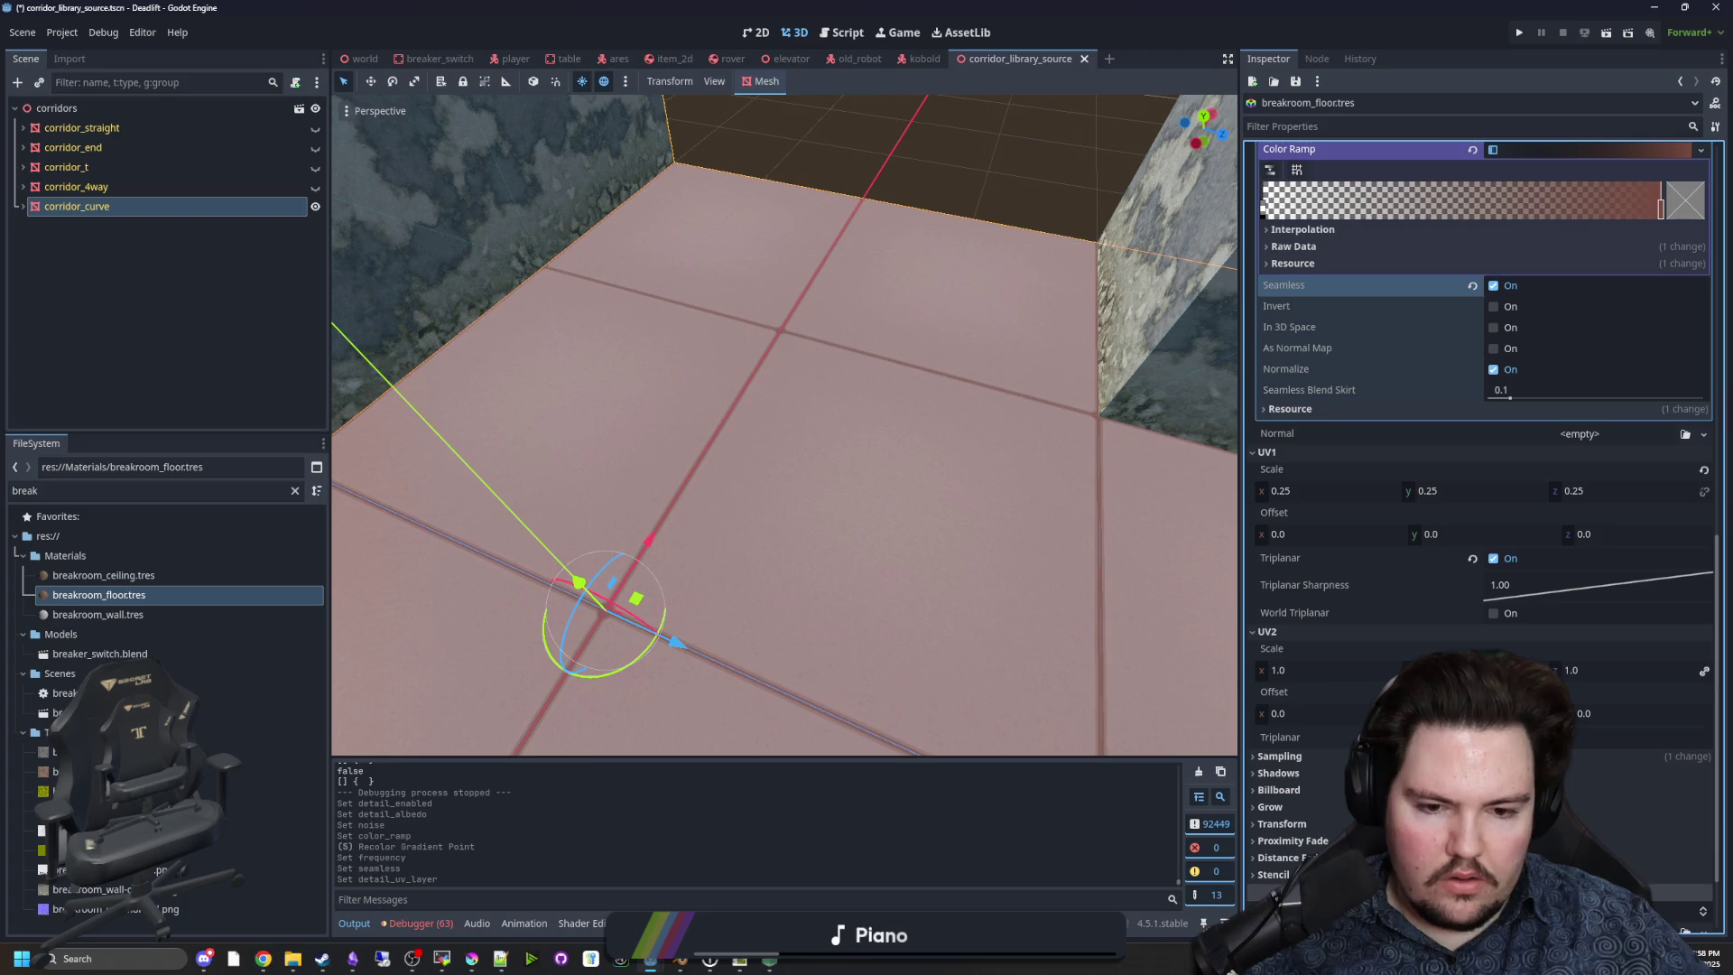
click(1493, 738)
click(1326, 670)
text(0.3)
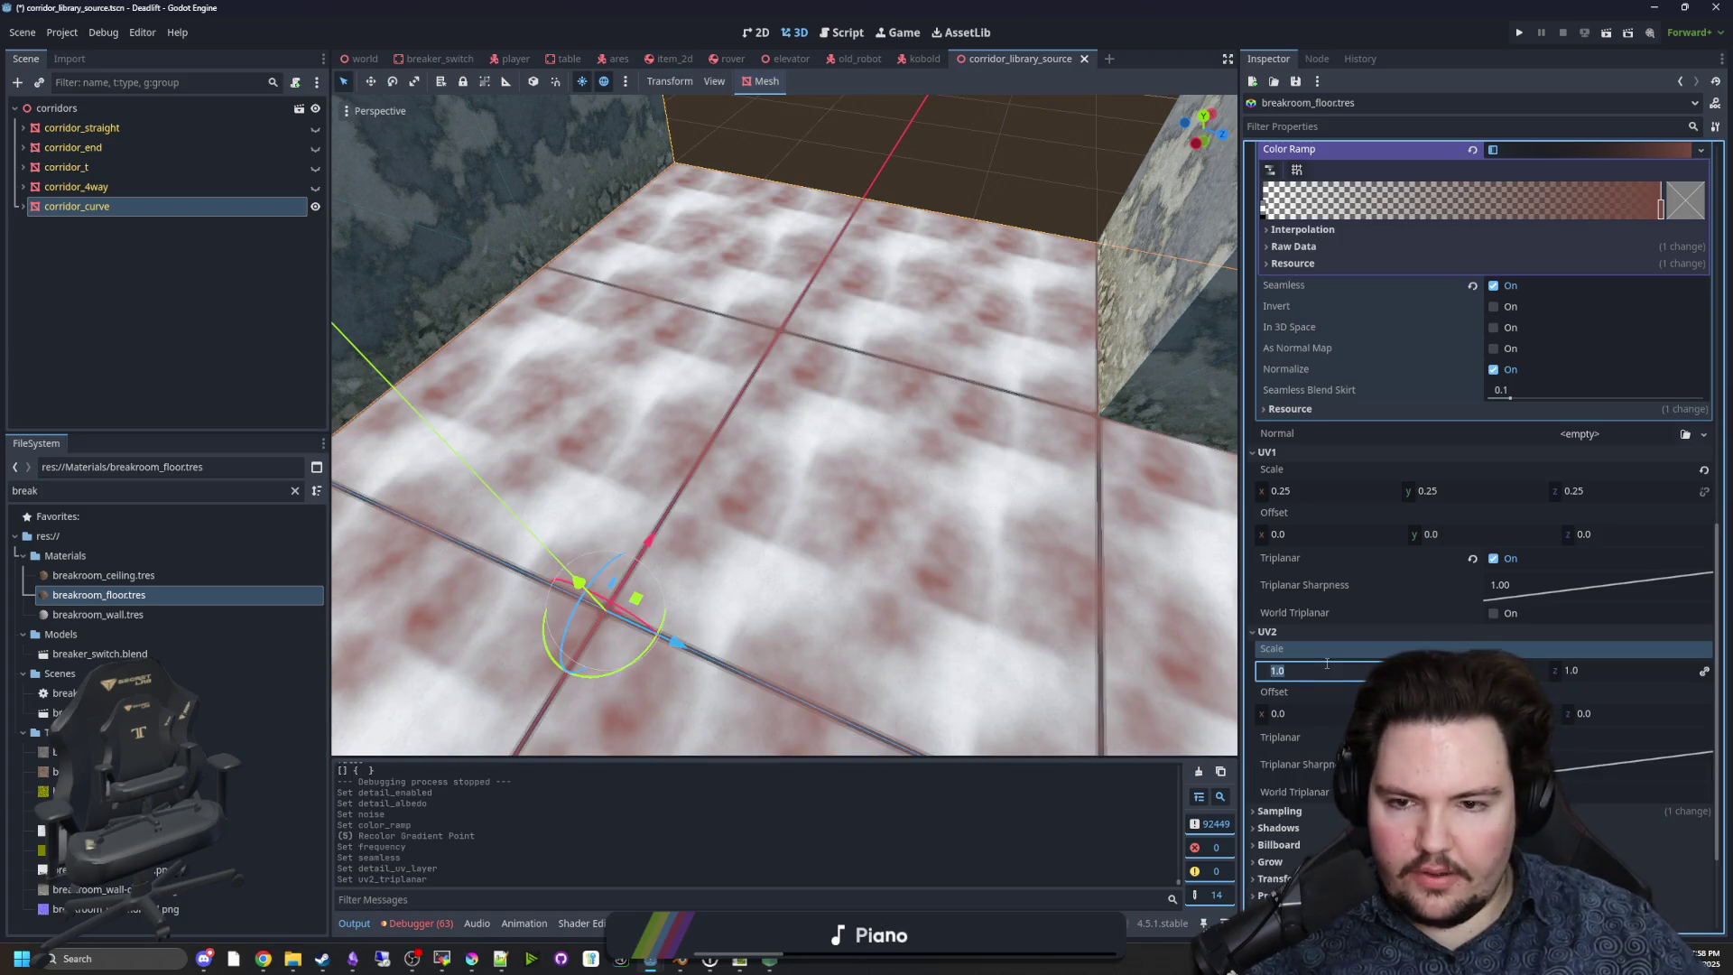
key(Return)
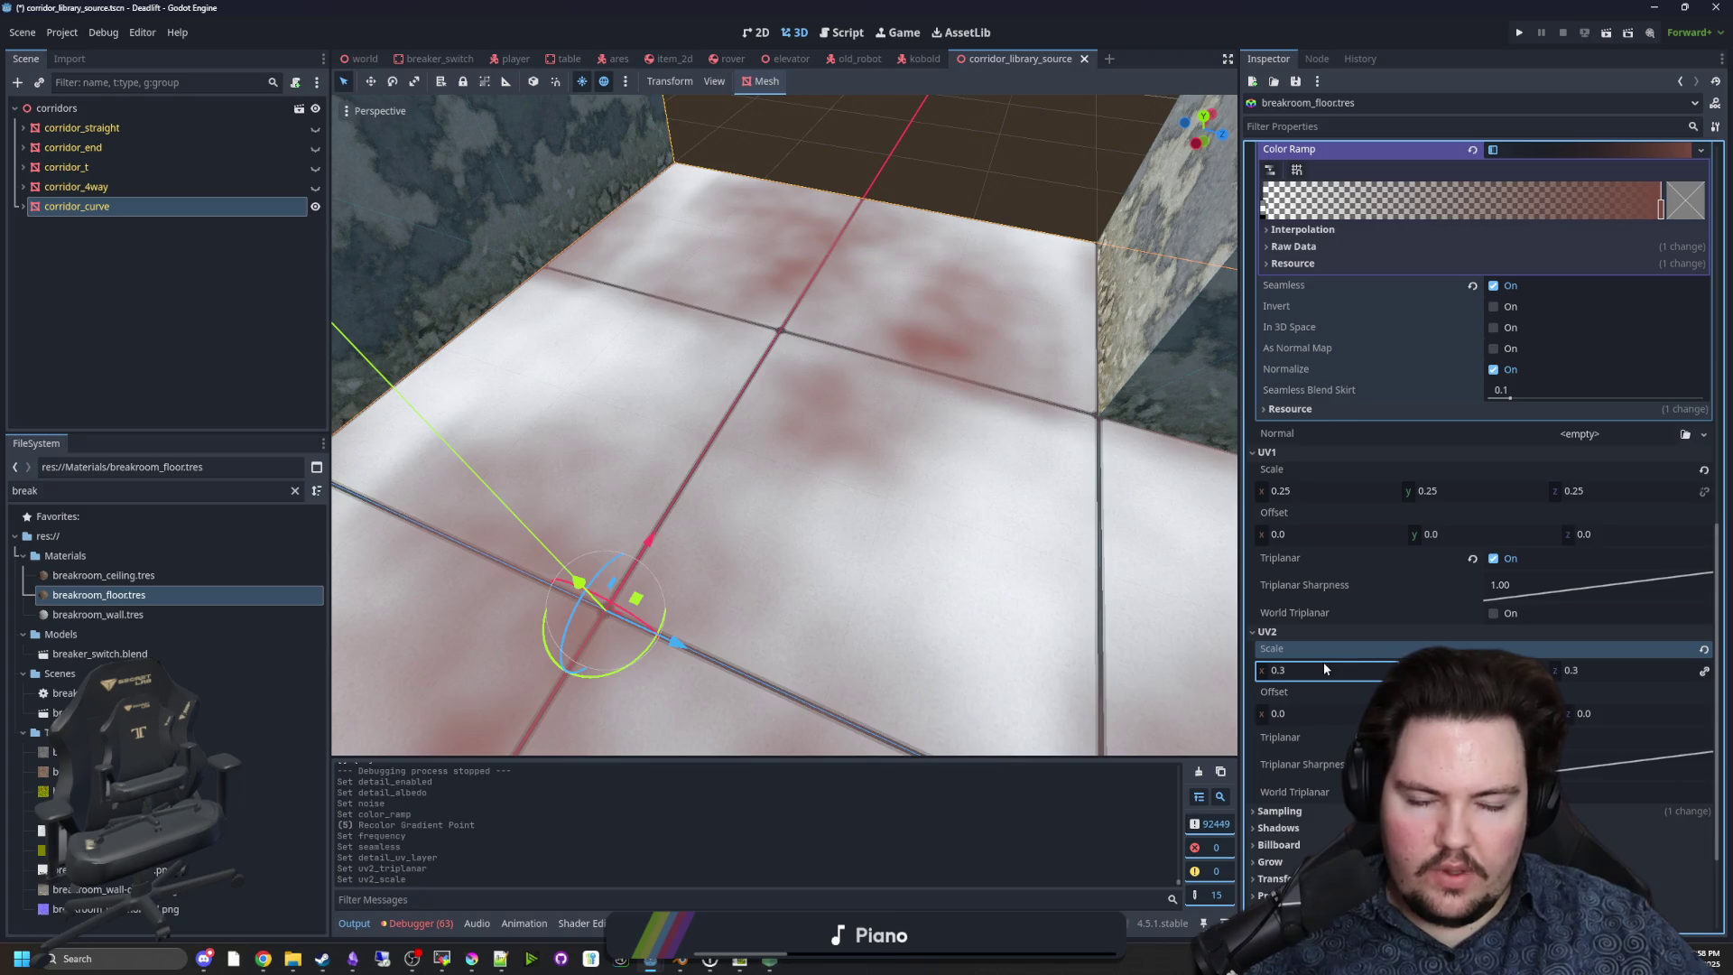
text(0.1)
key(Return)
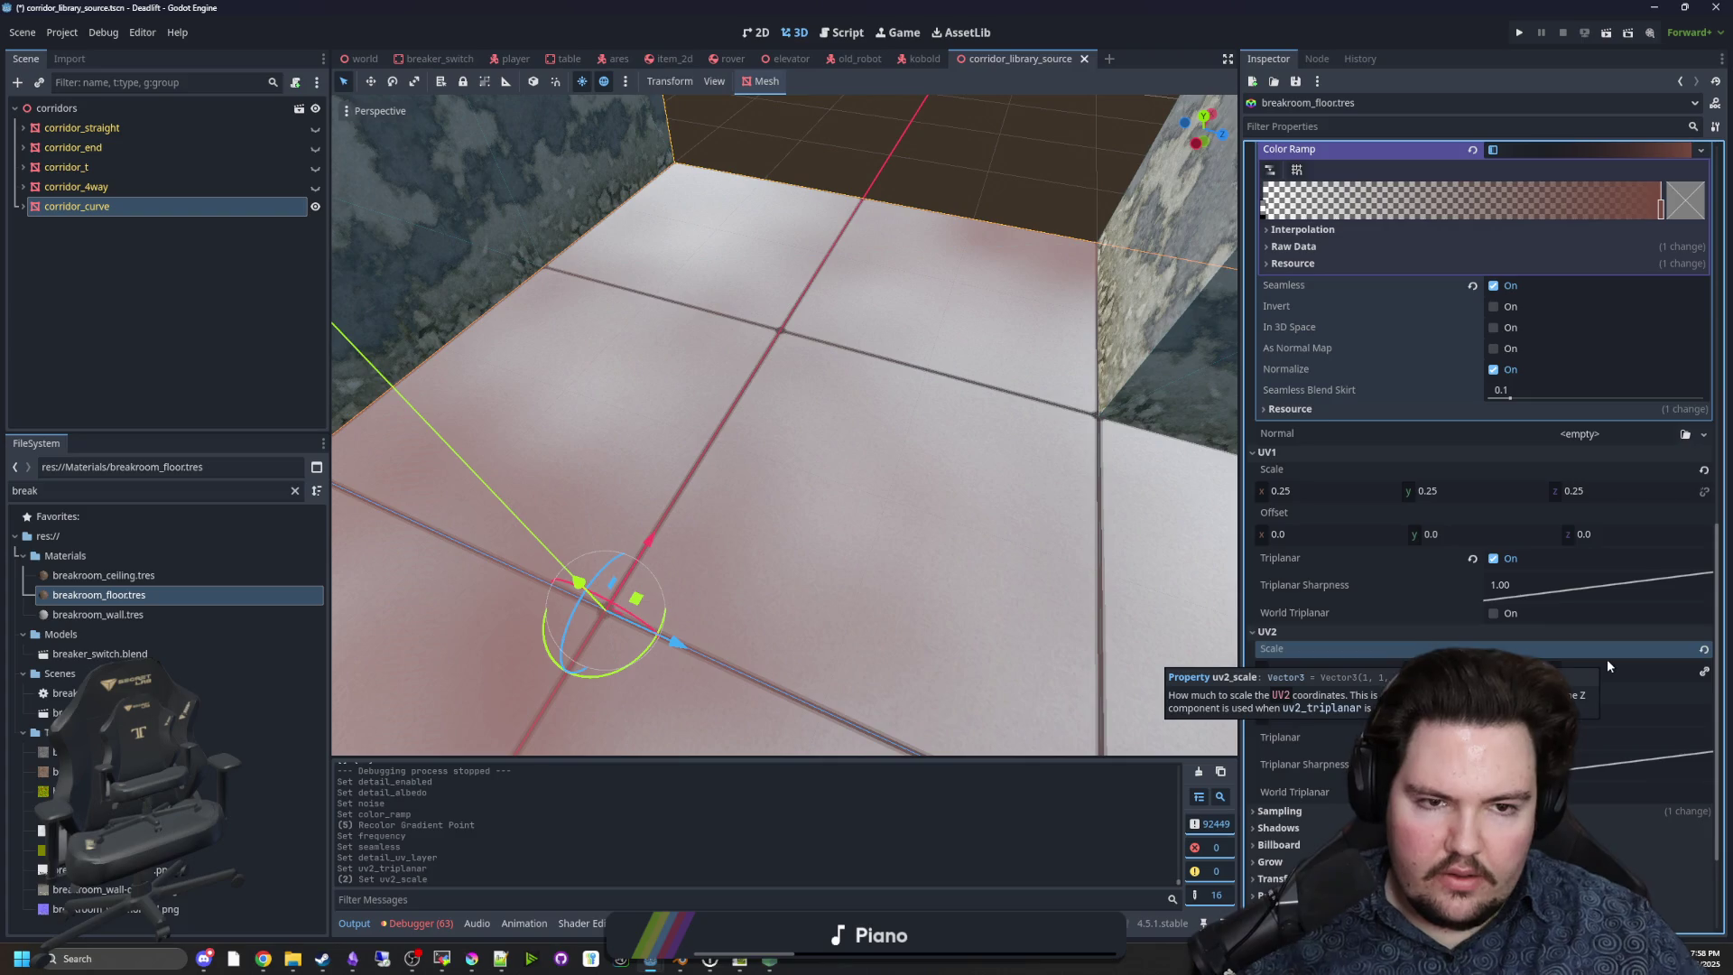
Lower the noise frequency to 0.001 and raise fractal octaves to 8.
scroll(1381, 506, up, 3)
click(1605, 231)
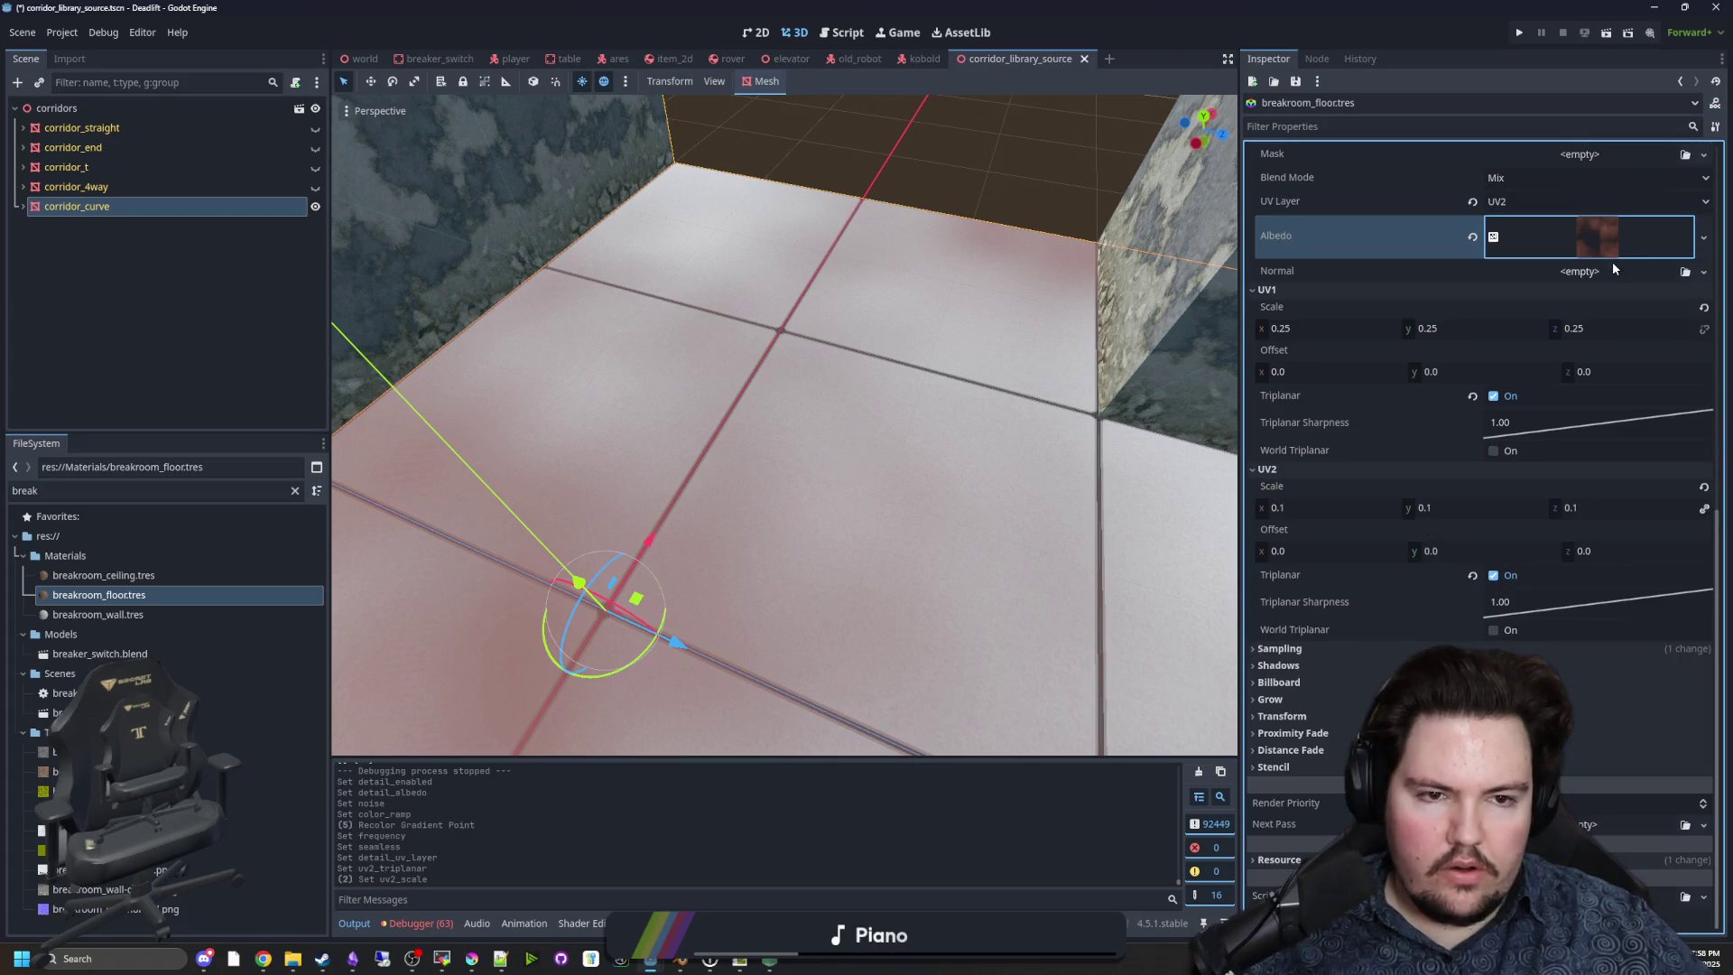
click(1610, 242)
click(1605, 335)
drag(1566, 511, 1542, 511)
scroll(1534, 506, down, 2)
click(1287, 462)
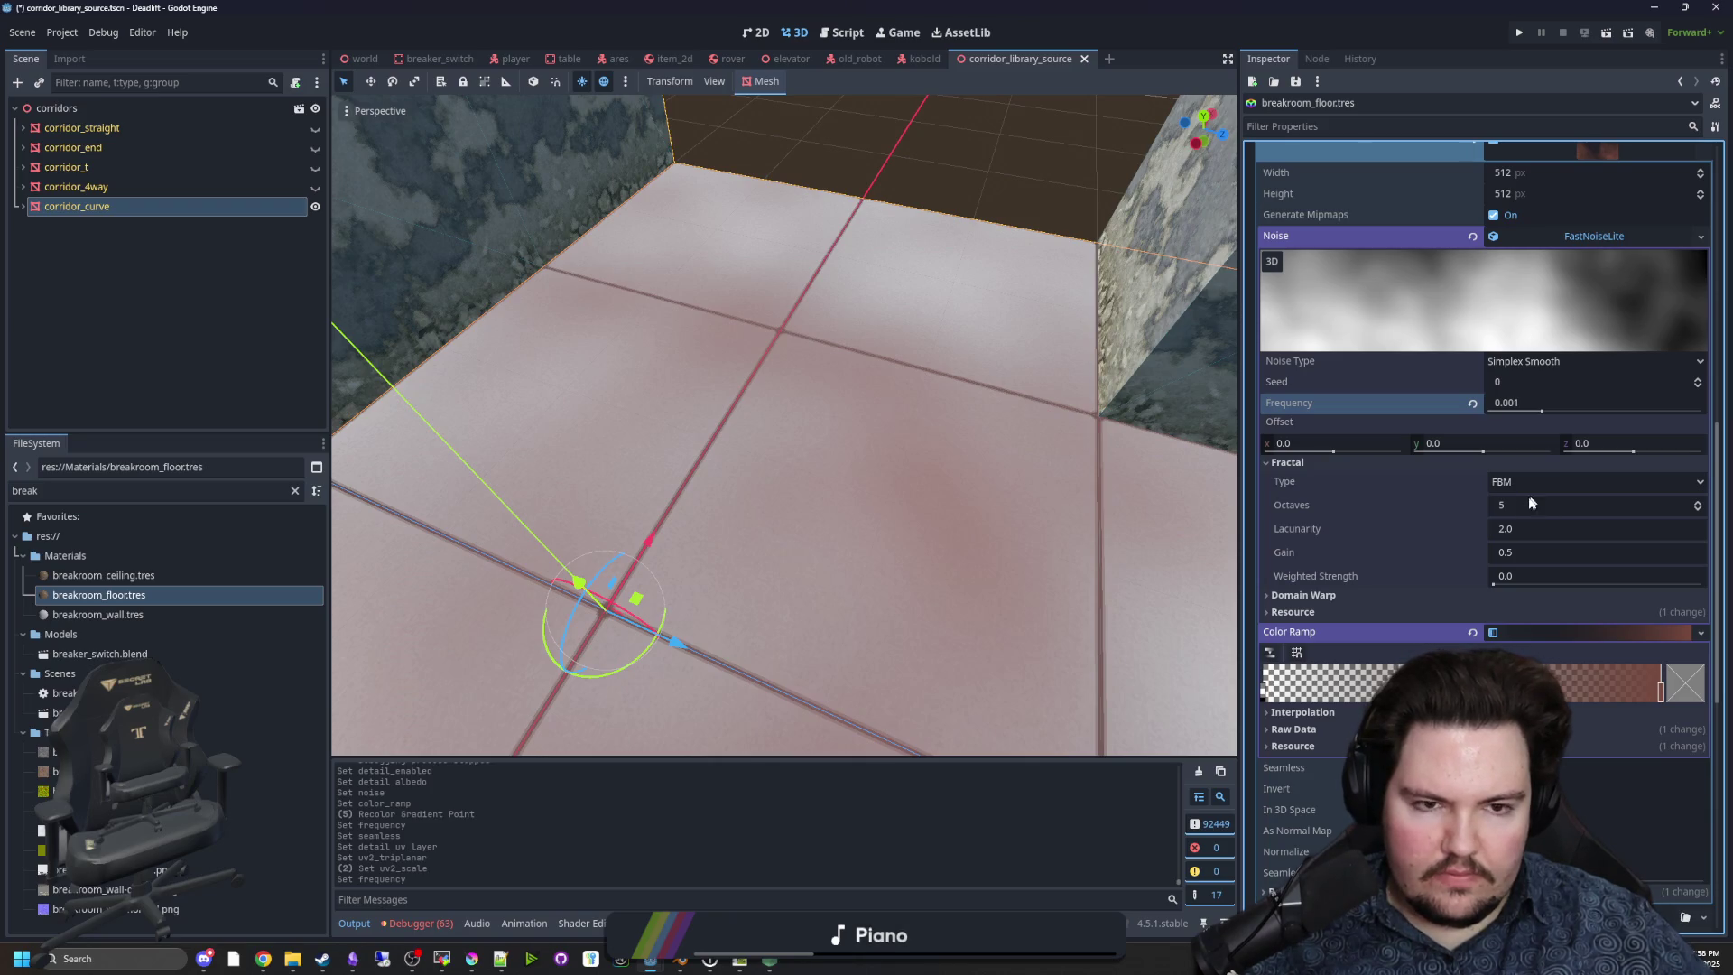
click(1697, 502)
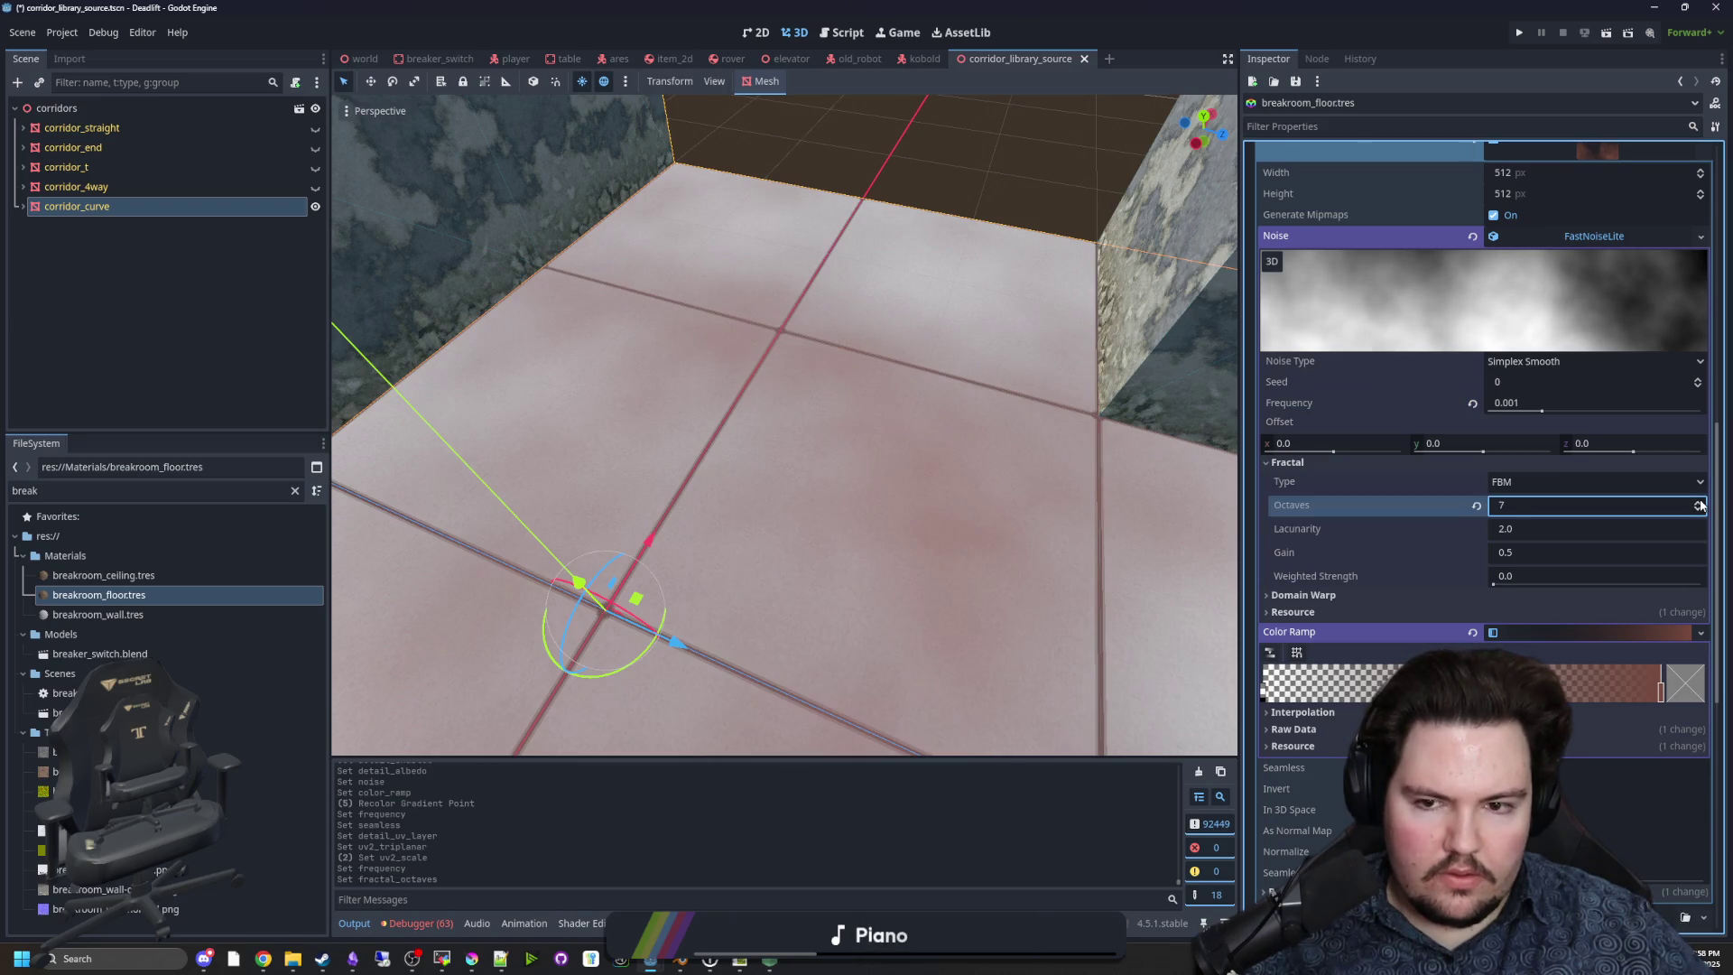
mouse_move(785, 424)
mouse_down()
mouse_move(722, 406)
mouse_move(776, 433)
mouse_move(821, 424)
mouse_up()
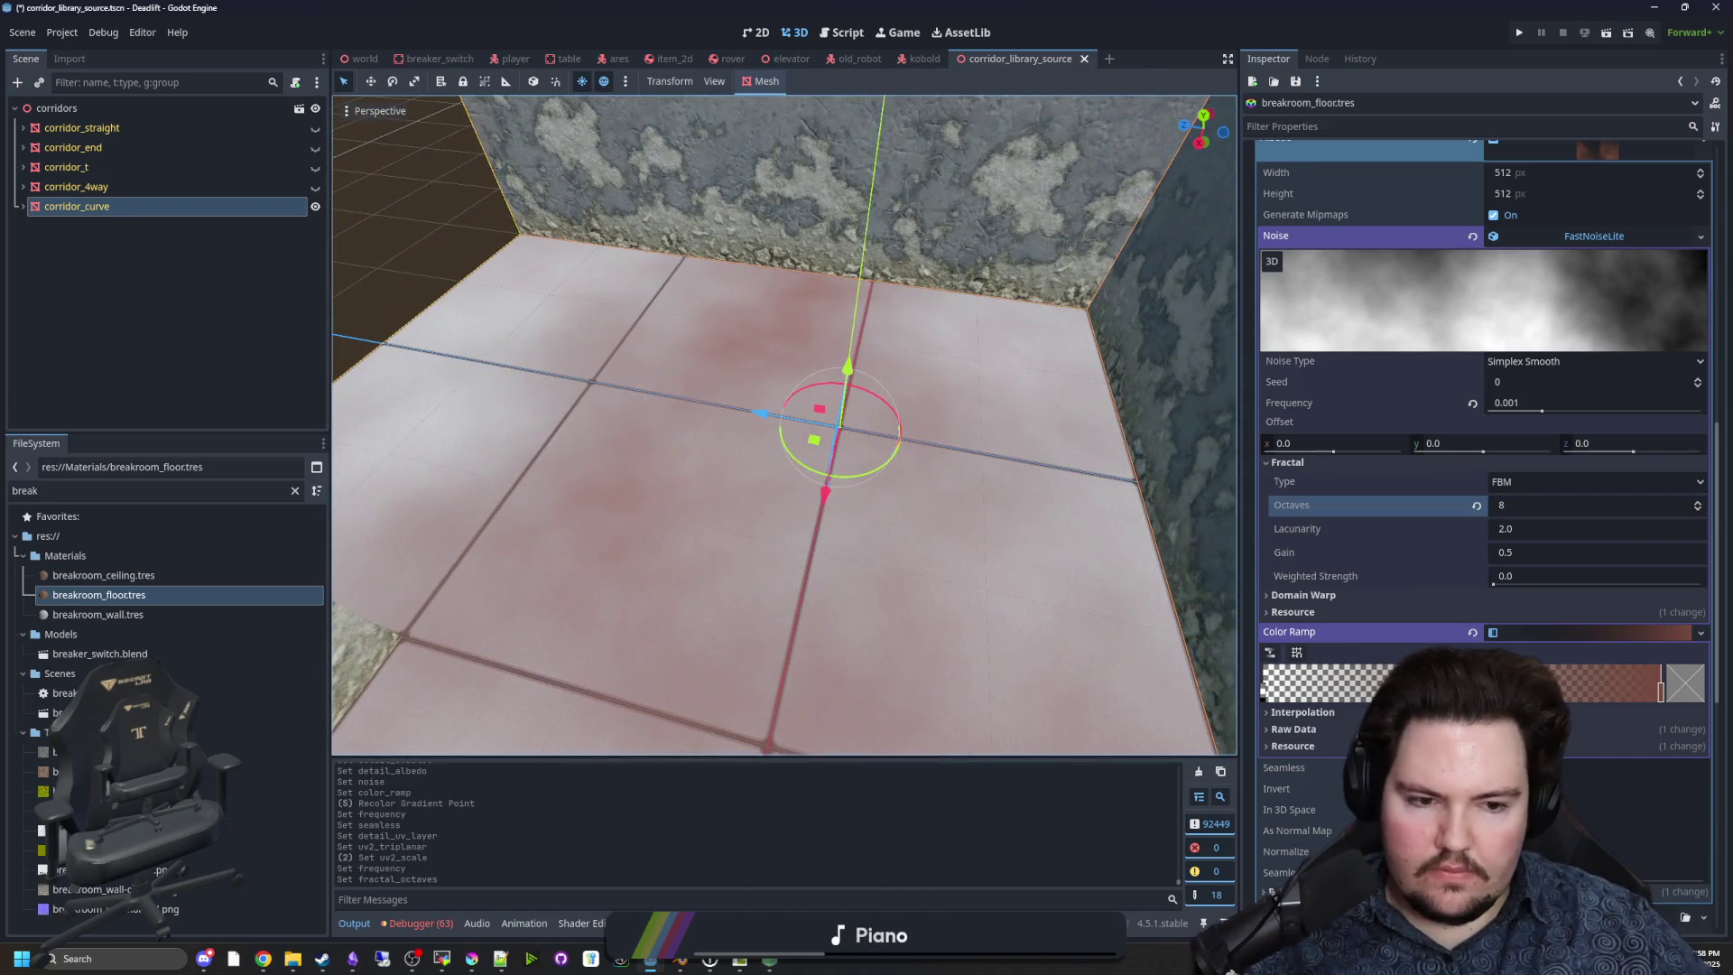
click(1680, 690)
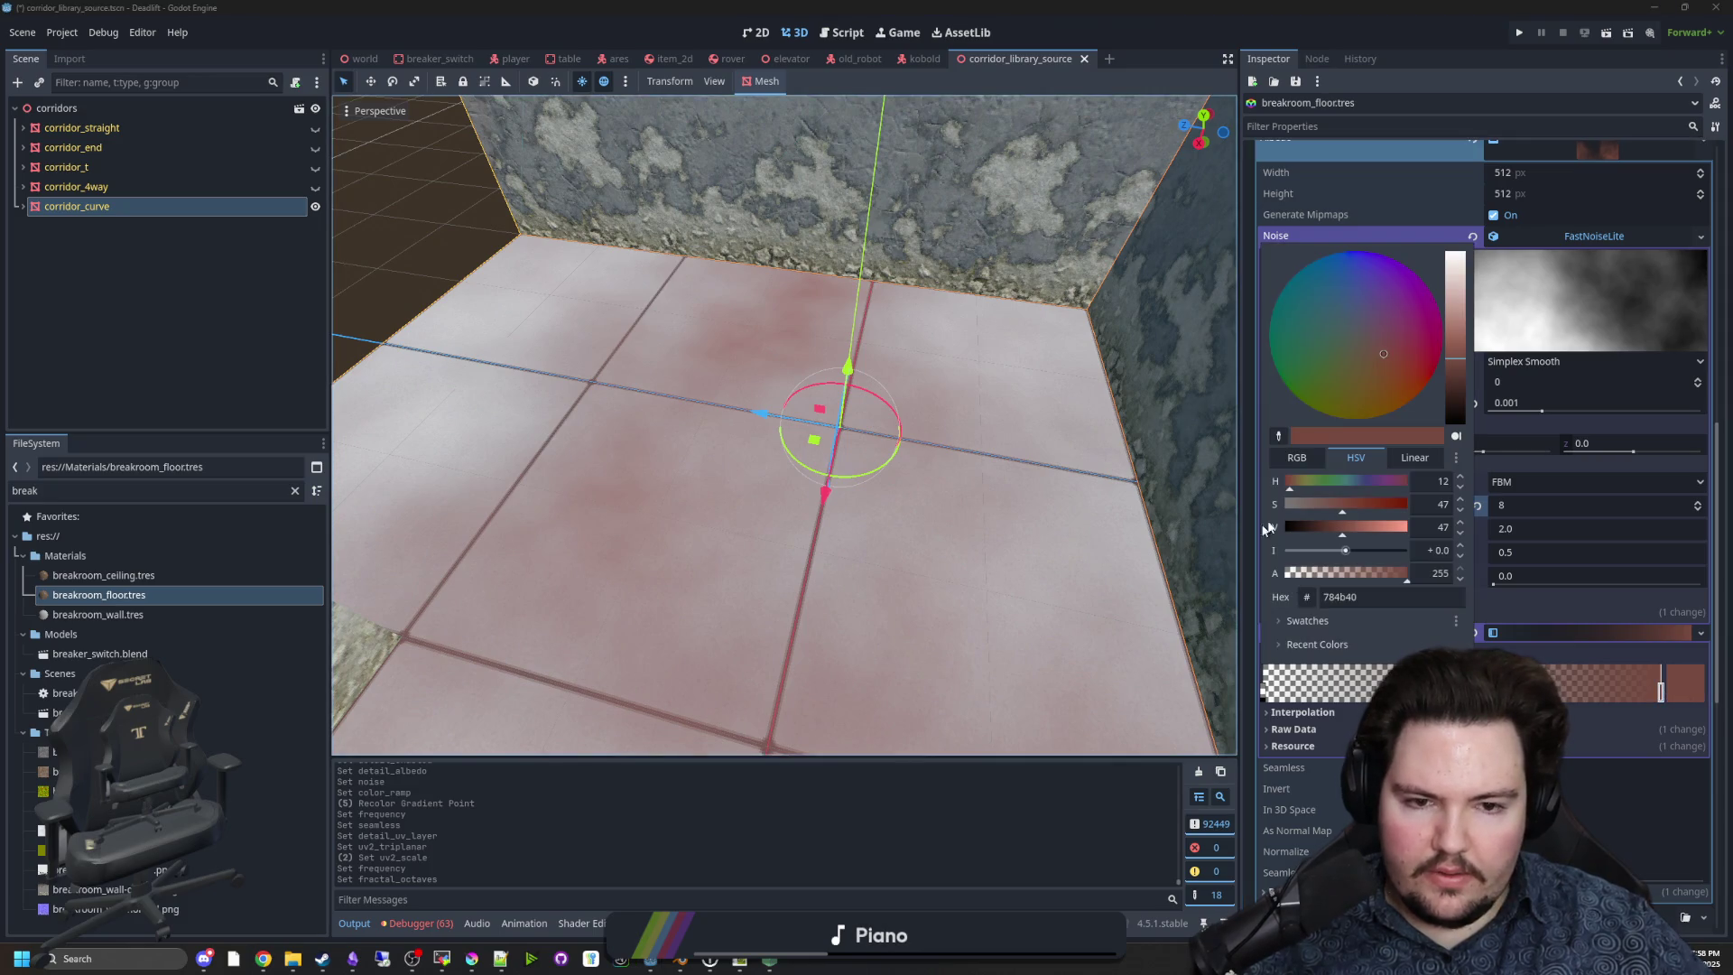